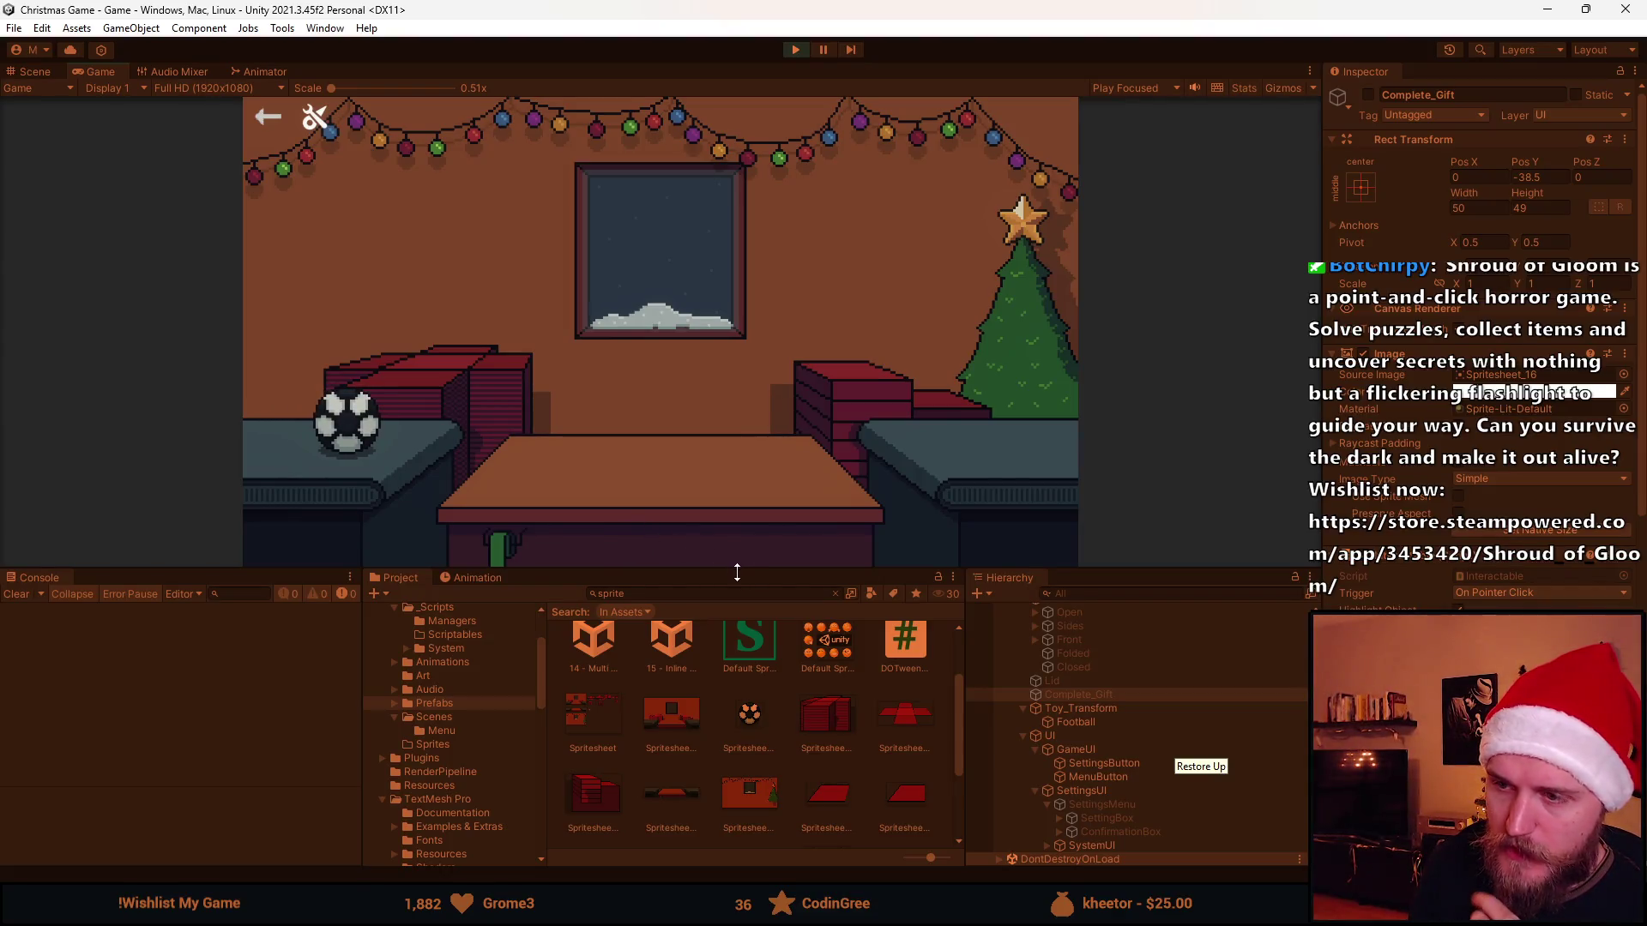
Play-test laying the tablecloth under the ball, wrapping it into a box and sending the gift off
{"action": "left_click_drag", "start_coordinate": [734, 571], "coordinate": [710, 746]}
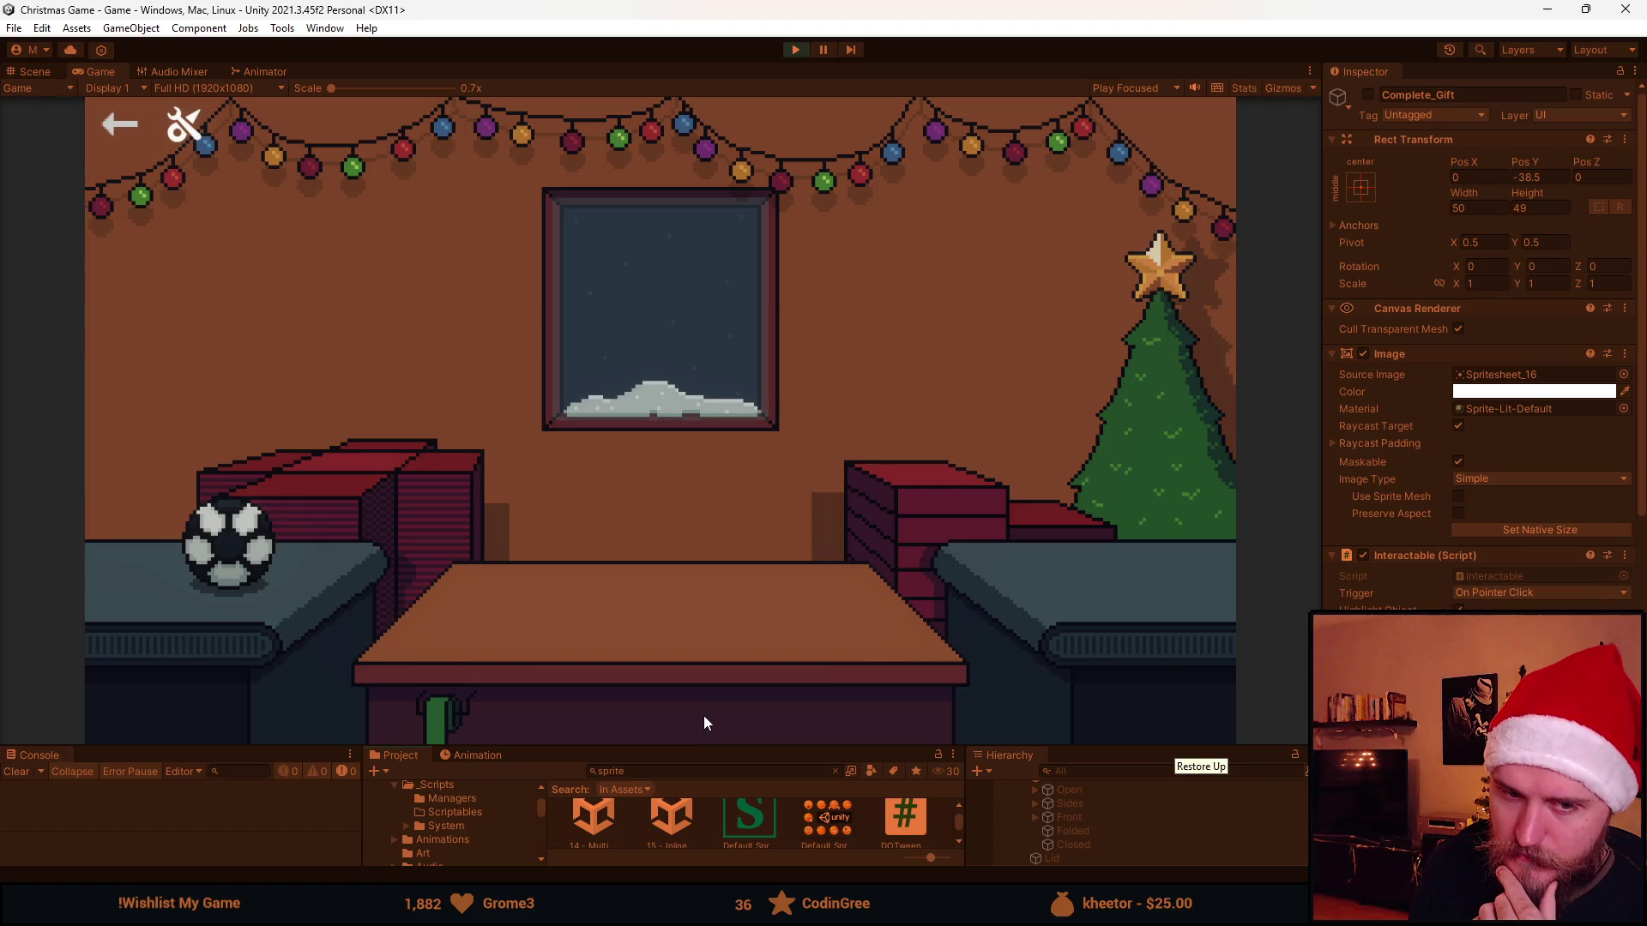
{"action": "left_click", "coordinate": [368, 481]}
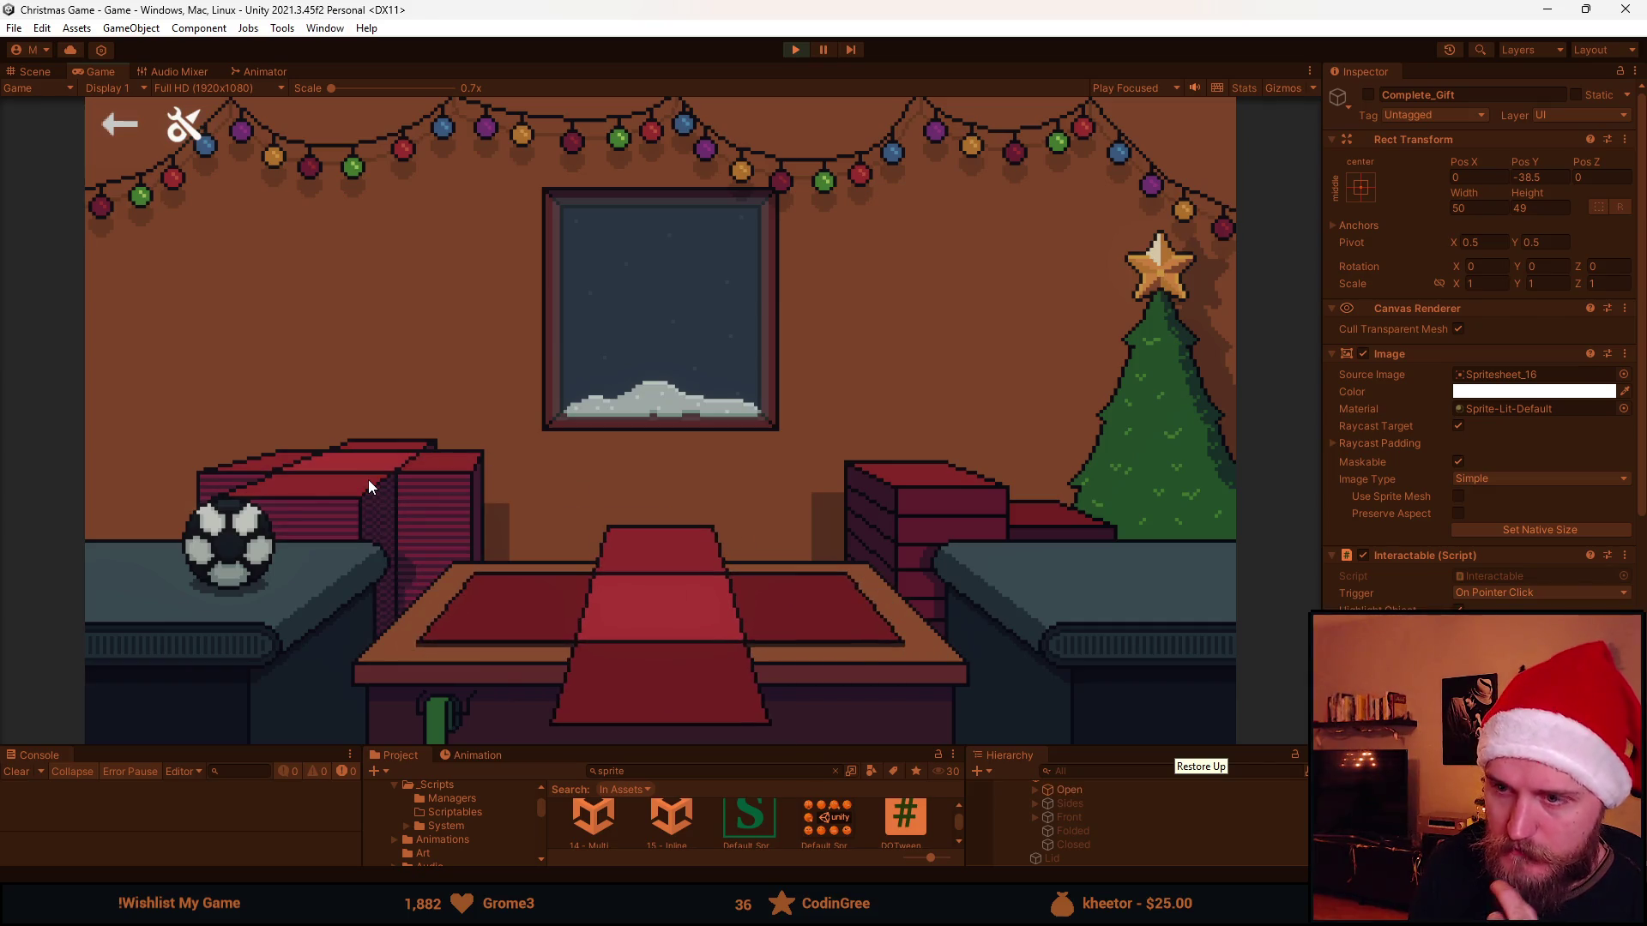
{"action": "left_click", "coordinate": [464, 599]}
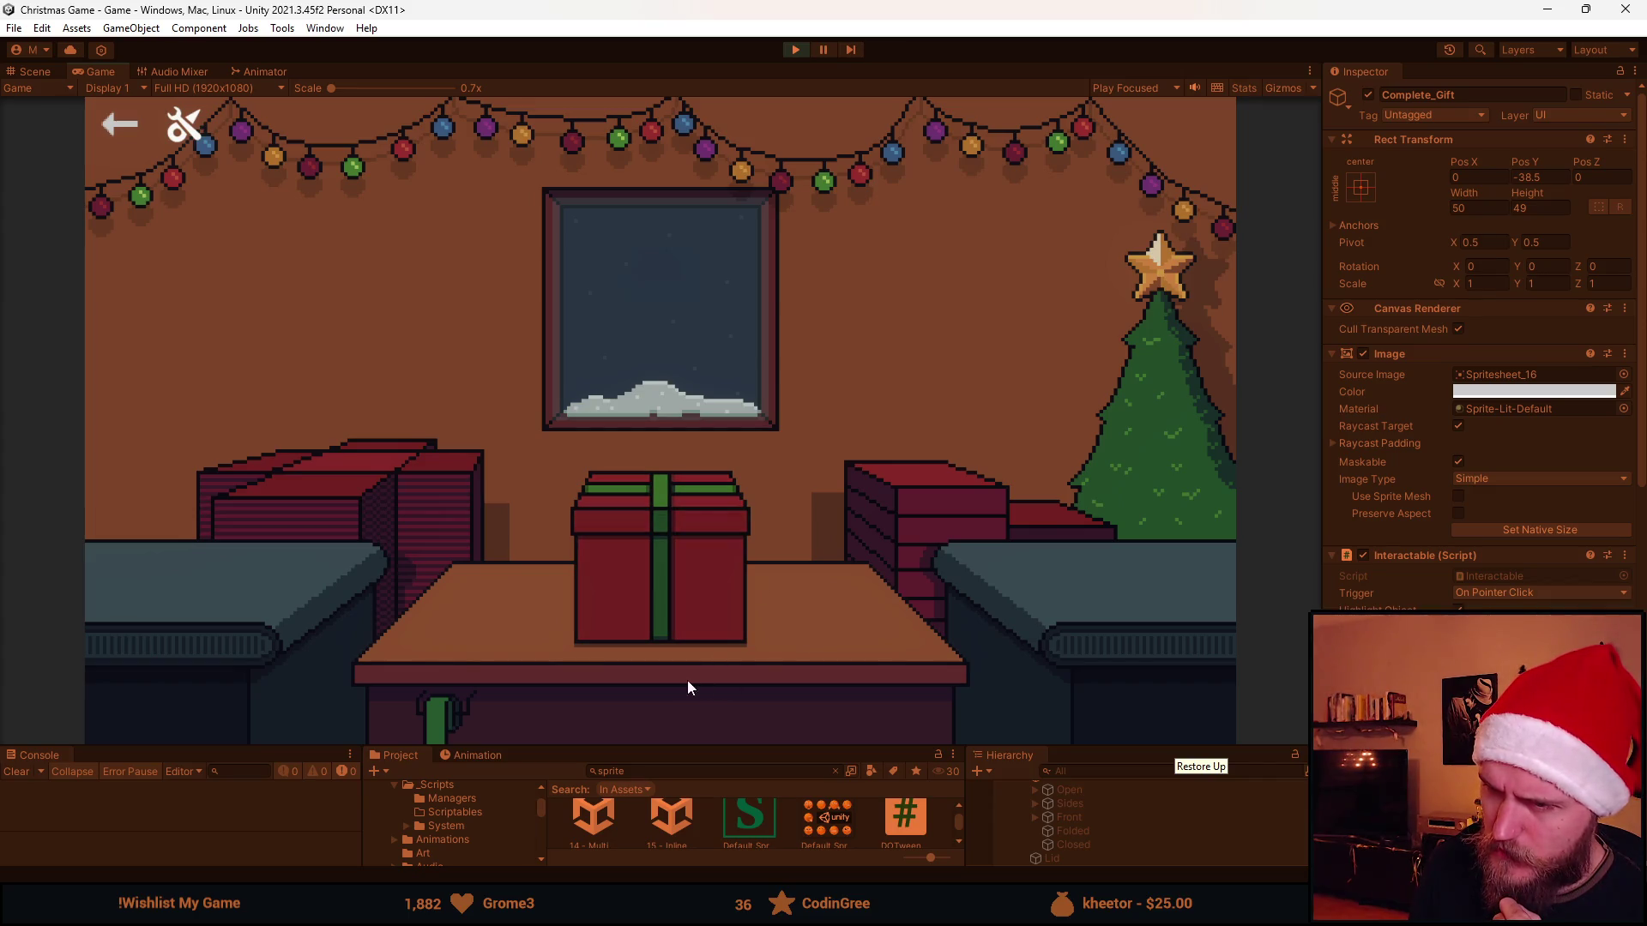
{"action": "left_click", "coordinate": [637, 582]}
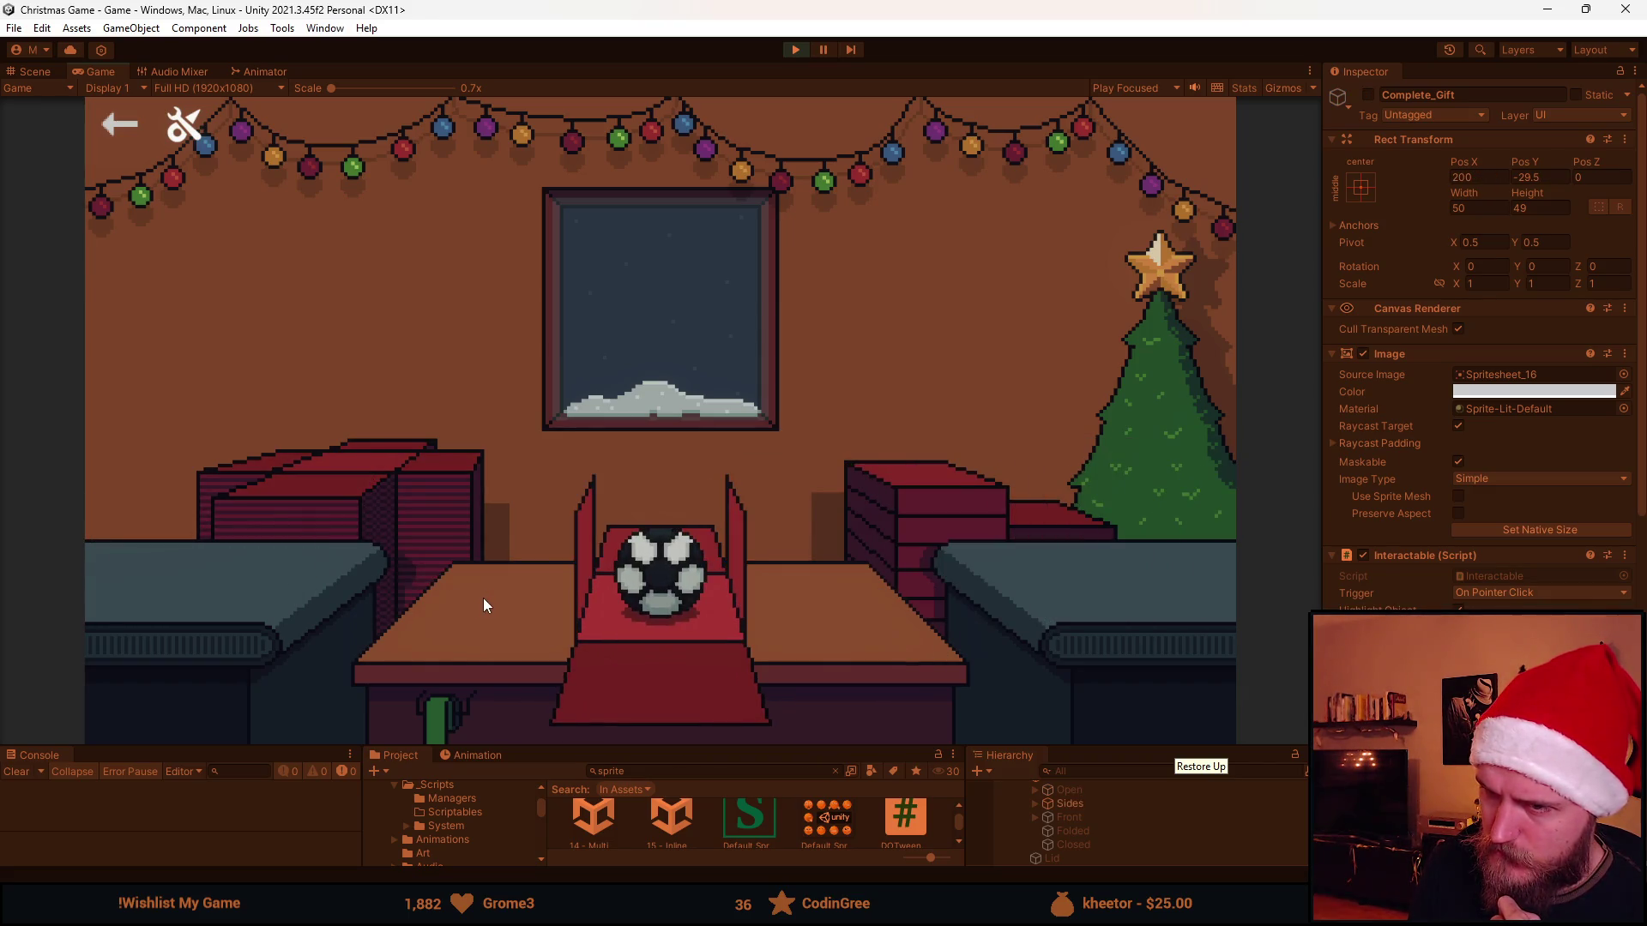
Fold the sides up, bring the lid onto the box, then stop the play test
{"action": "left_click", "coordinate": [750, 717]}
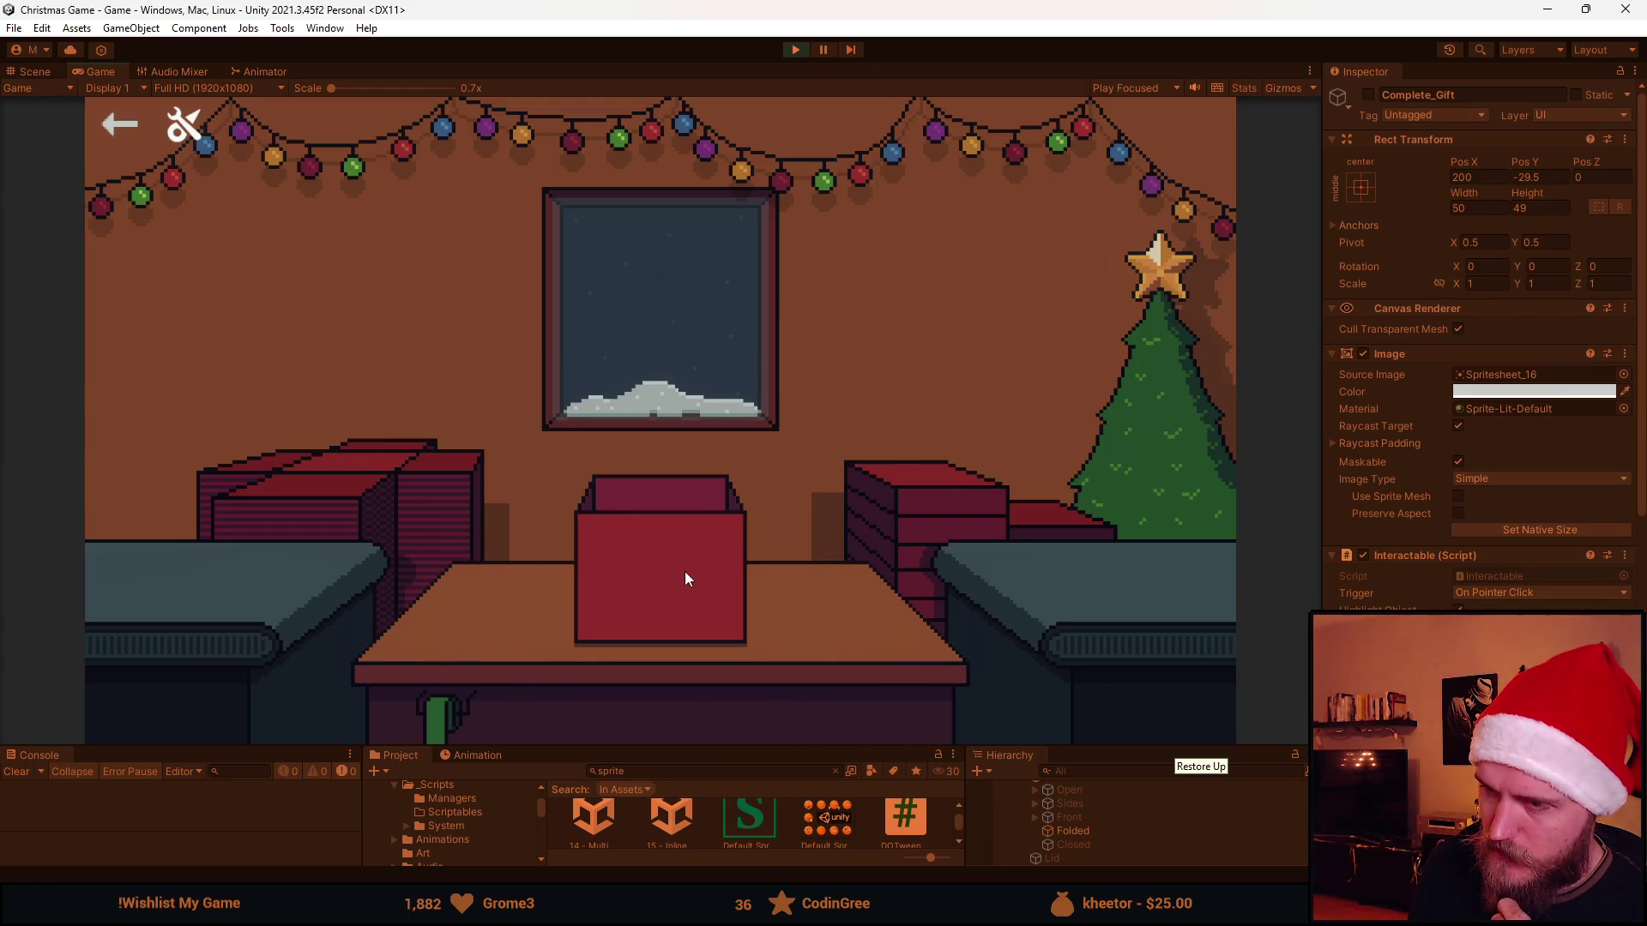
{"action": "left_click", "coordinate": [918, 520]}
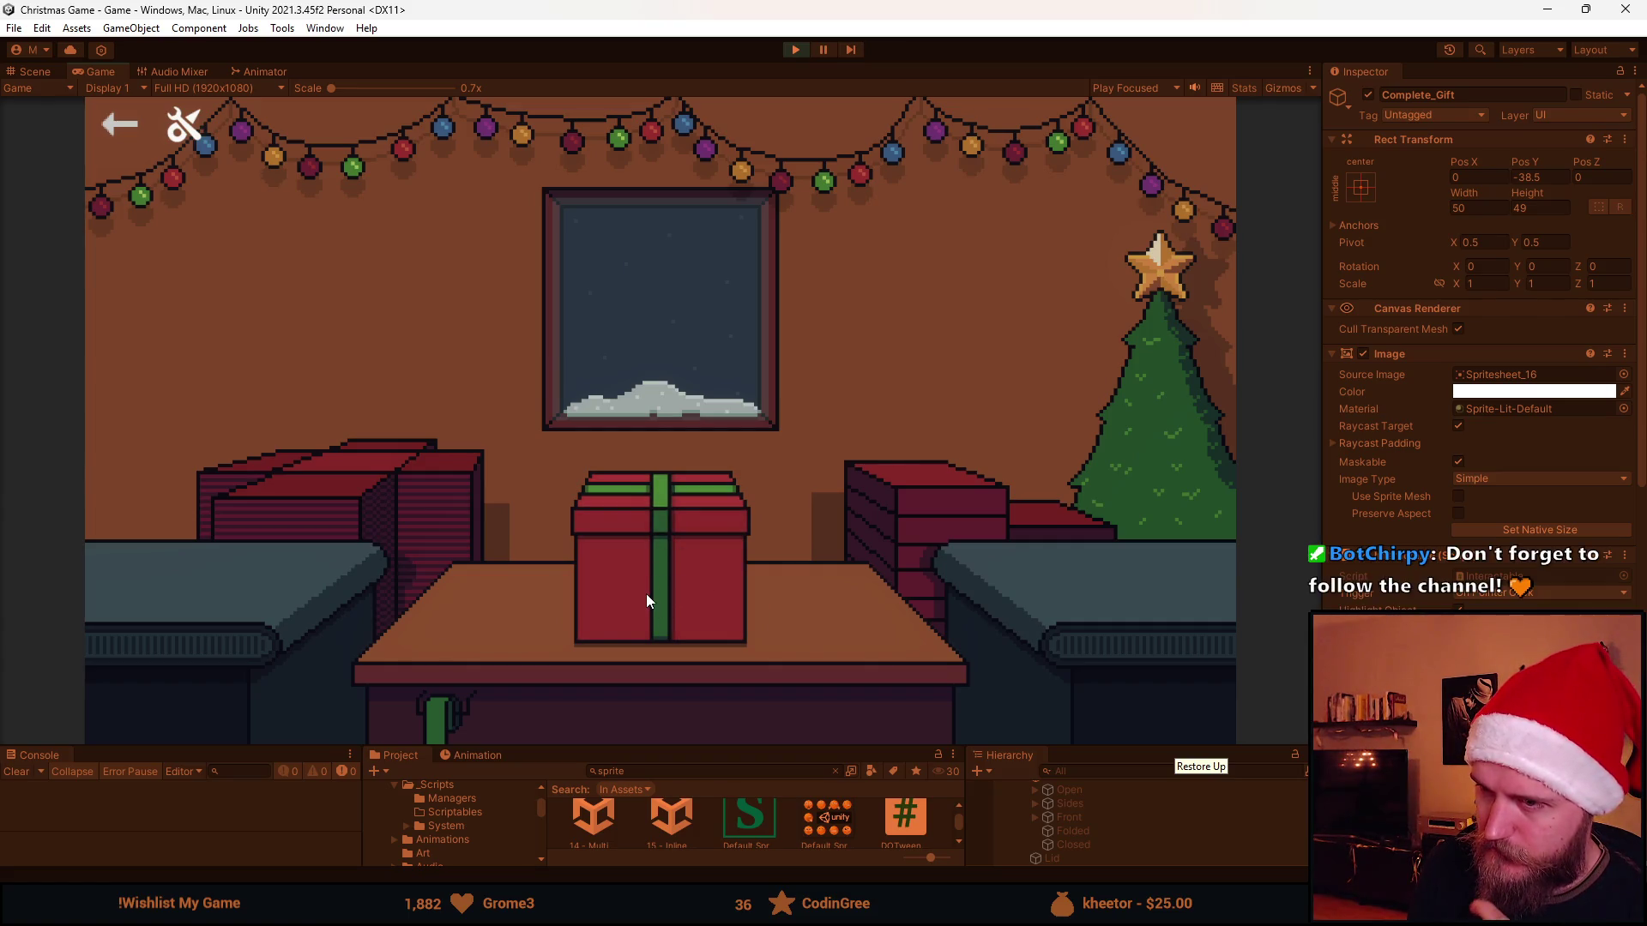
{"action": "left_click", "coordinate": [794, 49]}
{"action": "left_click_drag", "start_coordinate": [827, 747], "coordinate": [826, 514]}
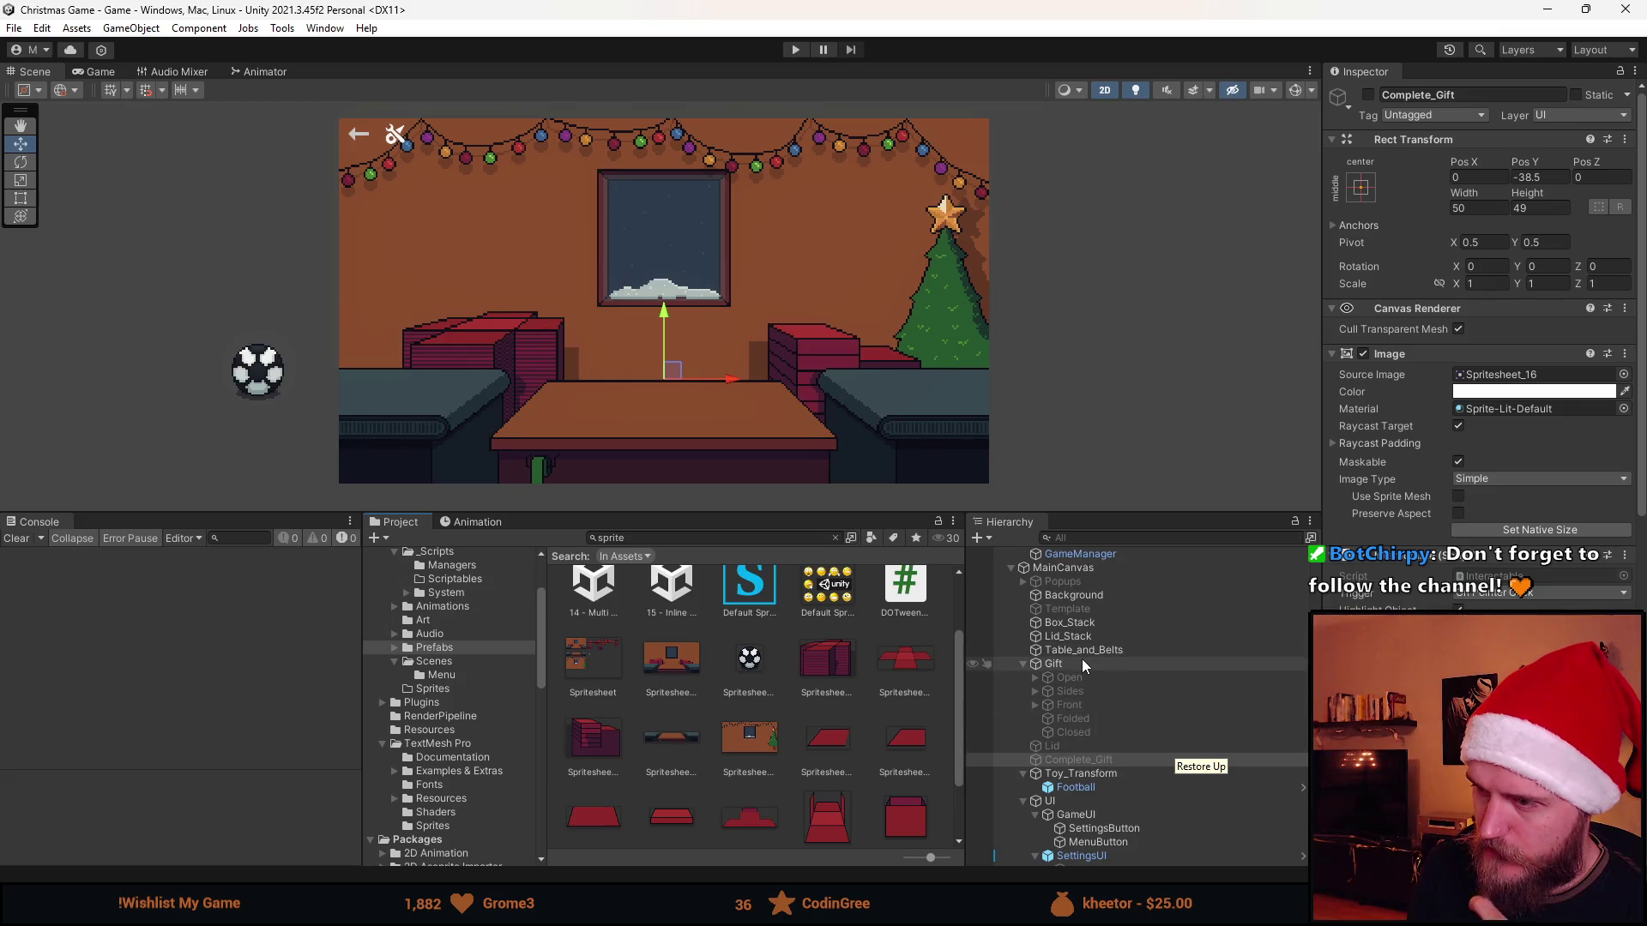
Select the Gift object and open its Gift script in the code editor
{"action": "left_click", "coordinate": [1081, 664]}
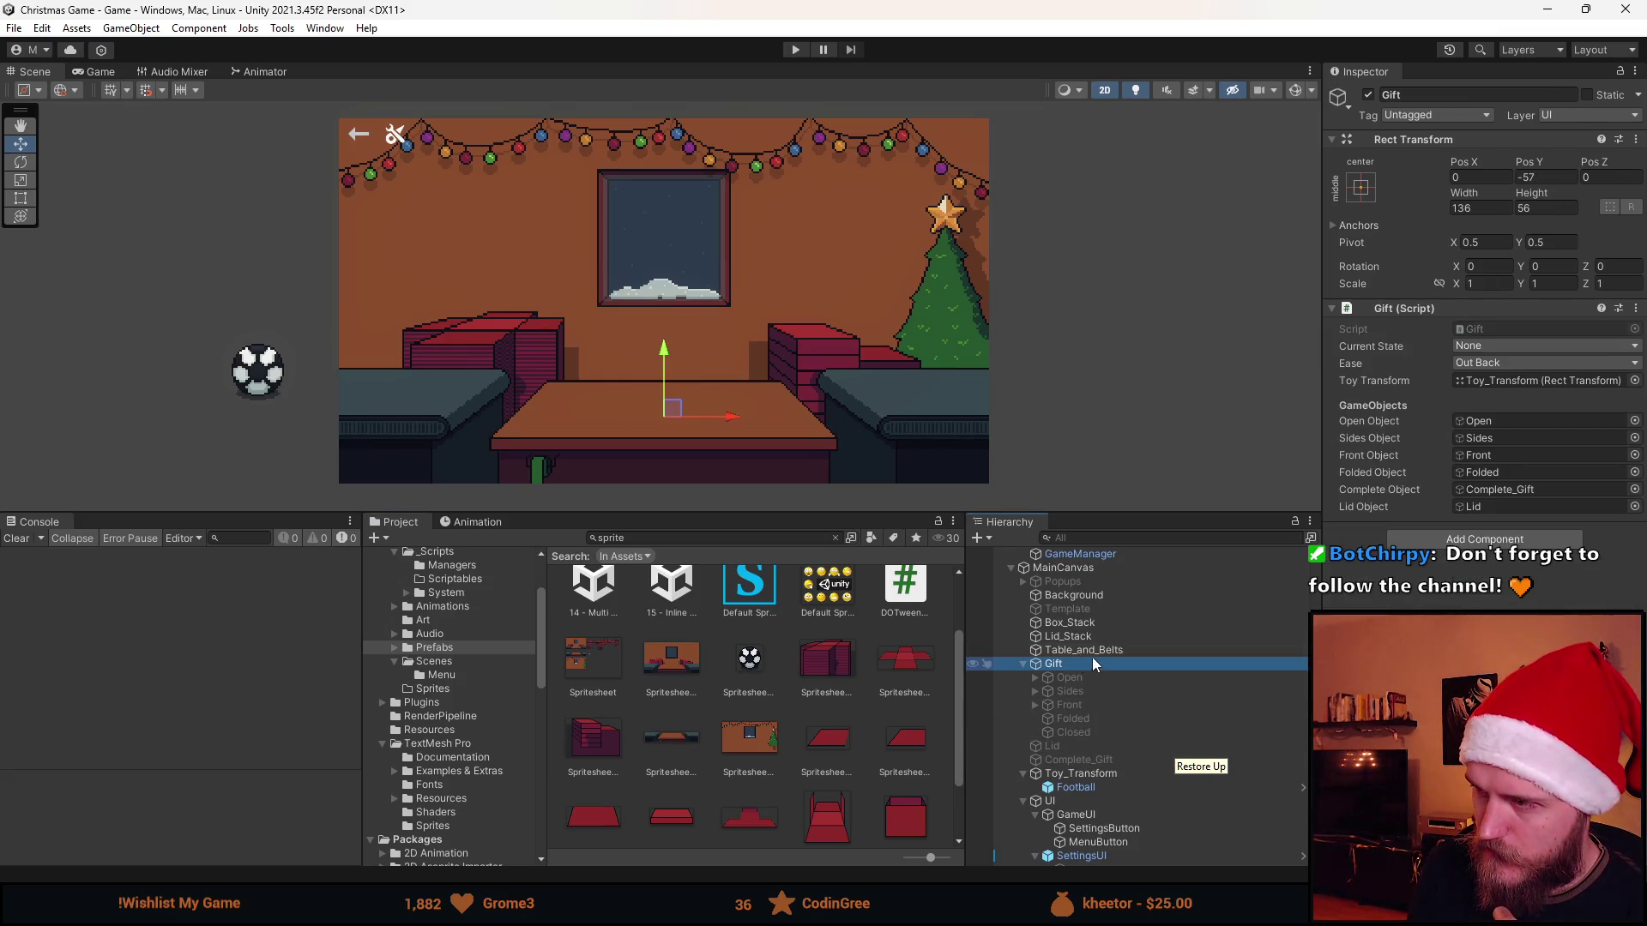
{"action": "double_click", "coordinate": [1492, 329]}
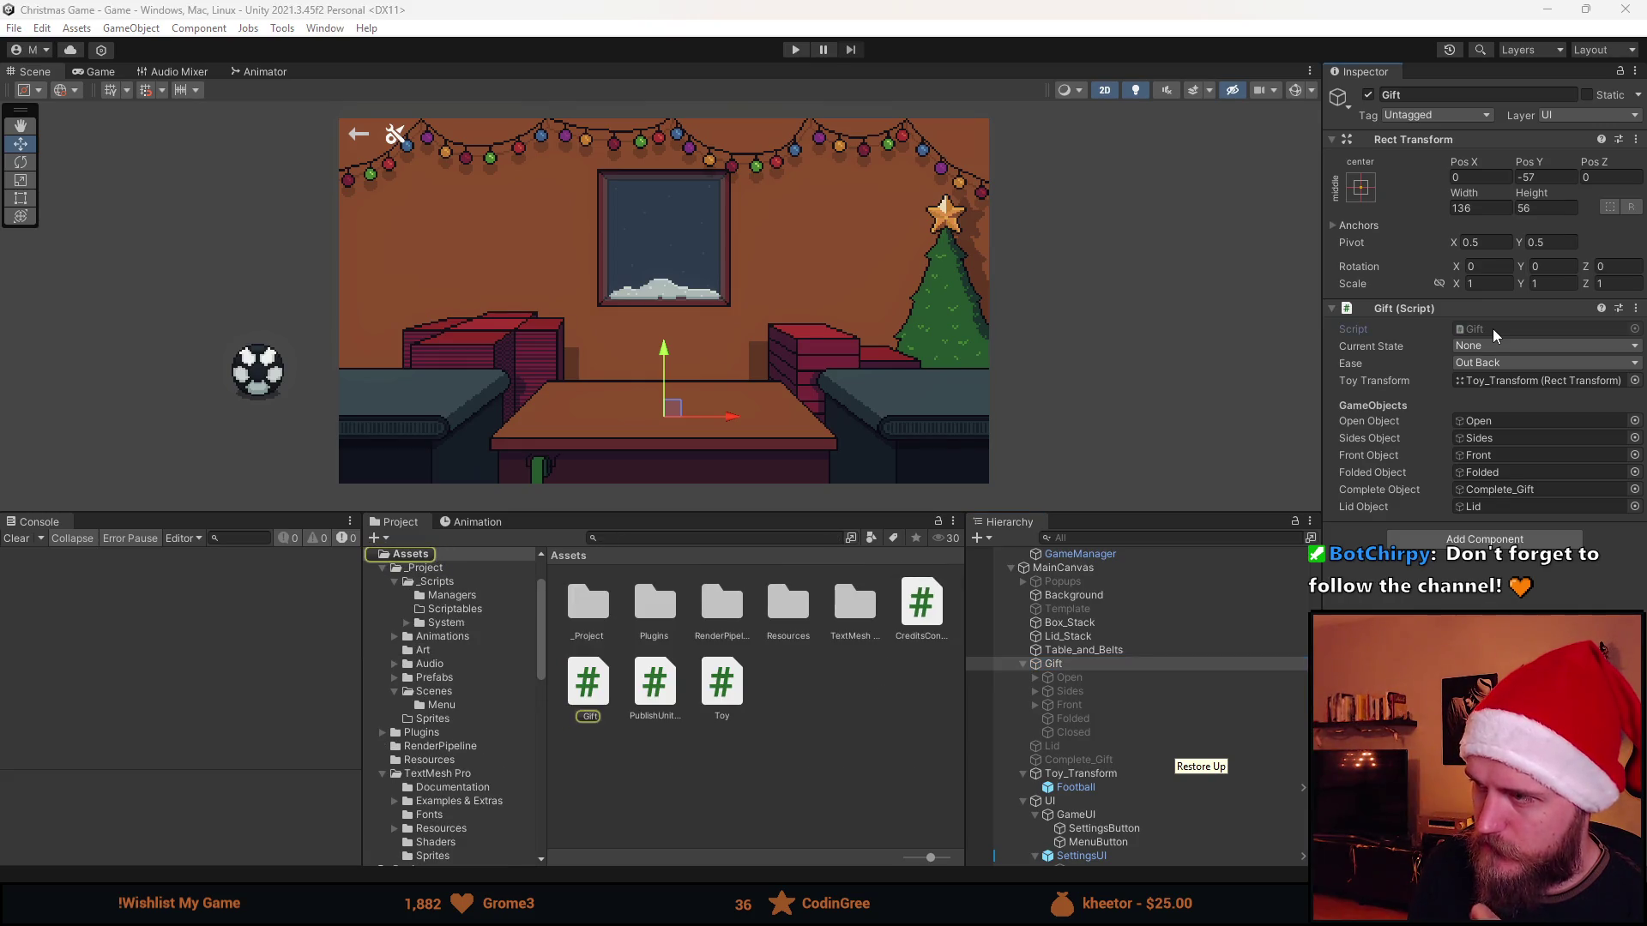
{"action": "scroll", "coordinate": [636, 422], "scroll_direction": "up", "scroll_amount": 7}
{"action": "scroll", "coordinate": [604, 477], "scroll_direction": "up", "scroll_amount": 12}
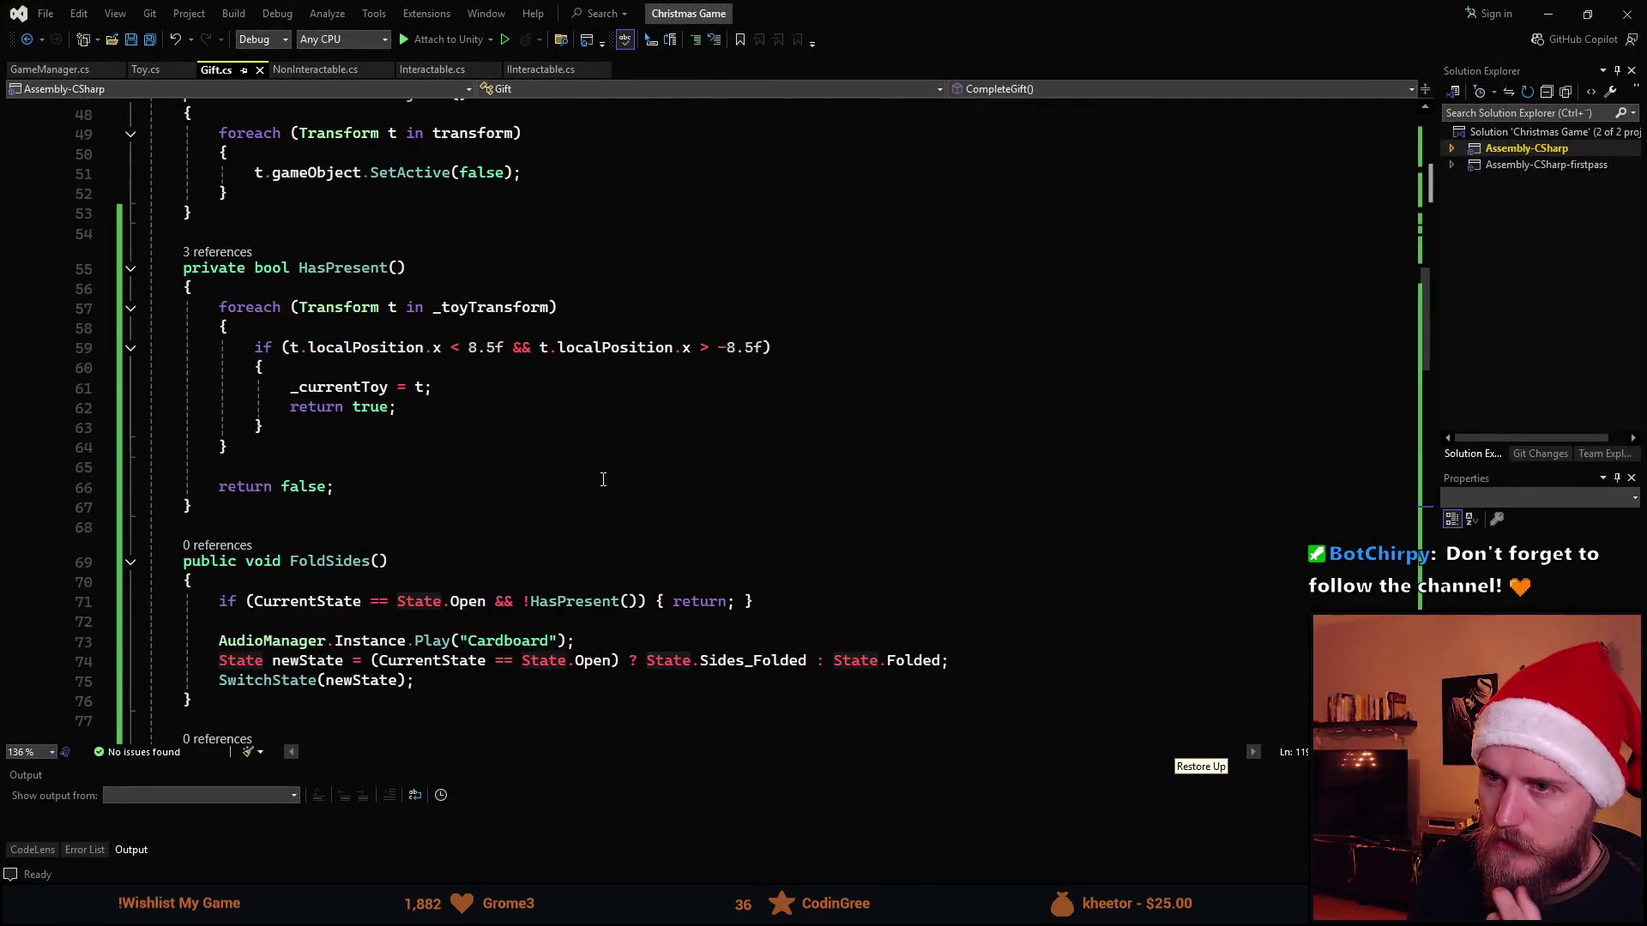
{"action": "scroll", "coordinate": [606, 478], "scroll_direction": "up", "scroll_amount": 9}
{"action": "scroll", "coordinate": [653, 464], "scroll_direction": "up", "scroll_amount": 7}
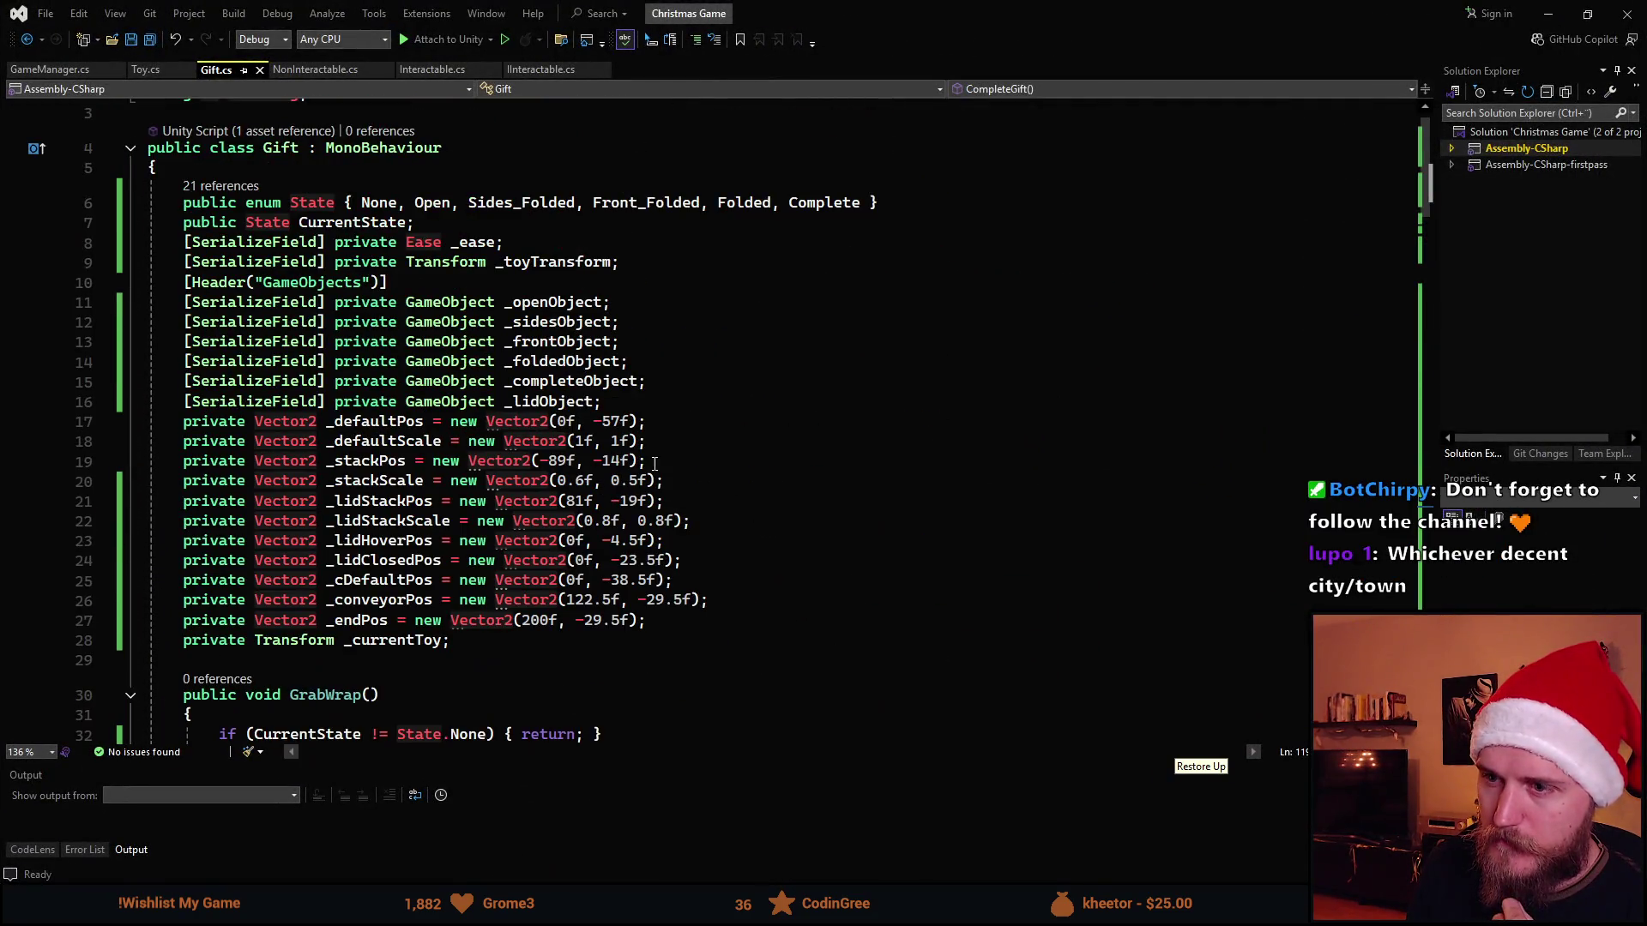
Duplicate the _foldedObject field as _closedObject, save Gift.cs and return to Unity
{"action": "left_click", "coordinate": [650, 382]}
{"action": "key", "text": "Up"}
{"action": "key", "text": "Up"}
{"action": "key", "text": "Down"}
{"action": "key", "text": "ctrl+d"}
{"action": "double_click", "coordinate": [564, 382]}
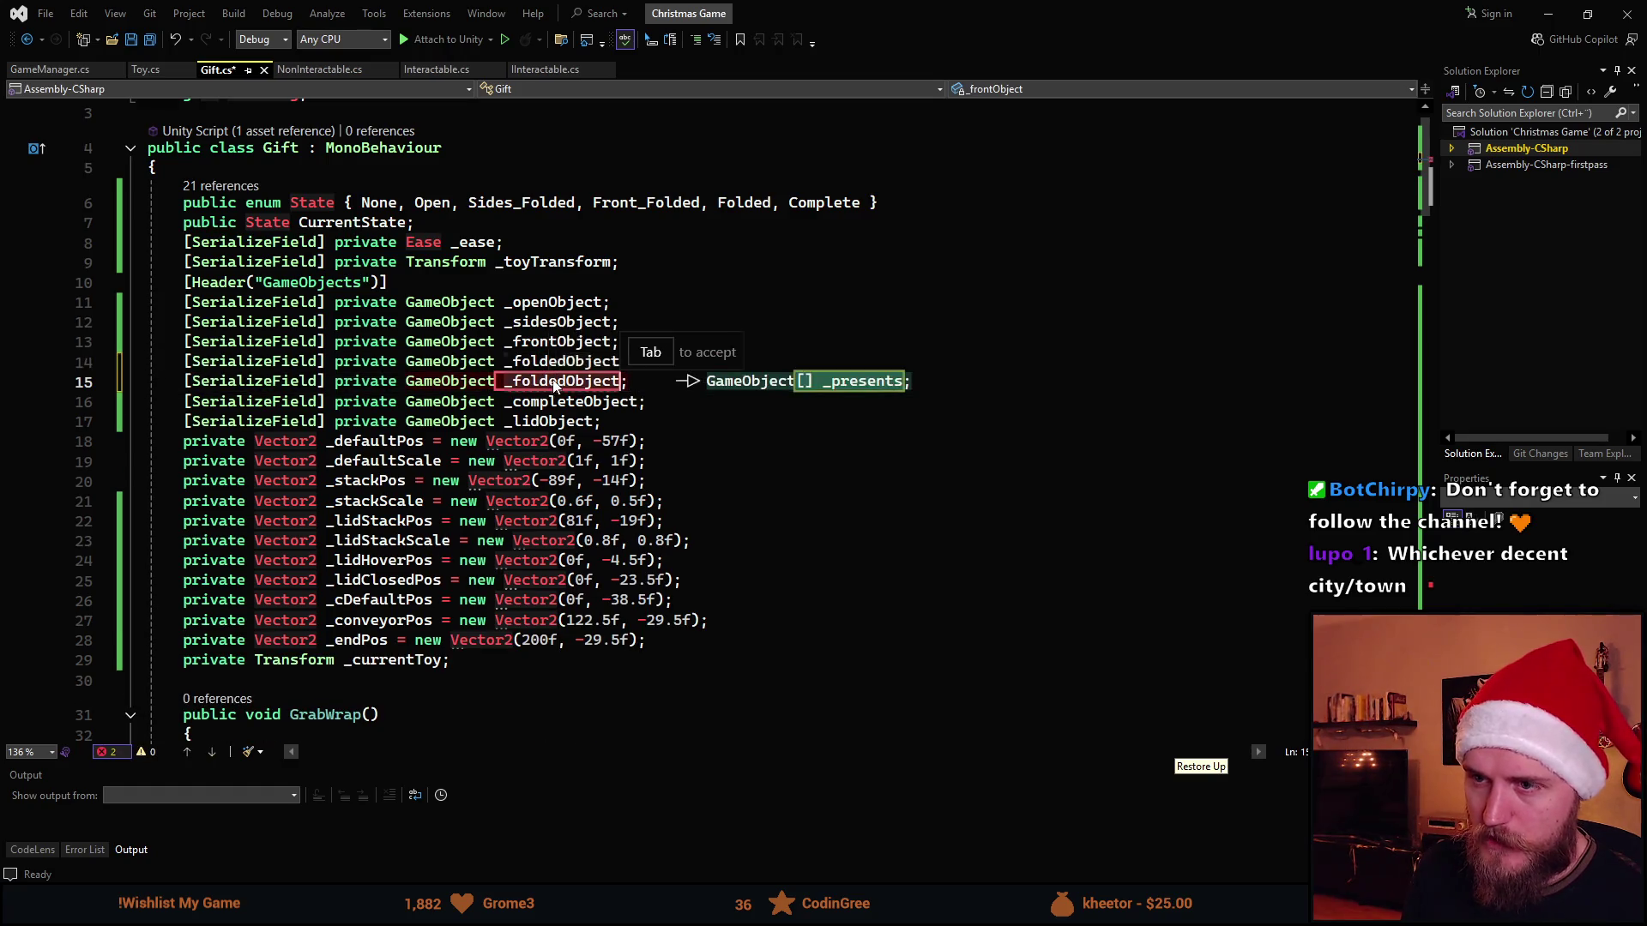
{"action": "type", "text": "_"}
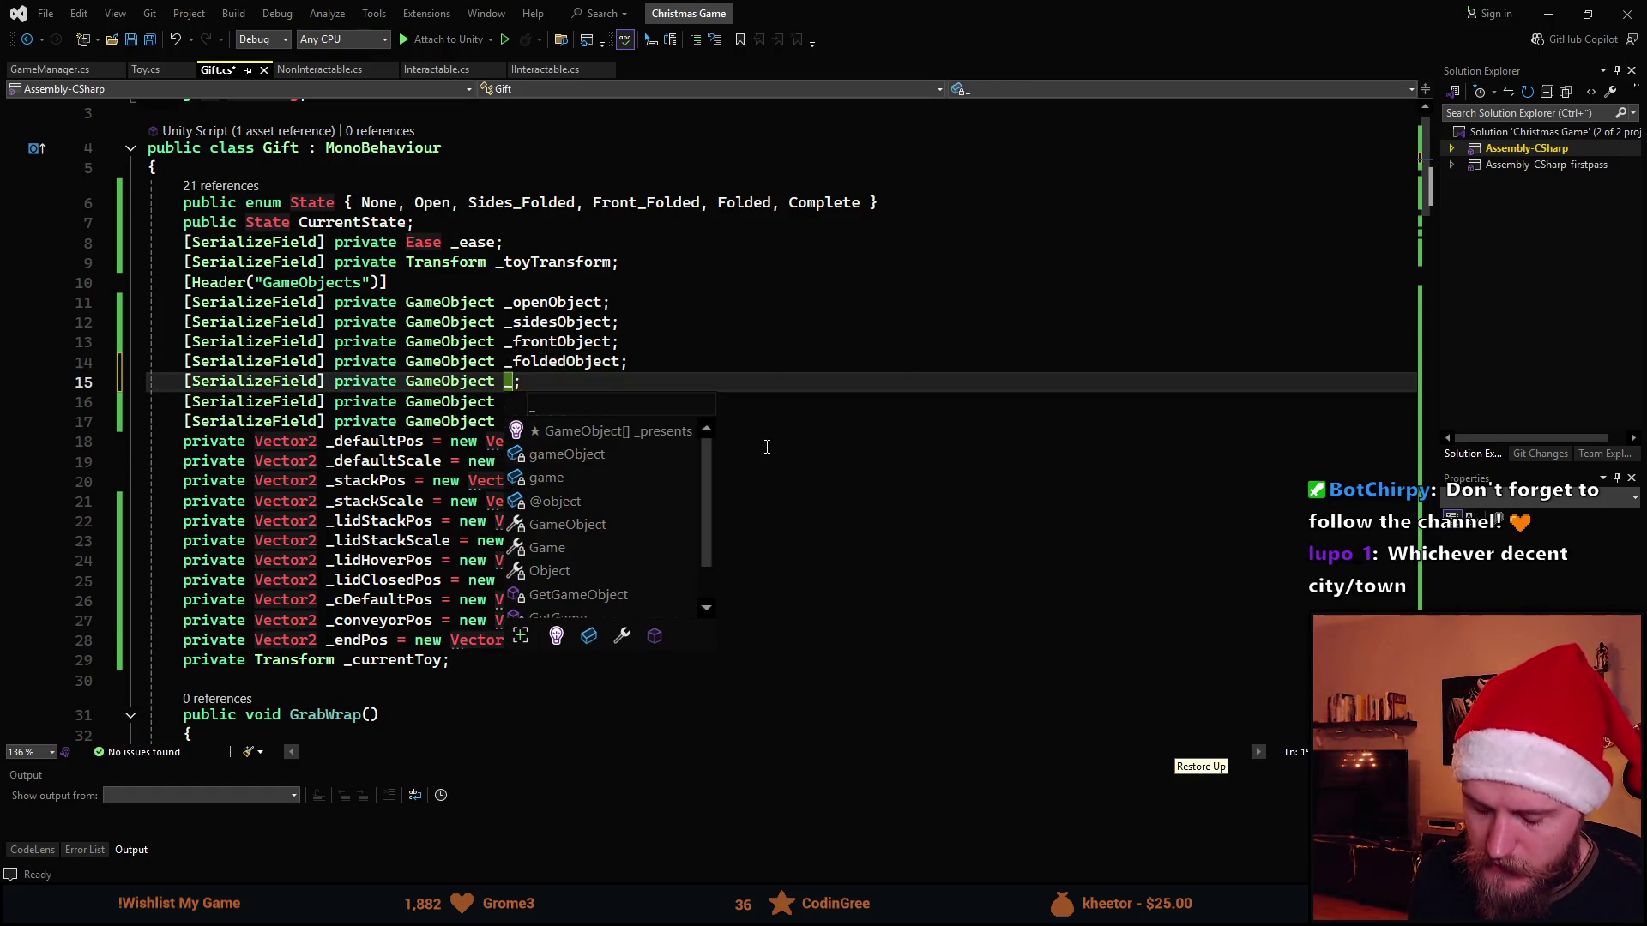
{"action": "type", "text": "closedObje"}
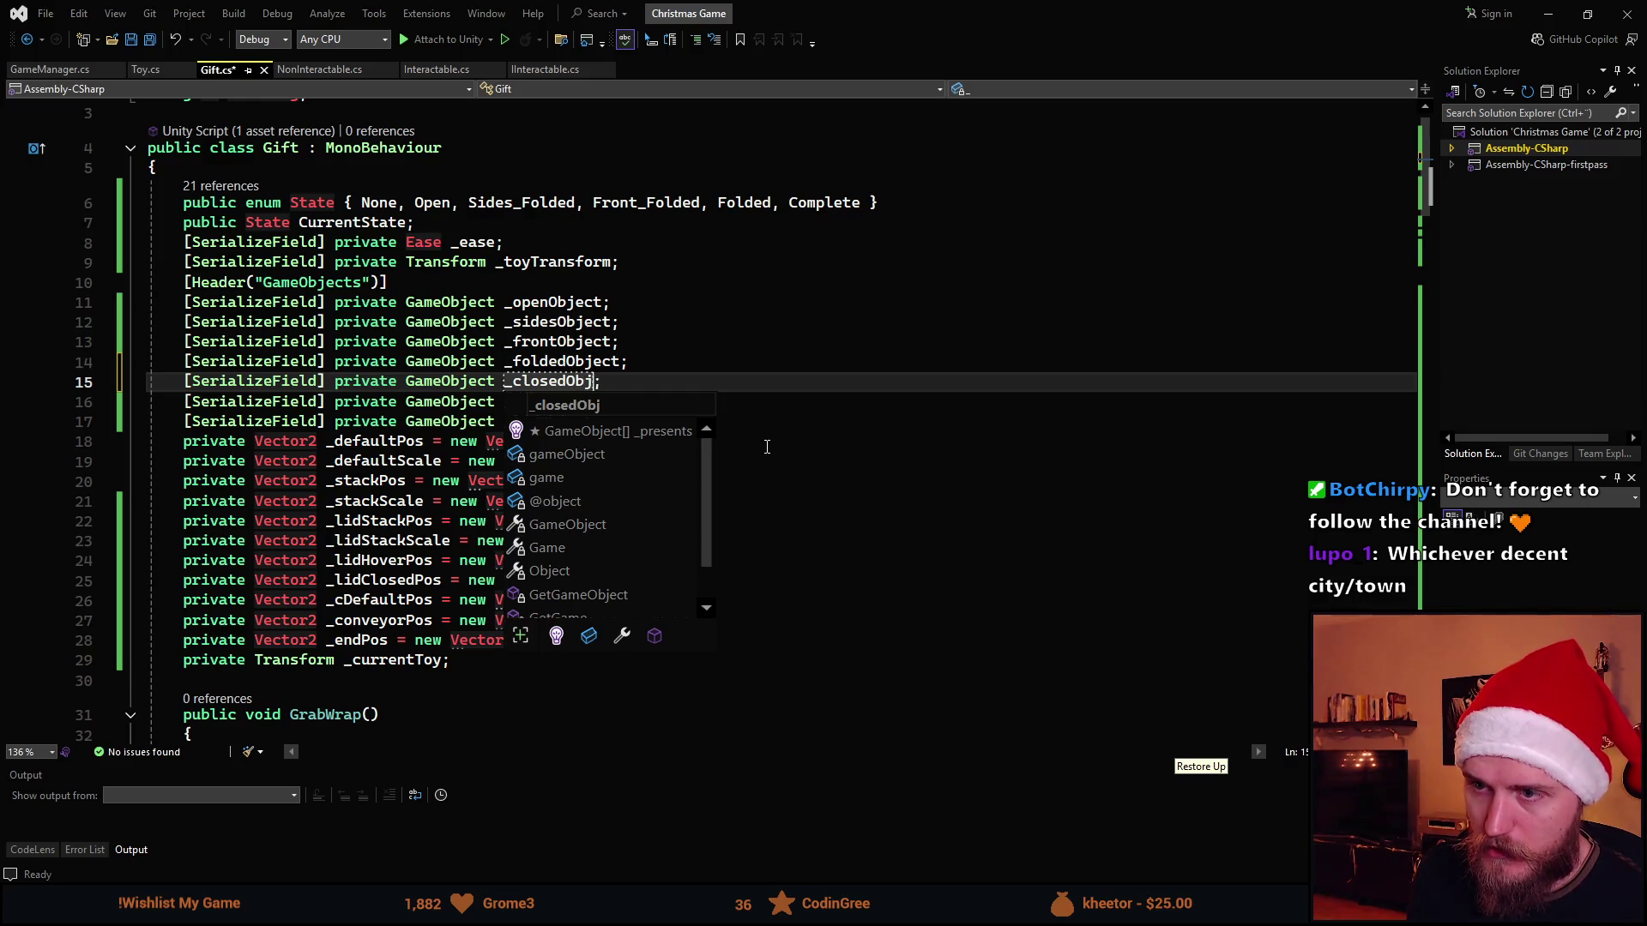
{"action": "type", "text": "ct"}
{"action": "key", "text": "ctrl+s"}
{"action": "key", "text": "alt+Tab"}
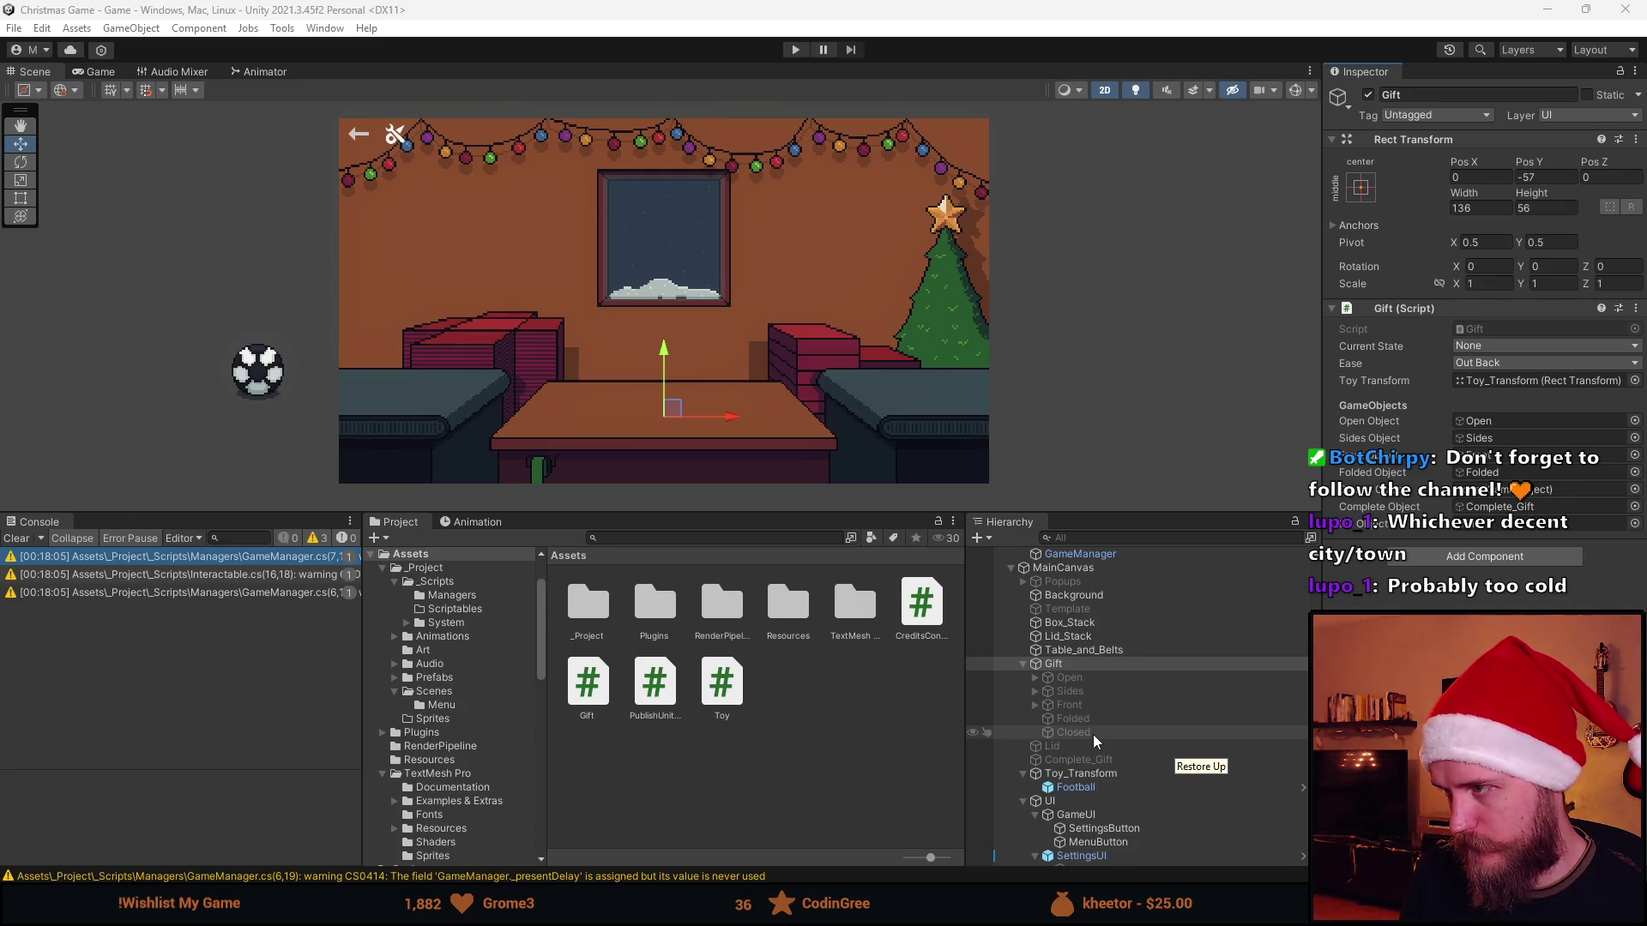
Clear the console warnings, enlarge the Scene view and switch back to the Gift script
{"action": "left_click", "coordinate": [1092, 735]}
{"action": "key", "text": "ctrl+z"}
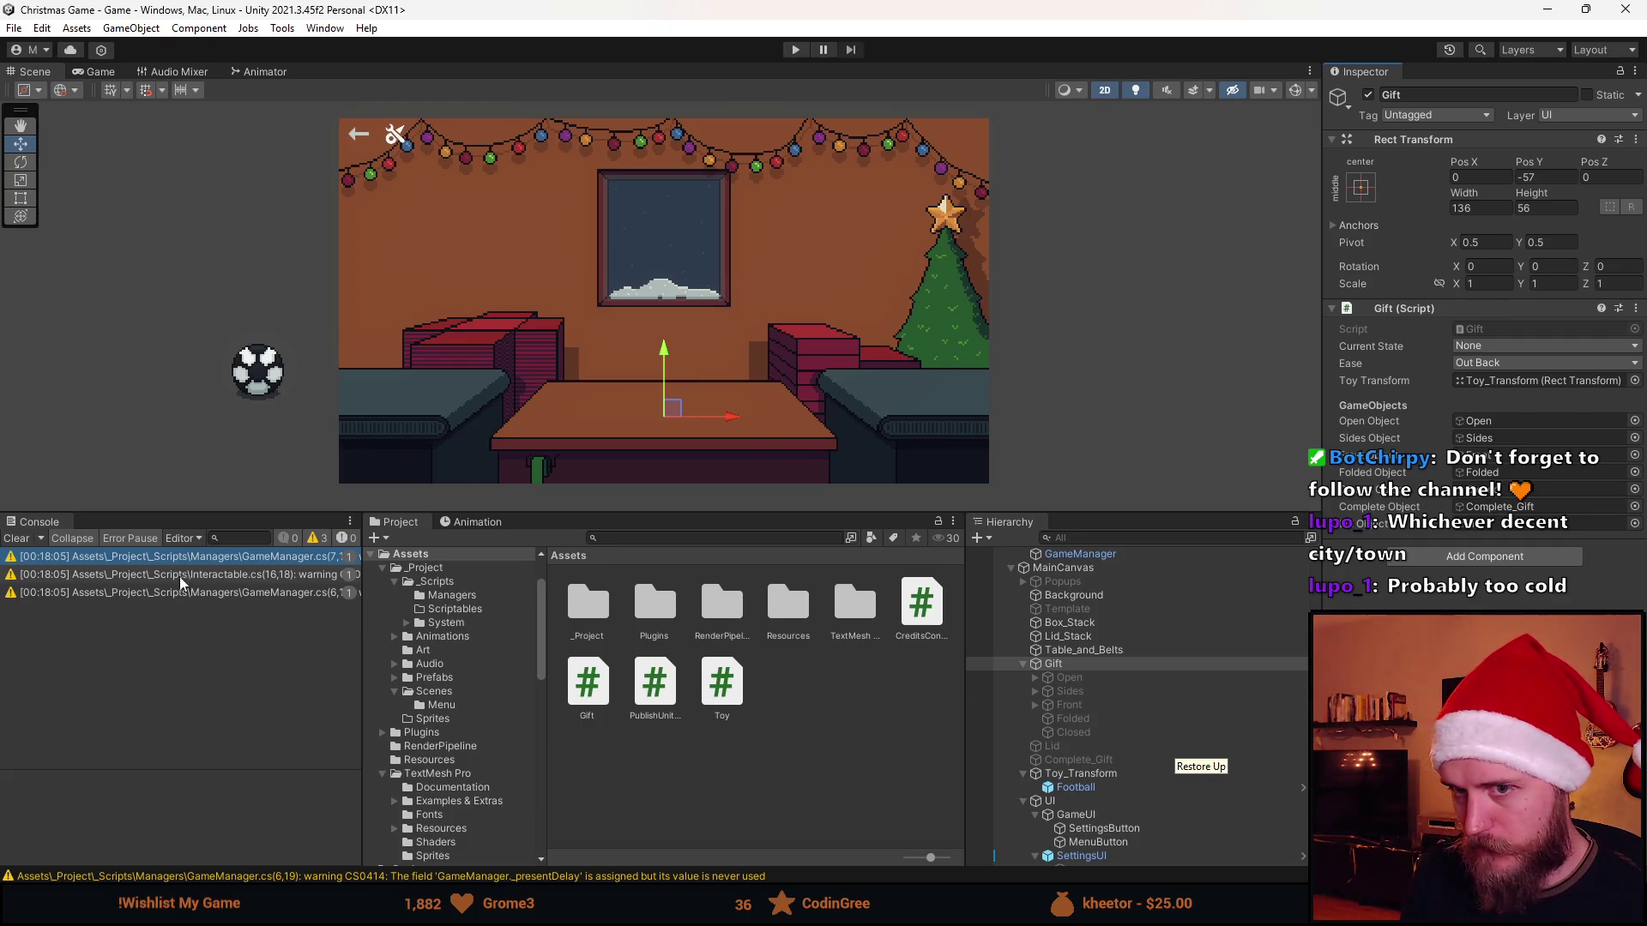
{"action": "left_click", "coordinate": [10, 539]}
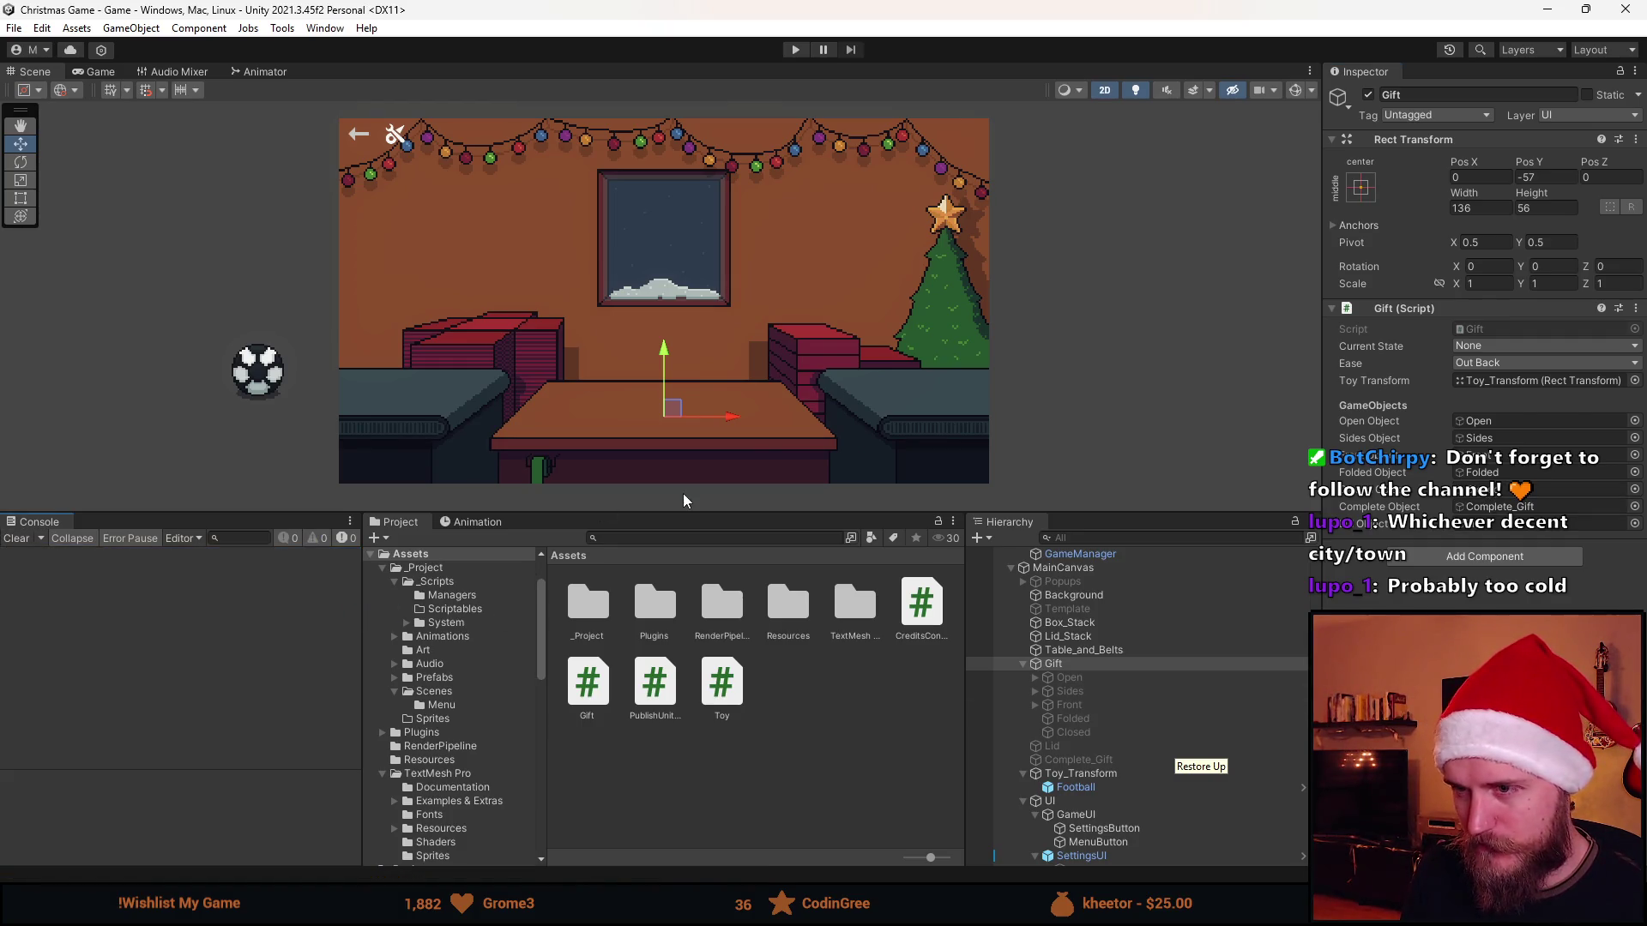
{"action": "left_click_drag", "start_coordinate": [673, 508], "coordinate": [720, 557]}
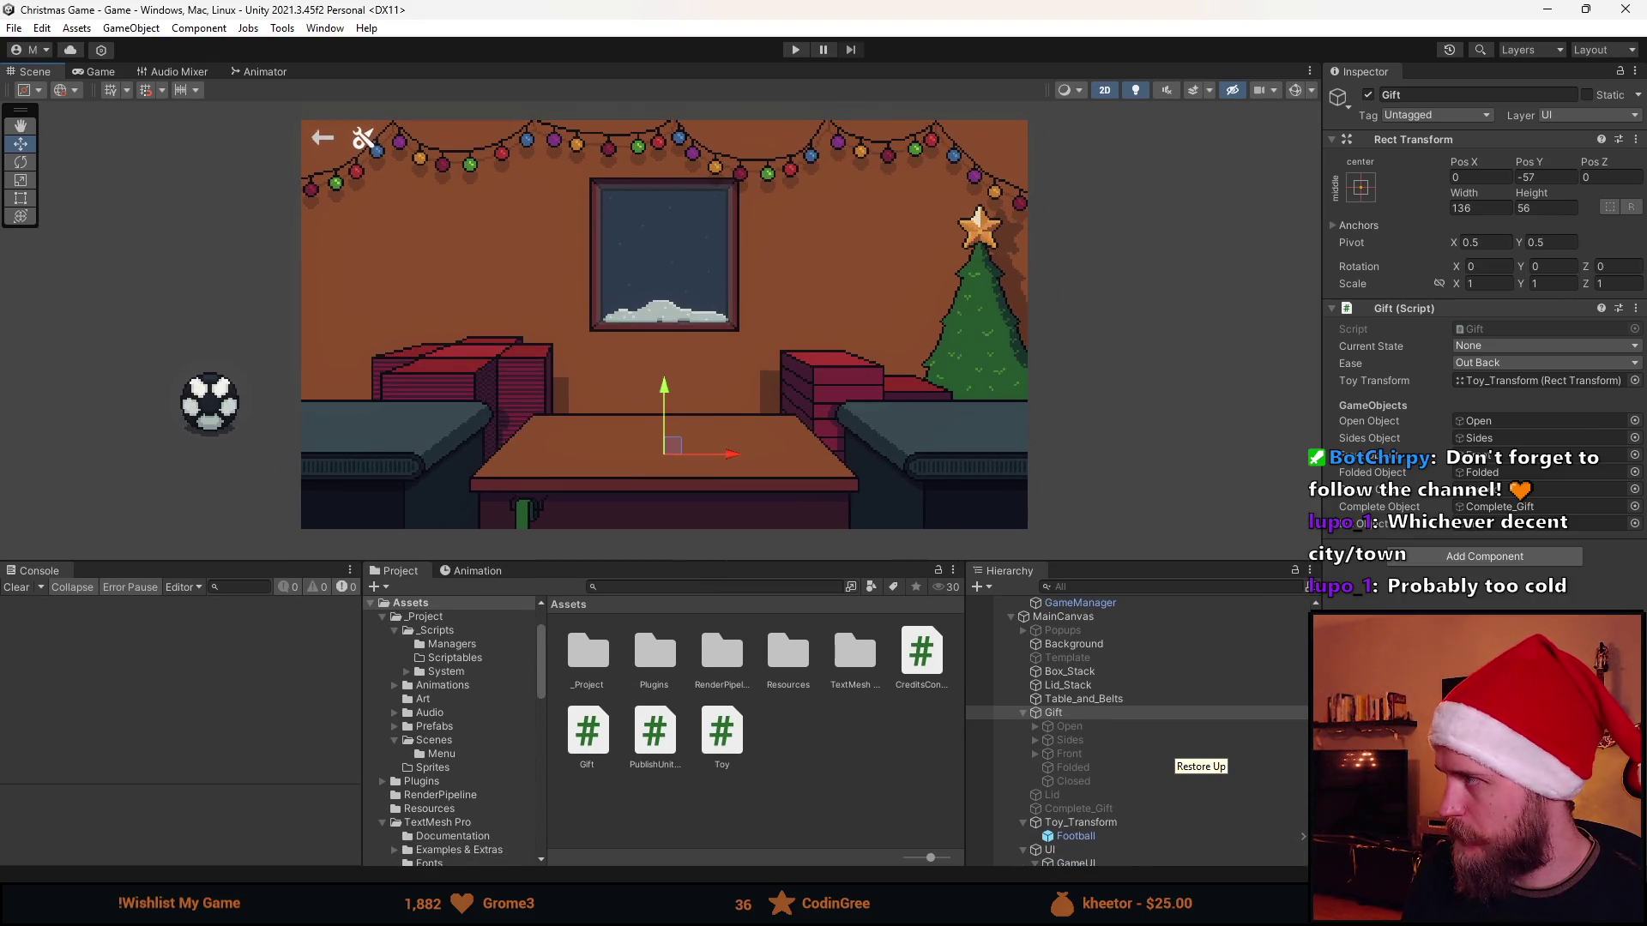
{"action": "key", "text": "alt+Tab"}
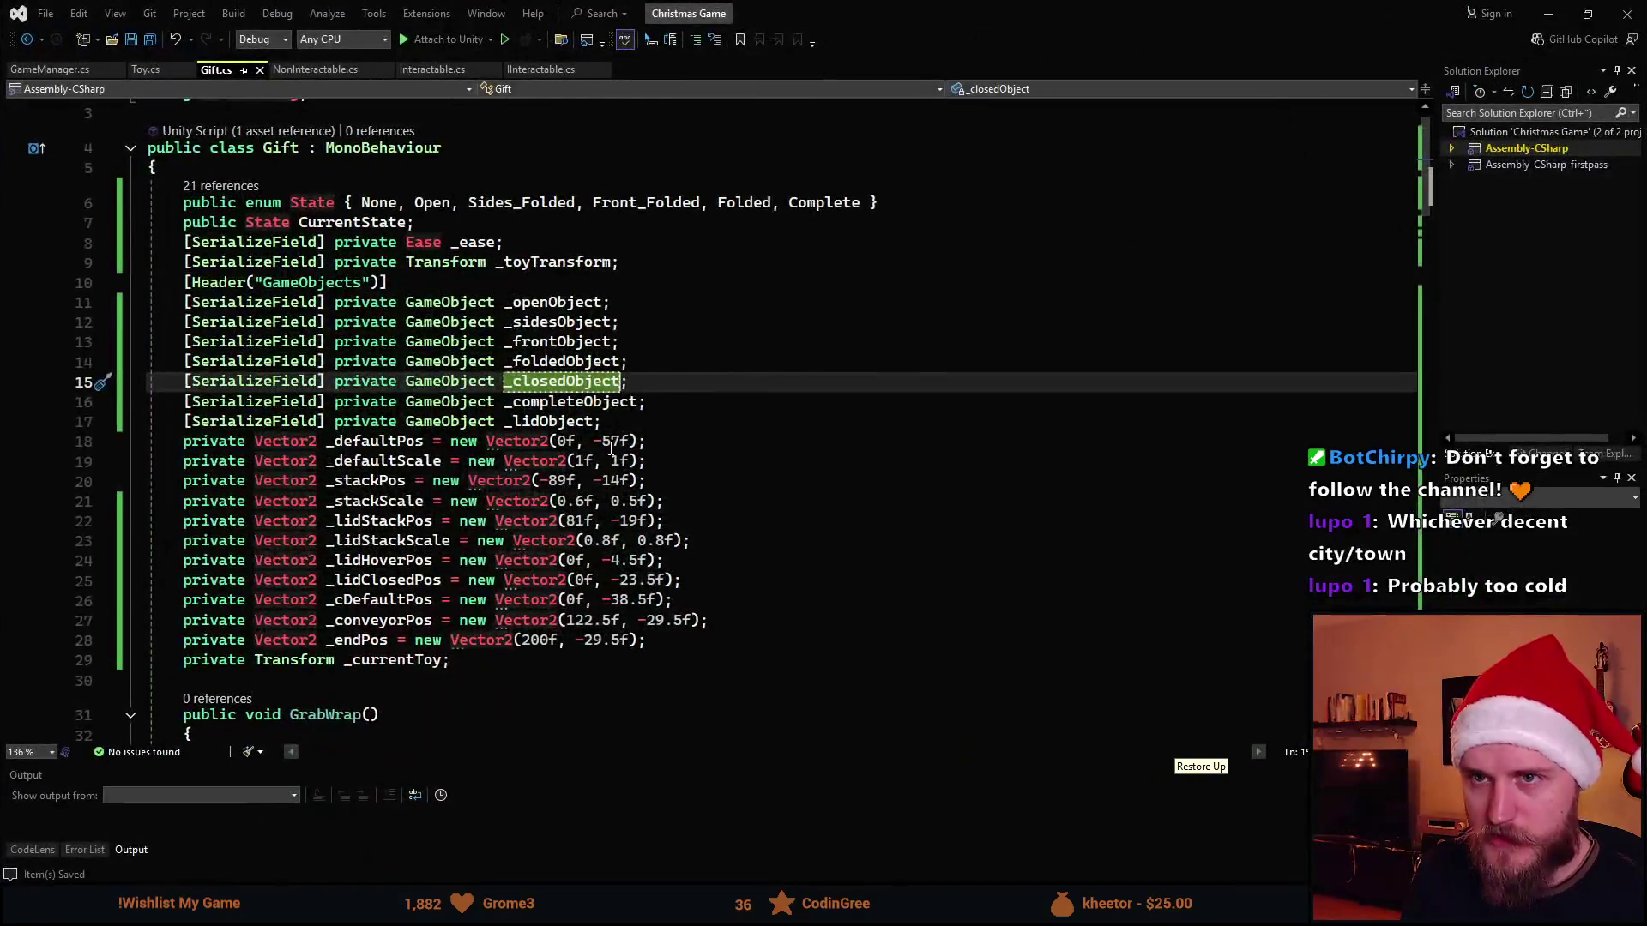
{"action": "scroll", "coordinate": [537, 547], "scroll_direction": "down", "scroll_amount": 5}
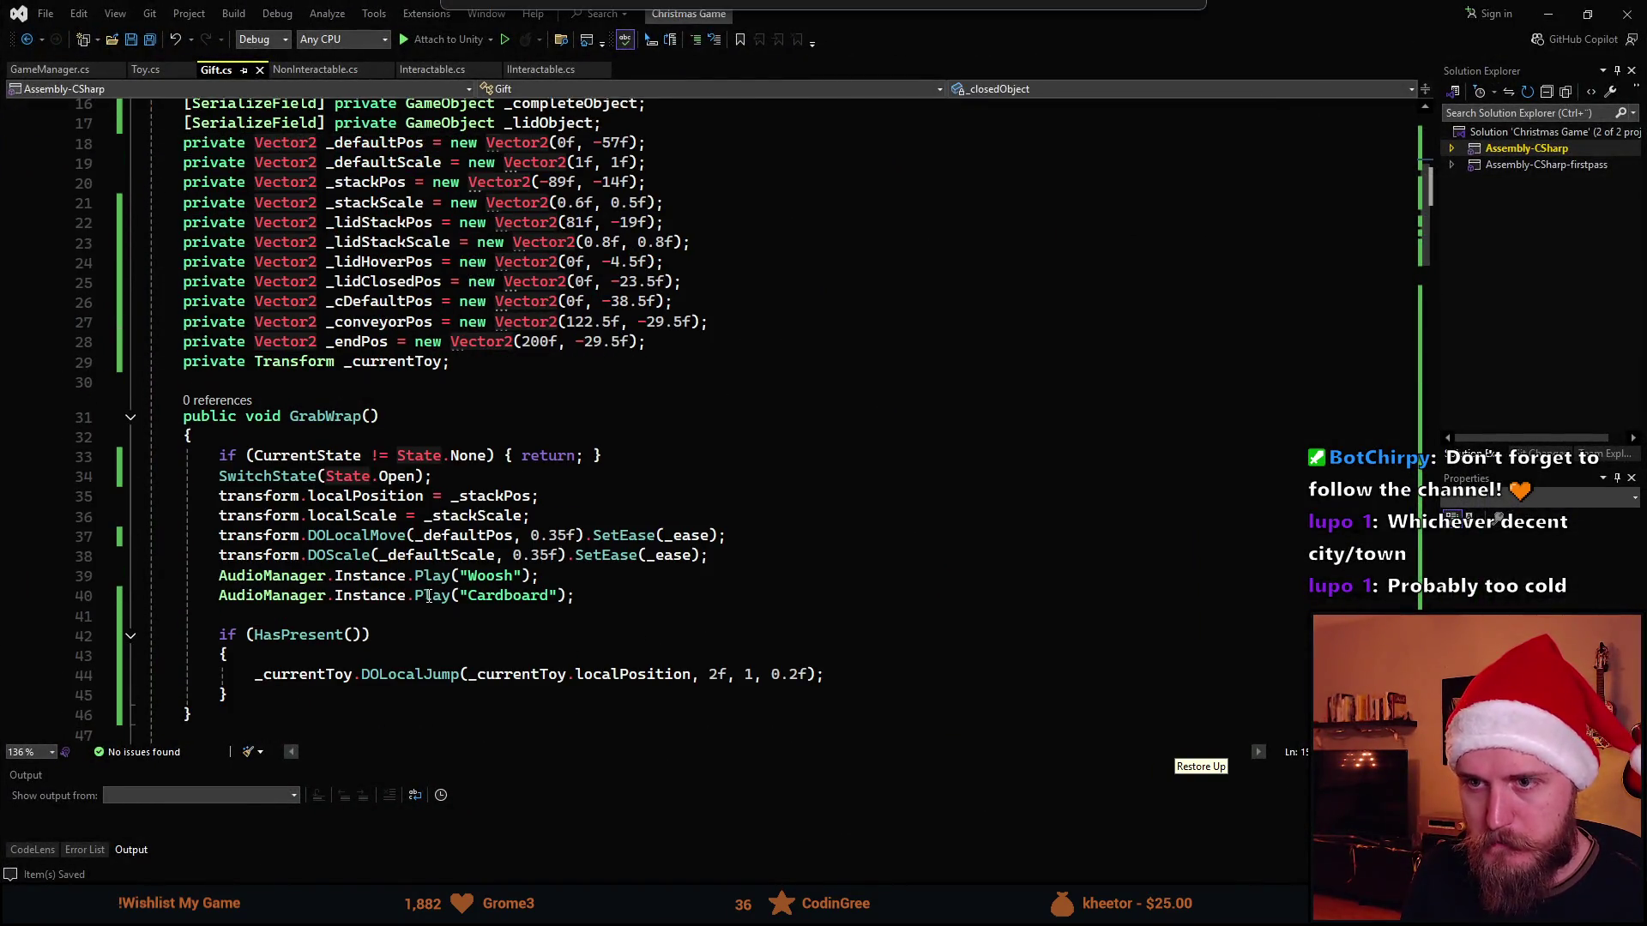
{"action": "scroll", "coordinate": [466, 614], "scroll_direction": "down", "scroll_amount": 6}
{"action": "scroll", "coordinate": [466, 613], "scroll_direction": "down", "scroll_amount": 8}
{"action": "scroll", "coordinate": [466, 614], "scroll_direction": "down", "scroll_amount": 12}
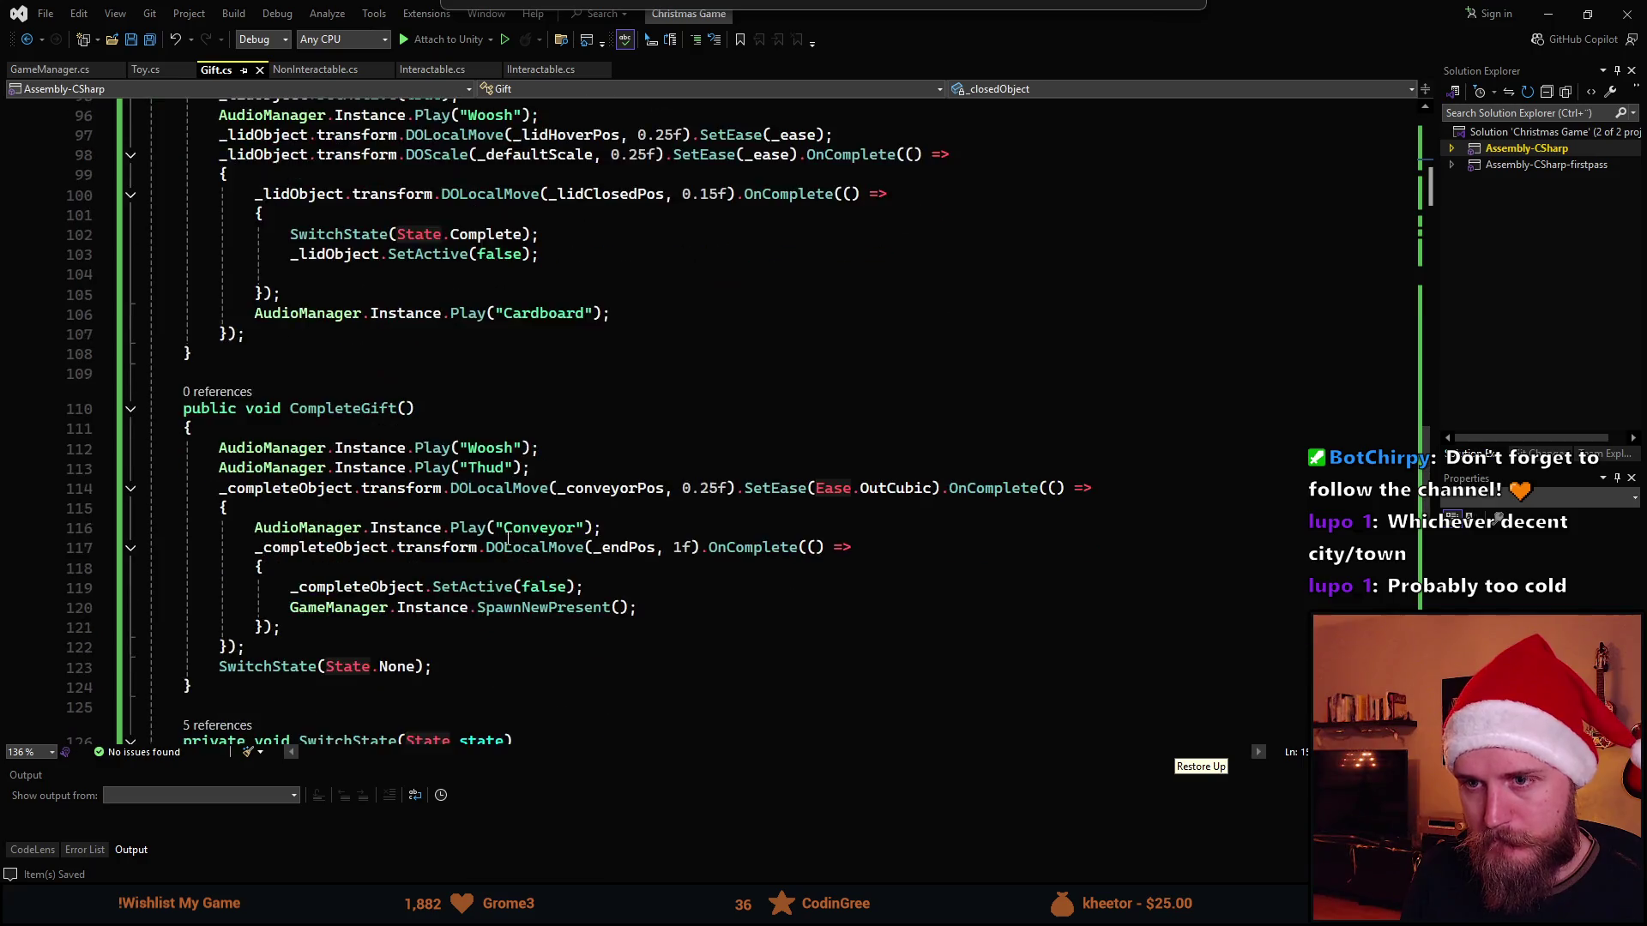
{"action": "scroll", "coordinate": [509, 547], "scroll_direction": "down", "scroll_amount": 2}
{"action": "scroll", "coordinate": [508, 548], "scroll_direction": "down", "scroll_amount": 1}
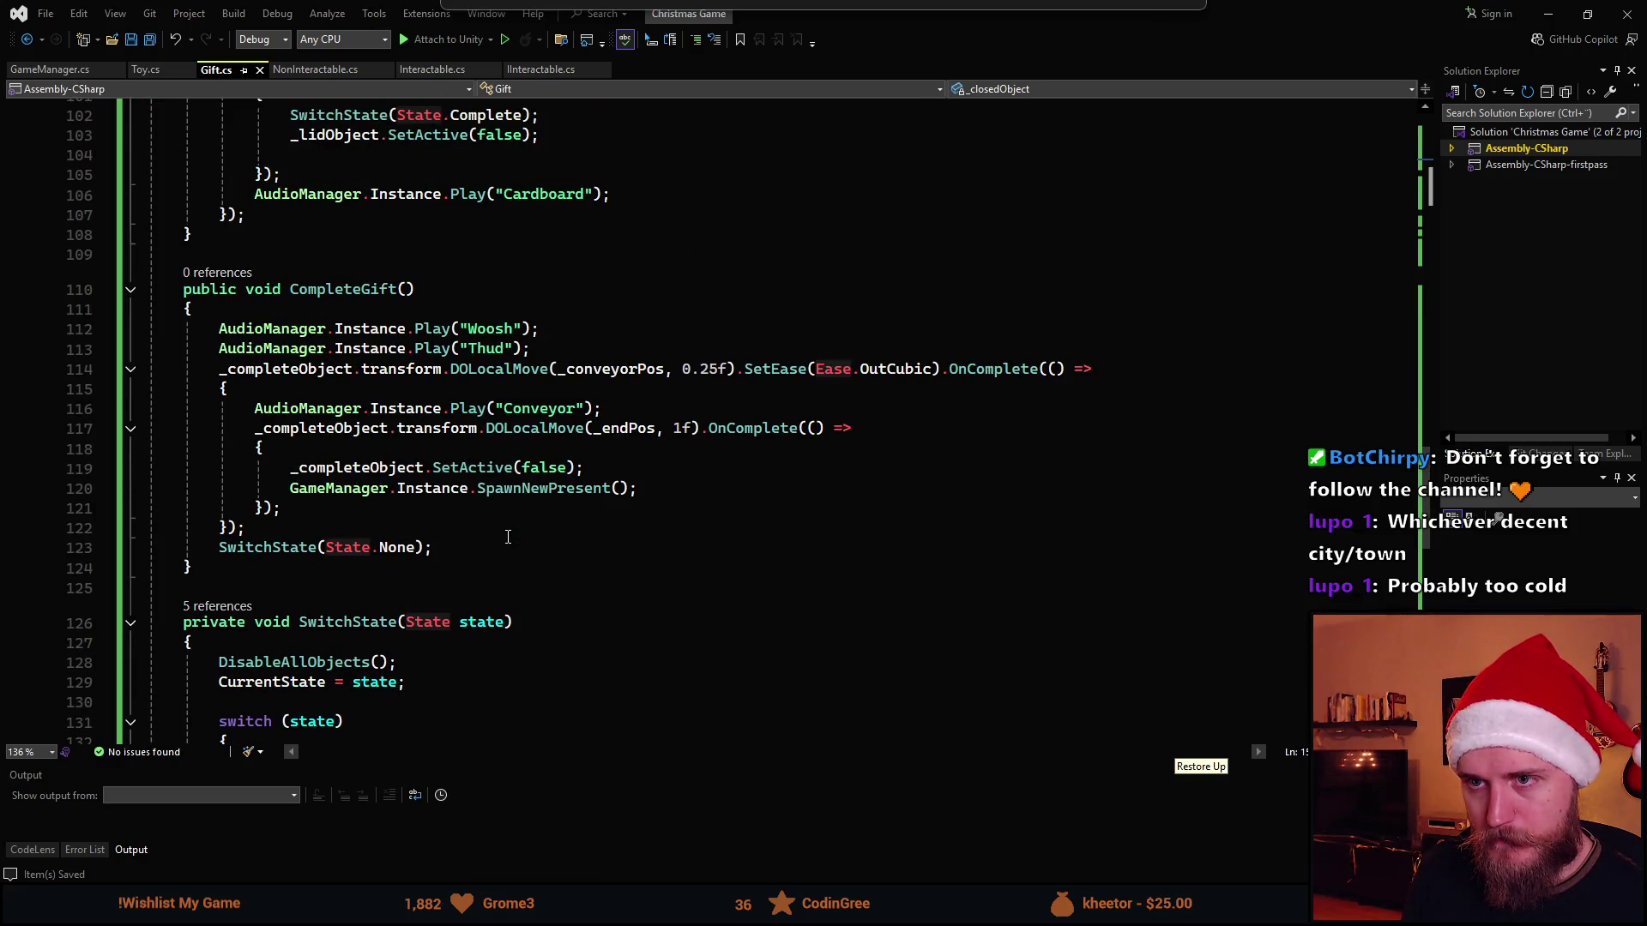
{"action": "scroll", "coordinate": [508, 538], "scroll_direction": "down", "scroll_amount": 3}
{"action": "scroll", "coordinate": [489, 535], "scroll_direction": "up", "scroll_amount": 2}
{"action": "scroll", "coordinate": [451, 530], "scroll_direction": "up", "scroll_amount": 3}
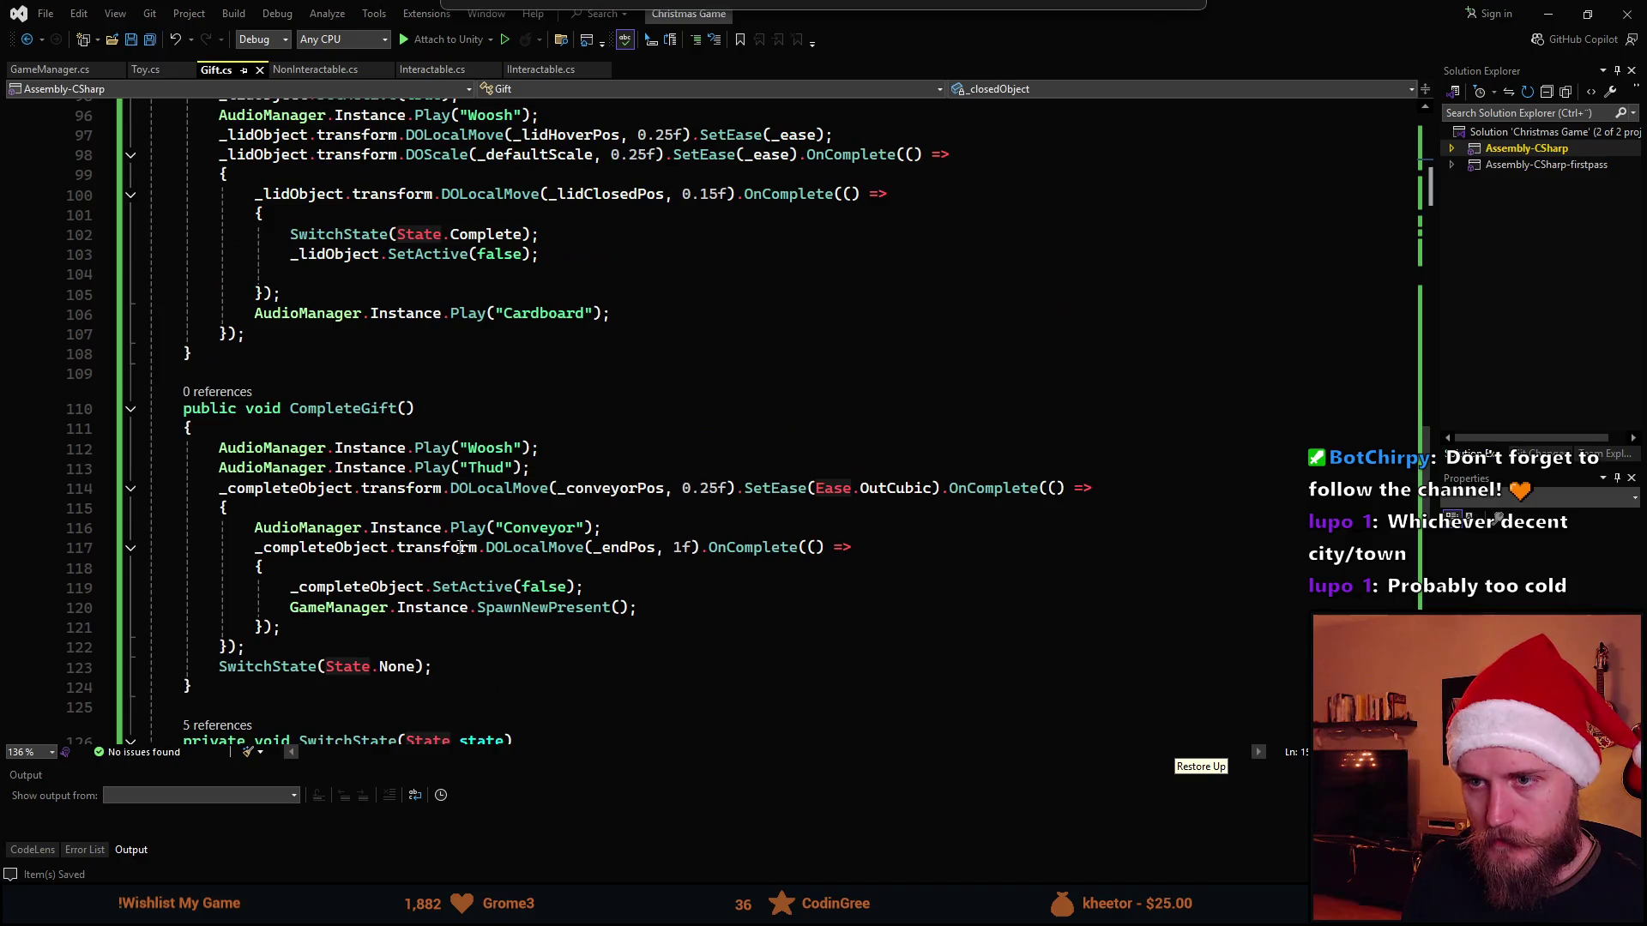
{"action": "scroll", "coordinate": [421, 526], "scroll_direction": "up", "scroll_amount": 1}
Start a new public void declaration on a blank line above CompleteGift
{"action": "left_click", "coordinate": [241, 441]}
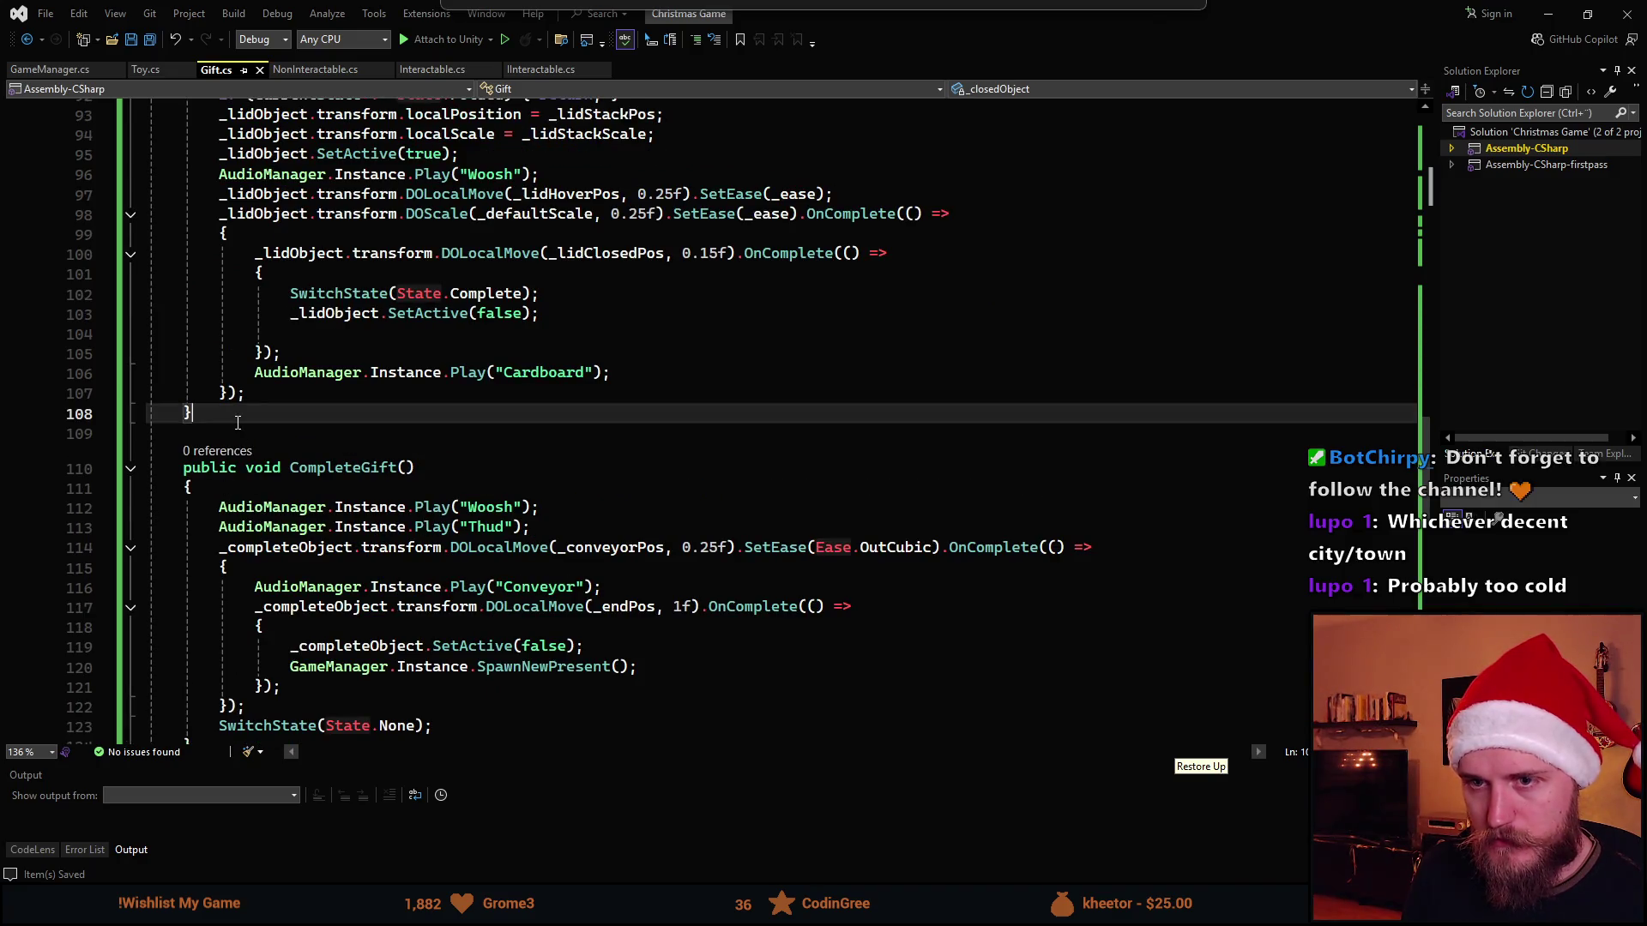
{"action": "key", "text": "Return"}
{"action": "type", "text": "publ"}
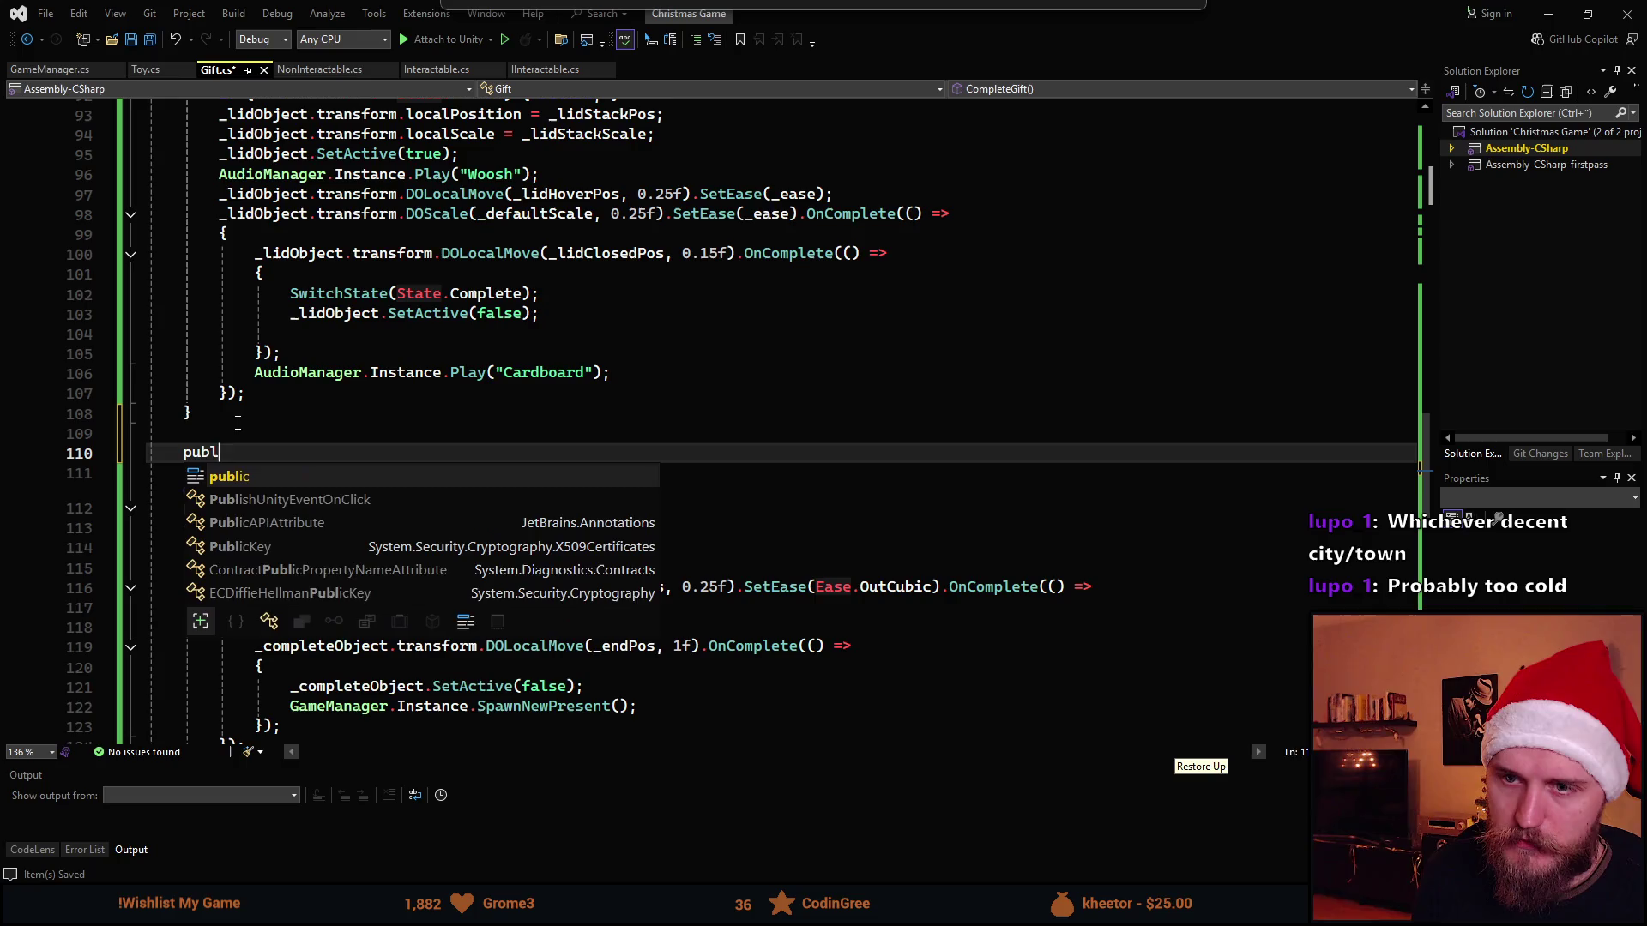
{"action": "type", "text": "ic void"}
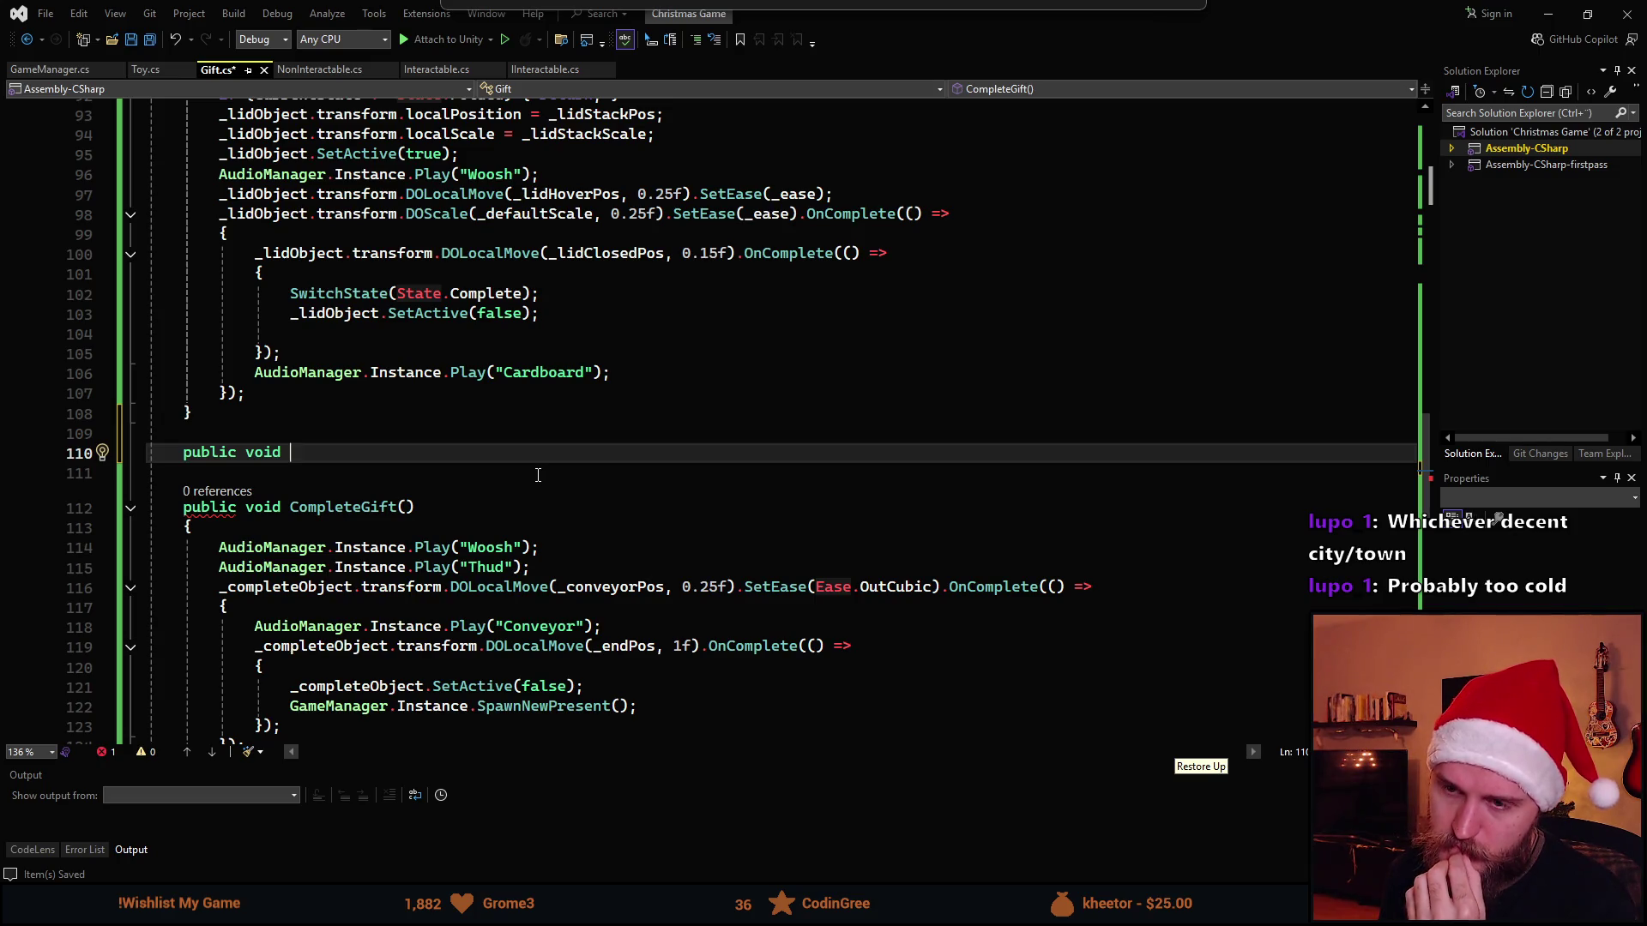
{"action": "scroll", "coordinate": [537, 474], "scroll_direction": "up", "scroll_amount": 12}
{"action": "scroll", "coordinate": [624, 465], "scroll_direction": "up", "scroll_amount": 13}
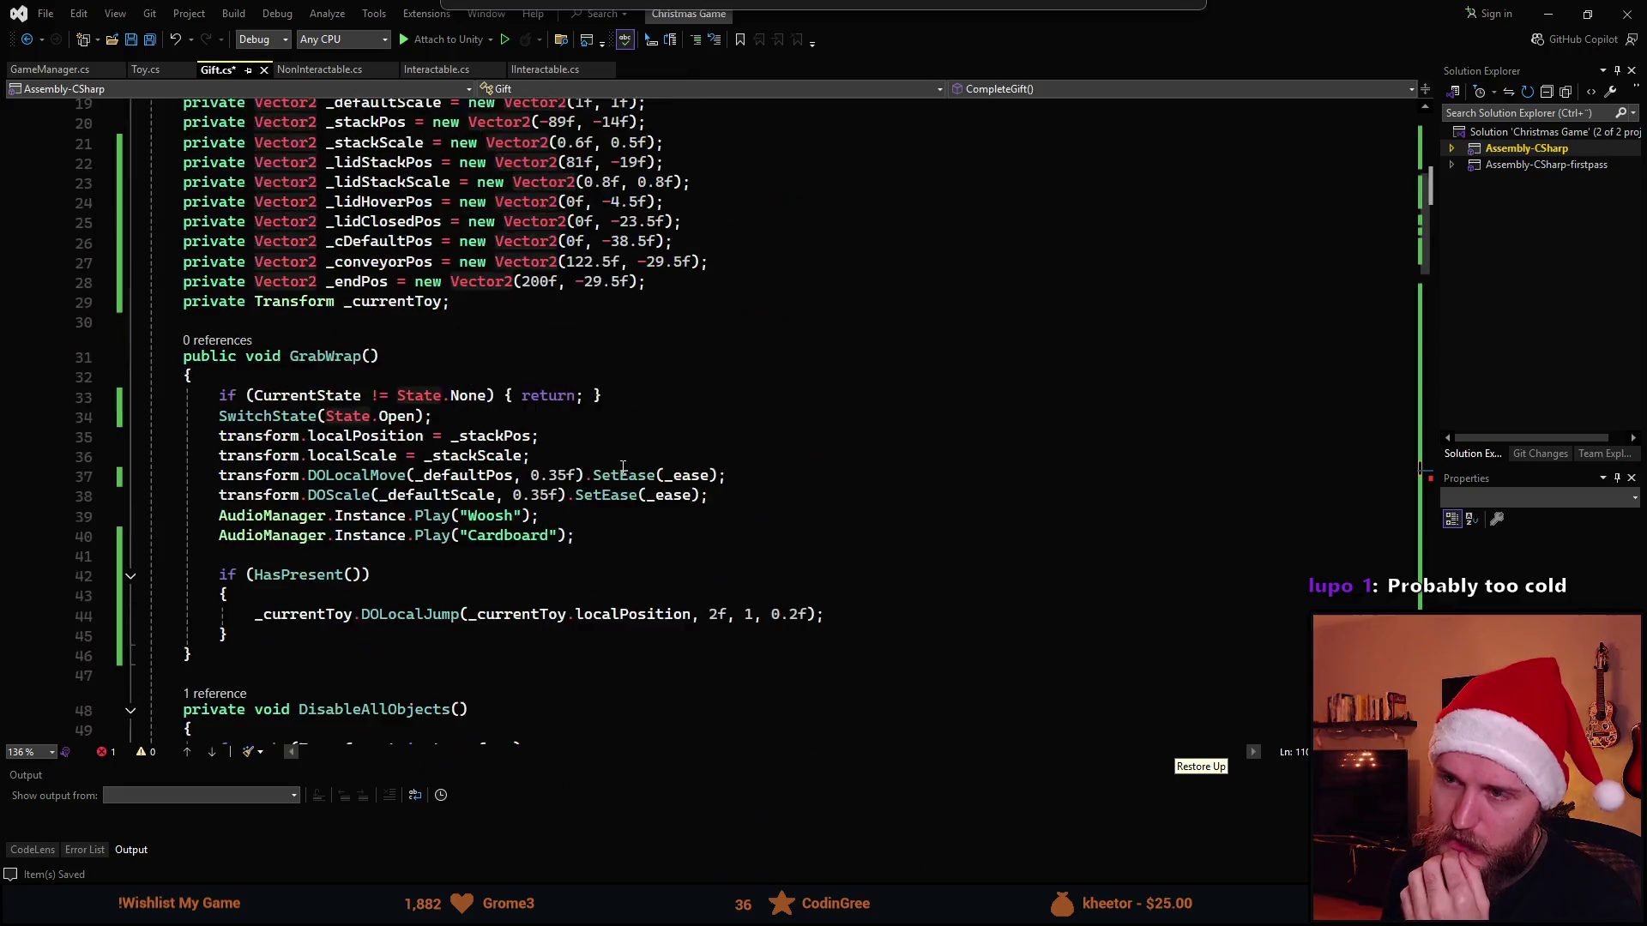
{"action": "scroll", "coordinate": [623, 469], "scroll_direction": "up", "scroll_amount": 6}
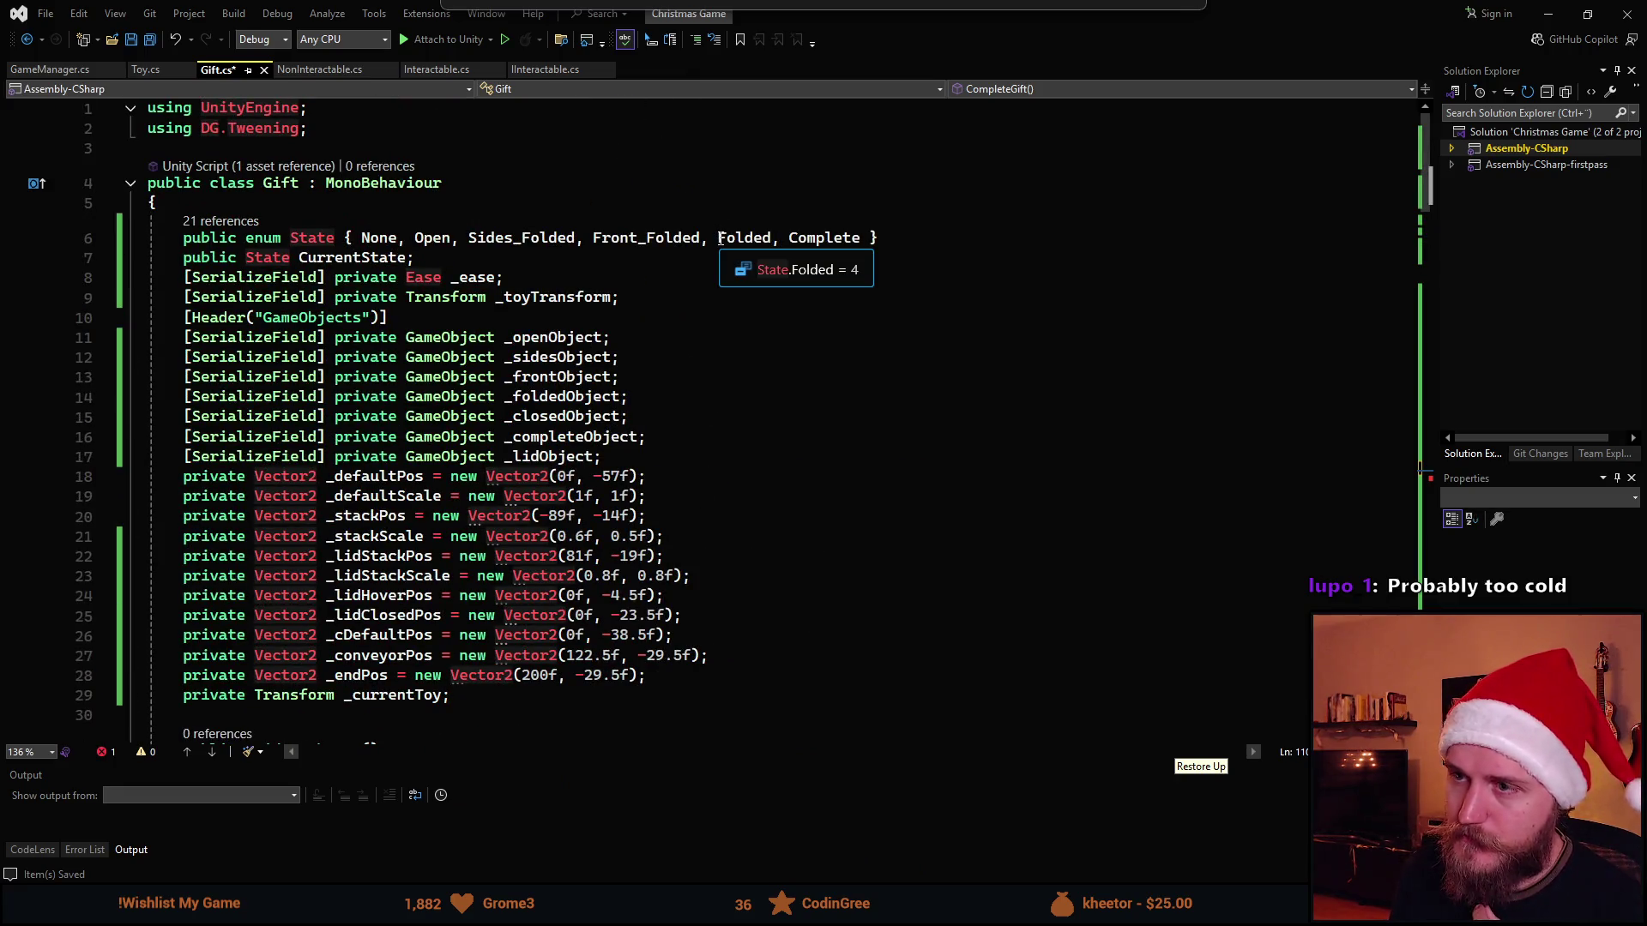
Add 'case State.Closed: _closedObject.SetActive(true); break;' after the Folded case and save
{"action": "left_click", "coordinate": [789, 239]}
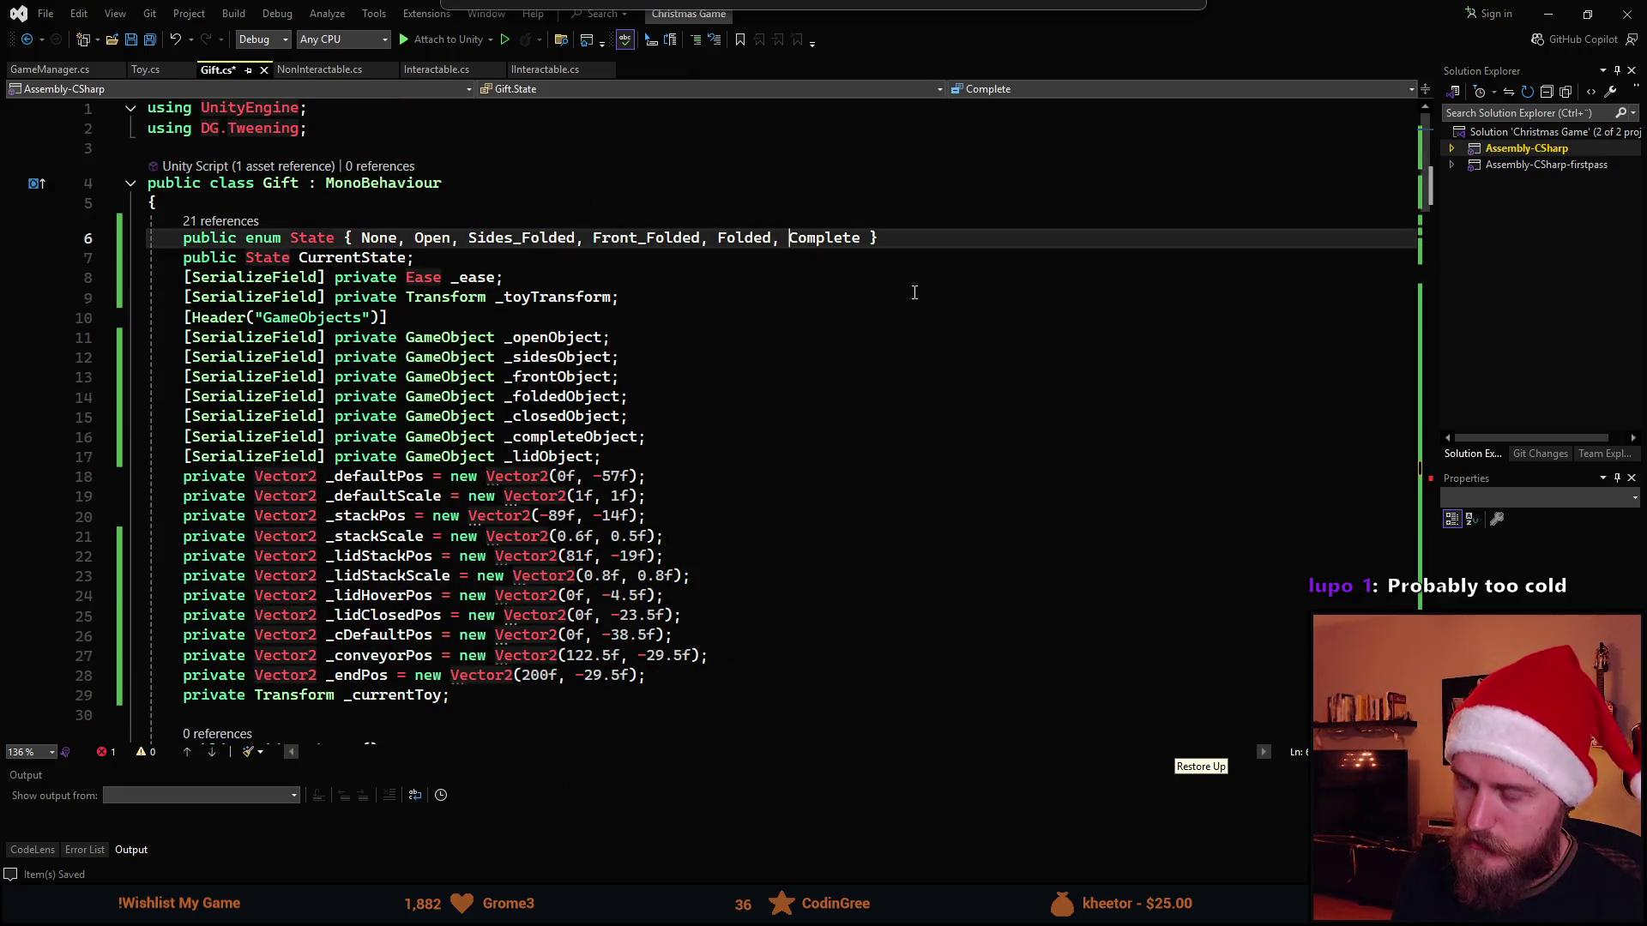
{"action": "type", "text": "Closed,"}
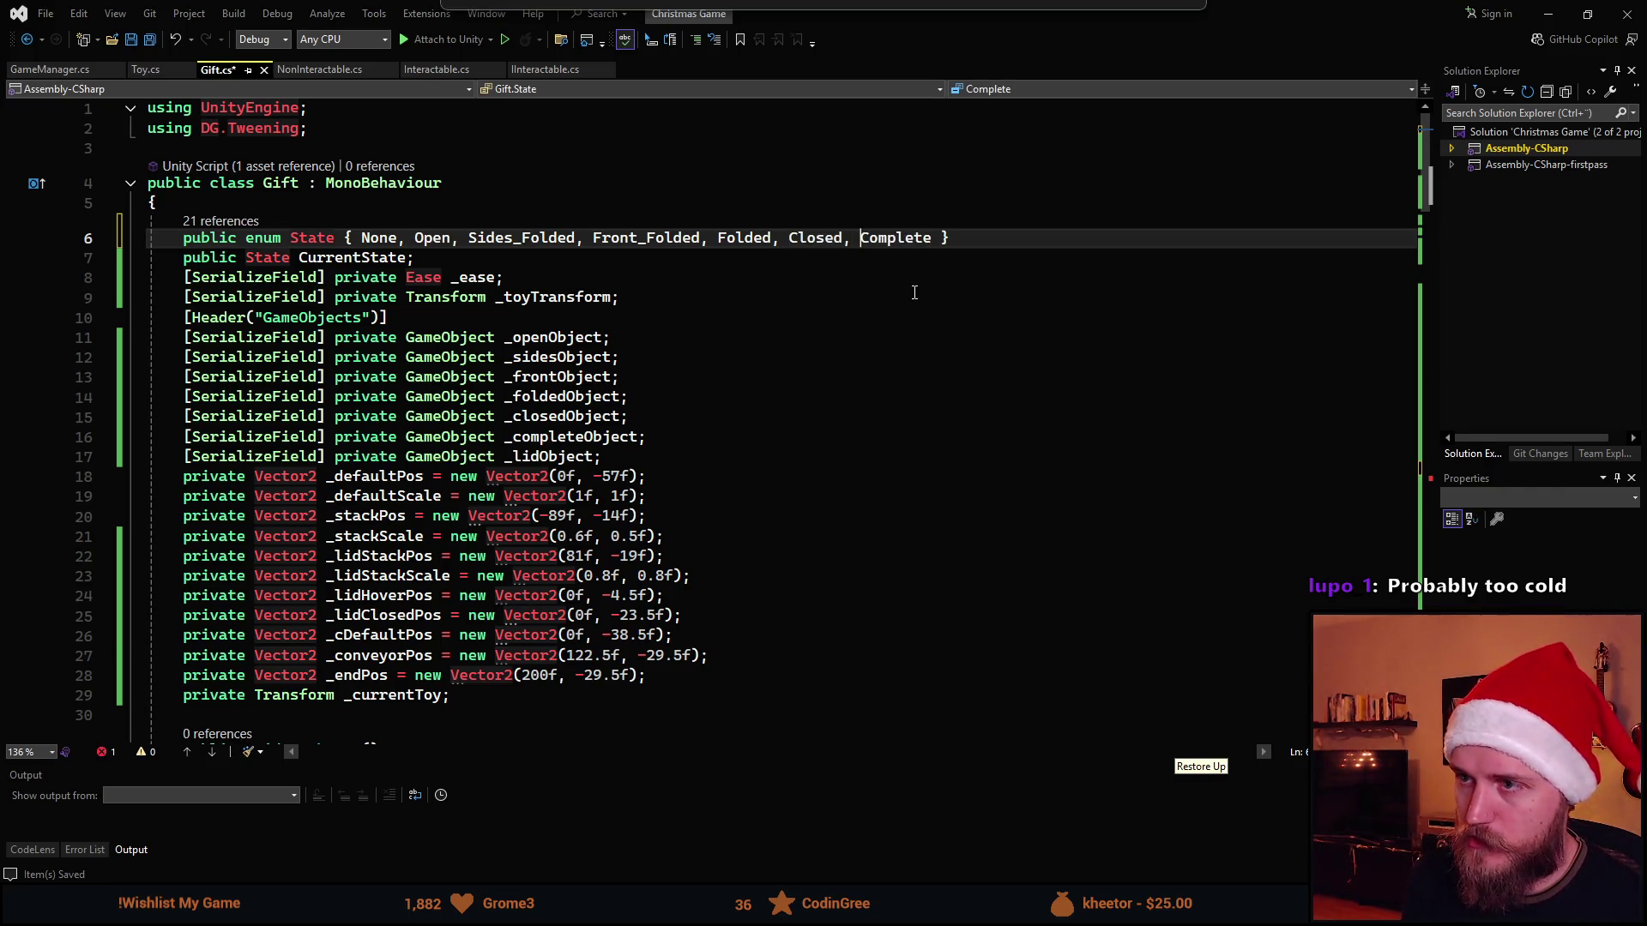
{"action": "scroll", "coordinate": [710, 554], "scroll_direction": "down", "scroll_amount": 19}
{"action": "scroll", "coordinate": [710, 554], "scroll_direction": "down", "scroll_amount": 9}
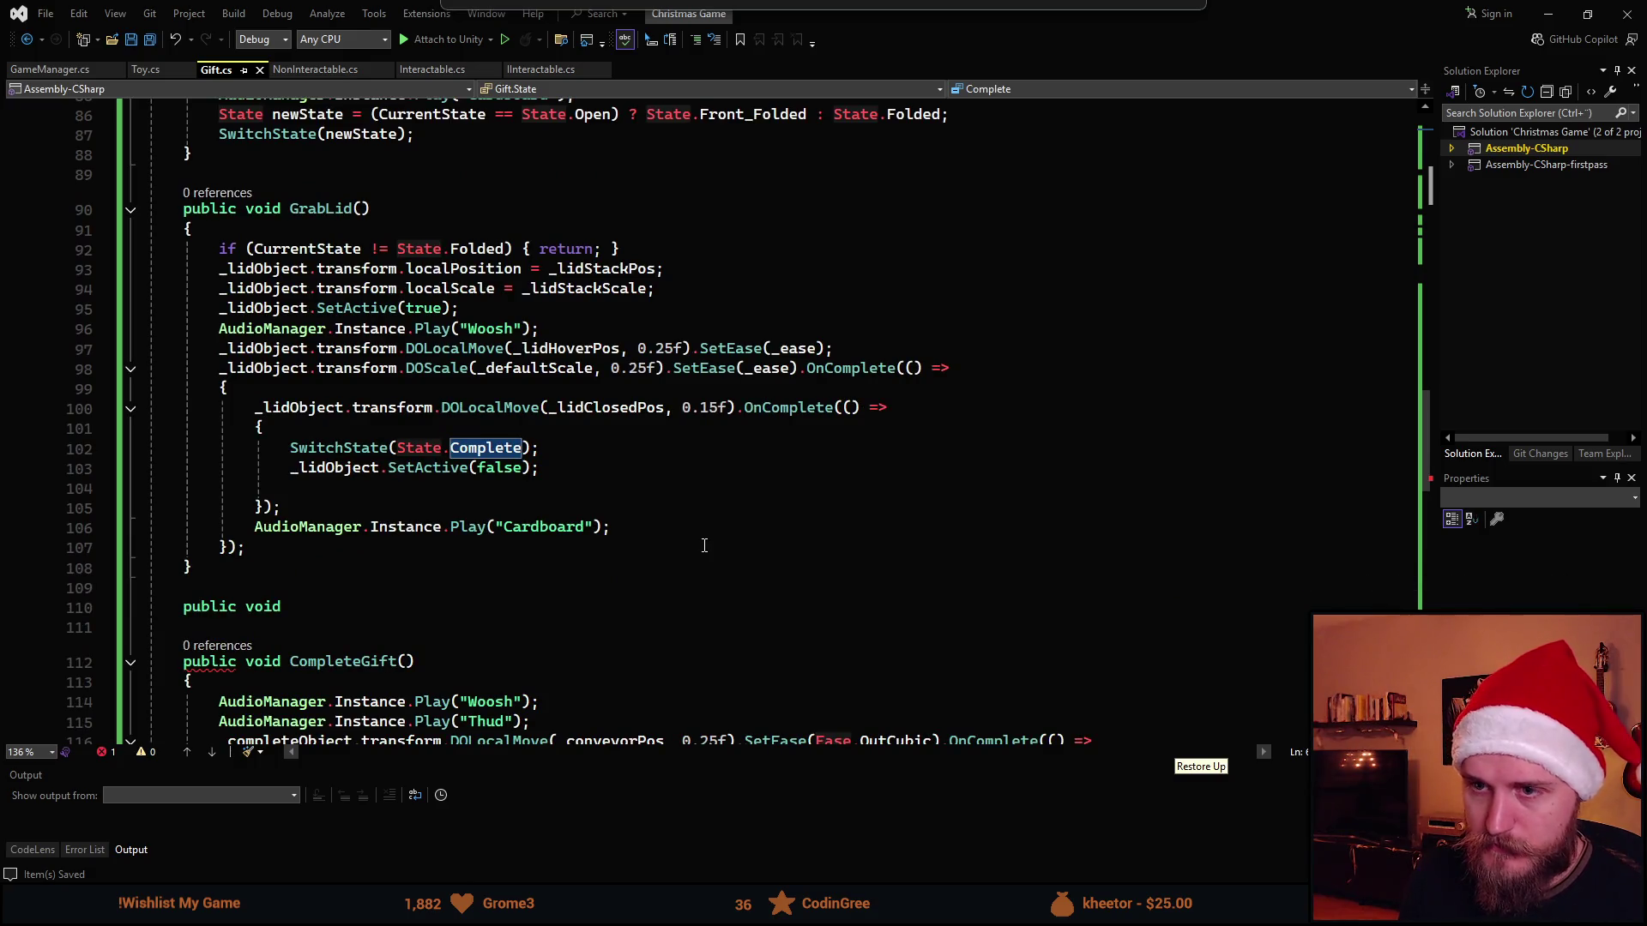
{"action": "scroll", "coordinate": [515, 477], "scroll_direction": "down", "scroll_amount": 4}
{"action": "scroll", "coordinate": [528, 489], "scroll_direction": "down", "scroll_amount": 6}
{"action": "scroll", "coordinate": [536, 499], "scroll_direction": "down", "scroll_amount": 4}
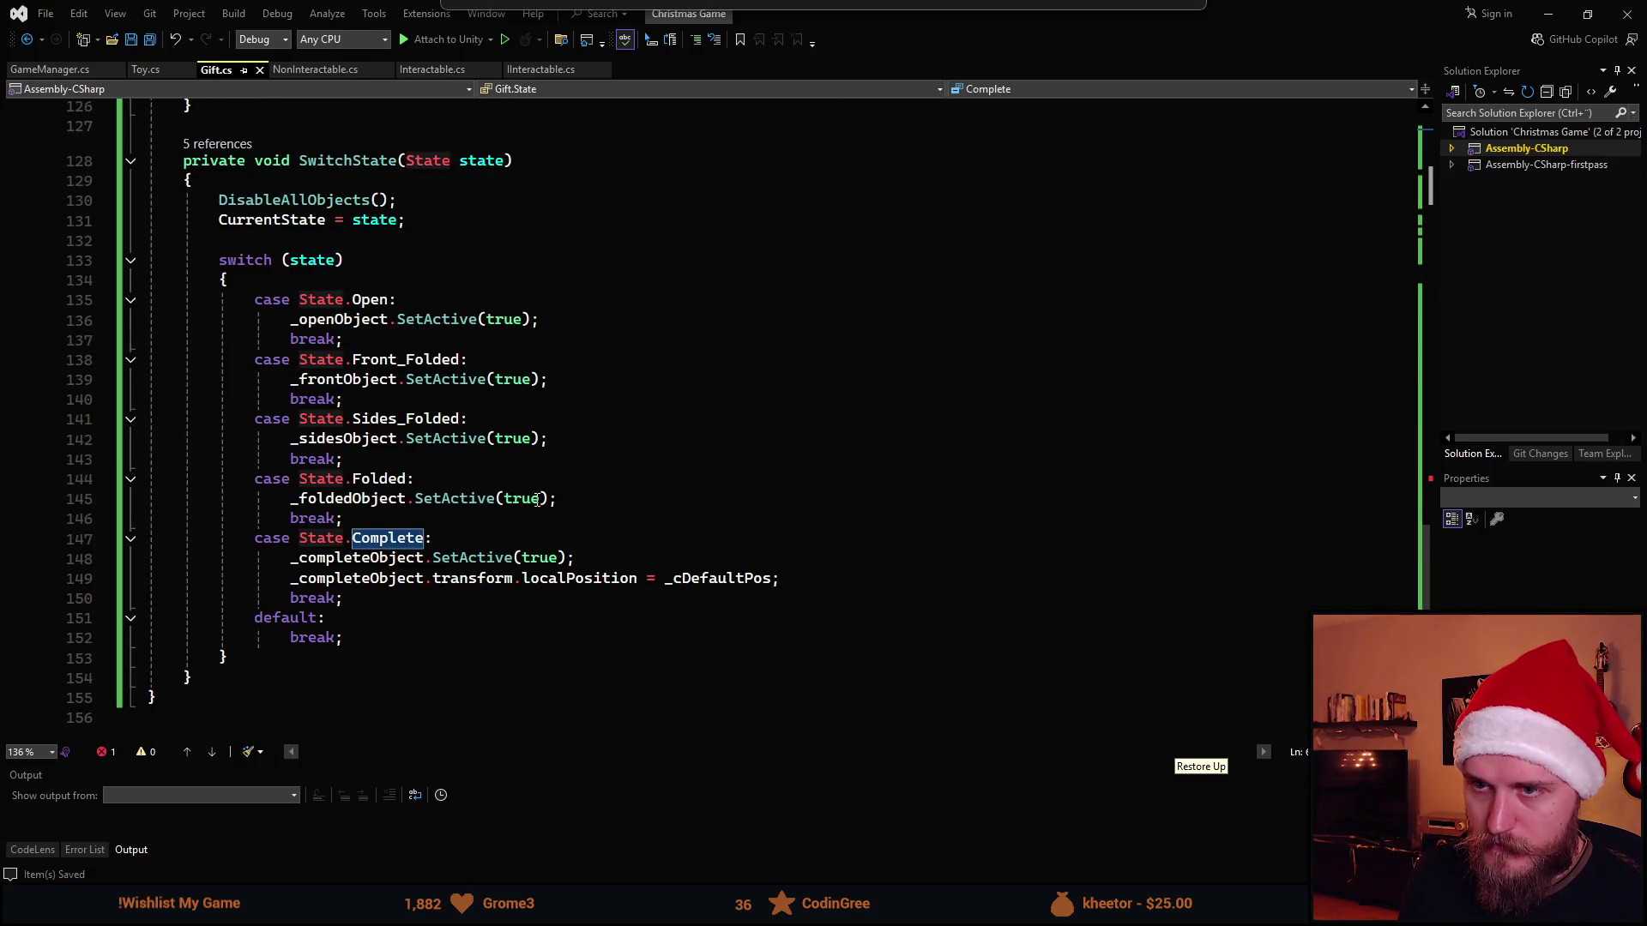
{"action": "left_click", "coordinate": [417, 521]}
{"action": "key", "text": "Return"}
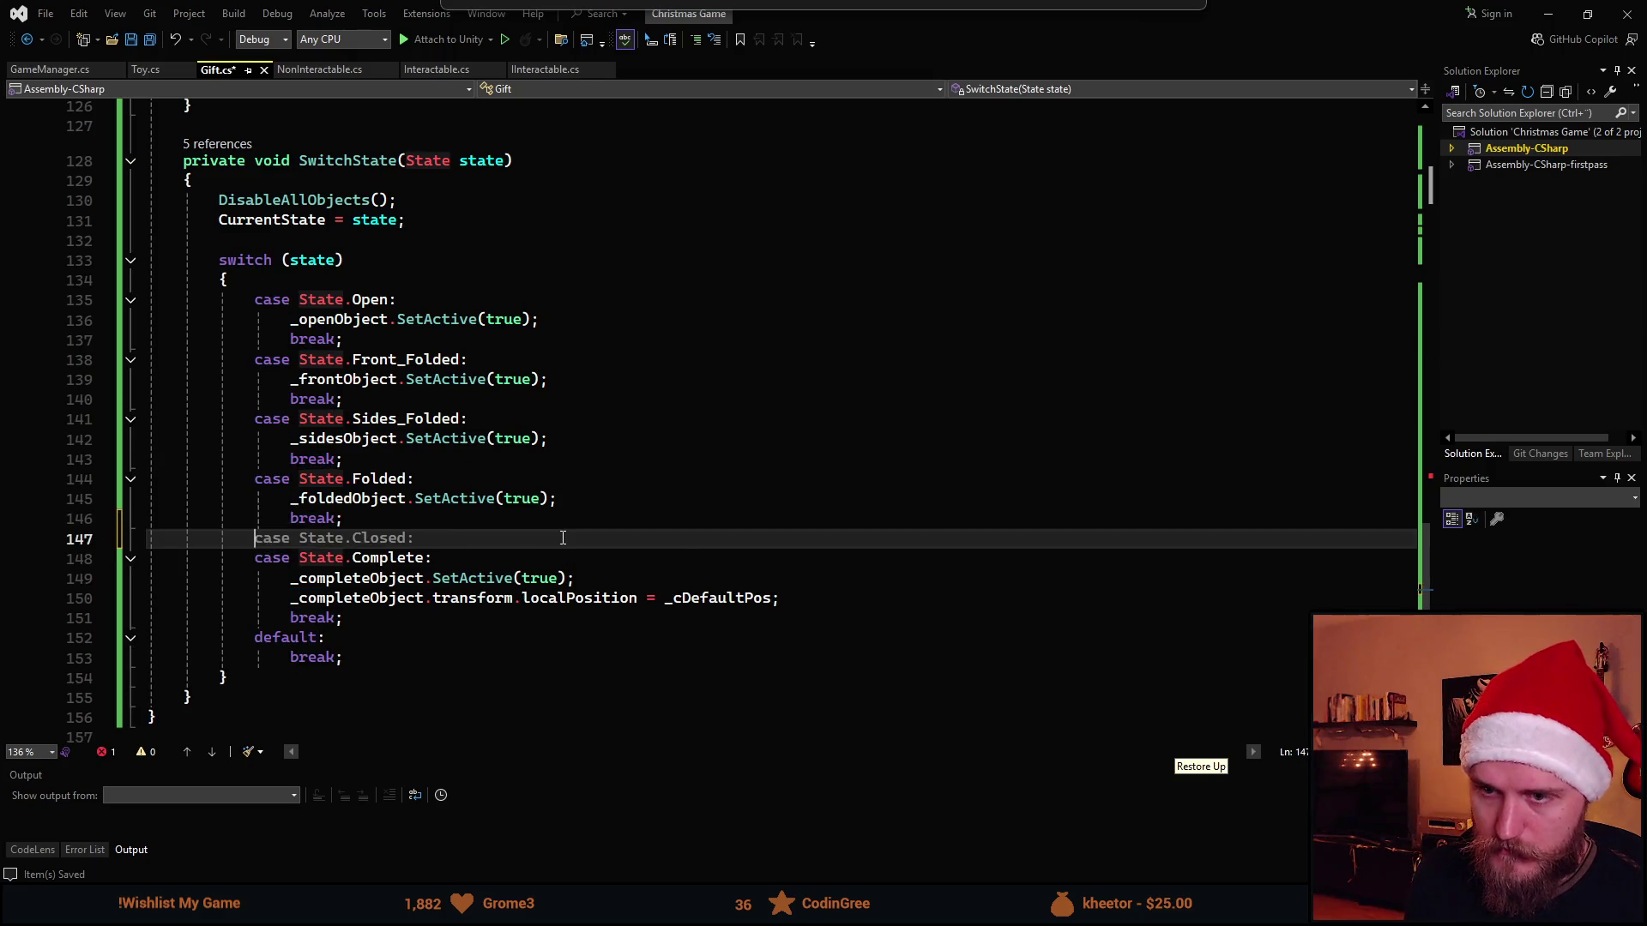
{"action": "type", "text": "case State.Closed:"}
{"action": "key", "text": "Return"}
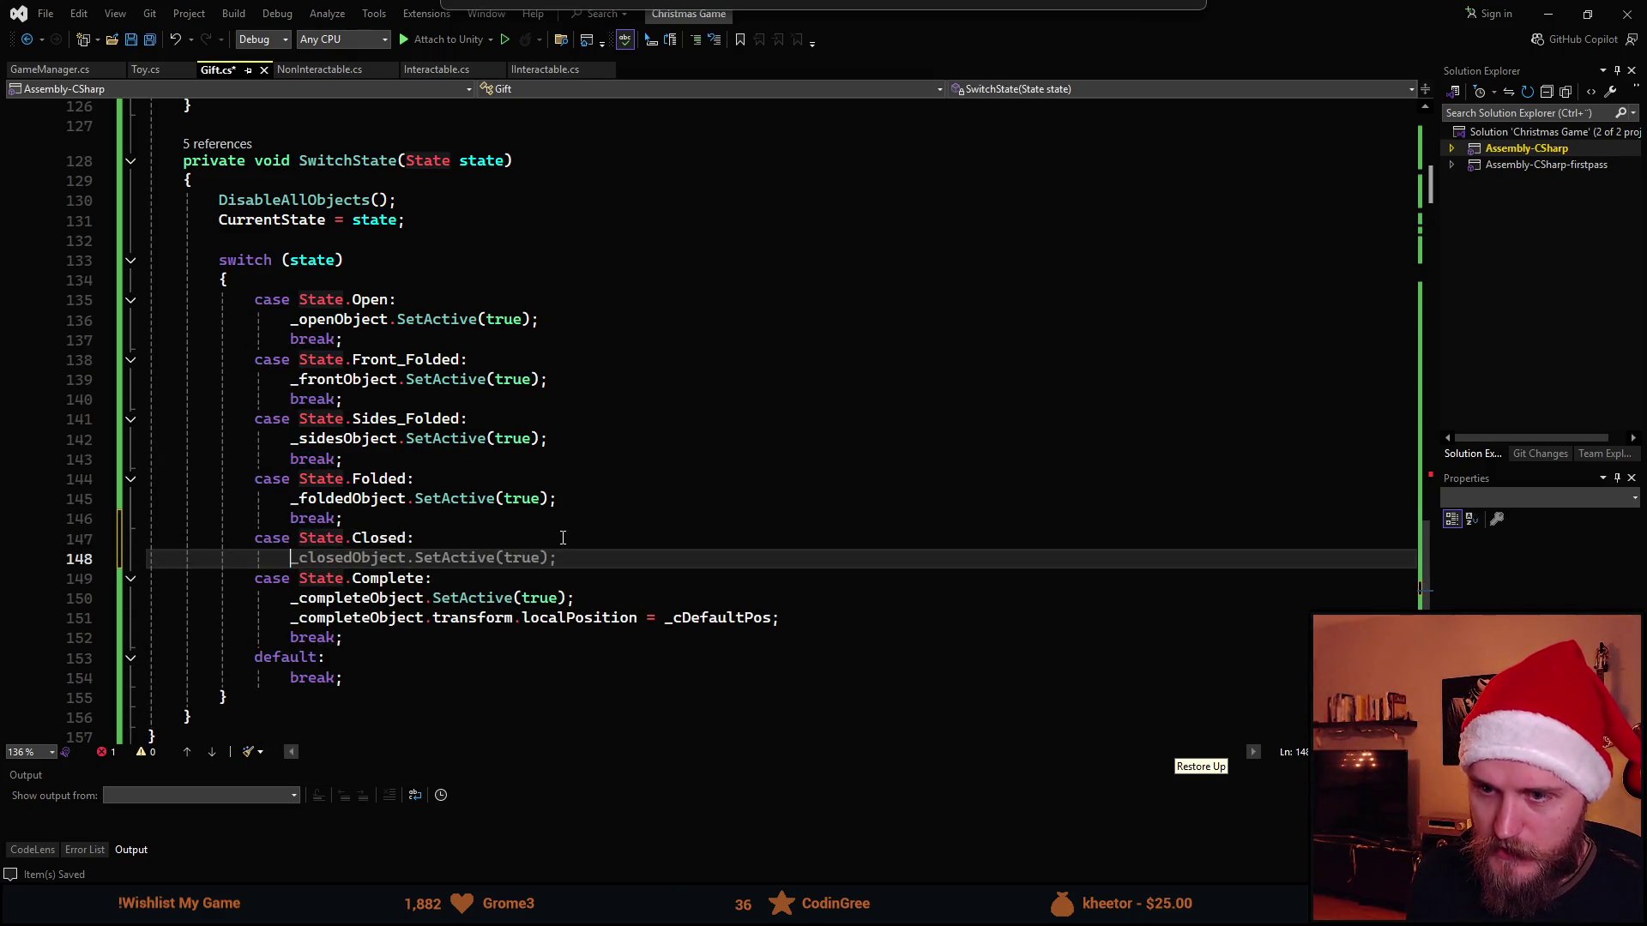
{"action": "key", "text": "Tab"}
{"action": "key", "text": "Return"}
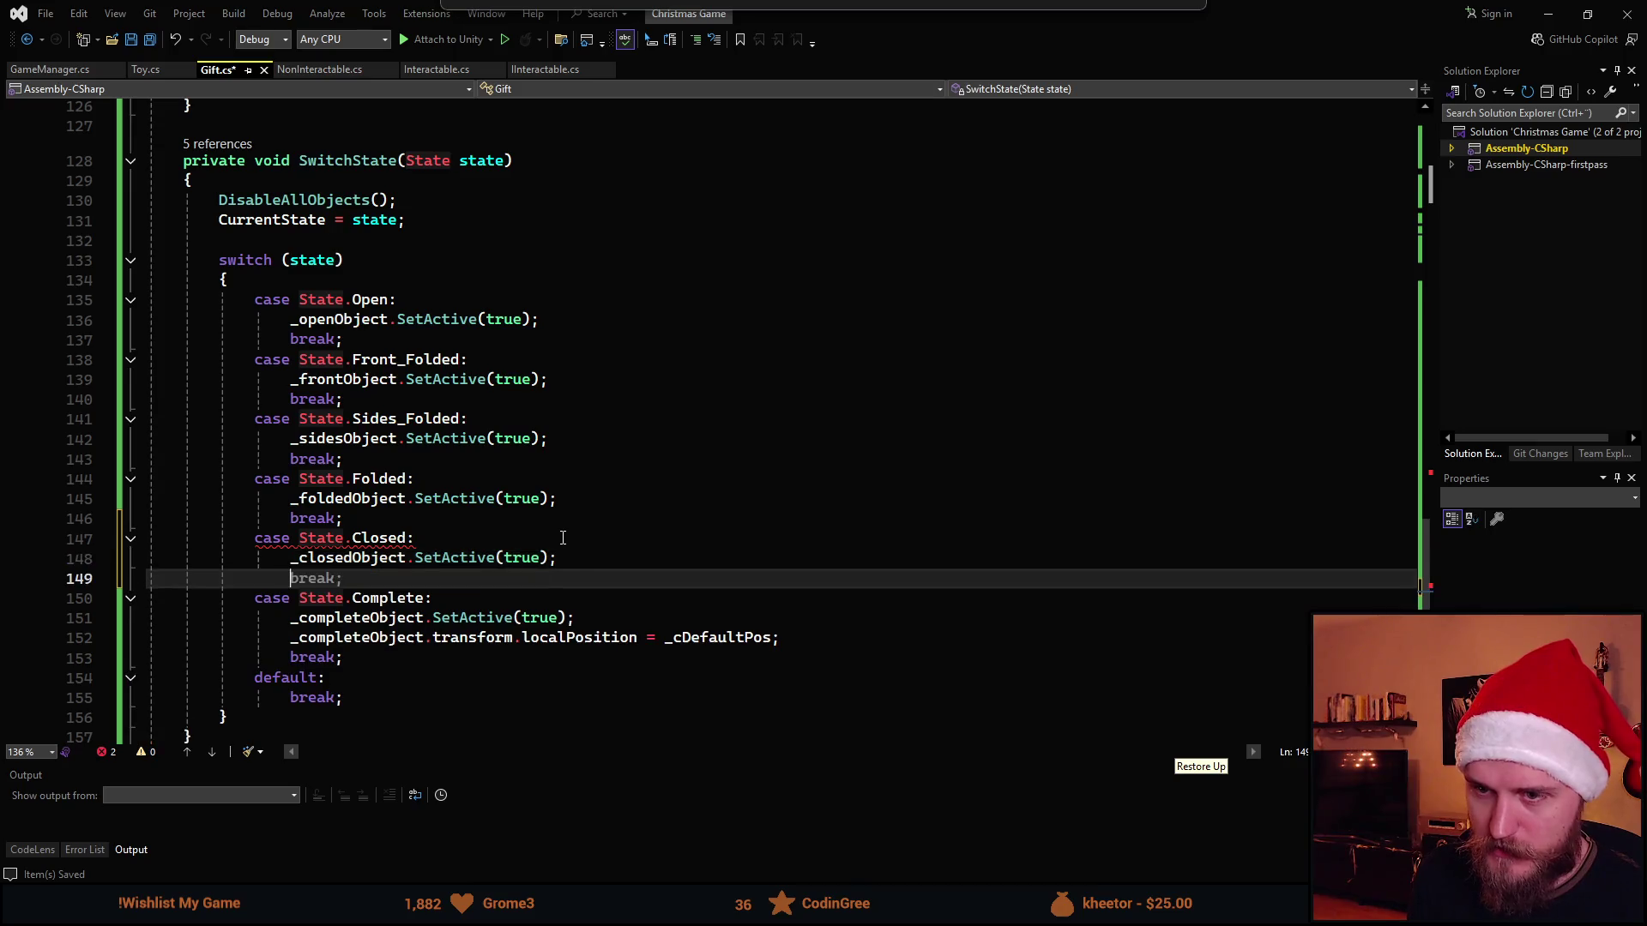
{"action": "type", "text": "bv"}
{"action": "key", "text": "BackSpace"}
{"action": "type", "text": "reak;"}
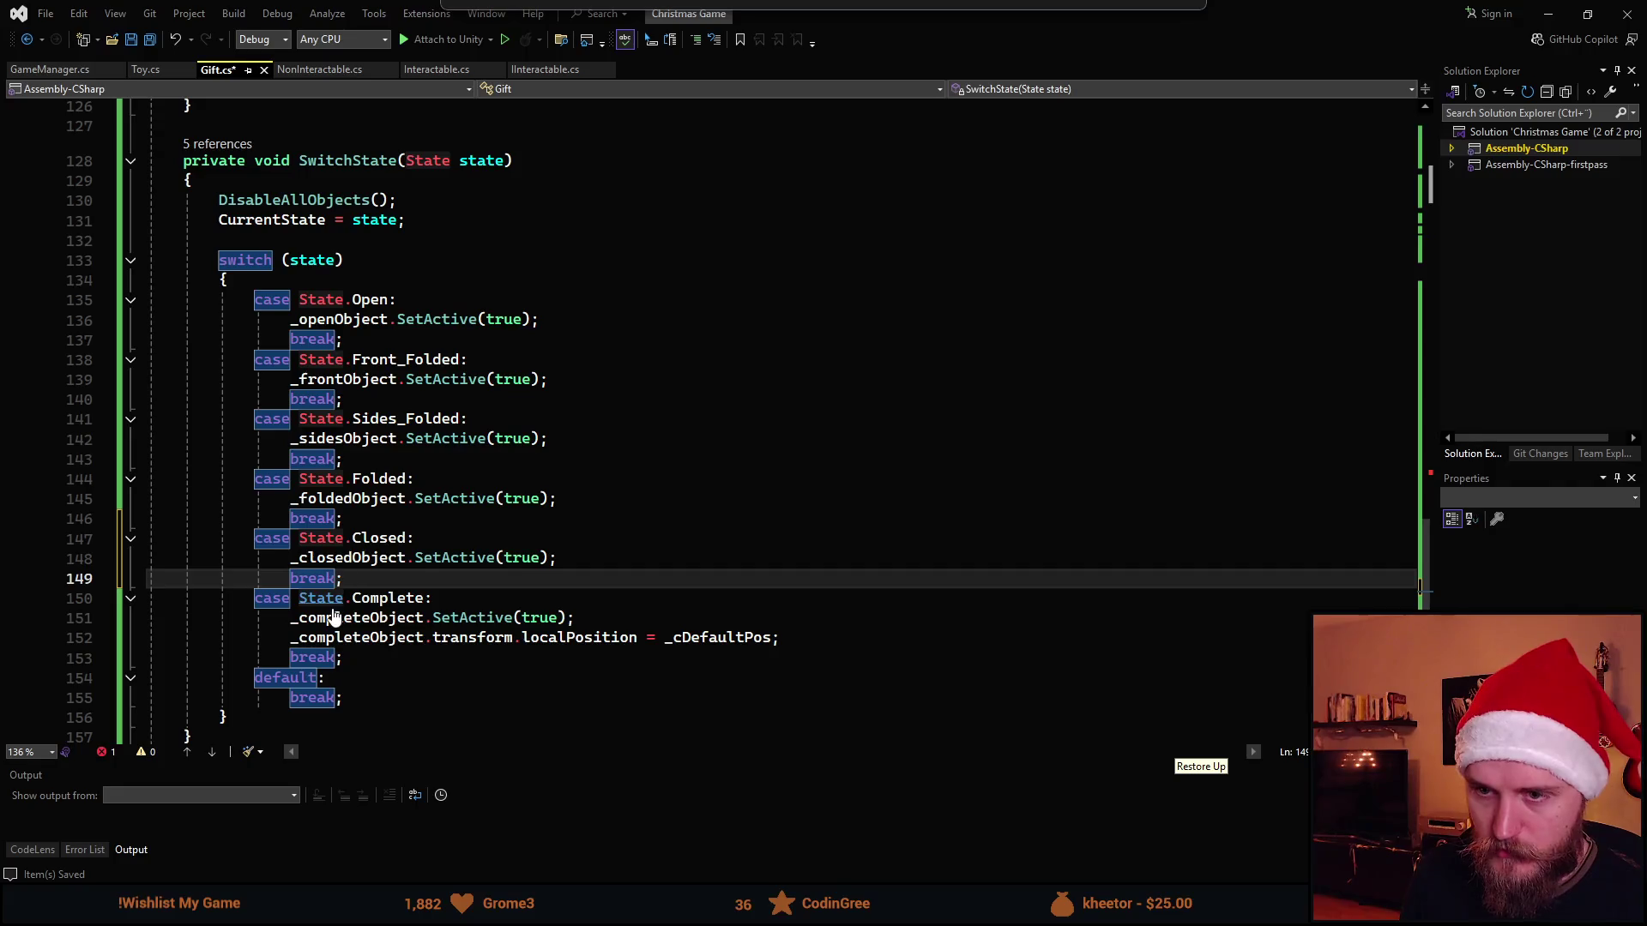
{"action": "key", "text": "ctrl+s"}
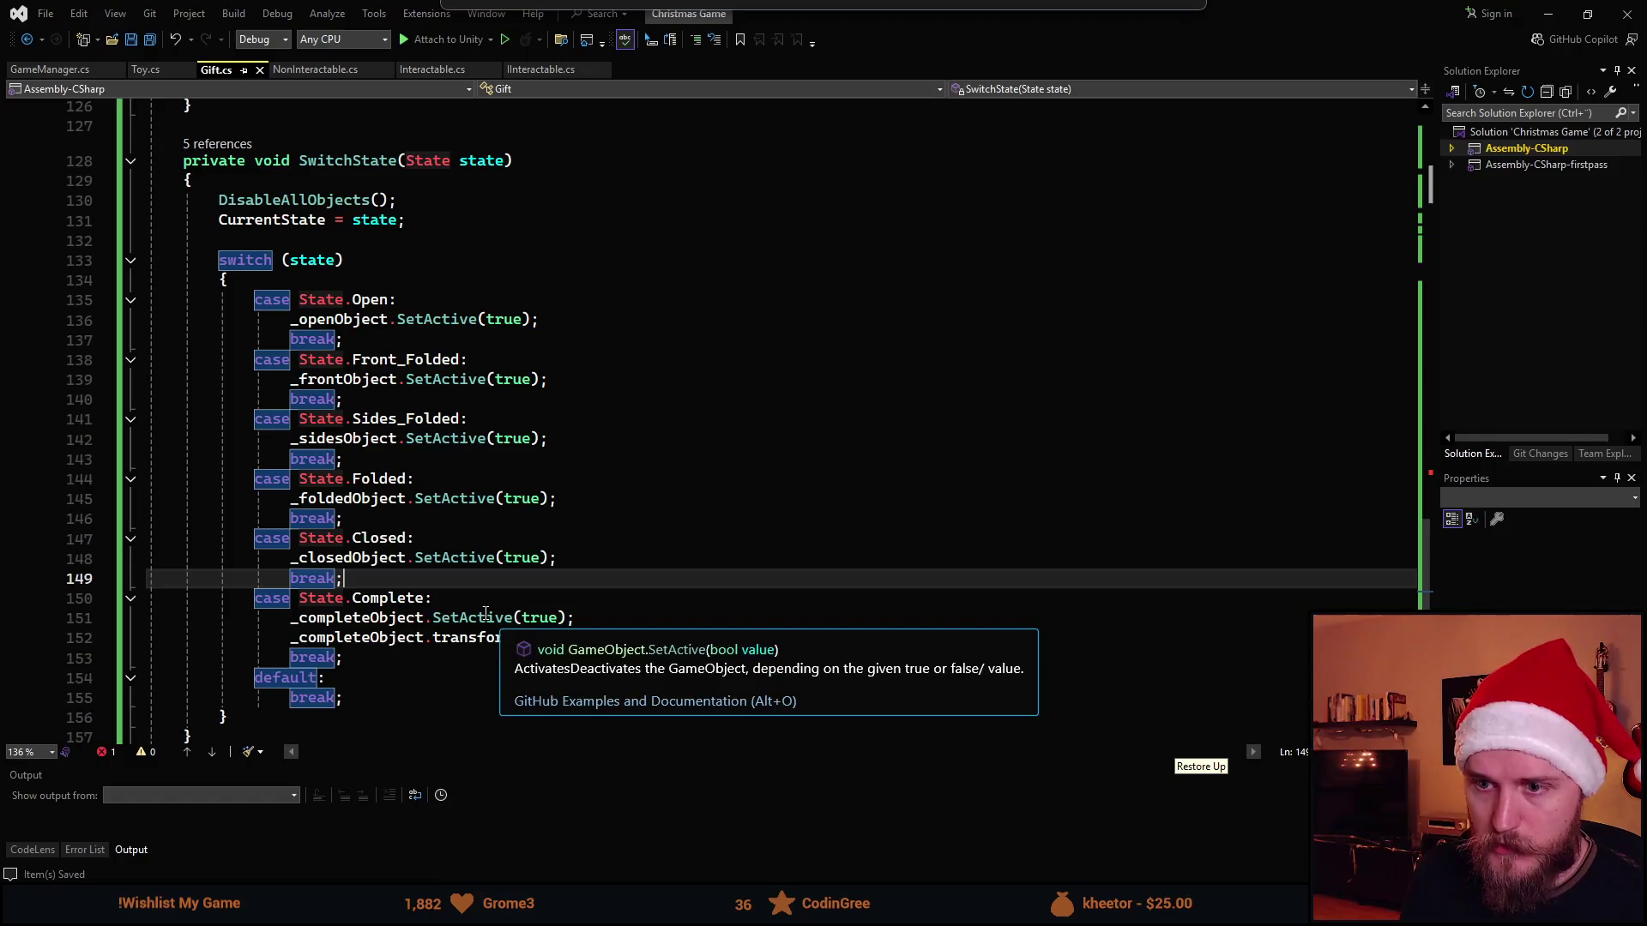
{"action": "scroll", "coordinate": [454, 585], "scroll_direction": "up", "scroll_amount": 5}
{"action": "scroll", "coordinate": [464, 567], "scroll_direction": "up", "scroll_amount": 3}
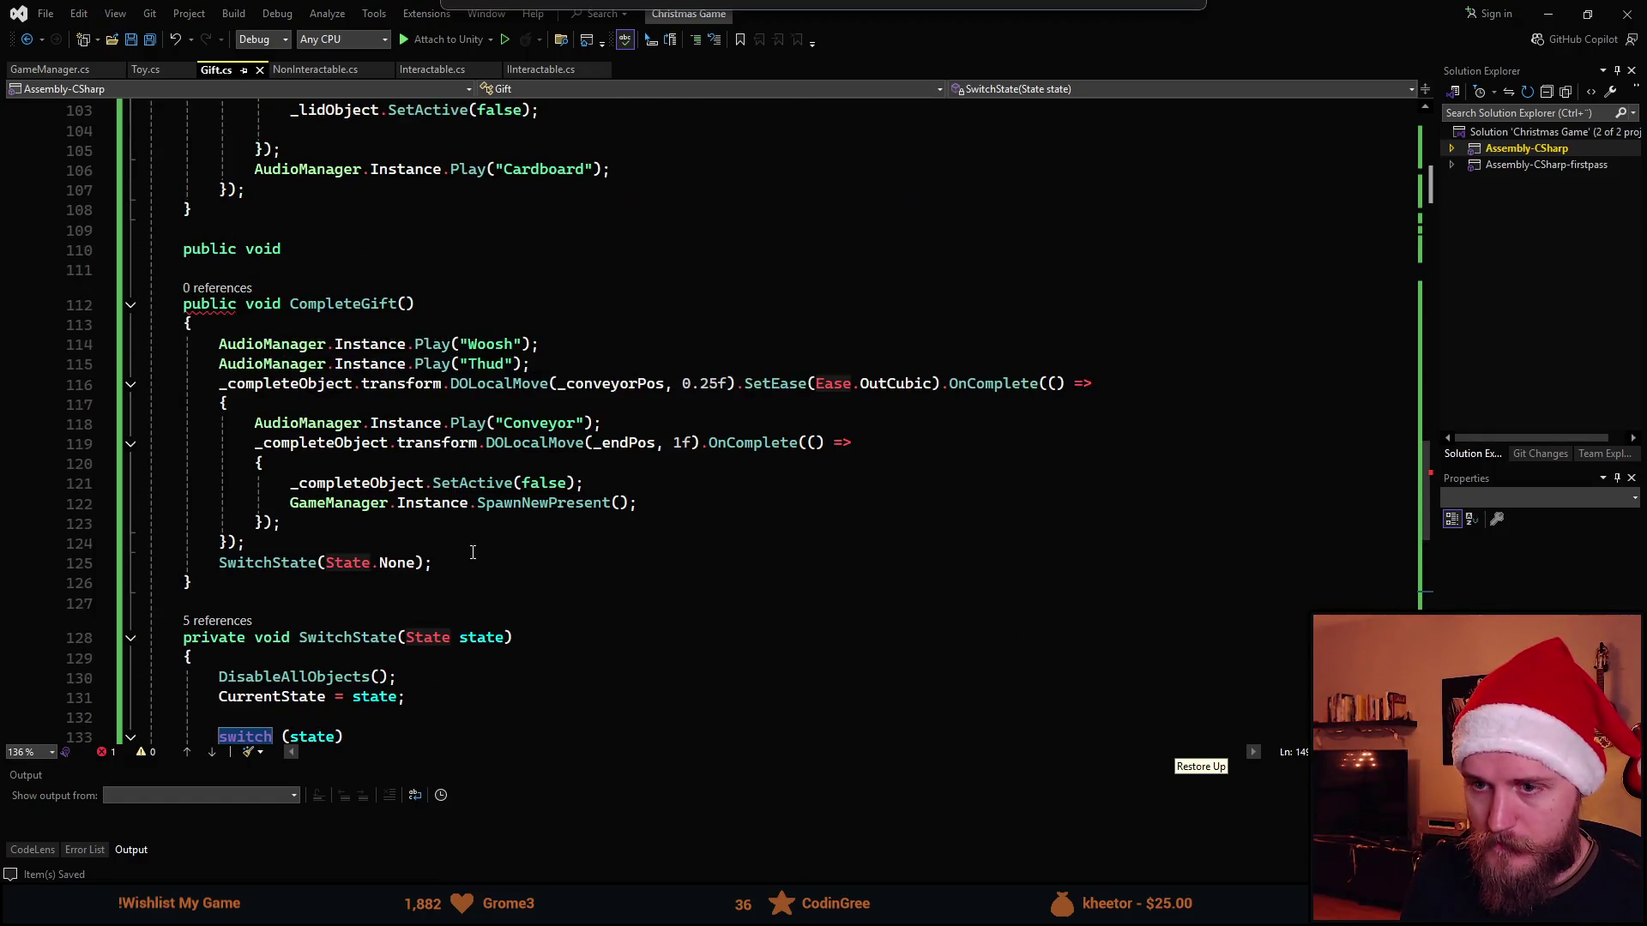
{"action": "scroll", "coordinate": [472, 554], "scroll_direction": "up", "scroll_amount": 1}
{"action": "scroll", "coordinate": [472, 554], "scroll_direction": "up", "scroll_amount": 1}
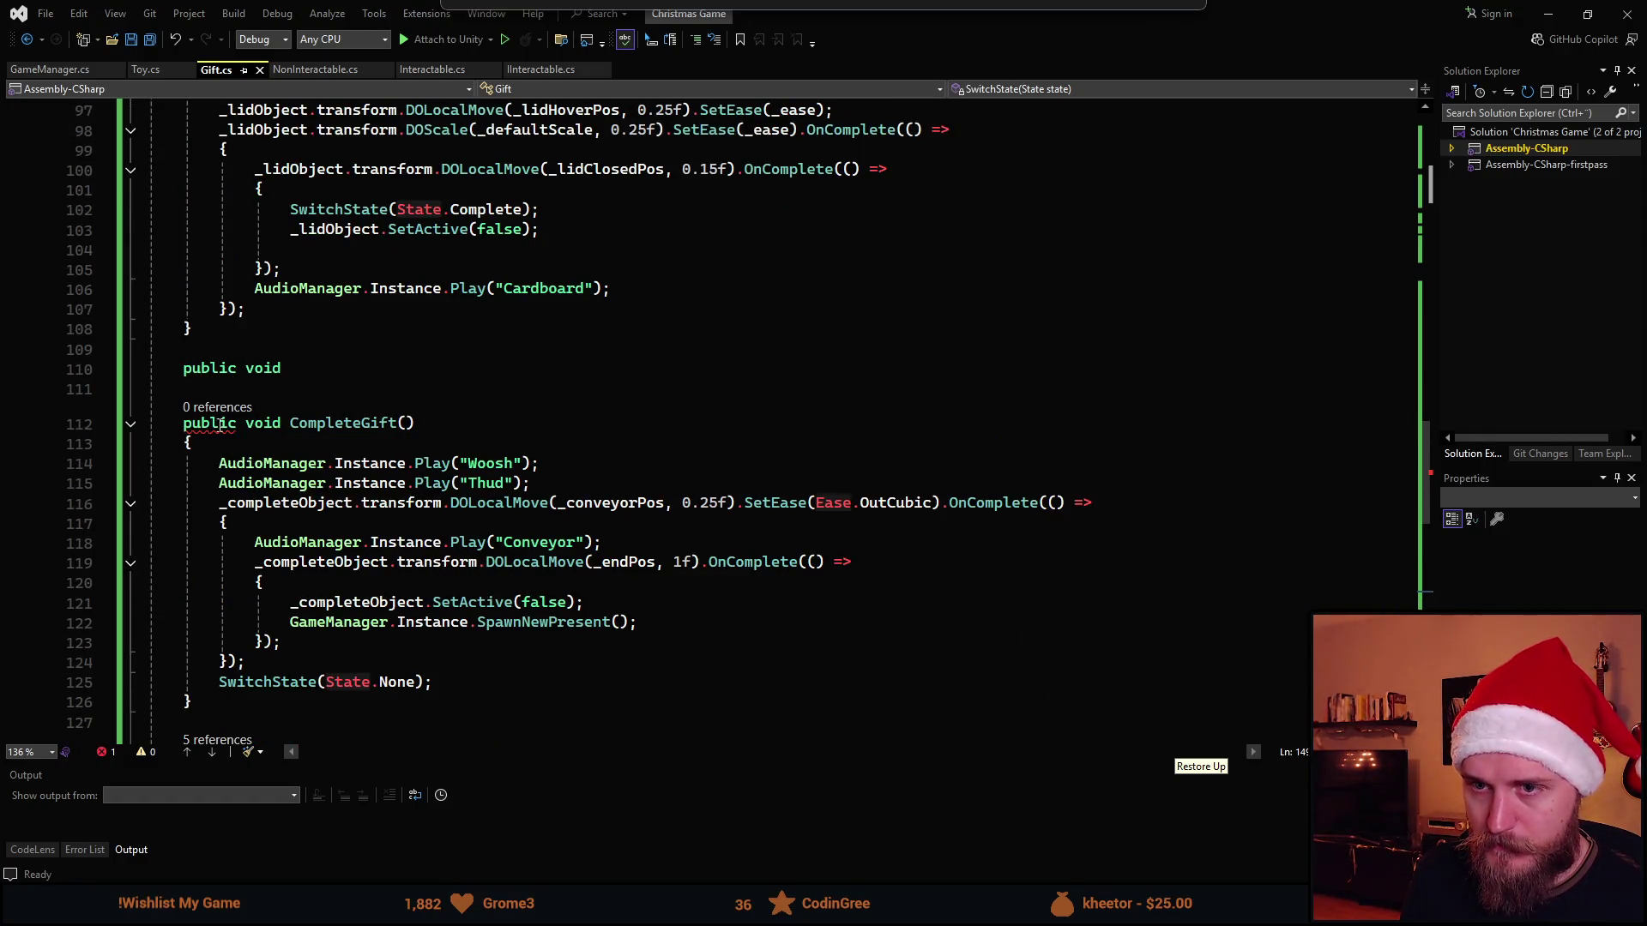
{"action": "scroll", "coordinate": [305, 376], "scroll_direction": "up", "scroll_amount": 2}
{"action": "scroll", "coordinate": [326, 427], "scroll_direction": "up", "scroll_amount": 2}
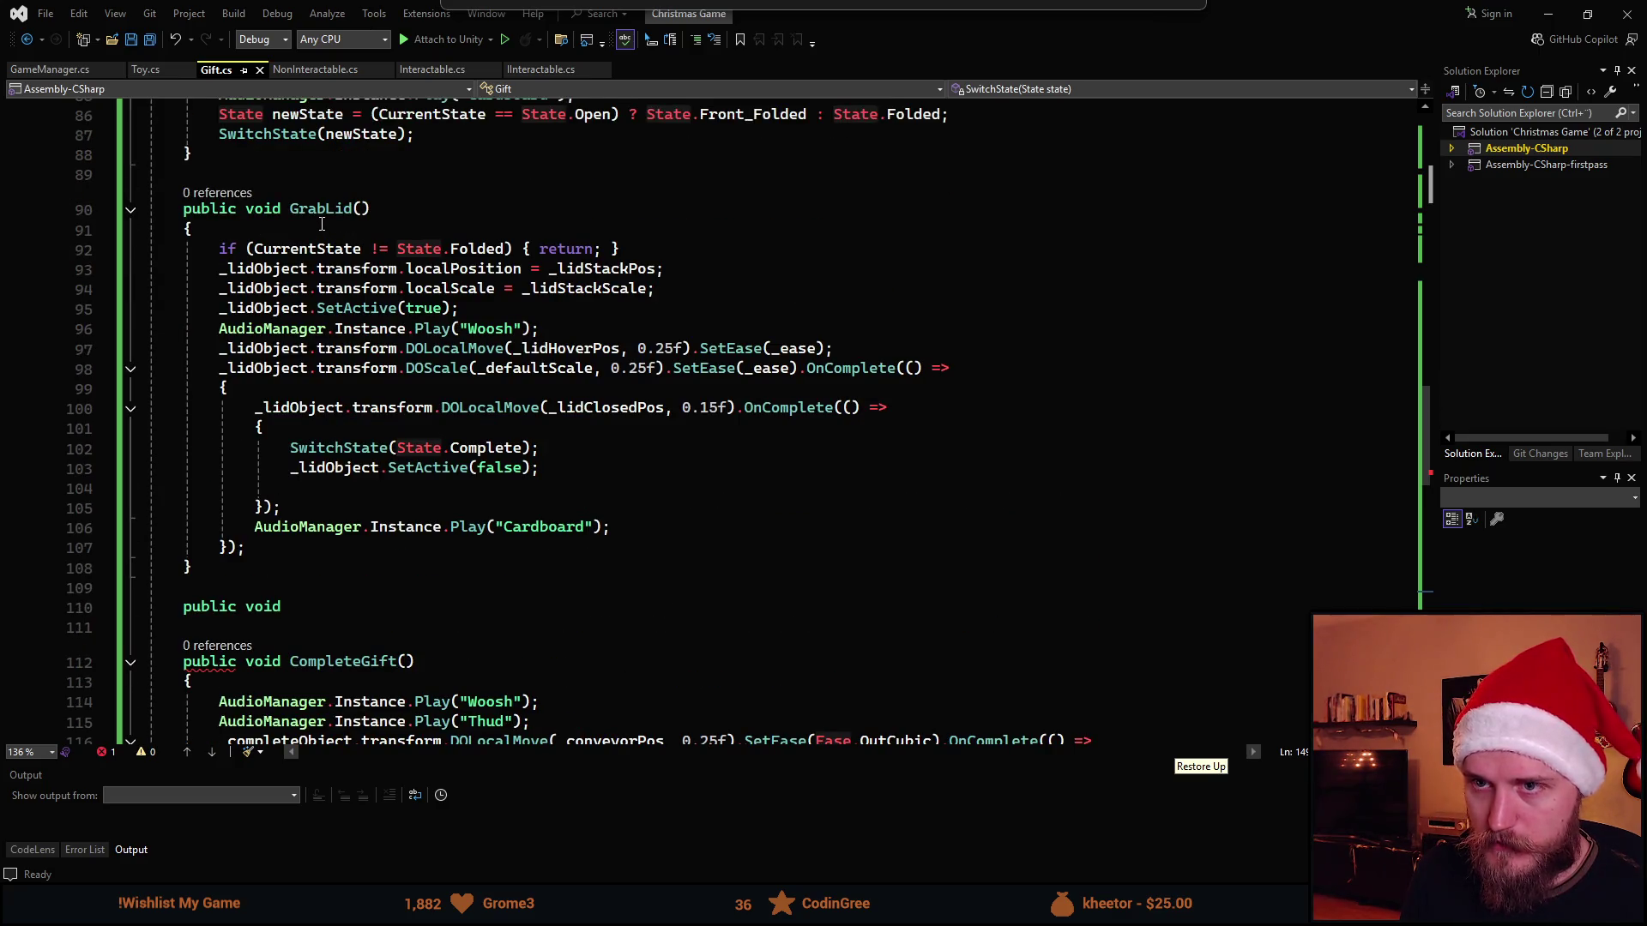
Change GrabLid's SwitchState(State.Complete) to State.Closed and save the script
{"action": "left_click", "coordinate": [495, 450]}
{"action": "key", "text": "BackSpace"}
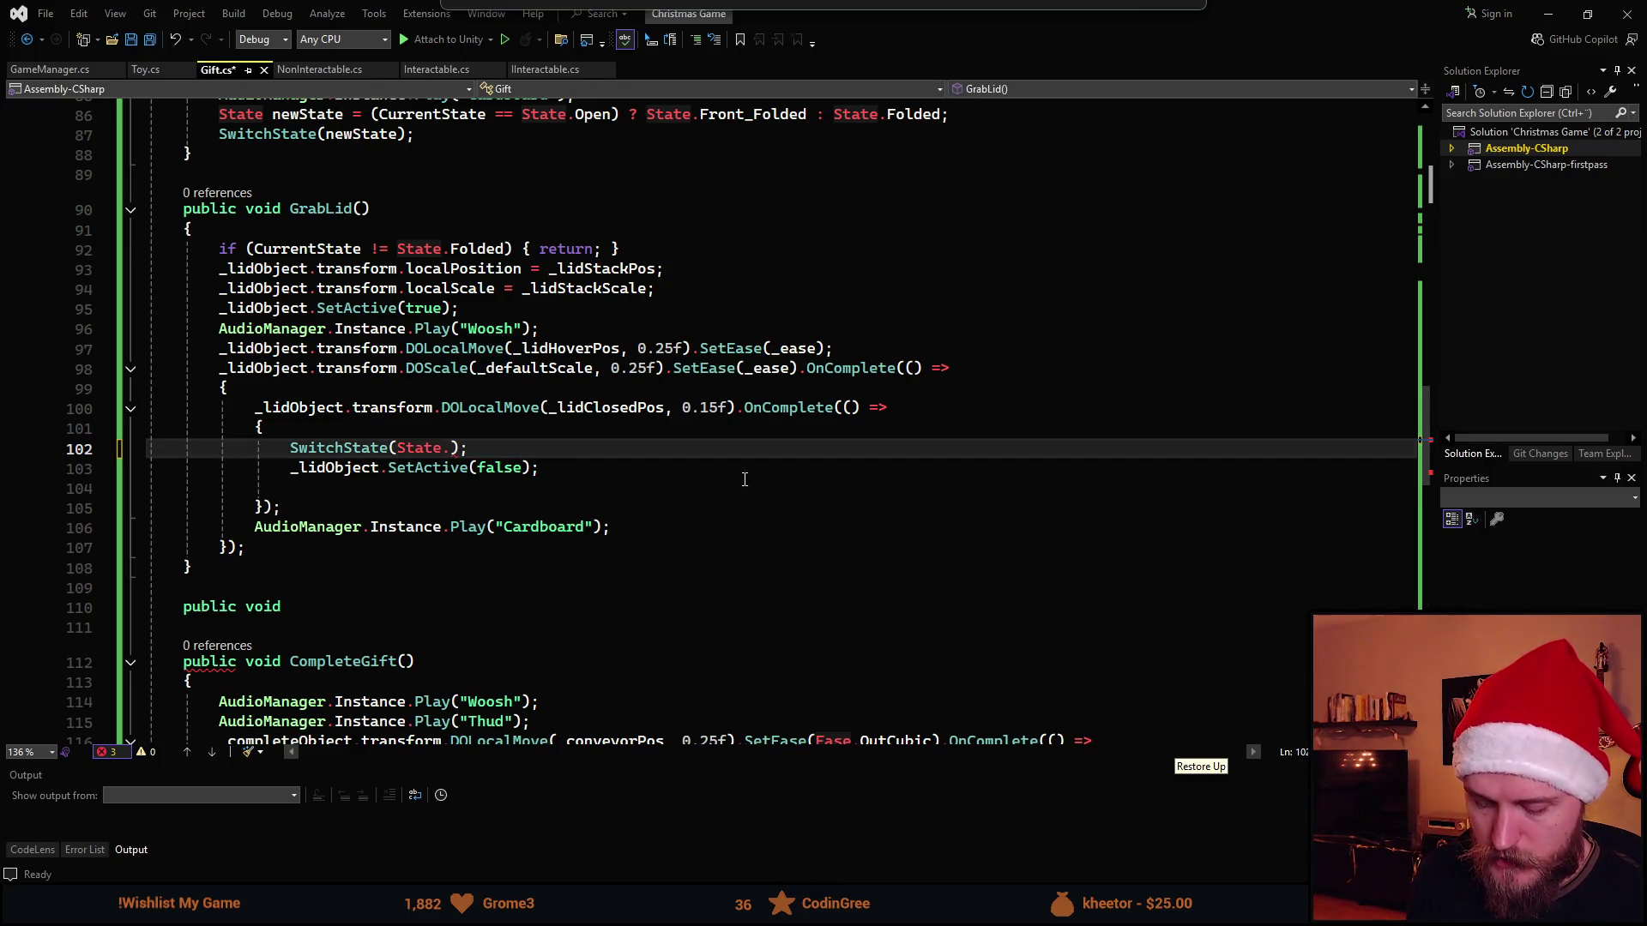
{"action": "type", "text": "Clo"}
{"action": "key", "text": "Tab"}
{"action": "key", "text": "ctrl+s"}
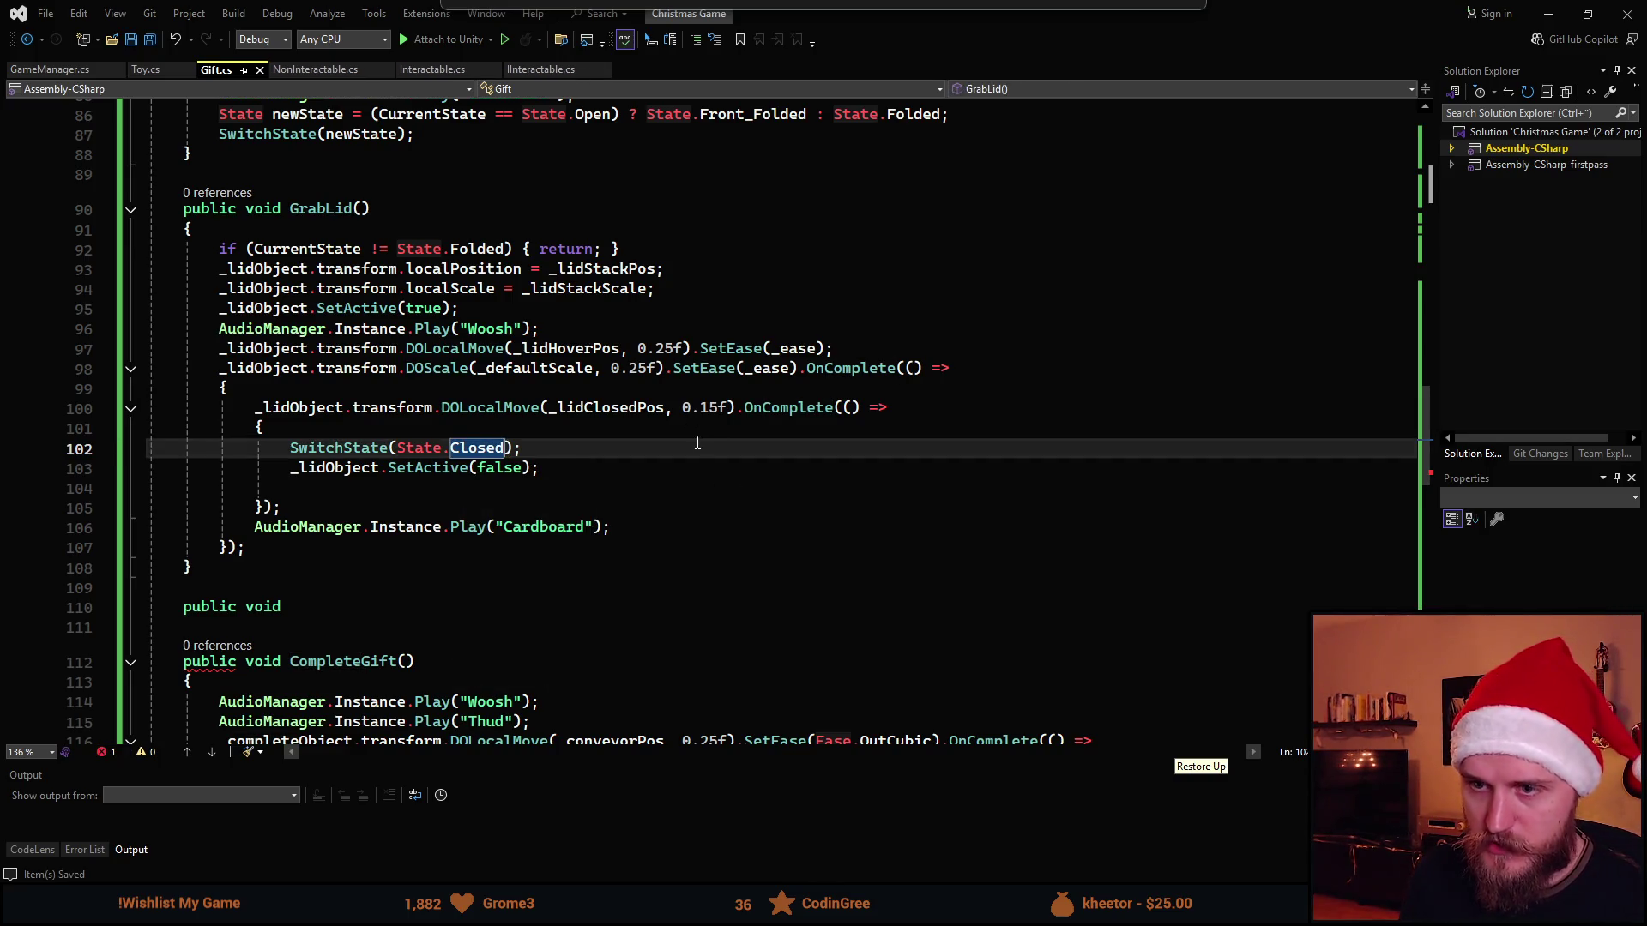
{"action": "scroll", "coordinate": [425, 579], "scroll_direction": "down", "scroll_amount": 1}
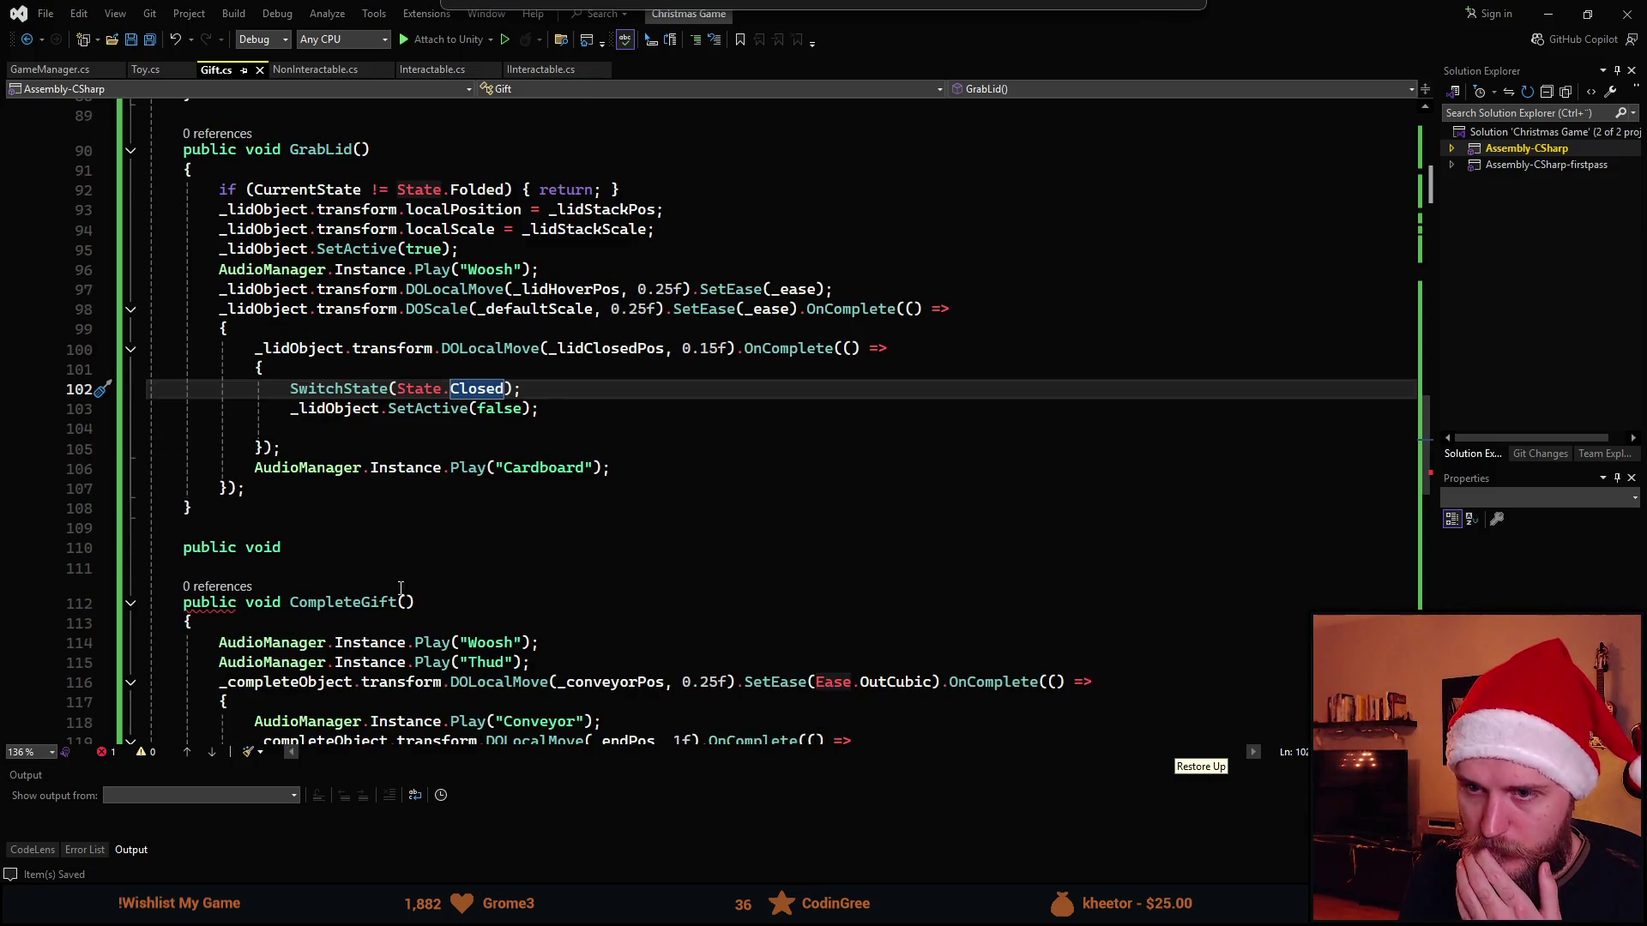
{"action": "scroll", "coordinate": [380, 593], "scroll_direction": "down", "scroll_amount": 1}
{"action": "left_click", "coordinate": [341, 489]}
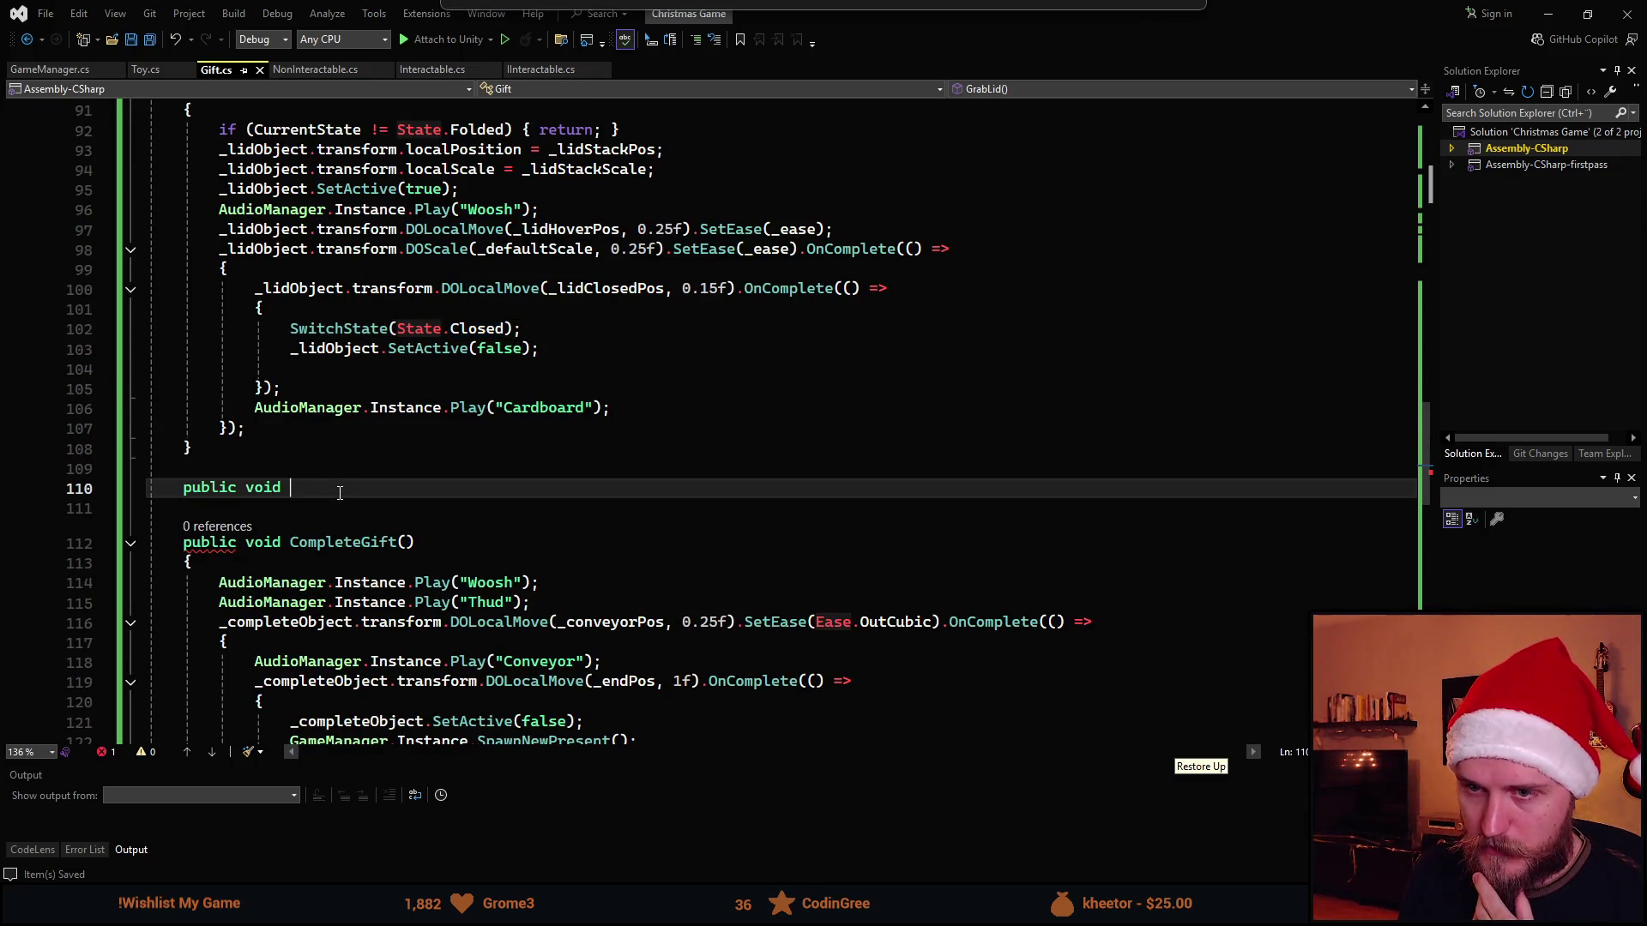
{"action": "scroll", "coordinate": [518, 548], "scroll_direction": "down", "scroll_amount": 1}
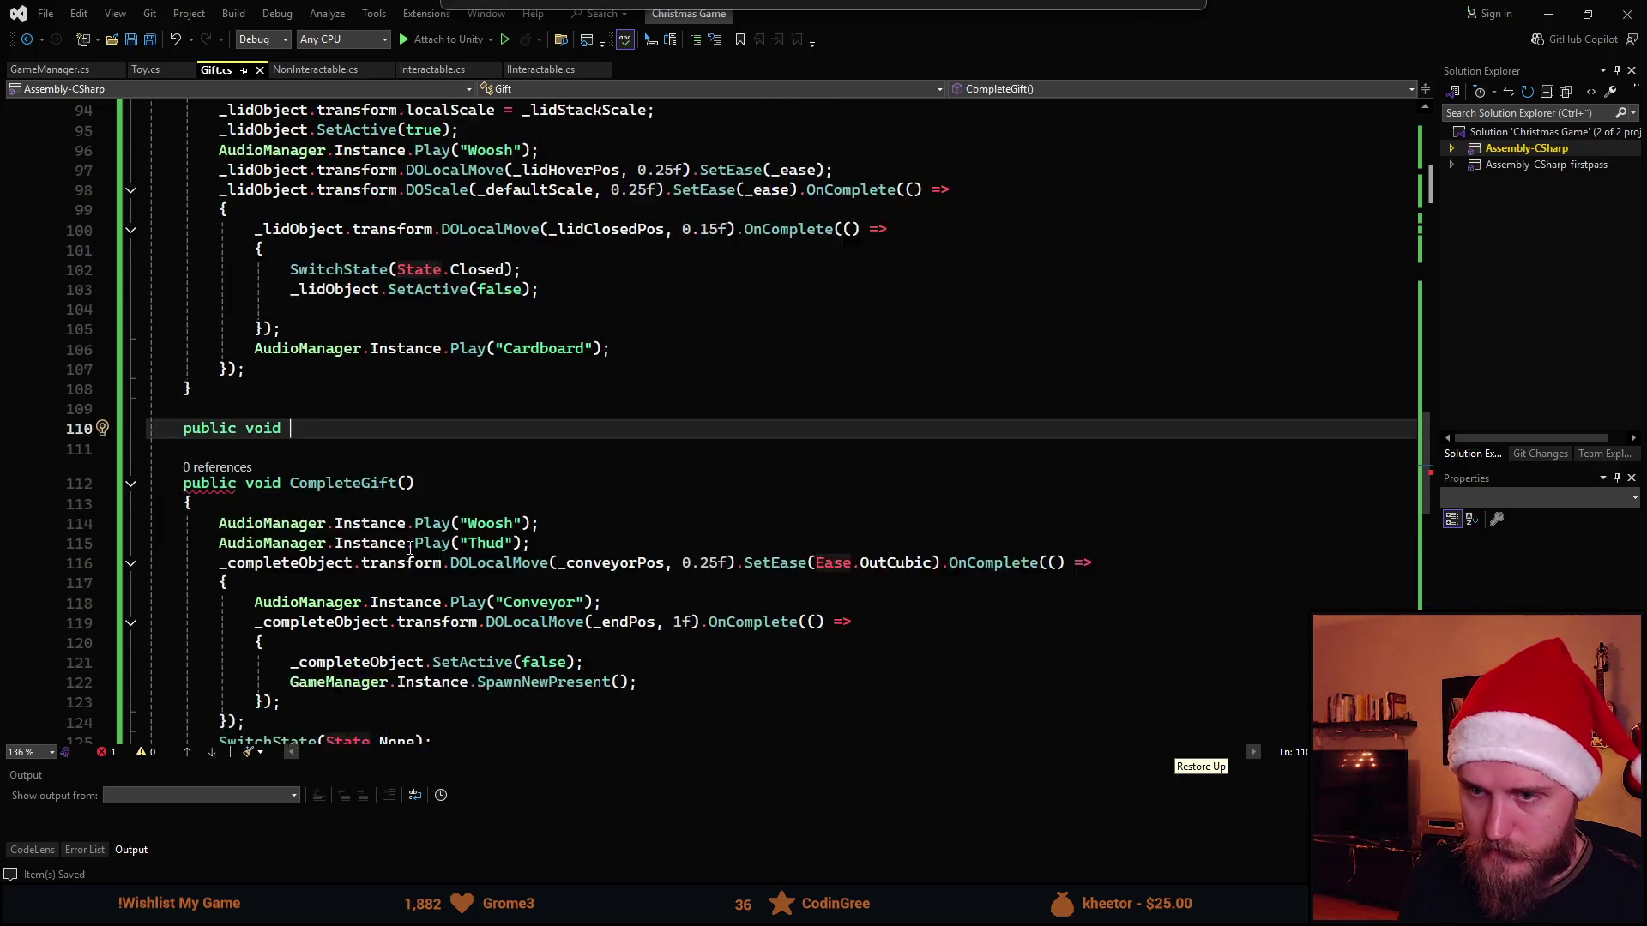
{"action": "scroll", "coordinate": [424, 549], "scroll_direction": "down", "scroll_amount": 1}
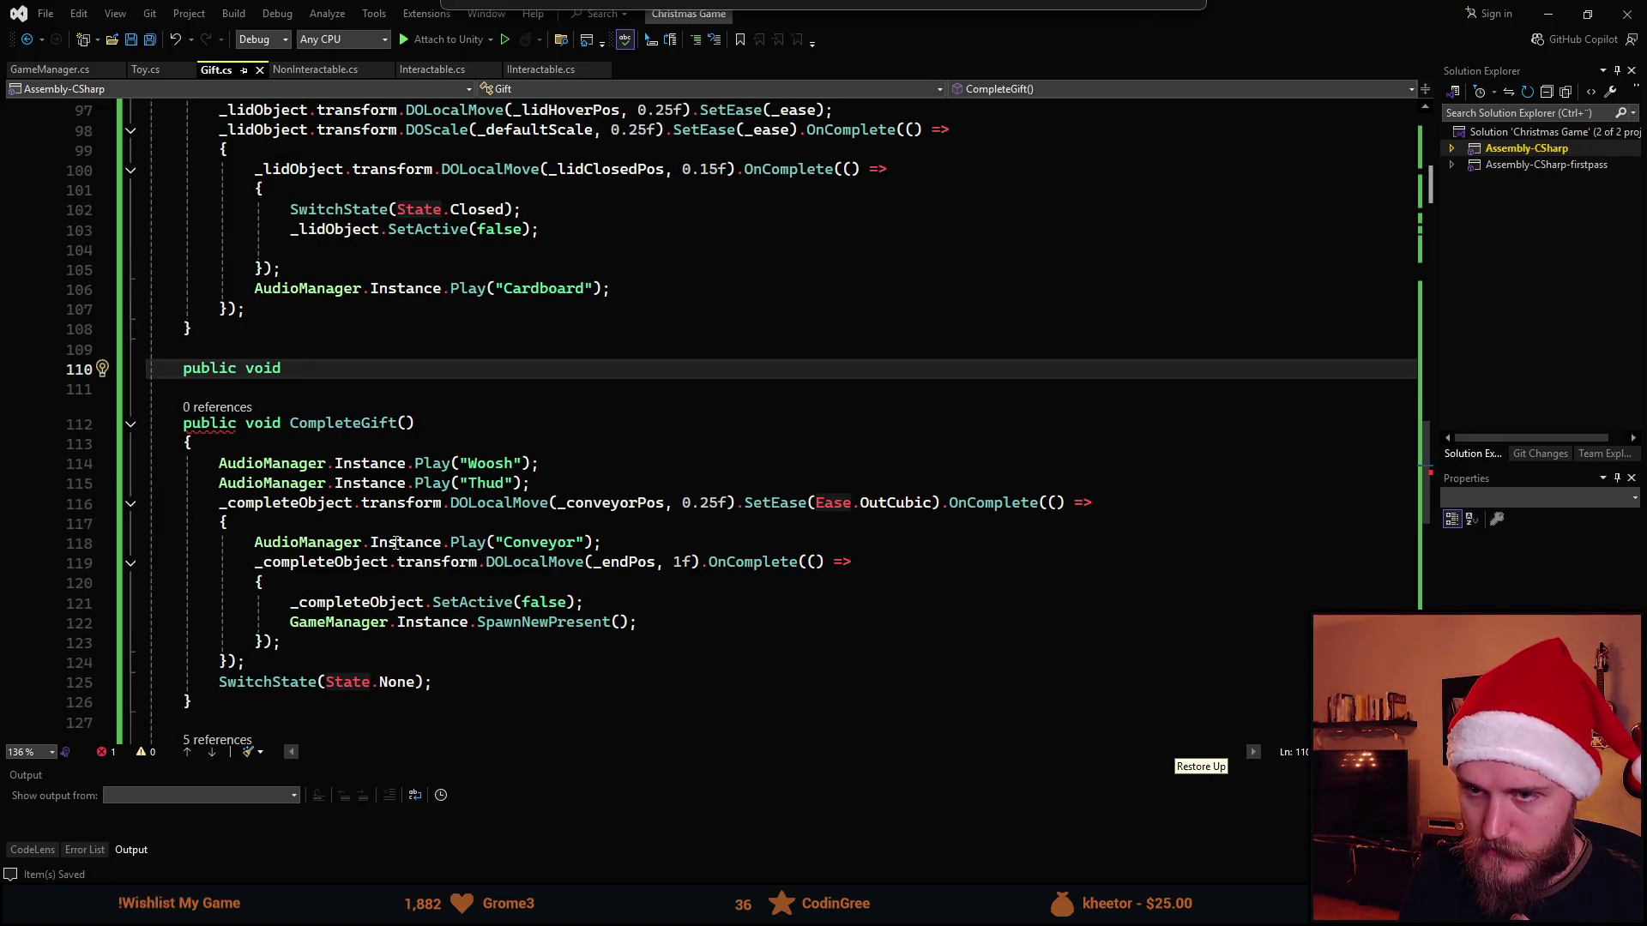
{"action": "mouse_move", "coordinate": [468, 542]}
{"action": "type", "text": "Ti"}
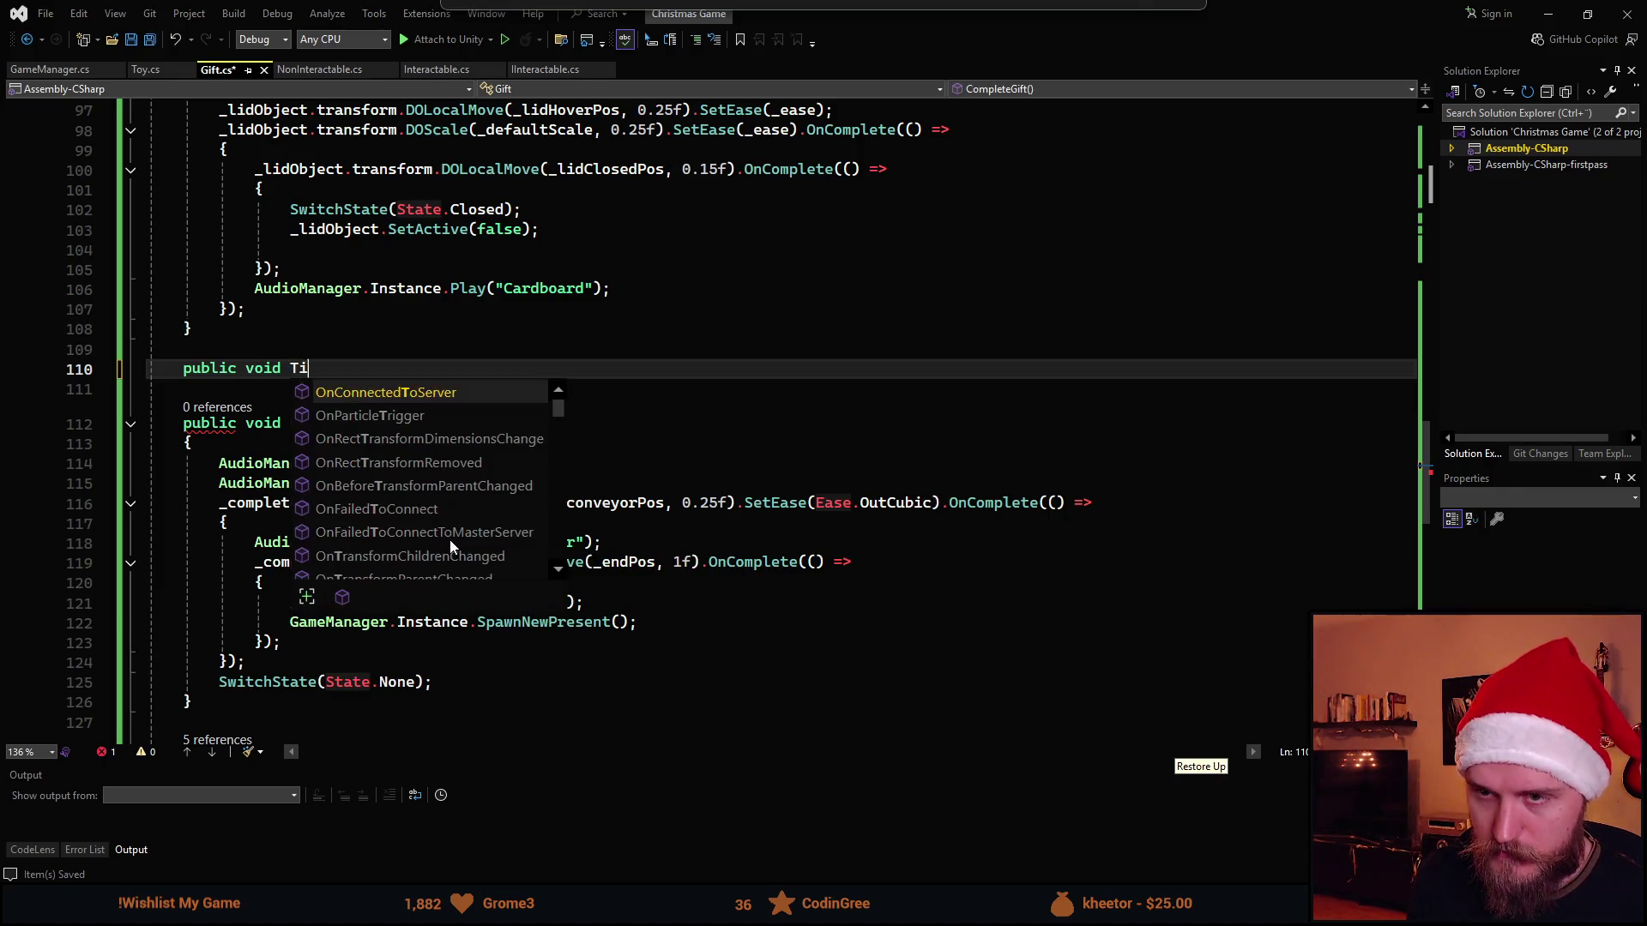
{"action": "type", "text": "eGift()"}
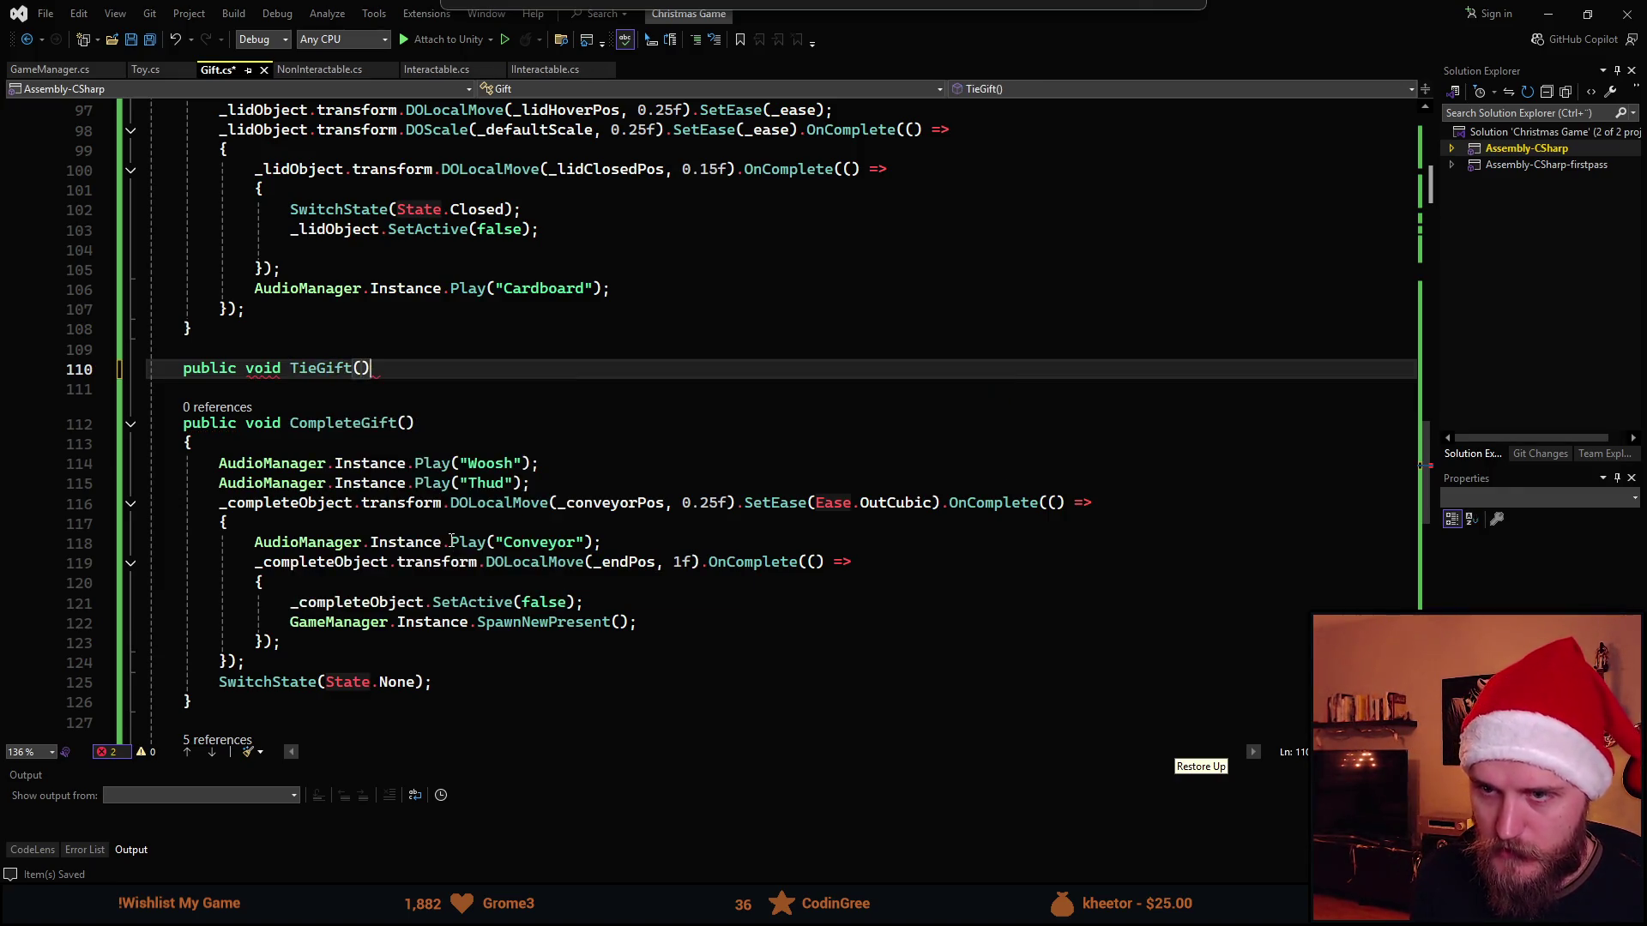
Complete 'public void TieGift()' with a body playing AudioManager's "Tape" sound
{"action": "key", "text": "Return"}
{"action": "type", "text": "{"}
{"action": "key", "text": "Return"}
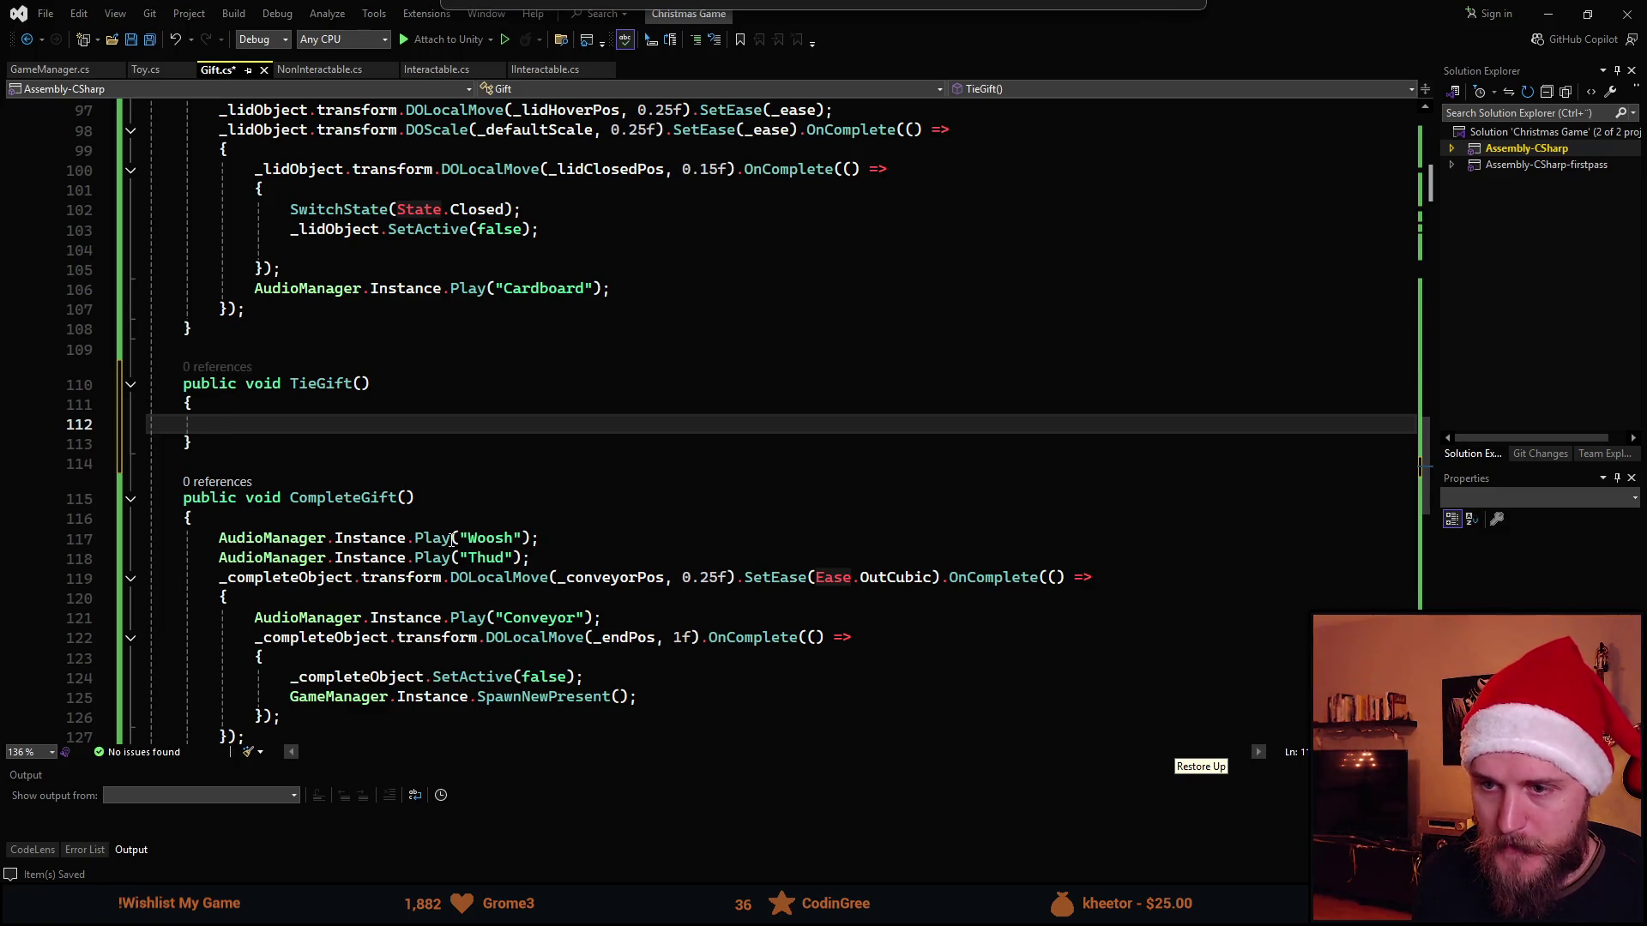
{"action": "type", "text": "Au"}
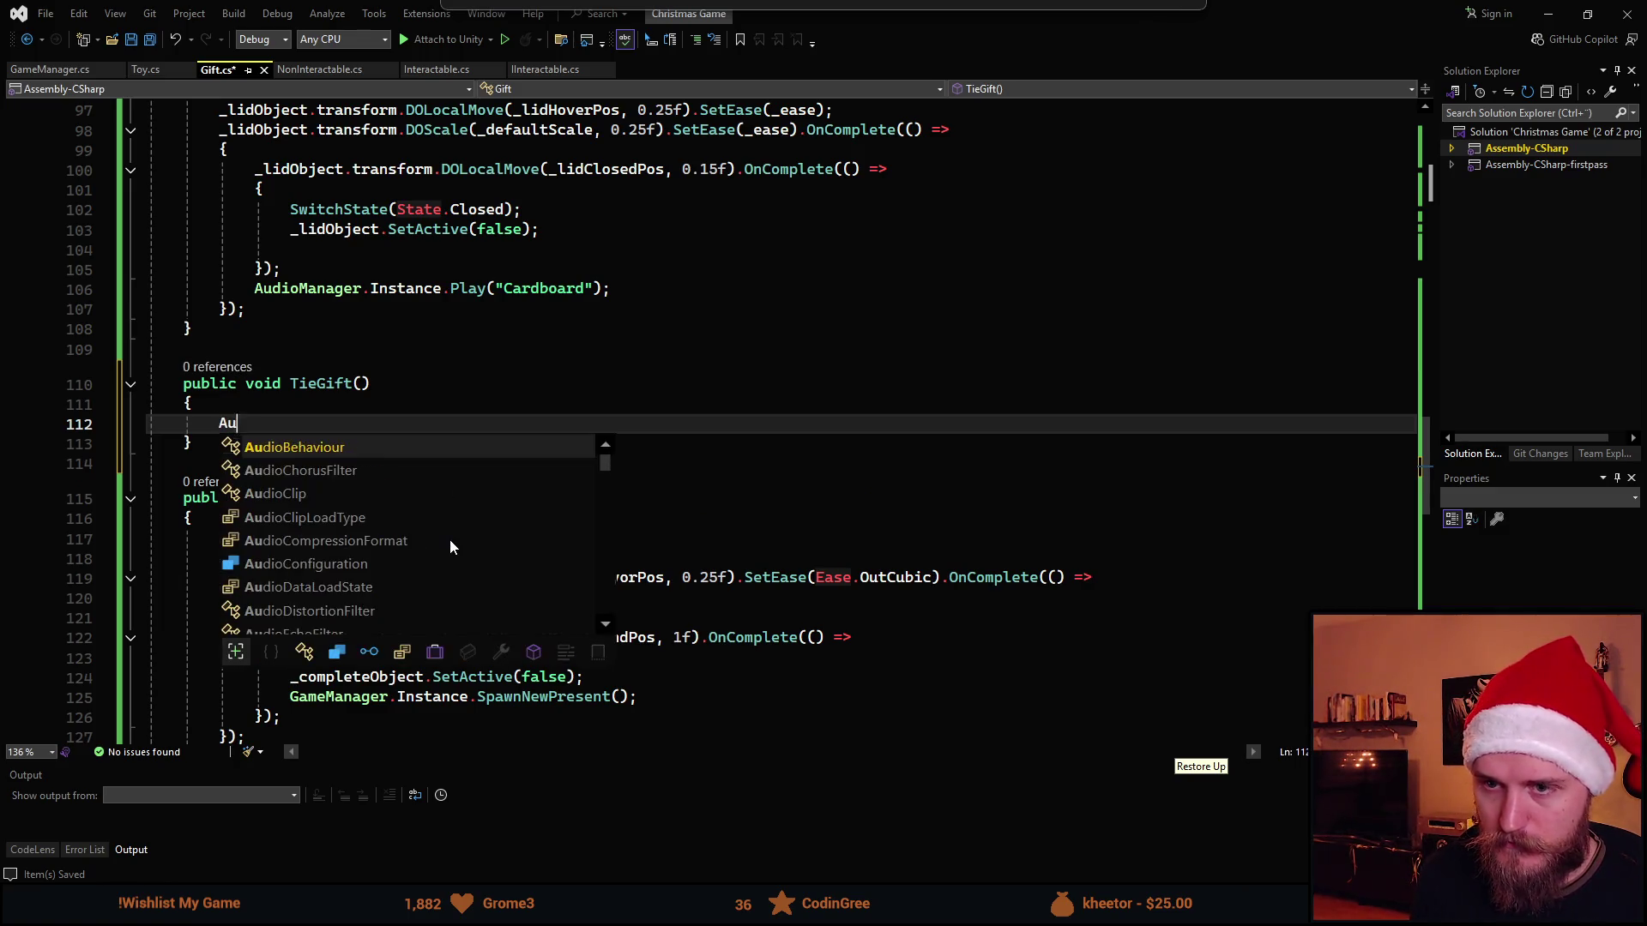
{"action": "type", "text": "dioManager."}
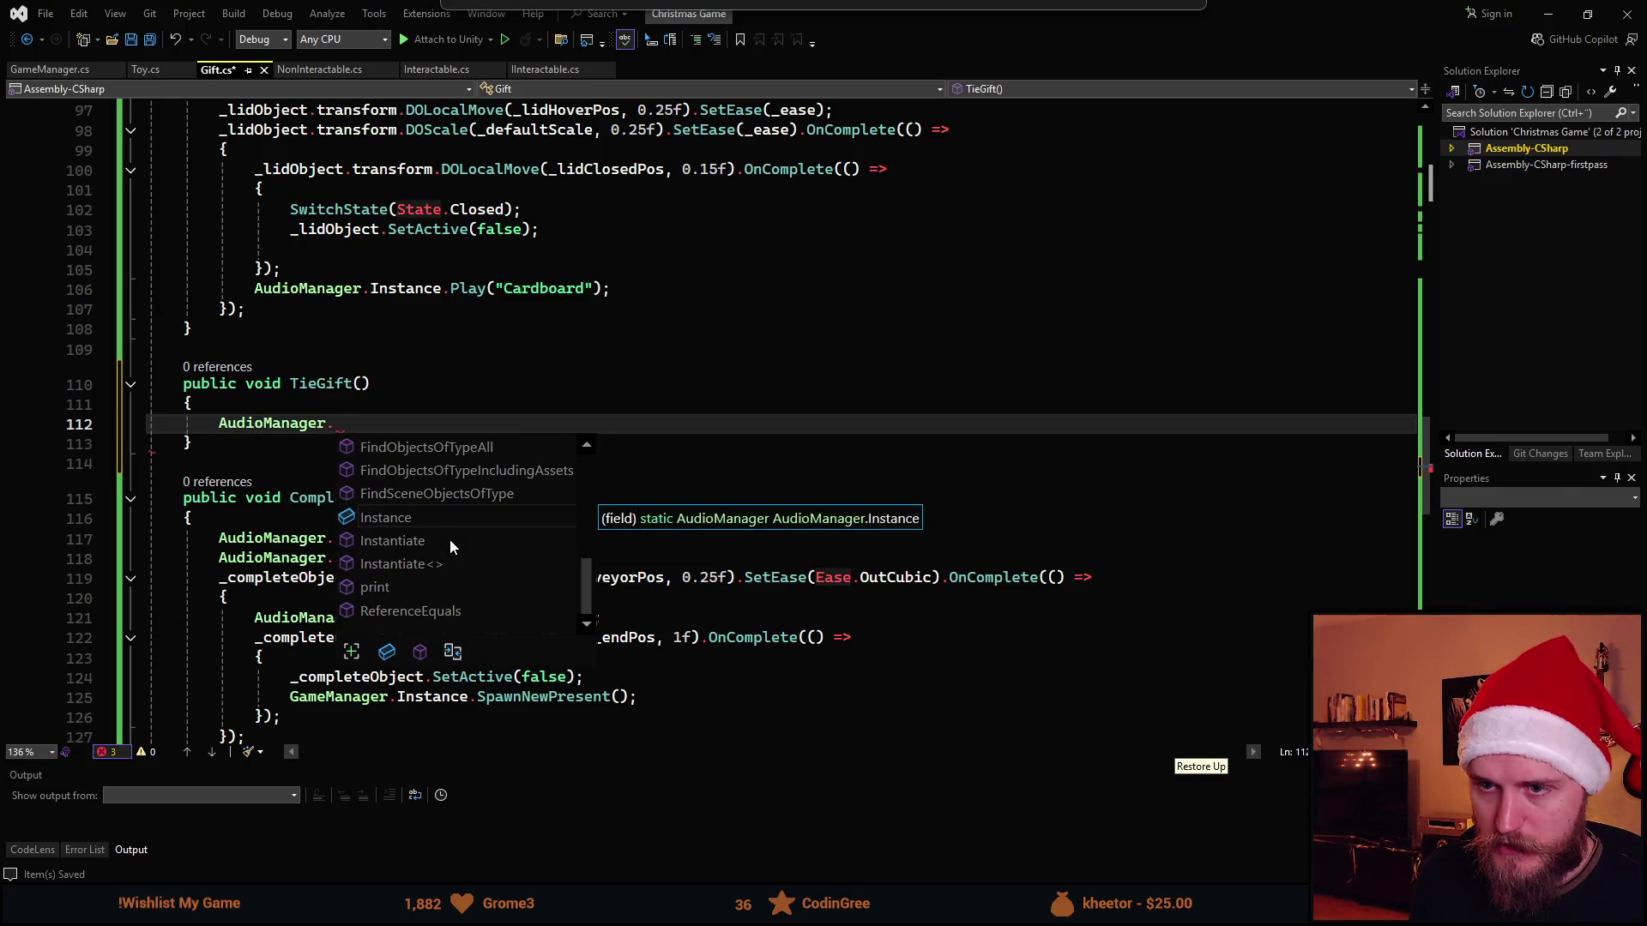
{"action": "type", "text": "I"}
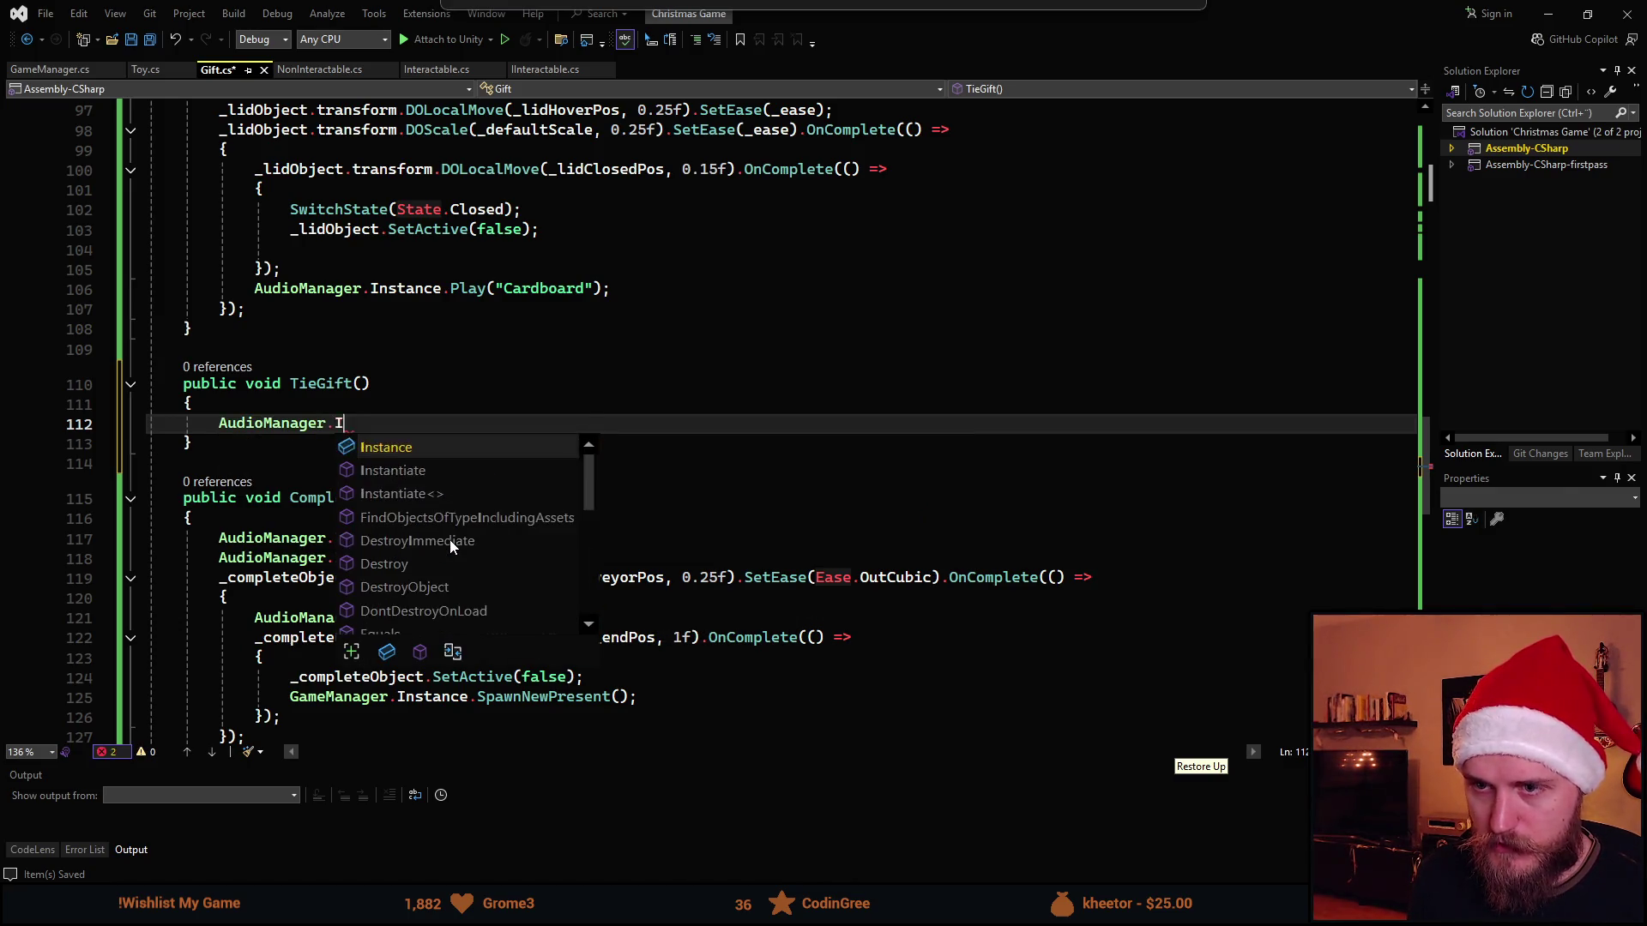
{"action": "type", "text": "nstance.Play()\""}
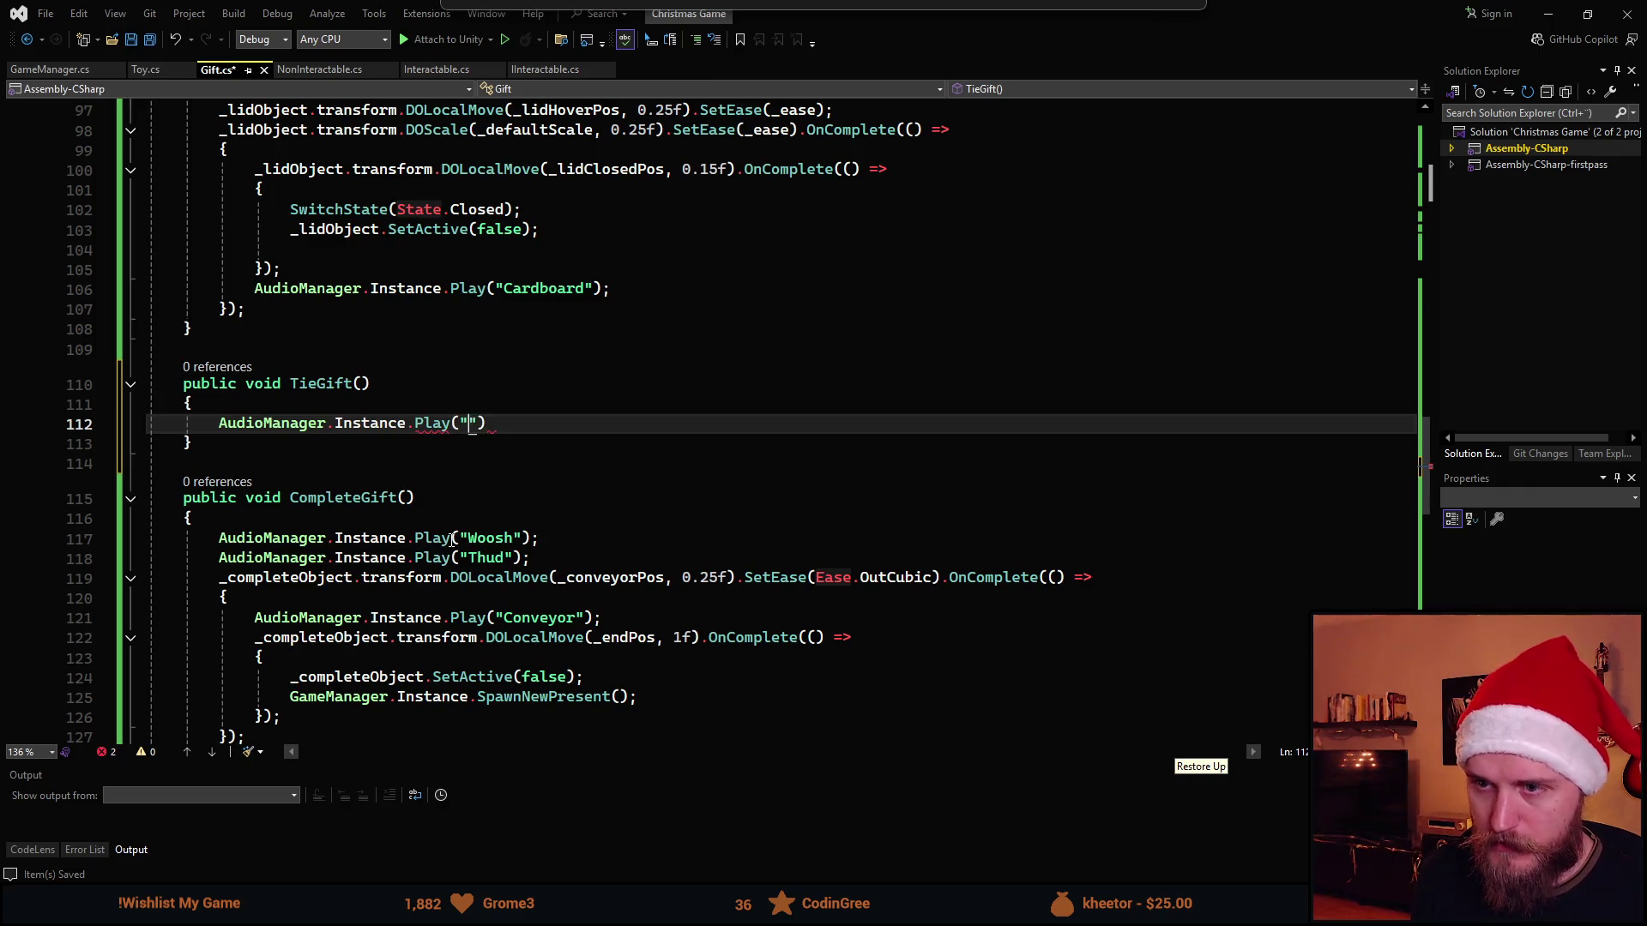
{"action": "type", "text": "Tape\");"}
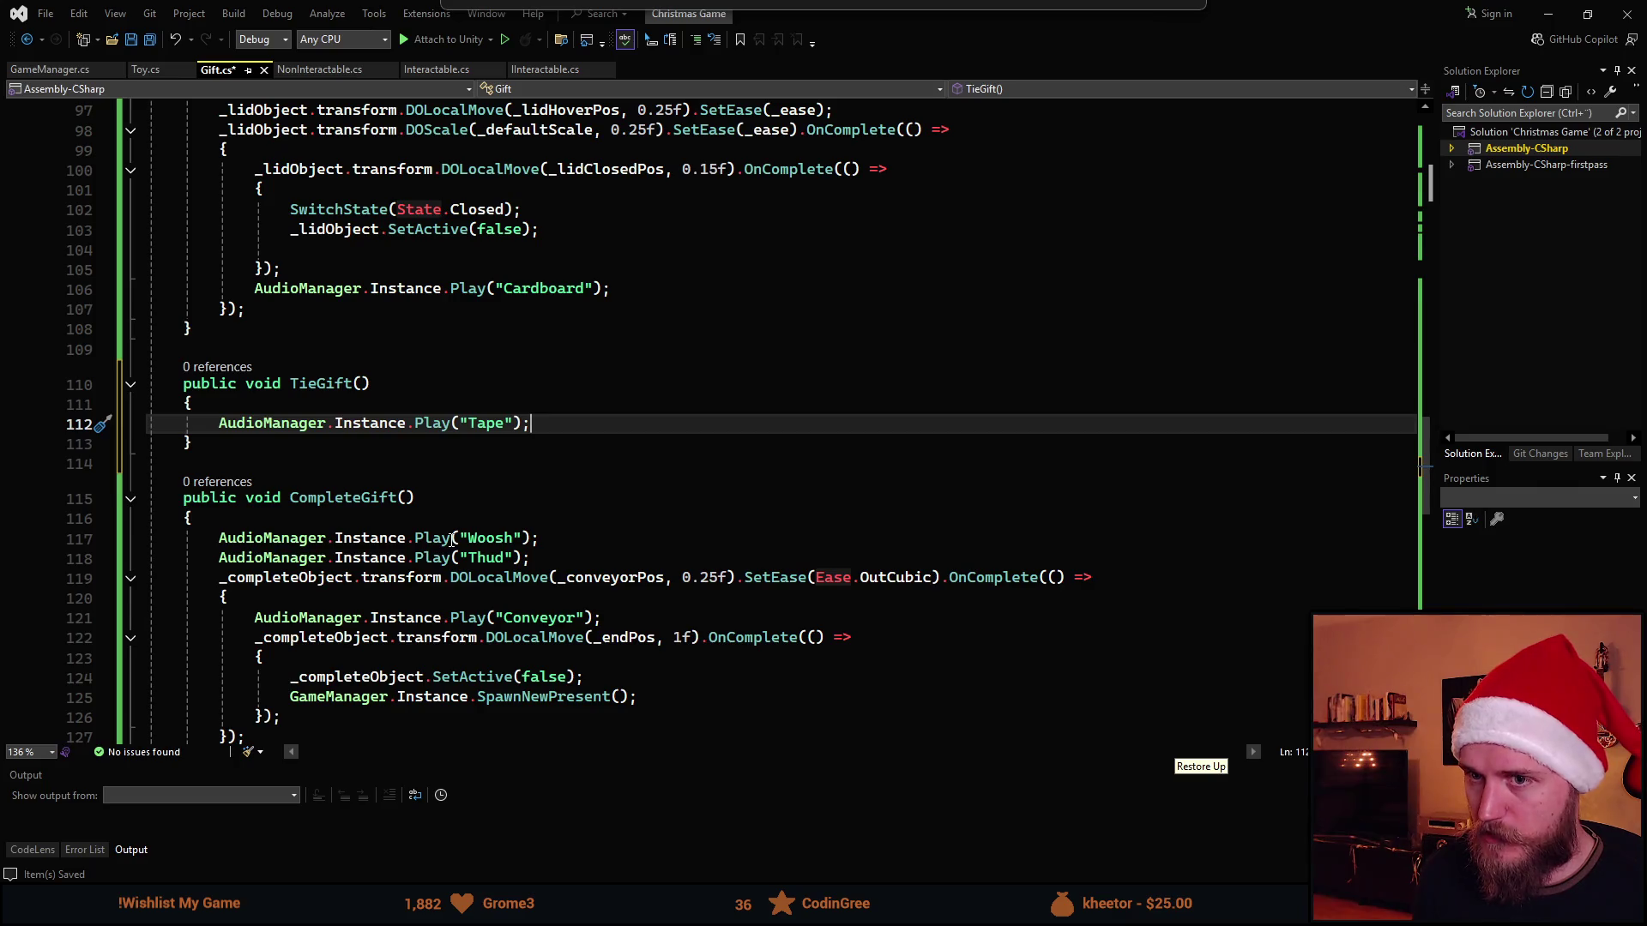
{"action": "key", "text": "Return"}
{"action": "type", "text": "_"}
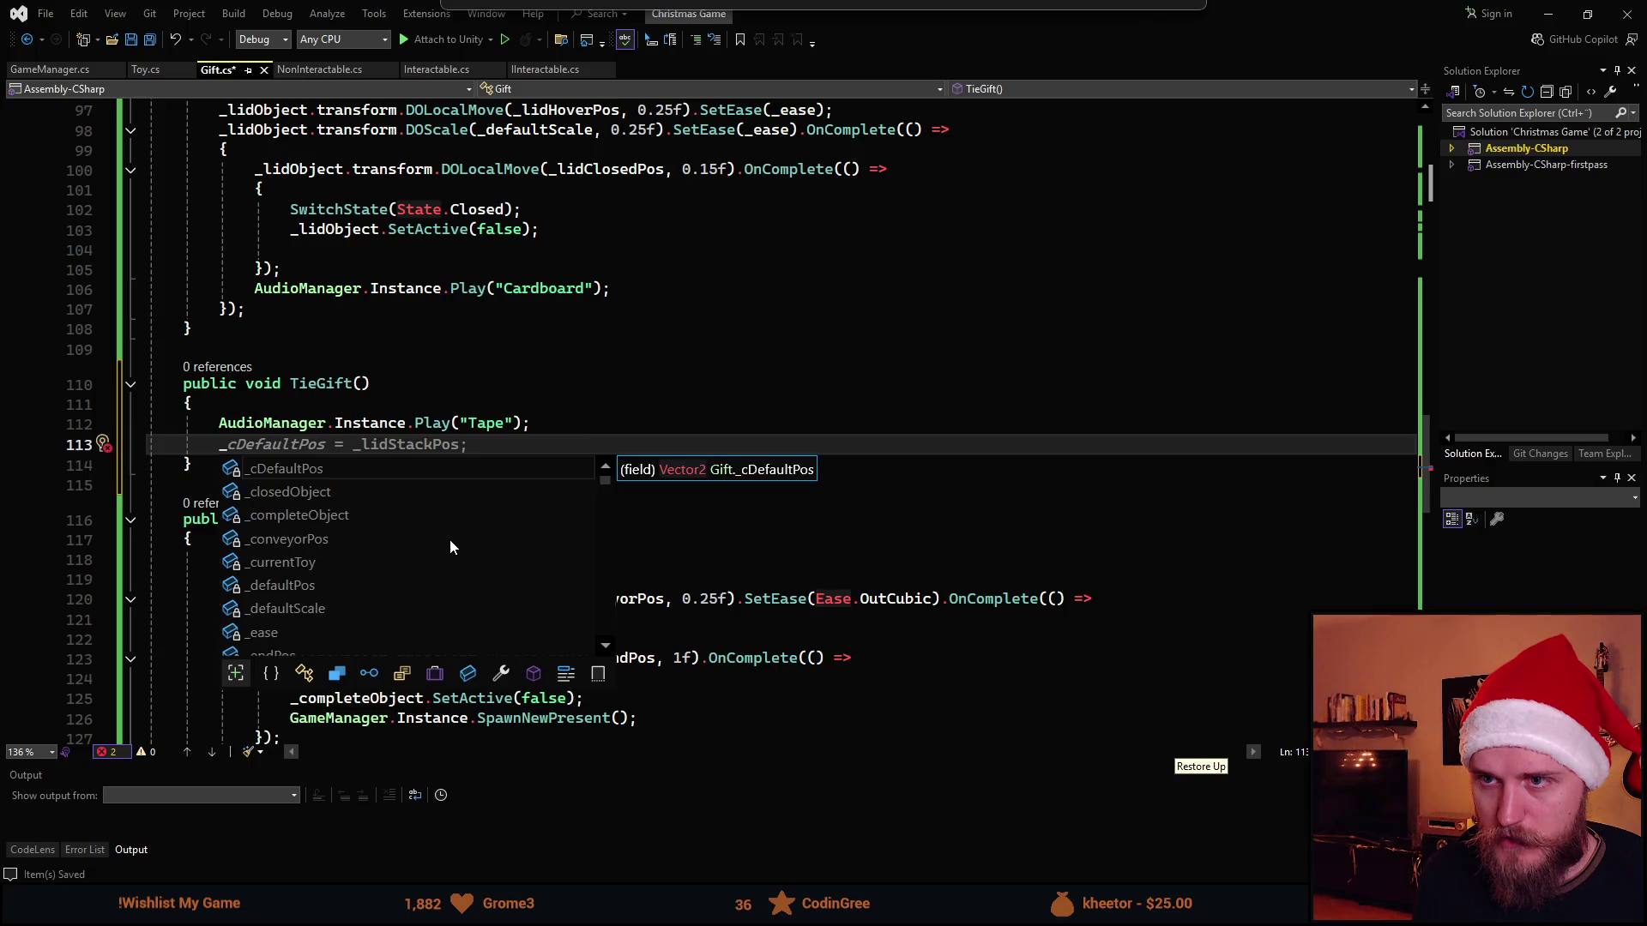
{"action": "type", "text": "clo"}
Call _closedObject.transform.DOShakePosition(0.2f) inside TieGift
{"action": "key", "text": "Tab"}
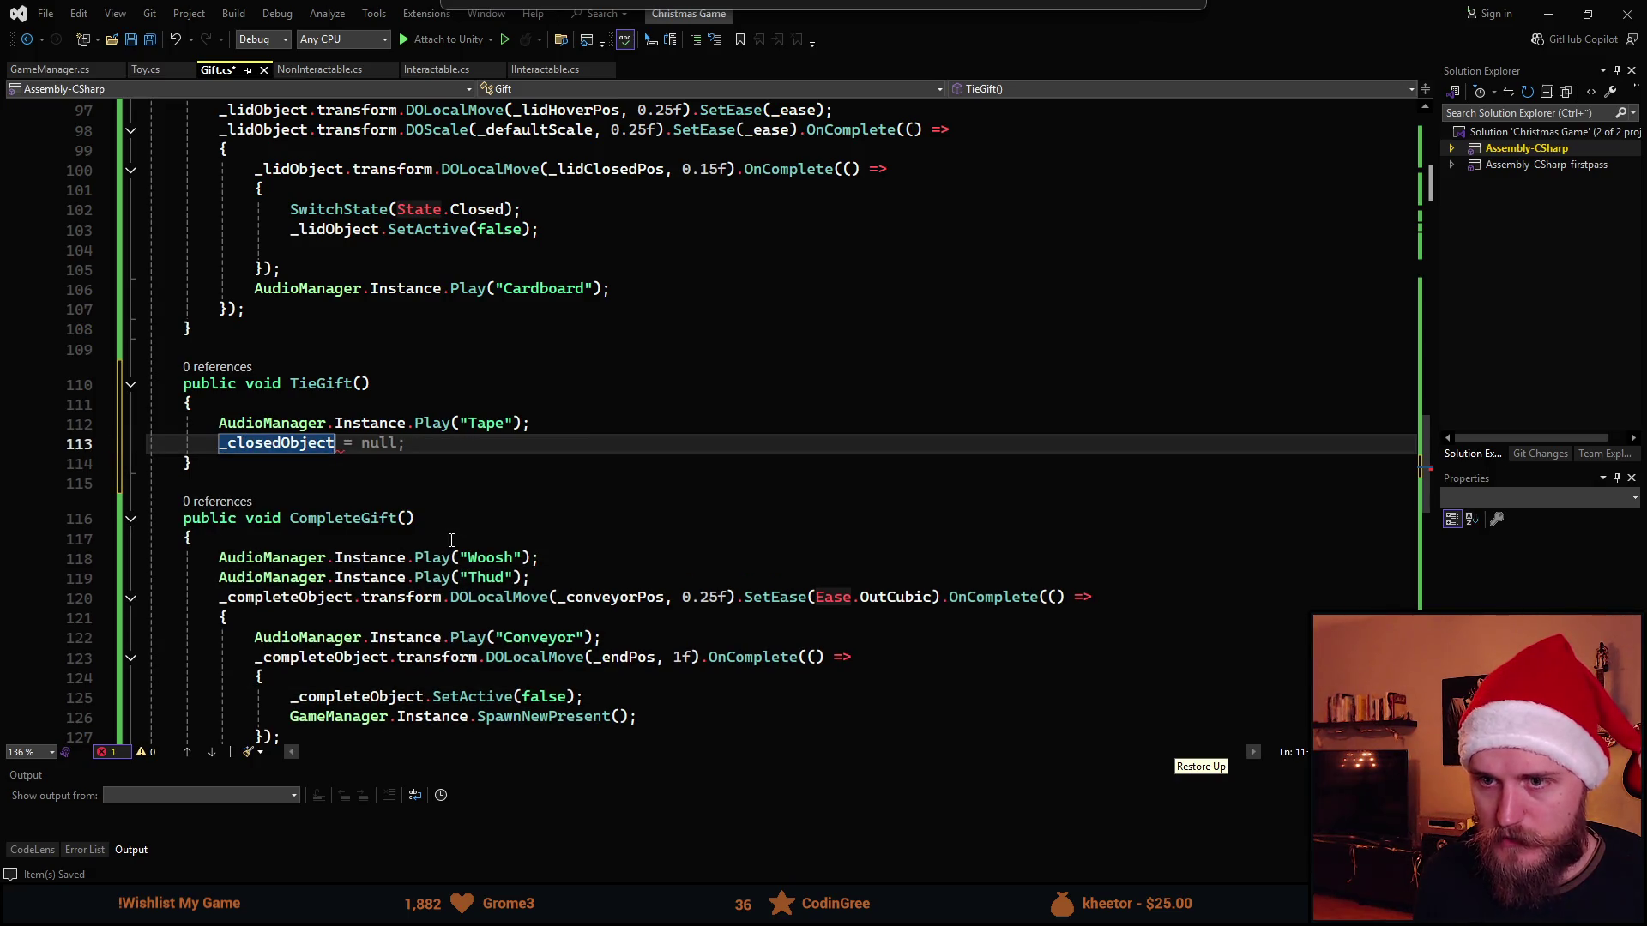
{"action": "type", "text": ".t"}
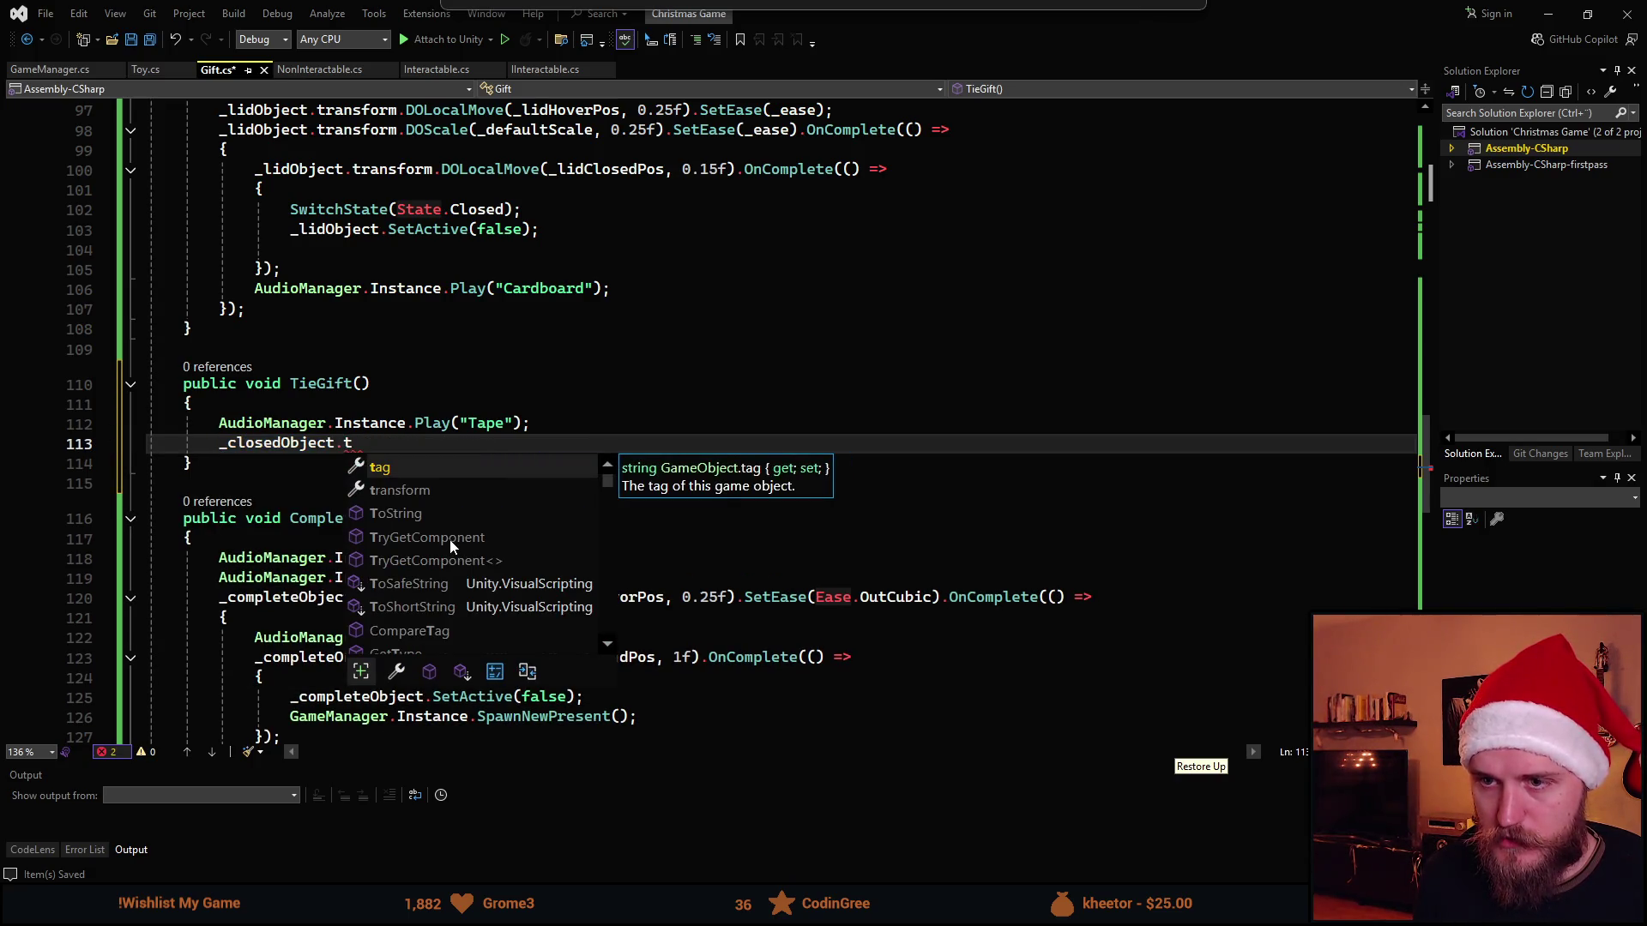
{"action": "type", "text": "r"}
{"action": "key", "text": "Tab"}
{"action": "type", "text": ".DOPause"}
{"action": "key", "text": "BackSpace"}
{"action": "key", "text": "BackSpace"}
{"action": "key", "text": "BackSpace"}
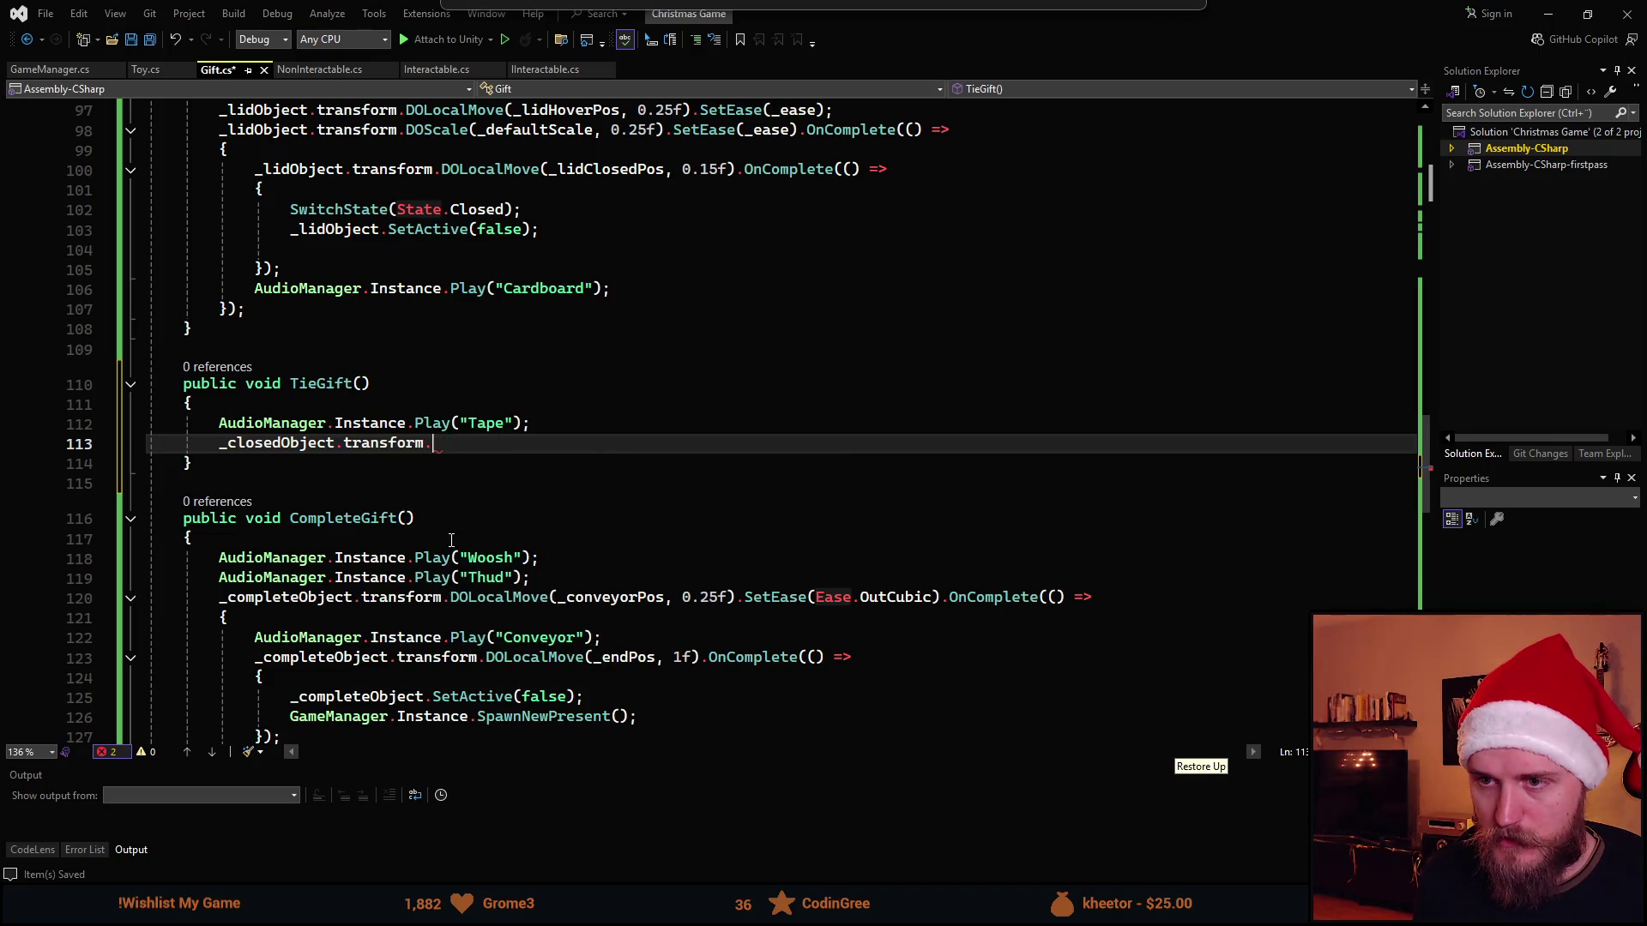
{"action": "type", "text": "DOSH"}
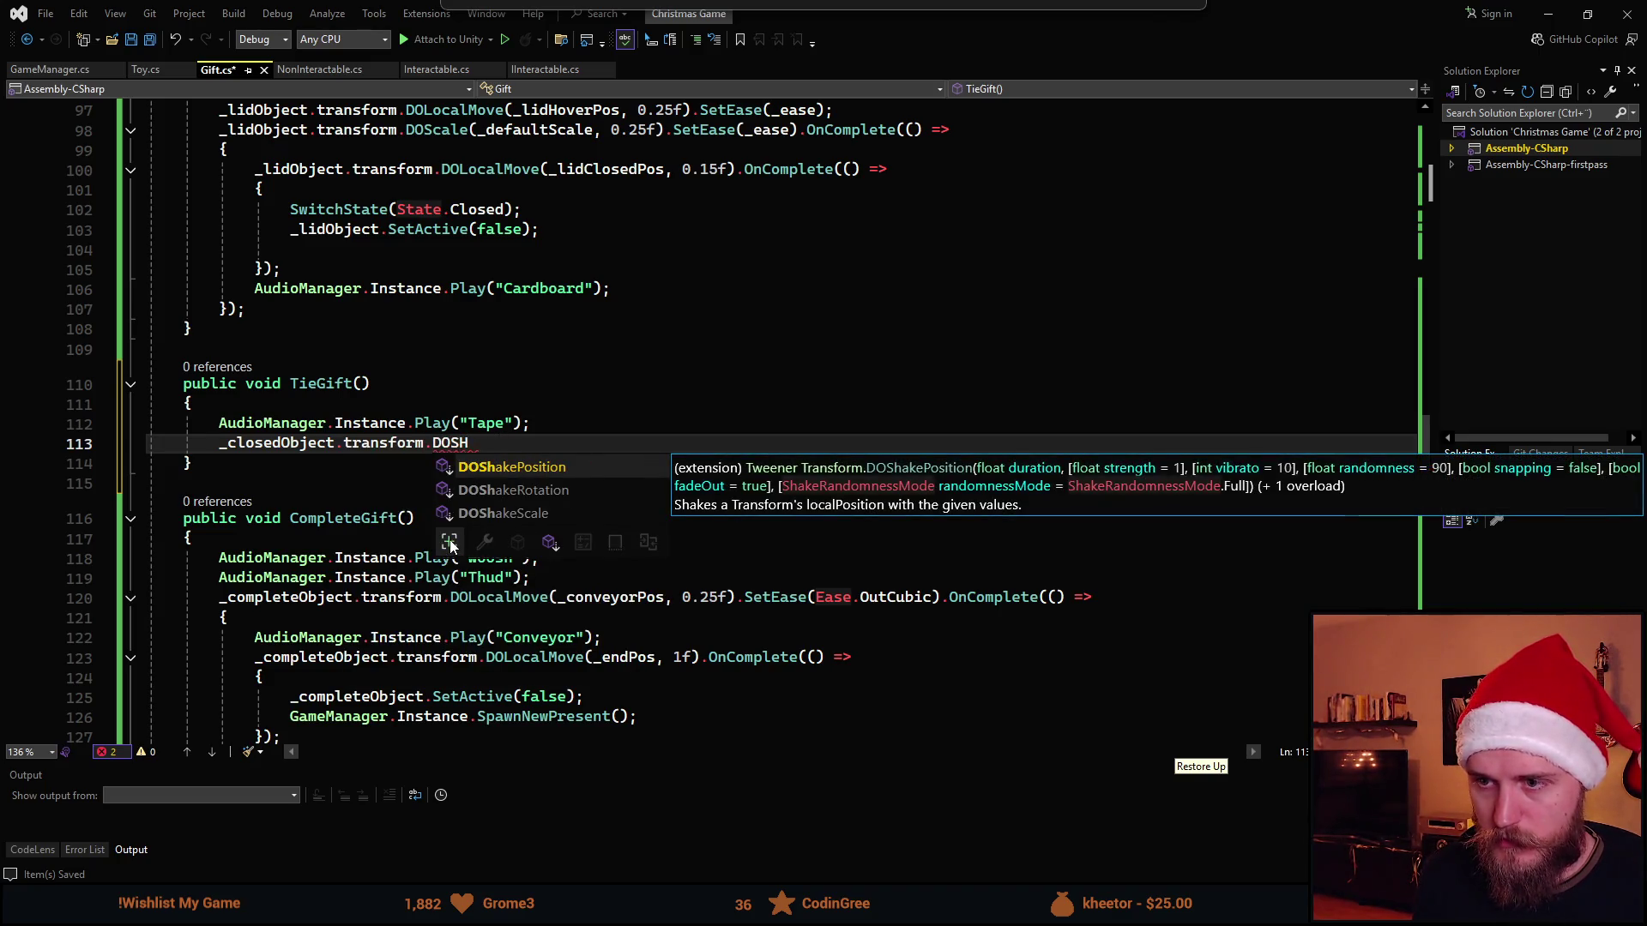
{"action": "key", "text": "Tab"}
{"action": "type", "text": "()"}
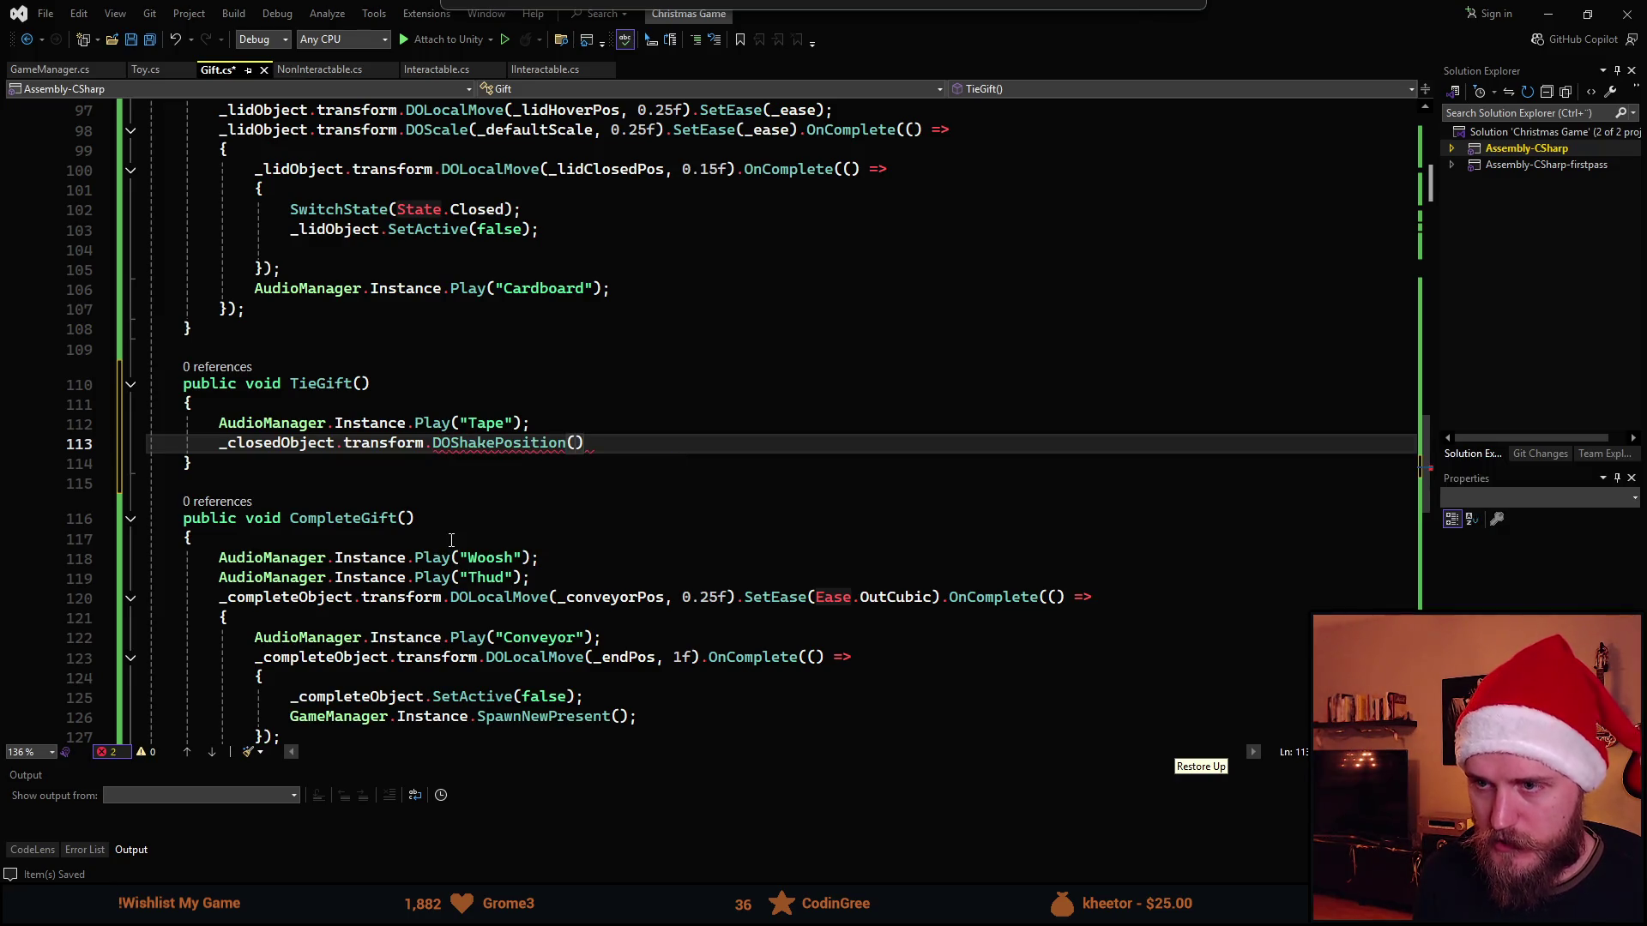
{"action": "type", "text": ";"}
{"action": "key", "text": "Left"}
{"action": "key", "text": "Left"}
{"action": "type", "text": ","}
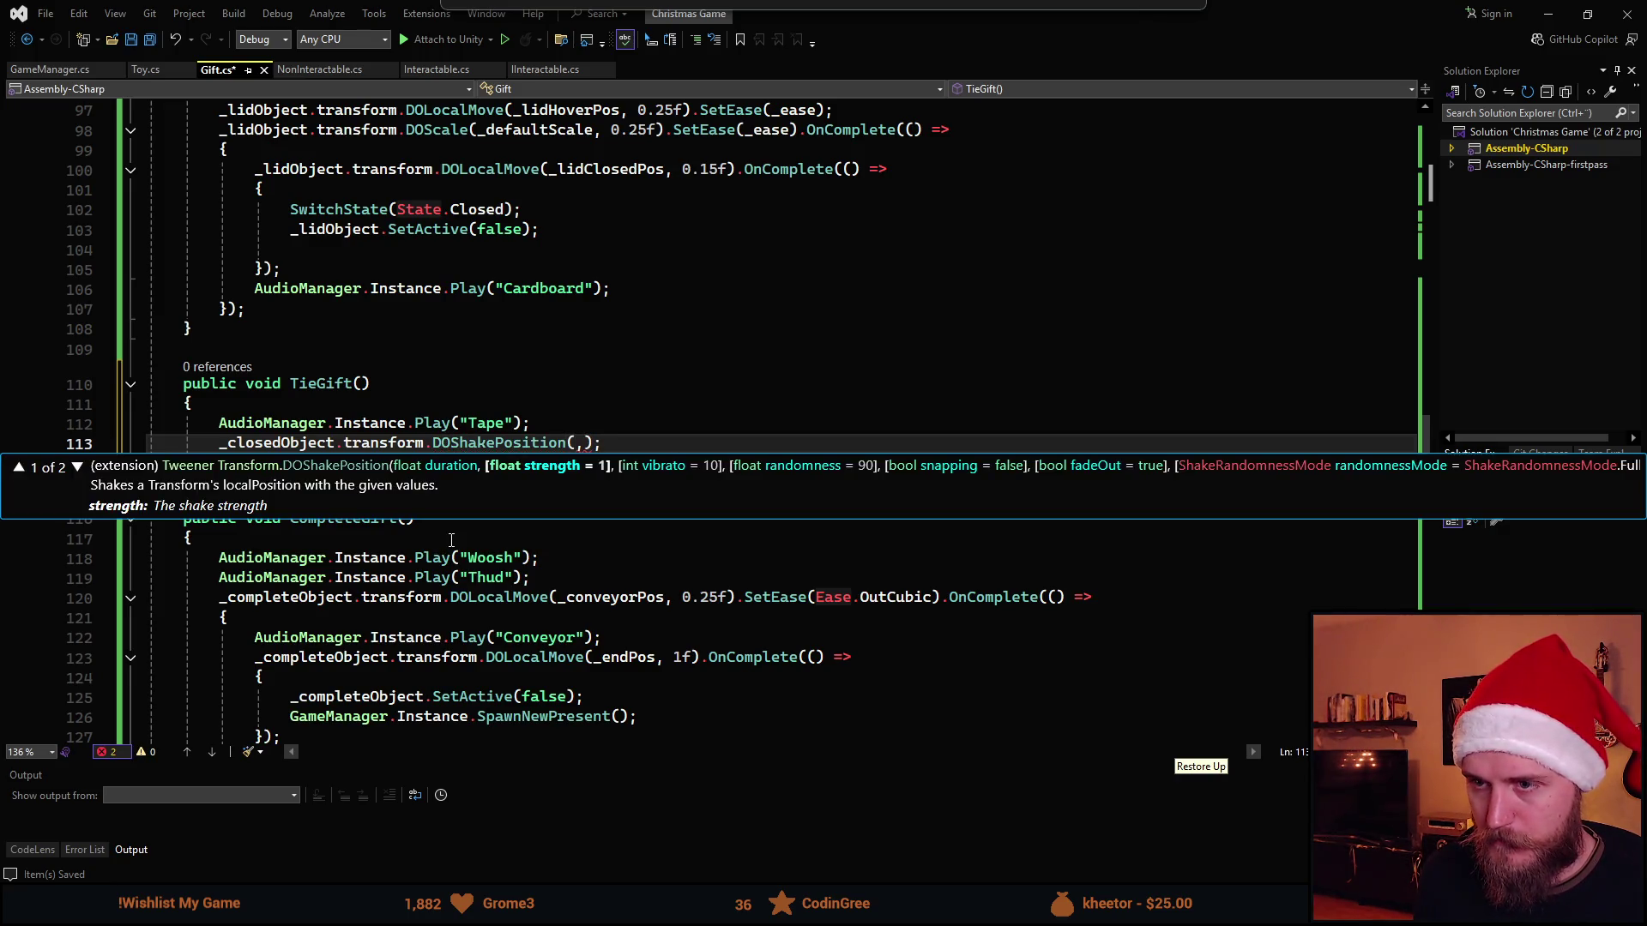
{"action": "key", "text": "BackSpace"}
{"action": "type", "text": "0."}
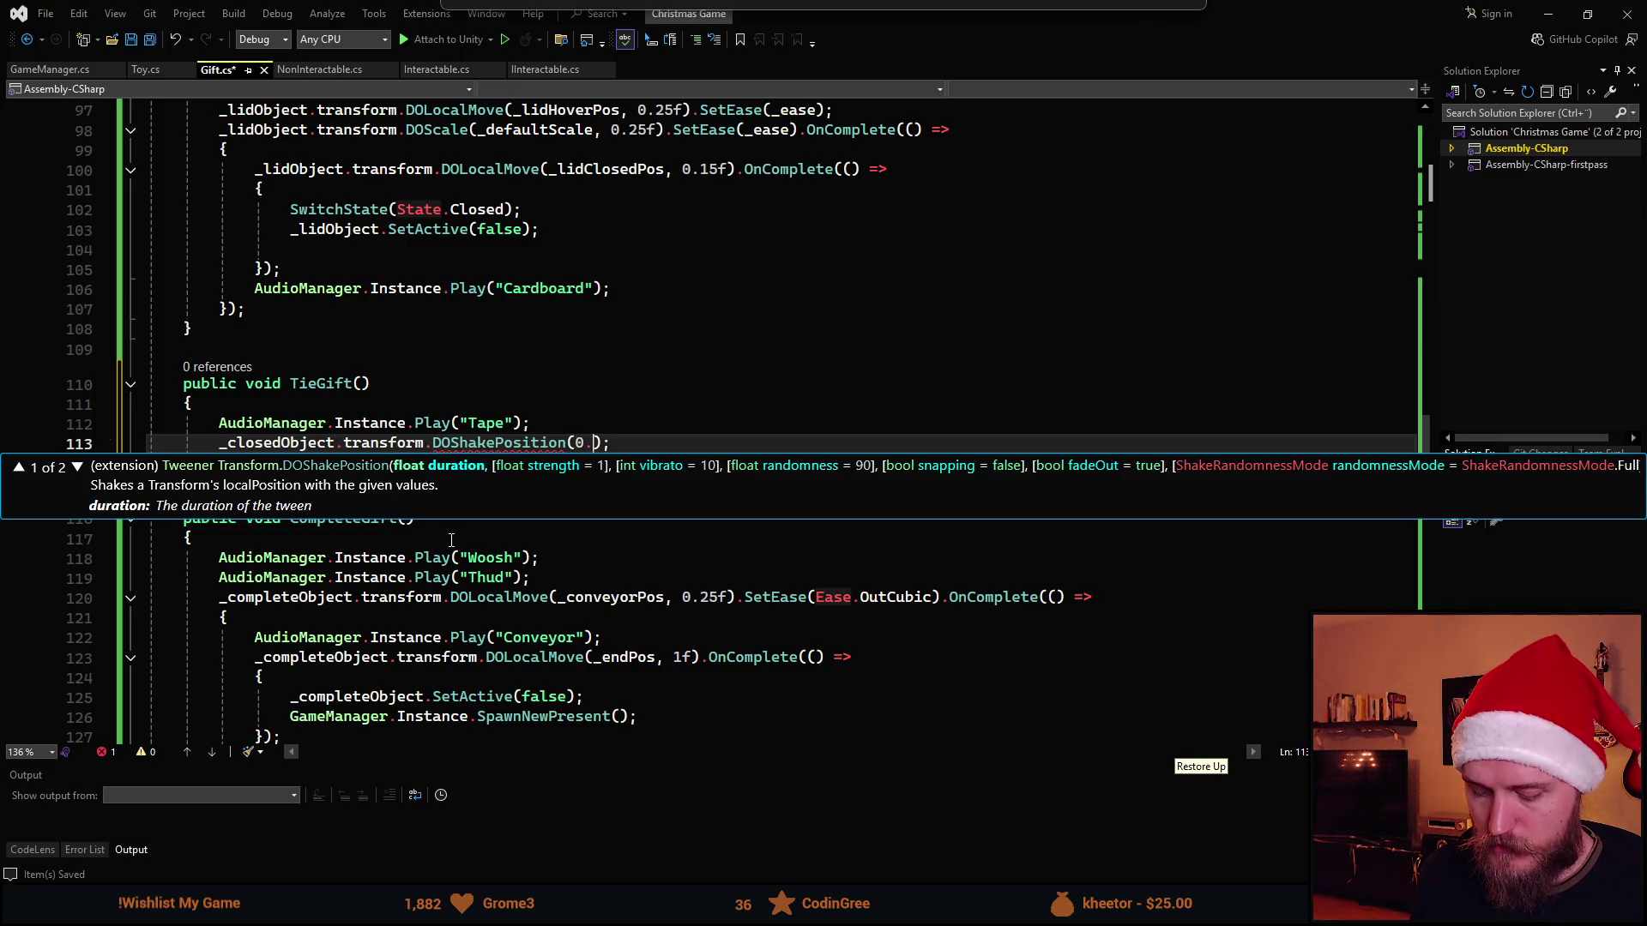
{"action": "type", "text": "2f"}
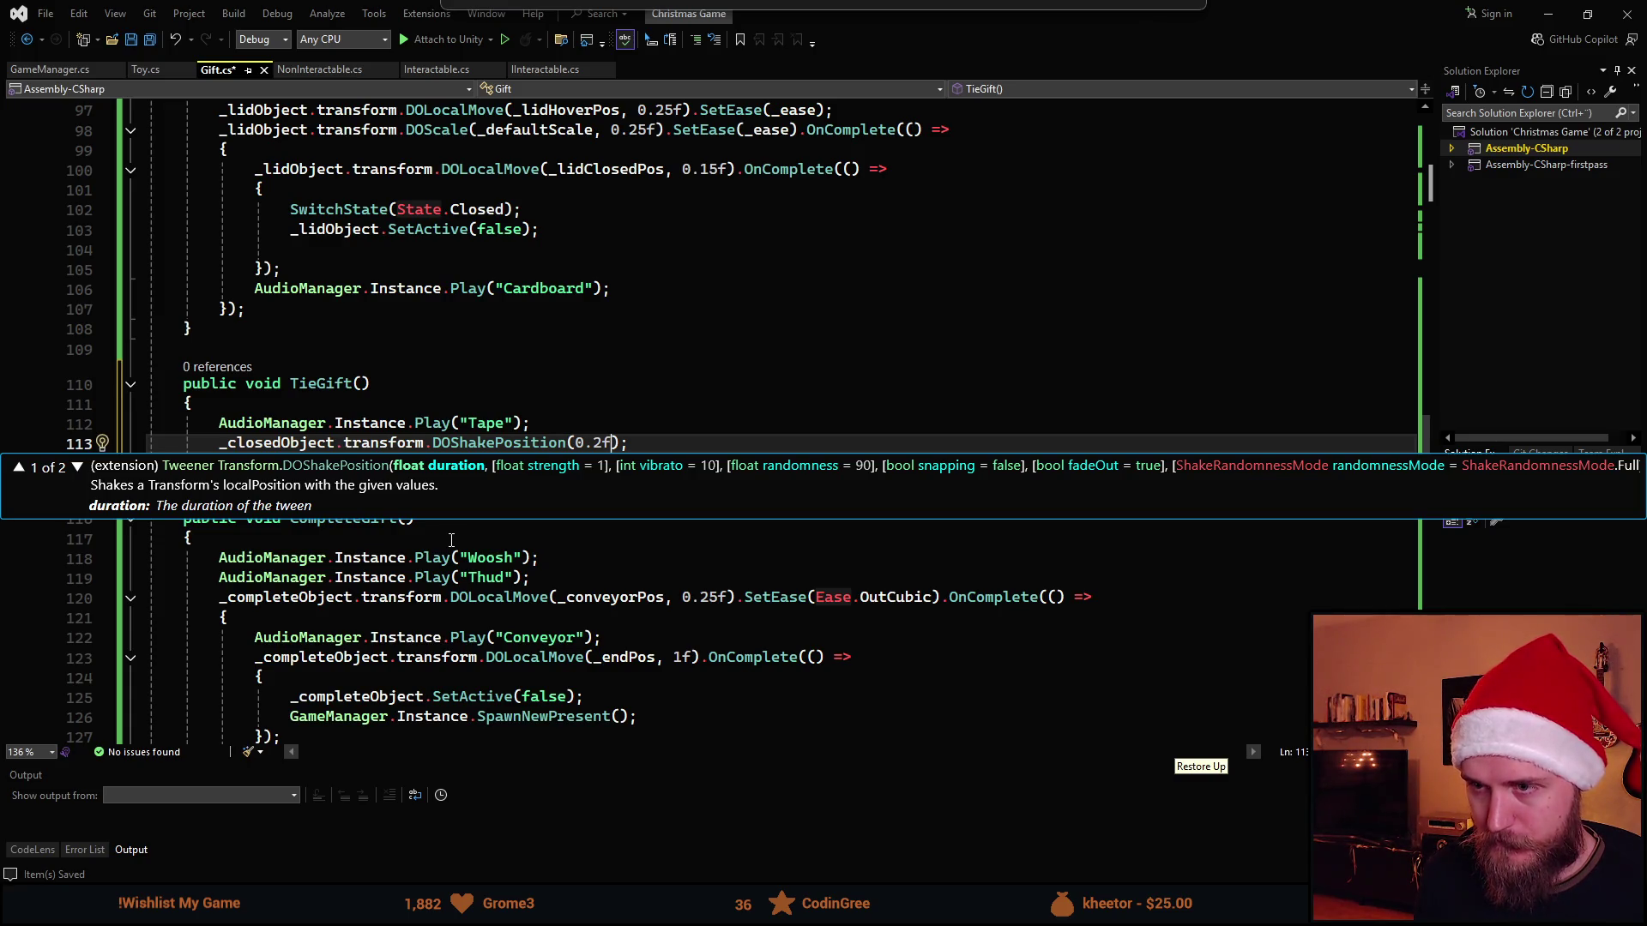
{"action": "key", "text": "Right"}
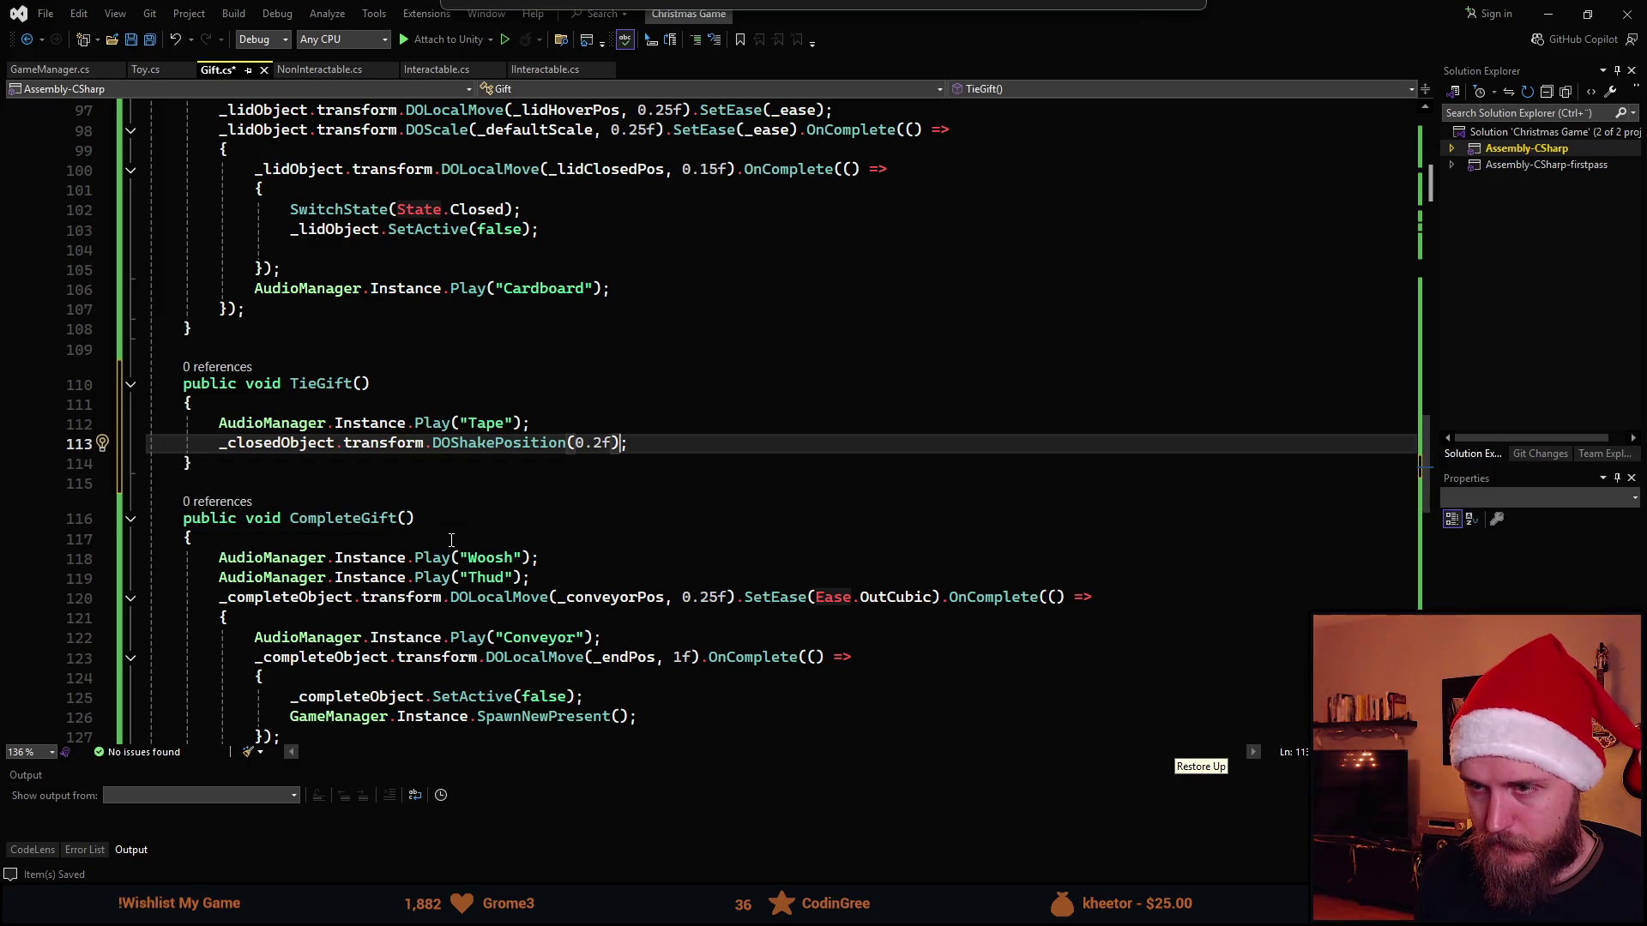
{"action": "type", "text": ".OnC"}
Chain OnComplete(() => { SwitchState(State.Complete); }), save Gift.cs and return to Unity
{"action": "key", "text": "Tab"}
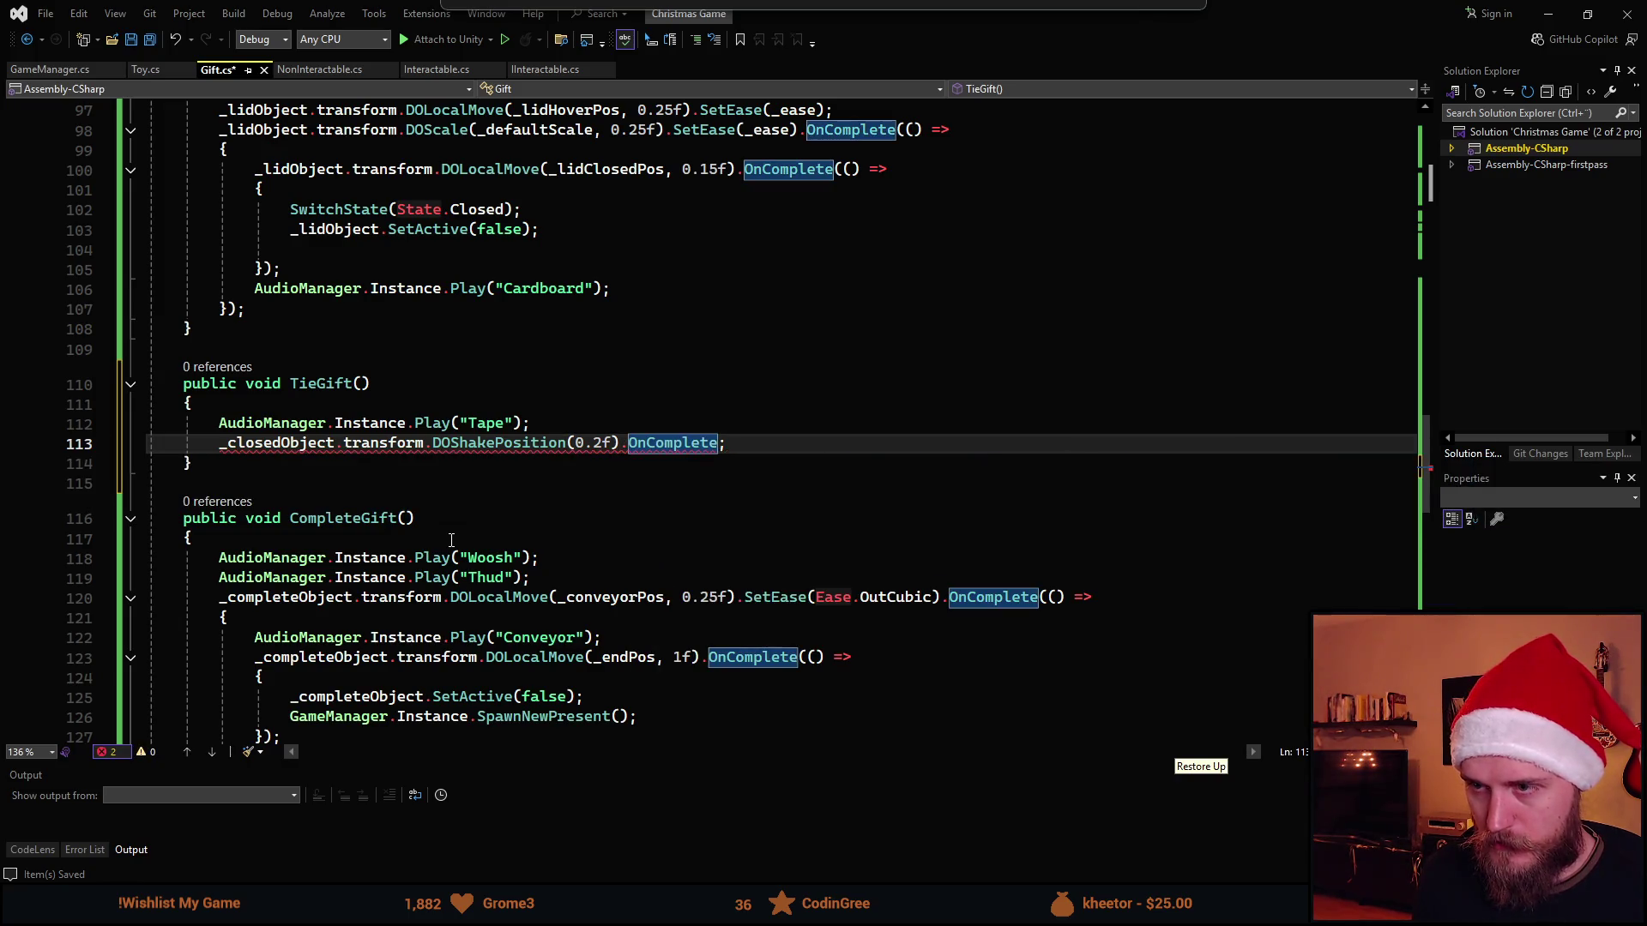
{"action": "type", "text": "(()"}
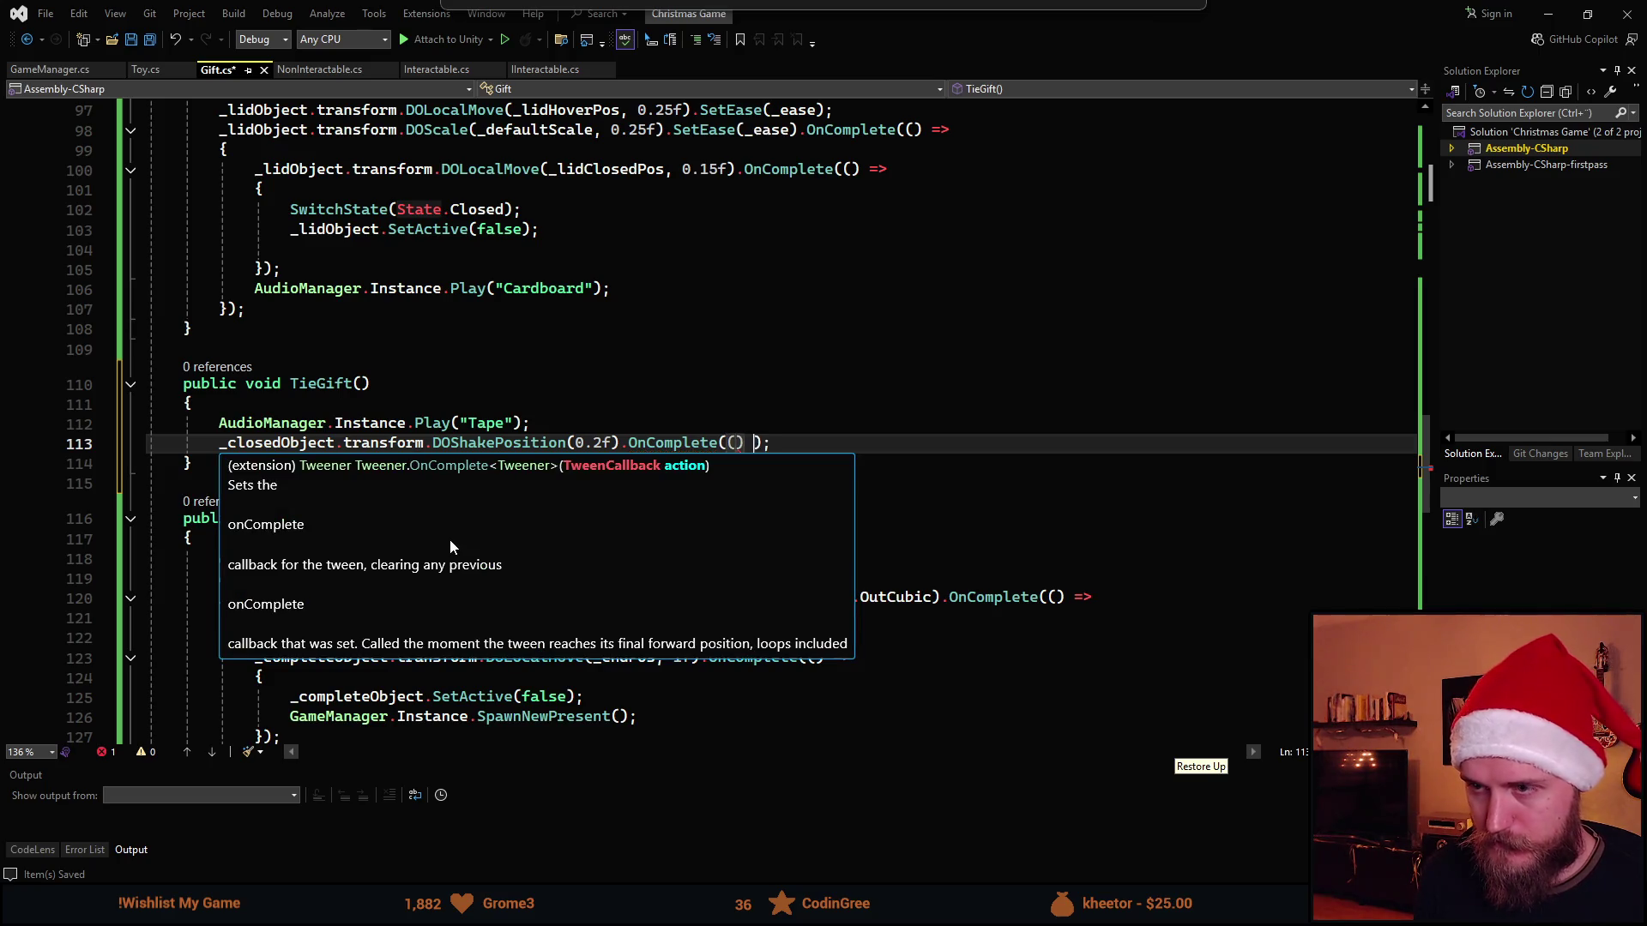
{"action": "type", "text": " =>"}
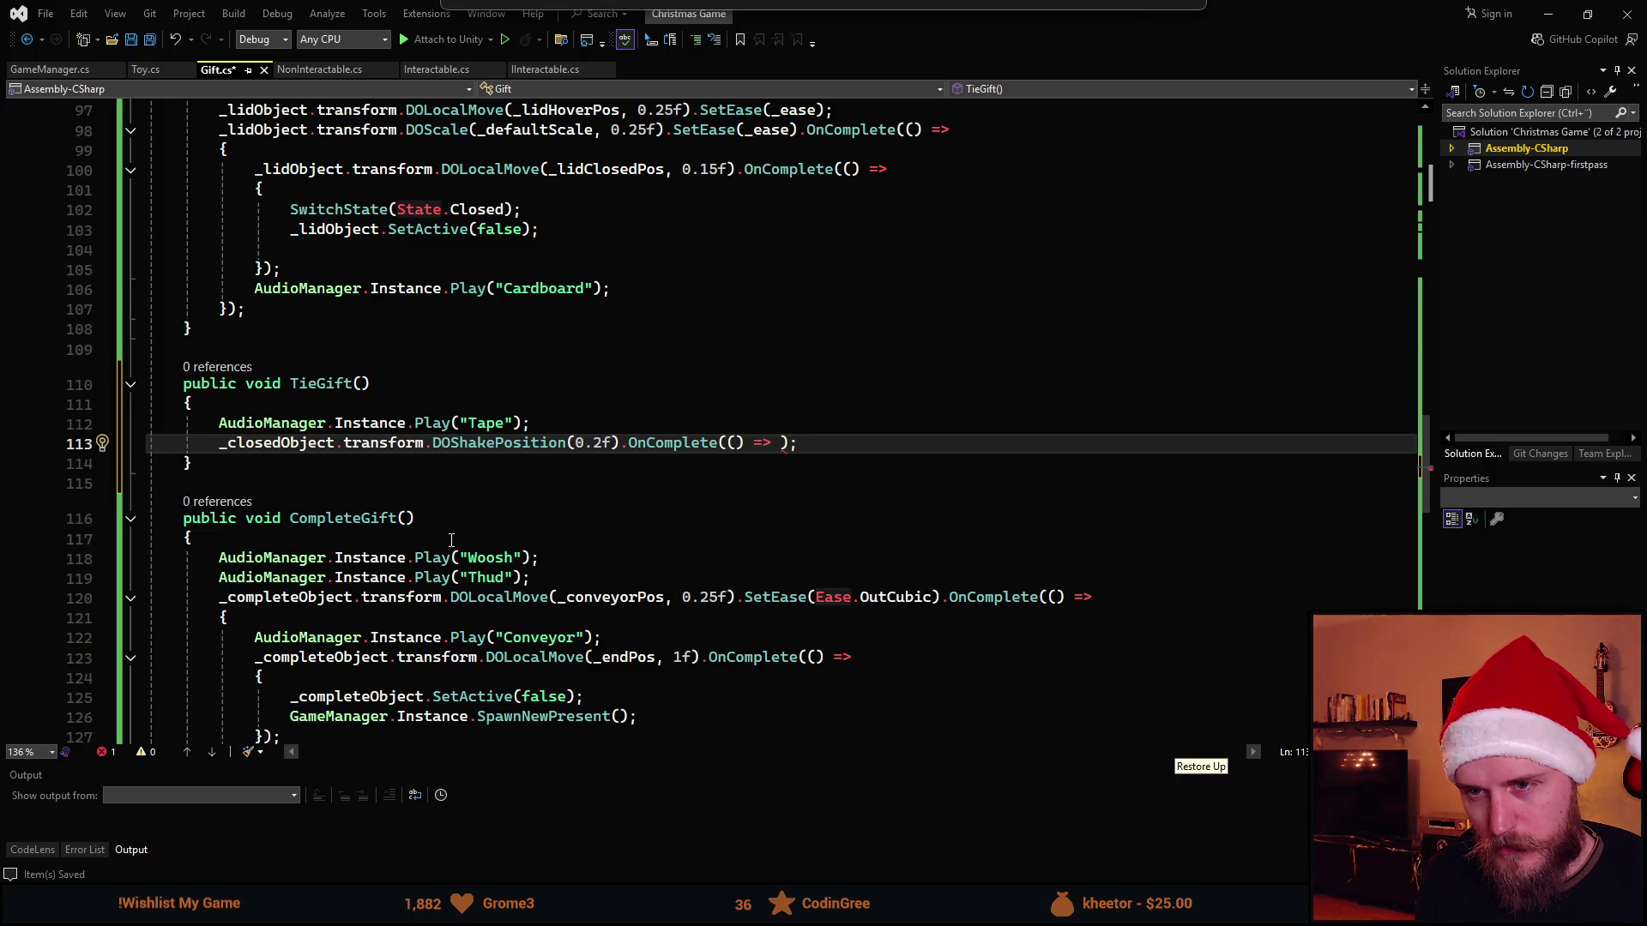
{"action": "type", "text": "Swit"}
{"action": "key", "text": "BackSpace"}
{"action": "key", "text": "BackSpace"}
{"action": "key", "text": "BackSpace"}
{"action": "key", "text": "BackSpace"}
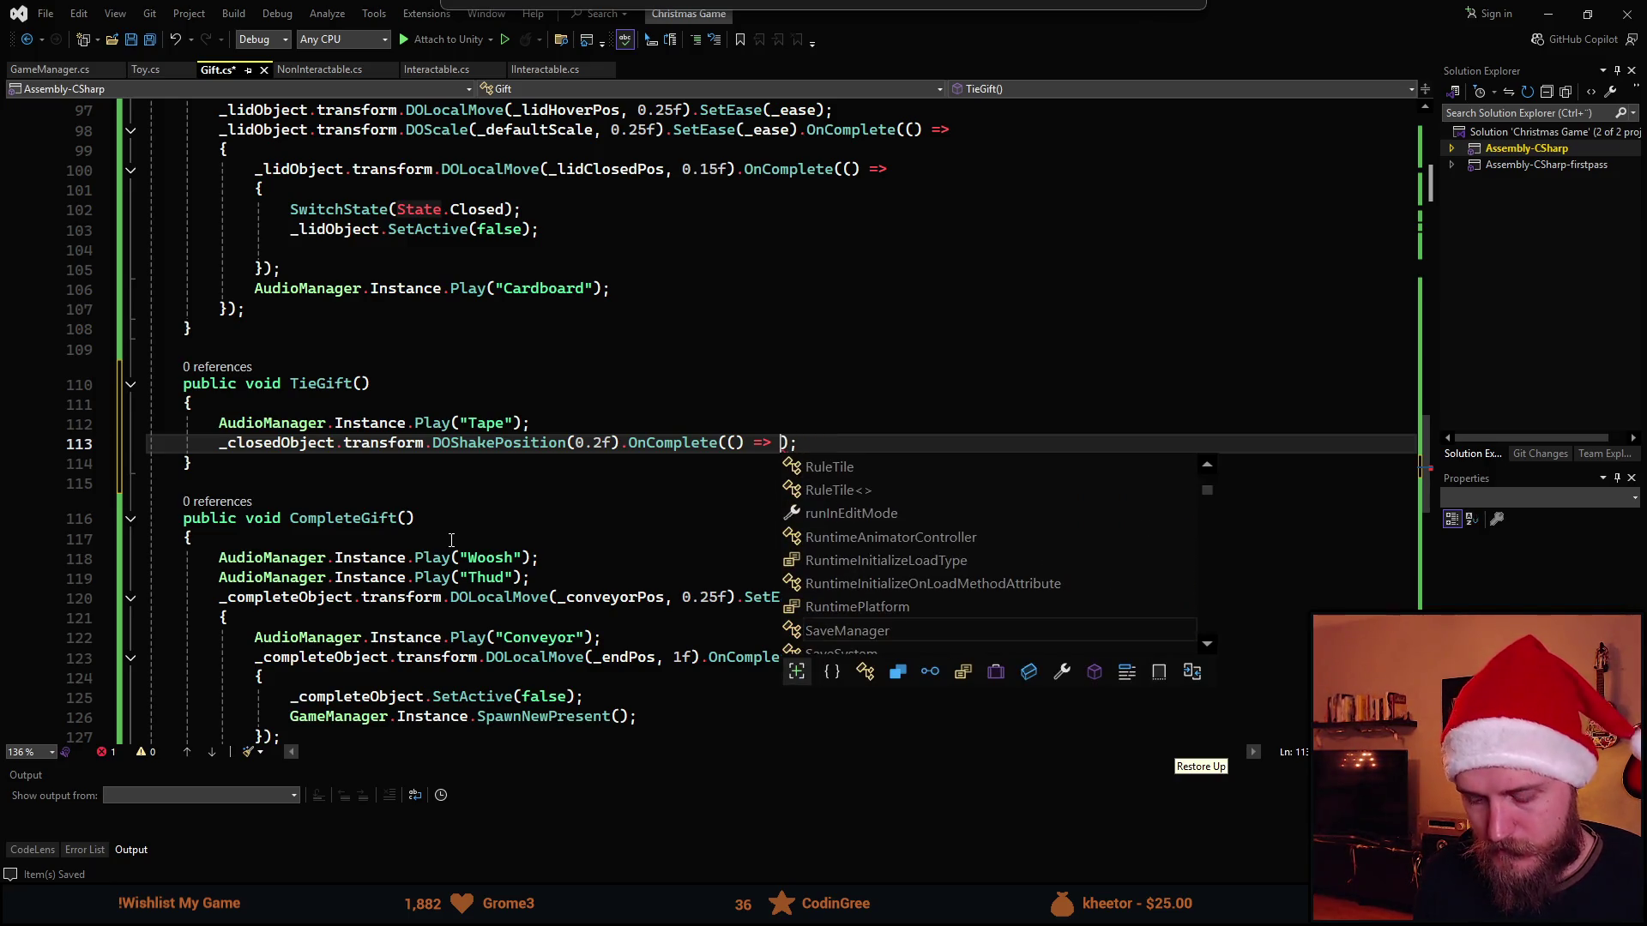
{"action": "type", "text": "{ Swi"}
{"action": "key", "text": "Tab"}
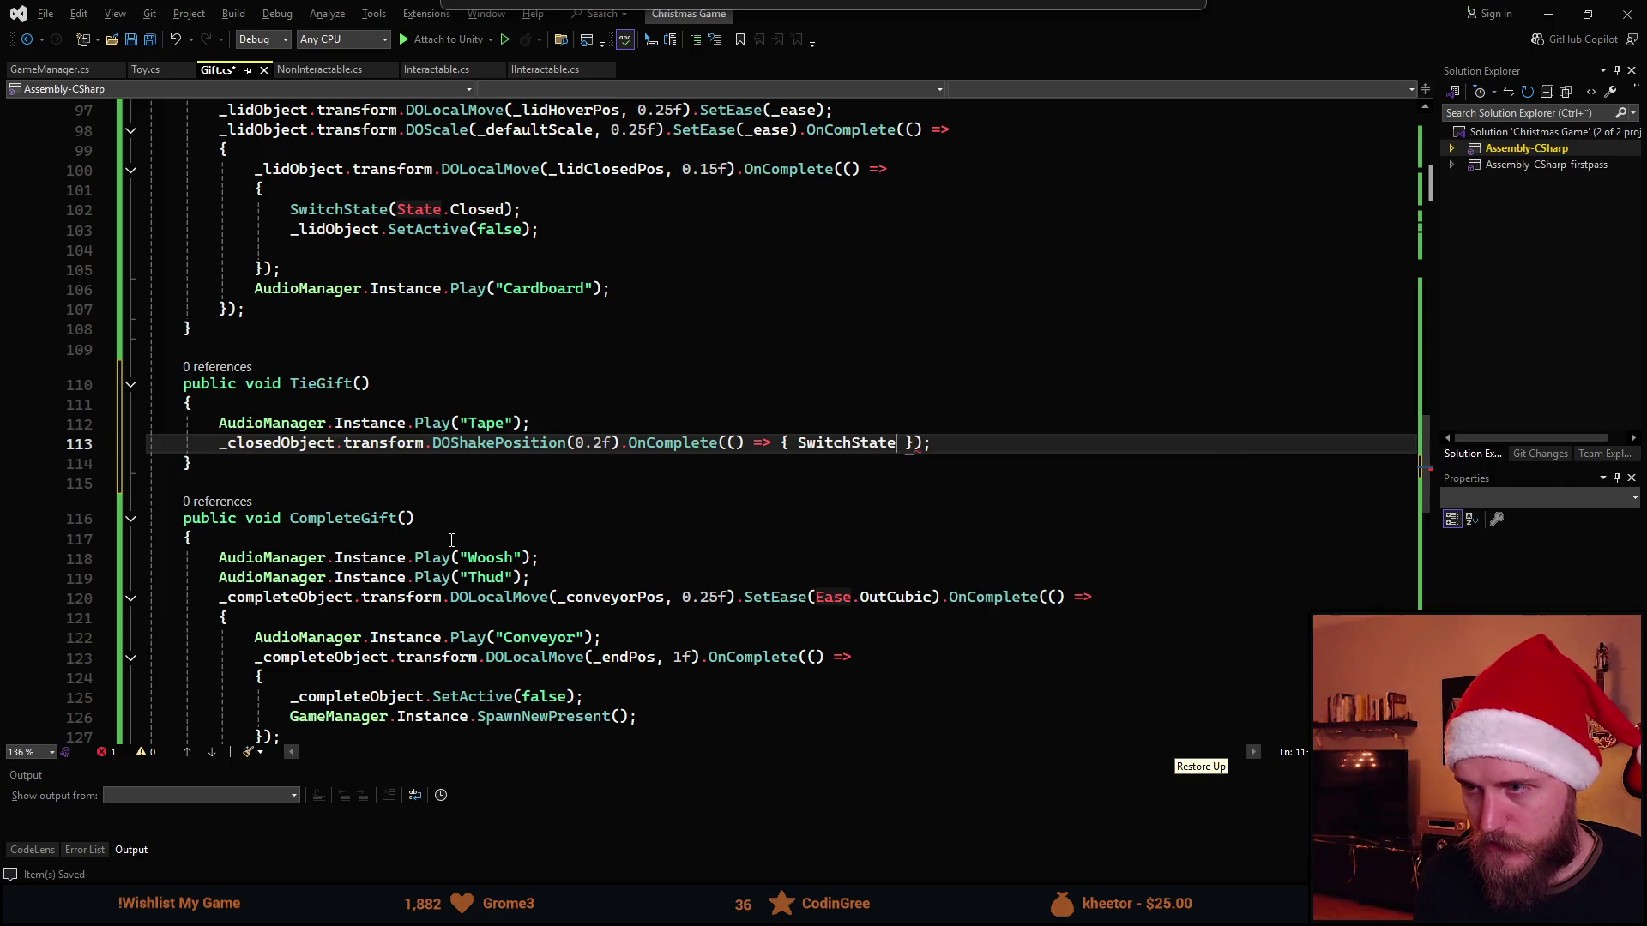
{"action": "type", "text": "("}
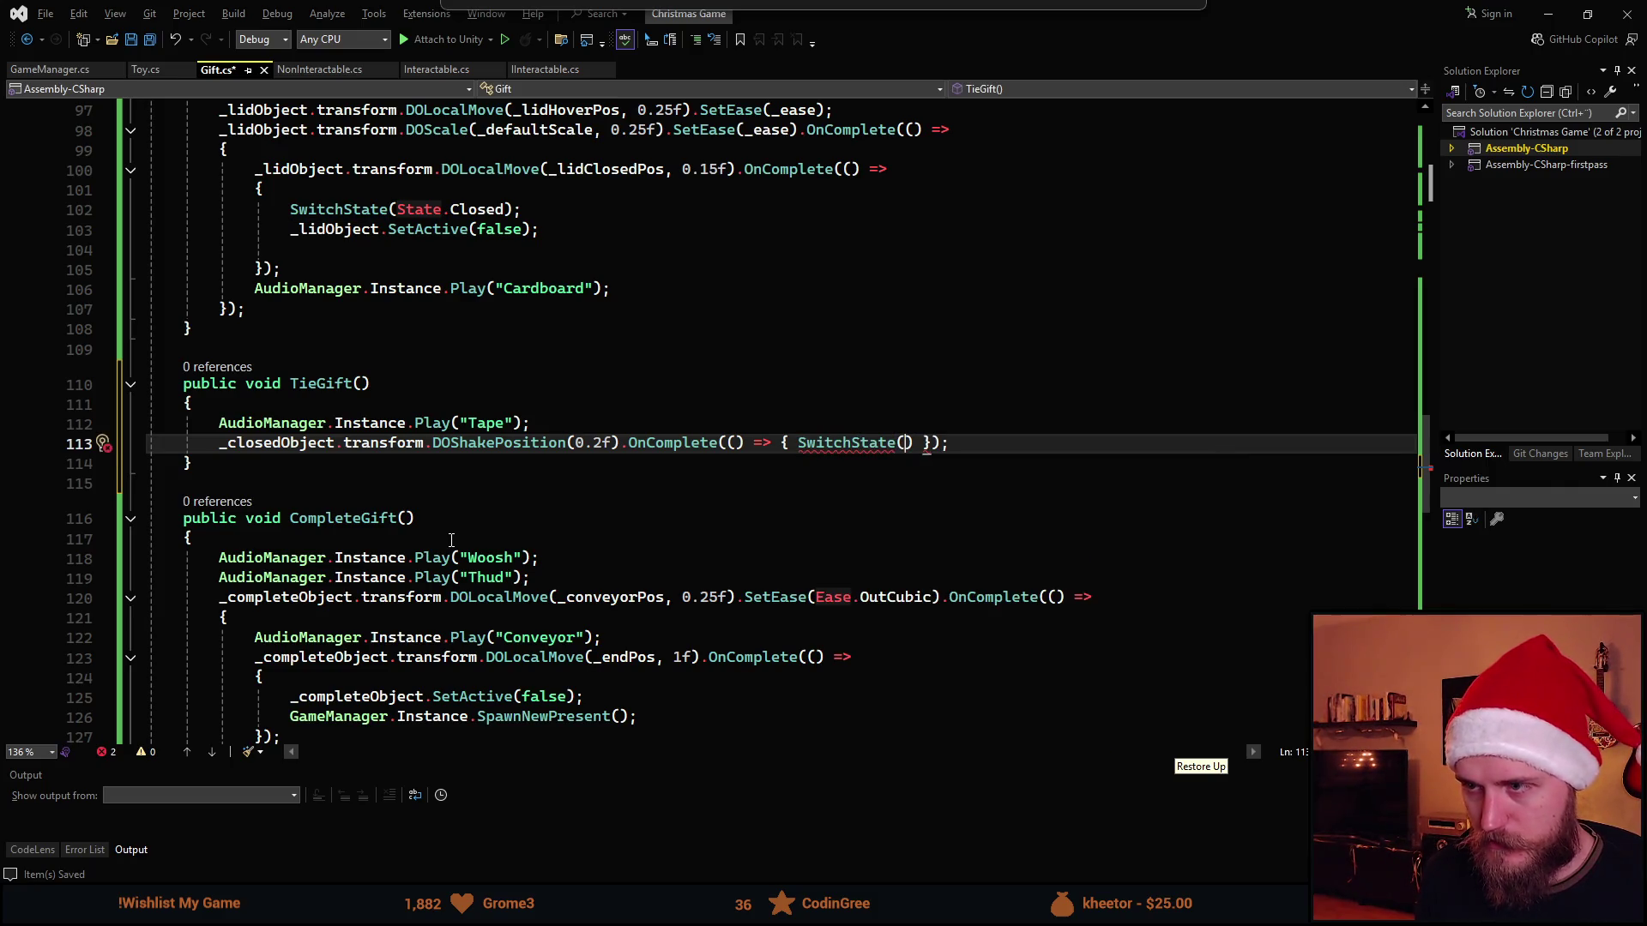
{"action": "type", "text": "St"}
{"action": "key", "text": "Tab"}
{"action": "type", "text": "."}
{"action": "key", "text": "Tab"}
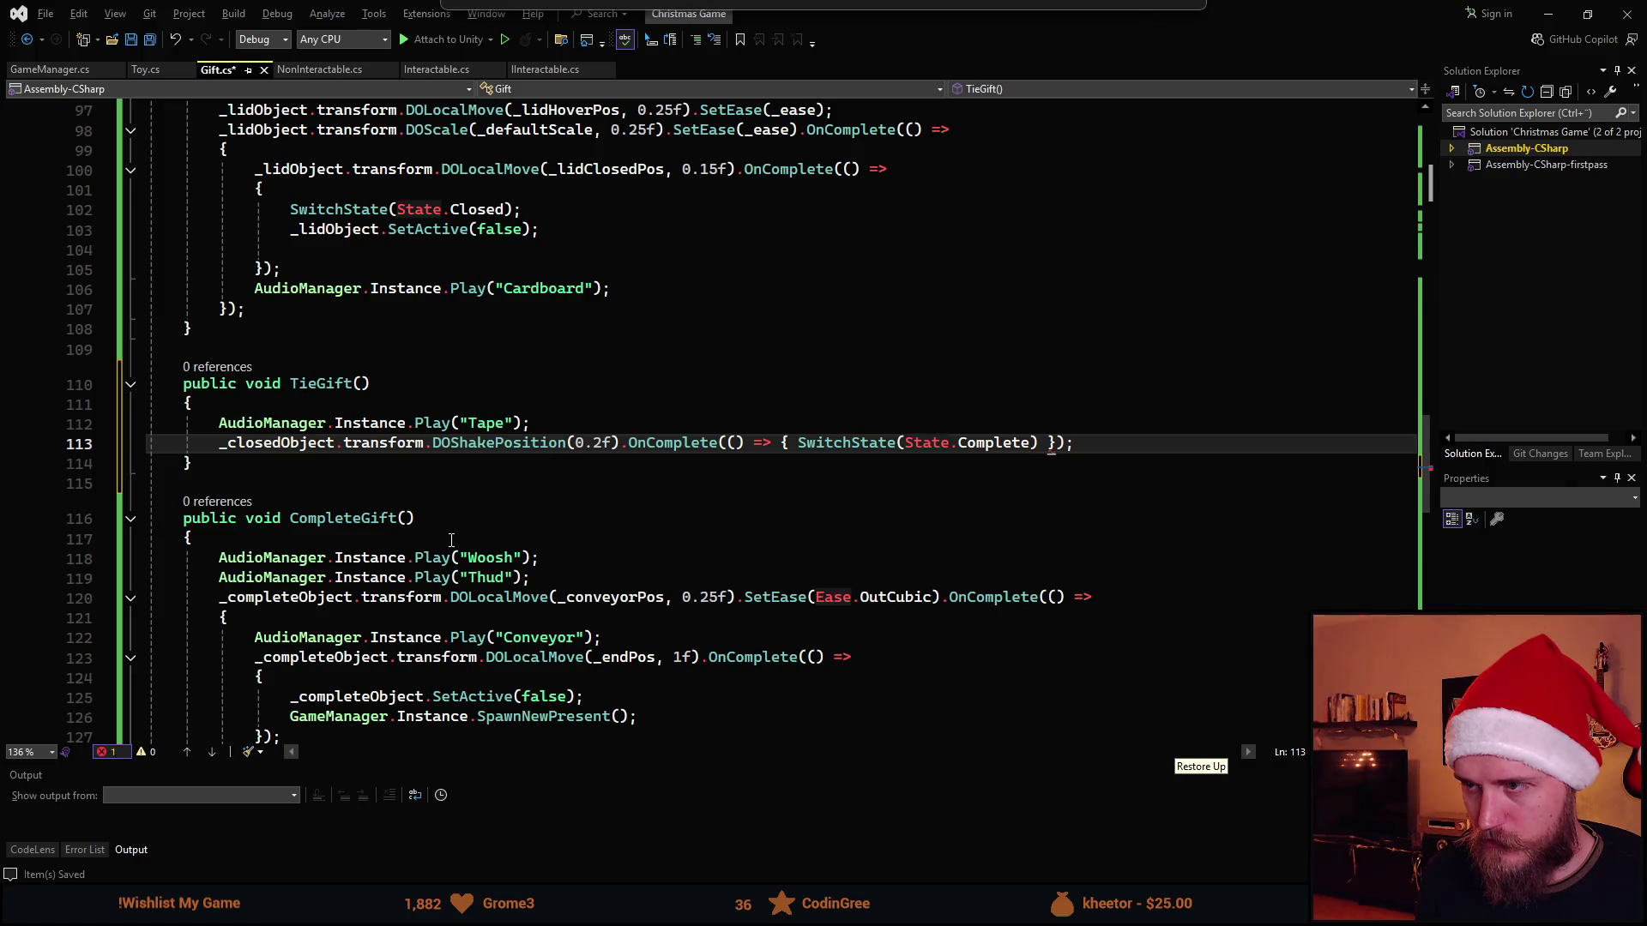
{"action": "type", "text": ");"}
{"action": "key", "text": "ctrl+s"}
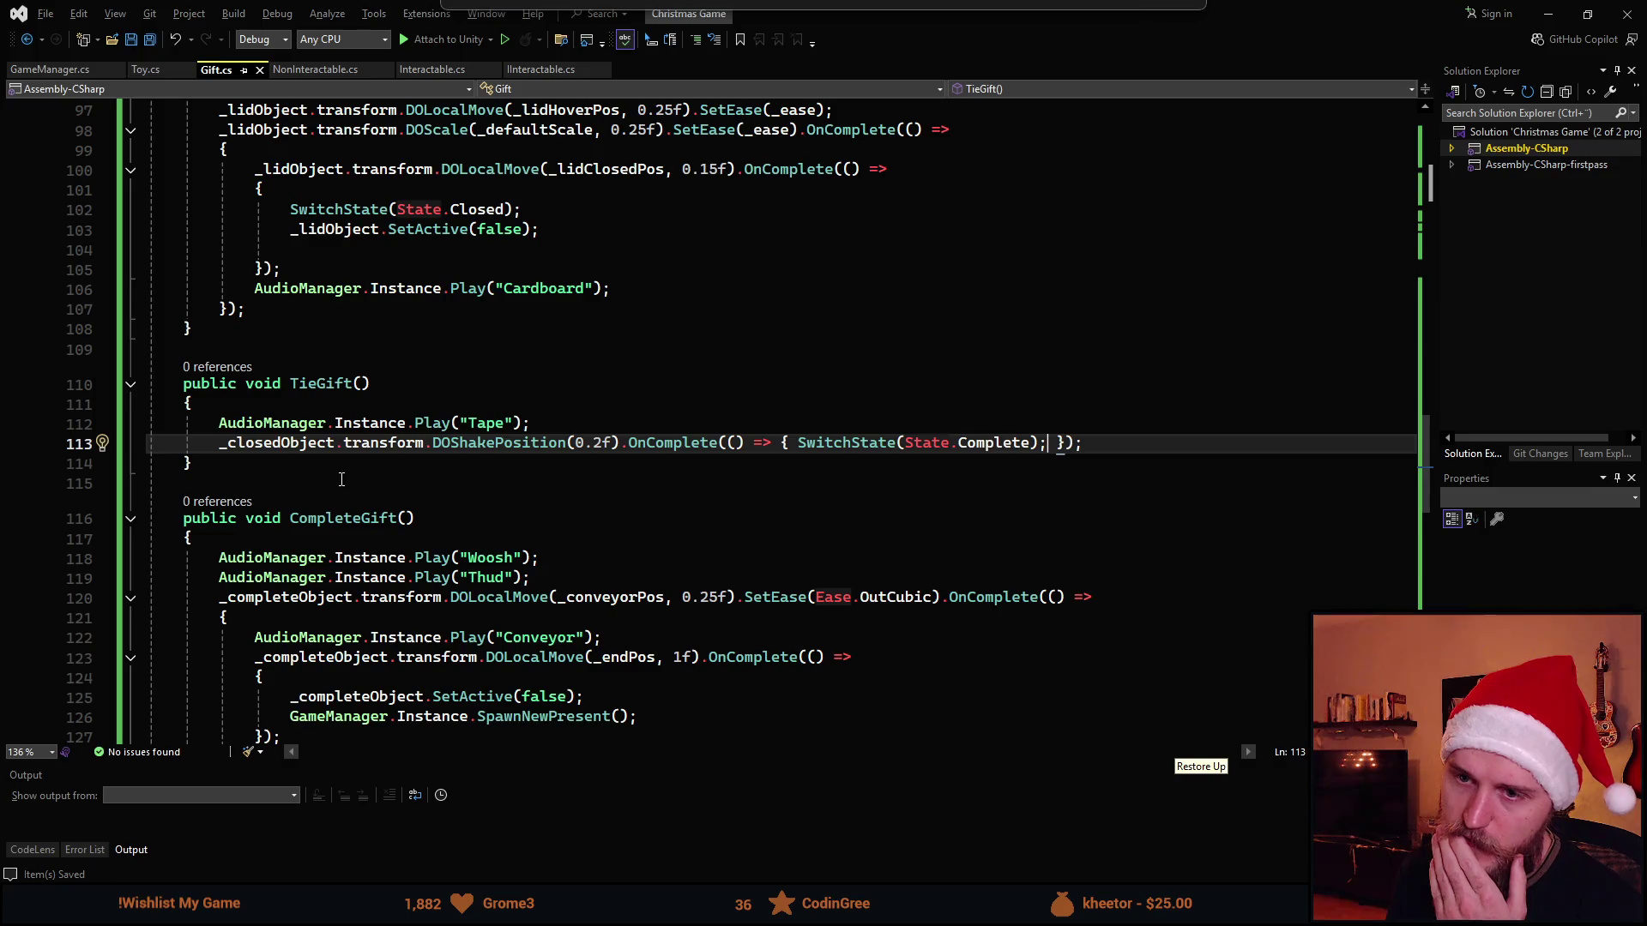
{"action": "key", "text": "alt+Tab"}
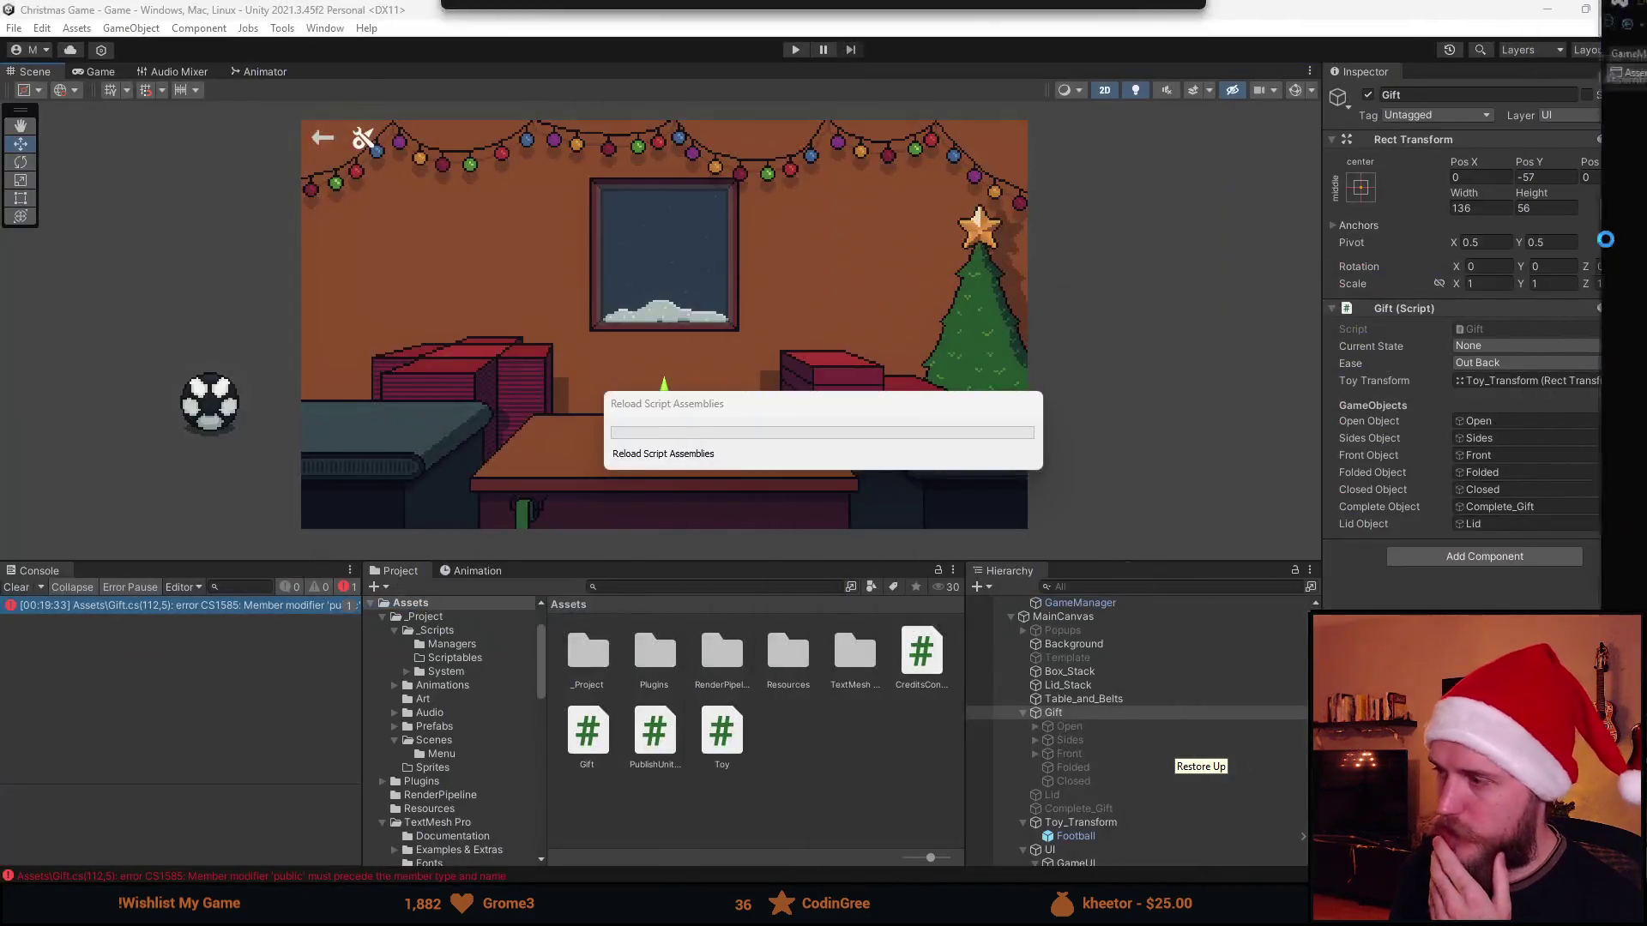
Set the Closed object's On Click to Gift.TieGift instead of CompleteGift and start Play mode
{"action": "left_click", "coordinate": [19, 589]}
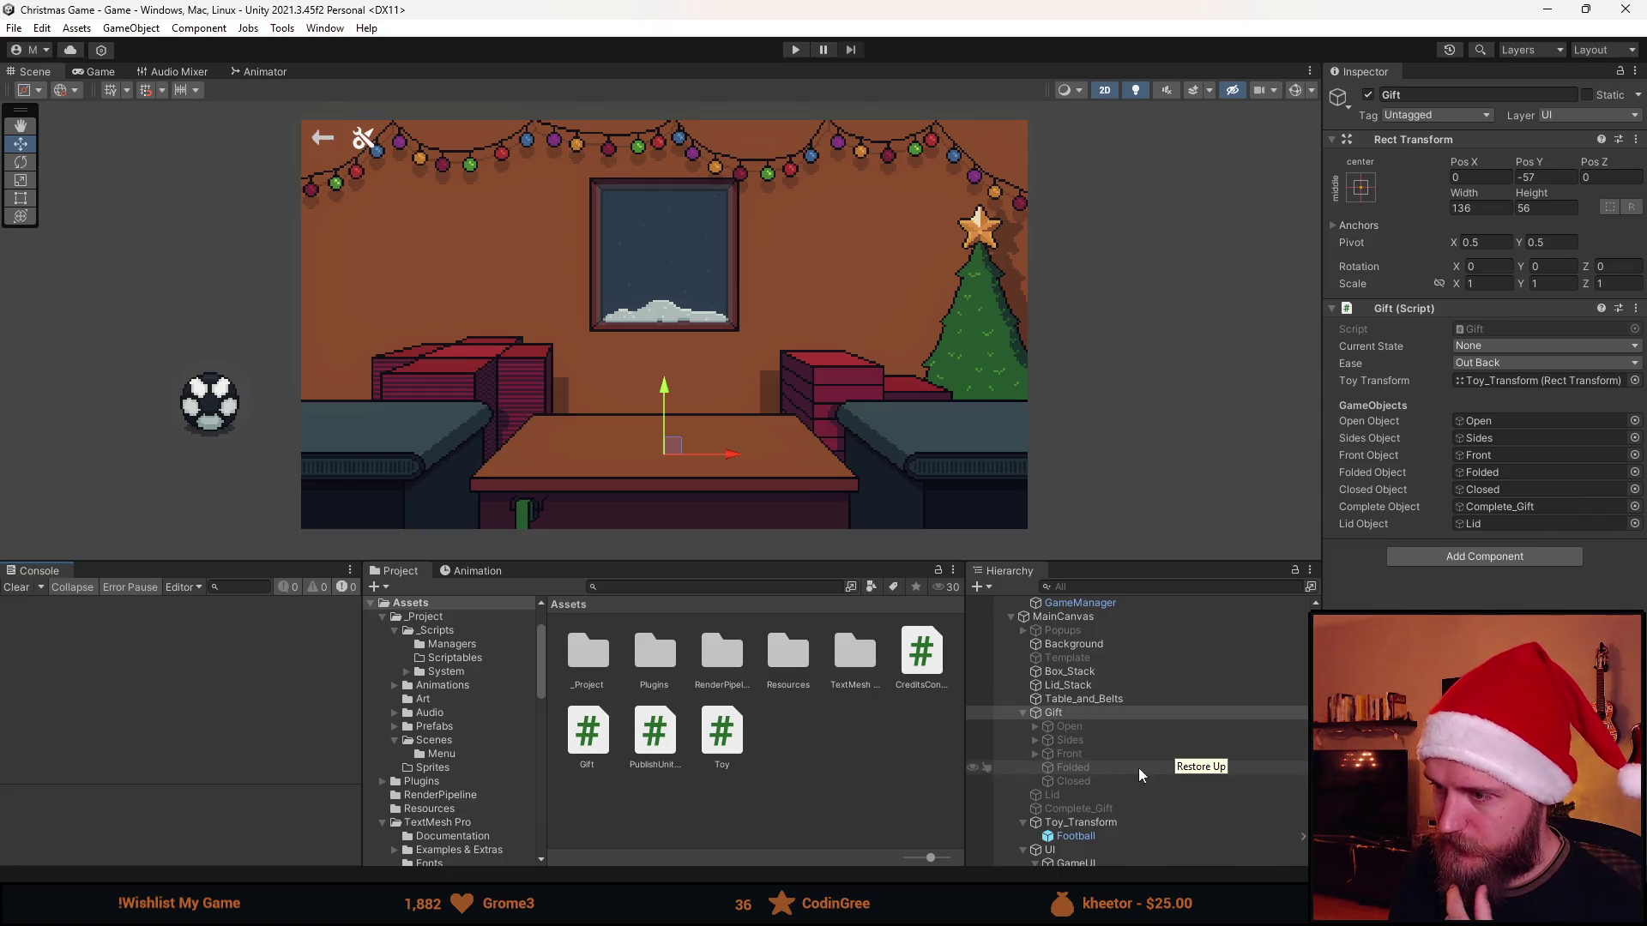
{"action": "left_click", "coordinate": [1090, 780]}
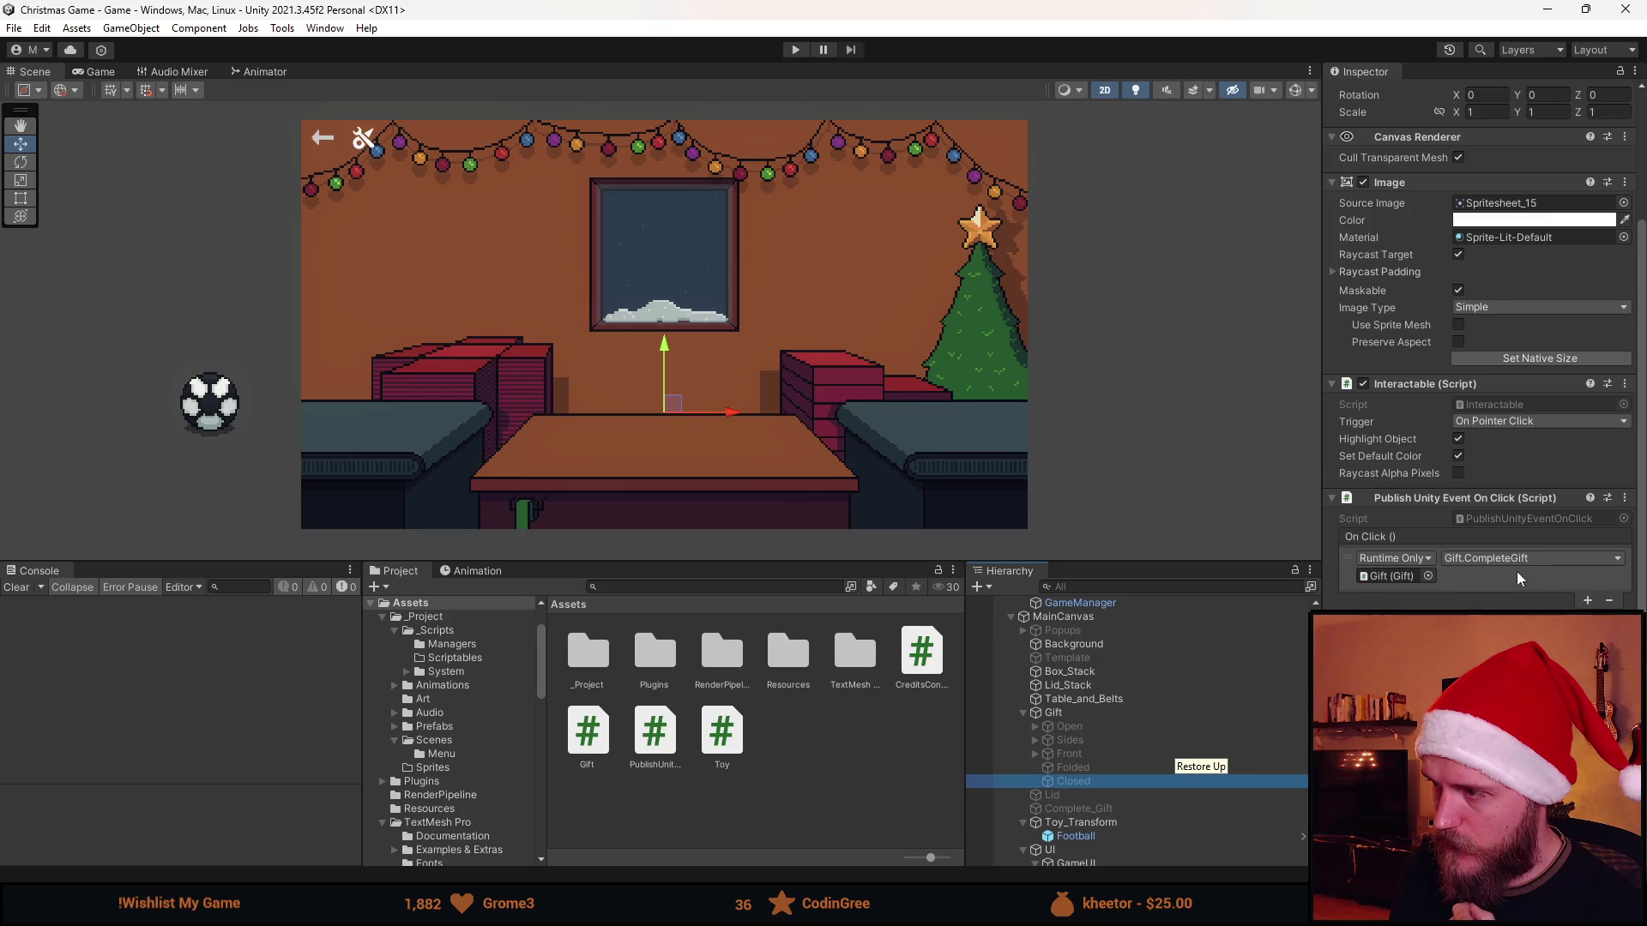
{"action": "left_click", "coordinate": [1516, 561]}
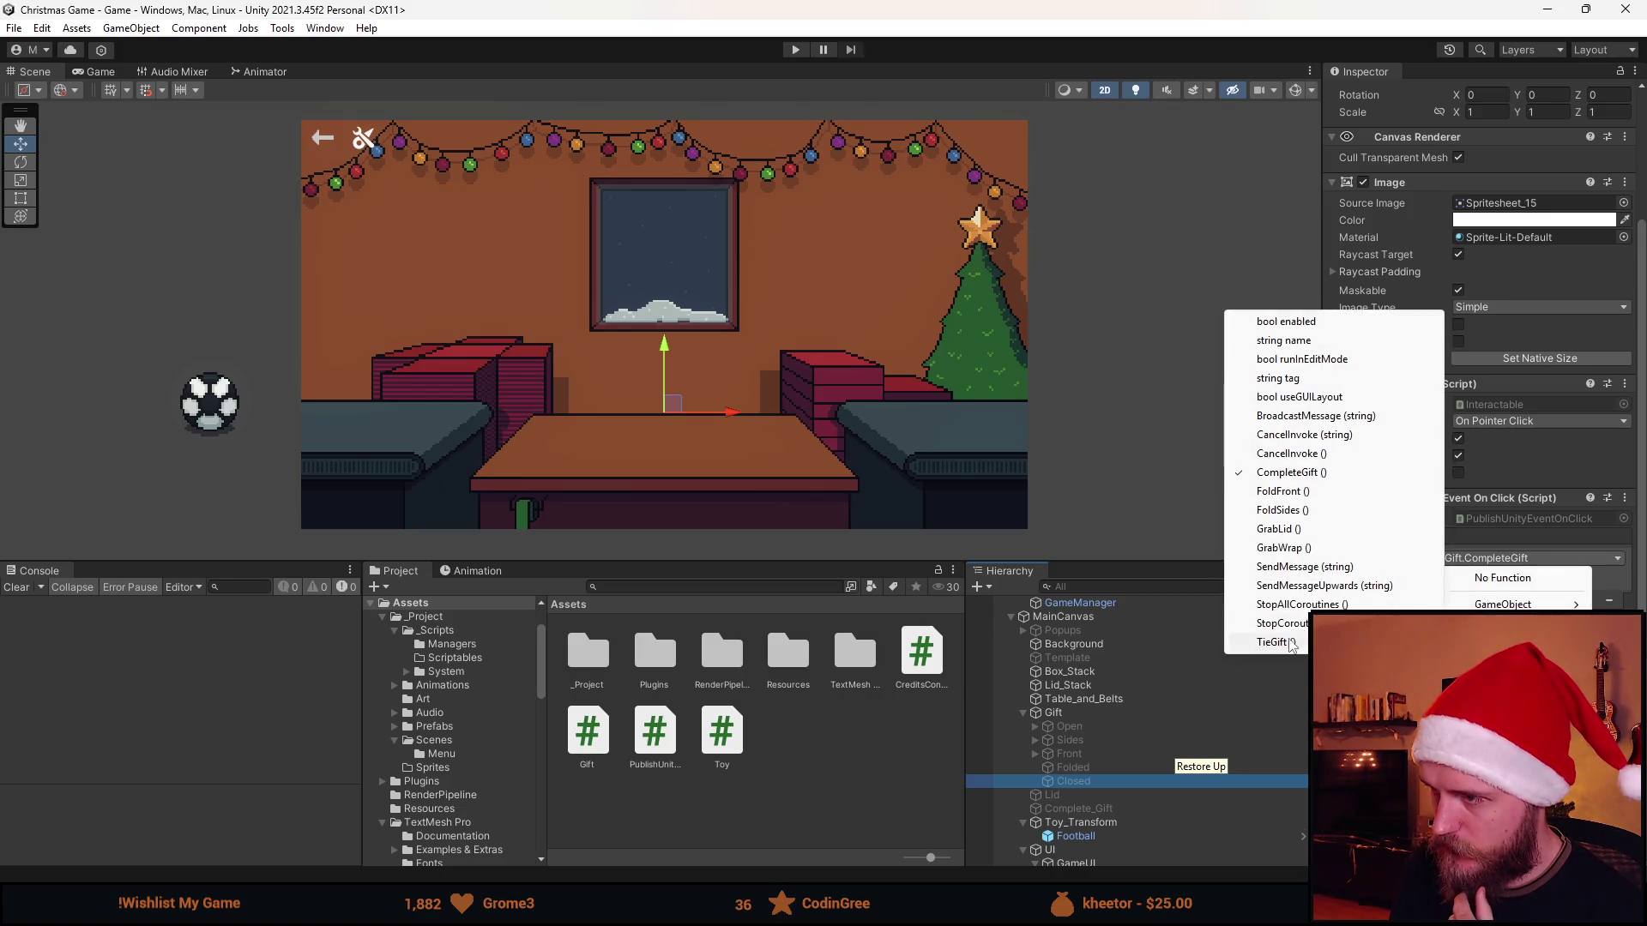
{"action": "left_click", "coordinate": [1281, 642]}
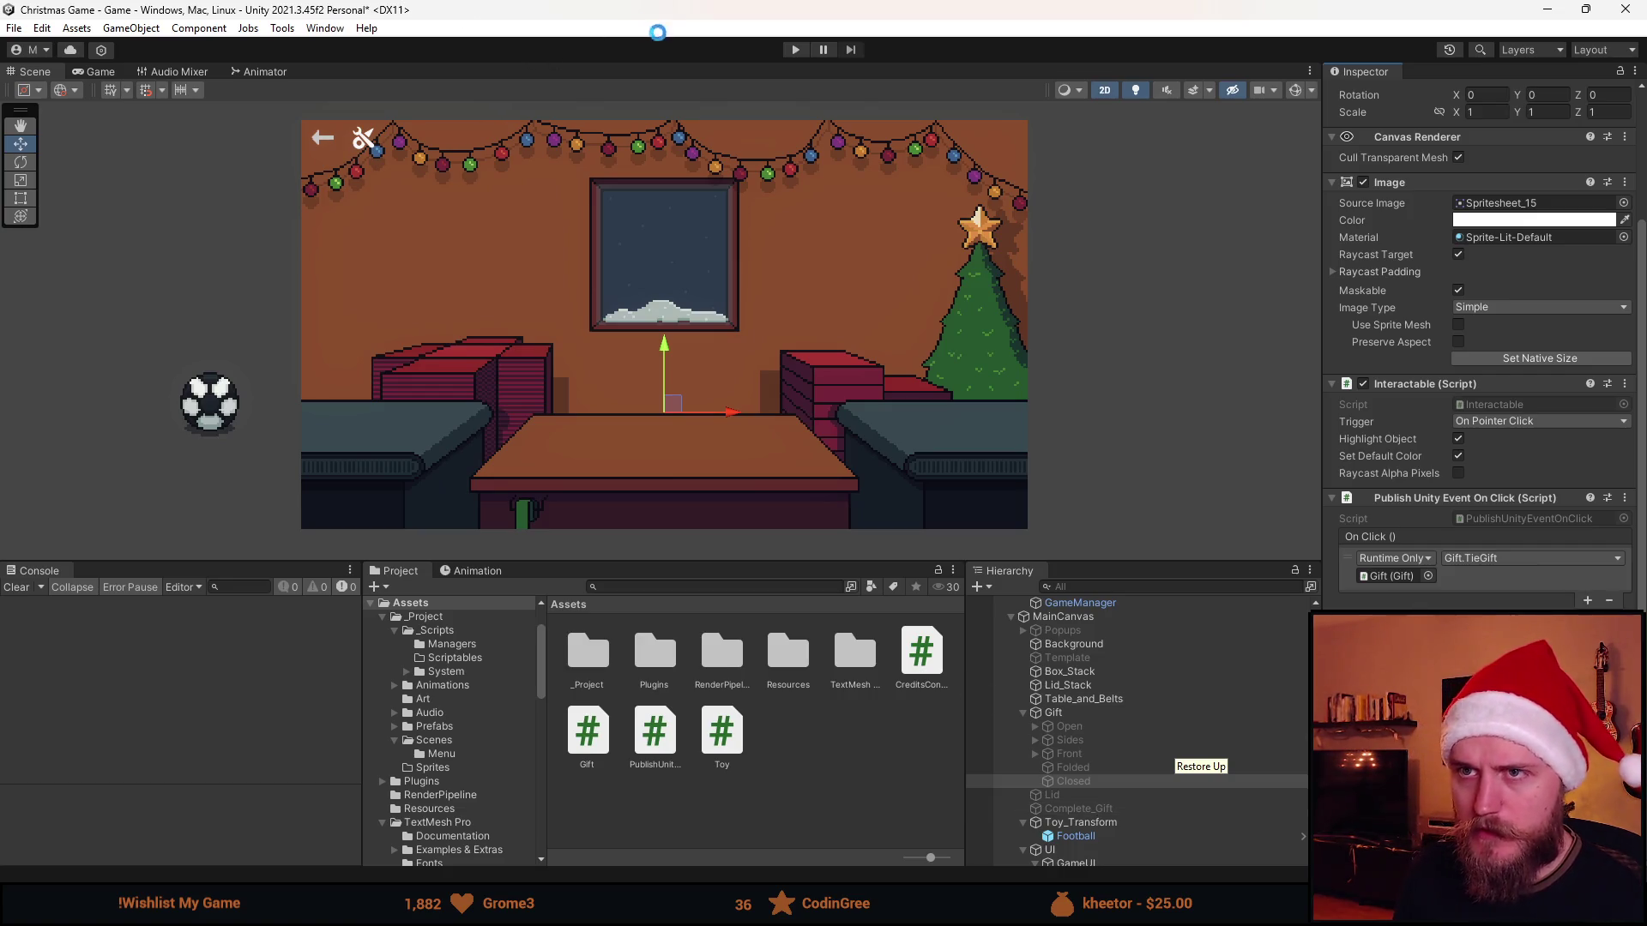
{"action": "left_click", "coordinate": [795, 49]}
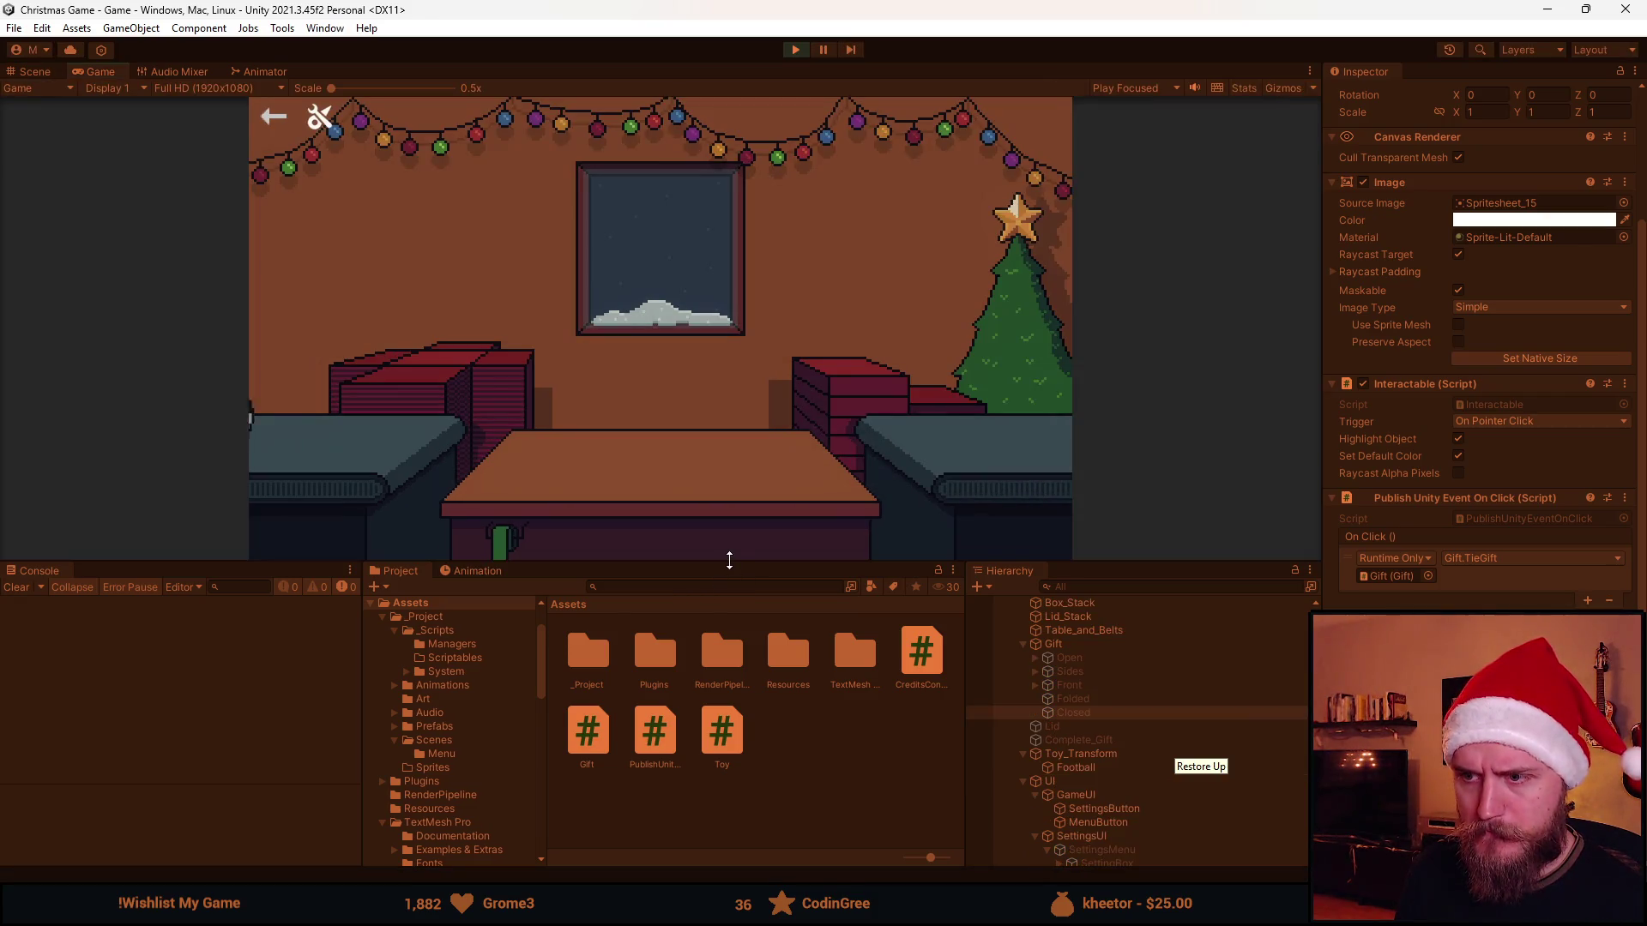
Tie the closed gift with the green ribbon in the Game view, stop Play, and switch to Visual Studio
{"action": "left_click_drag", "start_coordinate": [731, 563], "coordinate": [701, 664]}
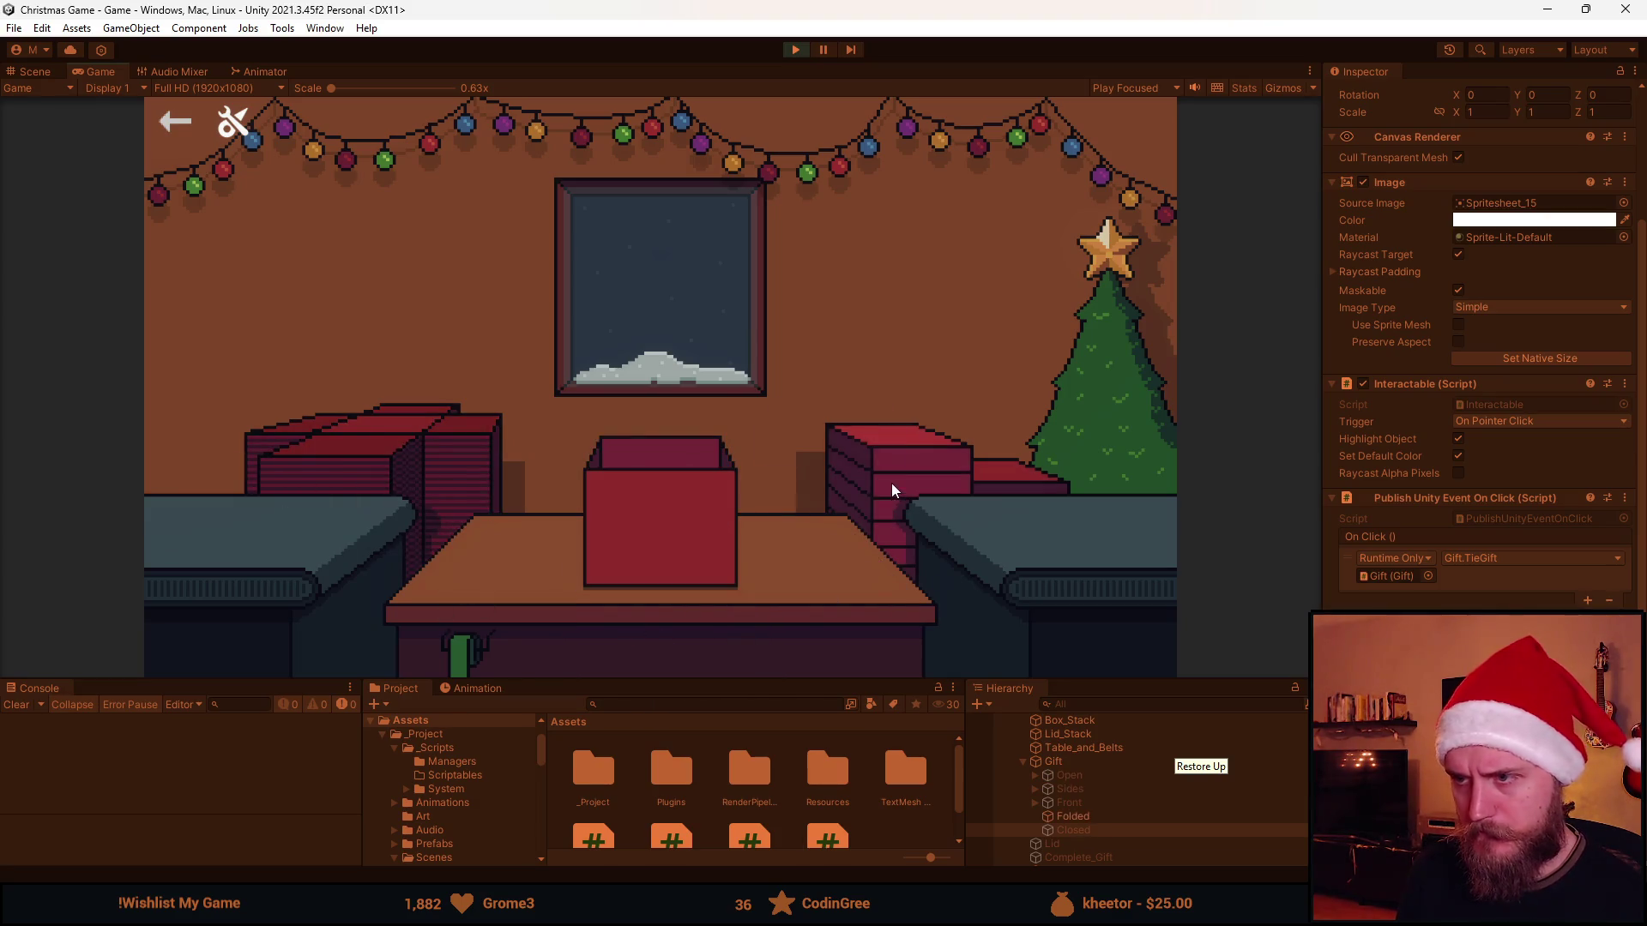
{"action": "left_click", "coordinate": [663, 518]}
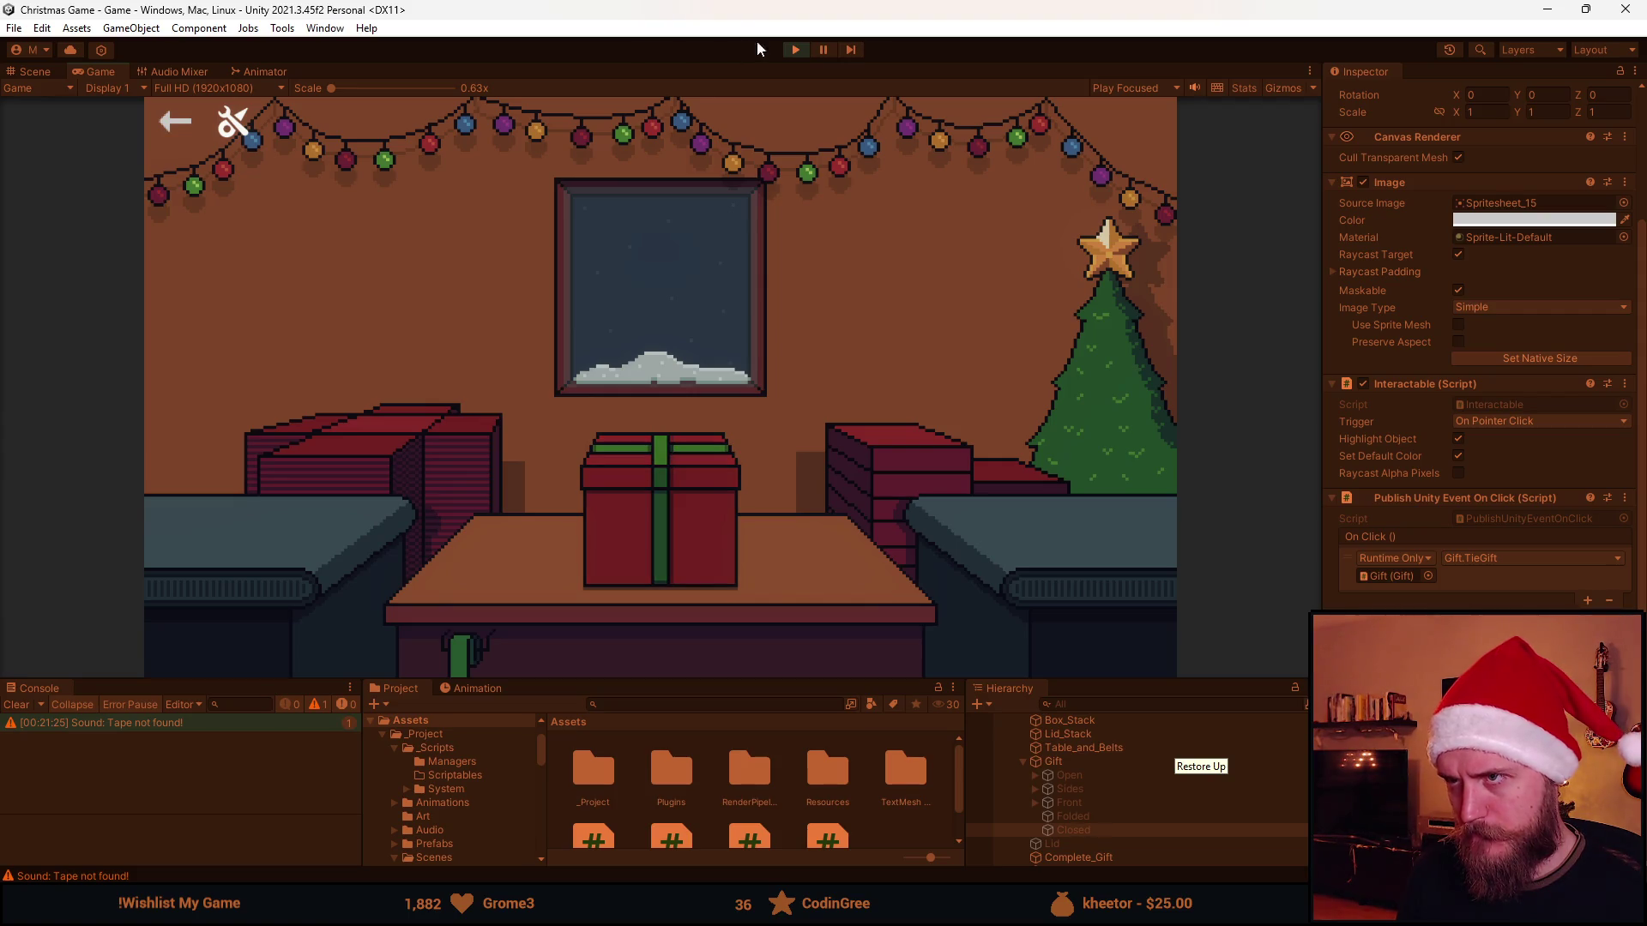
{"action": "left_click", "coordinate": [794, 50]}
{"action": "key", "text": "alt+Tab"}
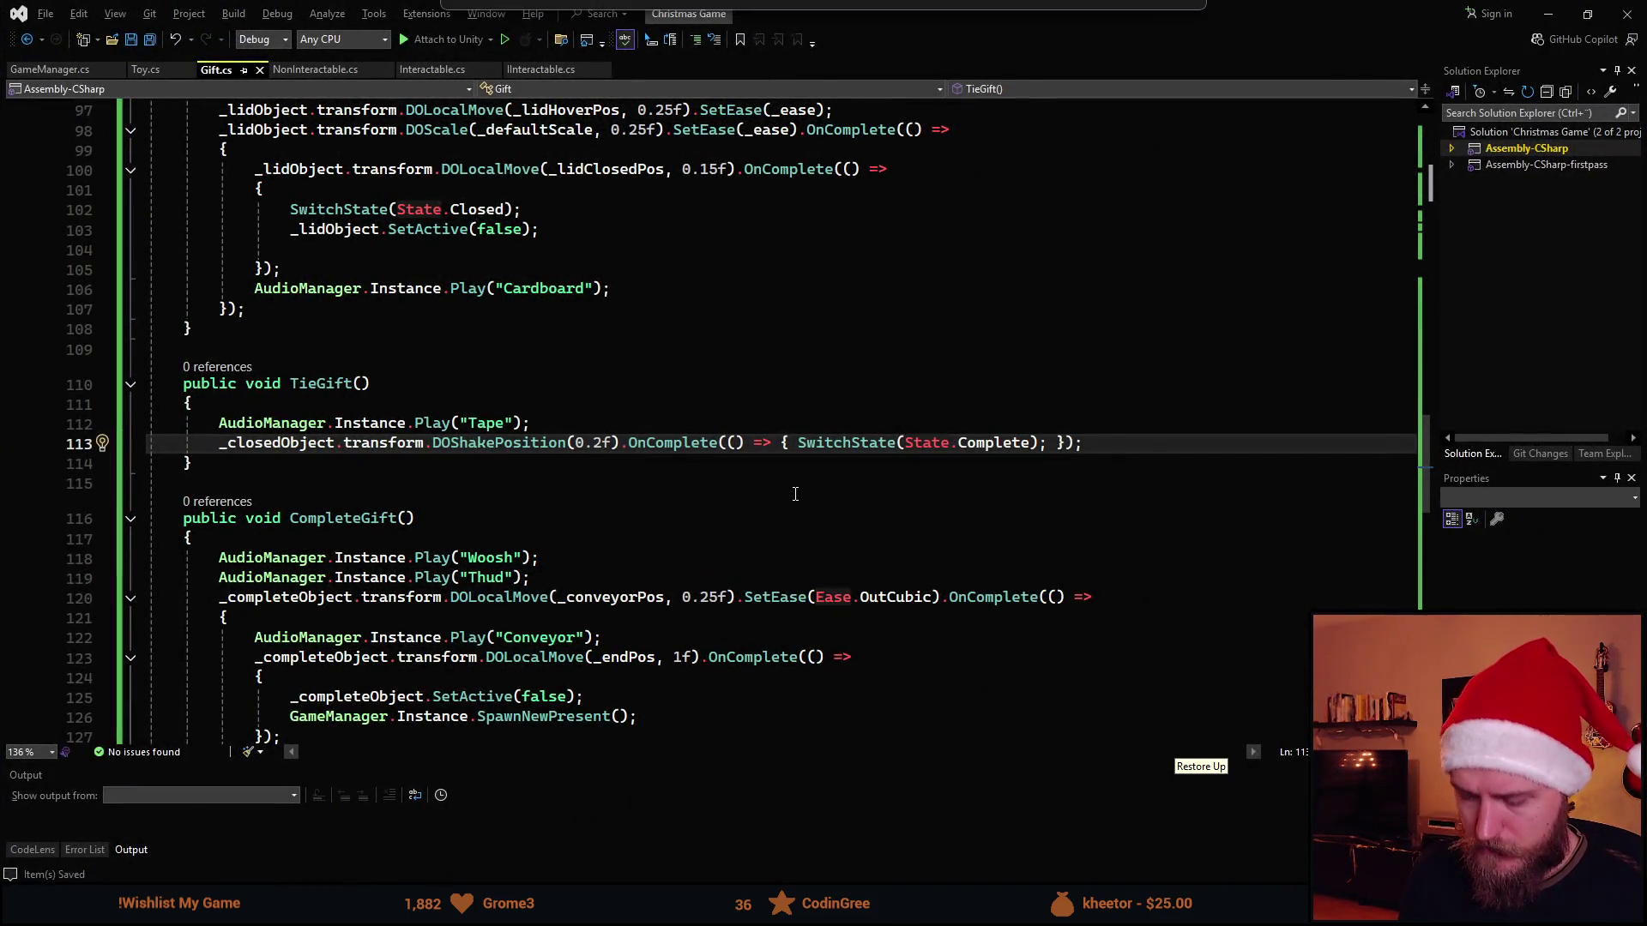
{"action": "type", "text": ","}
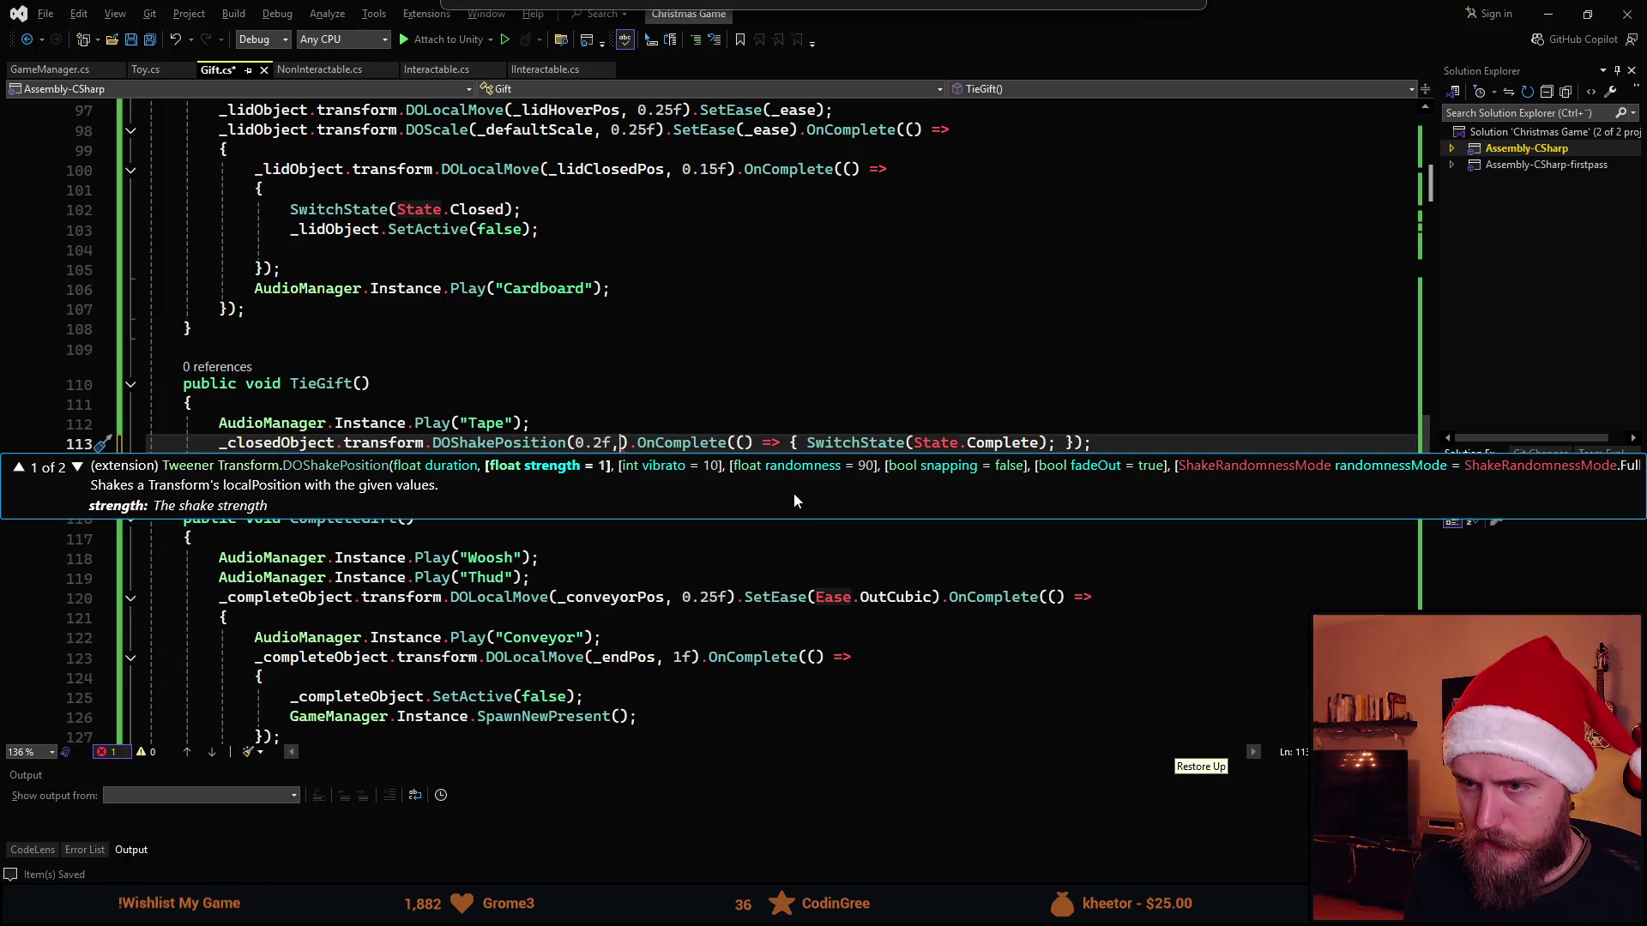
{"action": "type", "text": " 3f"}
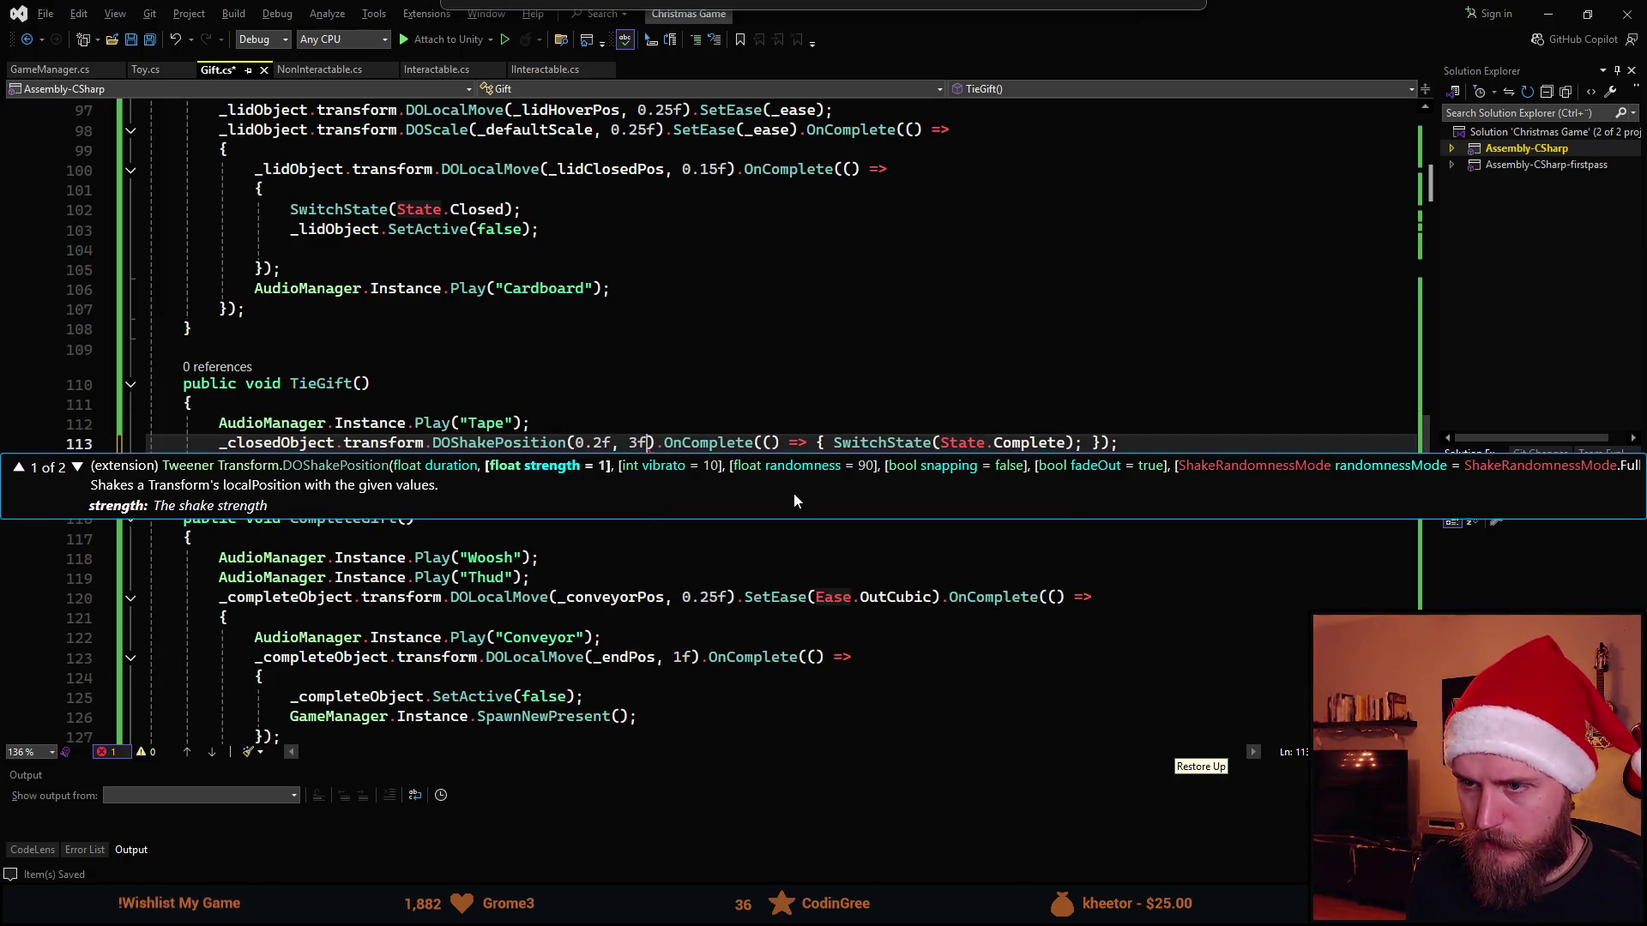
{"action": "type", "text": ", "}
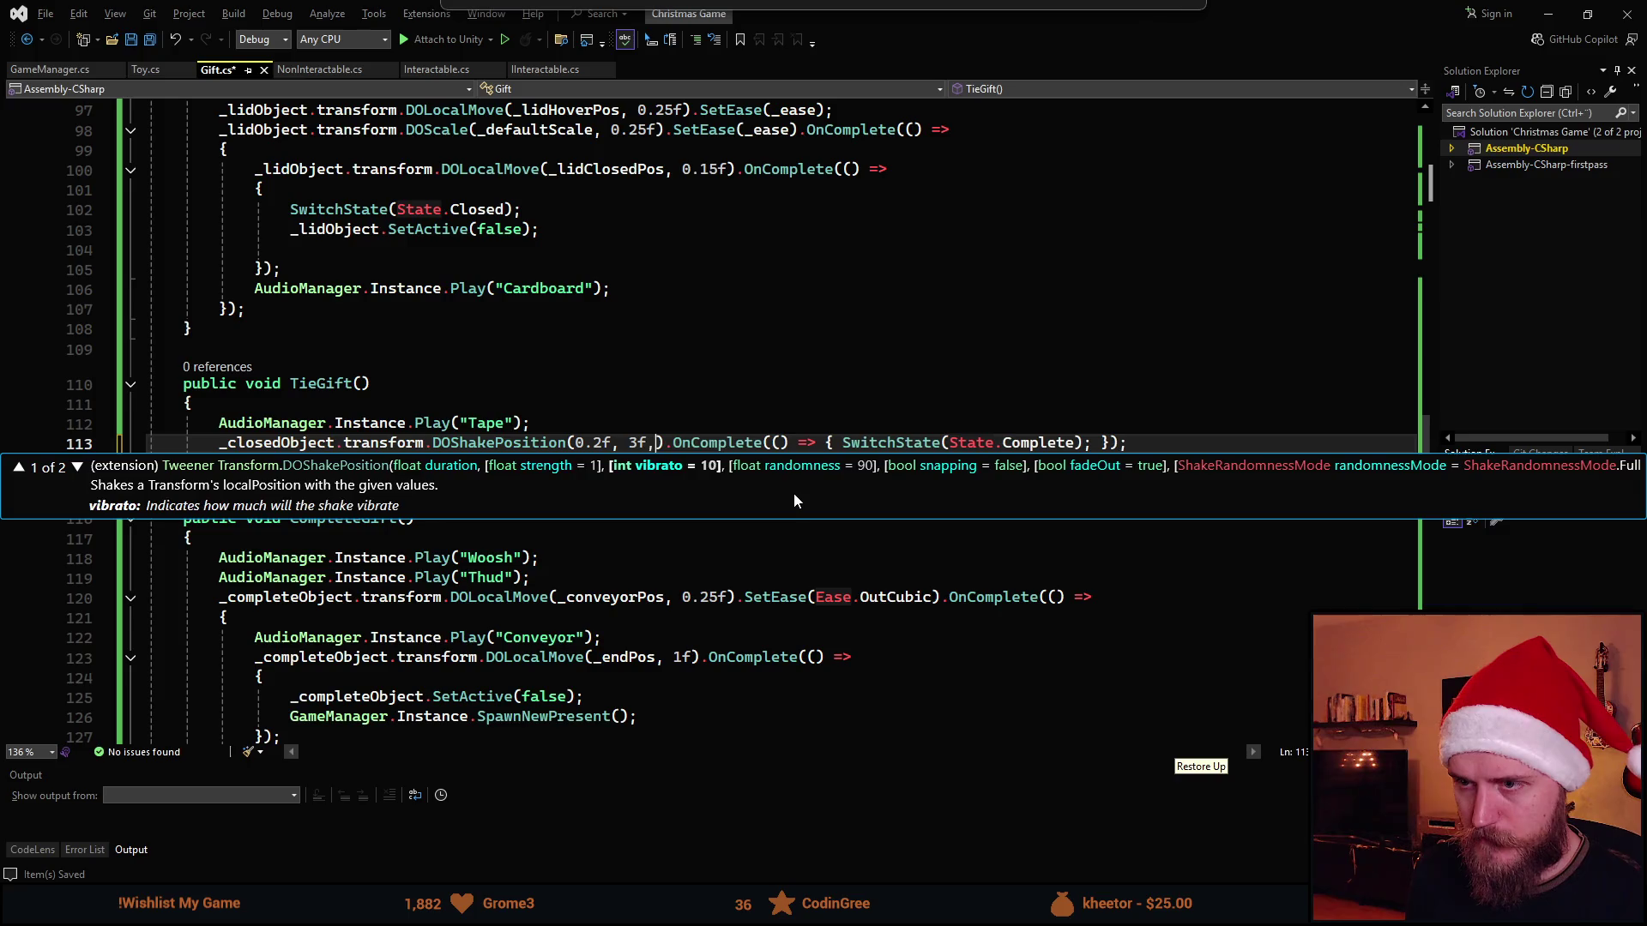
{"action": "type", "text": "20"}
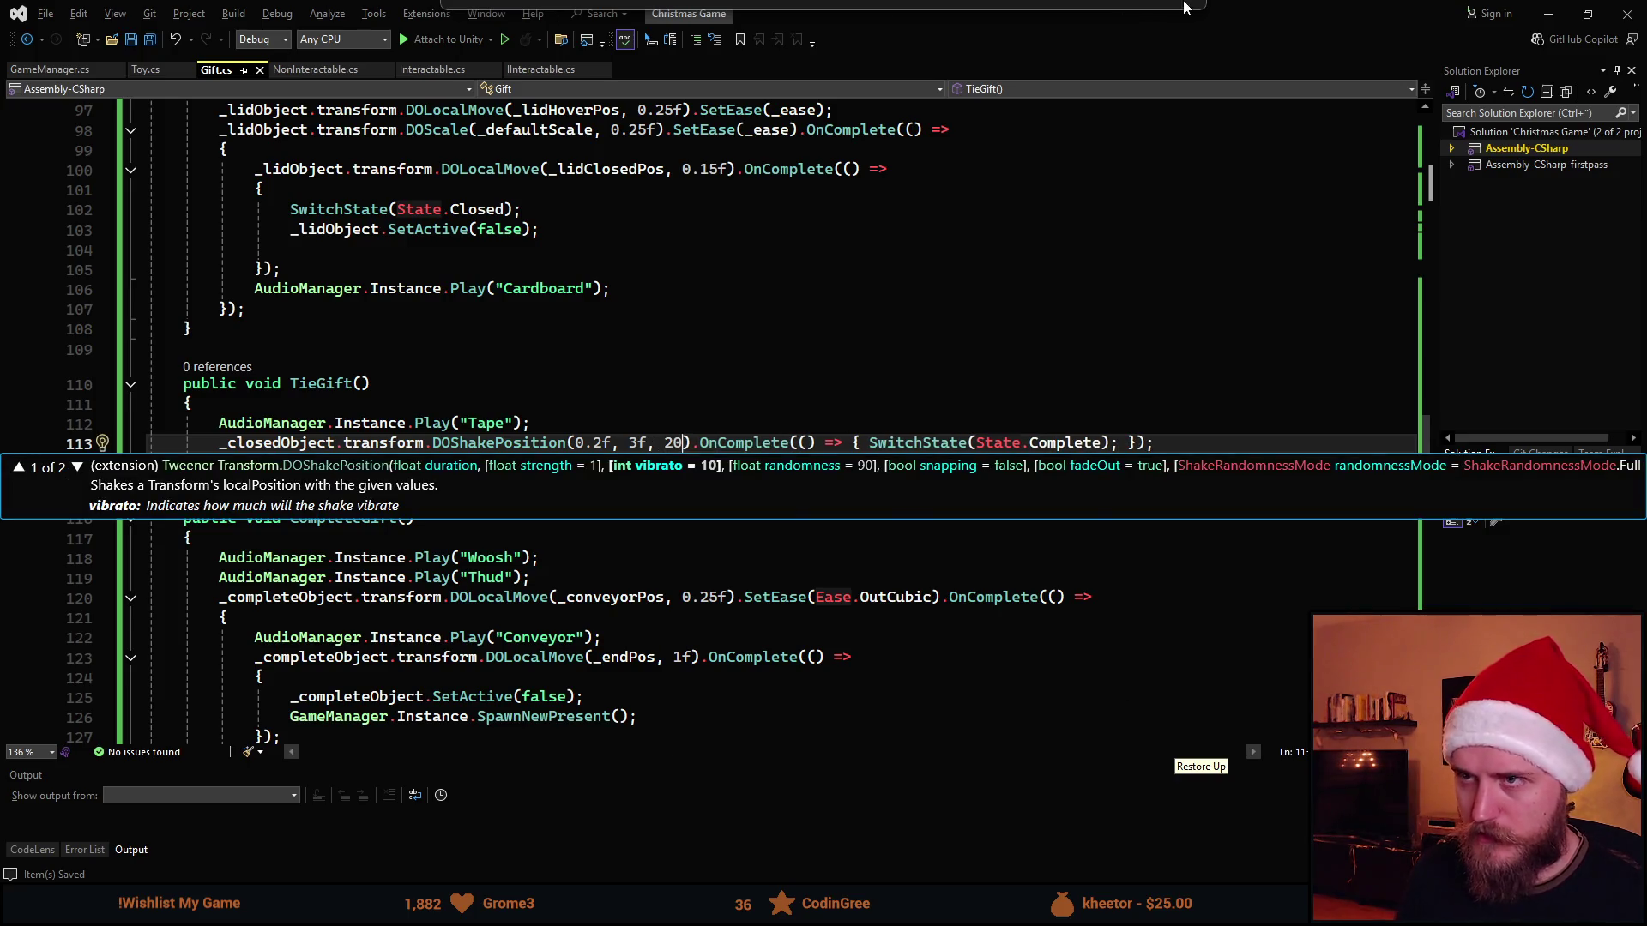
Return to Unity so it reloads TieGift's shake with strength 3f and vibrato 20
{"action": "key", "text": "alt+Tab"}
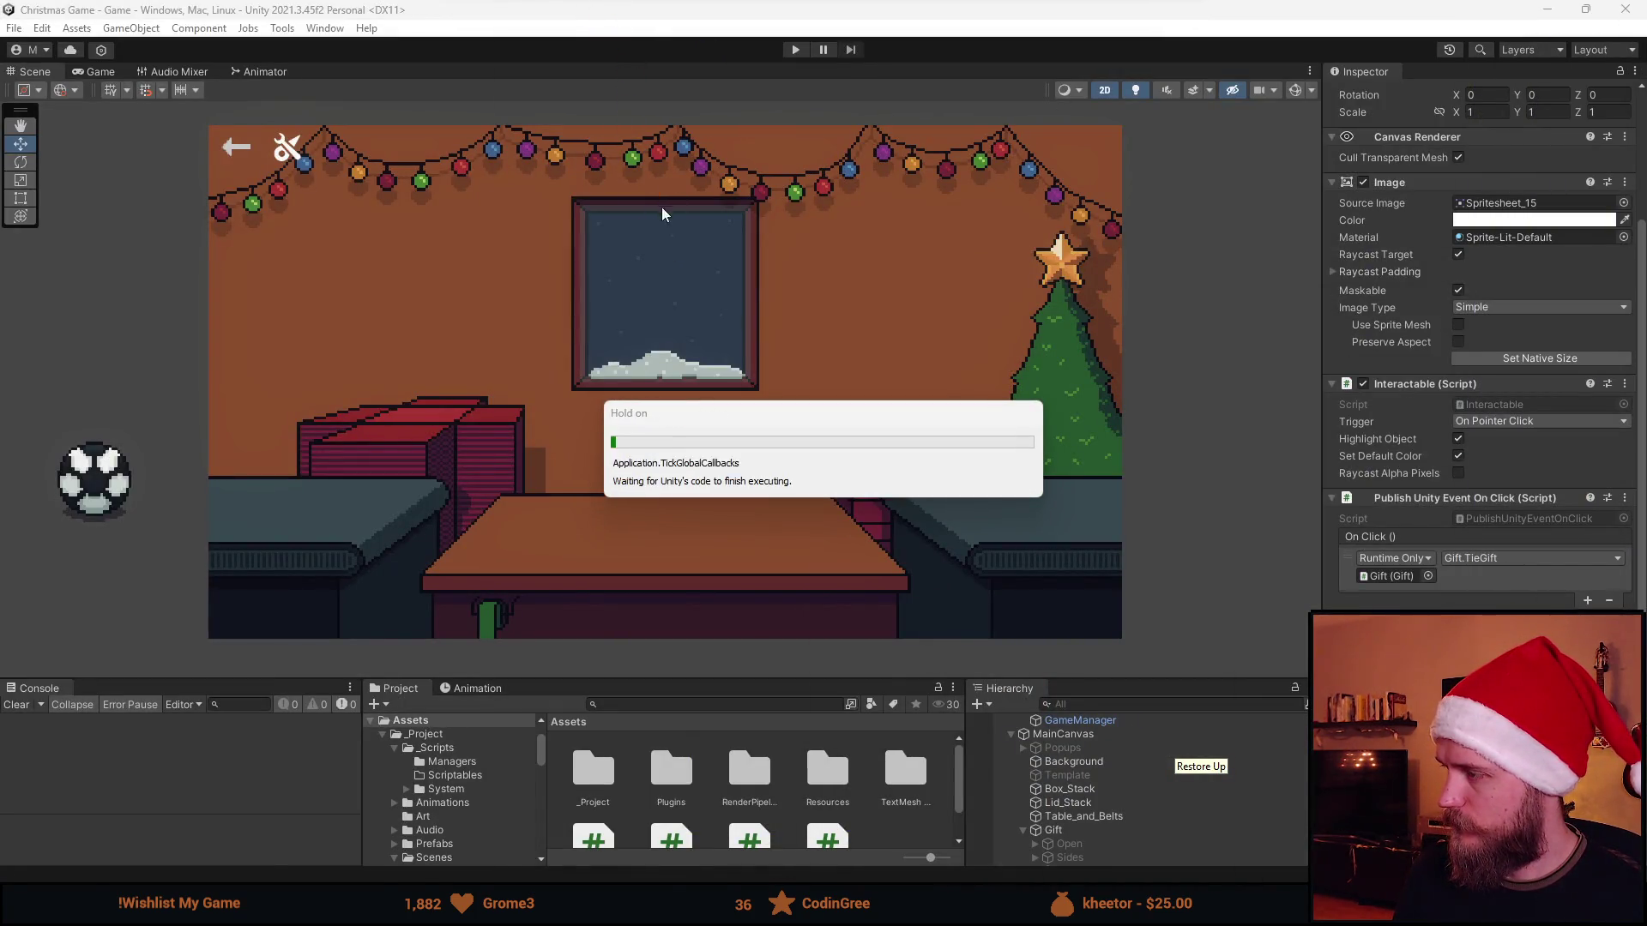
Playtest closing and tying the gift, stop Play, and open Gift.cs from the tape-sound warning
{"action": "left_click", "coordinate": [794, 50]}
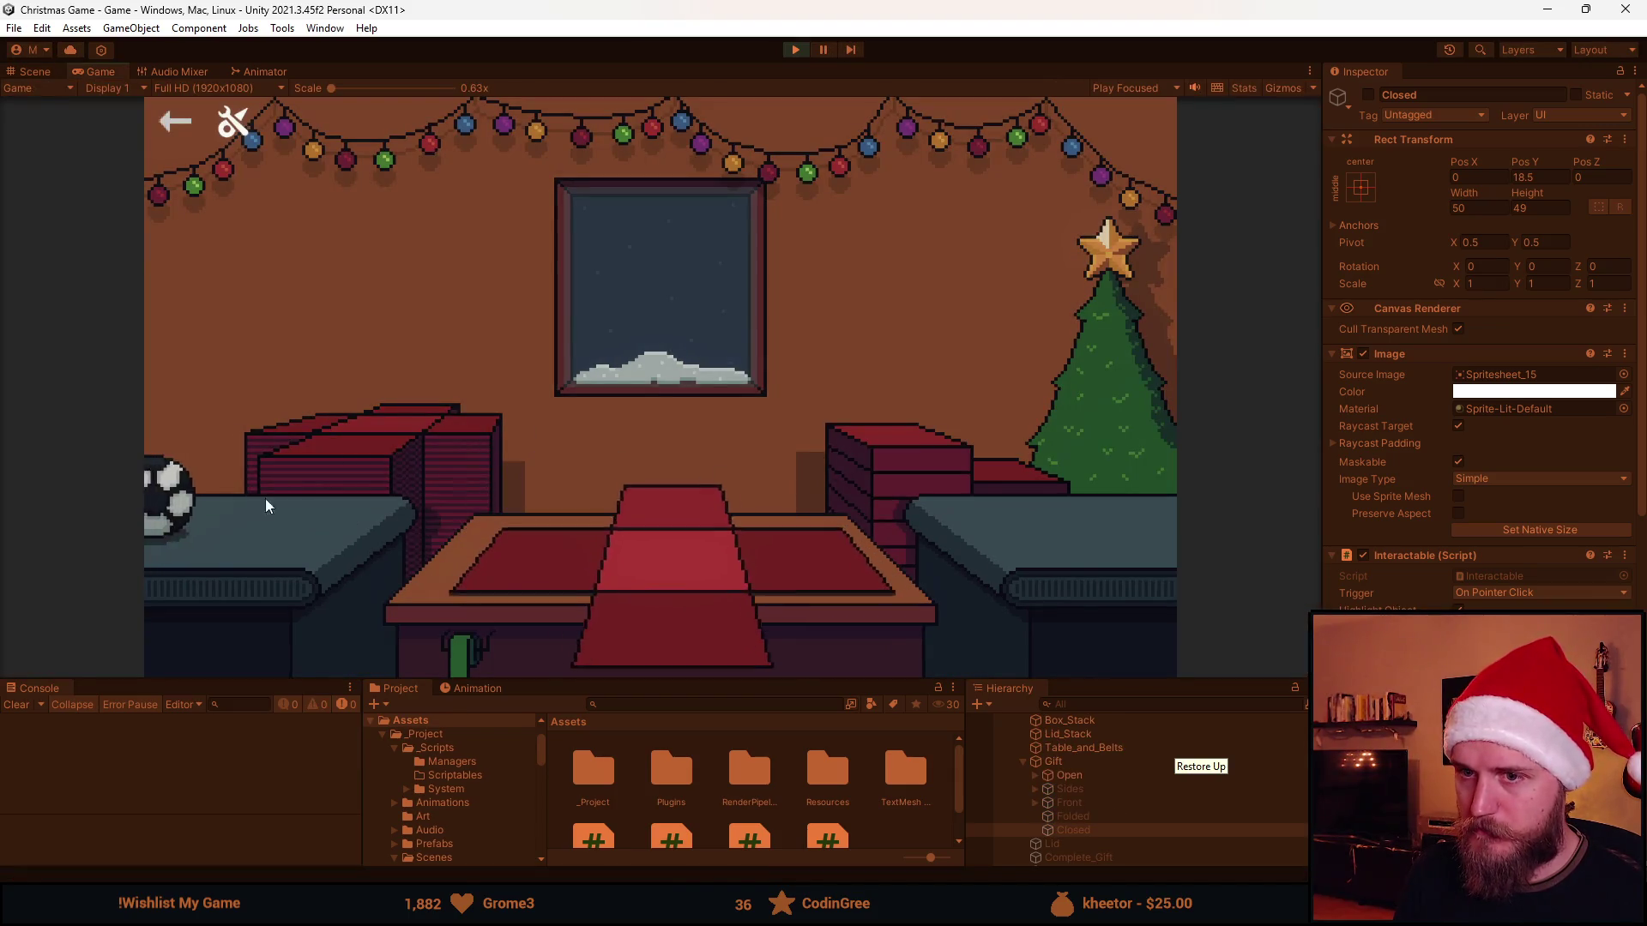
{"action": "left_click", "coordinate": [679, 495]}
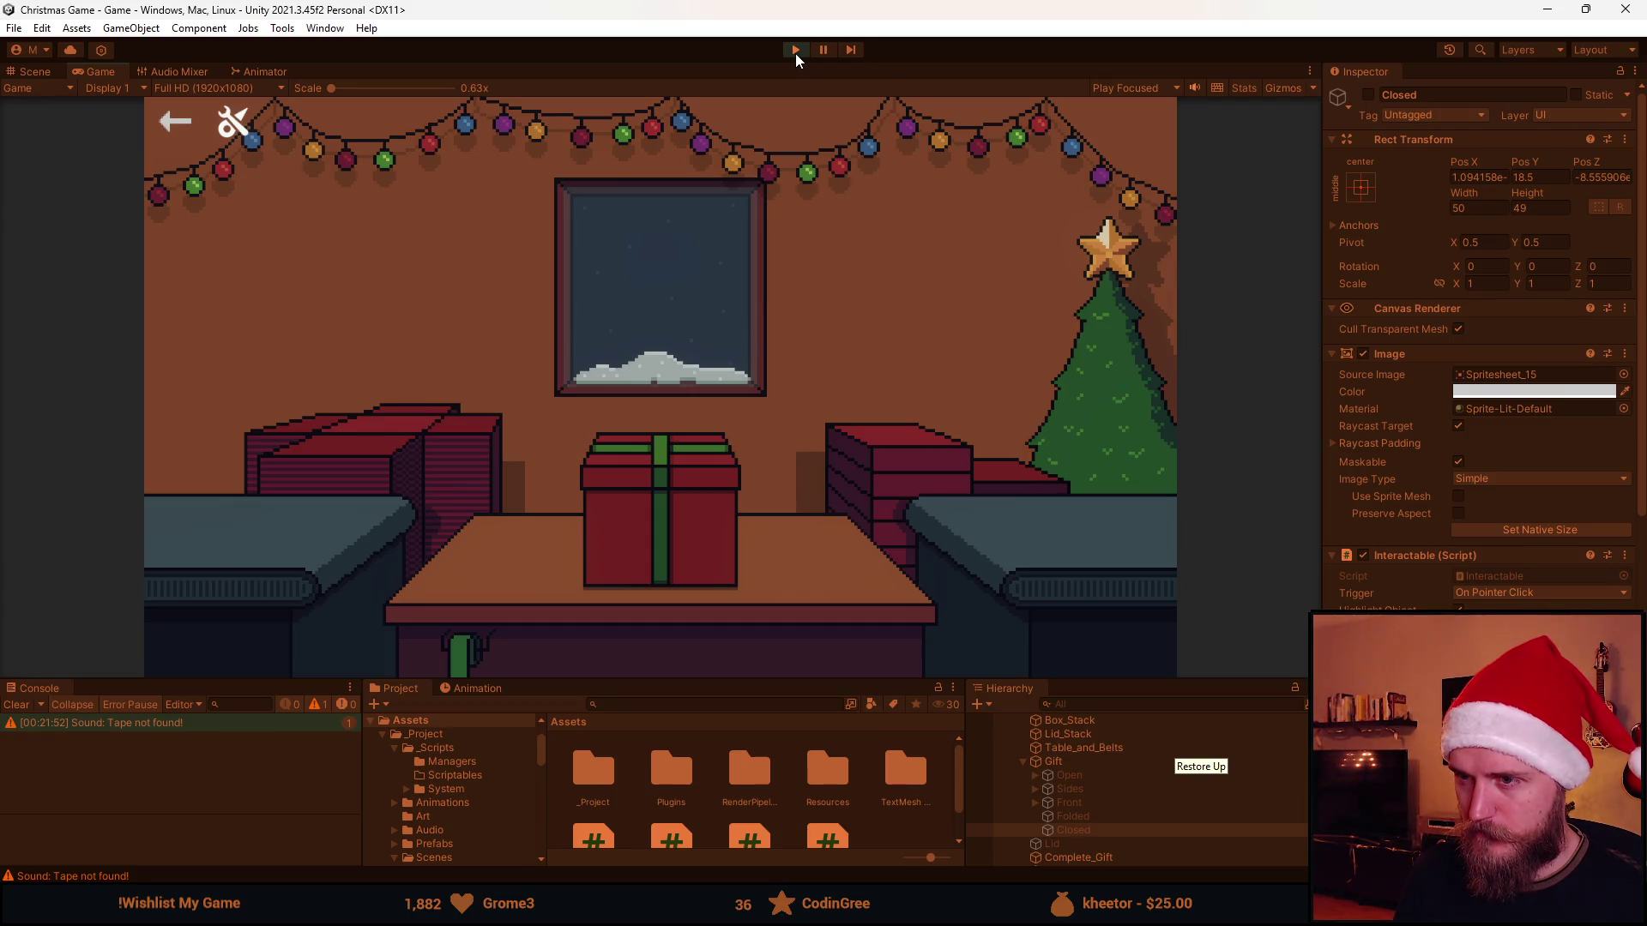
{"action": "left_click", "coordinate": [796, 53]}
{"action": "double_click", "coordinate": [129, 723]}
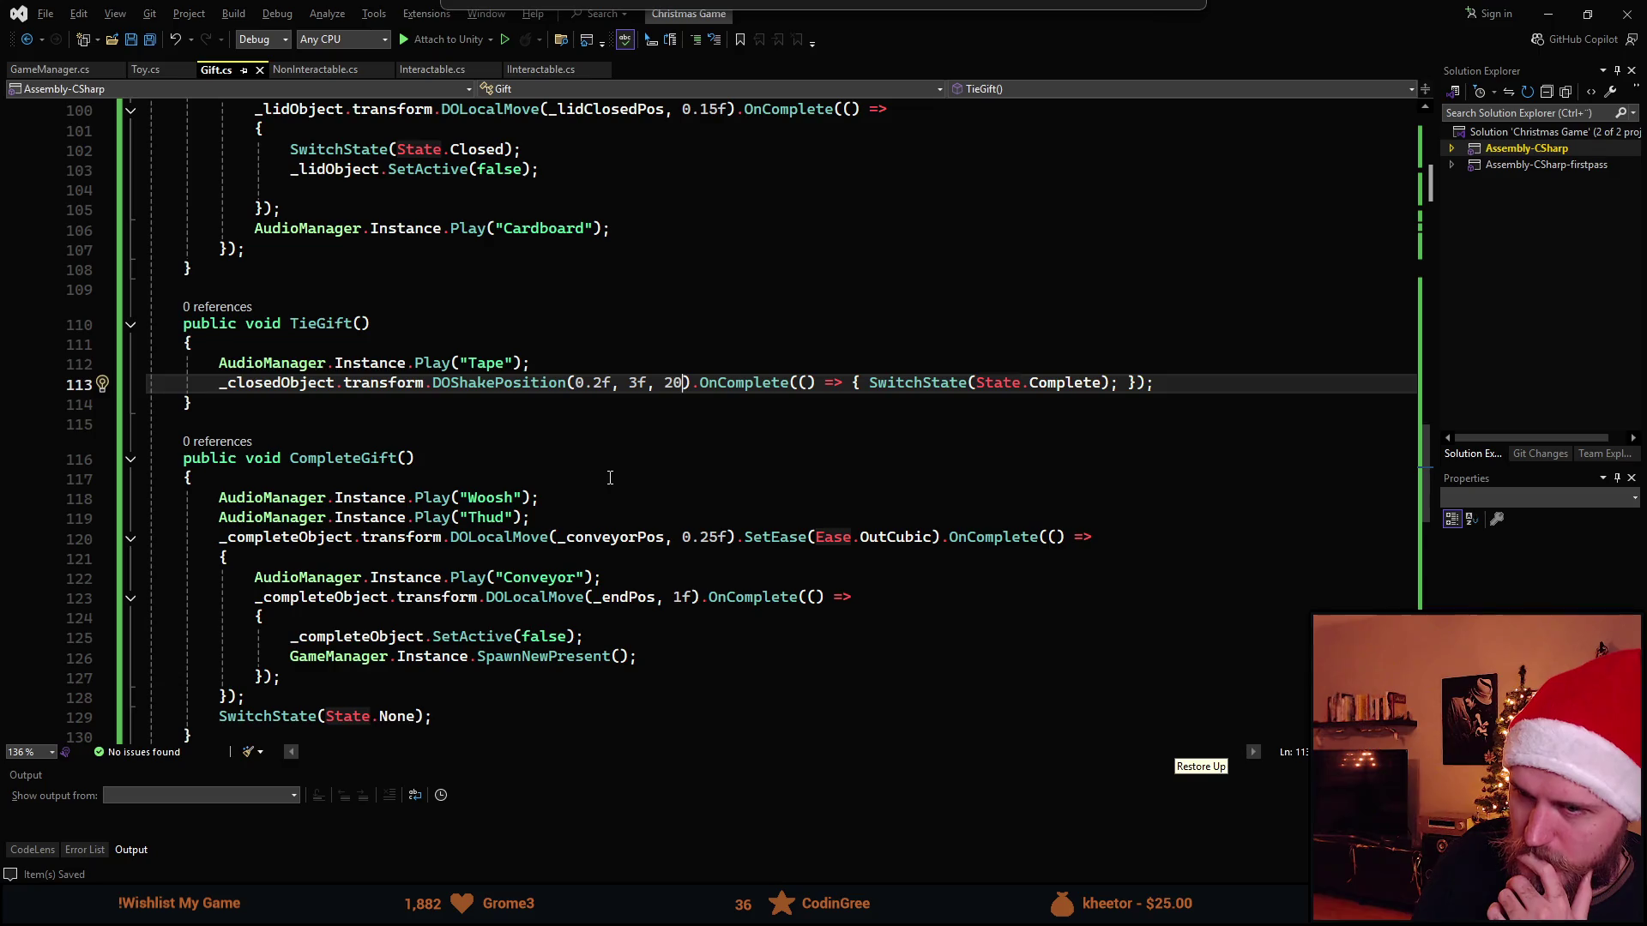
{"action": "scroll", "coordinate": [630, 479], "scroll_direction": "up", "scroll_amount": 1}
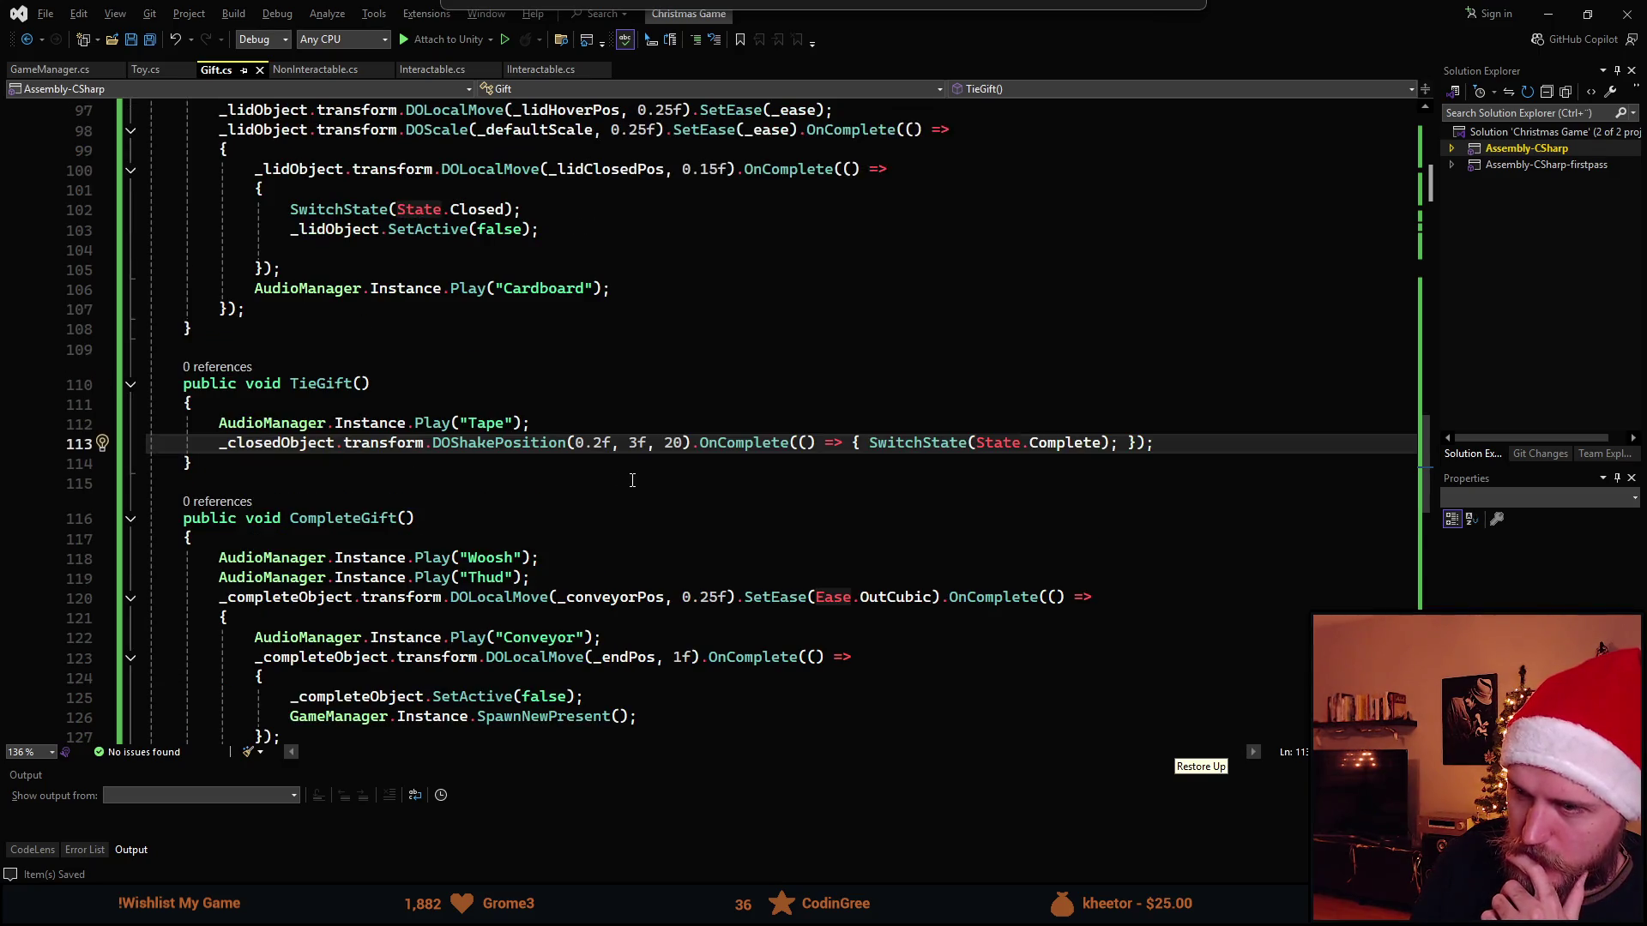
Change the shake duration and duplicate the TieGift shake line into a second call
{"action": "left_click", "coordinate": [602, 442]}
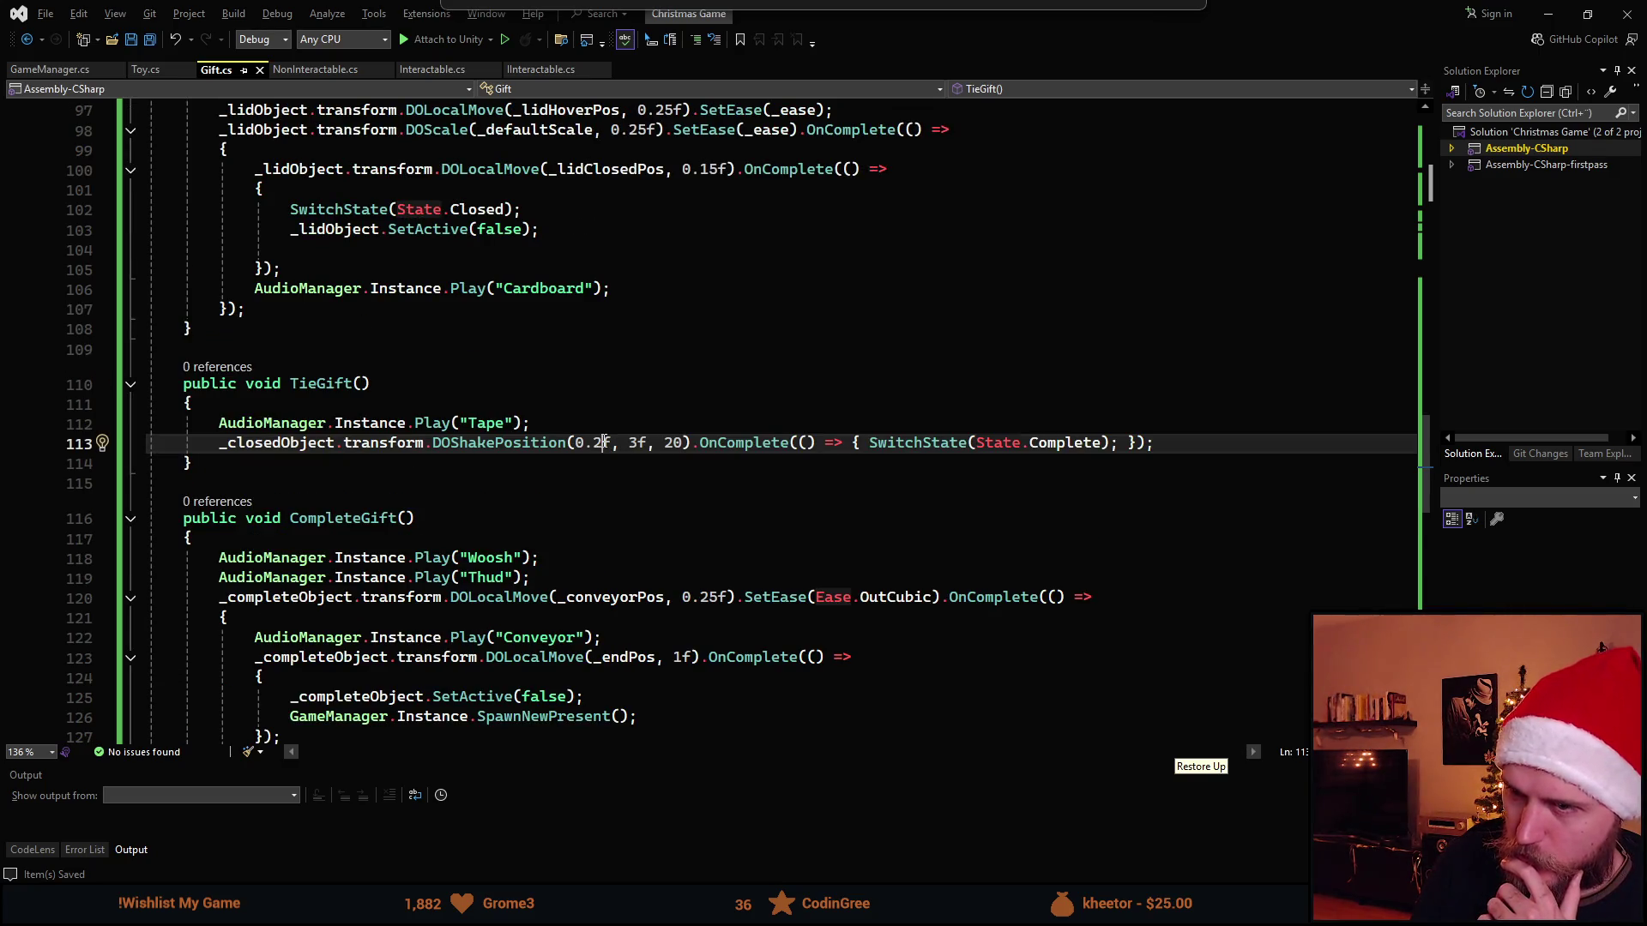
{"action": "key", "text": "BackSpace"}
{"action": "type", "text": "15"}
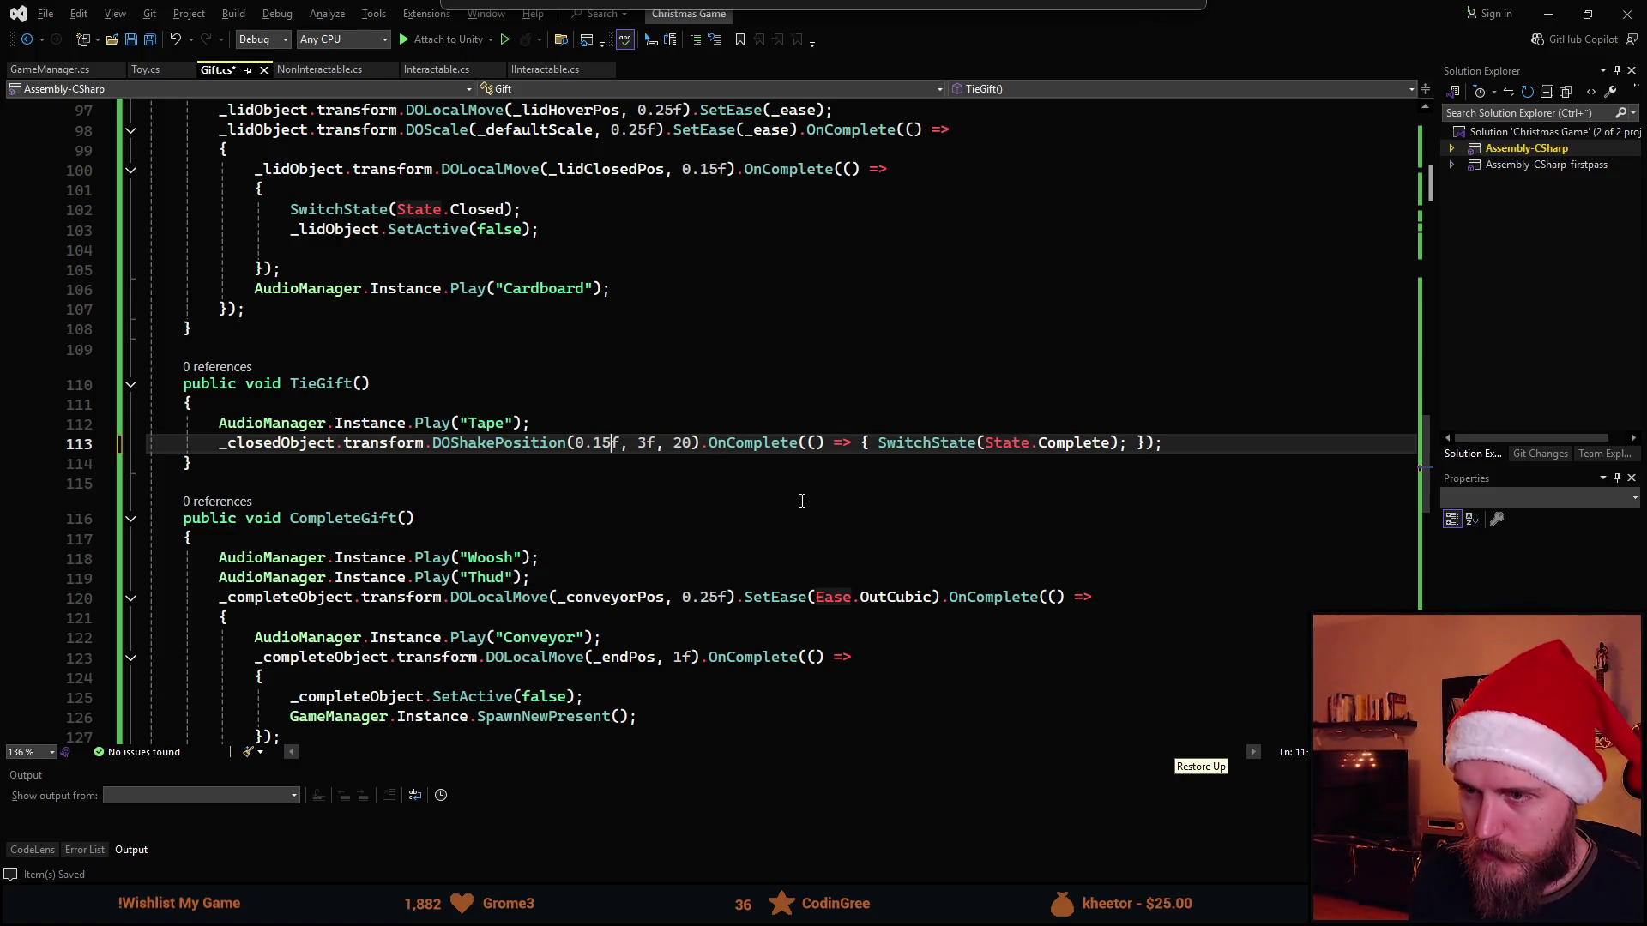
{"action": "left_click", "coordinate": [1192, 443]}
{"action": "key", "text": "ctrl+d"}
{"action": "key", "text": "Up"}
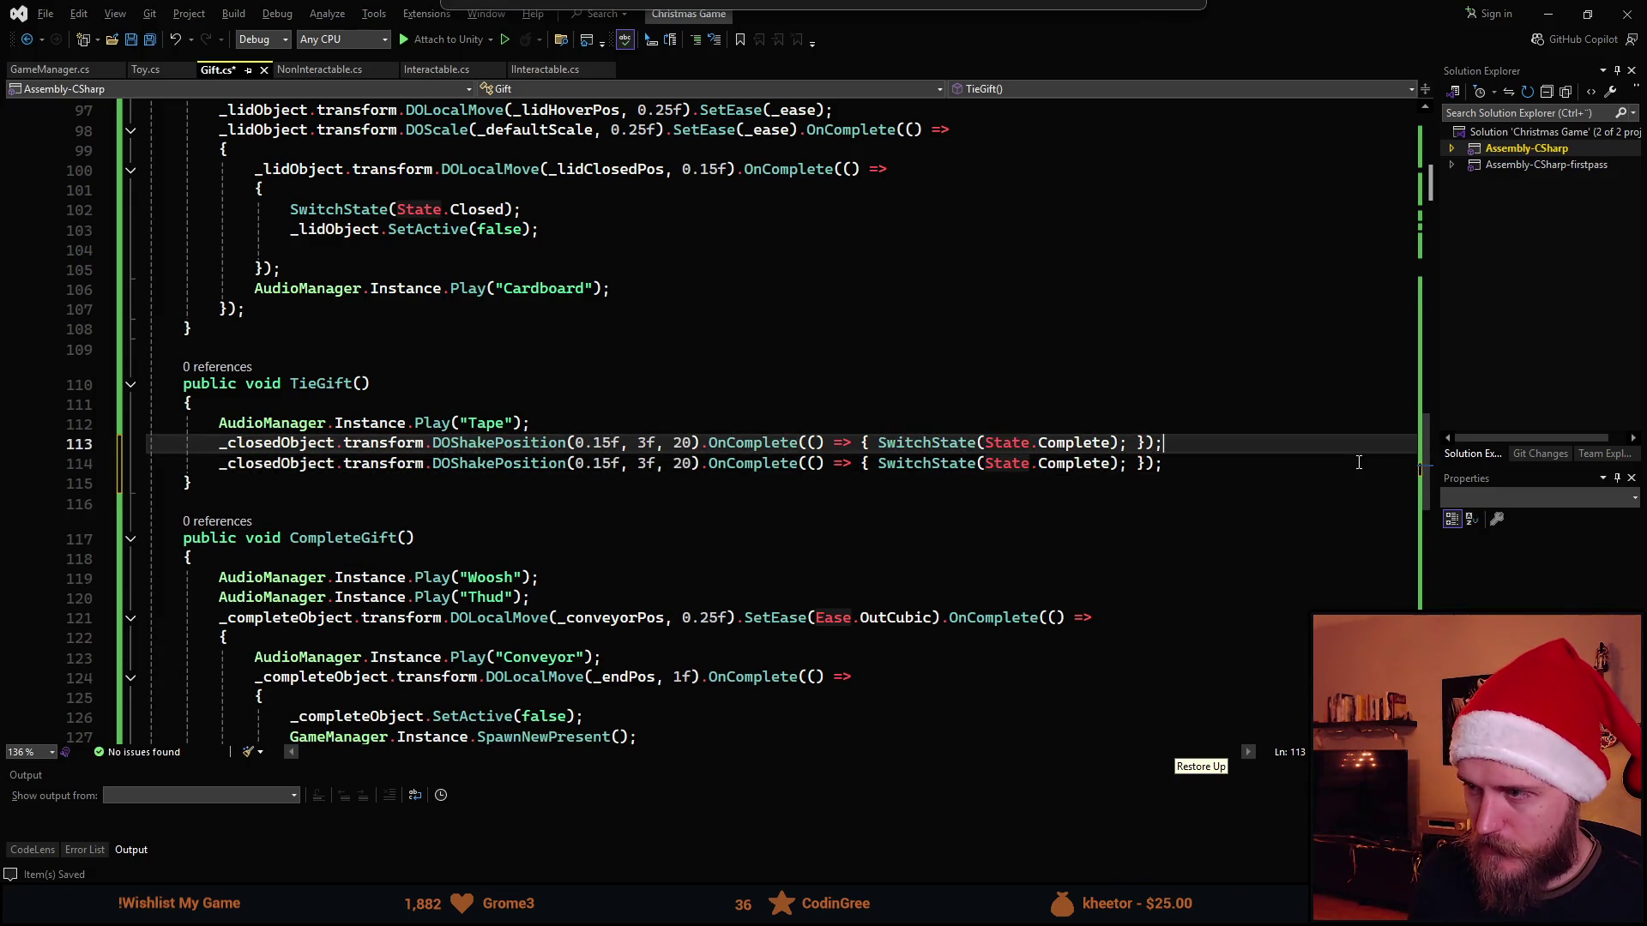
{"action": "key", "text": "Left"}
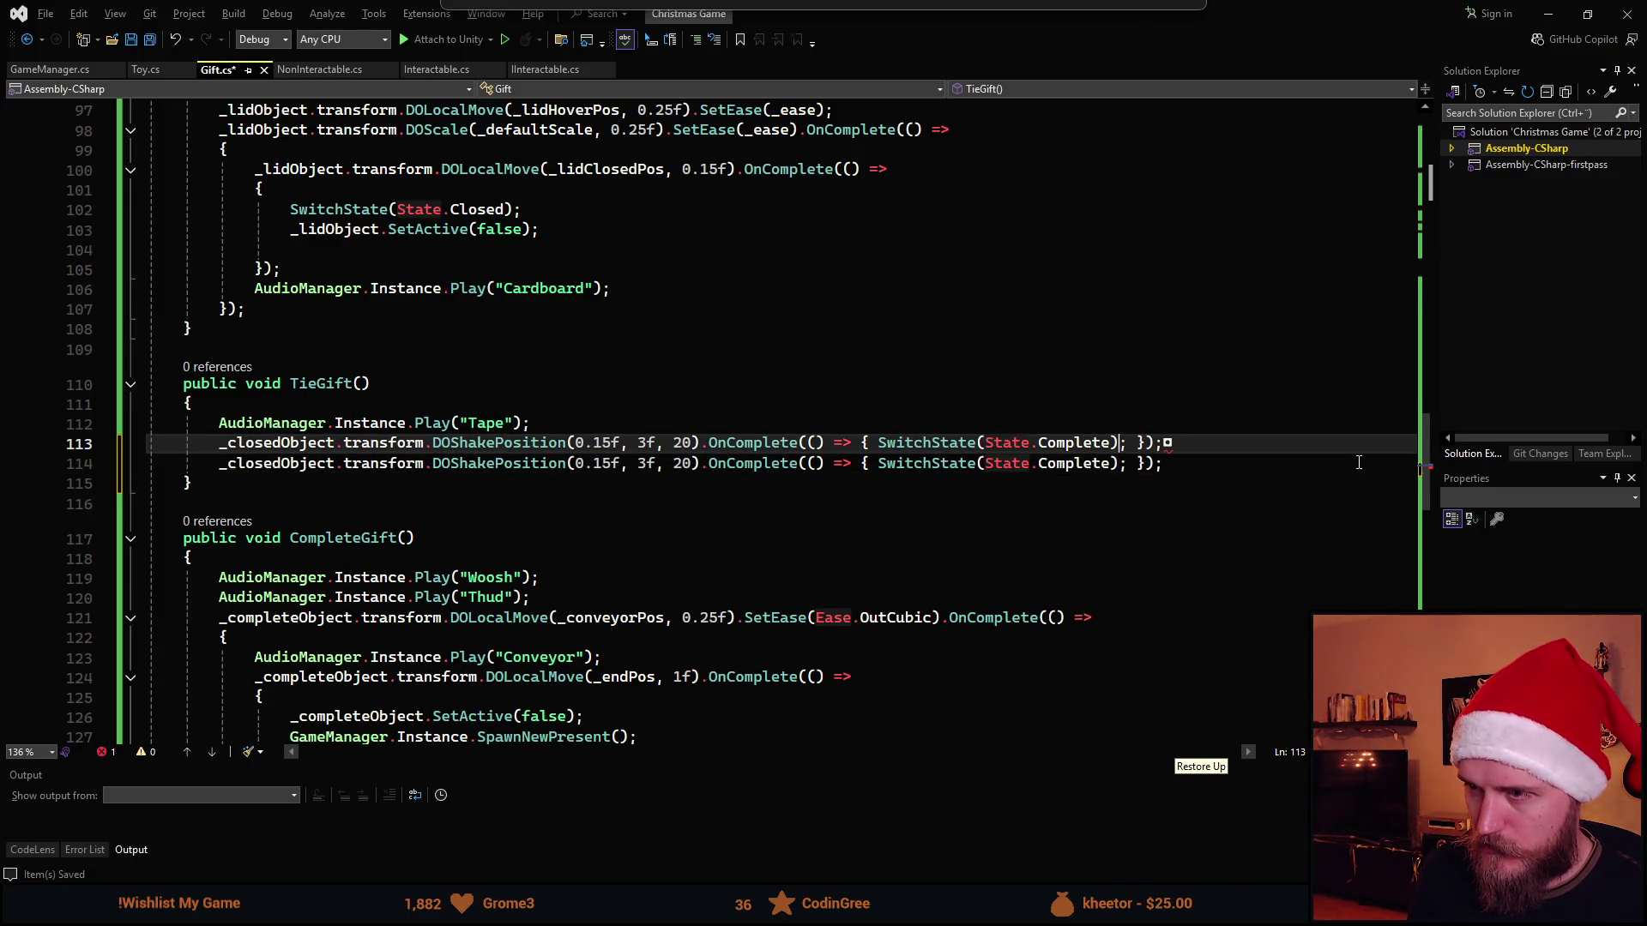
{"action": "key", "text": "Down"}
{"action": "key", "text": "Left"}
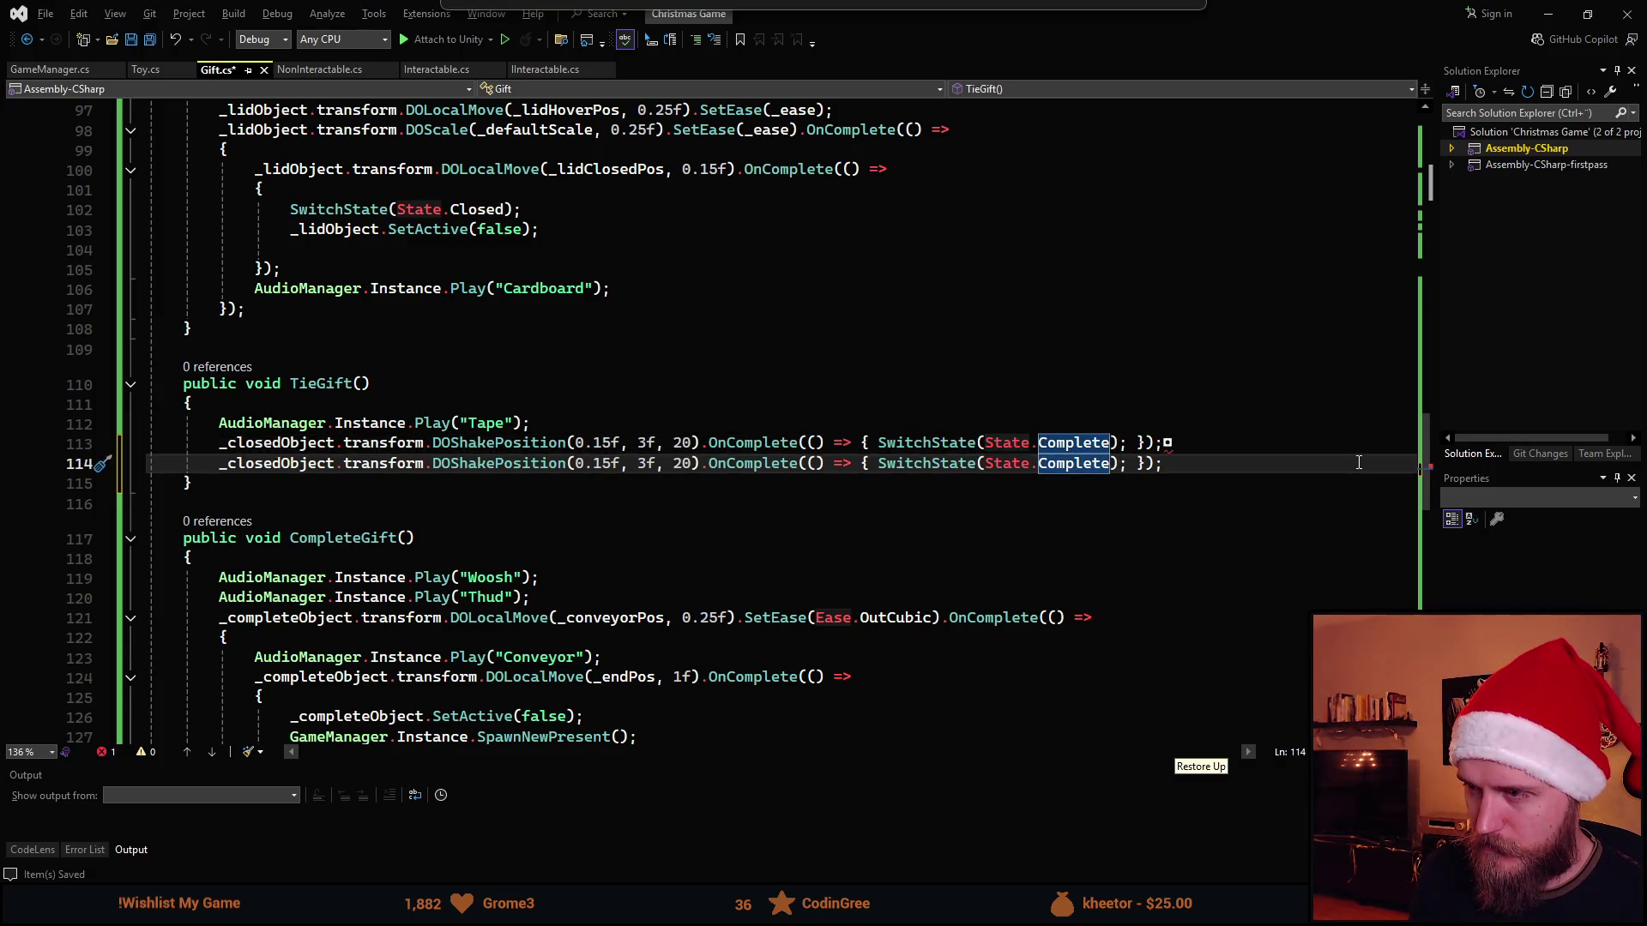
{"action": "key", "text": "Up"}
{"action": "key", "text": "Down"}
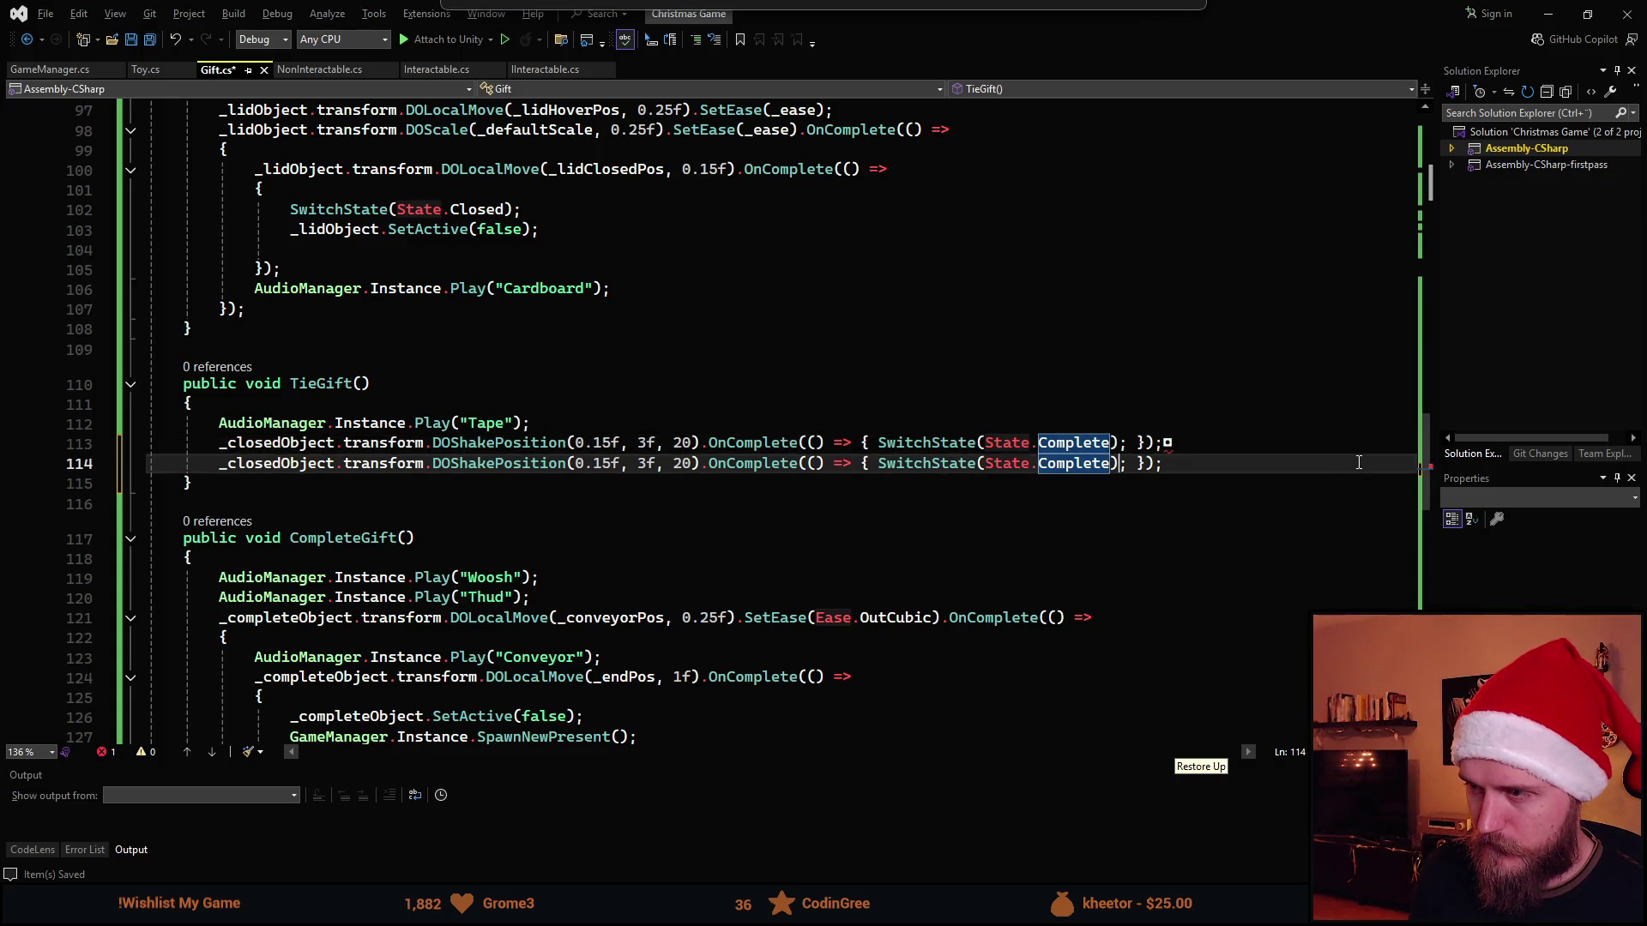
{"action": "key", "text": "Right"}
{"action": "key", "text": "Right"}
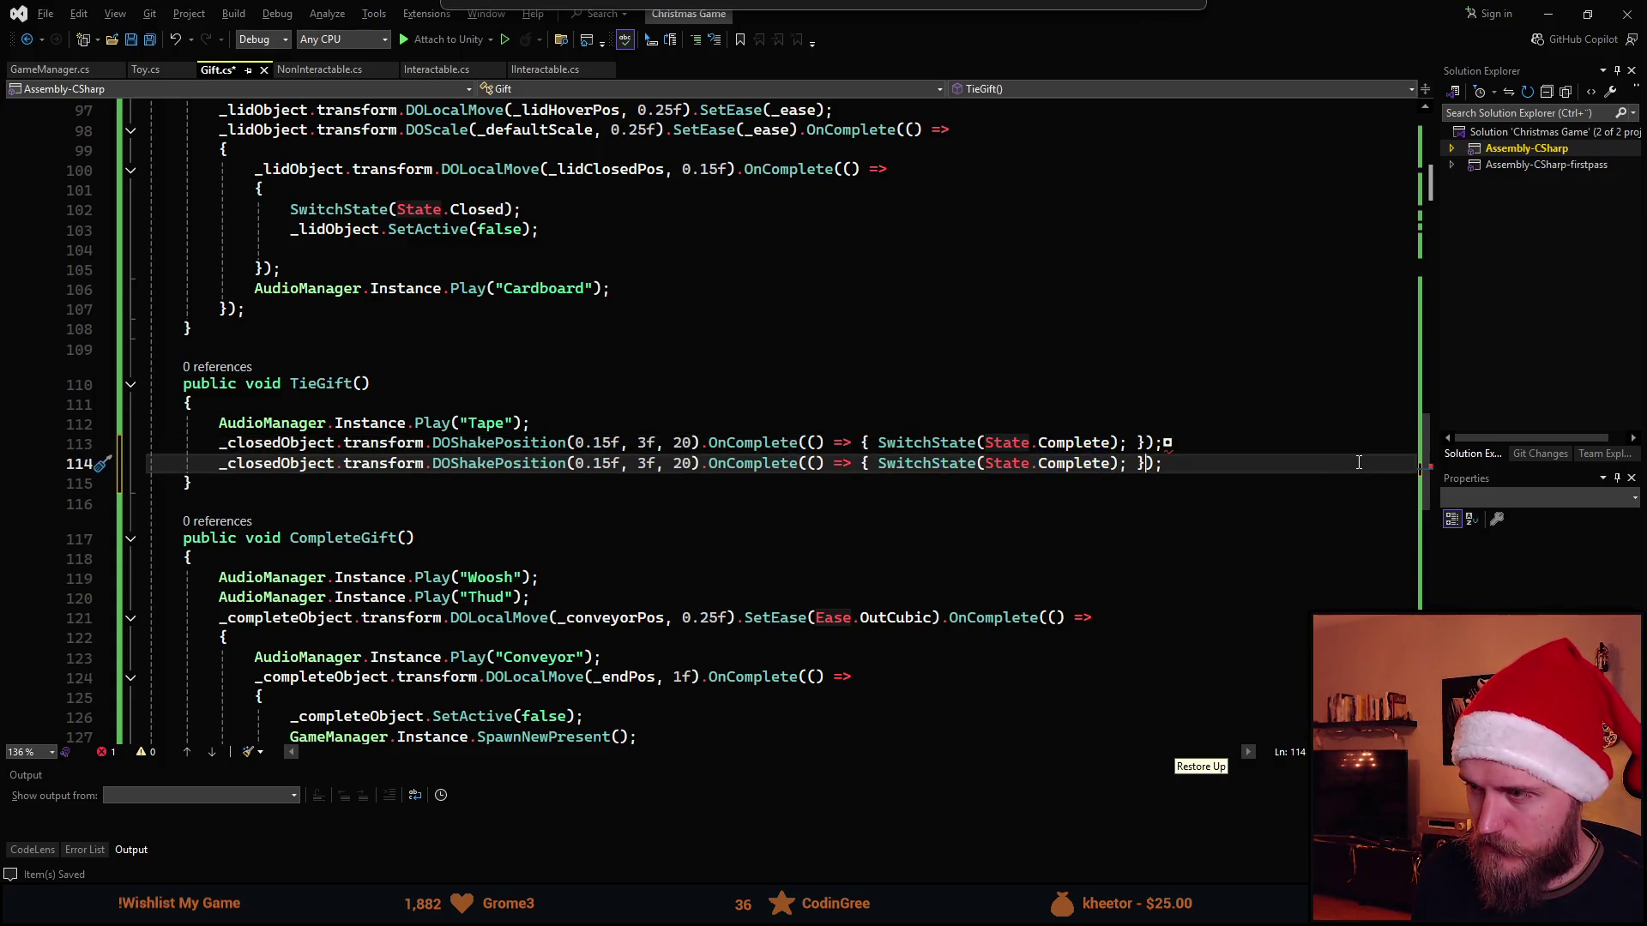
Strip the OnComplete callback from the second shake and chain .SetDelay(0.15f) instead
{"action": "key", "text": "ctrl+BackSpace"}
{"action": "key", "text": "ctrl+BackSpace"}
{"action": "key", "text": "ctrl+BackSpace"}
{"action": "key", "text": "ctrl+BackSpace"}
{"action": "key", "text": "ctrl+BackSpace"}
{"action": "key", "text": "ctrl+BackSpace"}
{"action": "key", "text": "ctrl+BackSpace"}
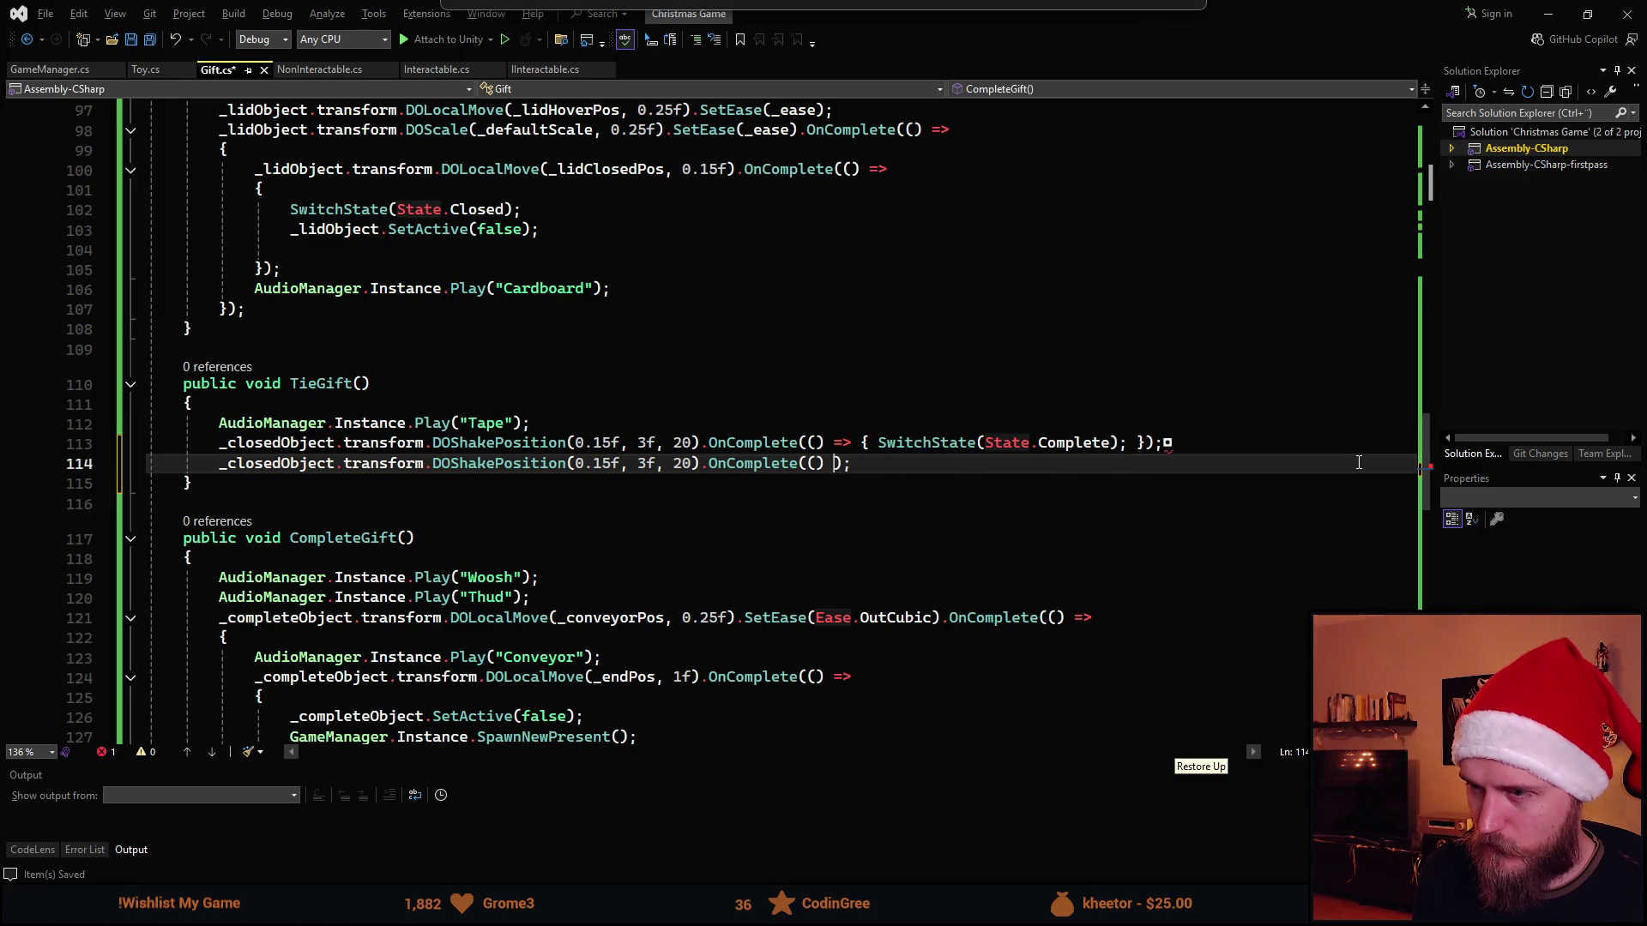
{"action": "key", "text": "ctrl+BackSpace"}
{"action": "key", "text": "ctrl+BackSpace"}
{"action": "key", "text": "ctrl+BackSpace"}
{"action": "key", "text": "ctrl+BackSpace"}
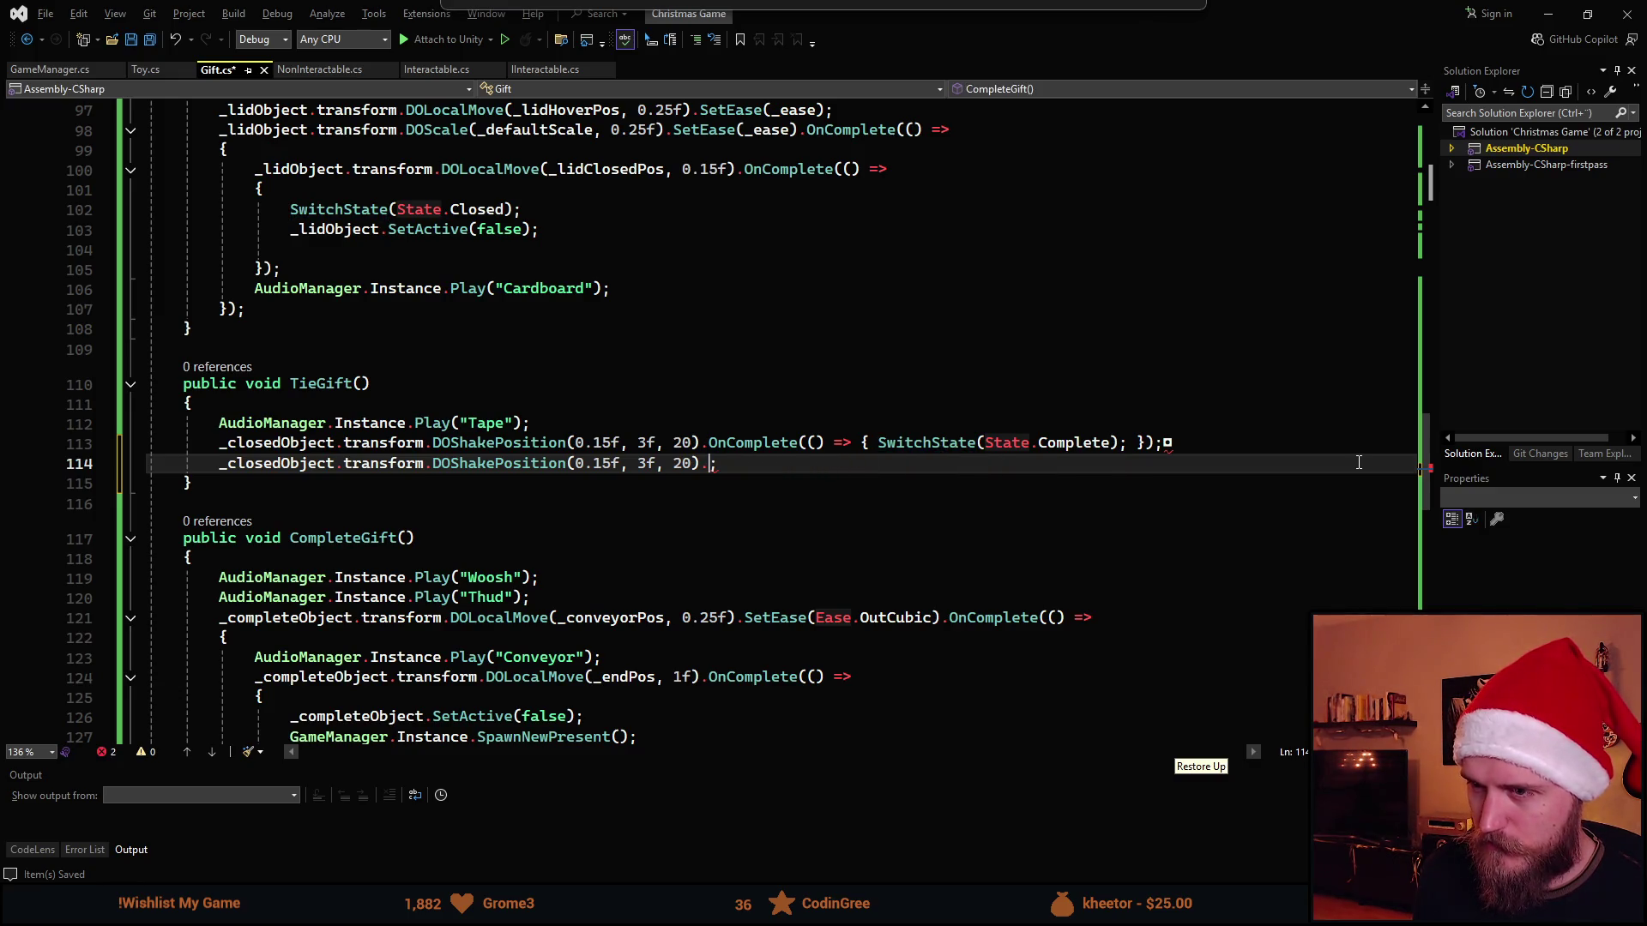
{"action": "key", "text": "ctrl+BackSpace"}
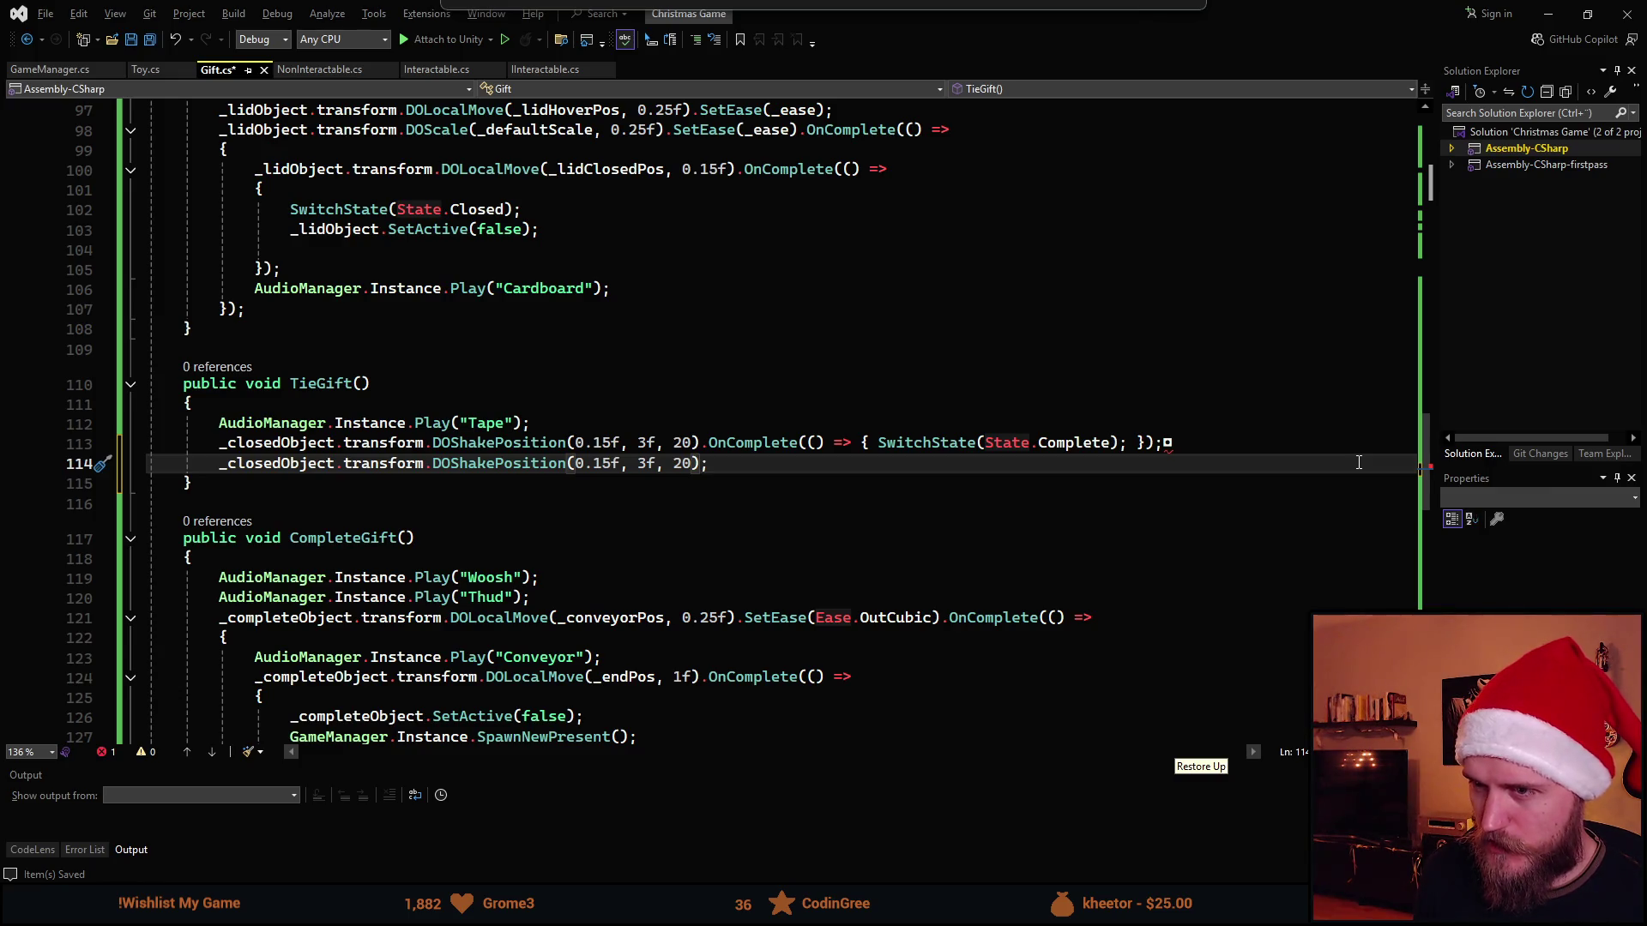
{"action": "key", "text": "End"}
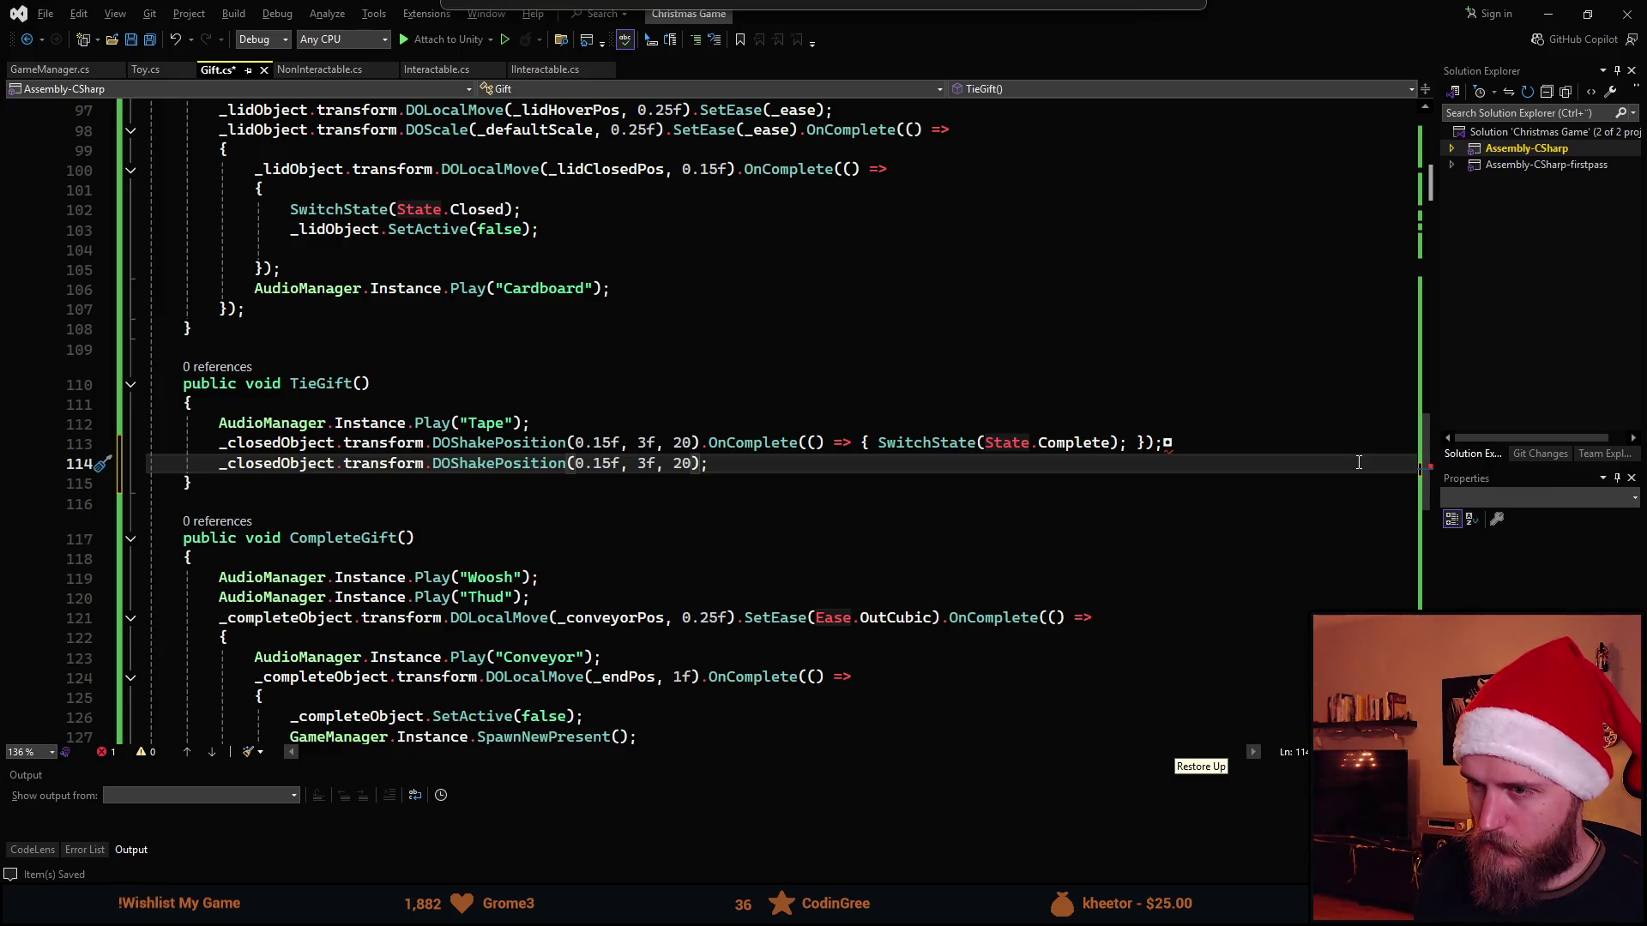
{"action": "type", "text": ".Se"}
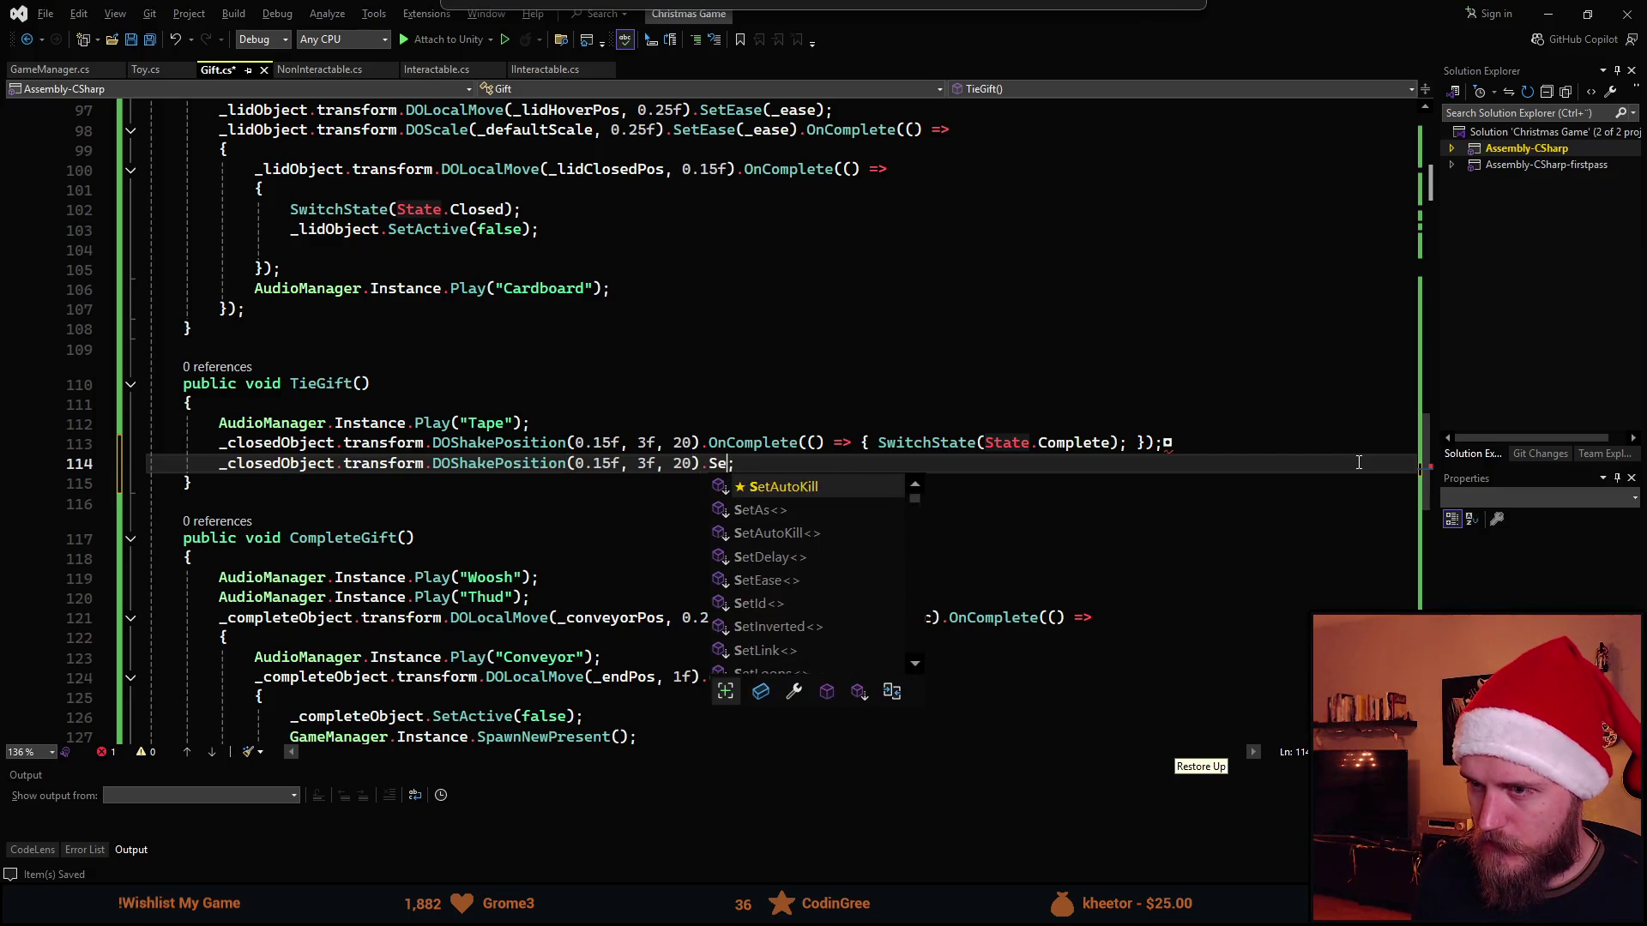
{"action": "type", "text": "tDelay("}
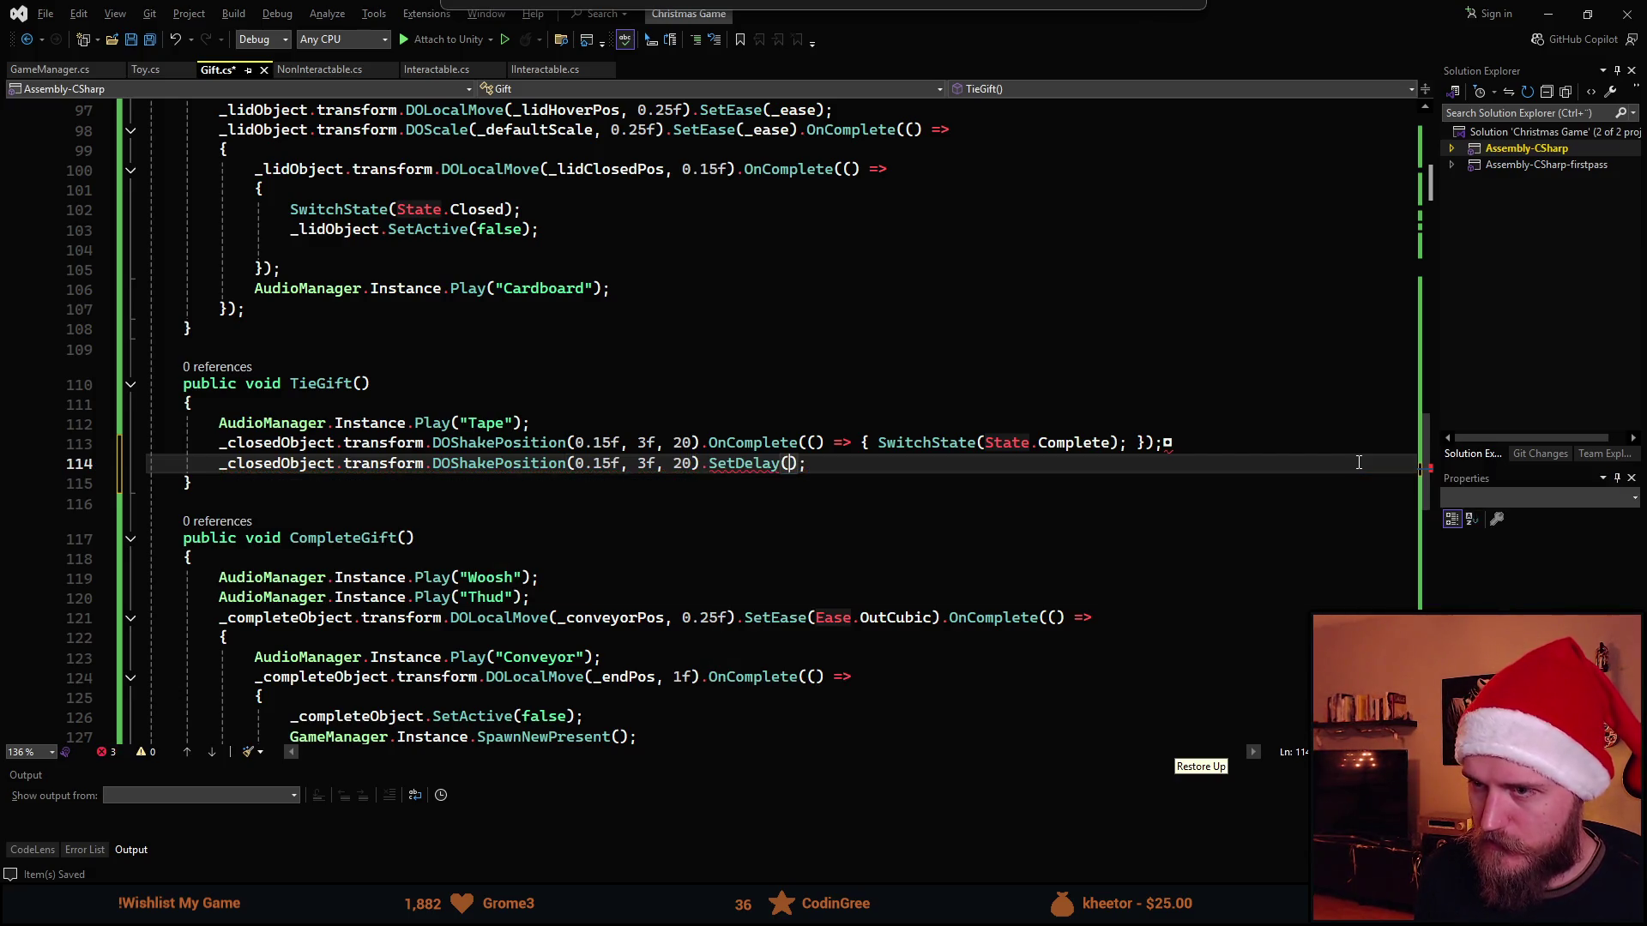
{"action": "type", "text": "0.15f"}
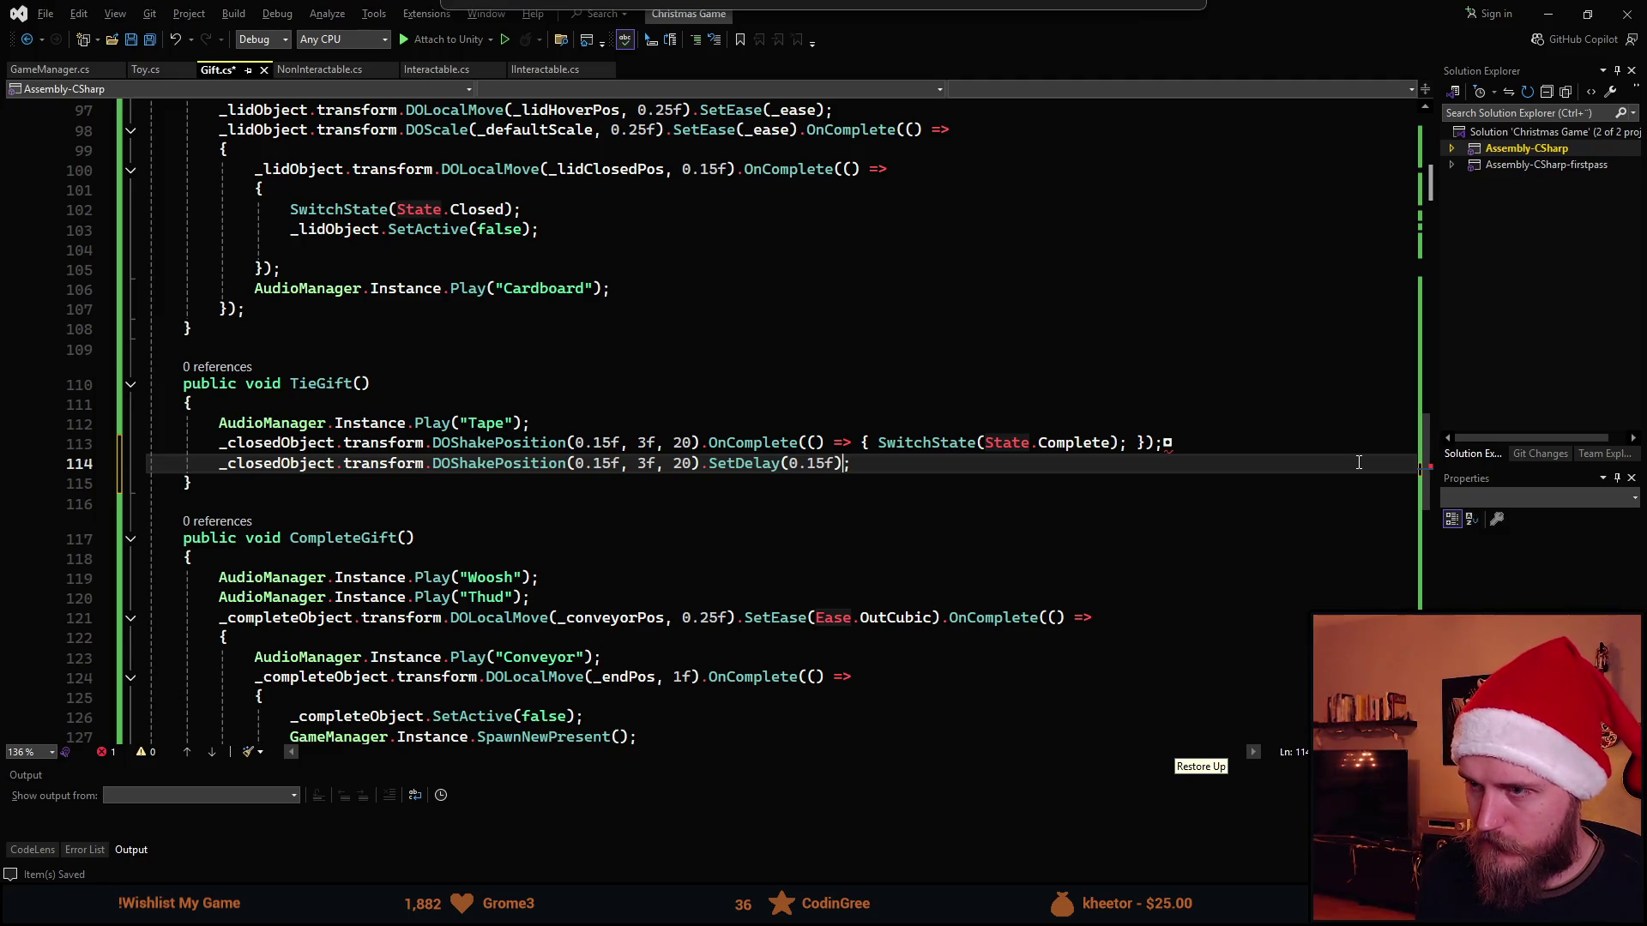
{"action": "key", "text": "End"}
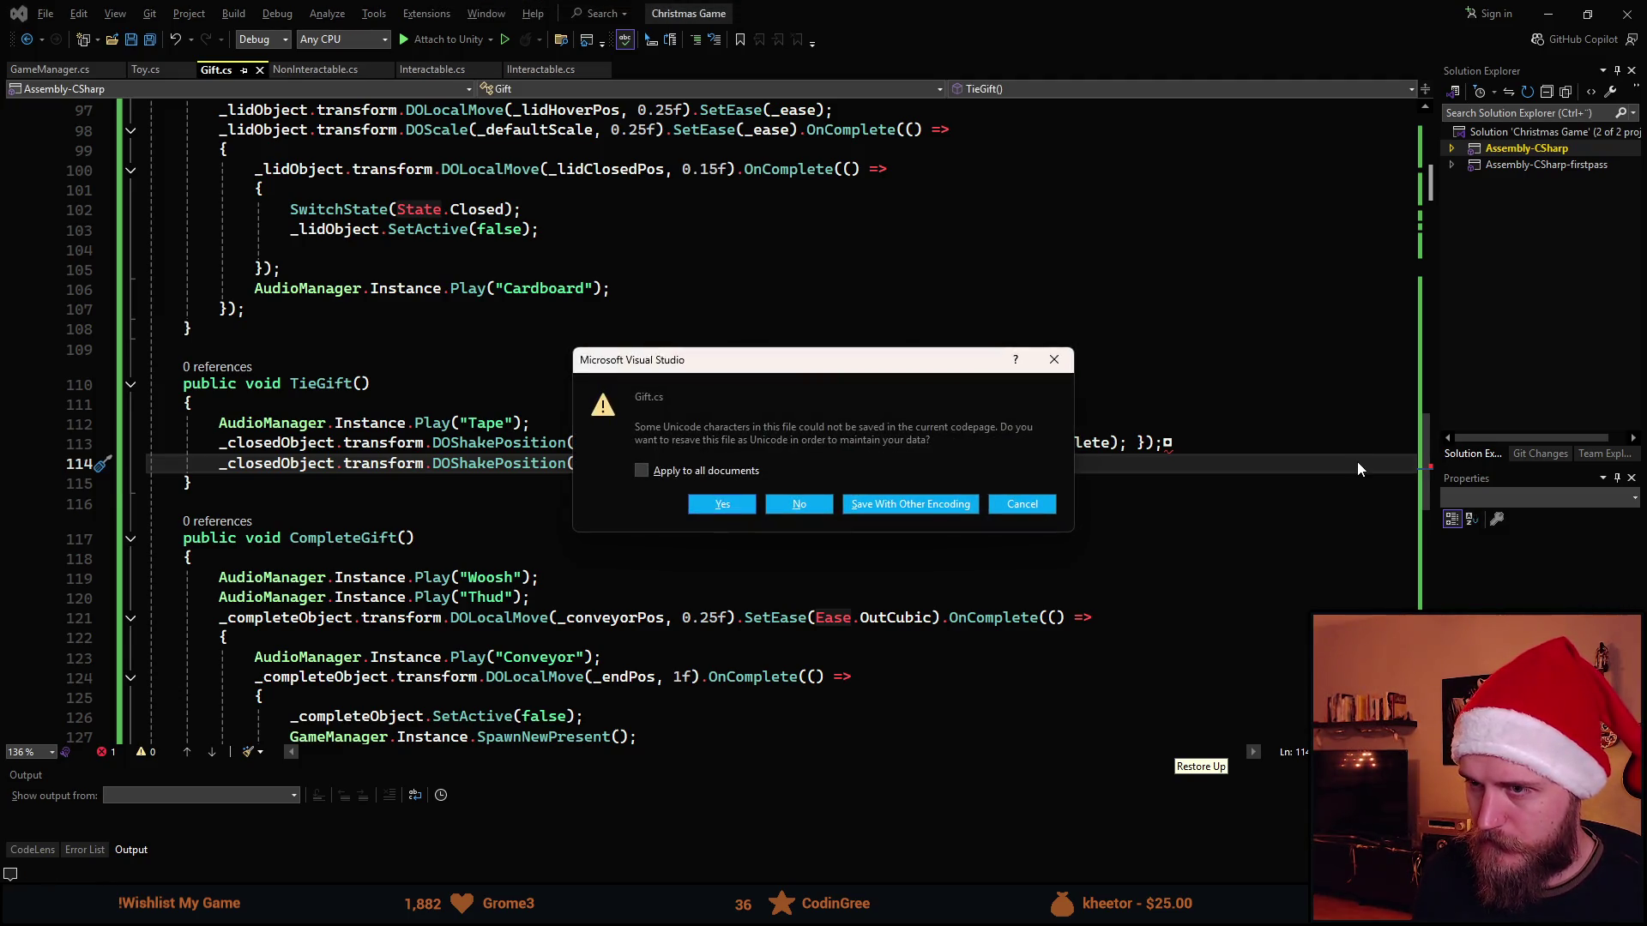
Save Gift.cs with other encoding and switch back to the Unity editor
{"action": "left_click", "coordinate": [1026, 501]}
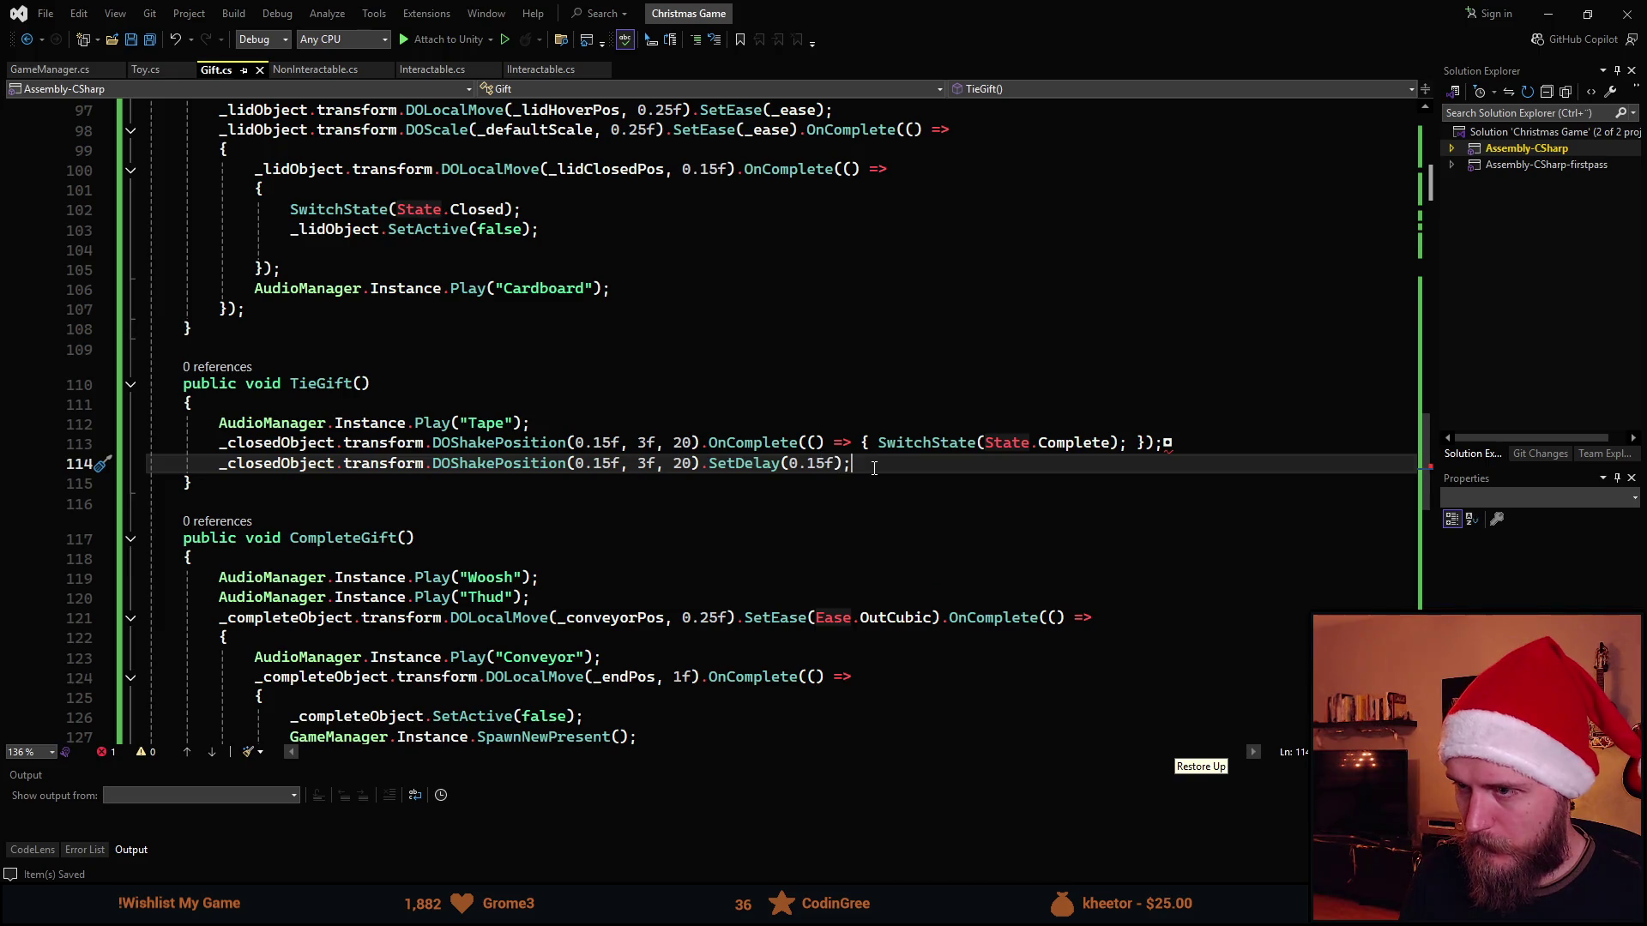
{"action": "key", "text": "ctrl+s"}
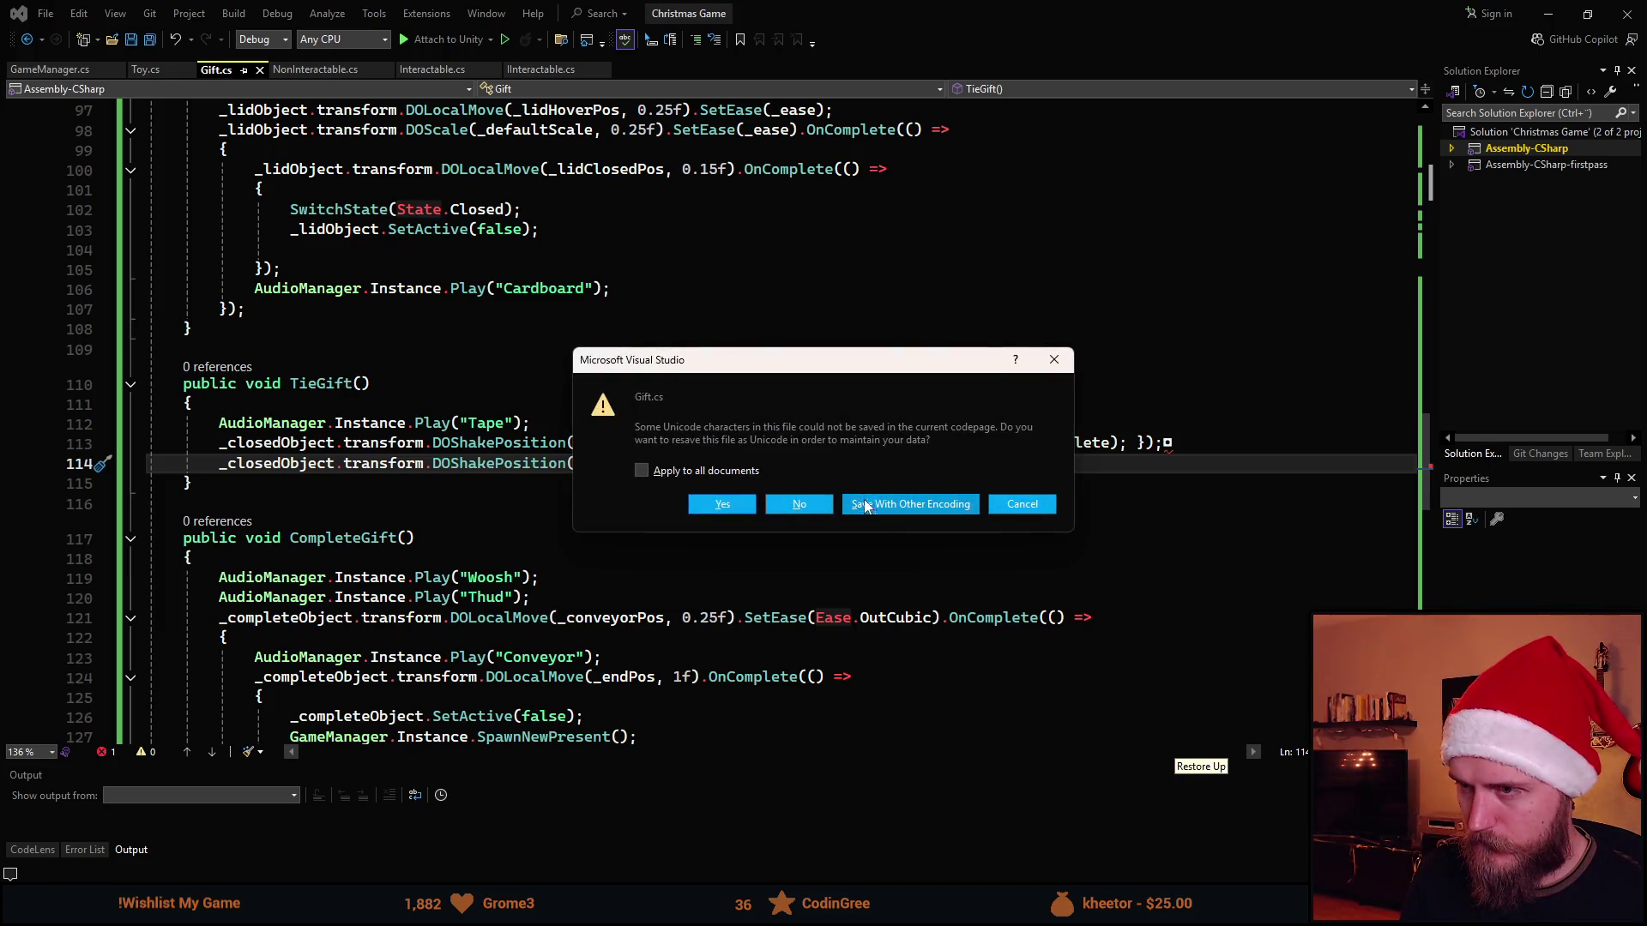
{"action": "left_click", "coordinate": [887, 505]}
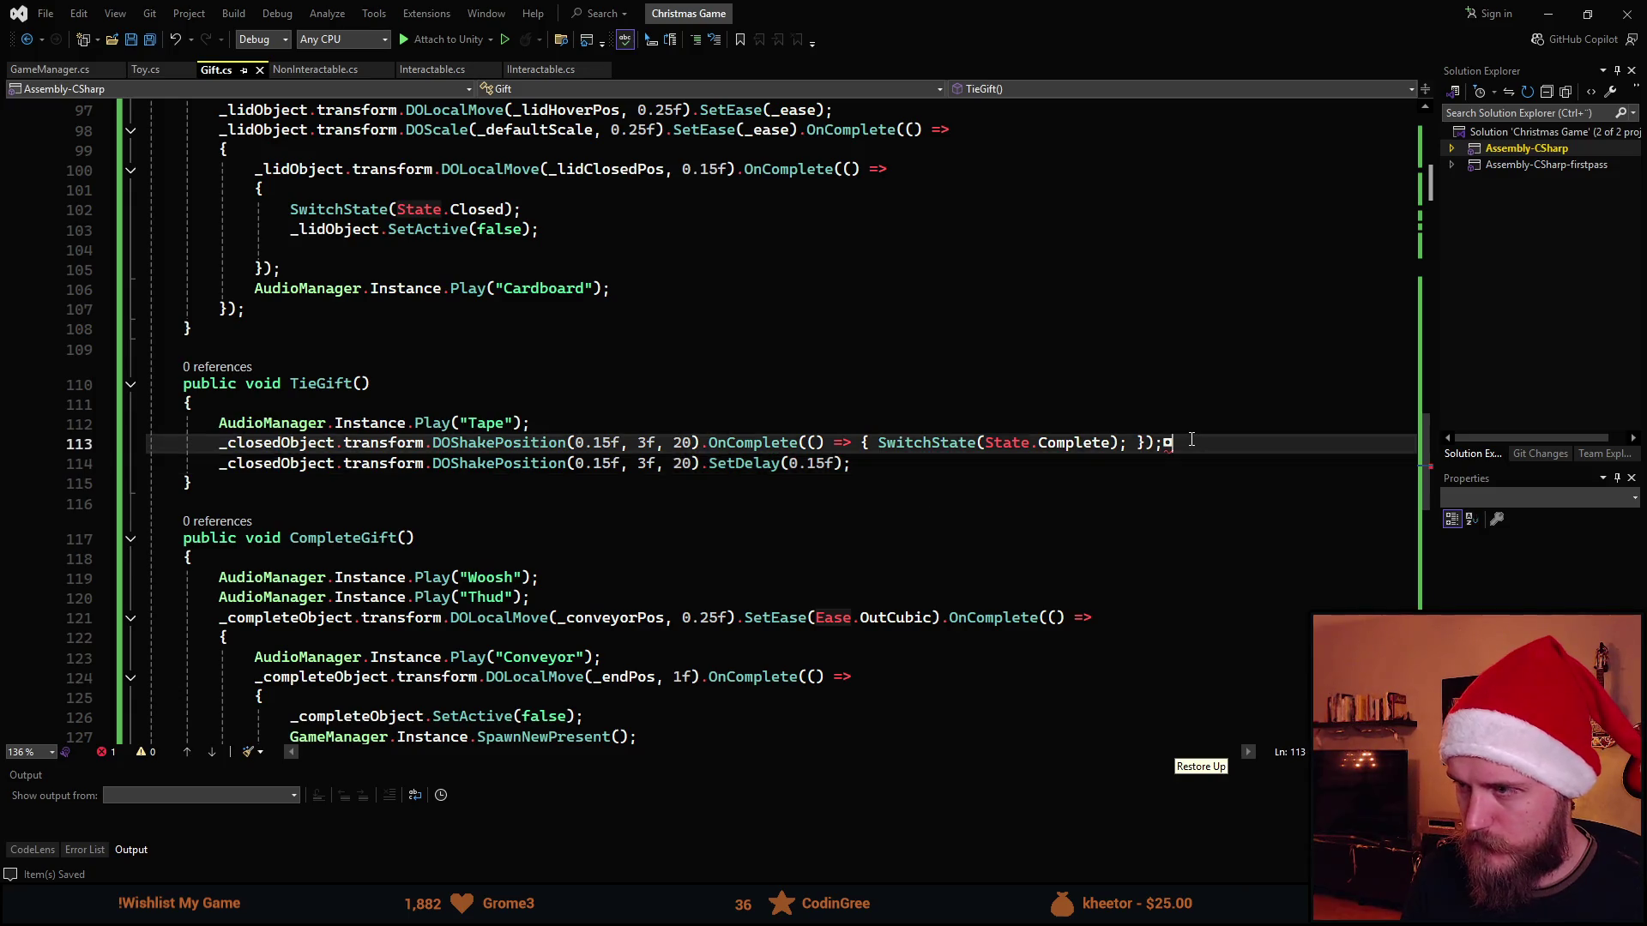
{"action": "left_click", "coordinate": [1164, 443]}
{"action": "key", "text": "alt+Tab"}
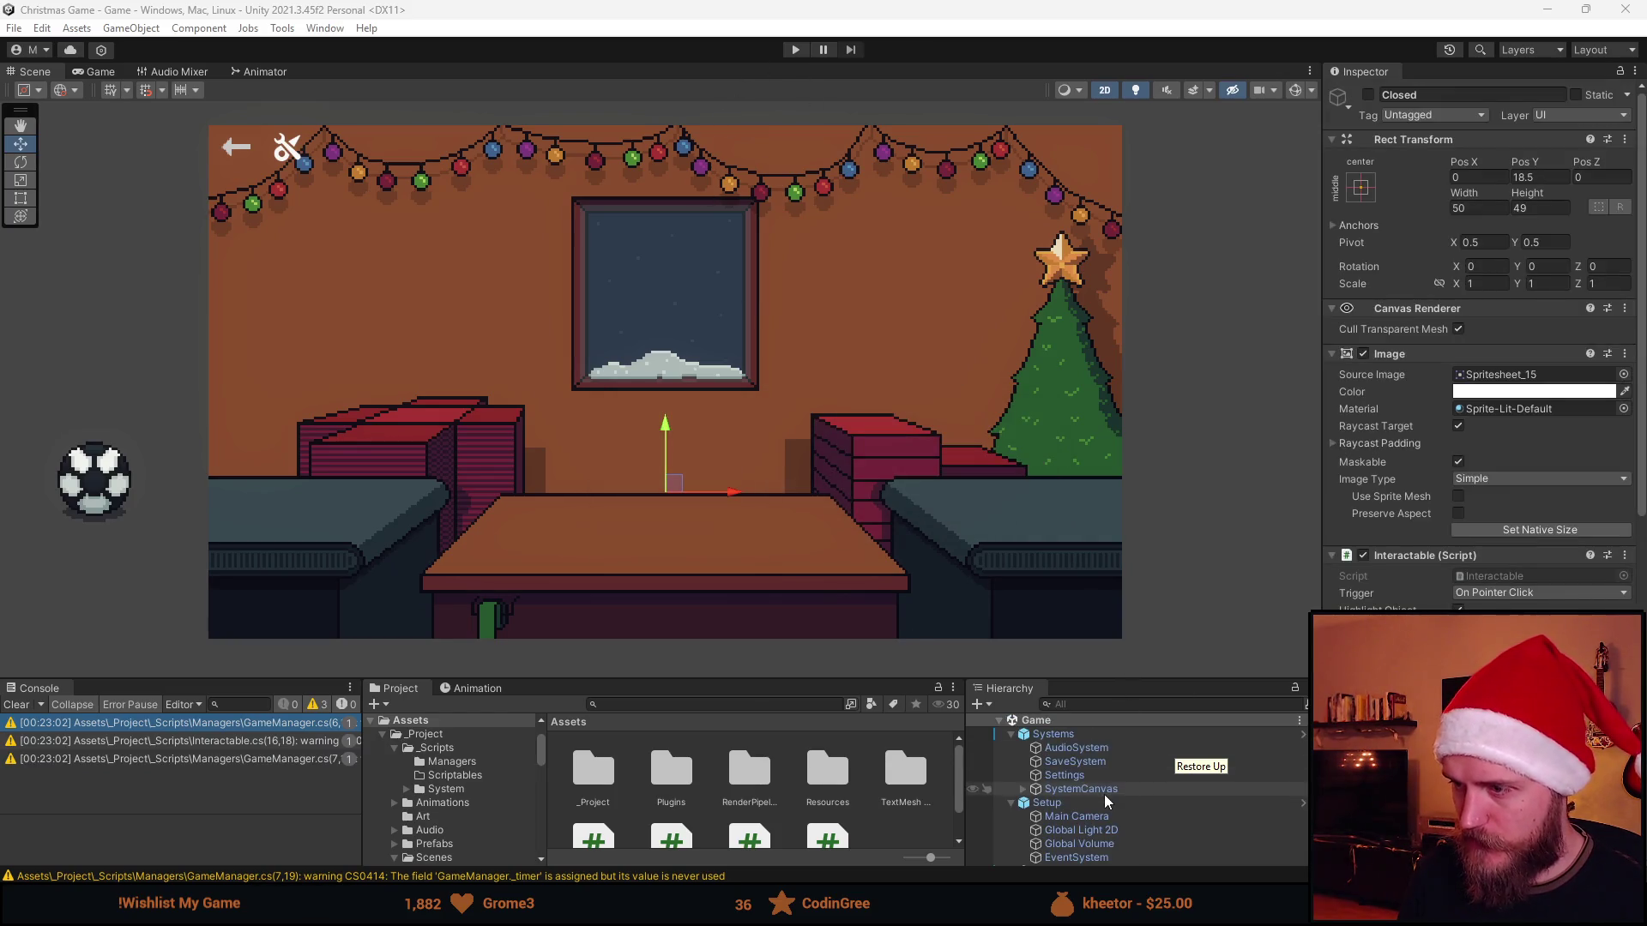
Select AudioSystem under Game/Systems to show its Woosh, Thud, Cardboard and Conveyor sound entries
{"action": "left_click", "coordinate": [1114, 749]}
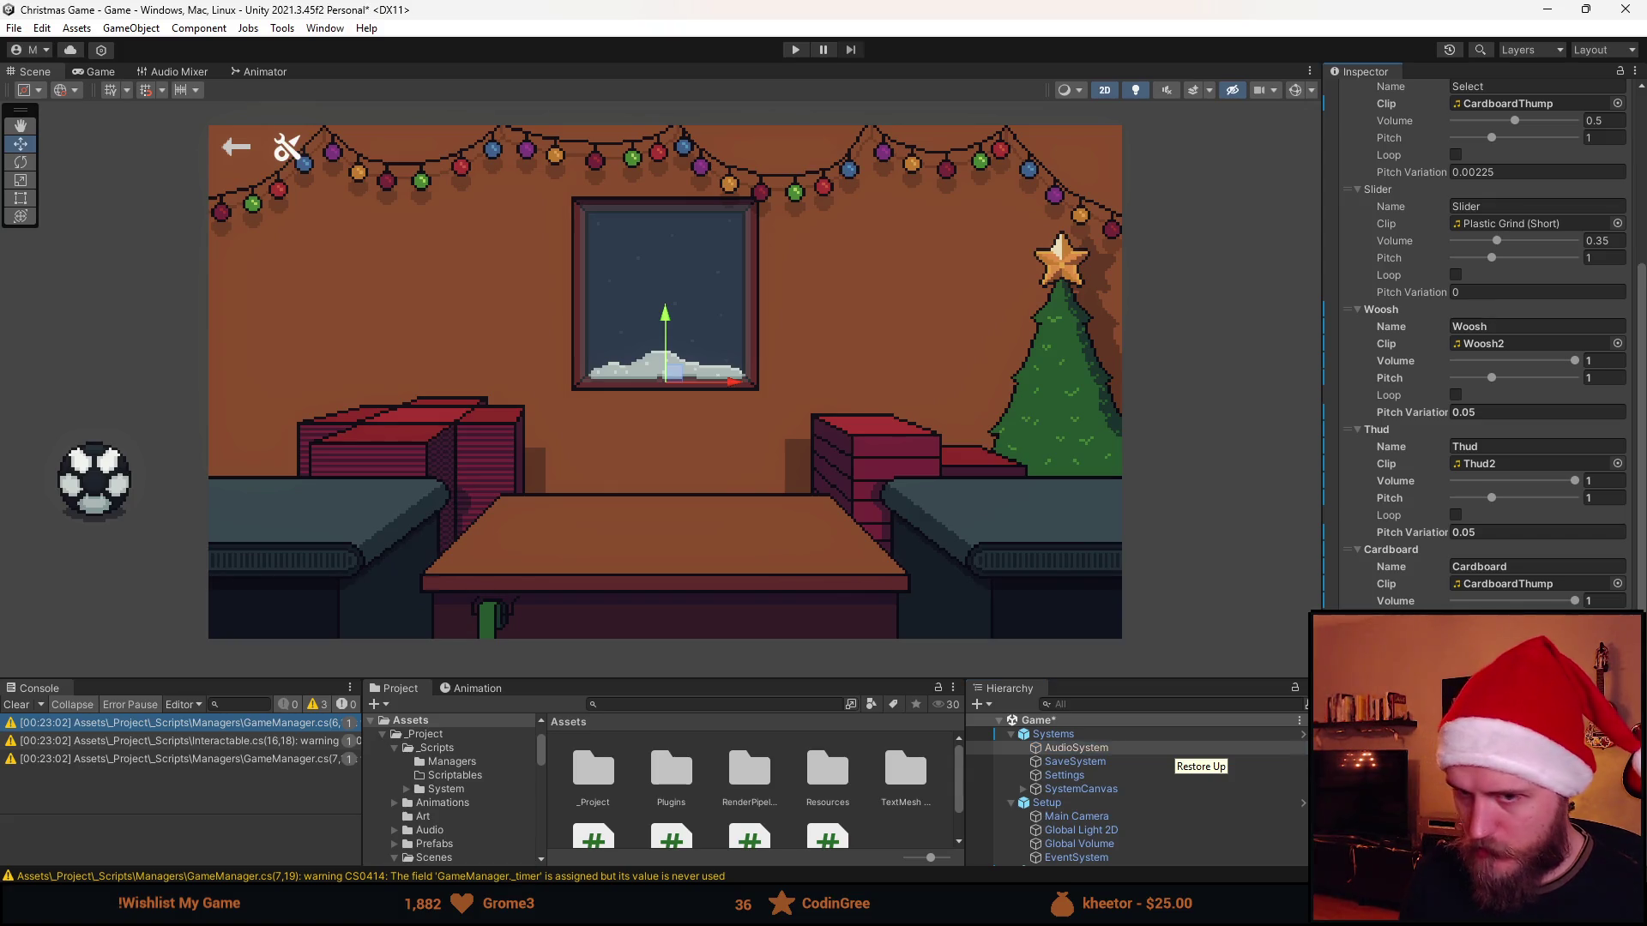
{"action": "scroll", "coordinate": [1479, 335], "scroll_direction": "down", "scroll_amount": 3}
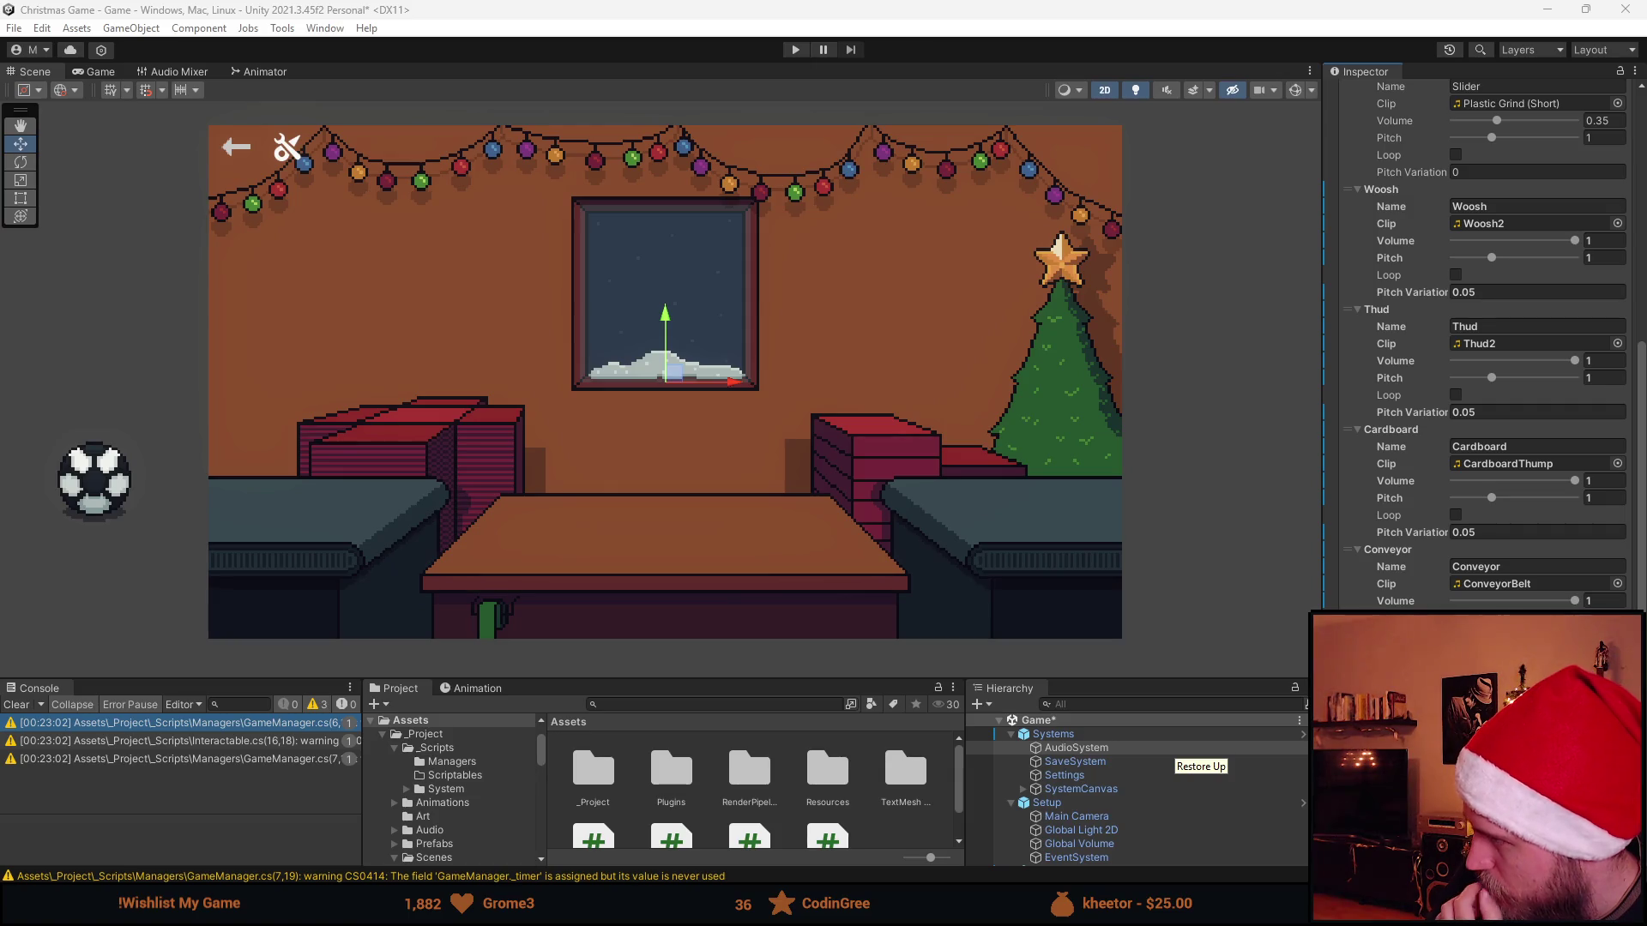
Pick OBJECTS_TAPE_Quick_Pull_01 from the SFX (New) folder as a Unity project asset
{"action": "key", "text": "alt+Tab"}
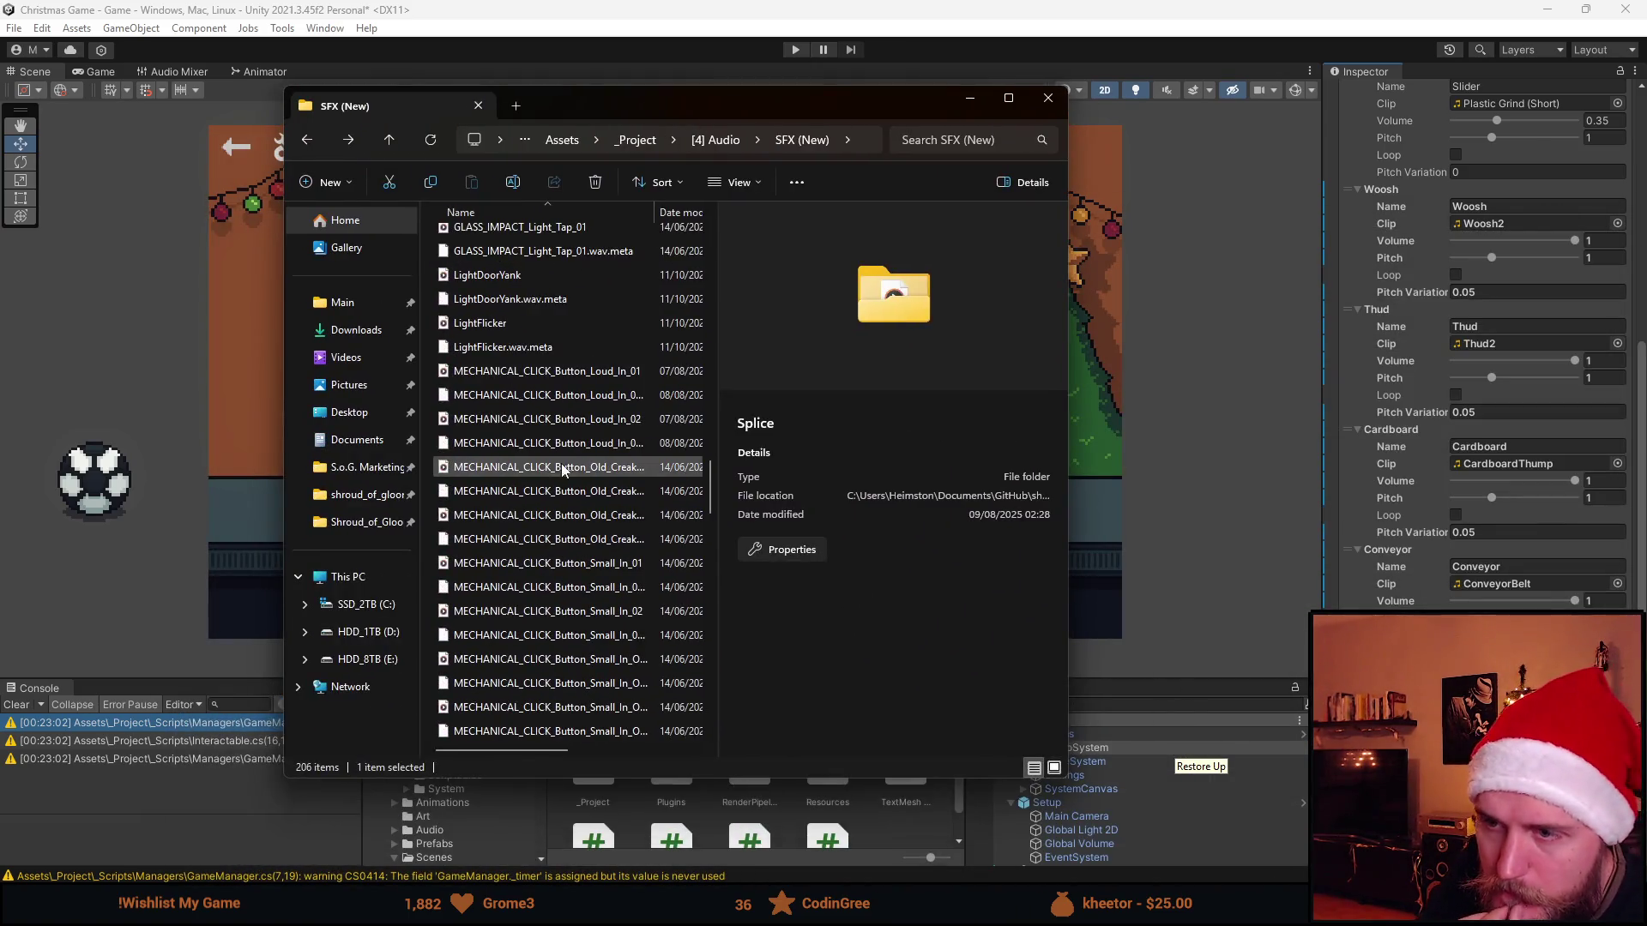
{"action": "scroll", "coordinate": [607, 472], "scroll_direction": "down", "scroll_amount": 3}
{"action": "scroll", "coordinate": [607, 471], "scroll_direction": "down", "scroll_amount": 3}
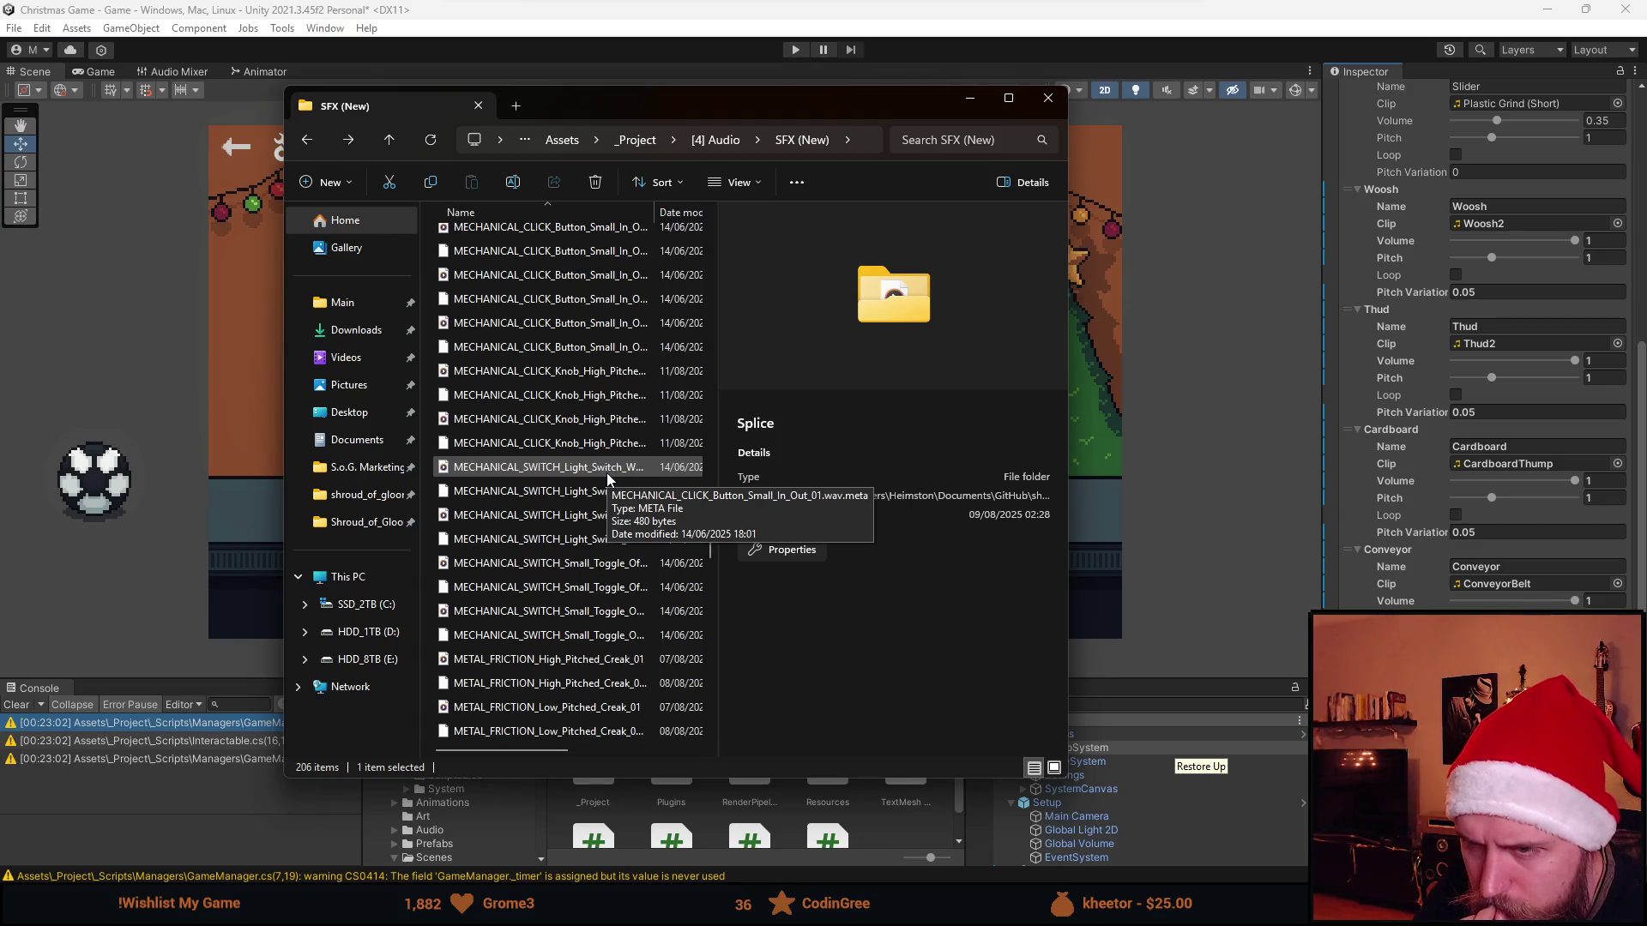
{"action": "scroll", "coordinate": [631, 557], "scroll_direction": "down", "scroll_amount": 2}
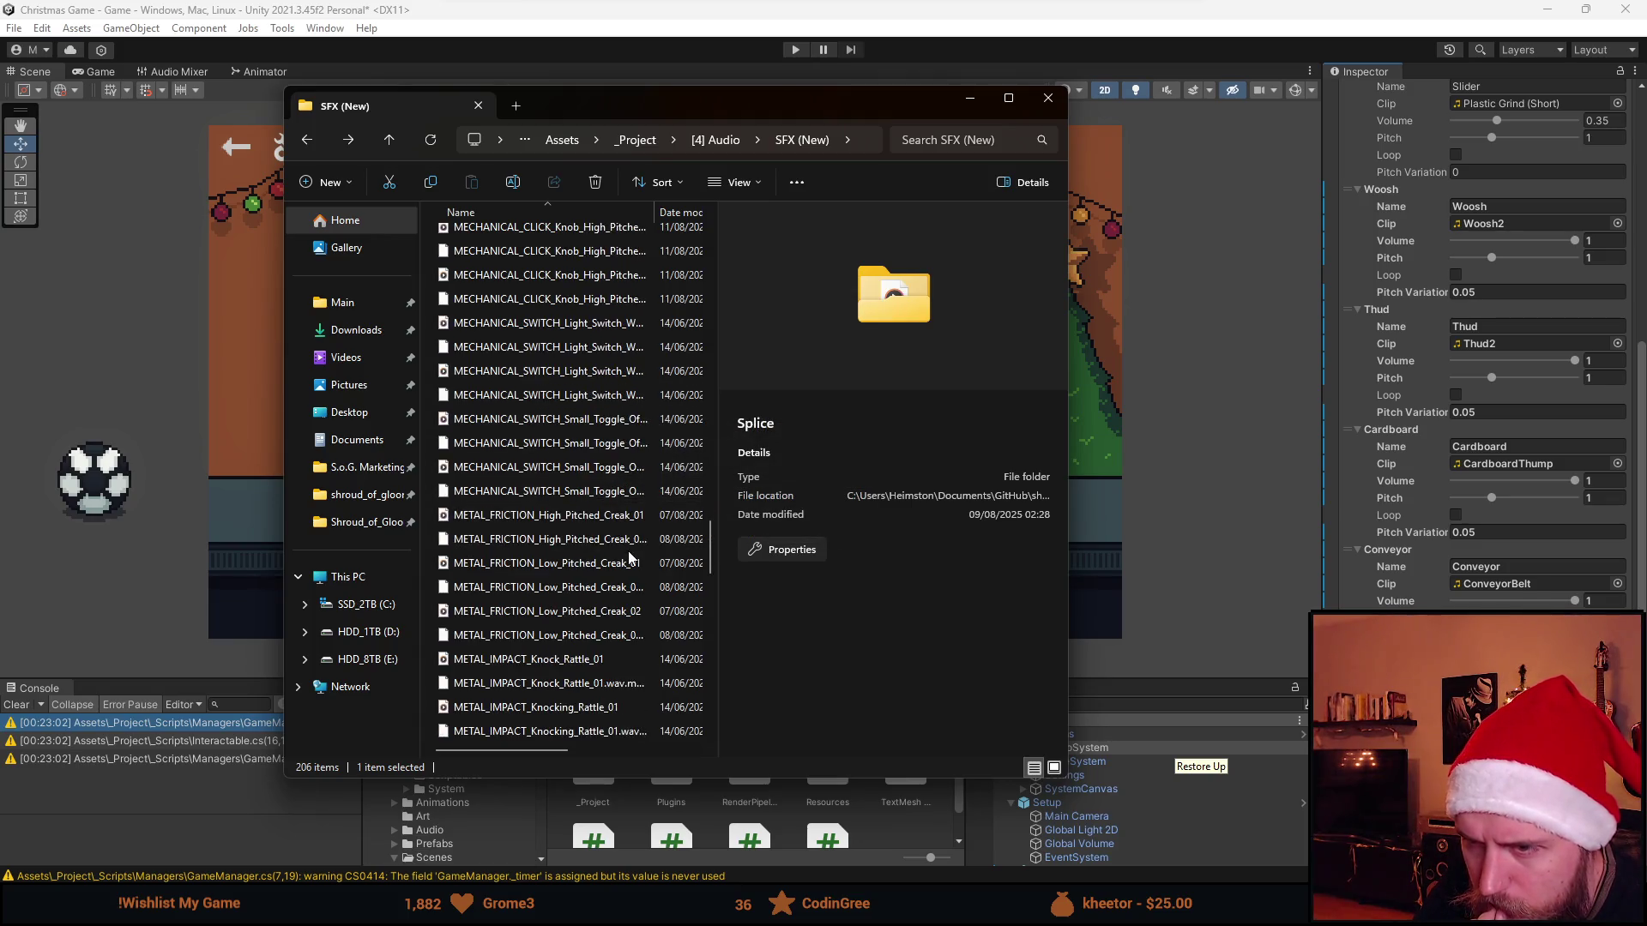
{"action": "scroll", "coordinate": [630, 557], "scroll_direction": "down", "scroll_amount": 1}
{"action": "scroll", "coordinate": [631, 557], "scroll_direction": "down", "scroll_amount": 1}
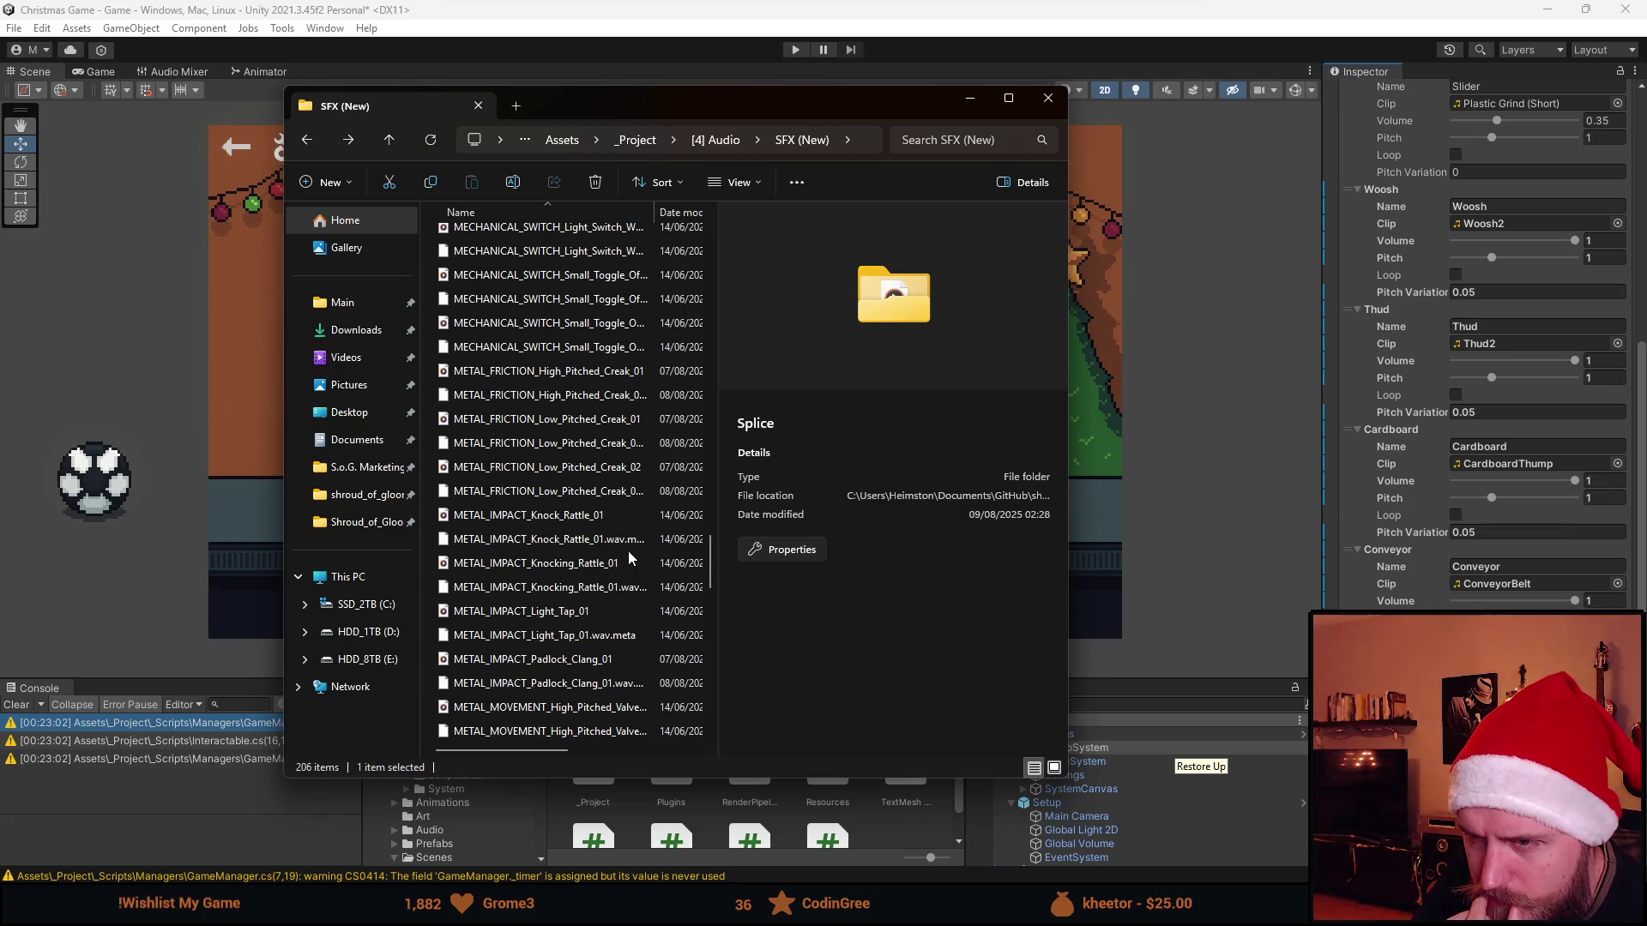
{"action": "scroll", "coordinate": [630, 557], "scroll_direction": "down", "scroll_amount": 1}
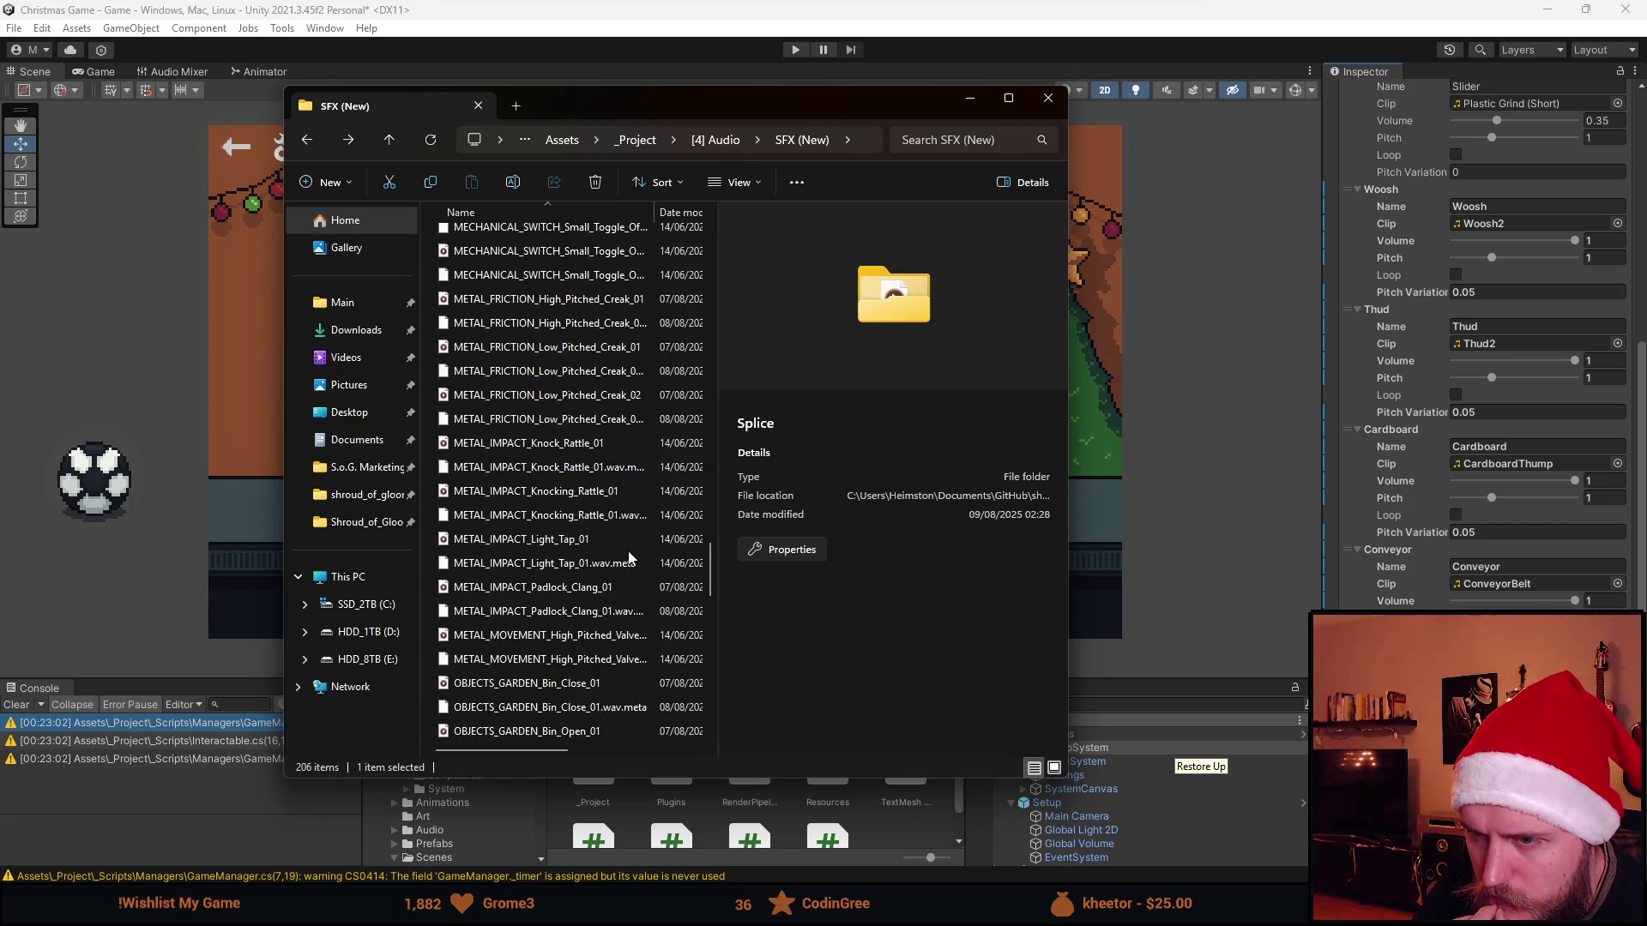
{"action": "scroll", "coordinate": [630, 556], "scroll_direction": "down", "scroll_amount": 1}
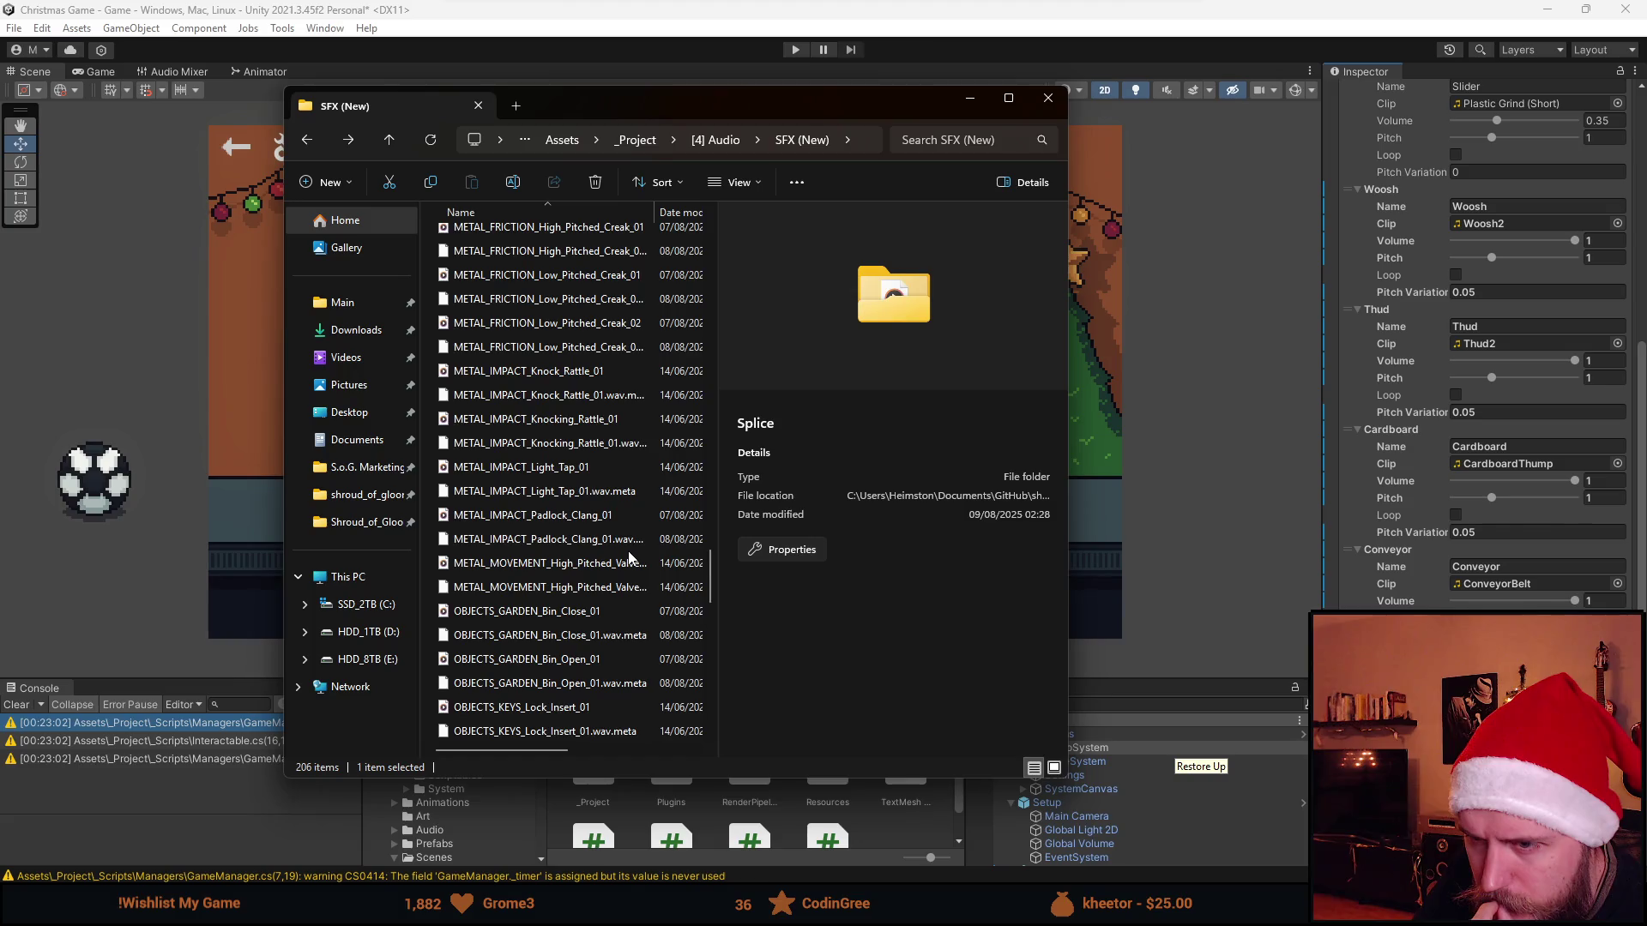
{"action": "scroll", "coordinate": [630, 558], "scroll_direction": "down", "scroll_amount": 1}
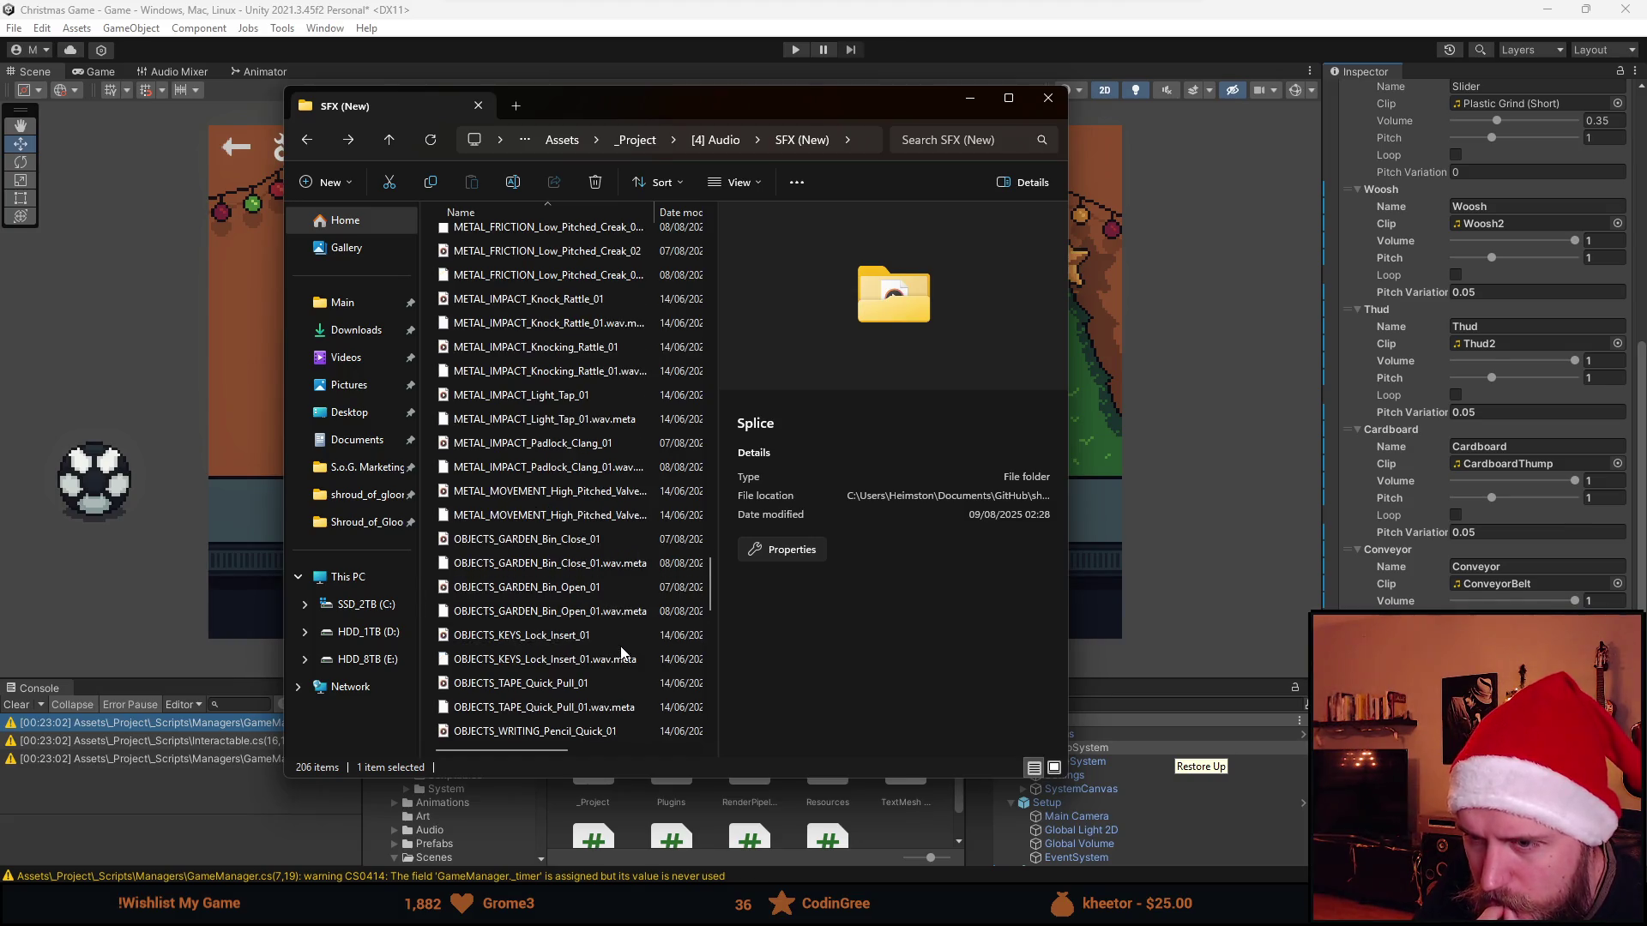
{"action": "scroll", "coordinate": [620, 656], "scroll_direction": "down", "scroll_amount": 1}
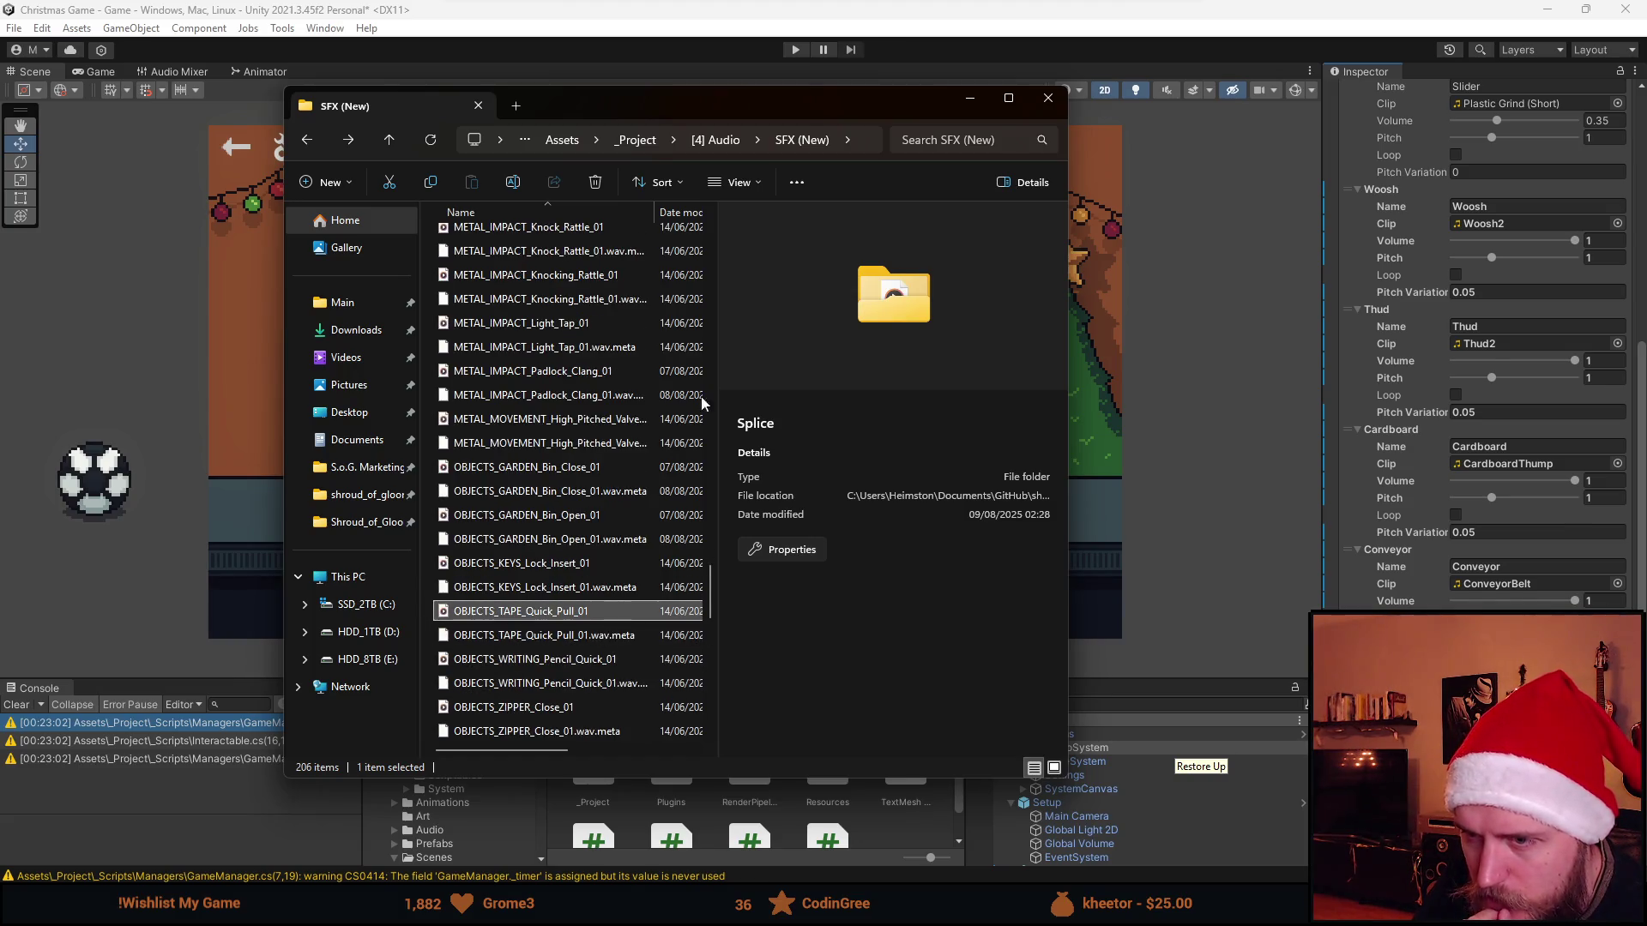
{"action": "key", "text": "alt+F4"}
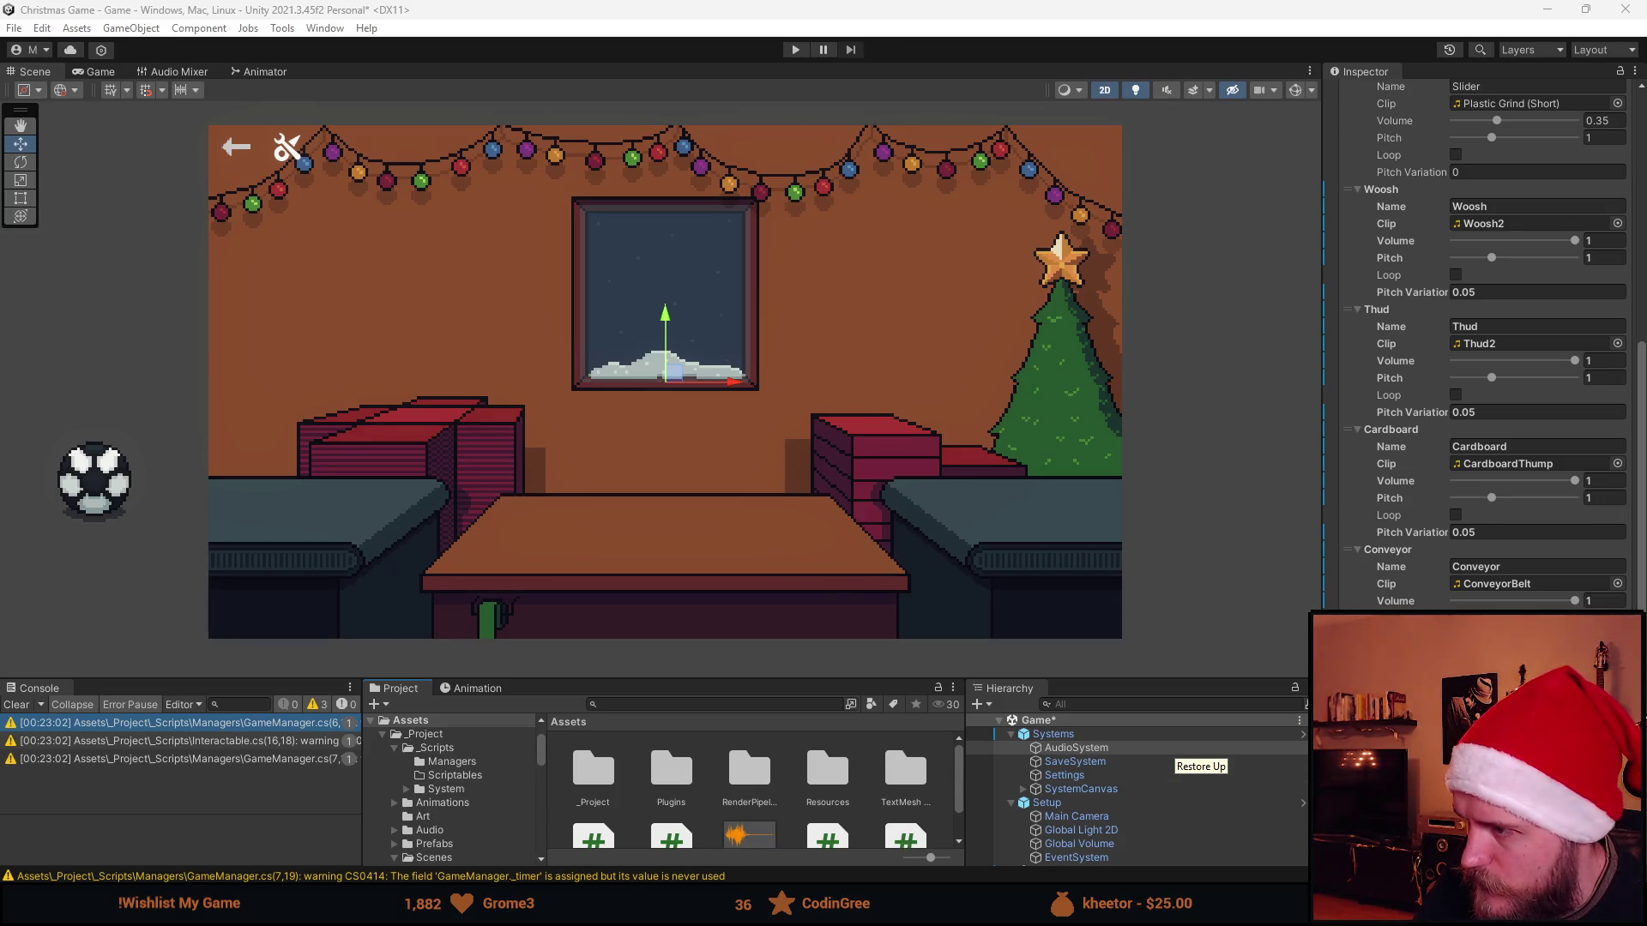
Assign the new OBJECTS tape clip to the sound entry and start a play test
{"action": "left_click", "coordinate": [1618, 583]}
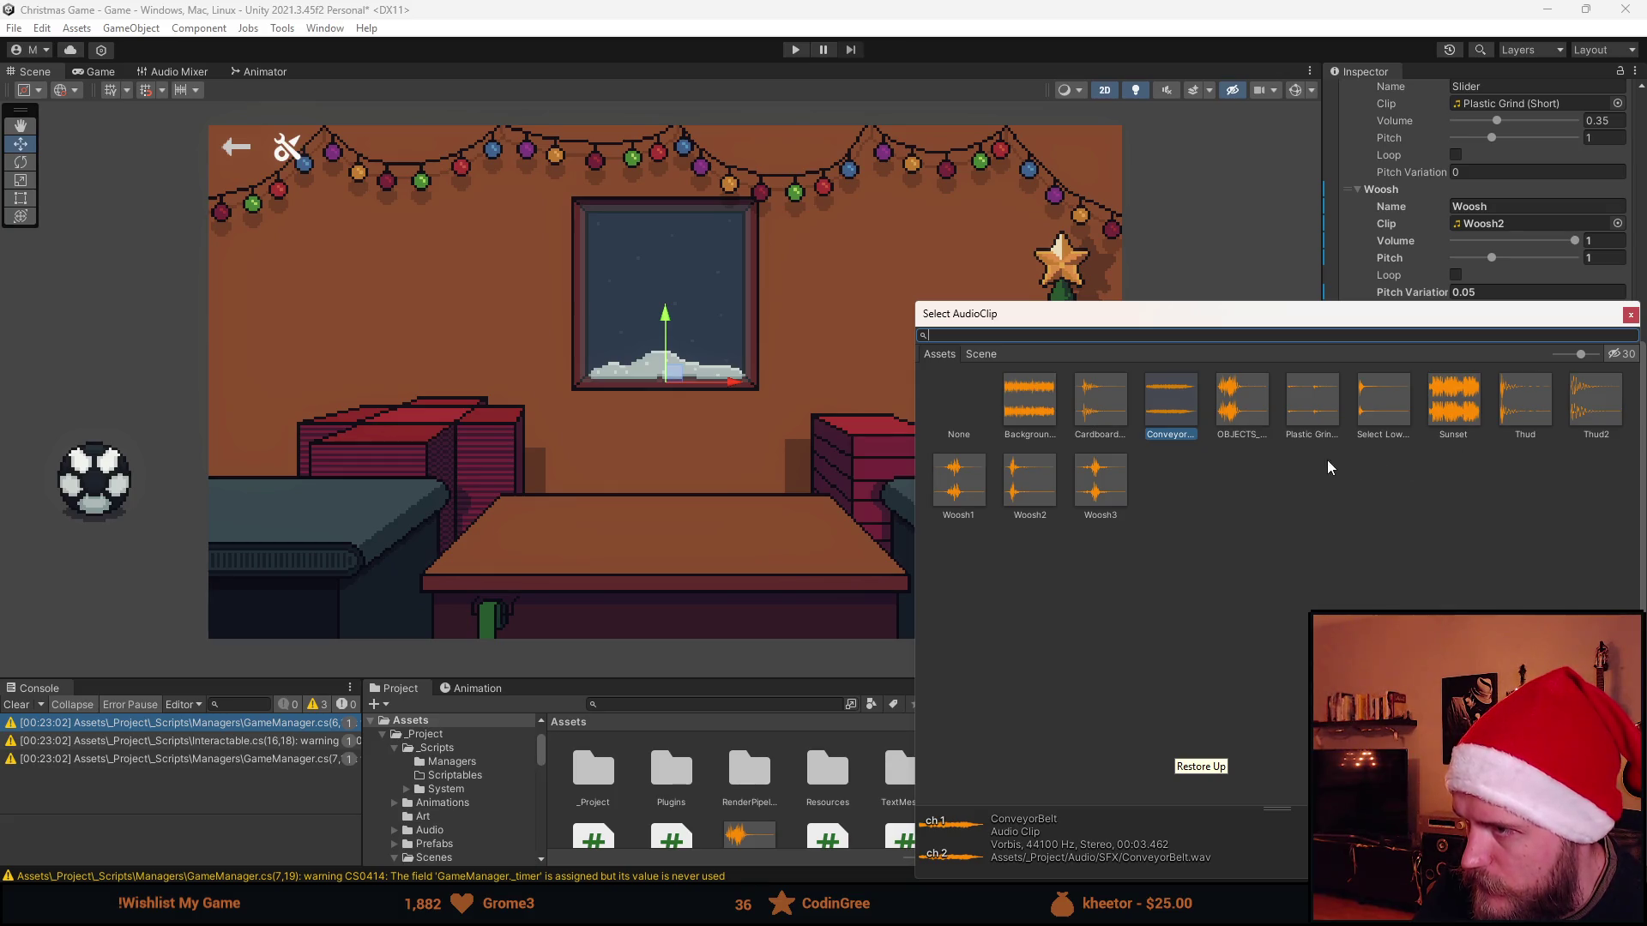
{"action": "left_click", "coordinate": [1253, 417]}
{"action": "key", "text": "Escape"}
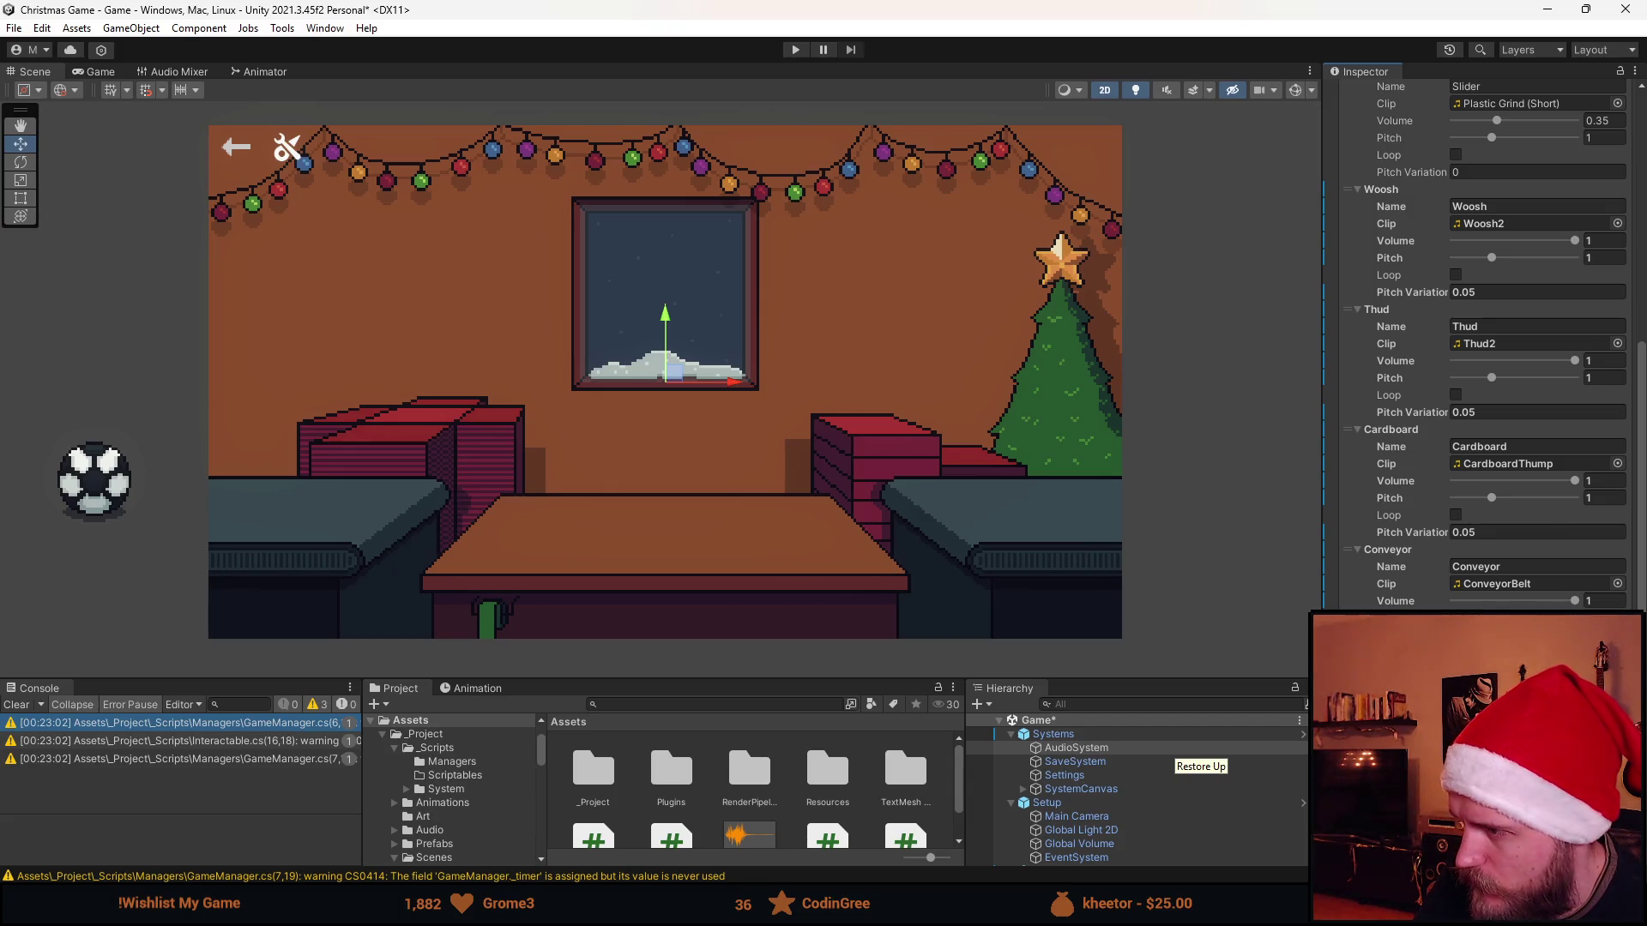
{"action": "left_click", "coordinate": [797, 51]}
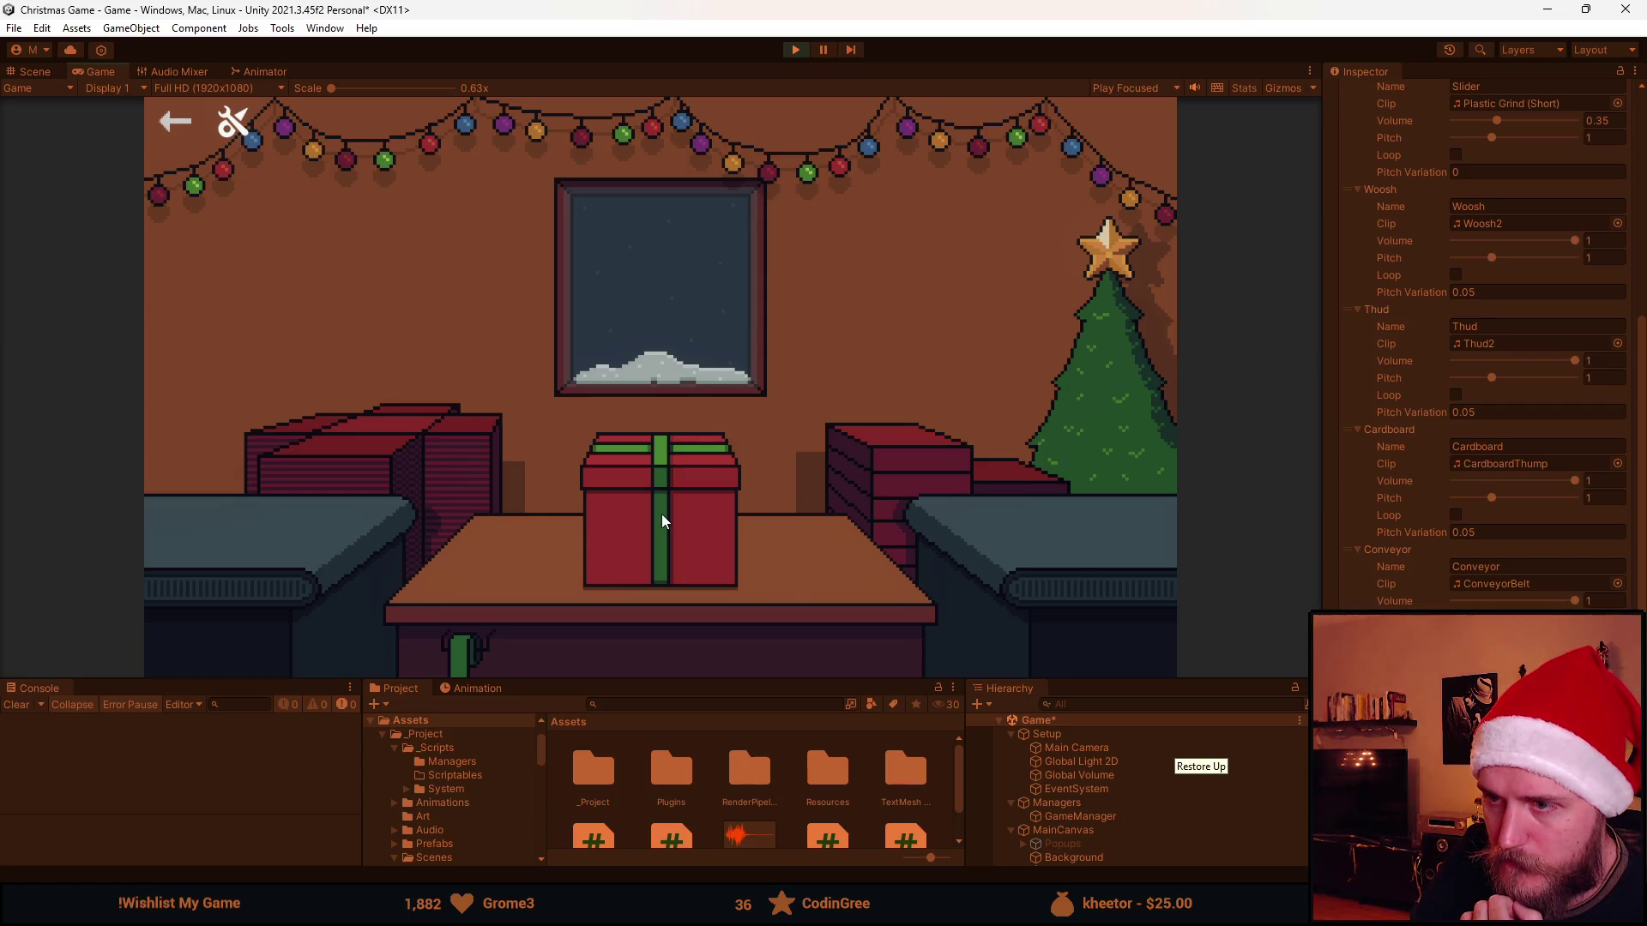
Box and ribbon-tie another gift, stop Play, and switch to Gift.cs in Visual Studio
{"action": "left_click", "coordinate": [662, 515]}
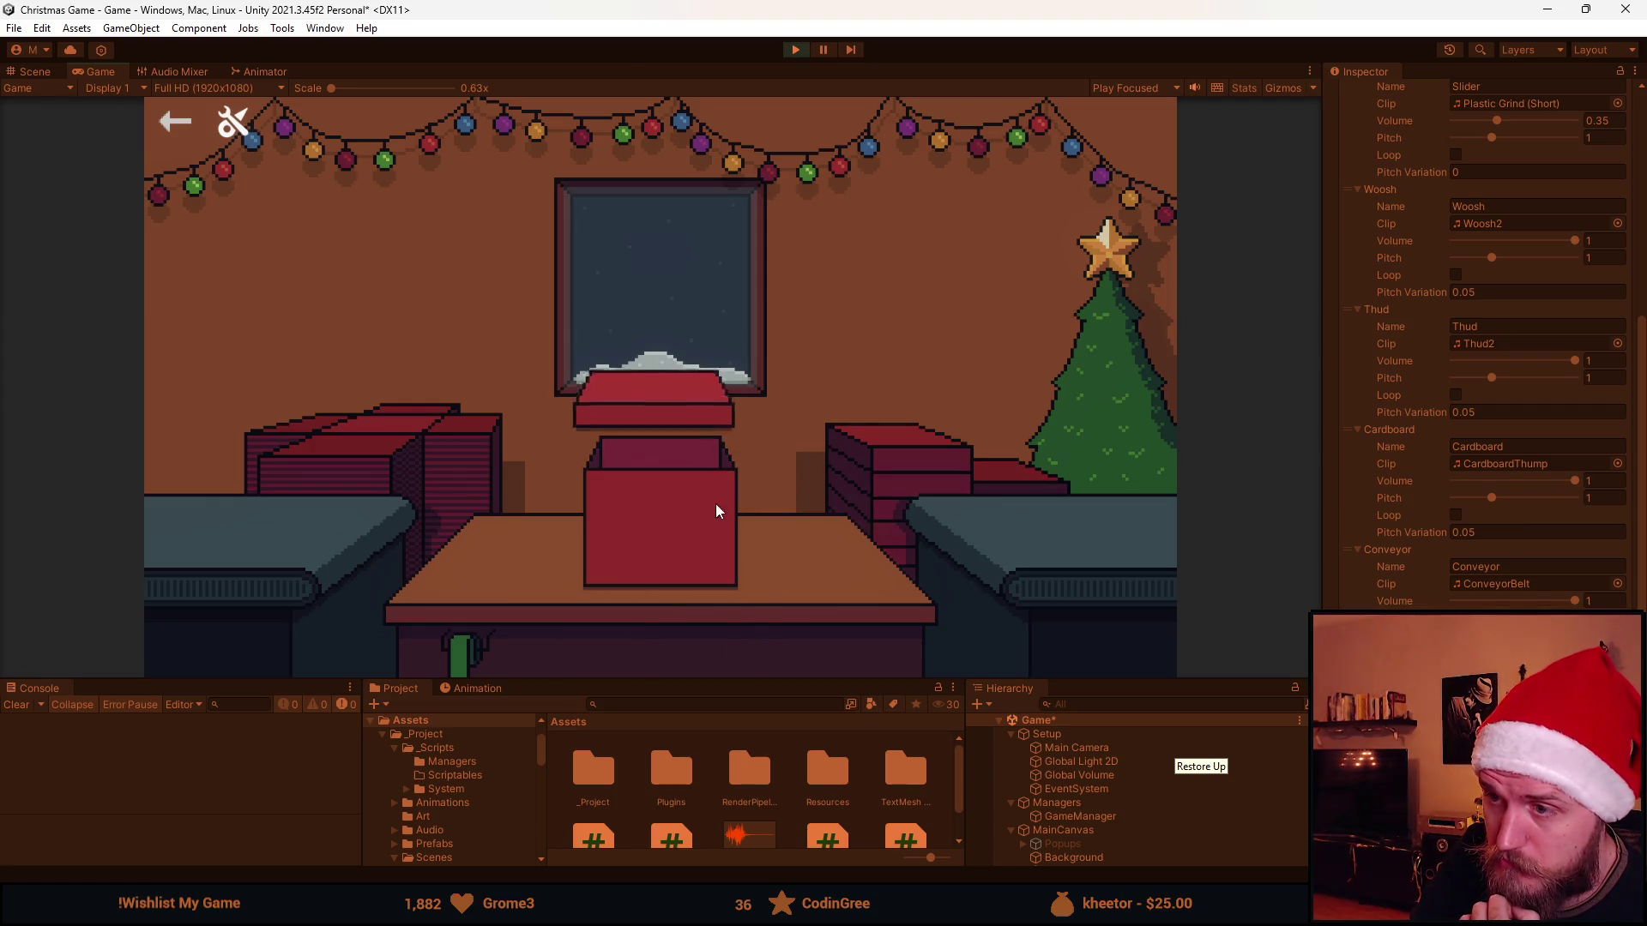
{"action": "left_click", "coordinate": [661, 515]}
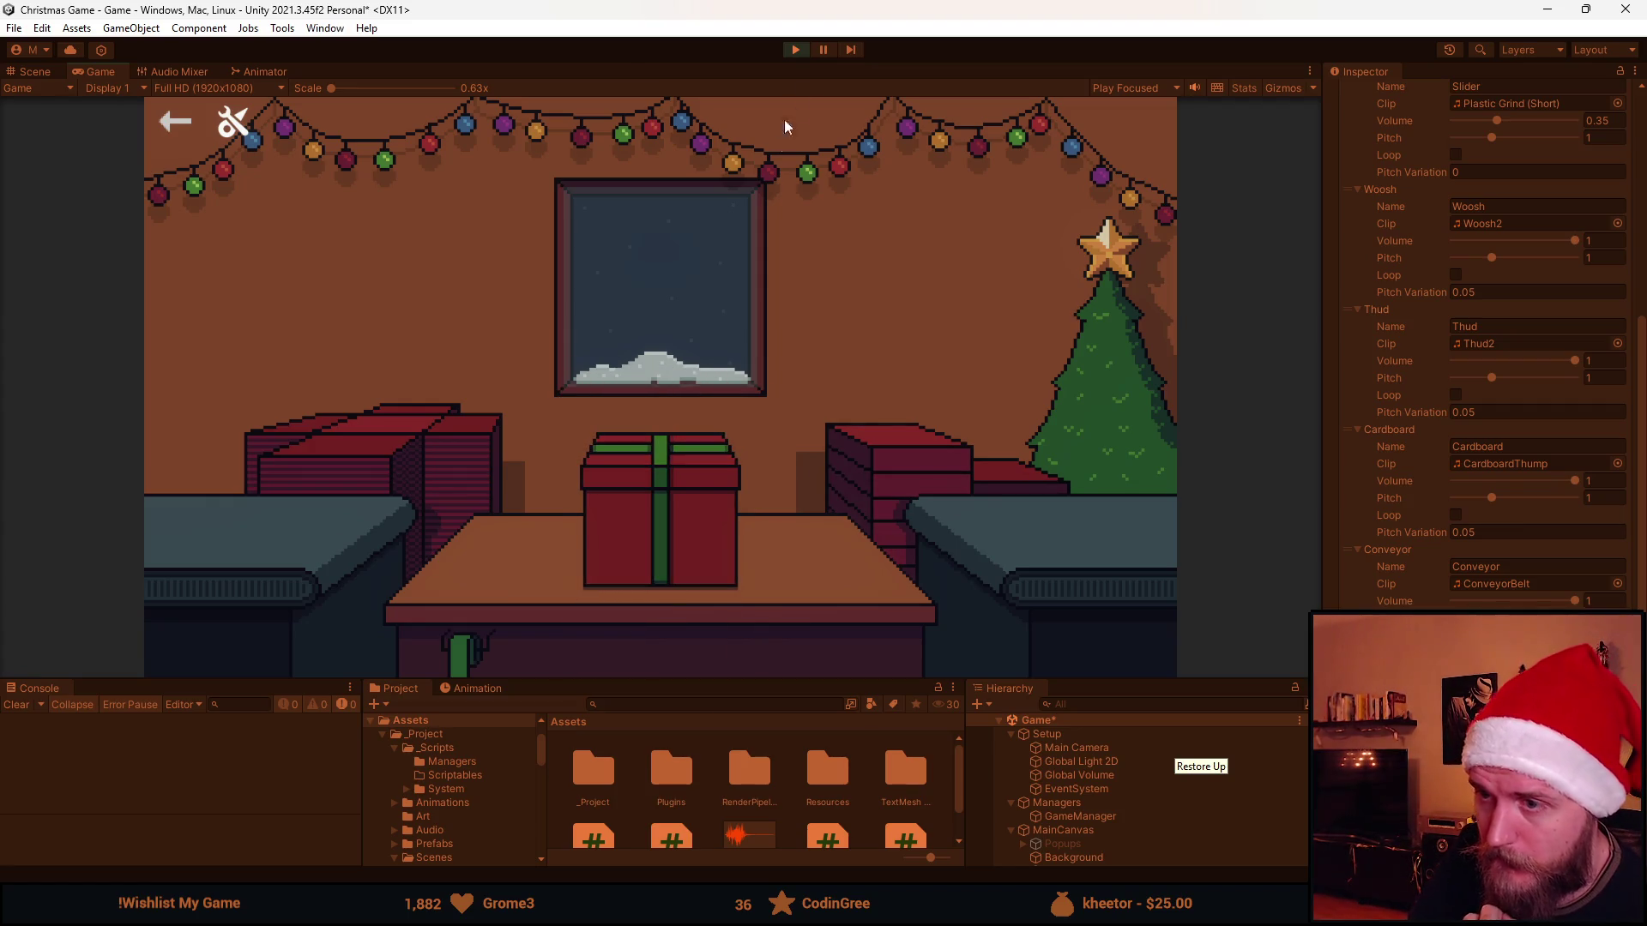
{"action": "left_click", "coordinate": [797, 53]}
{"action": "key", "text": "alt+Tab"}
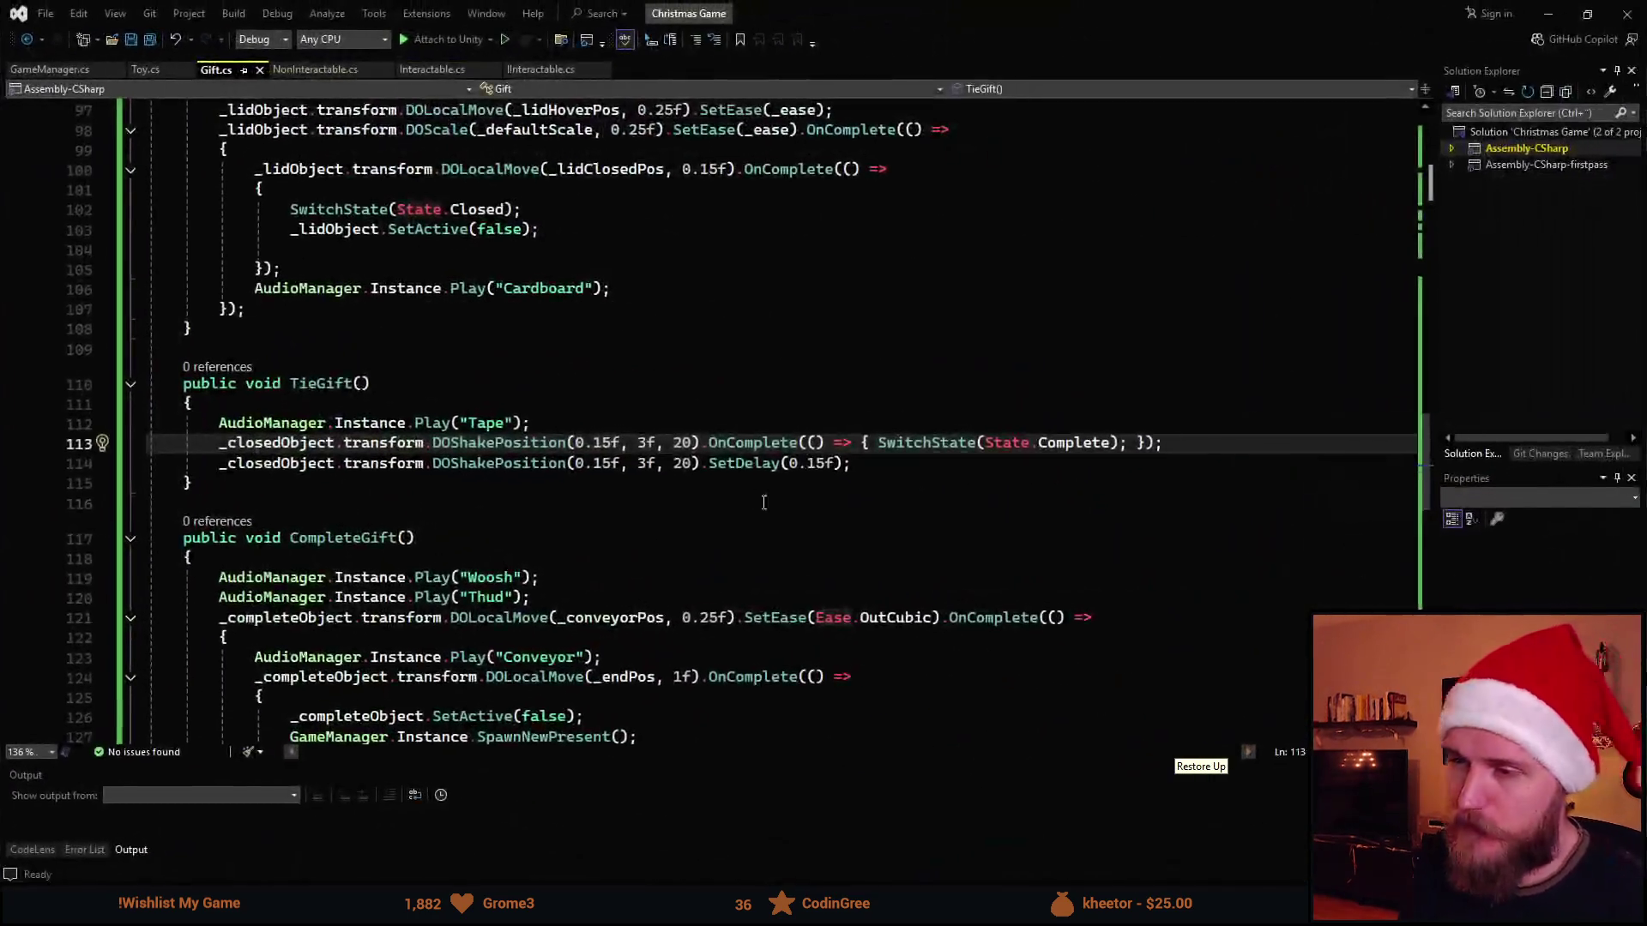
Set the first shake to (0.1f, 5f, 20) and the delayed shake to 0.2f, save, and return to Unity
{"action": "left_click", "coordinate": [605, 464]}
{"action": "key", "text": "BackSpace"}
{"action": "type", "text": "2"}
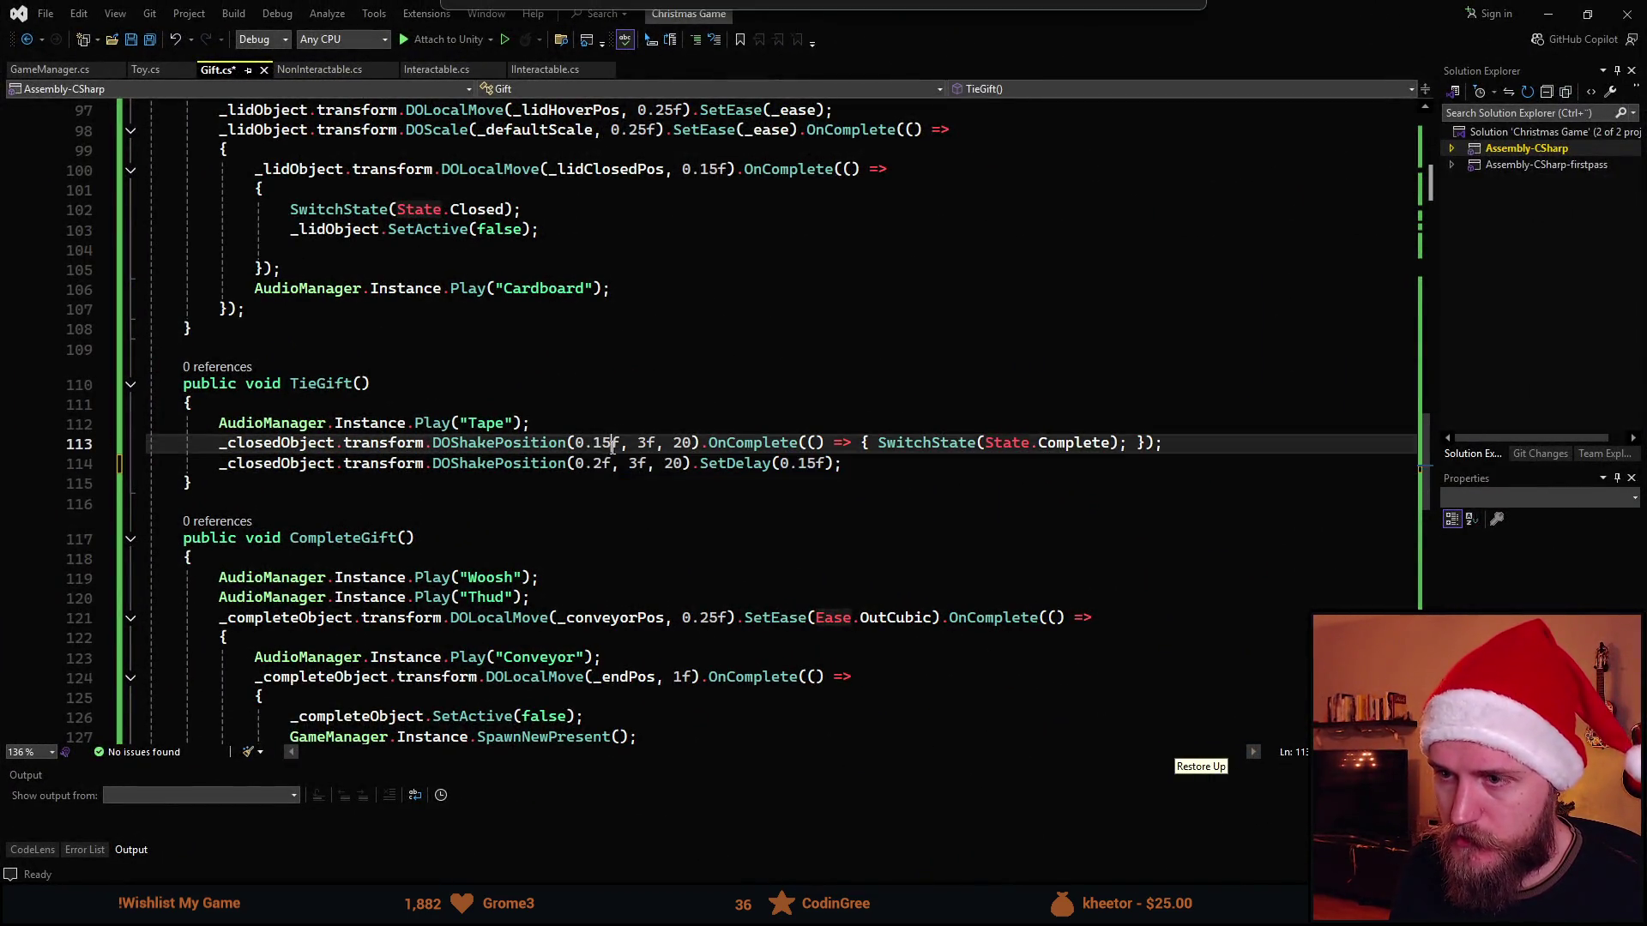
{"action": "left_click", "coordinate": [603, 442]}
{"action": "key", "text": "Delete"}
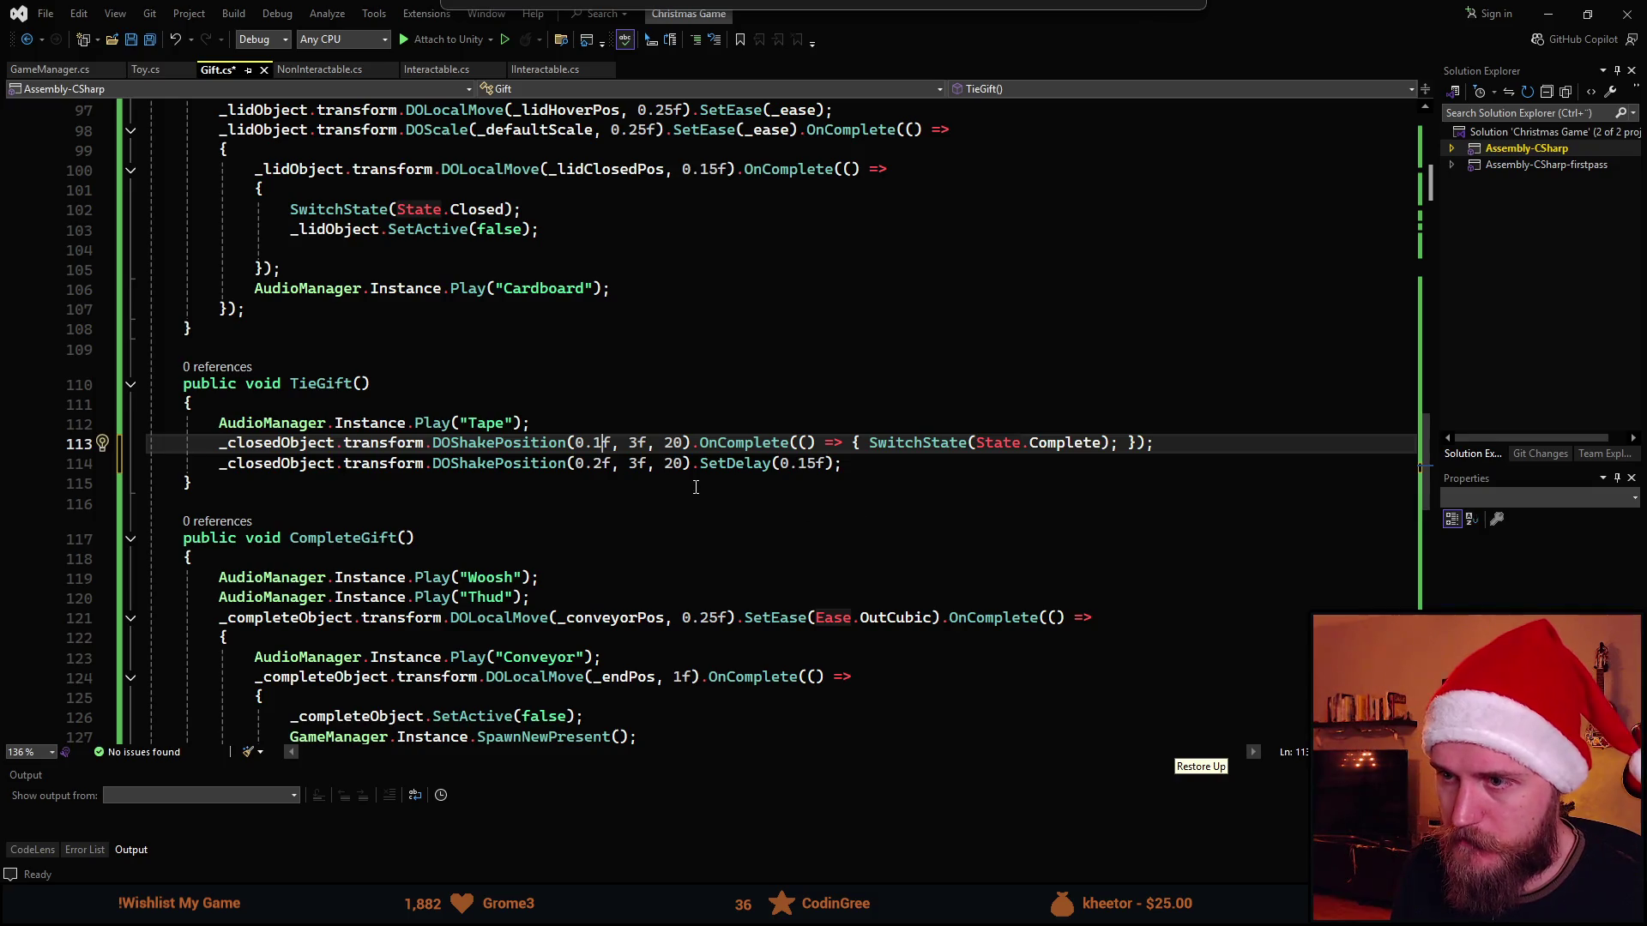
{"action": "left_click", "coordinate": [640, 442]}
{"action": "key", "text": "BackSpace"}
{"action": "type", "text": "5"}
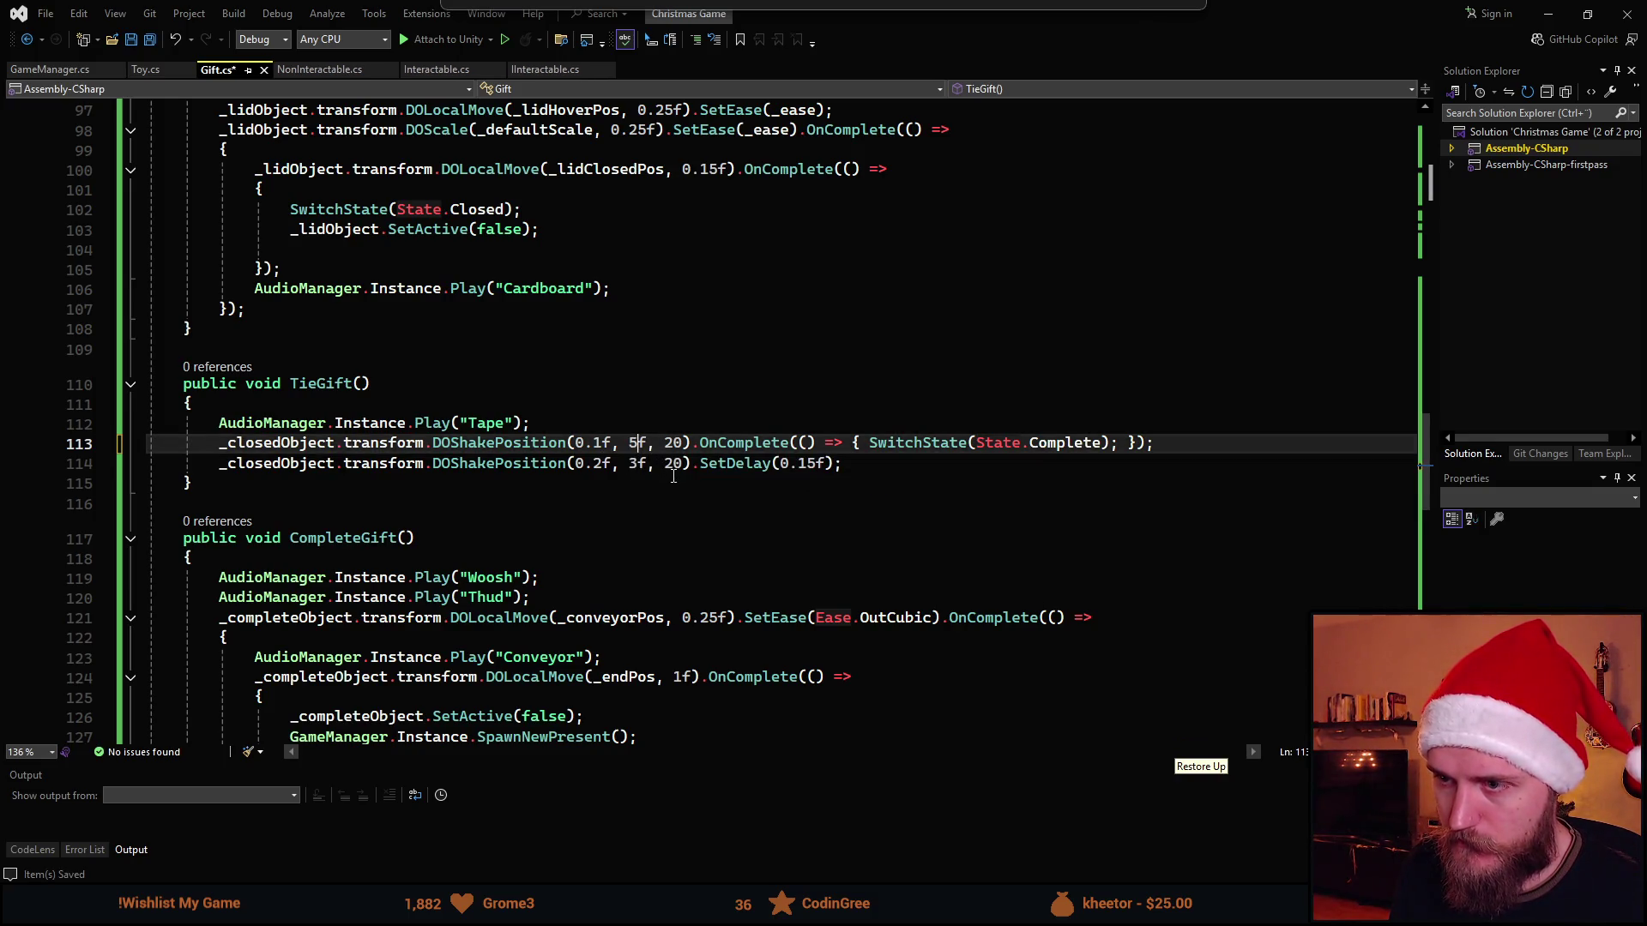
{"action": "key", "text": "alt+Tab"}
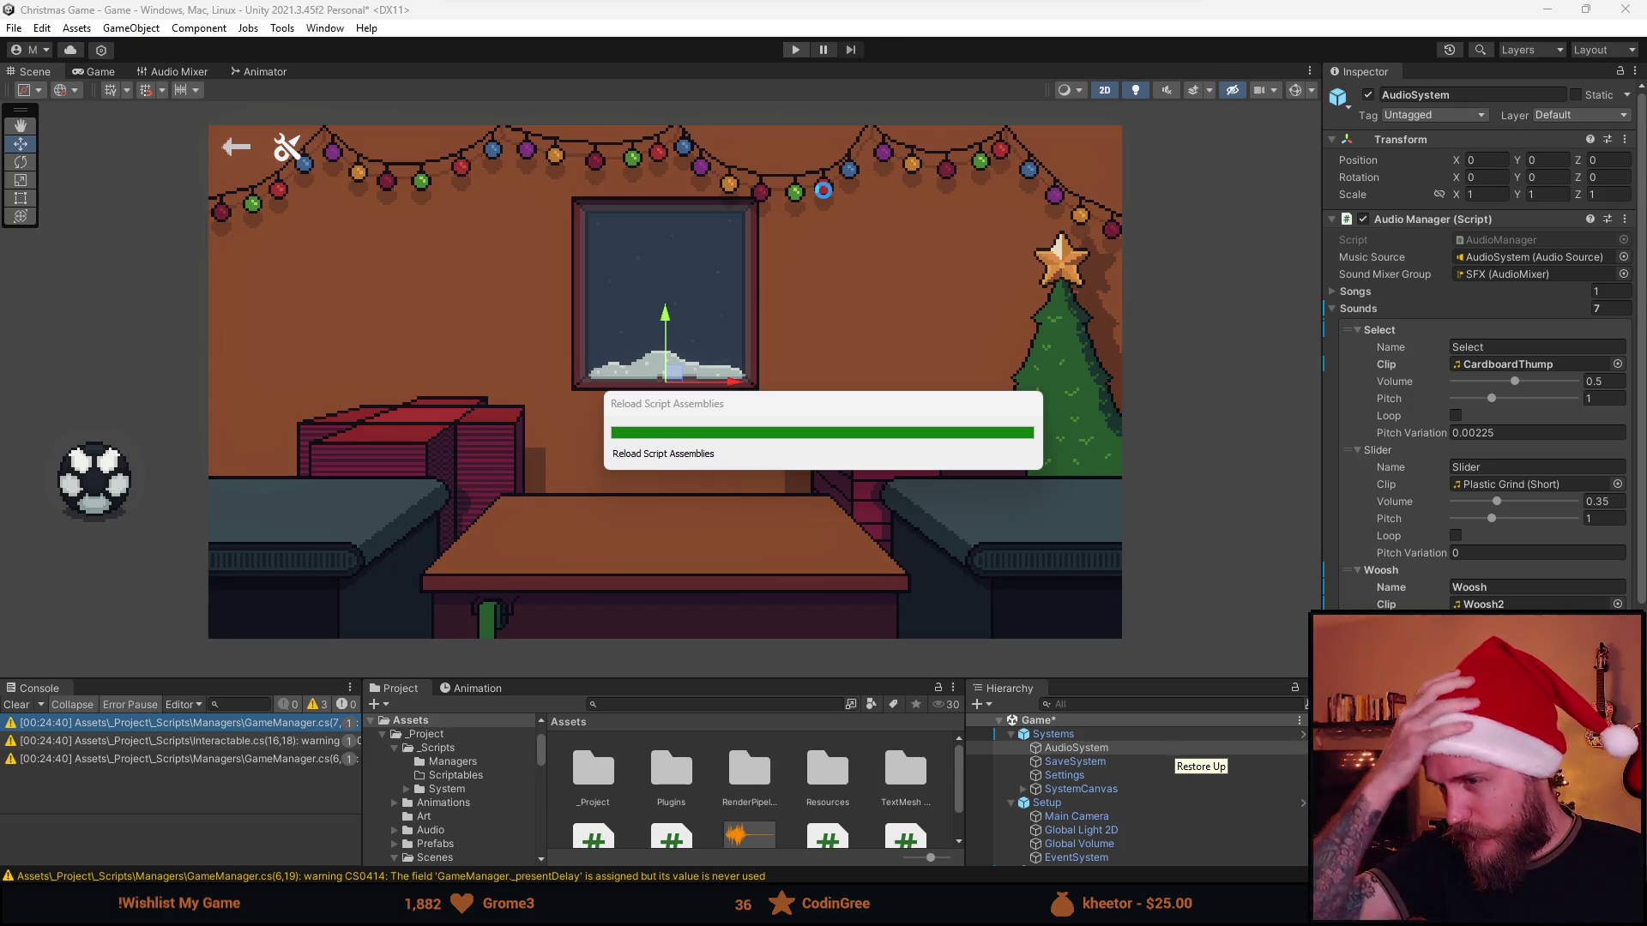
Start the game and box, ribbon and ship a series of balls to watch the new shake
{"action": "key", "text": "ctrl+p"}
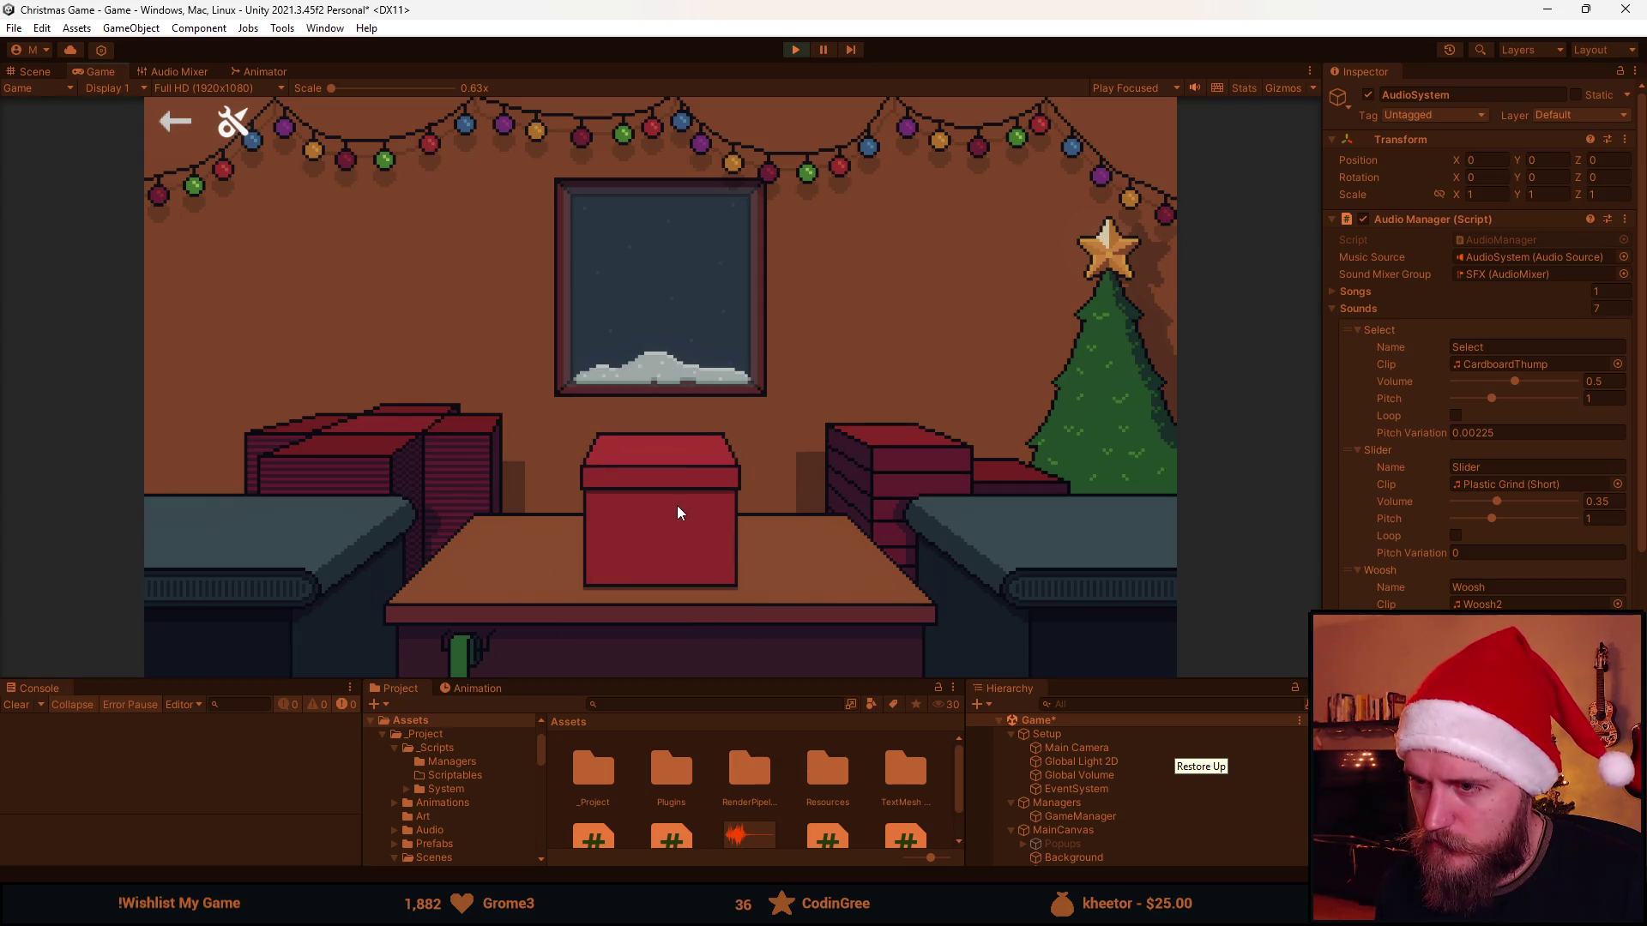
{"action": "left_click", "coordinate": [676, 505]}
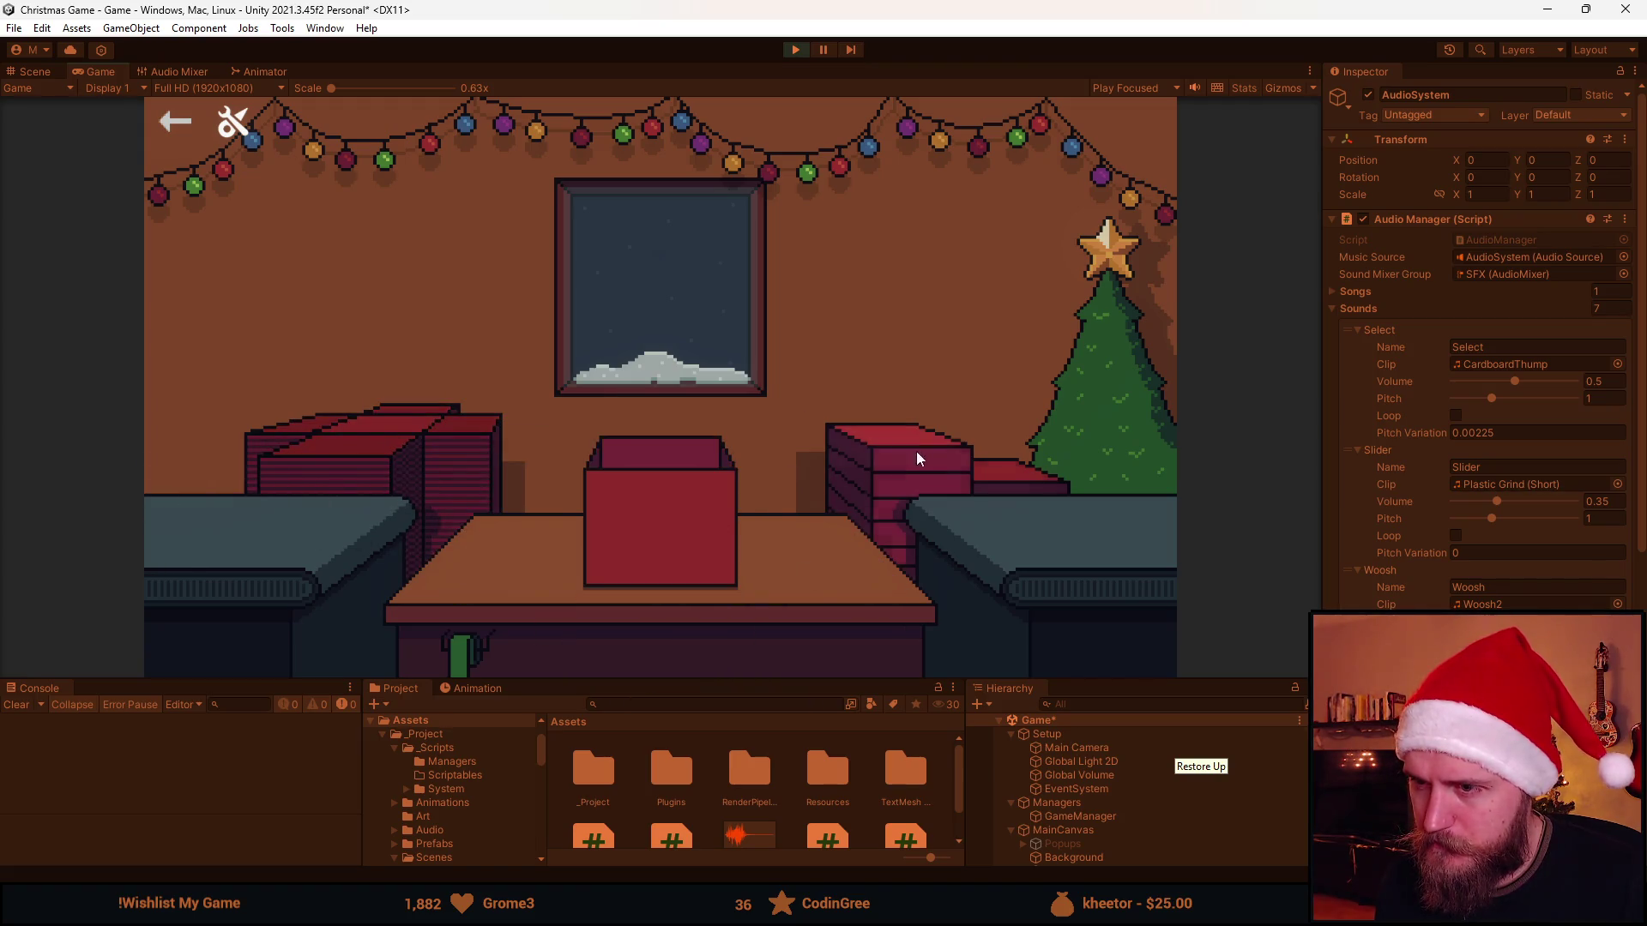
{"action": "left_click", "coordinate": [669, 512]}
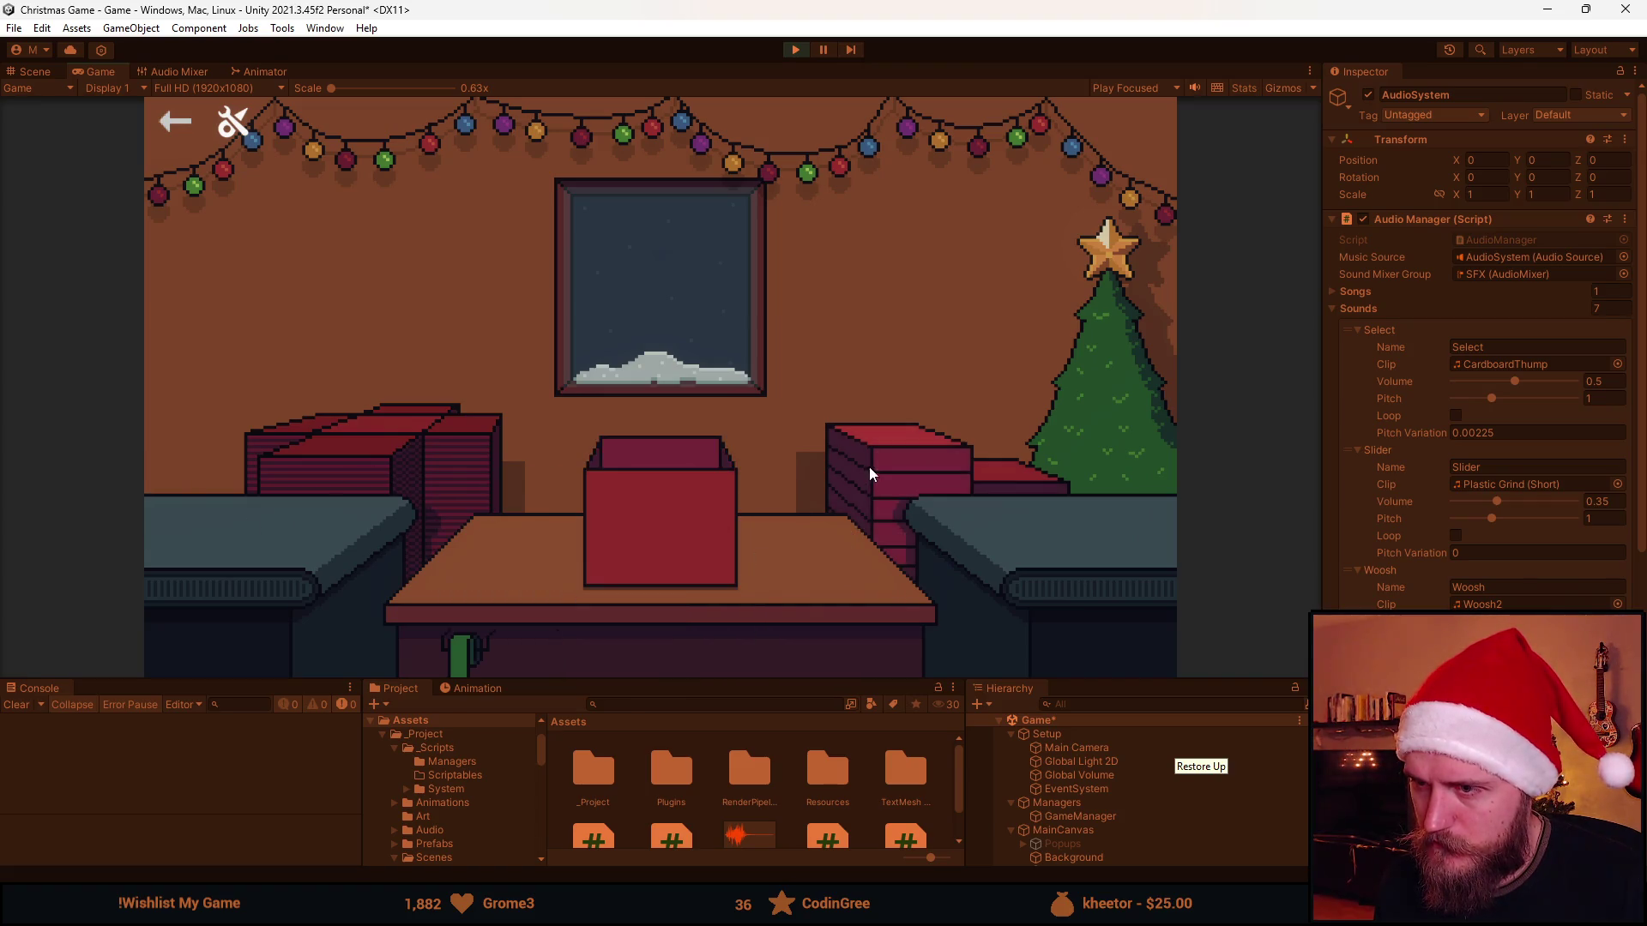
{"action": "left_click", "coordinate": [650, 513]}
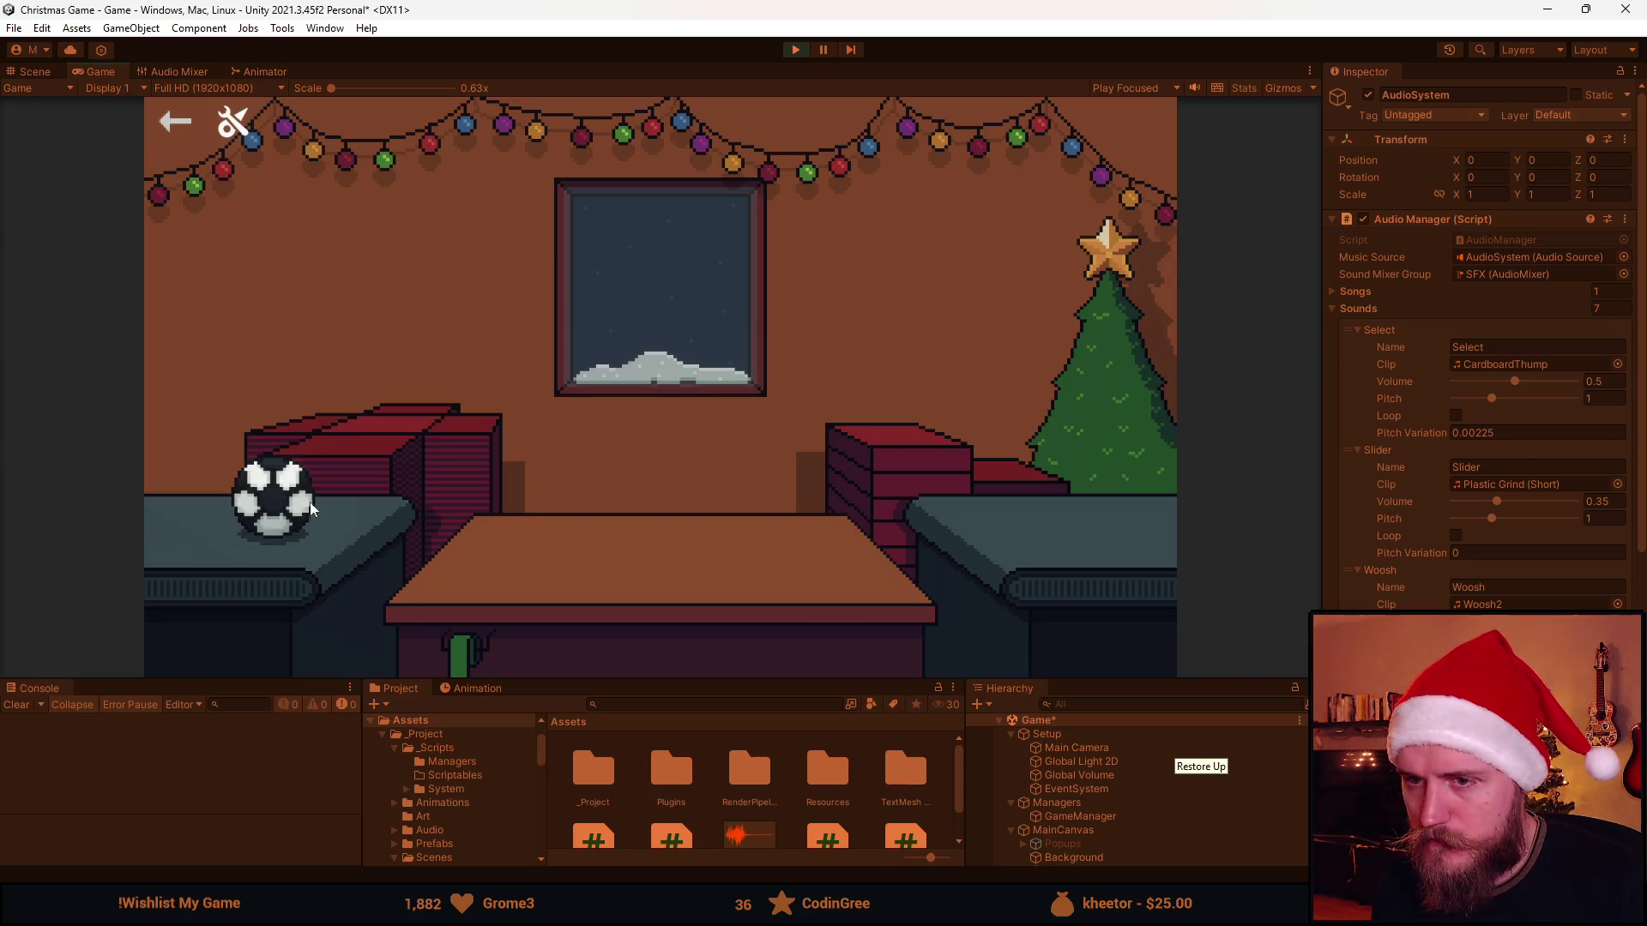
{"action": "left_click", "coordinate": [274, 498]}
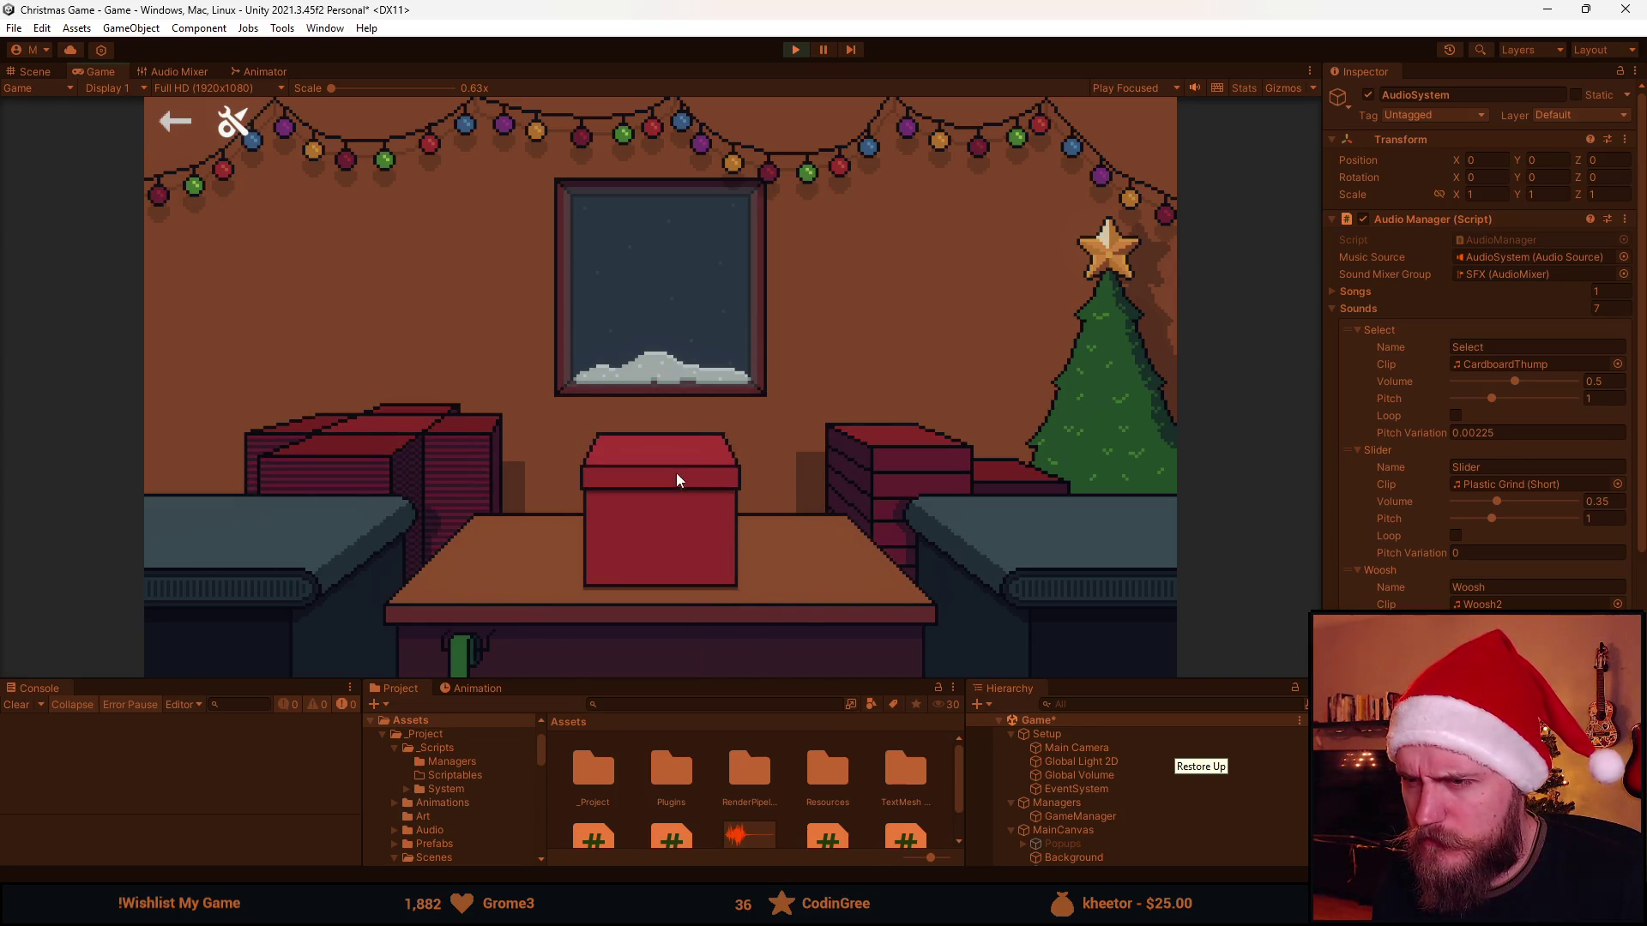
{"action": "left_click", "coordinate": [673, 469]}
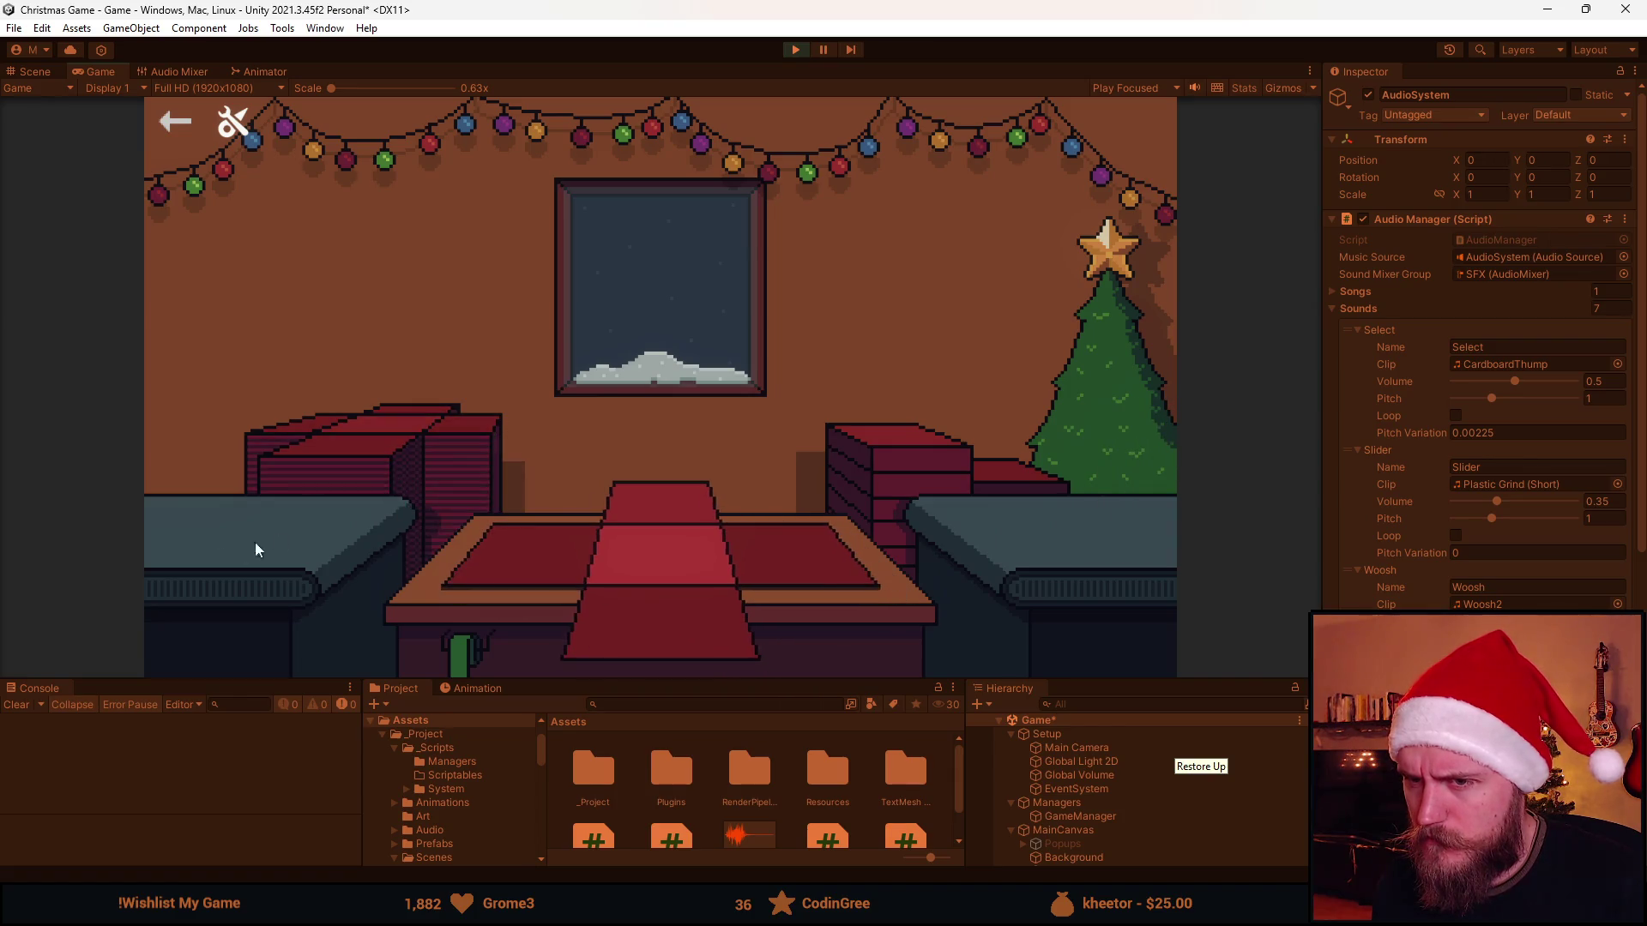
{"action": "left_click", "coordinate": [179, 532]}
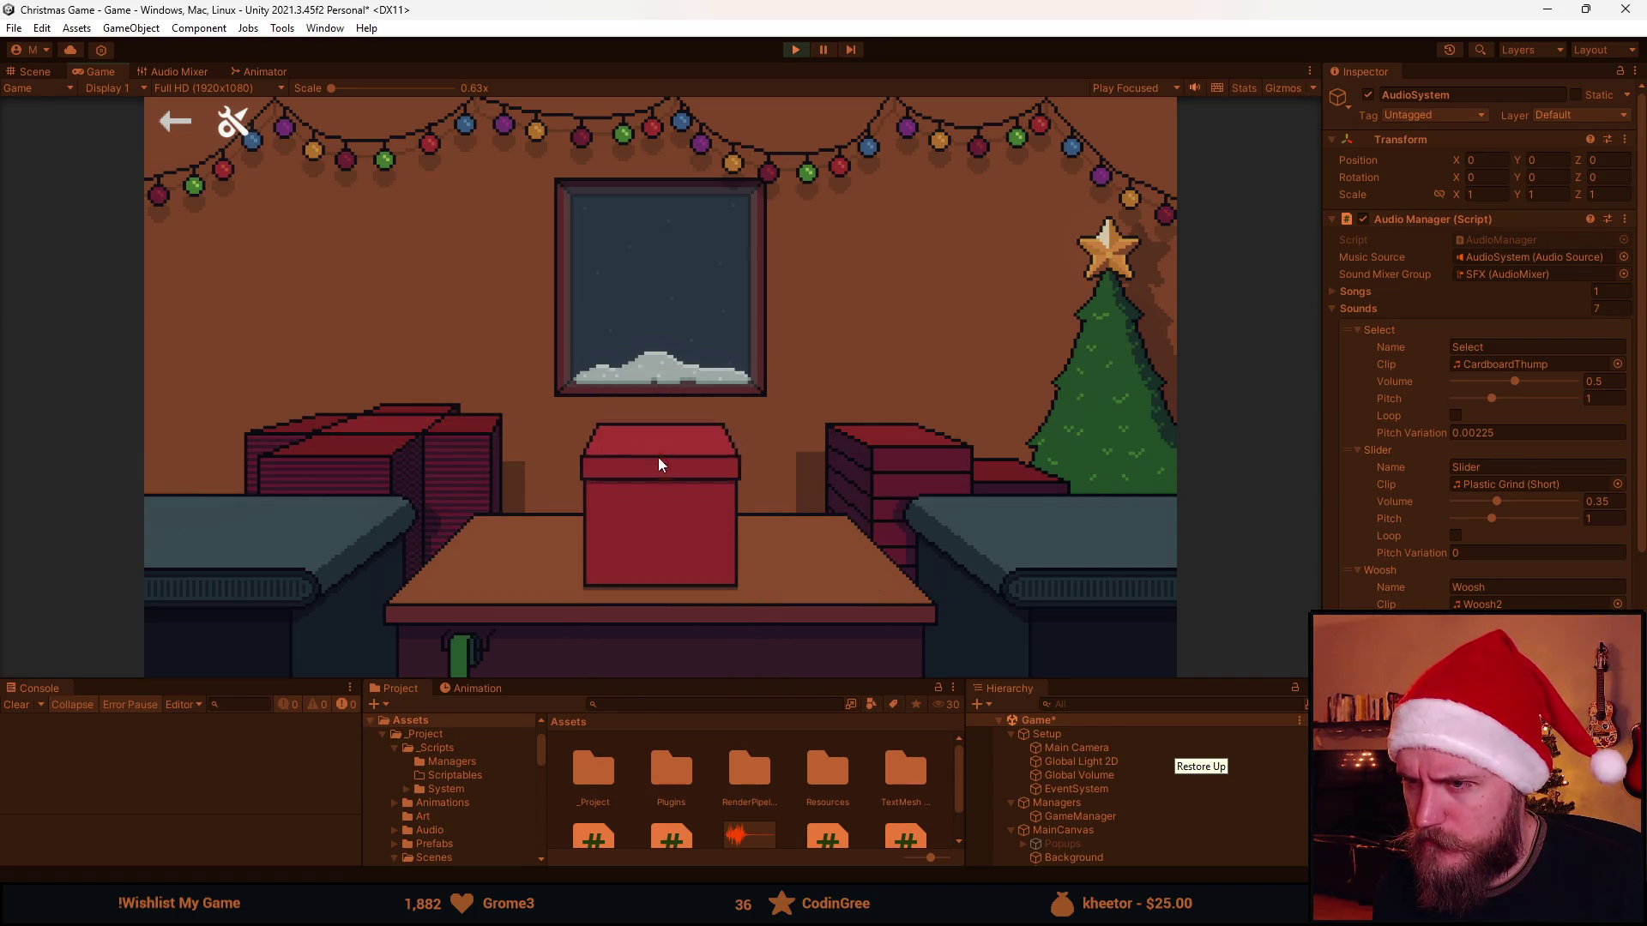
{"action": "left_click", "coordinate": [660, 465]}
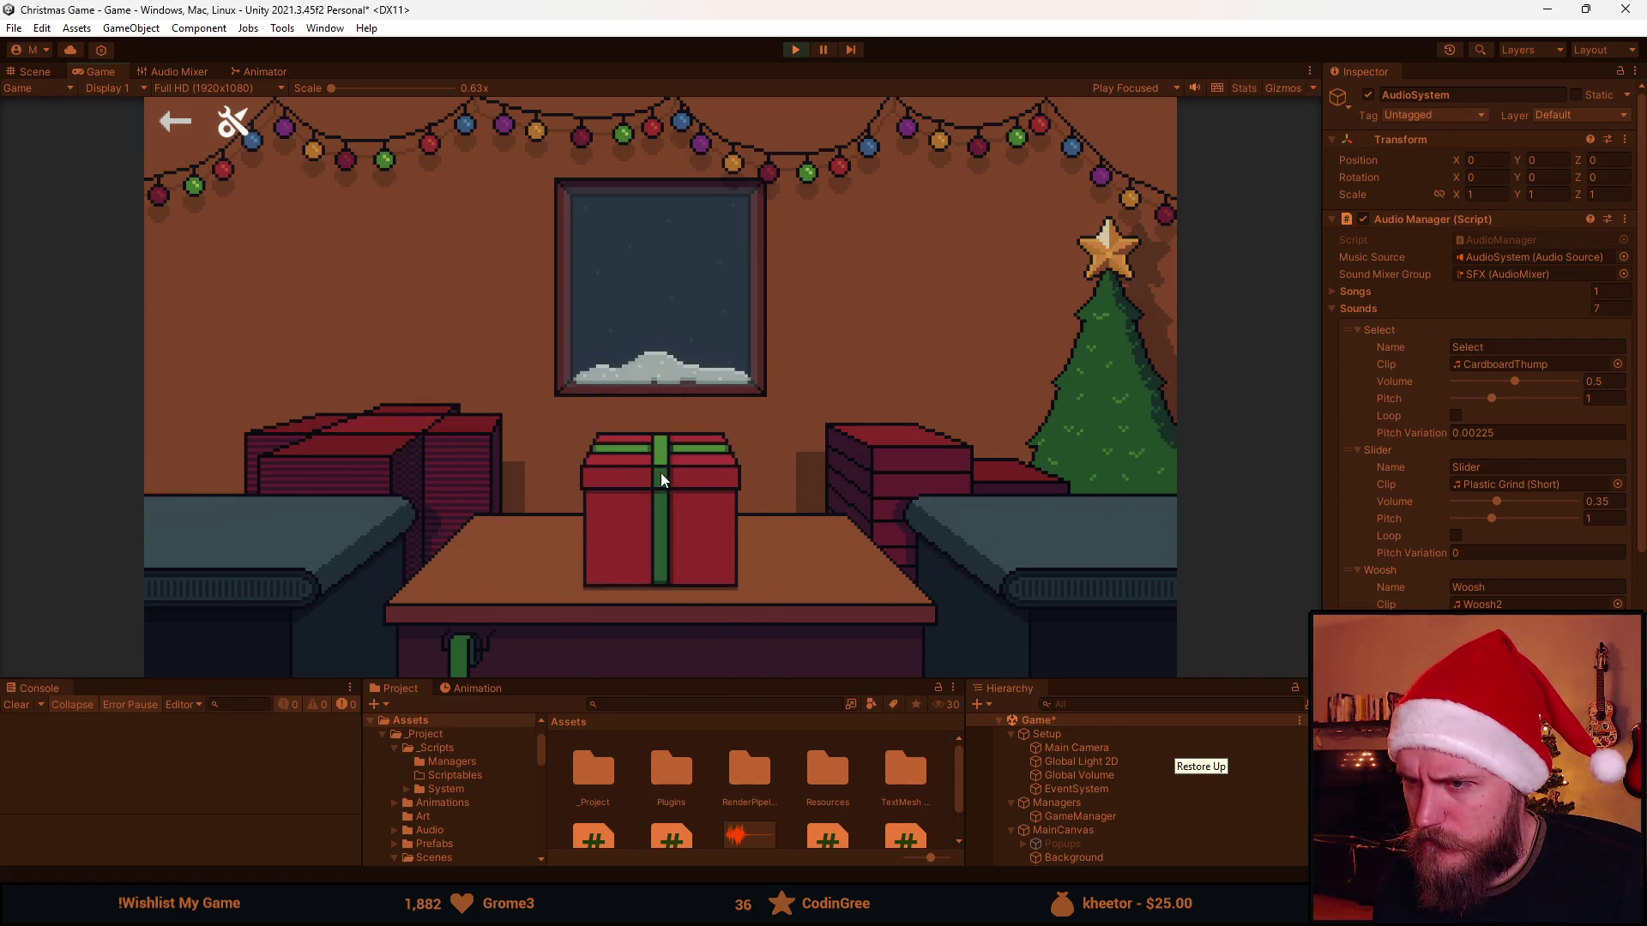
{"action": "left_click", "coordinate": [179, 542]}
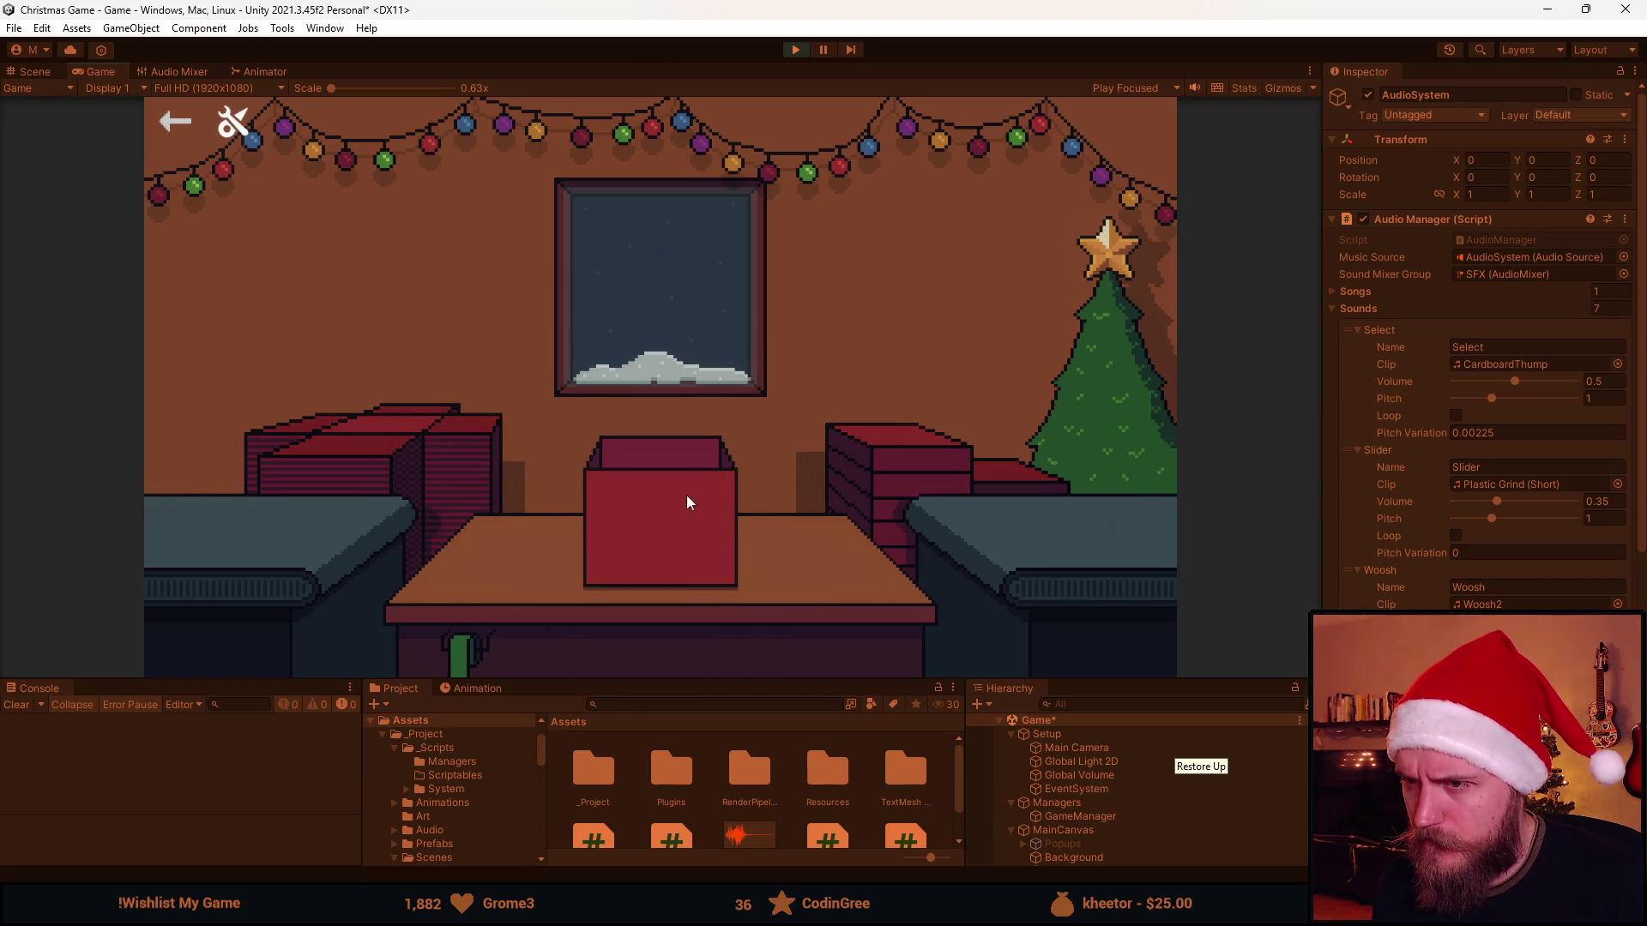
{"action": "left_click", "coordinate": [652, 554]}
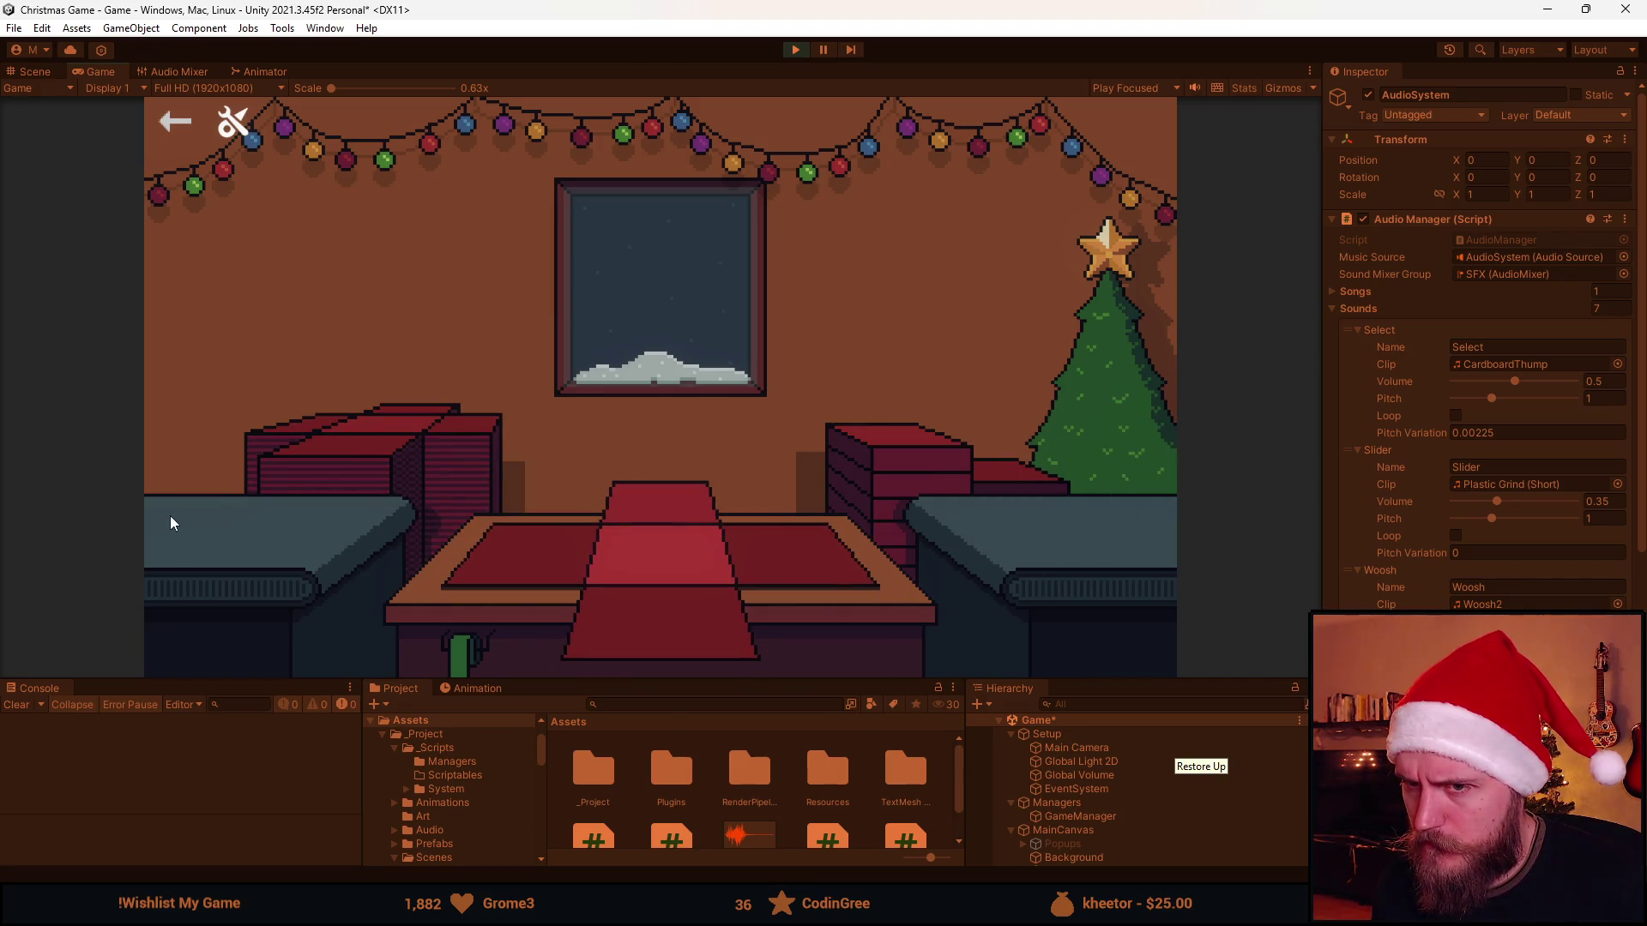
{"action": "left_click", "coordinate": [174, 538]}
{"action": "left_click", "coordinate": [695, 566]}
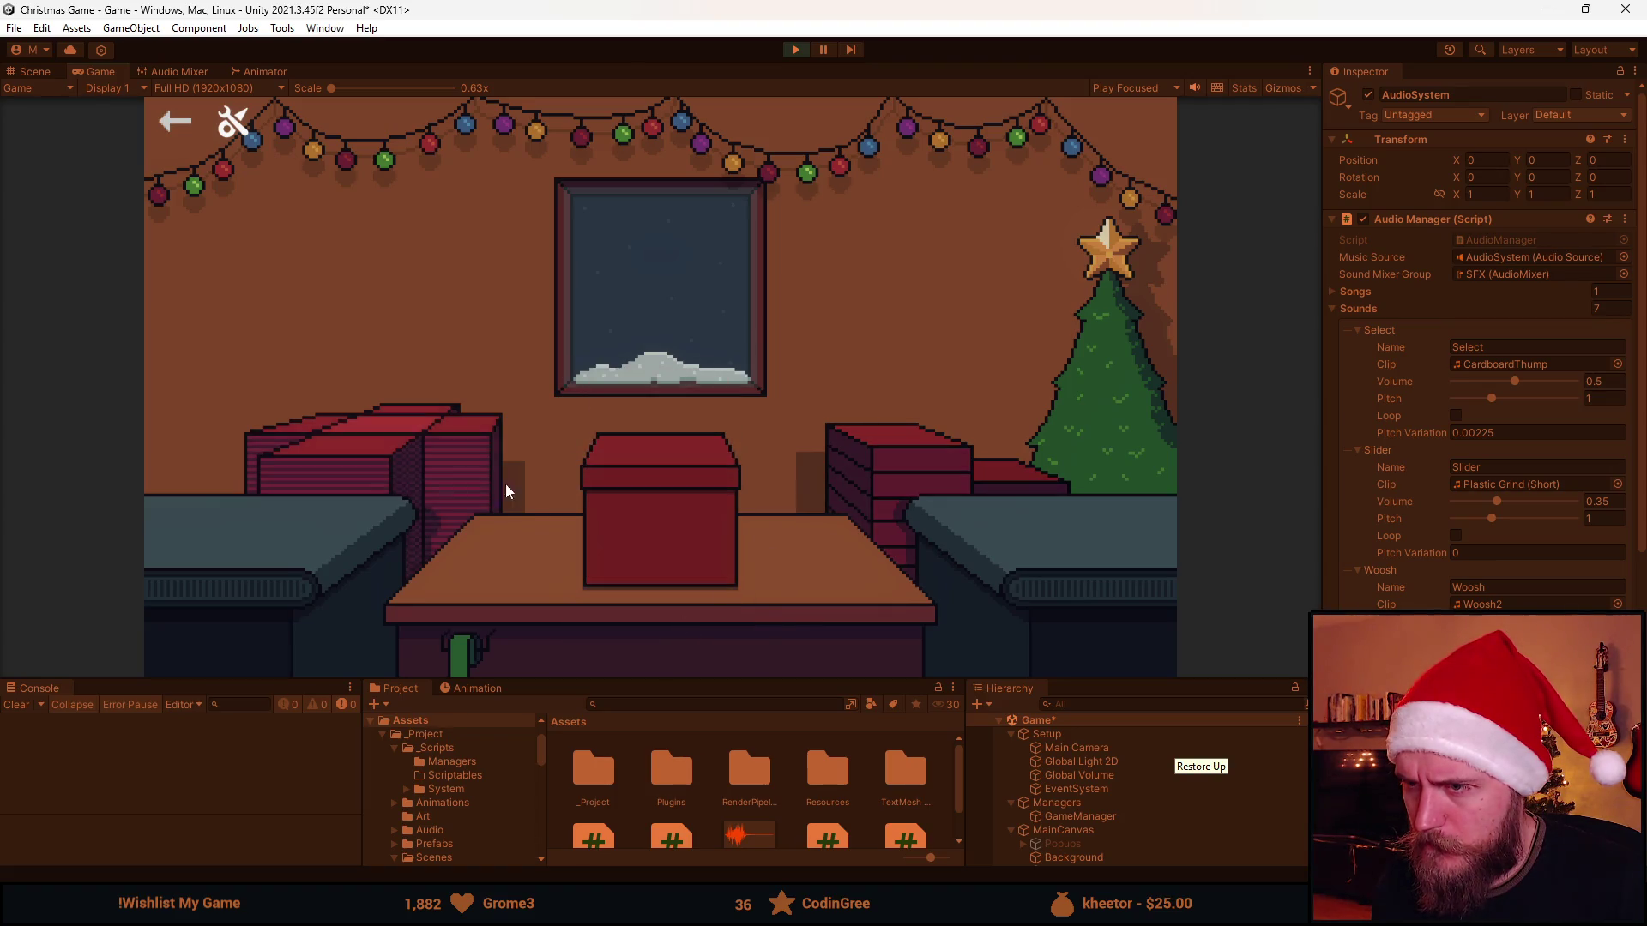
{"action": "left_click", "coordinate": [689, 491]}
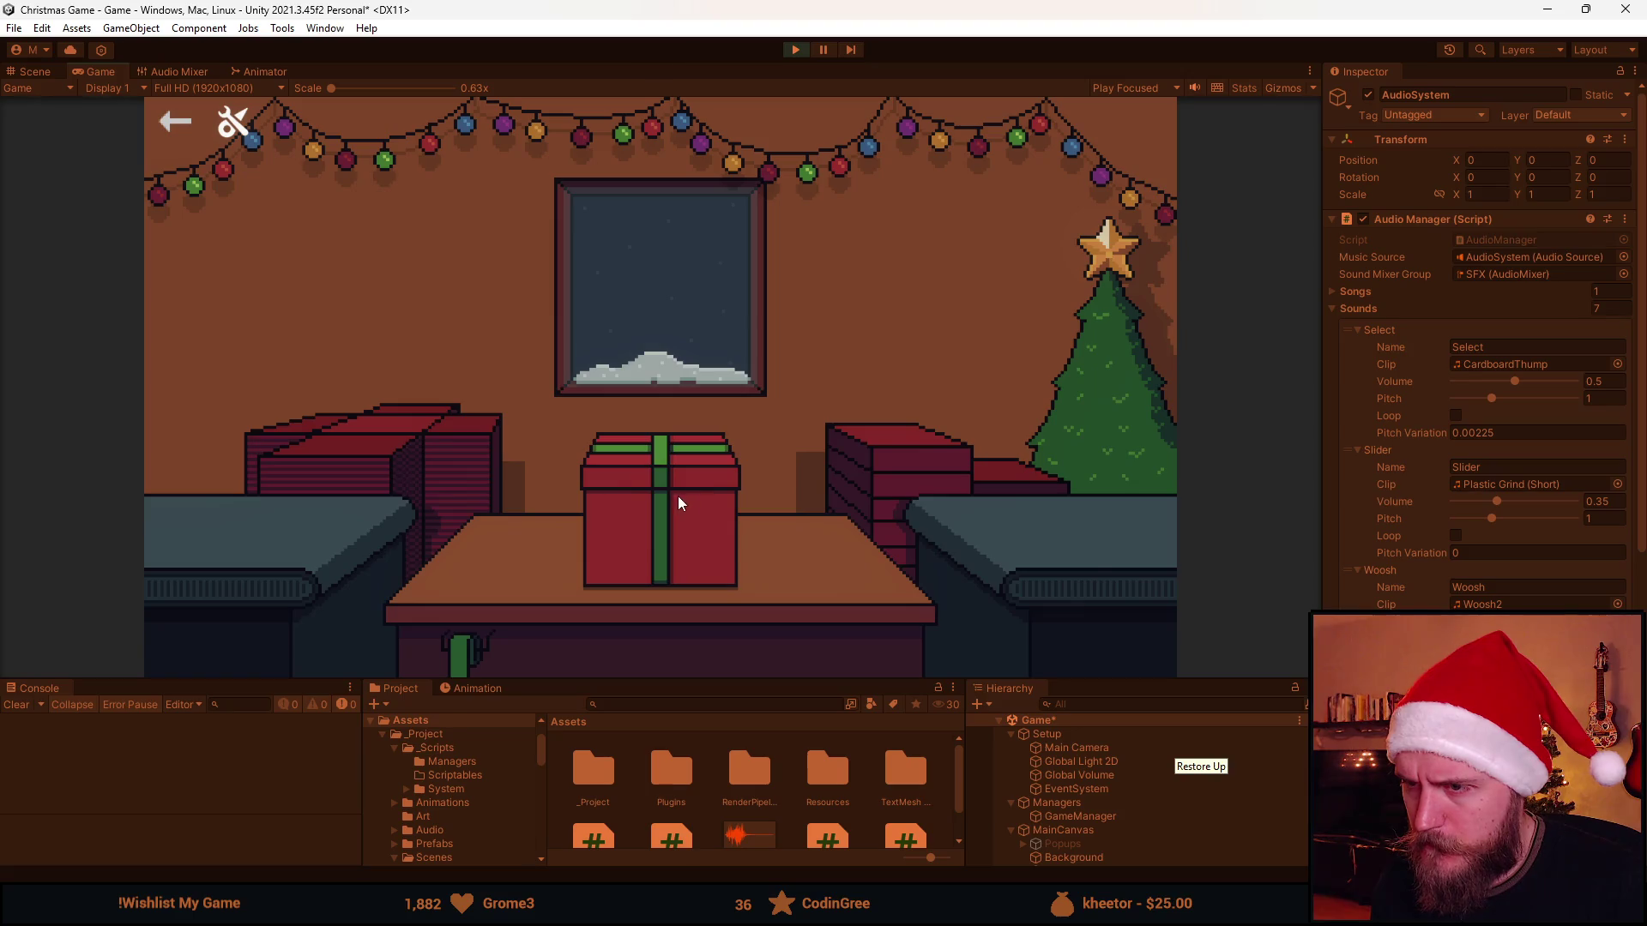
{"action": "left_click", "coordinate": [422, 493]}
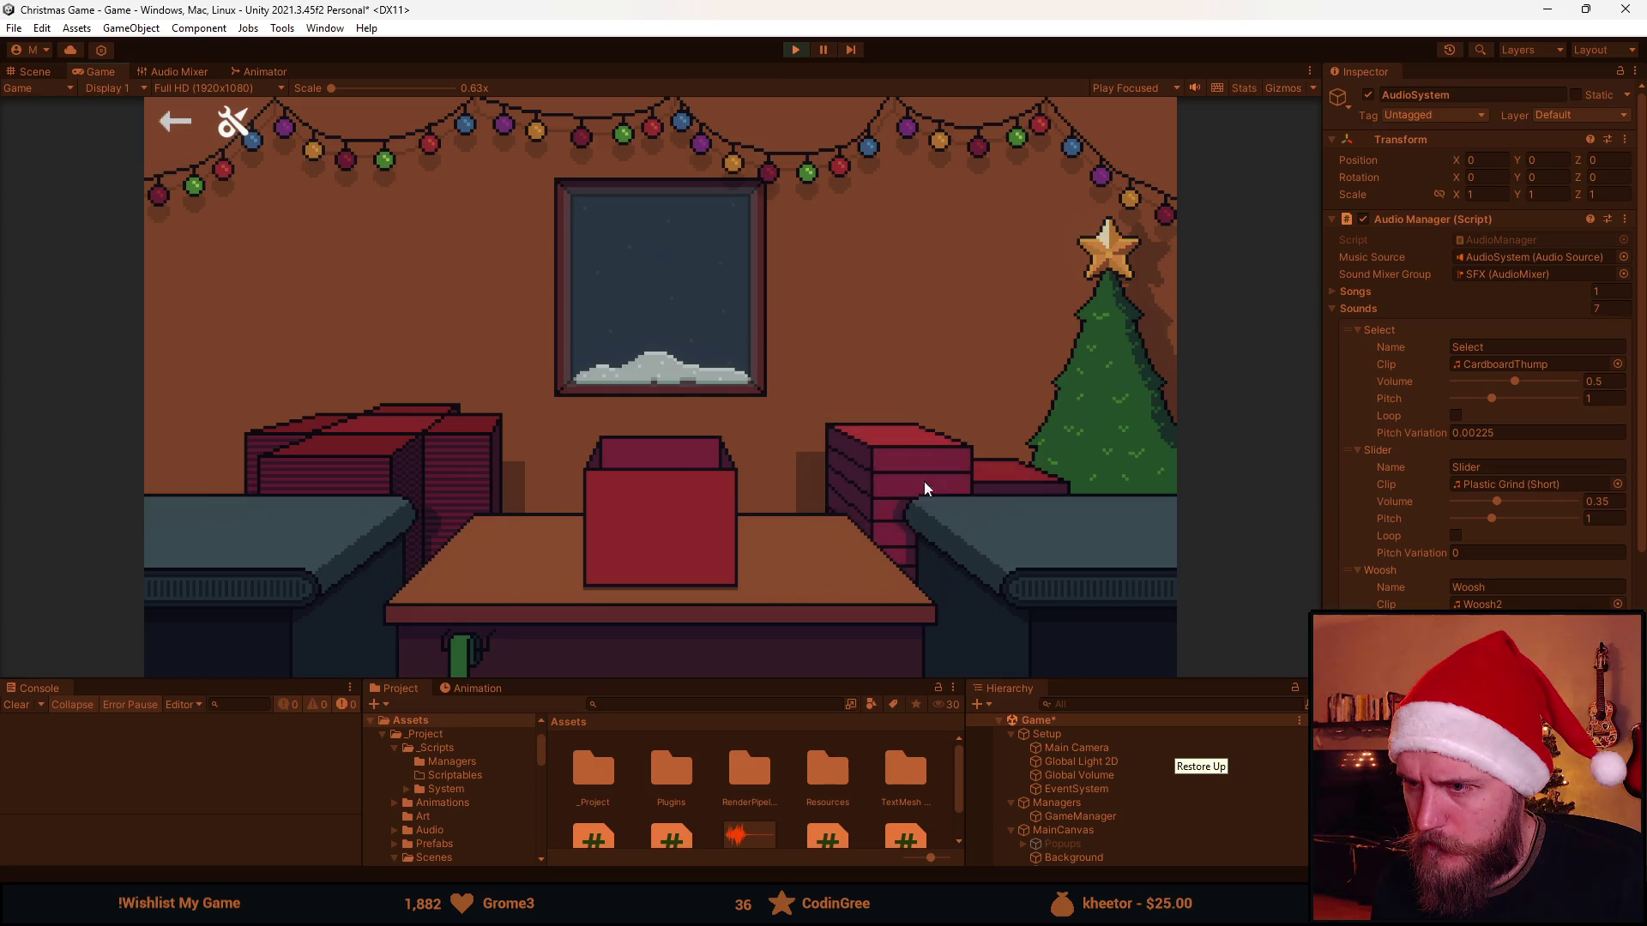
Keep wrapping gifts until one slides off the table, then stop the game and return to the script
{"action": "left_click", "coordinate": [670, 508]}
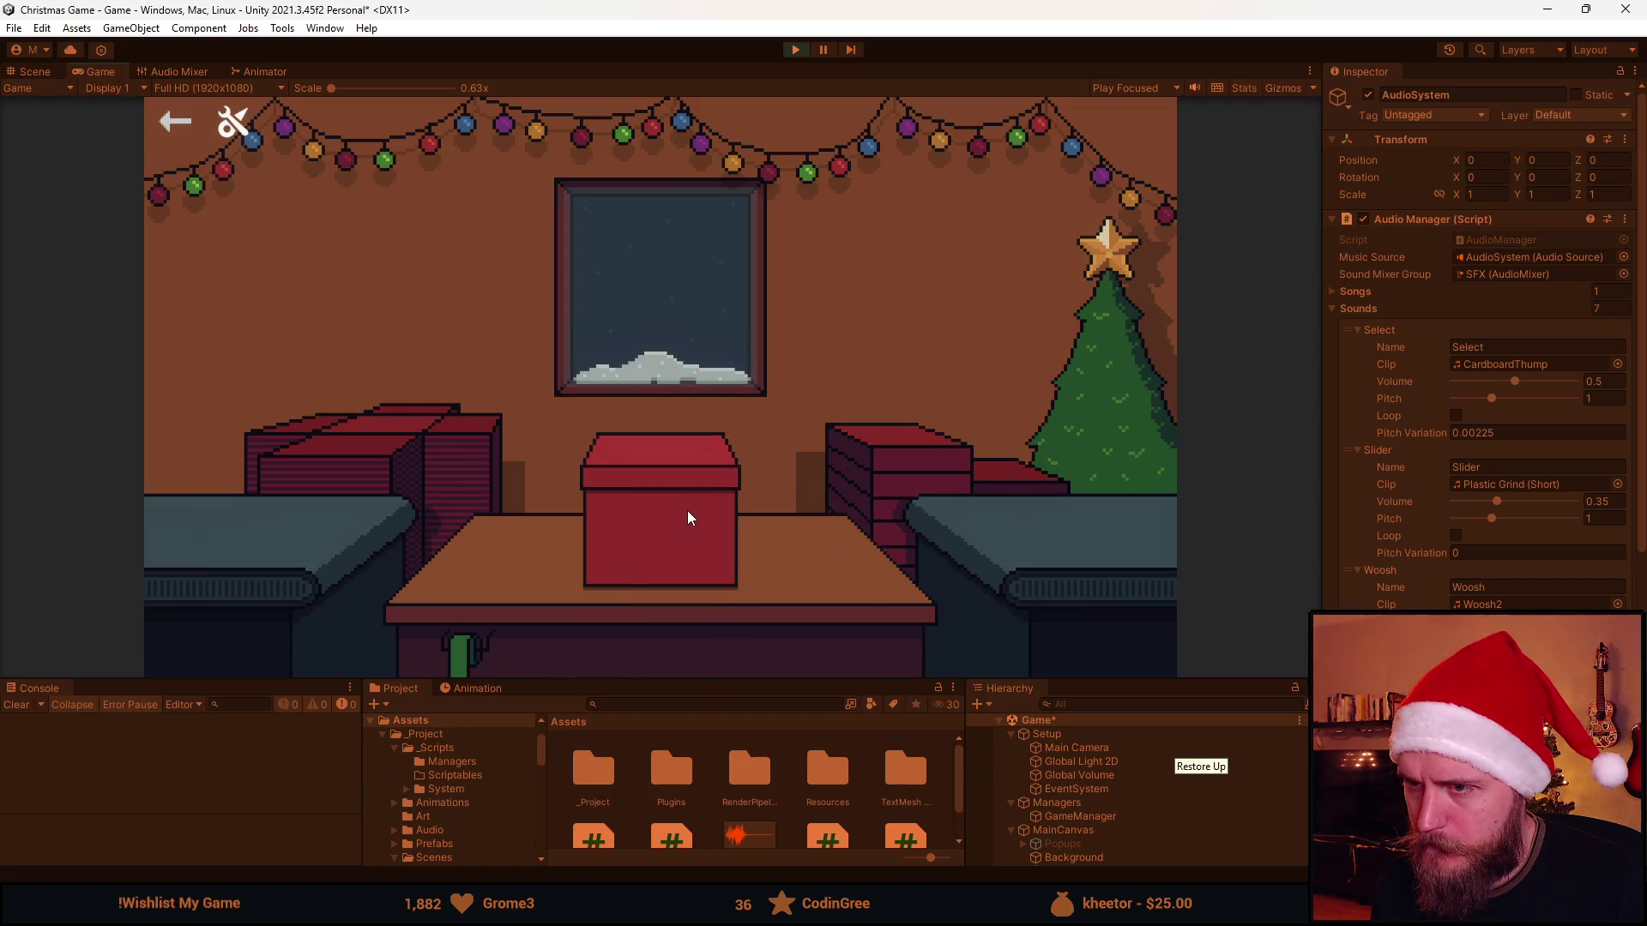
{"action": "left_click", "coordinate": [687, 525]}
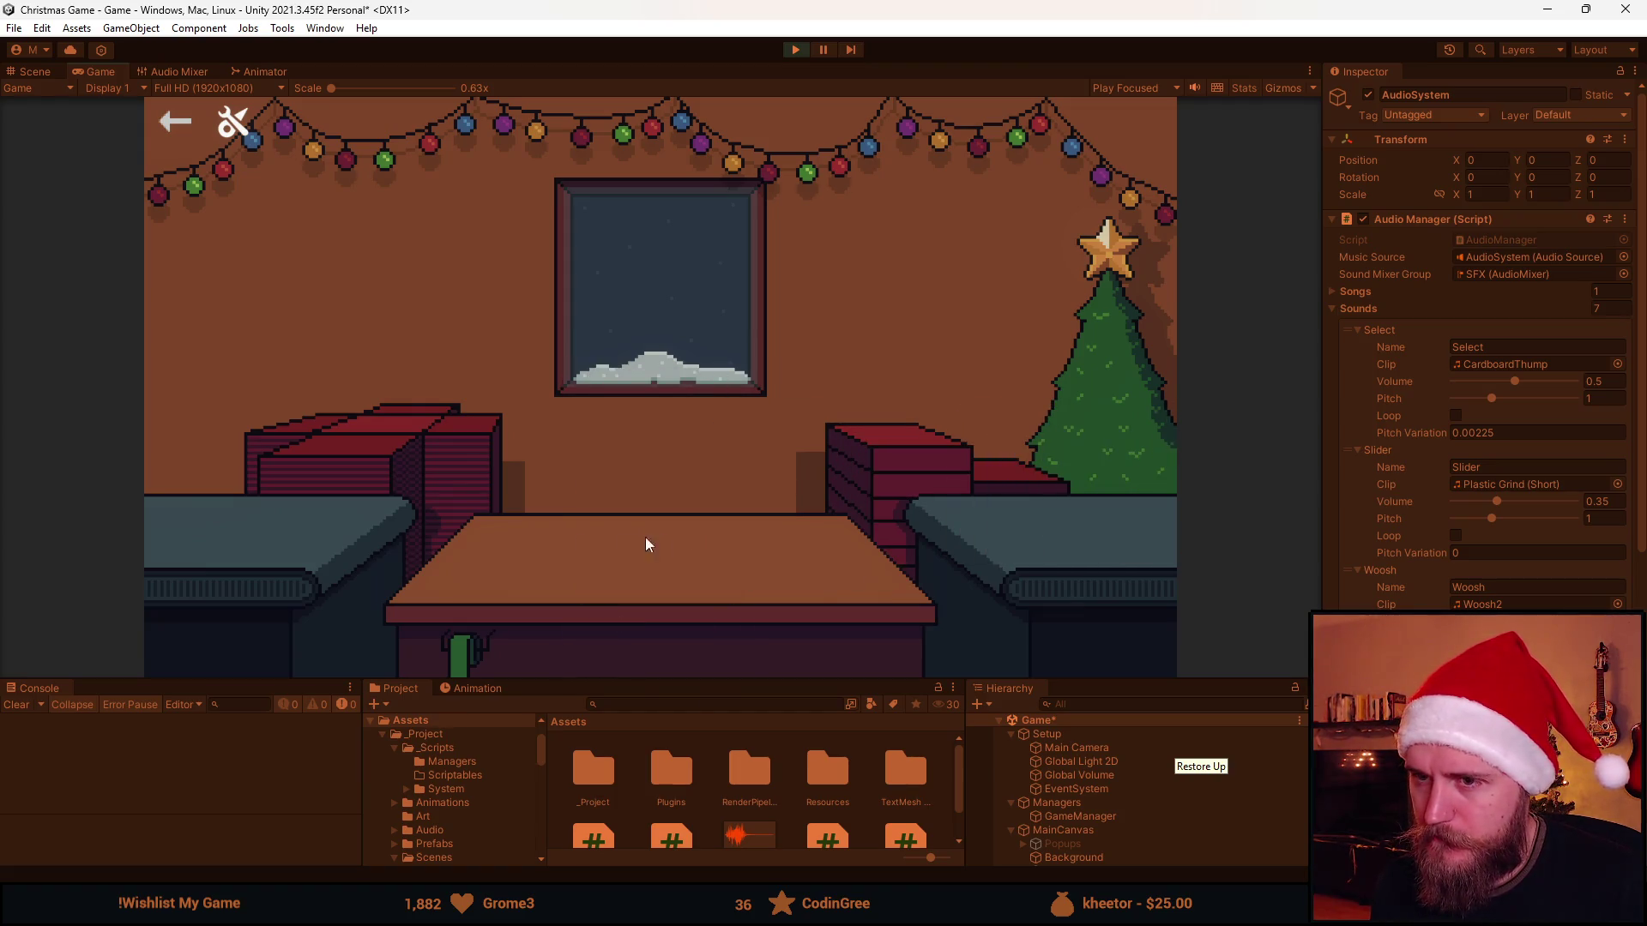
{"action": "left_click", "coordinate": [470, 554]}
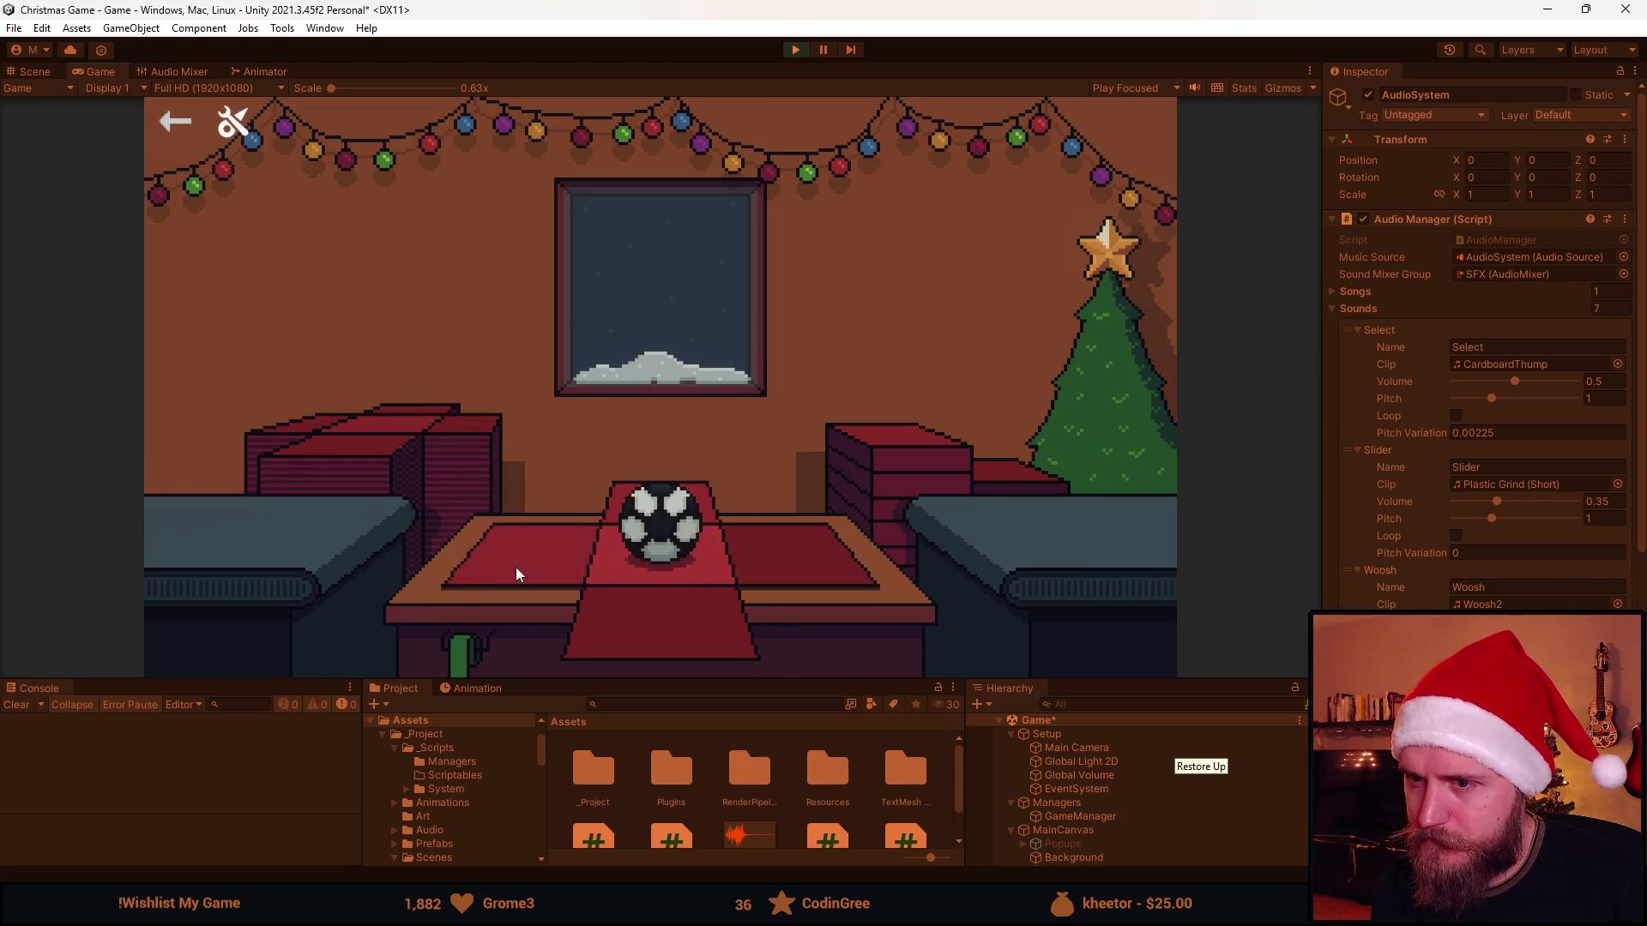
{"action": "left_click", "coordinate": [680, 509]}
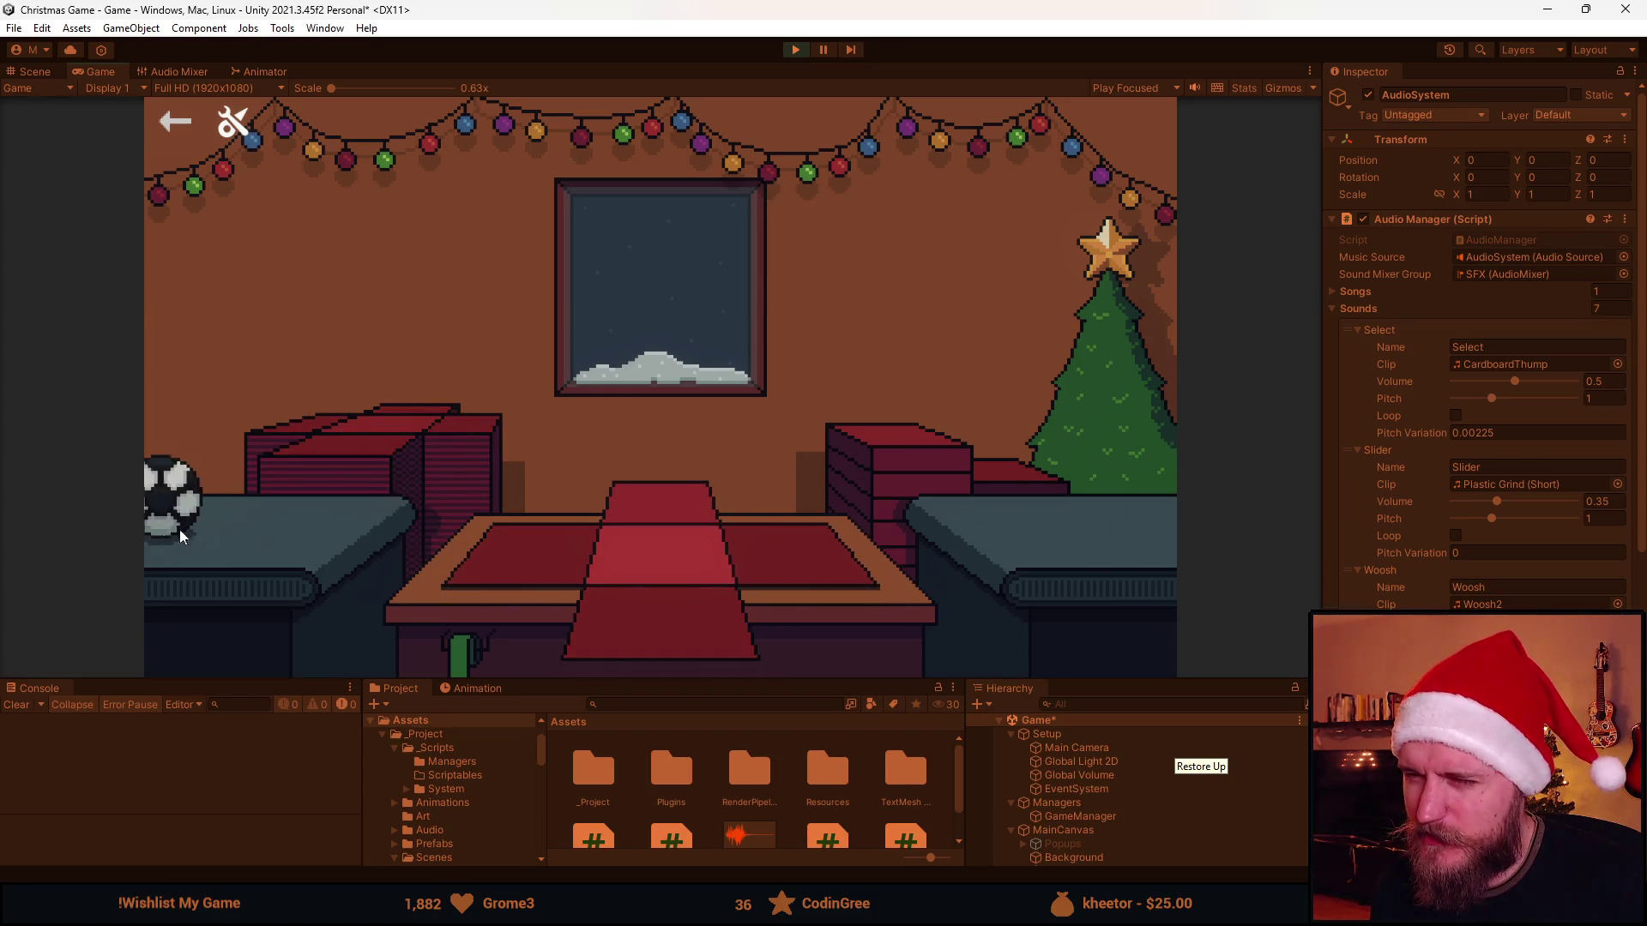
{"action": "left_click", "coordinate": [694, 526]}
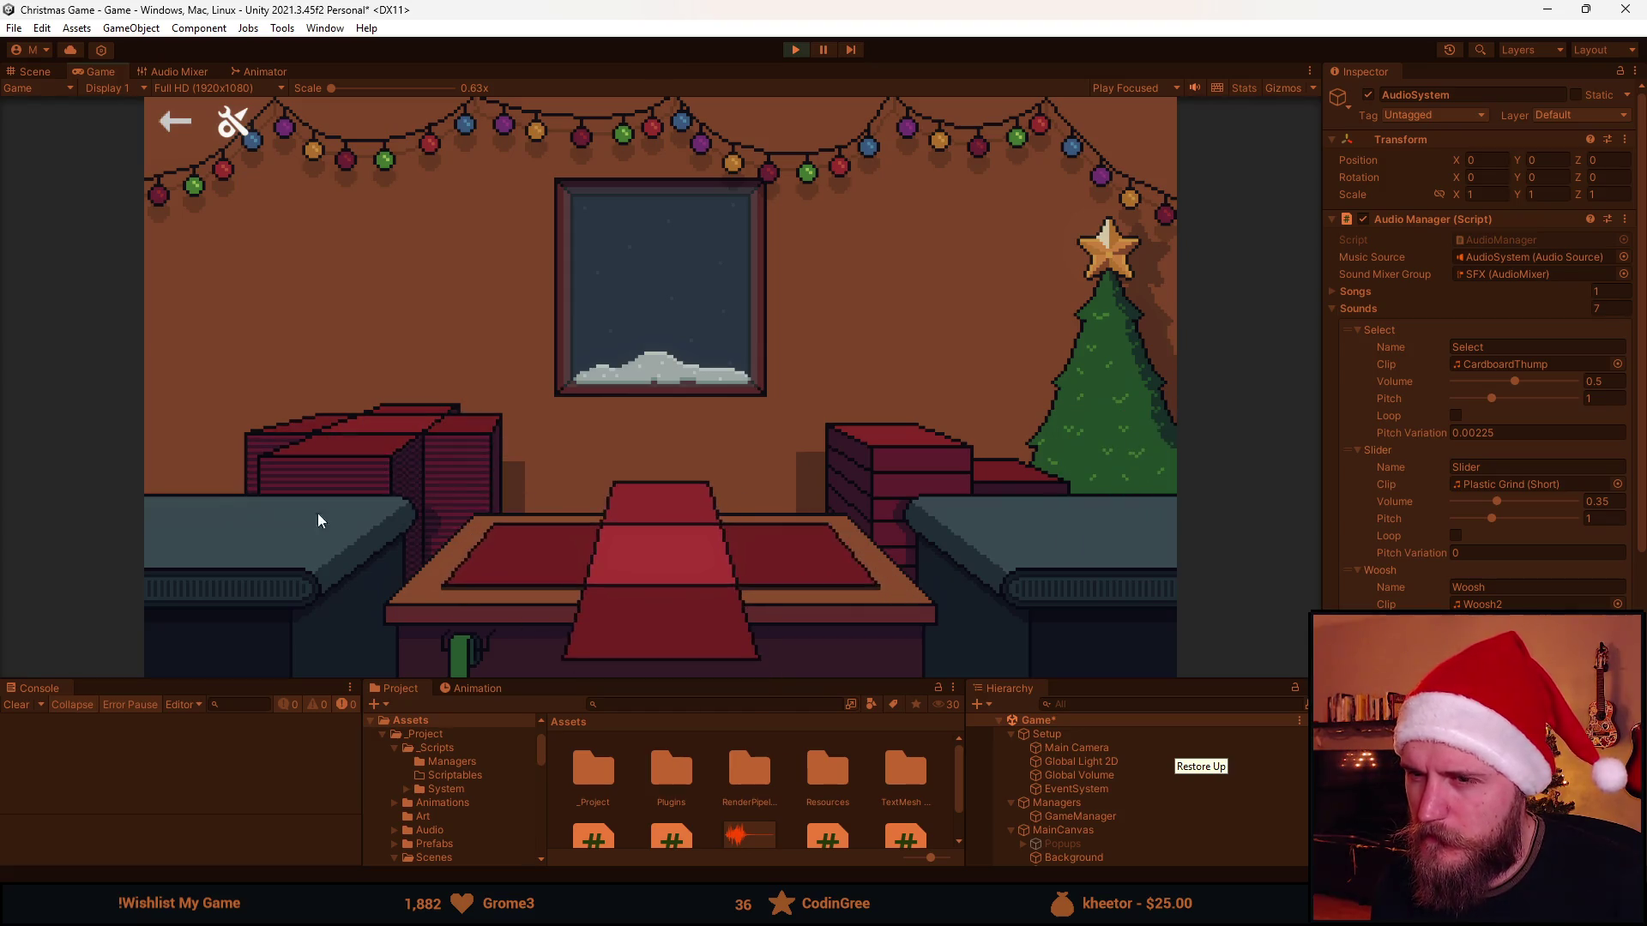
{"action": "left_click", "coordinate": [491, 558]}
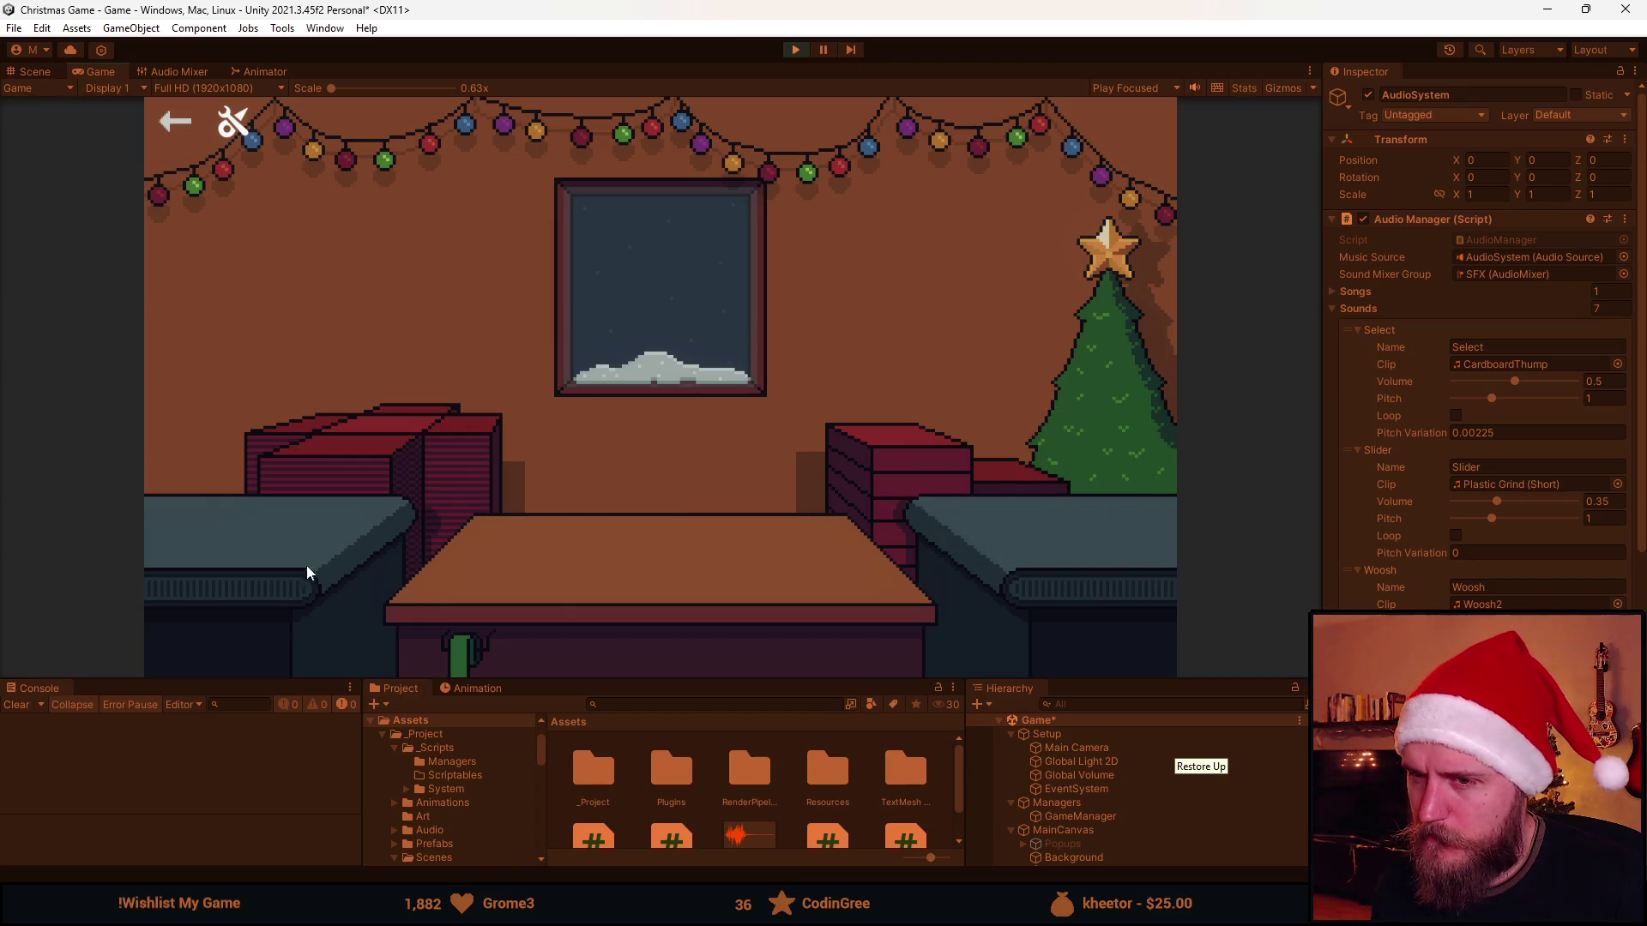
{"action": "left_click", "coordinate": [630, 588]}
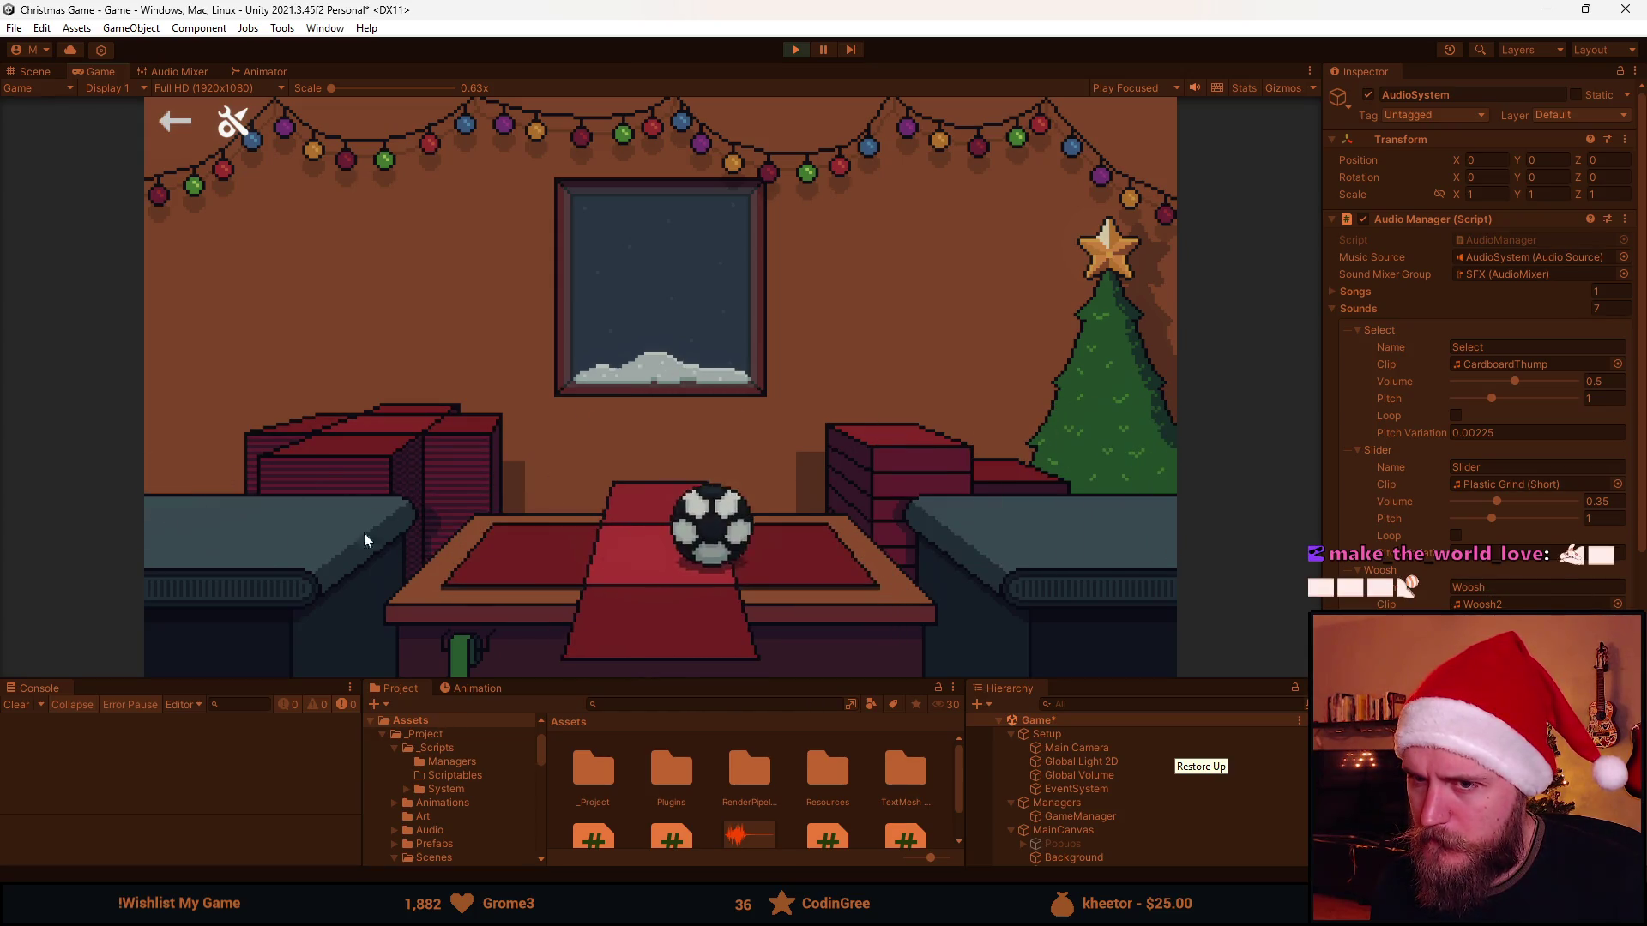
{"action": "left_click", "coordinate": [661, 614]}
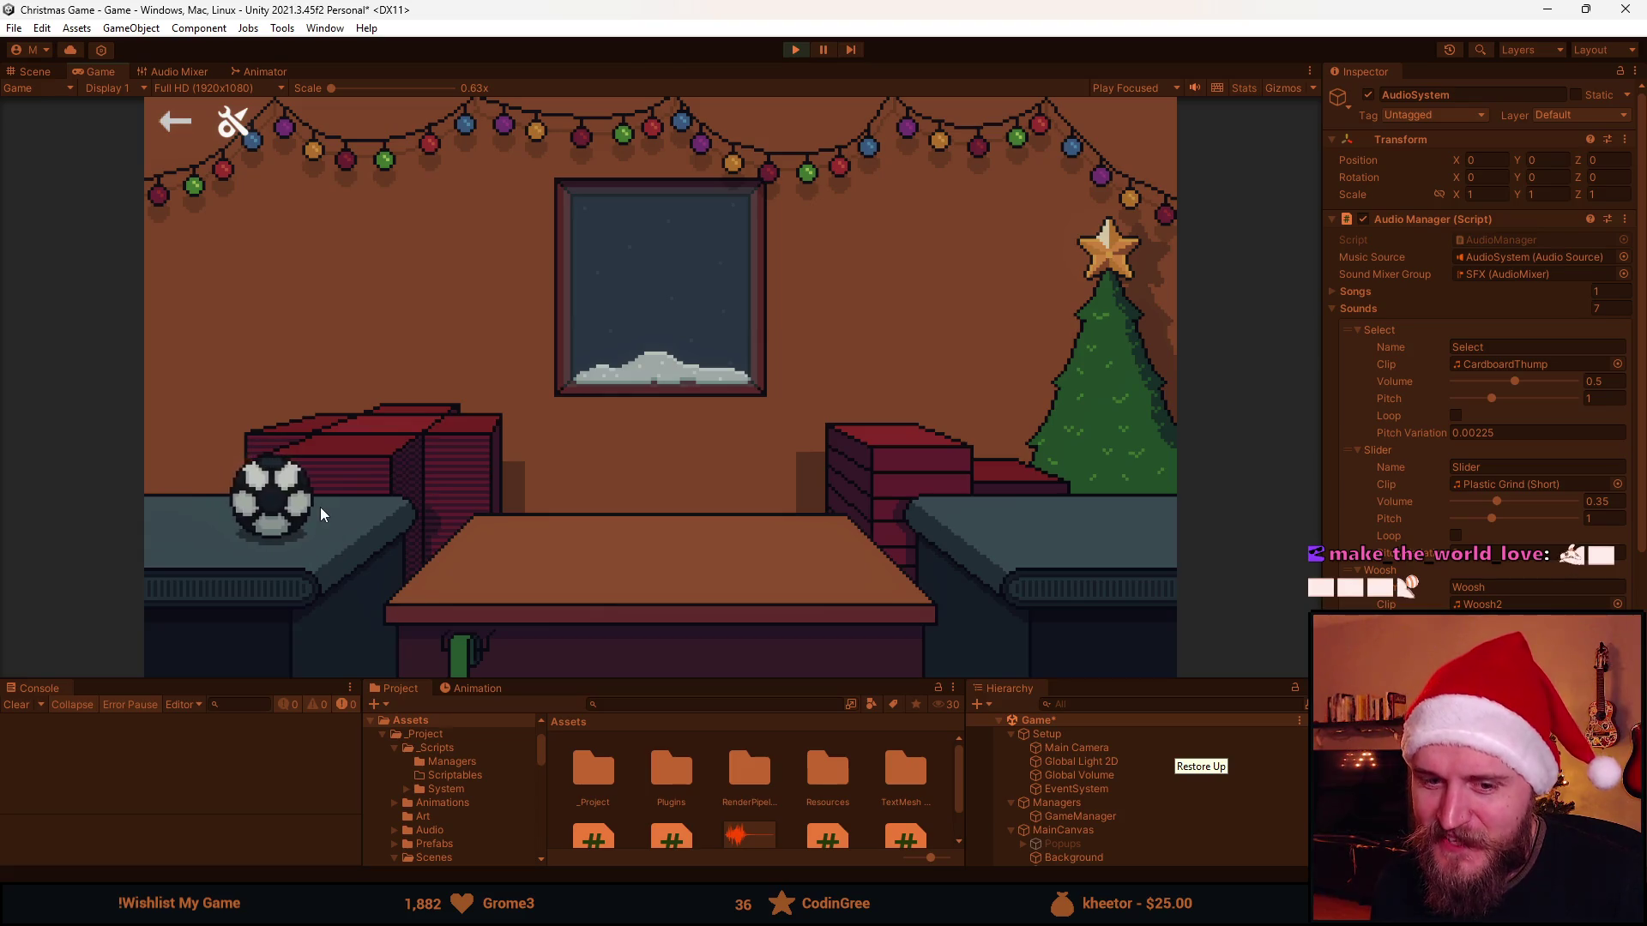
{"action": "left_click", "coordinate": [276, 500]}
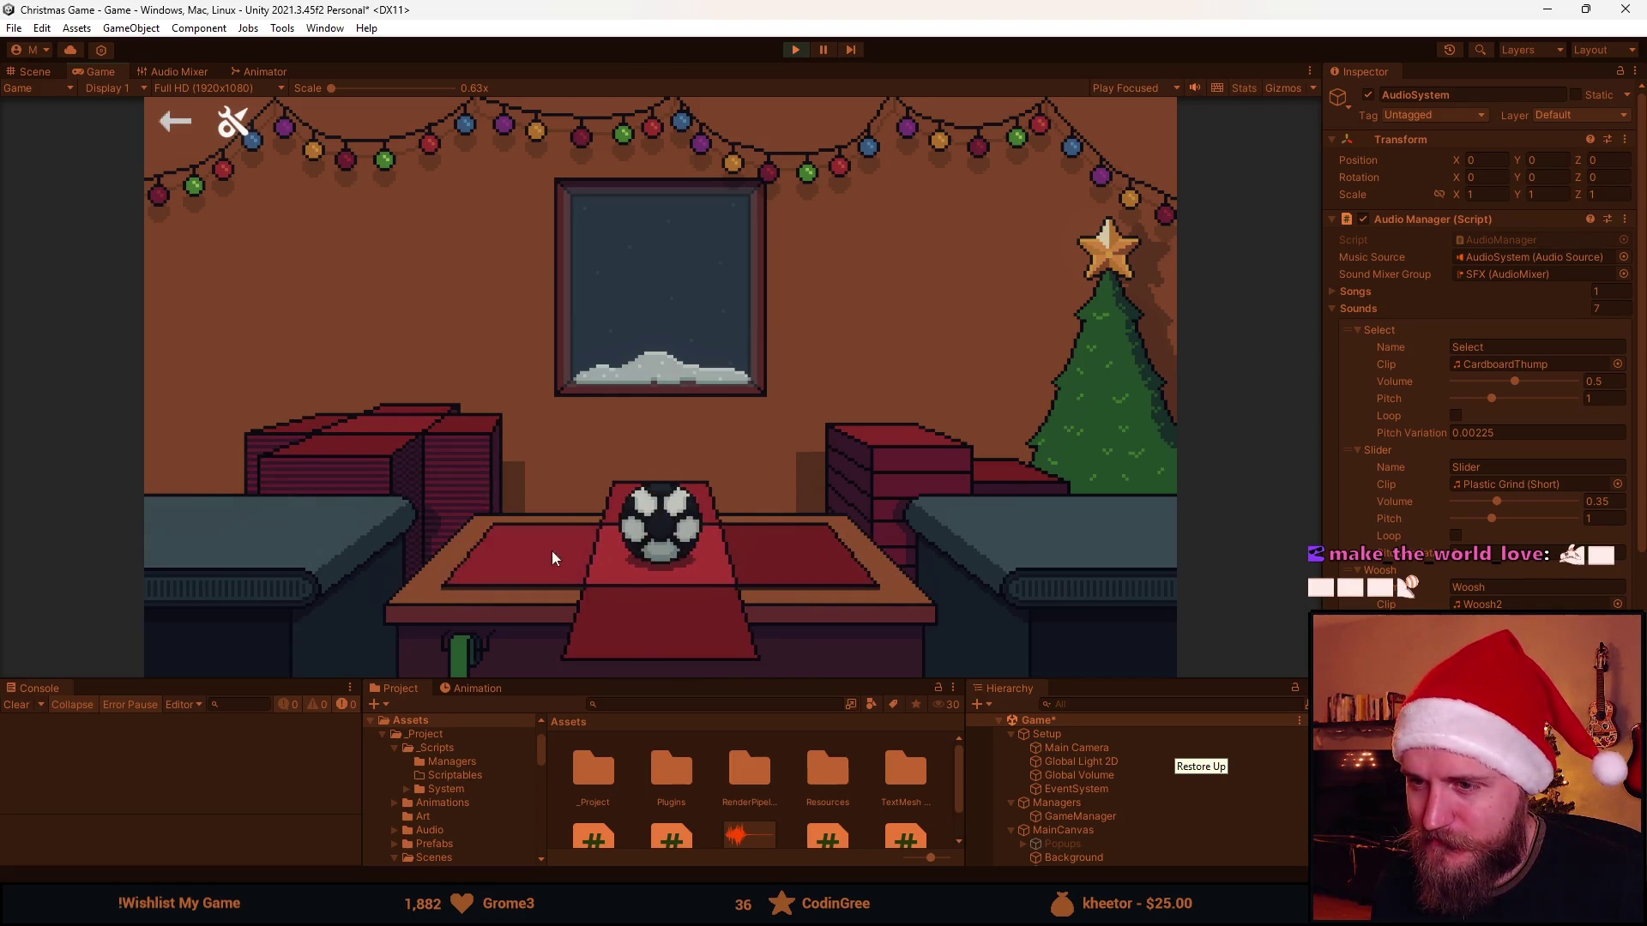
{"action": "left_click", "coordinate": [666, 523]}
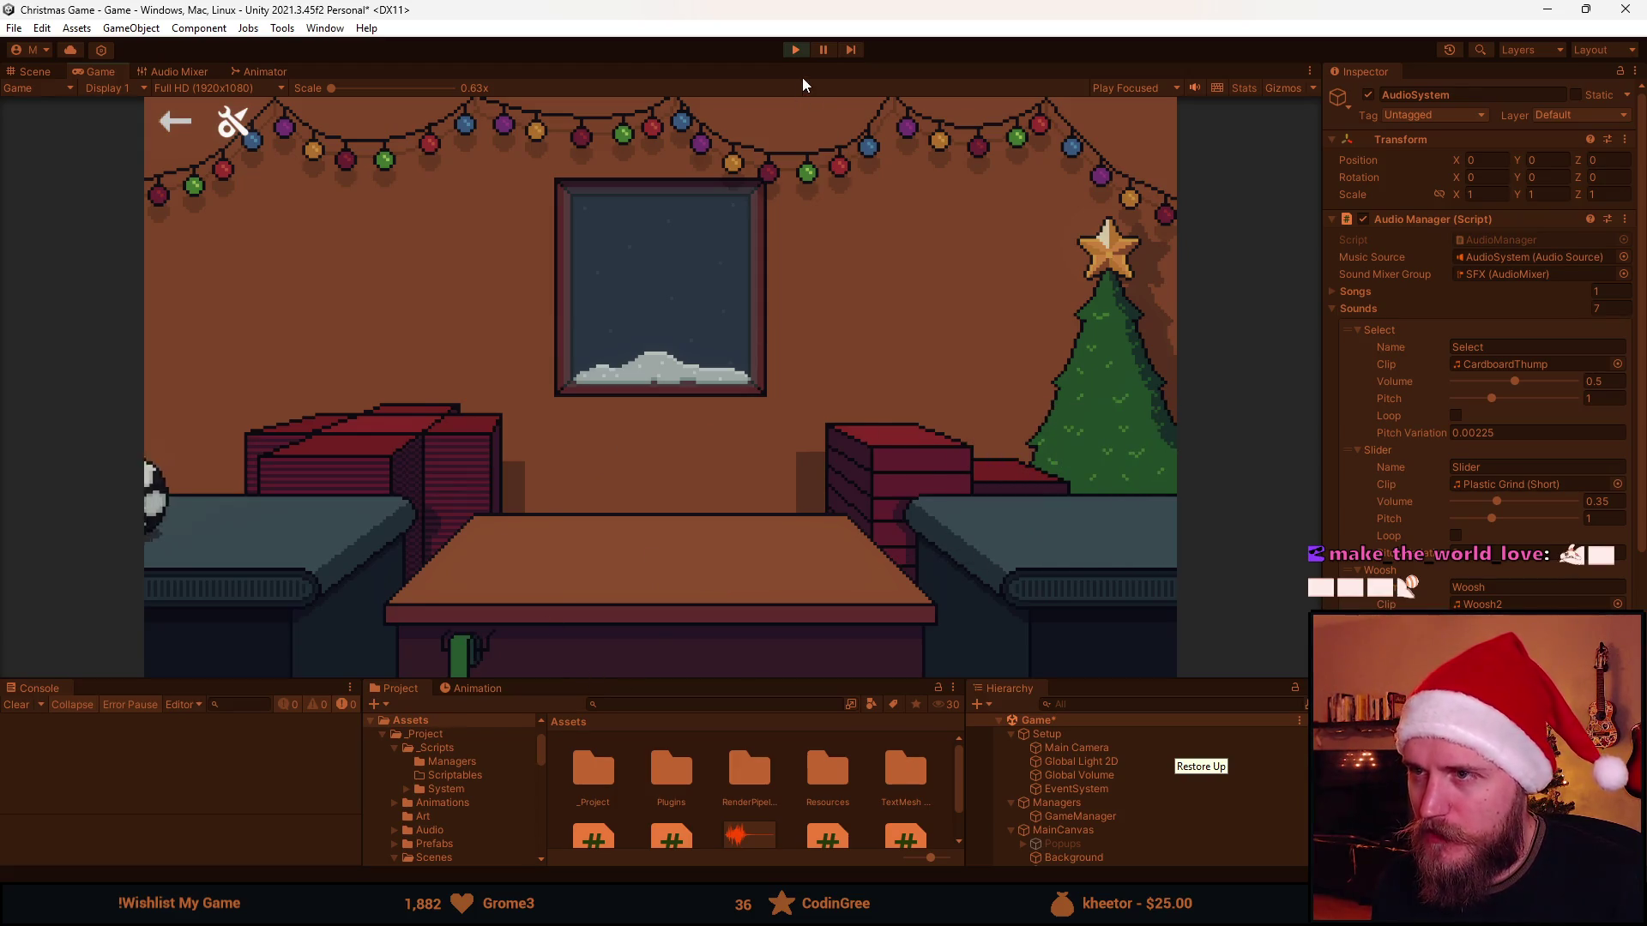
{"action": "left_click", "coordinate": [251, 486]}
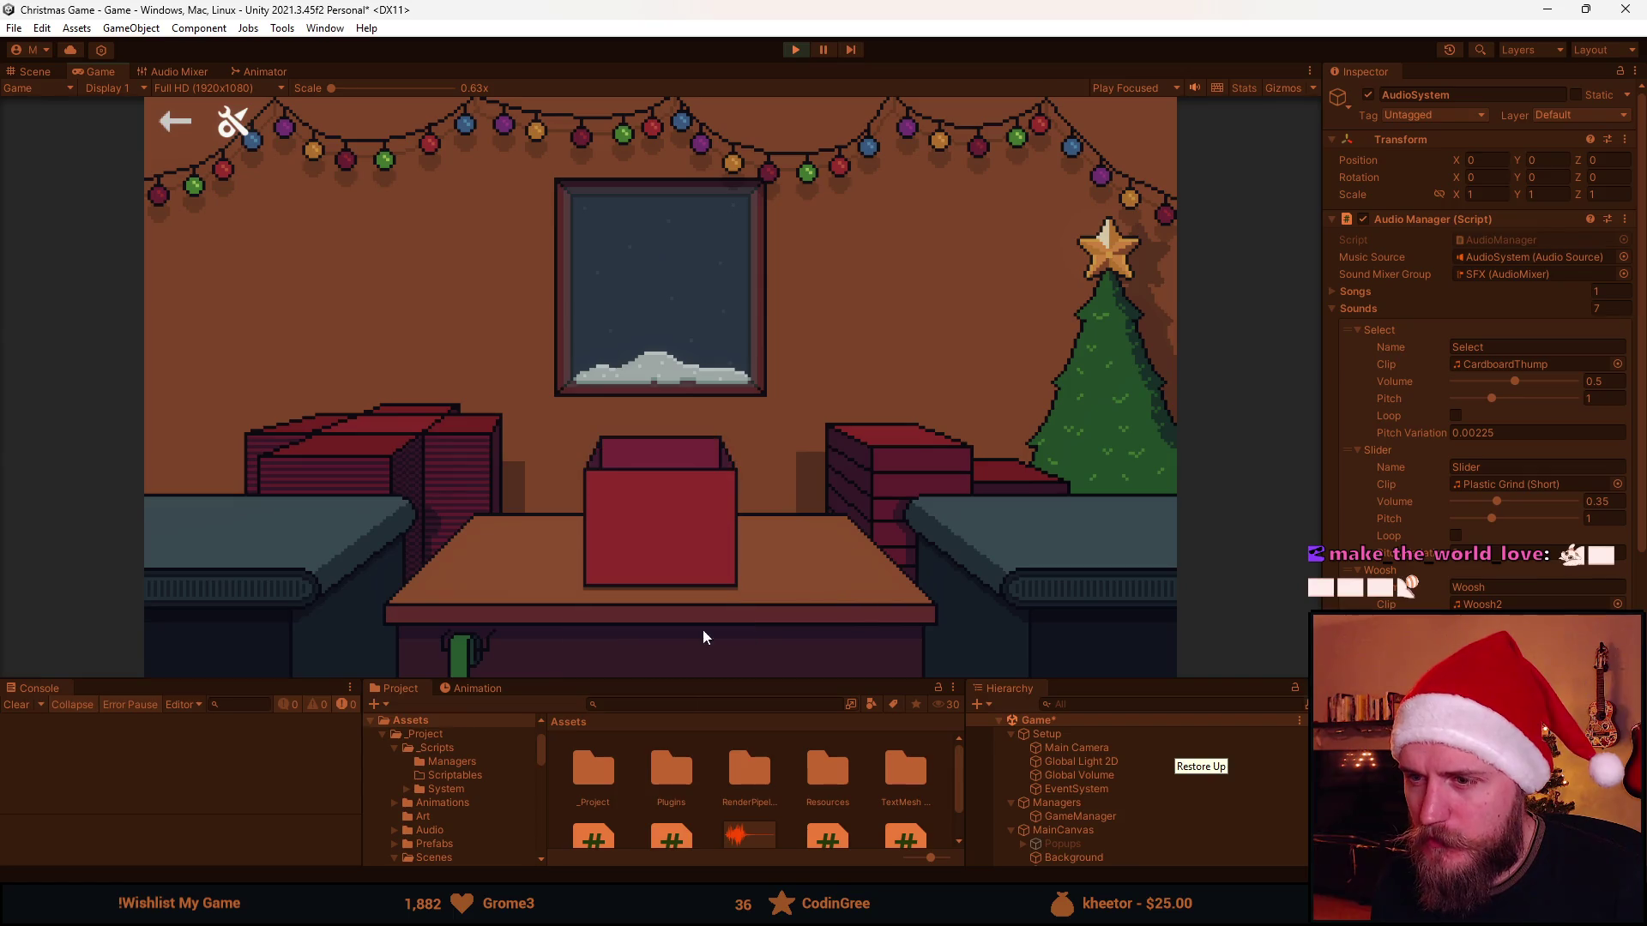
{"action": "left_click", "coordinate": [681, 500]}
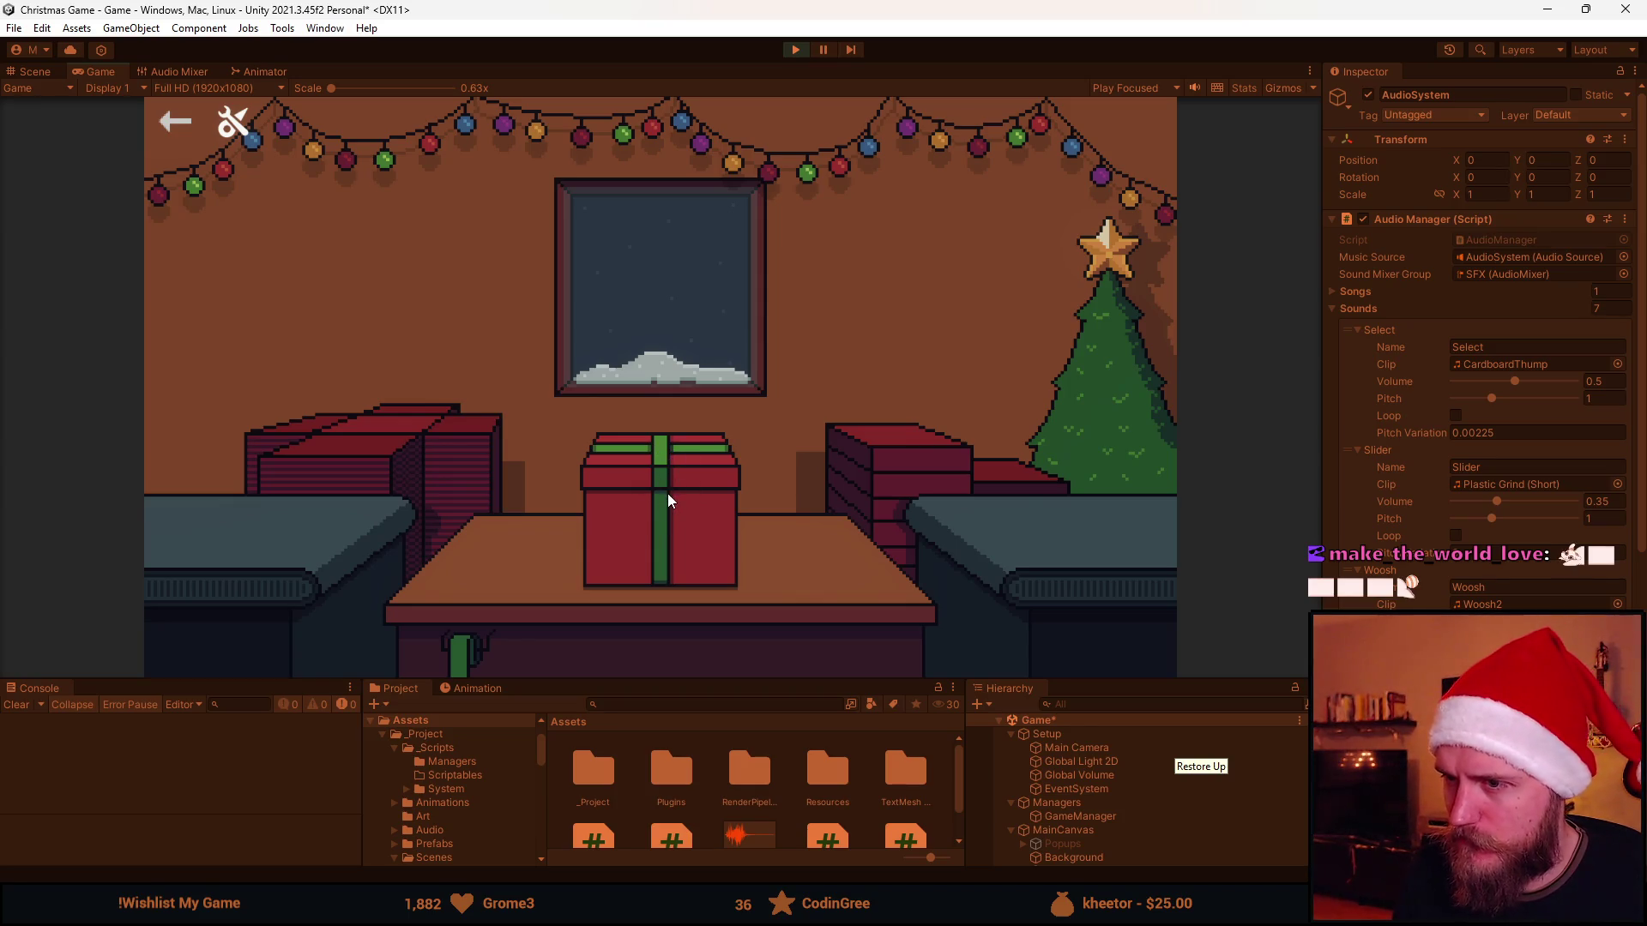
{"action": "left_click", "coordinate": [667, 494]}
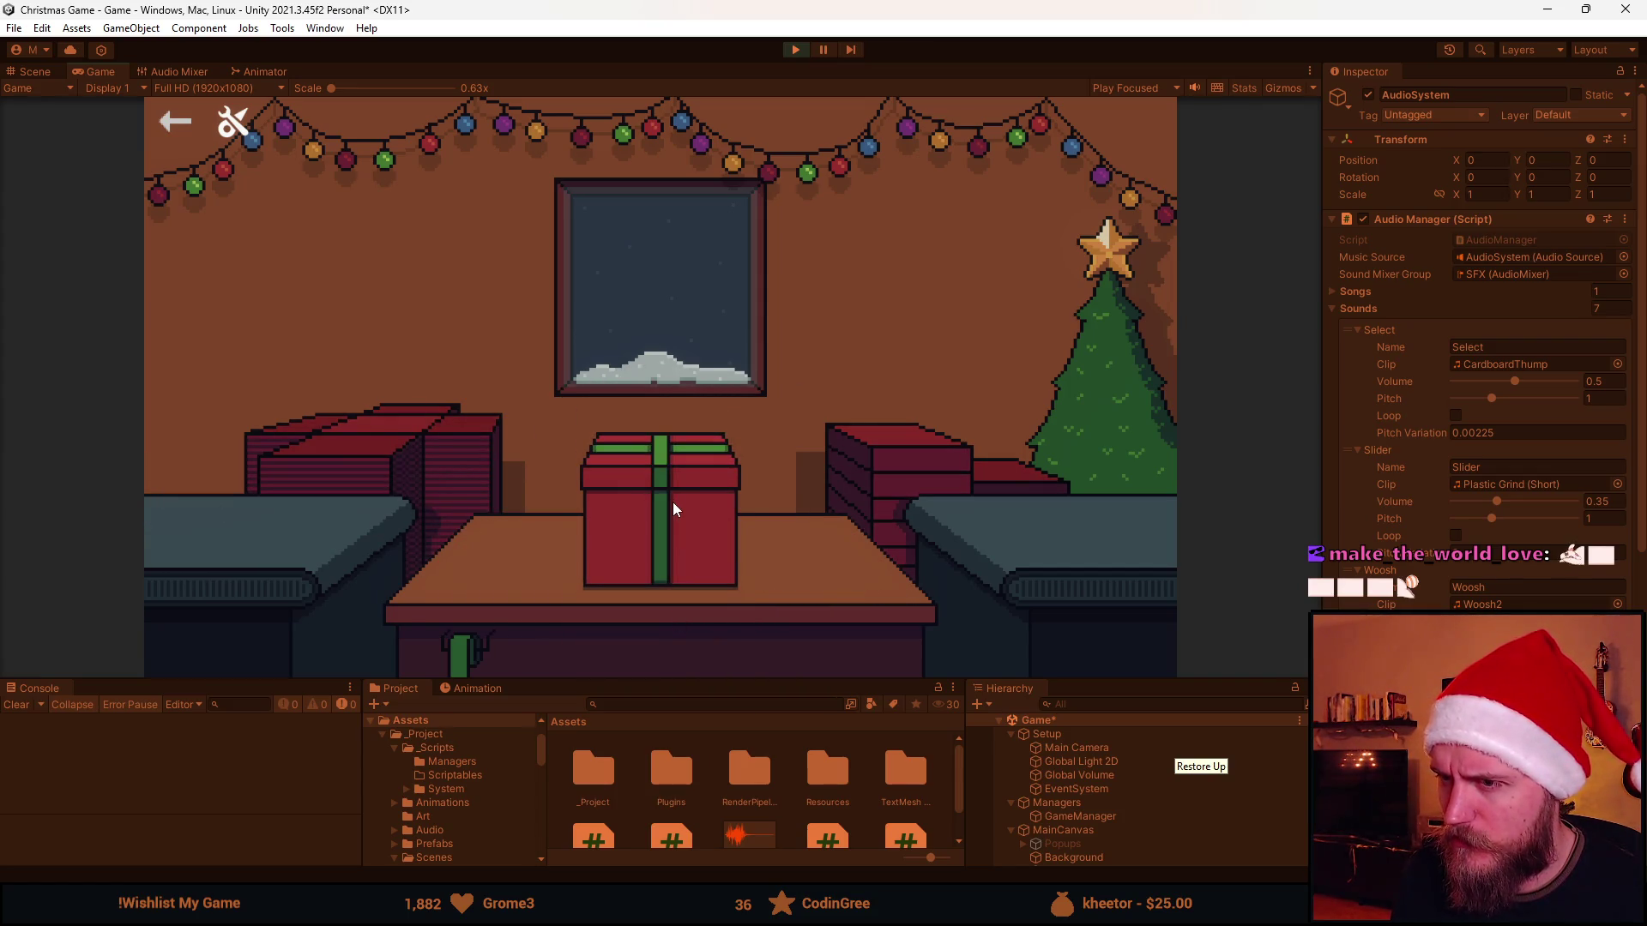
{"action": "left_click", "coordinate": [796, 49]}
{"action": "key", "text": "alt+Tab"}
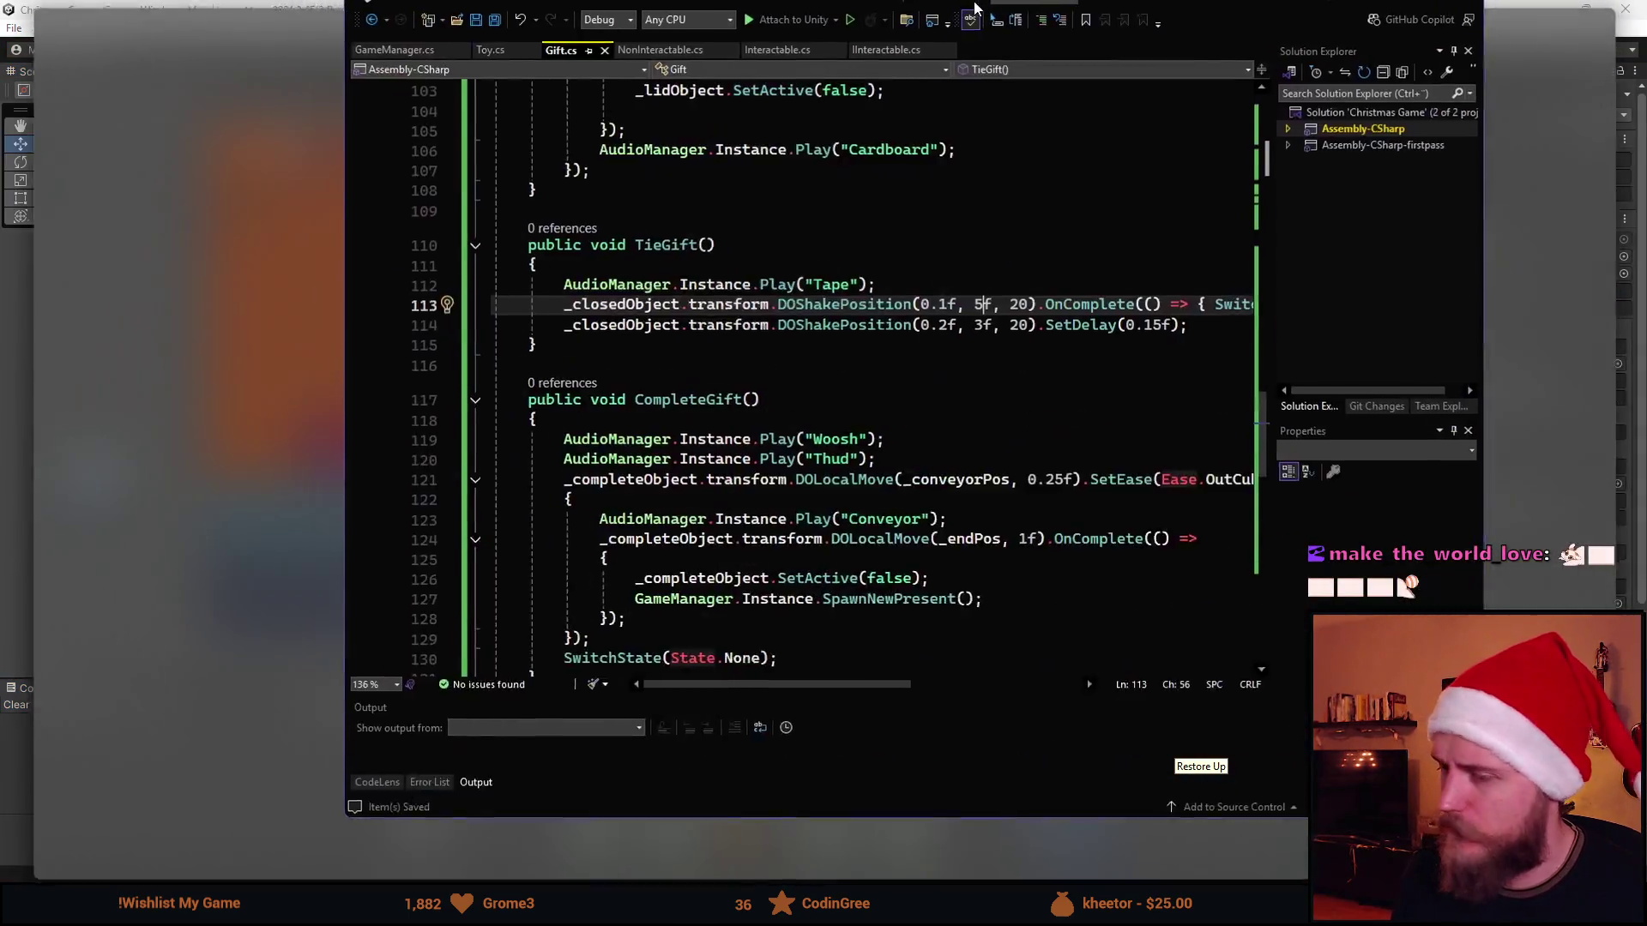
{"action": "scroll", "coordinate": [810, 562], "scroll_direction": "up", "scroll_amount": 1}
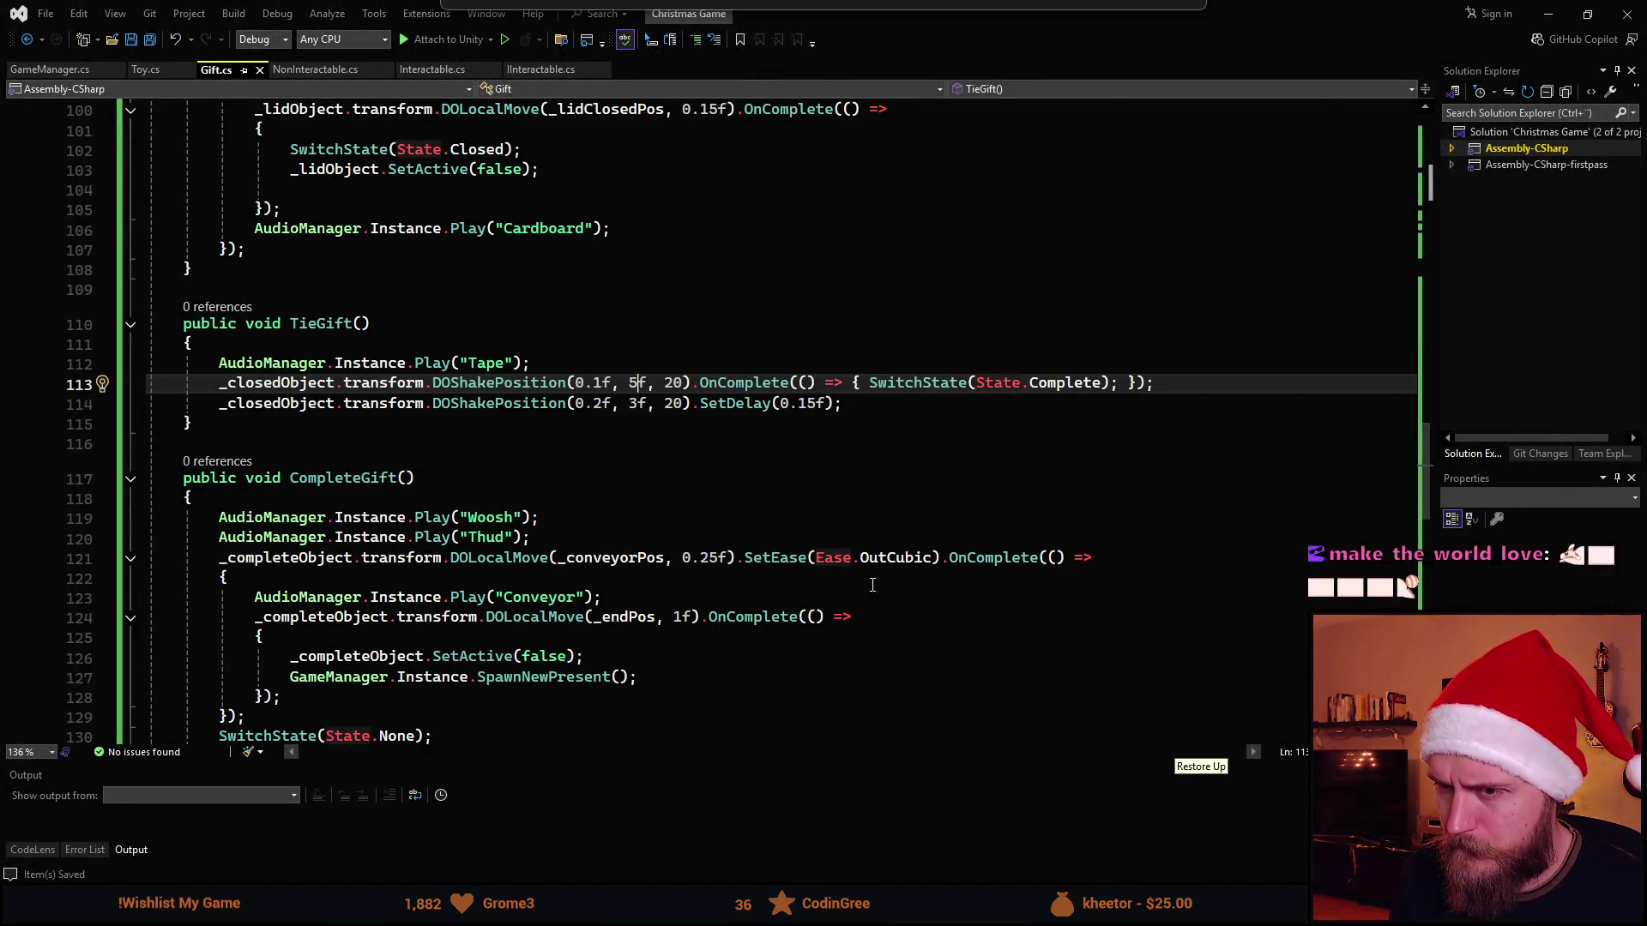
{"action": "scroll", "coordinate": [620, 591], "scroll_direction": "up", "scroll_amount": 1}
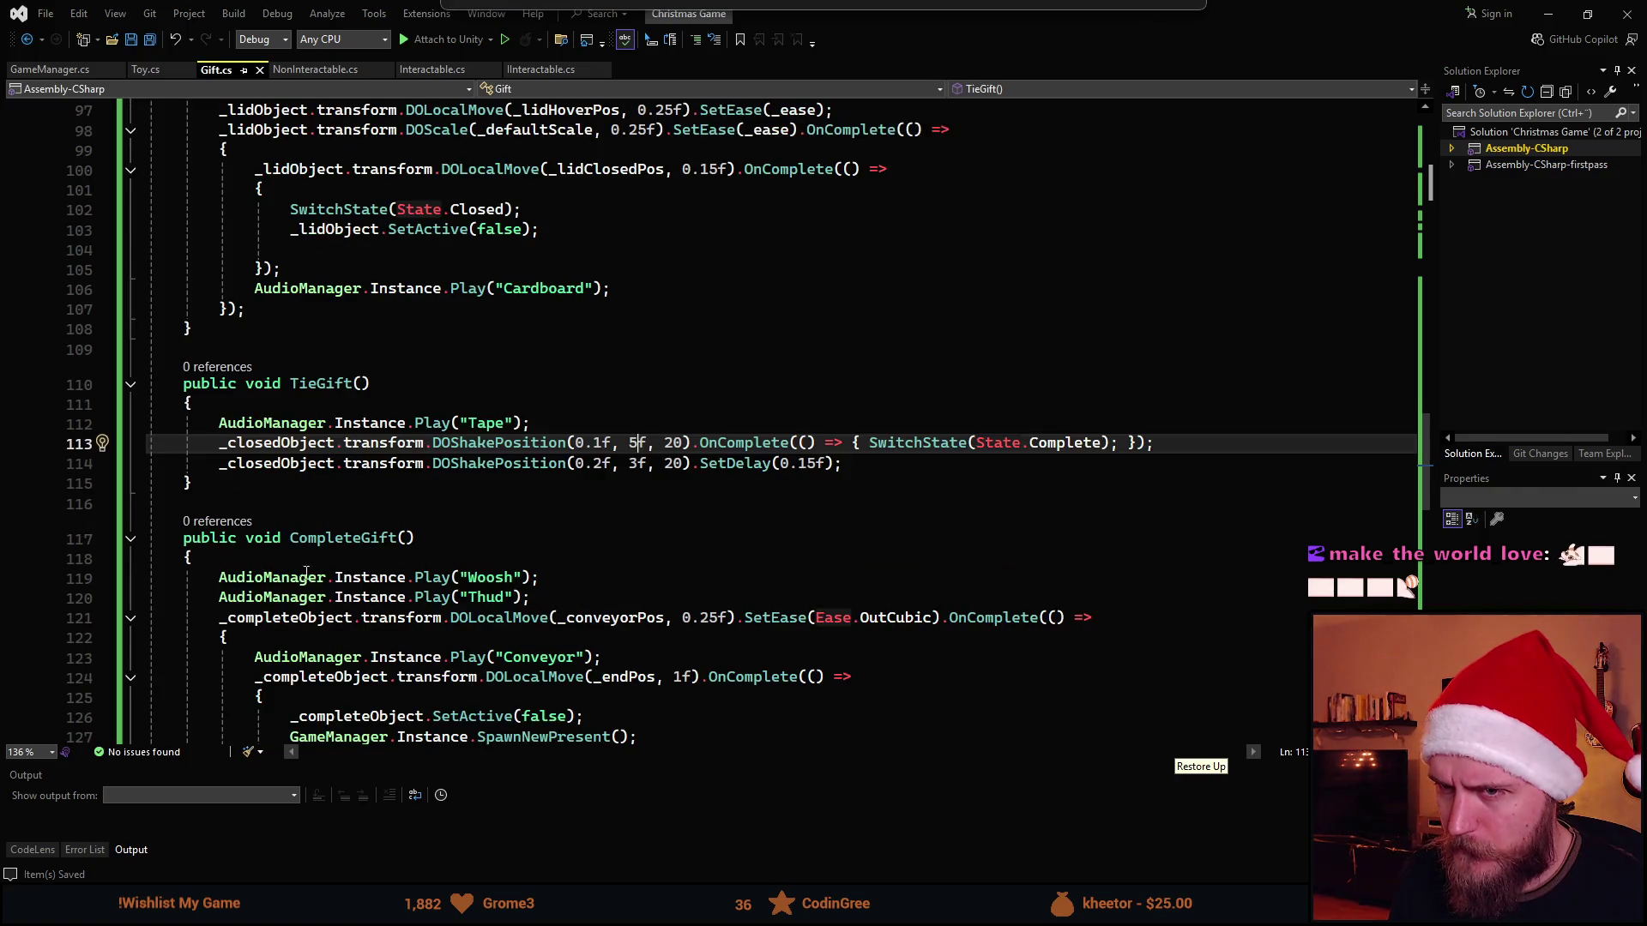
Duplicate the two _closedObject shake lines below themselves in TieGift, undoing a misplaced paste
{"action": "left_click", "coordinate": [239, 448]}
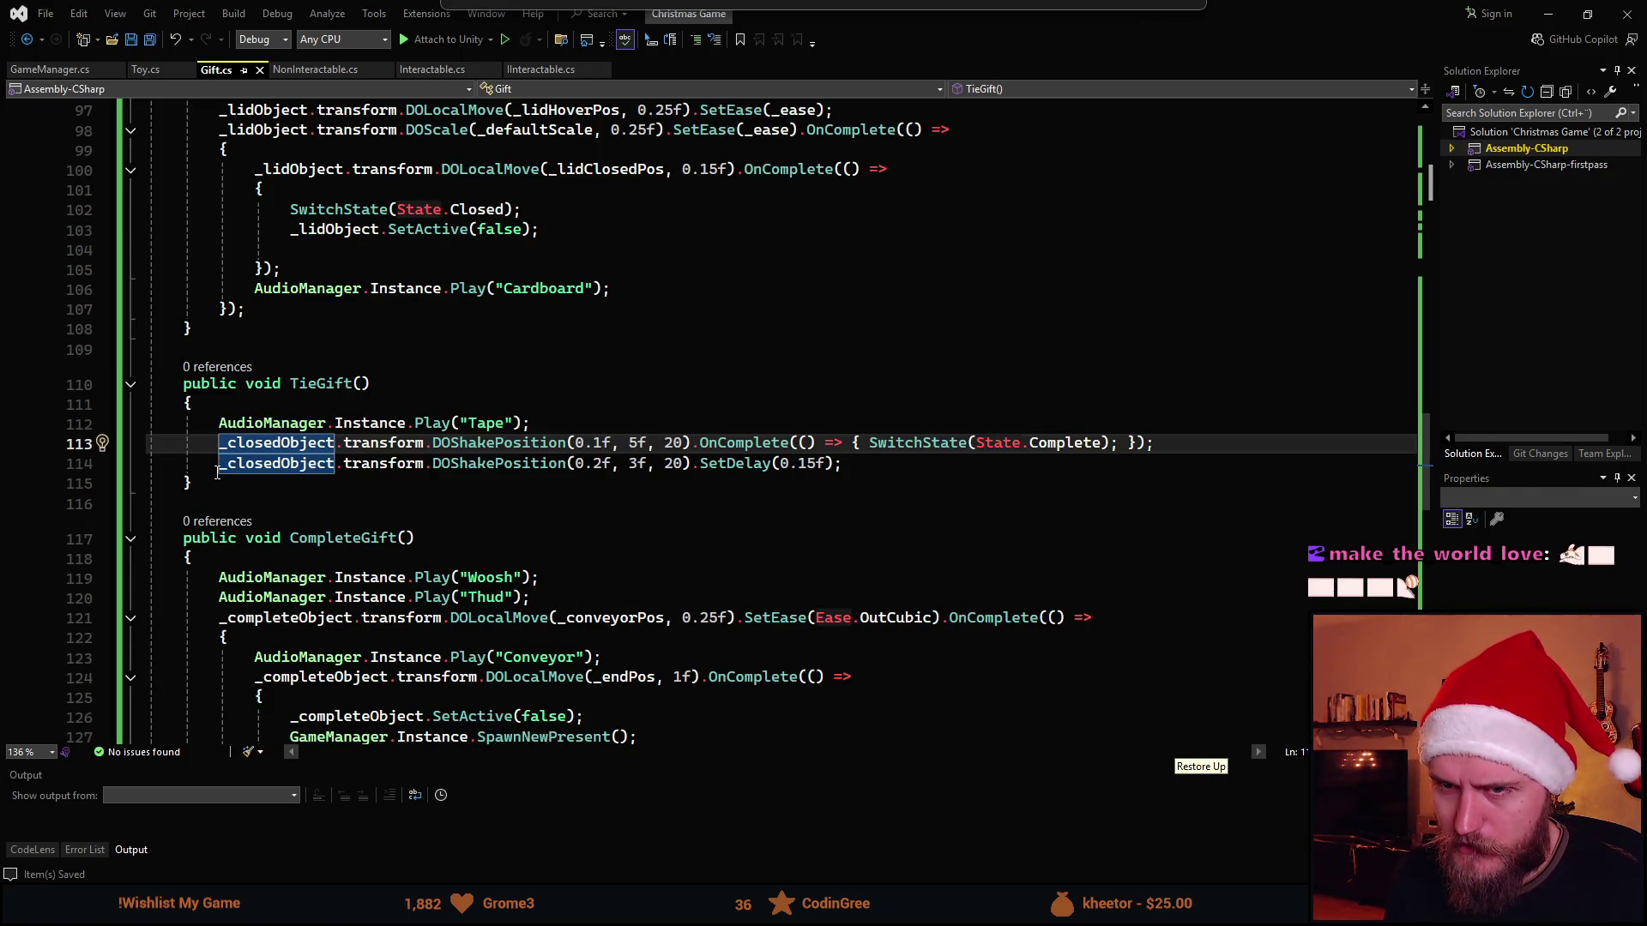
{"action": "left_click", "coordinate": [865, 474], "text": "shift"}
{"action": "key", "text": "ctrl+c"}
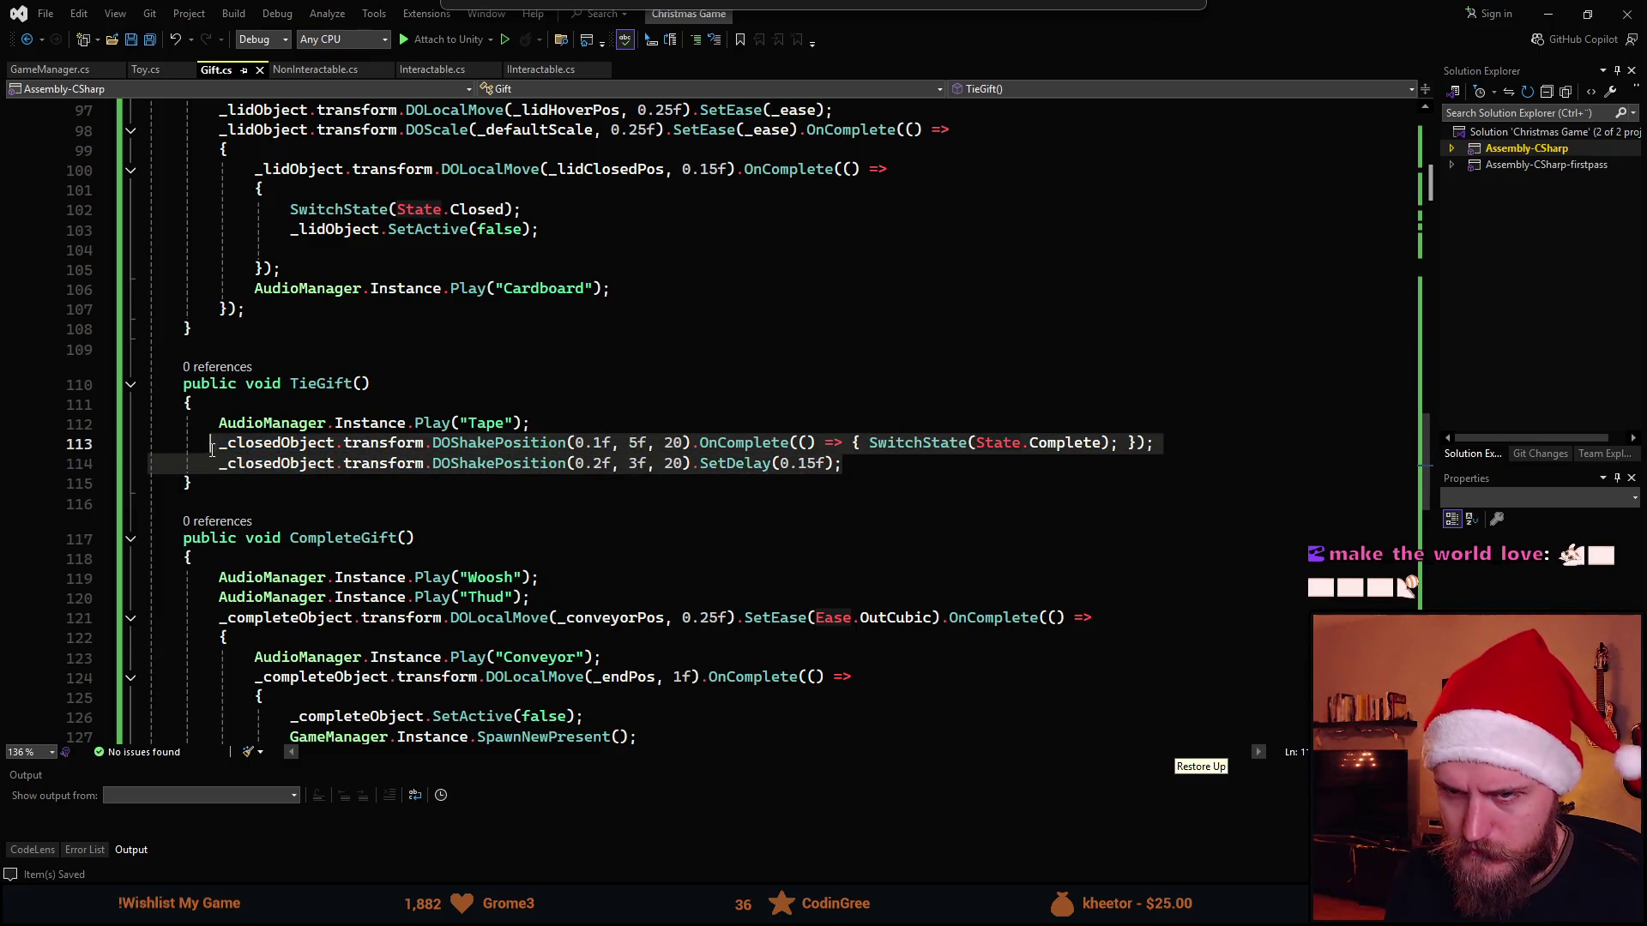
{"action": "key", "text": "End"}
{"action": "key", "text": "ctrl+v"}
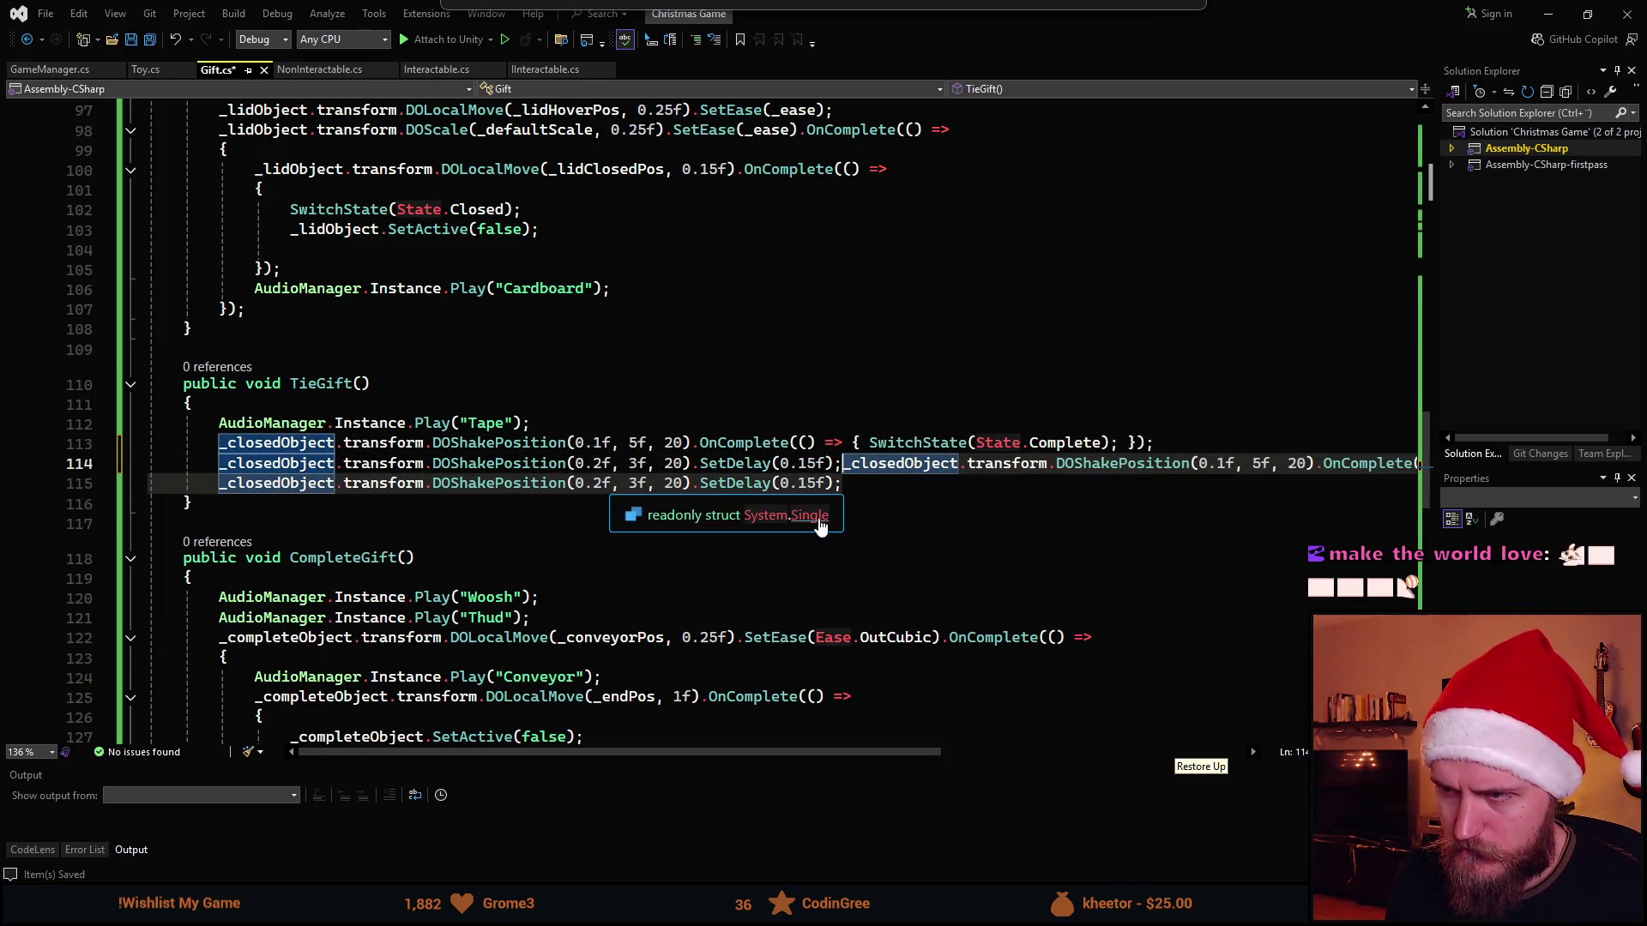
{"action": "key", "text": "ctrl+z"}
{"action": "left_click", "coordinate": [857, 473]}
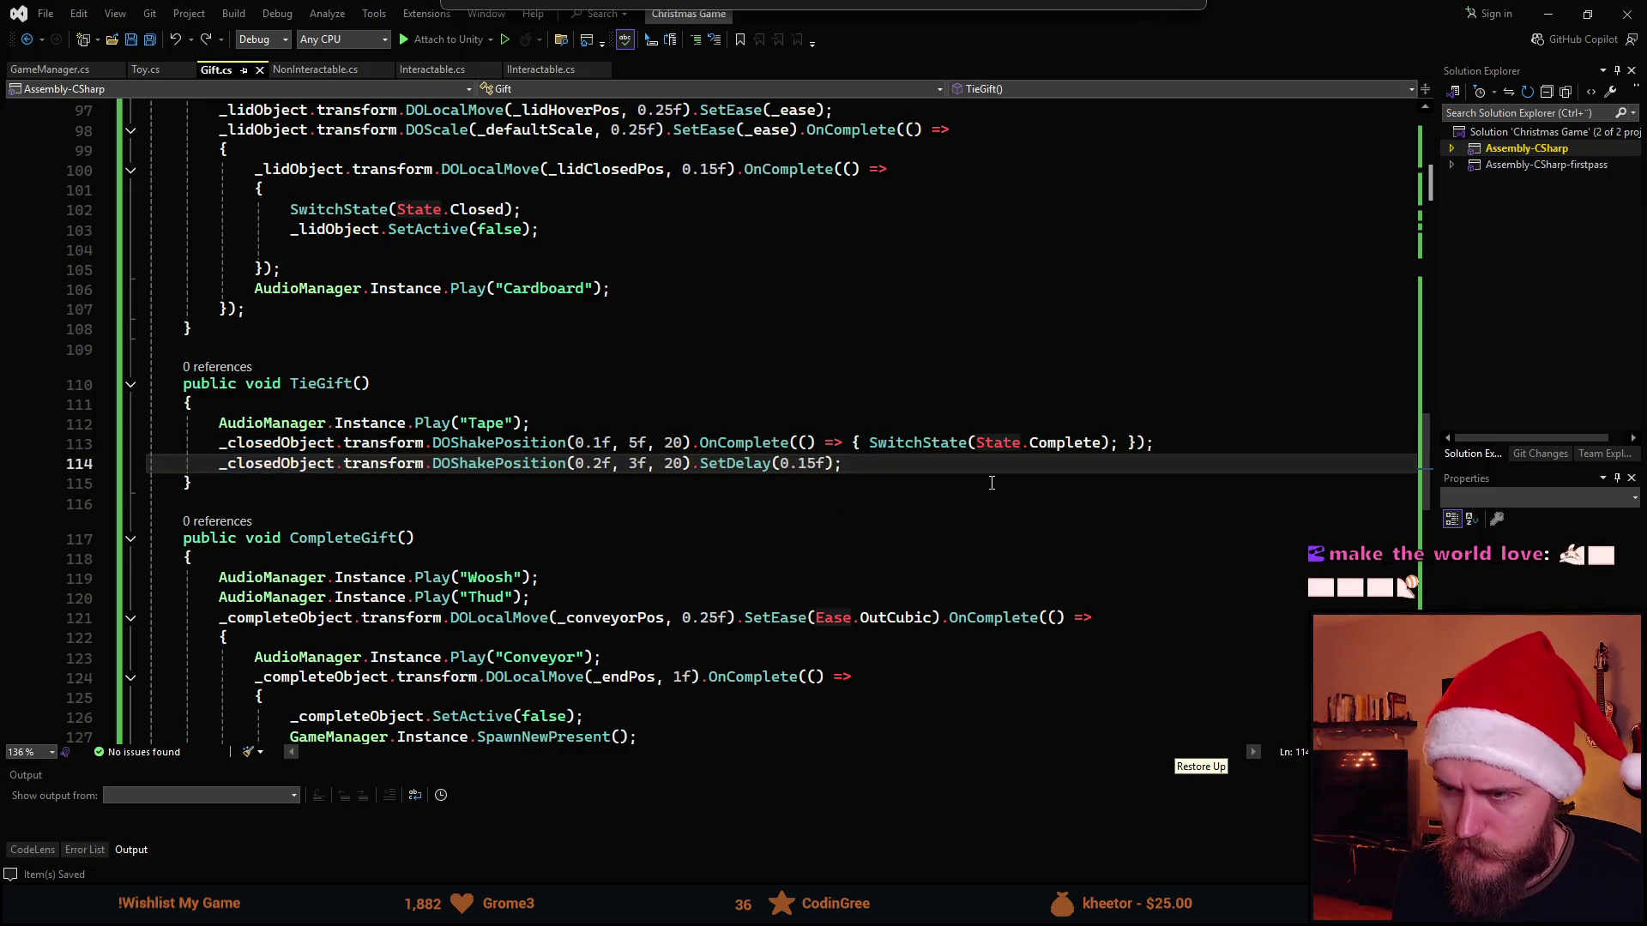
{"action": "key", "text": "ctrl+Left"}
{"action": "key", "text": "ctrl+Left"}
{"action": "key", "text": "ctrl+Left"}
{"action": "key", "text": "ctrl+Left"}
{"action": "key", "text": "ctrl+Left"}
{"action": "key", "text": "ctrl+Left"}
{"action": "key", "text": "ctrl+Left"}
{"action": "key", "text": "ctrl+Left"}
{"action": "key", "text": "ctrl+Left"}
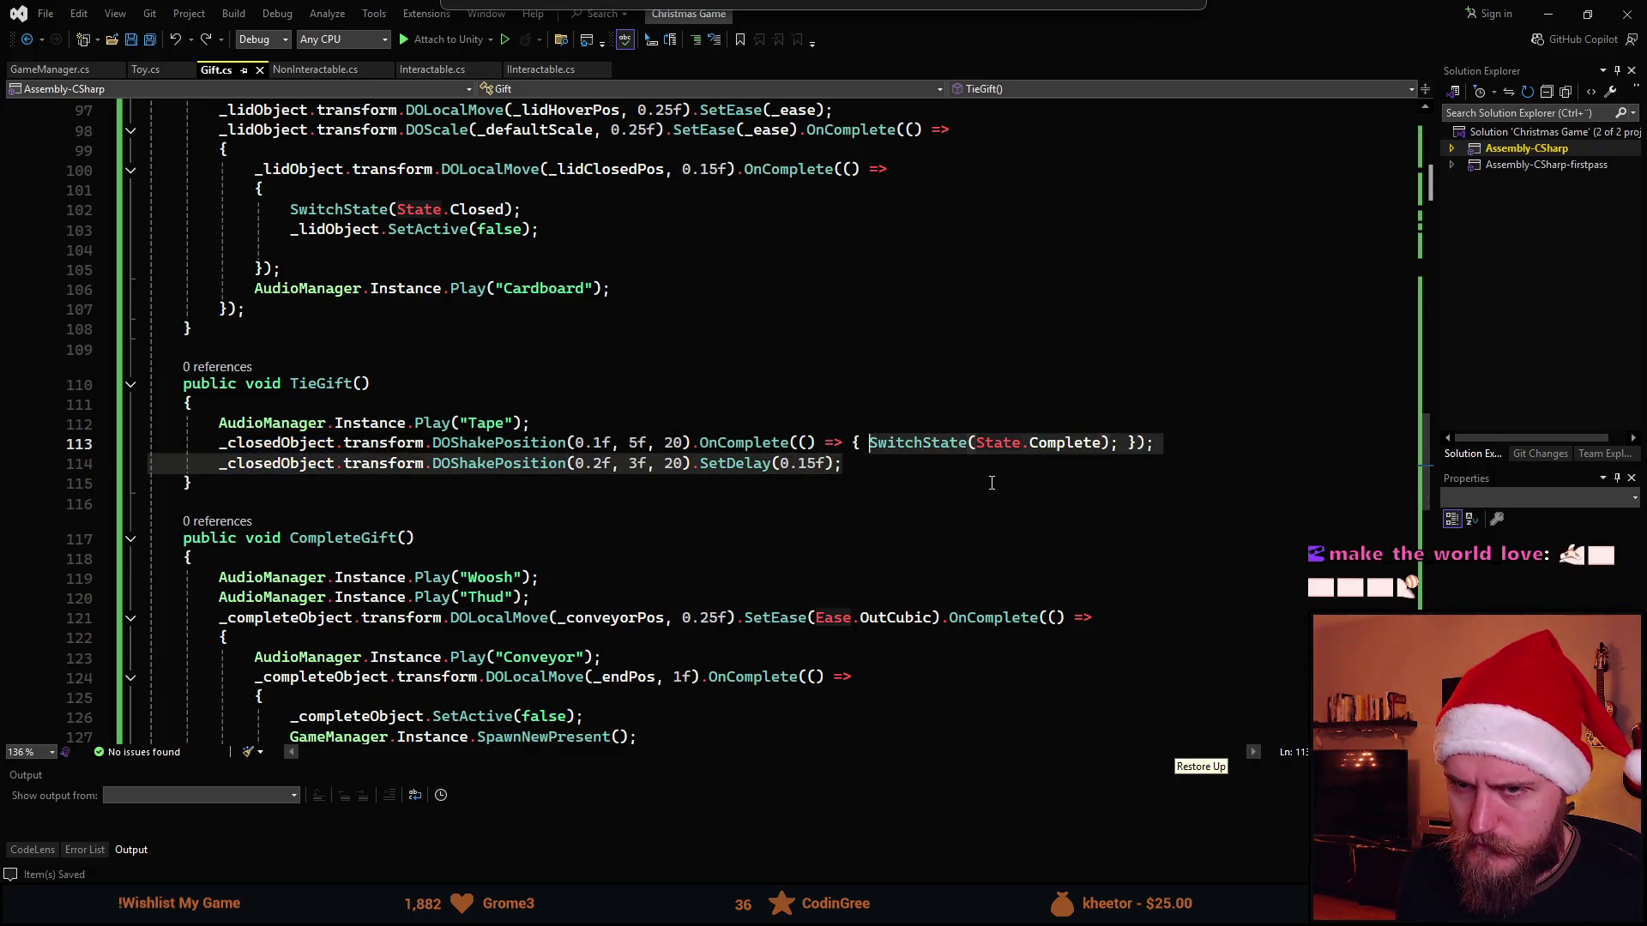
{"action": "key", "text": "ctrl+Left"}
{"action": "key", "text": "ctrl+Left"}
{"action": "key", "text": "ctrl+Left"}
{"action": "key", "text": "Home"}
{"action": "key", "text": "shift+alt+Down"}
{"action": "key", "text": "ctrl+shift+Right"}
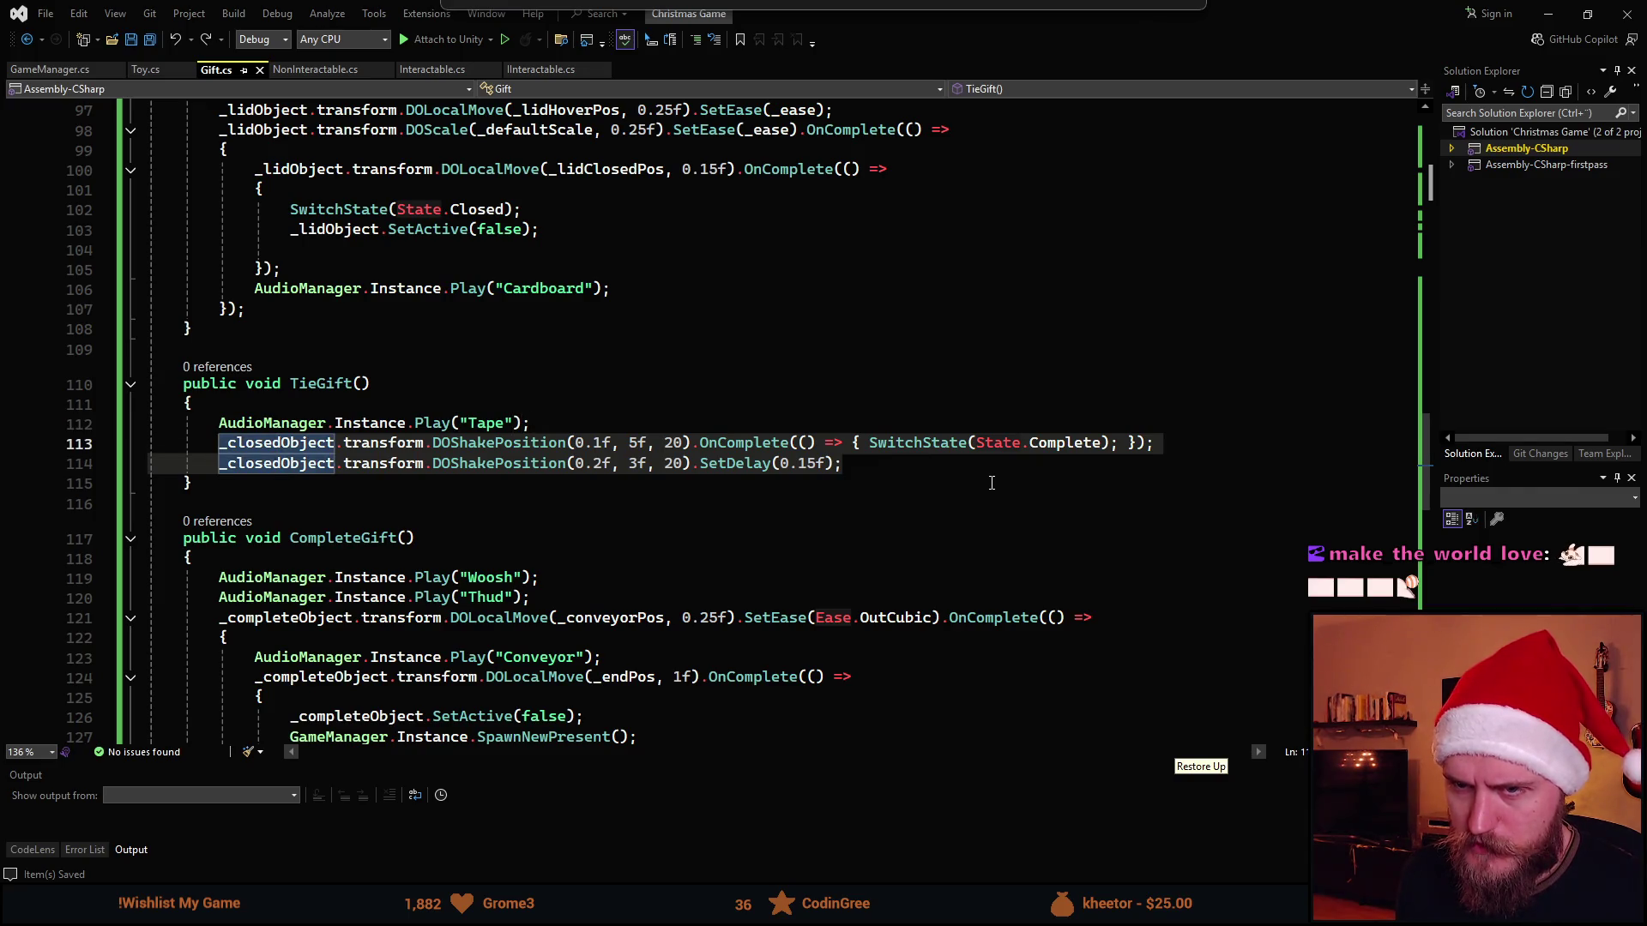
{"action": "key", "text": "Escape"}
{"action": "key", "text": "Up"}
{"action": "key", "text": "ctrl+Right"}
{"action": "key", "text": "ctrl+Right"}
{"action": "key", "text": "ctrl+Right"}
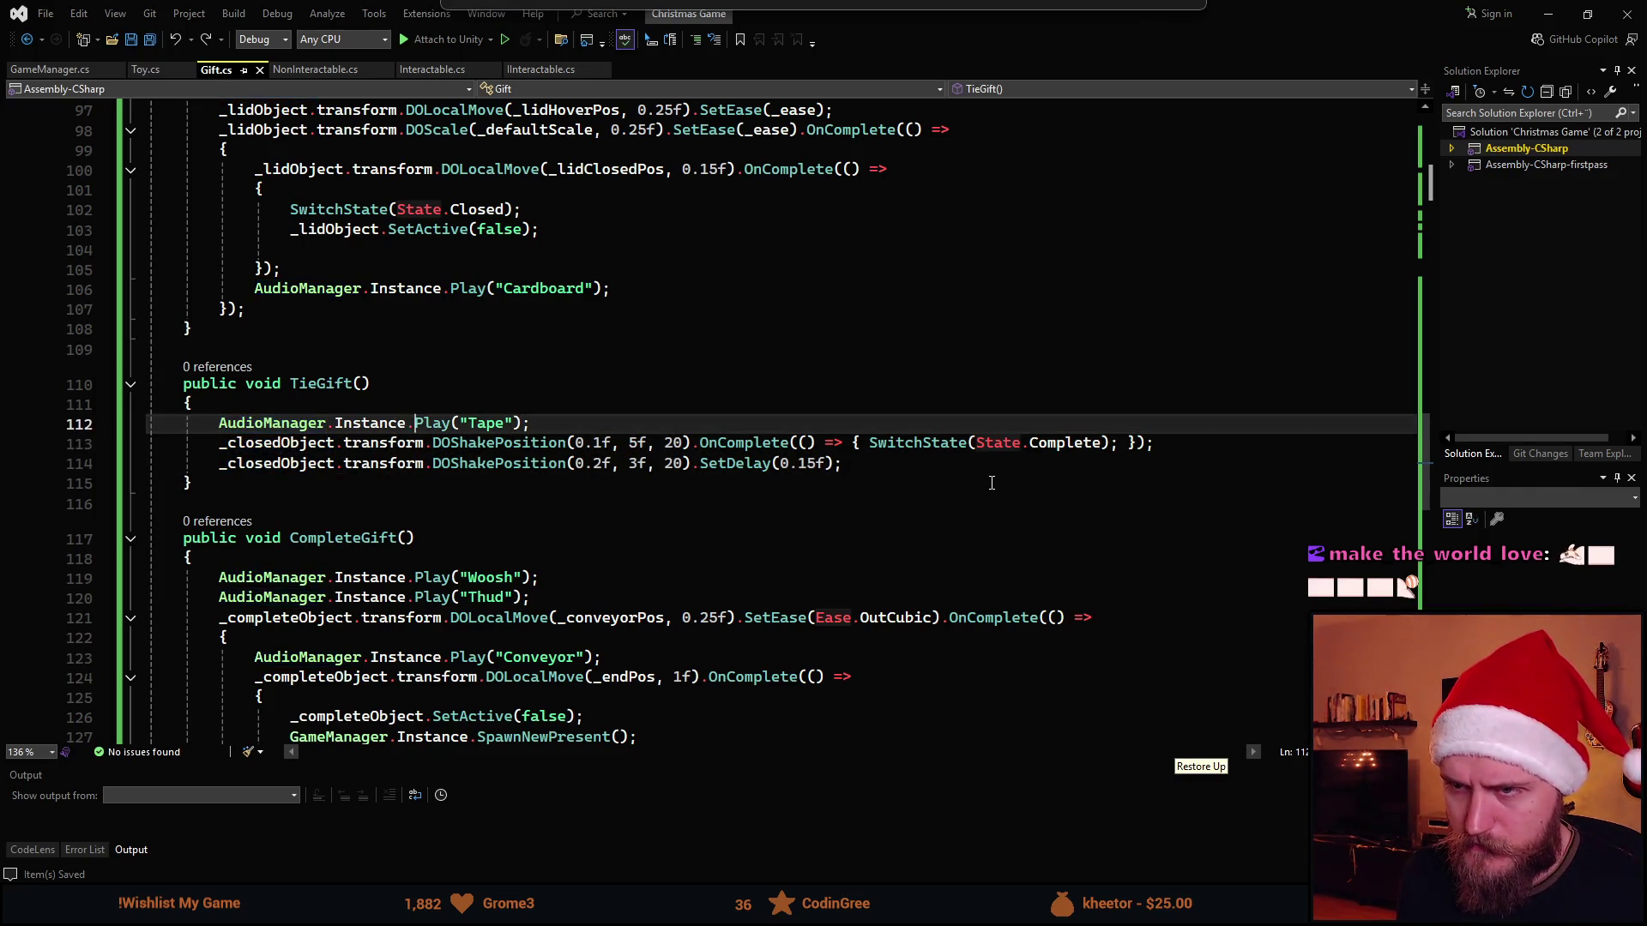
{"action": "key", "text": "ctrl+Right"}
{"action": "key", "text": "ctrl+Right"}
{"action": "key", "text": "shift+Down"}
{"action": "key", "text": "shift+Down"}
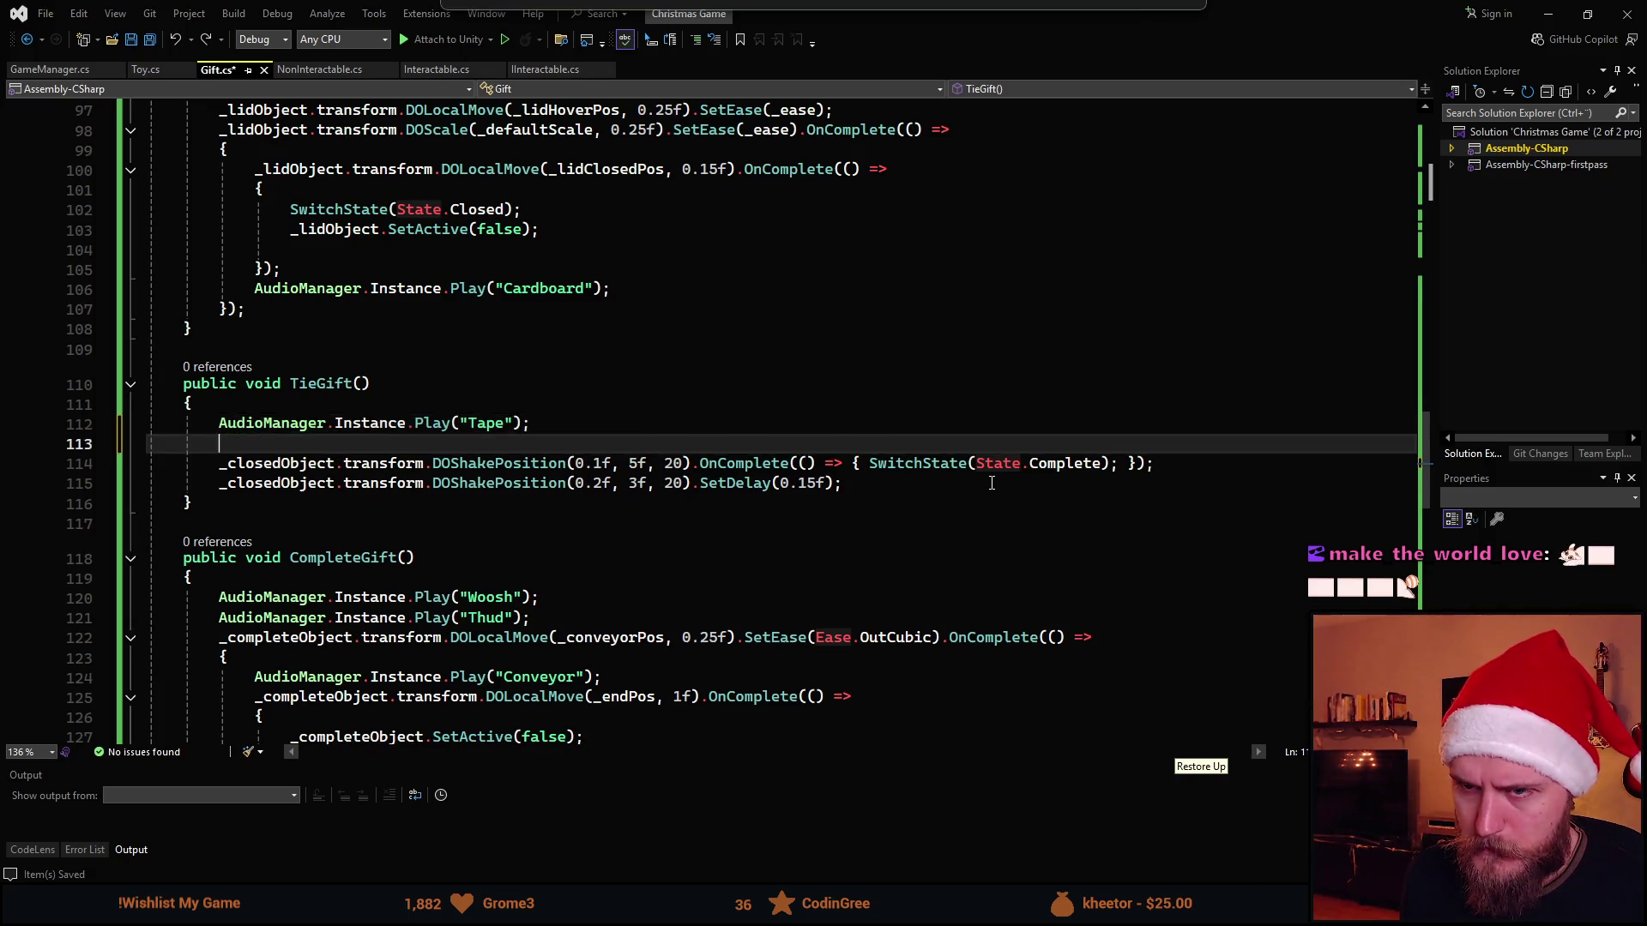
{"action": "key", "text": "ctrl+d"}
Comment out the duplicated pair of shake lines to keep them as reference
{"action": "double_click", "coordinate": [277, 483]}
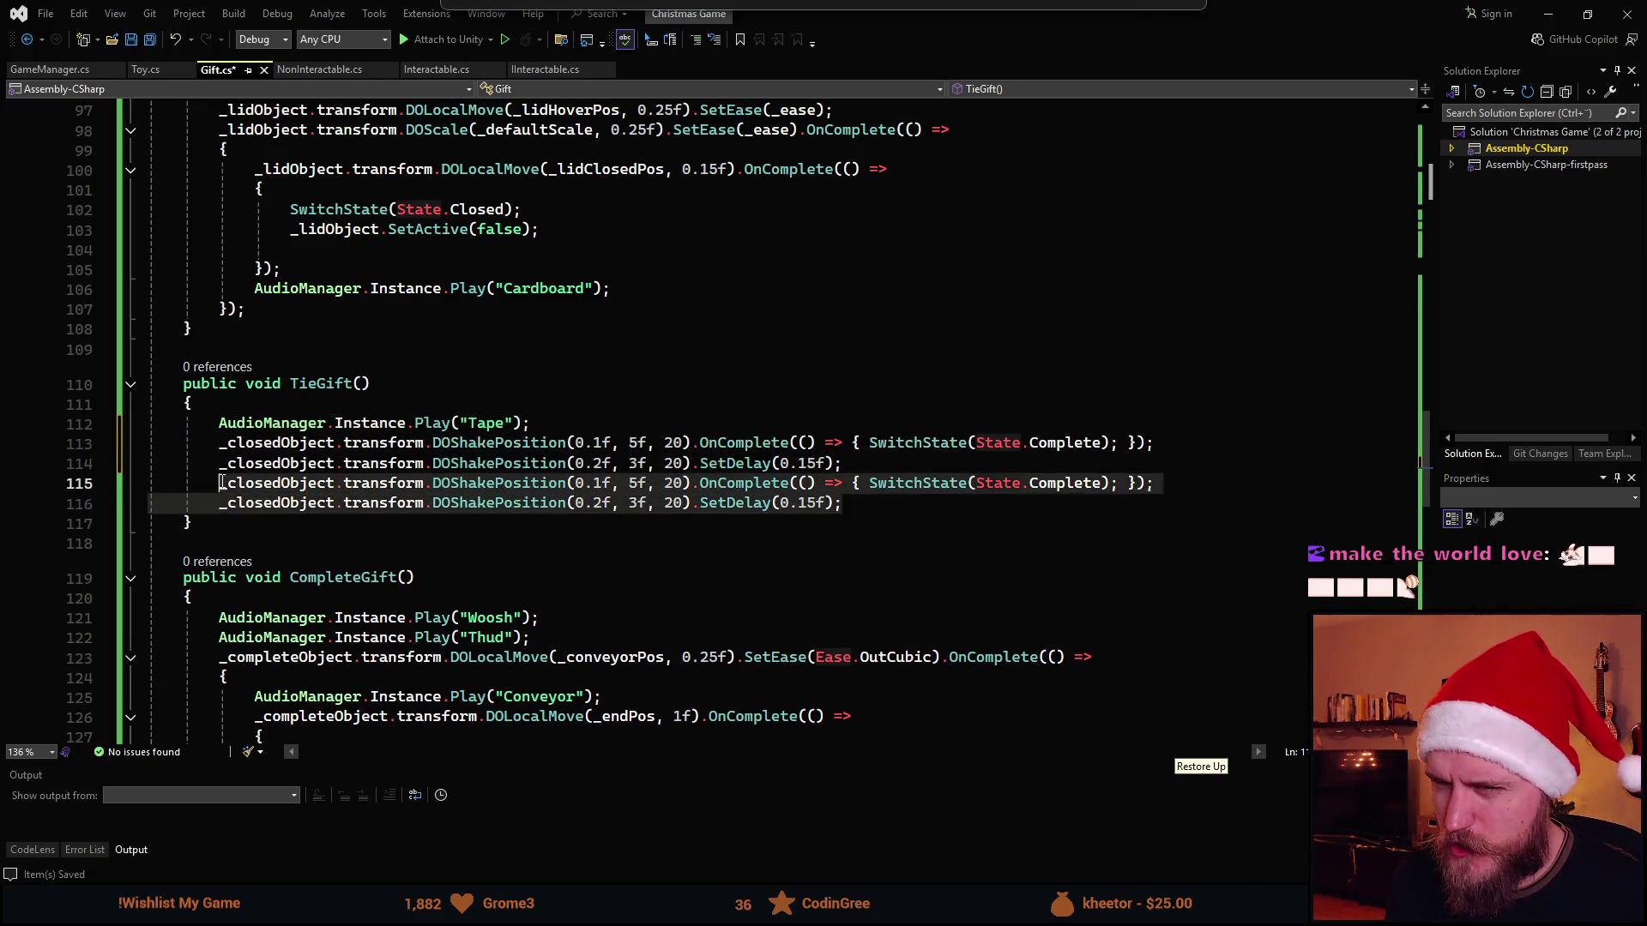
{"action": "key", "text": "shift+alt+semicolon"}
{"action": "left_click_drag", "start_coordinate": [222, 483], "coordinate": [842, 504]}
{"action": "key", "text": "ctrl+k"}
{"action": "key", "text": "ctrl+c"}
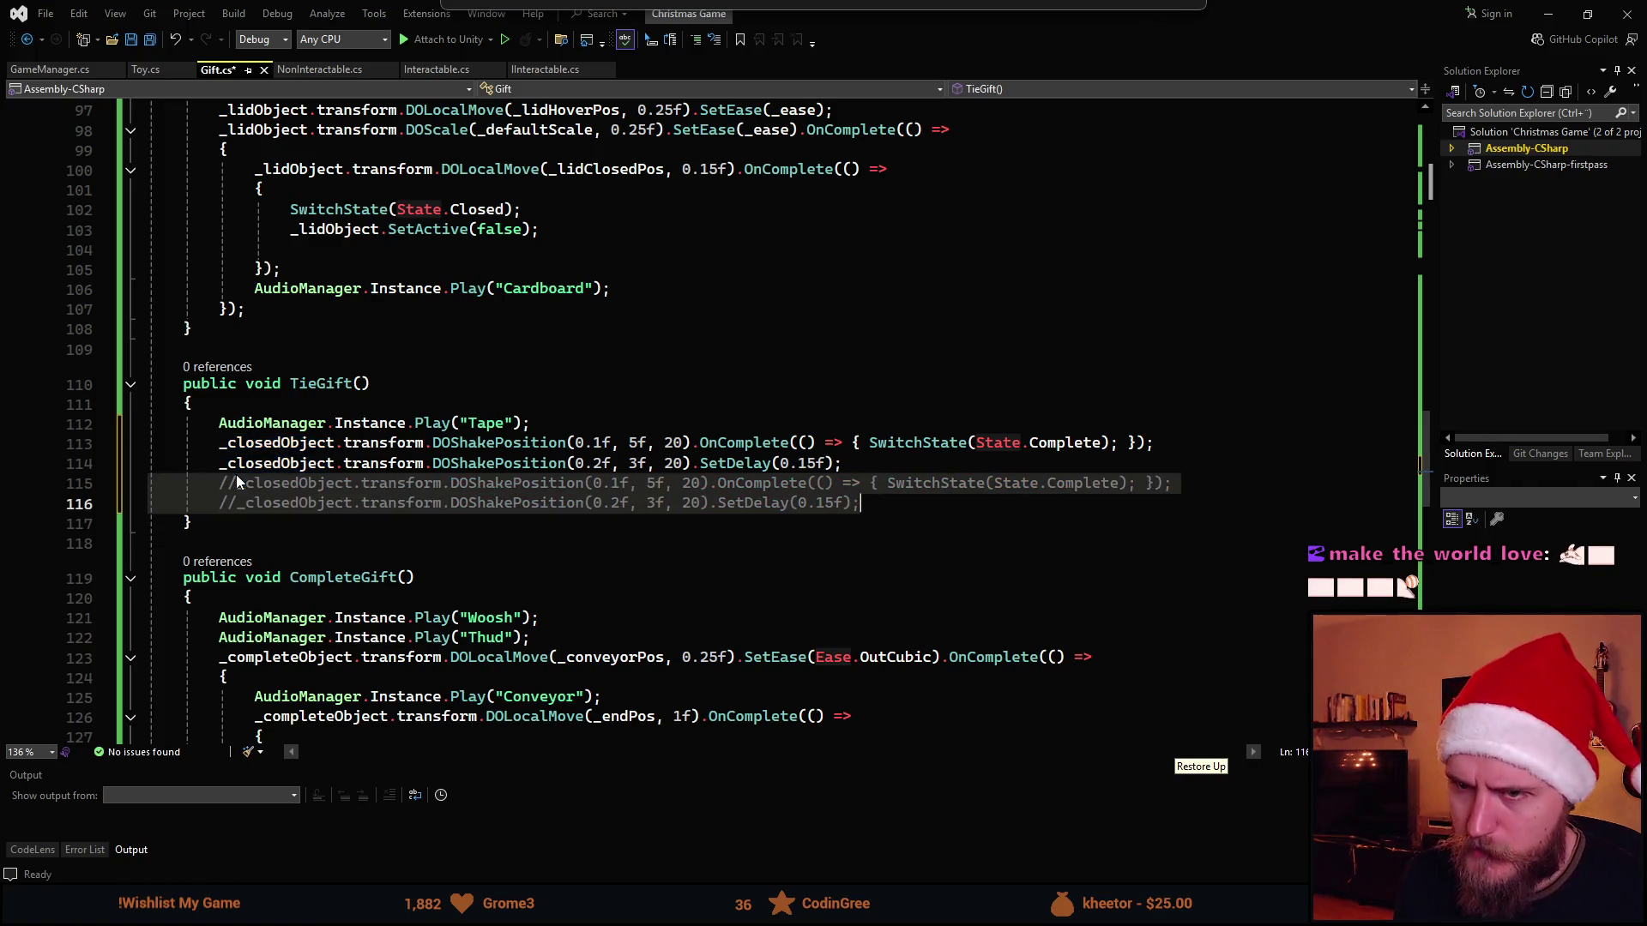
Move SwitchState(State.Complete) onto its own line right after the Tape sound, above the shakes
{"action": "left_click", "coordinate": [868, 443]}
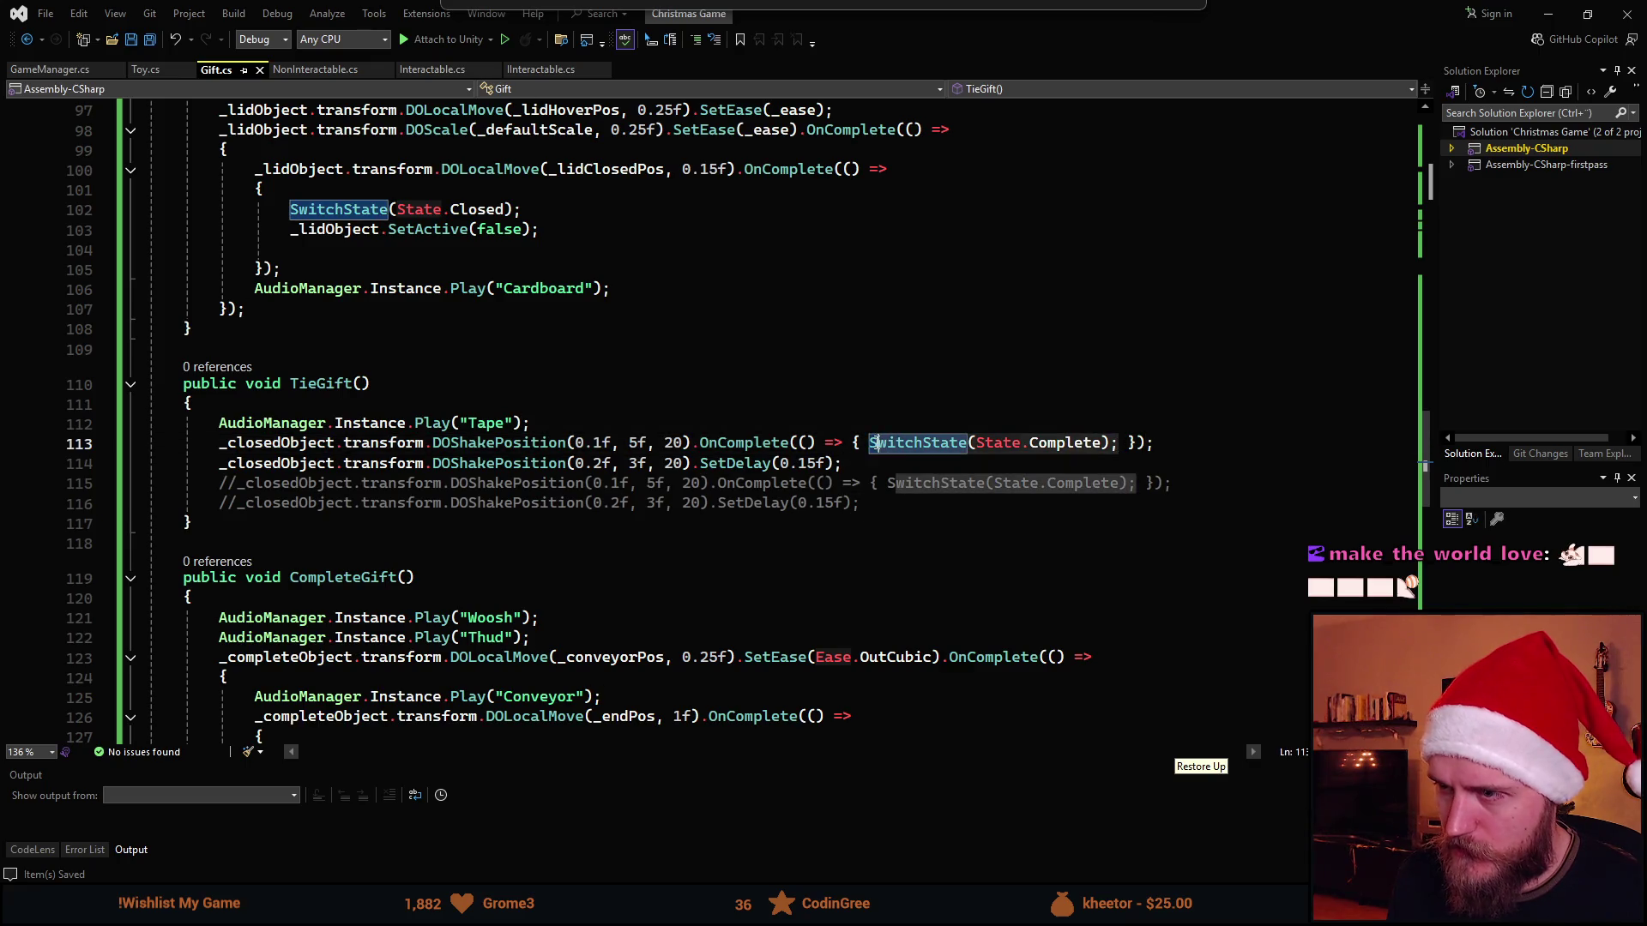
{"action": "left_click_drag", "start_coordinate": [872, 442], "coordinate": [1117, 443]}
{"action": "key", "text": "Delete"}
{"action": "left_click", "coordinate": [616, 422]}
{"action": "key", "text": "Return"}
{"action": "key", "text": "ctrl+v"}
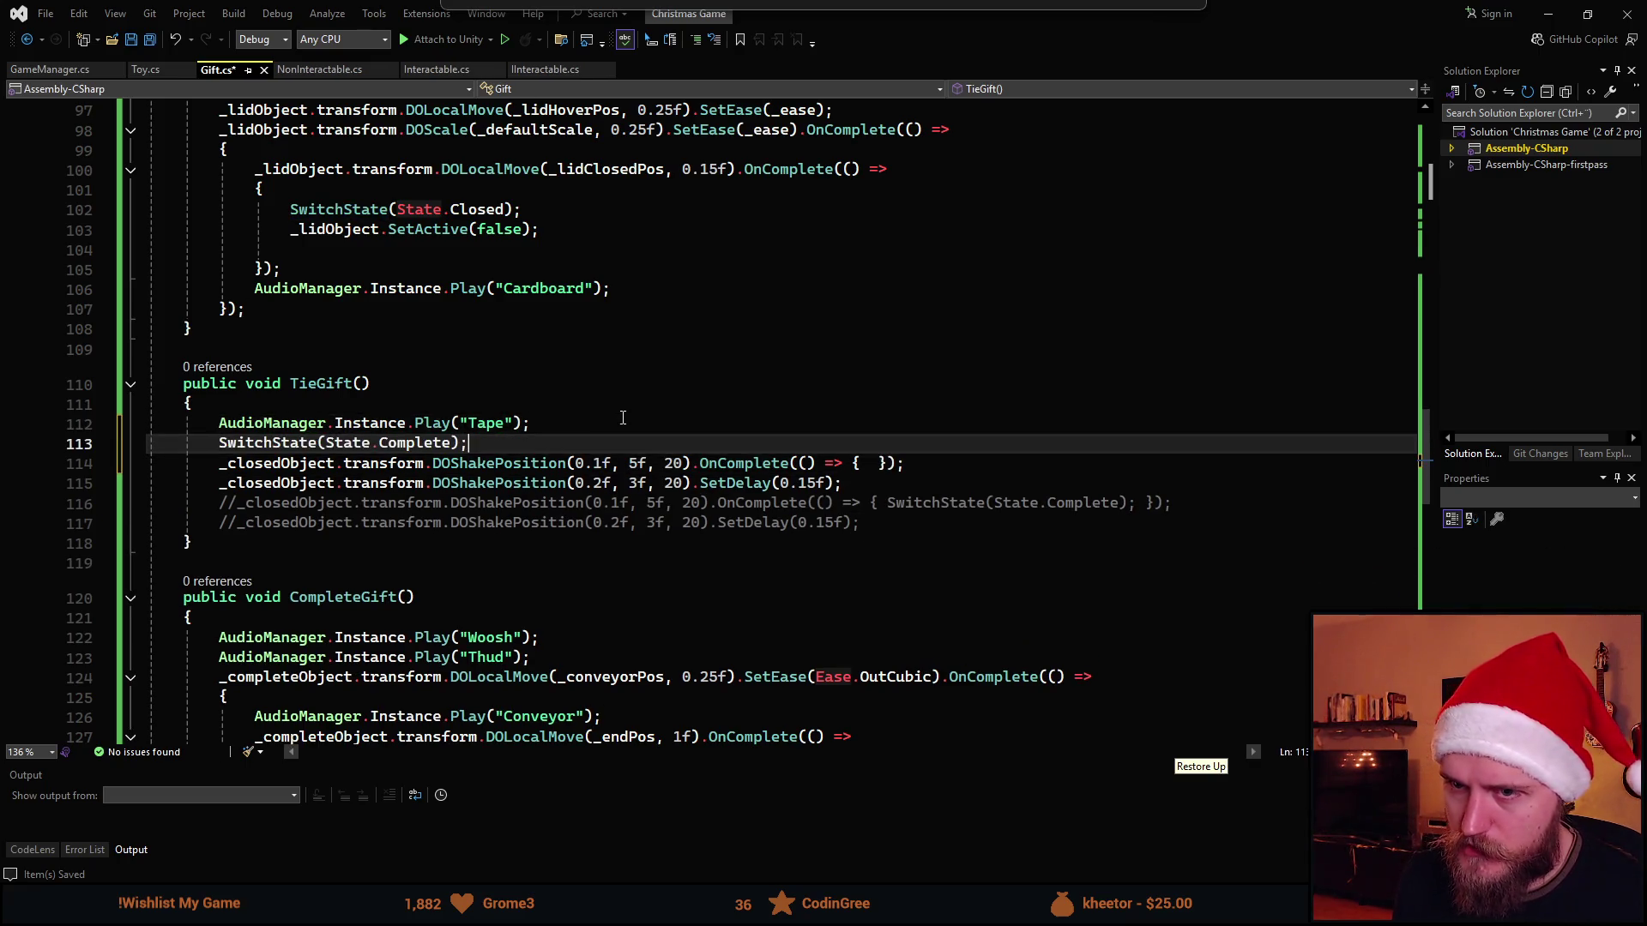
Delete the first shake, make the remaining one 0.3f with no SetDelay, and return to Unity
{"action": "left_click_drag", "start_coordinate": [935, 467], "coordinate": [102, 461]}
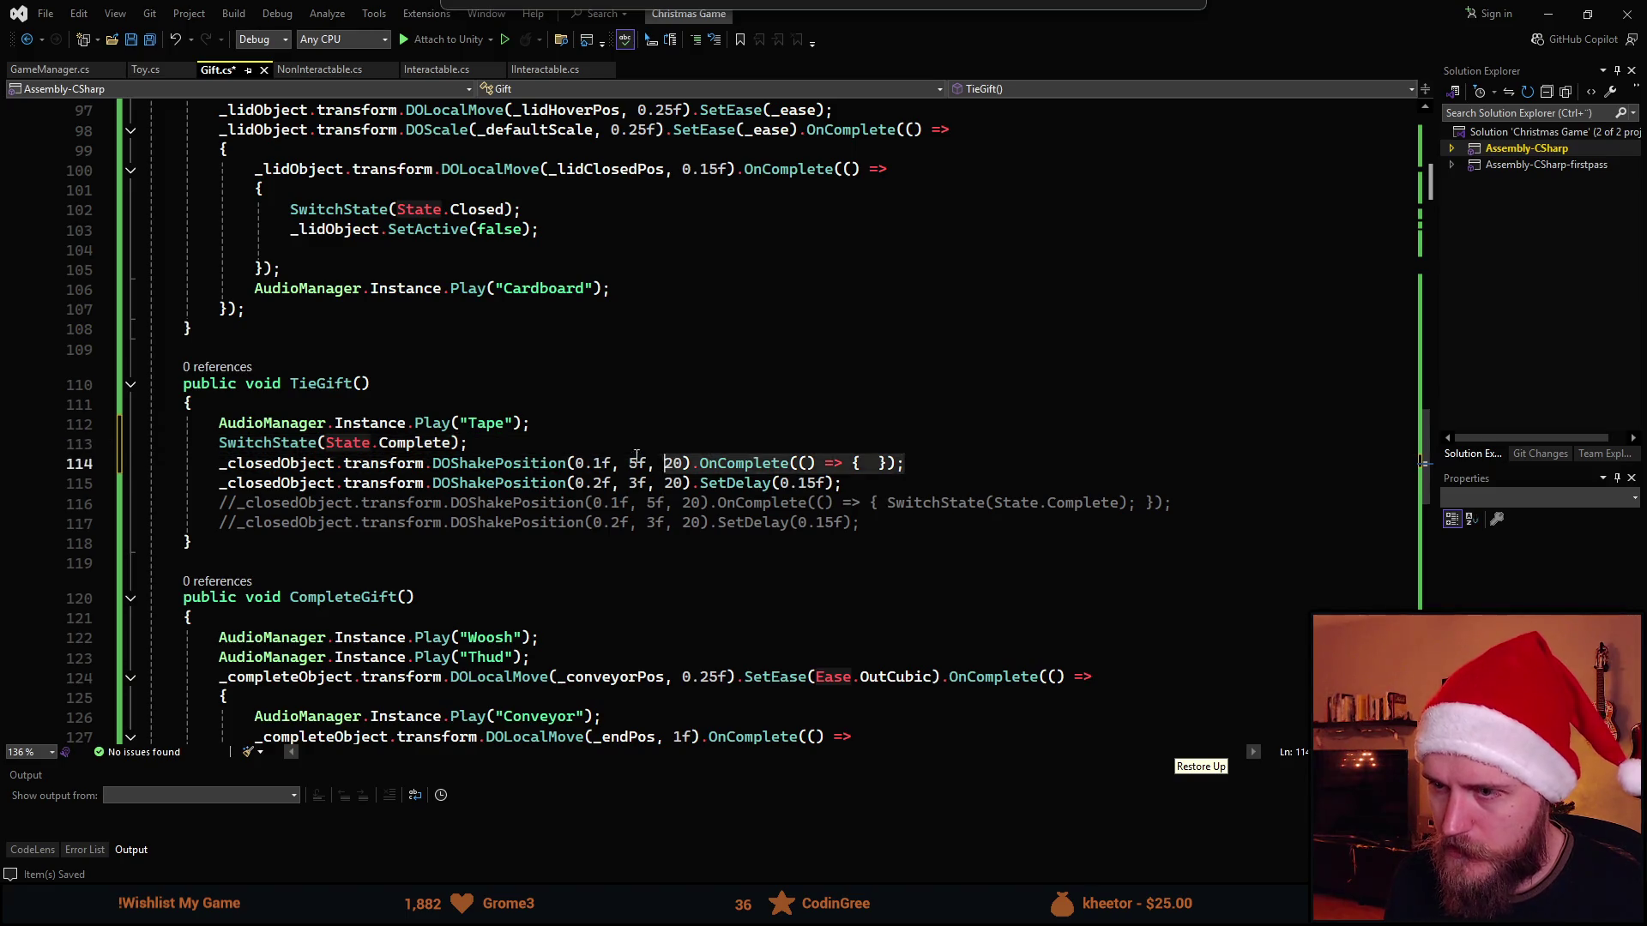
{"action": "key", "text": "BackSpace"}
{"action": "key", "text": "BackSpace"}
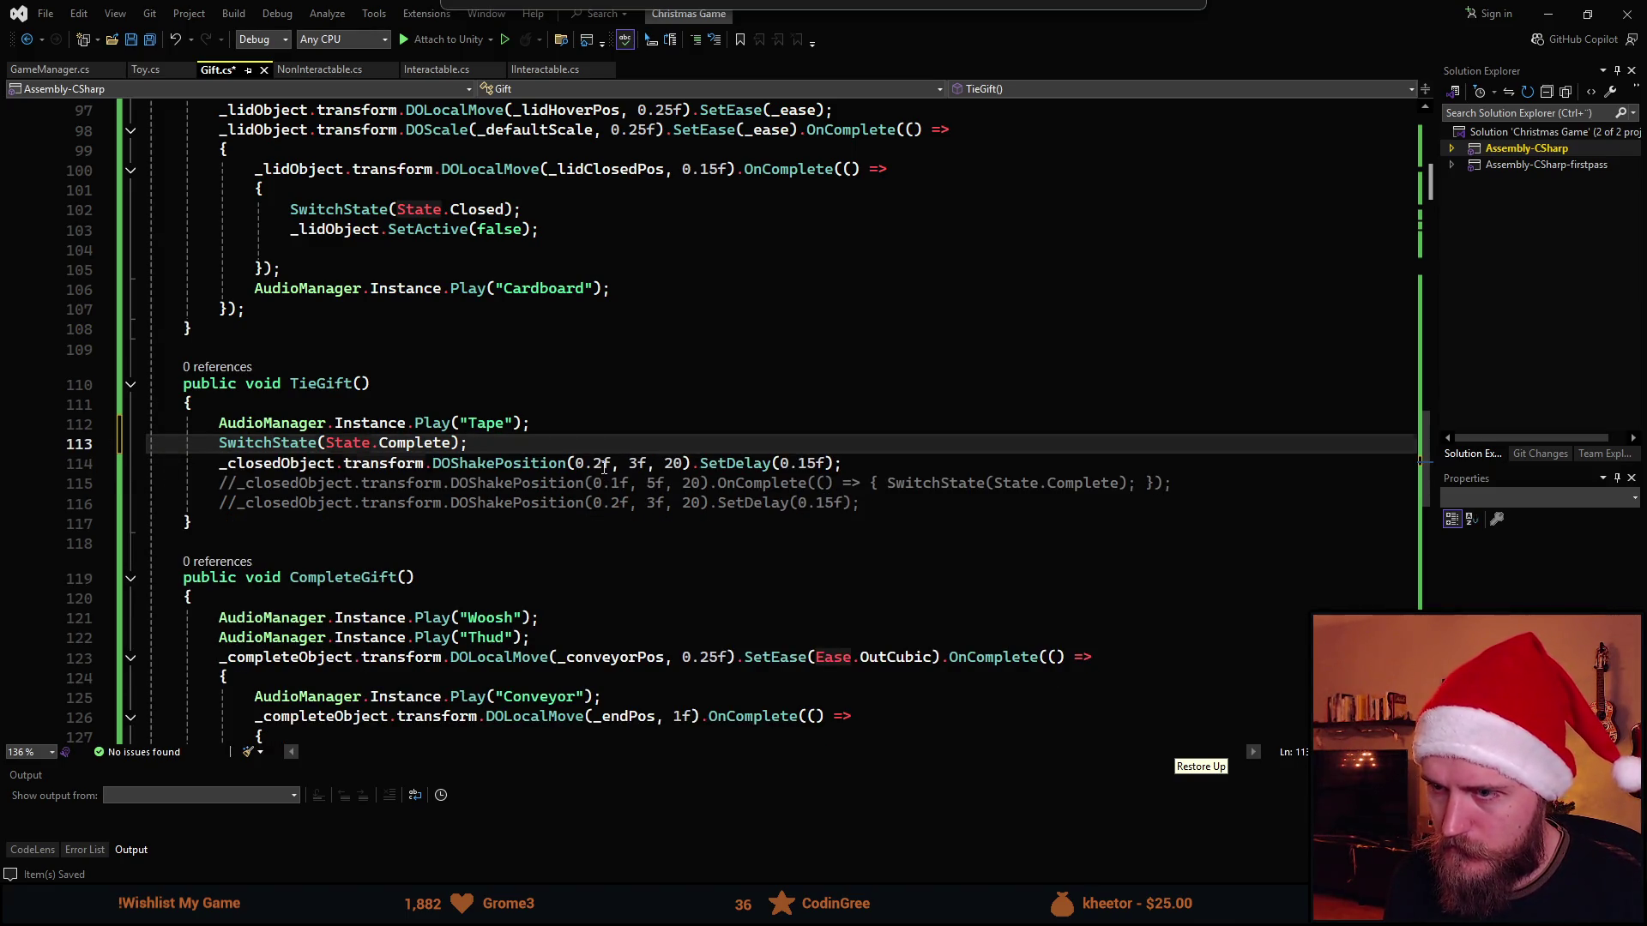
{"action": "left_click", "coordinate": [604, 467]}
{"action": "key", "text": "BackSpace"}
{"action": "type", "text": "3"}
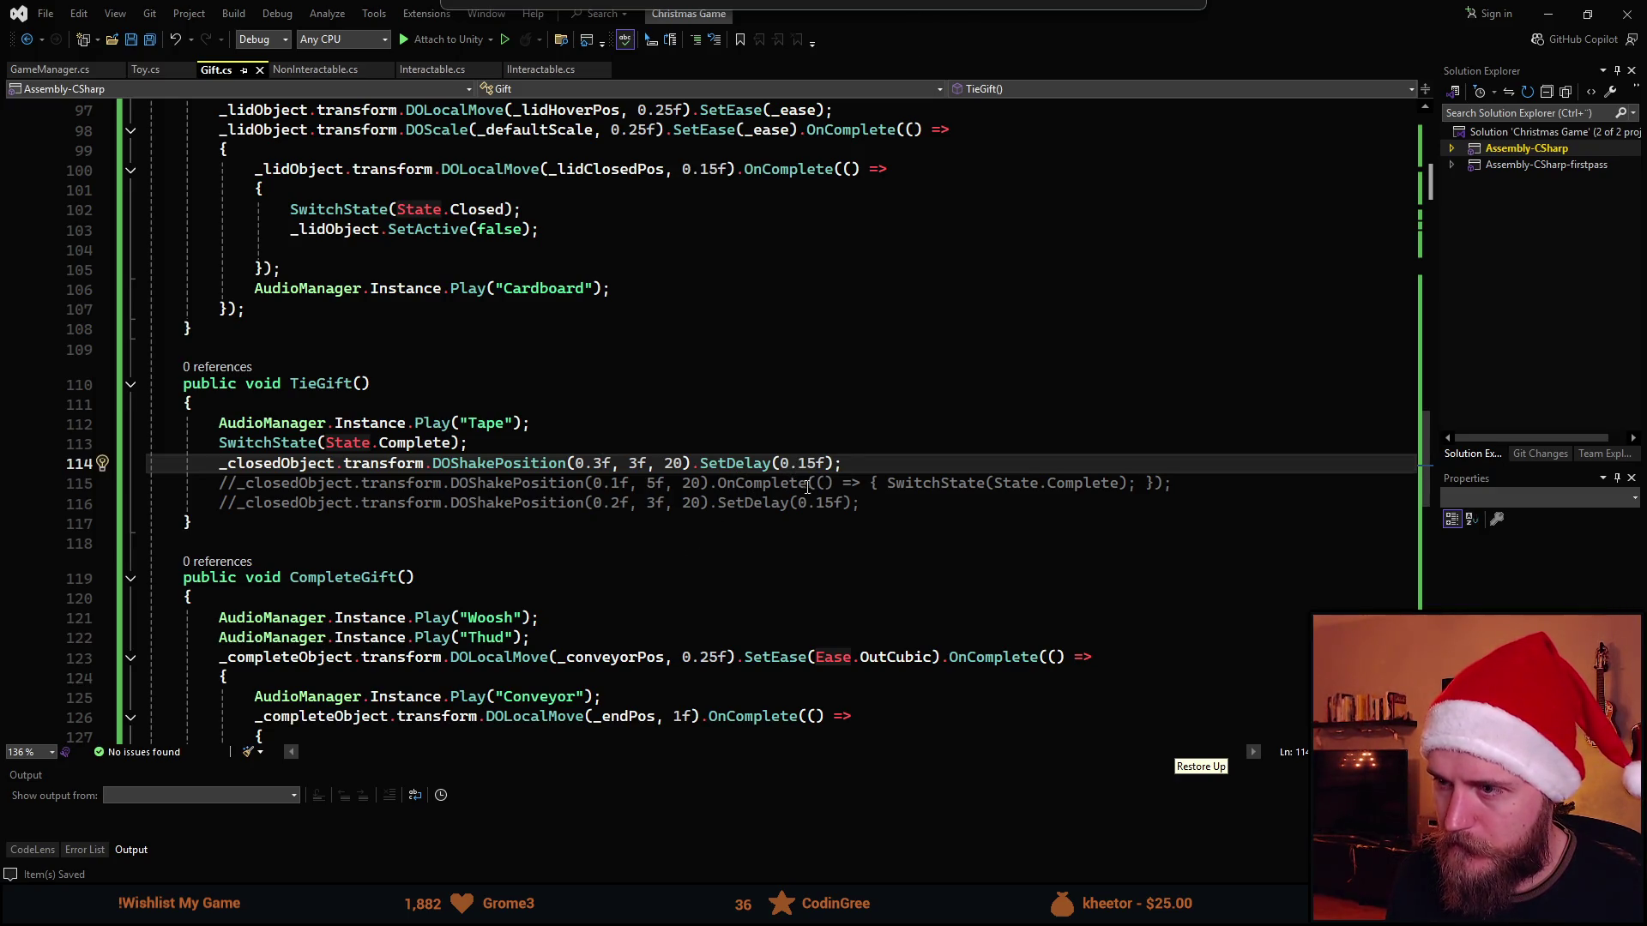
{"action": "left_click_drag", "start_coordinate": [833, 463], "coordinate": [695, 464]}
{"action": "key", "text": "BackSpace"}
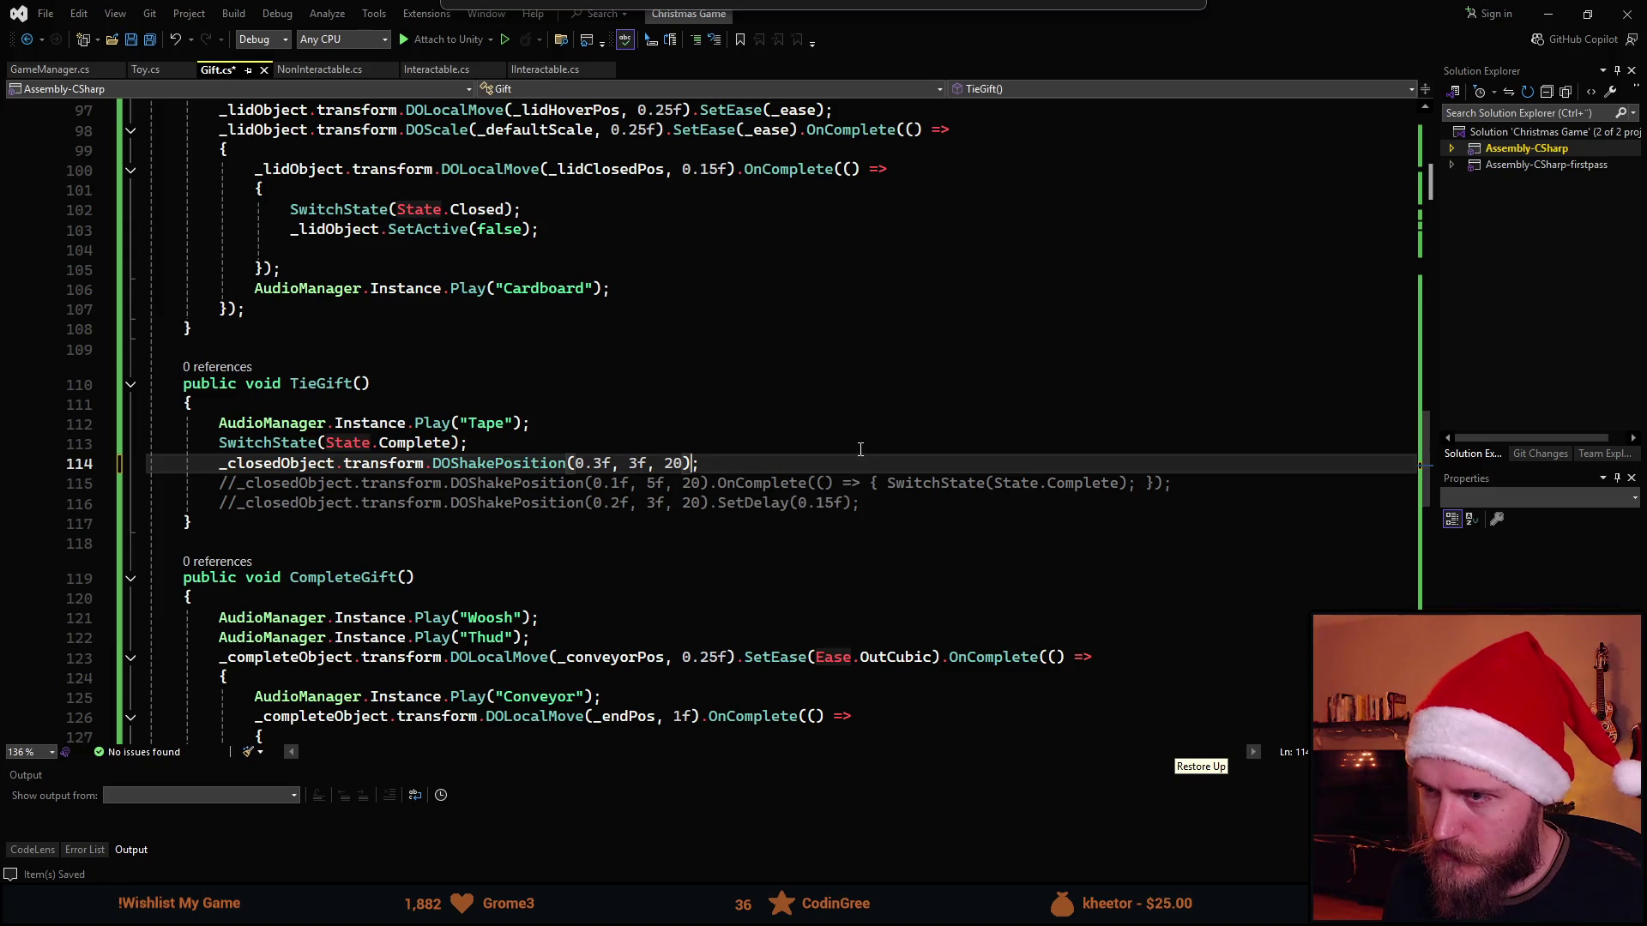
{"action": "key", "text": "alt+Tab"}
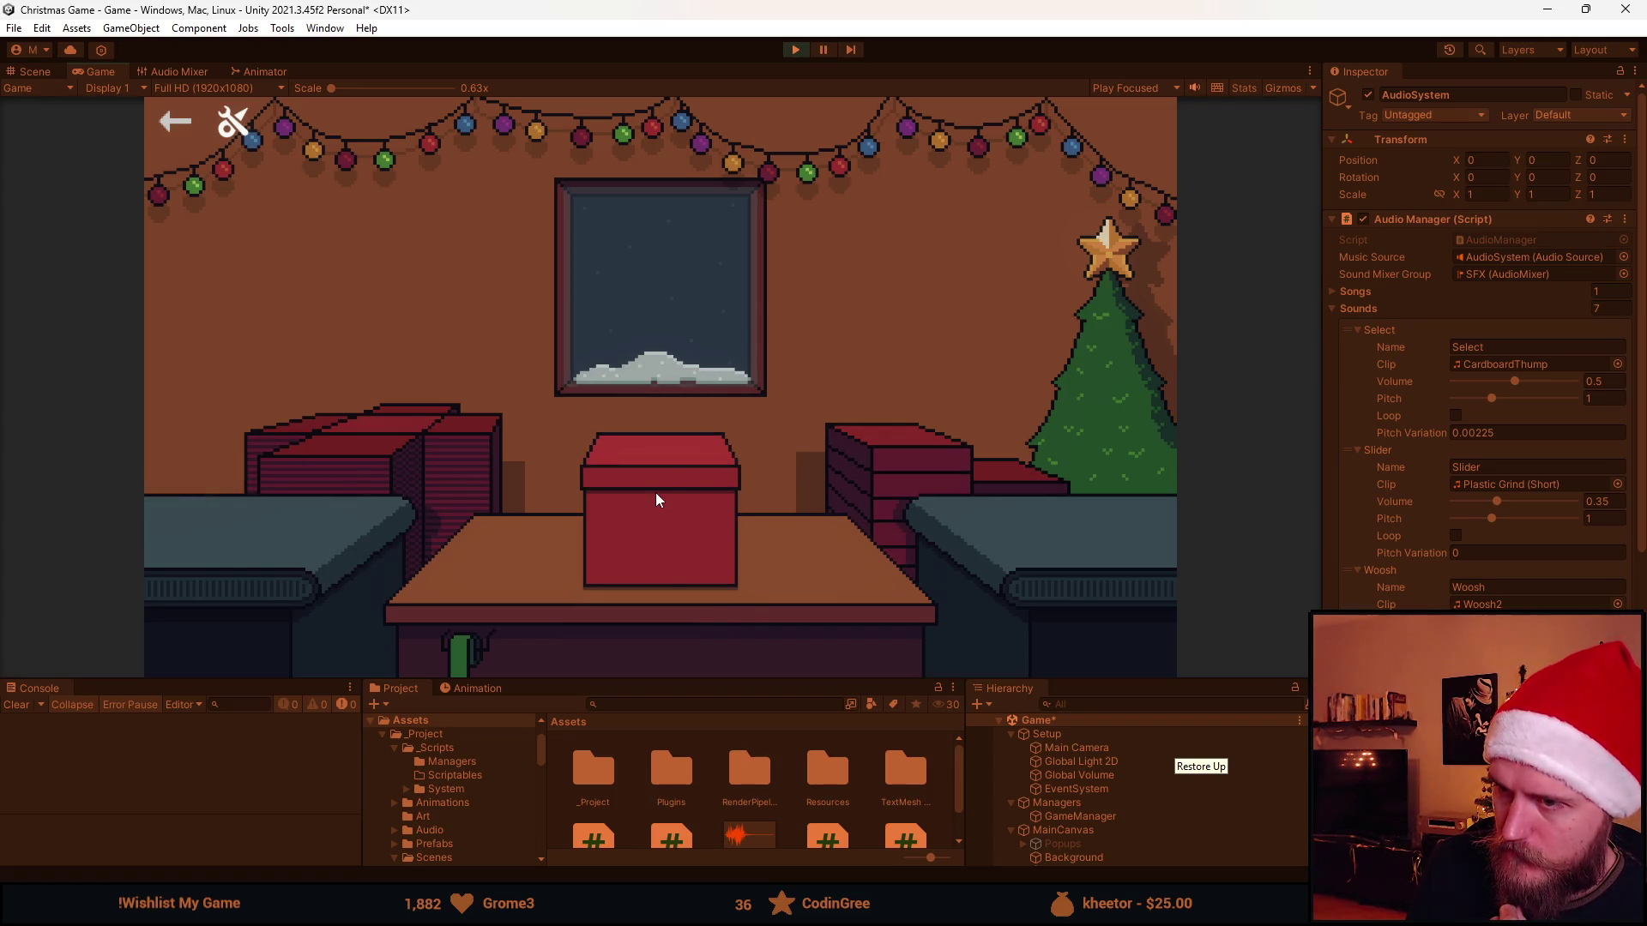
Tie ribbons on a few boxed gifts to see the 0.3 shake, stop the game and go to the code
{"action": "left_click", "coordinate": [654, 494]}
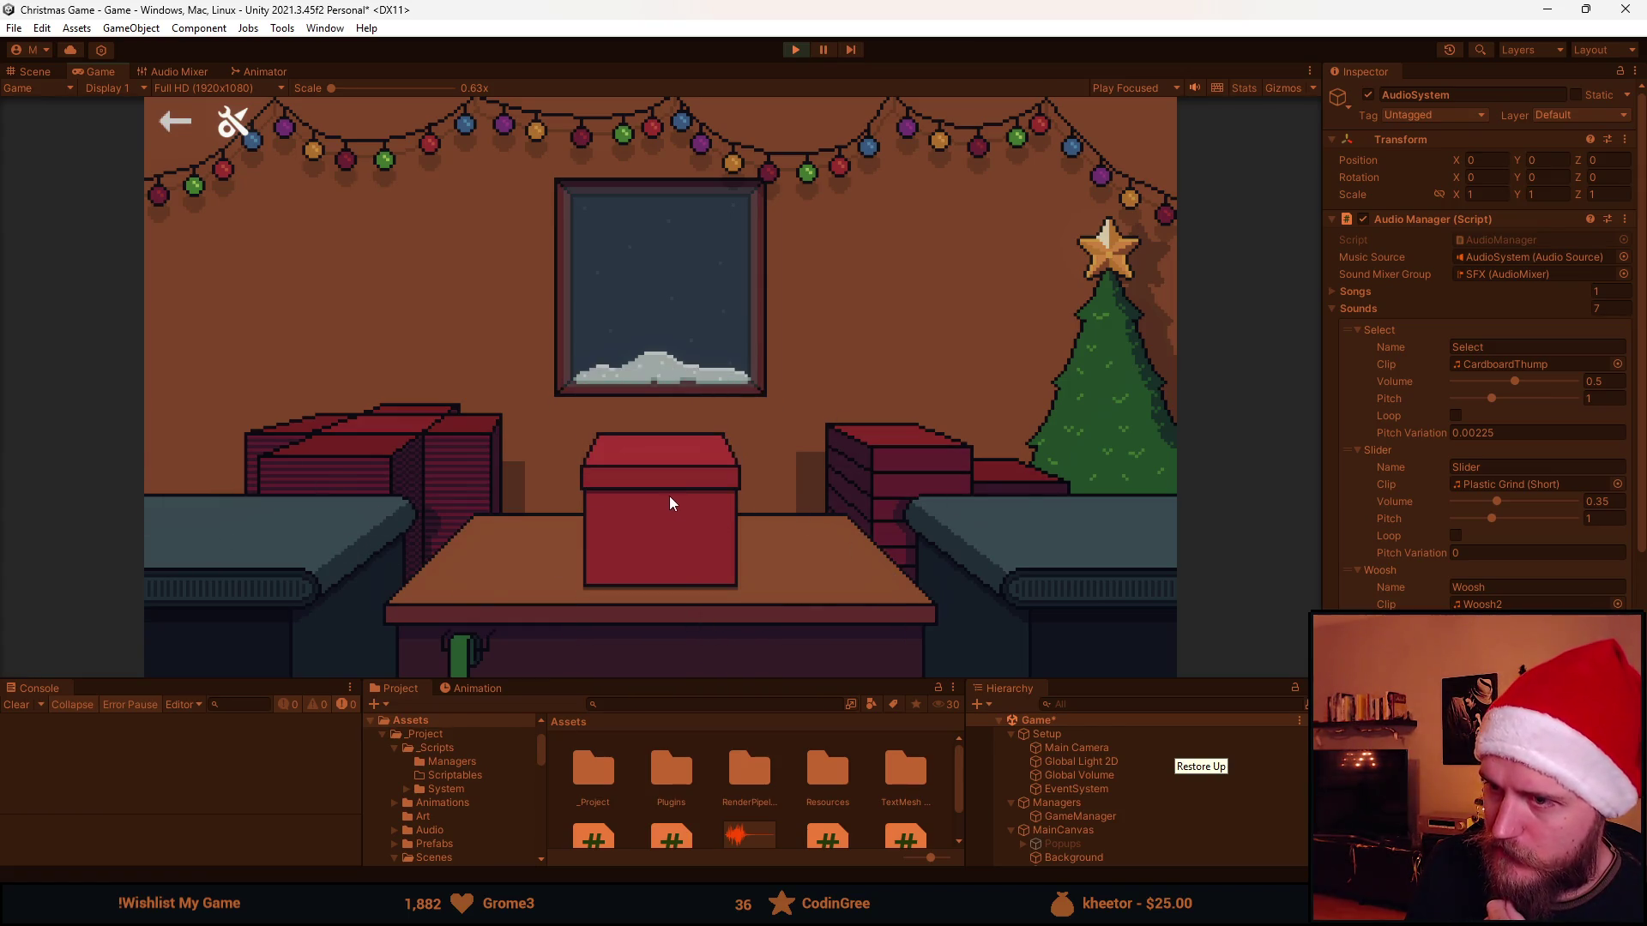
{"action": "left_click", "coordinate": [679, 501]}
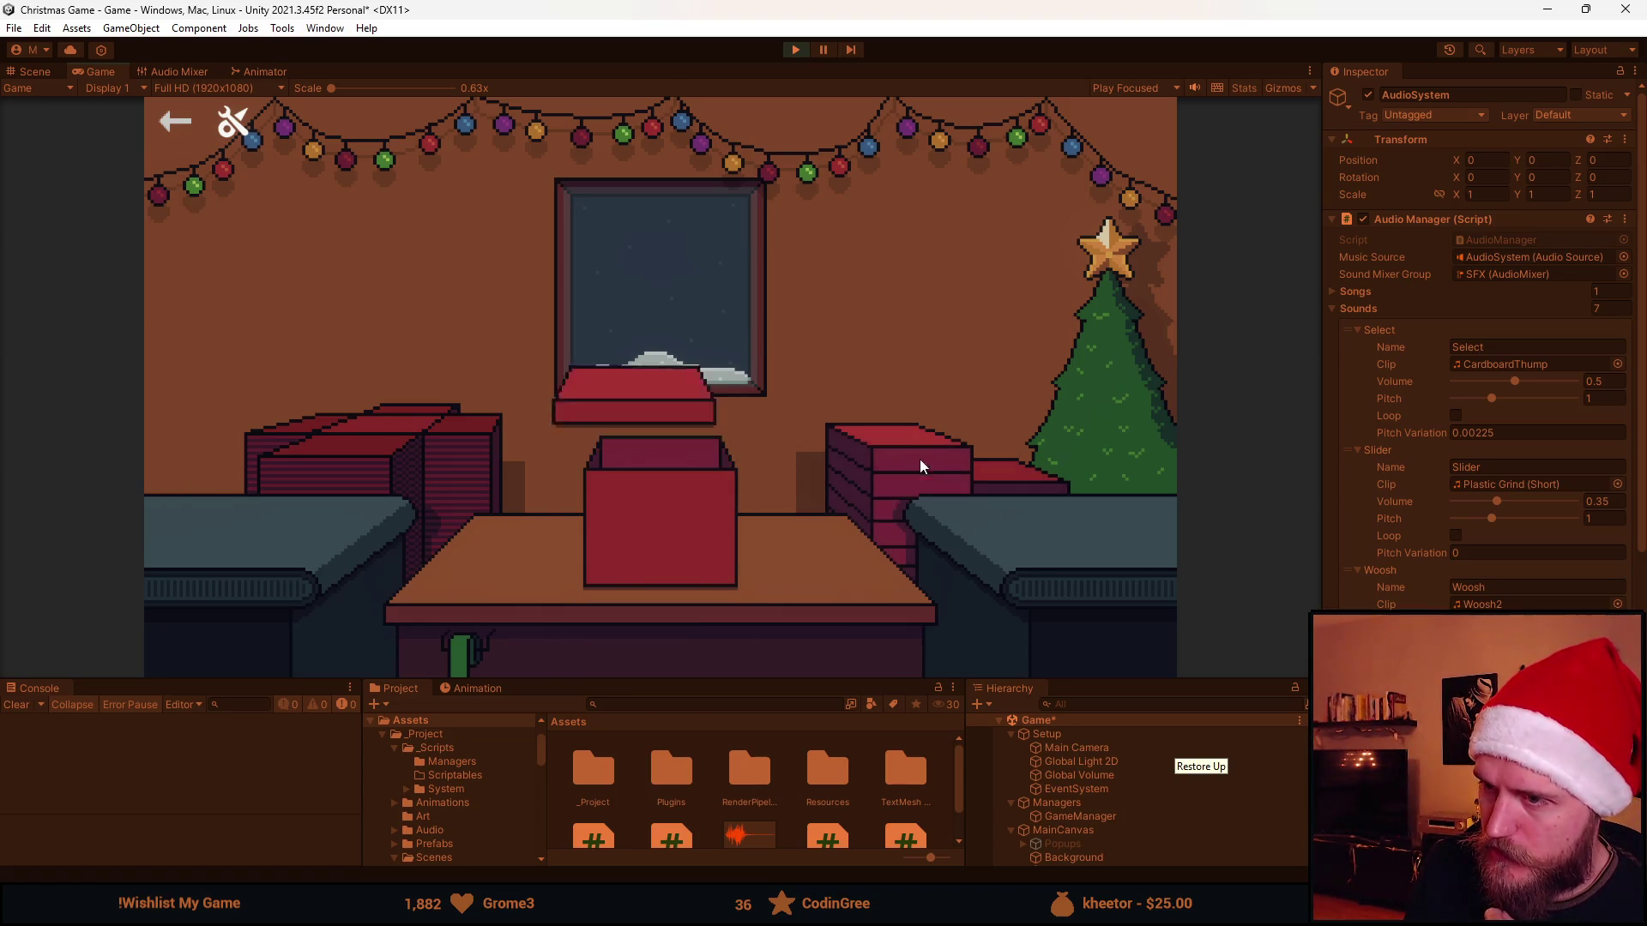
{"action": "left_click", "coordinate": [655, 536]}
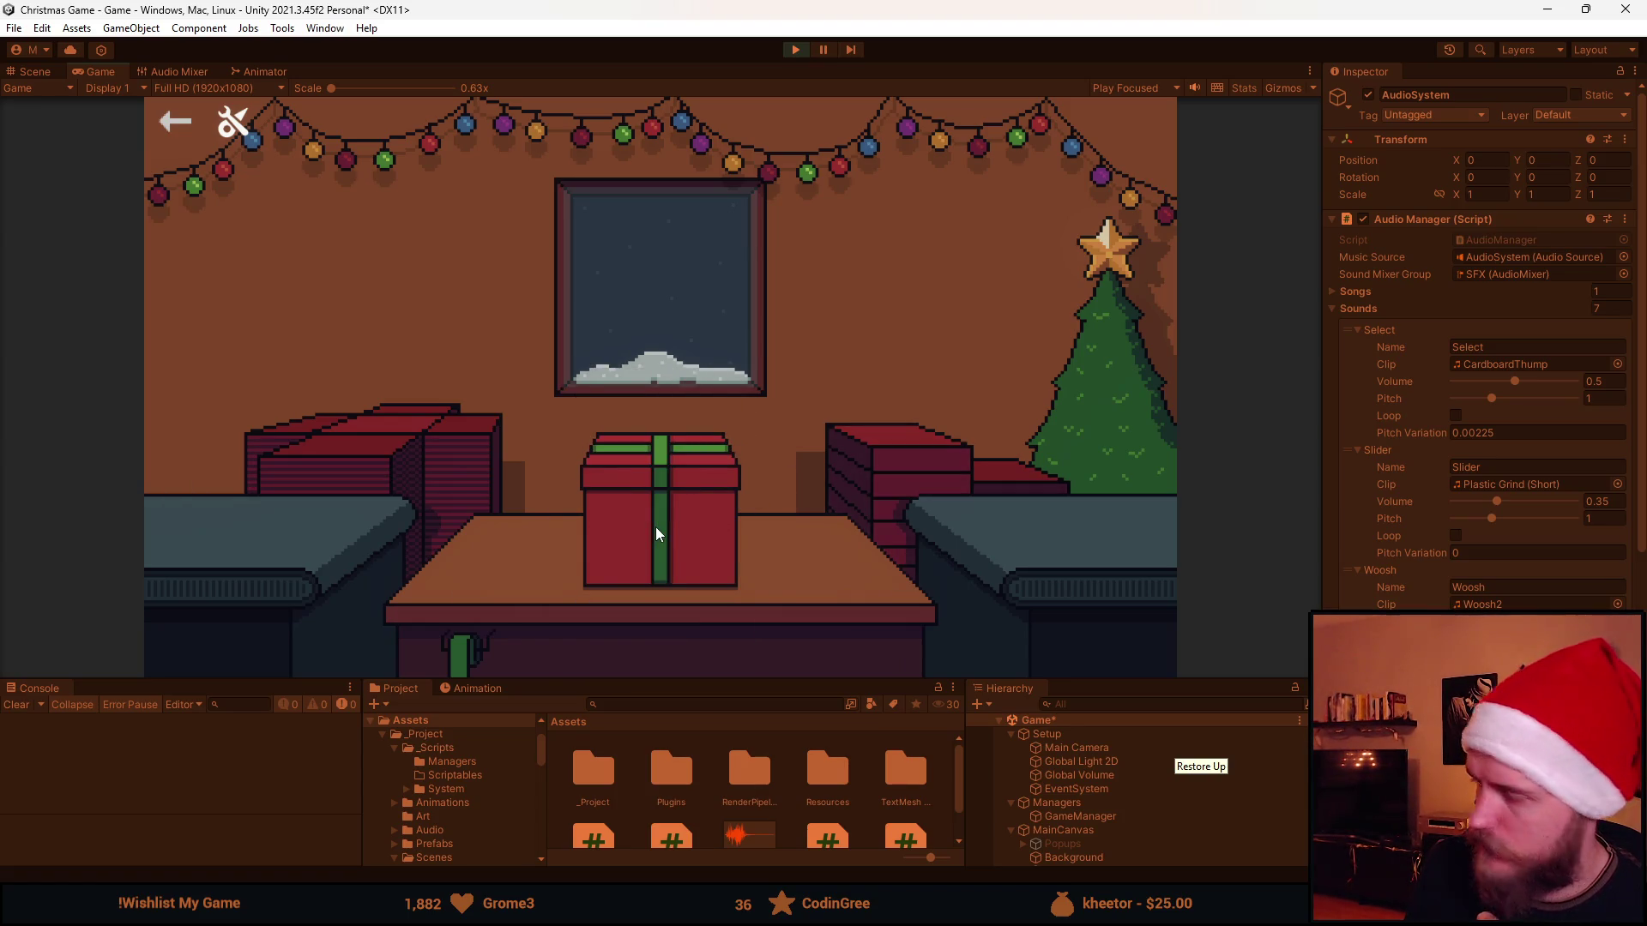
{"action": "left_click", "coordinate": [804, 51]}
{"action": "key", "text": "alt+Tab"}
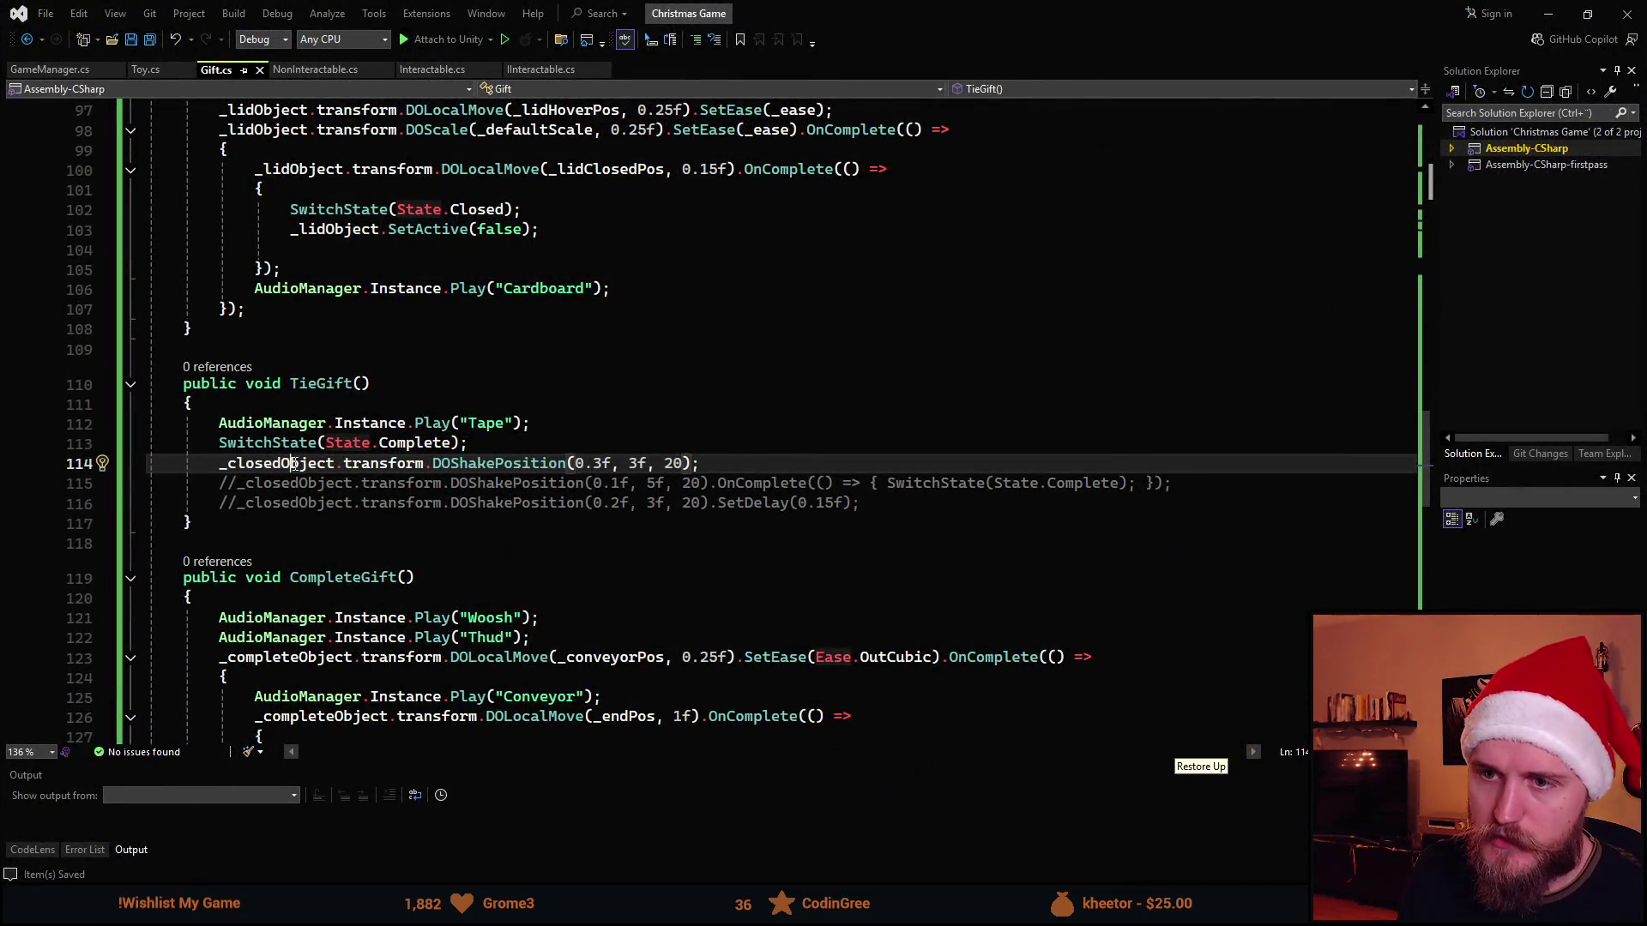
Retarget the 0.3f shake from _closedObject to _completeObject, save and return to Unity
{"action": "double_click", "coordinate": [294, 466]}
{"action": "type", "text": "_"}
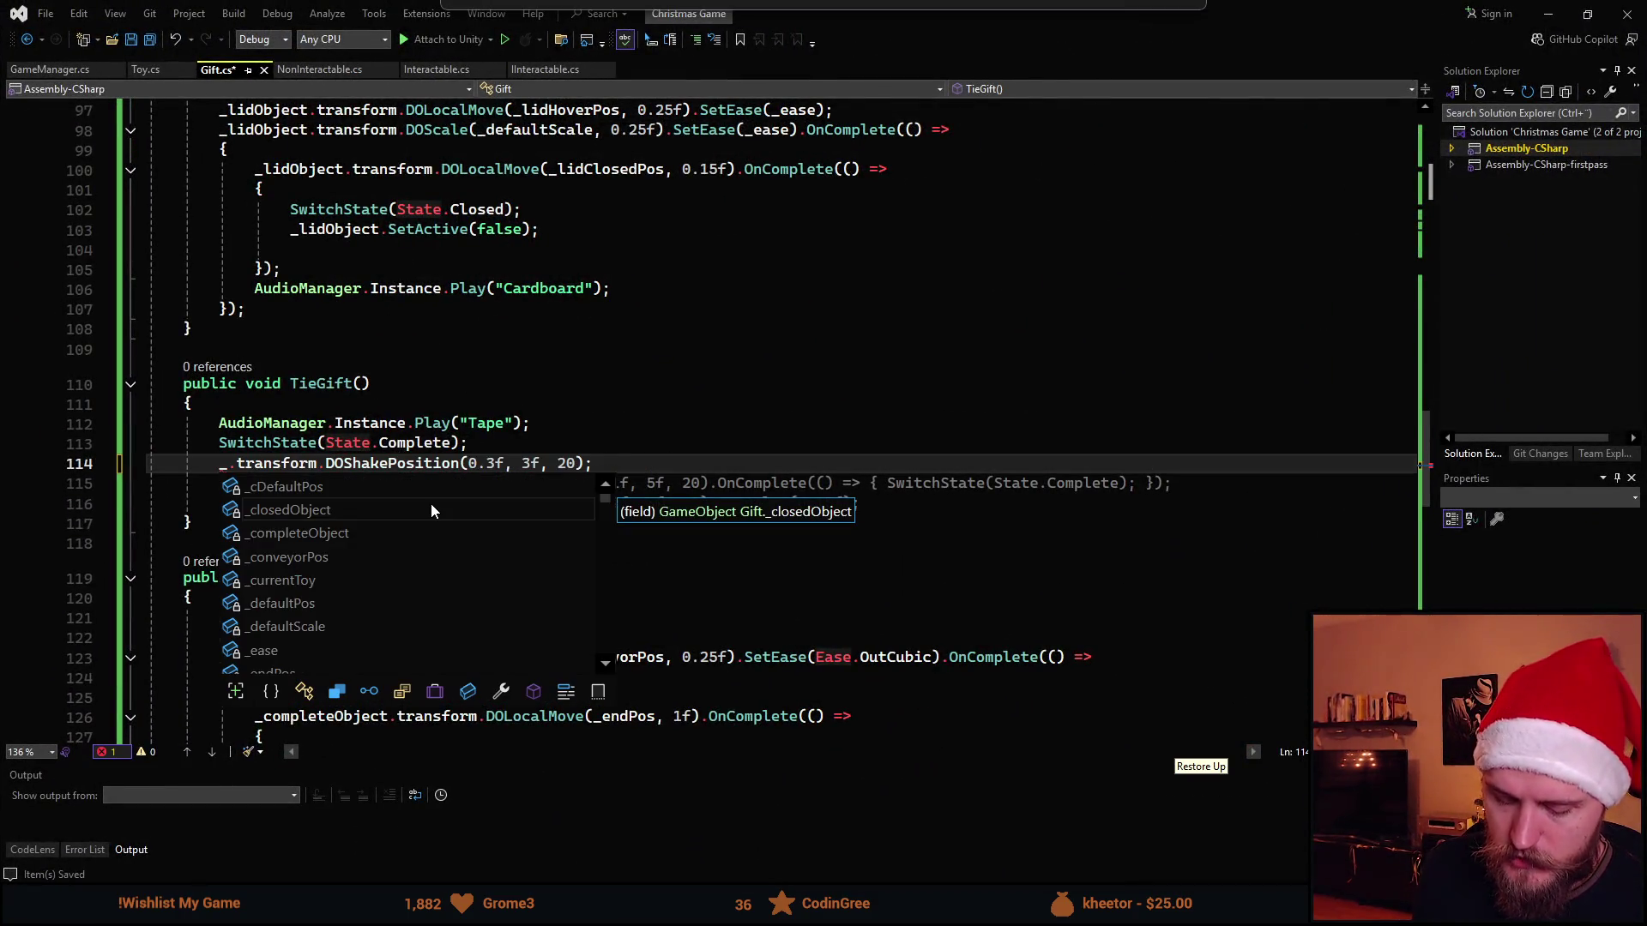
{"action": "type", "text": "compl"}
{"action": "key", "text": "Tab"}
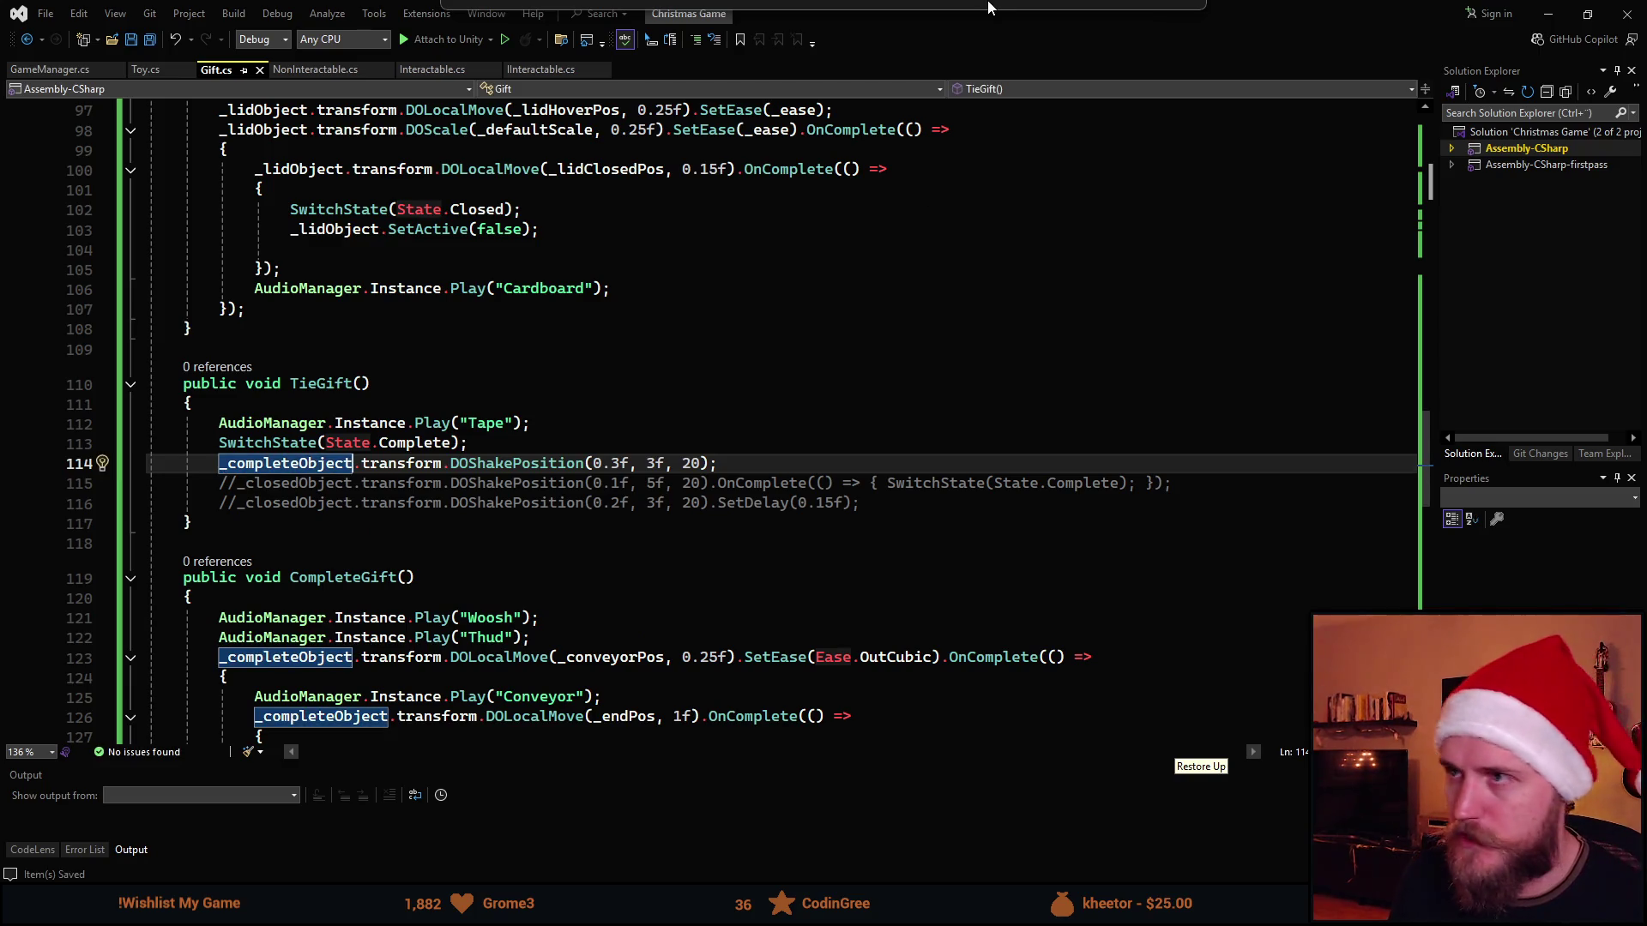
{"action": "key", "text": "alt+Tab"}
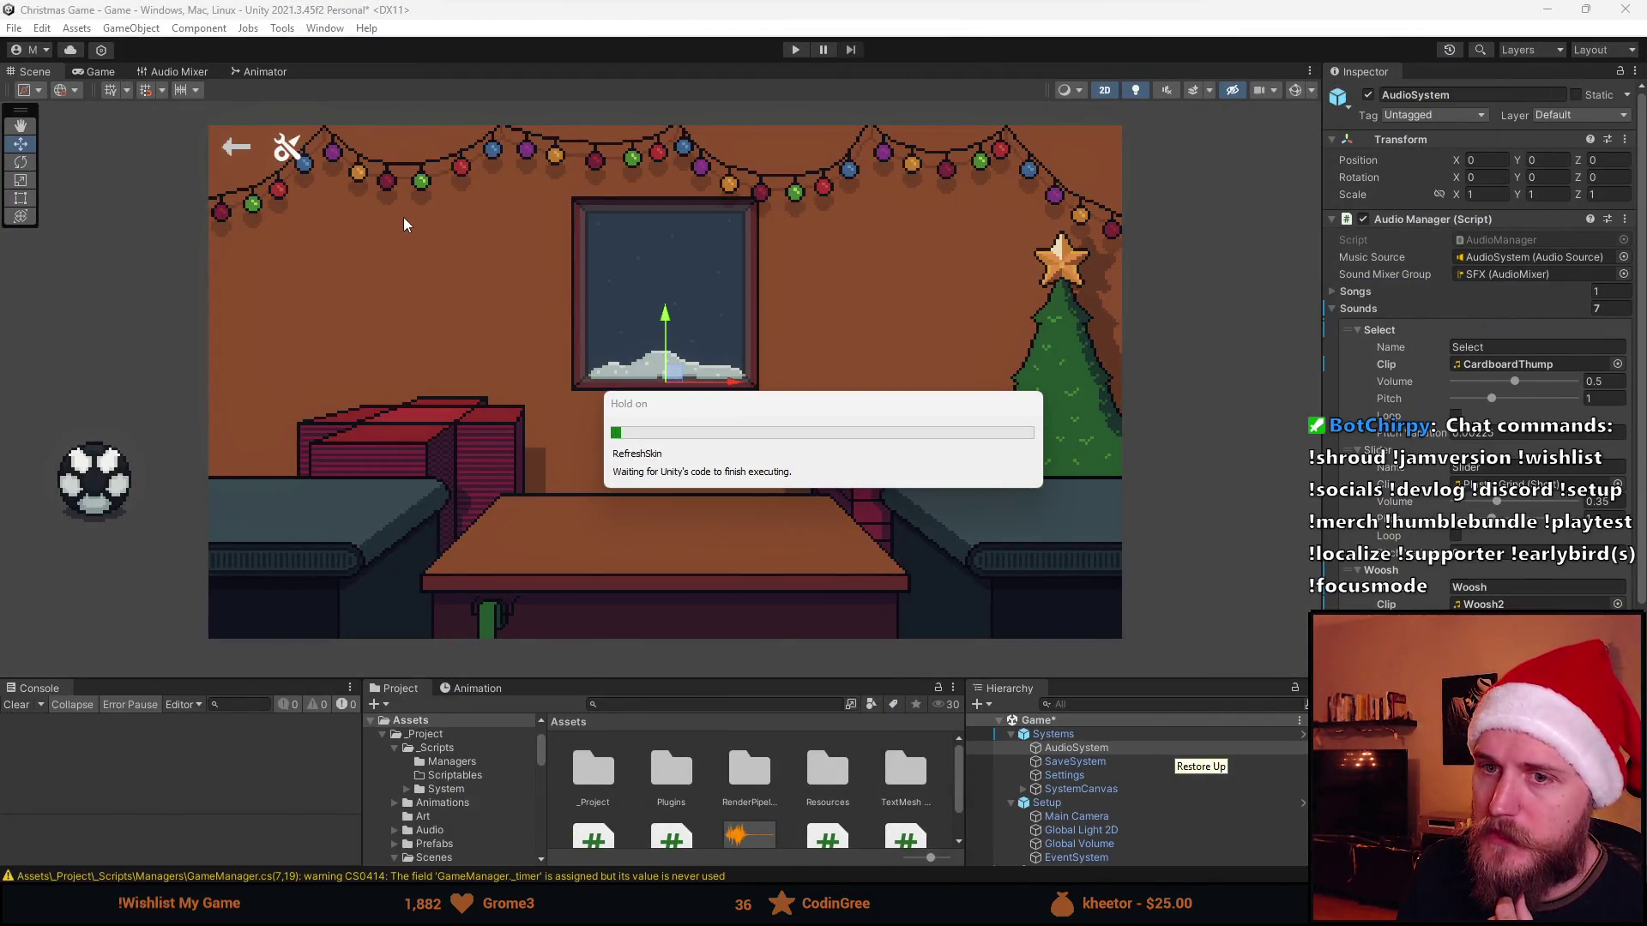
Play the game, box and send off three balls with the _completeObject shake, then stop and go to the script
{"action": "left_click", "coordinate": [796, 48]}
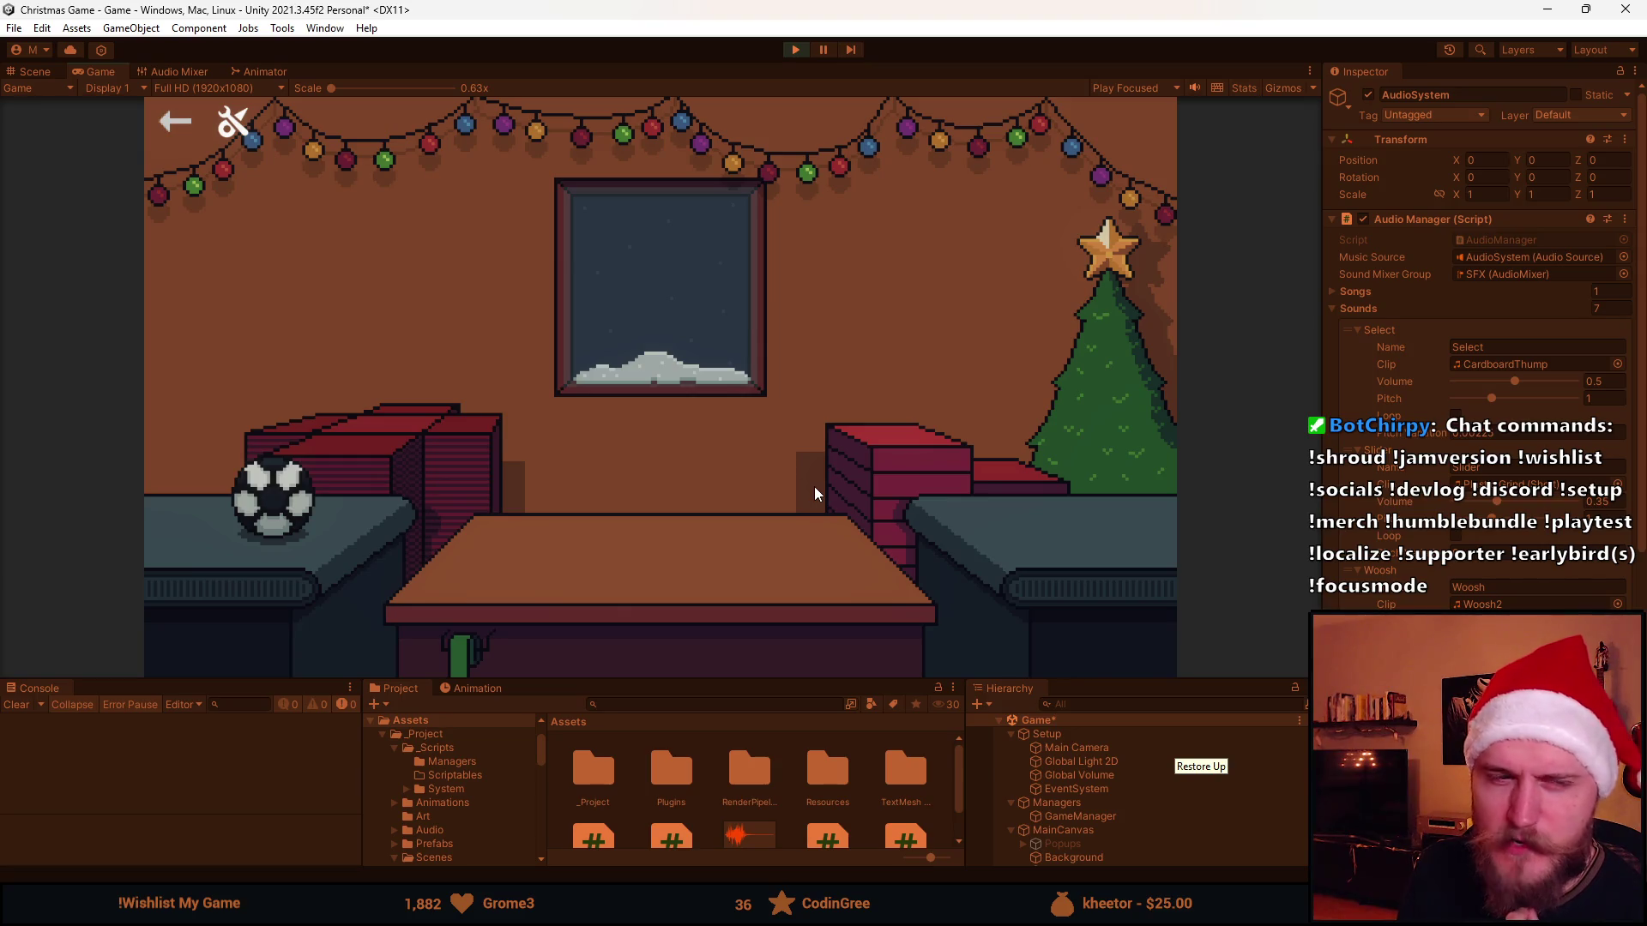
{"action": "left_click", "coordinate": [309, 502]}
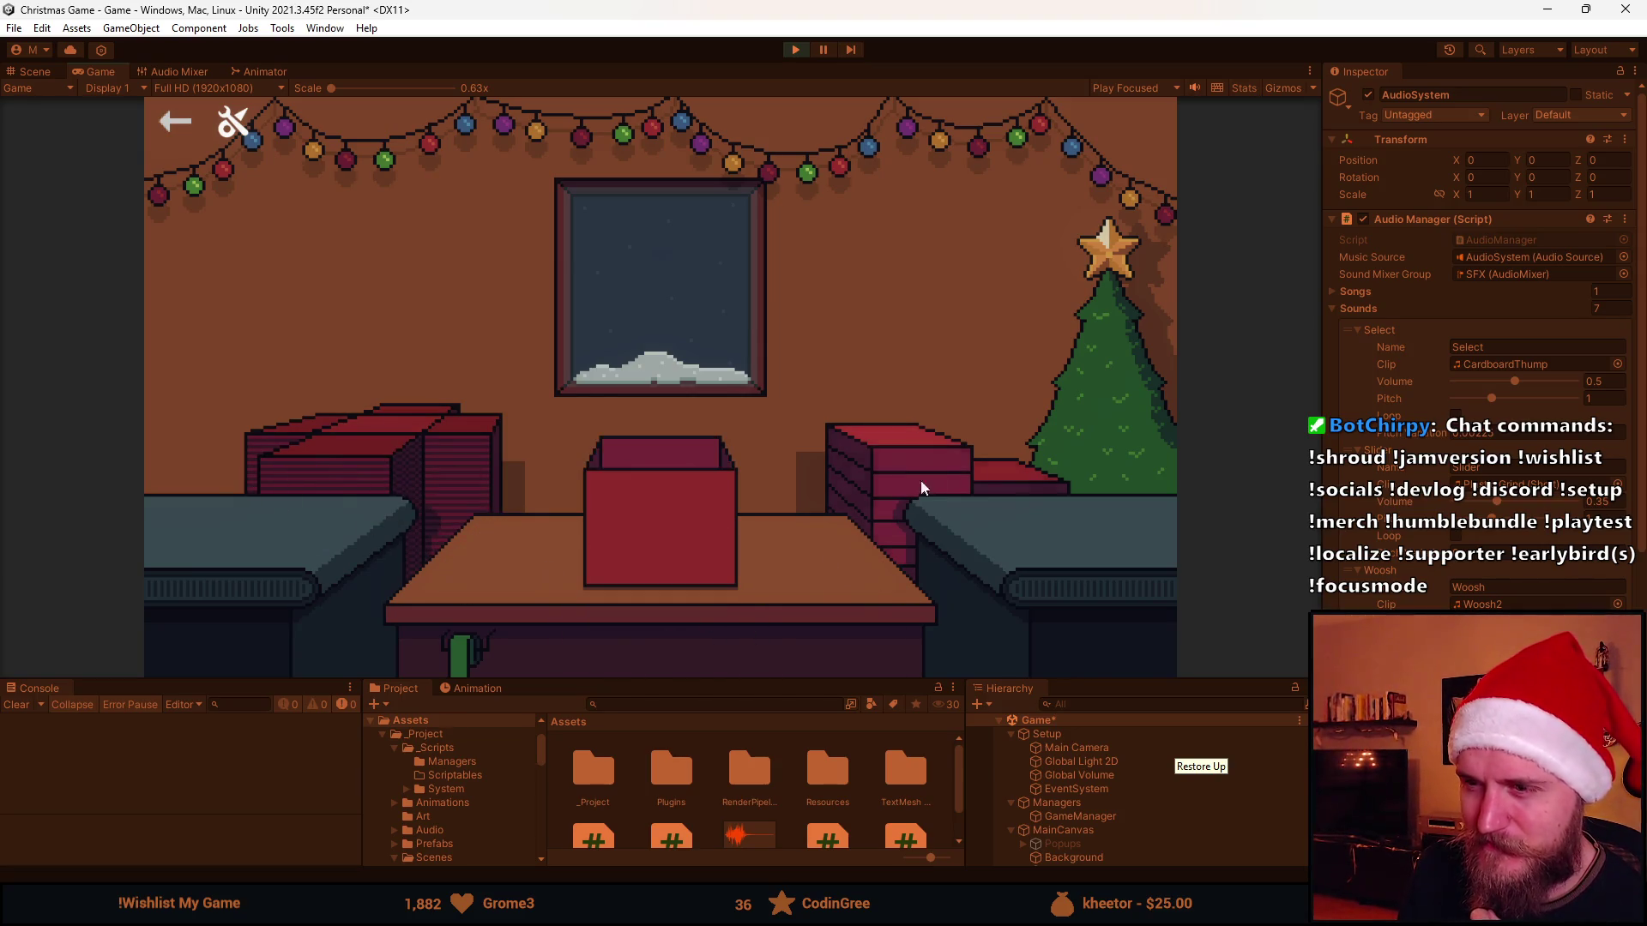
{"action": "left_click", "coordinate": [611, 504]}
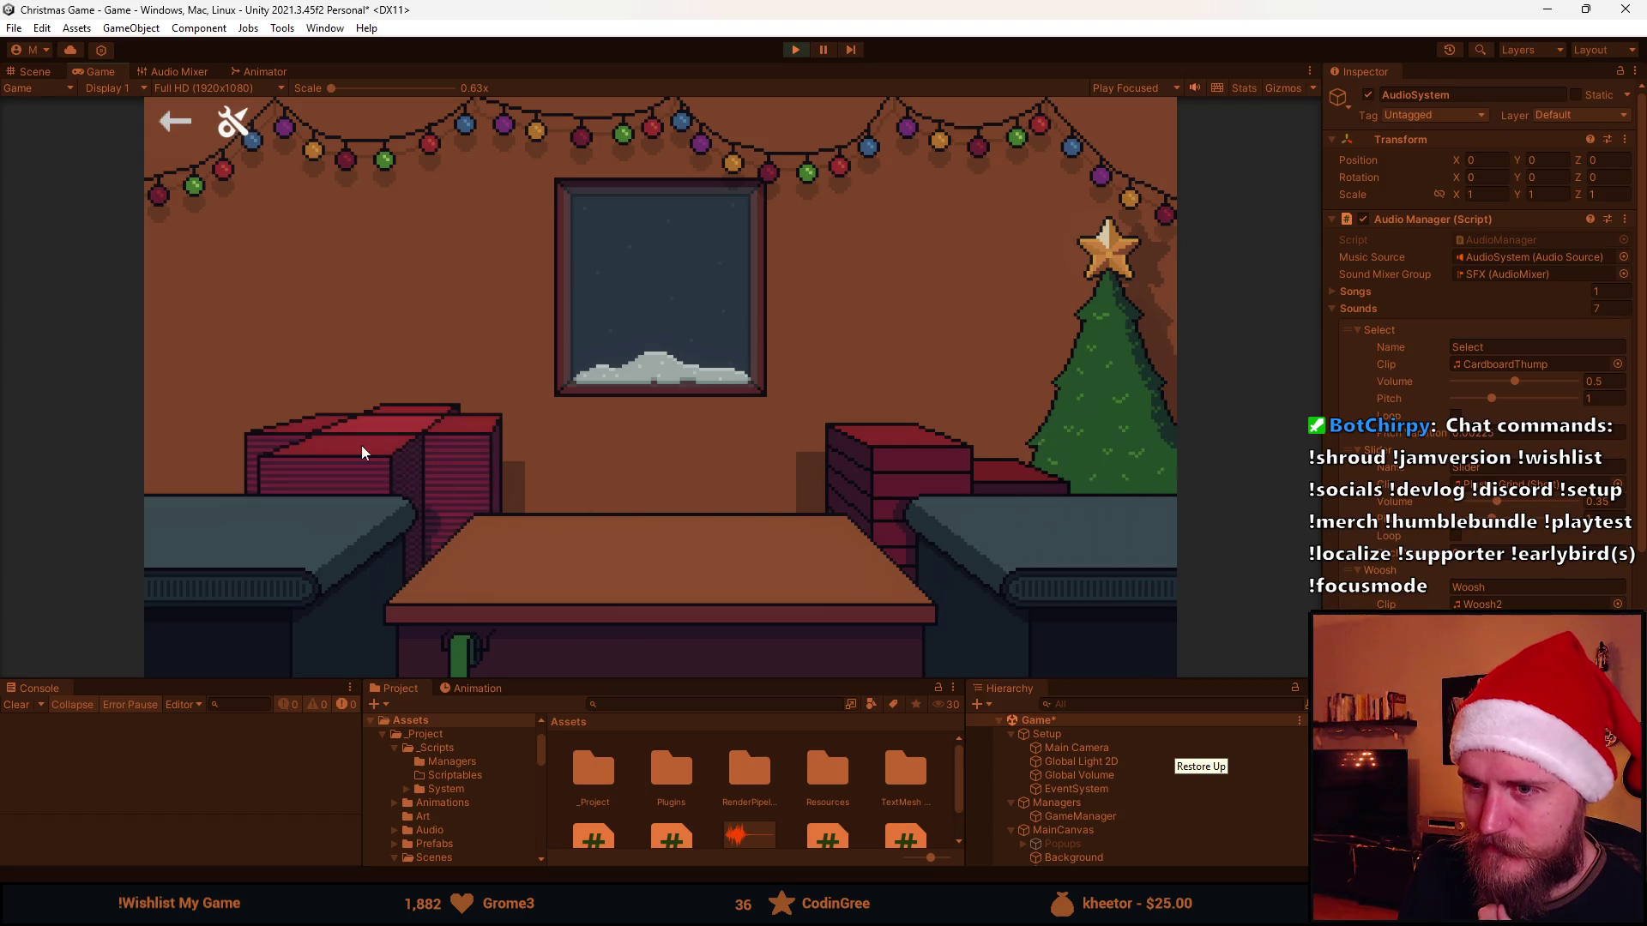
{"action": "left_click", "coordinate": [159, 536]}
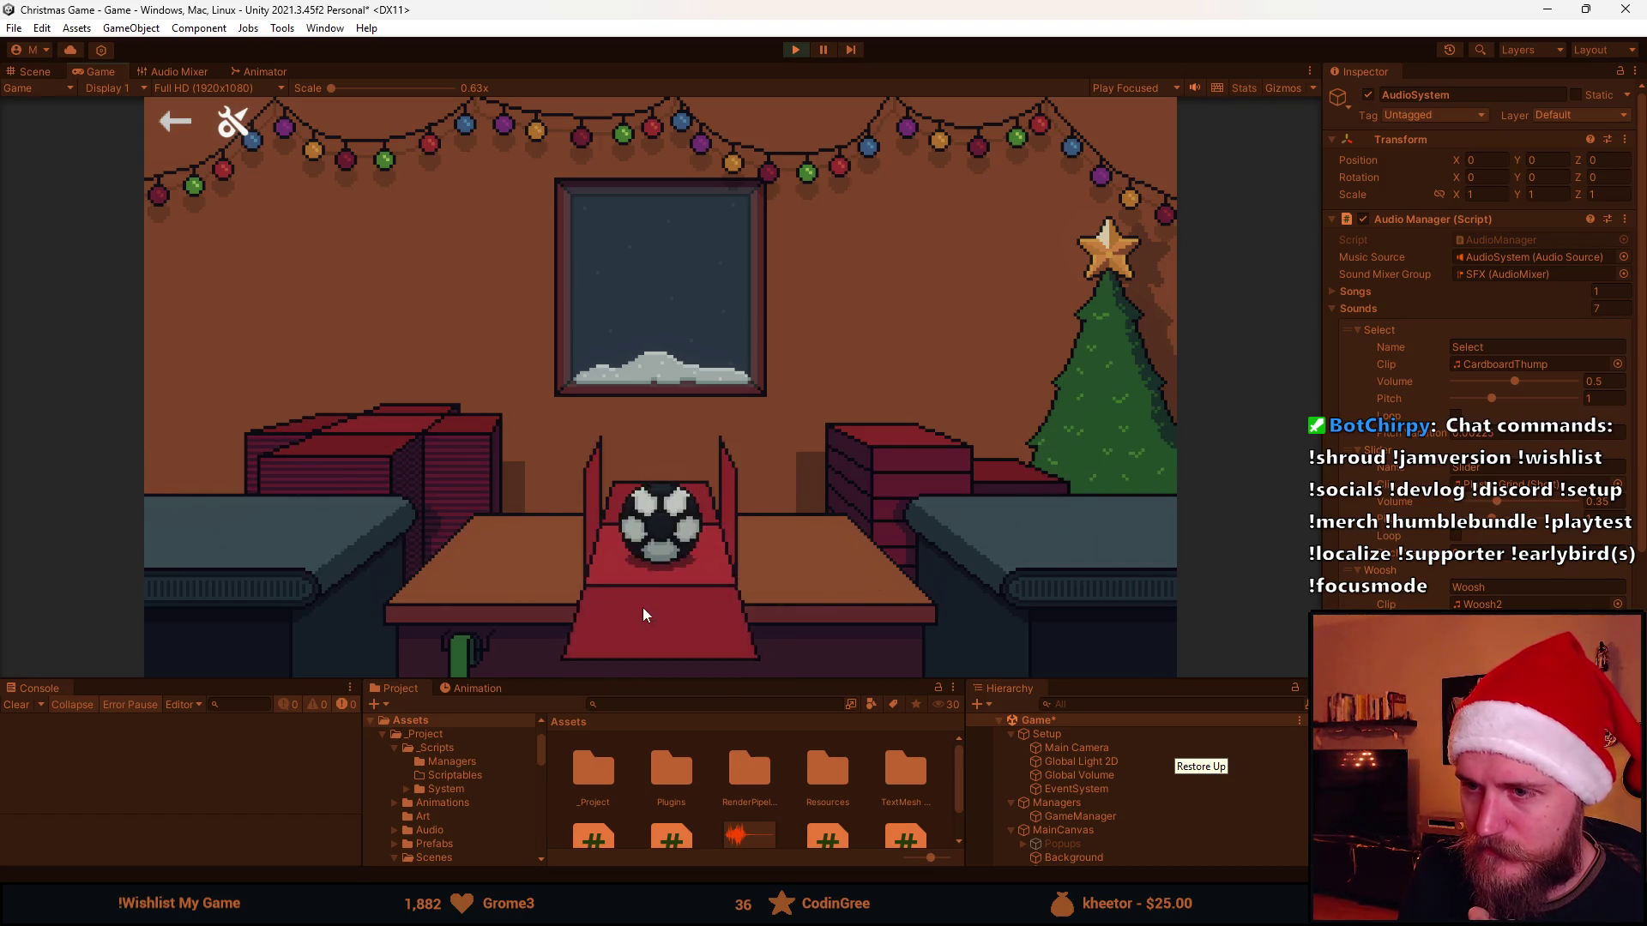
{"action": "left_click", "coordinate": [660, 524]}
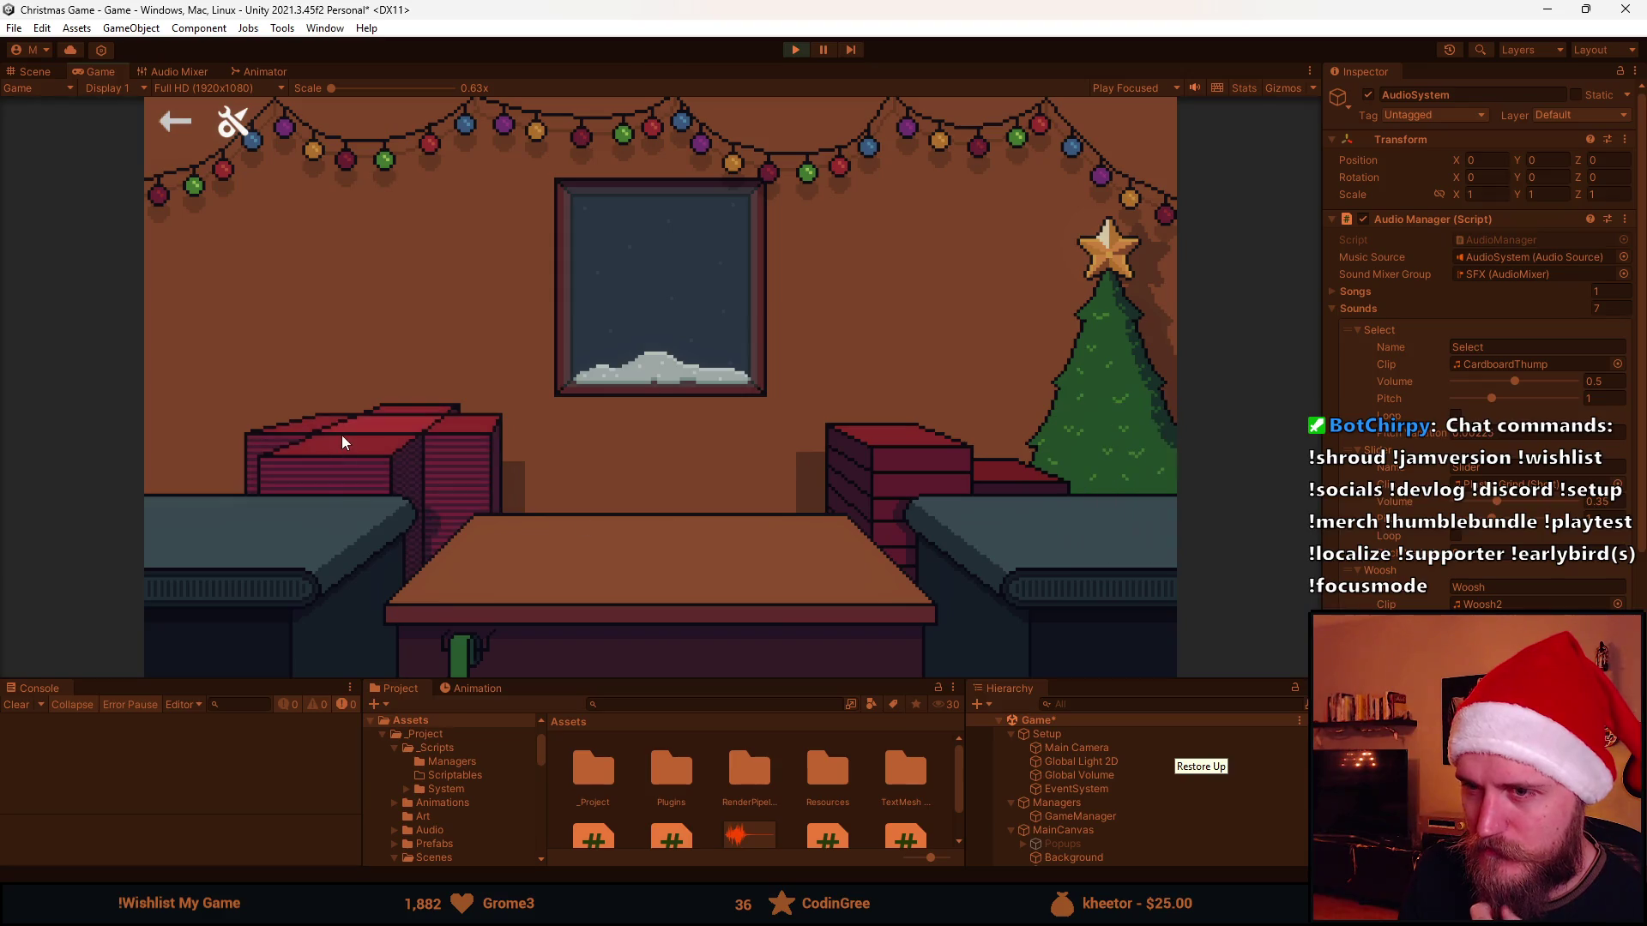
{"action": "left_click", "coordinate": [169, 498]}
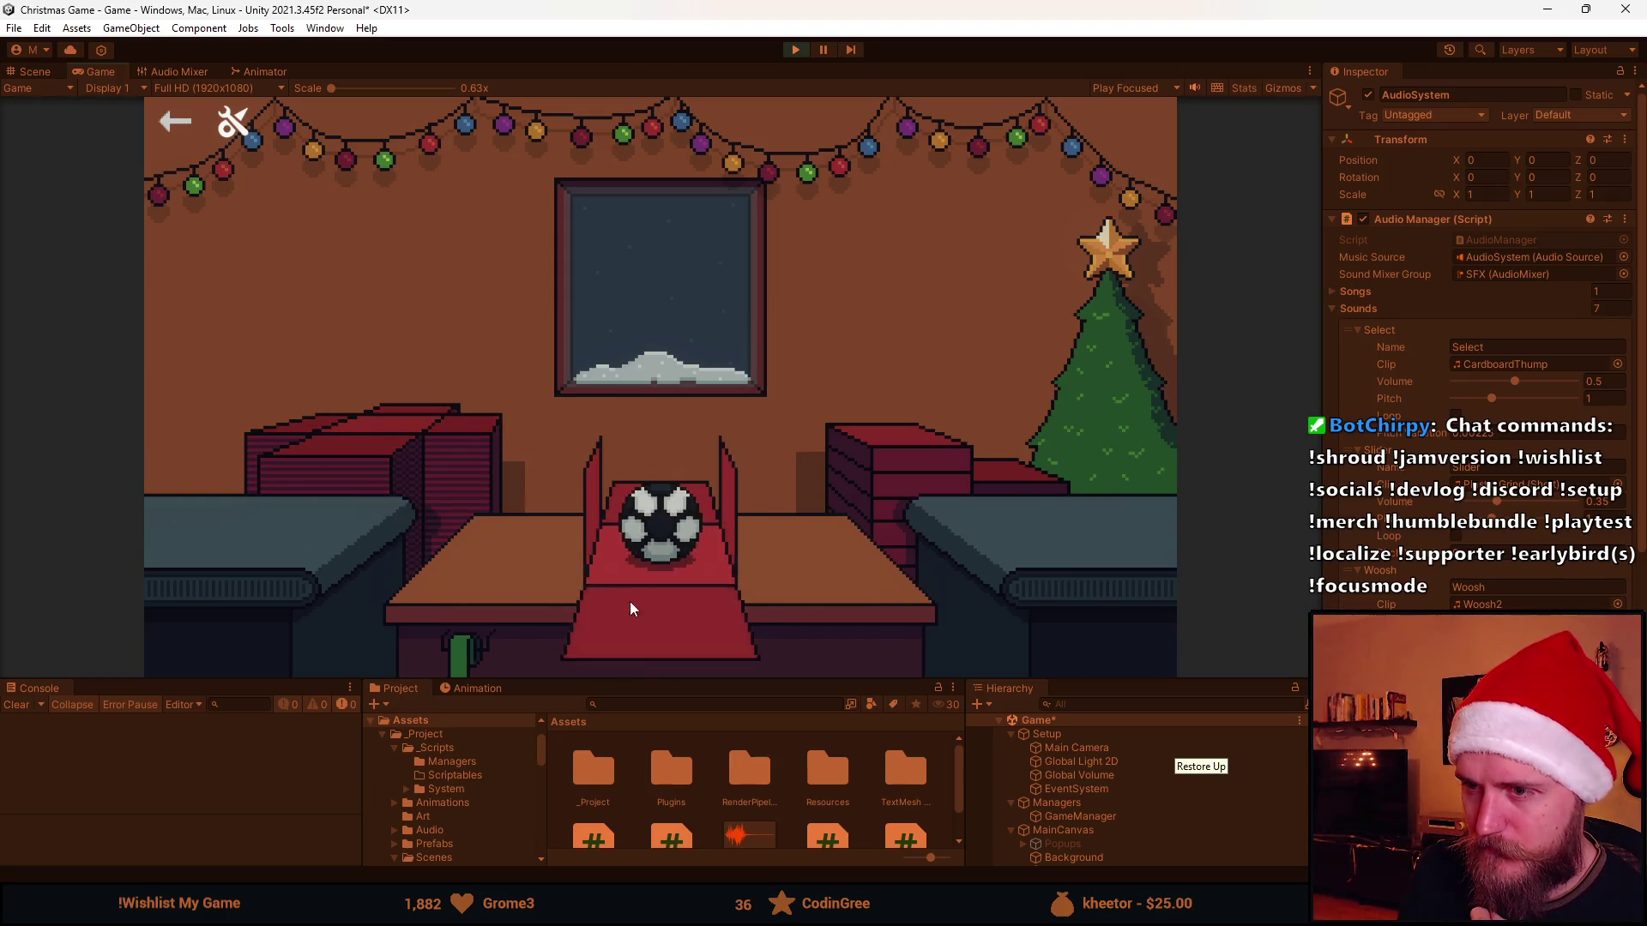
{"action": "left_click", "coordinate": [685, 513]}
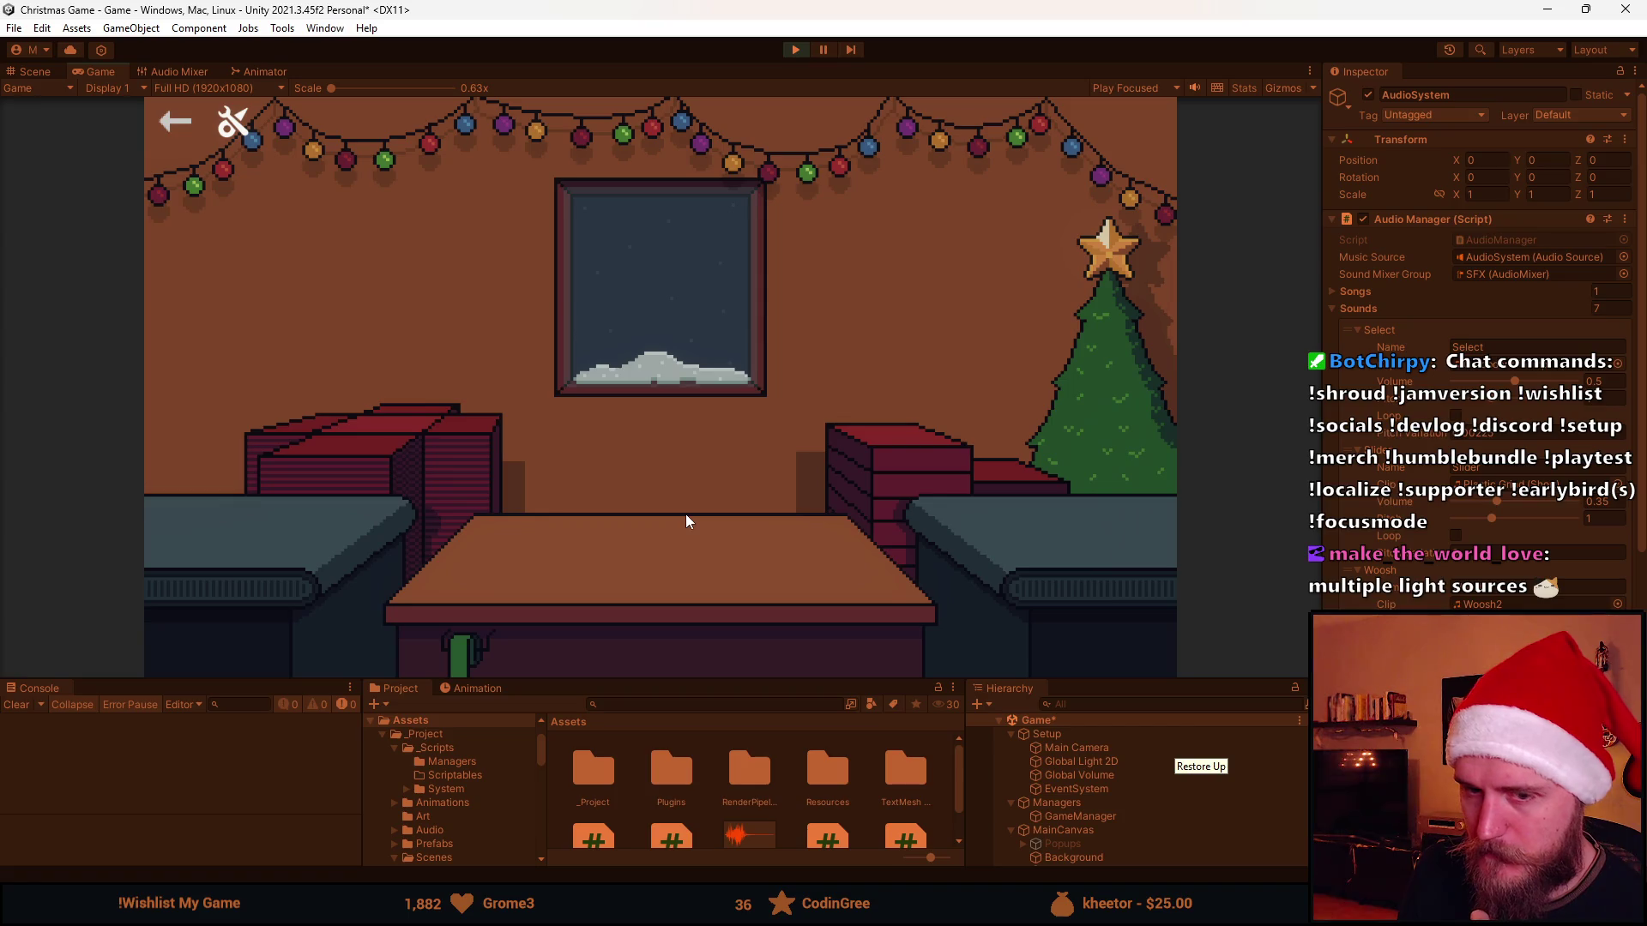
{"action": "left_click", "coordinate": [795, 53]}
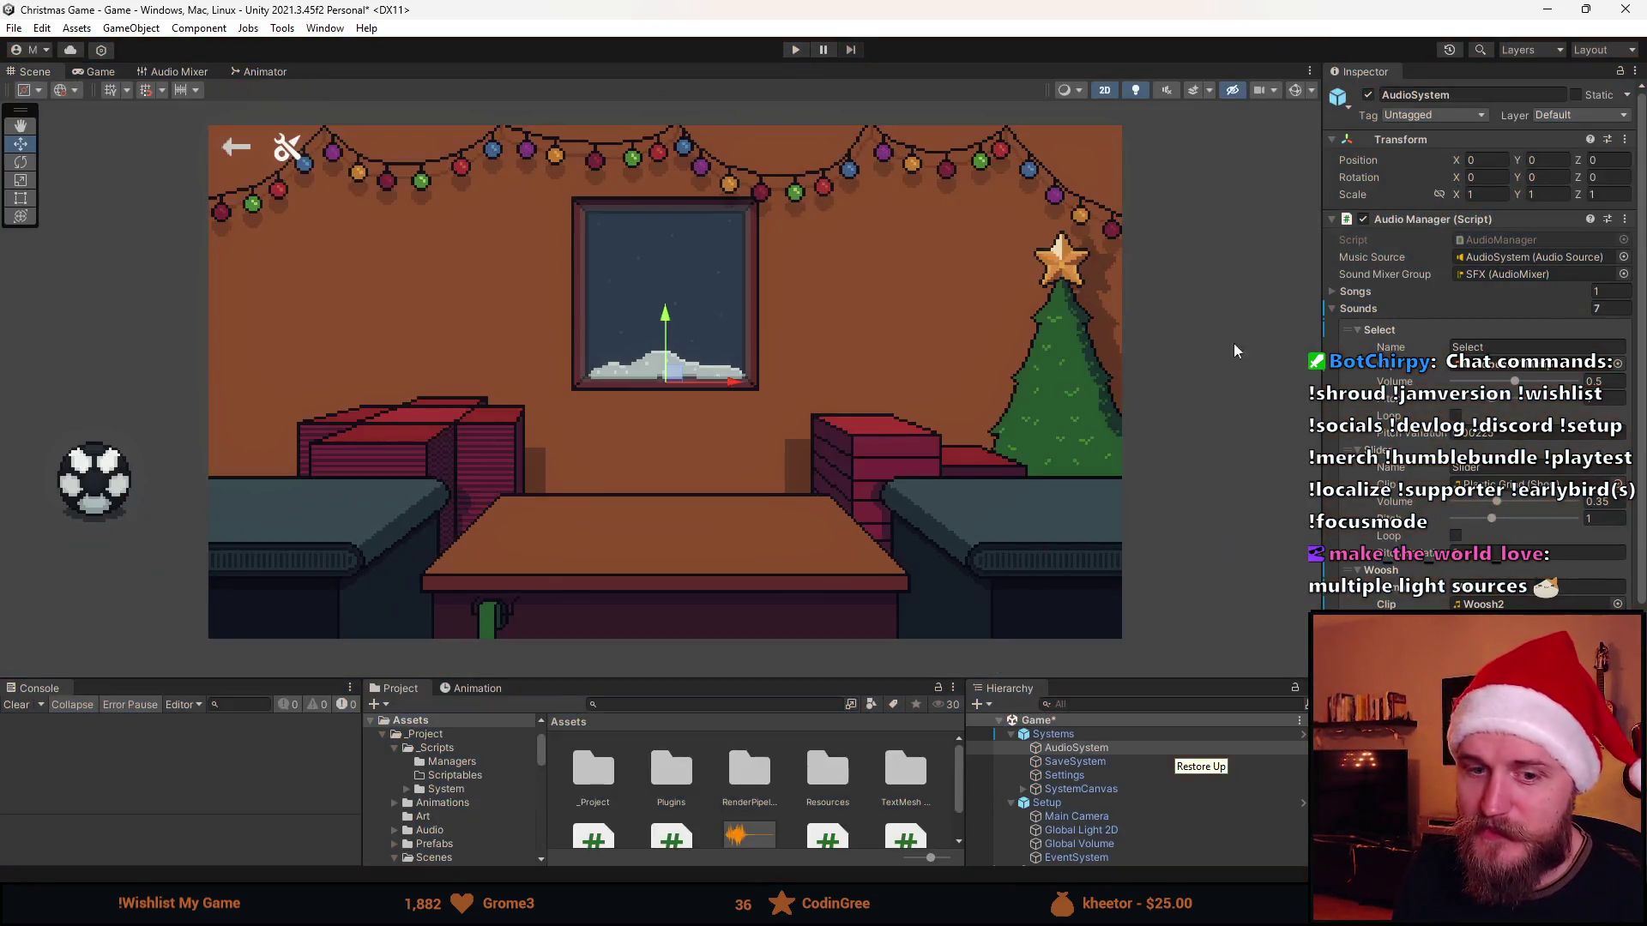
{"action": "key", "text": "alt+Tab"}
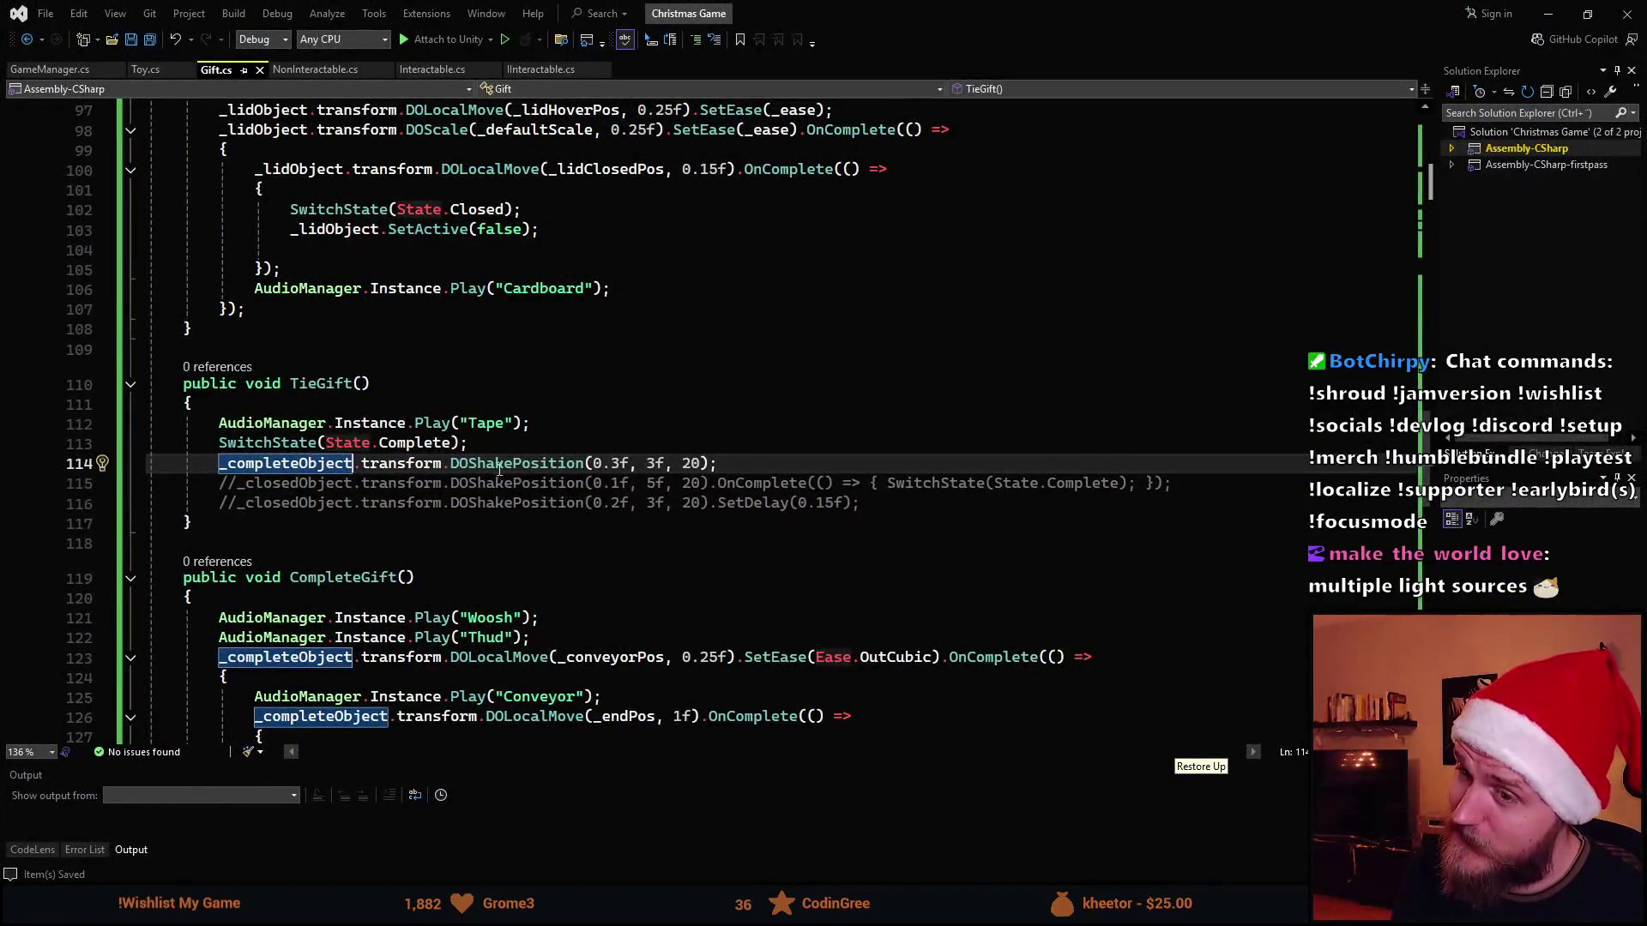
Change the shake to DOShakePosition(0.25f, 2.5f, 20), save and switch back to Unity
{"action": "double_click", "coordinate": [653, 464]}
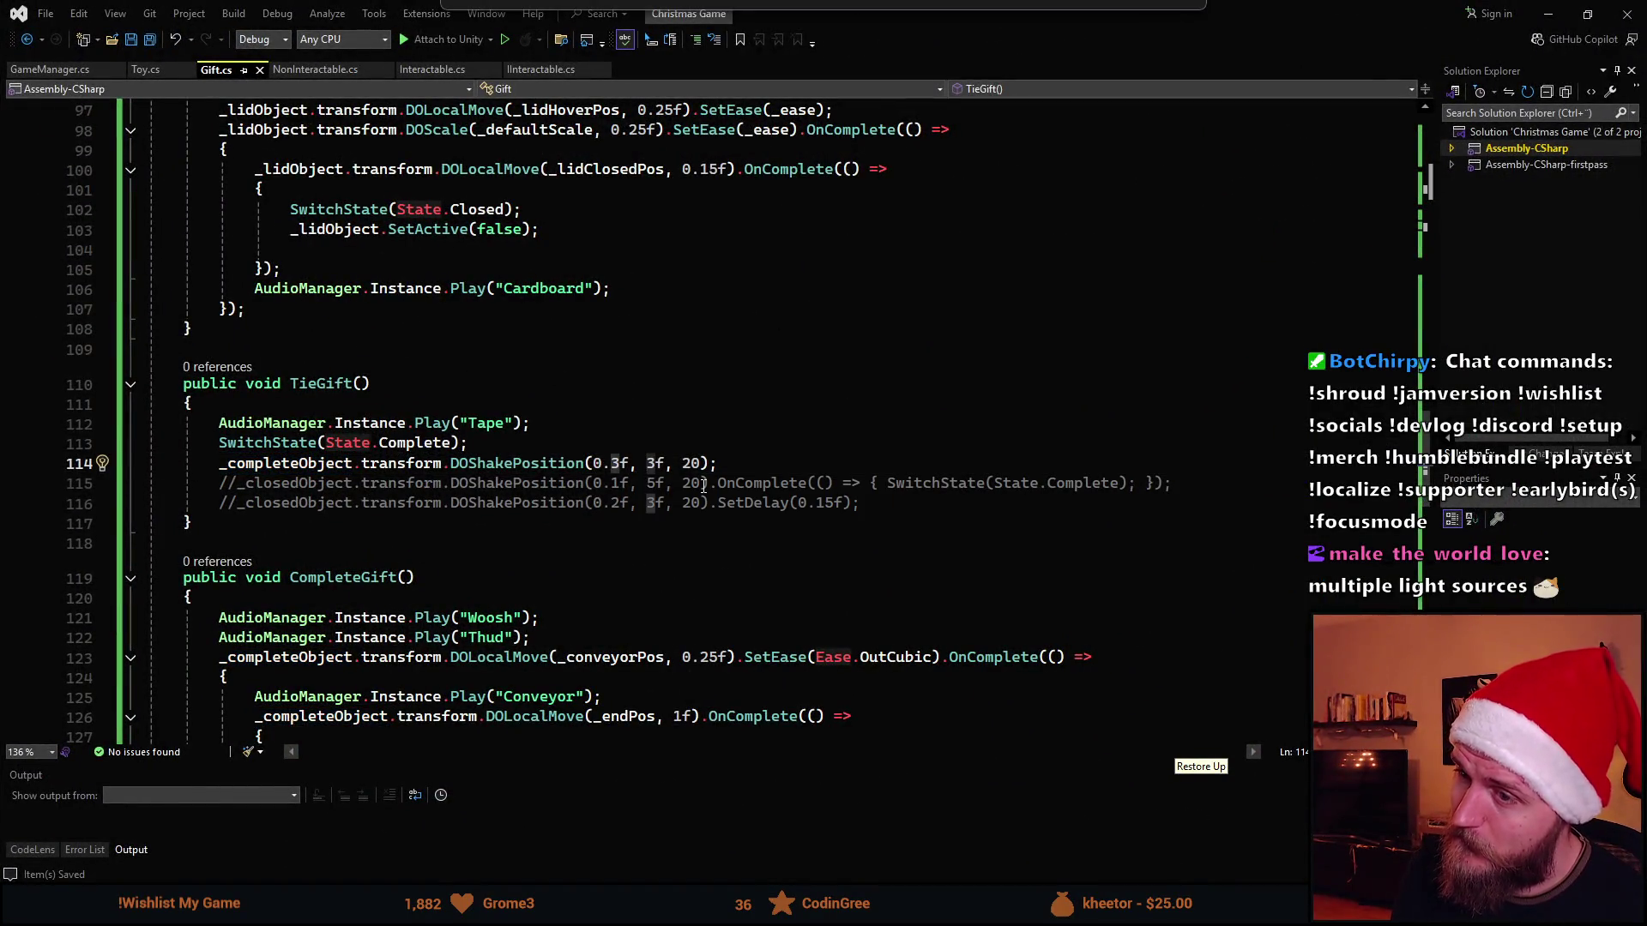
{"action": "type", "text": "25"}
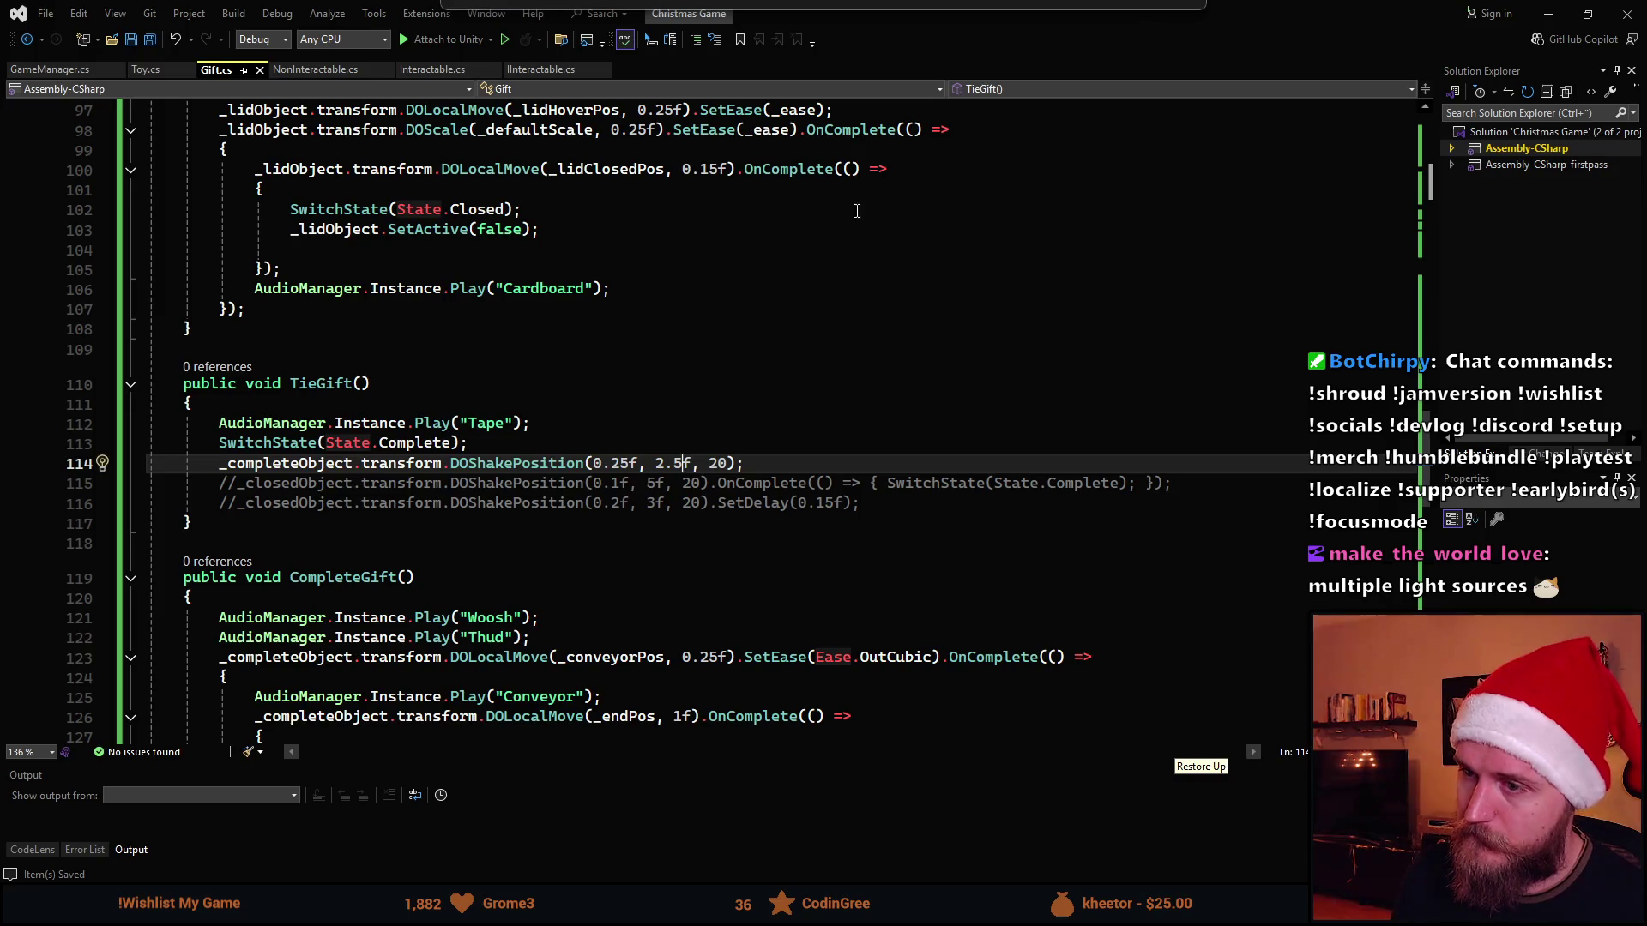
{"action": "key", "text": "alt+Tab"}
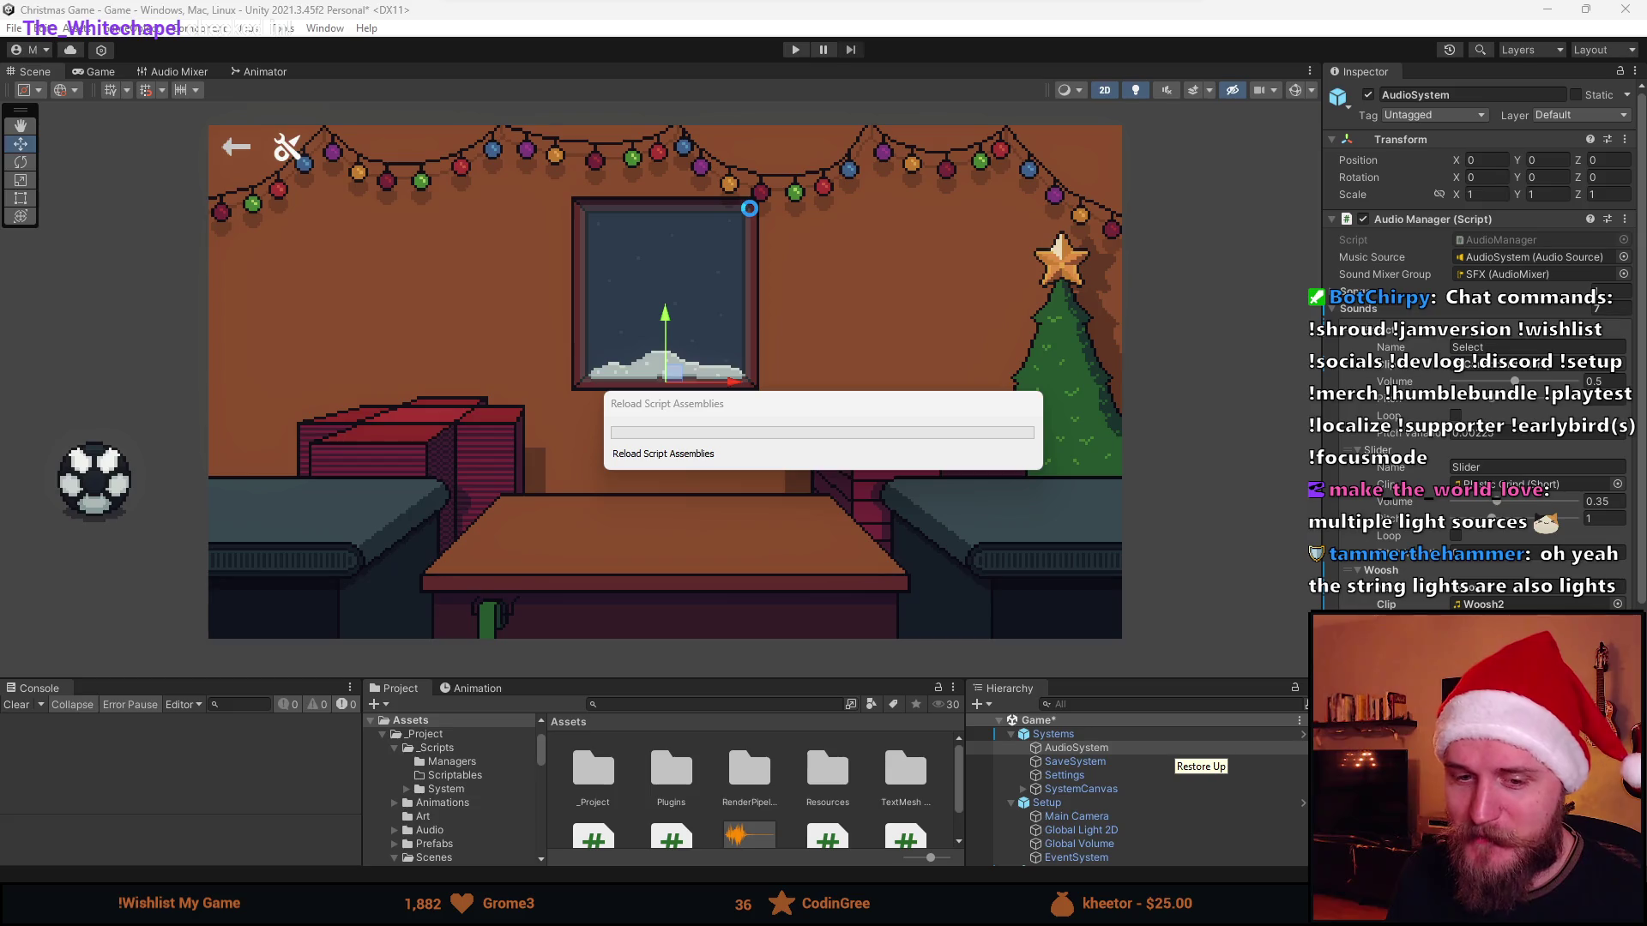
Enter play mode once the scripts have reloaded to try the gentler shake
{"action": "left_click", "coordinate": [796, 49]}
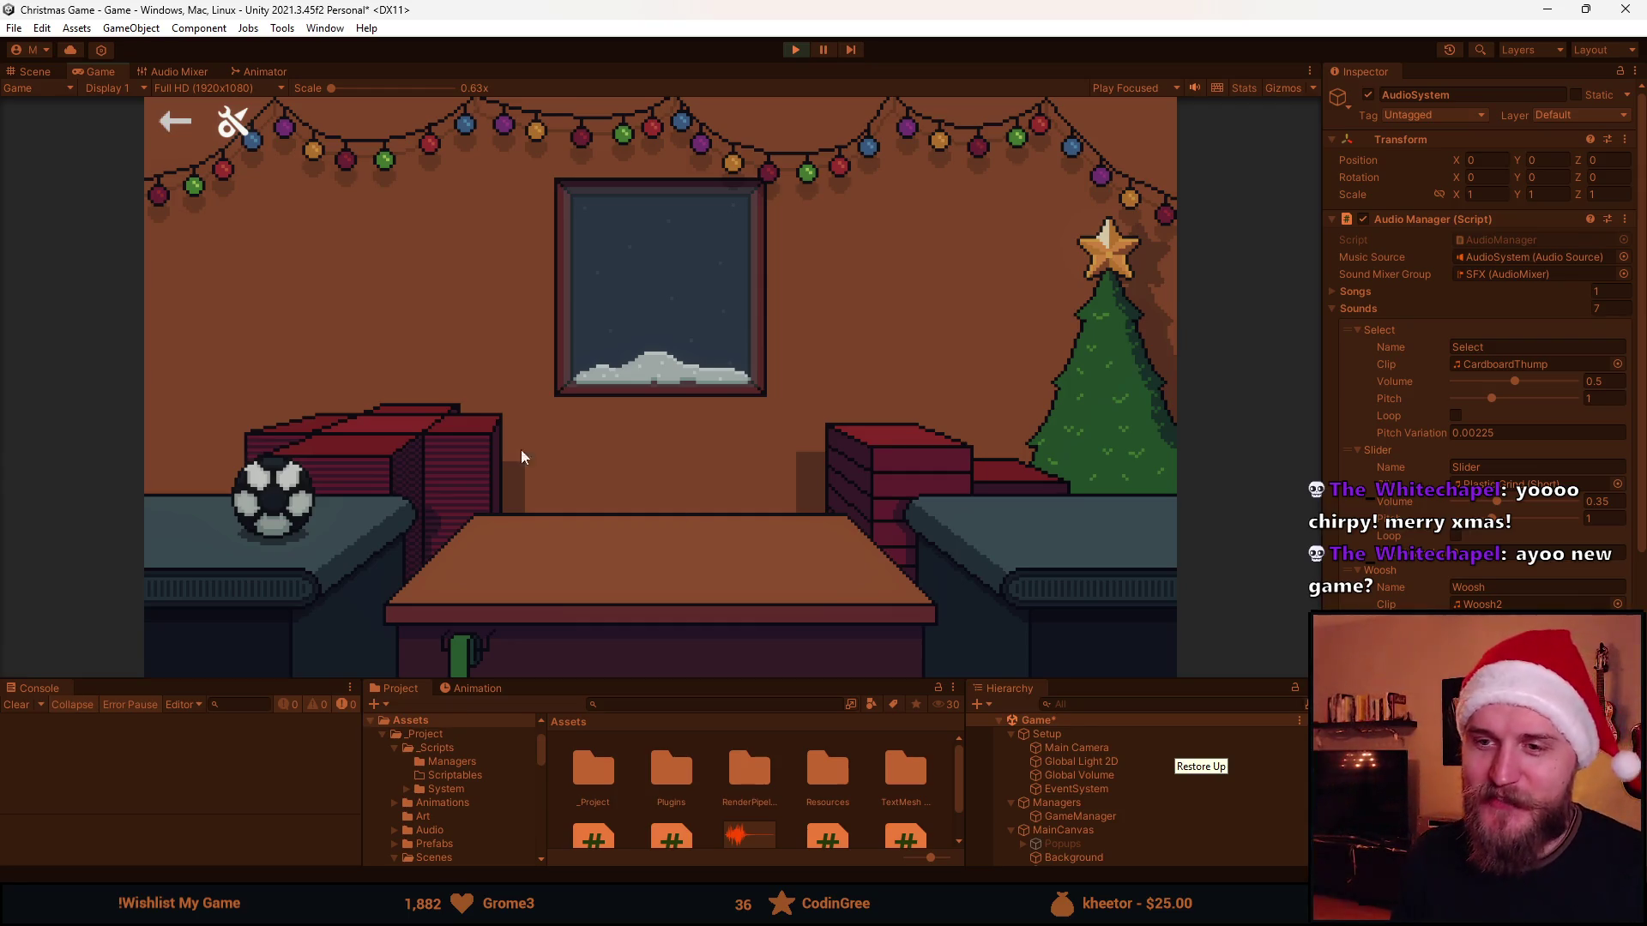
Wrap three footballs in red boxes to check the 0.25/2.5 shake, then stop the game
{"action": "left_click", "coordinate": [225, 528]}
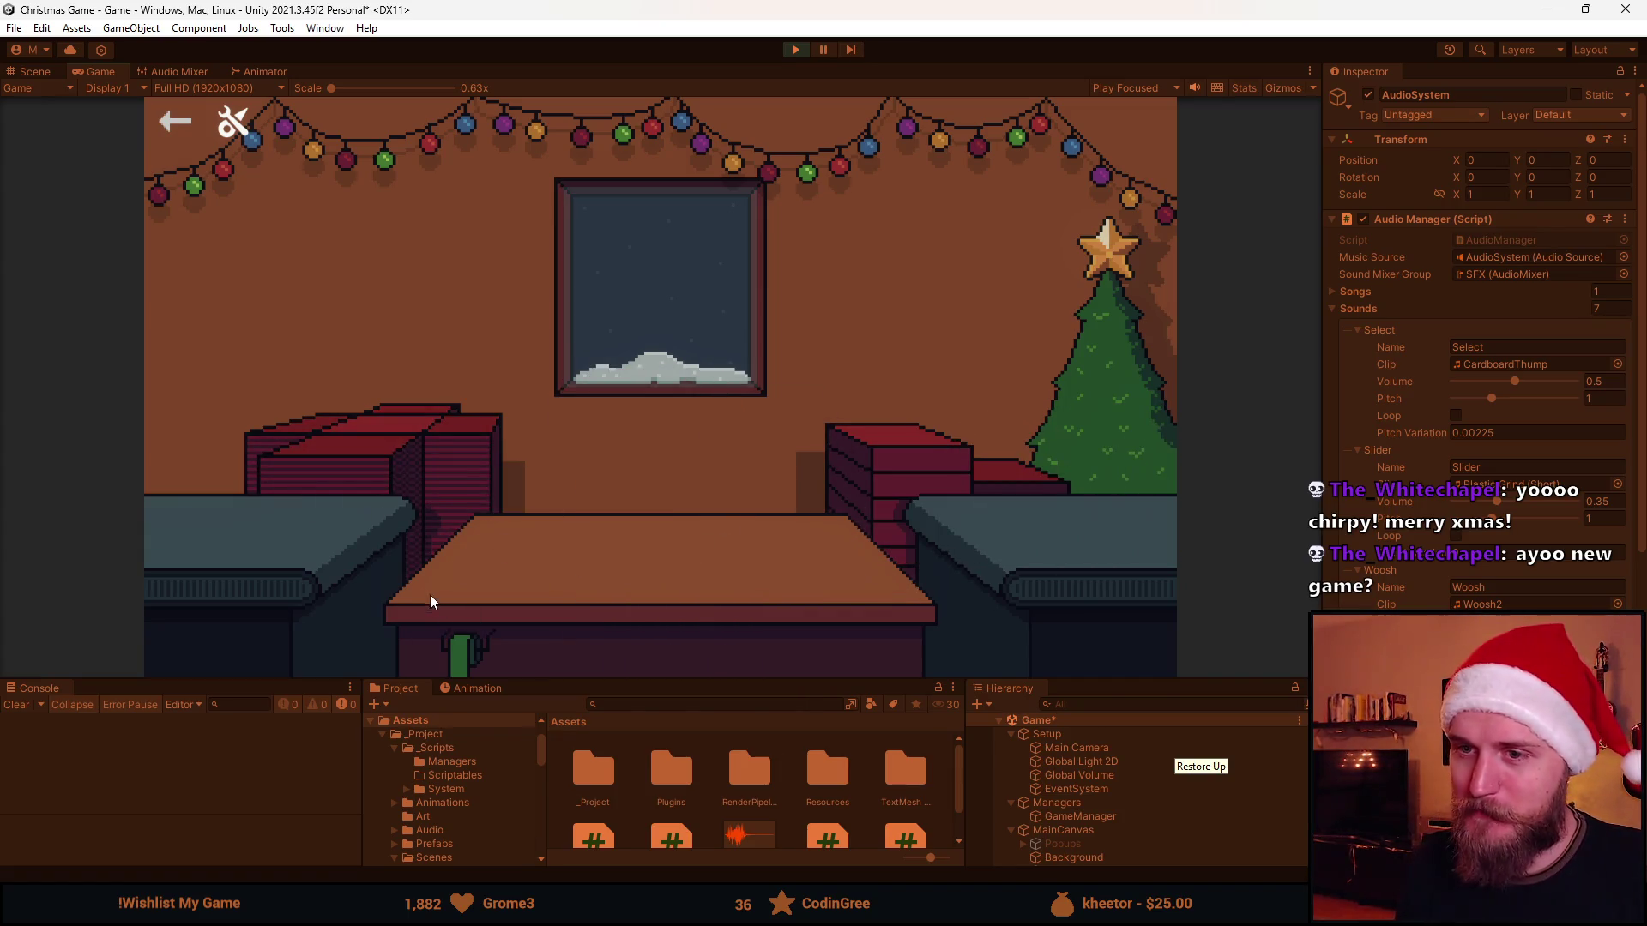
{"action": "left_click", "coordinate": [257, 565]}
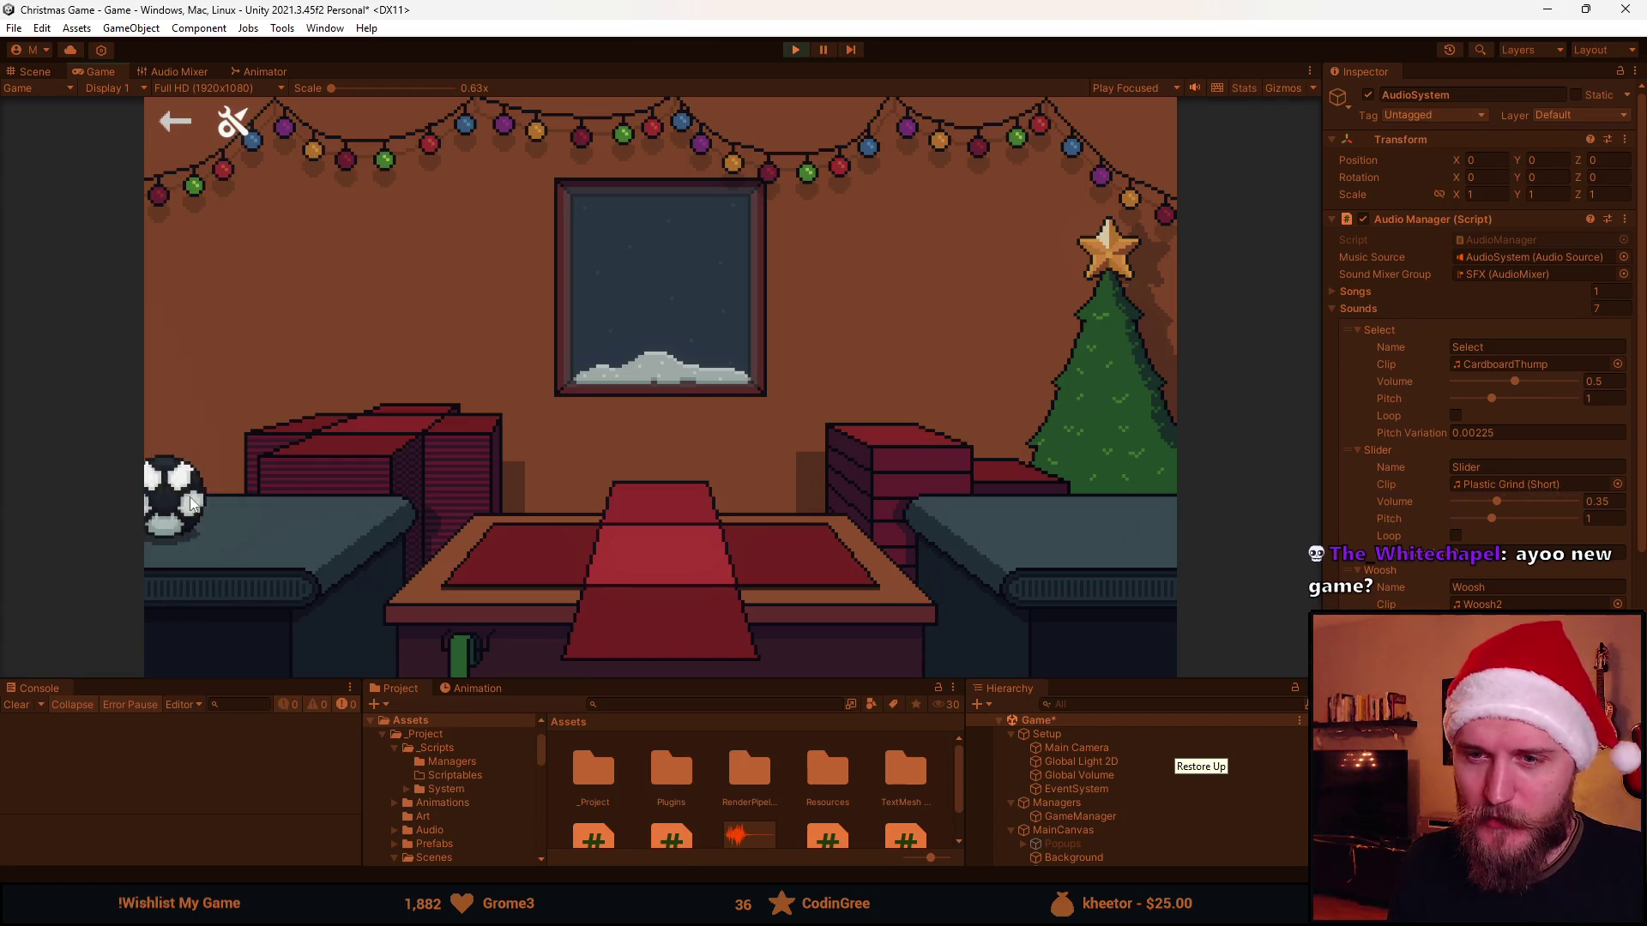
{"action": "left_click", "coordinate": [173, 499]}
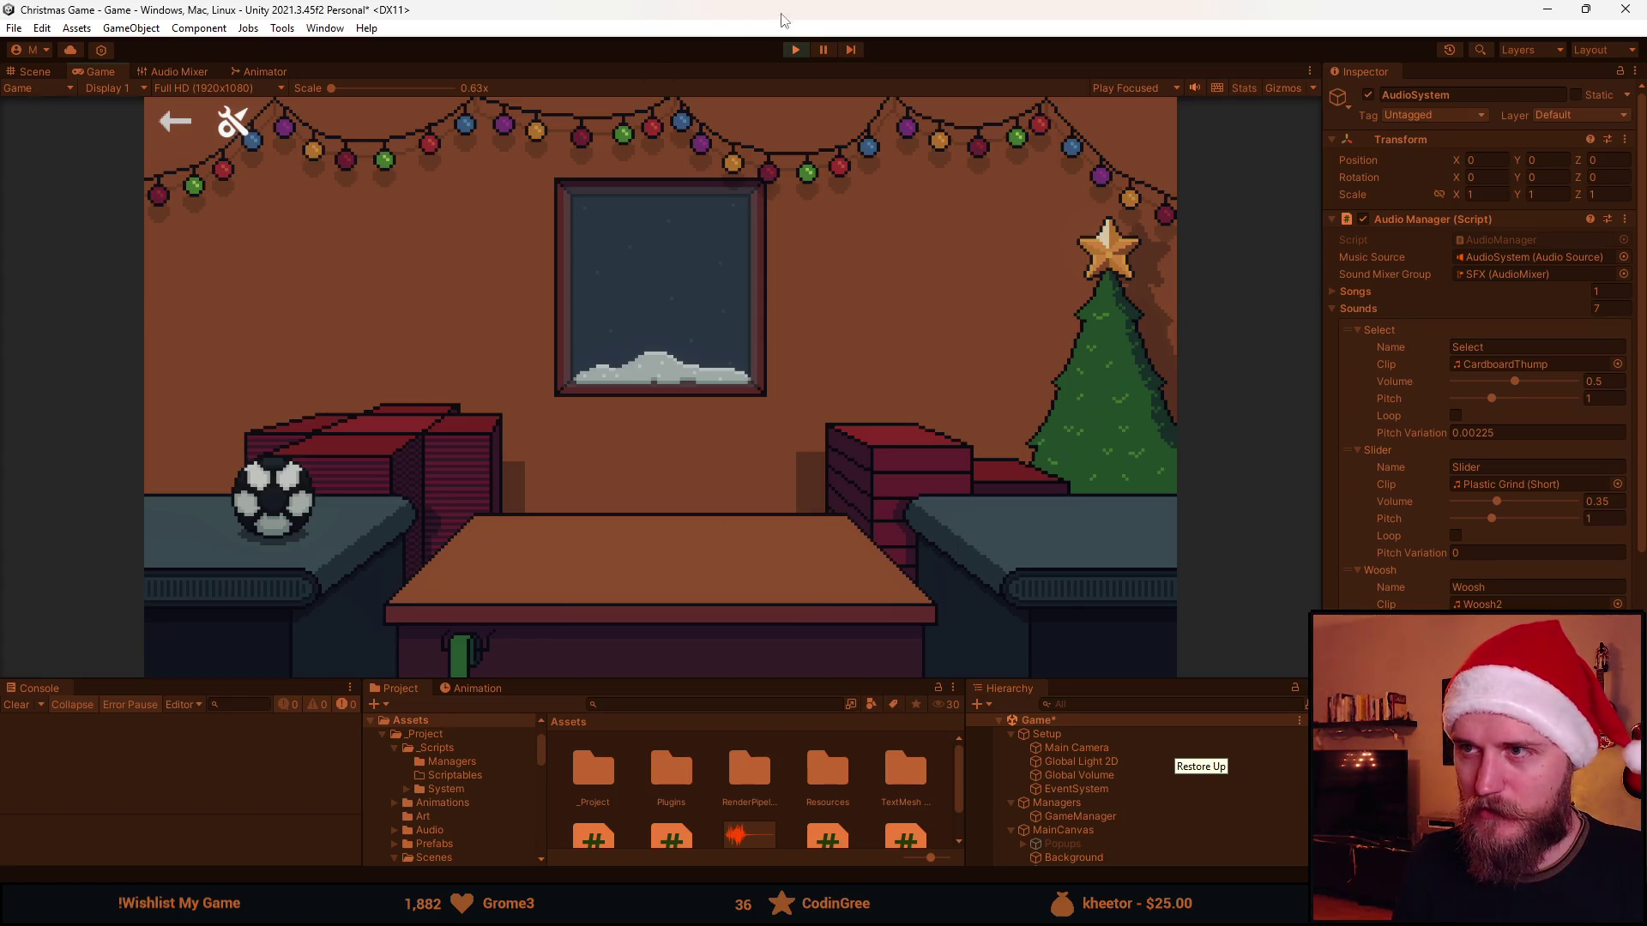
{"action": "left_click", "coordinate": [794, 52]}
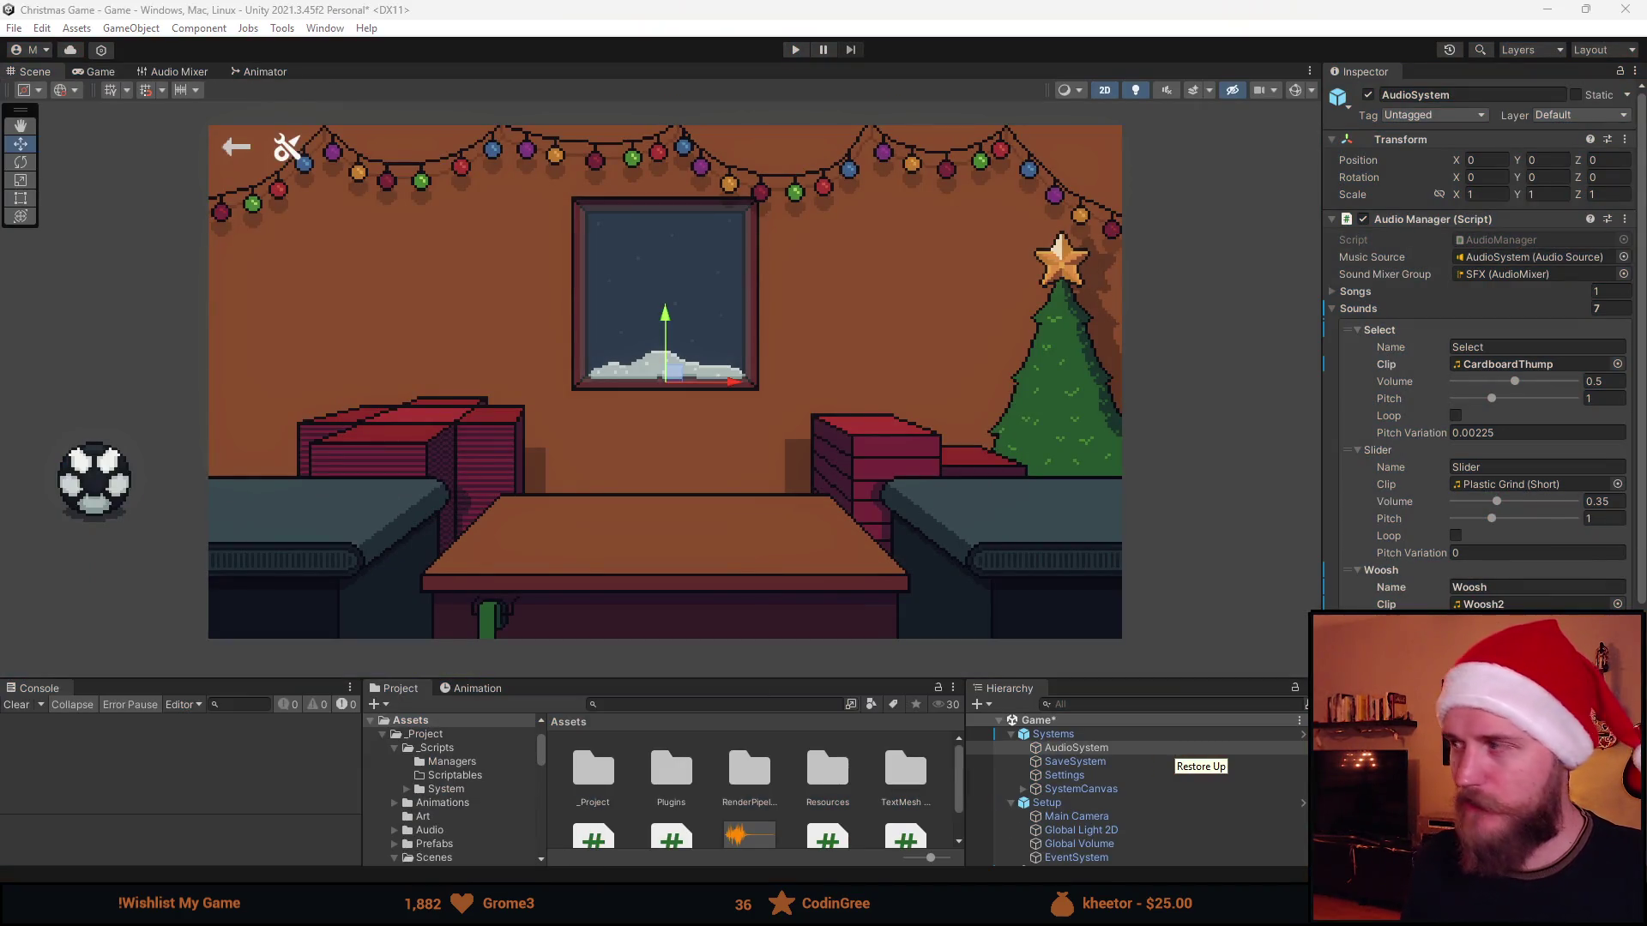
Bring up the maximized spritesheet on the wall sprite and sample the window outline's dark colour
{"action": "key", "text": "alt+Tab"}
{"action": "double_click", "coordinate": [622, 90]}
{"action": "scroll", "coordinate": [772, 451], "scroll_direction": "down", "scroll_amount": 3}
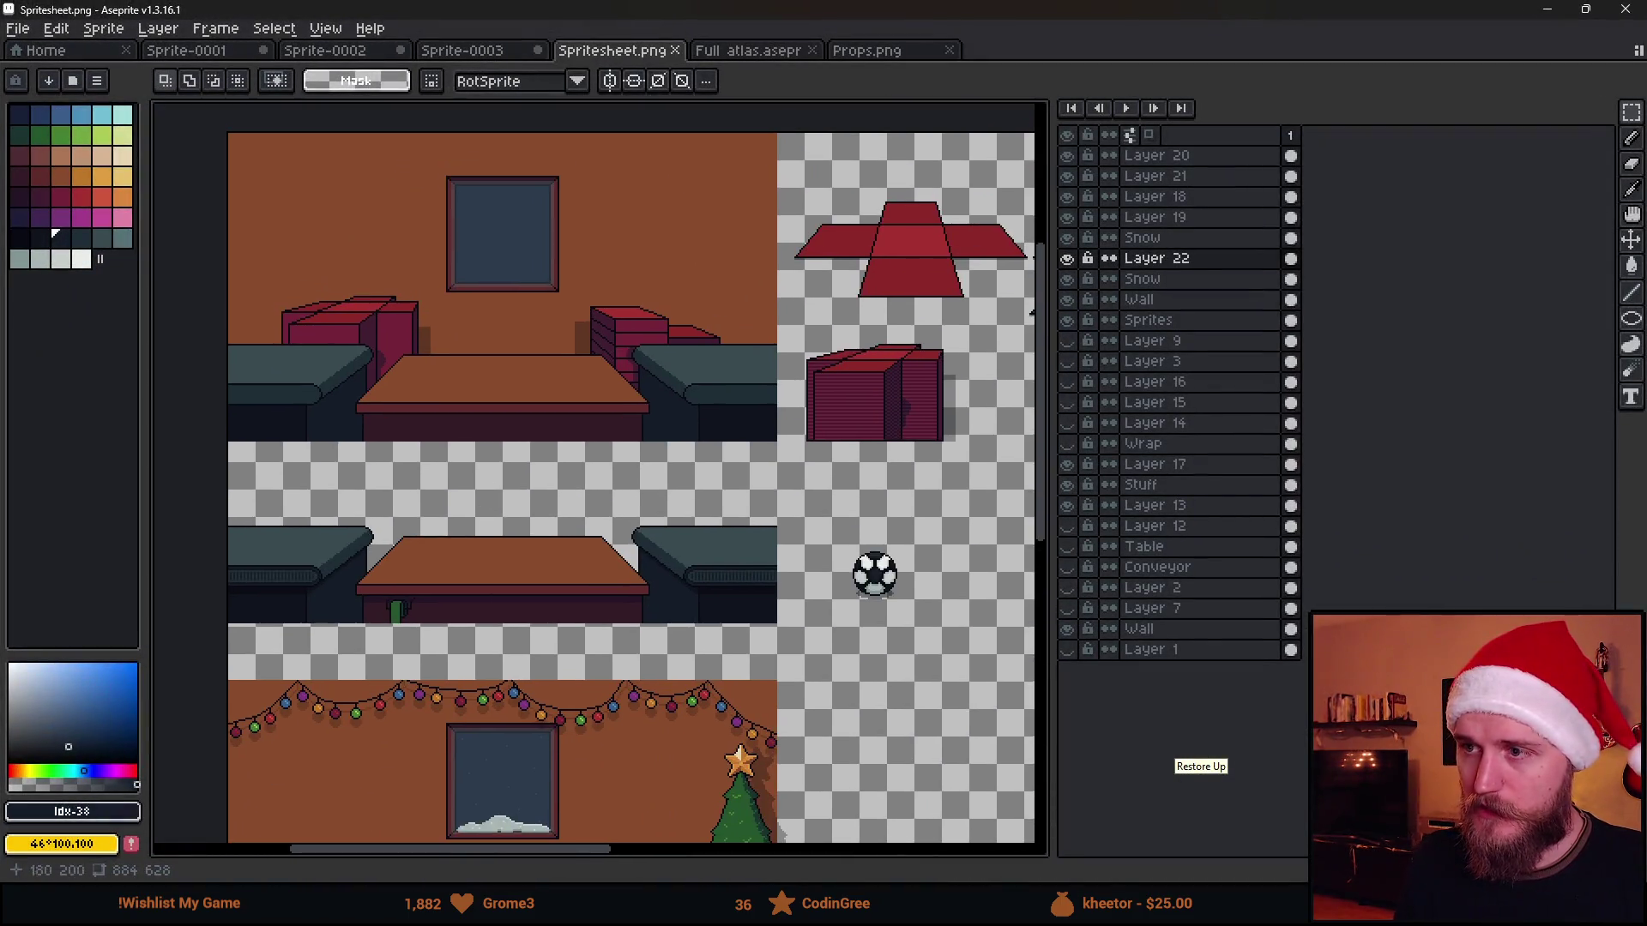
{"action": "scroll", "coordinate": [943, 600], "scroll_direction": "up", "scroll_amount": 3}
{"action": "left_click_drag", "start_coordinate": [588, 424], "coordinate": [853, 663]}
{"action": "scroll", "coordinate": [852, 661], "scroll_direction": "down", "scroll_amount": 5}
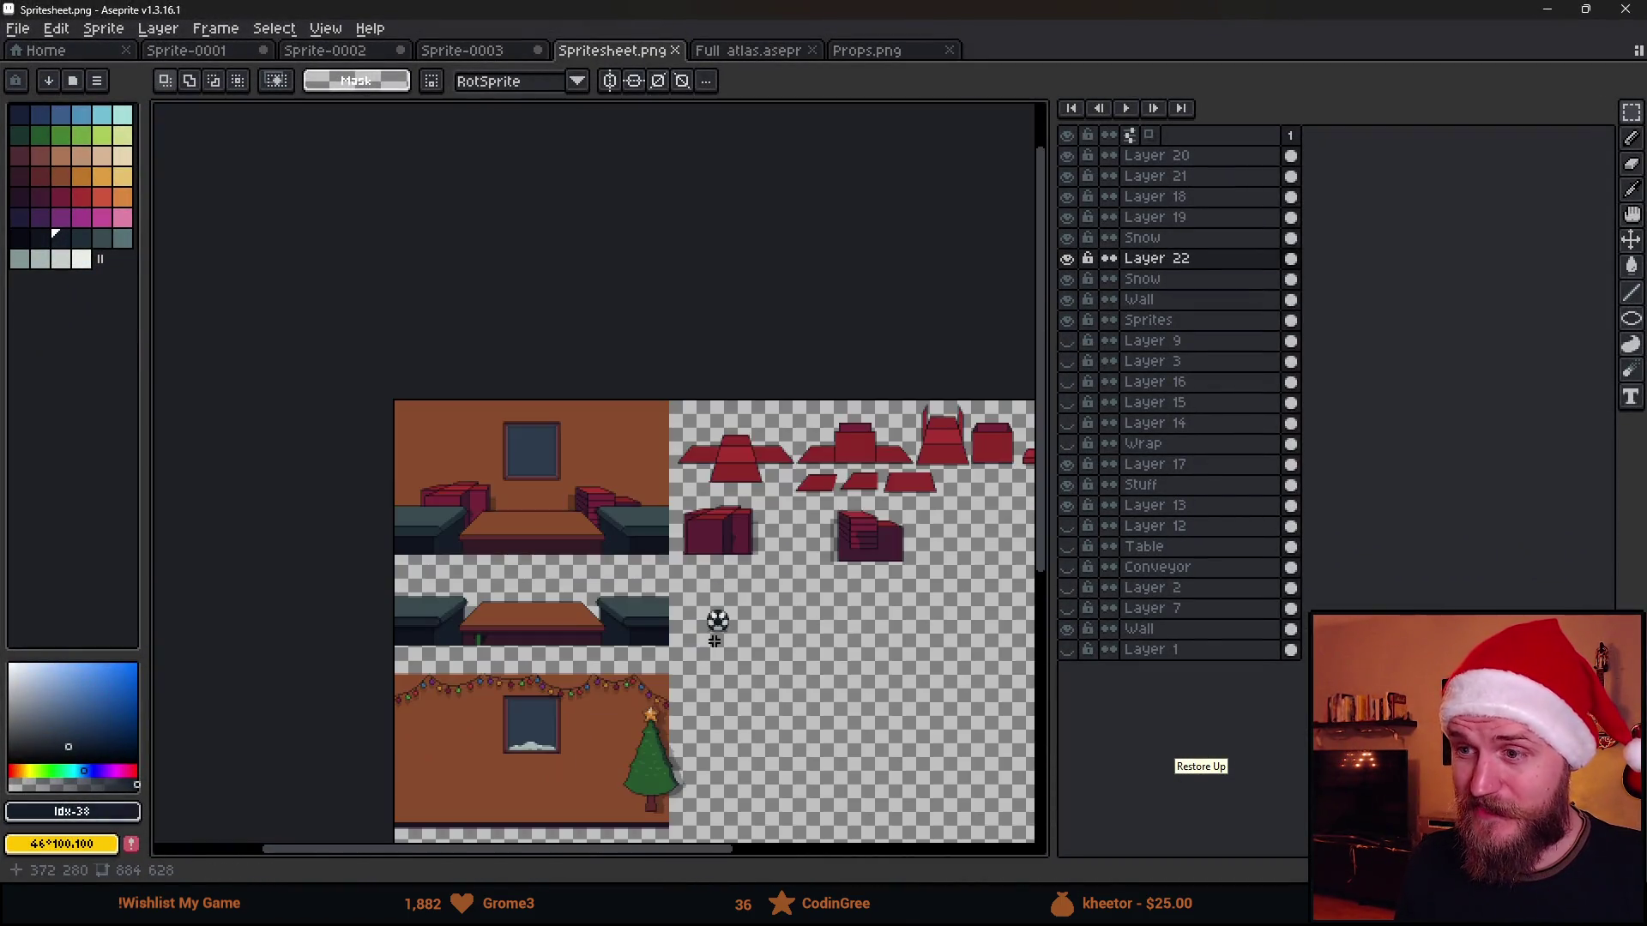
{"action": "left_click_drag", "start_coordinate": [573, 685], "coordinate": [667, 404]}
{"action": "scroll", "coordinate": [623, 478], "scroll_direction": "up", "scroll_amount": 1}
{"action": "scroll", "coordinate": [495, 413], "scroll_direction": "up", "scroll_amount": 1}
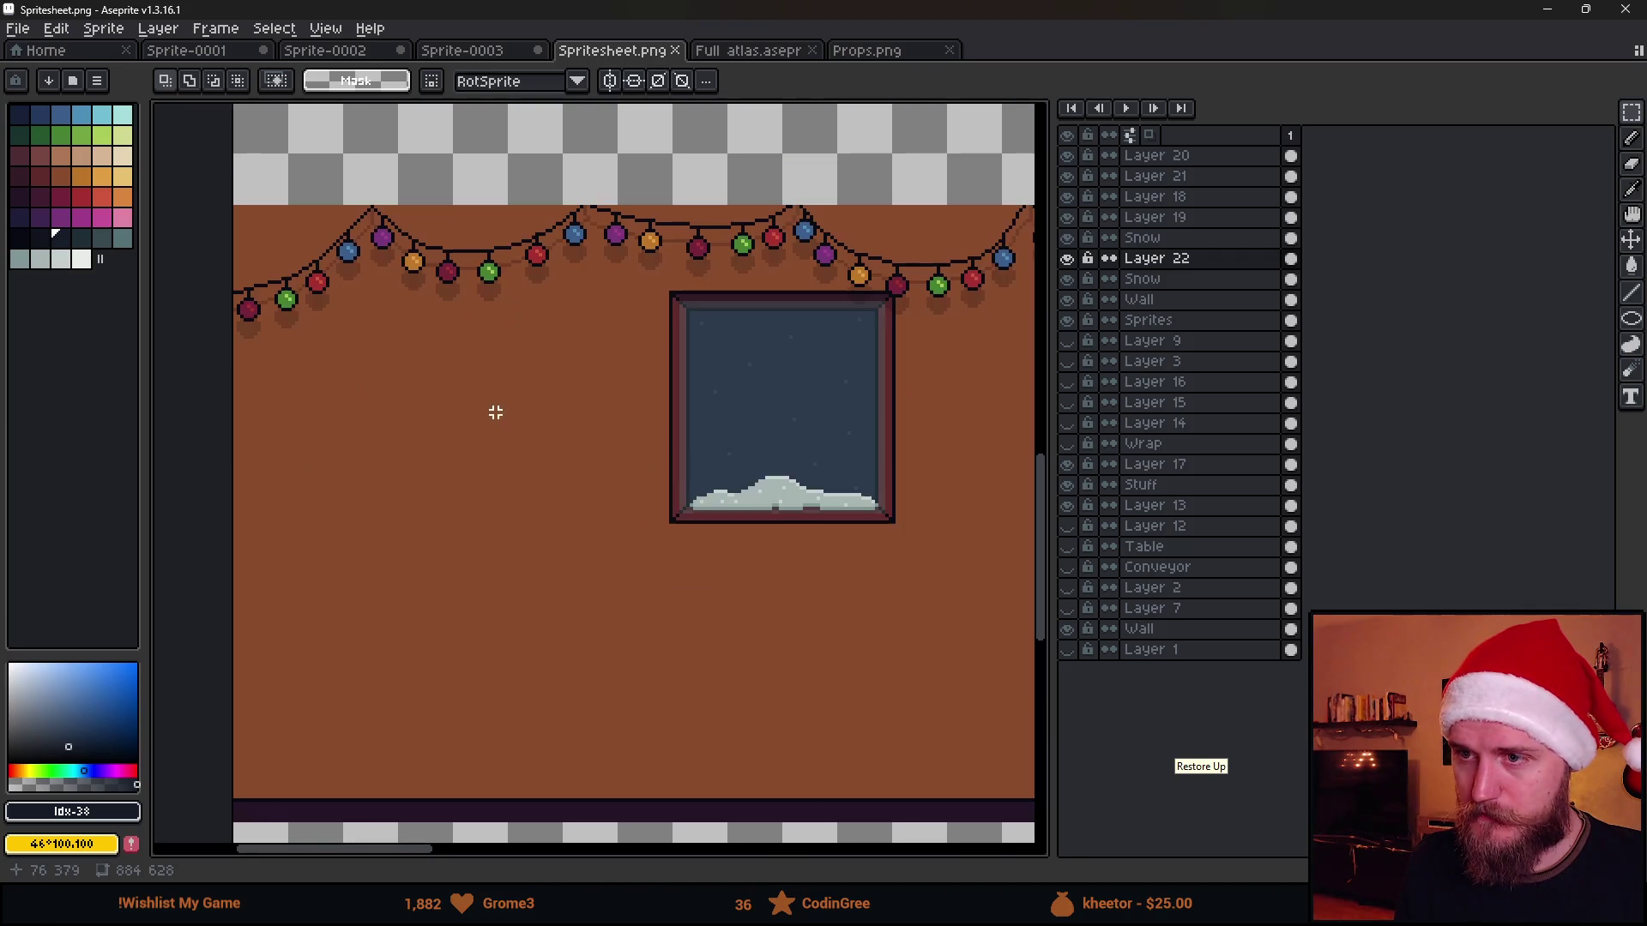
{"action": "scroll", "coordinate": [665, 313], "scroll_direction": "up", "scroll_amount": 1}
{"action": "key", "text": "b"}
{"action": "left_click", "coordinate": [682, 280], "text": "alt"}
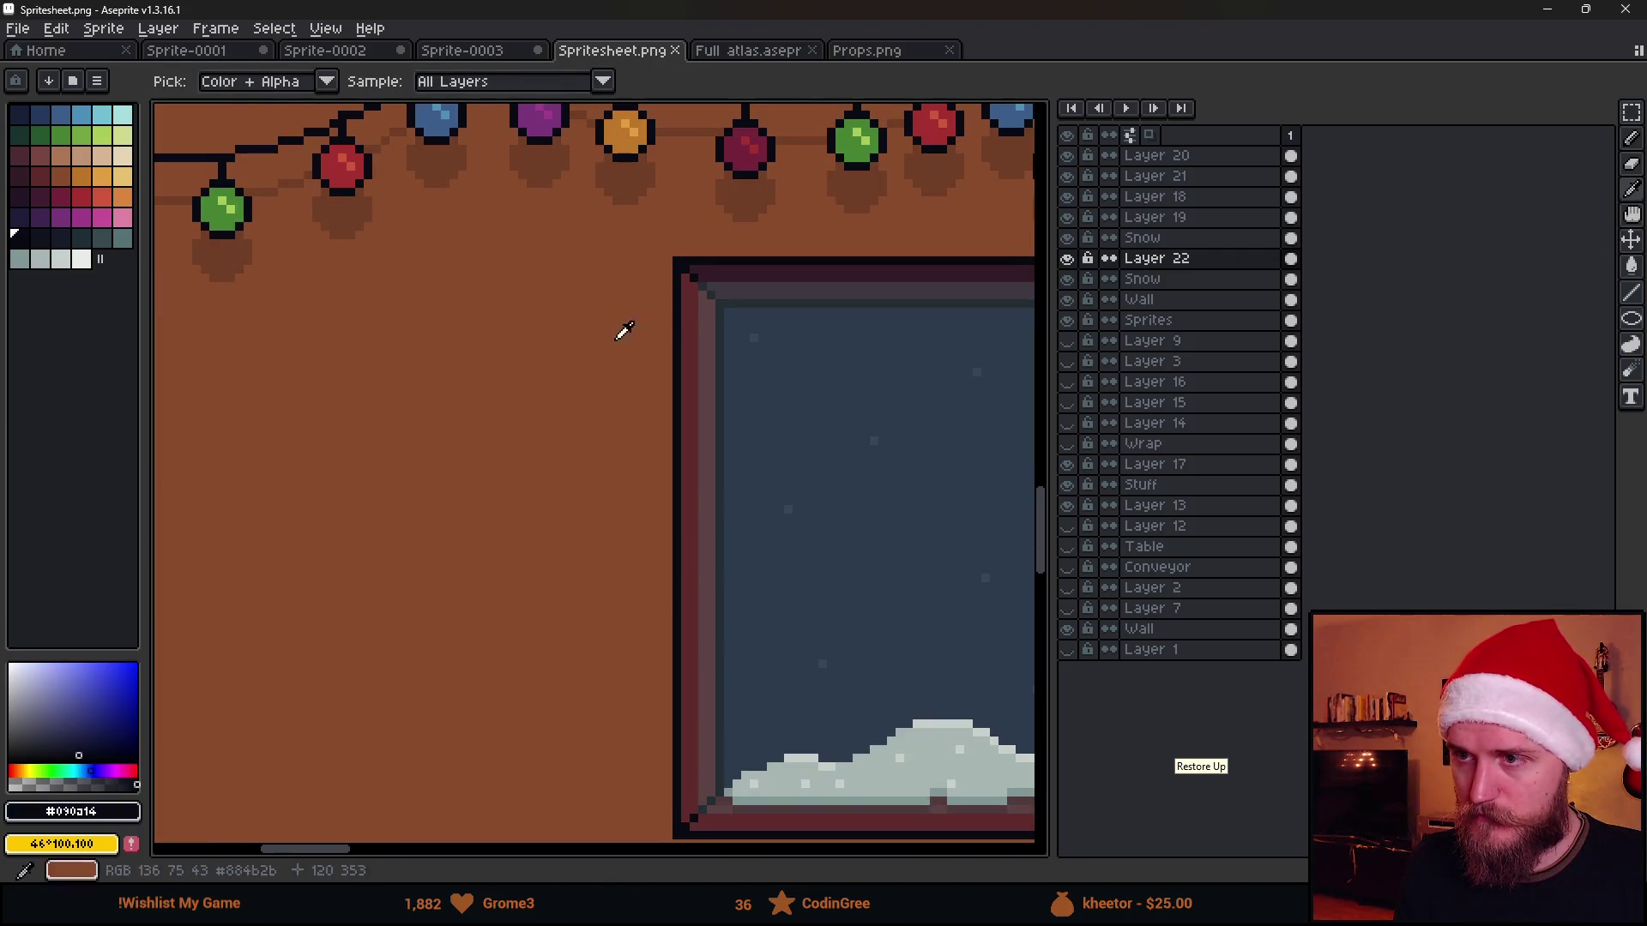
Draw the outer rectangle of the portrait frame left of the window with straight pencil lines
{"action": "left_click_drag", "start_coordinate": [669, 286], "coordinate": [668, 618]}
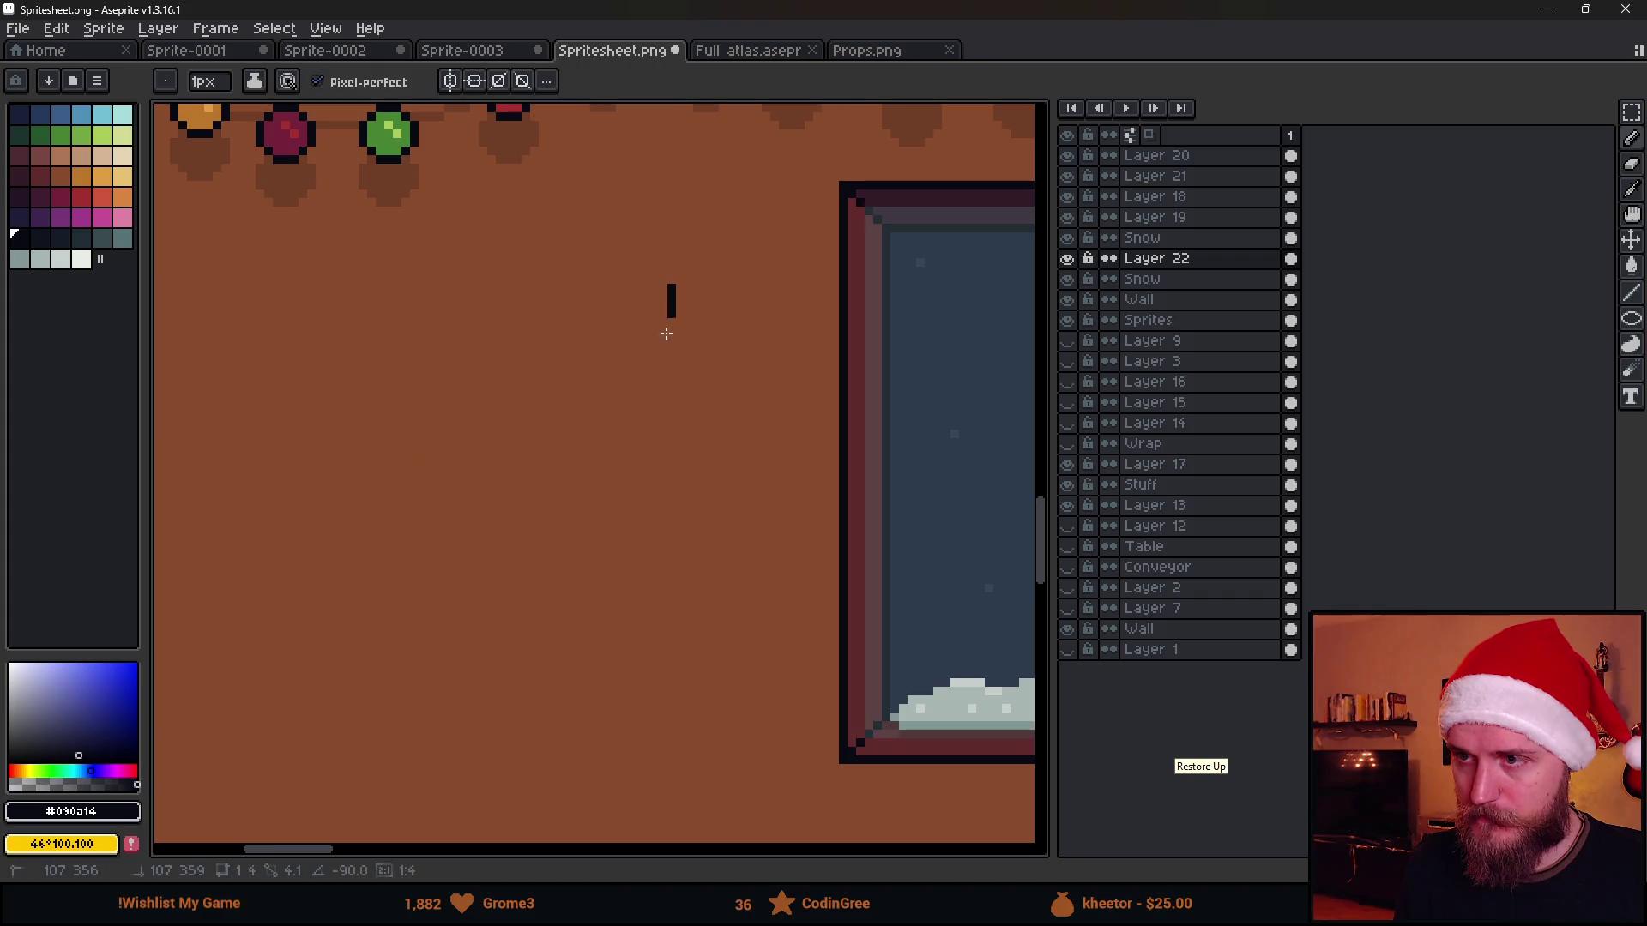
{"action": "left_click", "coordinate": [671, 587], "text": "shift"}
{"action": "left_click", "coordinate": [430, 587], "text": "shift"}
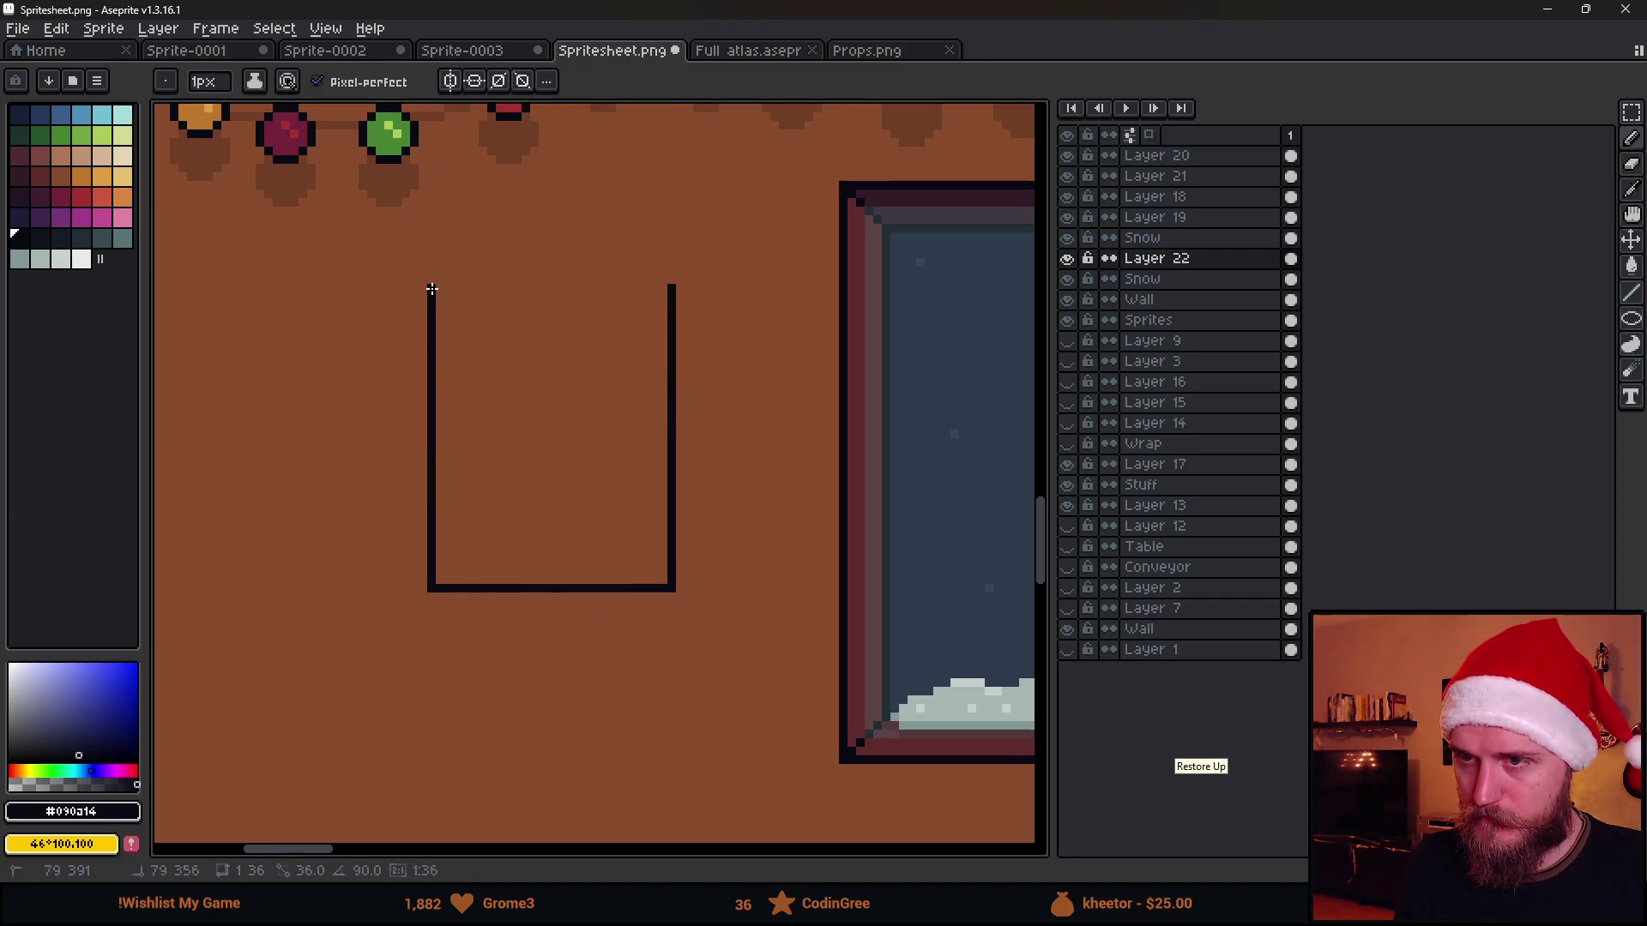
{"action": "left_click", "coordinate": [430, 286], "text": "shift"}
{"action": "scroll", "coordinate": [463, 329], "scroll_direction": "up", "scroll_amount": 1}
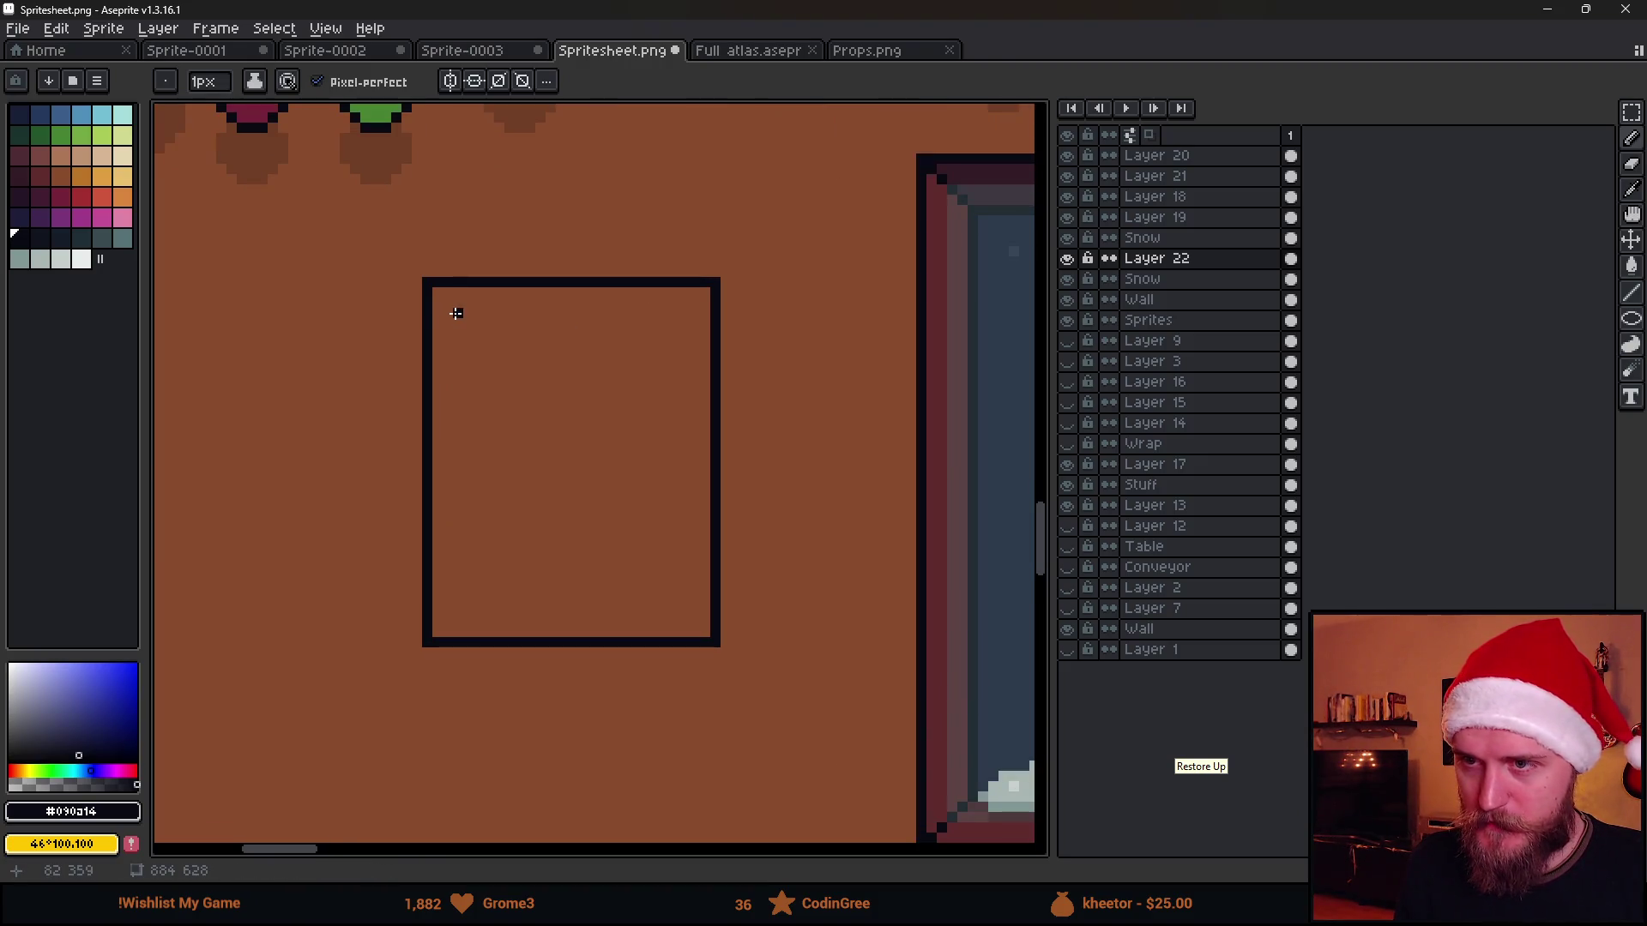
Draw the nested inner rectangle, redoing a stepped bottom line straight, then go to the browser
{"action": "left_click", "coordinate": [457, 314]}
{"action": "left_click", "coordinate": [688, 312], "text": "shift"}
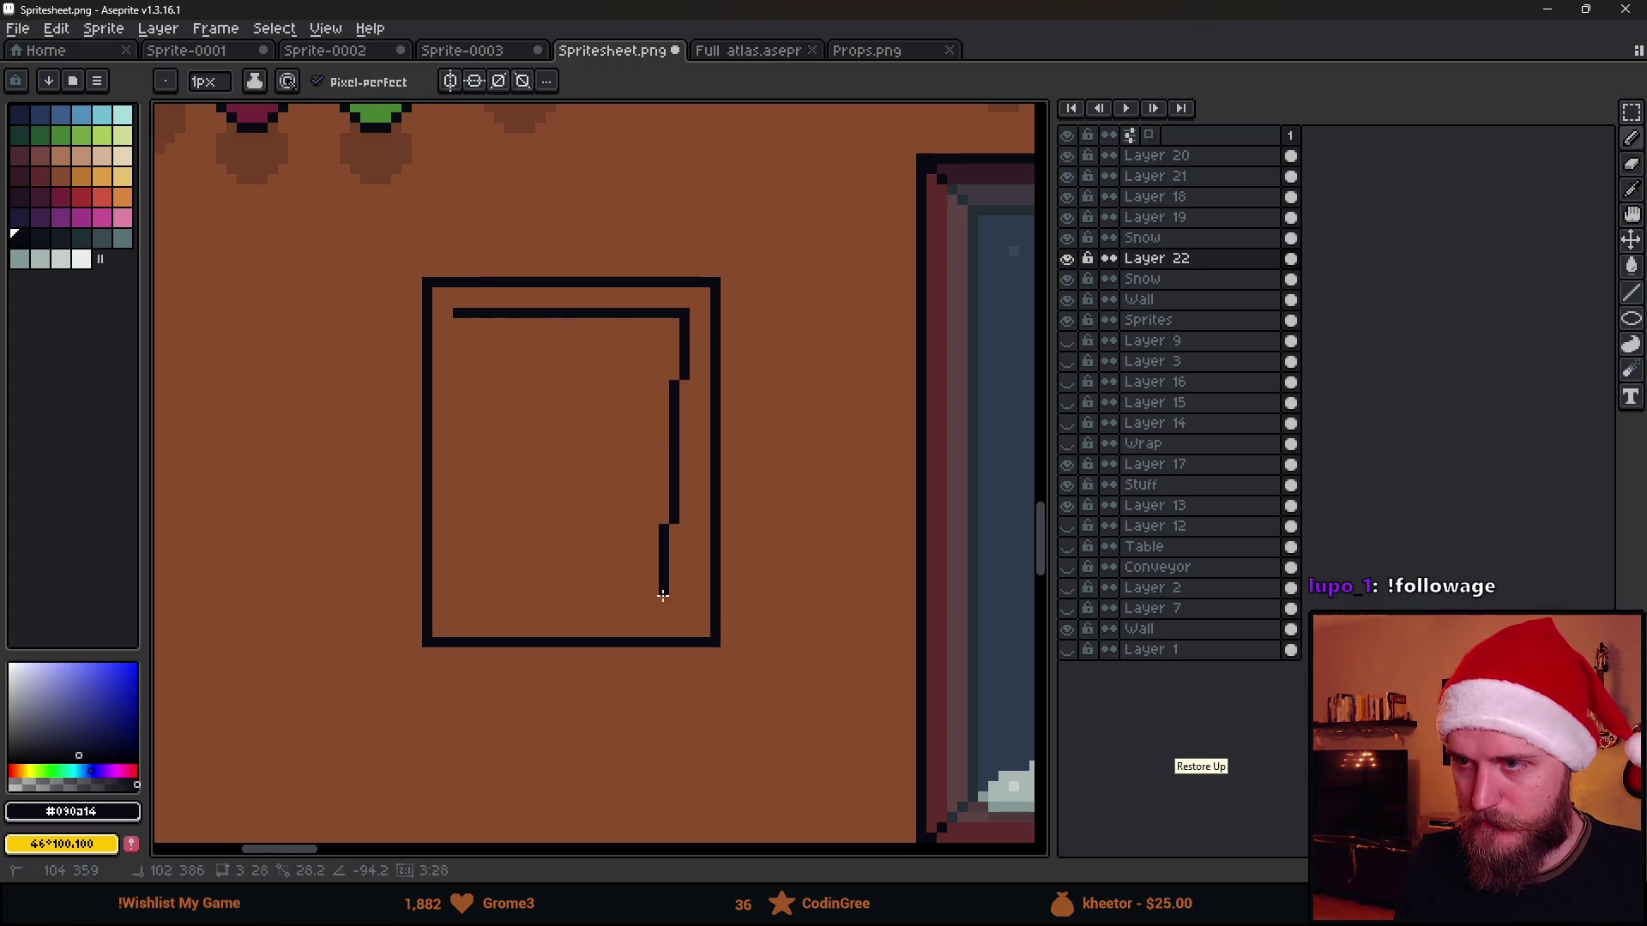
{"action": "left_click", "coordinate": [684, 613], "text": "shift"}
{"action": "left_click", "coordinate": [453, 602], "text": "shift"}
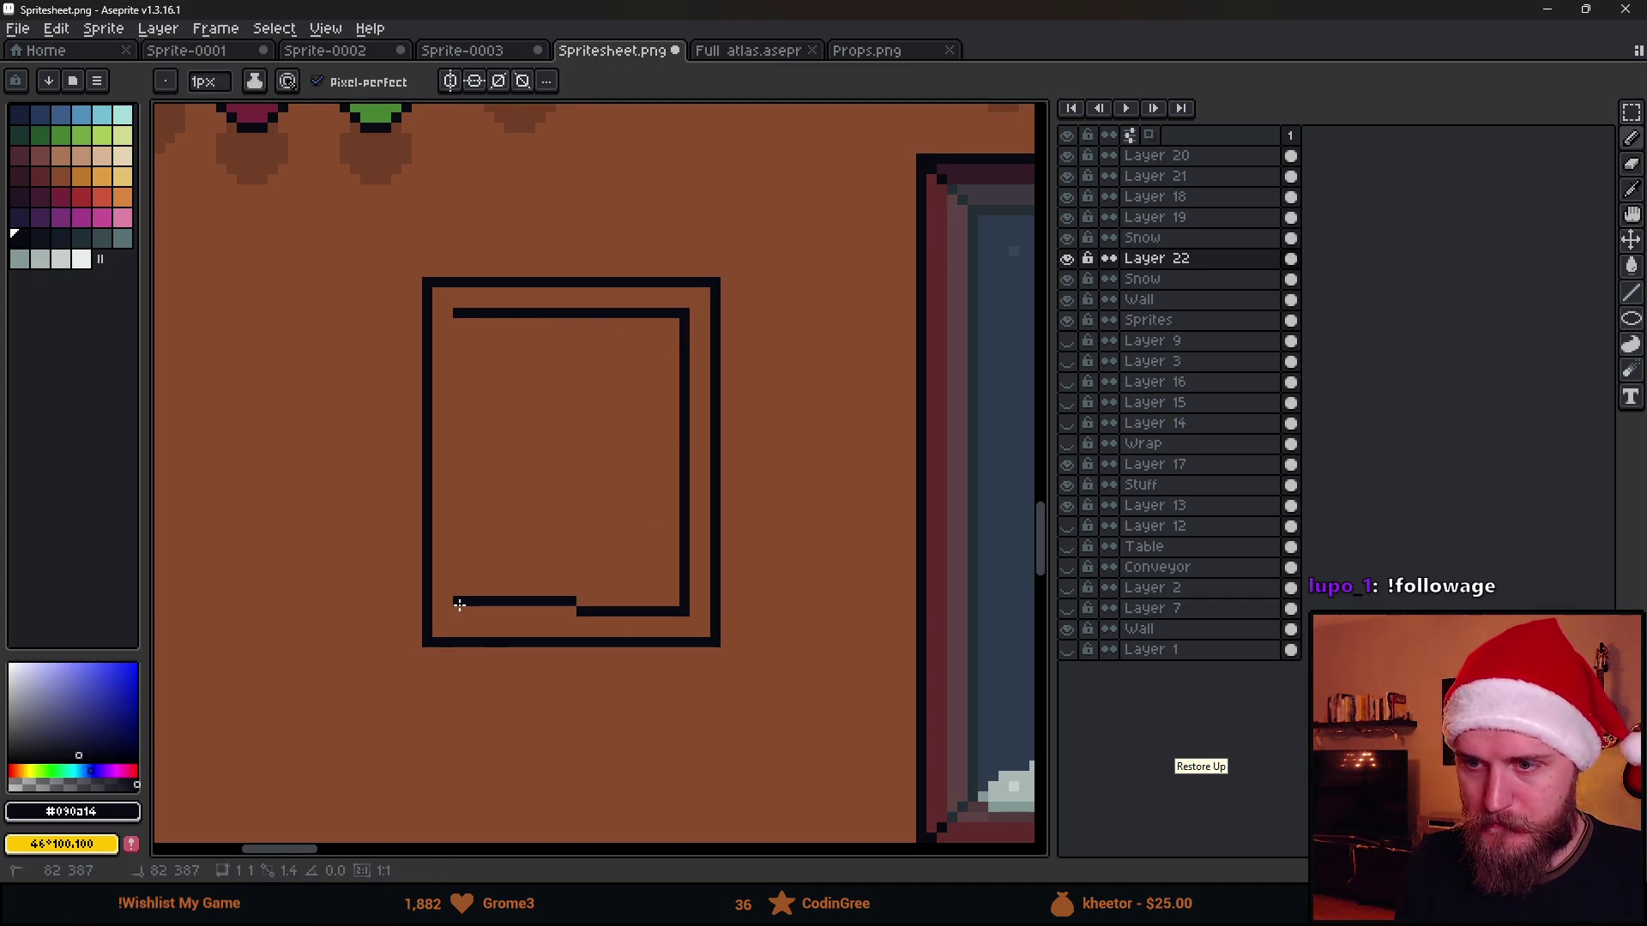
{"action": "key", "text": "z"}
{"action": "key", "text": "ctrl+z"}
{"action": "key", "text": "ctrl+z"}
{"action": "key", "text": "b"}
{"action": "left_click", "coordinate": [453, 613], "text": "shift"}
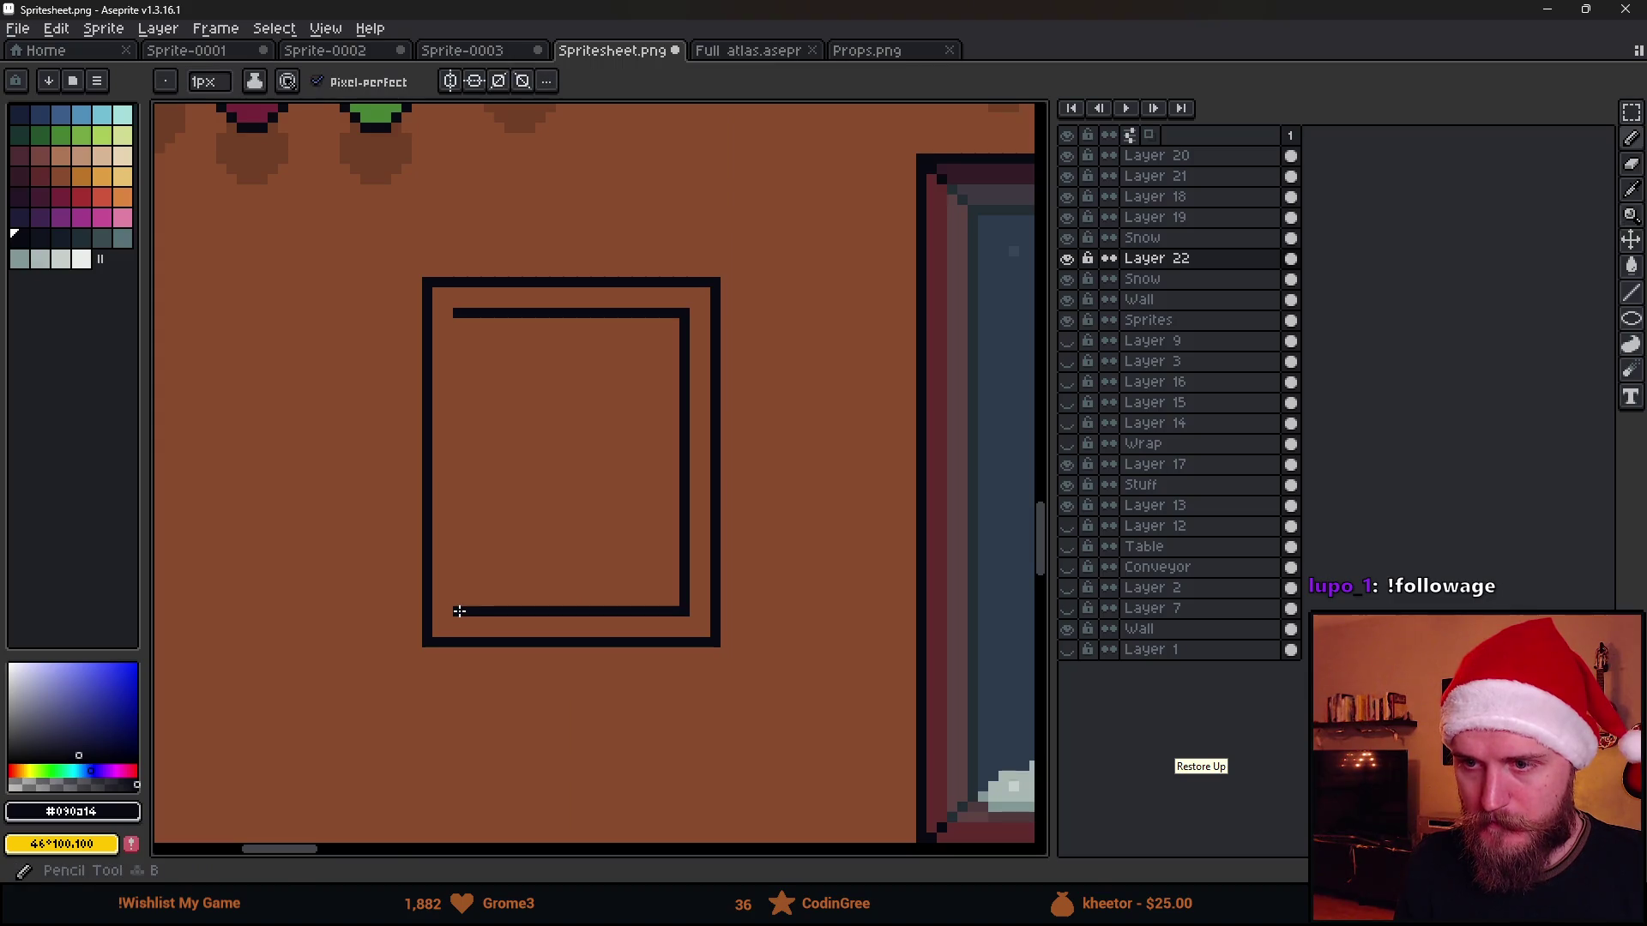
{"action": "left_click", "coordinate": [453, 314], "text": "shift"}
{"action": "scroll", "coordinate": [578, 476], "scroll_direction": "down", "scroll_amount": 5}
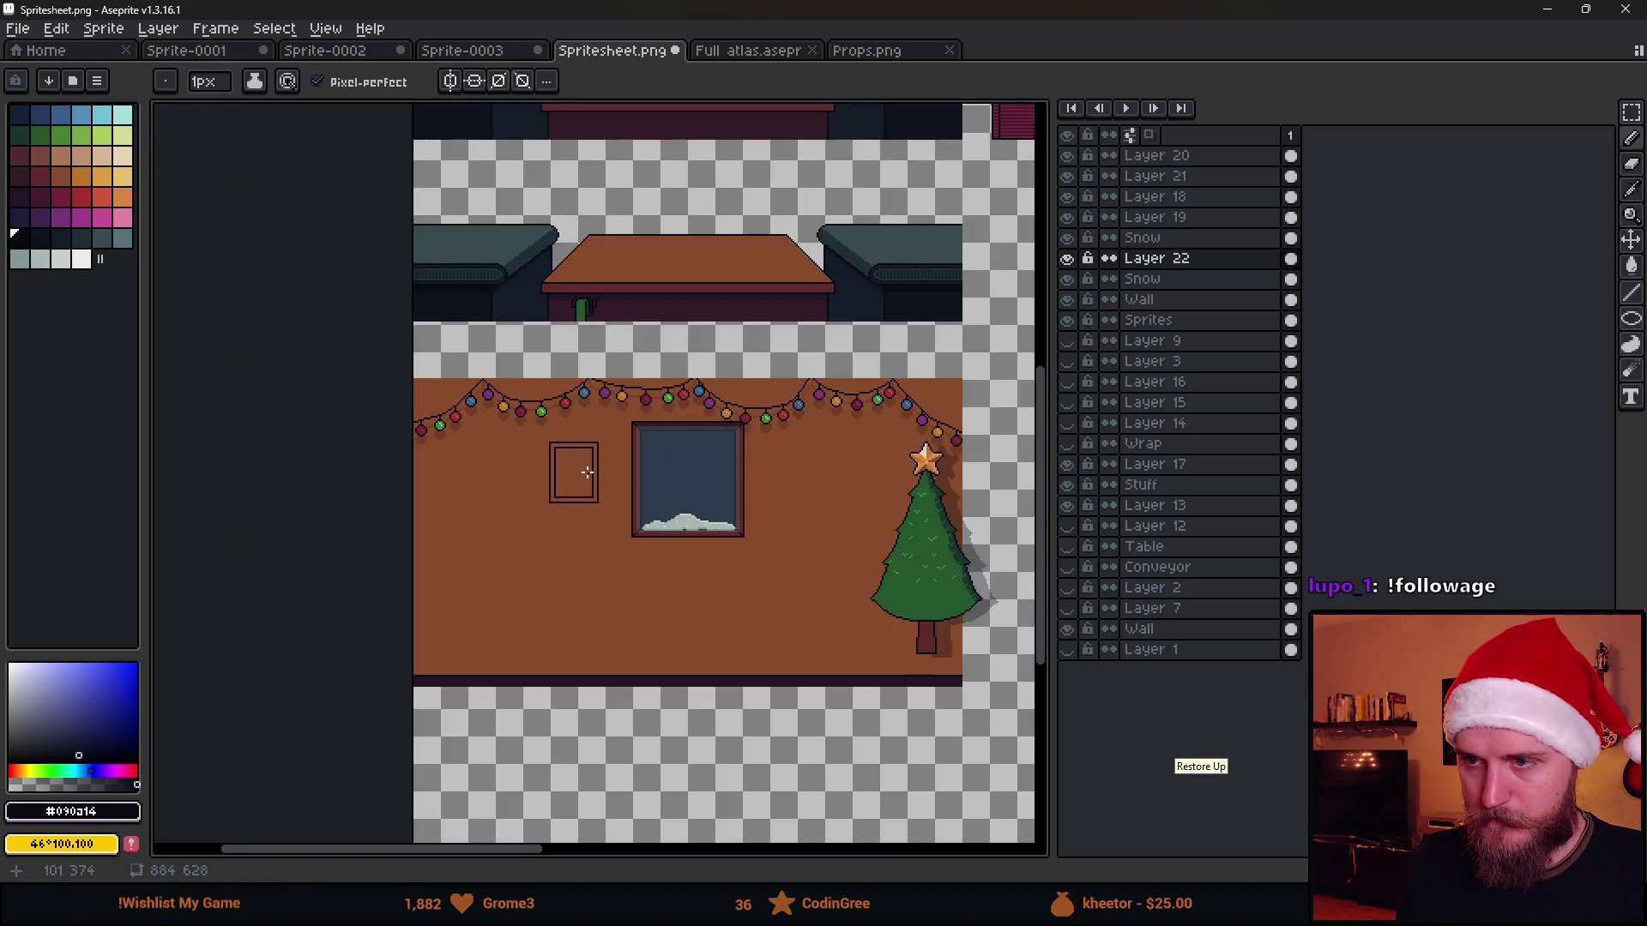
{"action": "scroll", "coordinate": [585, 472], "scroll_direction": "up", "scroll_amount": 4}
{"action": "scroll", "coordinate": [541, 430], "scroll_direction": "up", "scroll_amount": 1}
{"action": "scroll", "coordinate": [541, 448], "scroll_direction": "up", "scroll_amount": 1}
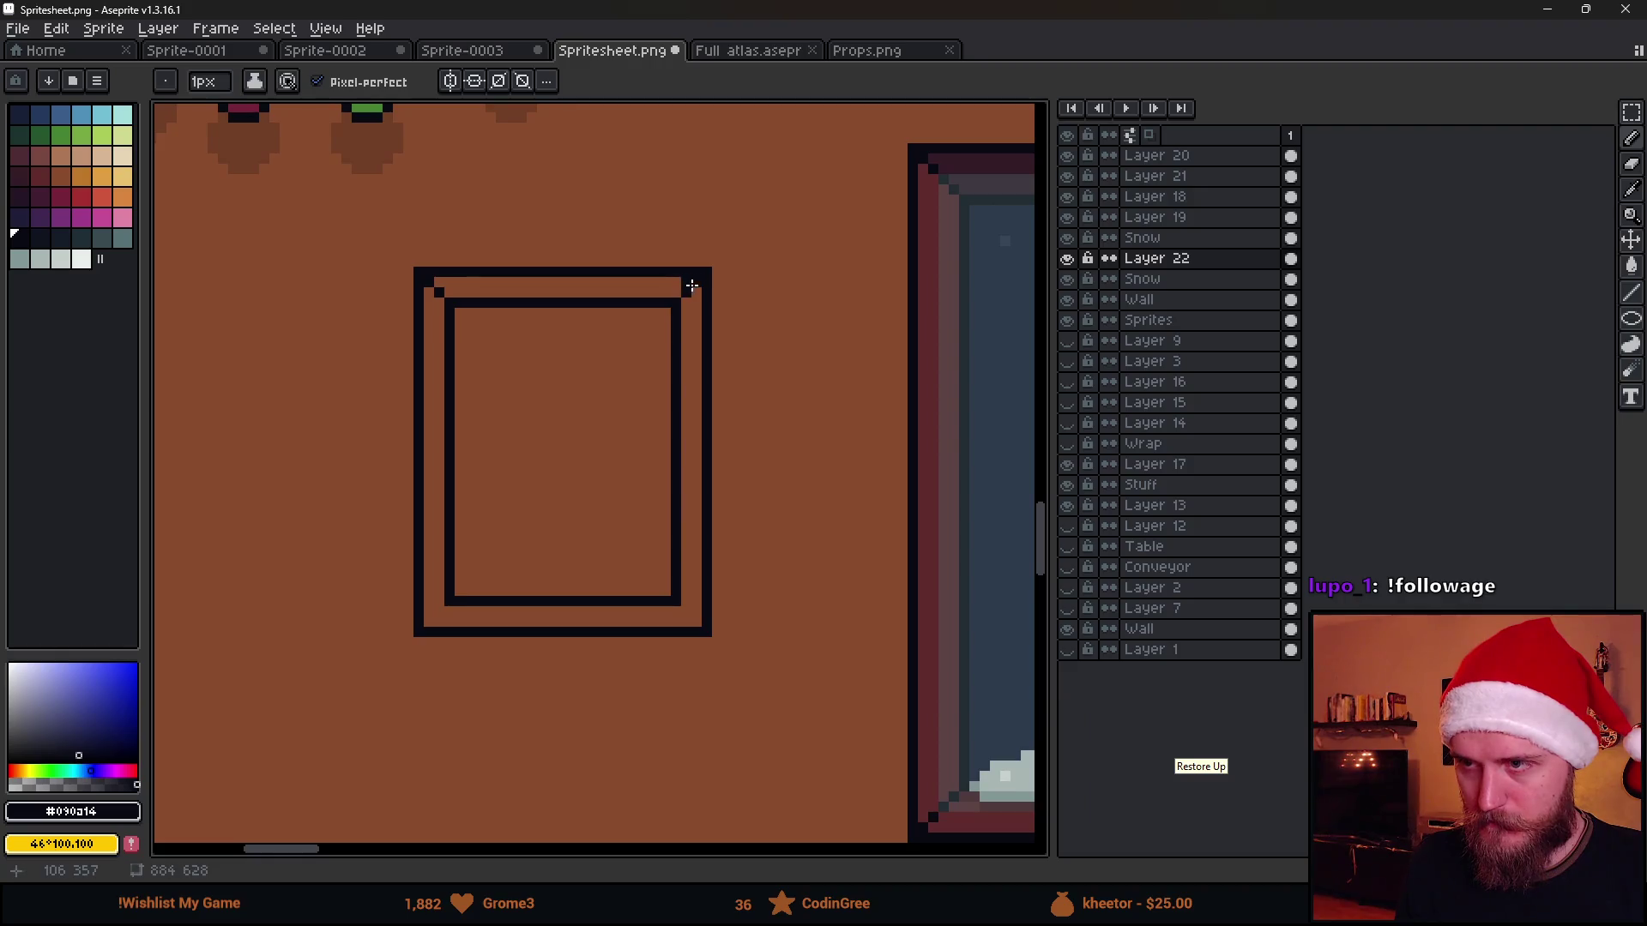
{"action": "scroll", "coordinate": [694, 478], "scroll_direction": "down", "scroll_amount": 5}
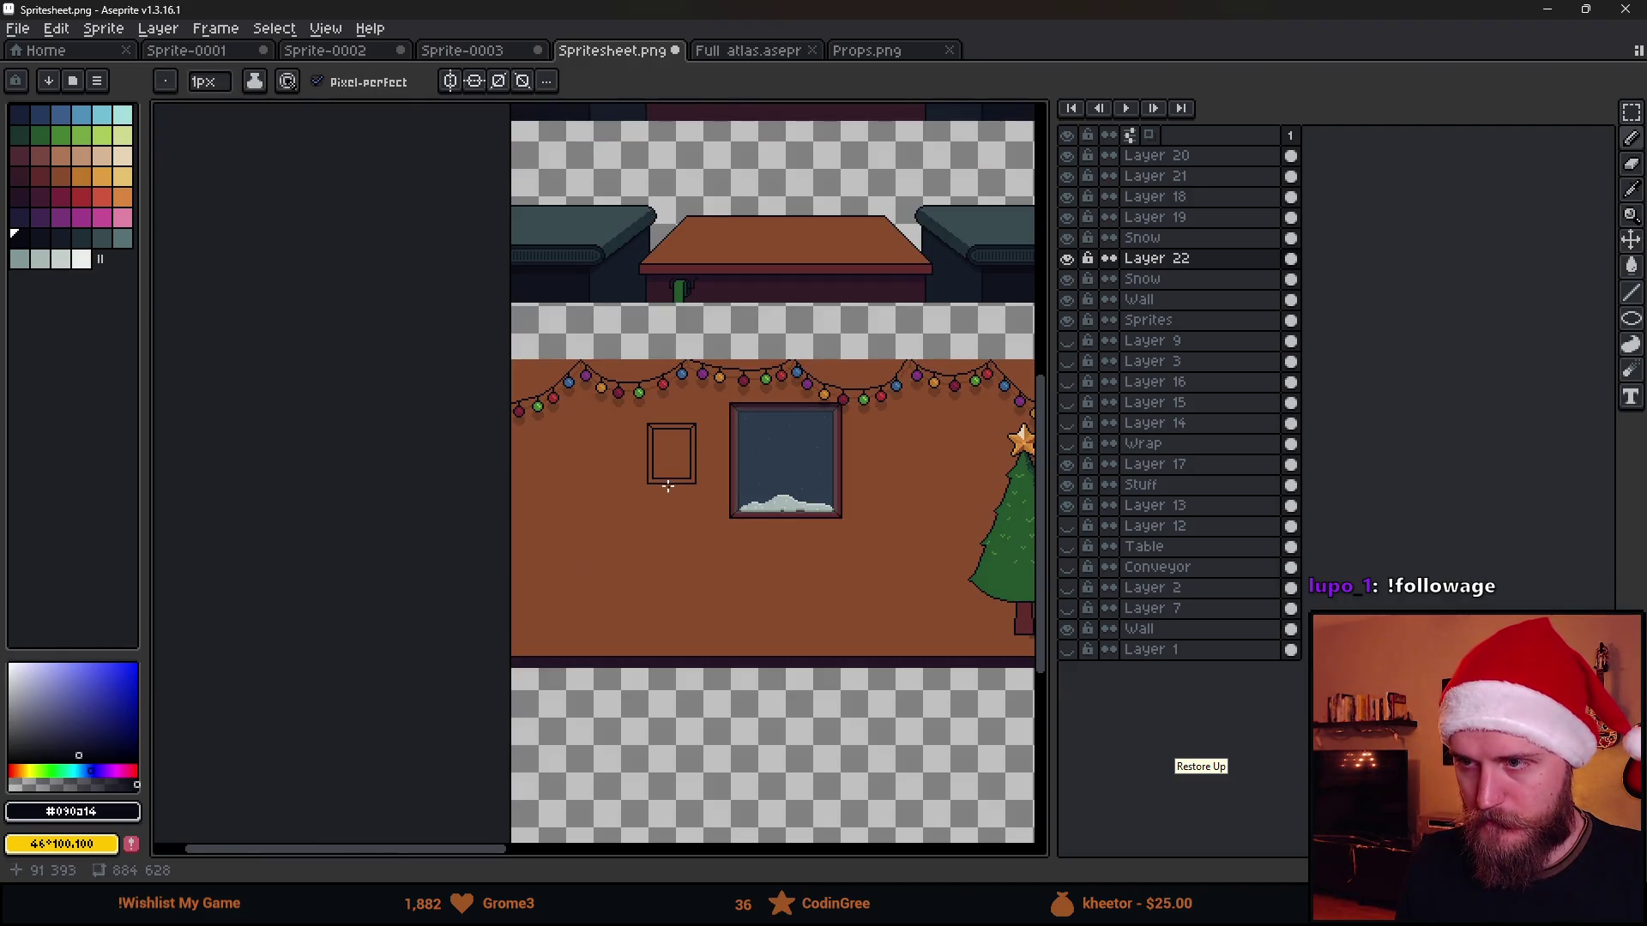
{"action": "scroll", "coordinate": [667, 485], "scroll_direction": "up", "scroll_amount": 4}
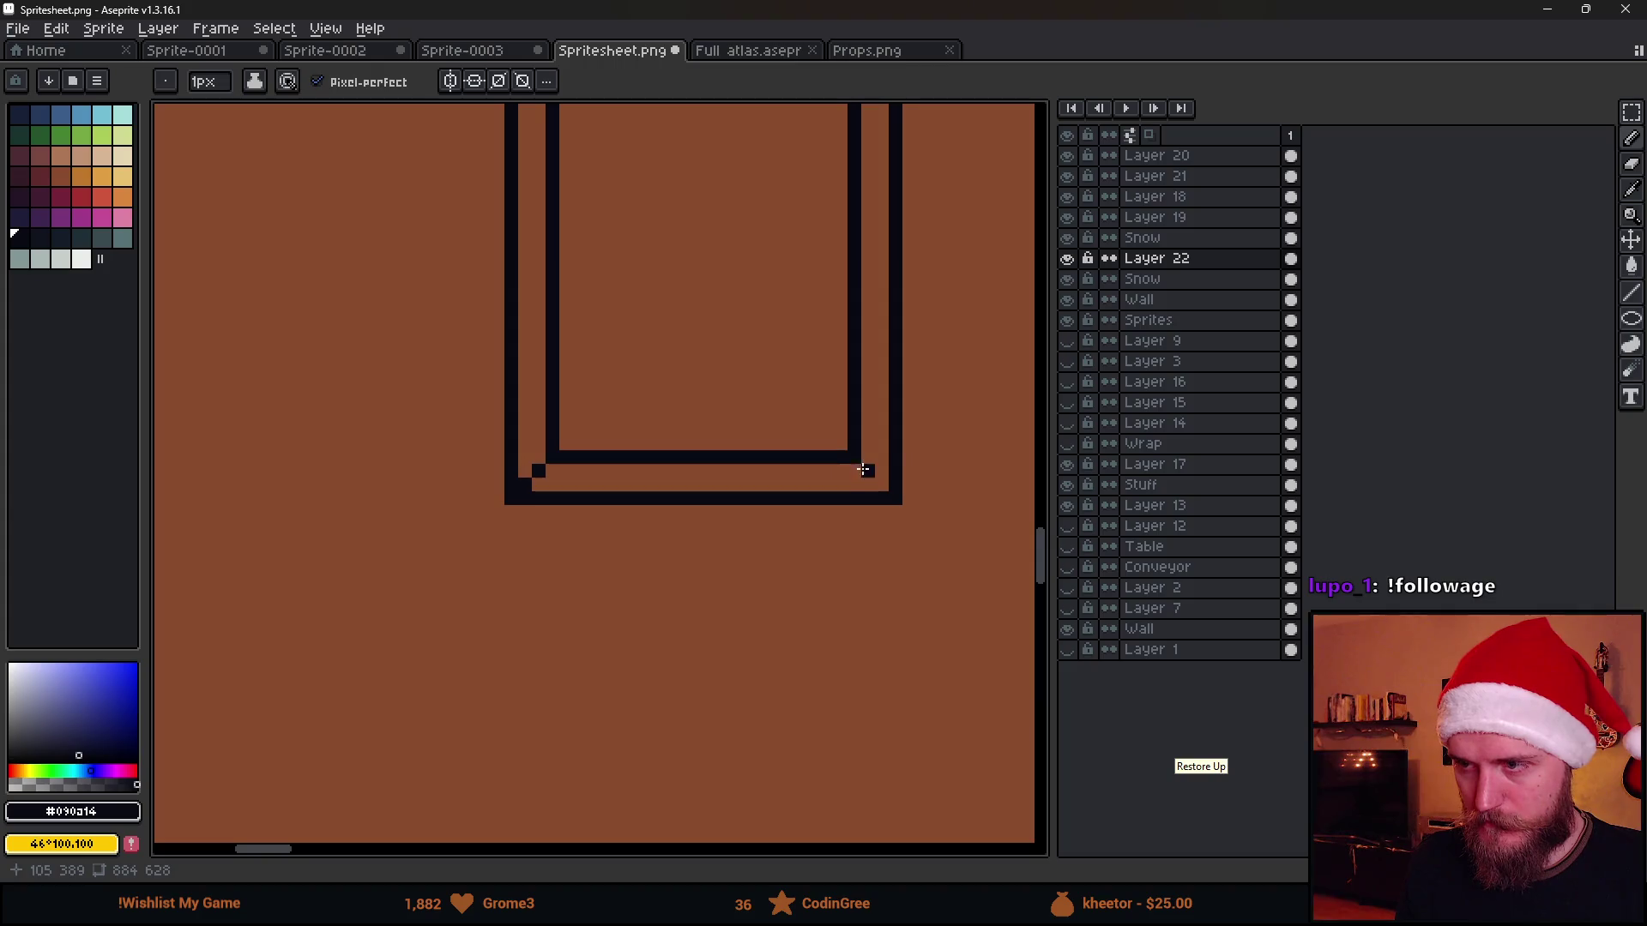
{"action": "scroll", "coordinate": [884, 487], "scroll_direction": "down", "scroll_amount": 3}
{"action": "scroll", "coordinate": [824, 451], "scroll_direction": "up", "scroll_amount": 1}
{"action": "scroll", "coordinate": [772, 430], "scroll_direction": "up", "scroll_amount": 1}
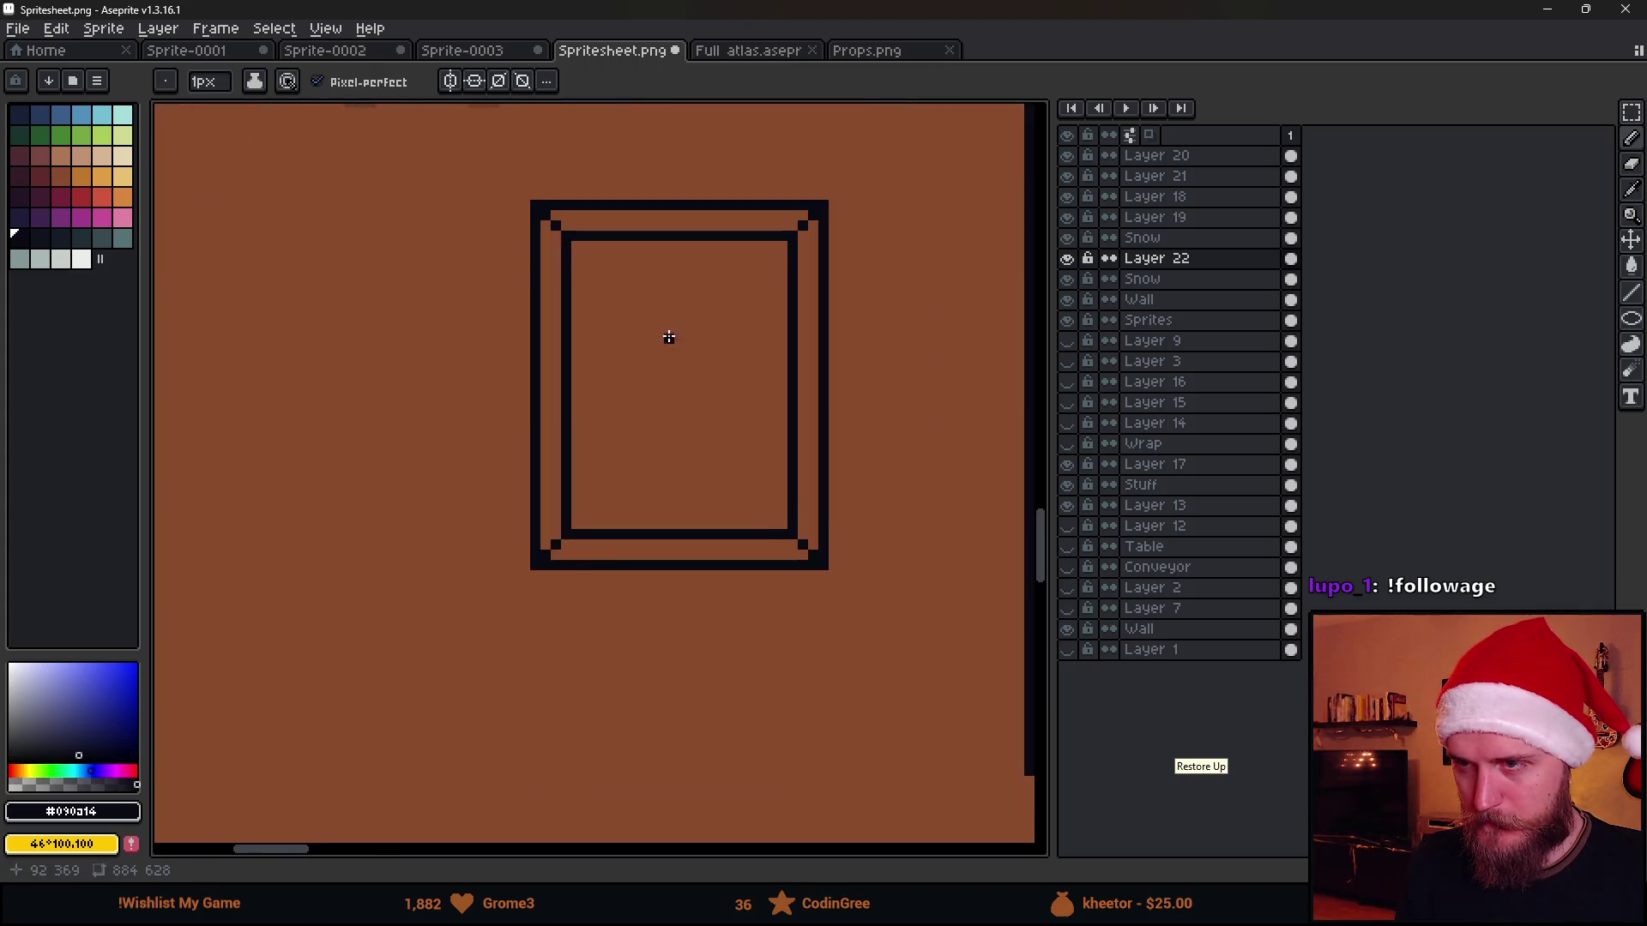
{"action": "scroll", "coordinate": [665, 338], "scroll_direction": "up", "scroll_amount": 1}
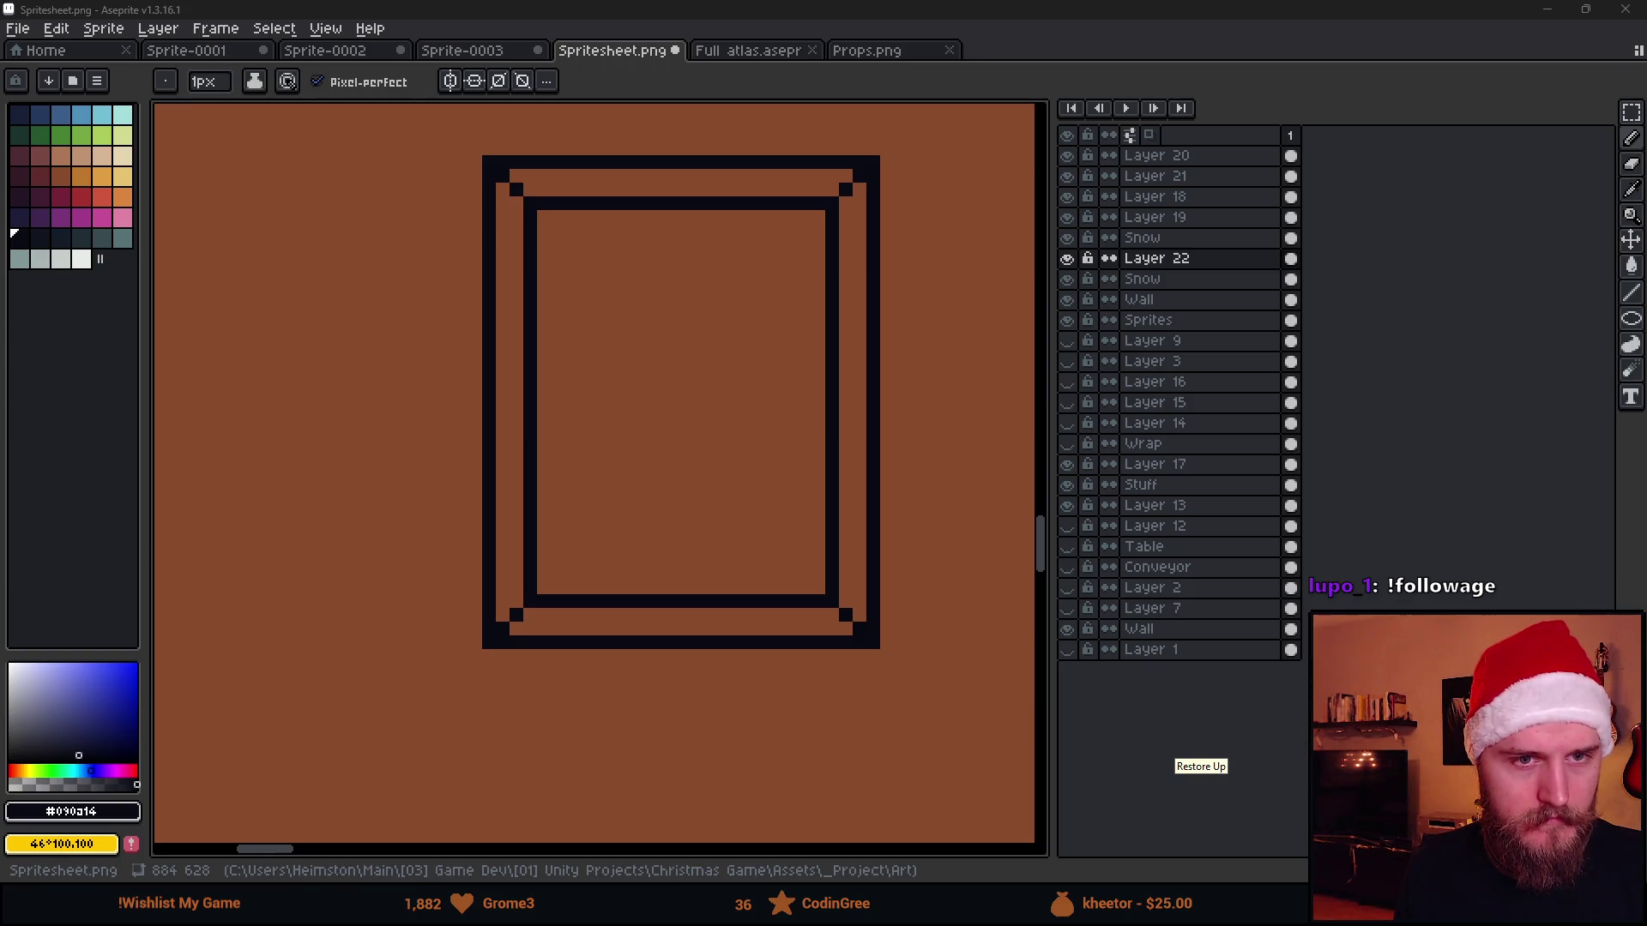
{"action": "key", "text": "alt+Tab"}
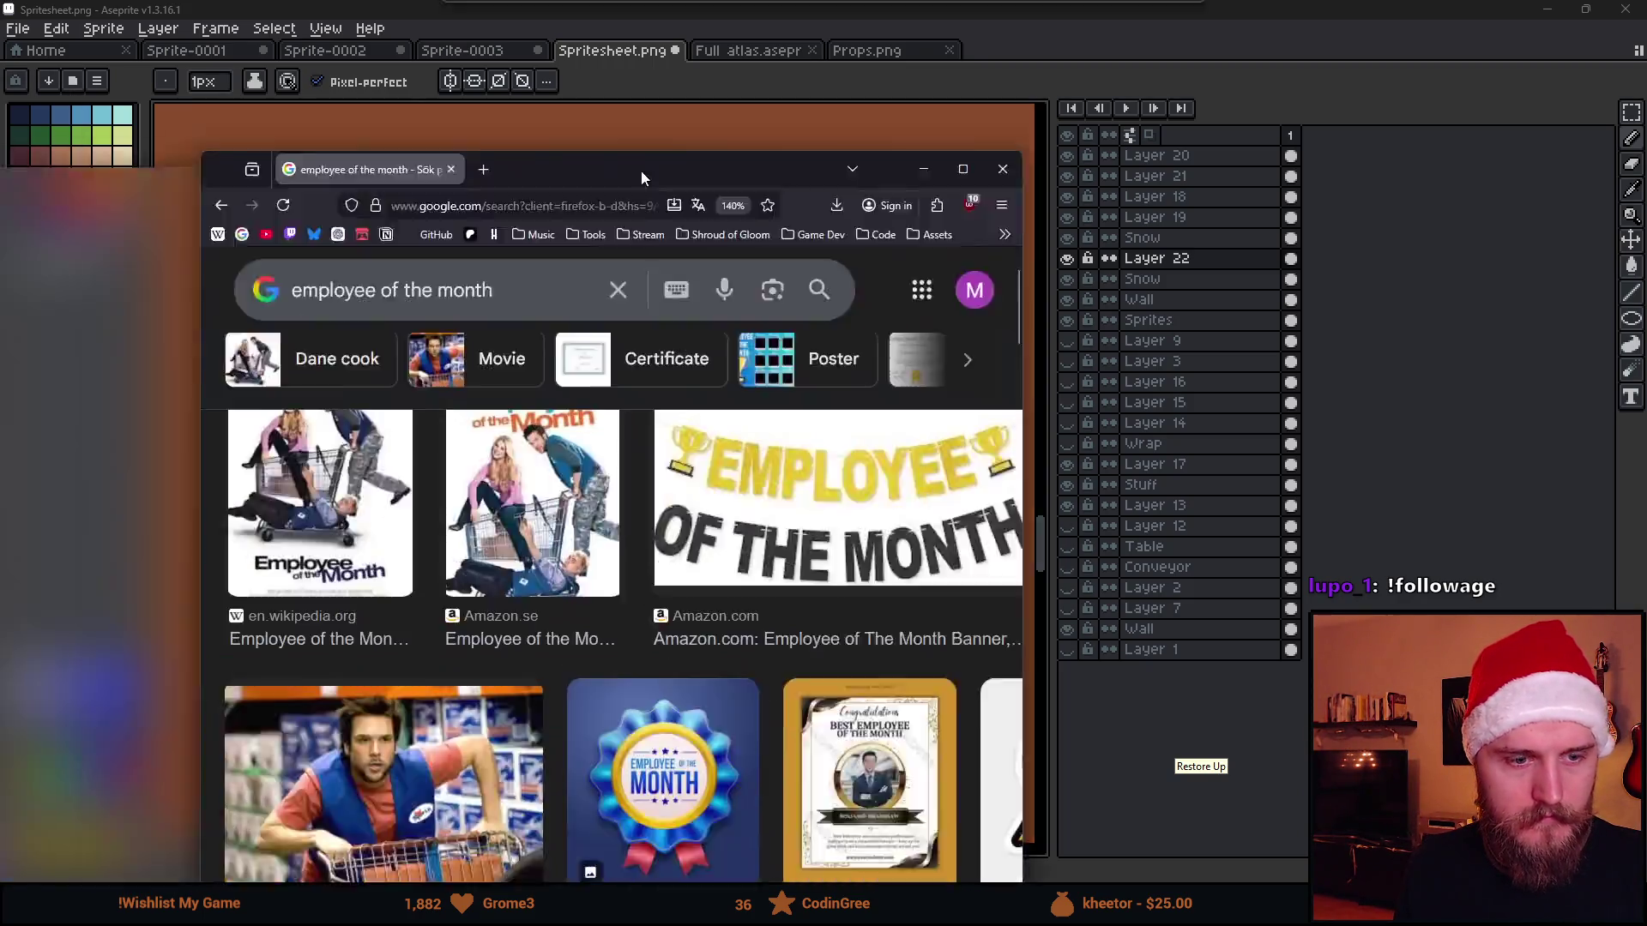
{"action": "scroll", "coordinate": [788, 627], "scroll_direction": "up", "scroll_amount": 1}
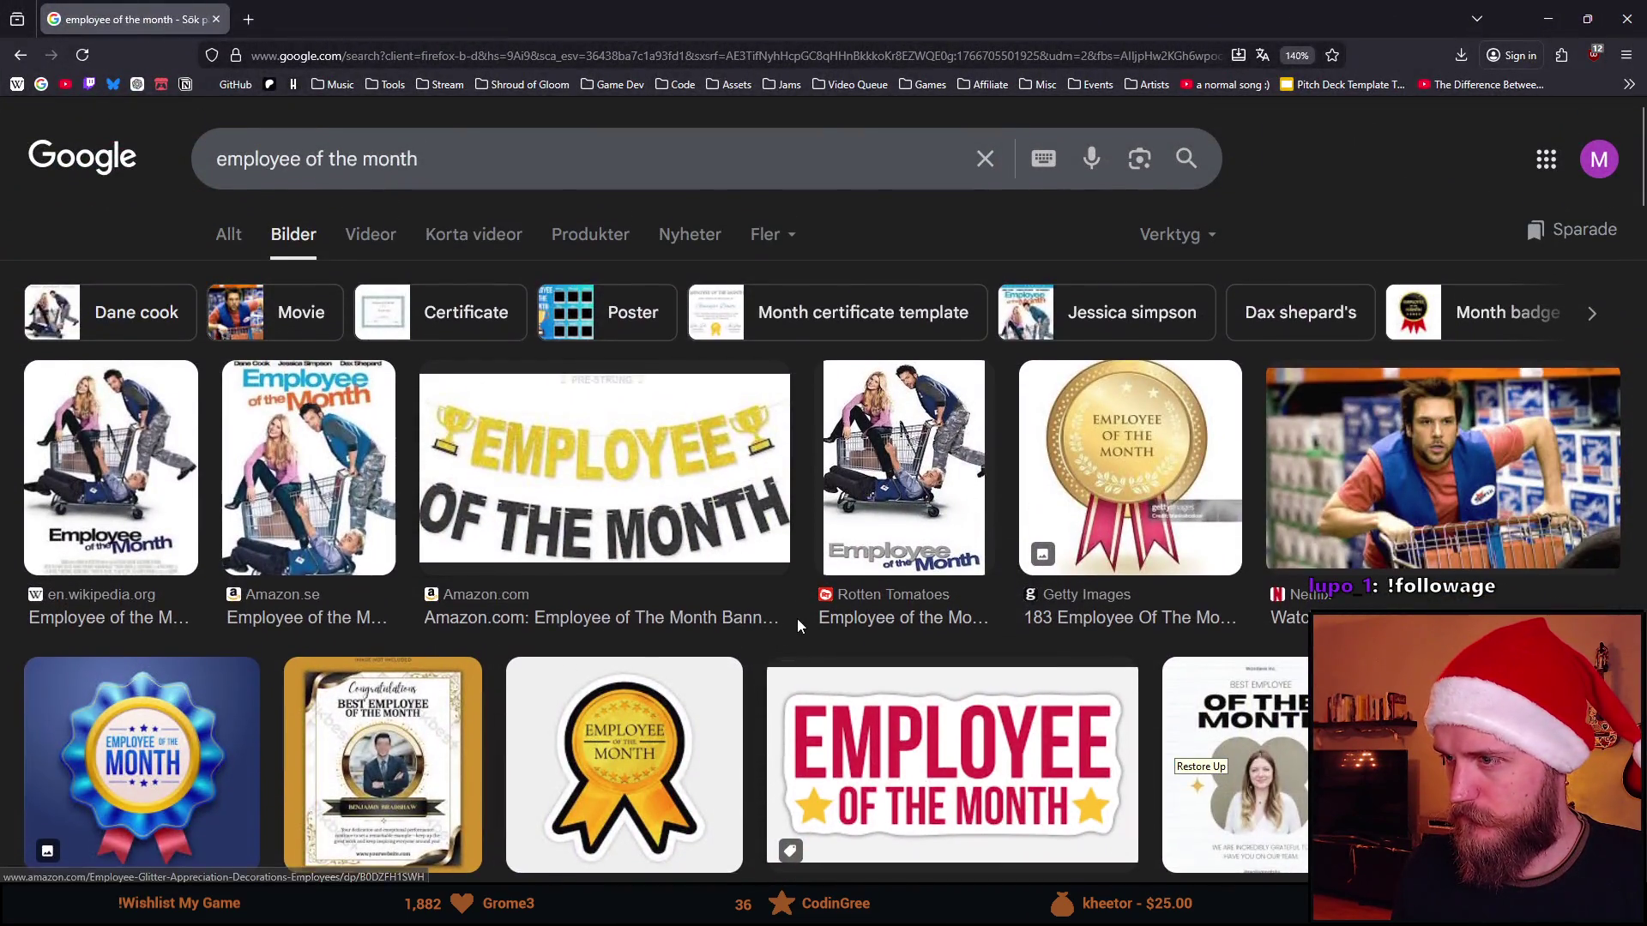
{"action": "scroll", "coordinate": [796, 619], "scroll_direction": "down", "scroll_amount": 3}
{"action": "scroll", "coordinate": [792, 564], "scroll_direction": "down", "scroll_amount": 1}
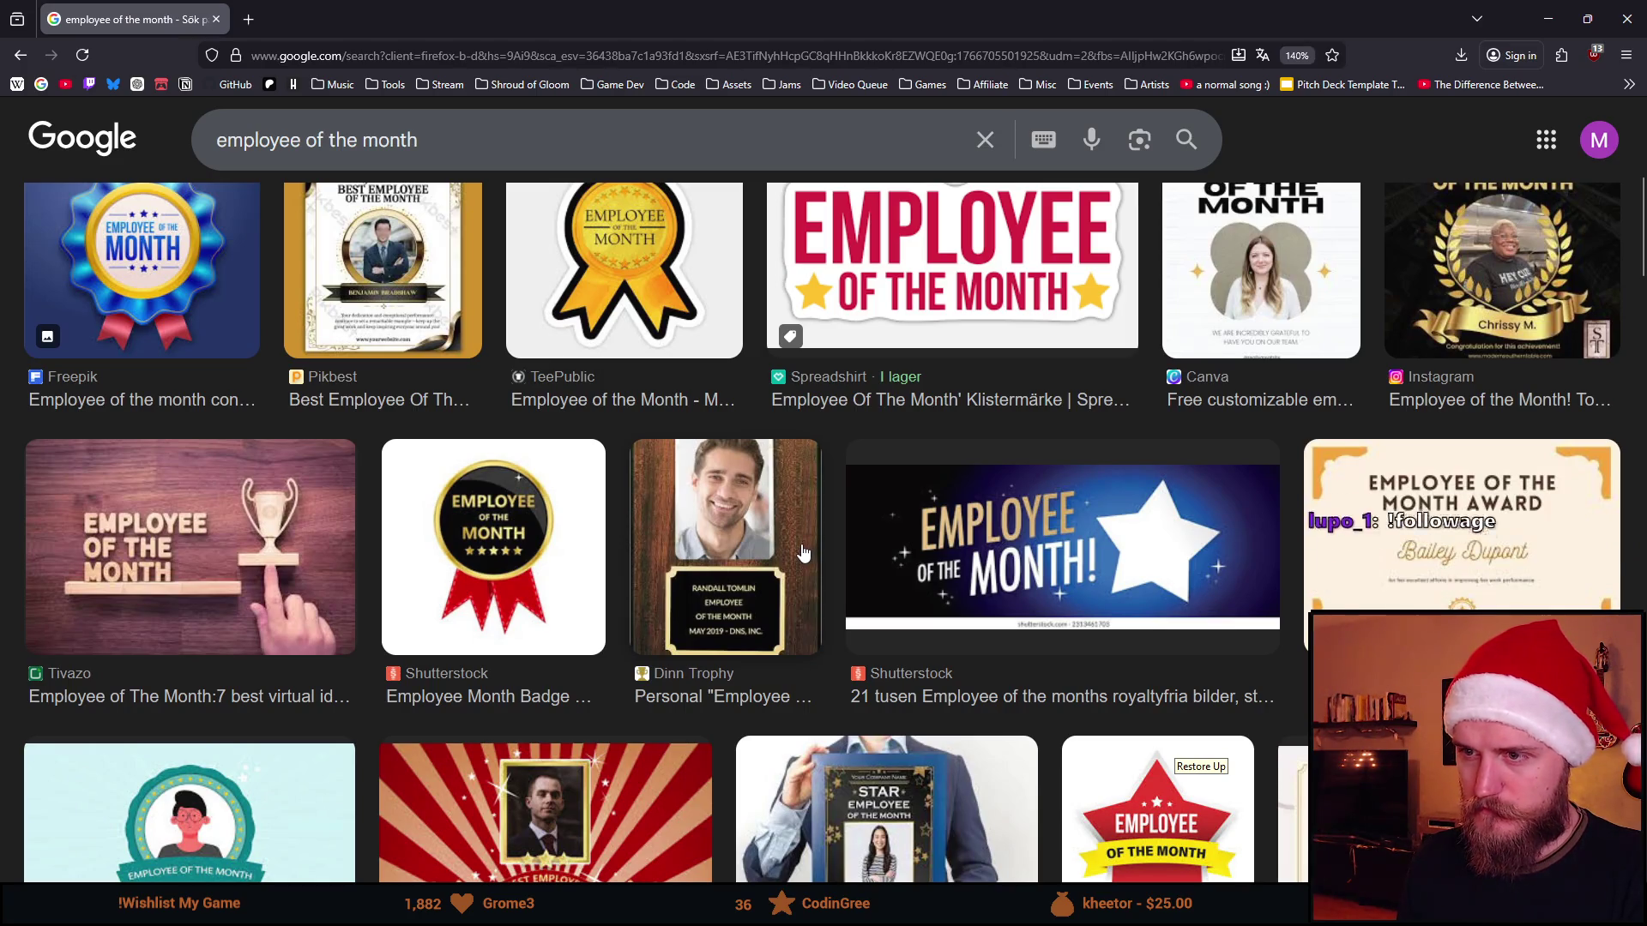
{"action": "scroll", "coordinate": [797, 566], "scroll_direction": "down", "scroll_amount": 2}
{"action": "scroll", "coordinate": [789, 580], "scroll_direction": "down", "scroll_amount": 1}
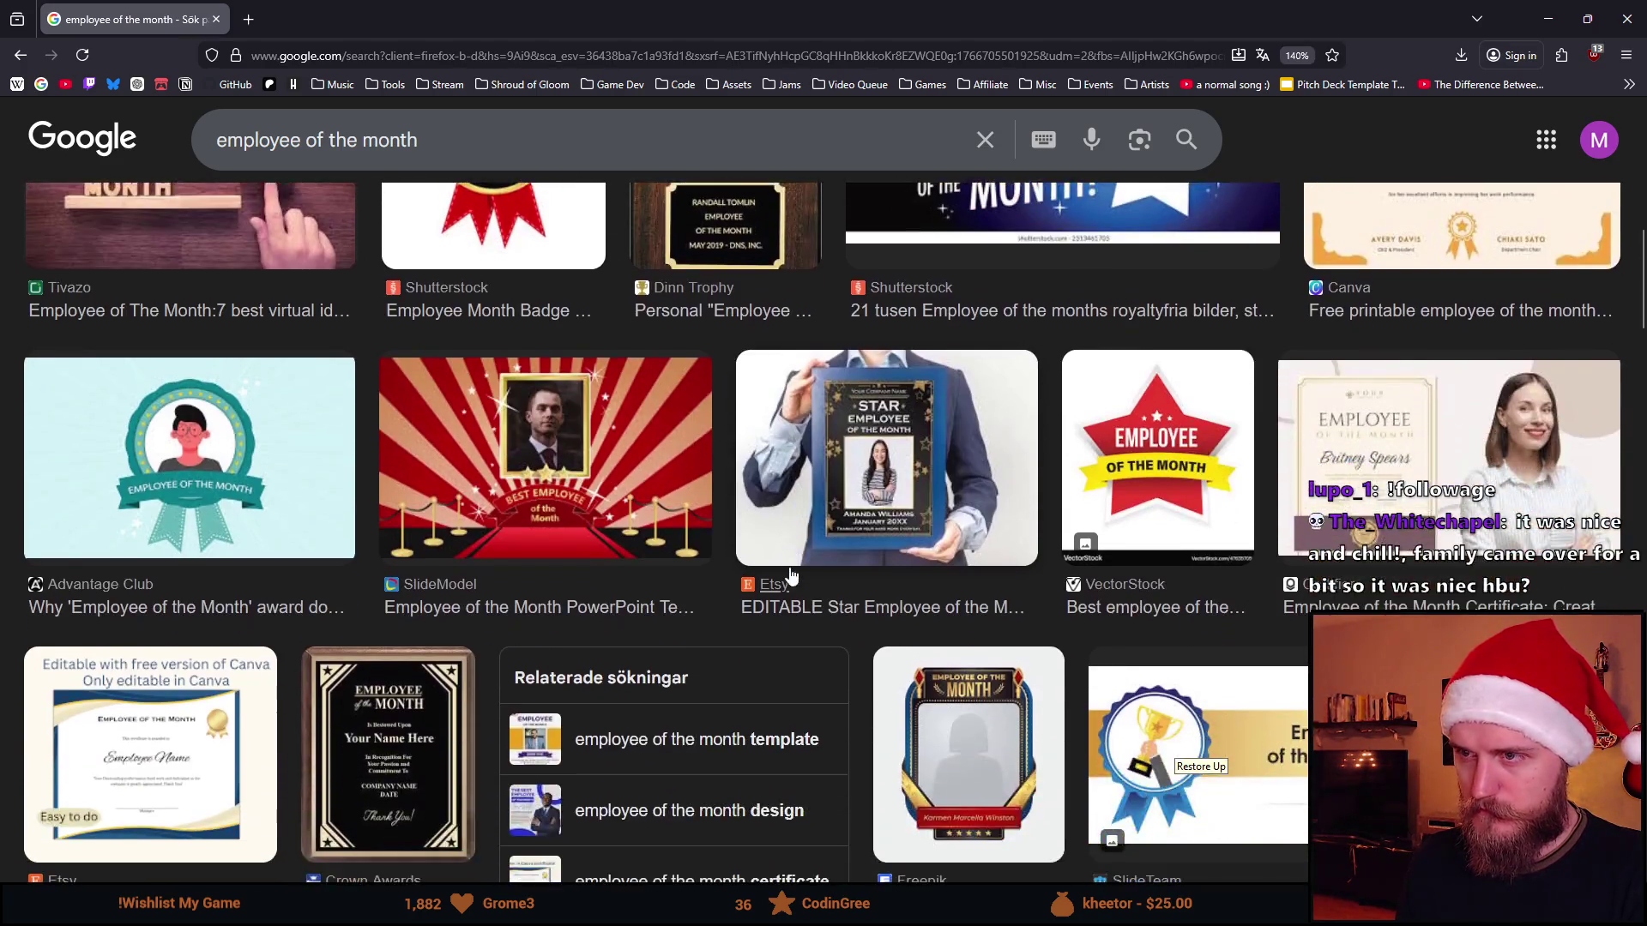
{"action": "scroll", "coordinate": [789, 579], "scroll_direction": "down", "scroll_amount": 3}
{"action": "scroll", "coordinate": [460, 297], "scroll_direction": "up", "scroll_amount": 1}
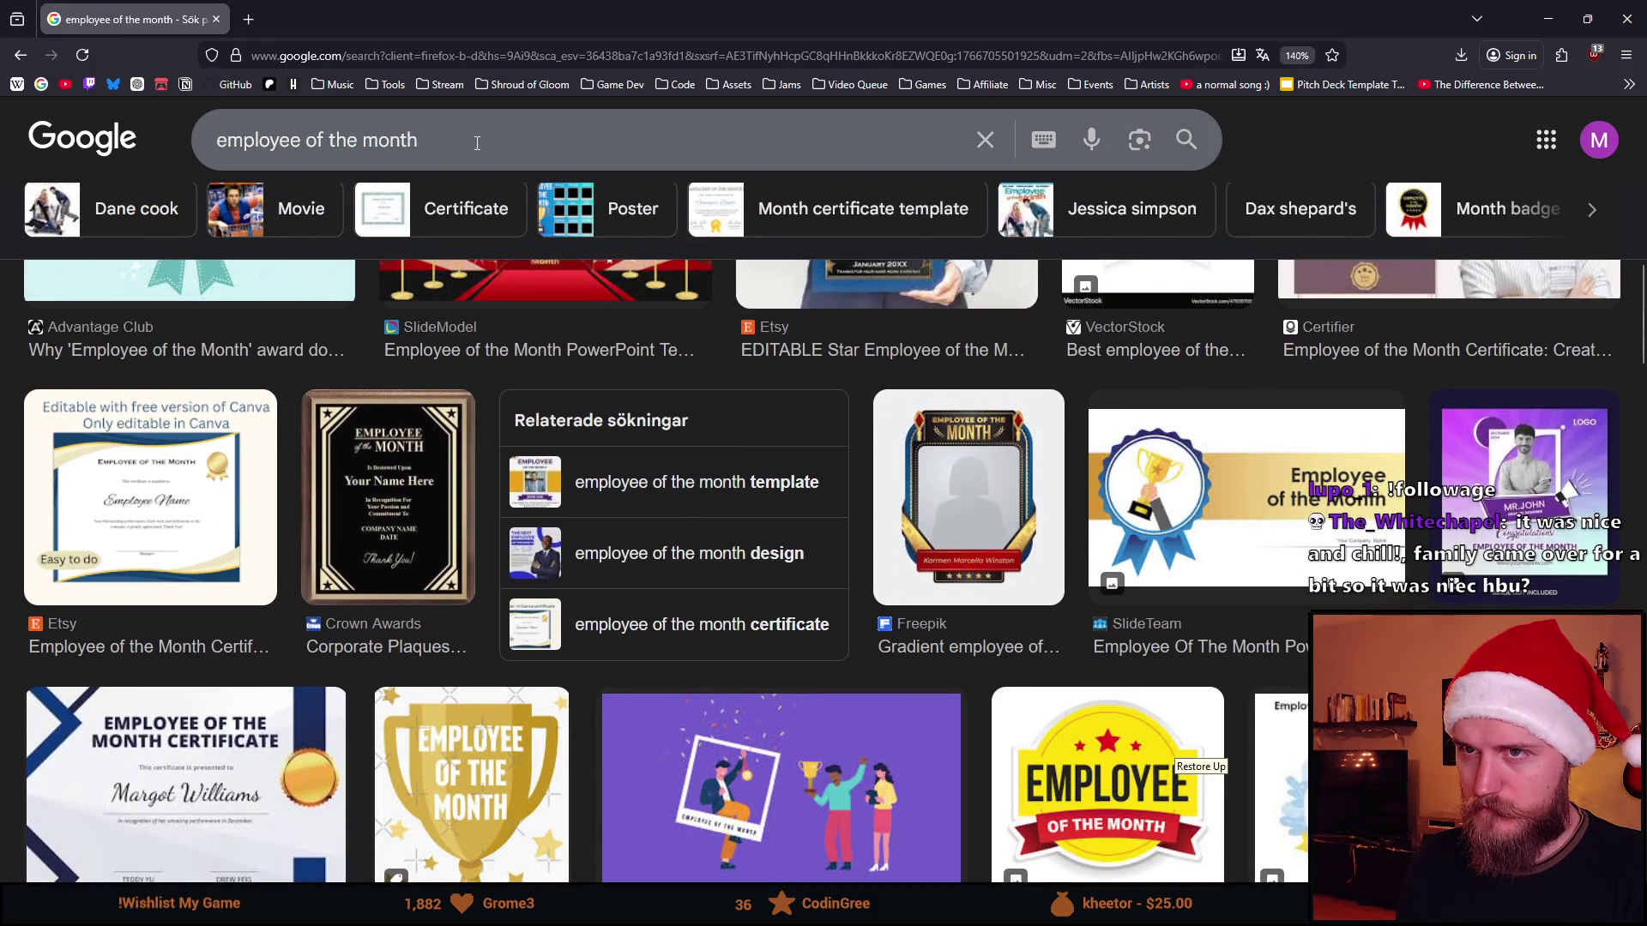
Return from the employee-of-the-month image results to the wall spritesheet
{"action": "key", "text": "alt+Tab"}
{"action": "scroll", "coordinate": [444, 316], "scroll_direction": "down", "scroll_amount": 5}
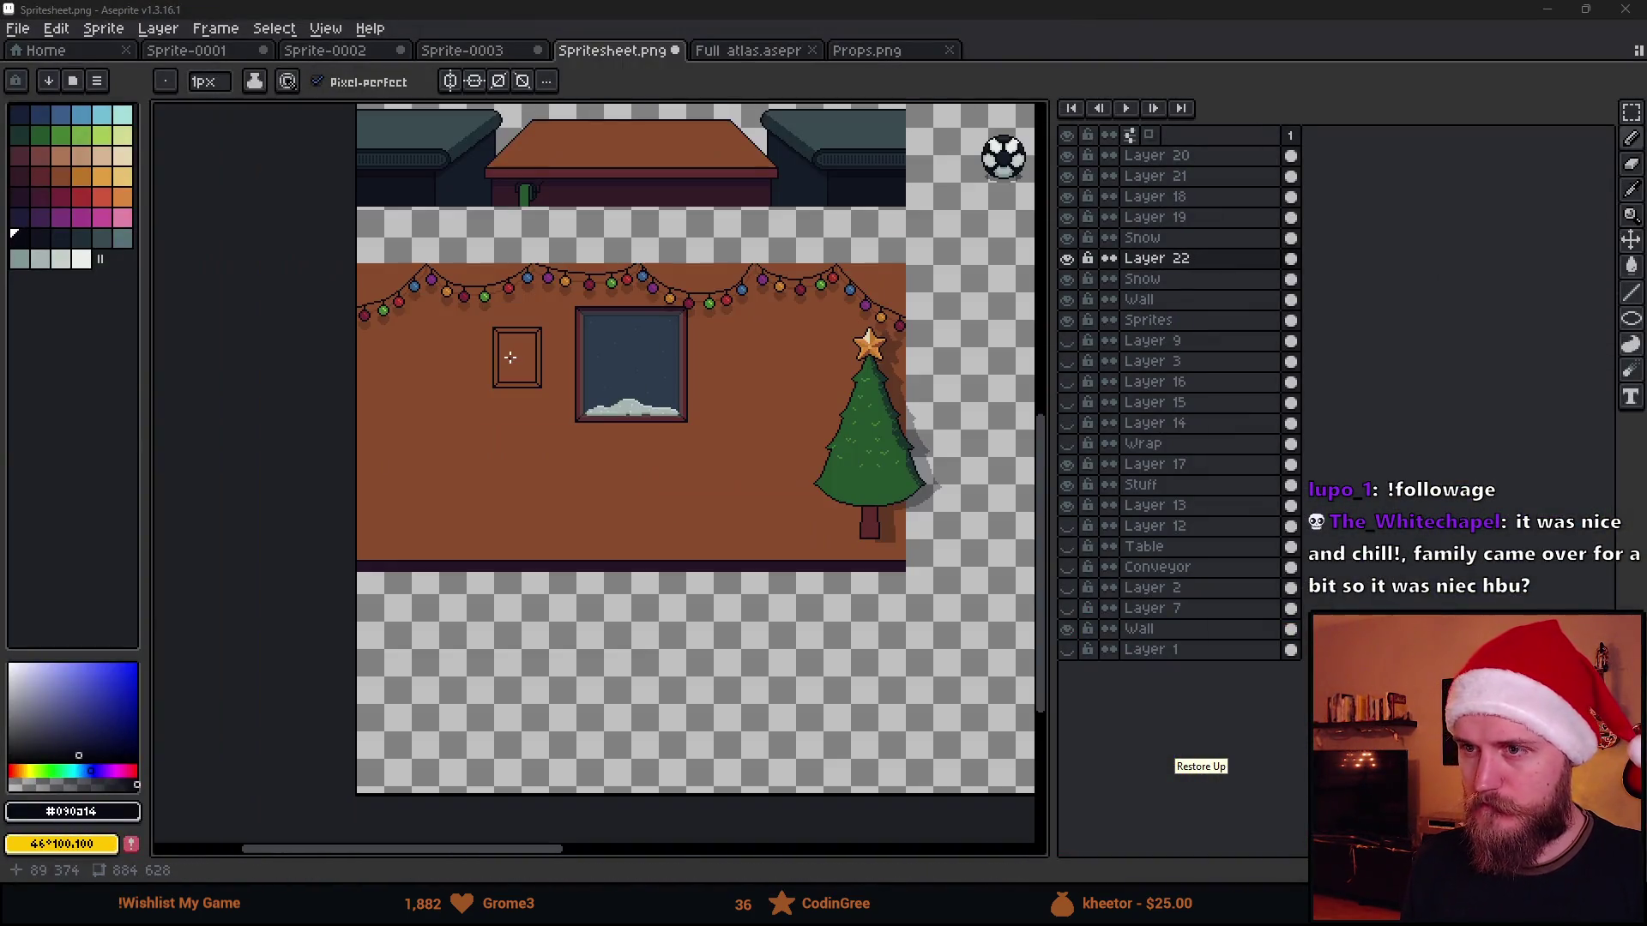
{"action": "scroll", "coordinate": [510, 357], "scroll_direction": "up", "scroll_amount": 3}
{"action": "scroll", "coordinate": [511, 330], "scroll_direction": "up", "scroll_amount": 2}
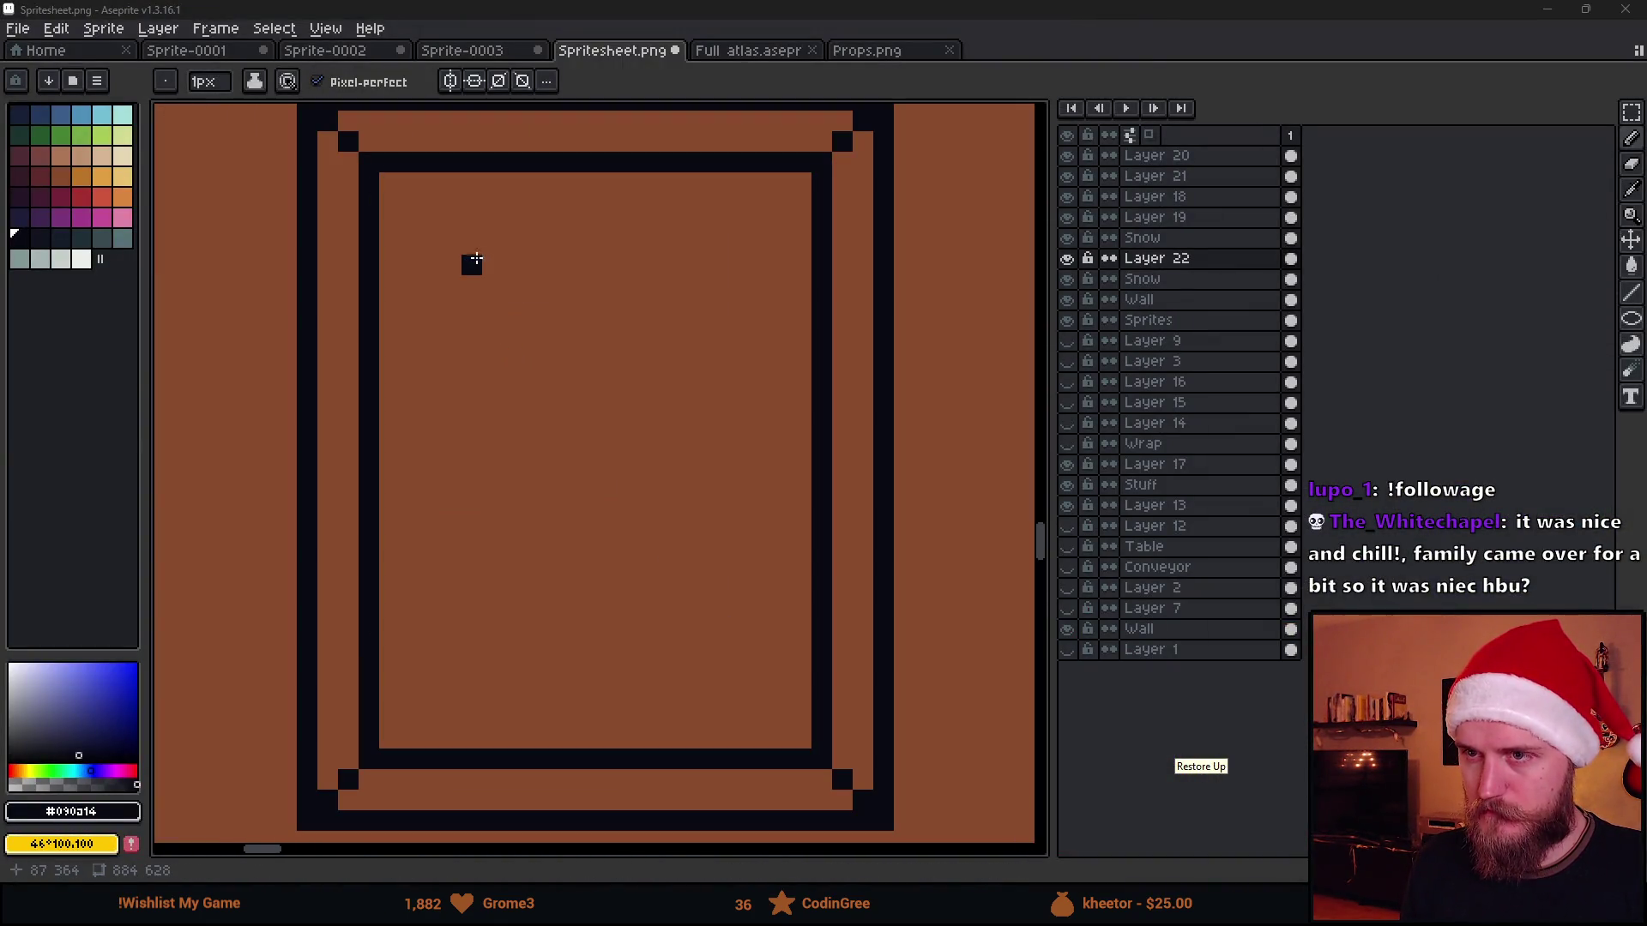
Reshape the inner frame rectangle by moving its lower part down and closing the gap strip
{"action": "mouse_move", "coordinate": [447, 245]}
{"action": "left_mouse_down"}
{"action": "mouse_move", "coordinate": [449, 435]}
{"action": "mouse_move", "coordinate": [778, 466]}
{"action": "mouse_move", "coordinate": [735, 287]}
{"action": "mouse_move", "coordinate": [699, 240]}
{"action": "mouse_move", "coordinate": [466, 243]}
{"action": "left_mouse_up"}
{"action": "scroll", "coordinate": [557, 373], "scroll_direction": "down", "scroll_amount": 3}
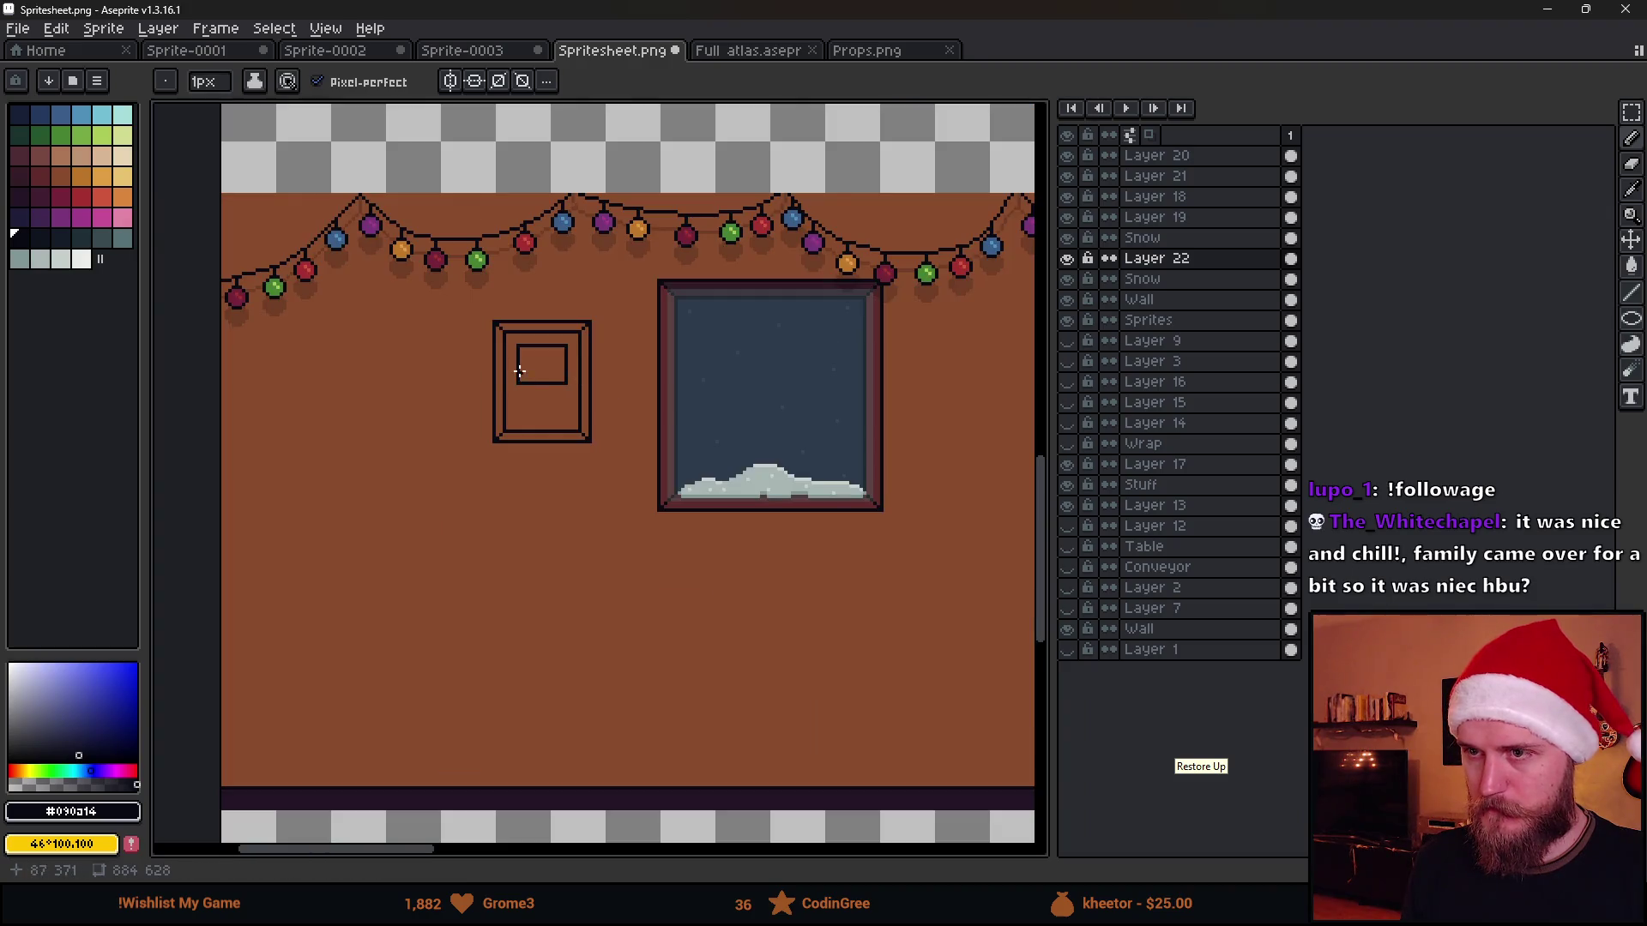
{"action": "scroll", "coordinate": [519, 371], "scroll_direction": "up", "scroll_amount": 3}
{"action": "key", "text": "m"}
{"action": "mouse_move", "coordinate": [429, 310]}
{"action": "left_mouse_down"}
{"action": "mouse_move", "coordinate": [660, 408]}
{"action": "mouse_move", "coordinate": [618, 424]}
{"action": "left_mouse_up"}
{"action": "left_click", "coordinate": [441, 313]}
{"action": "left_click_drag", "start_coordinate": [422, 270], "coordinate": [678, 286]}
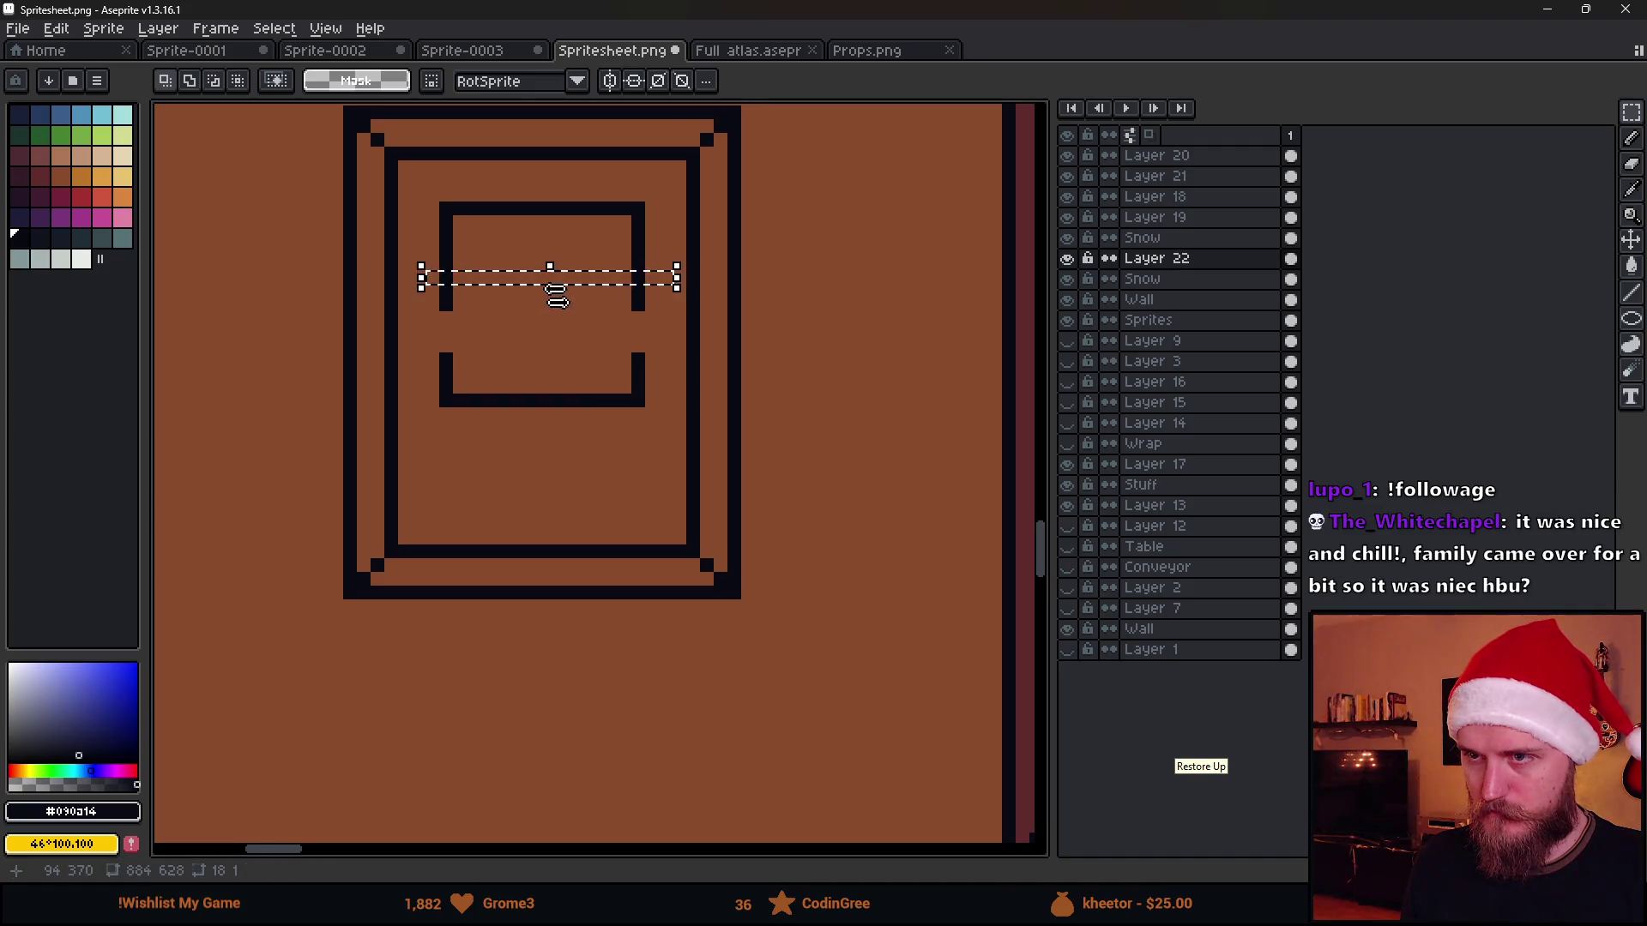
{"action": "left_click_drag", "start_coordinate": [556, 294], "coordinate": [567, 368]}
{"action": "key", "text": "ctrl+d"}
{"action": "key", "text": "b"}
{"action": "mouse_move", "coordinate": [446, 438]}
{"action": "left_mouse_down"}
{"action": "mouse_move", "coordinate": [443, 521]}
{"action": "mouse_move", "coordinate": [496, 495]}
{"action": "mouse_move", "coordinate": [562, 495]}
{"action": "mouse_move", "coordinate": [637, 437]}
{"action": "mouse_move", "coordinate": [453, 441]}
{"action": "left_mouse_up"}
{"action": "key", "text": "ctrl+z"}
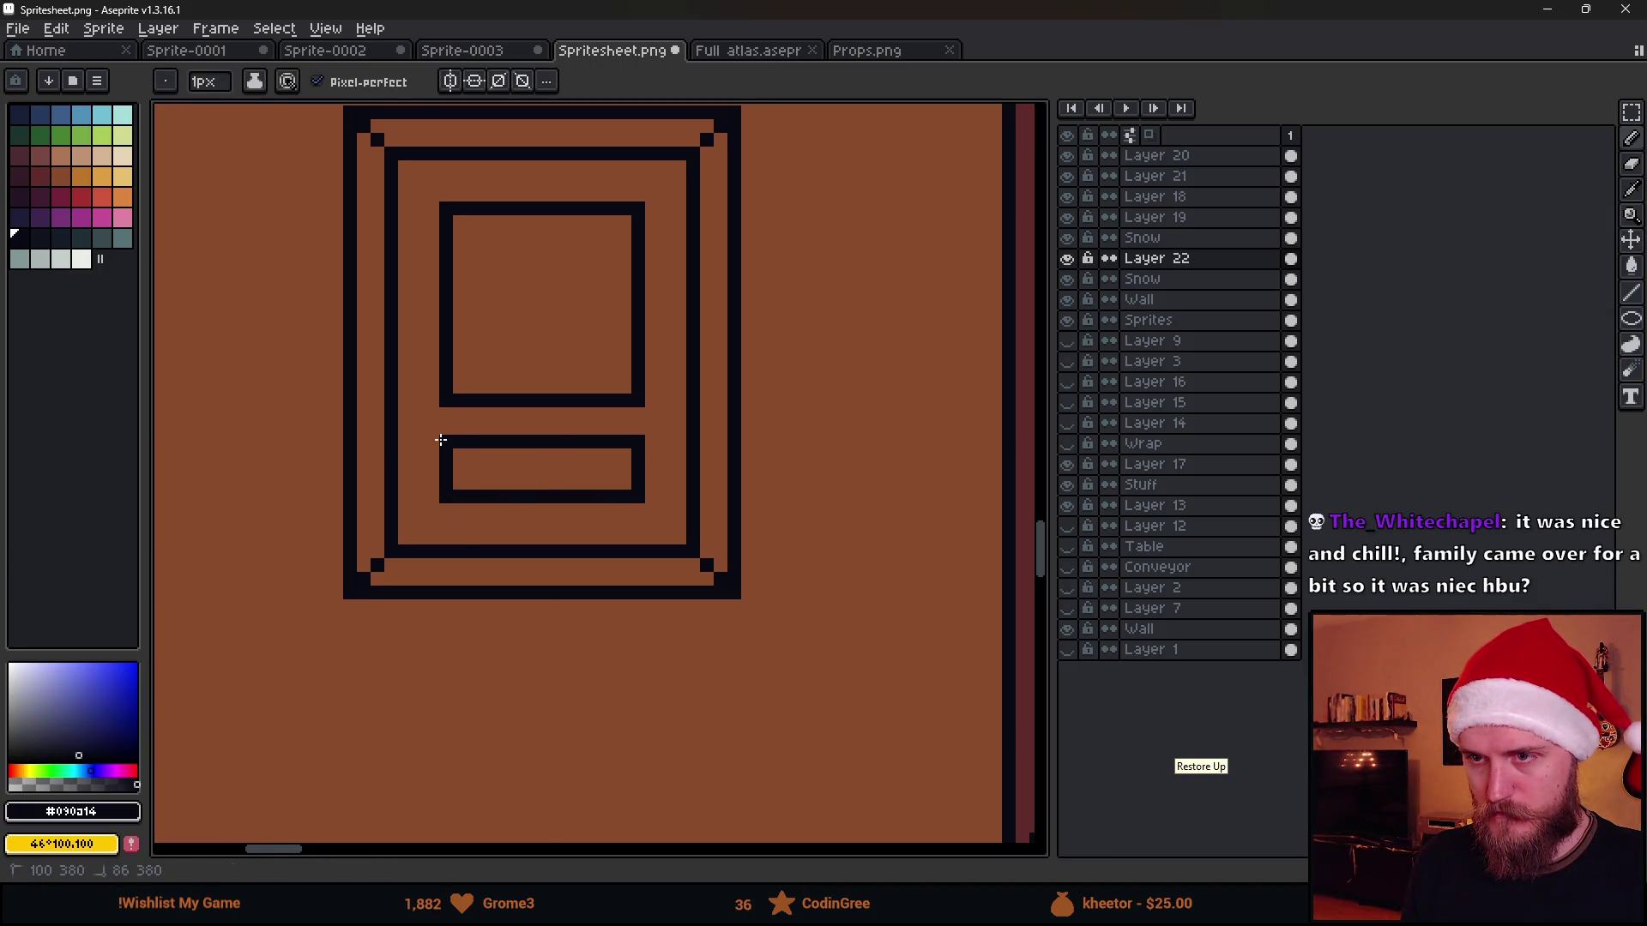
{"action": "scroll", "coordinate": [556, 506], "scroll_direction": "down", "scroll_amount": 3}
{"action": "scroll", "coordinate": [545, 440], "scroll_direction": "up", "scroll_amount": 4}
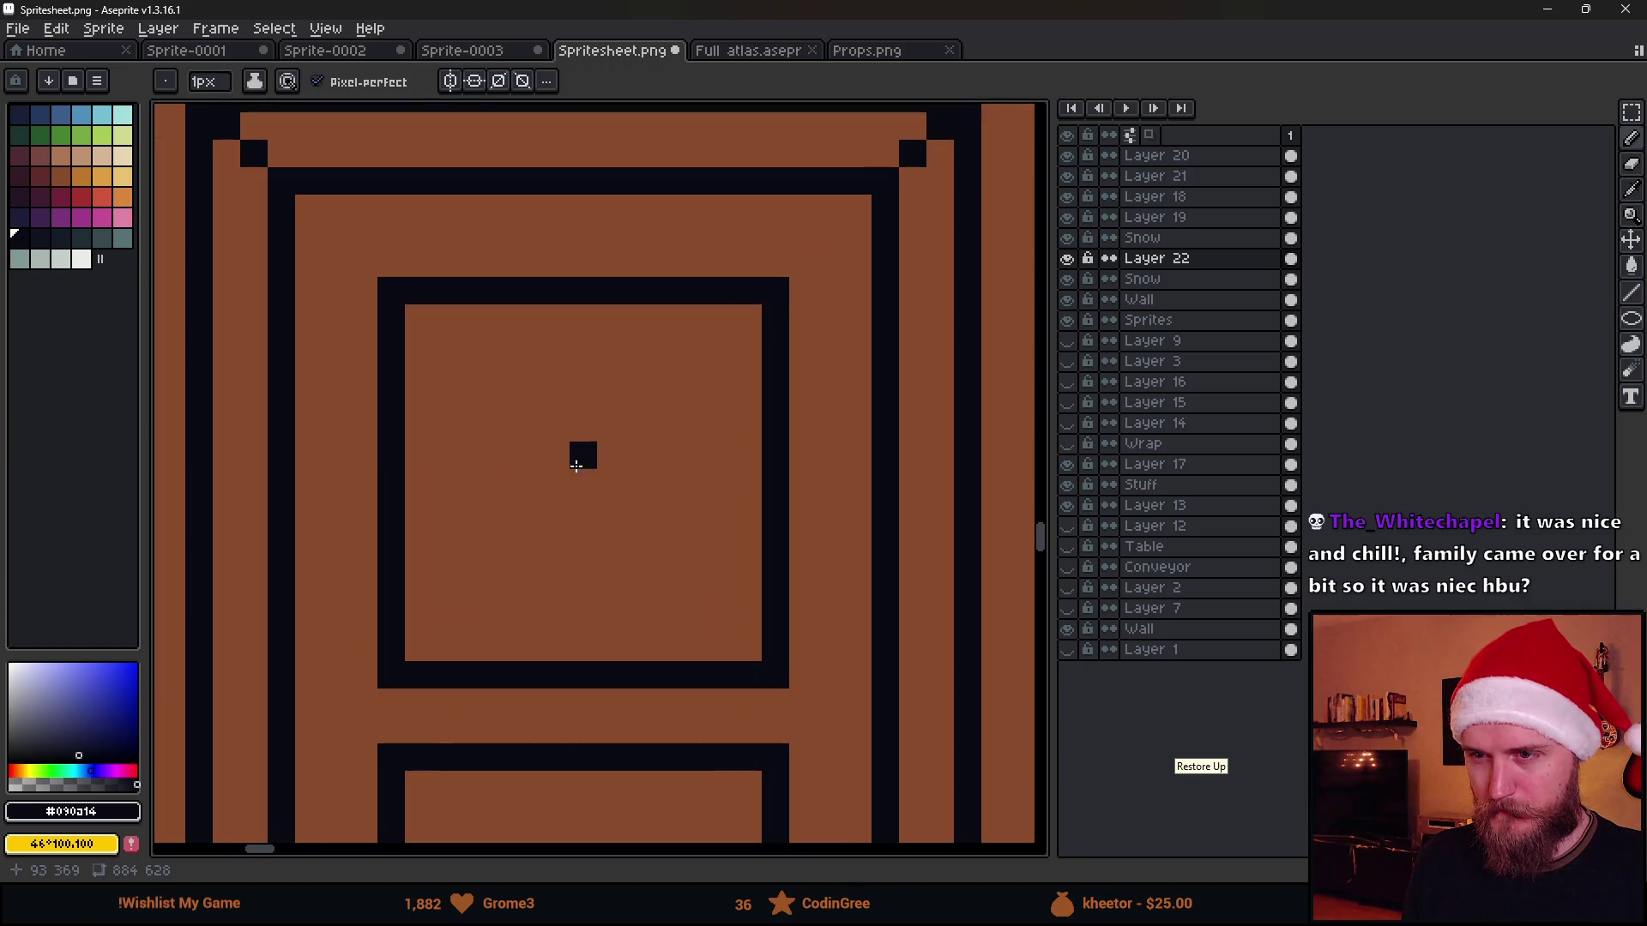
{"action": "scroll", "coordinate": [581, 469], "scroll_direction": "up", "scroll_amount": 2}
{"action": "scroll", "coordinate": [579, 470], "scroll_direction": "up", "scroll_amount": 1}
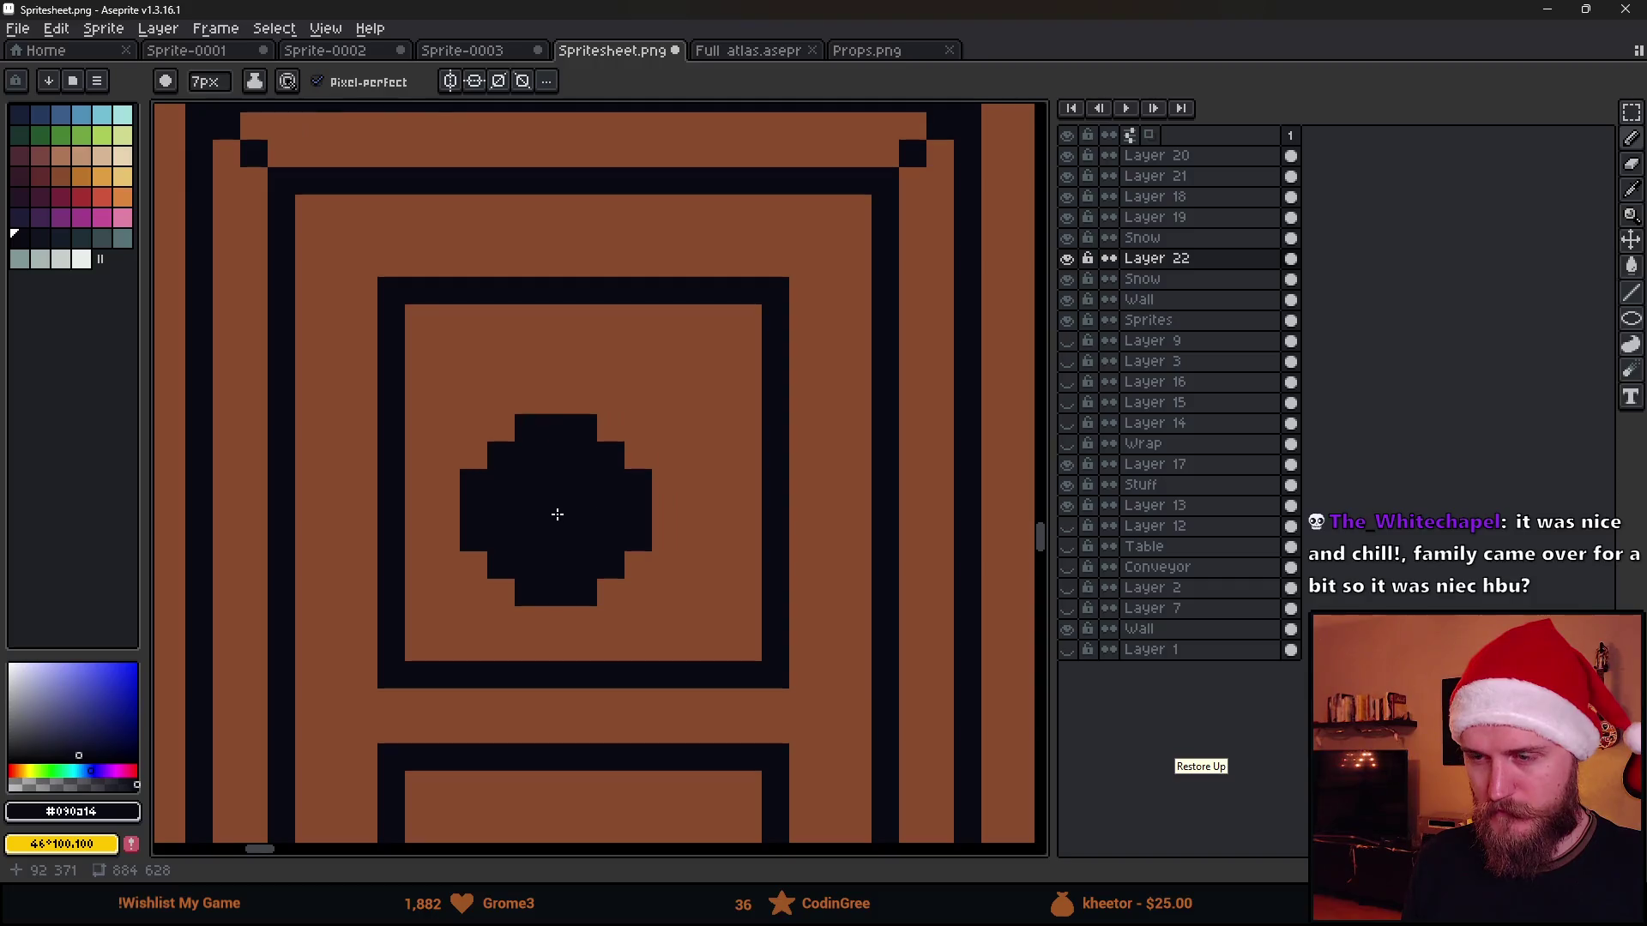
Draw the figure's right shoulder pixels and hollow the solid head into an outline
{"action": "key", "text": "minus"}
{"action": "key", "text": "minus"}
{"action": "key", "text": "minus"}
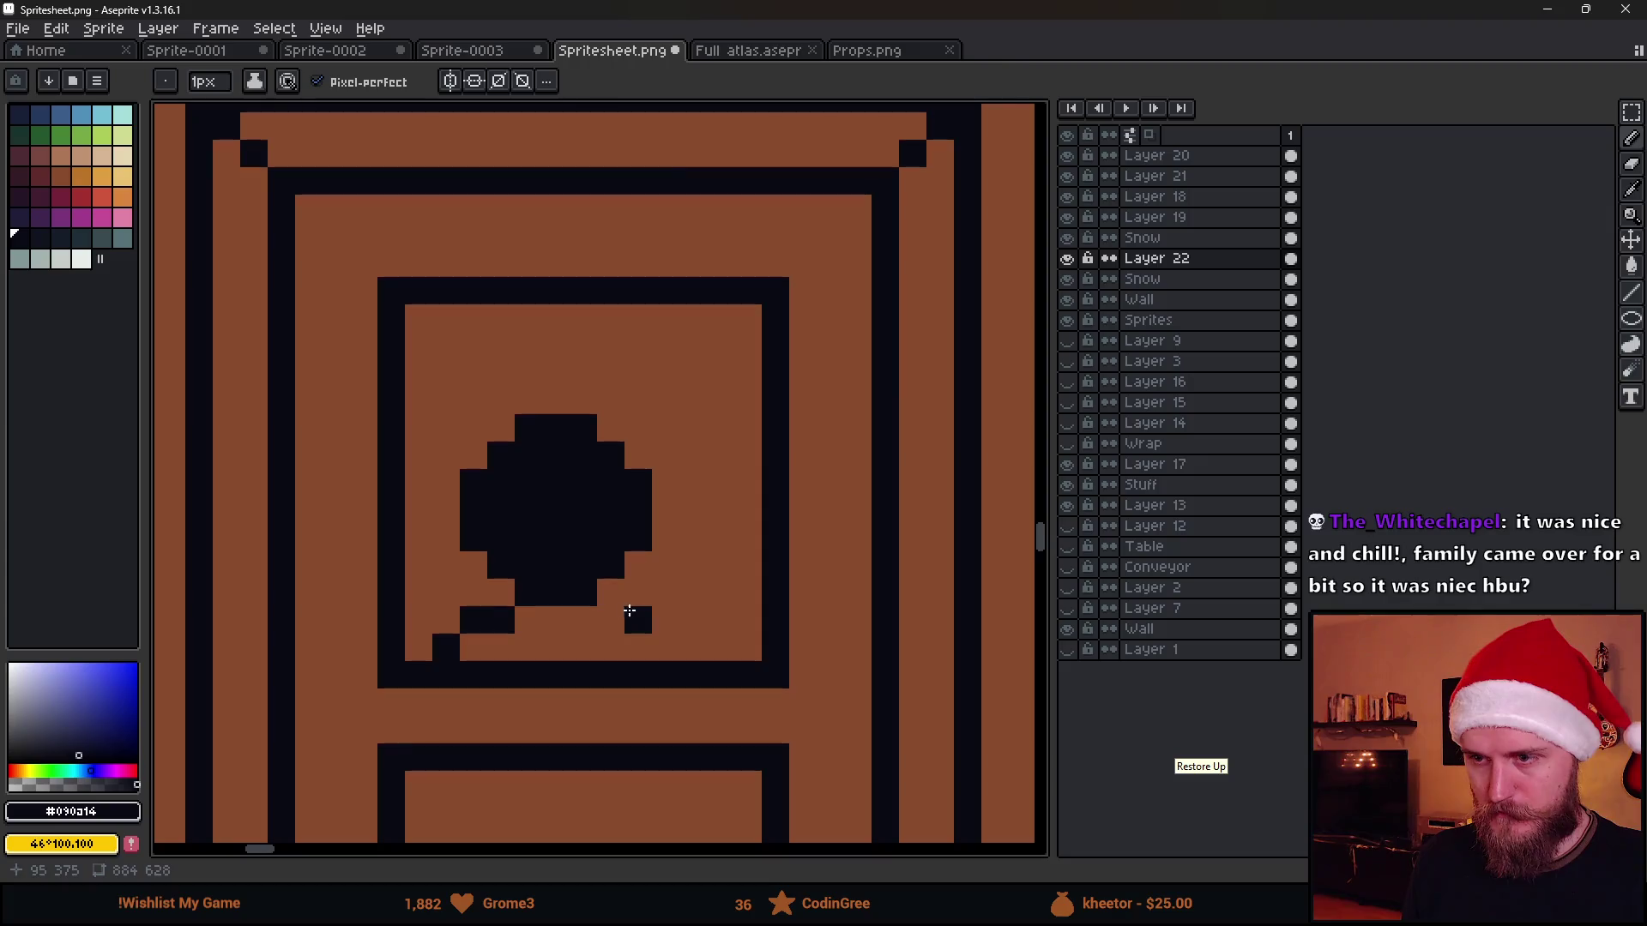
{"action": "left_click_drag", "start_coordinate": [637, 619], "coordinate": [611, 619]}
{"action": "left_click", "coordinate": [665, 647]}
{"action": "key", "text": "e"}
{"action": "key", "text": "w"}
{"action": "left_click", "coordinate": [555, 537]}
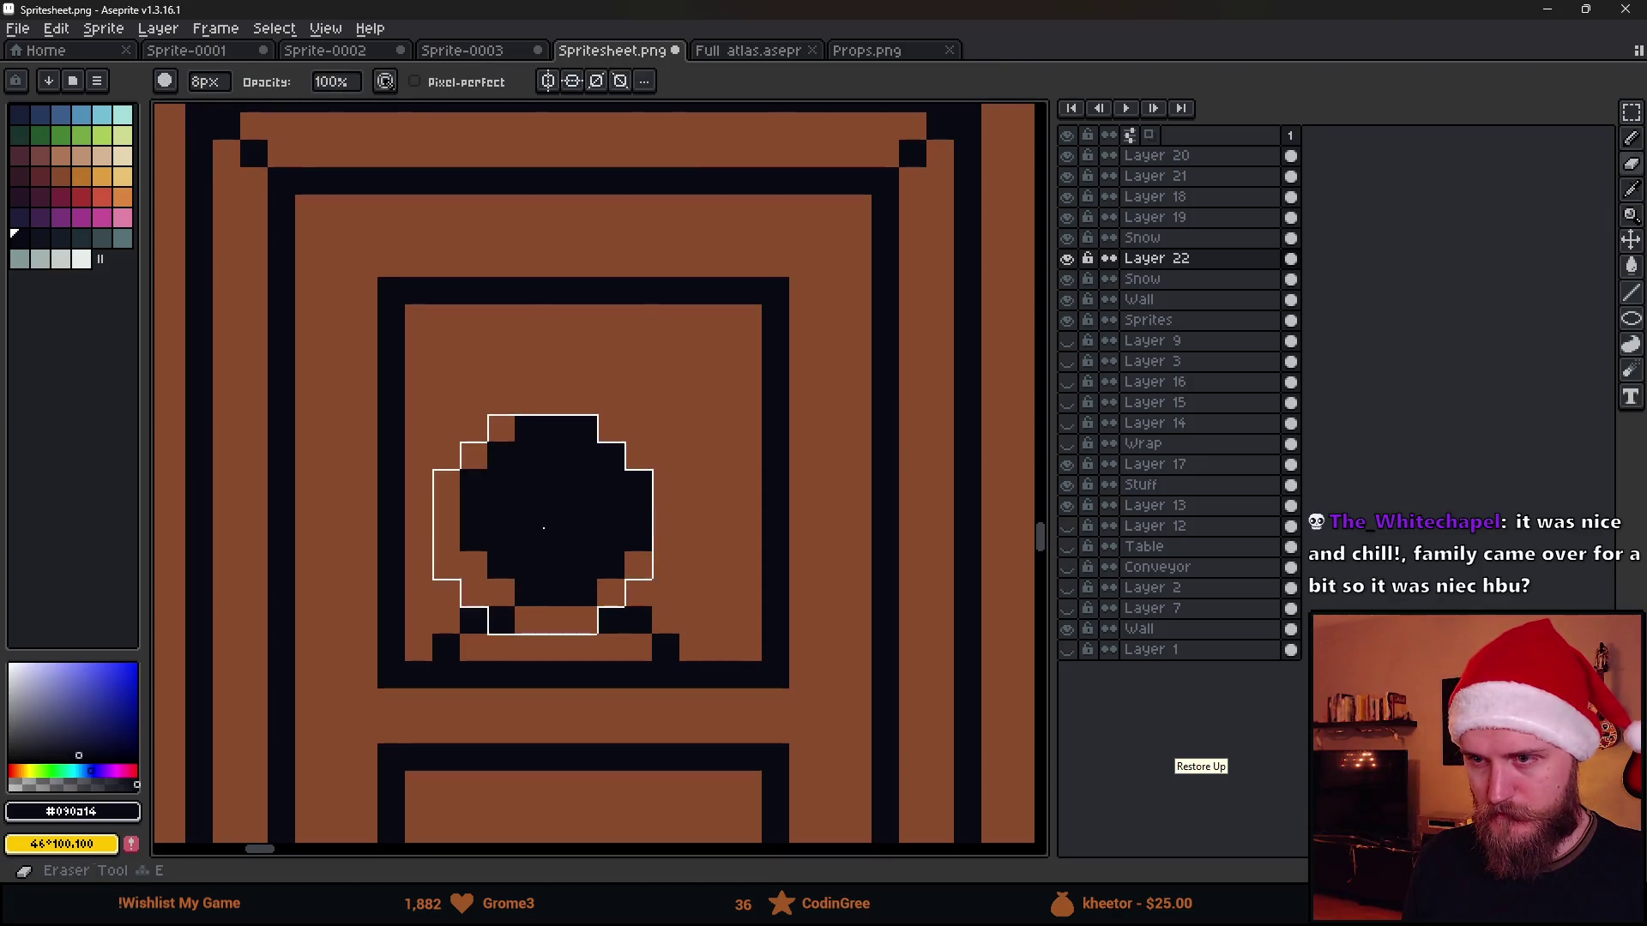
{"action": "key", "text": "Delete"}
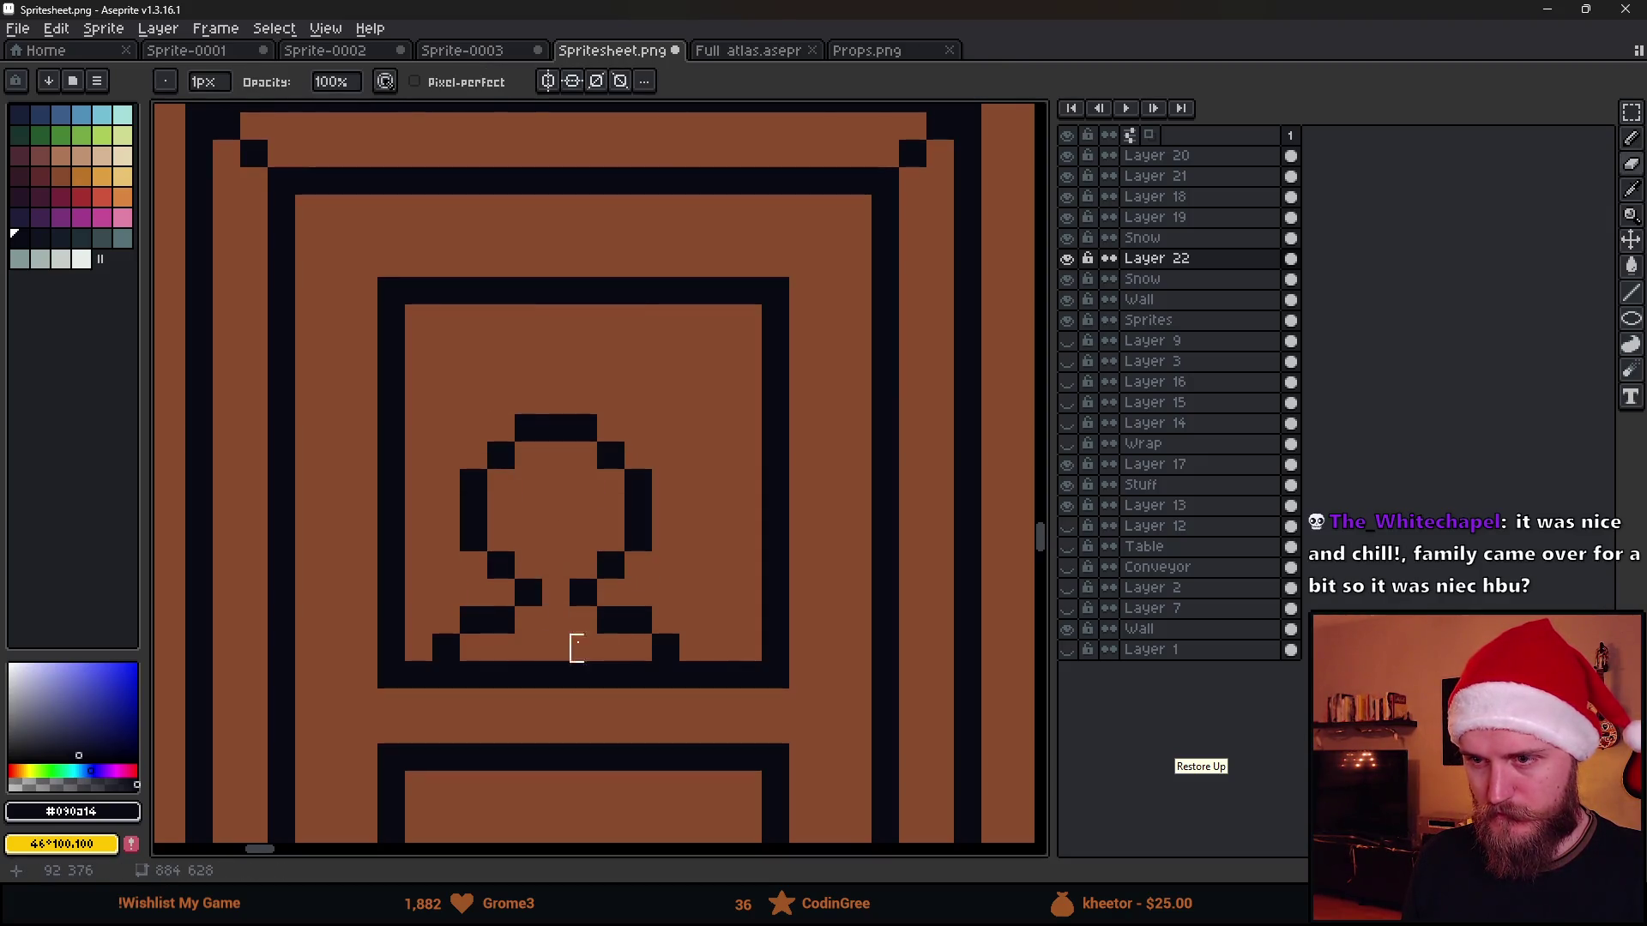
{"action": "scroll", "coordinate": [577, 648], "scroll_direction": "down", "scroll_amount": 2}
{"action": "scroll", "coordinate": [680, 562], "scroll_direction": "up", "scroll_amount": 1}
{"action": "scroll", "coordinate": [716, 495], "scroll_direction": "up", "scroll_amount": 1}
{"action": "key", "text": "b"}
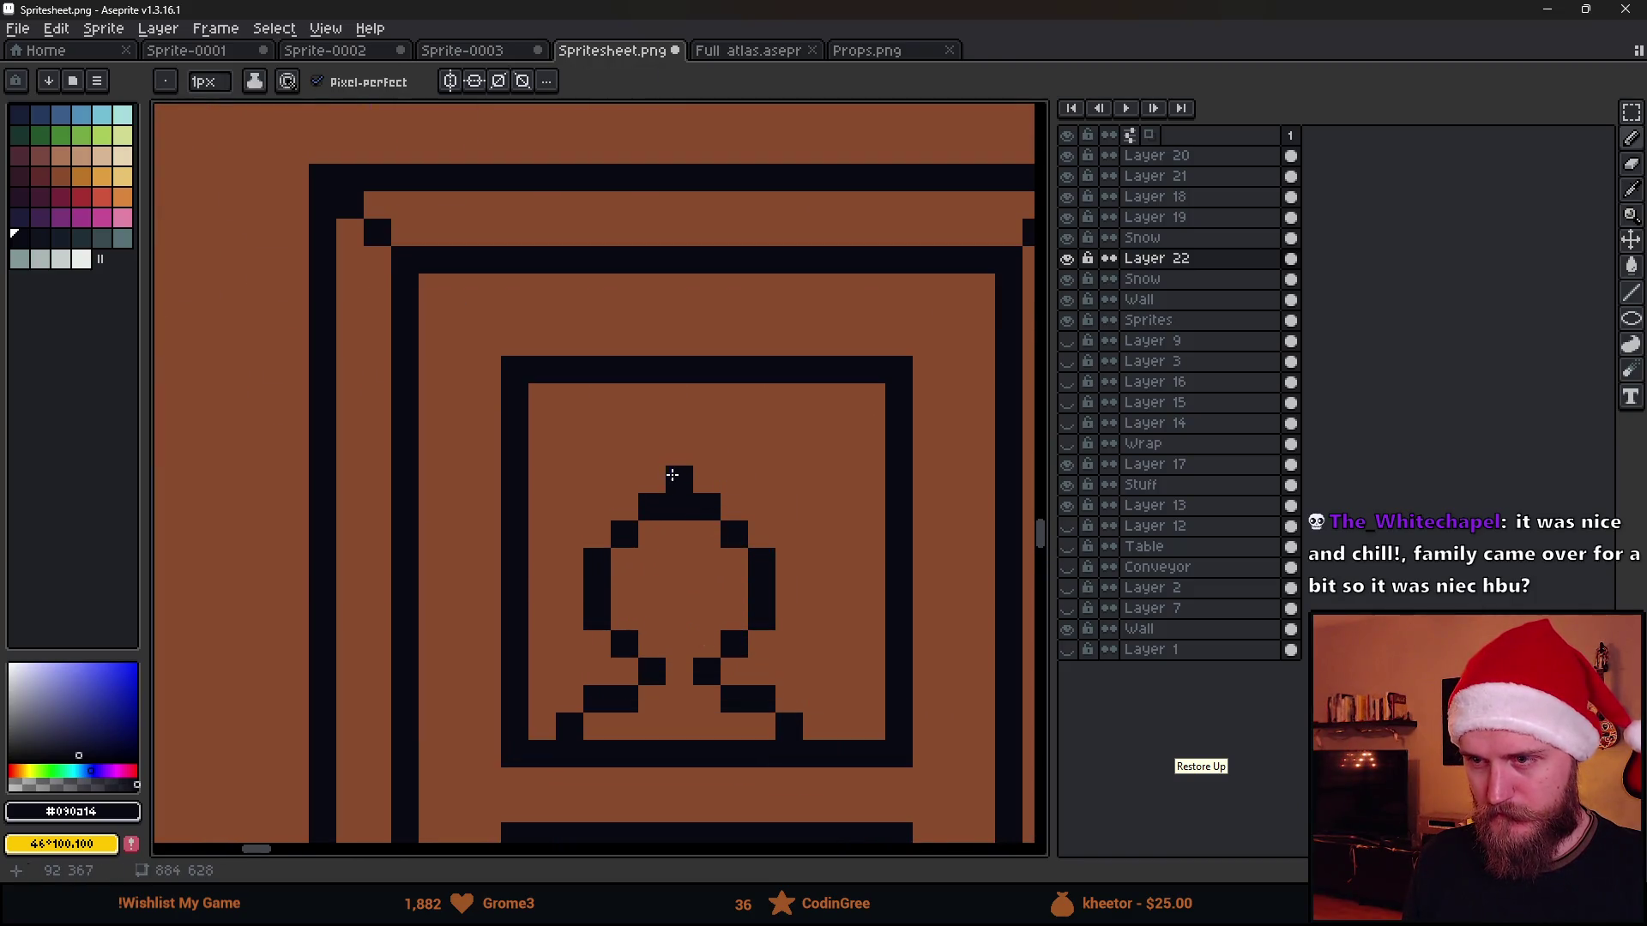
{"action": "left_click_drag", "start_coordinate": [677, 475], "coordinate": [740, 445]}
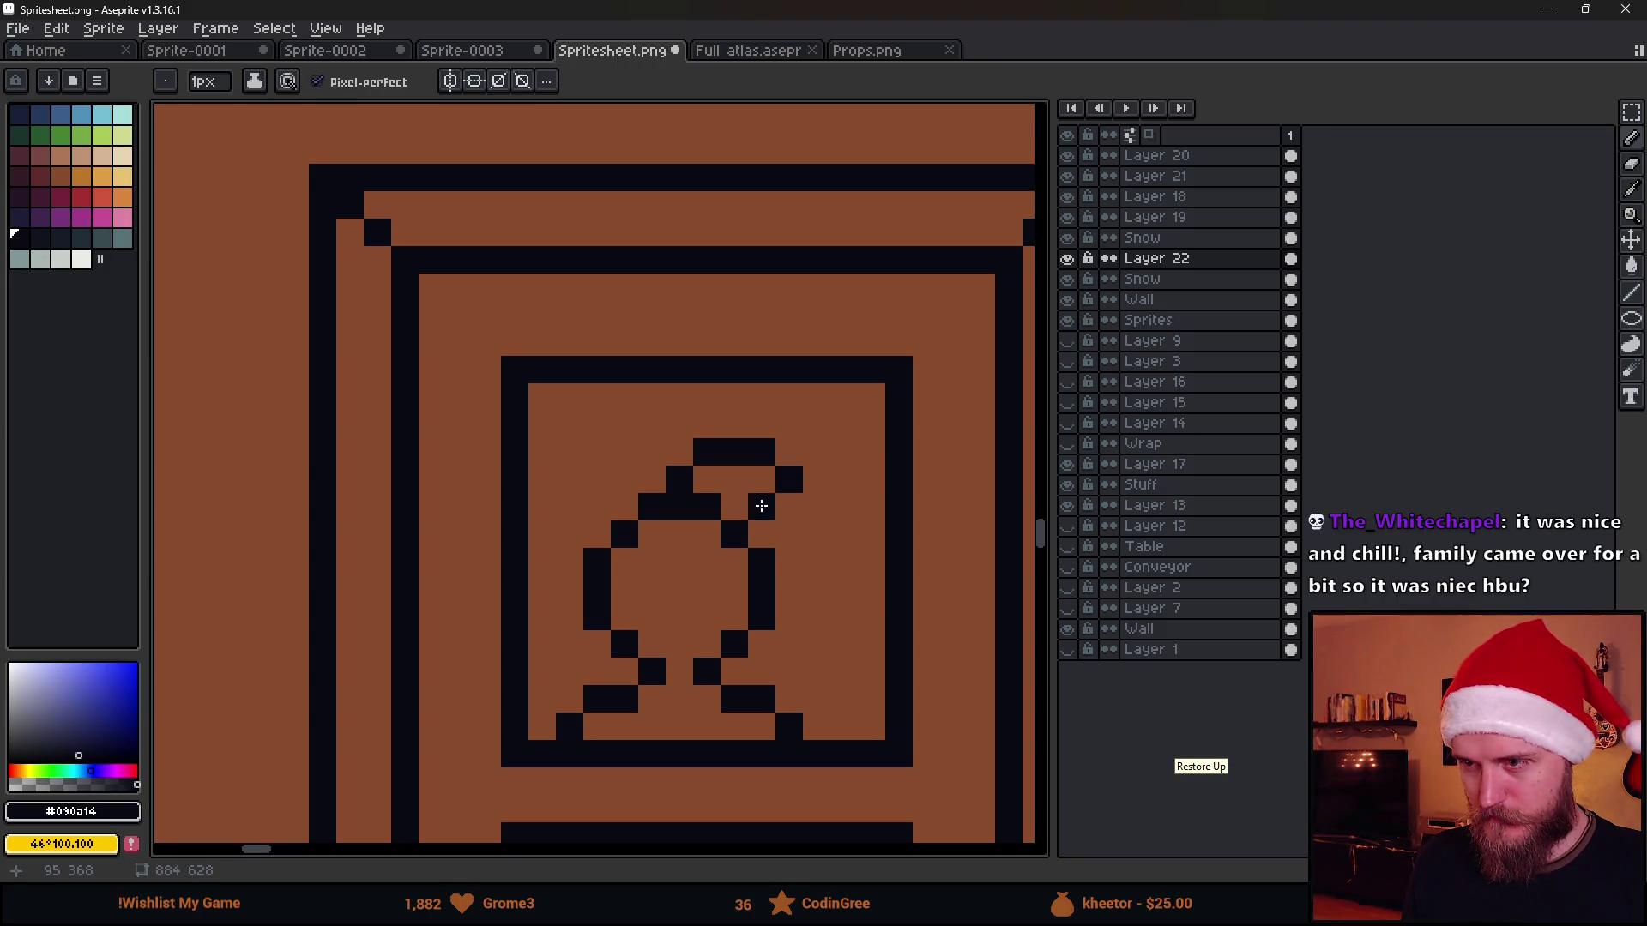
{"action": "scroll", "coordinate": [778, 530], "scroll_direction": "down", "scroll_amount": 2}
{"action": "scroll", "coordinate": [759, 464], "scroll_direction": "up", "scroll_amount": 2}
{"action": "scroll", "coordinate": [740, 399], "scroll_direction": "down", "scroll_amount": 1}
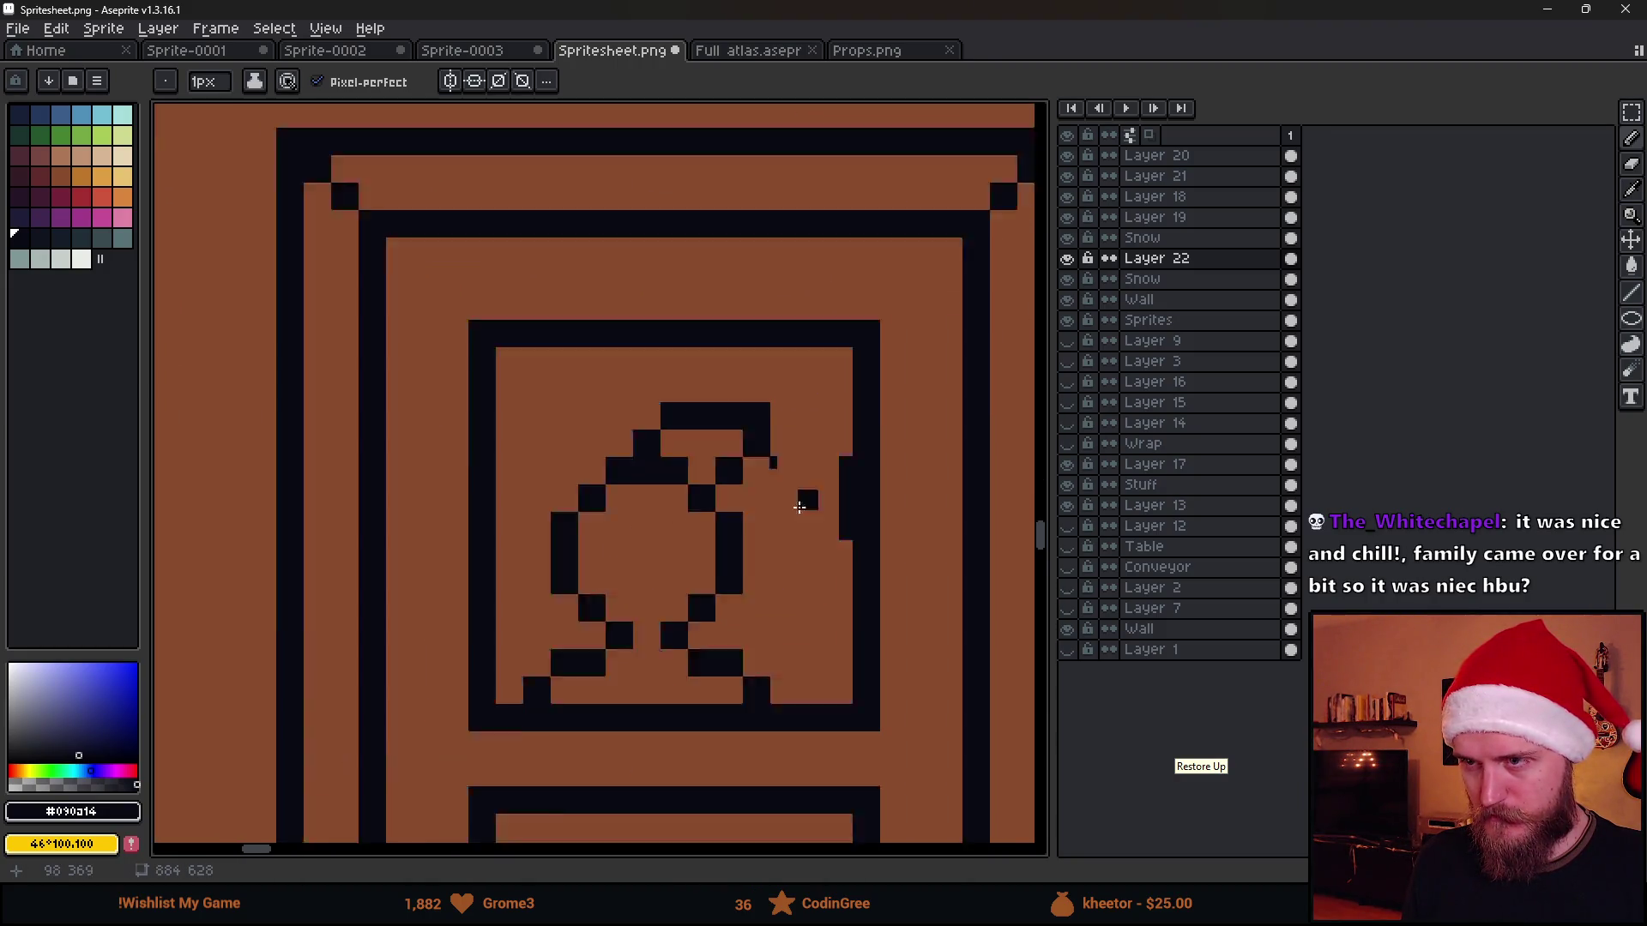
{"action": "scroll", "coordinate": [811, 515], "scroll_direction": "down", "scroll_amount": 2}
{"action": "scroll", "coordinate": [835, 538], "scroll_direction": "up", "scroll_amount": 5}
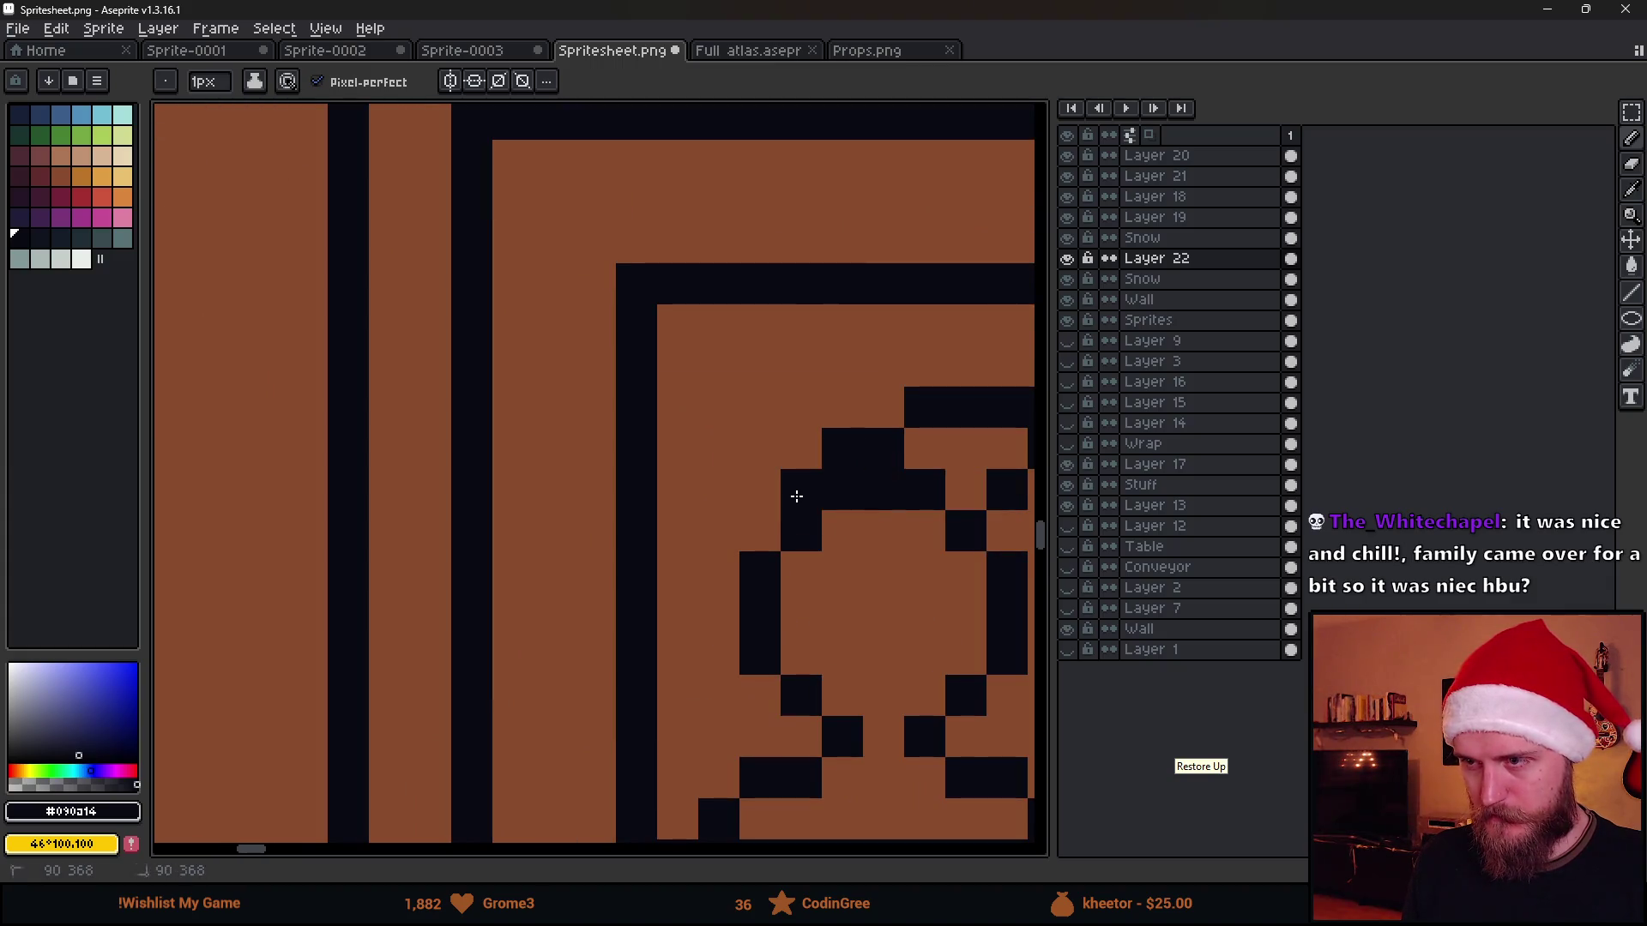
Clean stray pixels and rework the top of the figure's head outline pixel by pixel
{"action": "key", "text": "e"}
{"action": "scroll", "coordinate": [842, 490], "scroll_direction": "down", "scroll_amount": 3}
{"action": "scroll", "coordinate": [799, 502], "scroll_direction": "up", "scroll_amount": 2}
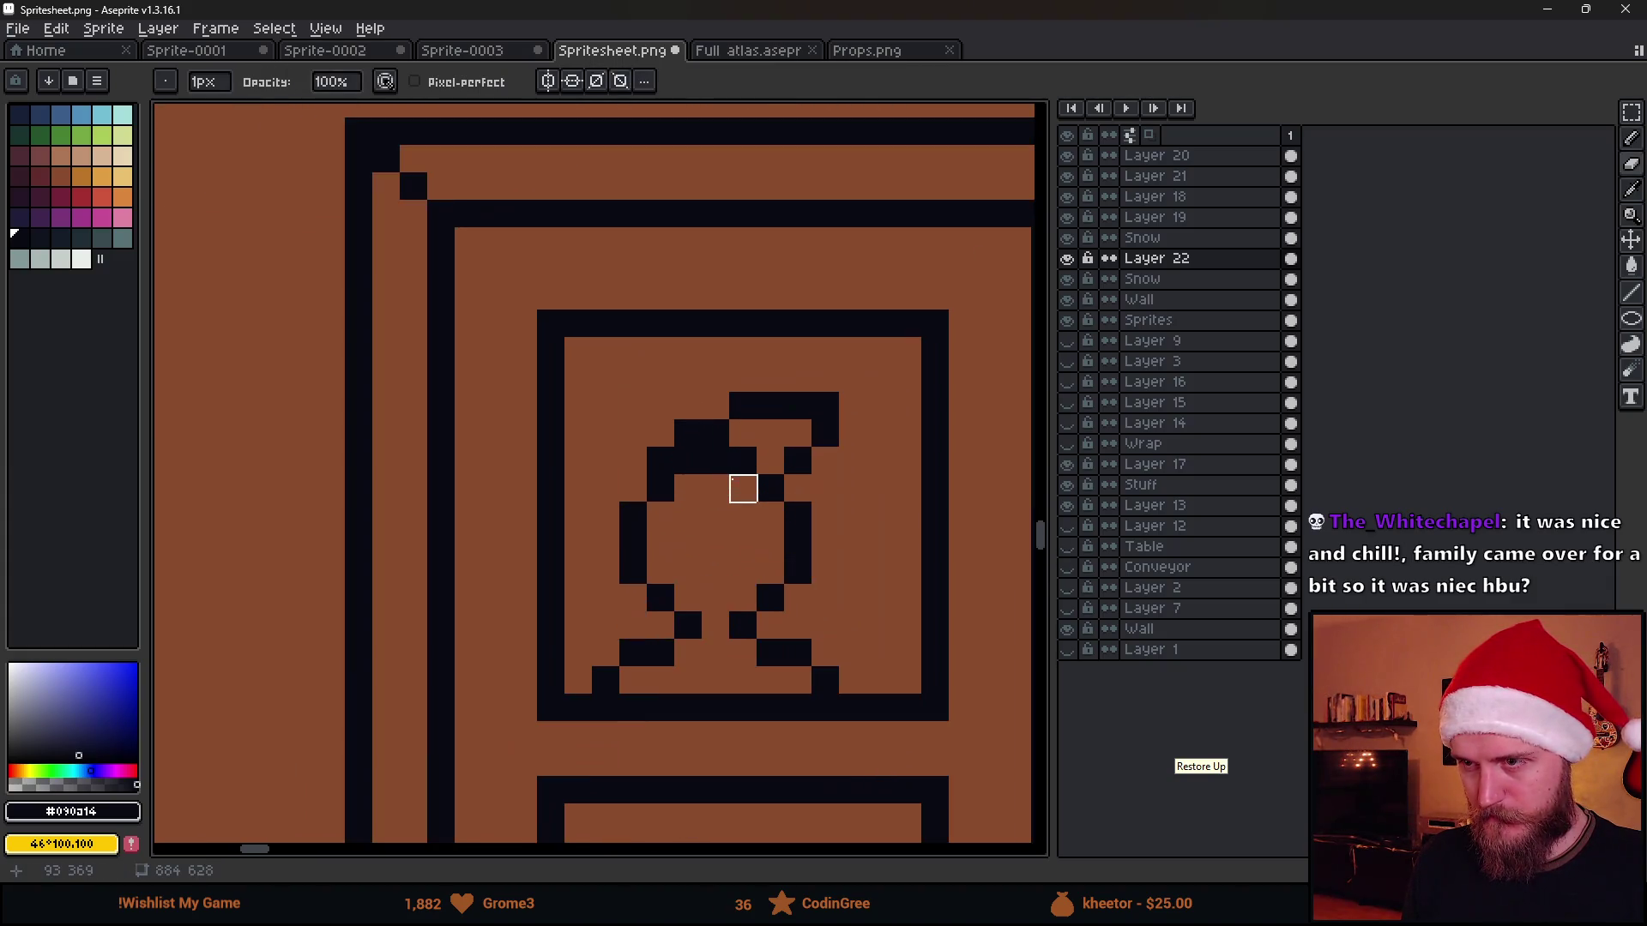
{"action": "left_click_drag", "start_coordinate": [688, 461], "coordinate": [746, 461]}
{"action": "key", "text": "b"}
{"action": "left_click", "coordinate": [714, 520]}
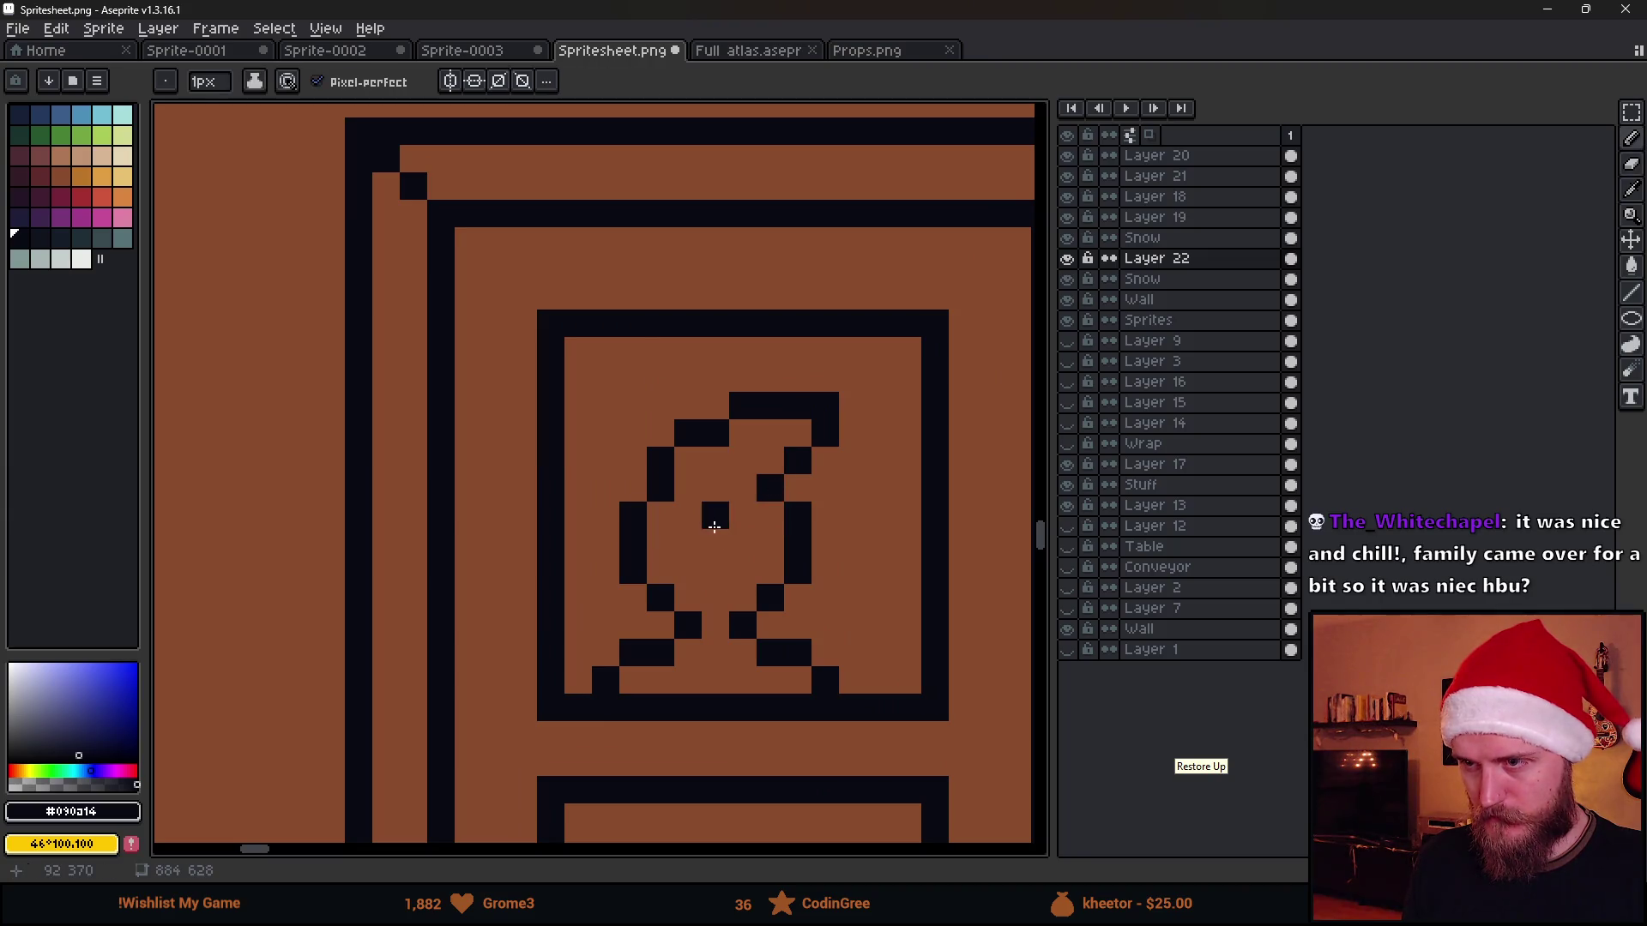
{"action": "scroll", "coordinate": [738, 512], "scroll_direction": "down", "scroll_amount": 3}
{"action": "scroll", "coordinate": [823, 566], "scroll_direction": "up", "scroll_amount": 1}
{"action": "left_click", "coordinate": [845, 592]}
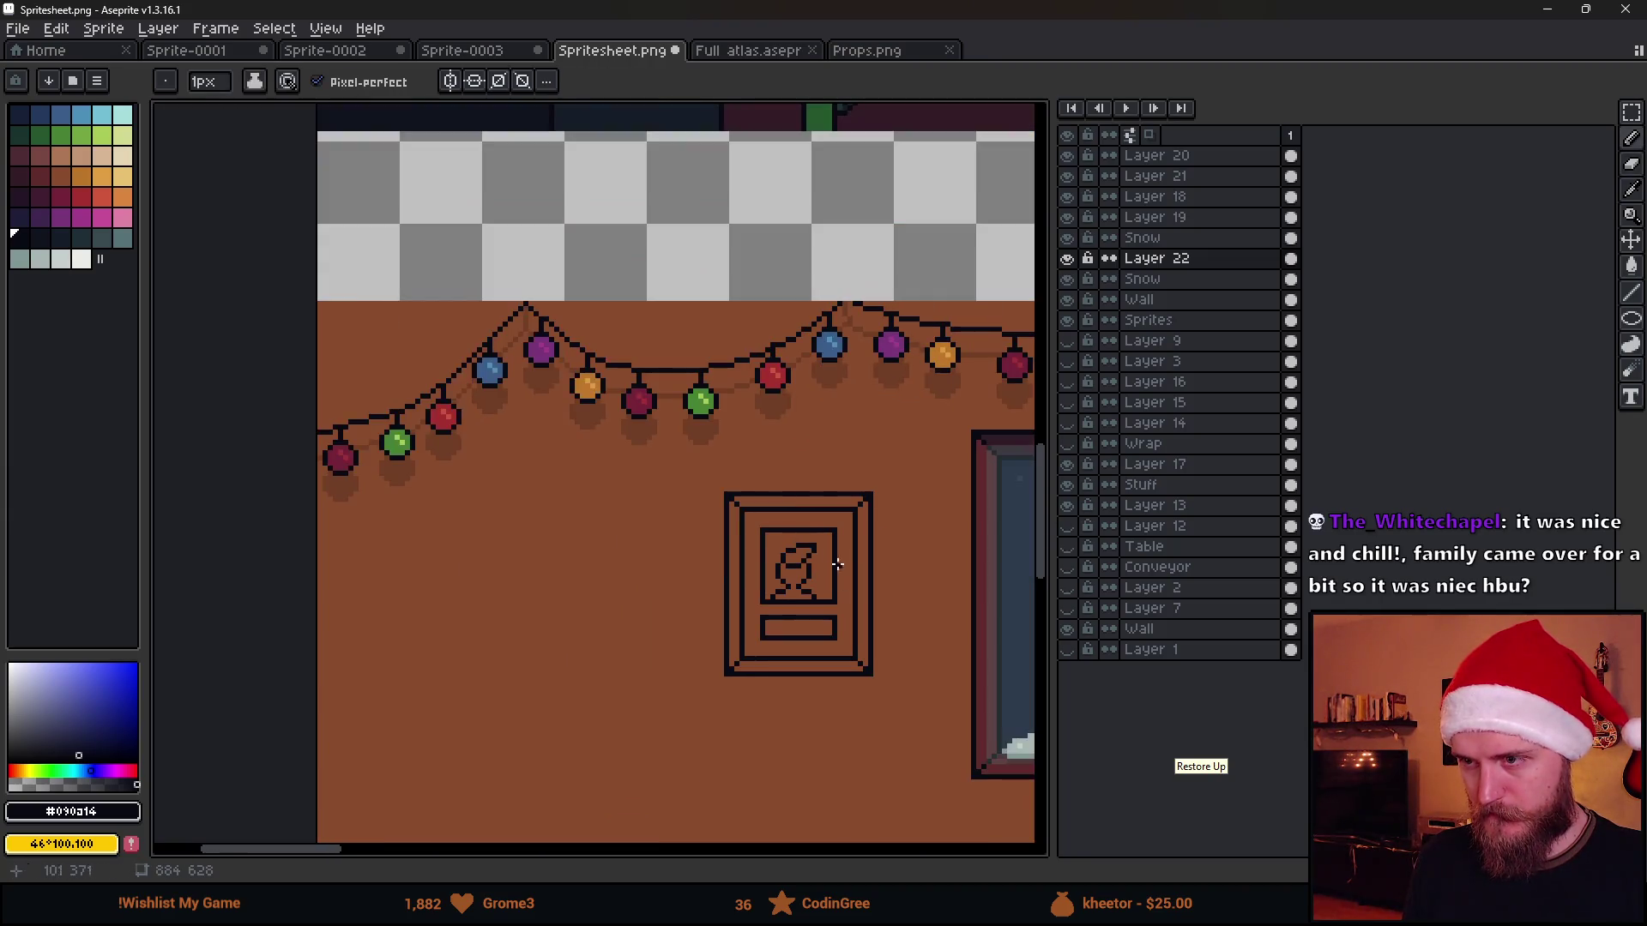
{"action": "scroll", "coordinate": [812, 555], "scroll_direction": "up", "scroll_amount": 2}
{"action": "key", "text": "e"}
{"action": "left_click", "coordinate": [785, 512]}
{"action": "scroll", "coordinate": [785, 512], "scroll_direction": "down", "scroll_amount": 2}
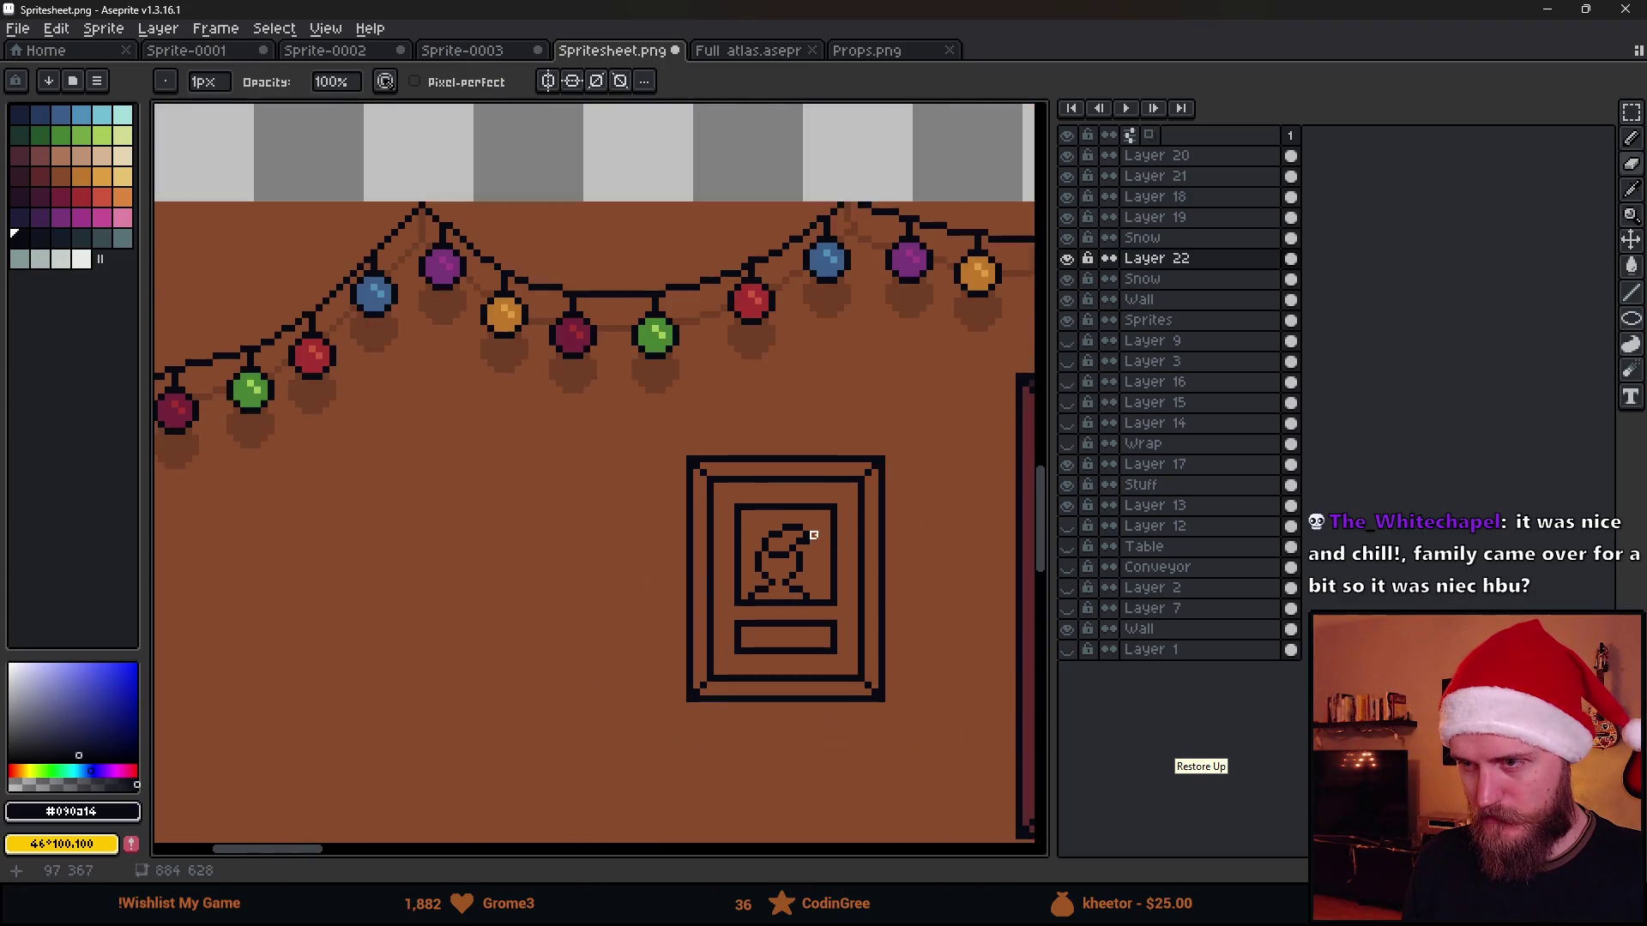
{"action": "scroll", "coordinate": [797, 527], "scroll_direction": "up", "scroll_amount": 2}
{"action": "scroll", "coordinate": [801, 540], "scroll_direction": "up", "scroll_amount": 1}
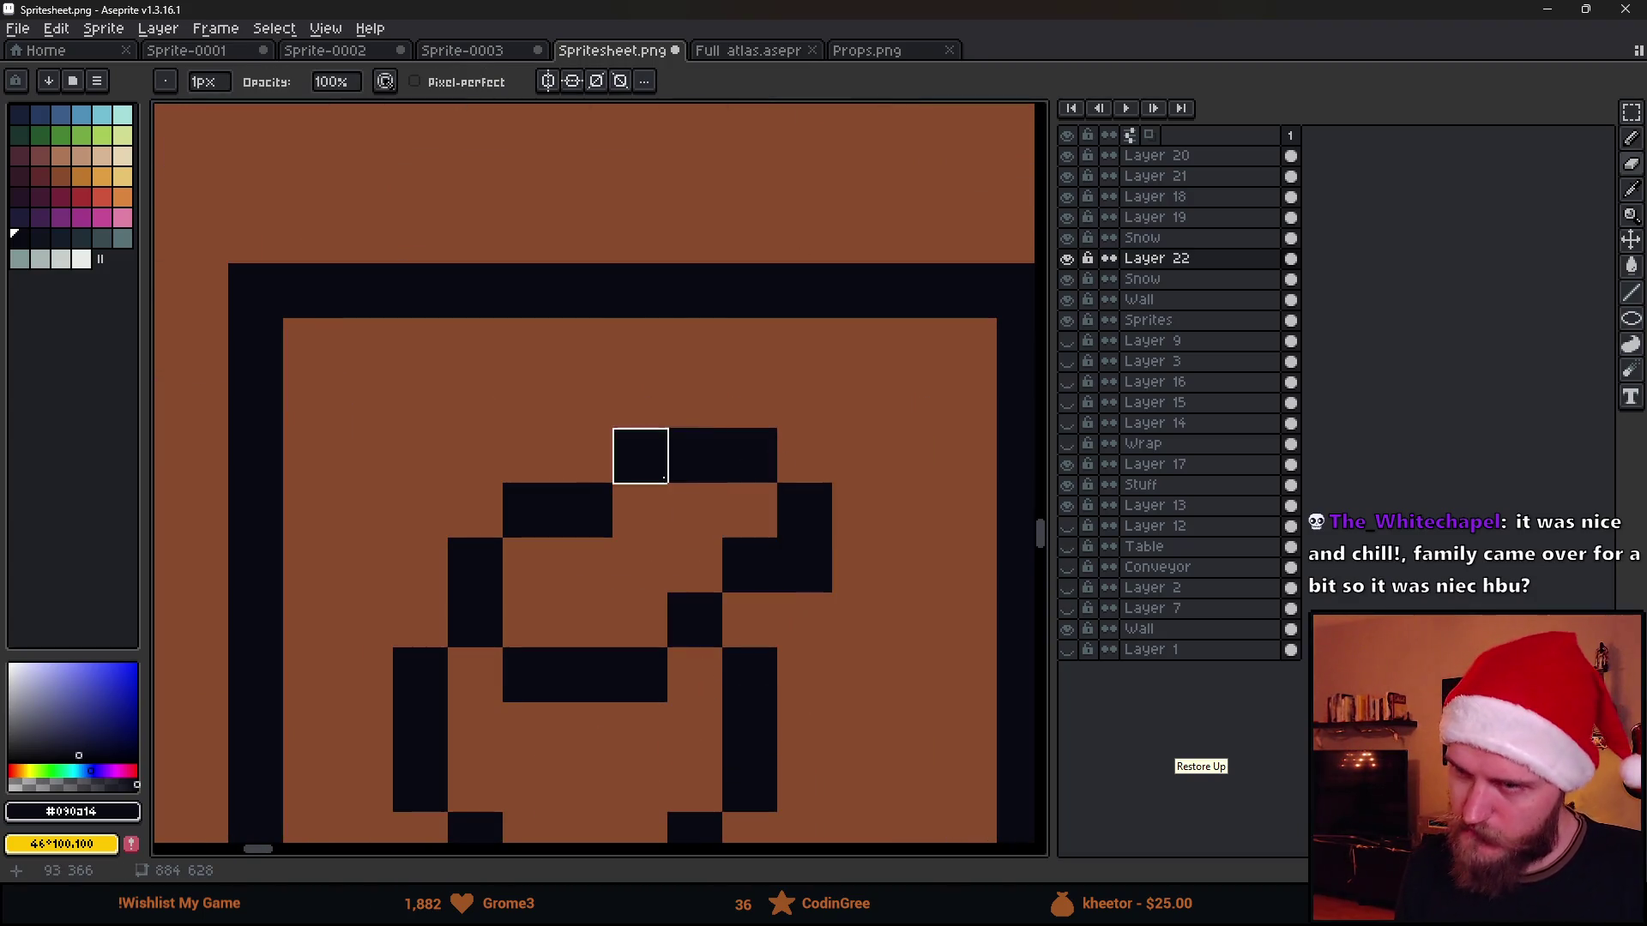
{"action": "key", "text": "b"}
{"action": "left_click", "coordinate": [695, 400]}
{"action": "key", "text": "e"}
{"action": "left_click", "coordinate": [695, 455]}
{"action": "key", "text": "b"}
{"action": "left_click", "coordinate": [639, 399]}
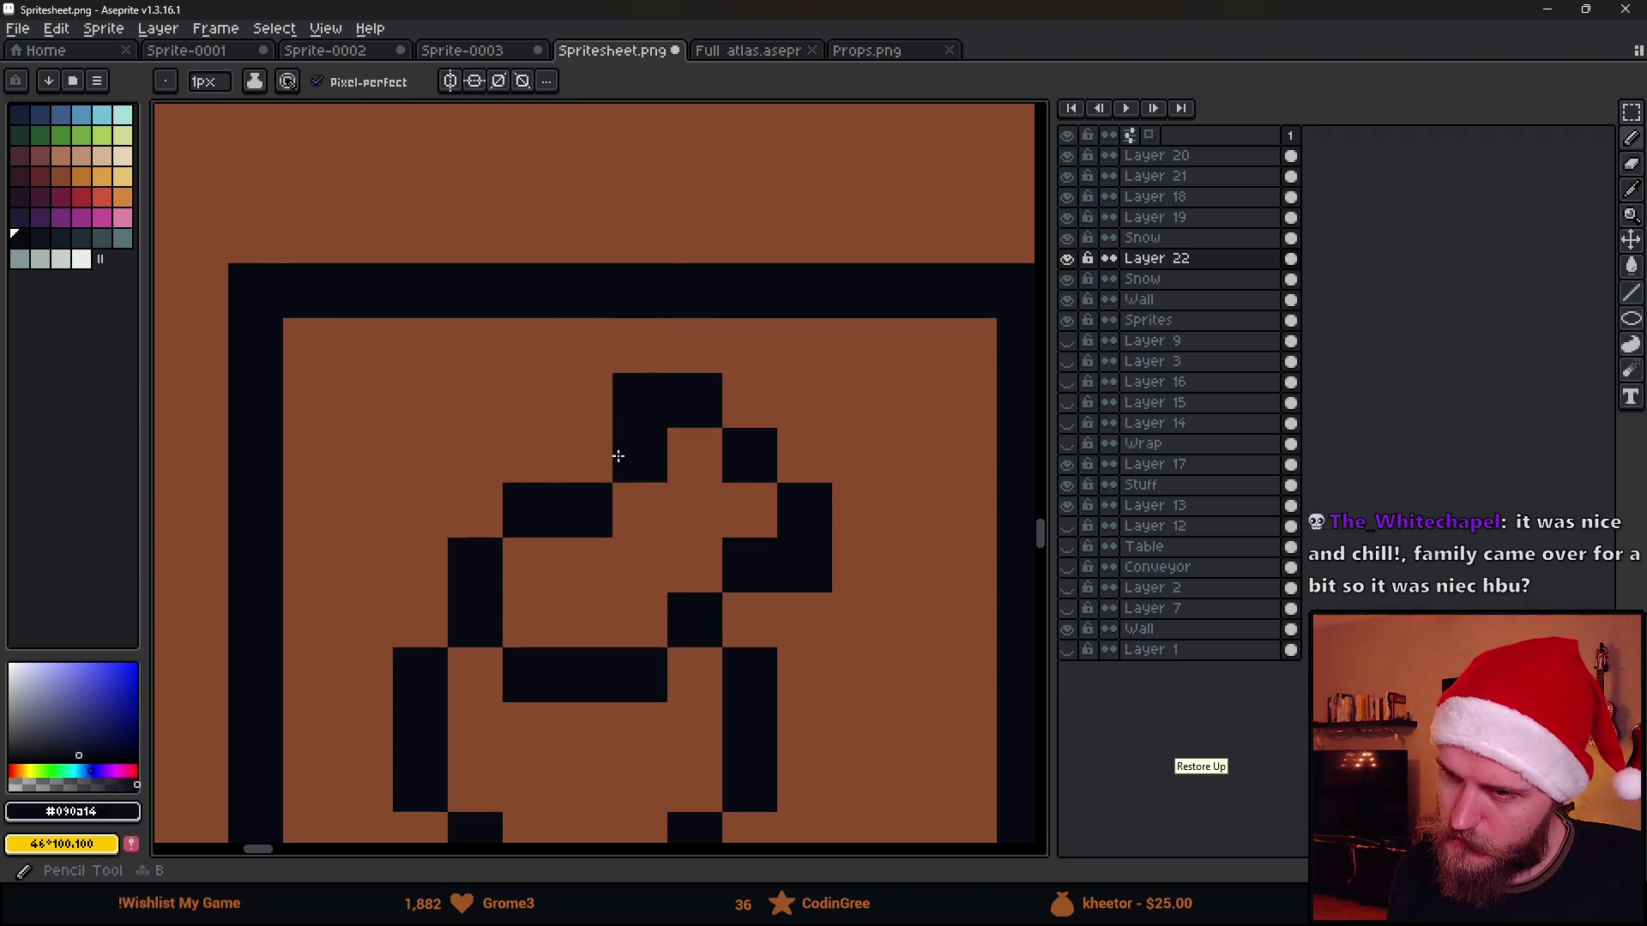
{"action": "left_click", "coordinate": [584, 455]}
{"action": "key", "text": "e"}
{"action": "scroll", "coordinate": [696, 554], "scroll_direction": "down", "scroll_amount": 2}
{"action": "scroll", "coordinate": [785, 582], "scroll_direction": "up", "scroll_amount": 1}
{"action": "scroll", "coordinate": [785, 582], "scroll_direction": "down", "scroll_amount": 1}
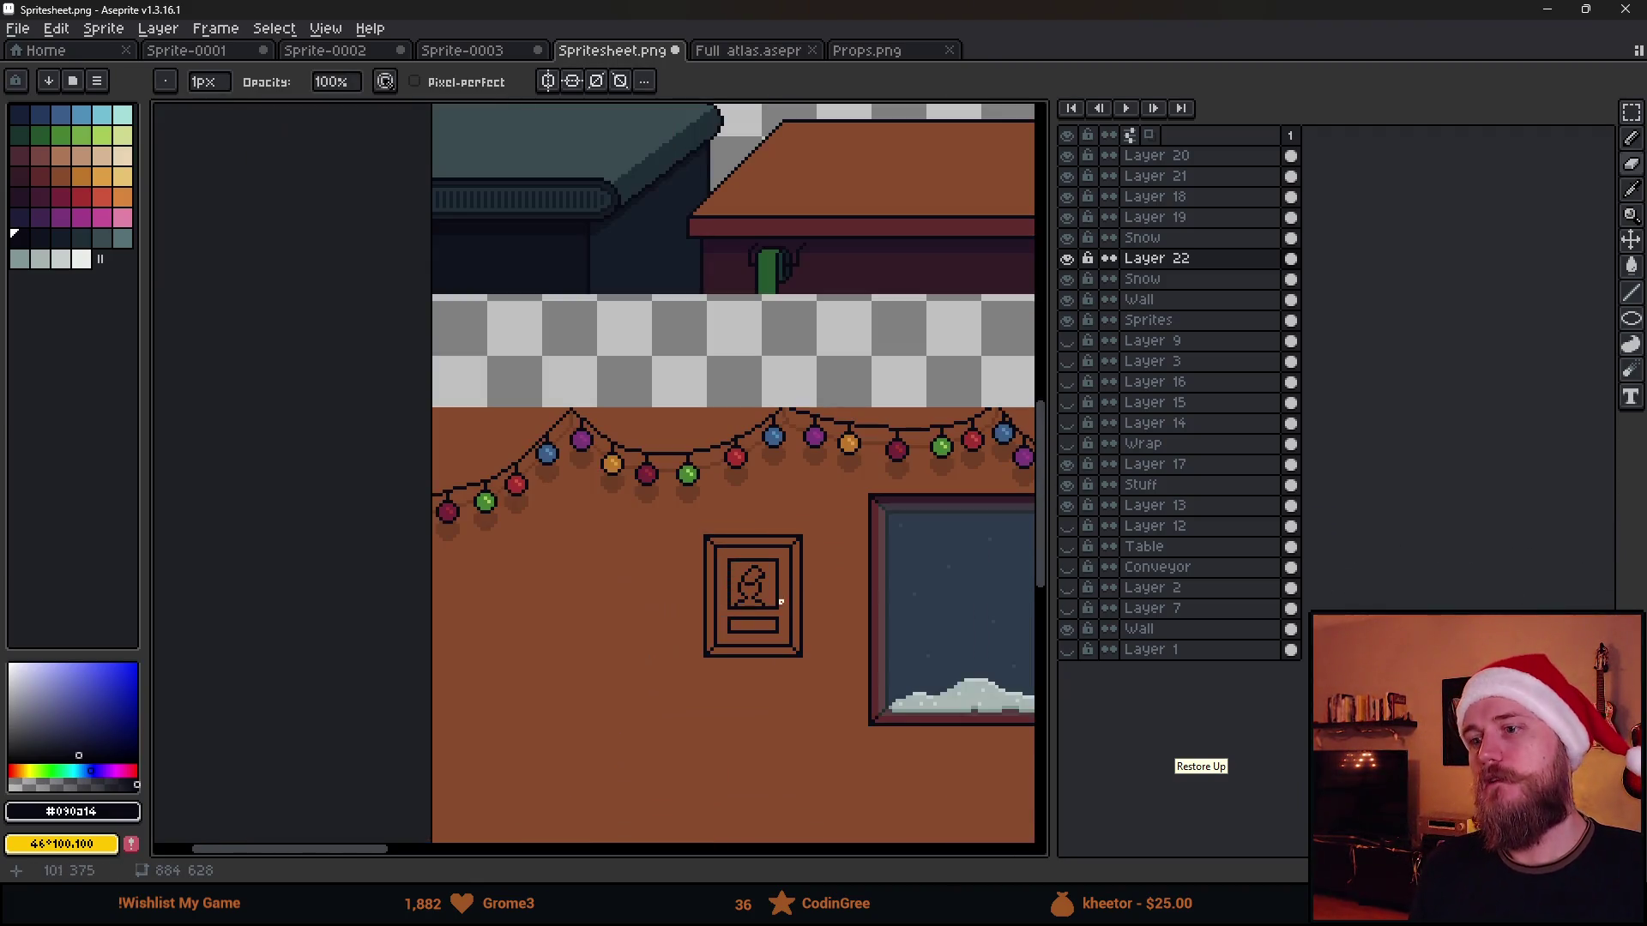
{"action": "scroll", "coordinate": [662, 528], "scroll_direction": "up", "scroll_amount": 3}
{"action": "scroll", "coordinate": [610, 504], "scroll_direction": "up", "scroll_amount": 1}
Redraw the outline pixels around the figure's neck
{"action": "key", "text": "i"}
{"action": "key", "text": "b"}
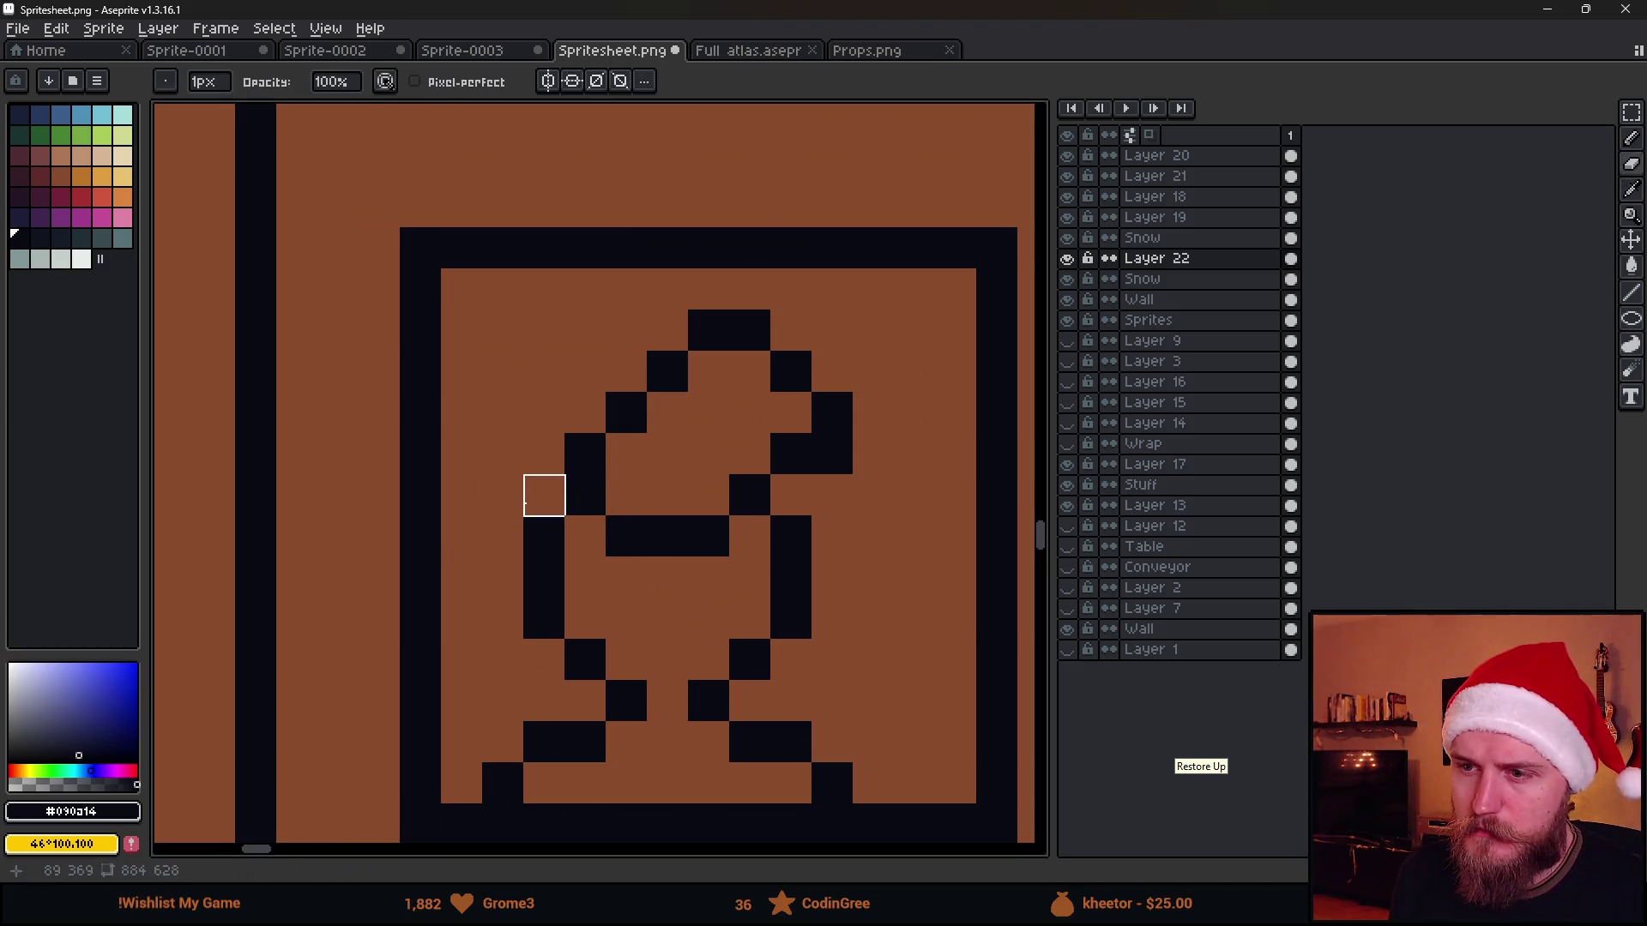
{"action": "left_click", "coordinate": [540, 489]}
{"action": "key", "text": "e"}
{"action": "left_click", "coordinate": [586, 495]}
{"action": "key", "text": "ctrl+z"}
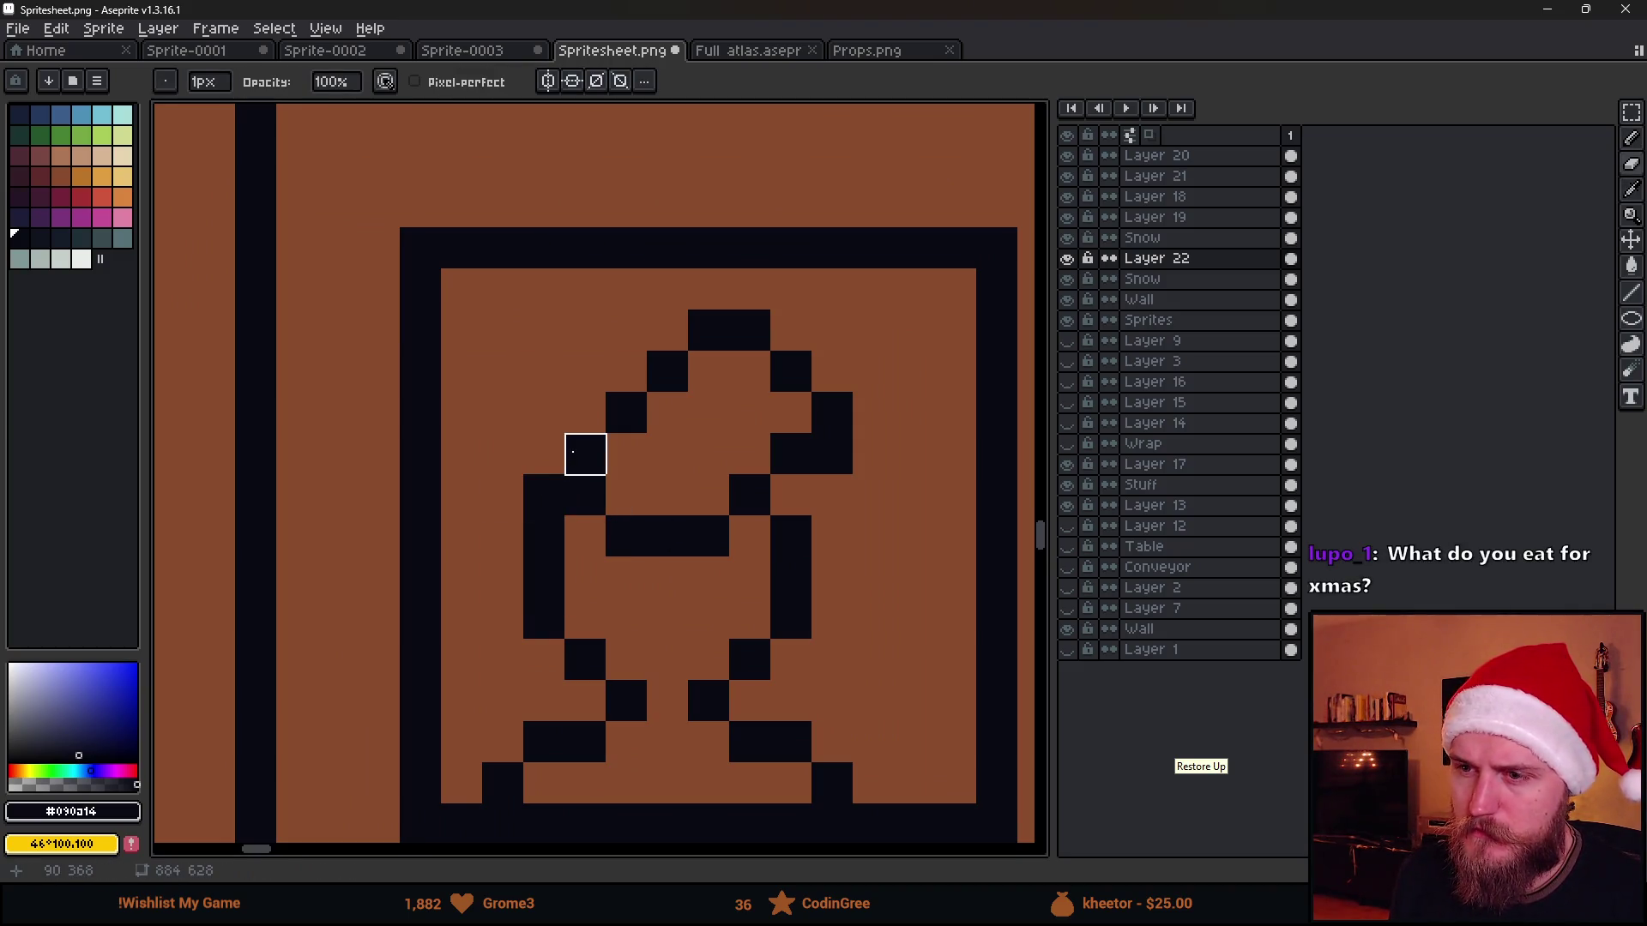
{"action": "left_click", "coordinate": [586, 453]}
{"action": "key", "text": "b"}
{"action": "left_click", "coordinate": [543, 453]}
{"action": "left_click", "coordinate": [598, 415]}
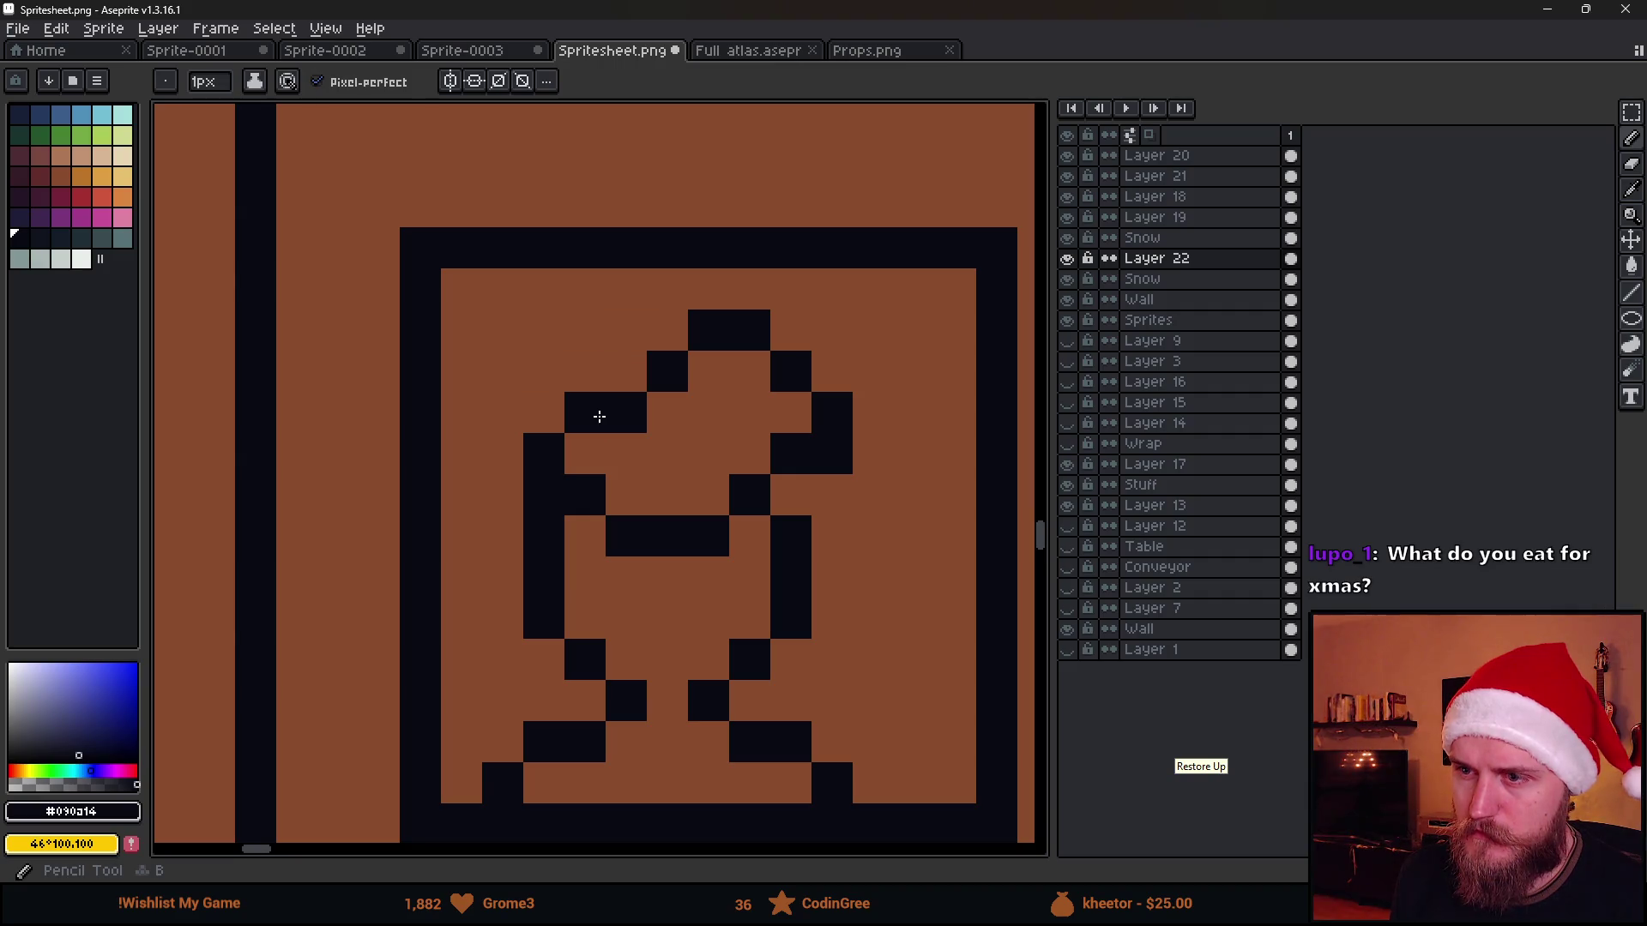
{"action": "scroll", "coordinate": [669, 541], "scroll_direction": "down", "scroll_amount": 3}
{"action": "scroll", "coordinate": [708, 566], "scroll_direction": "up", "scroll_amount": 2}
{"action": "scroll", "coordinate": [725, 577], "scroll_direction": "up", "scroll_amount": 1}
{"action": "key", "text": "v"}
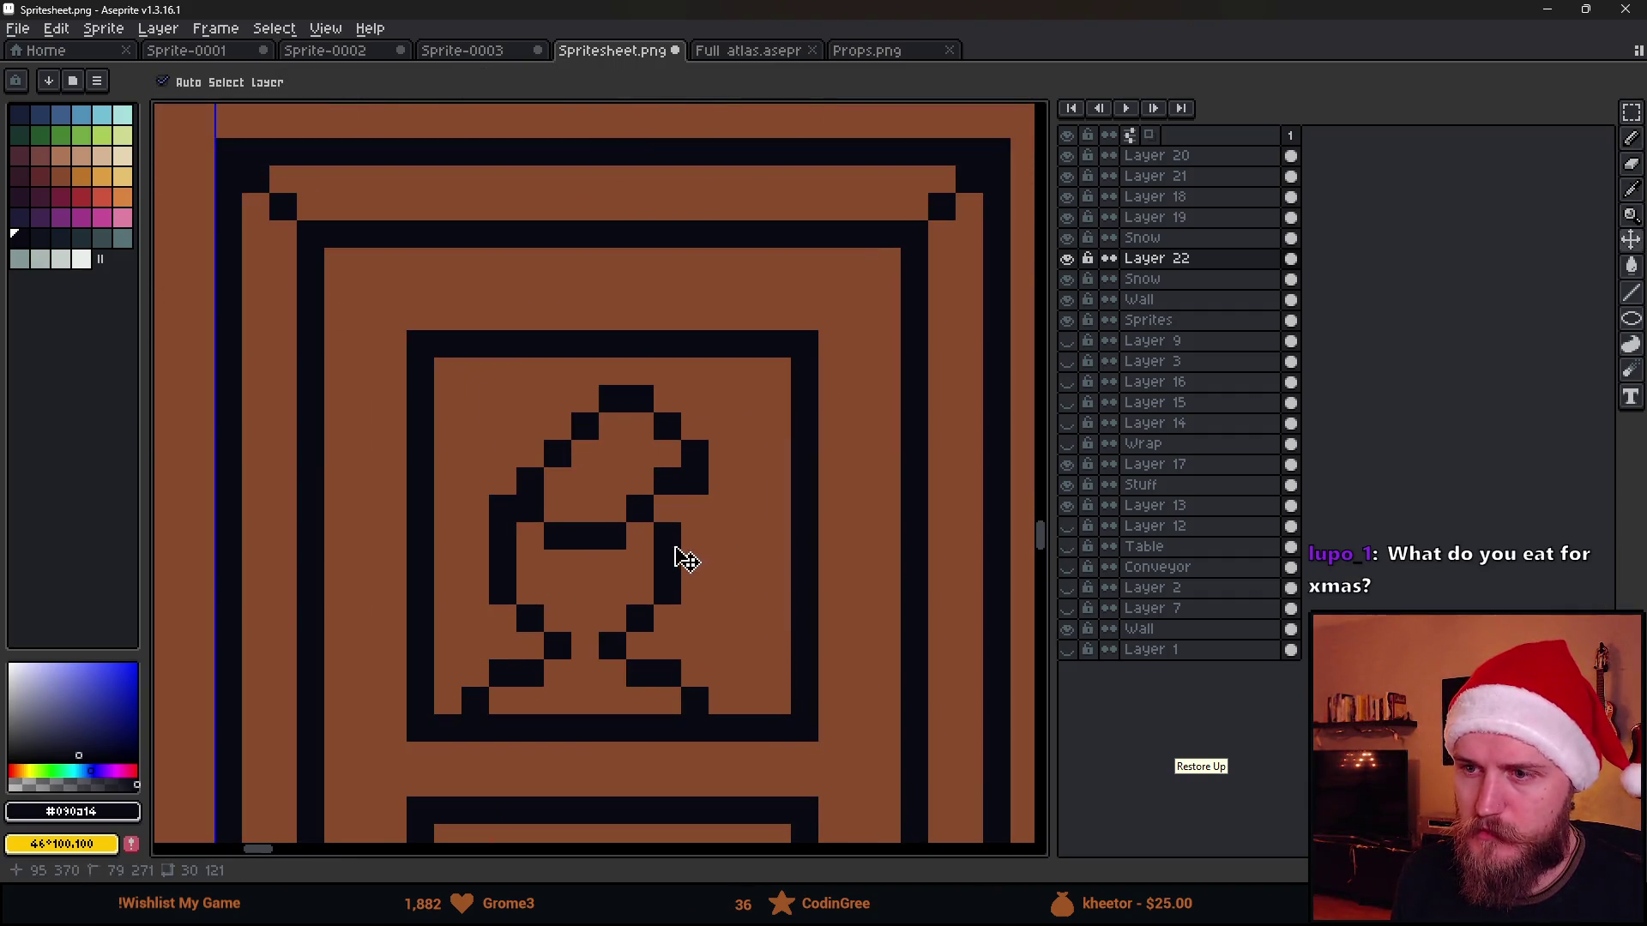
{"action": "scroll", "coordinate": [686, 560], "scroll_direction": "down", "scroll_amount": 3}
{"action": "key", "text": "b"}
{"action": "scroll", "coordinate": [669, 553], "scroll_direction": "down", "scroll_amount": 1}
{"action": "scroll", "coordinate": [644, 544], "scroll_direction": "up", "scroll_amount": 3}
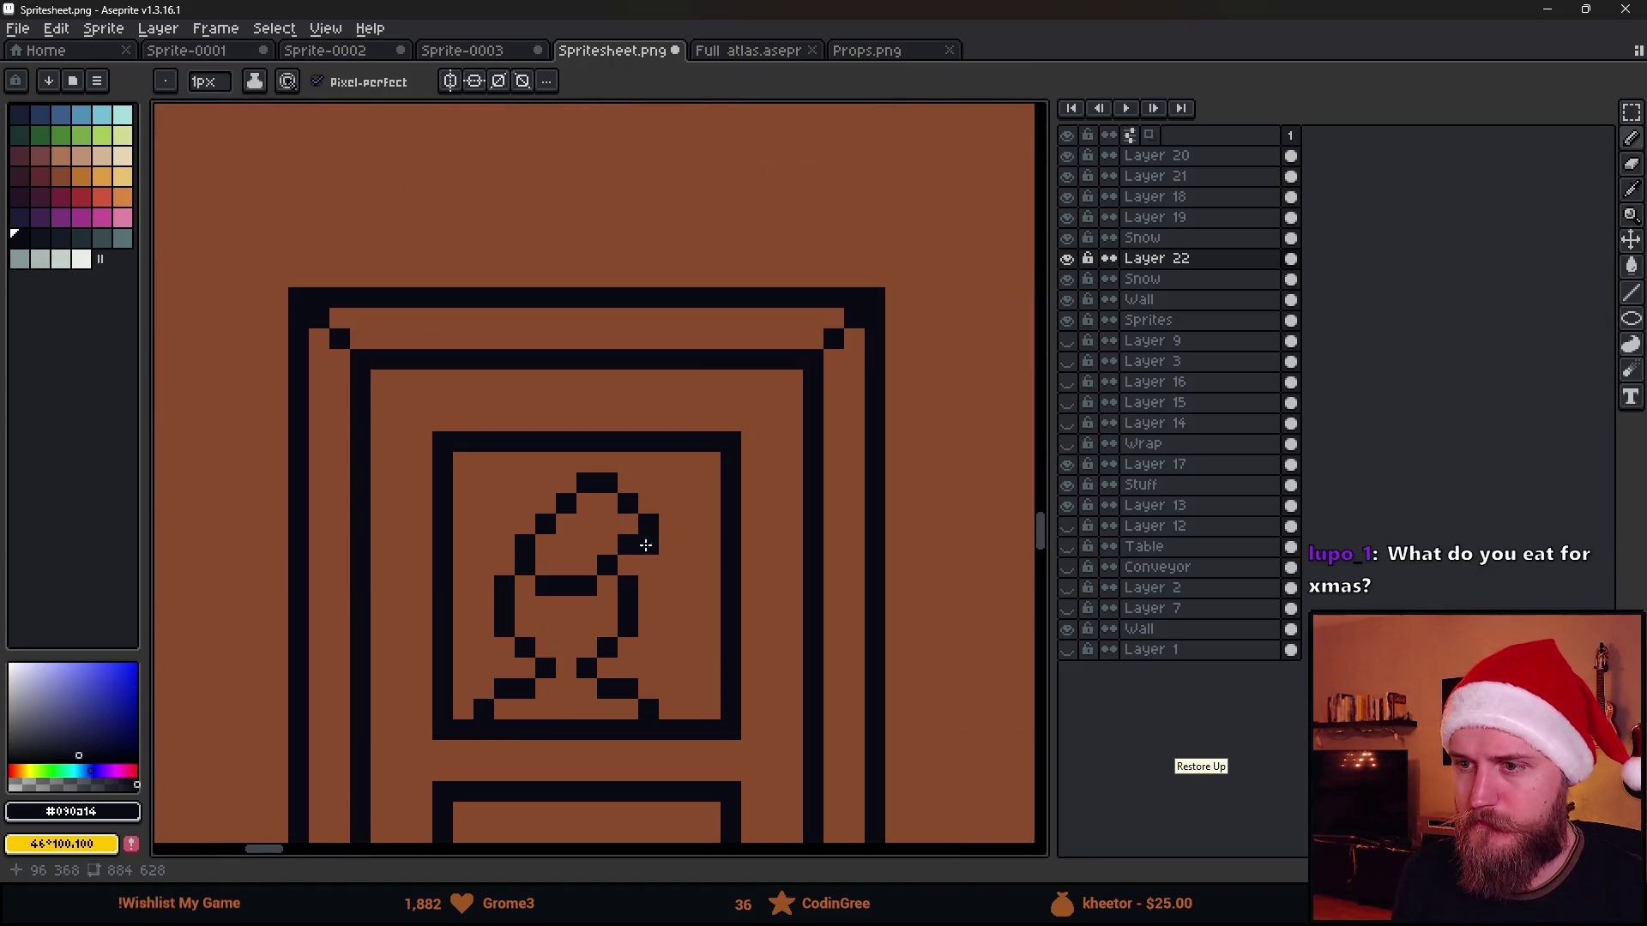
Lower the head's top row by one pixel and marquee-select the head for reshaping
{"action": "key", "text": "m"}
{"action": "mouse_move", "coordinate": [572, 469]}
{"action": "left_mouse_down"}
{"action": "mouse_move", "coordinate": [639, 494]}
{"action": "mouse_move", "coordinate": [654, 545]}
{"action": "left_mouse_up"}
{"action": "scroll", "coordinate": [579, 502], "scroll_direction": "up", "scroll_amount": 4}
{"action": "left_click_drag", "start_coordinate": [746, 649], "coordinate": [800, 670]}
{"action": "scroll", "coordinate": [794, 661], "scroll_direction": "down", "scroll_amount": 2}
{"action": "scroll", "coordinate": [855, 717], "scroll_direction": "down", "scroll_amount": 1}
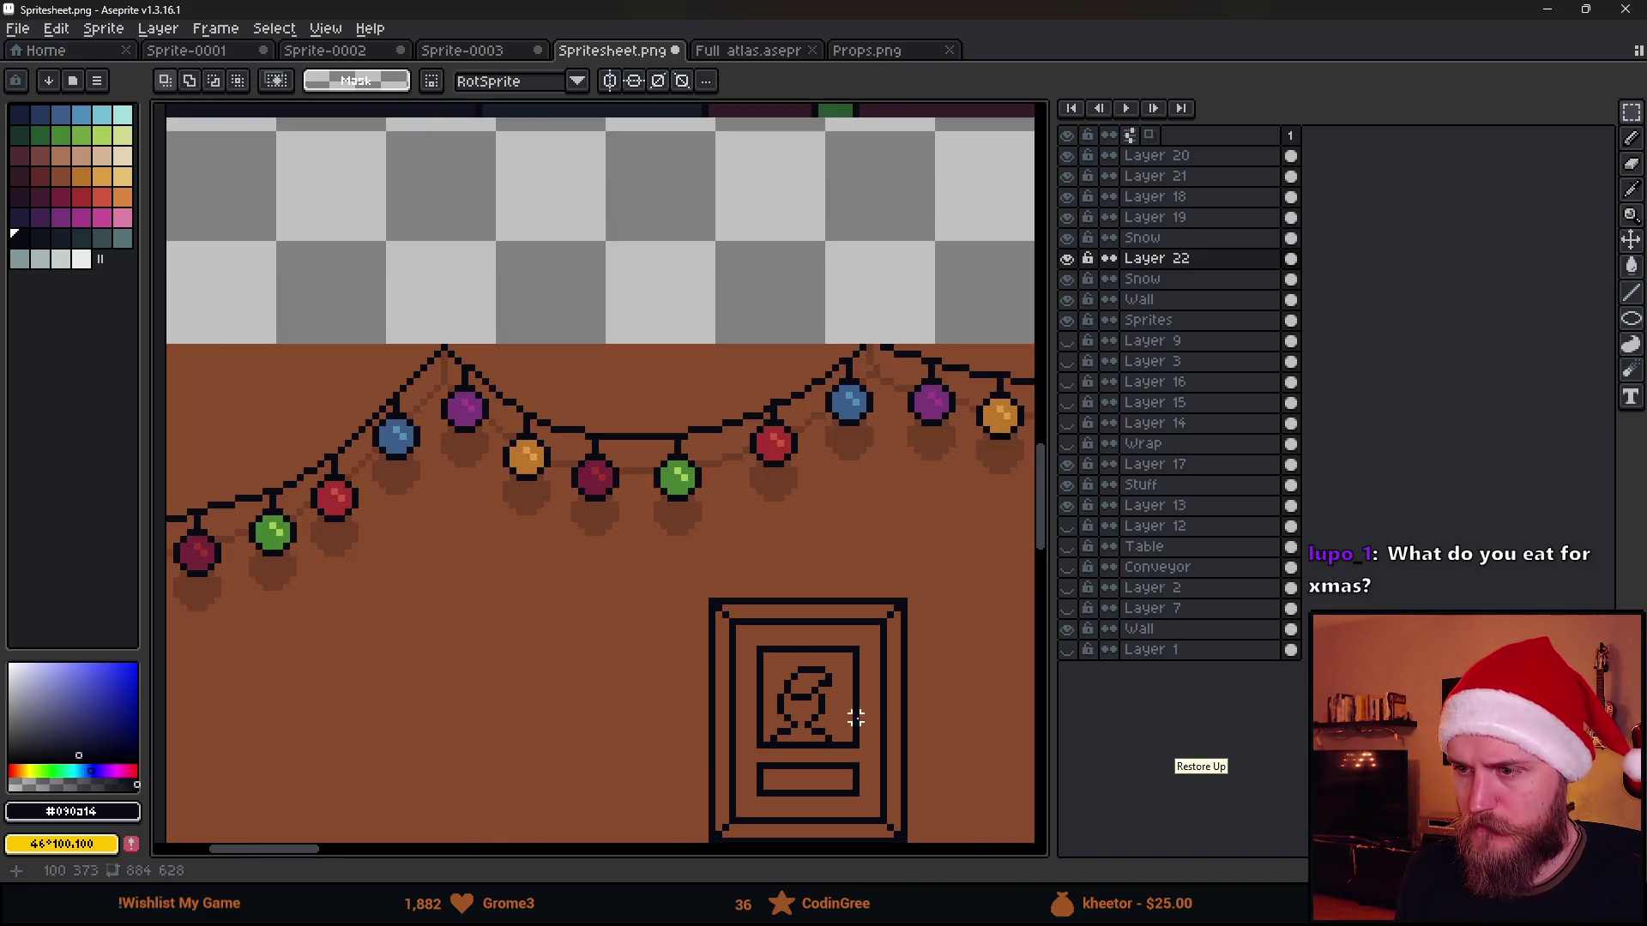
{"action": "scroll", "coordinate": [743, 497], "scroll_direction": "down", "scroll_amount": 1}
{"action": "scroll", "coordinate": [717, 485], "scroll_direction": "up", "scroll_amount": 4}
{"action": "scroll", "coordinate": [720, 488], "scroll_direction": "up", "scroll_amount": 1}
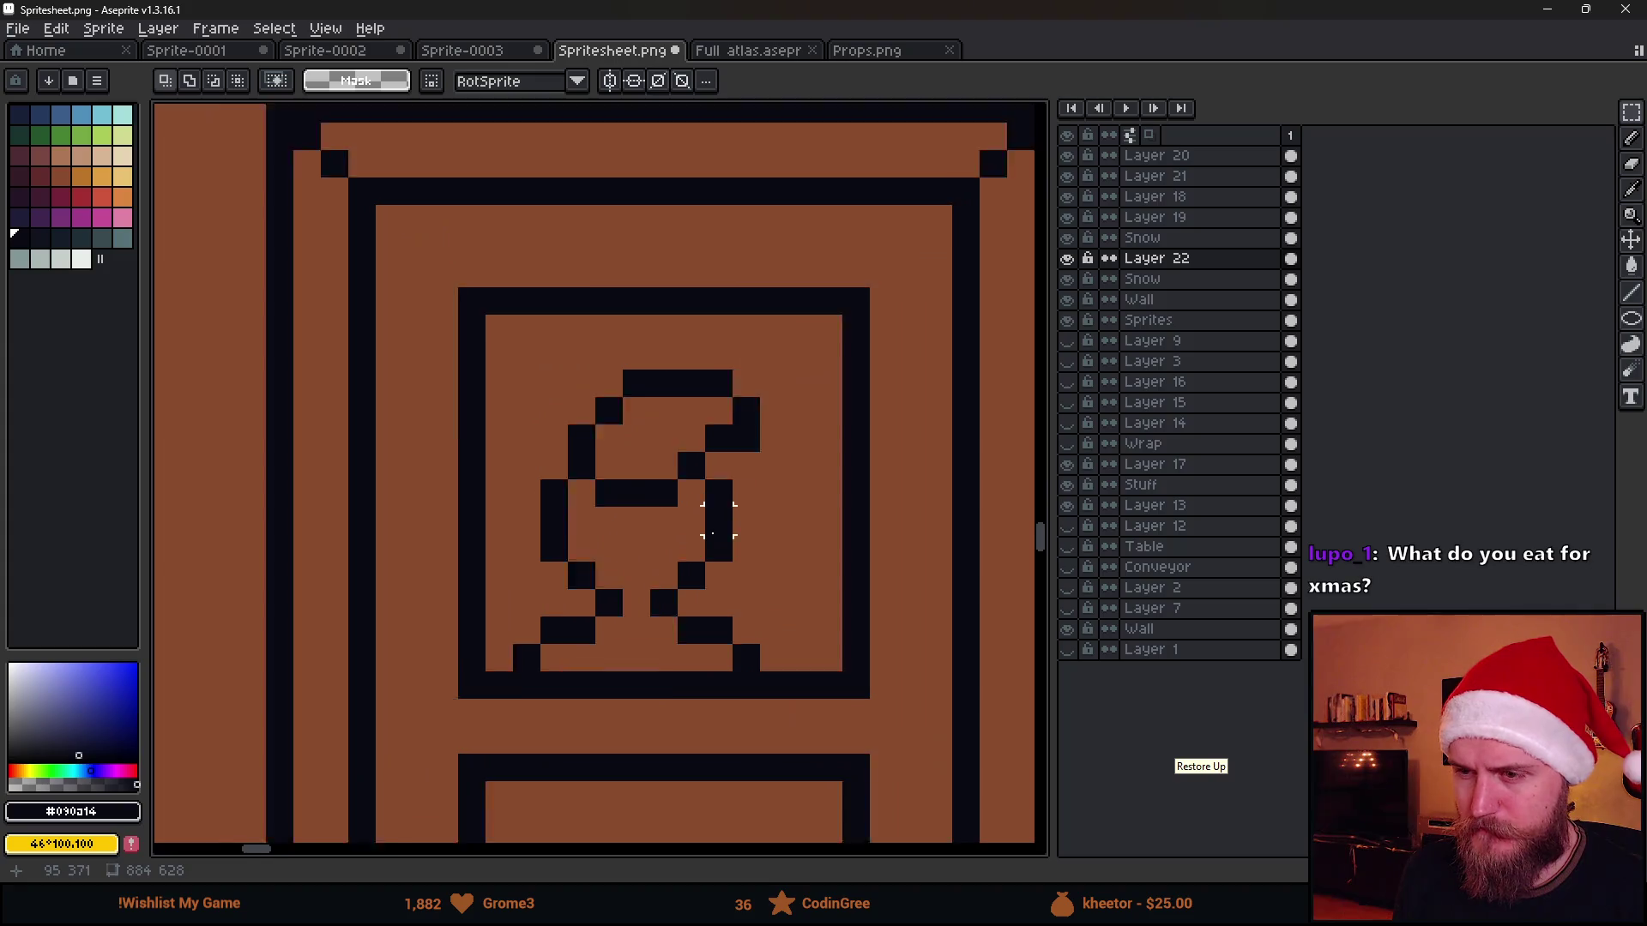
{"action": "scroll", "coordinate": [717, 522], "scroll_direction": "down", "scroll_amount": 1}
{"action": "scroll", "coordinate": [644, 541], "scroll_direction": "down", "scroll_amount": 3}
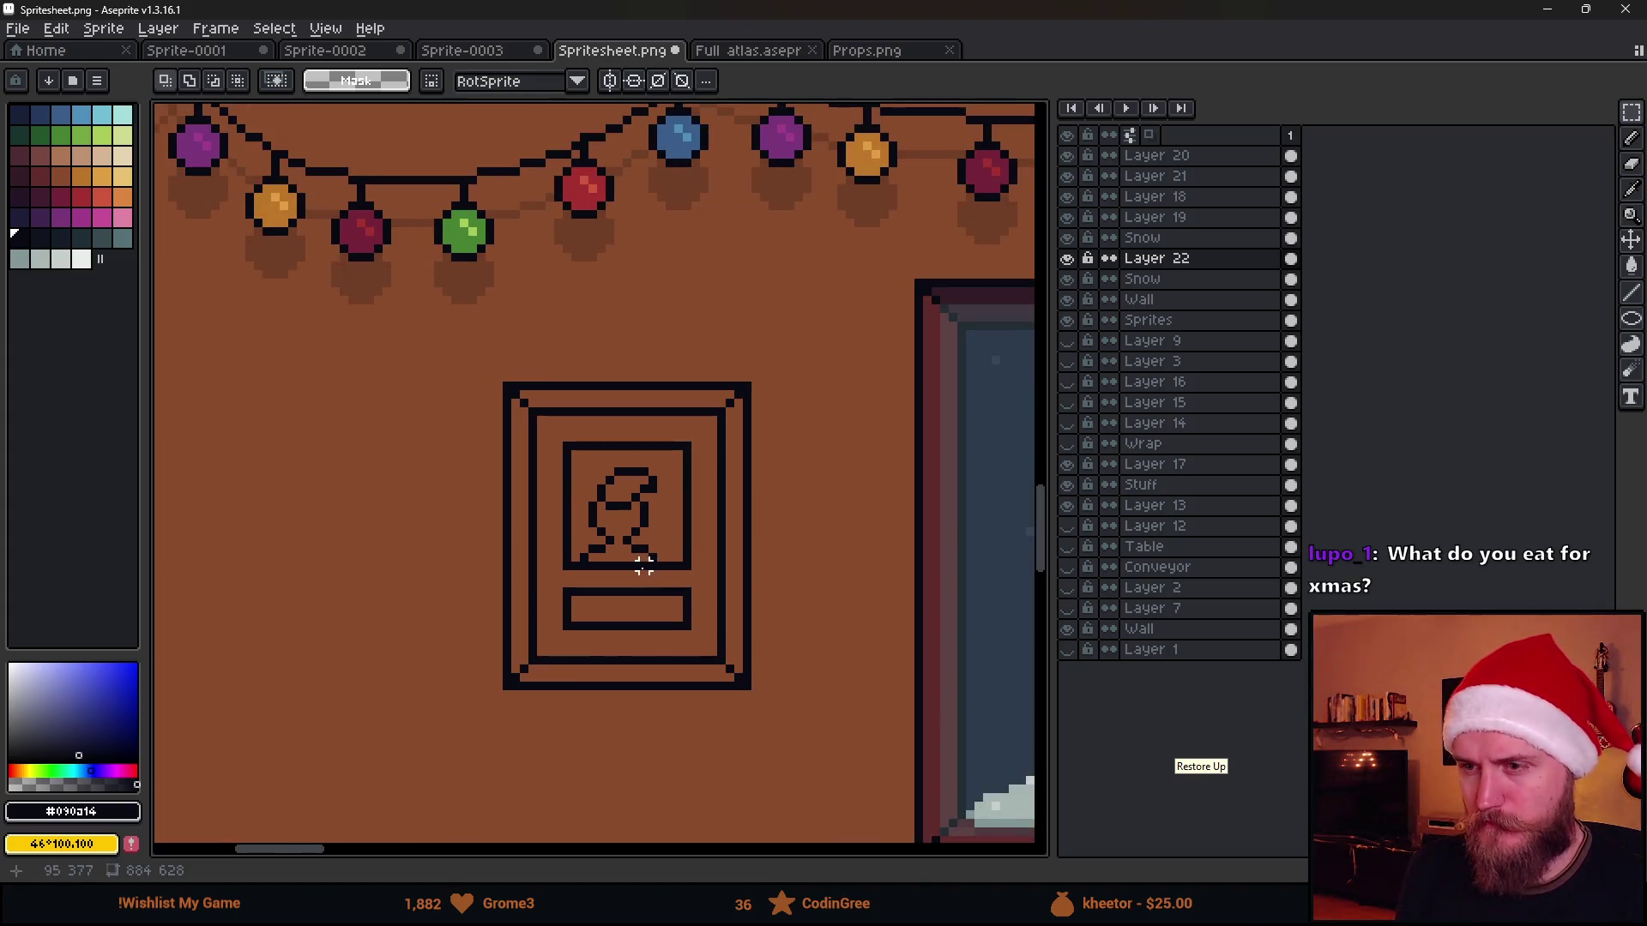
{"action": "scroll", "coordinate": [635, 540], "scroll_direction": "up", "scroll_amount": 2}
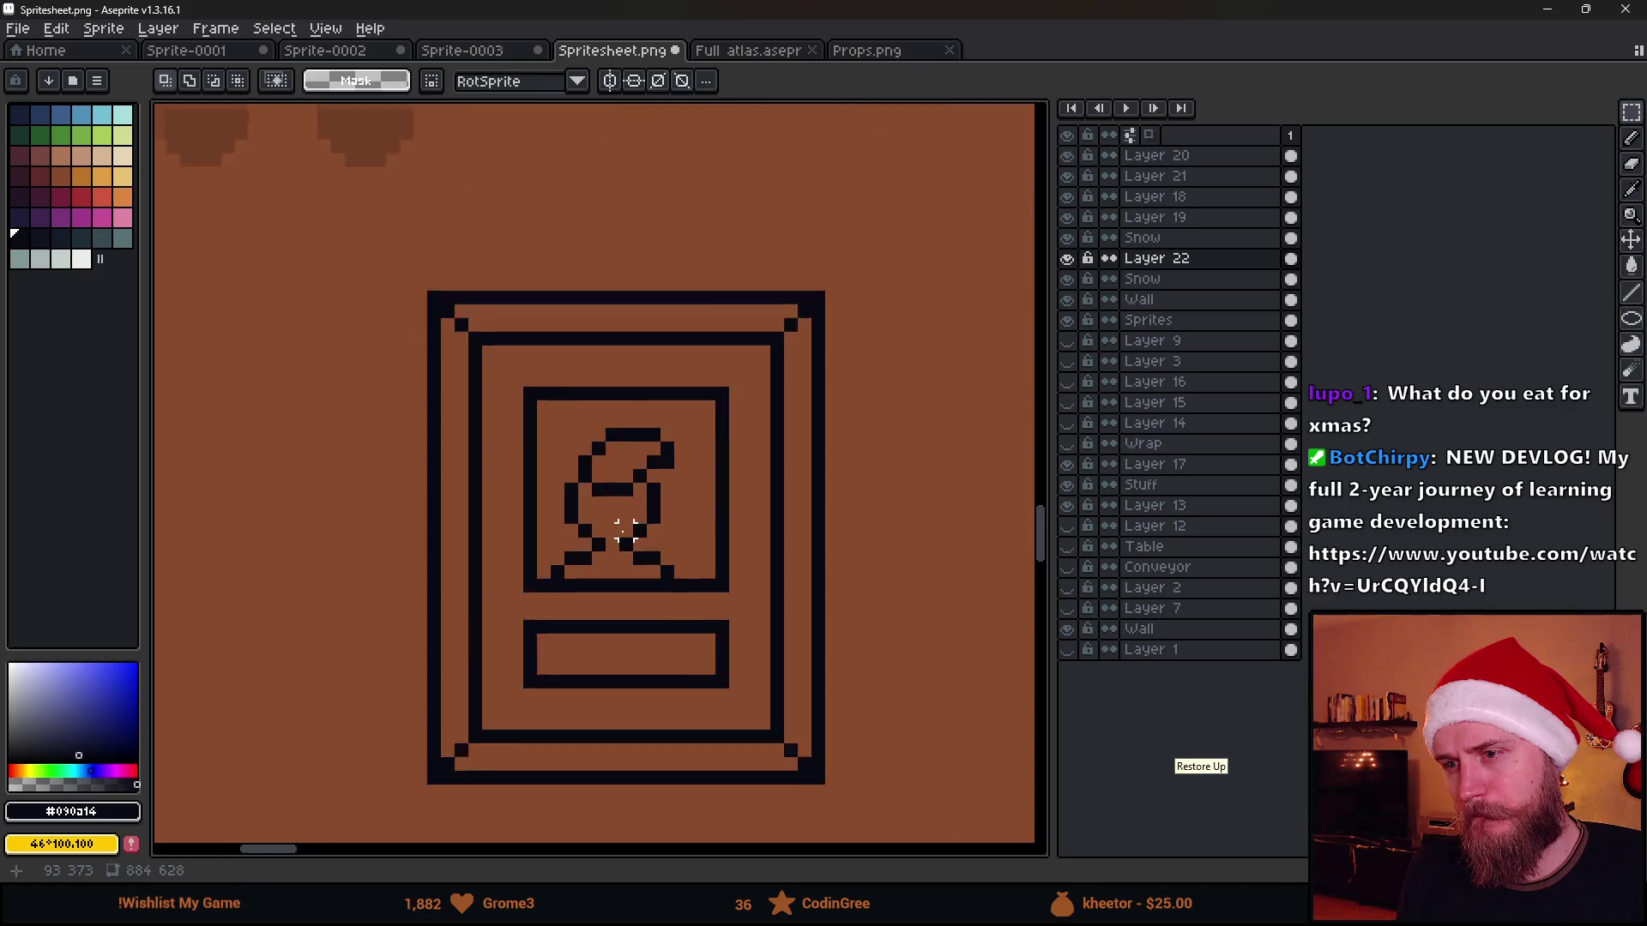
{"action": "scroll", "coordinate": [630, 521], "scroll_direction": "up", "scroll_amount": 2}
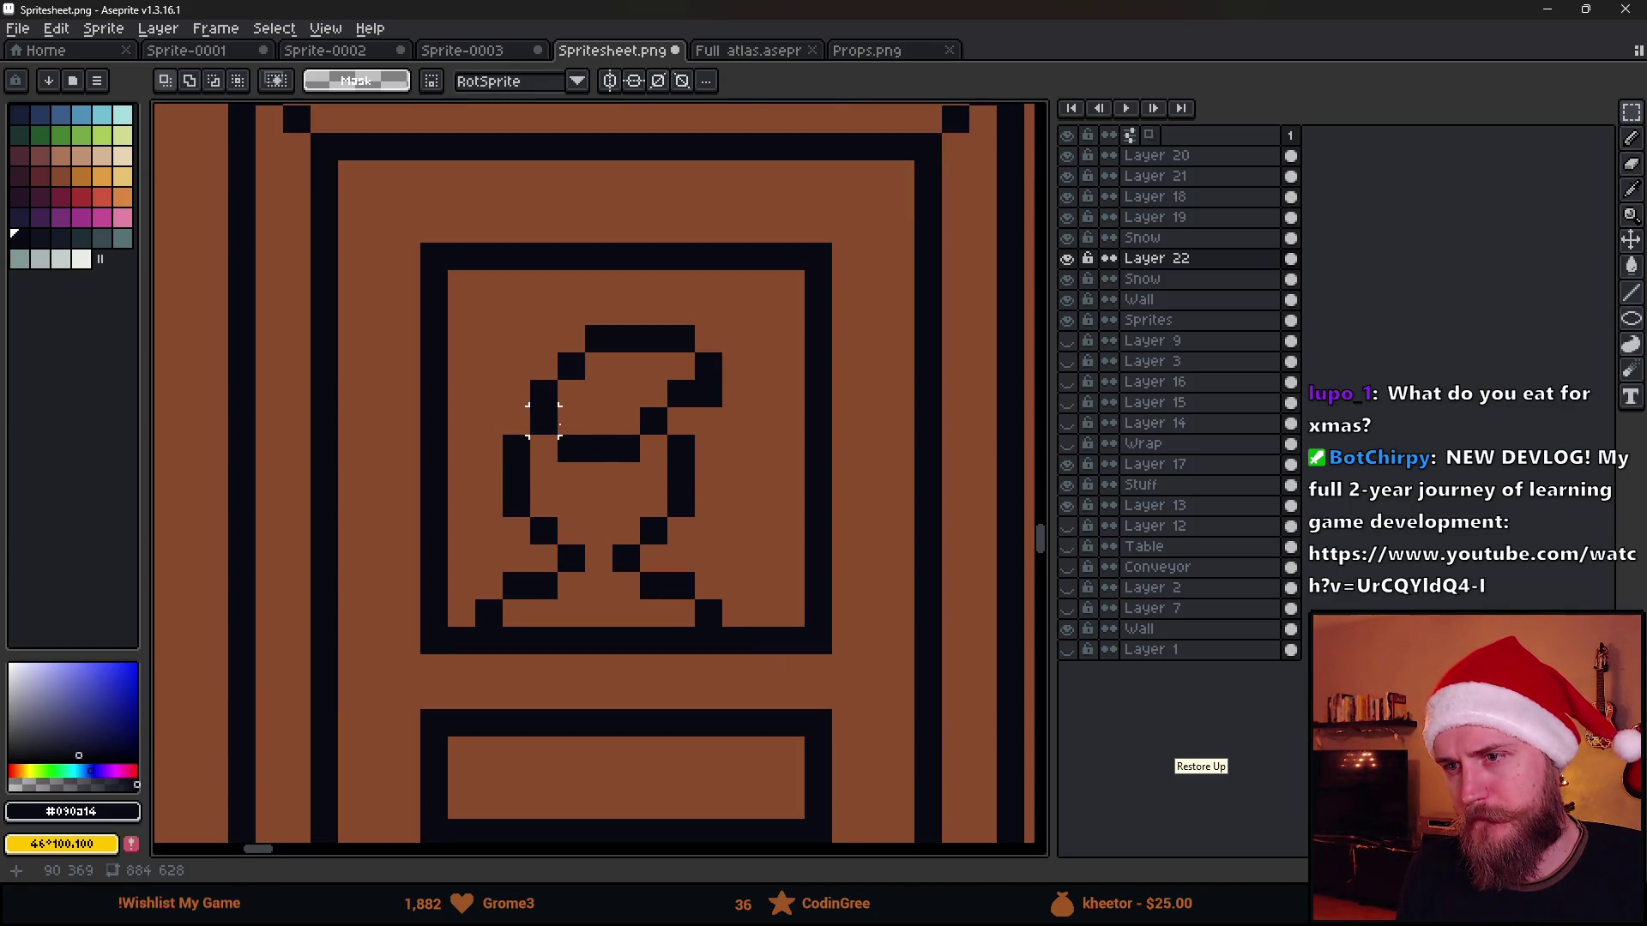
{"action": "left_click_drag", "start_coordinate": [500, 321], "coordinate": [808, 411]}
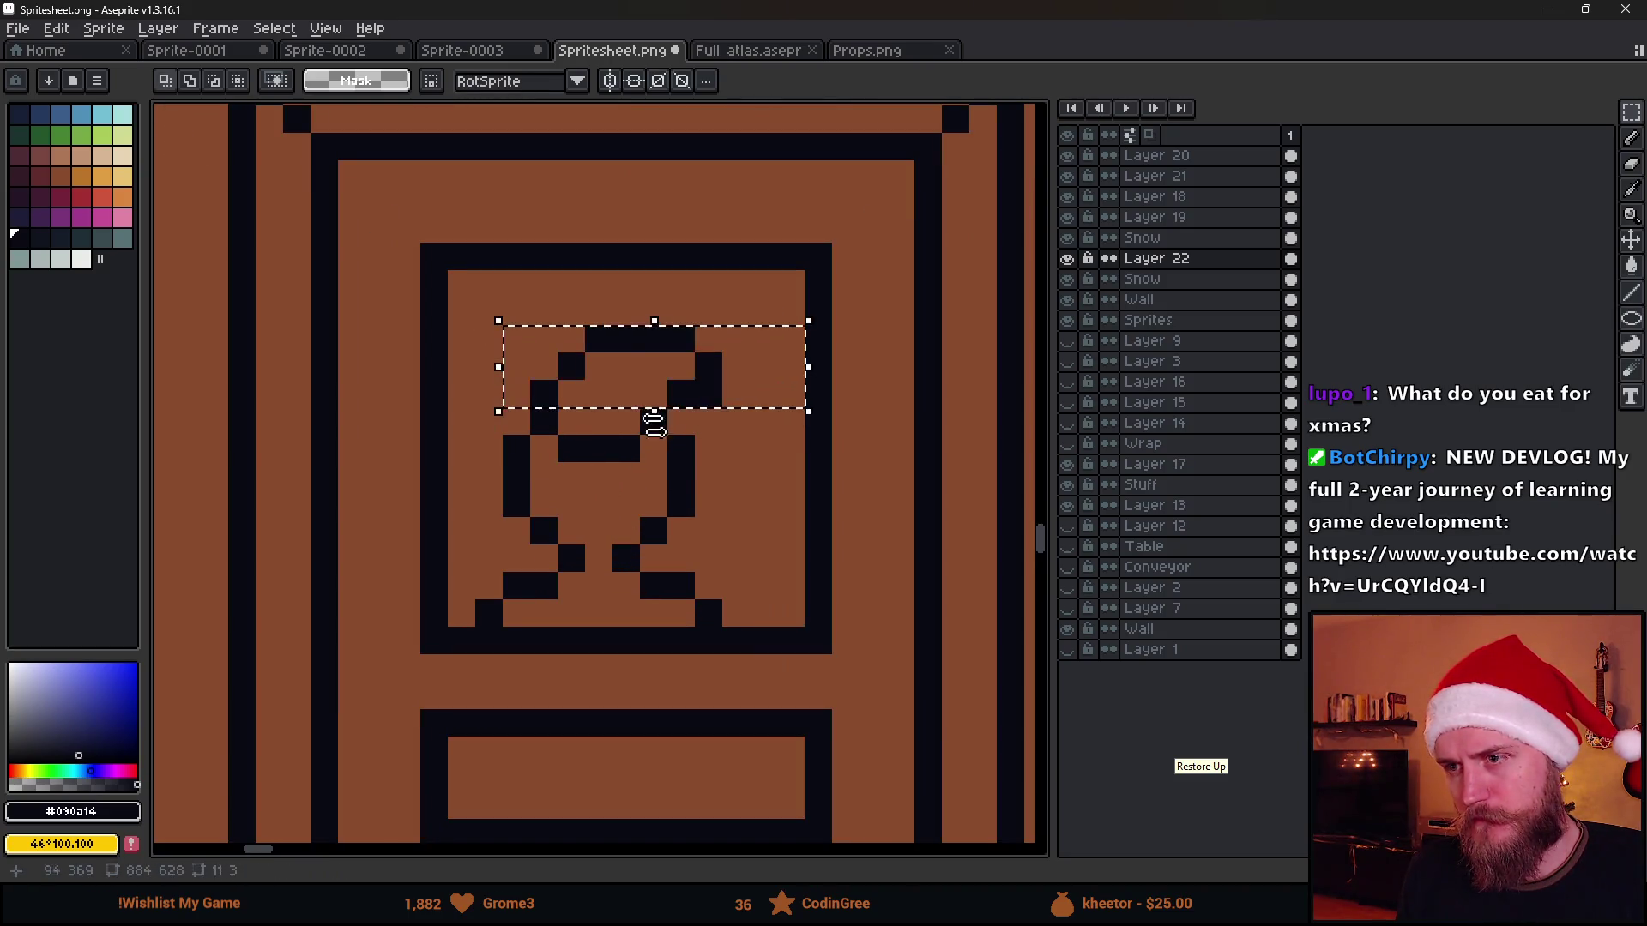
Shift the right side of the head into place and nudge its left edge one pixel left
{"action": "left_click_drag", "start_coordinate": [616, 299], "coordinate": [746, 431]}
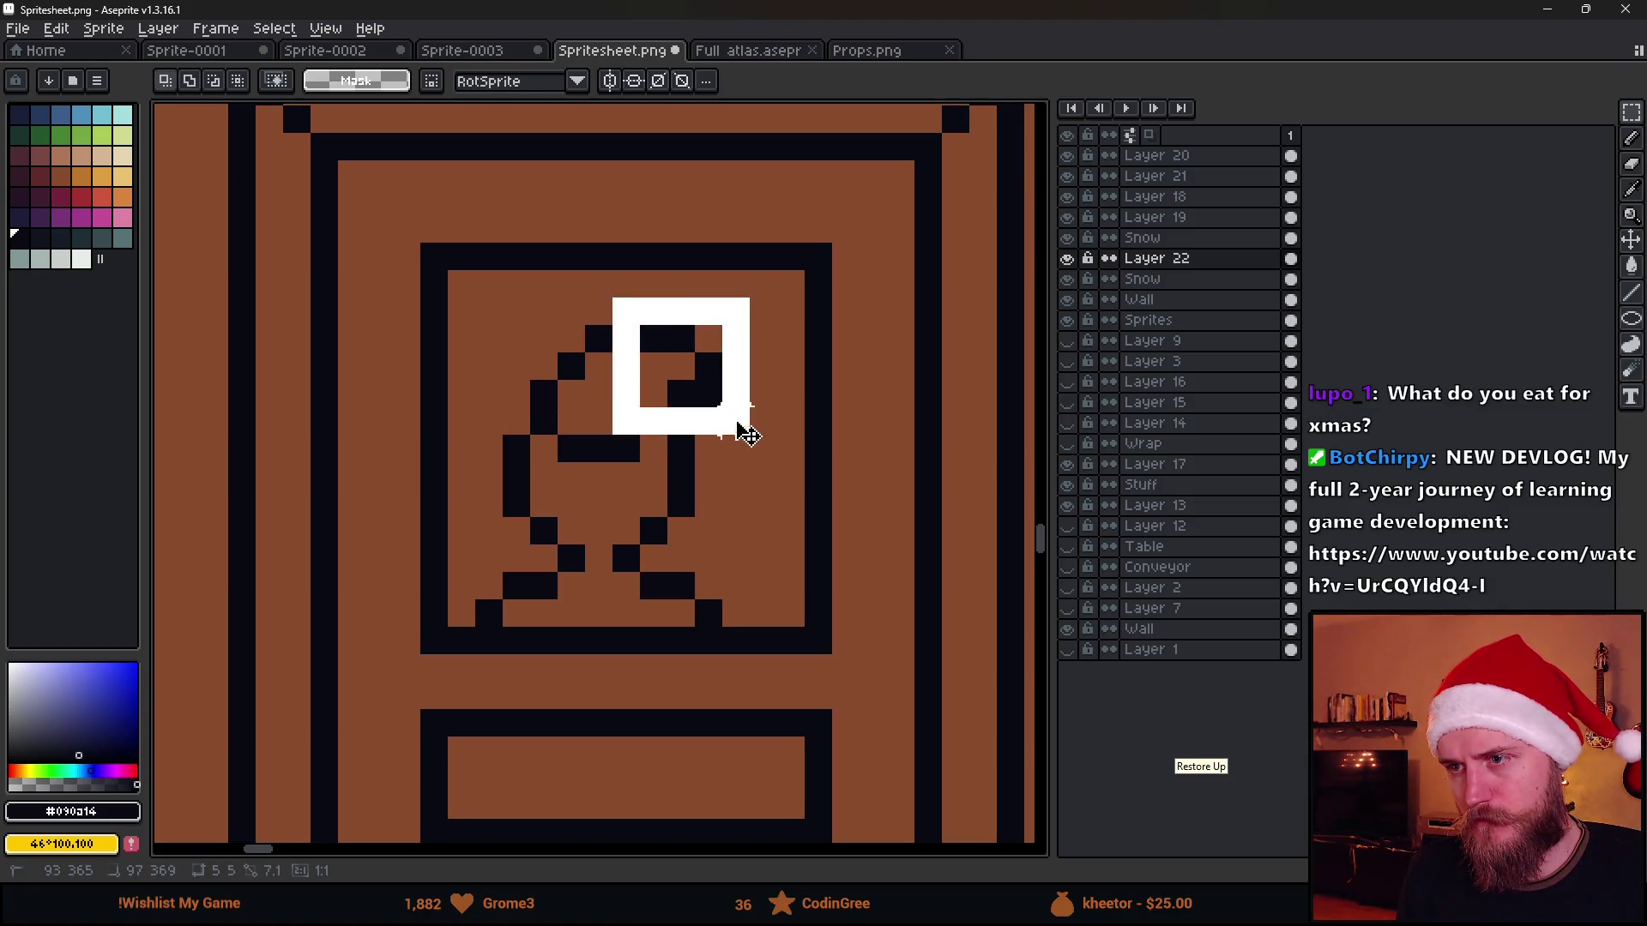
{"action": "mouse_move", "coordinate": [587, 350]}
{"action": "left_mouse_down"}
{"action": "mouse_move", "coordinate": [652, 466]}
{"action": "mouse_move", "coordinate": [717, 425]}
{"action": "left_mouse_up"}
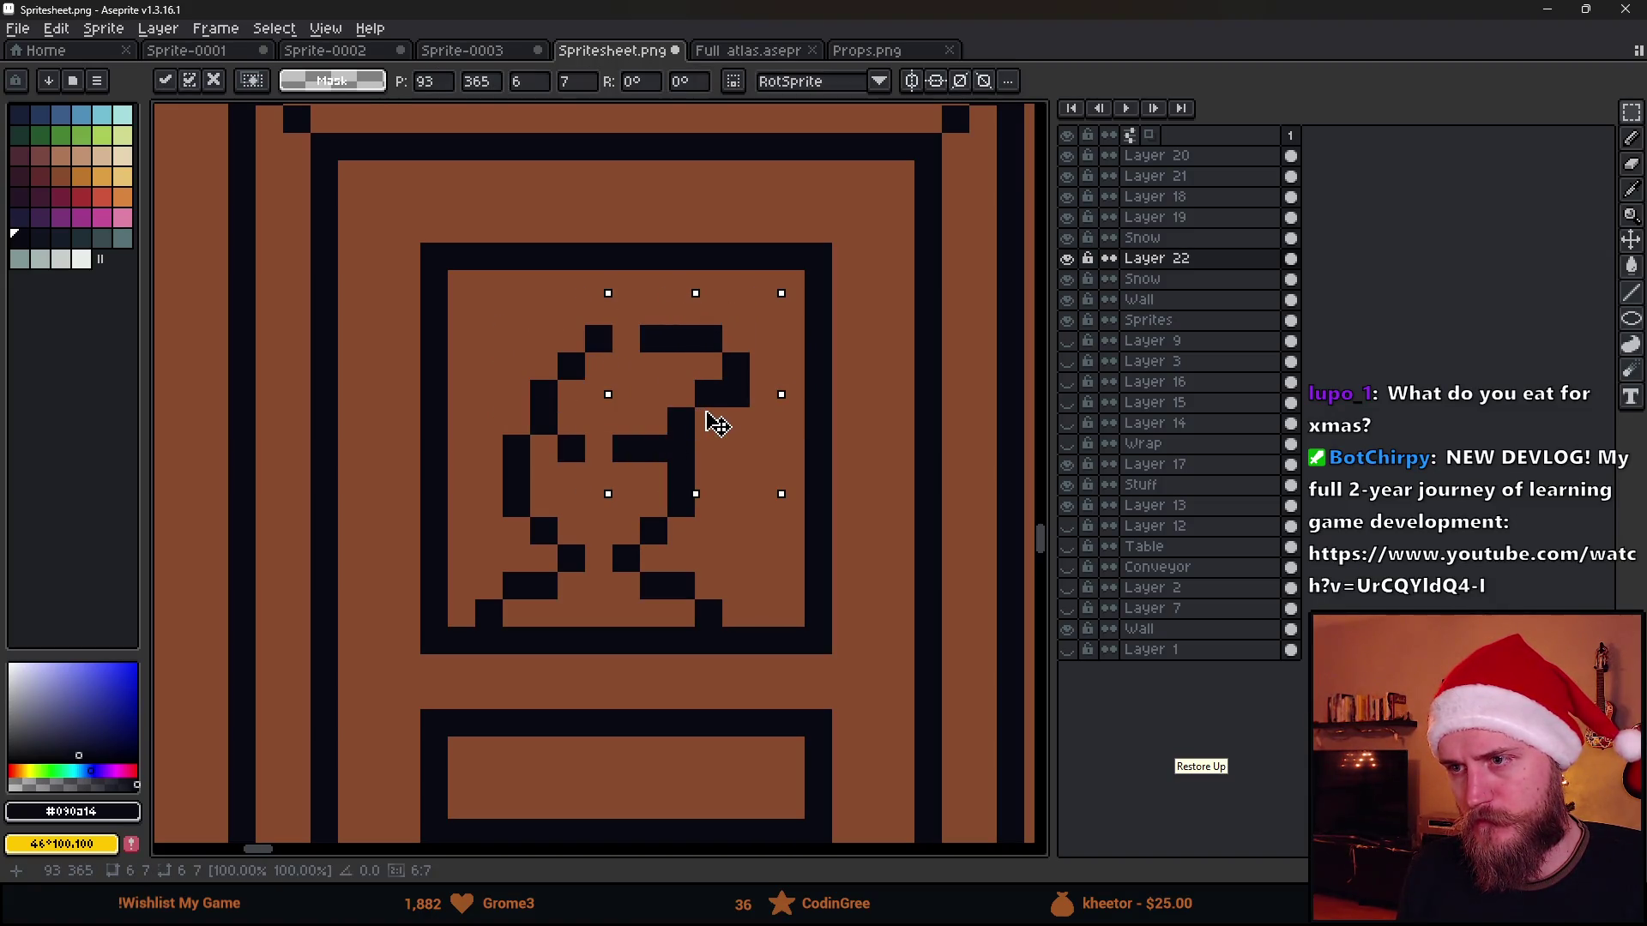
{"action": "left_click", "coordinate": [606, 303]}
{"action": "left_click_drag", "start_coordinate": [614, 296], "coordinate": [530, 460]}
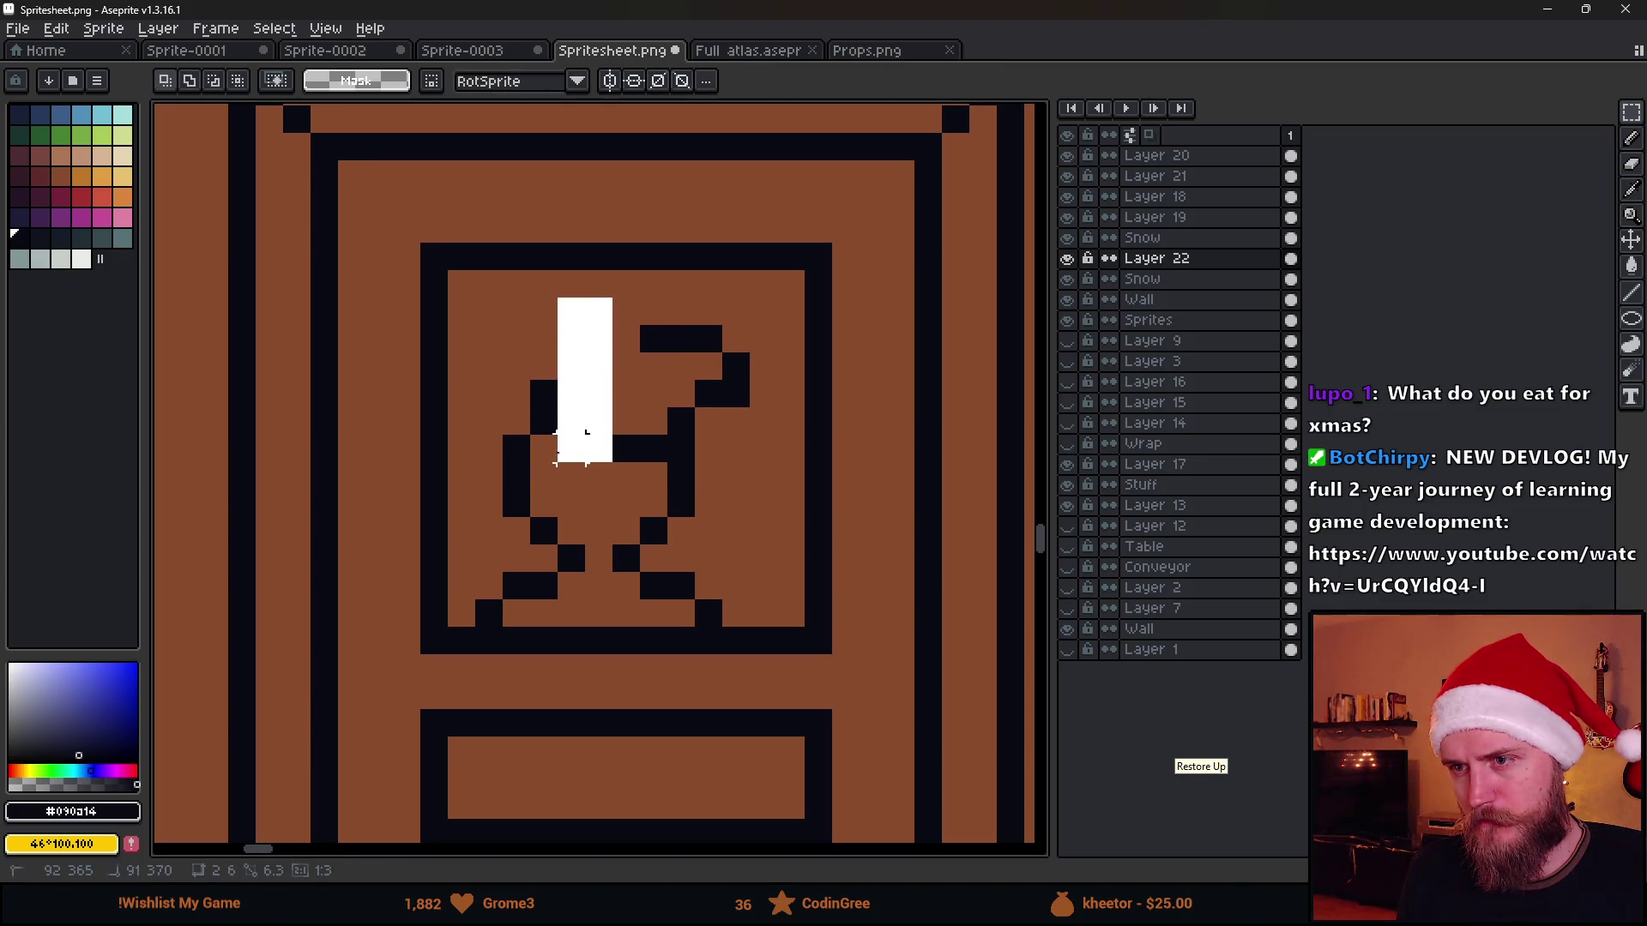
{"action": "key", "text": "Left"}
{"action": "key", "text": "ctrl+d"}
Fill the gaps in the head outline and add a black face pixel
{"action": "key", "text": "b"}
{"action": "left_click_drag", "start_coordinate": [597, 339], "coordinate": [627, 338]}
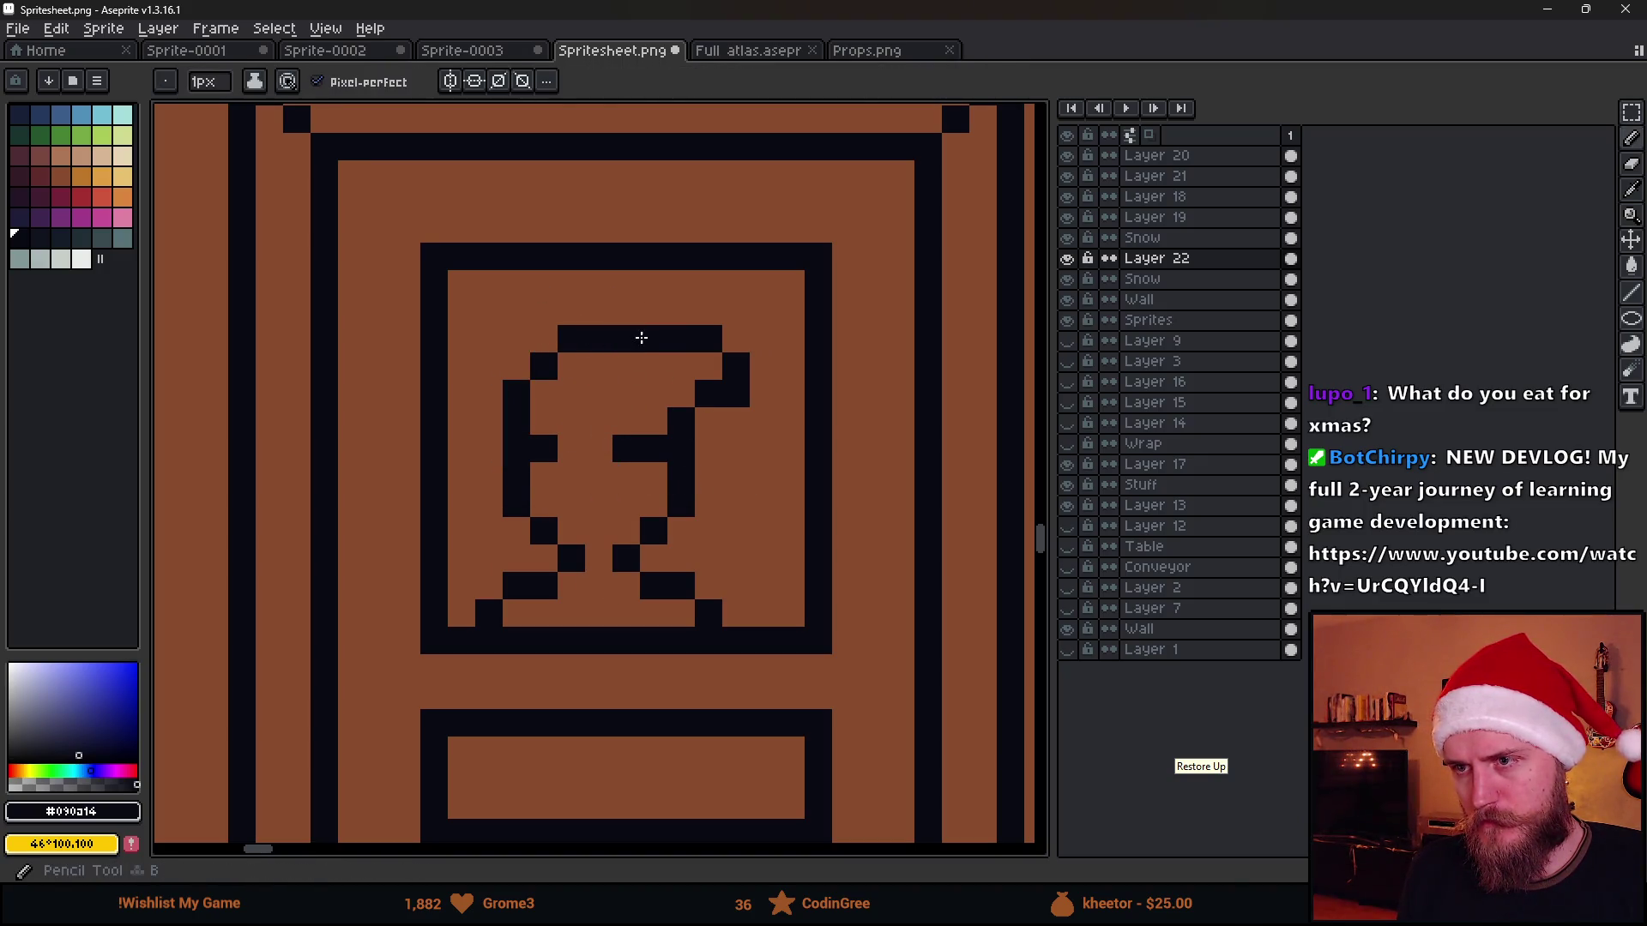
{"action": "left_click", "coordinate": [582, 447]}
{"action": "left_click", "coordinate": [599, 559]}
{"action": "scroll", "coordinate": [644, 585], "scroll_direction": "down", "scroll_amount": 4}
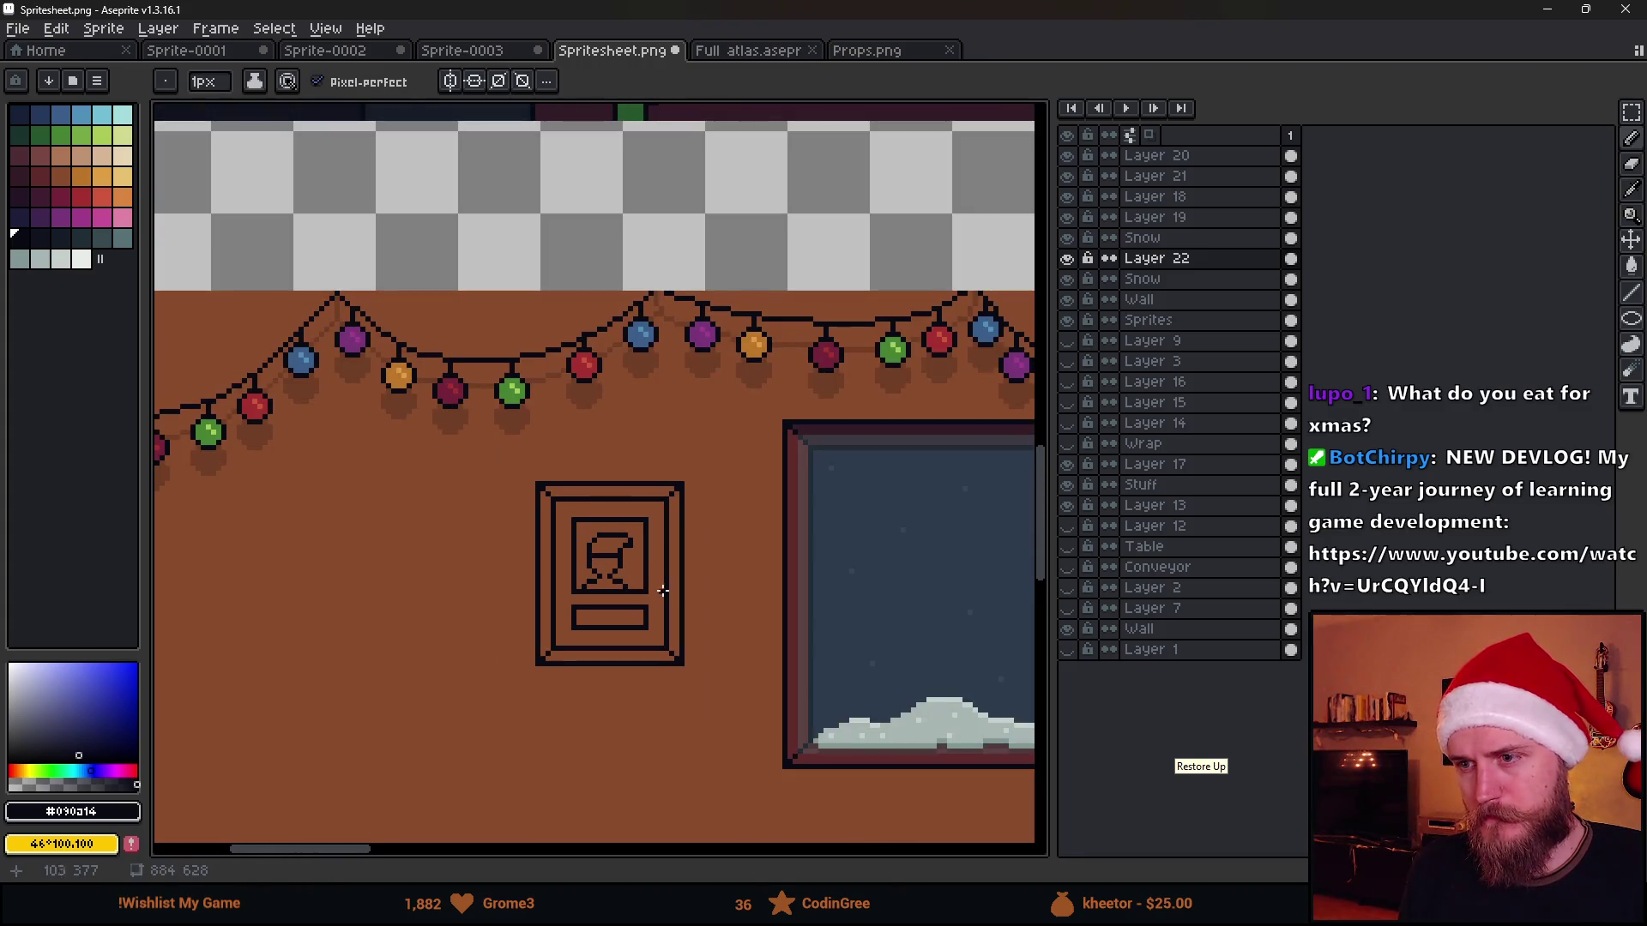
{"action": "scroll", "coordinate": [662, 591], "scroll_direction": "up", "scroll_amount": 4}
{"action": "left_click", "coordinate": [566, 508]}
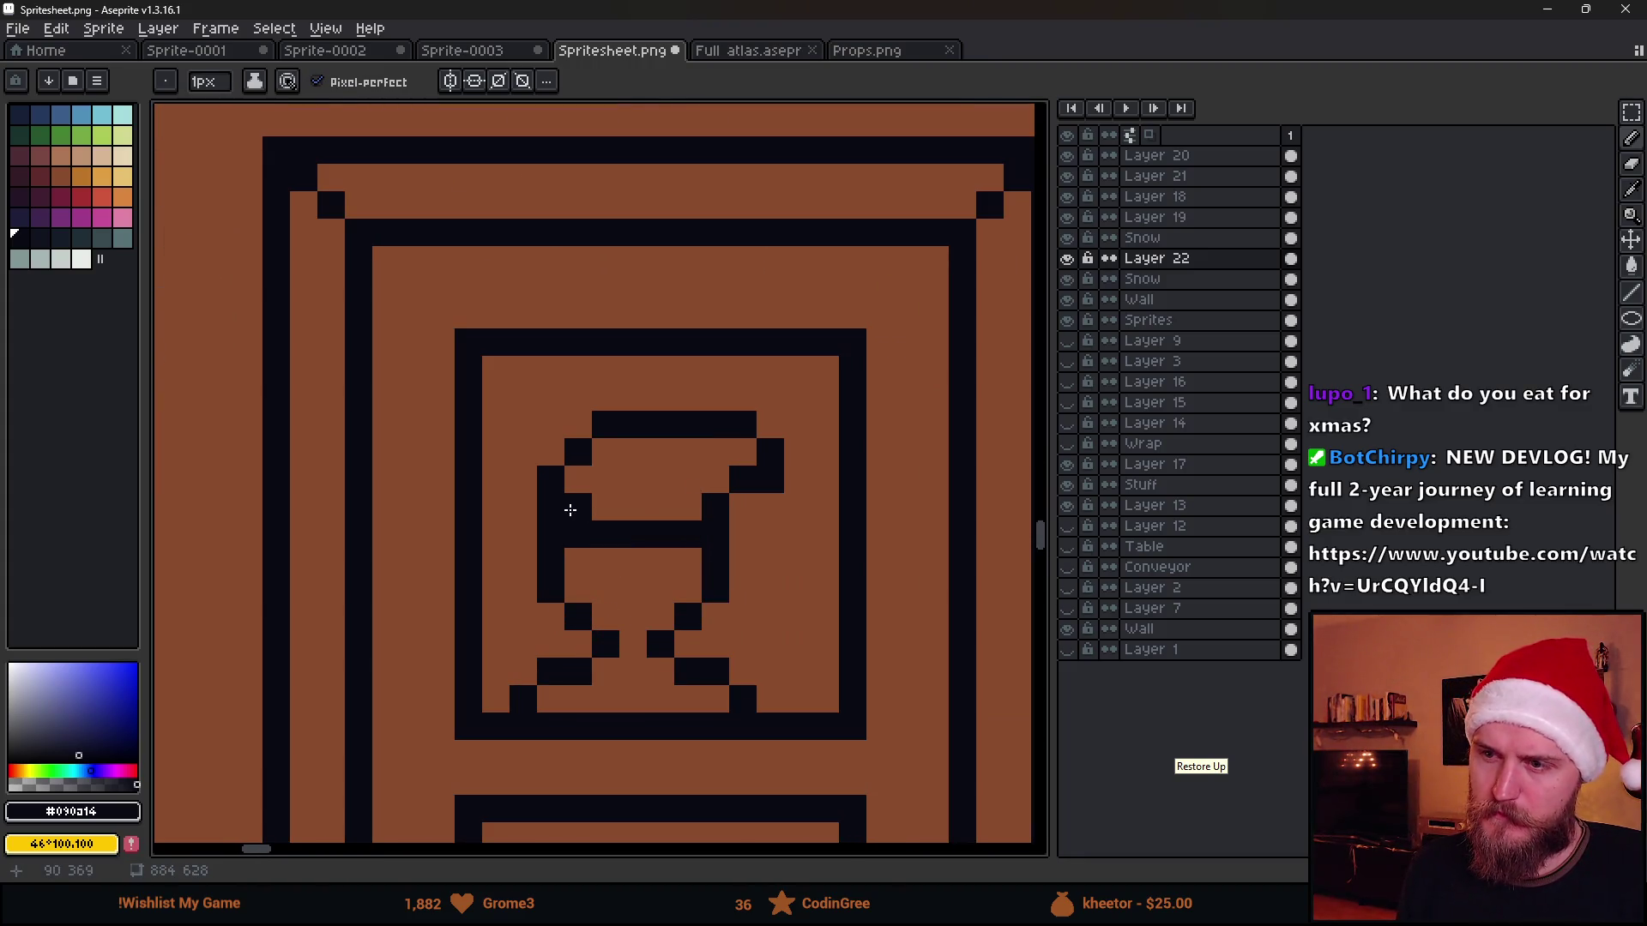
{"action": "key", "text": "e"}
{"action": "scroll", "coordinate": [598, 564], "scroll_direction": "down", "scroll_amount": 2}
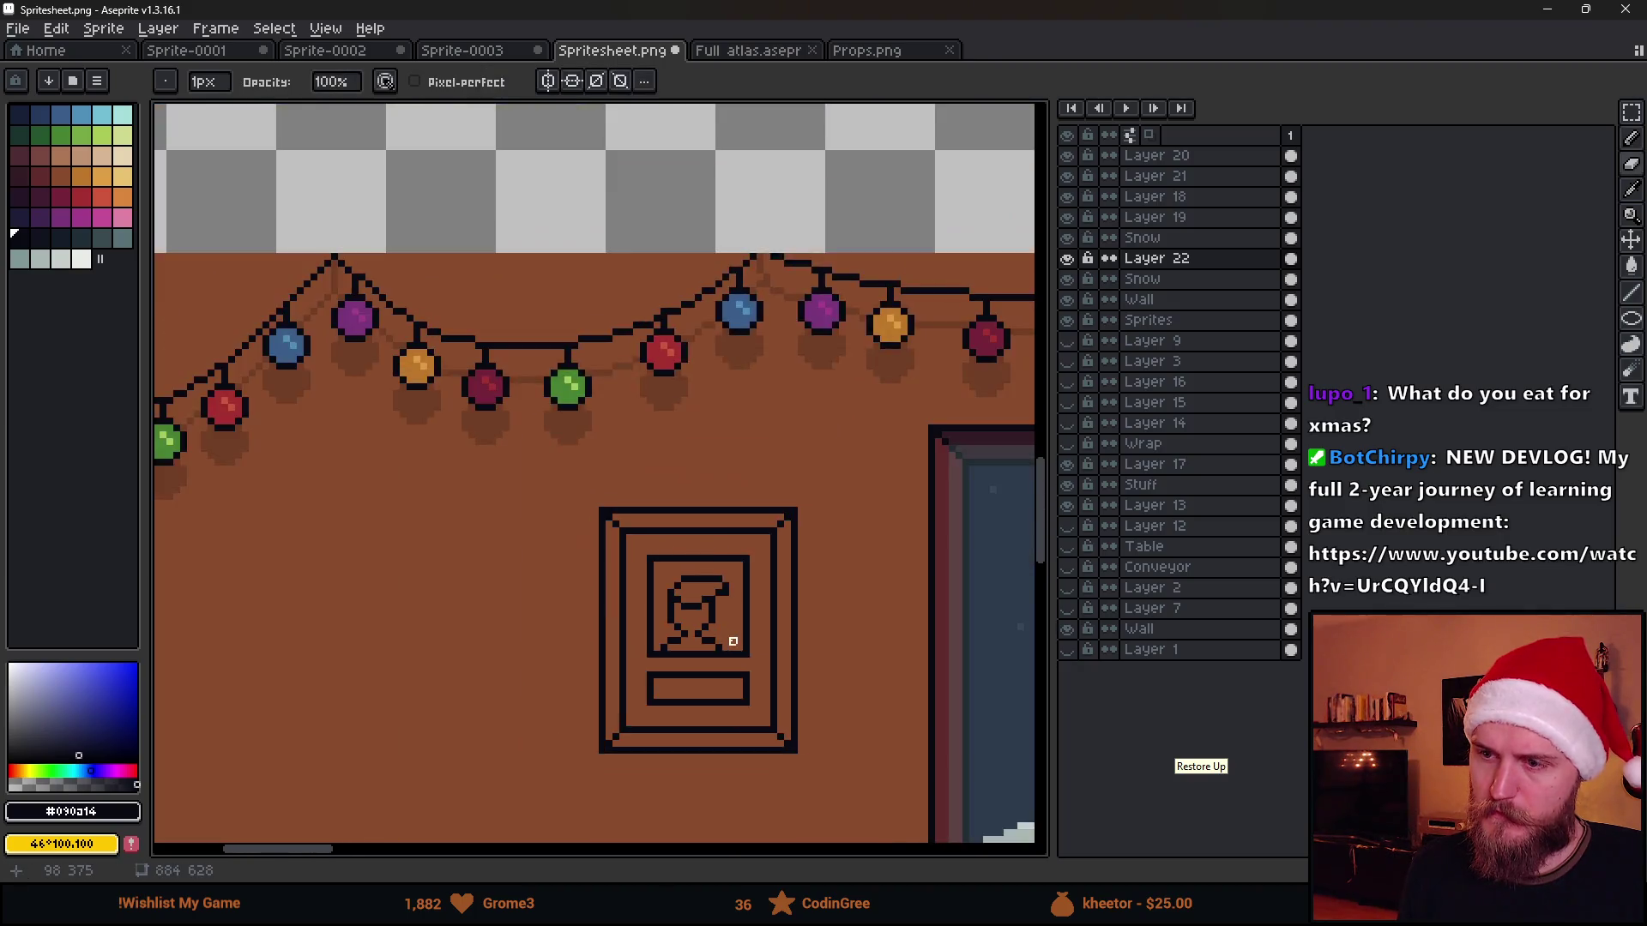
{"action": "scroll", "coordinate": [729, 643], "scroll_direction": "down", "scroll_amount": 1}
{"action": "scroll", "coordinate": [728, 643], "scroll_direction": "up", "scroll_amount": 2}
{"action": "scroll", "coordinate": [724, 614], "scroll_direction": "up", "scroll_amount": 1}
{"action": "key", "text": "b"}
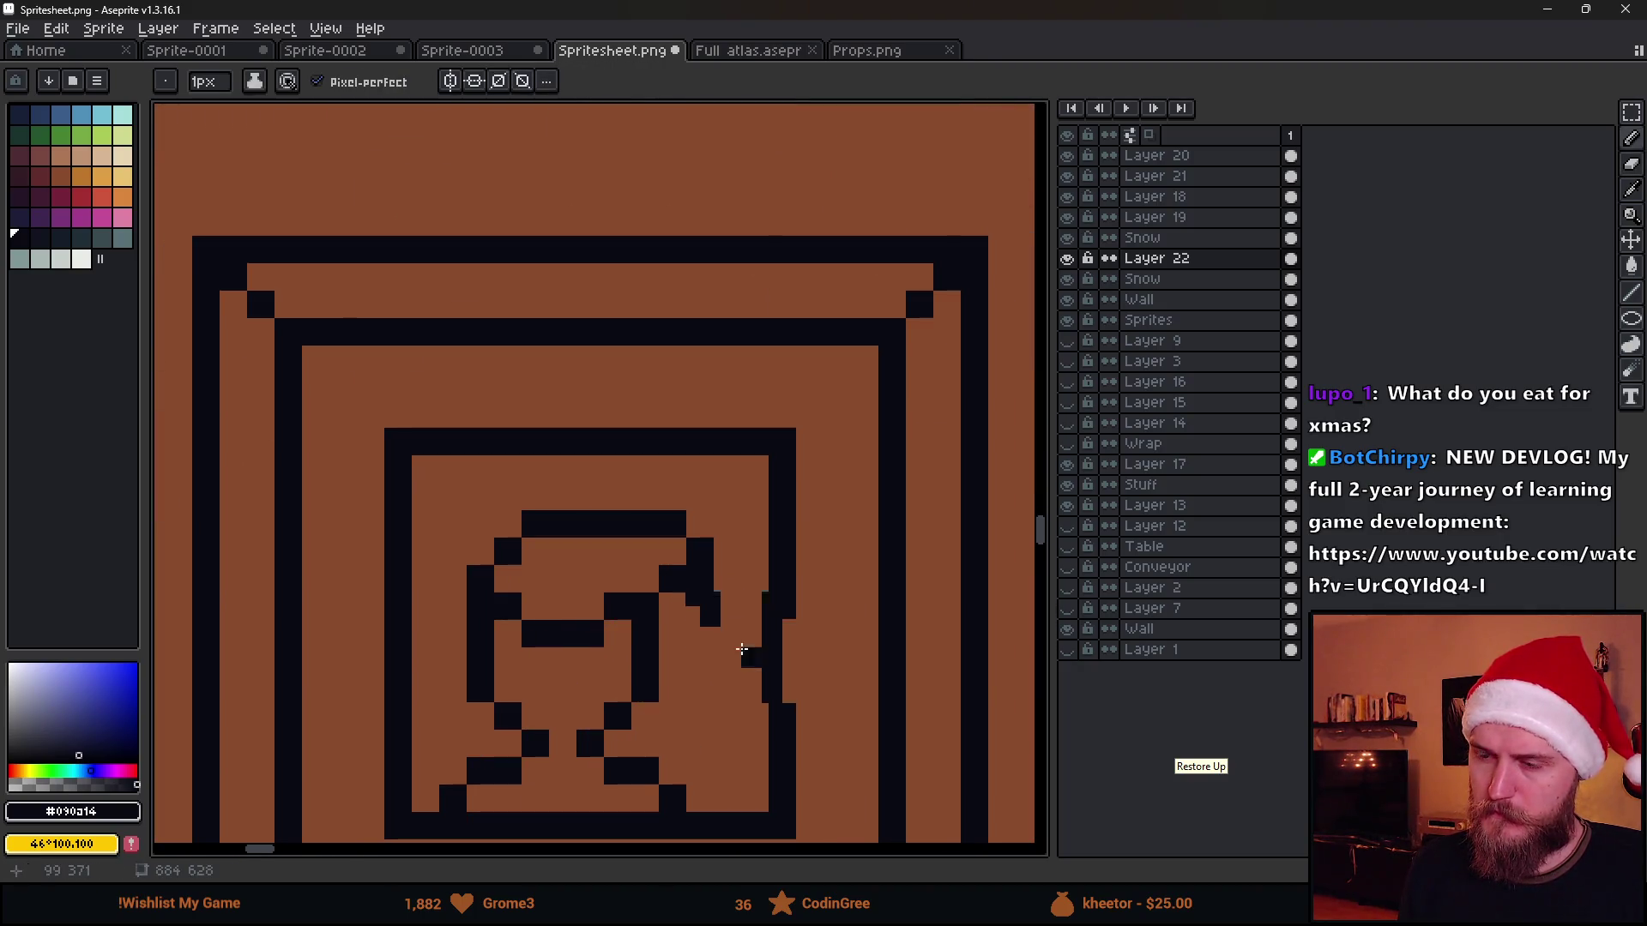
{"action": "scroll", "coordinate": [747, 662], "scroll_direction": "down", "scroll_amount": 3}
{"action": "scroll", "coordinate": [689, 586], "scroll_direction": "up", "scroll_amount": 4}
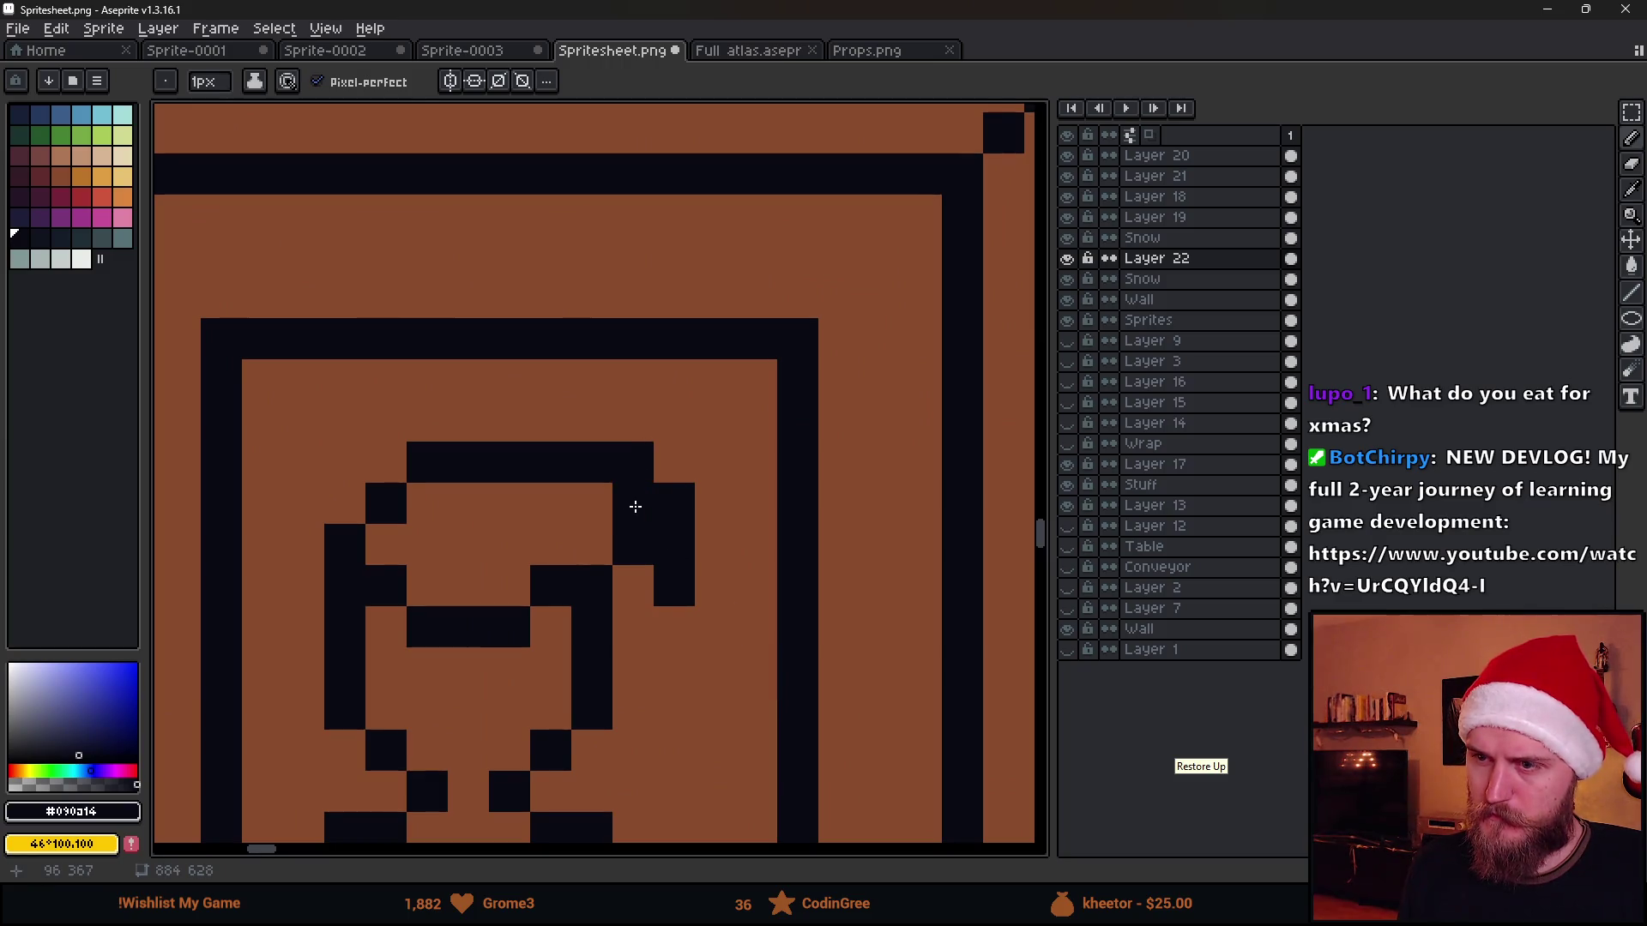
{"action": "scroll", "coordinate": [721, 675], "scroll_direction": "down", "scroll_amount": 4}
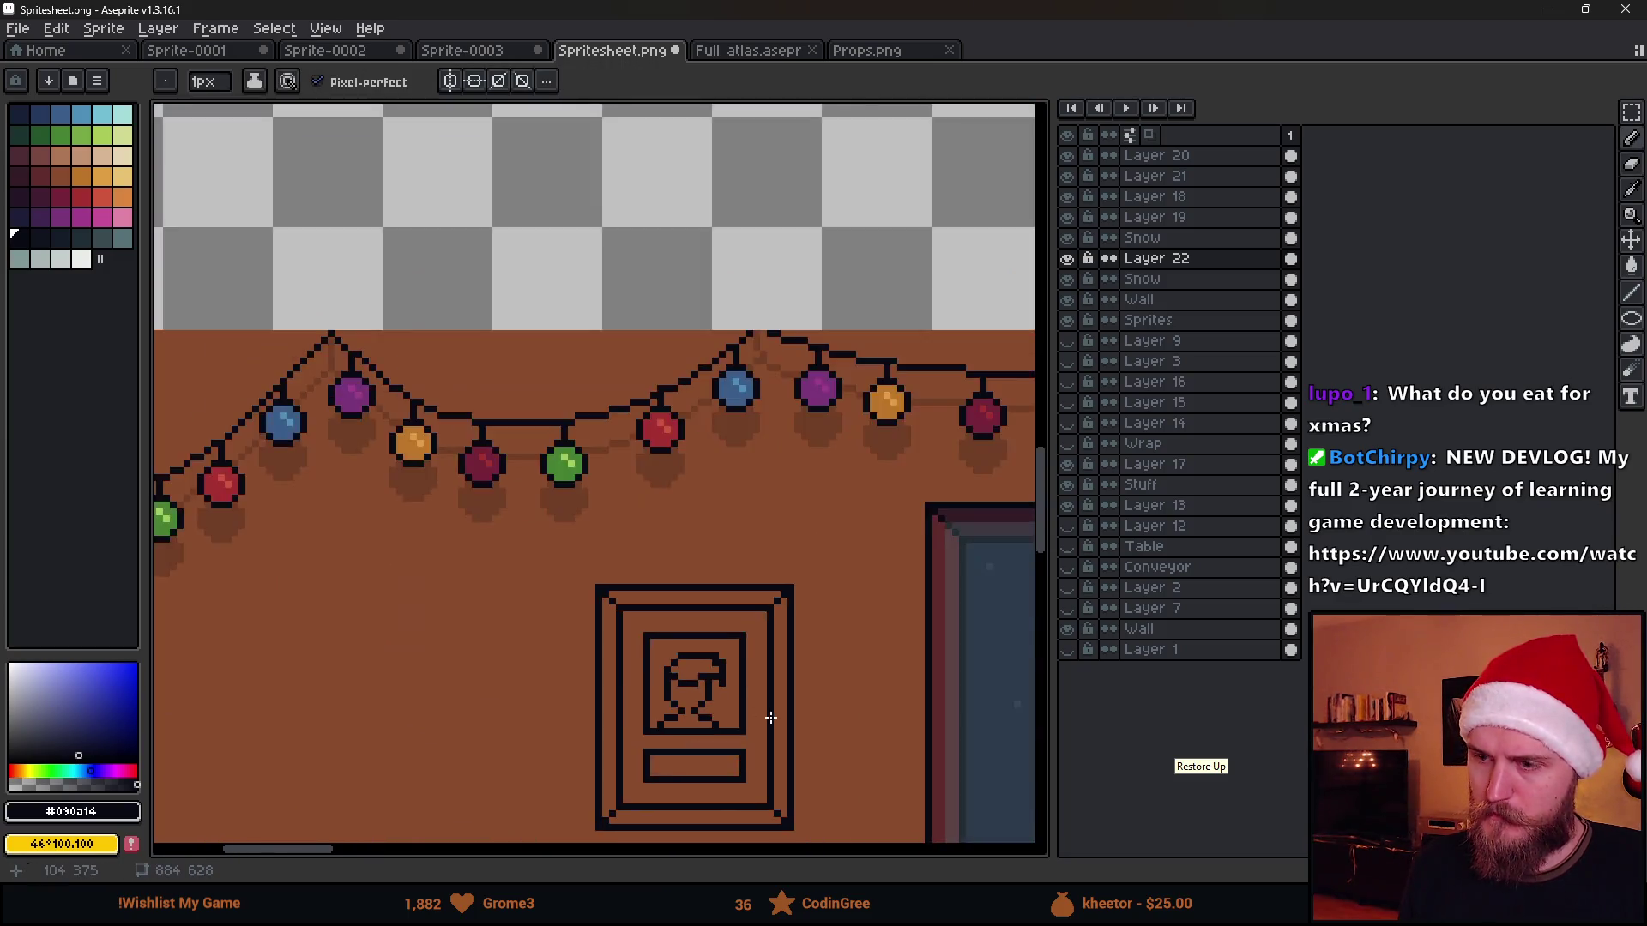
{"action": "scroll", "coordinate": [769, 717], "scroll_direction": "down", "scroll_amount": 3}
{"action": "scroll", "coordinate": [778, 727], "scroll_direction": "up", "scroll_amount": 2}
{"action": "scroll", "coordinate": [755, 739], "scroll_direction": "up", "scroll_amount": 1}
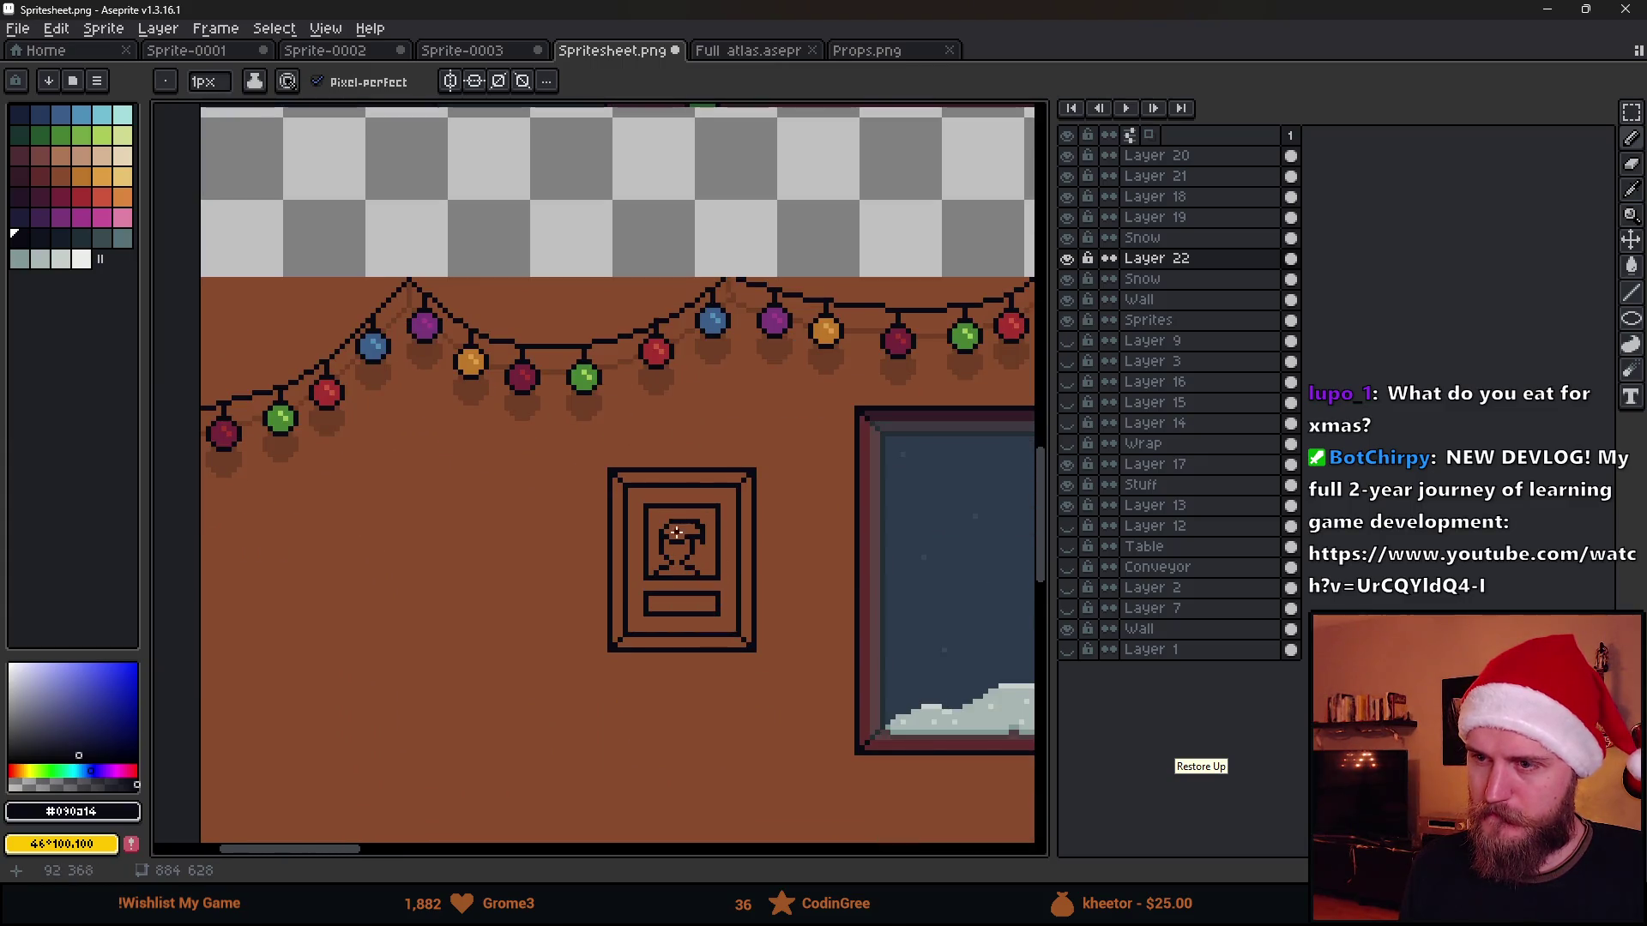
{"action": "scroll", "coordinate": [674, 532], "scroll_direction": "up", "scroll_amount": 2}
Undo the last few face edits to restore the cleaner head shape
{"action": "key", "text": "v"}
{"action": "key", "text": "ctrl+z"}
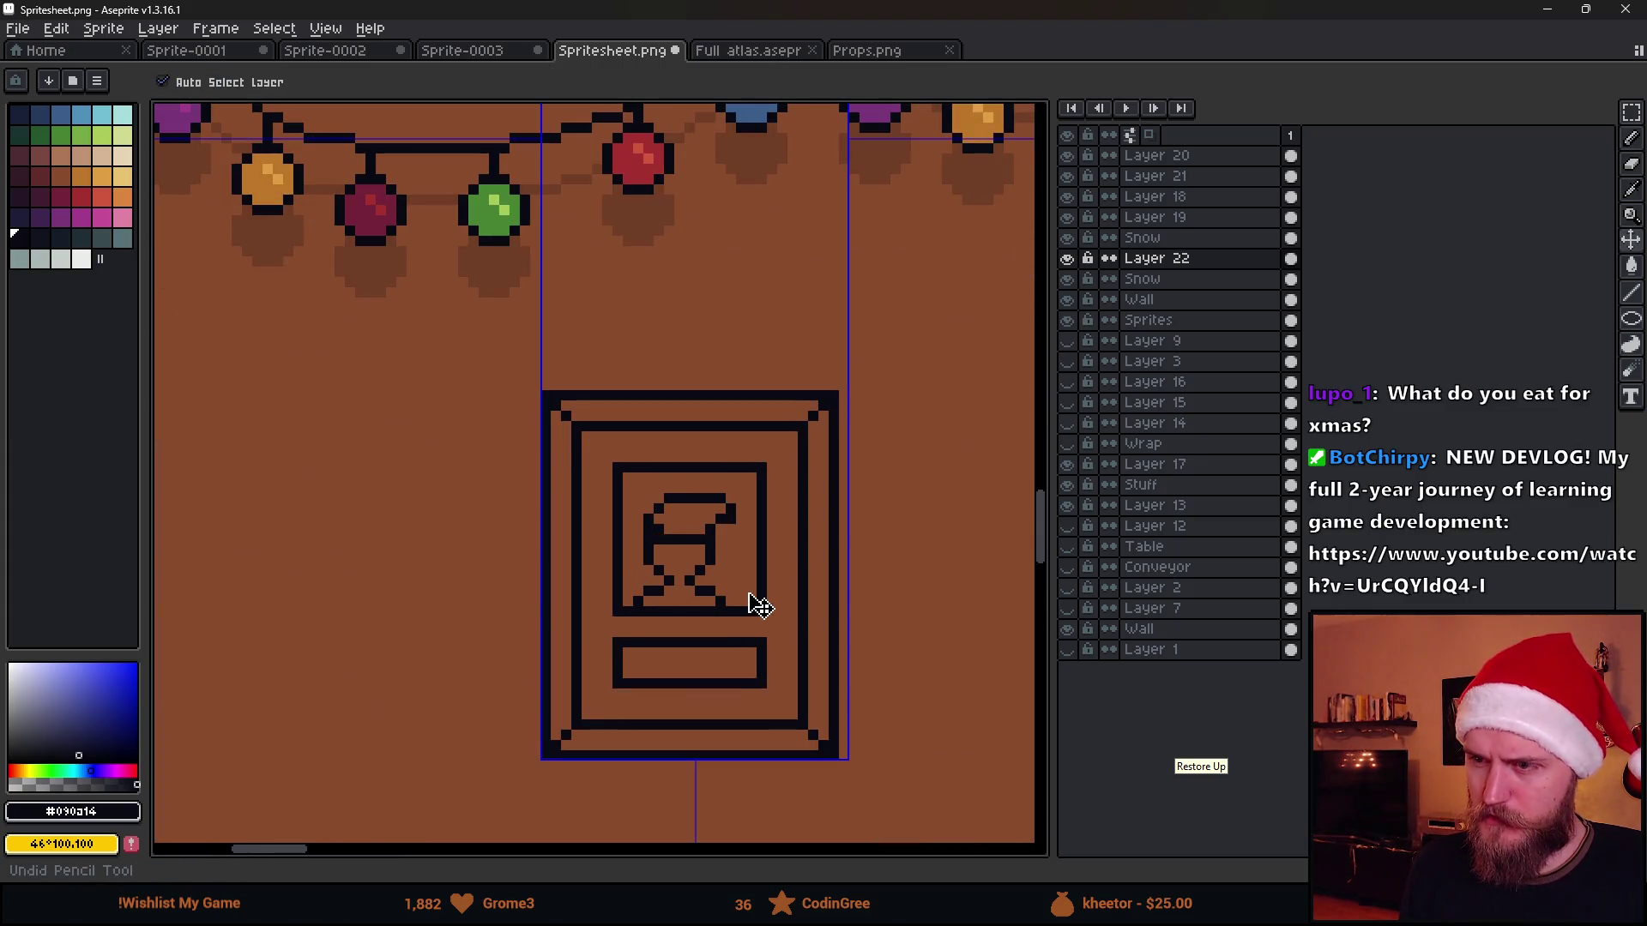
{"action": "key", "text": "ctrl+z"}
{"action": "key", "text": "ctrl+z"}
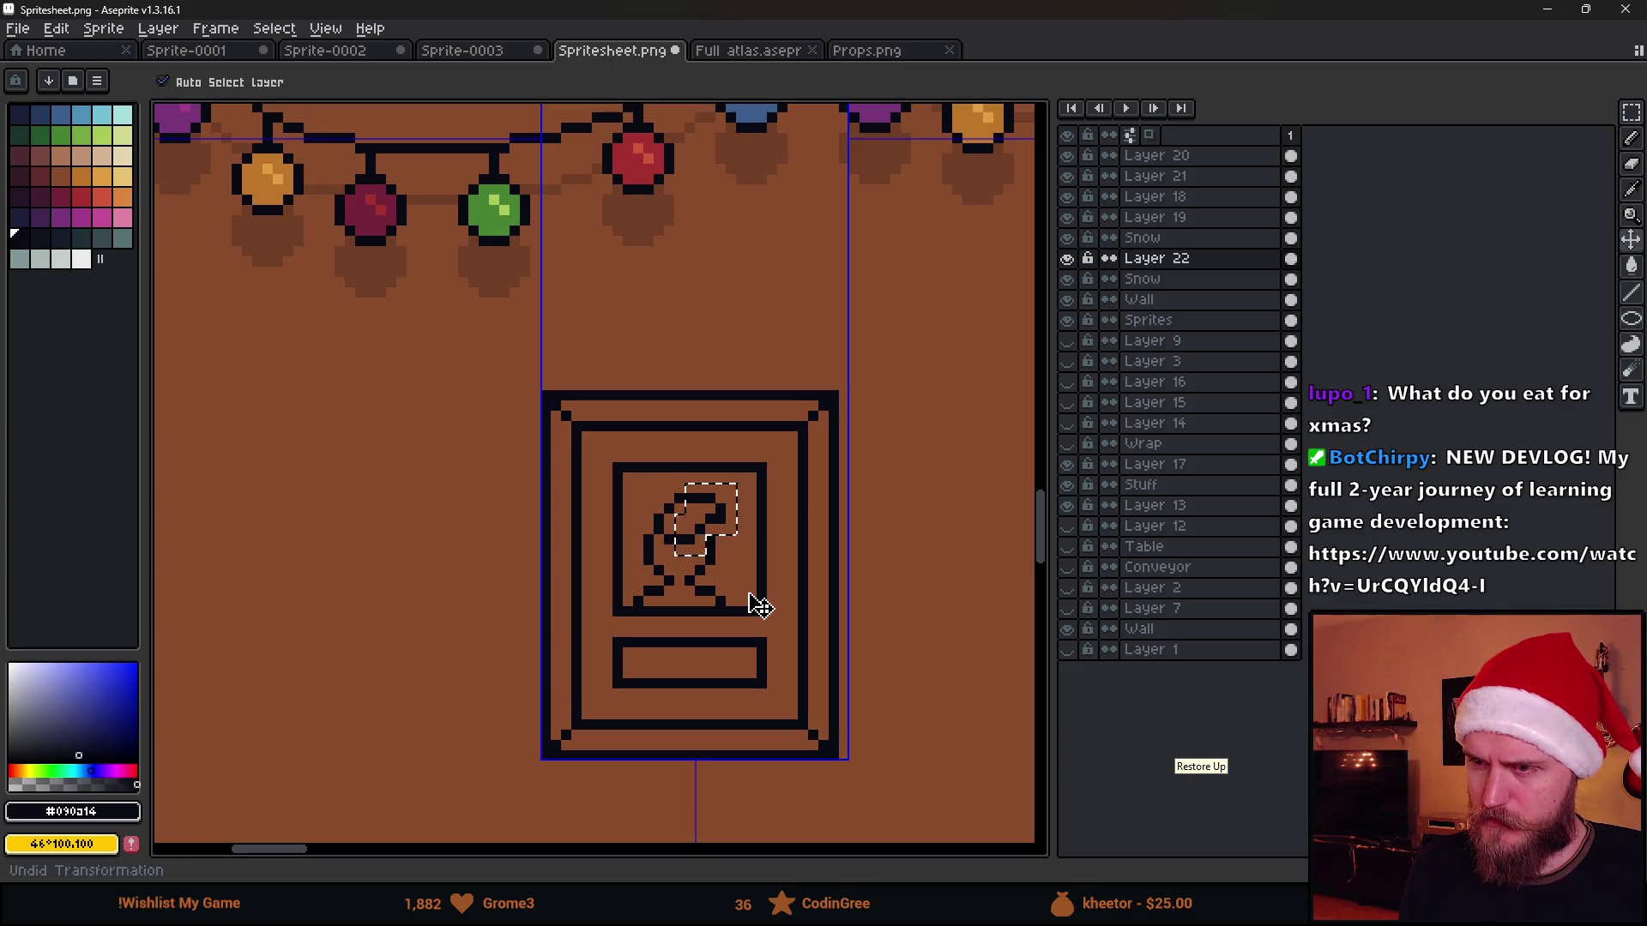
{"action": "key", "text": "b"}
{"action": "scroll", "coordinate": [749, 600], "scroll_direction": "down", "scroll_amount": 2}
{"action": "key", "text": "v"}
{"action": "key", "text": "ctrl+z"}
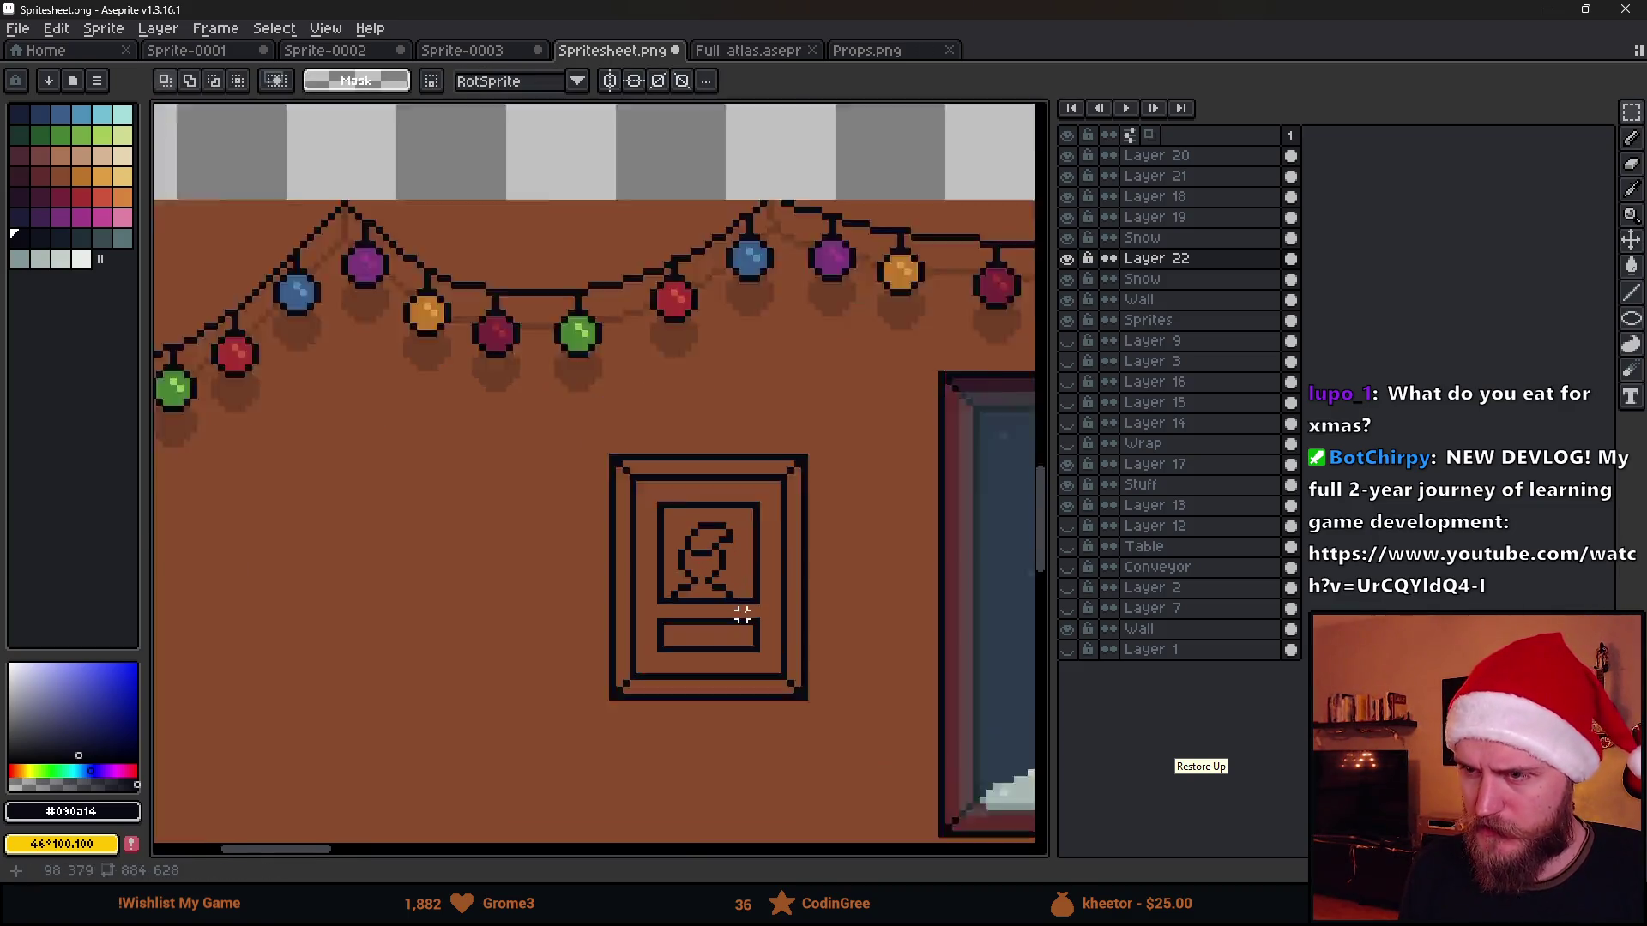
{"action": "scroll", "coordinate": [740, 605], "scroll_direction": "up", "scroll_amount": 2}
{"action": "scroll", "coordinate": [683, 423], "scroll_direction": "up", "scroll_amount": 3}
{"action": "scroll", "coordinate": [683, 424], "scroll_direction": "down", "scroll_amount": 1}
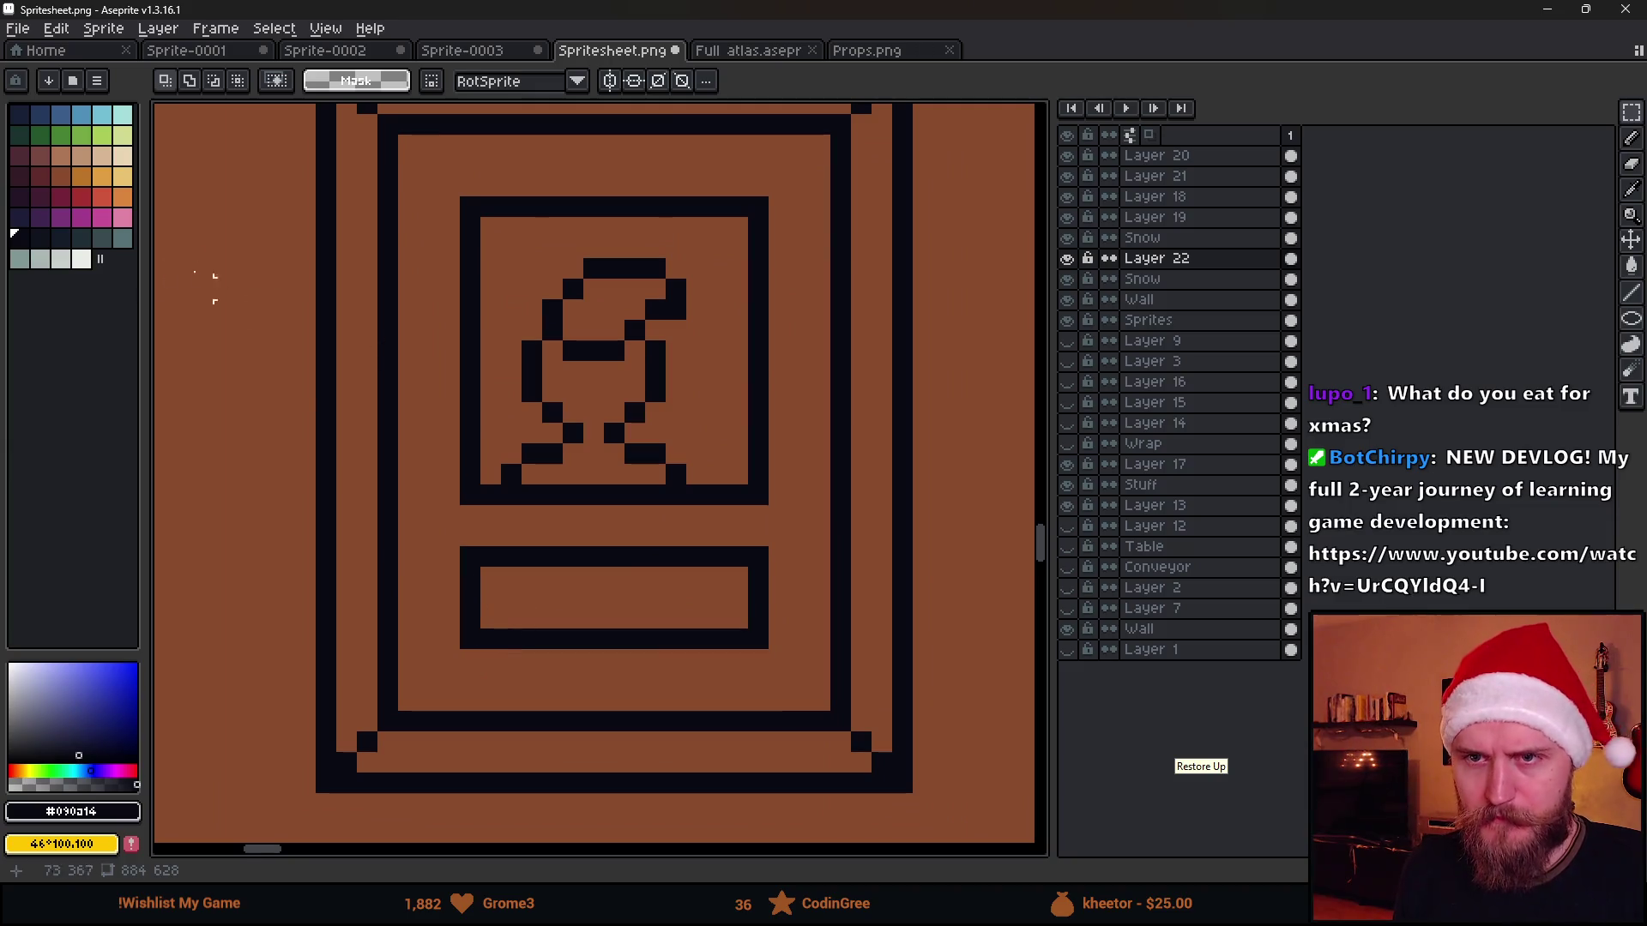
{"action": "scroll", "coordinate": [431, 386], "scroll_direction": "down", "scroll_amount": 1}
Flood-fill the four frame strips with dark maroon
{"action": "left_click", "coordinate": [40, 198]}
{"action": "key", "text": "g"}
{"action": "left_click", "coordinate": [393, 345]}
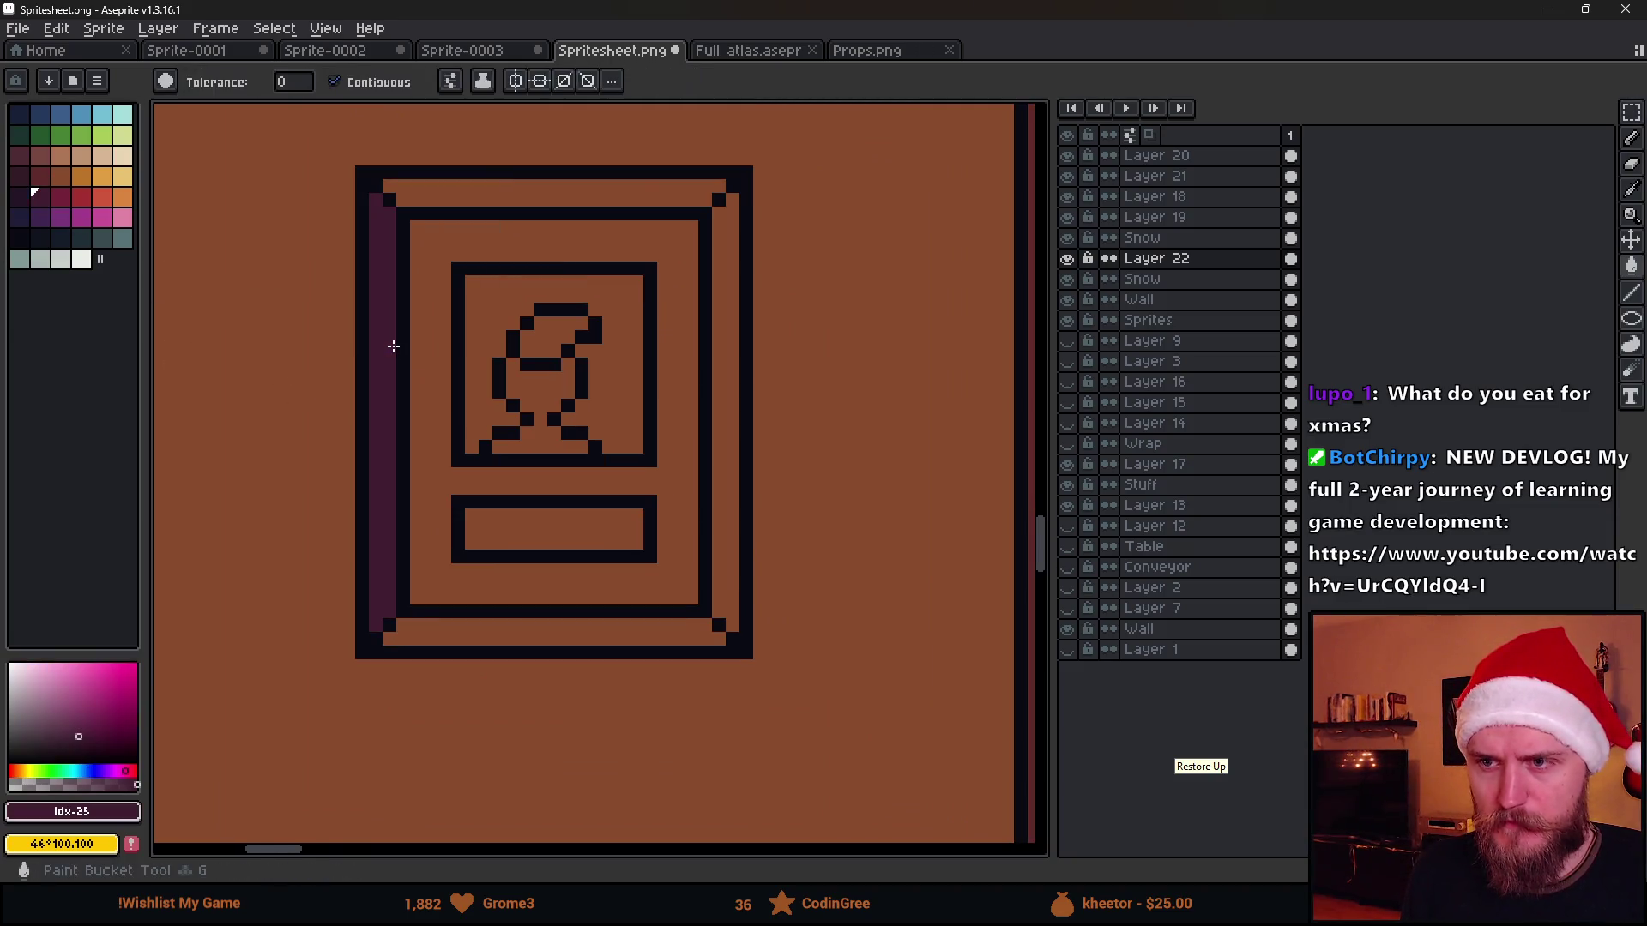
{"action": "left_click", "coordinate": [557, 194]}
{"action": "left_click", "coordinate": [733, 294]}
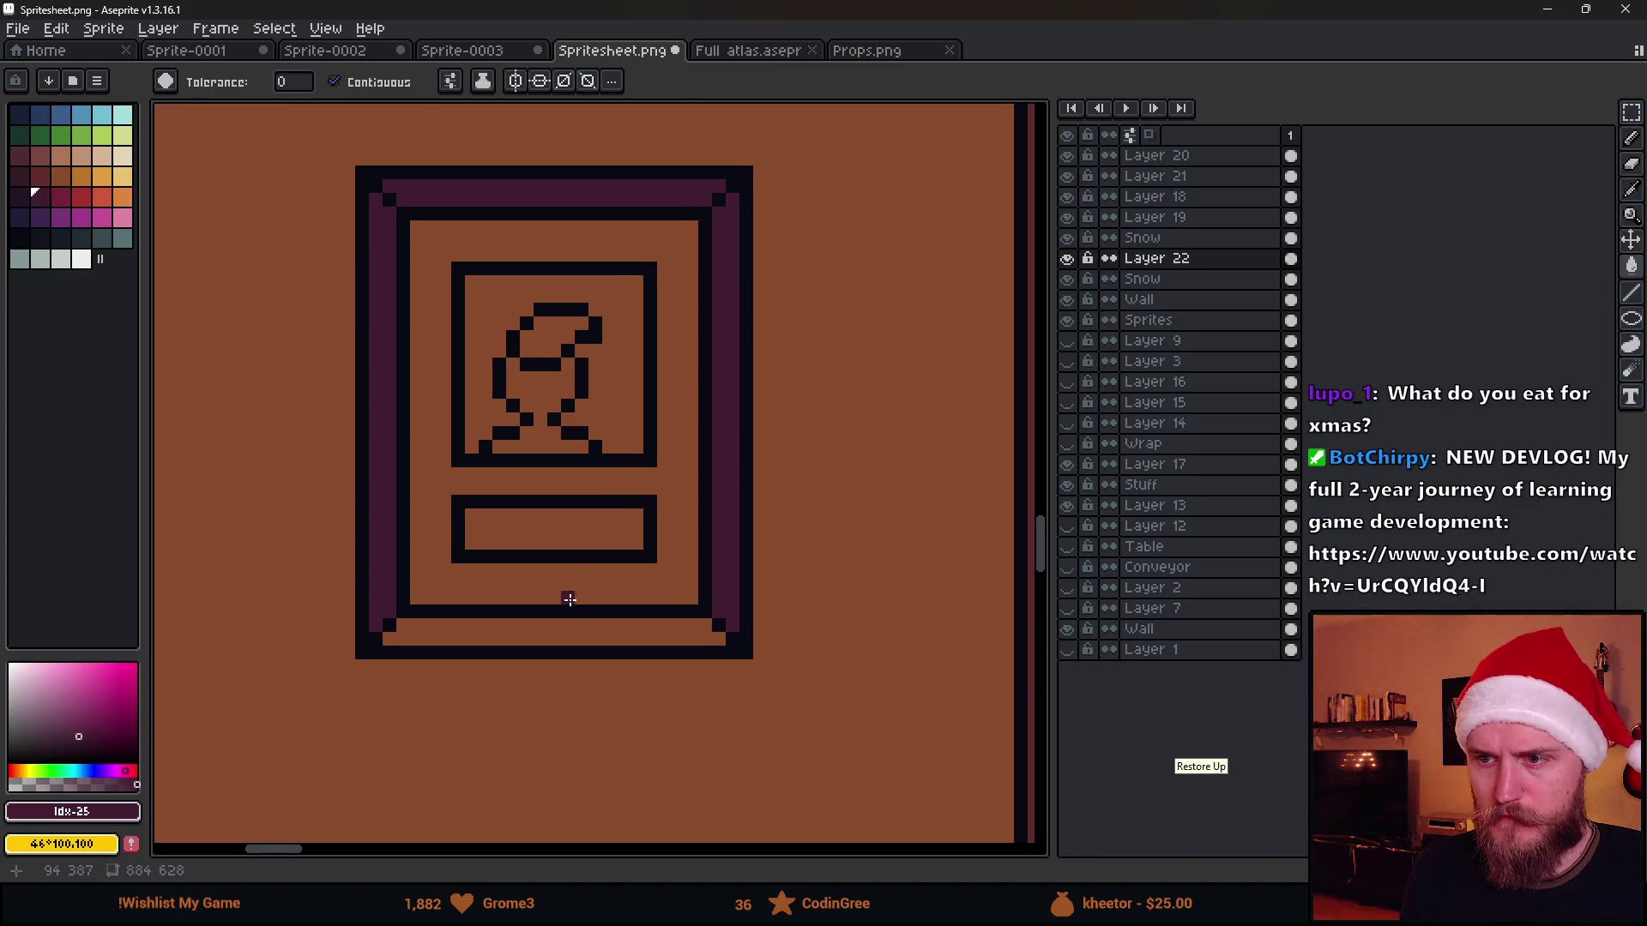
{"action": "left_click", "coordinate": [566, 631]}
Recolour the top strip and inner frame area with a slightly different dark red
{"action": "left_click", "coordinate": [19, 175]}
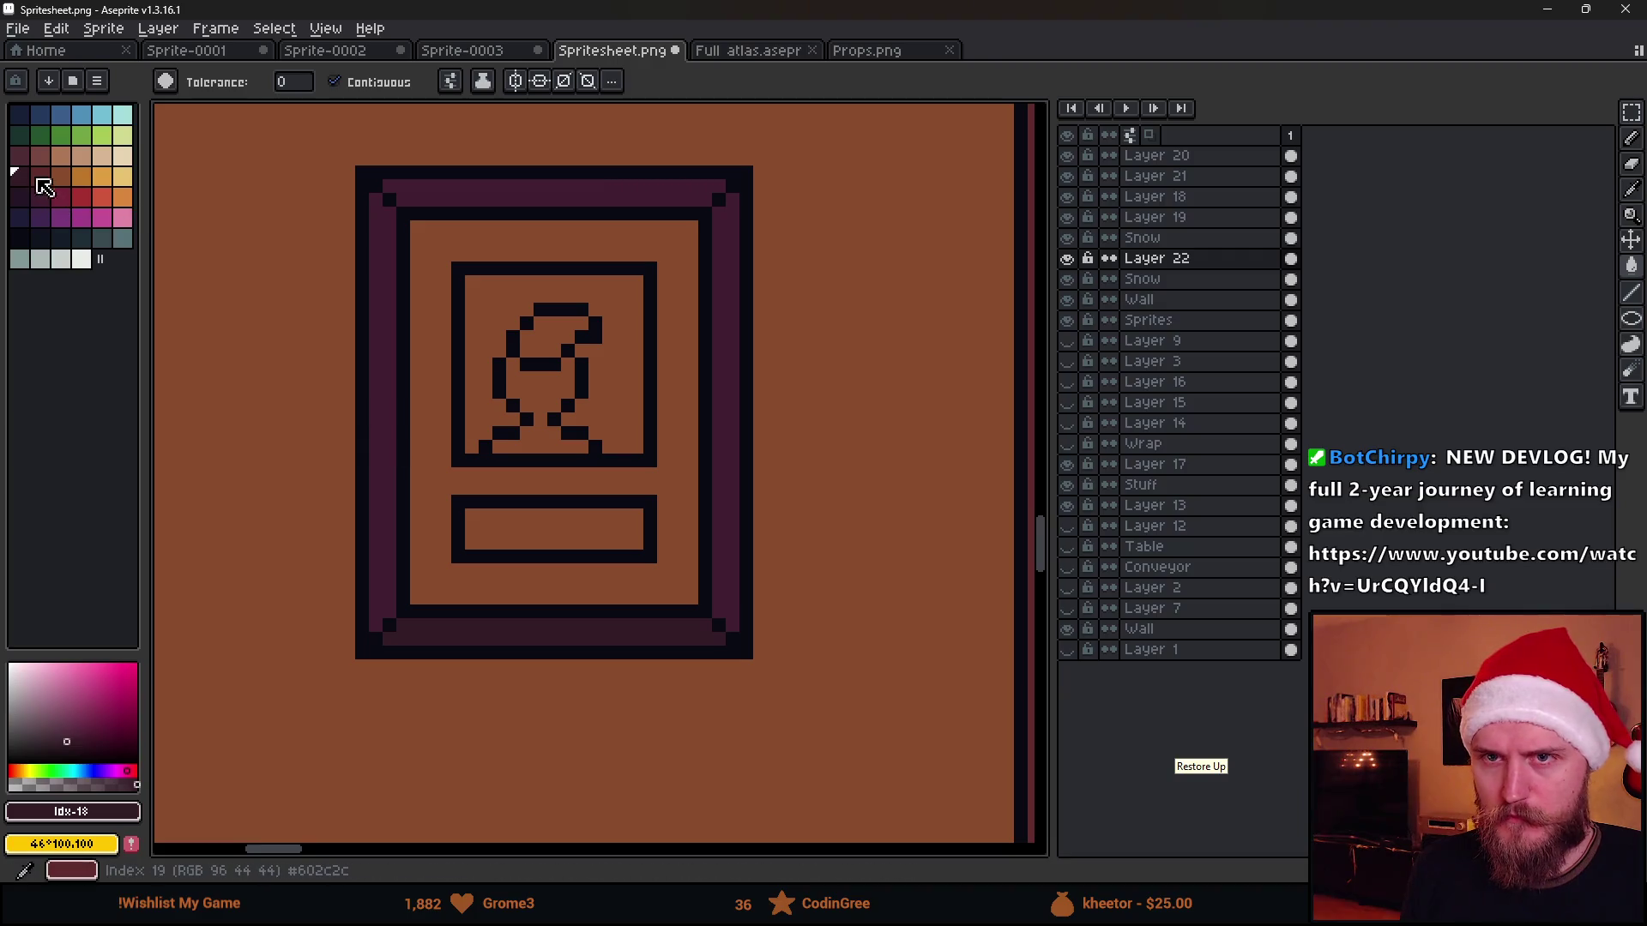
{"action": "left_click", "coordinate": [41, 175]}
{"action": "left_click", "coordinate": [573, 193]}
{"action": "scroll", "coordinate": [583, 483], "scroll_direction": "down", "scroll_amount": 3}
{"action": "scroll", "coordinate": [583, 483], "scroll_direction": "down", "scroll_amount": 2}
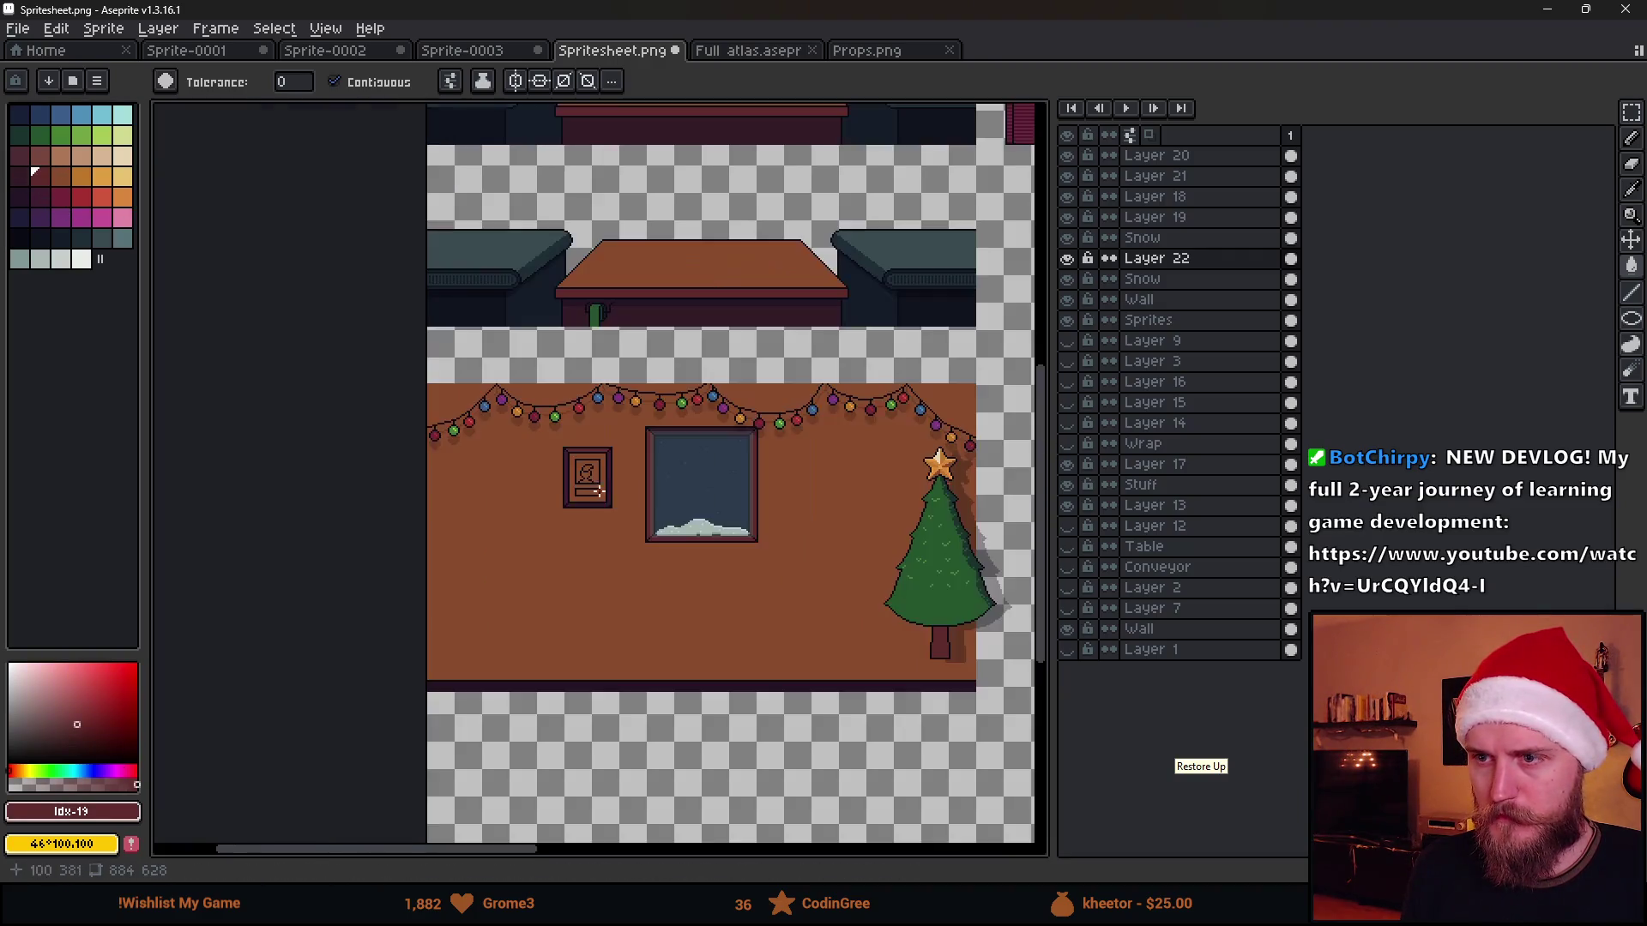
{"action": "scroll", "coordinate": [581, 479], "scroll_direction": "up", "scroll_amount": 1}
{"action": "scroll", "coordinate": [572, 477], "scroll_direction": "up", "scroll_amount": 2}
{"action": "scroll", "coordinate": [550, 474], "scroll_direction": "up", "scroll_amount": 1}
{"action": "left_click", "coordinate": [549, 473]}
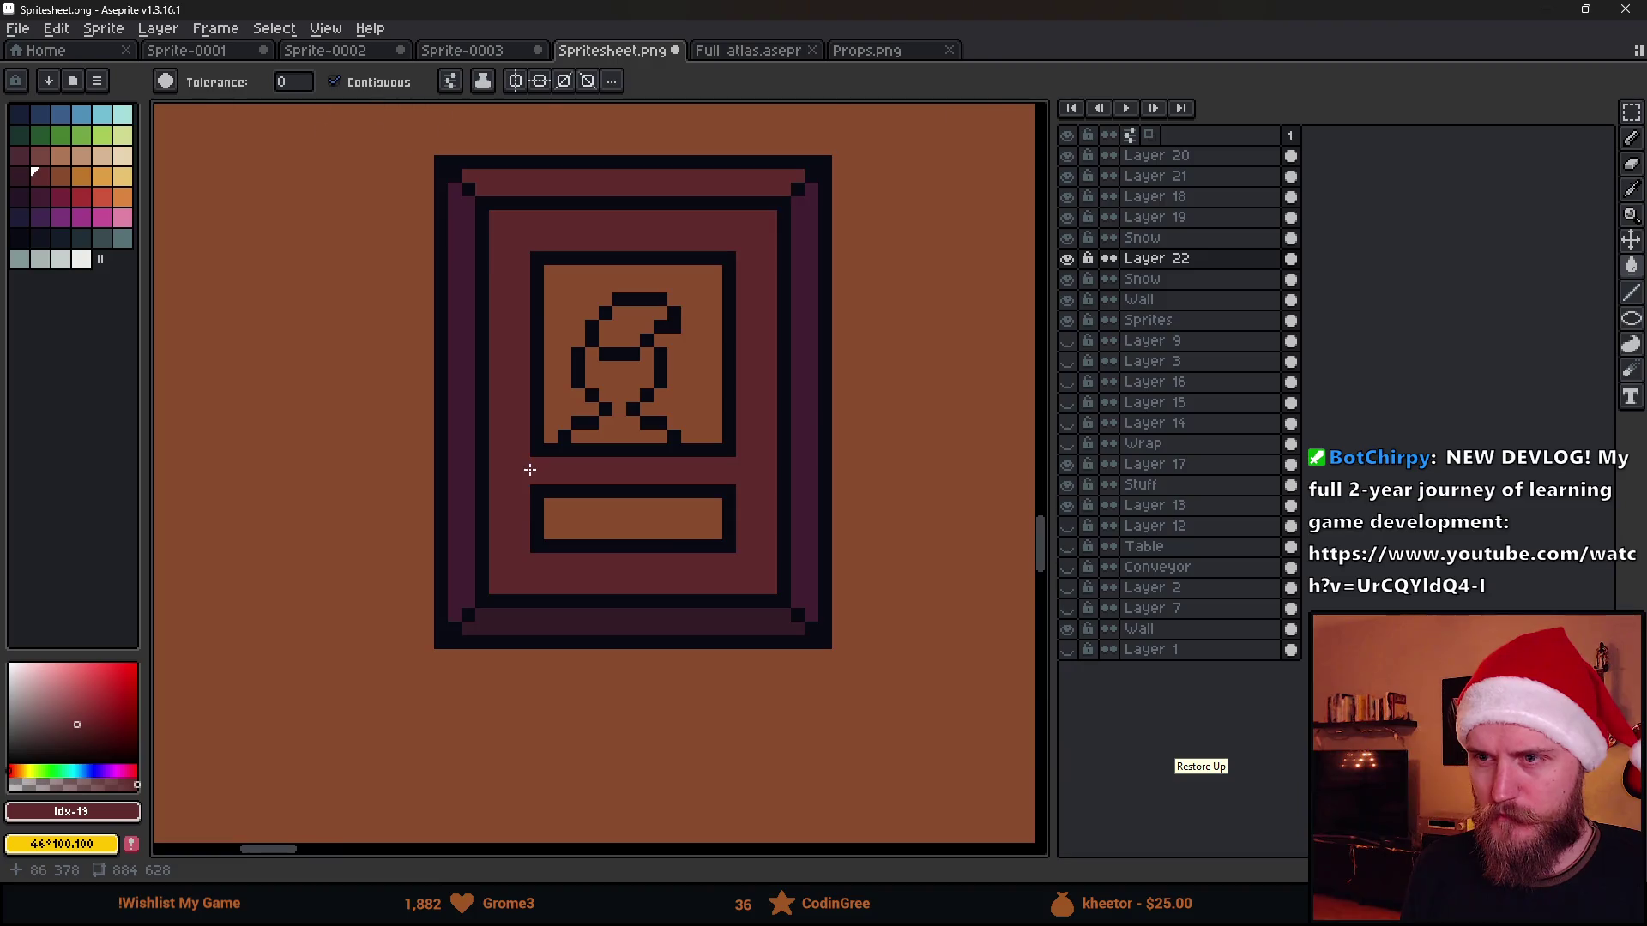
{"action": "scroll", "coordinate": [566, 479], "scroll_direction": "down", "scroll_amount": 3}
{"action": "scroll", "coordinate": [590, 483], "scroll_direction": "down", "scroll_amount": 2}
{"action": "scroll", "coordinate": [573, 477], "scroll_direction": "up", "scroll_amount": 3}
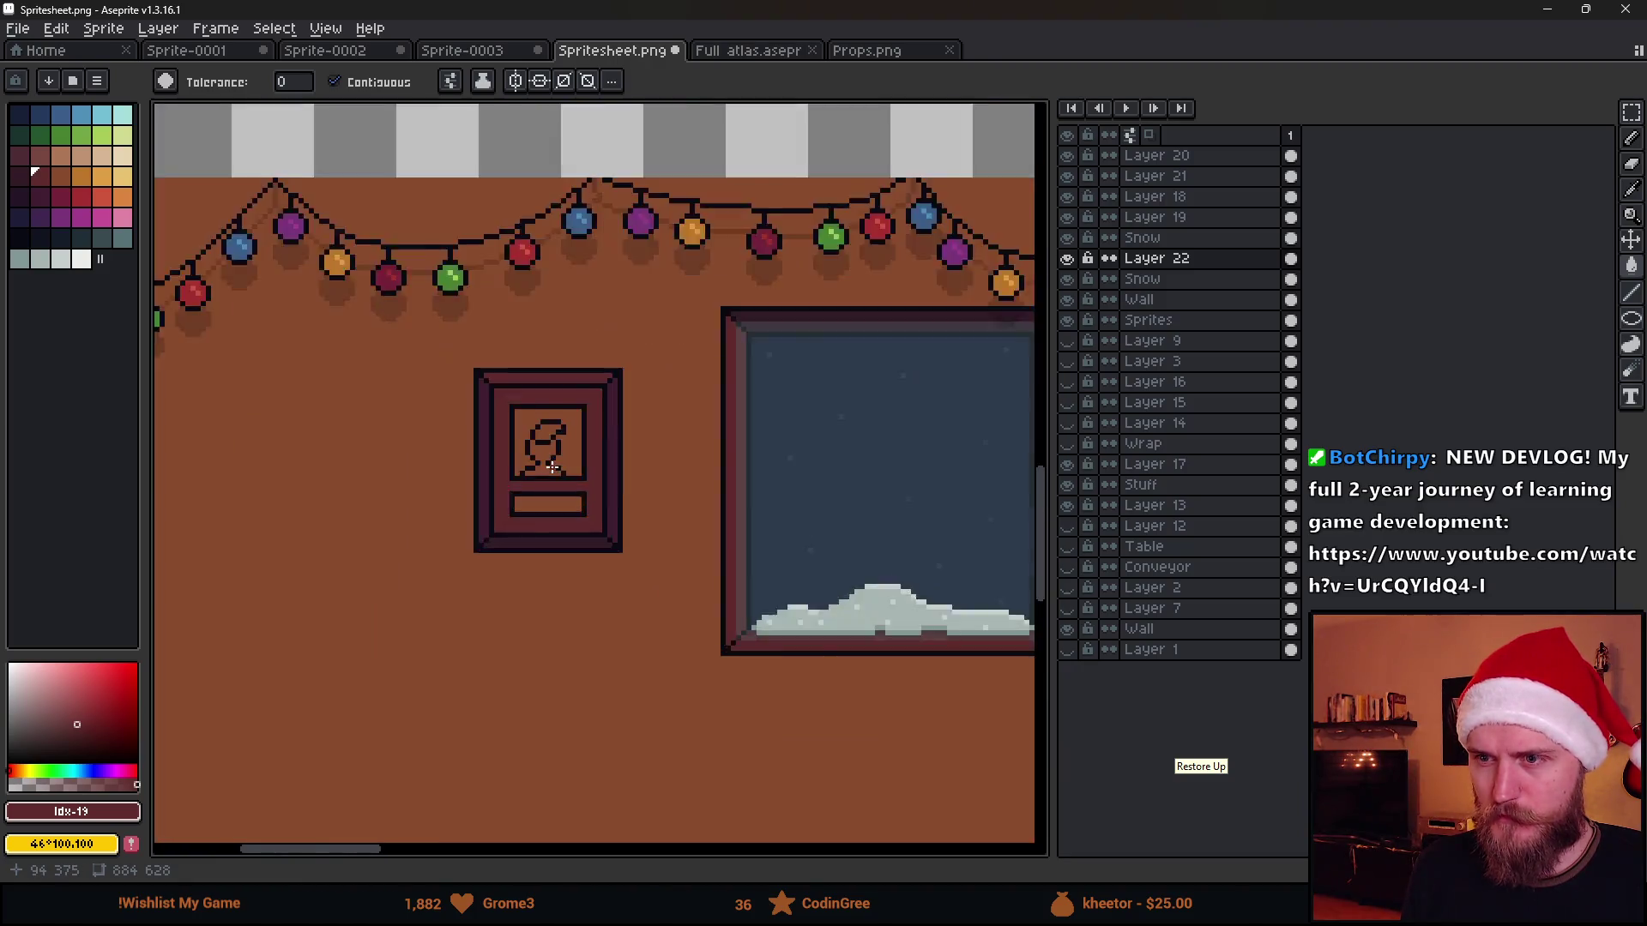
{"action": "scroll", "coordinate": [553, 470], "scroll_direction": "up", "scroll_amount": 2}
Fill the inner mat band with grey-blue, then refill it with a darker blue-grey
{"action": "left_click", "coordinate": [61, 260]}
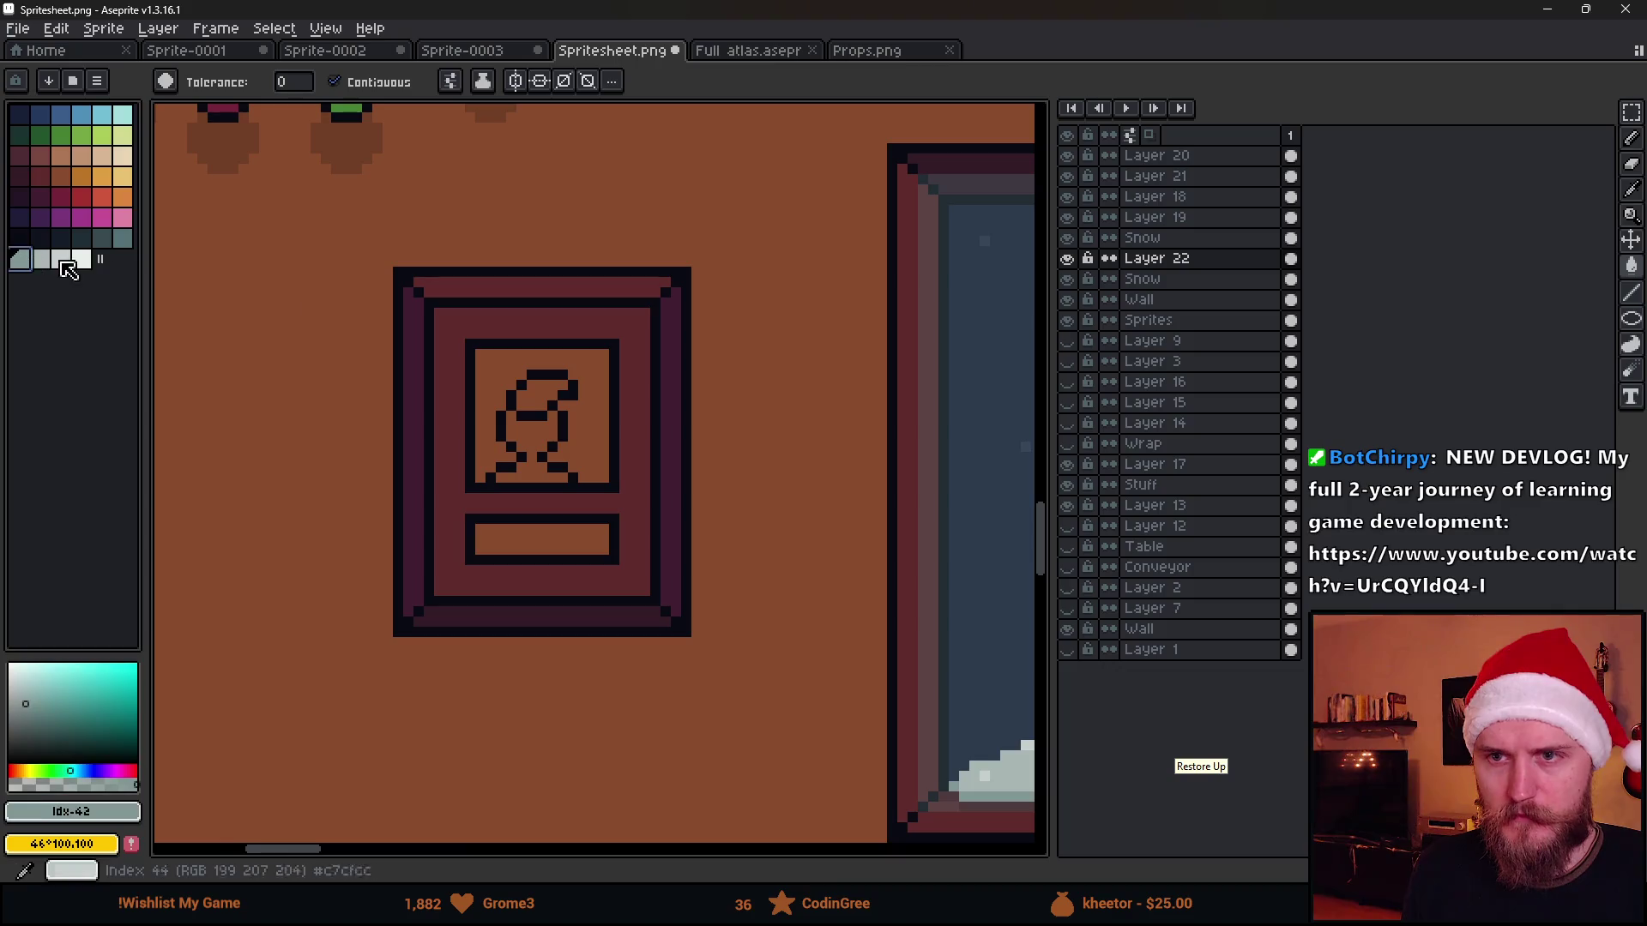
{"action": "left_click", "coordinate": [450, 337]}
{"action": "scroll", "coordinate": [489, 488], "scroll_direction": "down", "scroll_amount": 3}
{"action": "scroll", "coordinate": [496, 489], "scroll_direction": "up", "scroll_amount": 2}
{"action": "left_click", "coordinate": [121, 237]}
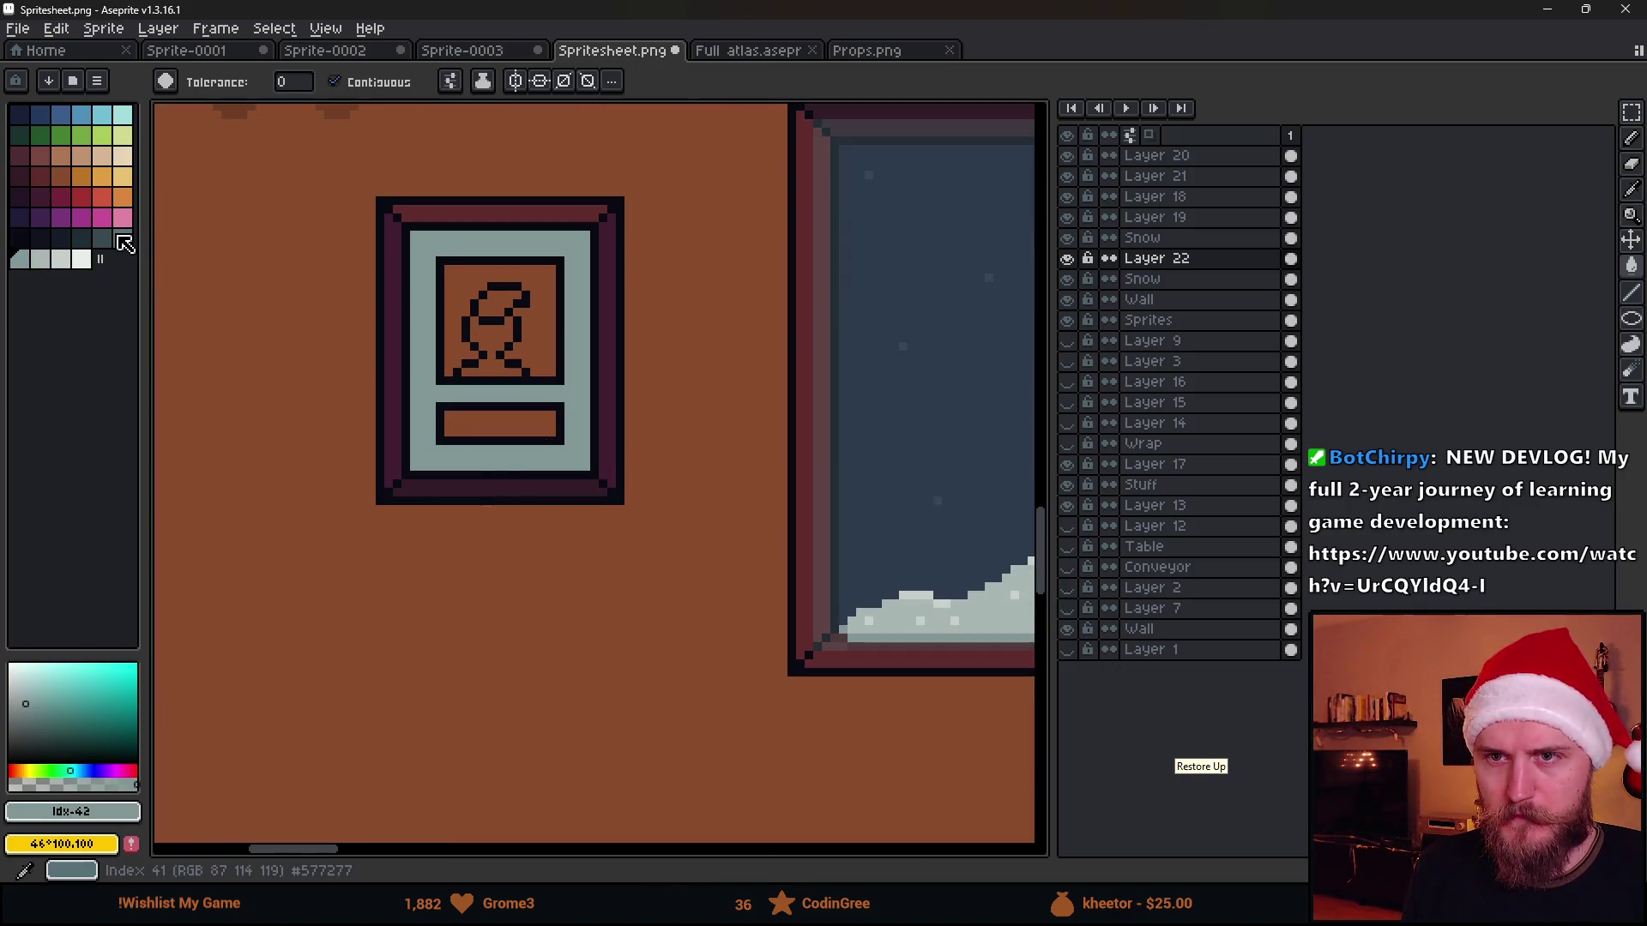
{"action": "left_click", "coordinate": [524, 462]}
{"action": "scroll", "coordinate": [554, 491], "scroll_direction": "down", "scroll_amount": 3}
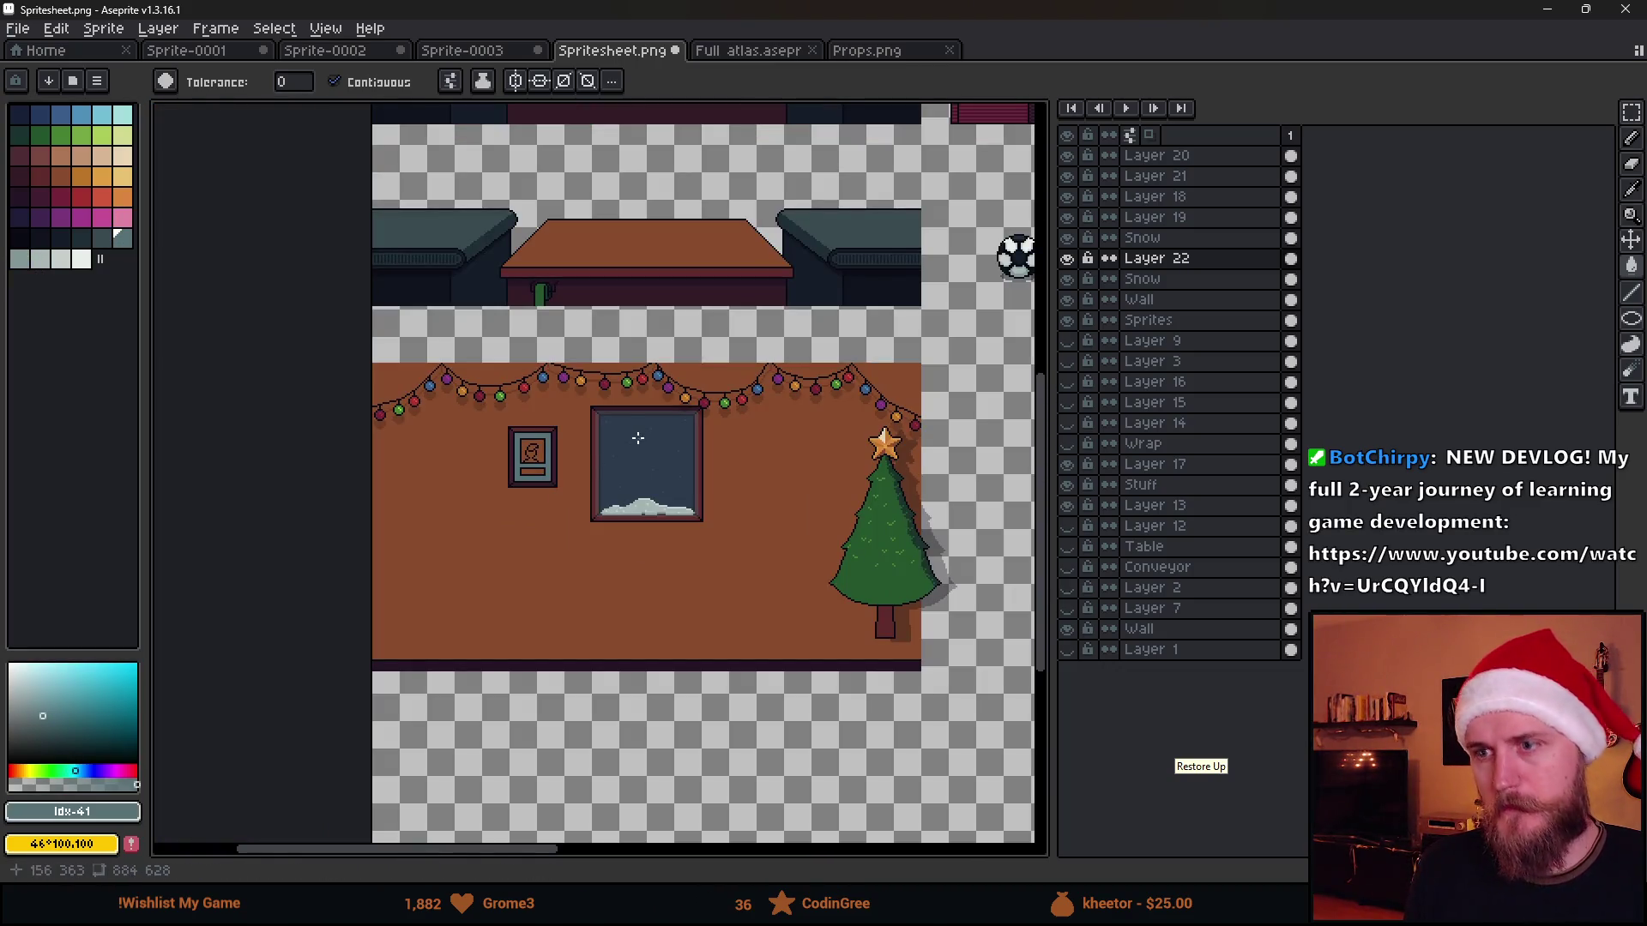
{"action": "scroll", "coordinate": [558, 447], "scroll_direction": "up", "scroll_amount": 3}
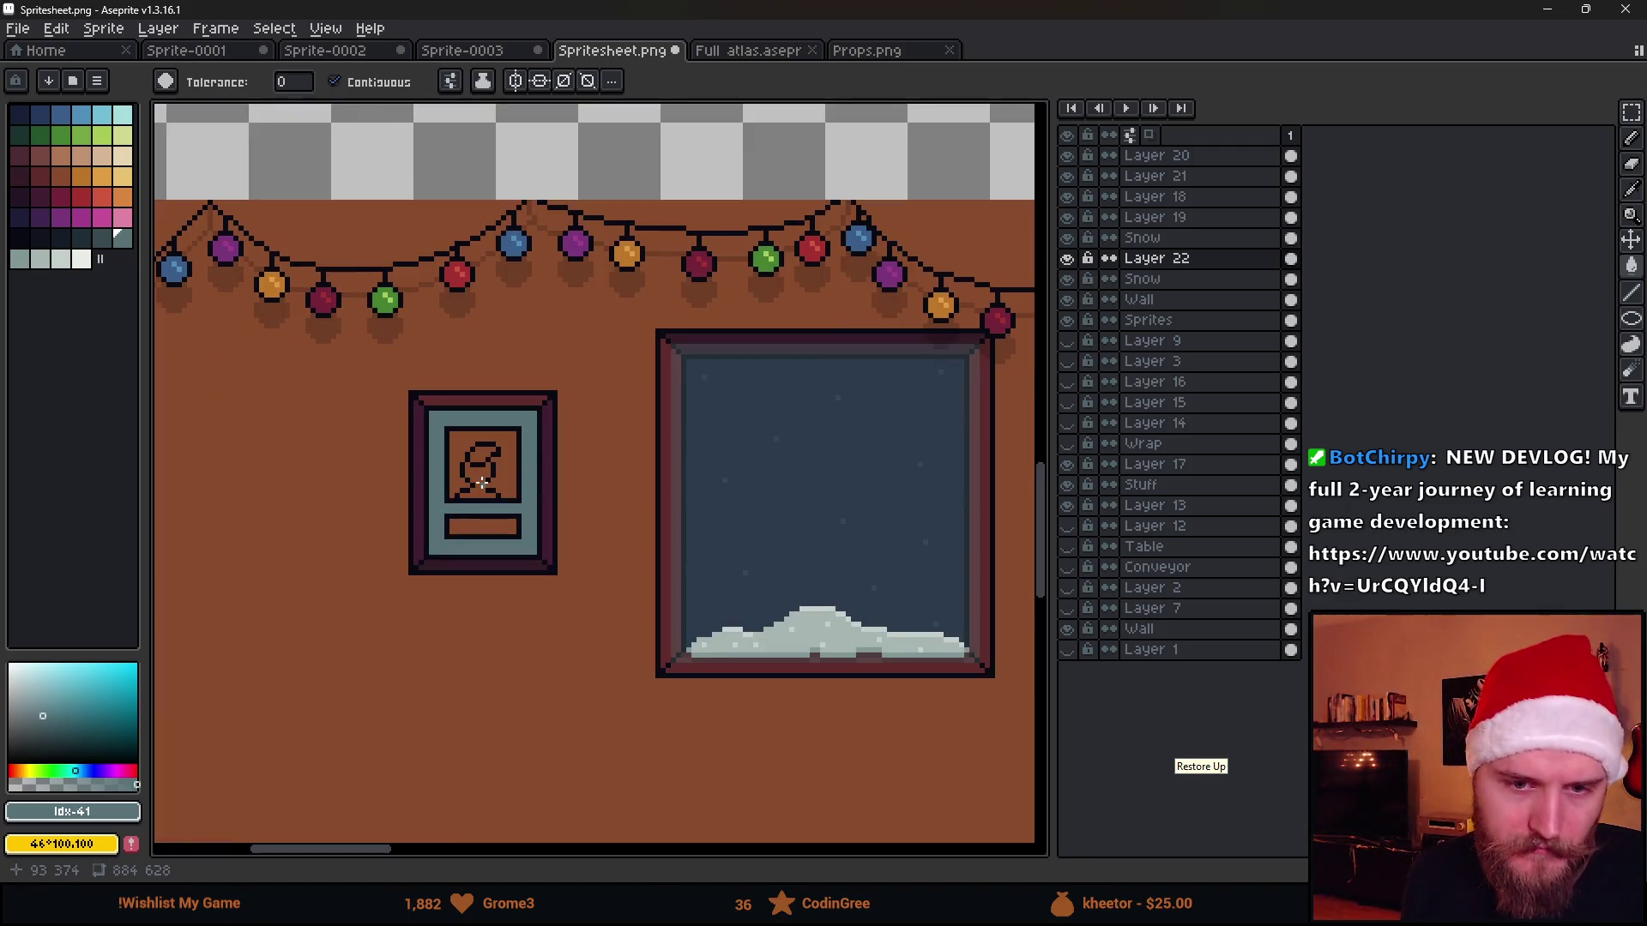
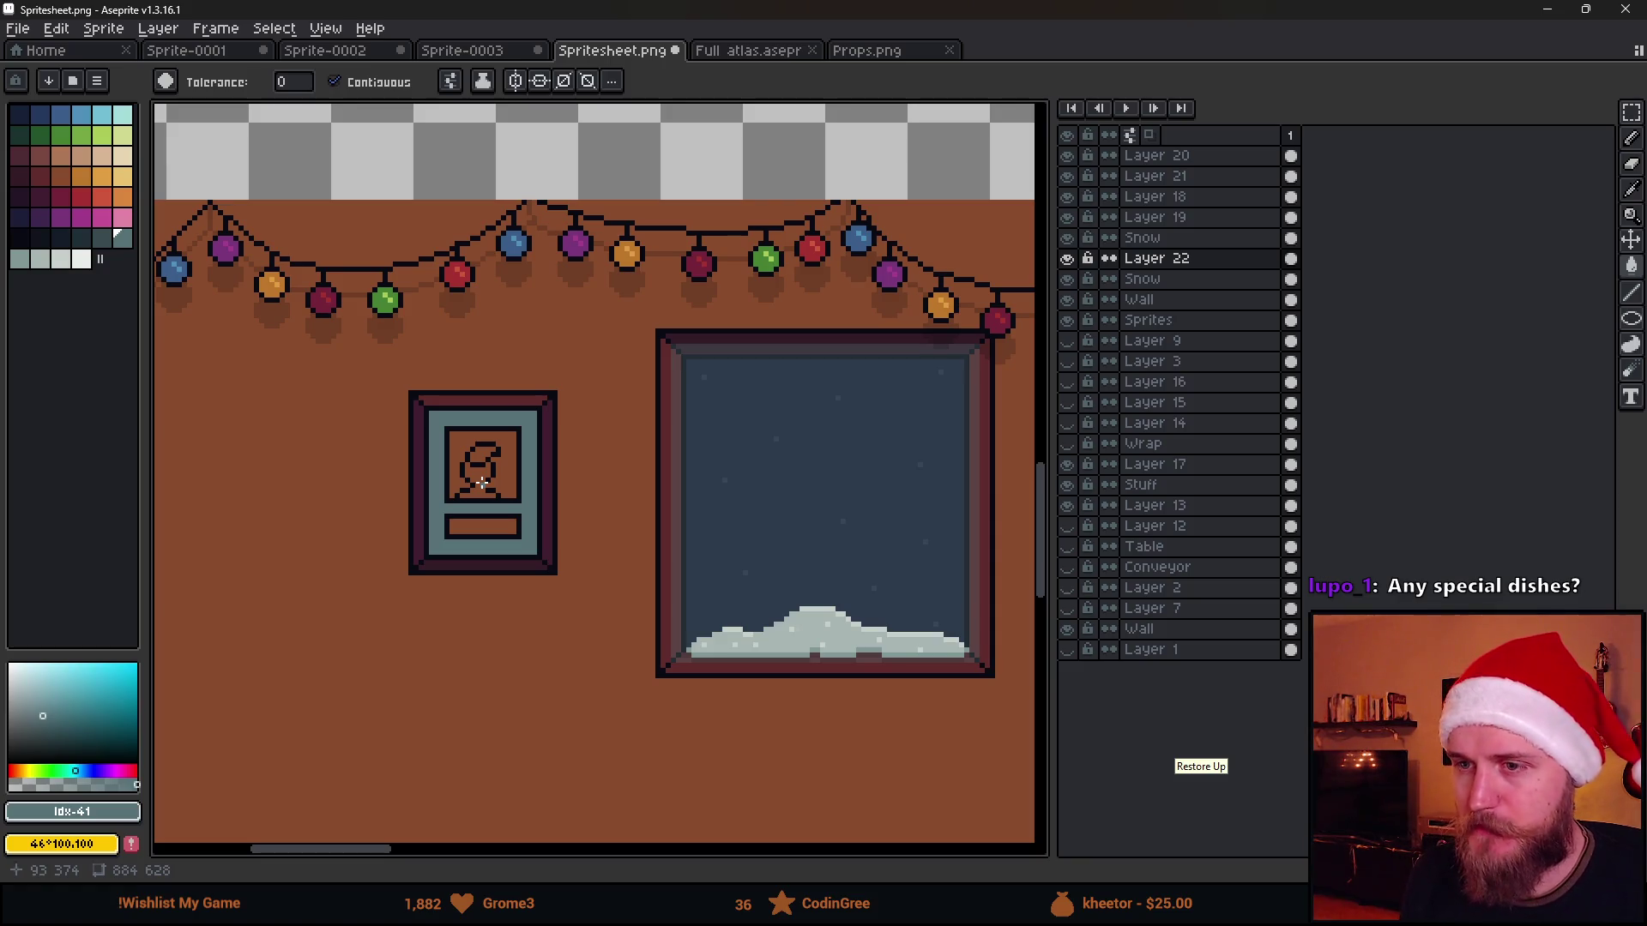
{"action": "scroll", "coordinate": [481, 481], "scroll_direction": "up", "scroll_amount": 2}
Shade the teal panel's left and bottom edges with the darker teal
{"action": "key", "text": "i"}
{"action": "left_click", "coordinate": [102, 242]}
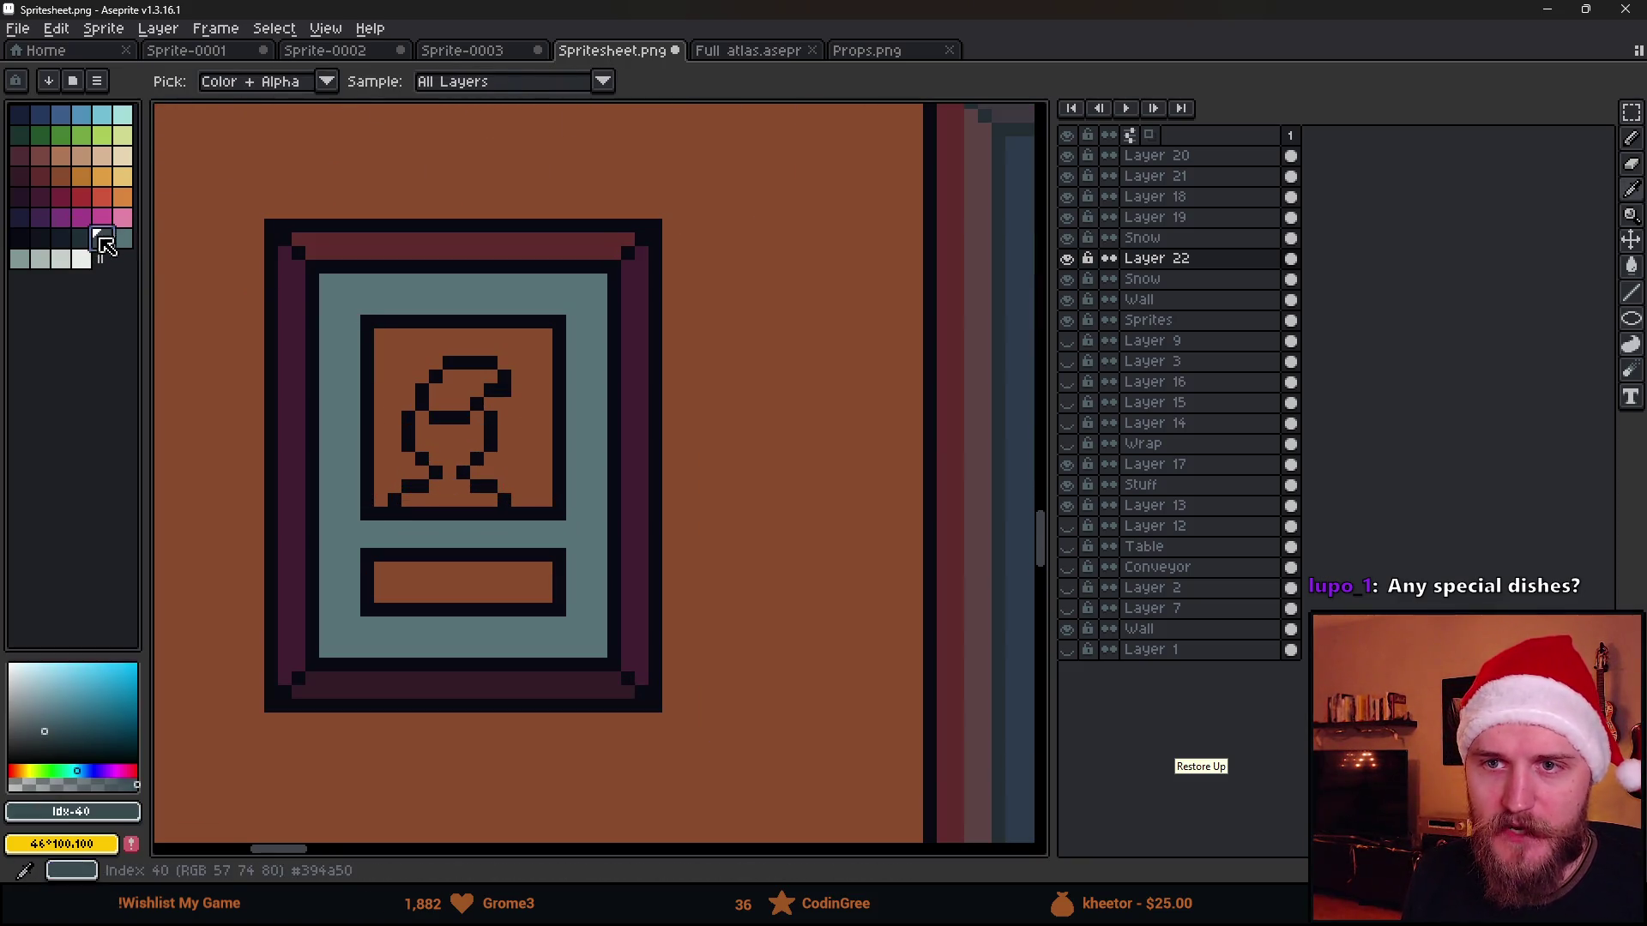
{"action": "key", "text": "b"}
{"action": "mouse_move", "coordinate": [325, 276]}
{"action": "left_mouse_down"}
{"action": "mouse_move", "coordinate": [614, 647]}
{"action": "mouse_move", "coordinate": [327, 281]}
{"action": "left_mouse_up"}
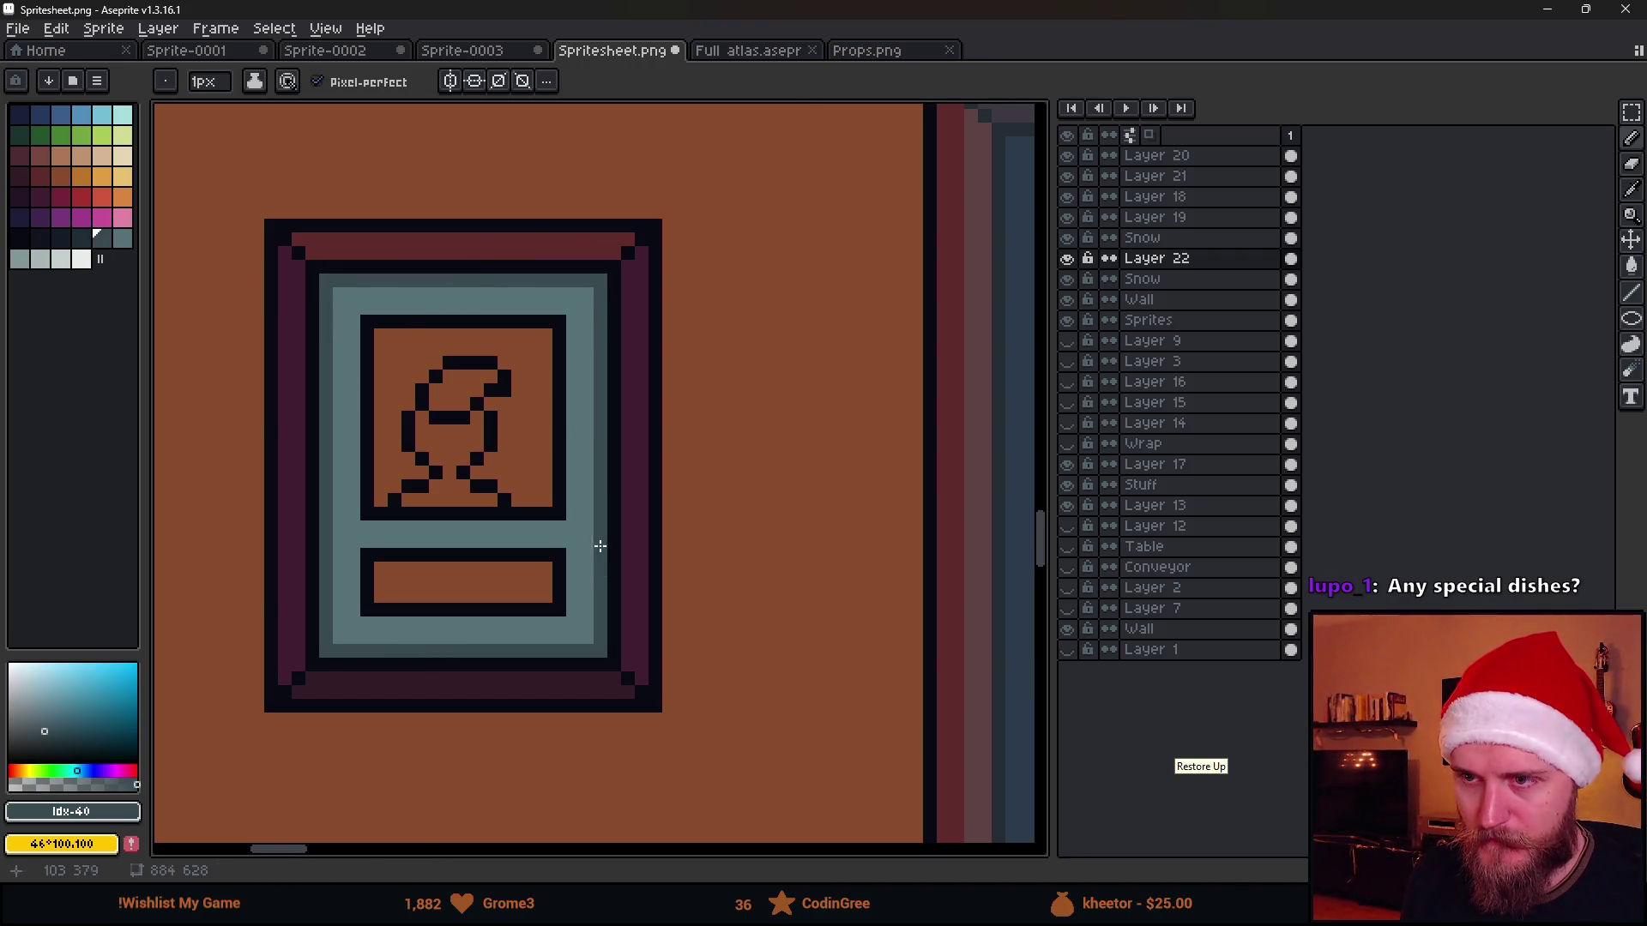
{"action": "scroll", "coordinate": [601, 547], "scroll_direction": "down", "scroll_amount": 2}
{"action": "scroll", "coordinate": [604, 560], "scroll_direction": "down", "scroll_amount": 1}
{"action": "scroll", "coordinate": [593, 553], "scroll_direction": "up", "scroll_amount": 3}
{"action": "scroll", "coordinate": [569, 545], "scroll_direction": "up", "scroll_amount": 1}
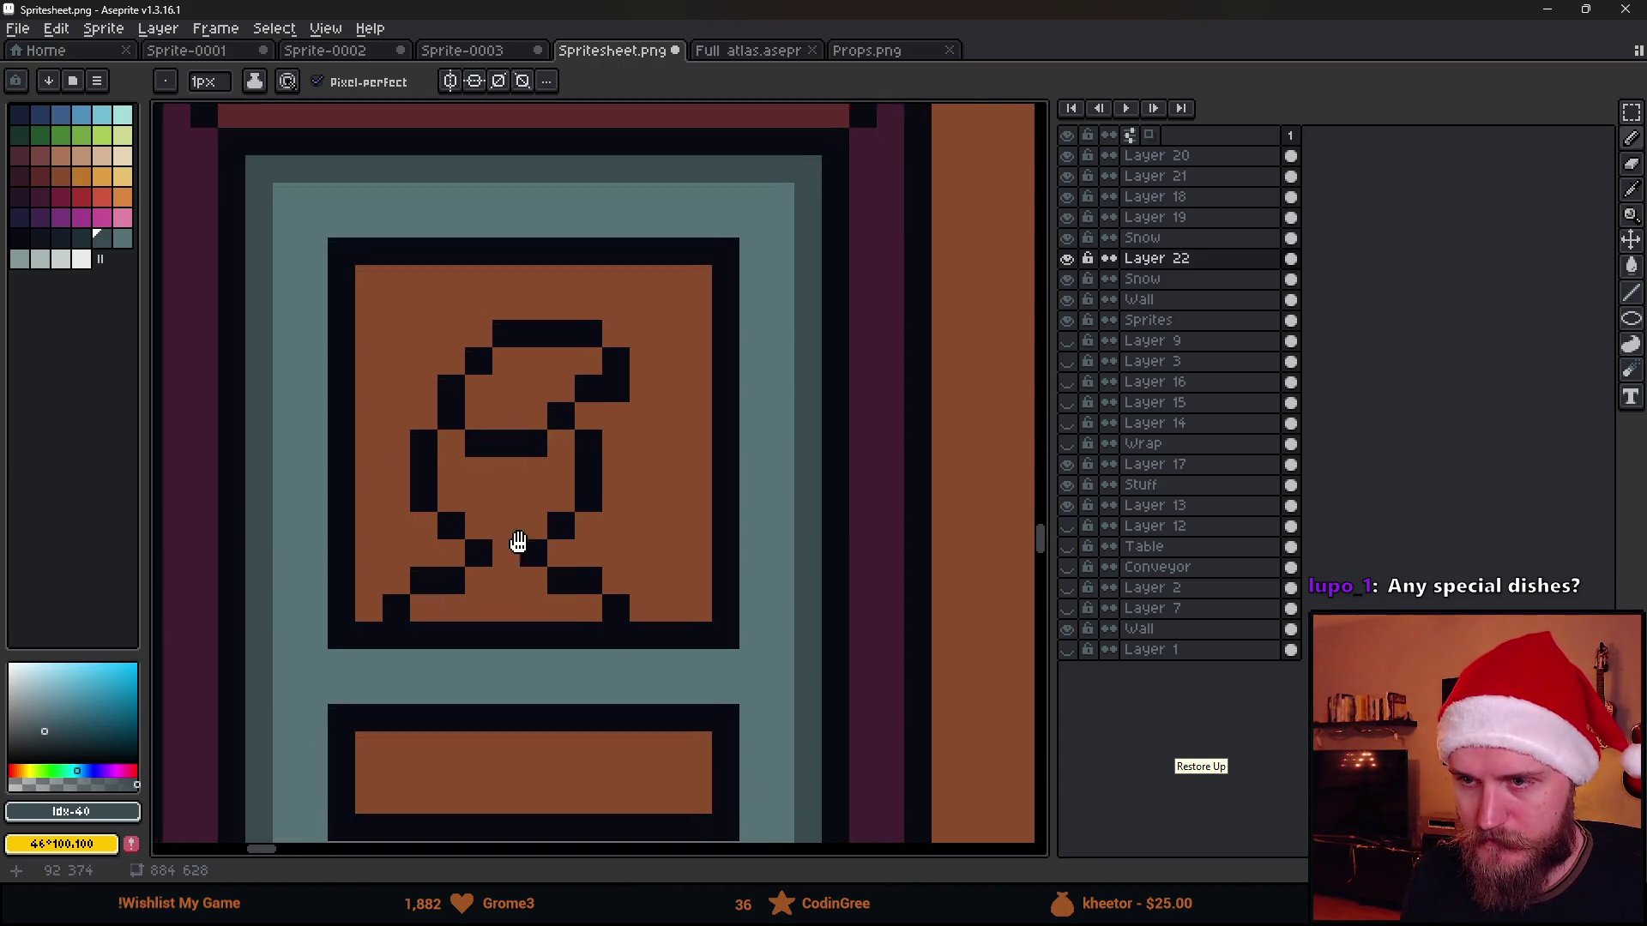
Recolour the poster's orange picture background with the muted red-brown
{"action": "left_click_drag", "start_coordinate": [518, 541], "coordinate": [585, 438]}
{"action": "left_click", "coordinate": [574, 518], "text": "alt"}
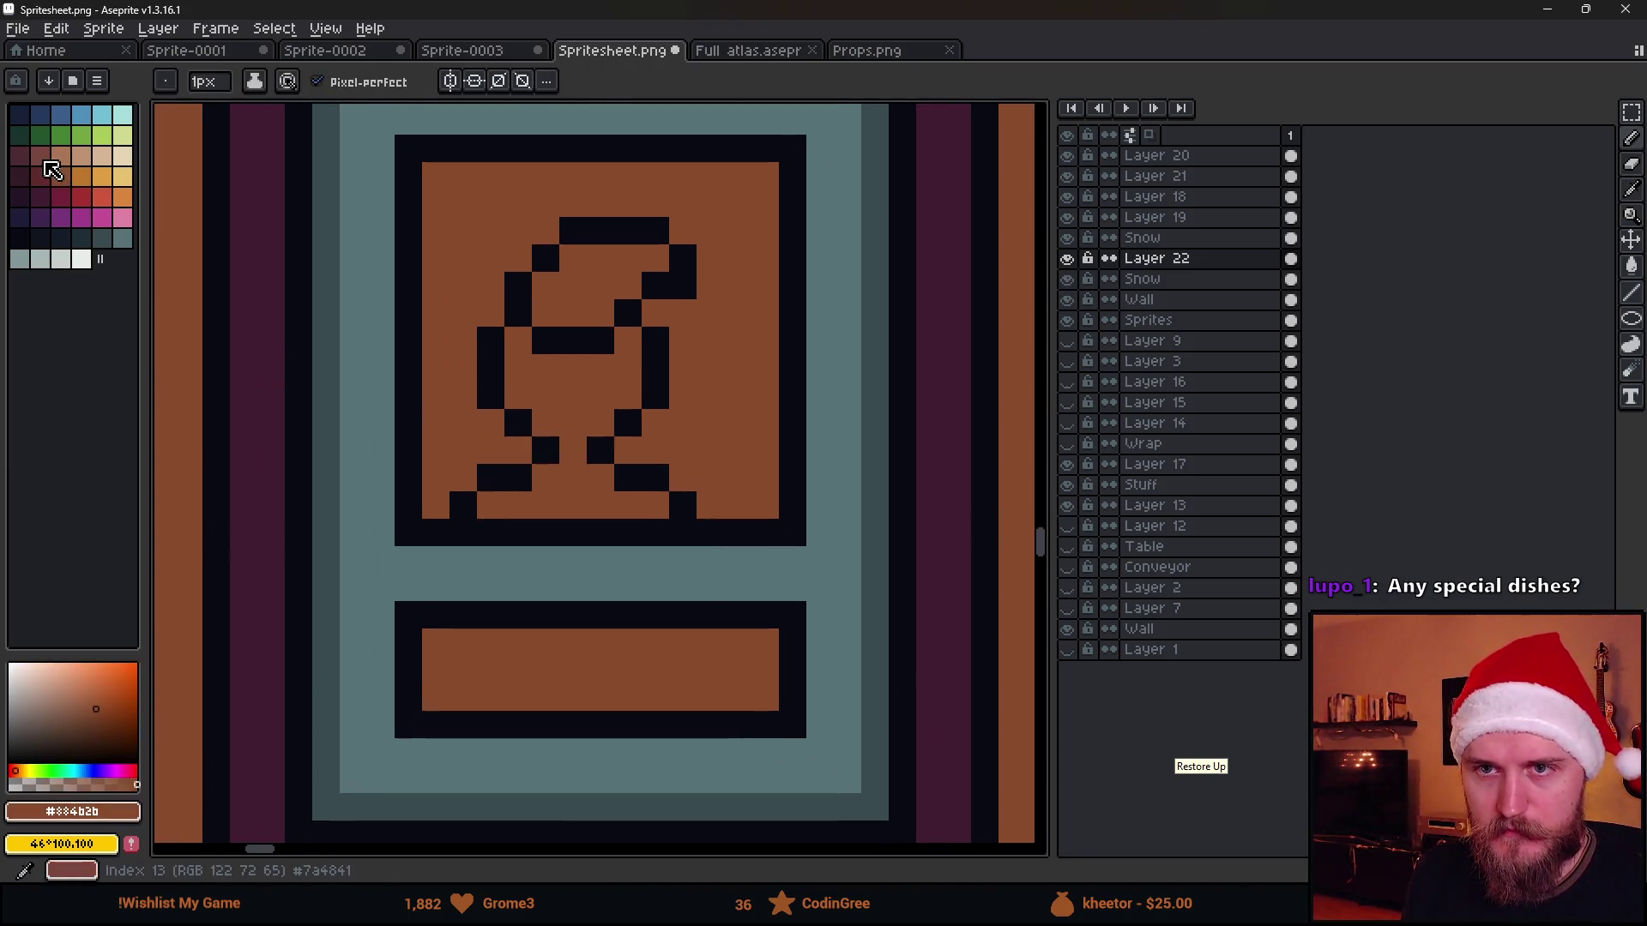
{"action": "left_click", "coordinate": [45, 163]}
{"action": "key", "text": "g"}
{"action": "left_click", "coordinate": [433, 321]}
{"action": "scroll", "coordinate": [450, 386], "scroll_direction": "down", "scroll_amount": 2}
{"action": "scroll", "coordinate": [475, 473], "scroll_direction": "down", "scroll_amount": 1}
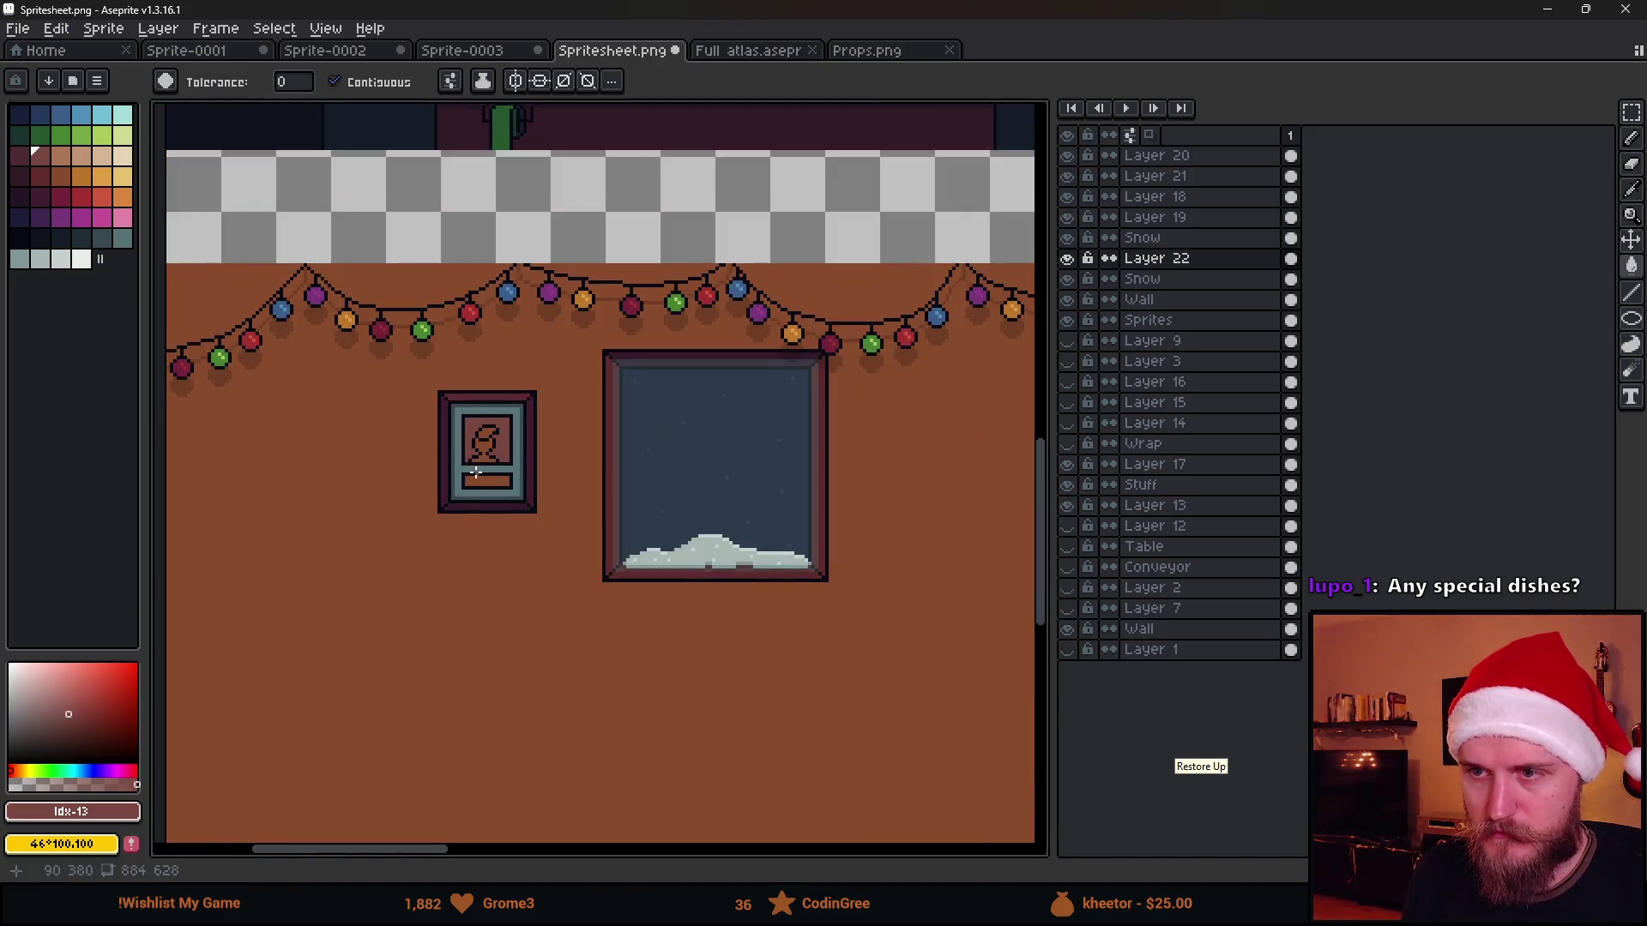
{"action": "scroll", "coordinate": [475, 474], "scroll_direction": "up", "scroll_amount": 4}
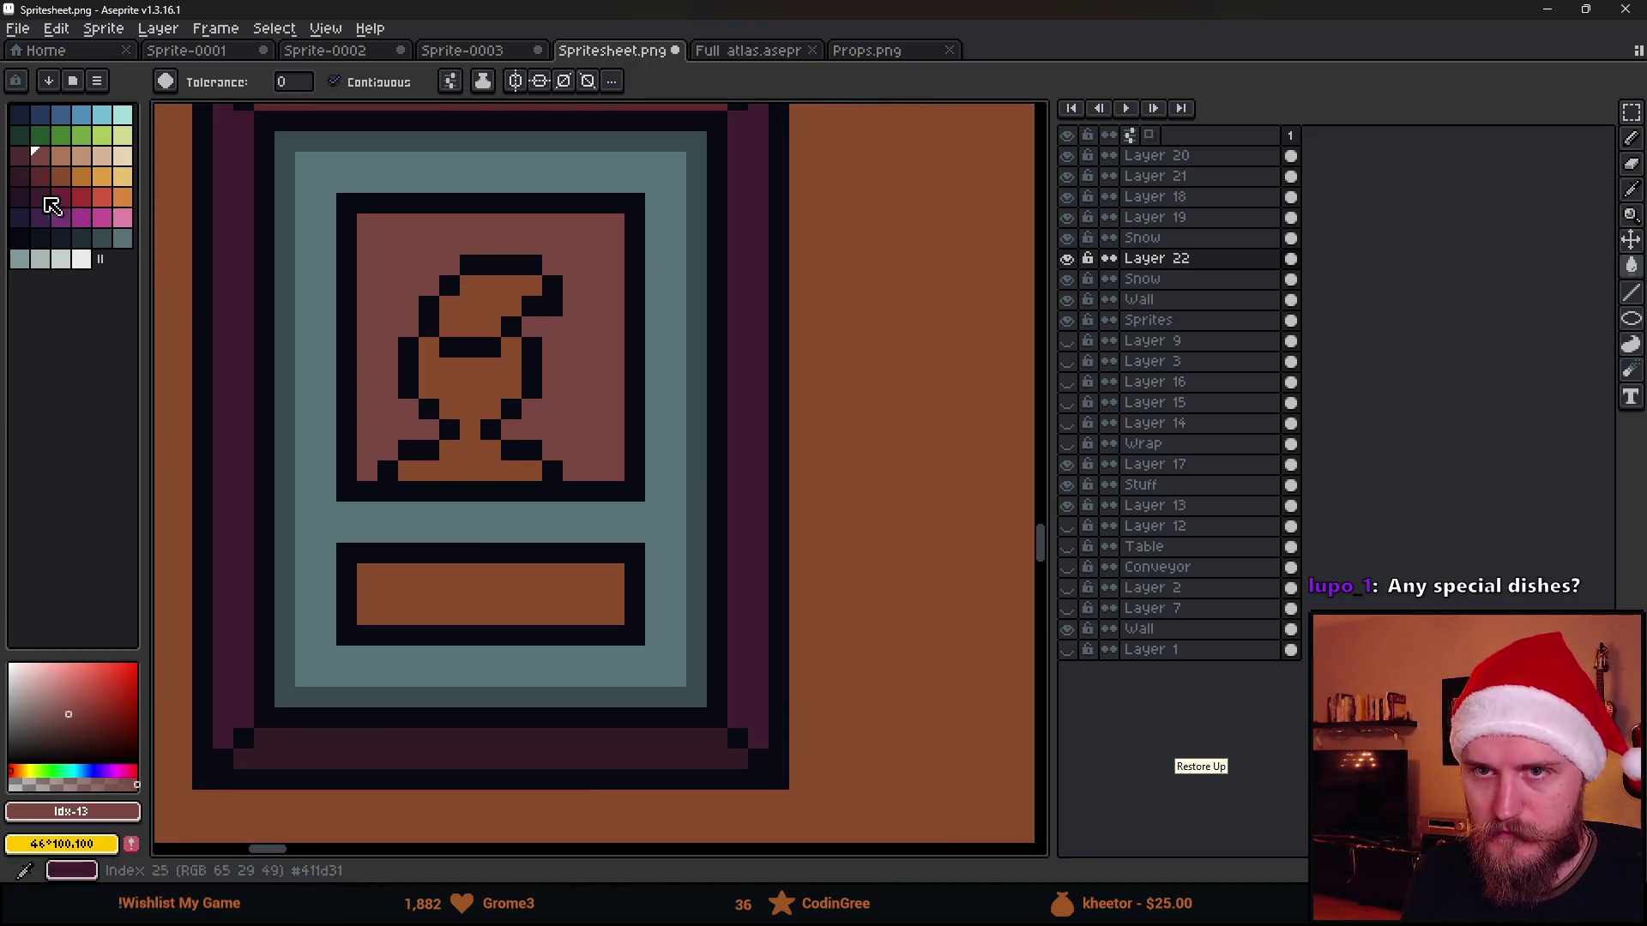
{"action": "scroll", "coordinate": [440, 306], "scroll_direction": "down", "scroll_amount": 2}
Fill the label strip with the frame's dark red and ready near-black for lettering
{"action": "key", "text": "alt"}
{"action": "left_click", "coordinate": [441, 164], "text": "alt"}
{"action": "left_click", "coordinate": [475, 506]}
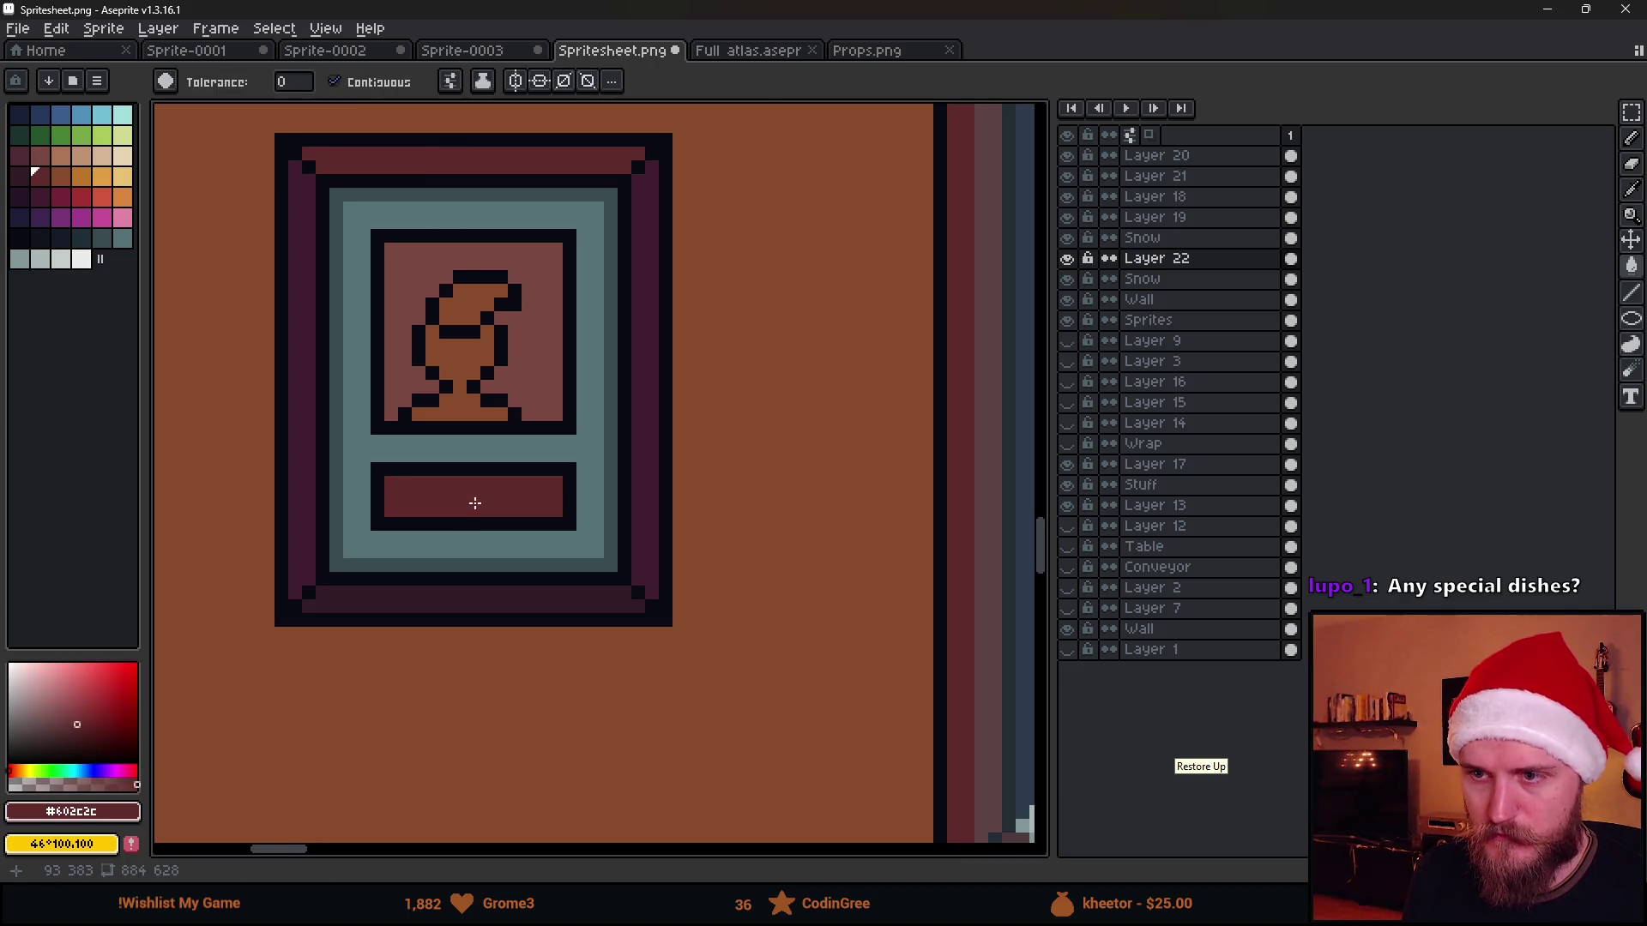
{"action": "scroll", "coordinate": [474, 506], "scroll_direction": "up", "scroll_amount": 1}
{"action": "left_click", "coordinate": [27, 199]}
{"action": "key", "text": "b"}
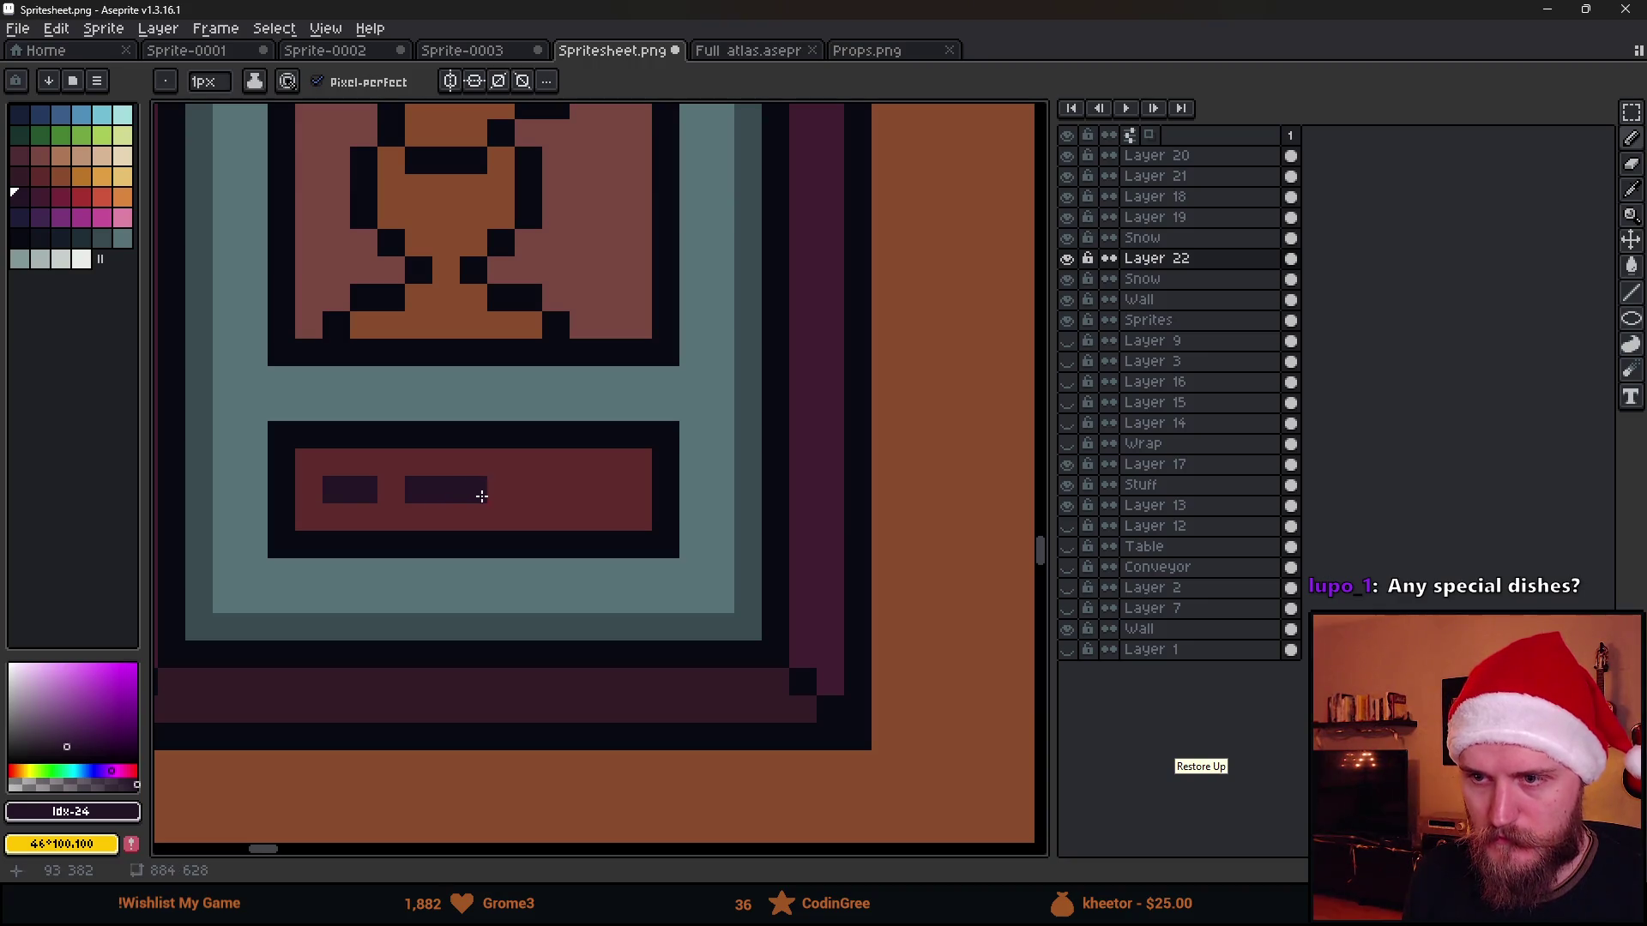
Draw a dark dash across the label strip, then sample the figure's orange
{"action": "left_click_drag", "start_coordinate": [441, 515], "coordinate": [382, 496]}
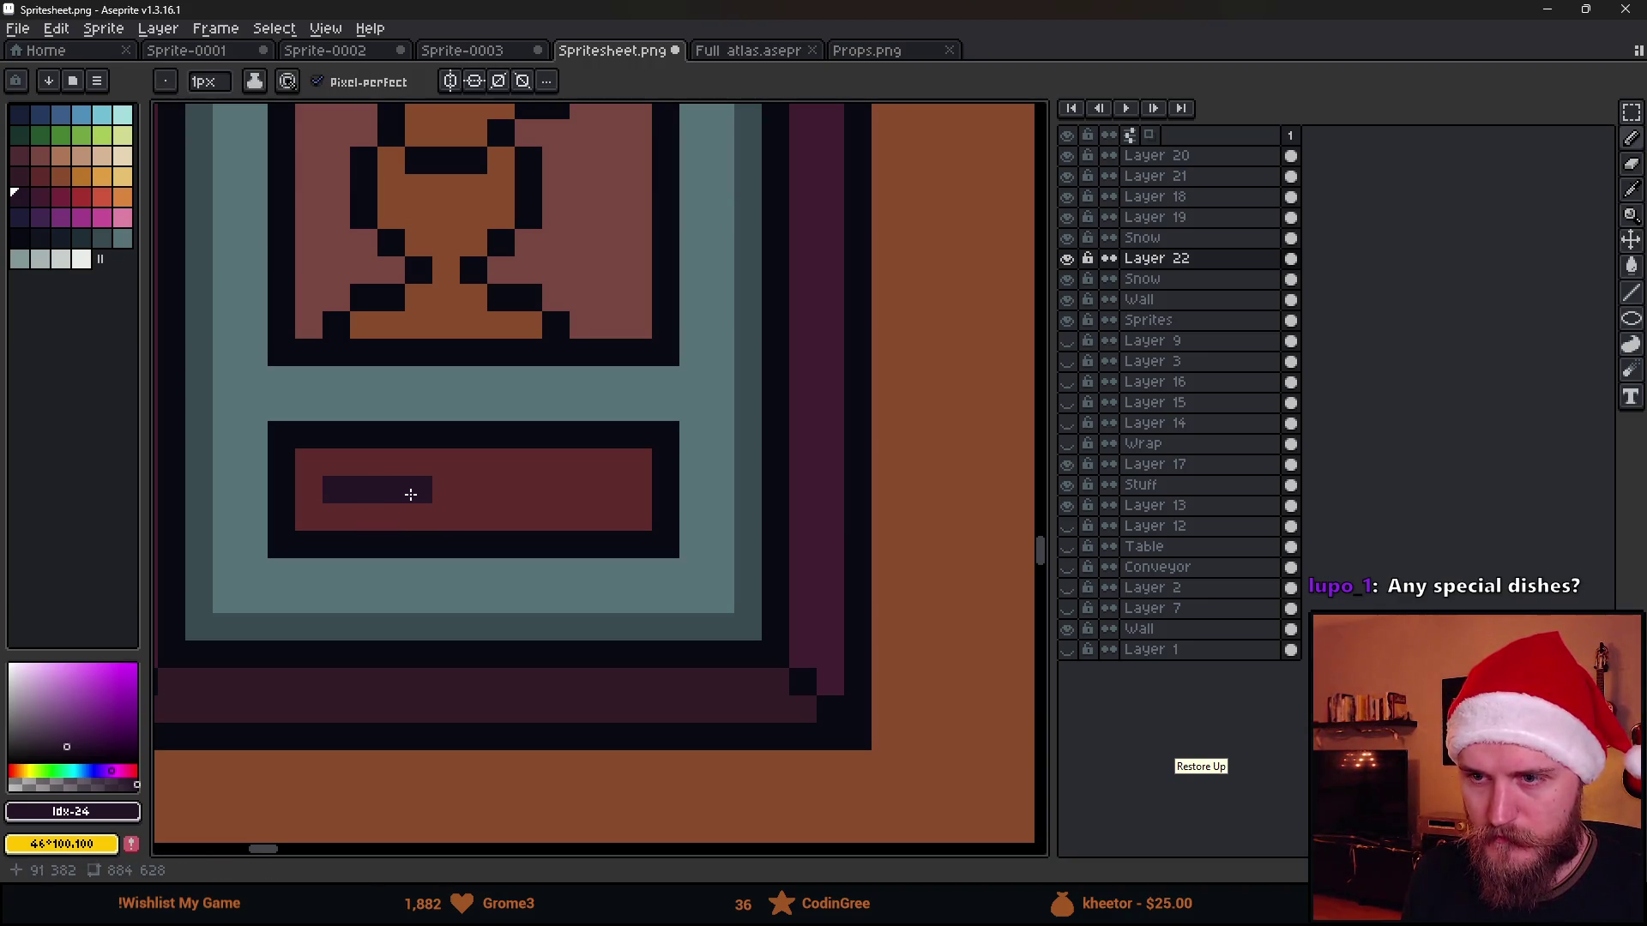
{"action": "key", "text": "ctrl+z"}
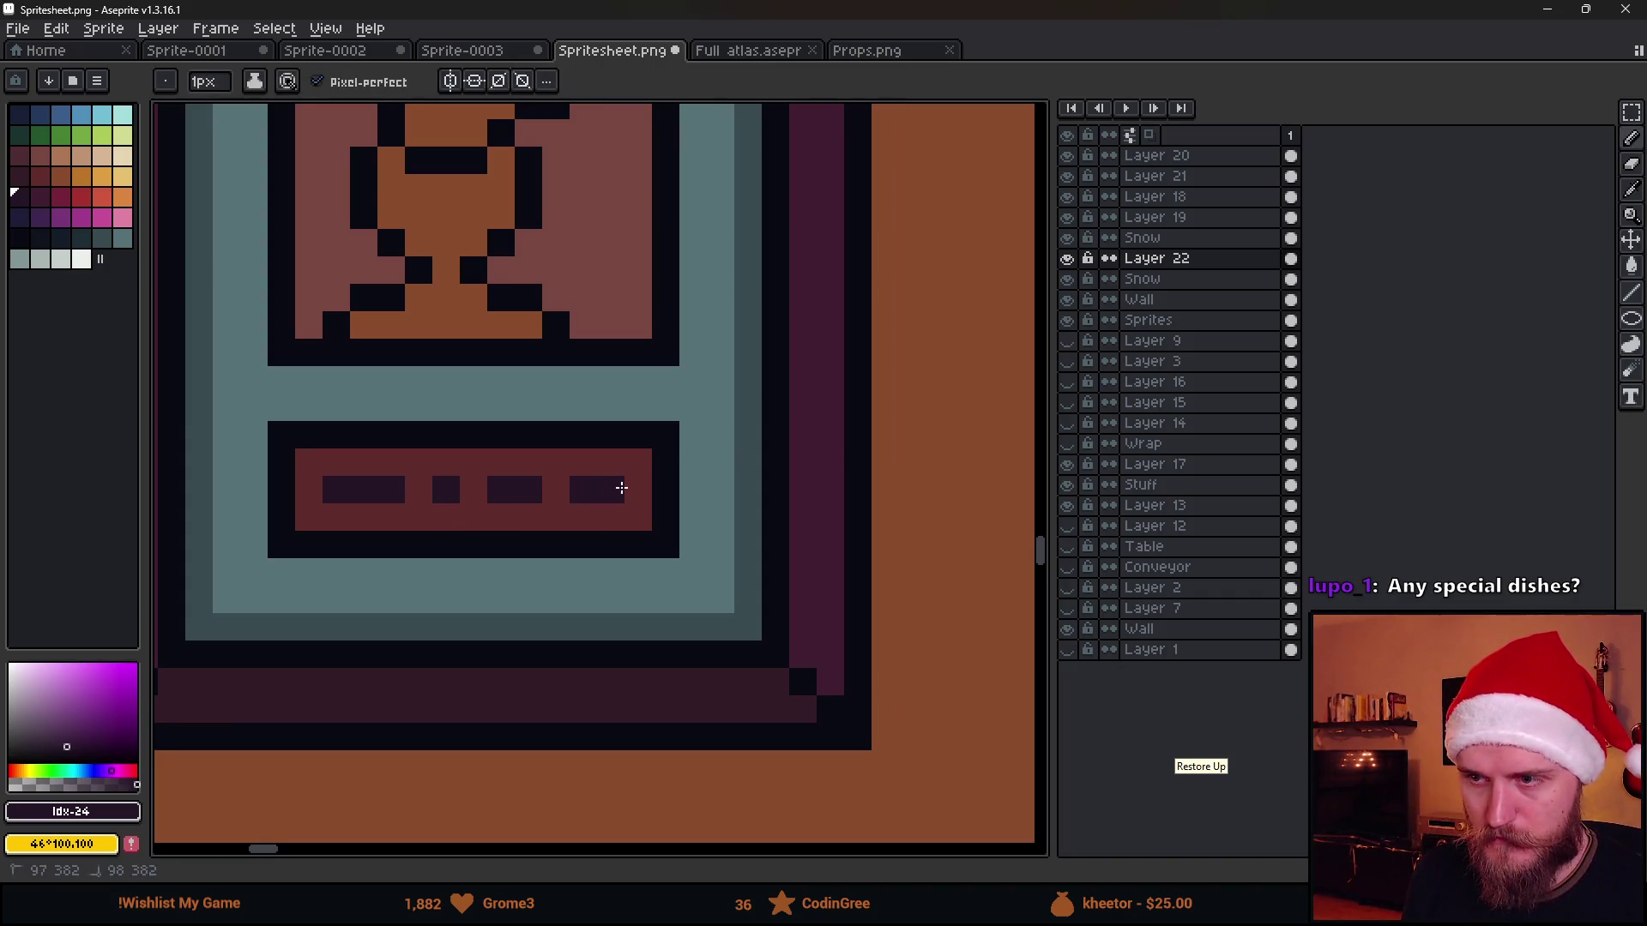
{"action": "scroll", "coordinate": [620, 486], "scroll_direction": "down", "scroll_amount": 4}
{"action": "scroll", "coordinate": [621, 486], "scroll_direction": "down", "scroll_amount": 1}
{"action": "scroll", "coordinate": [621, 487], "scroll_direction": "down", "scroll_amount": 2}
{"action": "scroll", "coordinate": [700, 349], "scroll_direction": "up", "scroll_amount": 4}
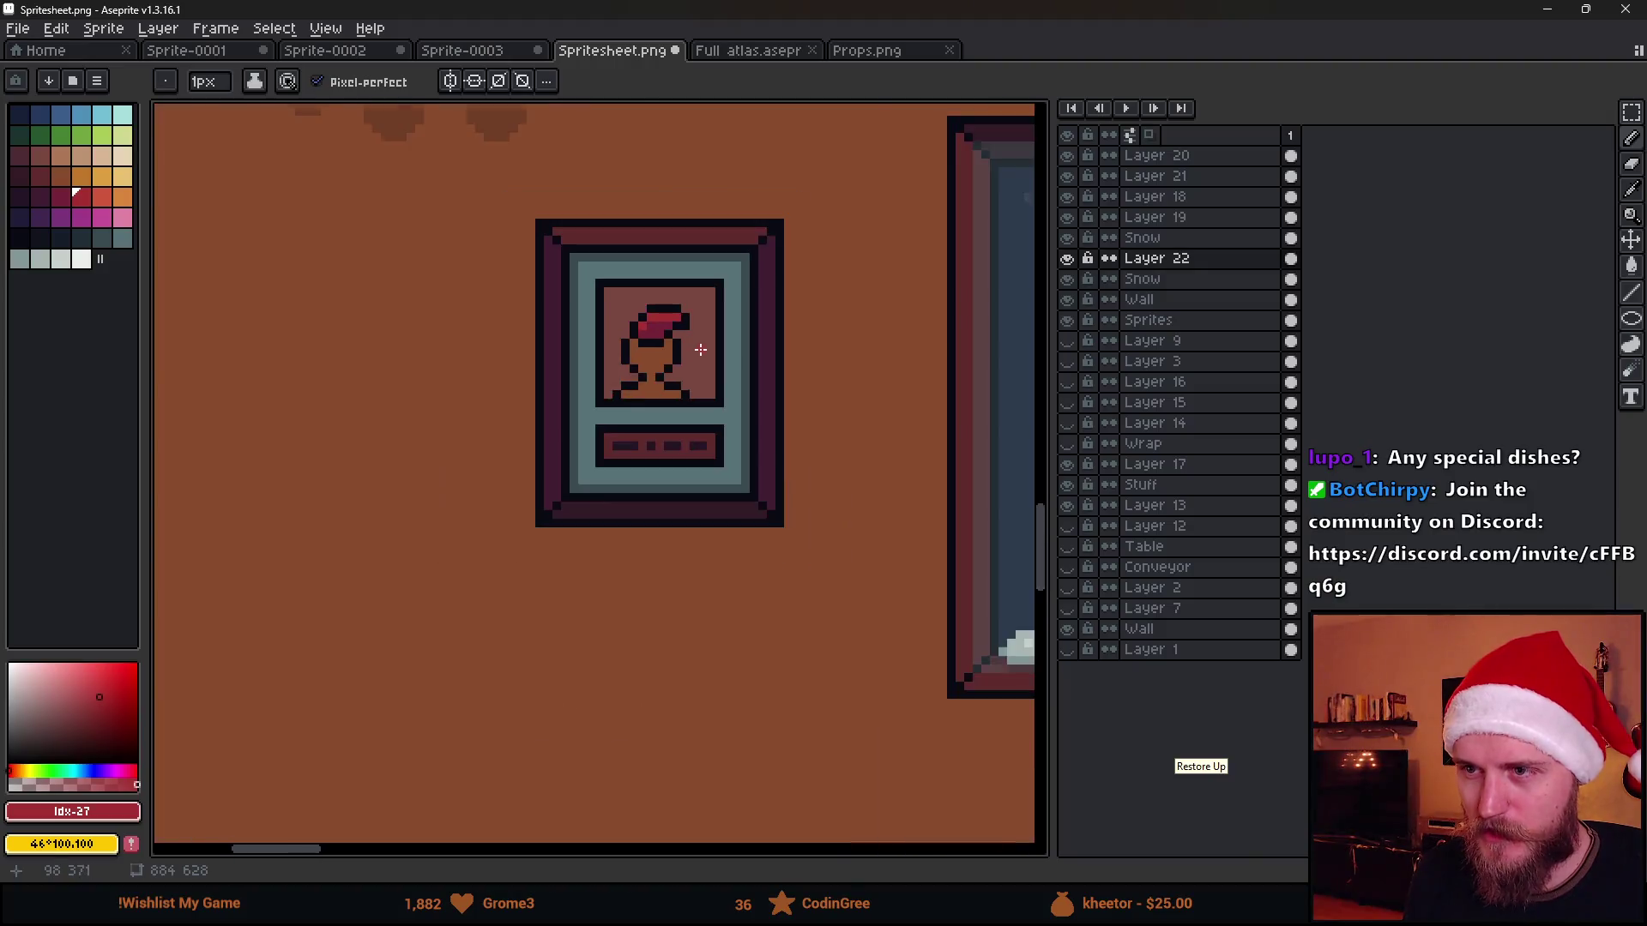
{"action": "scroll", "coordinate": [699, 349], "scroll_direction": "down", "scroll_amount": 2}
{"action": "scroll", "coordinate": [706, 344], "scroll_direction": "down", "scroll_amount": 2}
{"action": "scroll", "coordinate": [710, 342], "scroll_direction": "up", "scroll_amount": 6}
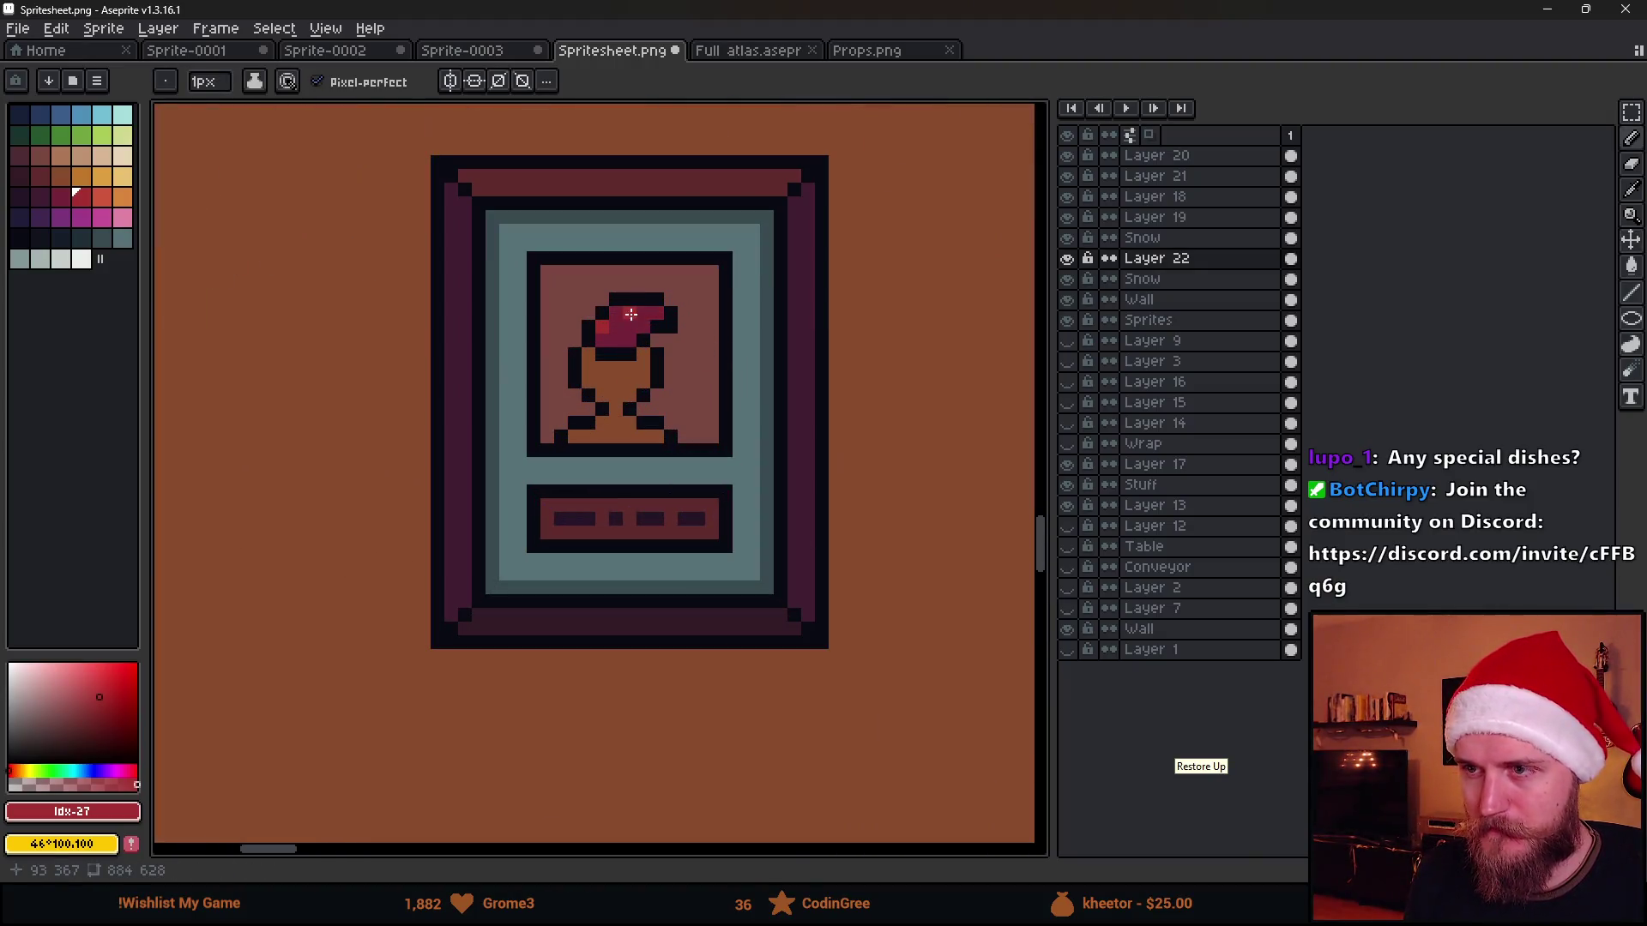
{"action": "scroll", "coordinate": [631, 312], "scroll_direction": "down", "scroll_amount": 1}
{"action": "scroll", "coordinate": [632, 312], "scroll_direction": "down", "scroll_amount": 1}
{"action": "scroll", "coordinate": [633, 312], "scroll_direction": "down", "scroll_amount": 1}
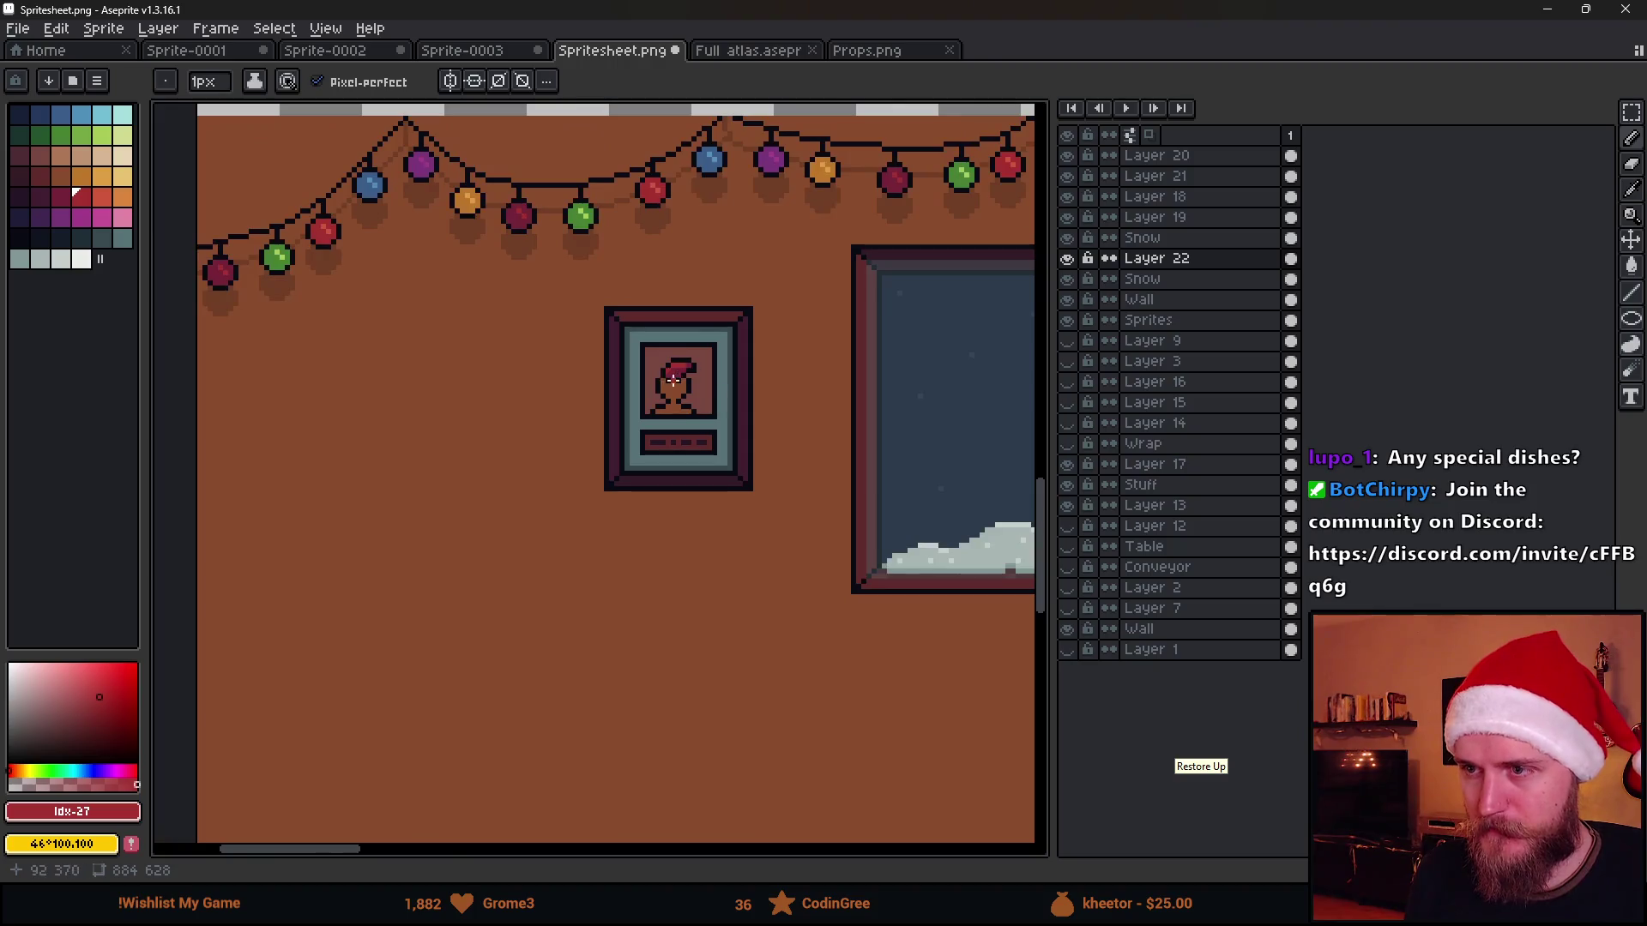
{"action": "scroll", "coordinate": [616, 366], "scroll_direction": "up", "scroll_amount": 5}
{"action": "key", "text": "i"}
{"action": "left_click", "coordinate": [632, 356]}
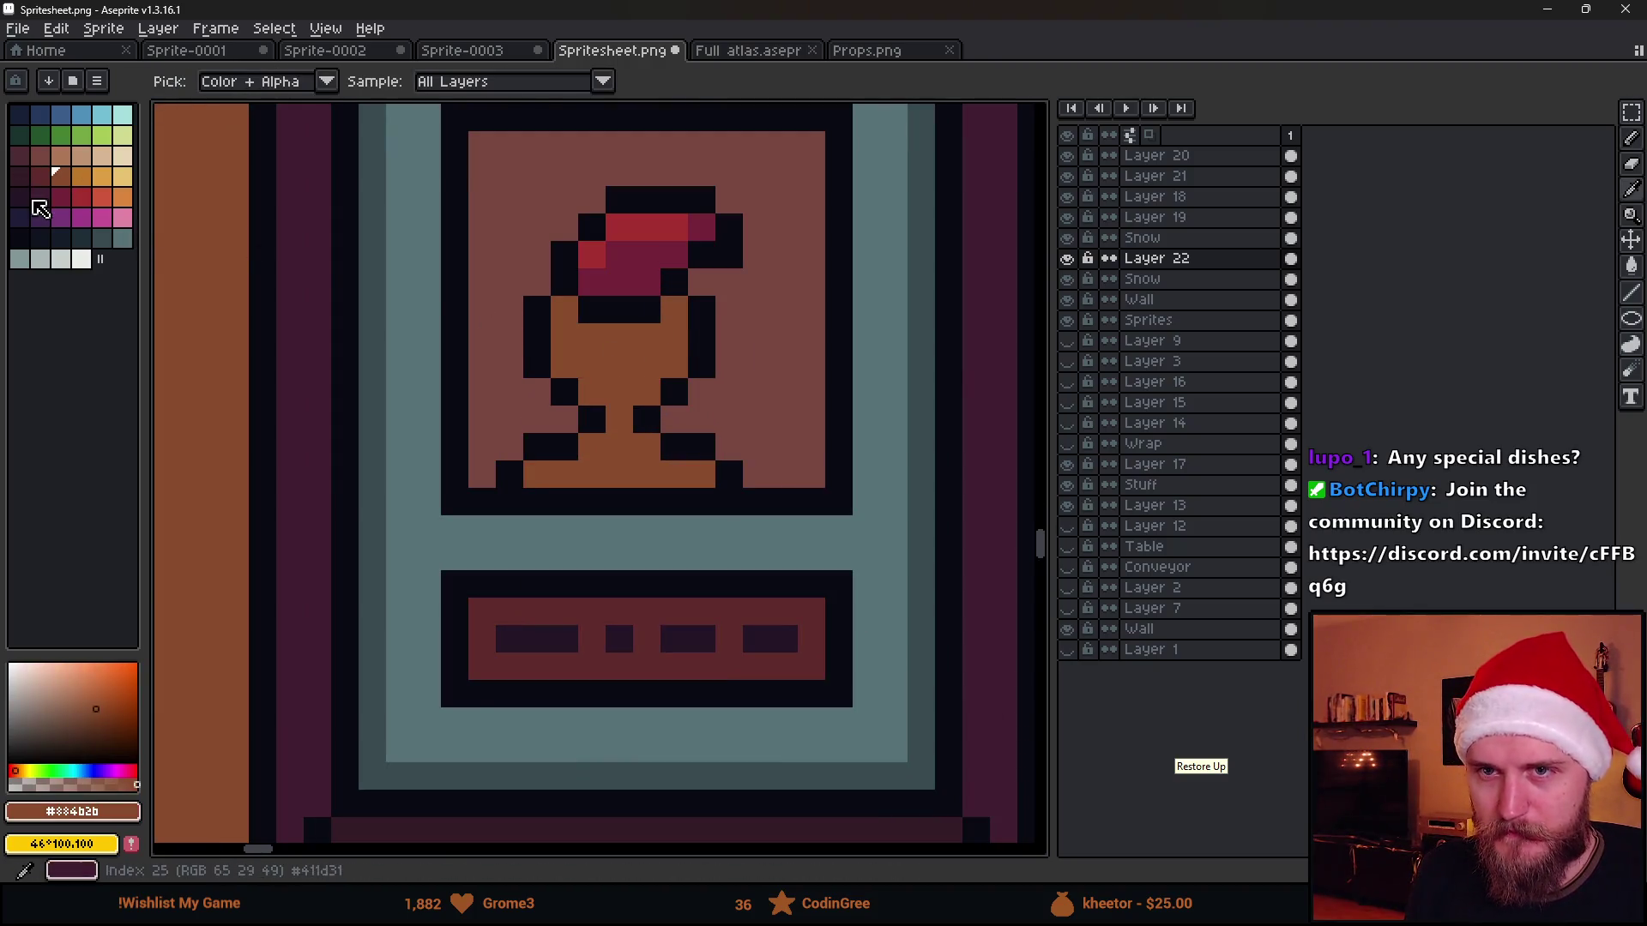
Paint dark green collar pixels along the bottom of the figure
{"action": "left_click", "coordinate": [38, 136]}
{"action": "key", "text": "b"}
{"action": "scroll", "coordinate": [667, 441], "scroll_direction": "up", "scroll_amount": 1}
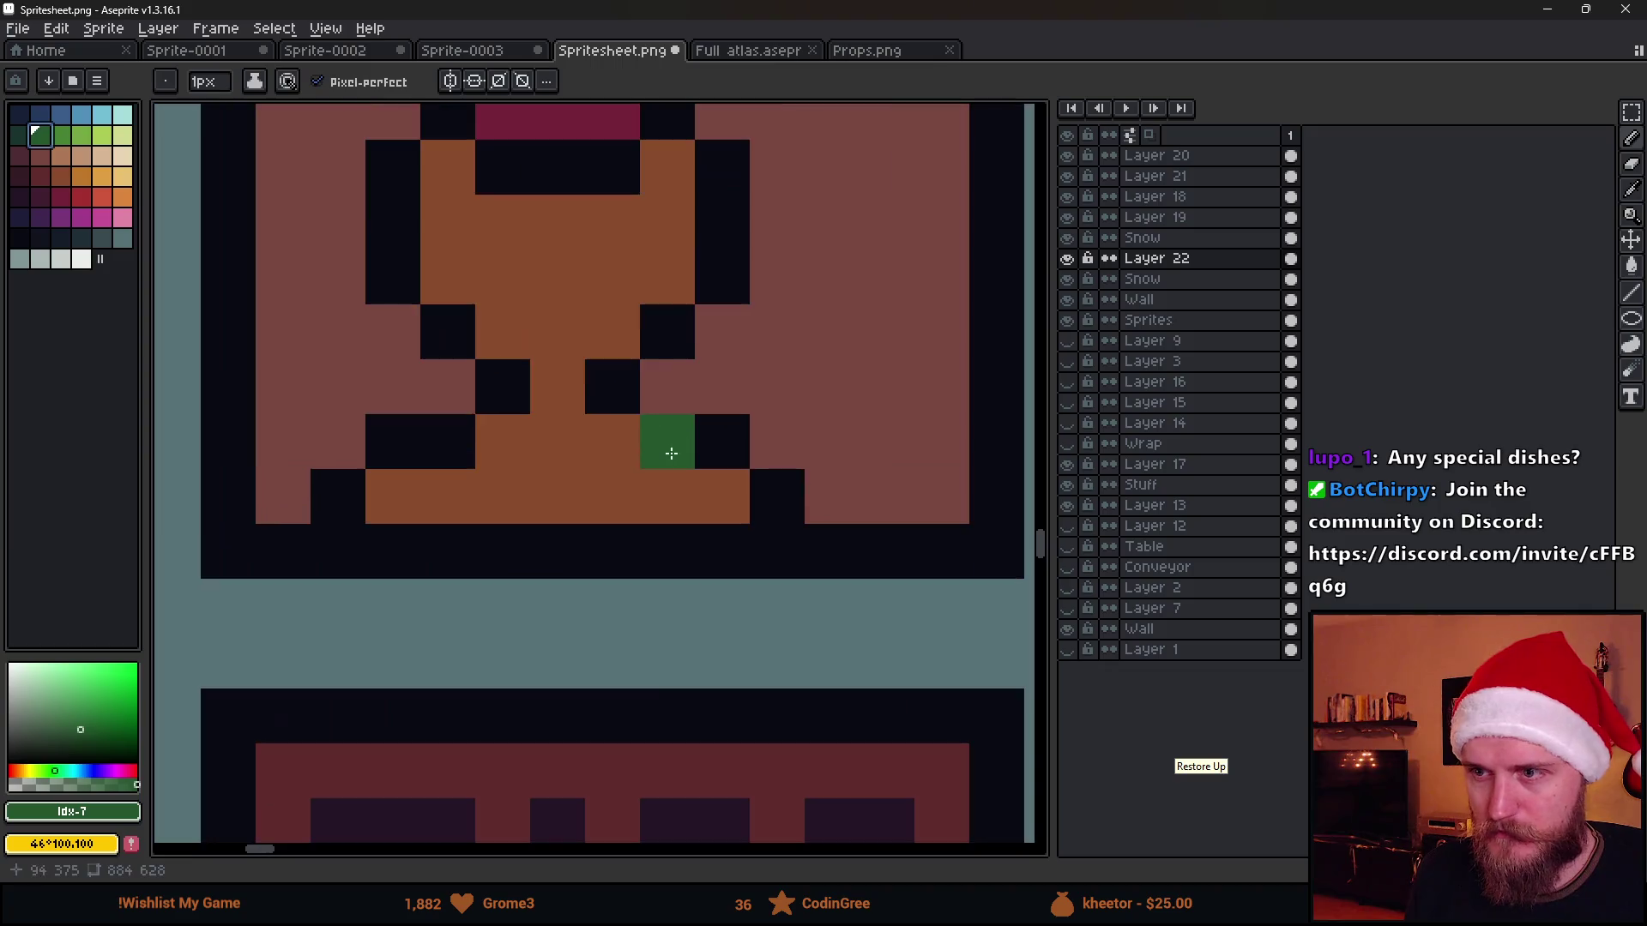
{"action": "left_click", "coordinate": [502, 442]}
{"action": "left_click", "coordinate": [555, 496]}
{"action": "left_click", "coordinate": [611, 442]}
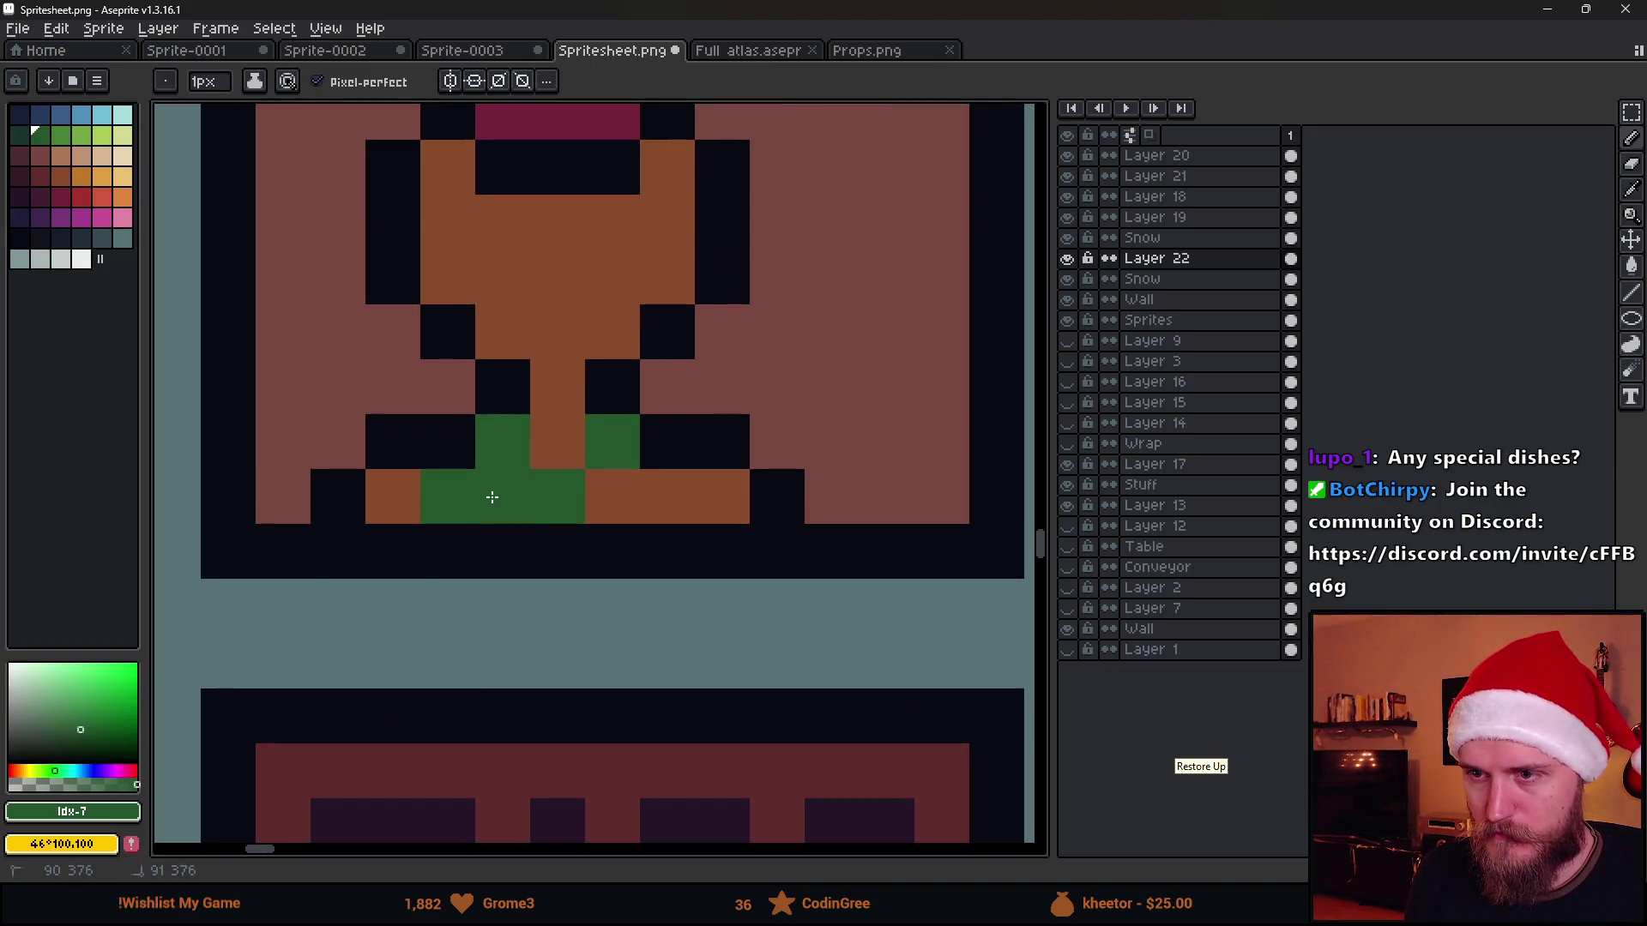
{"action": "mouse_move", "coordinate": [545, 490]}
{"action": "left_mouse_down"}
{"action": "mouse_move", "coordinate": [424, 460]}
{"action": "mouse_move", "coordinate": [693, 477]}
{"action": "left_mouse_up"}
{"action": "key", "text": "ctrl+z"}
{"action": "left_click", "coordinate": [696, 477]}
{"action": "scroll", "coordinate": [697, 477], "scroll_direction": "down", "scroll_amount": 1}
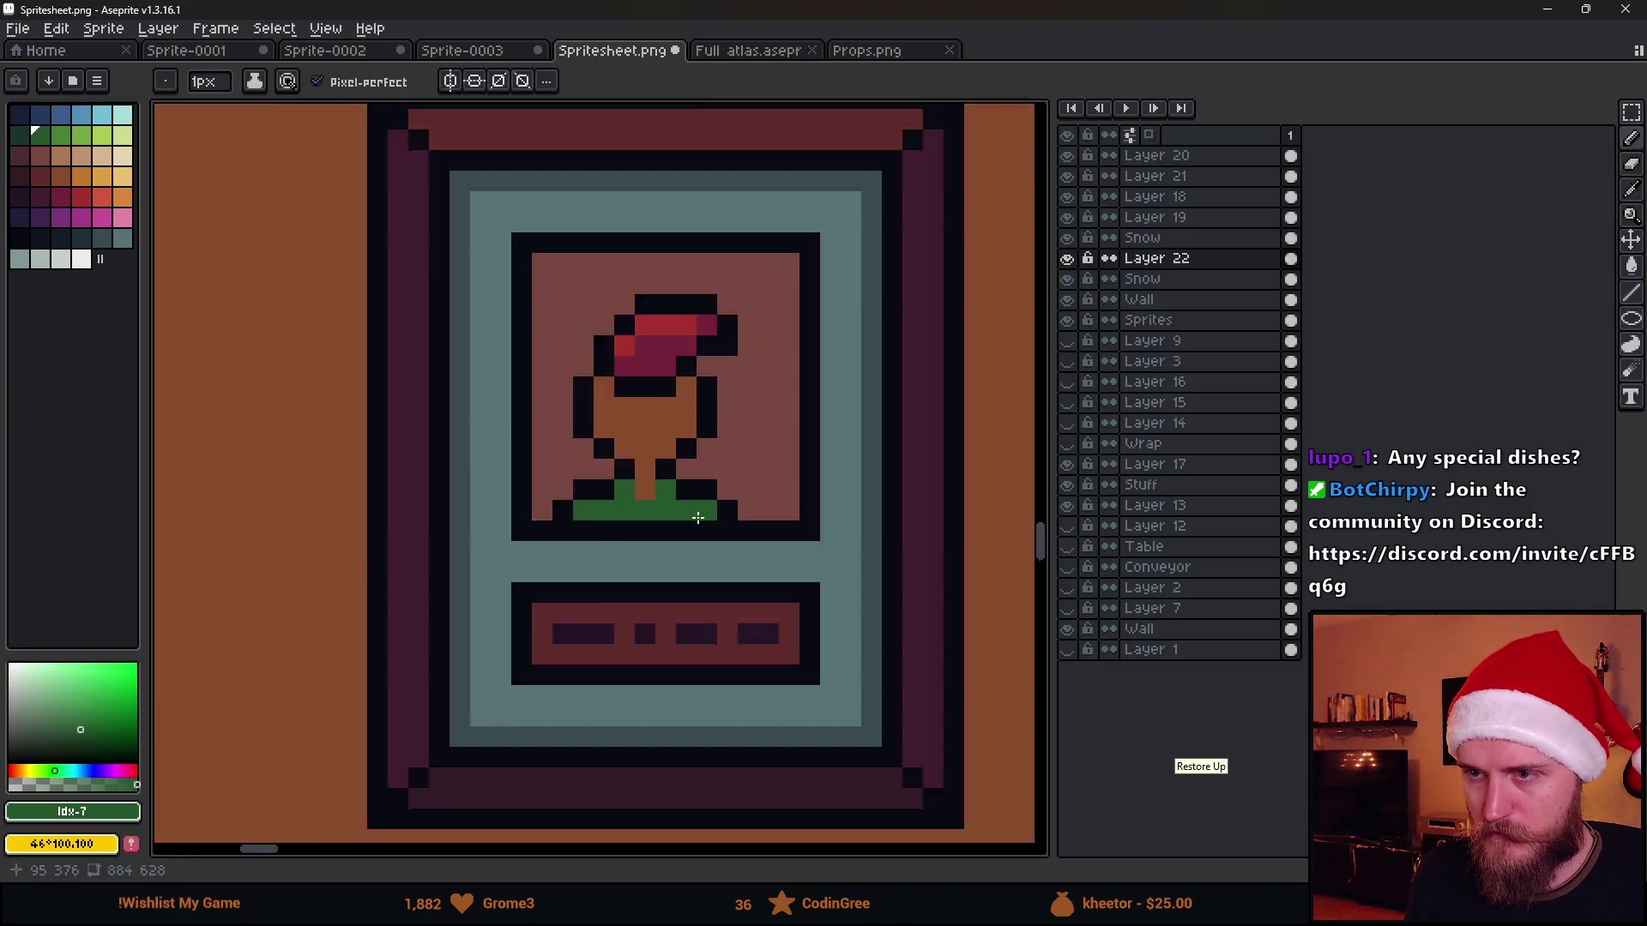
{"action": "left_click", "coordinate": [704, 519]}
Add darker green shading around the figure's neck
{"action": "left_click", "coordinate": [19, 135]}
{"action": "left_click", "coordinate": [579, 478]}
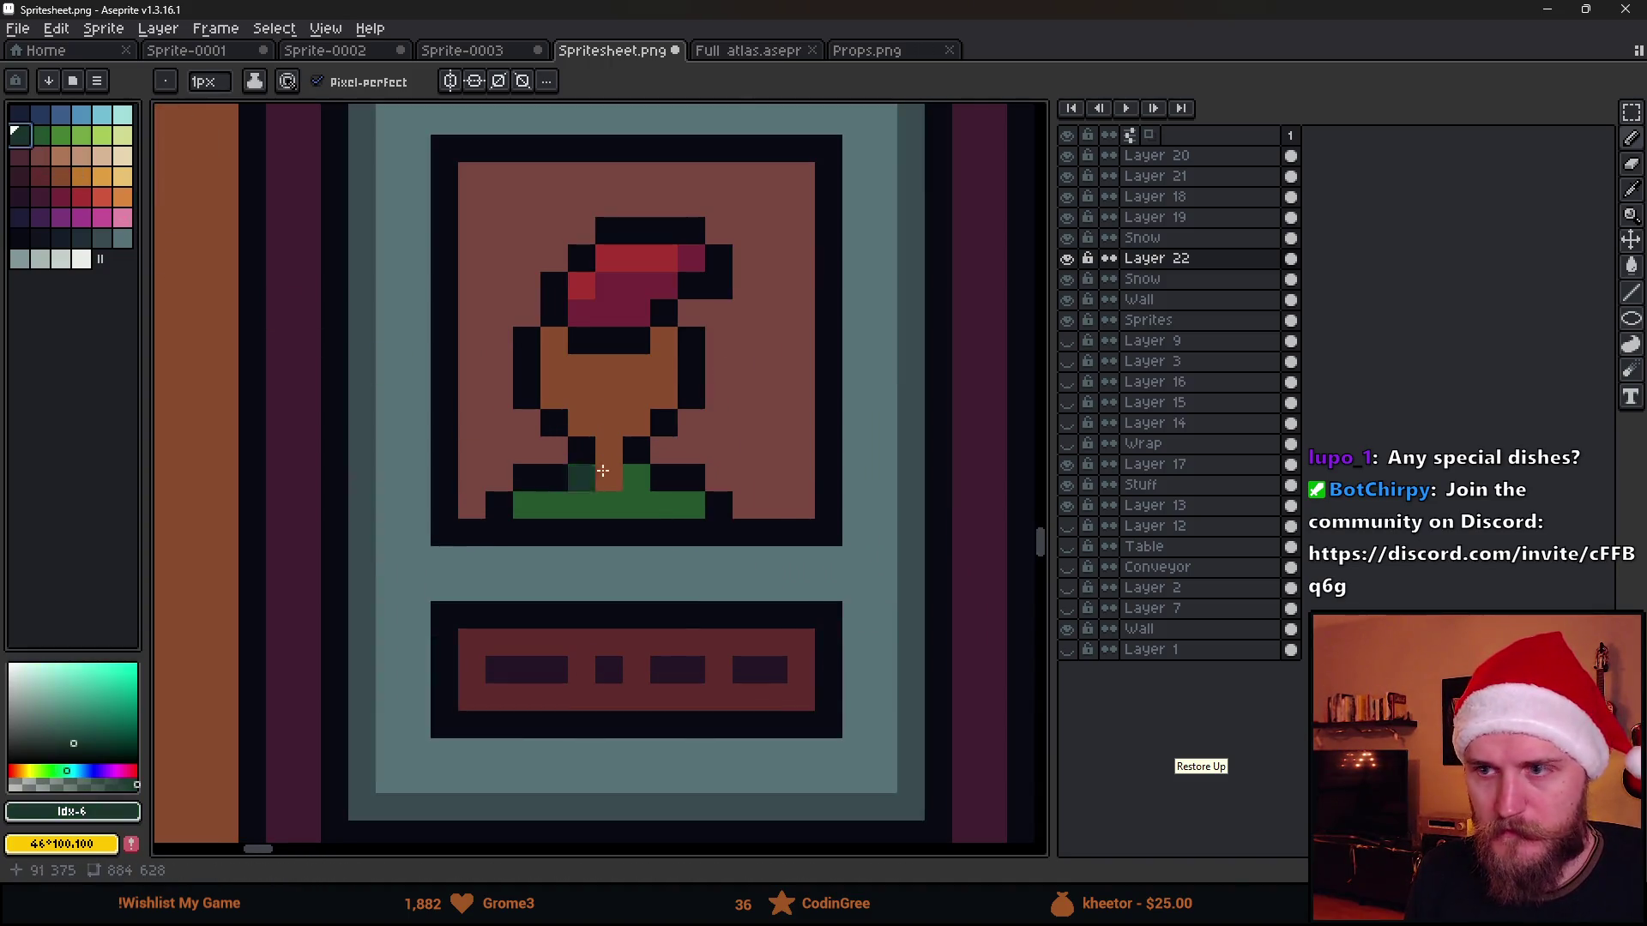
{"action": "scroll", "coordinate": [608, 483], "scroll_direction": "up", "scroll_amount": 1}
{"action": "left_click", "coordinate": [609, 528]}
{"action": "left_click", "coordinate": [659, 476]}
{"action": "scroll", "coordinate": [656, 479], "scroll_direction": "down", "scroll_amount": 2}
{"action": "scroll", "coordinate": [656, 479], "scroll_direction": "down", "scroll_amount": 1}
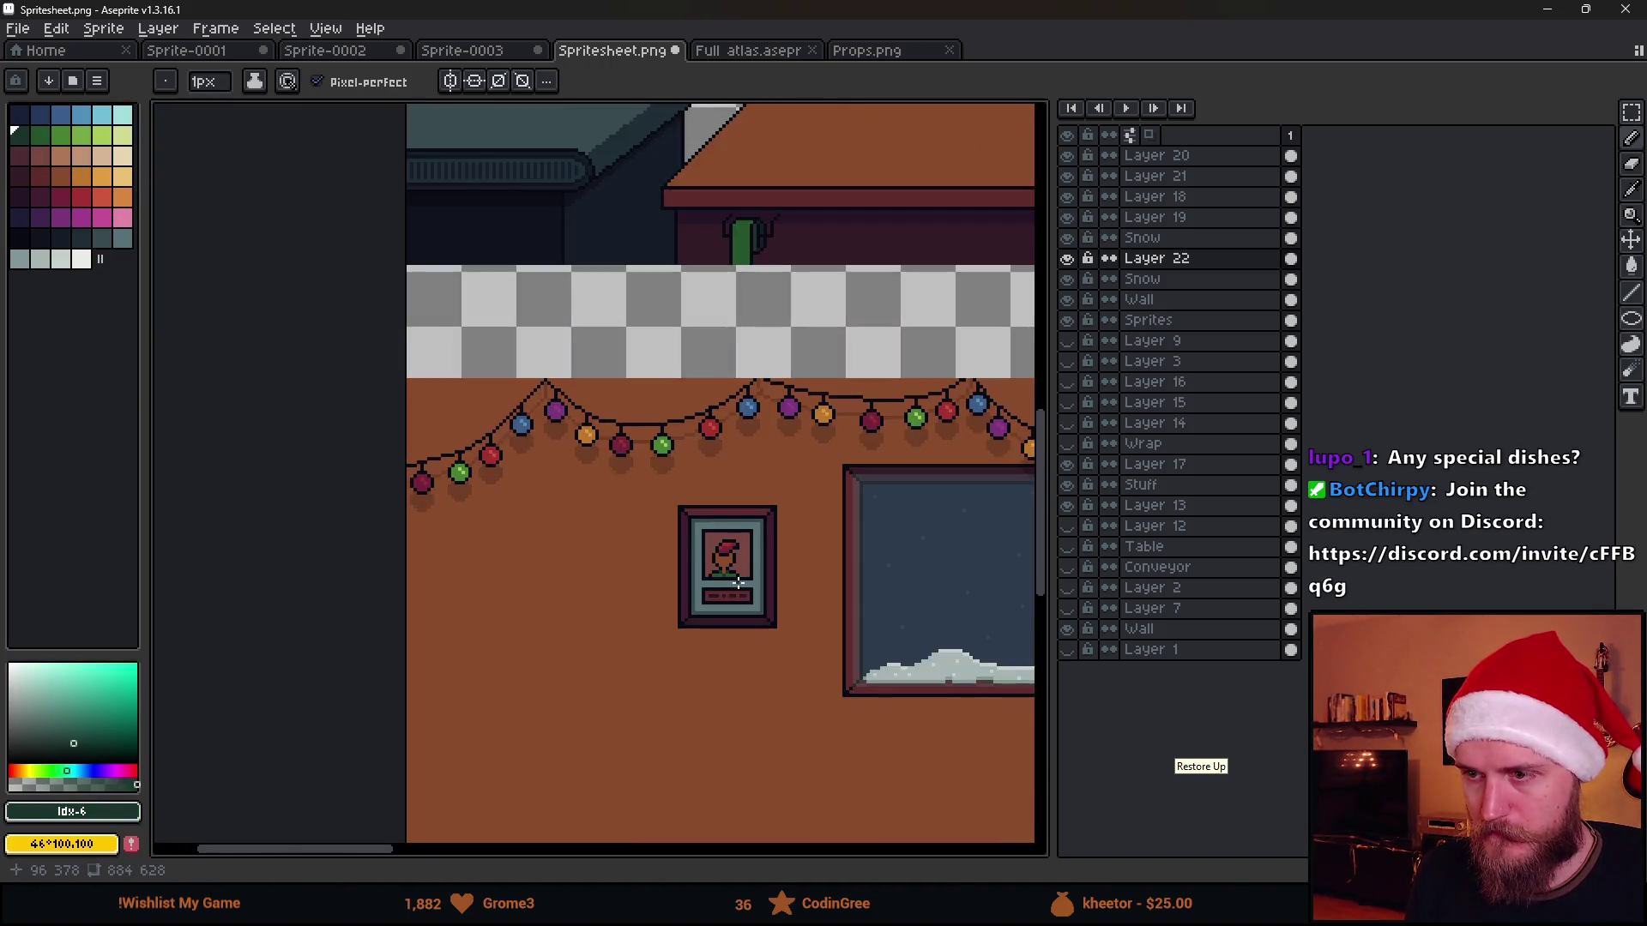
{"action": "scroll", "coordinate": [657, 464], "scroll_direction": "up", "scroll_amount": 2}
{"action": "scroll", "coordinate": [663, 444], "scroll_direction": "up", "scroll_amount": 1}
Fill the figure's face with the lighter skin-tone colour
{"action": "left_click", "coordinate": [663, 444], "text": "alt"}
{"action": "left_click", "coordinate": [60, 156]}
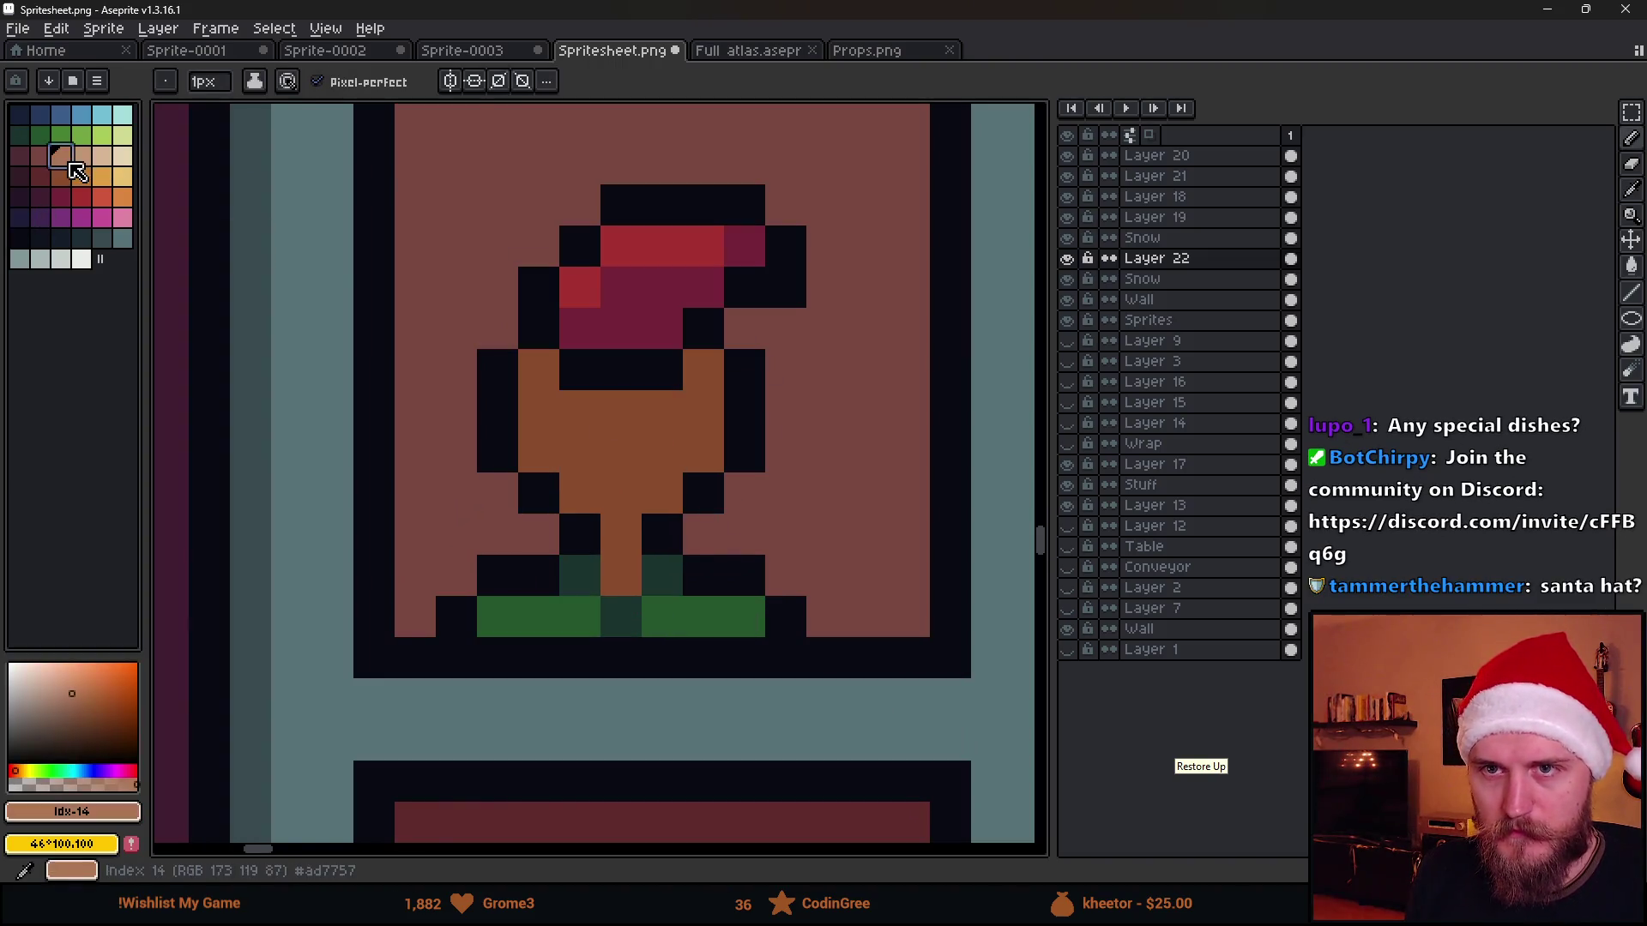
{"action": "key", "text": "g"}
{"action": "left_click", "coordinate": [636, 467]}
{"action": "scroll", "coordinate": [640, 468], "scroll_direction": "down", "scroll_amount": 3}
{"action": "scroll", "coordinate": [640, 469], "scroll_direction": "up", "scroll_amount": 2}
{"action": "scroll", "coordinate": [639, 470], "scroll_direction": "up", "scroll_amount": 1}
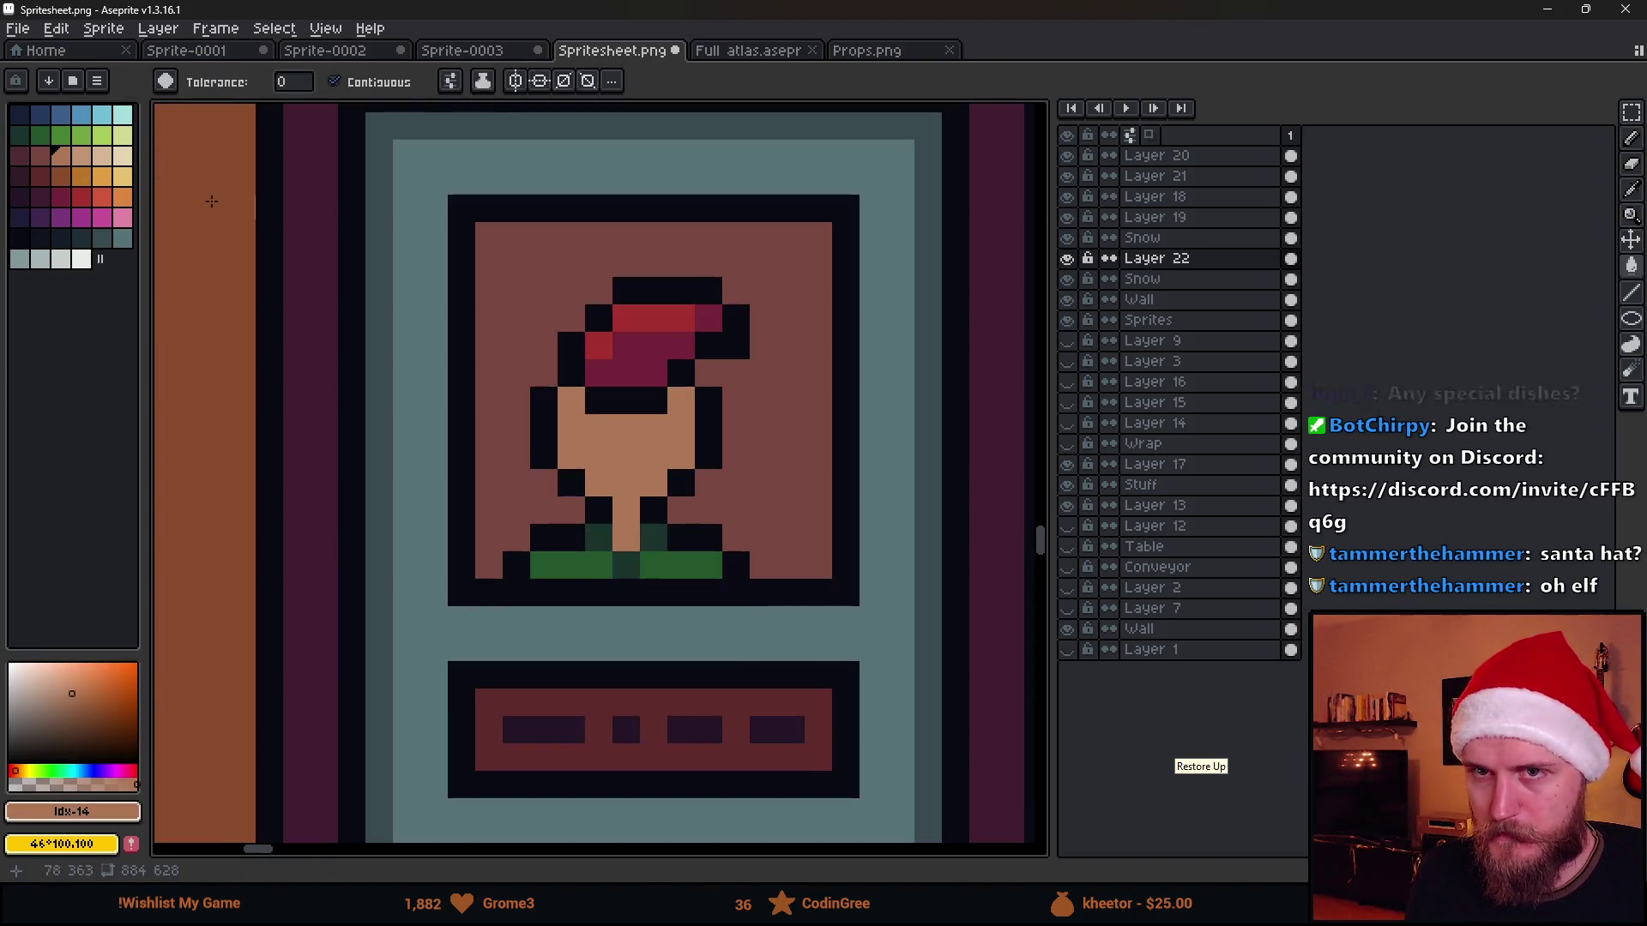
Paint a darker brown band under the hat and pick near-black
{"action": "left_click", "coordinate": [39, 155]}
{"action": "scroll", "coordinate": [420, 338], "scroll_direction": "up", "scroll_amount": 1}
{"action": "key", "text": "b"}
{"action": "left_click", "coordinate": [548, 389]}
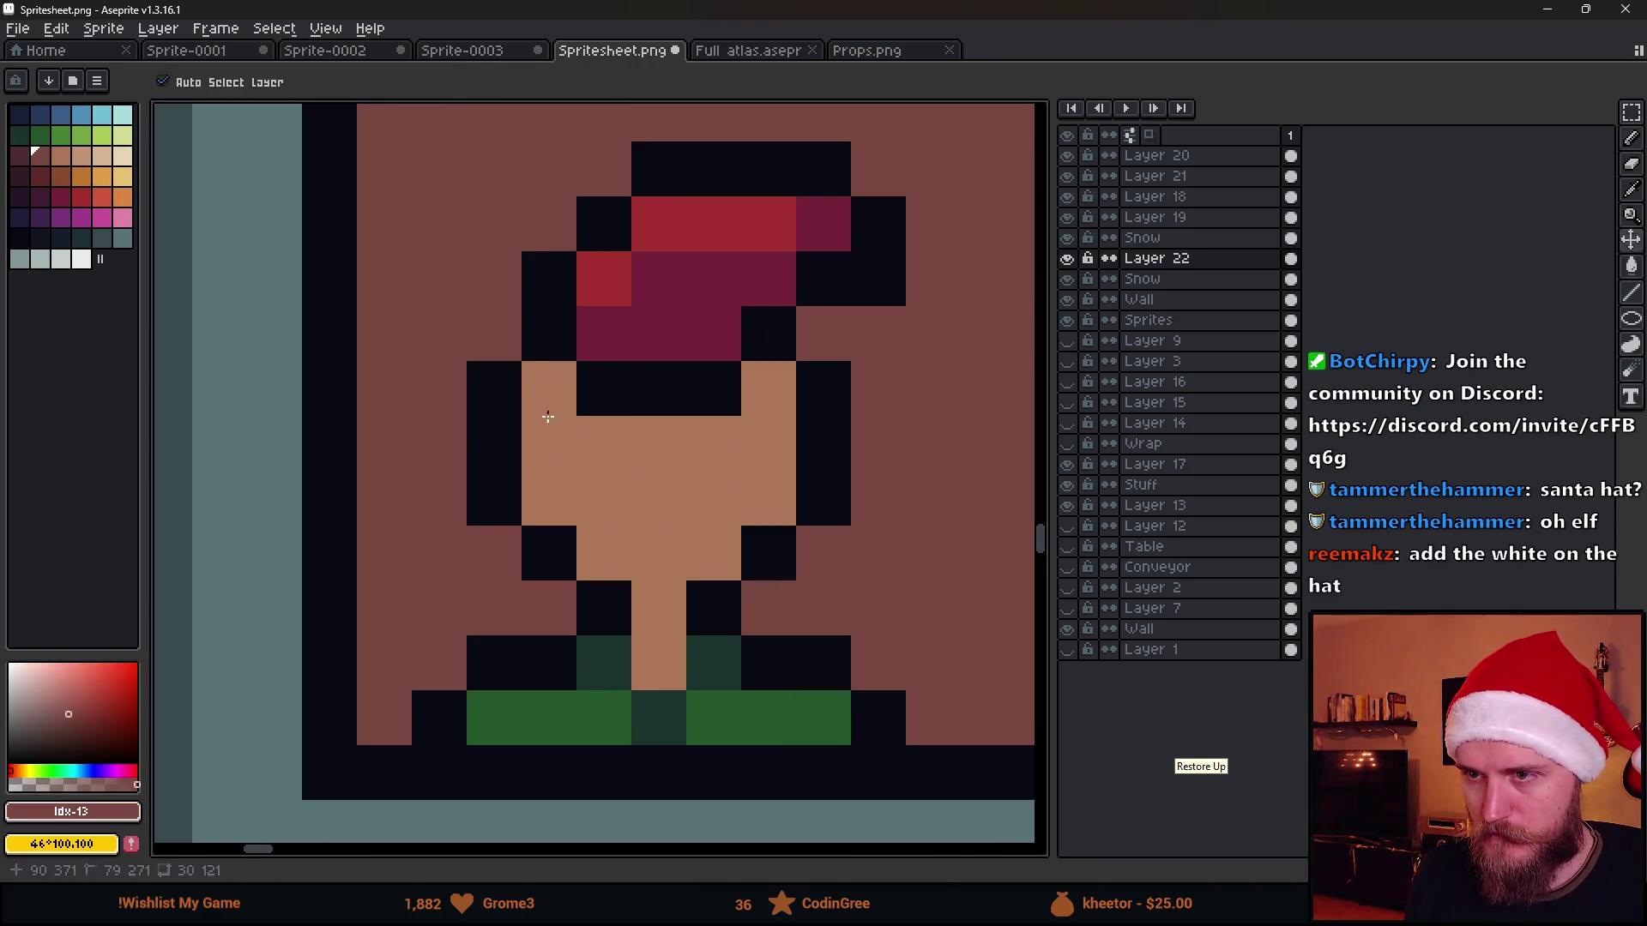
{"action": "mouse_move", "coordinate": [605, 444]}
{"action": "left_mouse_down"}
{"action": "mouse_move", "coordinate": [659, 443]}
{"action": "mouse_move", "coordinate": [734, 407]}
{"action": "left_mouse_up"}
{"action": "scroll", "coordinate": [734, 406], "scroll_direction": "down", "scroll_amount": 2}
{"action": "scroll", "coordinate": [759, 476], "scroll_direction": "down", "scroll_amount": 1}
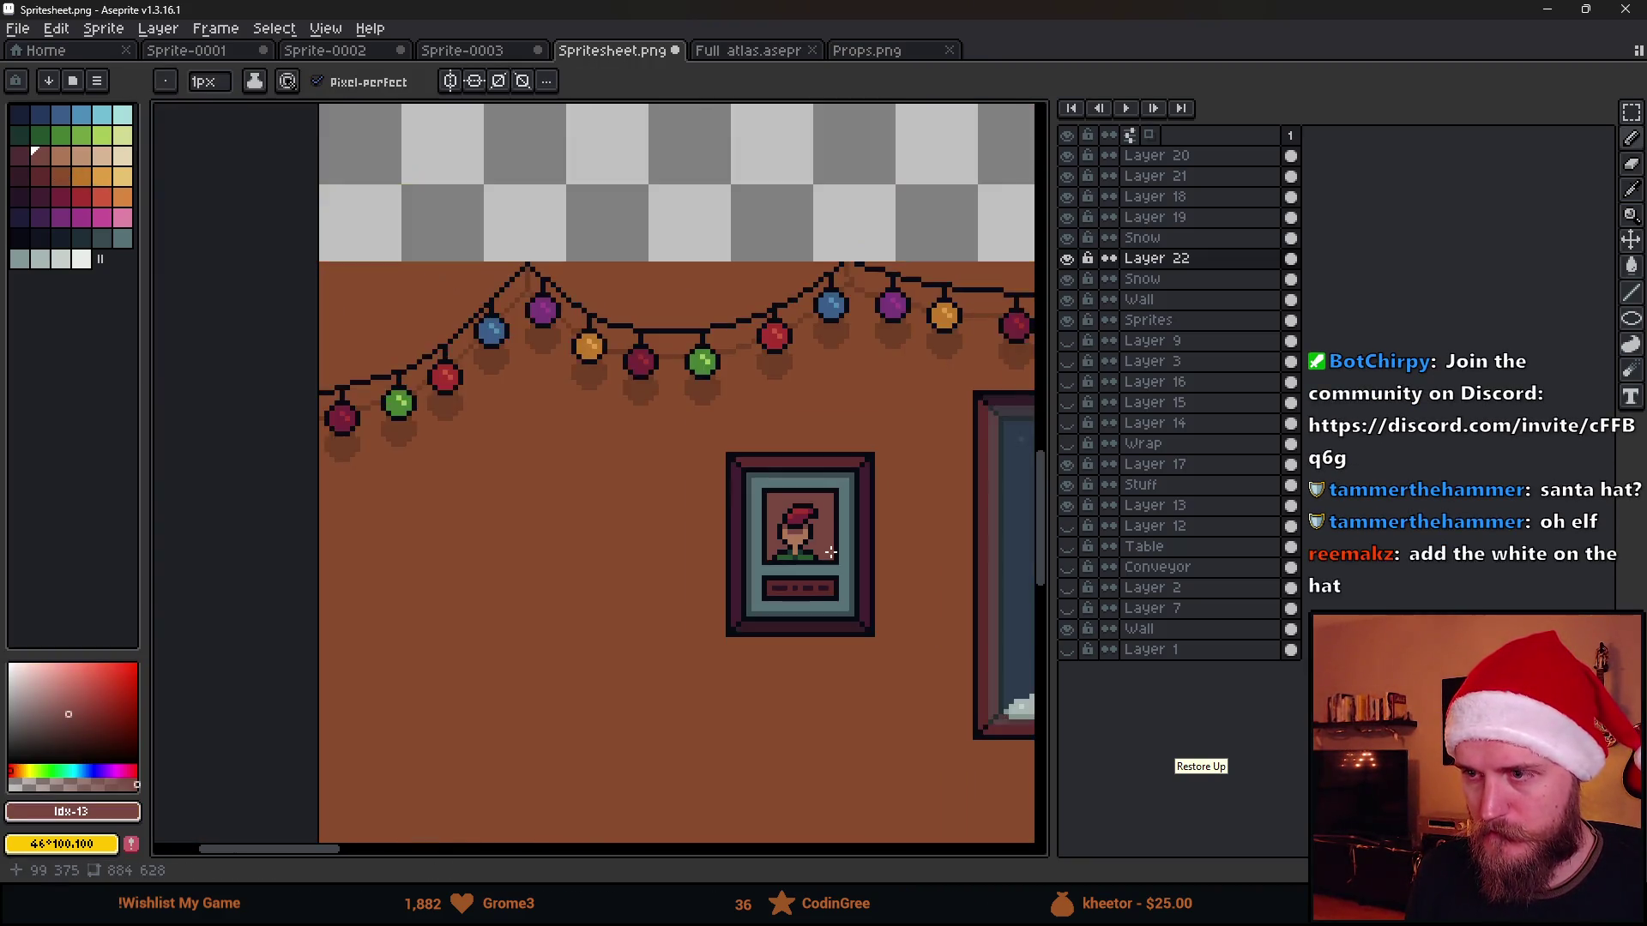
{"action": "scroll", "coordinate": [773, 515], "scroll_direction": "down", "scroll_amount": 2}
{"action": "scroll", "coordinate": [786, 557], "scroll_direction": "up", "scroll_amount": 2}
{"action": "scroll", "coordinate": [786, 557], "scroll_direction": "up", "scroll_amount": 2}
{"action": "scroll", "coordinate": [579, 489], "scroll_direction": "up", "scroll_amount": 1}
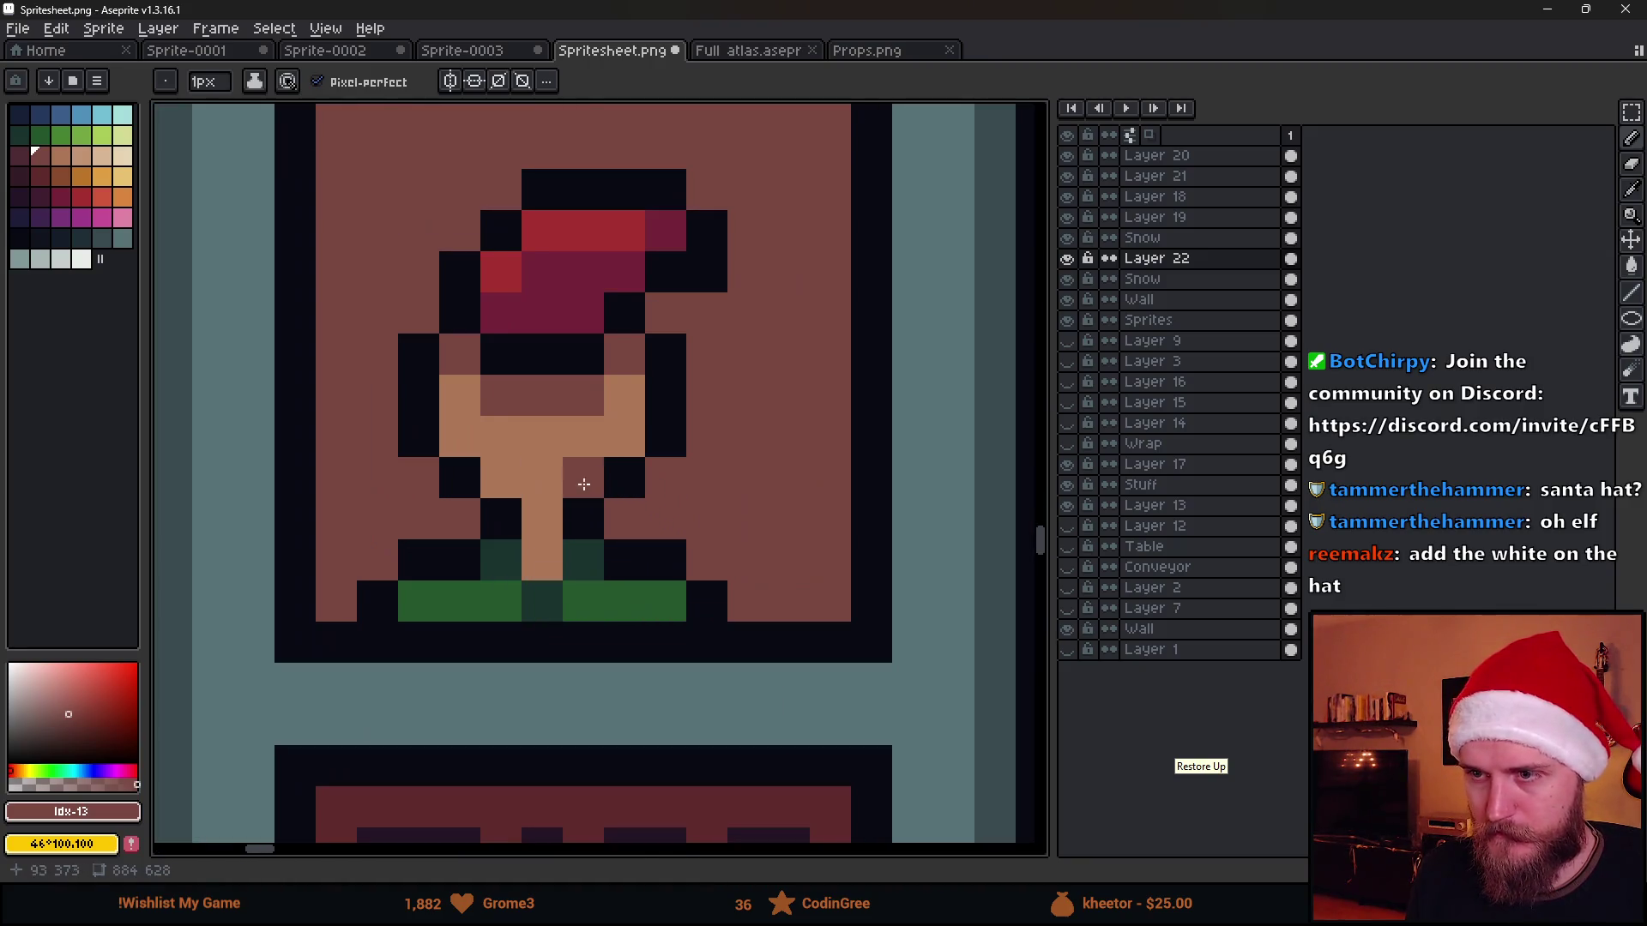
{"action": "left_click", "coordinate": [582, 514], "text": "alt"}
{"action": "scroll", "coordinate": [582, 427], "scroll_direction": "down", "scroll_amount": 2}
{"action": "scroll", "coordinate": [583, 428], "scroll_direction": "down", "scroll_amount": 1}
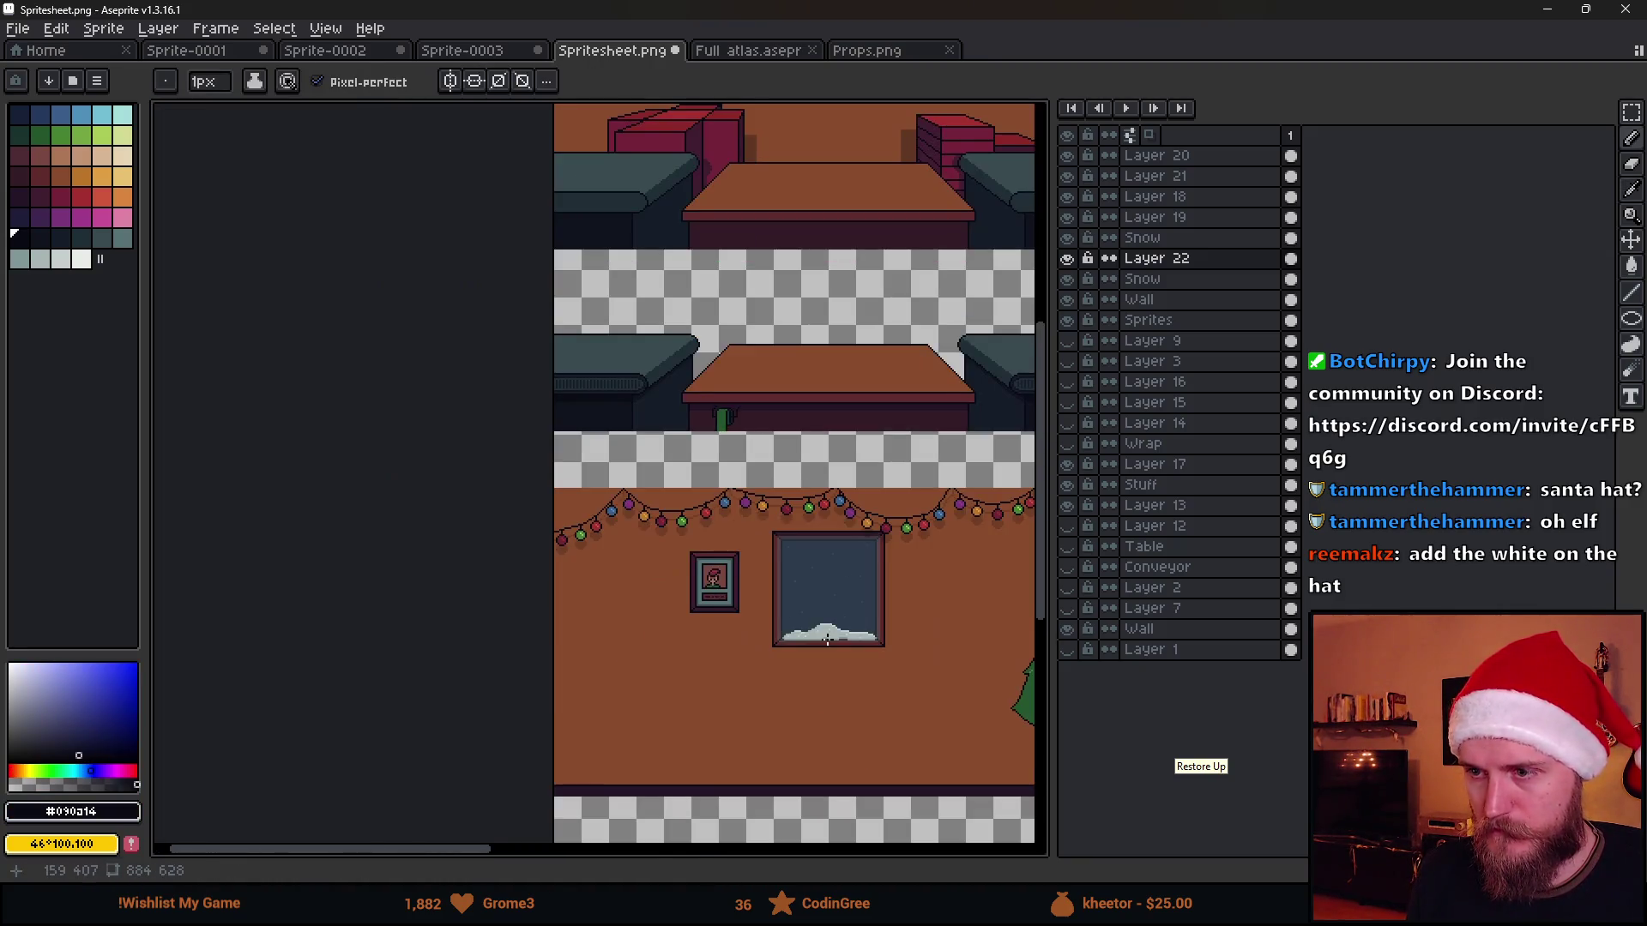
Check the poster in the Unity scene and return to the framed poster
{"action": "key", "text": "alt+Tab"}
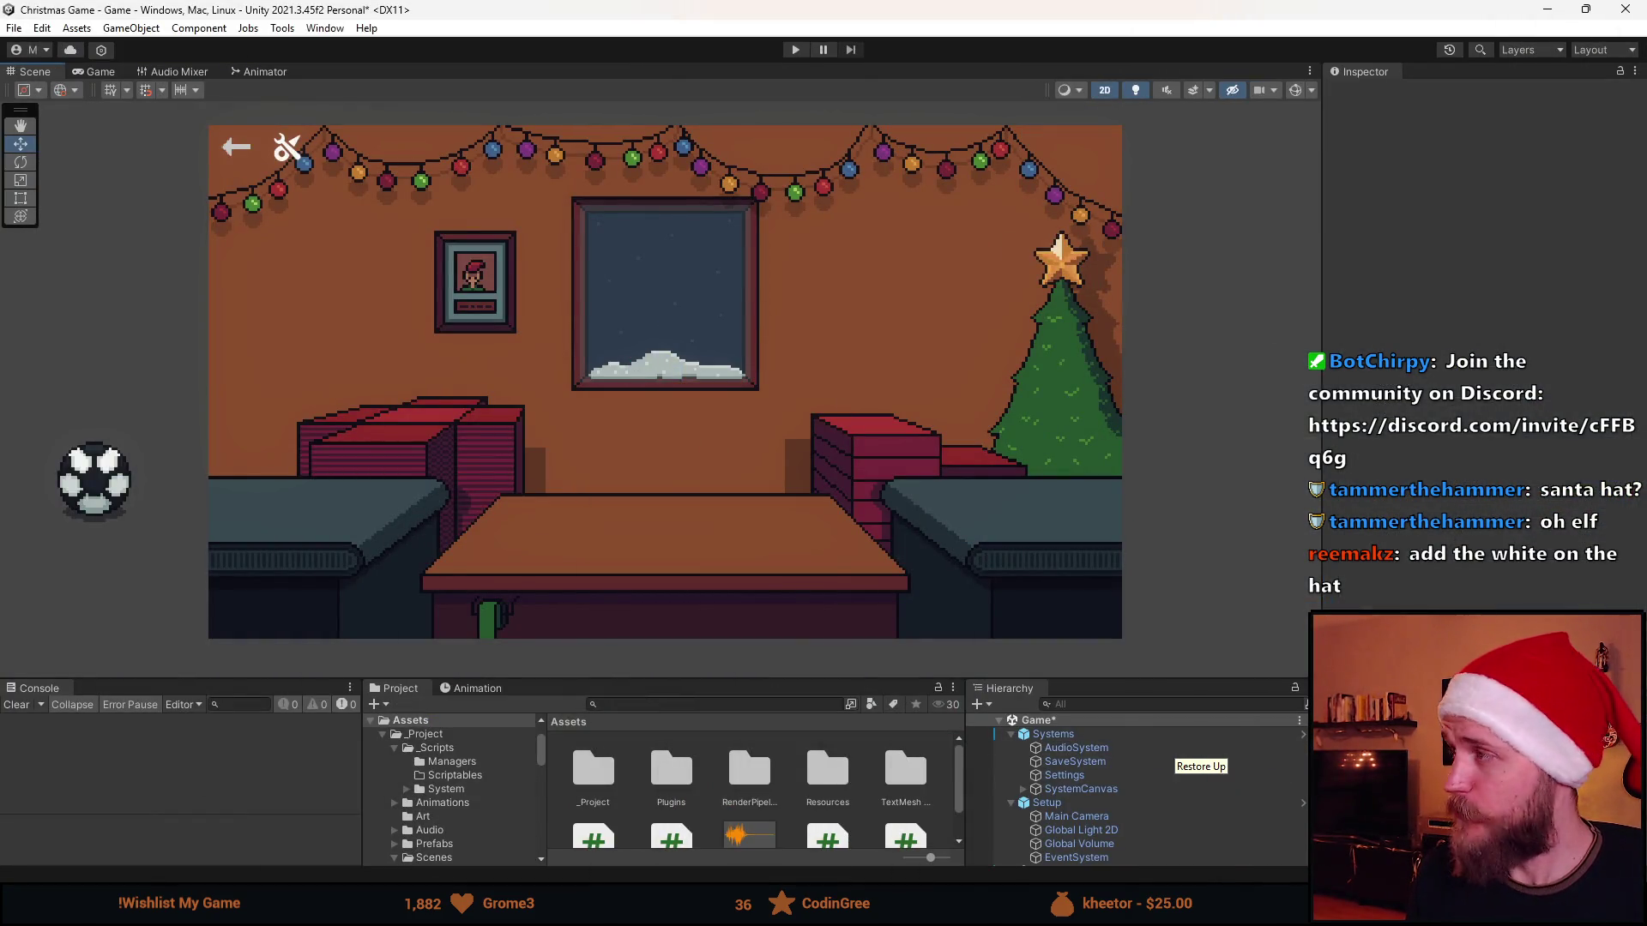
{"action": "key", "text": "alt+Tab"}
{"action": "scroll", "coordinate": [522, 362], "scroll_direction": "up", "scroll_amount": 2}
{"action": "left_click_drag", "start_coordinate": [521, 362], "coordinate": [645, 463]}
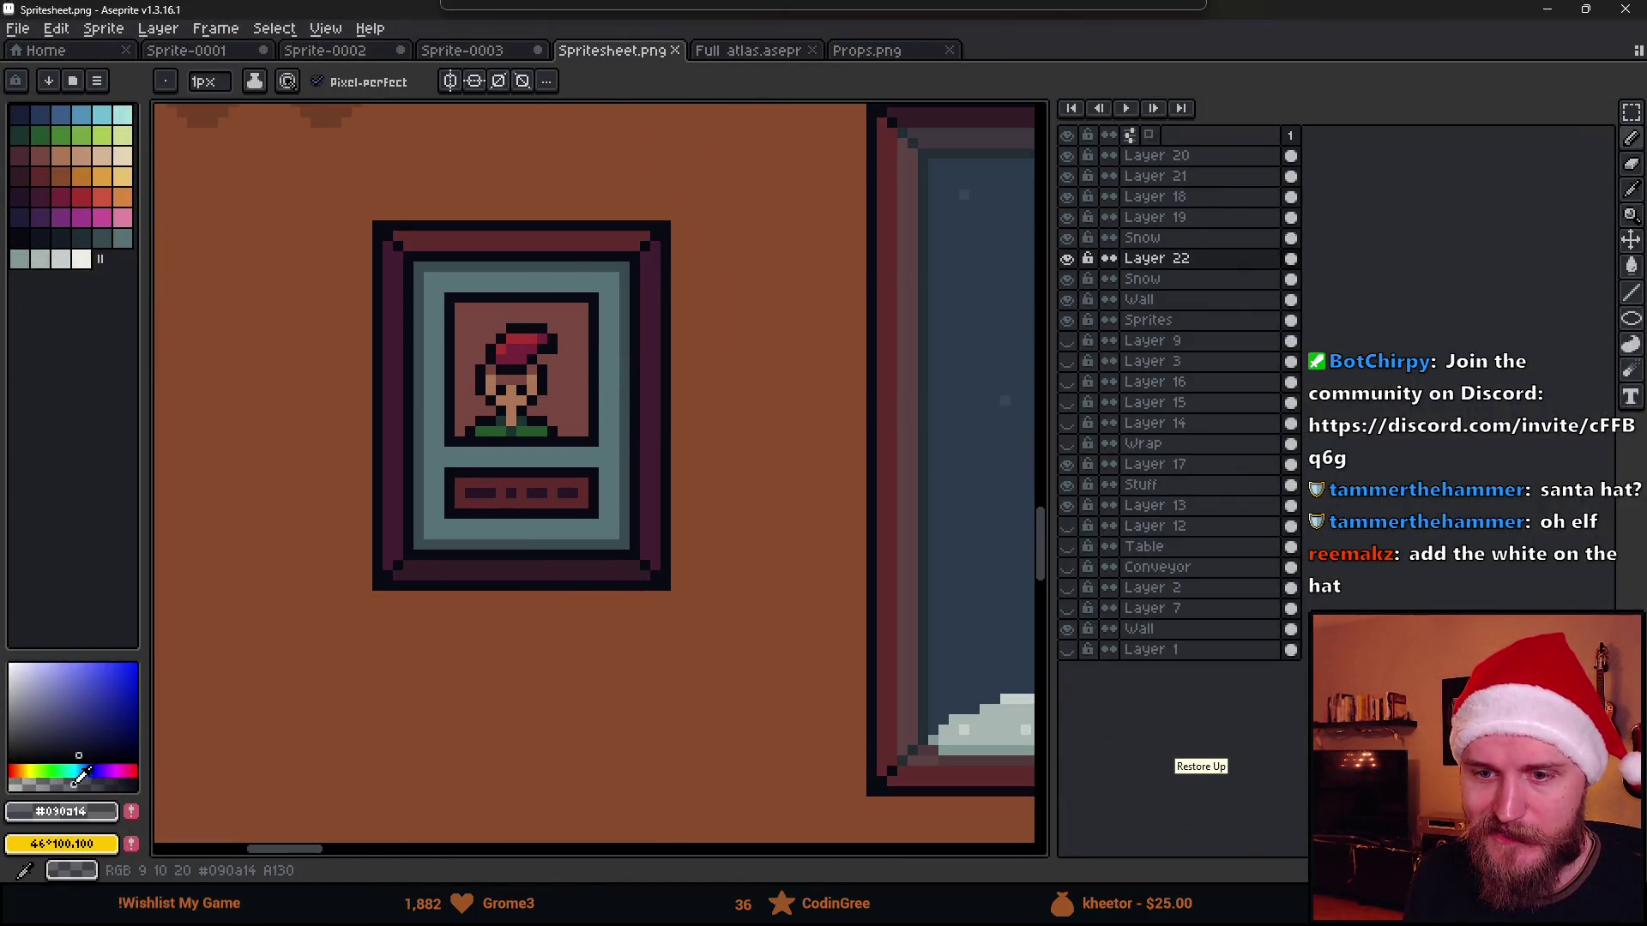
Draw a dark line under the frame's bottom edge, save and view in Unity
{"action": "left_click_drag", "start_coordinate": [679, 226], "coordinate": [673, 580]}
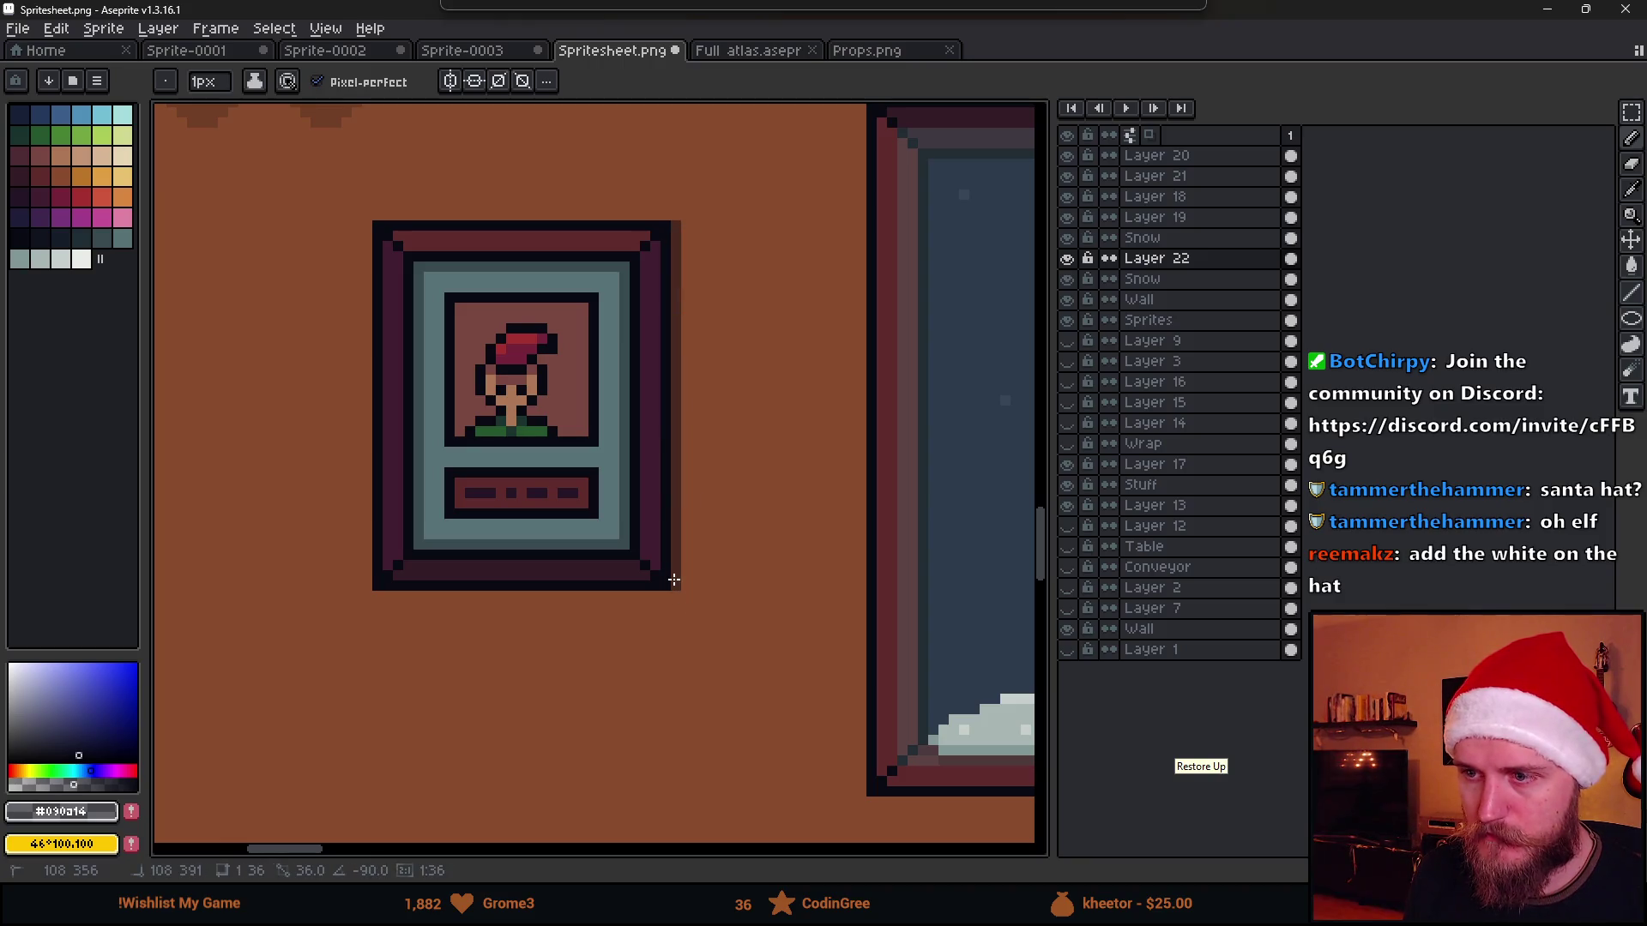
{"action": "key", "text": "ctrl+z"}
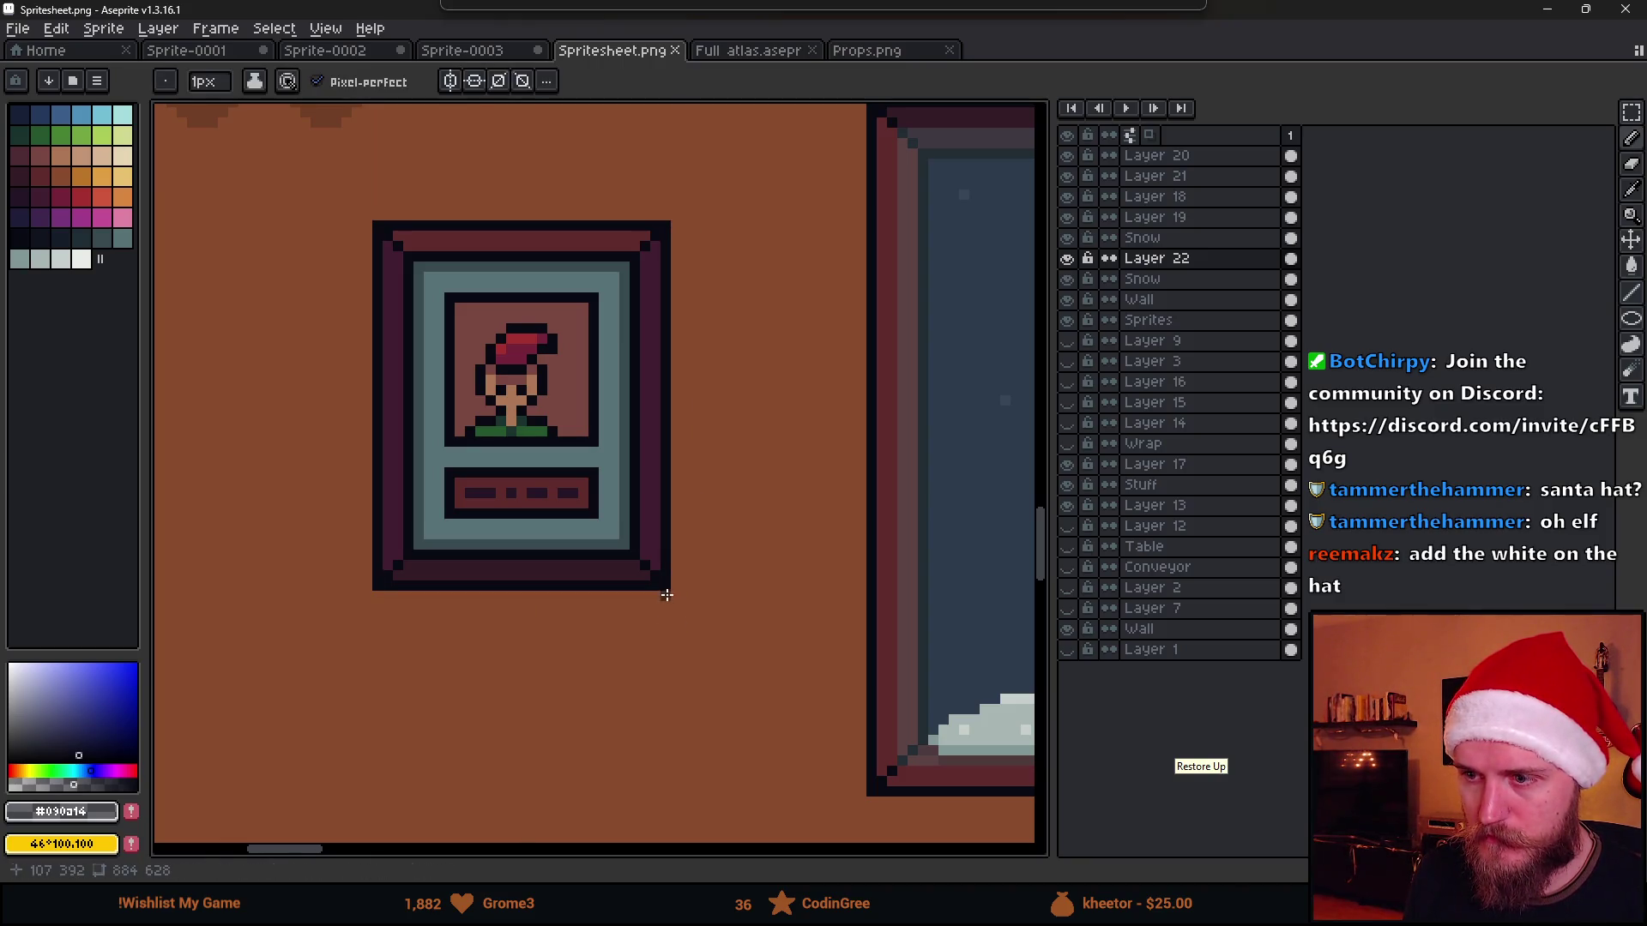
{"action": "left_click_drag", "start_coordinate": [665, 593], "coordinate": [375, 592]}
{"action": "key", "text": "ctrl+s"}
{"action": "scroll", "coordinate": [578, 631], "scroll_direction": "down", "scroll_amount": 3}
{"action": "scroll", "coordinate": [550, 574], "scroll_direction": "down", "scroll_amount": 2}
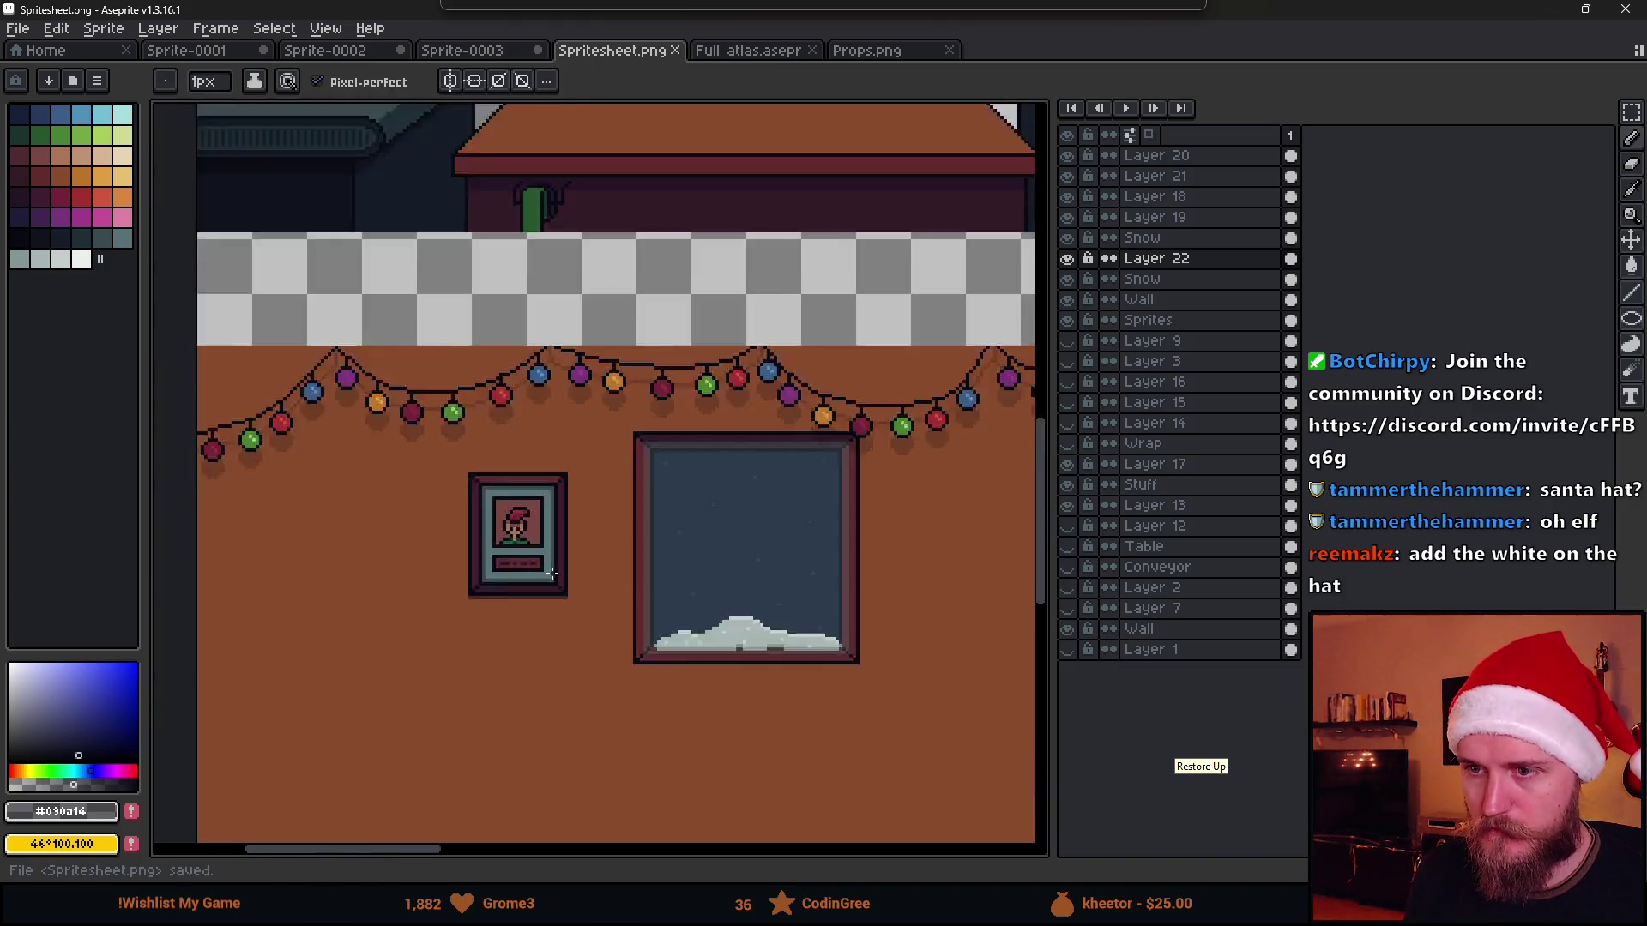
{"action": "scroll", "coordinate": [551, 576], "scroll_direction": "down", "scroll_amount": 2}
{"action": "key", "text": "alt+Tab"}
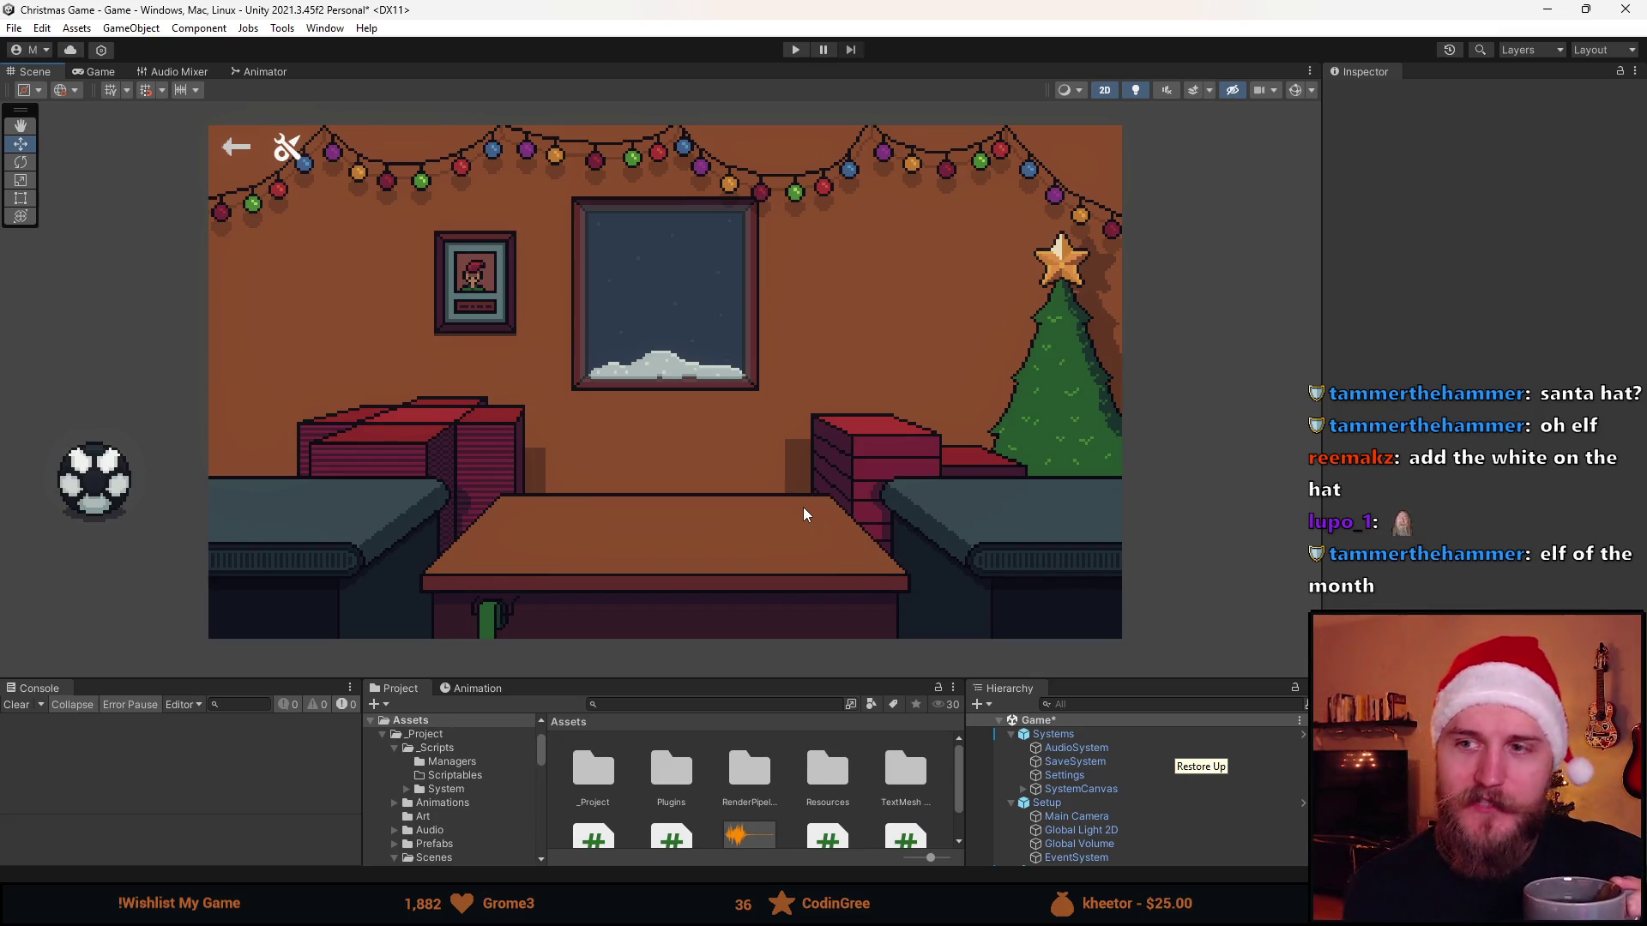
{"action": "scroll", "coordinate": [374, 257], "scroll_direction": "up", "scroll_amount": 1}
{"action": "scroll", "coordinate": [418, 288], "scroll_direction": "up", "scroll_amount": 2}
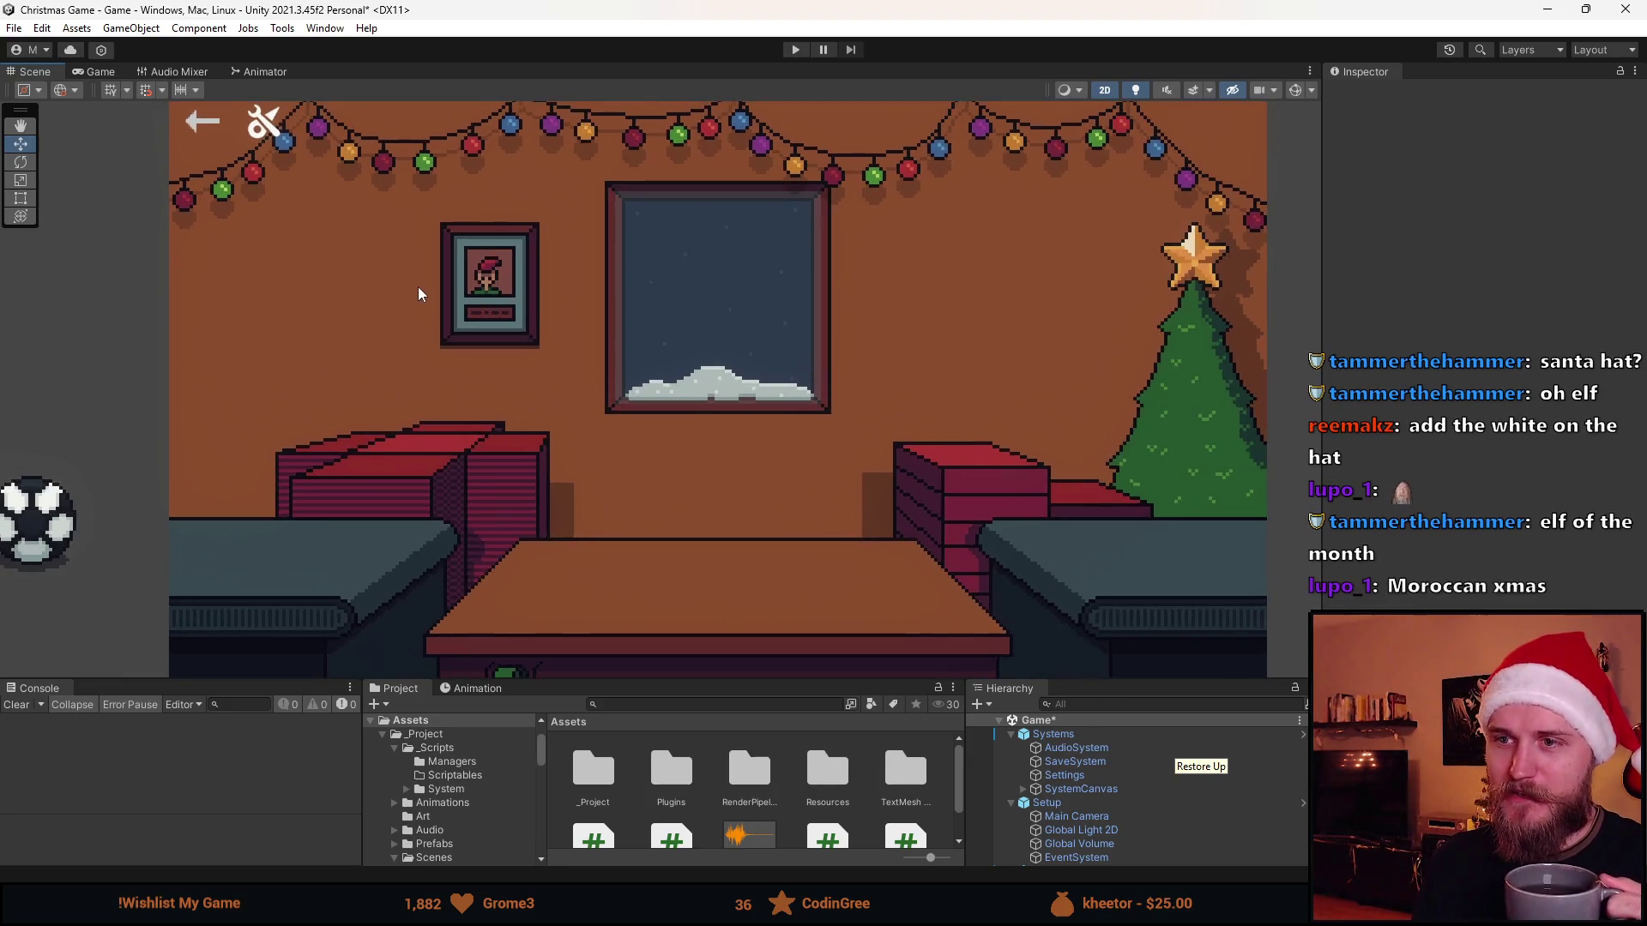
{"action": "scroll", "coordinate": [418, 287], "scroll_direction": "down", "scroll_amount": 1}
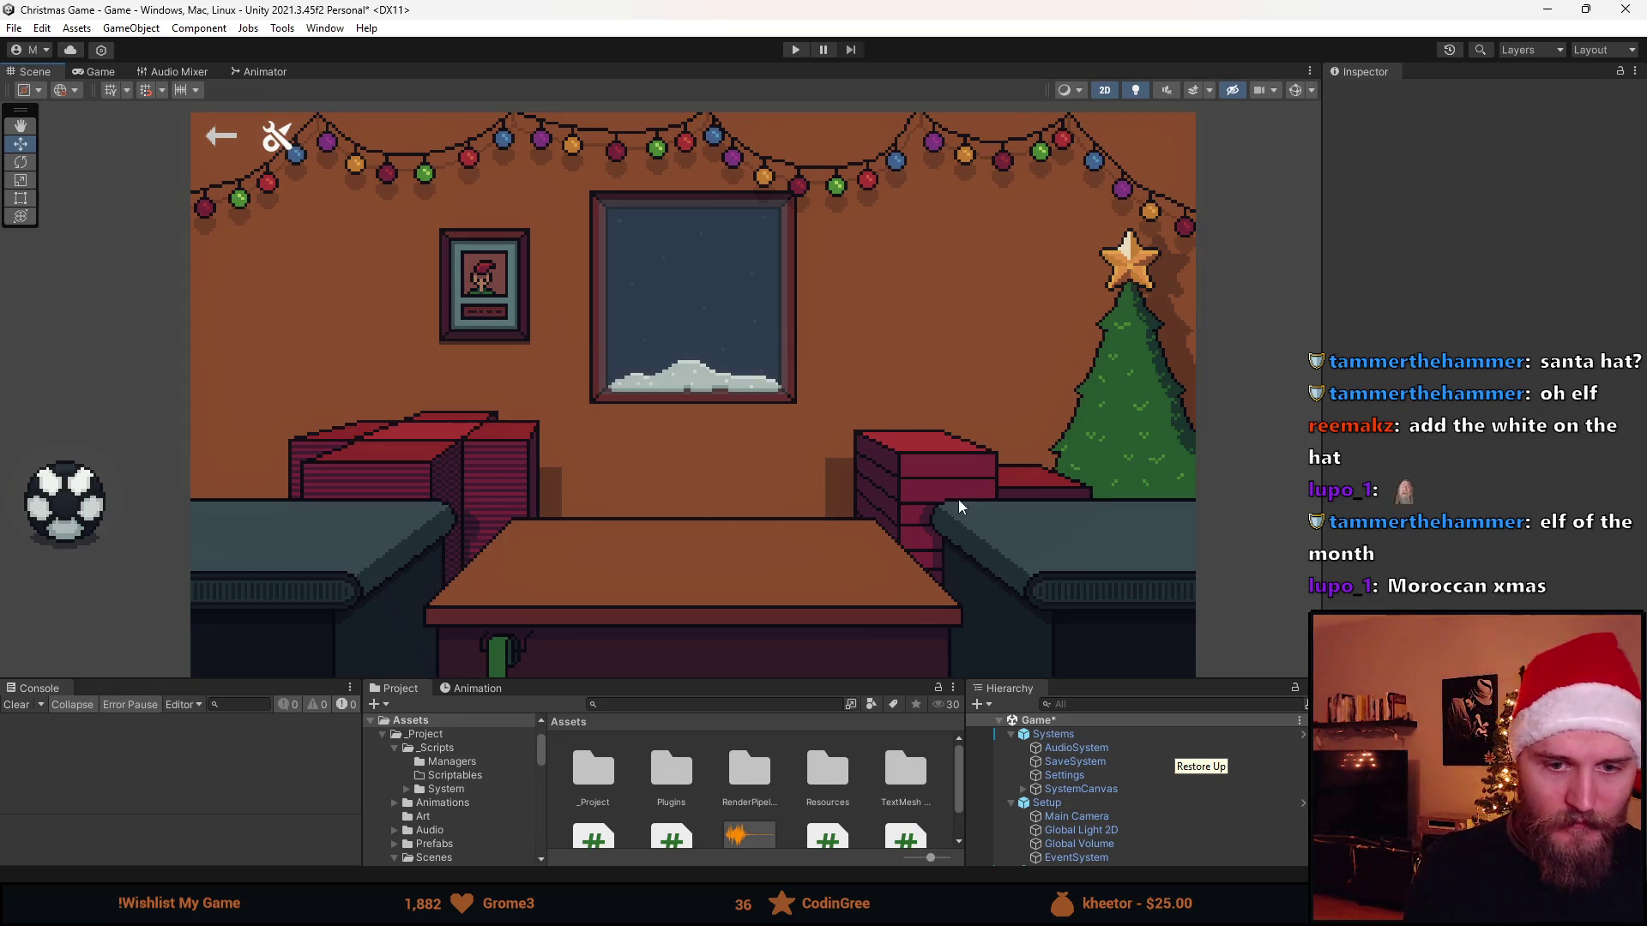
Bring the Aseprite sprite sheet back to the front
{"action": "key", "text": "alt+Tab"}
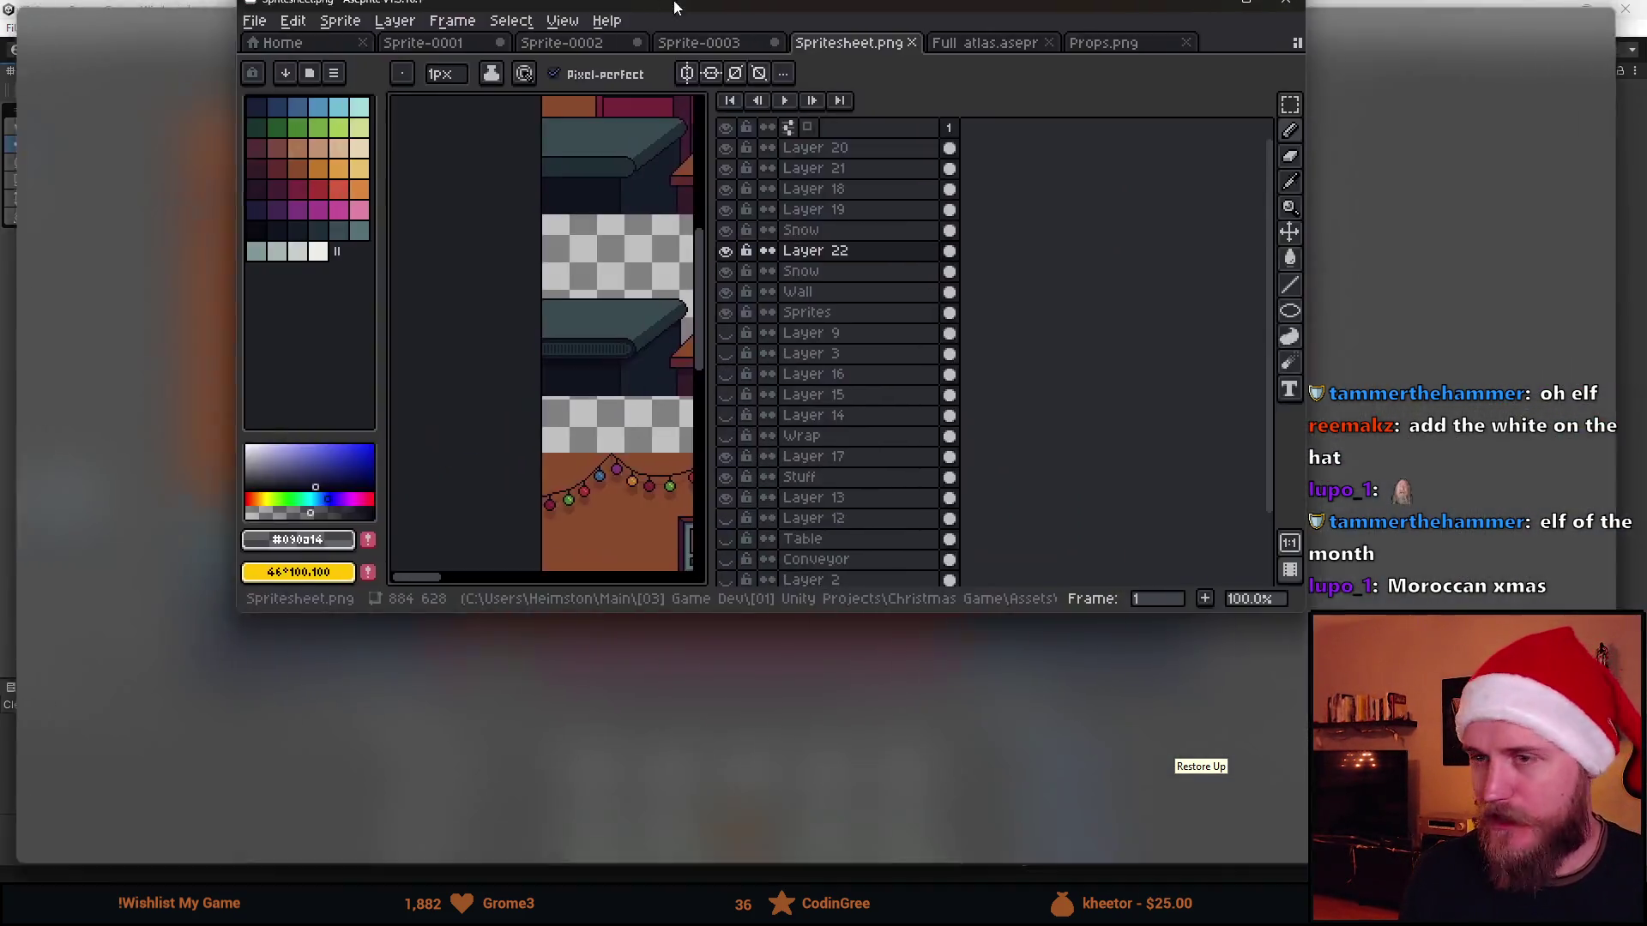
{"action": "scroll", "coordinate": [424, 553], "scroll_direction": "up", "scroll_amount": 3}
{"action": "scroll", "coordinate": [423, 551], "scroll_direction": "up", "scroll_amount": 3}
{"action": "scroll", "coordinate": [423, 551], "scroll_direction": "up", "scroll_amount": 2}
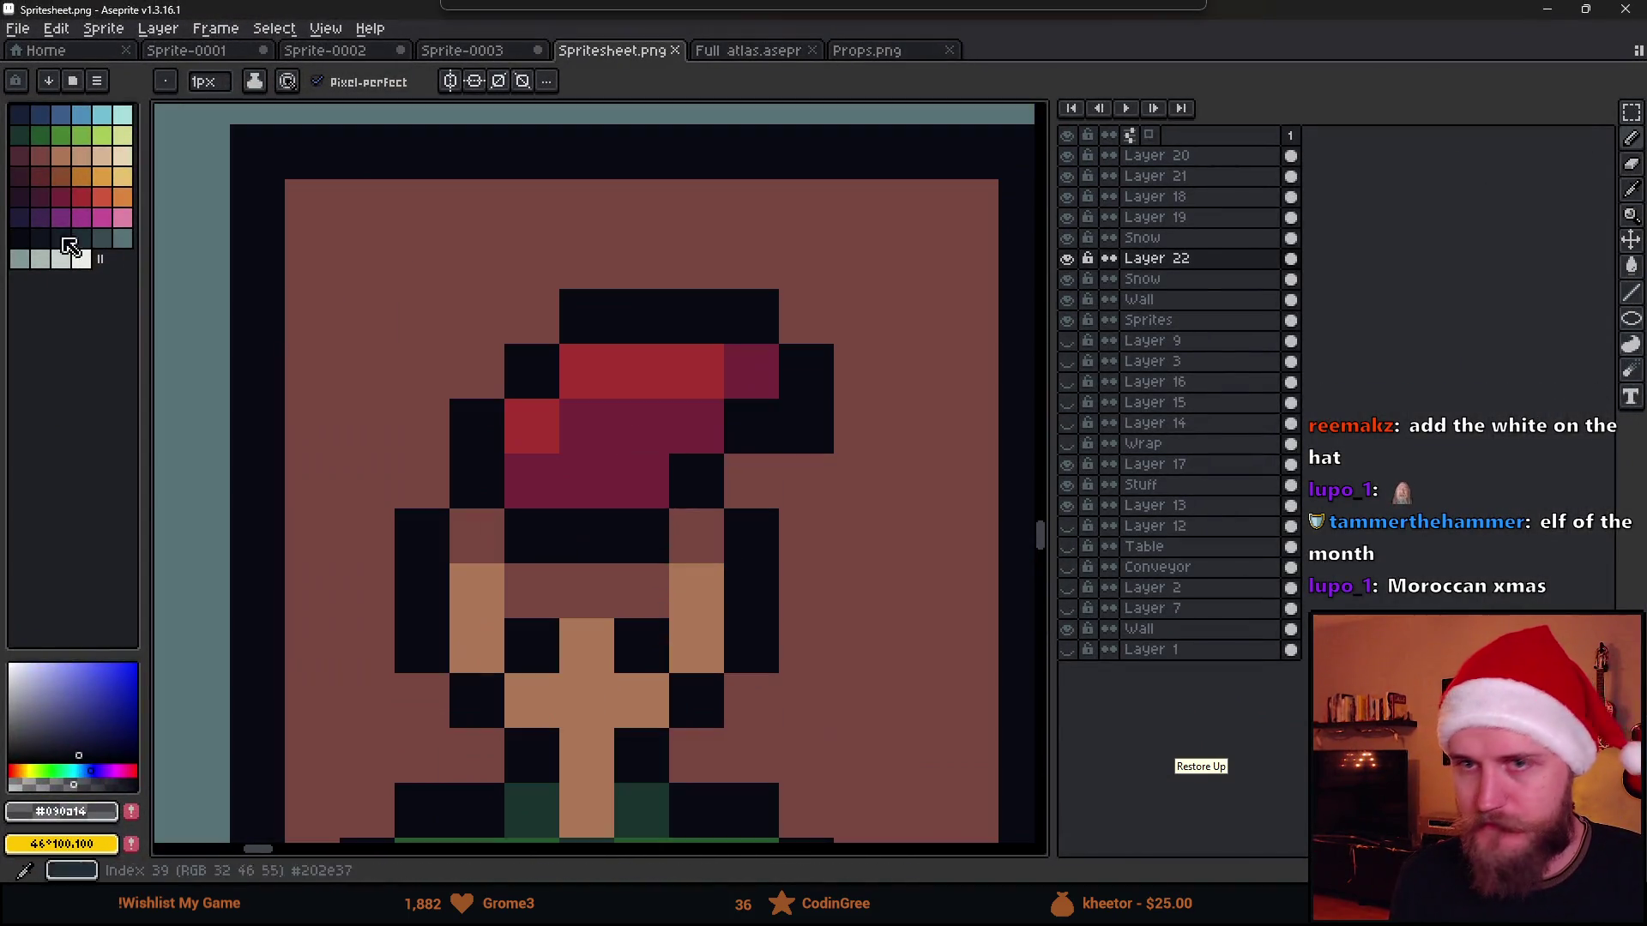
Give the elf's hat a white pom-pom with dark outline pixels above and below
{"action": "left_click", "coordinate": [85, 261]}
{"action": "scroll", "coordinate": [858, 481], "scroll_direction": "down", "scroll_amount": 3}
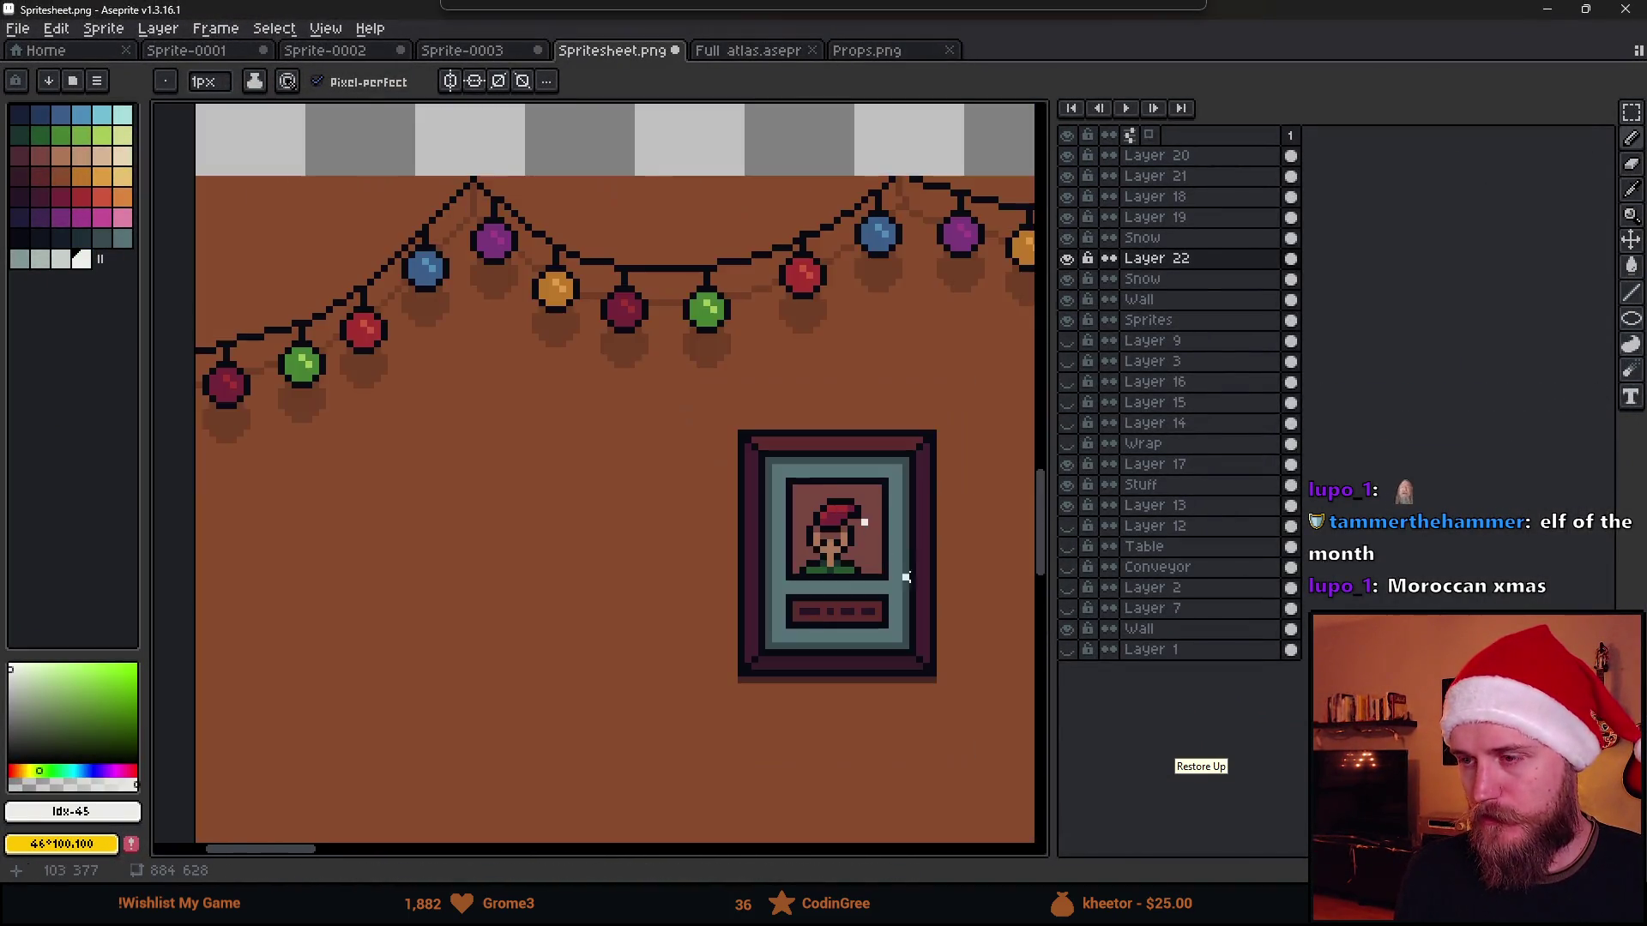
{"action": "scroll", "coordinate": [902, 560], "scroll_direction": "down", "scroll_amount": 1}
{"action": "scroll", "coordinate": [902, 559], "scroll_direction": "up", "scroll_amount": 4}
{"action": "left_click", "coordinate": [681, 368], "text": "alt"}
{"action": "left_click", "coordinate": [716, 451]}
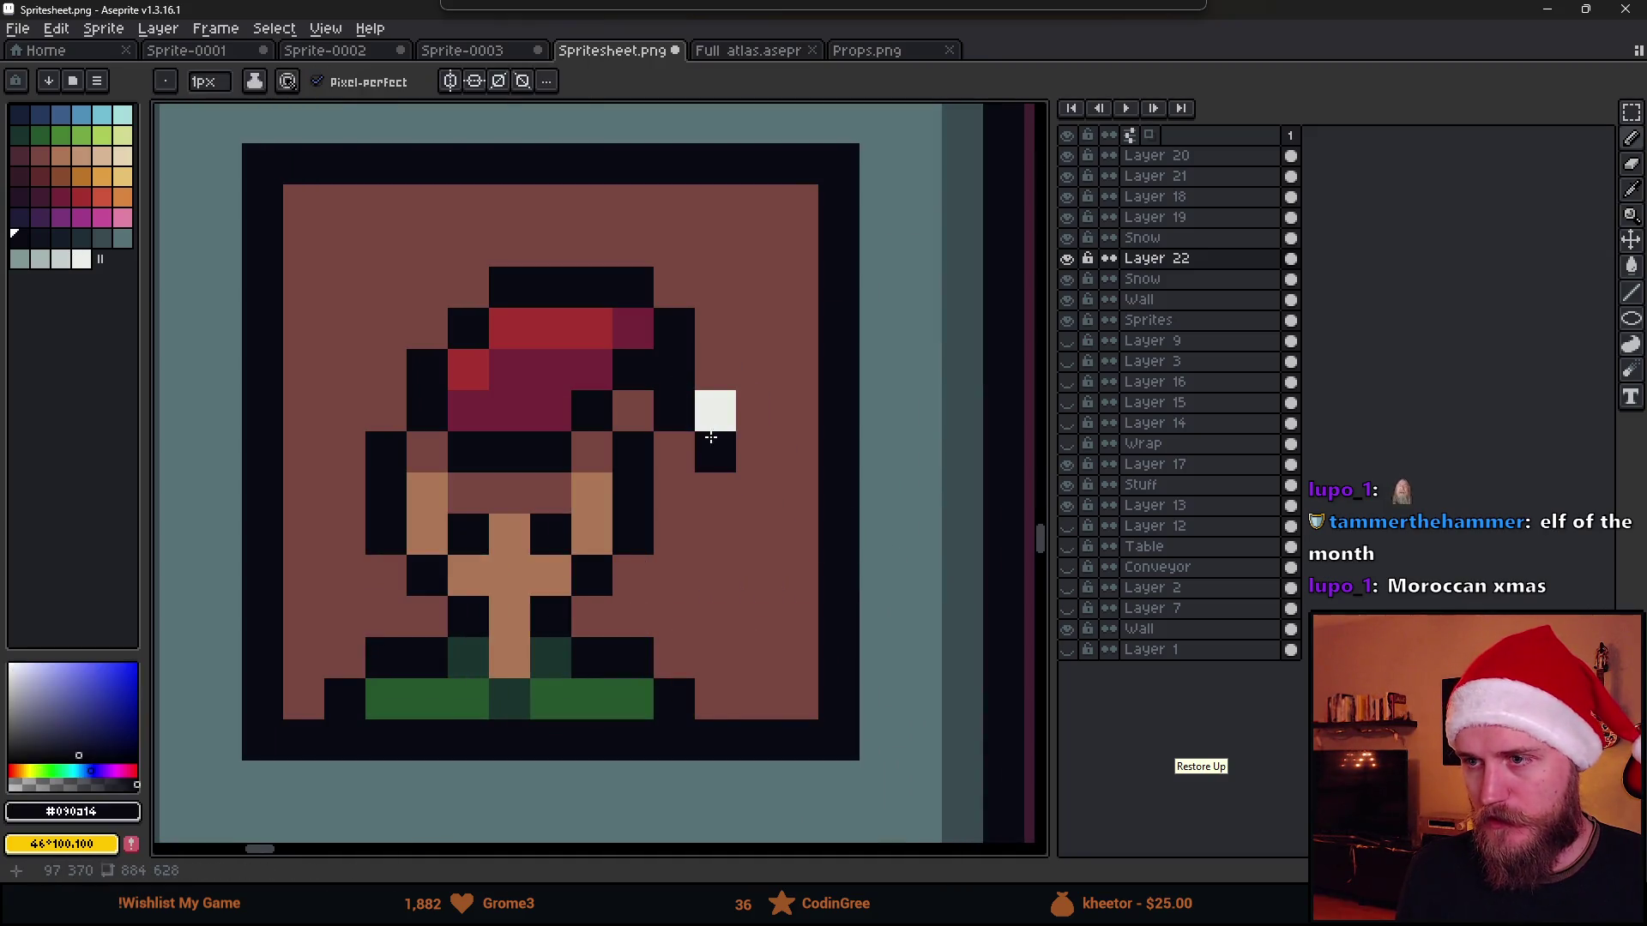
{"action": "left_click", "coordinate": [715, 370]}
{"action": "scroll", "coordinate": [735, 515], "scroll_direction": "down", "scroll_amount": 3}
{"action": "scroll", "coordinate": [839, 534], "scroll_direction": "down", "scroll_amount": 1}
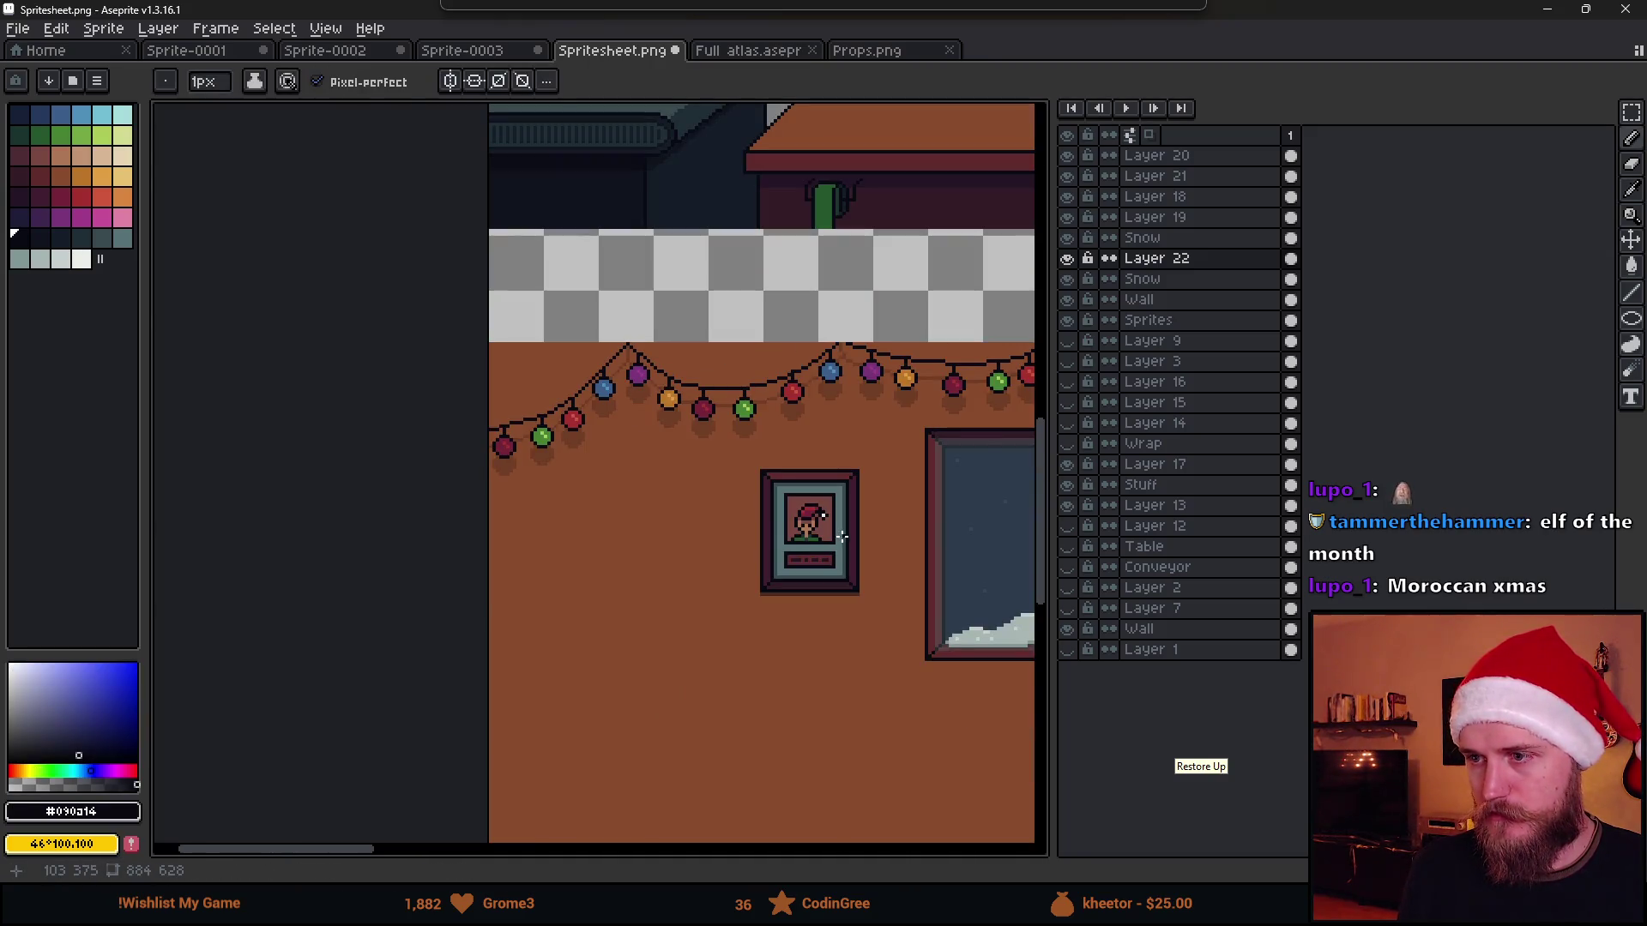
{"action": "scroll", "coordinate": [838, 535], "scroll_direction": "up", "scroll_amount": 4}
Shift the elf right within its frame and sample the brown background
{"action": "key", "text": "m"}
{"action": "mouse_move", "coordinate": [623, 397]}
{"action": "left_mouse_down"}
{"action": "mouse_move", "coordinate": [793, 541]}
{"action": "mouse_move", "coordinate": [798, 566]}
{"action": "left_mouse_up"}
{"action": "left_click_drag", "start_coordinate": [709, 514], "coordinate": [727, 510]}
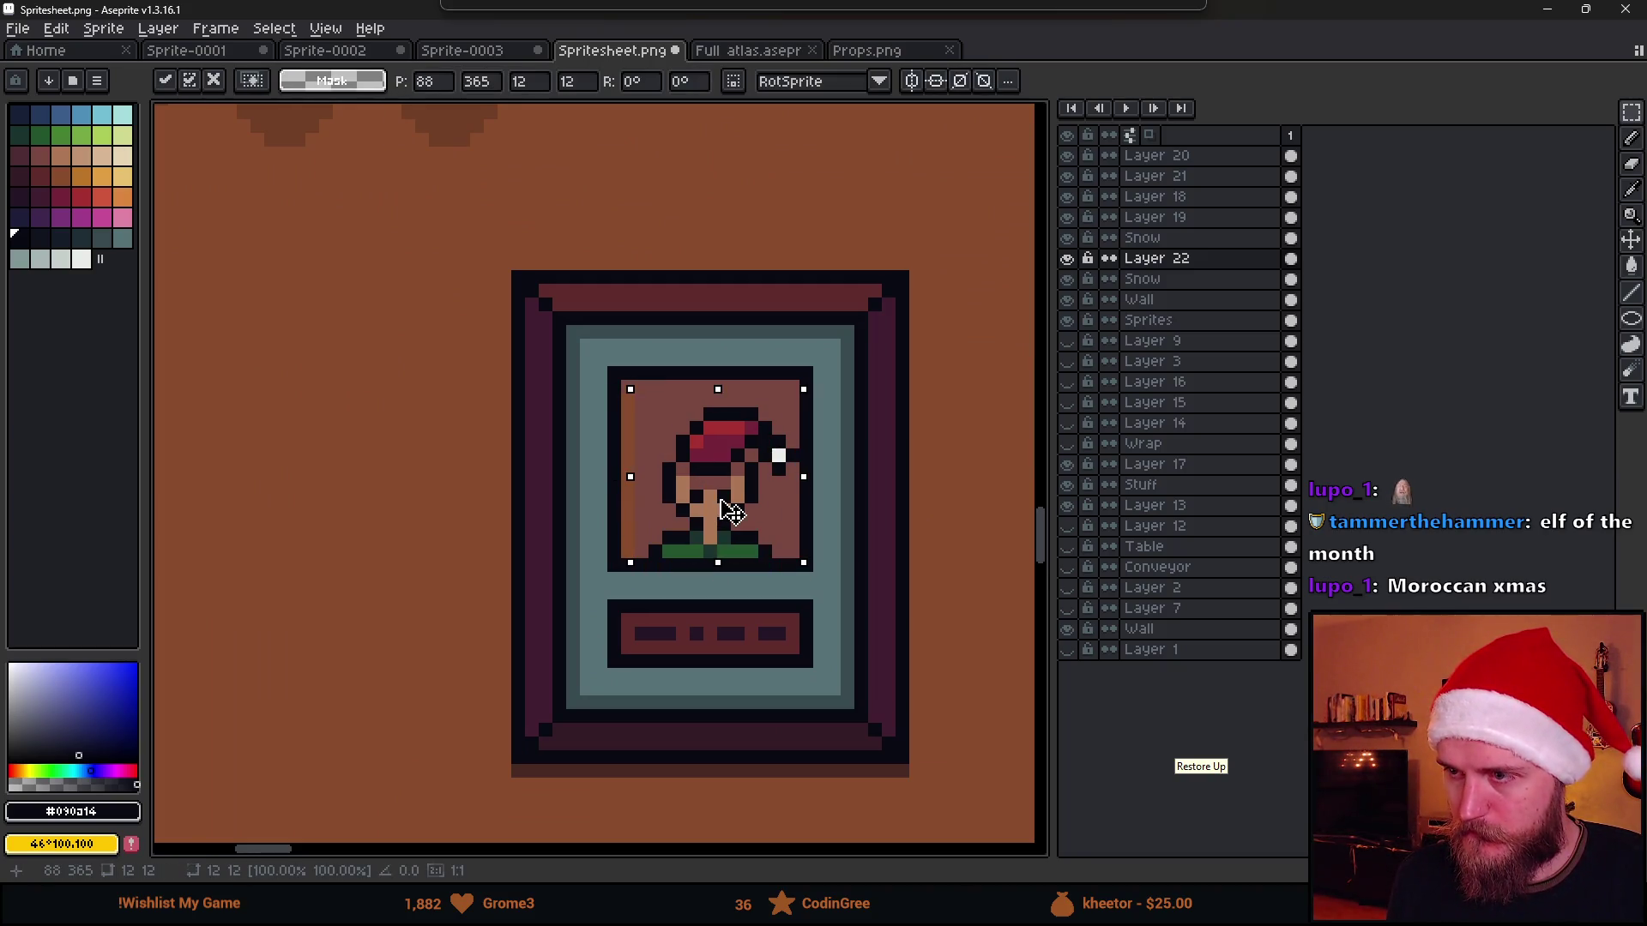
{"action": "key", "text": "Return"}
{"action": "scroll", "coordinate": [832, 587], "scroll_direction": "down", "scroll_amount": 4}
{"action": "scroll", "coordinate": [840, 579], "scroll_direction": "up", "scroll_amount": 4}
{"action": "key", "text": "i"}
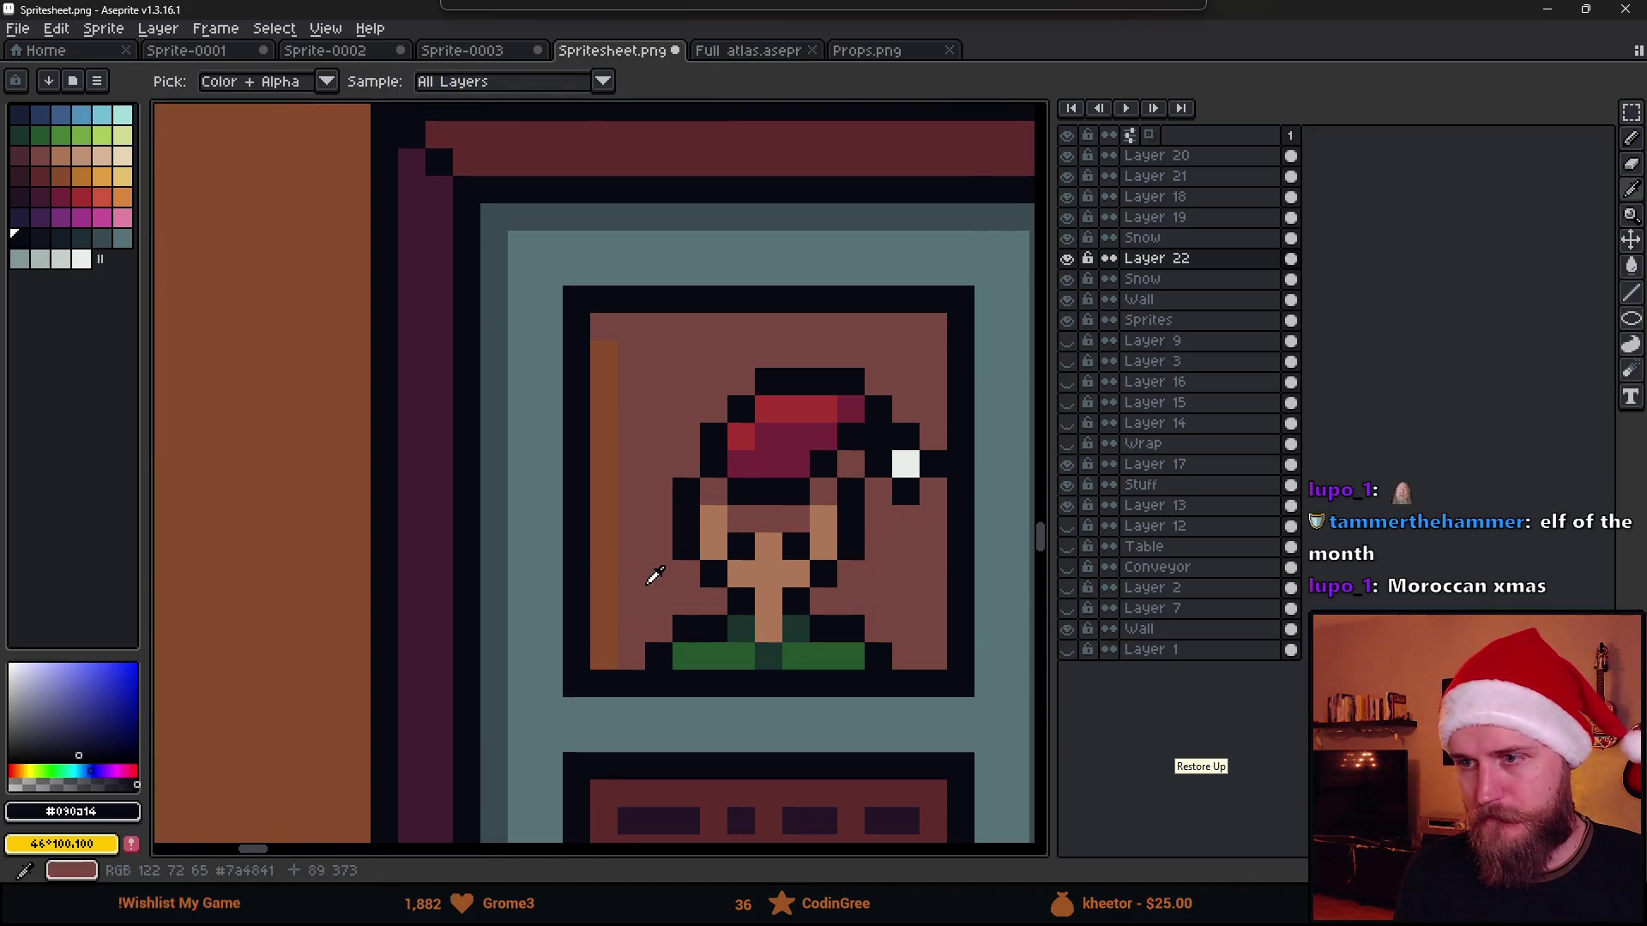
{"action": "left_click", "coordinate": [655, 570]}
{"action": "key", "text": "b"}
{"action": "scroll", "coordinate": [705, 582], "scroll_direction": "down", "scroll_amount": 4}
{"action": "scroll", "coordinate": [704, 579], "scroll_direction": "down", "scroll_amount": 2}
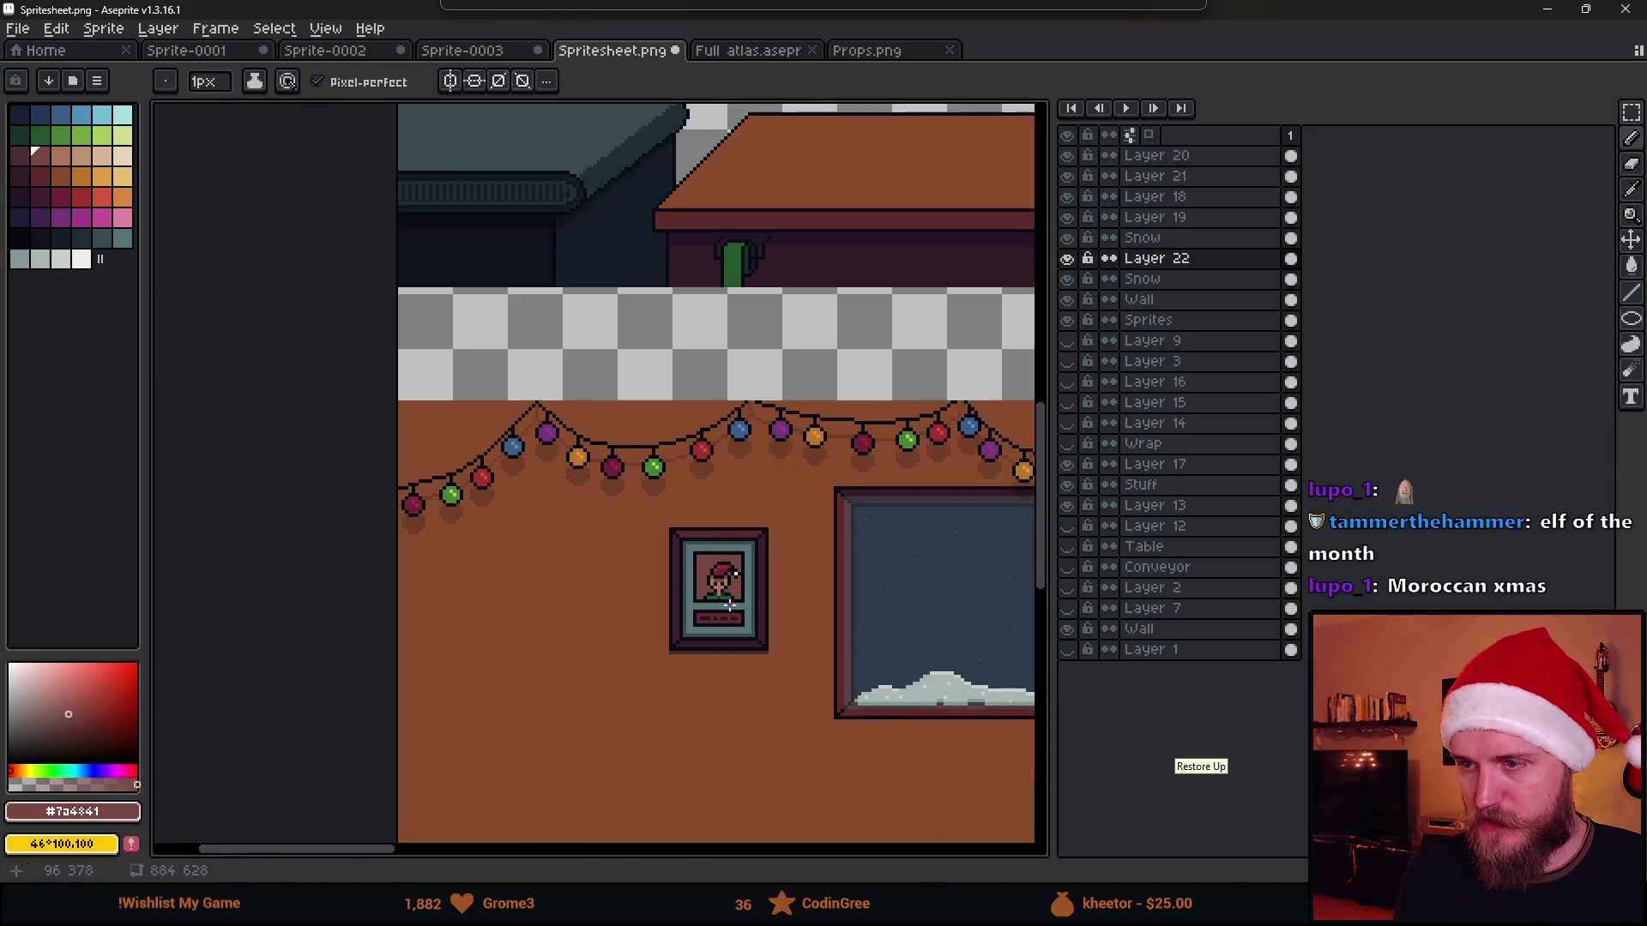
{"action": "scroll", "coordinate": [763, 628], "scroll_direction": "down", "scroll_amount": 2}
{"action": "scroll", "coordinate": [763, 629], "scroll_direction": "up", "scroll_amount": 2}
Save the sprite sheet and check the portrait's placement in Unity
{"action": "left_click_drag", "start_coordinate": [787, 680], "coordinate": [758, 561]}
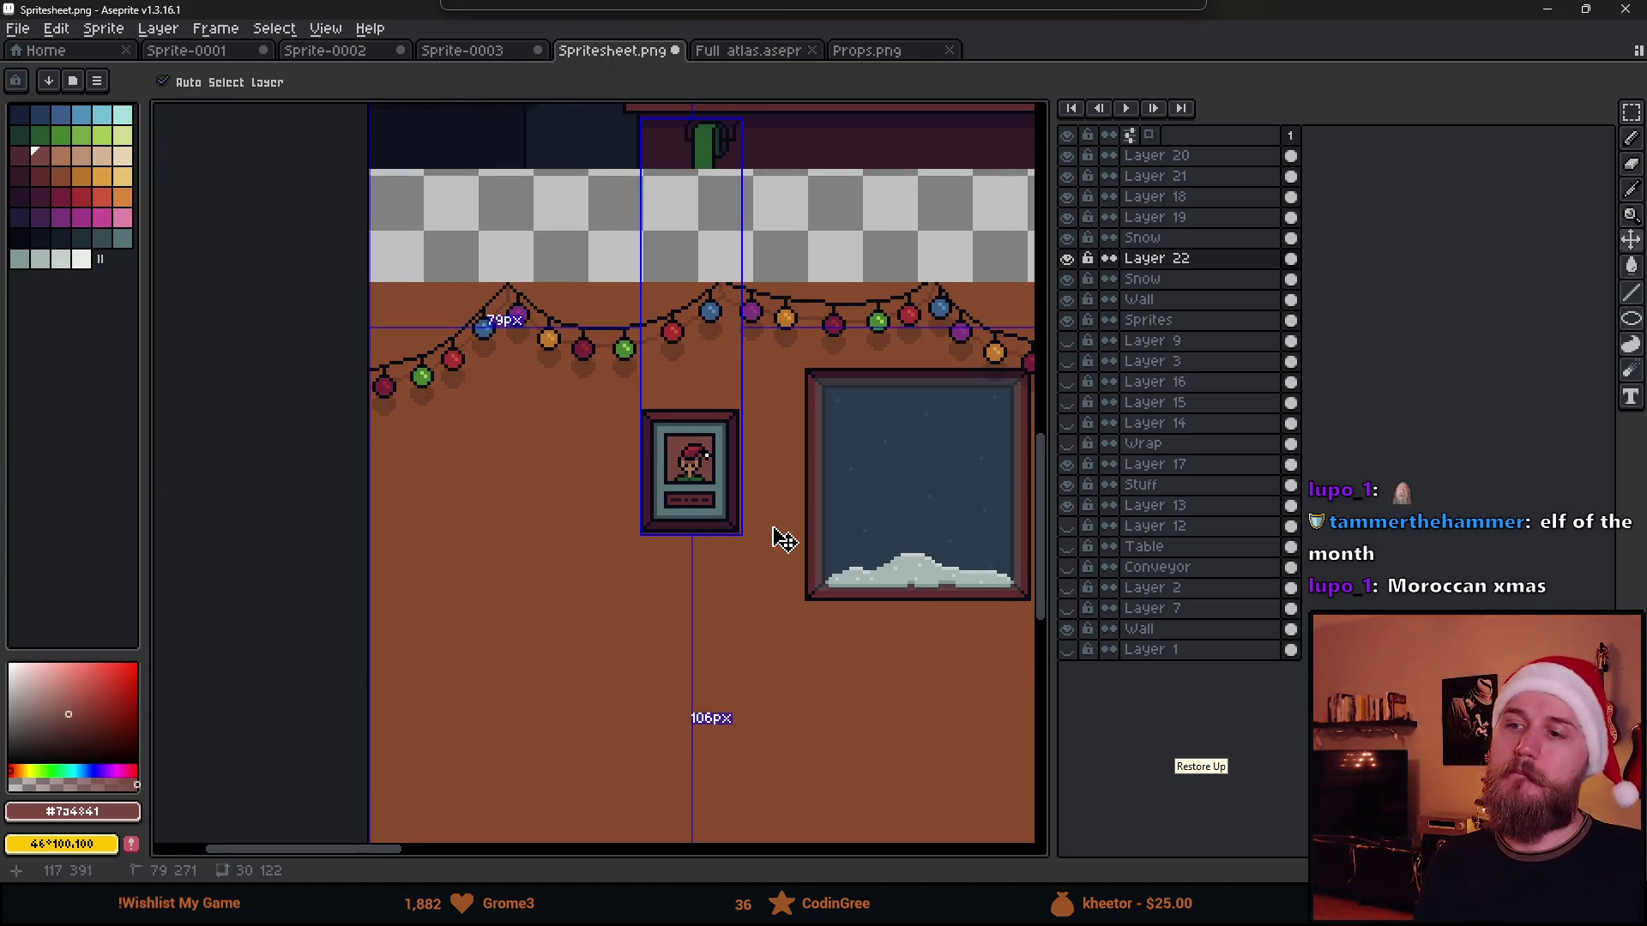
{"action": "key", "text": "ctrl+s"}
{"action": "key", "text": "alt+Tab"}
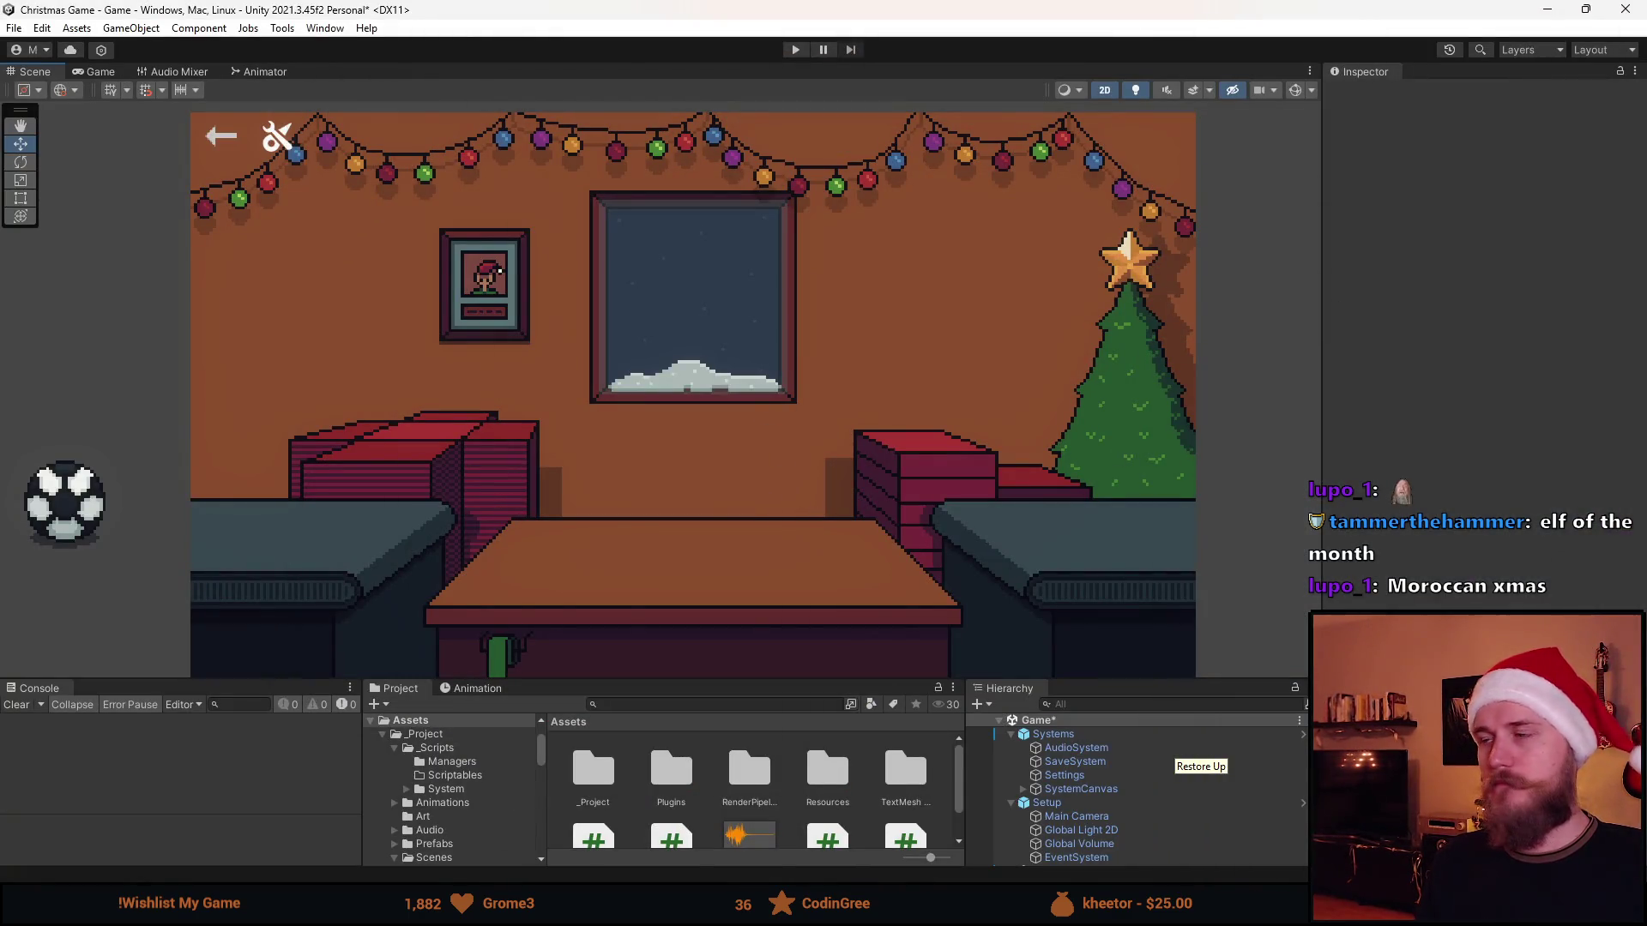
{"action": "key", "text": "alt+Tab"}
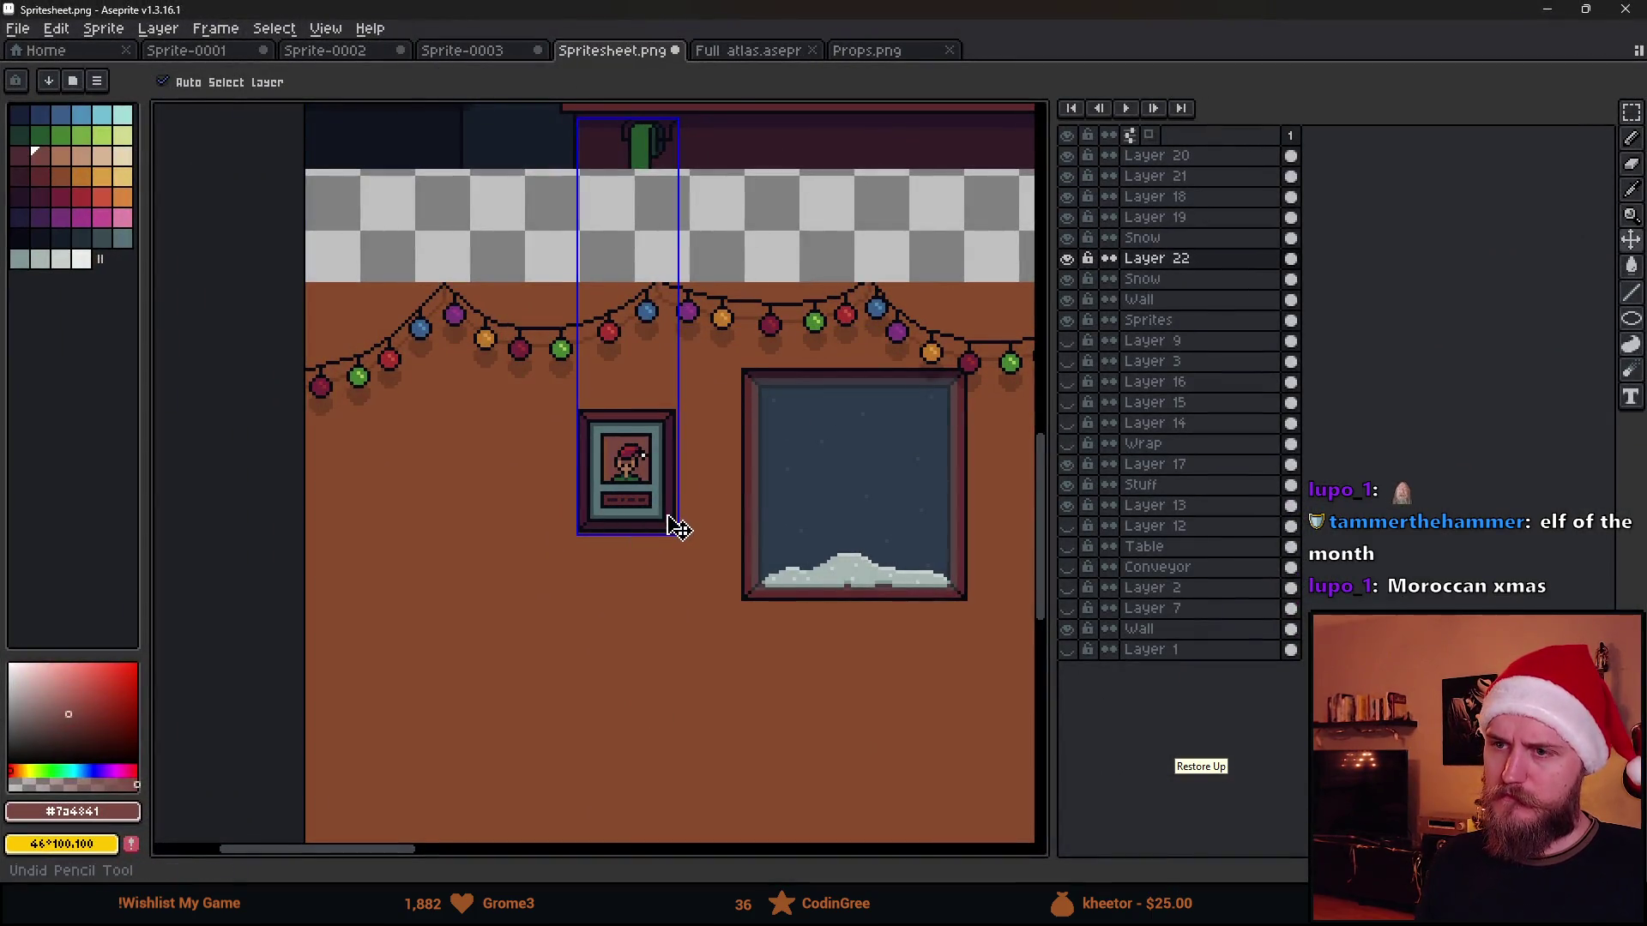
{"action": "key", "text": "ctrl"}
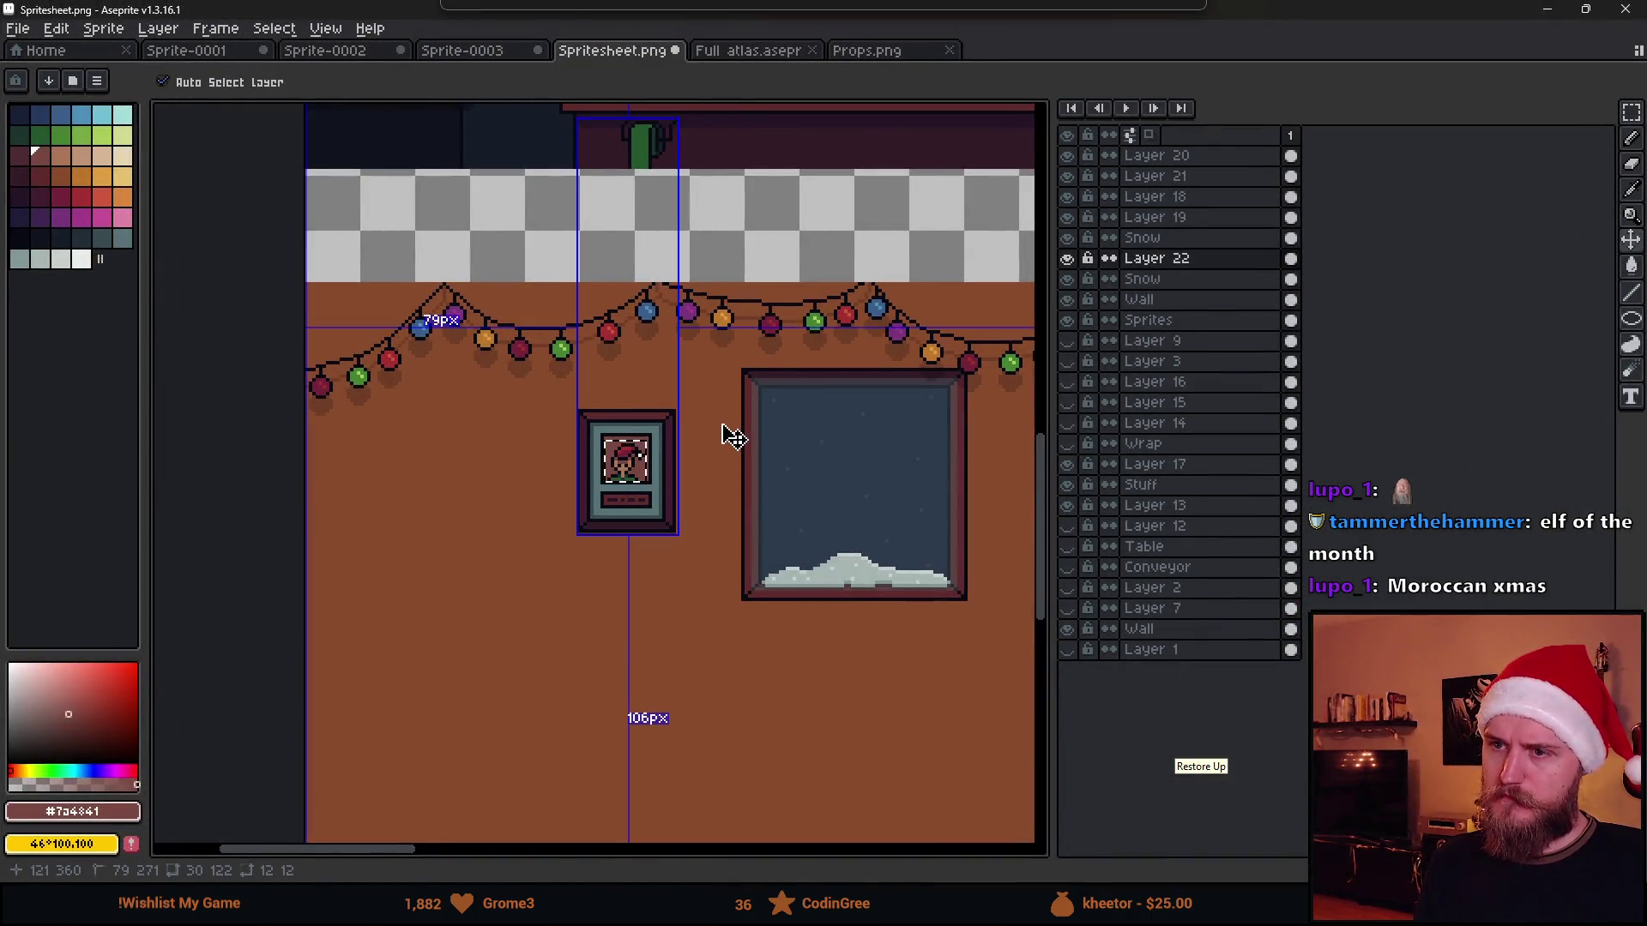
{"action": "key", "text": "alt+Tab"}
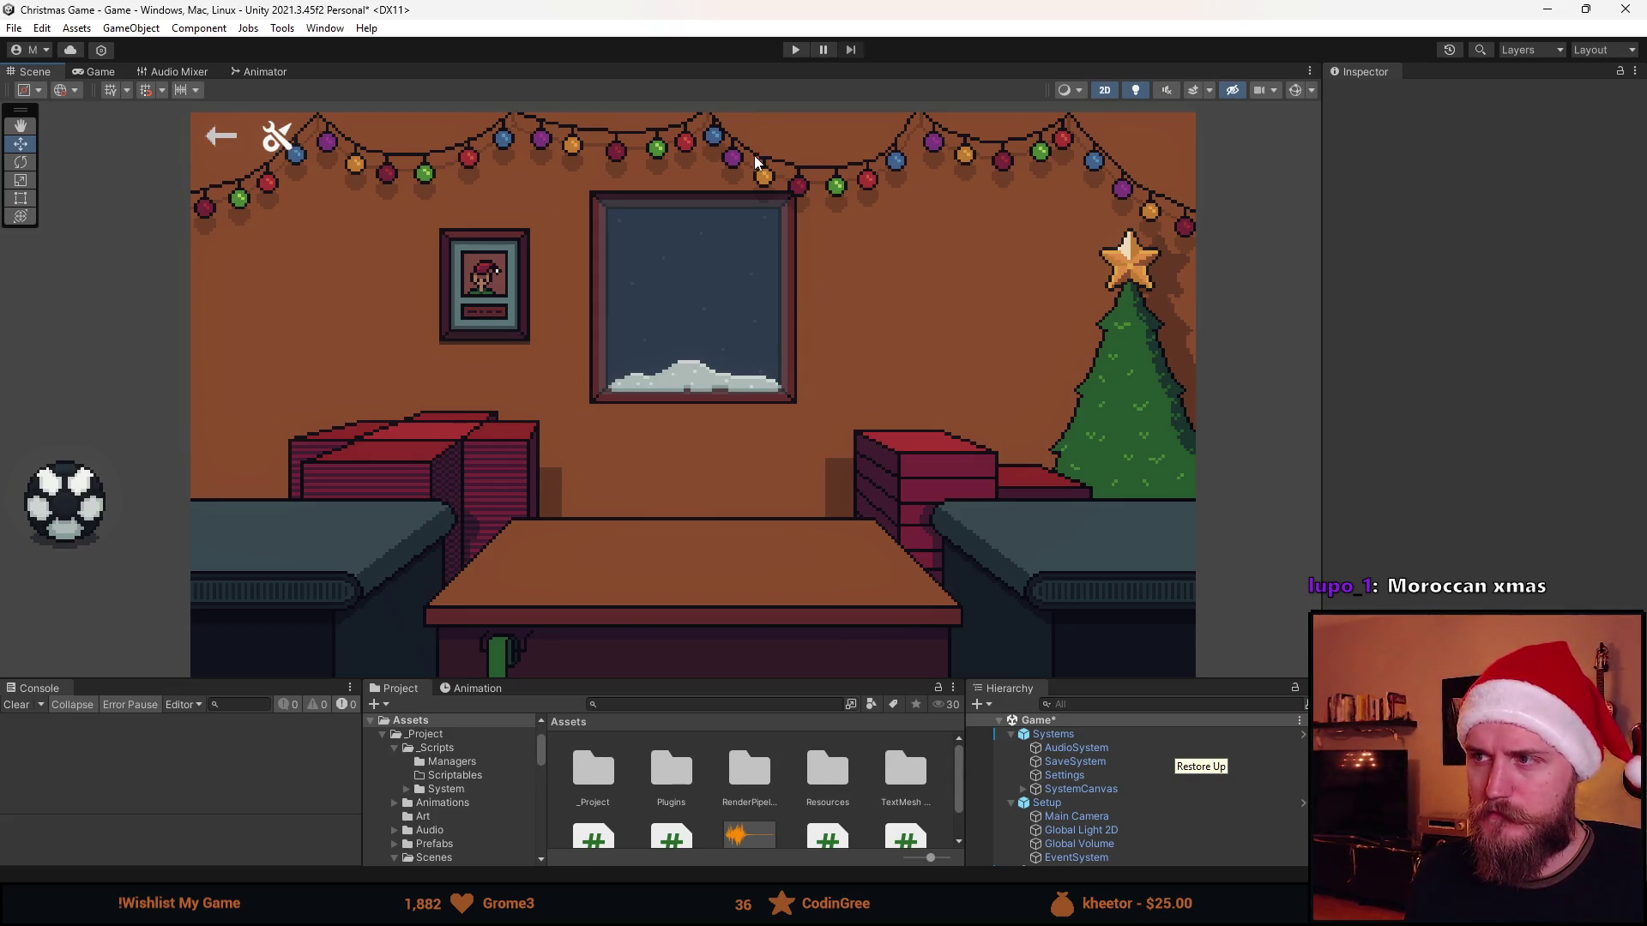
Play-test the room: ball onto the table, push the present off, then back to Aseprite
{"action": "left_click", "coordinate": [795, 49]}
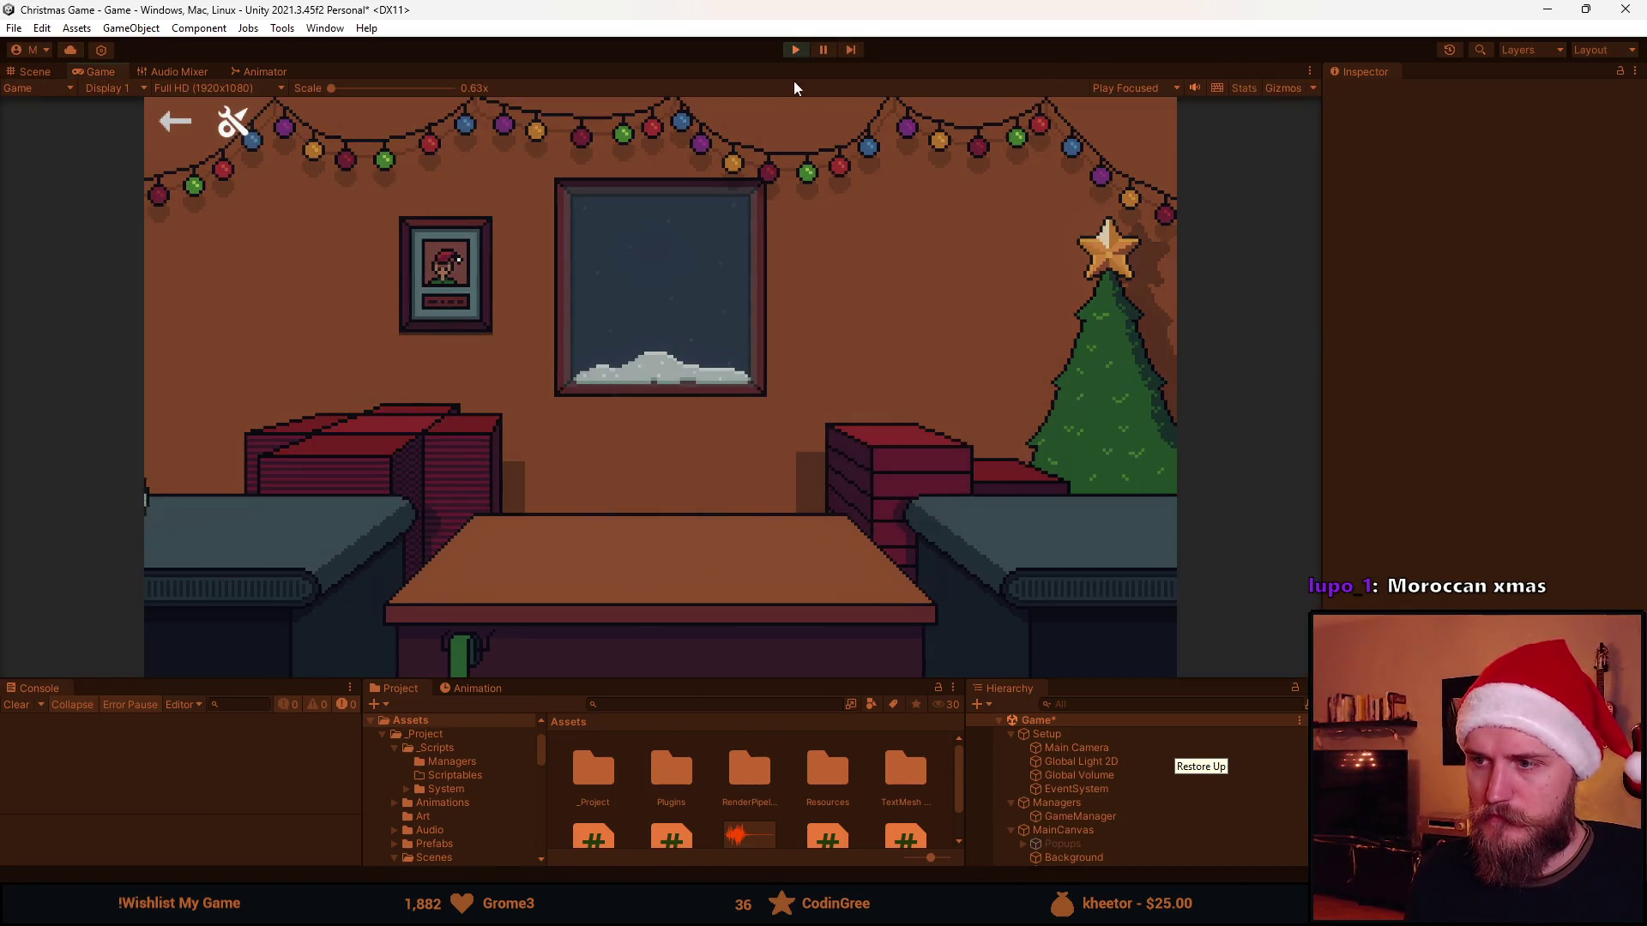
{"action": "left_click_drag", "start_coordinate": [173, 495], "coordinate": [608, 560]}
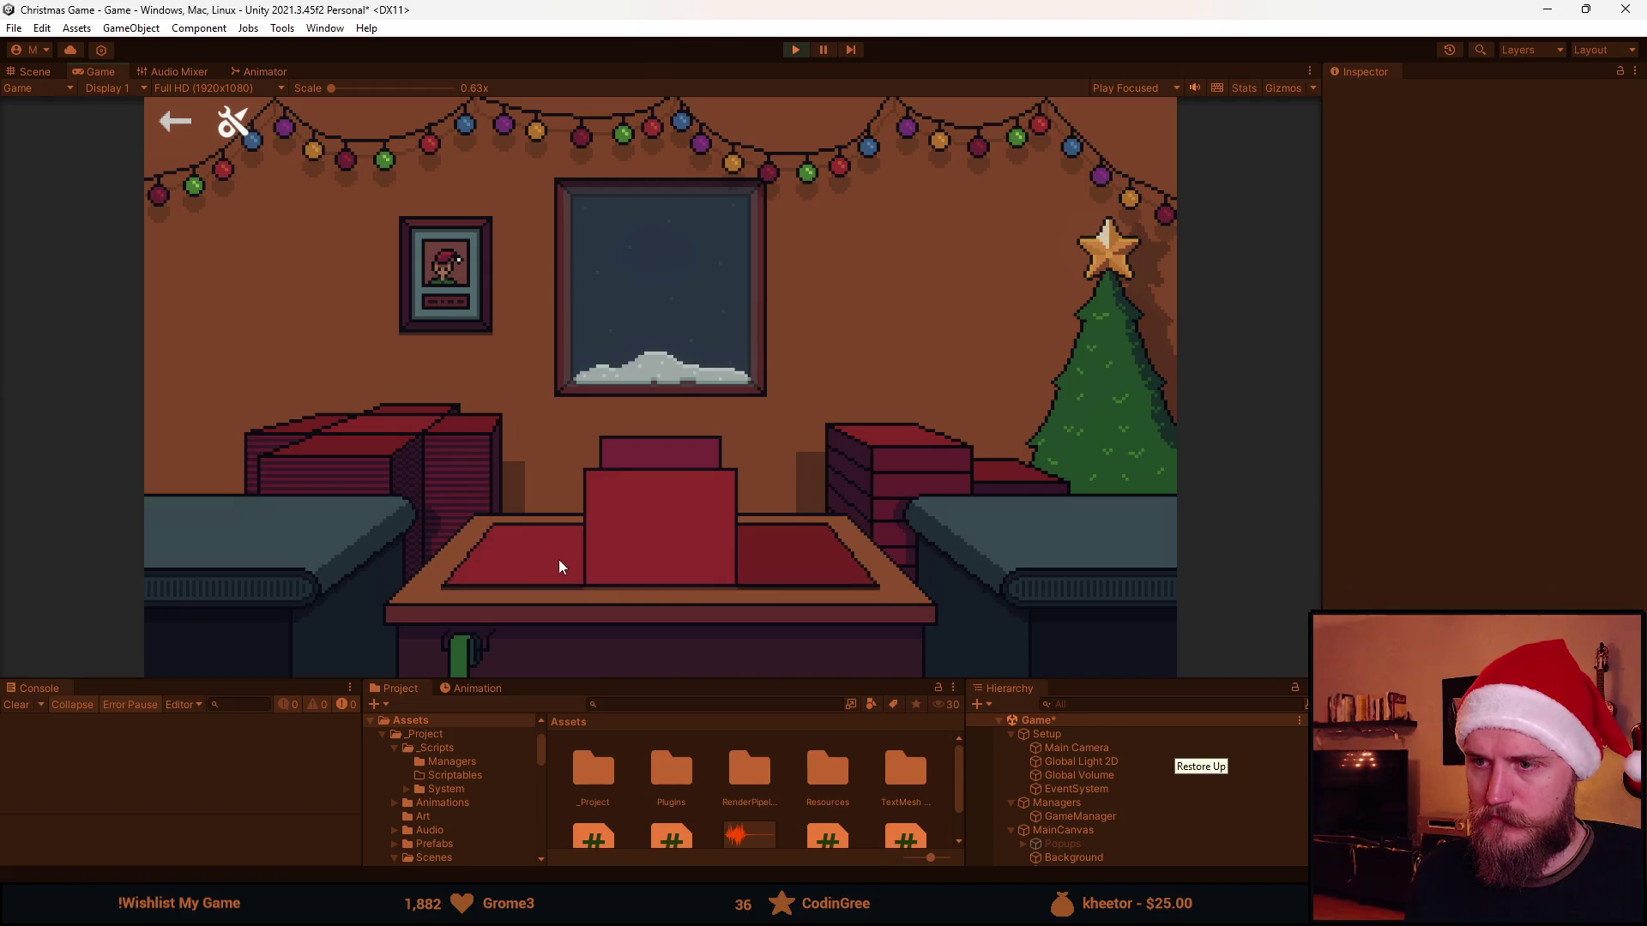
{"action": "left_click", "coordinate": [719, 513]}
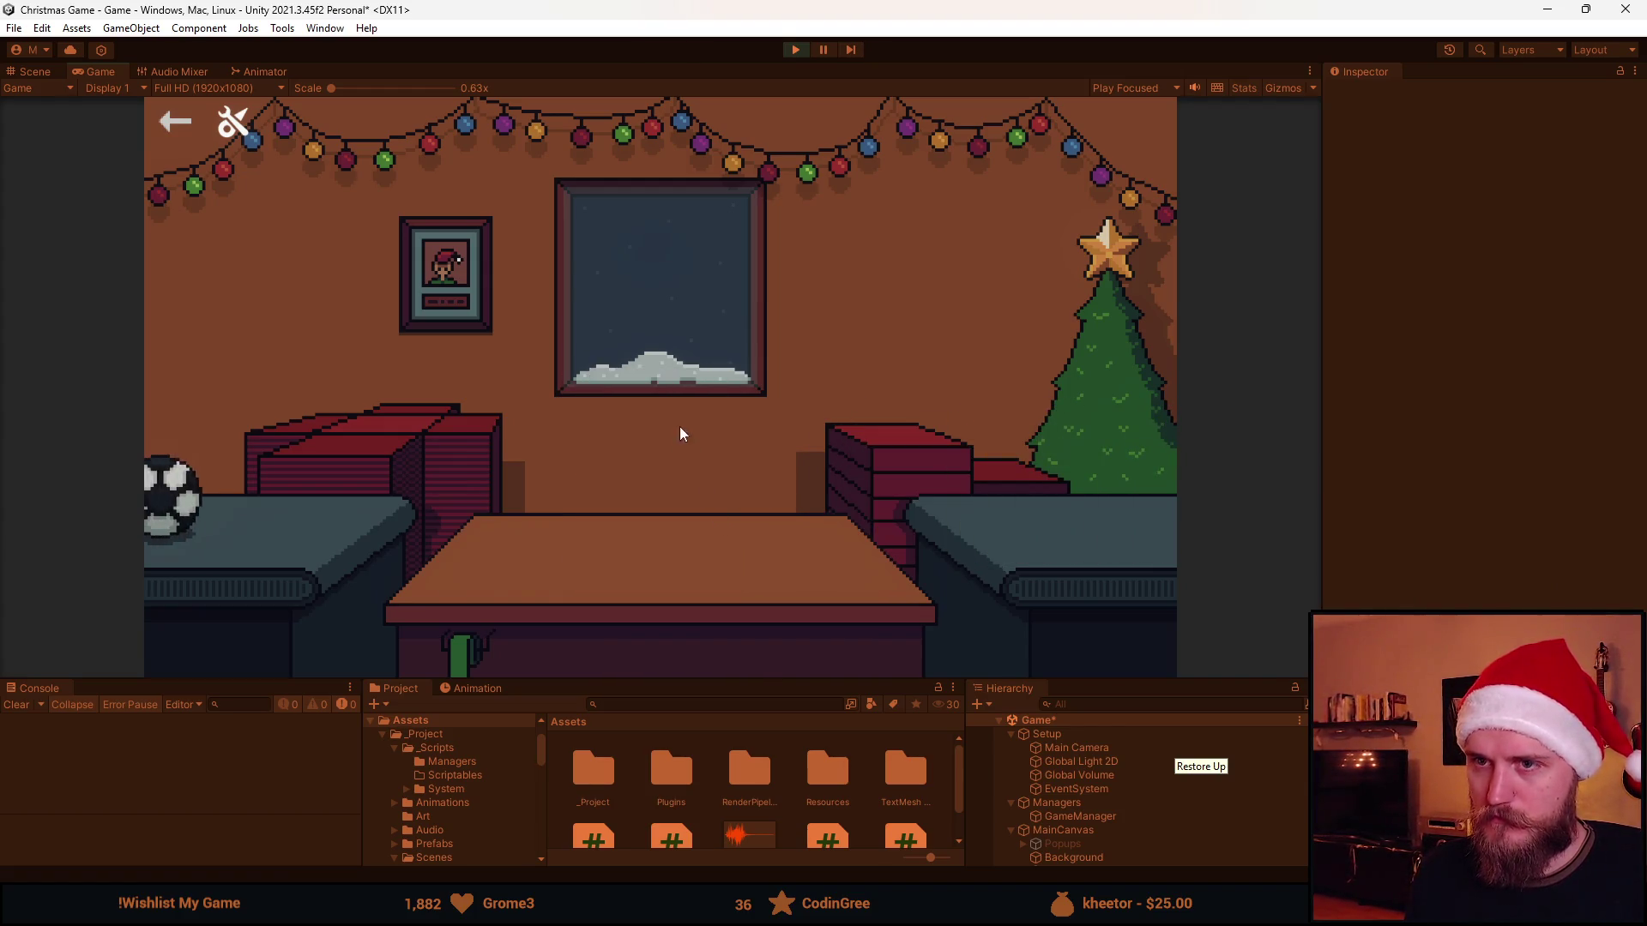
{"action": "left_click", "coordinate": [794, 50]}
{"action": "key", "text": "alt+Tab"}
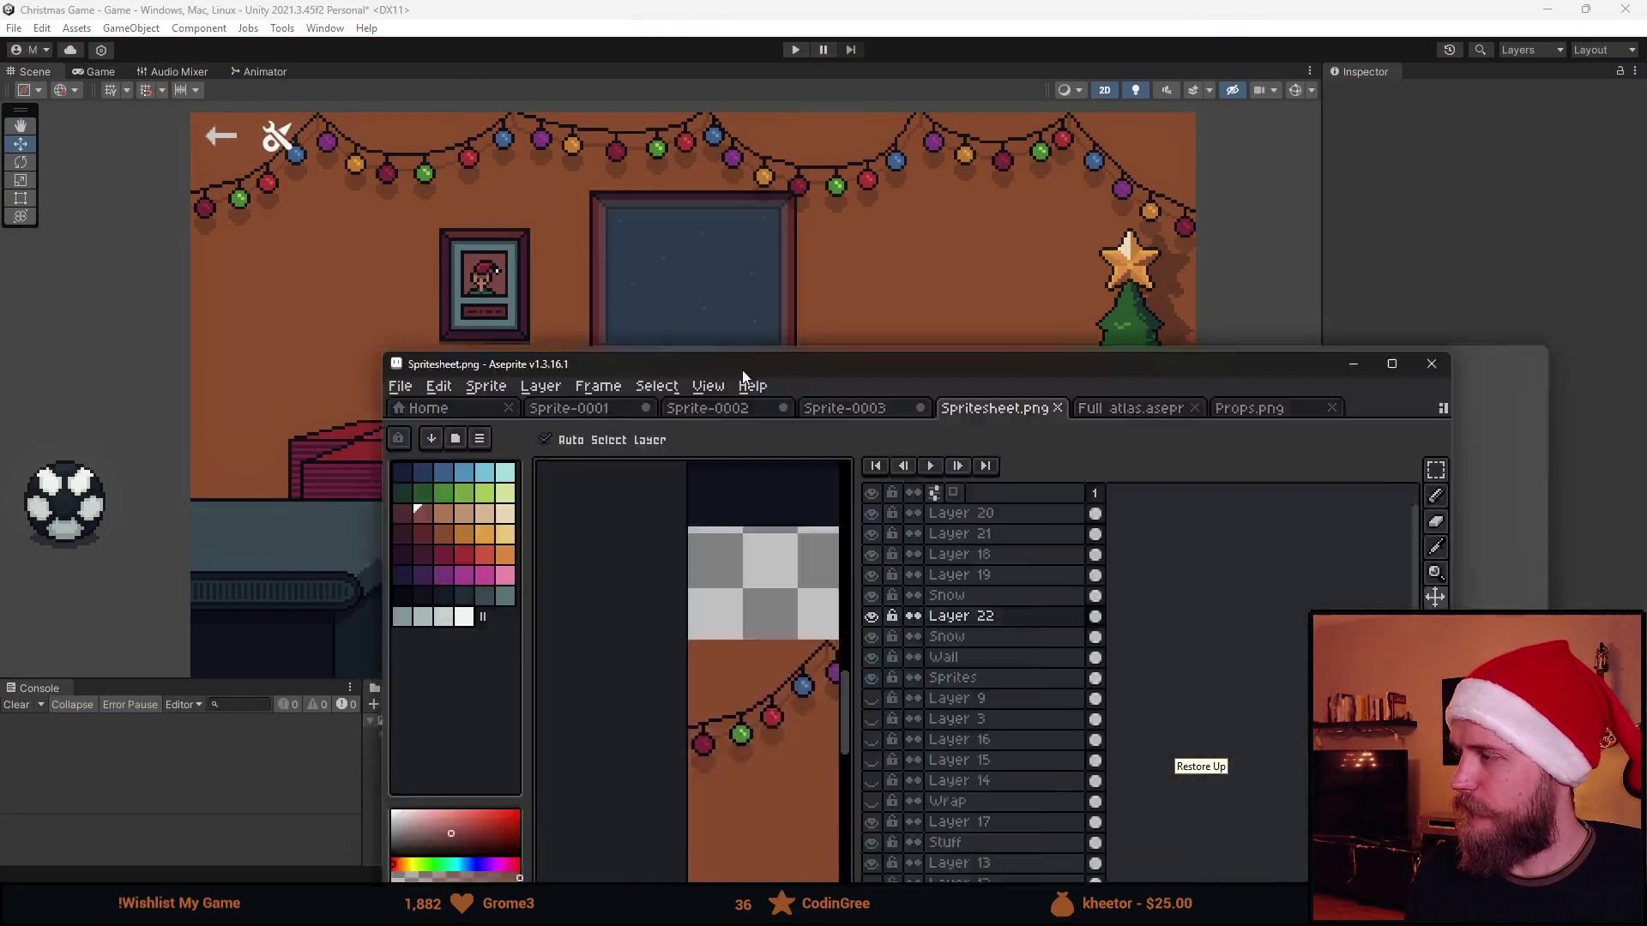
{"action": "scroll", "coordinate": [578, 526], "scroll_direction": "up", "scroll_amount": 2}
Draw a dark rectangle frame left of the portrait, save and preview in Unity
{"action": "key", "text": "m"}
{"action": "key", "text": "ctrl+d"}
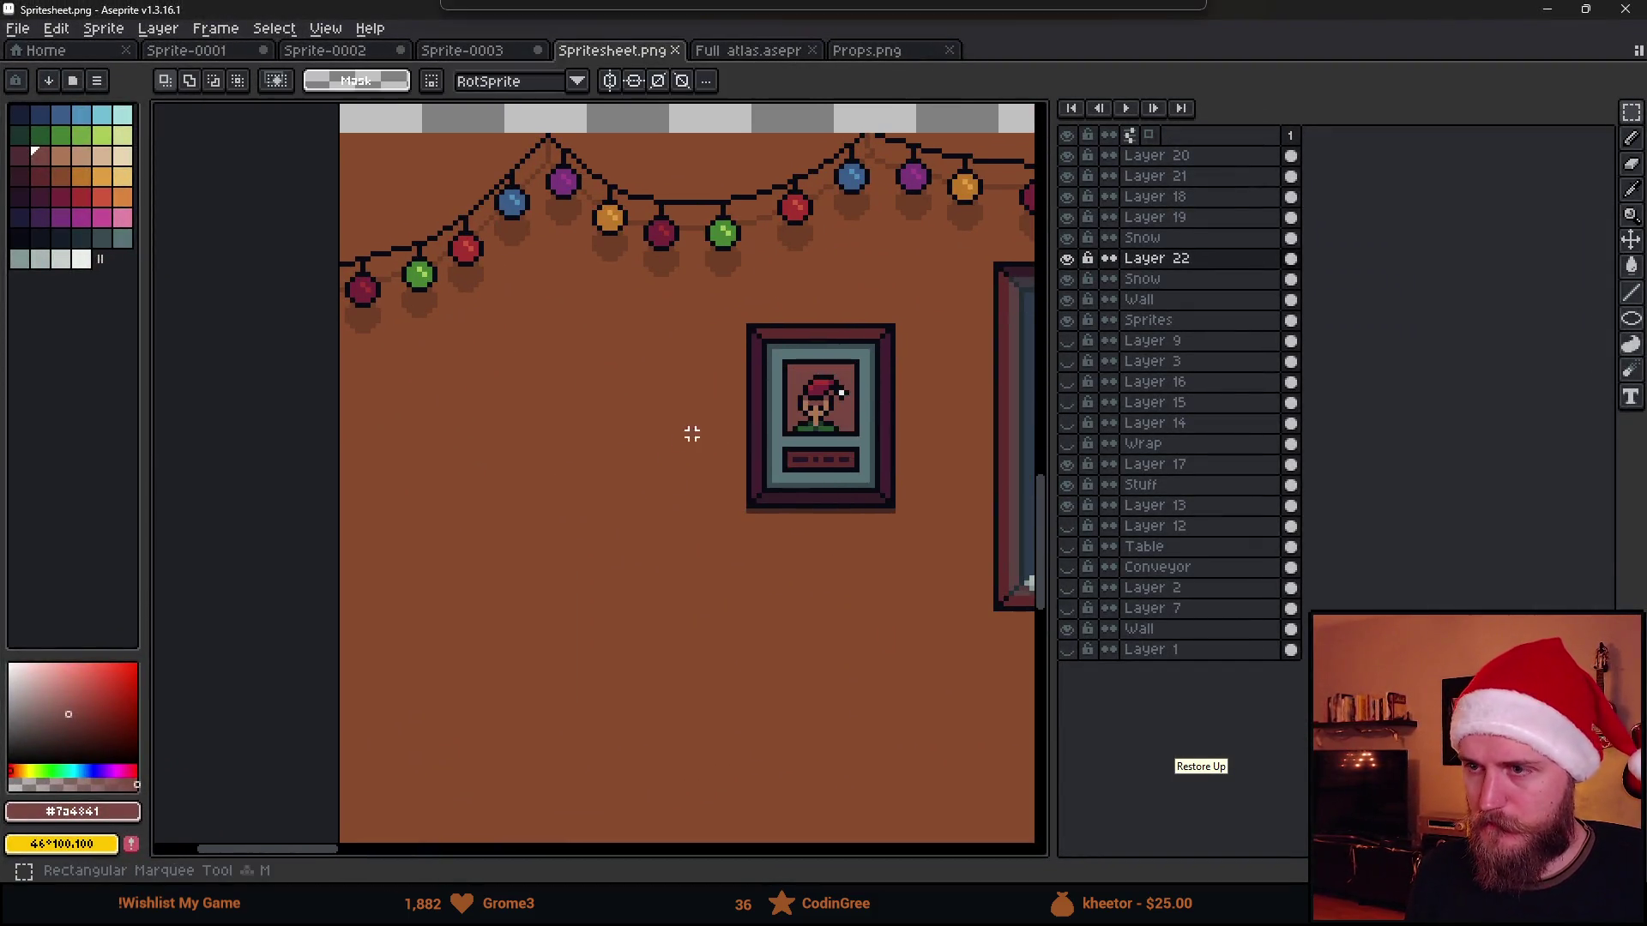
{"action": "scroll", "coordinate": [688, 433], "scroll_direction": "up", "scroll_amount": 1}
{"action": "left_click", "coordinate": [754, 369], "text": "alt"}
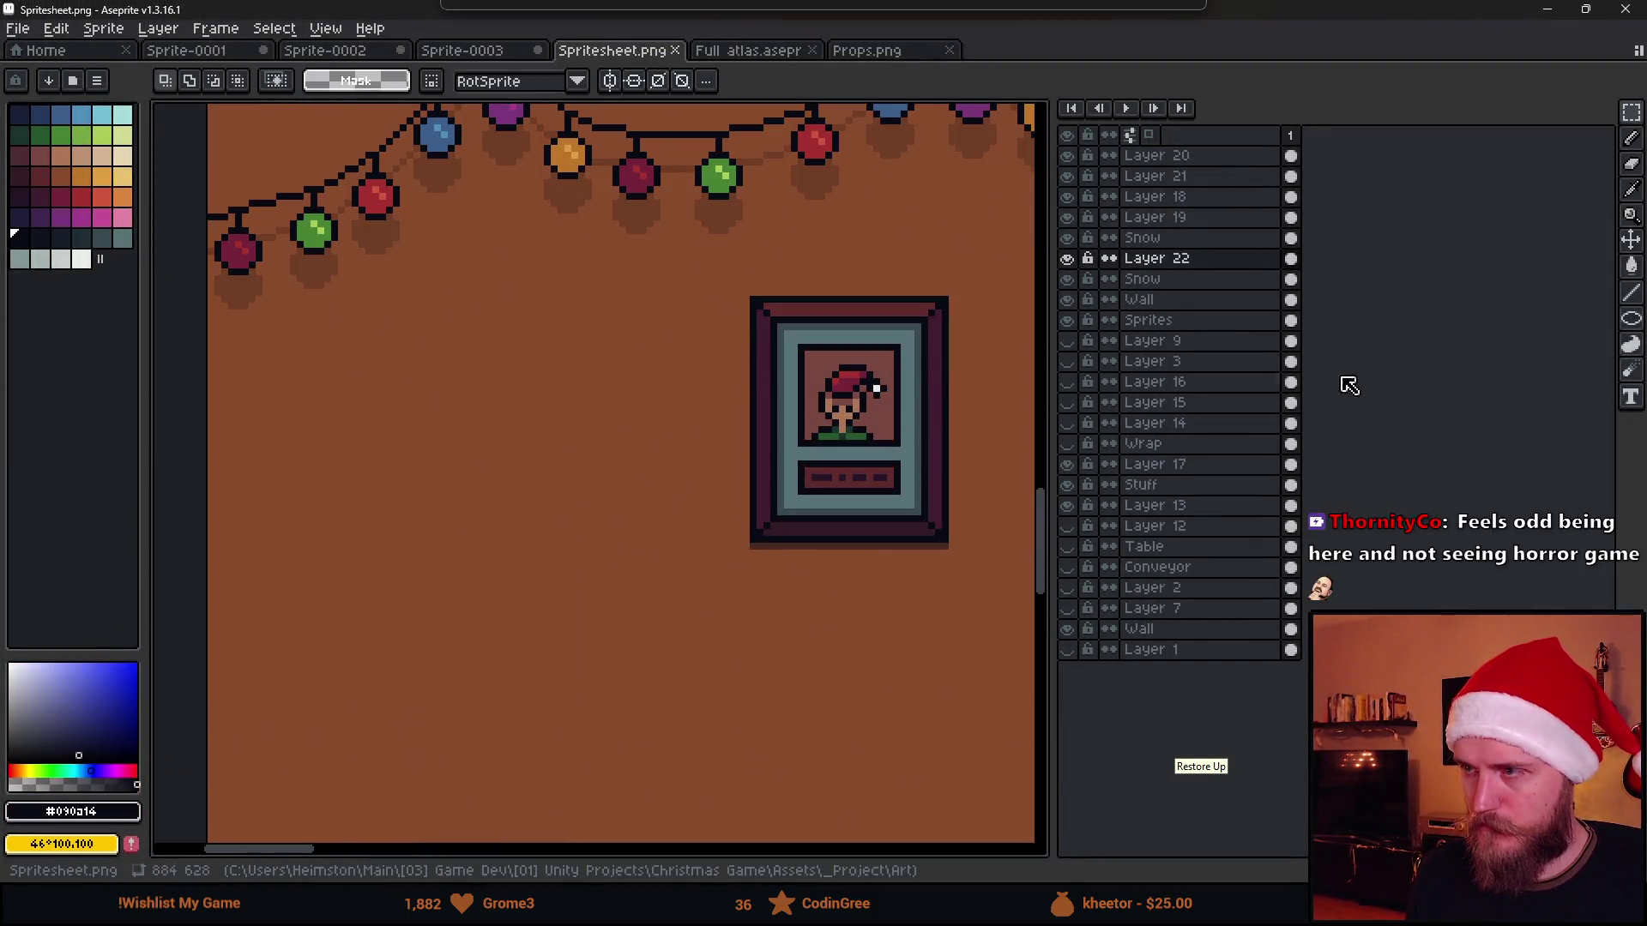
{"action": "left_click", "coordinate": [1630, 319]}
{"action": "left_click", "coordinate": [1538, 324]}
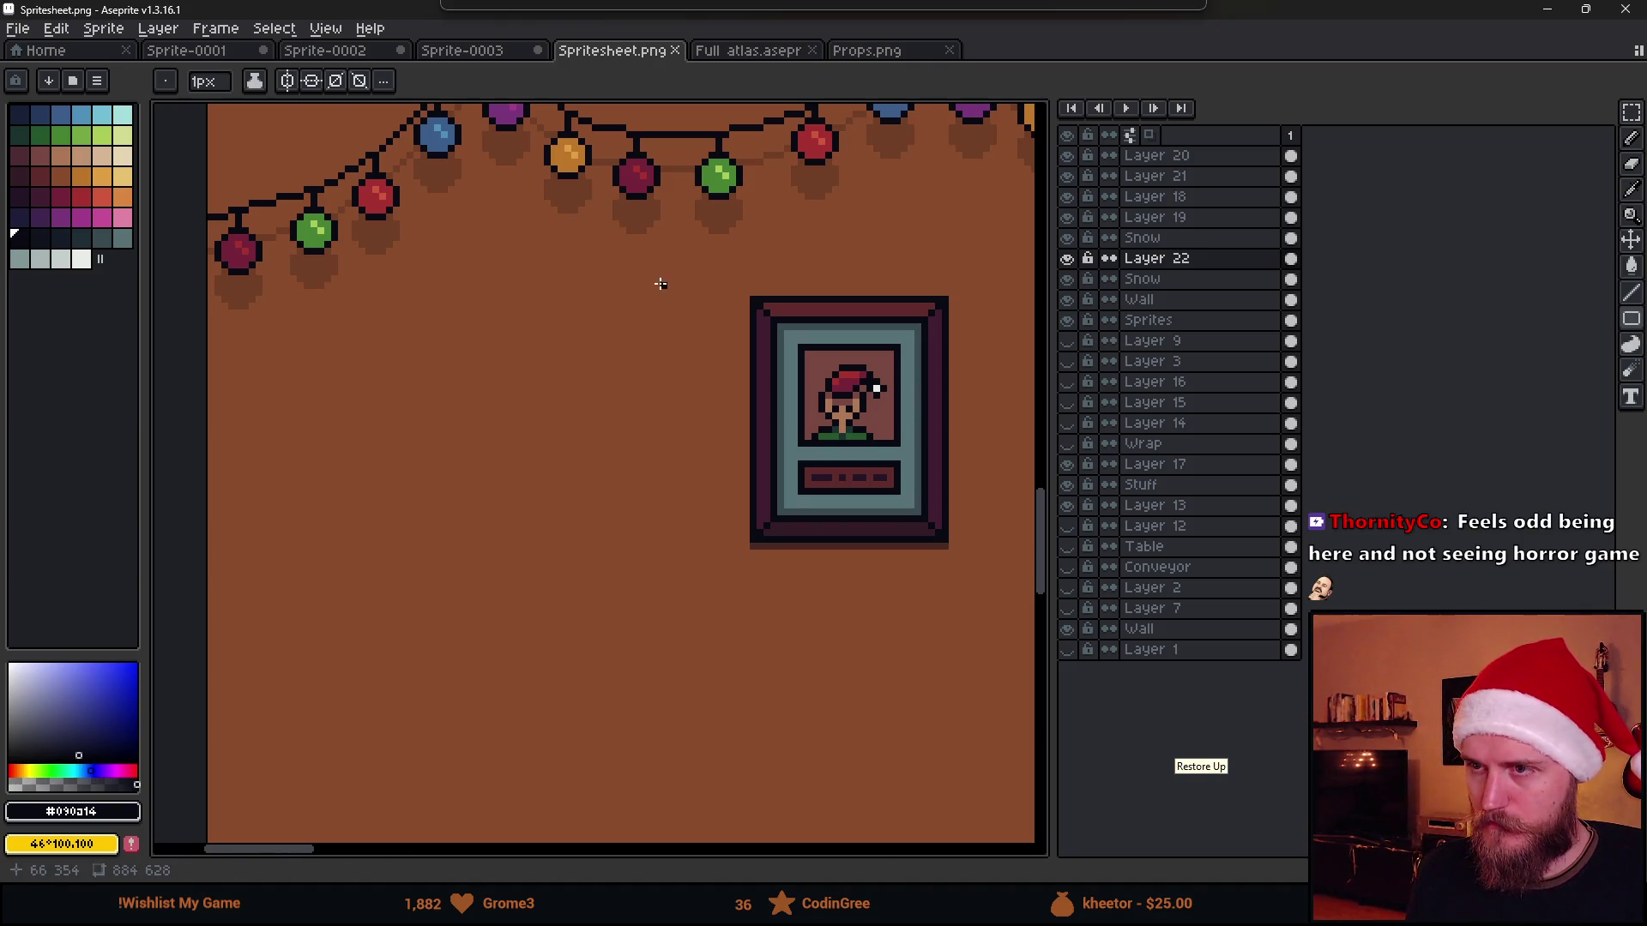
{"action": "left_click_drag", "start_coordinate": [662, 285], "coordinate": [285, 766]}
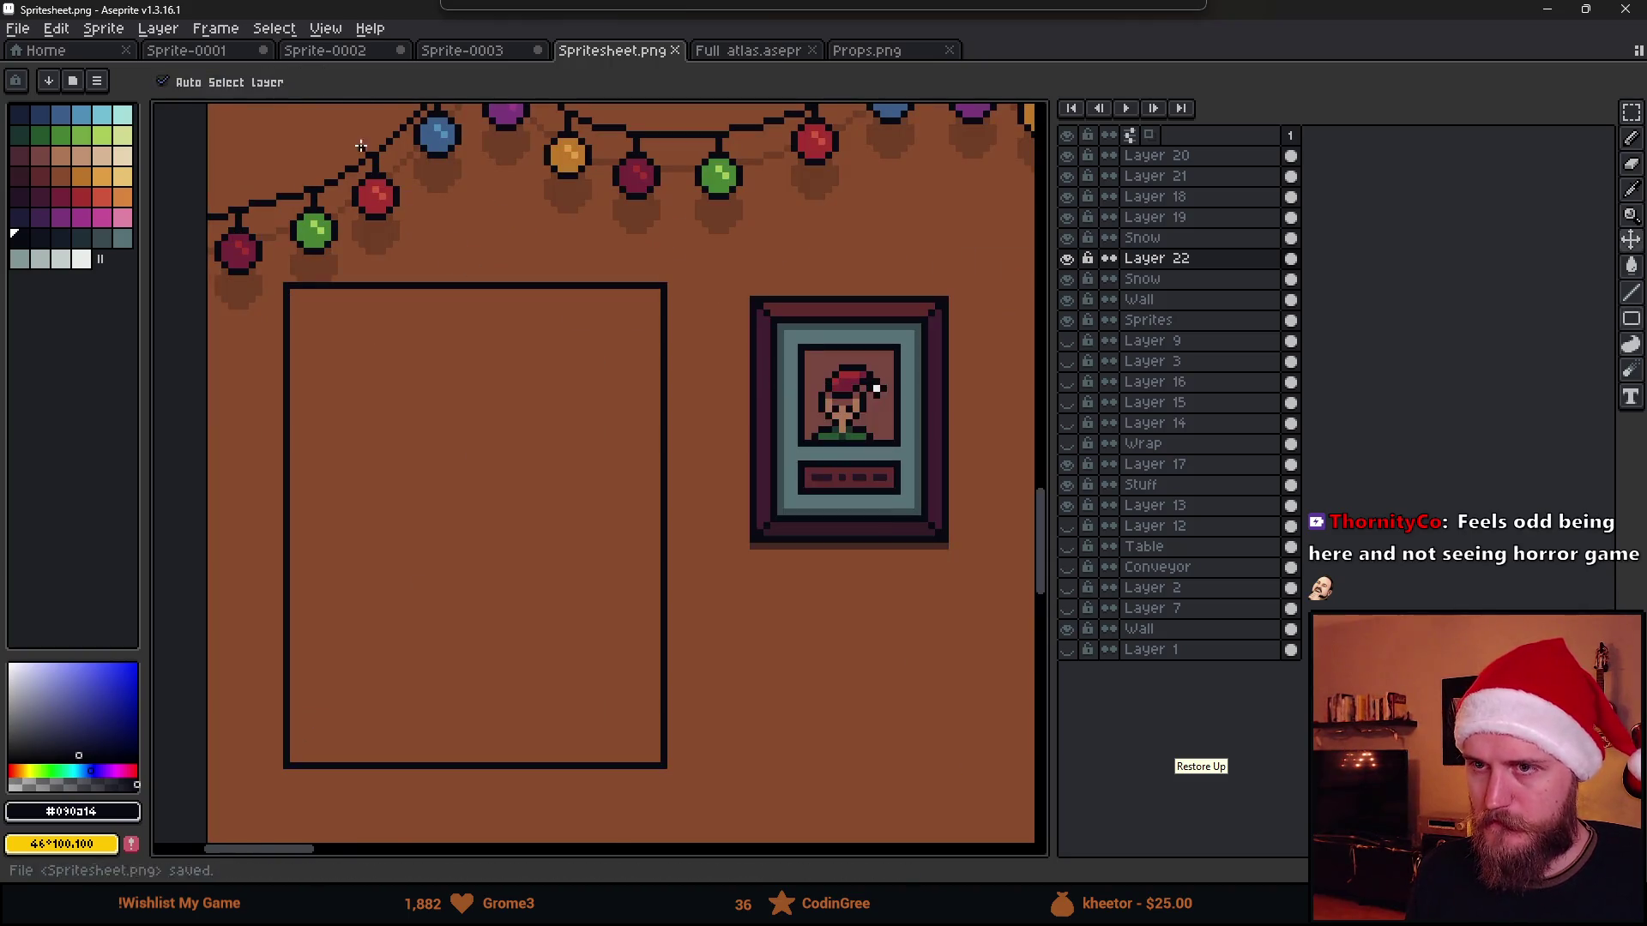
{"action": "key", "text": "ctrl+s"}
{"action": "key", "text": "alt+Tab"}
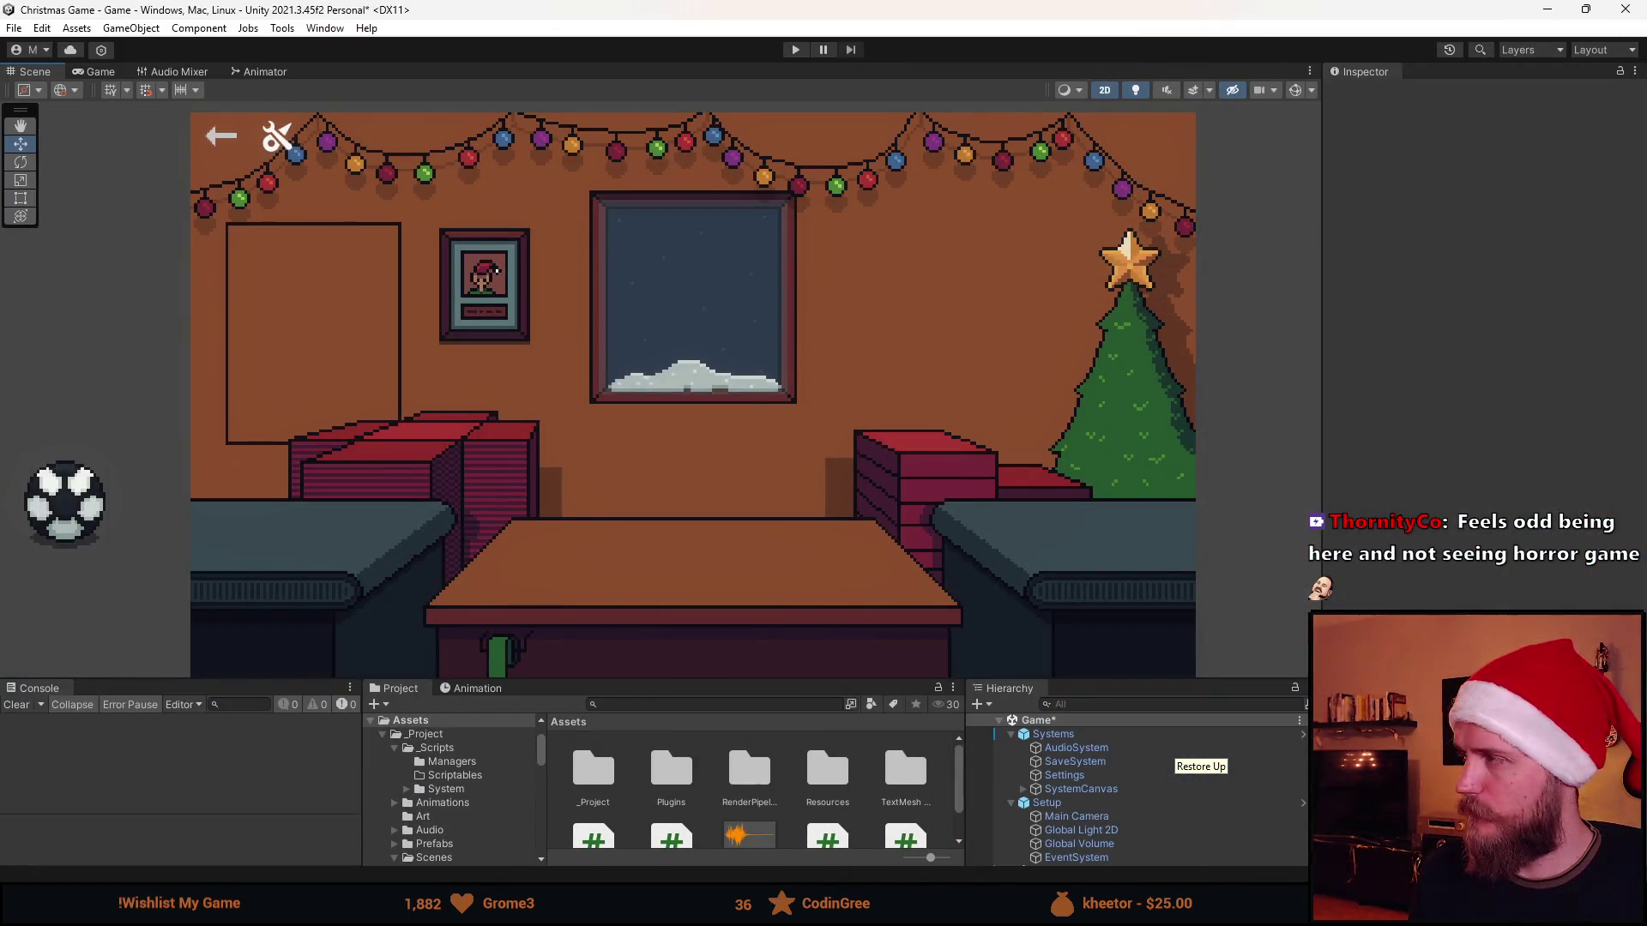
{"action": "key", "text": "alt+Tab"}
Raise the rectangle's bottom edge to shorten it, save and preview again
{"action": "mouse_move", "coordinate": [330, 583]}
{"action": "left_mouse_down"}
{"action": "mouse_move", "coordinate": [660, 753]}
{"action": "mouse_move", "coordinate": [628, 644]}
{"action": "left_mouse_up"}
{"action": "key", "text": "ctrl+d"}
{"action": "key", "text": "ctrl+s"}
{"action": "key", "text": "alt+Tab"}
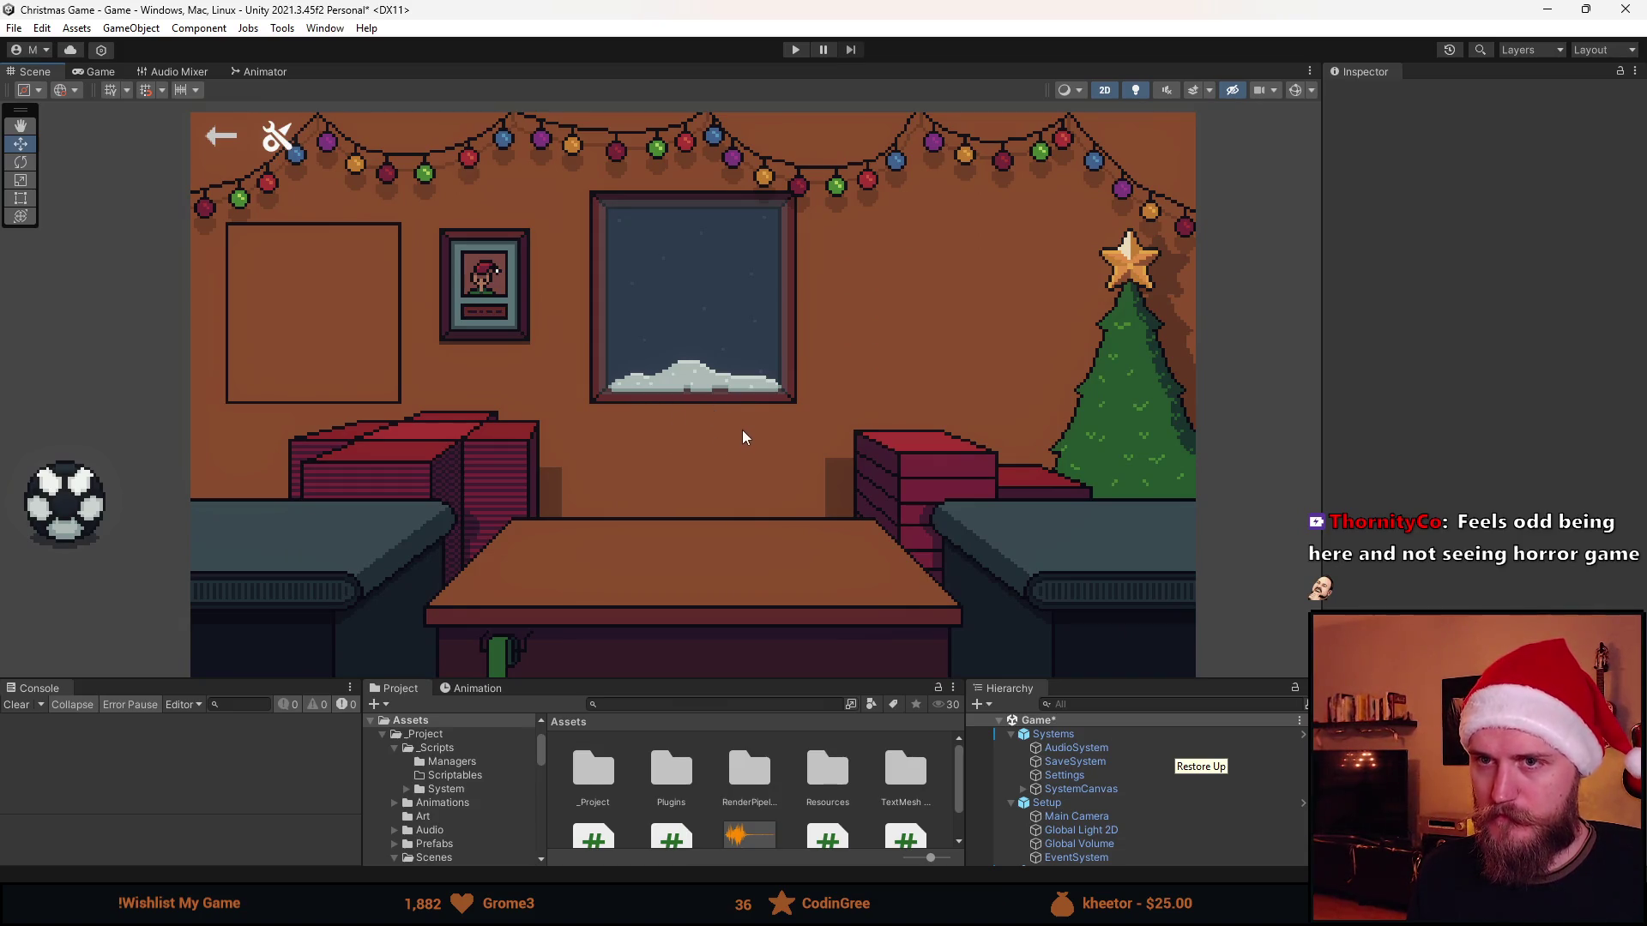
{"action": "key", "text": "alt+Tab"}
{"action": "scroll", "coordinate": [379, 404], "scroll_direction": "up", "scroll_amount": 1}
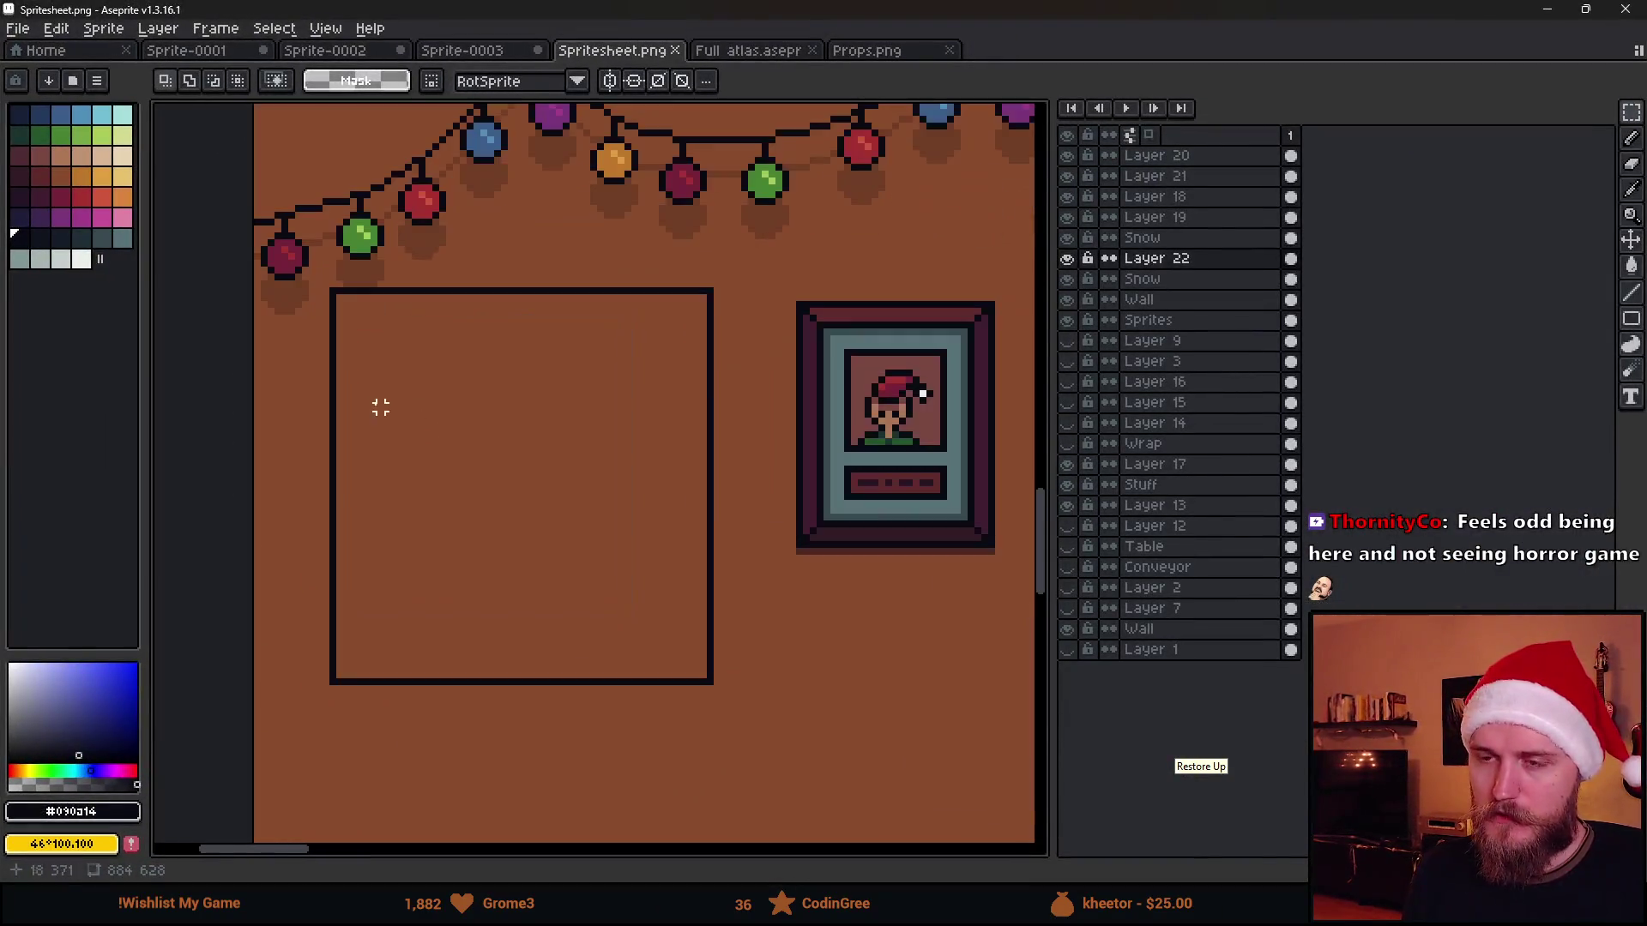
{"action": "scroll", "coordinate": [380, 320], "scroll_direction": "up", "scroll_amount": 1}
{"action": "key", "text": "b"}
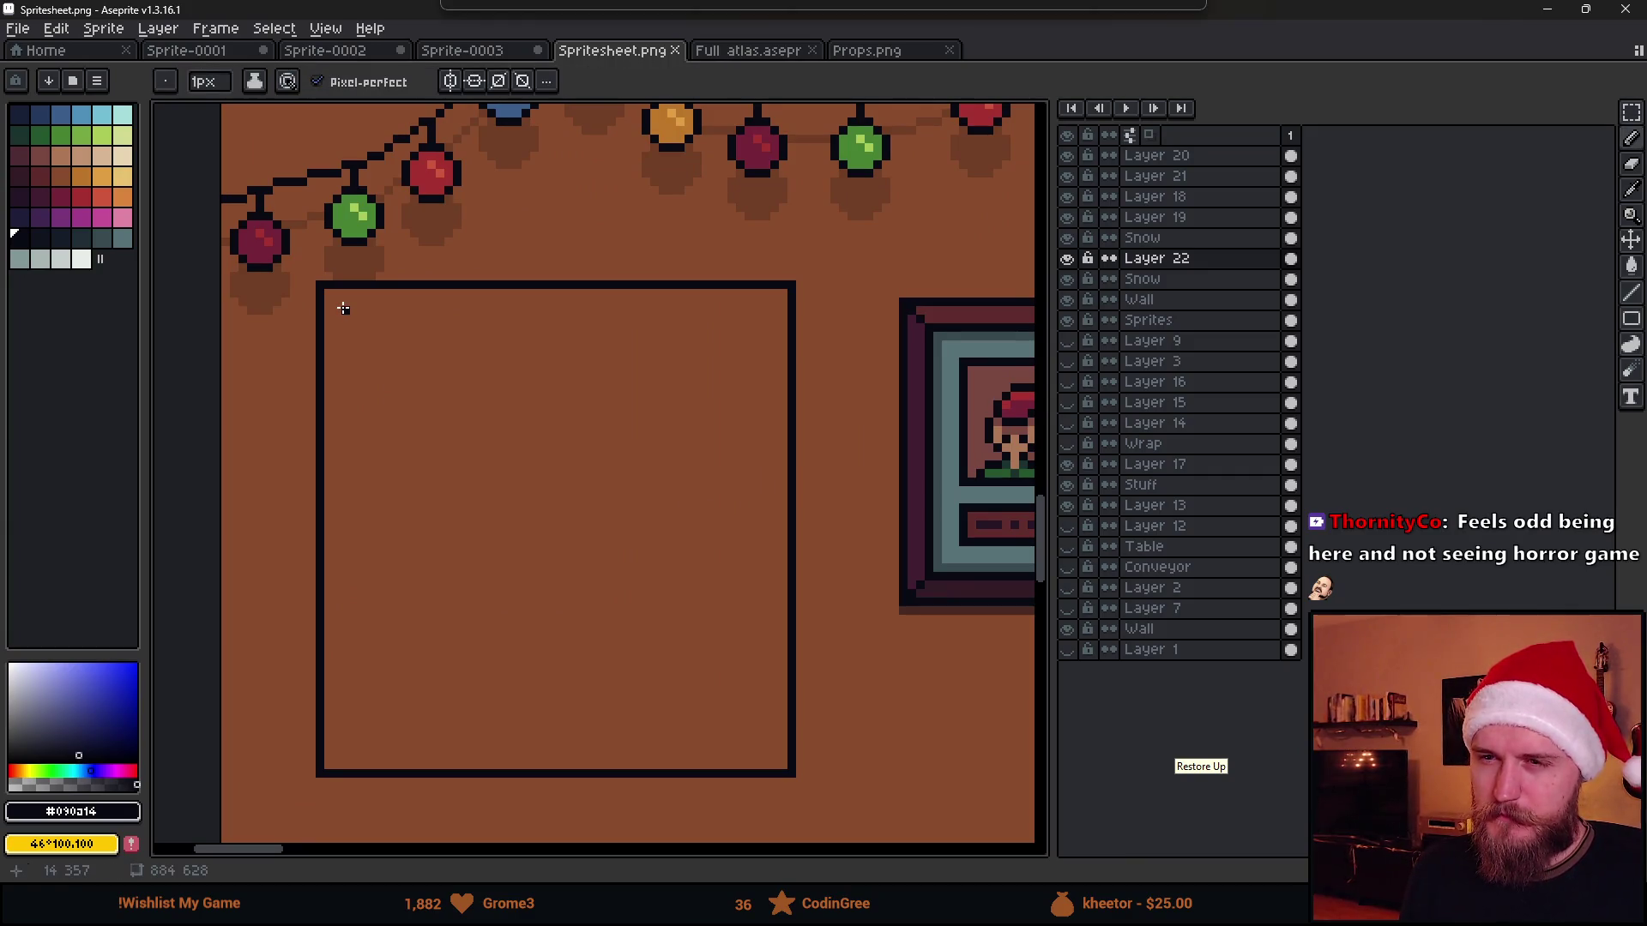
Draw an inner rectangle giving the poster frame a double border
{"action": "left_click_drag", "start_coordinate": [342, 308], "coordinate": [596, 606]}
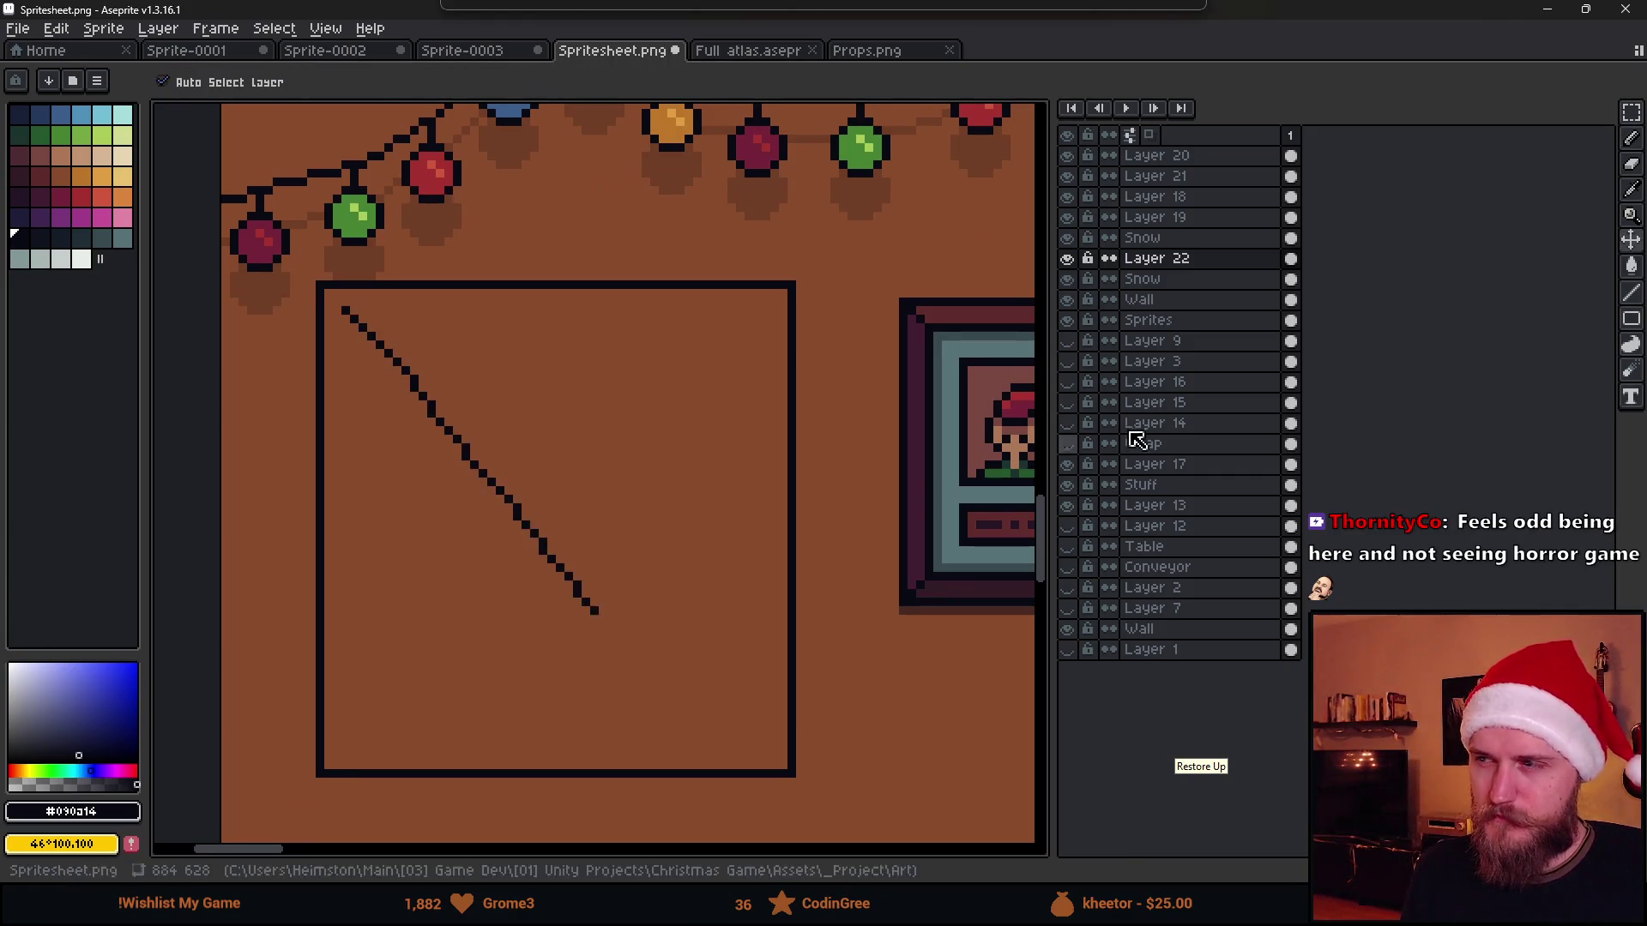
{"action": "key", "text": "ctrl+z"}
{"action": "left_click", "coordinate": [1528, 319]}
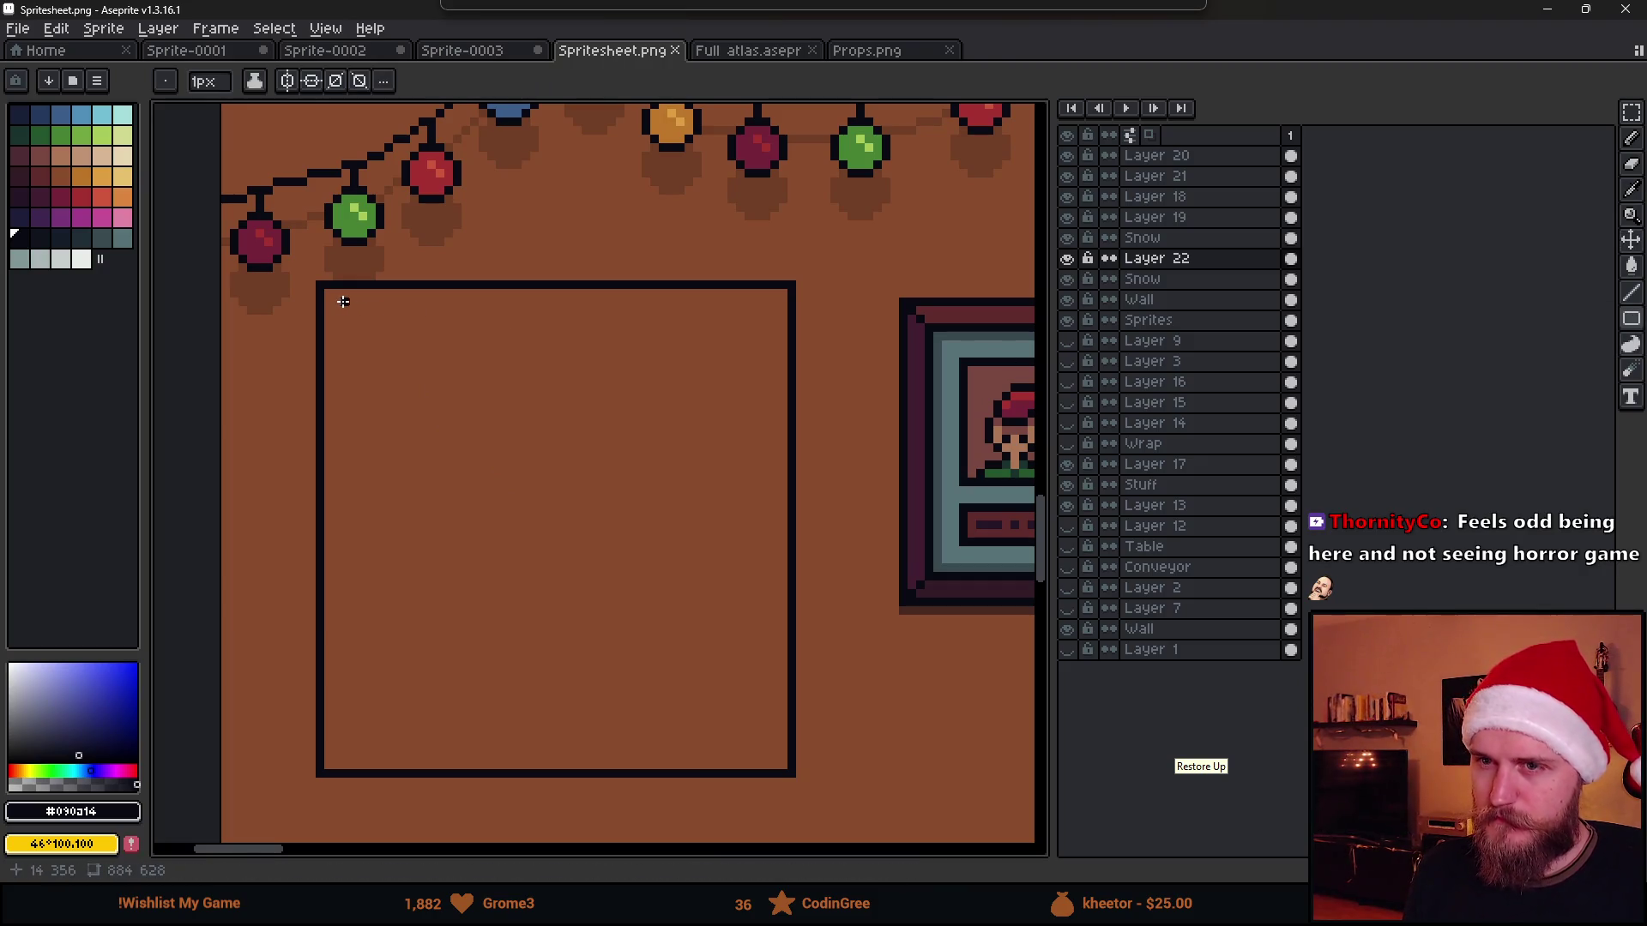
{"action": "left_click_drag", "start_coordinate": [334, 301], "coordinate": [777, 747]}
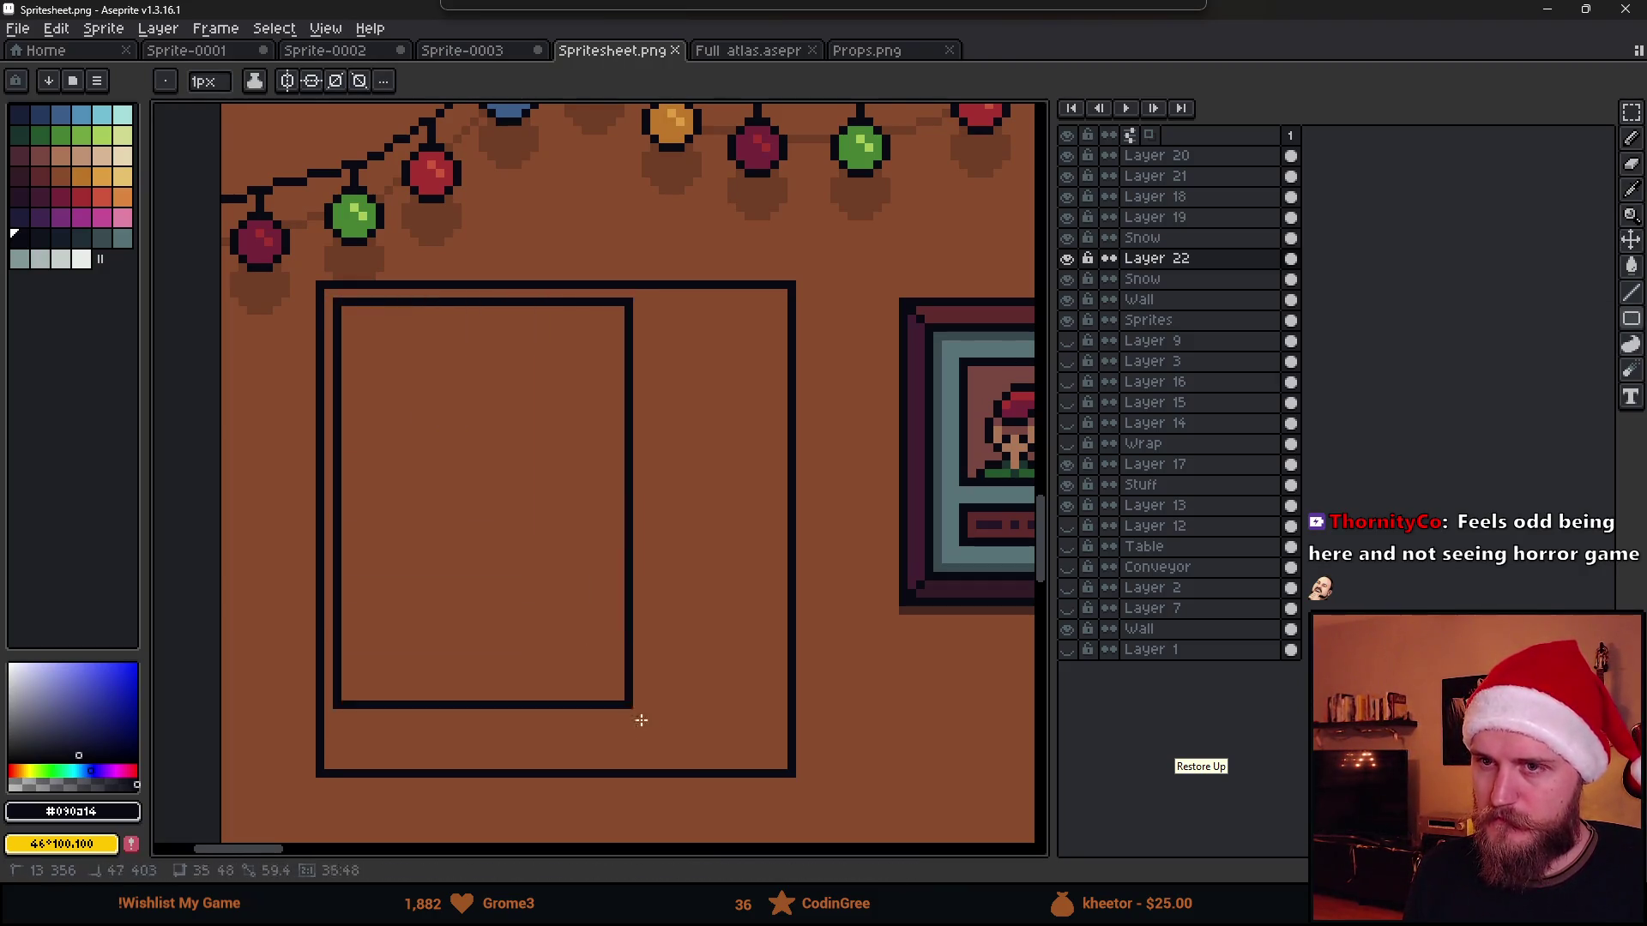
{"action": "scroll", "coordinate": [776, 748], "scroll_direction": "down", "scroll_amount": 2}
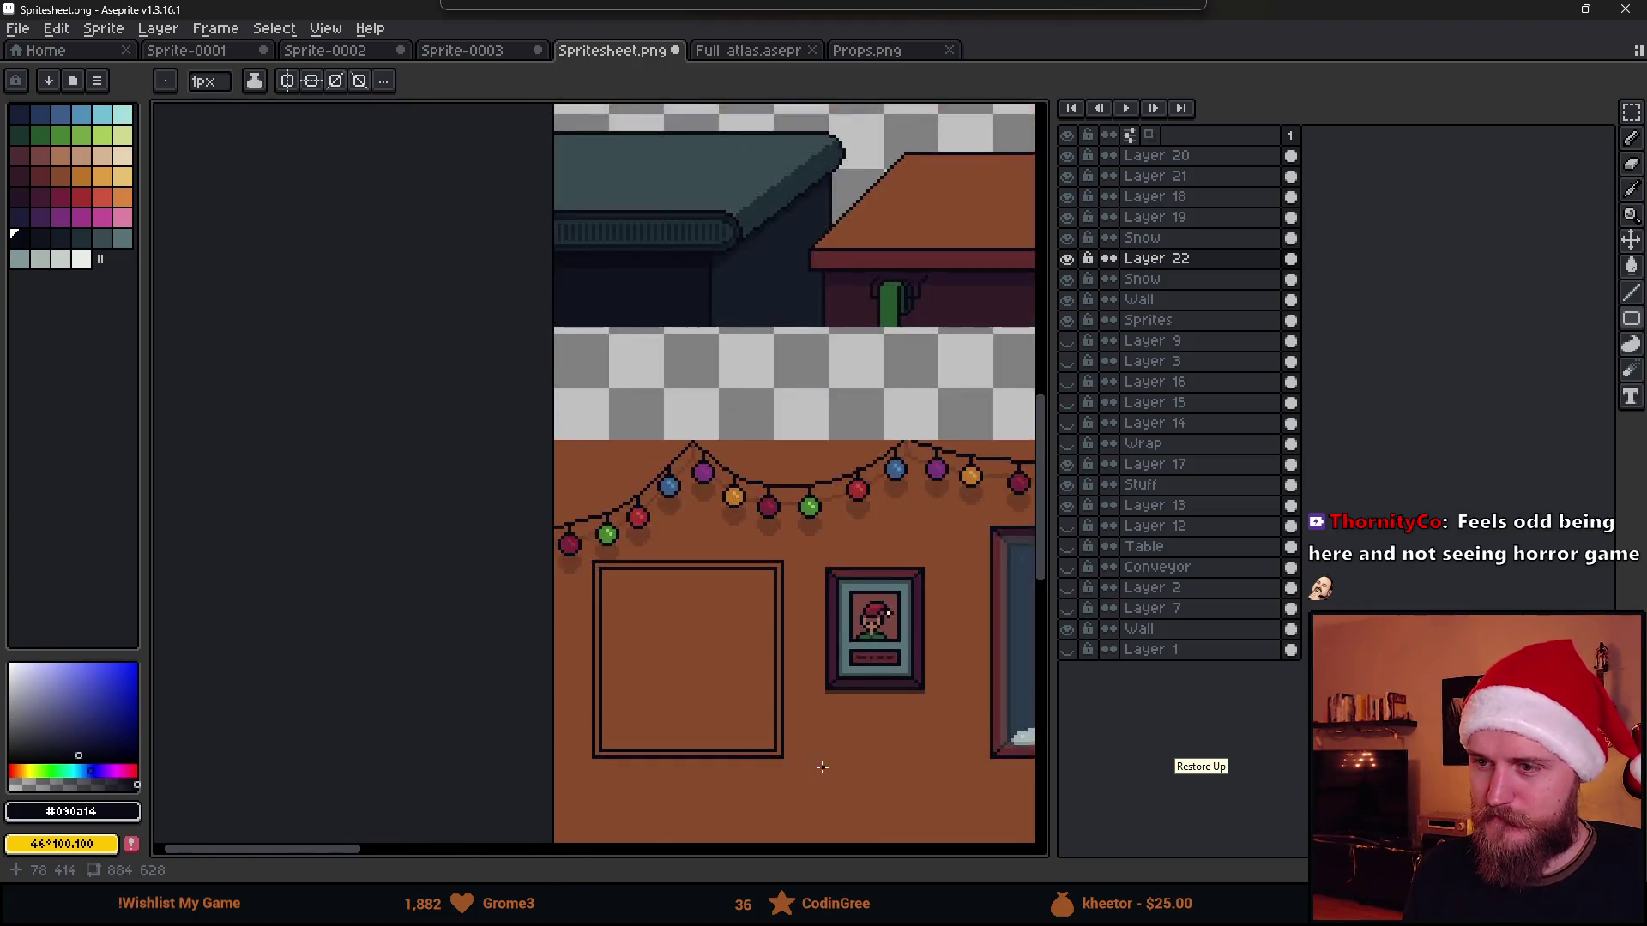
{"action": "scroll", "coordinate": [816, 765], "scroll_direction": "down", "scroll_amount": 2}
{"action": "scroll", "coordinate": [617, 455], "scroll_direction": "up", "scroll_amount": 3}
{"action": "scroll", "coordinate": [588, 353], "scroll_direction": "up", "scroll_amount": 2}
Letter a dark "1." in the frame's top-left corner
{"action": "key", "text": "b"}
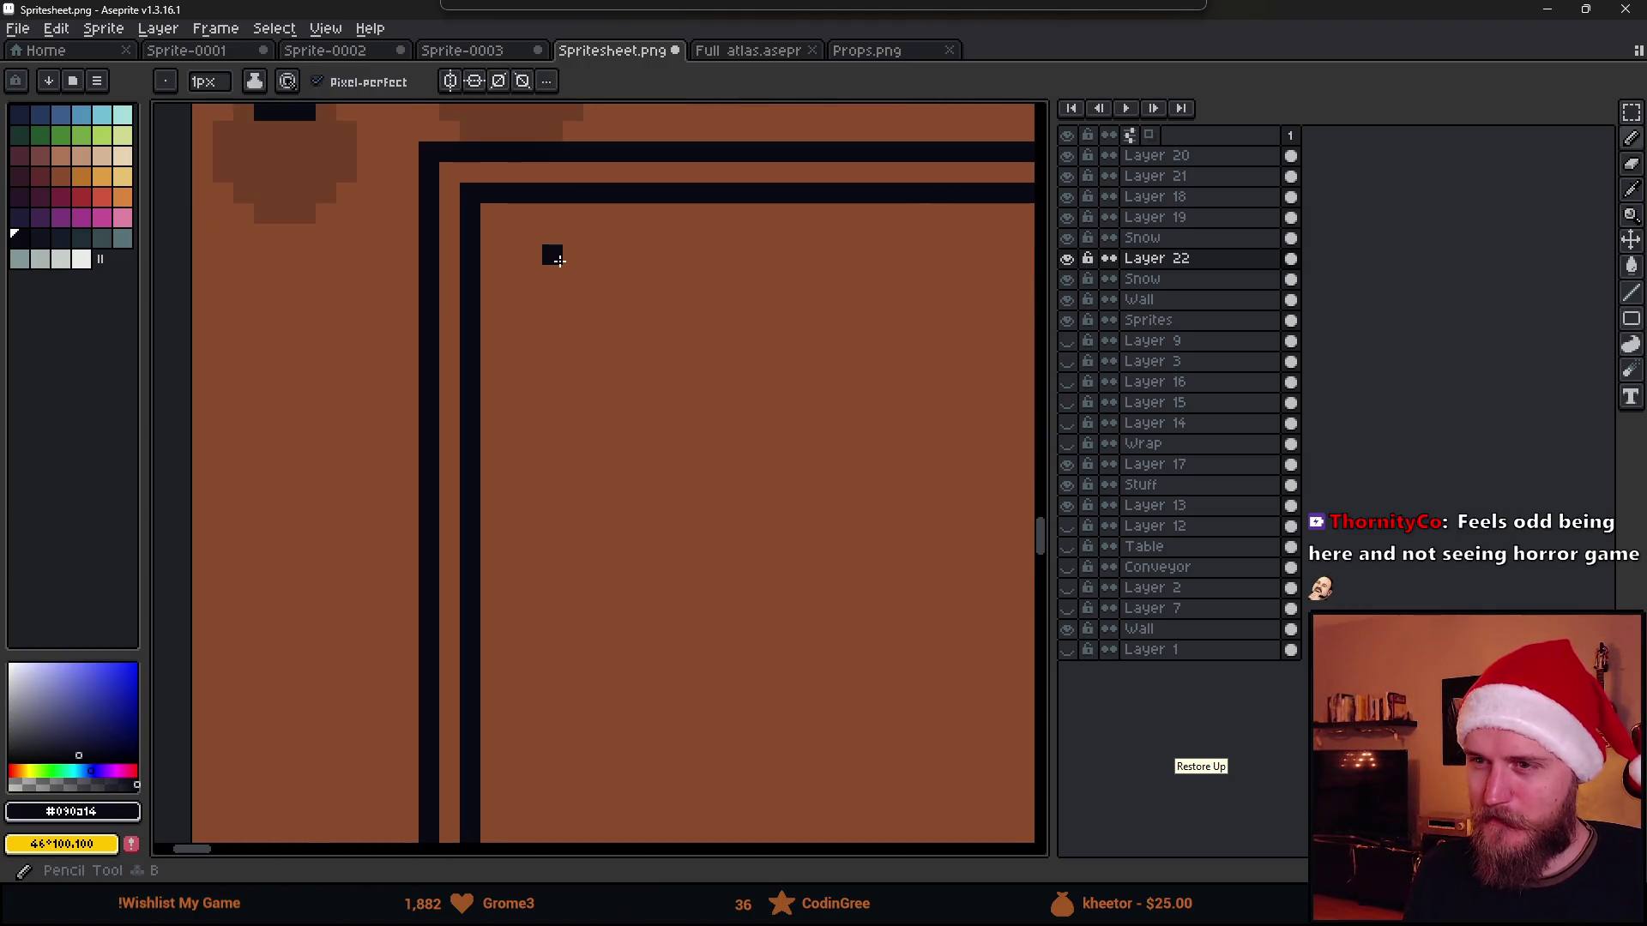
{"action": "key", "text": "ctrl+z"}
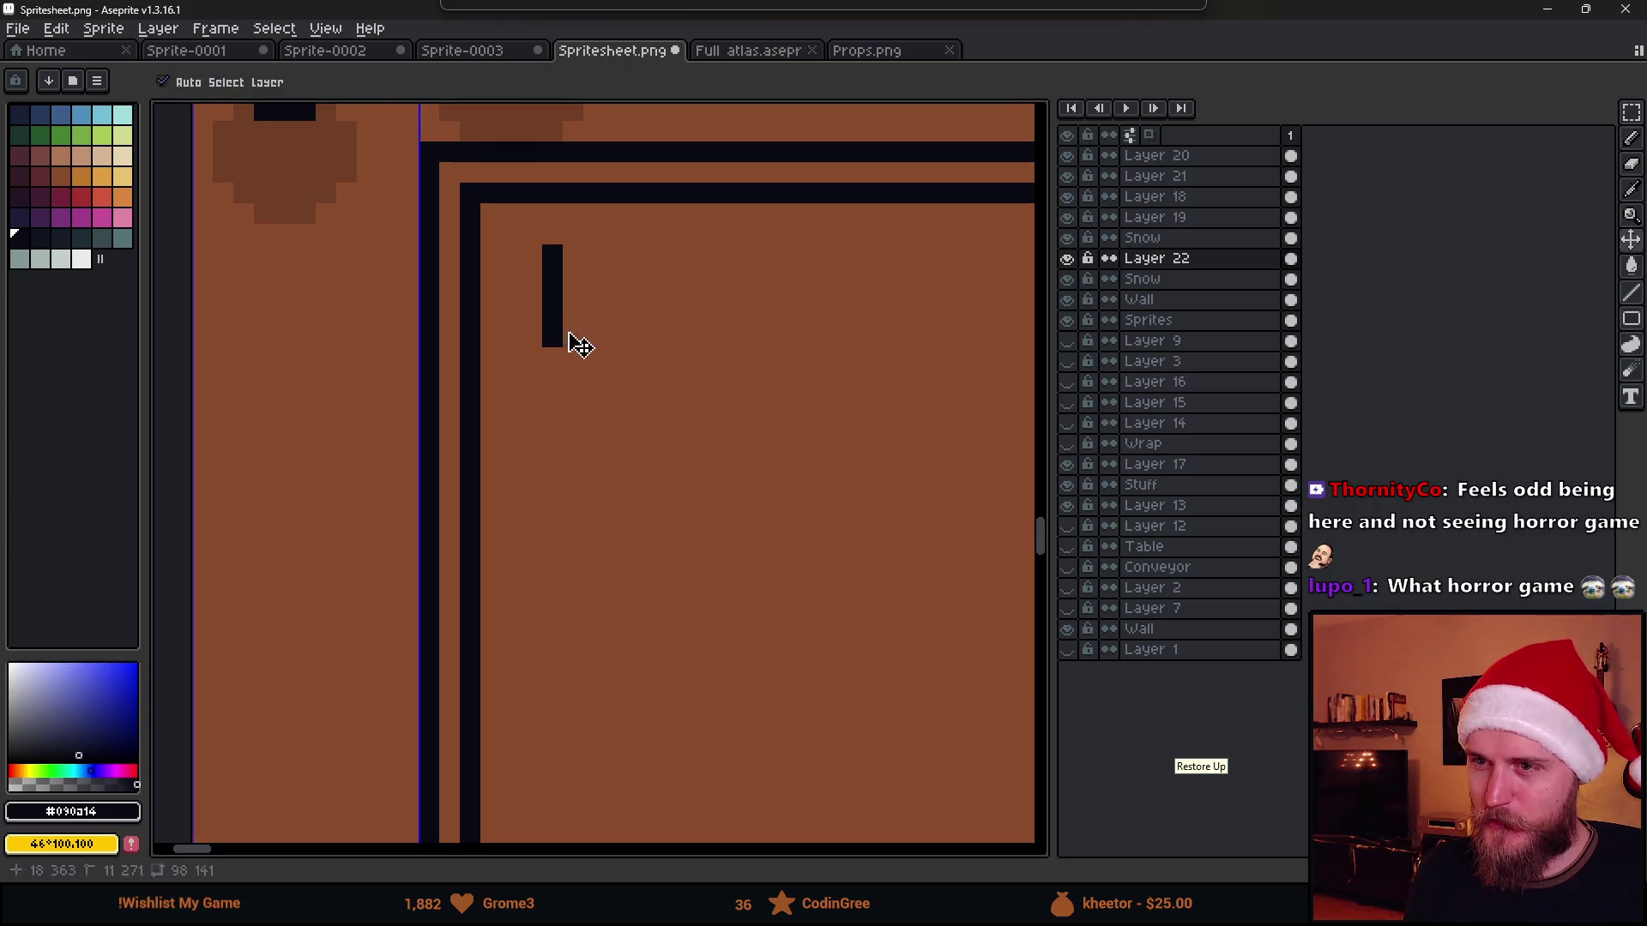
{"action": "left_click_drag", "start_coordinate": [558, 338], "coordinate": [526, 337]}
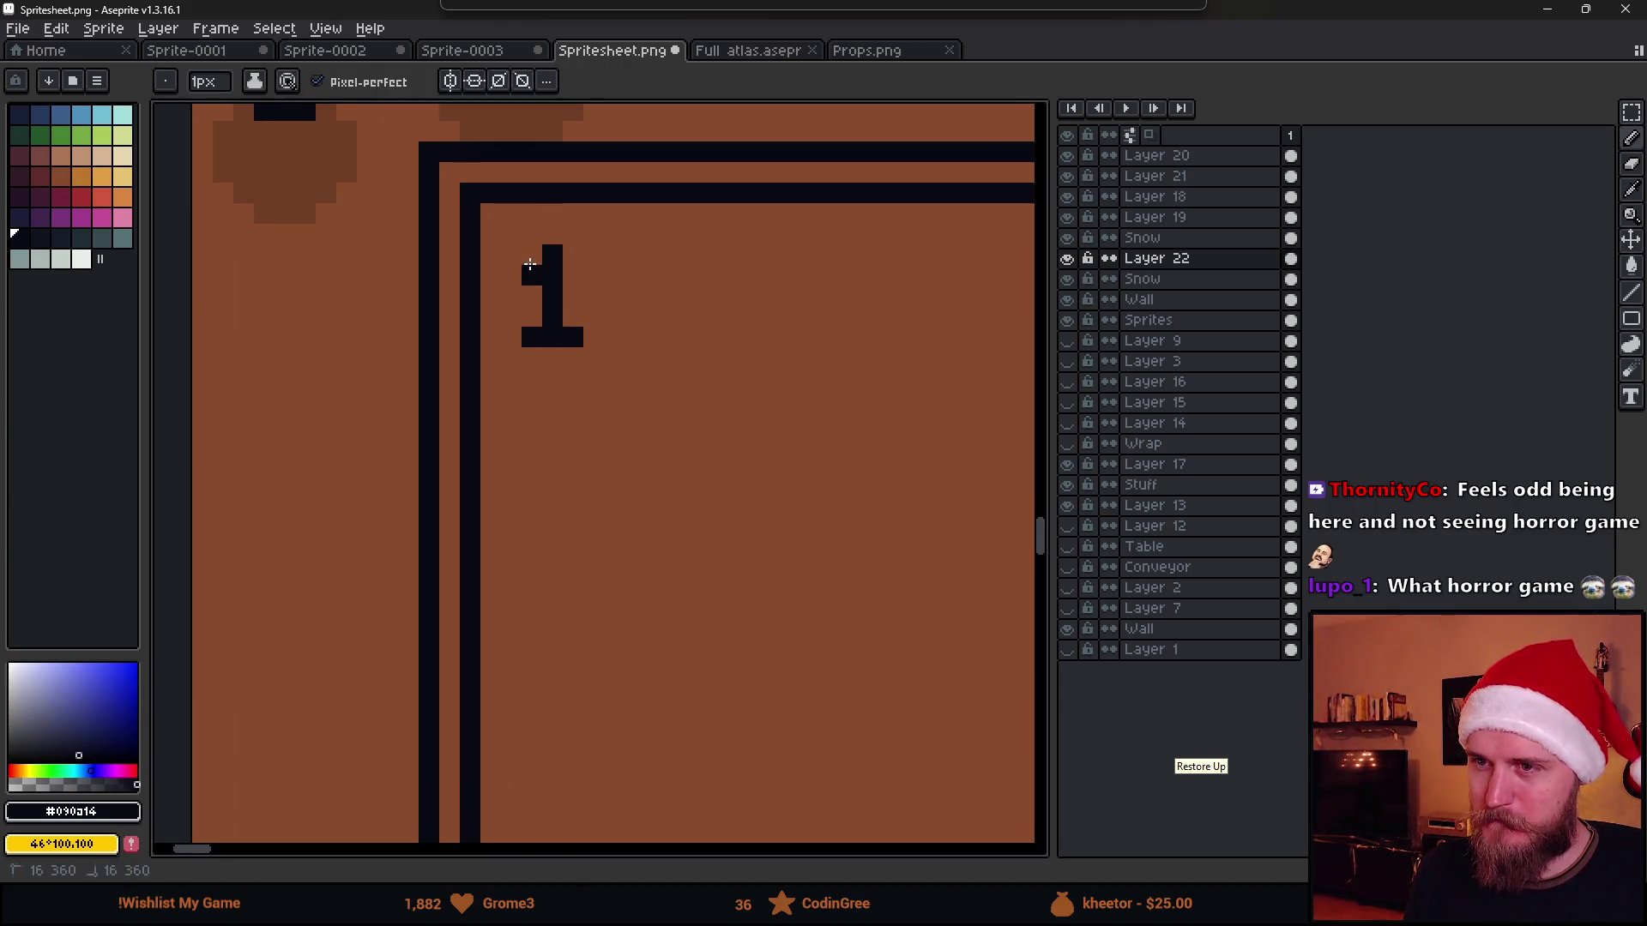
{"action": "scroll", "coordinate": [528, 263], "scroll_direction": "down", "scroll_amount": 2}
{"action": "scroll", "coordinate": [614, 423], "scroll_direction": "up", "scroll_amount": 2}
{"action": "left_click", "coordinate": [579, 384]}
{"action": "scroll", "coordinate": [636, 433], "scroll_direction": "down", "scroll_amount": 2}
{"action": "scroll", "coordinate": [734, 493], "scroll_direction": "down", "scroll_amount": 2}
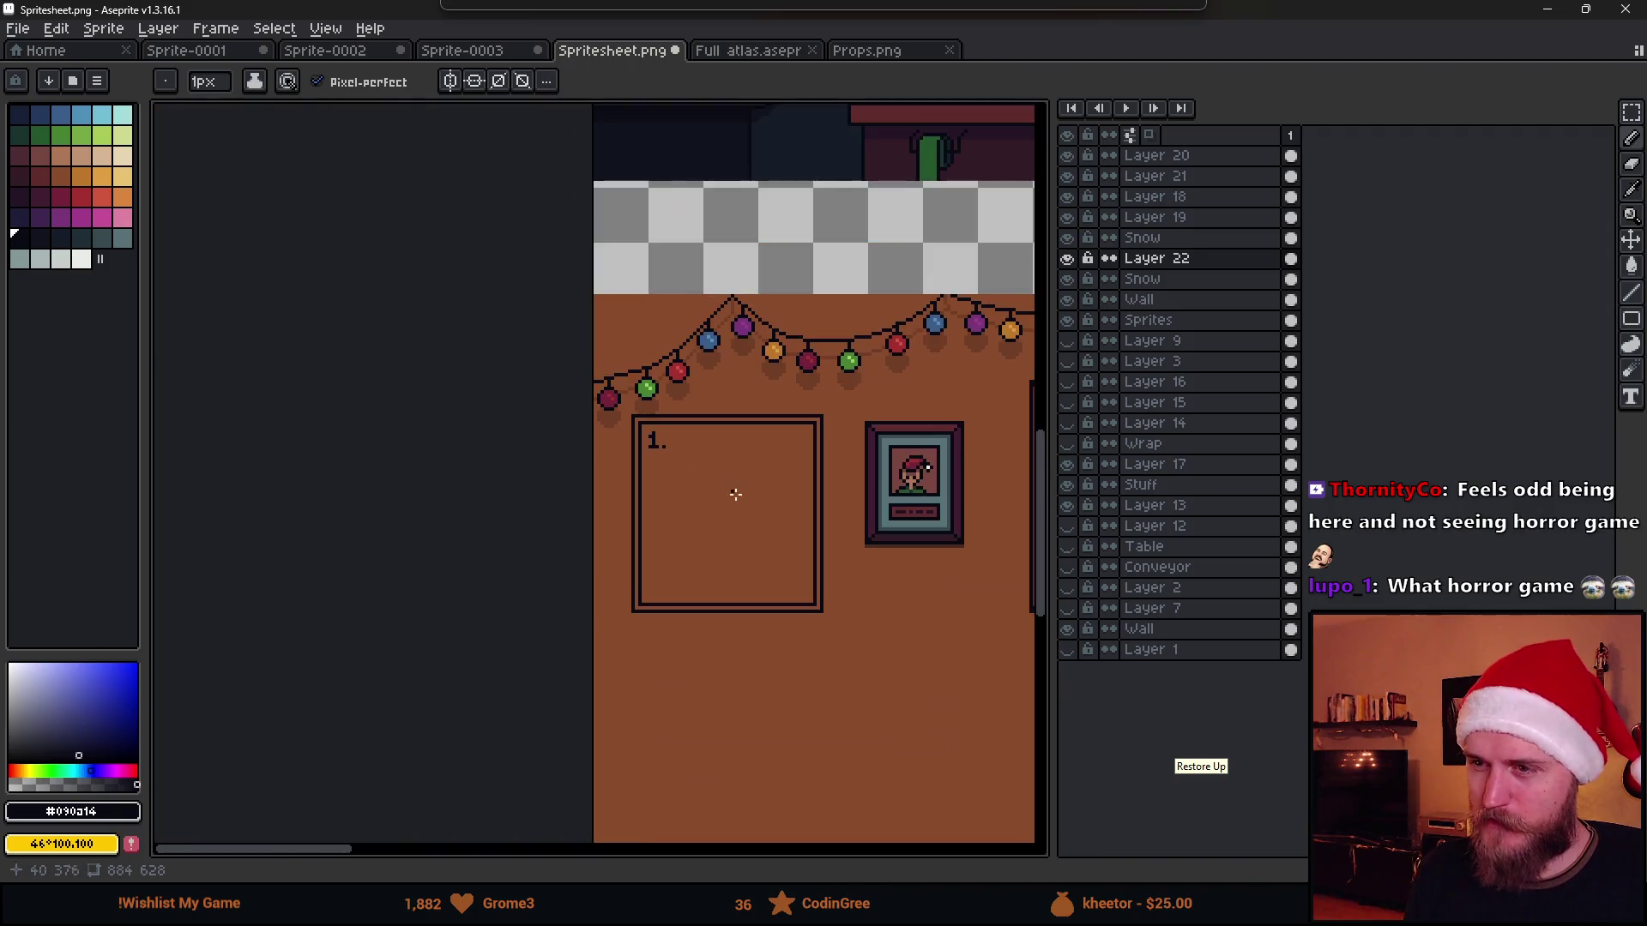
{"action": "scroll", "coordinate": [669, 464], "scroll_direction": "up", "scroll_amount": 1}
{"action": "scroll", "coordinate": [516, 374], "scroll_direction": "up", "scroll_amount": 2}
{"action": "scroll", "coordinate": [477, 334], "scroll_direction": "up", "scroll_amount": 2}
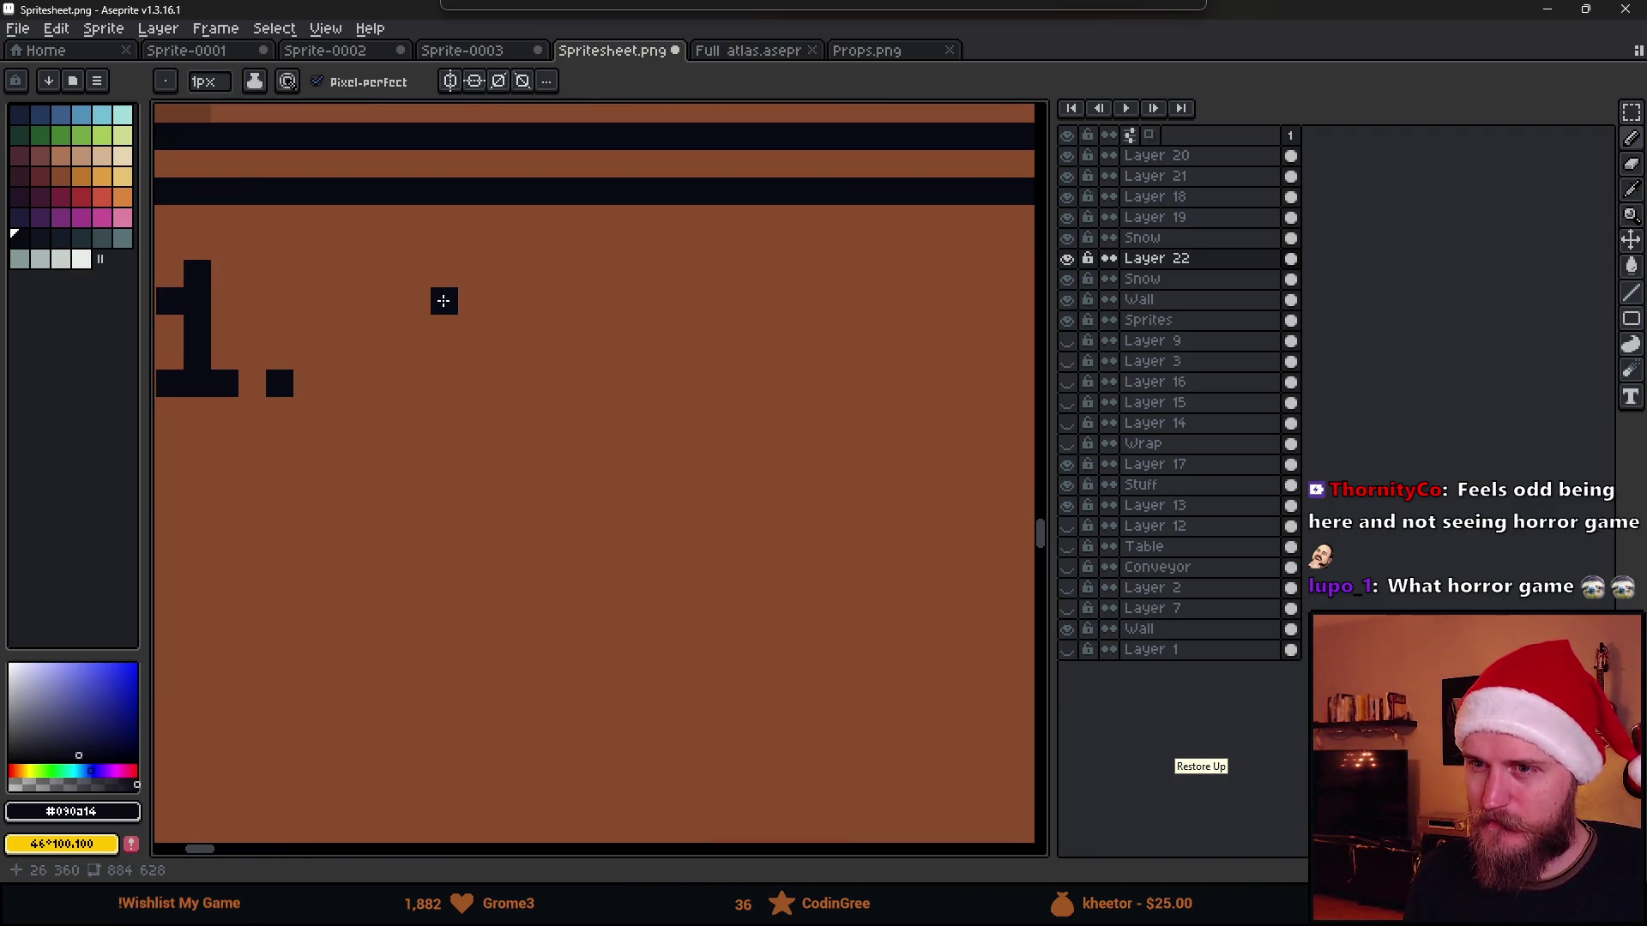
Draw the dark outline of a cross icon after the "1."
{"action": "left_click_drag", "start_coordinate": [457, 311], "coordinate": [501, 300]}
{"action": "left_click_drag", "start_coordinate": [450, 357], "coordinate": [496, 360]}
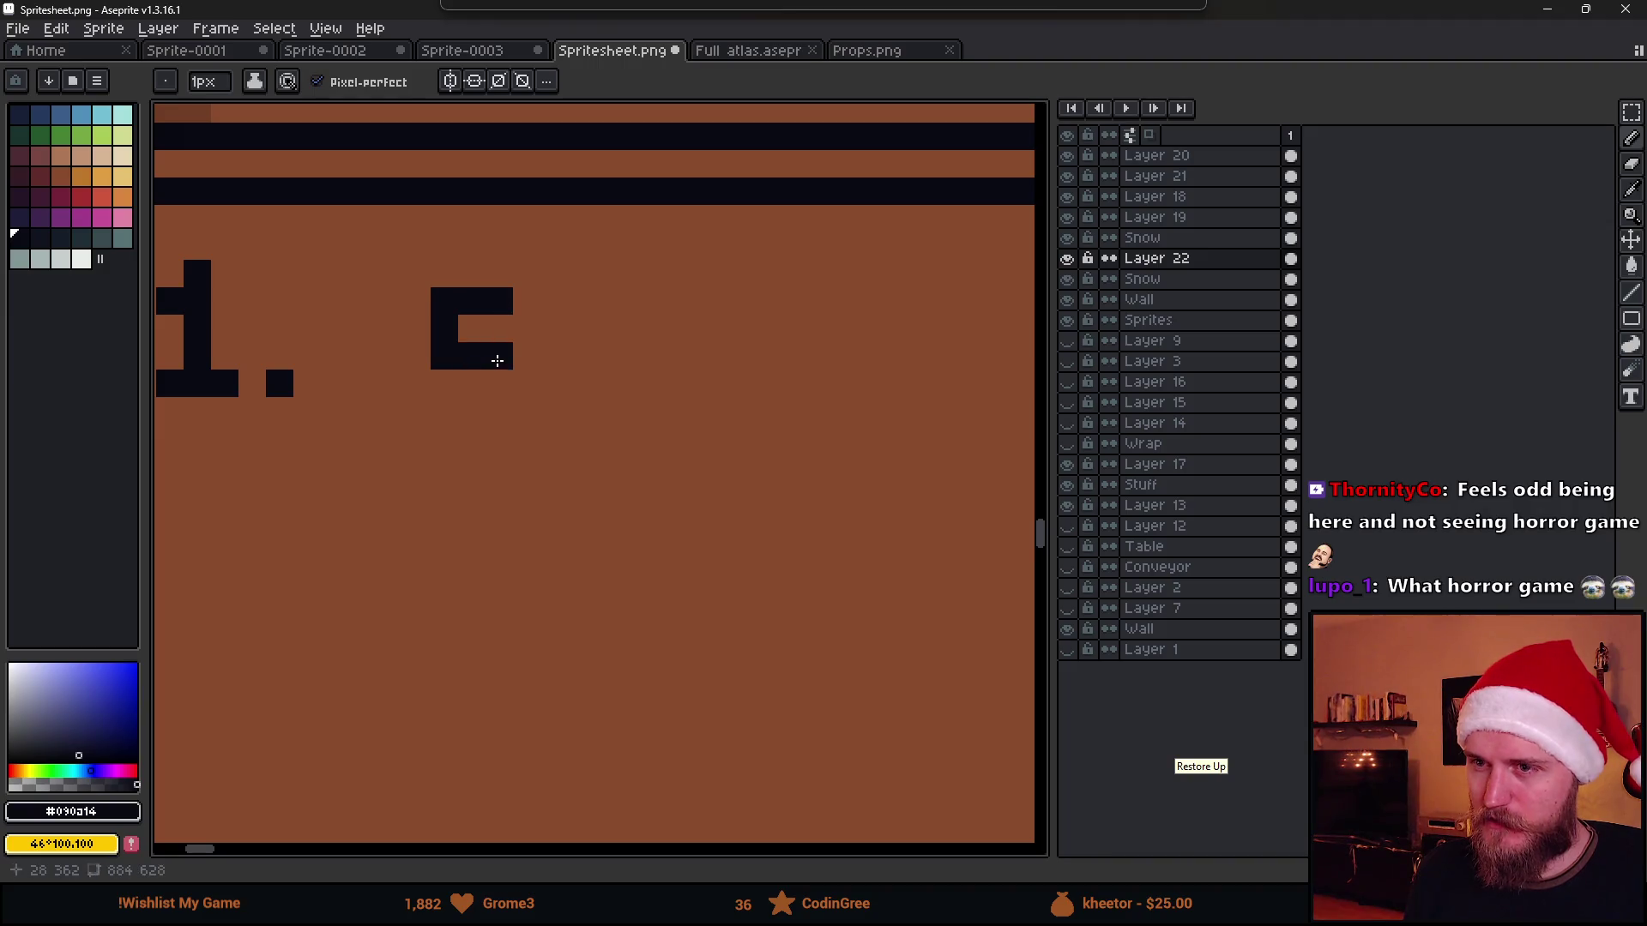
{"action": "mouse_move", "coordinate": [547, 309]}
{"action": "left_mouse_down"}
{"action": "mouse_move", "coordinate": [564, 356]}
{"action": "mouse_move", "coordinate": [614, 301]}
{"action": "mouse_move", "coordinate": [564, 361]}
{"action": "left_mouse_up"}
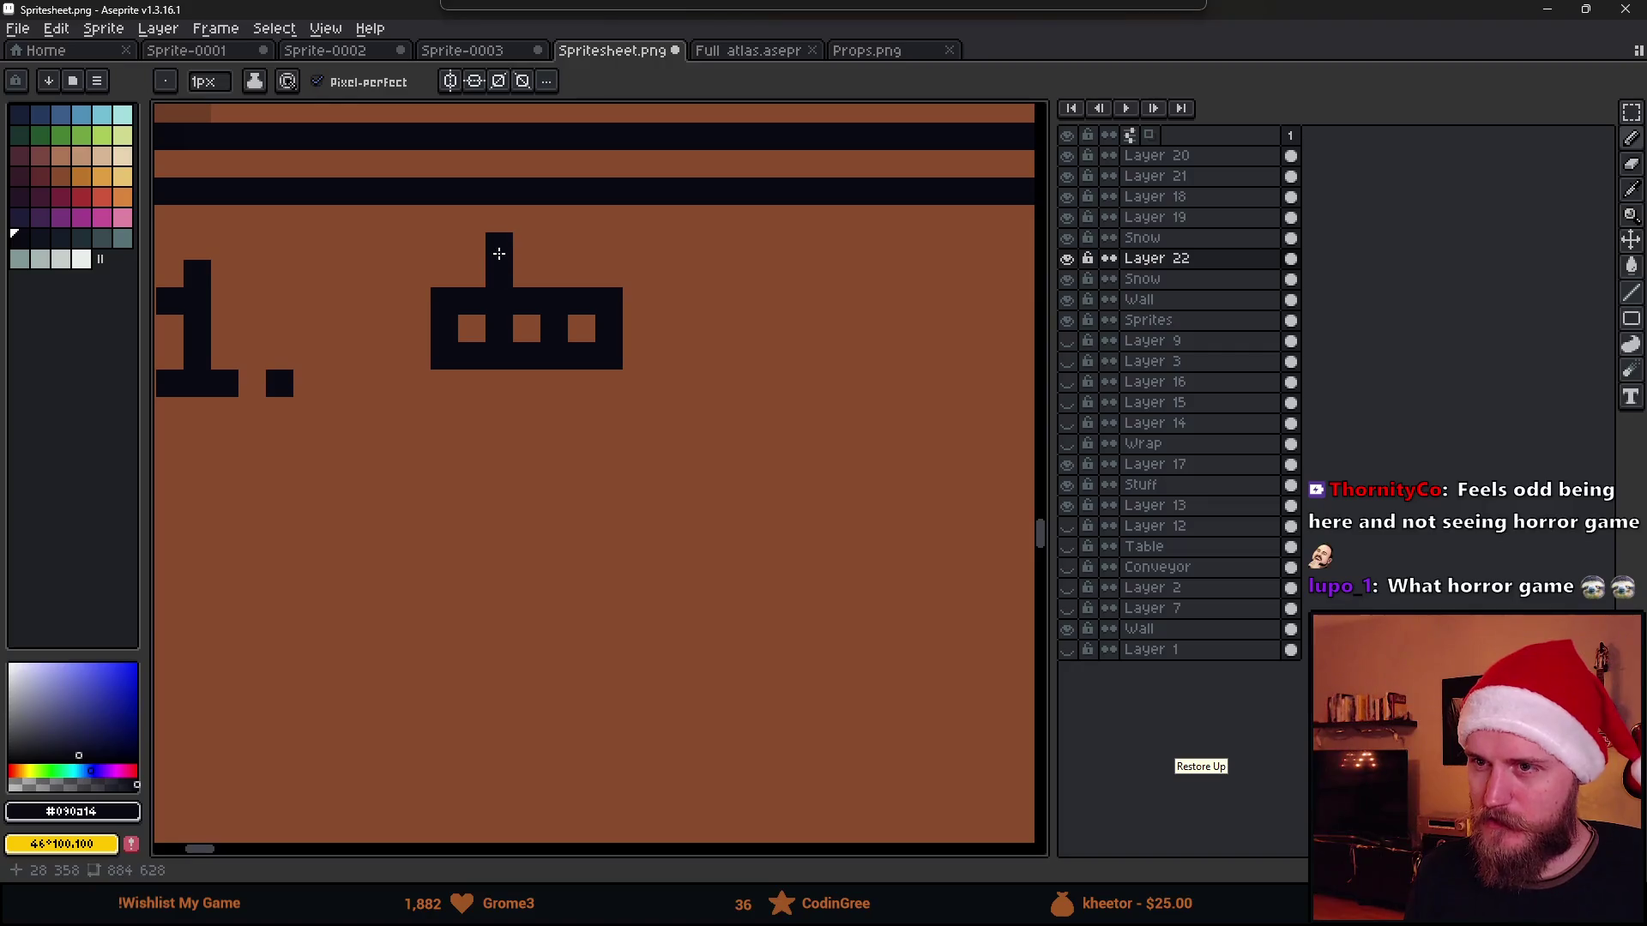
{"action": "mouse_move", "coordinate": [506, 409]}
{"action": "left_mouse_down"}
{"action": "mouse_move", "coordinate": [555, 373]}
{"action": "mouse_move", "coordinate": [582, 411]}
{"action": "left_mouse_up"}
{"action": "scroll", "coordinate": [600, 426], "scroll_direction": "down", "scroll_amount": 2}
{"action": "scroll", "coordinate": [623, 433], "scroll_direction": "down", "scroll_amount": 1}
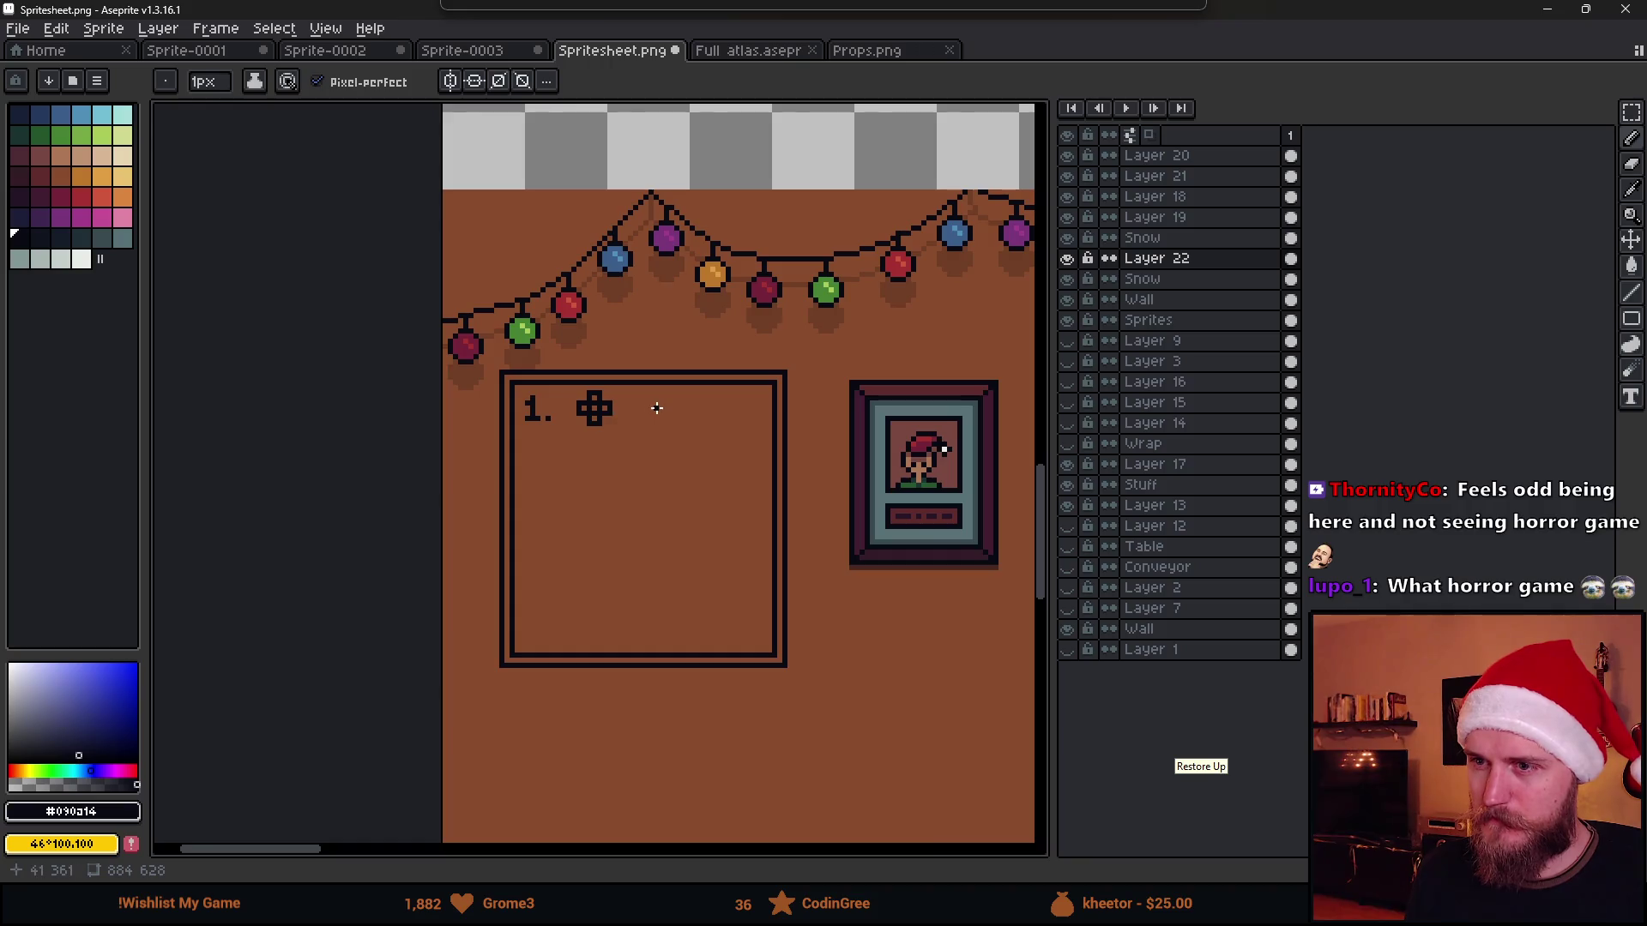
{"action": "scroll", "coordinate": [656, 408], "scroll_direction": "up", "scroll_amount": 2}
{"action": "scroll", "coordinate": [416, 367], "scroll_direction": "up", "scroll_amount": 2}
Fill the cross's inner squares with bright red
{"action": "left_click", "coordinate": [64, 200]}
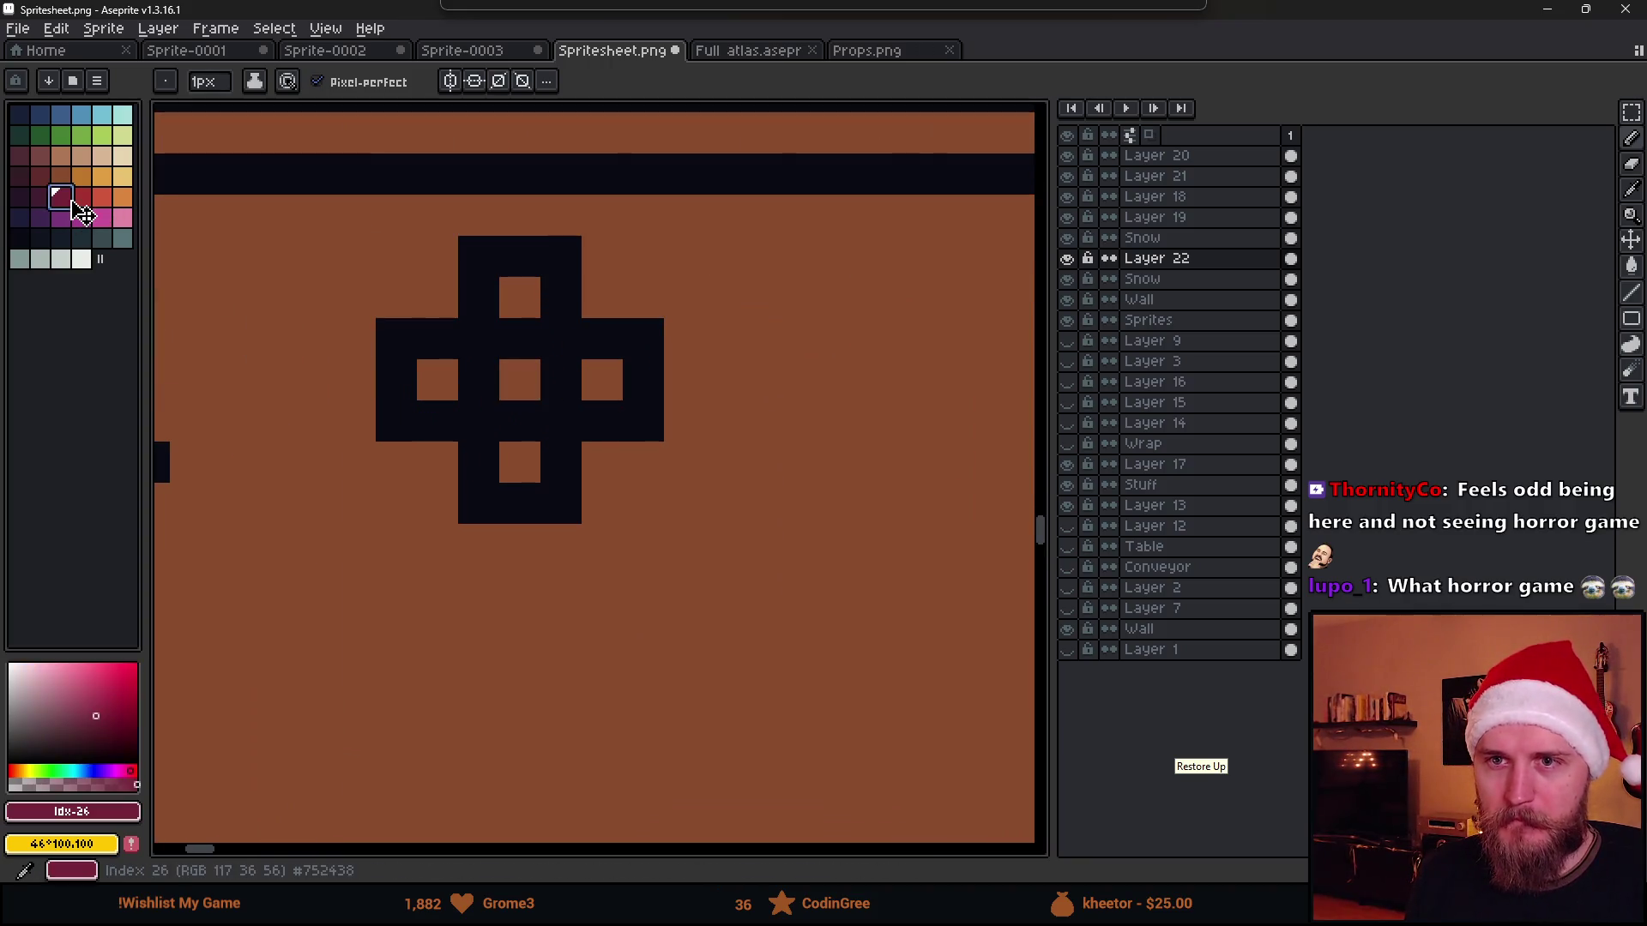
{"action": "left_click", "coordinate": [80, 196]}
{"action": "key", "text": "g"}
{"action": "left_click", "coordinate": [515, 331]}
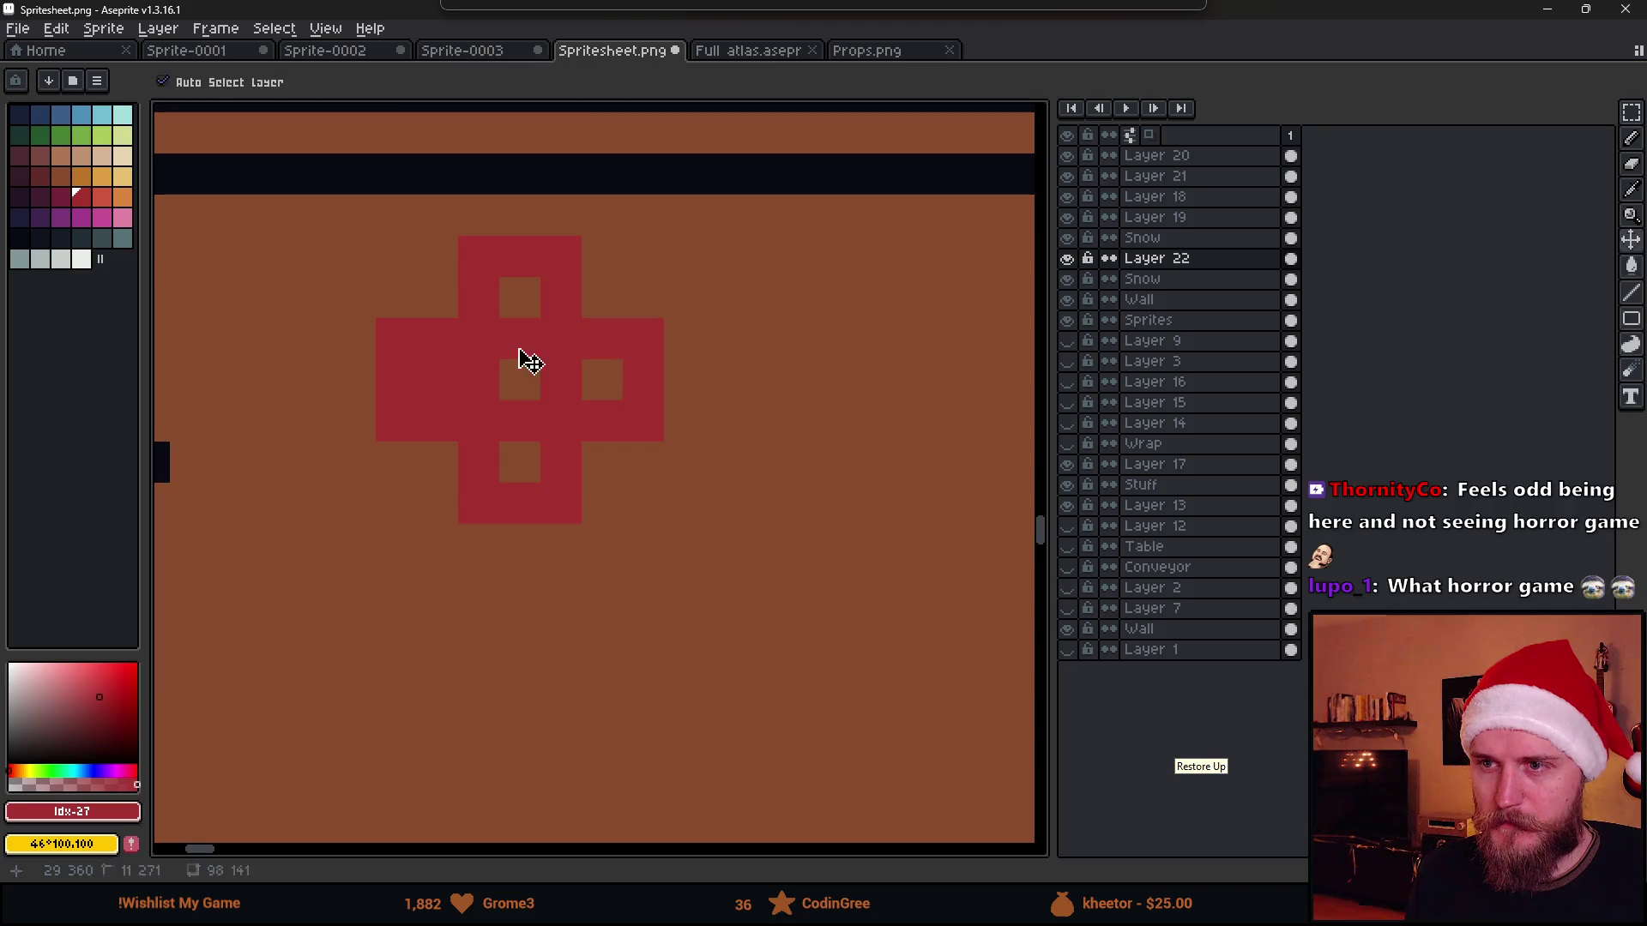
{"action": "key", "text": "ctrl+z"}
{"action": "left_click", "coordinate": [528, 377]}
{"action": "left_click", "coordinate": [603, 382]}
{"action": "left_click", "coordinate": [520, 463]}
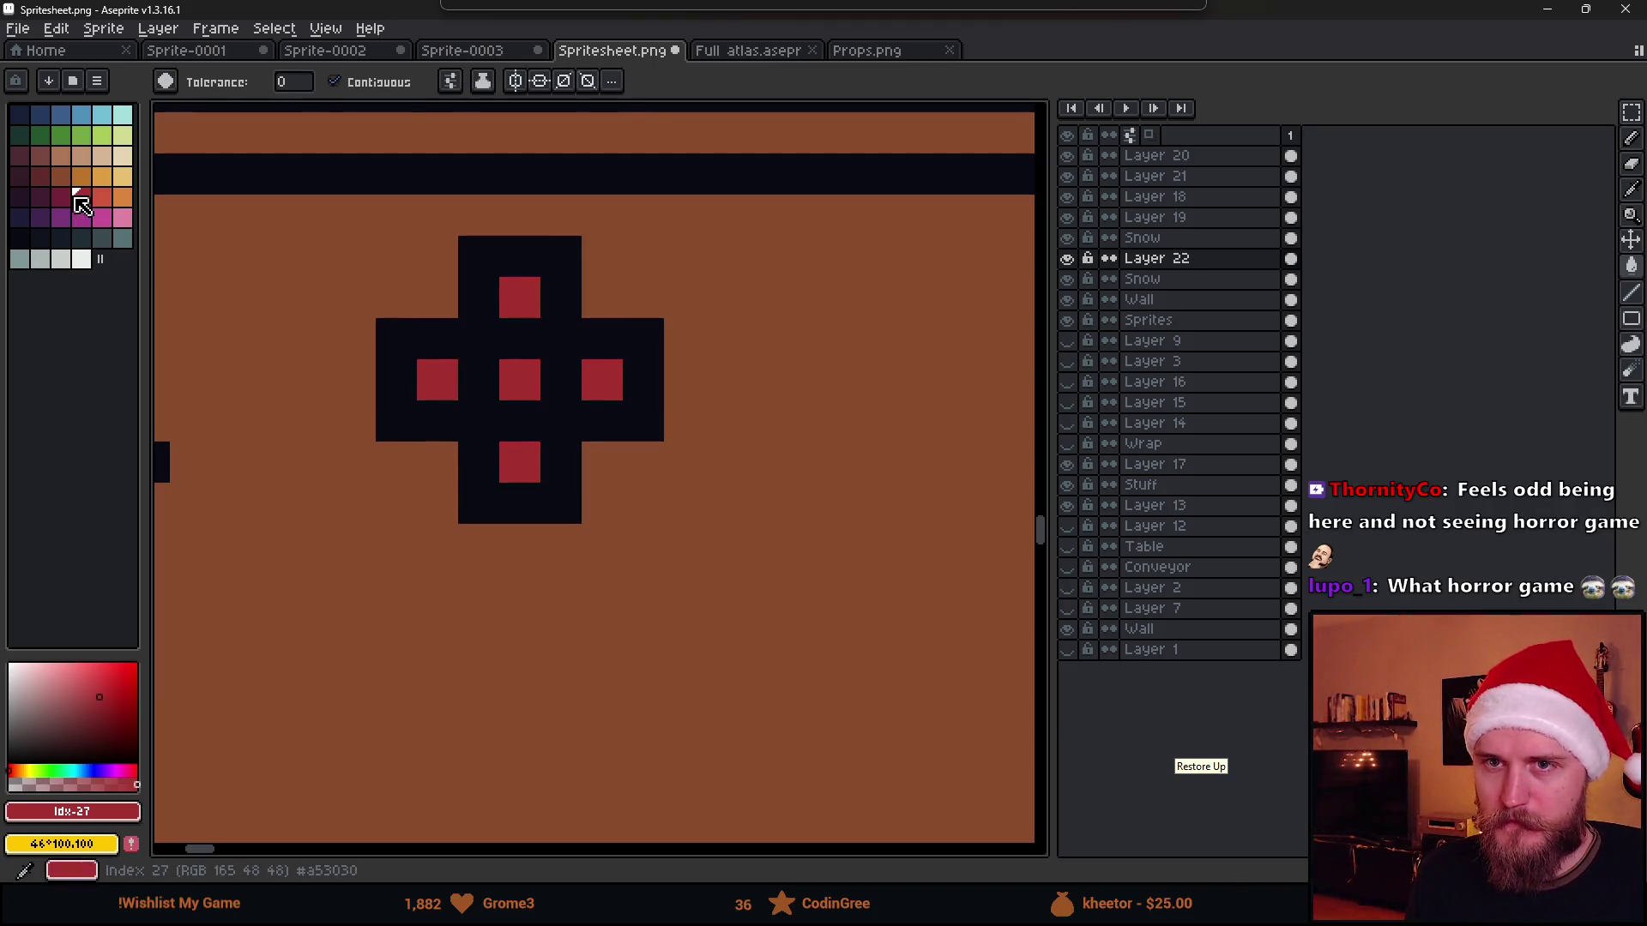
Paint the cross's connector cells dark red
{"action": "key", "text": "bracketleft"}
{"action": "key", "text": "b"}
{"action": "left_click", "coordinate": [478, 380]}
{"action": "left_click", "coordinate": [520, 337]}
{"action": "left_click", "coordinate": [561, 380]}
{"action": "left_click", "coordinate": [520, 423]}
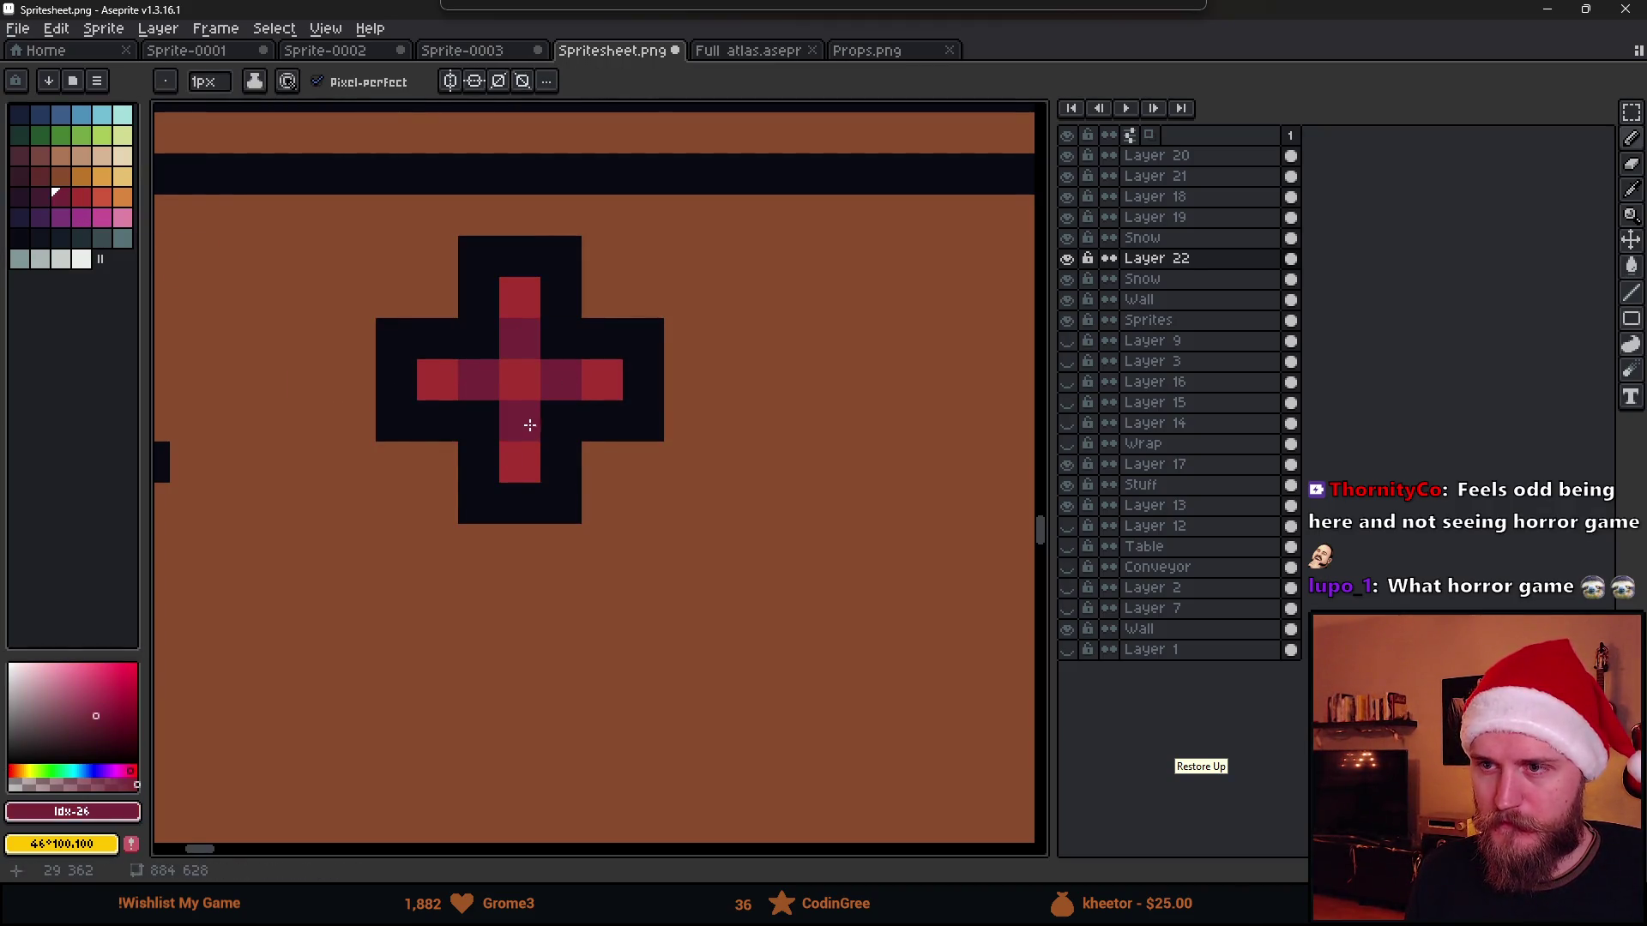
{"action": "scroll", "coordinate": [605, 532], "scroll_direction": "down", "scroll_amount": 2}
{"action": "scroll", "coordinate": [604, 528], "scroll_direction": "down", "scroll_amount": 4}
{"action": "scroll", "coordinate": [615, 531], "scroll_direction": "up", "scroll_amount": 3}
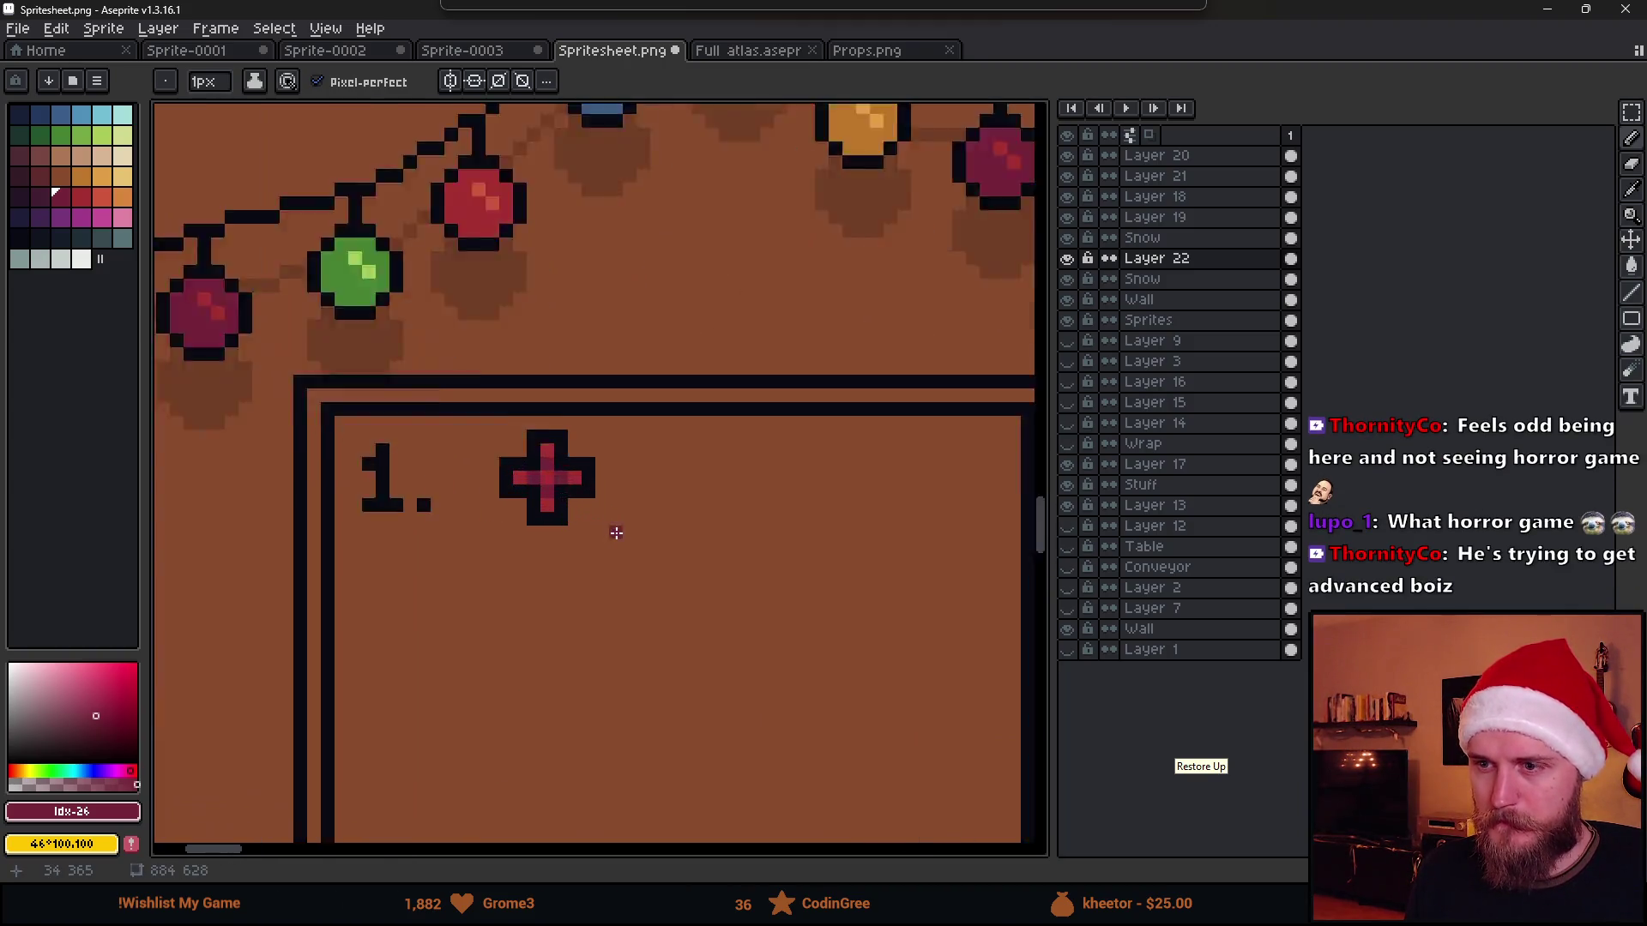
{"action": "scroll", "coordinate": [614, 531], "scroll_direction": "up", "scroll_amount": 1}
Draw a near-black plus sign right of the cross
{"action": "left_click", "coordinate": [596, 449], "text": "alt"}
{"action": "left_click", "coordinate": [655, 449]}
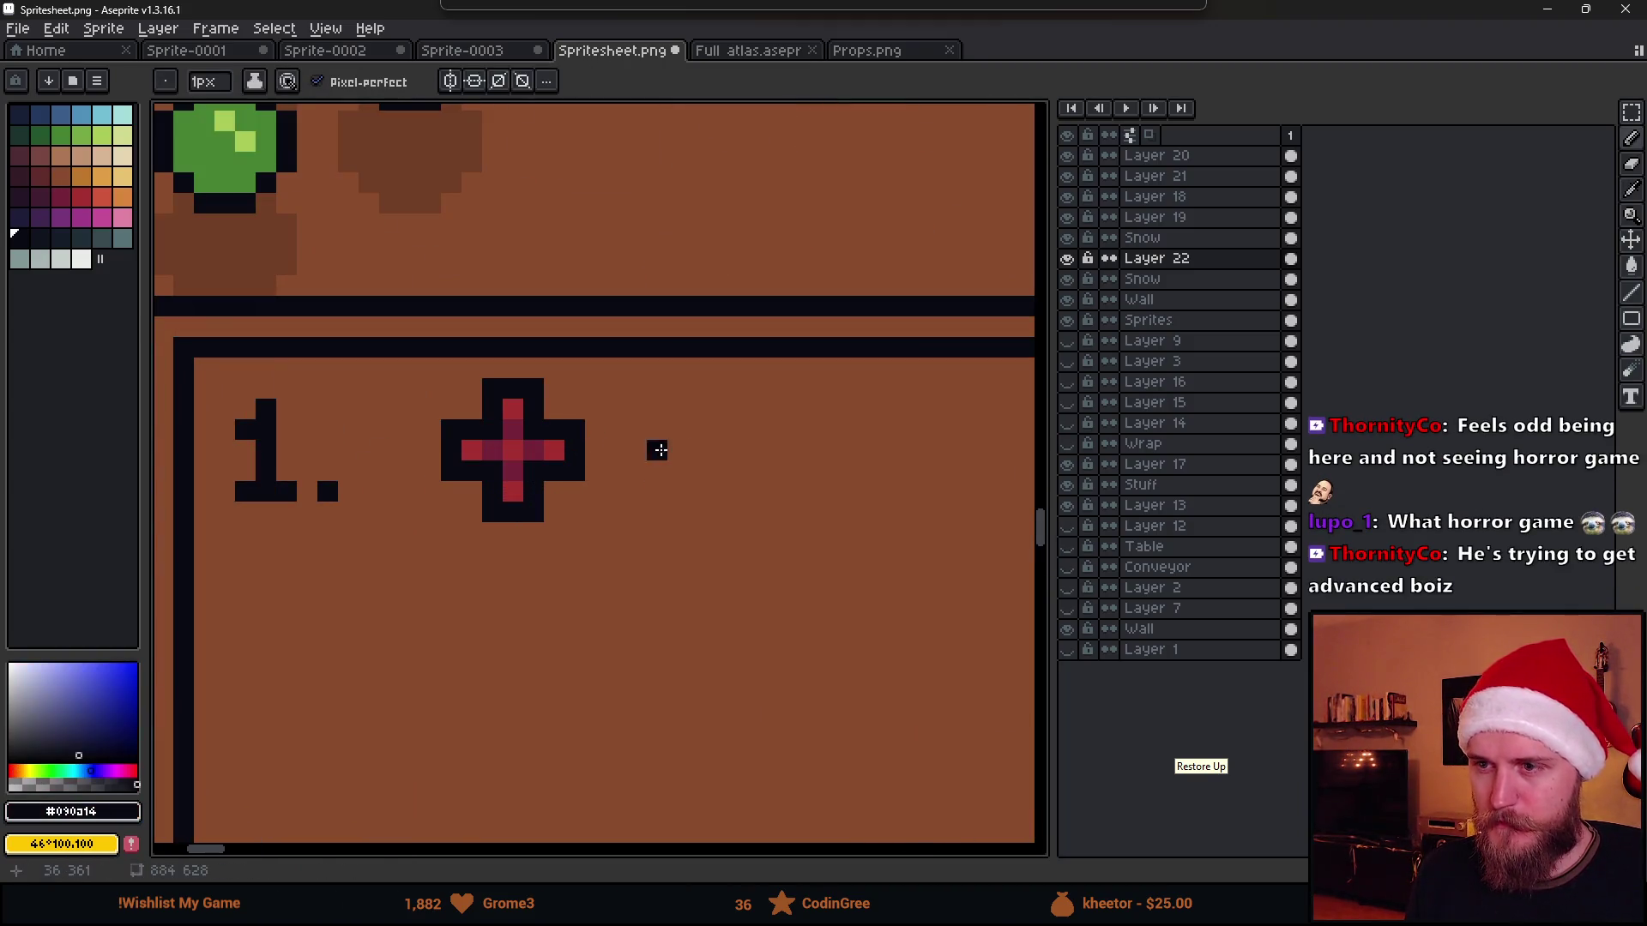
{"action": "left_click_drag", "start_coordinate": [667, 448], "coordinate": [728, 451]}
{"action": "scroll", "coordinate": [753, 513], "scroll_direction": "down", "scroll_amount": 3}
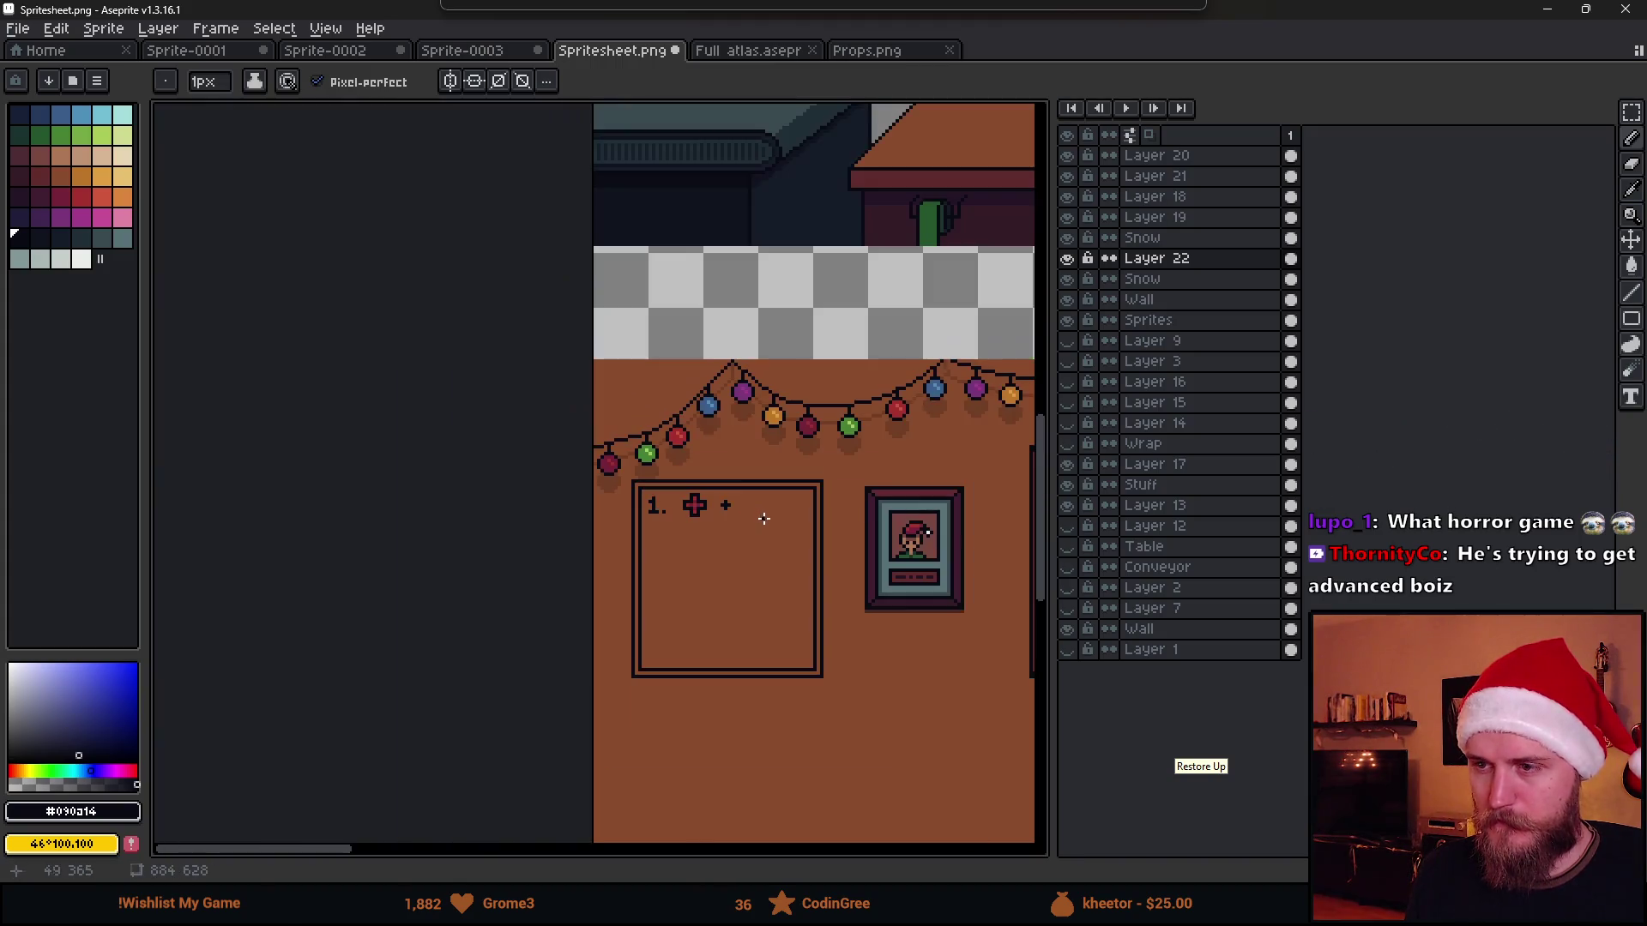
{"action": "scroll", "coordinate": [746, 511], "scroll_direction": "up", "scroll_amount": 2}
{"action": "scroll", "coordinate": [746, 511], "scroll_direction": "up", "scroll_amount": 1}
{"action": "left_click", "coordinate": [589, 412]}
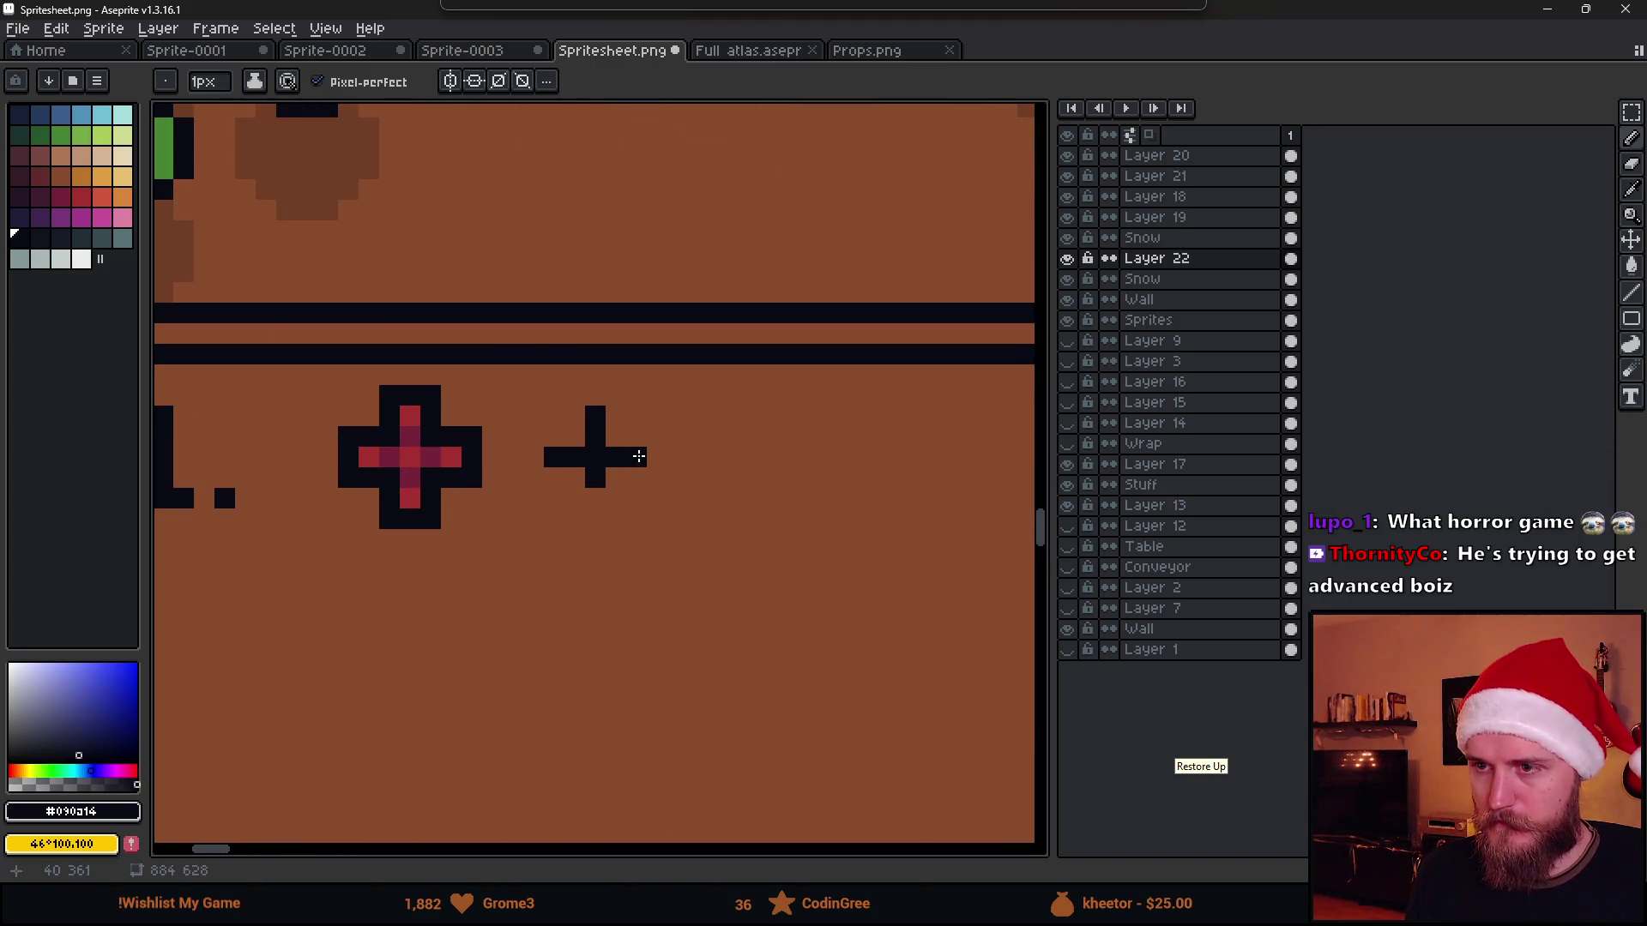
{"action": "scroll", "coordinate": [630, 514], "scroll_direction": "down", "scroll_amount": 4}
{"action": "scroll", "coordinate": [656, 502], "scroll_direction": "up", "scroll_amount": 2}
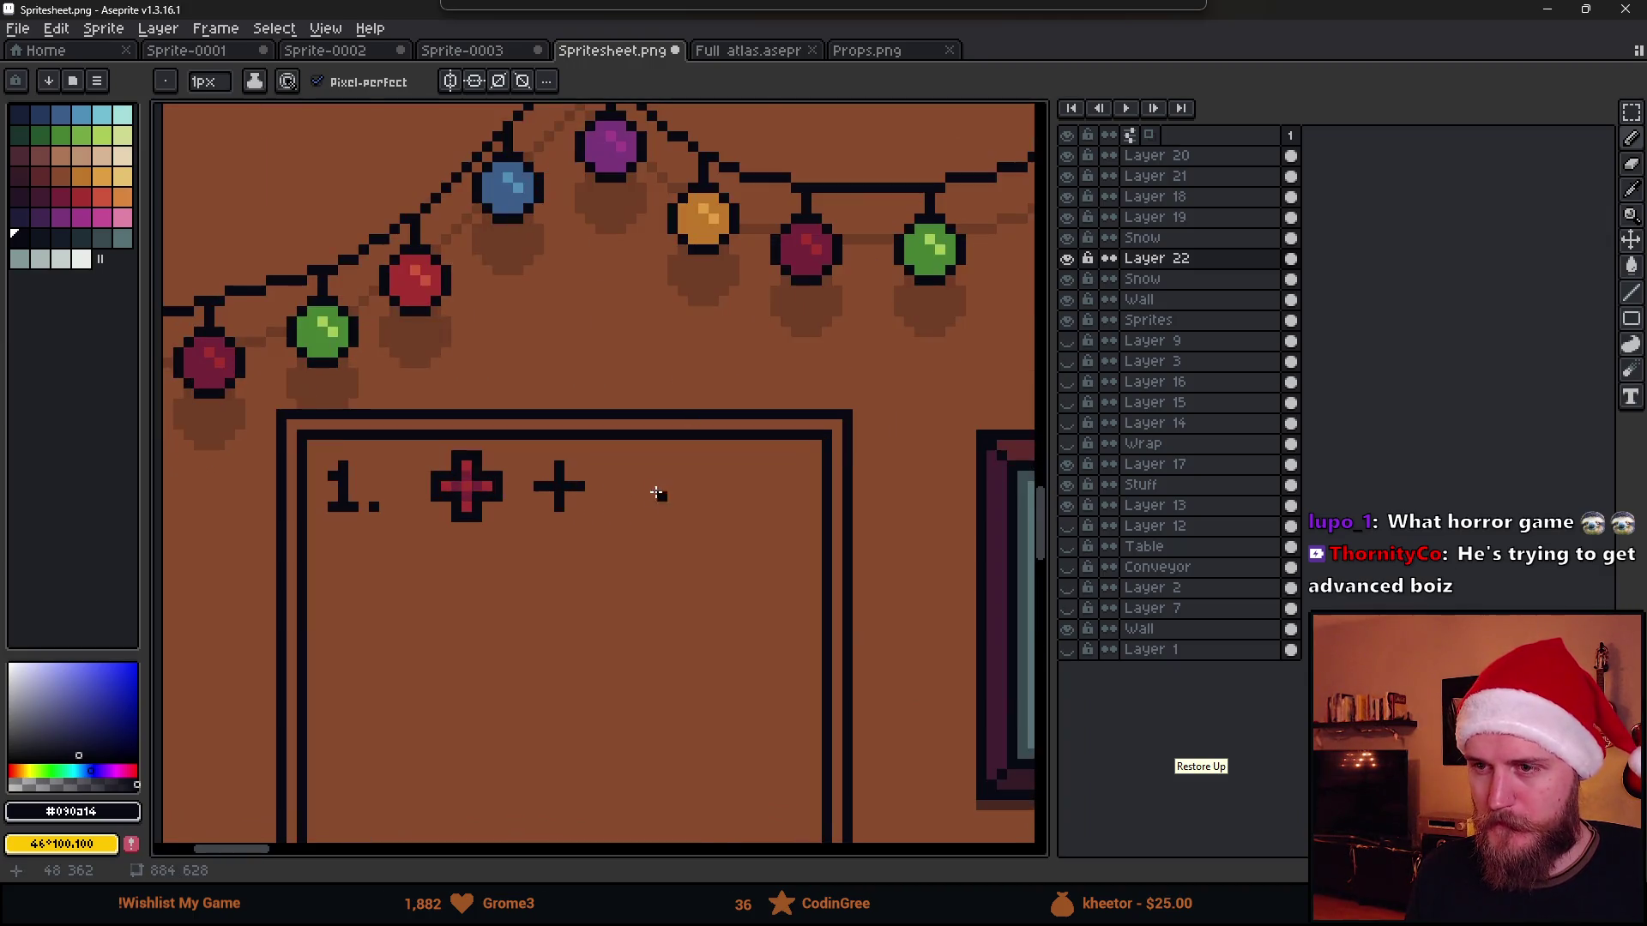
{"action": "scroll", "coordinate": [649, 495], "scroll_direction": "up", "scroll_amount": 2}
{"action": "left_click", "coordinate": [651, 487]}
{"action": "scroll", "coordinate": [652, 488], "scroll_direction": "up", "scroll_amount": 2}
Stamp a 4px black blob, hollow it into a ring and select it
{"action": "key", "text": "plus"}
{"action": "key", "text": "plus"}
{"action": "key", "text": "plus"}
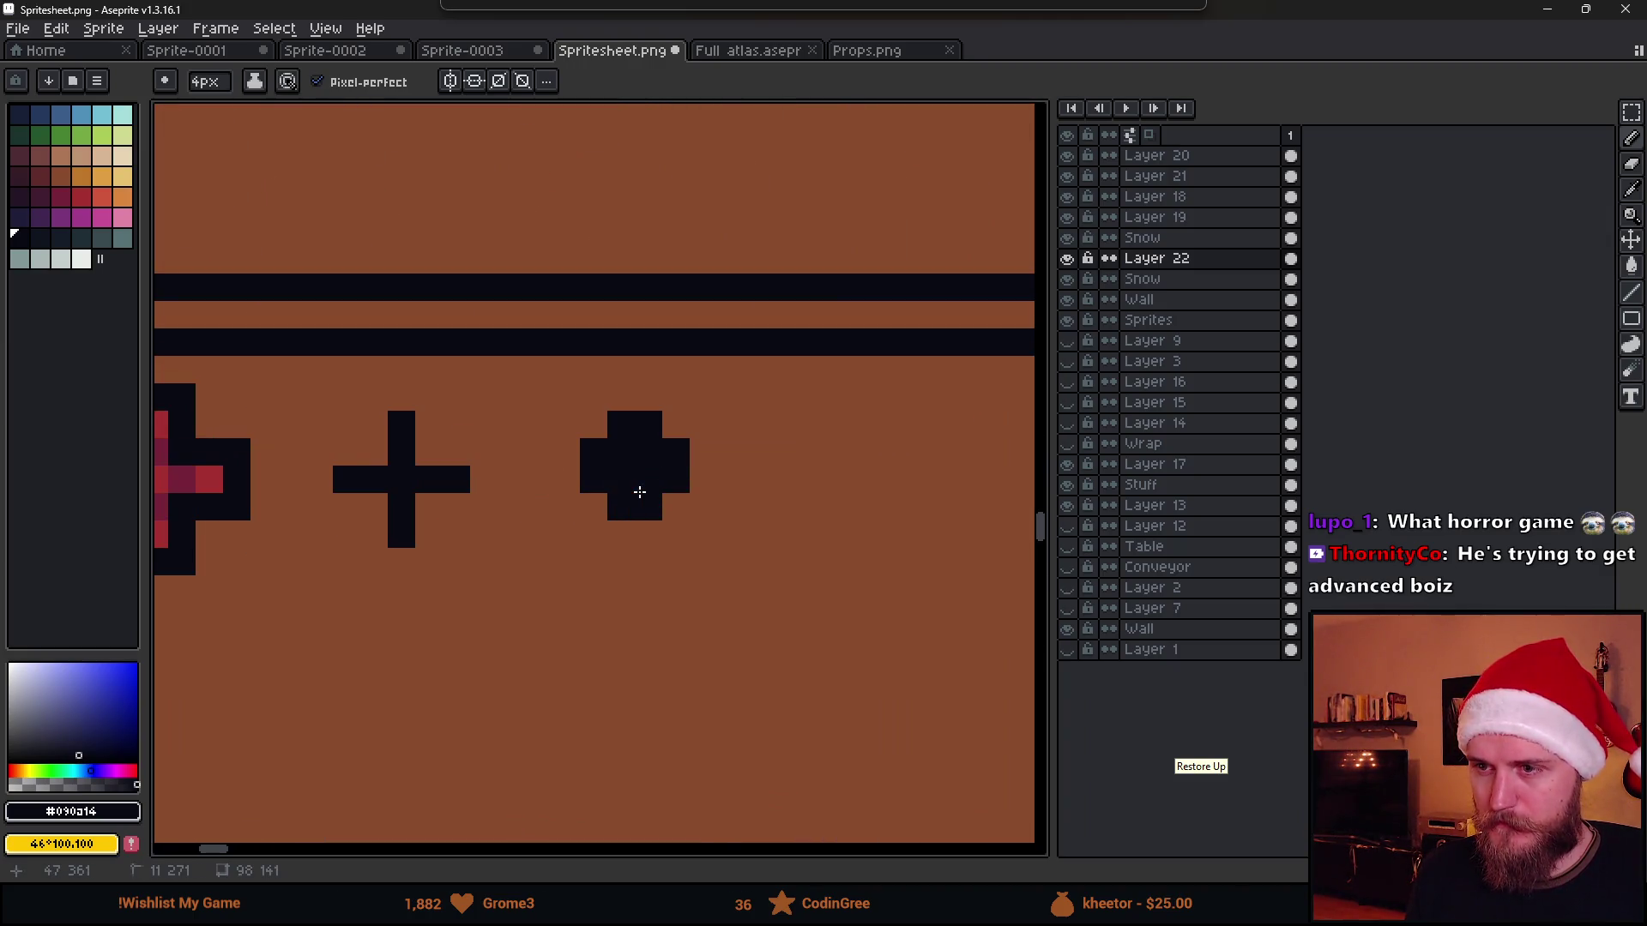
{"action": "left_click", "coordinate": [657, 495]}
{"action": "key", "text": "e"}
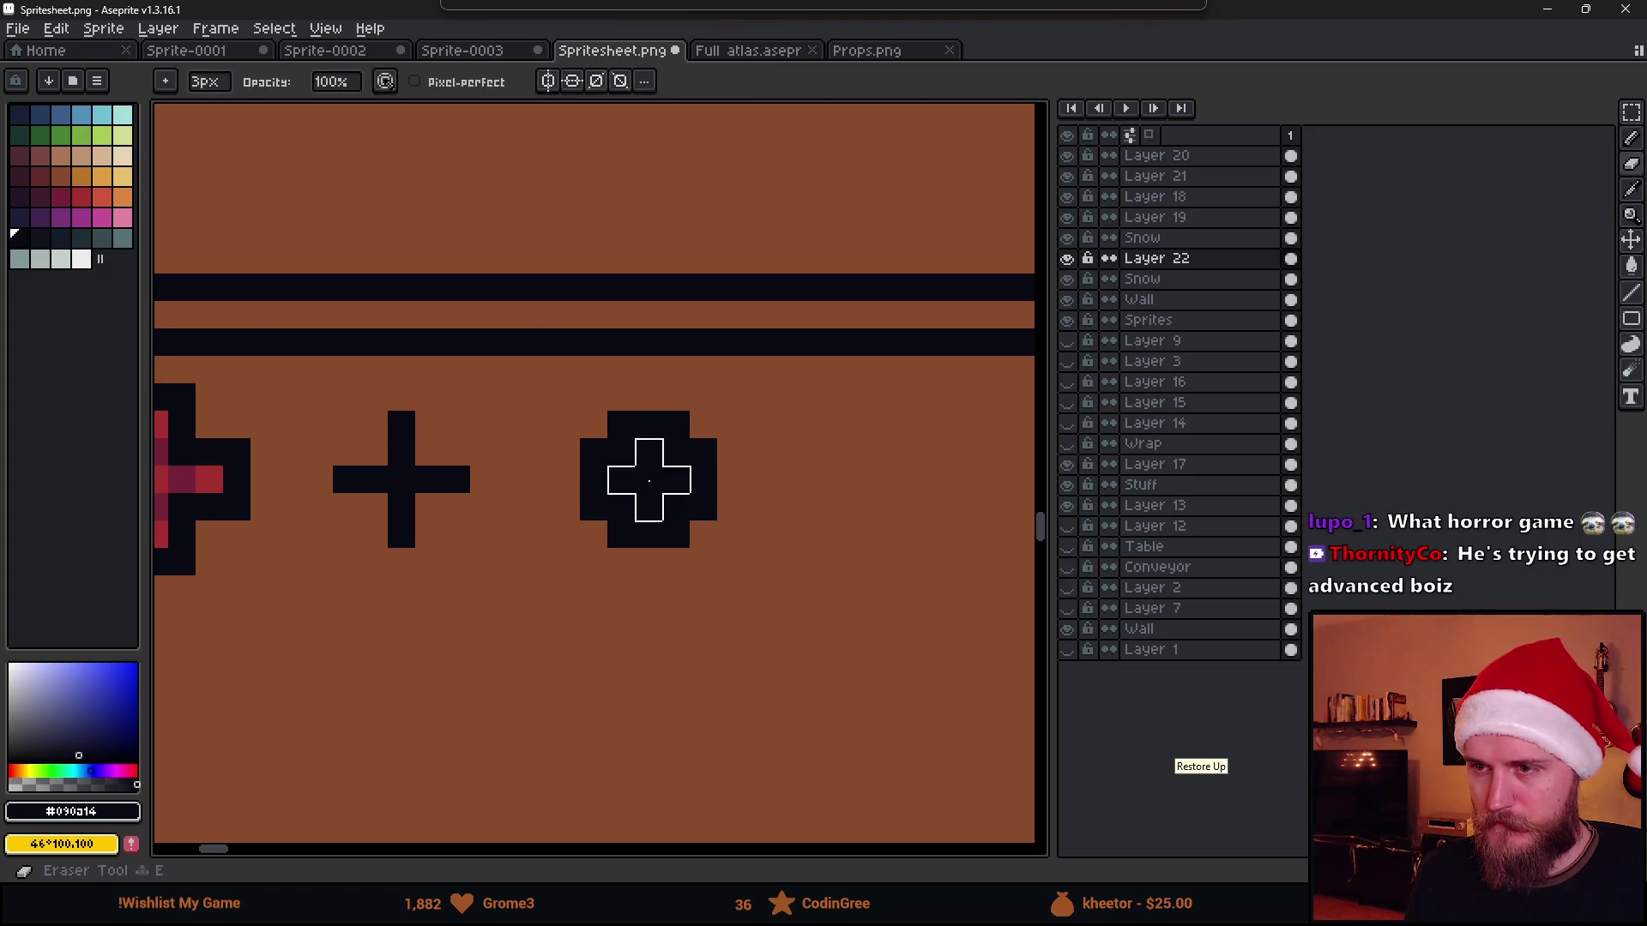
{"action": "key", "text": "minus"}
{"action": "key", "text": "minus"}
{"action": "key", "text": "minus"}
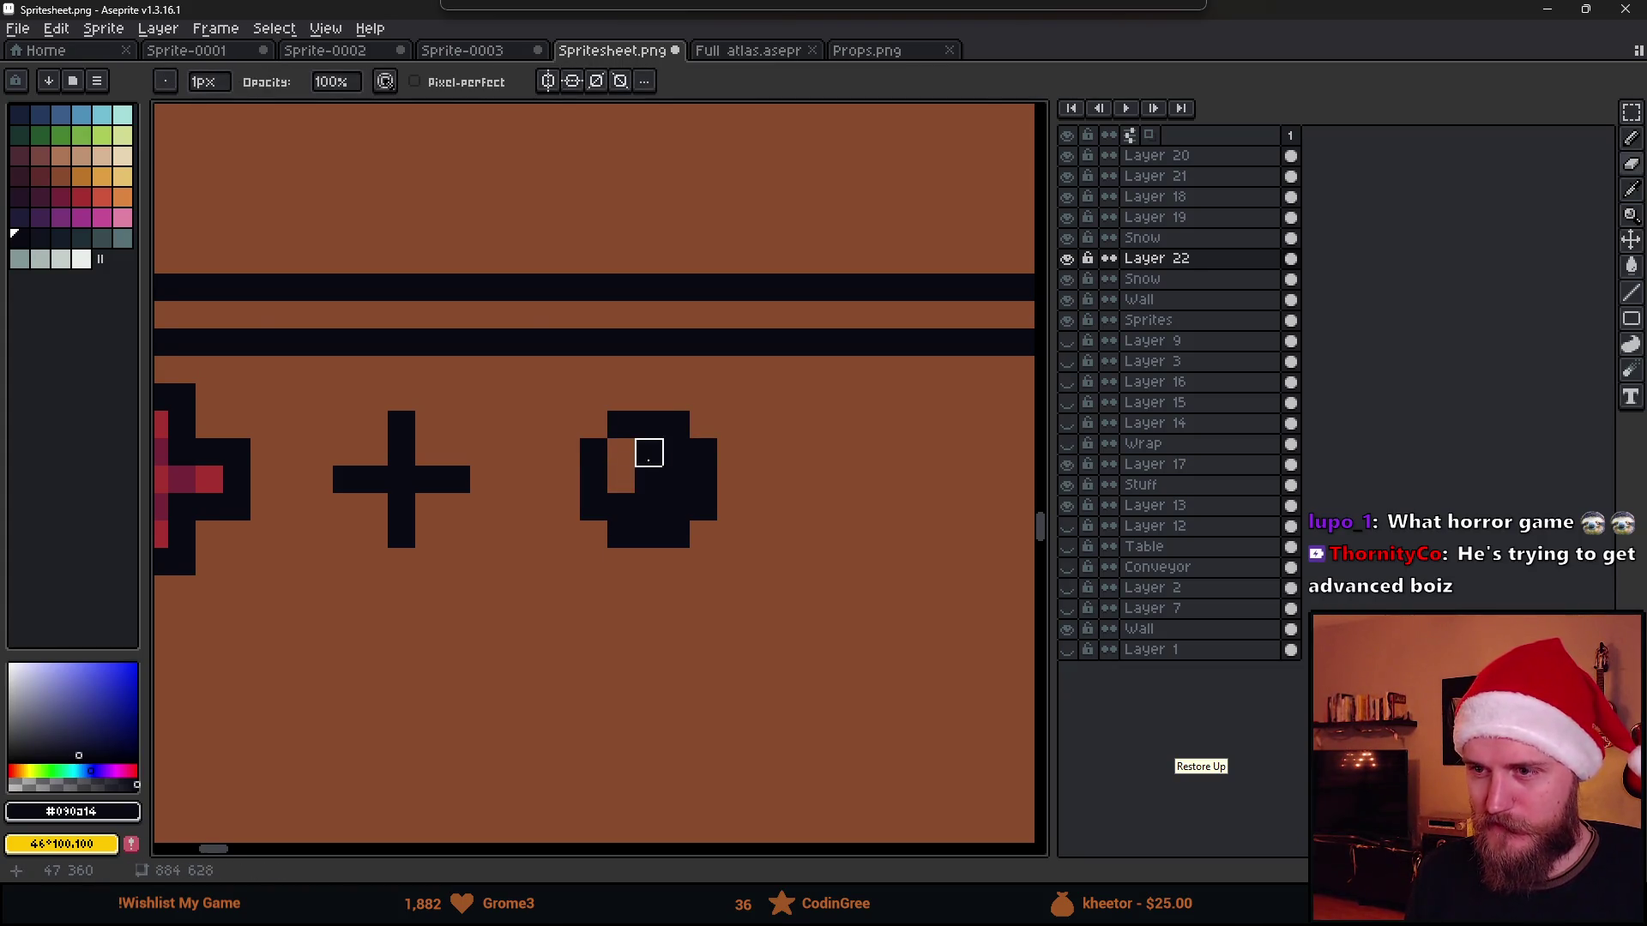
{"action": "mouse_move", "coordinate": [648, 452]}
{"action": "left_mouse_down"}
{"action": "mouse_move", "coordinate": [673, 450]}
{"action": "mouse_move", "coordinate": [673, 551]}
{"action": "left_mouse_up"}
{"action": "scroll", "coordinate": [673, 553], "scroll_direction": "down", "scroll_amount": 5}
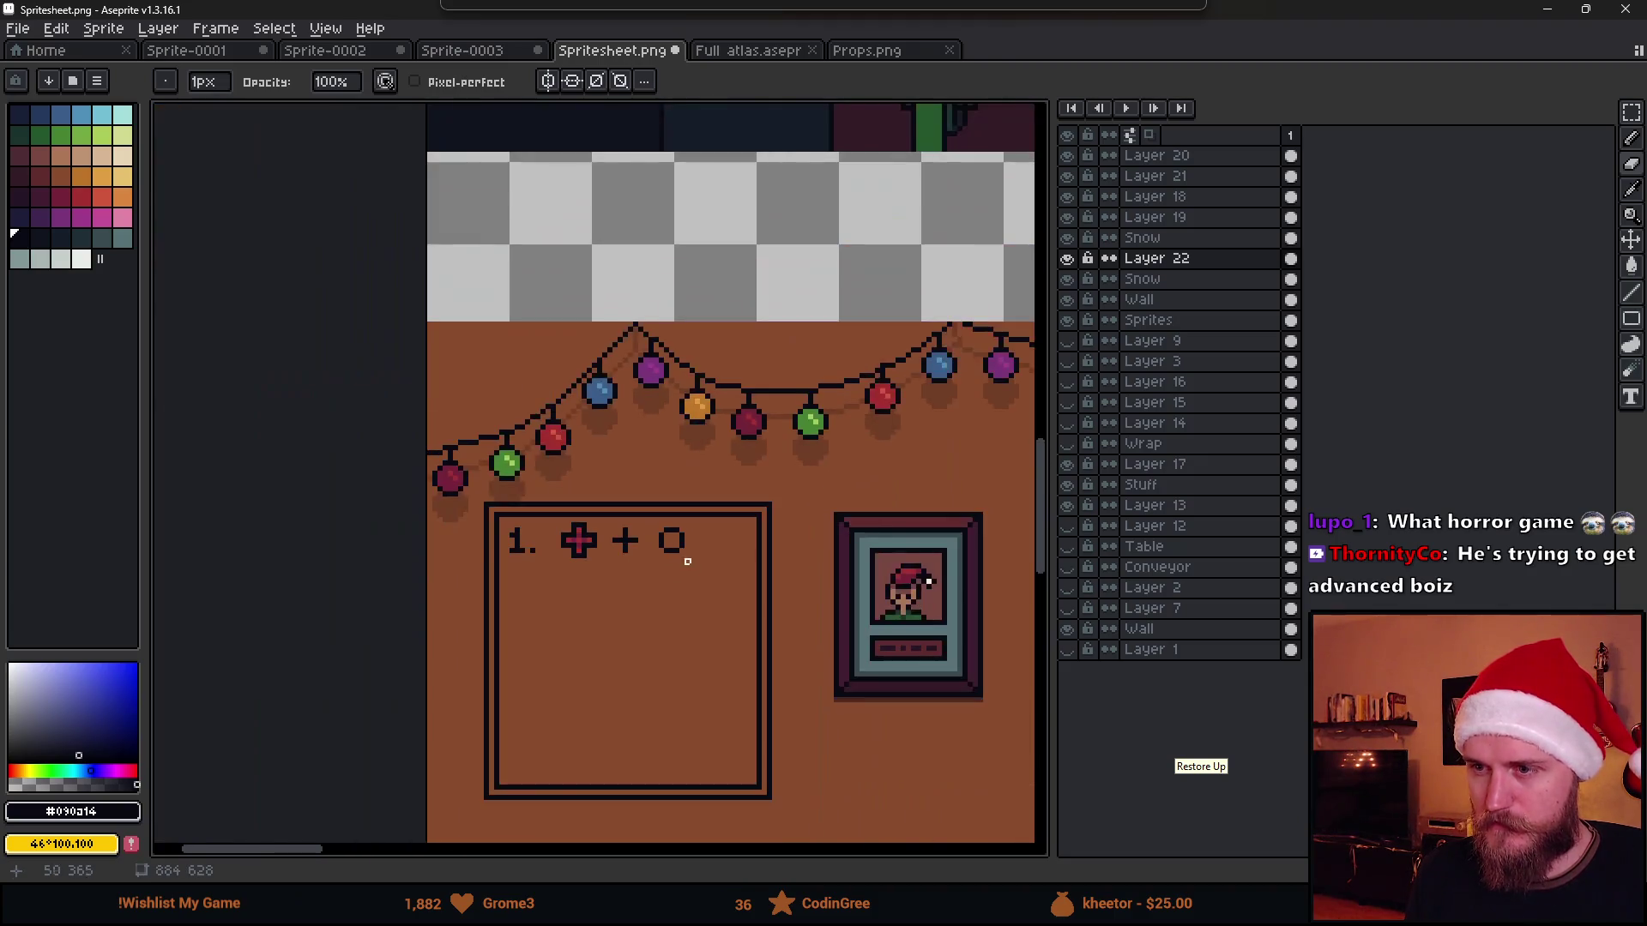
{"action": "scroll", "coordinate": [687, 560], "scroll_direction": "up", "scroll_amount": 3}
{"action": "key", "text": "m"}
{"action": "left_click_drag", "start_coordinate": [629, 494], "coordinate": [731, 623]}
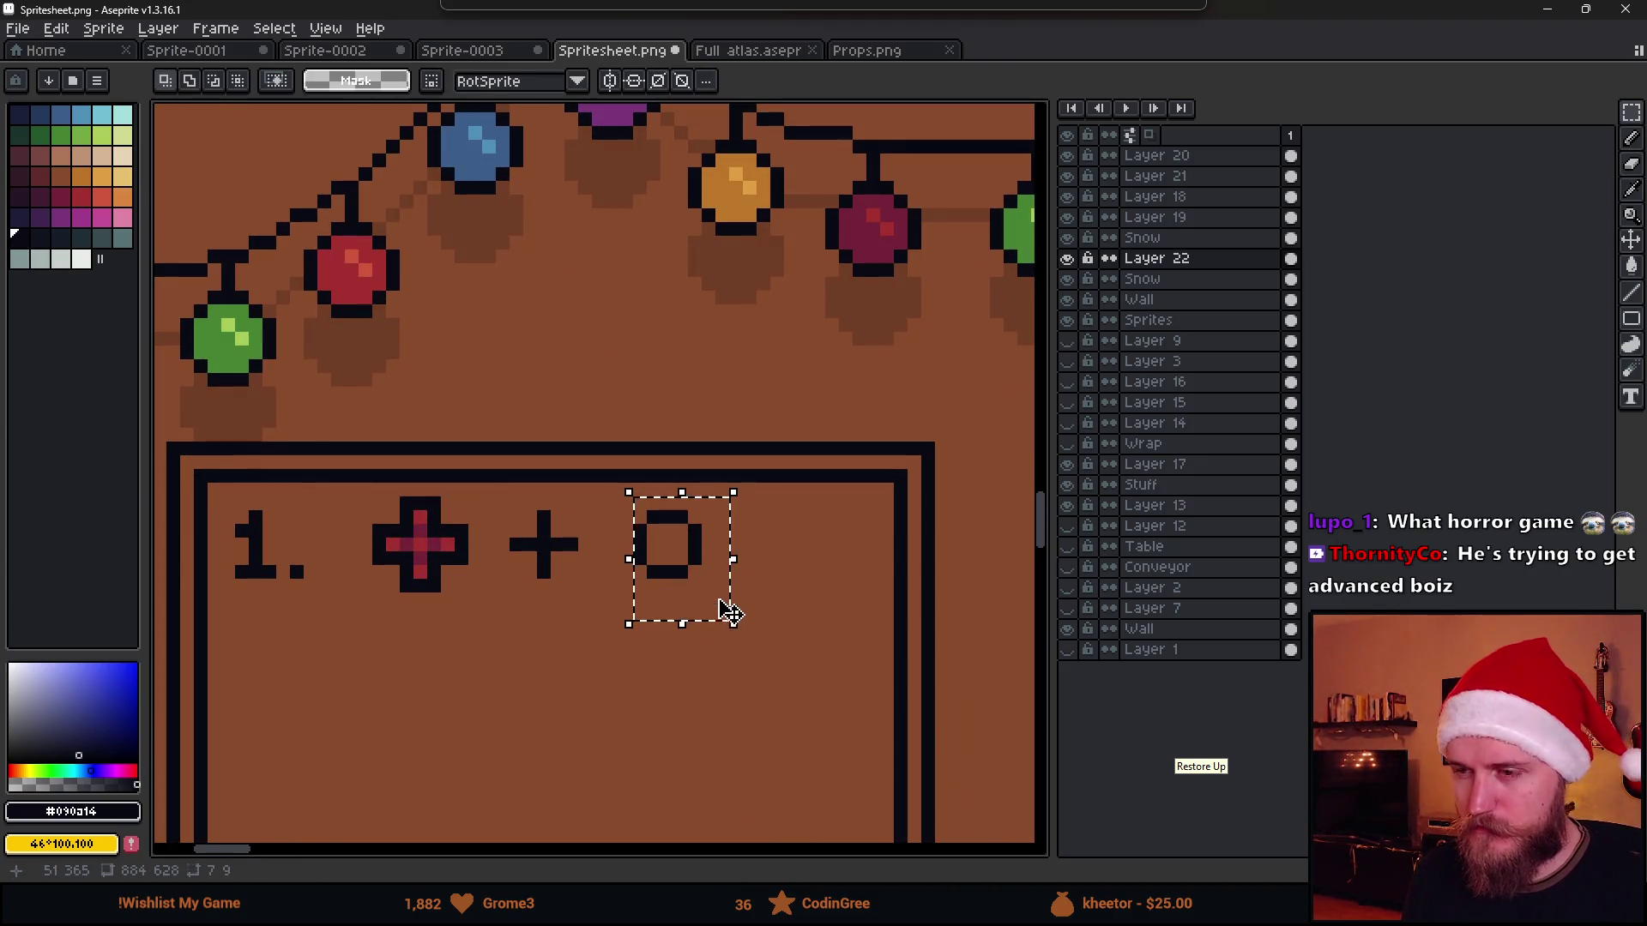
Delete the selected ring from the first line and check the room in Unity
{"action": "key", "text": "Delete"}
{"action": "scroll", "coordinate": [665, 596], "scroll_direction": "up", "scroll_amount": 1}
{"action": "scroll", "coordinate": [665, 596], "scroll_direction": "down", "scroll_amount": 3}
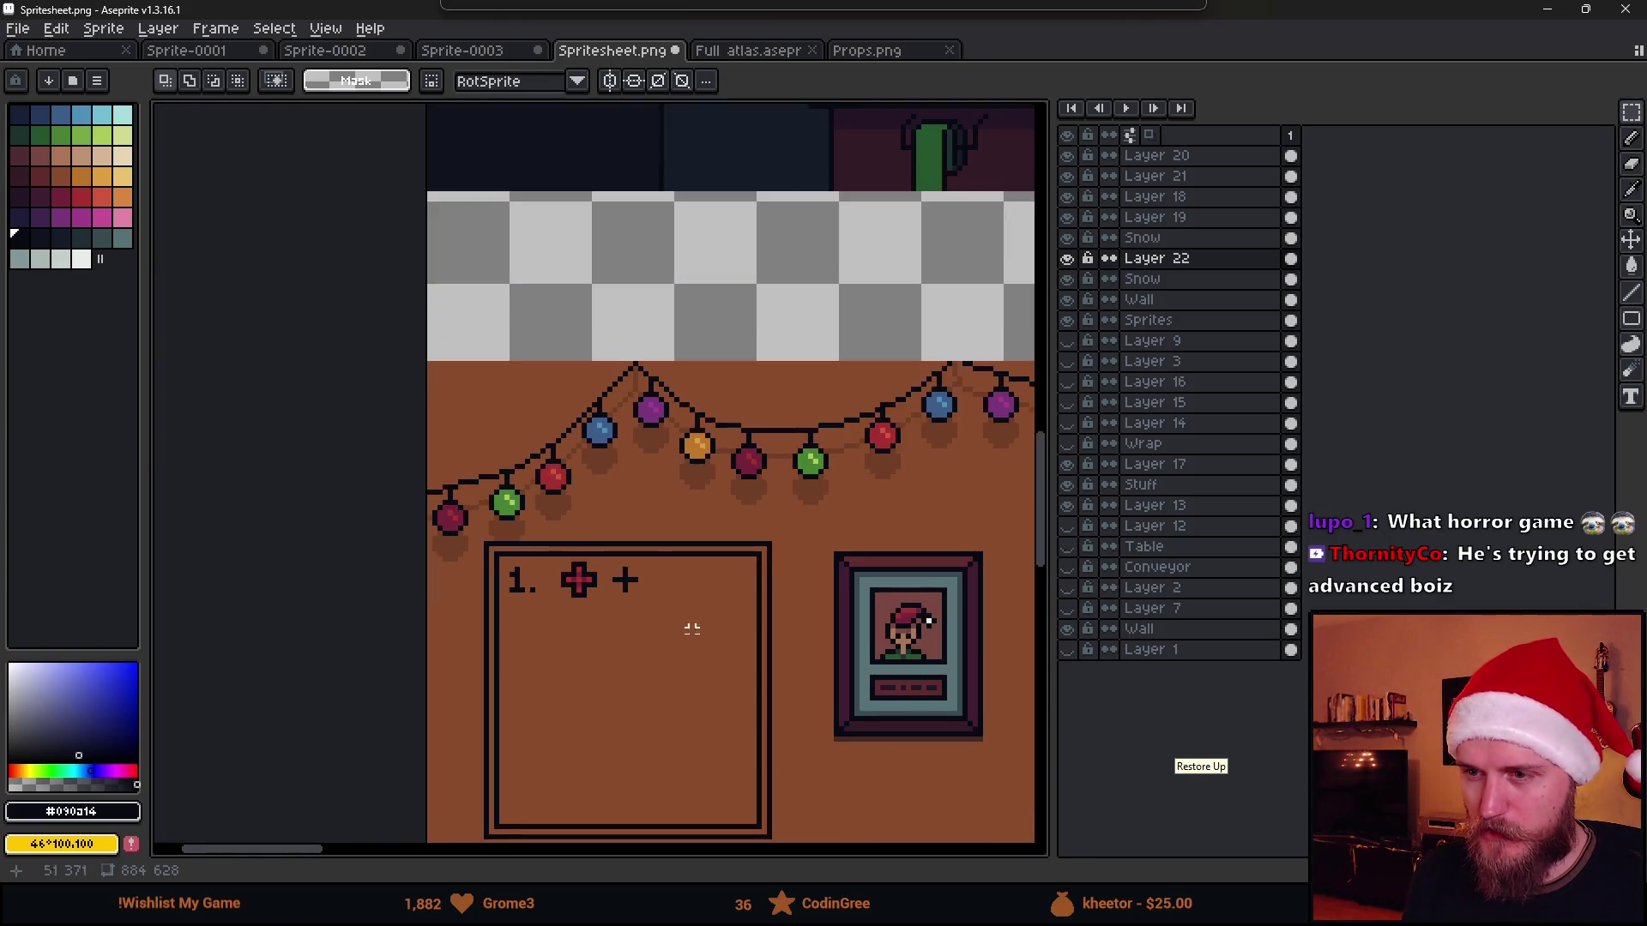
{"action": "scroll", "coordinate": [692, 628], "scroll_direction": "down", "scroll_amount": 3}
{"action": "scroll", "coordinate": [626, 452], "scroll_direction": "down", "scroll_amount": 2}
{"action": "key", "text": "alt+Tab"}
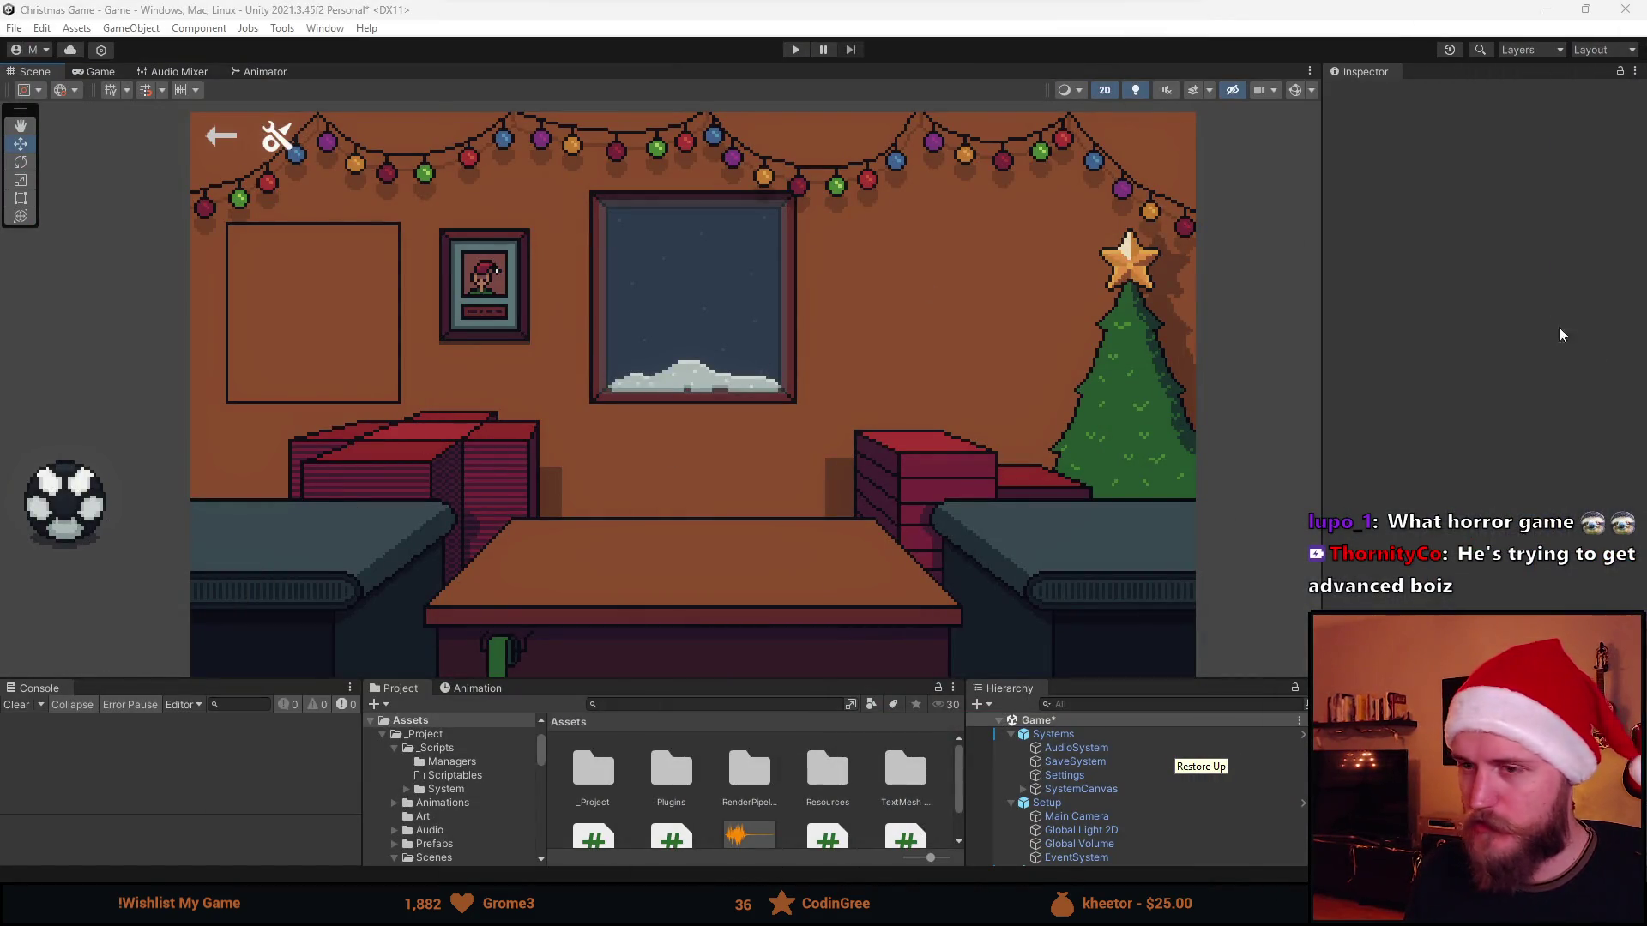
{"action": "key", "text": "alt+Tab"}
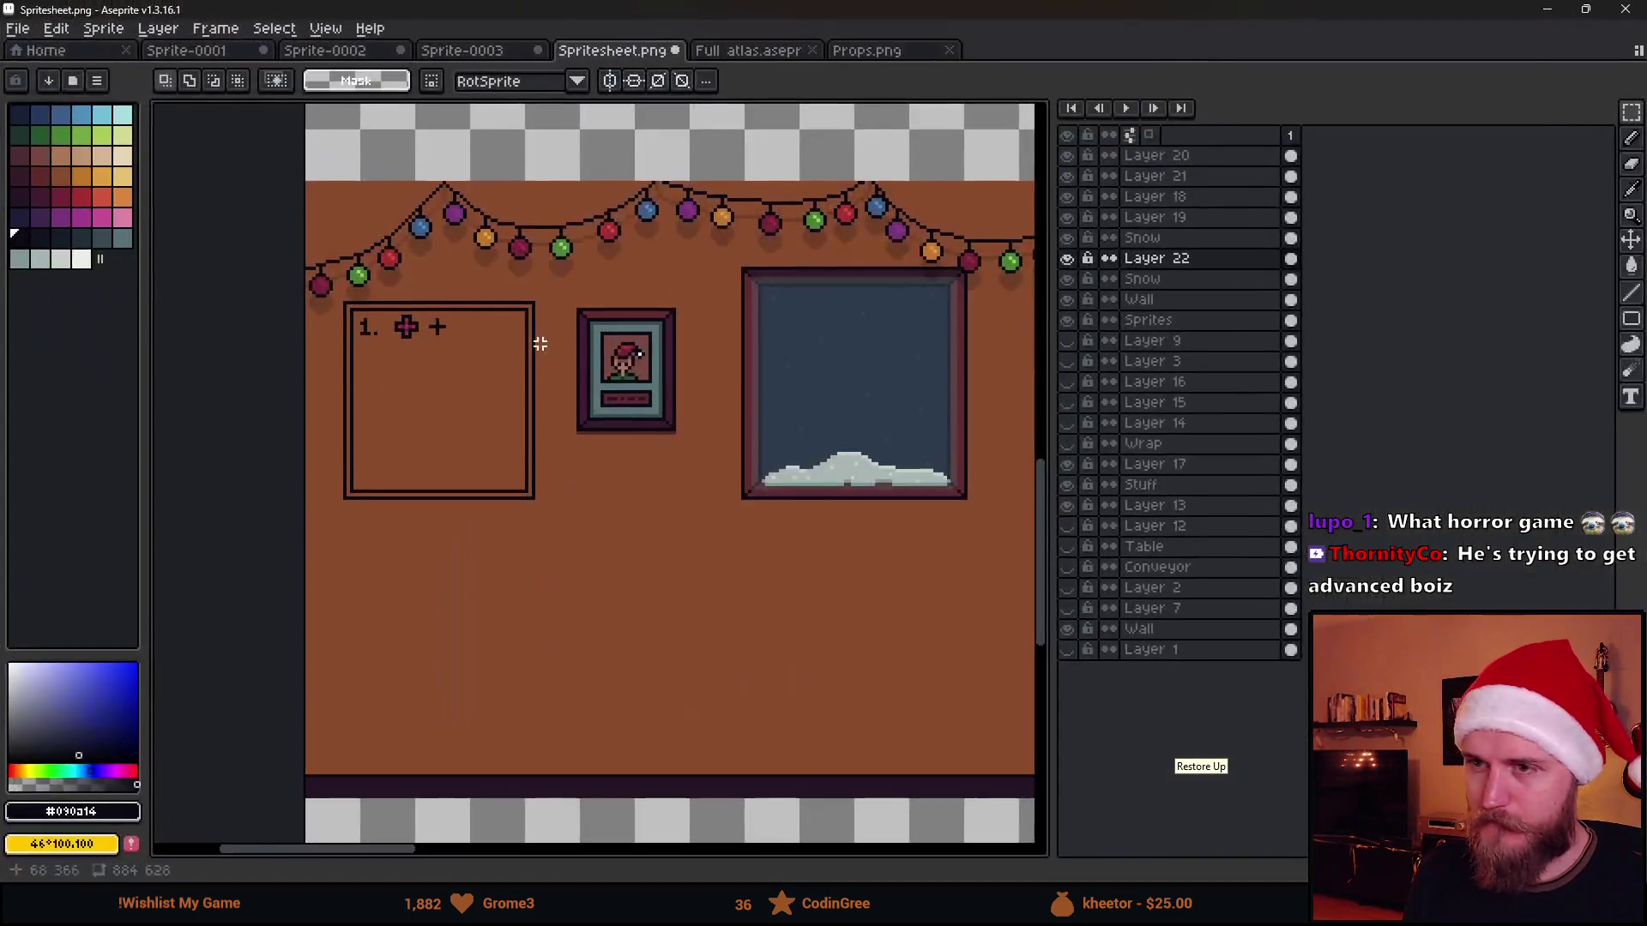
{"action": "scroll", "coordinate": [384, 329], "scroll_direction": "up", "scroll_amount": 3}
{"action": "scroll", "coordinate": [398, 335], "scroll_direction": "up", "scroll_amount": 1}
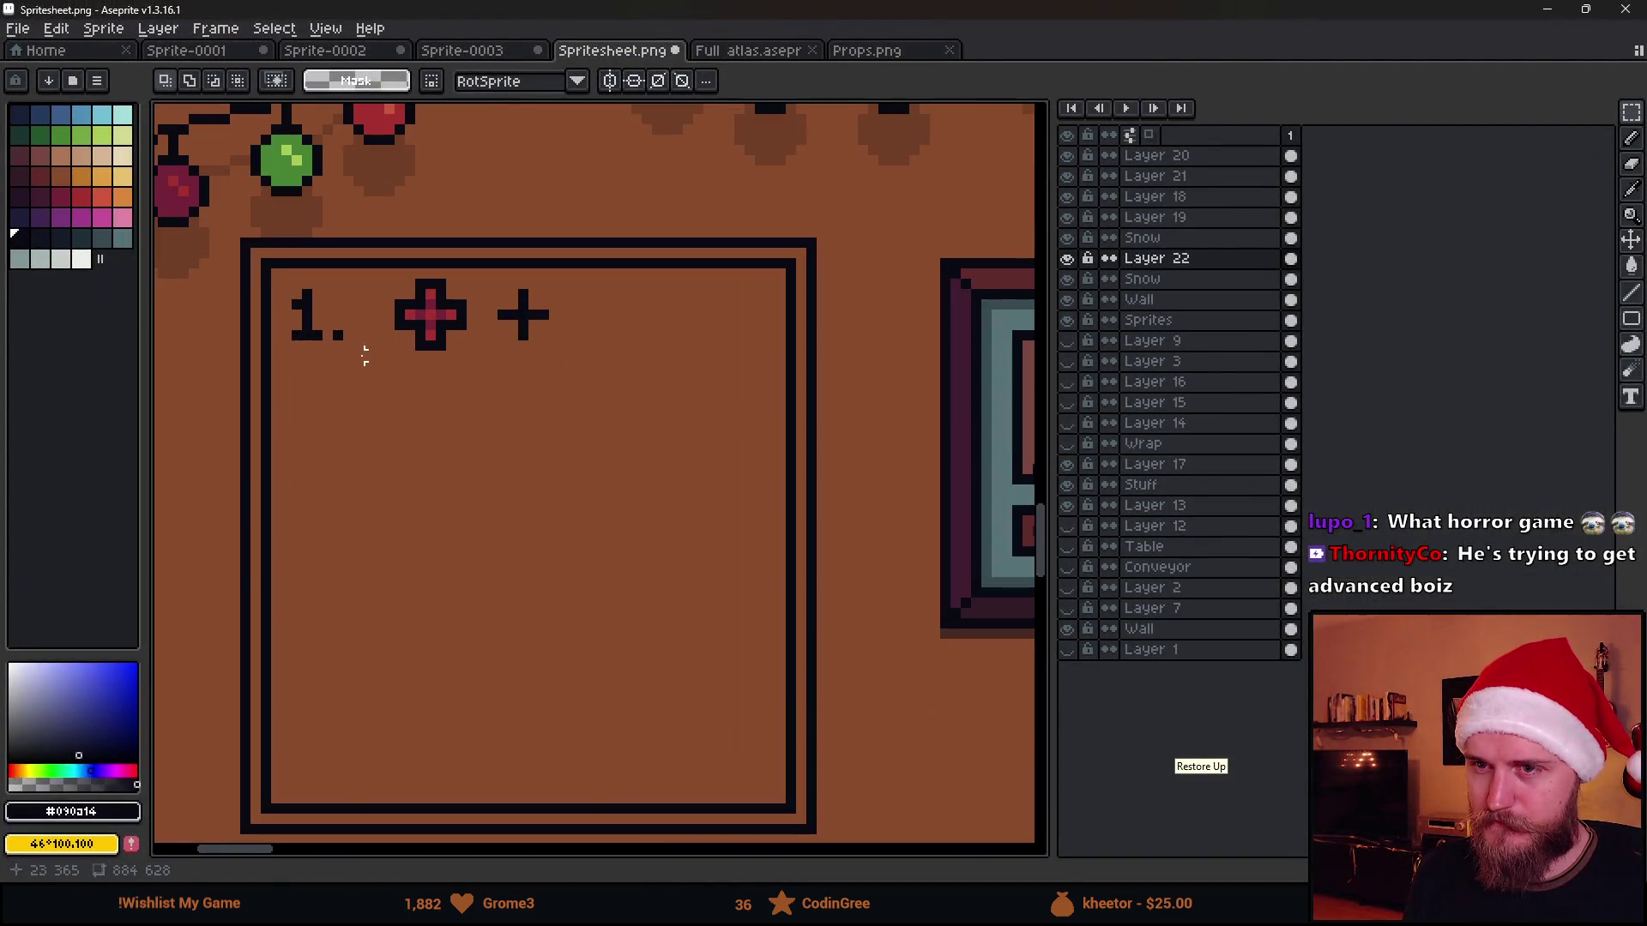
{"action": "scroll", "coordinate": [364, 352], "scroll_direction": "up", "scroll_amount": 2}
Pencil a dark "2." below the "1." to start the poster's second line
{"action": "key", "text": "b"}
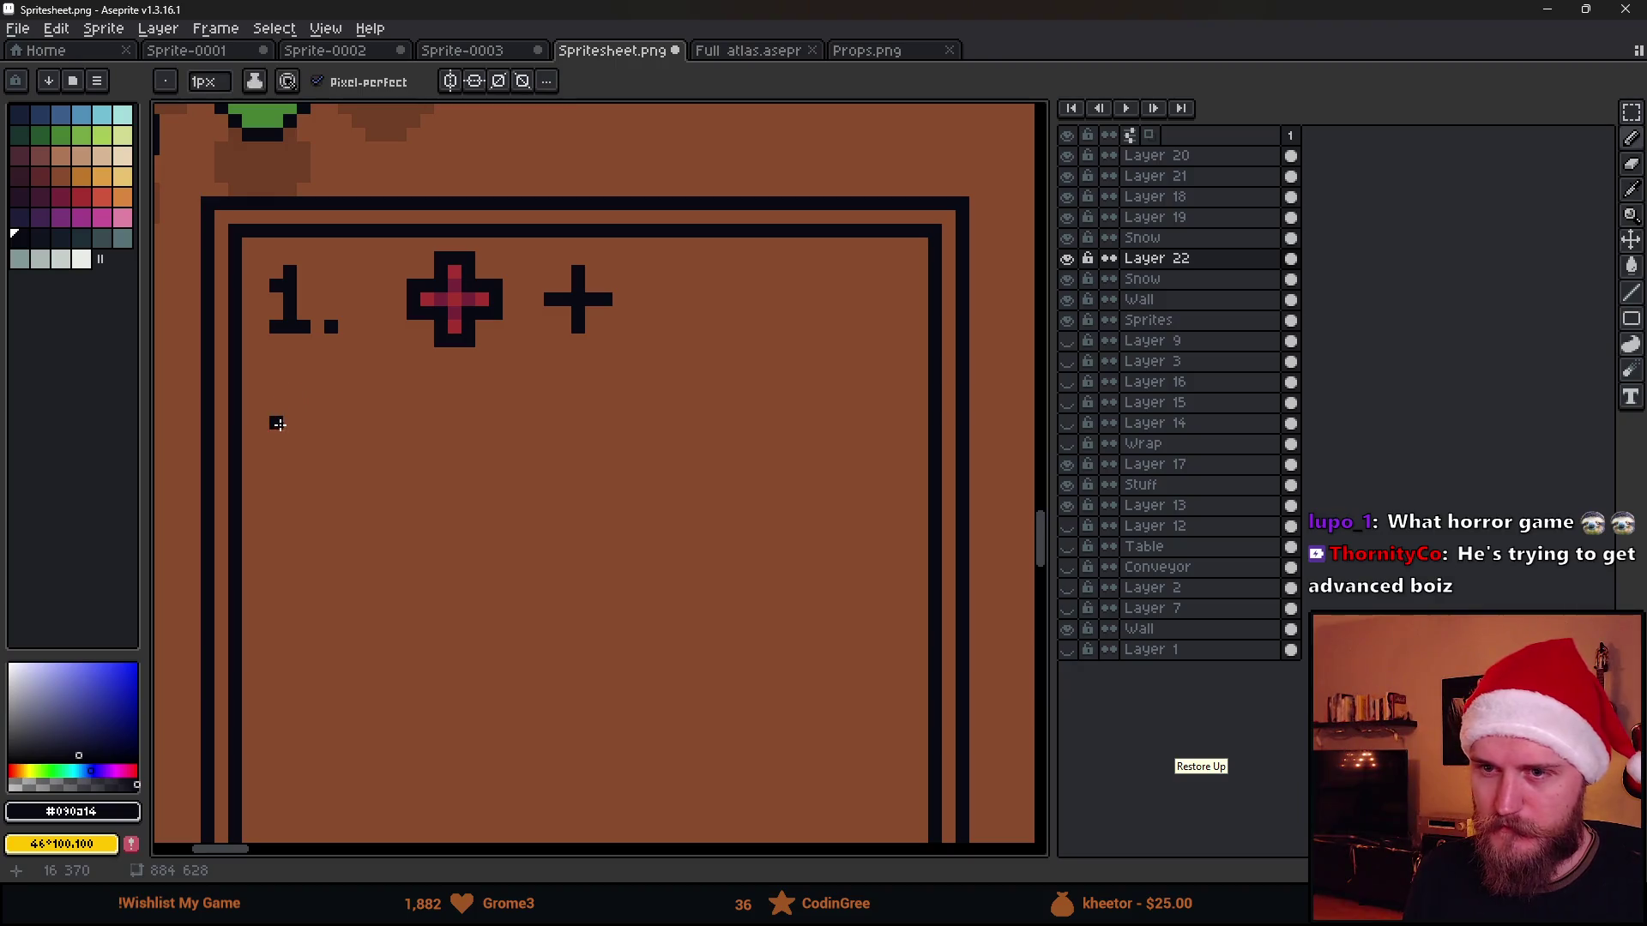
{"action": "mouse_move", "coordinate": [277, 425]}
{"action": "left_mouse_down"}
{"action": "mouse_move", "coordinate": [304, 435]}
{"action": "mouse_move", "coordinate": [279, 459]}
{"action": "left_mouse_up"}
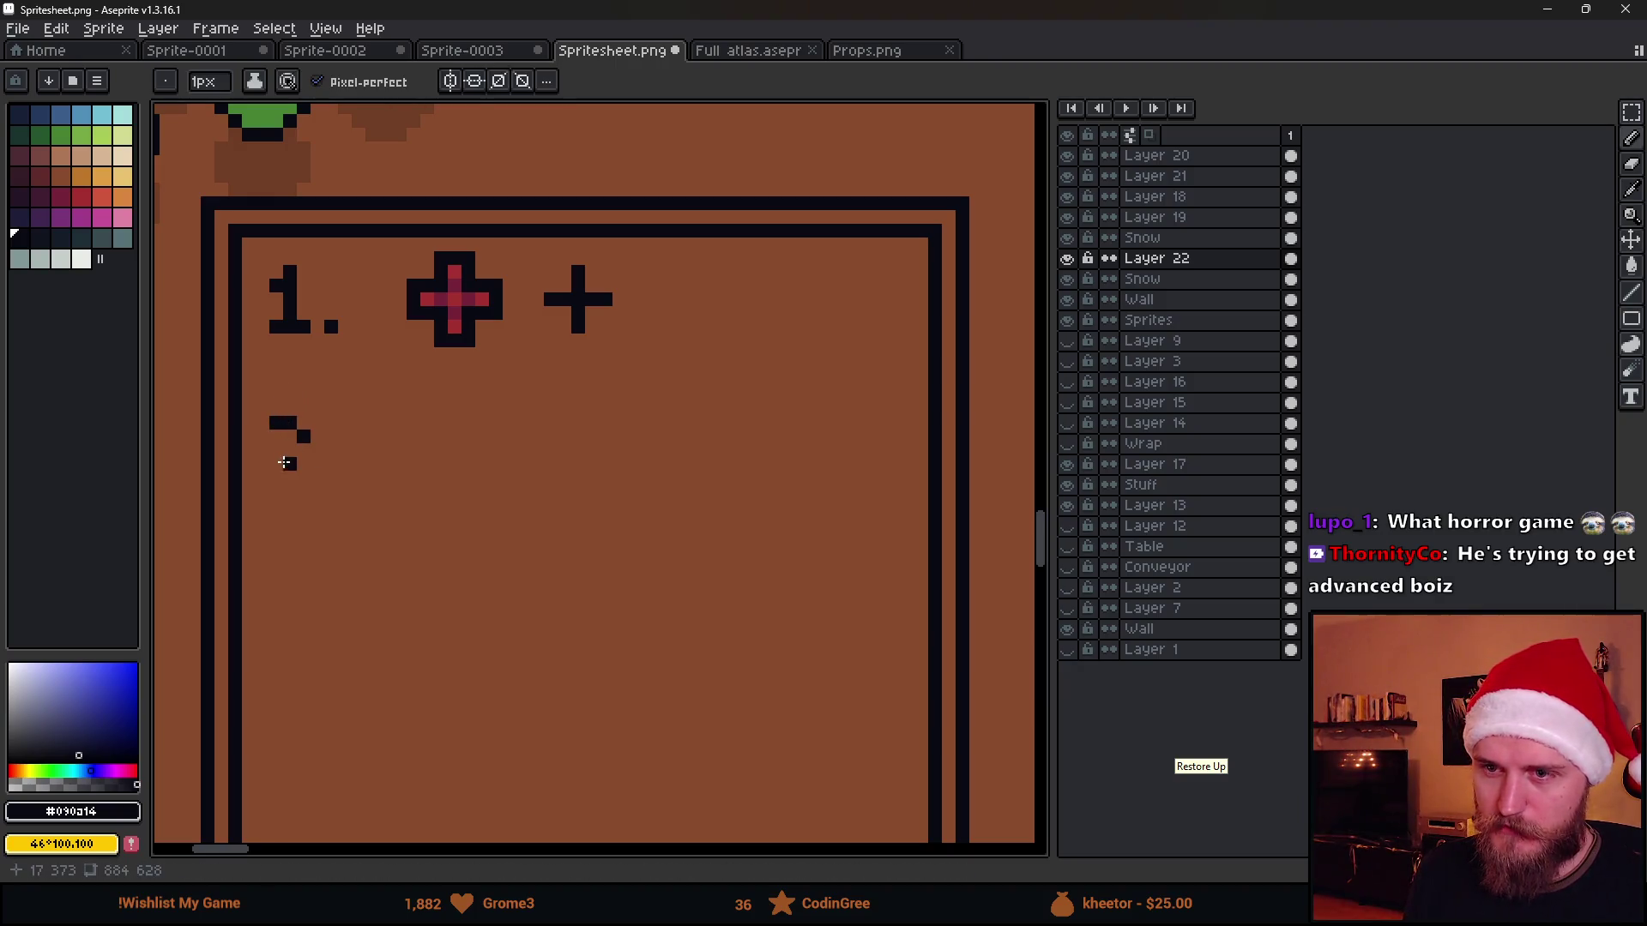
{"action": "left_click", "coordinate": [331, 477]}
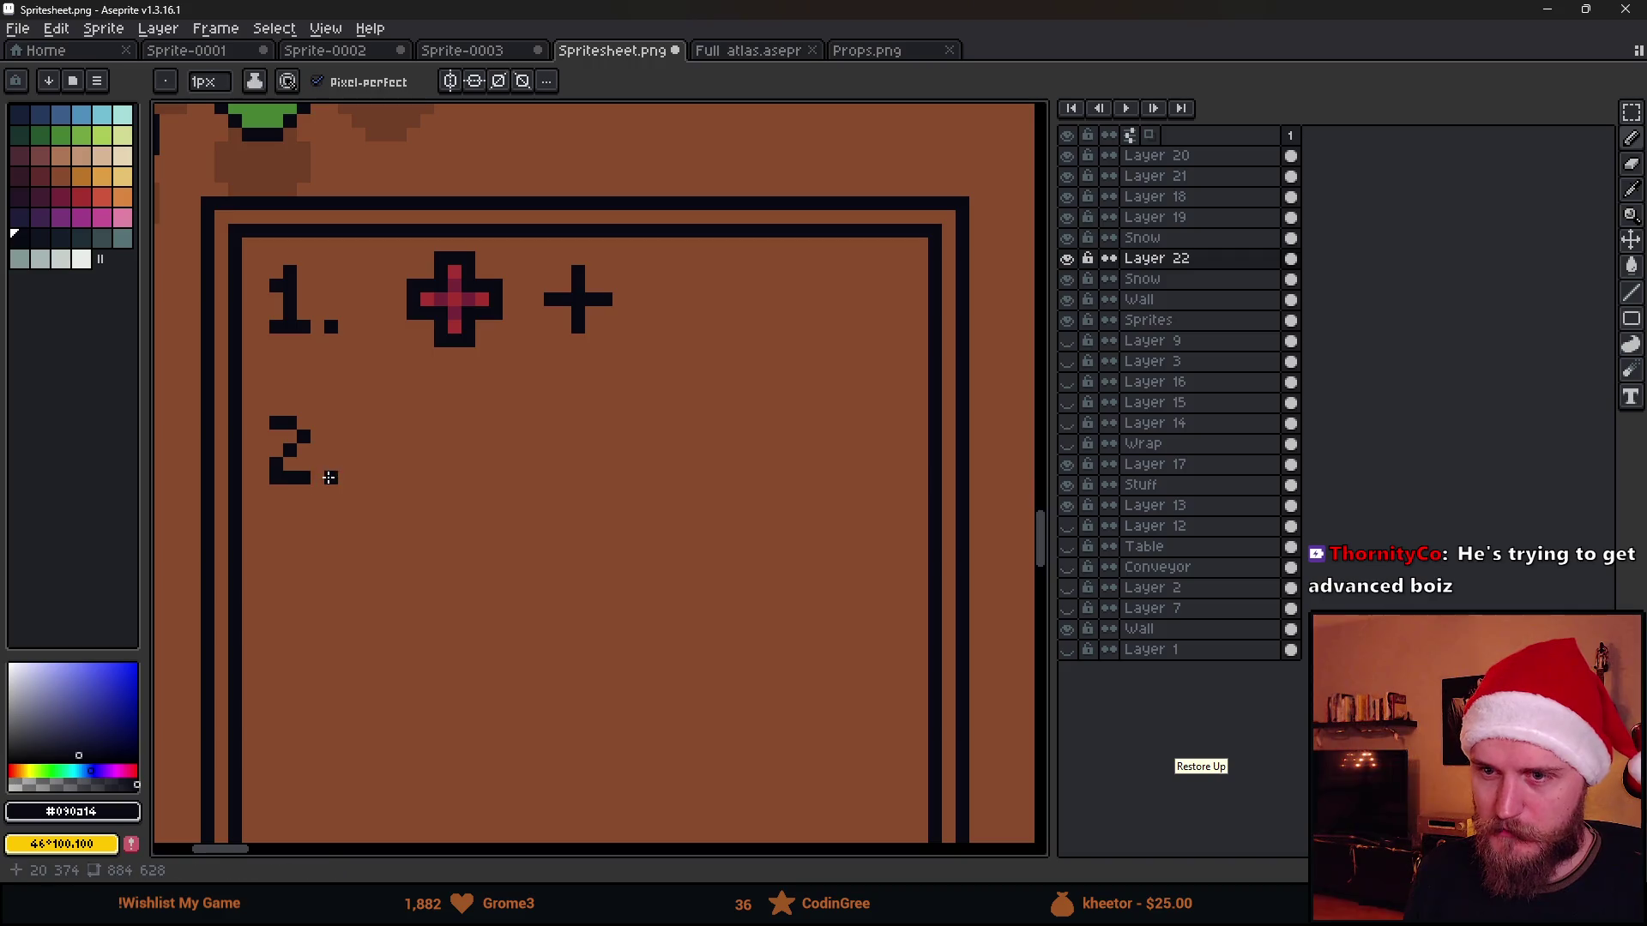
{"action": "scroll", "coordinate": [452, 489], "scroll_direction": "down", "scroll_amount": 1}
{"action": "scroll", "coordinate": [449, 489], "scroll_direction": "down", "scroll_amount": 2}
{"action": "scroll", "coordinate": [449, 489], "scroll_direction": "up", "scroll_amount": 2}
{"action": "scroll", "coordinate": [449, 490], "scroll_direction": "up", "scroll_amount": 1}
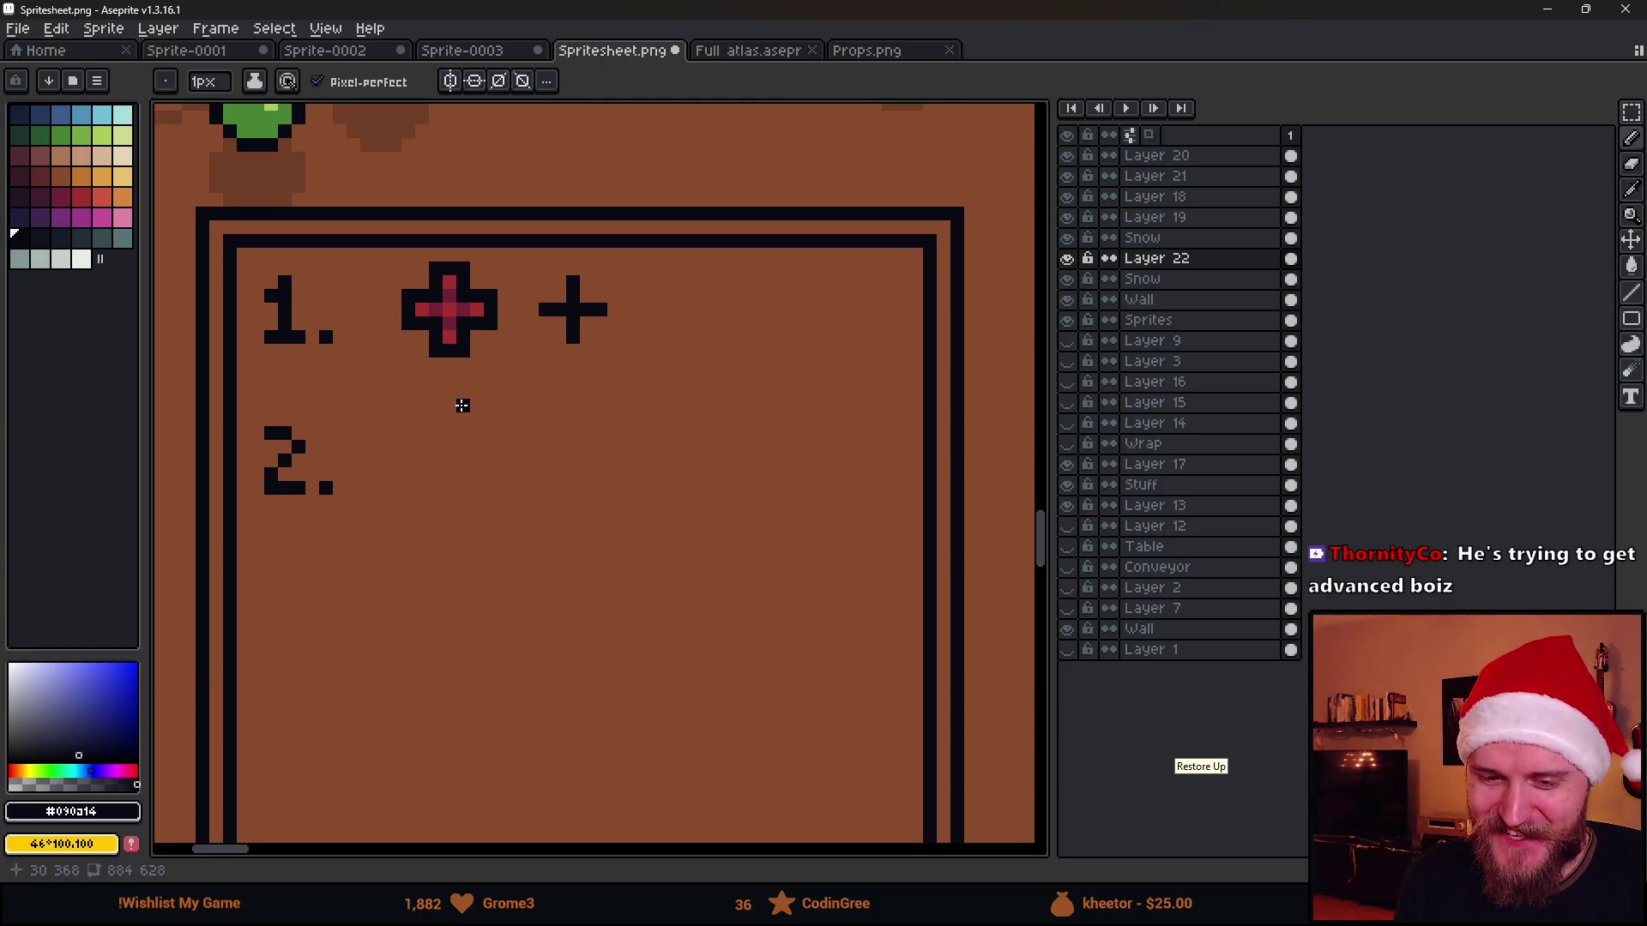
{"action": "scroll", "coordinate": [462, 404], "scroll_direction": "down", "scroll_amount": 1}
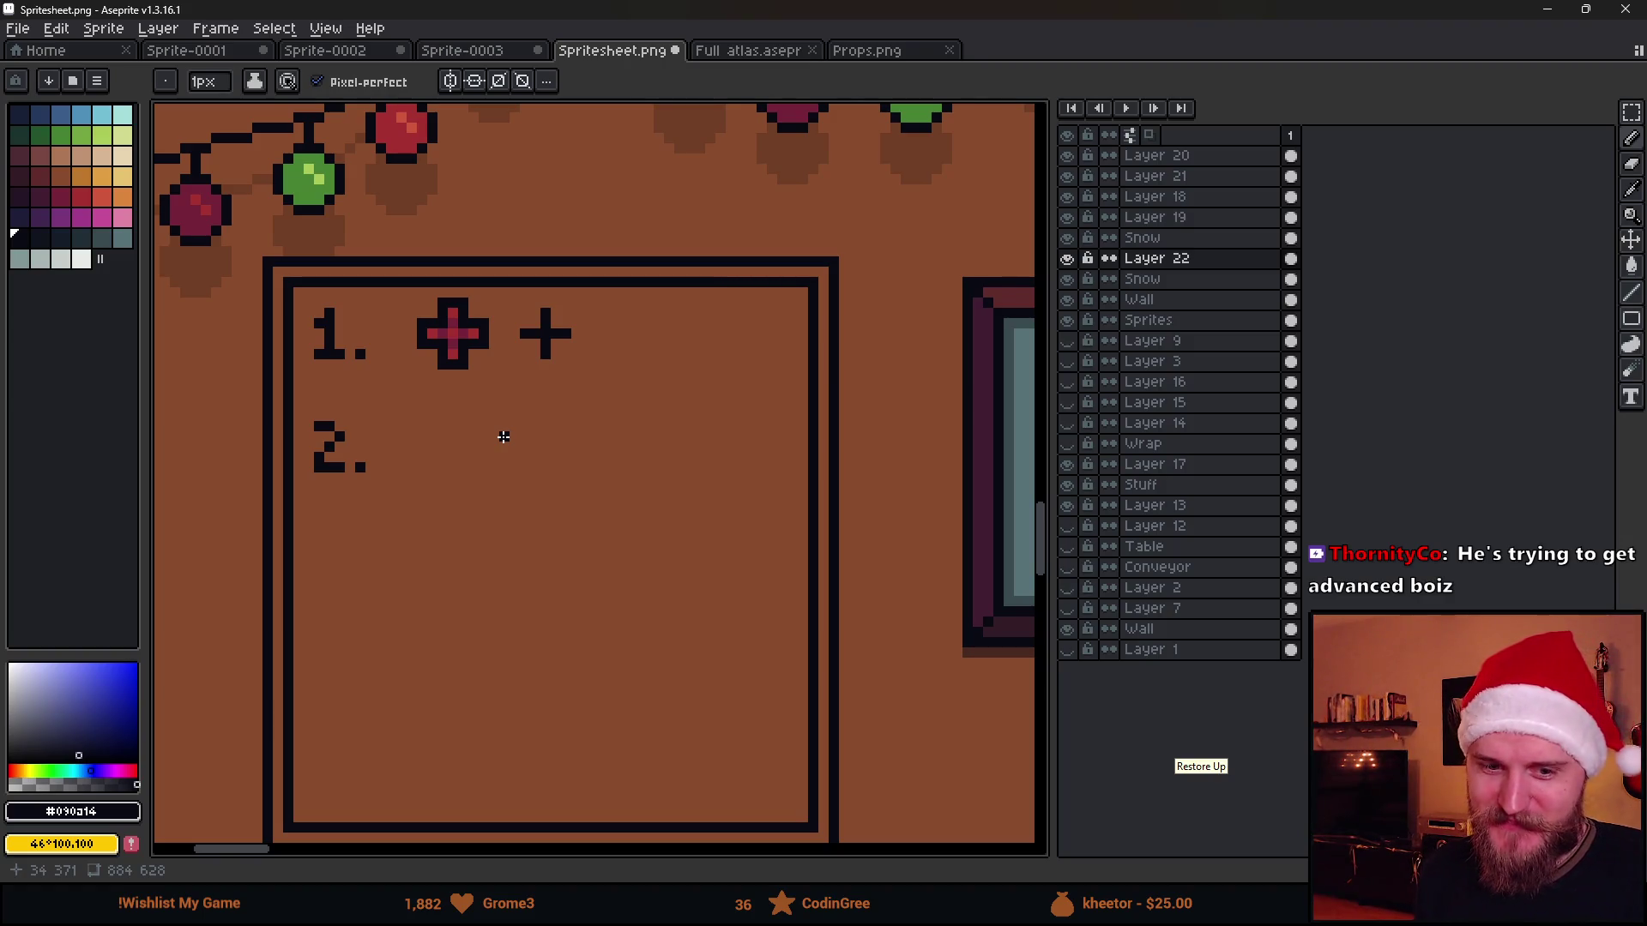
{"action": "scroll", "coordinate": [475, 433], "scroll_direction": "down", "scroll_amount": 1}
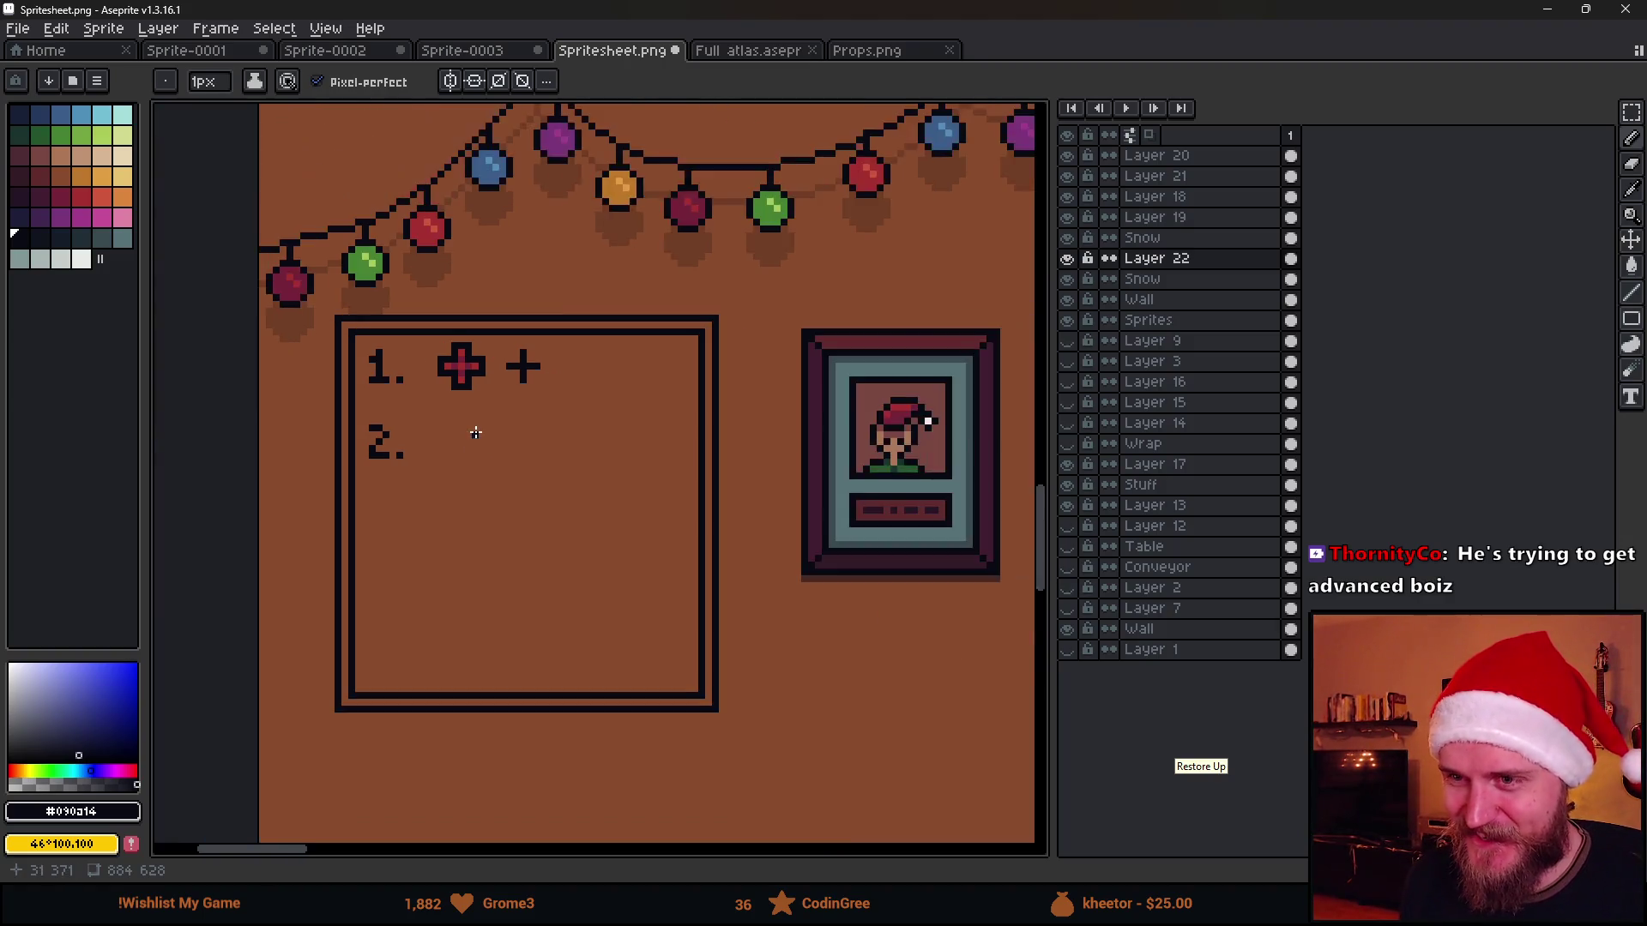
{"action": "scroll", "coordinate": [475, 434], "scroll_direction": "up", "scroll_amount": 1}
{"action": "scroll", "coordinate": [455, 426], "scroll_direction": "down", "scroll_amount": 2}
{"action": "scroll", "coordinate": [476, 398], "scroll_direction": "down", "scroll_amount": 1}
{"action": "scroll", "coordinate": [517, 365], "scroll_direction": "down", "scroll_amount": 1}
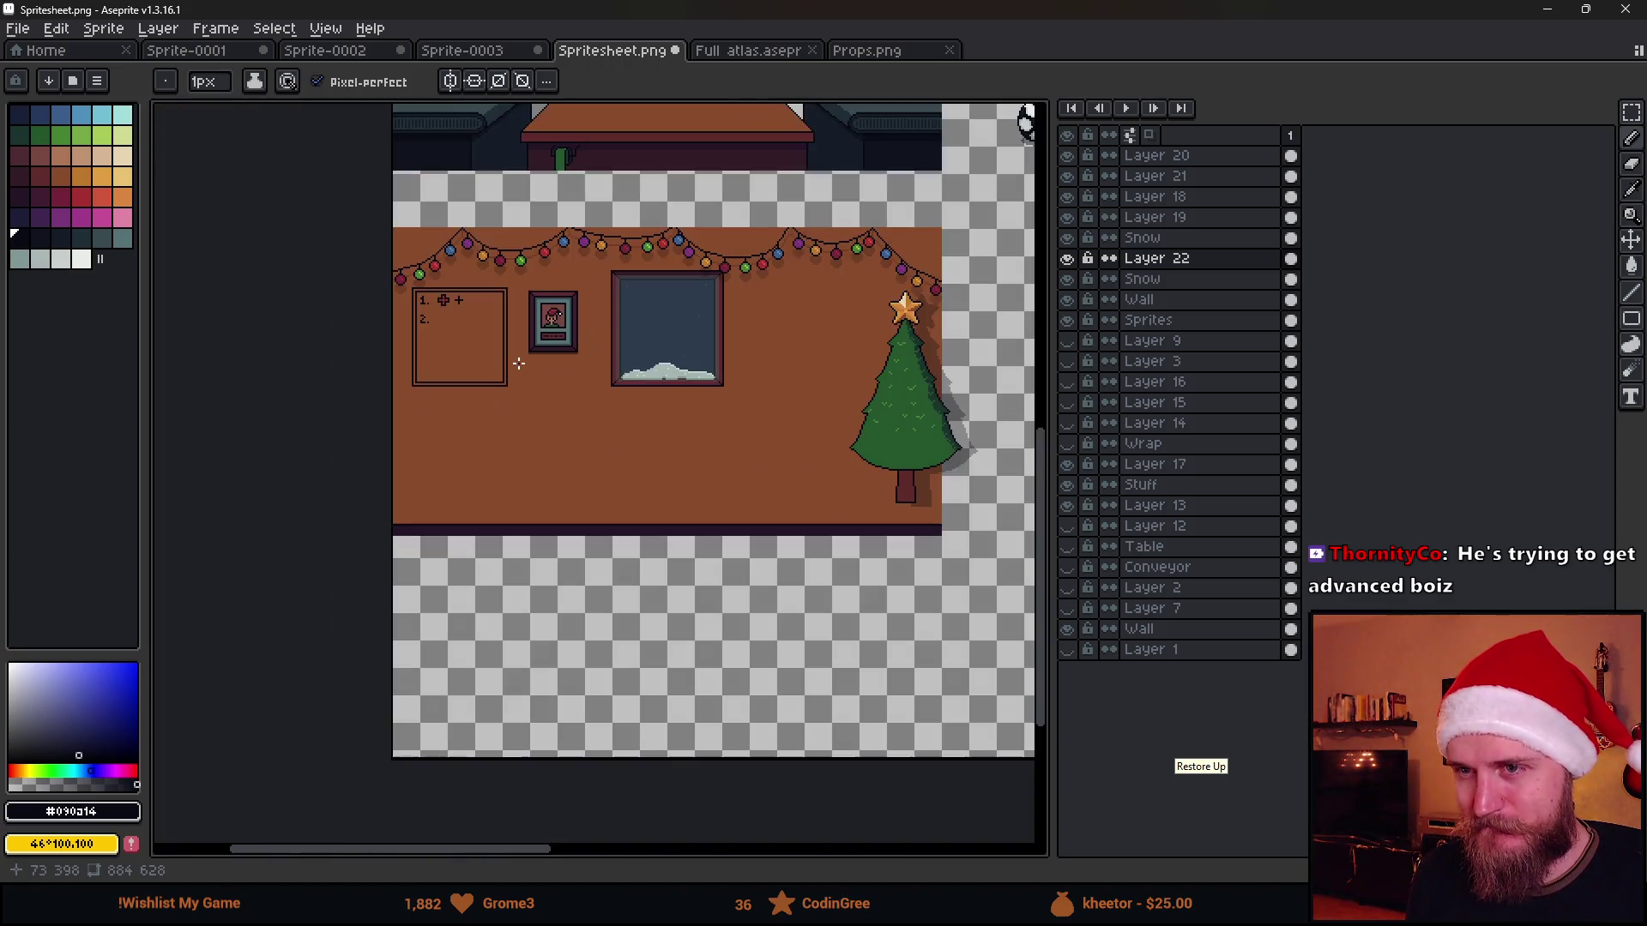
{"action": "scroll", "coordinate": [476, 317], "scroll_direction": "up", "scroll_amount": 2}
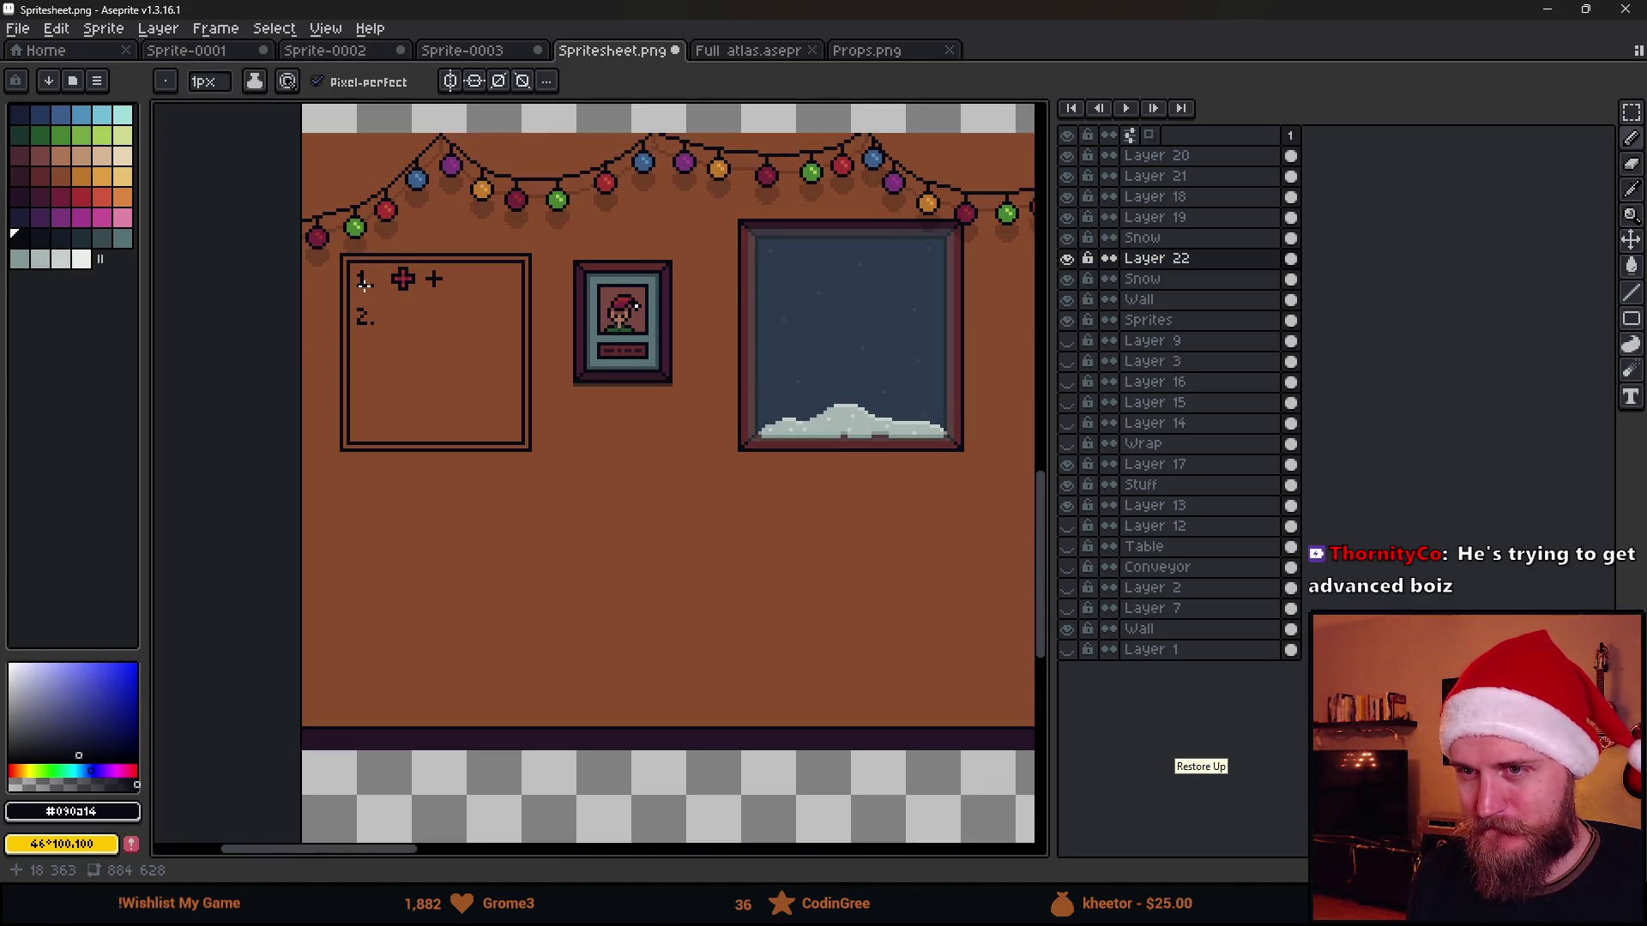
{"action": "scroll", "coordinate": [364, 283], "scroll_direction": "up", "scroll_amount": 2}
{"action": "scroll", "coordinate": [455, 337], "scroll_direction": "down", "scroll_amount": 1}
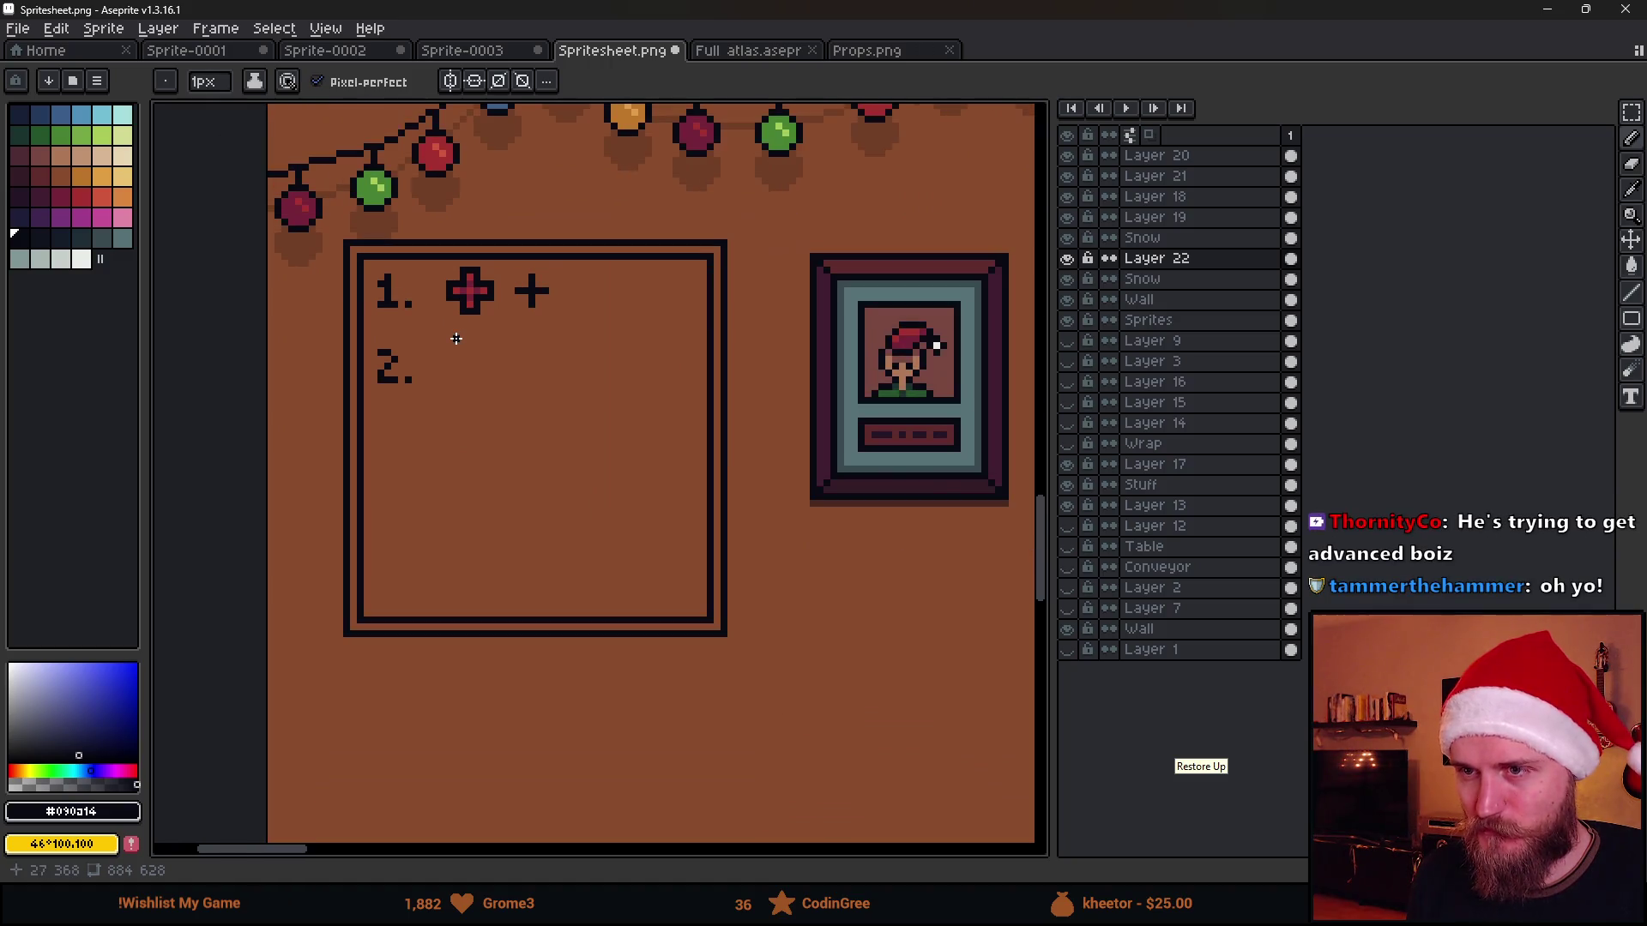
{"action": "scroll", "coordinate": [555, 295], "scroll_direction": "up", "scroll_amount": 1}
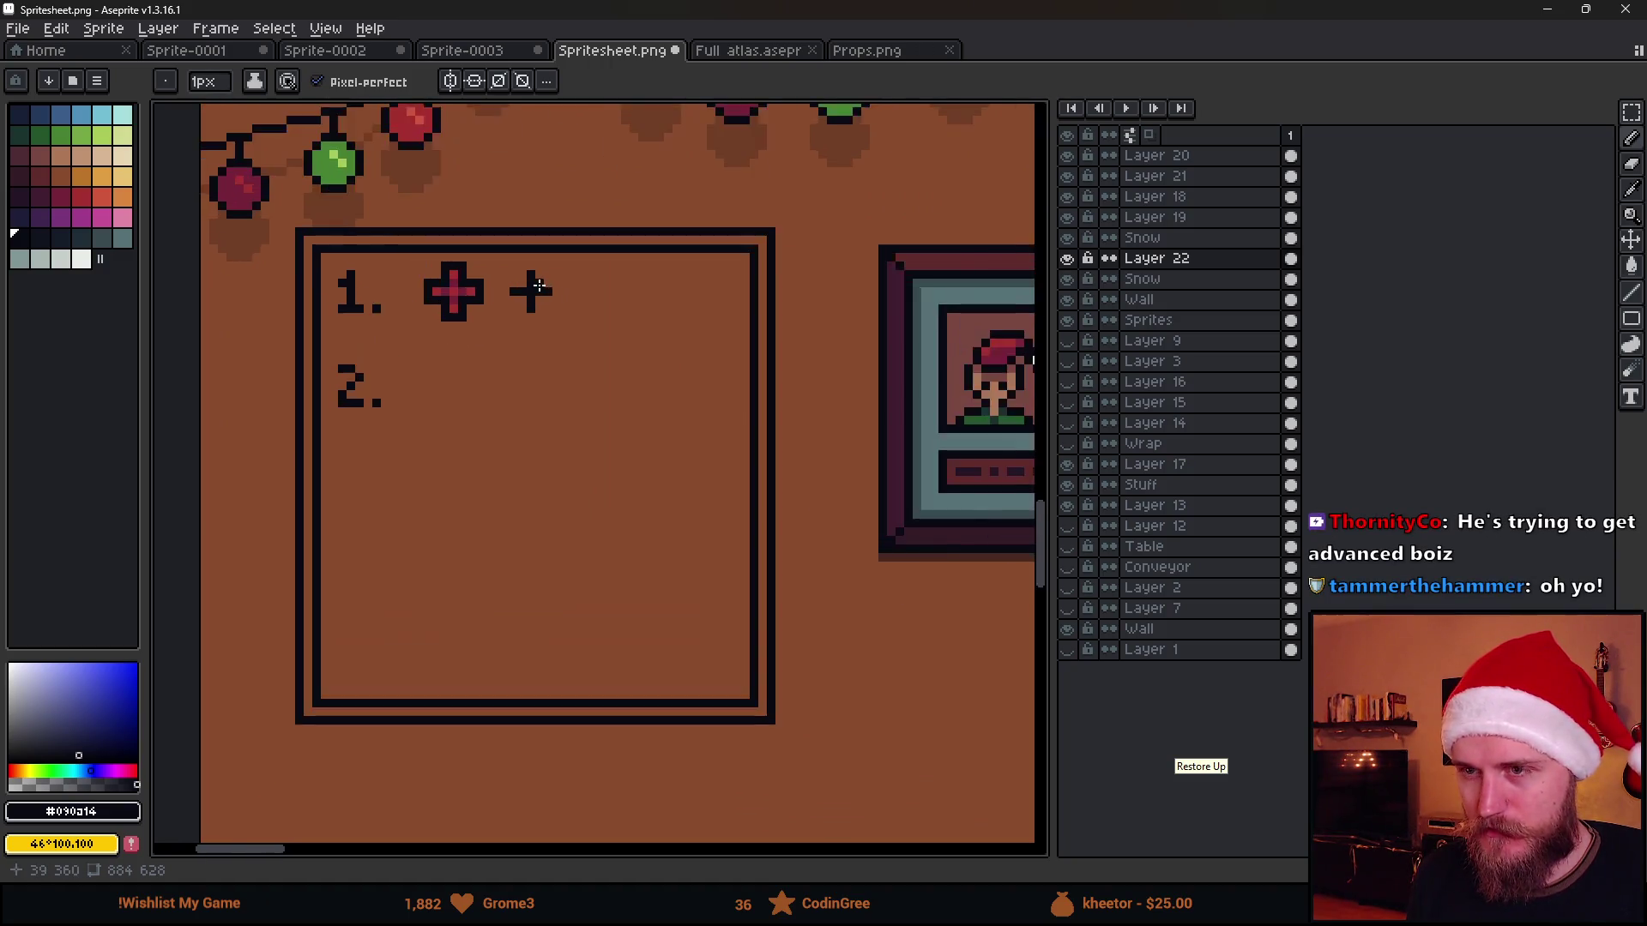
{"action": "scroll", "coordinate": [534, 288], "scroll_direction": "up", "scroll_amount": 1}
Undo a trial stroke, then un-maximize Aseprite and move it right to reveal Unity
{"action": "left_click_drag", "start_coordinate": [387, 347], "coordinate": [530, 361]}
{"action": "key", "text": "ctrl+z"}
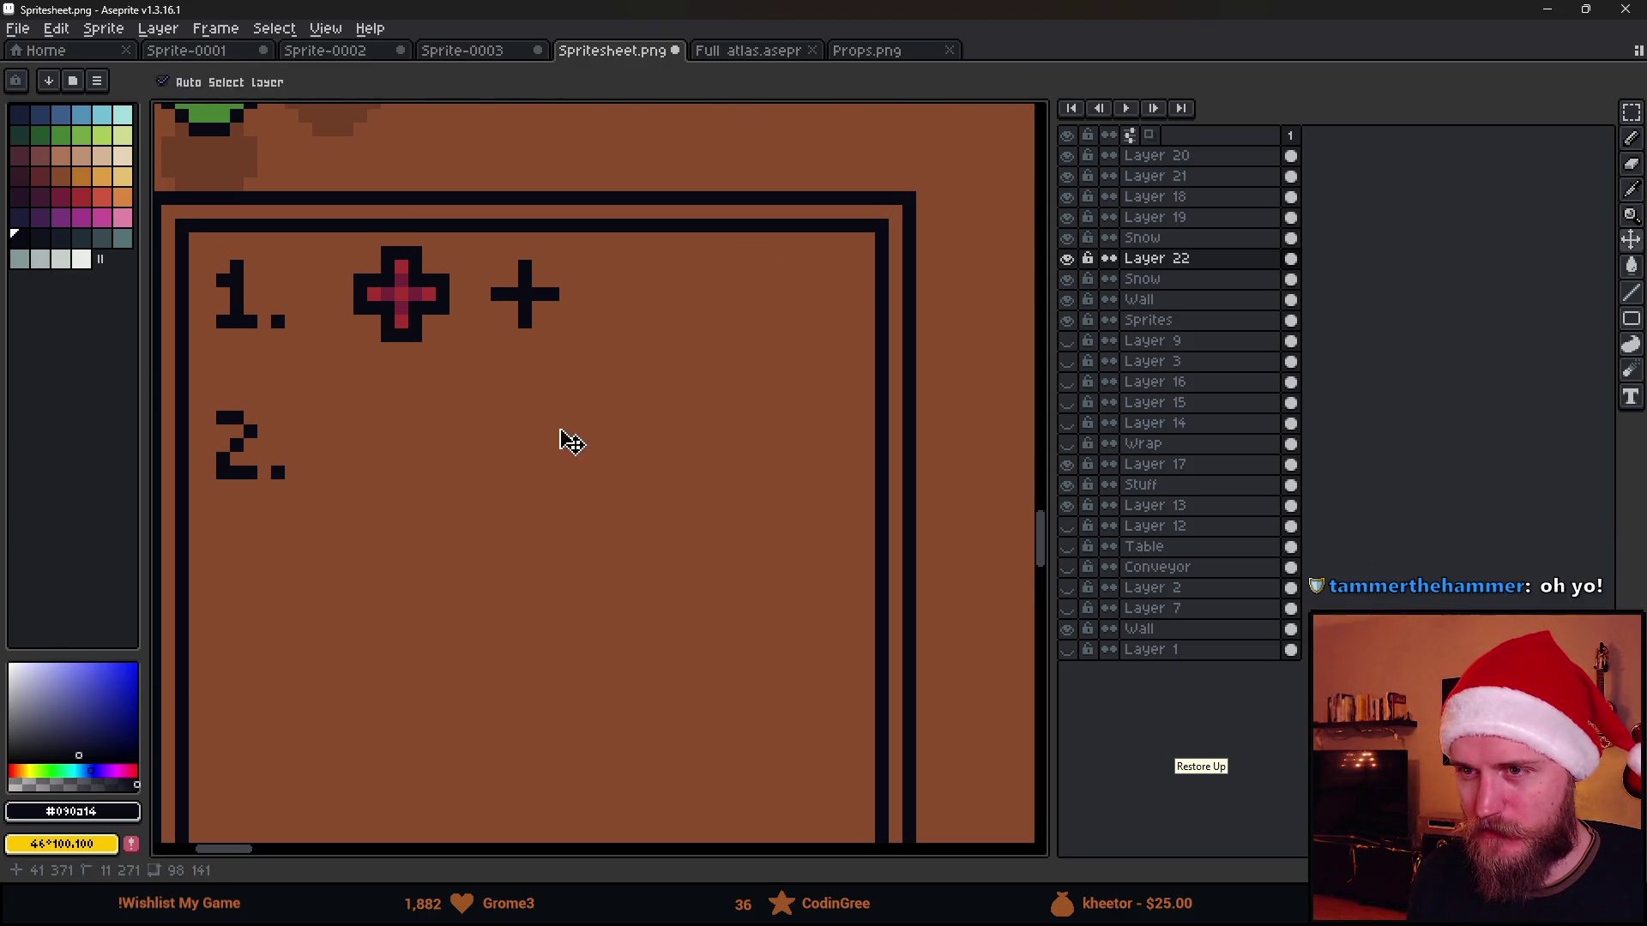
{"action": "scroll", "coordinate": [563, 442], "scroll_direction": "down", "scroll_amount": 2}
{"action": "scroll", "coordinate": [557, 358], "scroll_direction": "up", "scroll_amount": 1}
{"action": "mouse_move", "coordinate": [773, 11]}
{"action": "left_mouse_down"}
{"action": "mouse_move", "coordinate": [1438, 243]}
{"action": "mouse_move", "coordinate": [1645, 245]}
{"action": "left_mouse_up"}
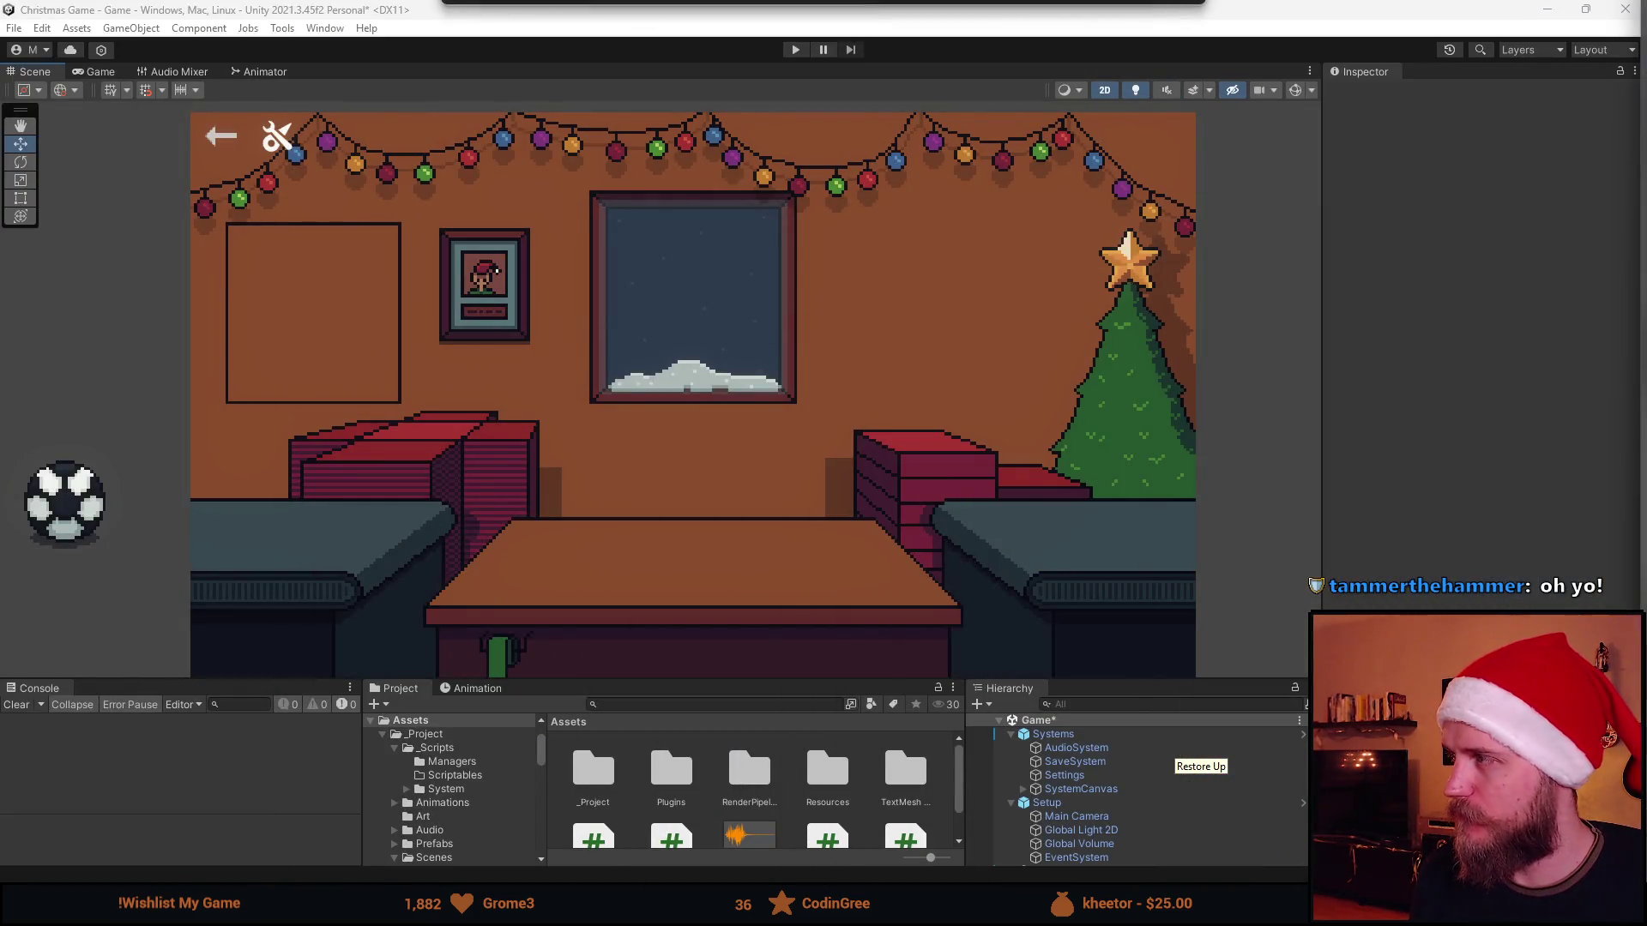
Bring Unity forward to reload the poster sprite, then return to Aseprite
{"action": "left_click", "coordinate": [409, 8]}
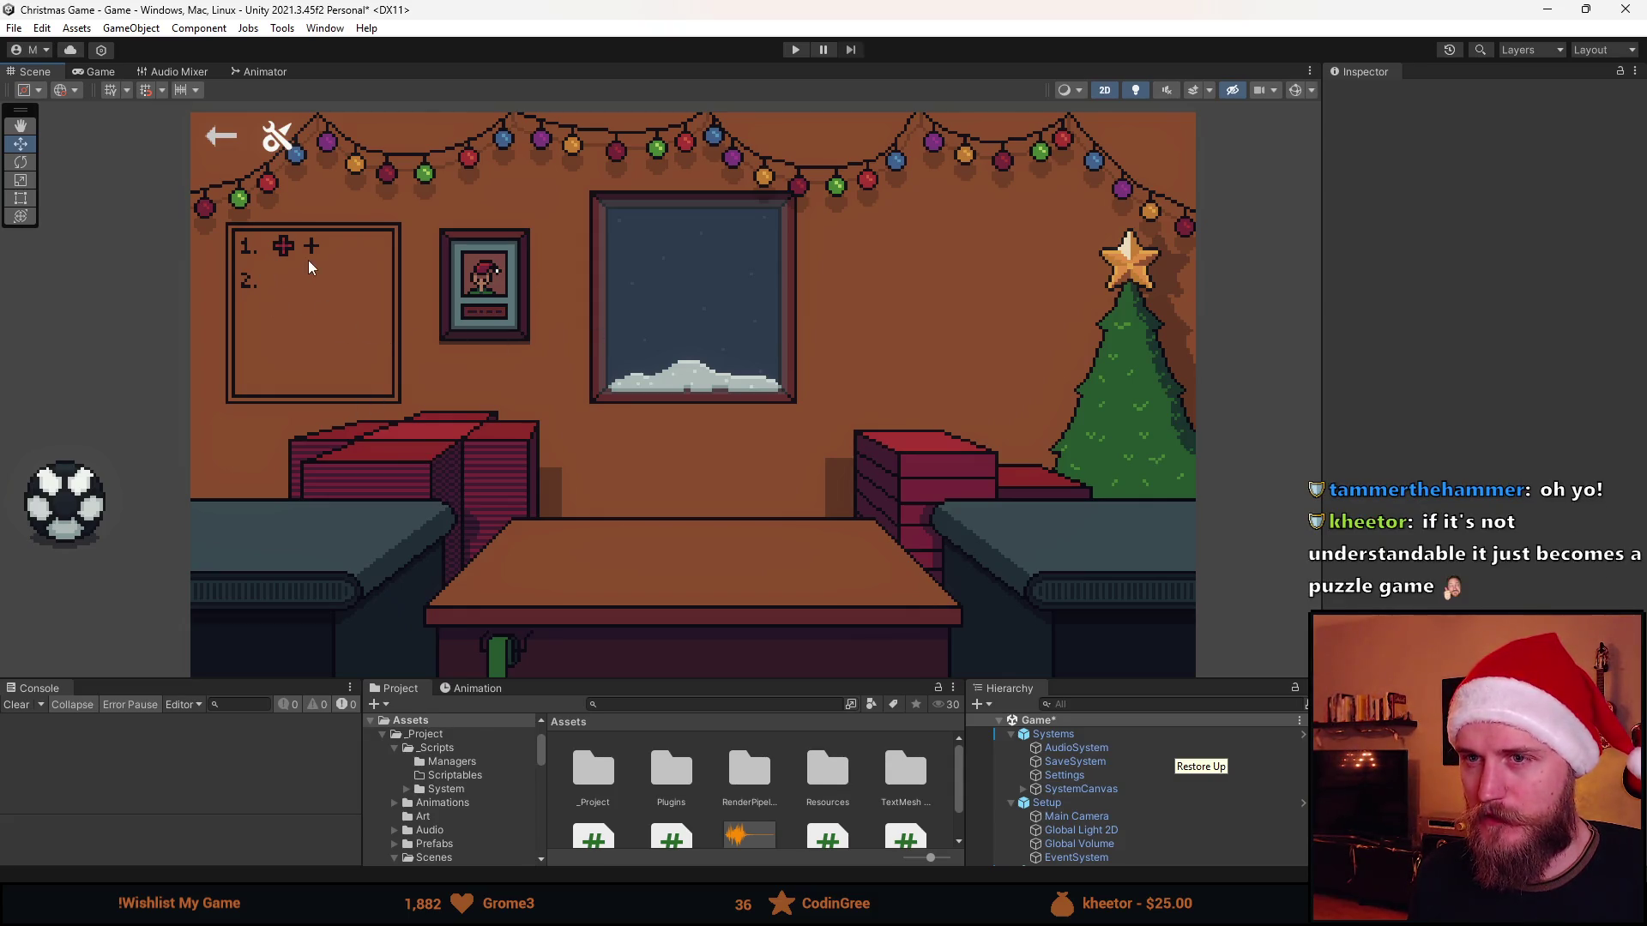
{"action": "key", "text": "alt+Tab"}
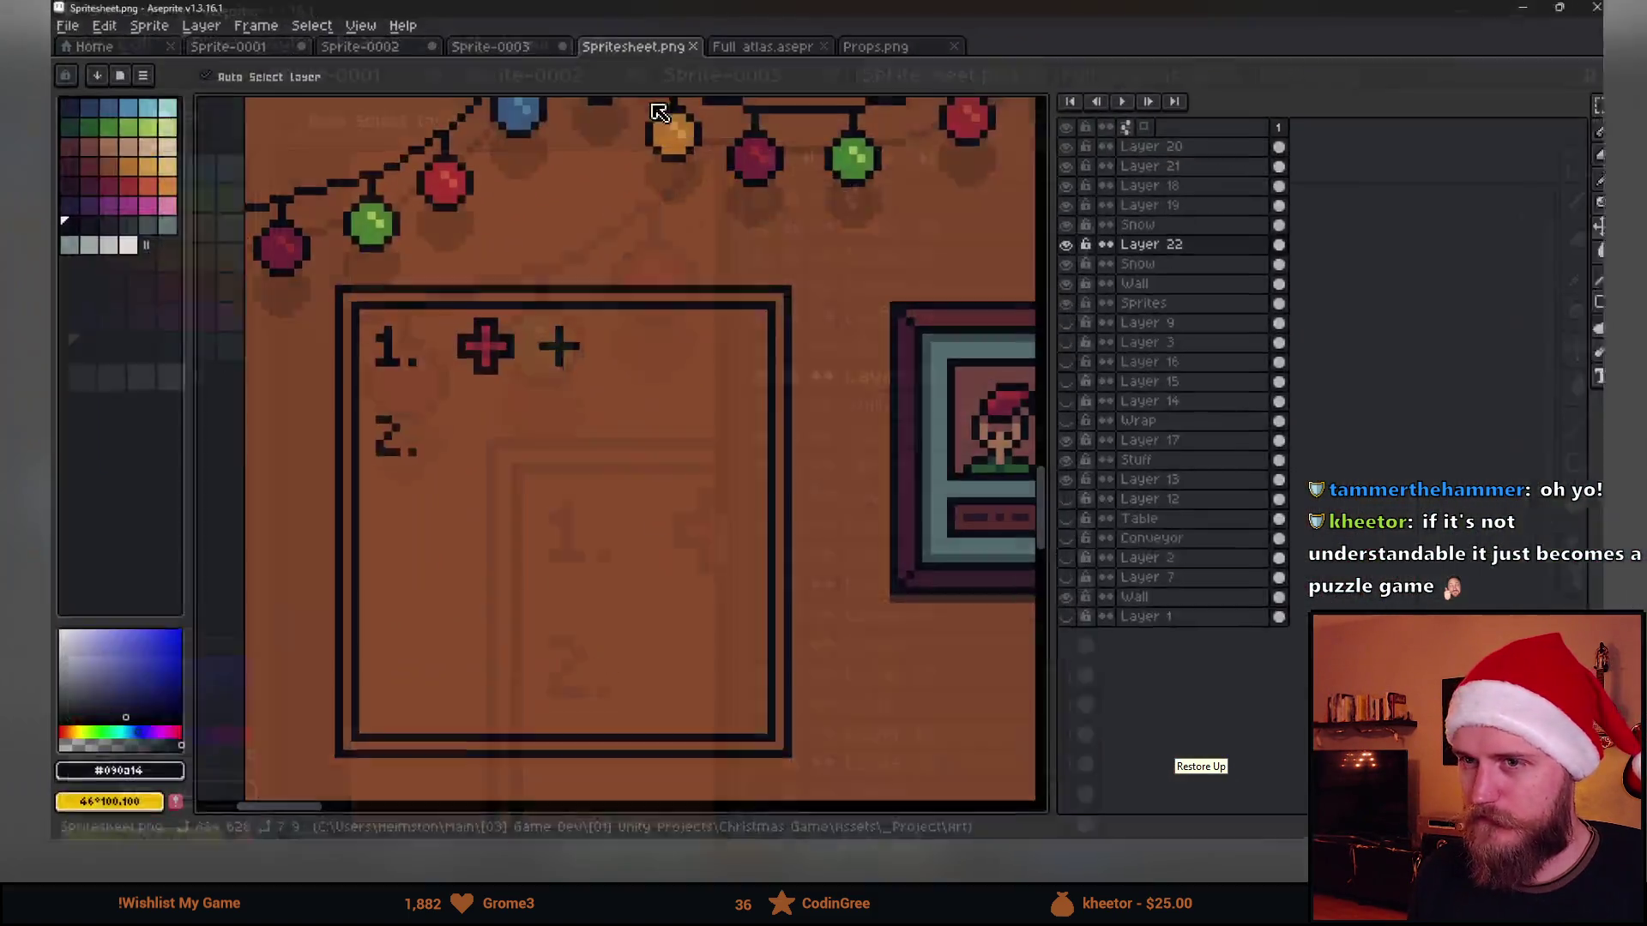
{"action": "scroll", "coordinate": [592, 366], "scroll_direction": "up", "scroll_amount": 2}
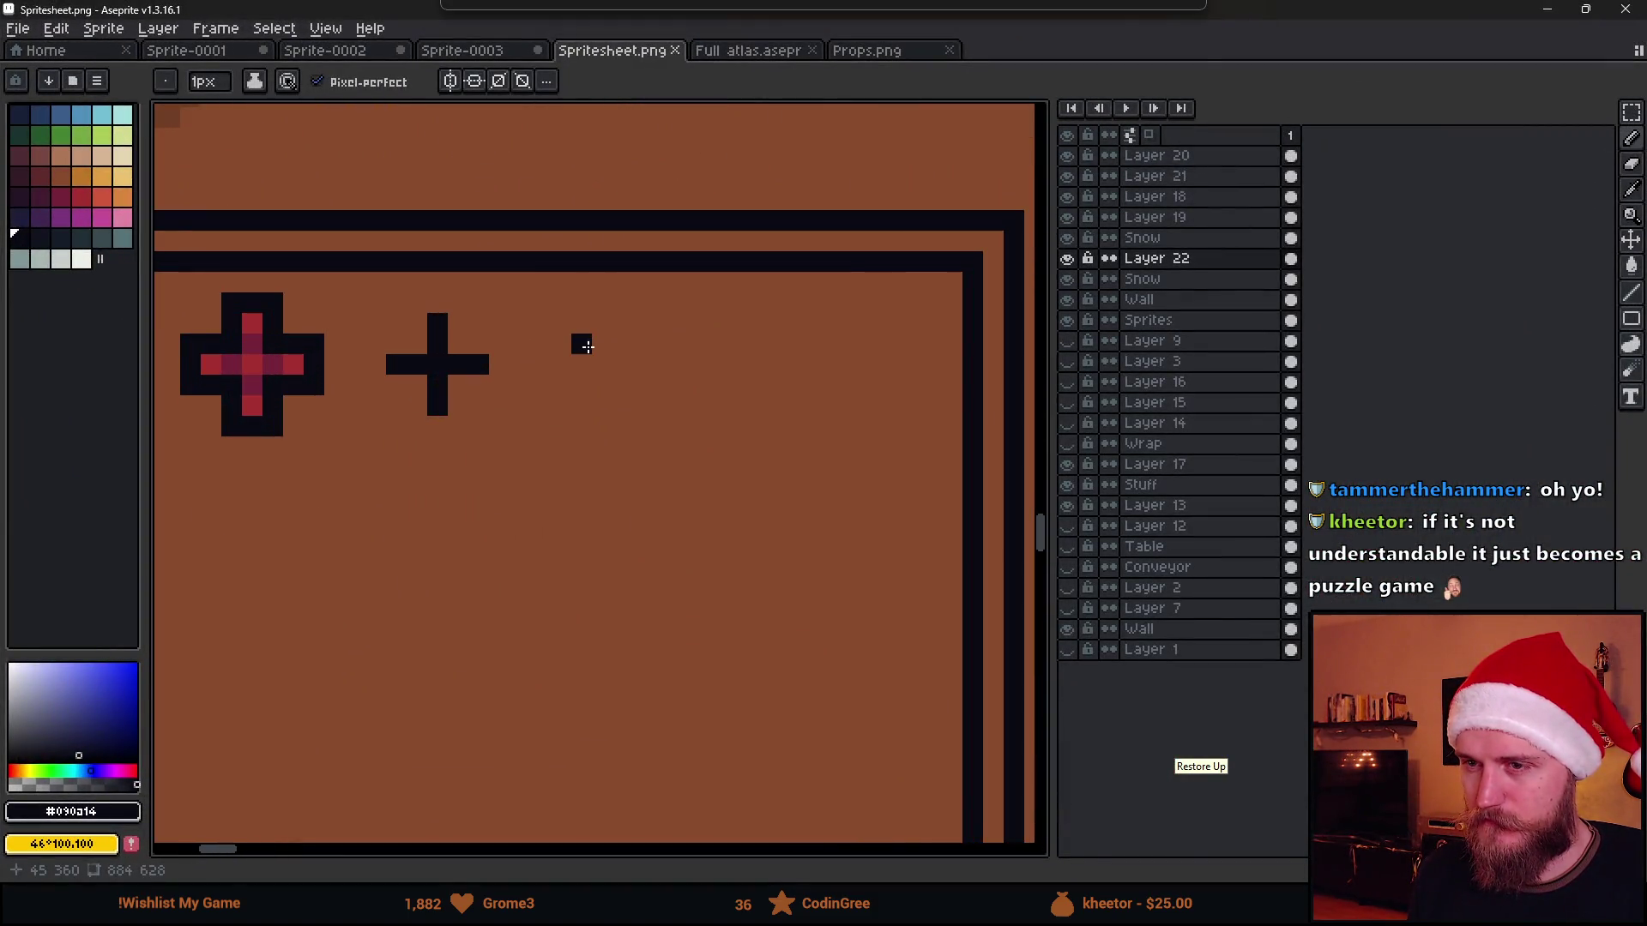
{"action": "key", "text": "ctrl+v"}
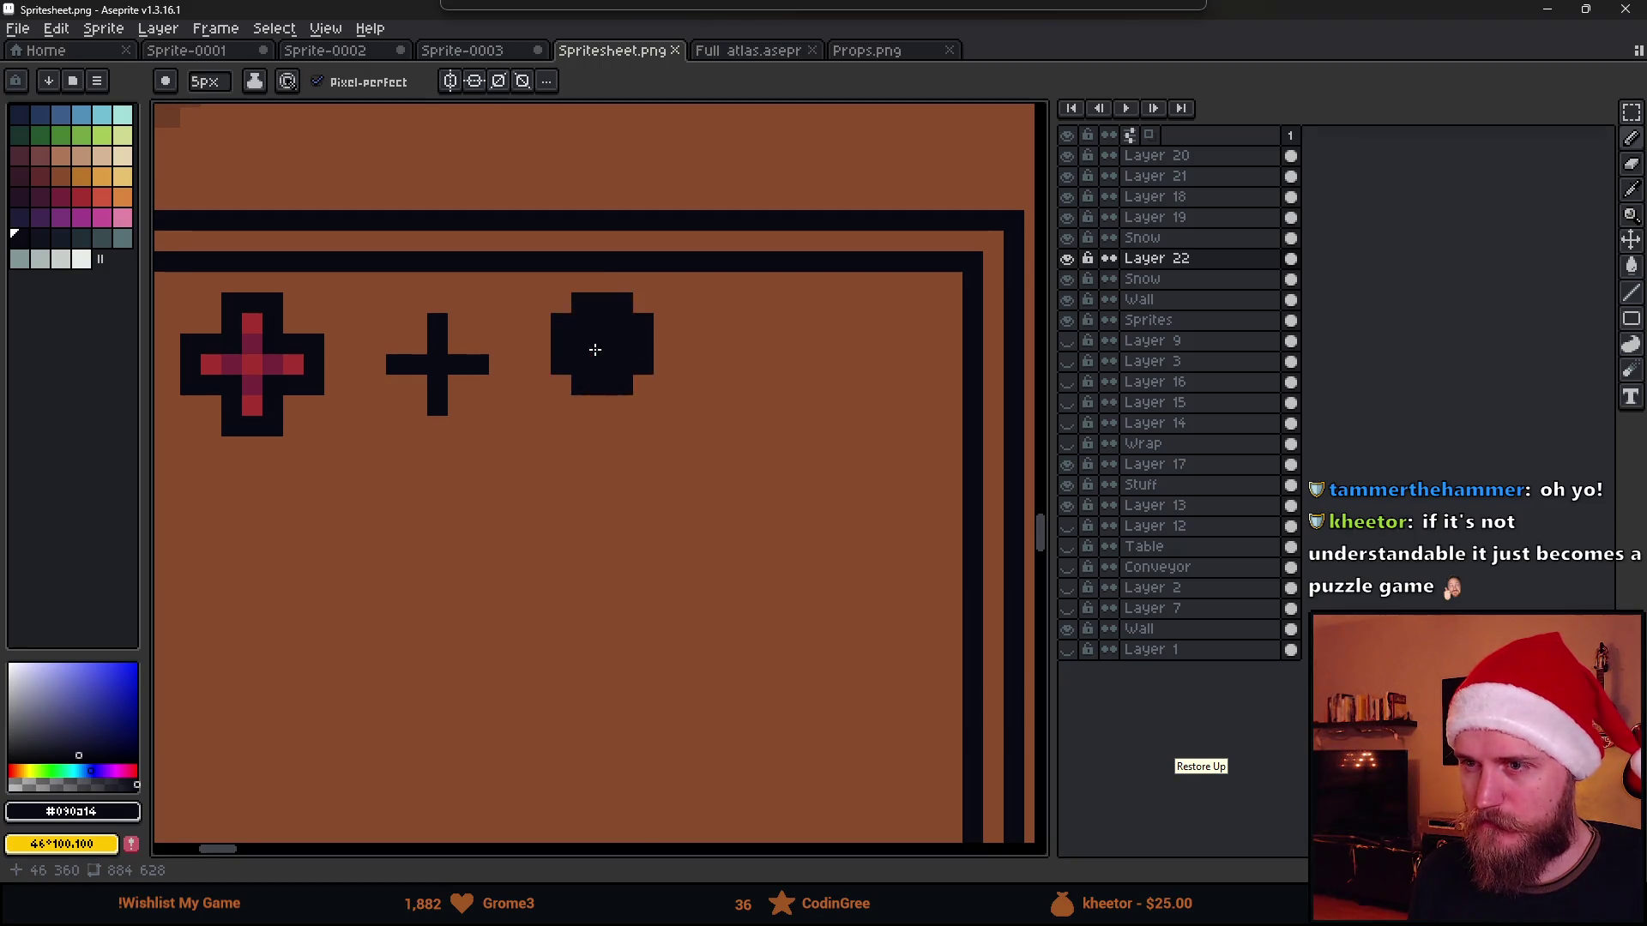
{"action": "mouse_move", "coordinate": [582, 345]}
{"action": "left_mouse_down"}
{"action": "mouse_move", "coordinate": [578, 361]}
{"action": "mouse_move", "coordinate": [626, 342]}
{"action": "mouse_move", "coordinate": [625, 382]}
{"action": "left_mouse_up"}
{"action": "scroll", "coordinate": [625, 383], "scroll_direction": "up", "scroll_amount": 3}
{"action": "key", "text": "i"}
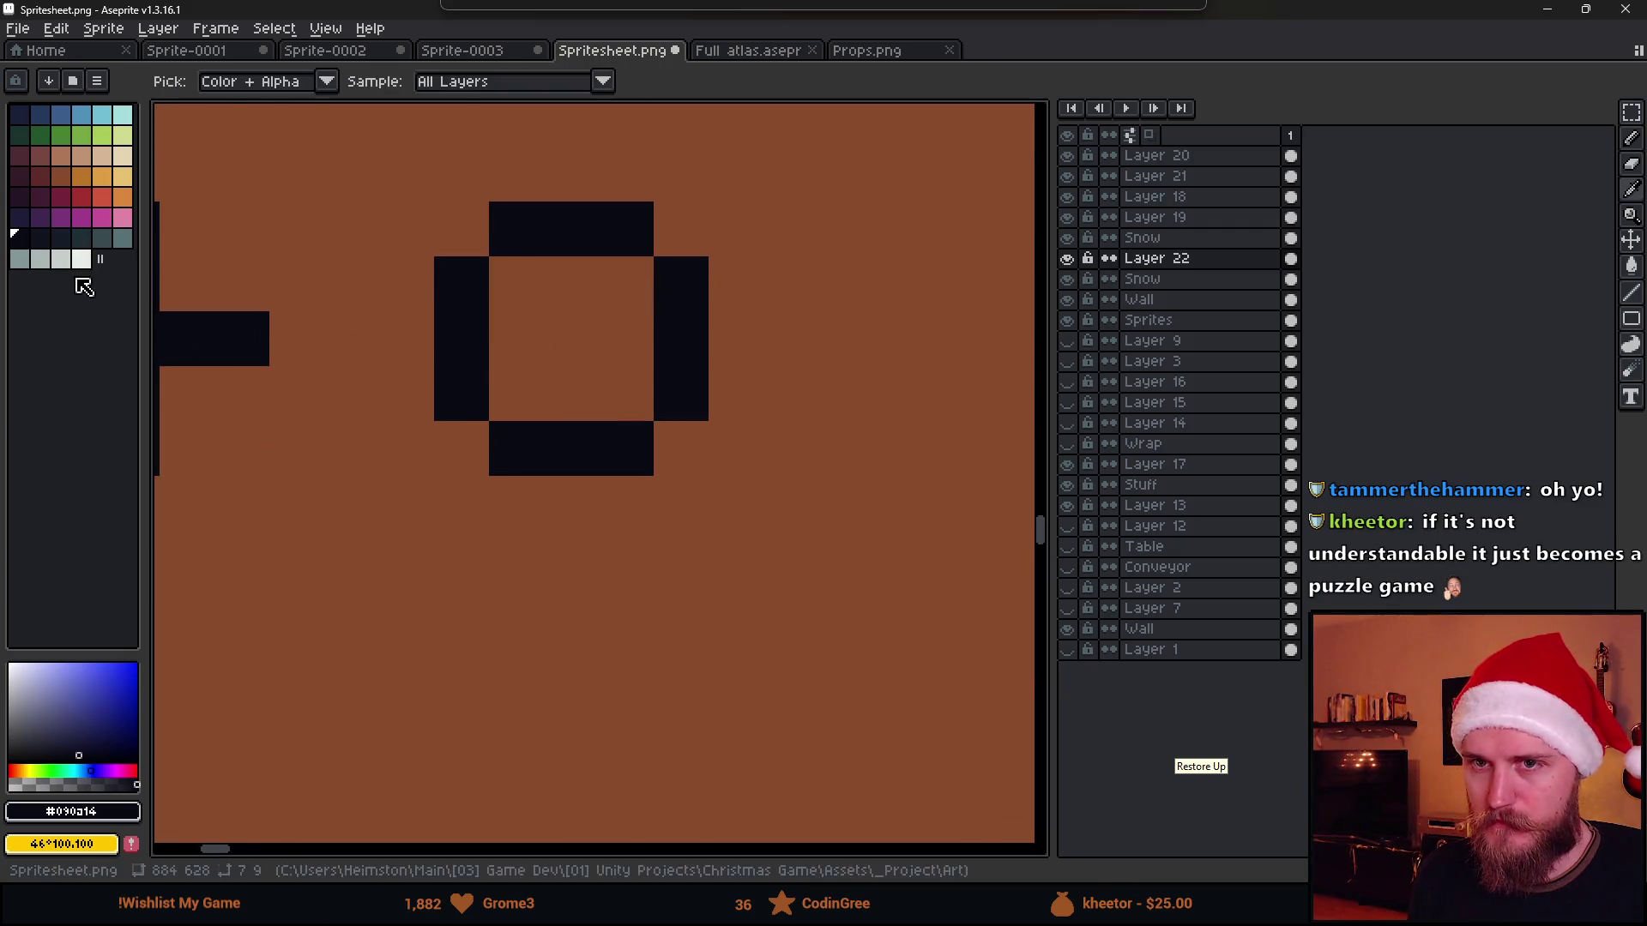
{"action": "left_click", "coordinate": [80, 259]}
{"action": "key", "text": "b"}
{"action": "key", "text": "v"}
{"action": "key", "text": "b"}
{"action": "mouse_move", "coordinate": [528, 324]}
{"action": "left_mouse_down"}
{"action": "mouse_move", "coordinate": [515, 279]}
{"action": "mouse_move", "coordinate": [618, 379]}
{"action": "left_mouse_up"}
{"action": "left_click", "coordinate": [61, 259]}
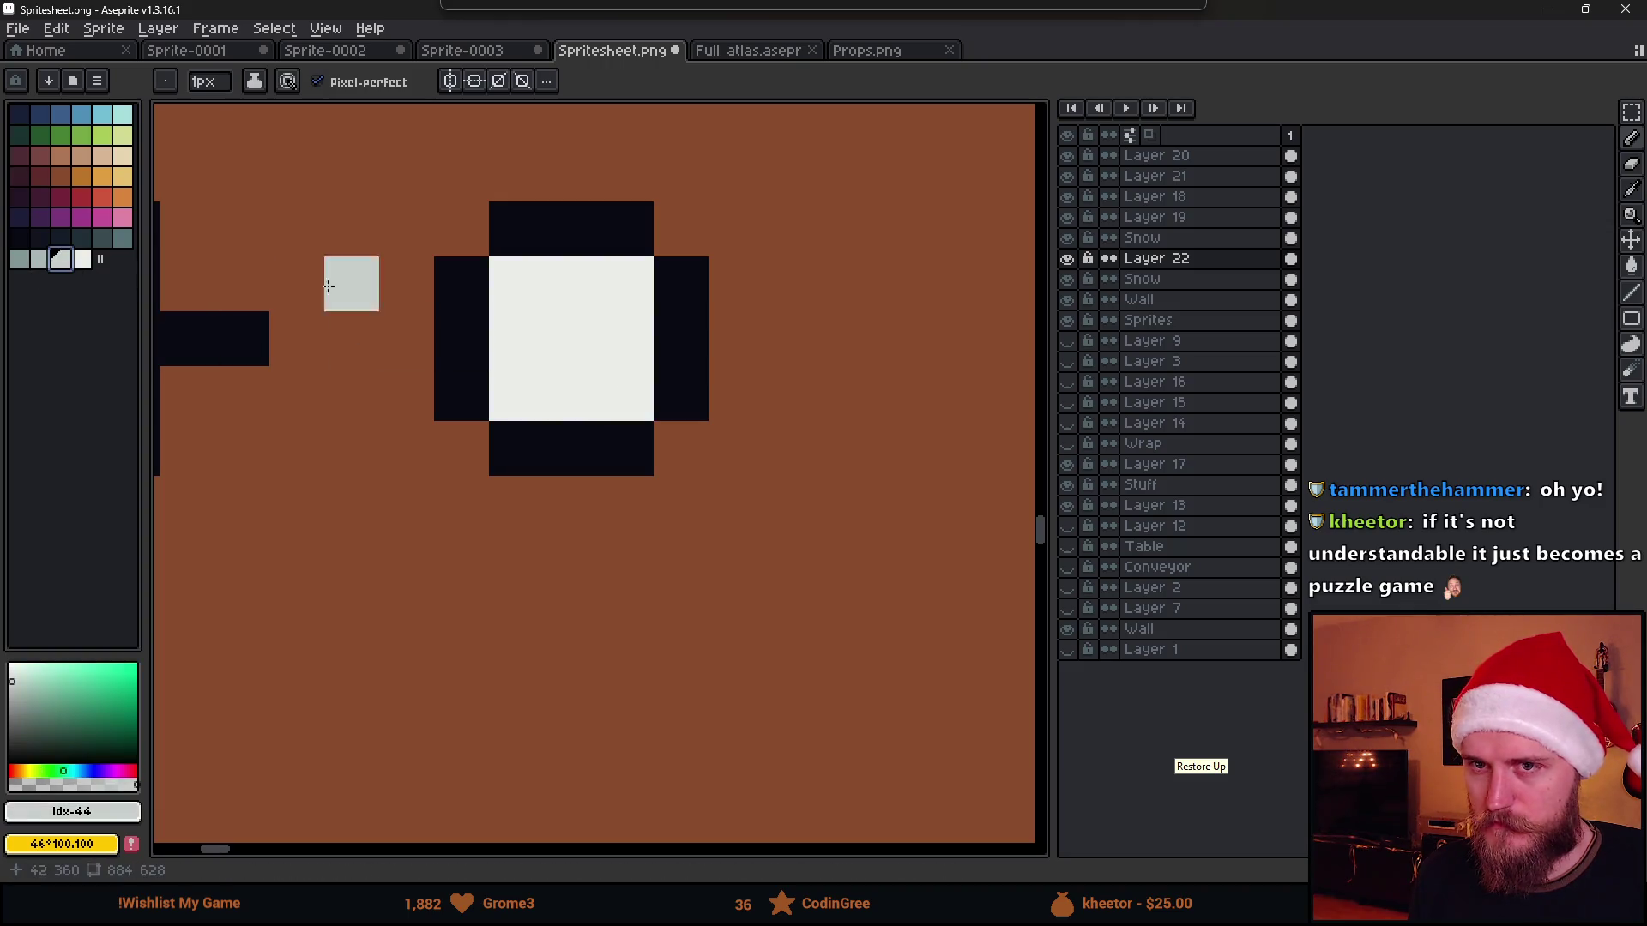
{"action": "key", "text": "g"}
{"action": "left_click", "coordinate": [570, 317]}
{"action": "left_click", "coordinate": [60, 238]}
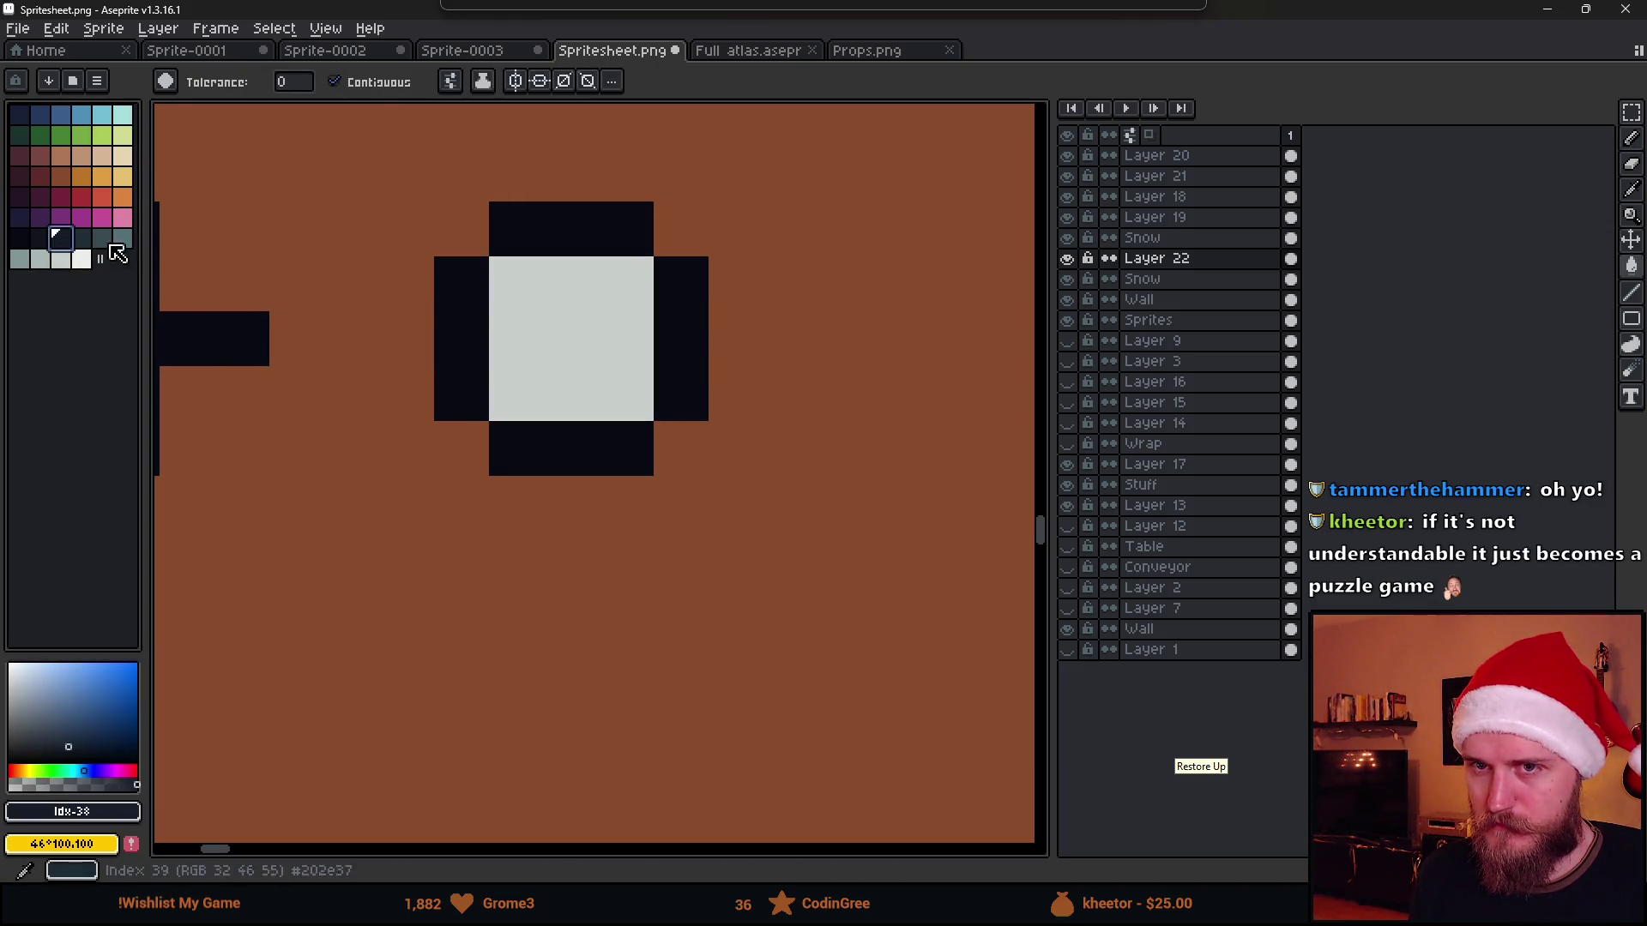
{"action": "key", "text": "b"}
{"action": "left_click", "coordinate": [515, 293]}
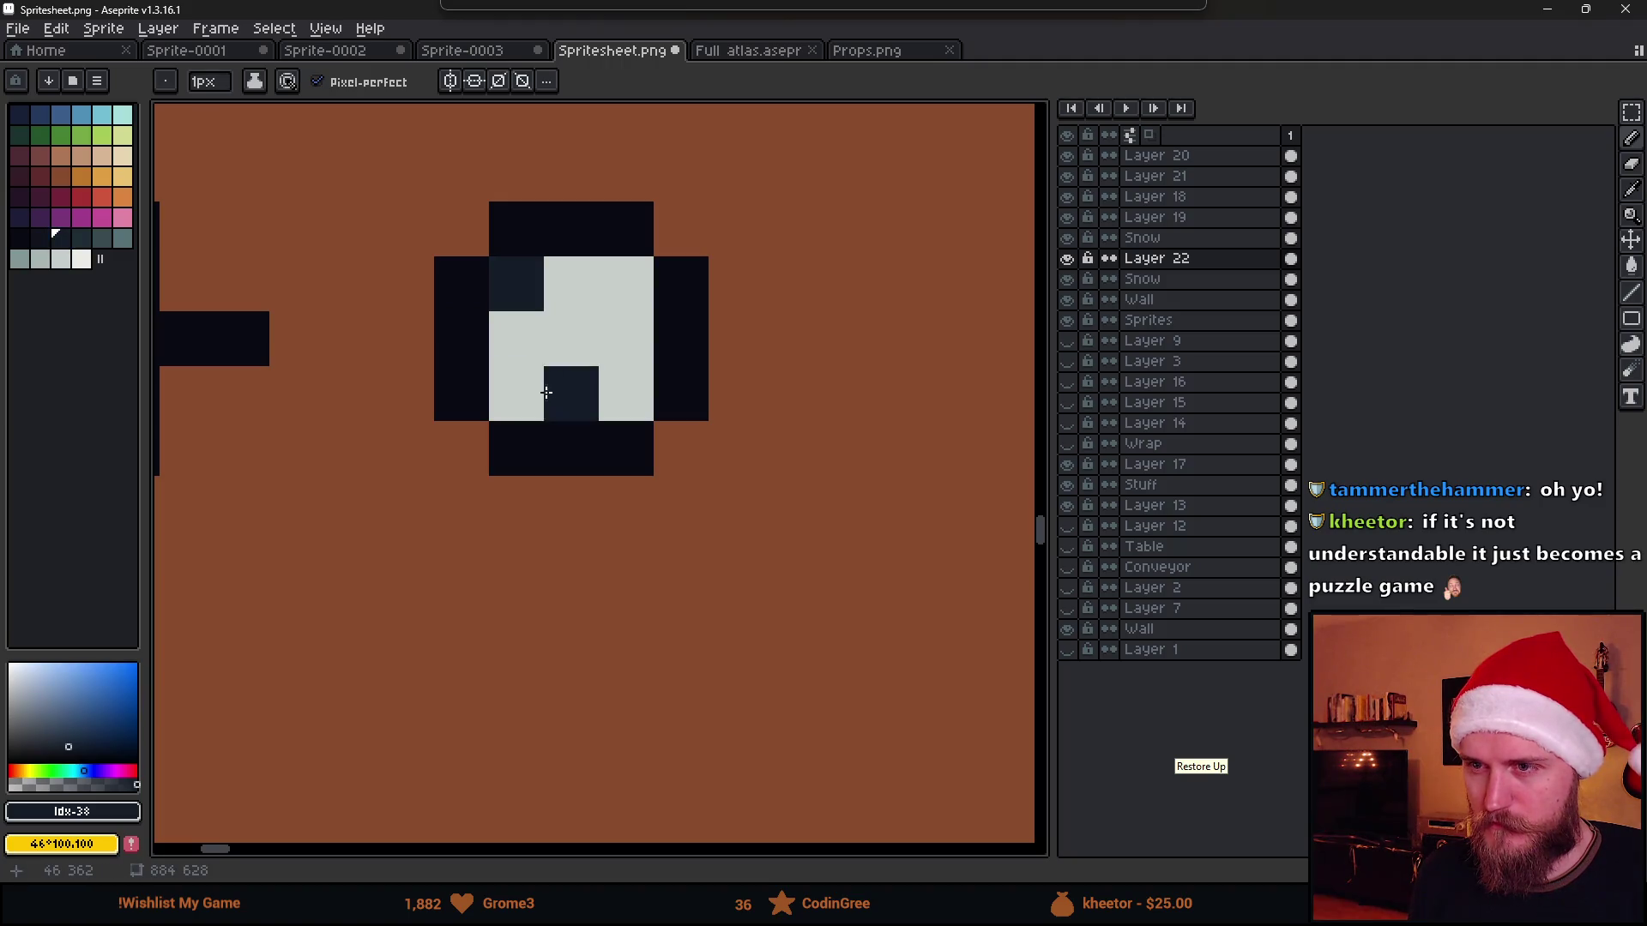
{"action": "left_click", "coordinate": [517, 394]}
{"action": "scroll", "coordinate": [602, 352], "scroll_direction": "down", "scroll_amount": 3}
{"action": "scroll", "coordinate": [602, 352], "scroll_direction": "down", "scroll_amount": 2}
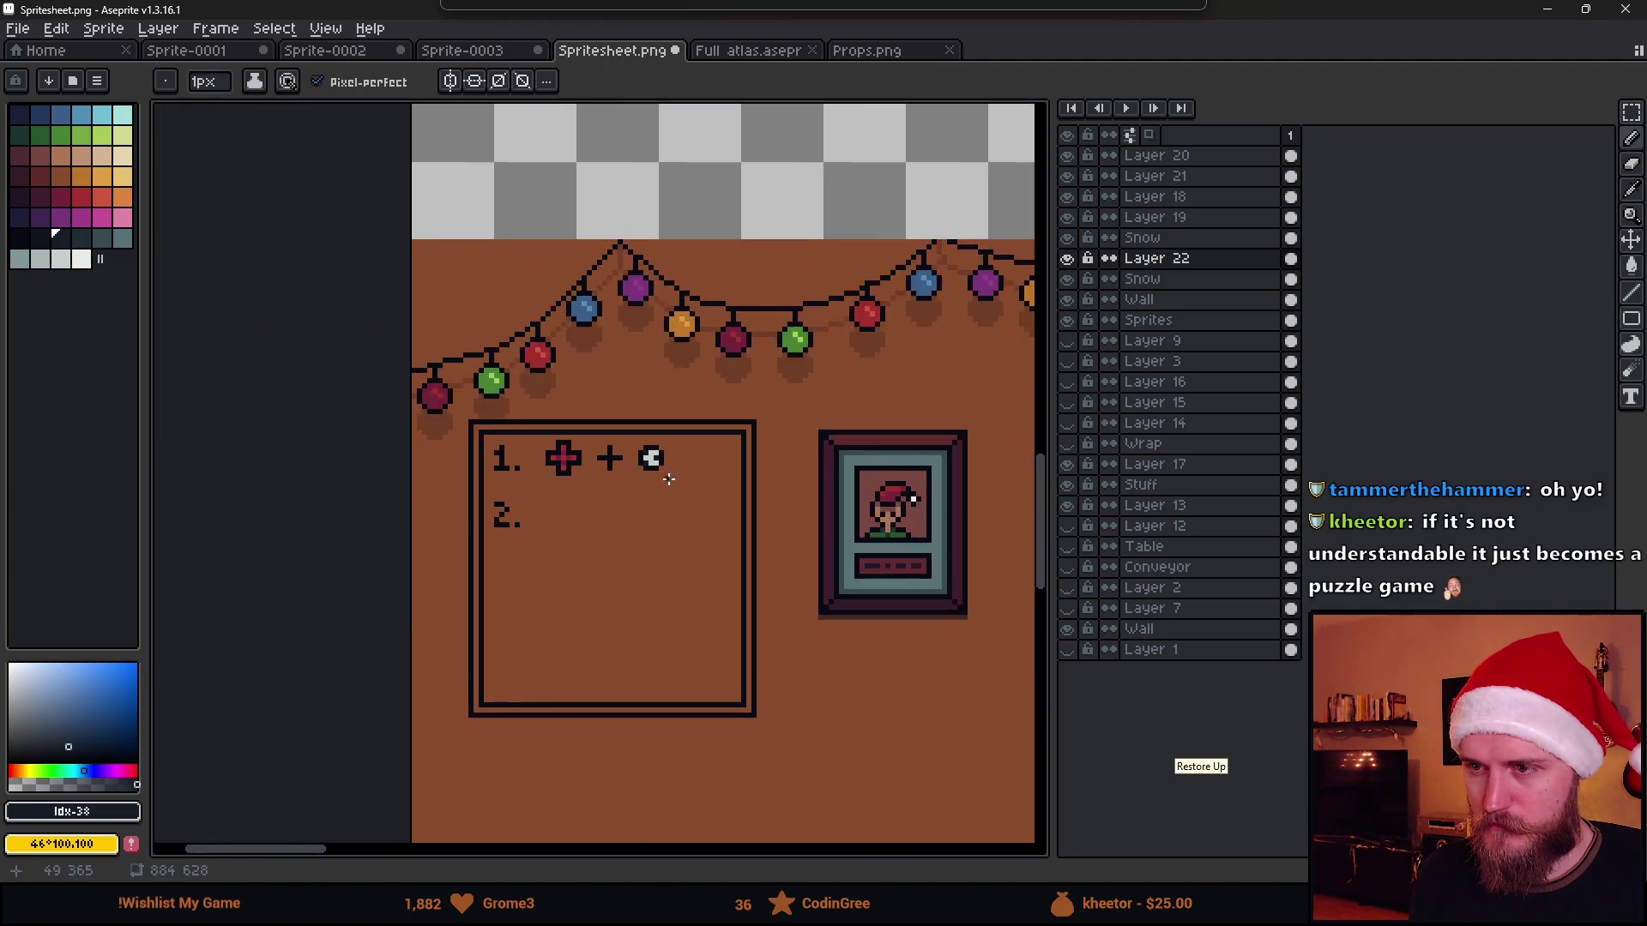
{"action": "scroll", "coordinate": [661, 466], "scroll_direction": "up", "scroll_amount": 3}
{"action": "scroll", "coordinate": [653, 452], "scroll_direction": "up", "scroll_amount": 2}
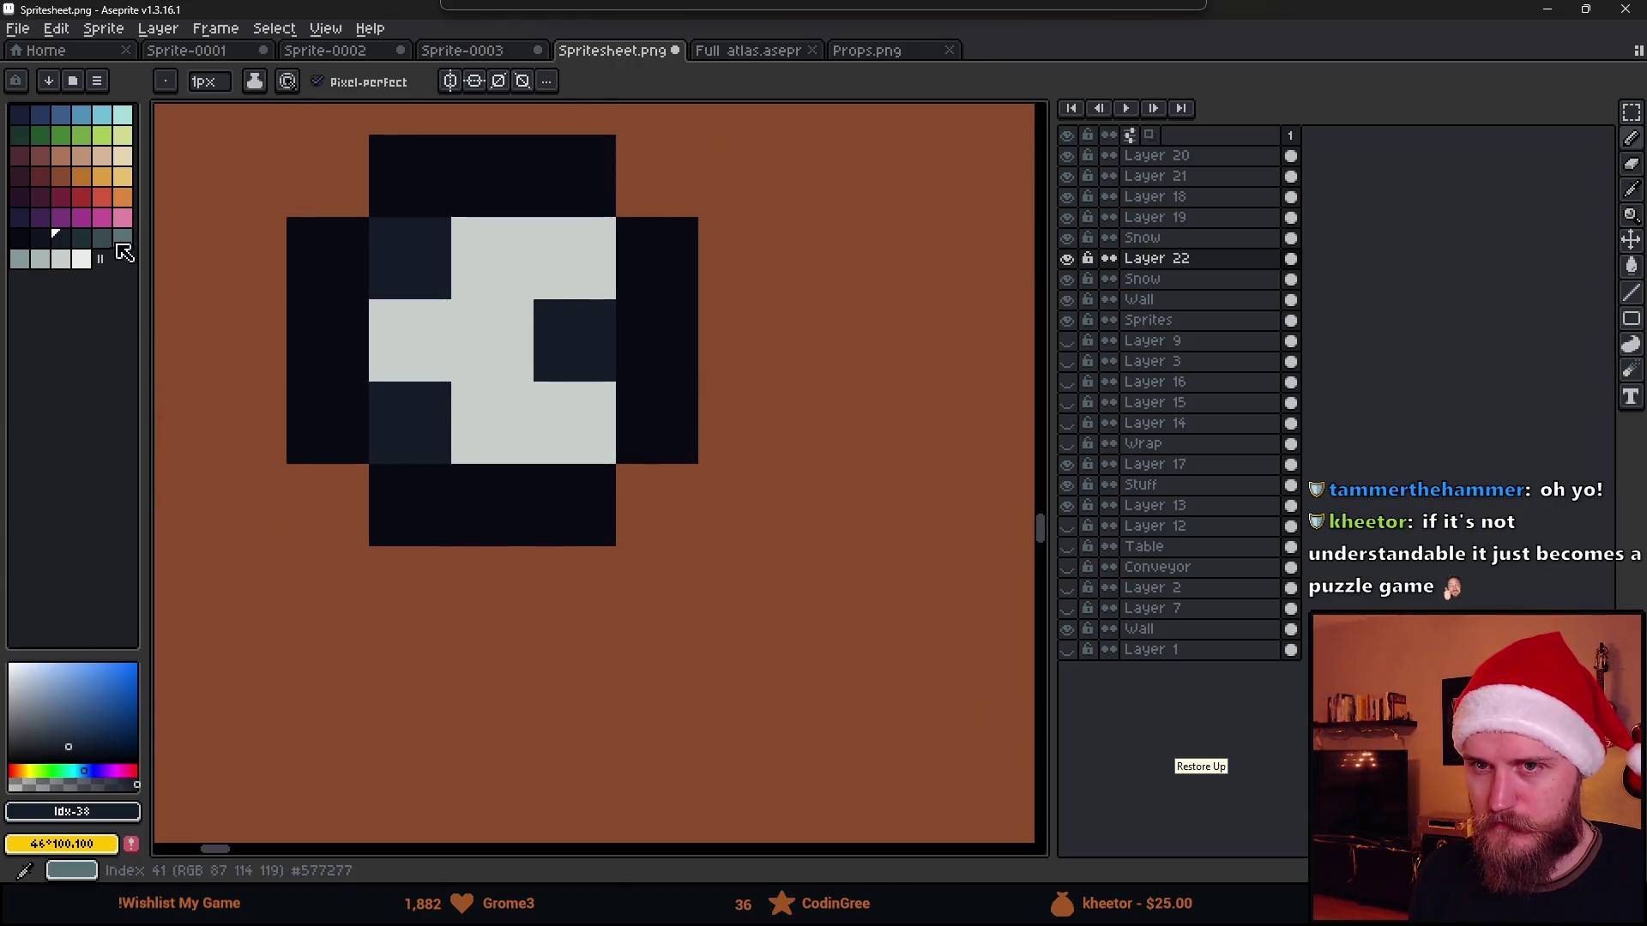
{"action": "key", "text": "0"}
{"action": "key", "text": "0"}
{"action": "left_click", "coordinate": [581, 258]}
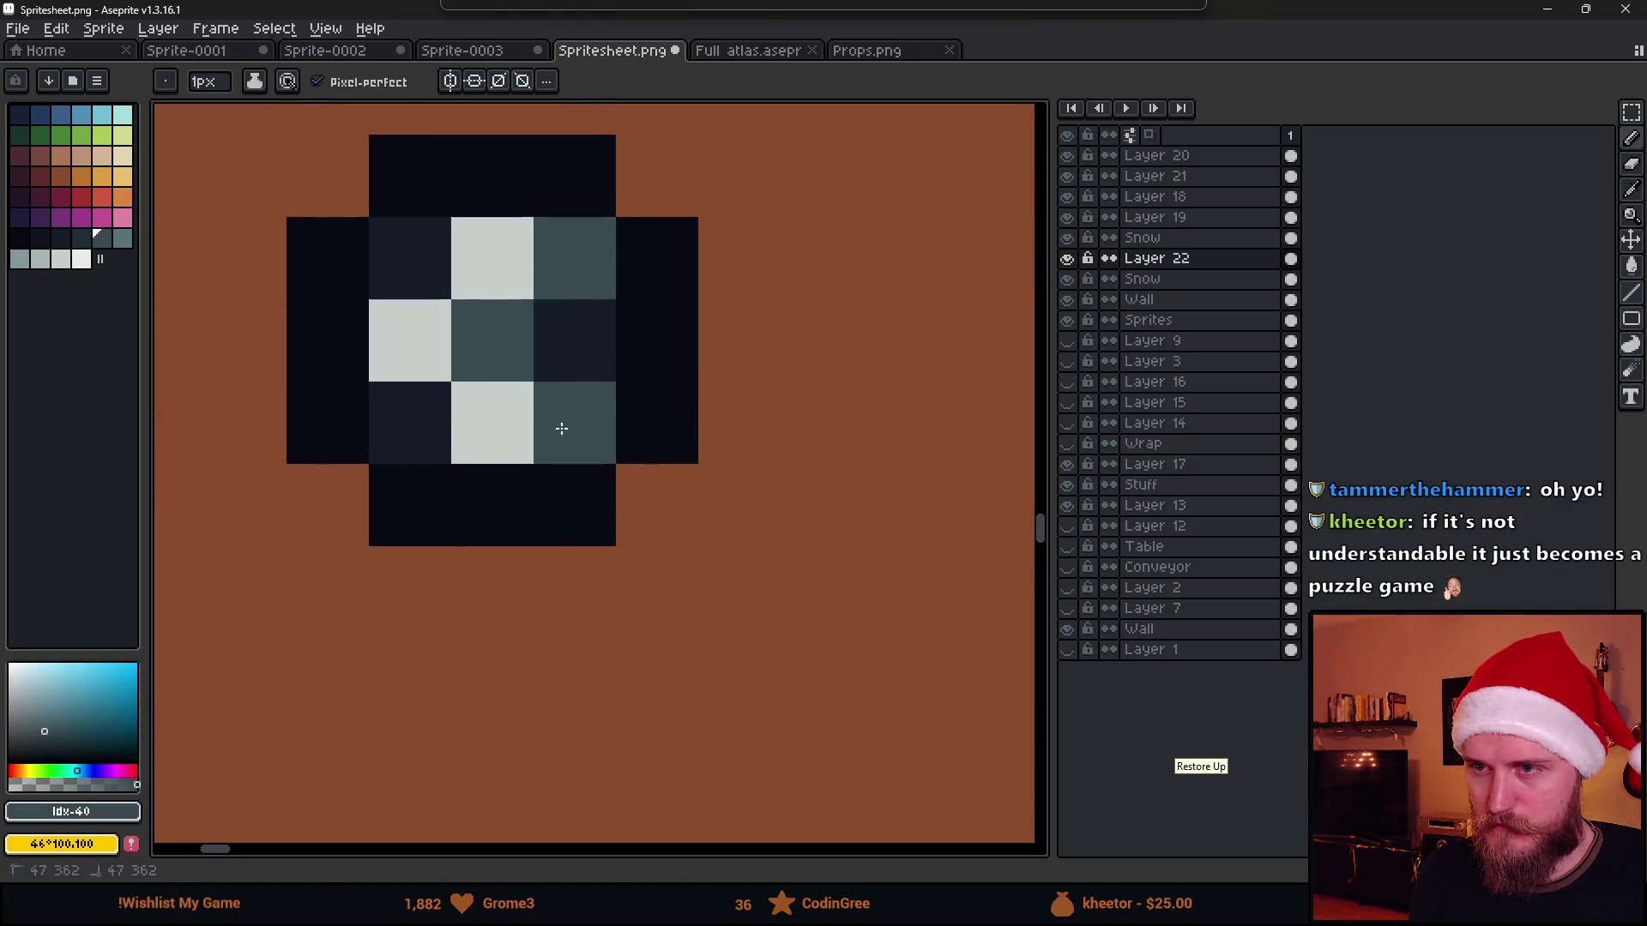
{"action": "scroll", "coordinate": [626, 506], "scroll_direction": "down", "scroll_amount": 2}
{"action": "scroll", "coordinate": [637, 544], "scroll_direction": "down", "scroll_amount": 1}
{"action": "scroll", "coordinate": [635, 544], "scroll_direction": "down", "scroll_amount": 1}
{"action": "scroll", "coordinate": [636, 545], "scroll_direction": "up", "scroll_amount": 2}
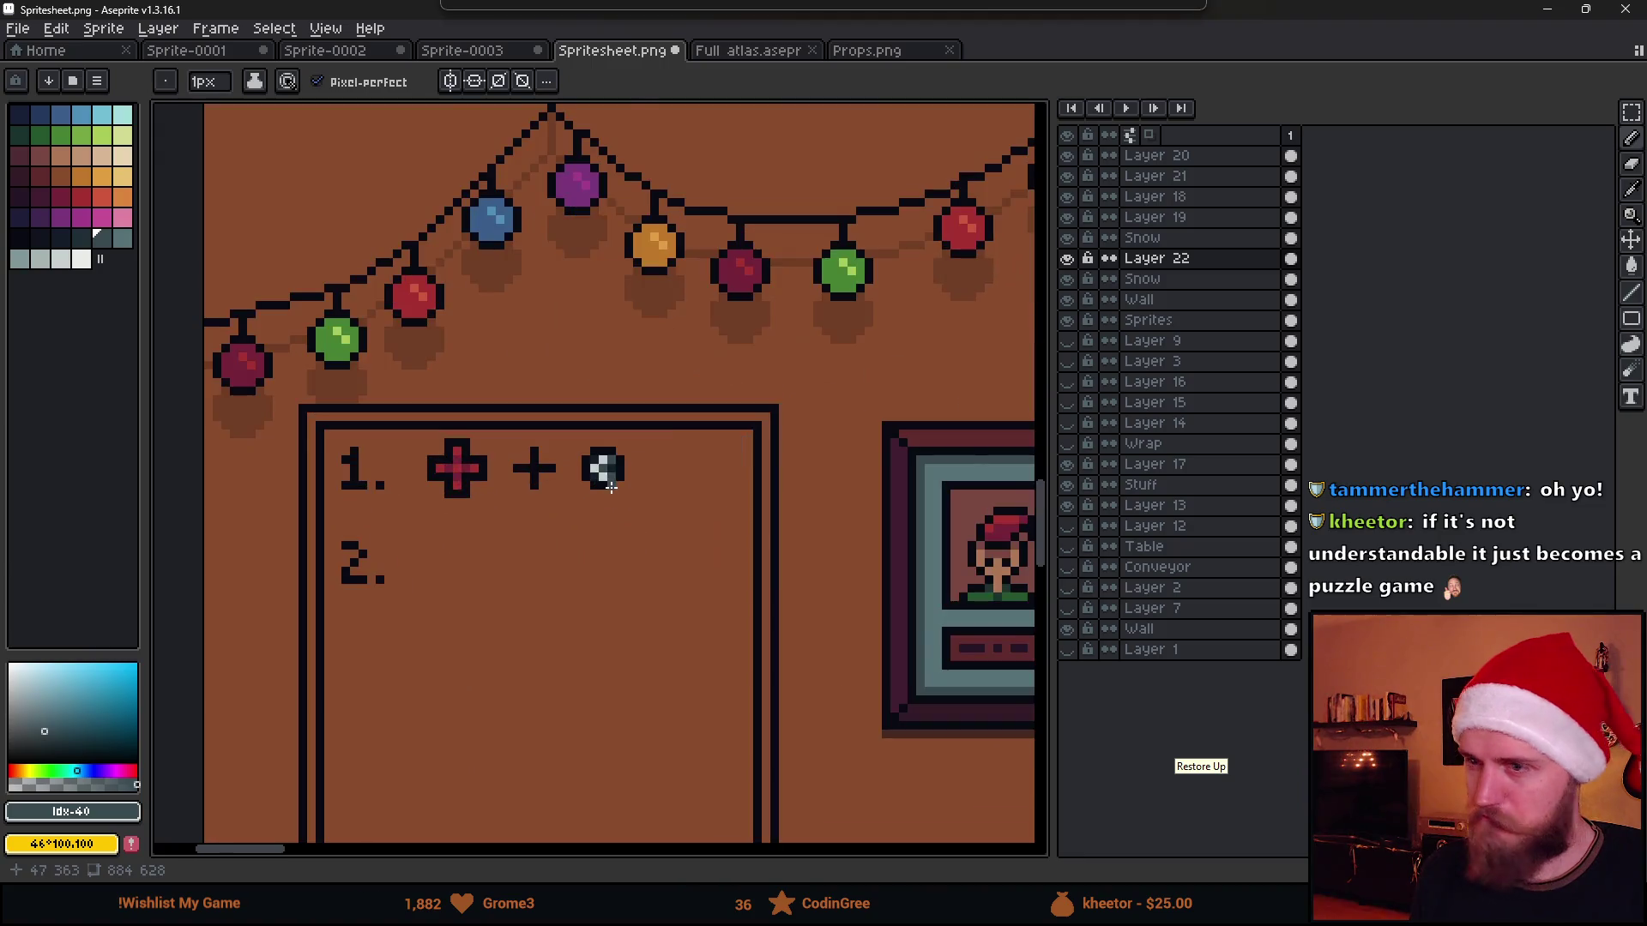
{"action": "scroll", "coordinate": [632, 434], "scroll_direction": "up", "scroll_amount": 3}
{"action": "key", "text": "e"}
{"action": "left_click", "coordinate": [570, 424], "text": "alt"}
{"action": "left_click", "coordinate": [611, 468]}
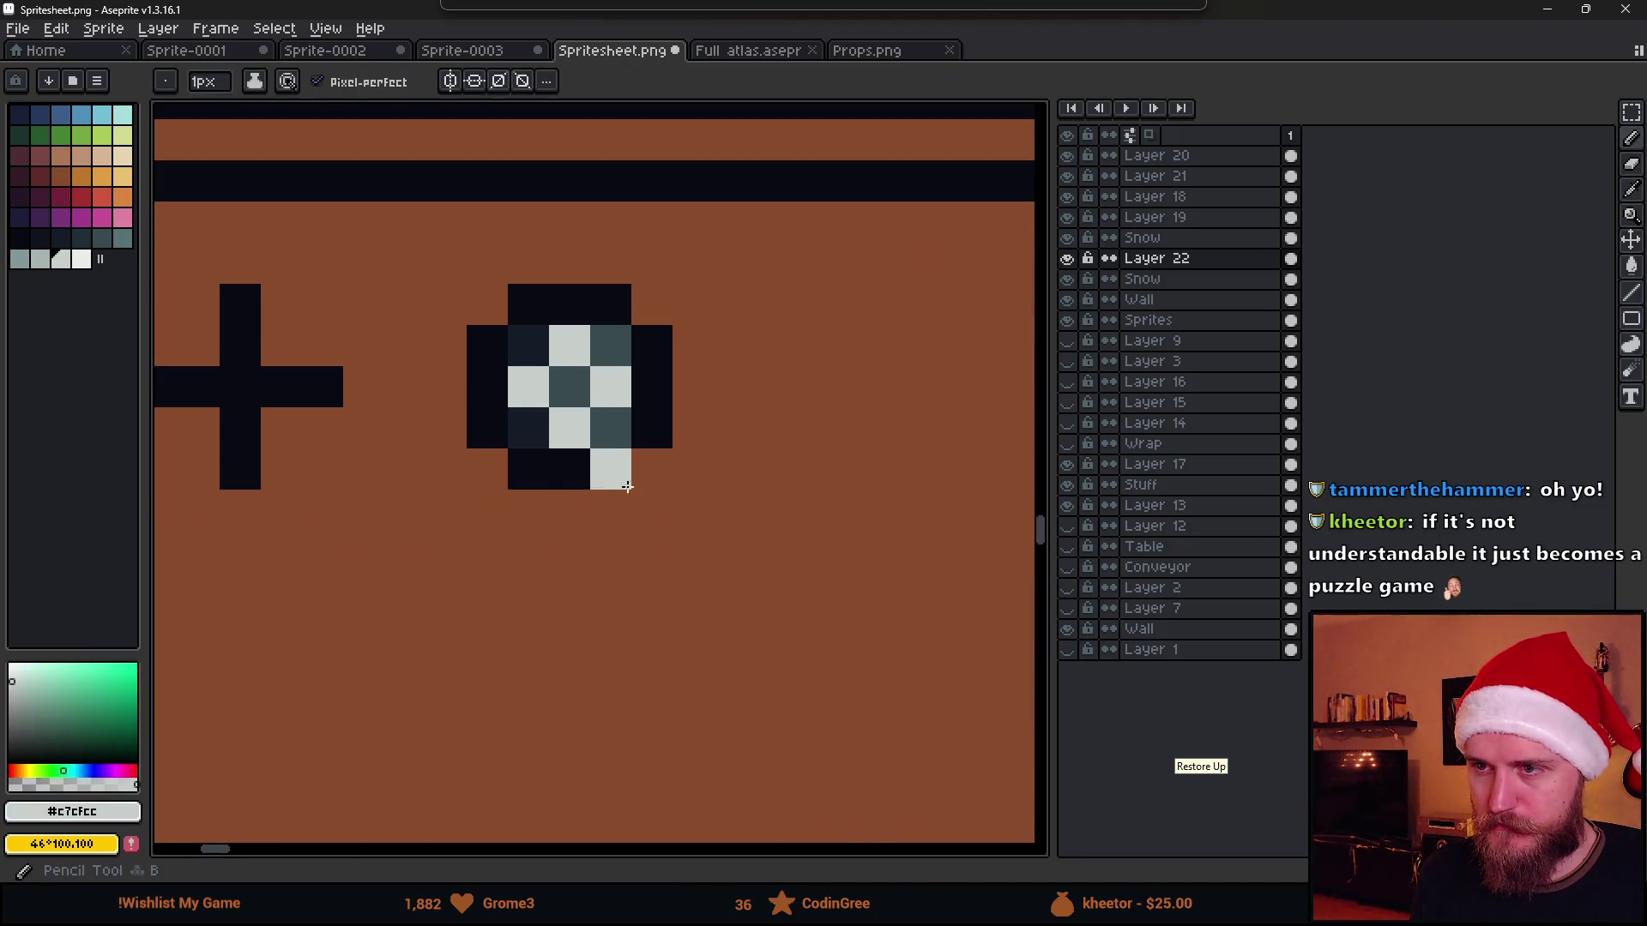
{"action": "scroll", "coordinate": [631, 508], "scroll_direction": "down", "scroll_amount": 2}
{"action": "scroll", "coordinate": [639, 516], "scroll_direction": "up", "scroll_amount": 1}
{"action": "scroll", "coordinate": [636, 520], "scroll_direction": "up", "scroll_amount": 1}
{"action": "scroll", "coordinate": [618, 512], "scroll_direction": "up", "scroll_amount": 2}
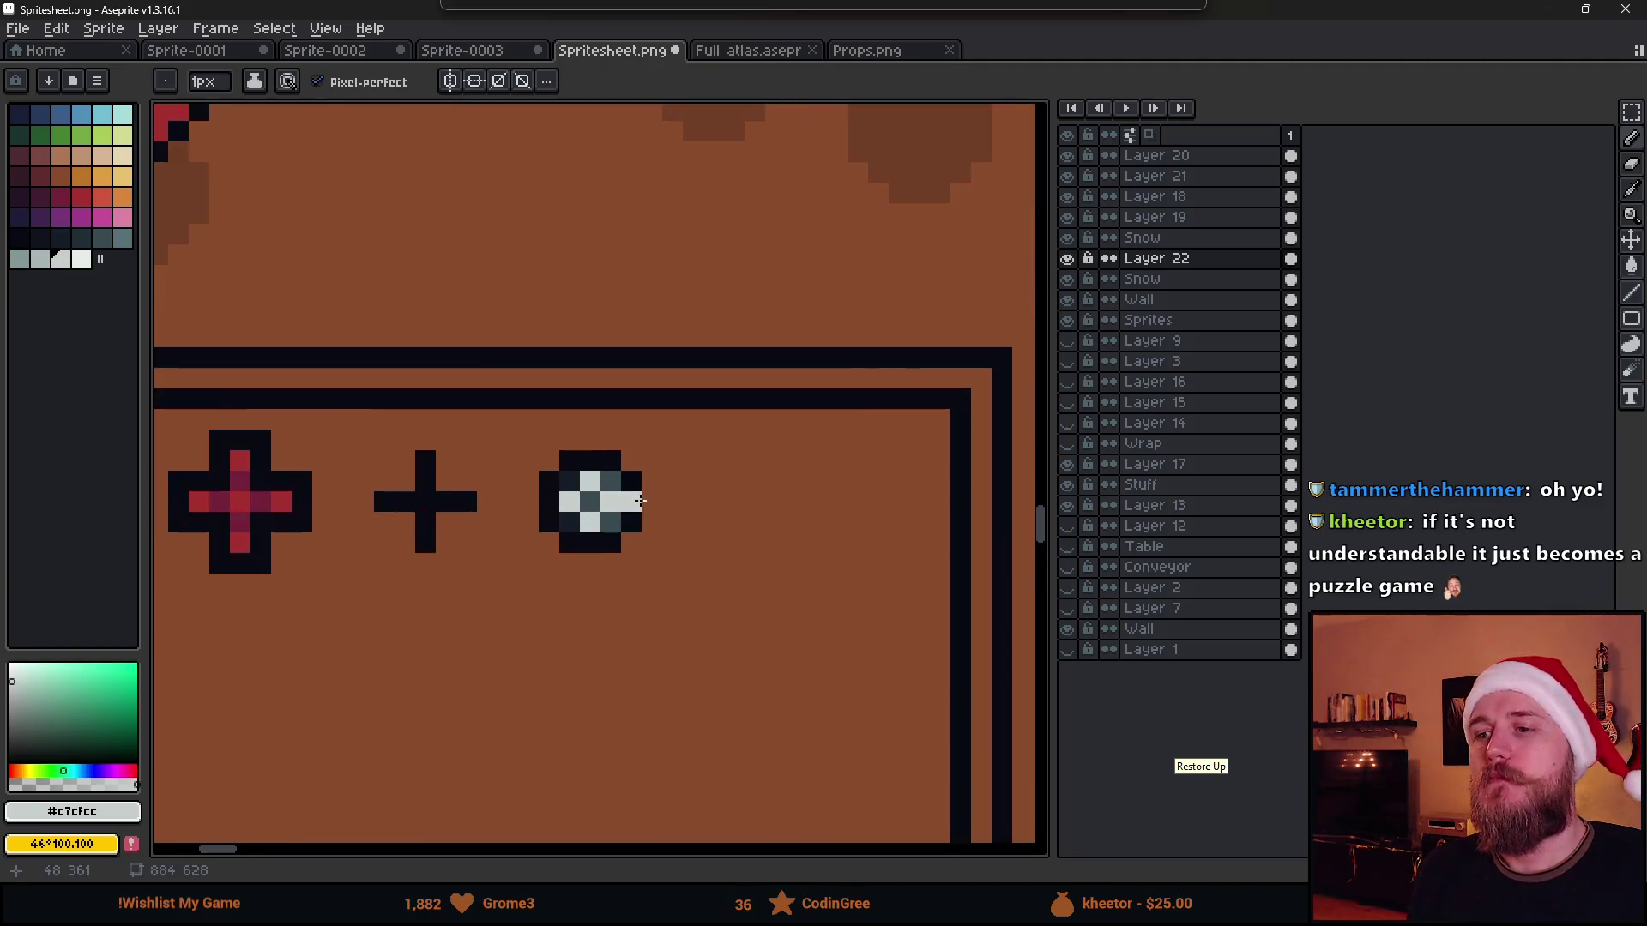
{"action": "scroll", "coordinate": [553, 506], "scroll_direction": "up", "scroll_amount": 1}
{"action": "key", "text": "ctrl"}
{"action": "left_click", "coordinate": [528, 502], "text": "ctrl"}
{"action": "key", "text": "Delete"}
{"action": "key", "text": "b"}
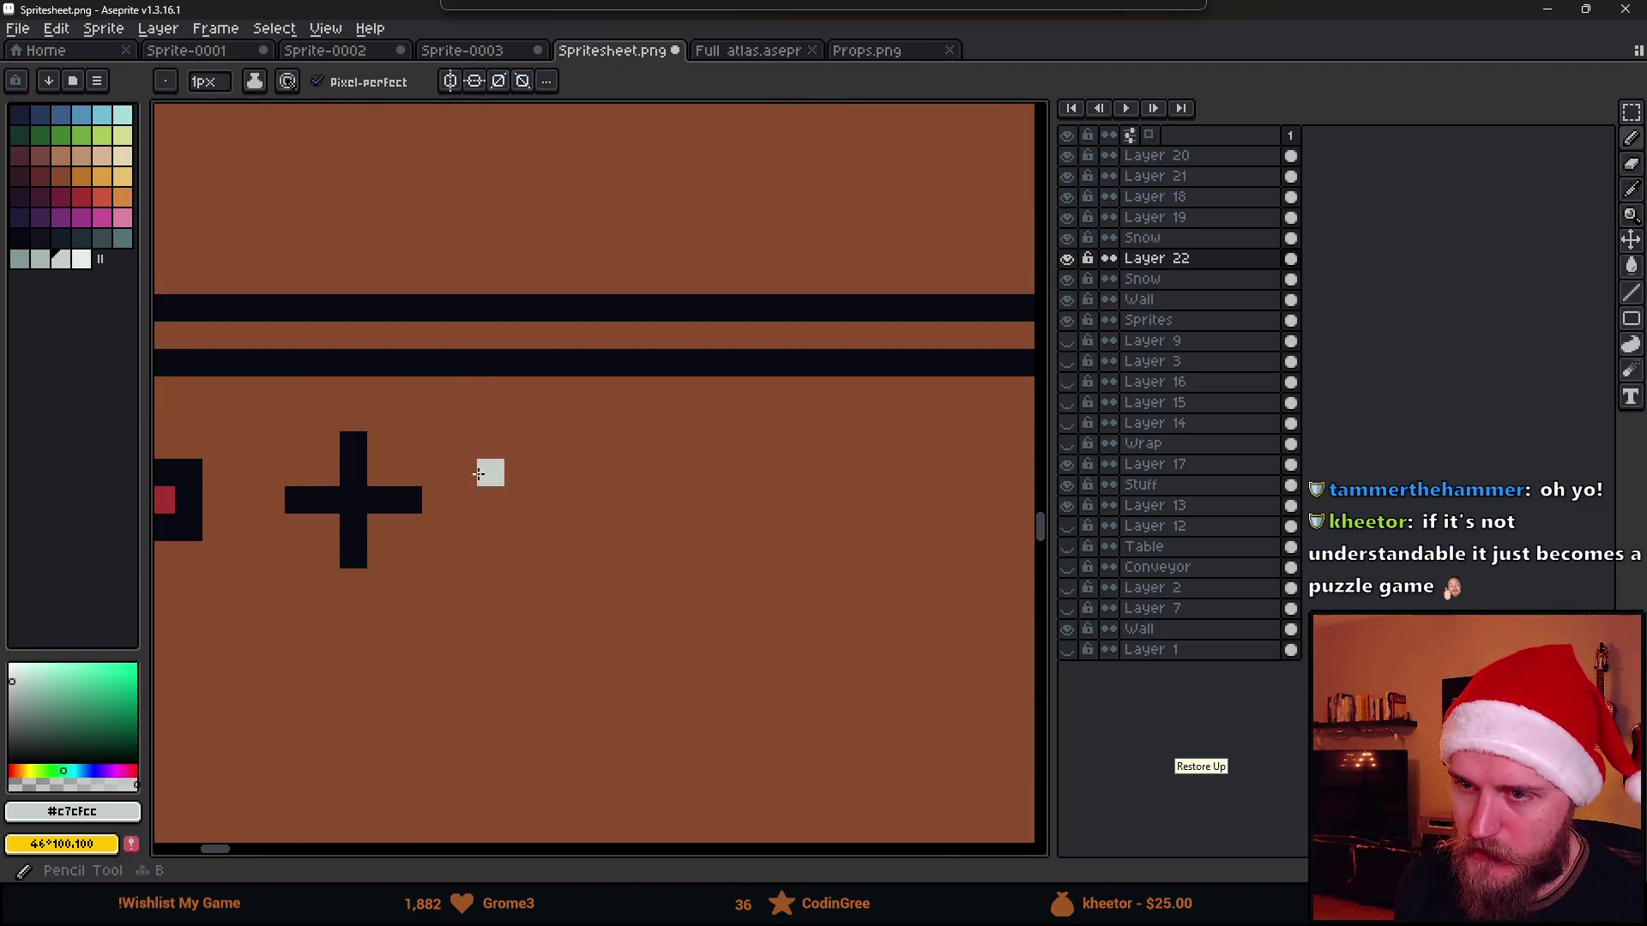
{"action": "left_click", "coordinate": [394, 492], "text": "alt"}
{"action": "left_click", "coordinate": [475, 508]}
{"action": "key", "text": "ctrl+z"}
{"action": "scroll", "coordinate": [474, 508], "scroll_direction": "down", "scroll_amount": 1}
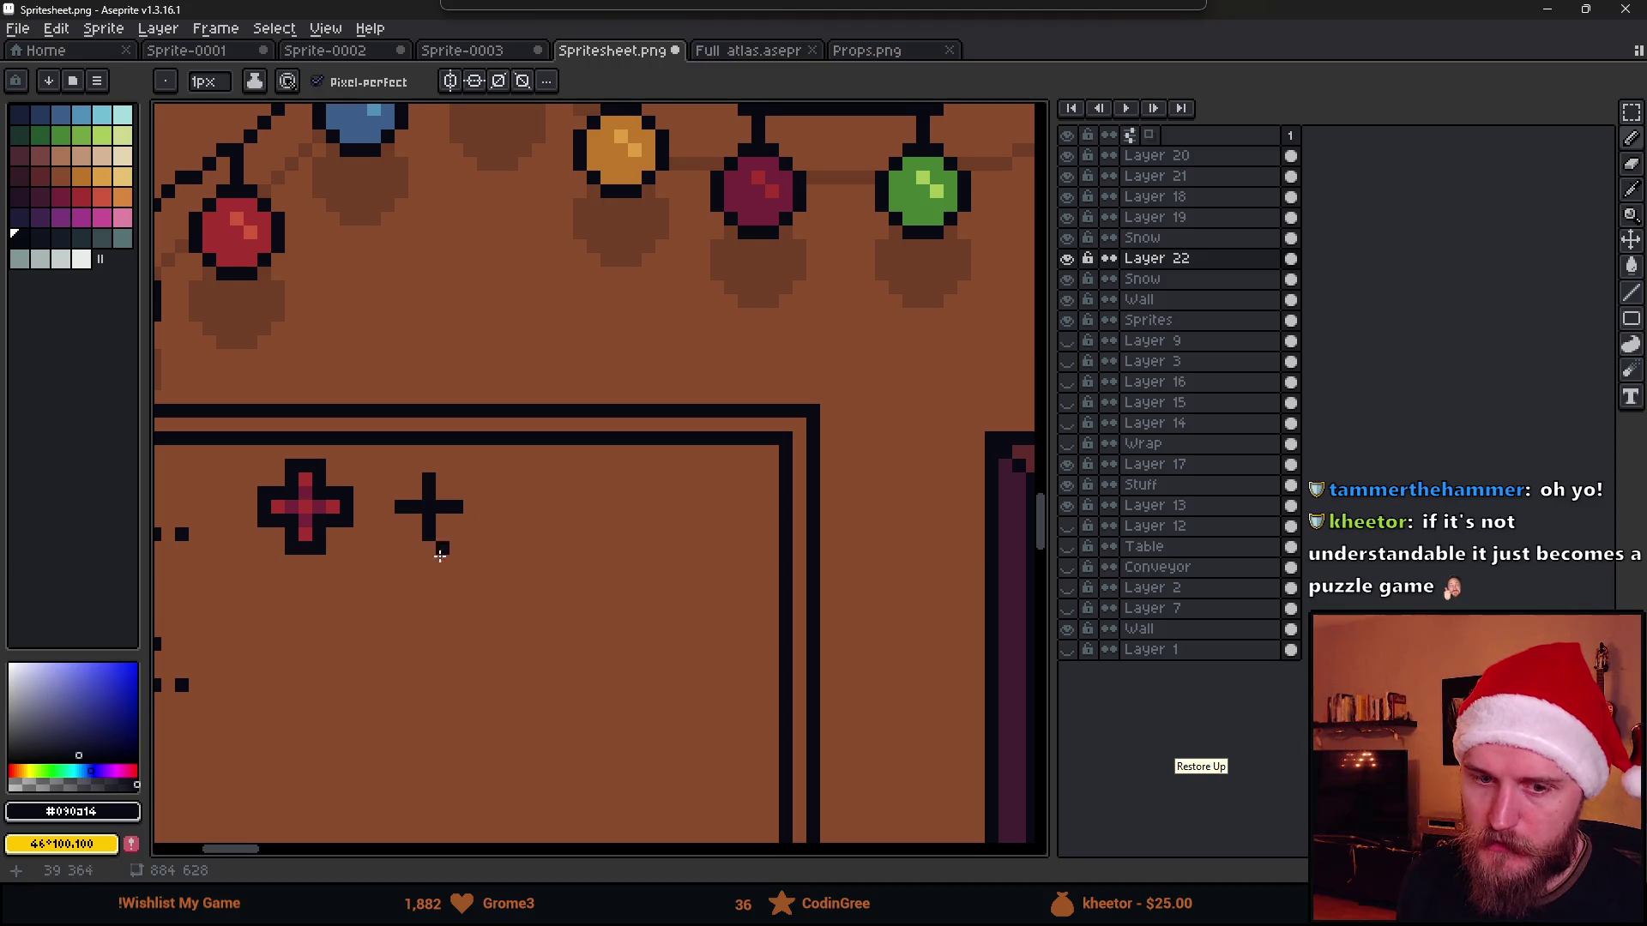
{"action": "left_click_drag", "start_coordinate": [431, 543], "coordinate": [535, 475]}
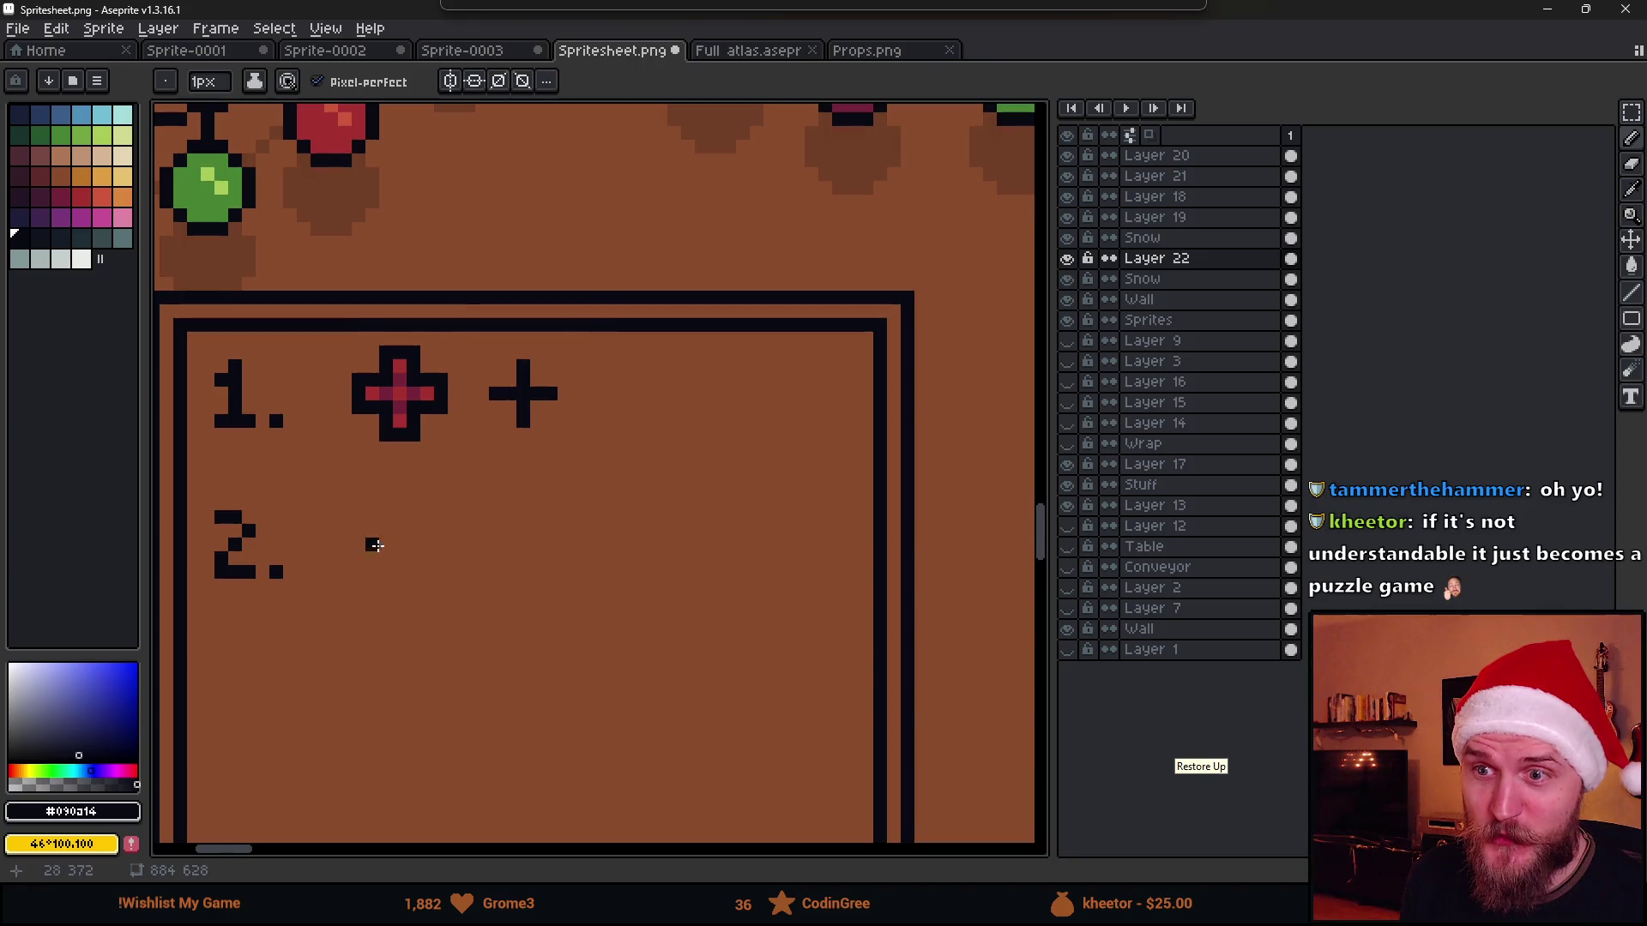
{"action": "scroll", "coordinate": [373, 543], "scroll_direction": "up", "scroll_amount": 1}
Marquee the step 1 red cross, place a copy beside "2." and check it in Unity
{"action": "left_click_drag", "start_coordinate": [373, 543], "coordinate": [542, 514]}
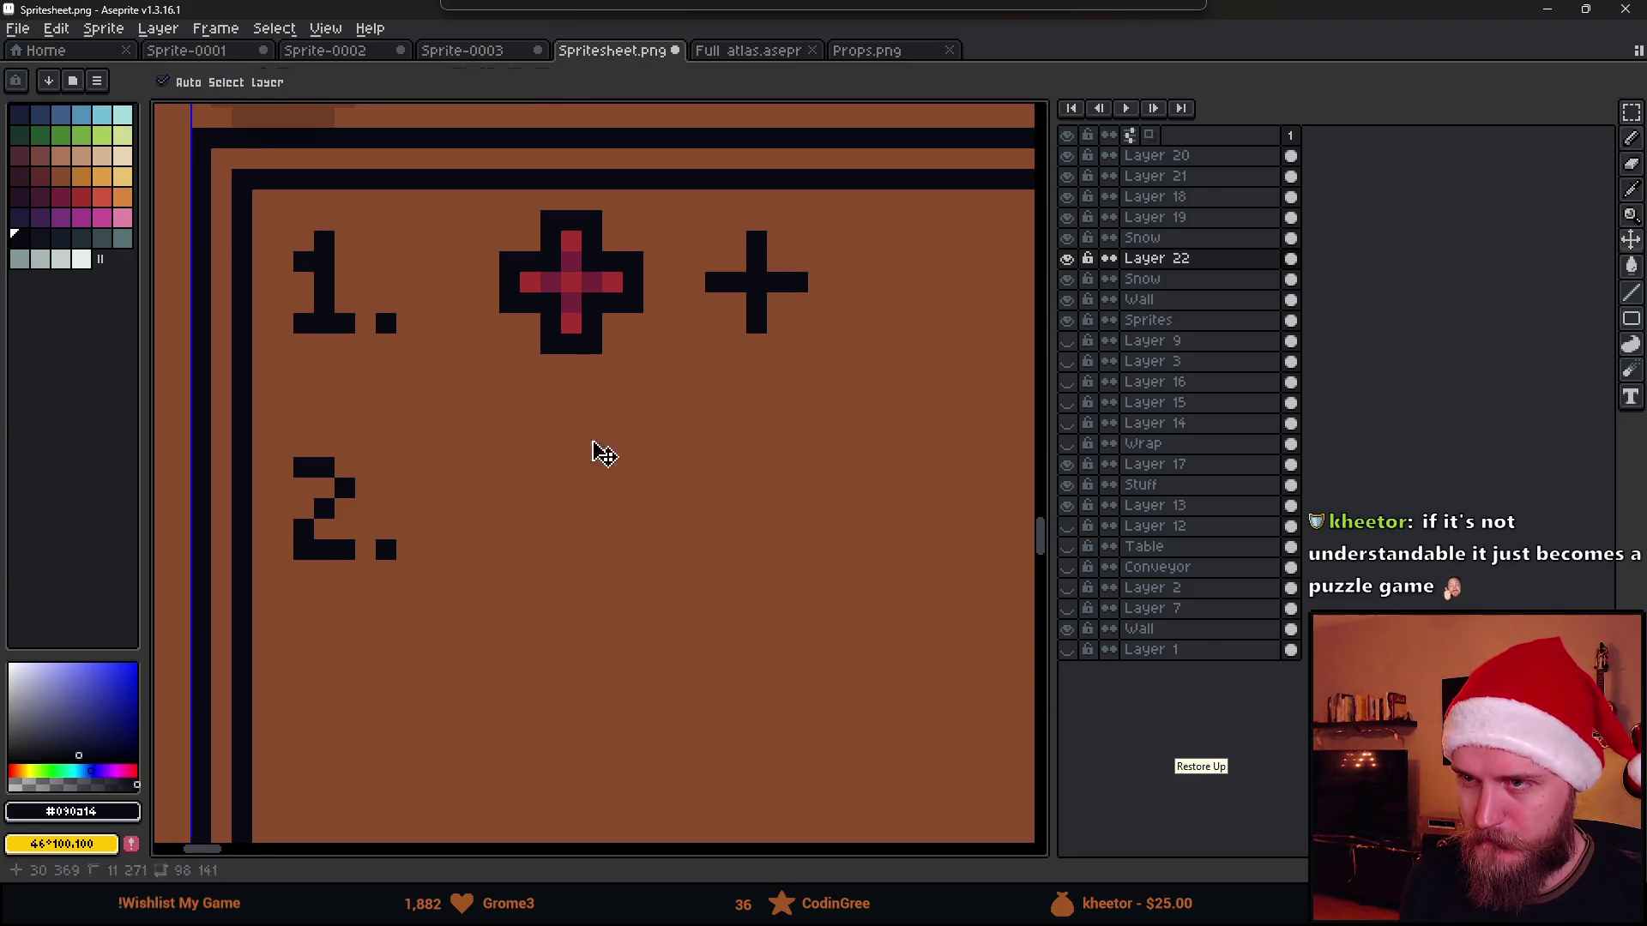
{"action": "key", "text": "m"}
{"action": "left_click_drag", "start_coordinate": [496, 207], "coordinate": [659, 401]}
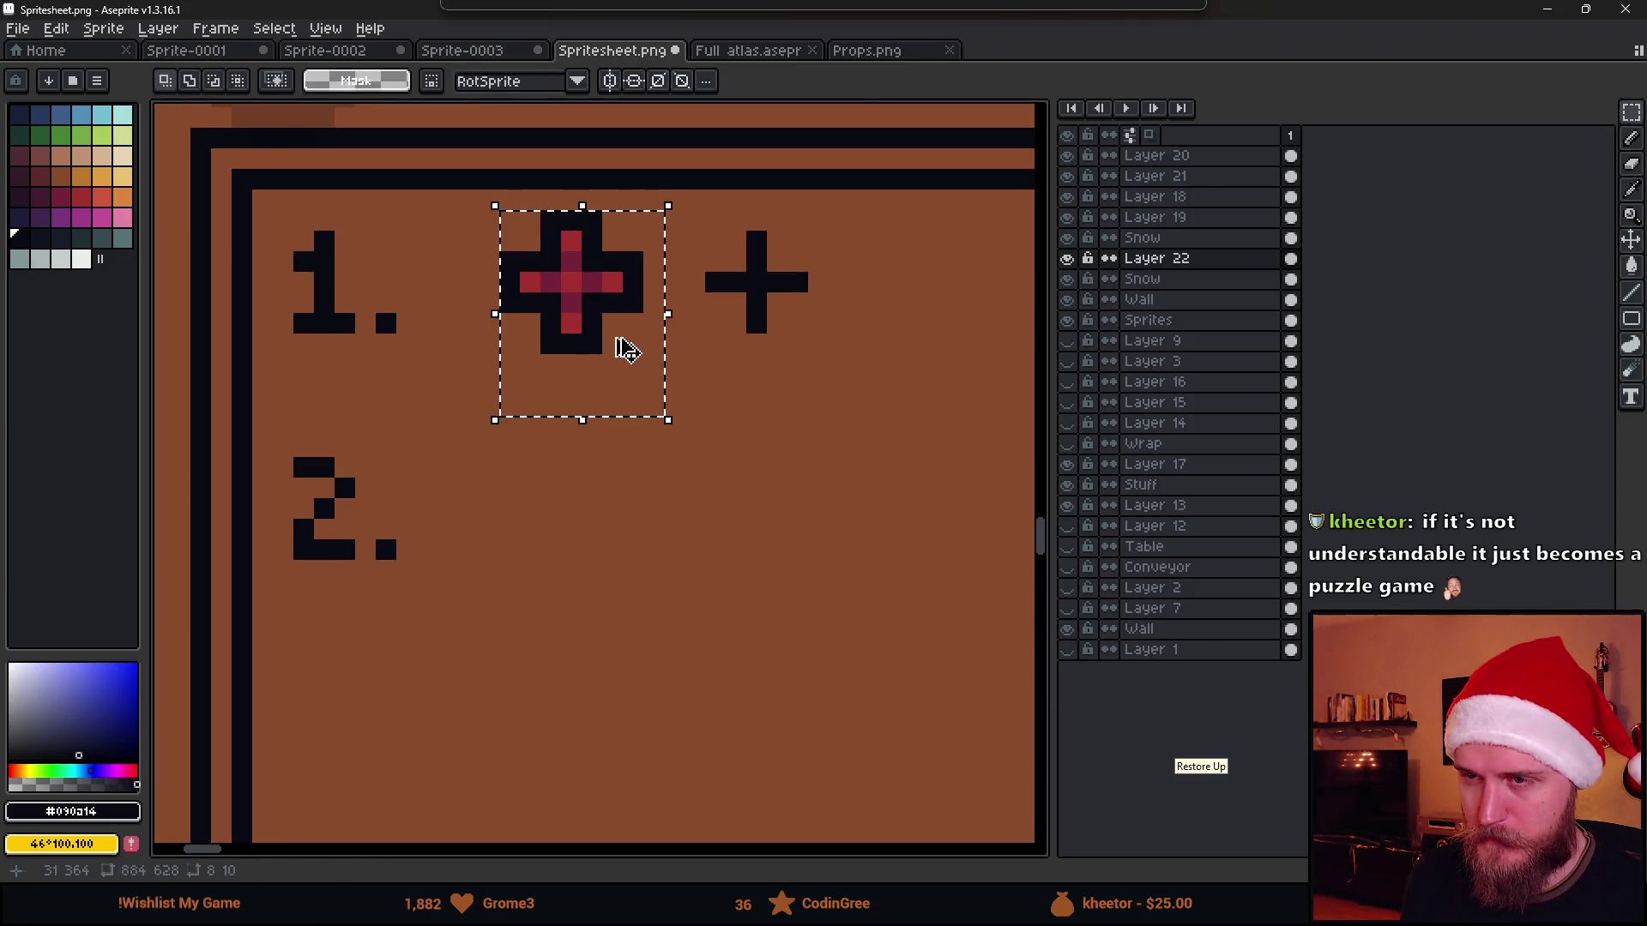
{"action": "left_click_drag", "start_coordinate": [618, 349], "coordinate": [606, 588]}
{"action": "left_click", "coordinate": [694, 566]}
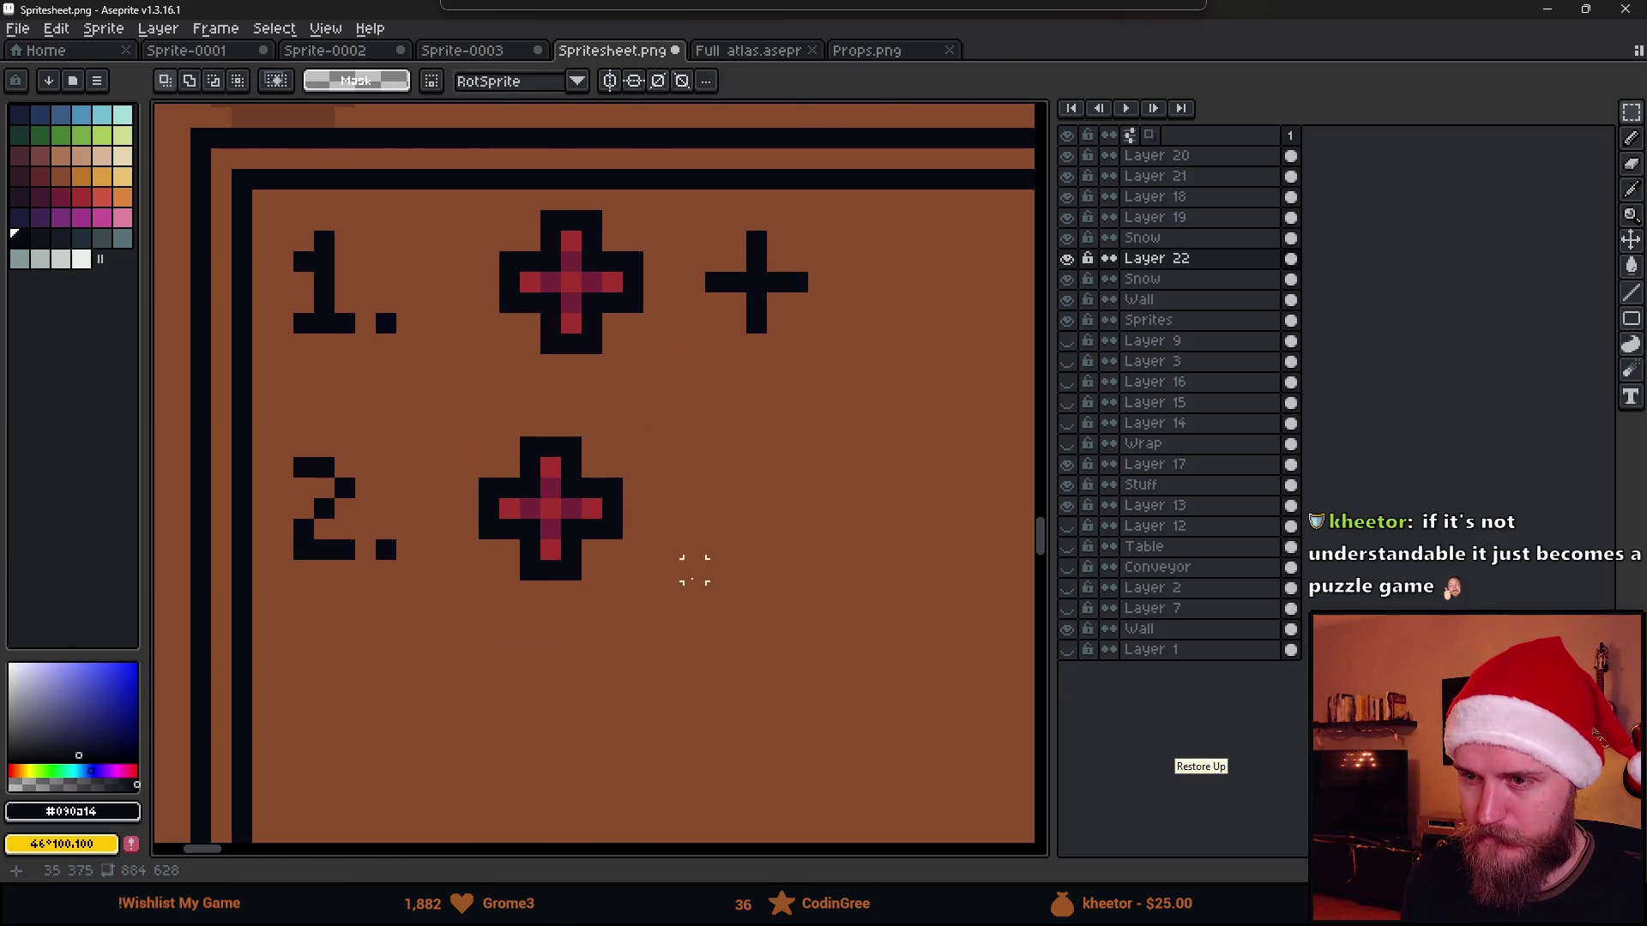
{"action": "scroll", "coordinate": [612, 549], "scroll_direction": "down", "scroll_amount": 5}
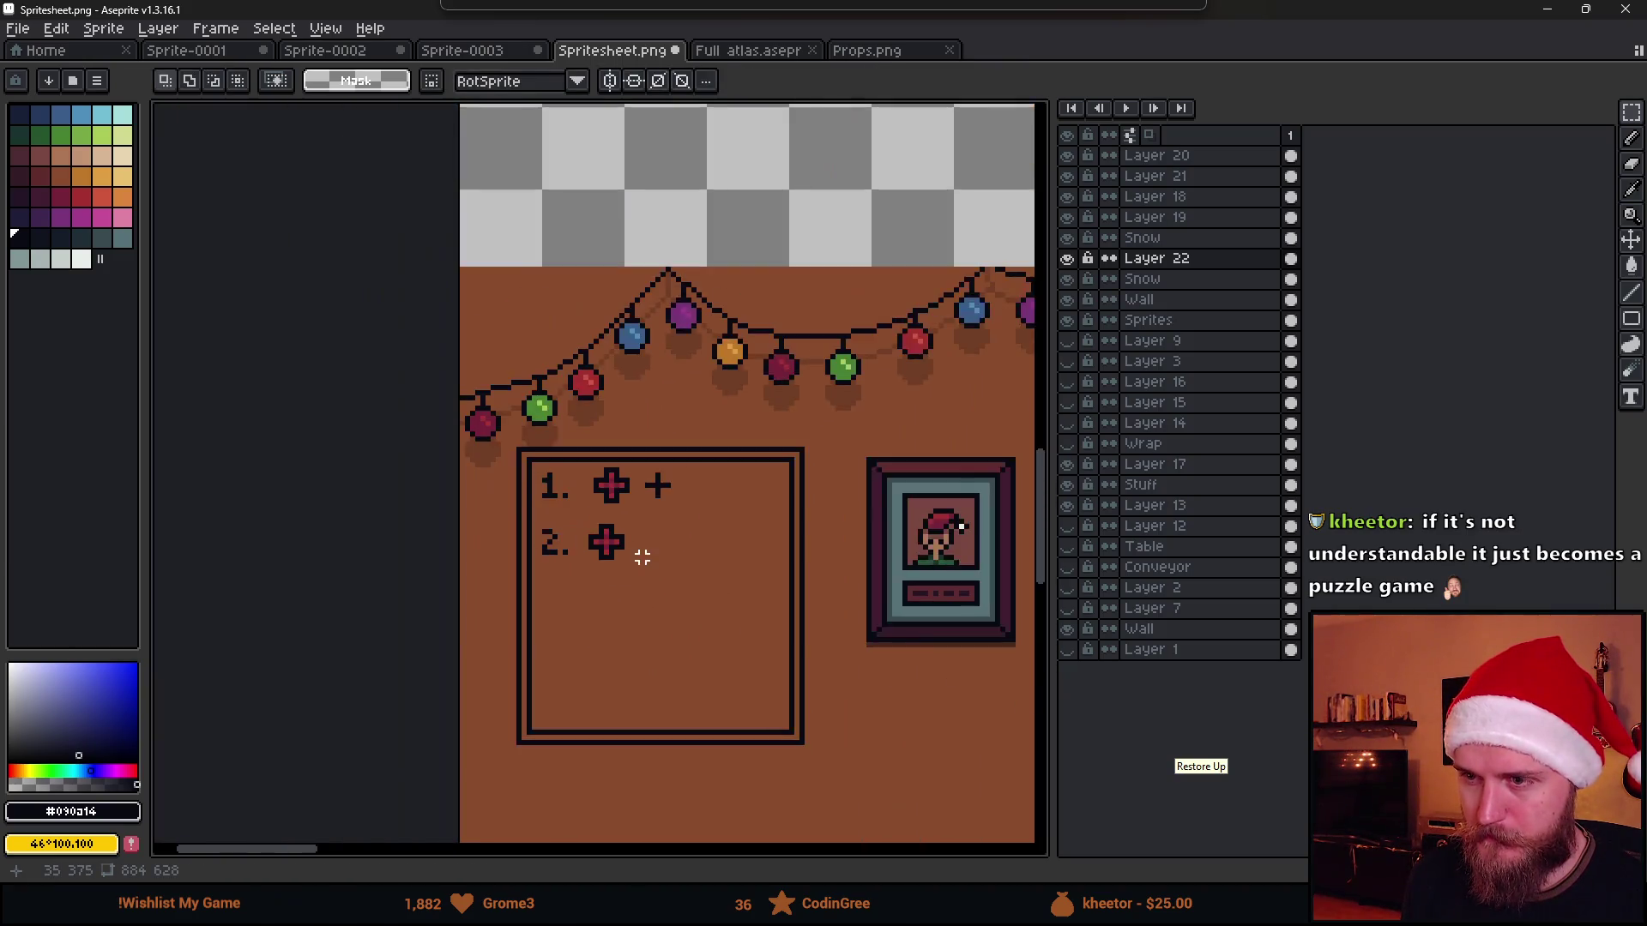
{"action": "scroll", "coordinate": [639, 552], "scroll_direction": "down", "scroll_amount": 1}
{"action": "key", "text": "alt+Tab"}
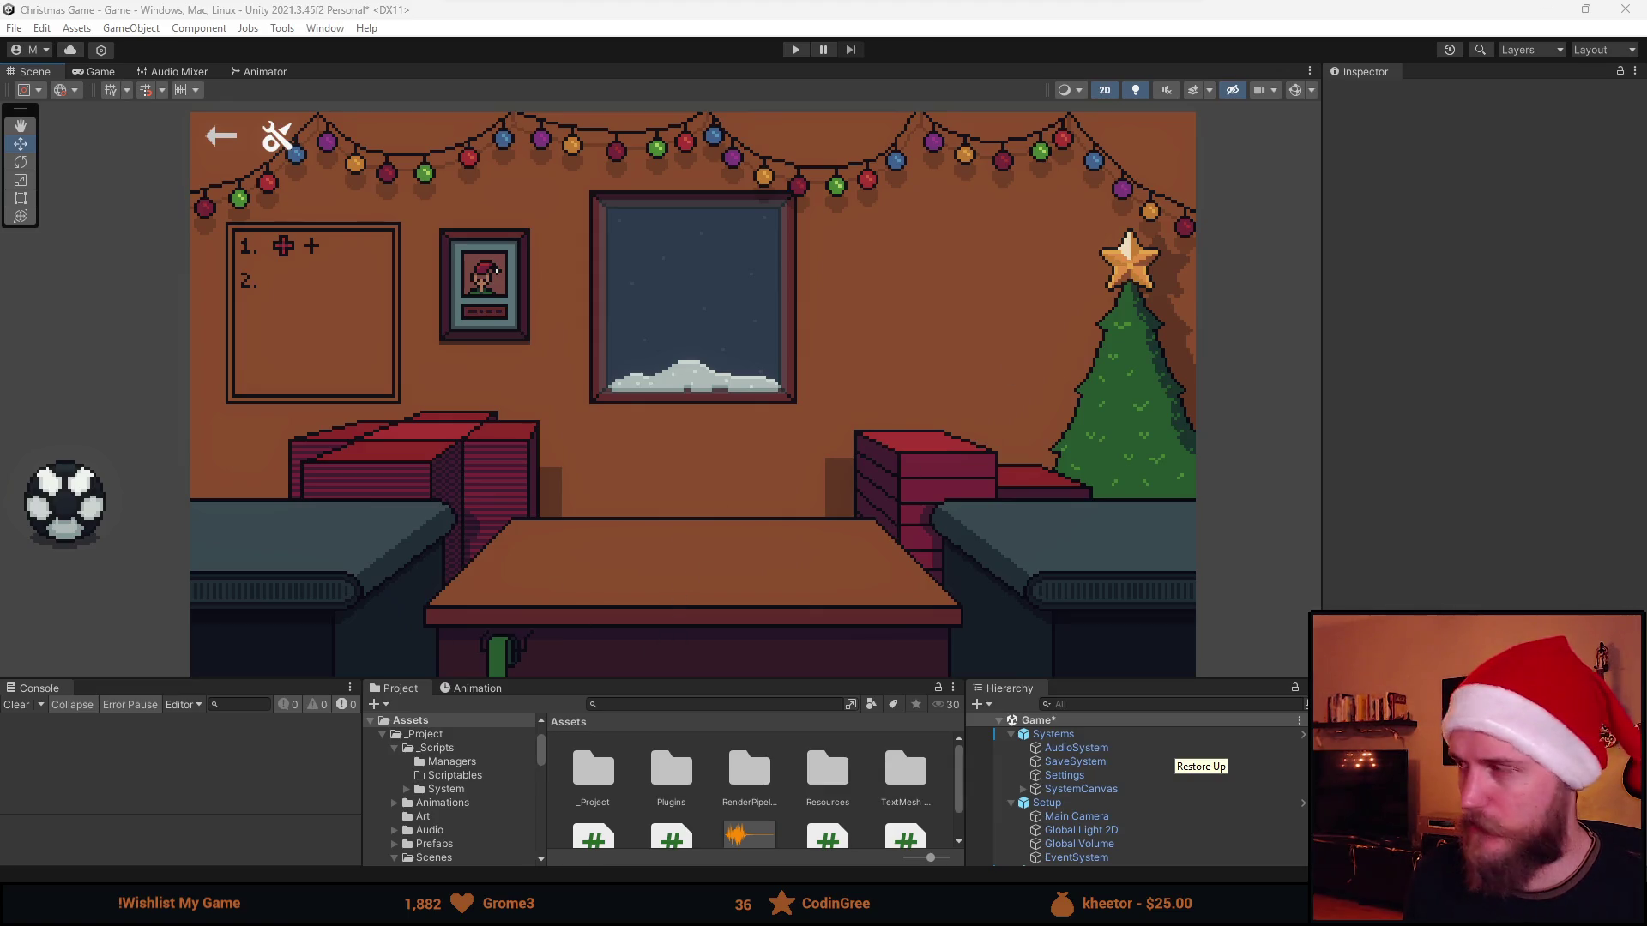
{"action": "key", "text": "alt+Tab"}
{"action": "scroll", "coordinate": [517, 541], "scroll_direction": "up", "scroll_amount": 2}
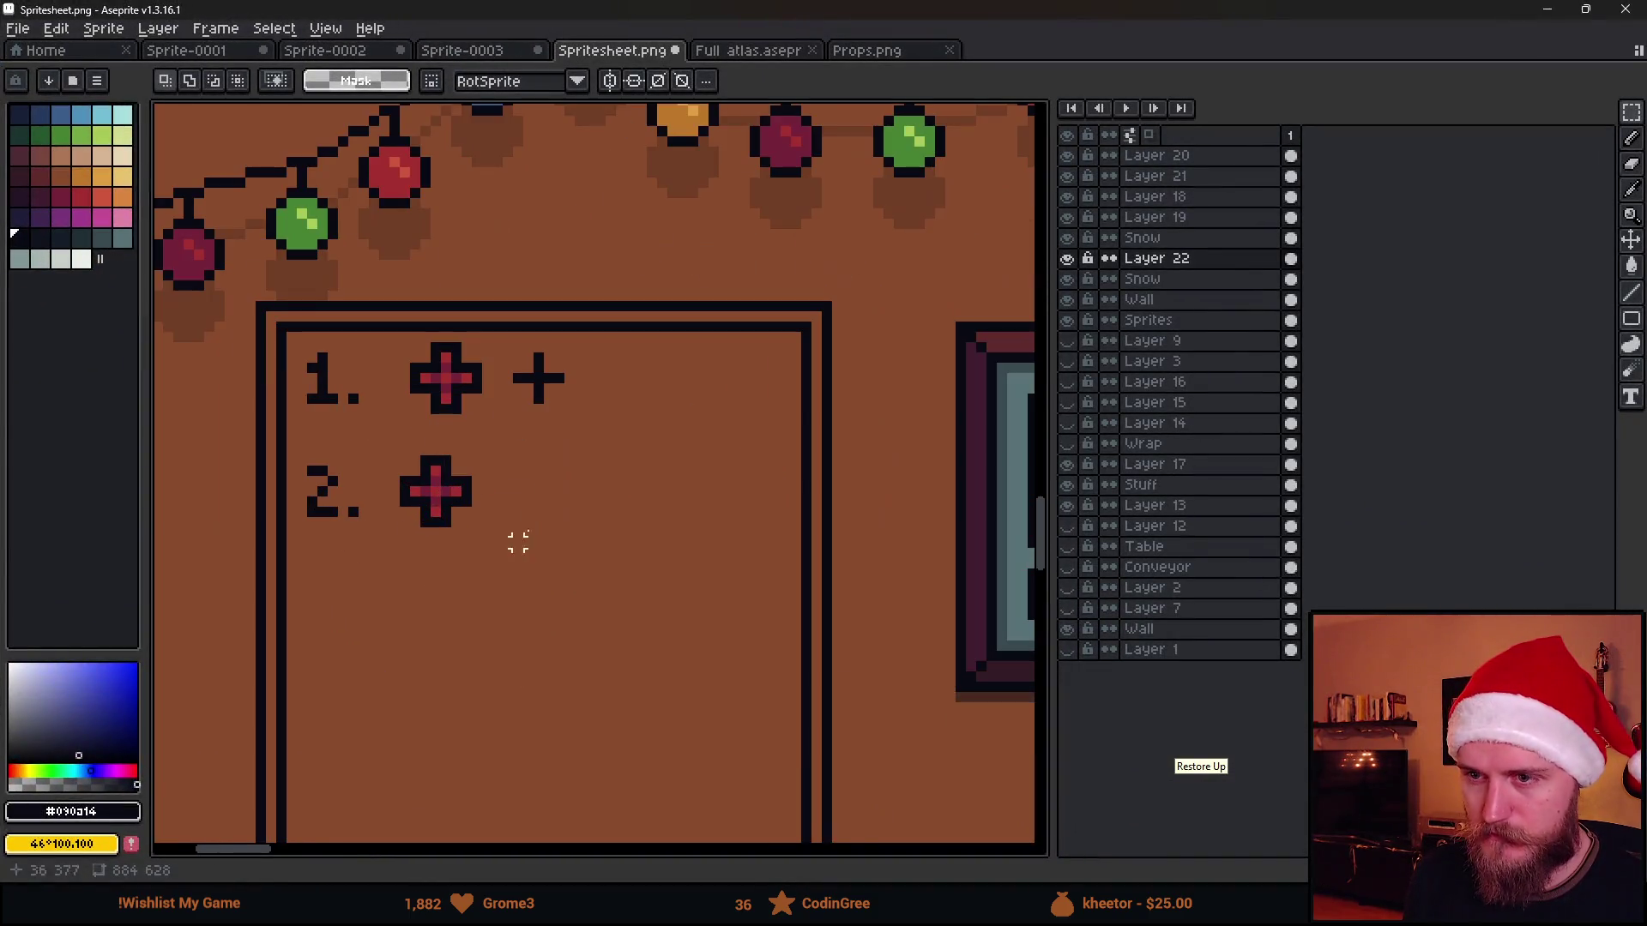
{"action": "scroll", "coordinate": [517, 542], "scroll_direction": "up", "scroll_amount": 2}
Delete the copied cross's top arm and select its bottom arm
{"action": "left_click_drag", "start_coordinate": [274, 413], "coordinate": [530, 667]}
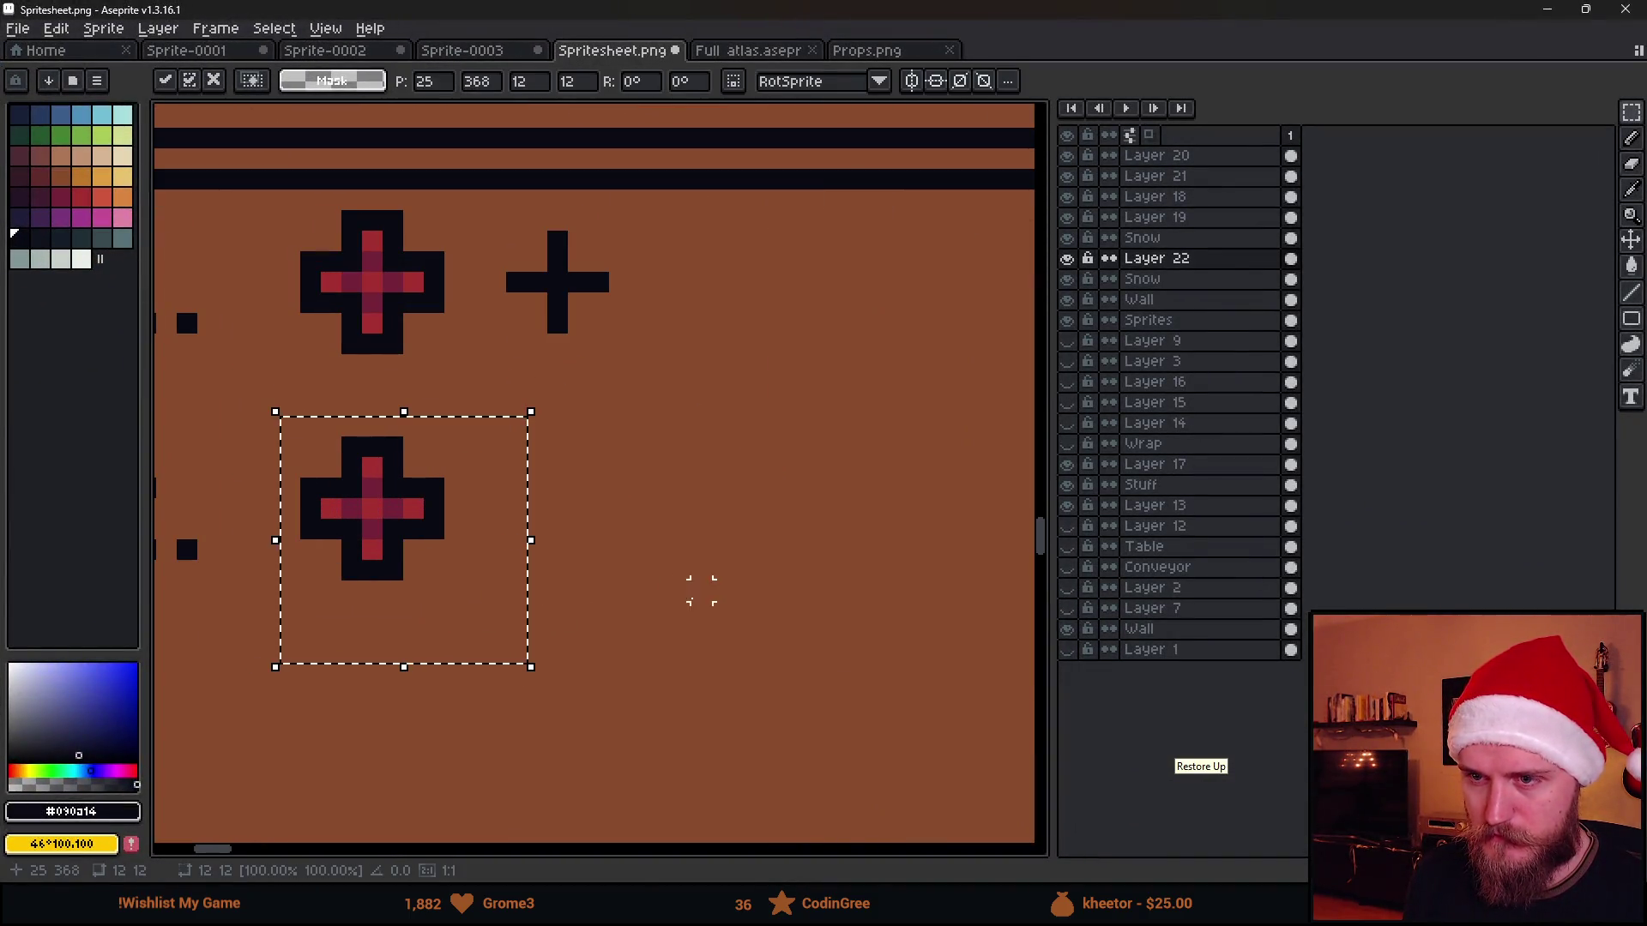
{"action": "key", "text": "ctrl+d"}
{"action": "scroll", "coordinate": [472, 581], "scroll_direction": "up", "scroll_amount": 1}
{"action": "left_click_drag", "start_coordinate": [425, 544], "coordinate": [625, 520]}
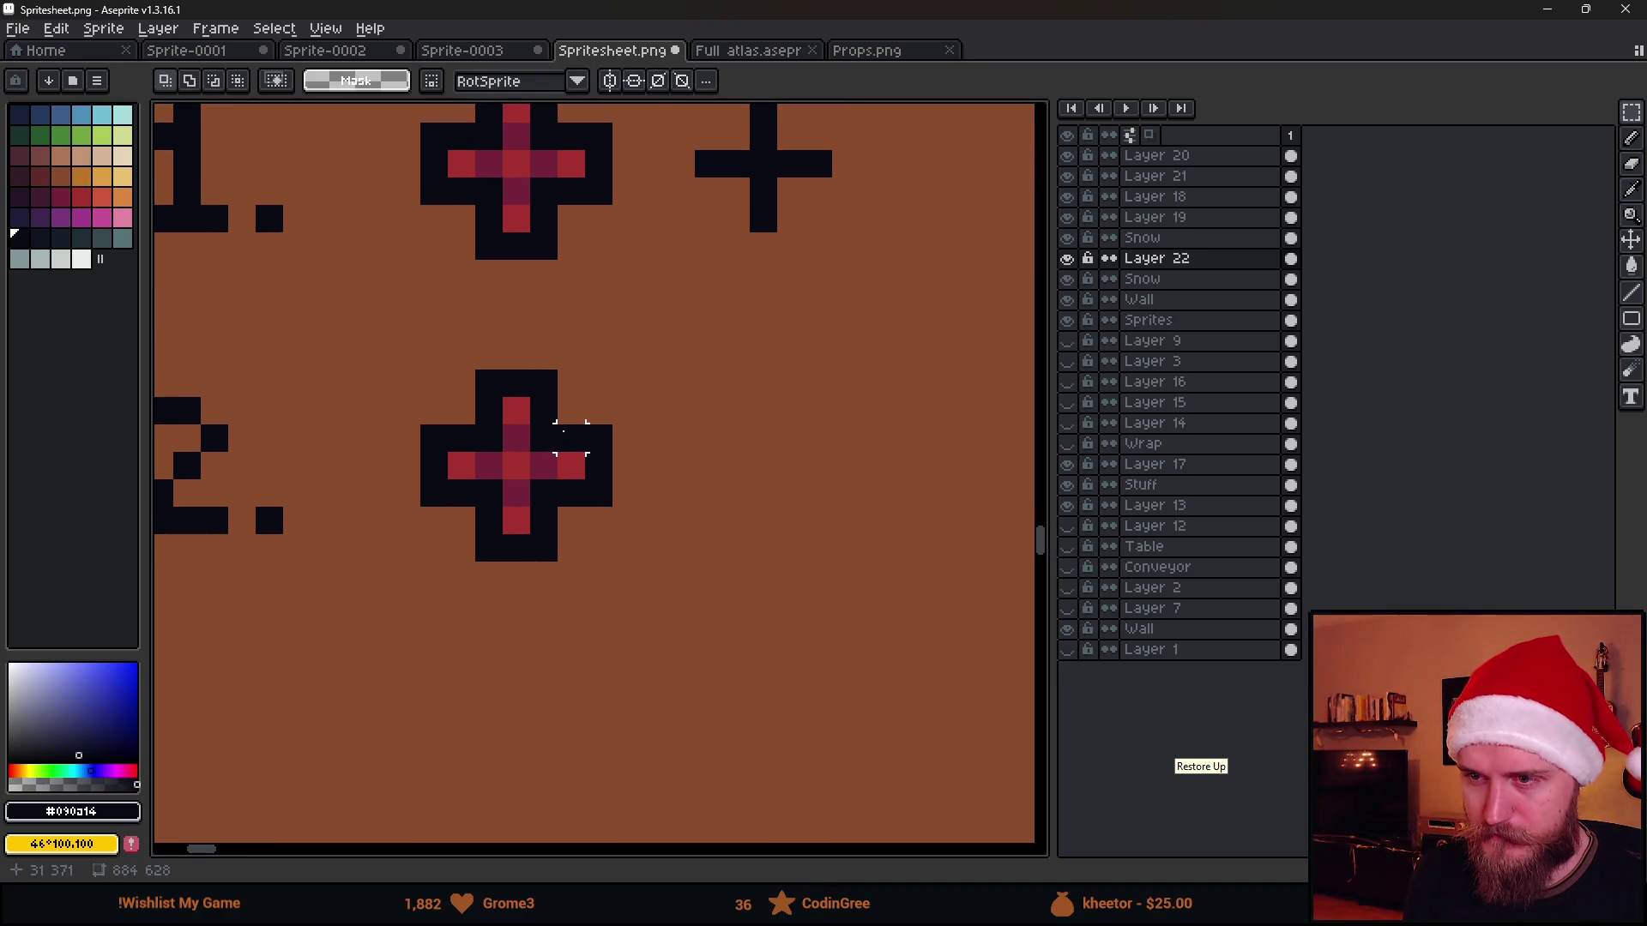
{"action": "left_click_drag", "start_coordinate": [447, 344], "coordinate": [615, 427]}
{"action": "key", "text": "Delete"}
{"action": "left_click_drag", "start_coordinate": [445, 506], "coordinate": [697, 646]}
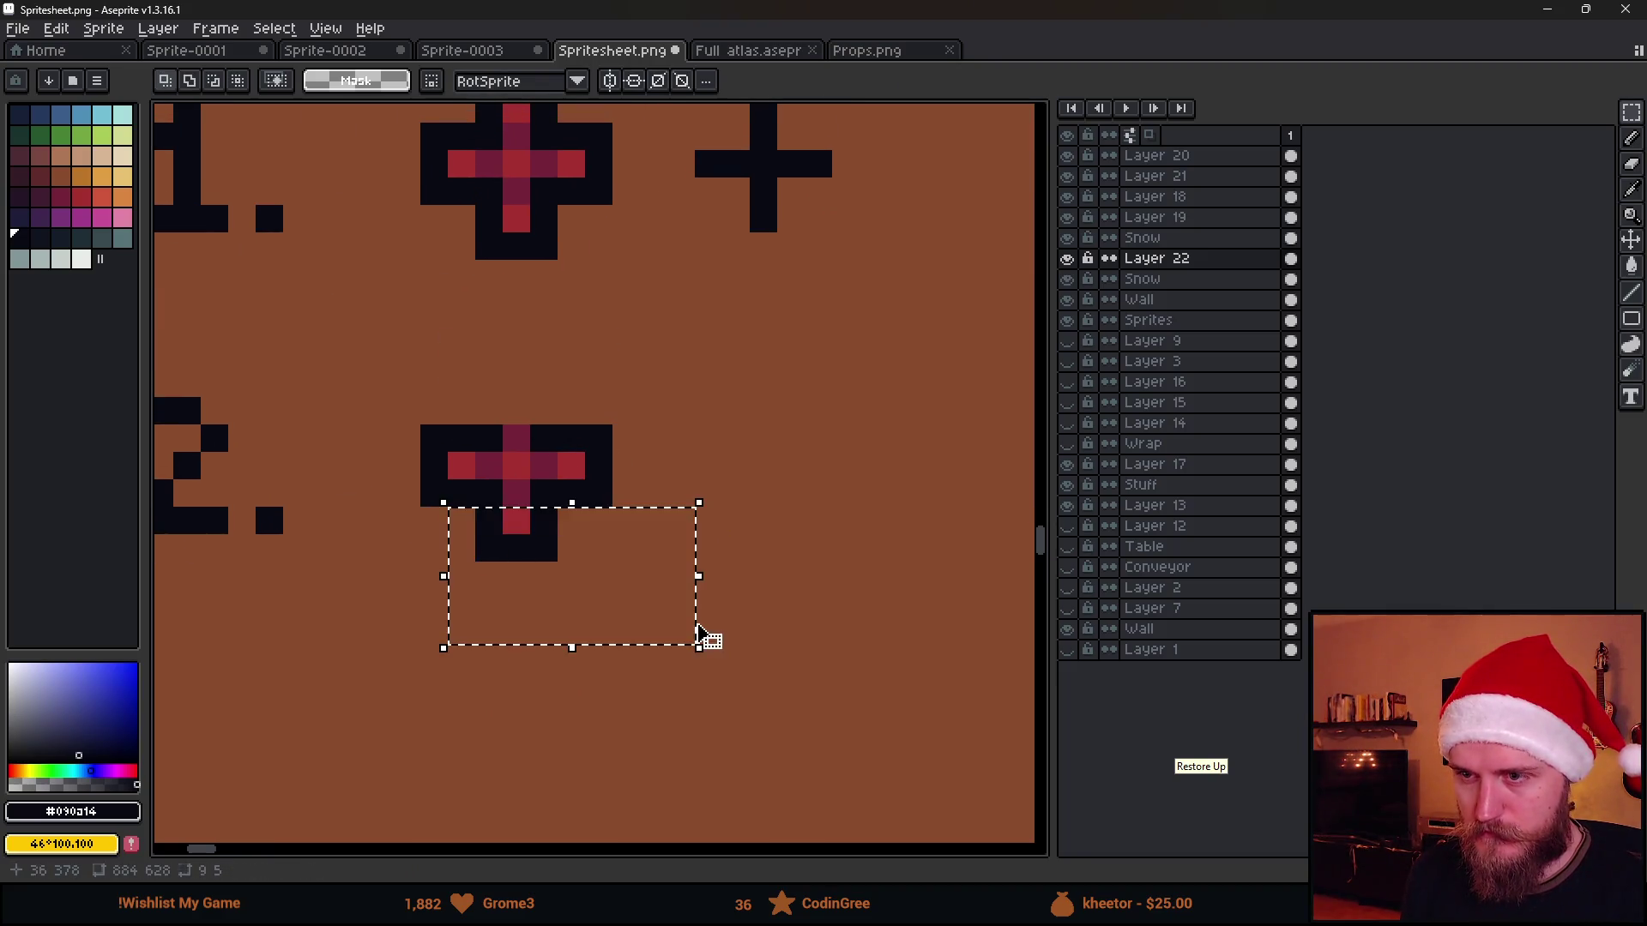
Remove the bottom arm, then add a bump above the bar and colour it red #a53030
{"action": "key", "text": "Delete"}
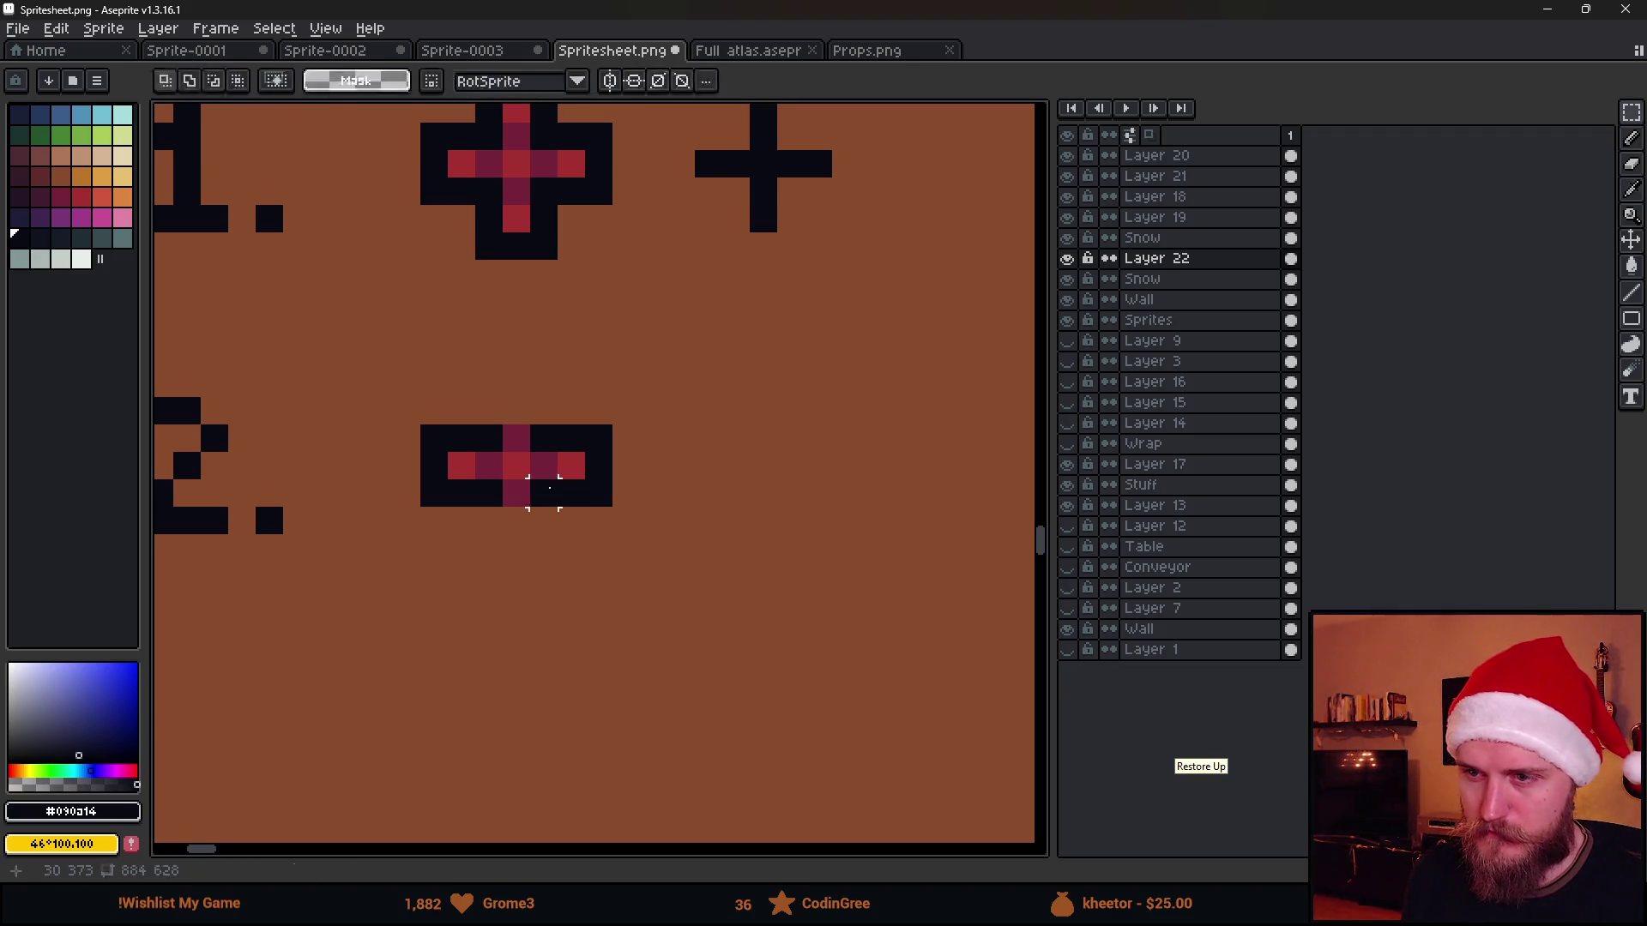
{"action": "key", "text": "b"}
{"action": "scroll", "coordinate": [596, 545], "scroll_direction": "down", "scroll_amount": 5}
{"action": "scroll", "coordinate": [630, 552], "scroll_direction": "down", "scroll_amount": 2}
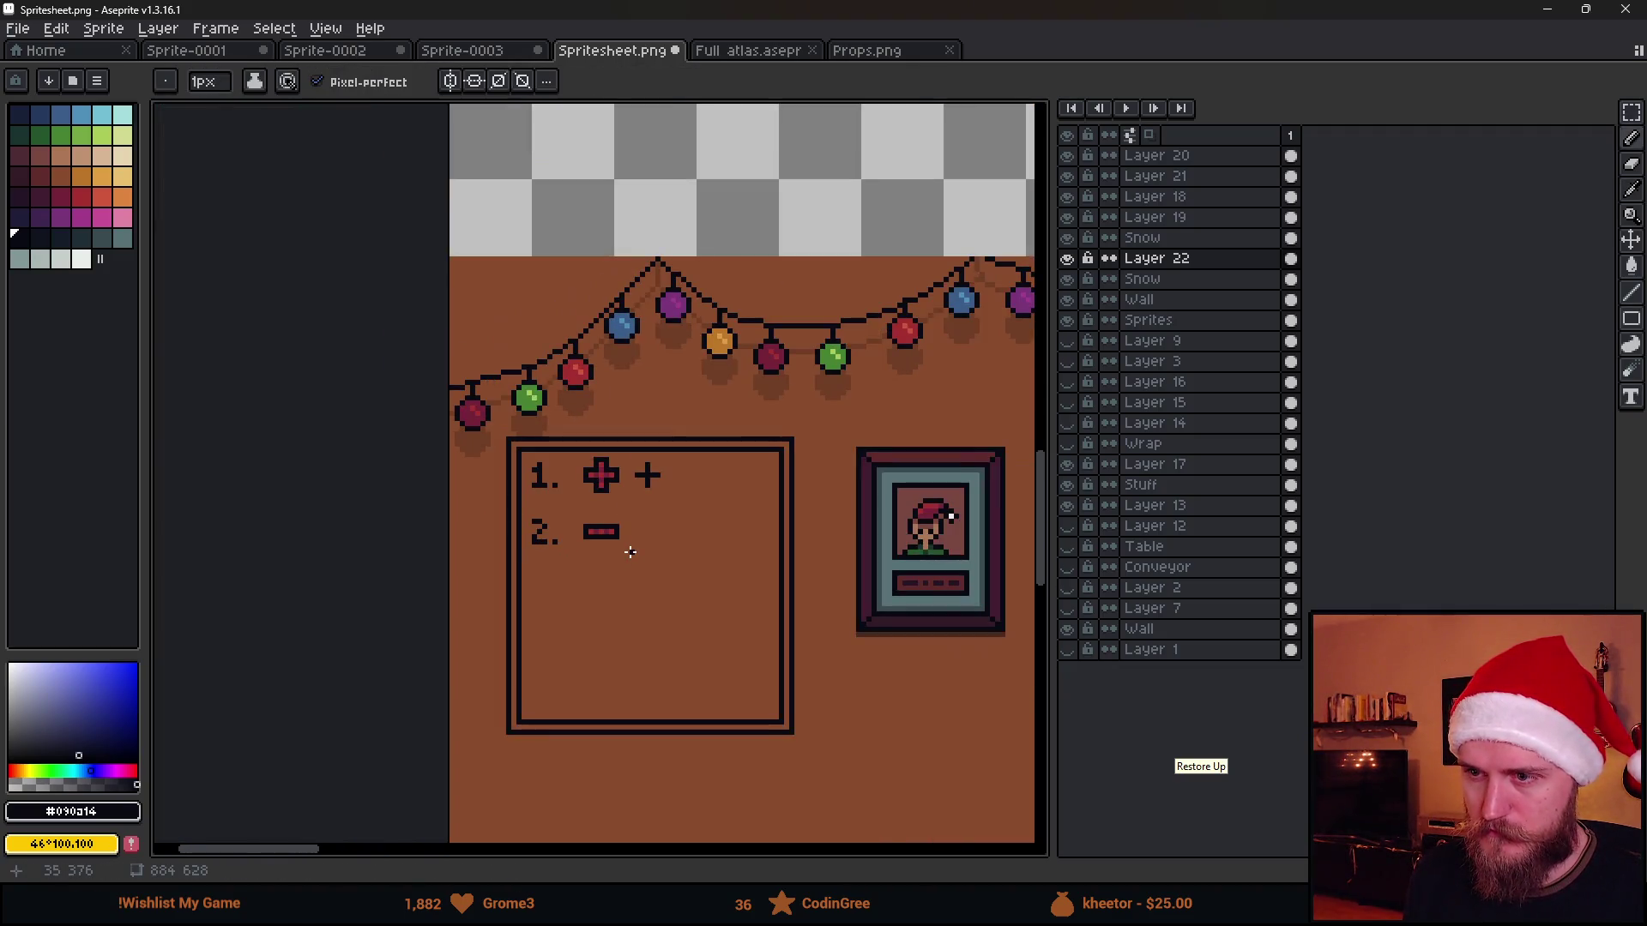
{"action": "scroll", "coordinate": [622, 528], "scroll_direction": "up", "scroll_amount": 2}
{"action": "left_click", "coordinate": [587, 523]}
{"action": "scroll", "coordinate": [580, 517], "scroll_direction": "up", "scroll_amount": 1}
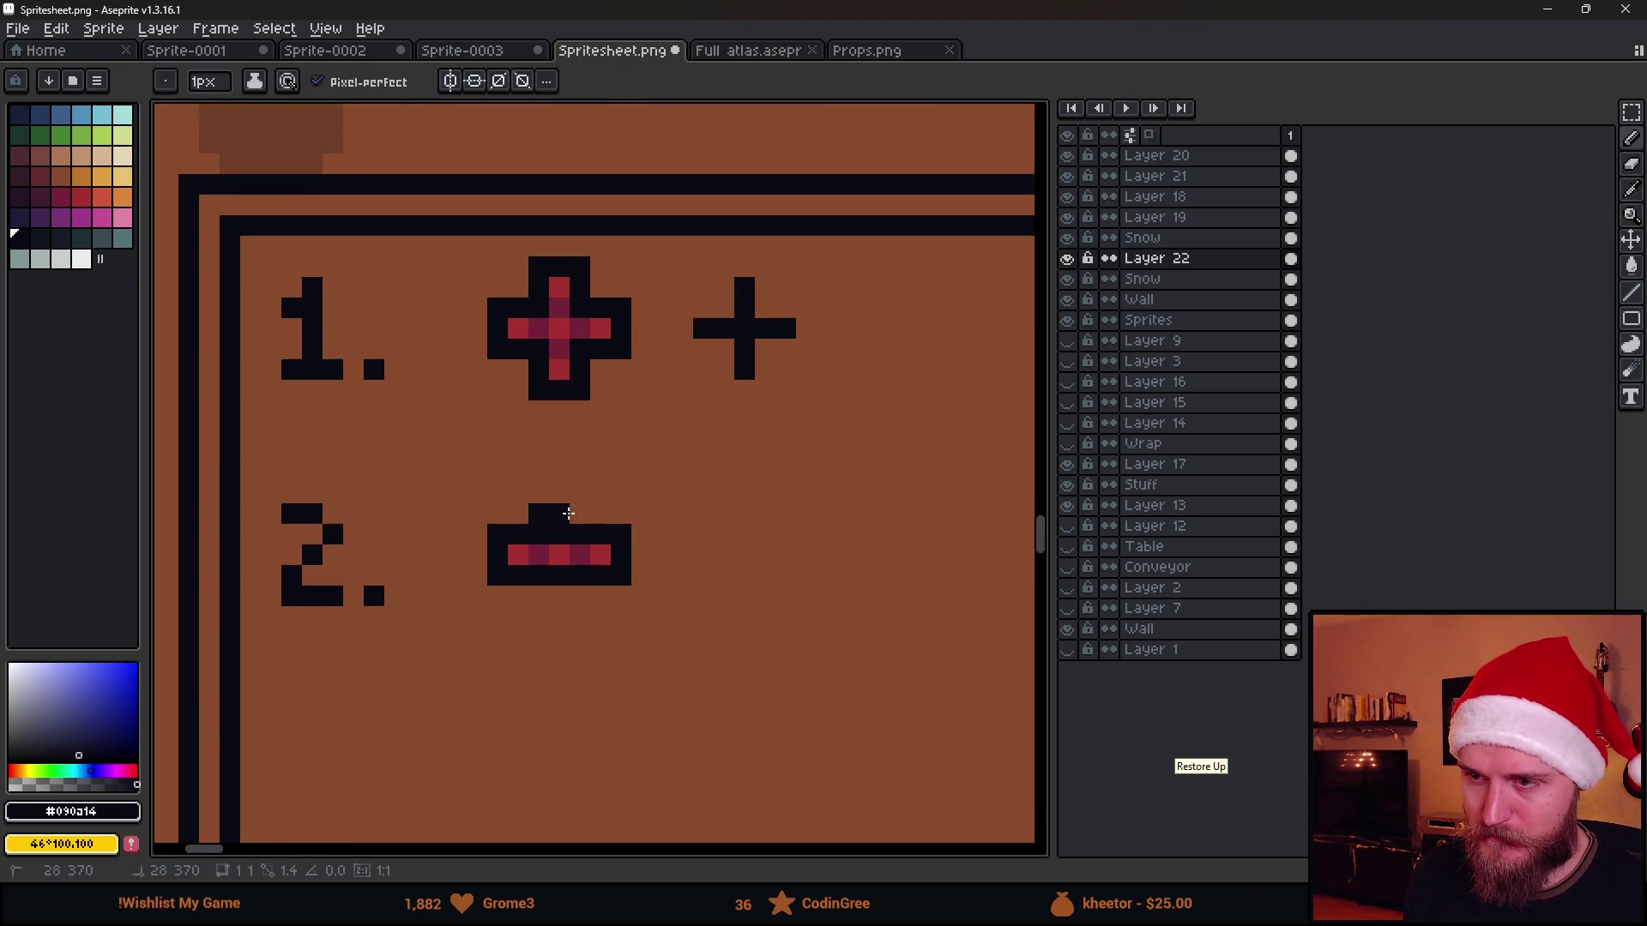
{"action": "left_click", "coordinate": [548, 538], "text": "alt"}
{"action": "left_click", "coordinate": [567, 532]}
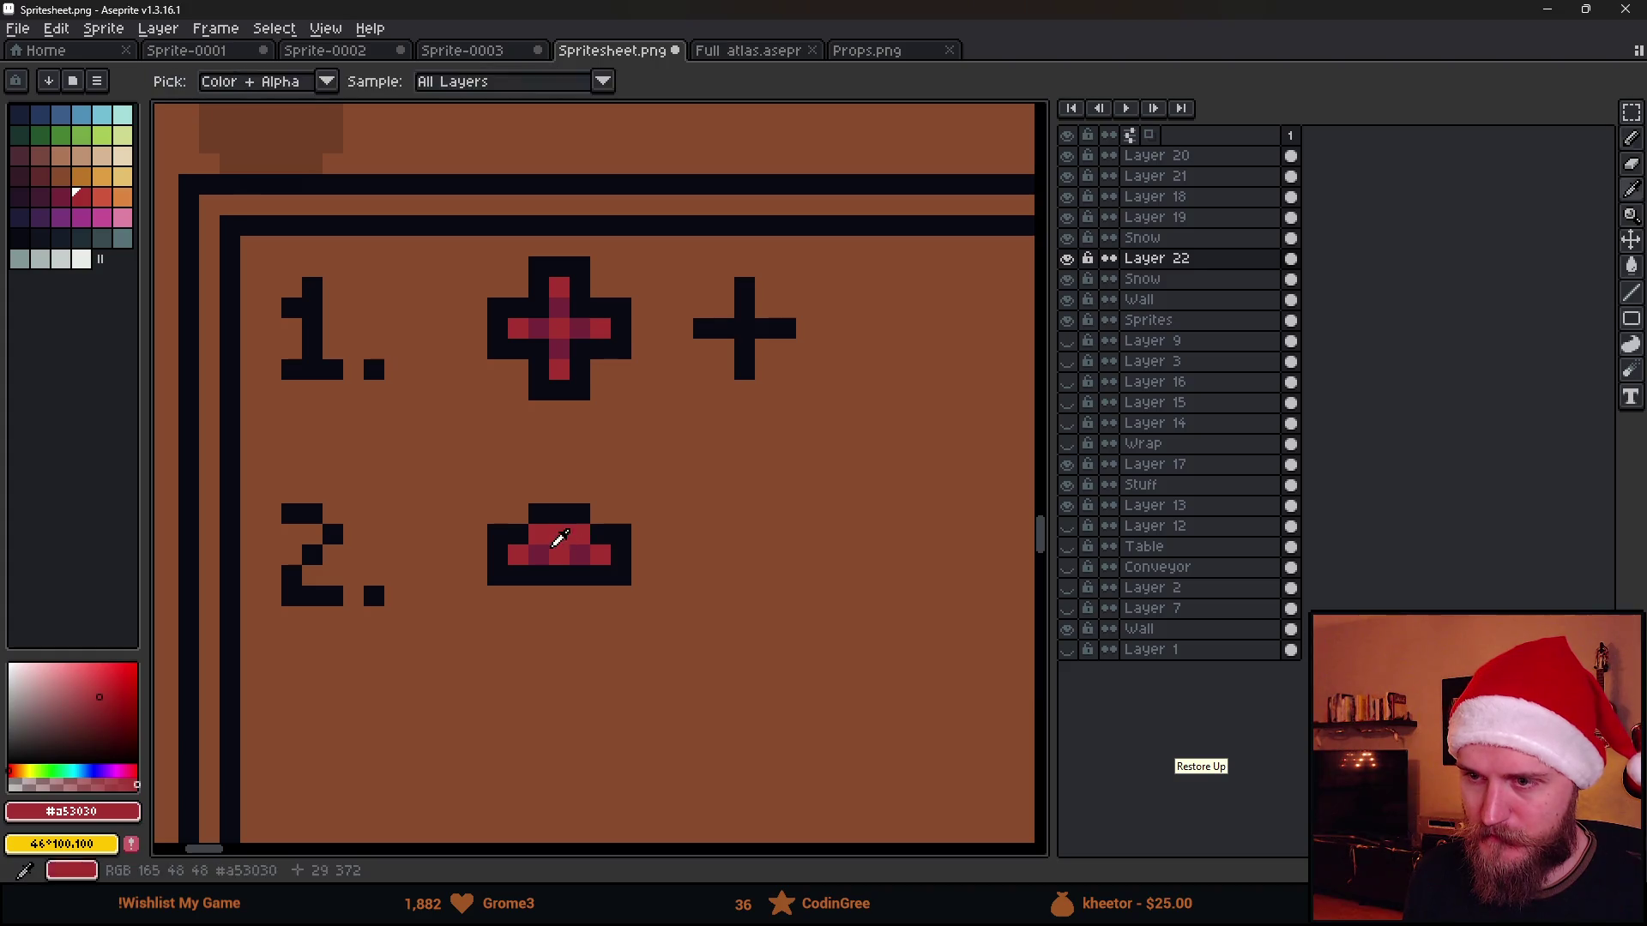
{"action": "scroll", "coordinate": [576, 535], "scroll_direction": "down", "scroll_amount": 4}
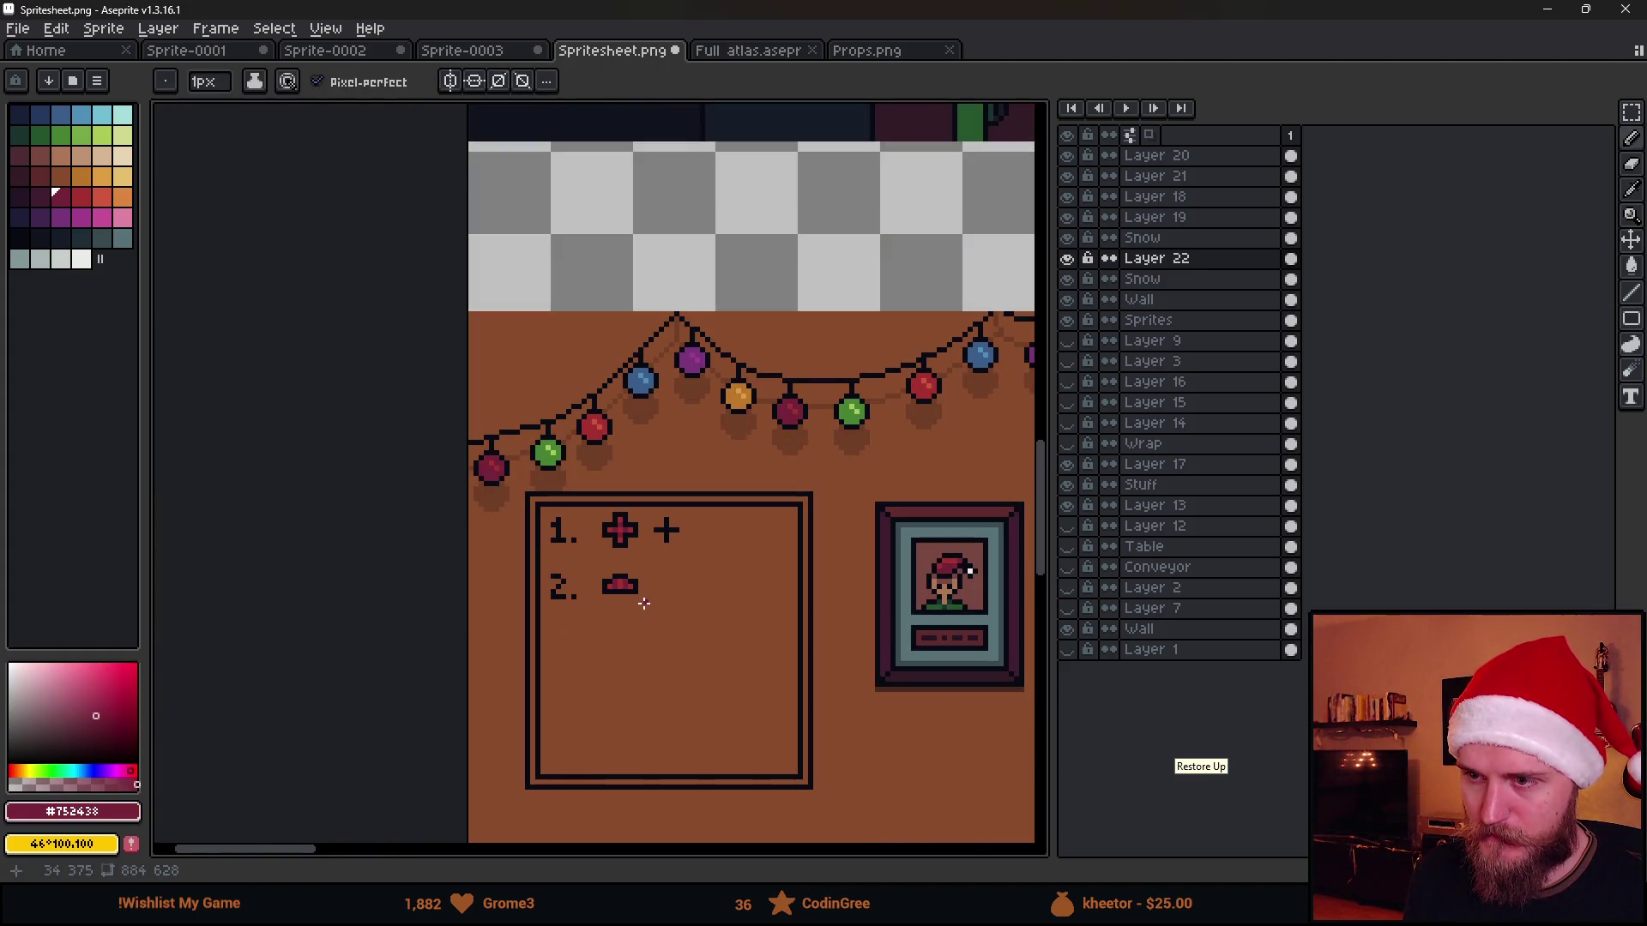
{"action": "scroll", "coordinate": [638, 588], "scroll_direction": "up", "scroll_amount": 1}
{"action": "scroll", "coordinate": [639, 588], "scroll_direction": "up", "scroll_amount": 1}
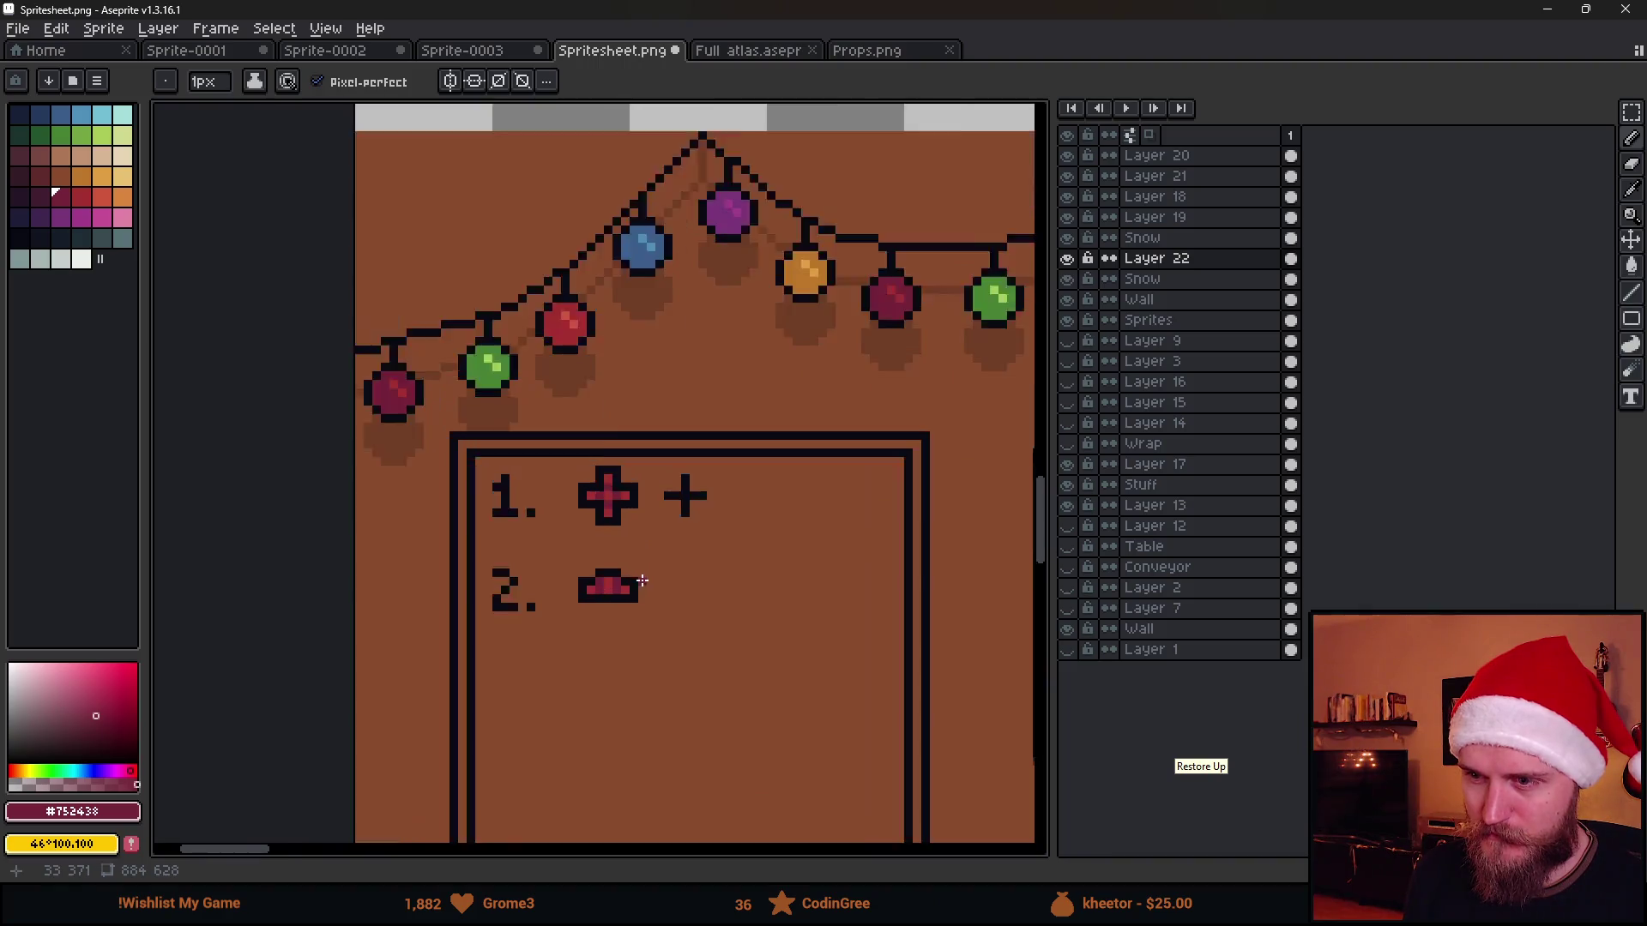
{"action": "scroll", "coordinate": [639, 588], "scroll_direction": "up", "scroll_amount": 1}
{"action": "scroll", "coordinate": [630, 593], "scroll_direction": "down", "scroll_amount": 3}
{"action": "scroll", "coordinate": [629, 593], "scroll_direction": "down", "scroll_amount": 1}
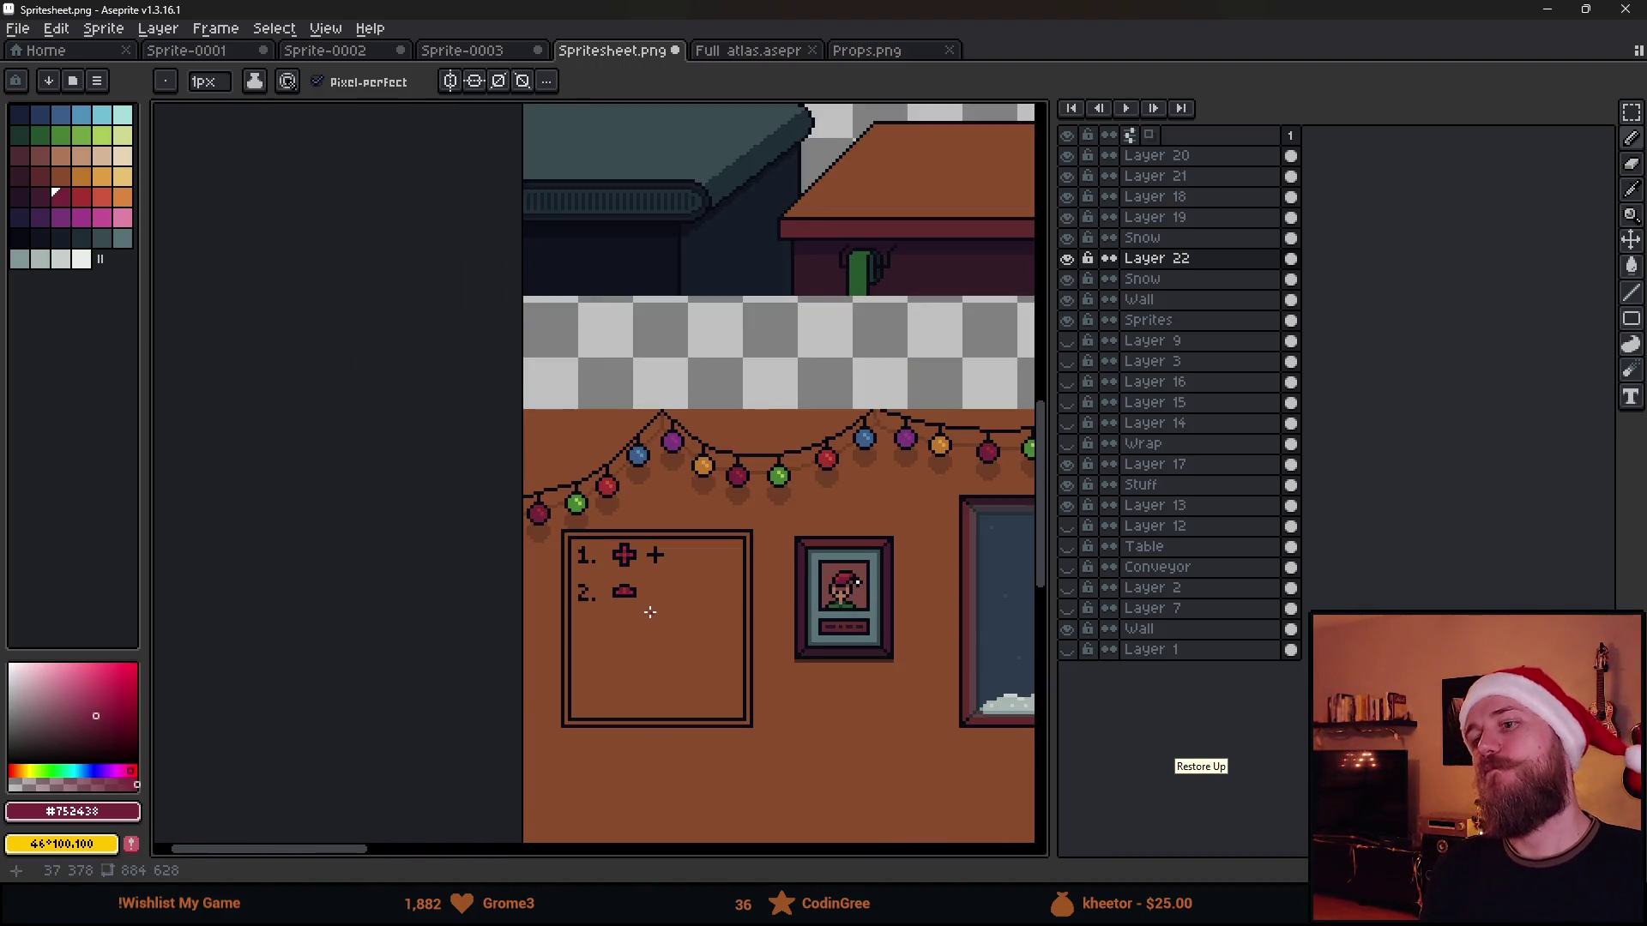
{"action": "scroll", "coordinate": [648, 616], "scroll_direction": "up", "scroll_amount": 1}
{"action": "scroll", "coordinate": [647, 614], "scroll_direction": "up", "scroll_amount": 1}
Marquee both icon rows, move them about 180 px down and pick the dark outline colour
{"action": "key", "text": "m"}
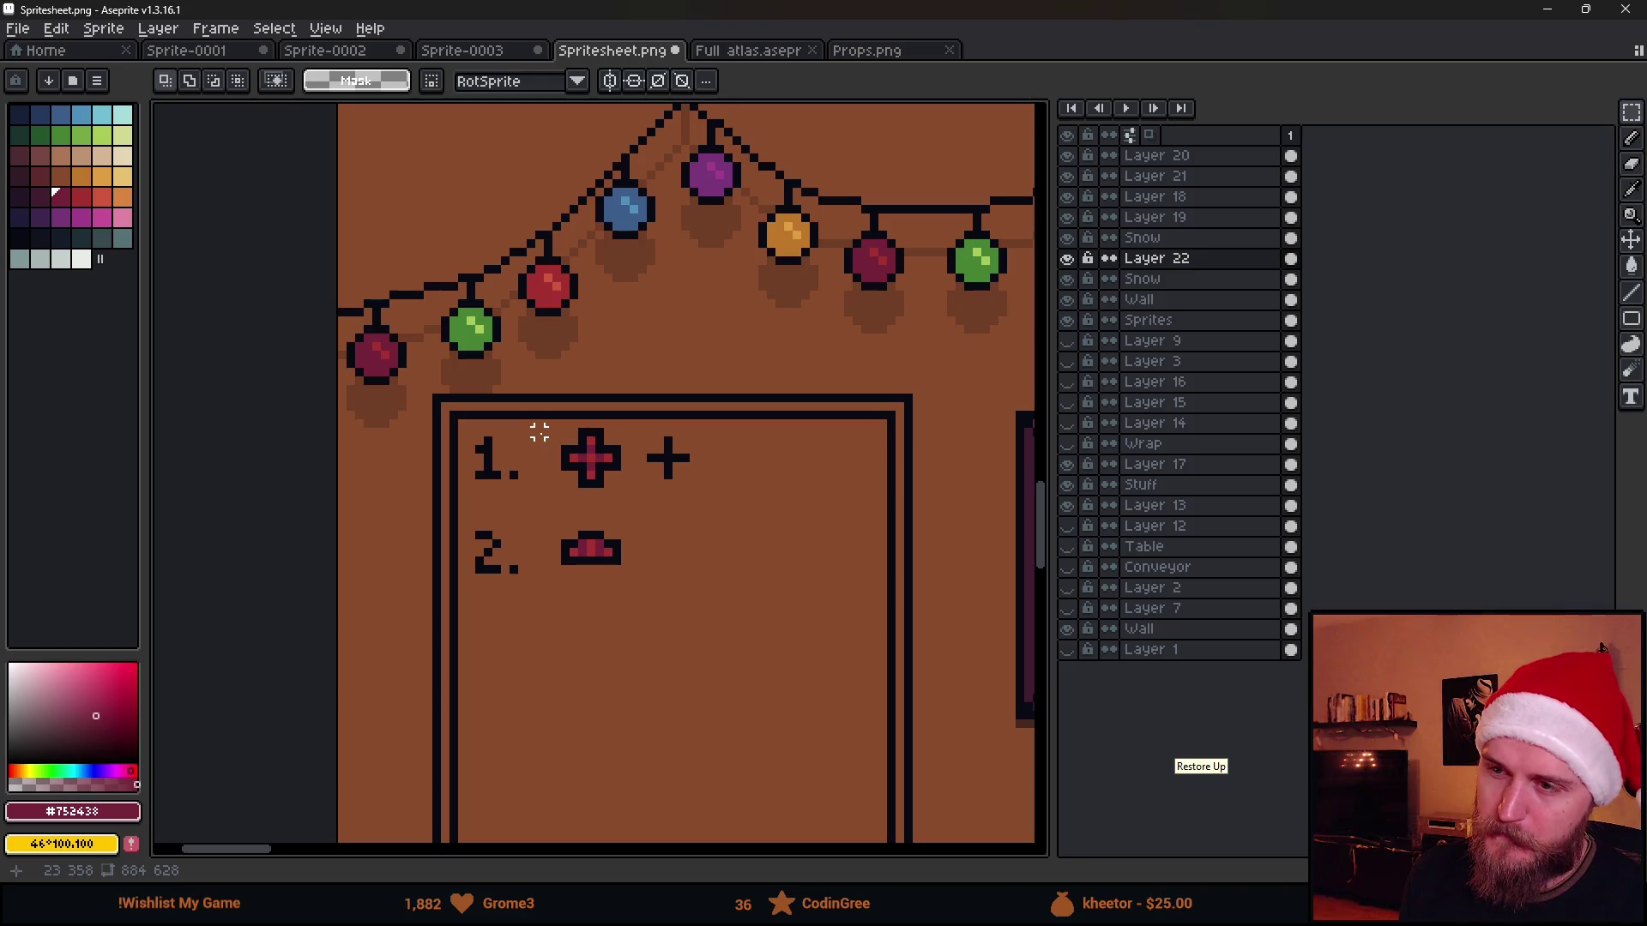
{"action": "scroll", "coordinate": [538, 433], "scroll_direction": "down", "scroll_amount": 2}
{"action": "scroll", "coordinate": [580, 514], "scroll_direction": "up", "scroll_amount": 1}
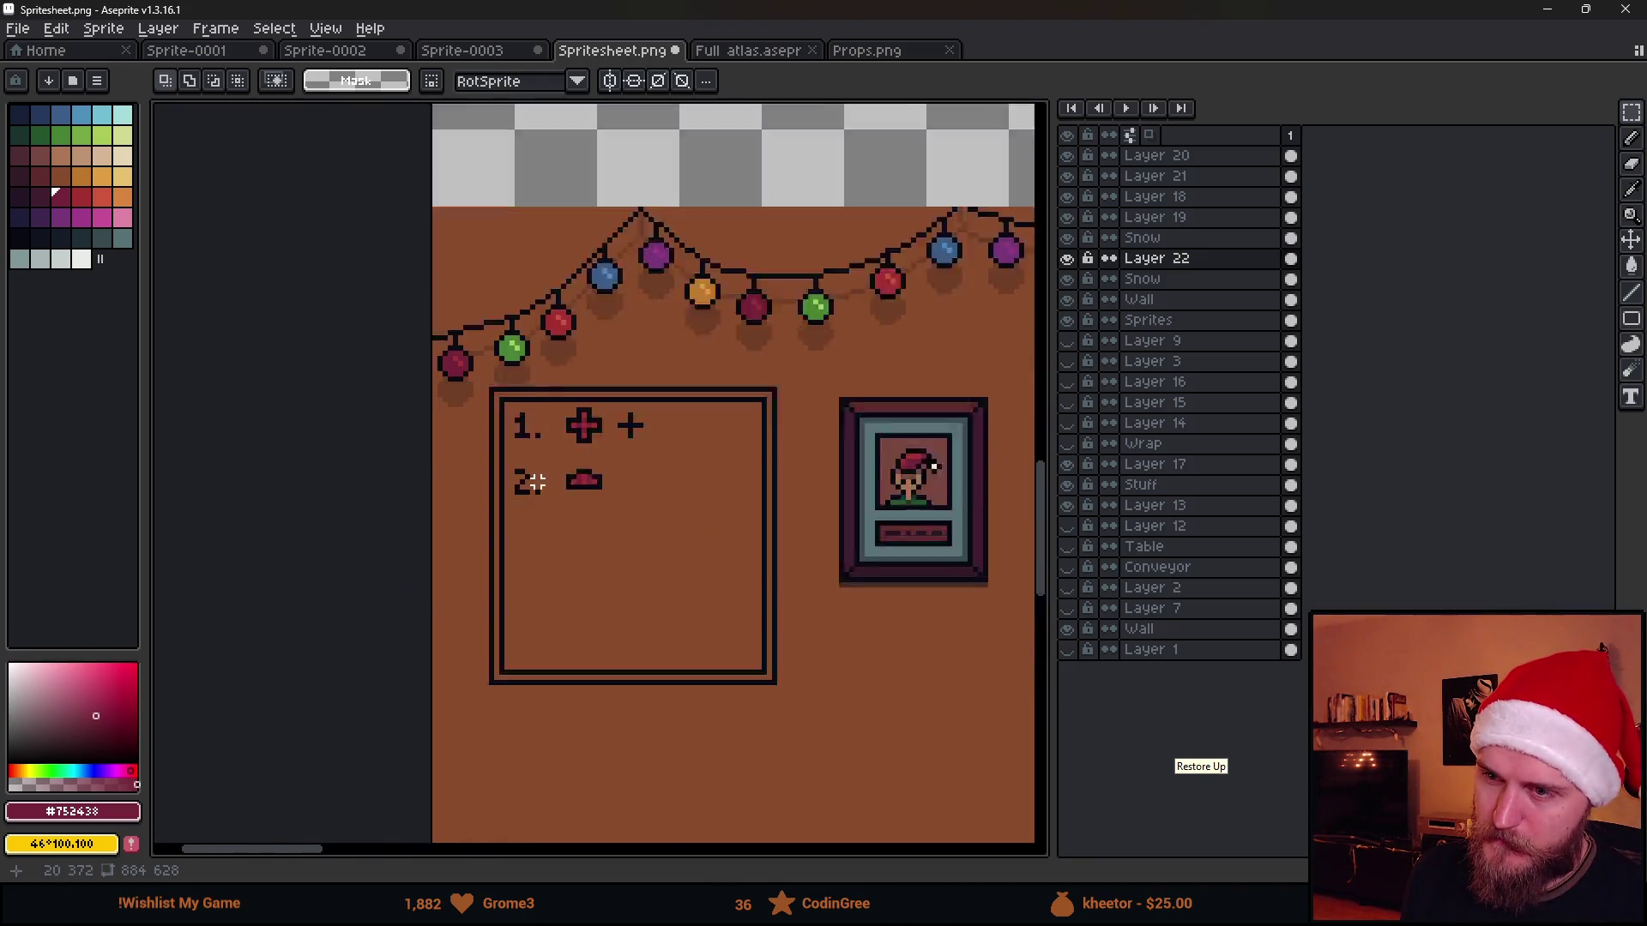
{"action": "scroll", "coordinate": [682, 446], "scroll_direction": "up", "scroll_amount": 1}
{"action": "scroll", "coordinate": [573, 440], "scroll_direction": "down", "scroll_amount": 1}
{"action": "scroll", "coordinate": [589, 407], "scroll_direction": "up", "scroll_amount": 1}
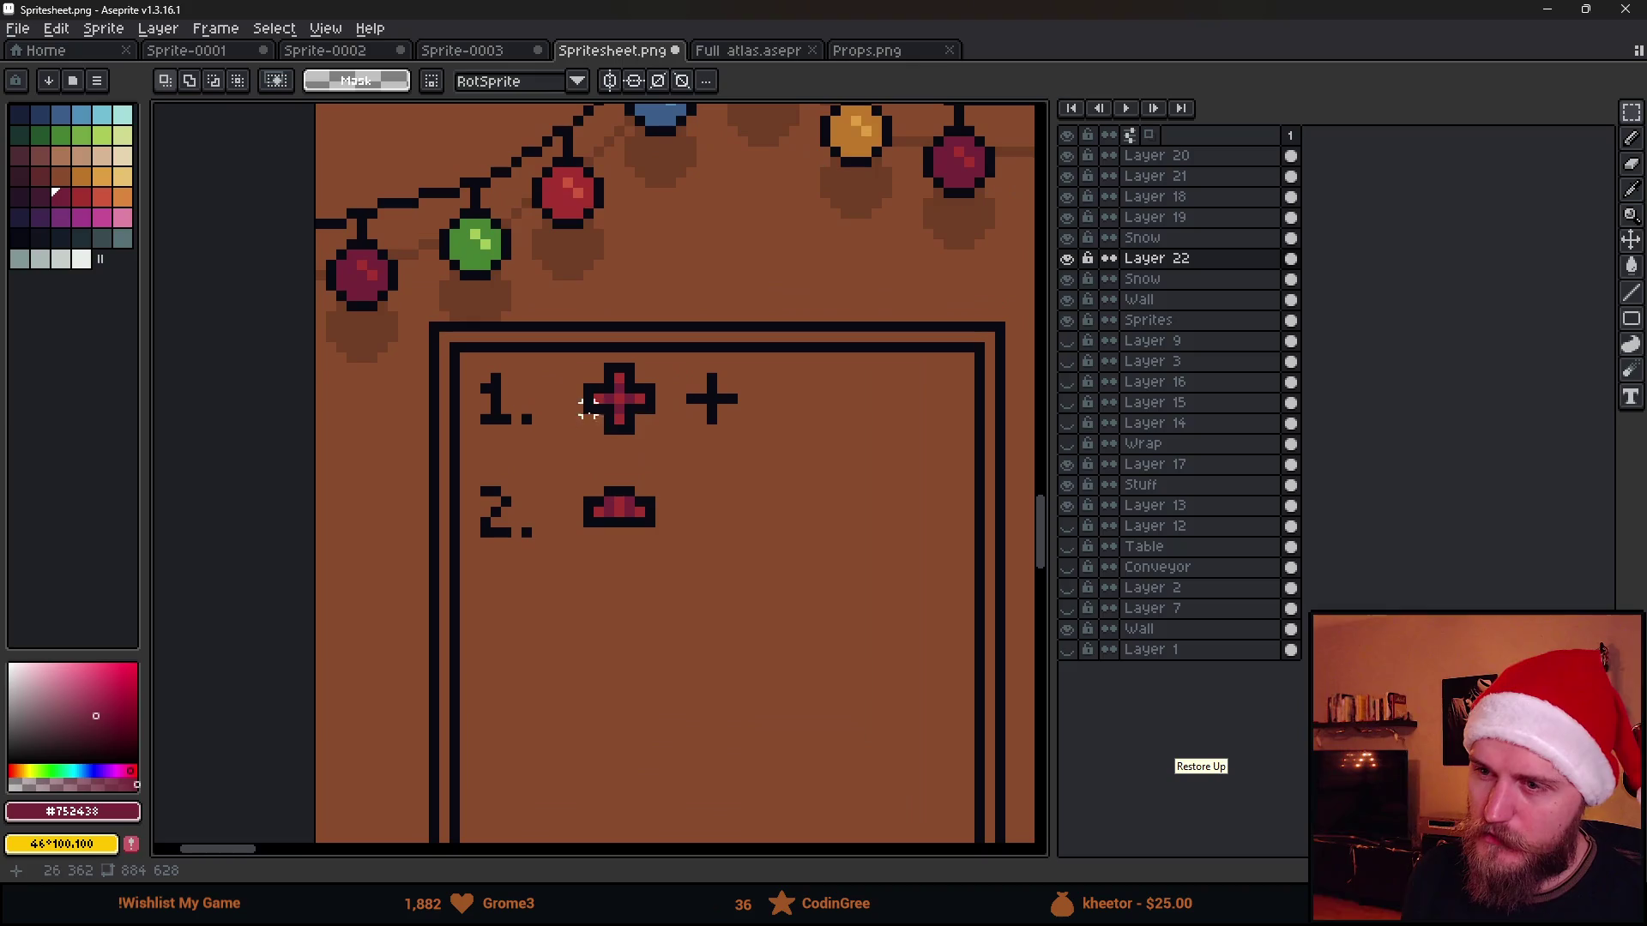
{"action": "left_click_drag", "start_coordinate": [547, 367], "coordinate": [828, 628]}
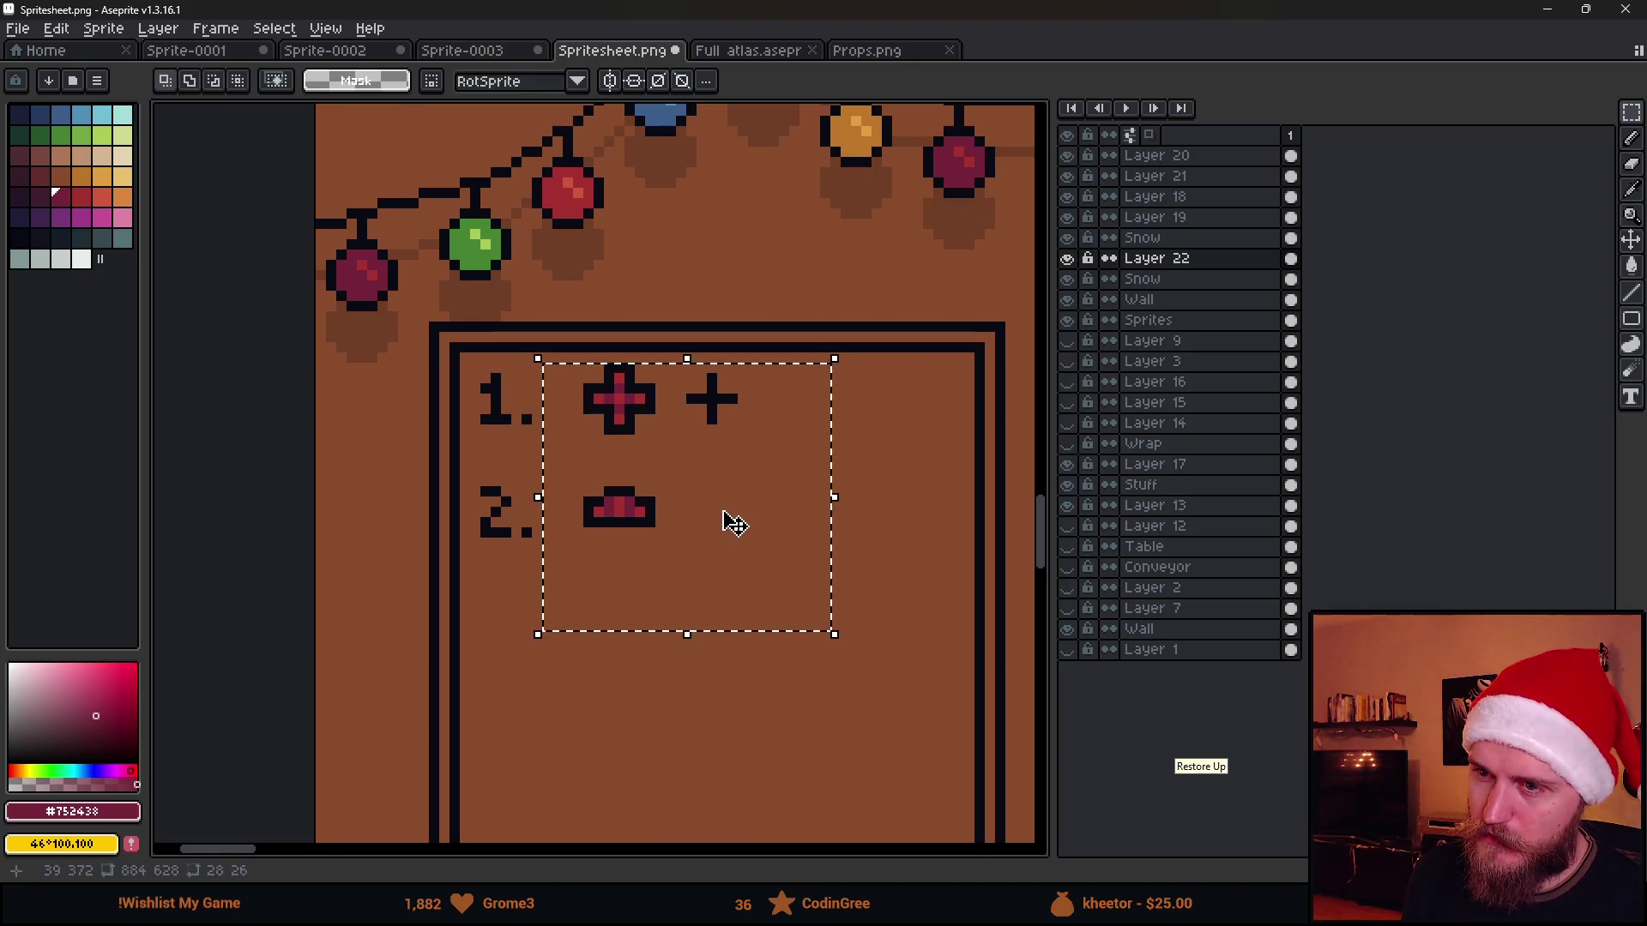
{"action": "left_click_drag", "start_coordinate": [733, 518], "coordinate": [743, 754]}
{"action": "key", "text": "ctrl+d"}
{"action": "left_click", "coordinate": [643, 606], "text": "alt"}
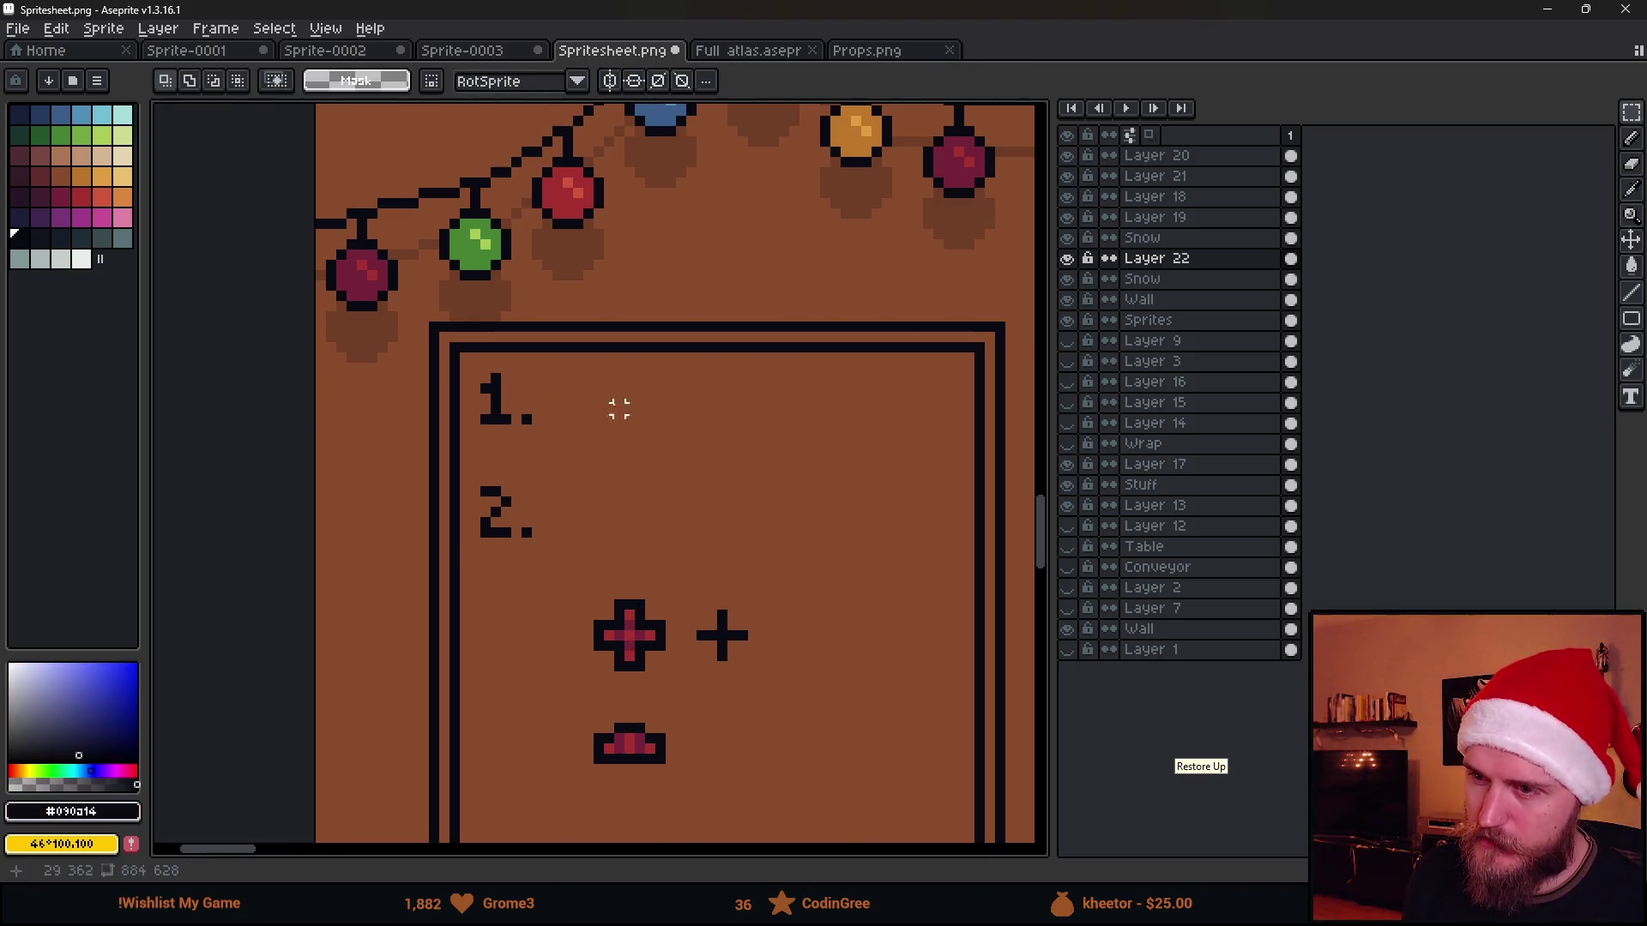
{"action": "scroll", "coordinate": [618, 408], "scroll_direction": "up", "scroll_amount": 3}
Pencil the black outline of a larger cross beside "1."
{"action": "left_click", "coordinate": [615, 373]}
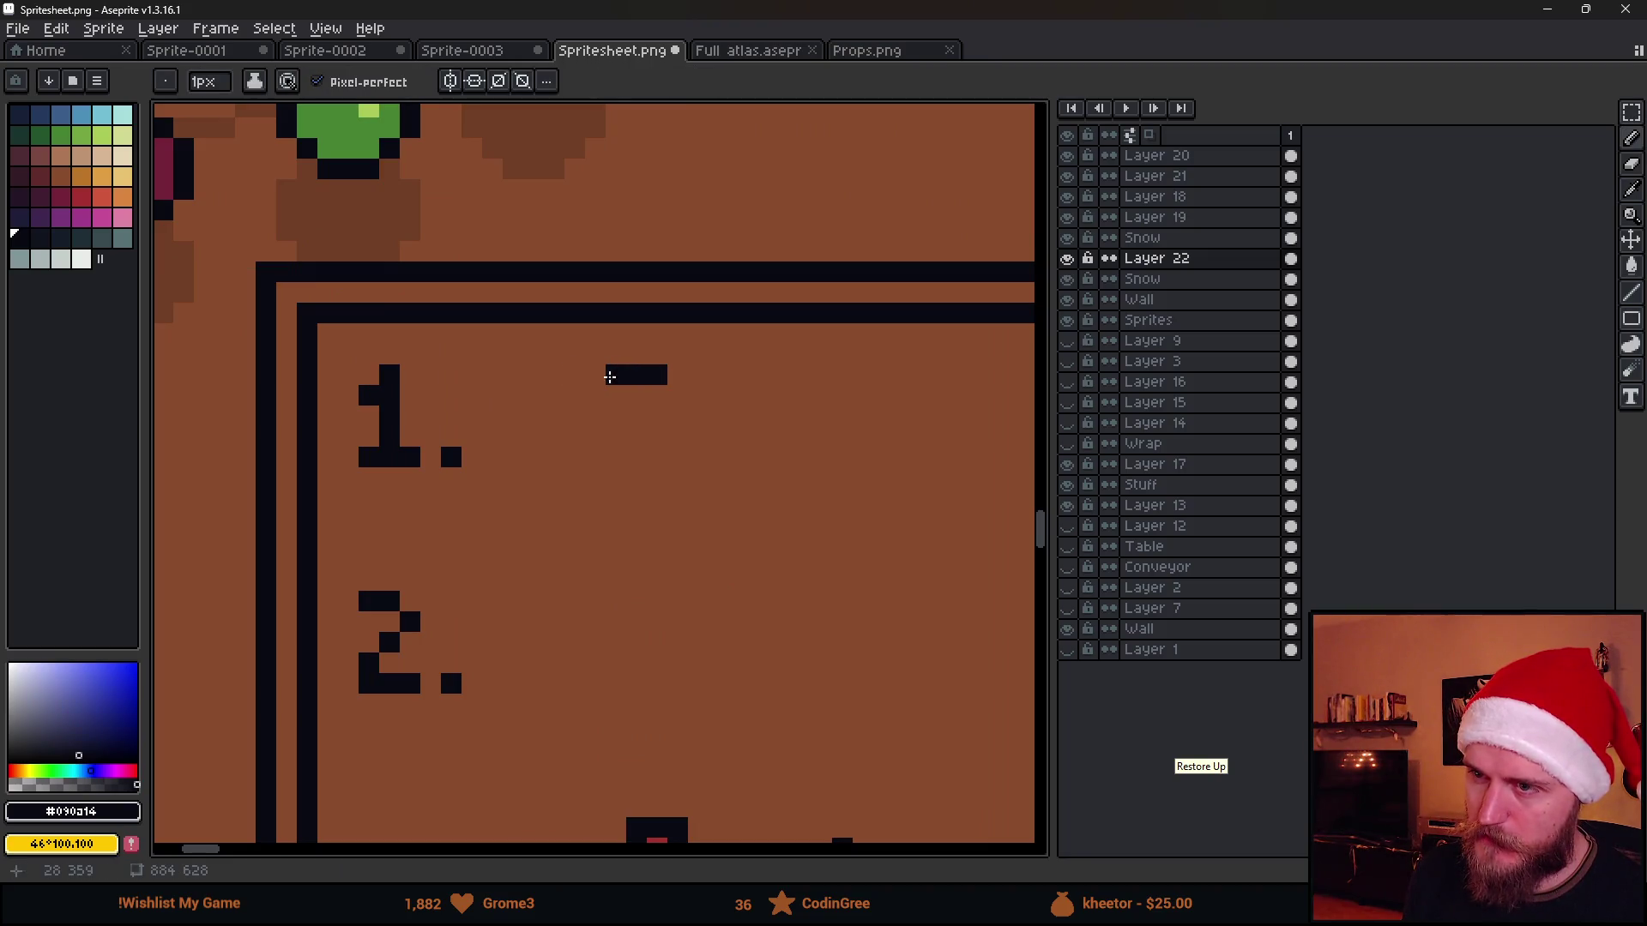
{"action": "mouse_move", "coordinate": [600, 383]}
{"action": "left_mouse_down"}
{"action": "mouse_move", "coordinate": [601, 419]}
{"action": "mouse_move", "coordinate": [594, 399]}
{"action": "left_mouse_up"}
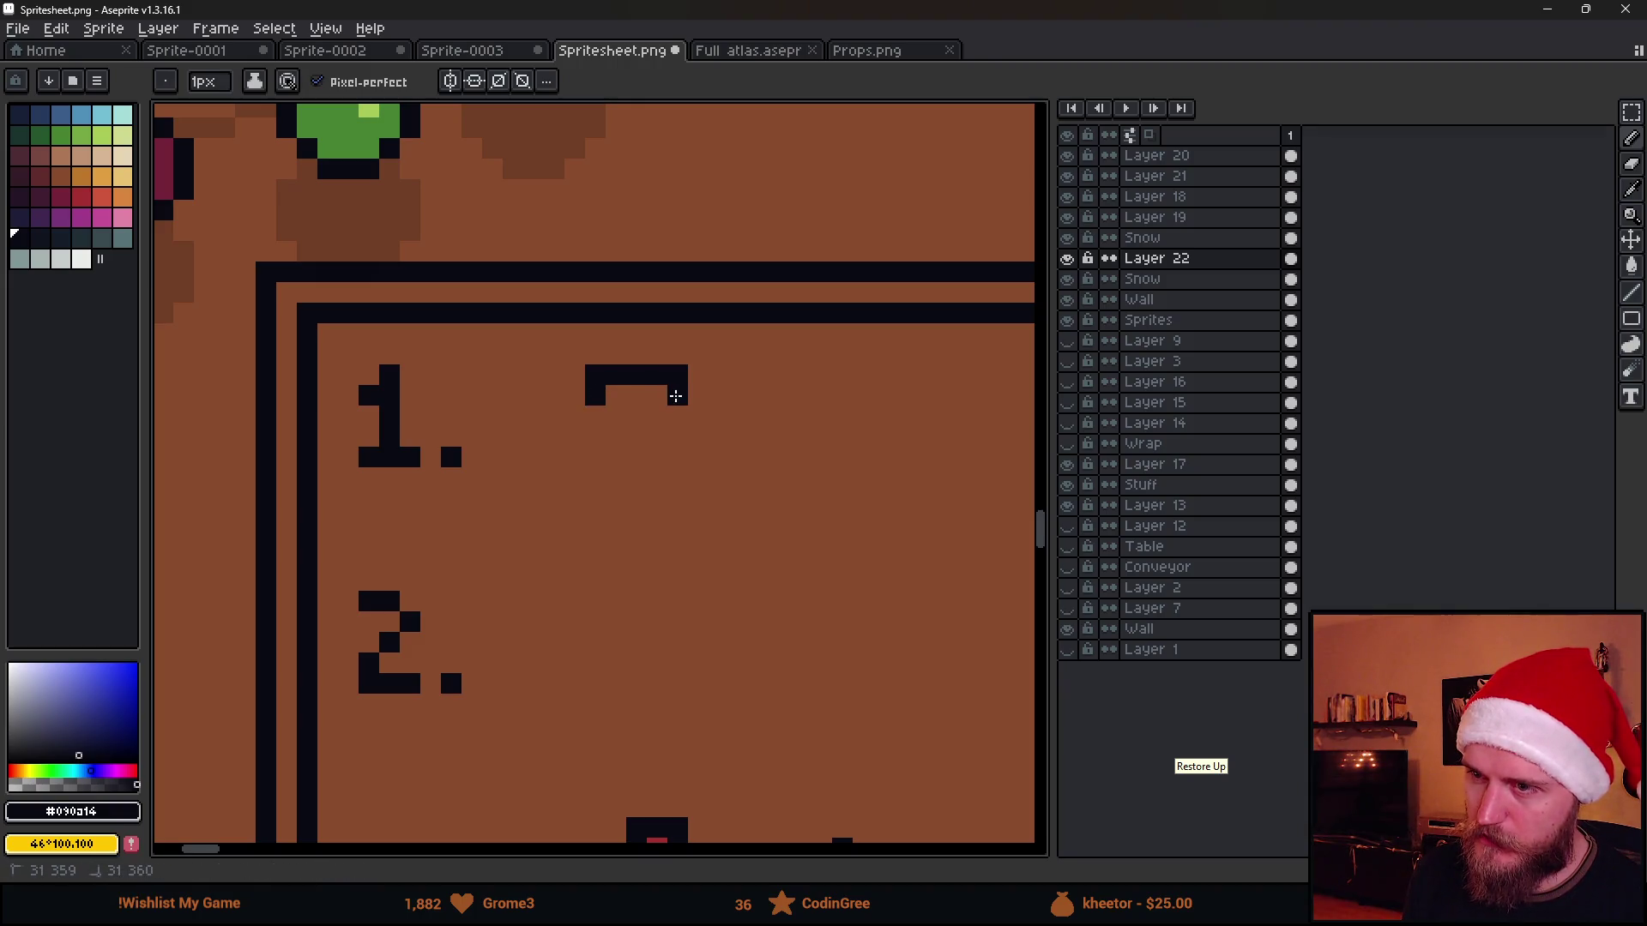
{"action": "scroll", "coordinate": [654, 441], "scroll_direction": "down", "scroll_amount": 2}
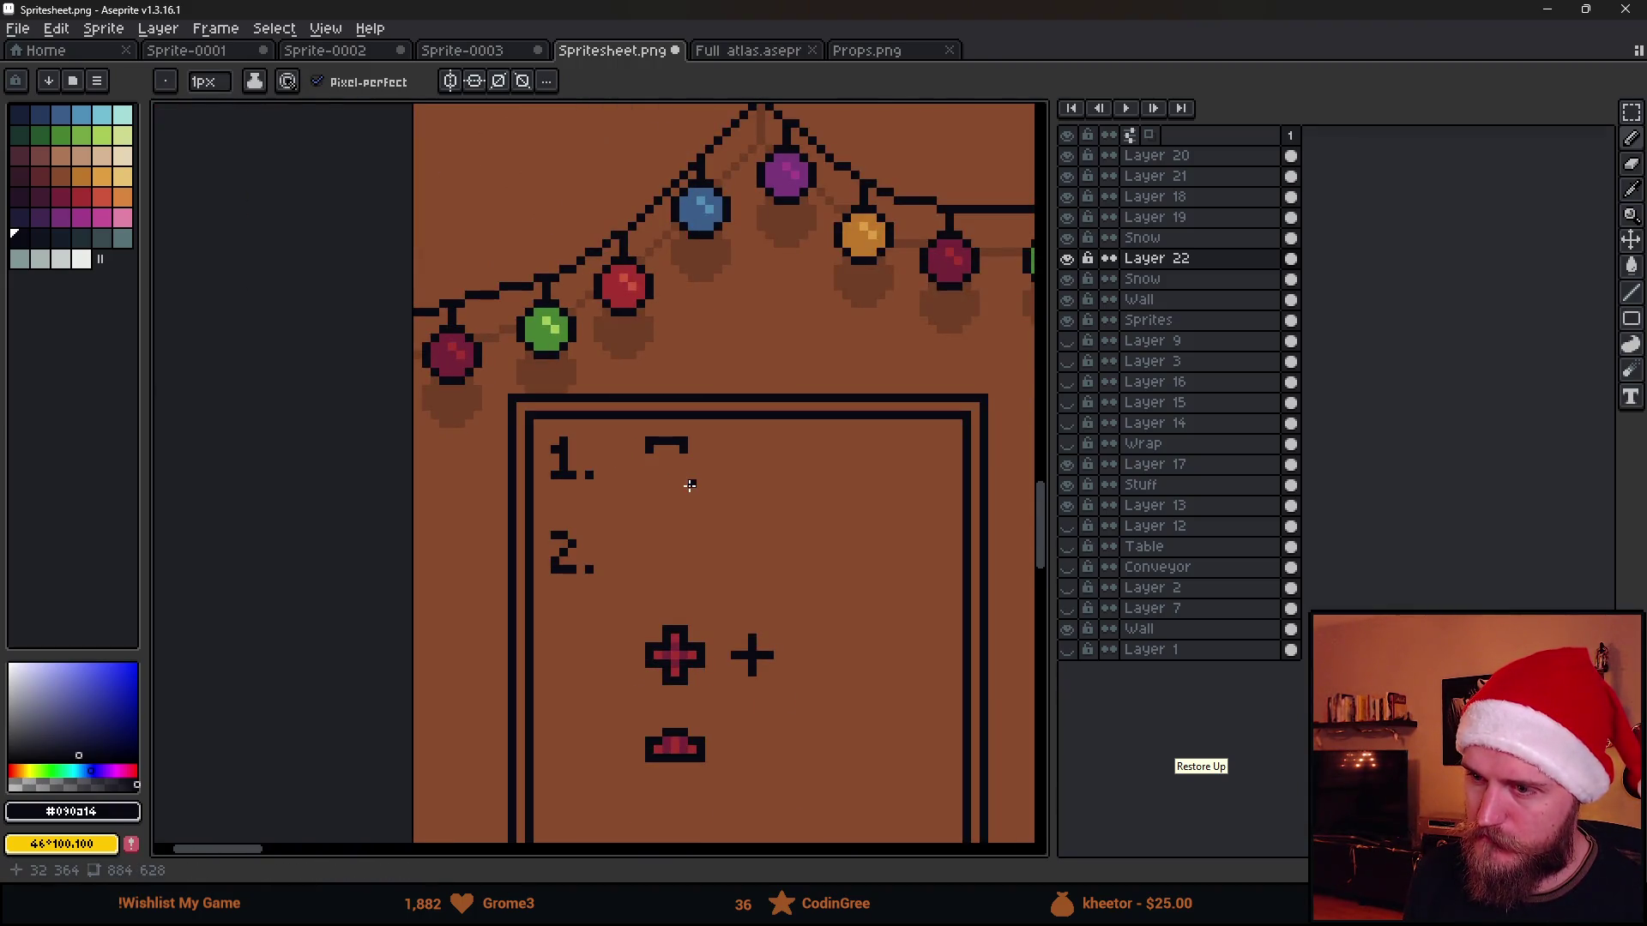
{"action": "scroll", "coordinate": [690, 483], "scroll_direction": "up", "scroll_amount": 2}
{"action": "left_click", "coordinate": [685, 455]}
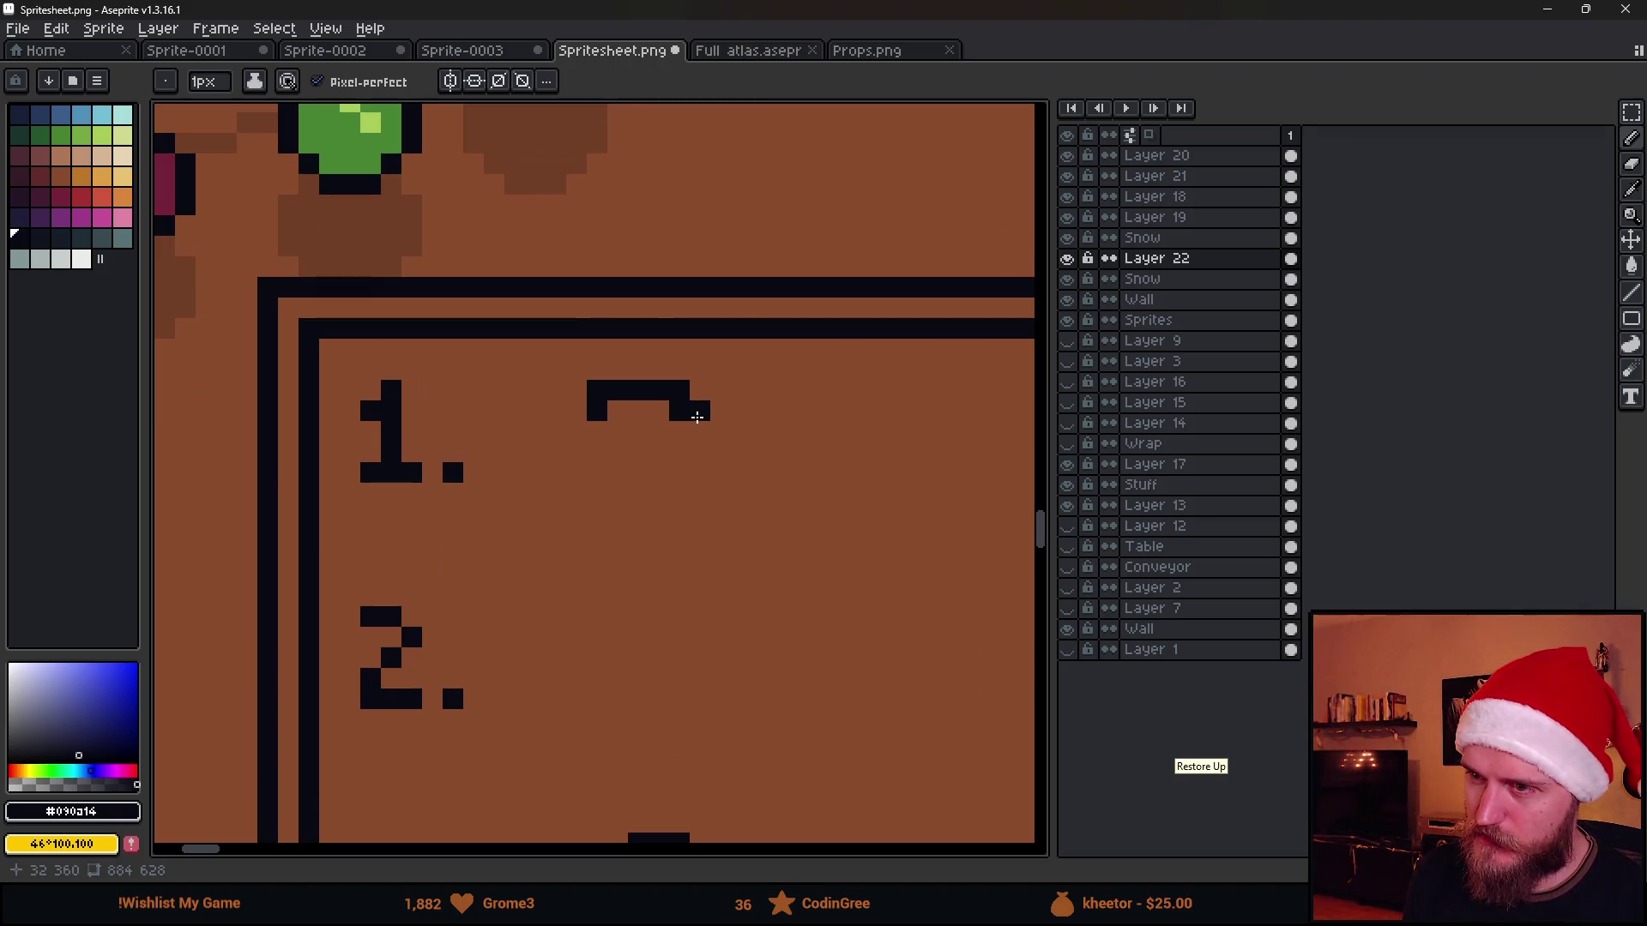
{"action": "mouse_move", "coordinate": [687, 432]}
{"action": "left_mouse_down"}
{"action": "mouse_move", "coordinate": [726, 428]}
{"action": "mouse_move", "coordinate": [748, 471]}
{"action": "mouse_move", "coordinate": [687, 480]}
{"action": "left_mouse_up"}
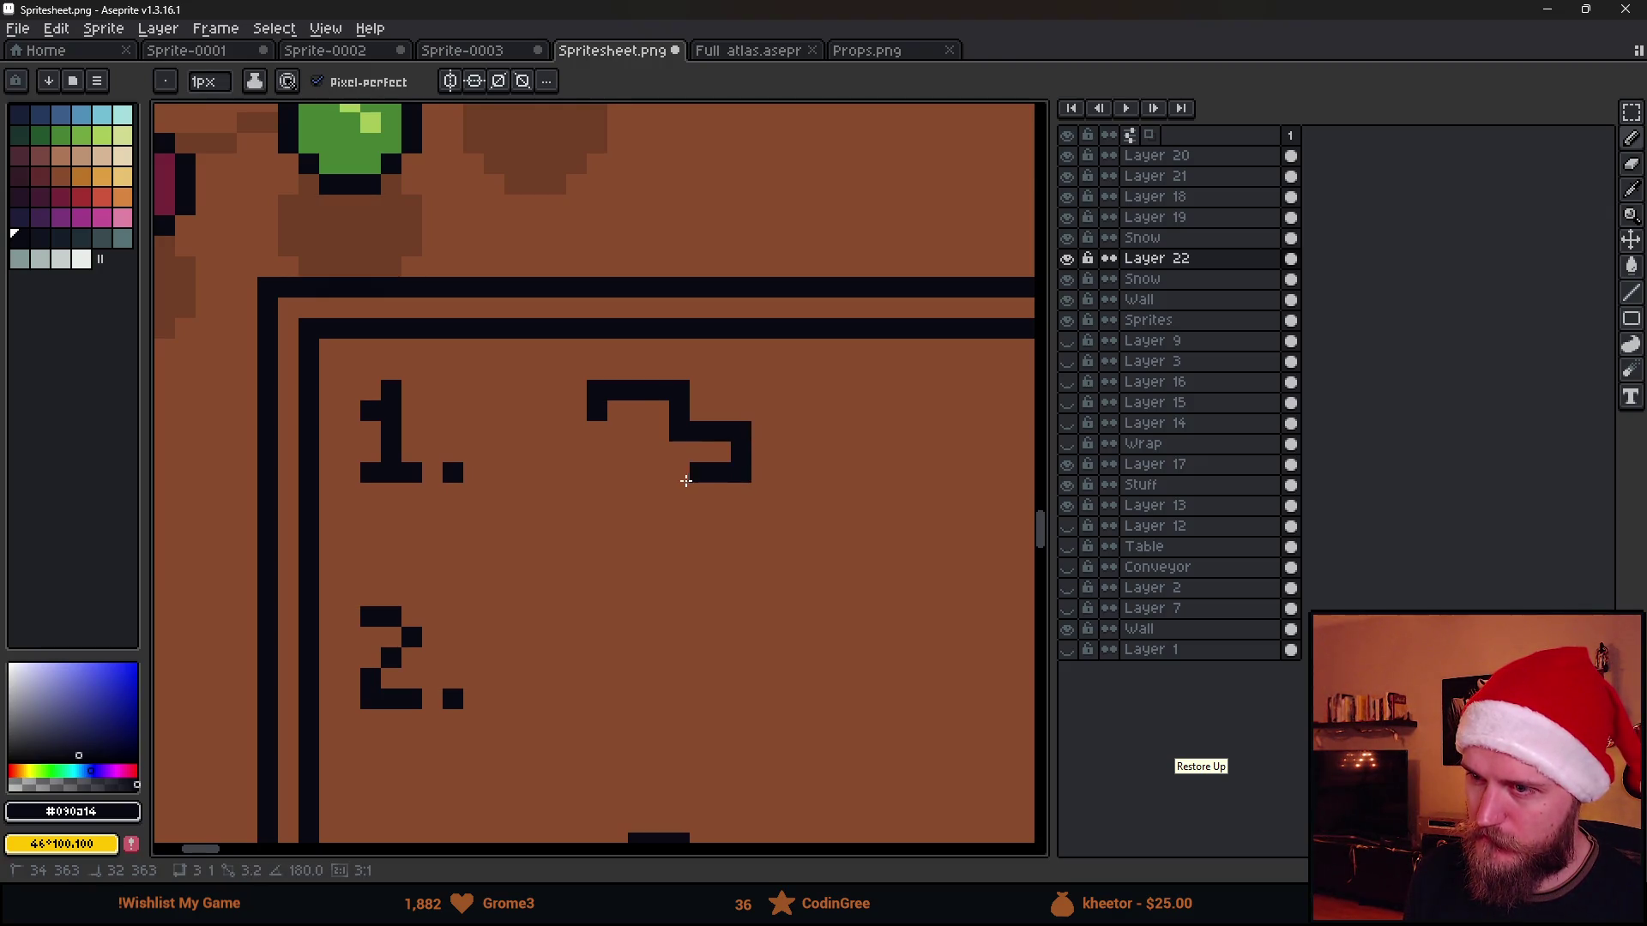
{"action": "scroll", "coordinate": [675, 480], "scroll_direction": "down", "scroll_amount": 3}
{"action": "scroll", "coordinate": [644, 463], "scroll_direction": "up", "scroll_amount": 1}
{"action": "scroll", "coordinate": [612, 424], "scroll_direction": "up", "scroll_amount": 3}
{"action": "left_click", "coordinate": [613, 424]}
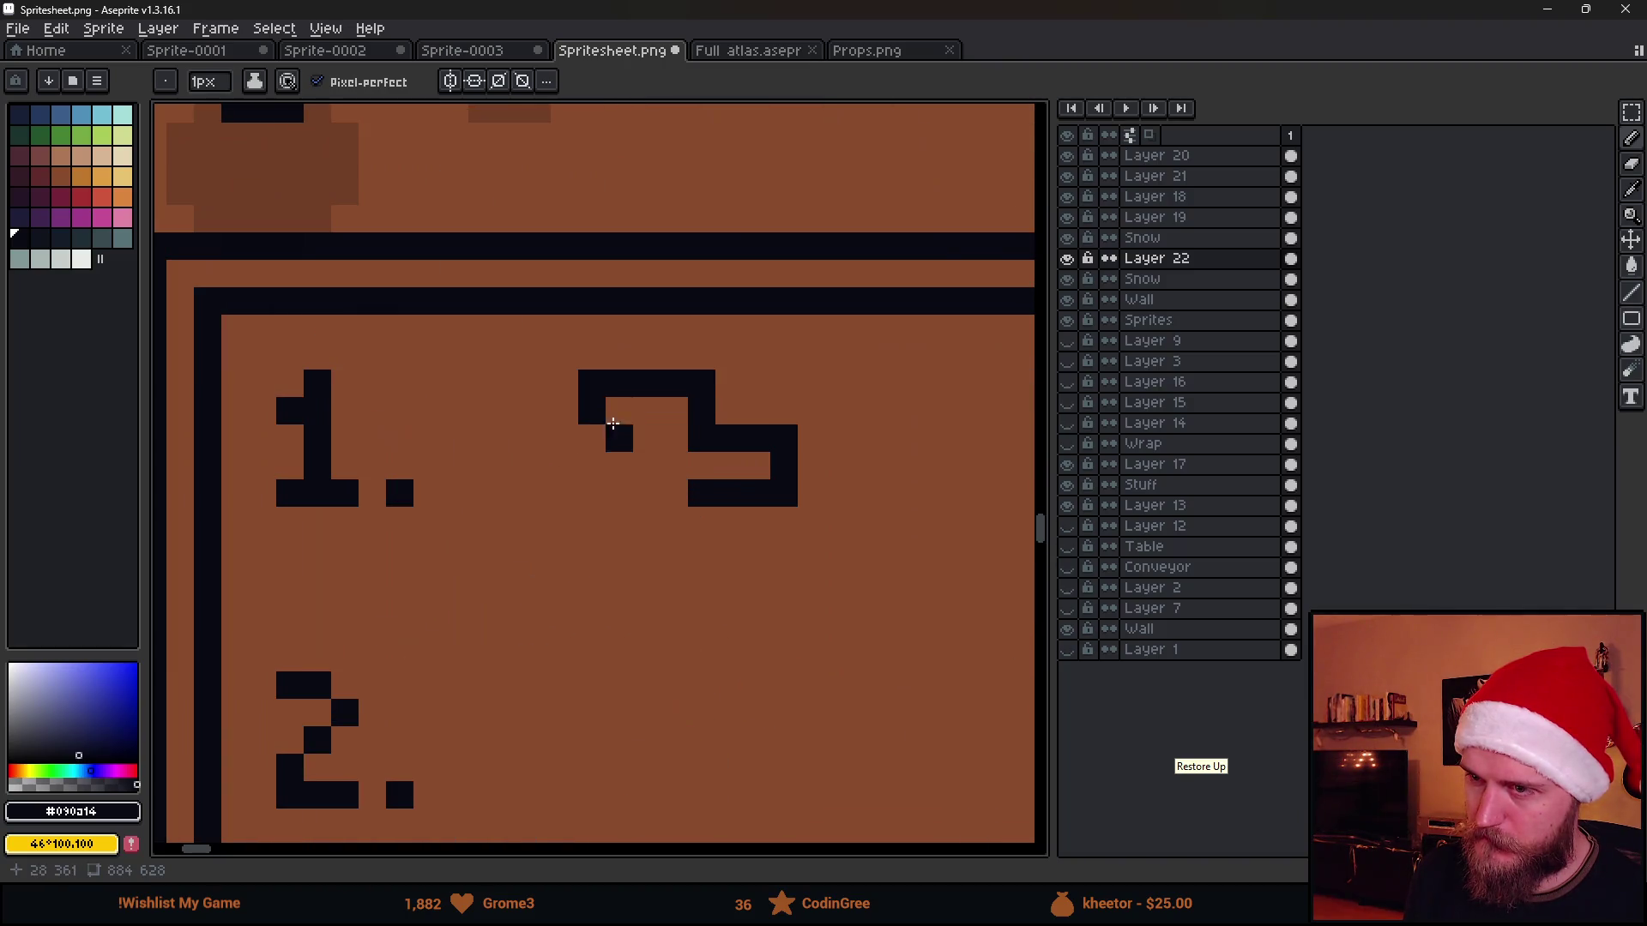
{"action": "left_click_drag", "start_coordinate": [560, 442], "coordinate": [594, 497]}
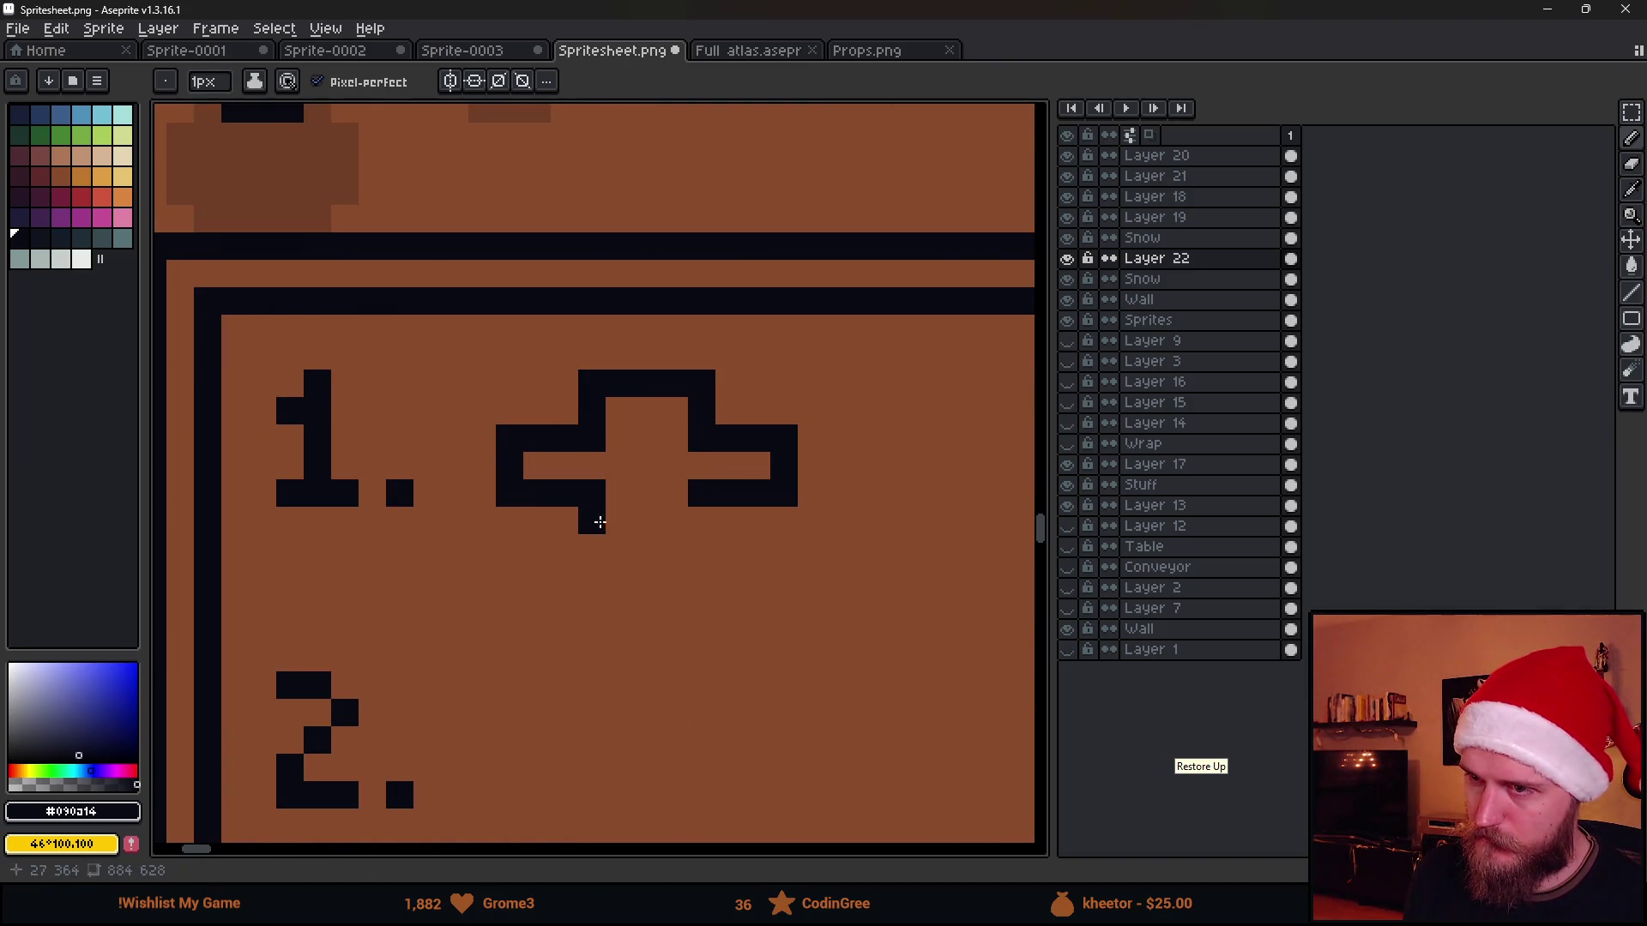
{"action": "scroll", "coordinate": [596, 528], "scroll_direction": "down", "scroll_amount": 1}
{"action": "mouse_move", "coordinate": [597, 506]}
{"action": "left_mouse_down"}
{"action": "mouse_move", "coordinate": [599, 534]}
{"action": "mouse_move", "coordinate": [679, 563]}
{"action": "left_mouse_up"}
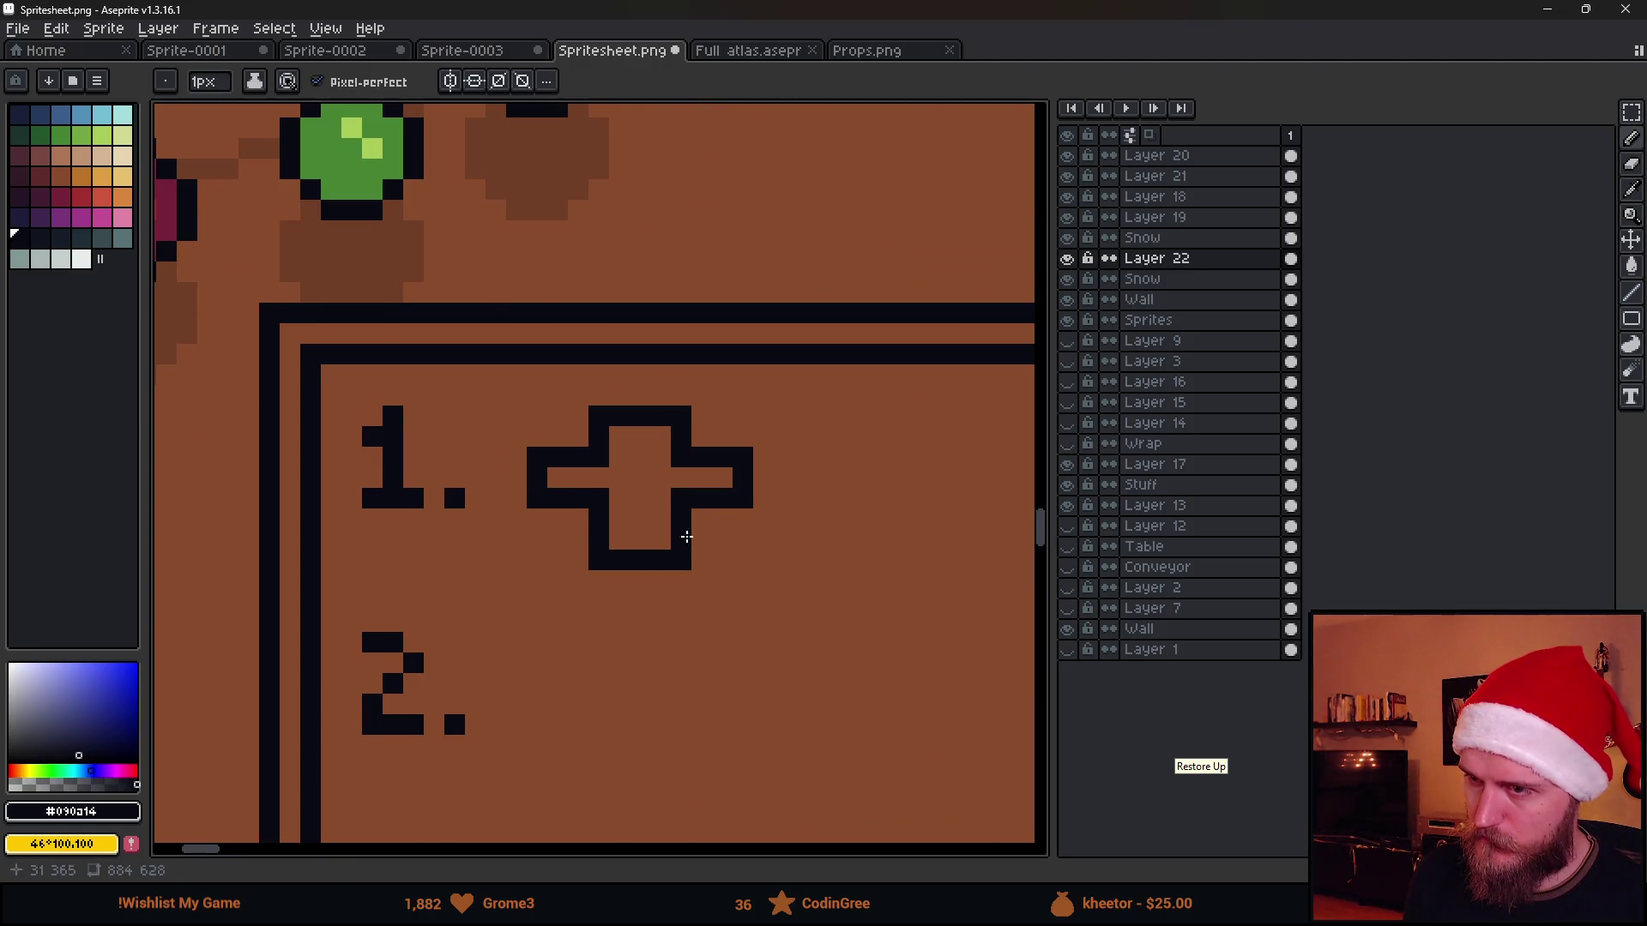
{"action": "scroll", "coordinate": [686, 536], "scroll_direction": "down", "scroll_amount": 3}
{"action": "scroll", "coordinate": [682, 694], "scroll_direction": "up", "scroll_amount": 2}
{"action": "scroll", "coordinate": [683, 670], "scroll_direction": "down", "scroll_amount": 2}
{"action": "scroll", "coordinate": [690, 666], "scroll_direction": "up", "scroll_amount": 2}
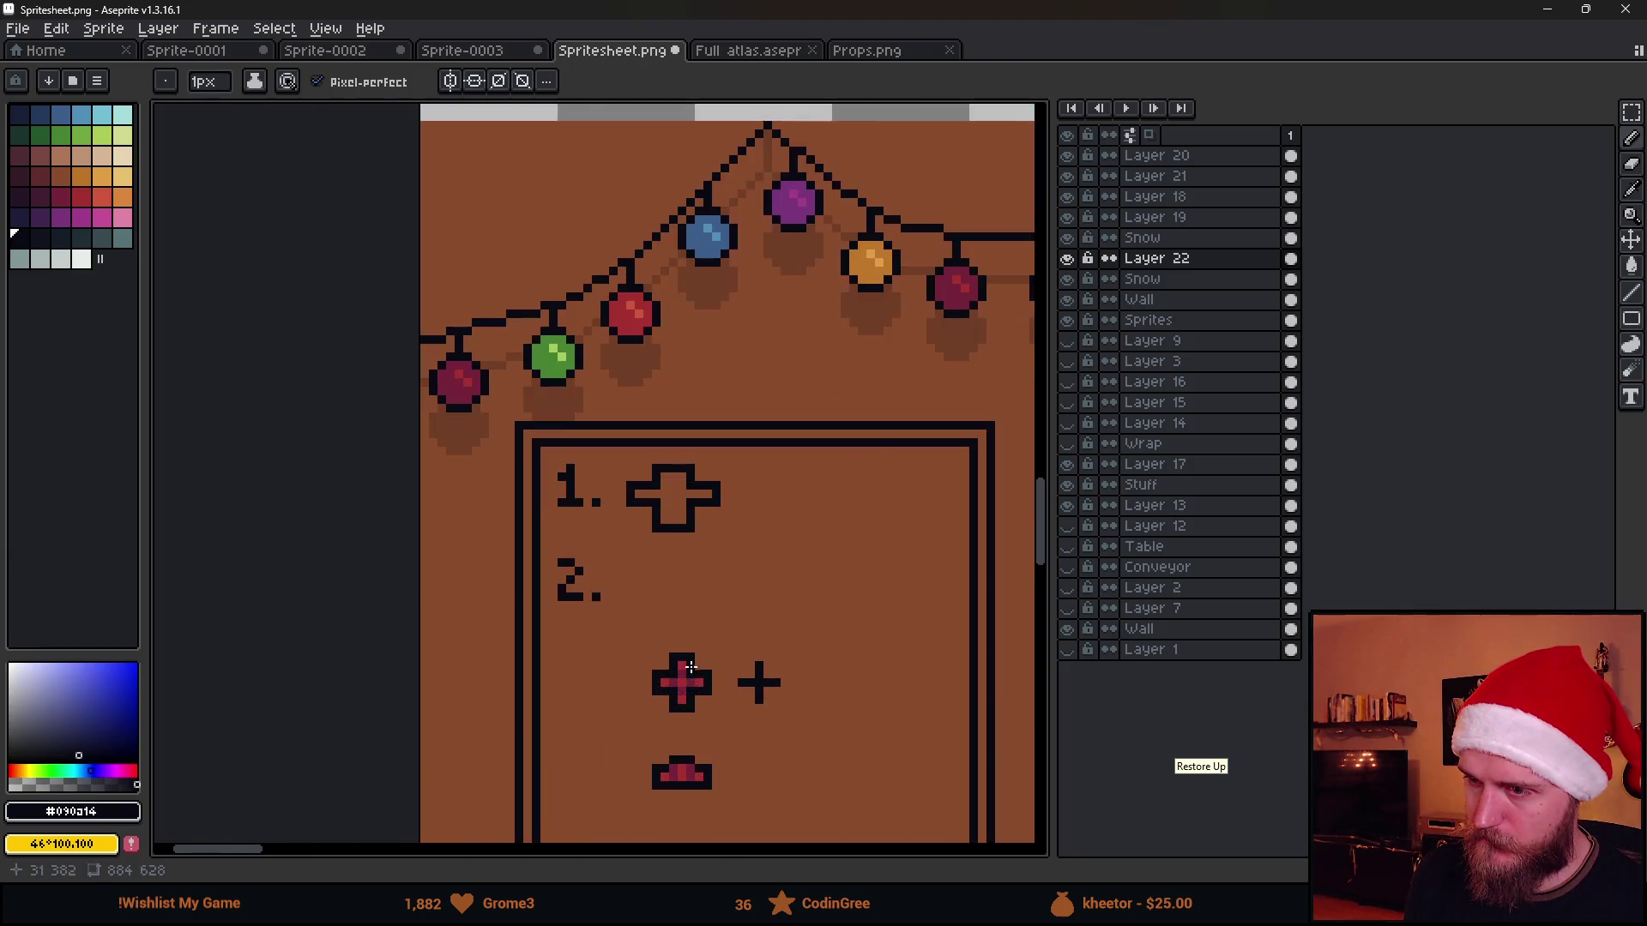
Bucket-fill the new cross red and shade its centre with darker red #752438
{"action": "left_click", "coordinate": [691, 669], "text": "alt"}
{"action": "left_click", "coordinate": [673, 499]}
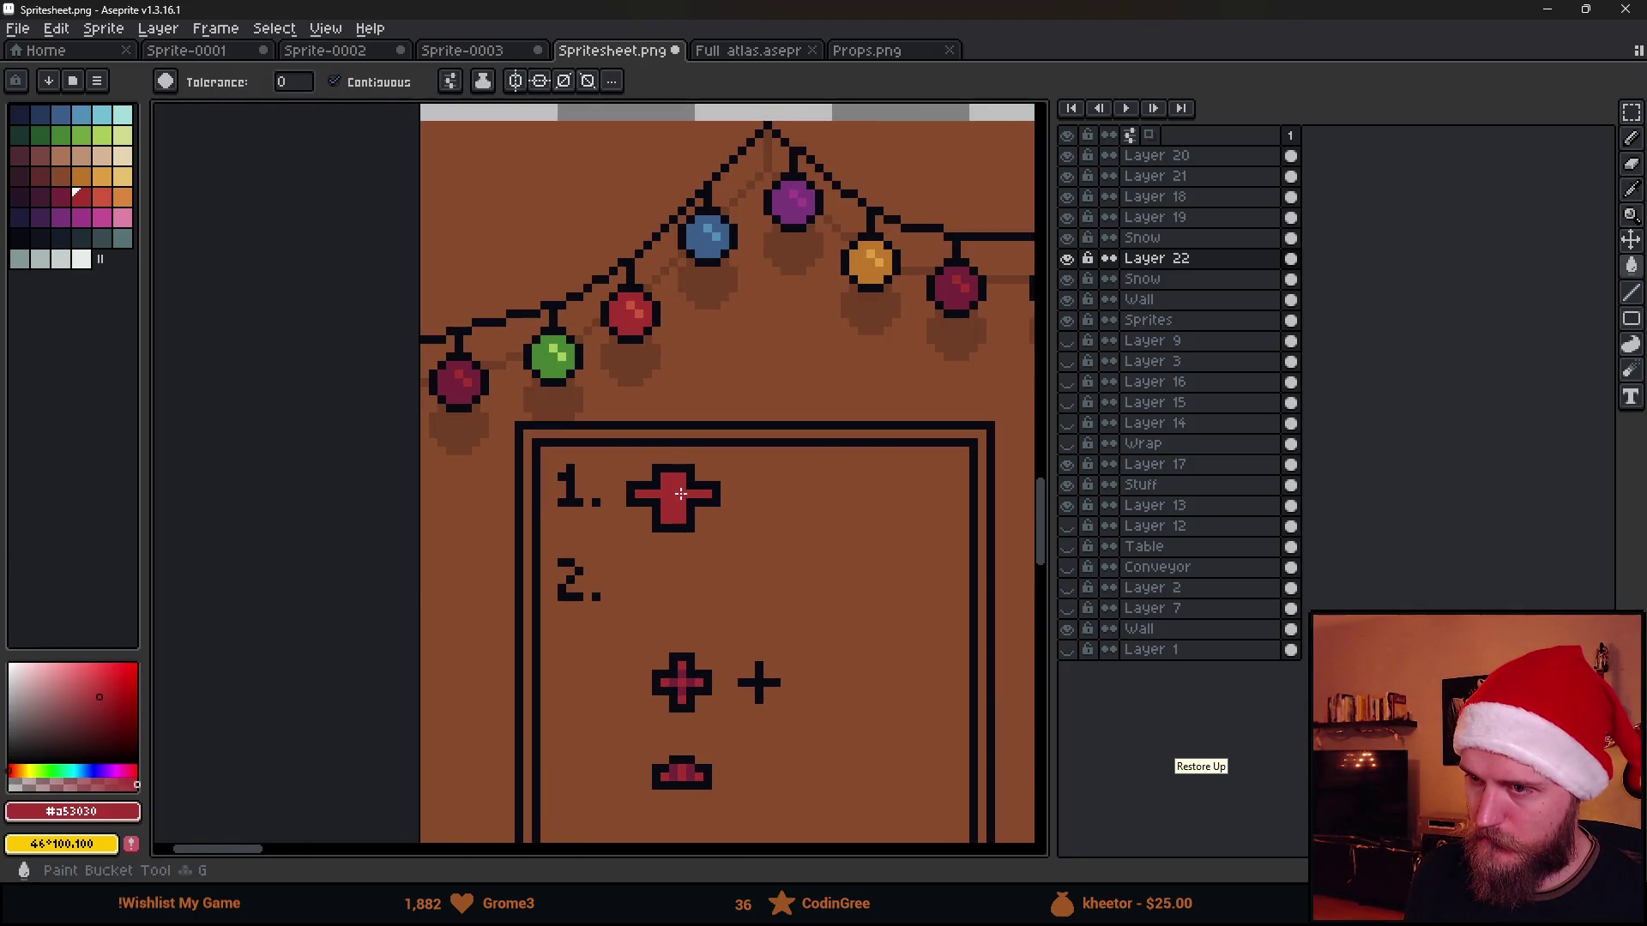
{"action": "scroll", "coordinate": [681, 676], "scroll_direction": "up", "scroll_amount": 2}
{"action": "left_click", "coordinate": [679, 672], "text": "alt"}
{"action": "scroll", "coordinate": [637, 392], "scroll_direction": "up", "scroll_amount": 3}
{"action": "key", "text": "b"}
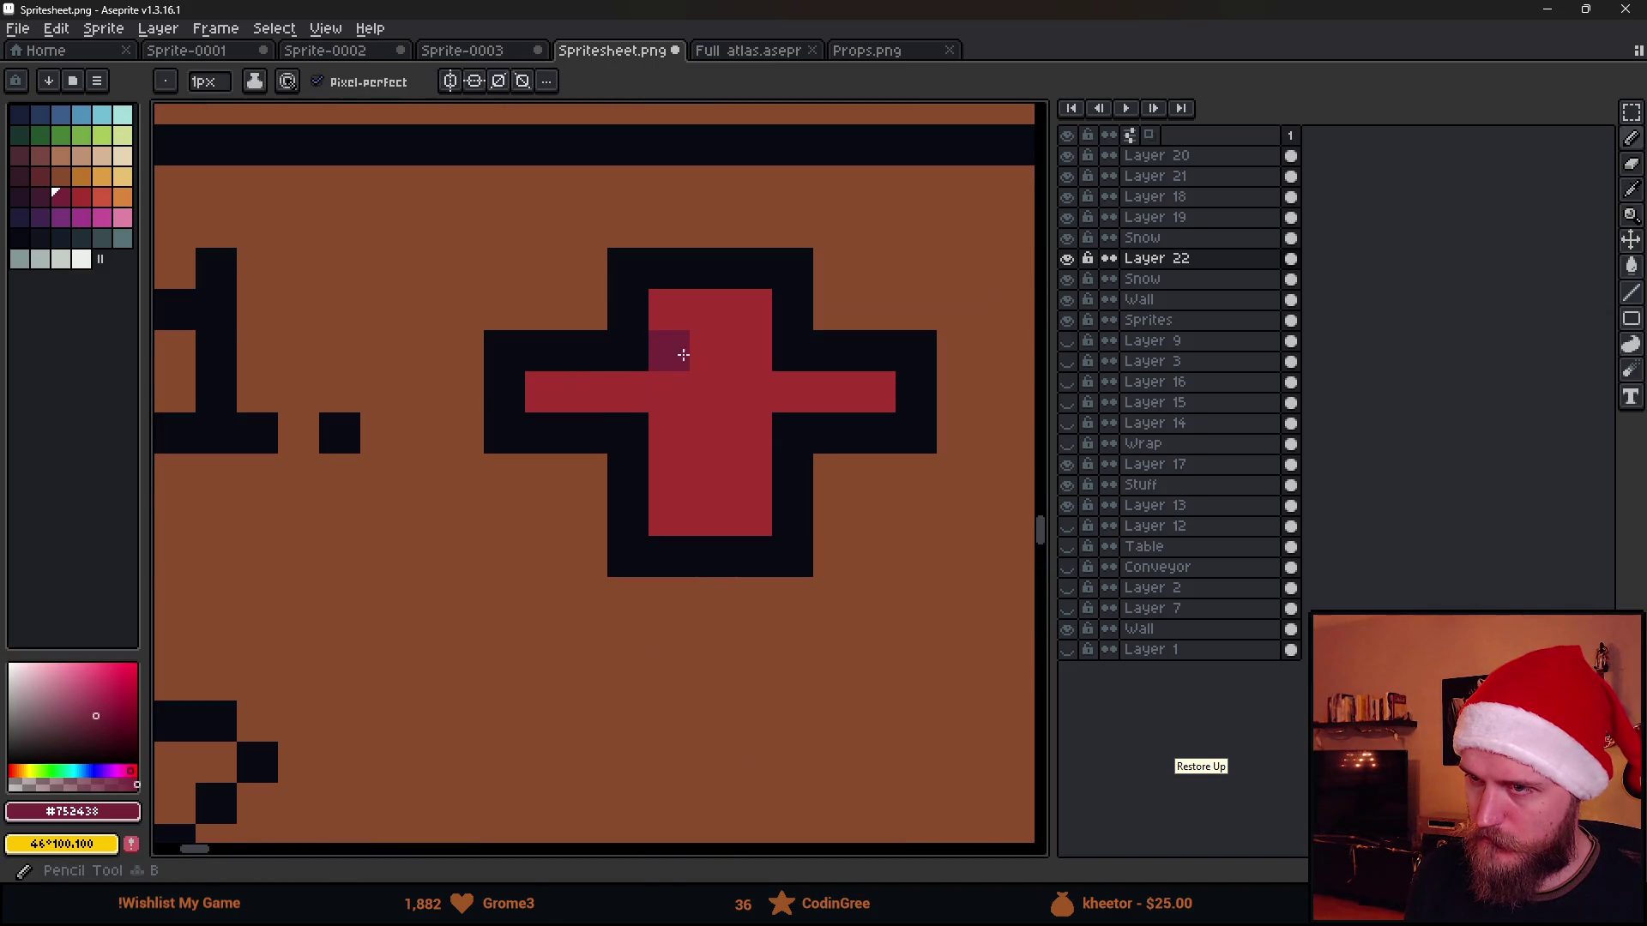
{"action": "left_click_drag", "start_coordinate": [672, 348], "coordinate": [783, 404]}
{"action": "left_click", "coordinate": [625, 394]}
{"action": "left_click_drag", "start_coordinate": [669, 432], "coordinate": [765, 440]}
{"action": "scroll", "coordinate": [764, 439], "scroll_direction": "down", "scroll_amount": 4}
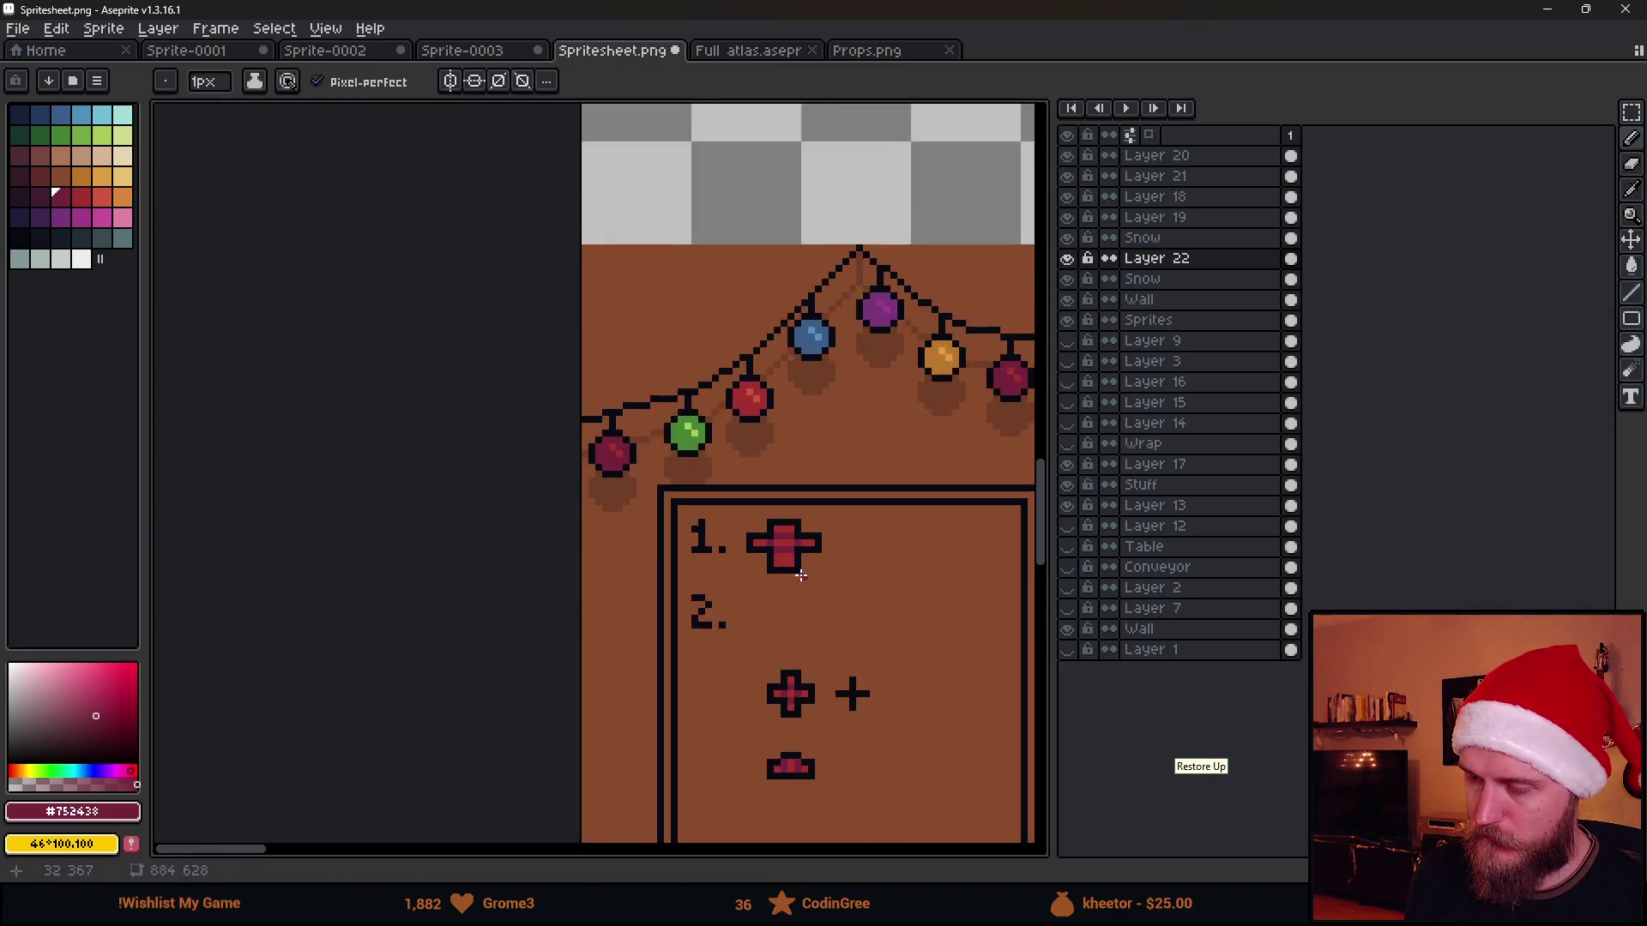
{"action": "scroll", "coordinate": [792, 528], "scroll_direction": "down", "scroll_amount": 1}
{"action": "scroll", "coordinate": [812, 583], "scroll_direction": "down", "scroll_amount": 1}
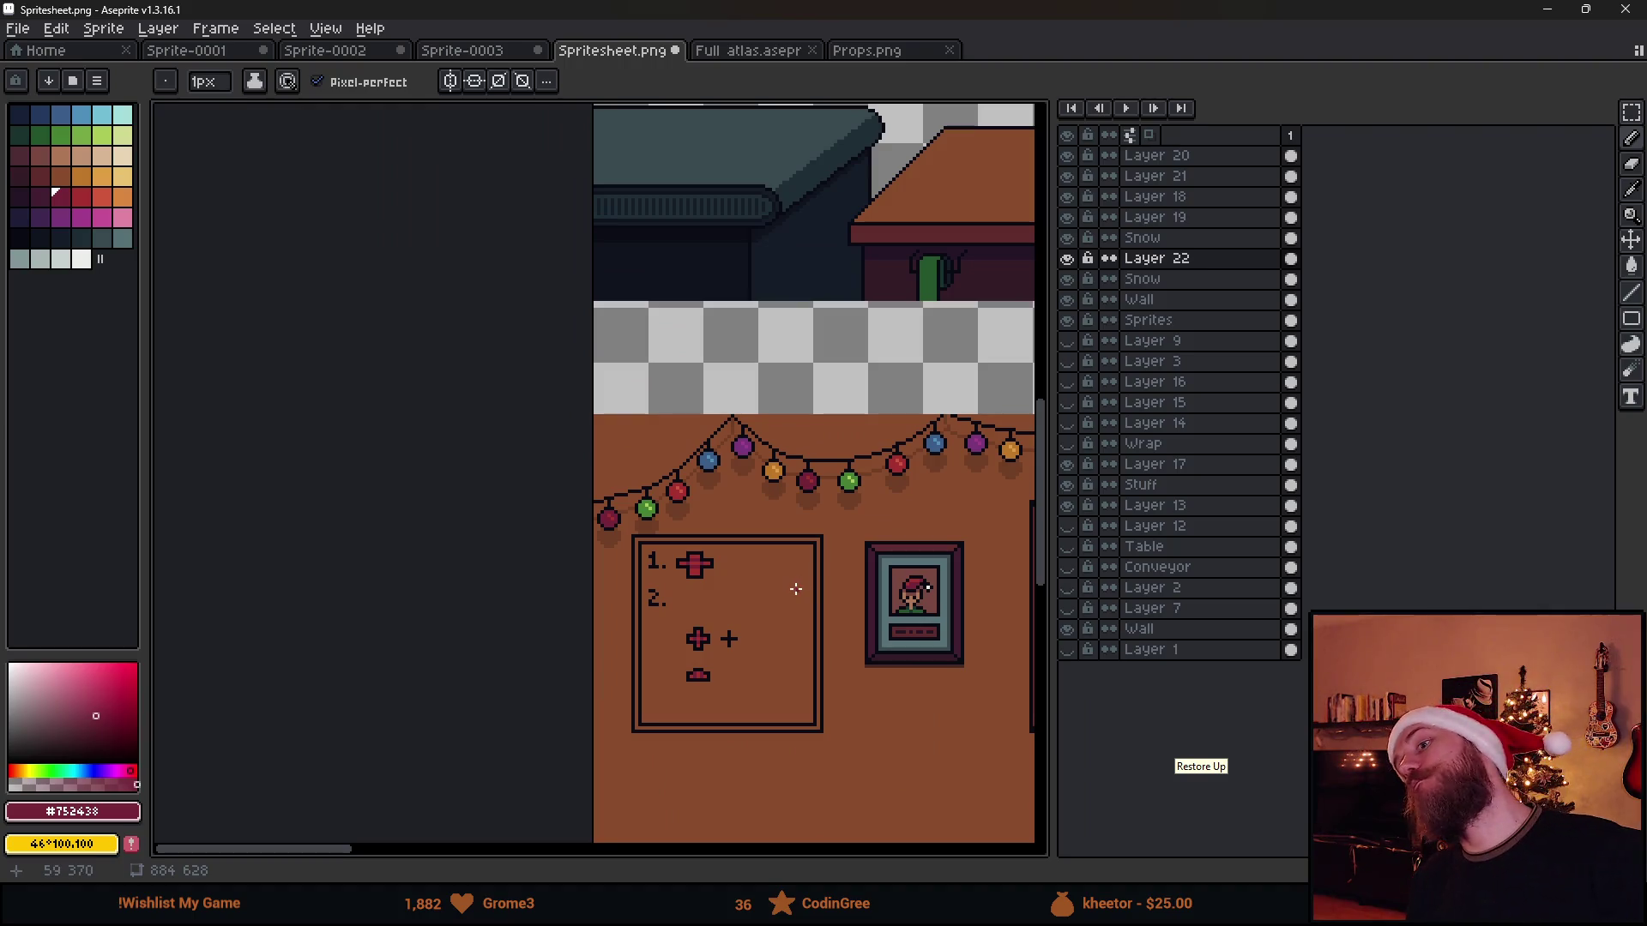
{"action": "scroll", "coordinate": [735, 581], "scroll_direction": "up", "scroll_amount": 2}
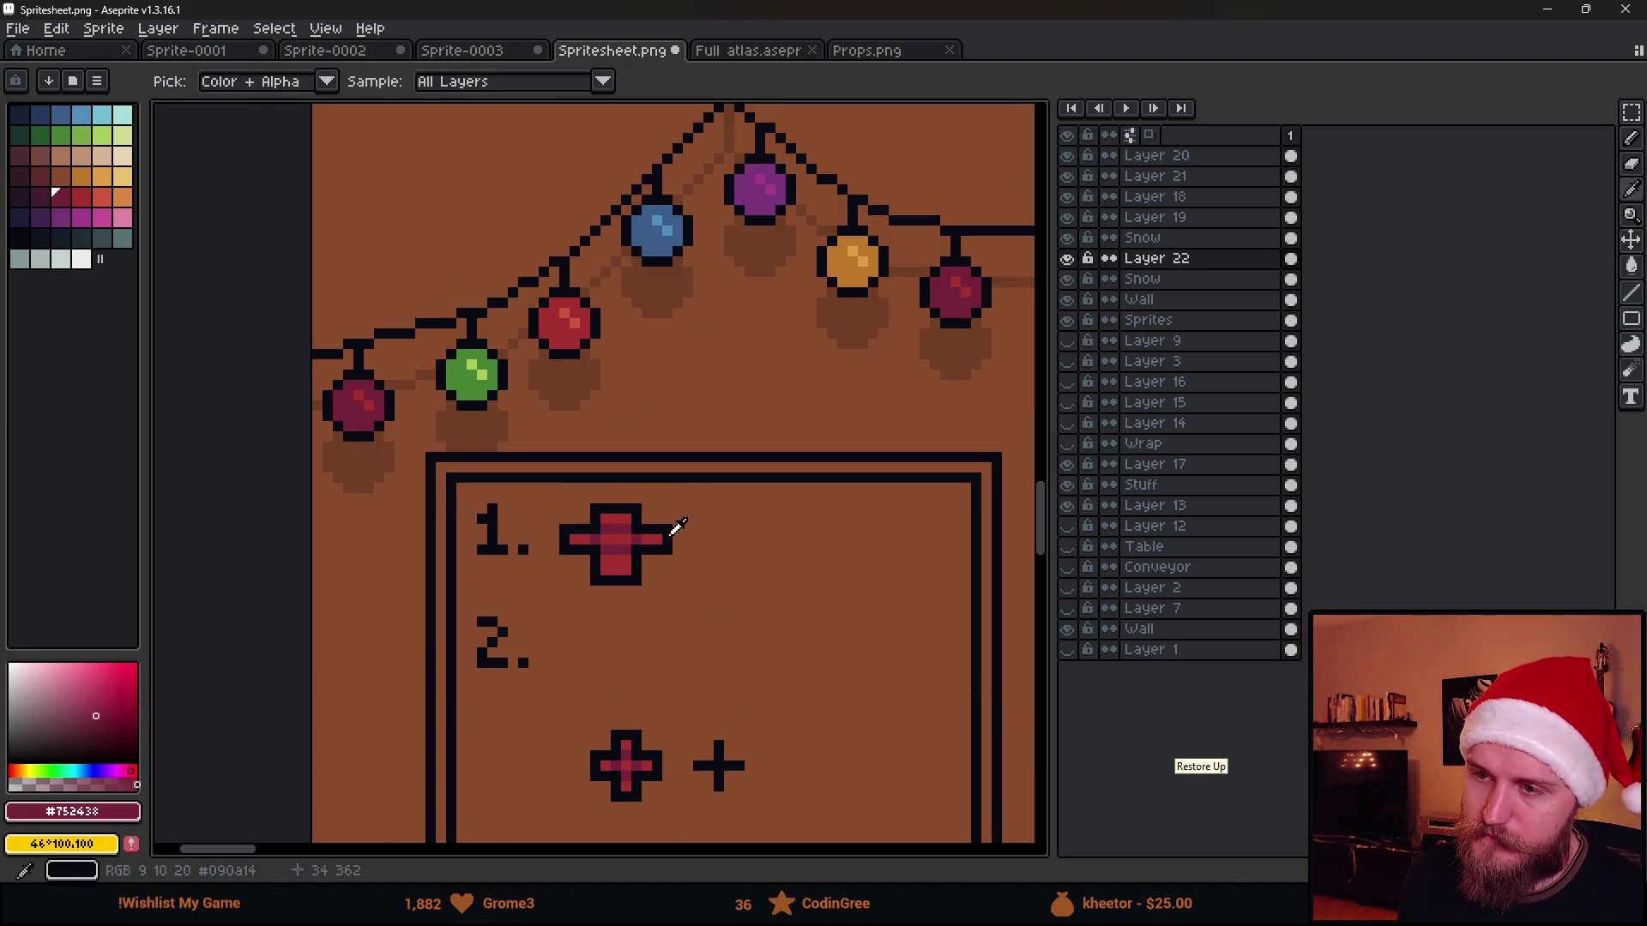
Draw a black plus sign and a large round black dot after the cross, then thicken the plus
{"action": "left_click", "coordinate": [673, 536], "text": "alt"}
{"action": "scroll", "coordinate": [695, 546], "scroll_direction": "up", "scroll_amount": 1}
{"action": "mouse_move", "coordinate": [724, 554]}
{"action": "left_mouse_down"}
{"action": "mouse_move", "coordinate": [792, 552]}
{"action": "mouse_move", "coordinate": [775, 597]}
{"action": "left_mouse_up"}
{"action": "scroll", "coordinate": [777, 599], "scroll_direction": "down", "scroll_amount": 3}
{"action": "scroll", "coordinate": [758, 518], "scroll_direction": "up", "scroll_amount": 1}
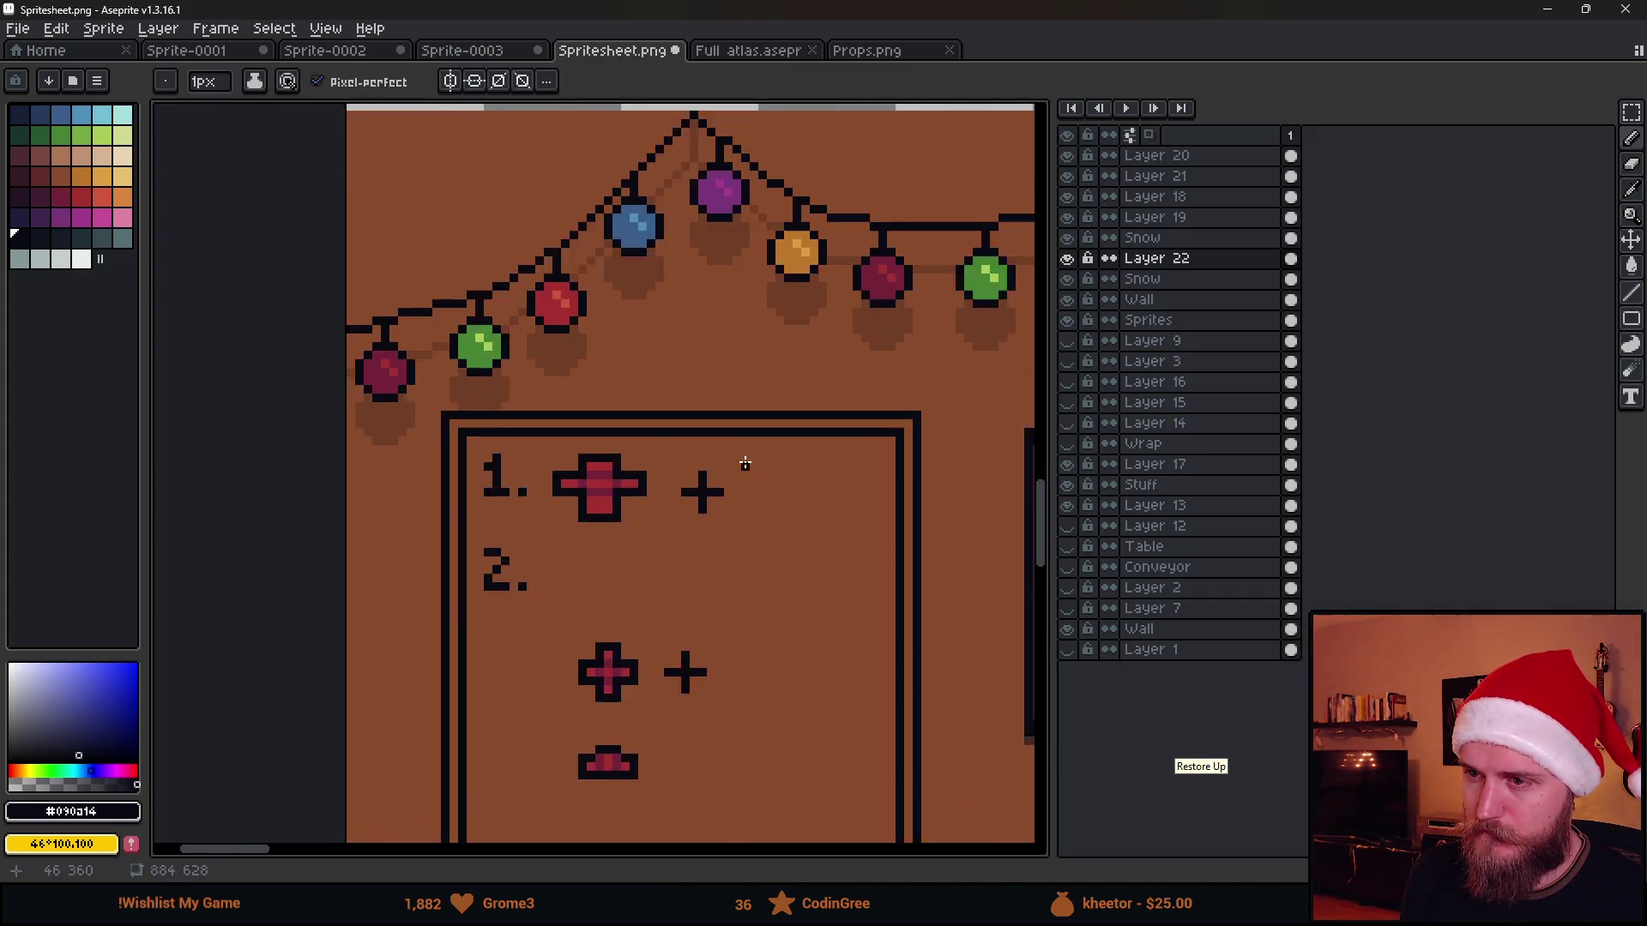
{"action": "scroll", "coordinate": [745, 463], "scroll_direction": "up", "scroll_amount": 1}
{"action": "key", "text": "plus"}
{"action": "key", "text": "plus"}
{"action": "key", "text": "plus"}
{"action": "key", "text": "plus"}
{"action": "key", "text": "plus"}
{"action": "key", "text": "plus"}
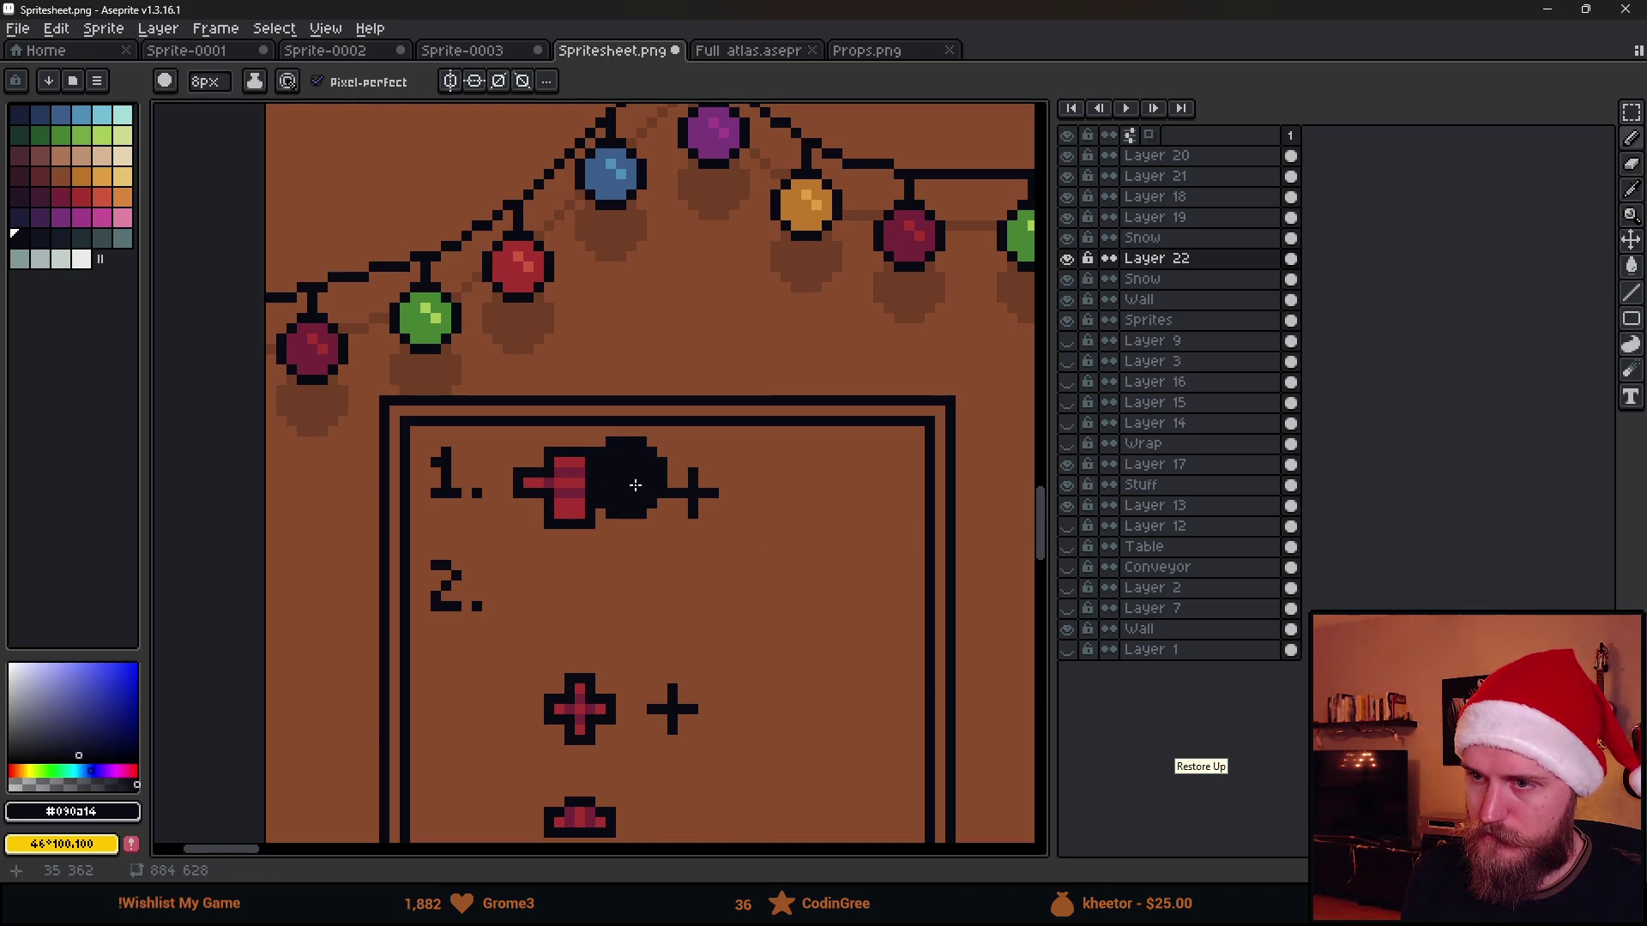
{"action": "key", "text": "minus"}
{"action": "scroll", "coordinate": [780, 488], "scroll_direction": "up", "scroll_amount": 1}
{"action": "scroll", "coordinate": [772, 487], "scroll_direction": "up", "scroll_amount": 1}
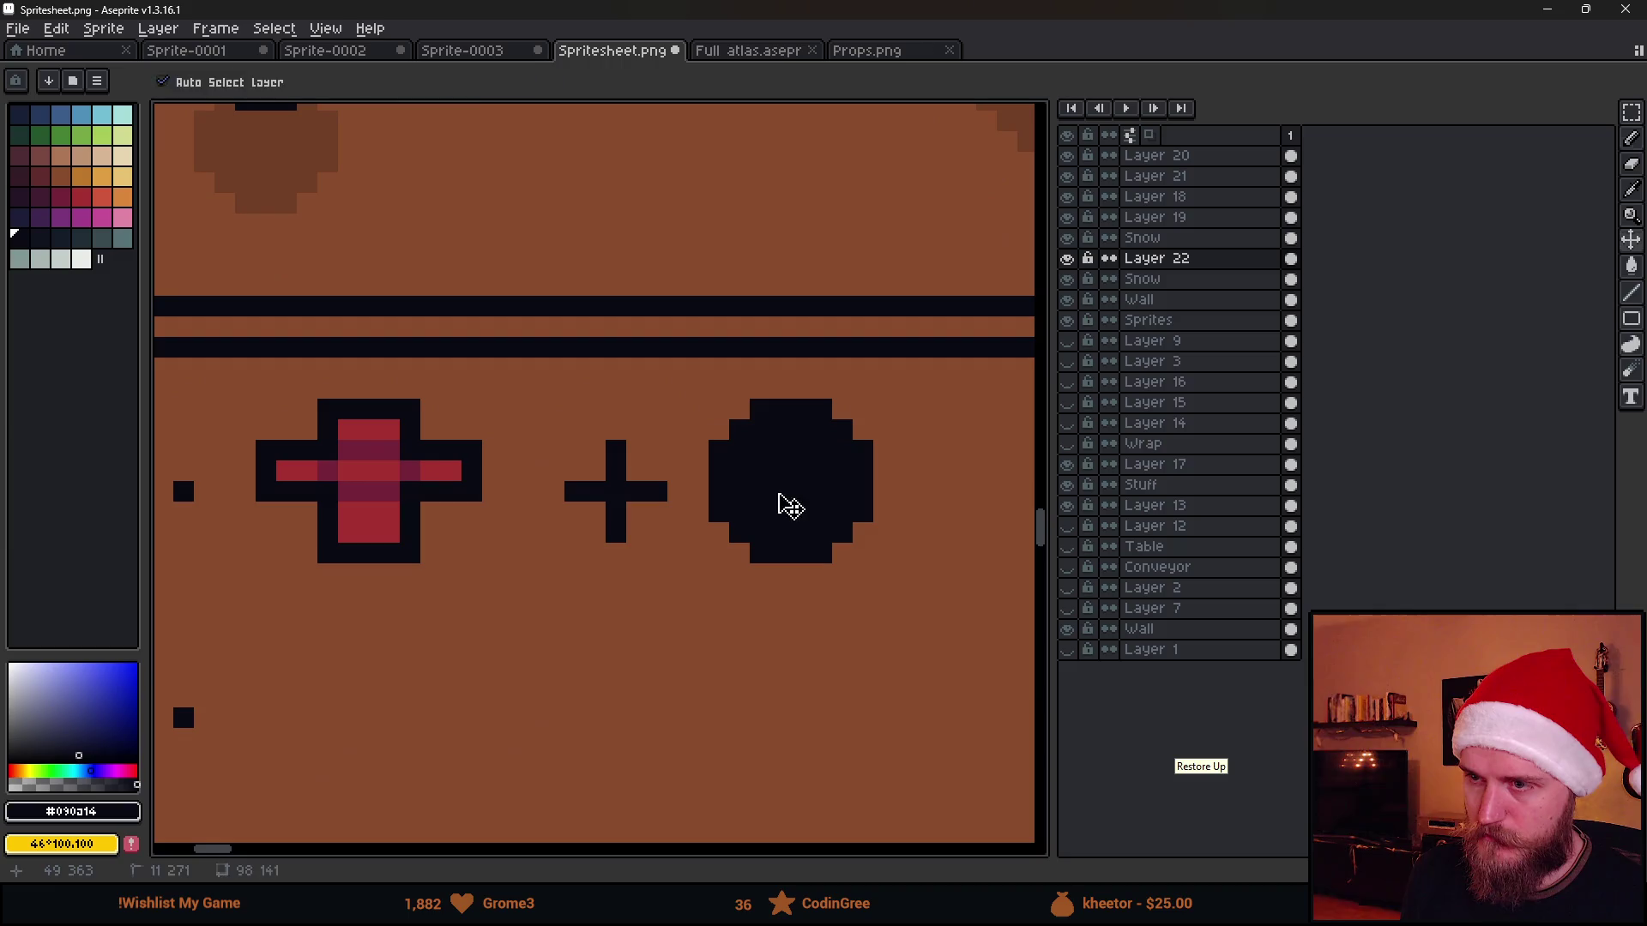
{"action": "key", "text": "minus"}
{"action": "key", "text": "minus"}
{"action": "key", "text": "minus"}
{"action": "scroll", "coordinate": [648, 566], "scroll_direction": "down", "scroll_amount": 3}
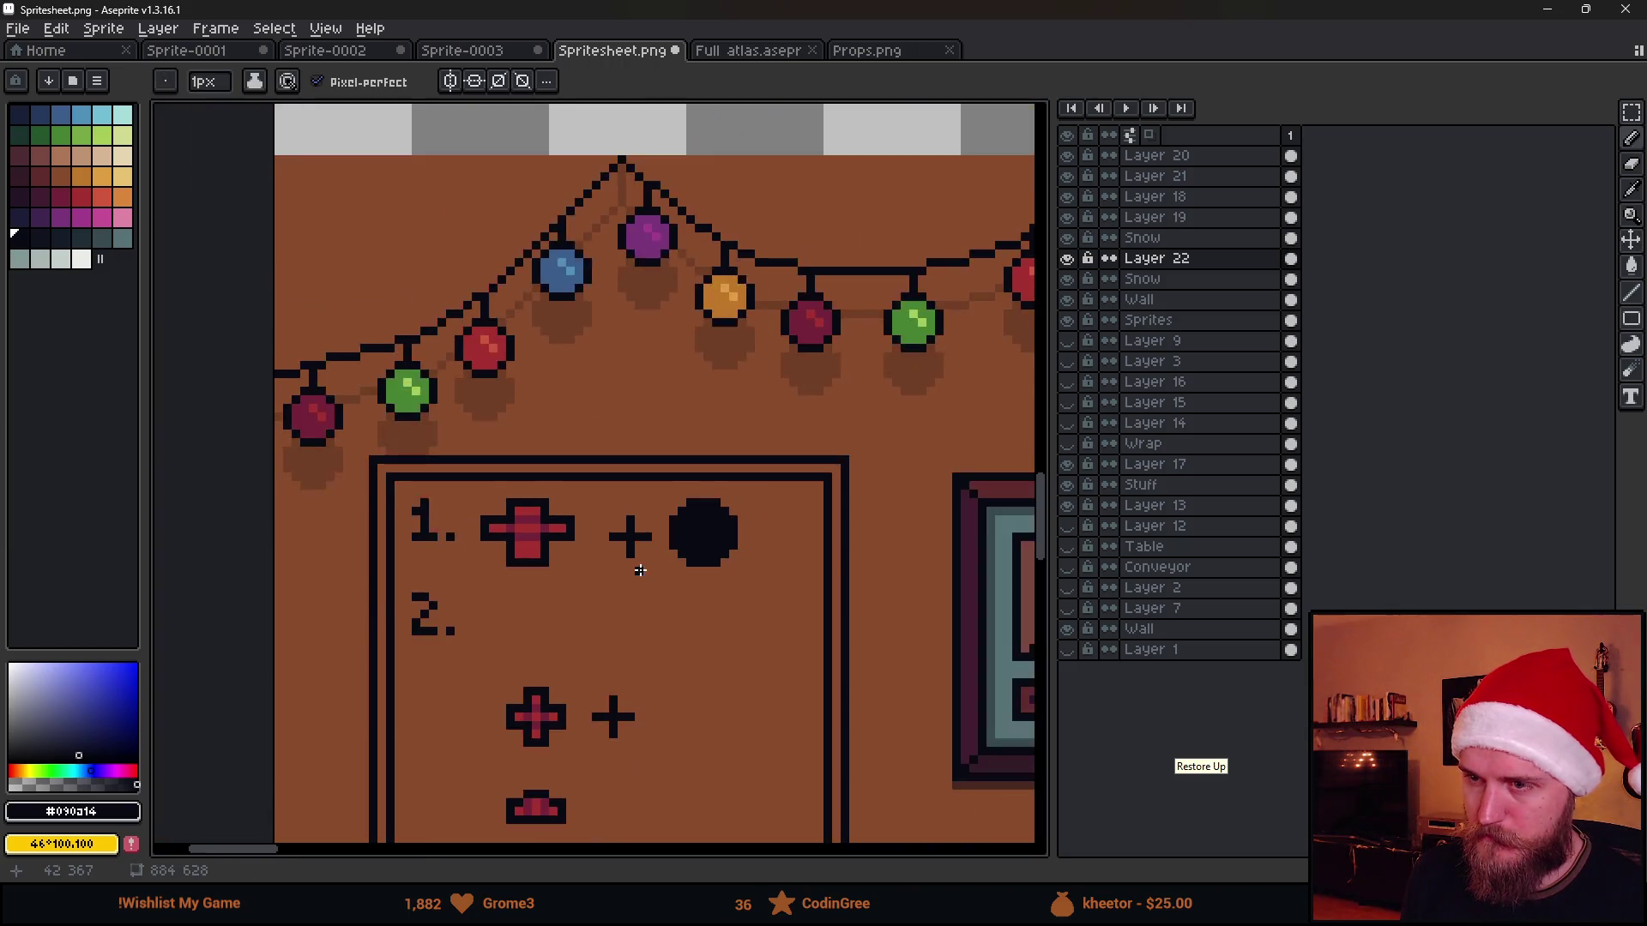
{"action": "scroll", "coordinate": [587, 520], "scroll_direction": "up", "scroll_amount": 3}
{"action": "left_click_drag", "start_coordinate": [575, 504], "coordinate": [651, 504]}
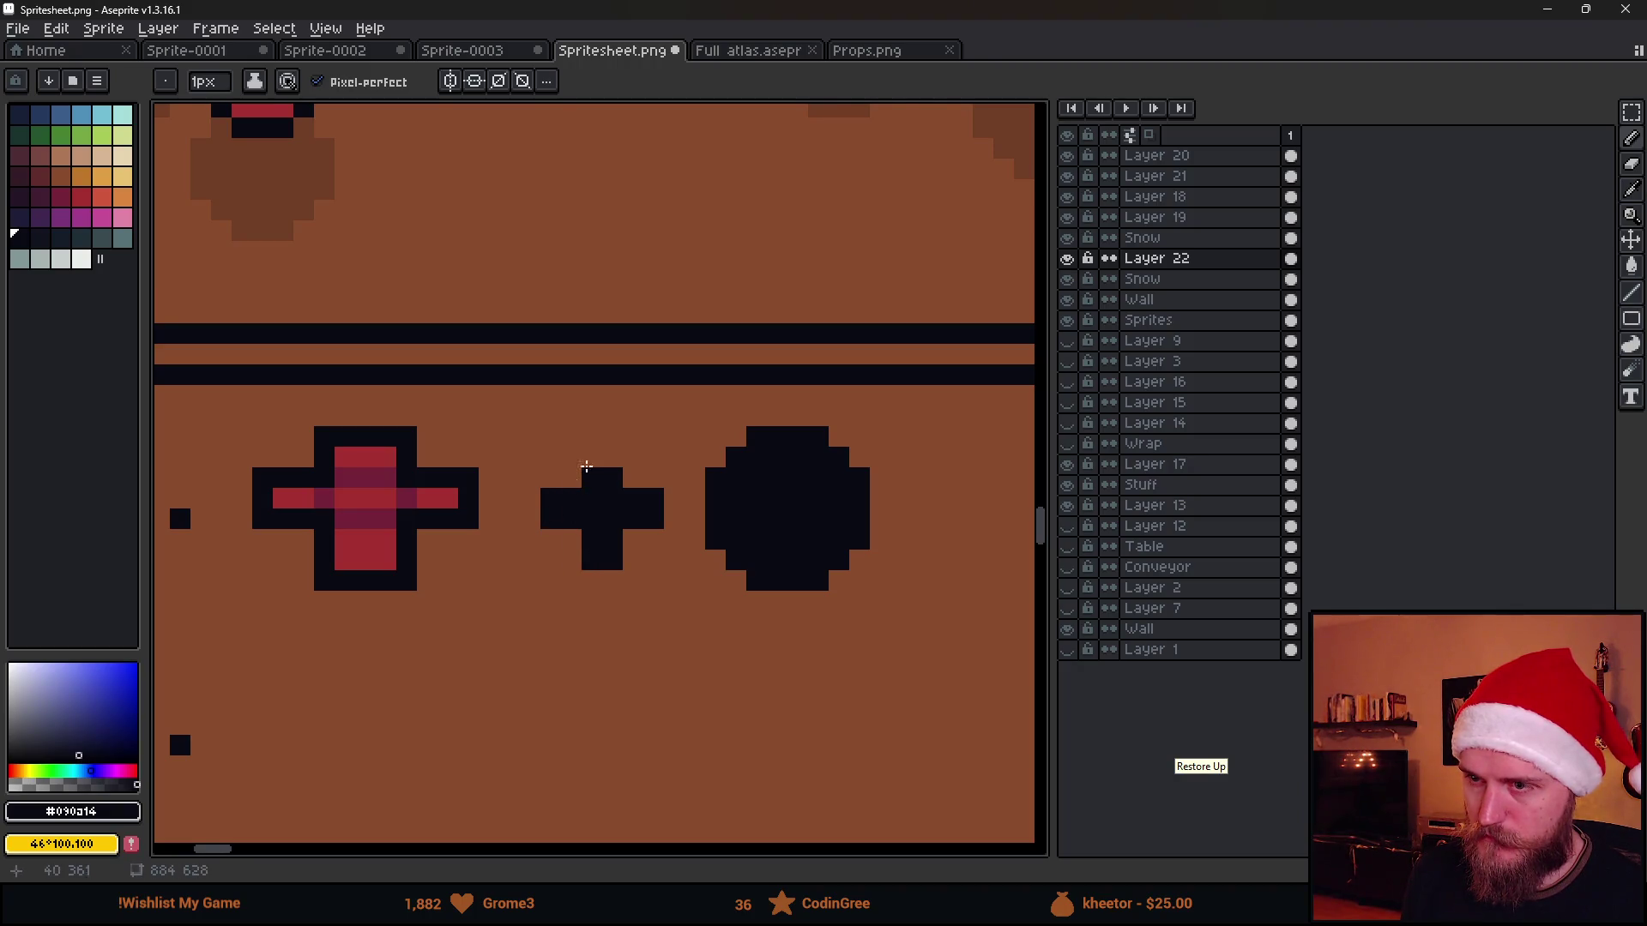
{"action": "scroll", "coordinate": [604, 460], "scroll_direction": "down", "scroll_amount": 2}
{"action": "scroll", "coordinate": [655, 562], "scroll_direction": "down", "scroll_amount": 1}
{"action": "scroll", "coordinate": [669, 587], "scroll_direction": "down", "scroll_amount": 1}
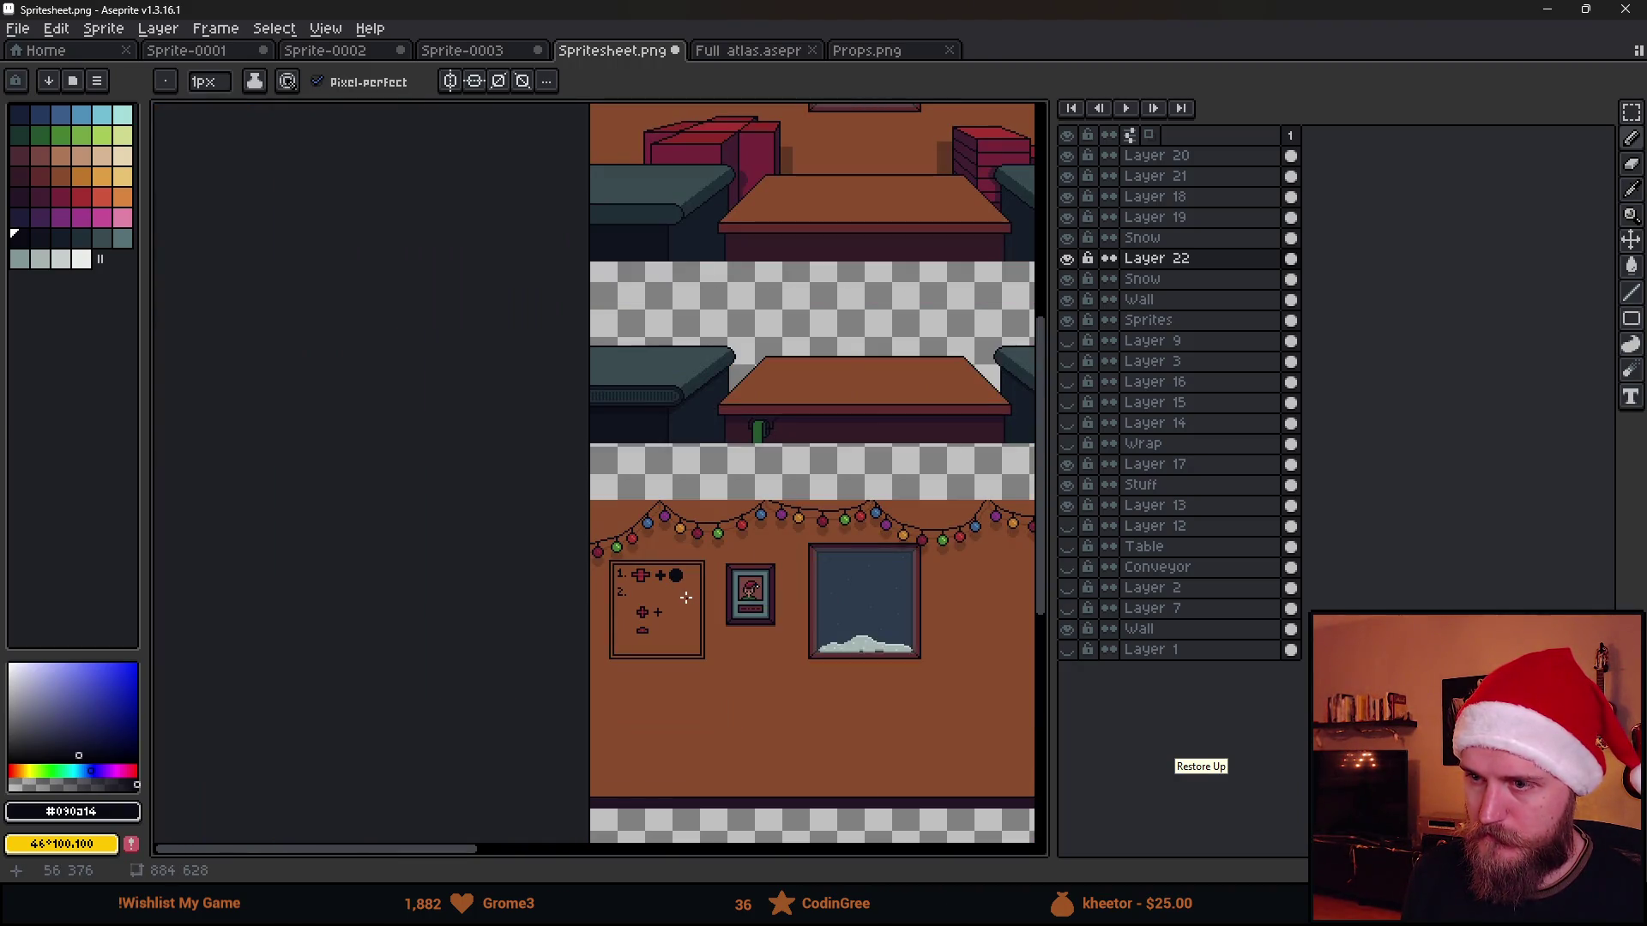
{"action": "scroll", "coordinate": [669, 588], "scroll_direction": "up", "scroll_amount": 1}
{"action": "scroll", "coordinate": [671, 567], "scroll_direction": "up", "scroll_amount": 1}
{"action": "scroll", "coordinate": [646, 581], "scroll_direction": "up", "scroll_amount": 2}
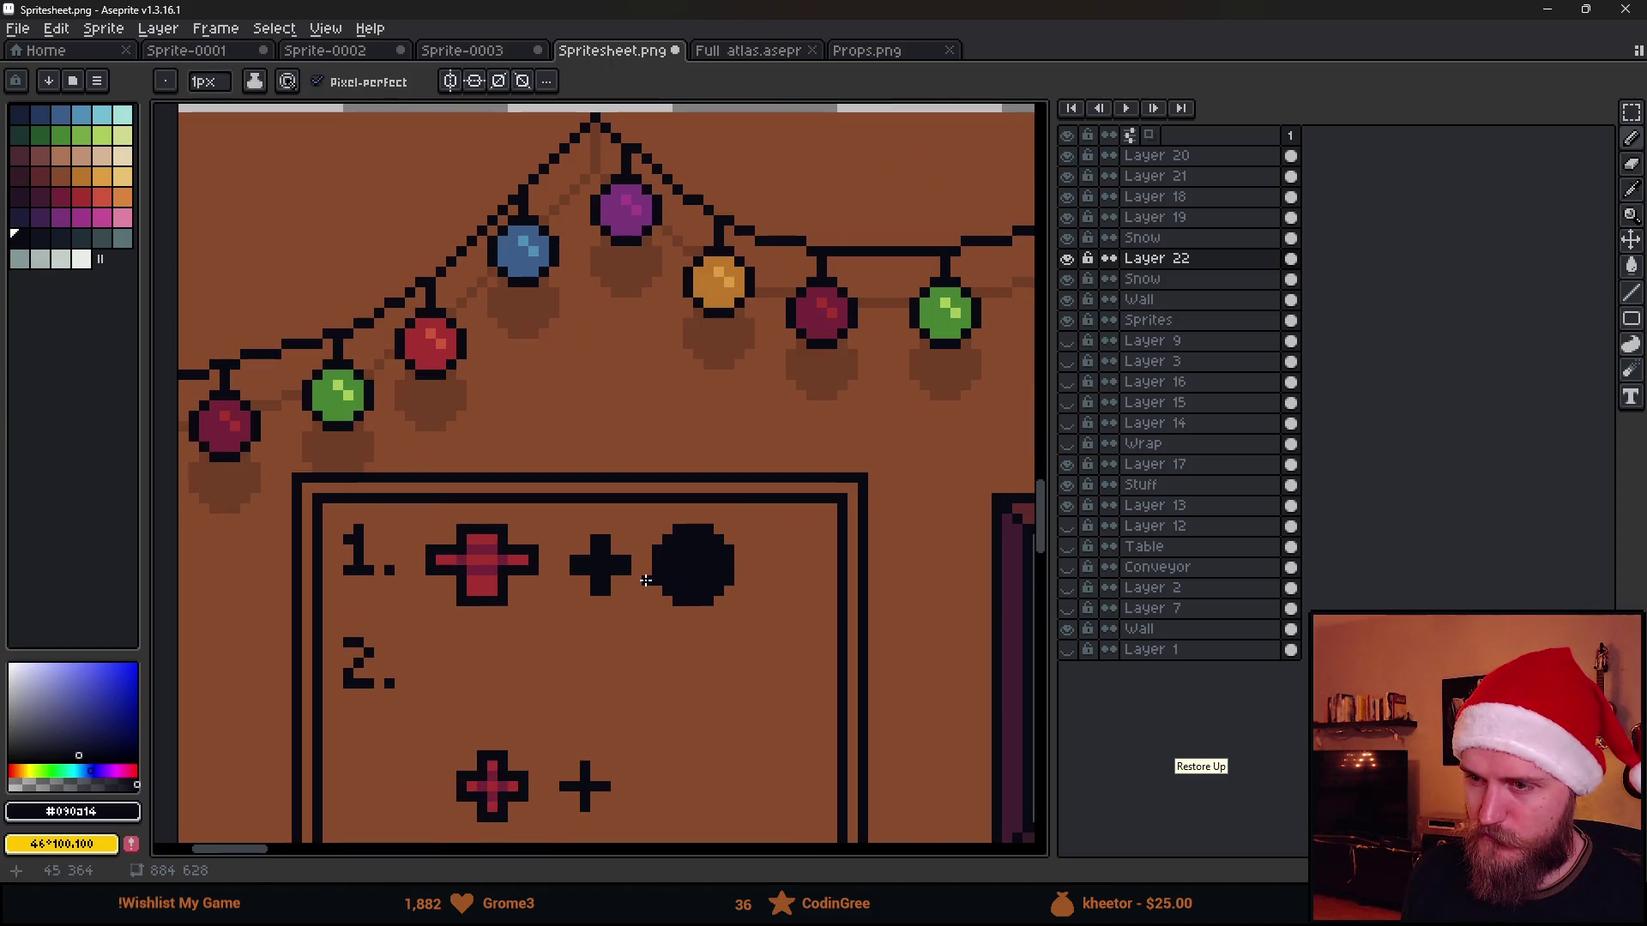
{"action": "key", "text": "ctrl"}
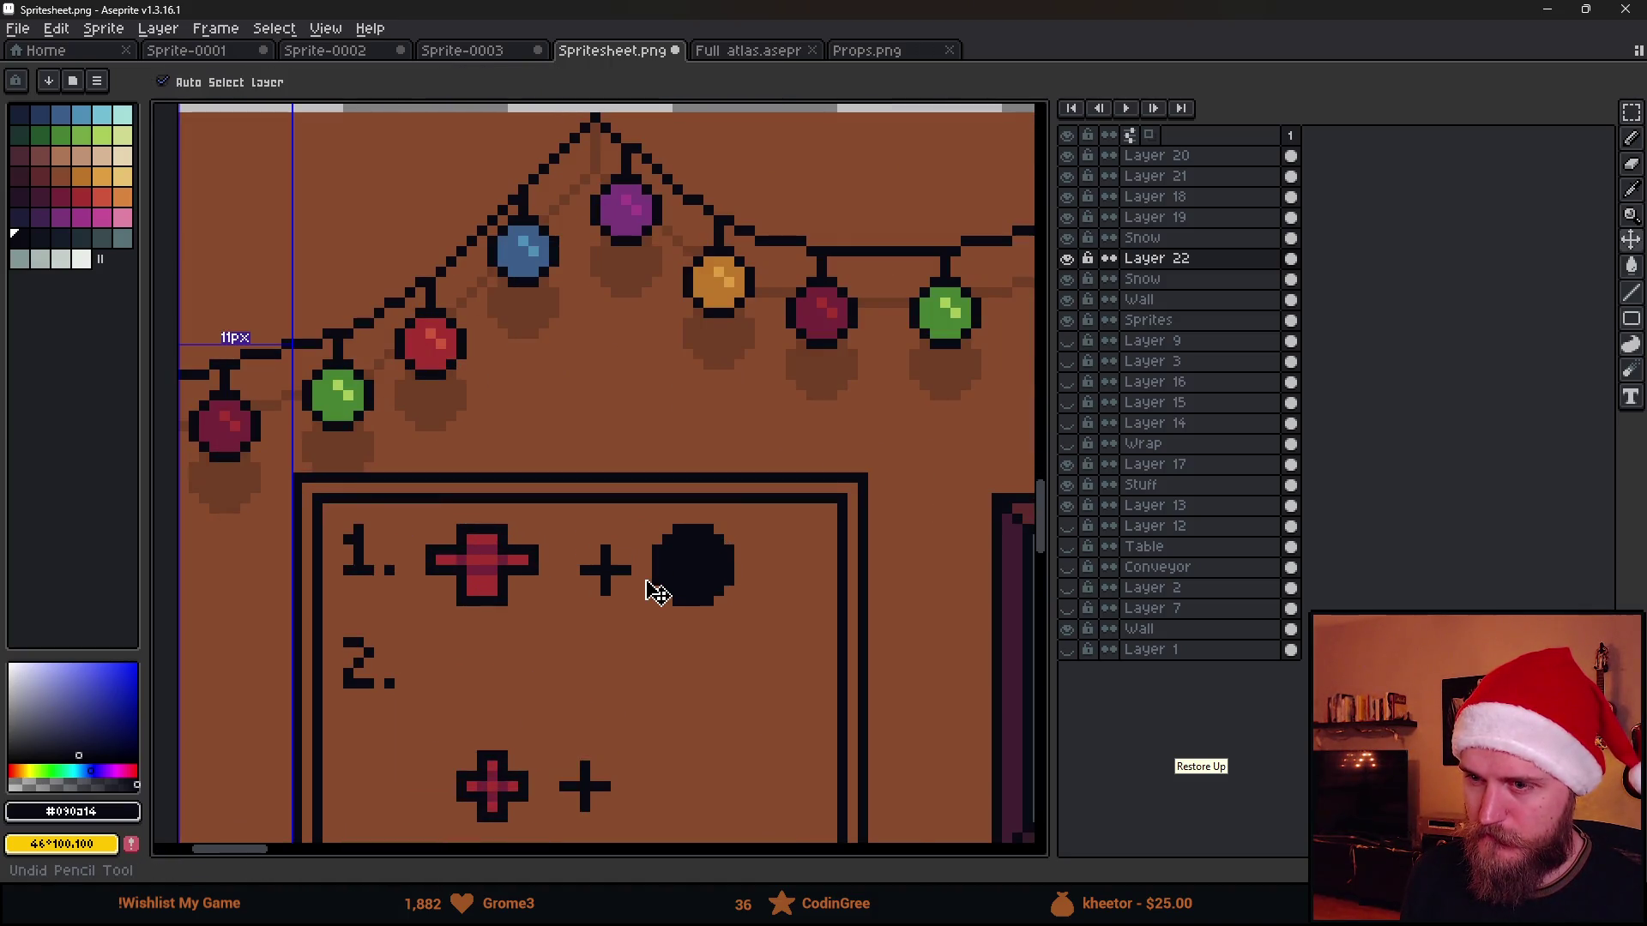
Remove the black circle and plus sign and move the red cross further right
{"action": "key", "text": "ctrl+z"}
{"action": "key", "text": "ctrl+z"}
{"action": "key", "text": "m"}
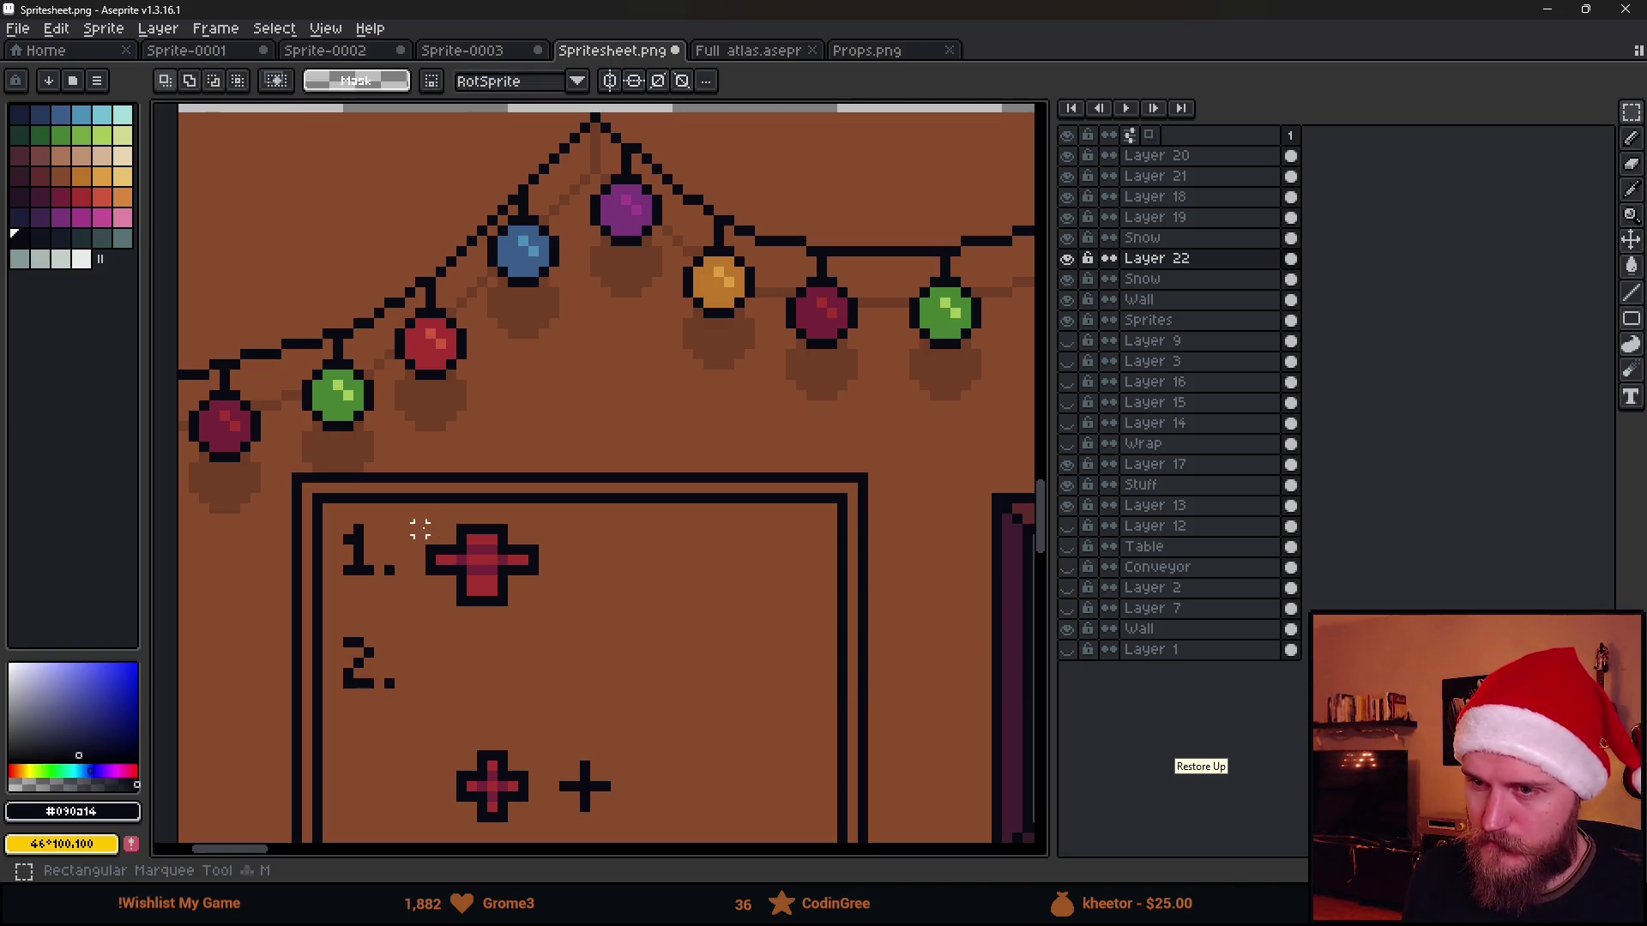
{"action": "left_click_drag", "start_coordinate": [412, 521], "coordinate": [581, 662]}
{"action": "left_click_drag", "start_coordinate": [503, 619], "coordinate": [771, 626]}
{"action": "key", "text": "Right"}
{"action": "key", "text": "Right"}
{"action": "key", "text": "Return"}
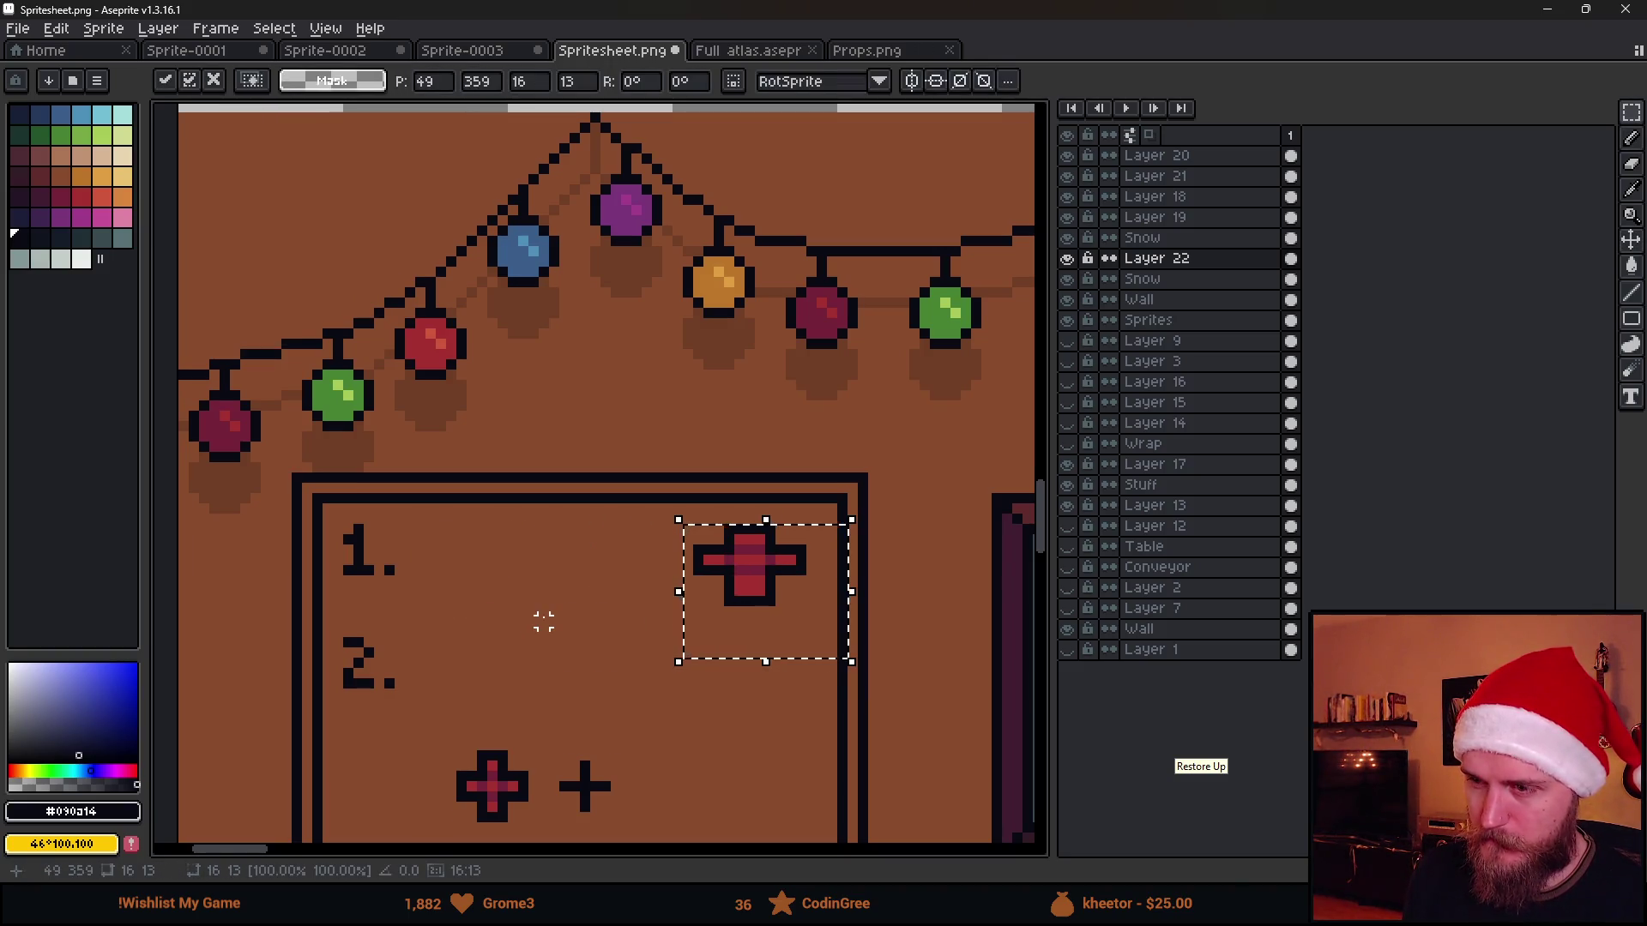
{"action": "key", "text": "ctrl+d"}
{"action": "key", "text": "b"}
{"action": "scroll", "coordinate": [568, 615], "scroll_direction": "up", "scroll_amount": 1}
Stamp a black dot left of the cross and erase its centre to leave a ring
{"action": "key", "text": "alt"}
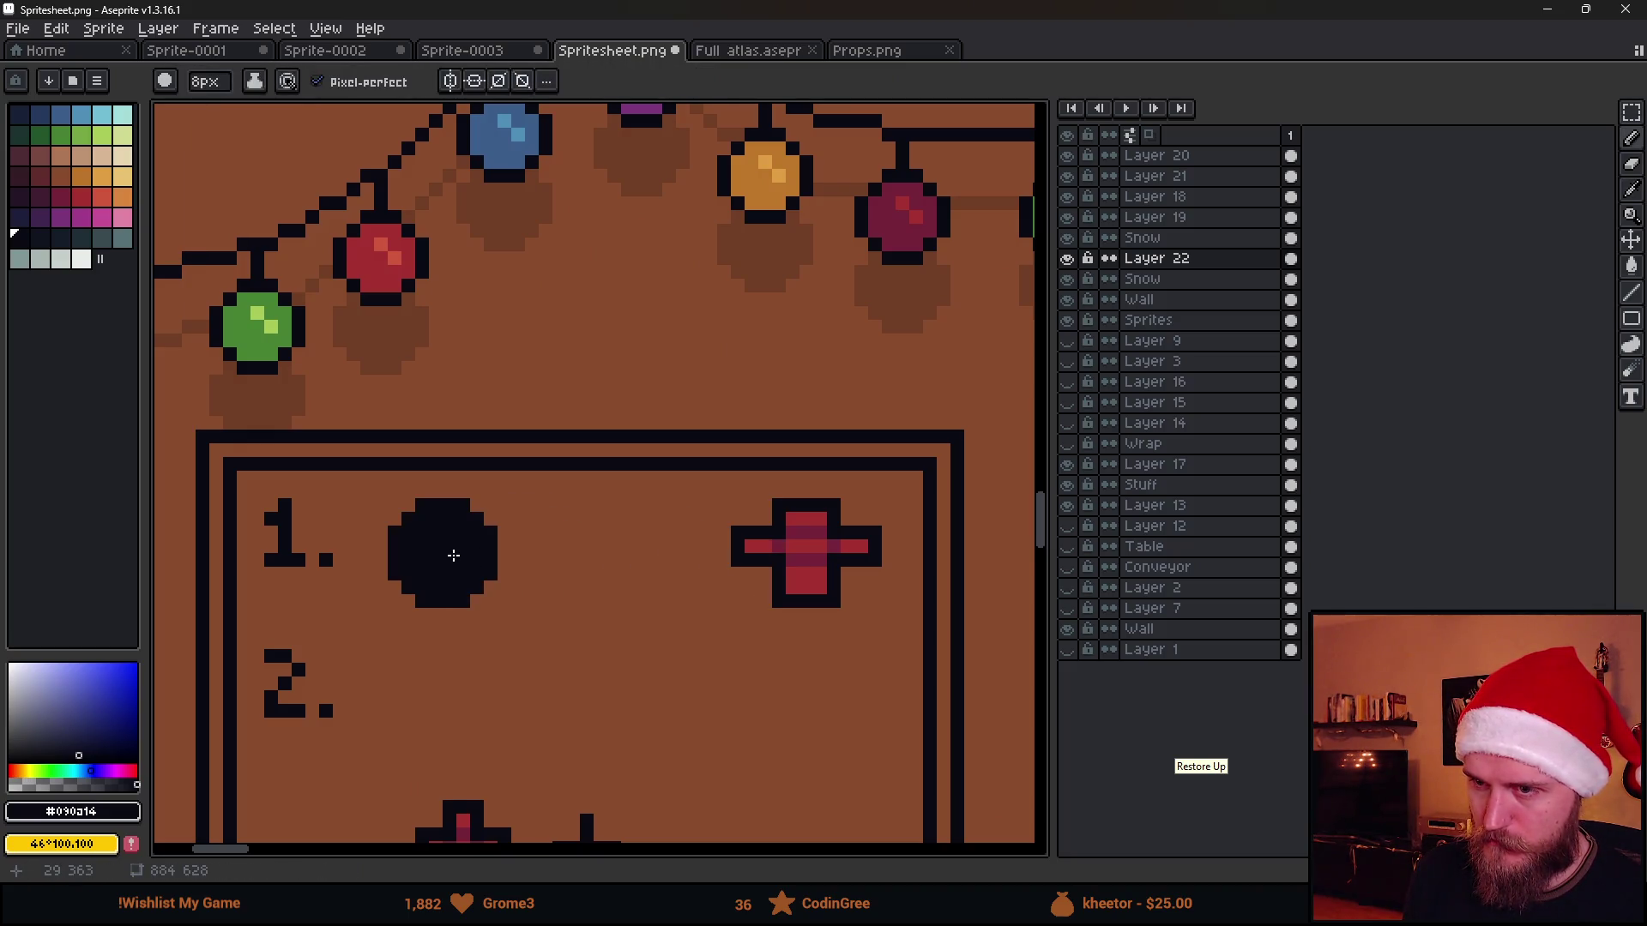
{"action": "left_click", "coordinate": [440, 553]}
{"action": "key", "text": "e"}
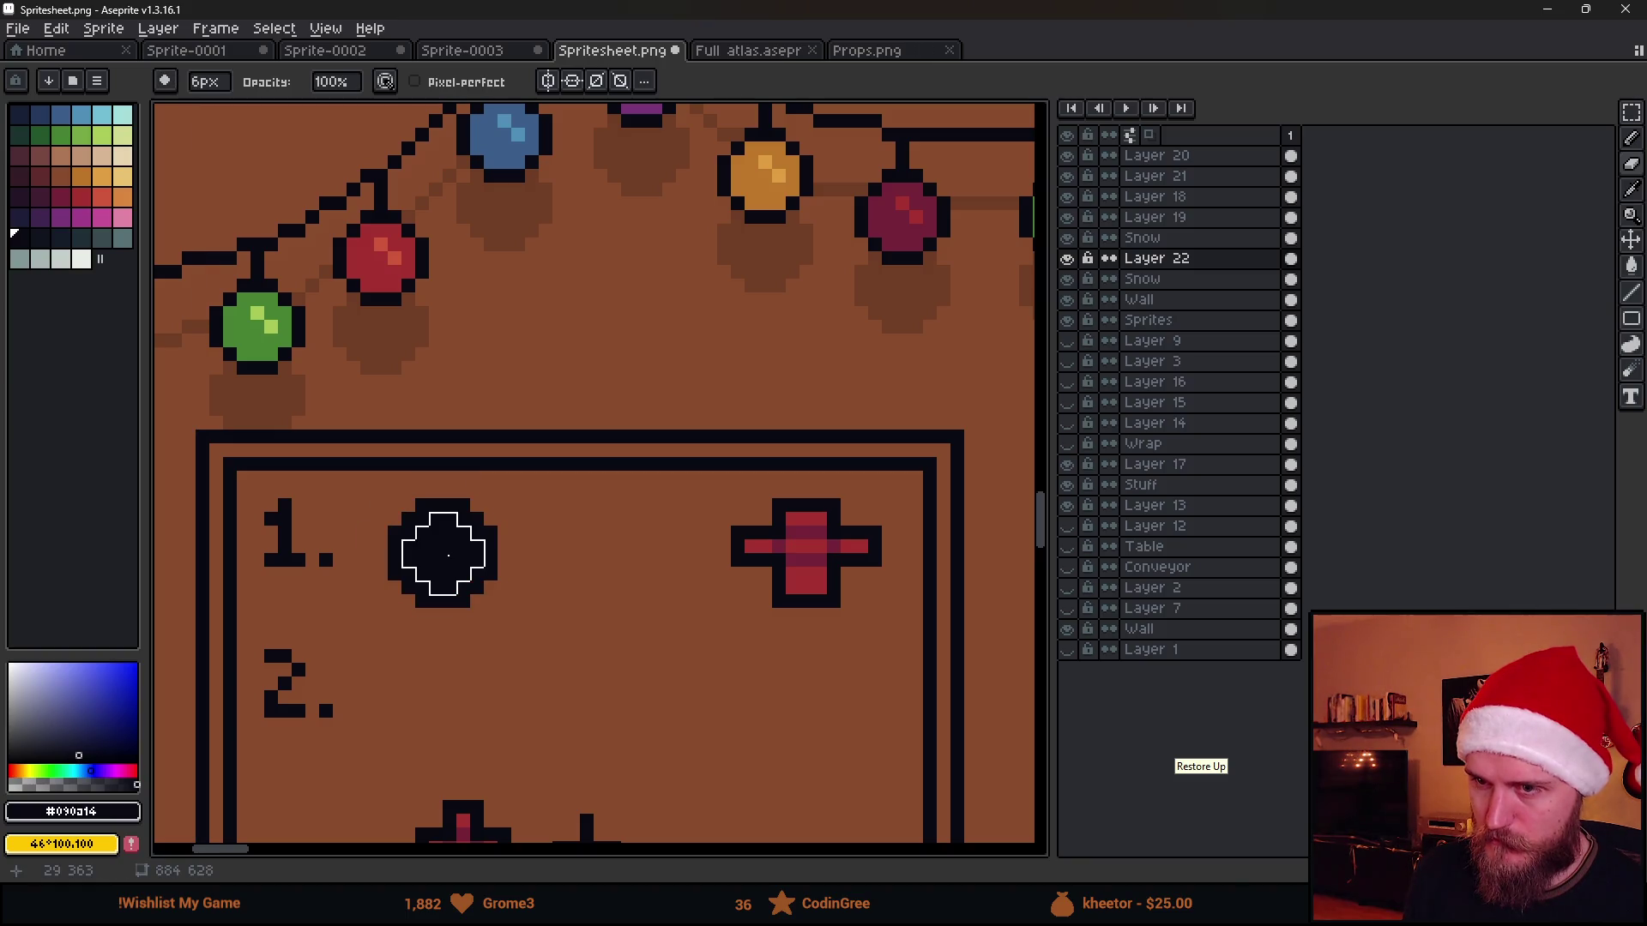
{"action": "left_click_drag", "start_coordinate": [444, 553], "coordinate": [437, 557]}
{"action": "key", "text": "minus"}
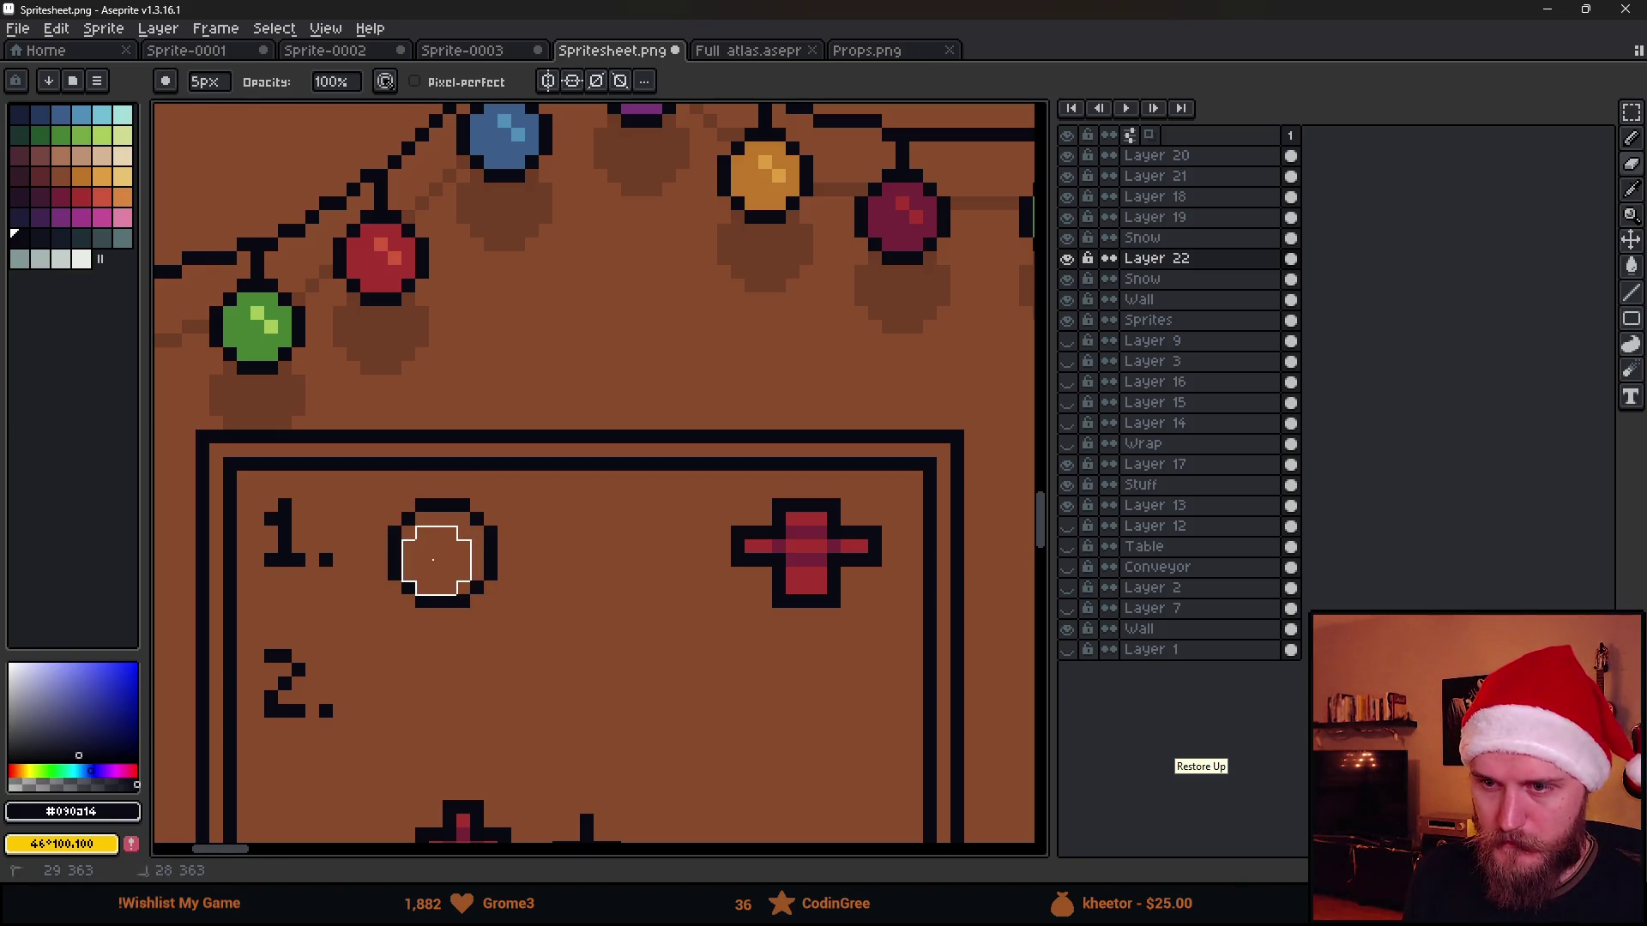
{"action": "key", "text": "b"}
{"action": "key", "text": "minus"}
{"action": "key", "text": "minus"}
{"action": "key", "text": "minus"}
Bucket-fill the ring's centre with light grey
{"action": "left_click", "coordinate": [52, 262]}
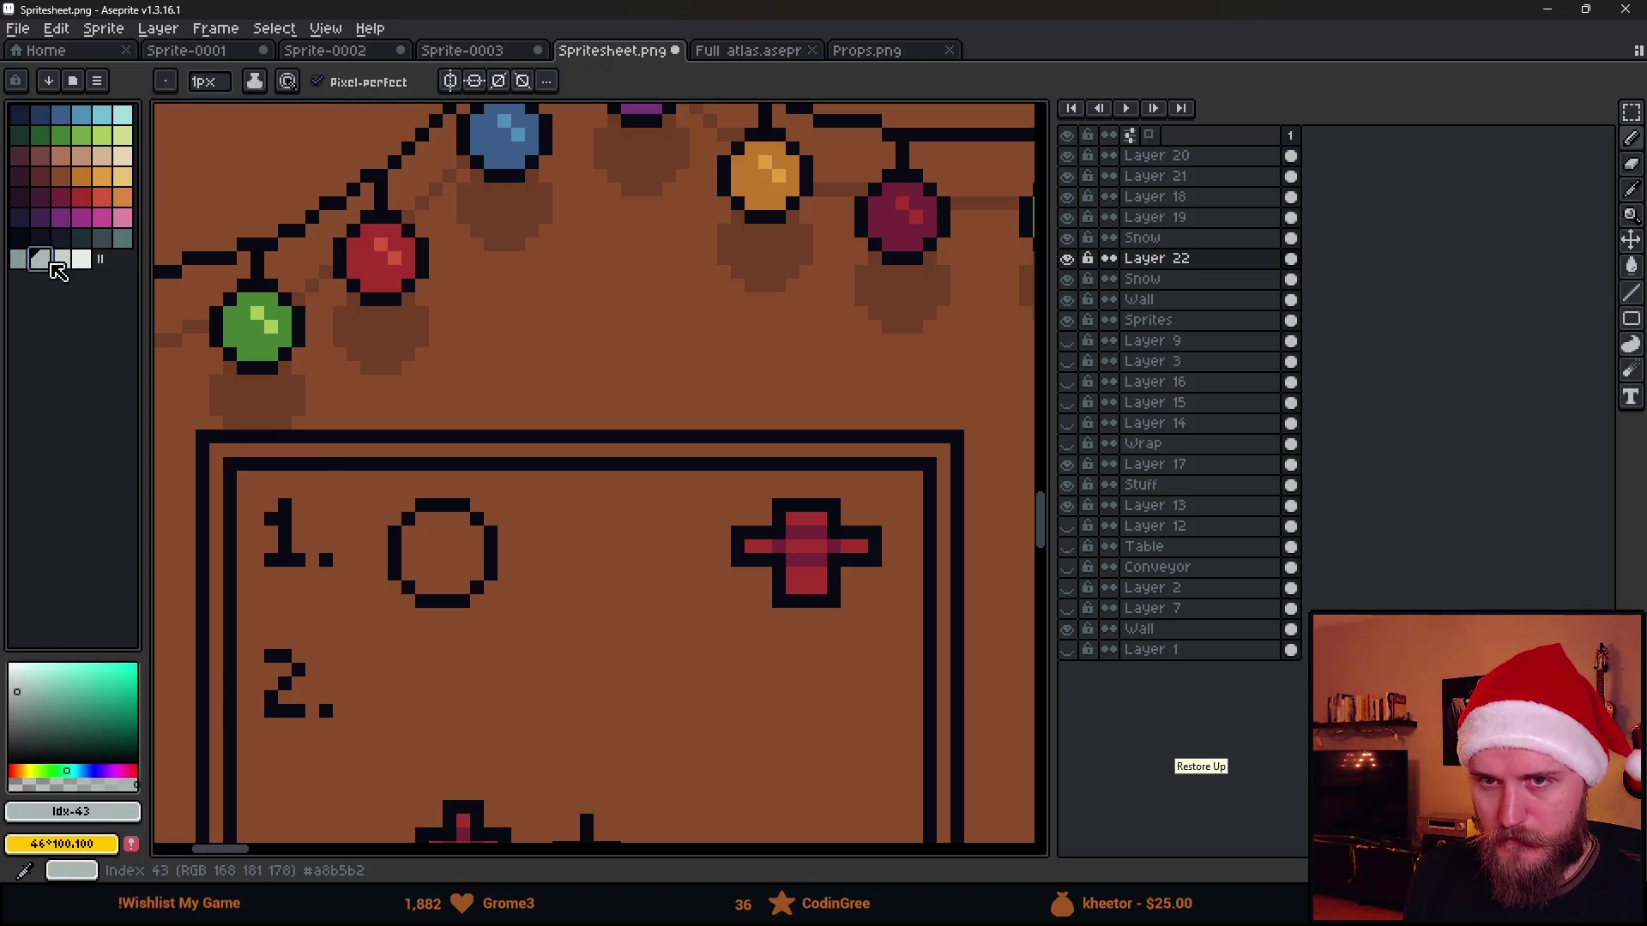
{"action": "key", "text": "g"}
{"action": "left_click", "coordinate": [441, 553]}
{"action": "left_click", "coordinate": [57, 235]}
{"action": "scroll", "coordinate": [447, 529], "scroll_direction": "up", "scroll_amount": 1}
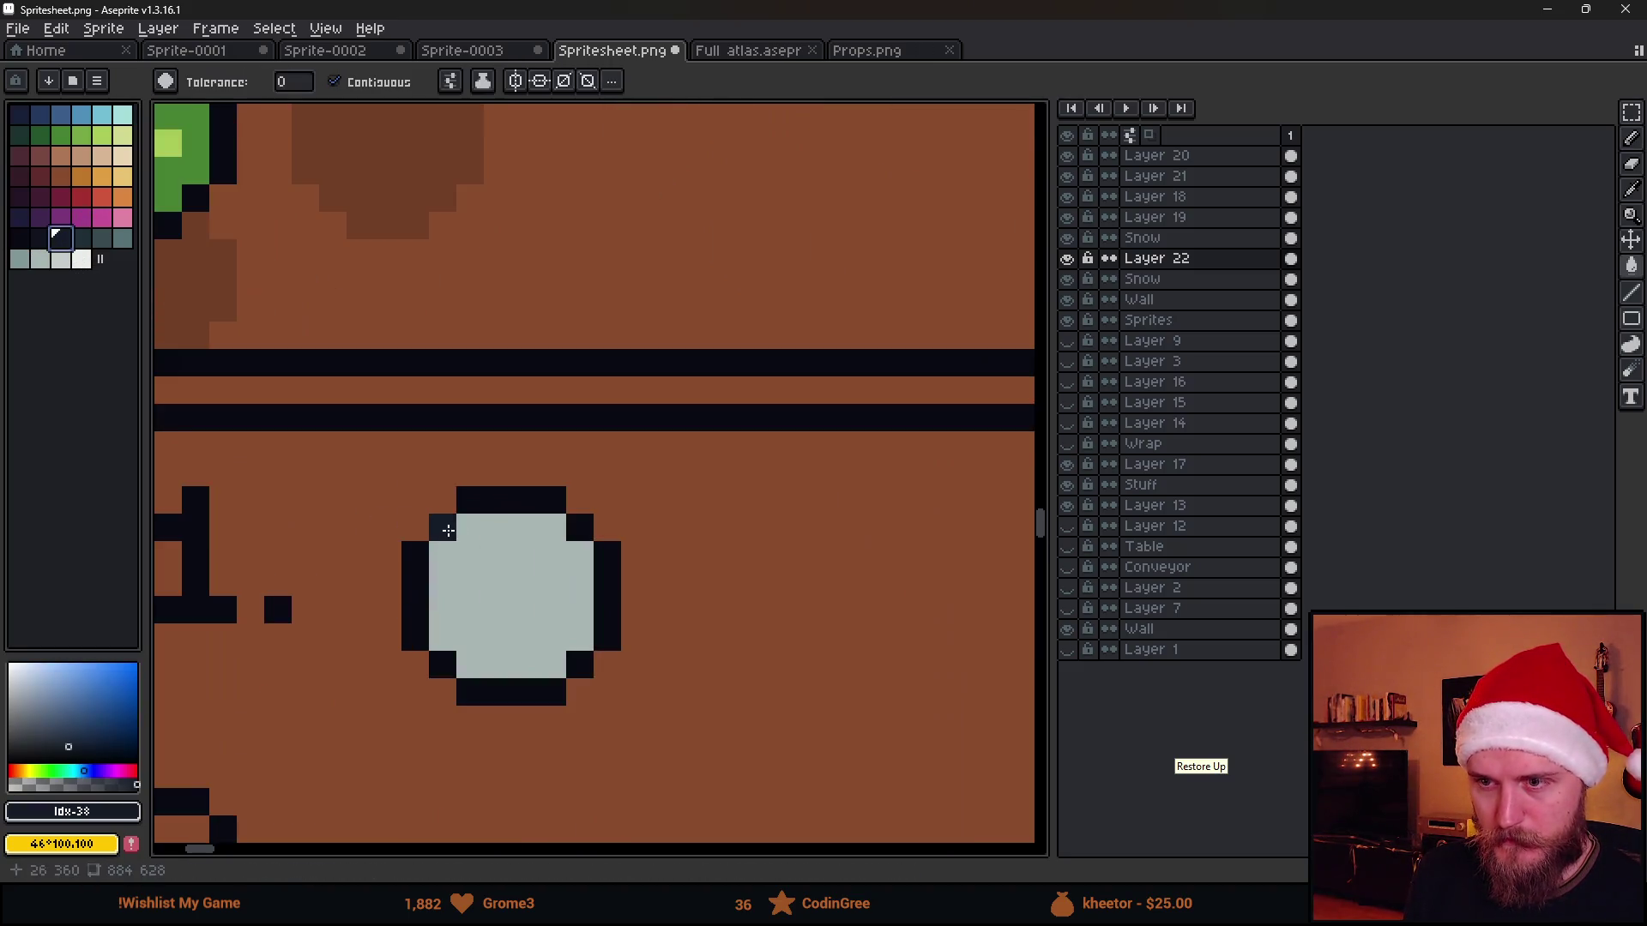
{"action": "key", "text": "b"}
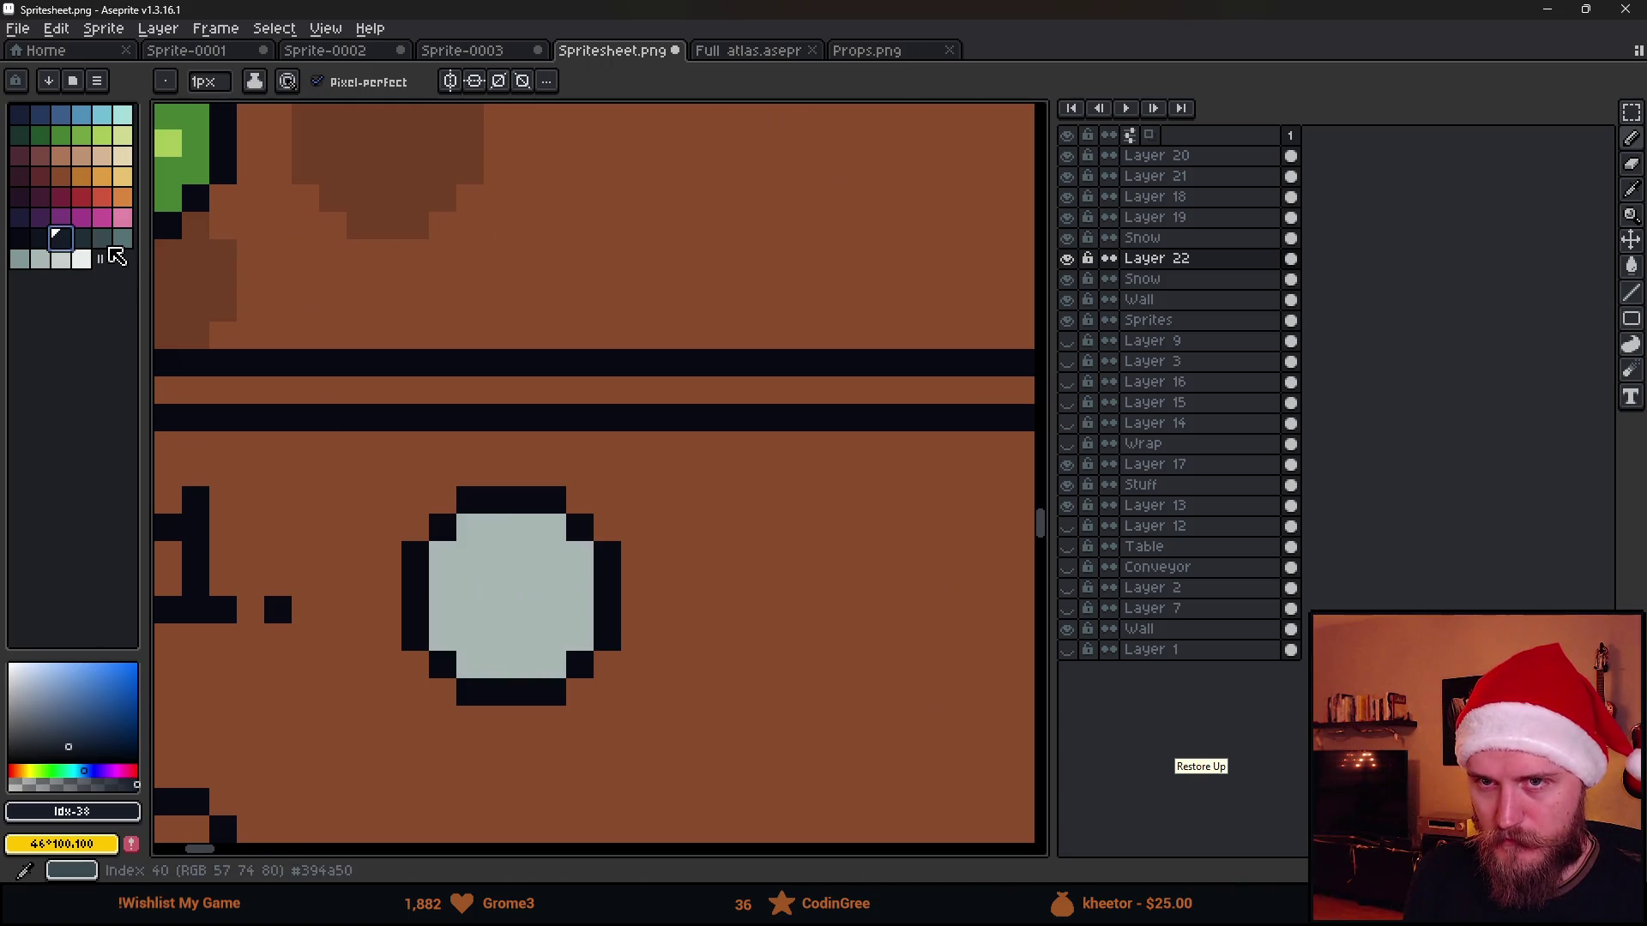
{"action": "left_click", "coordinate": [77, 236]}
{"action": "left_click", "coordinate": [554, 536]}
{"action": "left_click", "coordinate": [494, 528]}
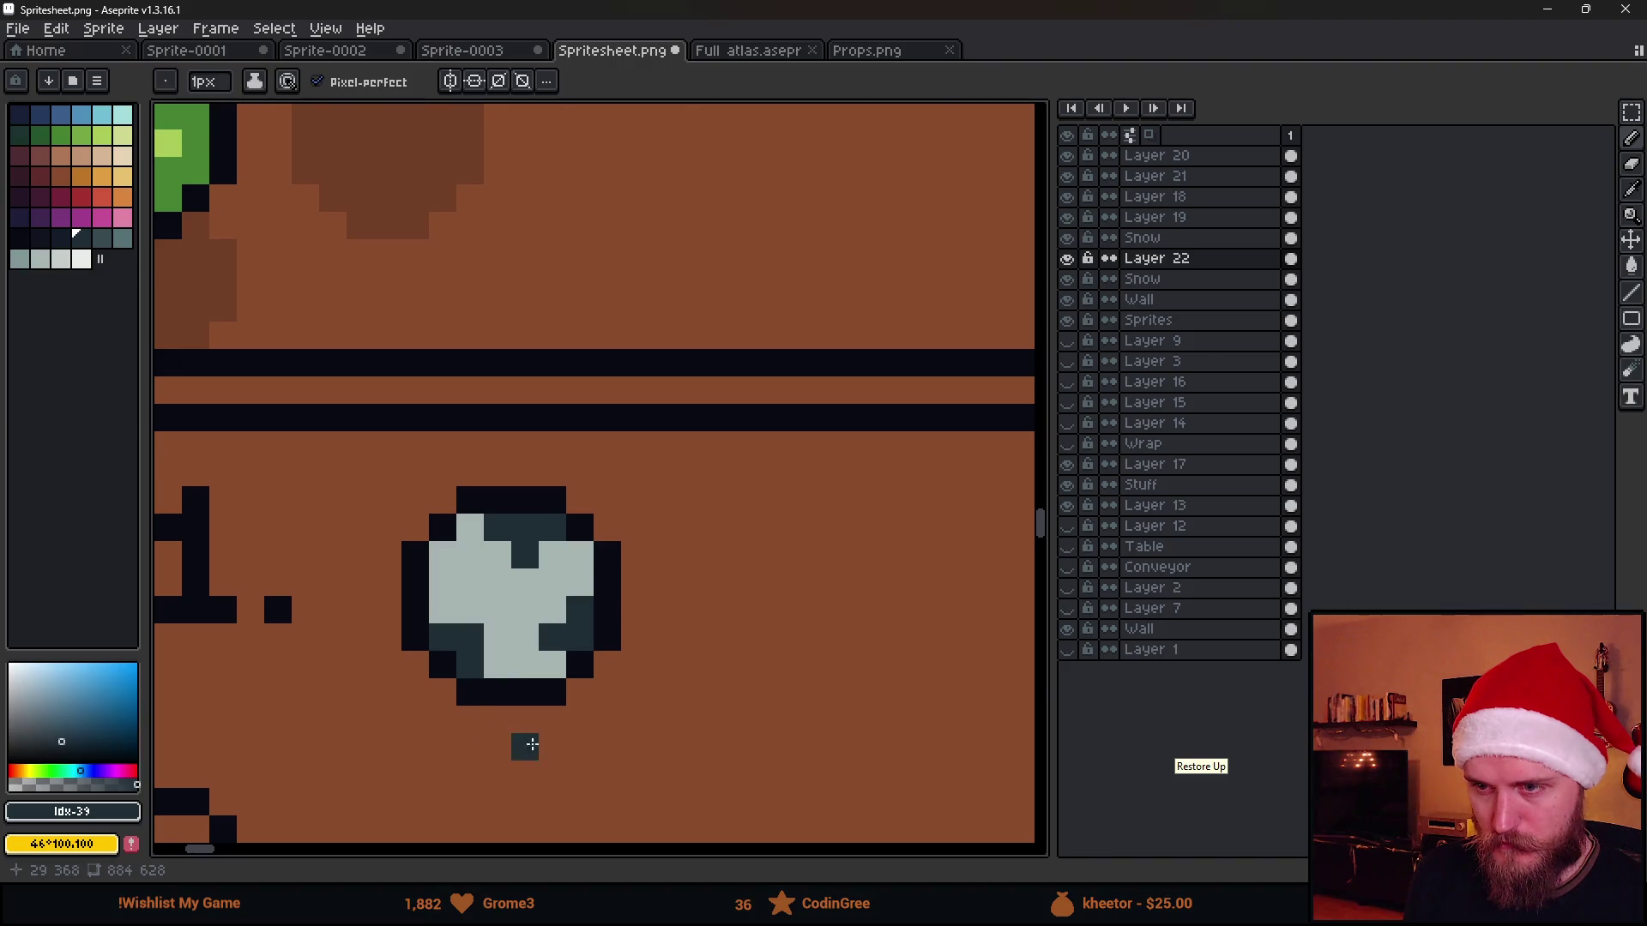
{"action": "scroll", "coordinate": [532, 744], "scroll_direction": "down", "scroll_amount": 1}
{"action": "scroll", "coordinate": [451, 682], "scroll_direction": "up", "scroll_amount": 2}
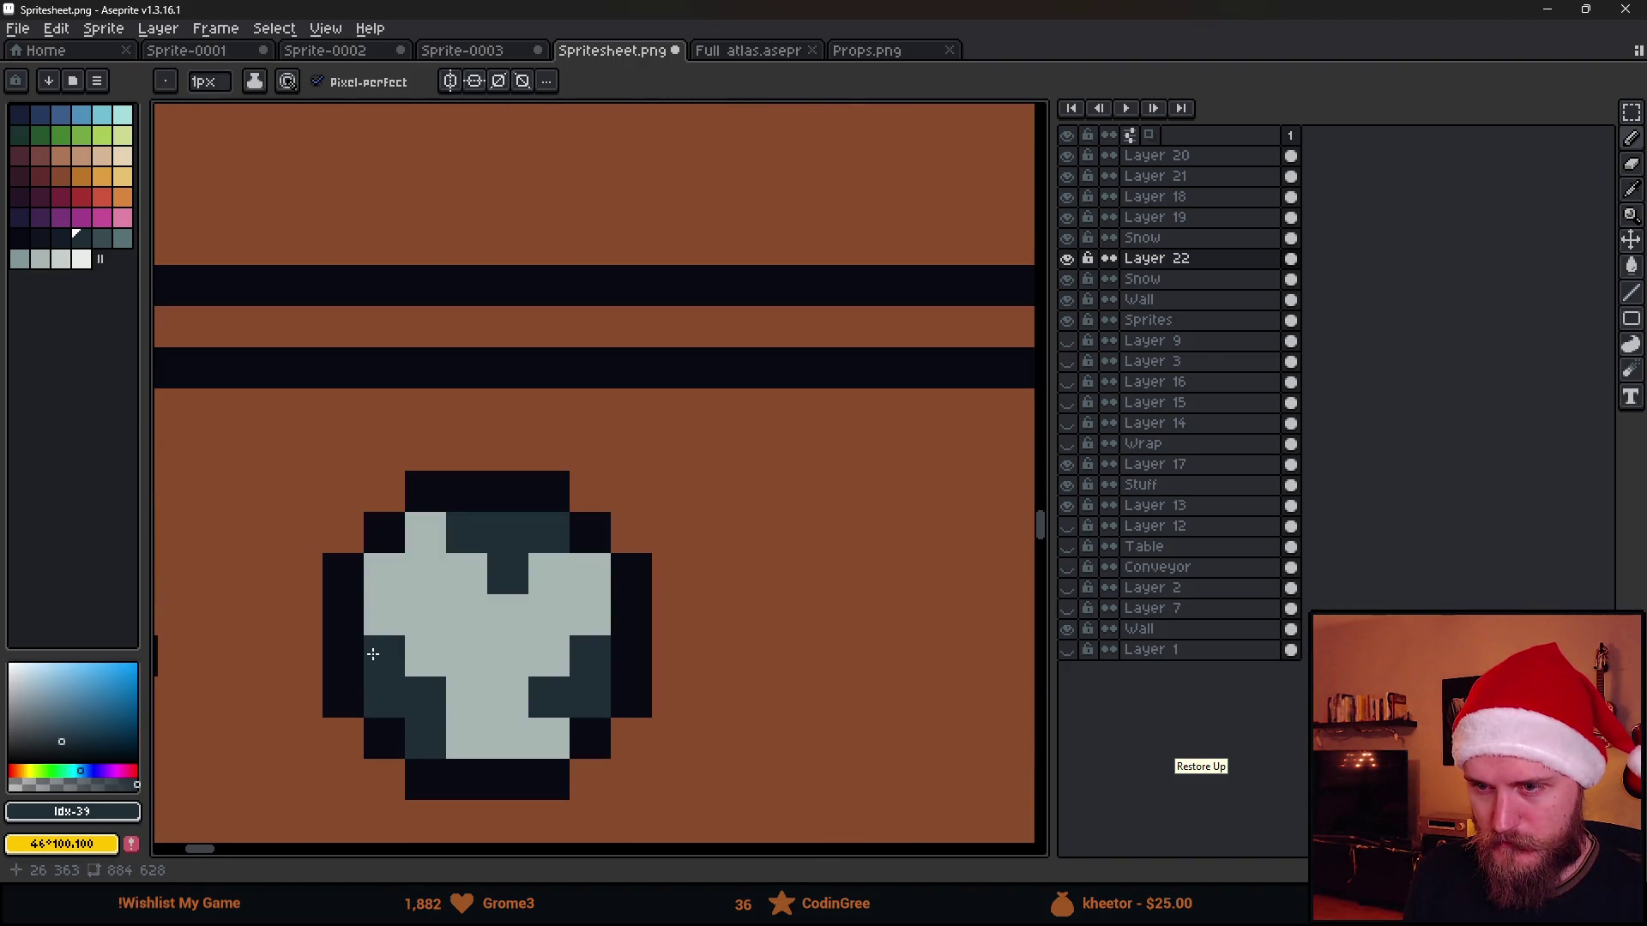
{"action": "key", "text": "bracketright"}
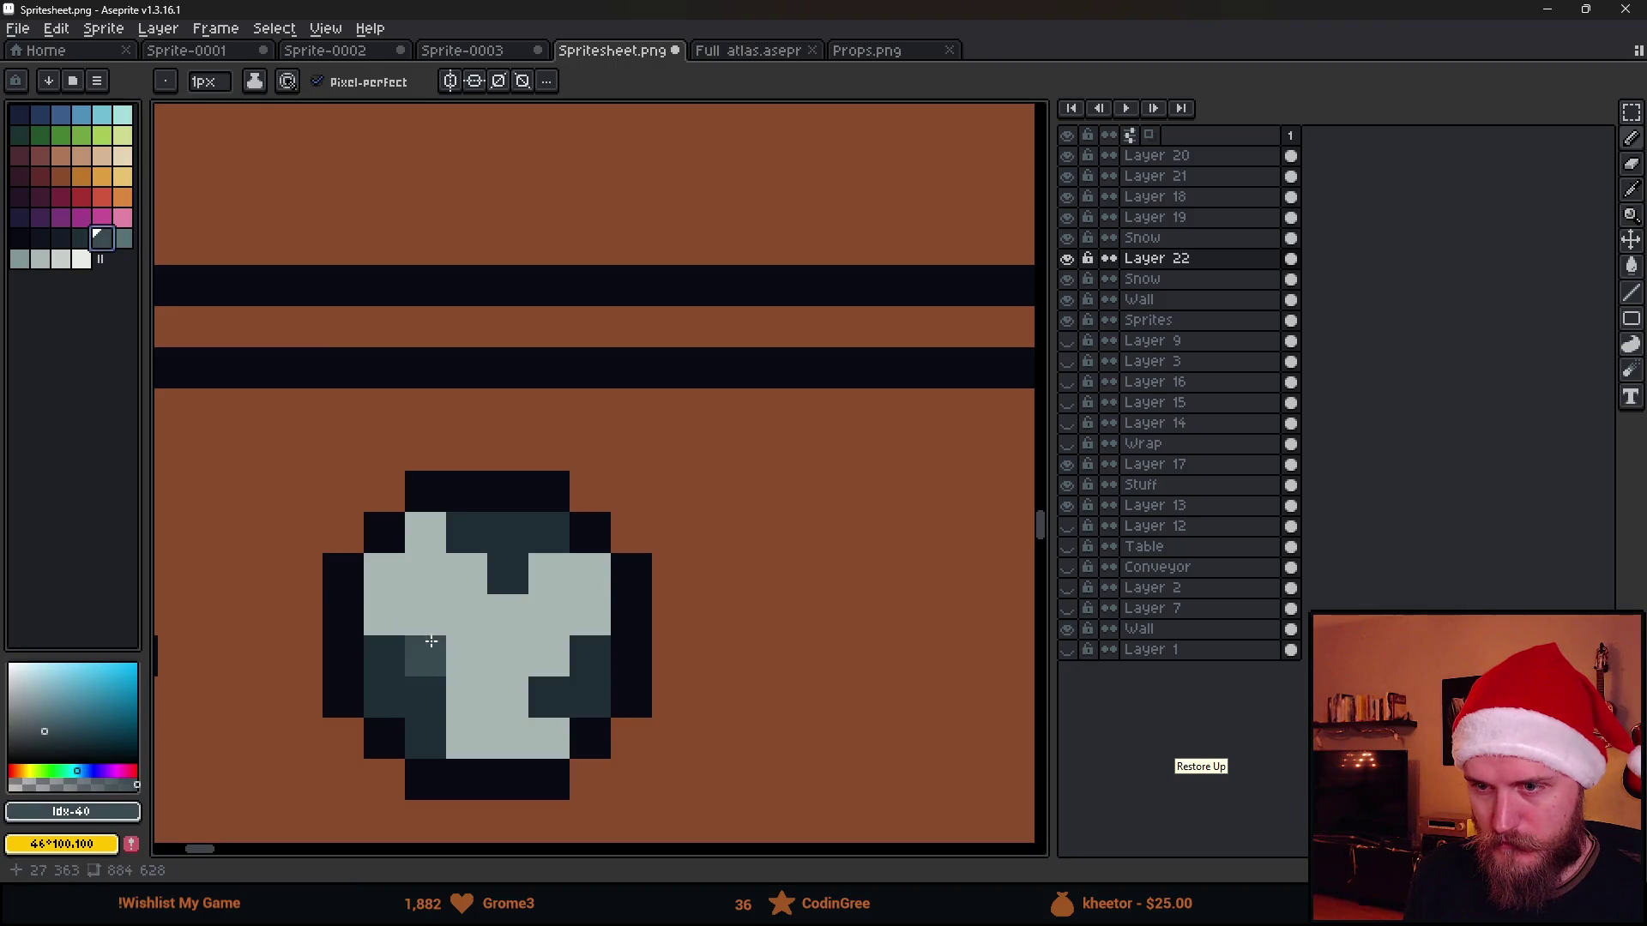
{"action": "left_click", "coordinate": [431, 641]}
{"action": "key", "text": "bracketright"}
{"action": "left_click_drag", "start_coordinate": [425, 616], "coordinate": [483, 623]}
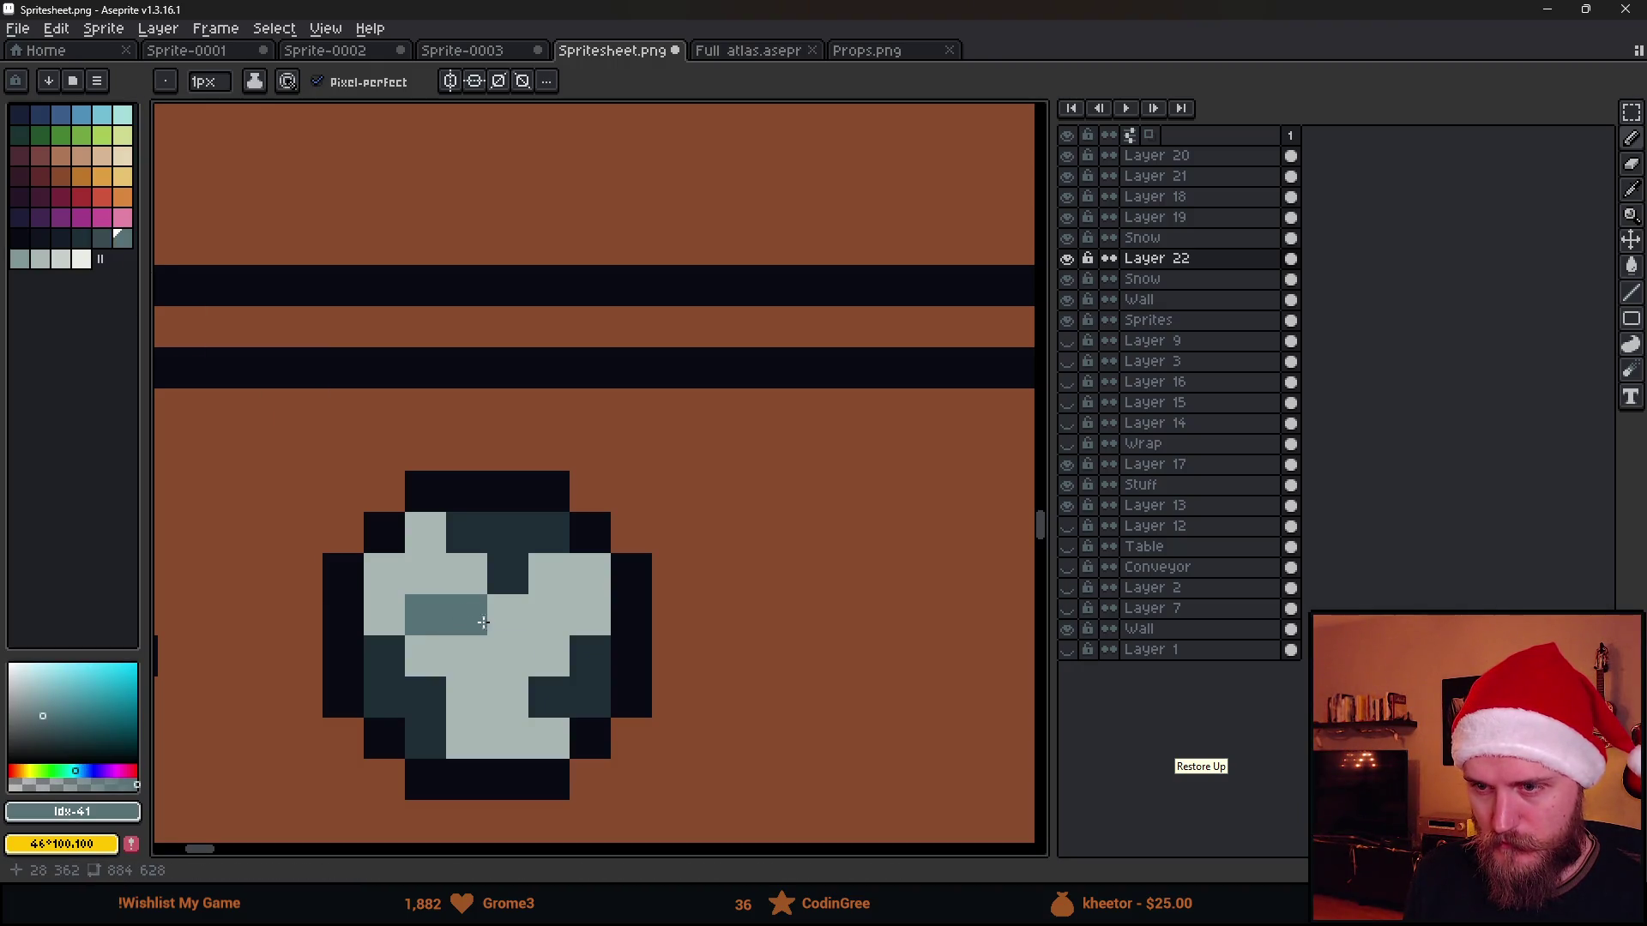
{"action": "left_click", "coordinate": [515, 665]}
{"action": "scroll", "coordinate": [497, 734], "scroll_direction": "down", "scroll_amount": 2}
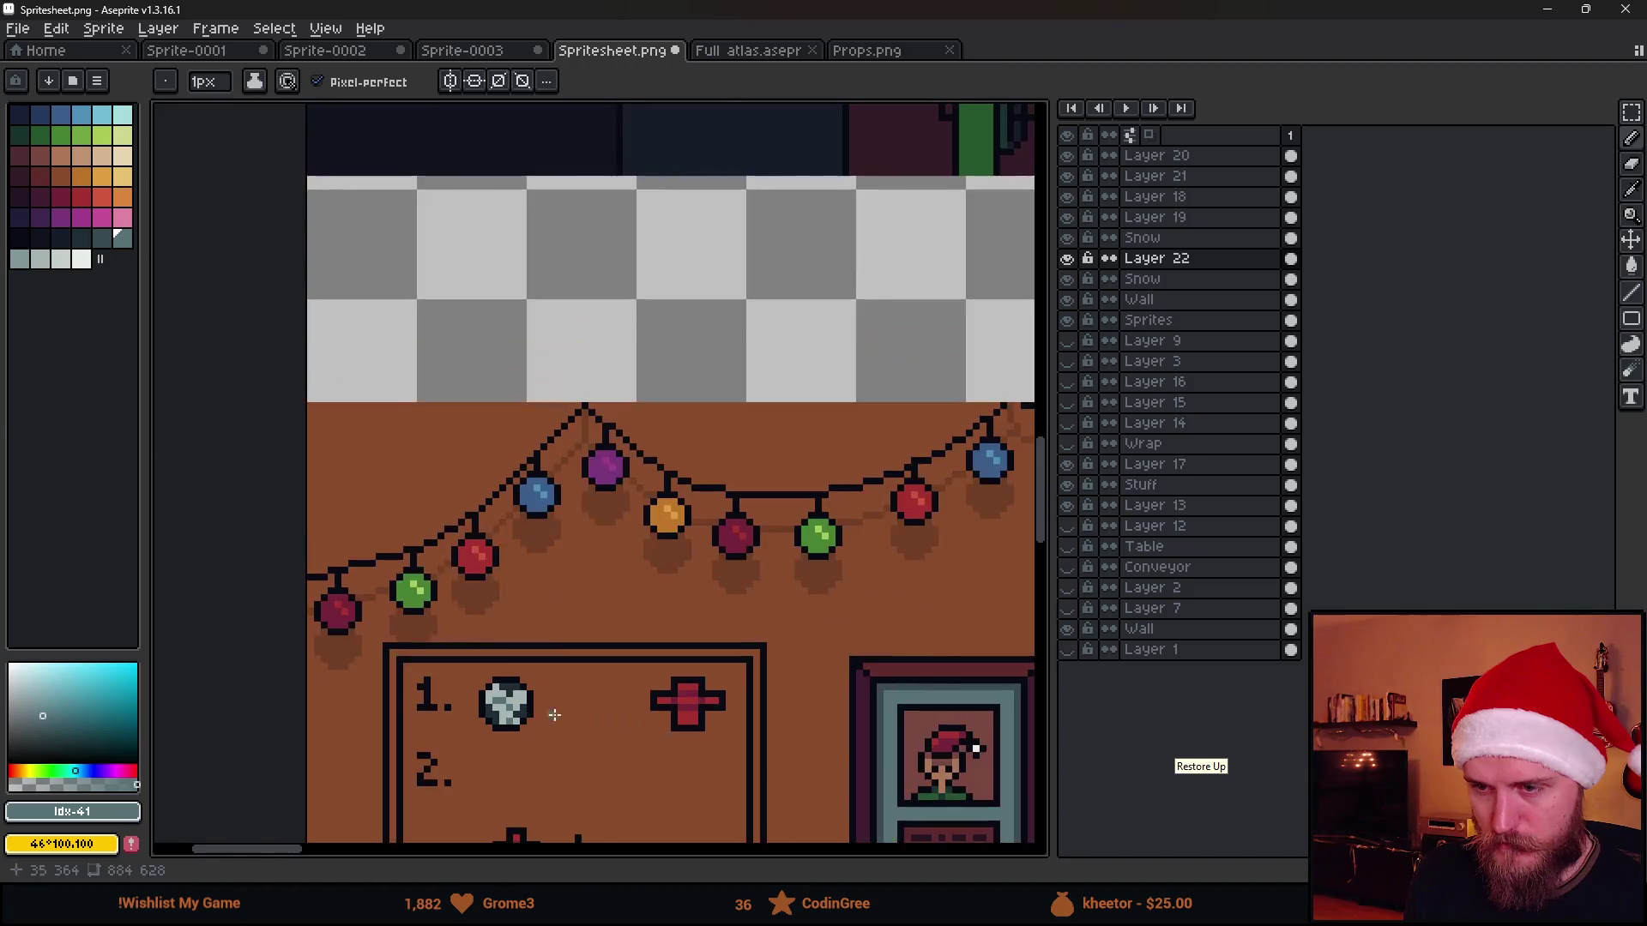
{"action": "scroll", "coordinate": [498, 720], "scroll_direction": "down", "scroll_amount": 1}
{"action": "scroll", "coordinate": [494, 682], "scroll_direction": "up", "scroll_amount": 2}
{"action": "scroll", "coordinate": [495, 664], "scroll_direction": "up", "scroll_amount": 1}
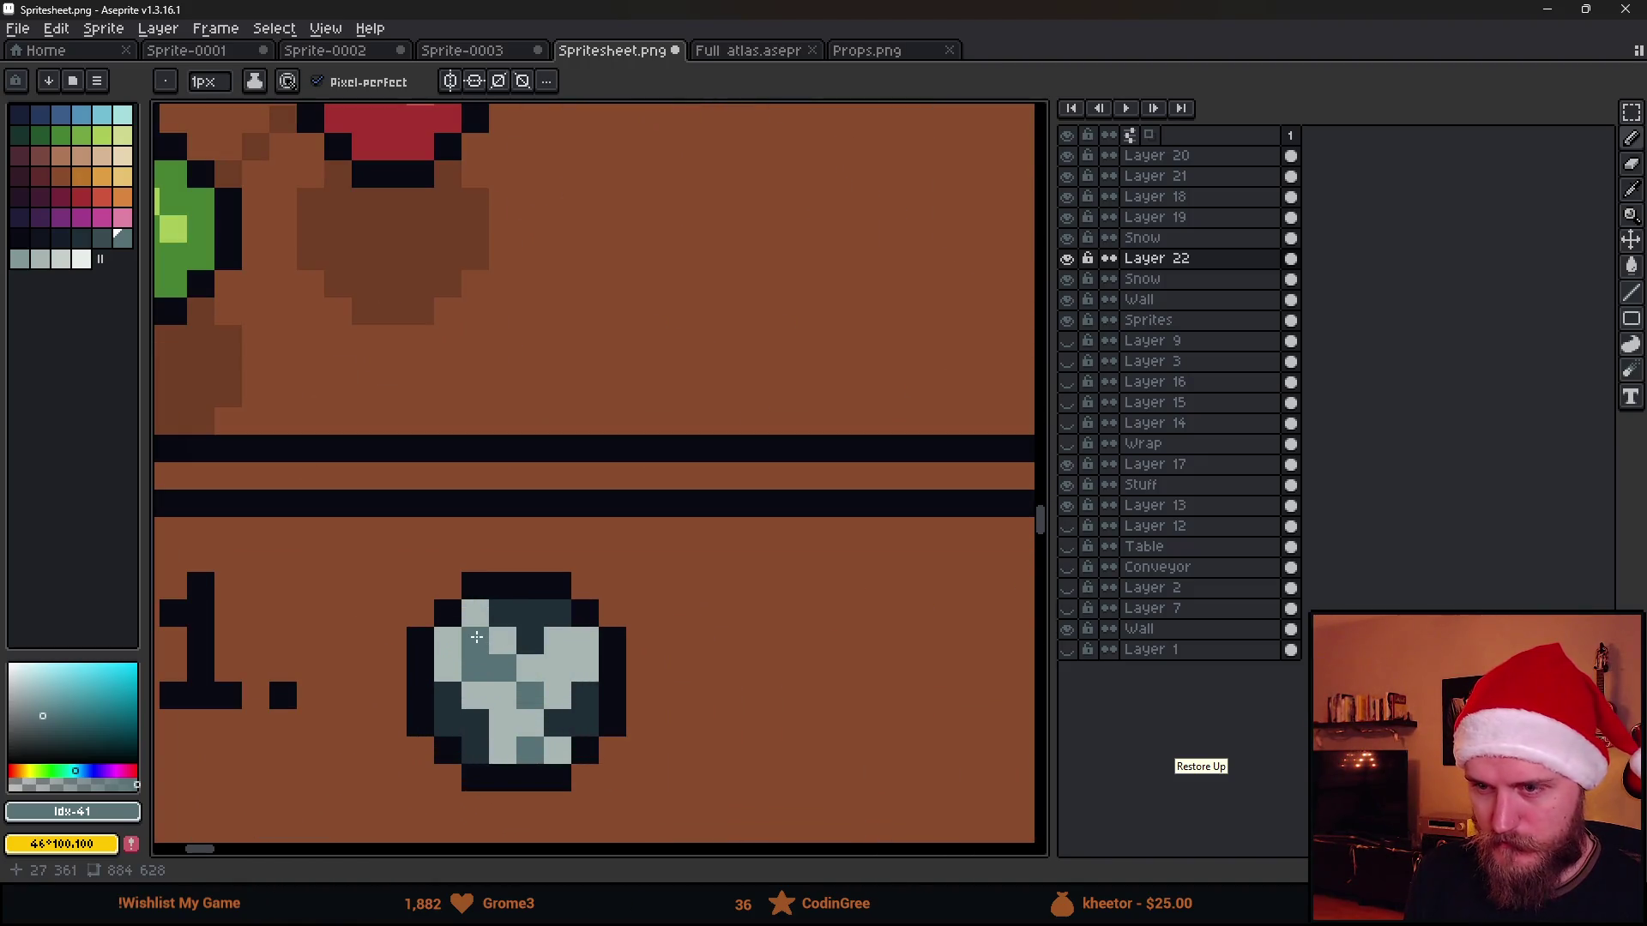
{"action": "key", "text": "v"}
{"action": "mouse_move", "coordinate": [518, 674]}
{"action": "left_mouse_down"}
{"action": "mouse_move", "coordinate": [579, 689]}
{"action": "mouse_move", "coordinate": [566, 637]}
{"action": "left_mouse_up"}
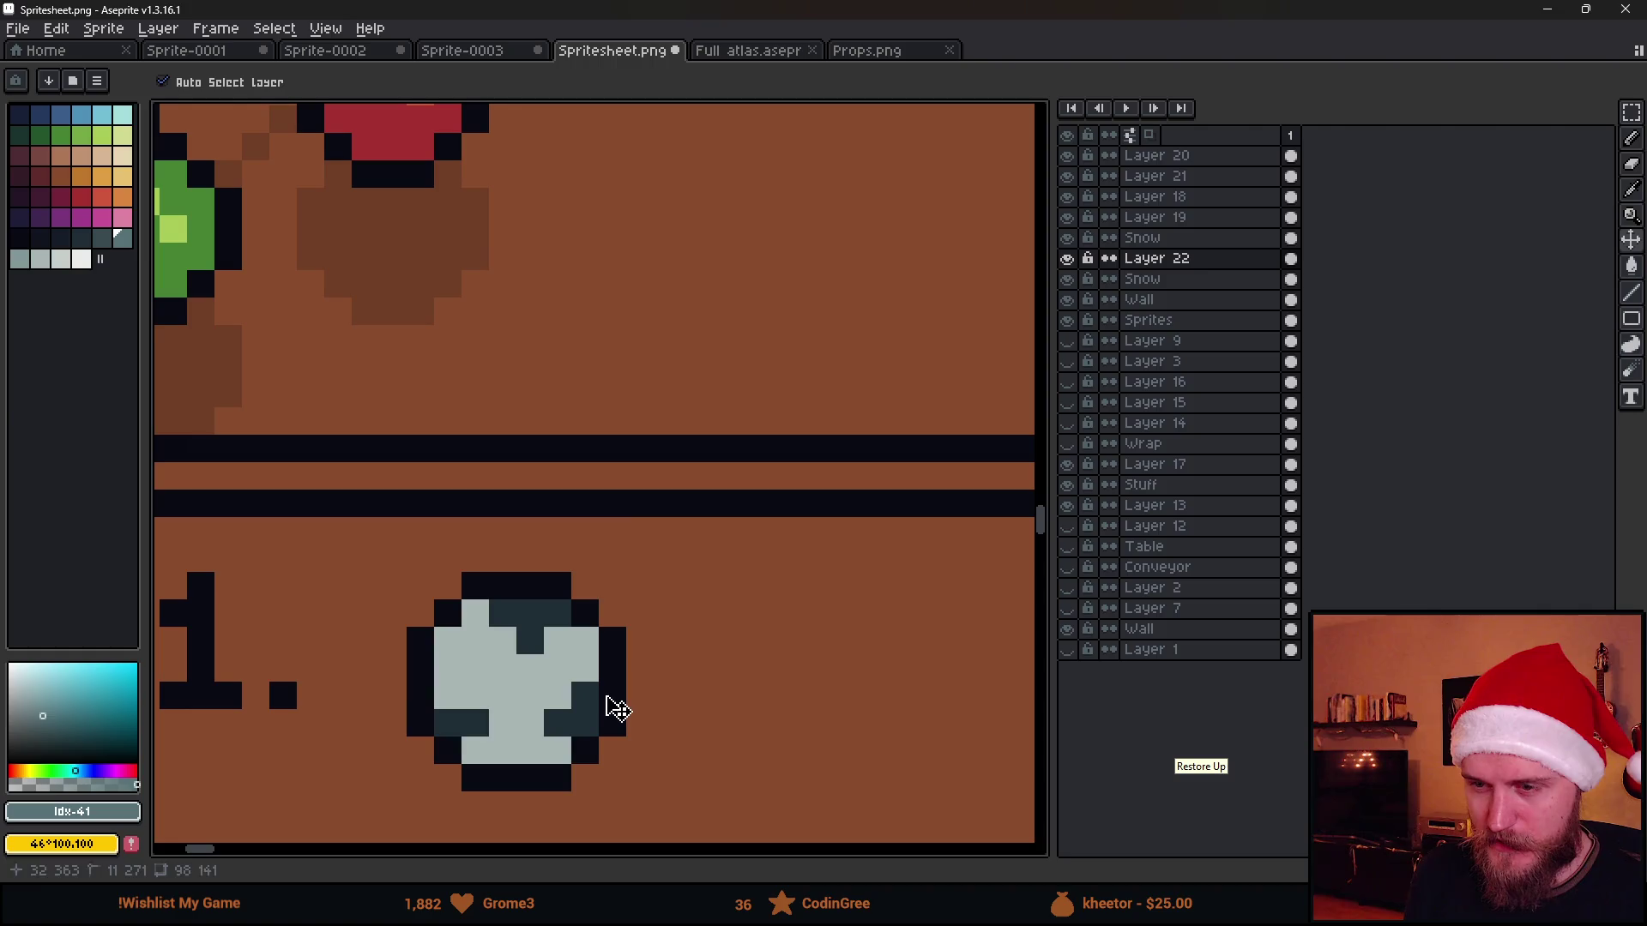
{"action": "key", "text": "b"}
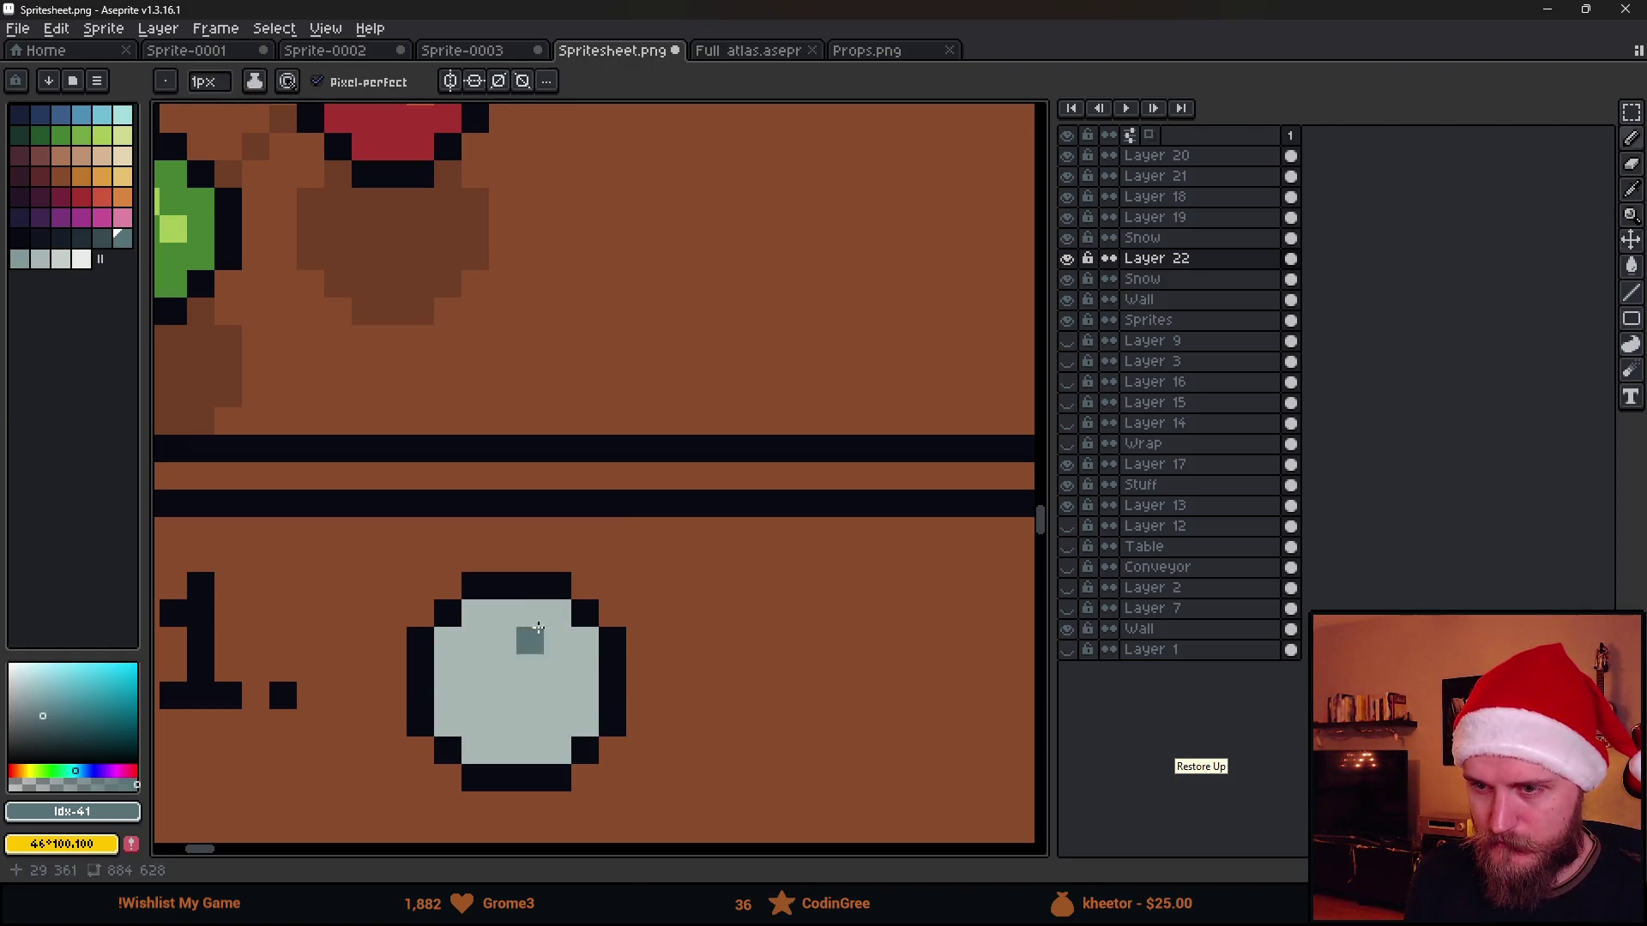
Paint dark shading pixels around the ball's top, lower left, right side and centre
{"action": "left_click", "coordinate": [80, 236]}
{"action": "scroll", "coordinate": [502, 658], "scroll_direction": "up", "scroll_amount": 1}
{"action": "left_click", "coordinate": [503, 666]}
{"action": "left_click", "coordinate": [461, 590]}
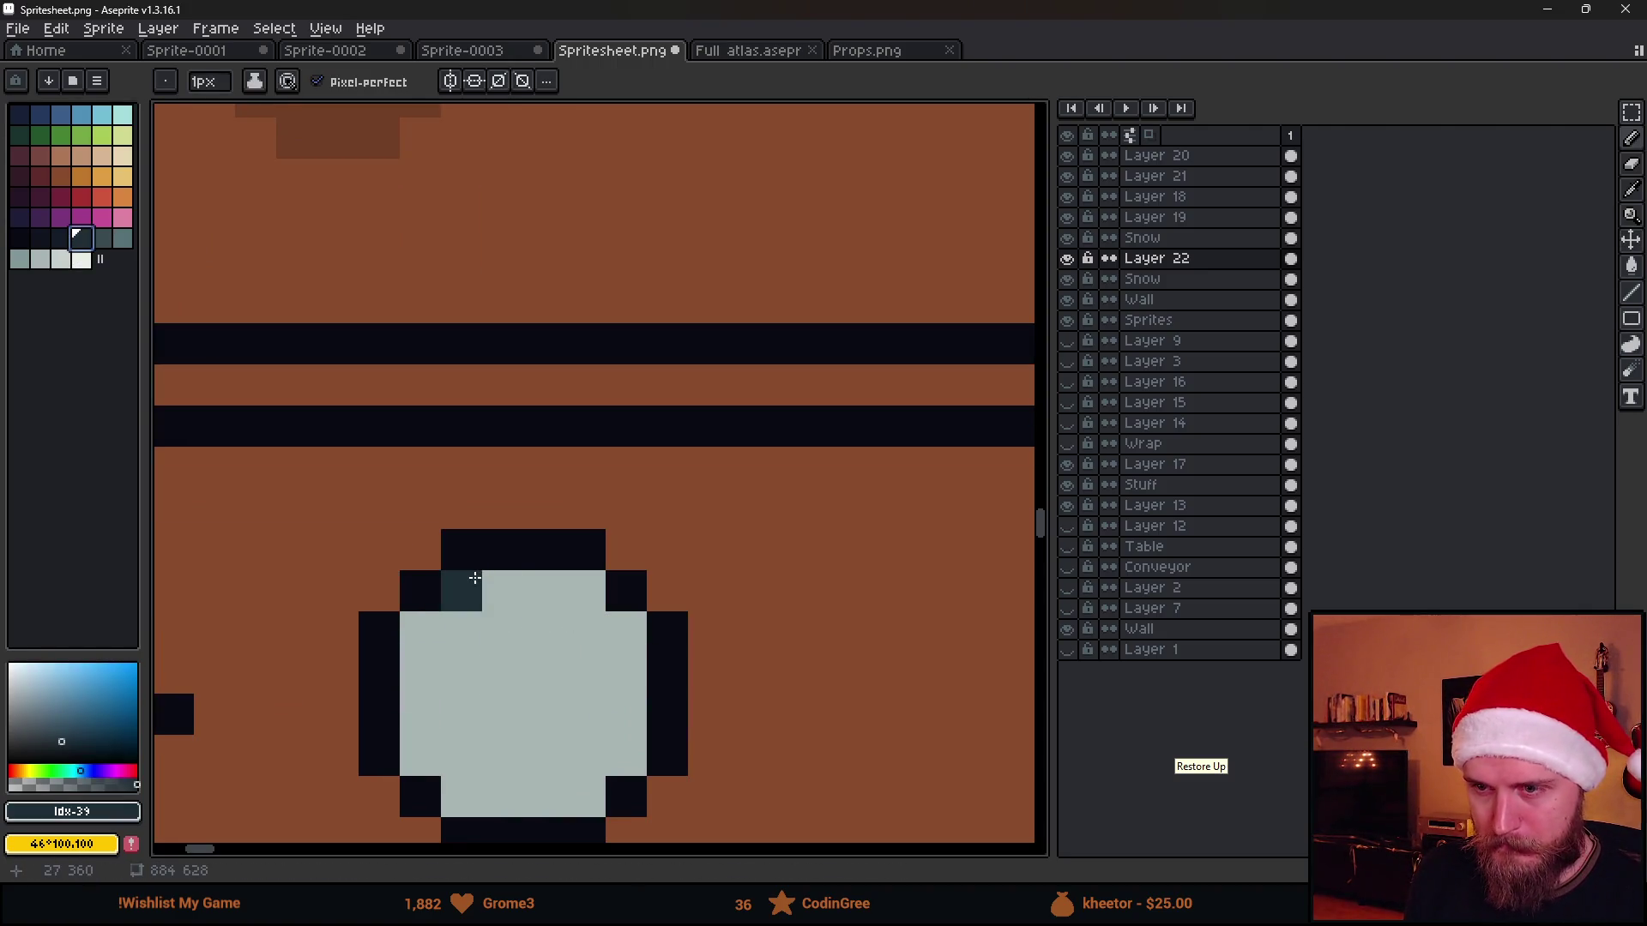
{"action": "left_click", "coordinate": [502, 631]}
{"action": "left_click", "coordinate": [584, 589]}
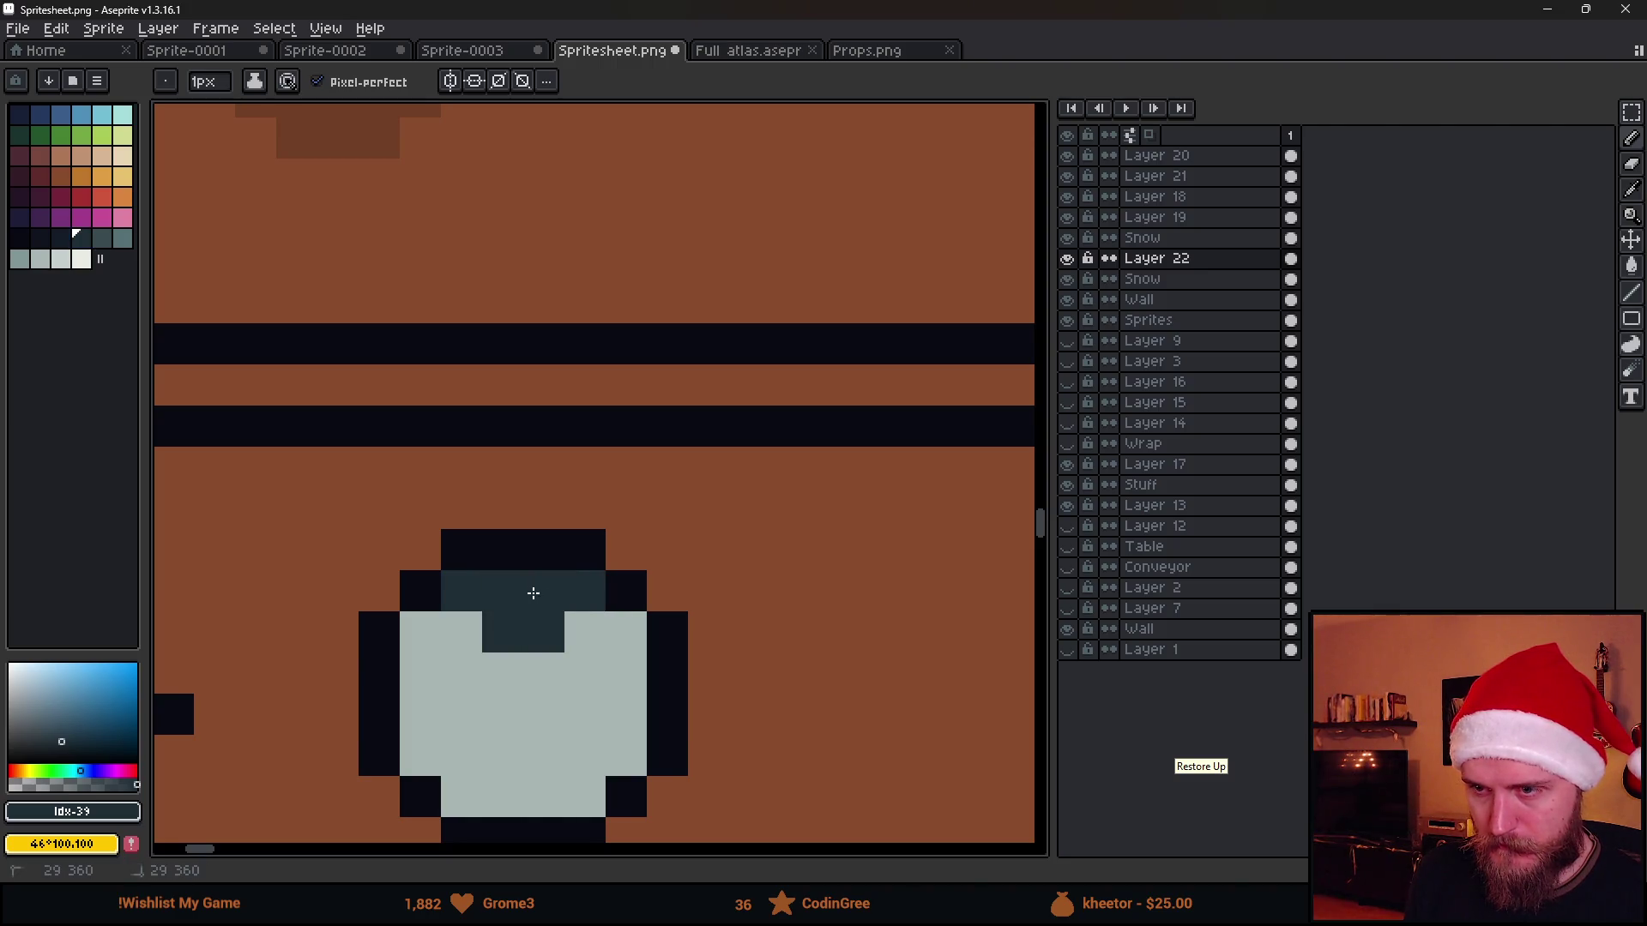
{"action": "scroll", "coordinate": [514, 606], "scroll_direction": "down", "scroll_amount": 2}
{"action": "left_click_drag", "start_coordinate": [417, 671], "coordinate": [462, 703]}
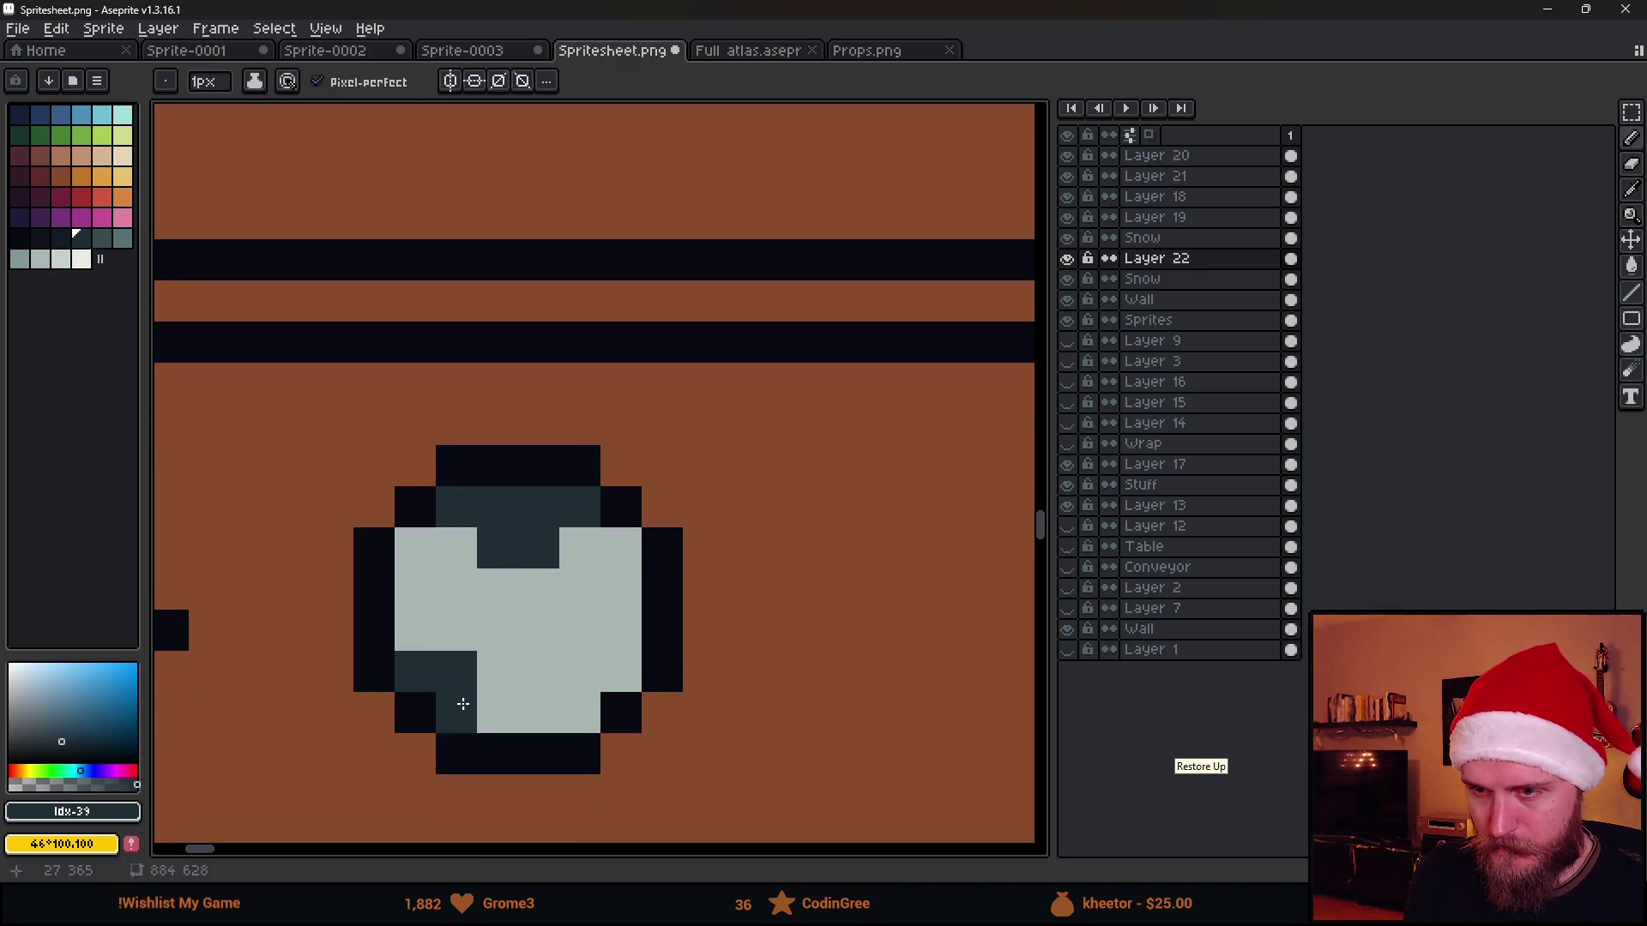
{"action": "left_click", "coordinate": [424, 641]}
{"action": "left_click", "coordinate": [499, 710]}
{"action": "scroll", "coordinate": [502, 707], "scroll_direction": "down", "scroll_amount": 3}
{"action": "scroll", "coordinate": [504, 727], "scroll_direction": "up", "scroll_amount": 3}
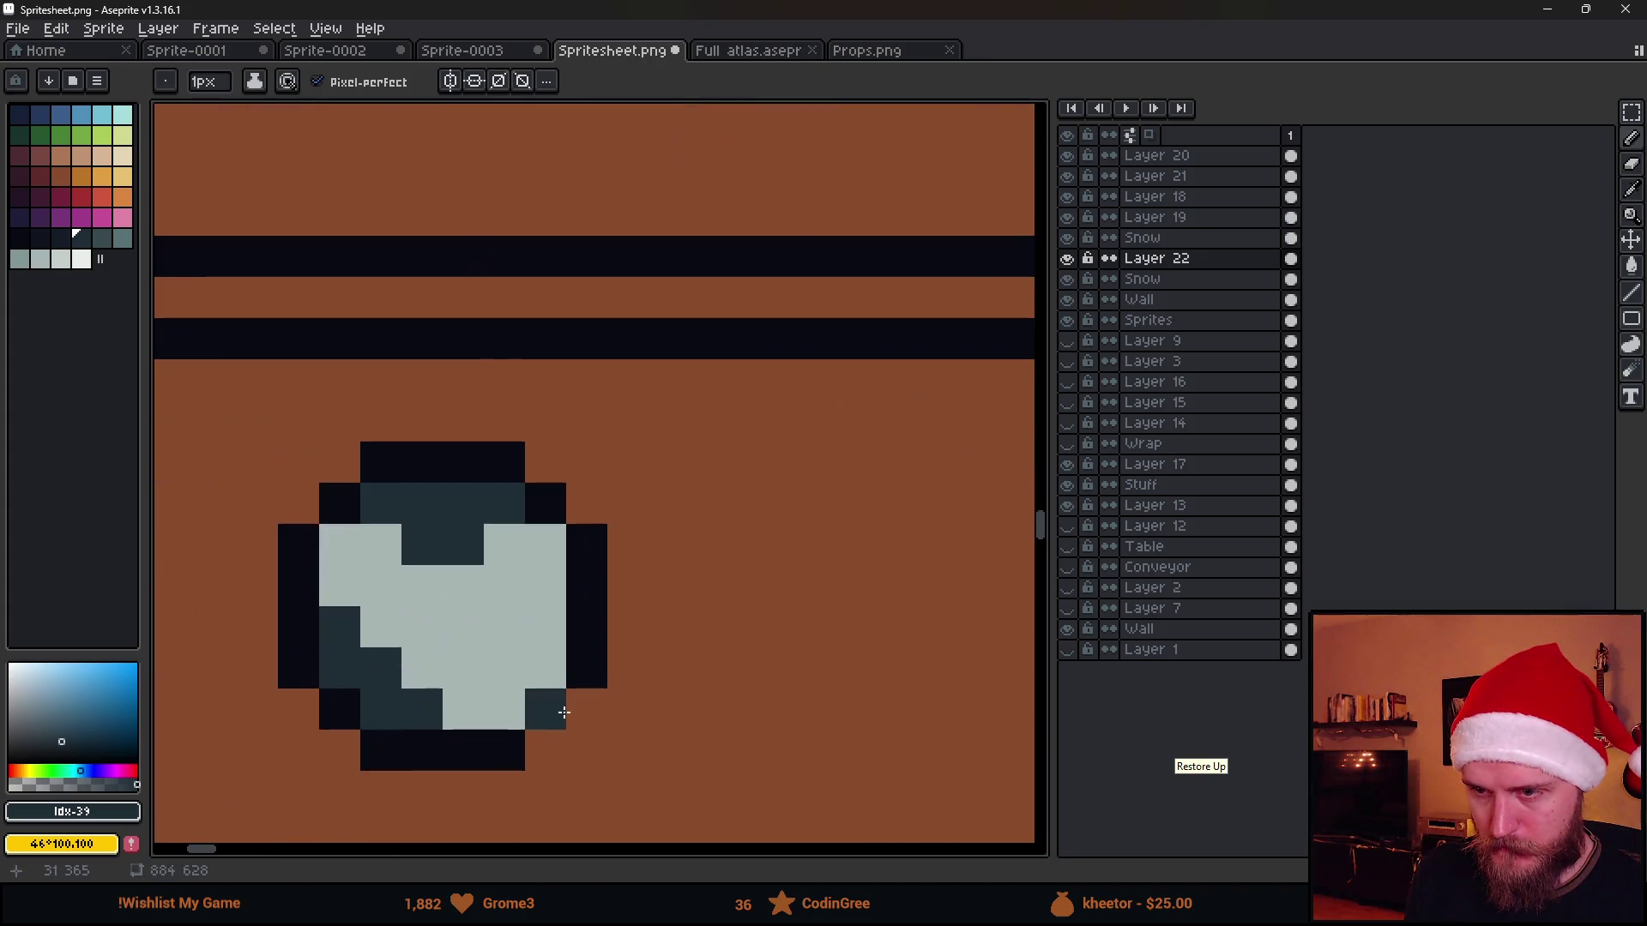
{"action": "key", "text": "ctrl+z"}
{"action": "left_click", "coordinate": [504, 666]}
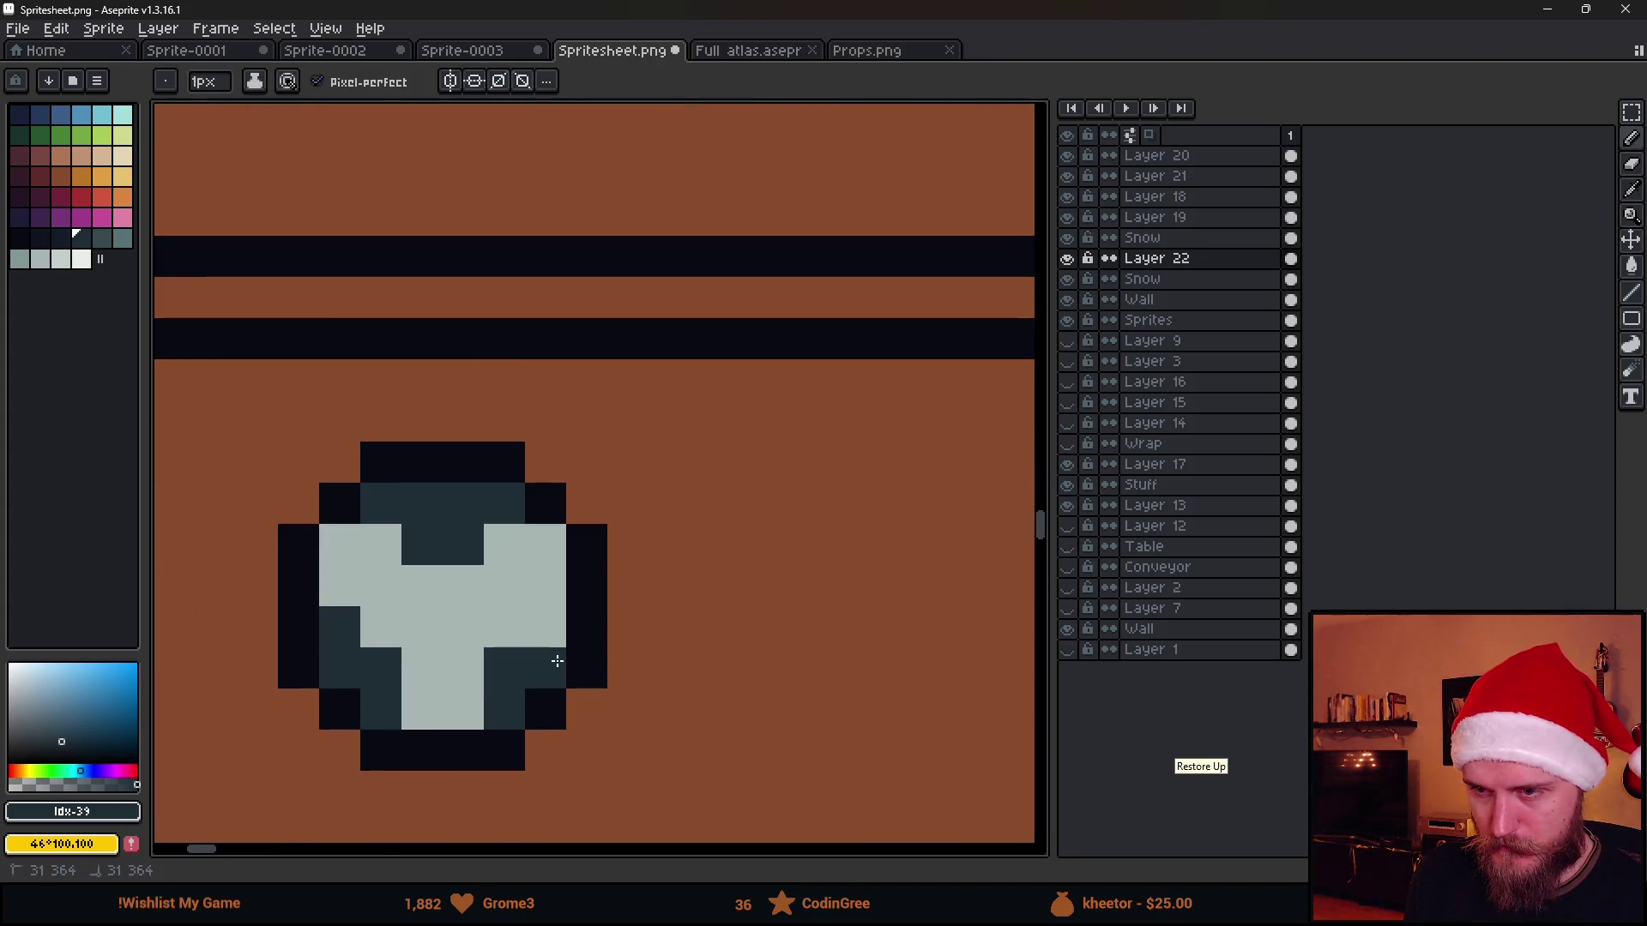
{"action": "left_click", "coordinate": [547, 626]}
{"action": "scroll", "coordinate": [607, 670], "scroll_direction": "down", "scroll_amount": 3}
{"action": "scroll", "coordinate": [587, 687], "scroll_direction": "up", "scroll_amount": 3}
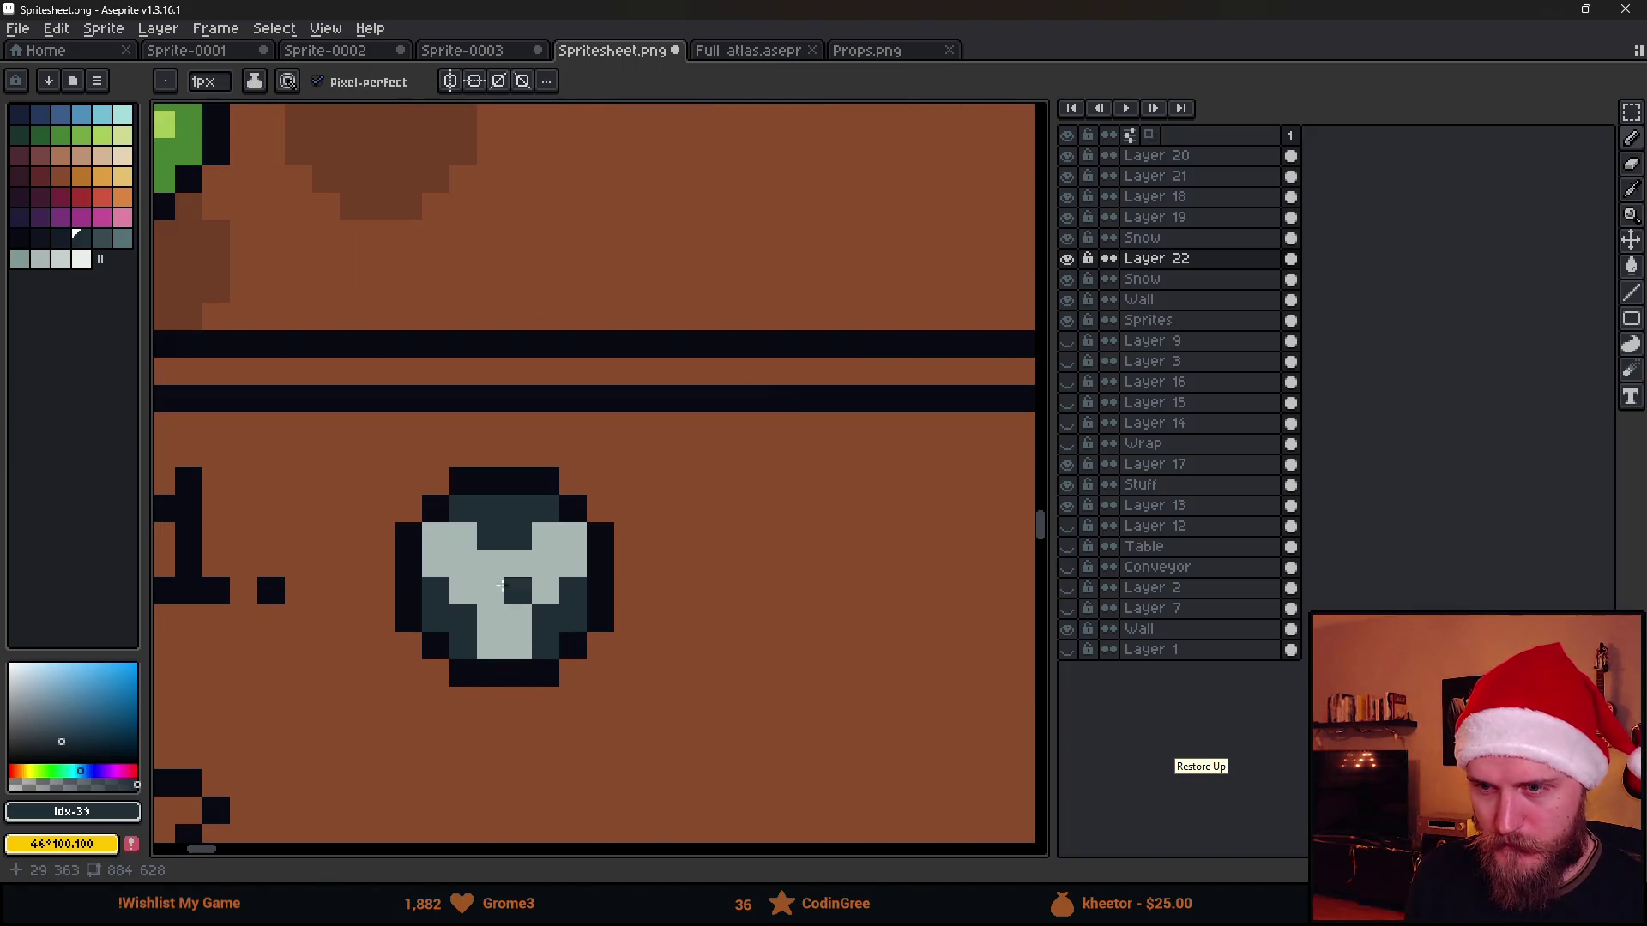
{"action": "scroll", "coordinate": [501, 588], "scroll_direction": "up", "scroll_amount": 2}
{"action": "left_click", "coordinate": [492, 558]}
{"action": "left_click", "coordinate": [545, 595]}
Restore two centre pixels to light grey and repaint the ball's light edges mid-grey
{"action": "left_click", "coordinate": [625, 513], "text": "alt"}
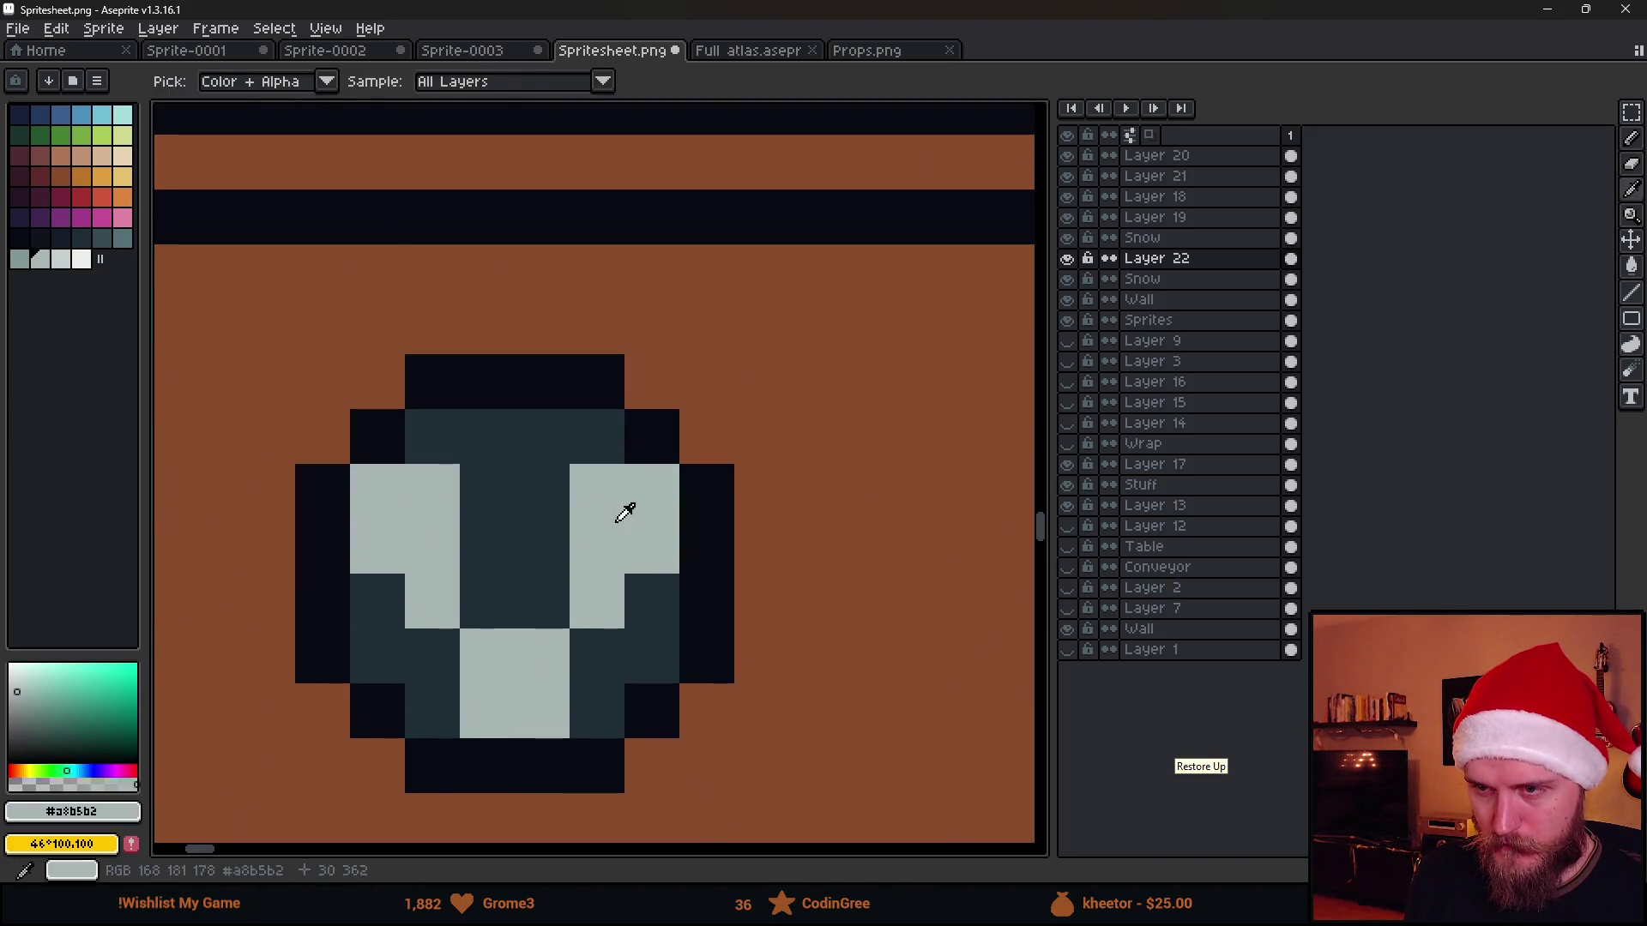
{"action": "left_click_drag", "start_coordinate": [625, 512], "coordinate": [488, 507]}
{"action": "scroll", "coordinate": [489, 507], "scroll_direction": "down", "scroll_amount": 3}
{"action": "scroll", "coordinate": [651, 635], "scroll_direction": "up", "scroll_amount": 2}
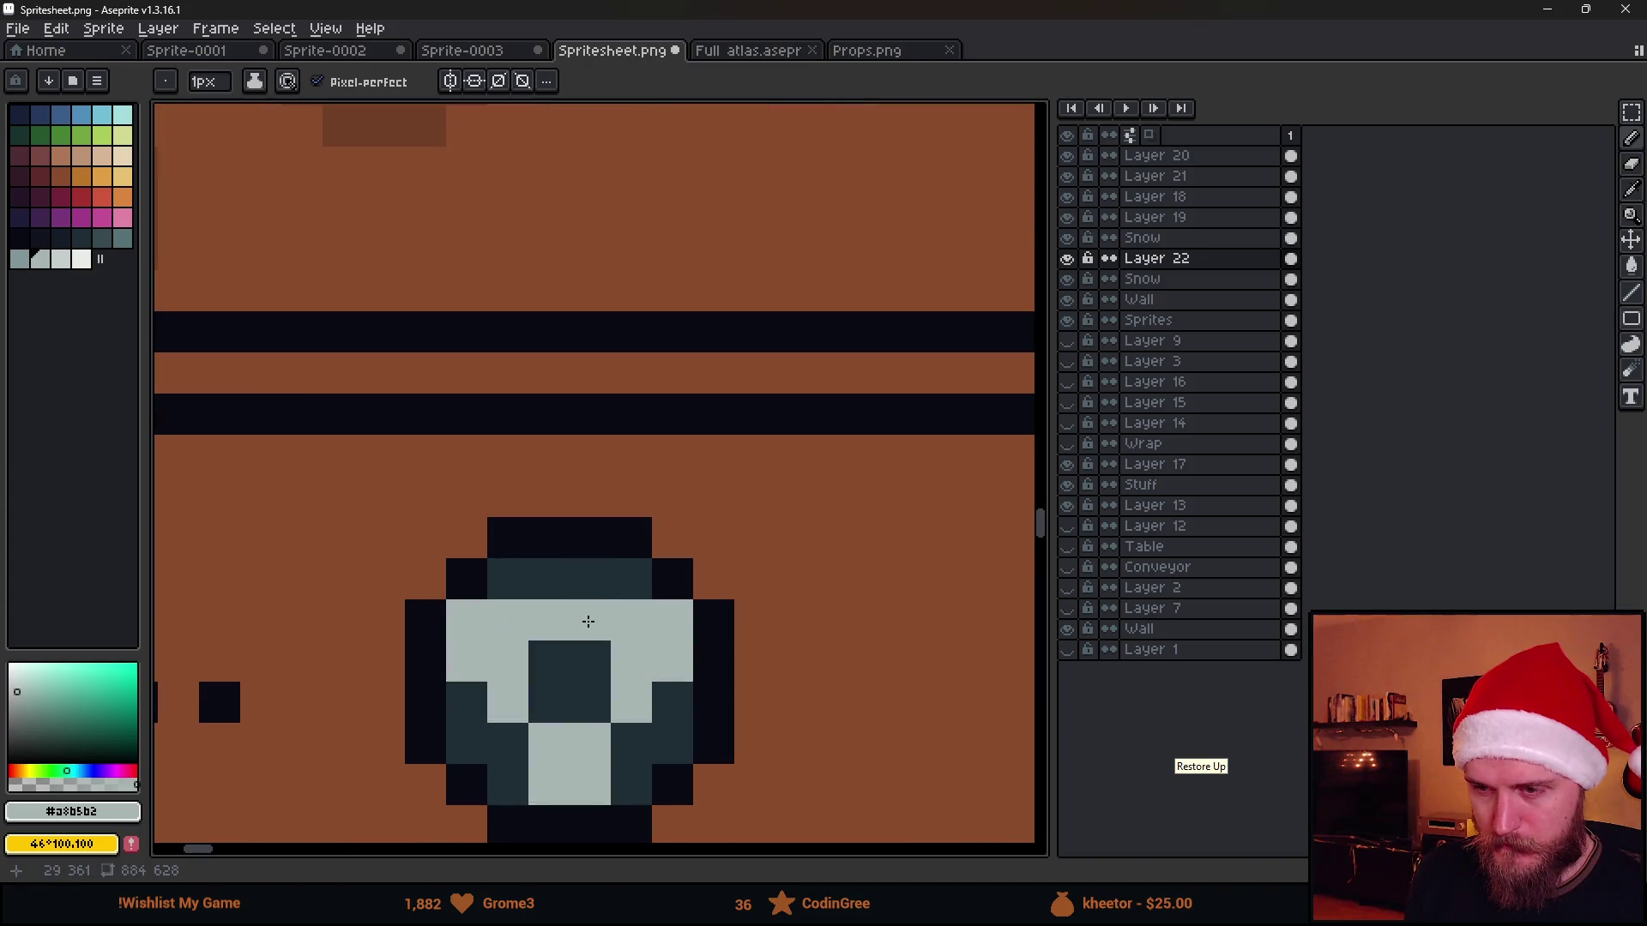
{"action": "scroll", "coordinate": [588, 622], "scroll_direction": "down", "scroll_amount": 1}
{"action": "left_click", "coordinate": [122, 238]}
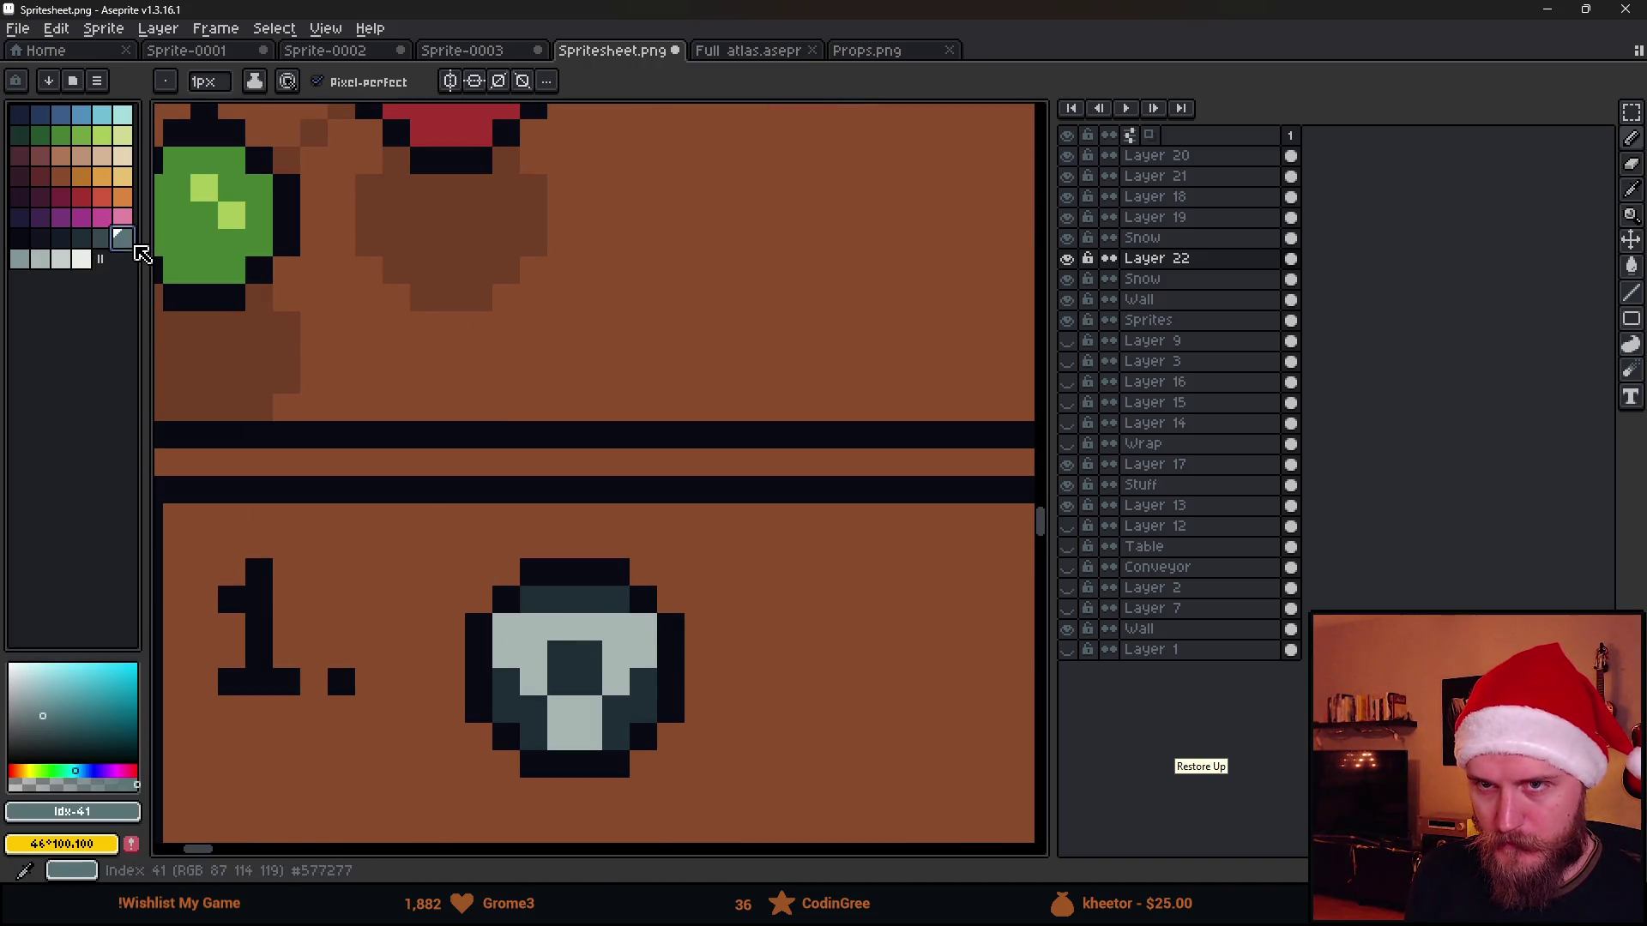
{"action": "scroll", "coordinate": [624, 657], "scroll_direction": "up", "scroll_amount": 1}
{"action": "left_click_drag", "start_coordinate": [500, 600], "coordinate": [554, 600]}
{"action": "left_click_drag", "start_coordinate": [664, 600], "coordinate": [663, 650]}
{"action": "left_click_drag", "start_coordinate": [388, 585], "coordinate": [389, 662]}
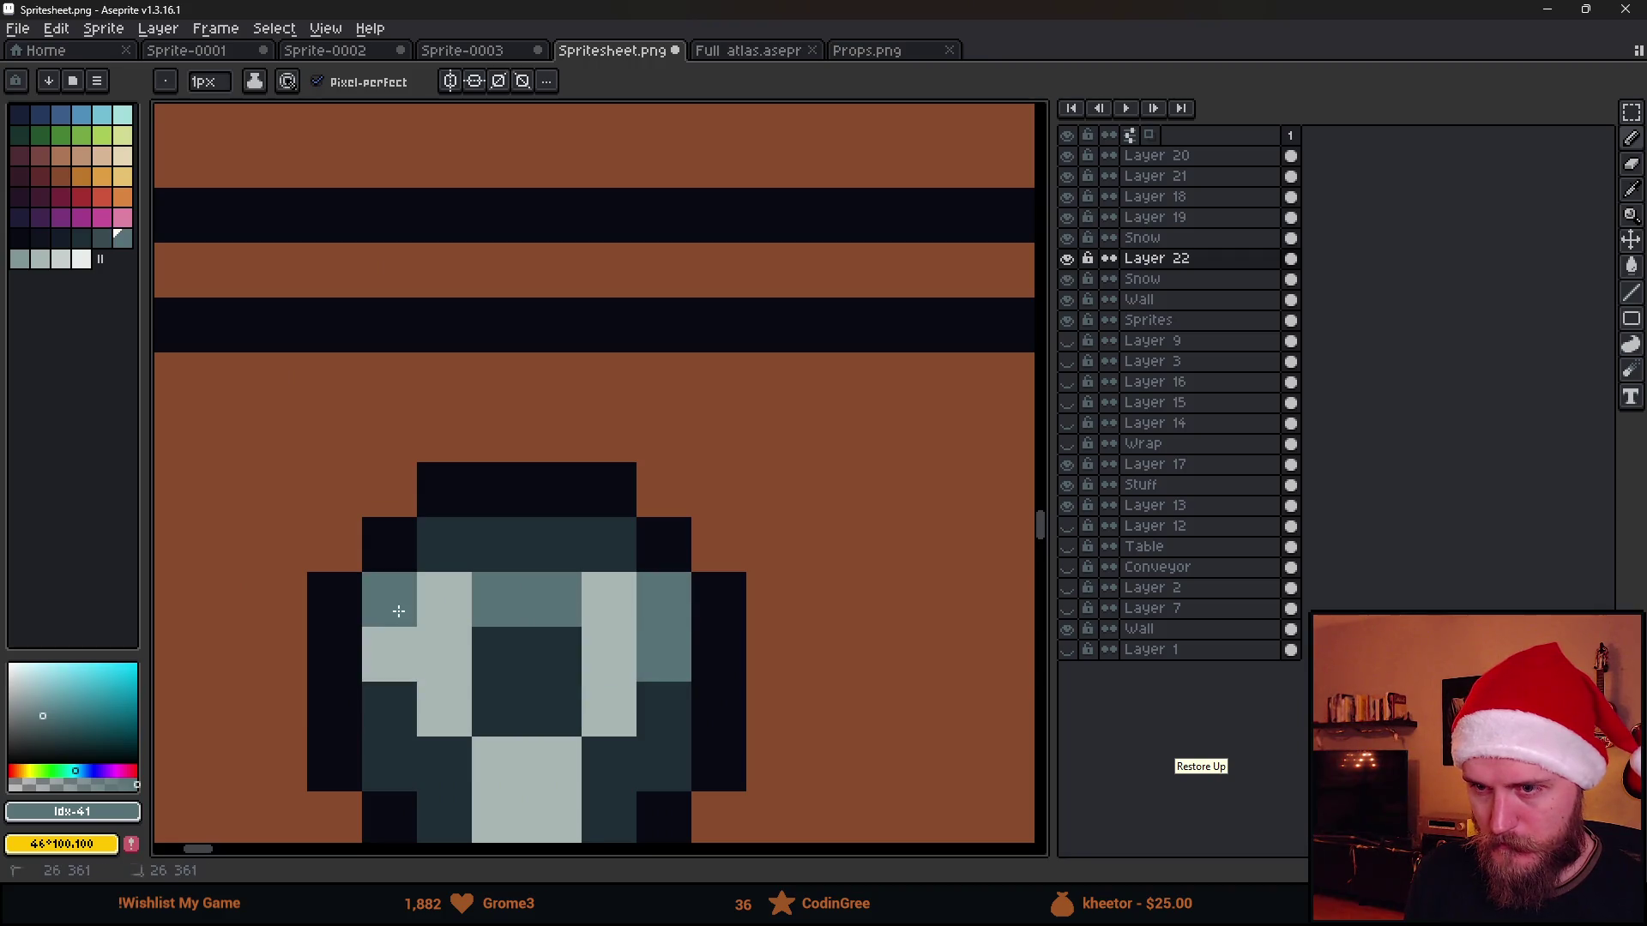
{"action": "scroll", "coordinate": [563, 728], "scroll_direction": "down", "scroll_amount": 1}
{"action": "left_click_drag", "start_coordinate": [515, 795], "coordinate": [583, 784]}
{"action": "scroll", "coordinate": [583, 772], "scroll_direction": "down", "scroll_amount": 5}
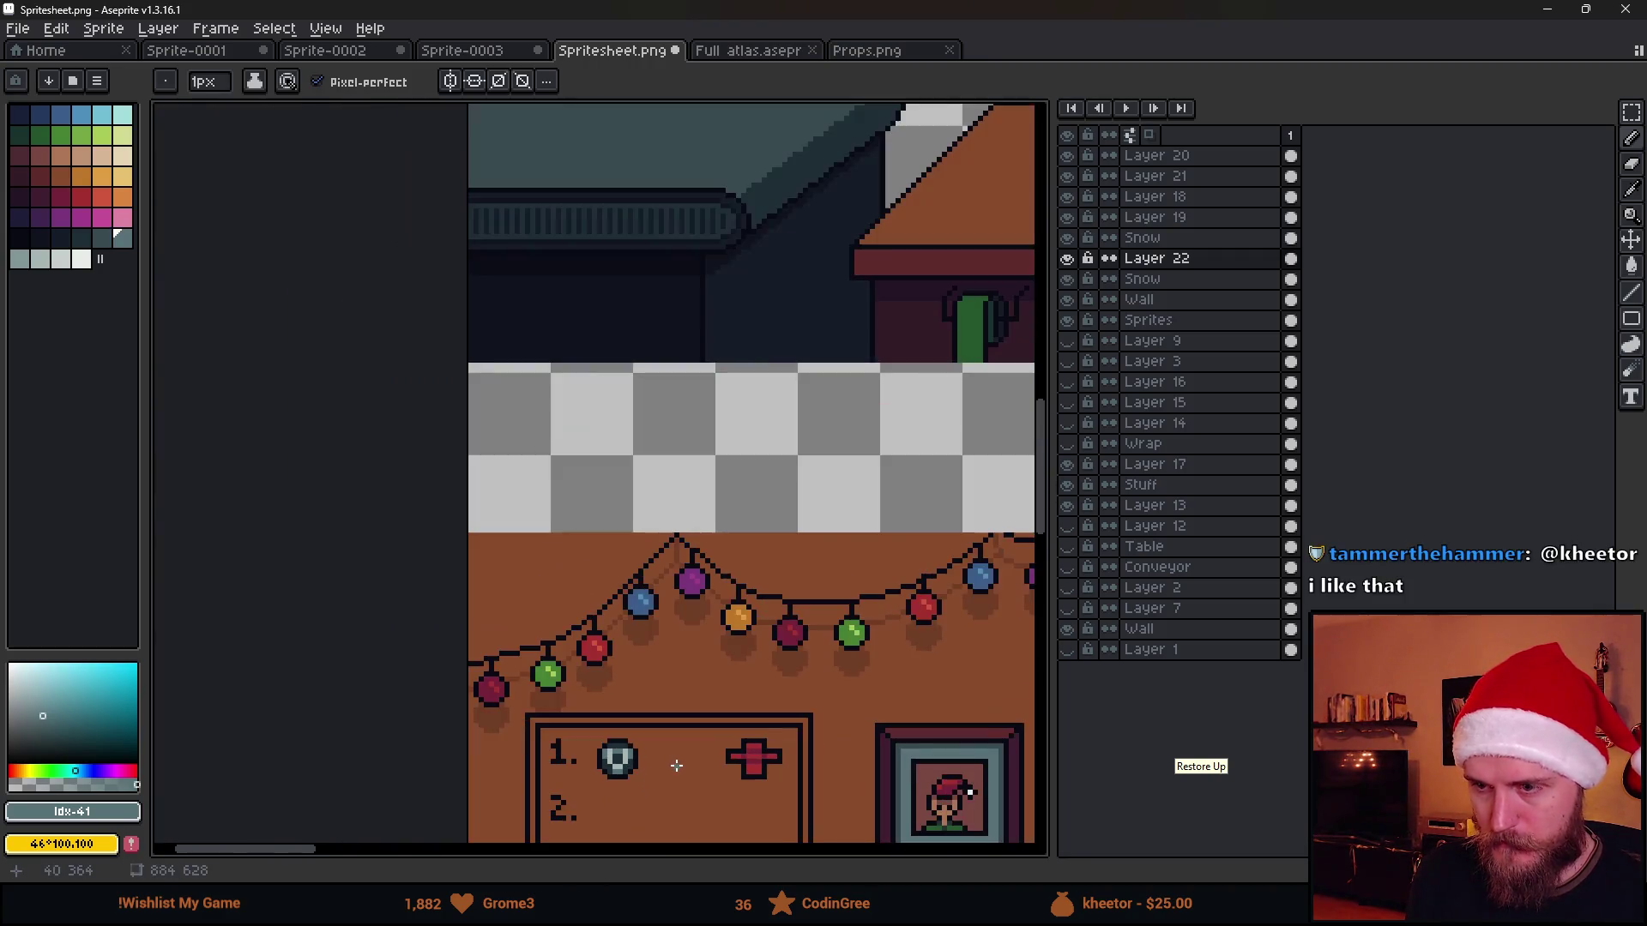
{"action": "scroll", "coordinate": [598, 554], "scroll_direction": "up", "scroll_amount": 1}
{"action": "scroll", "coordinate": [603, 540], "scroll_direction": "down", "scroll_amount": 1}
{"action": "scroll", "coordinate": [606, 532], "scroll_direction": "up", "scroll_amount": 1}
{"action": "scroll", "coordinate": [605, 533], "scroll_direction": "up", "scroll_amount": 2}
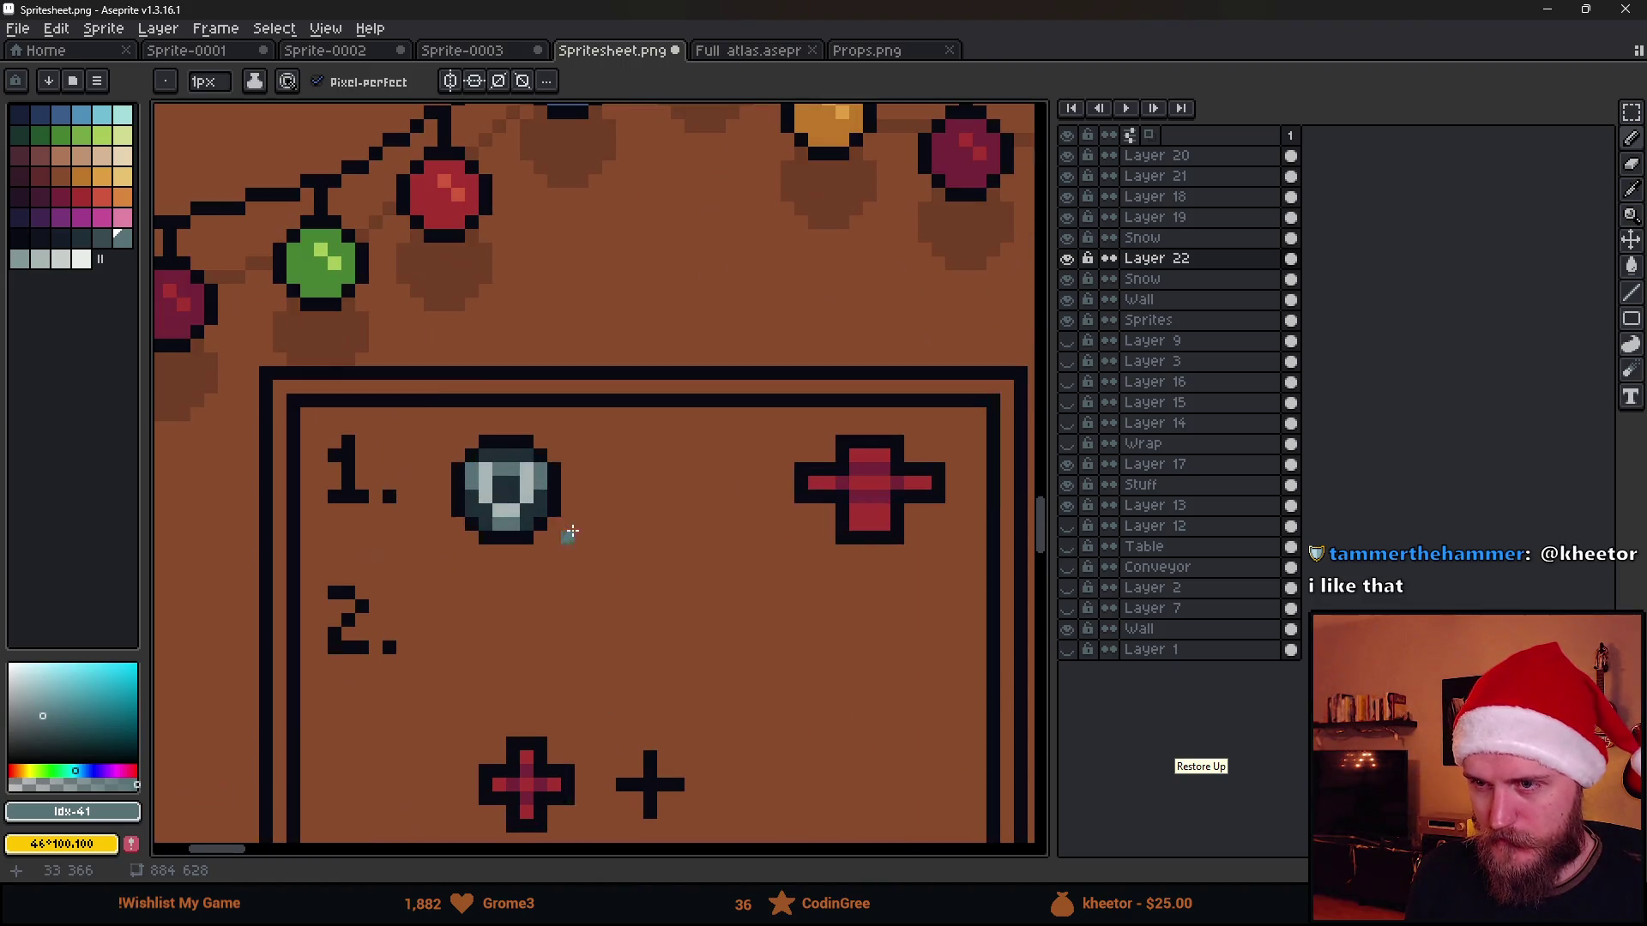
{"action": "key", "text": "e"}
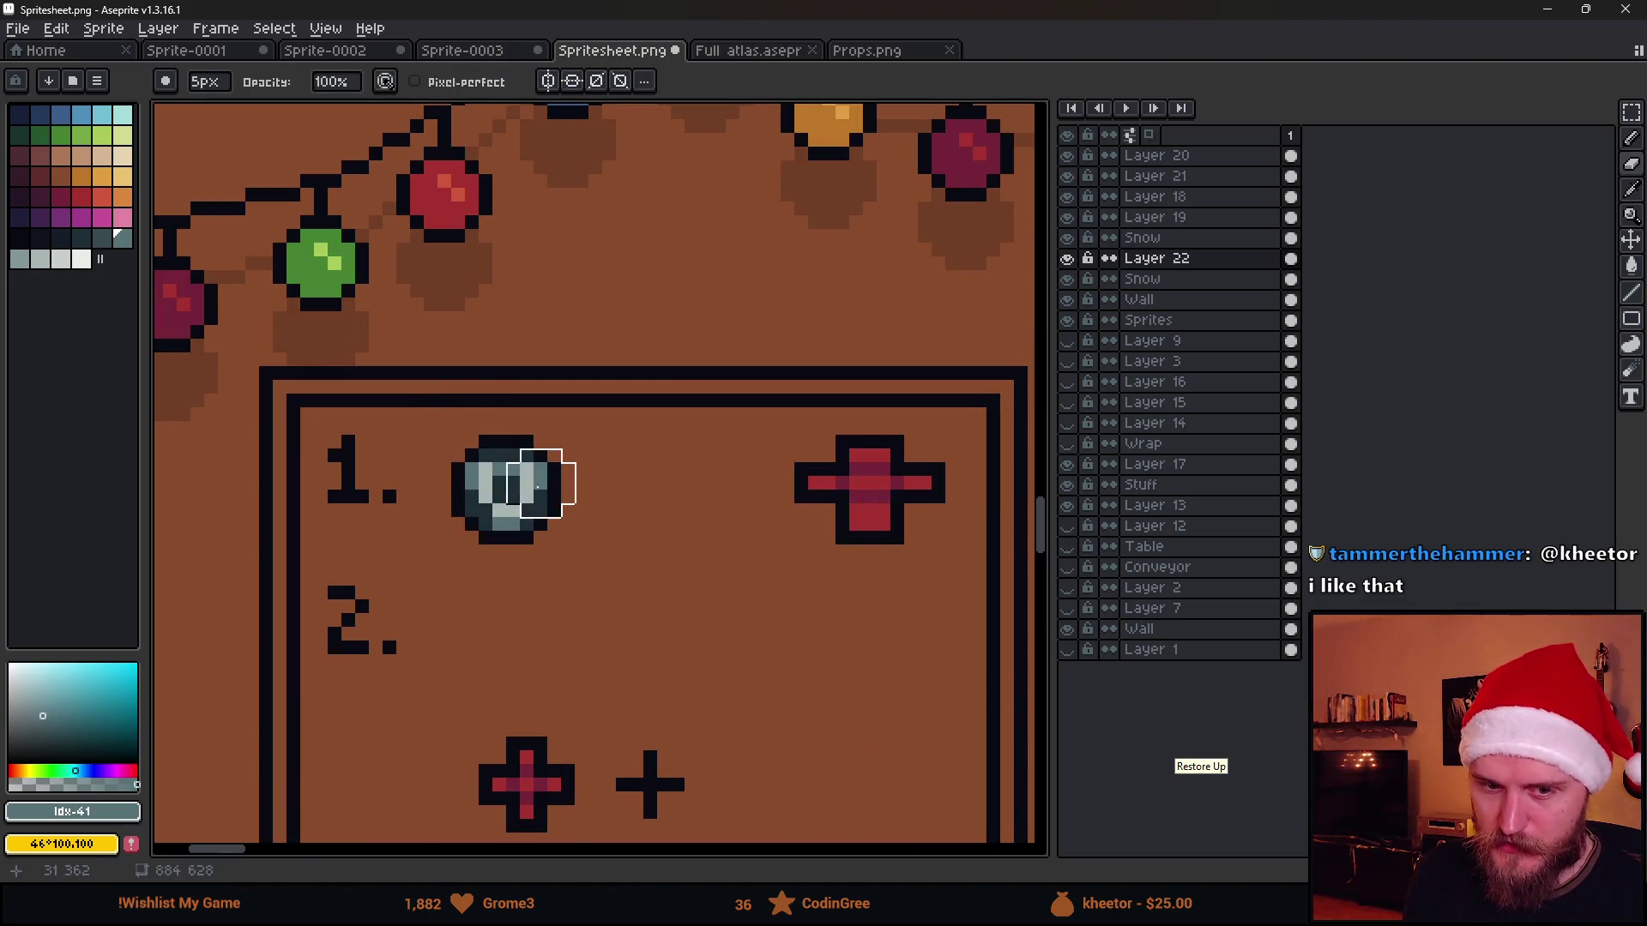
{"action": "scroll", "coordinate": [605, 575], "scroll_direction": "down", "scroll_amount": 2}
{"action": "scroll", "coordinate": [618, 580], "scroll_direction": "down", "scroll_amount": 1}
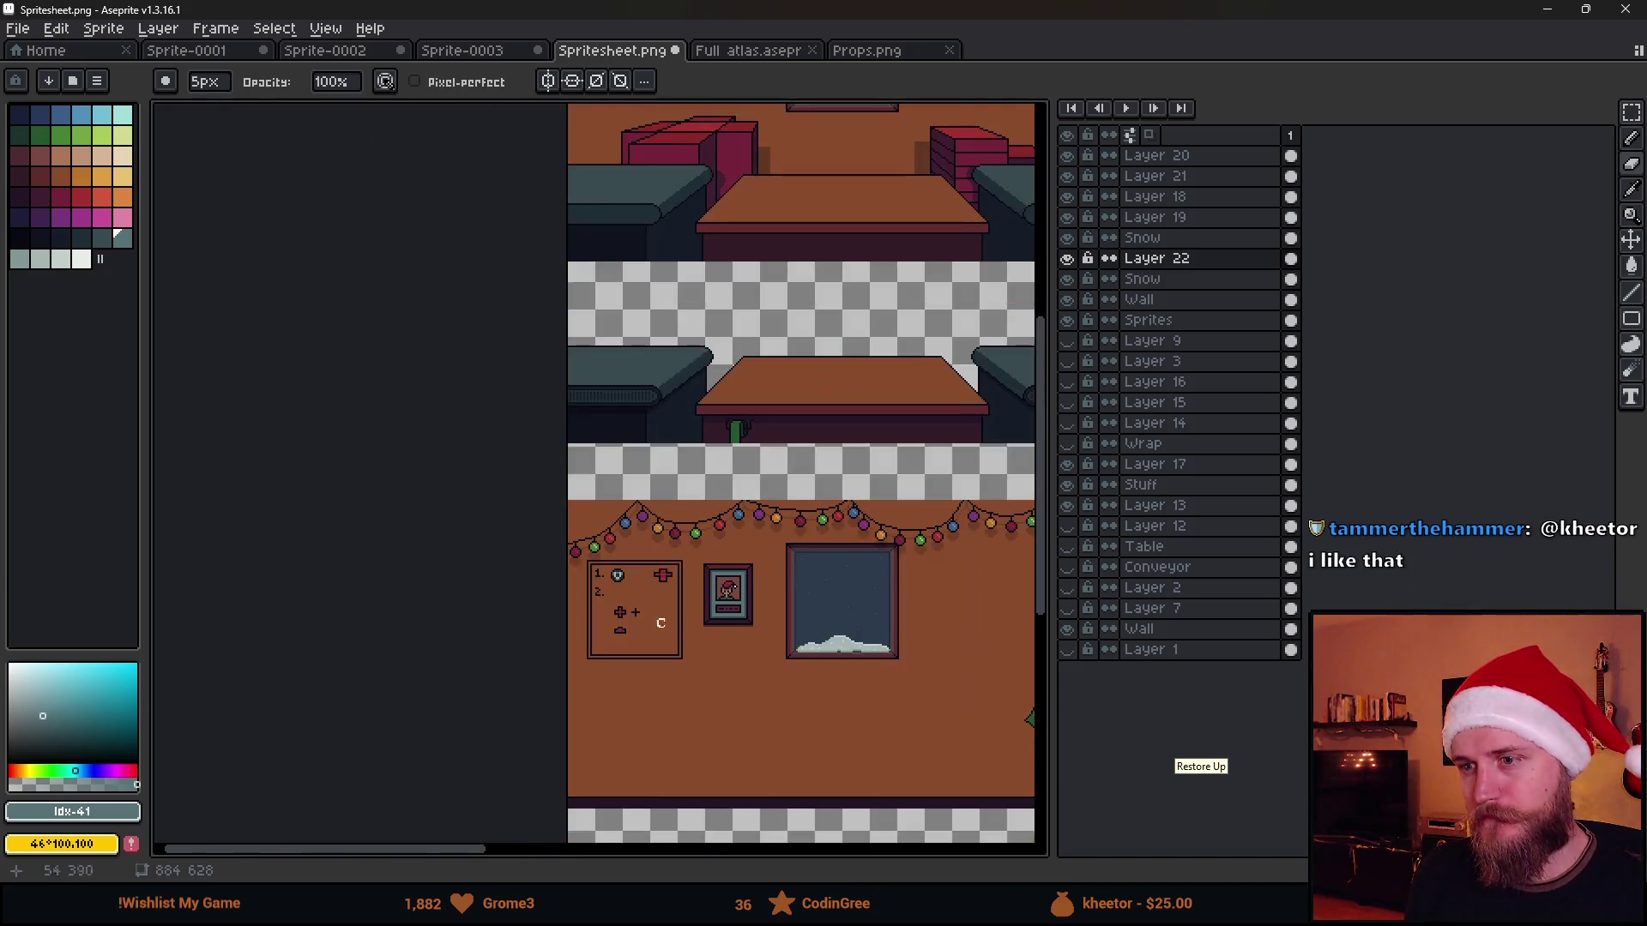
{"action": "scroll", "coordinate": [403, 434], "scroll_direction": "up", "scroll_amount": 3}
{"action": "scroll", "coordinate": [464, 393], "scroll_direction": "up", "scroll_amount": 3}
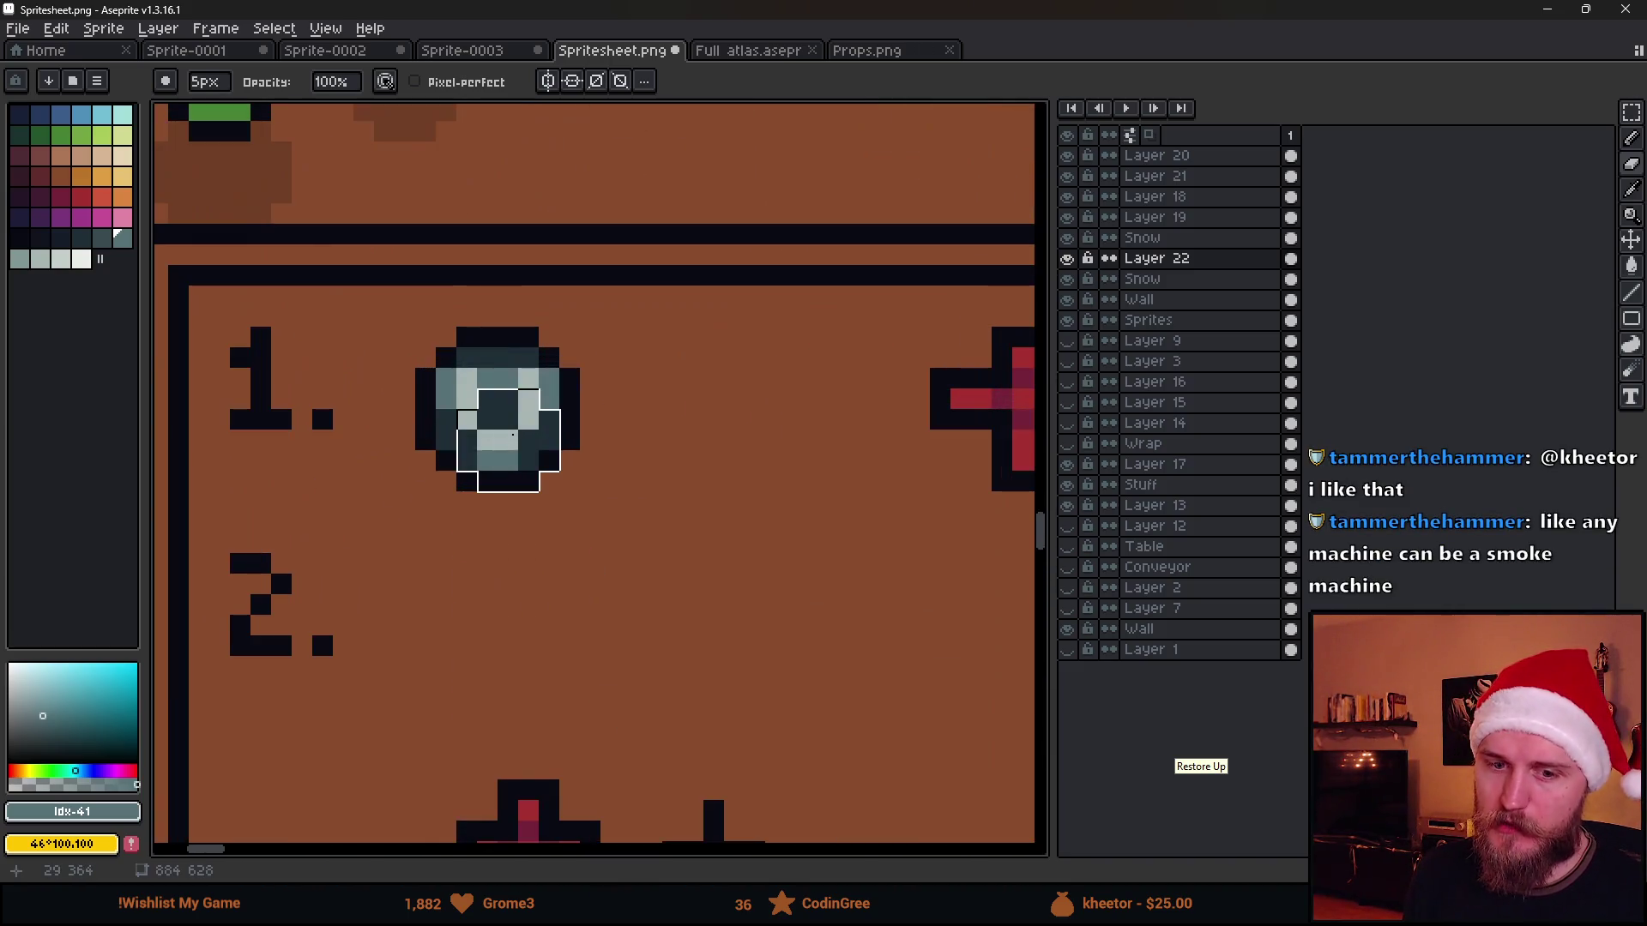
{"action": "key", "text": "b"}
{"action": "left_click", "coordinate": [526, 374], "text": "alt"}
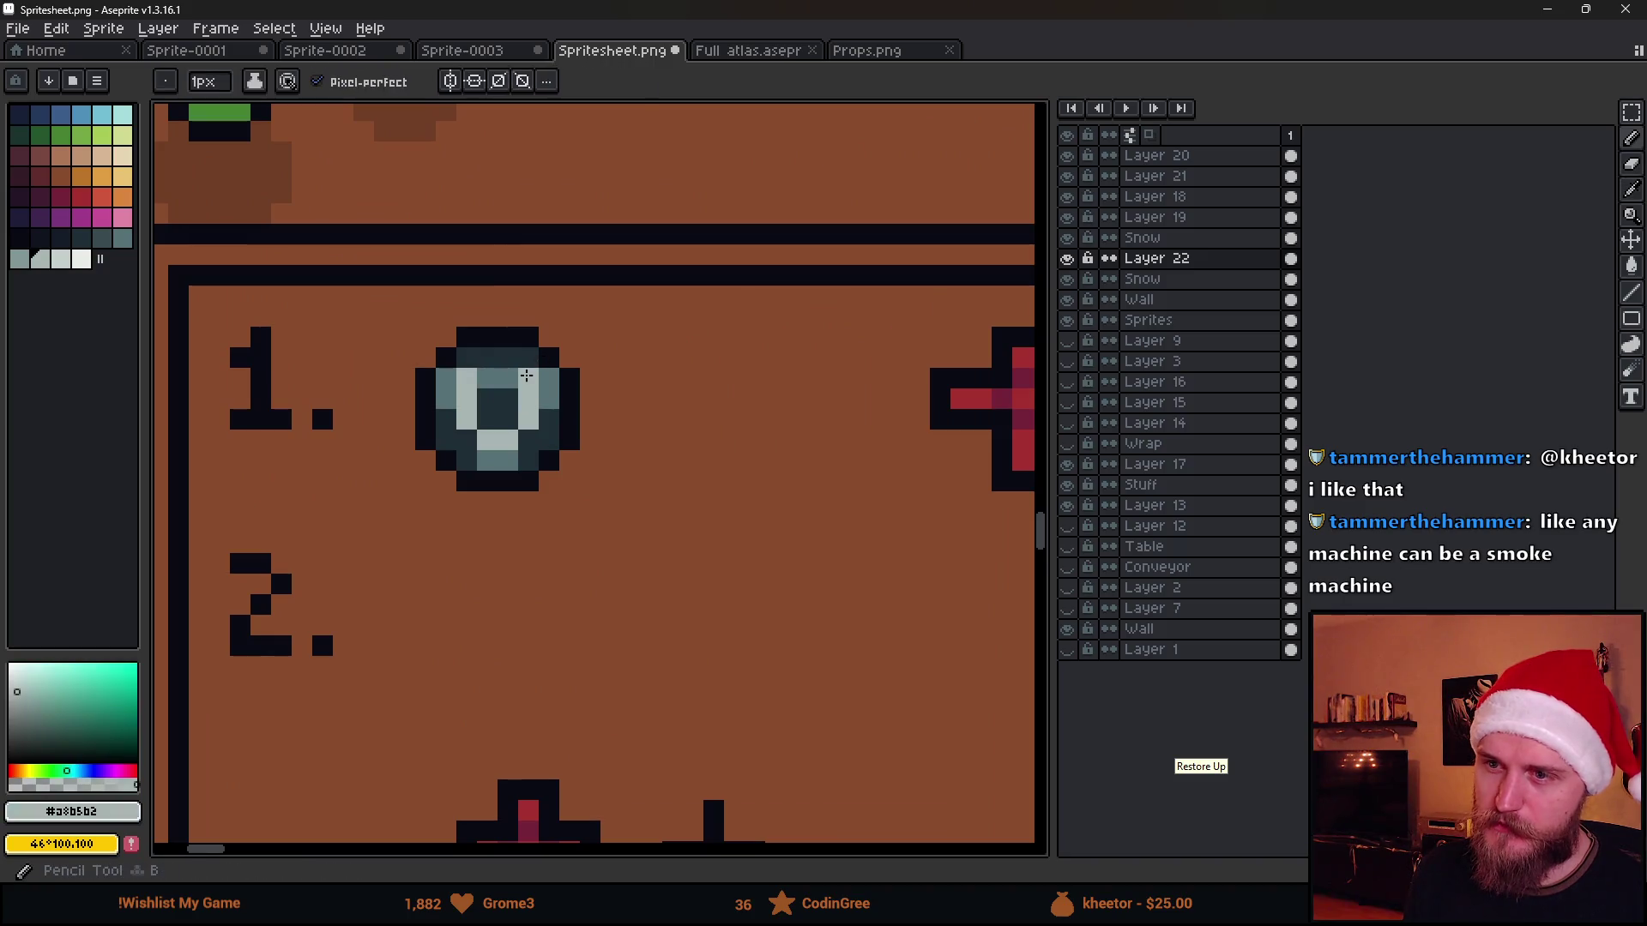
{"action": "scroll", "coordinate": [529, 439], "scroll_direction": "down", "scroll_amount": 3}
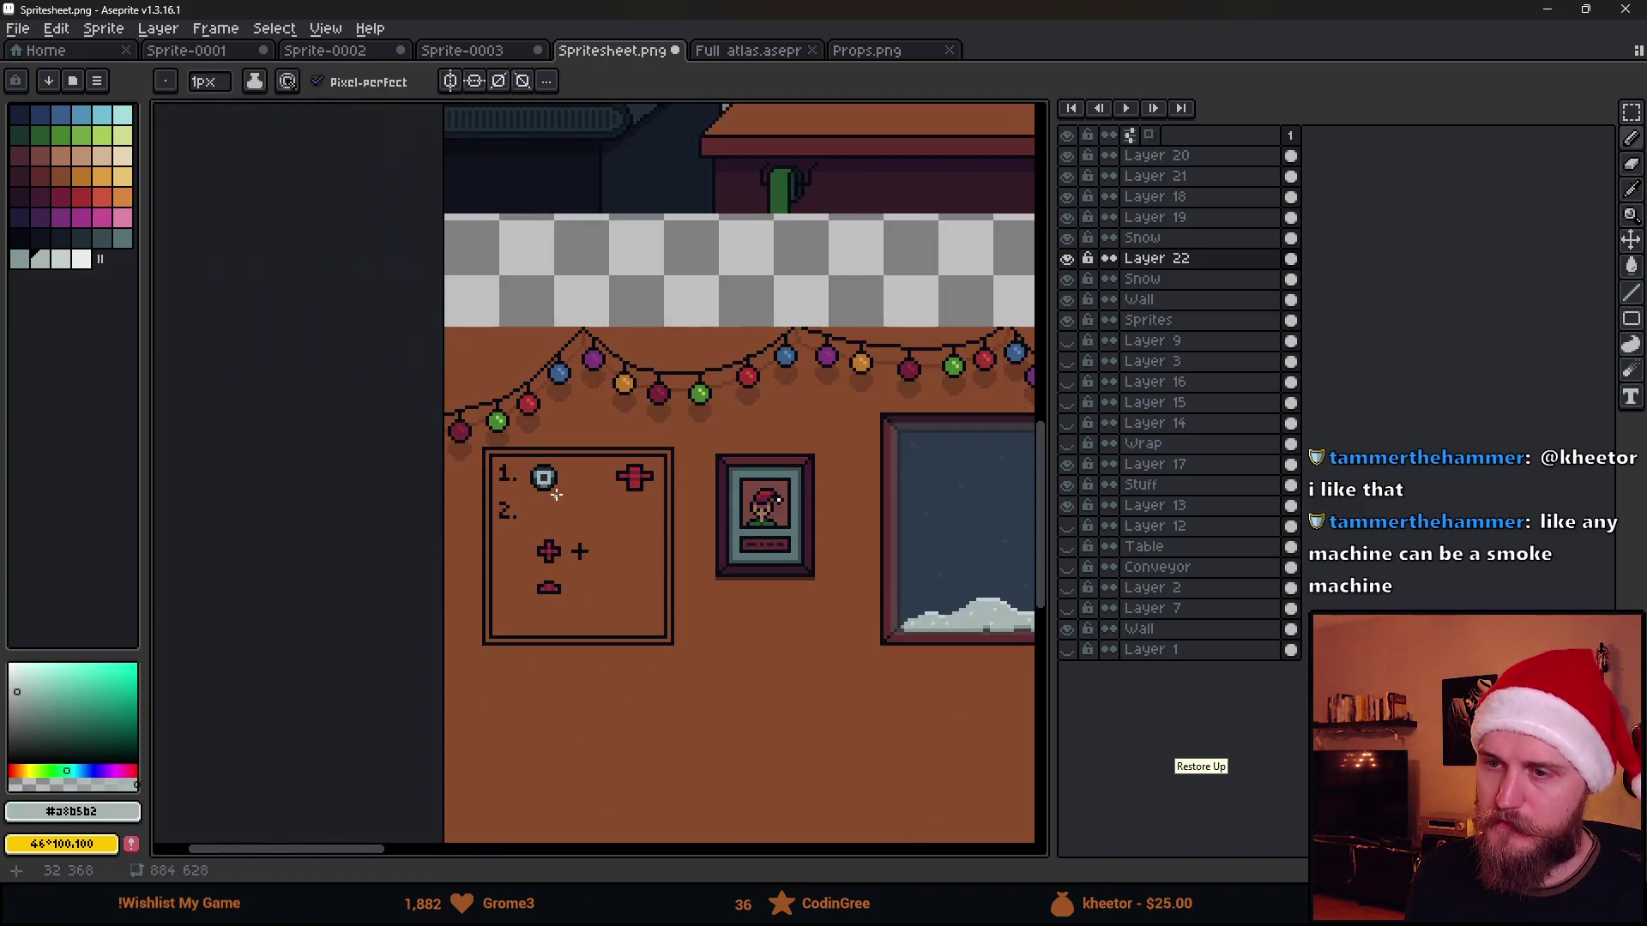
{"action": "scroll", "coordinate": [528, 439], "scroll_direction": "up", "scroll_amount": 2}
{"action": "scroll", "coordinate": [526, 514], "scroll_direction": "up", "scroll_amount": 2}
Touch up the step-1 icon in mid grey, try a light-grey bucket fill and undo it, then switch to a 5px Pencil
{"action": "left_click", "coordinate": [482, 519], "text": "alt"}
{"action": "left_click", "coordinate": [516, 502]}
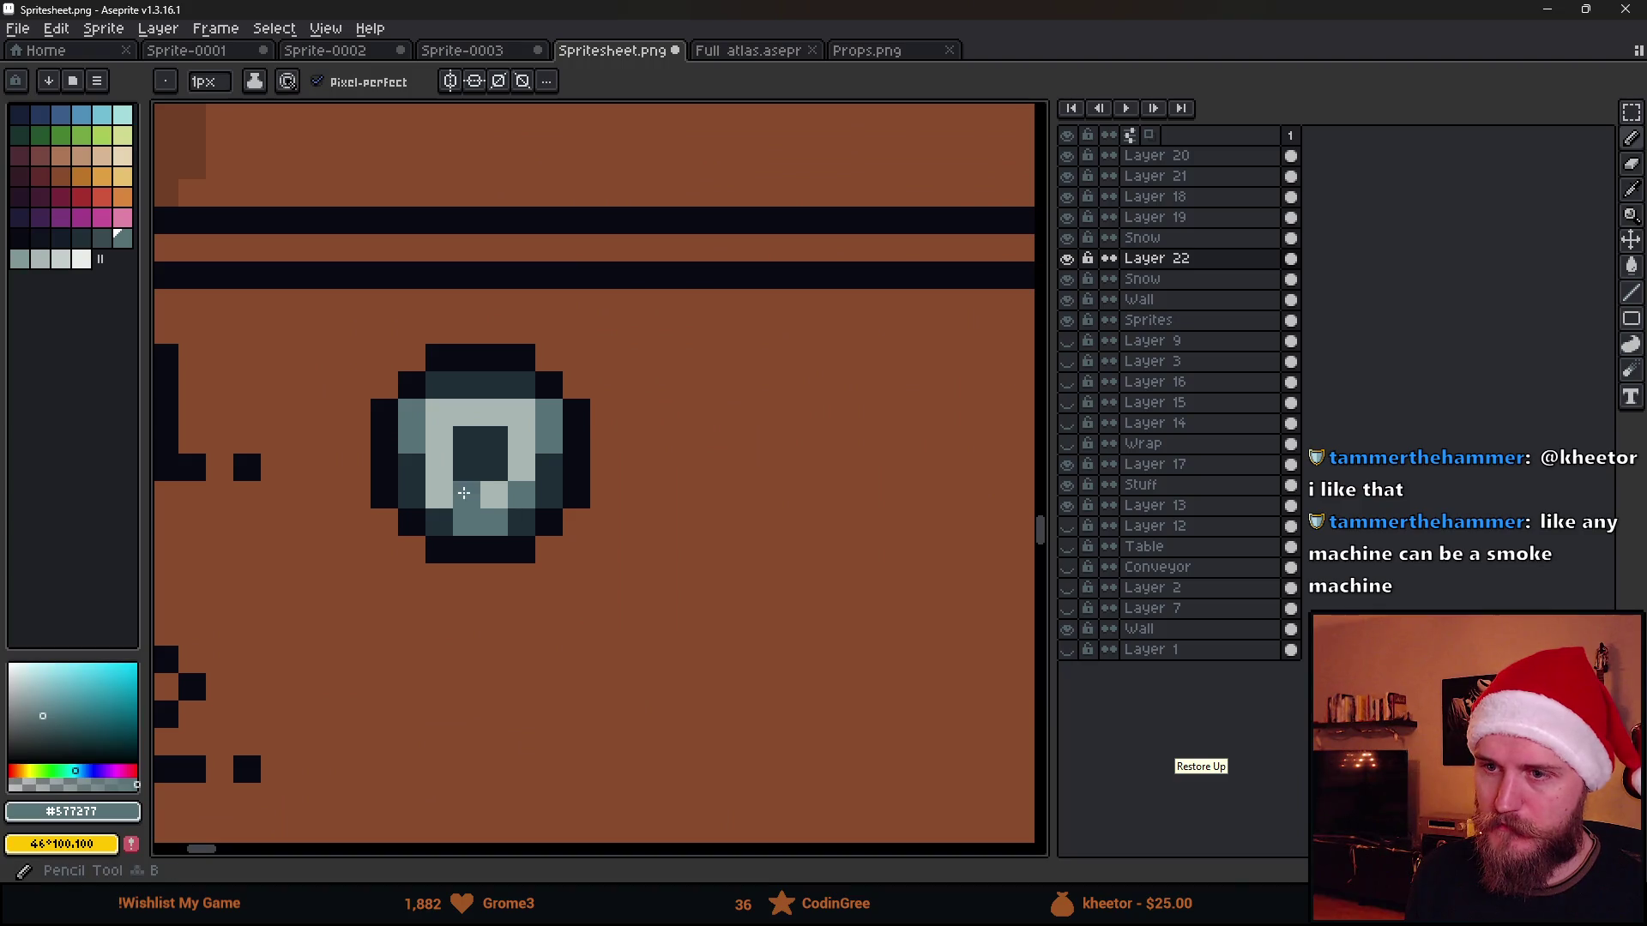
{"action": "scroll", "coordinate": [612, 540], "scroll_direction": "down", "scroll_amount": 5}
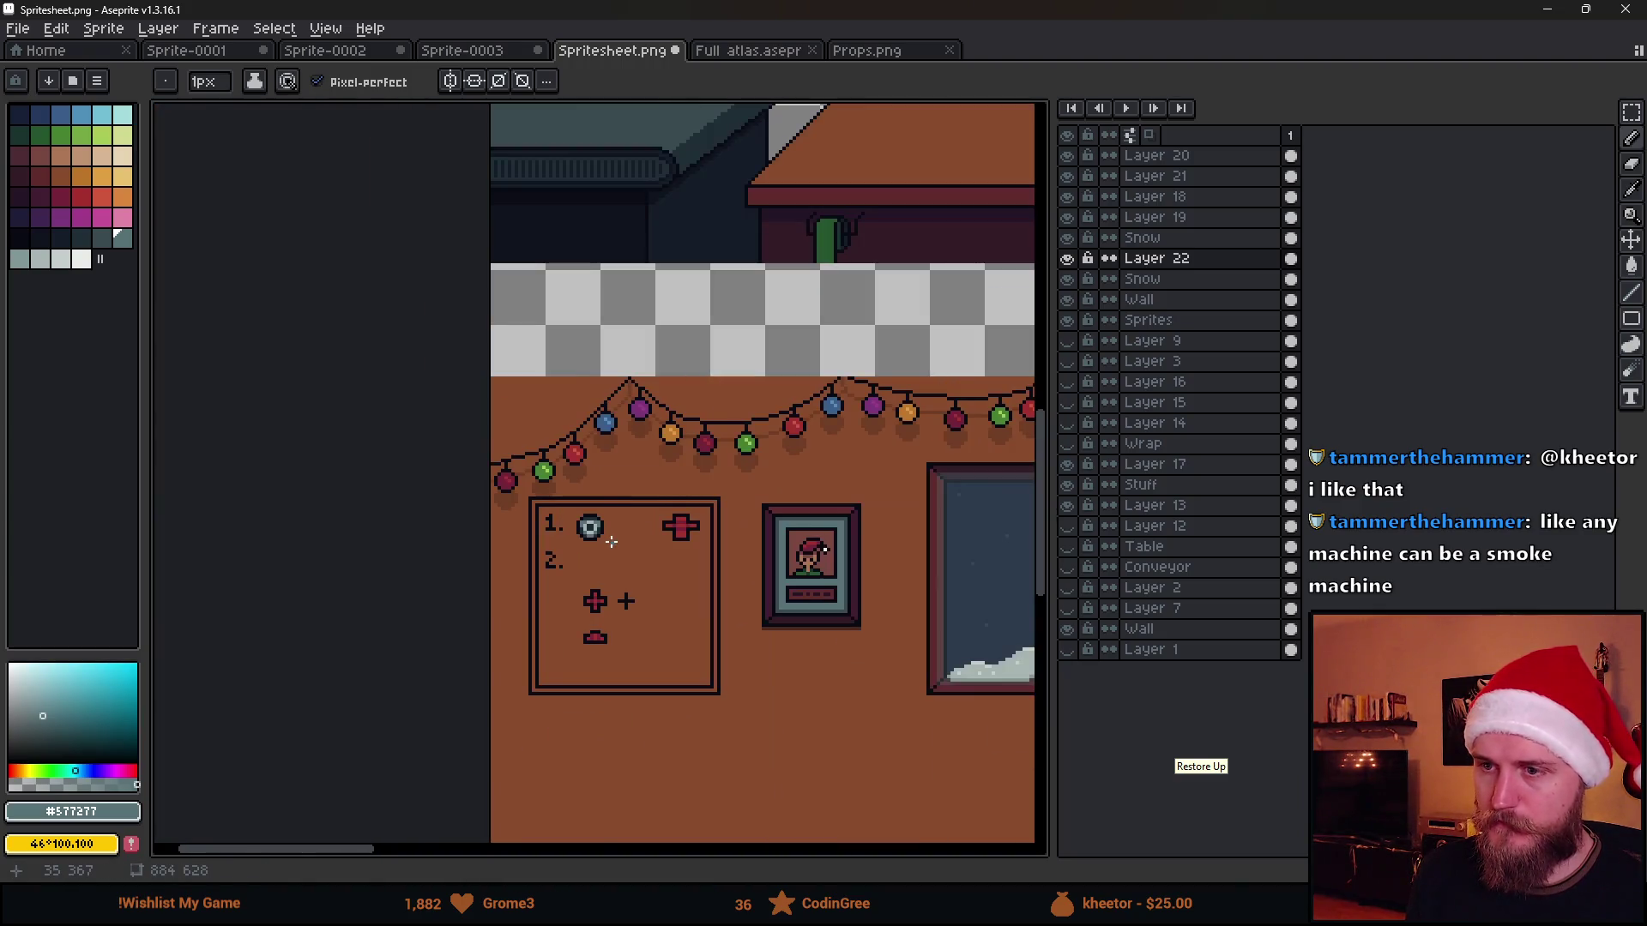
{"action": "scroll", "coordinate": [612, 541], "scroll_direction": "up", "scroll_amount": 2}
{"action": "scroll", "coordinate": [515, 476], "scroll_direction": "up", "scroll_amount": 3}
{"action": "left_click", "coordinate": [571, 428], "text": "alt"}
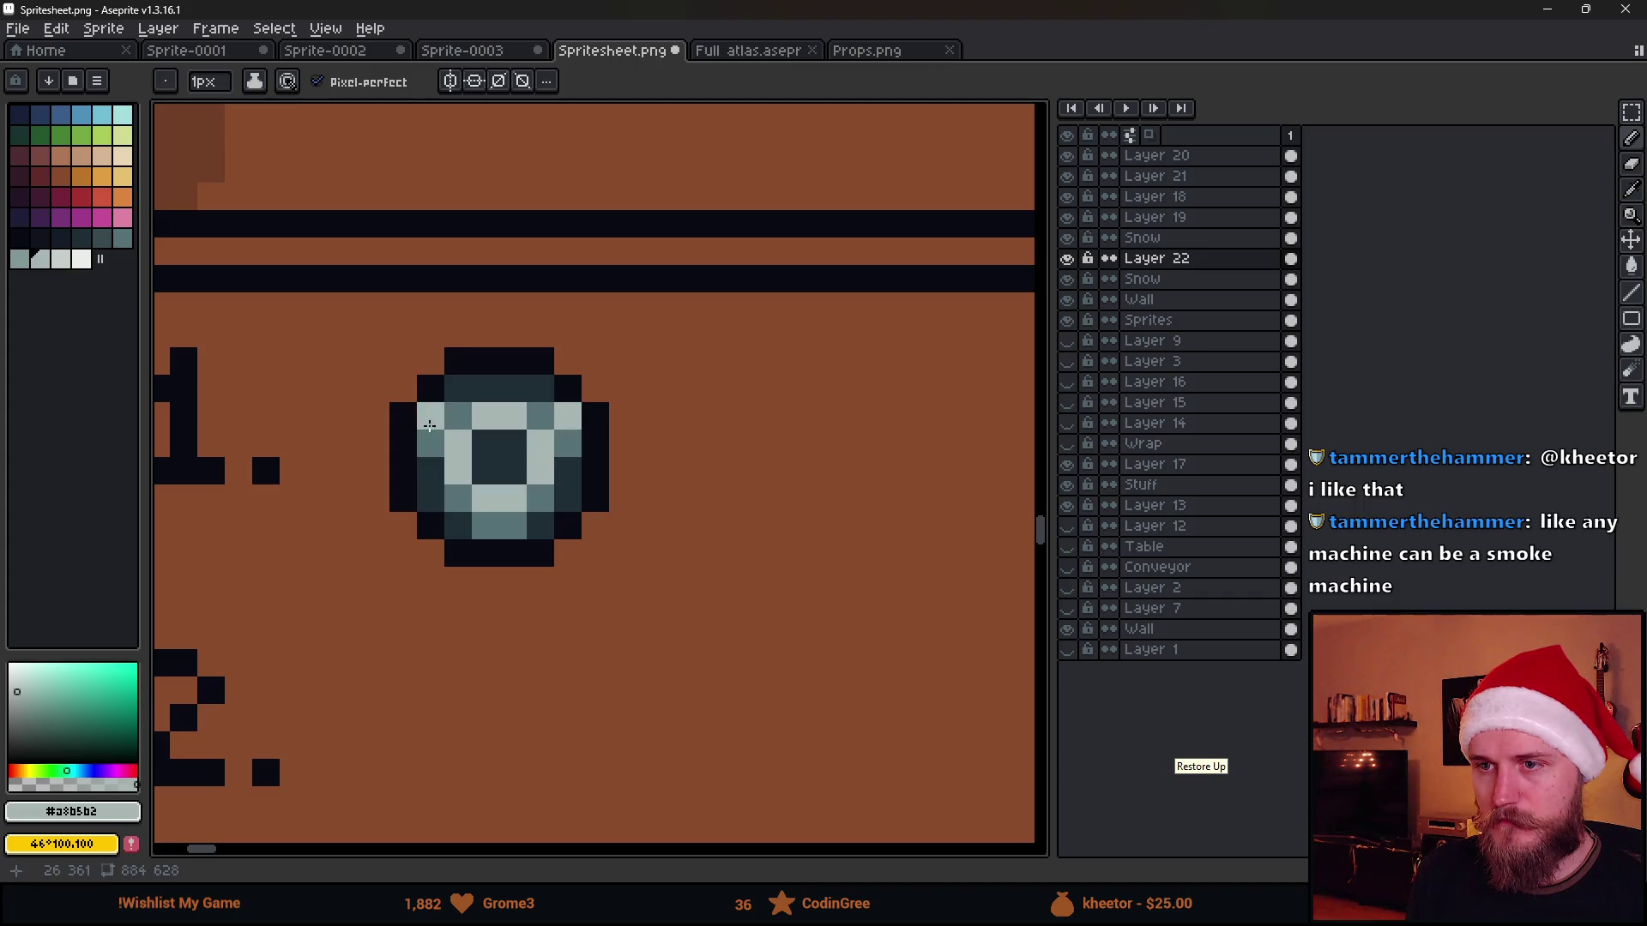
{"action": "scroll", "coordinate": [570, 595], "scroll_direction": "down", "scroll_amount": 3}
{"action": "scroll", "coordinate": [573, 606], "scroll_direction": "down", "scroll_amount": 1}
{"action": "scroll", "coordinate": [566, 579], "scroll_direction": "down", "scroll_amount": 1}
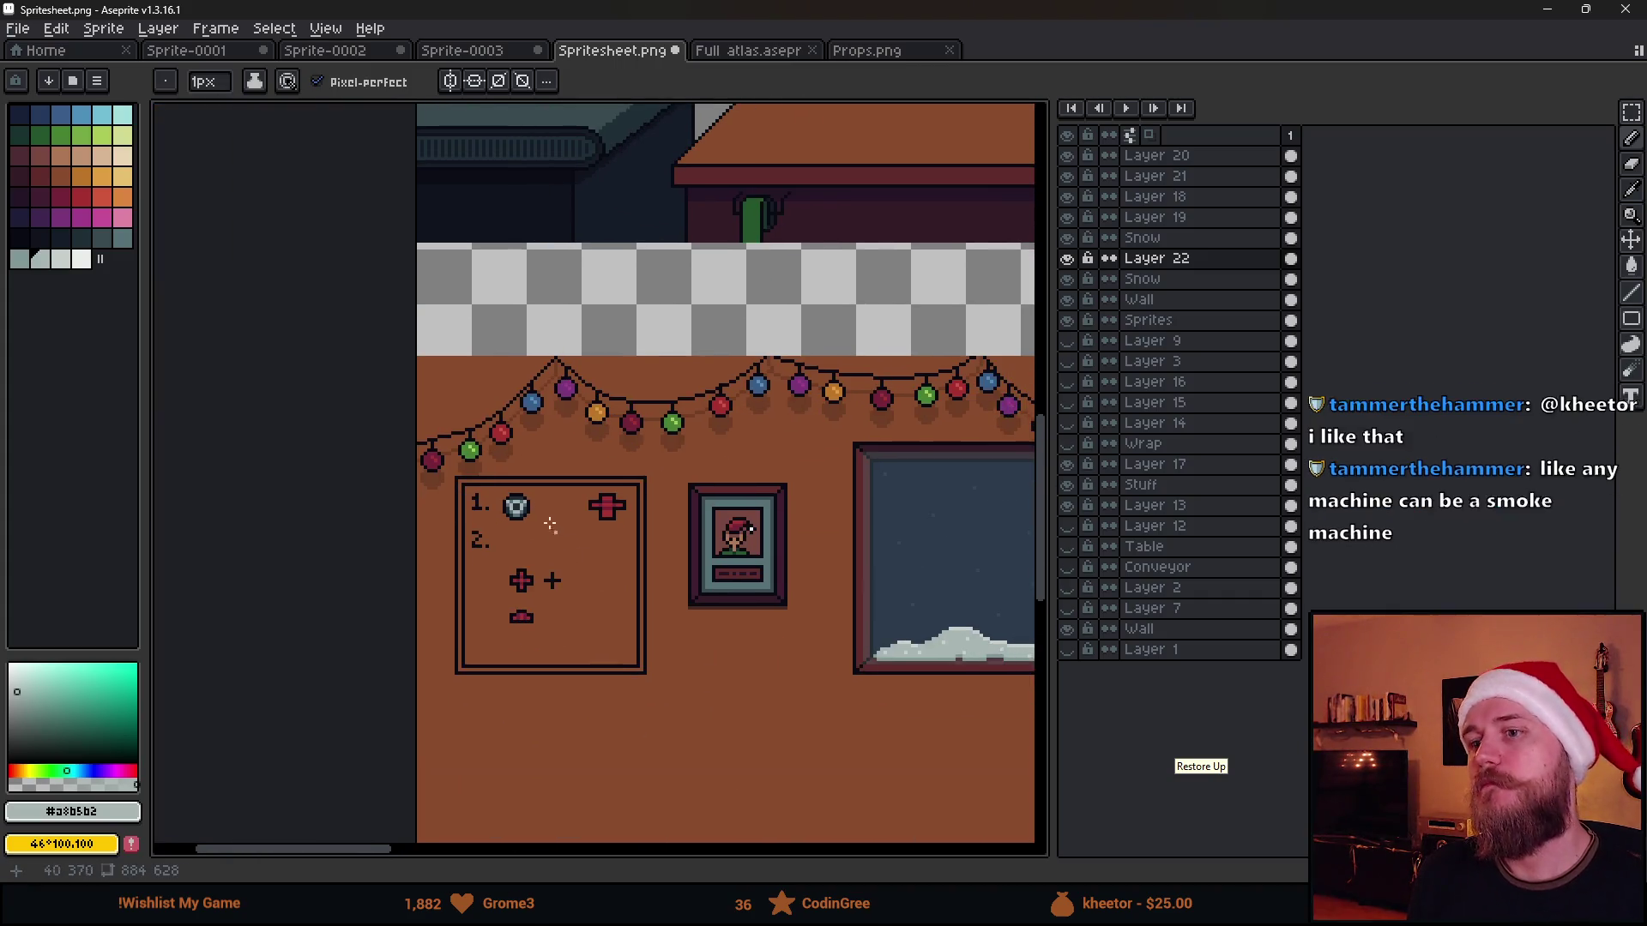
{"action": "scroll", "coordinate": [492, 525], "scroll_direction": "up", "scroll_amount": 5}
{"action": "scroll", "coordinate": [483, 521], "scroll_direction": "down", "scroll_amount": 2}
{"action": "scroll", "coordinate": [585, 658], "scroll_direction": "down", "scroll_amount": 2}
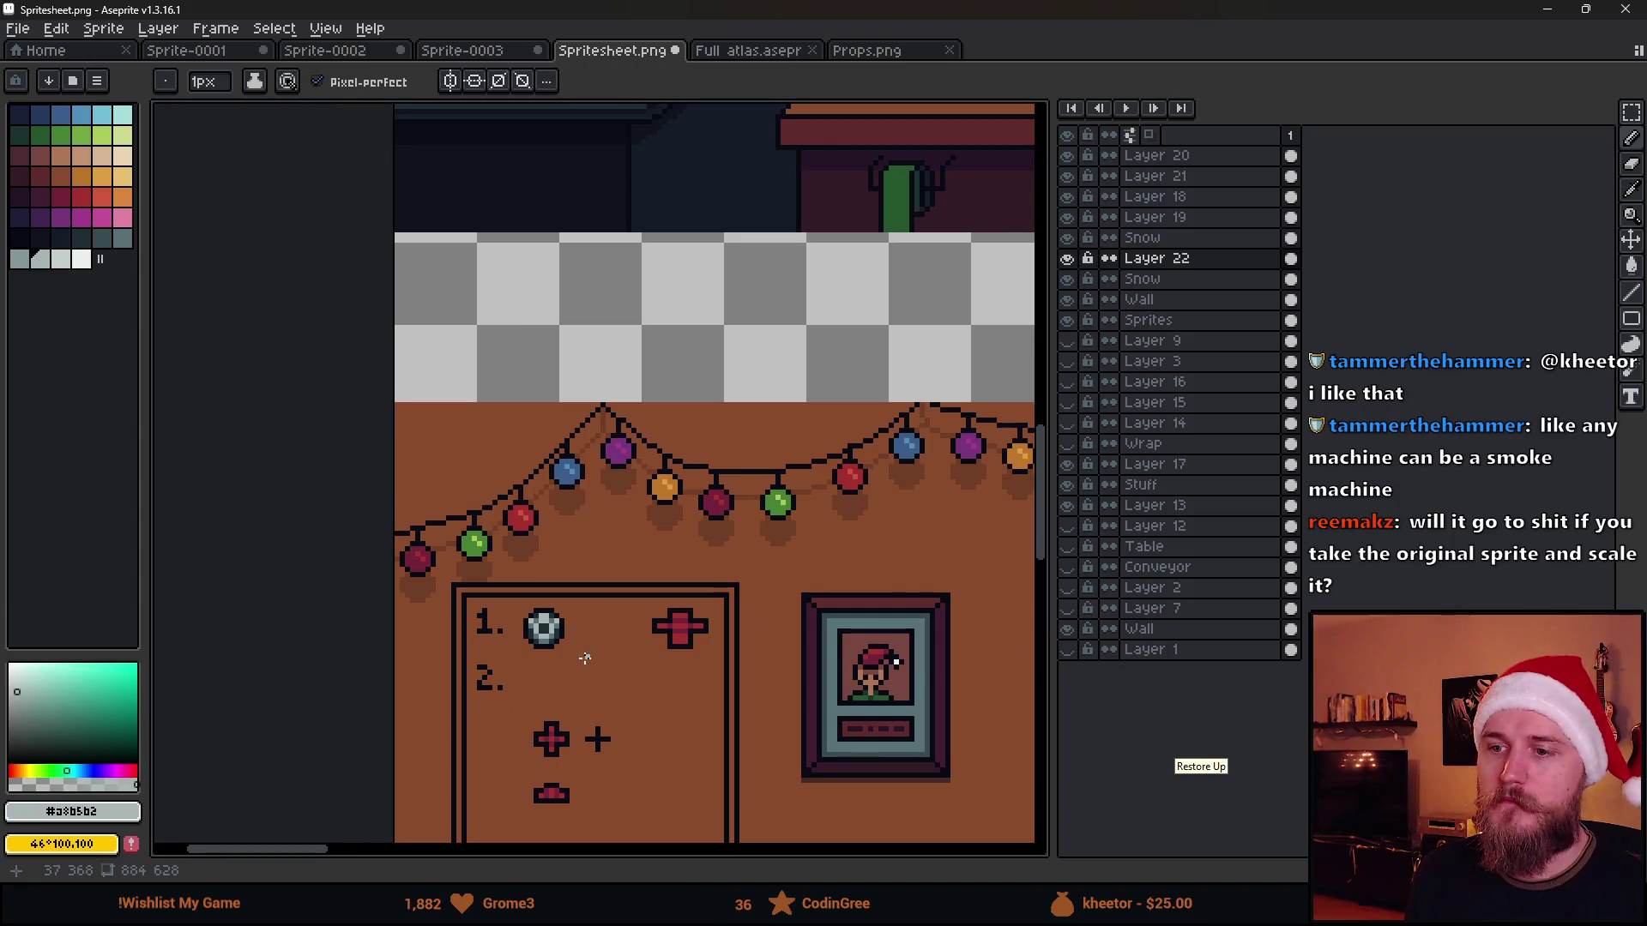
{"action": "scroll", "coordinate": [566, 639], "scroll_direction": "up", "scroll_amount": 3}
{"action": "left_click", "coordinate": [478, 606]}
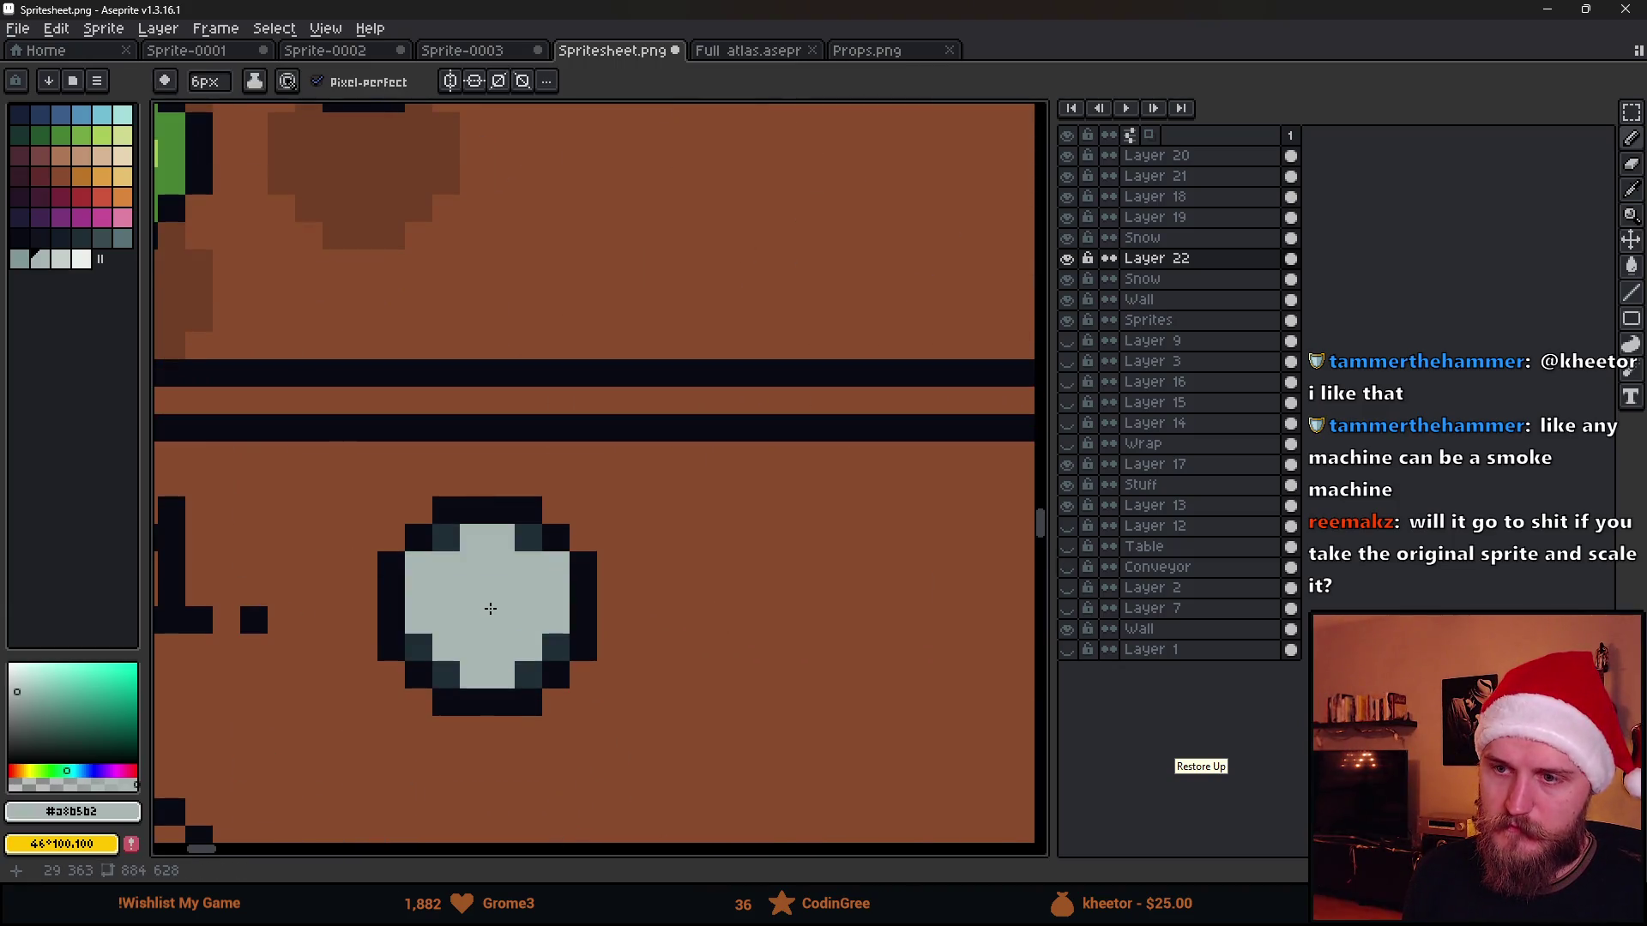
{"action": "key", "text": "ctrl+z"}
{"action": "key", "text": "b"}
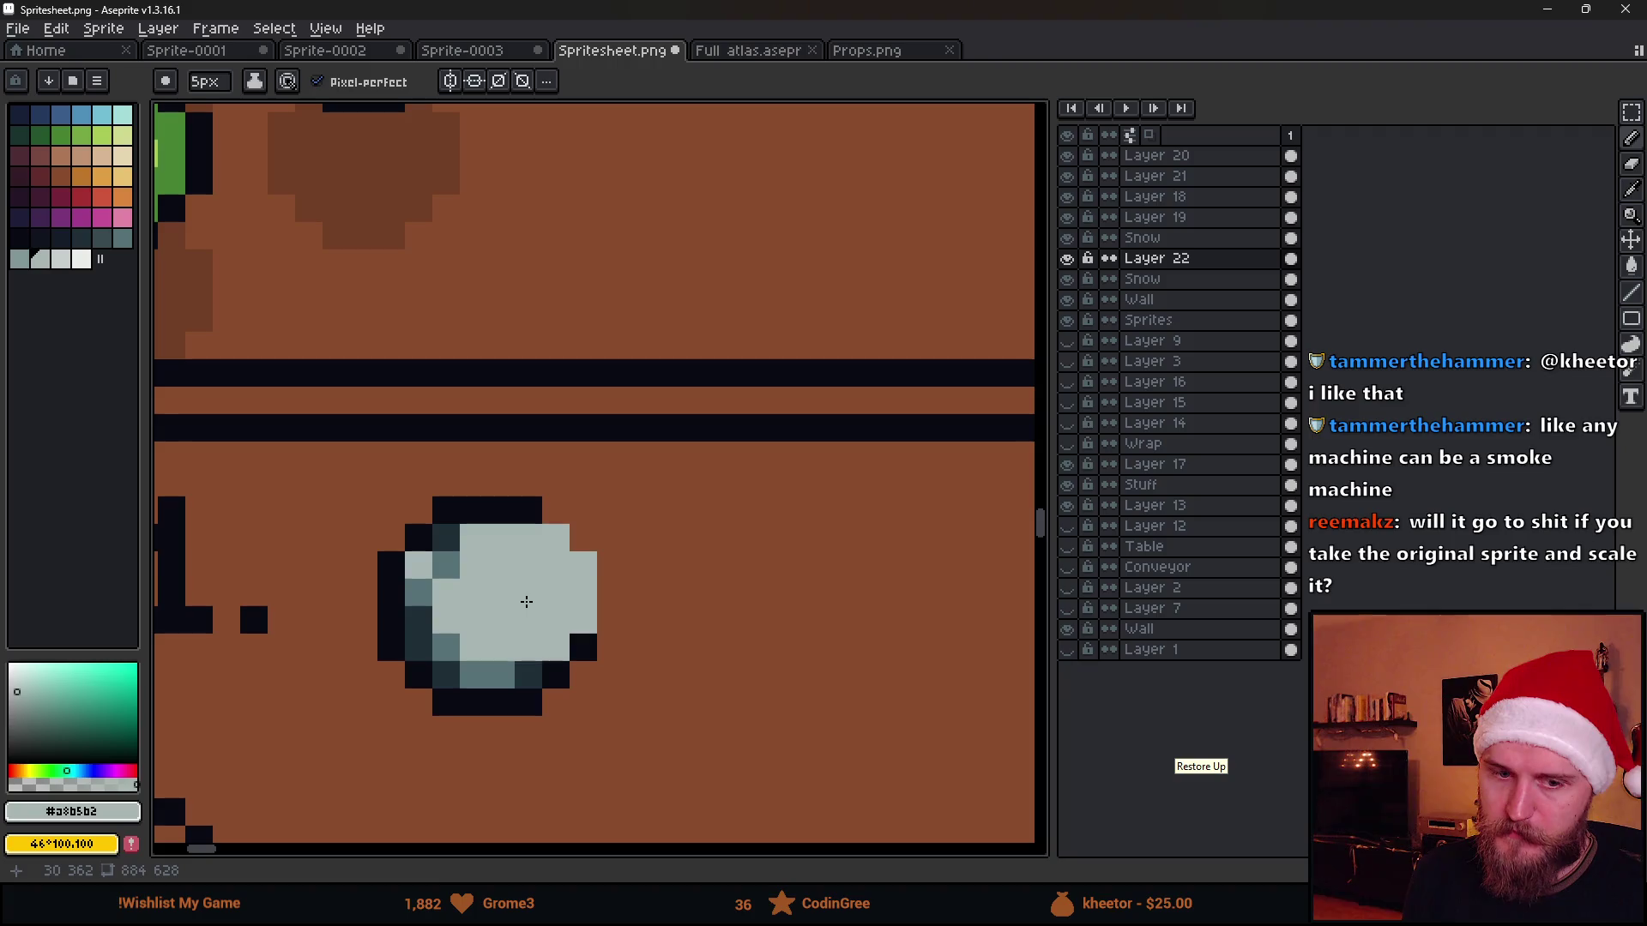
Paint most of the round icon light grey, then select the soccer ball sprite on the Wall layer
{"action": "mouse_move", "coordinate": [503, 619]}
{"action": "left_mouse_down"}
{"action": "mouse_move", "coordinate": [525, 624]}
{"action": "mouse_move", "coordinate": [497, 624]}
{"action": "mouse_move", "coordinate": [445, 674]}
{"action": "mouse_move", "coordinate": [479, 588]}
{"action": "mouse_move", "coordinate": [223, 642]}
{"action": "left_mouse_up"}
{"action": "scroll", "coordinate": [489, 628], "scroll_direction": "down", "scroll_amount": 3}
{"action": "key", "text": "m"}
{"action": "left_click_drag", "start_coordinate": [731, 385], "coordinate": [820, 507]}
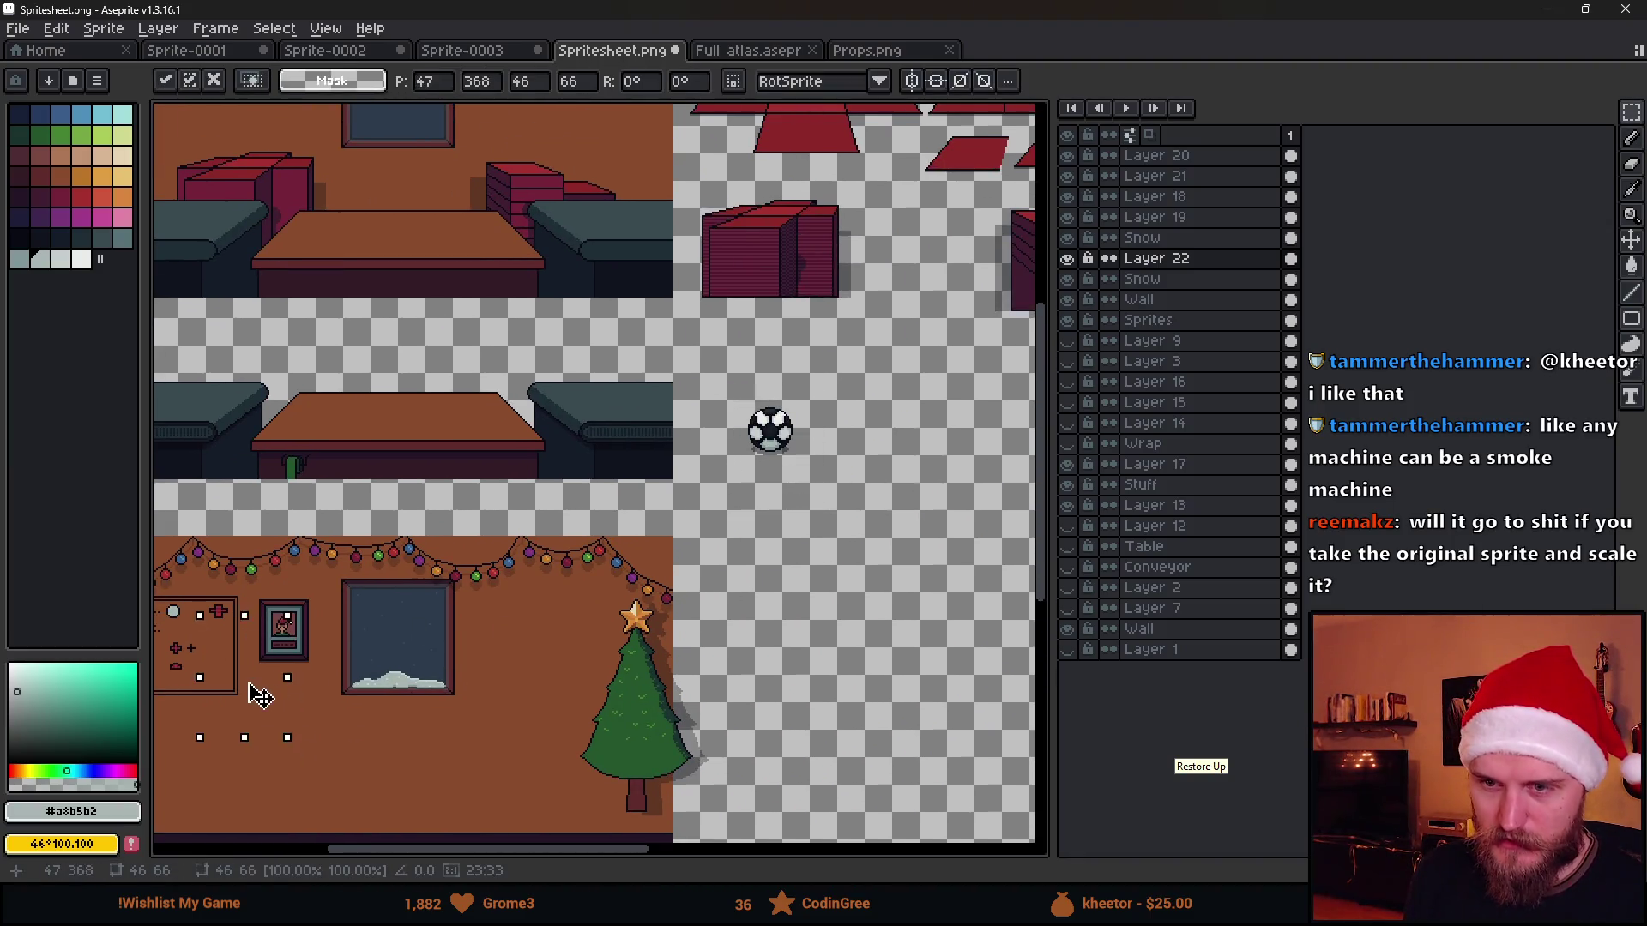
{"action": "left_click_drag", "start_coordinate": [274, 715], "coordinate": [770, 443]}
{"action": "left_click", "coordinate": [1132, 319]}
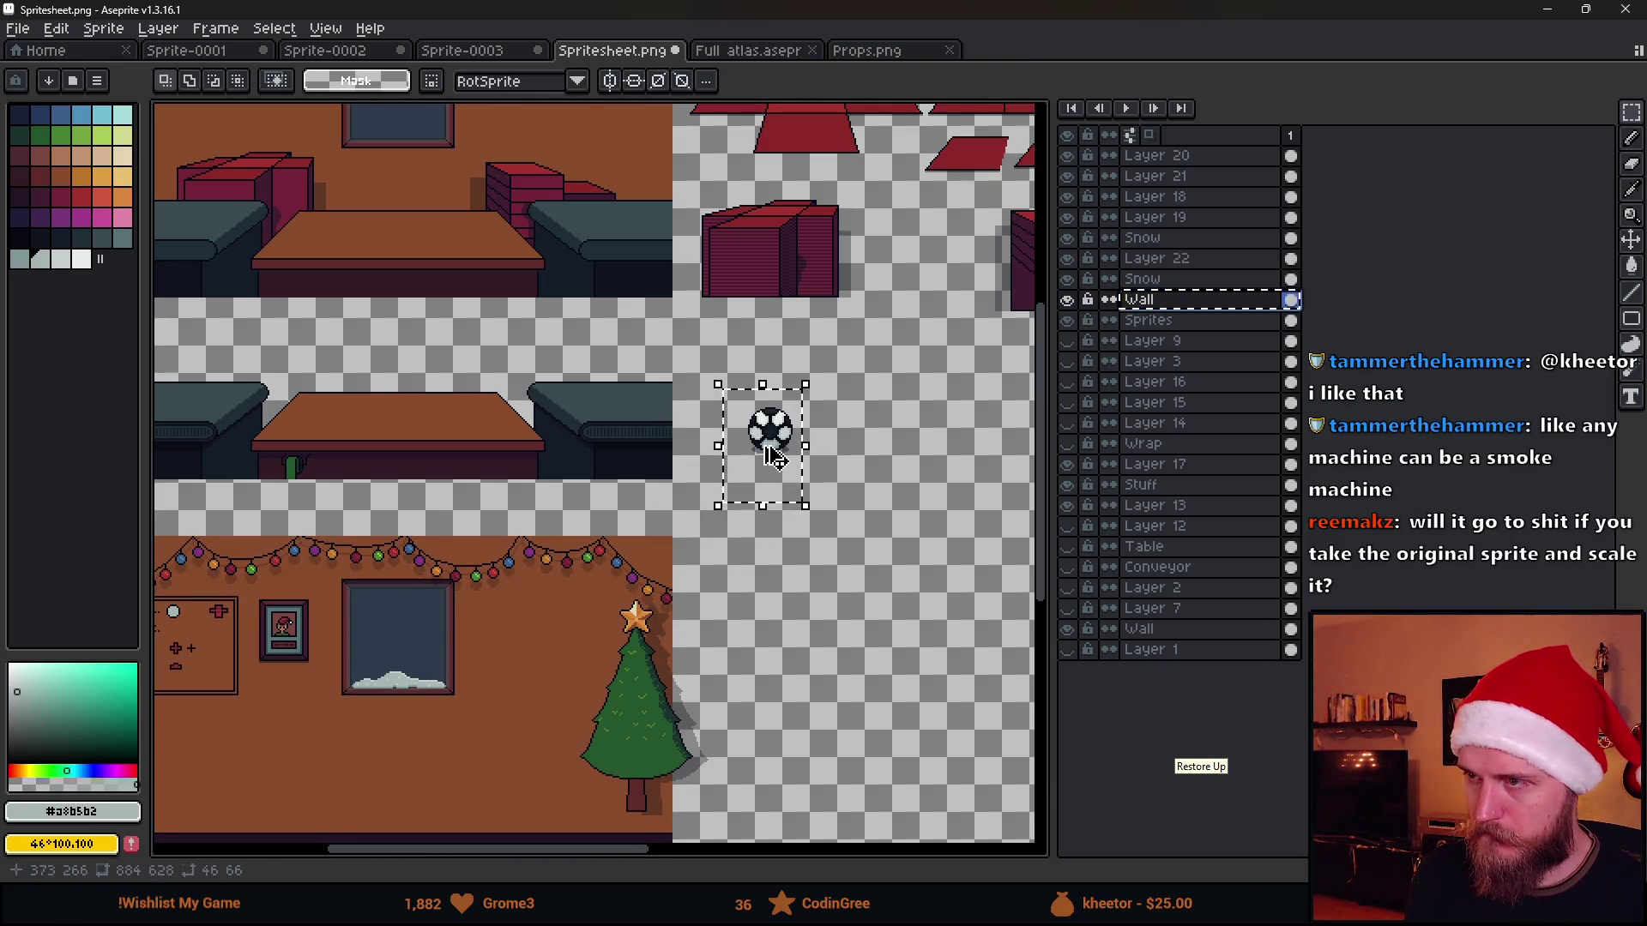
{"action": "mouse_move", "coordinate": [727, 373]}
{"action": "left_mouse_down"}
{"action": "mouse_move", "coordinate": [865, 526]}
{"action": "mouse_move", "coordinate": [206, 683]}
{"action": "left_mouse_up"}
{"action": "scroll", "coordinate": [203, 681], "scroll_direction": "up", "scroll_amount": 3}
{"action": "scroll", "coordinate": [386, 592], "scroll_direction": "down", "scroll_amount": 1}
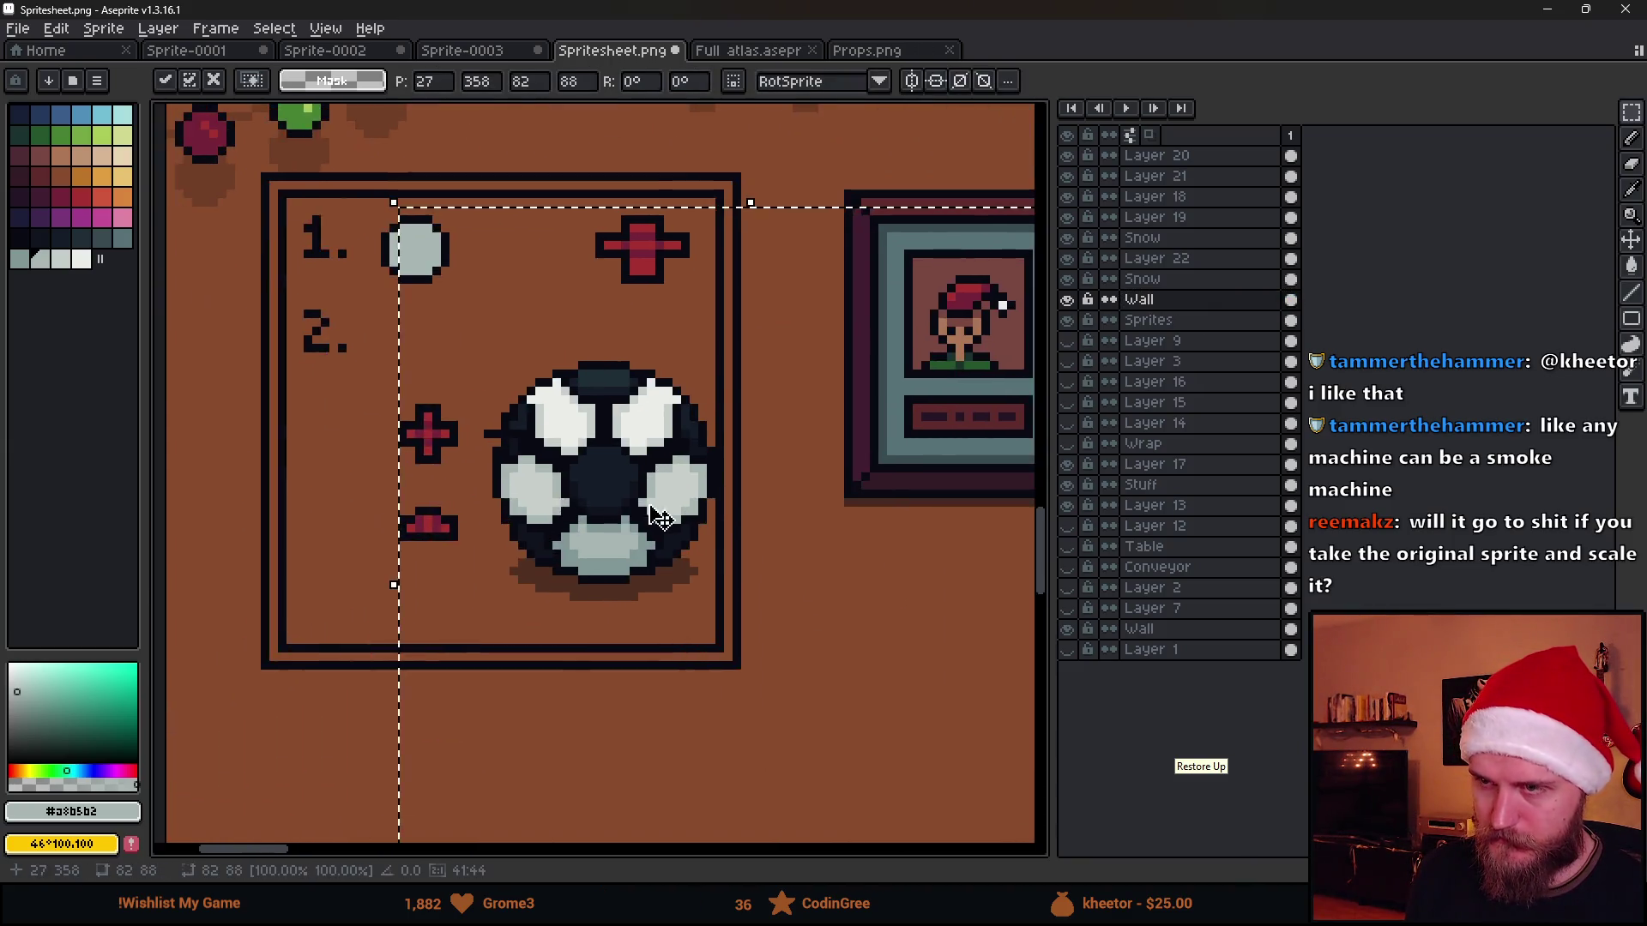
{"action": "scroll", "coordinate": [772, 580], "scroll_direction": "down", "scroll_amount": 1}
{"action": "scroll", "coordinate": [900, 696], "scroll_direction": "down", "scroll_amount": 1}
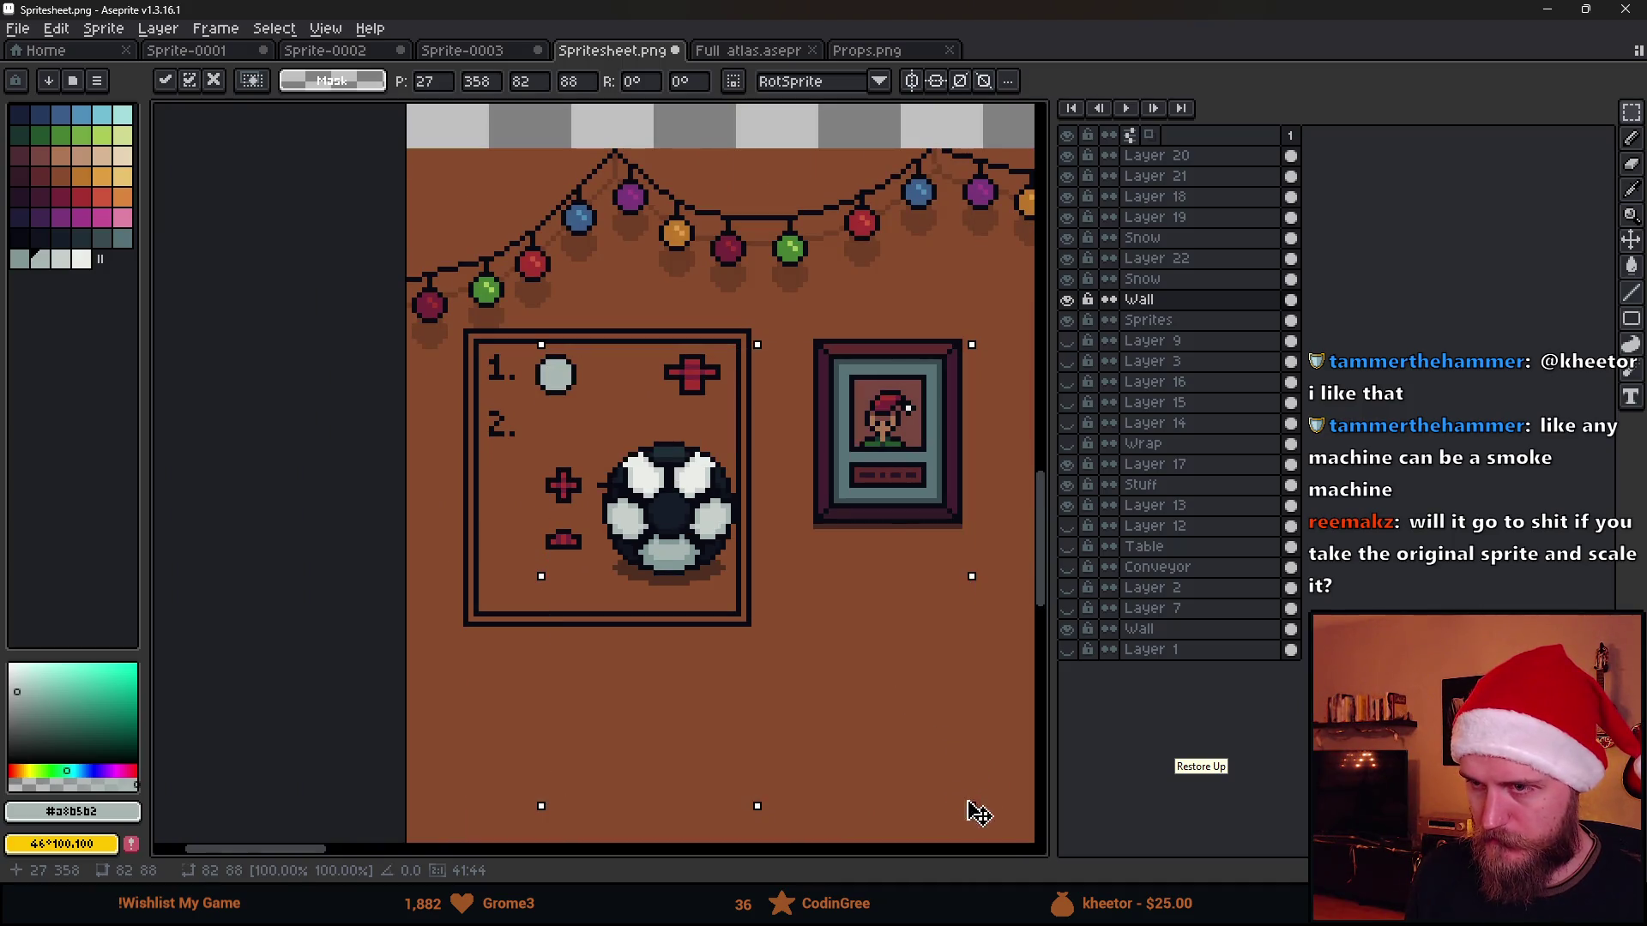
Shrink the soccer ball into a small icon beside step 2 of the poster
{"action": "mouse_move", "coordinate": [978, 811]}
{"action": "left_mouse_down"}
{"action": "mouse_move", "coordinate": [650, 514]}
{"action": "mouse_move", "coordinate": [768, 537]}
{"action": "left_mouse_up"}
{"action": "scroll", "coordinate": [769, 528], "scroll_direction": "down", "scroll_amount": 1}
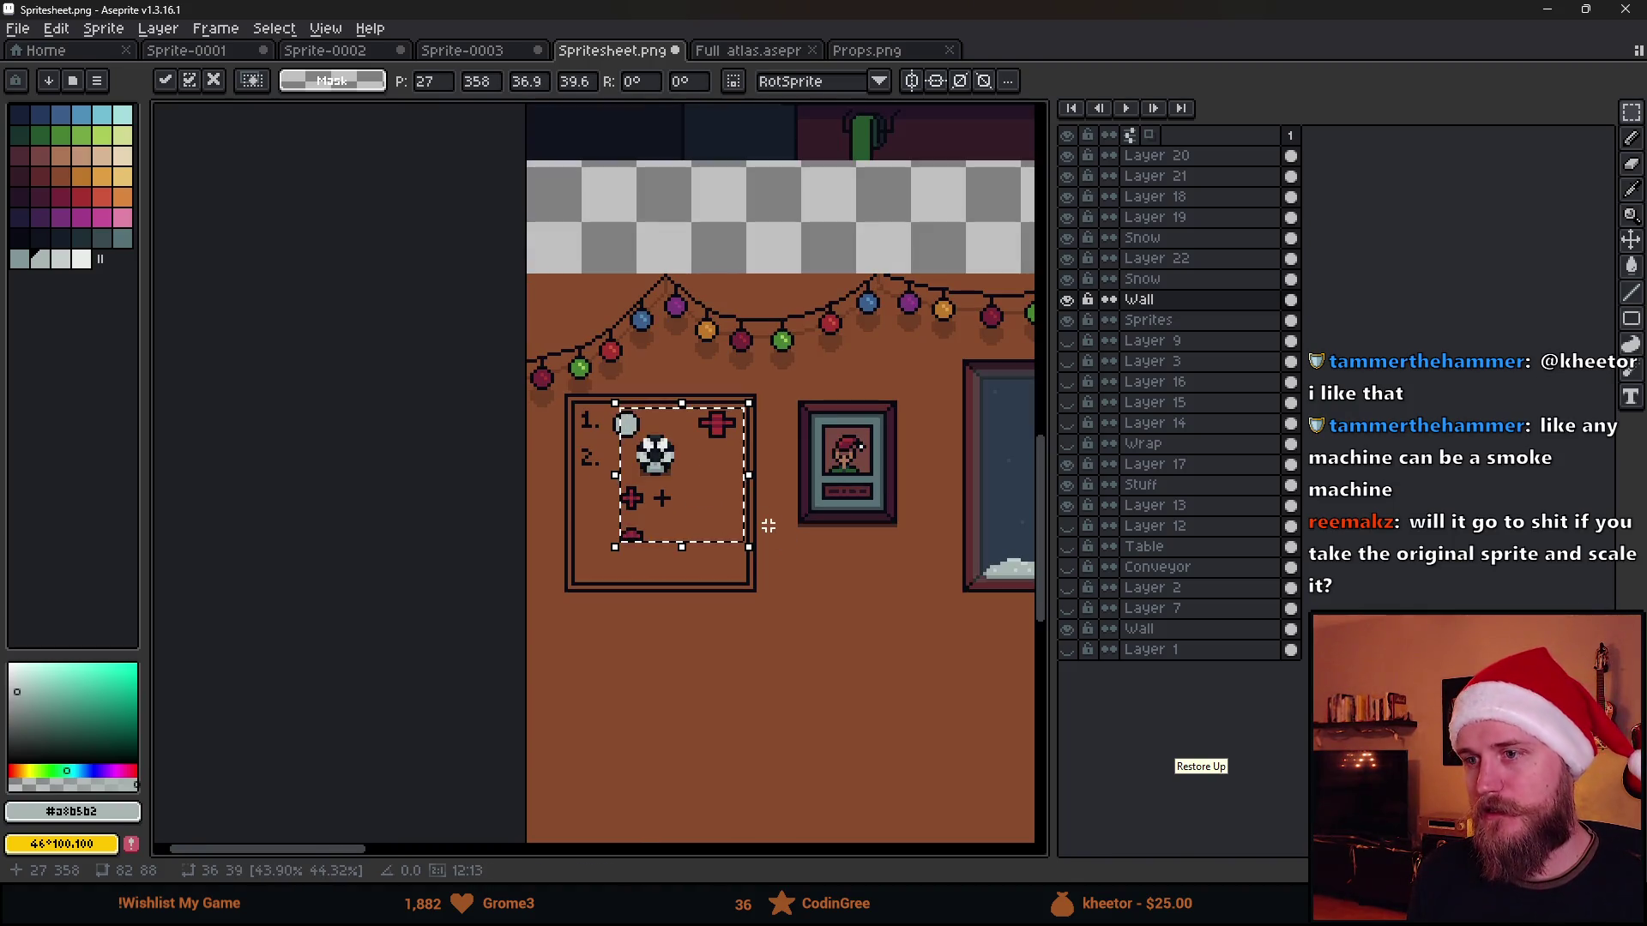
{"action": "scroll", "coordinate": [800, 440], "scroll_direction": "up", "scroll_amount": 1}
{"action": "scroll", "coordinate": [791, 443], "scroll_direction": "down", "scroll_amount": 1}
{"action": "scroll", "coordinate": [759, 445], "scroll_direction": "down", "scroll_amount": 1}
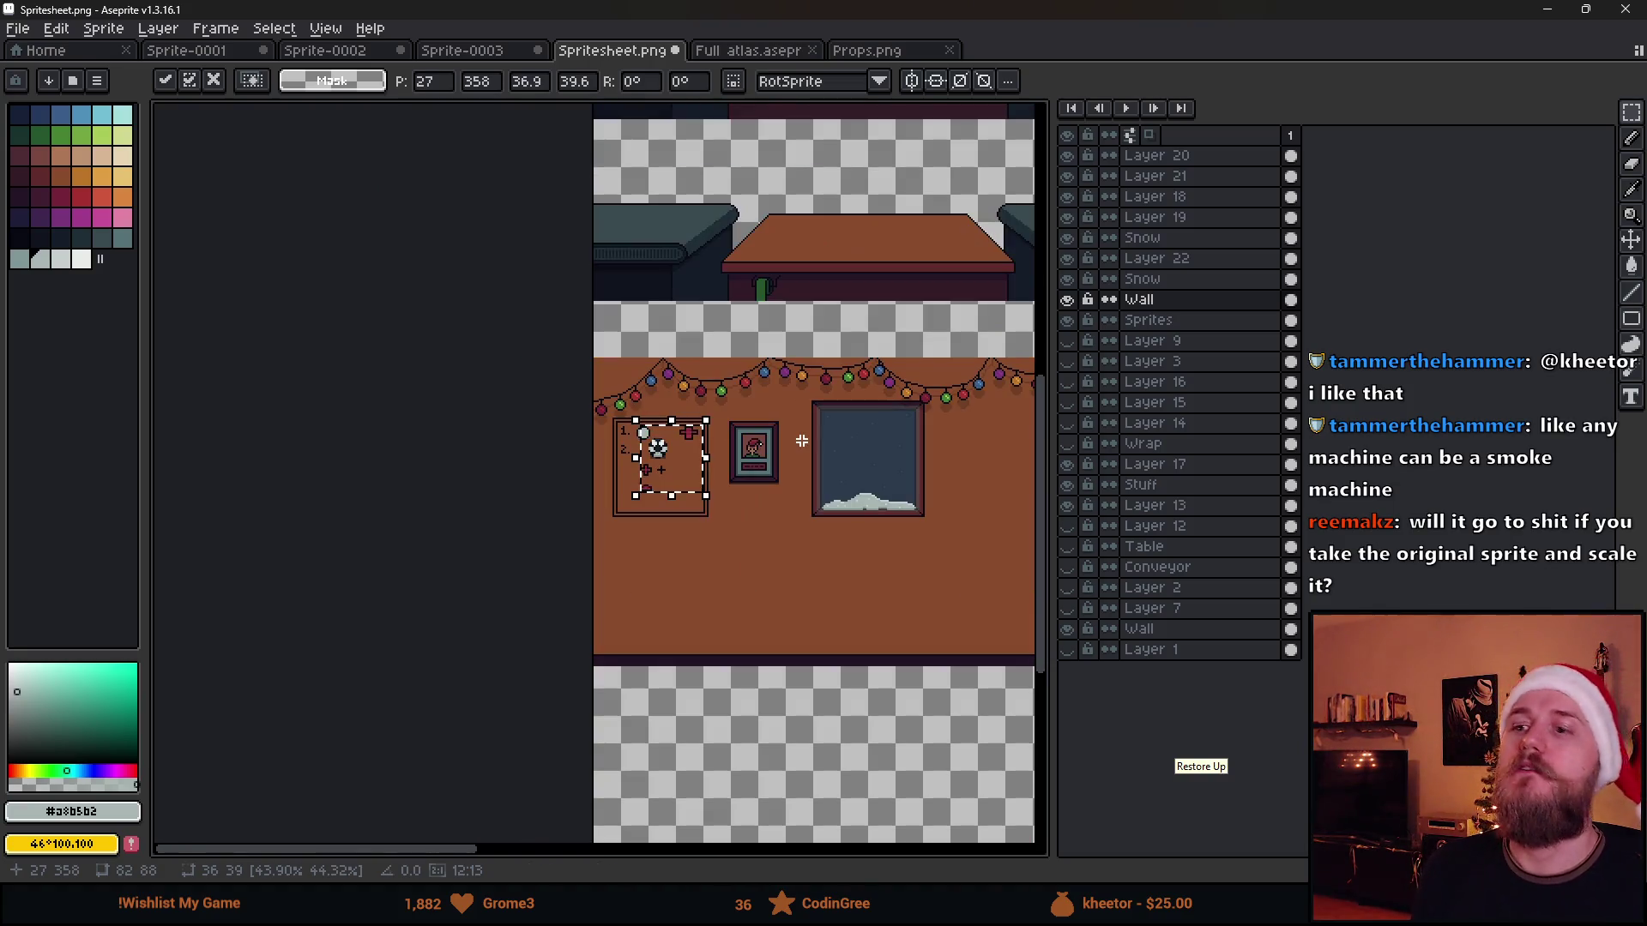
{"action": "scroll", "coordinate": [688, 449], "scroll_direction": "up", "scroll_amount": 2}
Commit the ball's new size and cover stray grey pixels under it with wall brown #884b2b
{"action": "key", "text": "ctrl+d"}
{"action": "scroll", "coordinate": [827, 490], "scroll_direction": "up", "scroll_amount": 1}
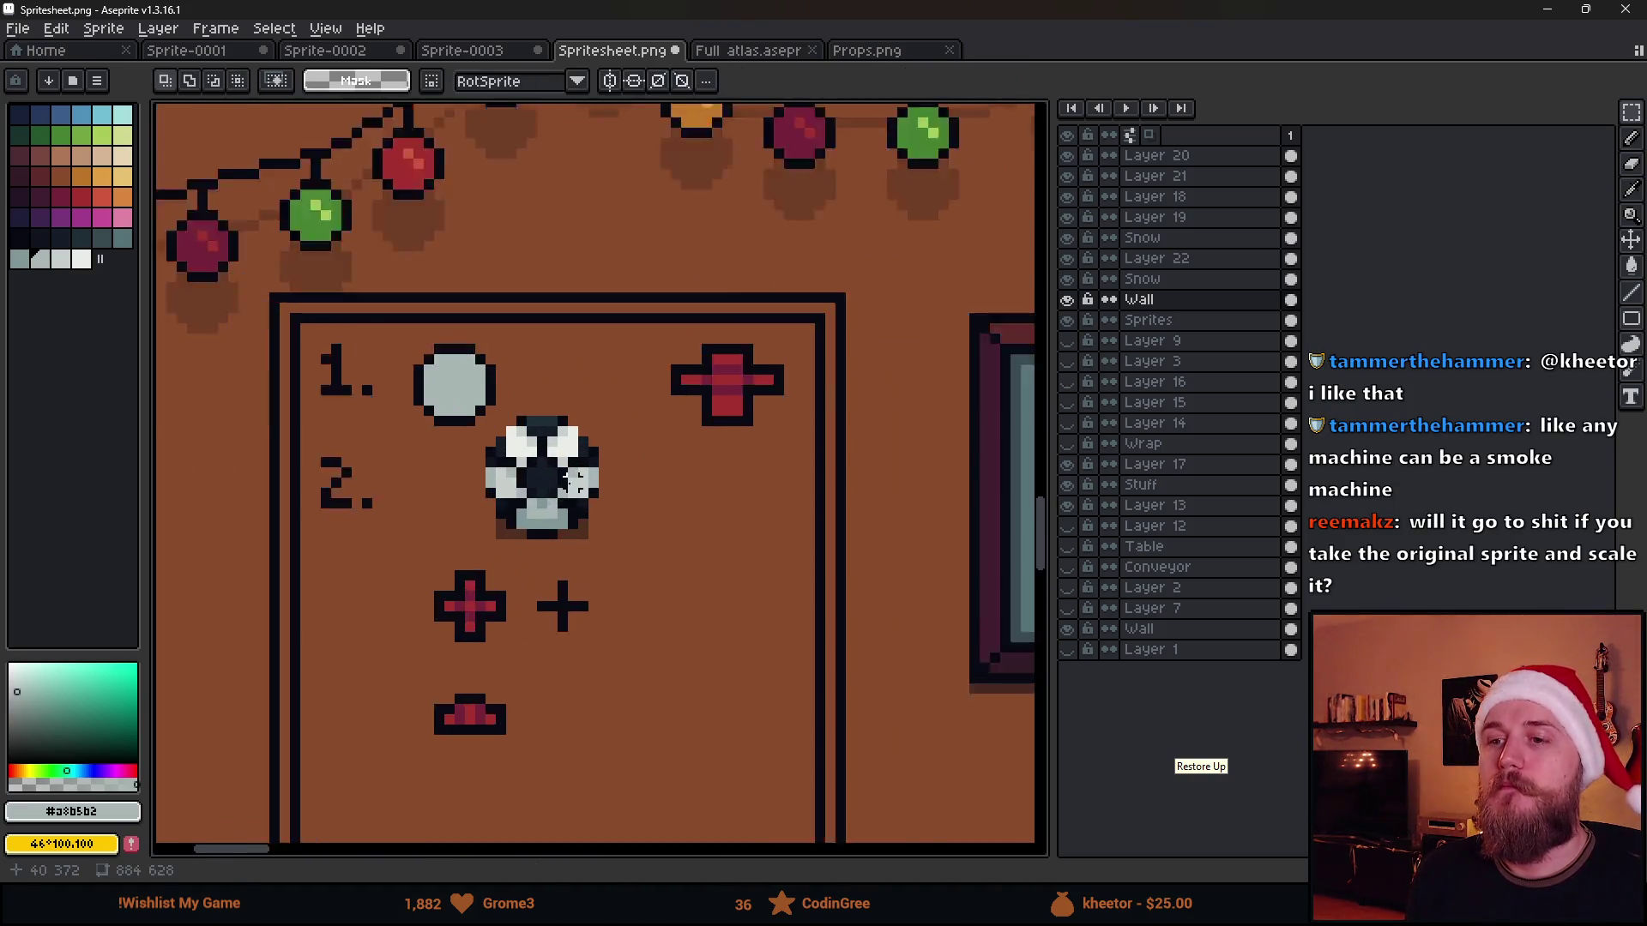
{"action": "scroll", "coordinate": [390, 626], "scroll_direction": "up", "scroll_amount": 1}
{"action": "key", "text": "e"}
{"action": "left_click", "coordinate": [449, 600], "text": "alt"}
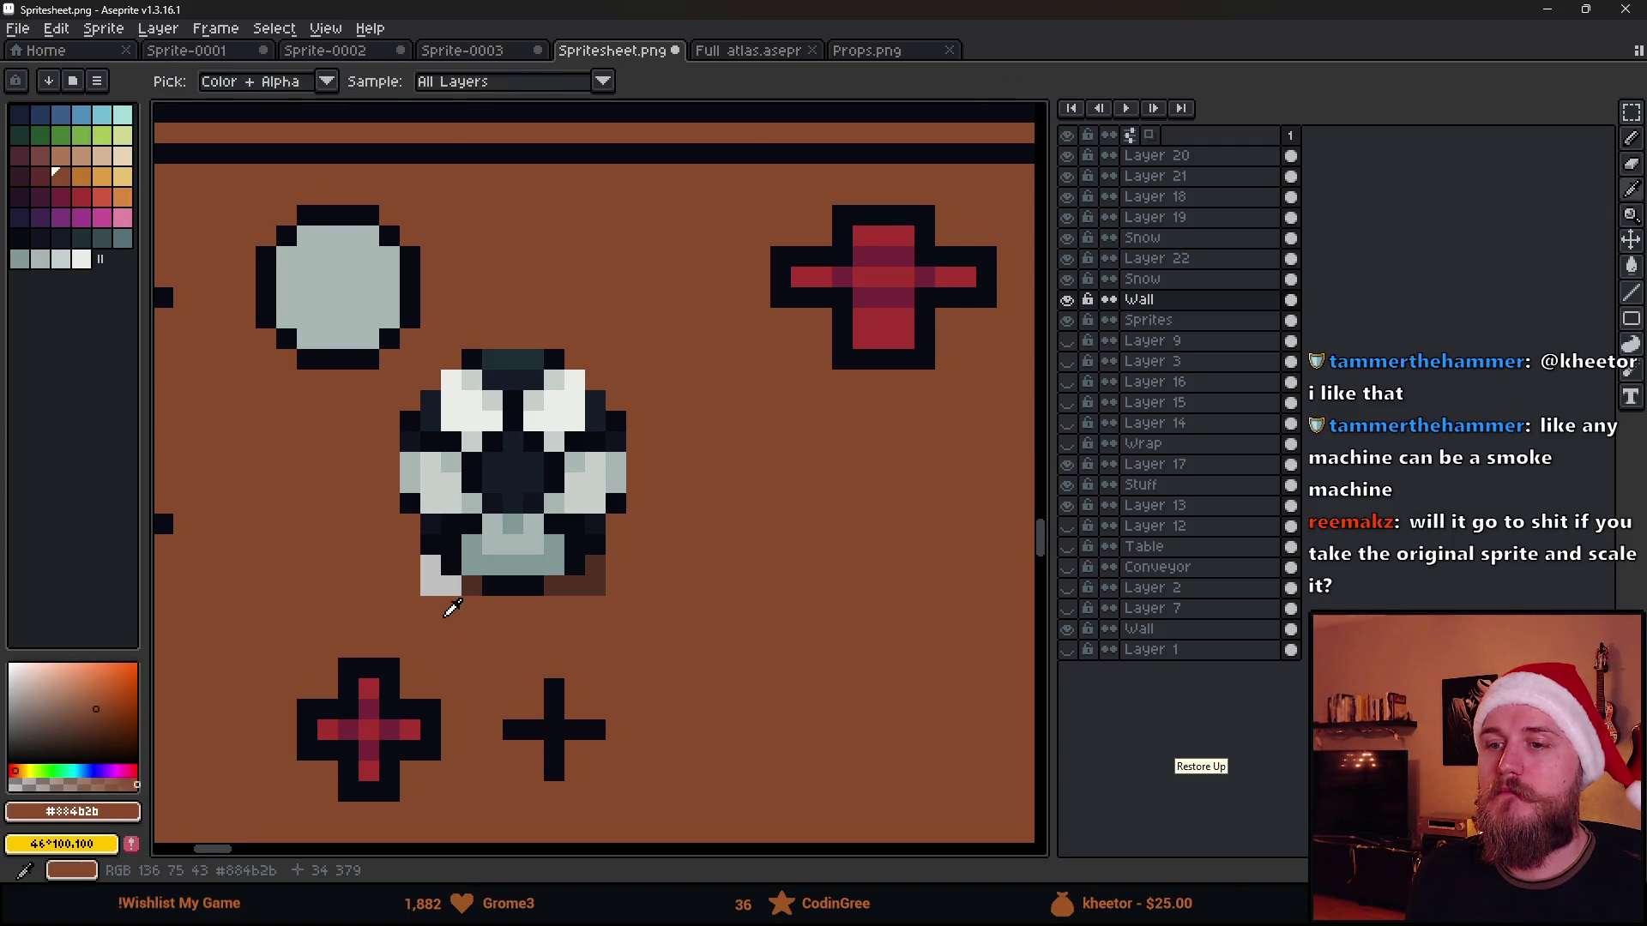
{"action": "left_click", "coordinate": [430, 574]}
{"action": "scroll", "coordinate": [447, 621], "scroll_direction": "down", "scroll_amount": 1}
{"action": "scroll", "coordinate": [447, 620], "scroll_direction": "down", "scroll_amount": 2}
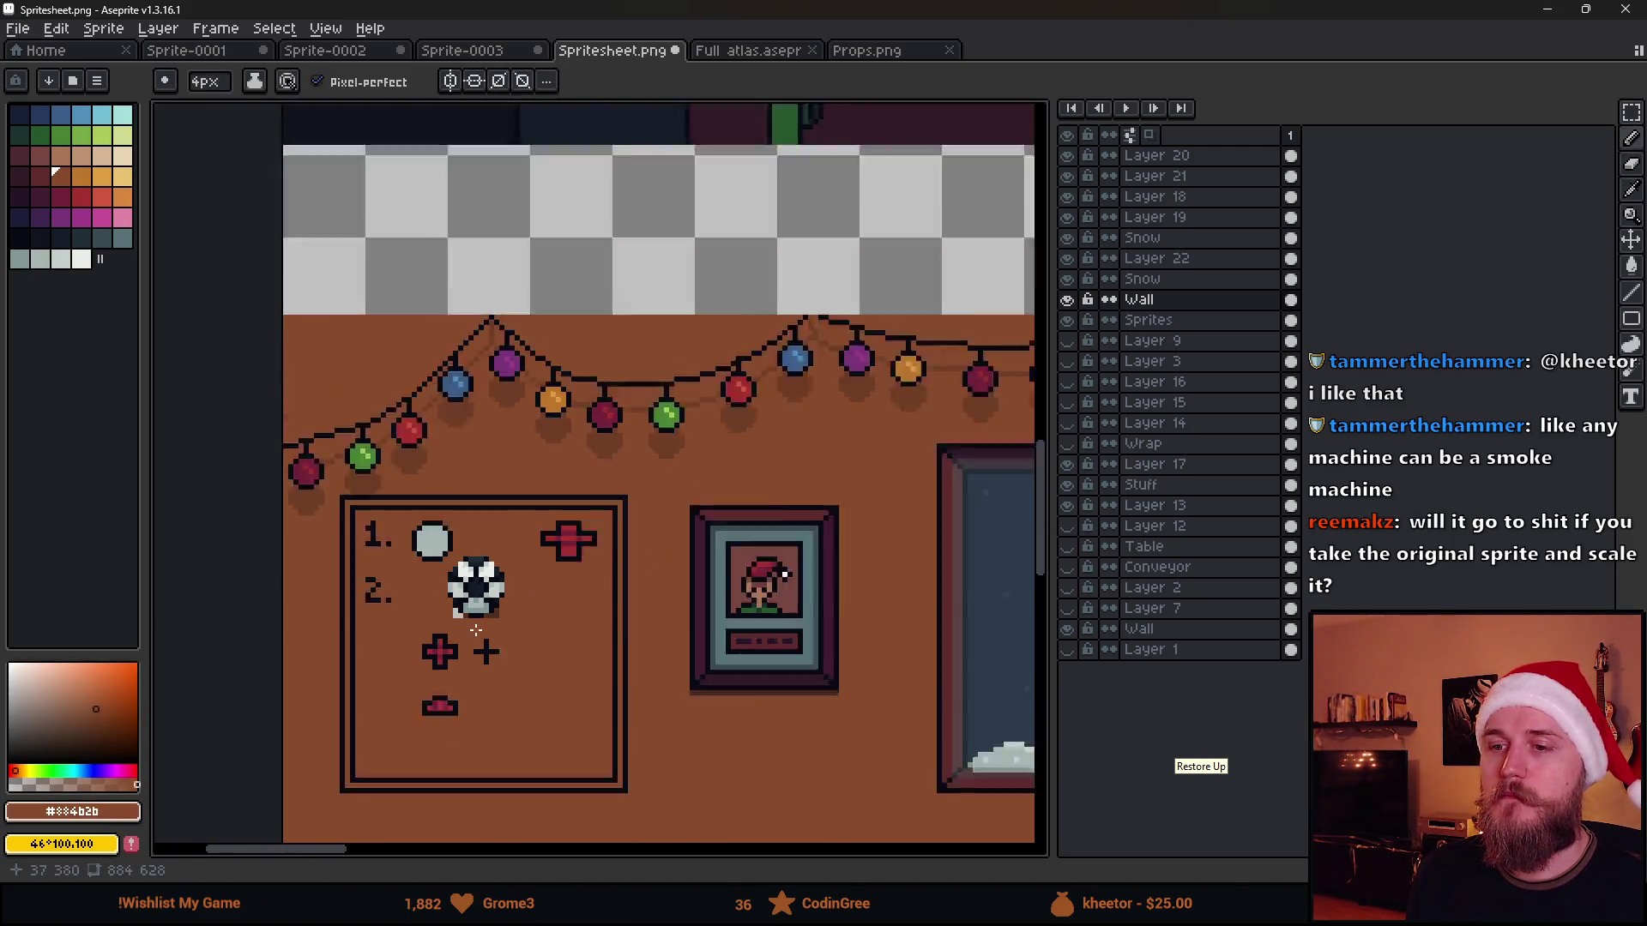
{"action": "scroll", "coordinate": [464, 631], "scroll_direction": "down", "scroll_amount": 1}
{"action": "scroll", "coordinate": [478, 639], "scroll_direction": "up", "scroll_amount": 1}
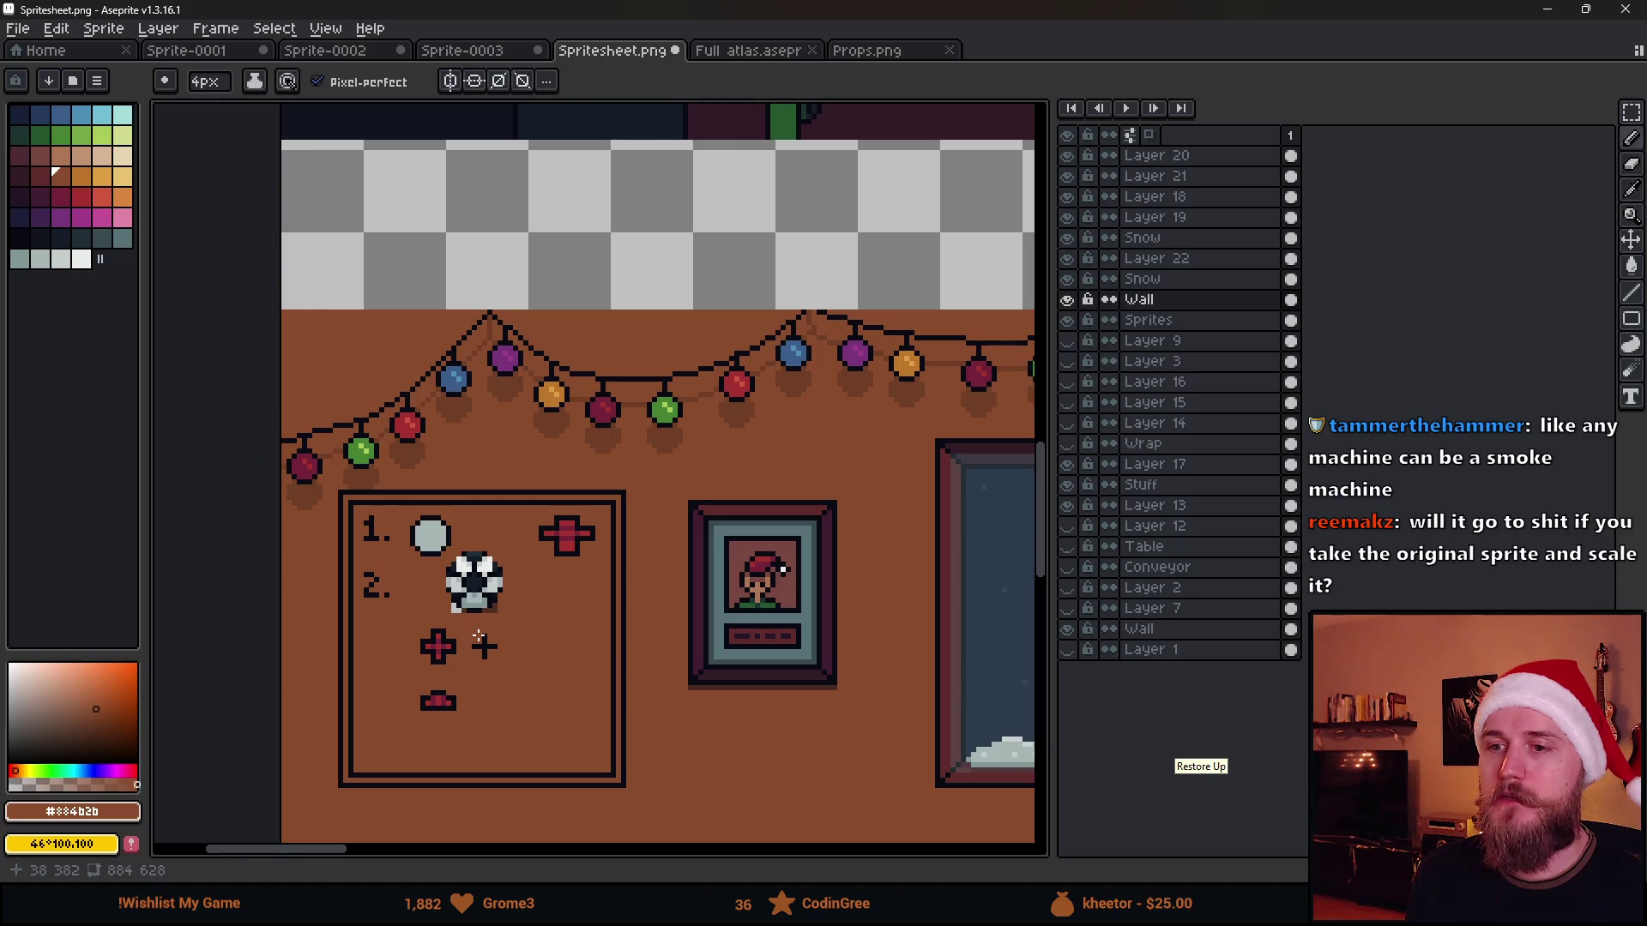
{"action": "scroll", "coordinate": [478, 640], "scroll_direction": "up", "scroll_amount": 1}
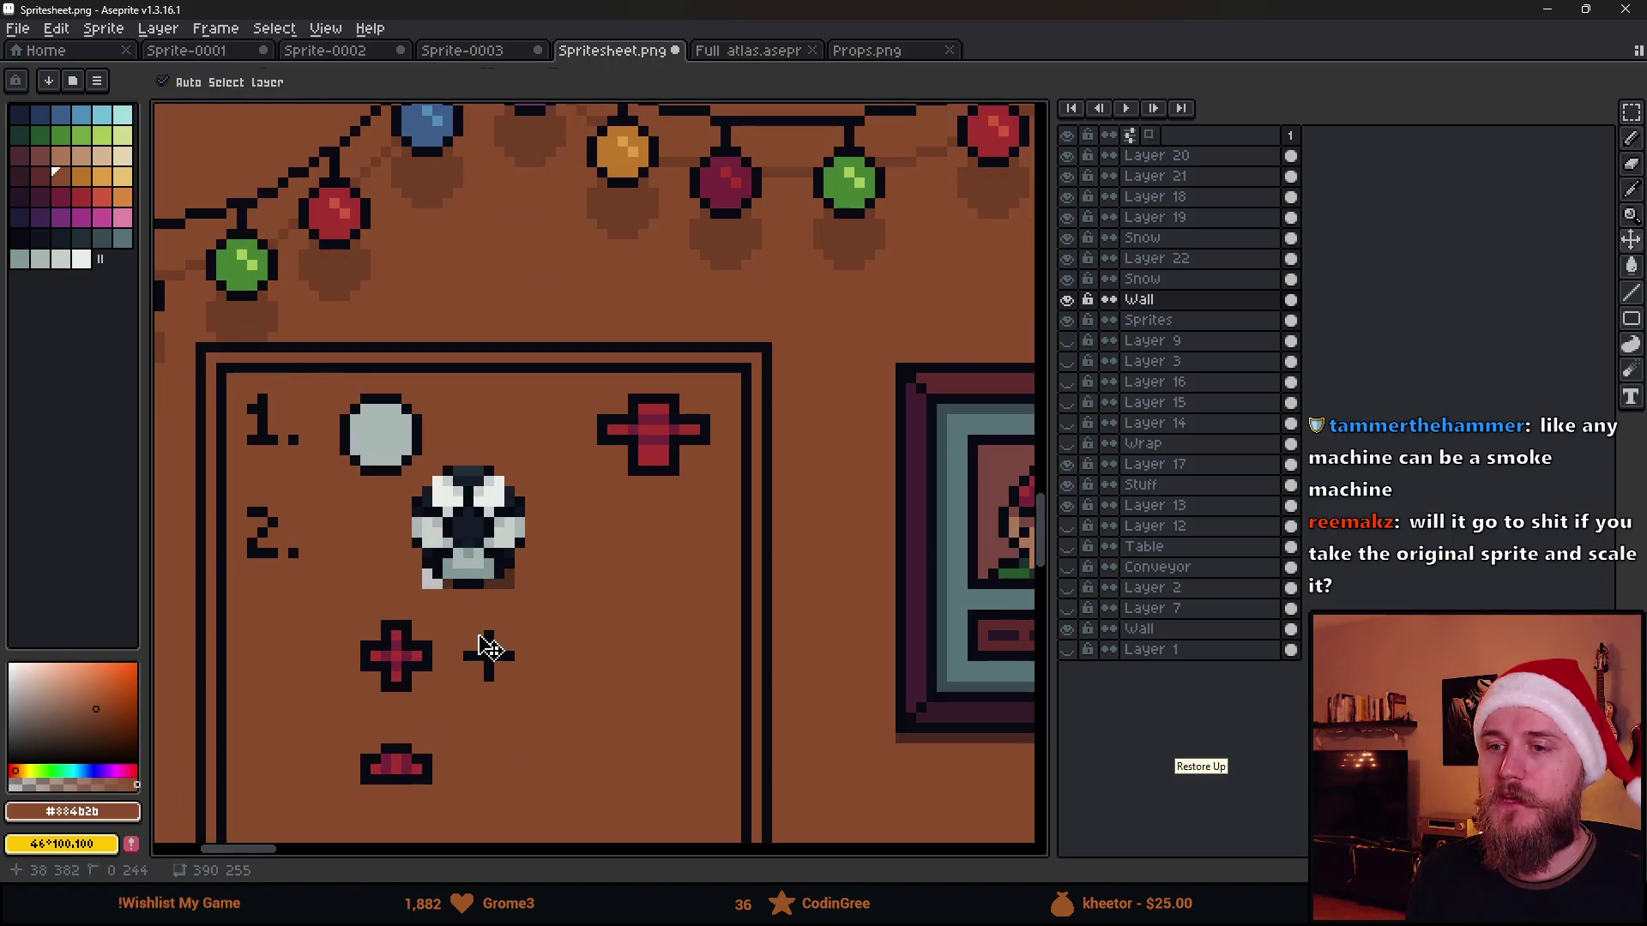
Delete the small soccer ball from the poster and hide the Snow layer
{"action": "key", "text": "ctrl+shift+d"}
{"action": "key", "text": "ctrl+x"}
{"action": "scroll", "coordinate": [349, 423], "scroll_direction": "up", "scroll_amount": 3}
{"action": "key", "text": "ctrl+b"}
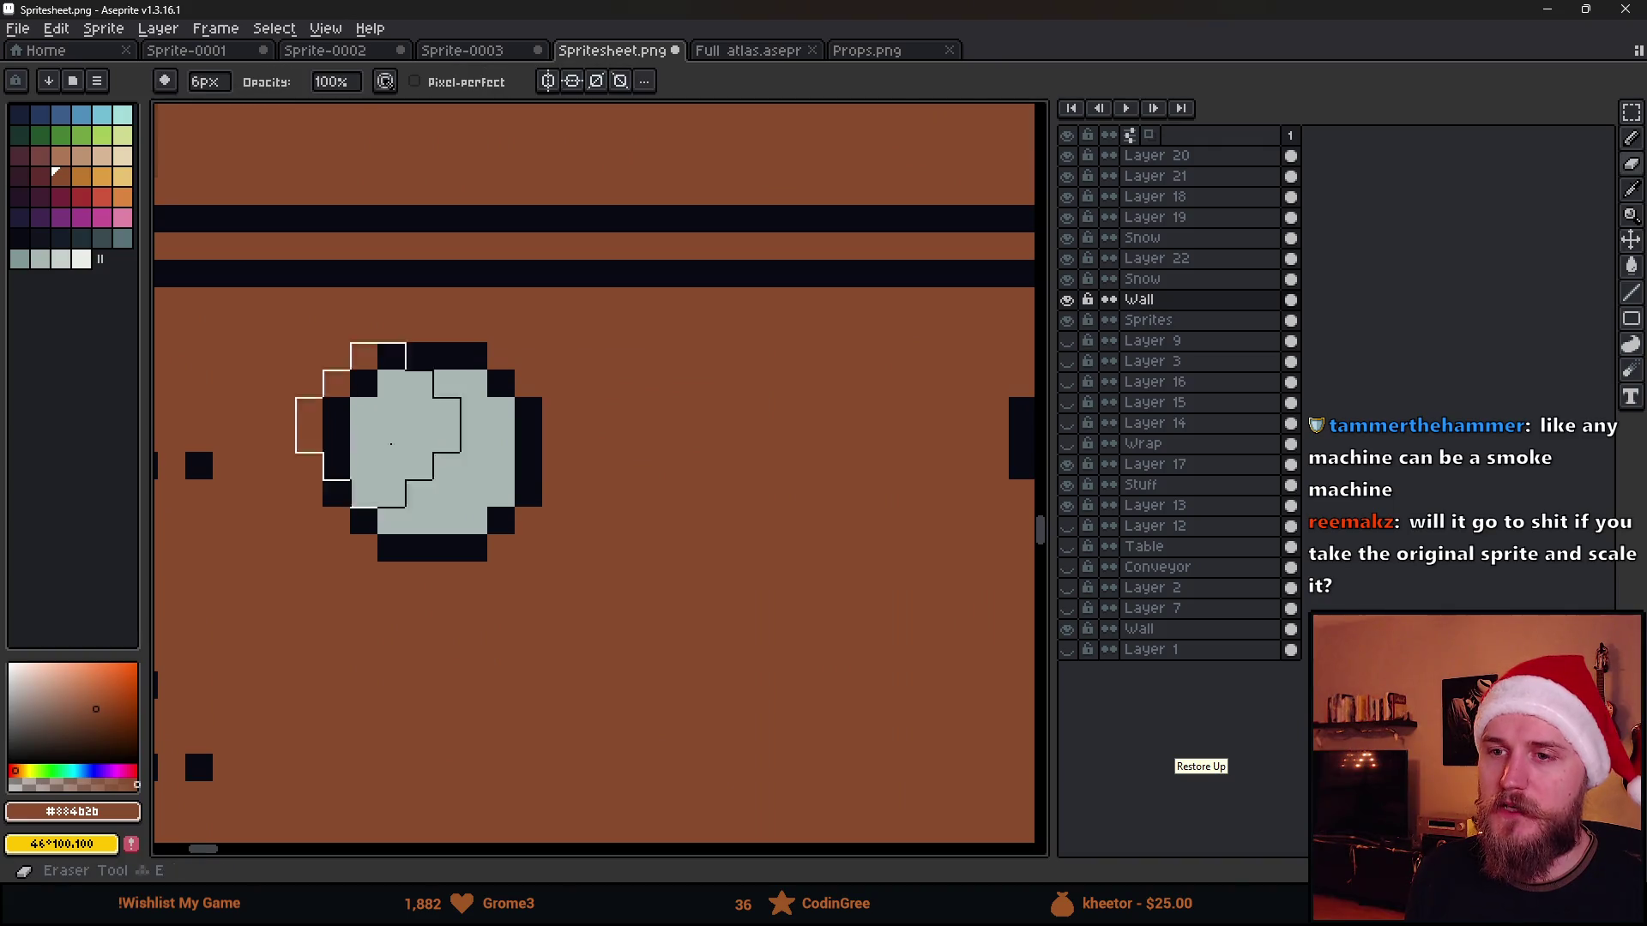
{"action": "left_click", "coordinate": [1068, 156]}
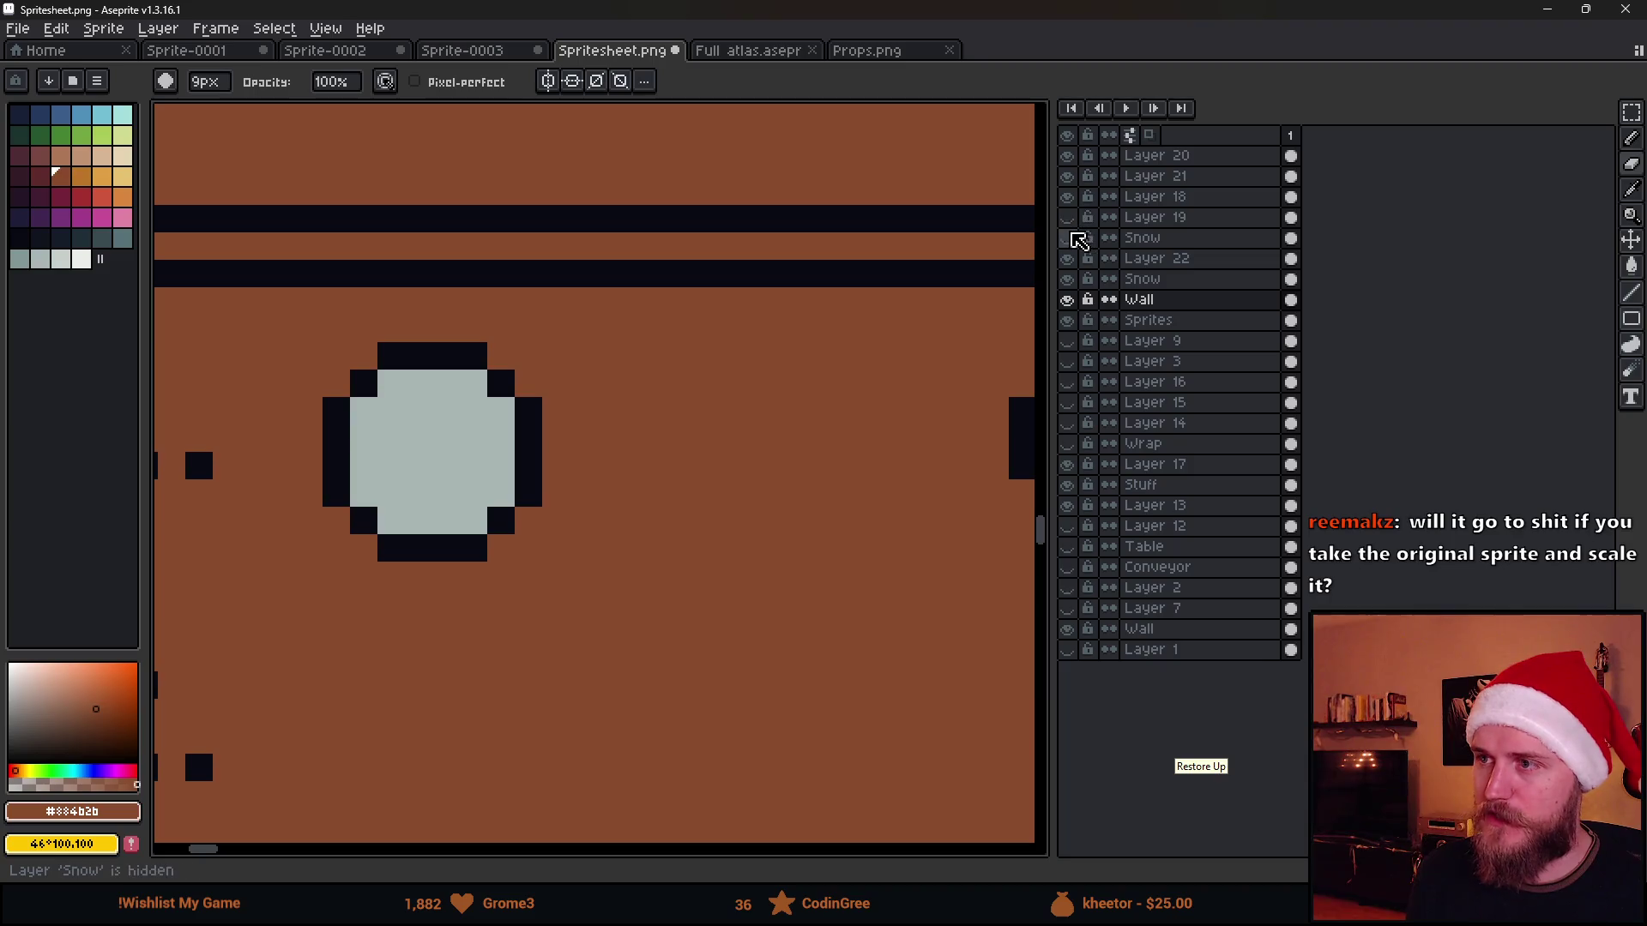
On Layer 22, erase the grey circle at step 1 and eyedrop the dark outline colour
{"action": "left_click", "coordinate": [1138, 259]}
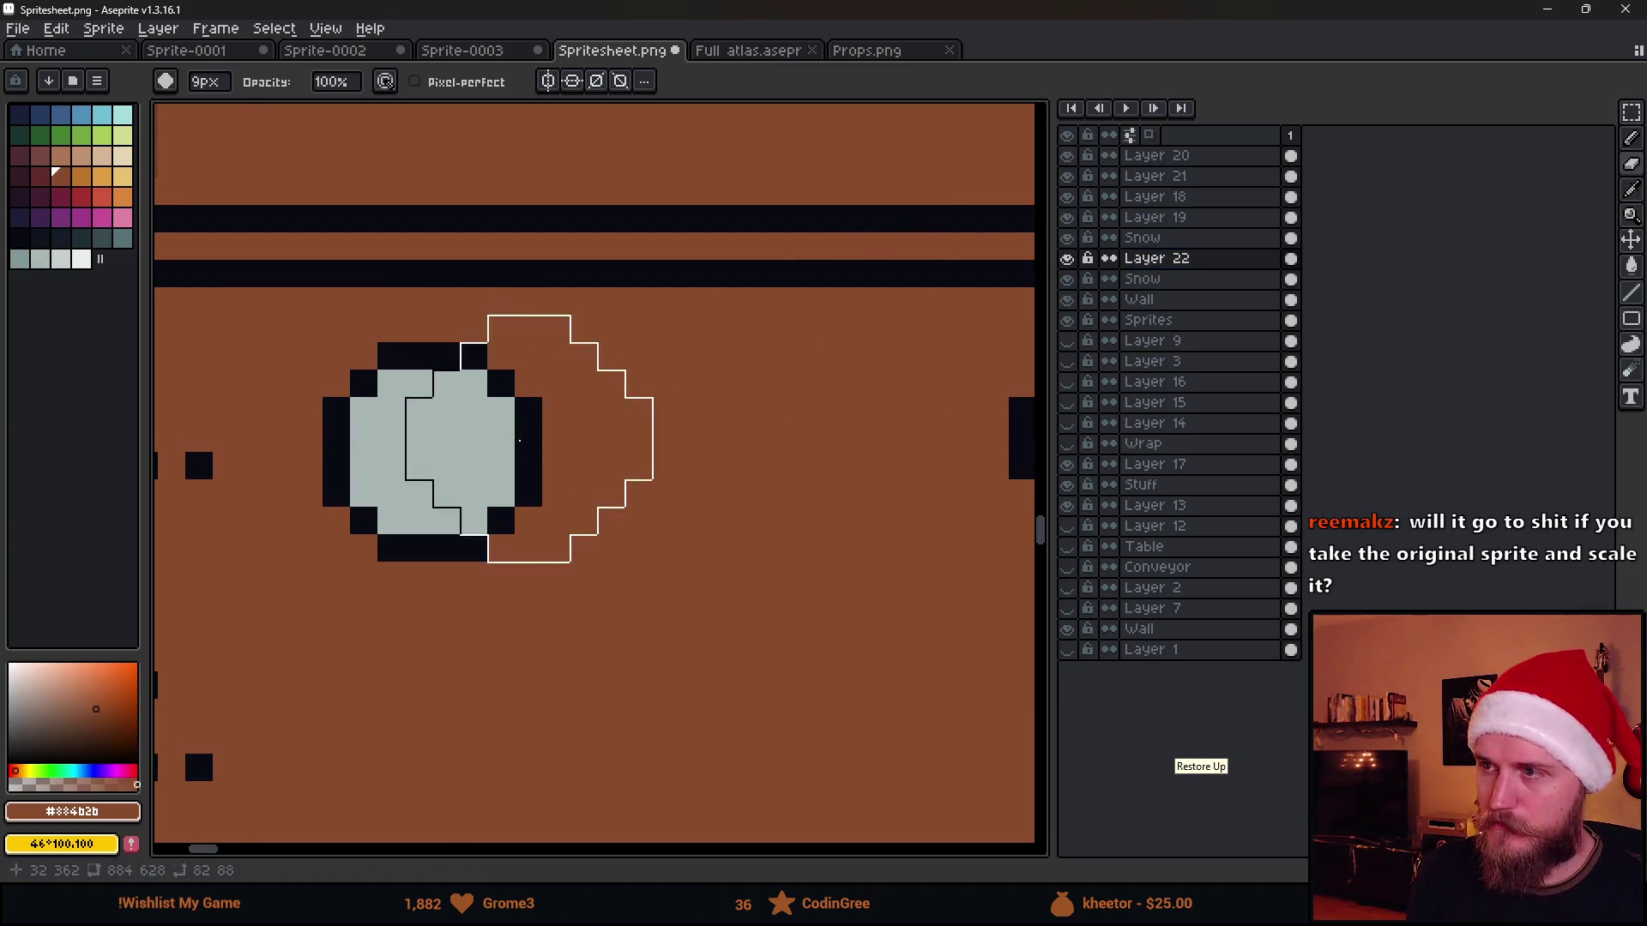
{"action": "scroll", "coordinate": [527, 470], "scroll_direction": "down", "scroll_amount": 2}
{"action": "key", "text": "e"}
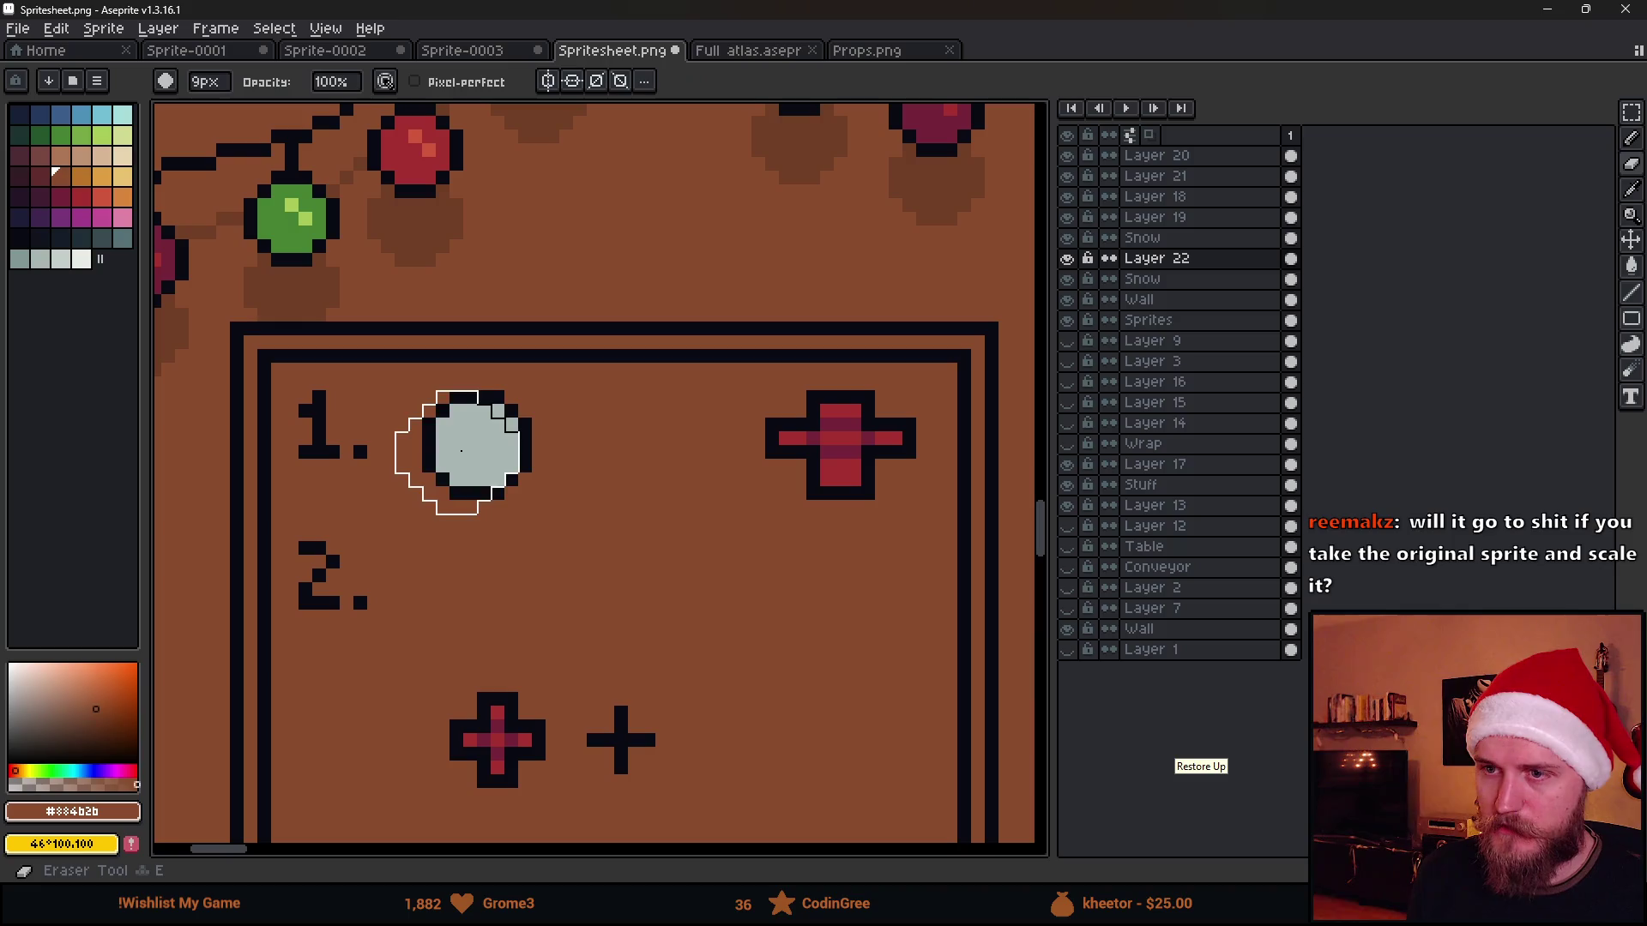
{"action": "left_click", "coordinate": [482, 445]}
{"action": "key", "text": "alt"}
{"action": "left_click", "coordinate": [789, 425]}
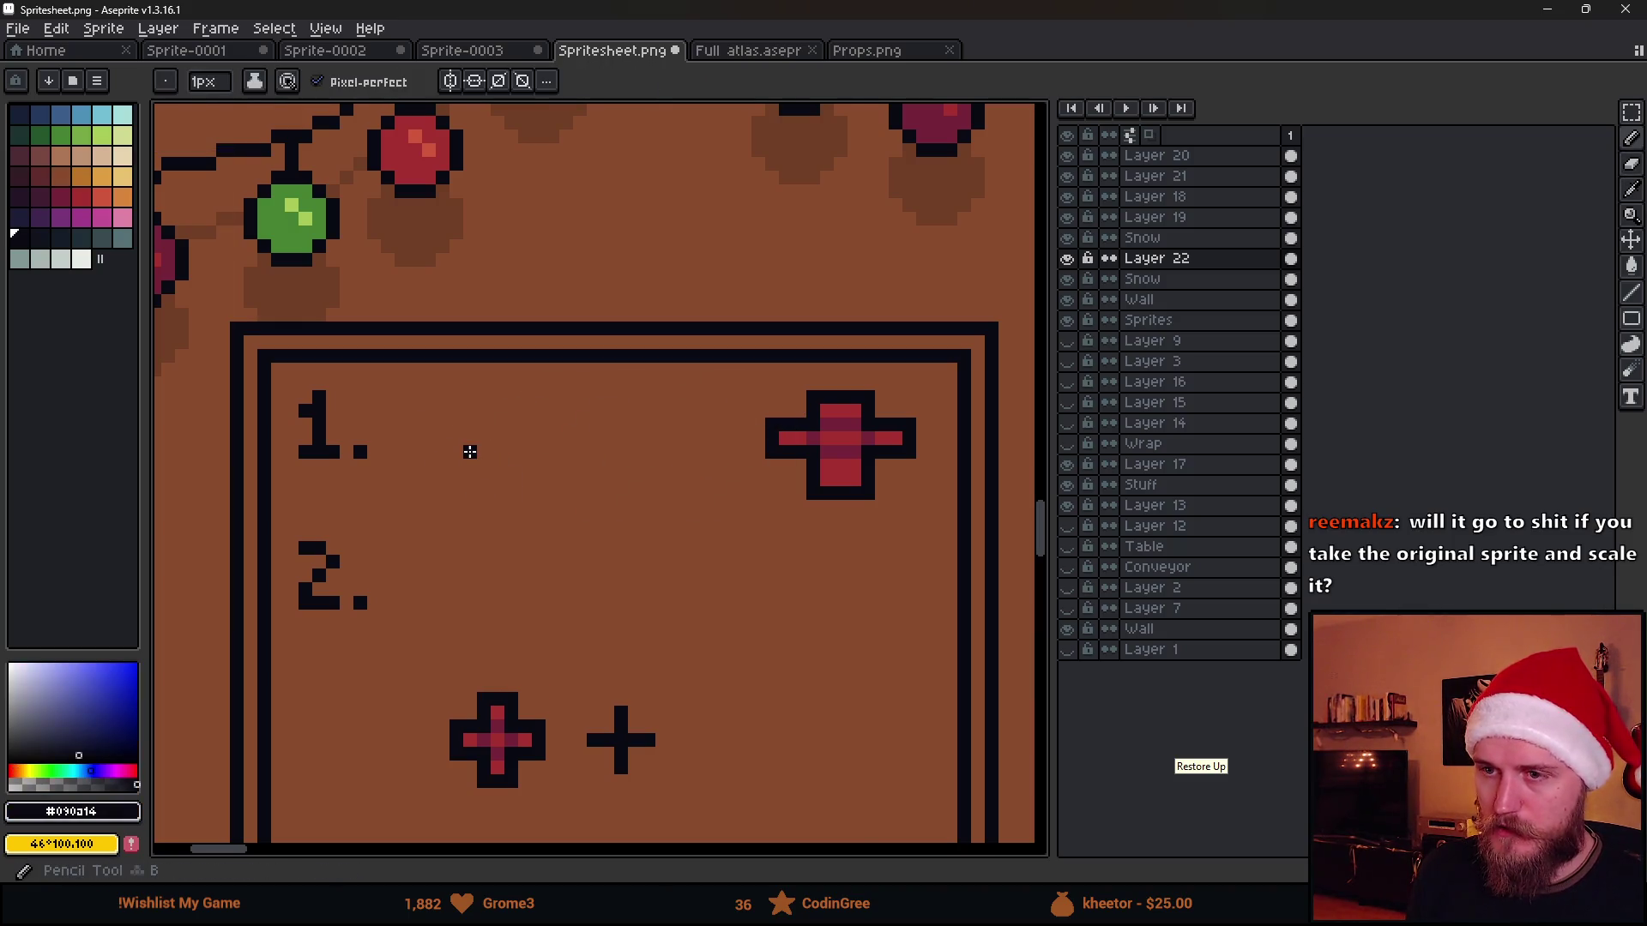
{"action": "scroll", "coordinate": [470, 454], "scroll_direction": "down", "scroll_amount": 1}
{"action": "scroll", "coordinate": [412, 464], "scroll_direction": "up", "scroll_amount": 1}
{"action": "scroll", "coordinate": [423, 459], "scroll_direction": "up", "scroll_amount": 1}
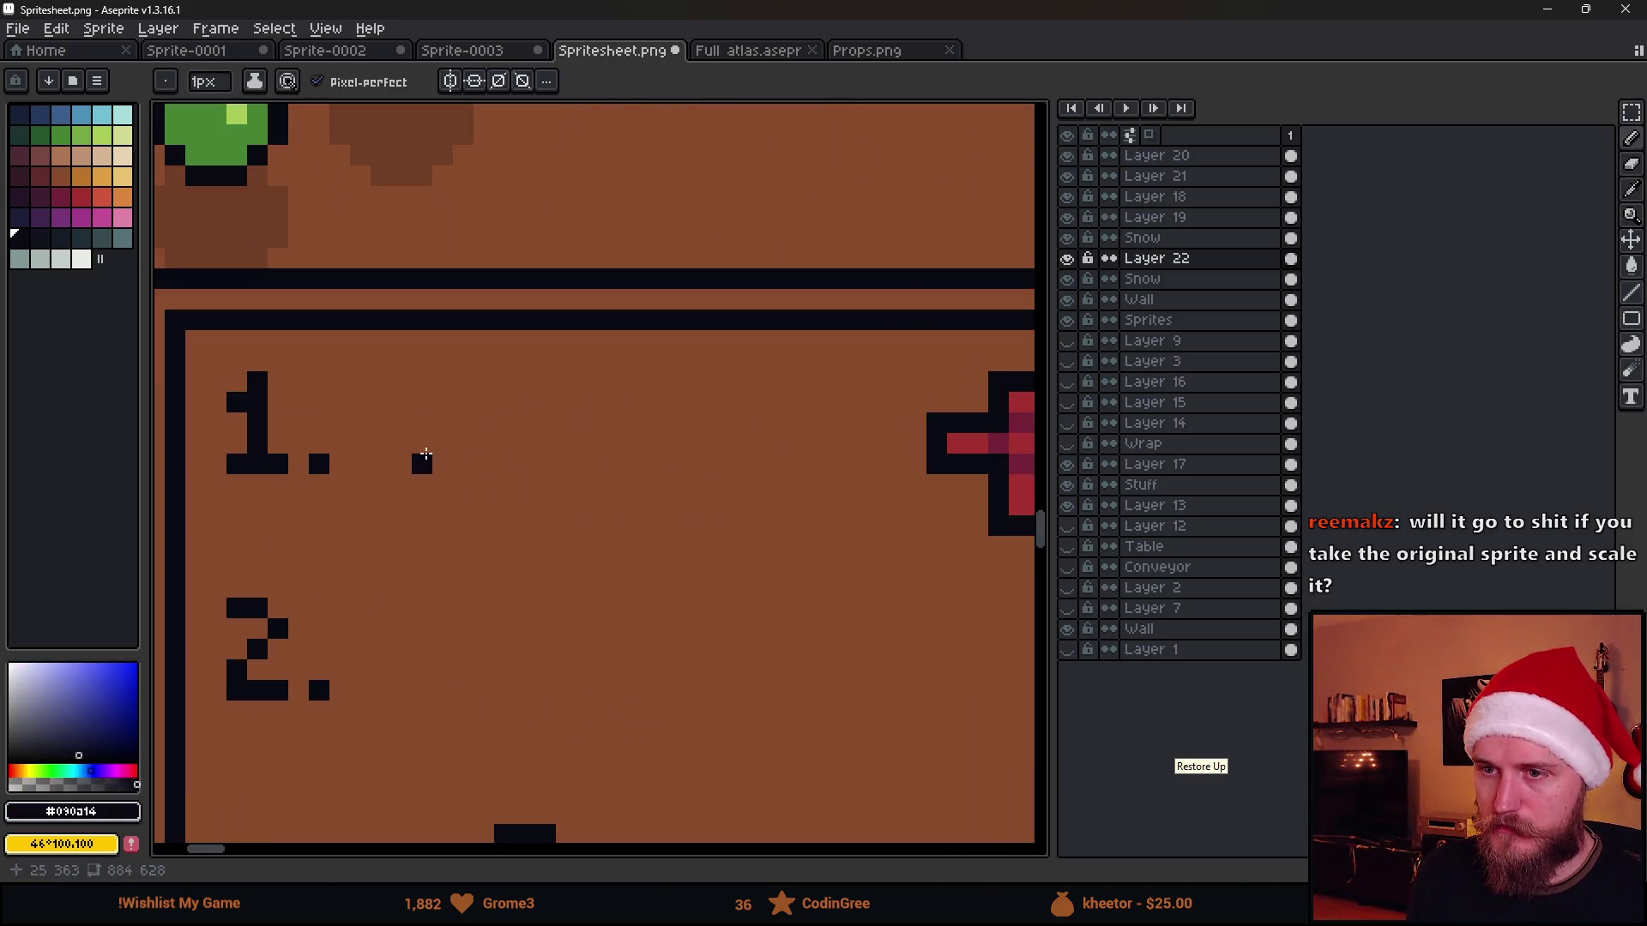
Draw a dark duck outline beside step 1 and nudge it one pixel left
{"action": "left_click_drag", "start_coordinate": [422, 442], "coordinate": [422, 468]}
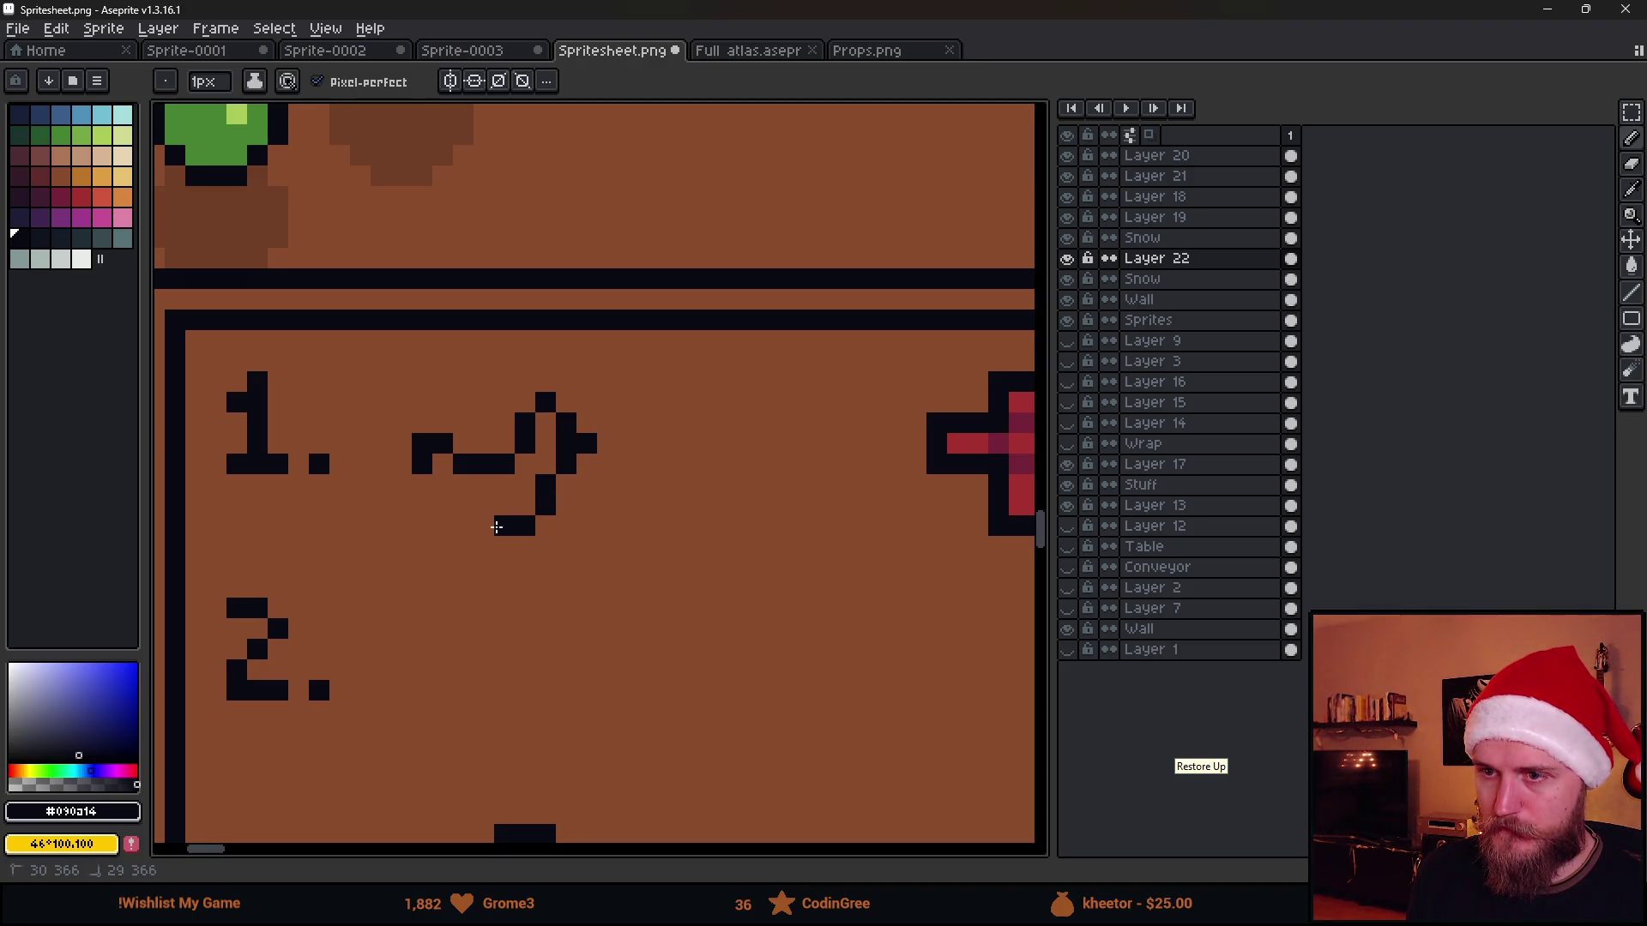
{"action": "scroll", "coordinate": [422, 489], "scroll_direction": "down", "scroll_amount": 3}
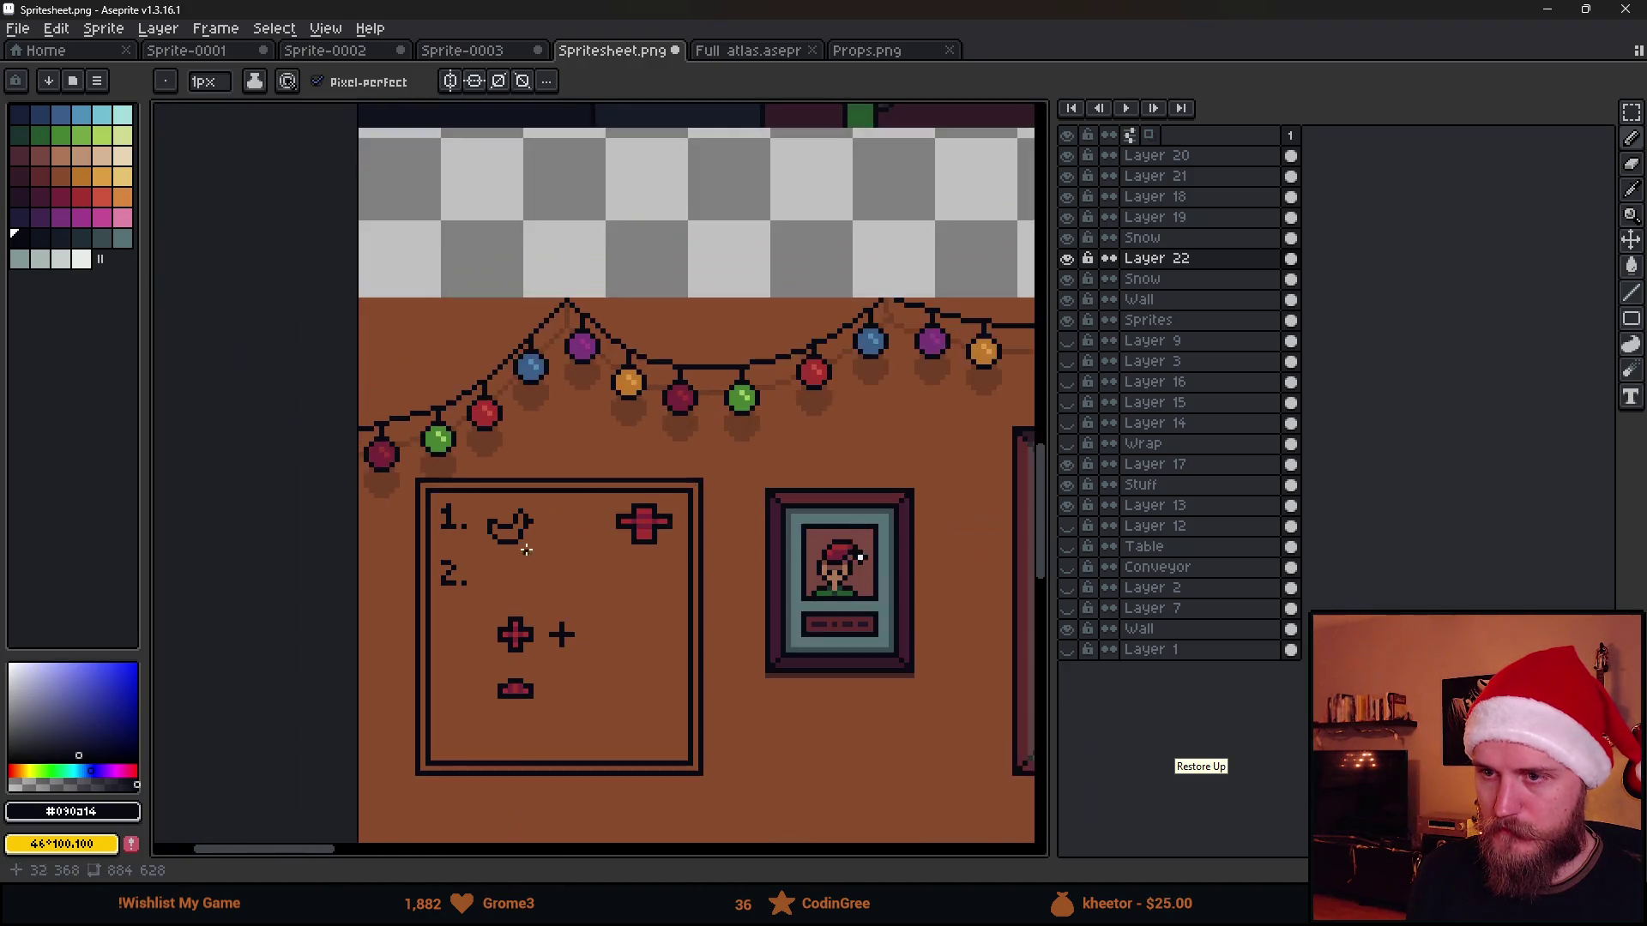
{"action": "scroll", "coordinate": [422, 489], "scroll_direction": "up", "scroll_amount": 3}
{"action": "scroll", "coordinate": [422, 488], "scroll_direction": "up", "scroll_amount": 1}
{"action": "key", "text": "m"}
{"action": "left_click", "coordinate": [464, 419]}
{"action": "mouse_move", "coordinate": [463, 418]}
{"action": "left_mouse_down"}
{"action": "mouse_move", "coordinate": [648, 625]}
{"action": "mouse_move", "coordinate": [804, 566]}
{"action": "mouse_move", "coordinate": [784, 562]}
{"action": "mouse_move", "coordinate": [735, 605]}
{"action": "left_mouse_up"}
{"action": "key", "text": "Left"}
{"action": "scroll", "coordinate": [578, 551], "scroll_direction": "down", "scroll_amount": 3}
{"action": "scroll", "coordinate": [653, 548], "scroll_direction": "up", "scroll_amount": 1}
{"action": "key", "text": "Return"}
{"action": "scroll", "coordinate": [735, 556], "scroll_direction": "up", "scroll_amount": 3}
Extend the duck's outline, clear the selection and ready a pale yellow Paint Bucket fill
{"action": "key", "text": "b"}
{"action": "left_click", "coordinate": [650, 502]}
{"action": "key", "text": "ctrl+z"}
{"action": "left_click_drag", "start_coordinate": [570, 501], "coordinate": [587, 500]}
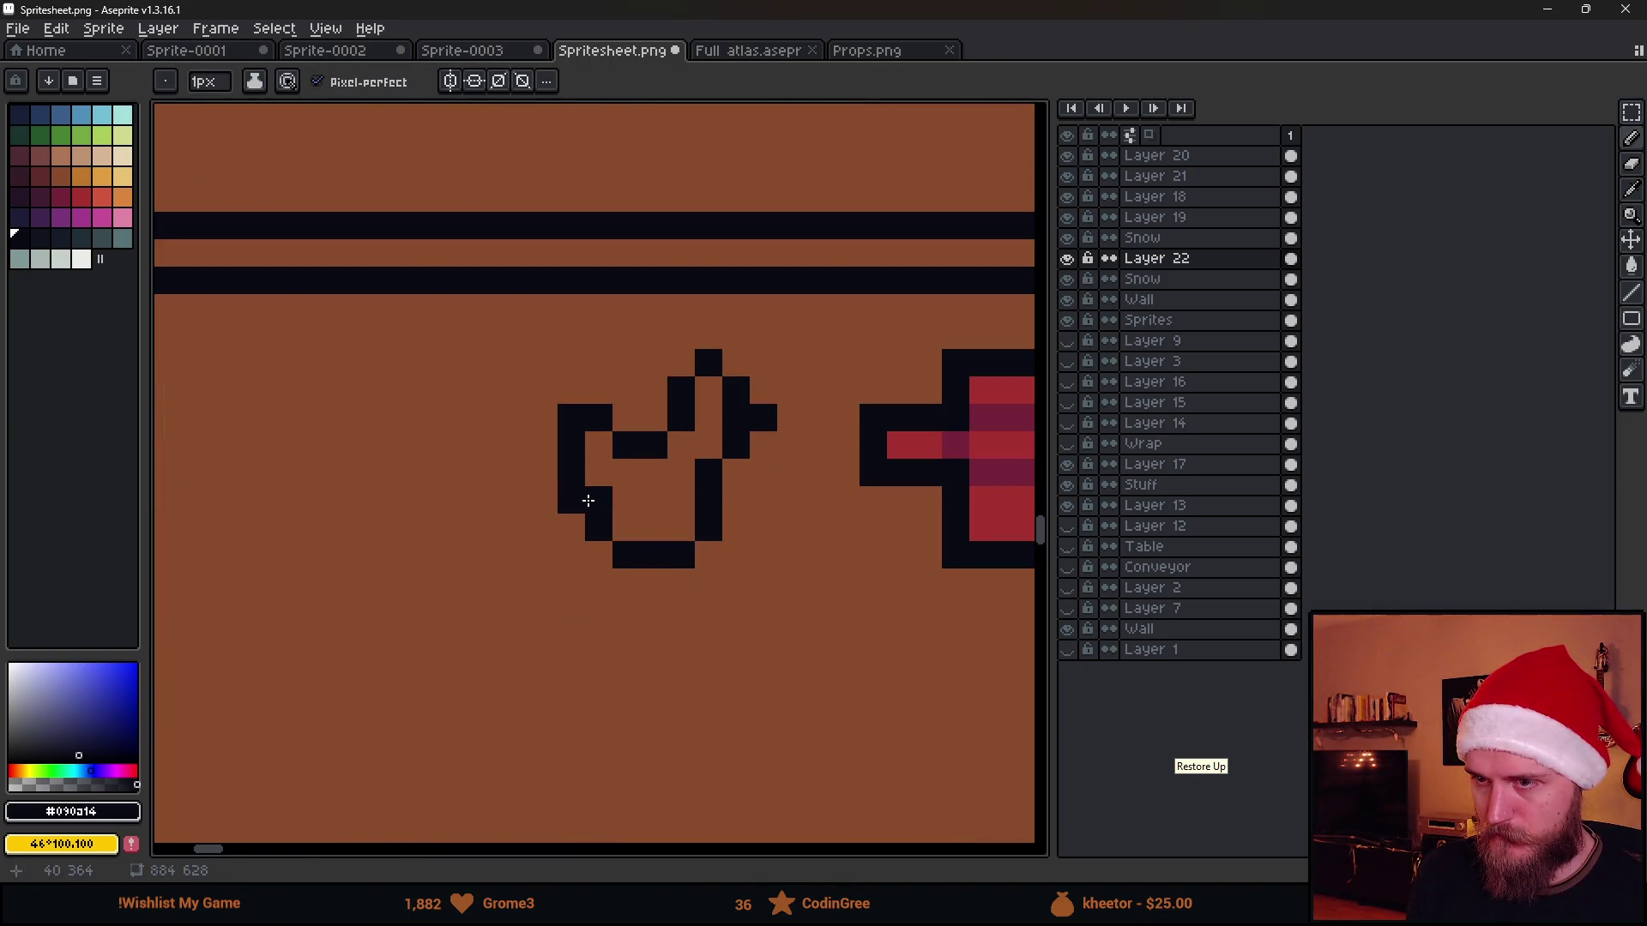
{"action": "key", "text": "ctrl+d"}
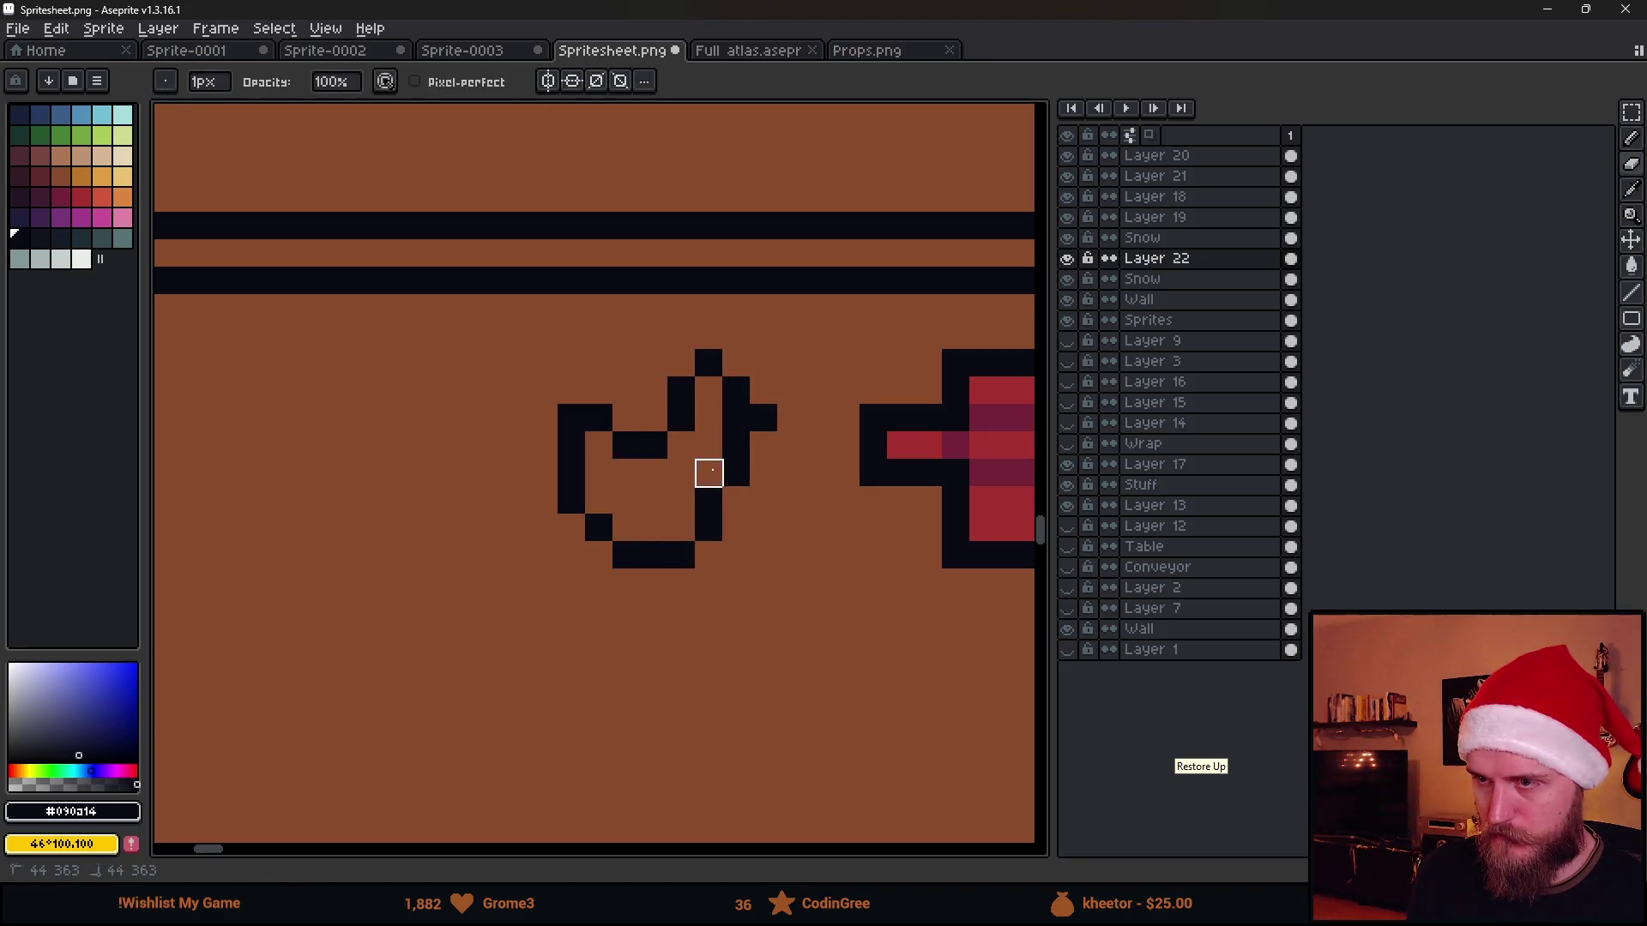
{"action": "scroll", "coordinate": [720, 469], "scroll_direction": "down", "scroll_amount": 4}
{"action": "scroll", "coordinate": [791, 556], "scroll_direction": "up", "scroll_amount": 4}
{"action": "scroll", "coordinate": [715, 472], "scroll_direction": "down", "scroll_amount": 3}
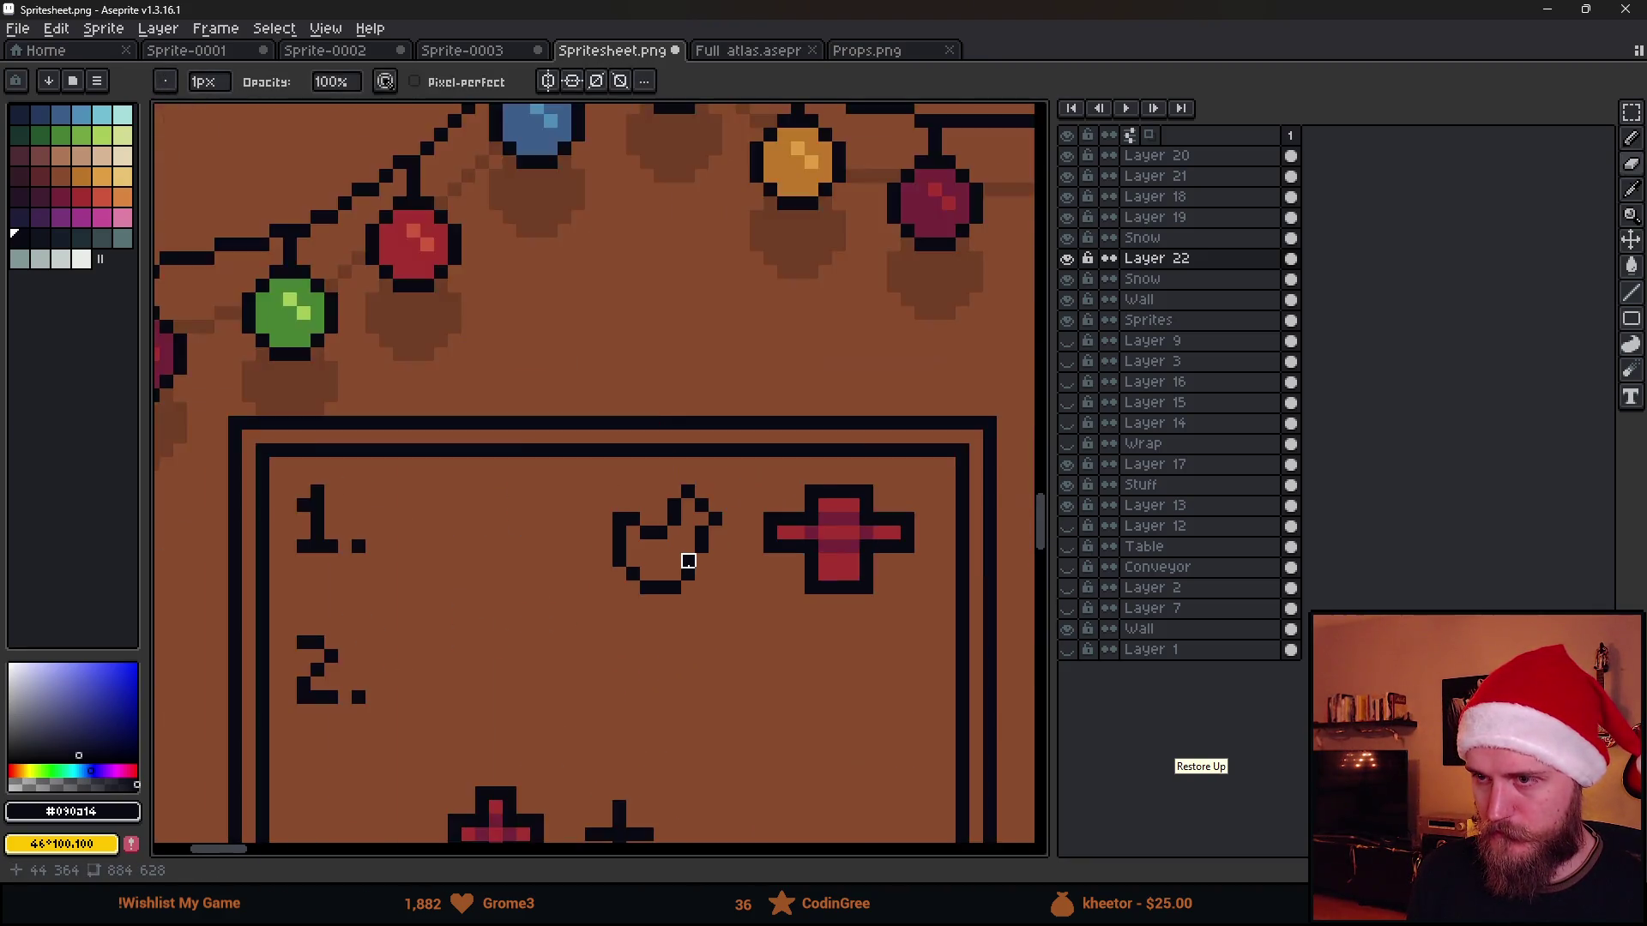
{"action": "scroll", "coordinate": [682, 559], "scroll_direction": "up", "scroll_amount": 4}
{"action": "left_click", "coordinate": [104, 179]}
{"action": "key", "text": "g"}
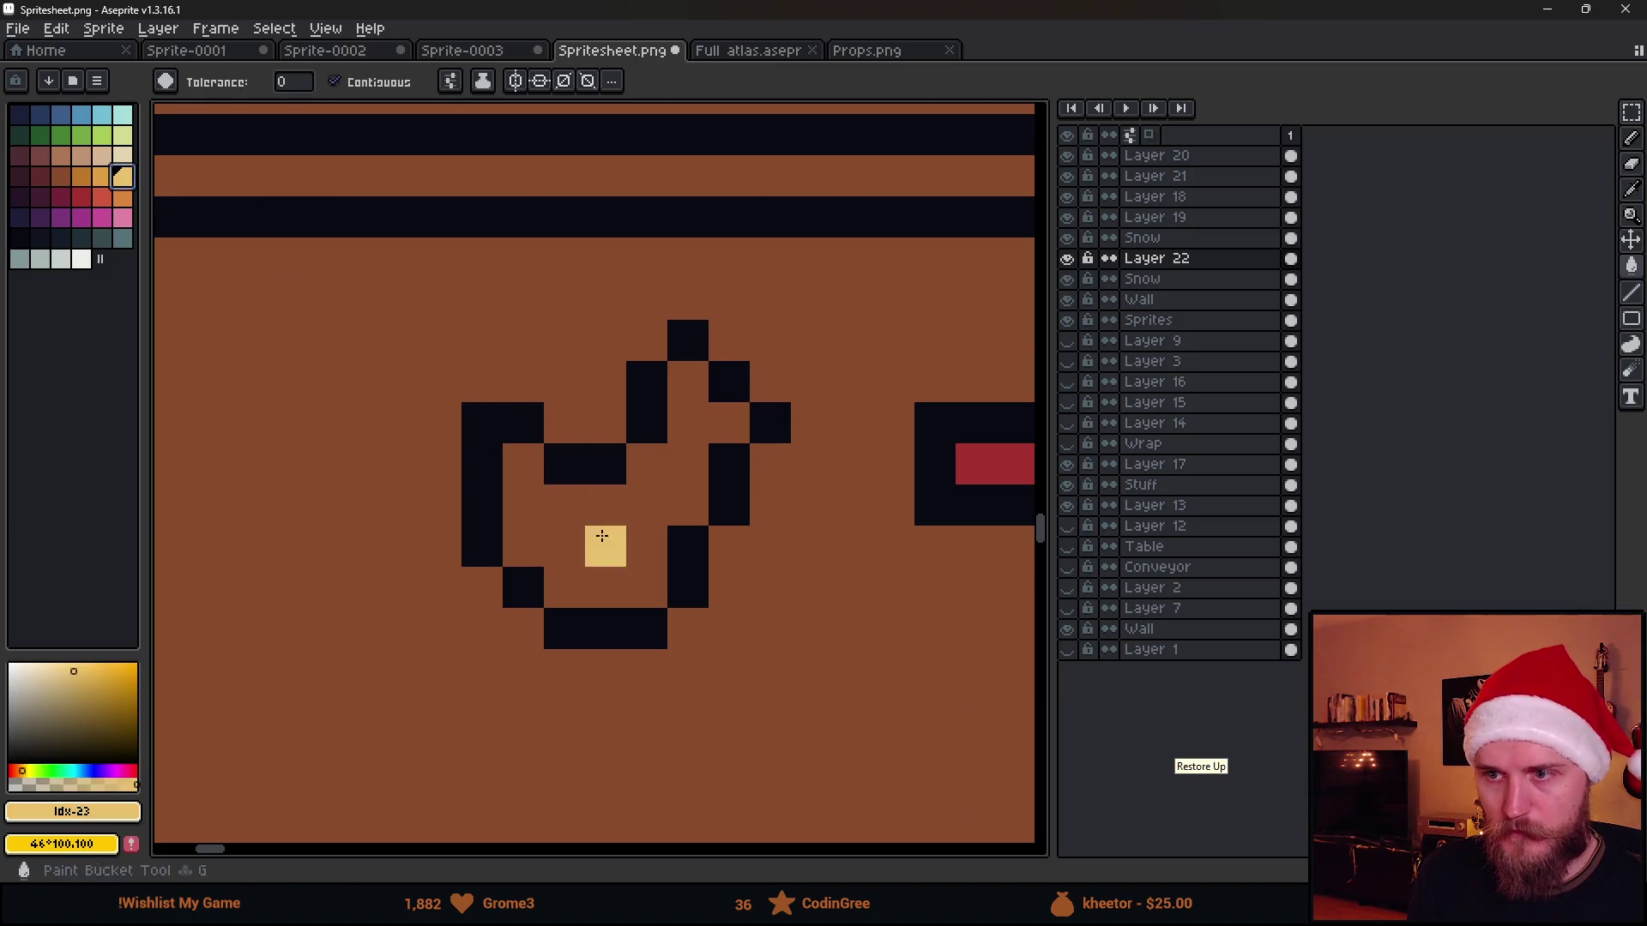
Fill the duck's body golden yellow and try a lighter red on its beak
{"action": "left_click", "coordinate": [603, 545]}
{"action": "left_click", "coordinate": [560, 512]}
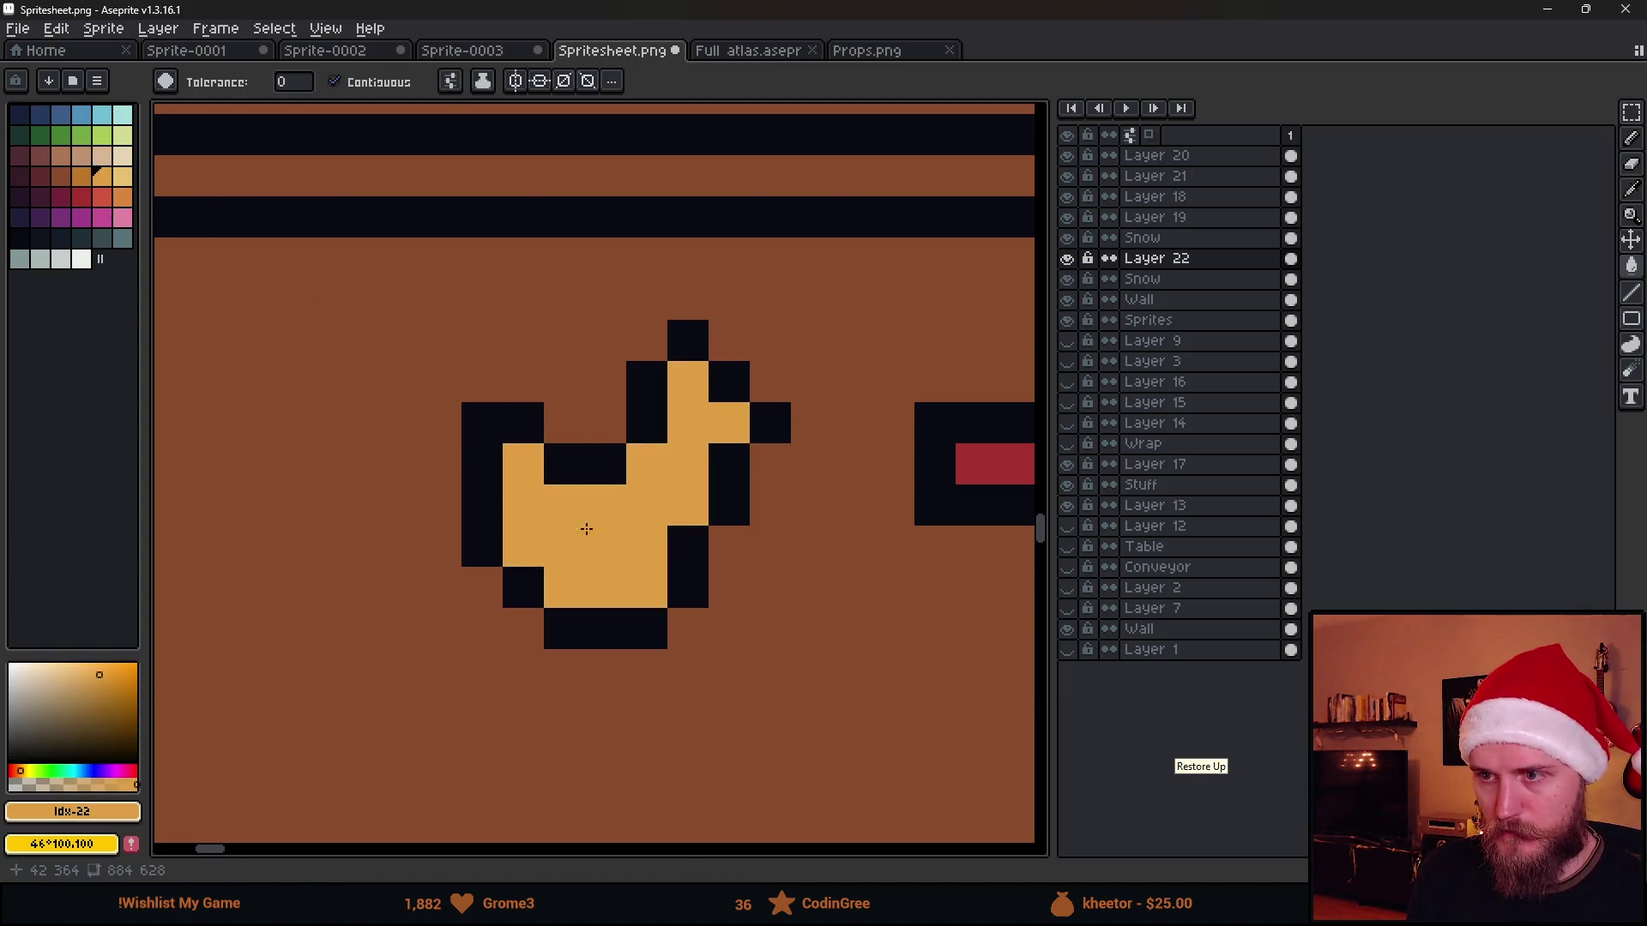
{"action": "left_click", "coordinate": [80, 196]}
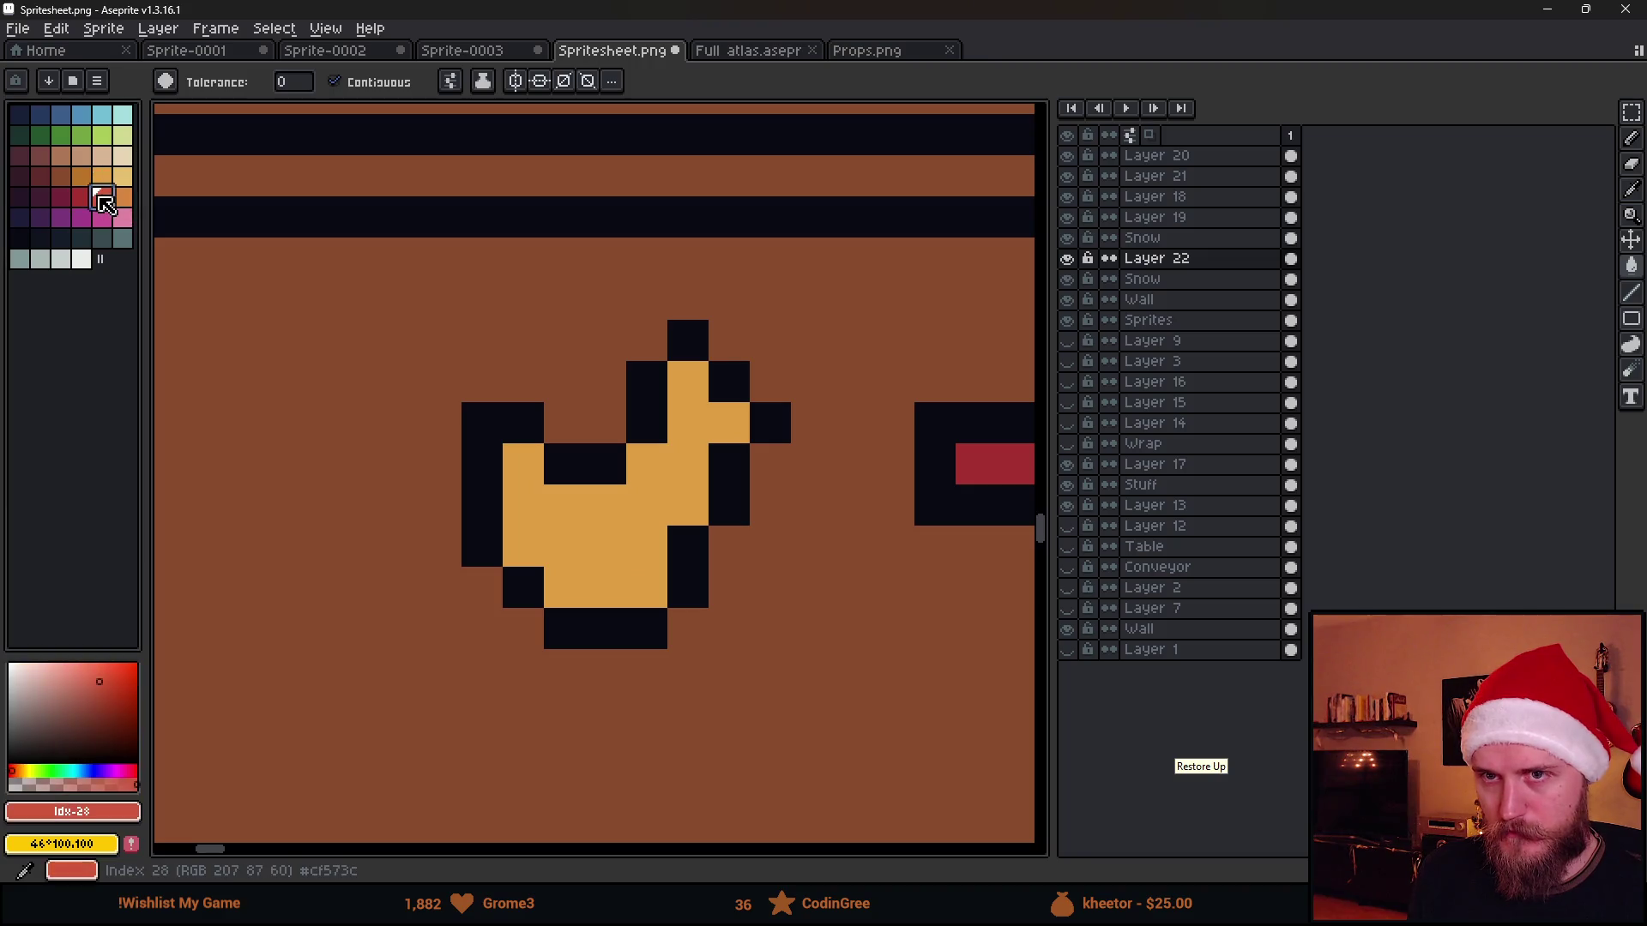
{"action": "left_click", "coordinate": [729, 426]}
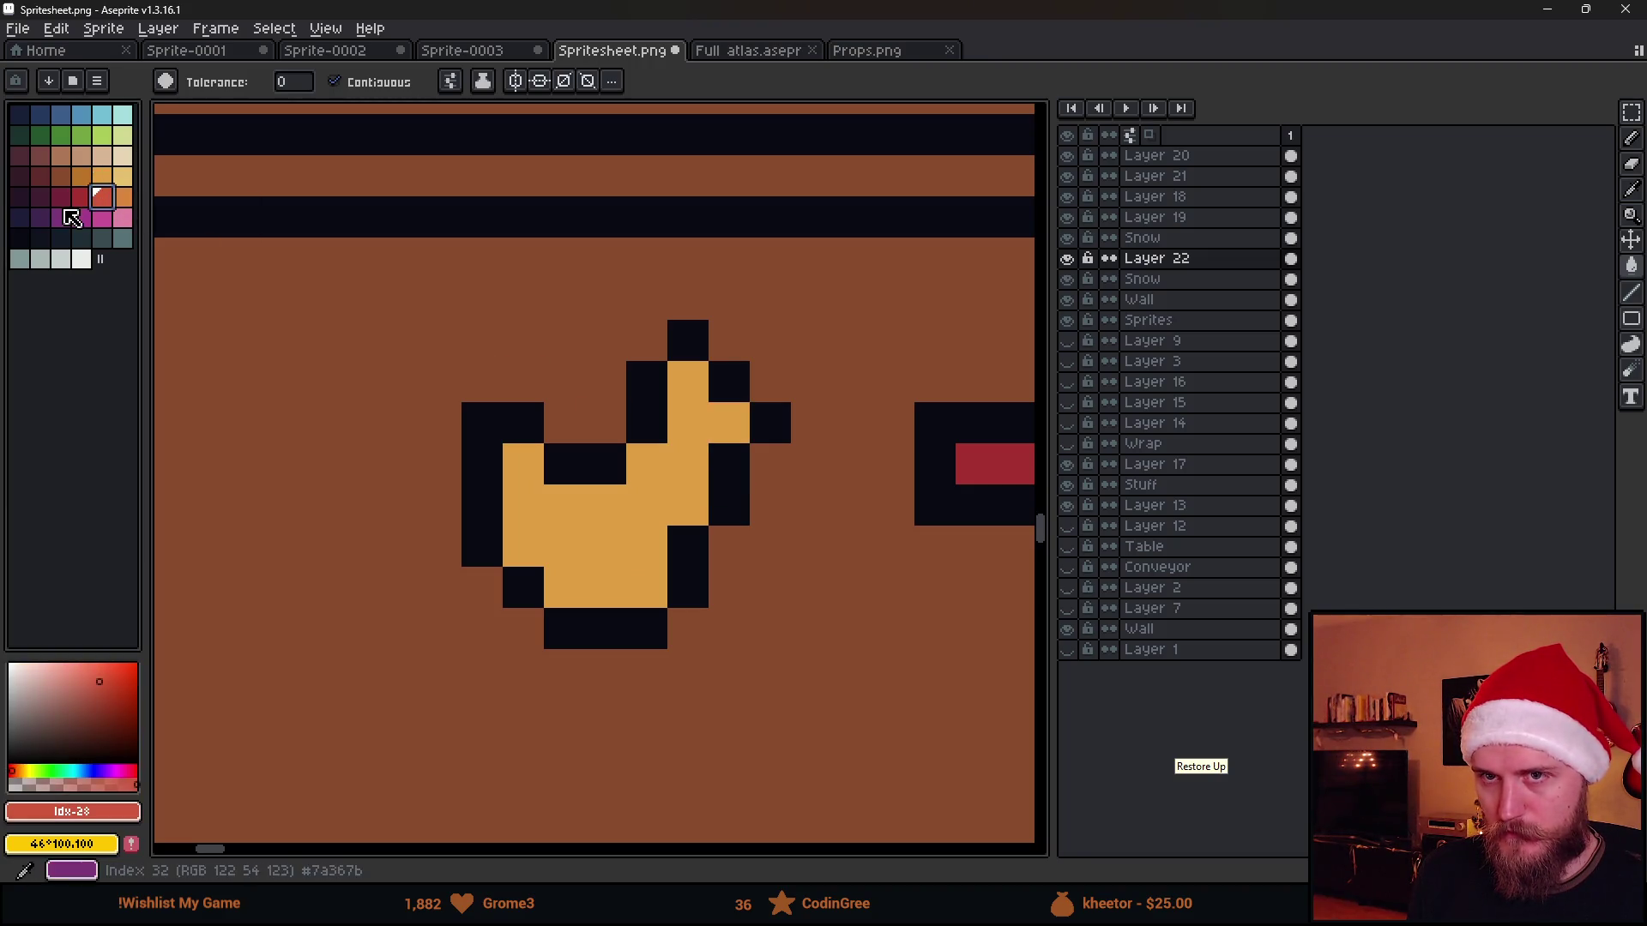
Settle on the darker red for the duck's beak and return to single-pixel Pencil drawing
{"action": "left_click", "coordinate": [80, 196]}
{"action": "left_click", "coordinate": [713, 410]}
{"action": "key", "text": "ctrl+z"}
{"action": "key", "text": "b"}
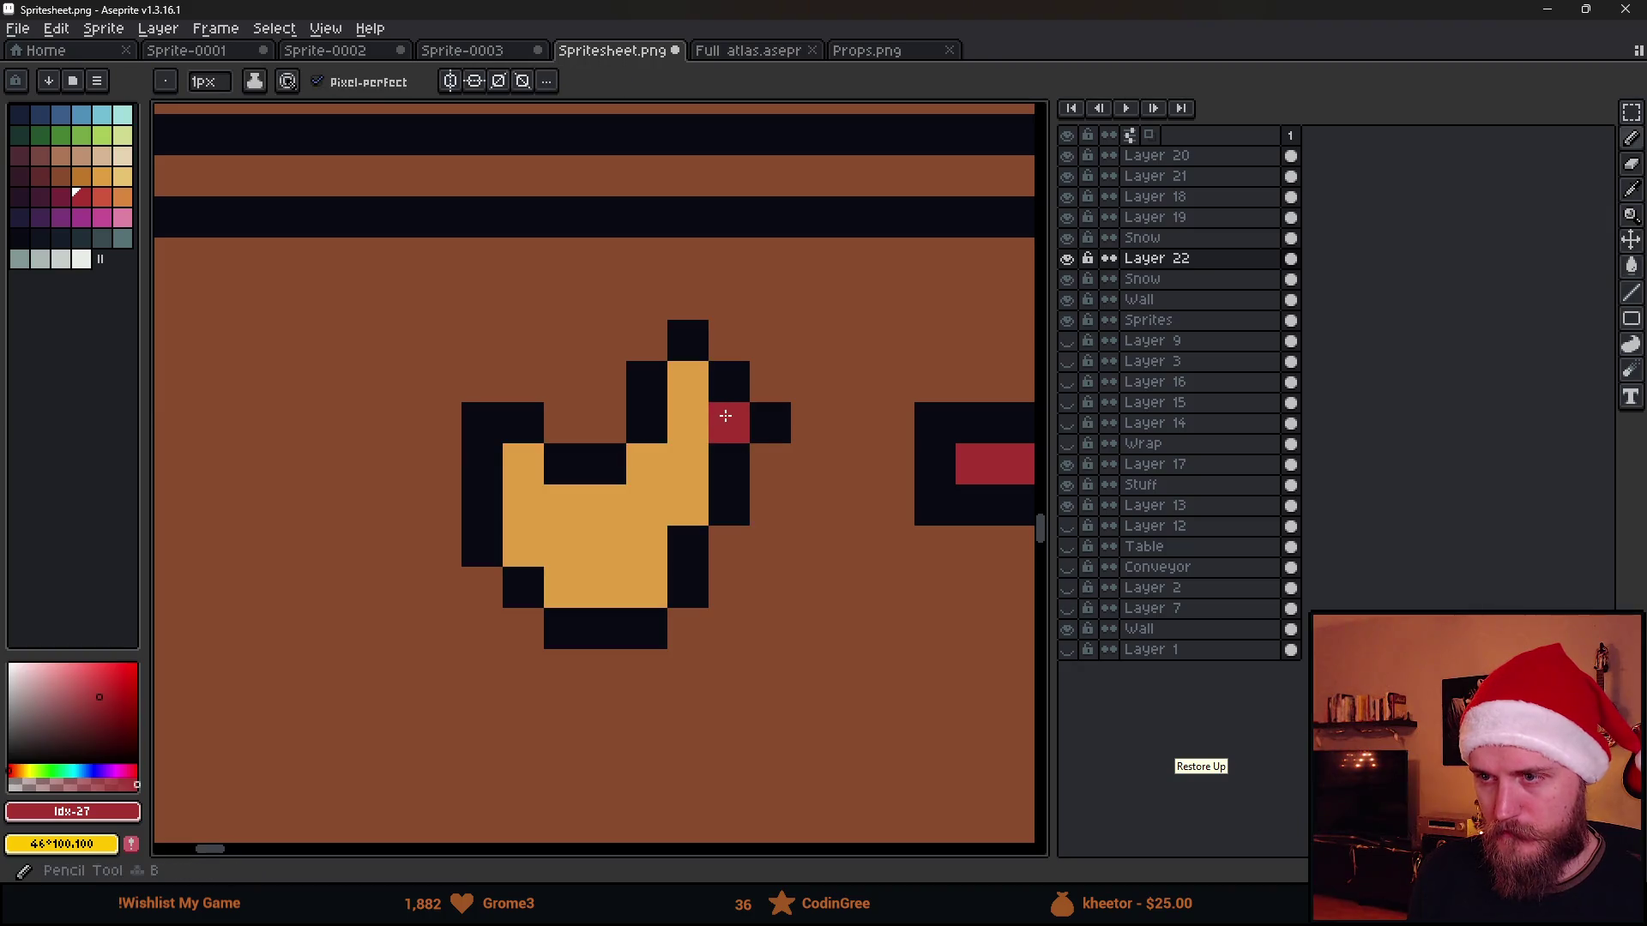
{"action": "scroll", "coordinate": [795, 507], "scroll_direction": "down", "scroll_amount": 5}
{"action": "scroll", "coordinate": [804, 510], "scroll_direction": "up", "scroll_amount": 3}
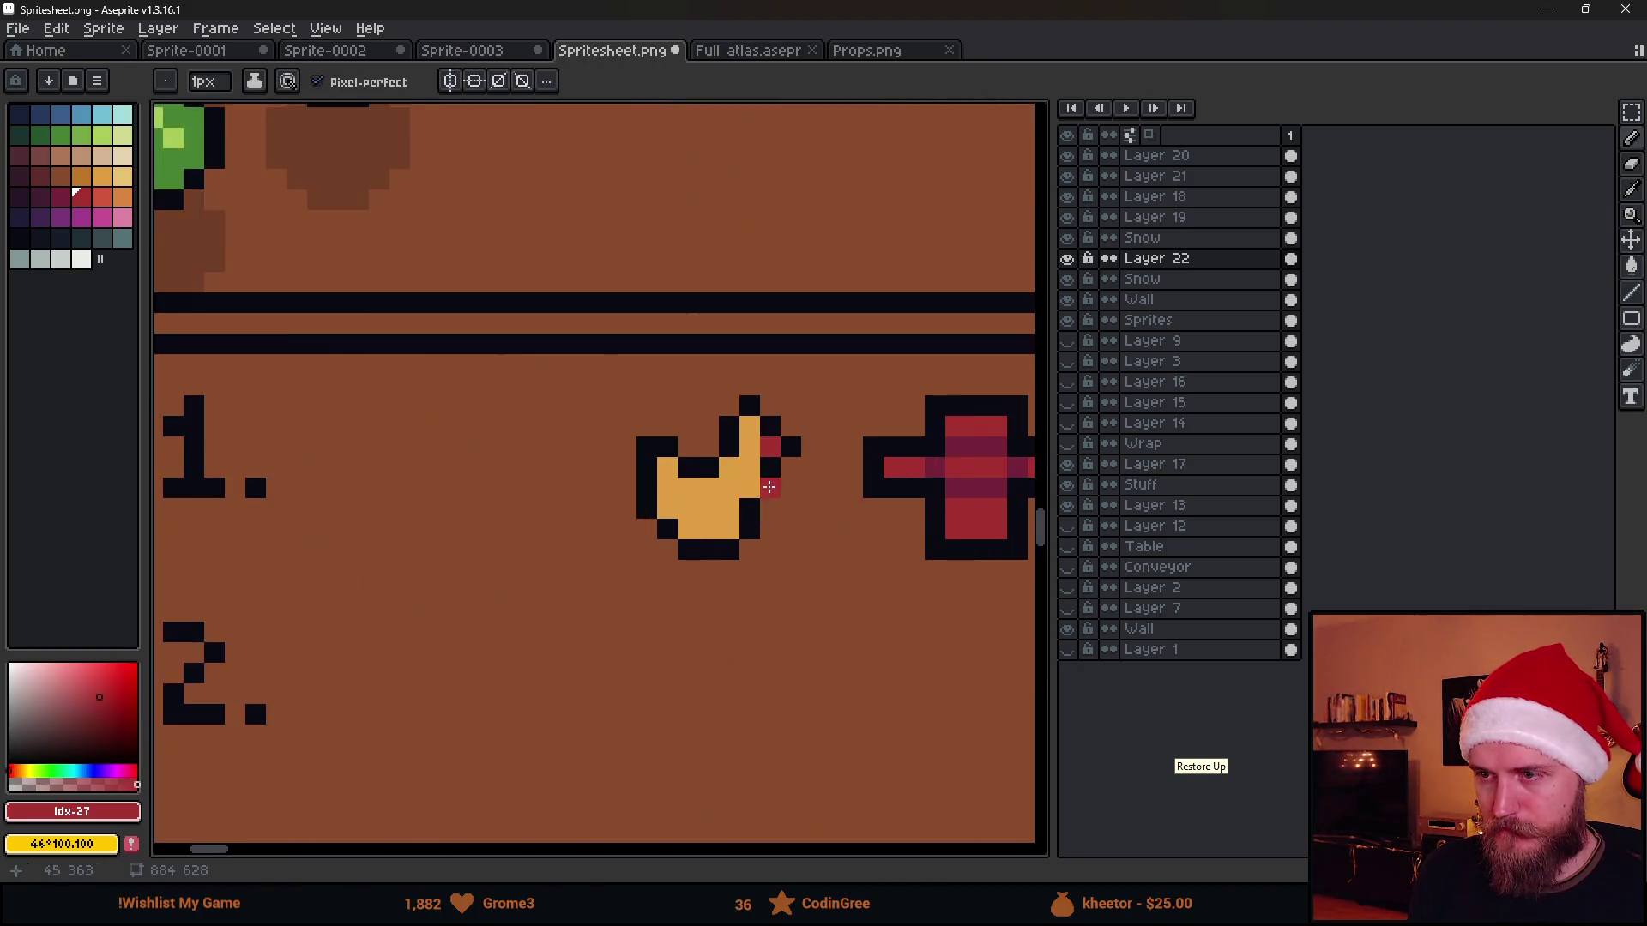
{"action": "scroll", "coordinate": [772, 483], "scroll_direction": "up", "scroll_amount": 2}
{"action": "scroll", "coordinate": [670, 470], "scroll_direction": "down", "scroll_amount": 2}
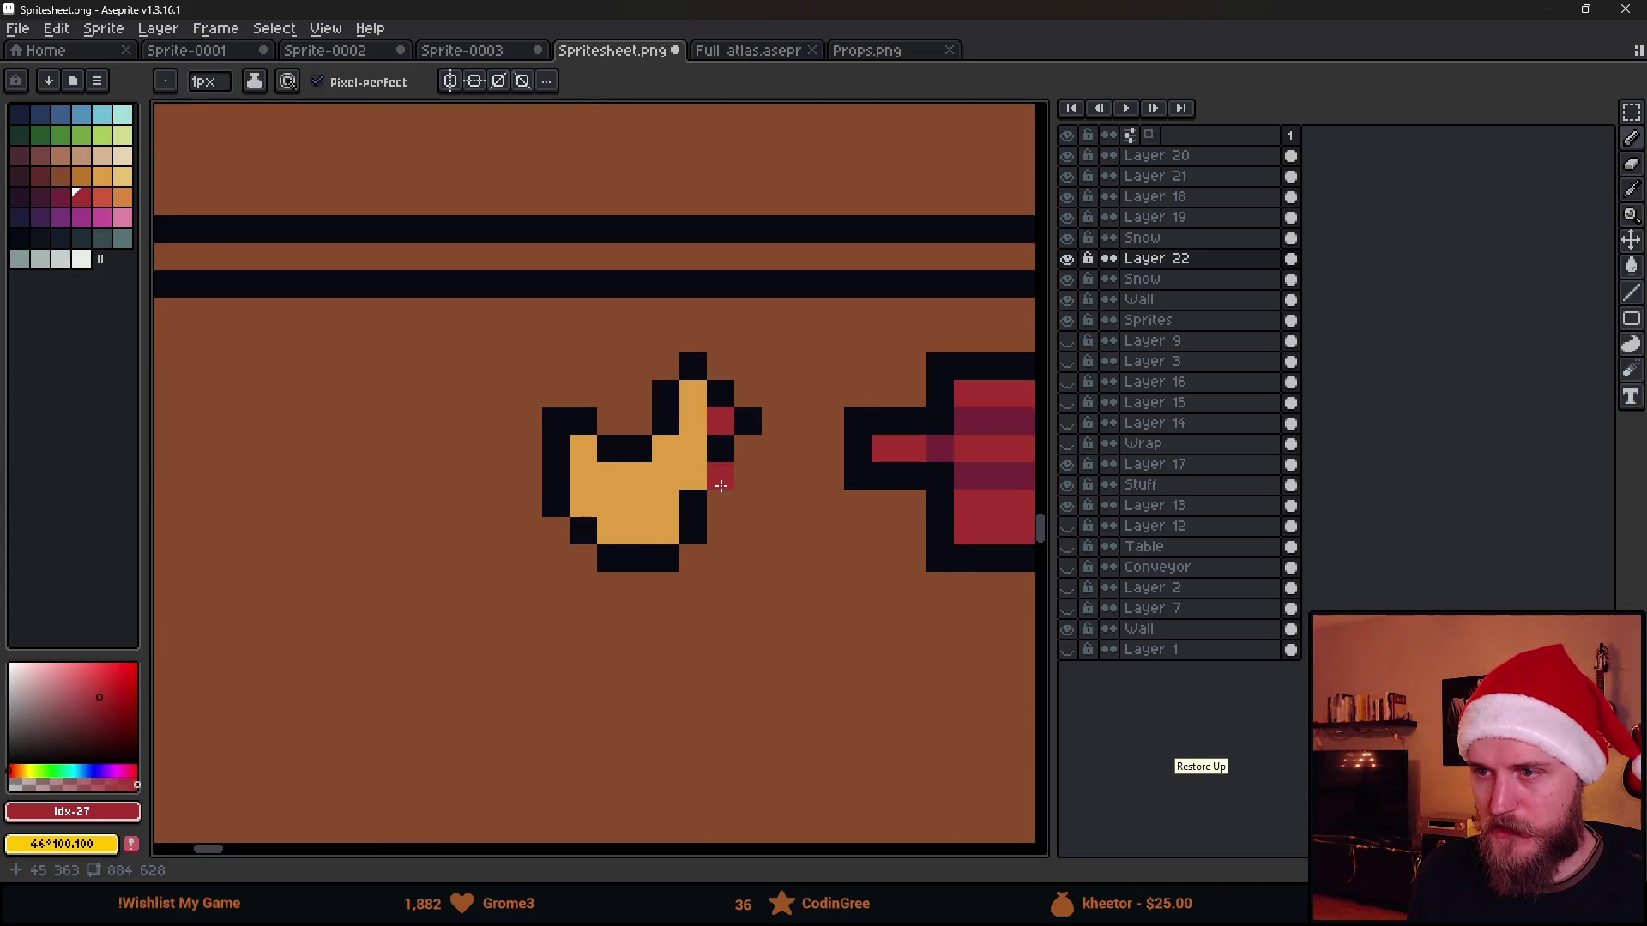
{"action": "scroll", "coordinate": [782, 502], "scroll_direction": "down", "scroll_amount": 4}
{"action": "scroll", "coordinate": [755, 471], "scroll_direction": "down", "scroll_amount": 1}
{"action": "scroll", "coordinate": [768, 514], "scroll_direction": "down", "scroll_amount": 1}
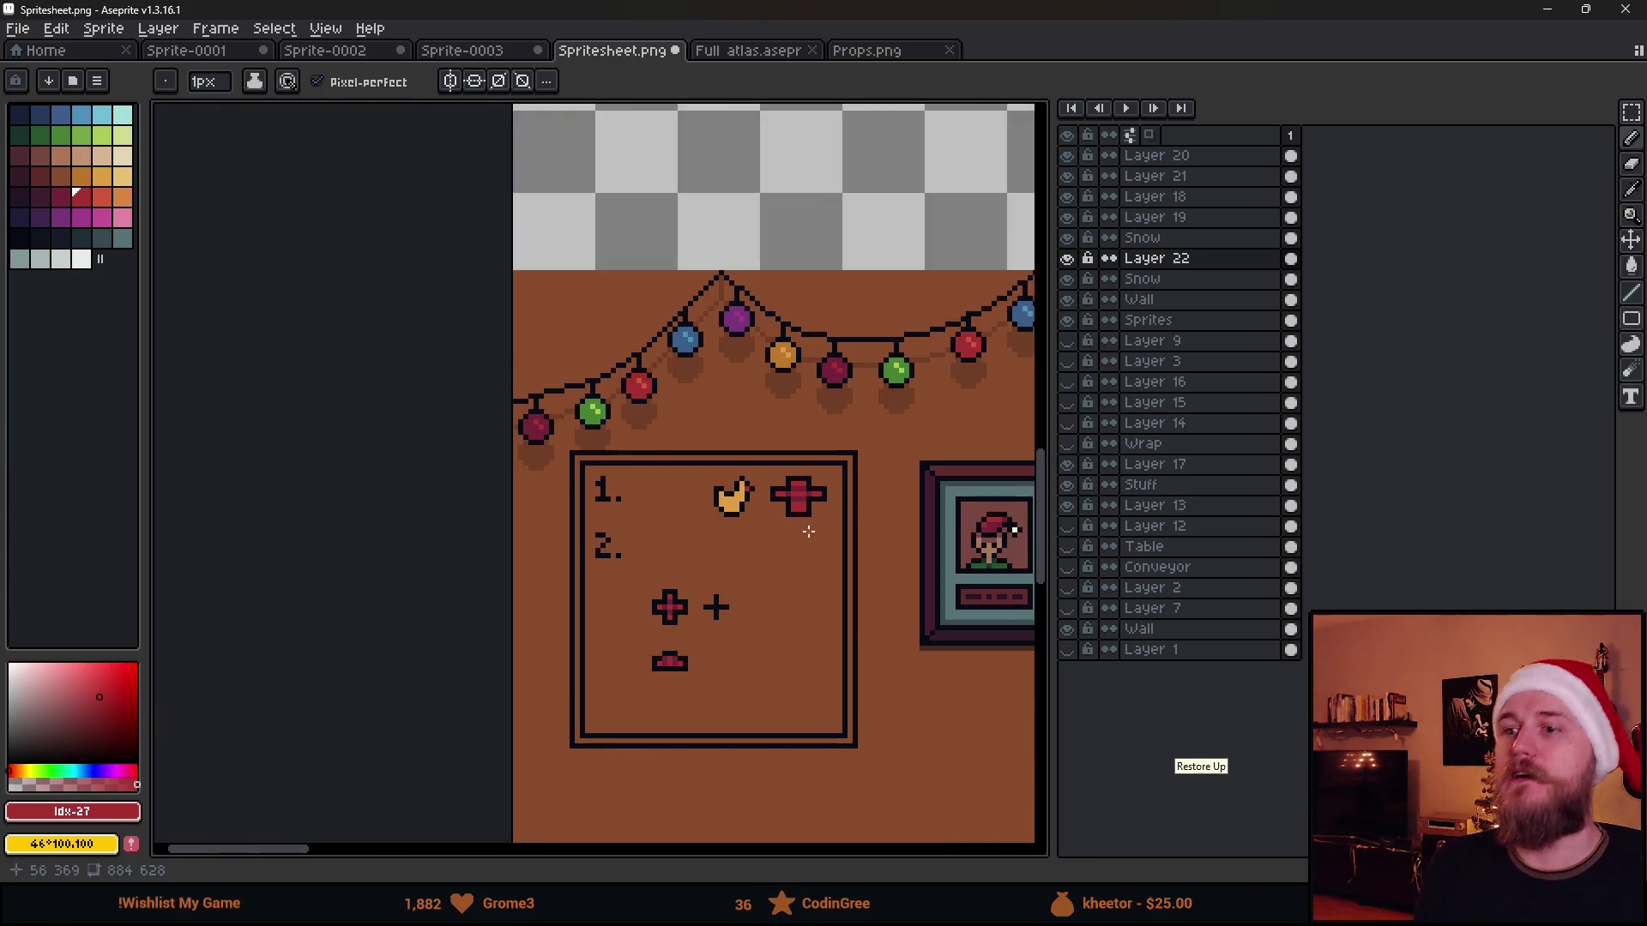
{"action": "scroll", "coordinate": [768, 515], "scroll_direction": "up", "scroll_amount": 3}
Move the duck further left and shift the red cross left to open space between them
{"action": "key", "text": "m"}
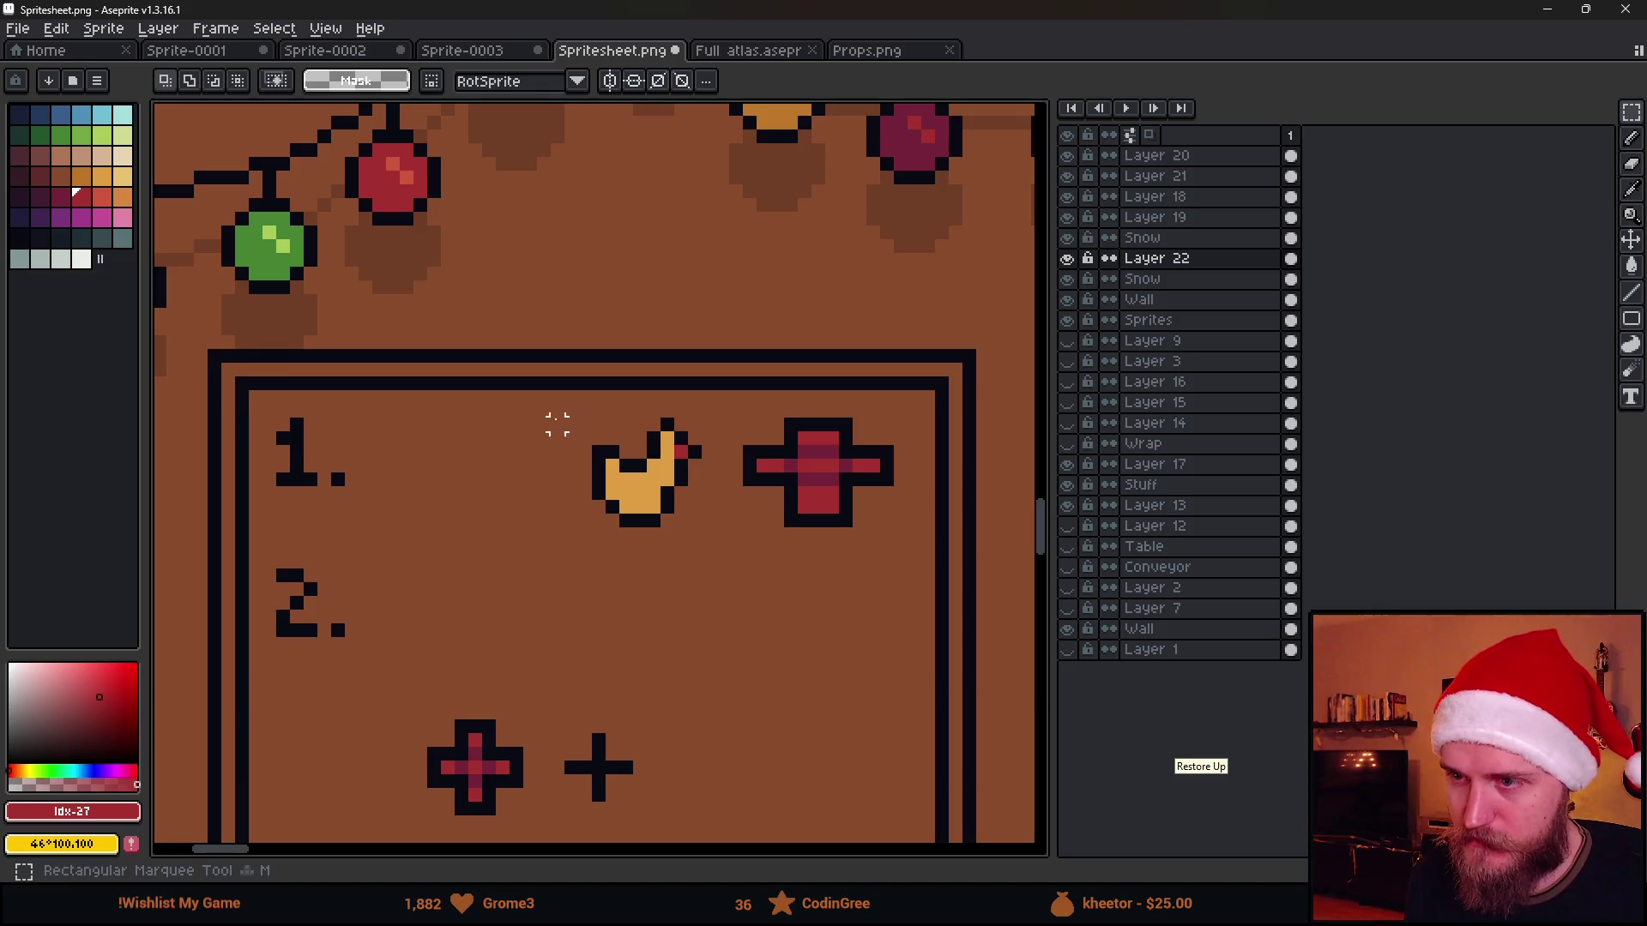
{"action": "left_click_drag", "start_coordinate": [552, 423], "coordinate": [699, 581]}
{"action": "left_click_drag", "start_coordinate": [676, 527], "coordinate": [511, 526]}
{"action": "key", "text": "ctrl+d"}
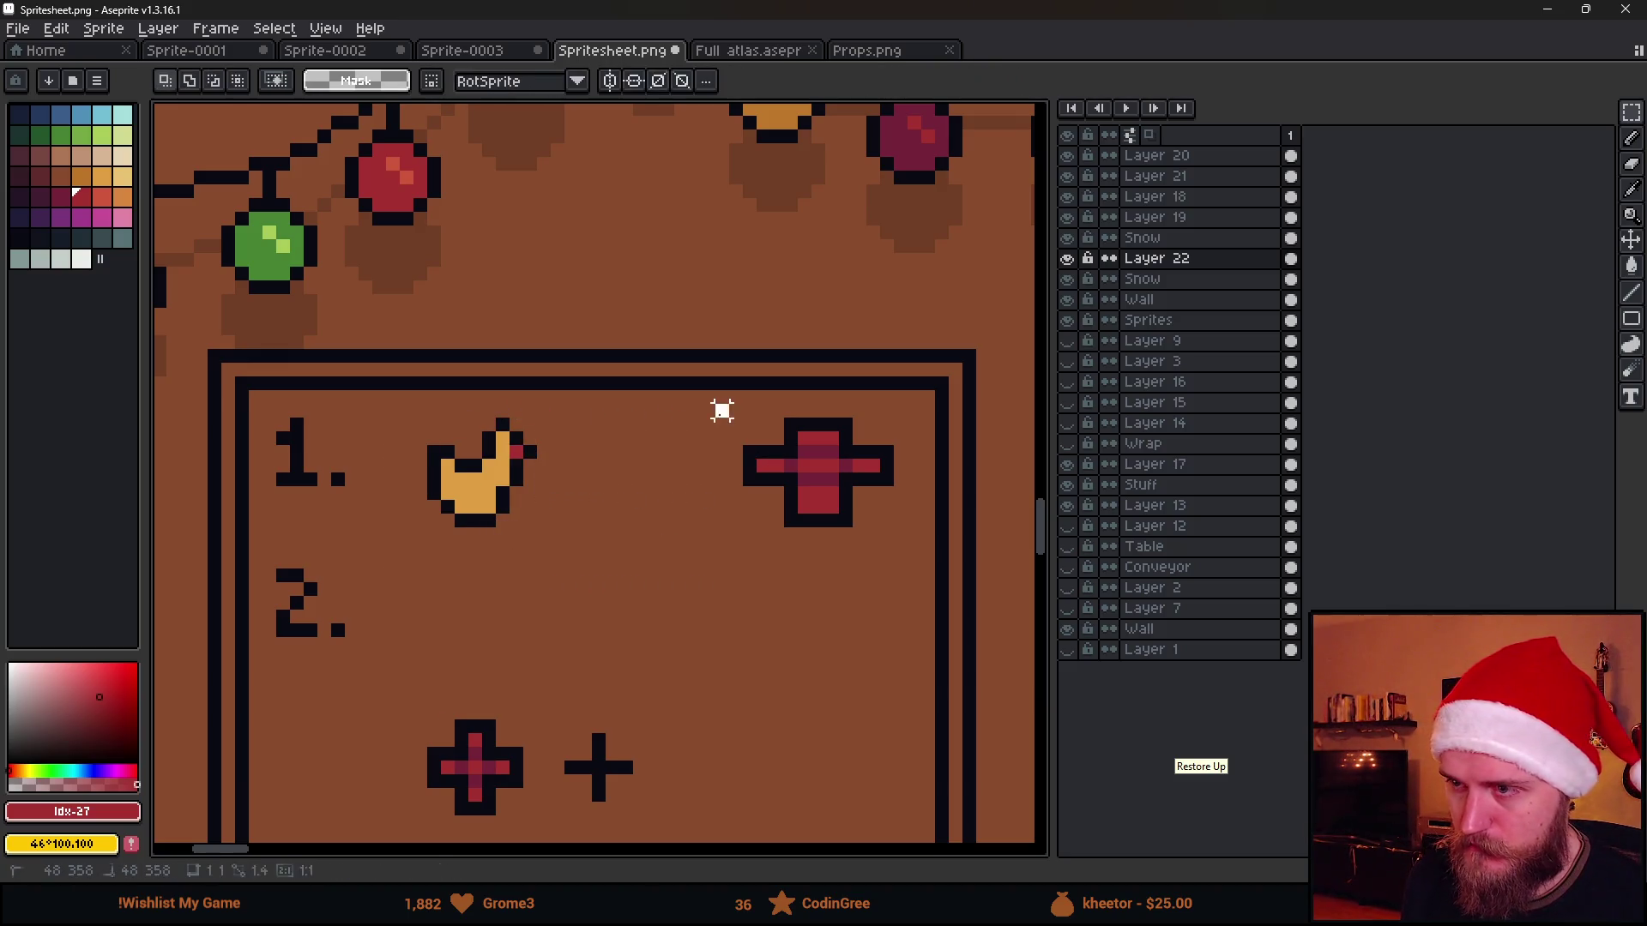
{"action": "mouse_move", "coordinate": [712, 400]}
{"action": "left_mouse_down"}
{"action": "mouse_move", "coordinate": [898, 585]}
{"action": "mouse_move", "coordinate": [794, 546]}
{"action": "left_mouse_up"}
{"action": "key", "text": "ctrl+d"}
{"action": "scroll", "coordinate": [665, 505], "scroll_direction": "up", "scroll_amount": 2}
Sample black from the cross and draw a plus sign between duck and cross, then undo it
{"action": "key", "text": "i"}
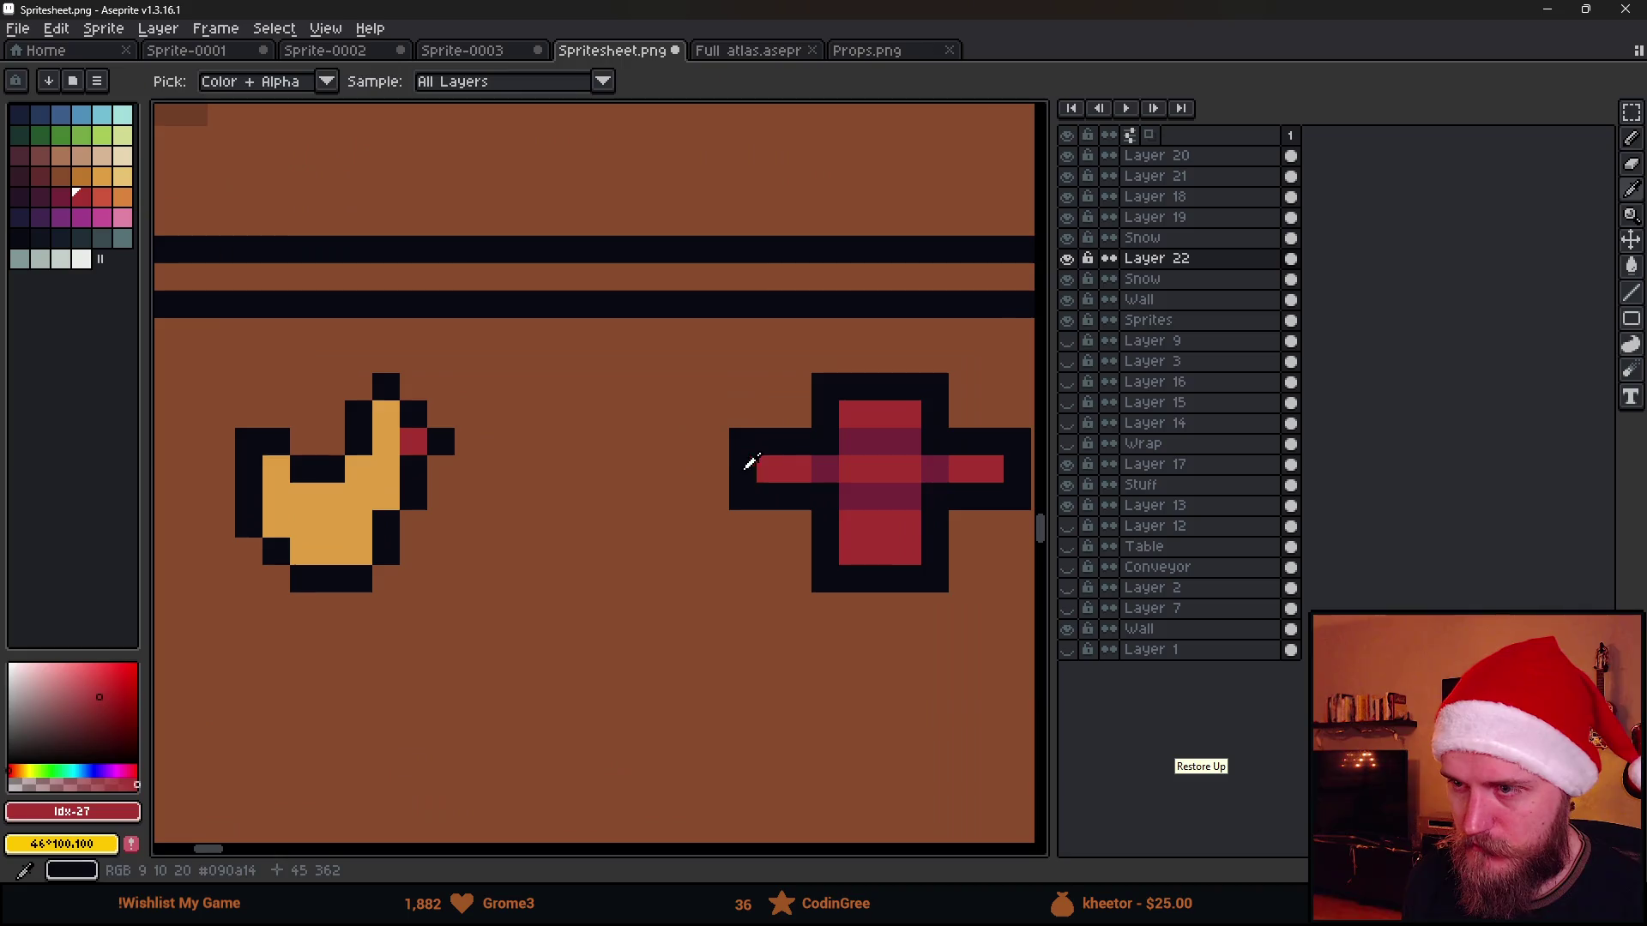
{"action": "left_click", "coordinate": [746, 465]}
{"action": "key", "text": "b"}
{"action": "left_click_drag", "start_coordinate": [540, 496], "coordinate": [648, 499]}
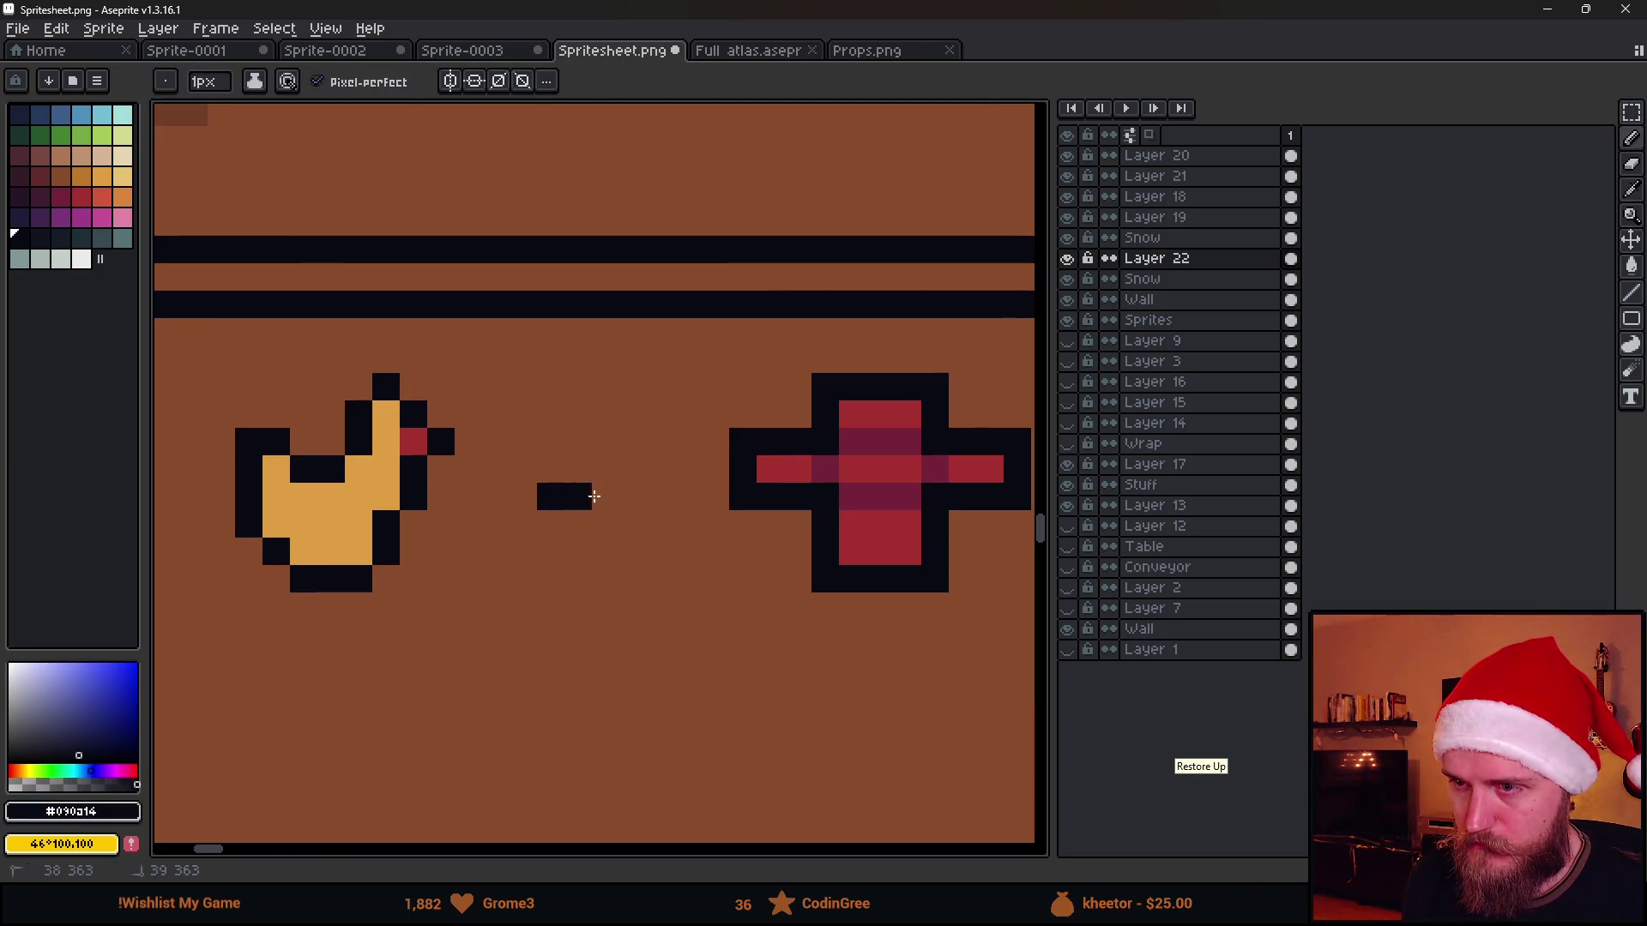
{"action": "left_click_drag", "start_coordinate": [604, 444], "coordinate": [606, 551]}
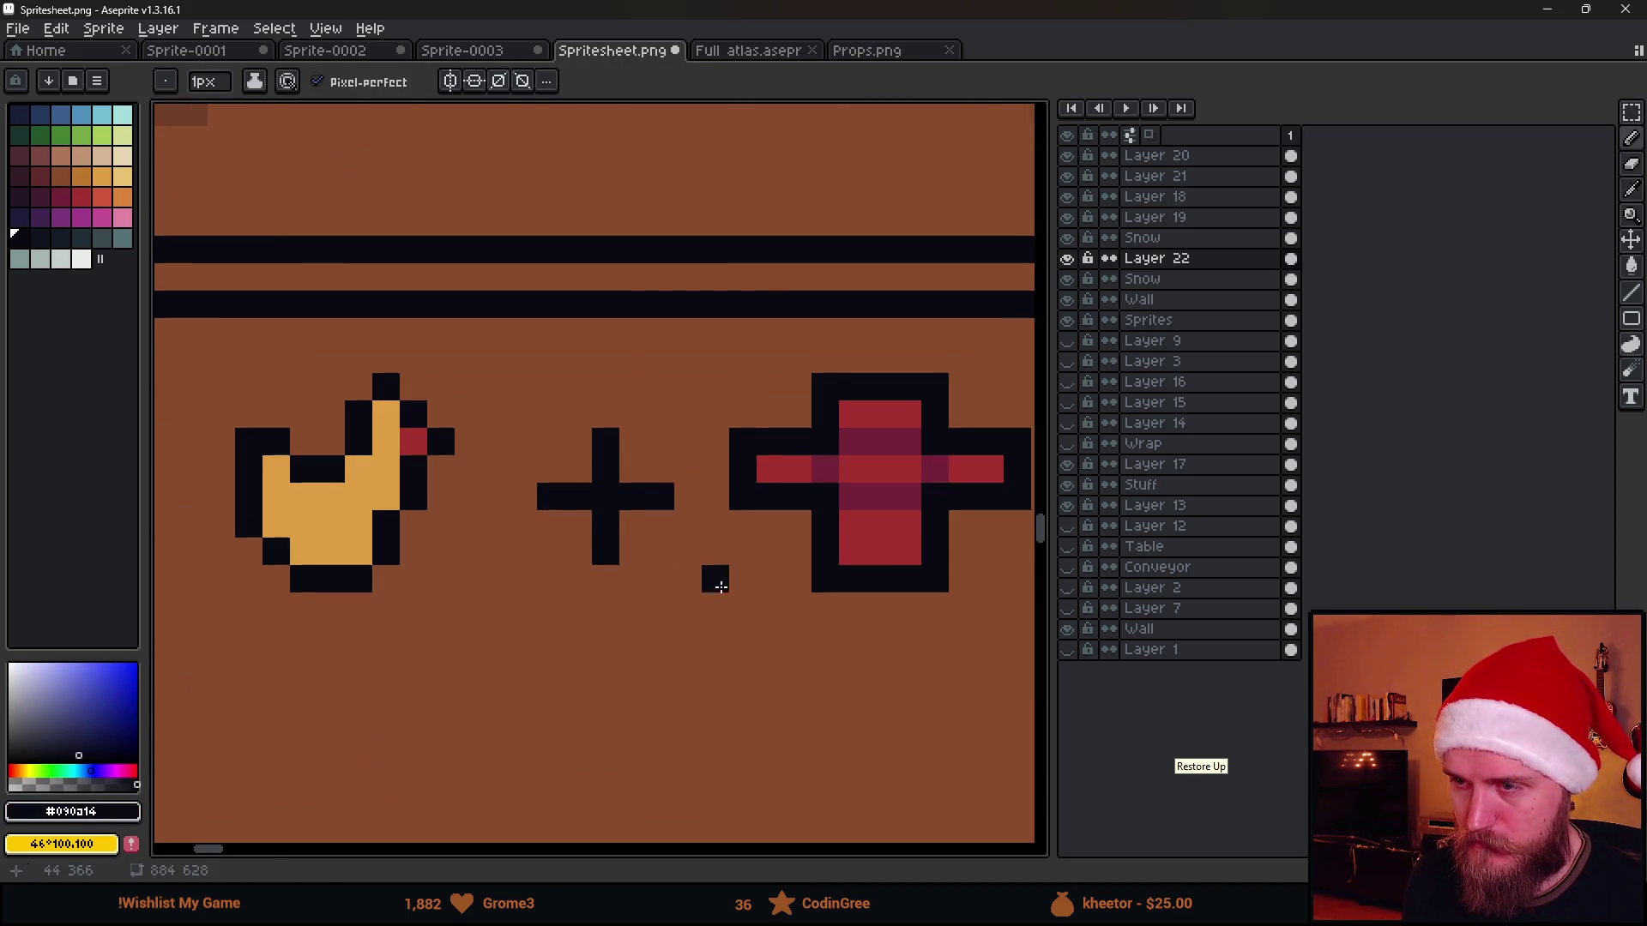
{"action": "scroll", "coordinate": [717, 578], "scroll_direction": "down", "scroll_amount": 3}
{"action": "scroll", "coordinate": [724, 541], "scroll_direction": "up", "scroll_amount": 1}
{"action": "key", "text": "m"}
{"action": "scroll", "coordinate": [725, 542], "scroll_direction": "up", "scroll_amount": 2}
{"action": "key", "text": "ctrl+z"}
{"action": "key", "text": "ctrl+z"}
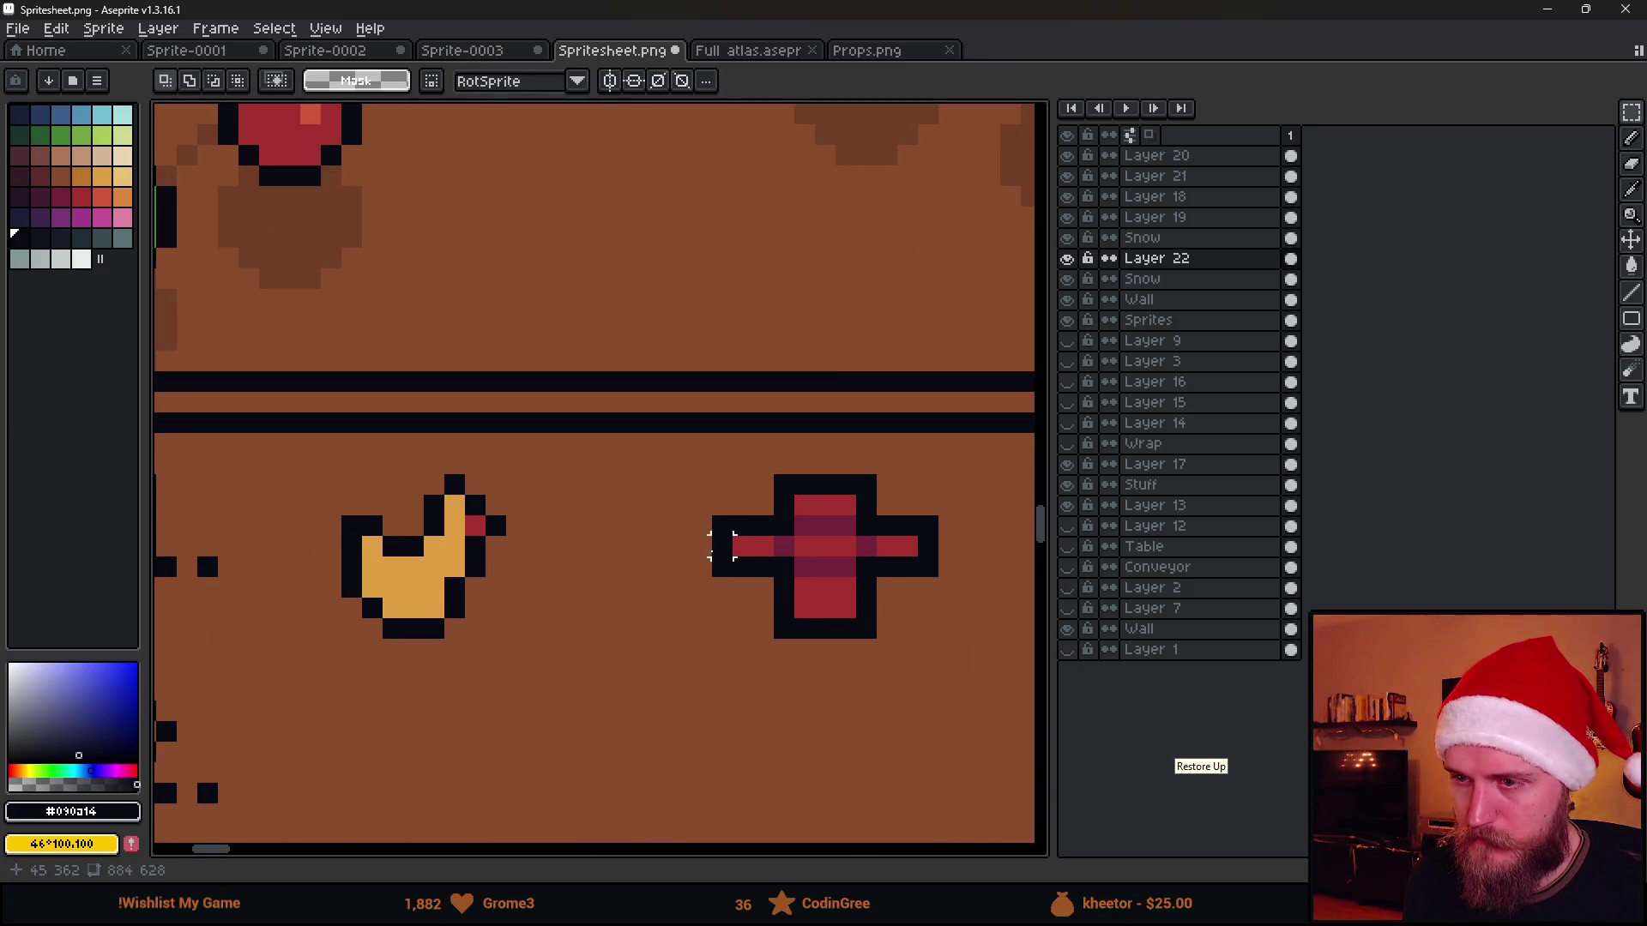
Try an arrow between duck and cross, undo it, and redraw the black plus sign instead
{"action": "key", "text": "b"}
{"action": "left_click_drag", "start_coordinate": [547, 564], "coordinate": [648, 568]}
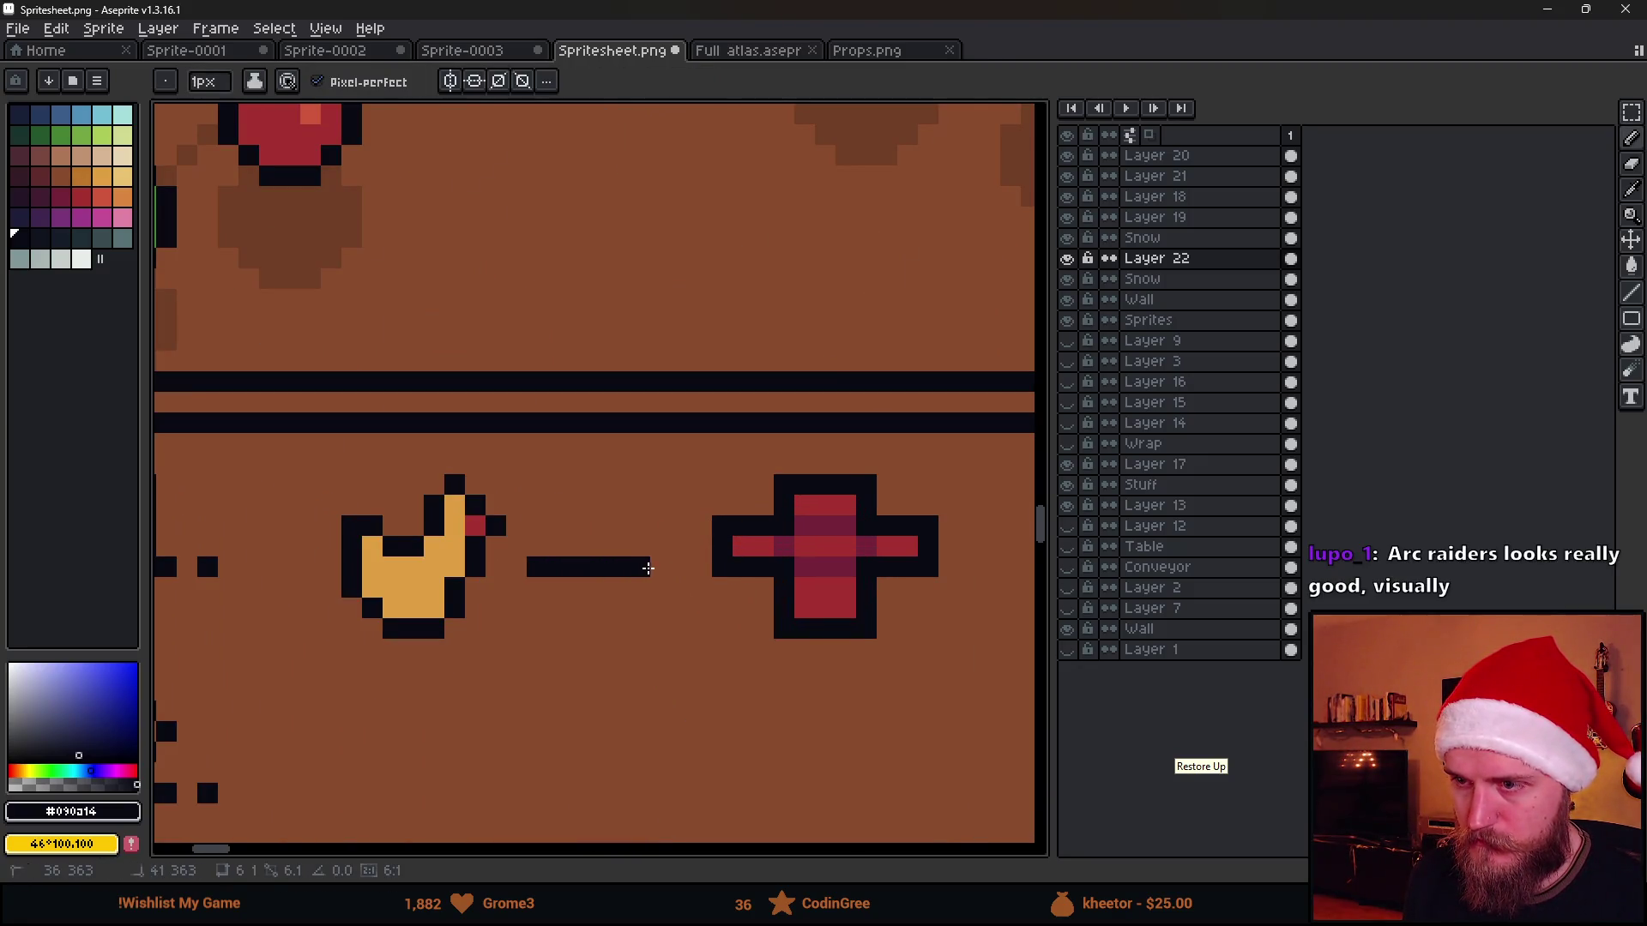
{"action": "scroll", "coordinate": [656, 638], "scroll_direction": "down", "scroll_amount": 3}
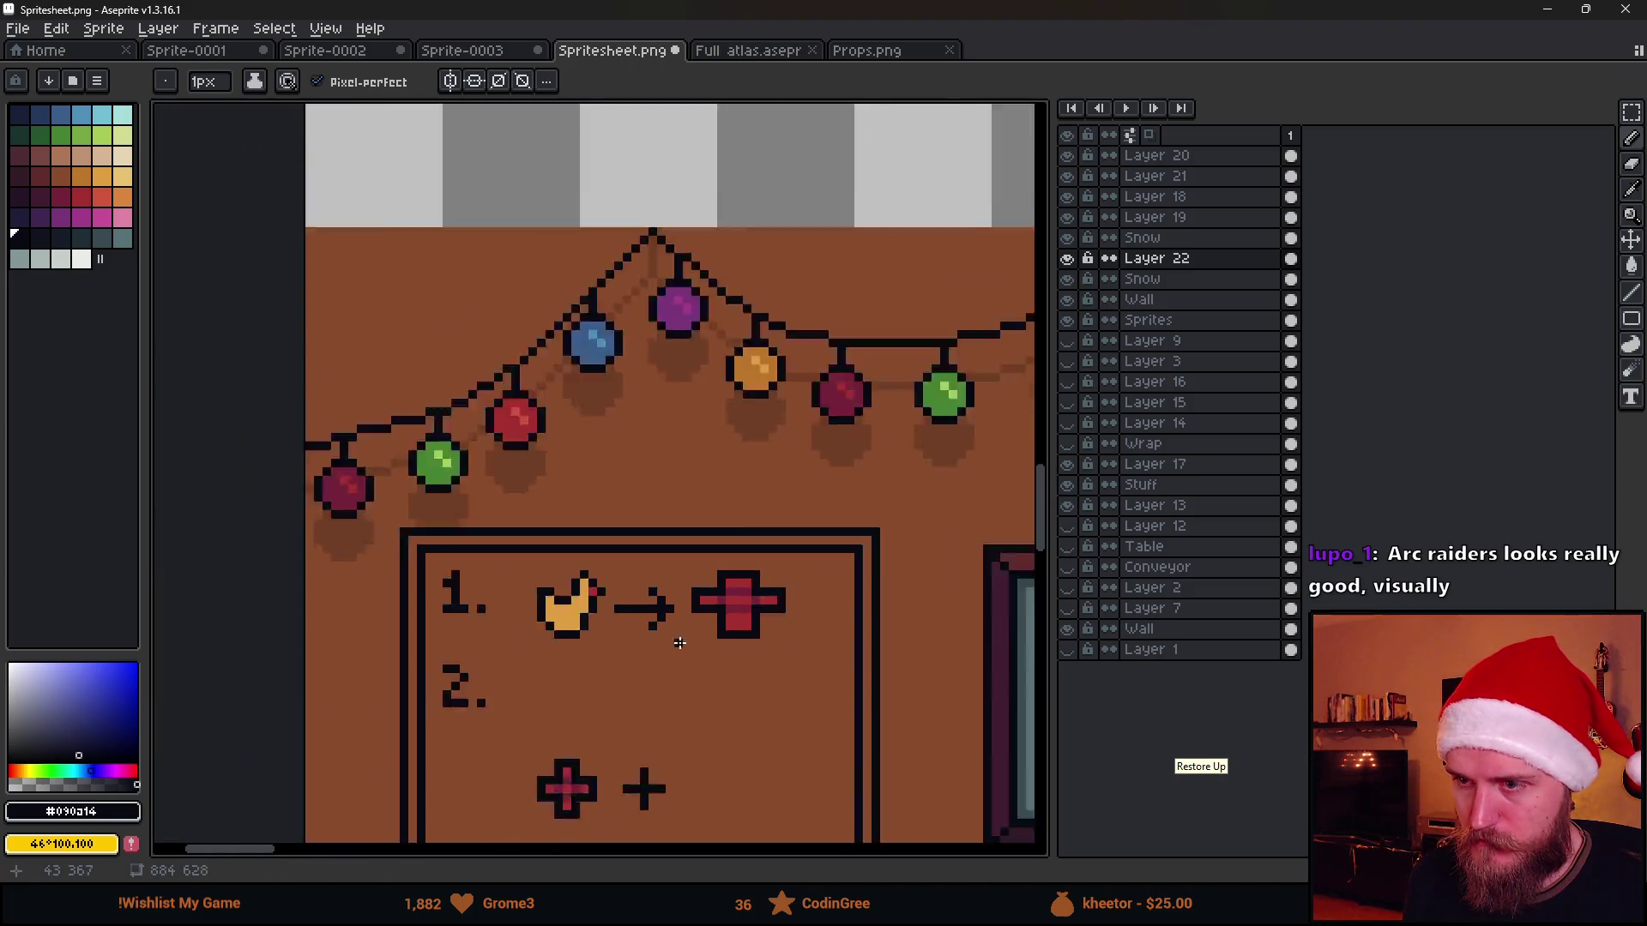
{"action": "scroll", "coordinate": [691, 657], "scroll_direction": "down", "scroll_amount": 2}
{"action": "scroll", "coordinate": [692, 665], "scroll_direction": "up", "scroll_amount": 1}
{"action": "scroll", "coordinate": [690, 677], "scroll_direction": "up", "scroll_amount": 1}
{"action": "left_click_drag", "start_coordinate": [689, 678], "coordinate": [686, 511]}
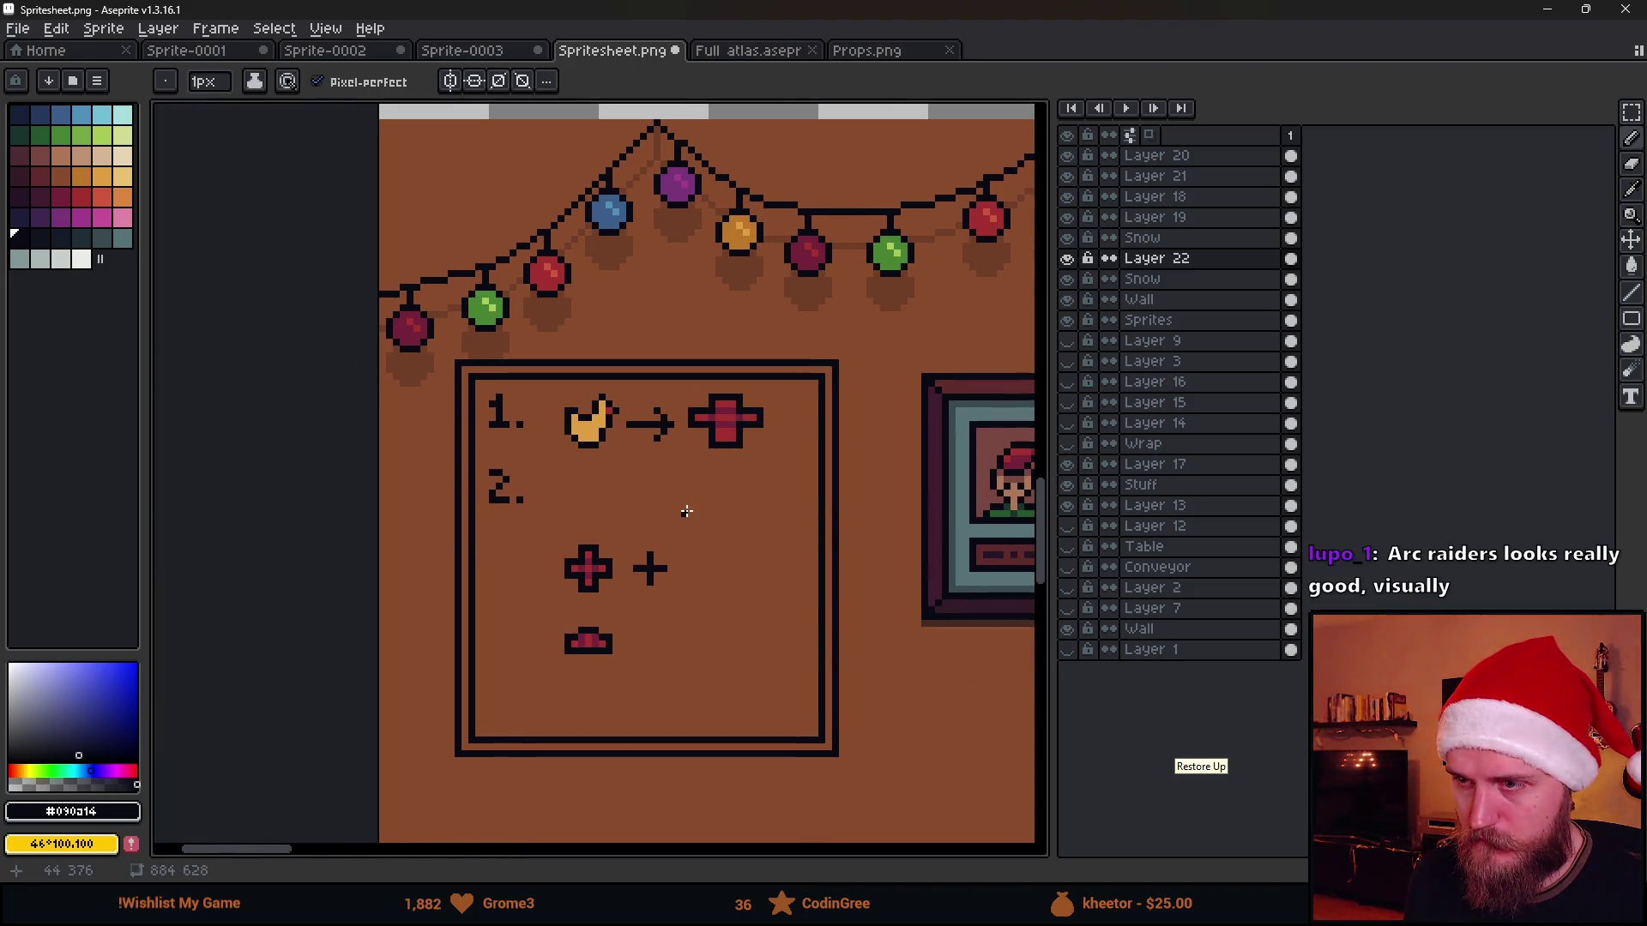
{"action": "scroll", "coordinate": [686, 518], "scroll_direction": "up", "scroll_amount": 1}
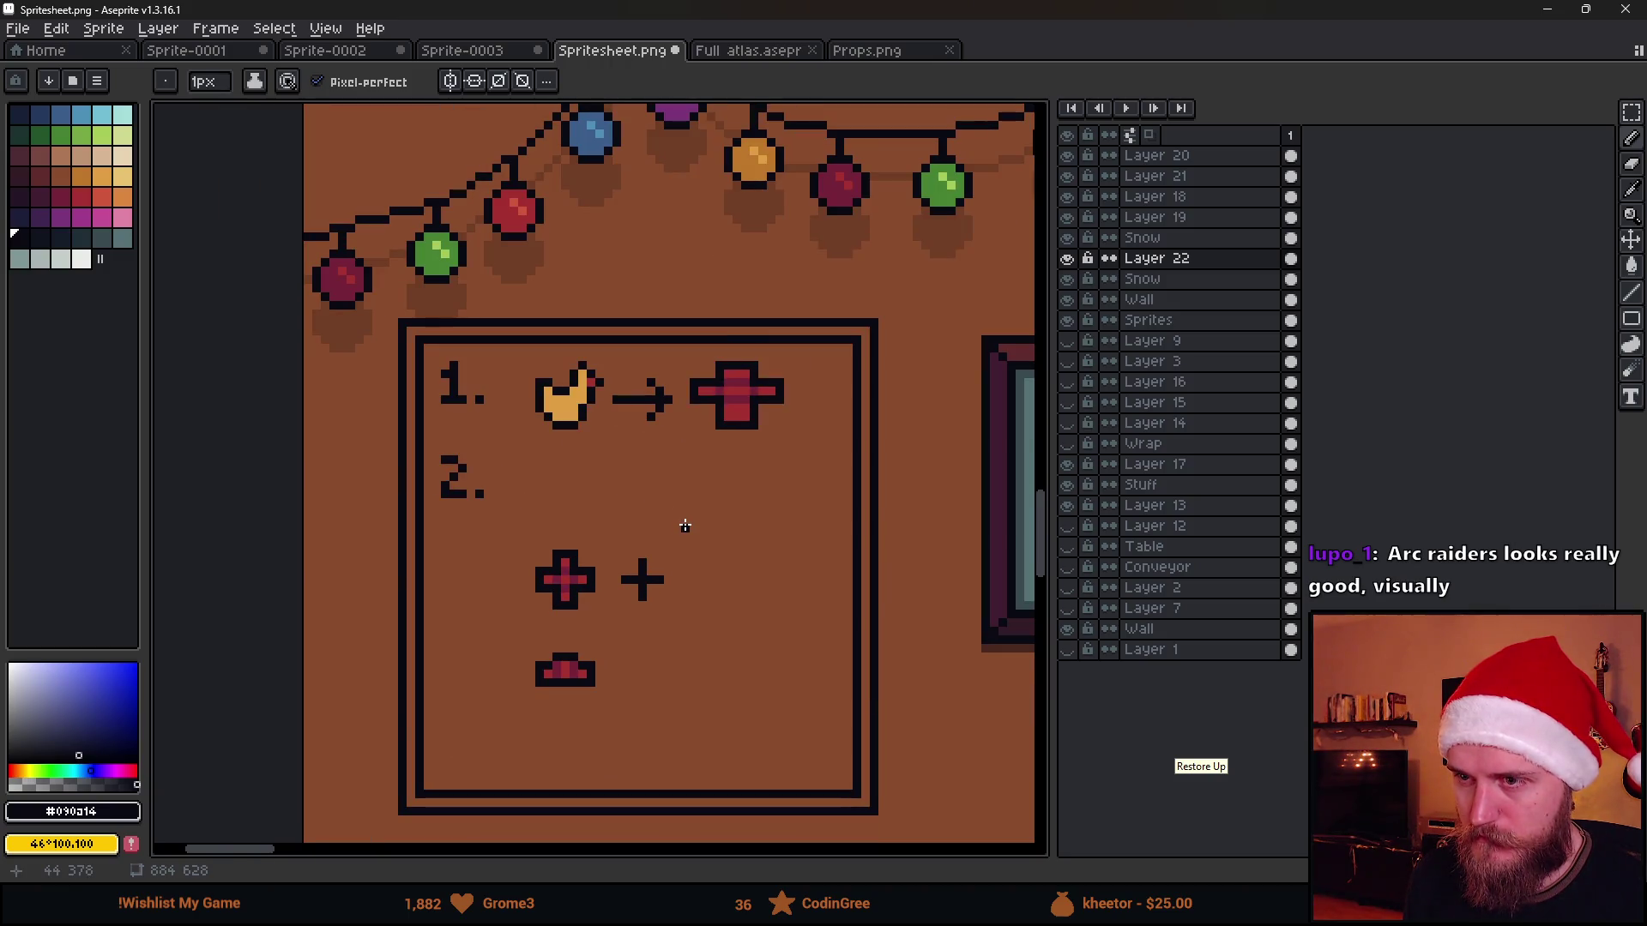
{"action": "scroll", "coordinate": [684, 478], "scroll_direction": "up", "scroll_amount": 3}
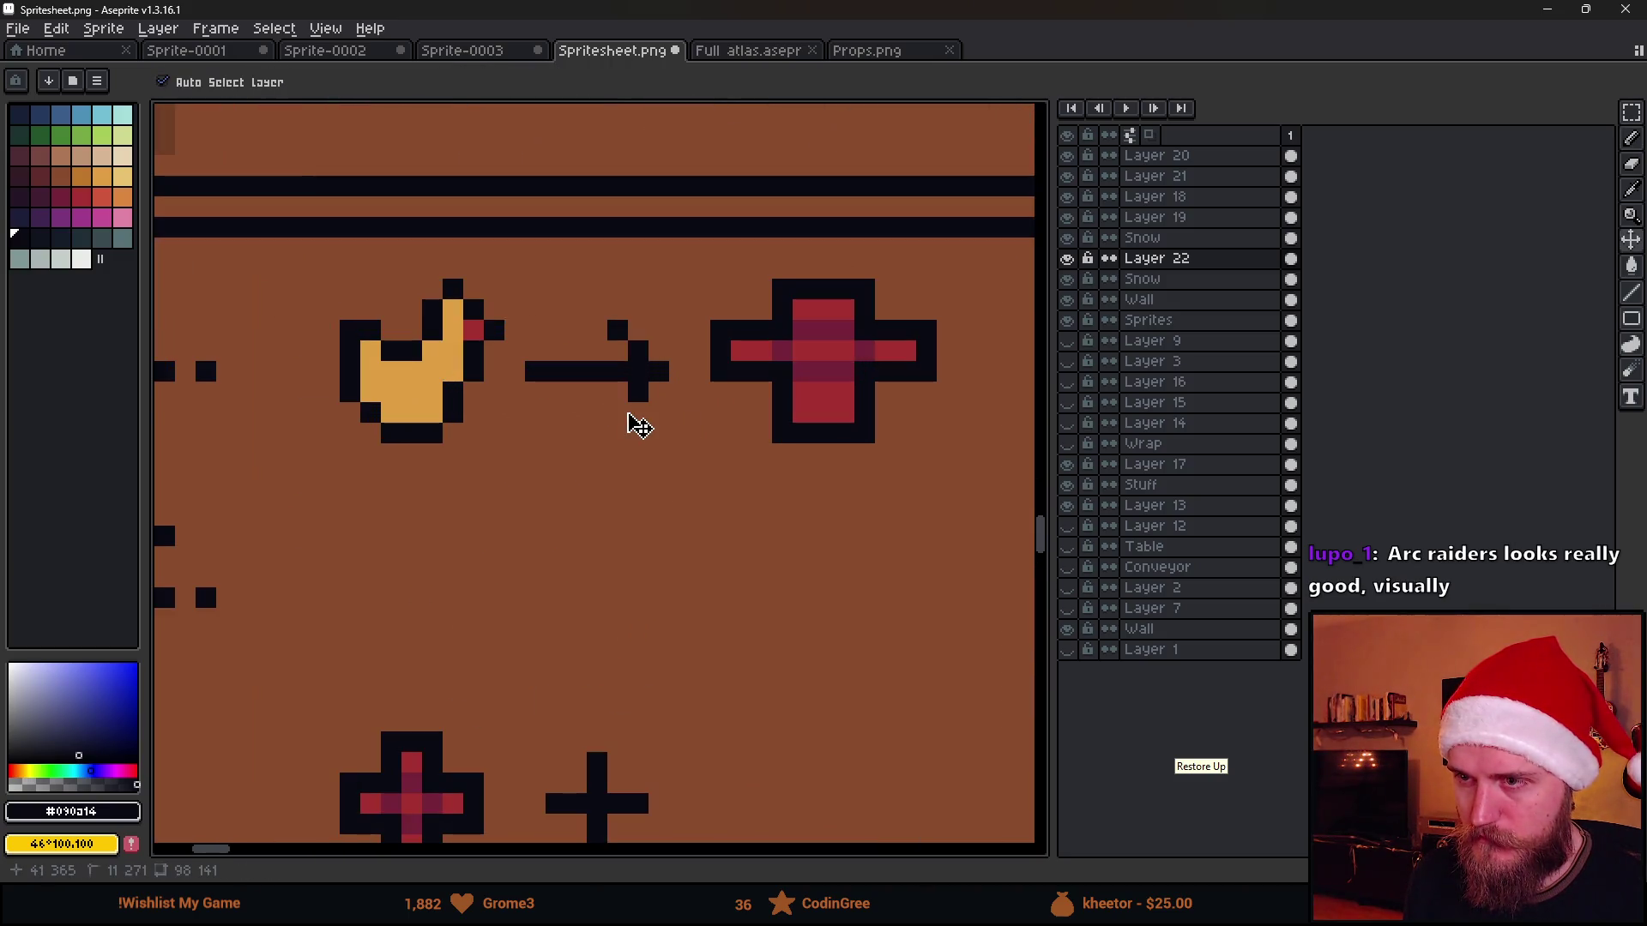
{"action": "key", "text": "ctrl+z"}
{"action": "key", "text": "ctrl+z"}
{"action": "key", "text": "ctrl+z"}
{"action": "key", "text": "ctrl+z"}
{"action": "mouse_move", "coordinate": [600, 317]}
{"action": "left_mouse_down"}
{"action": "mouse_move", "coordinate": [598, 402]}
{"action": "mouse_move", "coordinate": [613, 411]}
{"action": "mouse_move", "coordinate": [635, 369]}
{"action": "left_mouse_up"}
{"action": "key", "text": "ctrl+z"}
{"action": "scroll", "coordinate": [653, 371], "scroll_direction": "down", "scroll_amount": 3}
{"action": "scroll", "coordinate": [719, 496], "scroll_direction": "down", "scroll_amount": 1}
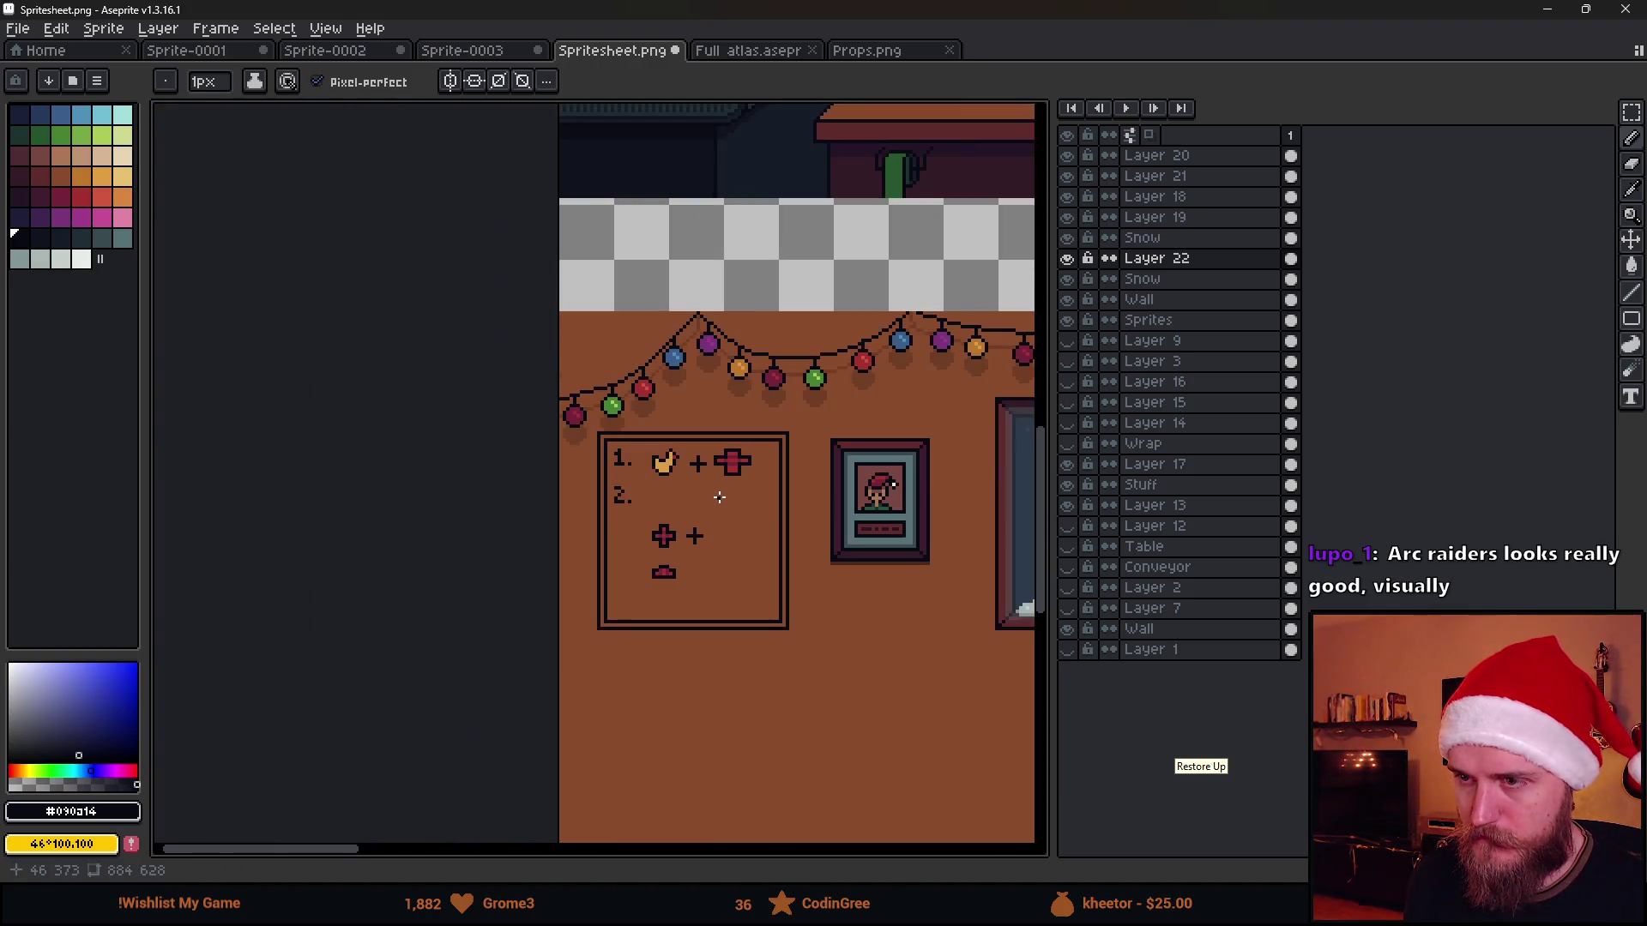
{"action": "scroll", "coordinate": [683, 473], "scroll_direction": "up", "scroll_amount": 3}
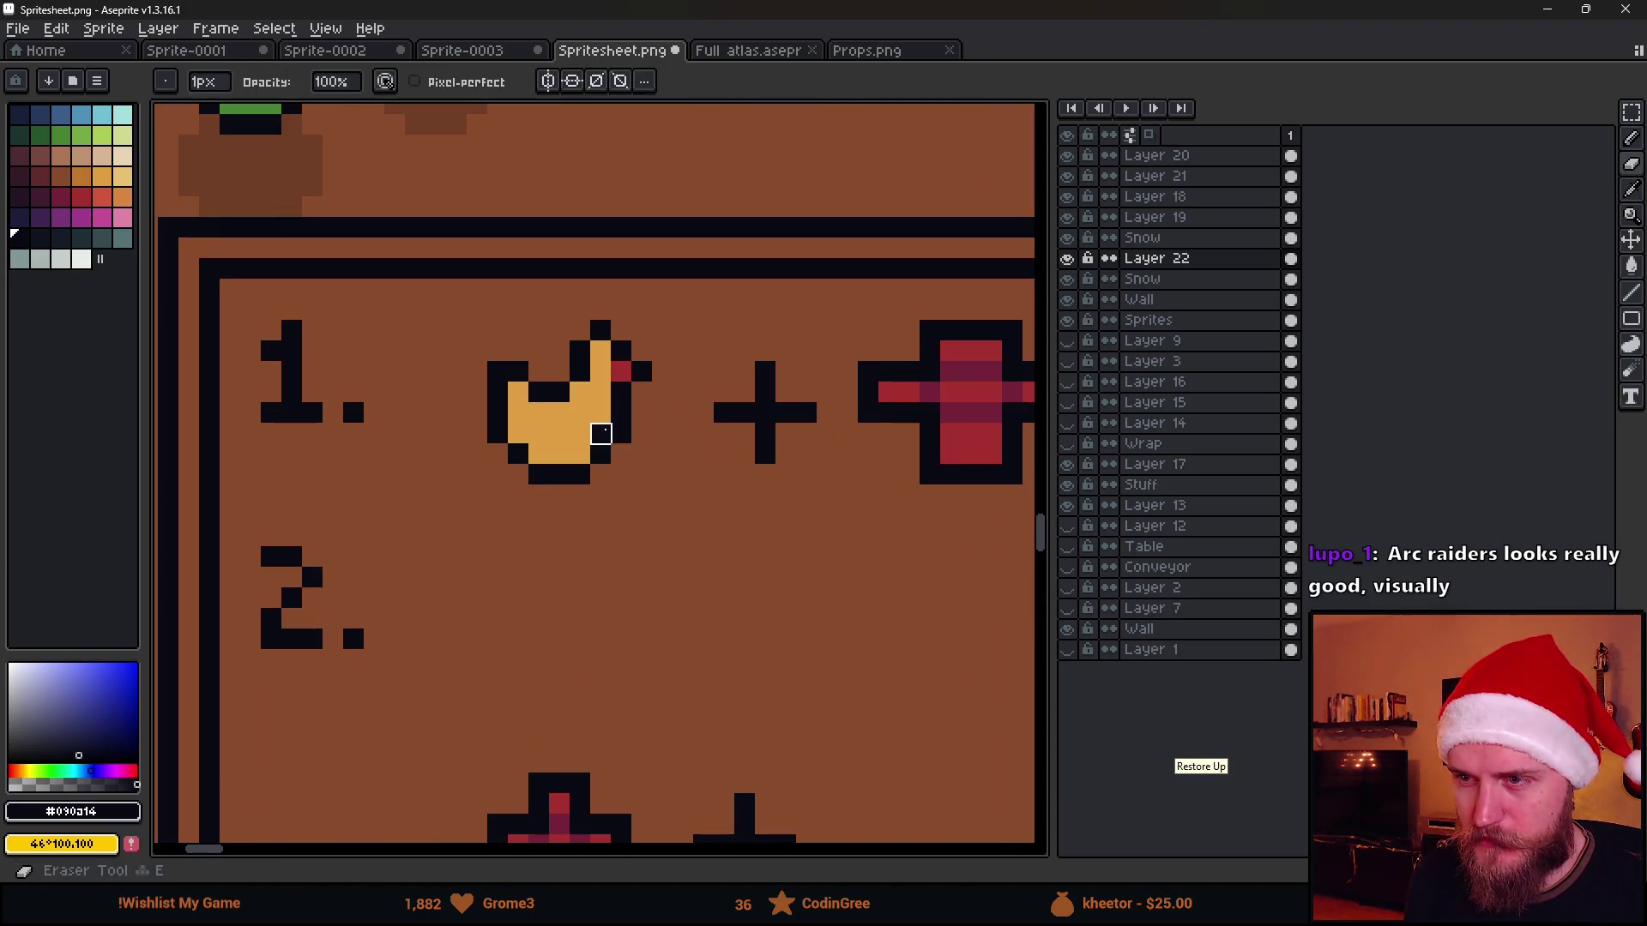
{"action": "left_click", "coordinate": [603, 436], "text": "alt"}
{"action": "scroll", "coordinate": [644, 464], "scroll_direction": "down", "scroll_amount": 2}
{"action": "scroll", "coordinate": [692, 505], "scroll_direction": "down", "scroll_amount": 1}
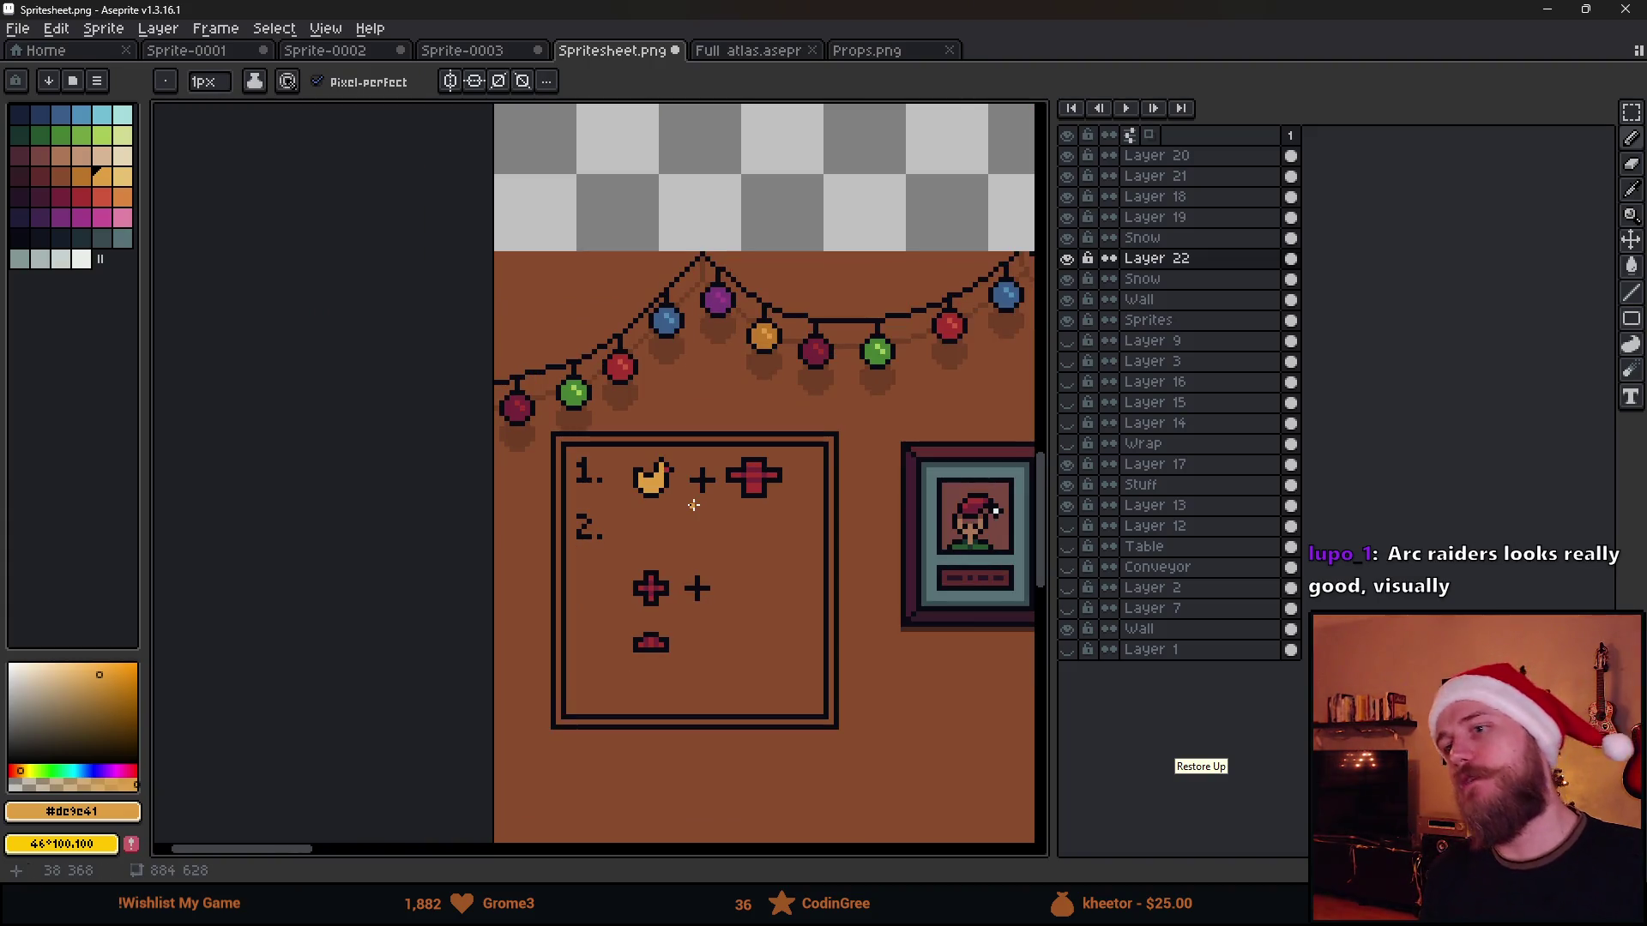
{"action": "scroll", "coordinate": [782, 586], "scroll_direction": "down", "scroll_amount": 1}
{"action": "scroll", "coordinate": [781, 588], "scroll_direction": "up", "scroll_amount": 1}
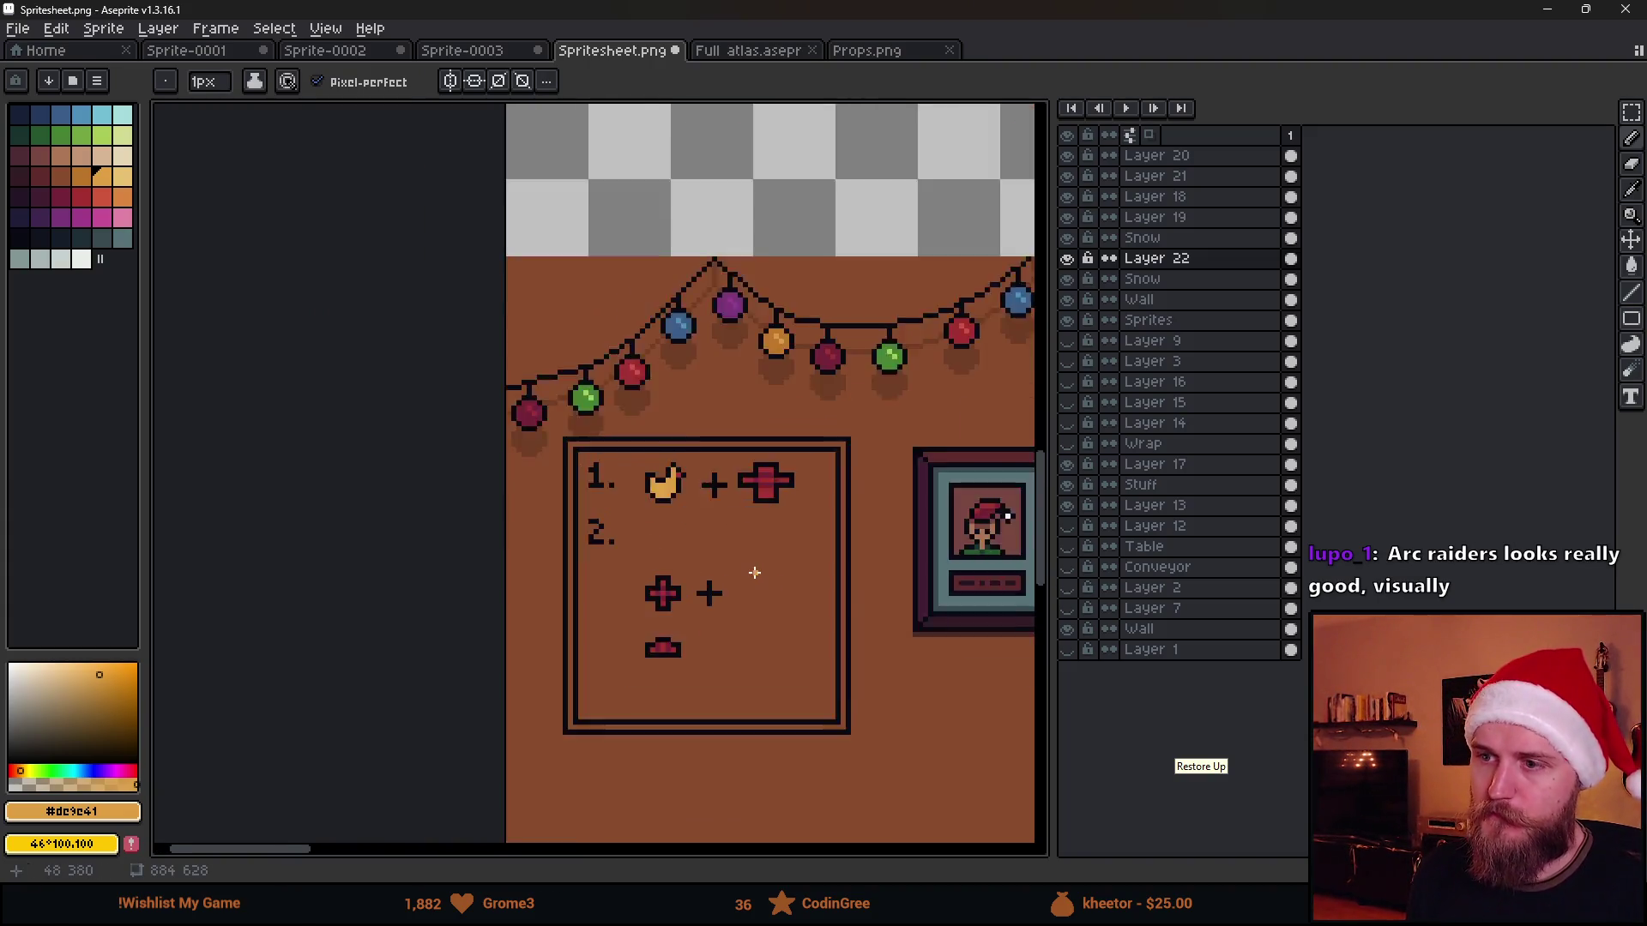
{"action": "scroll", "coordinate": [754, 570], "scroll_direction": "up", "scroll_amount": 1}
{"action": "scroll", "coordinate": [720, 558], "scroll_direction": "up", "scroll_amount": 1}
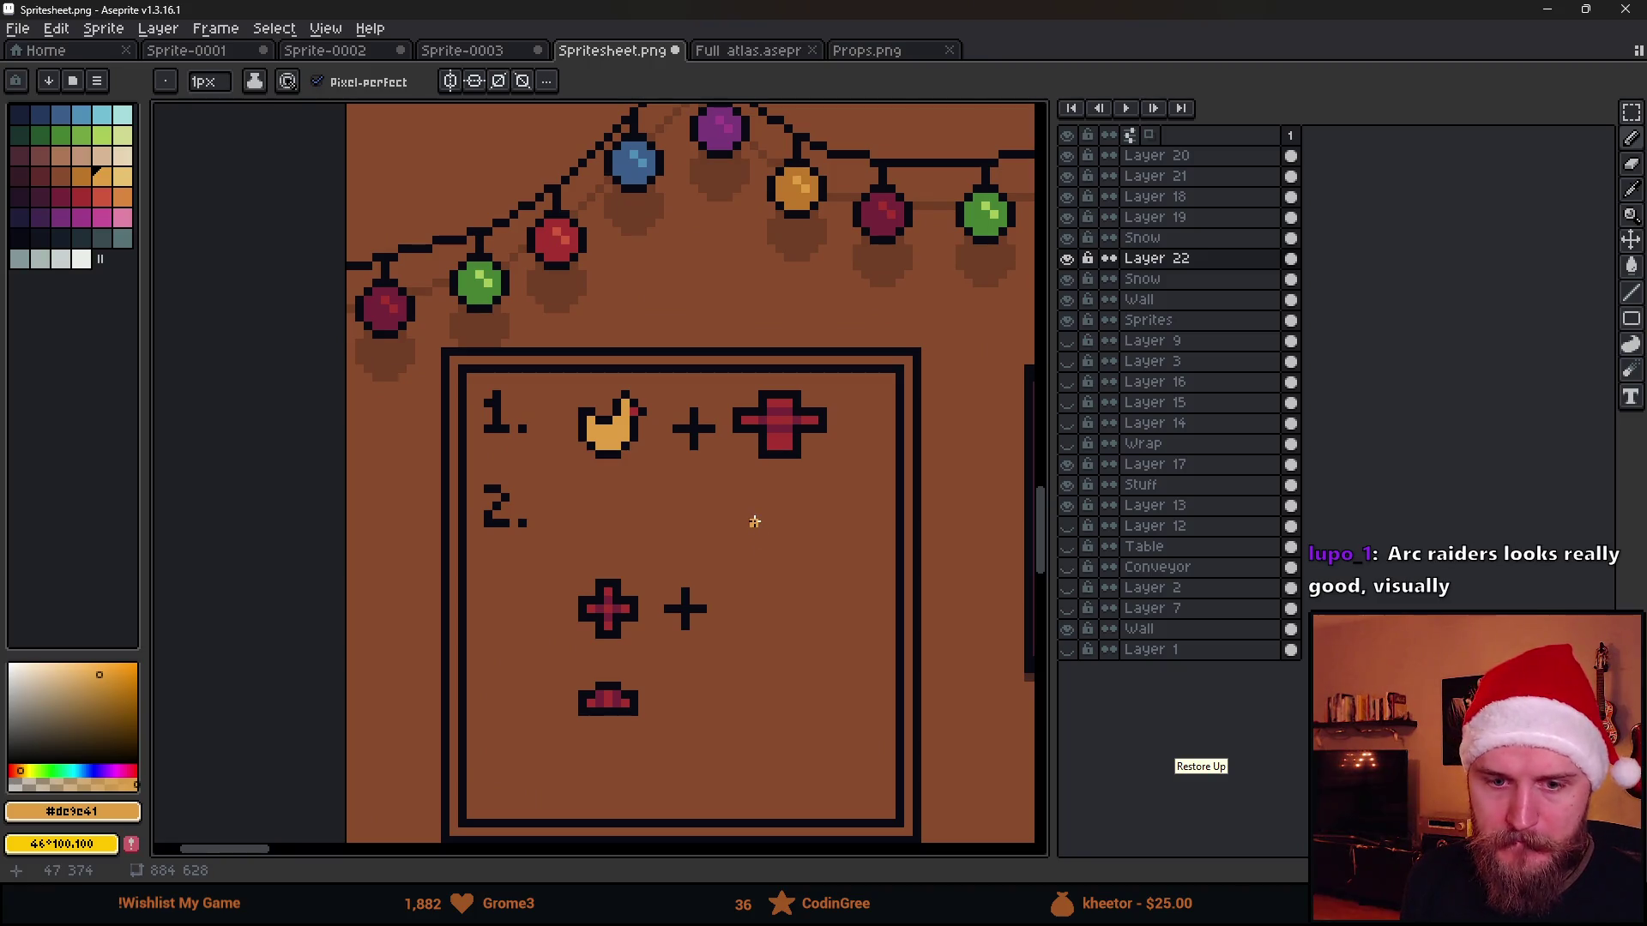
{"action": "scroll", "coordinate": [755, 541], "scroll_direction": "up", "scroll_amount": 1}
{"action": "scroll", "coordinate": [720, 538], "scroll_direction": "up", "scroll_amount": 1}
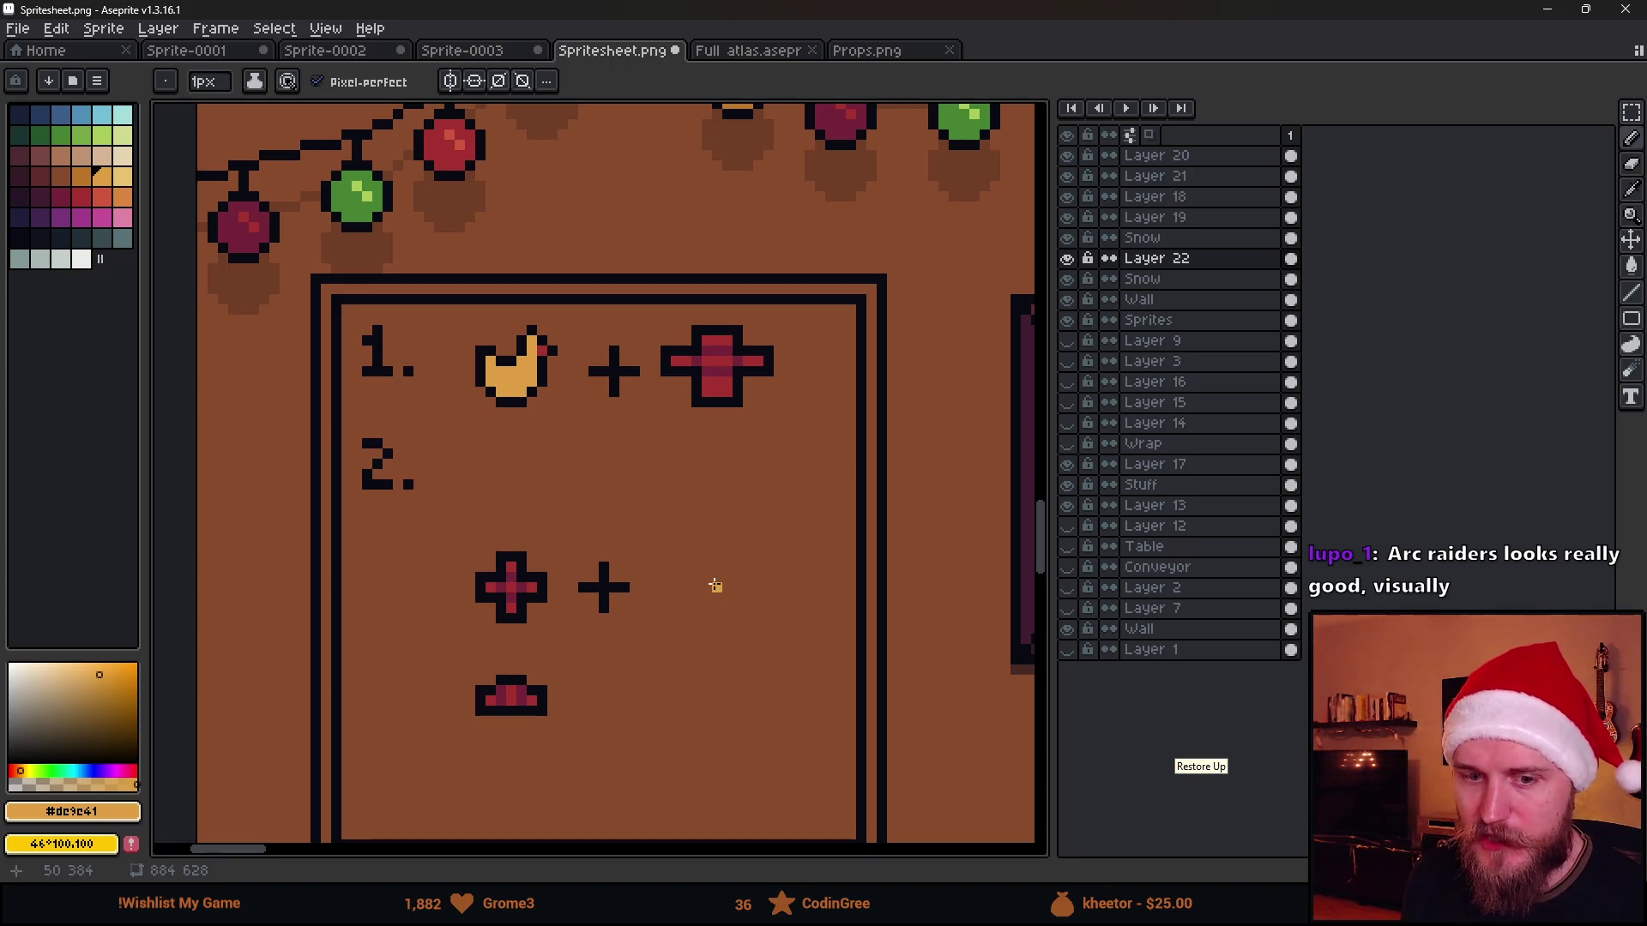
{"action": "key", "text": "m"}
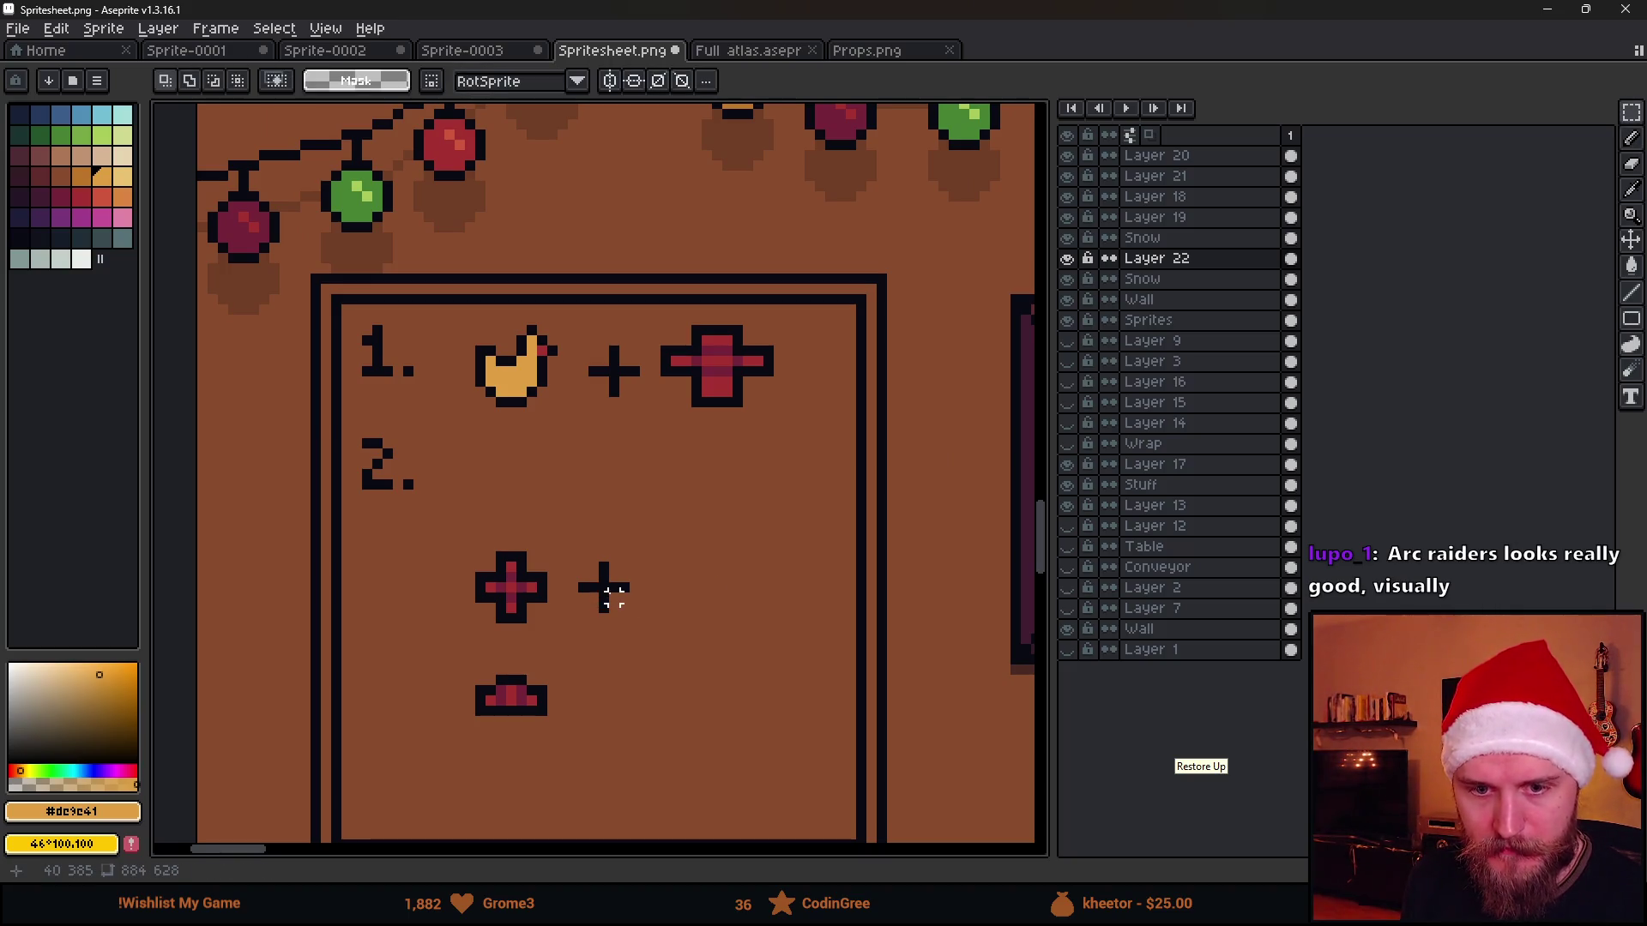
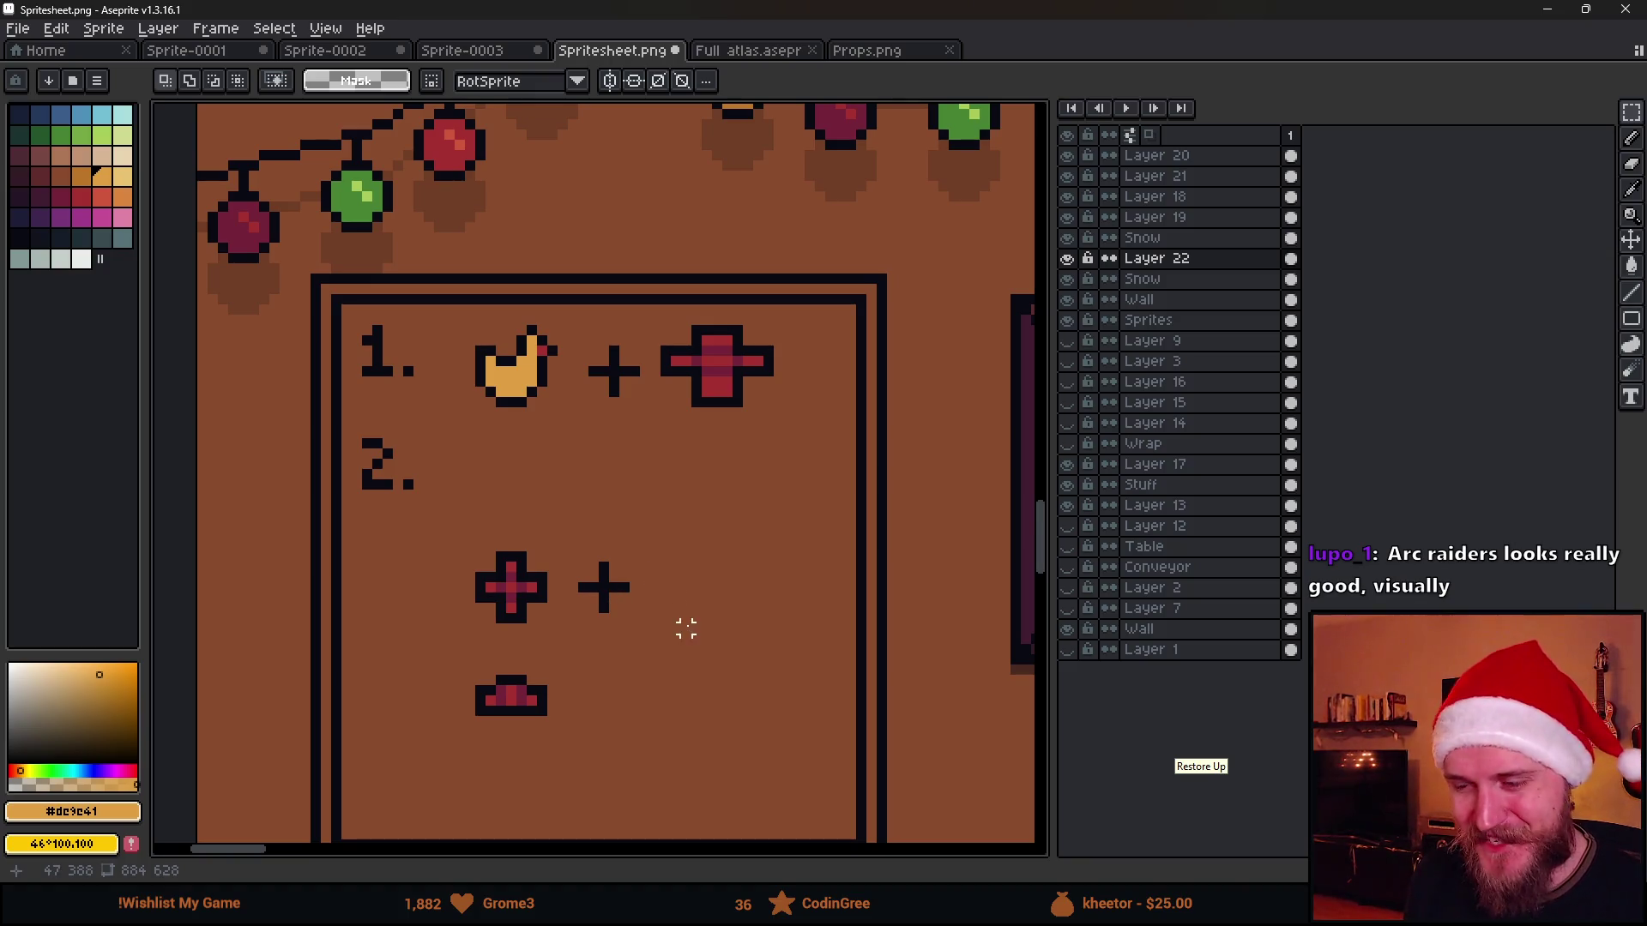
{"action": "scroll", "coordinate": [648, 606], "scroll_direction": "down", "scroll_amount": 1}
{"action": "scroll", "coordinate": [511, 593], "scroll_direction": "up", "scroll_amount": 1}
Delete the stray cross and plus icons below row two
{"action": "left_click_drag", "start_coordinate": [478, 532], "coordinate": [699, 754]}
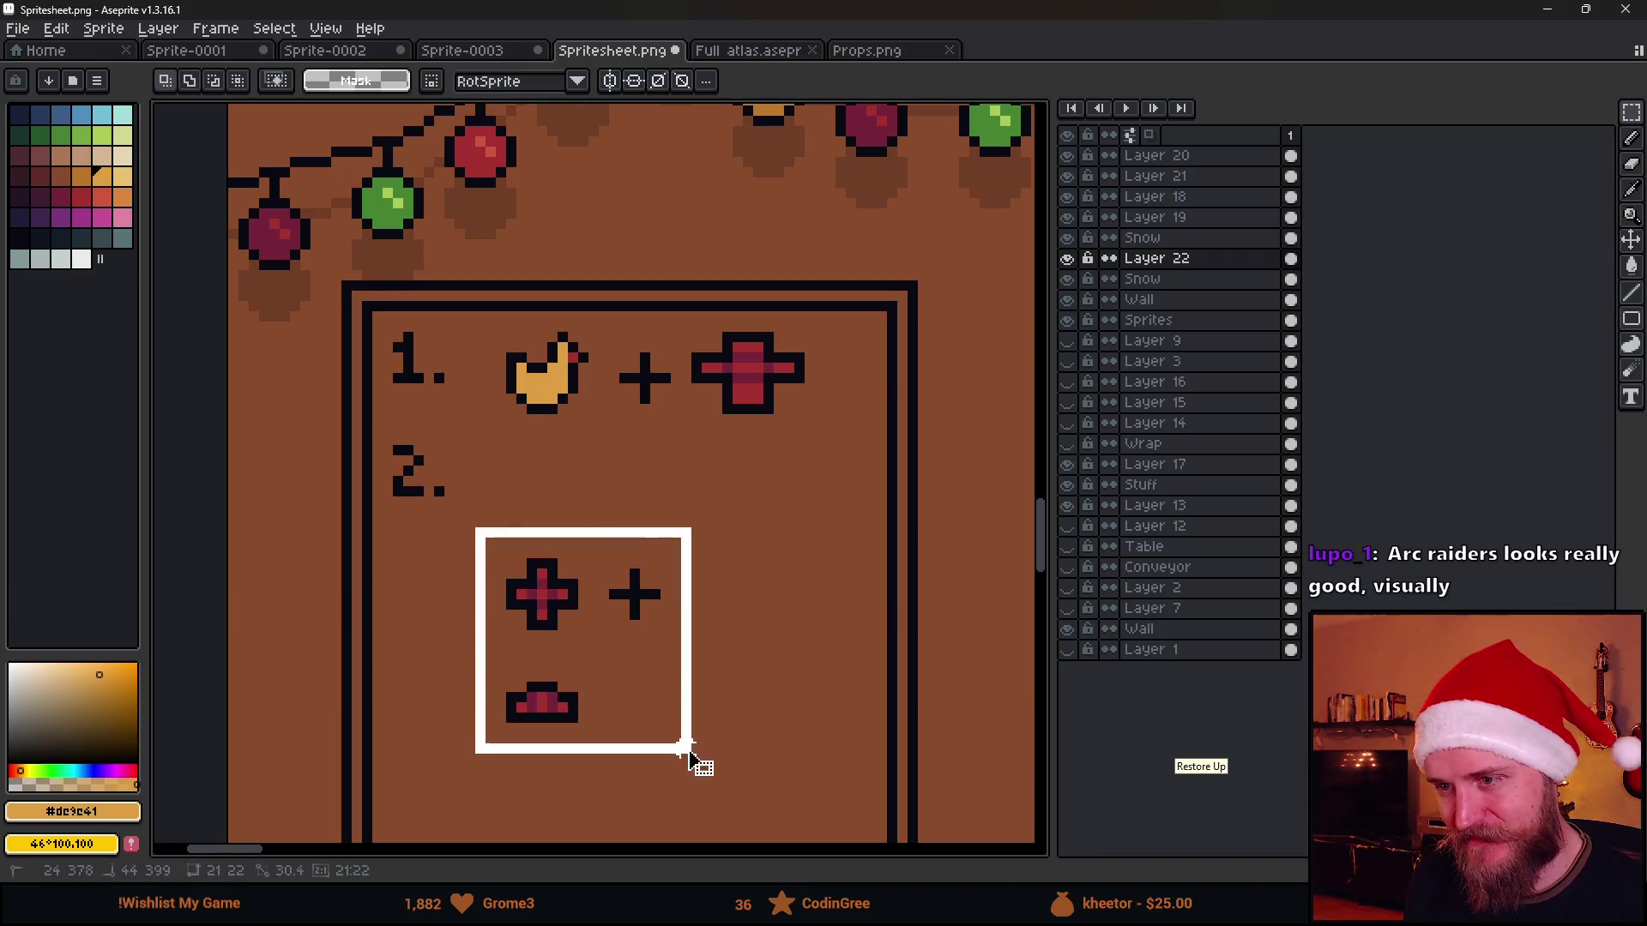
{"action": "key", "text": "Delete"}
{"action": "scroll", "coordinate": [699, 691], "scroll_direction": "down", "scroll_amount": 1}
{"action": "scroll", "coordinate": [729, 667], "scroll_direction": "down", "scroll_amount": 1}
{"action": "mouse_move", "coordinate": [729, 667]}
{"action": "left_mouse_down"}
{"action": "mouse_move", "coordinate": [596, 493]}
{"action": "mouse_move", "coordinate": [494, 300]}
{"action": "left_mouse_up"}
{"action": "scroll", "coordinate": [596, 493], "scroll_direction": "down", "scroll_amount": 1}
{"action": "scroll", "coordinate": [493, 299], "scroll_direction": "up", "scroll_amount": 2}
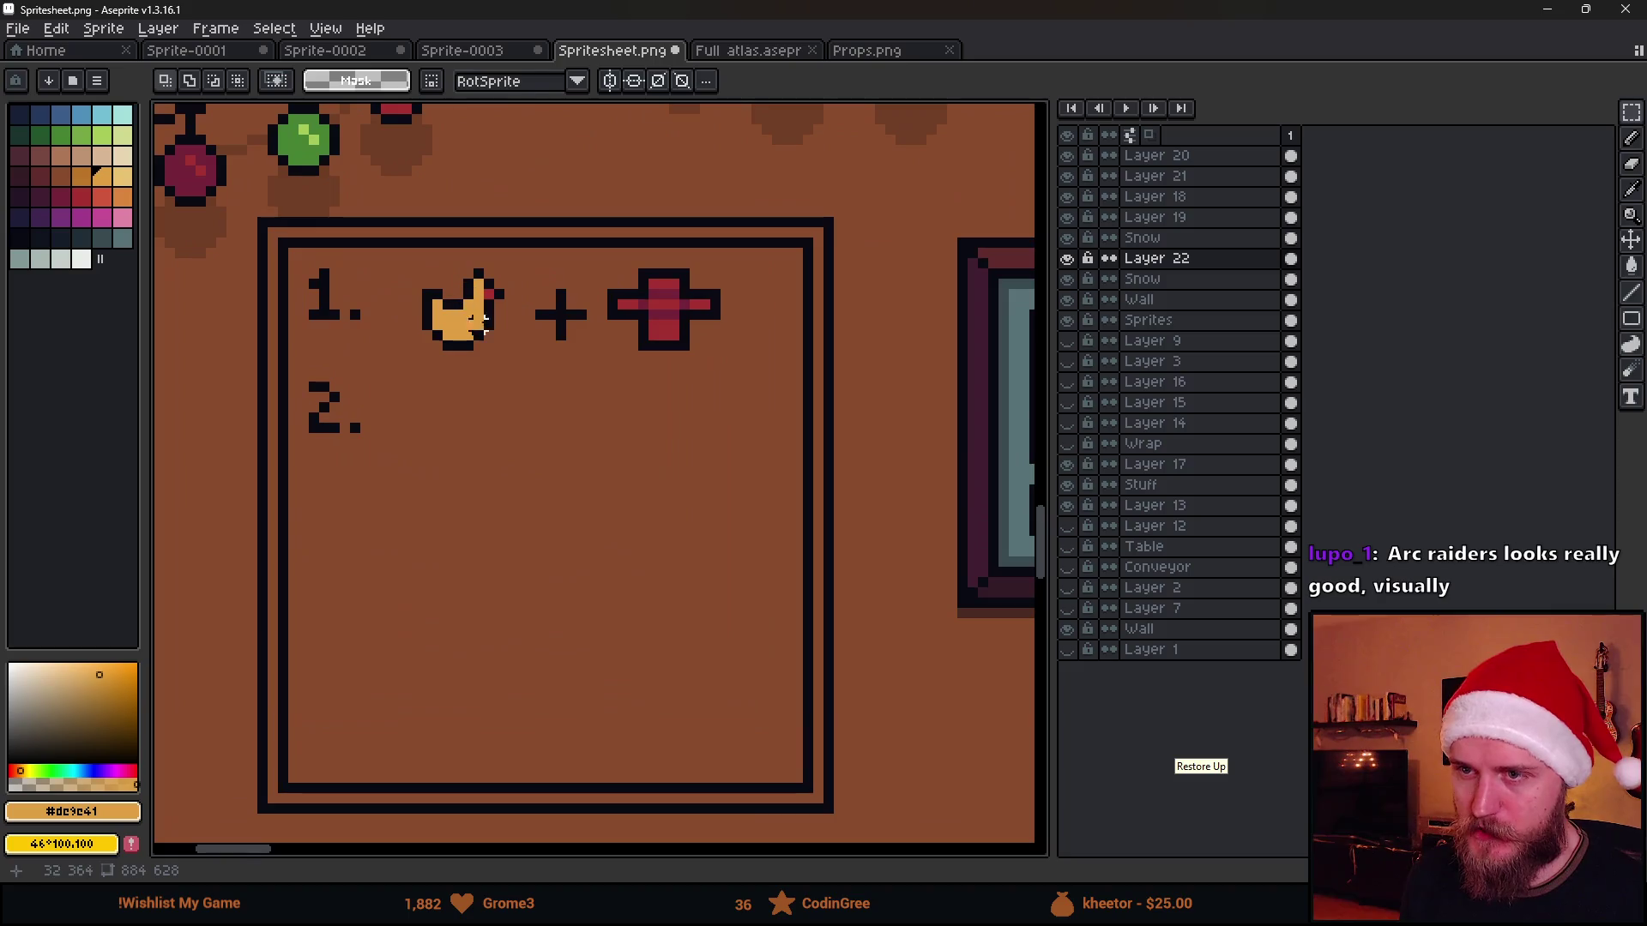
{"action": "key", "text": "b"}
{"action": "scroll", "coordinate": [489, 331], "scroll_direction": "up", "scroll_amount": 2}
{"action": "scroll", "coordinate": [873, 324], "scroll_direction": "down", "scroll_amount": 2}
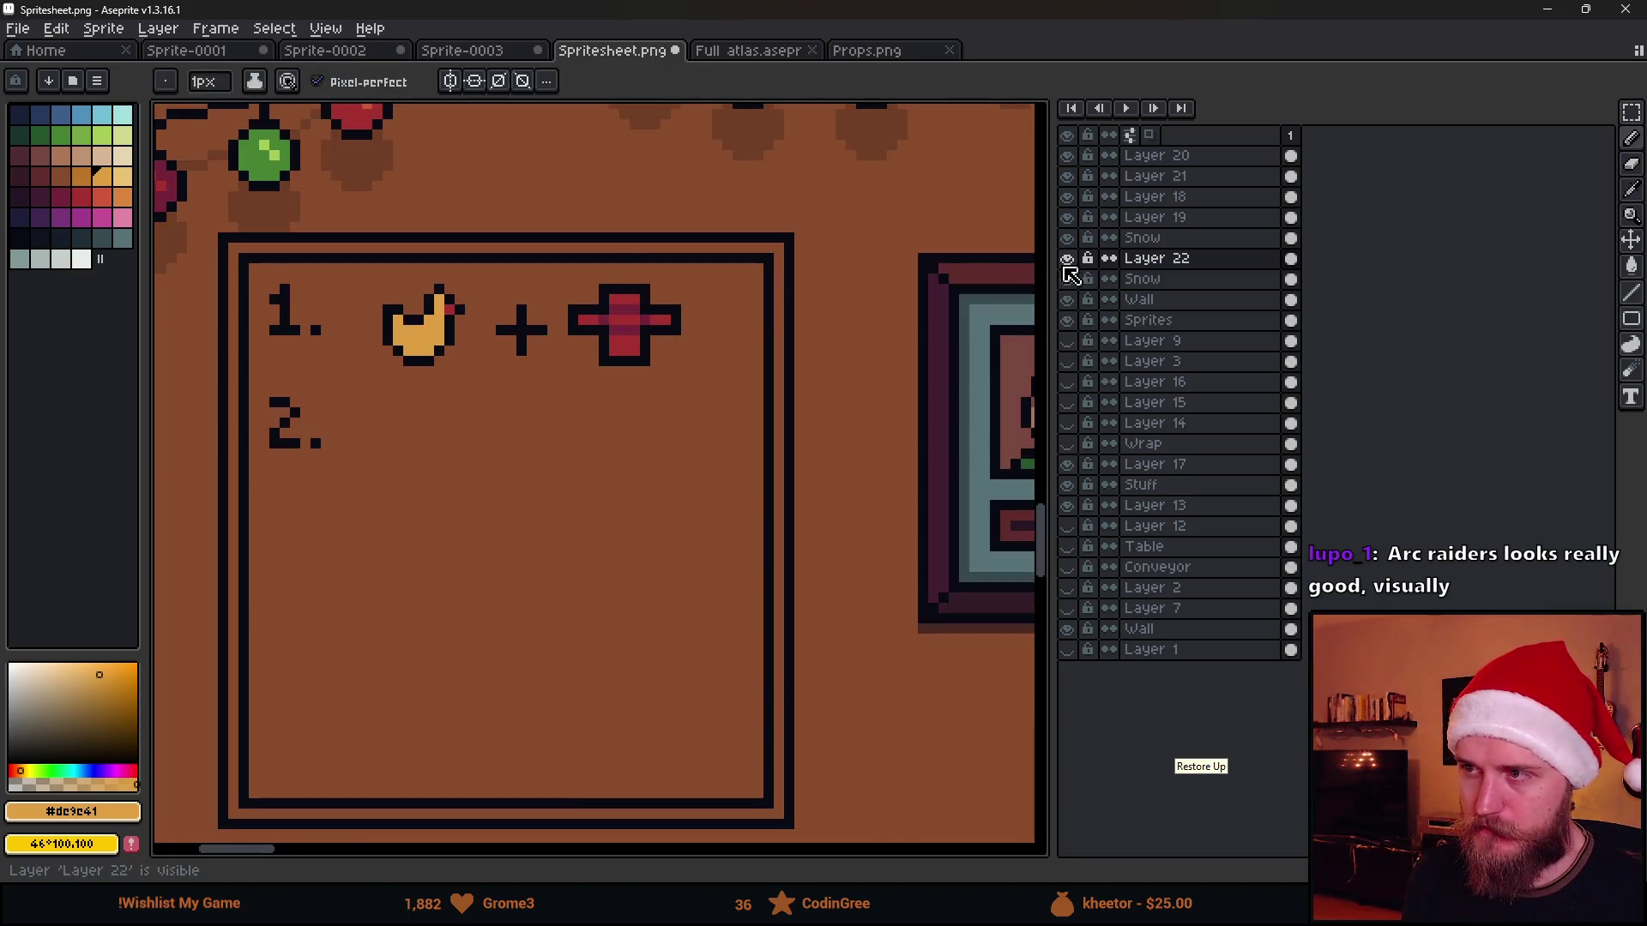
{"action": "scroll", "coordinate": [661, 396], "scroll_direction": "left", "scroll_amount": 1}
{"action": "scroll", "coordinate": [697, 400], "scroll_direction": "left", "scroll_amount": 1}
Cut the board drawings and paste them onto a new layer
{"action": "key", "text": "m"}
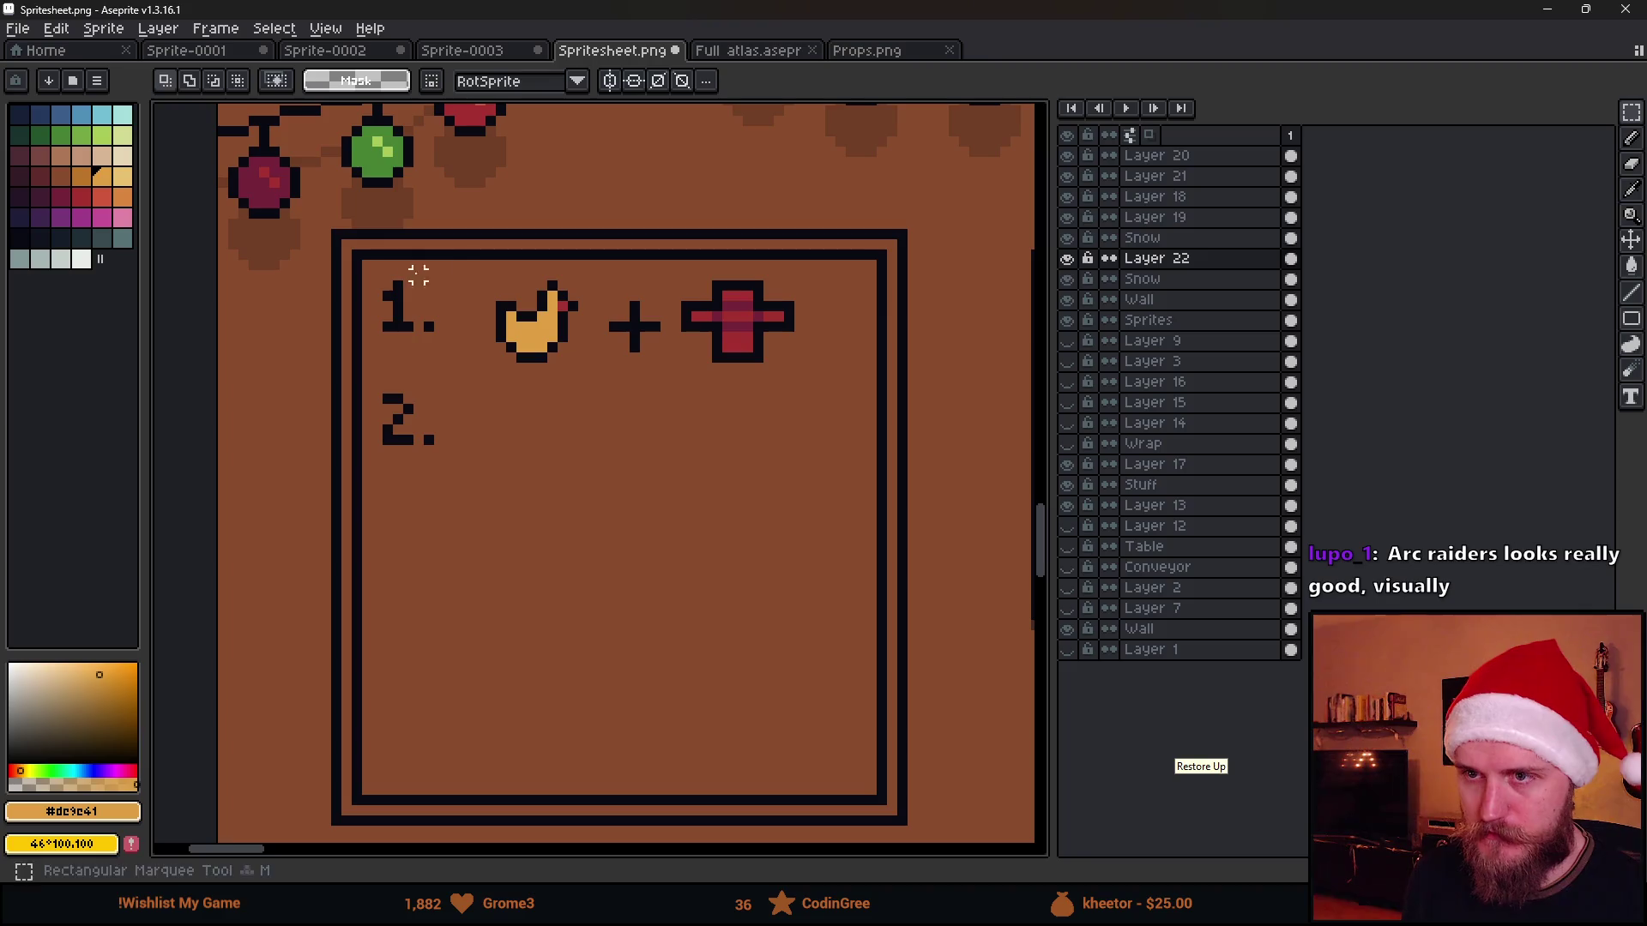
{"action": "left_click_drag", "start_coordinate": [374, 273], "coordinate": [834, 495]}
{"action": "key", "text": "Delete"}
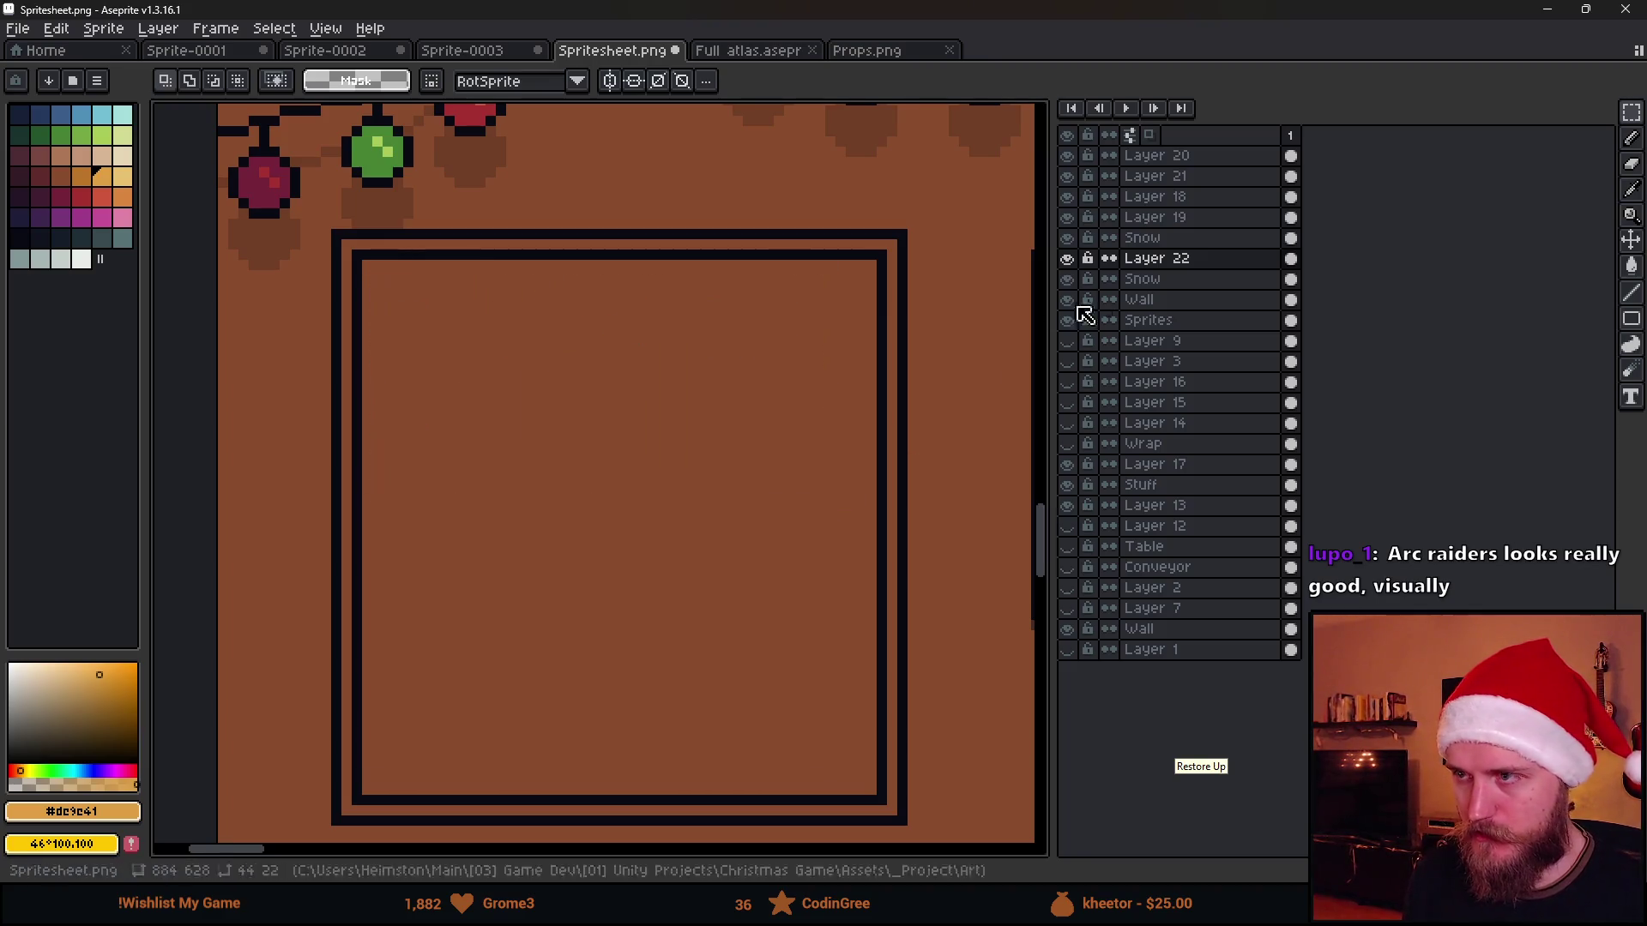
{"action": "key", "text": "shift+n"}
{"action": "key", "text": "ctrl+v"}
{"action": "key", "text": "ctrl+d"}
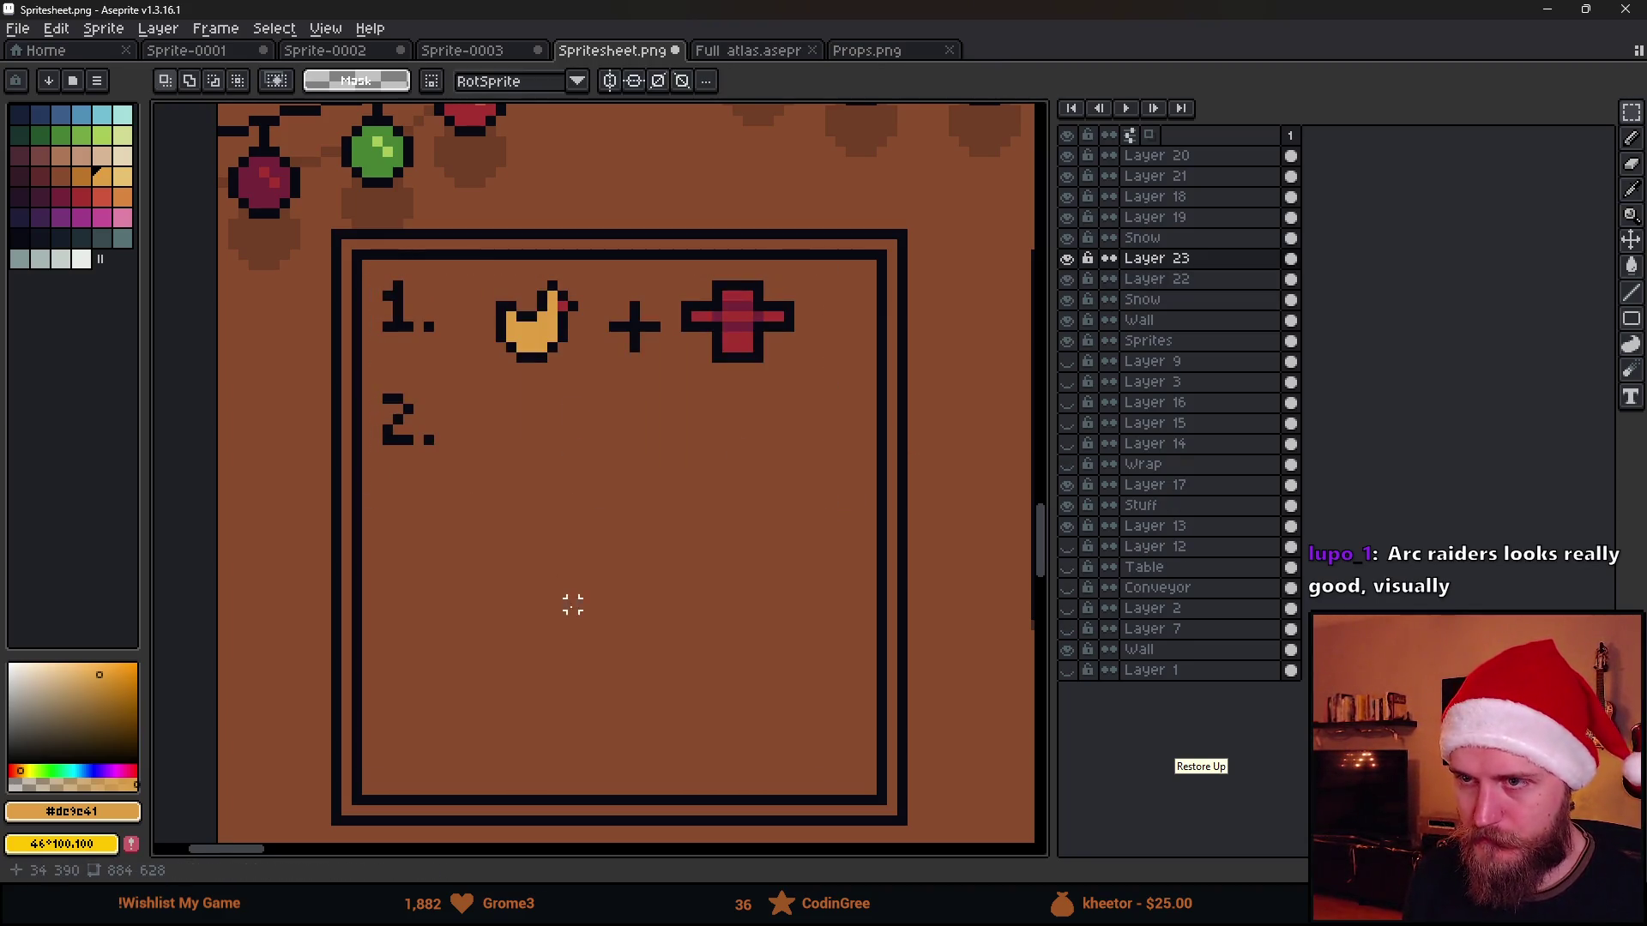
{"action": "scroll", "coordinate": [492, 434], "scroll_direction": "up", "scroll_amount": 1}
{"action": "scroll", "coordinate": [492, 434], "scroll_direction": "up", "scroll_amount": 1}
Copy row one's red cross beside the '2.' and start a black arrow shaft after it
{"action": "left_click_drag", "start_coordinate": [880, 339], "coordinate": [725, 403]}
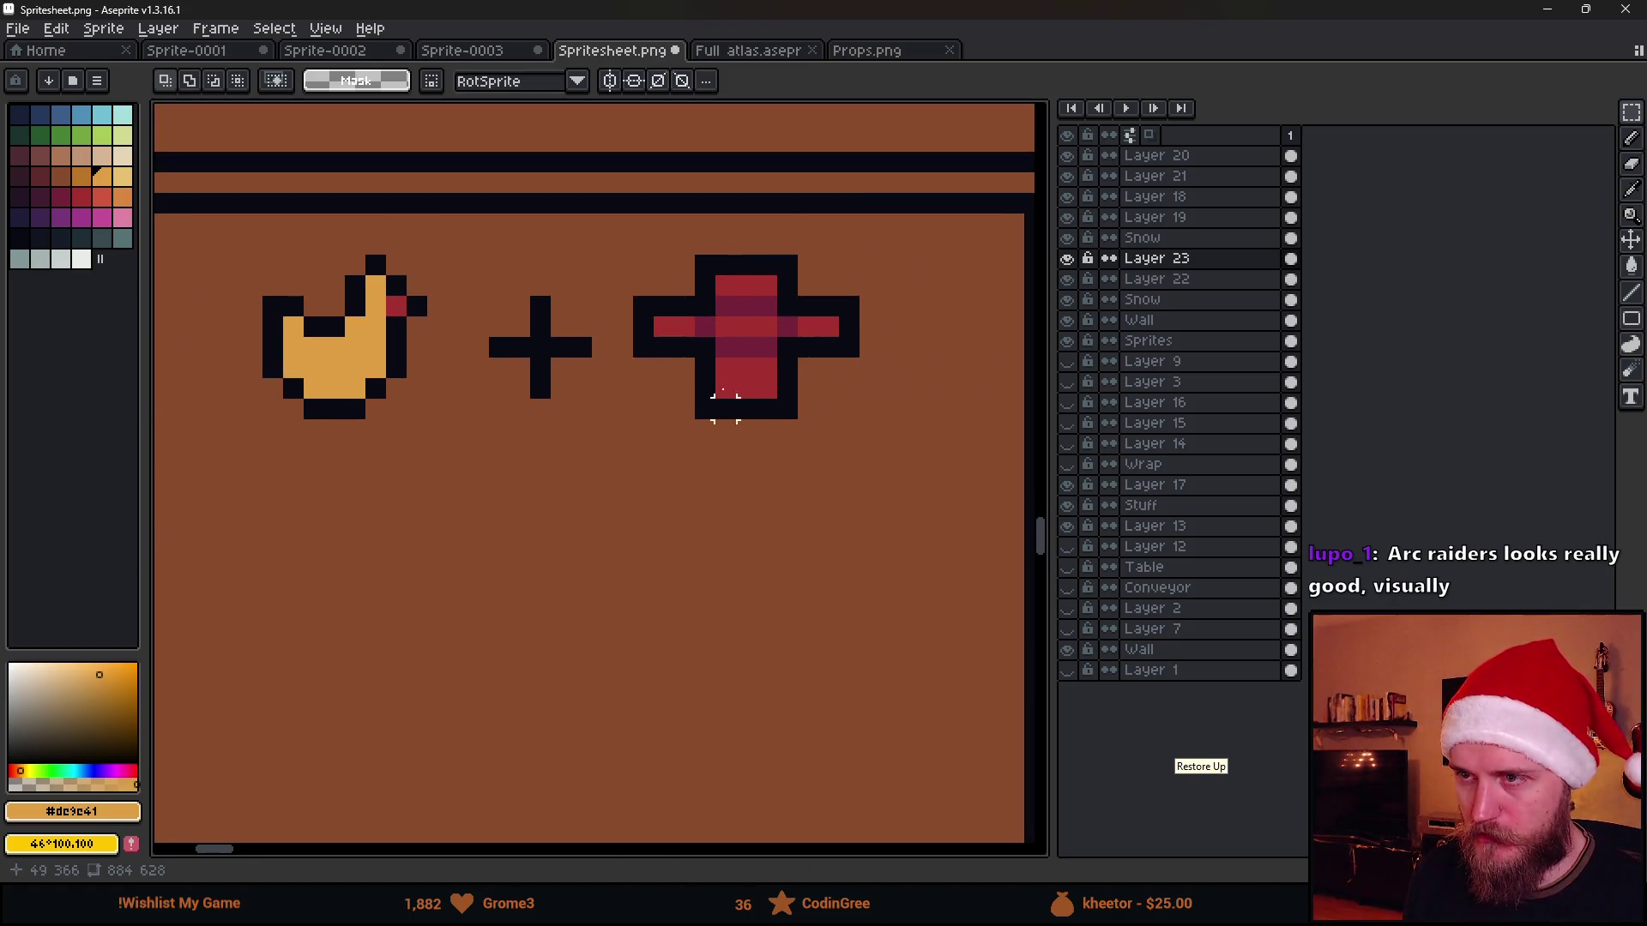
{"action": "left_click_drag", "start_coordinate": [636, 258], "coordinate": [908, 461]}
{"action": "scroll", "coordinate": [772, 412], "scroll_direction": "down", "scroll_amount": 2}
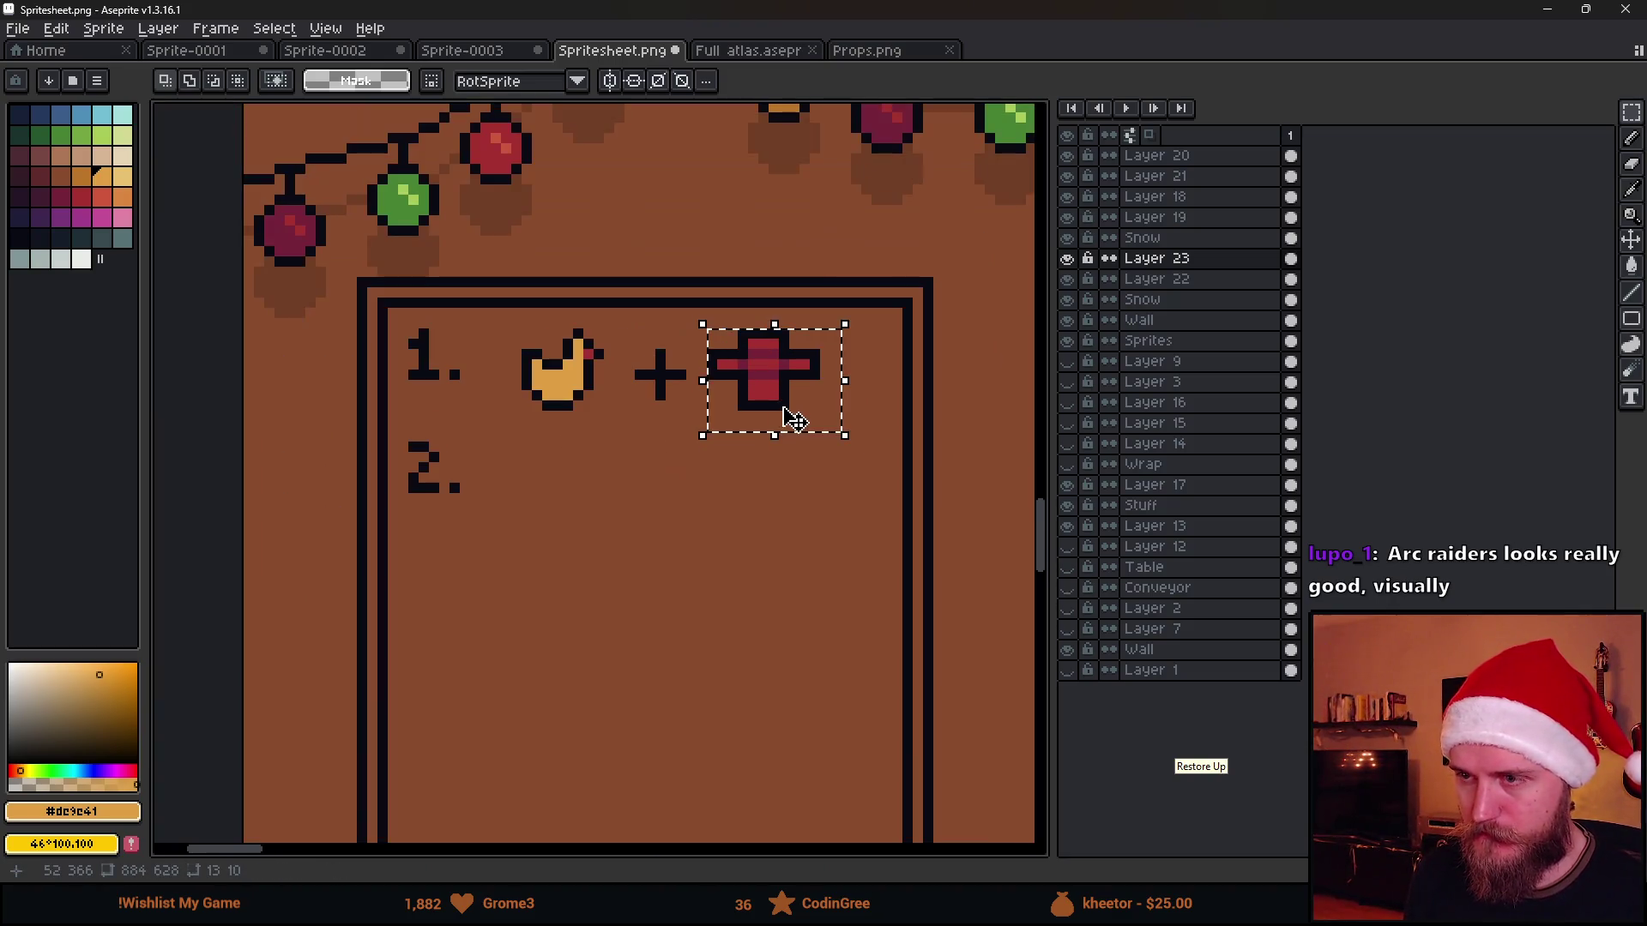
{"action": "left_click_drag", "start_coordinate": [789, 411], "coordinate": [593, 530]}
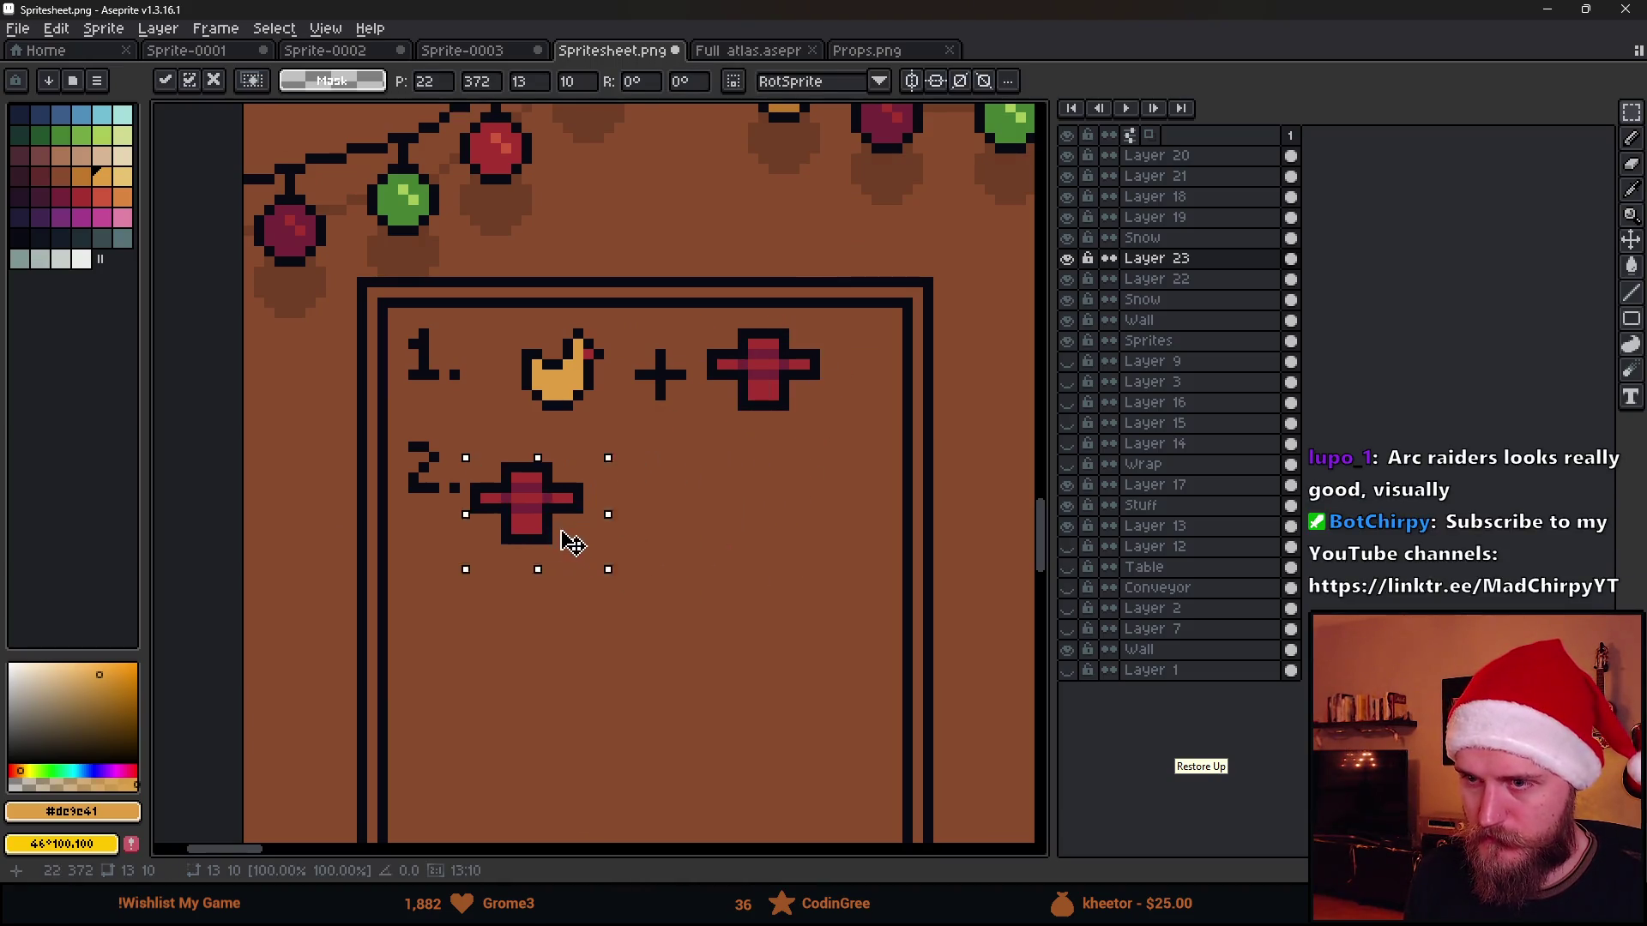
{"action": "key", "text": "ctrl+d"}
{"action": "scroll", "coordinate": [625, 467], "scroll_direction": "up", "scroll_amount": 2}
{"action": "key", "text": "b"}
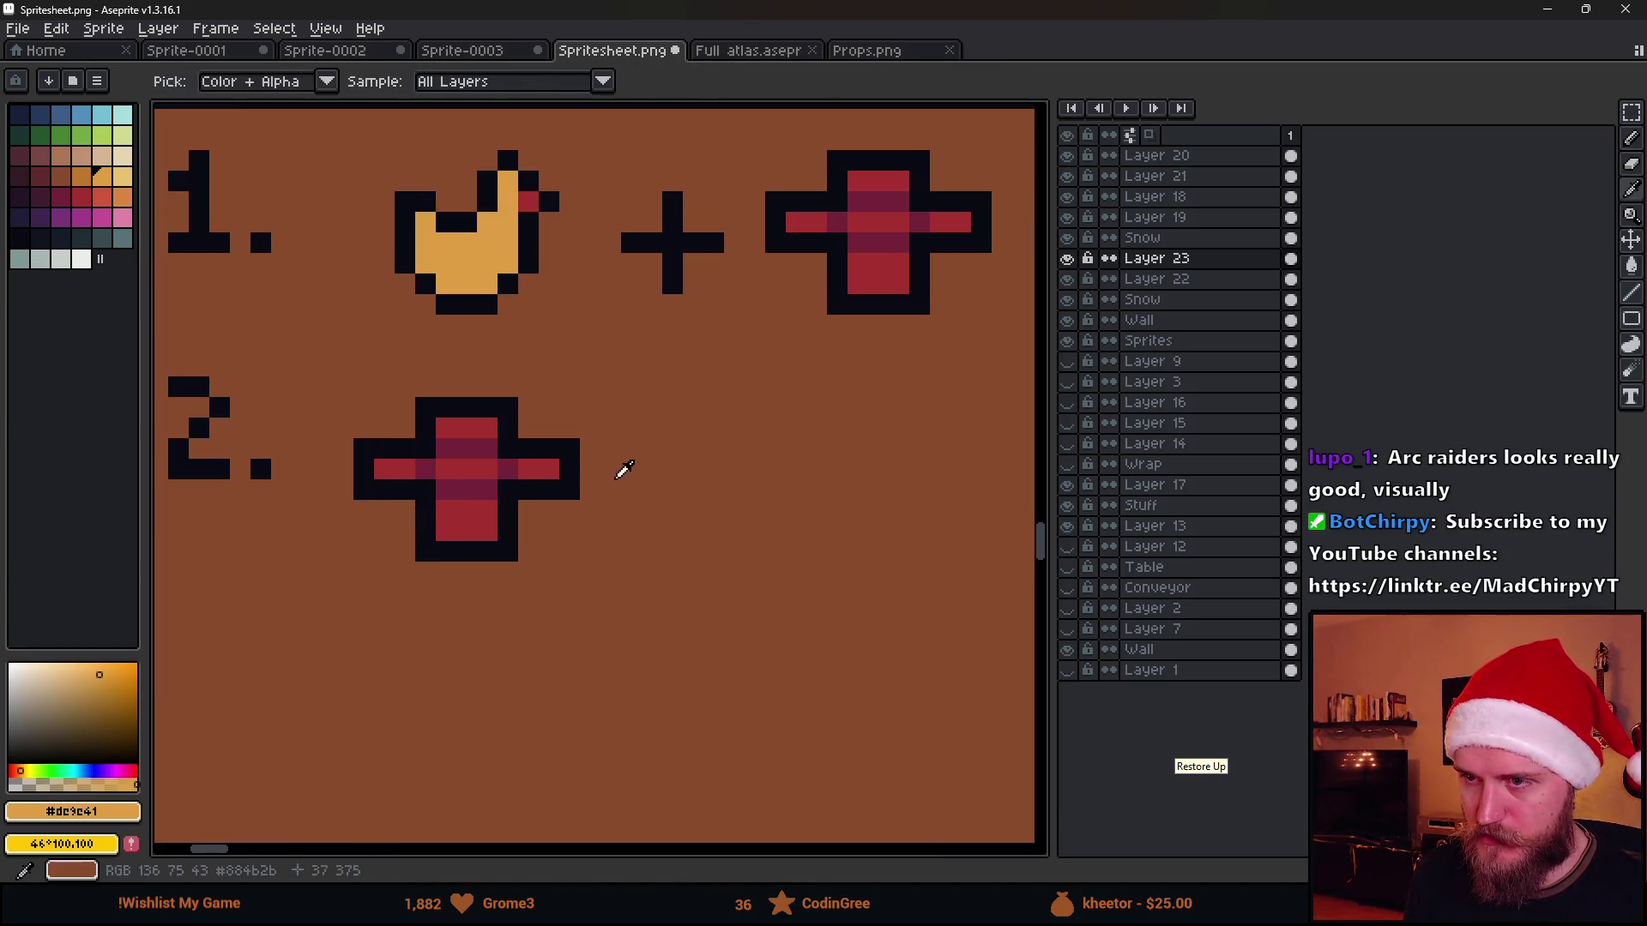
{"action": "left_click", "coordinate": [583, 463], "text": "alt"}
{"action": "left_click_drag", "start_coordinate": [625, 469], "coordinate": [721, 469]}
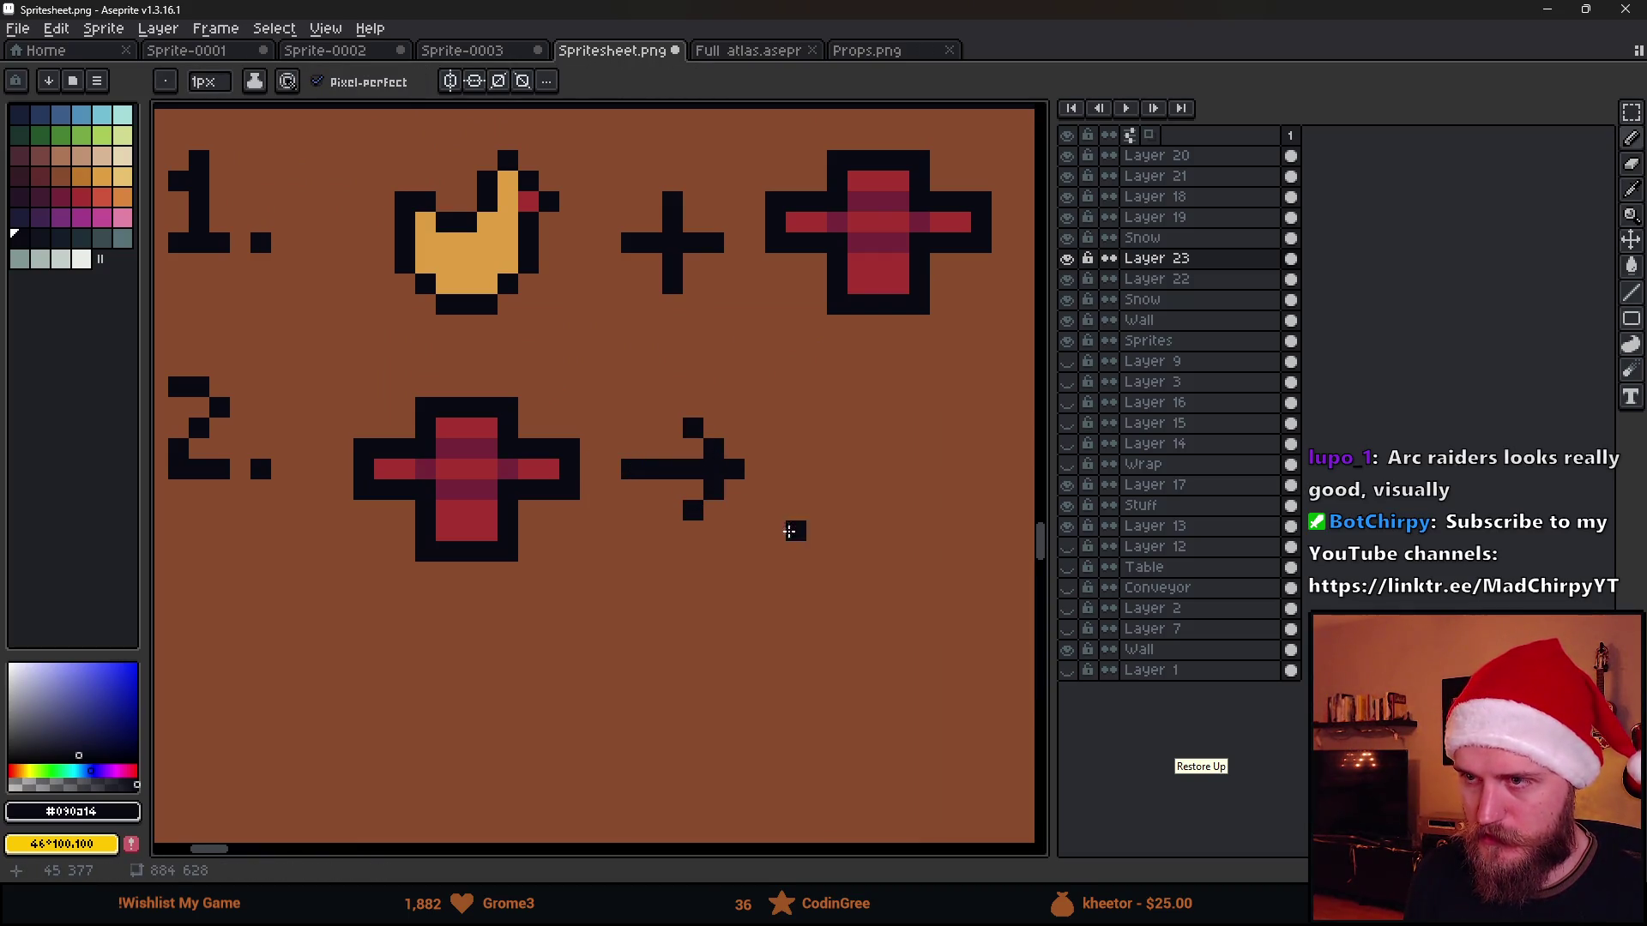
Outline a cube icon after the row-two arrow and fill it with red shades from the cross
{"action": "mouse_move", "coordinate": [811, 488]}
{"action": "left_mouse_down"}
{"action": "mouse_move", "coordinate": [667, 493]}
{"action": "mouse_move", "coordinate": [691, 516]}
{"action": "mouse_move", "coordinate": [772, 514]}
{"action": "mouse_move", "coordinate": [772, 434]}
{"action": "mouse_move", "coordinate": [705, 434]}
{"action": "left_mouse_up"}
{"action": "left_click_drag", "start_coordinate": [815, 400], "coordinate": [730, 393]}
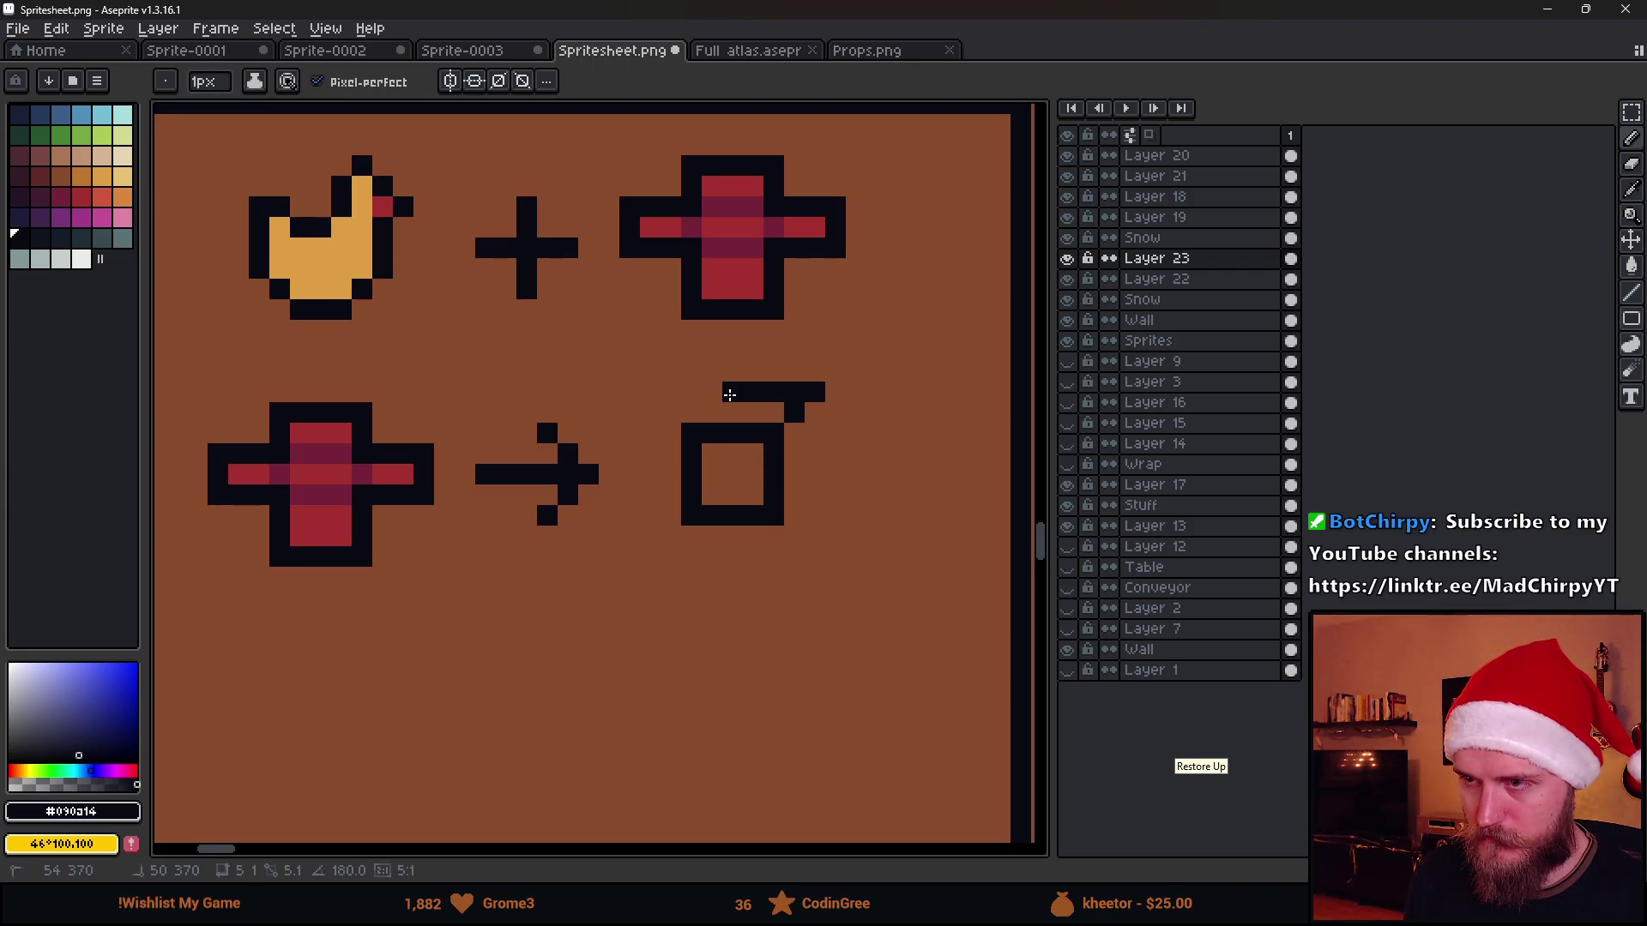
{"action": "left_click_drag", "start_coordinate": [812, 471], "coordinate": [811, 402]}
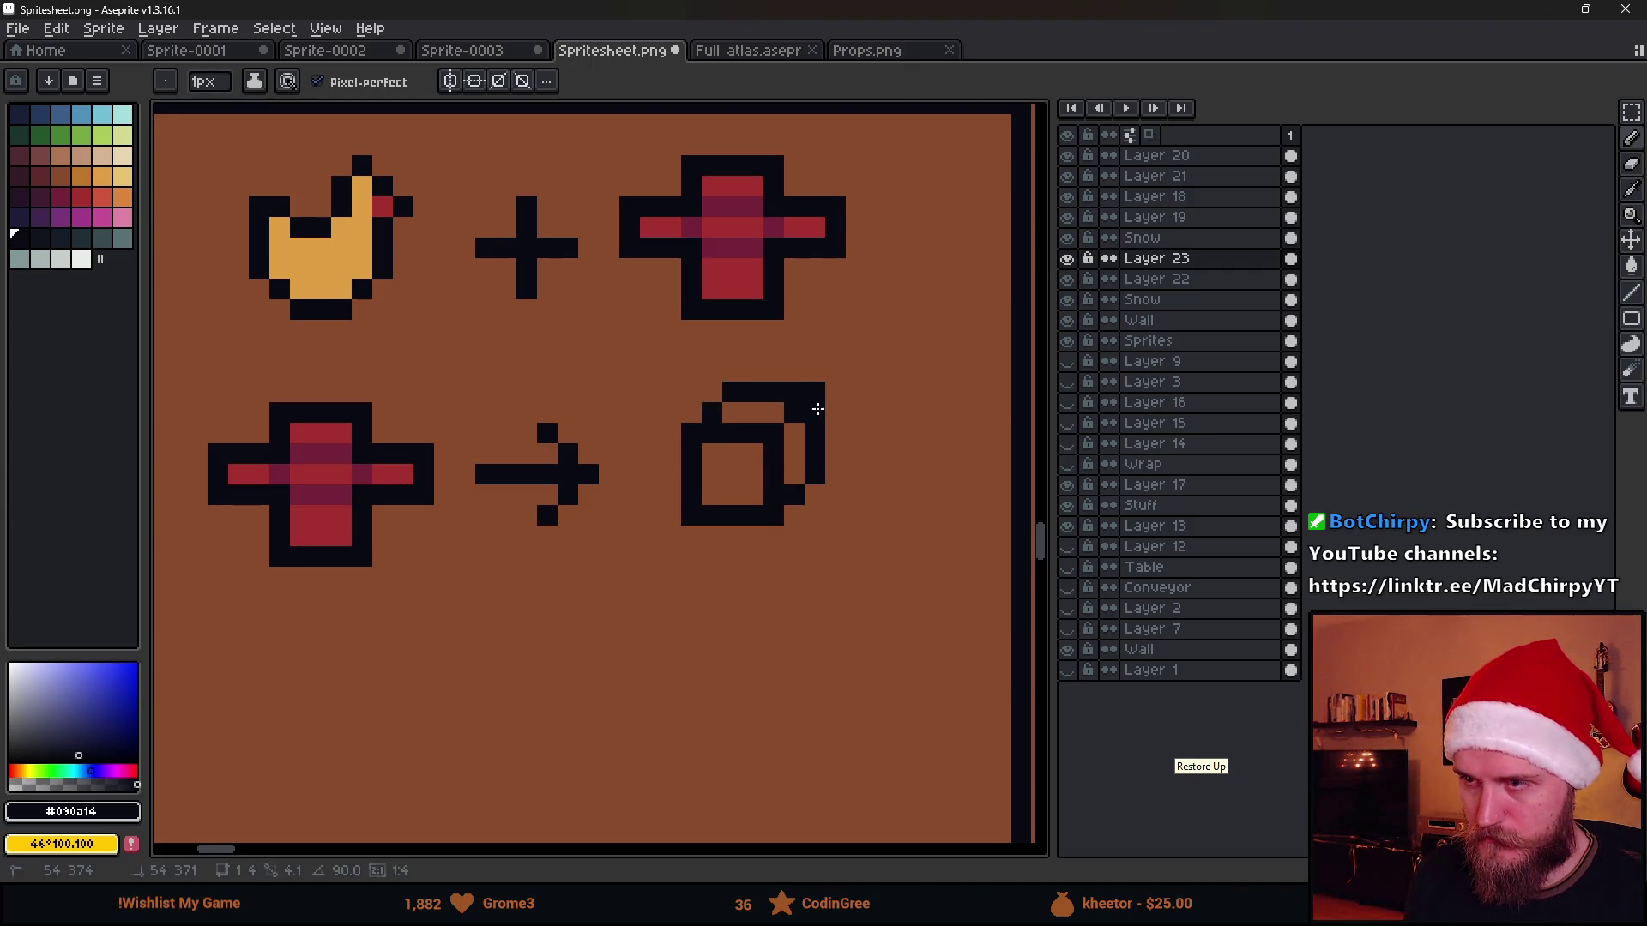
{"action": "scroll", "coordinate": [830, 473], "scroll_direction": "down", "scroll_amount": 2}
{"action": "scroll", "coordinate": [831, 476], "scroll_direction": "up", "scroll_amount": 1}
{"action": "scroll", "coordinate": [827, 477], "scroll_direction": "up", "scroll_amount": 1}
{"action": "key", "text": "alt"}
{"action": "left_click", "coordinate": [299, 420], "text": "alt"}
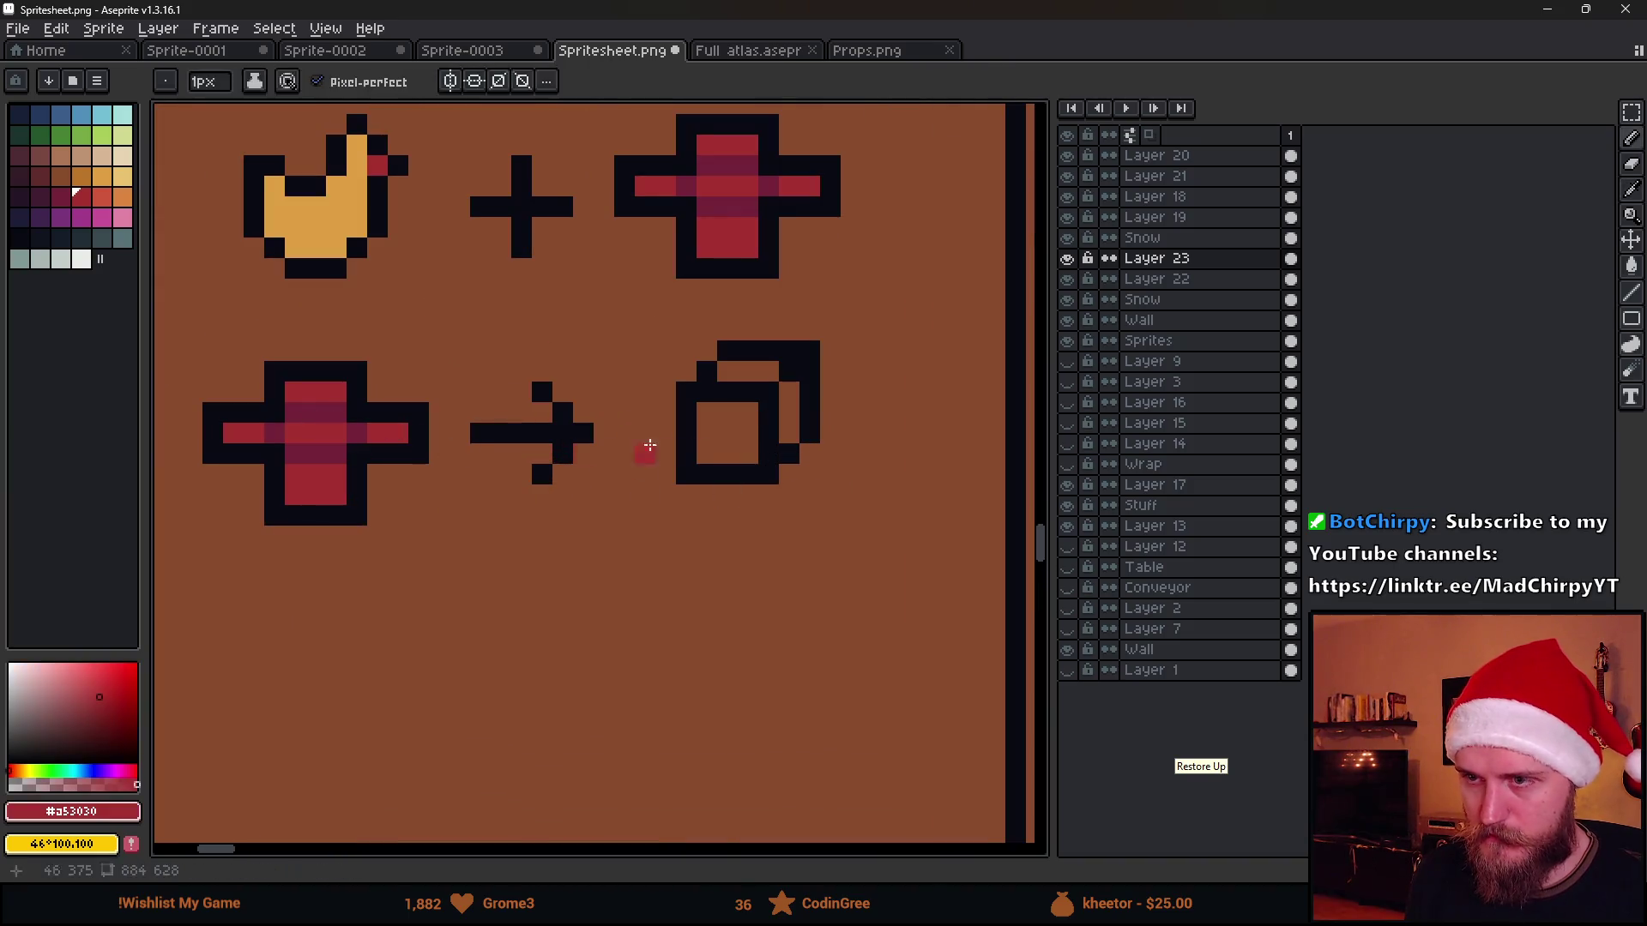
{"action": "left_click_drag", "start_coordinate": [701, 409], "coordinate": [758, 461]}
{"action": "left_click_drag", "start_coordinate": [722, 367], "coordinate": [791, 418]}
{"action": "left_click", "coordinate": [329, 441], "text": "alt"}
{"action": "key", "text": "g"}
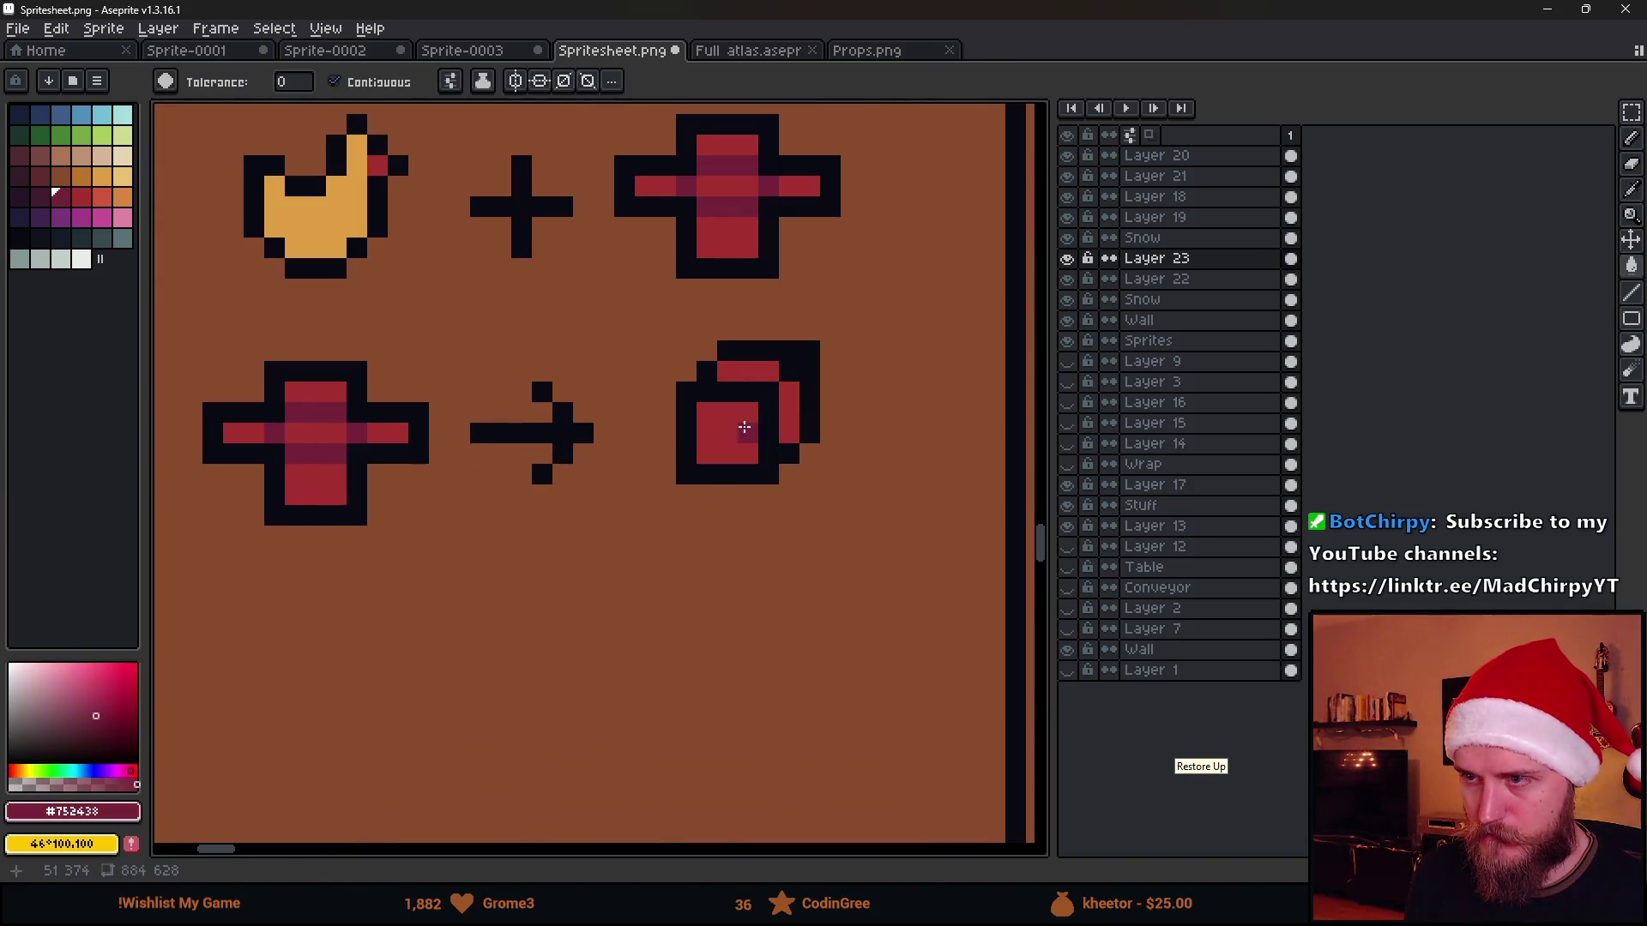
{"action": "scroll", "coordinate": [801, 482], "scroll_direction": "down", "scroll_amount": 3}
{"action": "scroll", "coordinate": [772, 515], "scroll_direction": "down", "scroll_amount": 1}
{"action": "scroll", "coordinate": [721, 531], "scroll_direction": "up", "scroll_amount": 1}
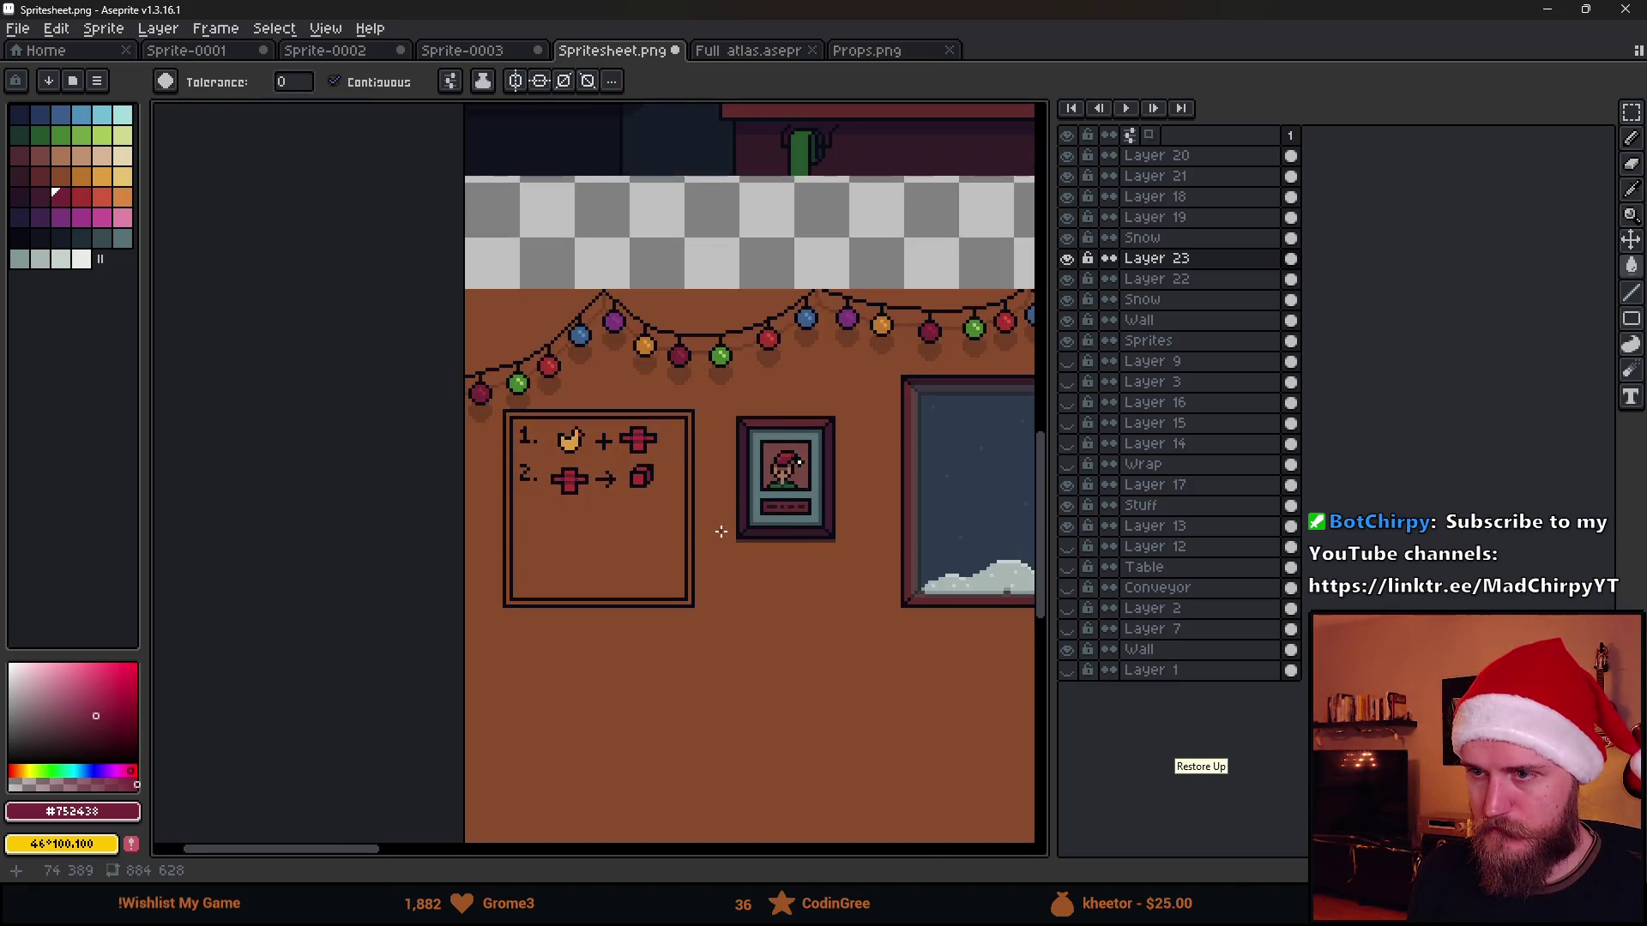
{"action": "scroll", "coordinate": [566, 526], "scroll_direction": "up", "scroll_amount": 1}
{"action": "scroll", "coordinate": [570, 507], "scroll_direction": "up", "scroll_amount": 1}
{"action": "scroll", "coordinate": [570, 484], "scroll_direction": "up", "scroll_amount": 1}
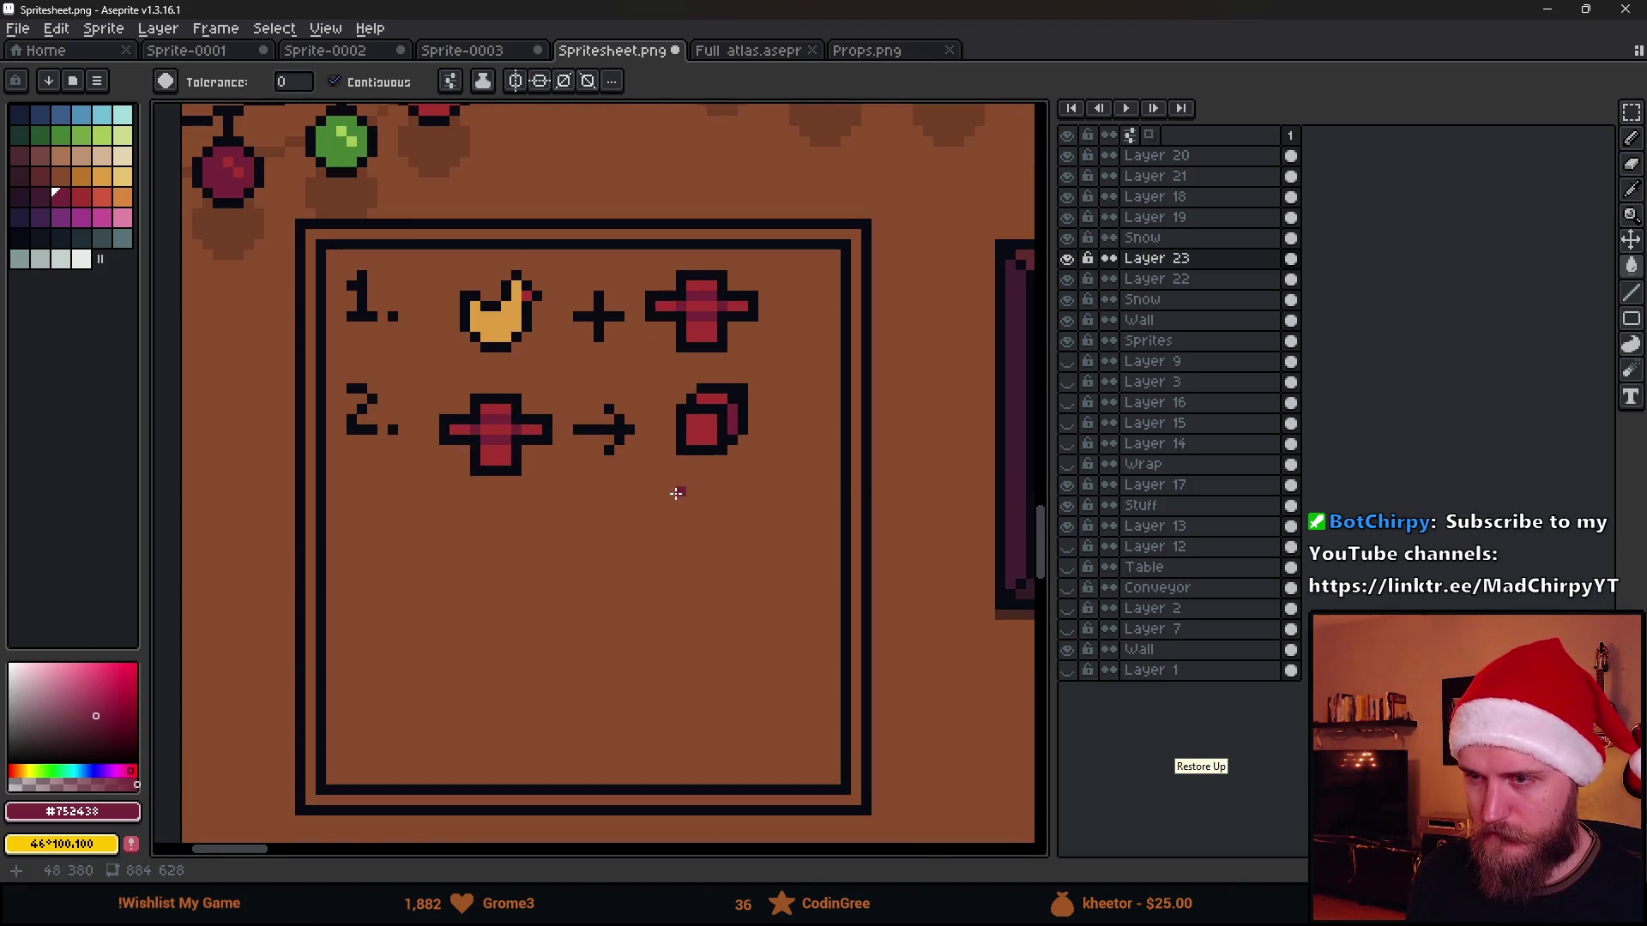
Place a copy of the finished cube lower on the board, shifted right
{"action": "key", "text": "m"}
{"action": "left_click_drag", "start_coordinate": [663, 373], "coordinate": [813, 509]}
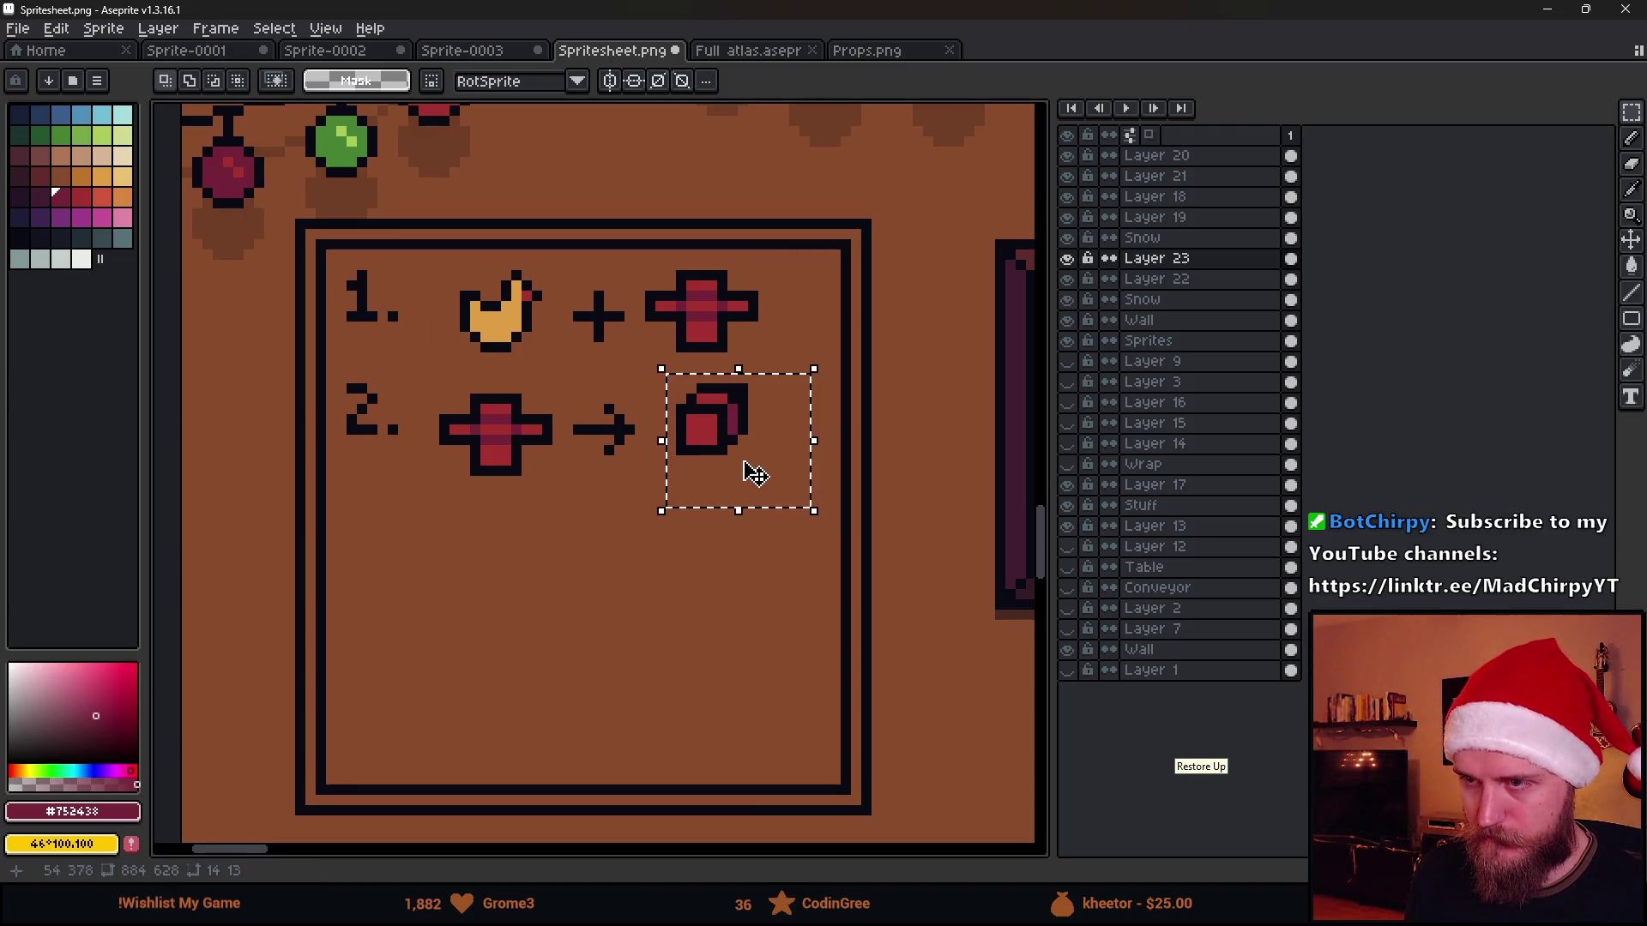
{"action": "left_click_drag", "start_coordinate": [753, 463], "coordinate": [520, 617], "text": "ctrl"}
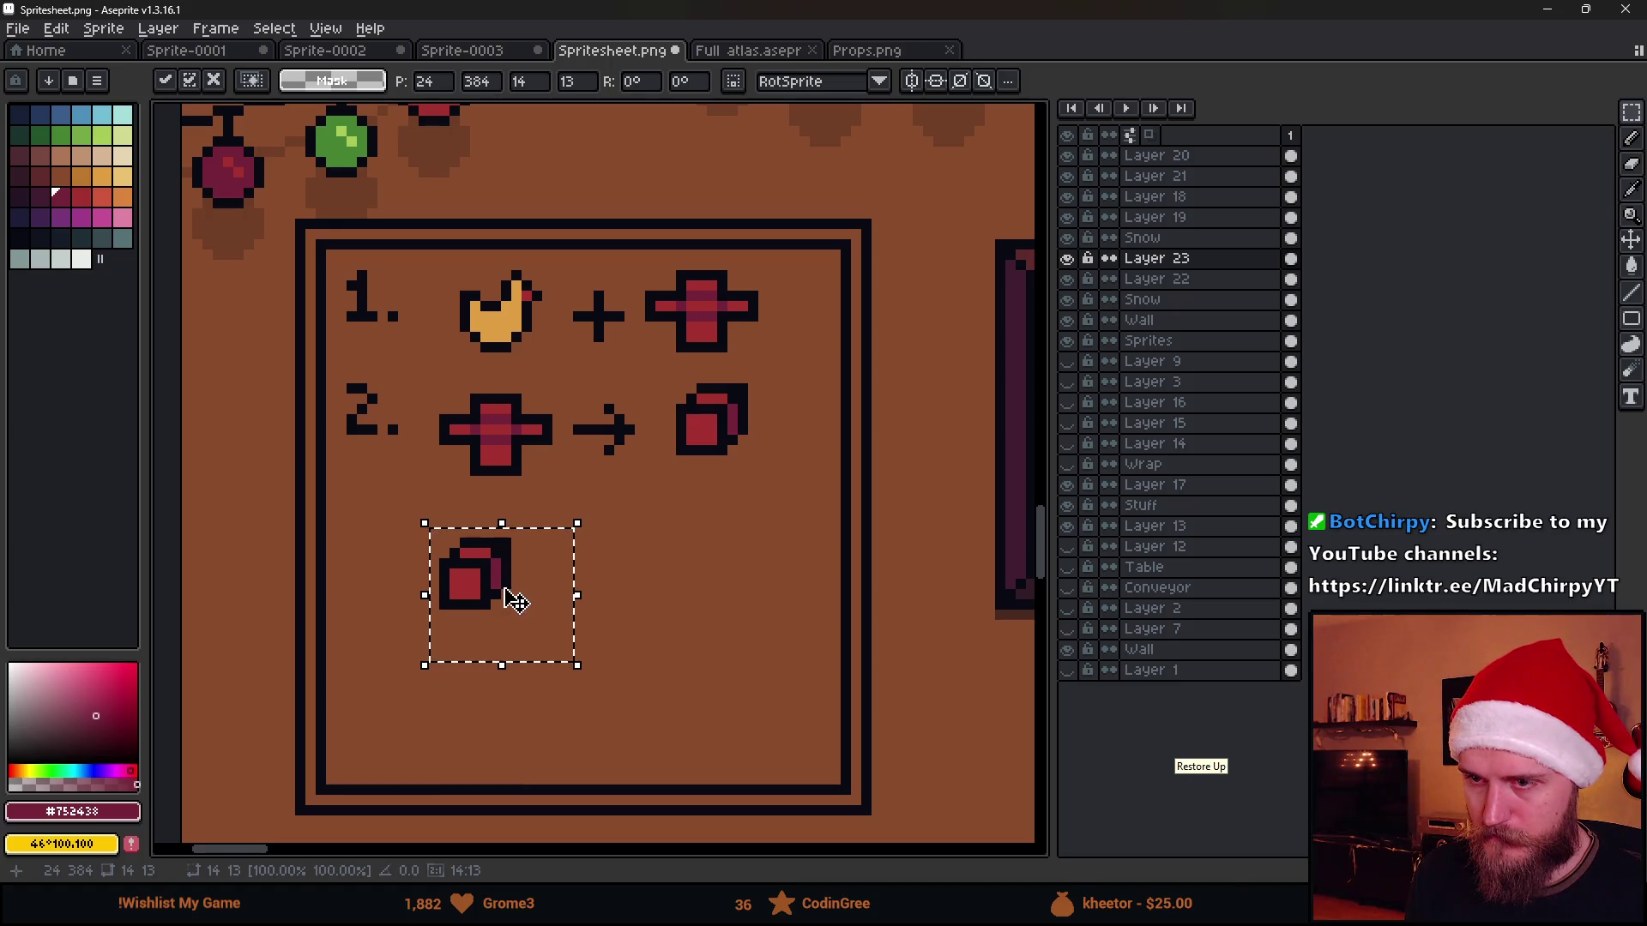
{"action": "left_click_drag", "start_coordinate": [515, 600], "coordinate": [711, 591]}
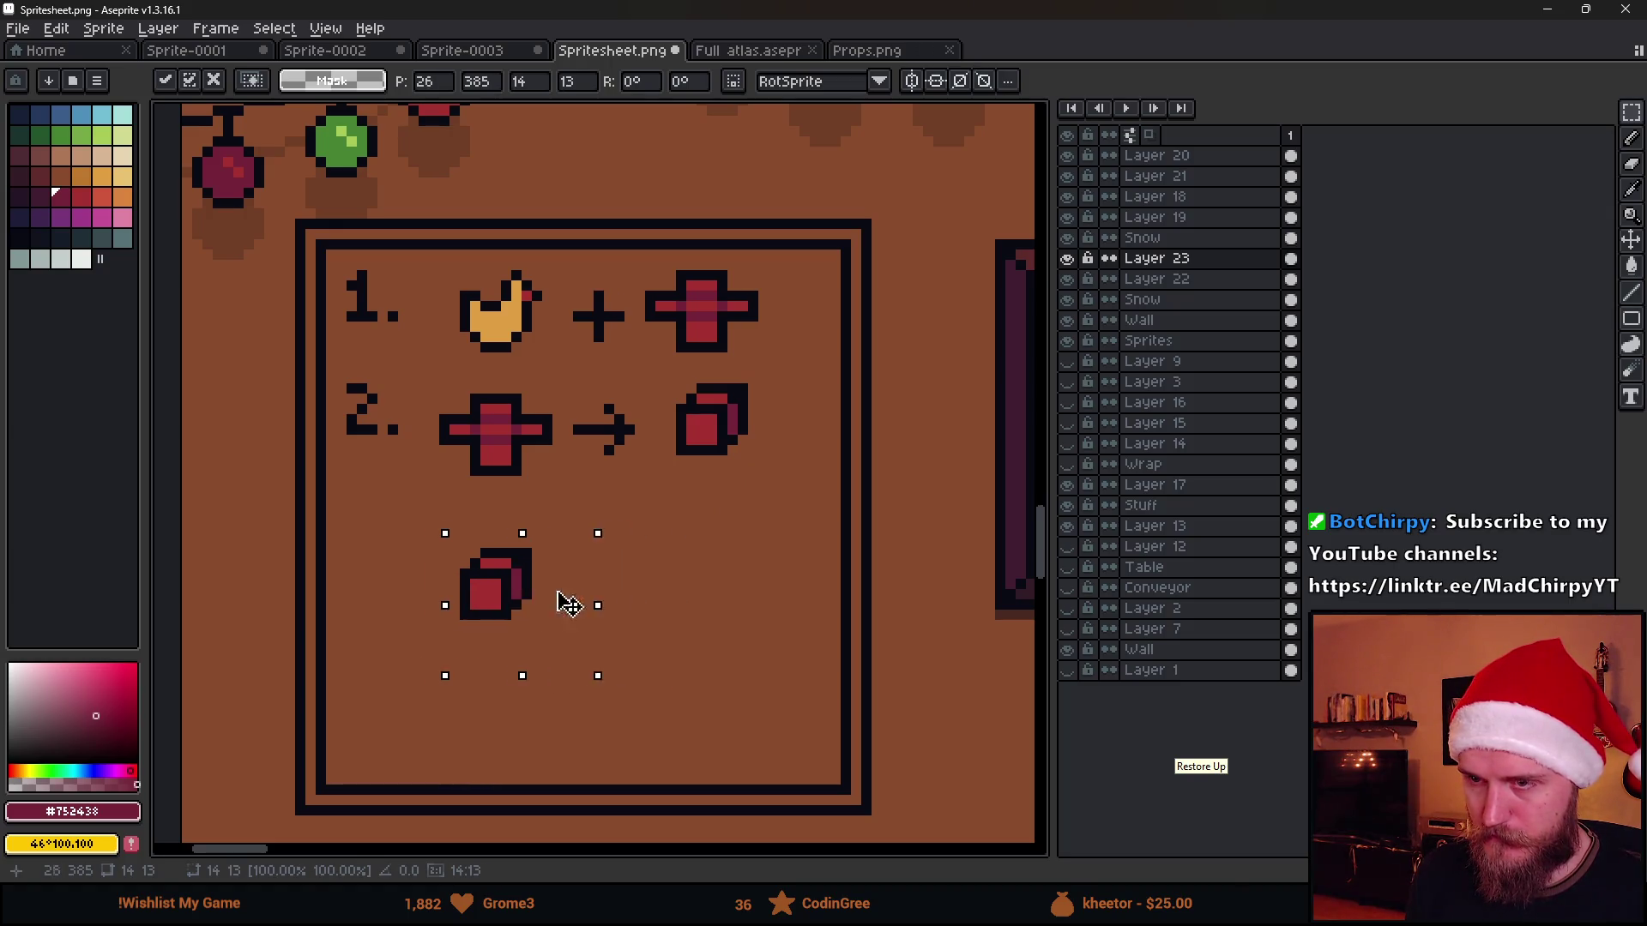
{"action": "left_click", "coordinate": [508, 614]}
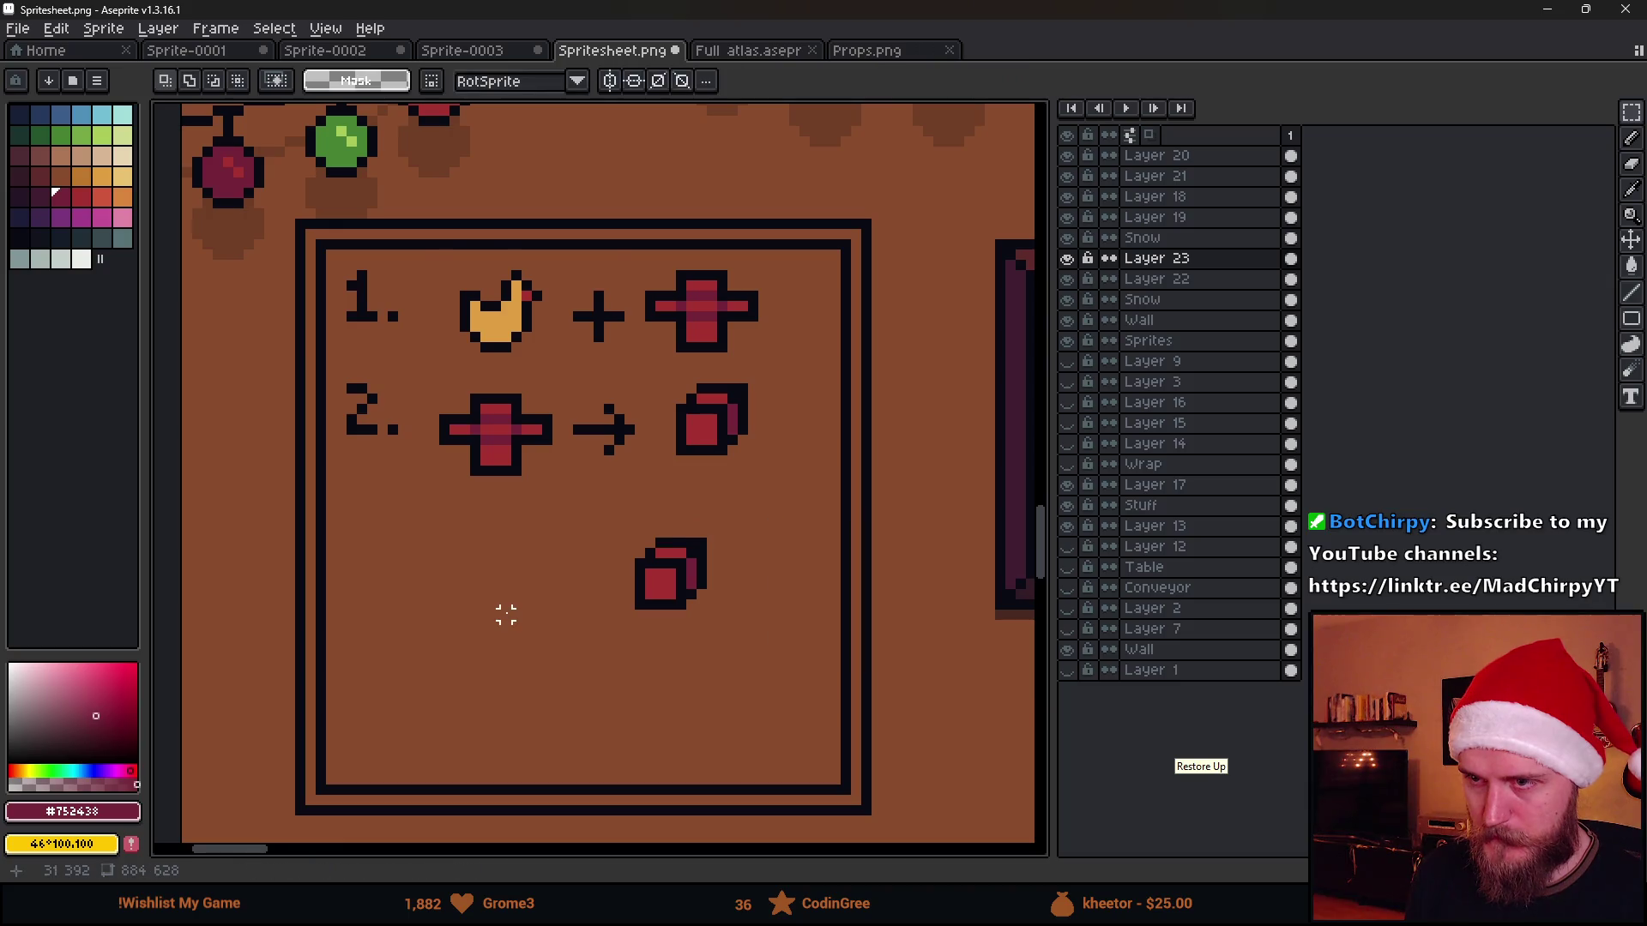
{"action": "scroll", "coordinate": [504, 615], "scroll_direction": "up", "scroll_amount": 1}
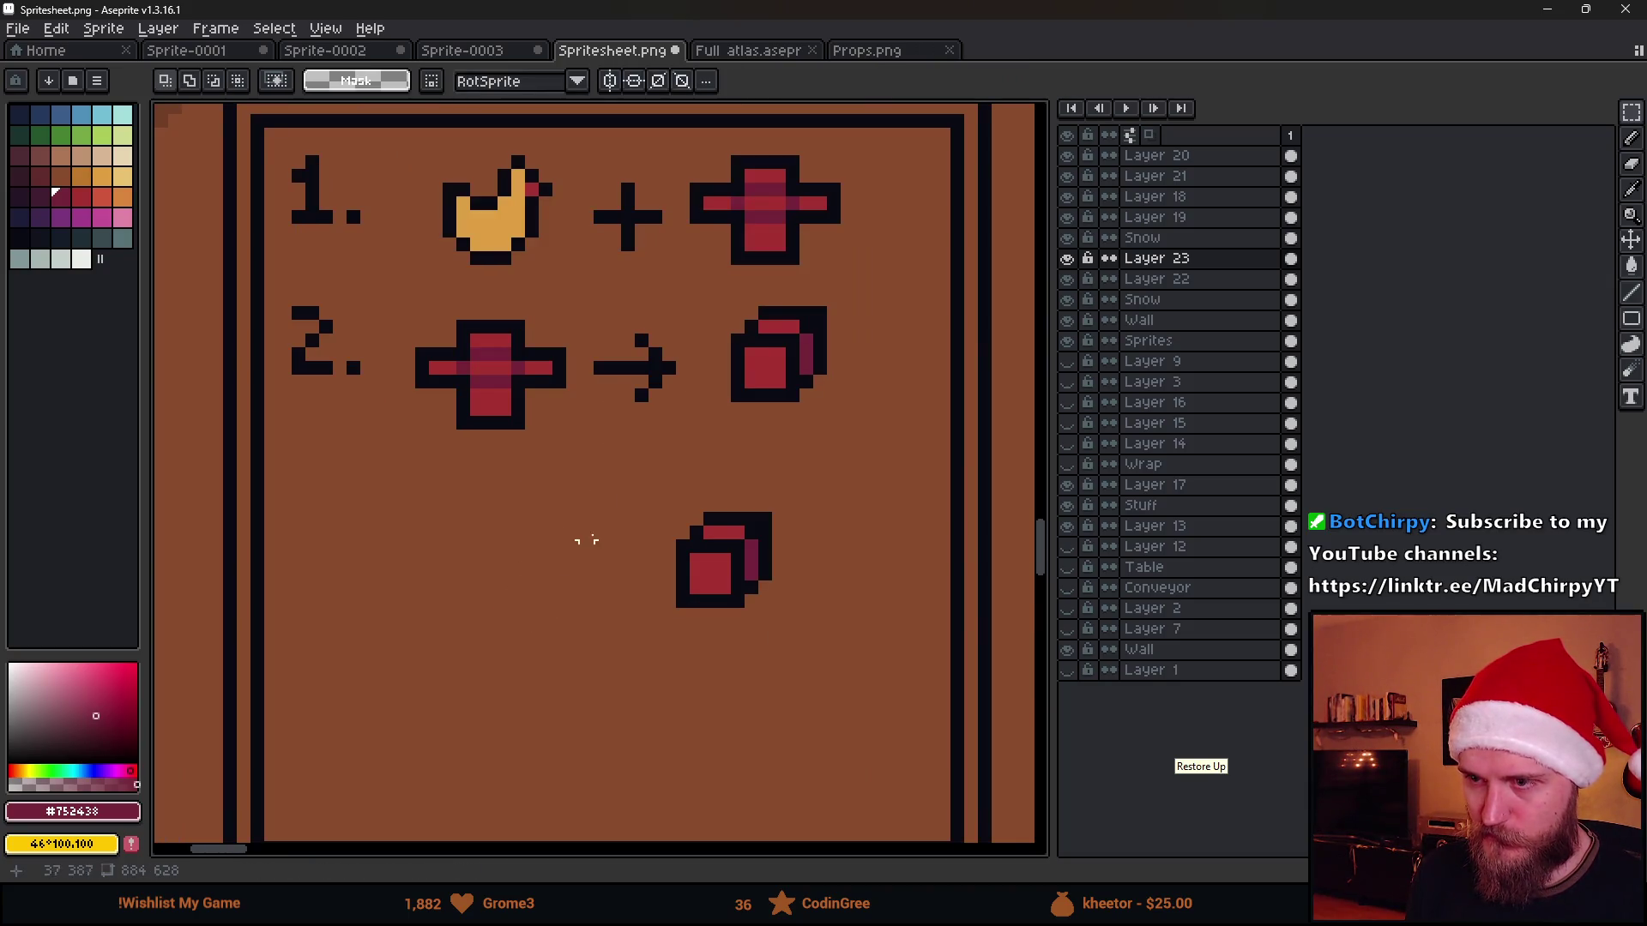
Begin a black-outlined bar icon to the left of the cube copy
{"action": "key", "text": "b"}
{"action": "left_click", "coordinate": [698, 541], "text": "alt"}
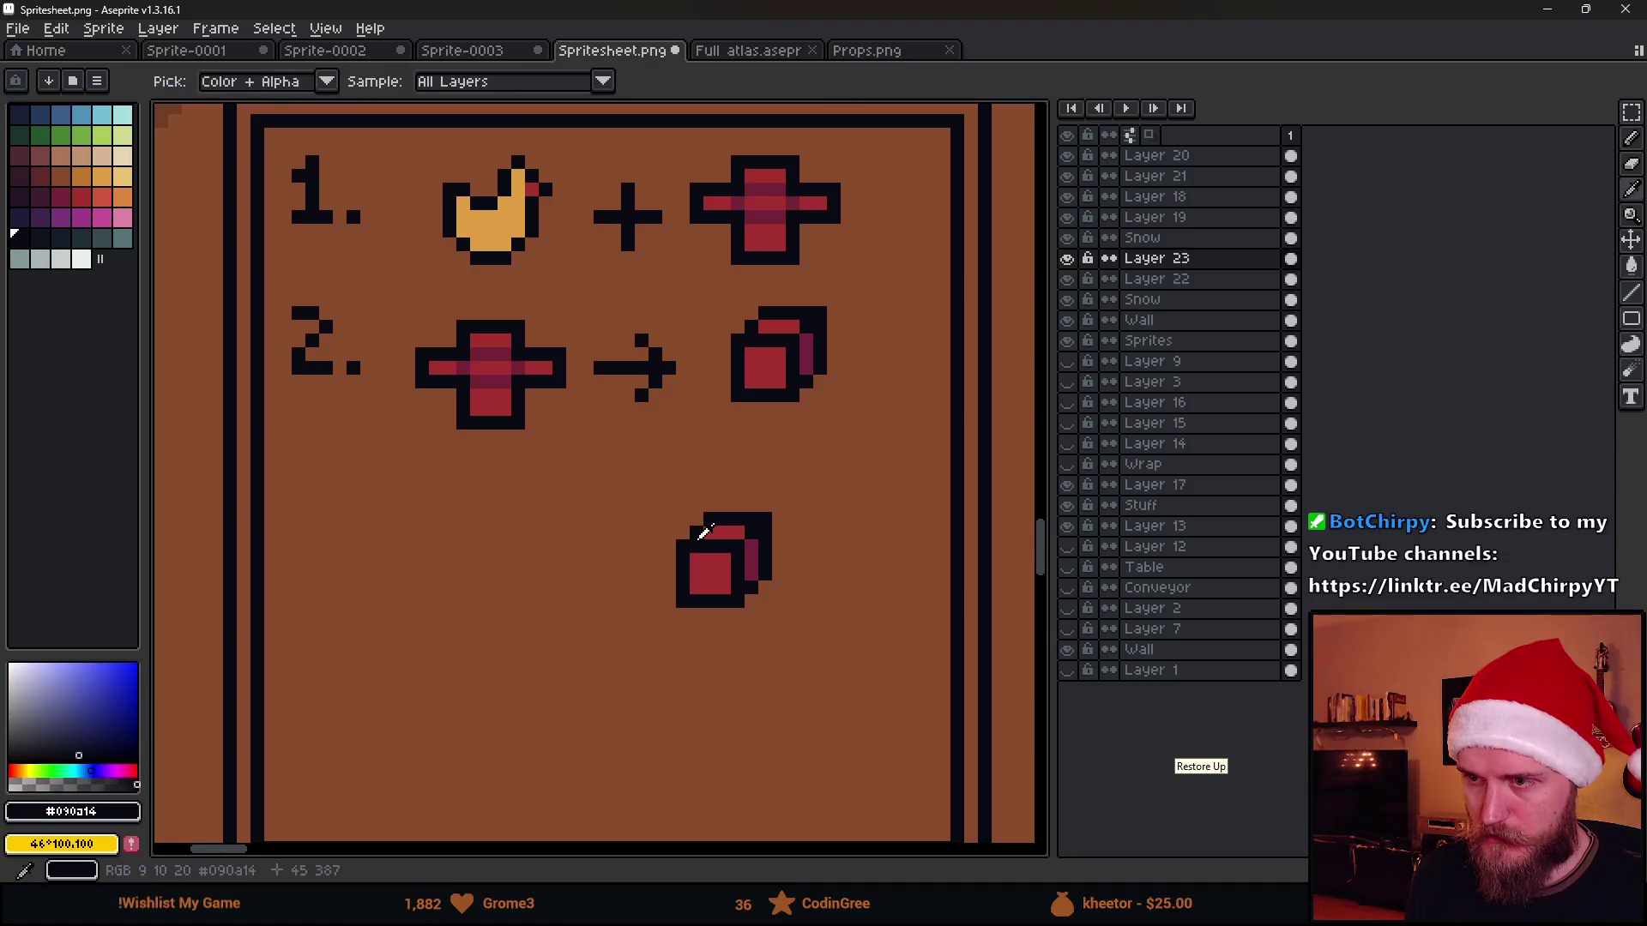
{"action": "scroll", "coordinate": [450, 528], "scroll_direction": "up", "scroll_amount": 1}
{"action": "mouse_move", "coordinate": [384, 548]}
{"action": "left_mouse_down"}
{"action": "mouse_move", "coordinate": [448, 548]}
{"action": "mouse_move", "coordinate": [486, 510]}
{"action": "left_mouse_up"}
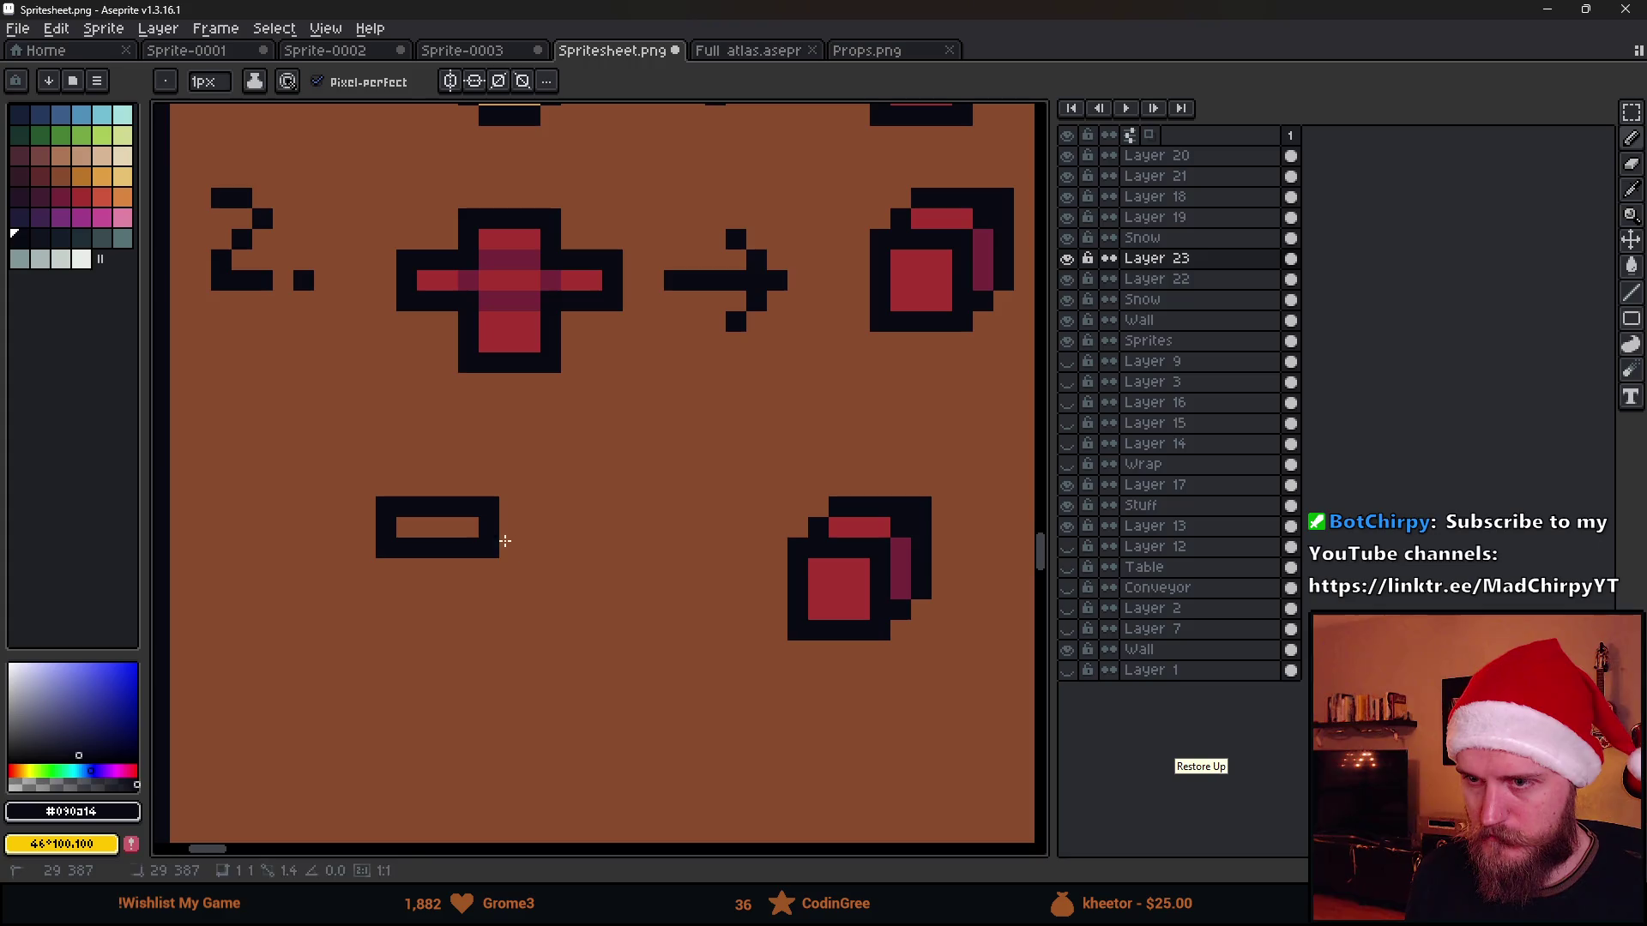
Finish the bar outline, undoing misplaced pixels, and sample red from the artwork
{"action": "left_click", "coordinate": [510, 508]}
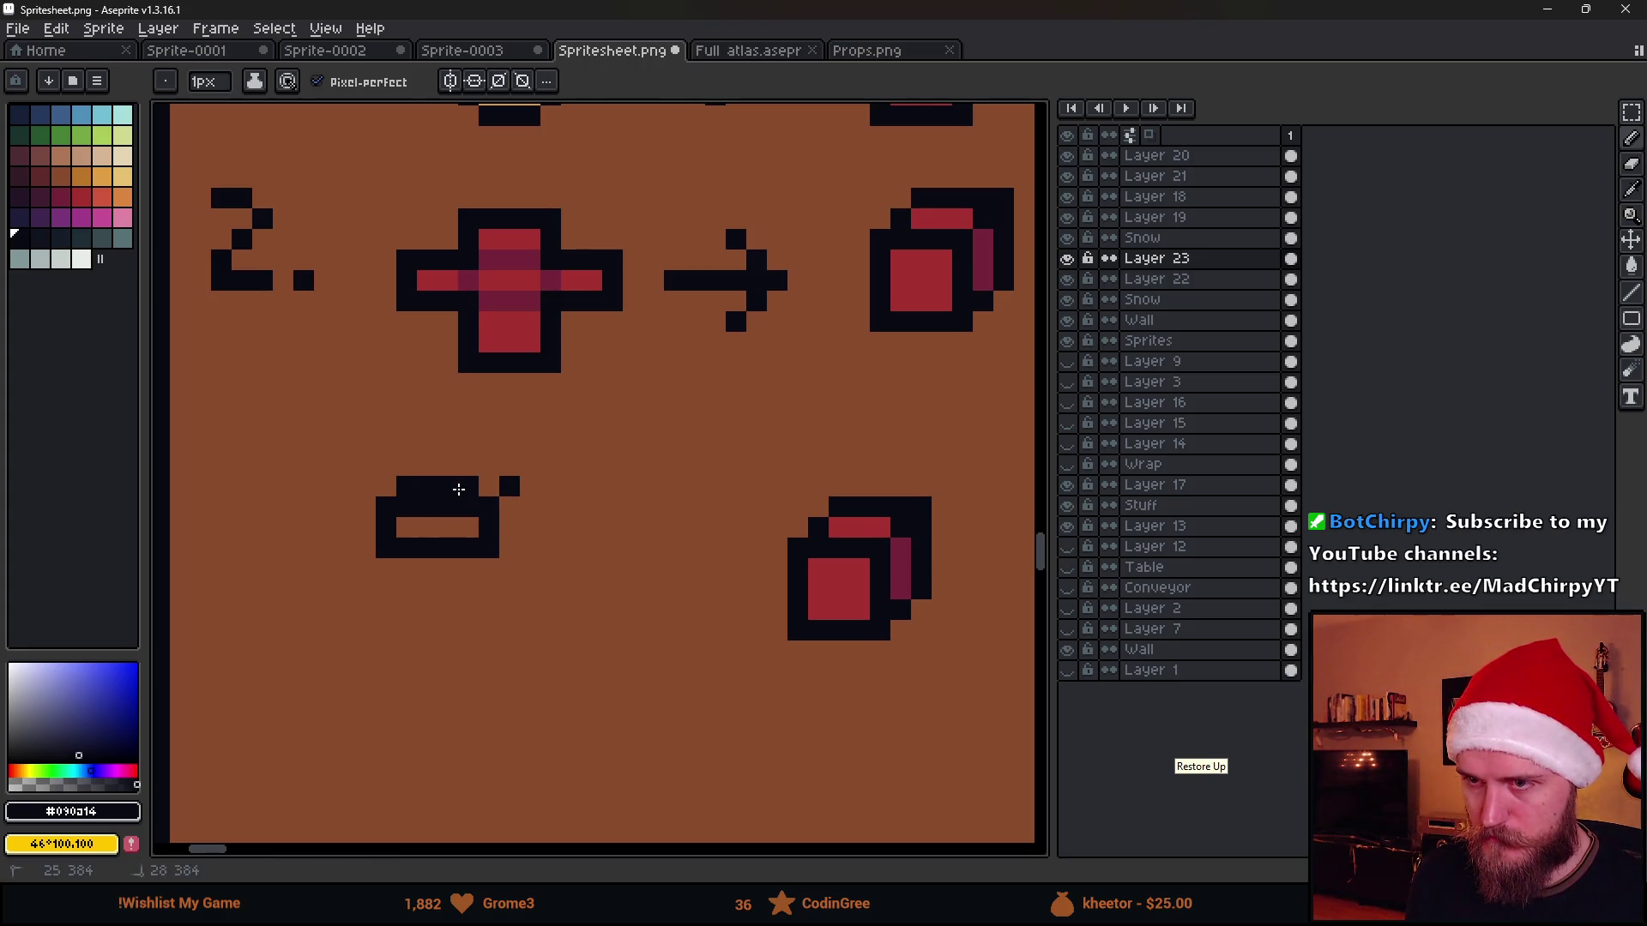
{"action": "key", "text": "ctrl+z"}
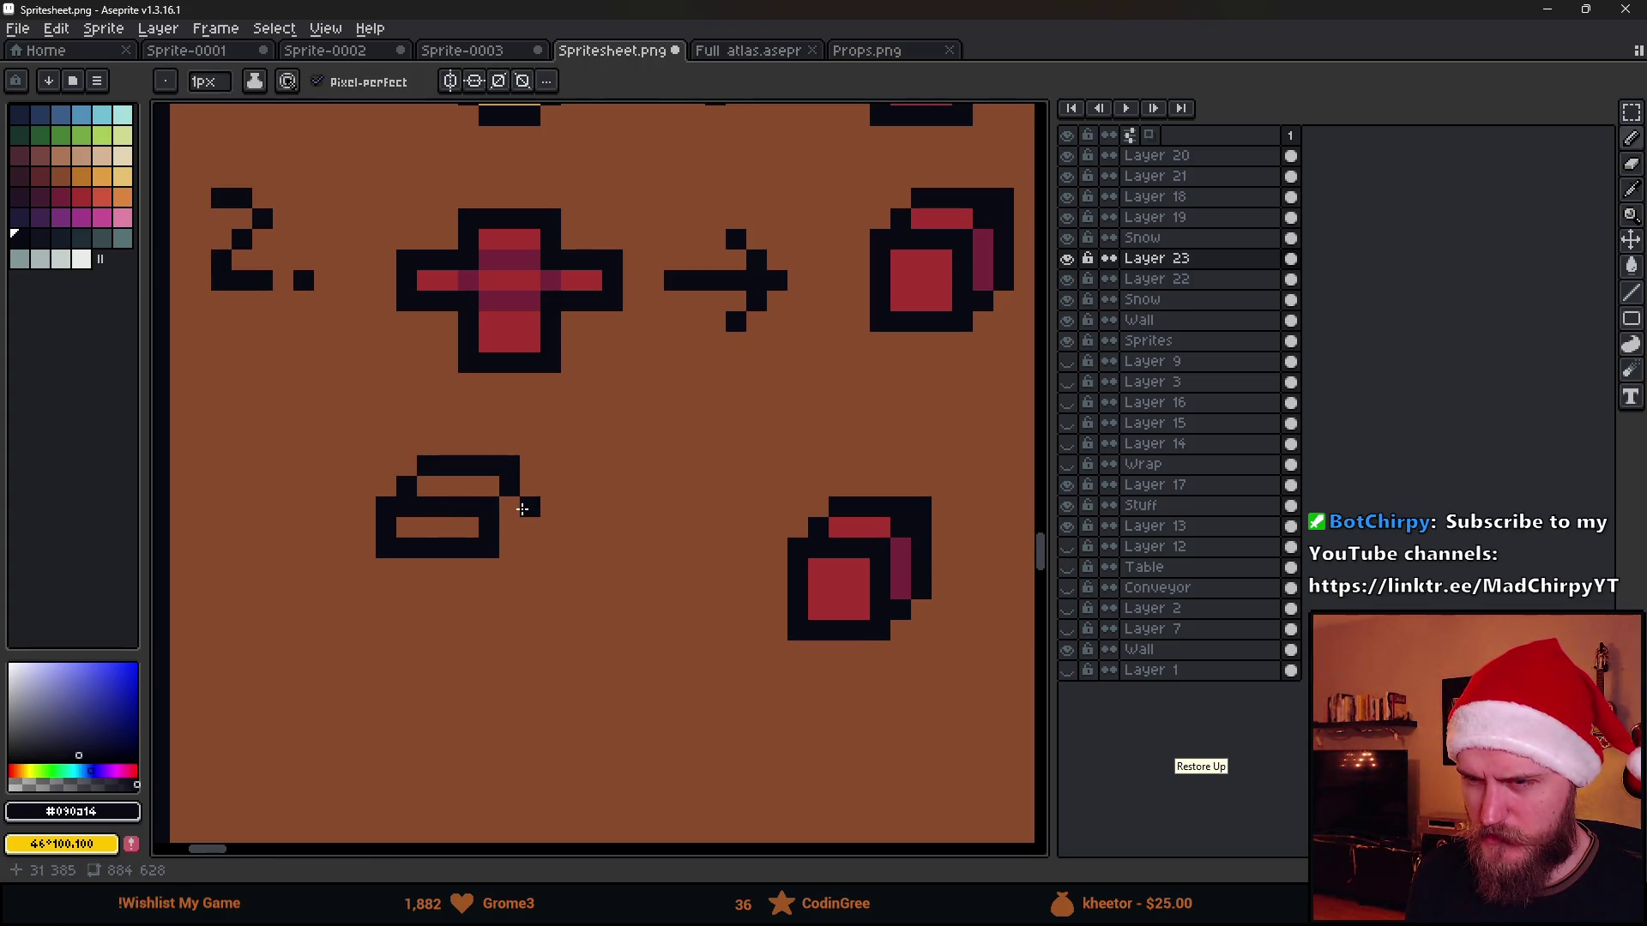
{"action": "key", "text": "ctrl+z"}
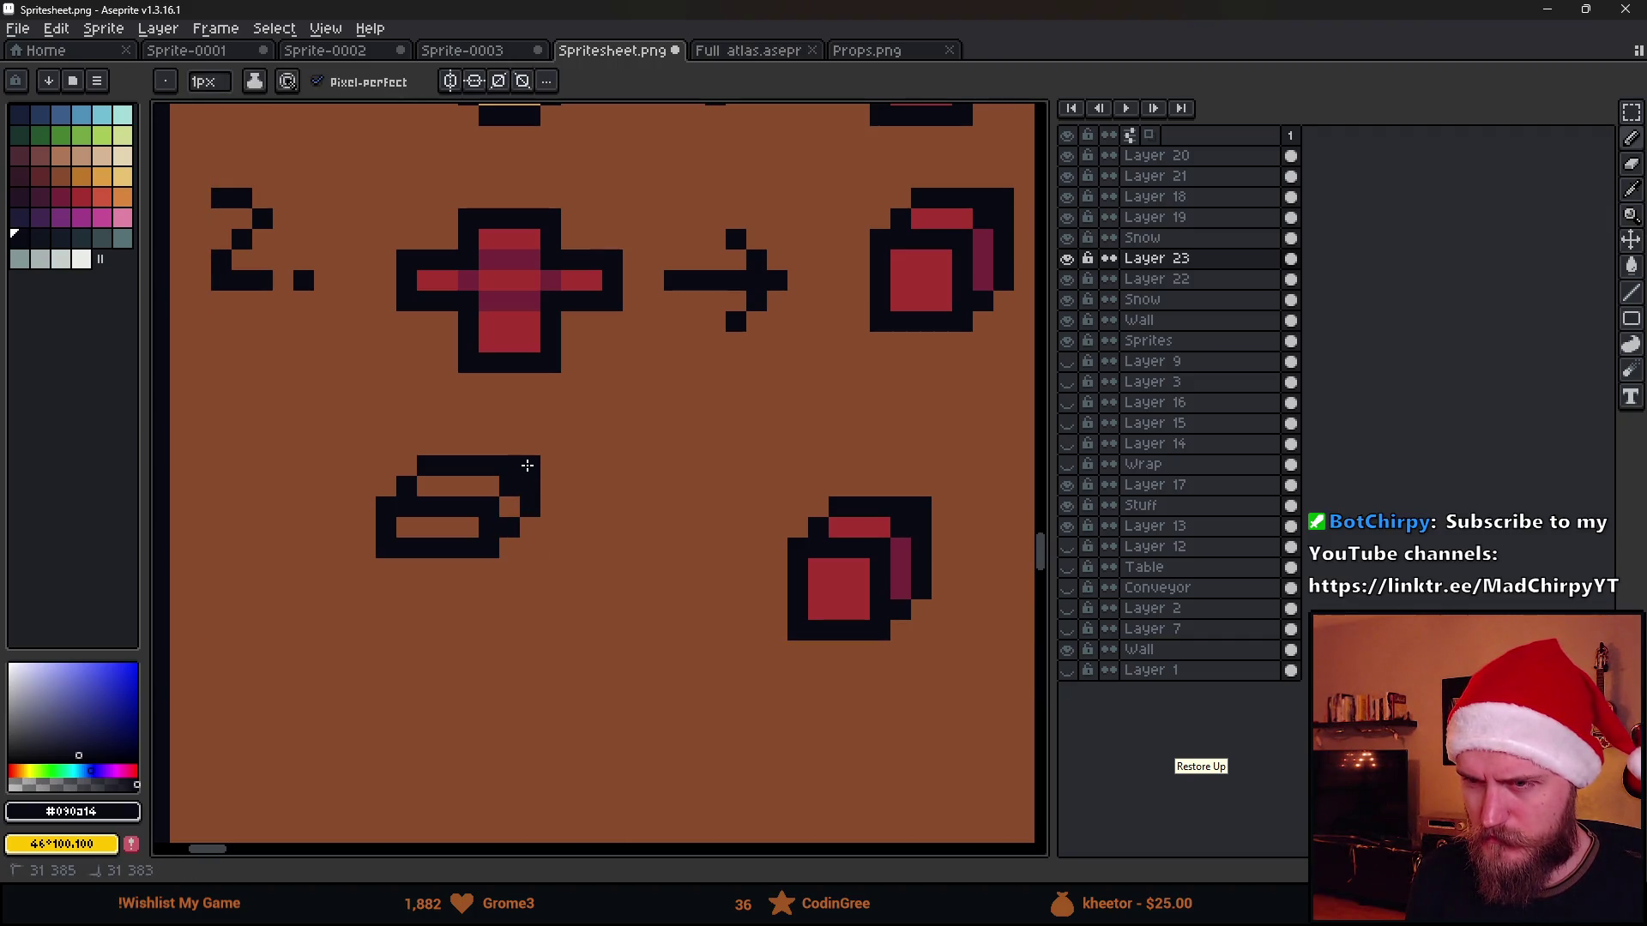
{"action": "scroll", "coordinate": [527, 465], "scroll_direction": "down", "scroll_amount": 3}
{"action": "scroll", "coordinate": [615, 562], "scroll_direction": "down", "scroll_amount": 2}
{"action": "scroll", "coordinate": [601, 570], "scroll_direction": "up", "scroll_amount": 5}
{"action": "key", "text": "i"}
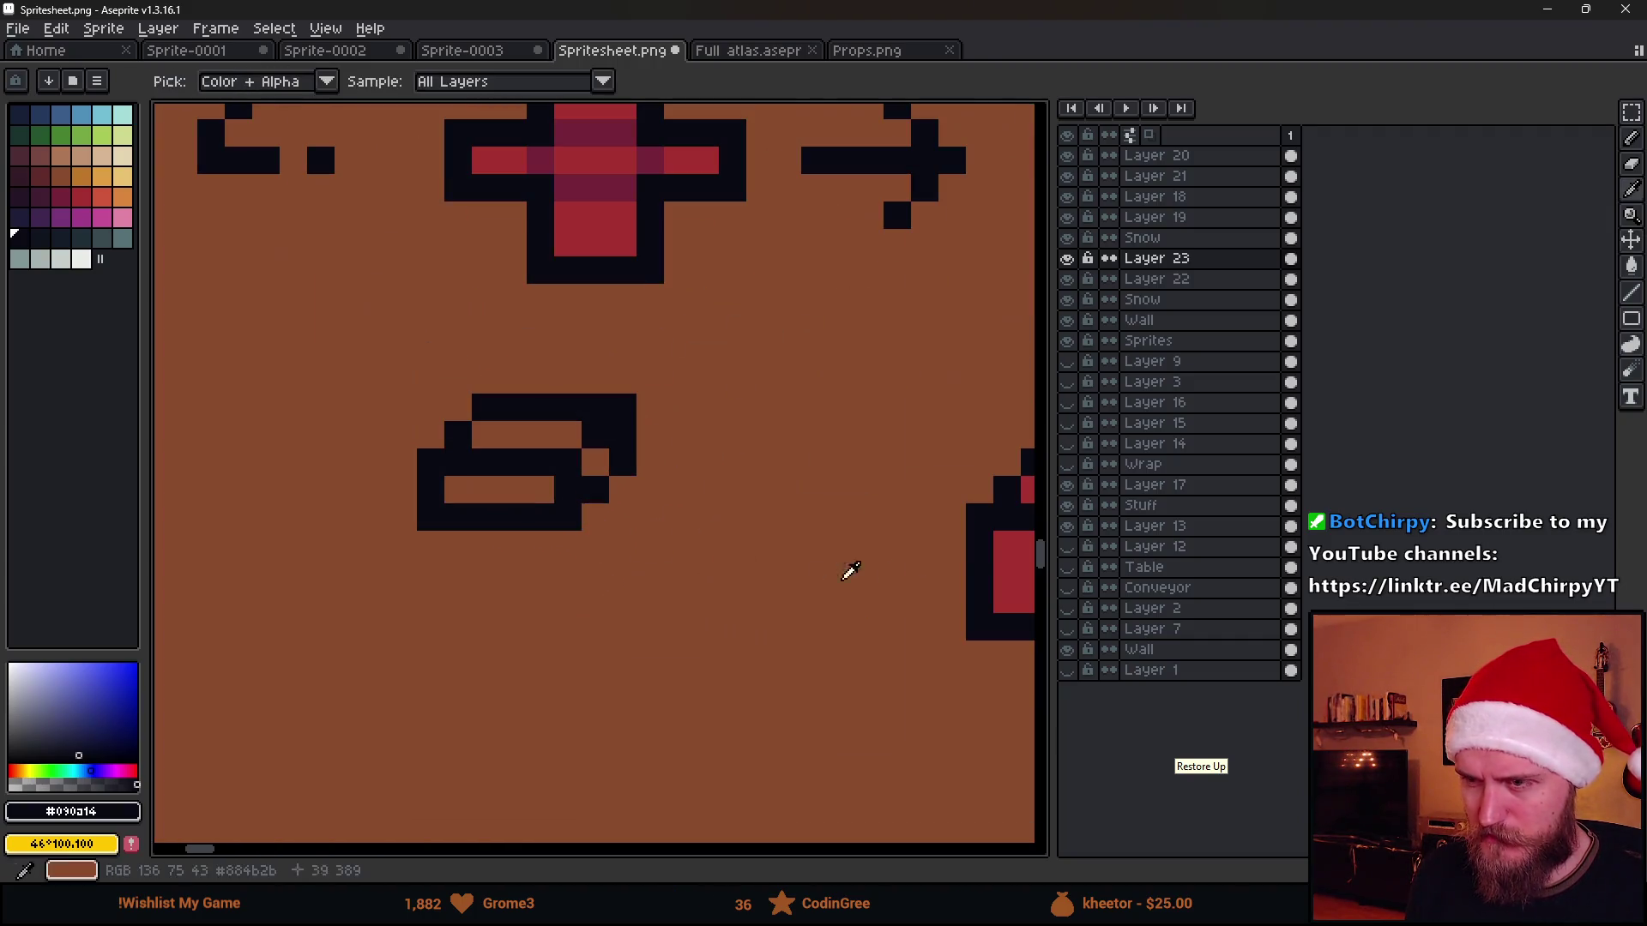
{"action": "left_click", "coordinate": [1010, 553]}
Fill both bar faces red and close a small outline gap with dark red
{"action": "key", "text": "g"}
{"action": "left_click", "coordinate": [532, 489]}
{"action": "left_click", "coordinate": [537, 440]}
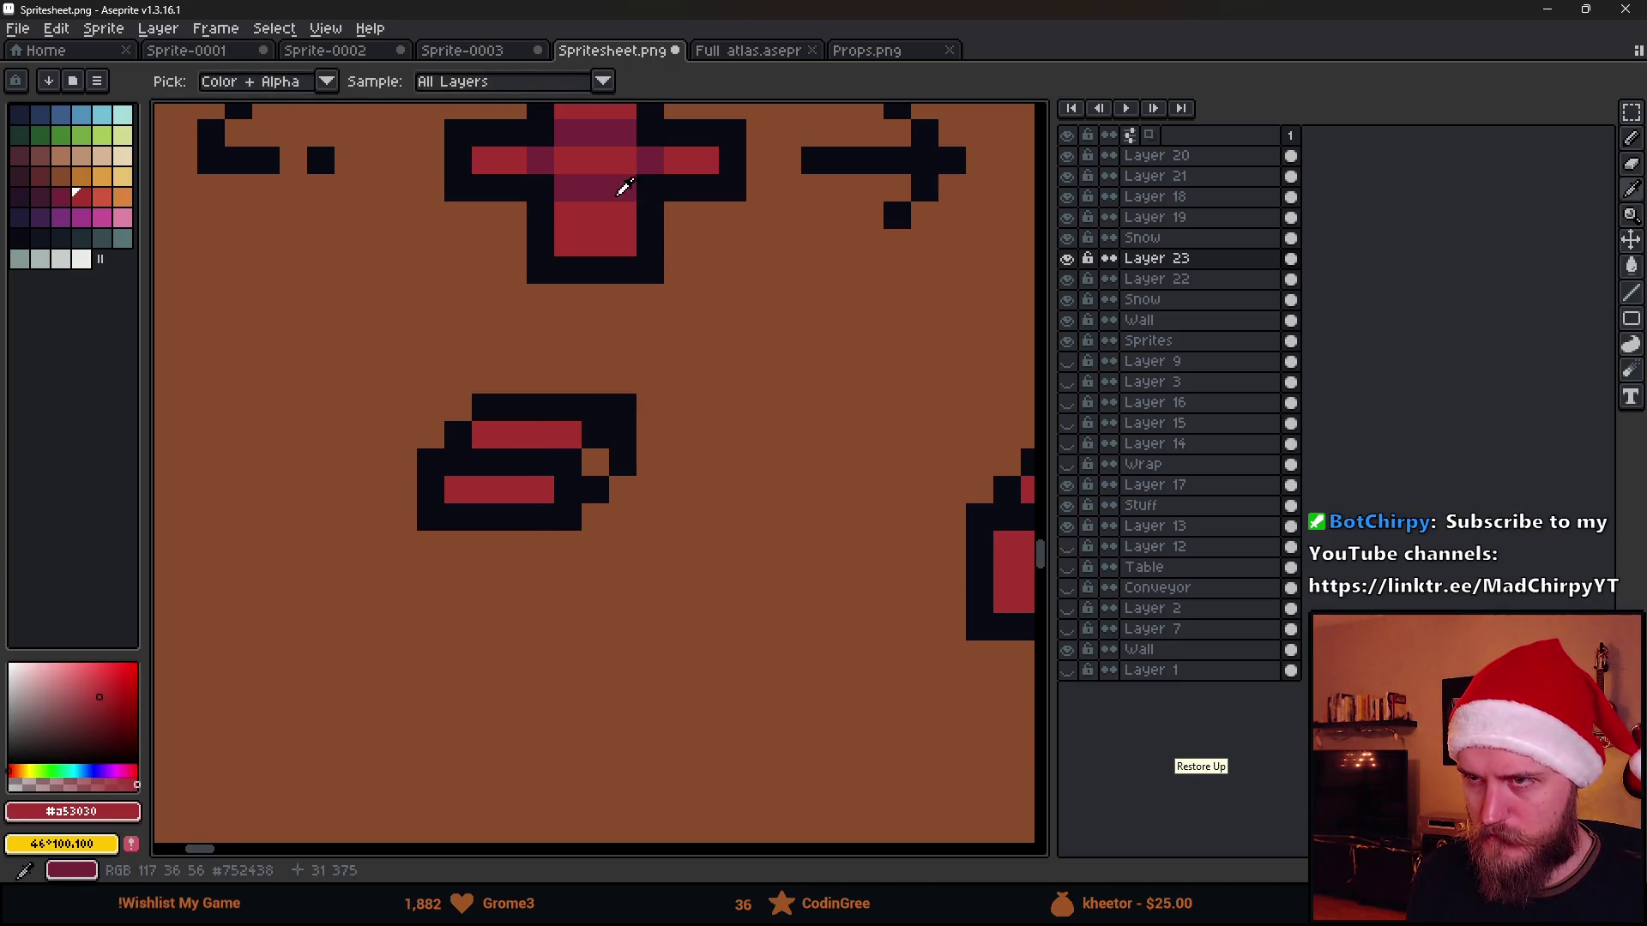
{"action": "left_click", "coordinate": [626, 183], "text": "alt"}
{"action": "left_click", "coordinate": [615, 467]}
{"action": "scroll", "coordinate": [642, 522], "scroll_direction": "down", "scroll_amount": 5}
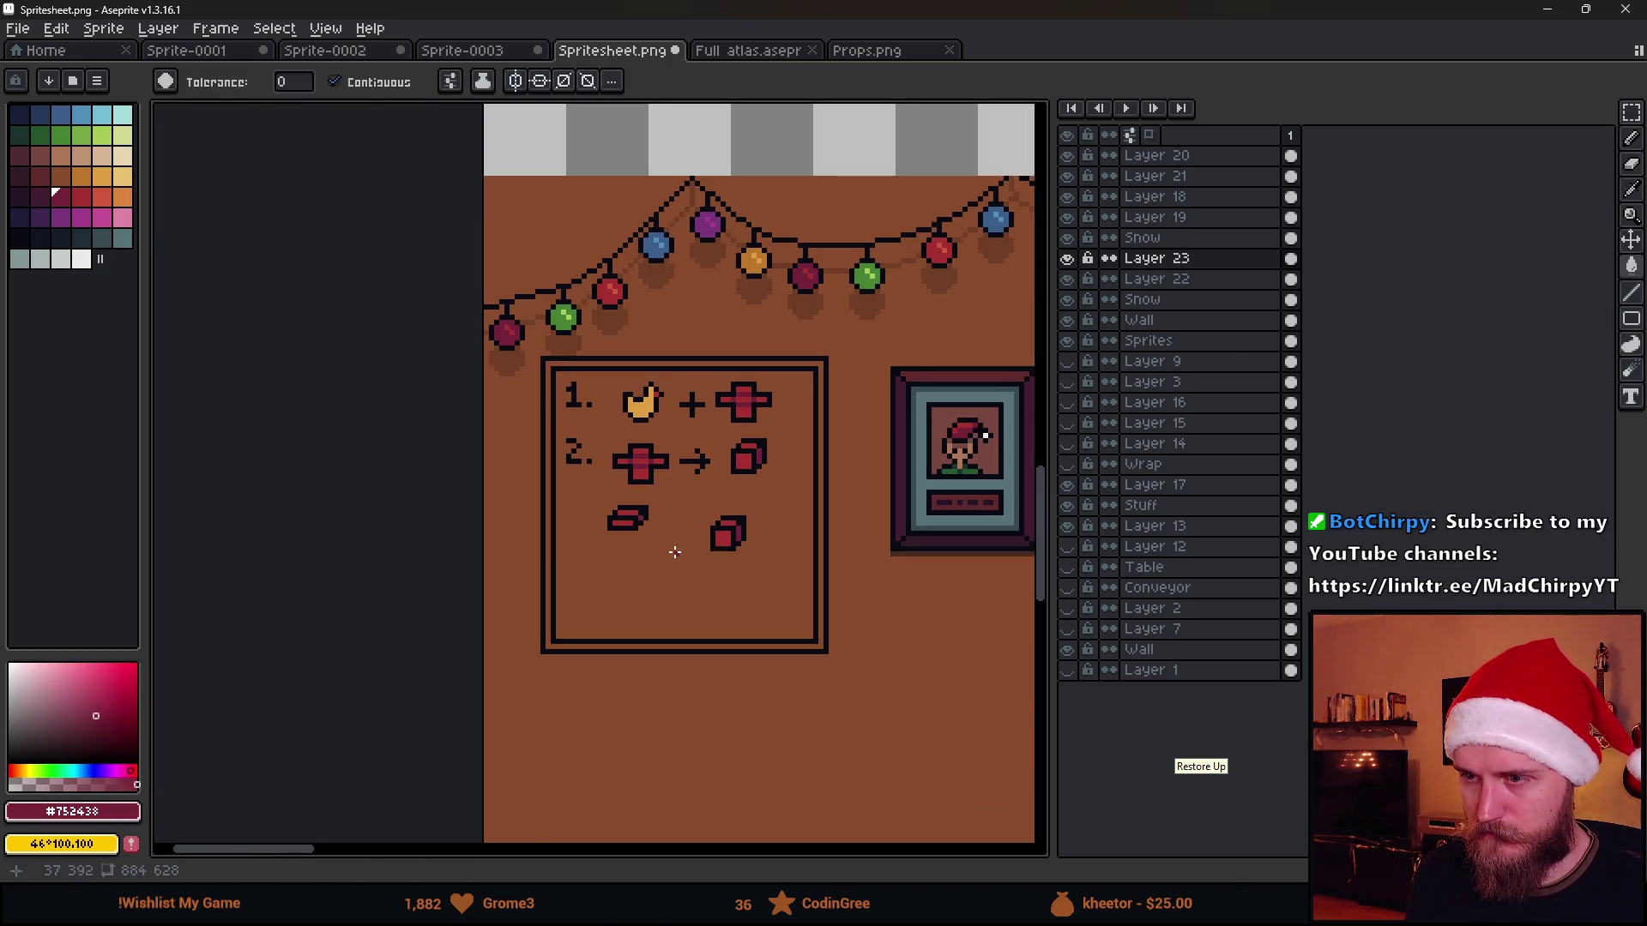
{"action": "scroll", "coordinate": [675, 552], "scroll_direction": "up", "scroll_amount": 1}
{"action": "scroll", "coordinate": [675, 552], "scroll_direction": "up", "scroll_amount": 1}
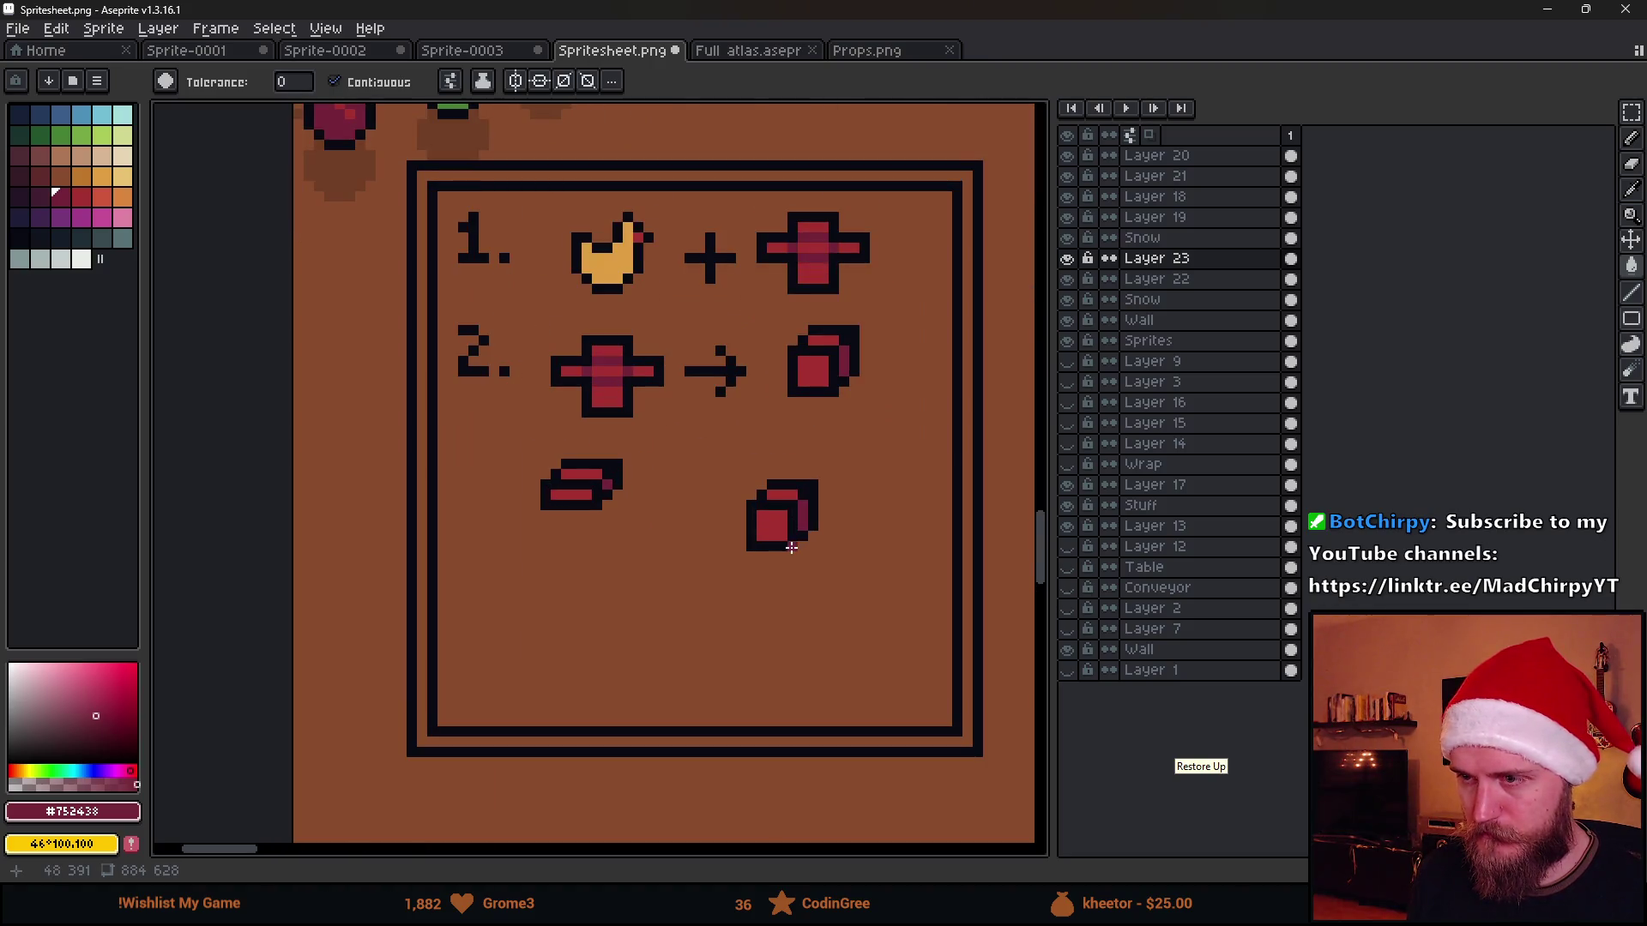
{"action": "scroll", "coordinate": [855, 398], "scroll_direction": "up", "scroll_amount": 2}
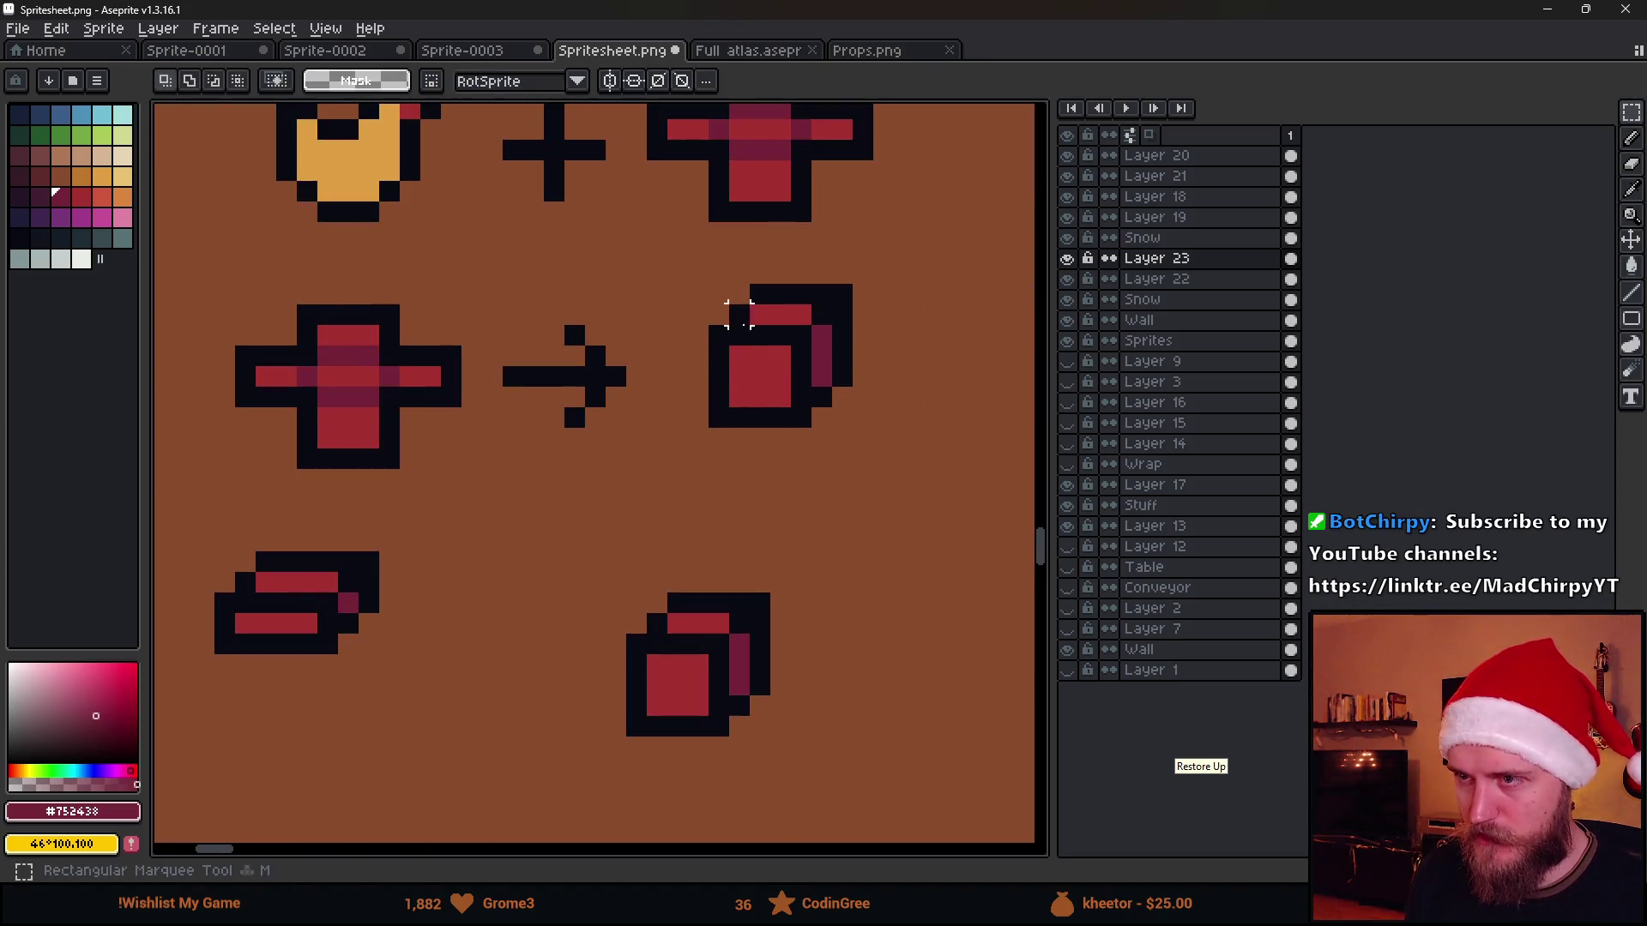
Nudge the row-two cube's front square and repair its outline and red faces
{"action": "key", "text": "m"}
{"action": "mouse_move", "coordinate": [711, 348]}
{"action": "left_mouse_down"}
{"action": "mouse_move", "coordinate": [777, 439]}
{"action": "mouse_move", "coordinate": [747, 430]}
{"action": "left_mouse_up"}
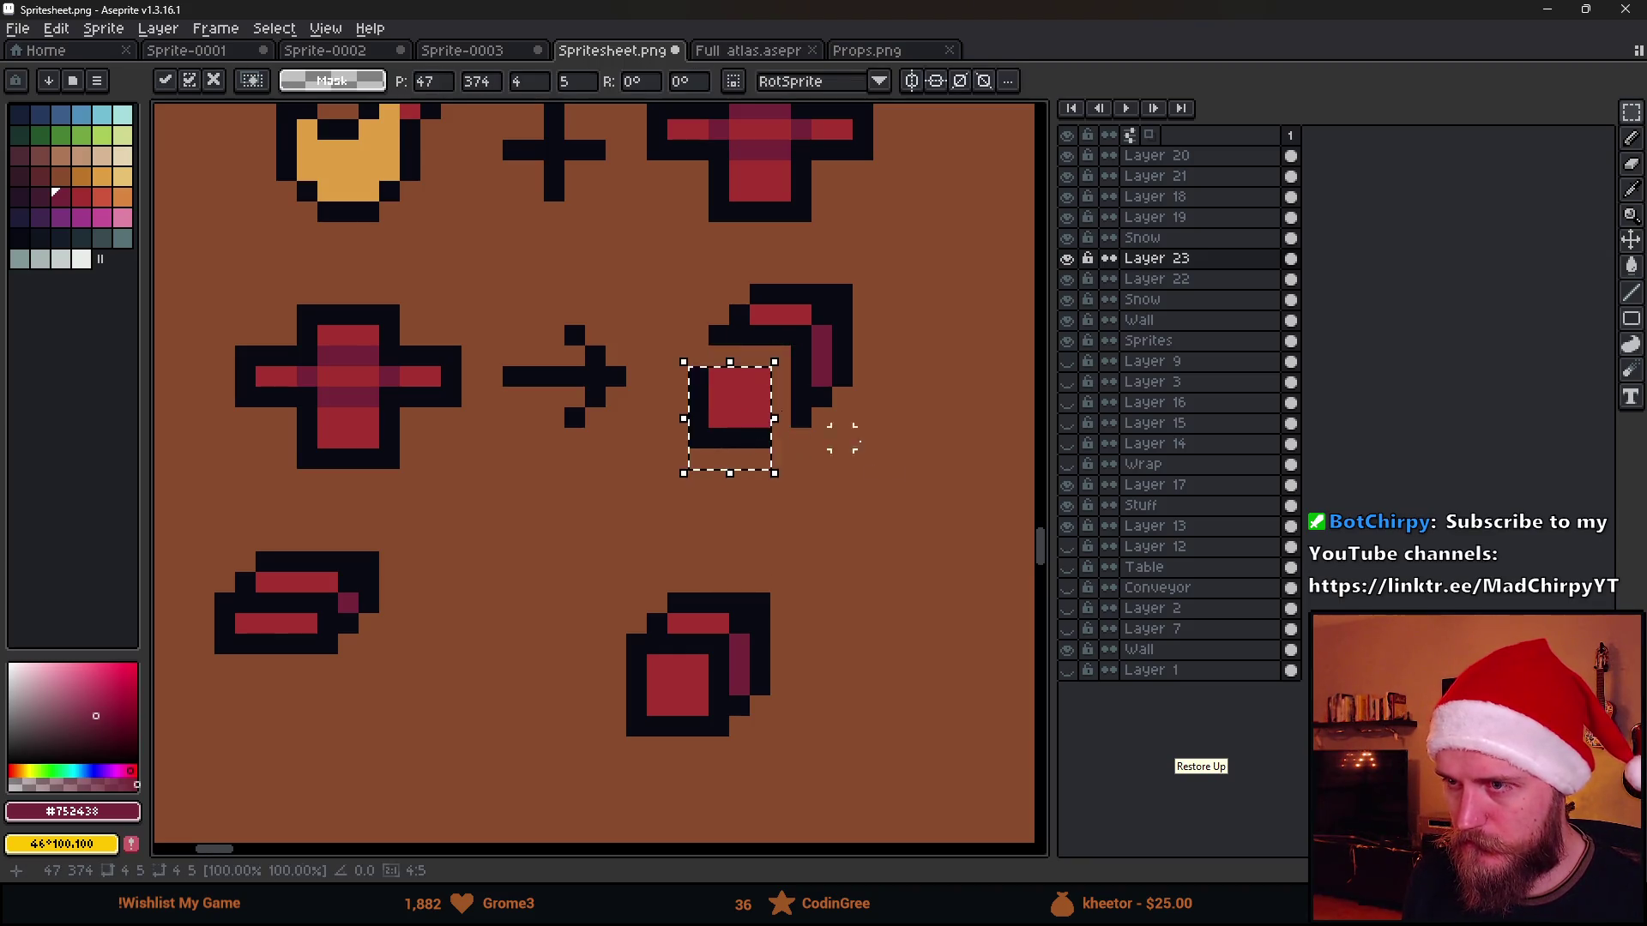
{"action": "key", "text": "ctrl+d"}
{"action": "key", "text": "b"}
{"action": "left_click", "coordinate": [696, 353], "text": "alt"}
{"action": "left_click", "coordinate": [782, 438]}
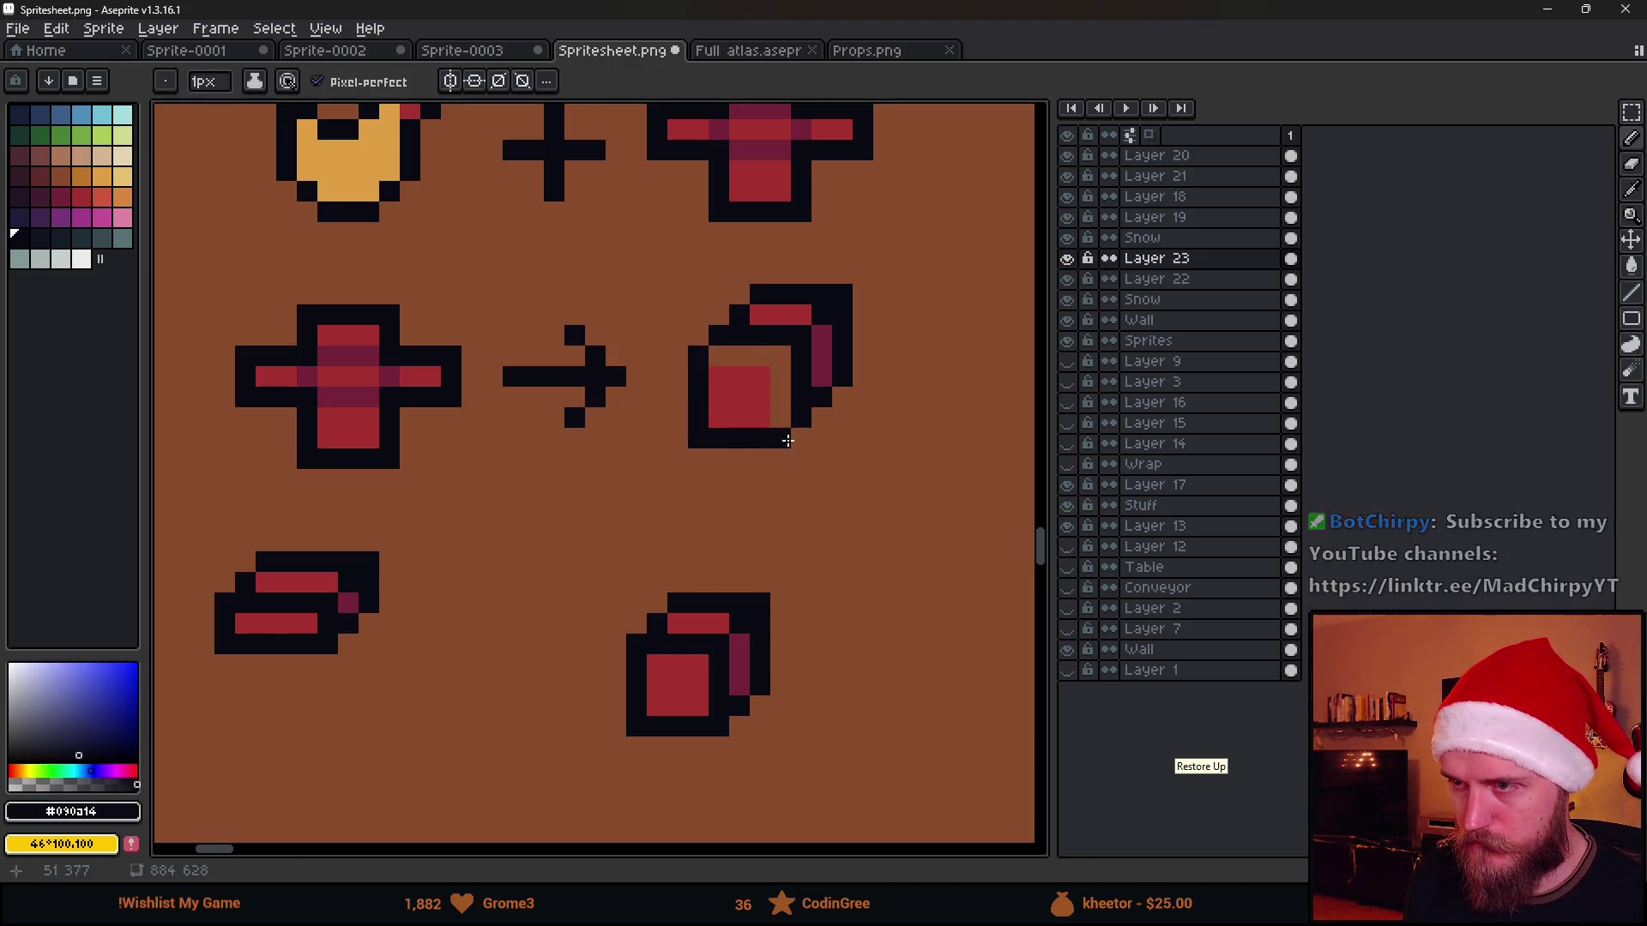
{"action": "left_click", "coordinate": [753, 386], "text": "alt"}
{"action": "key", "text": "g"}
{"action": "key", "text": "b"}
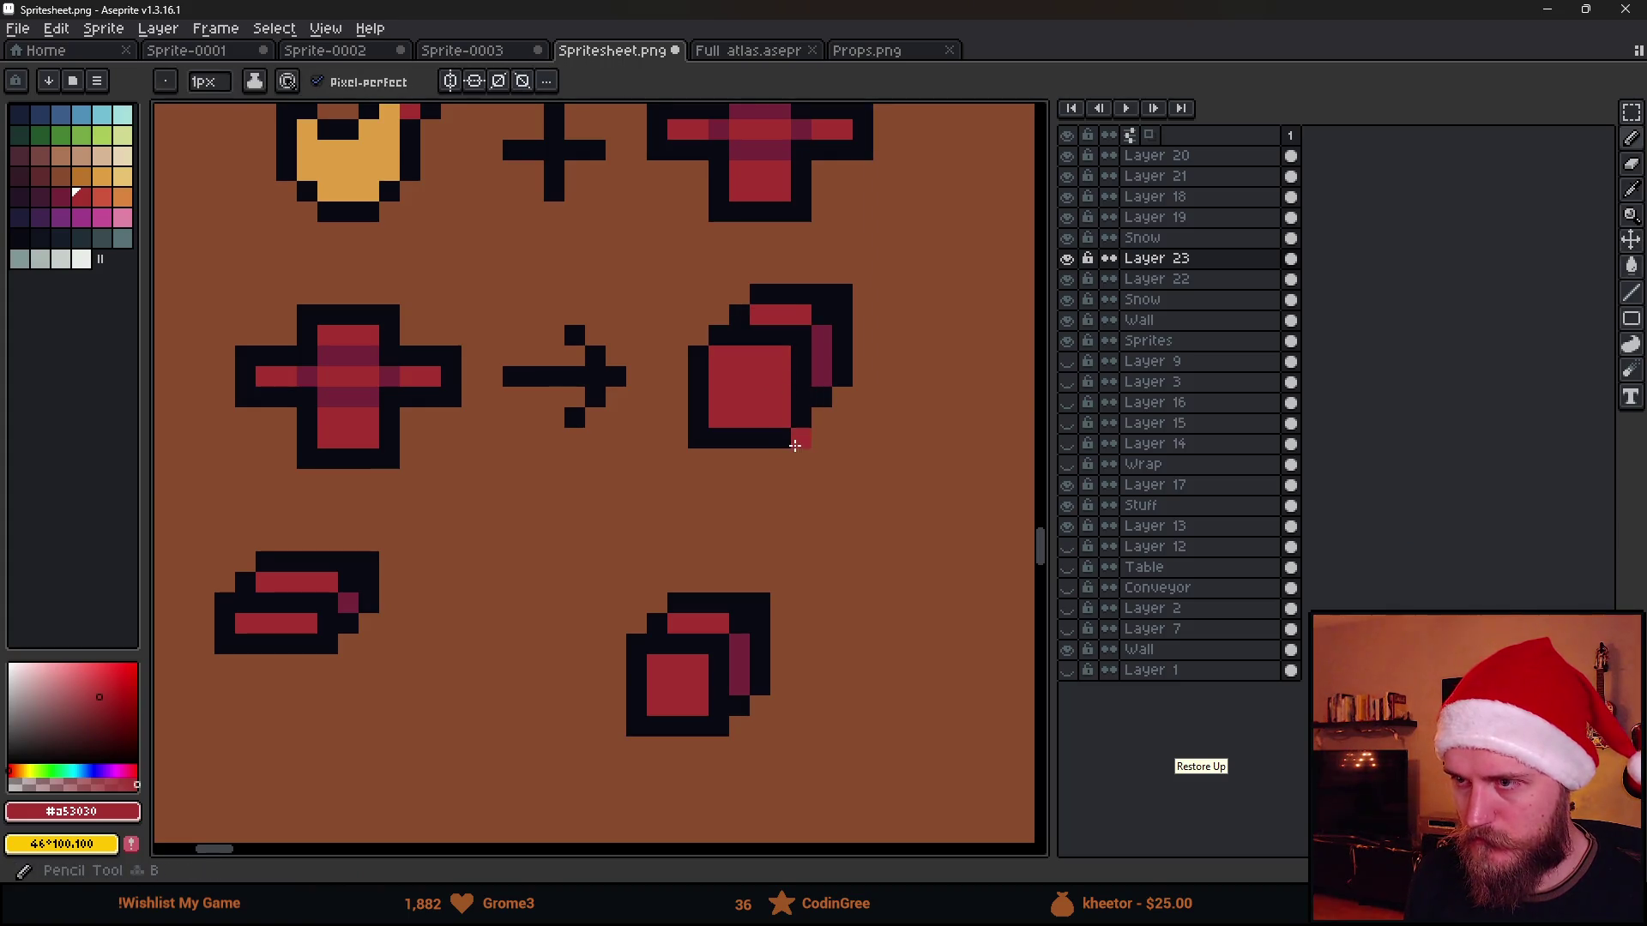
{"action": "left_click", "coordinate": [799, 437], "text": "alt"}
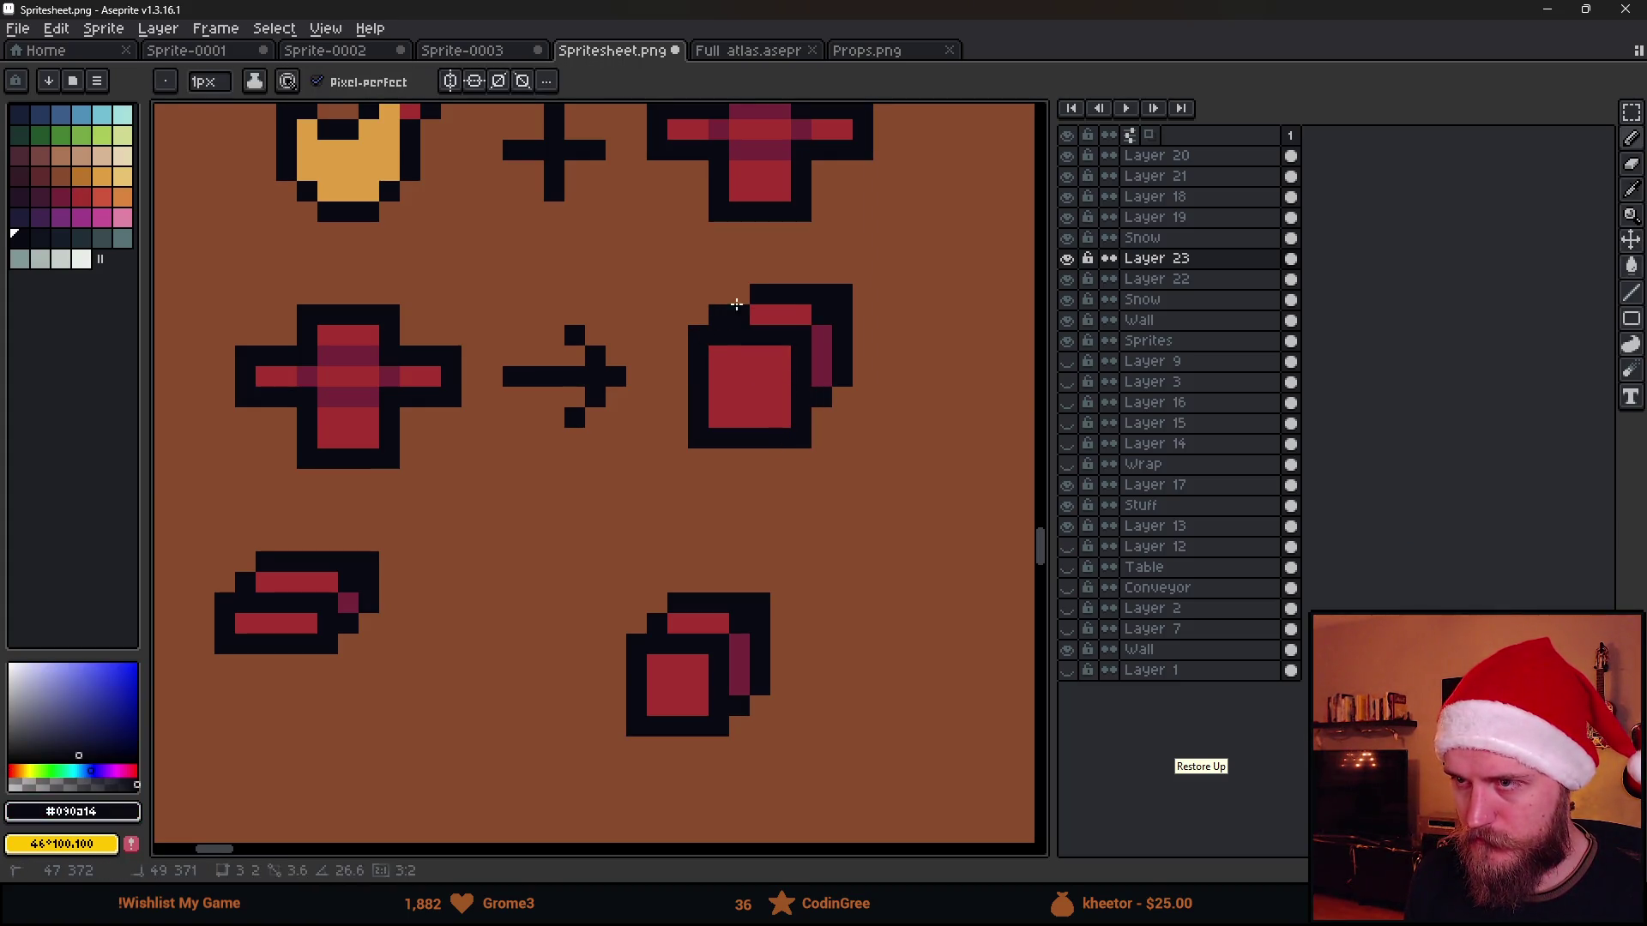
{"action": "left_click", "coordinate": [738, 297]}
{"action": "left_click", "coordinate": [825, 412]}
{"action": "left_click", "coordinate": [822, 397], "text": "alt"}
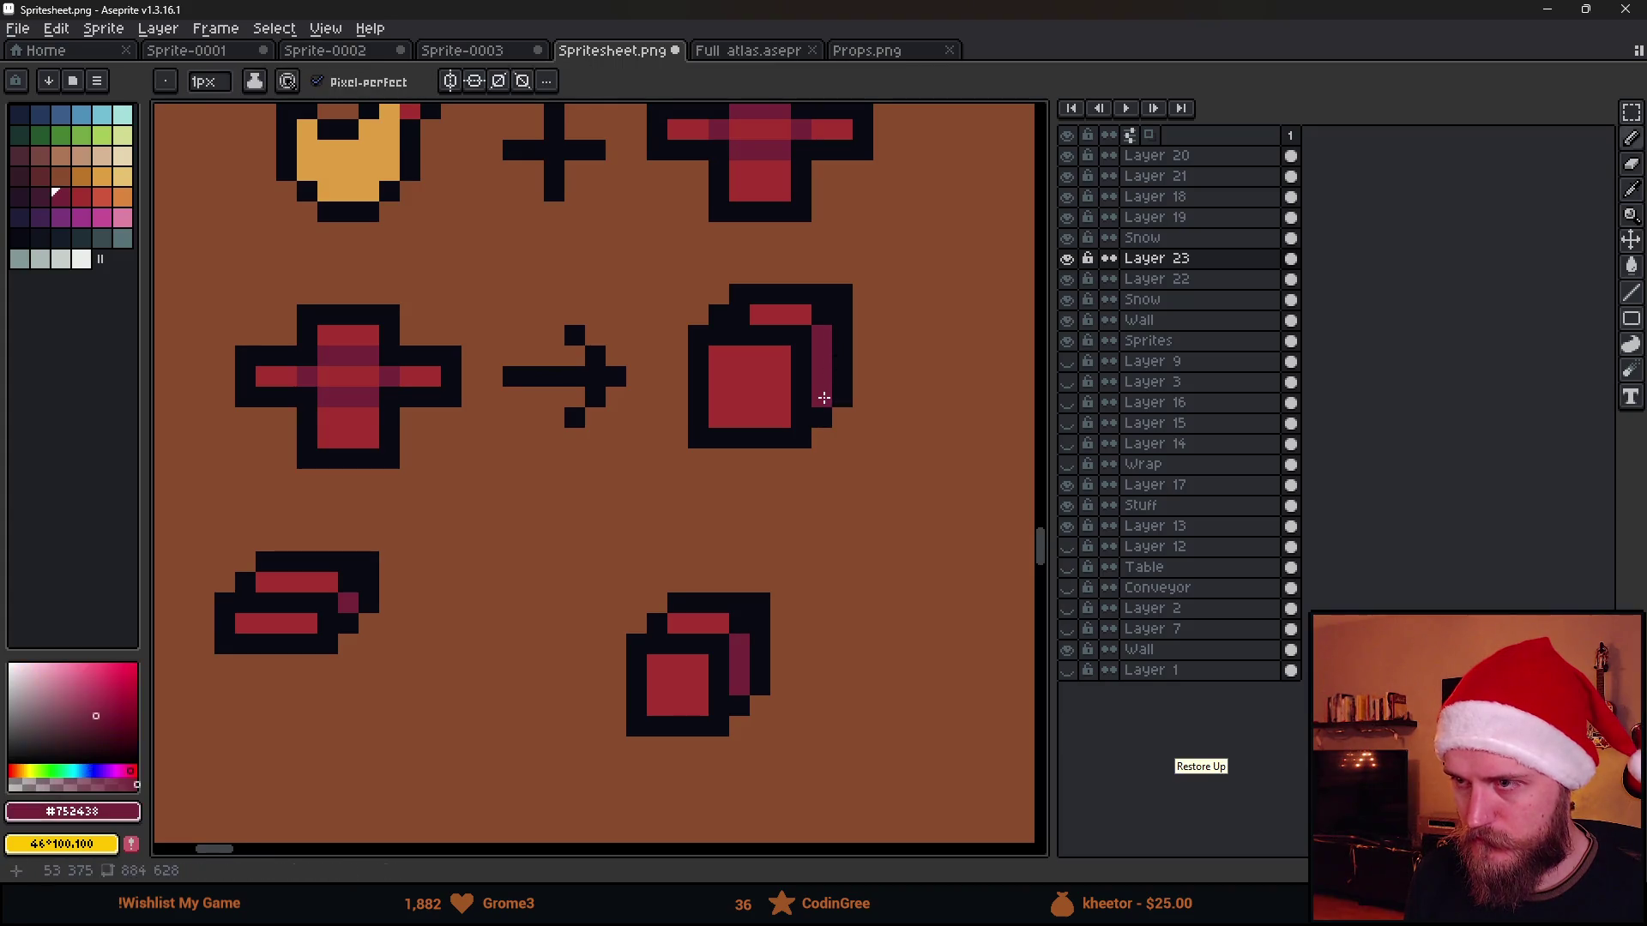
{"action": "left_click", "coordinate": [792, 314], "text": "alt"}
{"action": "scroll", "coordinate": [782, 503], "scroll_direction": "down", "scroll_amount": 5}
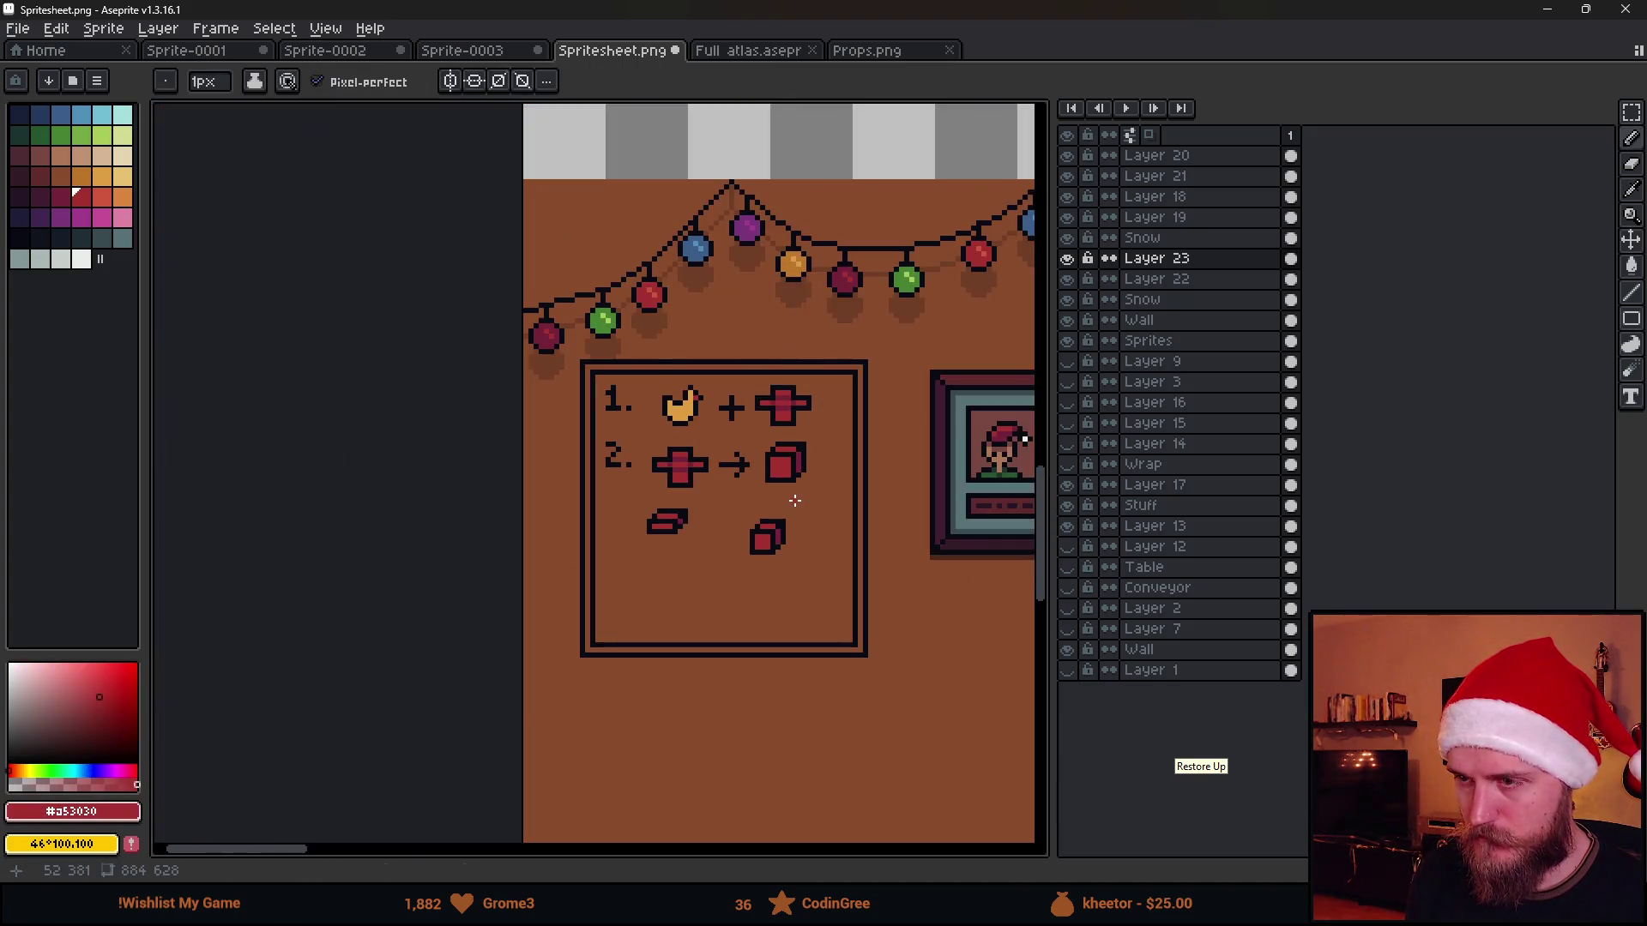
{"action": "scroll", "coordinate": [794, 500], "scroll_direction": "up", "scroll_amount": 1}
Remove the old lower cube and place a copy of the row-two cube in row three
{"action": "key", "text": "m"}
{"action": "scroll", "coordinate": [753, 509], "scroll_direction": "up", "scroll_amount": 1}
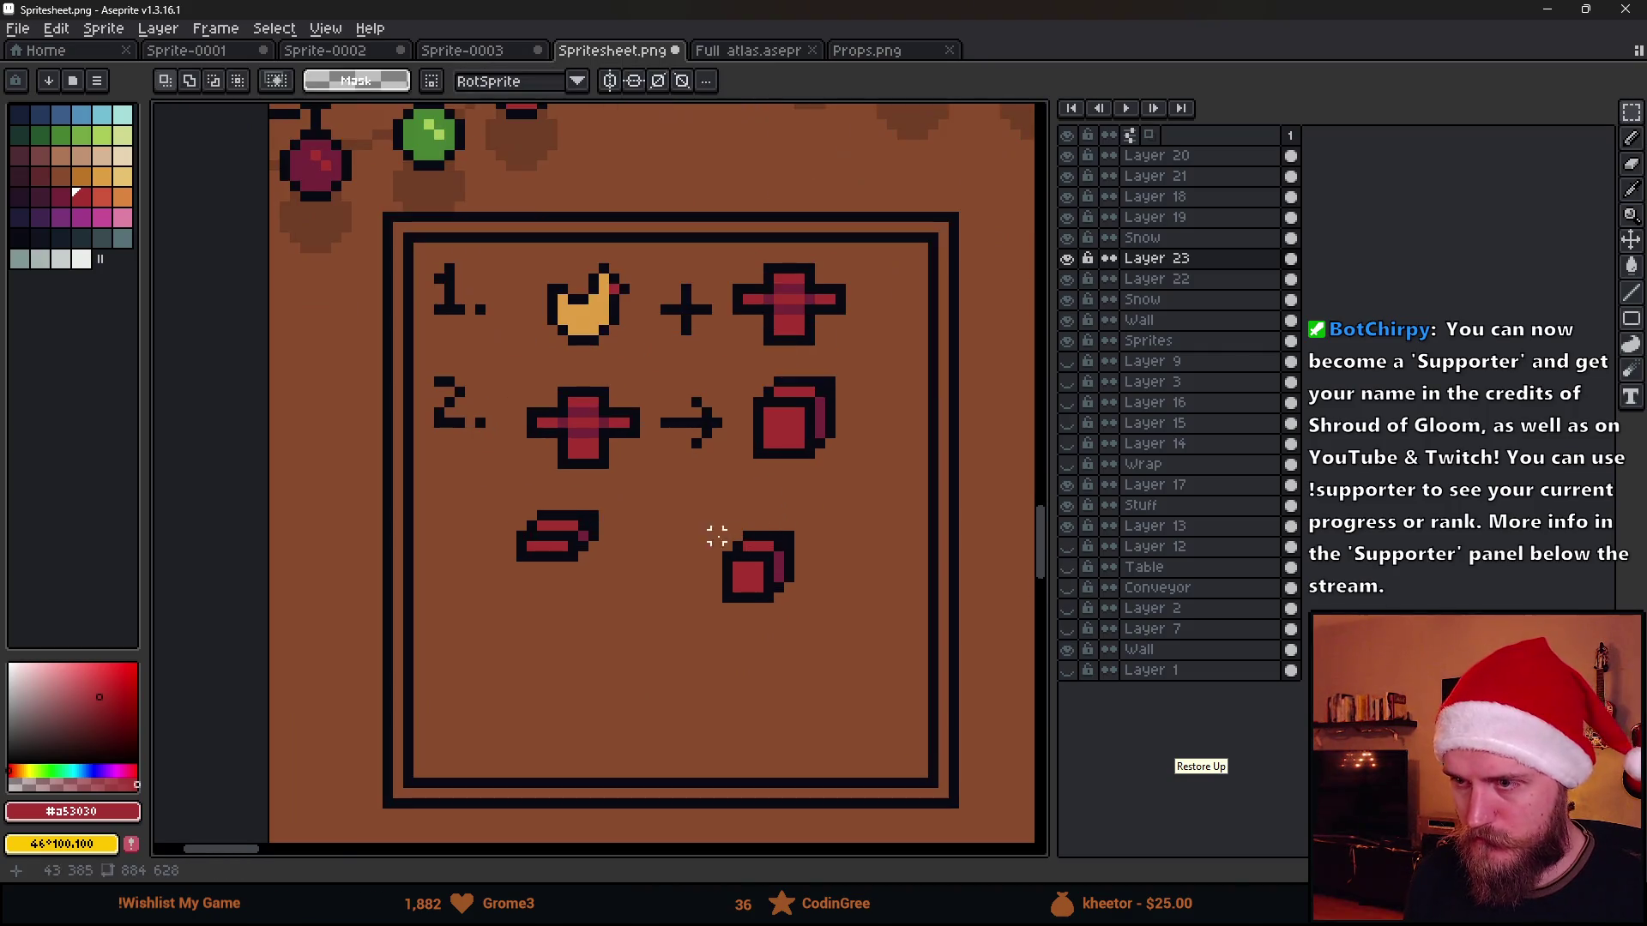
{"action": "key", "text": "Delete"}
{"action": "key", "text": "ctrl+v"}
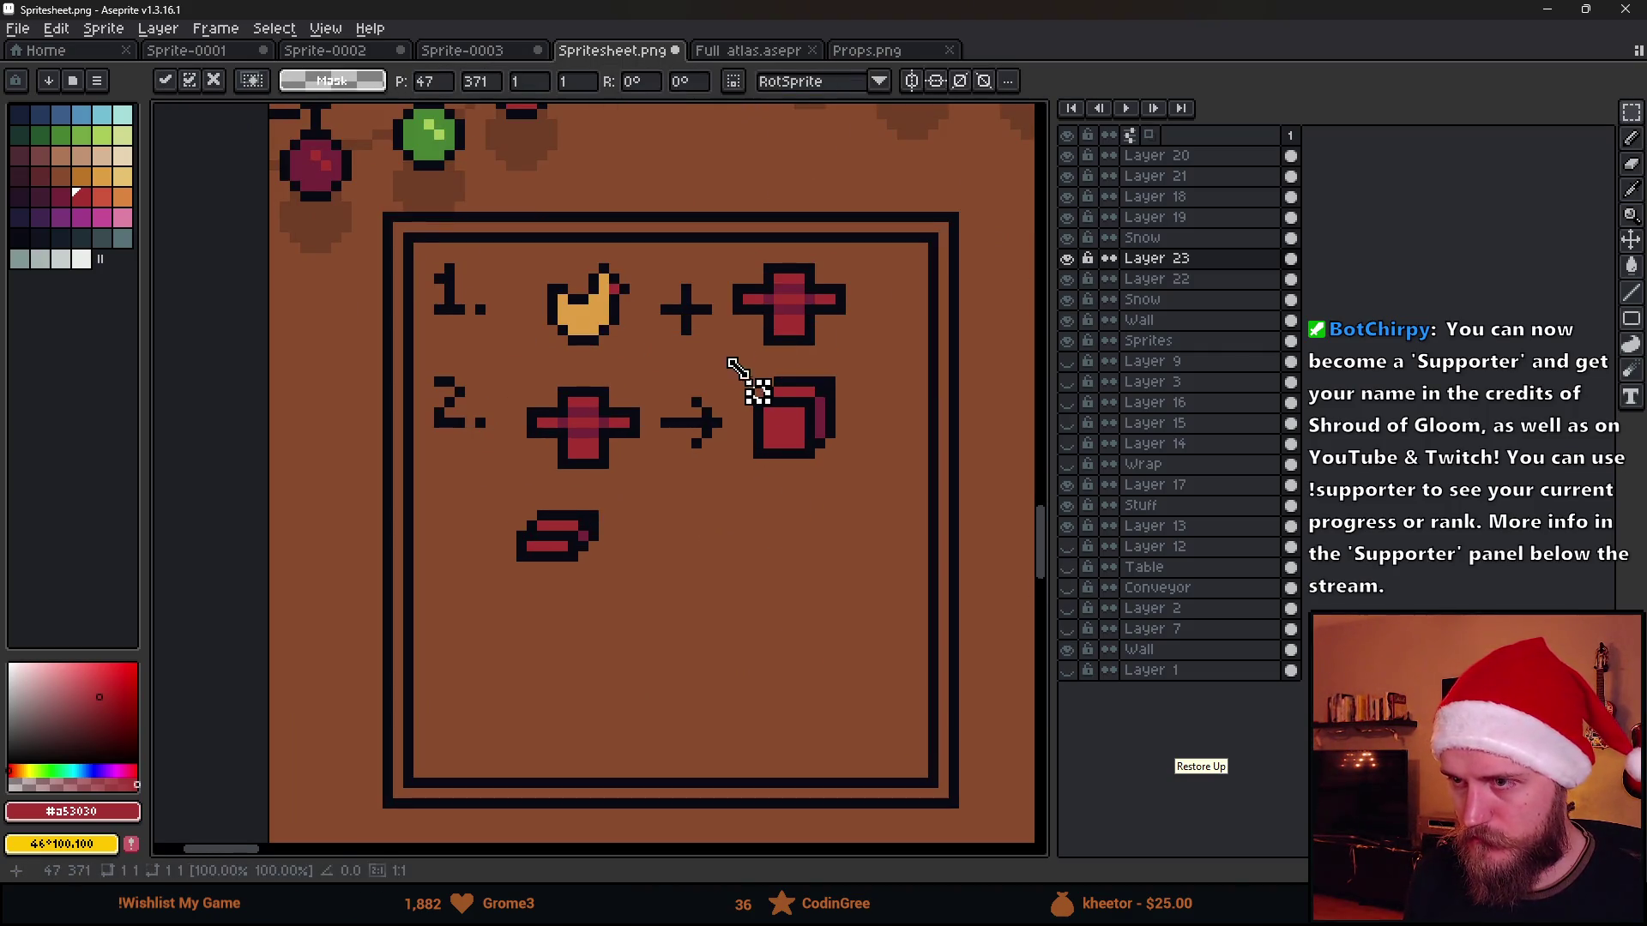
{"action": "left_click_drag", "start_coordinate": [729, 360], "coordinate": [853, 525]}
{"action": "key", "text": "ctrl+c"}
{"action": "key", "text": "ctrl+v"}
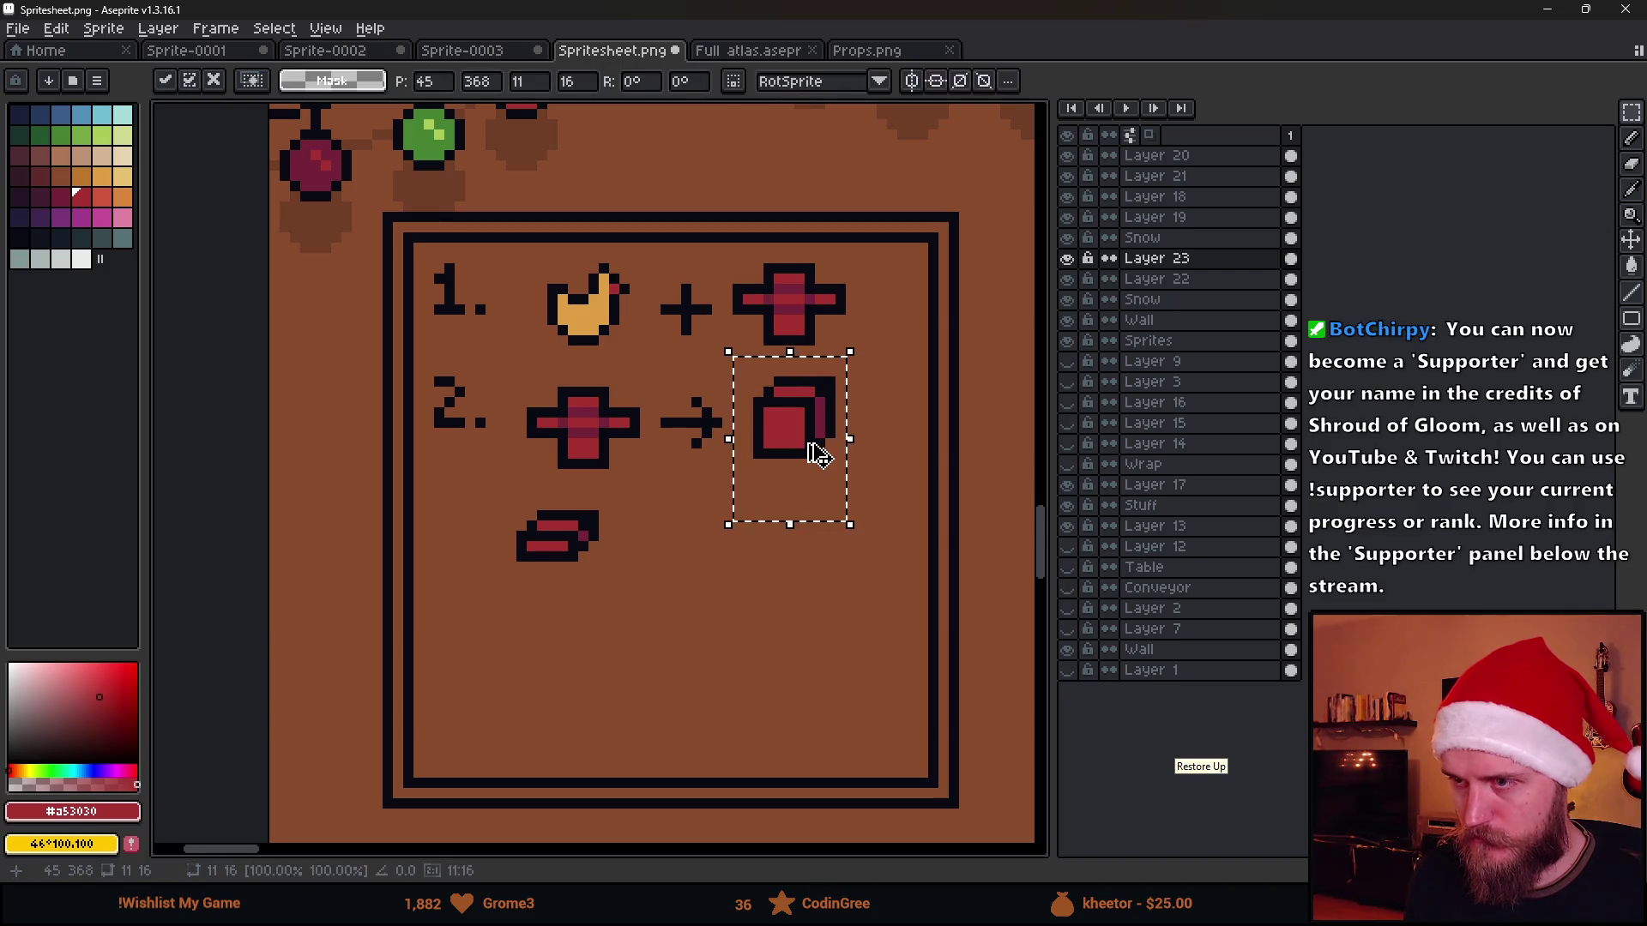
{"action": "mouse_move", "coordinate": [810, 449]}
{"action": "left_mouse_down"}
{"action": "mouse_move", "coordinate": [836, 579]}
{"action": "mouse_move", "coordinate": [819, 579]}
{"action": "left_mouse_up"}
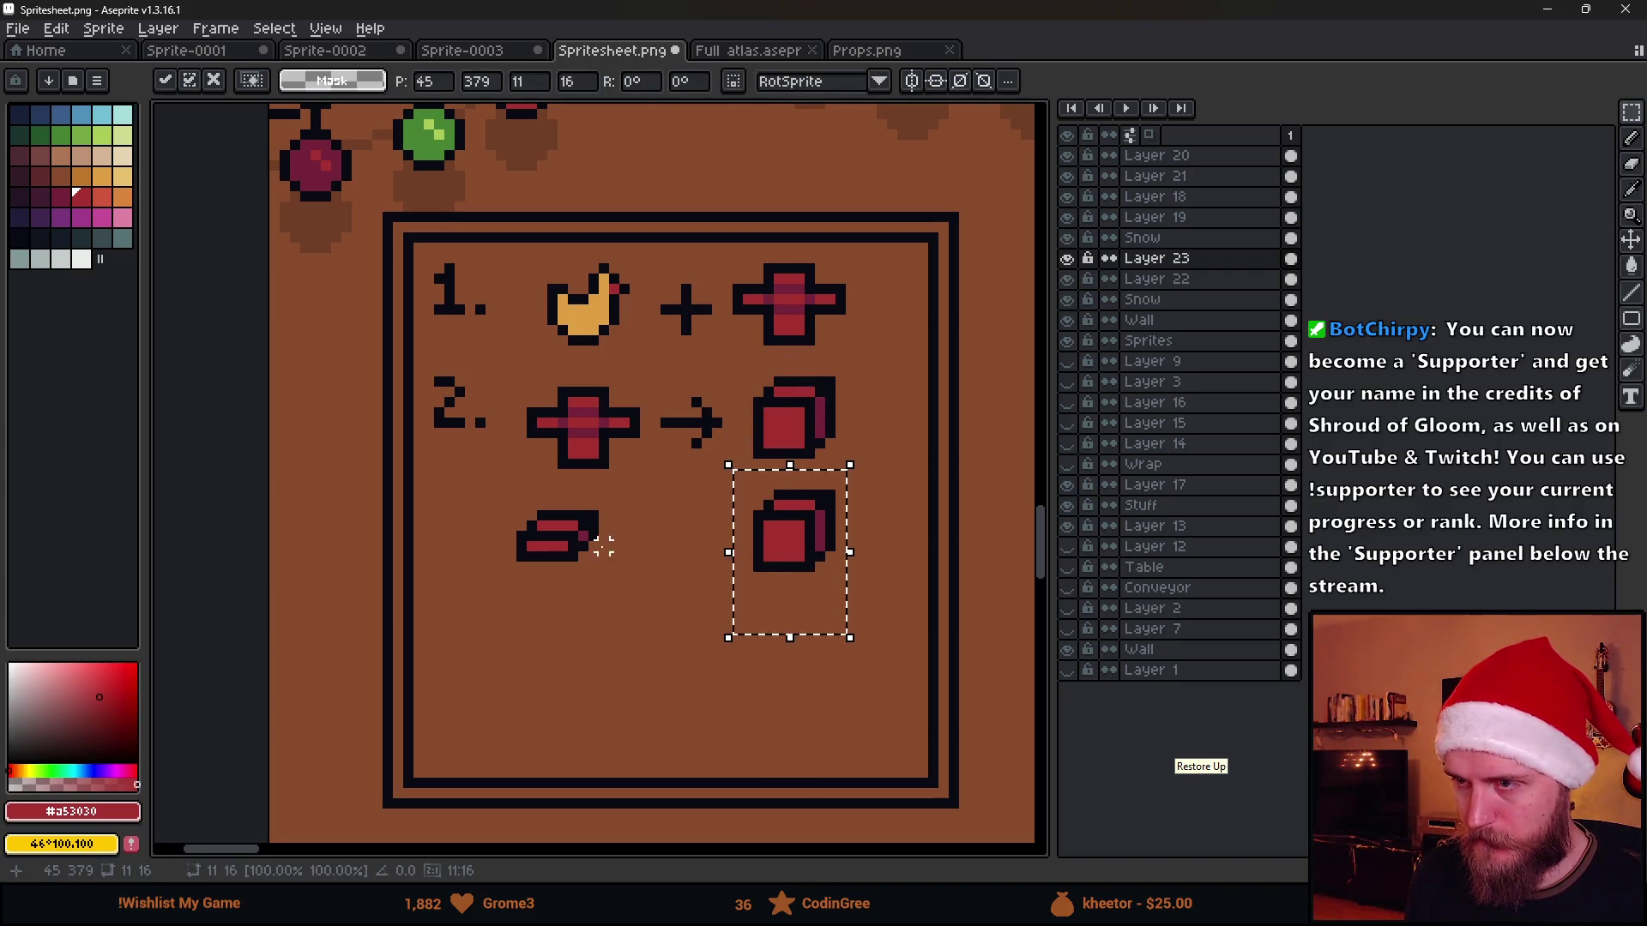
{"action": "left_click", "coordinate": [602, 545]}
{"action": "scroll", "coordinate": [554, 543], "scroll_direction": "up", "scroll_amount": 3}
{"action": "scroll", "coordinate": [593, 542], "scroll_direction": "down", "scroll_amount": 3}
{"action": "scroll", "coordinate": [617, 542], "scroll_direction": "up", "scroll_amount": 1}
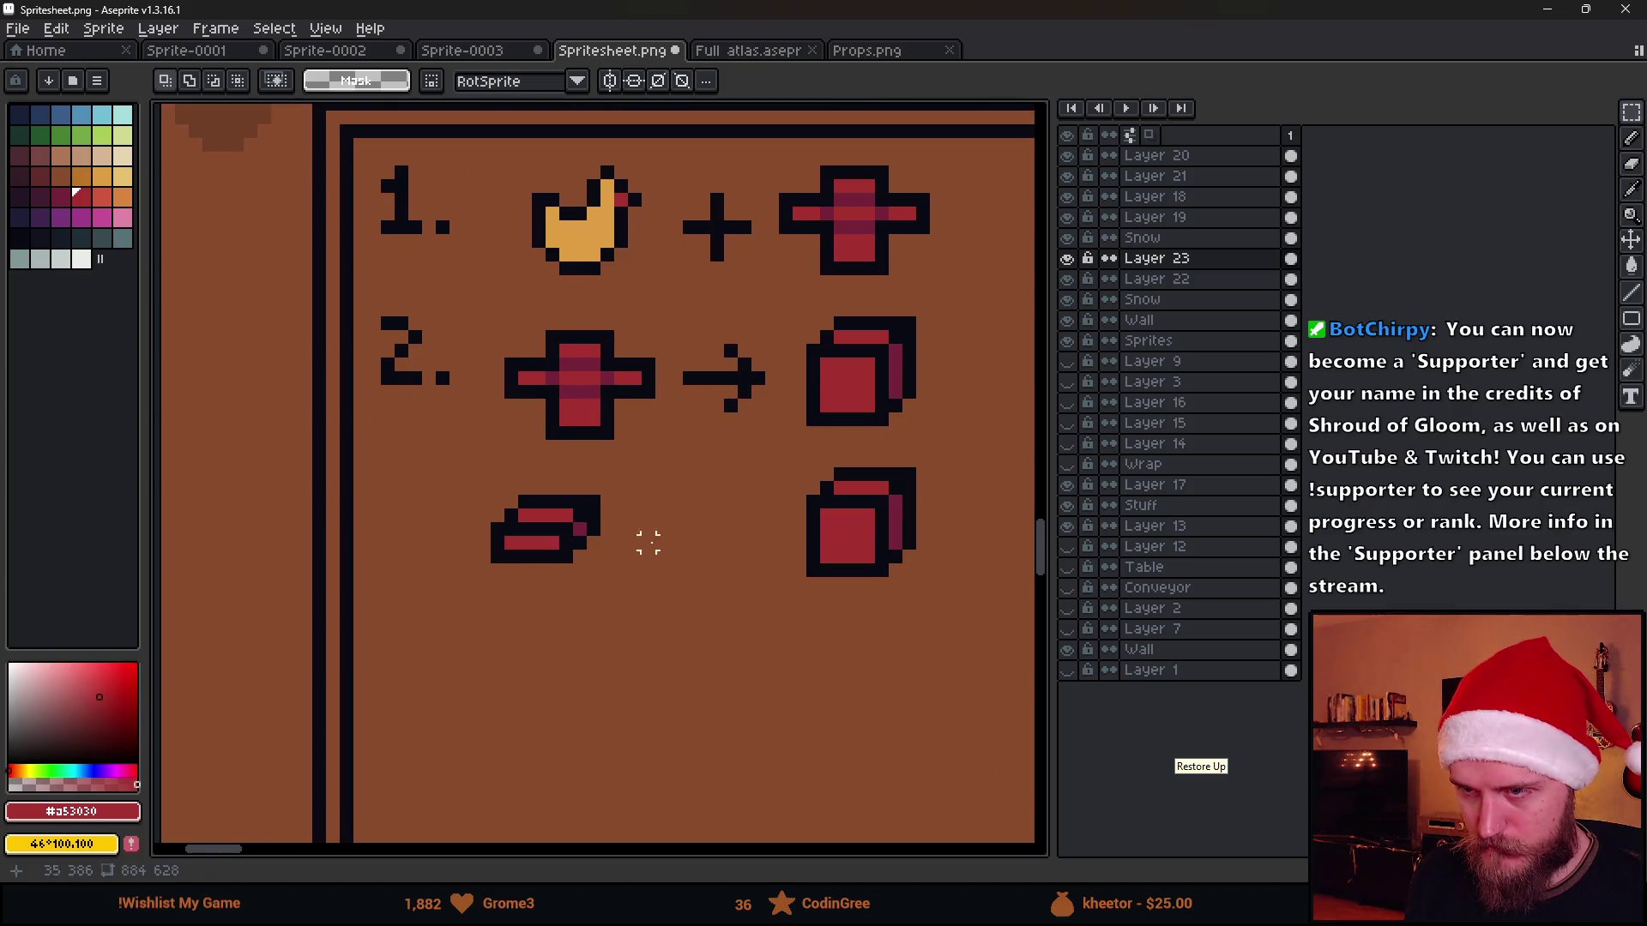
{"action": "scroll", "coordinate": [539, 572], "scroll_direction": "up", "scroll_amount": 2}
Widen the slab by stretching a pixel column and reposition it in row three
{"action": "mouse_move", "coordinate": [542, 425]}
{"action": "left_mouse_down"}
{"action": "mouse_move", "coordinate": [677, 613]}
{"action": "mouse_move", "coordinate": [648, 528]}
{"action": "left_mouse_up"}
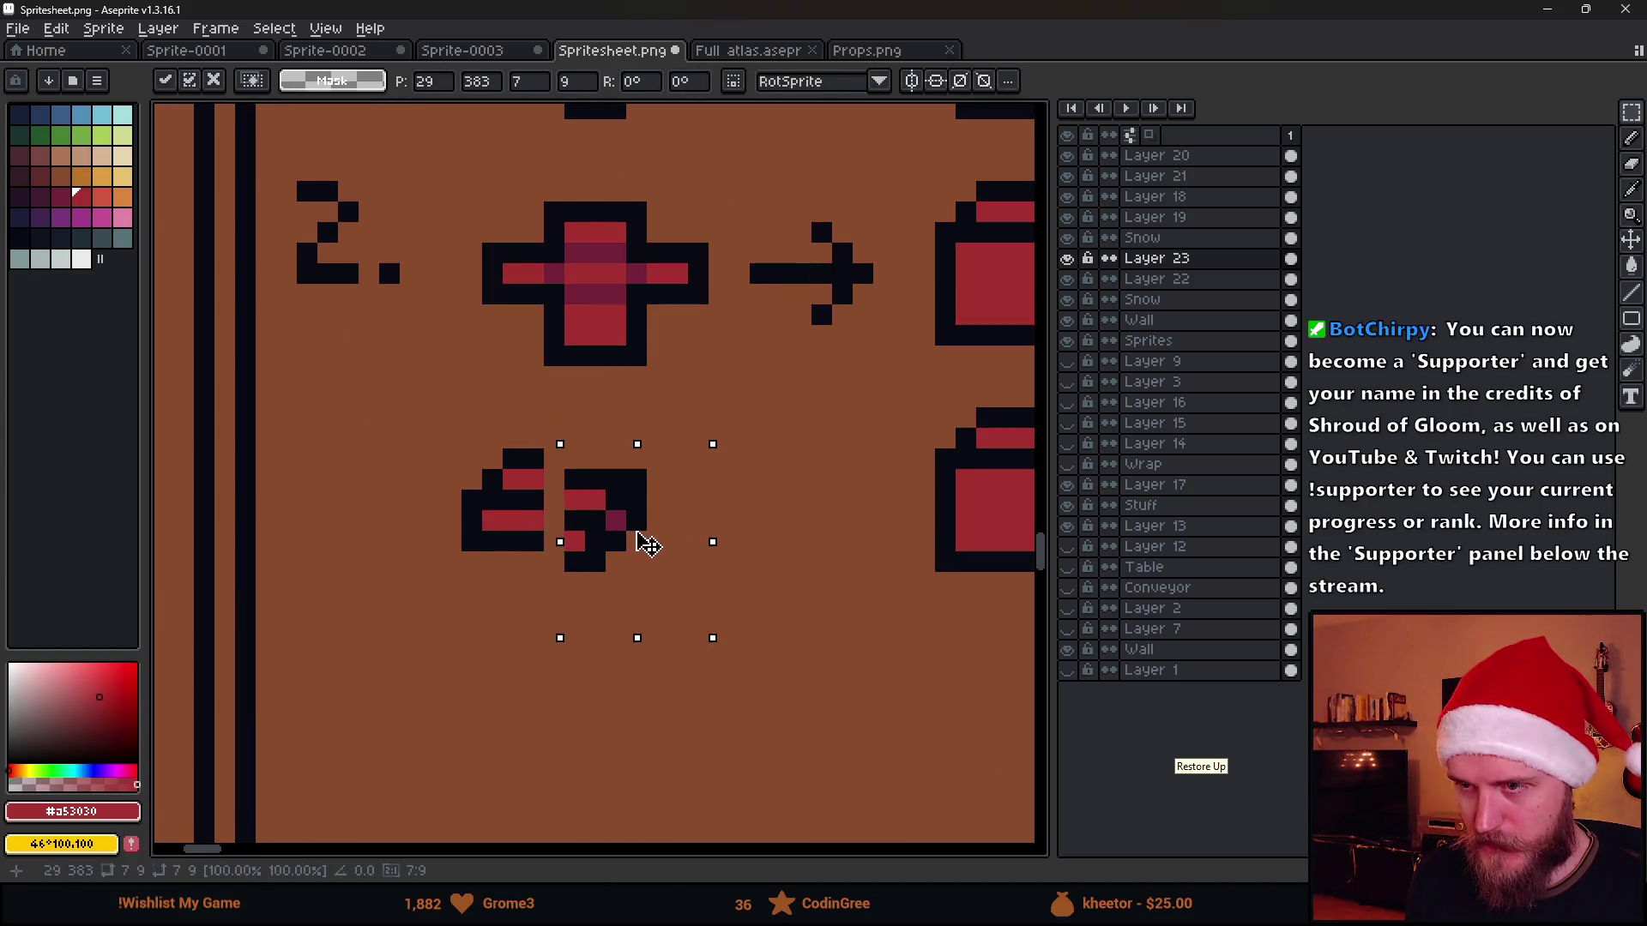
{"action": "left_click_drag", "start_coordinate": [517, 424], "coordinate": [545, 577]}
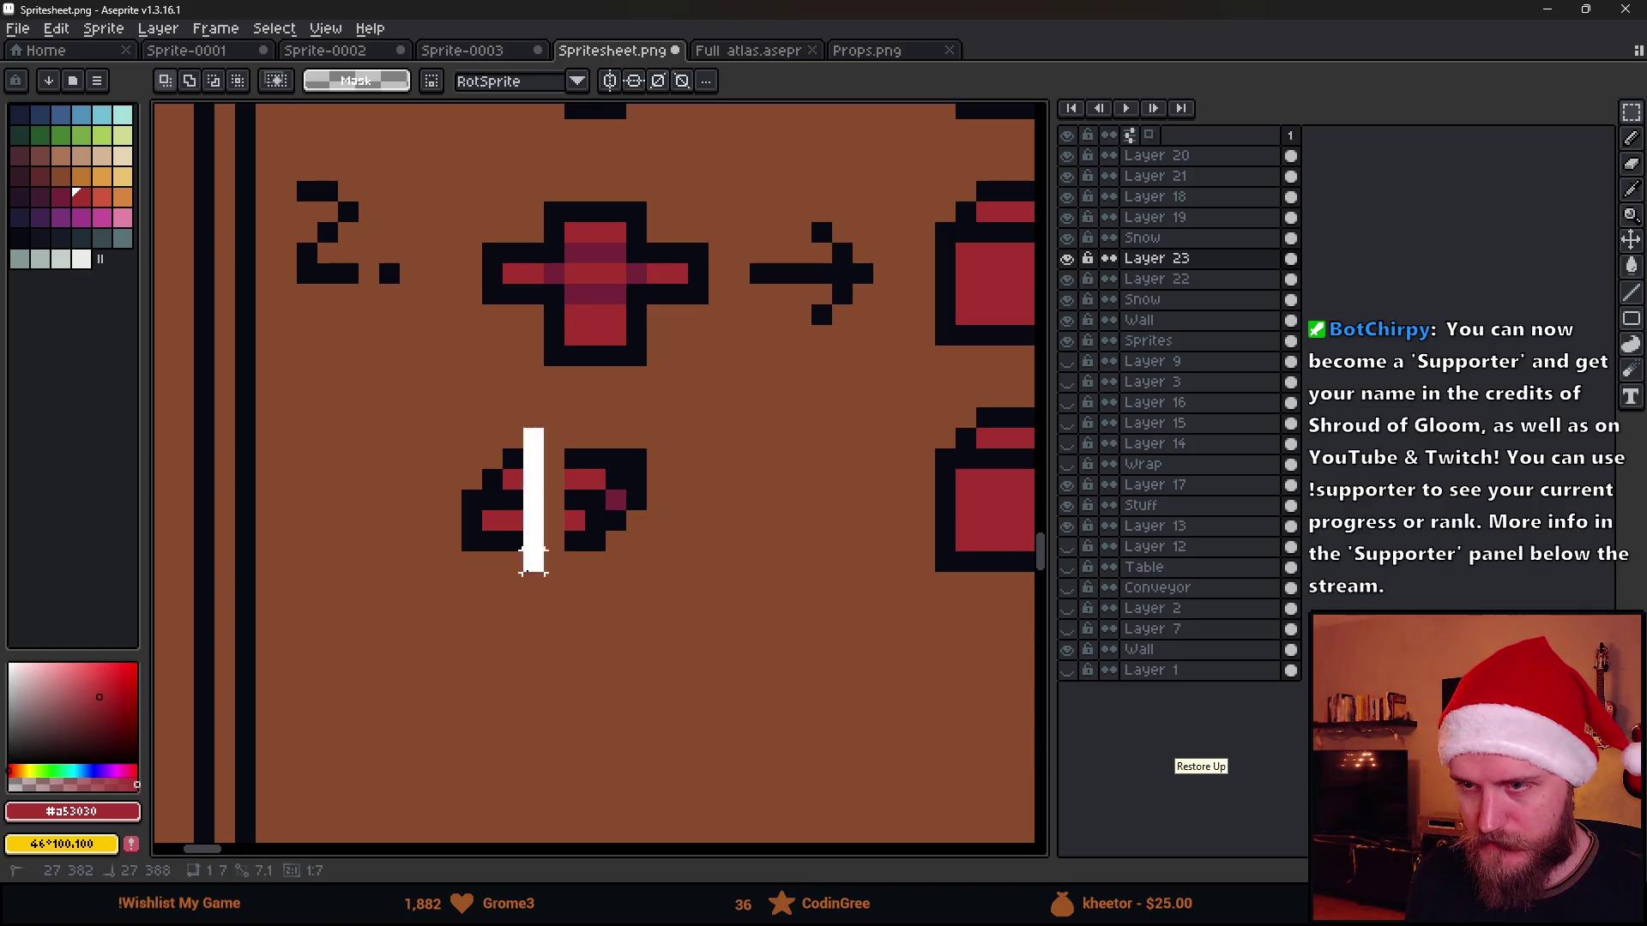
{"action": "left_click_drag", "start_coordinate": [546, 501], "coordinate": [578, 512]}
{"action": "key", "text": "Return"}
{"action": "scroll", "coordinate": [741, 537], "scroll_direction": "down", "scroll_amount": 2}
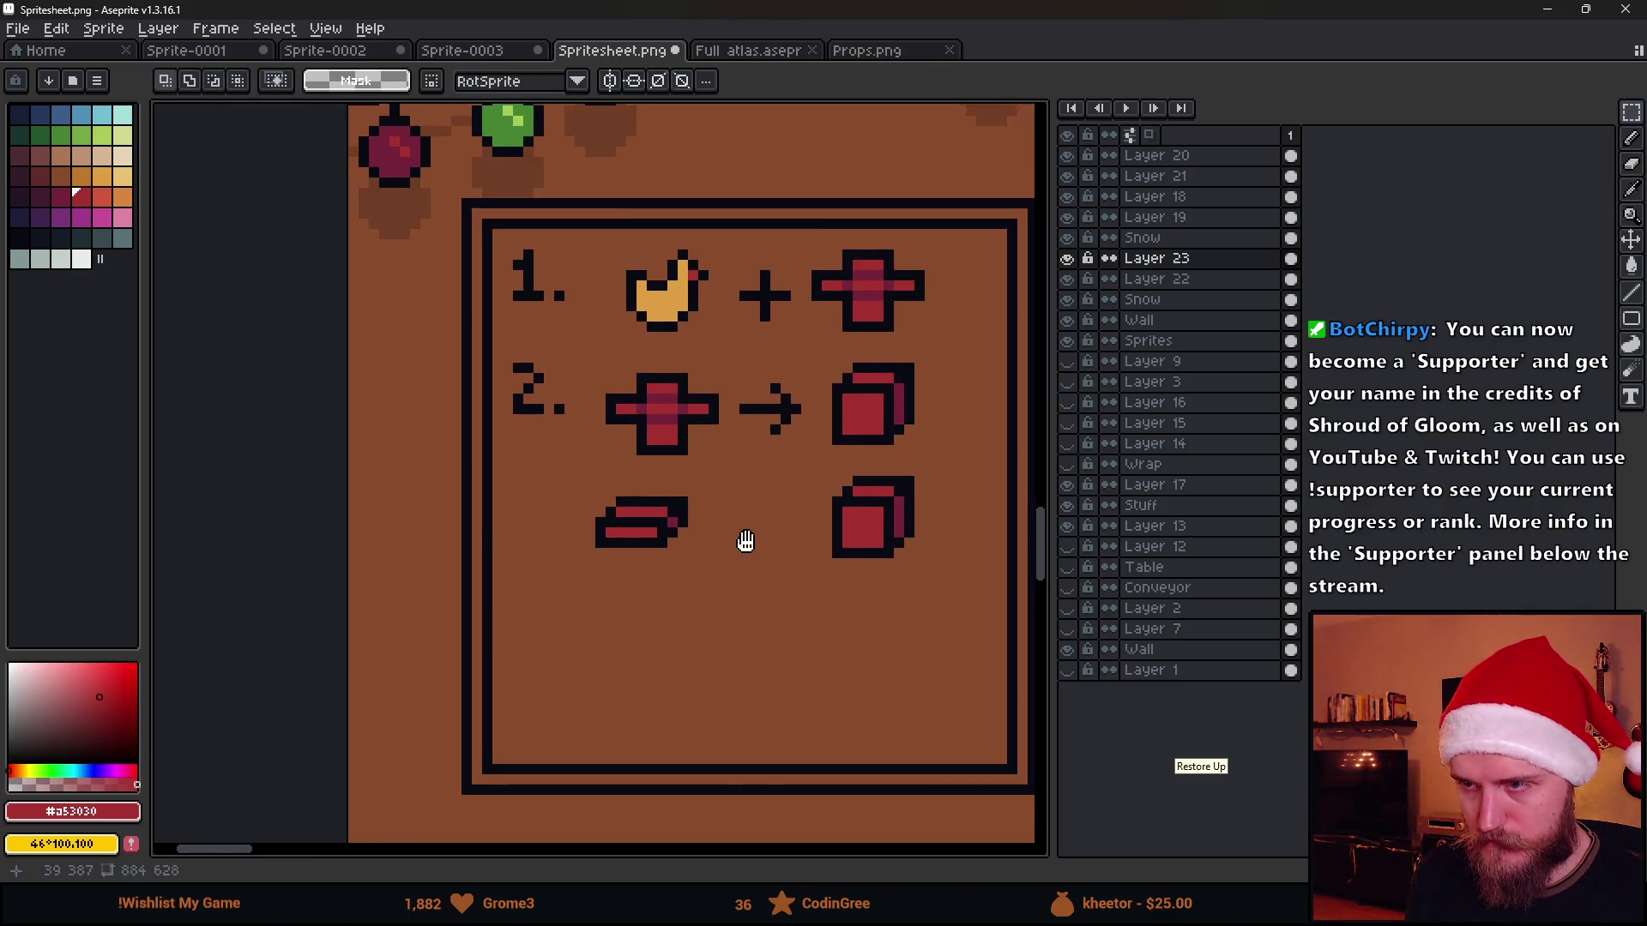
{"action": "left_click_drag", "start_coordinate": [466, 459], "coordinate": [689, 608]}
{"action": "mouse_move", "coordinate": [640, 544]}
{"action": "left_mouse_down"}
{"action": "mouse_move", "coordinate": [859, 517]}
{"action": "mouse_move", "coordinate": [629, 543]}
{"action": "left_mouse_up"}
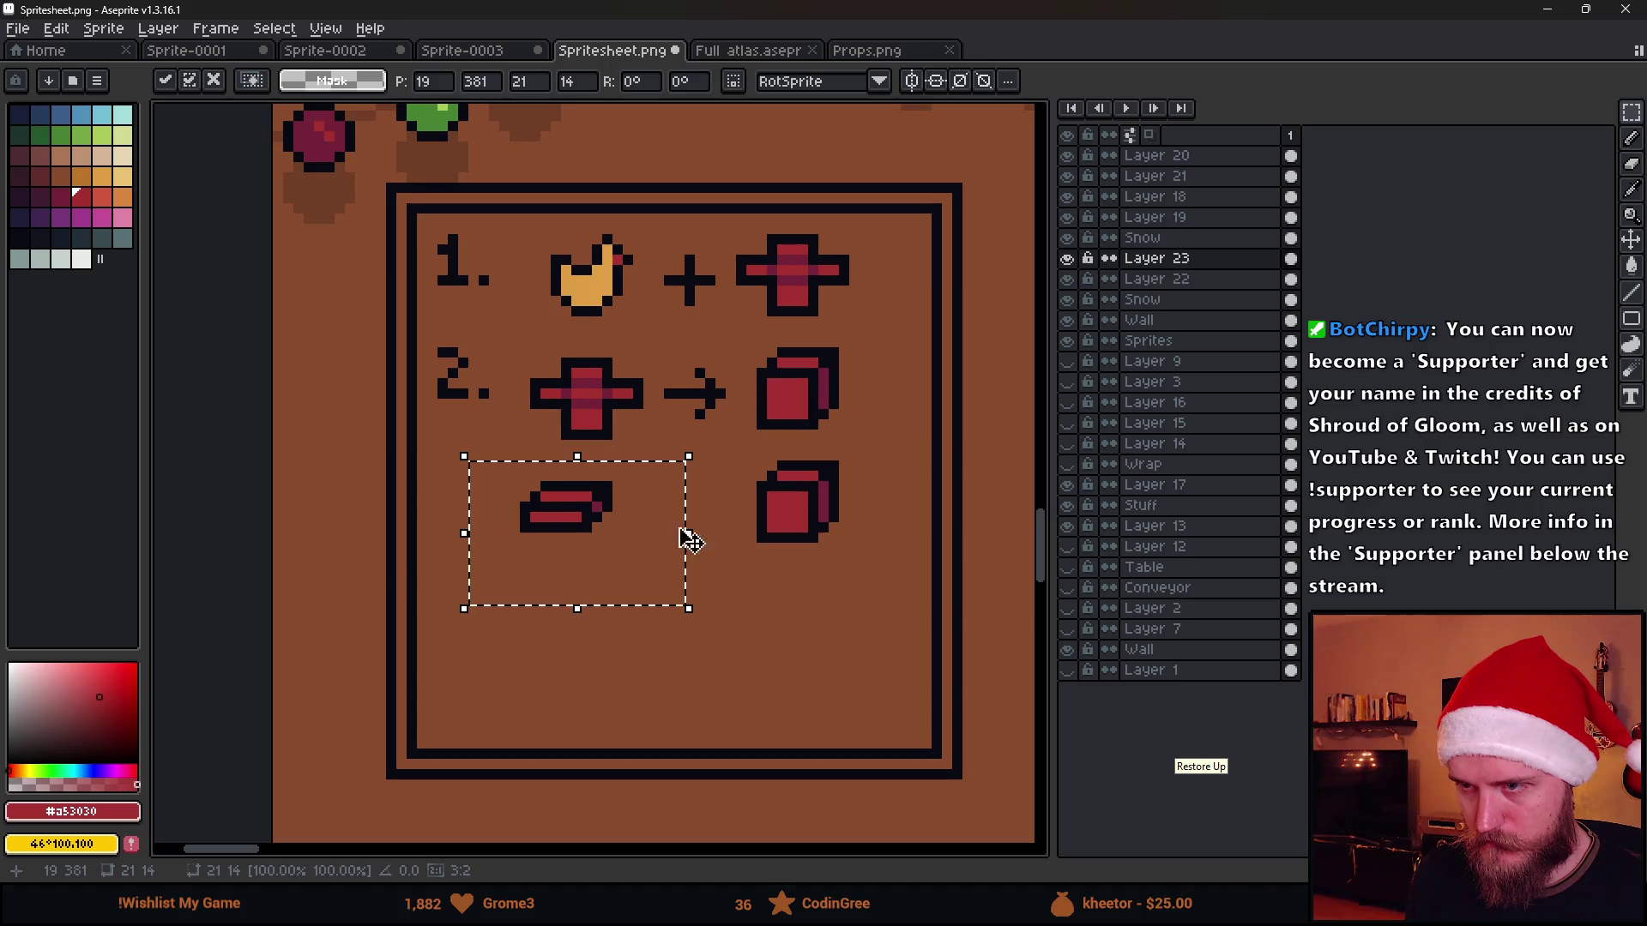
Copy and reshape the arrow for row three, undoing a misplaced copy
{"action": "key", "text": "b"}
{"action": "scroll", "coordinate": [694, 386], "scroll_direction": "up", "scroll_amount": 2}
{"action": "left_click", "coordinate": [735, 356], "text": "alt"}
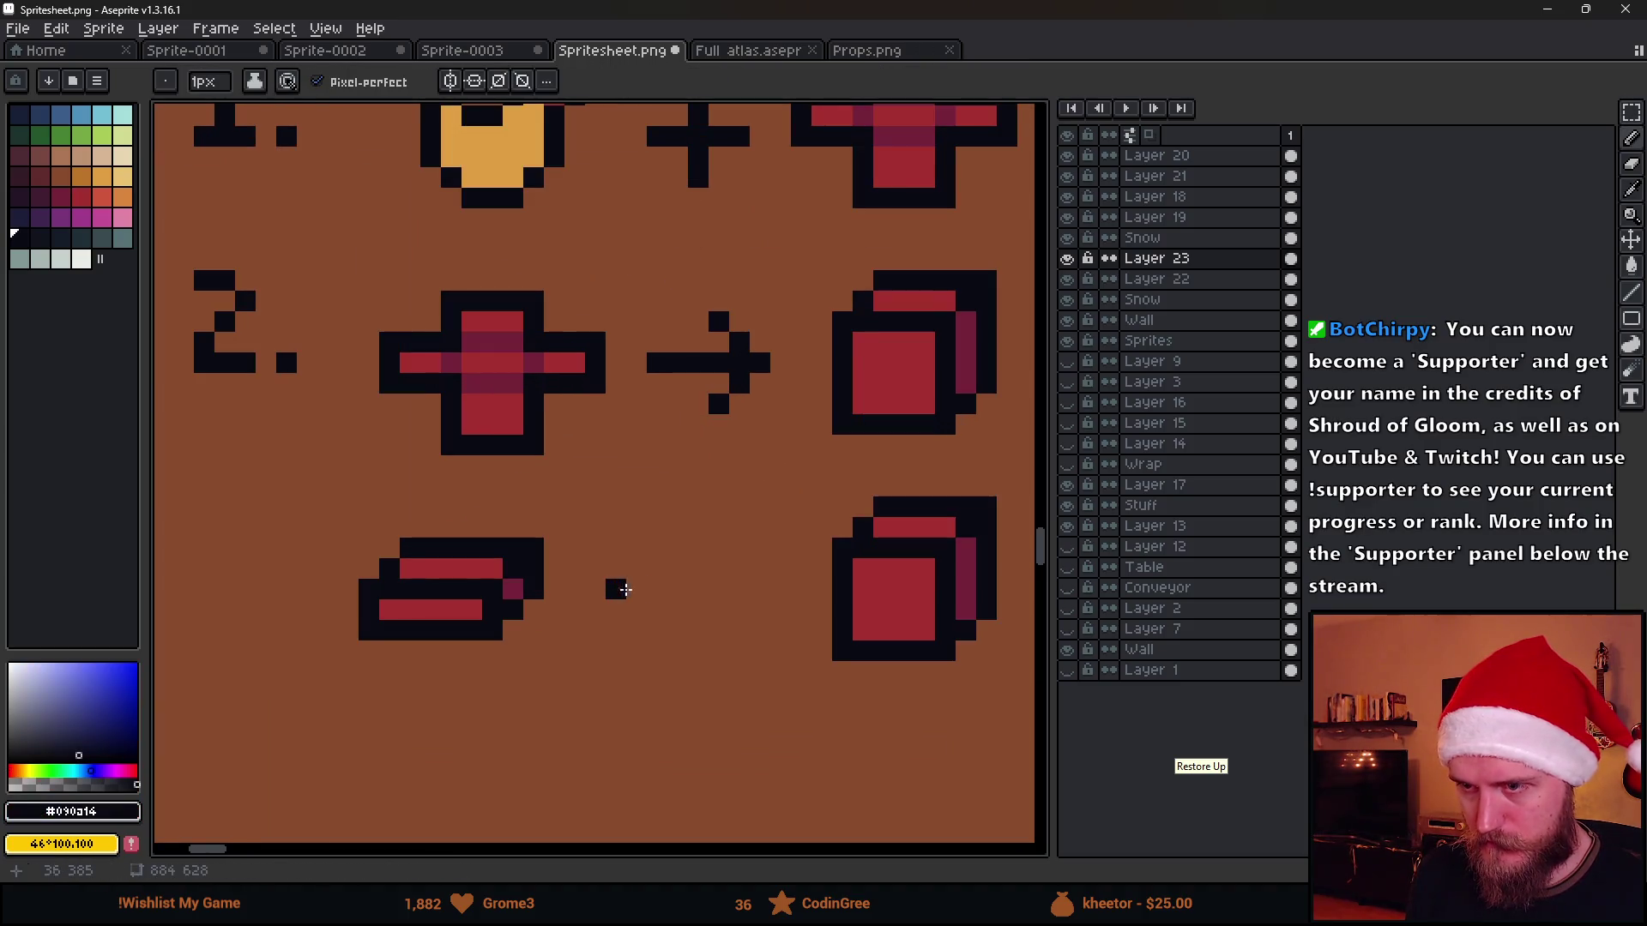
{"action": "key", "text": "m"}
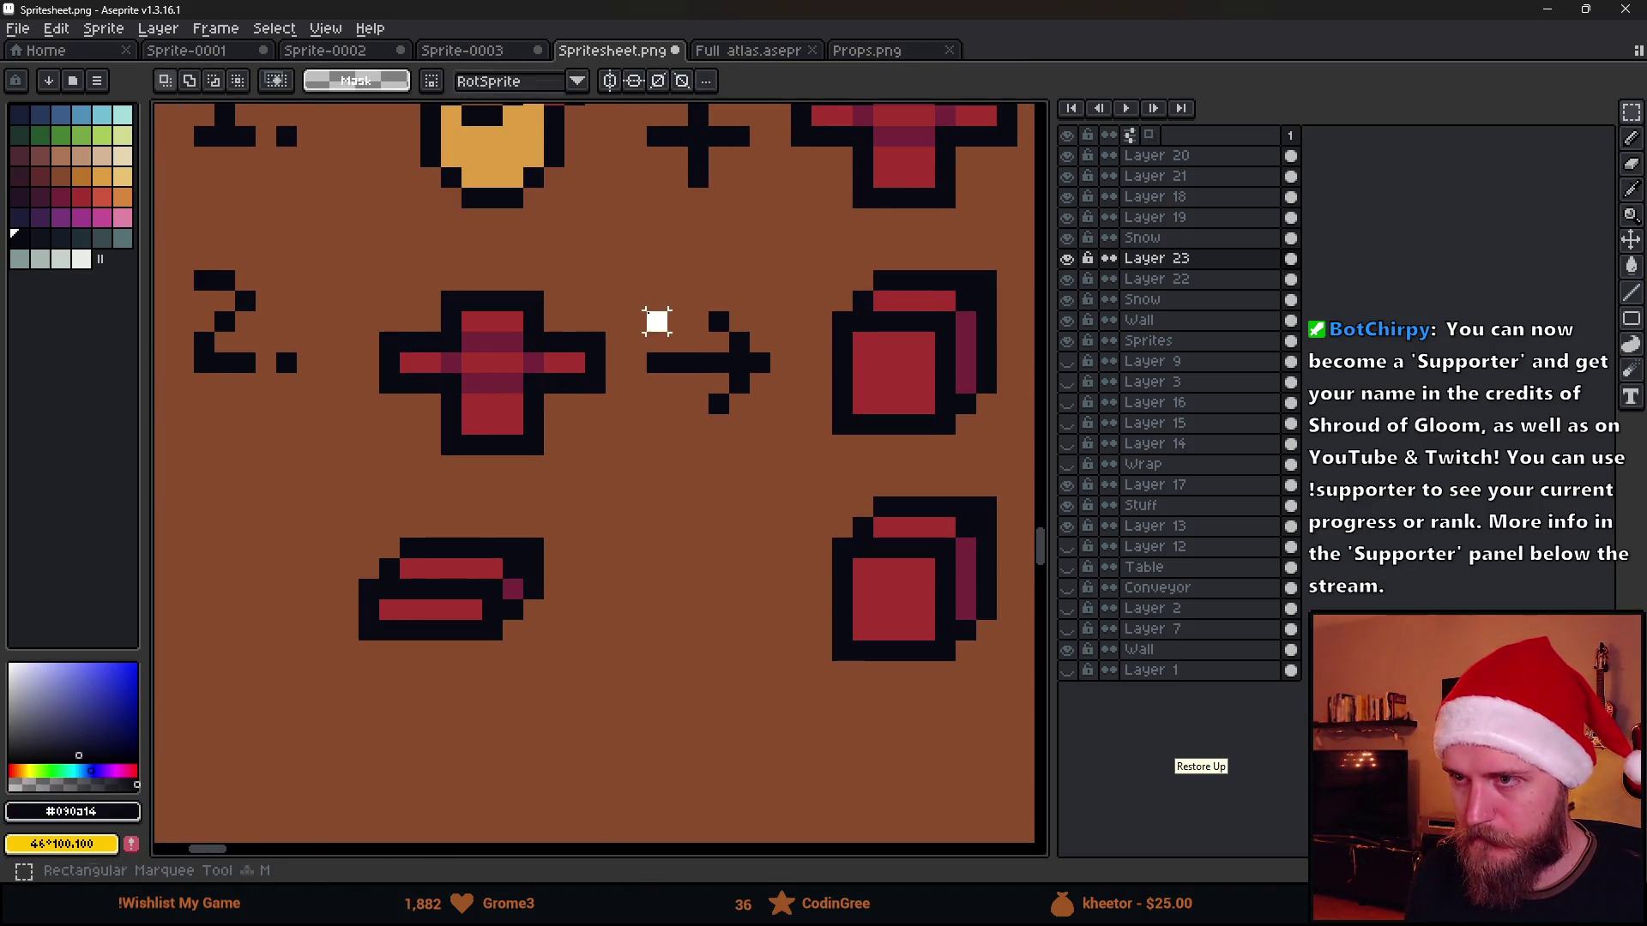
{"action": "mouse_move", "coordinate": [648, 310]}
{"action": "left_mouse_down"}
{"action": "mouse_move", "coordinate": [772, 430]}
{"action": "mouse_move", "coordinate": [714, 249]}
{"action": "left_mouse_up"}
{"action": "key", "text": "ctrl+z"}
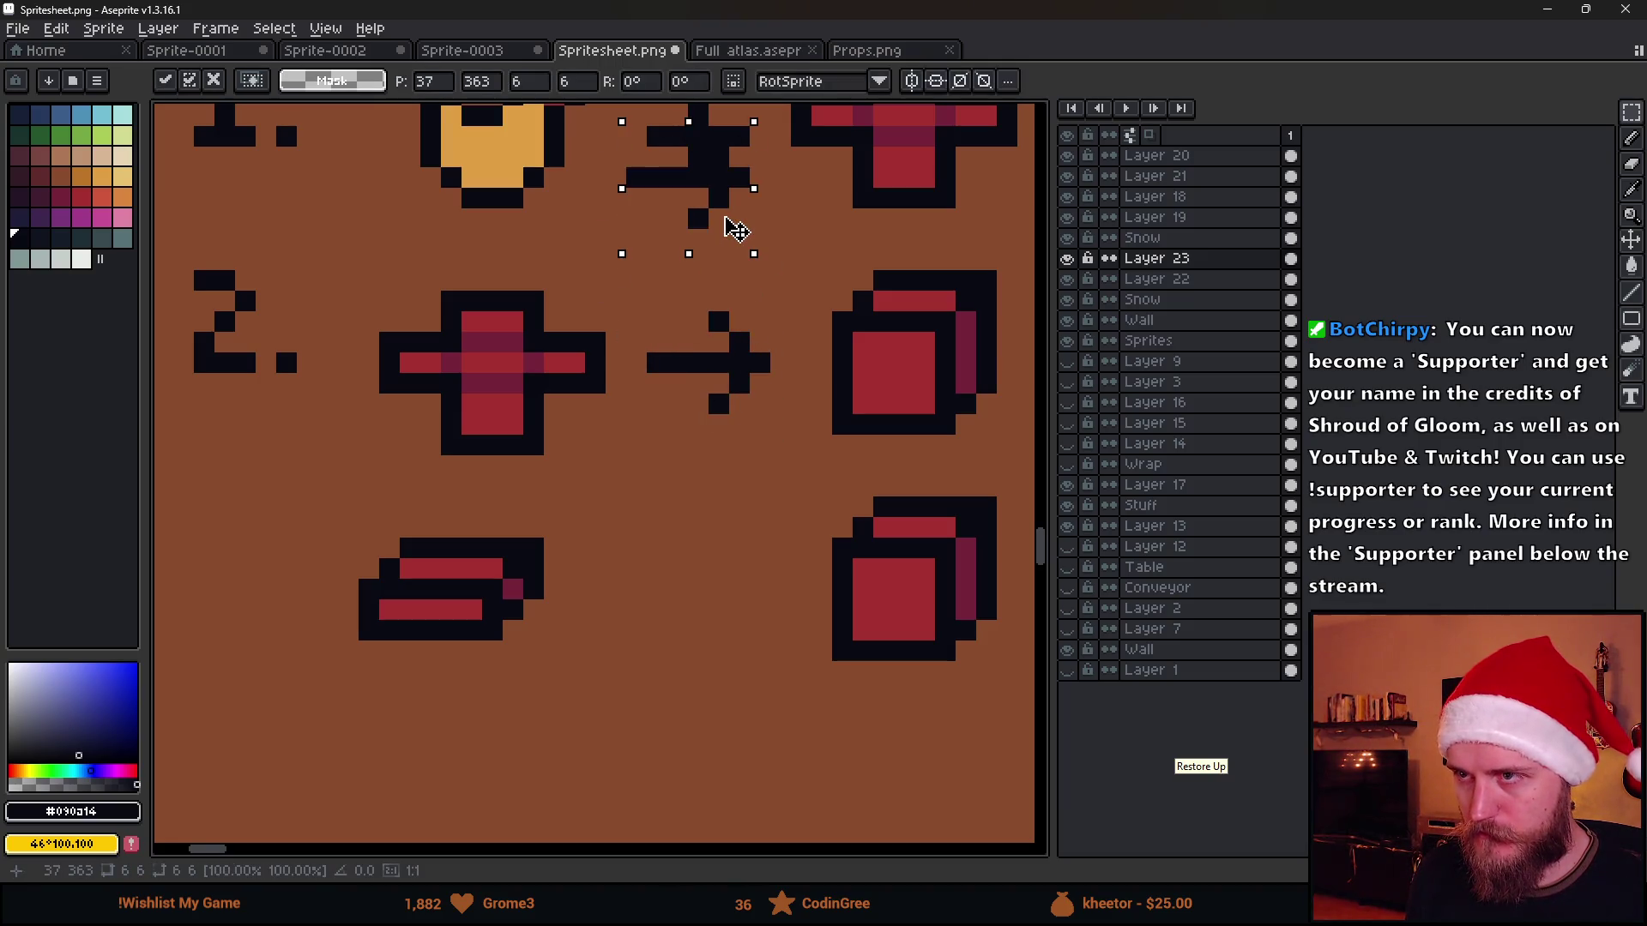
{"action": "key", "text": "ctrl+d"}
{"action": "key", "text": "e"}
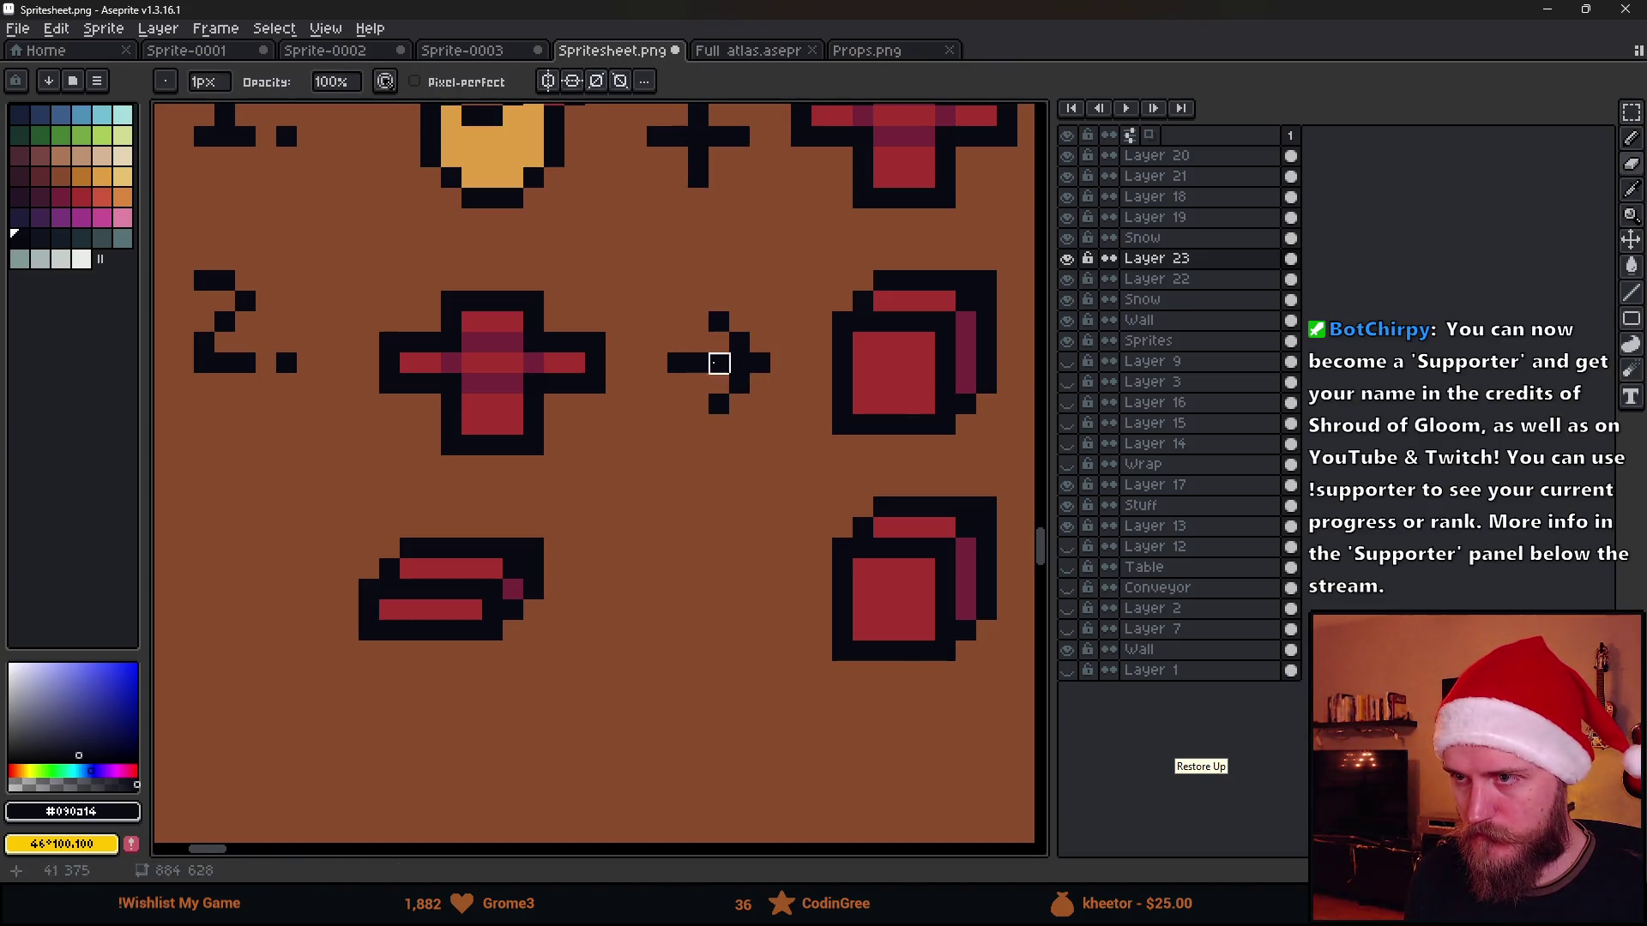
{"action": "key", "text": "m"}
{"action": "scroll", "coordinate": [787, 471], "scroll_direction": "down", "scroll_amount": 2}
{"action": "mouse_move", "coordinate": [626, 270]}
{"action": "left_mouse_down"}
{"action": "mouse_move", "coordinate": [788, 472]}
{"action": "mouse_move", "coordinate": [759, 612]}
{"action": "left_mouse_up"}
{"action": "scroll", "coordinate": [788, 468], "scroll_direction": "up", "scroll_amount": 1}
{"action": "key", "text": "b"}
{"action": "scroll", "coordinate": [735, 387], "scroll_direction": "up", "scroll_amount": 2}
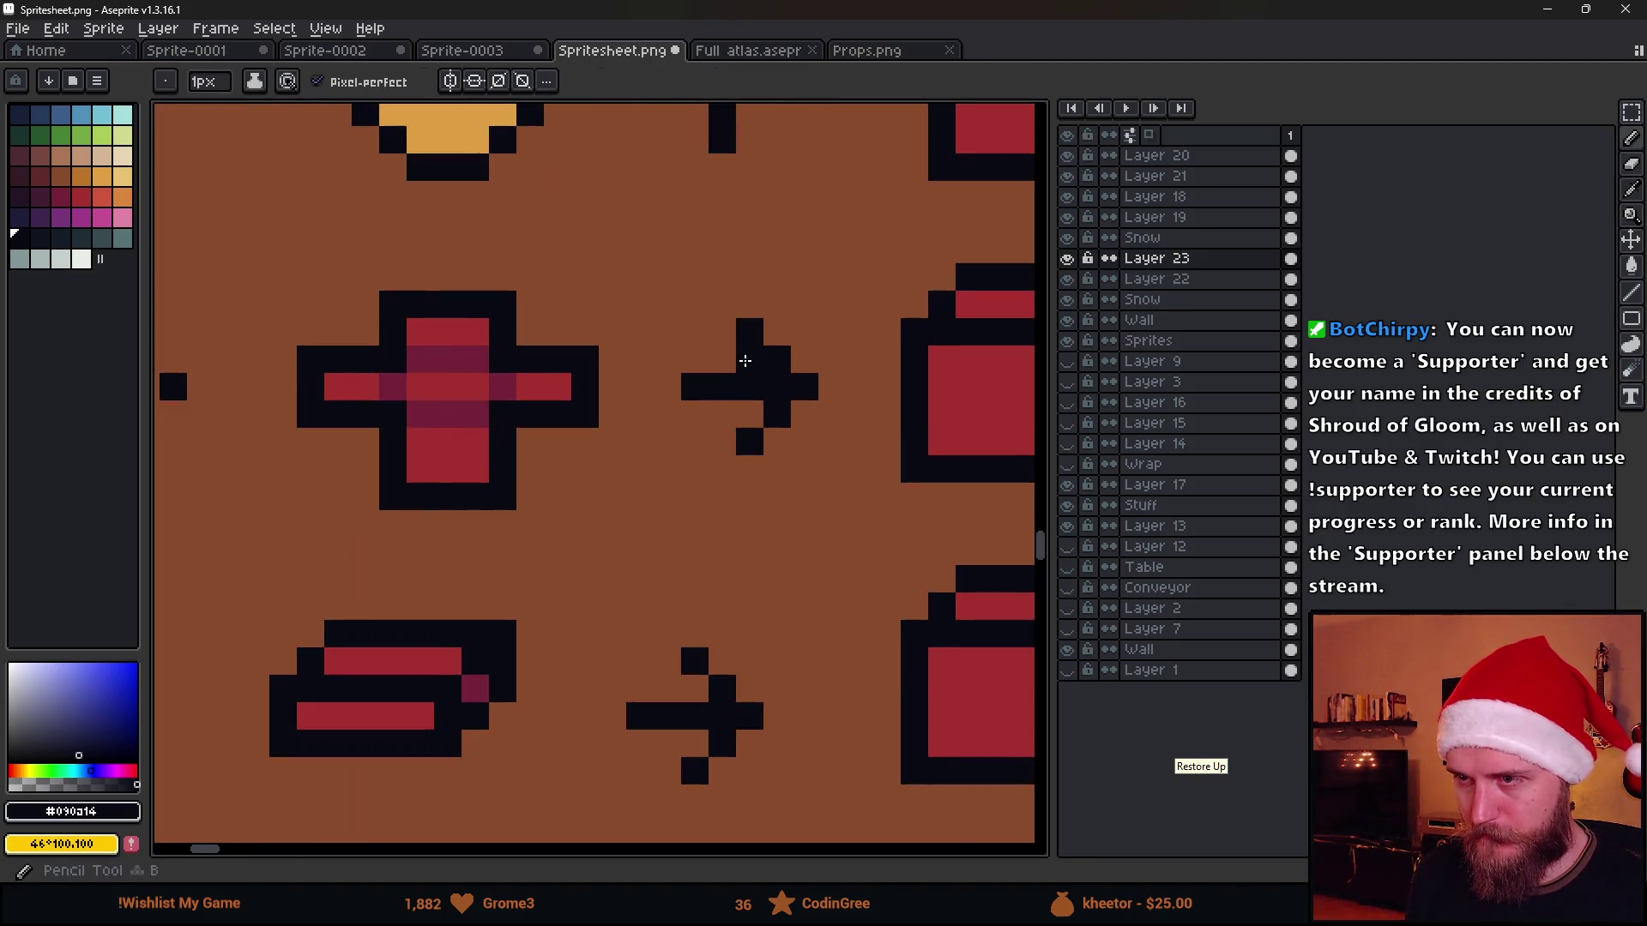
{"action": "left_click", "coordinate": [772, 501]}
{"action": "scroll", "coordinate": [696, 757], "scroll_direction": "down", "scroll_amount": 3}
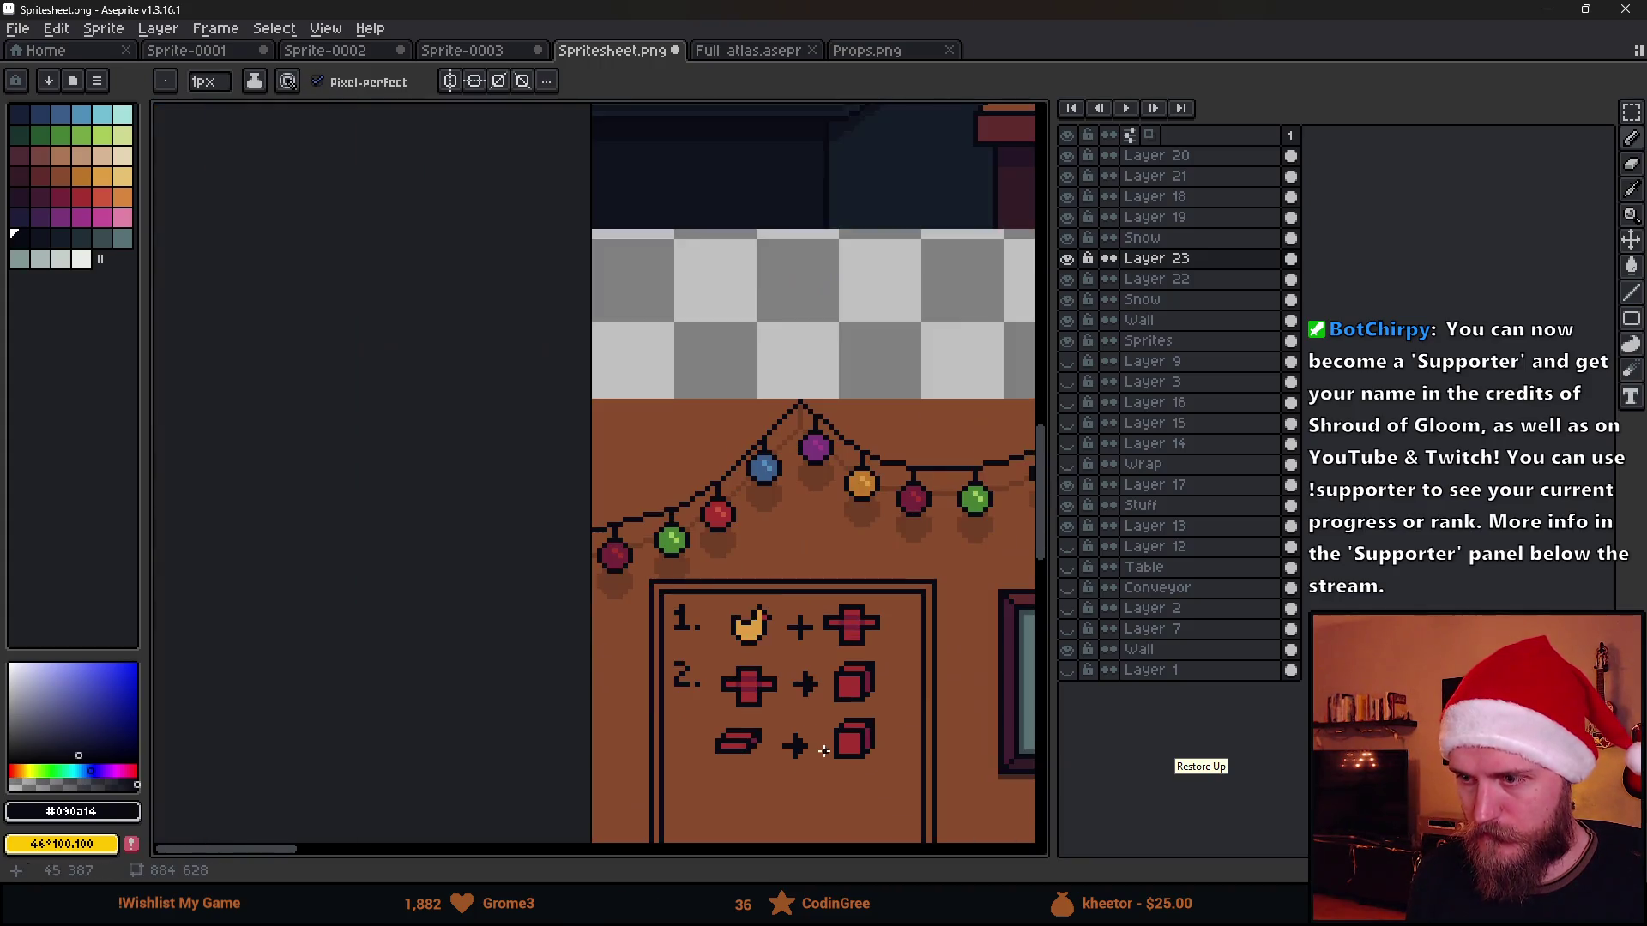
{"action": "scroll", "coordinate": [805, 587], "scroll_direction": "up", "scroll_amount": 1}
{"action": "scroll", "coordinate": [805, 587], "scroll_direction": "up", "scroll_amount": 1}
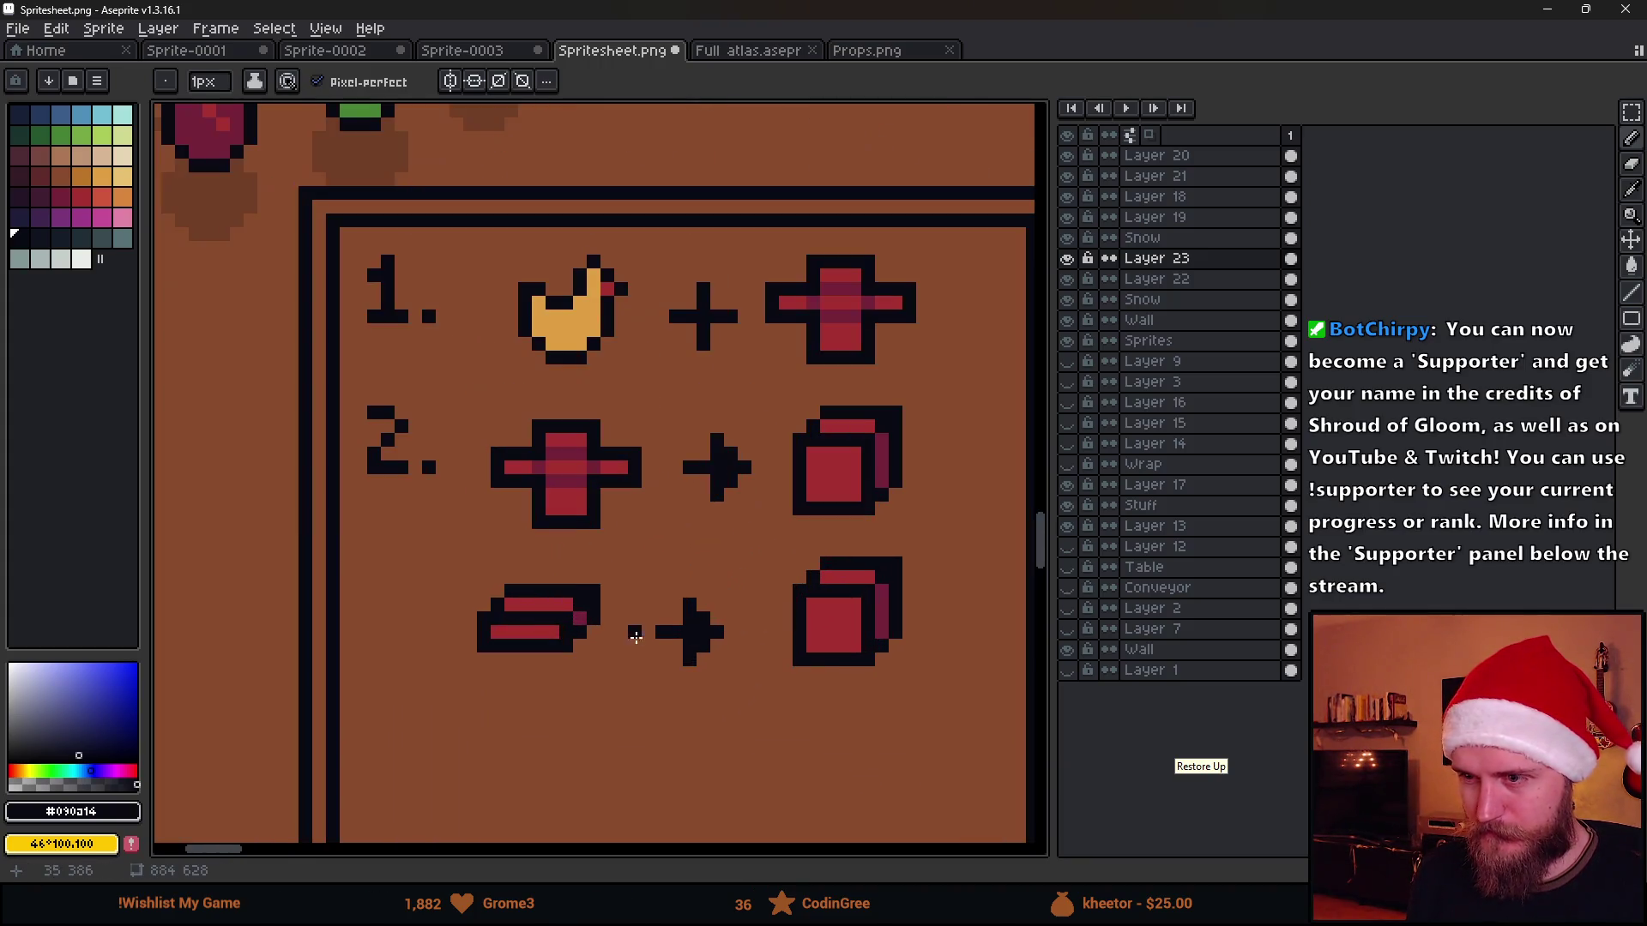
{"action": "key", "text": "m"}
{"action": "left_click_drag", "start_coordinate": [639, 569], "coordinate": [752, 681]}
{"action": "key", "text": "ctrl+d"}
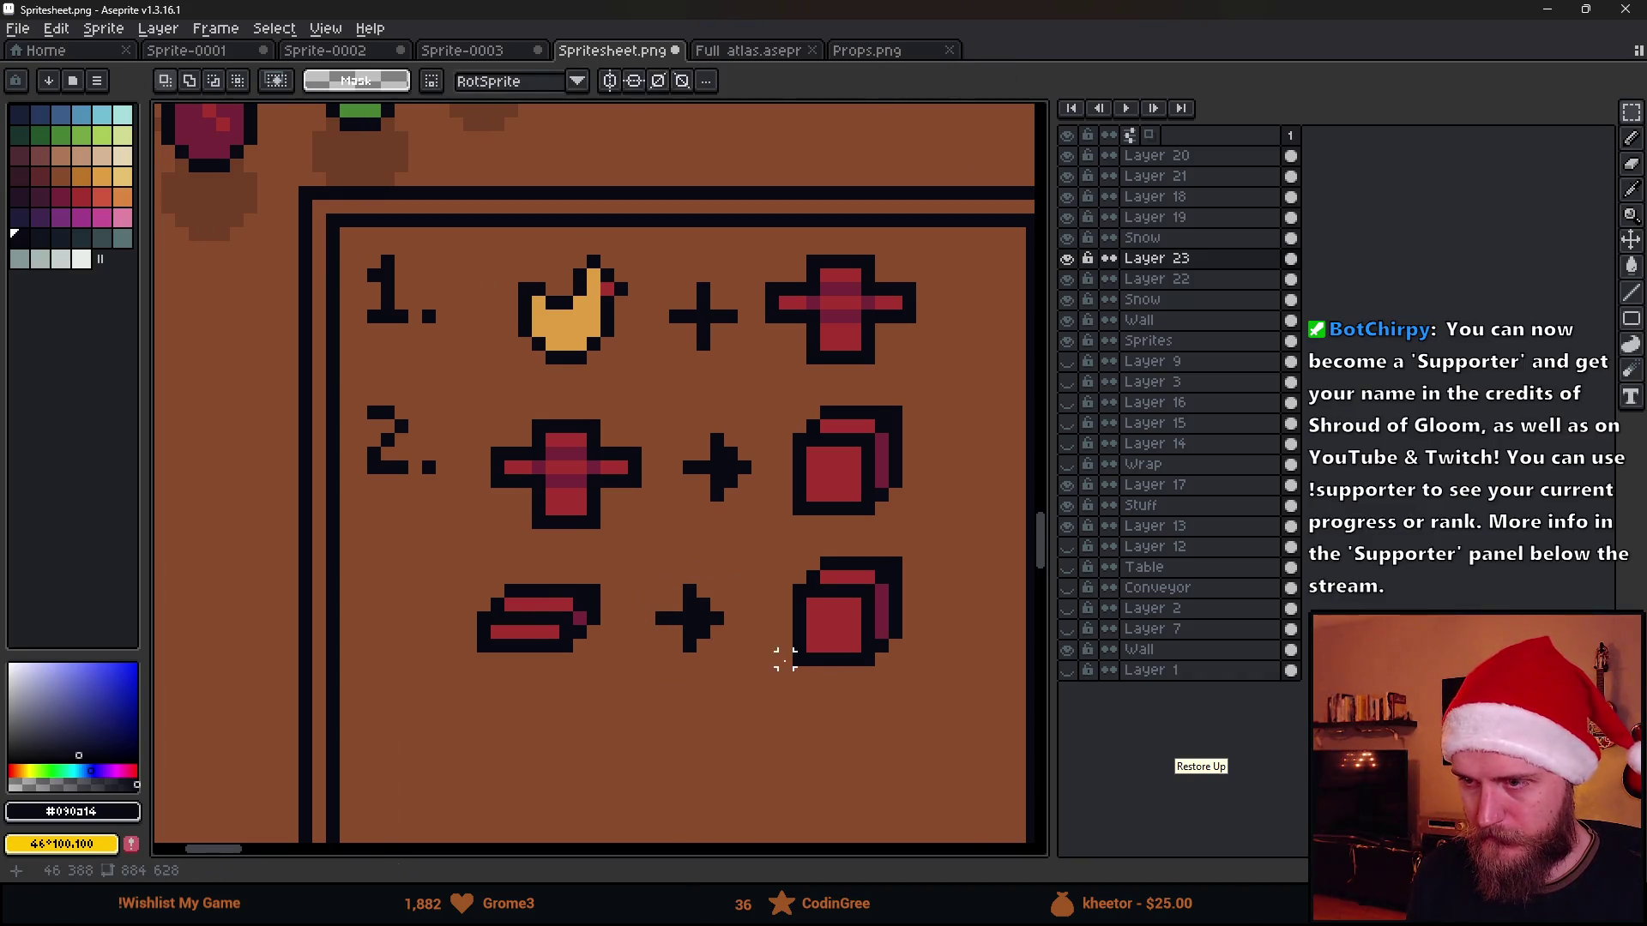
{"action": "scroll", "coordinate": [802, 681], "scroll_direction": "down", "scroll_amount": 2}
{"action": "scroll", "coordinate": [802, 681], "scroll_direction": "up", "scroll_amount": 1}
Shift row three's icons right so they align with the rows above
{"action": "left_click_drag", "start_coordinate": [627, 536], "coordinate": [837, 615]}
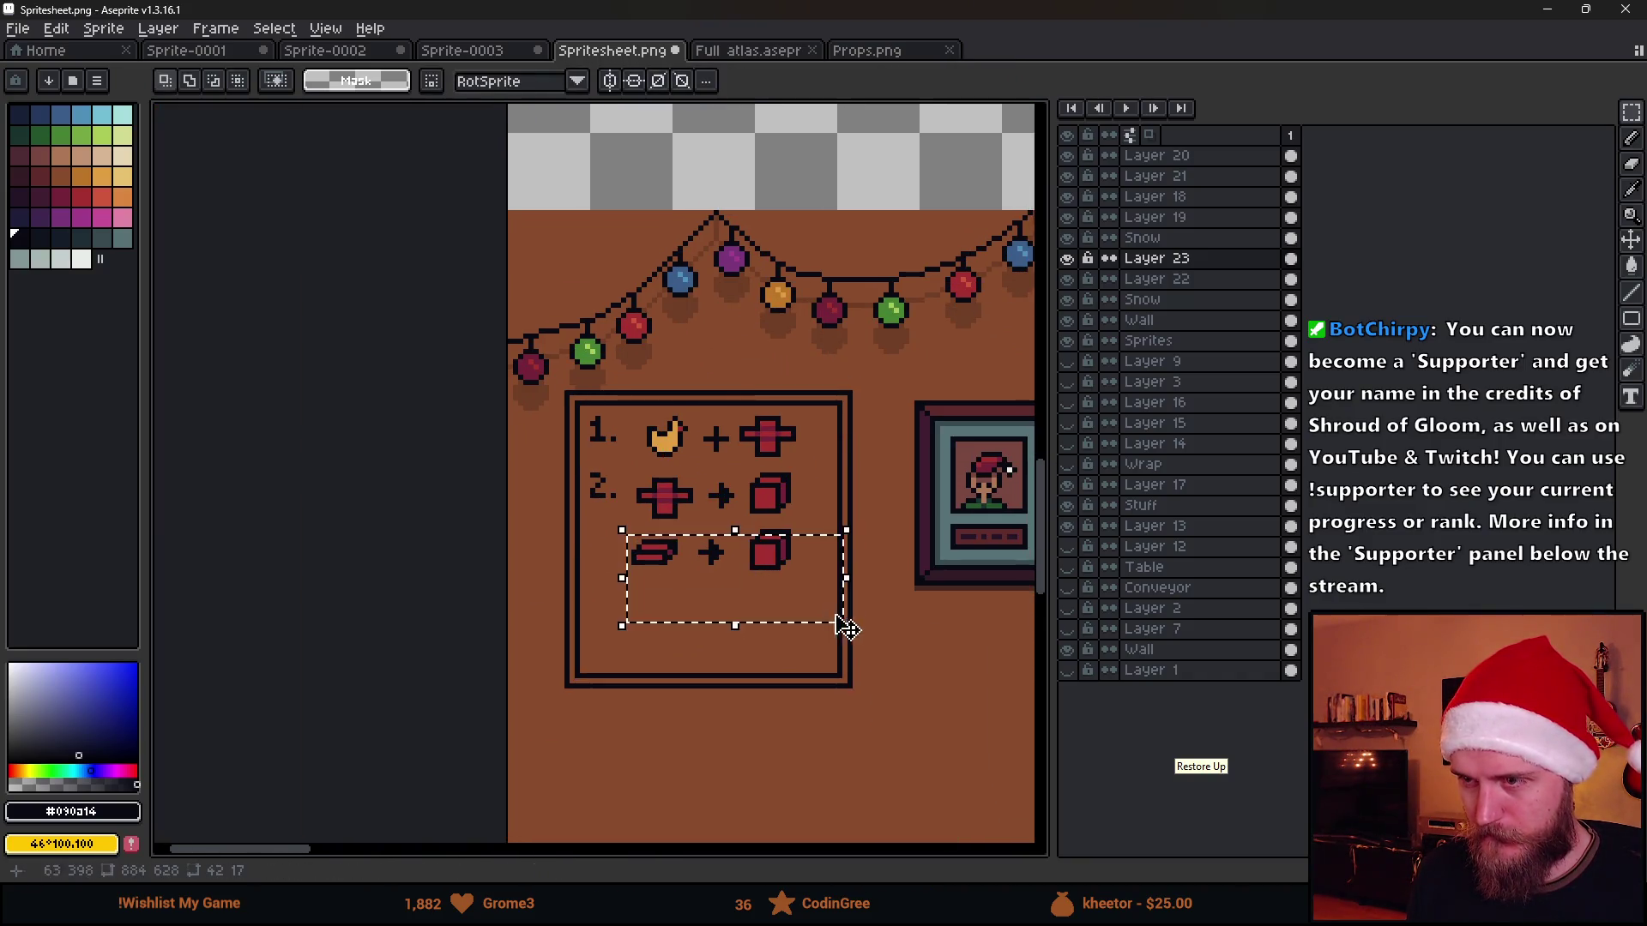
{"action": "scroll", "coordinate": [838, 623], "scroll_direction": "up", "scroll_amount": 2}
{"action": "left_click_drag", "start_coordinate": [760, 503], "coordinate": [824, 514], "text": "shift"}
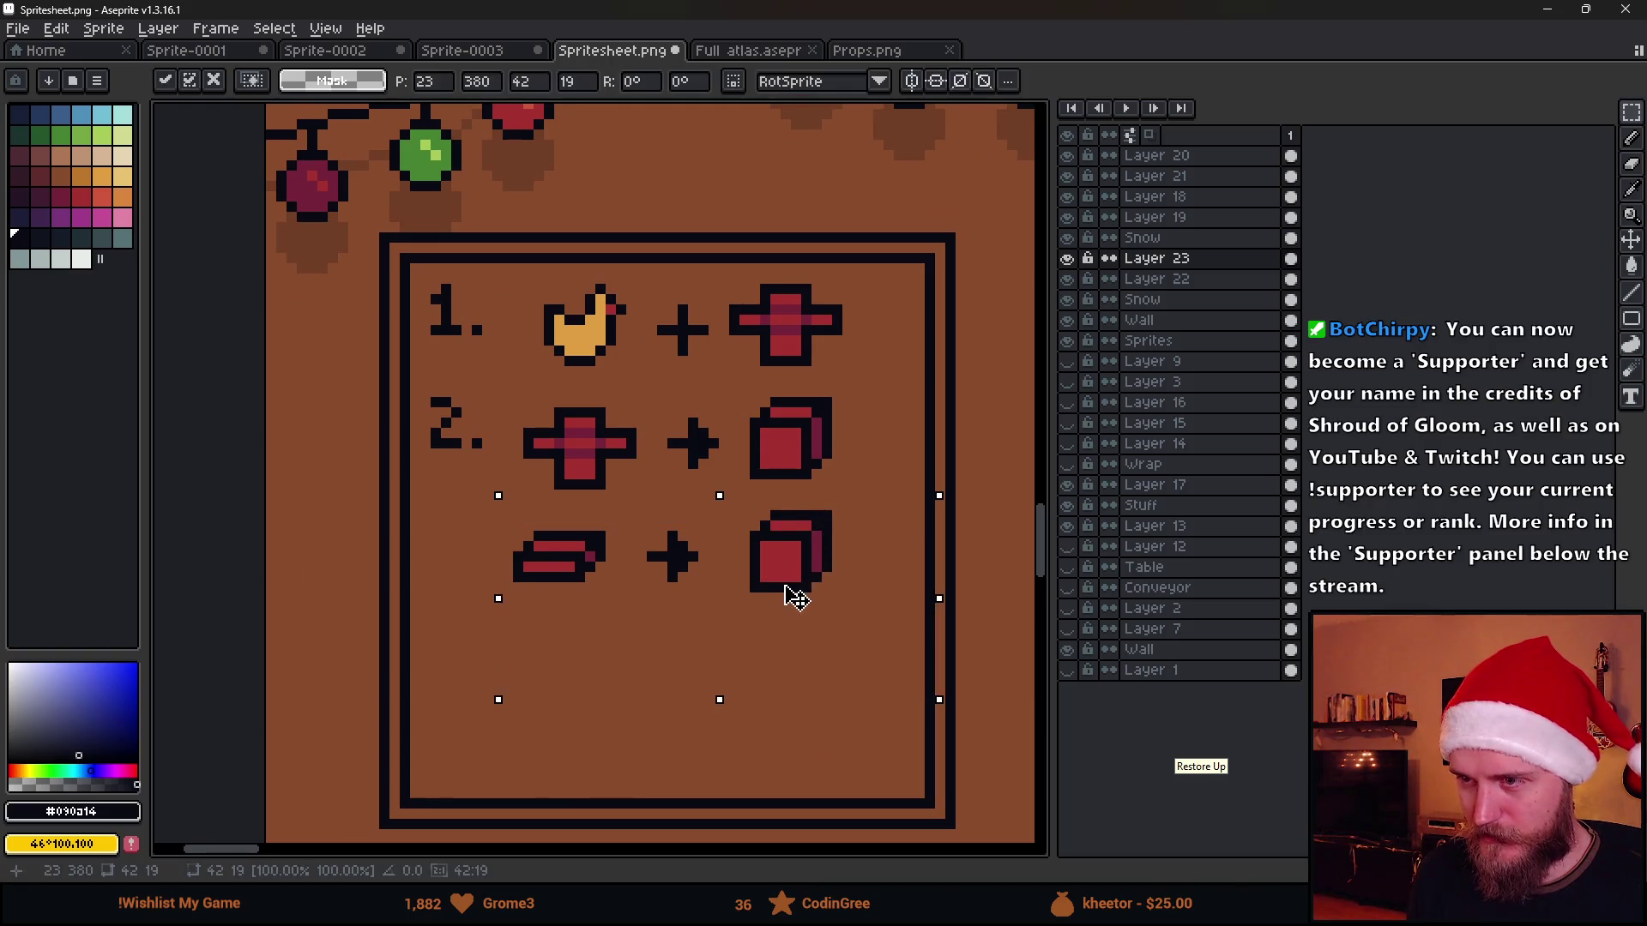
{"action": "left_click_drag", "start_coordinate": [790, 596], "coordinate": [806, 599]}
{"action": "key", "text": "ctrl+d"}
{"action": "scroll", "coordinate": [786, 752], "scroll_direction": "down", "scroll_amount": 1}
{"action": "scroll", "coordinate": [765, 669], "scroll_direction": "down", "scroll_amount": 1}
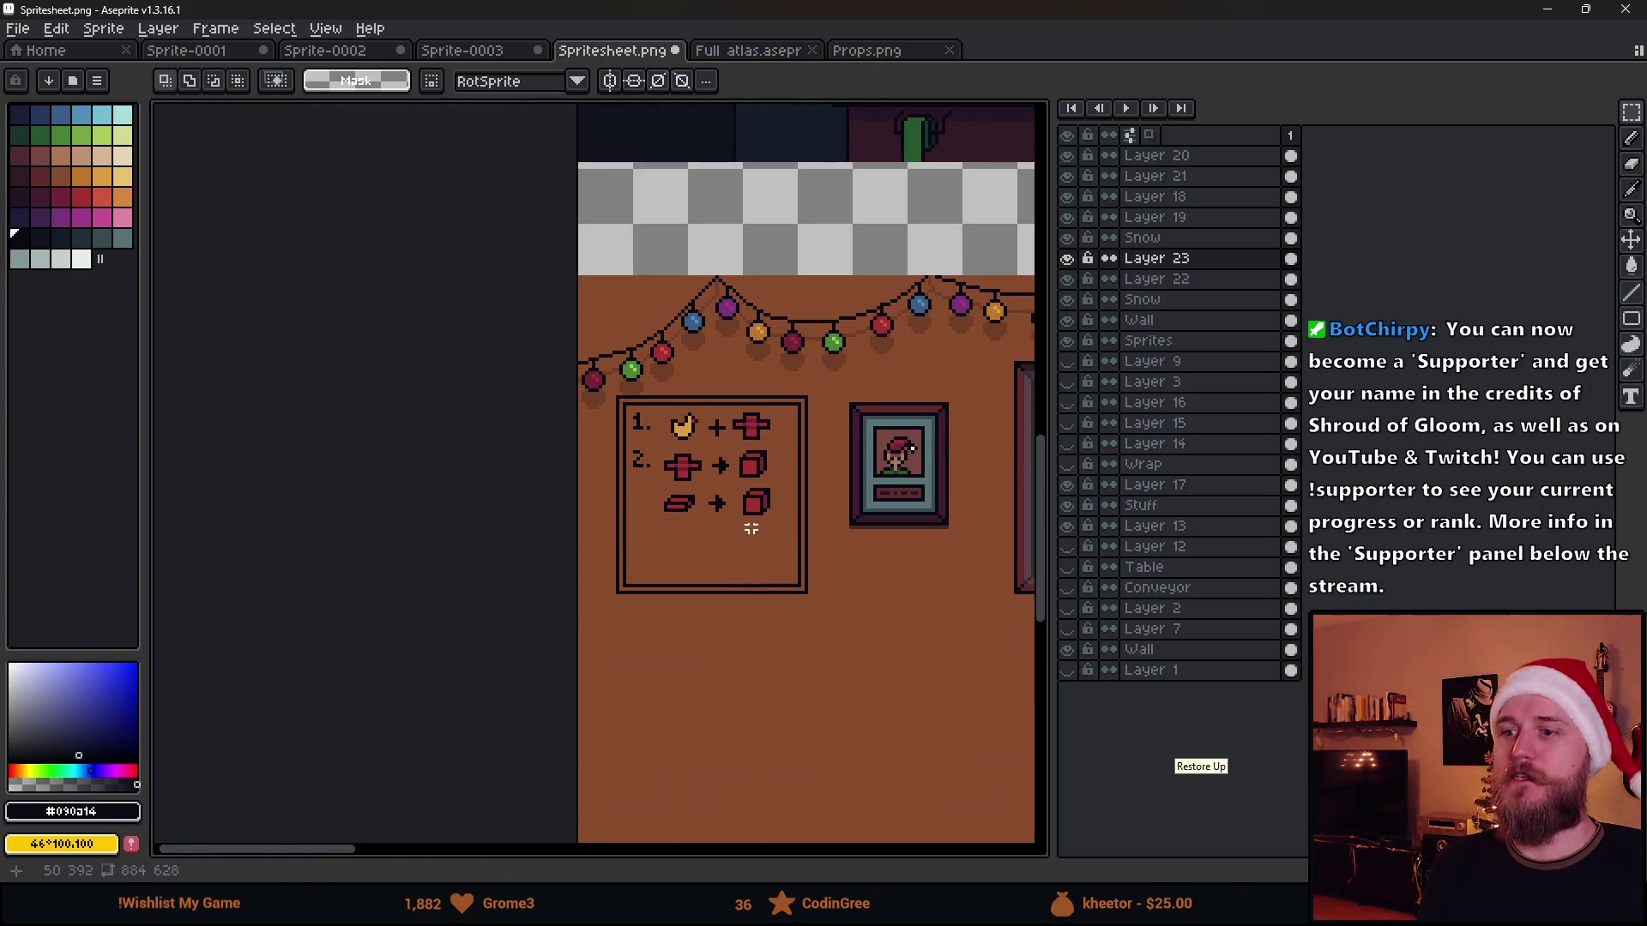
{"action": "scroll", "coordinate": [769, 551], "scroll_direction": "up", "scroll_amount": 1}
{"action": "scroll", "coordinate": [593, 523], "scroll_direction": "up", "scroll_amount": 1}
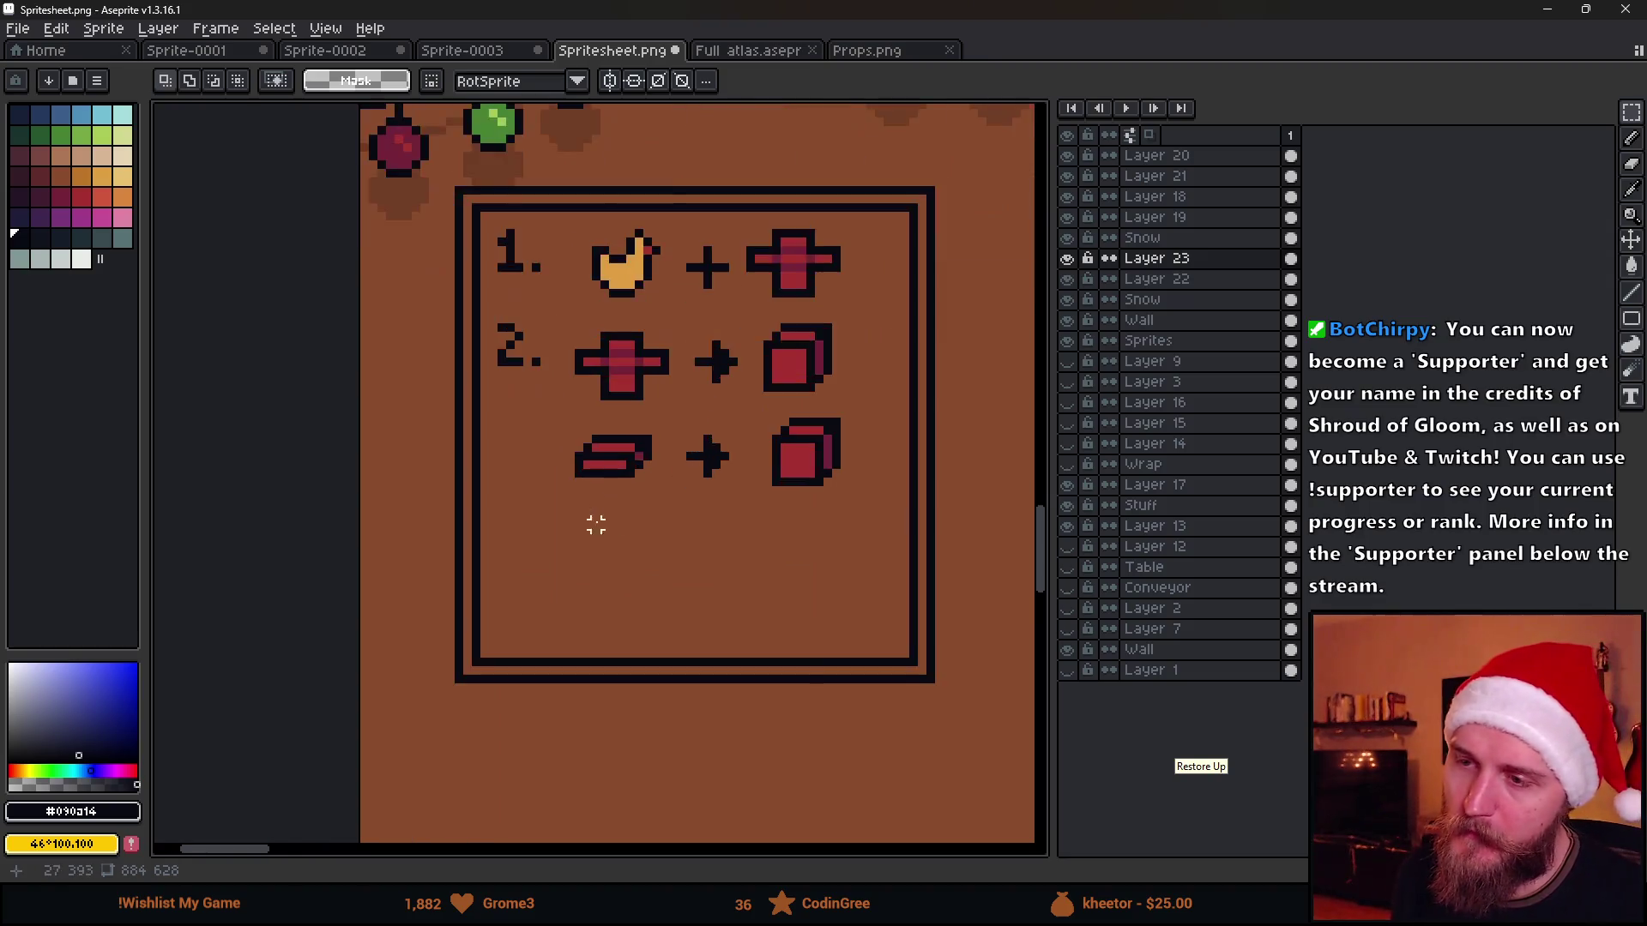
{"action": "scroll", "coordinate": [506, 395], "scroll_direction": "up", "scroll_amount": 1}
{"action": "key", "text": "b"}
{"action": "scroll", "coordinate": [542, 497], "scroll_direction": "up", "scroll_amount": 1}
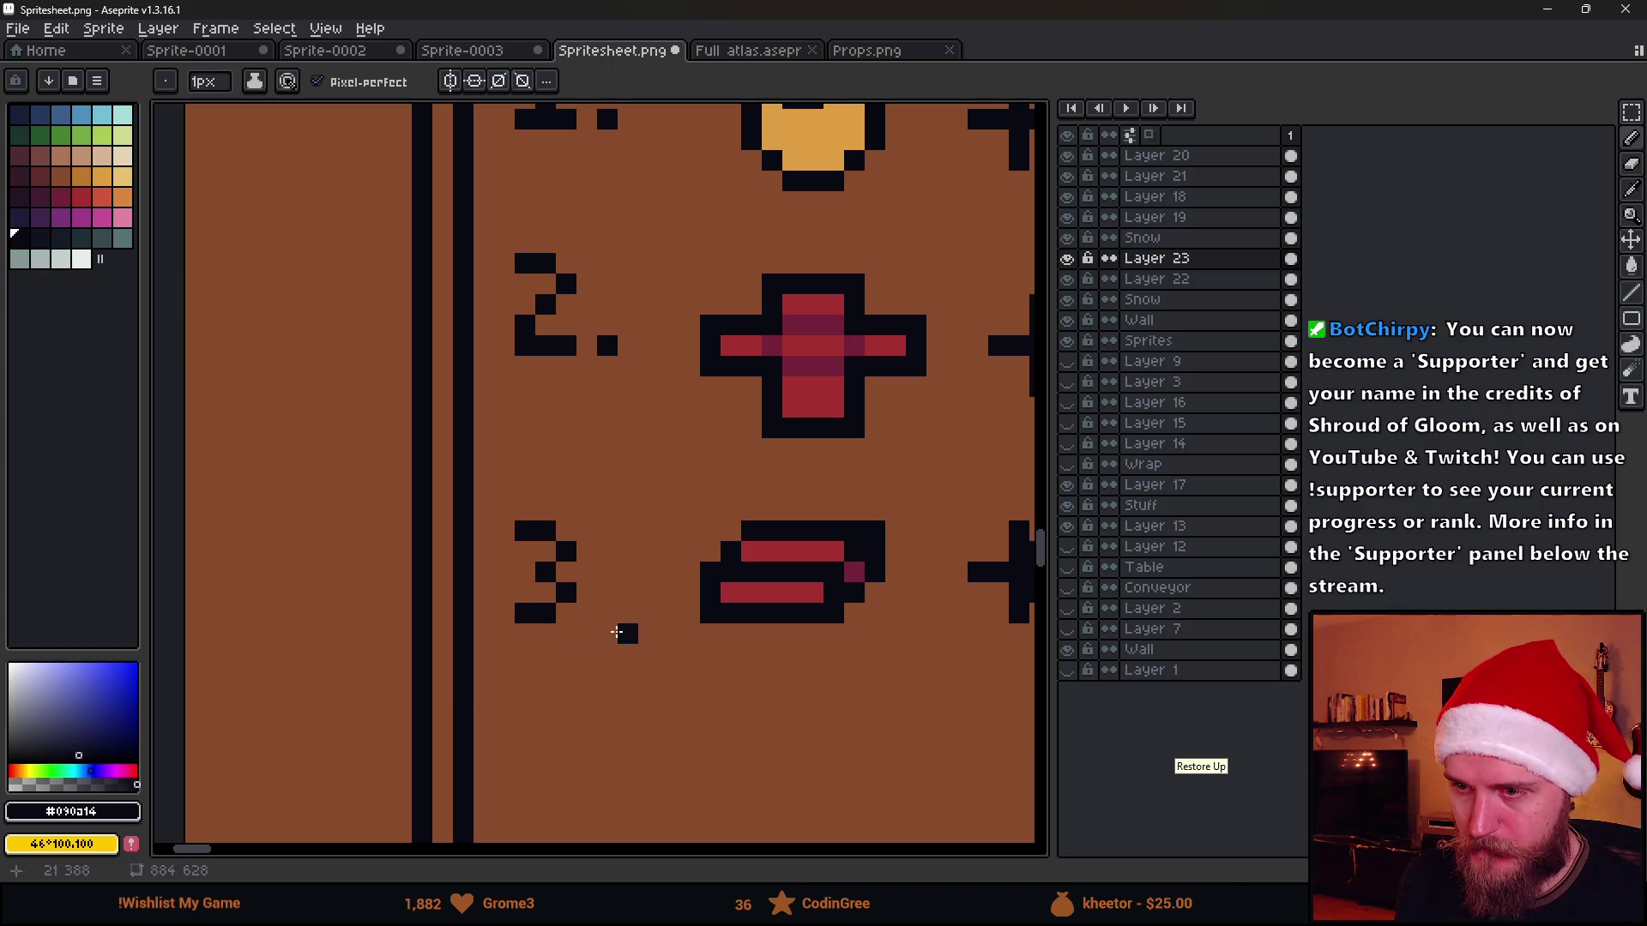
{"action": "scroll", "coordinate": [628, 631], "scroll_direction": "down", "scroll_amount": 4}
{"action": "scroll", "coordinate": [699, 662], "scroll_direction": "up", "scroll_amount": 1}
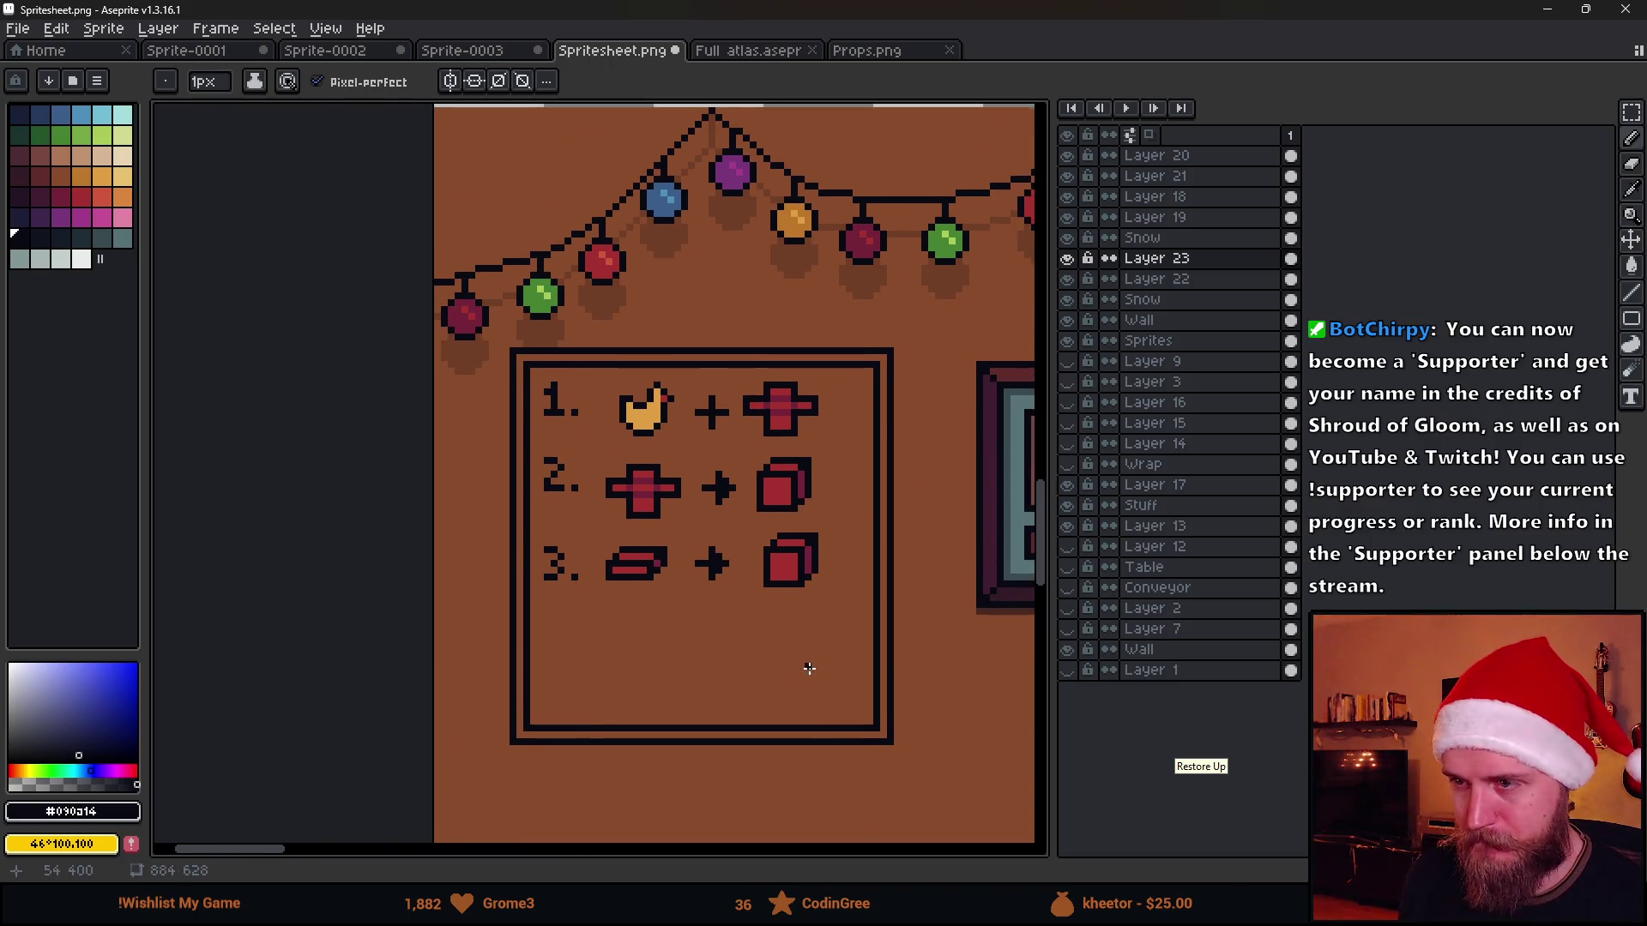
{"action": "scroll", "coordinate": [808, 668], "scroll_direction": "down", "scroll_amount": 1}
{"action": "scroll", "coordinate": [746, 592], "scroll_direction": "up", "scroll_amount": 1}
{"action": "scroll", "coordinate": [670, 503], "scroll_direction": "down", "scroll_amount": 1}
{"action": "scroll", "coordinate": [698, 503], "scroll_direction": "up", "scroll_amount": 1}
Move a copy of the row-three cube down into the empty row-four area
{"action": "key", "text": "m"}
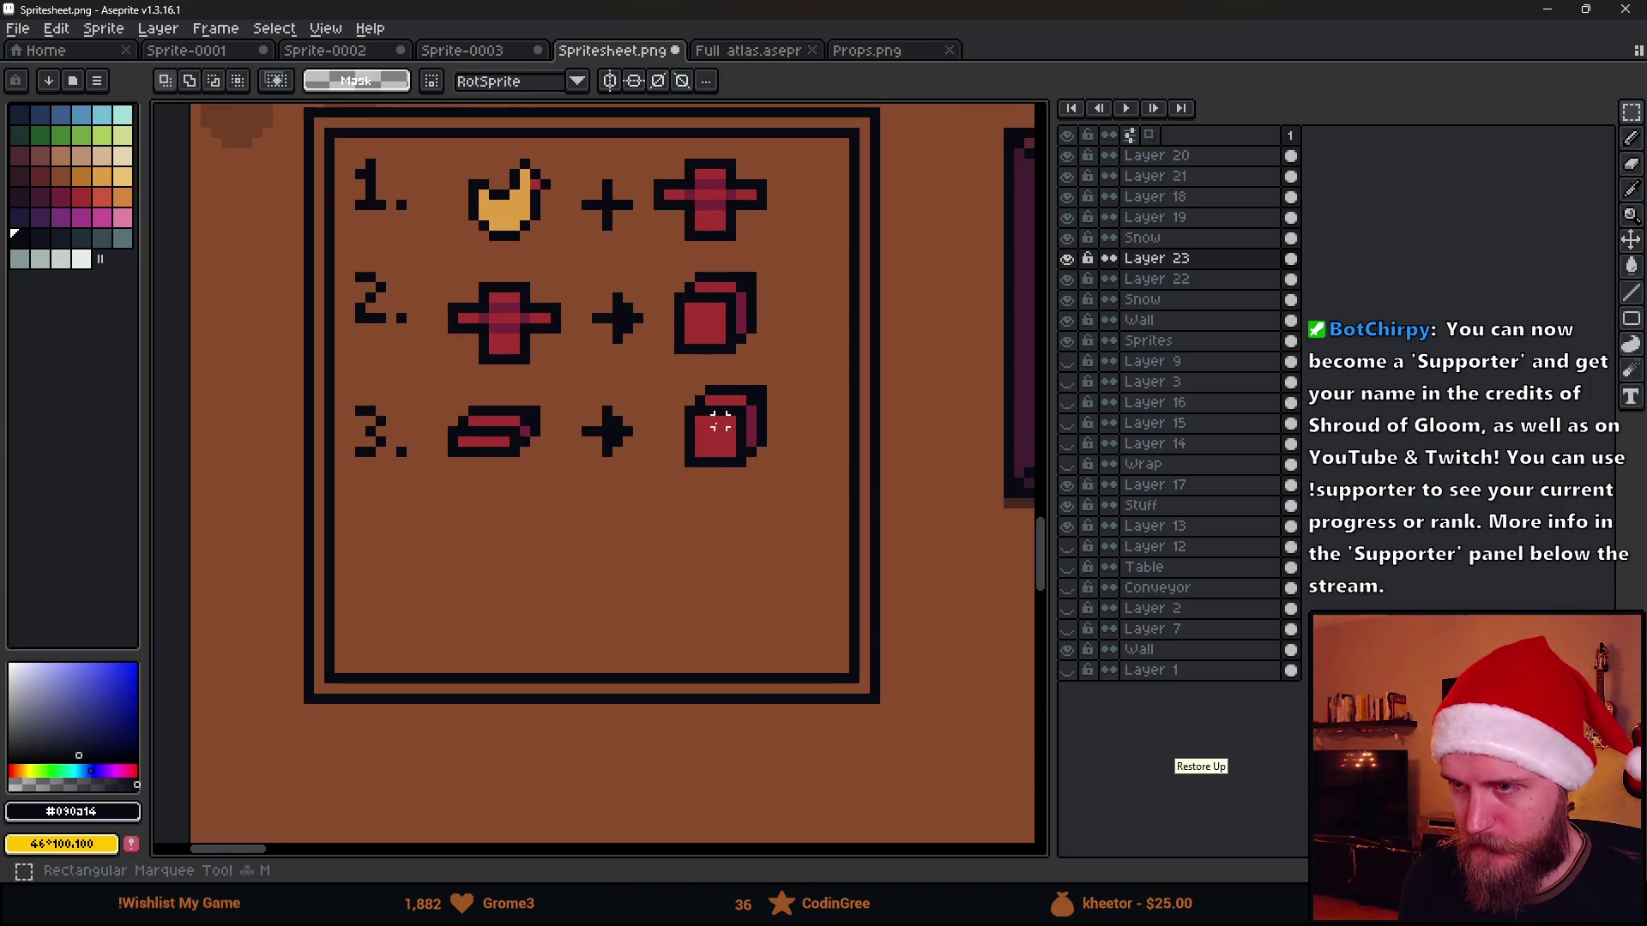
{"action": "left_click_drag", "start_coordinate": [666, 375], "coordinate": [800, 535]}
{"action": "left_click_drag", "start_coordinate": [732, 490], "coordinate": [505, 643]}
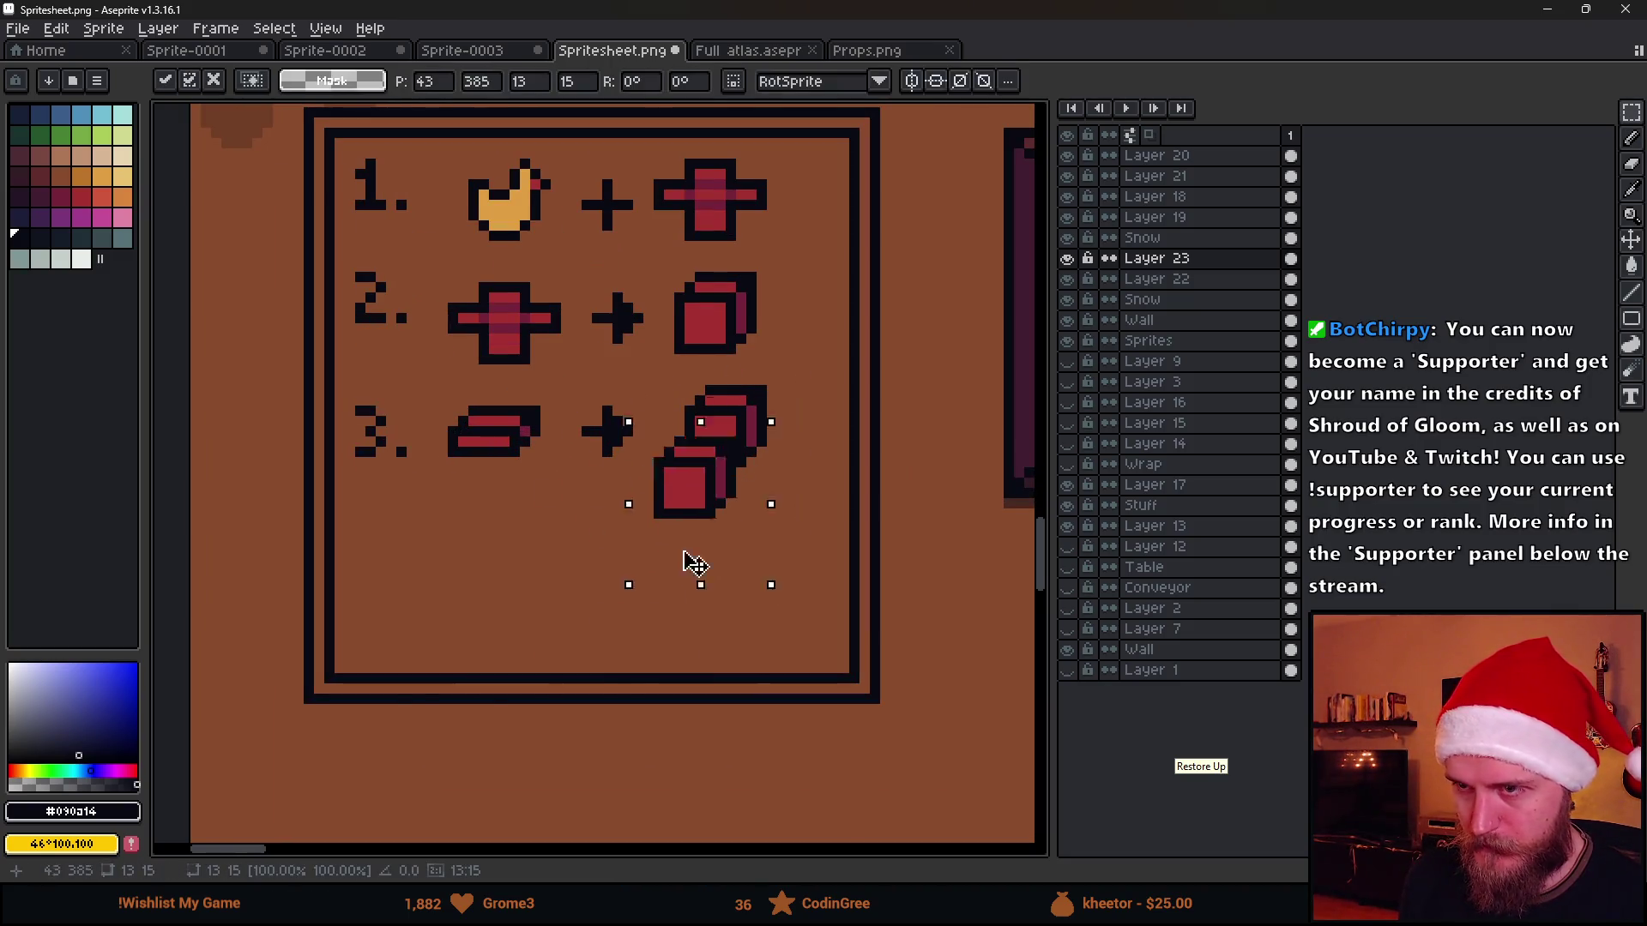
{"action": "left_click", "coordinate": [680, 594]}
{"action": "scroll", "coordinate": [491, 573], "scroll_direction": "up", "scroll_amount": 2}
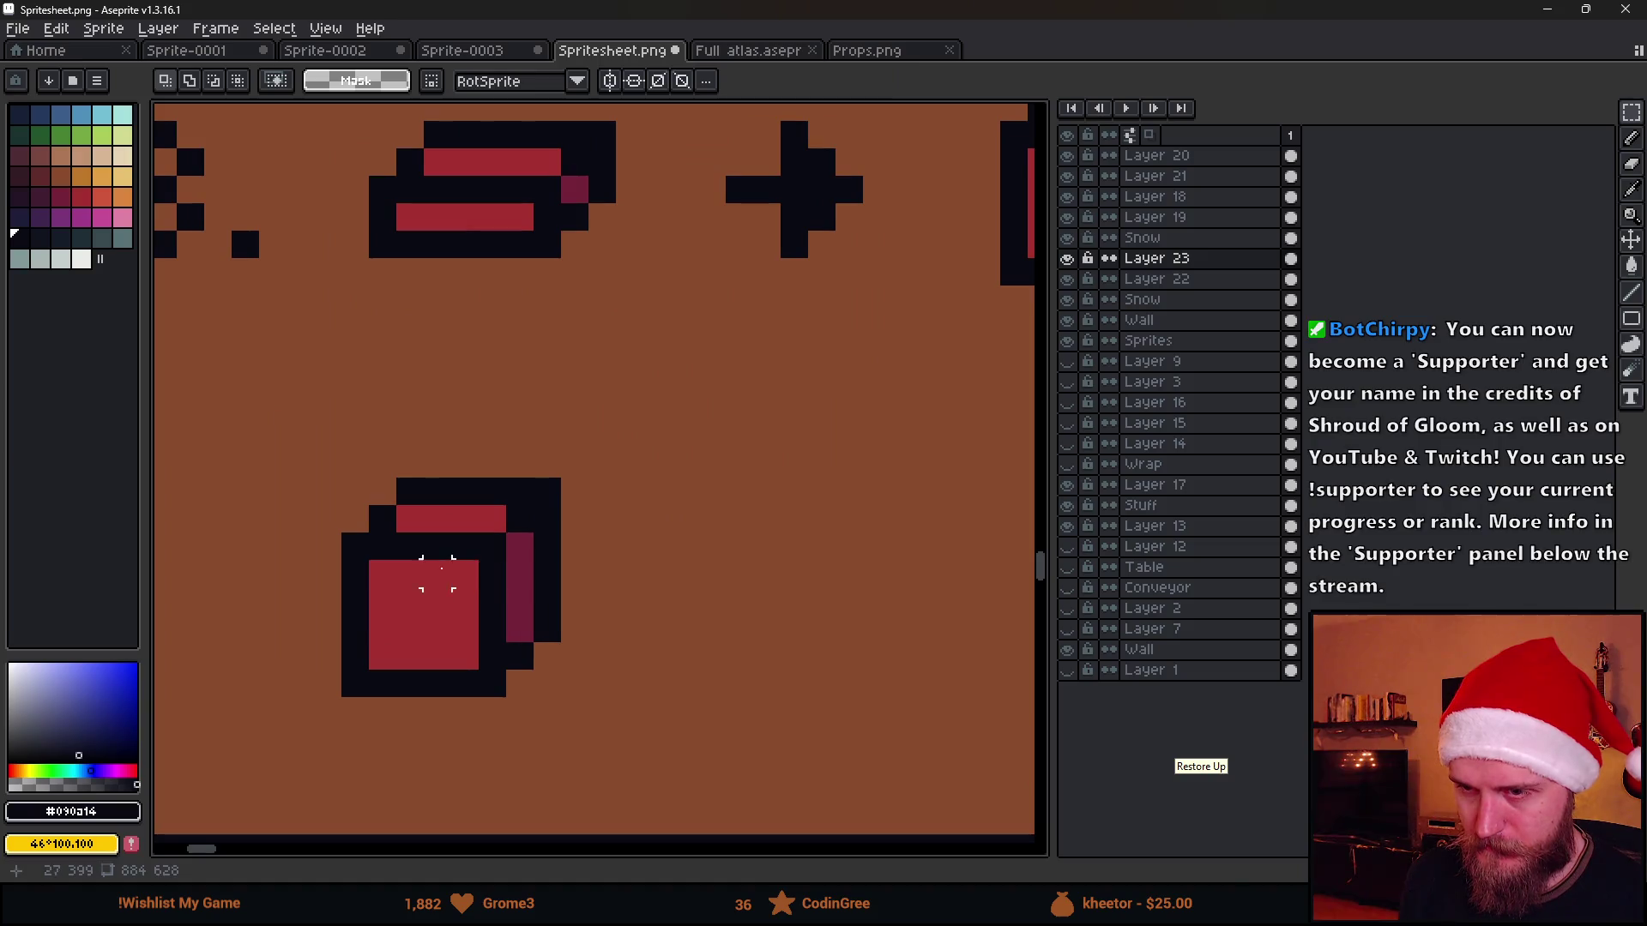
Widen the cube by nudging its halves apart and stretching pixel strips to fill the gaps
{"action": "left_click_drag", "start_coordinate": [446, 417], "coordinate": [672, 809]}
{"action": "key", "text": "Right"}
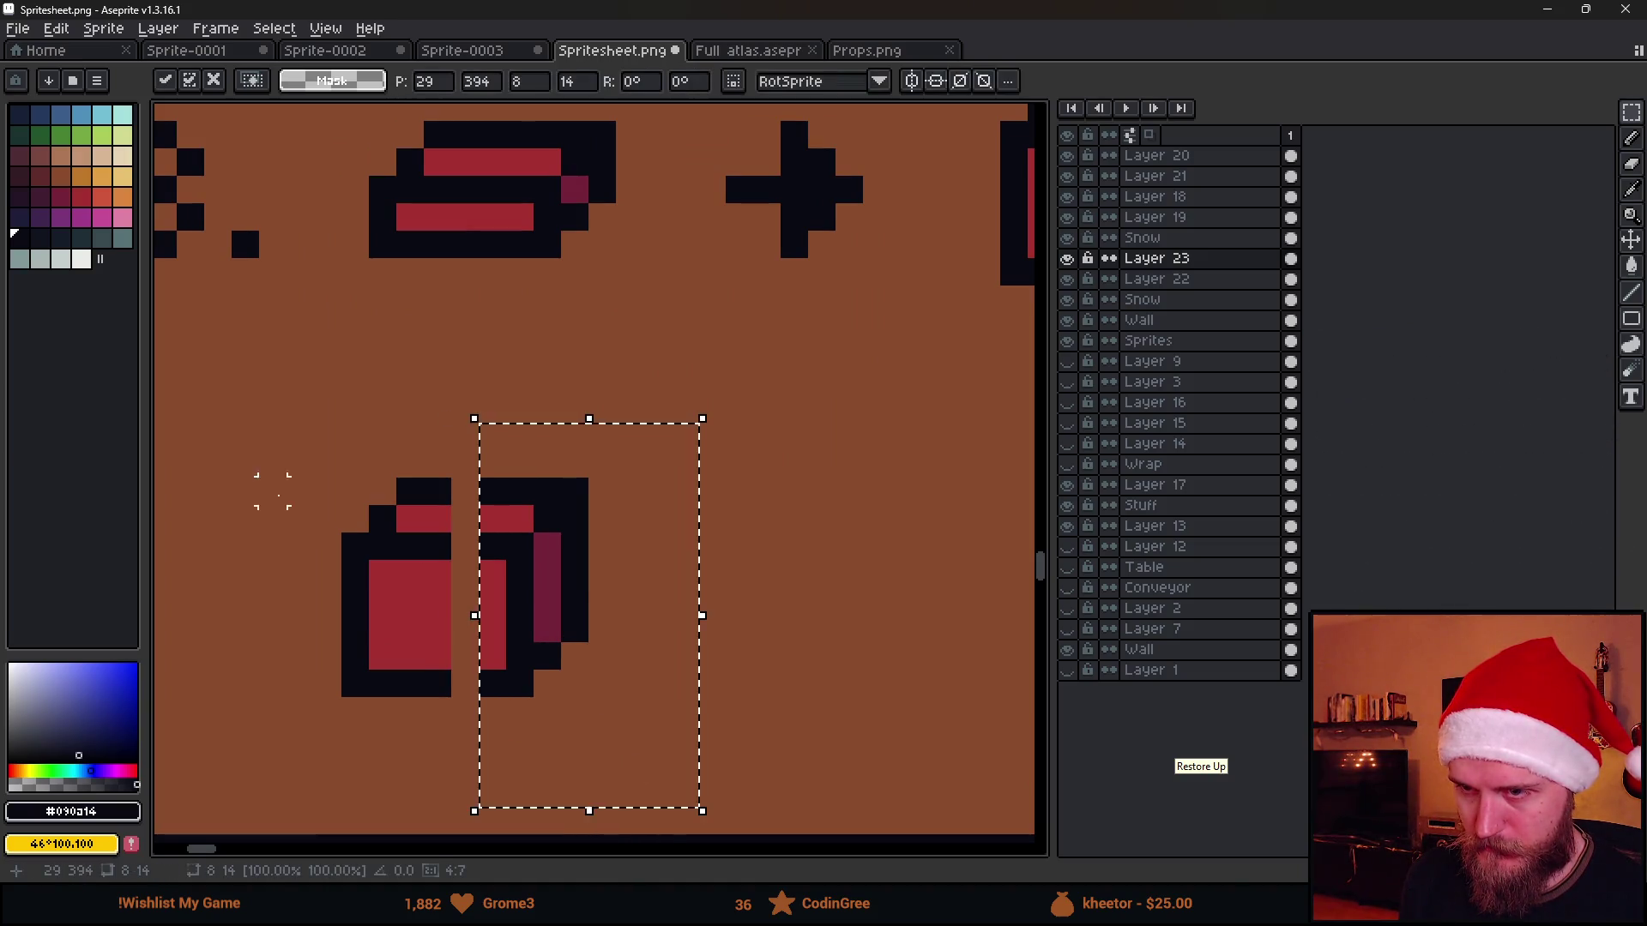
{"action": "left_click_drag", "start_coordinate": [316, 425], "coordinate": [608, 596]}
{"action": "key", "text": "Up"}
{"action": "key", "text": "ctrl+d"}
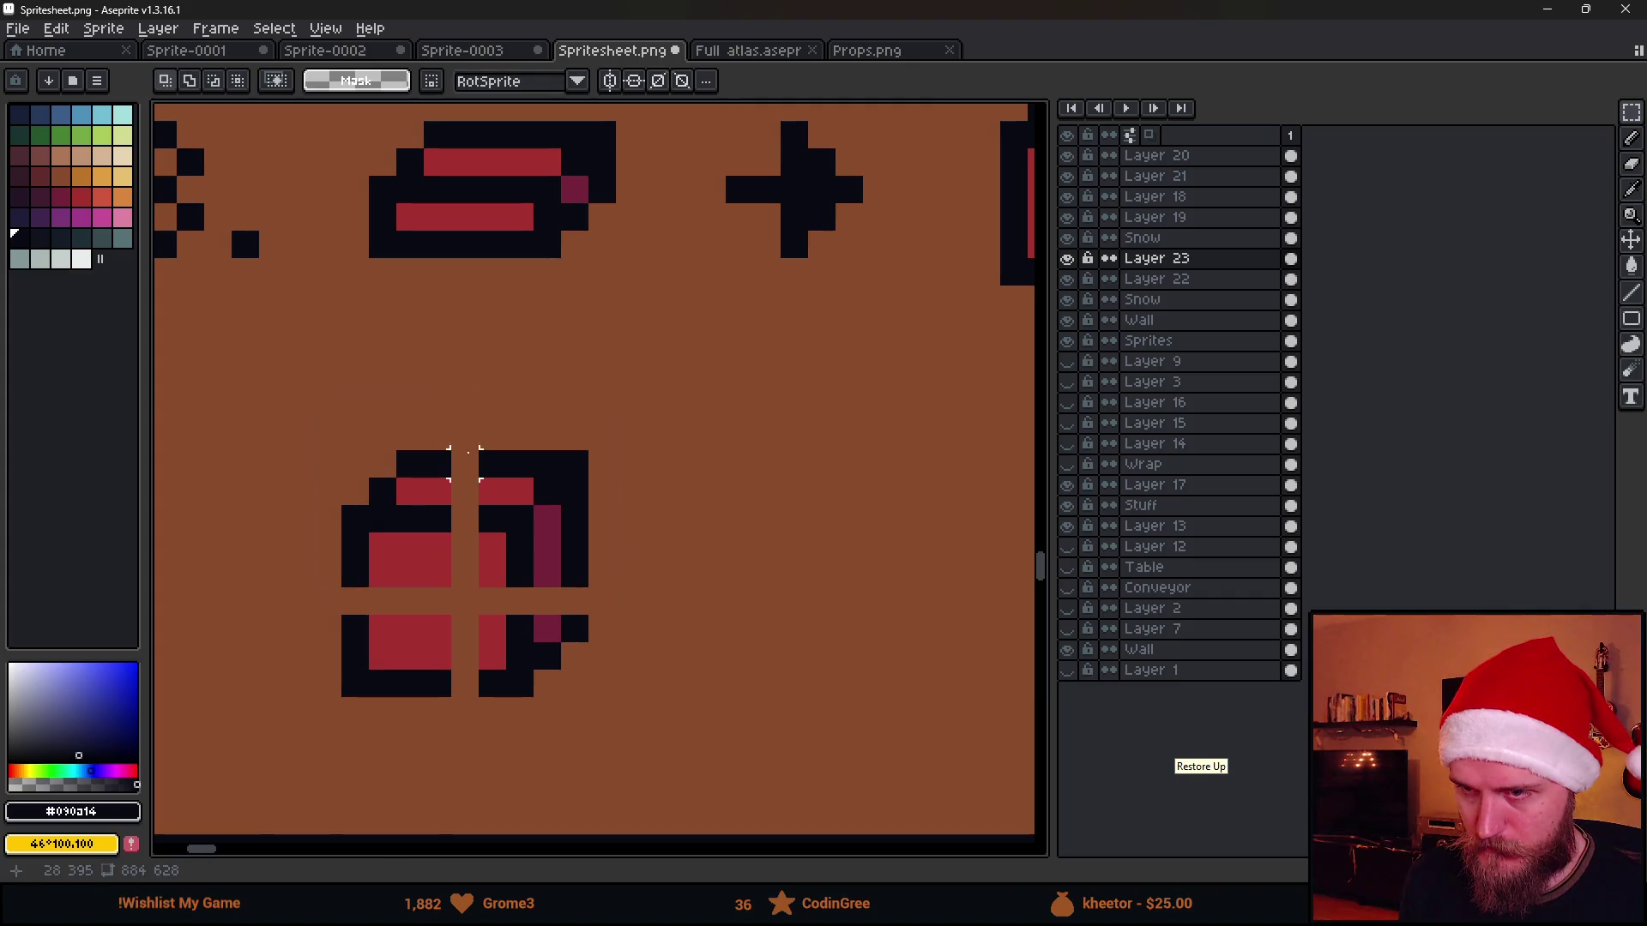
{"action": "left_click_drag", "start_coordinate": [437, 435], "coordinate": [451, 754]}
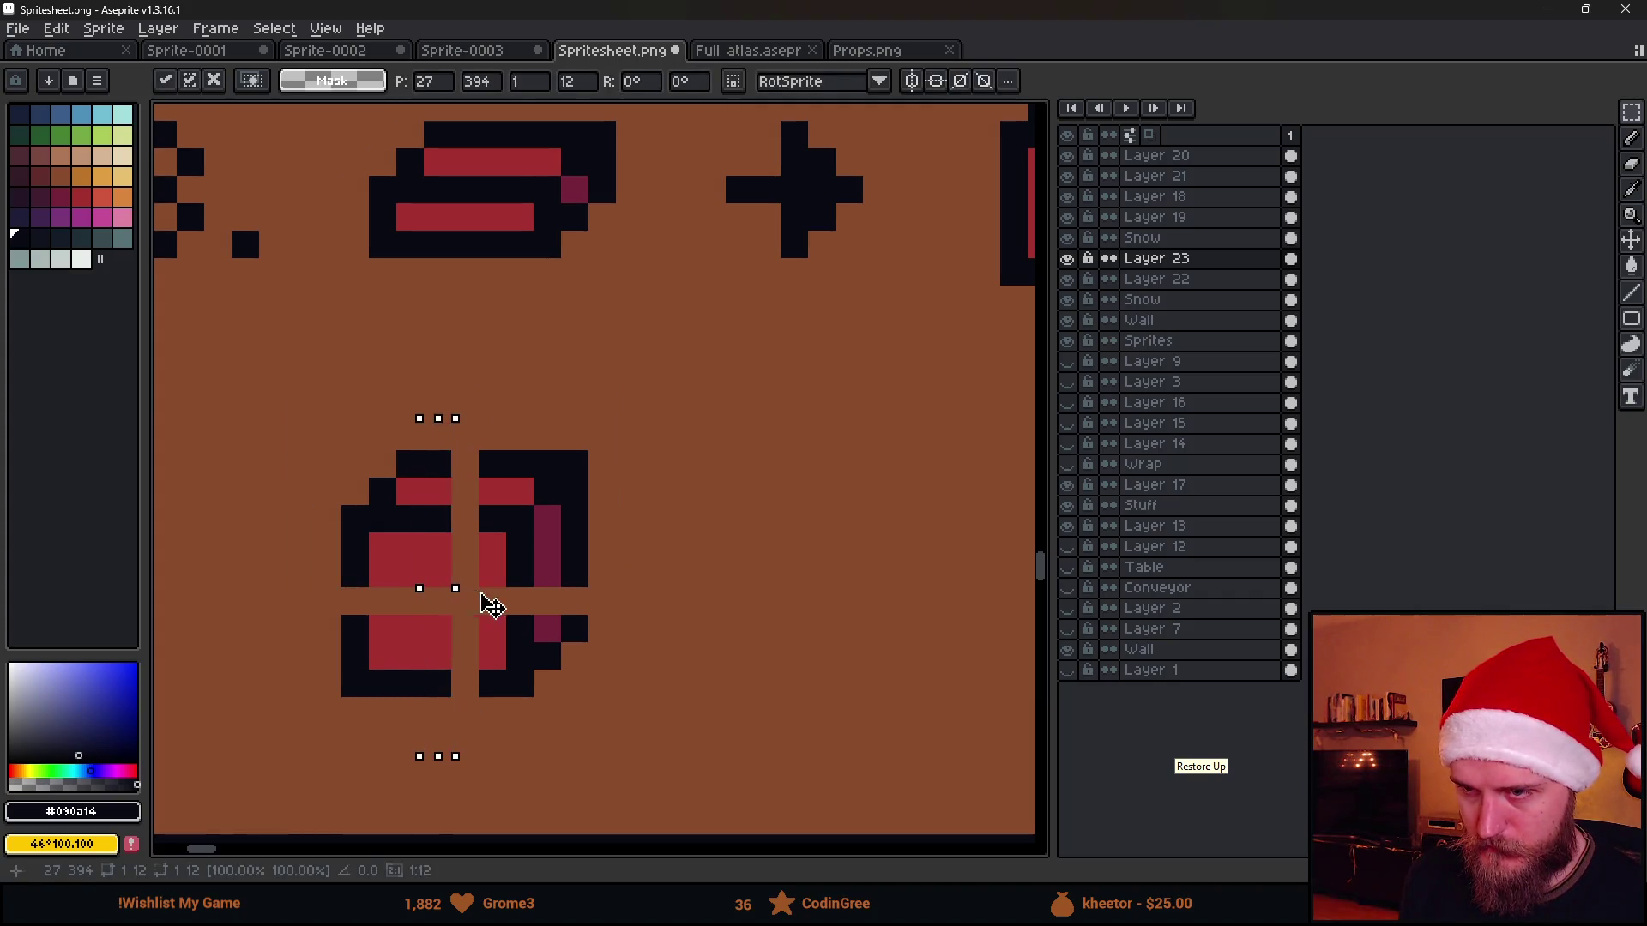
{"action": "left_click_drag", "start_coordinate": [459, 588], "coordinate": [482, 599]}
{"action": "key", "text": "ctrl+d"}
{"action": "left_click_drag", "start_coordinate": [308, 559], "coordinate": [648, 588]}
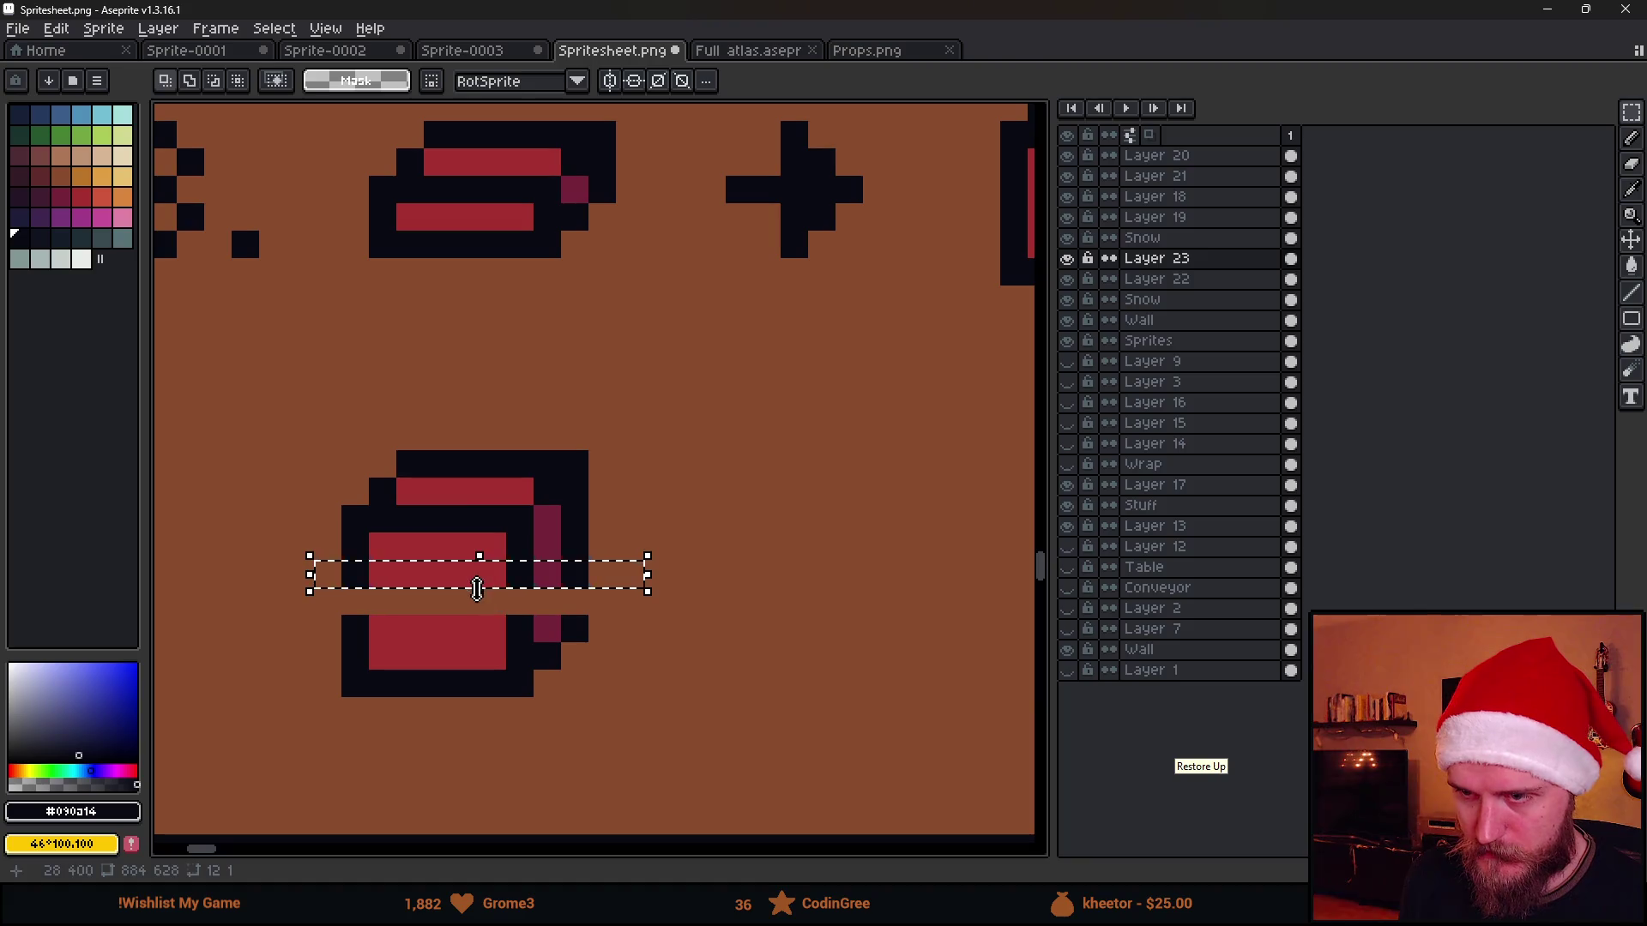
{"action": "left_click_drag", "start_coordinate": [479, 589], "coordinate": [500, 664]}
{"action": "key", "text": "ctrl+d"}
{"action": "scroll", "coordinate": [772, 630], "scroll_direction": "down", "scroll_amount": 3}
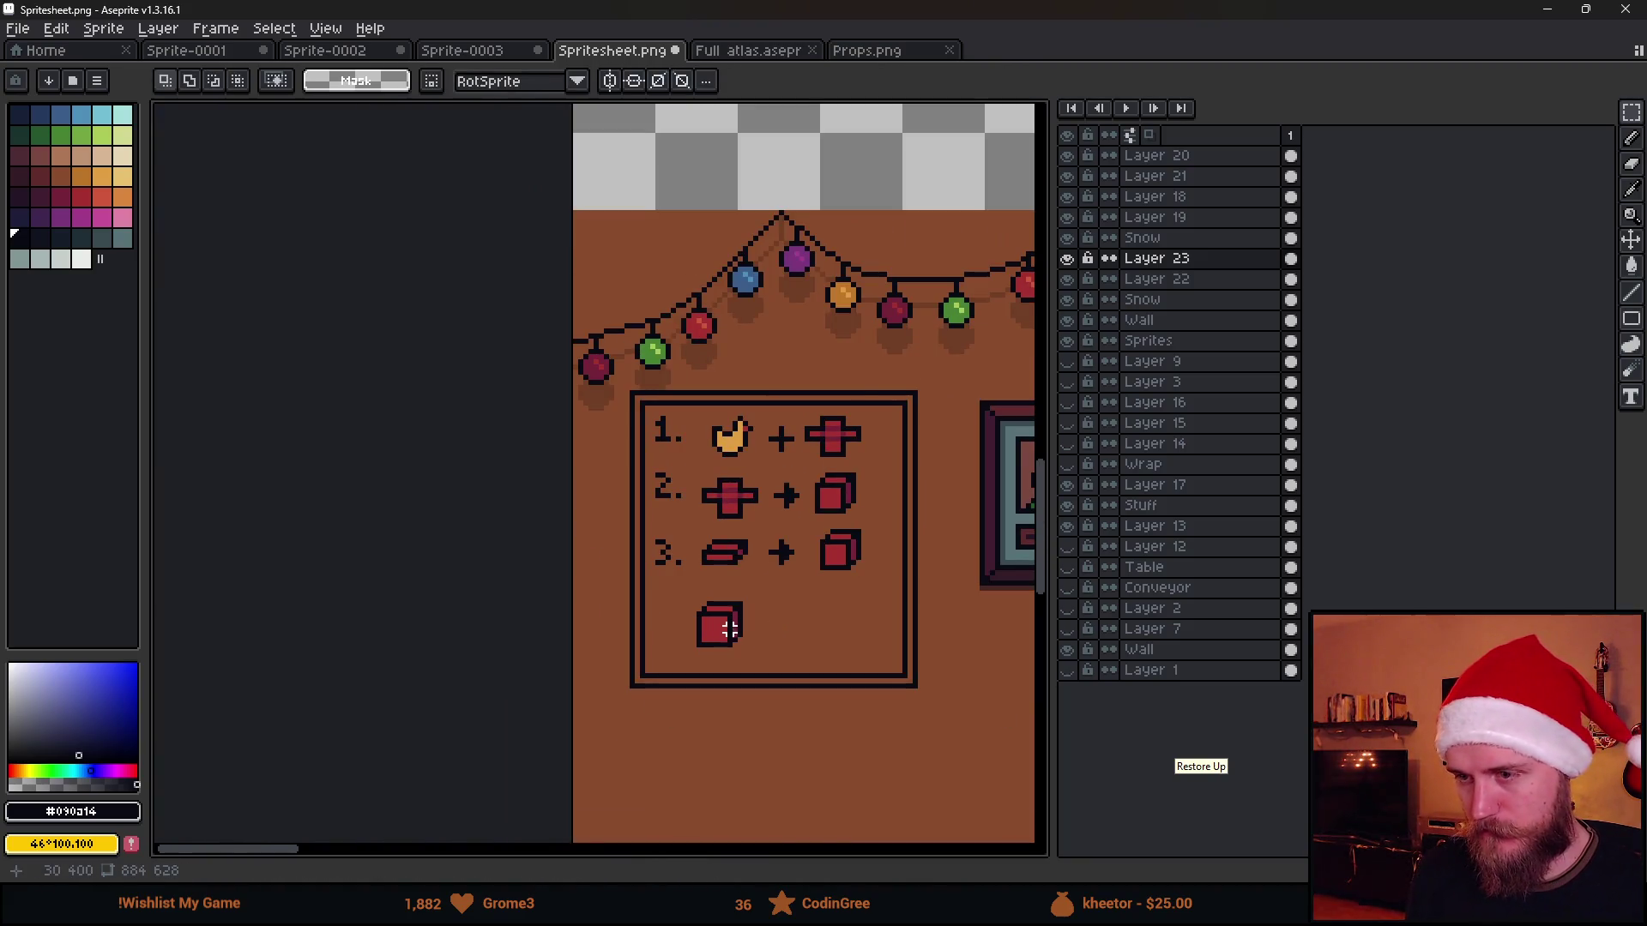
{"action": "scroll", "coordinate": [729, 627], "scroll_direction": "up", "scroll_amount": 3}
Paint a red band across the box's top face as a lid
{"action": "key", "text": "i"}
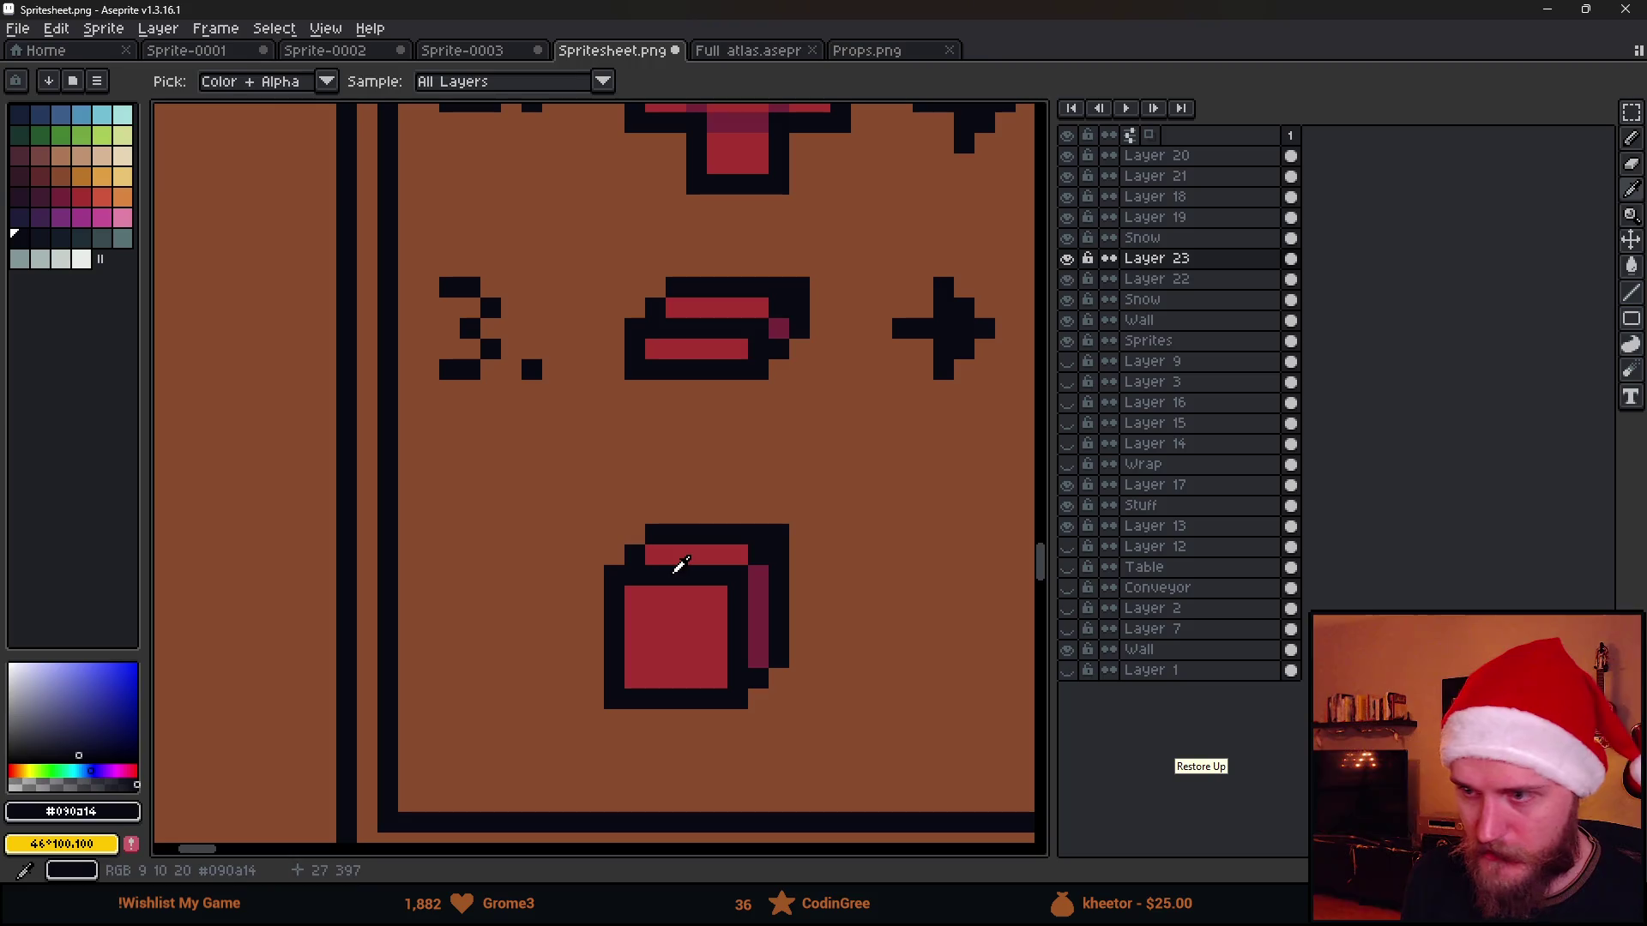
{"action": "key", "text": "b"}
{"action": "left_click_drag", "start_coordinate": [628, 595], "coordinate": [726, 613]}
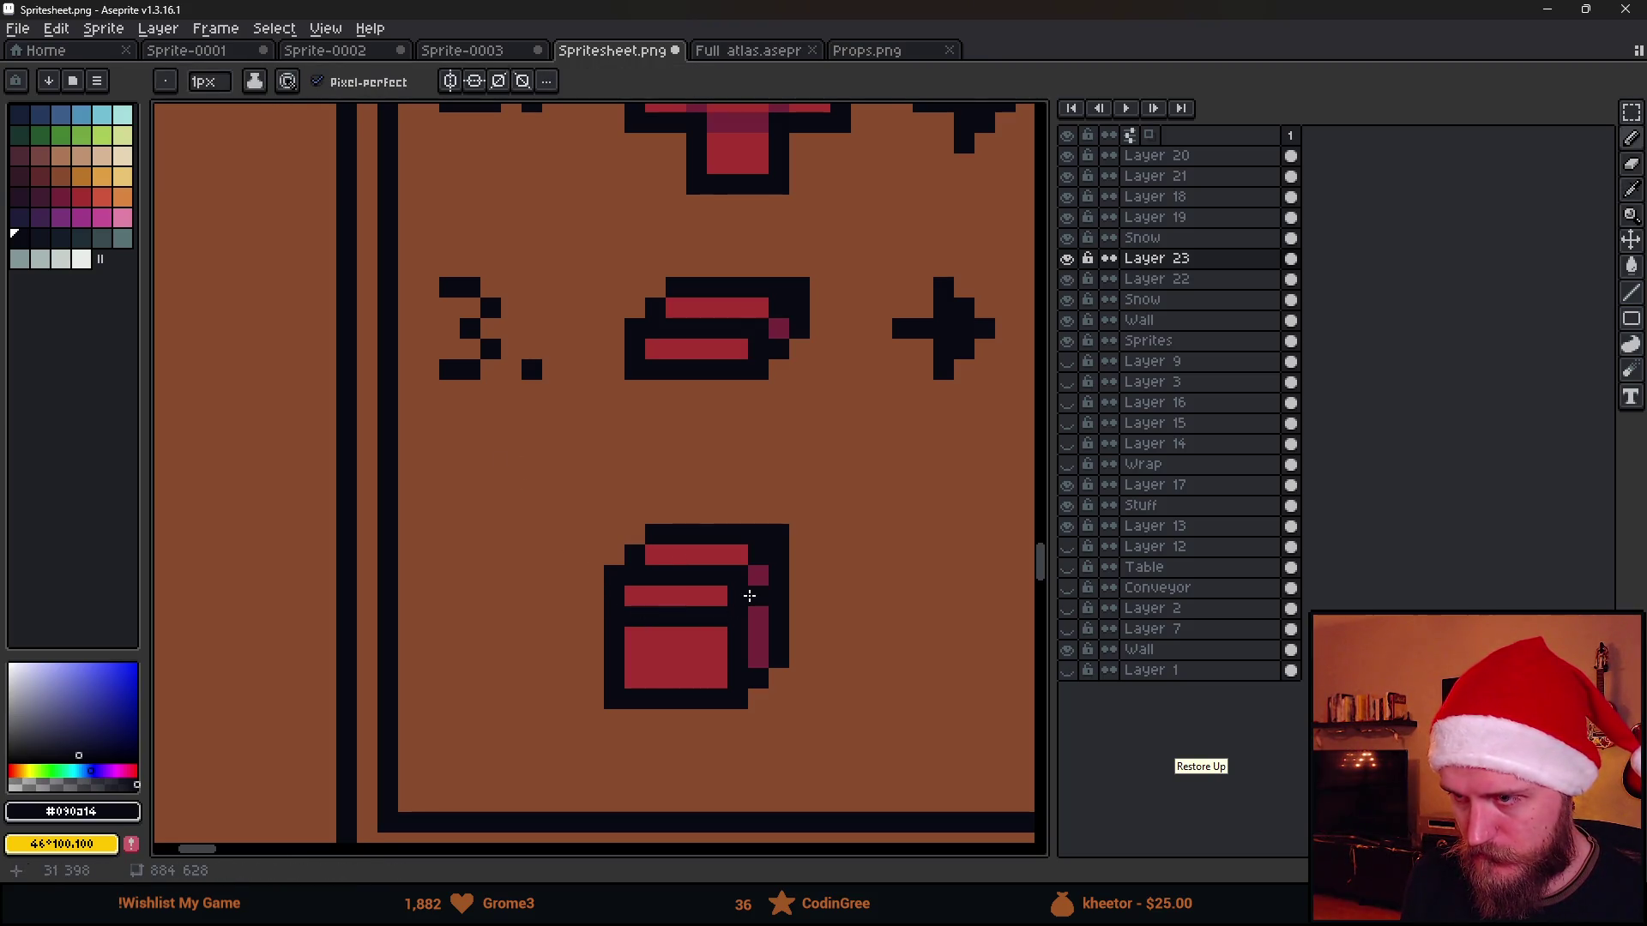
{"action": "scroll", "coordinate": [747, 596], "scroll_direction": "down", "scroll_amount": 3}
{"action": "scroll", "coordinate": [725, 634], "scroll_direction": "up", "scroll_amount": 1}
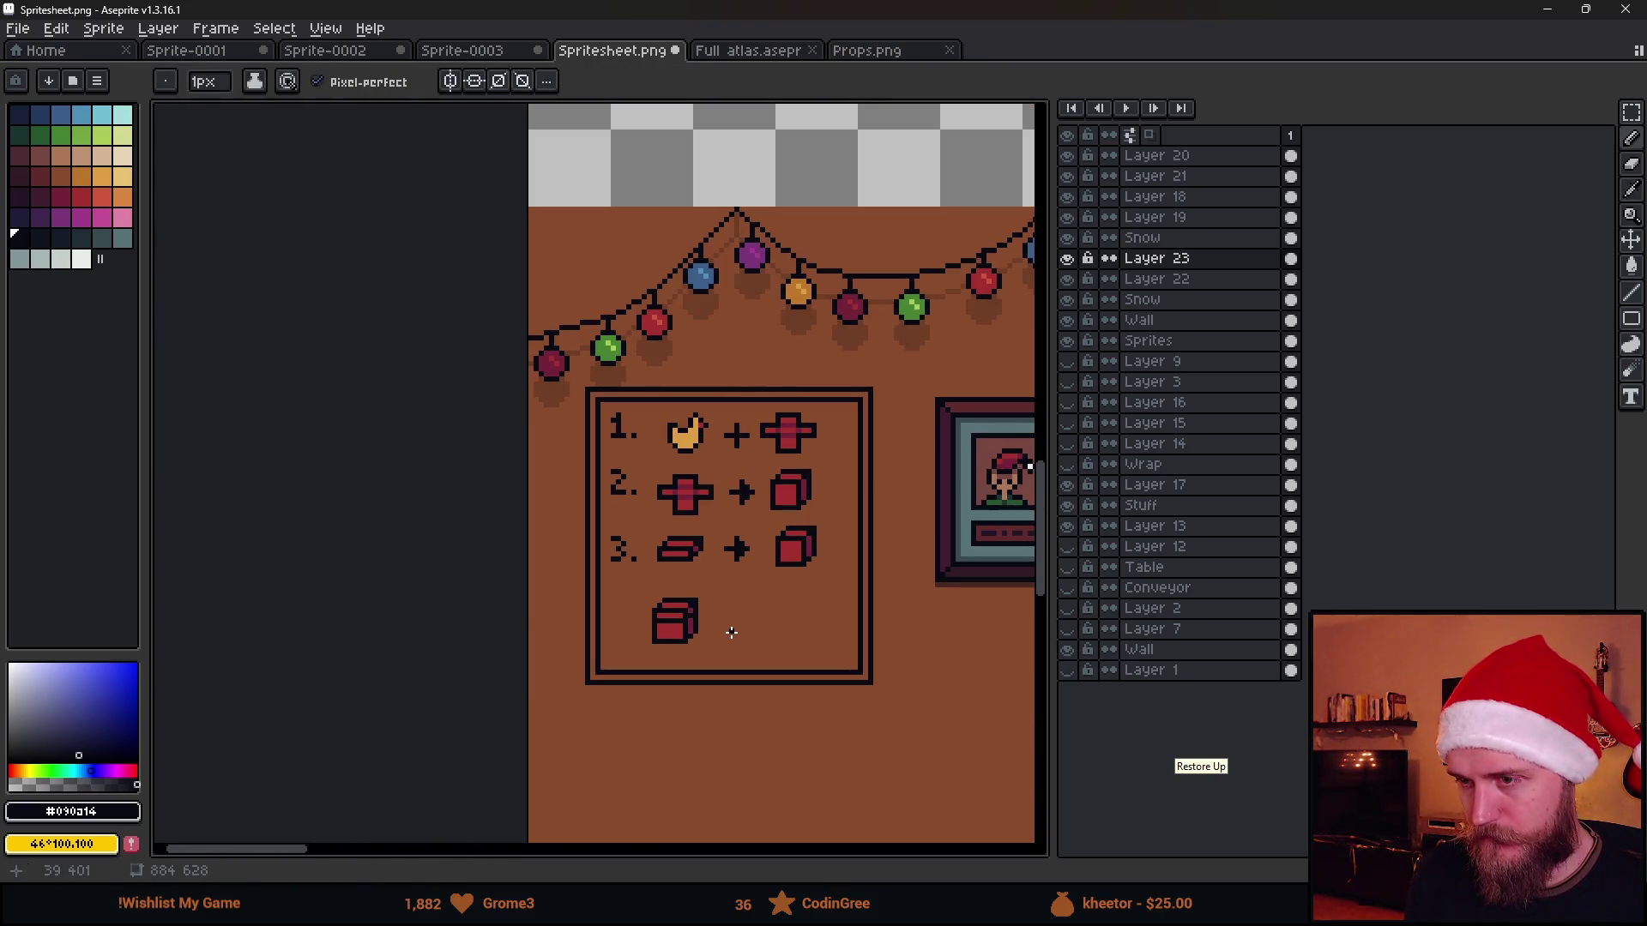
{"action": "scroll", "coordinate": [734, 626], "scroll_direction": "up", "scroll_amount": 1}
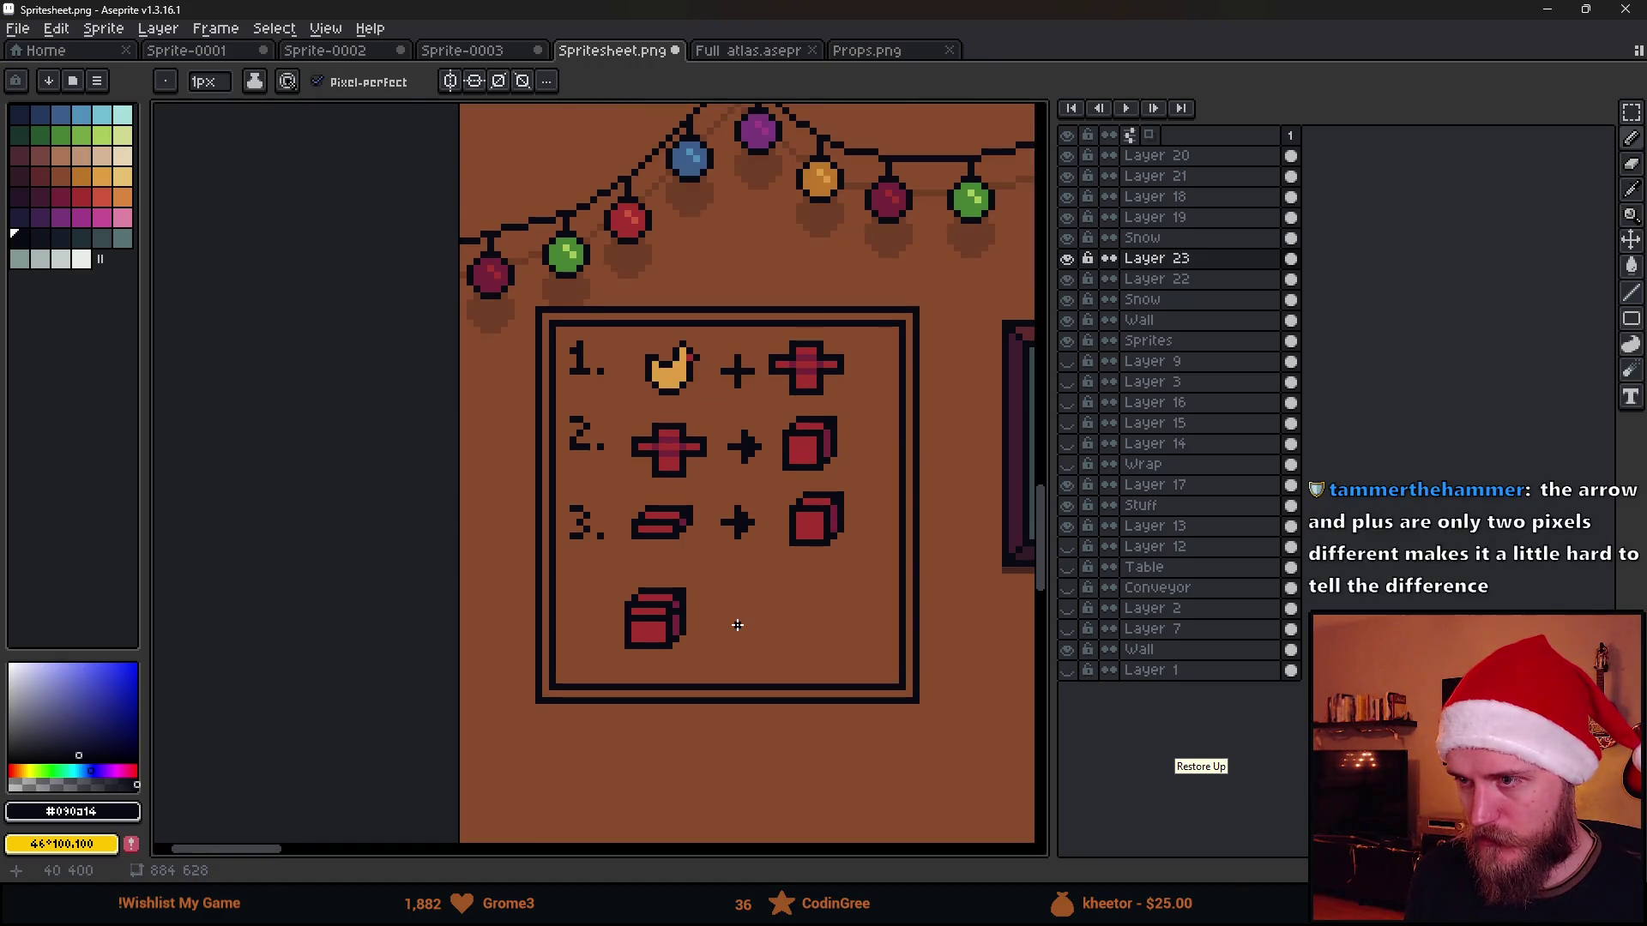
{"action": "scroll", "coordinate": [735, 622], "scroll_direction": "up", "scroll_amount": 1}
{"action": "scroll", "coordinate": [728, 617], "scroll_direction": "up", "scroll_amount": 1}
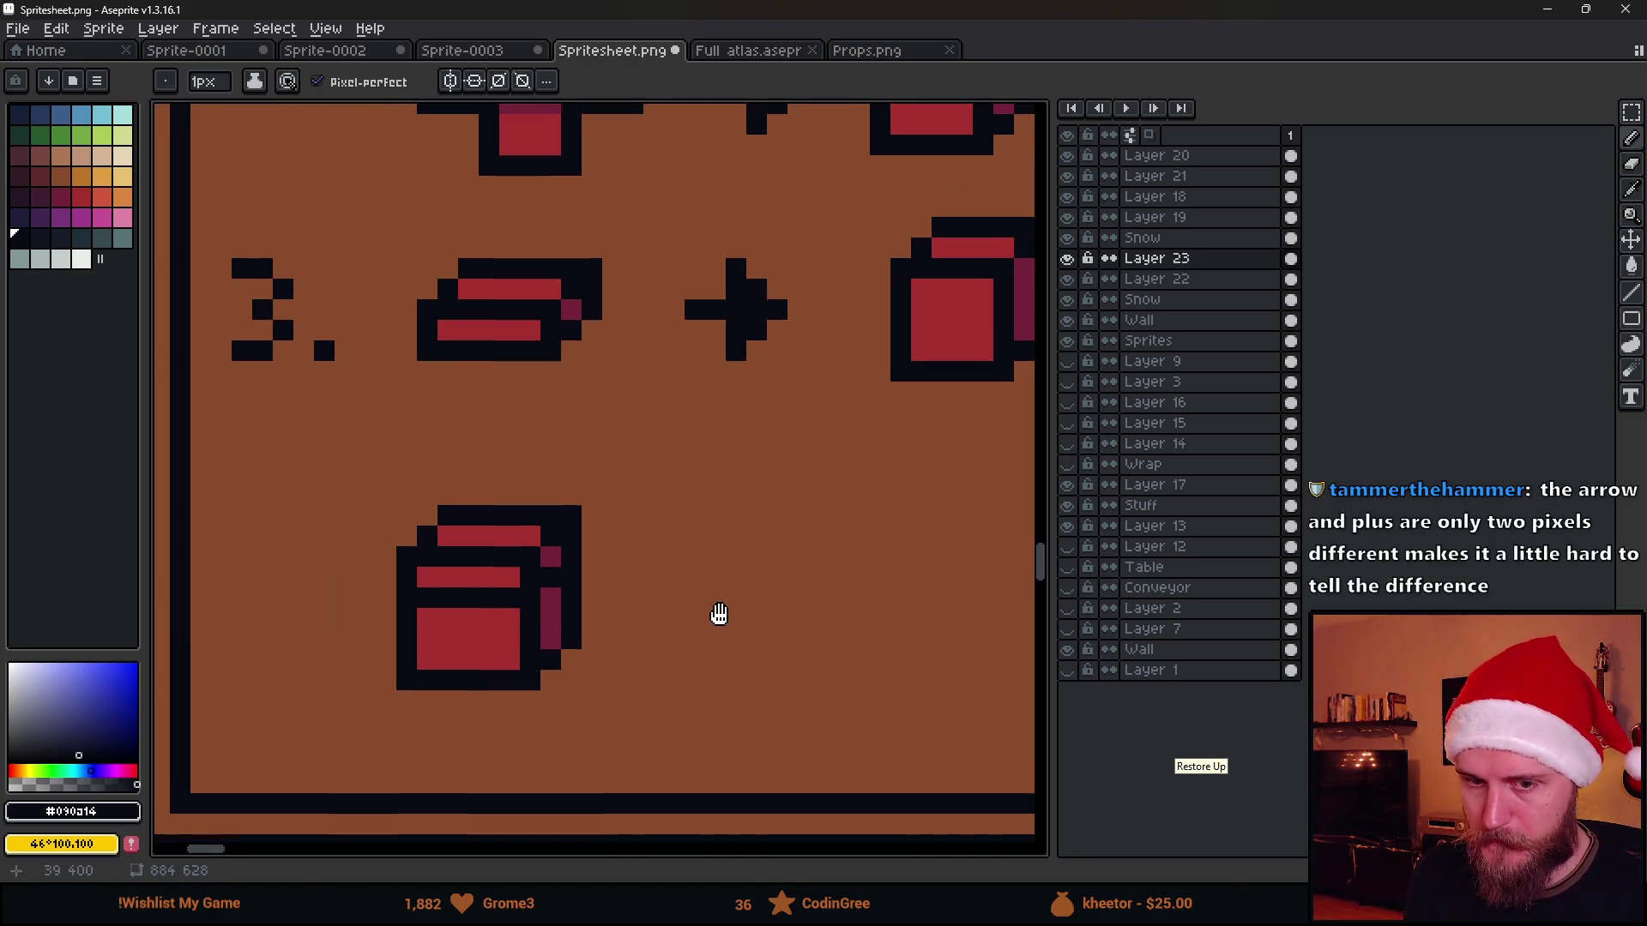
{"action": "scroll", "coordinate": [682, 604], "scroll_direction": "down", "scroll_amount": 1}
{"action": "key", "text": "m"}
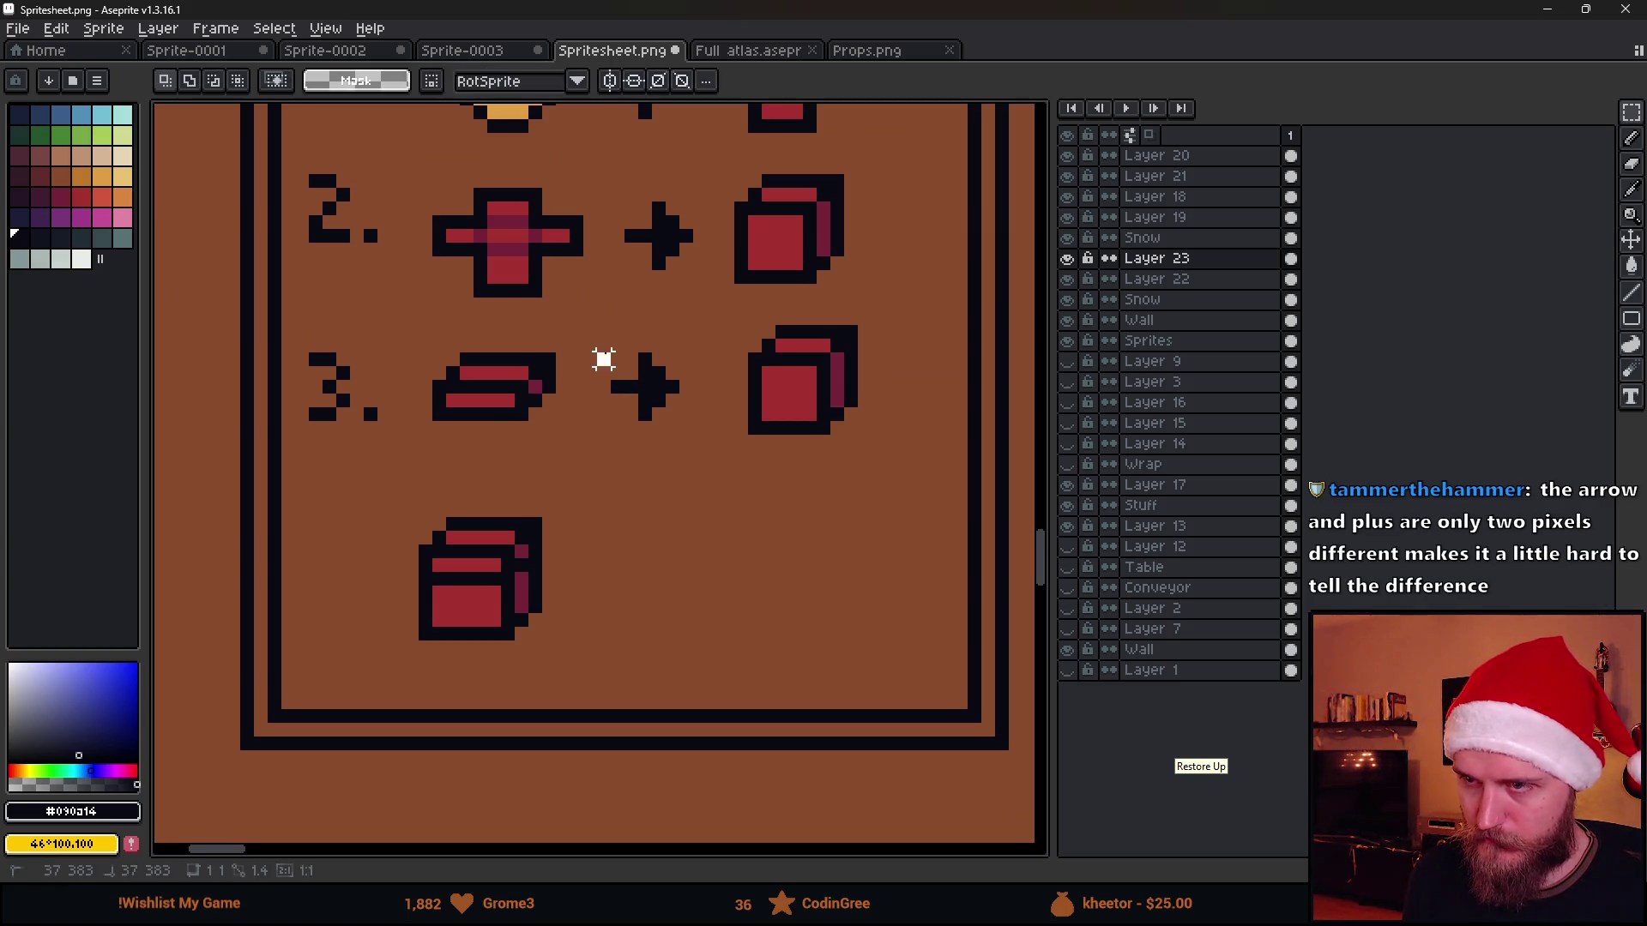
Copy the row-three arrow and the box into row four, box placed right of the arrow
{"action": "mouse_move", "coordinate": [591, 348]}
{"action": "left_mouse_down"}
{"action": "mouse_move", "coordinate": [695, 452]}
{"action": "mouse_move", "coordinate": [669, 592]}
{"action": "left_mouse_up"}
{"action": "key", "text": "ctrl+d"}
{"action": "left_click_drag", "start_coordinate": [356, 496], "coordinate": [570, 669]}
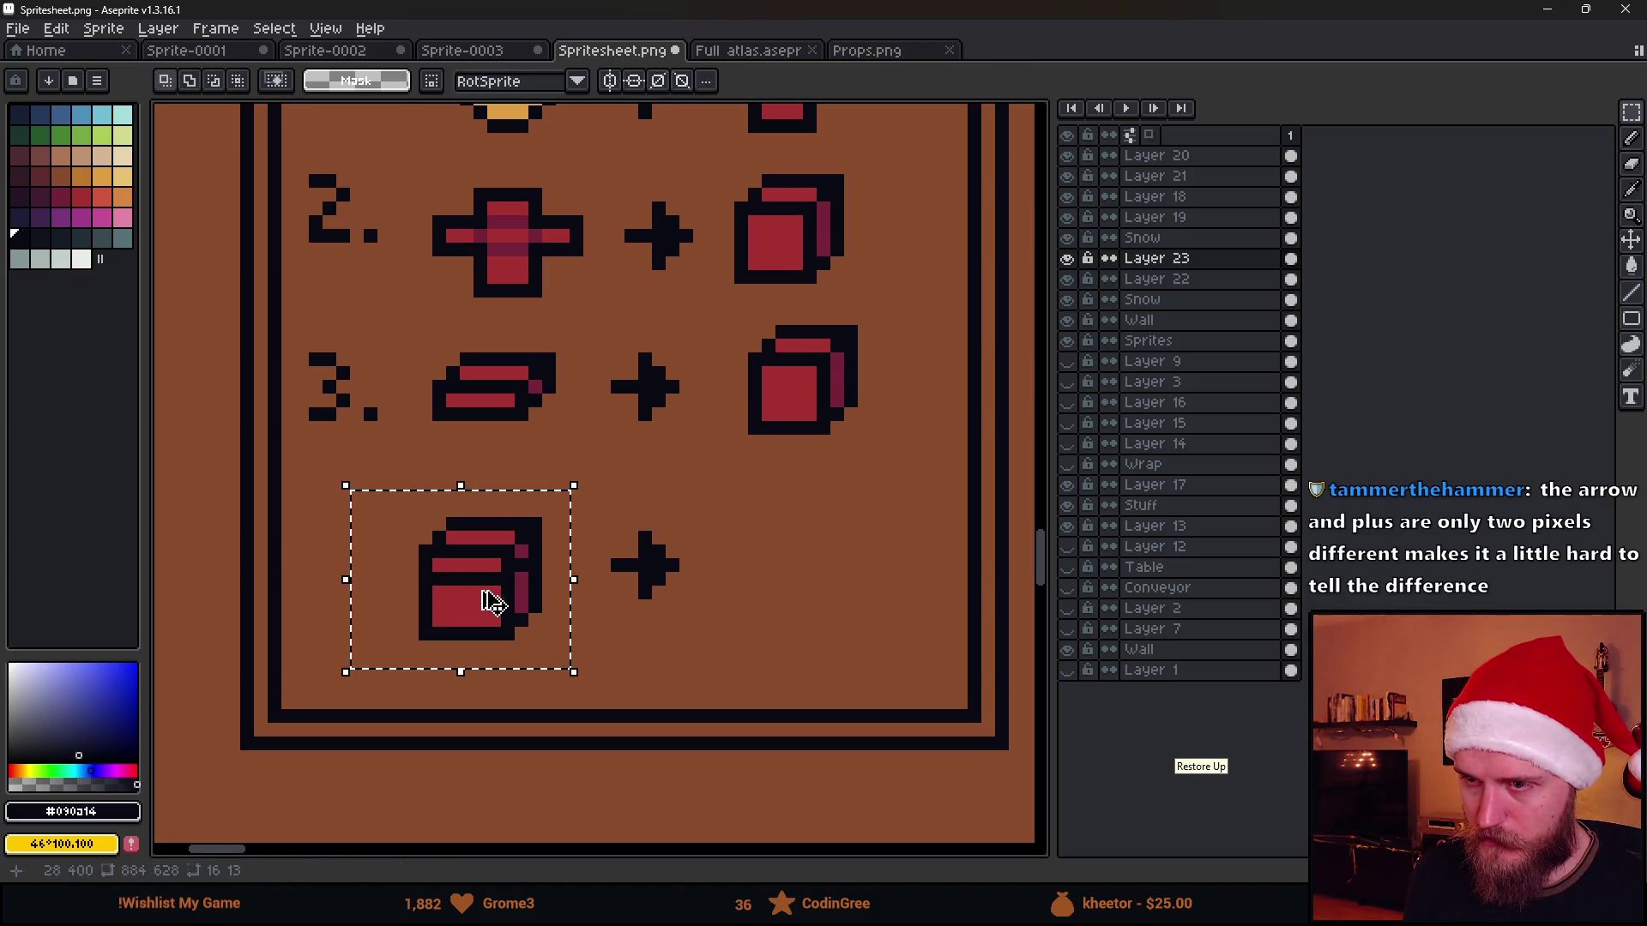
{"action": "left_click_drag", "start_coordinate": [489, 600], "coordinate": [802, 587]}
{"action": "key", "text": "ctrl+d"}
{"action": "scroll", "coordinate": [840, 602], "scroll_direction": "up", "scroll_amount": 3}
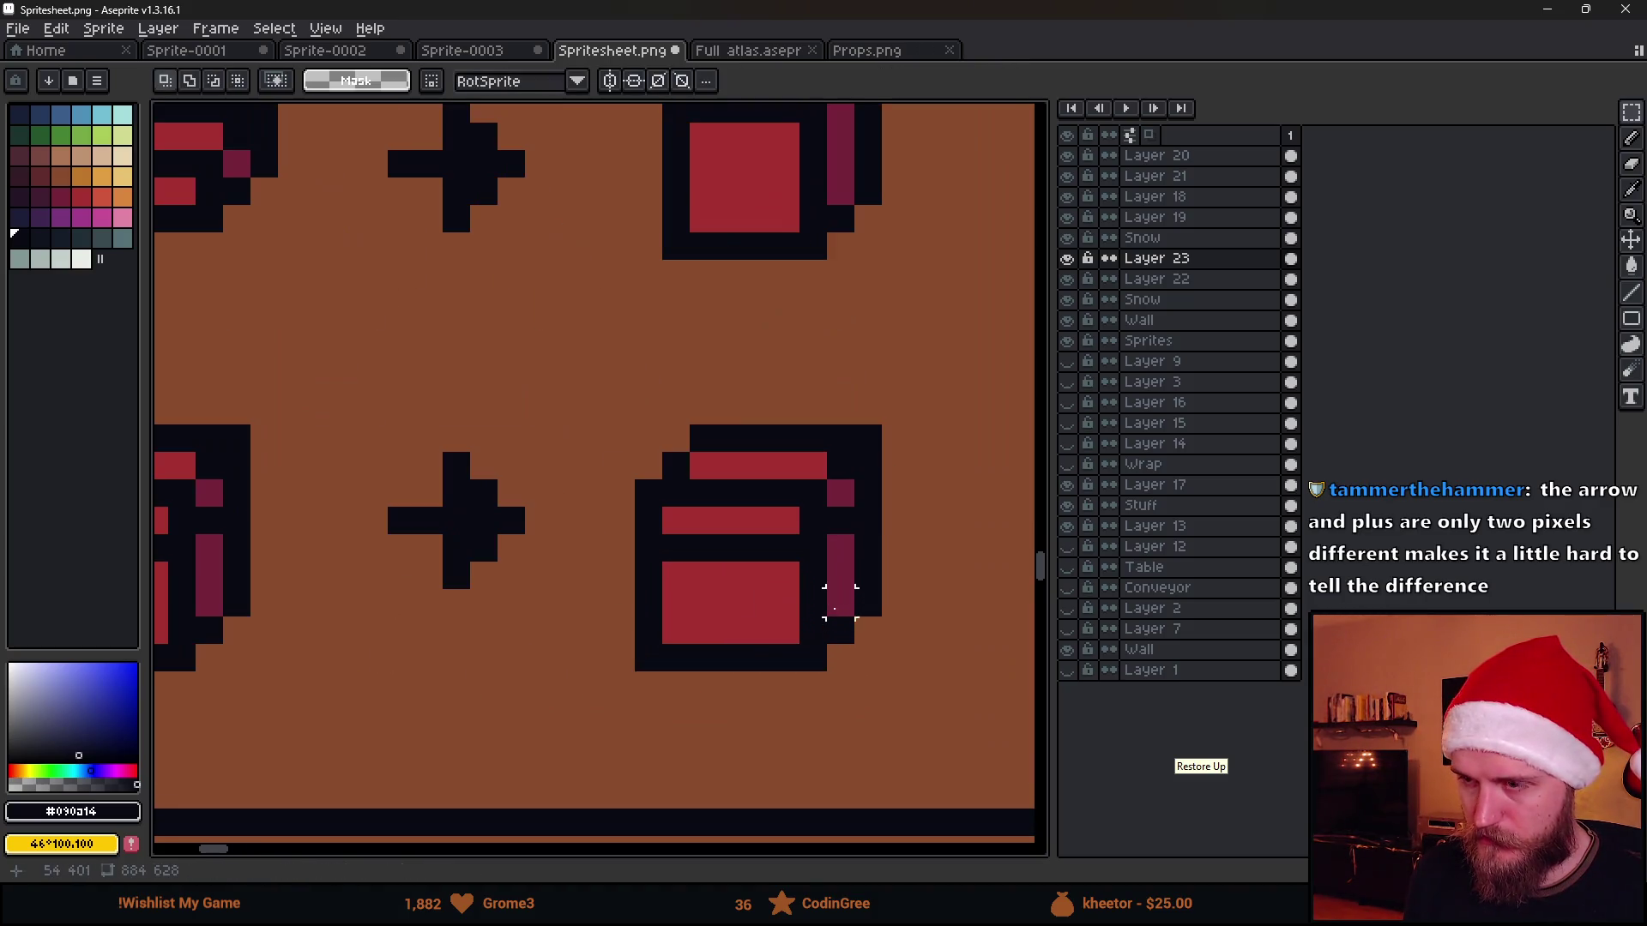
Draw green ribbon stripes on the copied box, repainting the lower one dark green
{"action": "left_click", "coordinate": [59, 137]}
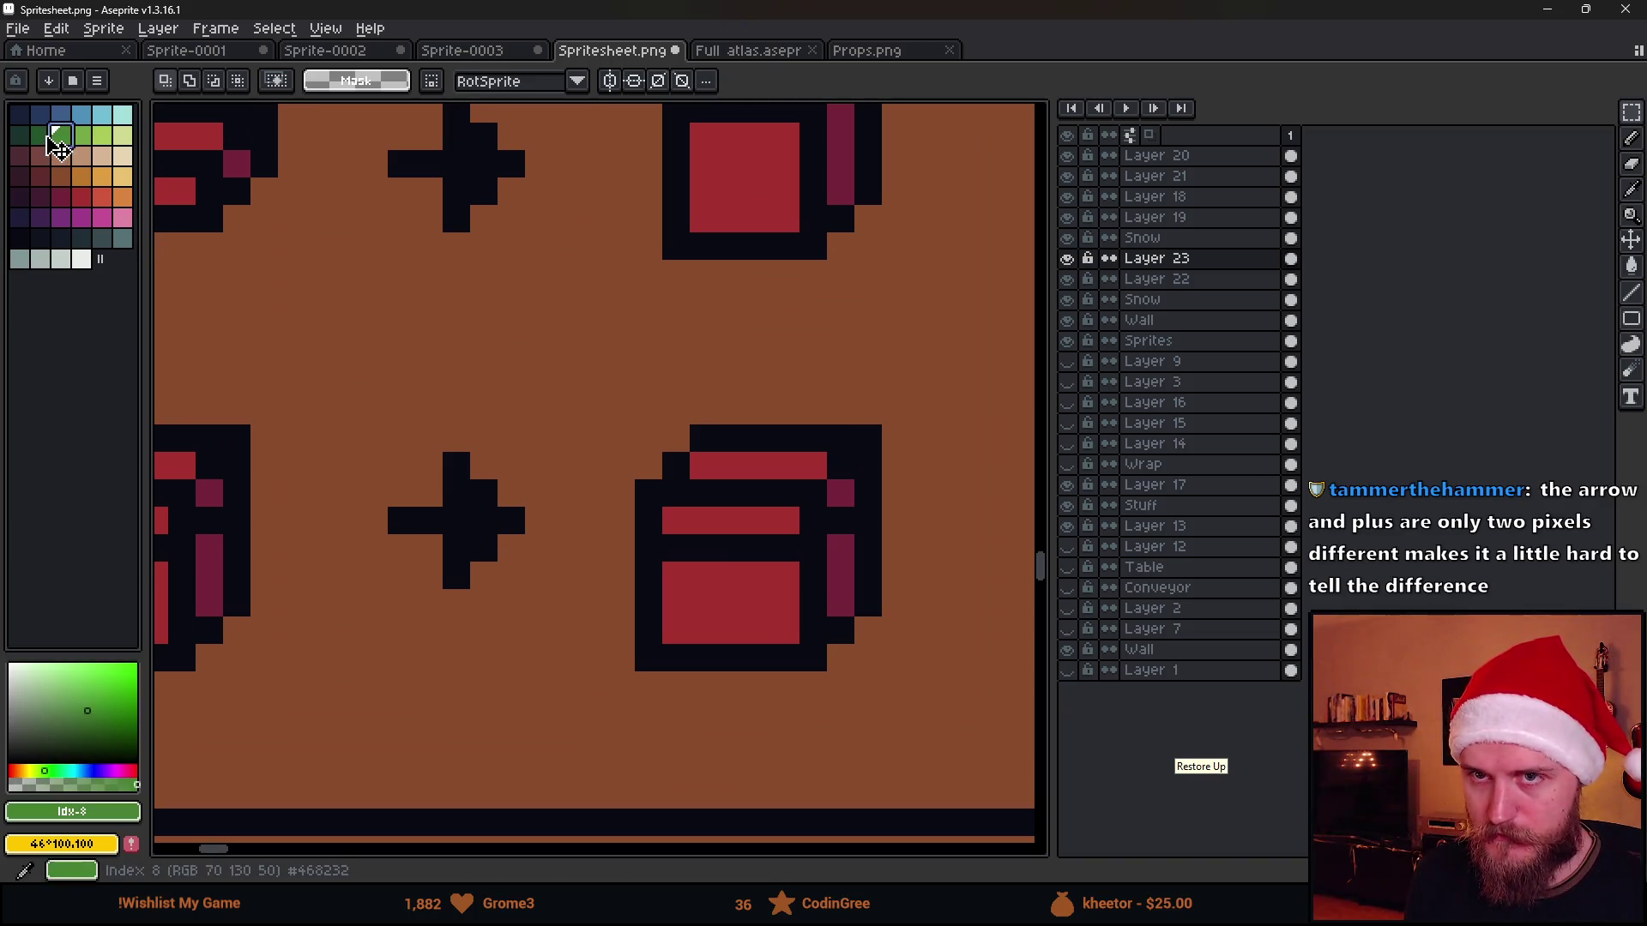
{"action": "key", "text": "b"}
{"action": "left_click", "coordinate": [683, 561]}
{"action": "left_click_drag", "start_coordinate": [734, 630], "coordinate": [733, 575]}
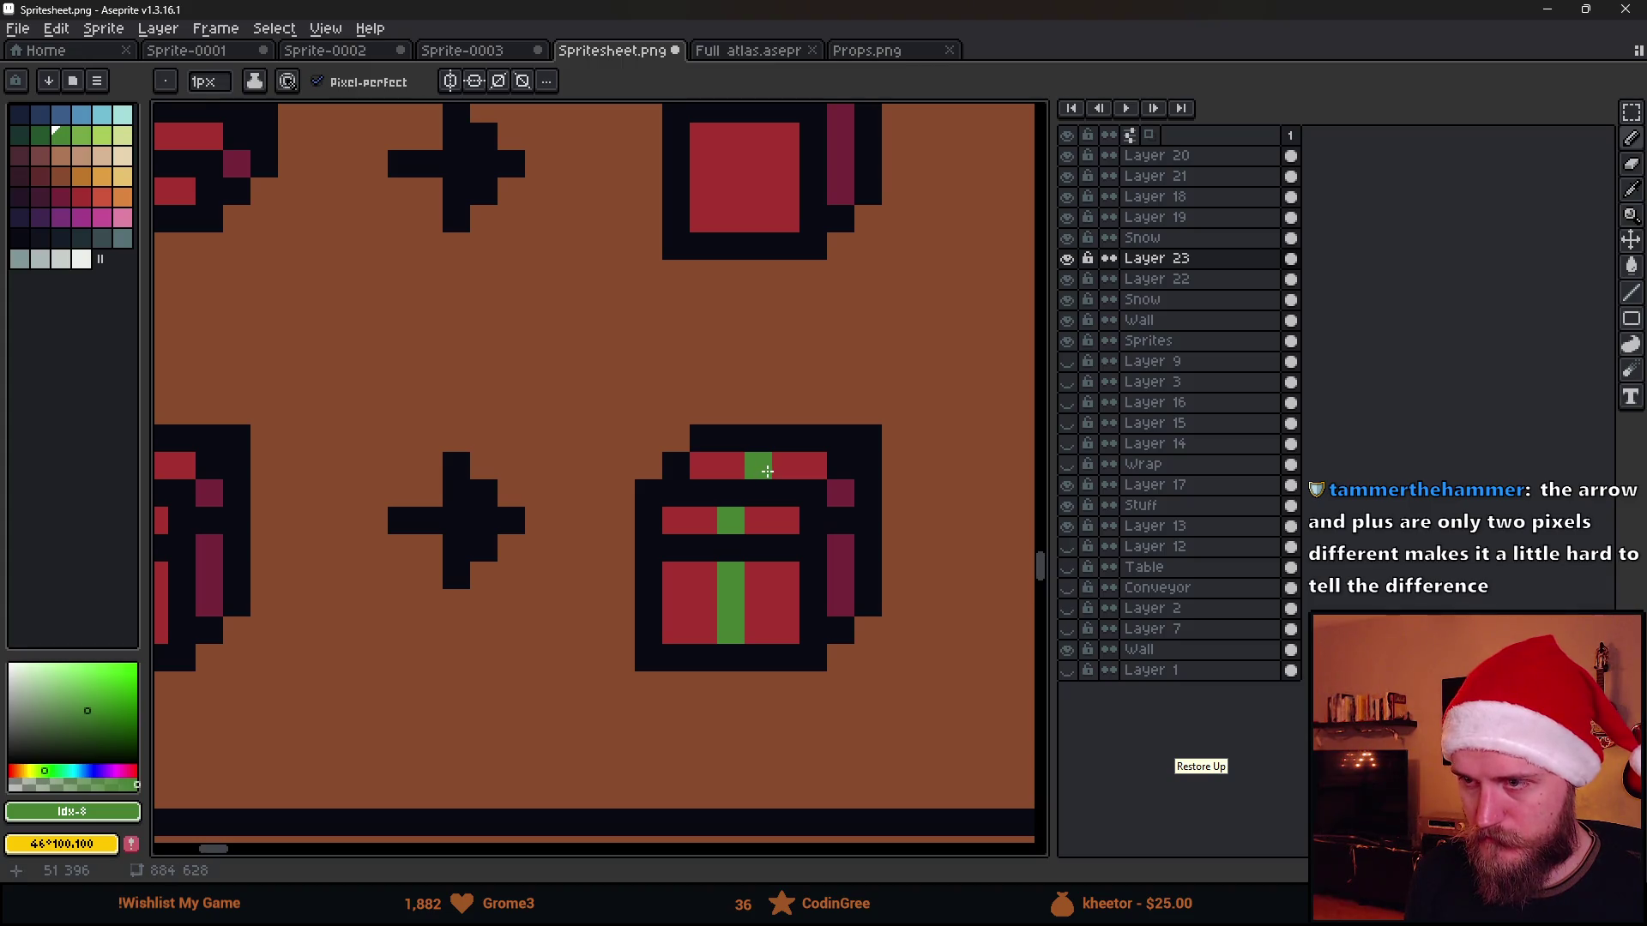
{"action": "scroll", "coordinate": [837, 578], "scroll_direction": "down", "scroll_amount": 4}
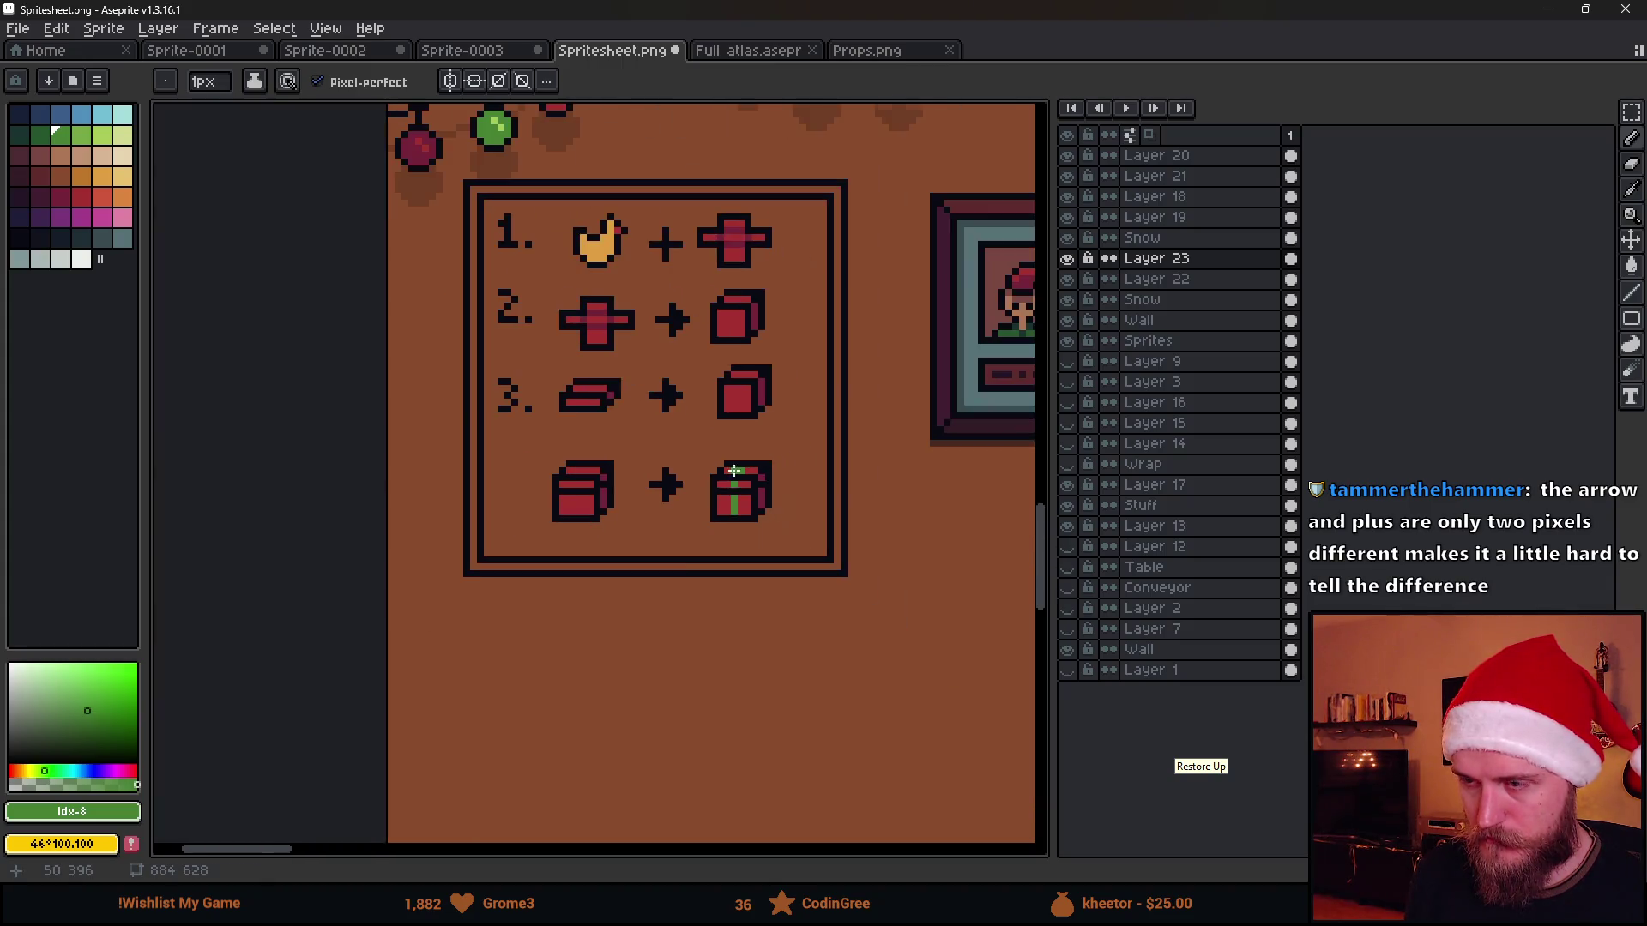
{"action": "scroll", "coordinate": [677, 574], "scroll_direction": "down", "scroll_amount": 1}
{"action": "scroll", "coordinate": [694, 566], "scroll_direction": "up", "scroll_amount": 3}
{"action": "left_click", "coordinate": [40, 134]}
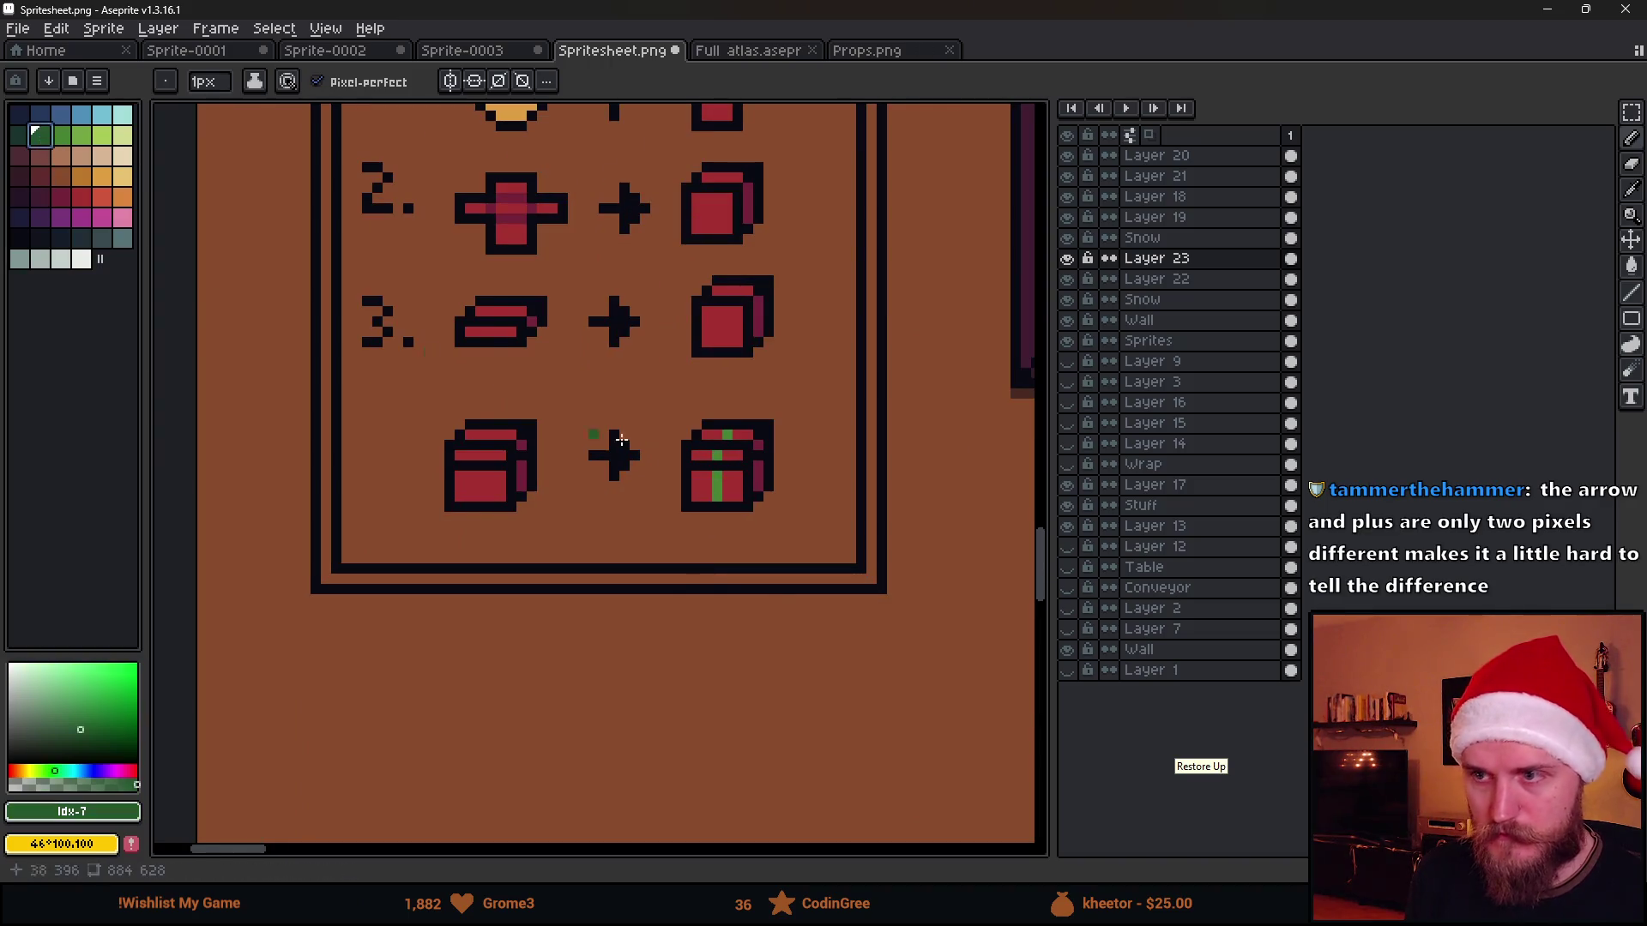
{"action": "scroll", "coordinate": [704, 474], "scroll_direction": "up", "scroll_amount": 2}
{"action": "left_click_drag", "start_coordinate": [728, 521], "coordinate": [729, 483]}
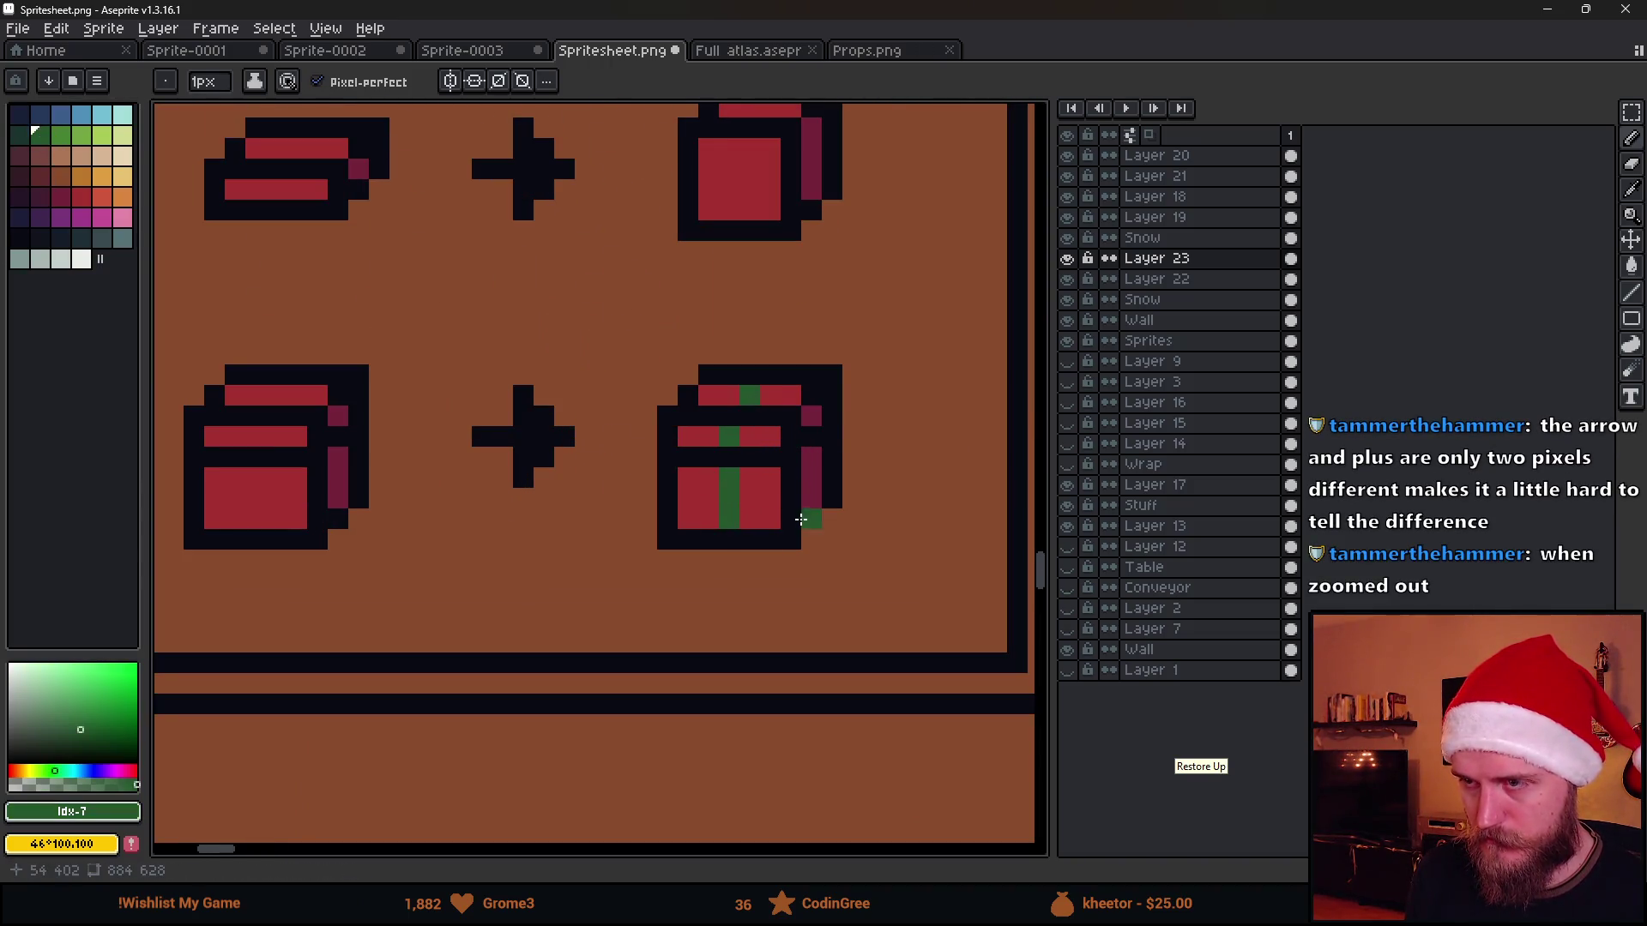
{"action": "scroll", "coordinate": [801, 519], "scroll_direction": "down", "scroll_amount": 4}
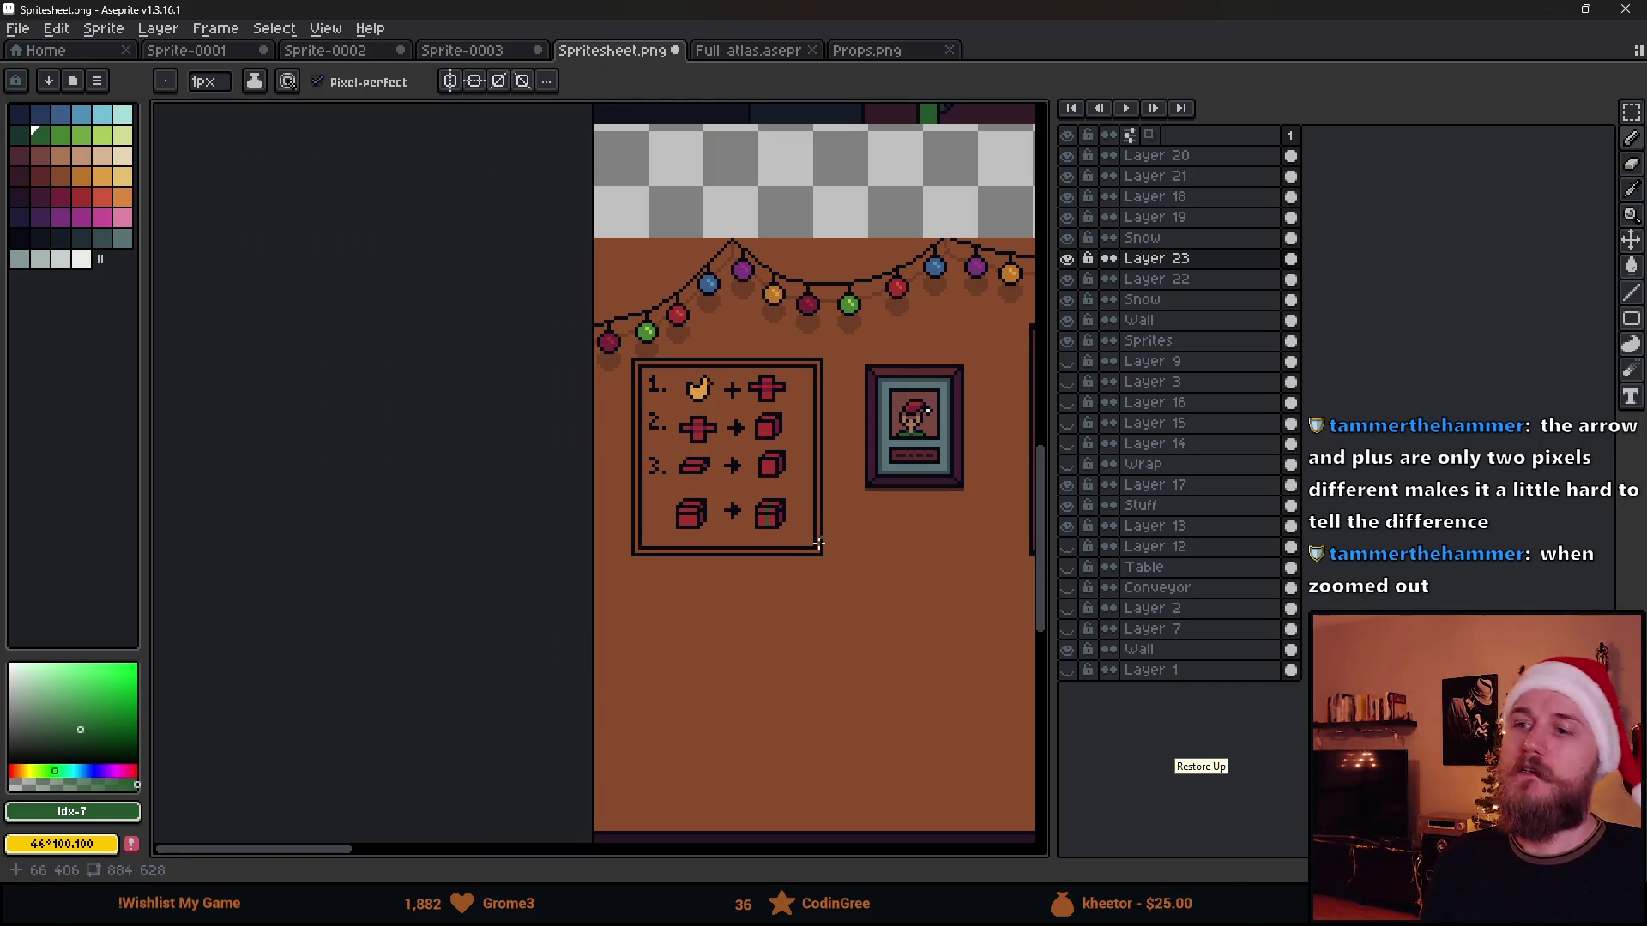
{"action": "scroll", "coordinate": [733, 424], "scroll_direction": "up", "scroll_amount": 2}
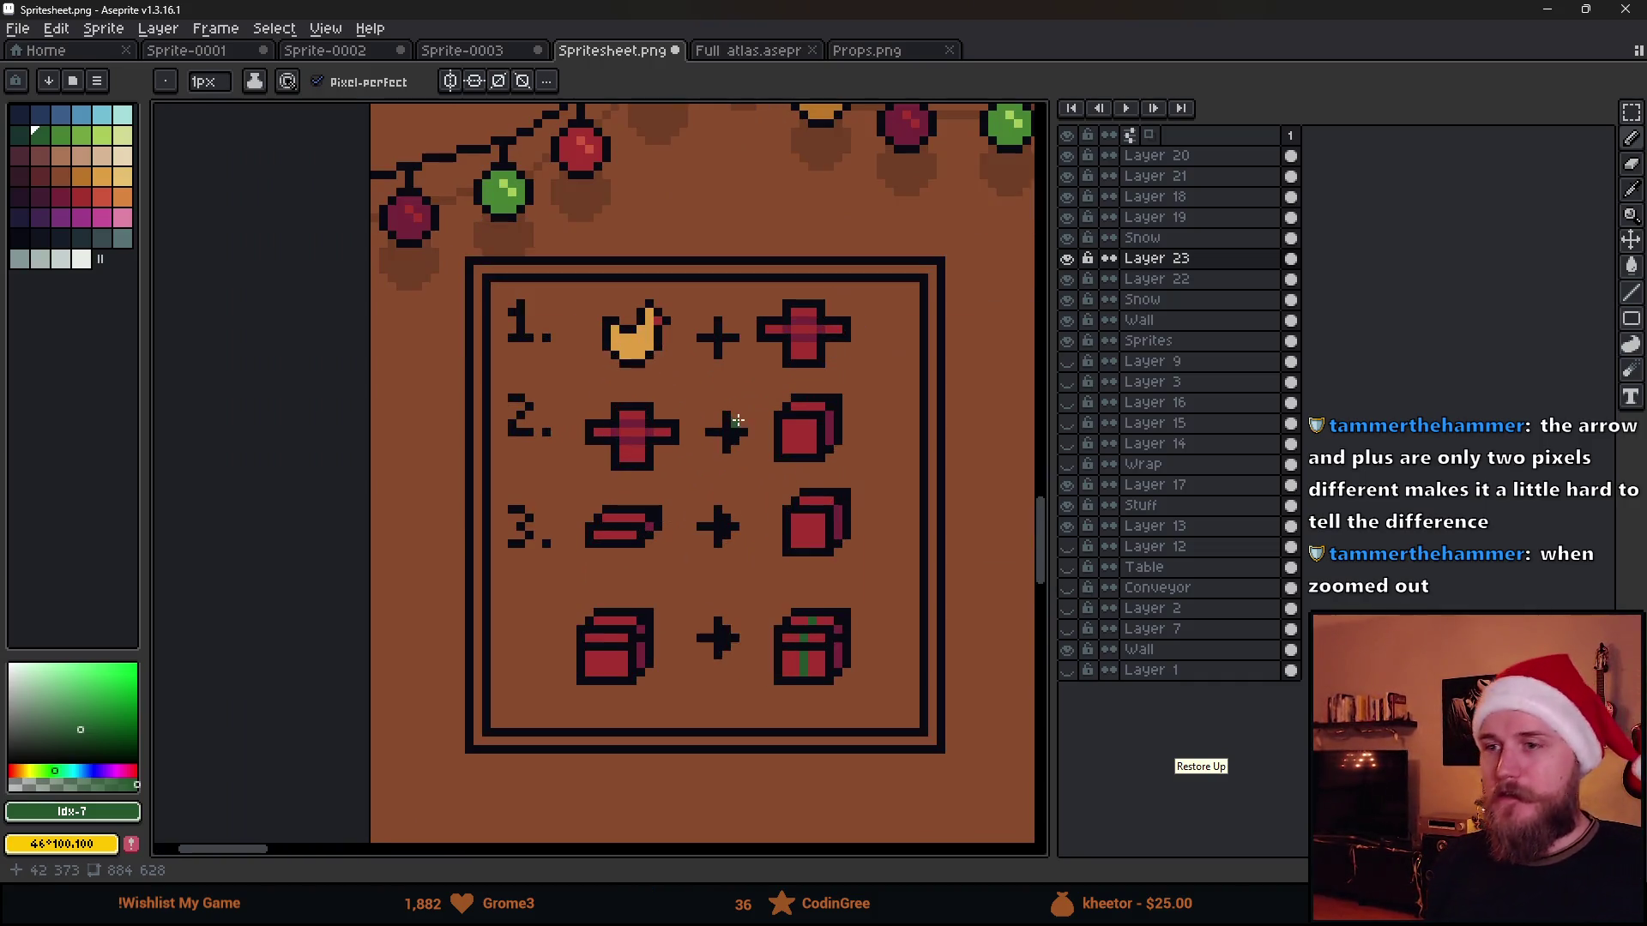
Nudge row 1's contents up and left by single pixels into position
{"action": "key", "text": "m"}
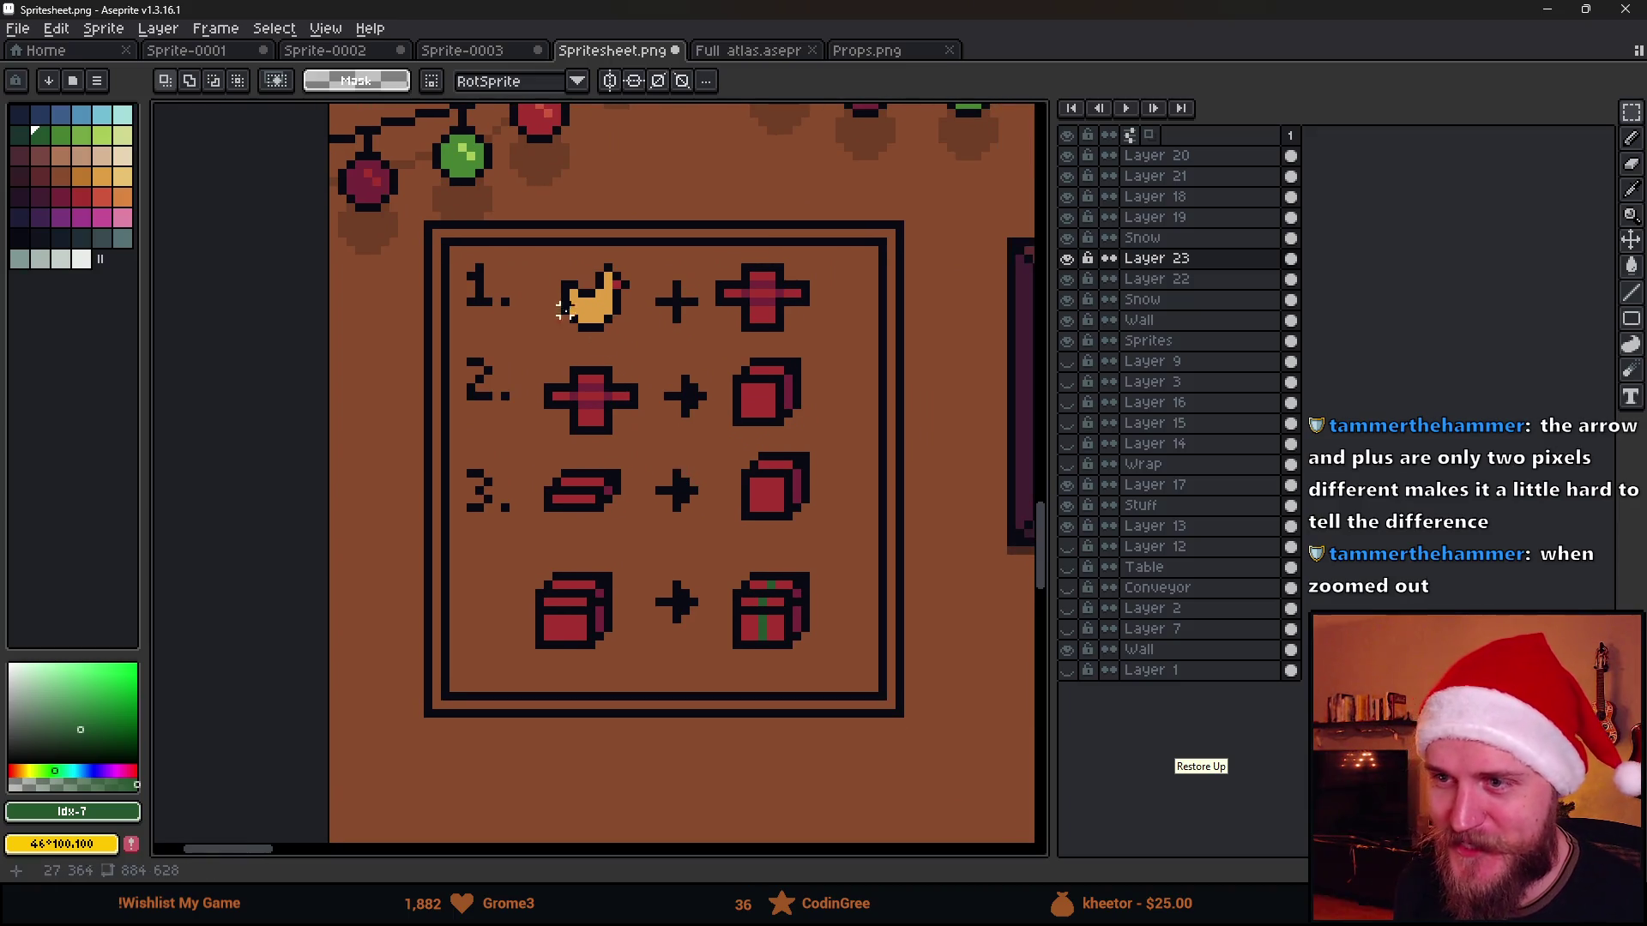
{"action": "scroll", "coordinate": [563, 304], "scroll_direction": "up", "scroll_amount": 1}
{"action": "mouse_move", "coordinate": [398, 242]}
{"action": "left_mouse_down"}
{"action": "mouse_move", "coordinate": [498, 325]}
{"action": "mouse_move", "coordinate": [470, 316]}
{"action": "mouse_move", "coordinate": [482, 330]}
{"action": "left_mouse_up"}
{"action": "left_click", "coordinate": [603, 353]}
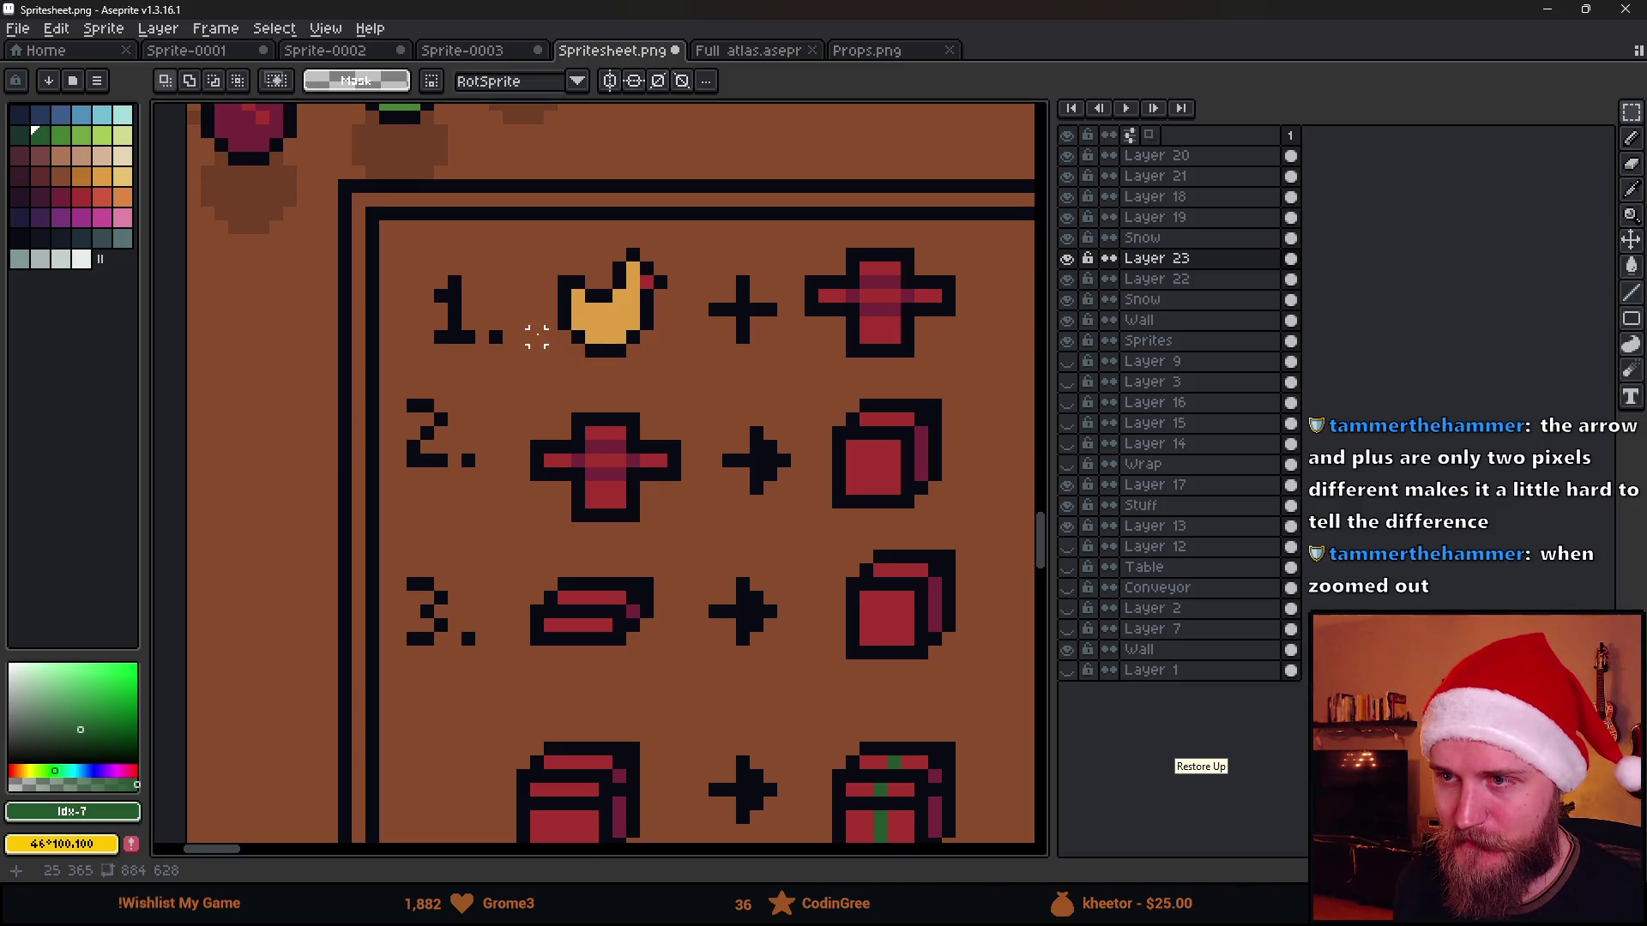
{"action": "mouse_move", "coordinate": [428, 235]}
{"action": "left_mouse_down"}
{"action": "mouse_move", "coordinate": [283, 216]}
{"action": "mouse_move", "coordinate": [870, 373]}
{"action": "left_mouse_up"}
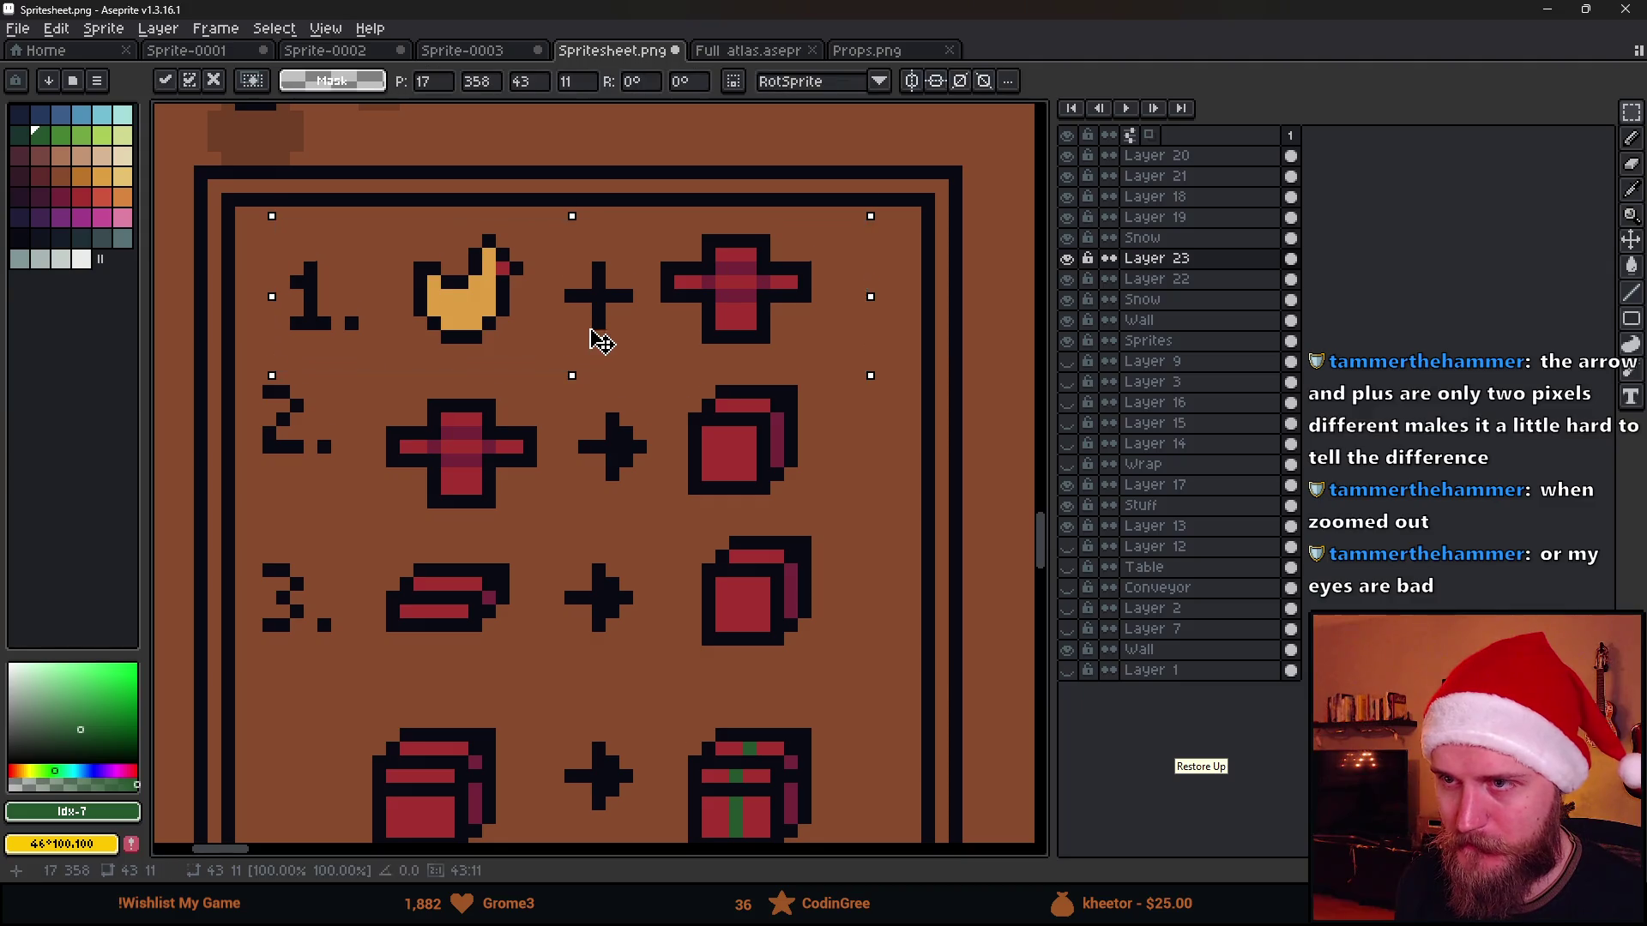
{"action": "key", "text": "Up"}
{"action": "key", "text": "Up"}
{"action": "key", "text": "Left"}
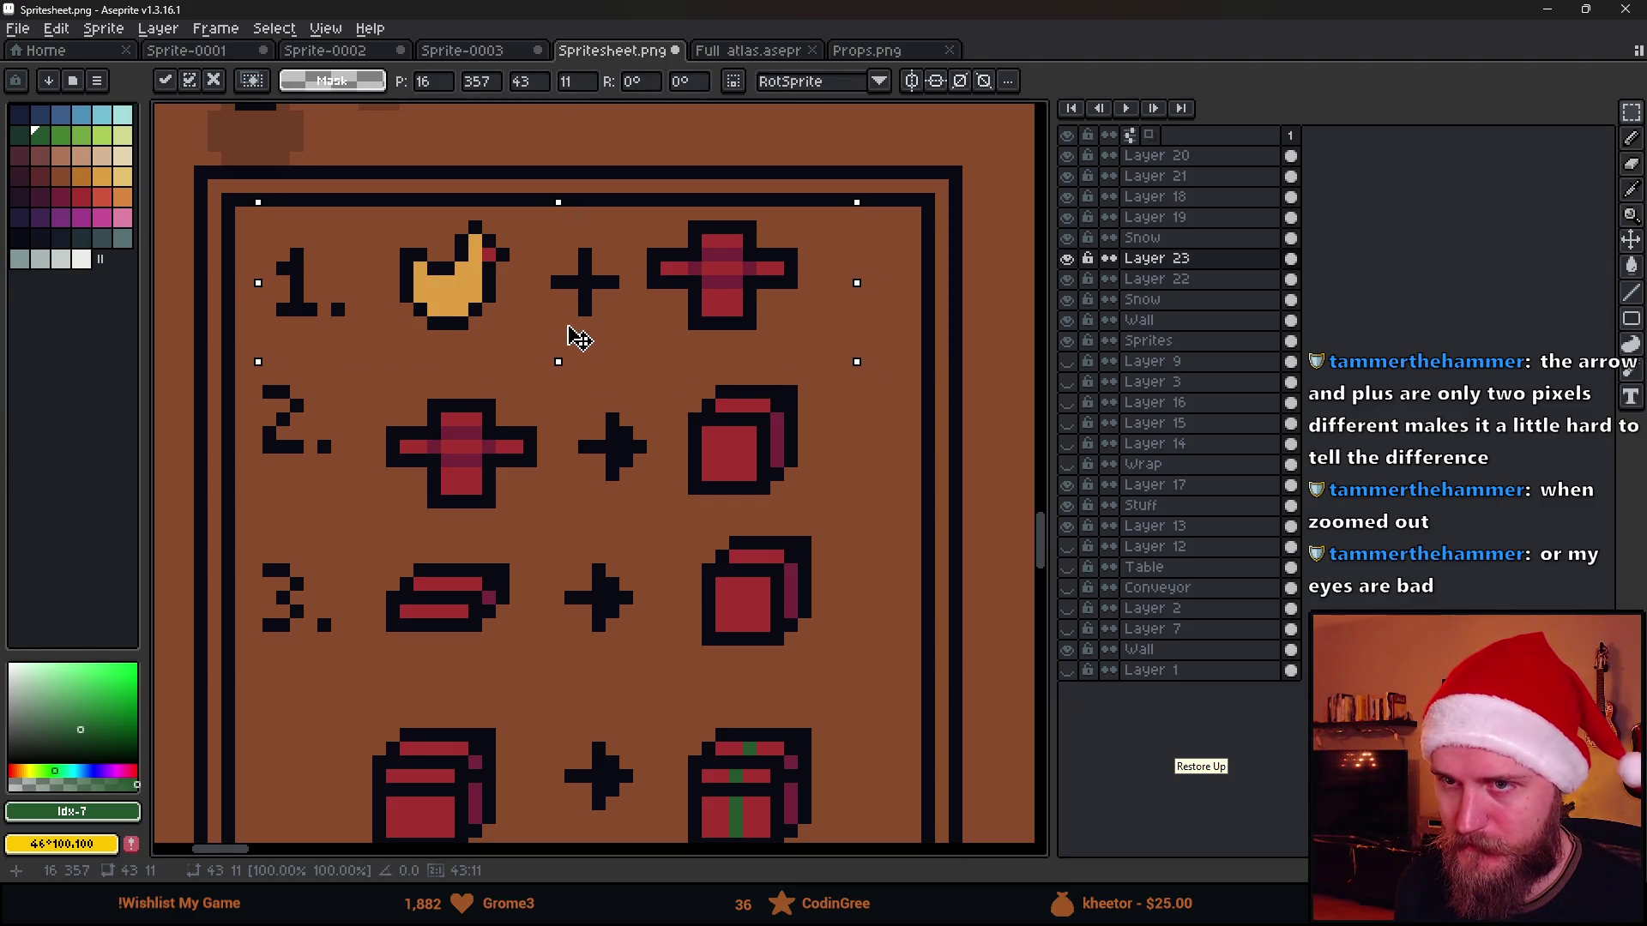
{"action": "key", "text": "Left"}
{"action": "key", "text": "ctrl+d"}
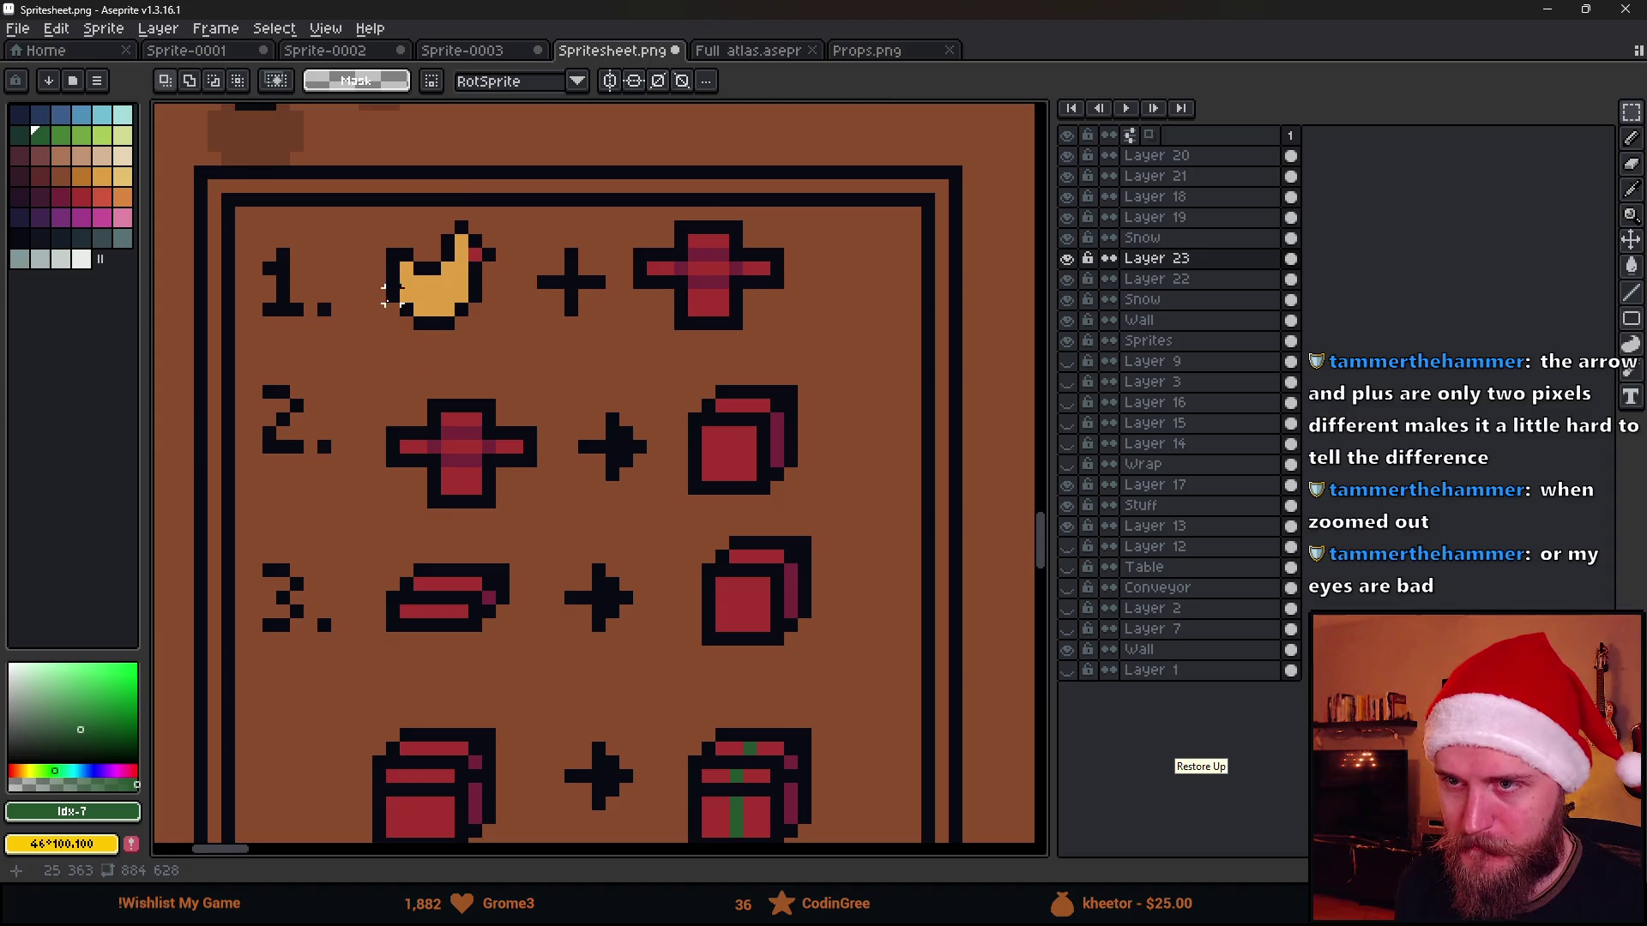
{"action": "scroll", "coordinate": [393, 212], "scroll_direction": "up", "scroll_amount": 1}
{"action": "left_click_drag", "start_coordinate": [353, 191], "coordinate": [1023, 391]}
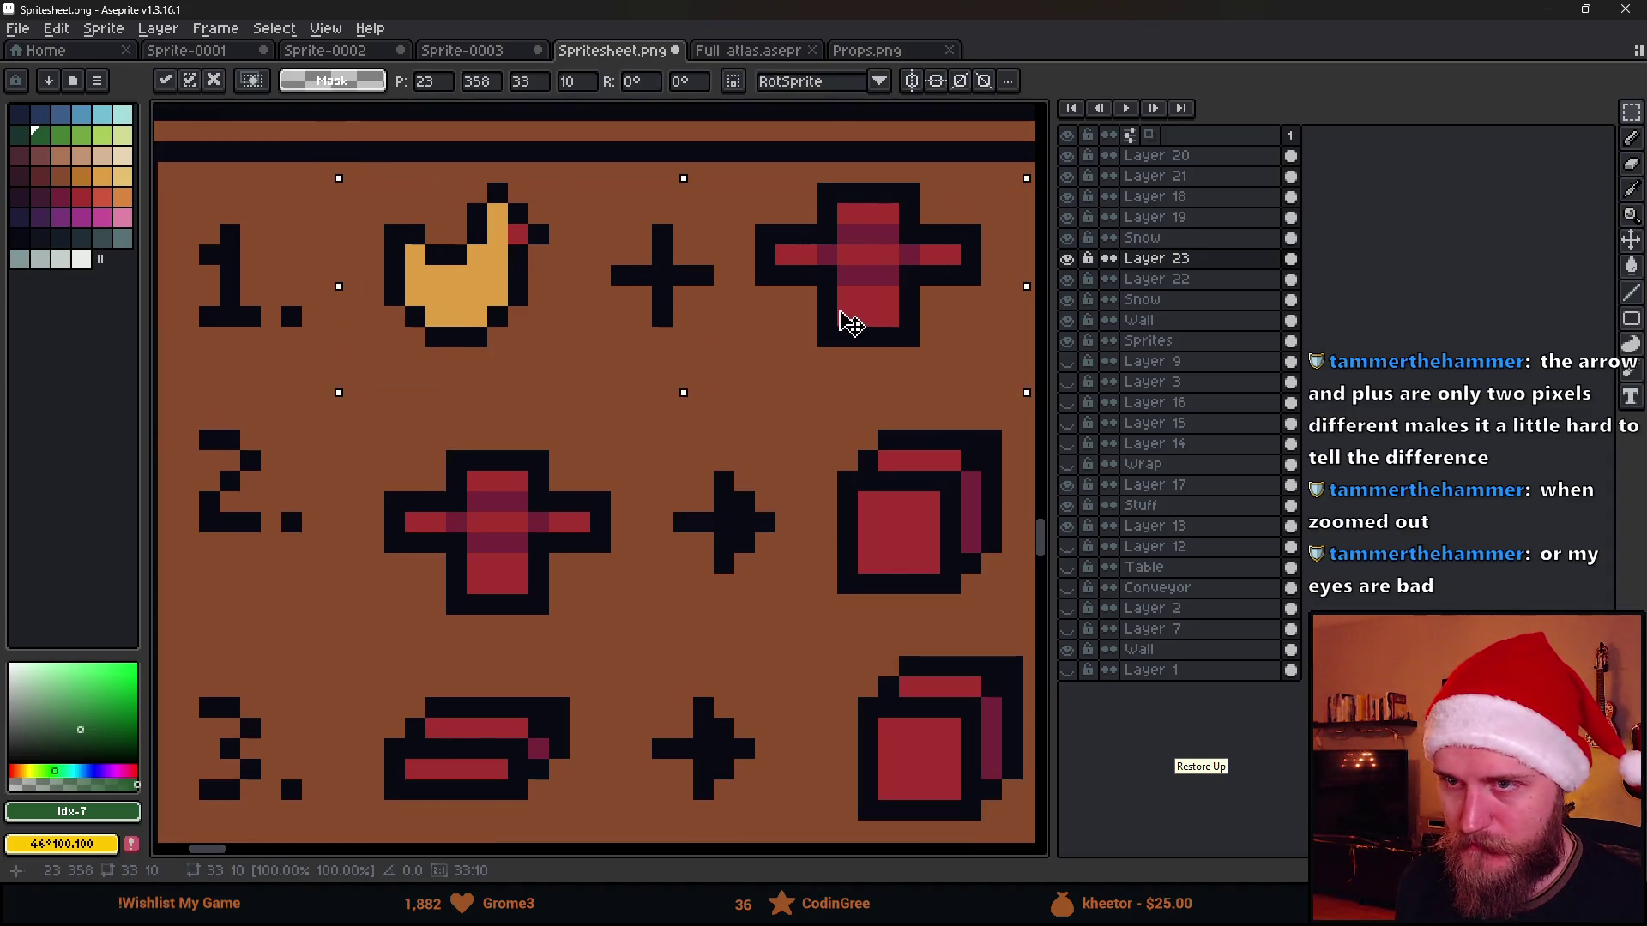
{"action": "key", "text": "Left"}
{"action": "key", "text": "ctrl+d"}
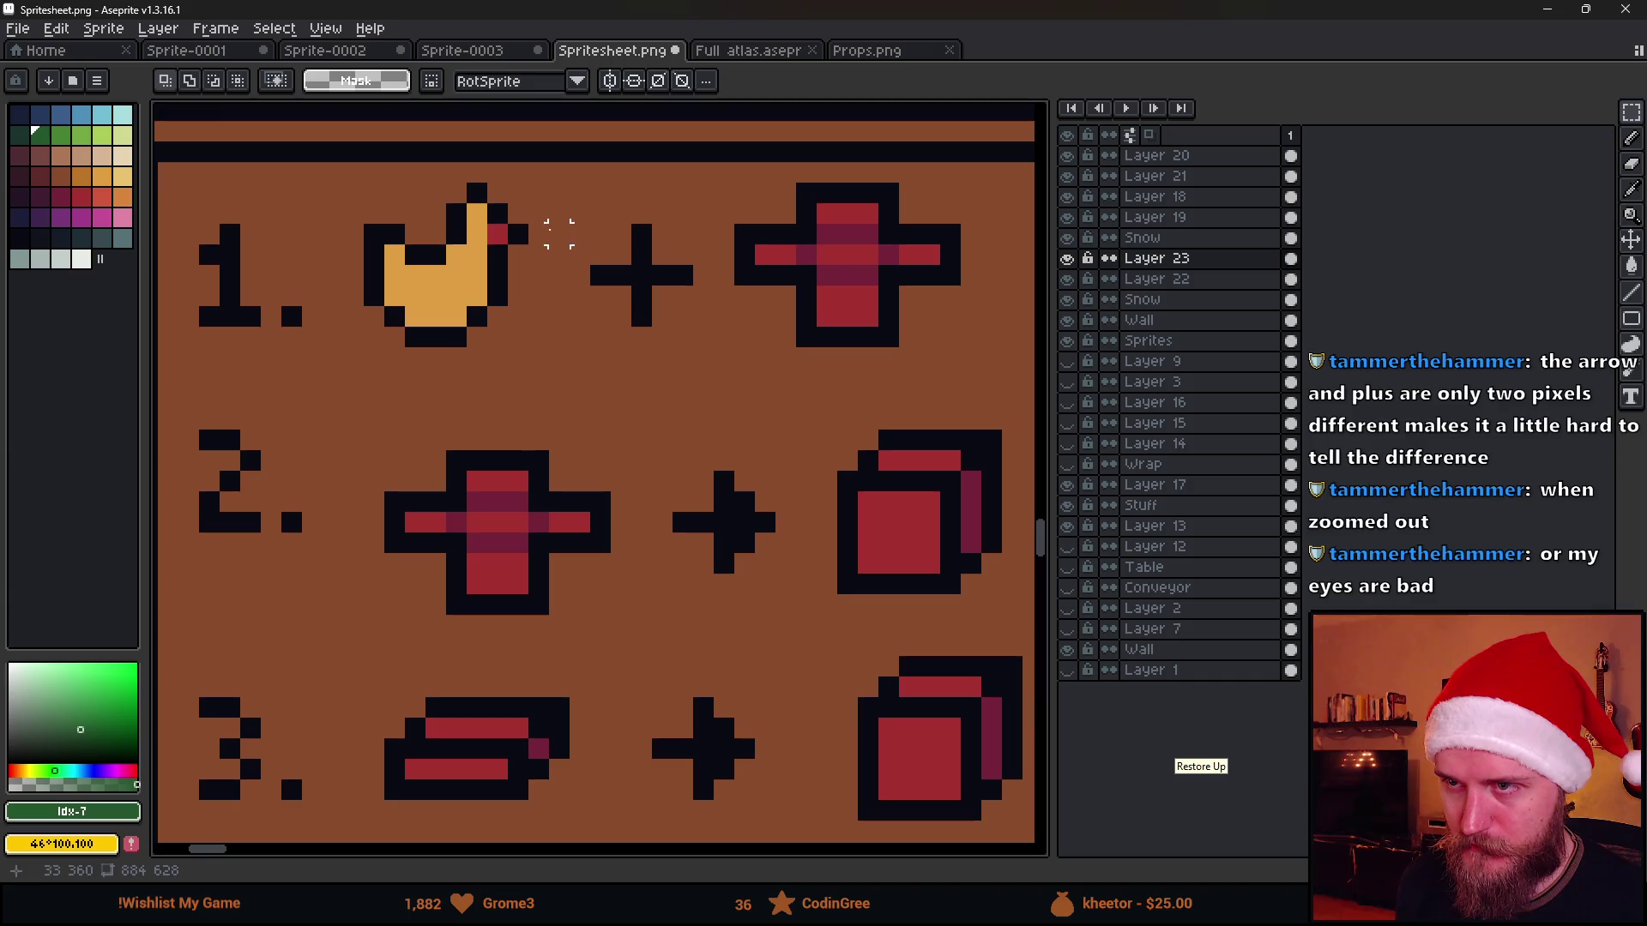
Shift the cross at the end of row 1 one pixel right
{"action": "left_click_drag", "start_coordinate": [710, 181], "coordinate": [1009, 374]}
{"action": "key", "text": "Right"}
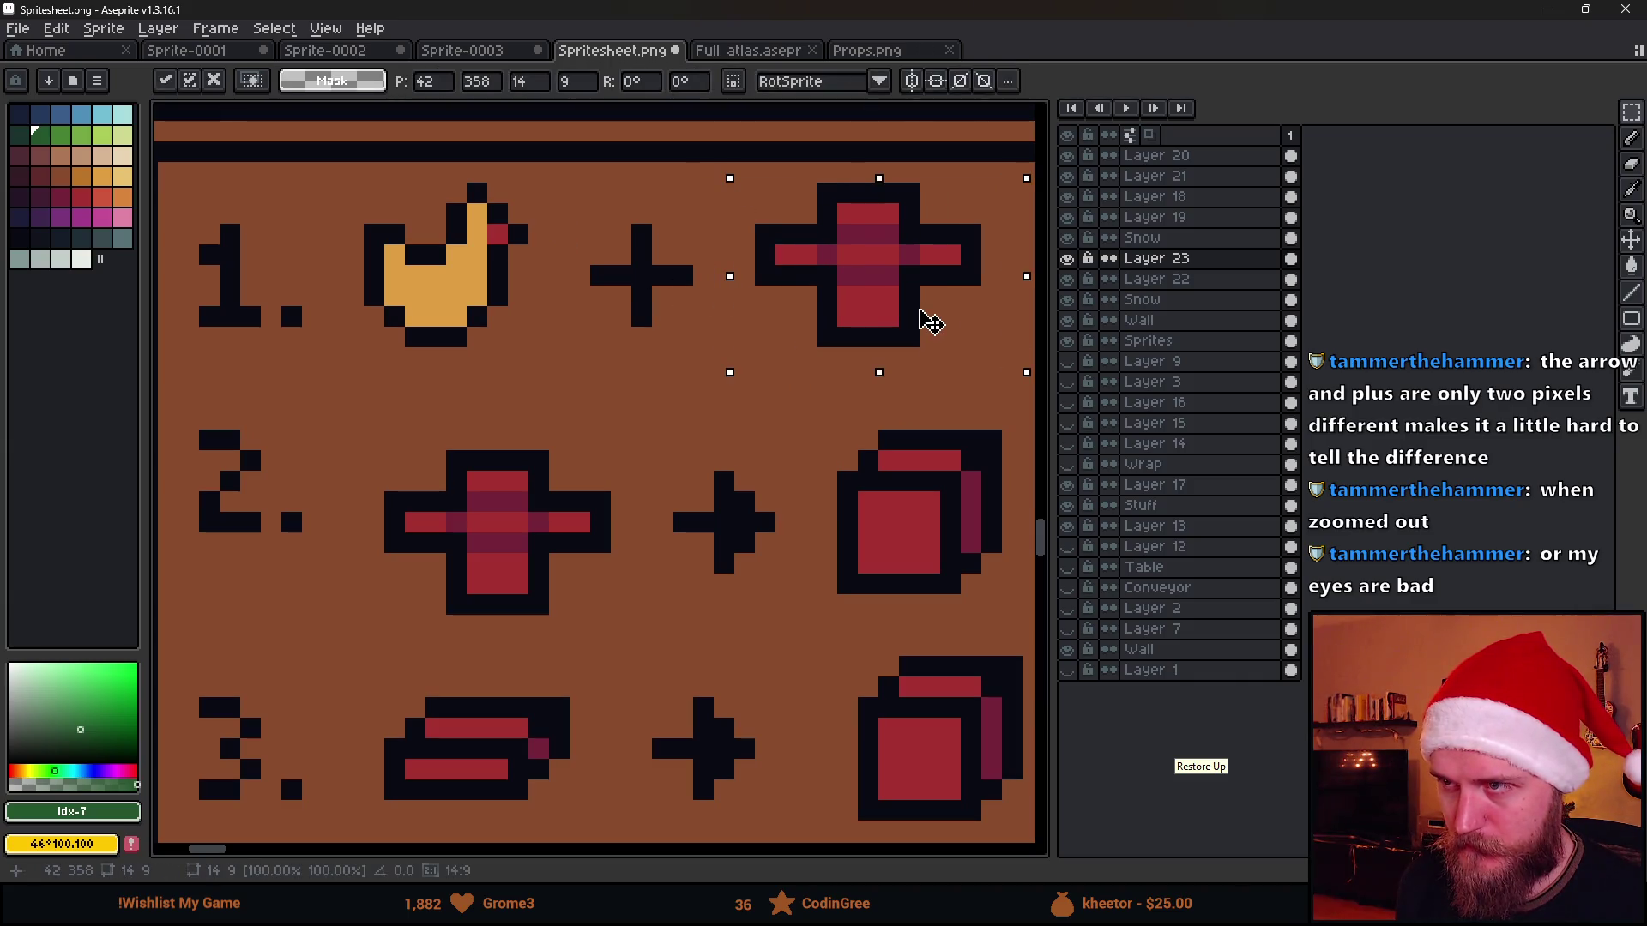
{"action": "key", "text": "ctrl+d"}
{"action": "scroll", "coordinate": [785, 540], "scroll_direction": "down", "scroll_amount": 3}
{"action": "scroll", "coordinate": [605, 470], "scroll_direction": "up", "scroll_amount": 2}
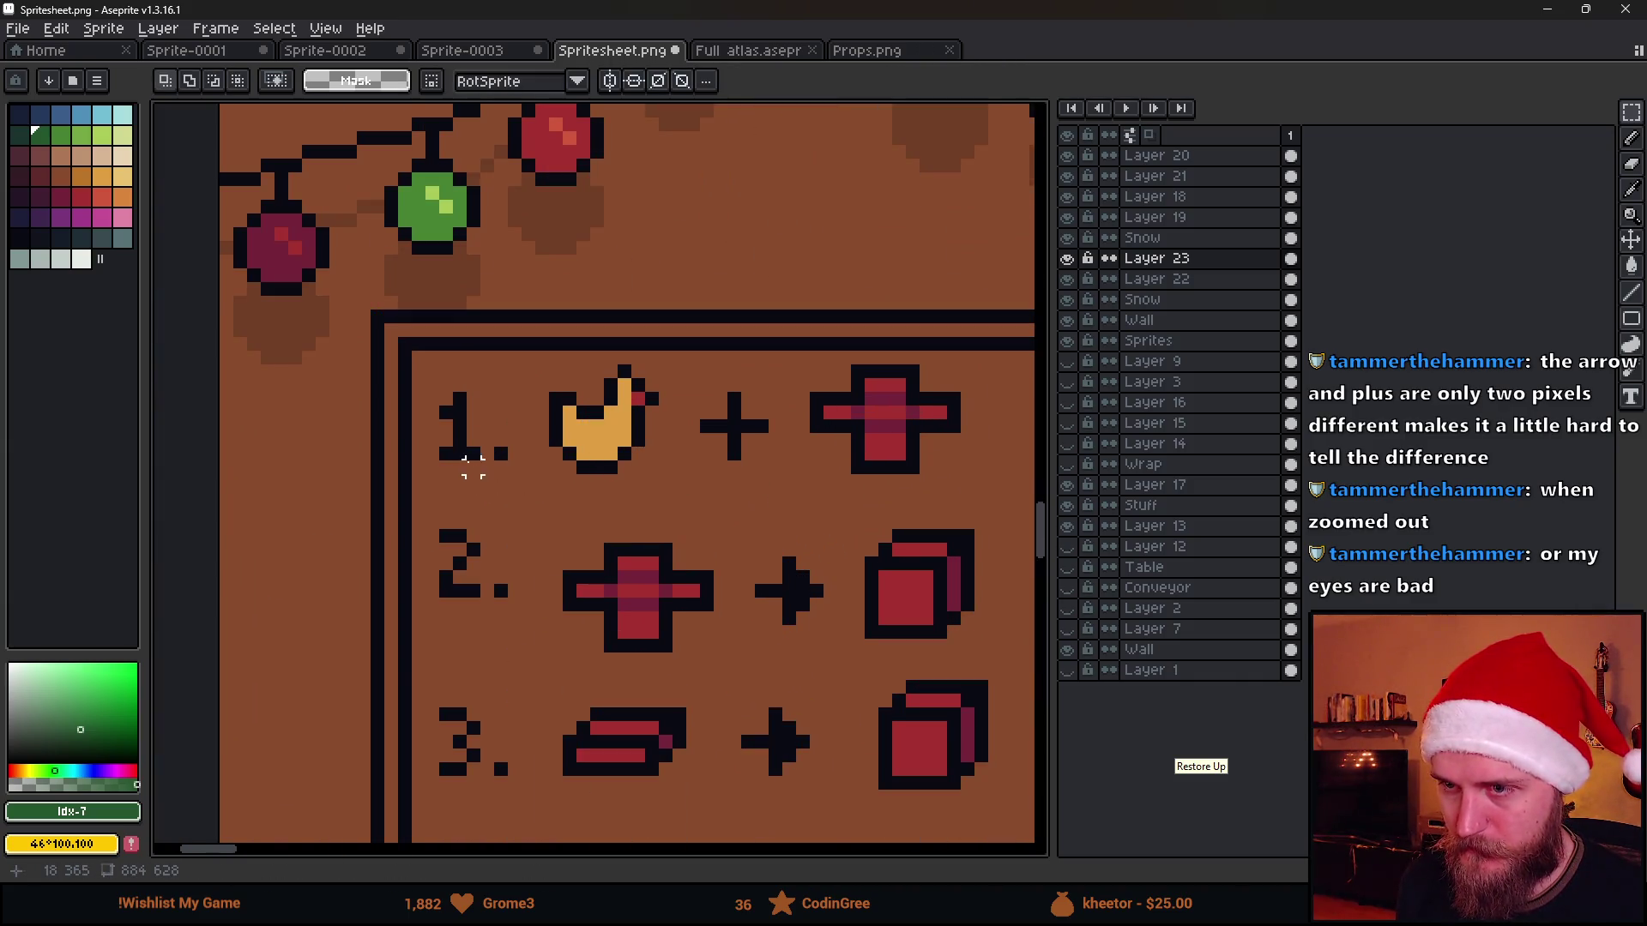
{"action": "left_click_drag", "start_coordinate": [445, 399], "coordinate": [1009, 454]}
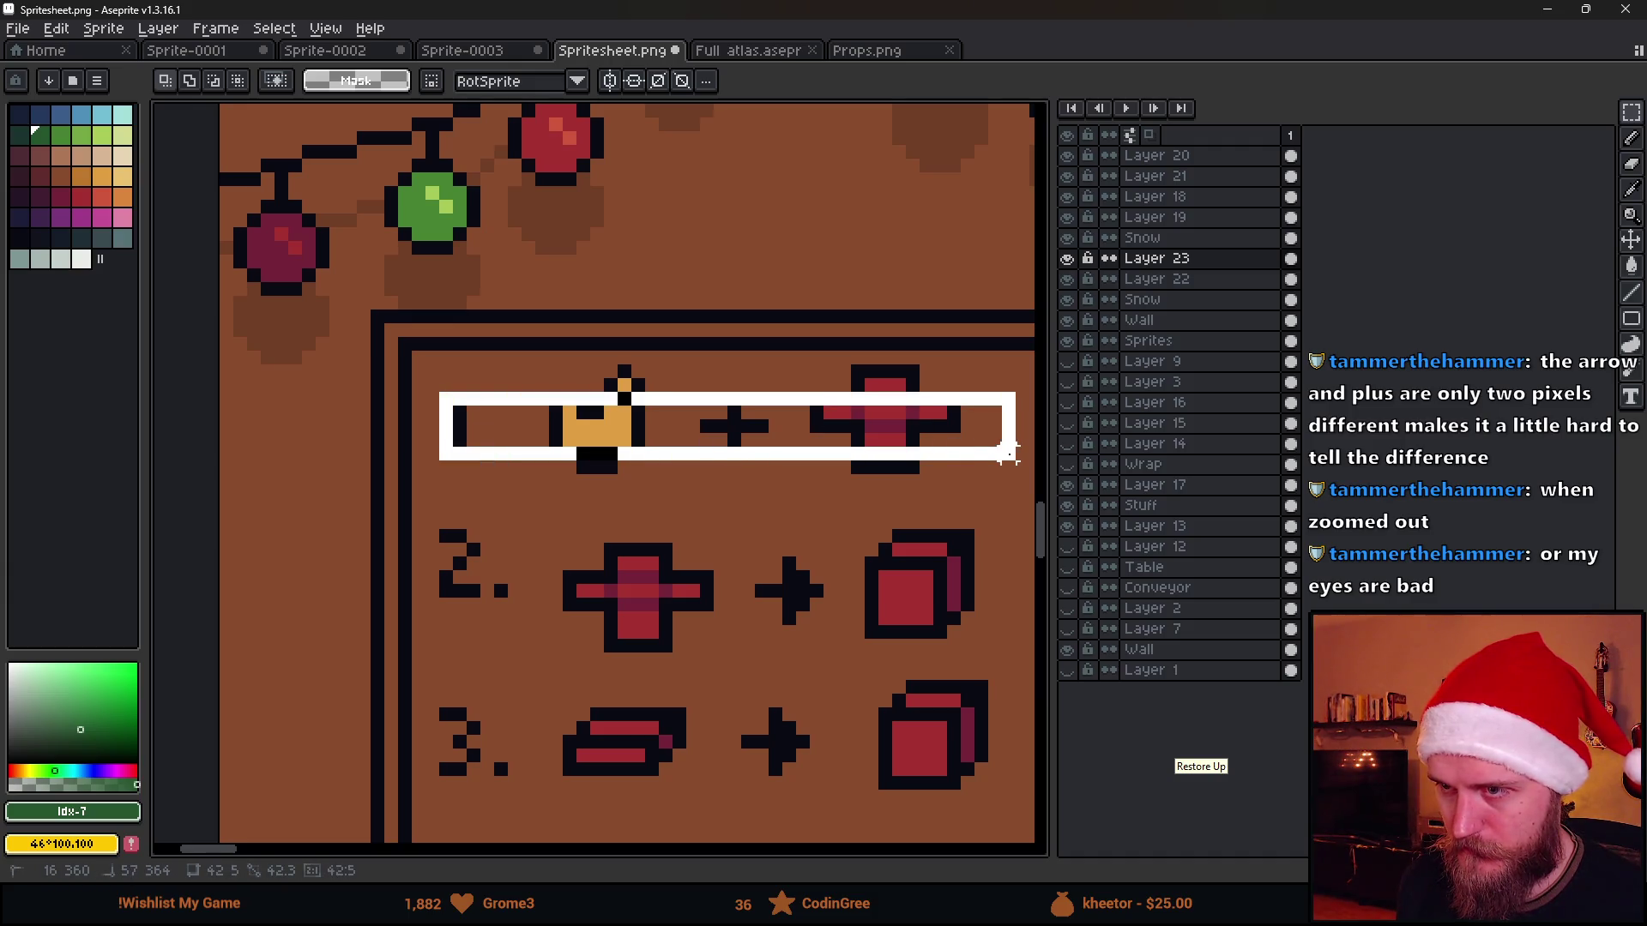
{"action": "left_click_drag", "start_coordinate": [1009, 453], "coordinate": [1020, 469]}
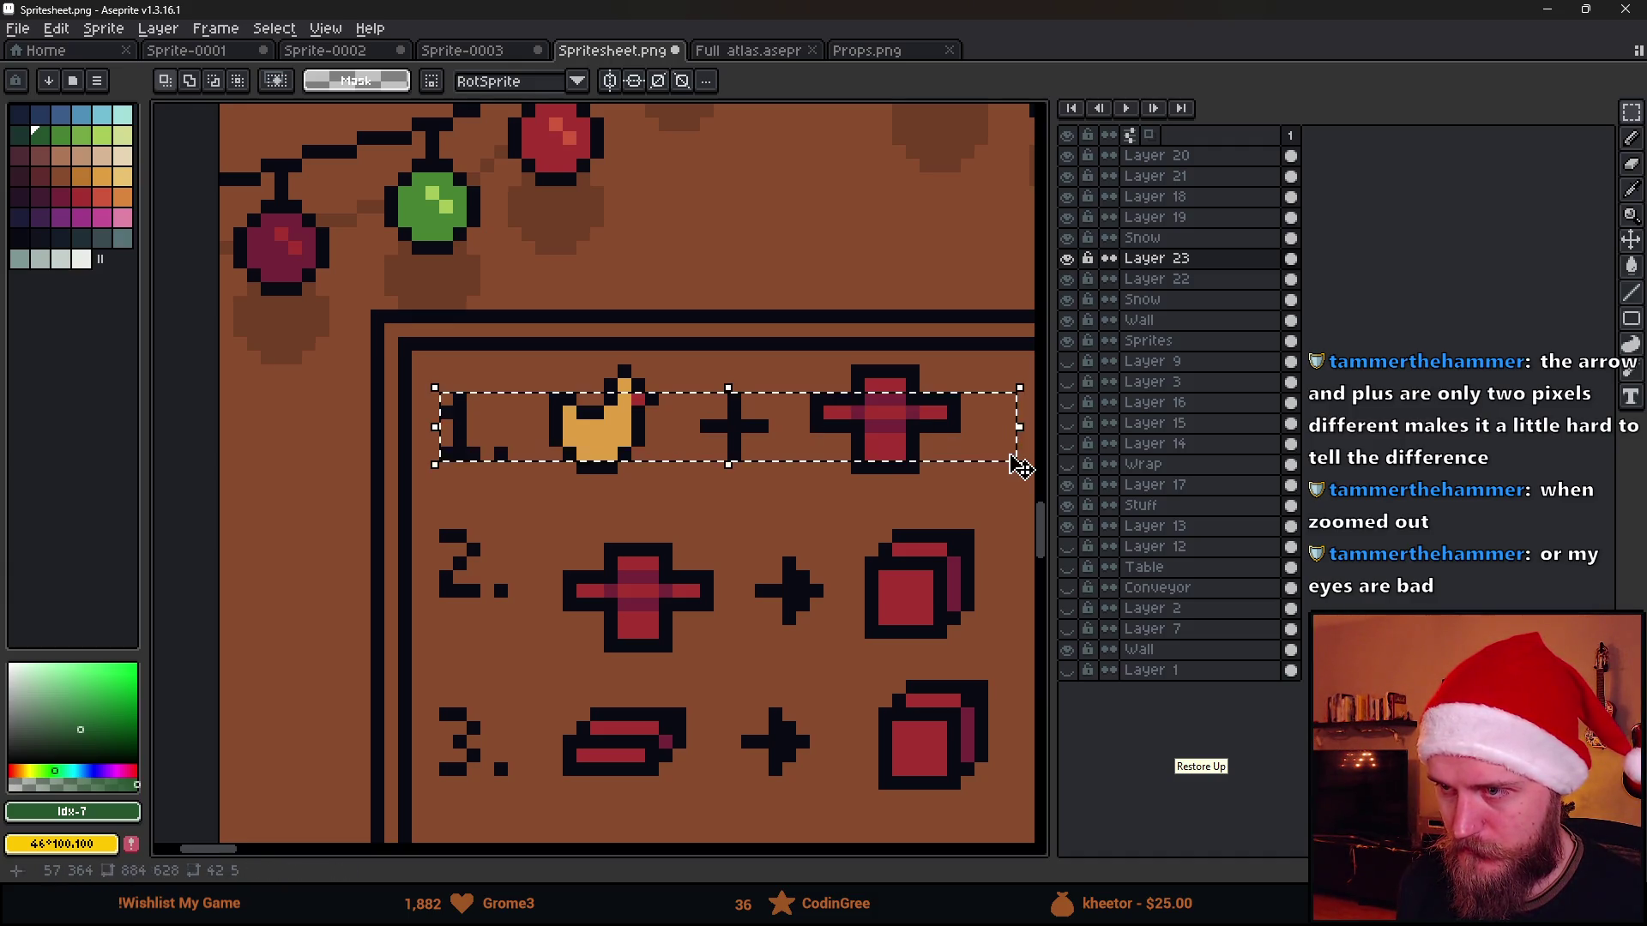
{"action": "key", "text": "ctrl+d"}
{"action": "scroll", "coordinate": [782, 684], "scroll_direction": "up", "scroll_amount": 1}
{"action": "scroll", "coordinate": [633, 459], "scroll_direction": "down", "scroll_amount": 1}
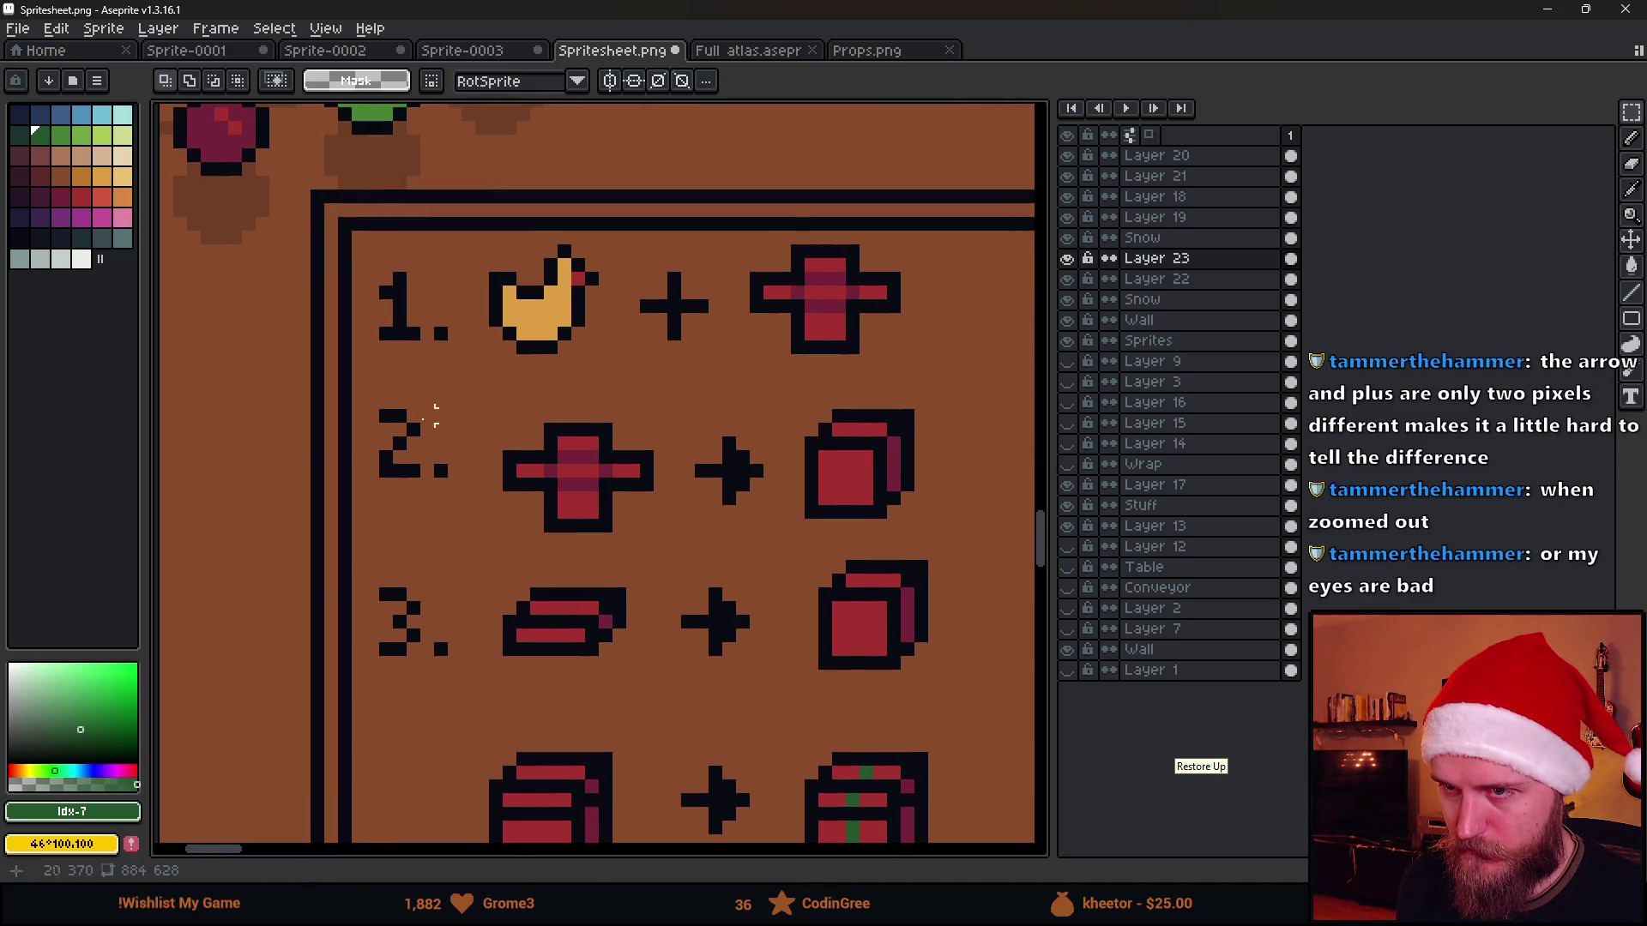
Move rows 2 and 3 down two pixels and sample the dark colour from the '1'
{"action": "left_click_drag", "start_coordinate": [371, 388], "coordinate": [964, 691]}
{"action": "left_click_drag", "start_coordinate": [843, 608], "coordinate": [837, 636]}
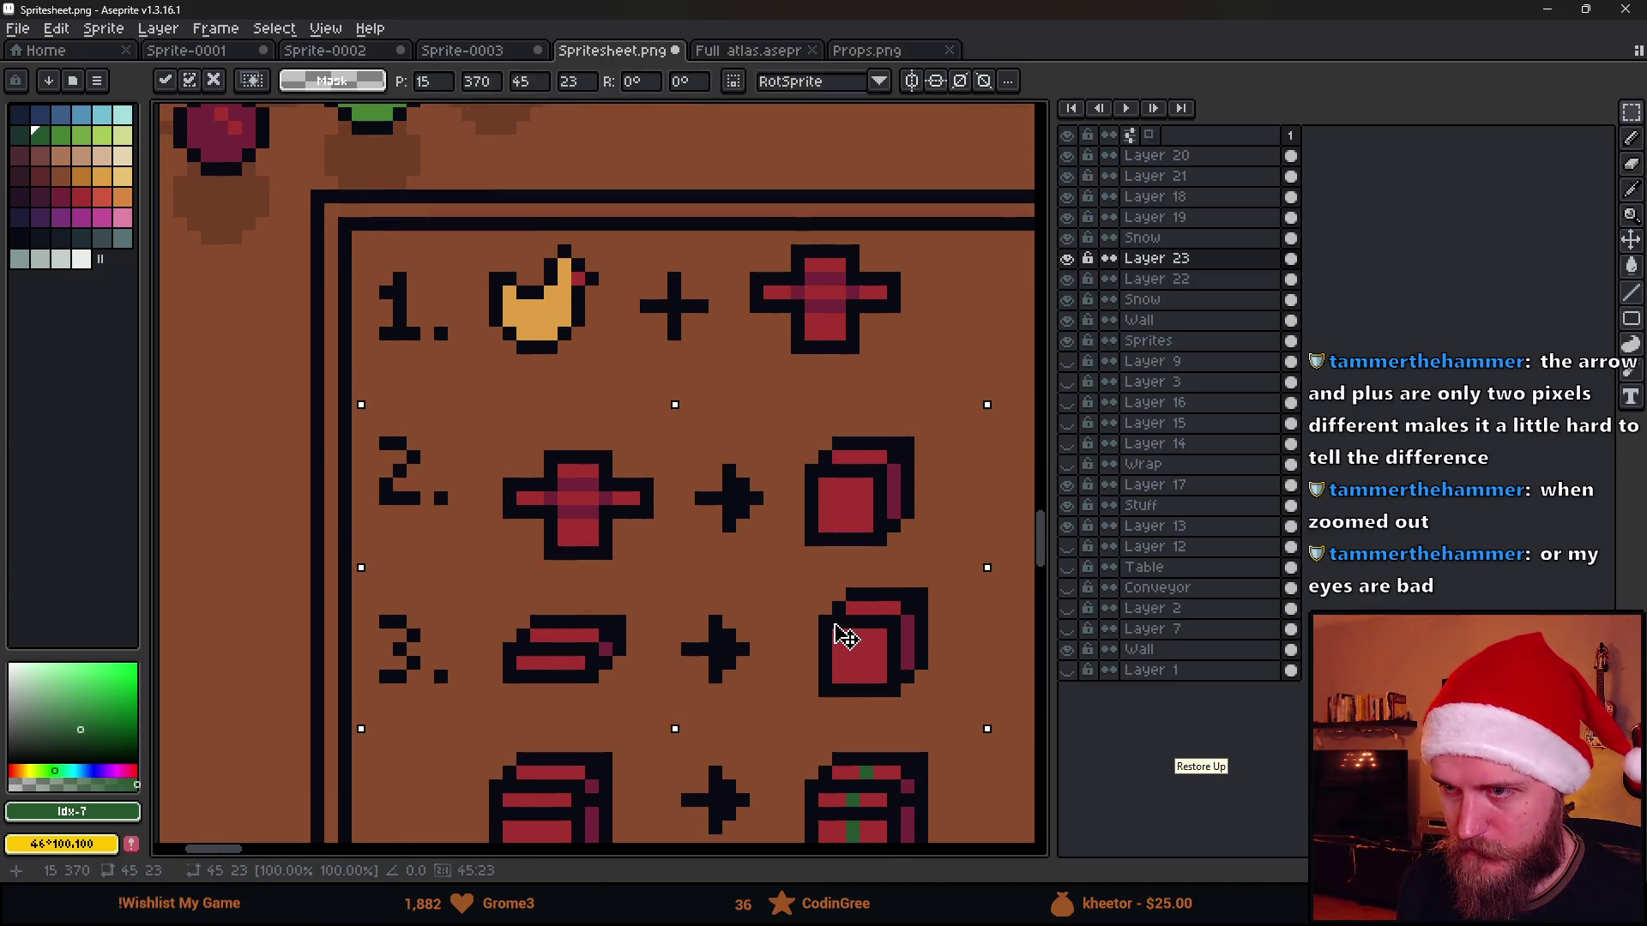
{"action": "key", "text": "ctrl+d"}
{"action": "key", "text": "i"}
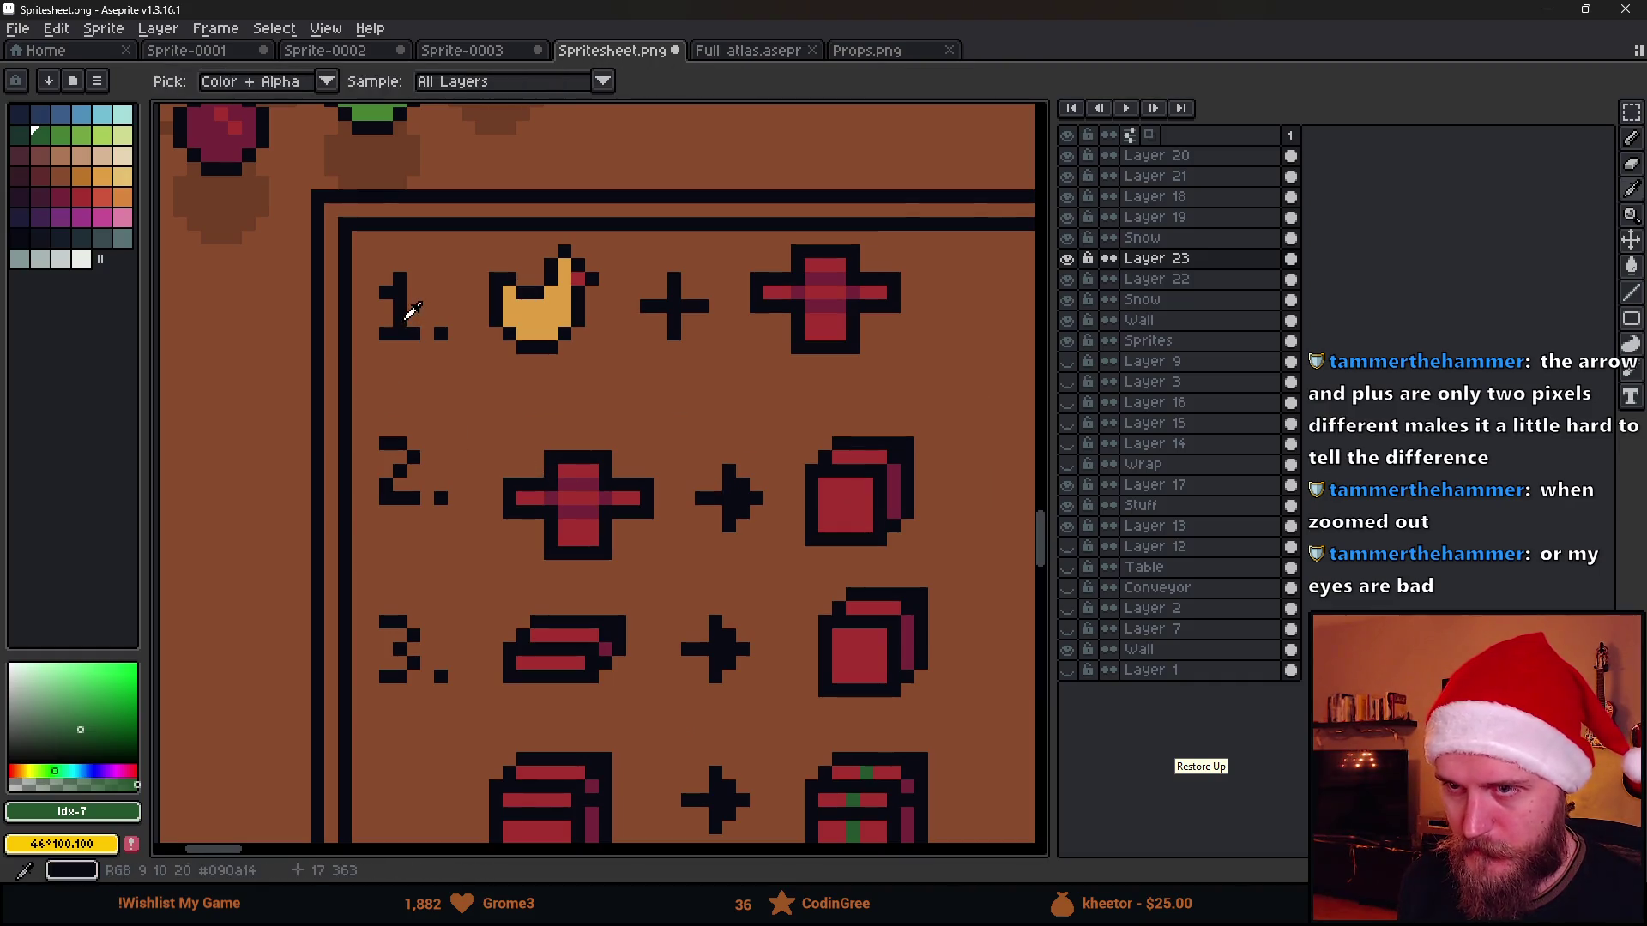
{"action": "left_click", "coordinate": [409, 322]}
{"action": "key", "text": "b"}
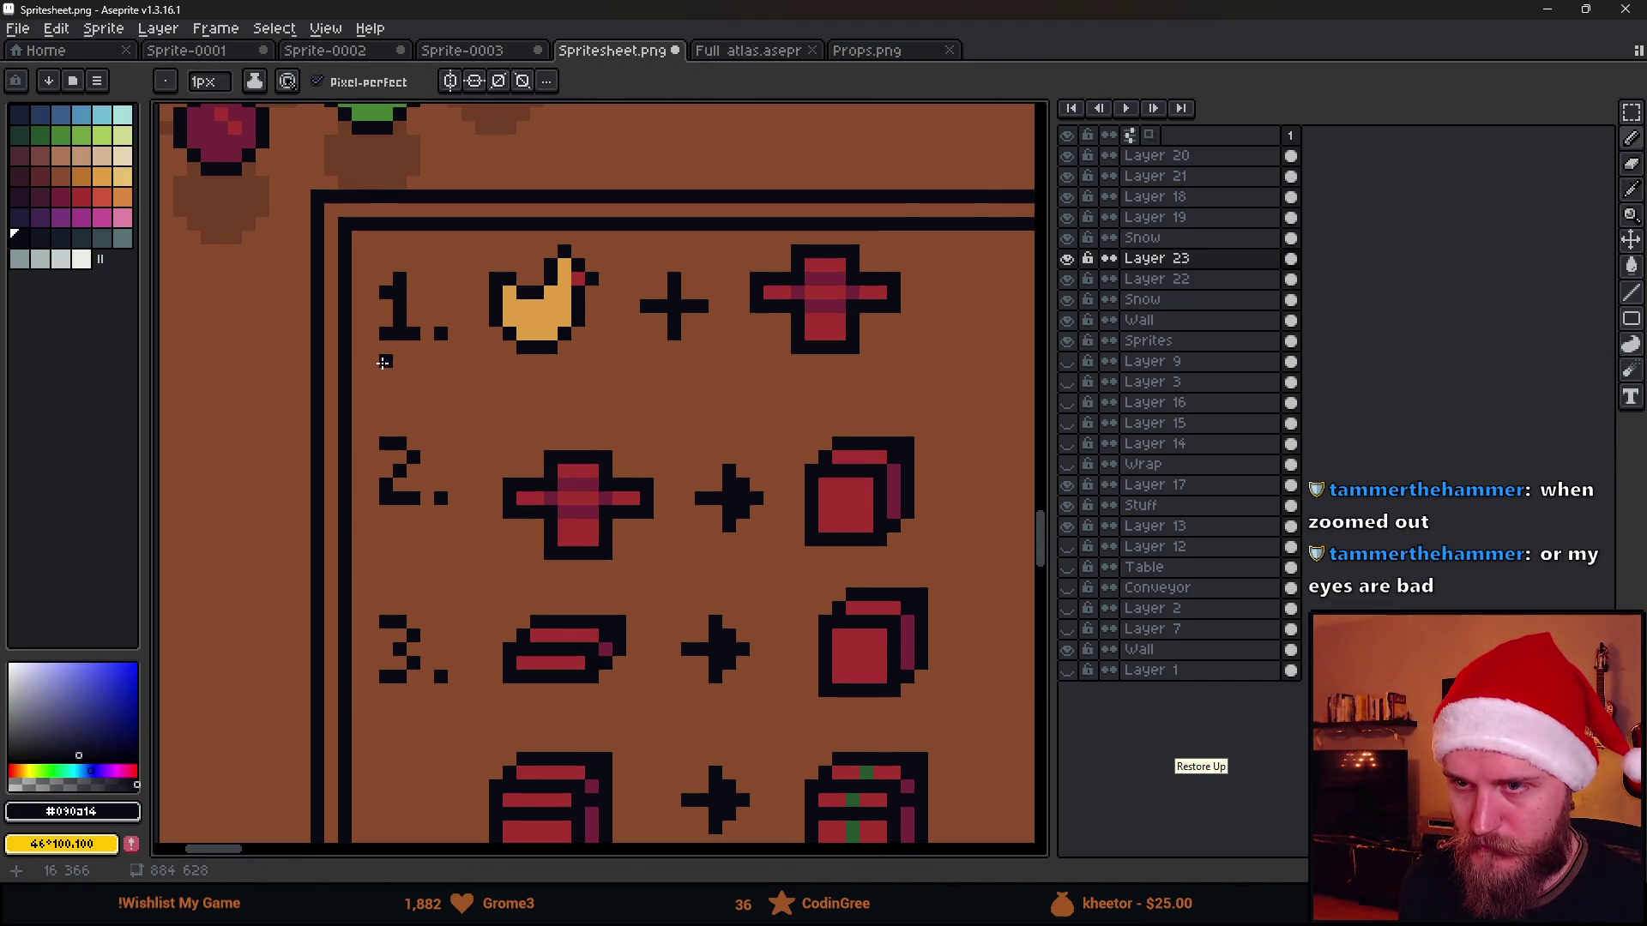
{"action": "scroll", "coordinate": [372, 372], "scroll_direction": "right", "scroll_amount": 2}
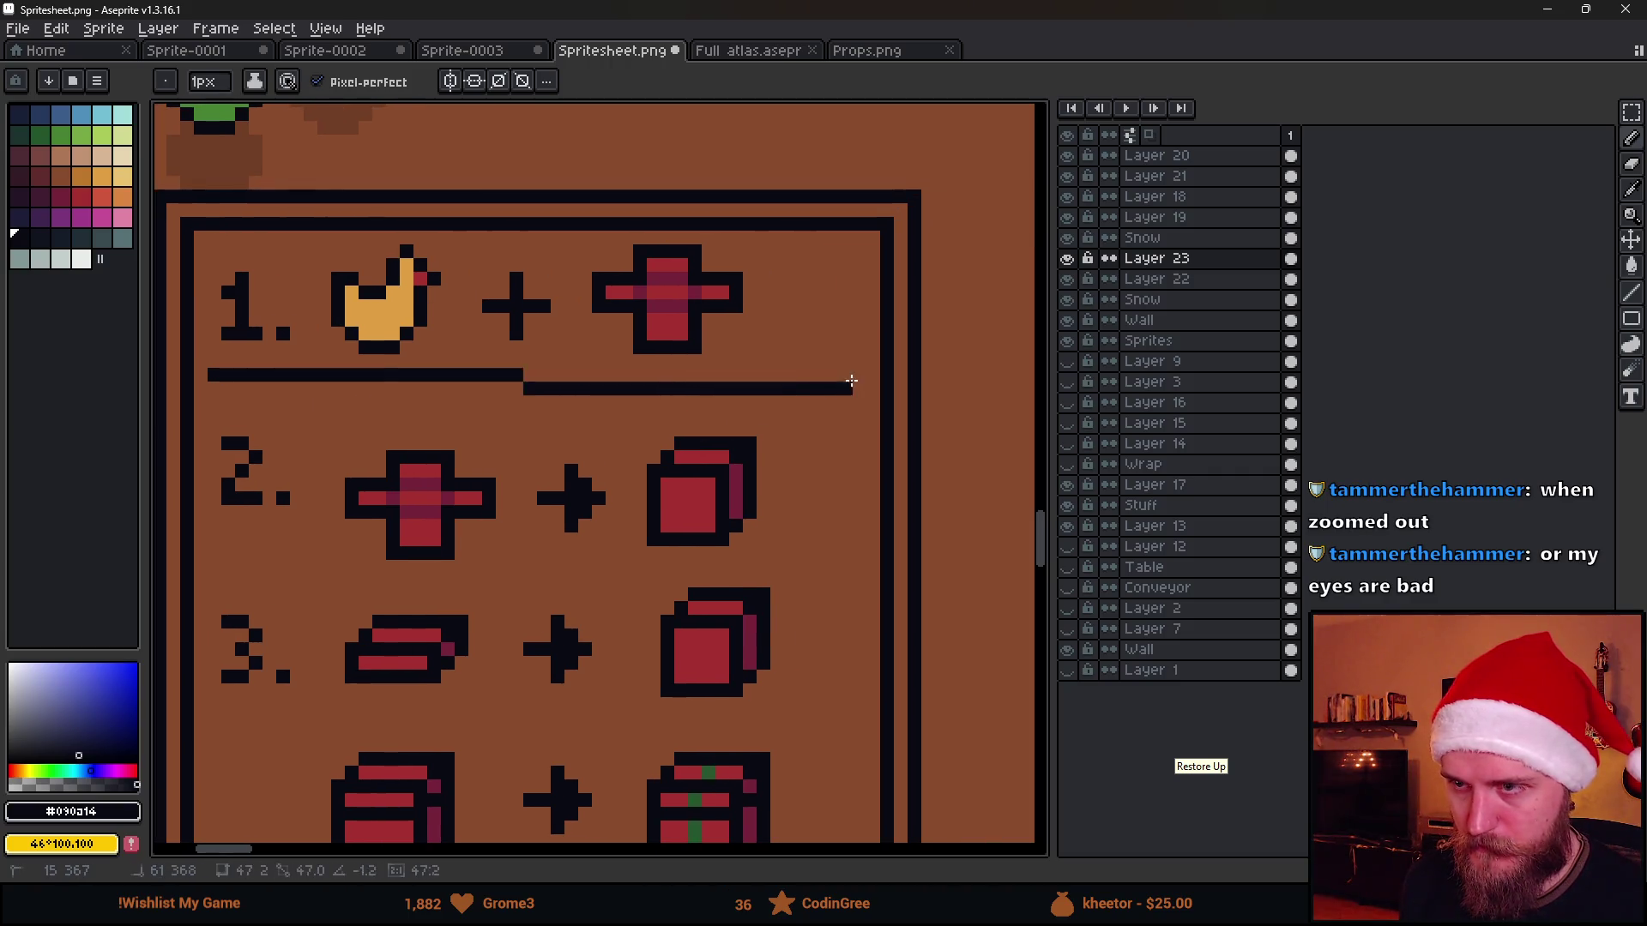
Draw a dark divider line under row 1 and nudge it down a pixel
{"action": "left_click", "coordinate": [228, 373]}
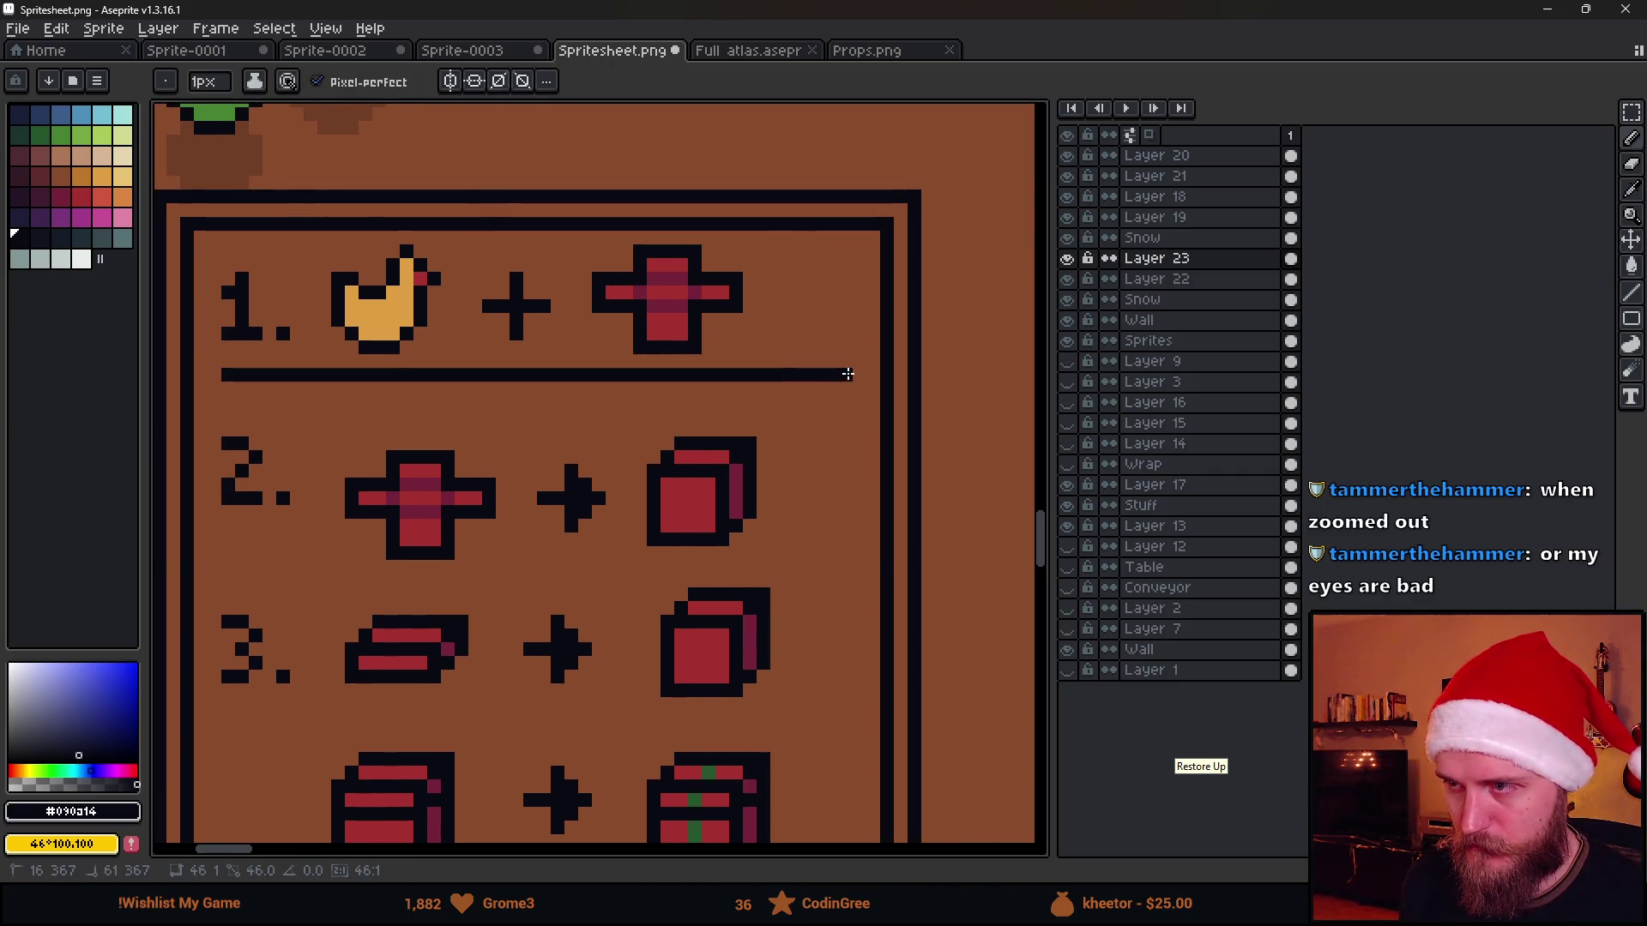
{"action": "left_click", "coordinate": [848, 374]}
{"action": "scroll", "coordinate": [837, 379], "scroll_direction": "down", "scroll_amount": 2}
{"action": "scroll", "coordinate": [771, 399], "scroll_direction": "down", "scroll_amount": 2}
{"action": "scroll", "coordinate": [666, 429], "scroll_direction": "up", "scroll_amount": 3}
{"action": "scroll", "coordinate": [477, 461], "scroll_direction": "up", "scroll_amount": 1}
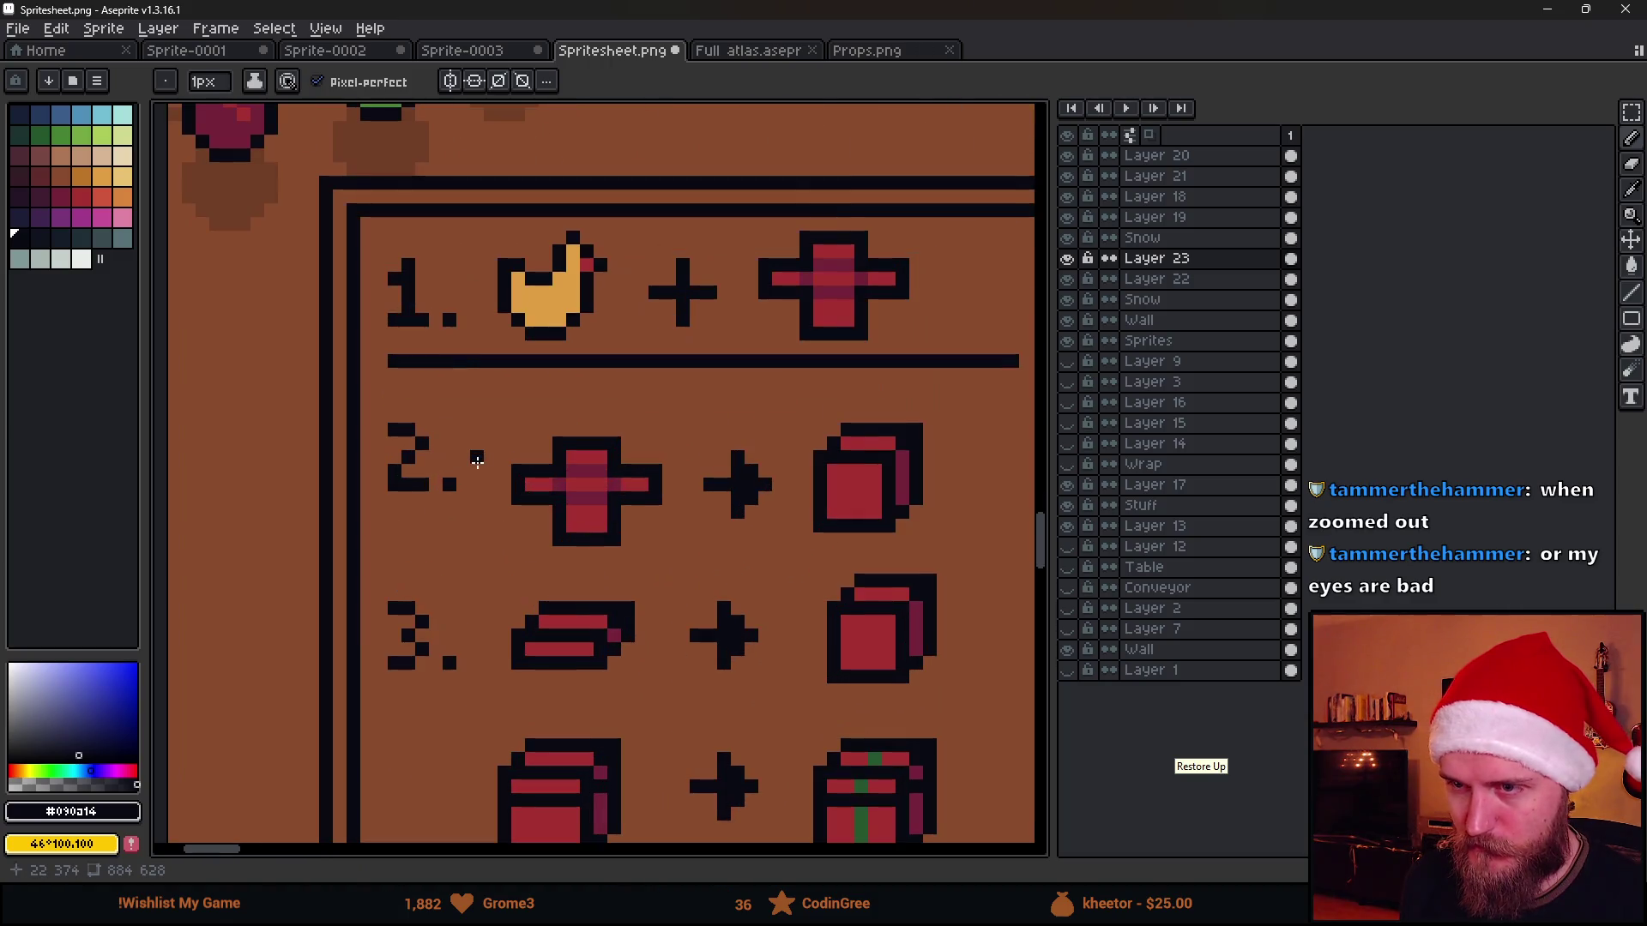
{"action": "key", "text": "m"}
{"action": "left_click_drag", "start_coordinate": [369, 406], "coordinate": [489, 537]}
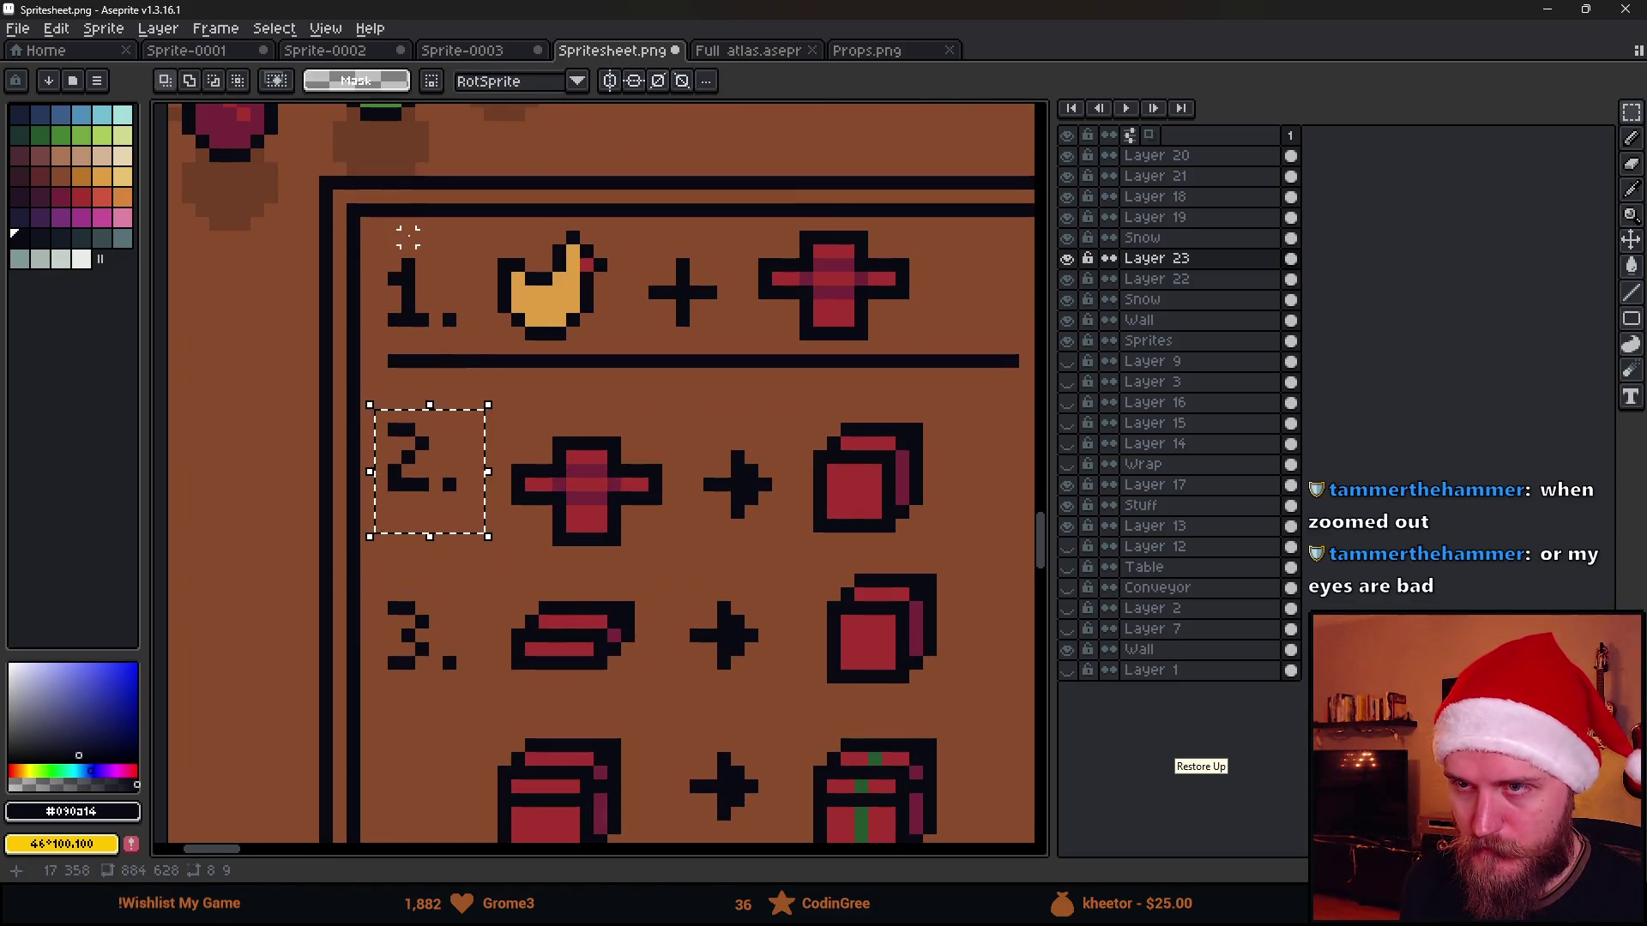
{"action": "scroll", "coordinate": [495, 299], "scroll_direction": "down", "scroll_amount": 1}
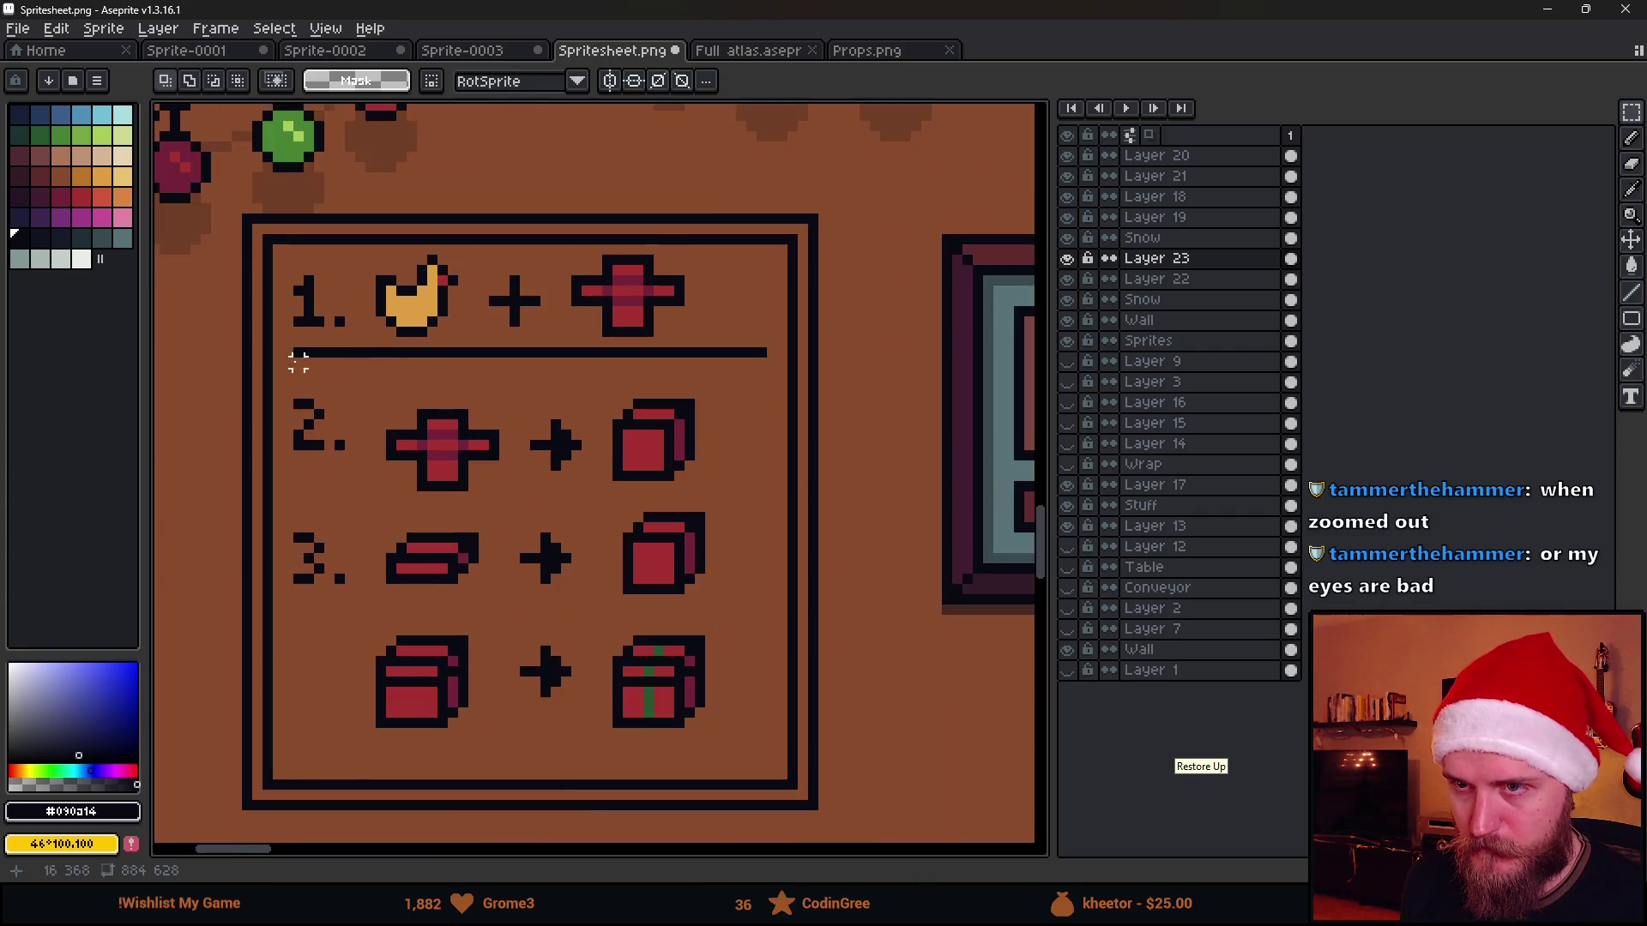
{"action": "left_click_drag", "start_coordinate": [297, 342], "coordinate": [735, 366]}
{"action": "key", "text": "Down"}
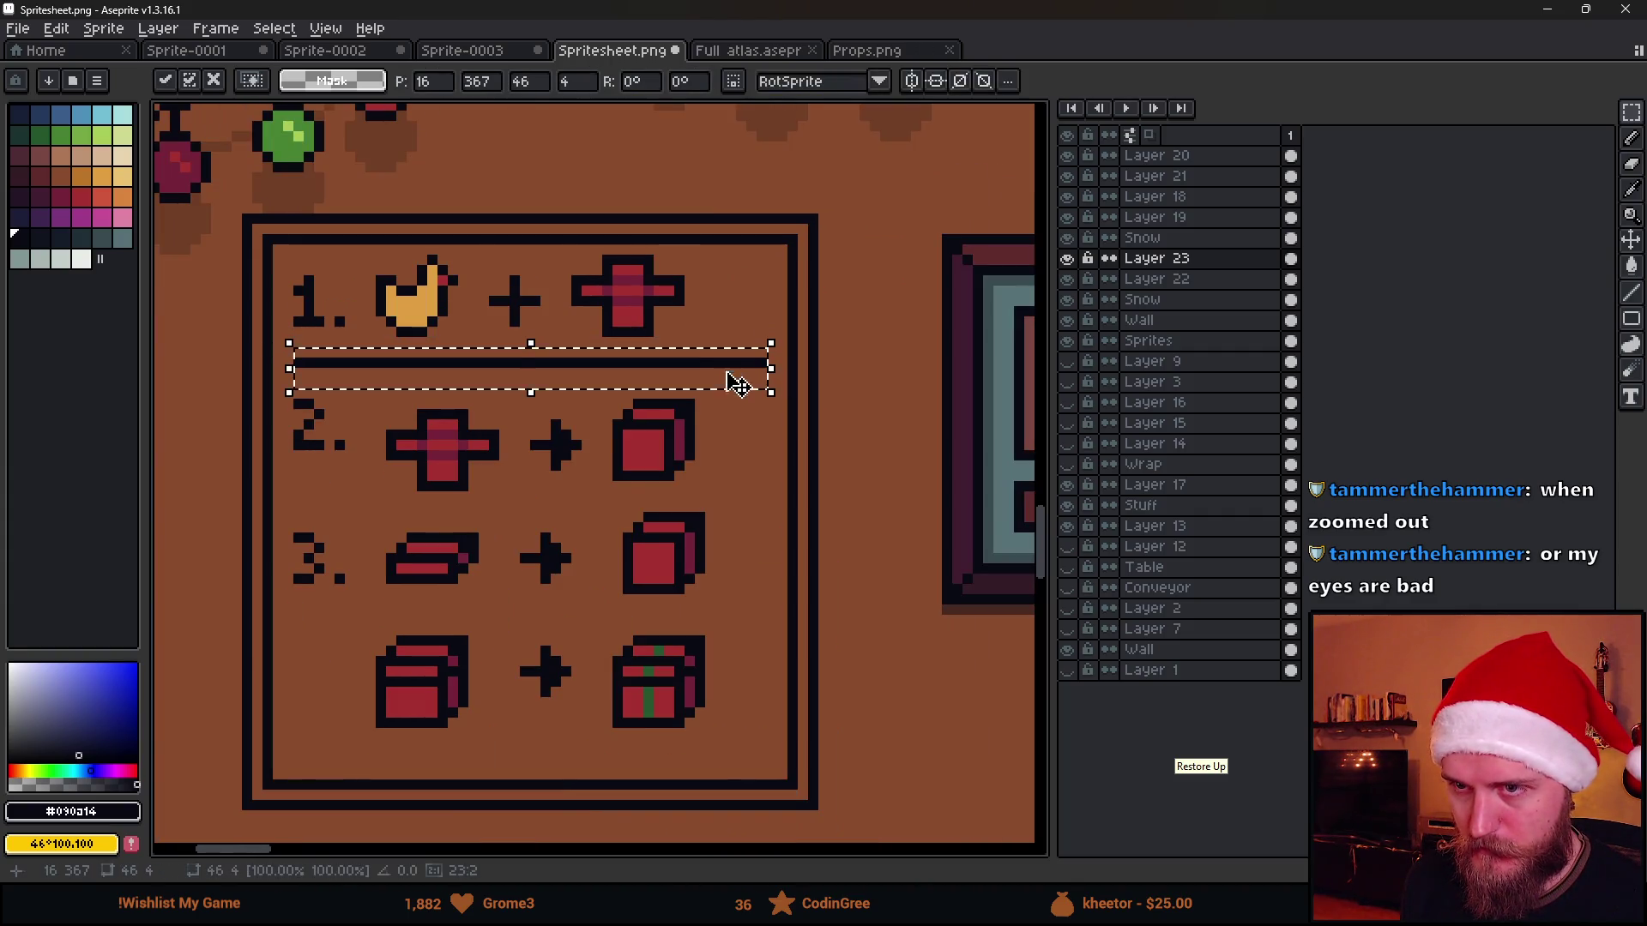
{"action": "key", "text": "ctrl+d"}
{"action": "scroll", "coordinate": [337, 395], "scroll_direction": "up", "scroll_amount": 1}
{"action": "scroll", "coordinate": [337, 395], "scroll_direction": "up", "scroll_amount": 1}
Start a divider under row 2 and raise the row-2 red cross a pixel
{"action": "key", "text": "b"}
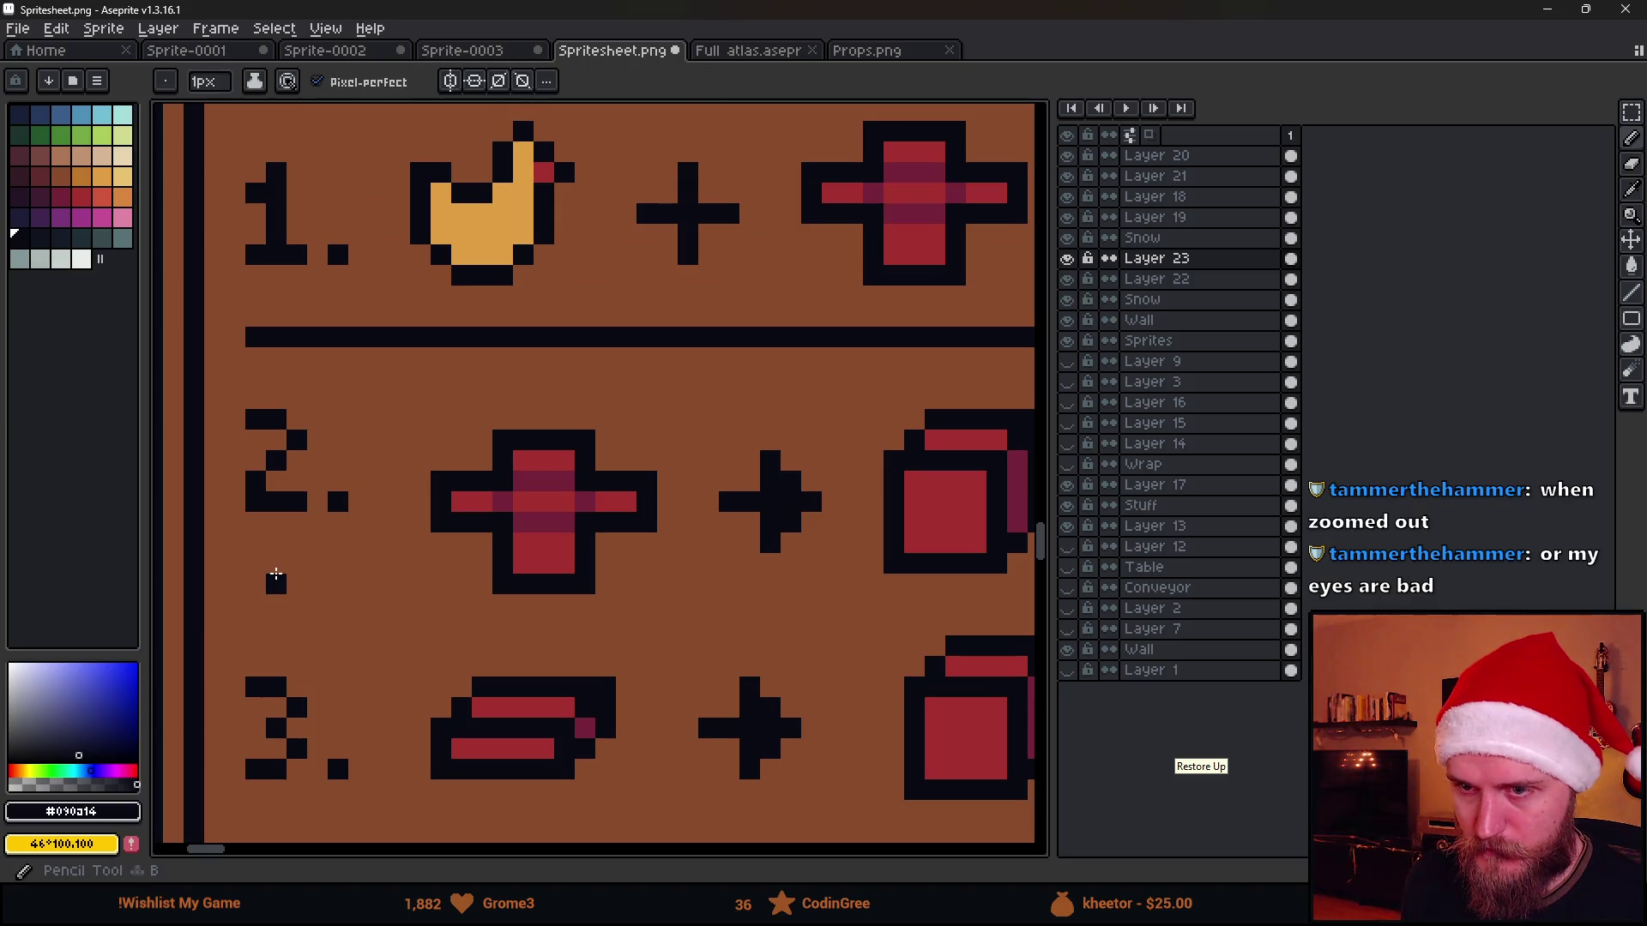
{"action": "left_click", "coordinate": [255, 585]}
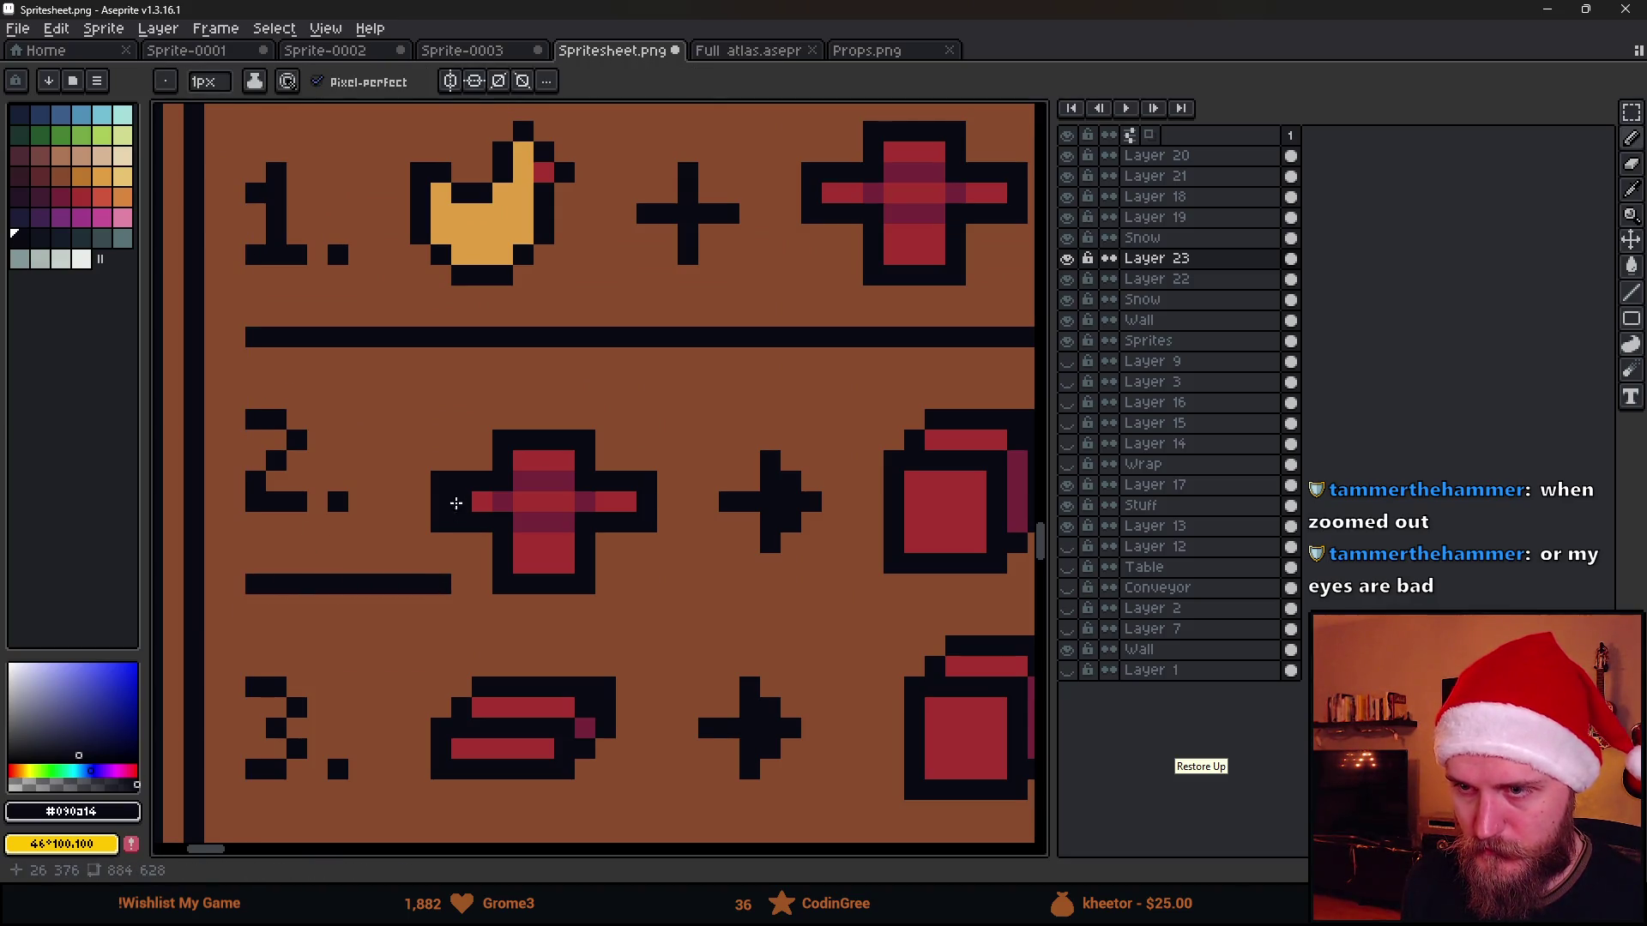
{"action": "key", "text": "m"}
{"action": "mouse_move", "coordinate": [409, 409]}
{"action": "left_mouse_down"}
{"action": "mouse_move", "coordinate": [679, 594]}
{"action": "mouse_move", "coordinate": [643, 525]}
{"action": "left_mouse_up"}
{"action": "key", "text": "e"}
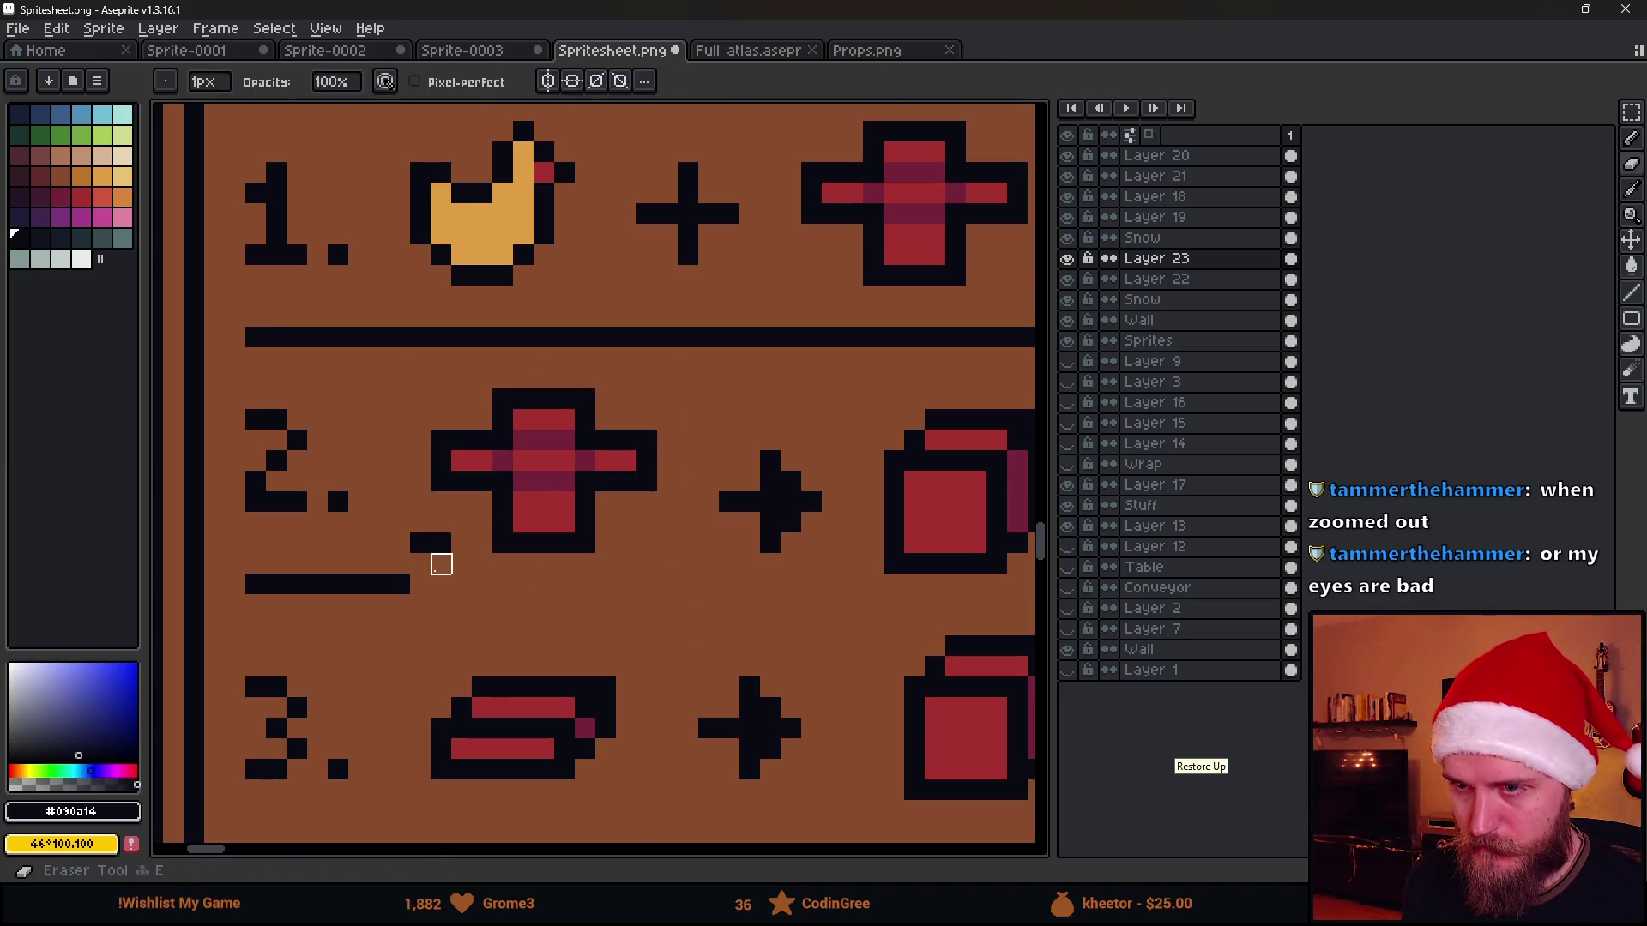
{"action": "key", "text": "b"}
{"action": "left_click_drag", "start_coordinate": [419, 584], "coordinate": [599, 586]}
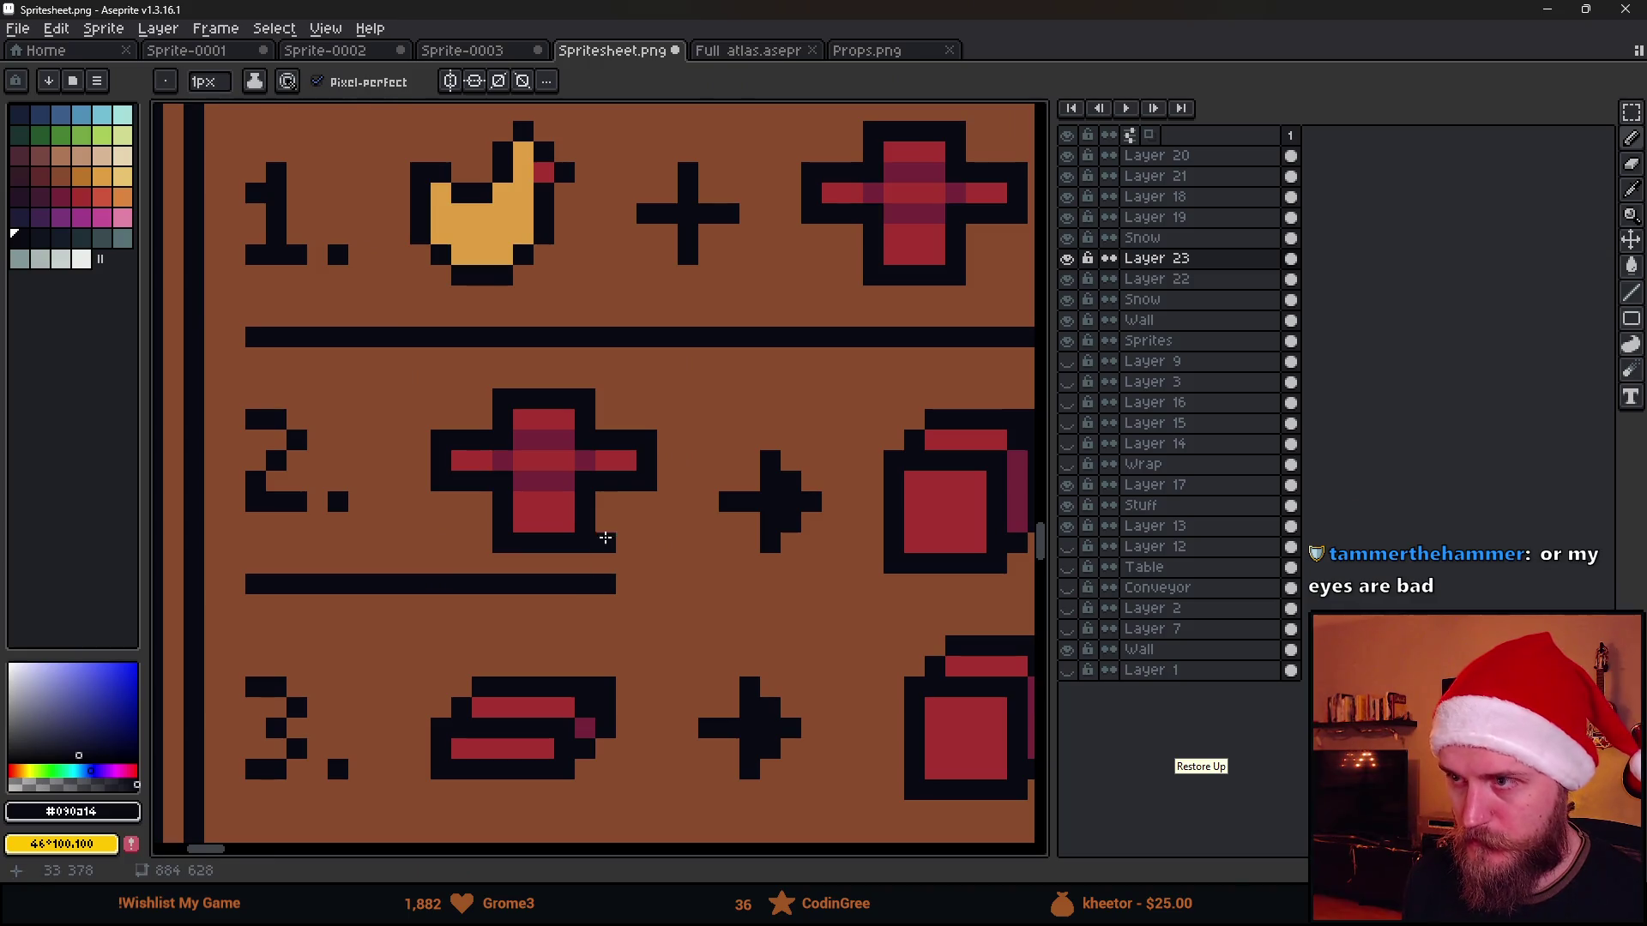
{"action": "scroll", "coordinate": [606, 539], "scroll_direction": "down", "scroll_amount": 1}
{"action": "scroll", "coordinate": [450, 444], "scroll_direction": "up", "scroll_amount": 1}
{"action": "key", "text": "m"}
{"action": "left_click_drag", "start_coordinate": [407, 366], "coordinate": [680, 539]}
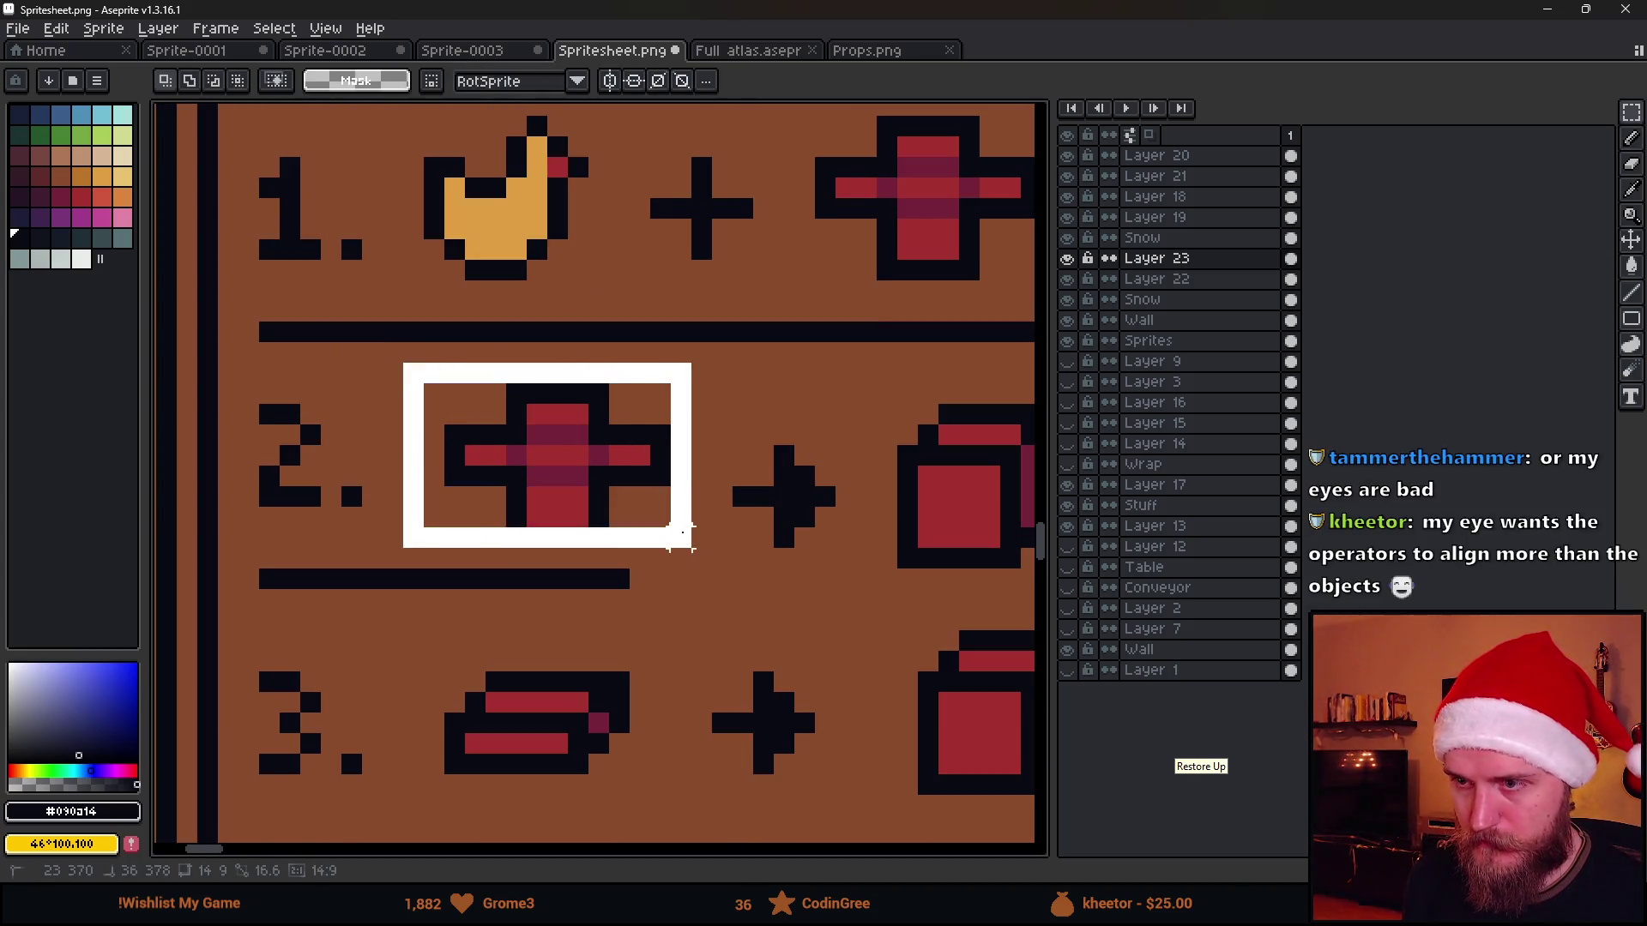
{"action": "key", "text": "Up"}
{"action": "scroll", "coordinate": [760, 578], "scroll_direction": "down", "scroll_amount": 1}
{"action": "scroll", "coordinate": [586, 482], "scroll_direction": "down", "scroll_amount": 1}
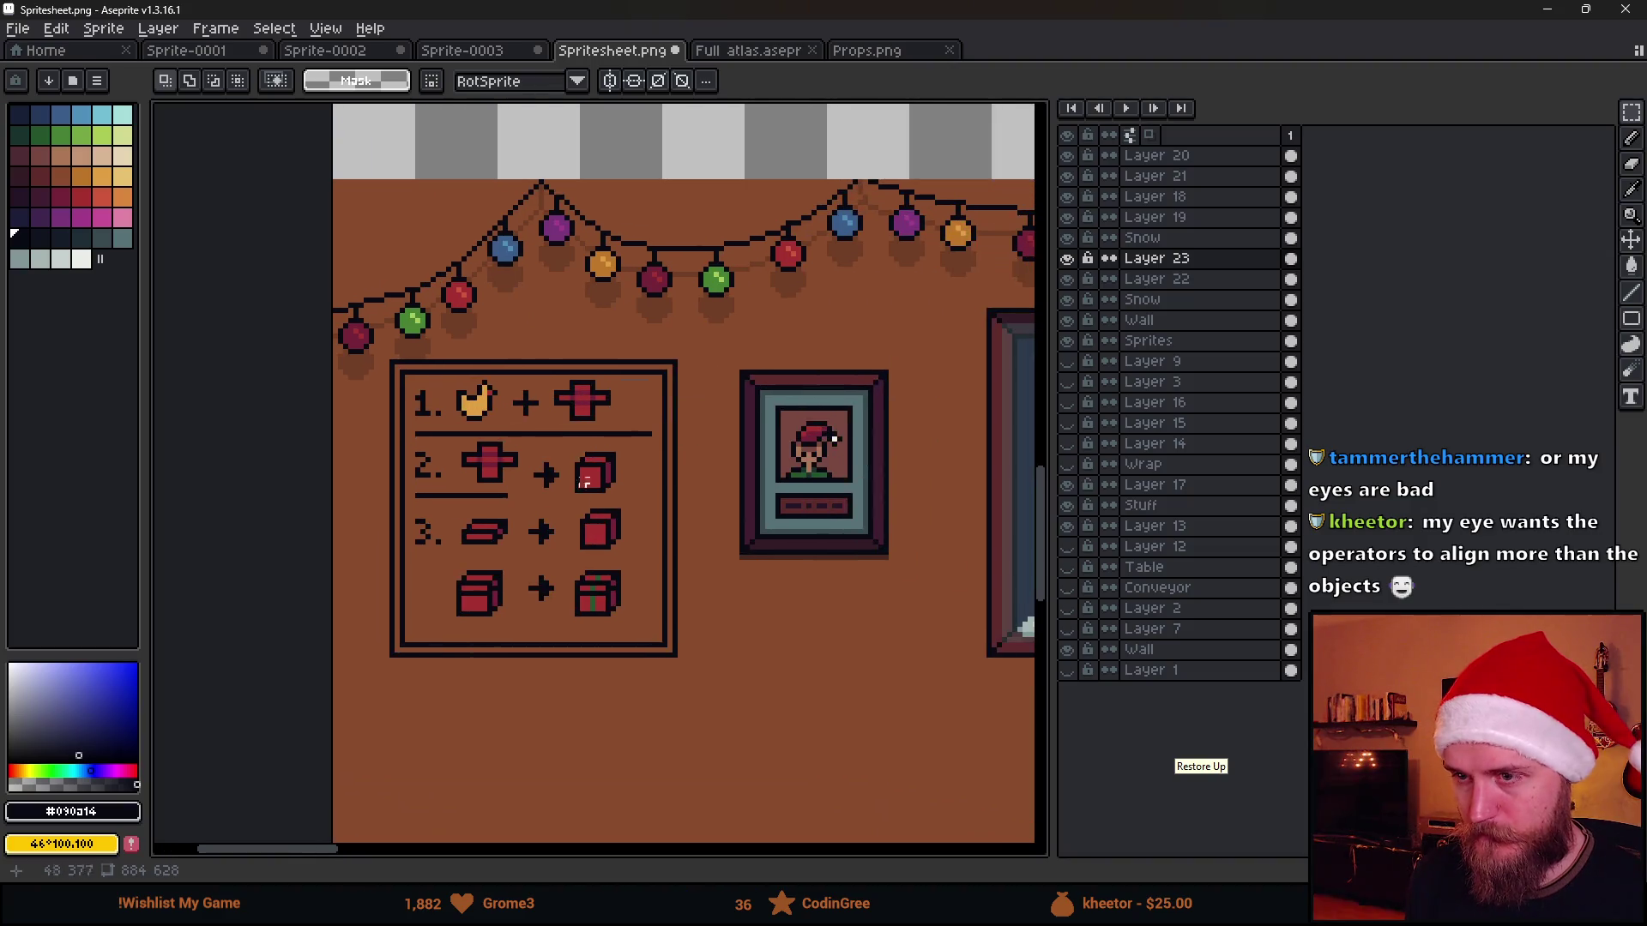
{"action": "scroll", "coordinate": [585, 482], "scroll_direction": "down", "scroll_amount": 1}
{"action": "scroll", "coordinate": [543, 476], "scroll_direction": "up", "scroll_amount": 1}
{"action": "scroll", "coordinate": [528, 464], "scroll_direction": "up", "scroll_amount": 1}
{"action": "scroll", "coordinate": [505, 431], "scroll_direction": "up", "scroll_amount": 1}
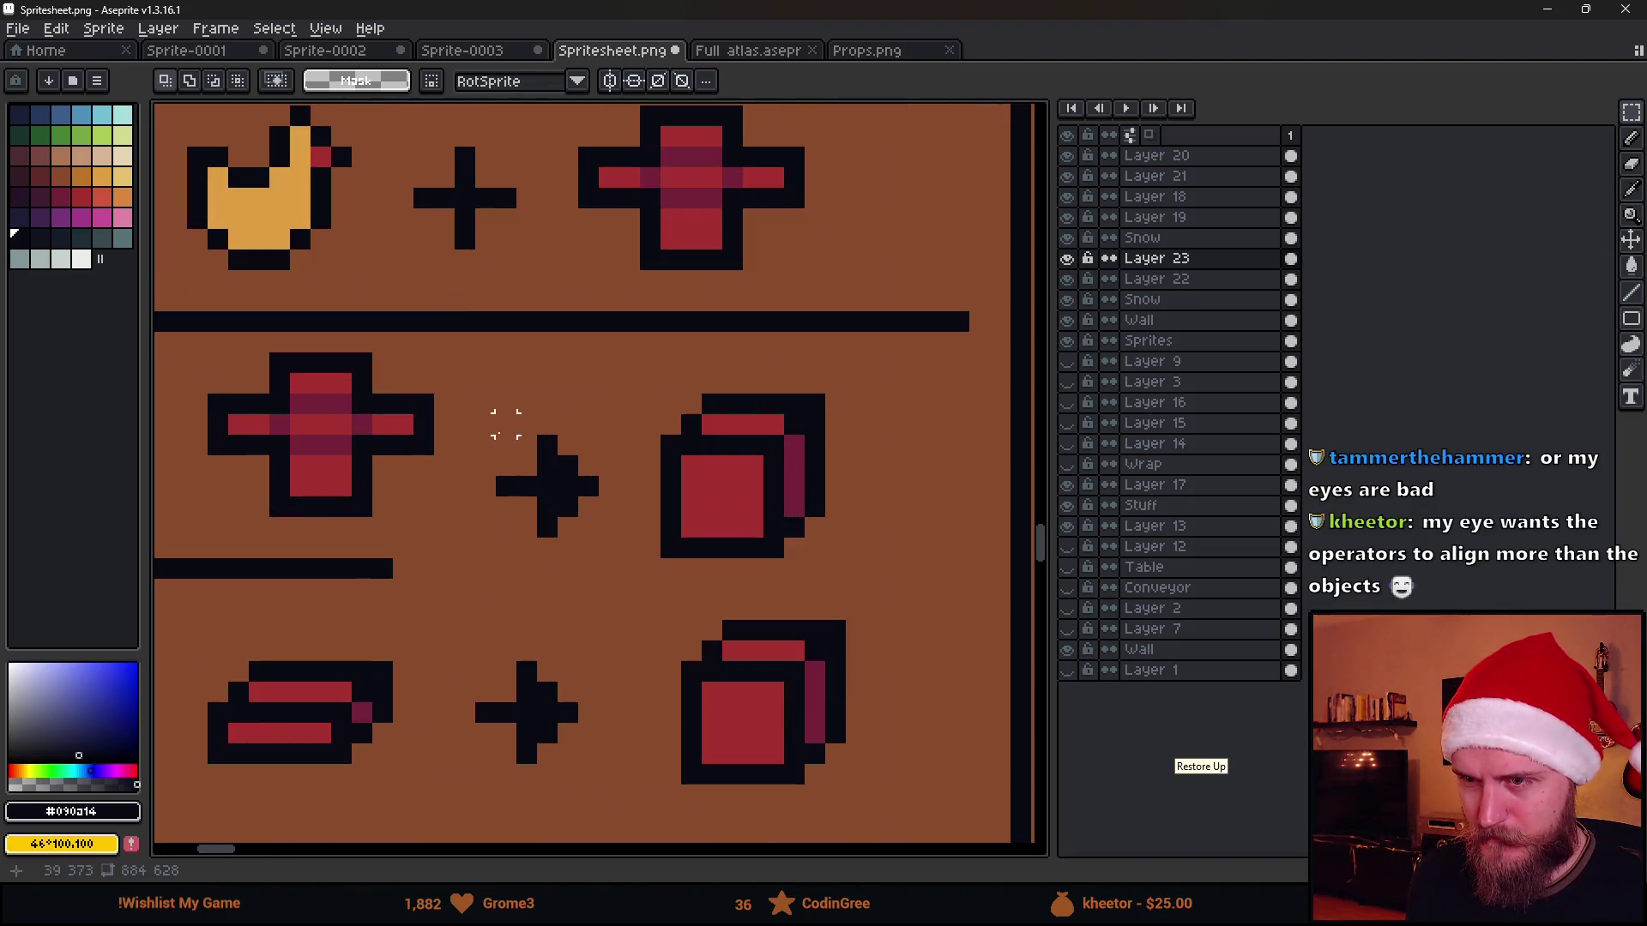
Raise row 2's arrow and cube and extend the row-2 divider across the board
{"action": "left_click_drag", "start_coordinate": [502, 422], "coordinate": [609, 570]}
{"action": "key", "text": "Up"}
{"action": "key", "text": "Up"}
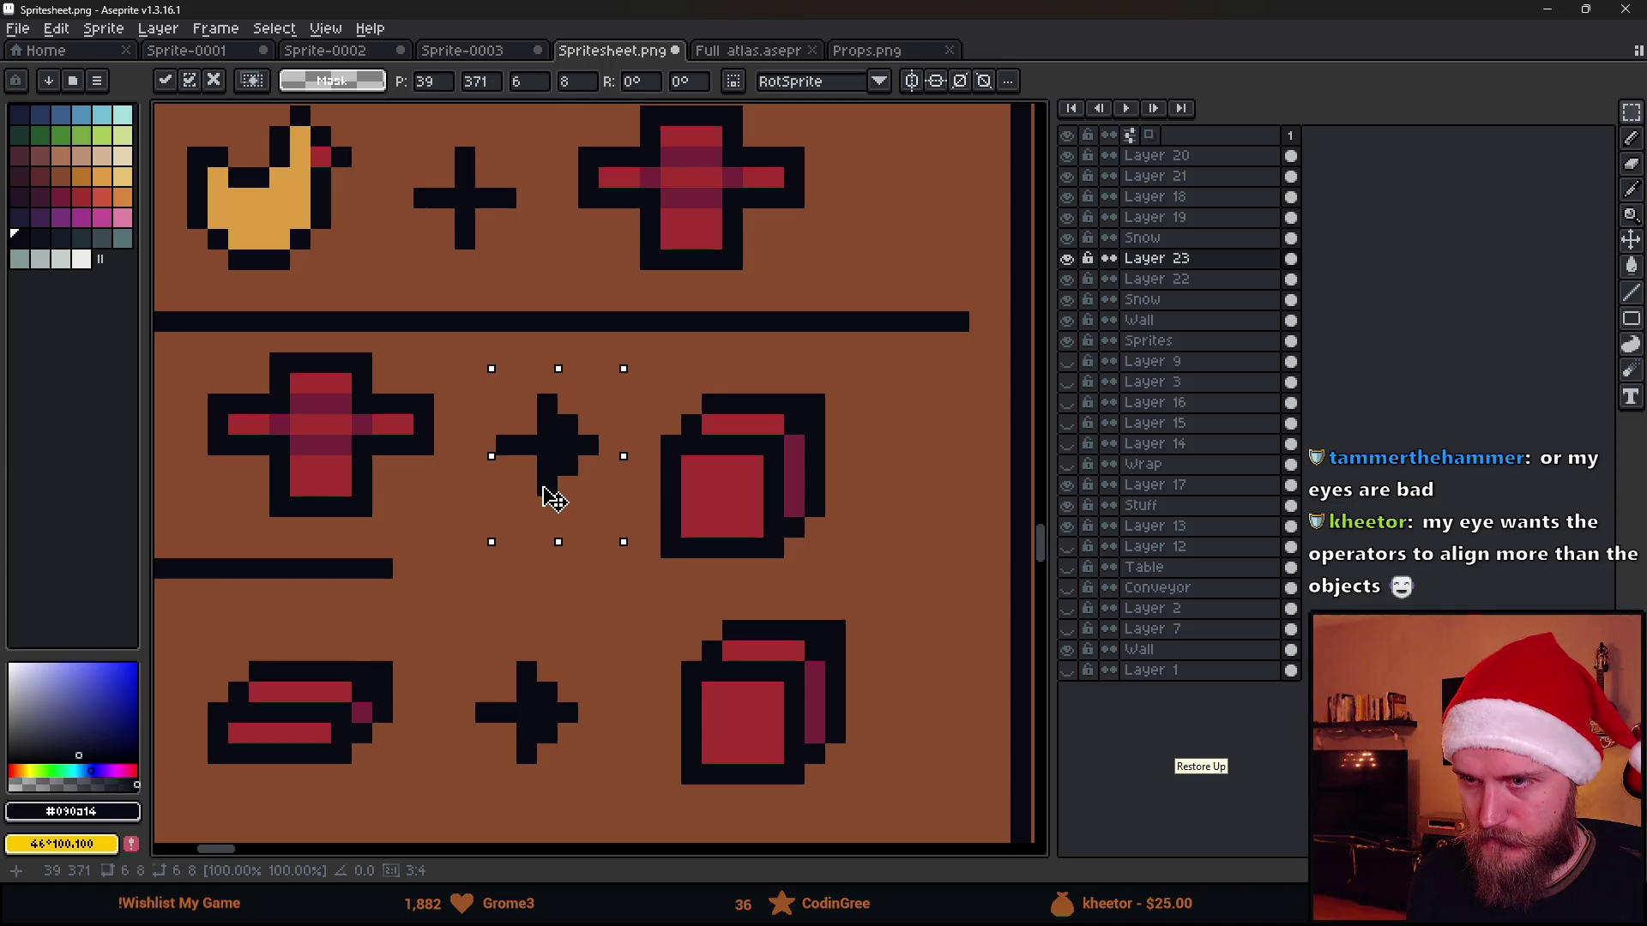
{"action": "key", "text": "ctrl+d"}
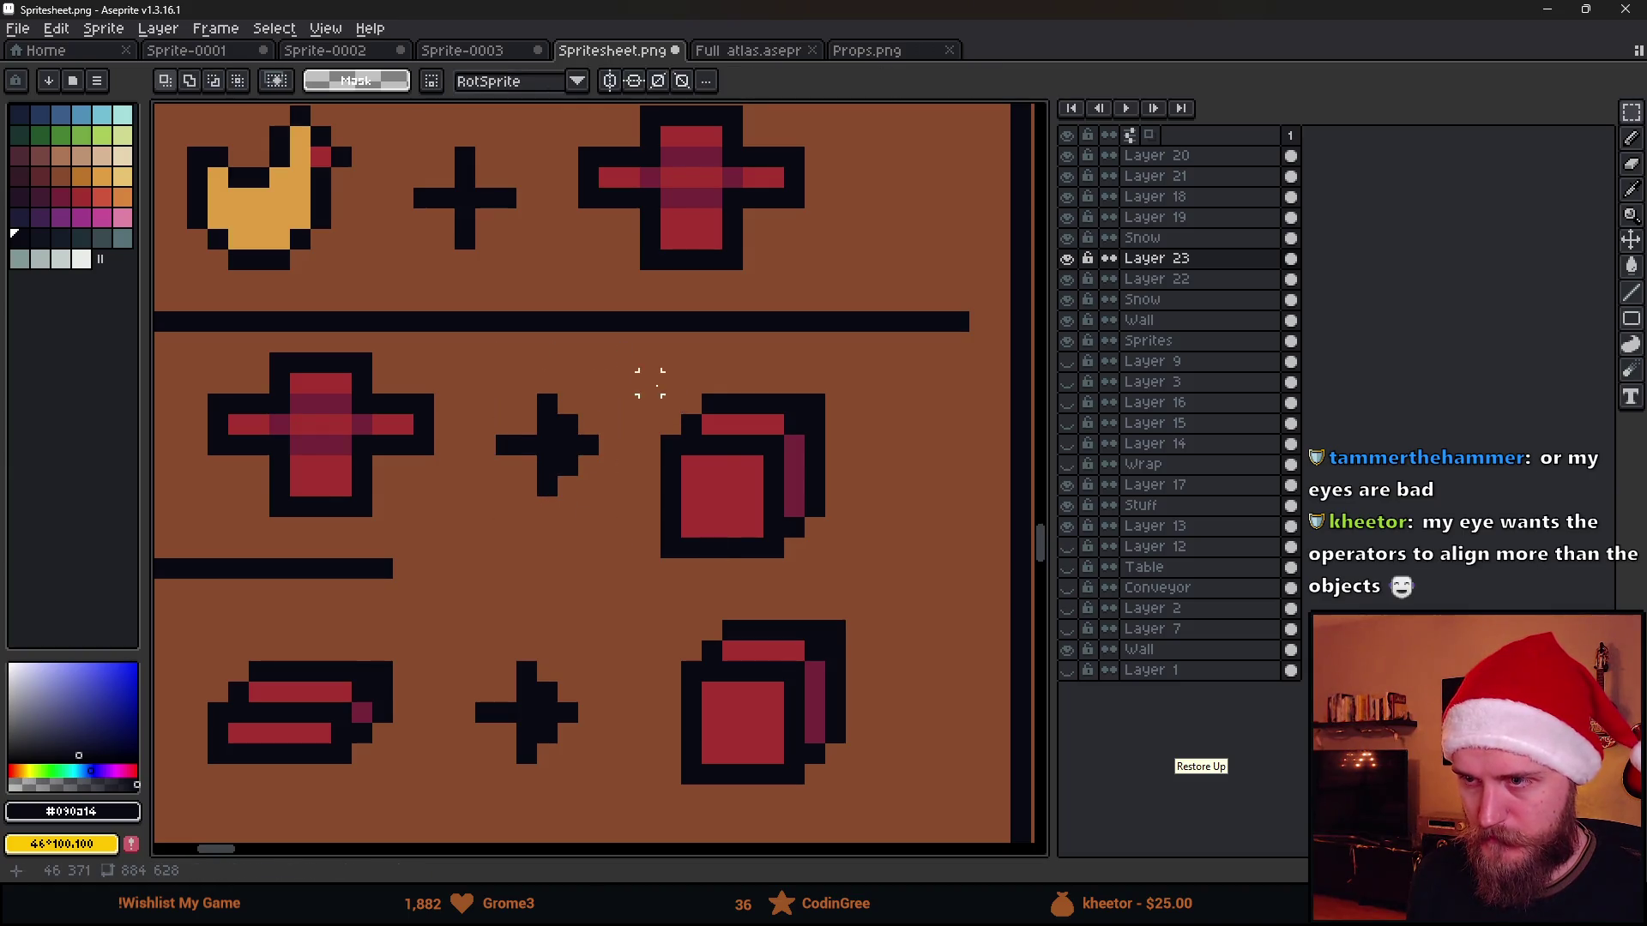
{"action": "left_click_drag", "start_coordinate": [649, 381], "coordinate": [832, 563]}
{"action": "key", "text": "Up"}
{"action": "key", "text": "Right"}
{"action": "key", "text": "b"}
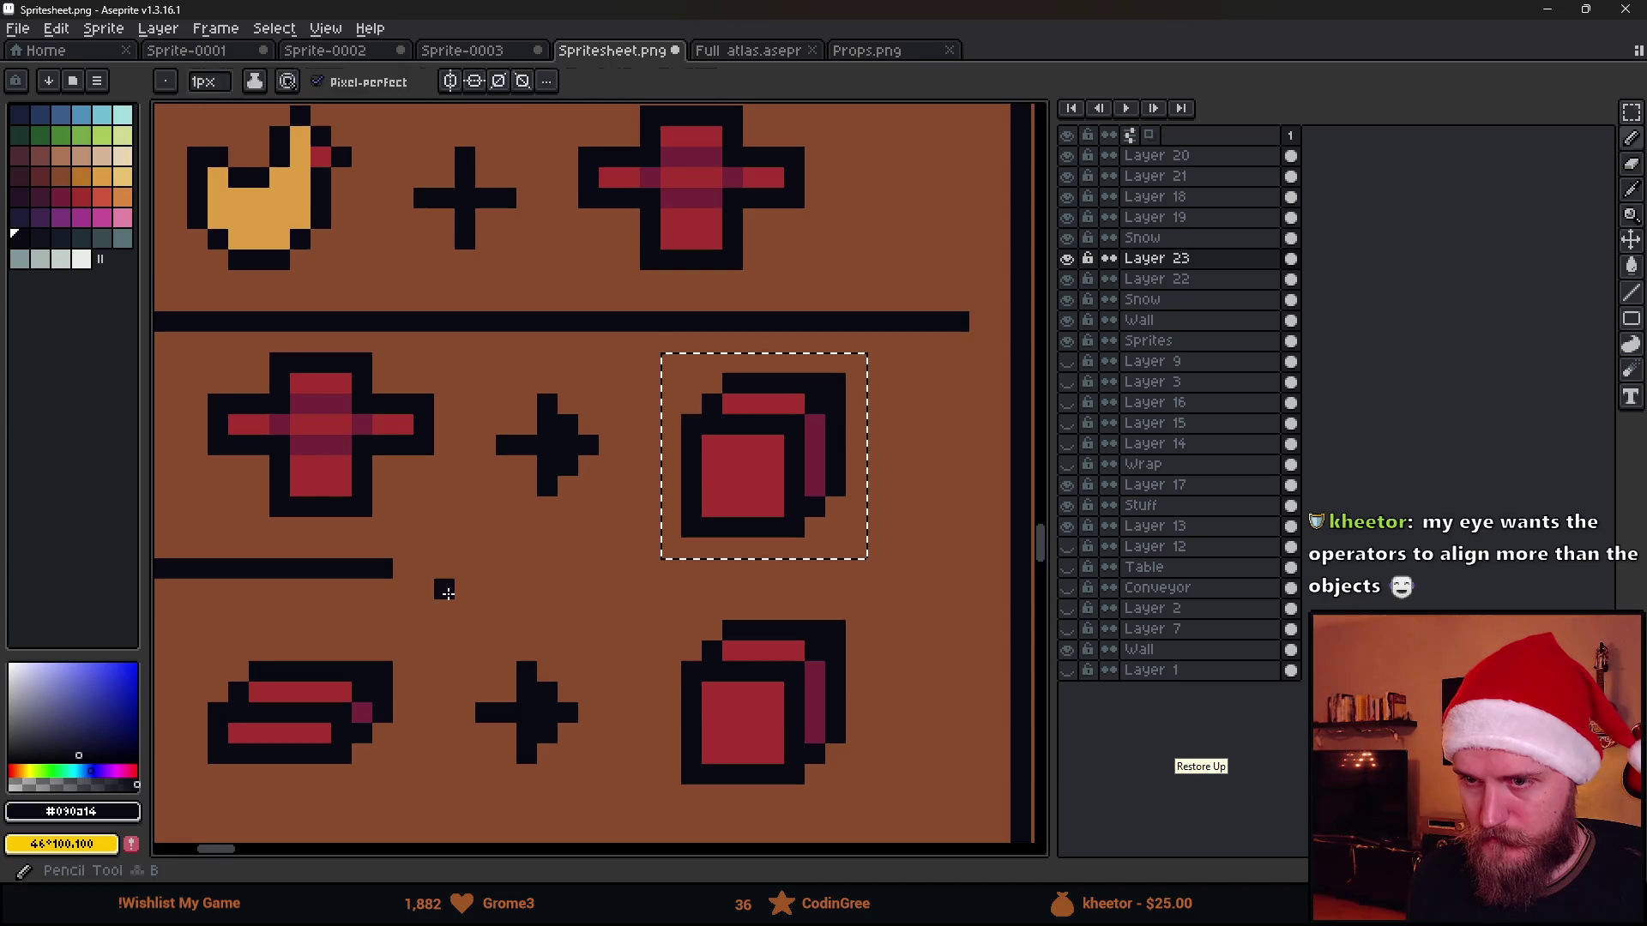
{"action": "key", "text": "ctrl+d"}
{"action": "left_click_drag", "start_coordinate": [440, 570], "coordinate": [939, 569]}
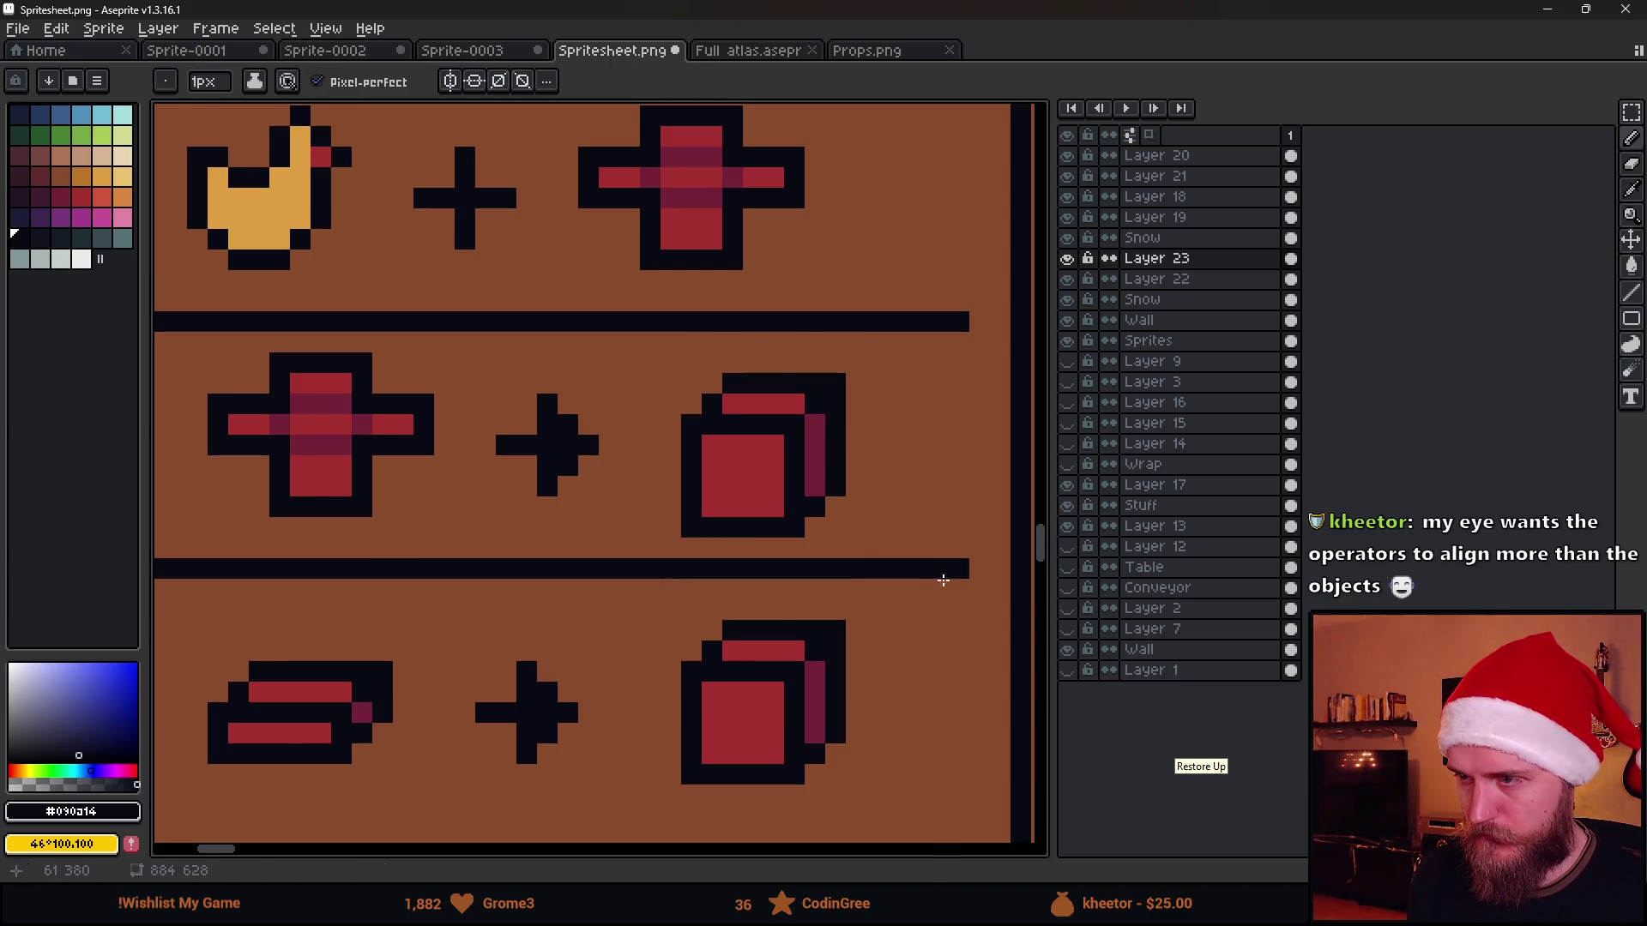
{"action": "scroll", "coordinate": [942, 580], "scroll_direction": "down", "scroll_amount": 3}
{"action": "scroll", "coordinate": [773, 542], "scroll_direction": "up", "scroll_amount": 2}
{"action": "key", "text": "m"}
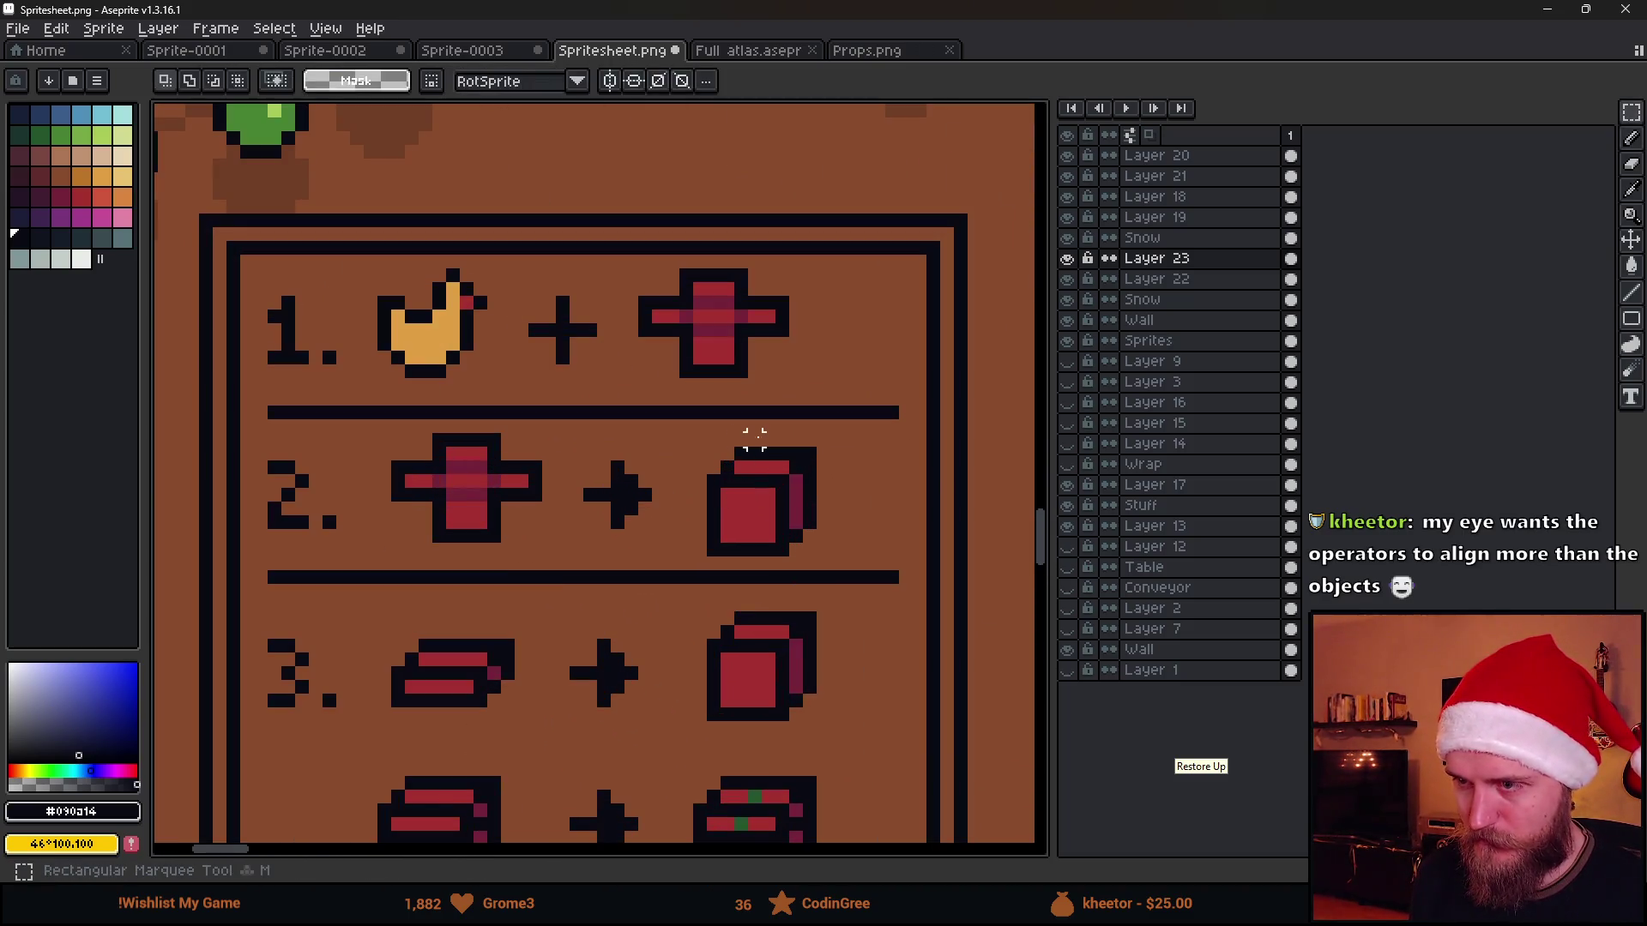
Move the row-2 cube up and left a pixel, then shift all of row 2 one pixel left
{"action": "mouse_move", "coordinate": [695, 422]}
{"action": "left_mouse_down"}
{"action": "mouse_move", "coordinate": [870, 557]}
{"action": "mouse_move", "coordinate": [801, 502]}
{"action": "left_mouse_up"}
{"action": "key", "text": "Up"}
{"action": "mouse_move", "coordinate": [687, 414]}
{"action": "left_mouse_down"}
{"action": "mouse_move", "coordinate": [831, 561]}
{"action": "mouse_move", "coordinate": [802, 522]}
{"action": "left_mouse_up"}
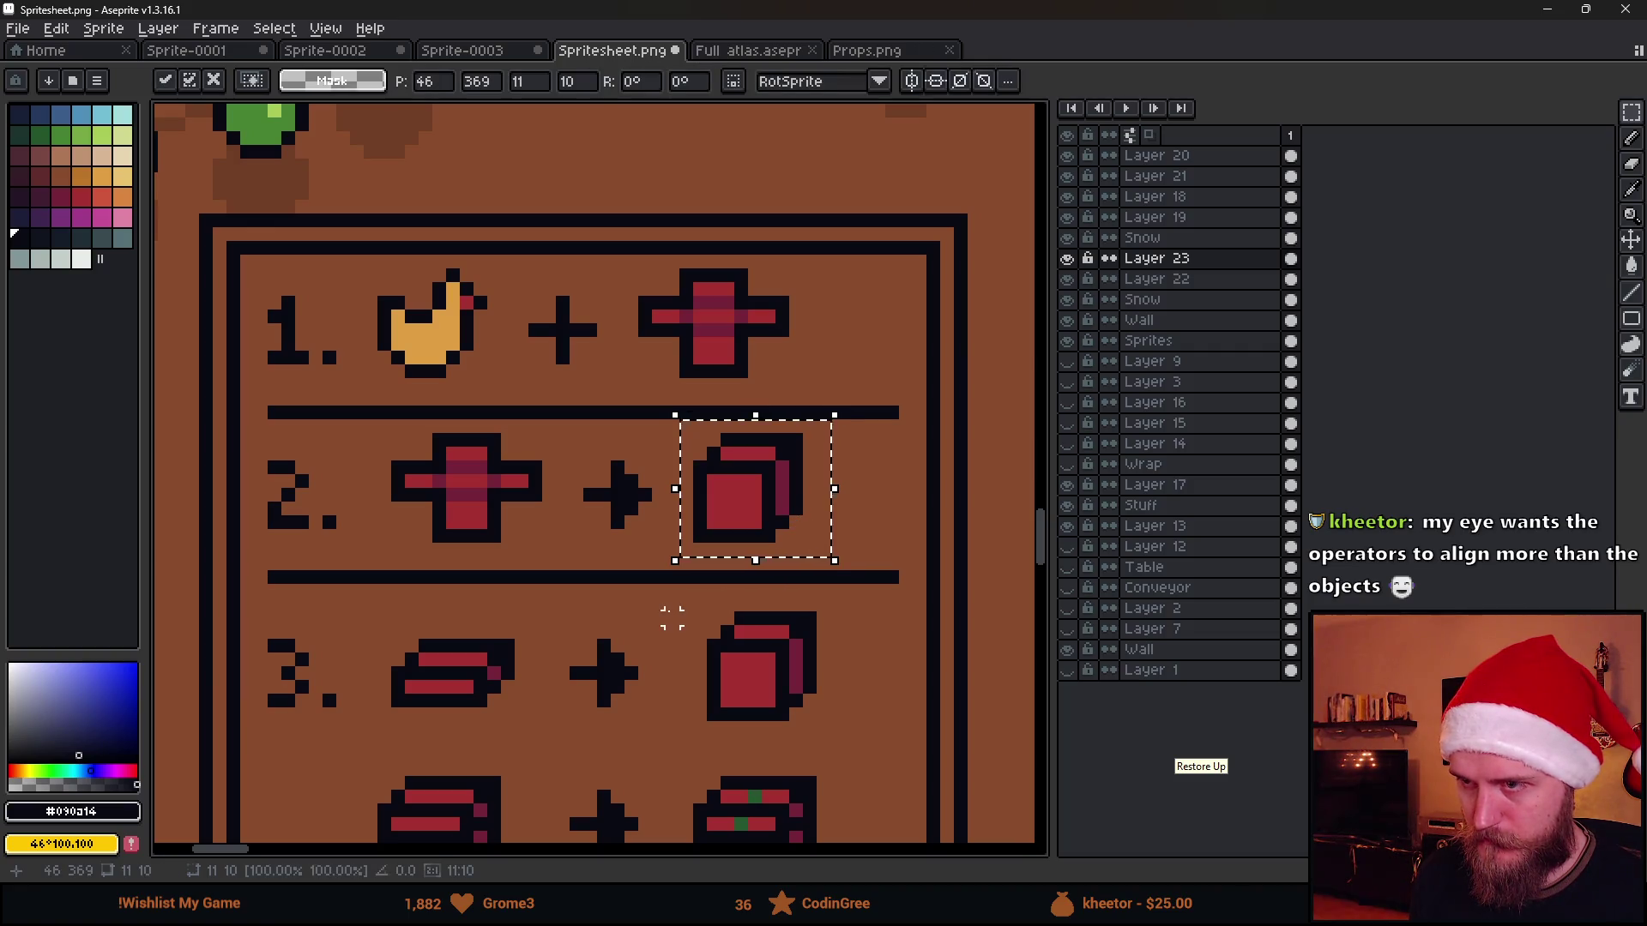
{"action": "left_click", "coordinate": [535, 548]}
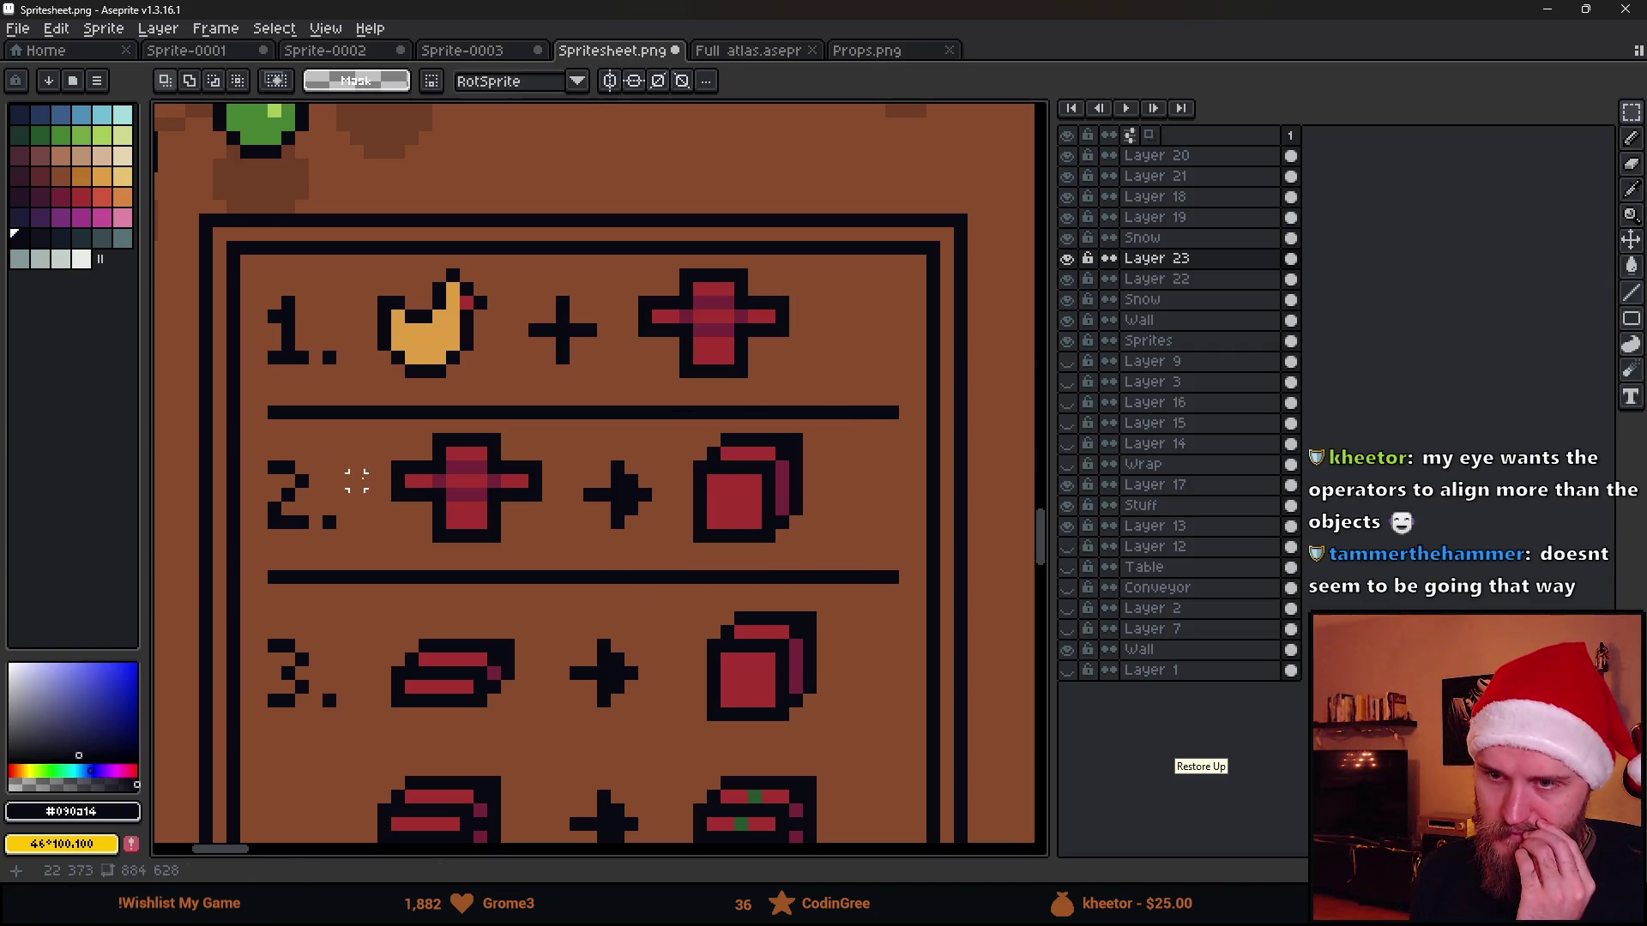
{"action": "left_click_drag", "start_coordinate": [383, 426], "coordinate": [836, 573]}
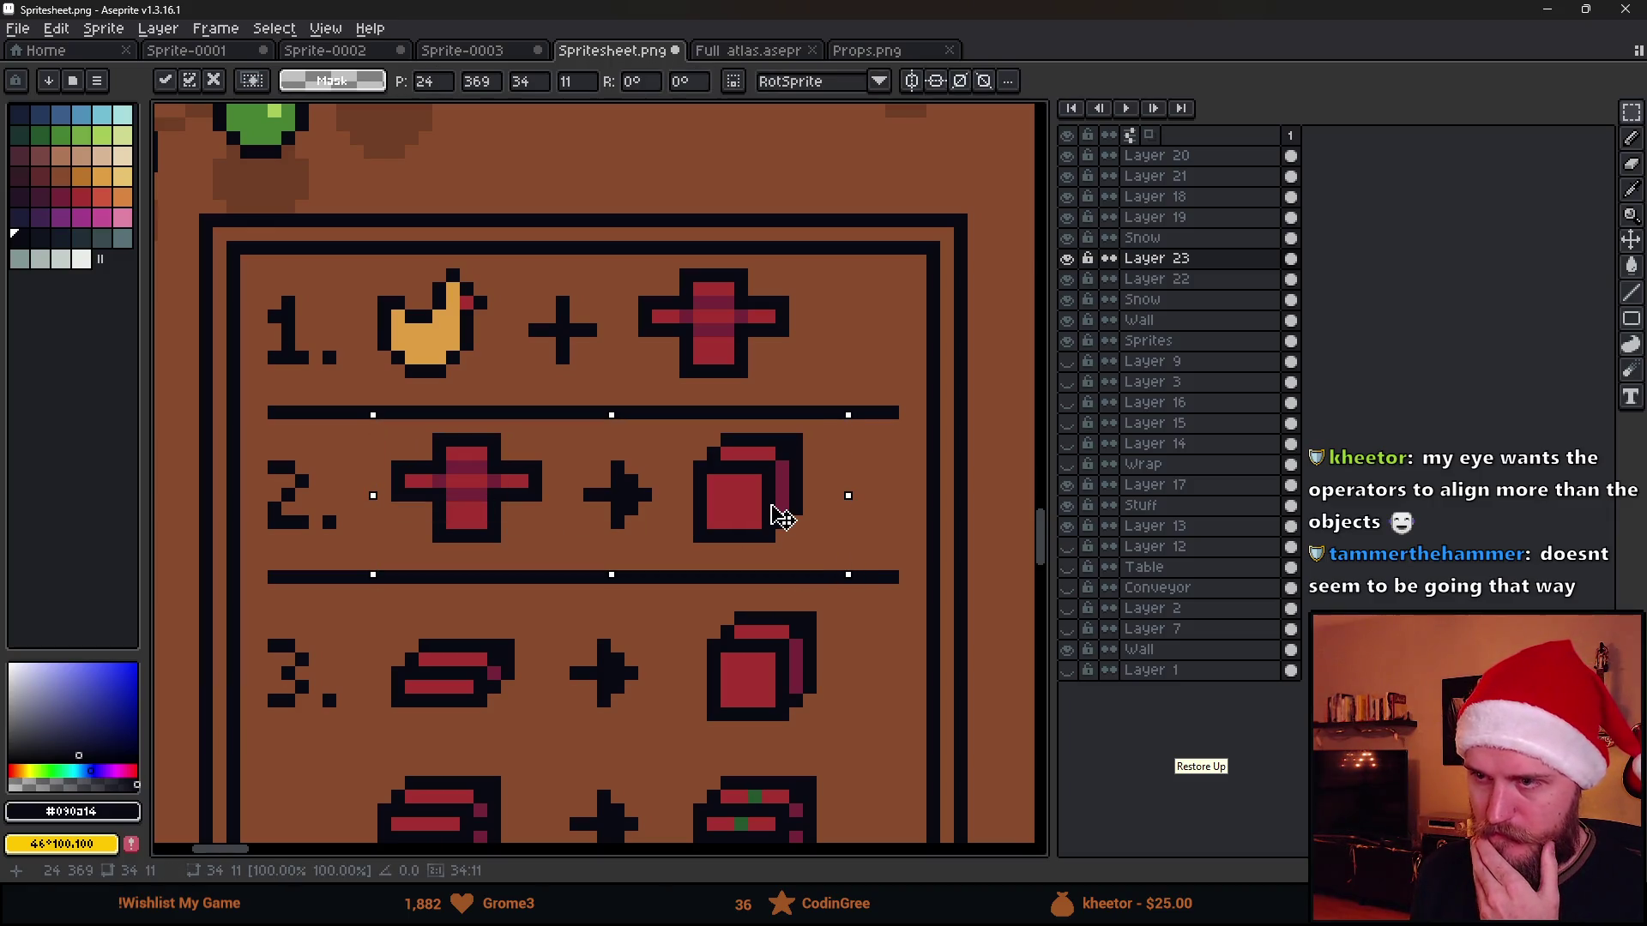
{"action": "left_click_drag", "start_coordinate": [780, 515], "coordinate": [759, 538]}
{"action": "key", "text": "ctrl+d"}
{"action": "scroll", "coordinate": [759, 539], "scroll_direction": "down", "scroll_amount": 1}
{"action": "scroll", "coordinate": [752, 541], "scroll_direction": "down", "scroll_amount": 1}
{"action": "scroll", "coordinate": [747, 540], "scroll_direction": "down", "scroll_amount": 1}
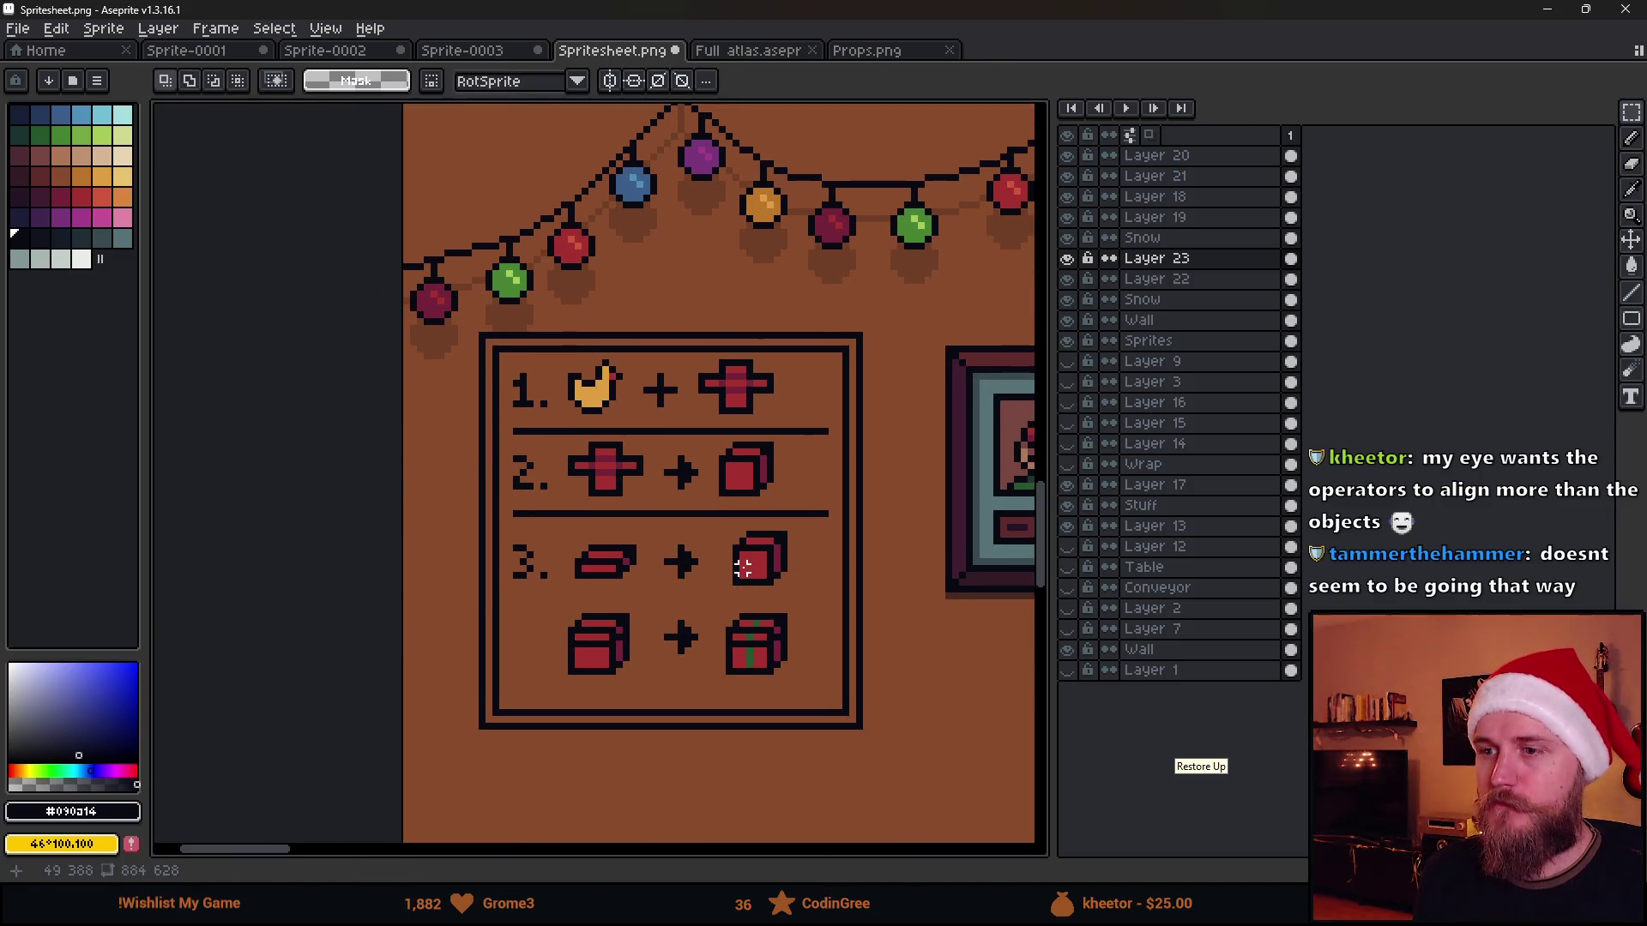
{"action": "scroll", "coordinate": [744, 542], "scroll_direction": "down", "scroll_amount": 1}
{"action": "scroll", "coordinate": [729, 551], "scroll_direction": "up", "scroll_amount": 1}
{"action": "scroll", "coordinate": [682, 541], "scroll_direction": "up", "scroll_amount": 1}
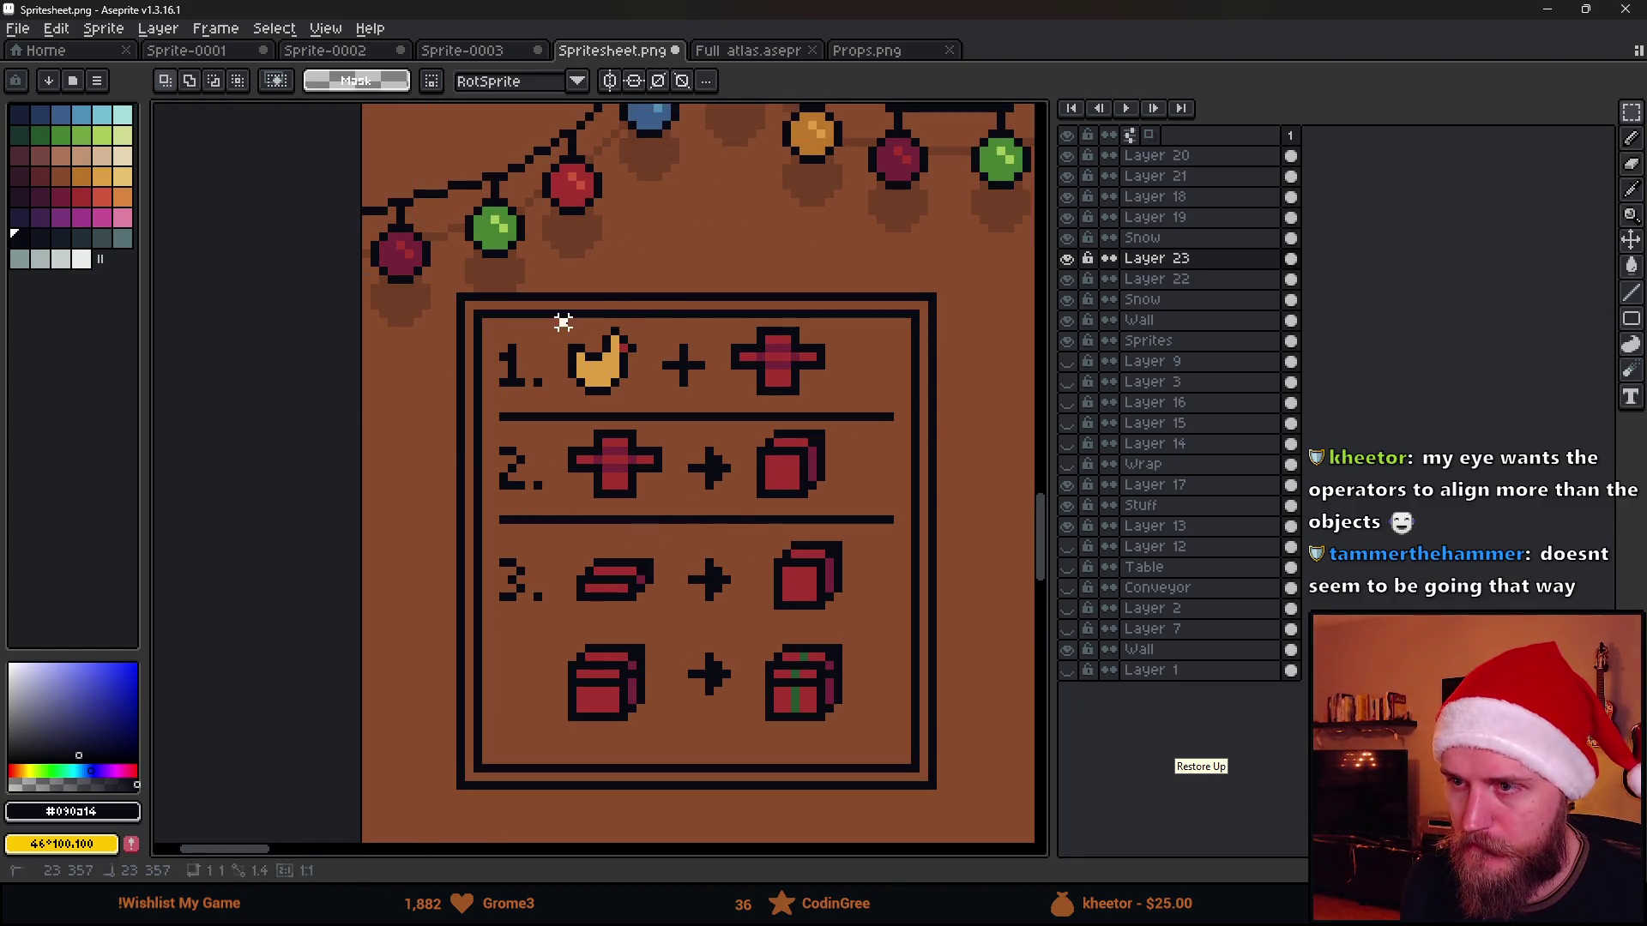
Shift row 1 one pixel right and row 3 one pixel up
{"action": "left_click_drag", "start_coordinate": [562, 321], "coordinate": [873, 408]}
{"action": "key", "text": "Right"}
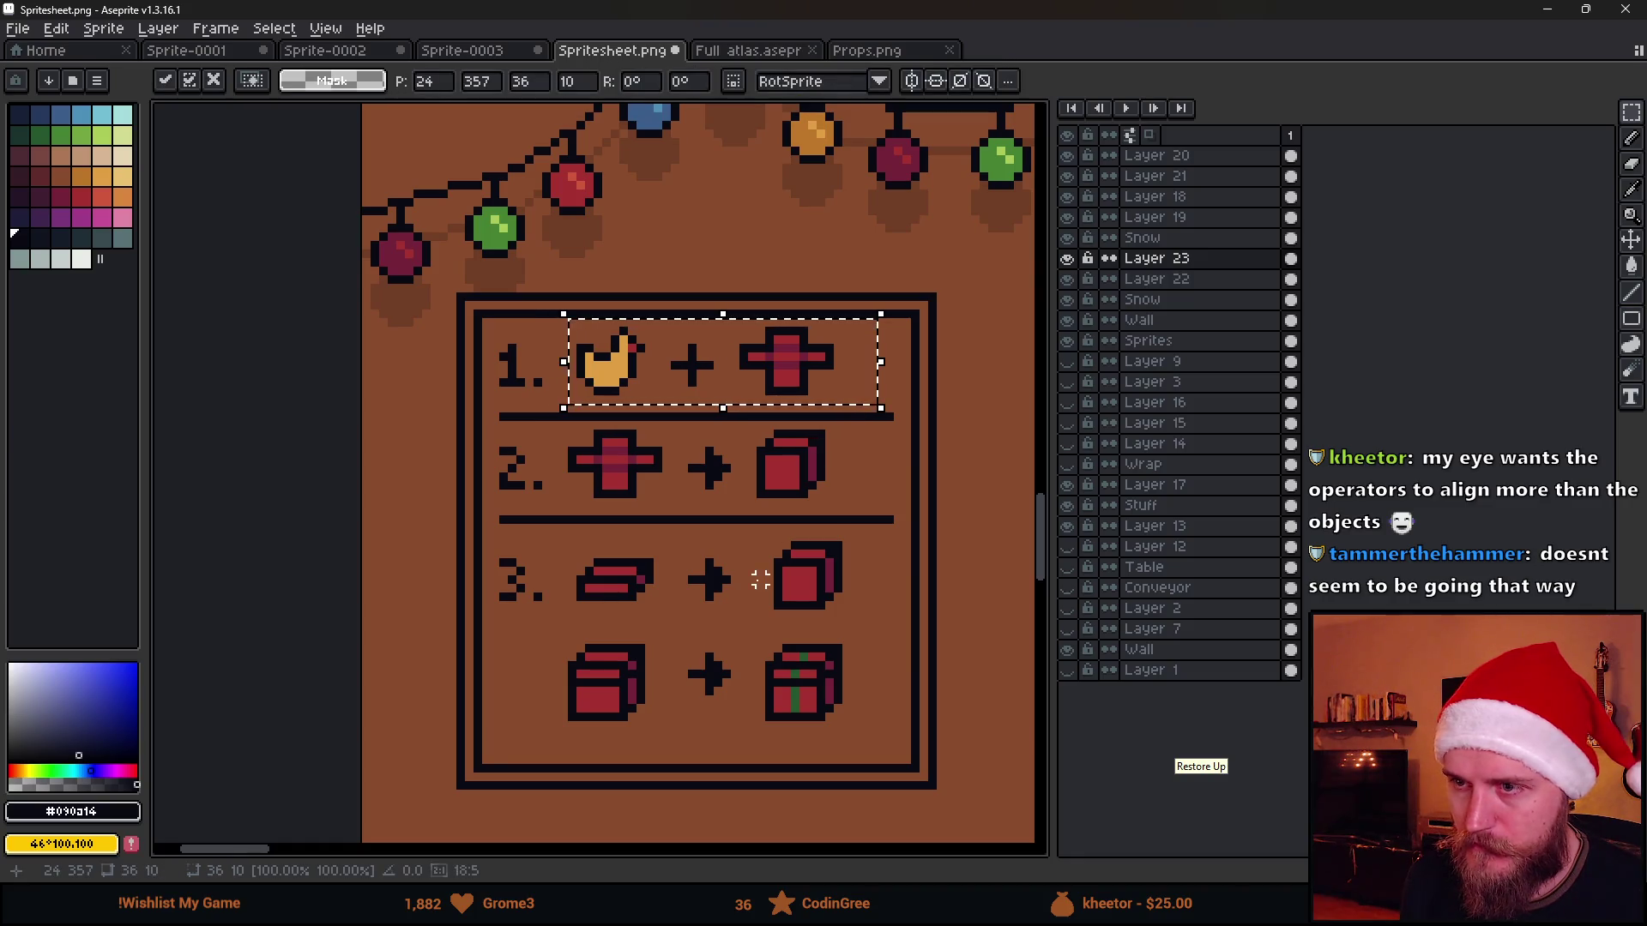
{"action": "key", "text": "ctrl+d"}
{"action": "scroll", "coordinate": [752, 584], "scroll_direction": "down", "scroll_amount": 1}
{"action": "scroll", "coordinate": [747, 586], "scroll_direction": "down", "scroll_amount": 1}
{"action": "scroll", "coordinate": [730, 587], "scroll_direction": "up", "scroll_amount": 2}
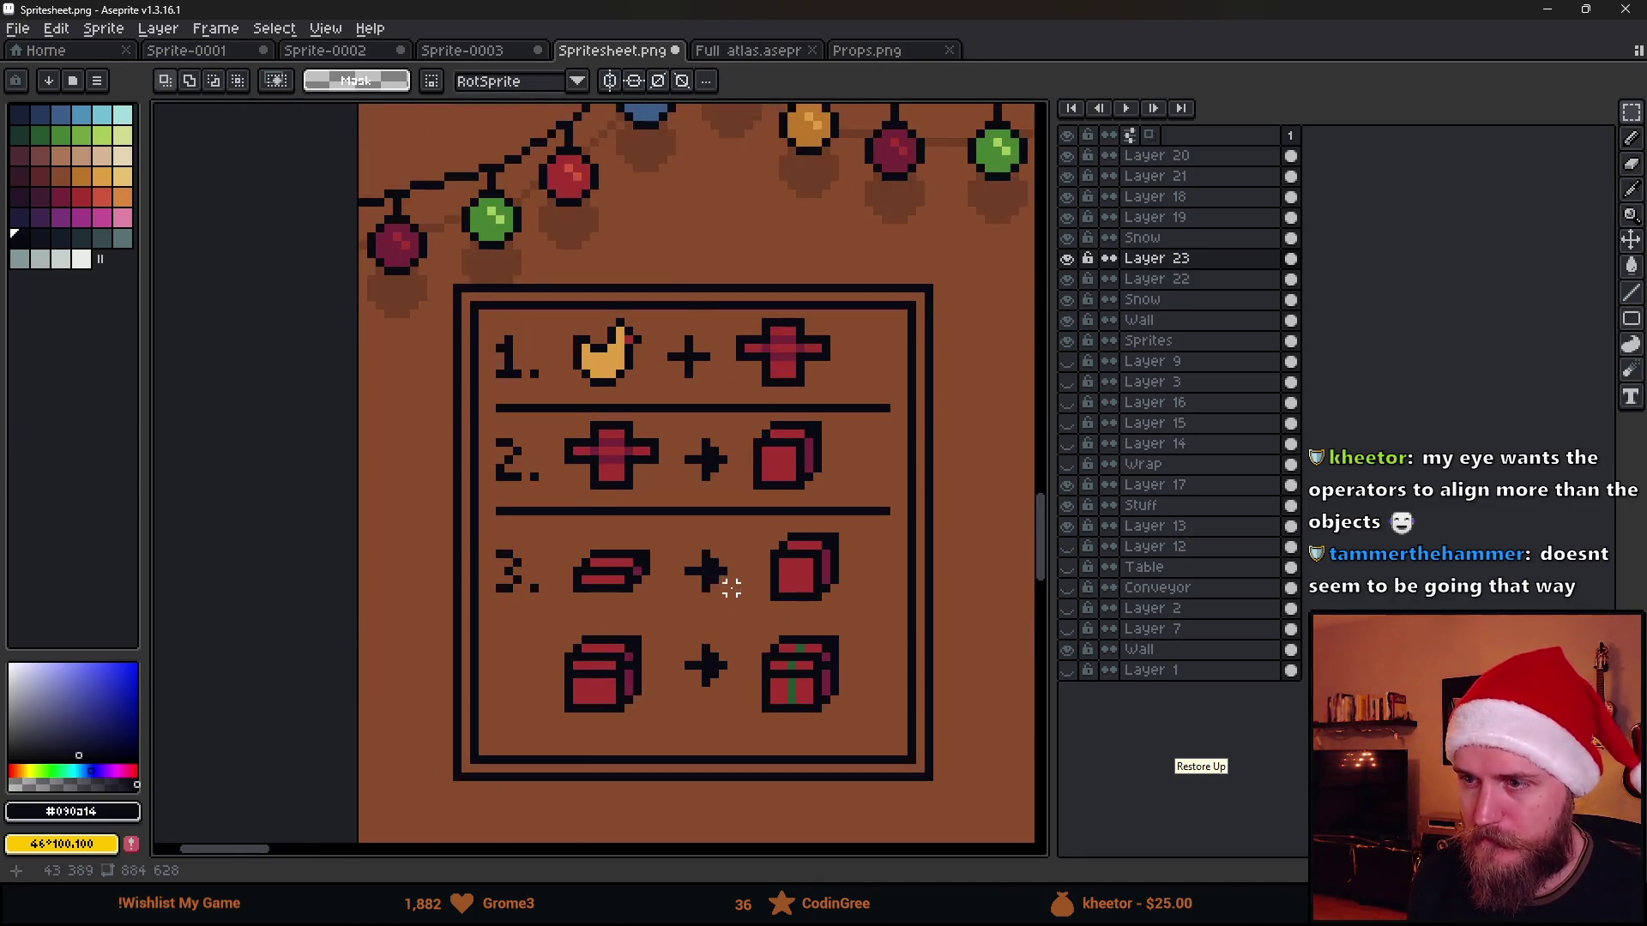
{"action": "scroll", "coordinate": [729, 587], "scroll_direction": "up", "scroll_amount": 1}
{"action": "scroll", "coordinate": [699, 600], "scroll_direction": "up", "scroll_amount": 1}
{"action": "scroll", "coordinate": [342, 459], "scroll_direction": "up", "scroll_amount": 1}
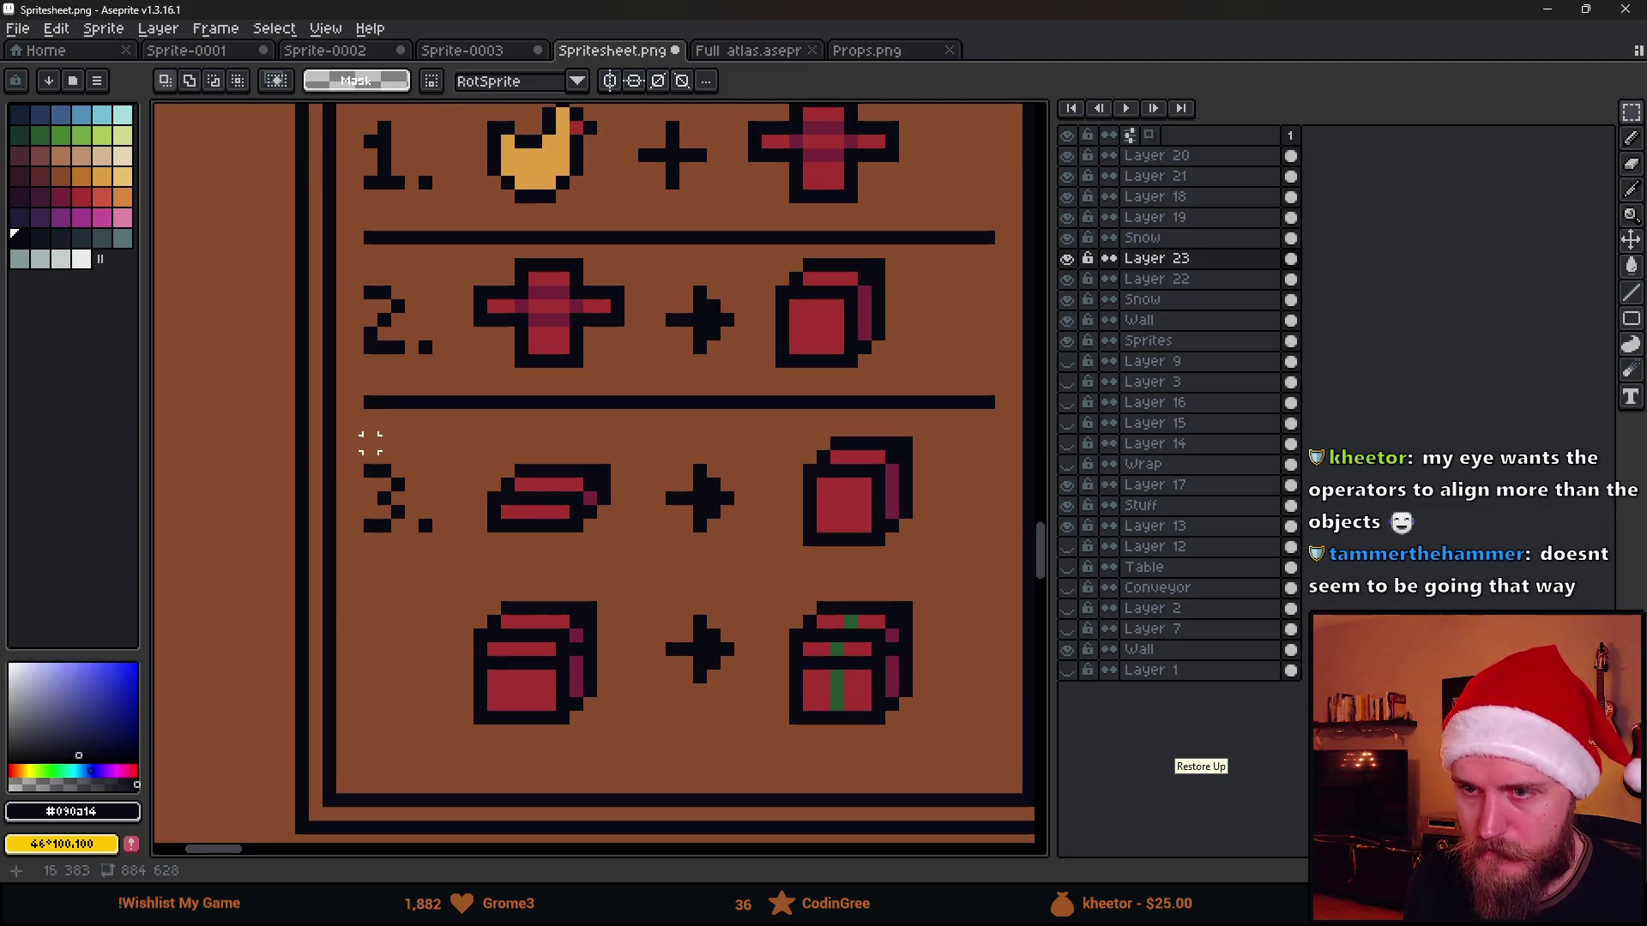
{"action": "left_click_drag", "start_coordinate": [370, 443], "coordinate": [936, 559]}
{"action": "left_click_drag", "start_coordinate": [764, 523], "coordinate": [772, 513]}
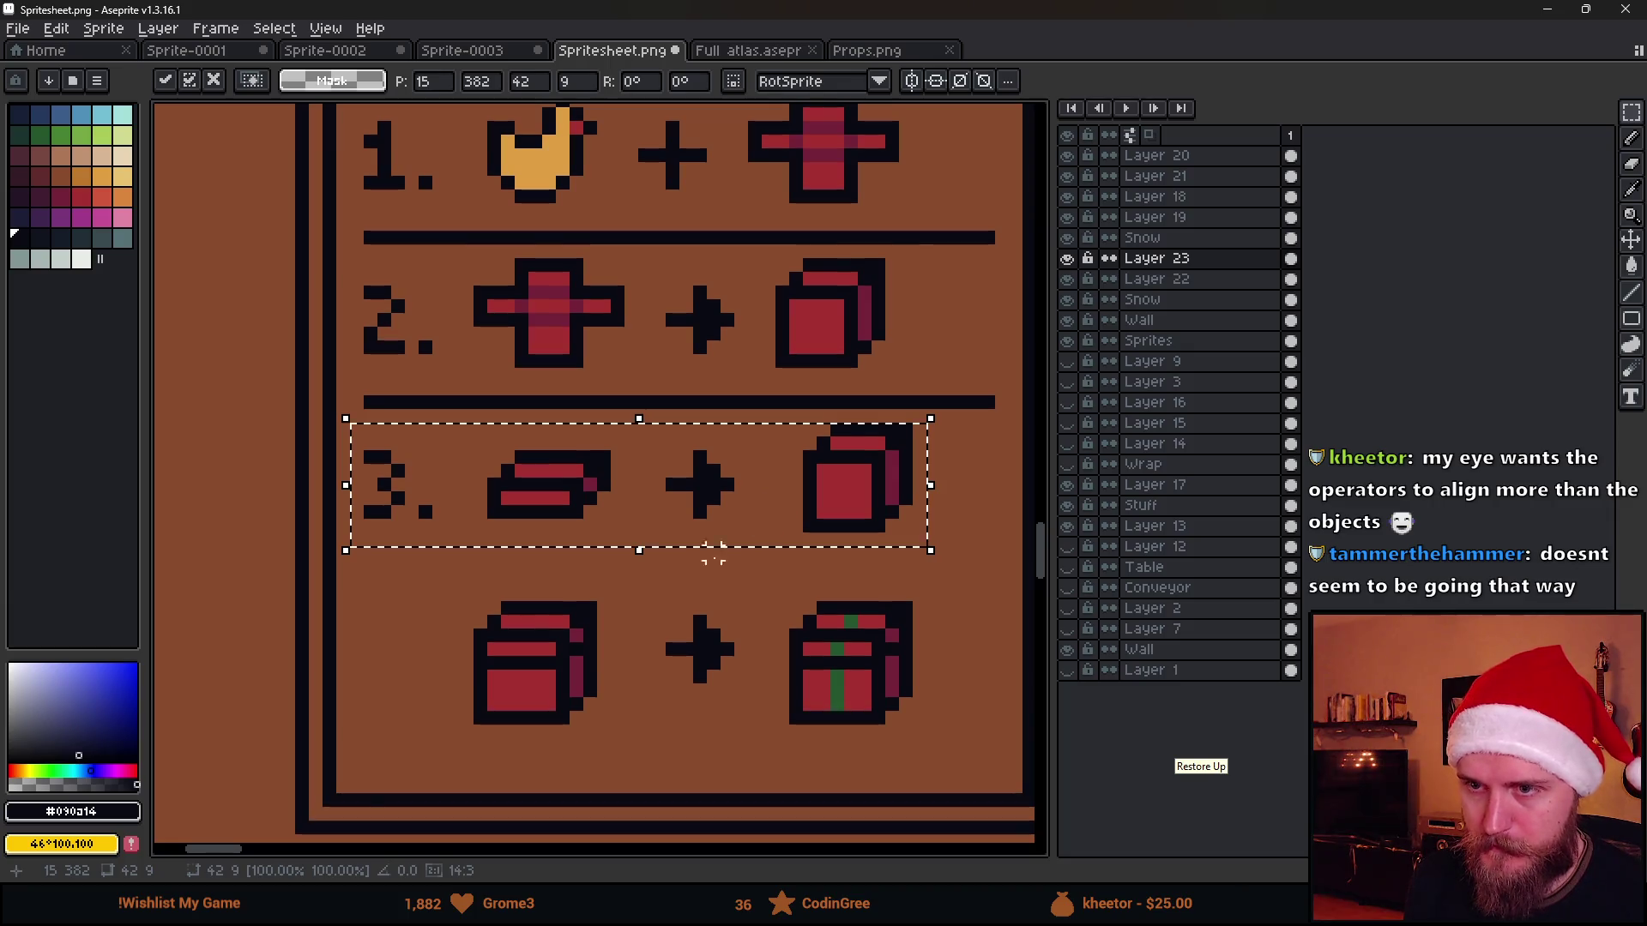
{"action": "key", "text": "ctrl+d"}
{"action": "key", "text": "b"}
{"action": "scroll", "coordinate": [750, 562], "scroll_direction": "right", "scroll_amount": 1}
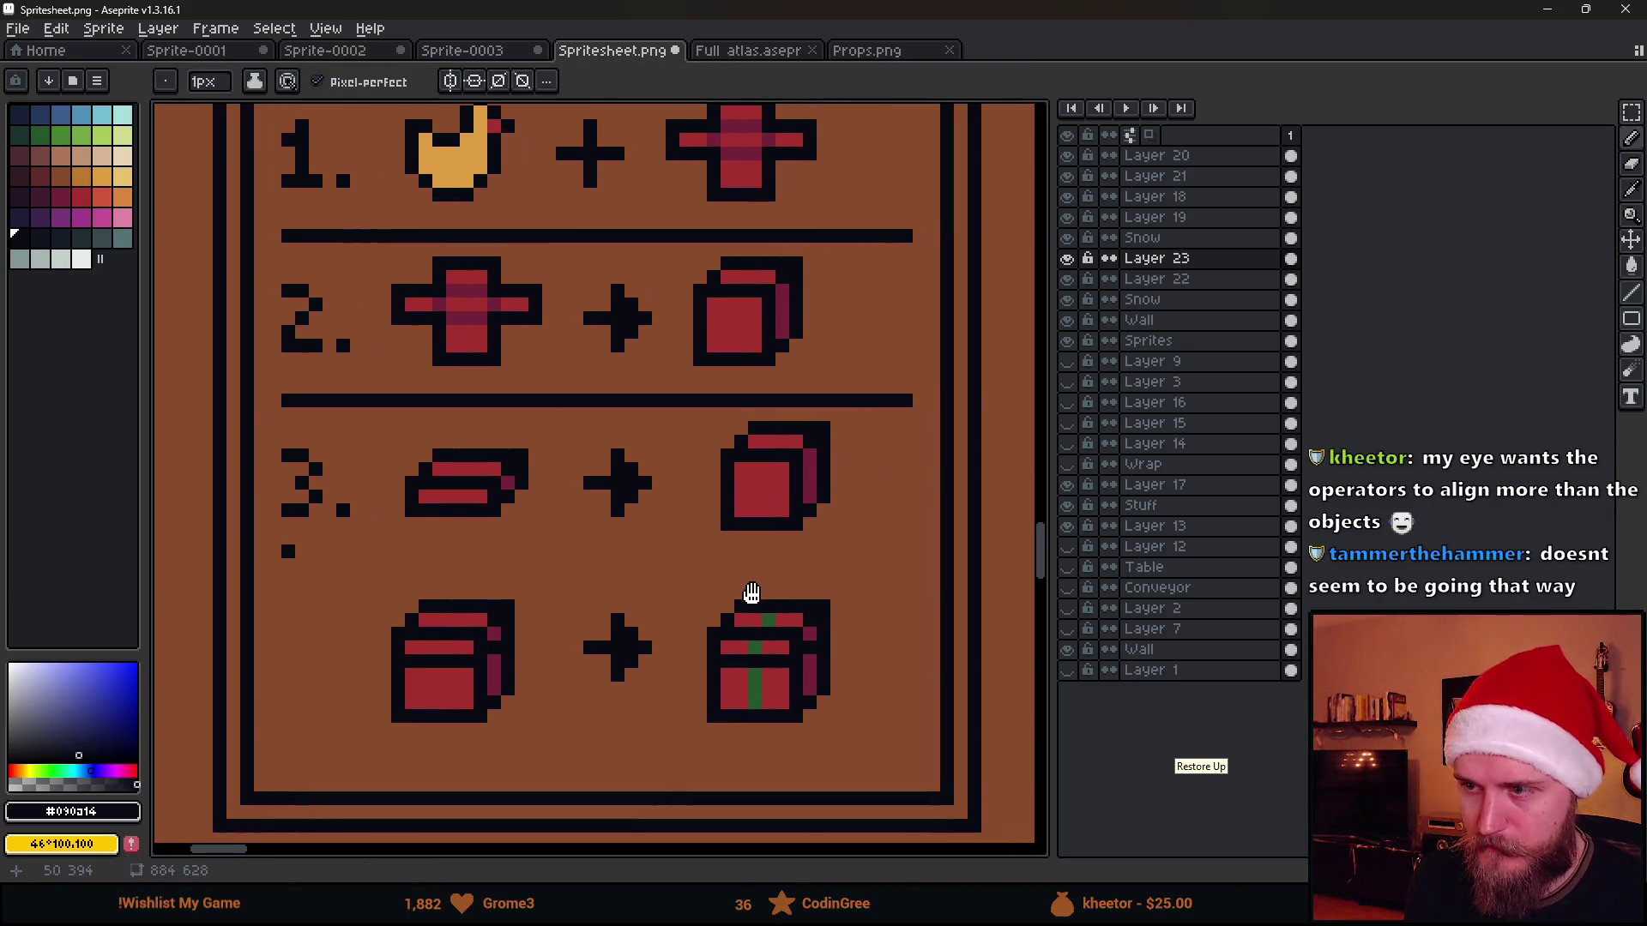
{"action": "scroll", "coordinate": [860, 563], "scroll_direction": "right", "scroll_amount": 1}
Redraw the divider line under row 3
{"action": "left_click", "coordinate": [872, 550], "text": "shift"}
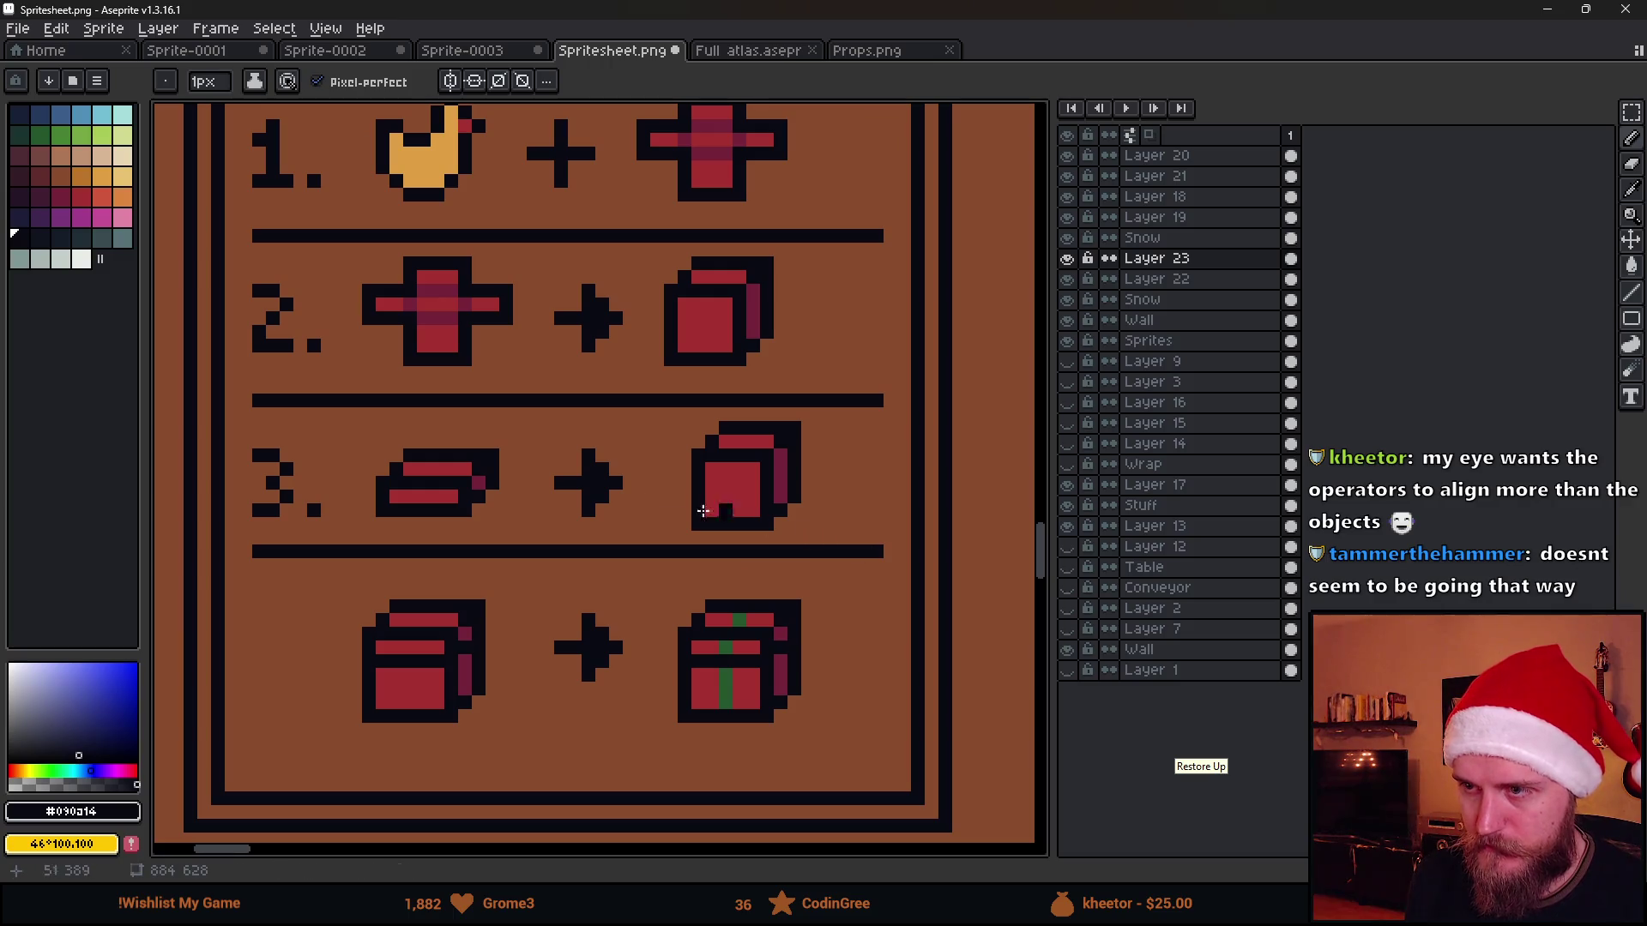
{"action": "scroll", "coordinate": [573, 495], "scroll_direction": "down", "scroll_amount": 1}
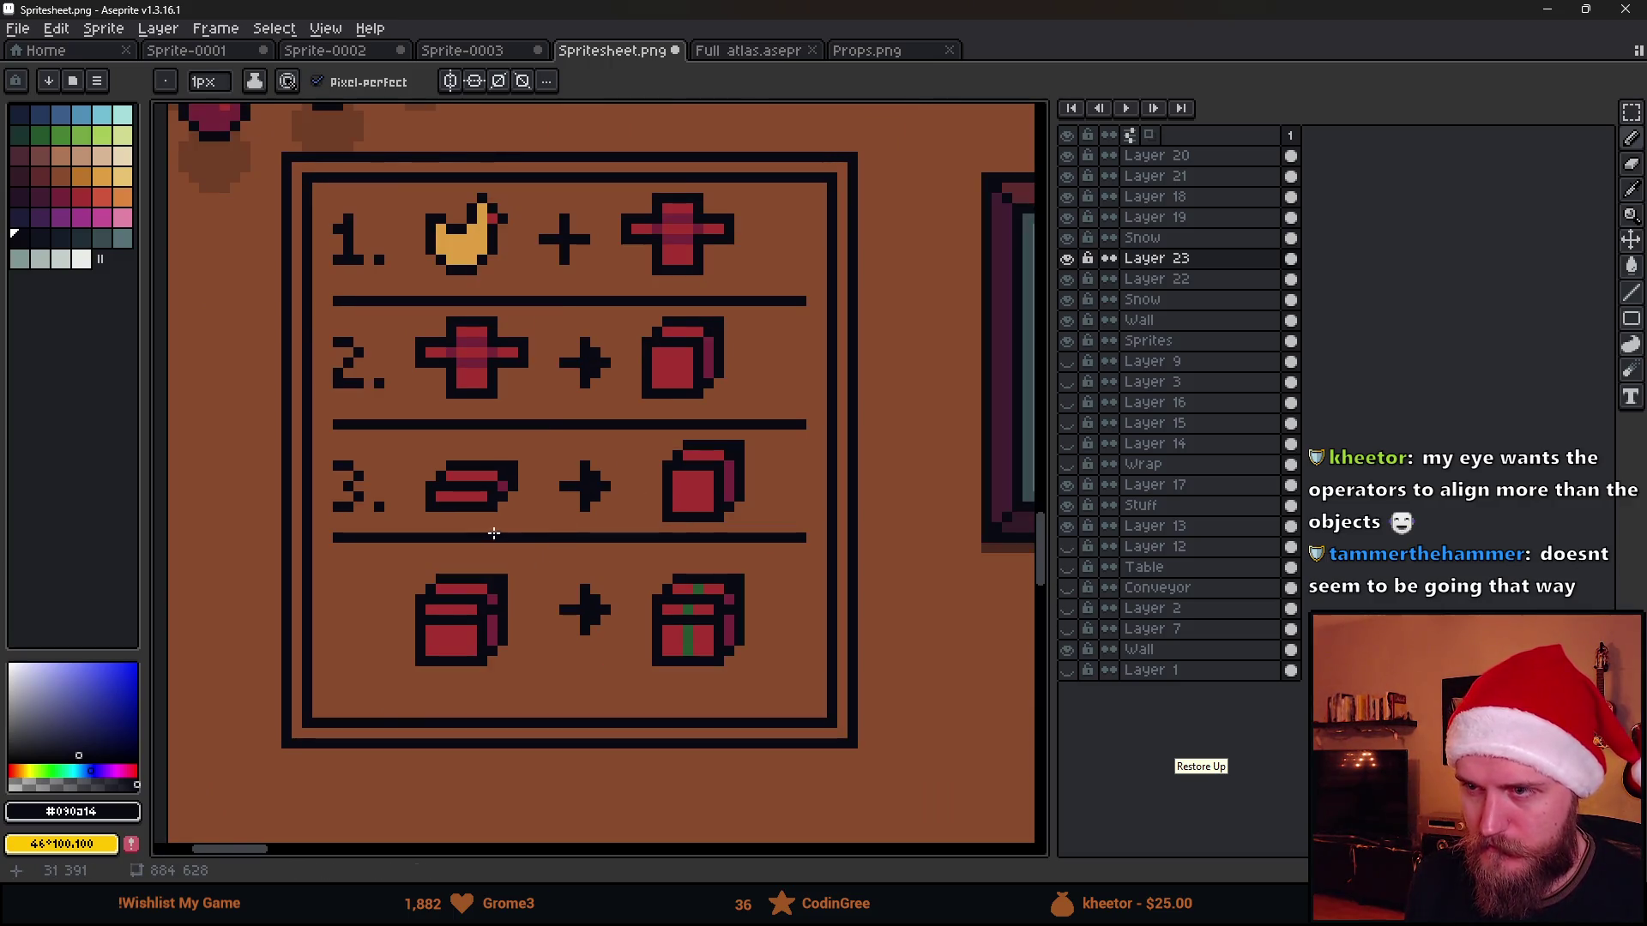
{"action": "scroll", "coordinate": [437, 523], "scroll_direction": "up", "scroll_amount": 1}
{"action": "key", "text": "m"}
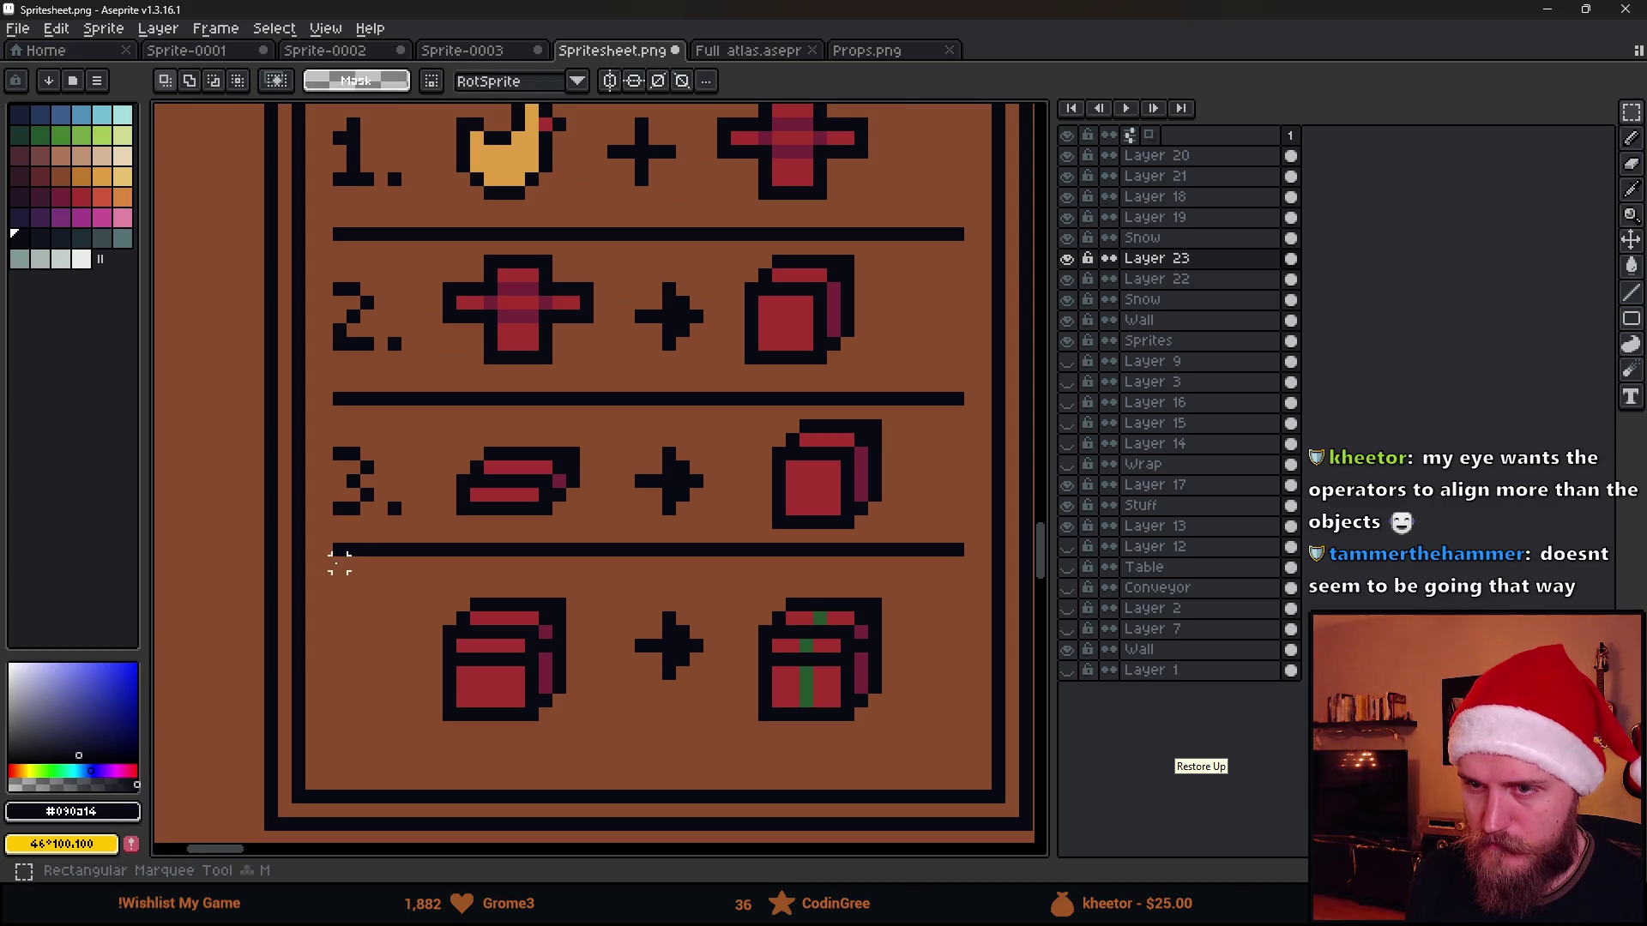
{"action": "key", "text": "ctrl+z"}
{"action": "key", "text": "b"}
{"action": "left_click", "coordinate": [332, 561]}
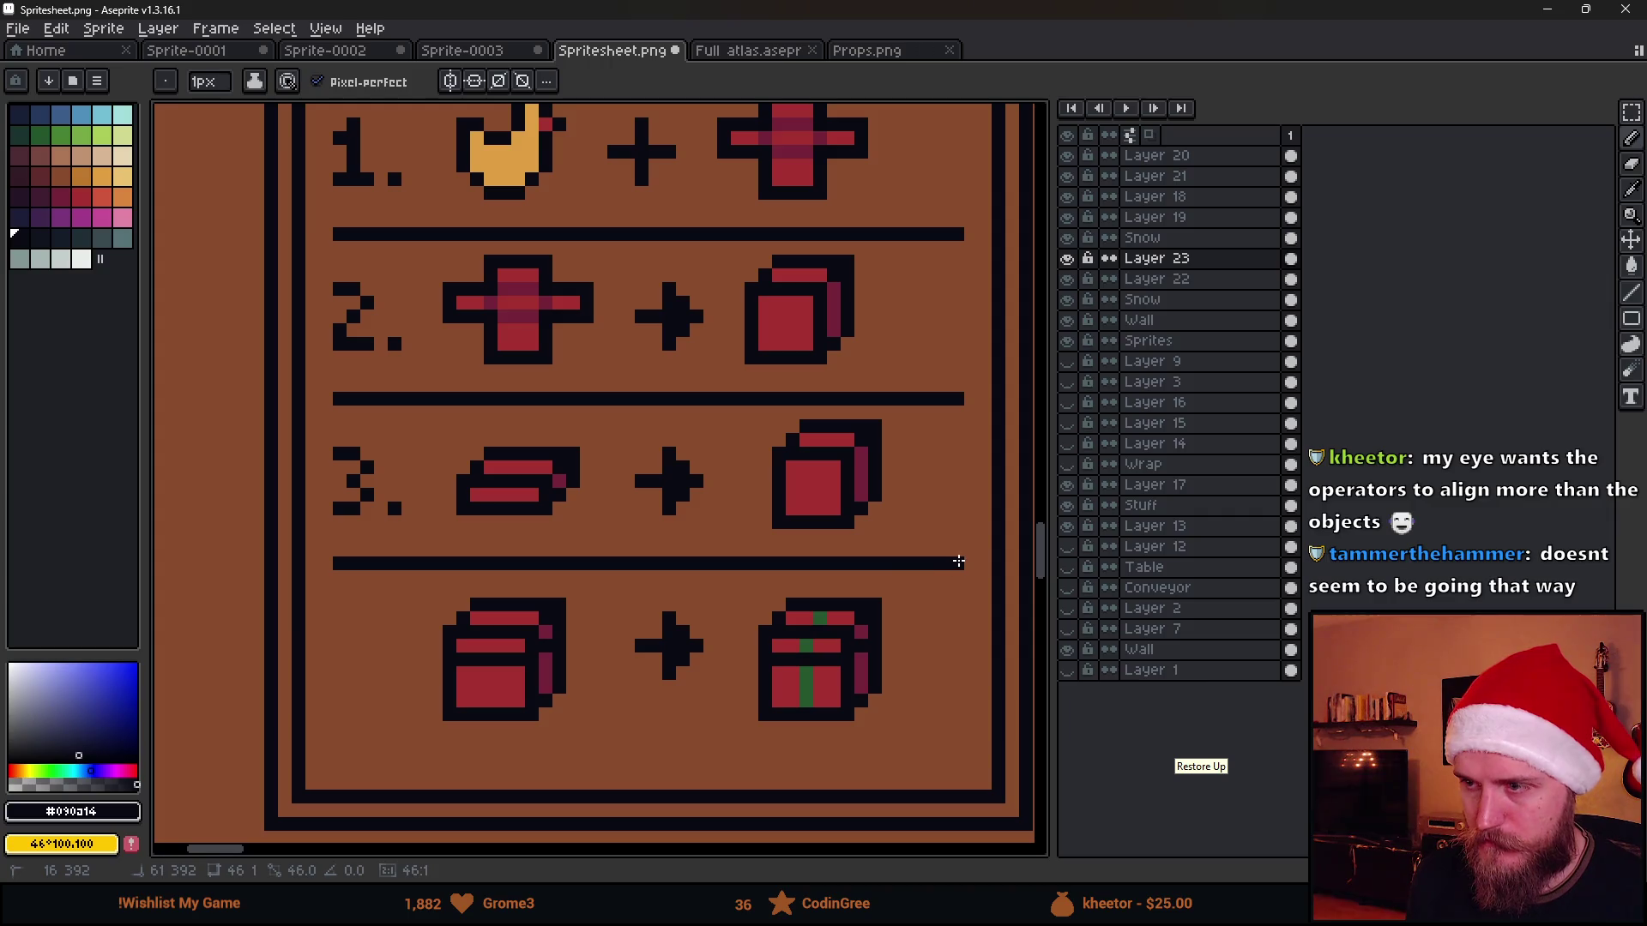
Shift row 3's boxes and icons one pixel left
{"action": "key", "text": "m"}
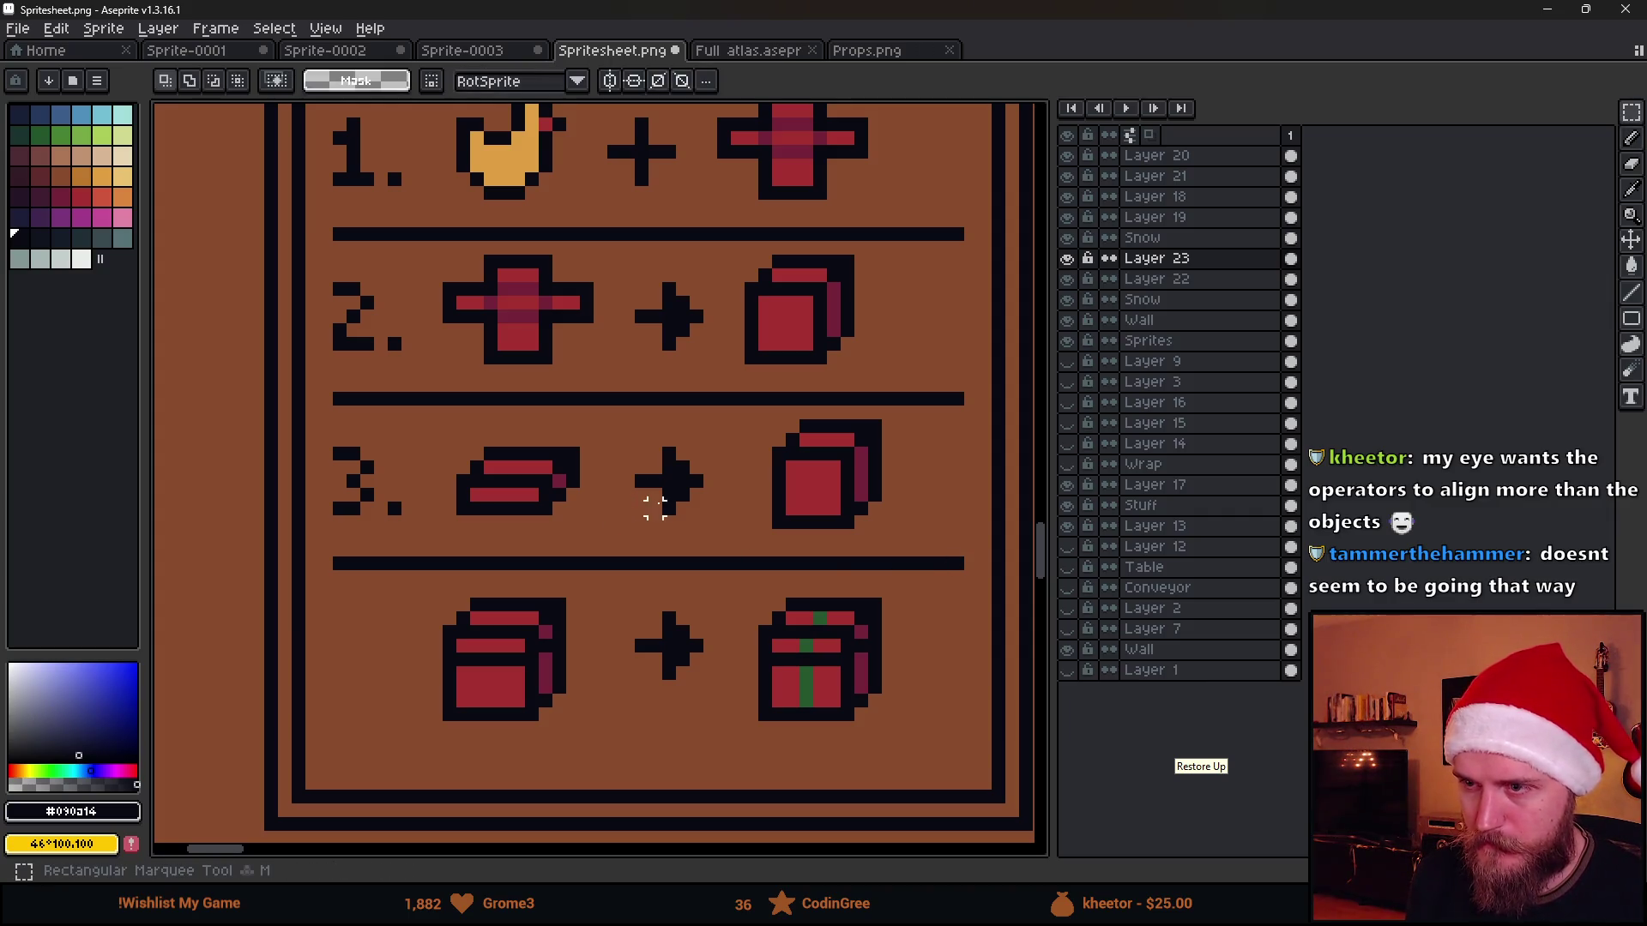
{"action": "mouse_move", "coordinate": [767, 424]}
{"action": "left_mouse_down"}
{"action": "mouse_move", "coordinate": [908, 533]}
{"action": "mouse_move", "coordinate": [843, 508]}
{"action": "left_mouse_up"}
{"action": "key", "text": "ctrl+d"}
{"action": "scroll", "coordinate": [457, 481], "scroll_direction": "up", "scroll_amount": 1}
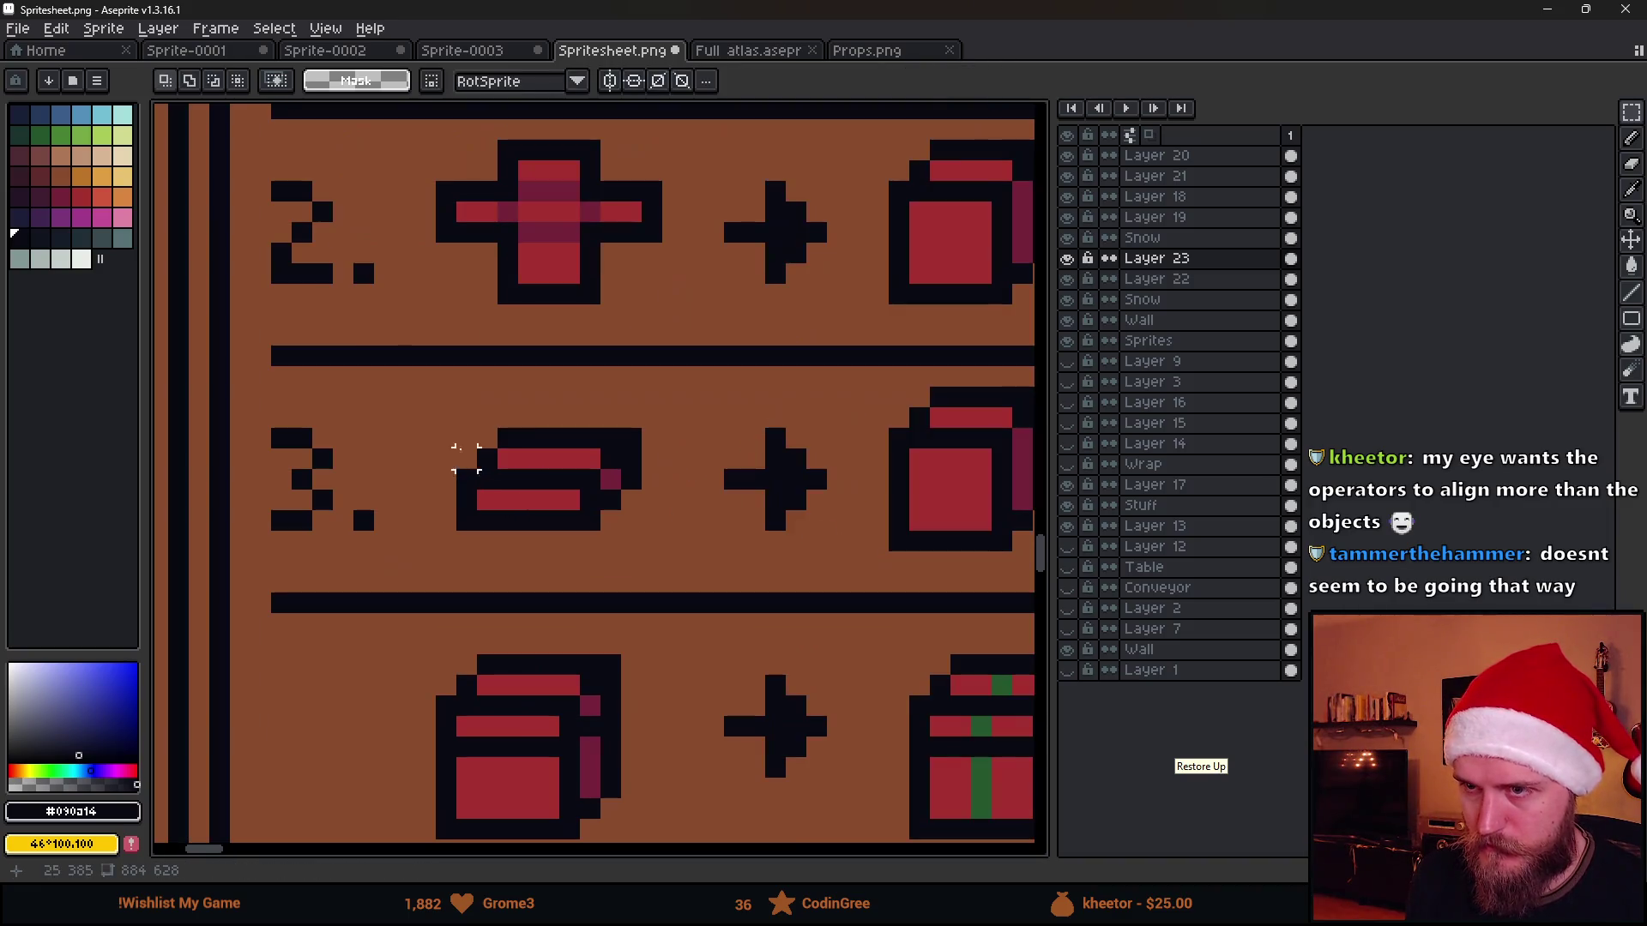
{"action": "mouse_move", "coordinate": [430, 403]}
{"action": "left_mouse_down"}
{"action": "mouse_move", "coordinate": [687, 557]}
{"action": "mouse_move", "coordinate": [657, 522]}
{"action": "left_mouse_up"}
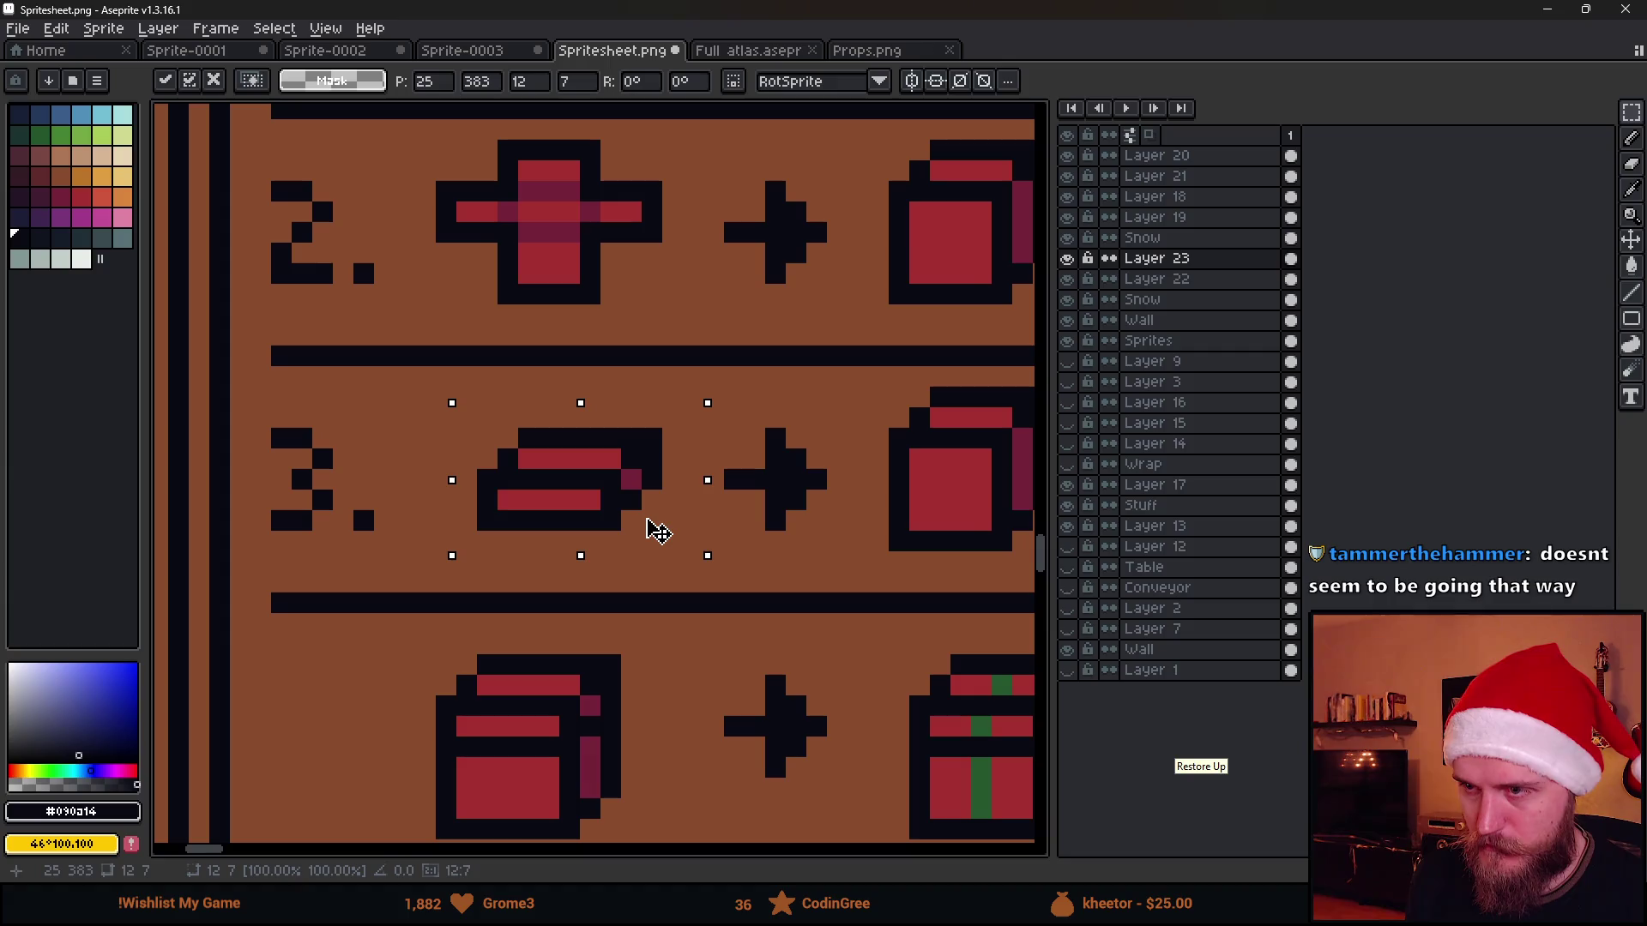
{"action": "key", "text": "ctrl+d"}
{"action": "scroll", "coordinate": [836, 539], "scroll_direction": "down", "scroll_amount": 2}
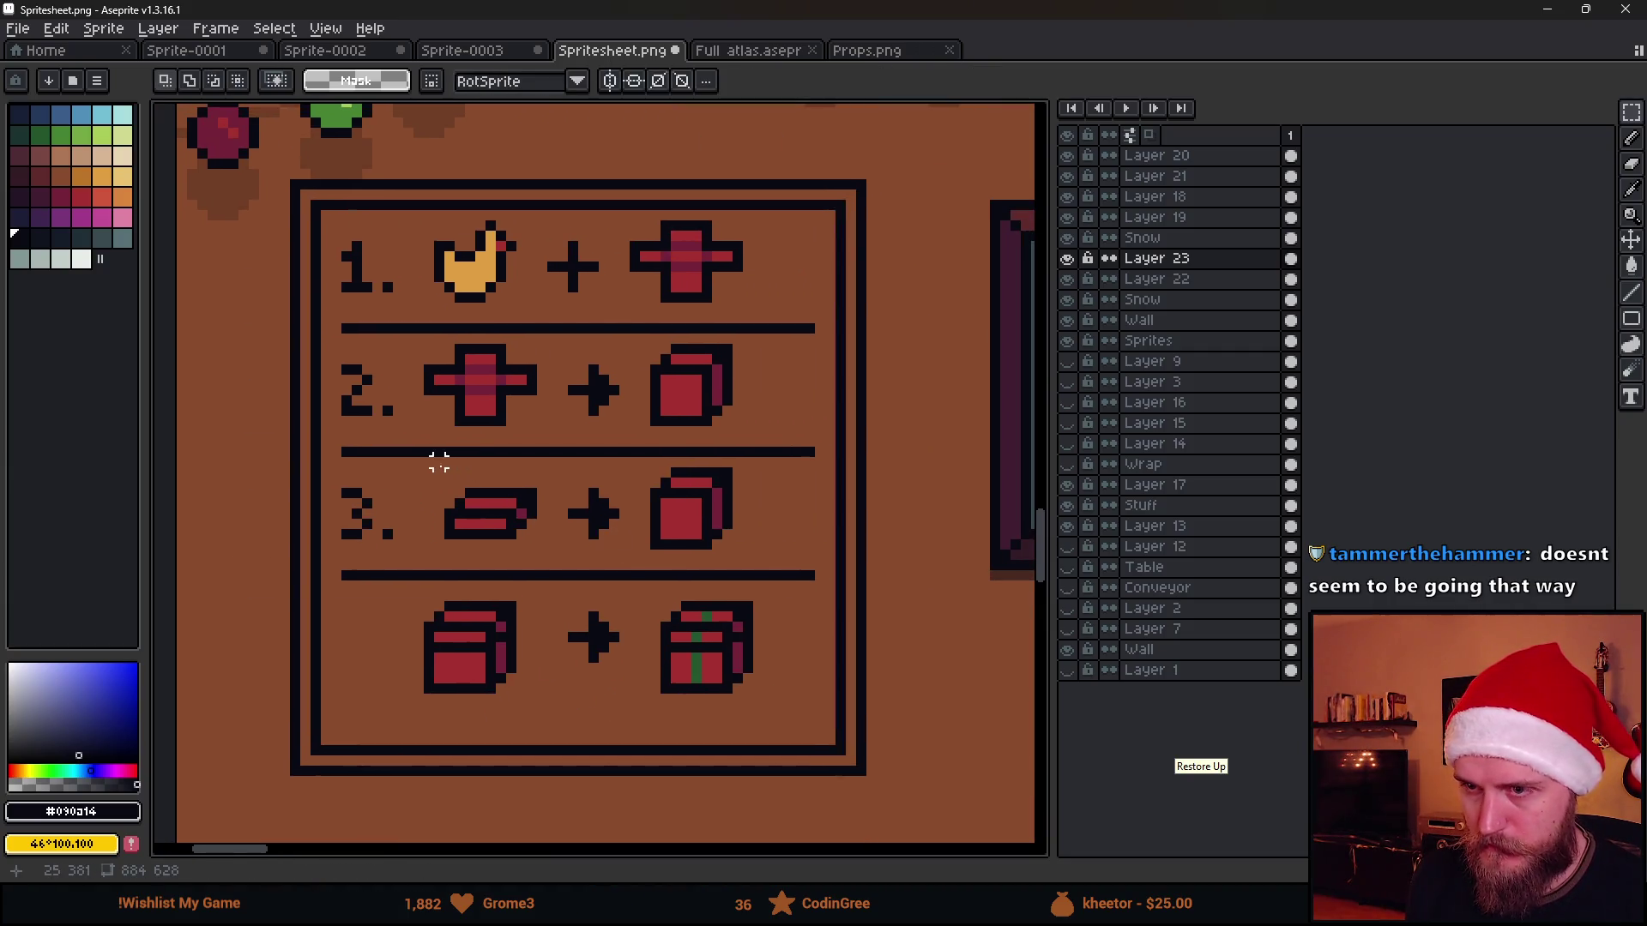
{"action": "left_click_drag", "start_coordinate": [430, 452], "coordinate": [754, 554]}
{"action": "key", "text": "Left"}
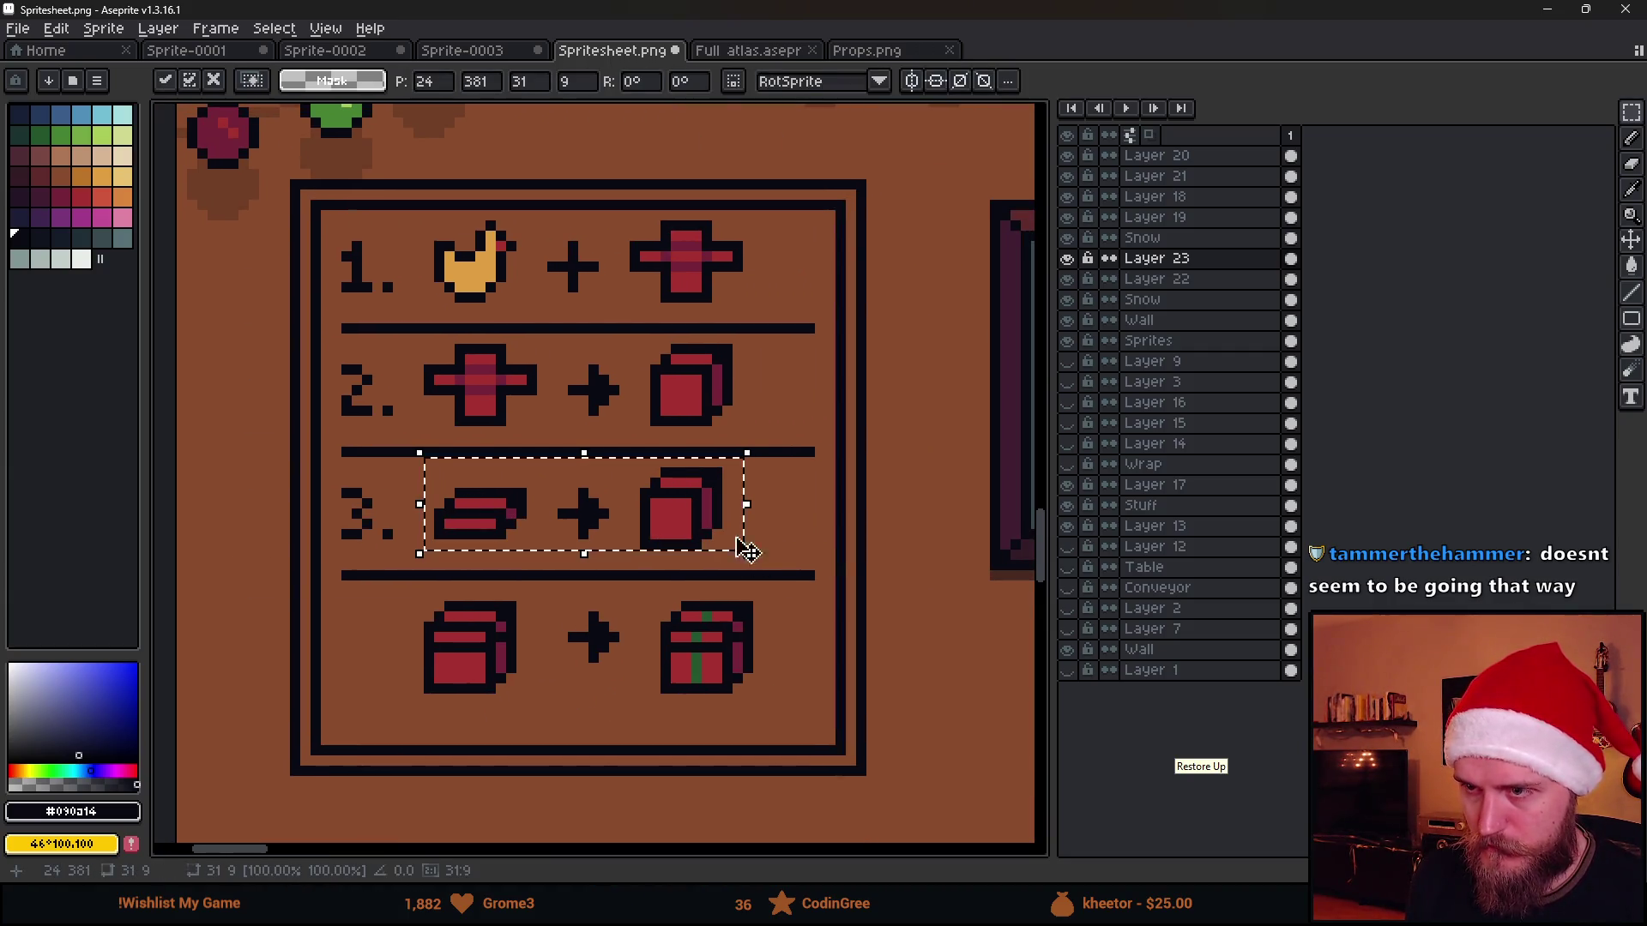
{"action": "key", "text": "ctrl+d"}
{"action": "scroll", "coordinate": [748, 551], "scroll_direction": "down", "scroll_amount": 1}
{"action": "scroll", "coordinate": [734, 553], "scroll_direction": "down", "scroll_amount": 1}
{"action": "scroll", "coordinate": [708, 579], "scroll_direction": "up", "scroll_amount": 1}
{"action": "scroll", "coordinate": [644, 624], "scroll_direction": "up", "scroll_amount": 1}
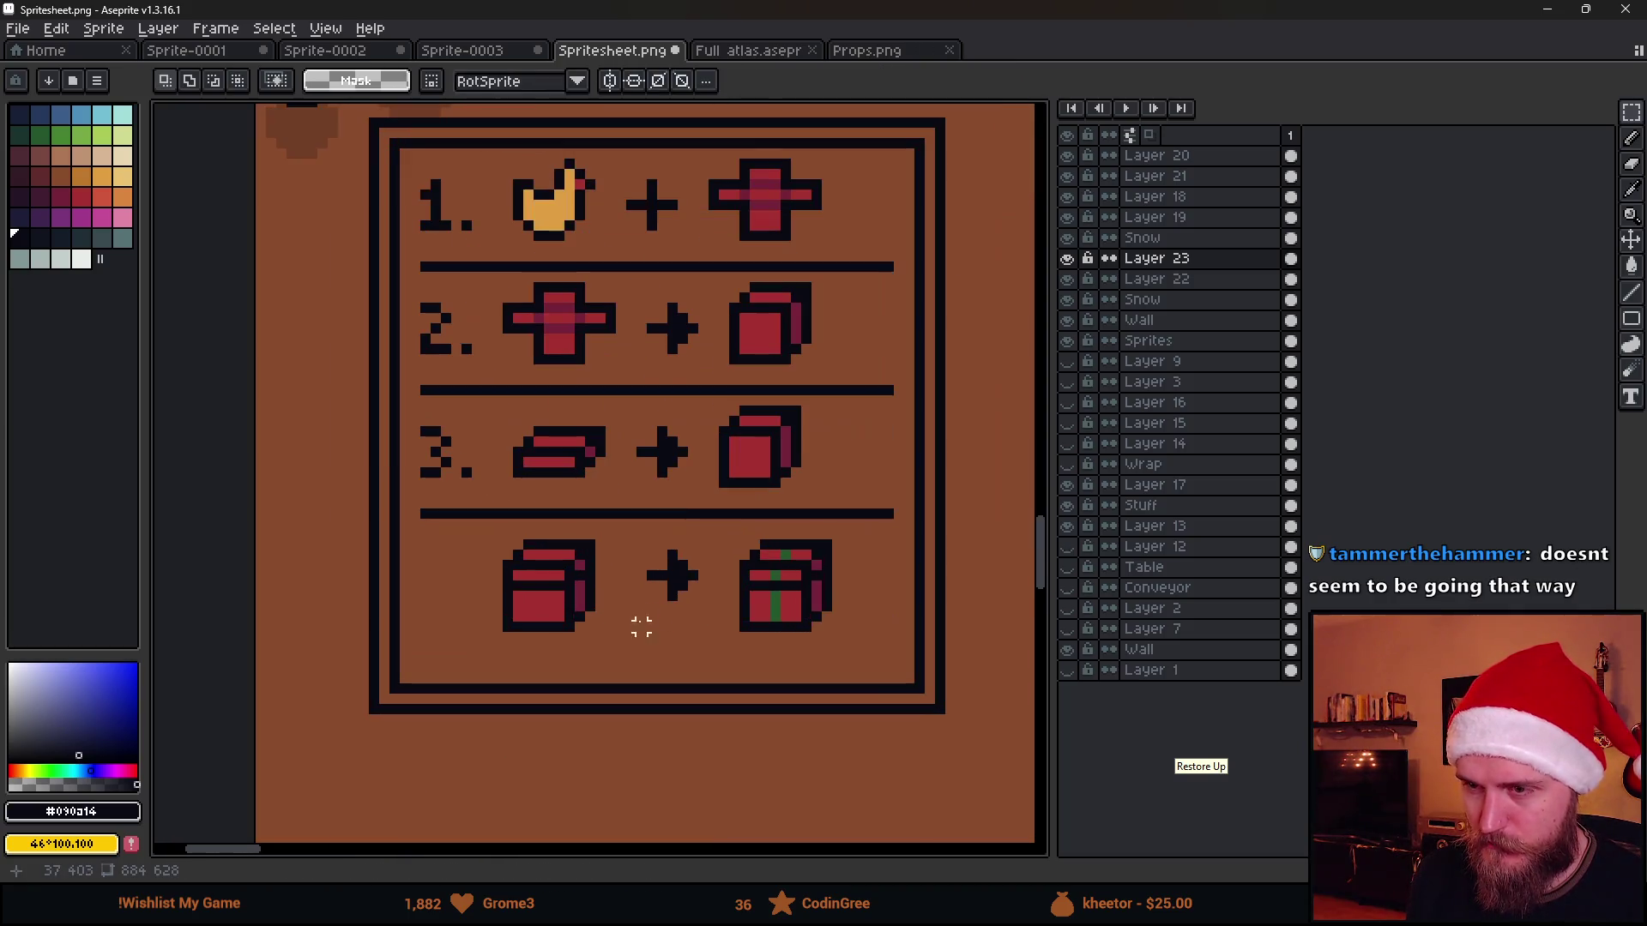
{"action": "scroll", "coordinate": [517, 561], "scroll_direction": "up", "scroll_amount": 1}
Number the last row '4.' and nudge row 4's box up one pixel
{"action": "key", "text": "b"}
{"action": "scroll", "coordinate": [392, 550], "scroll_direction": "up", "scroll_amount": 1}
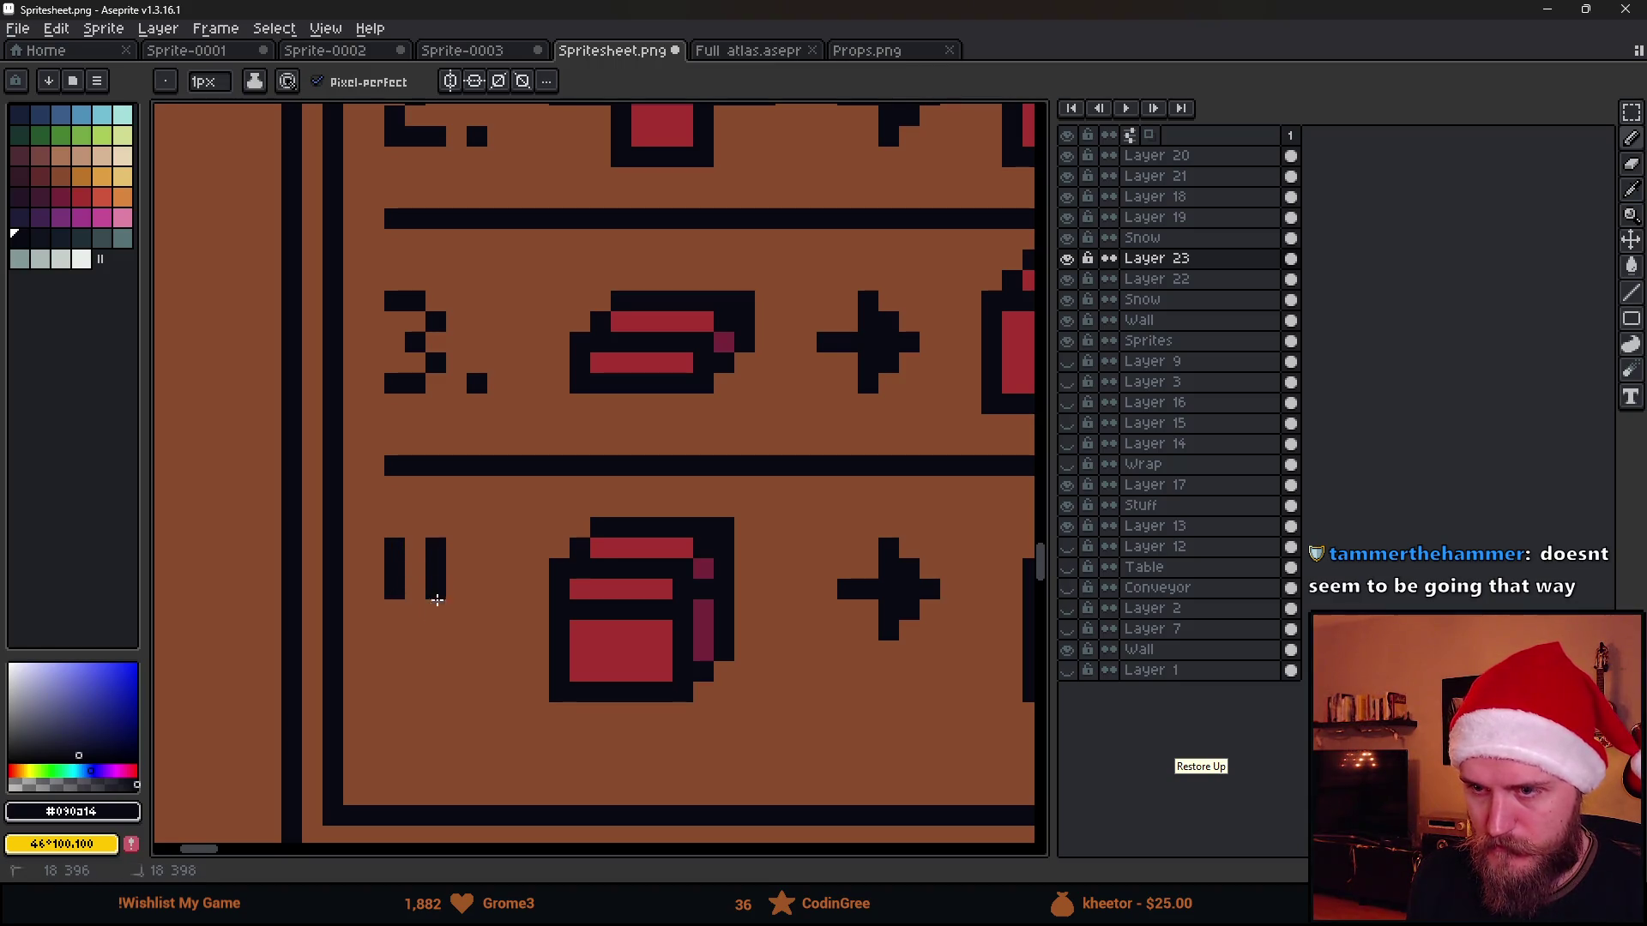
{"action": "scroll", "coordinate": [477, 632], "scroll_direction": "down", "scroll_amount": 1}
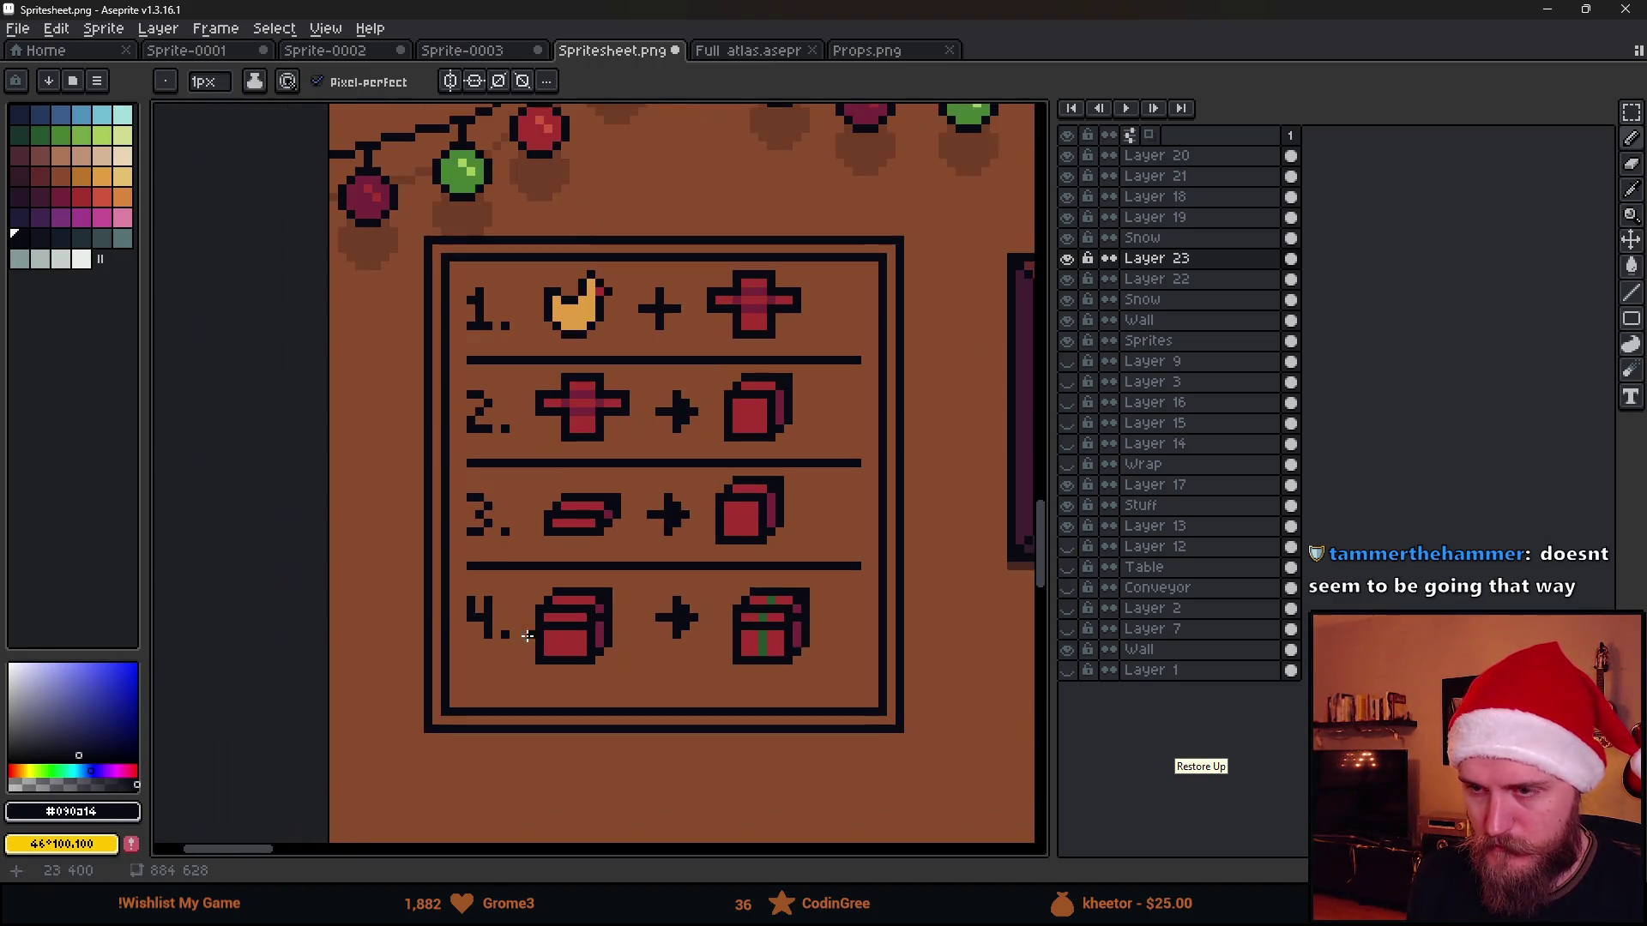
{"action": "key", "text": "m"}
{"action": "scroll", "coordinate": [533, 580], "scroll_direction": "up", "scroll_amount": 1}
{"action": "mouse_move", "coordinate": [528, 582]}
{"action": "left_mouse_down"}
{"action": "mouse_move", "coordinate": [696, 685]}
{"action": "mouse_move", "coordinate": [651, 689]}
{"action": "left_mouse_up"}
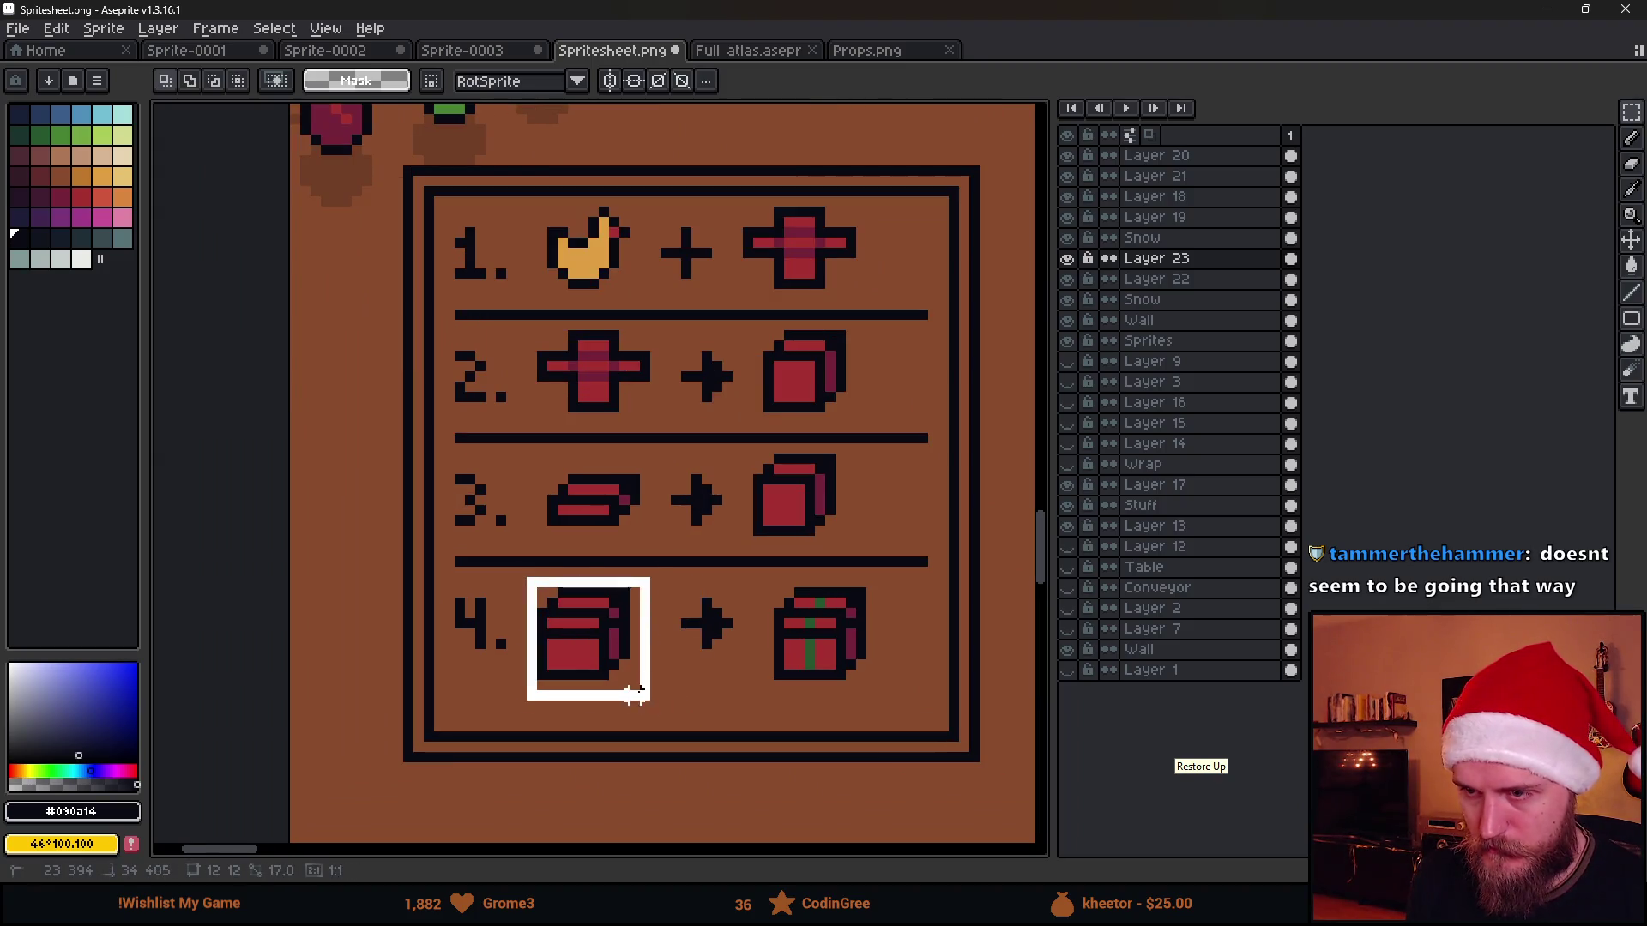
{"action": "key", "text": "Up"}
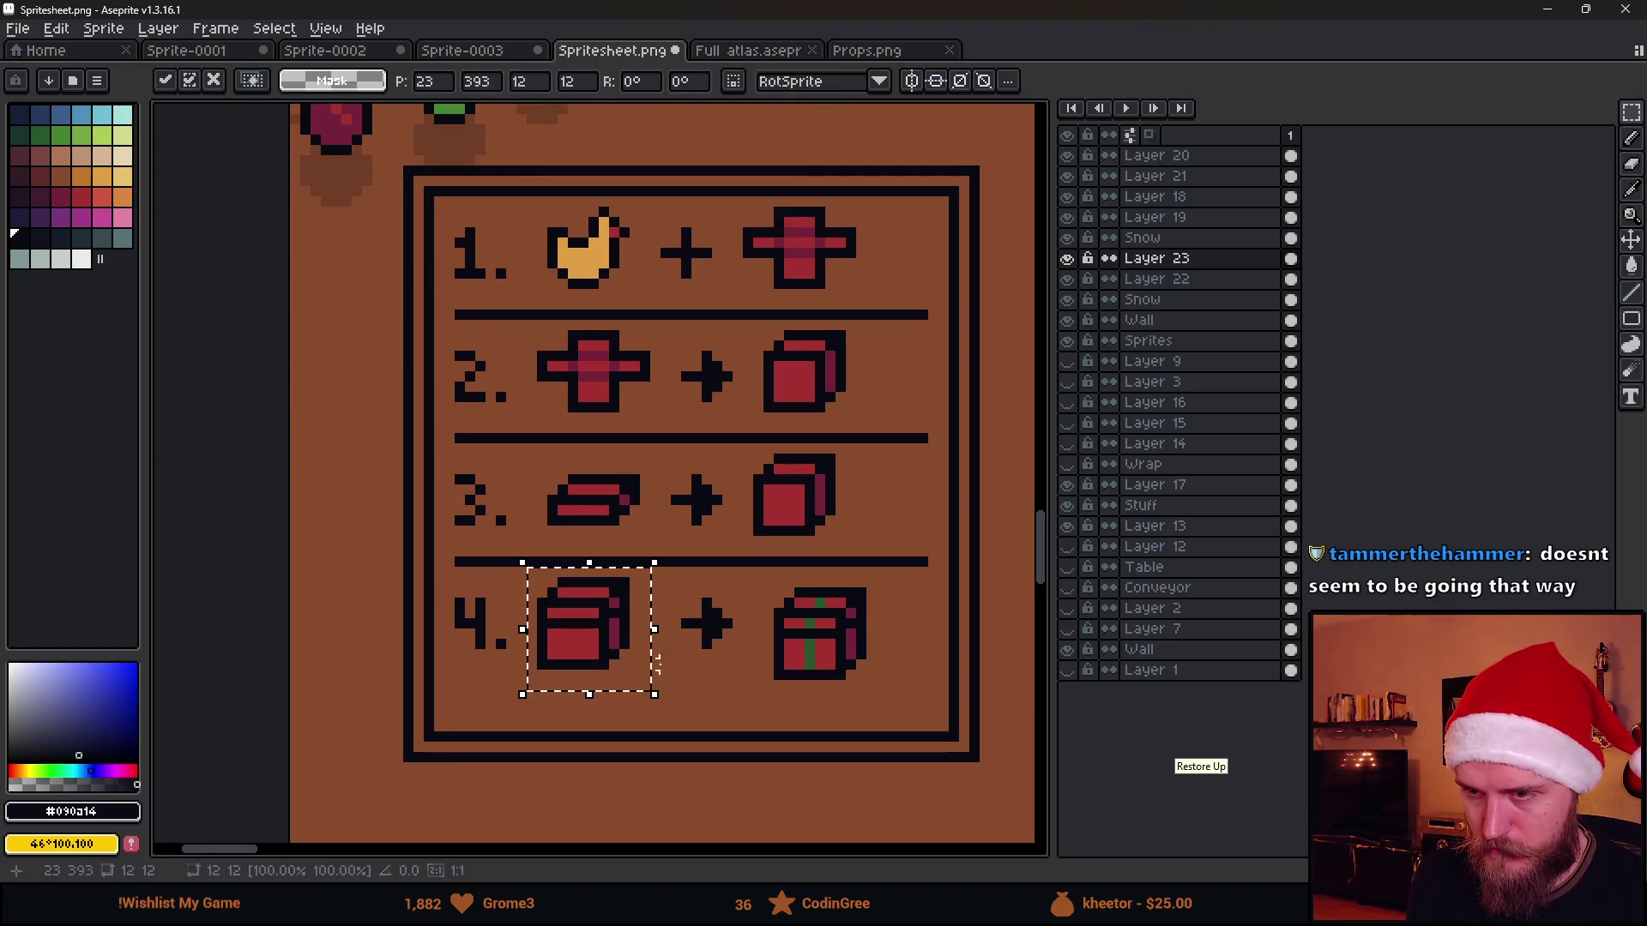
Move row 4's plus sign and gift box left to line up with the rows above
{"action": "left_click", "coordinate": [667, 624]}
{"action": "left_click_drag", "start_coordinate": [636, 572], "coordinate": [736, 665]}
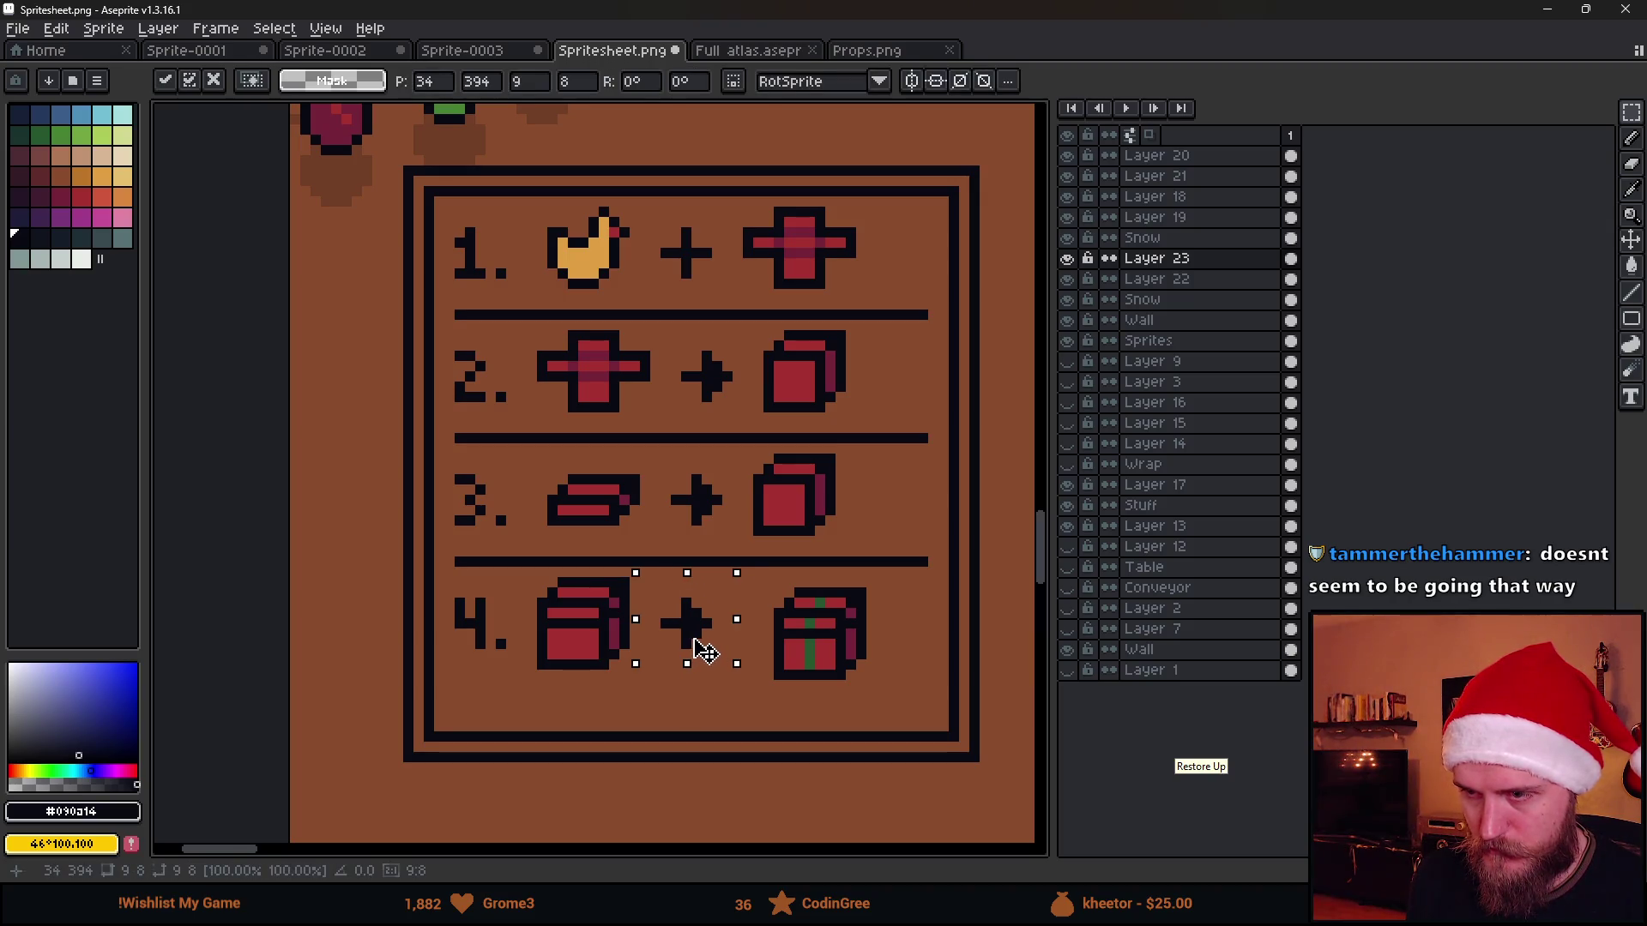
{"action": "left_click", "coordinate": [759, 659]}
{"action": "mouse_move", "coordinate": [750, 571]}
{"action": "left_mouse_down"}
{"action": "mouse_move", "coordinate": [871, 705]}
{"action": "mouse_move", "coordinate": [807, 665]}
{"action": "left_mouse_up"}
{"action": "key", "text": "ctrl+d"}
Try drawing a divider line under row 4, undoing two misplaced attempts
{"action": "key", "text": "b"}
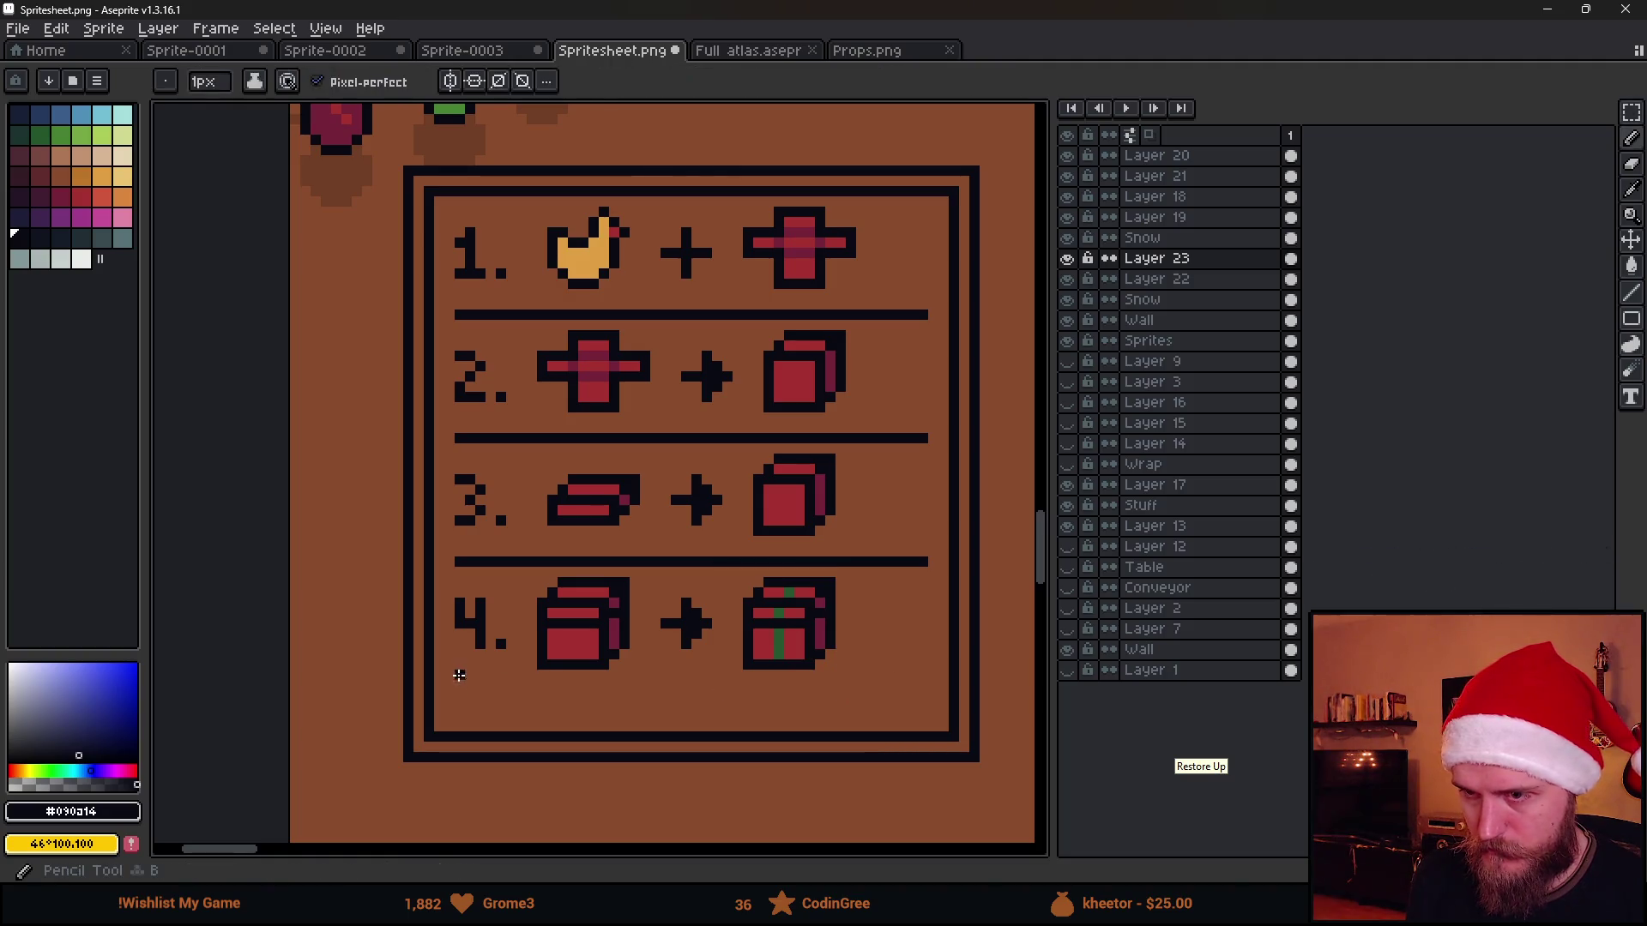
{"action": "left_click_drag", "start_coordinate": [461, 683], "coordinate": [759, 682]}
{"action": "key", "text": "ctrl+z"}
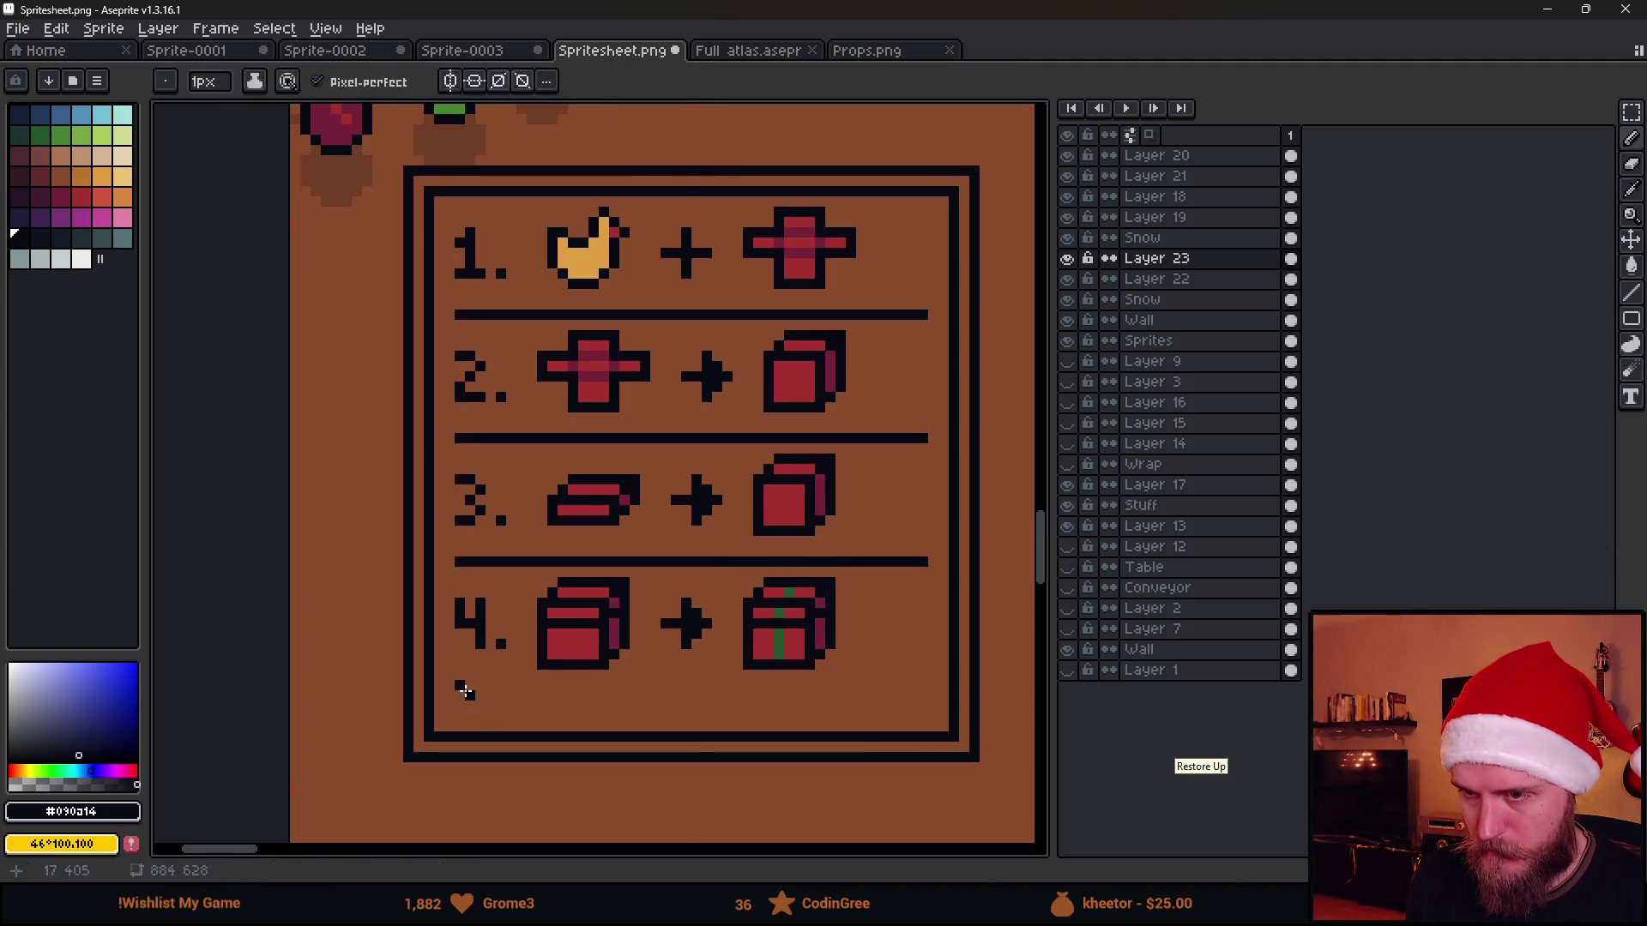
{"action": "left_click_drag", "start_coordinate": [461, 692], "coordinate": [843, 695]}
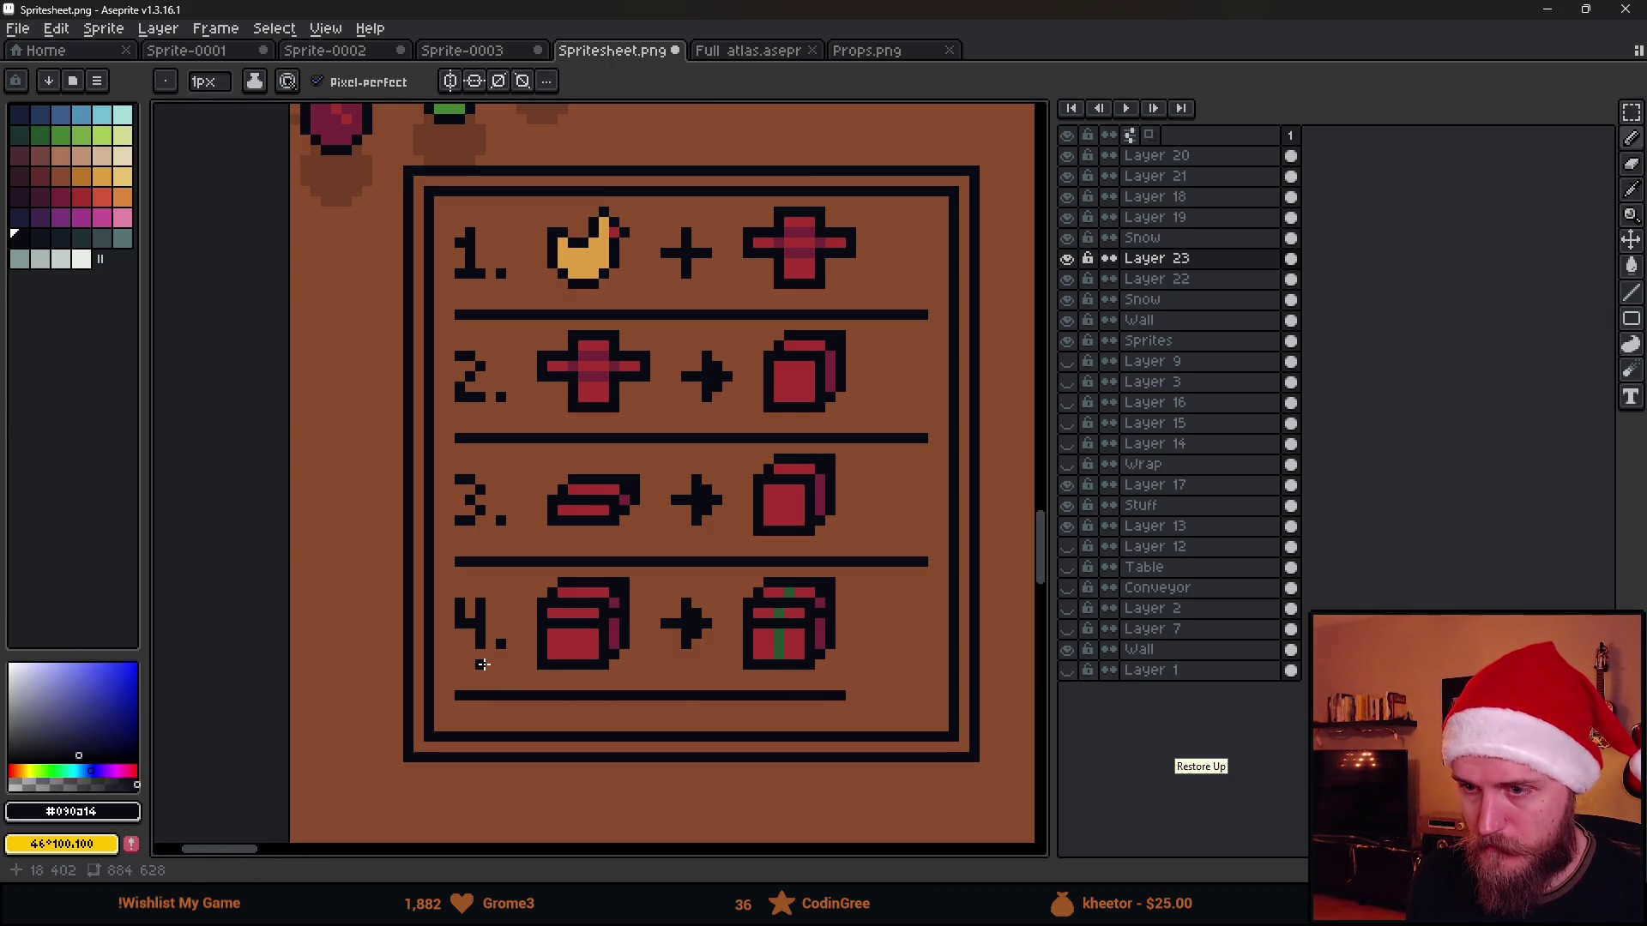
{"action": "key", "text": "ctrl+z"}
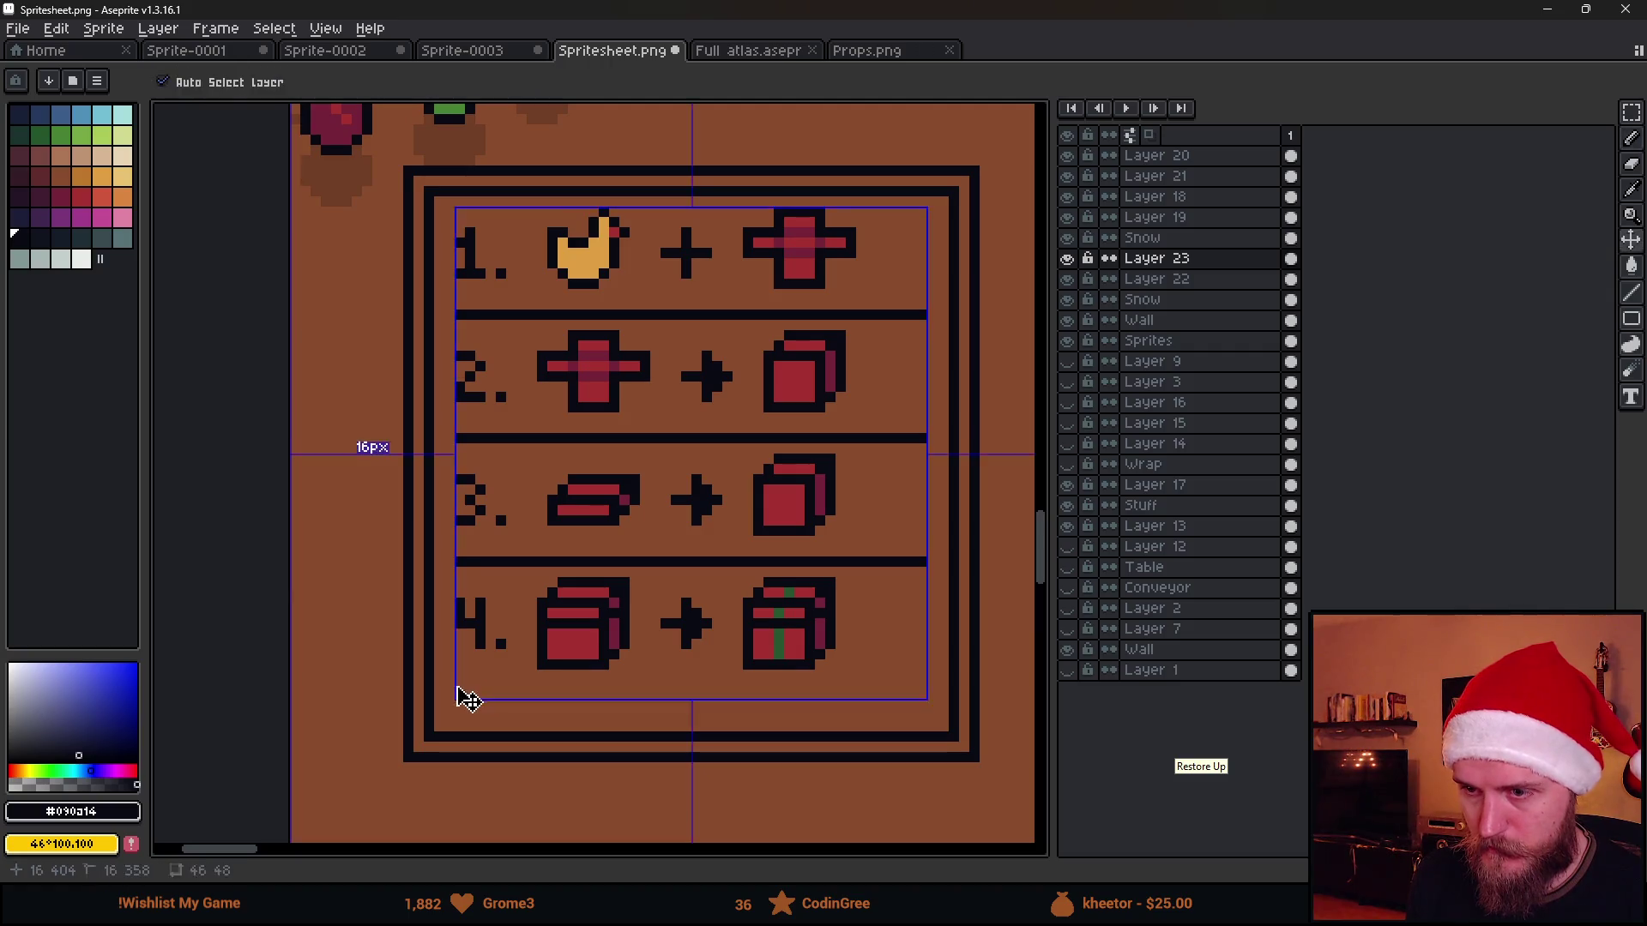
Abandon the row-4 divider and probe selections around the board's right edge
{"action": "left_click_drag", "start_coordinate": [456, 685], "coordinate": [885, 682]}
{"action": "scroll", "coordinate": [850, 686], "scroll_direction": "down", "scroll_amount": 1}
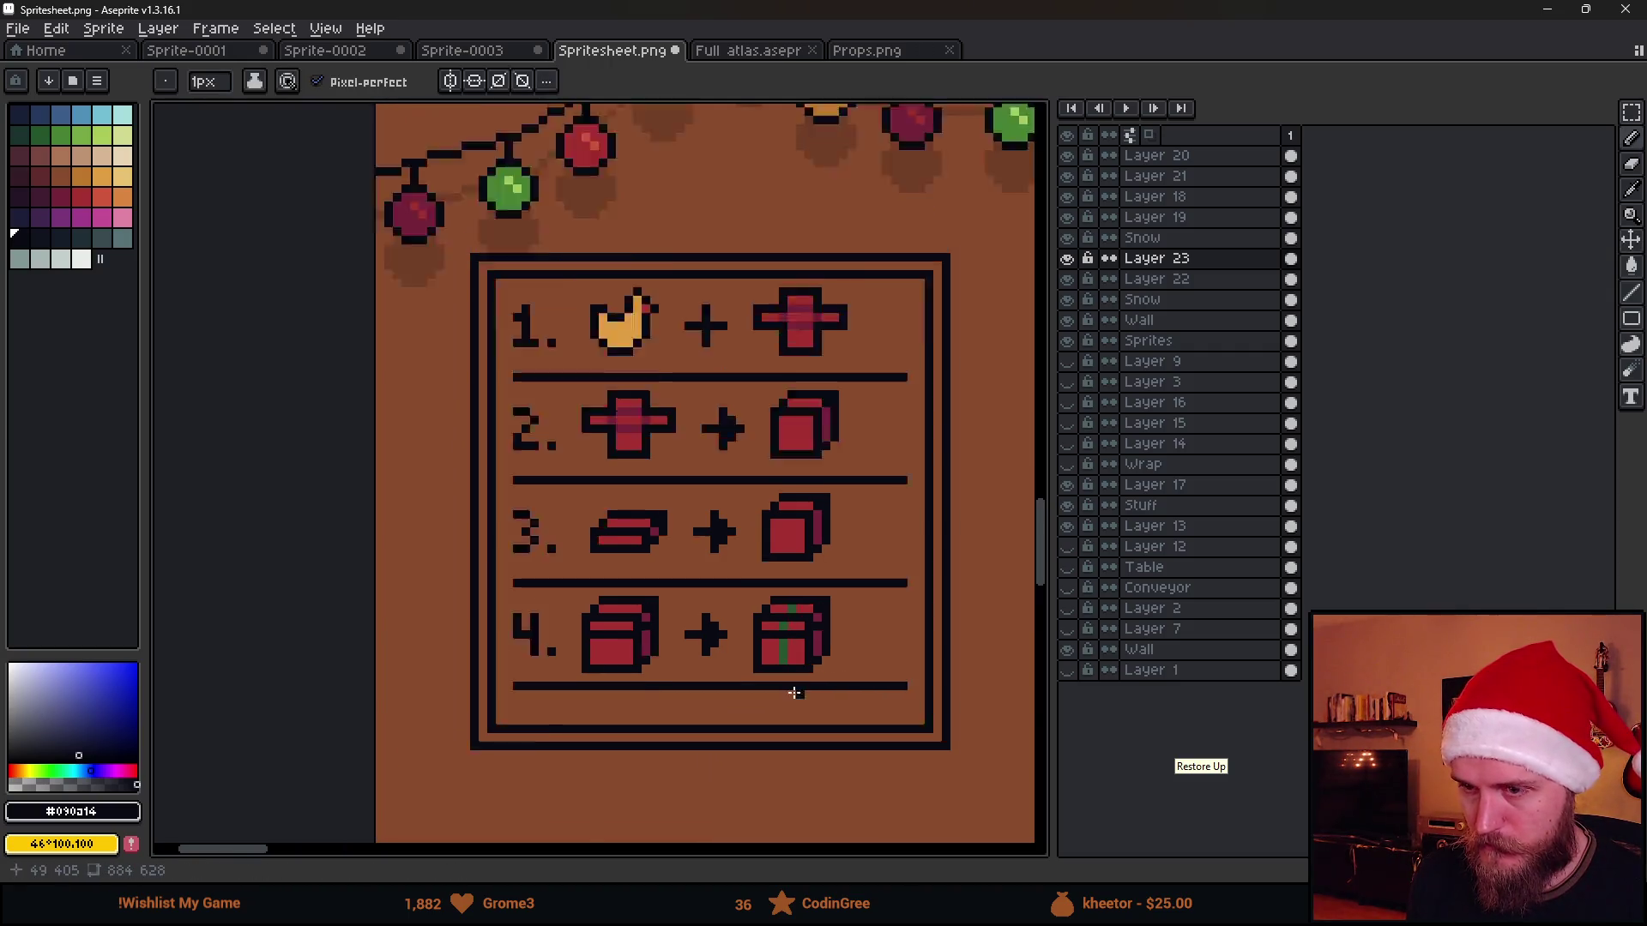
{"action": "scroll", "coordinate": [824, 687], "scroll_direction": "down", "scroll_amount": 2}
{"action": "scroll", "coordinate": [824, 695], "scroll_direction": "up", "scroll_amount": 1}
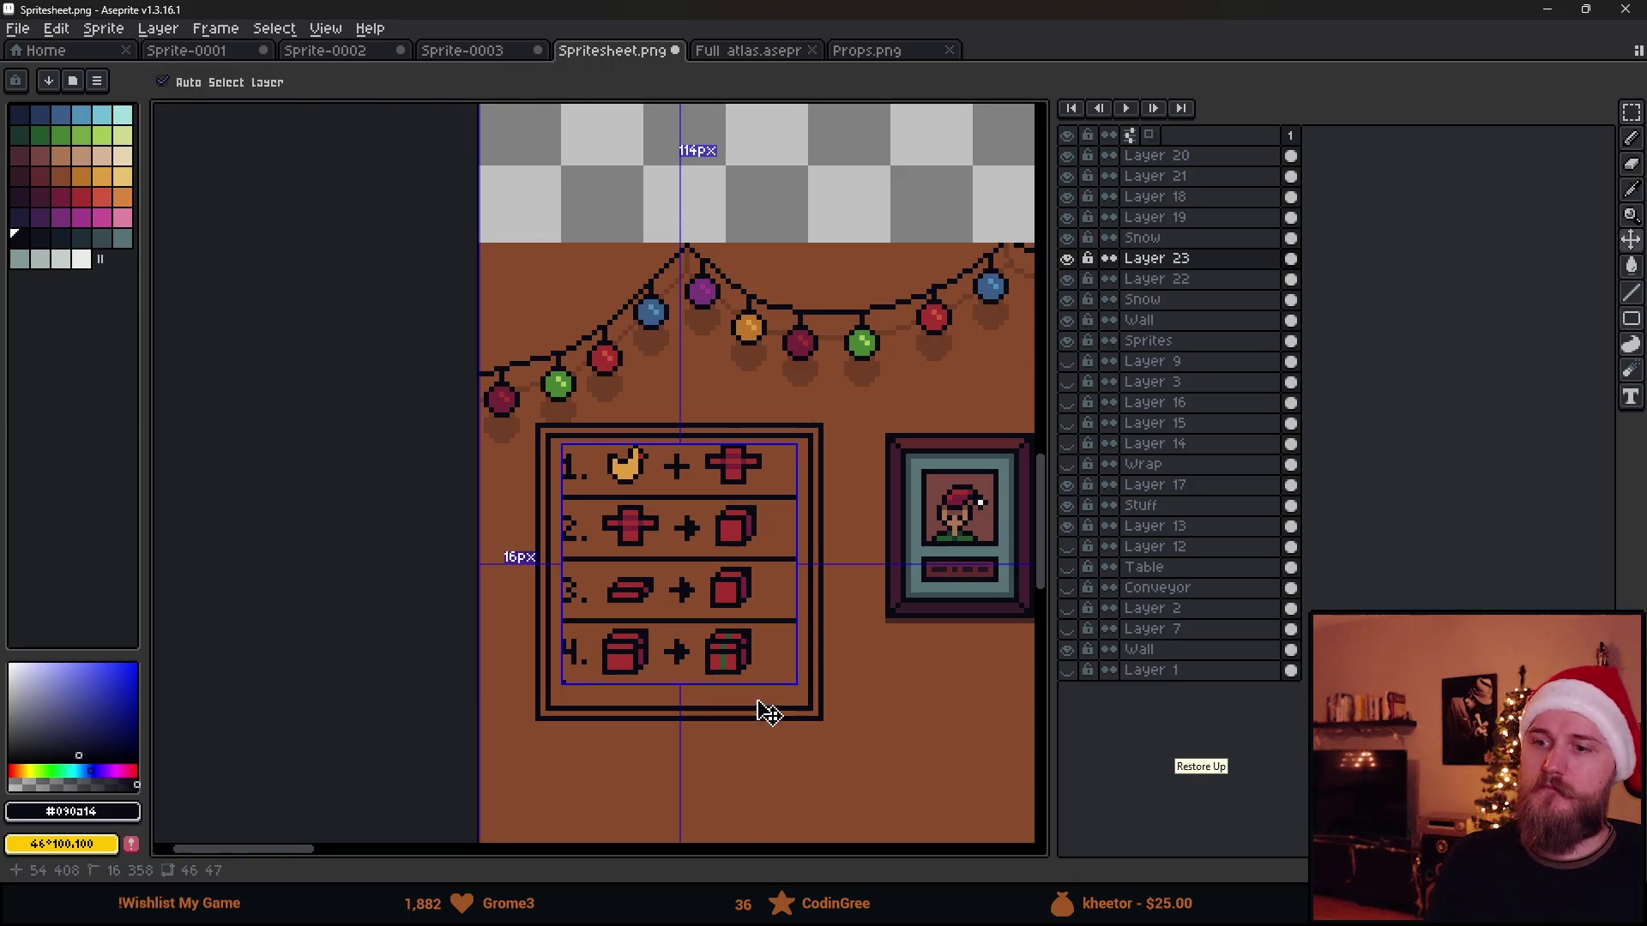
{"action": "key", "text": "ctrl+z"}
{"action": "key", "text": "m"}
{"action": "scroll", "coordinate": [710, 682], "scroll_direction": "up", "scroll_amount": 1}
{"action": "left_click_drag", "start_coordinate": [457, 697], "coordinate": [922, 804]}
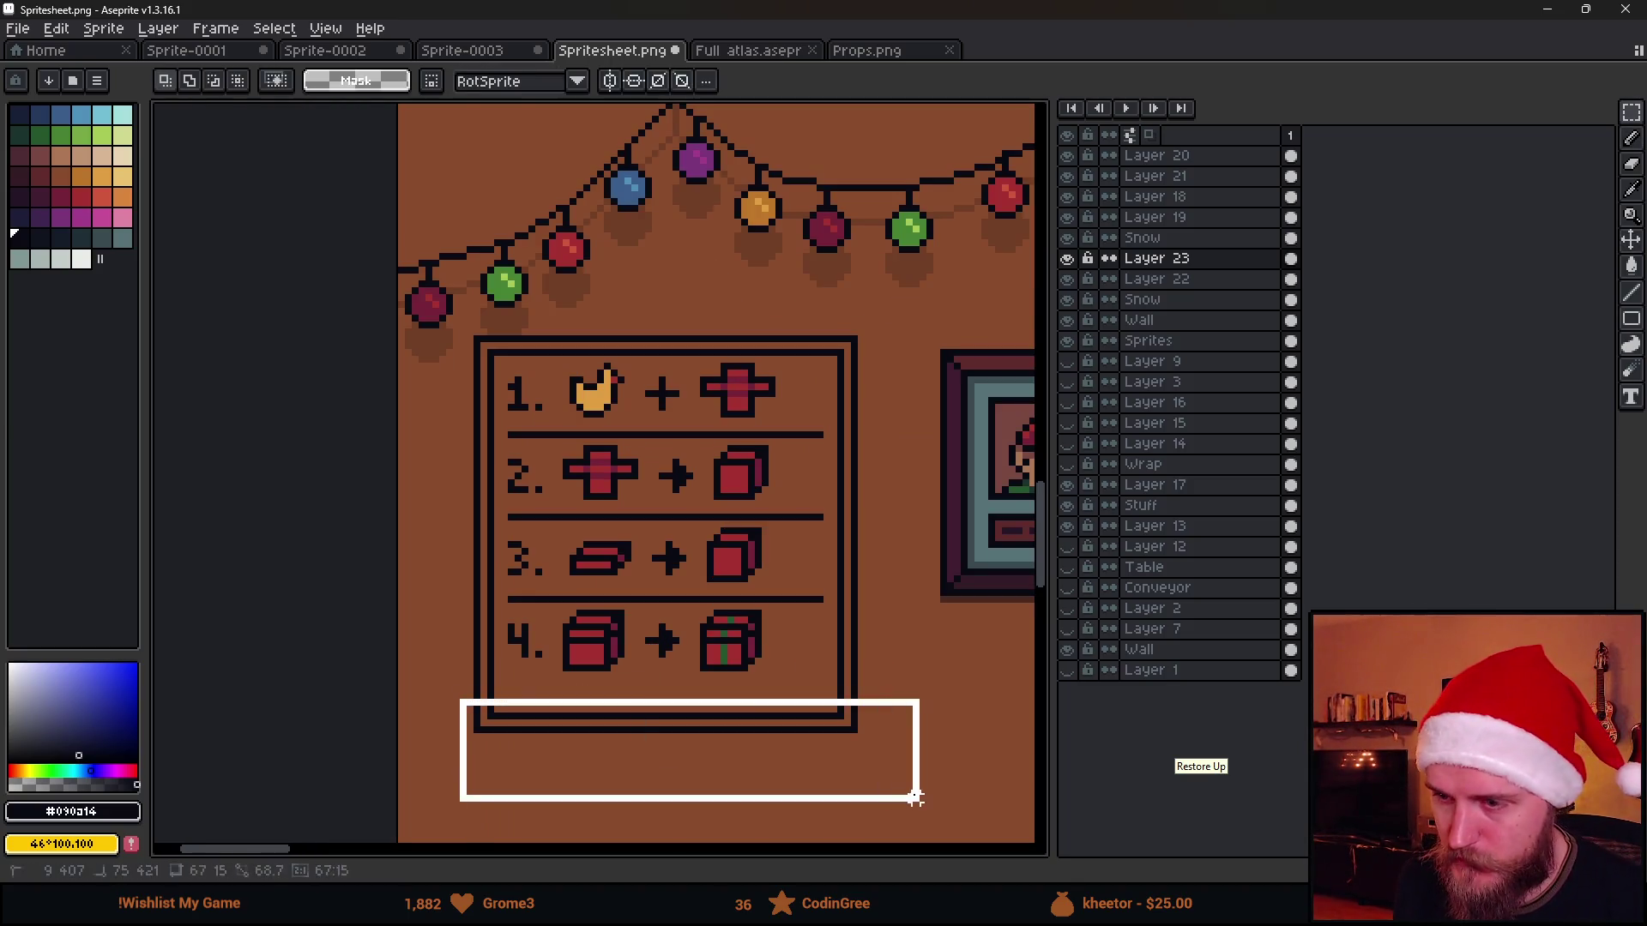
{"action": "left_click", "coordinate": [438, 636]}
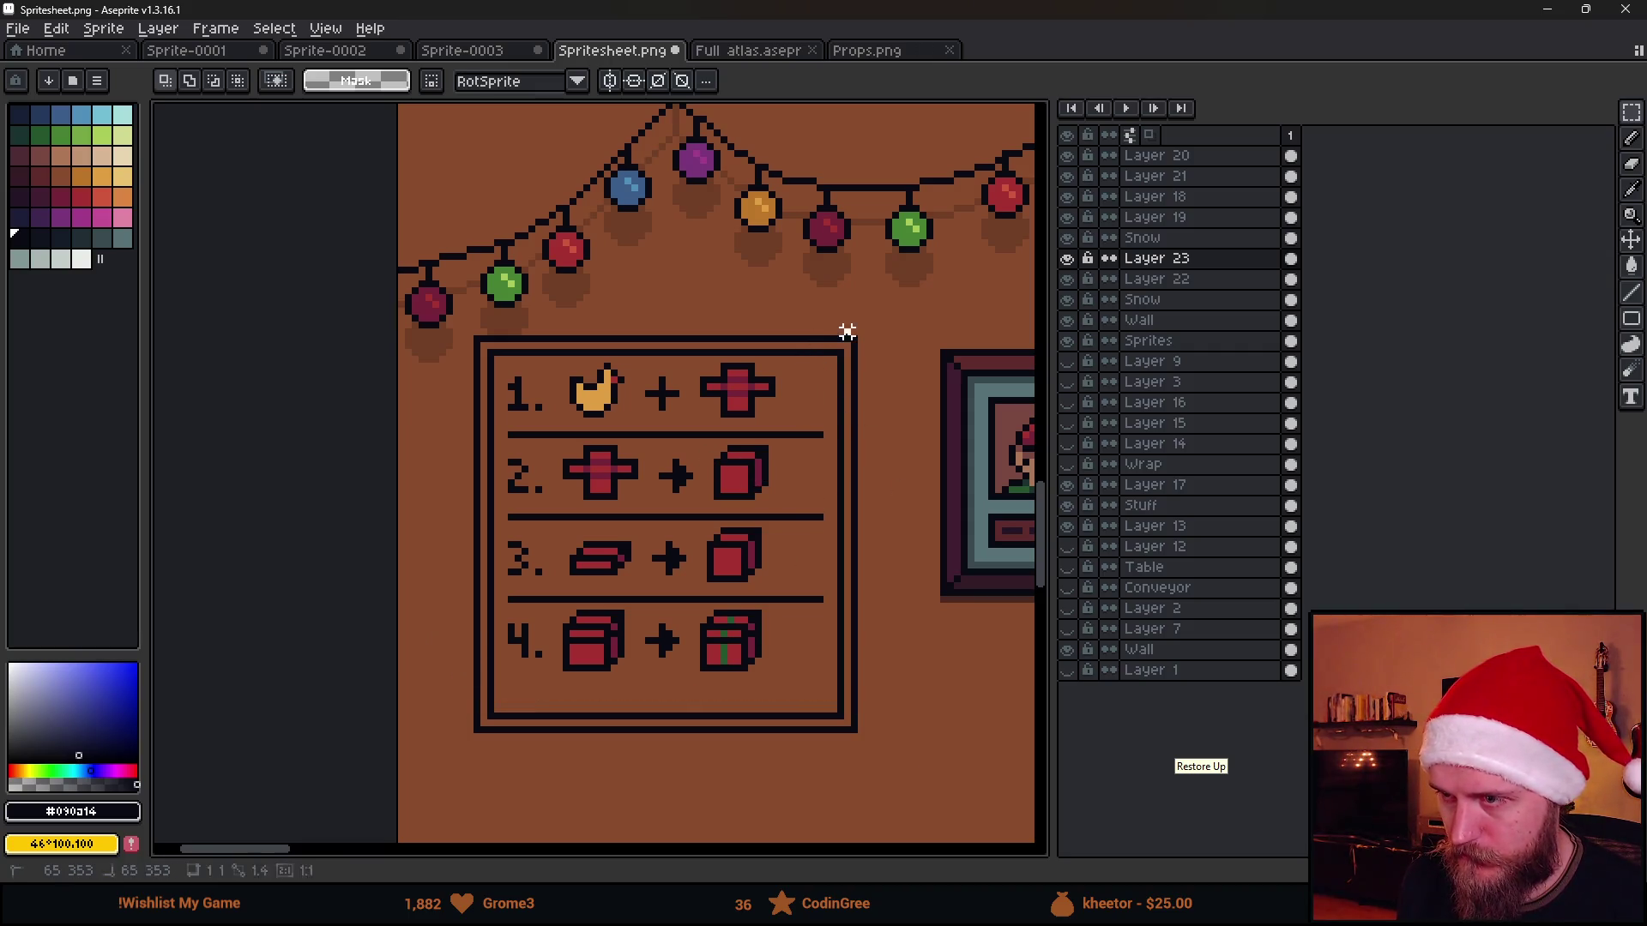
{"action": "left_click_drag", "start_coordinate": [846, 332], "coordinate": [772, 753]}
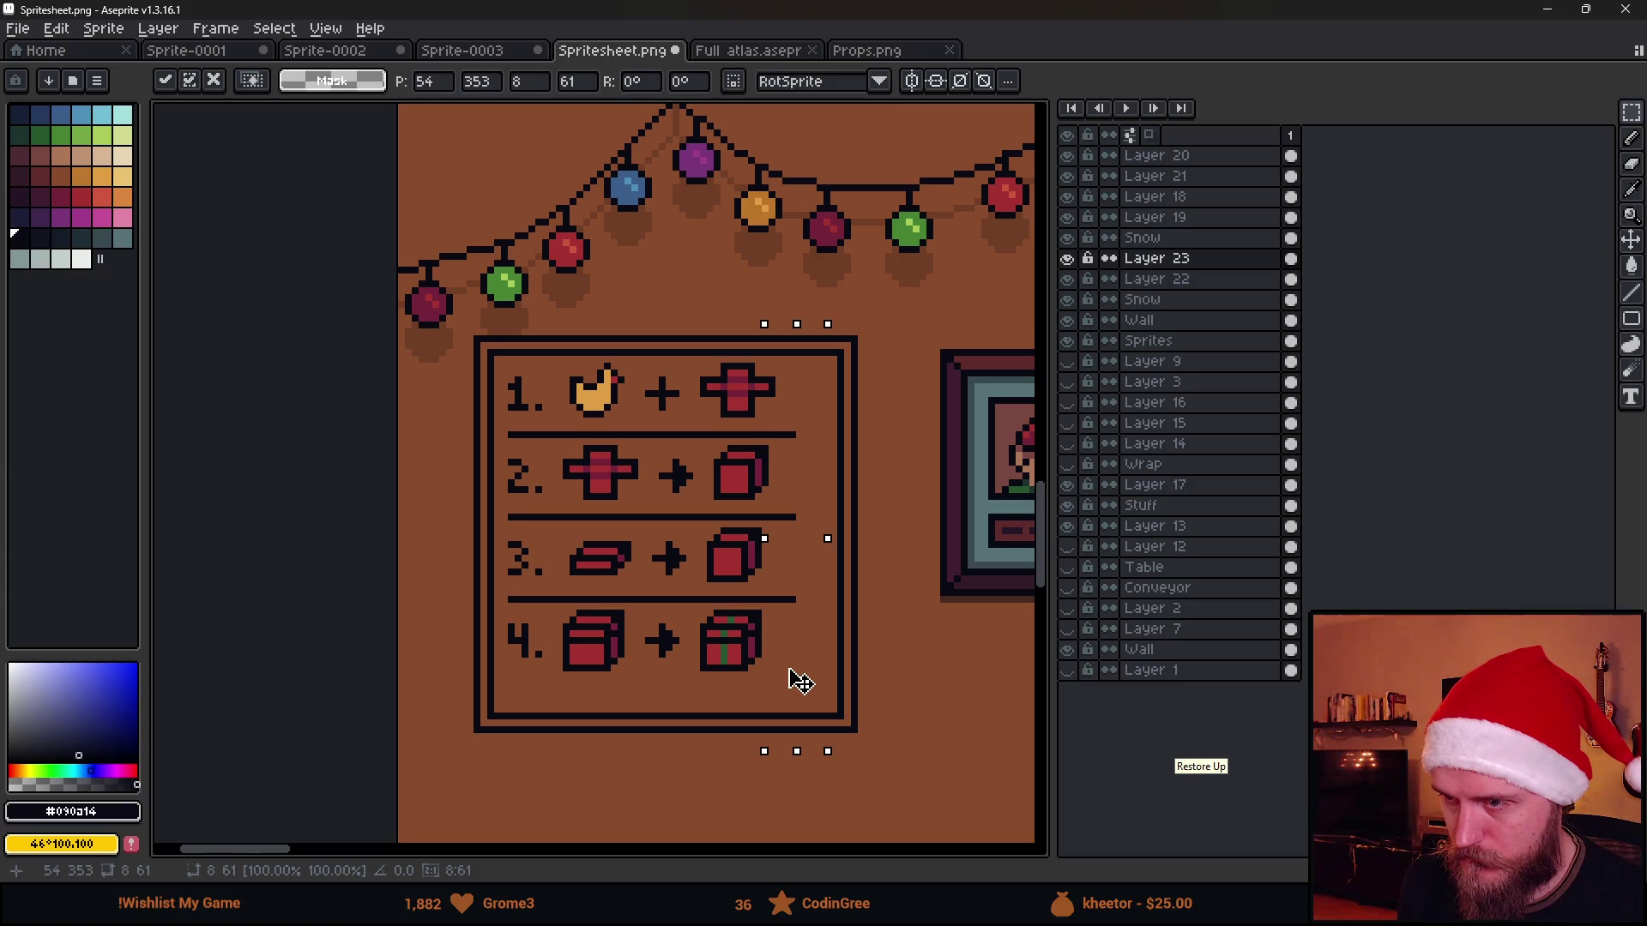
{"action": "key", "text": "ctrl+d"}
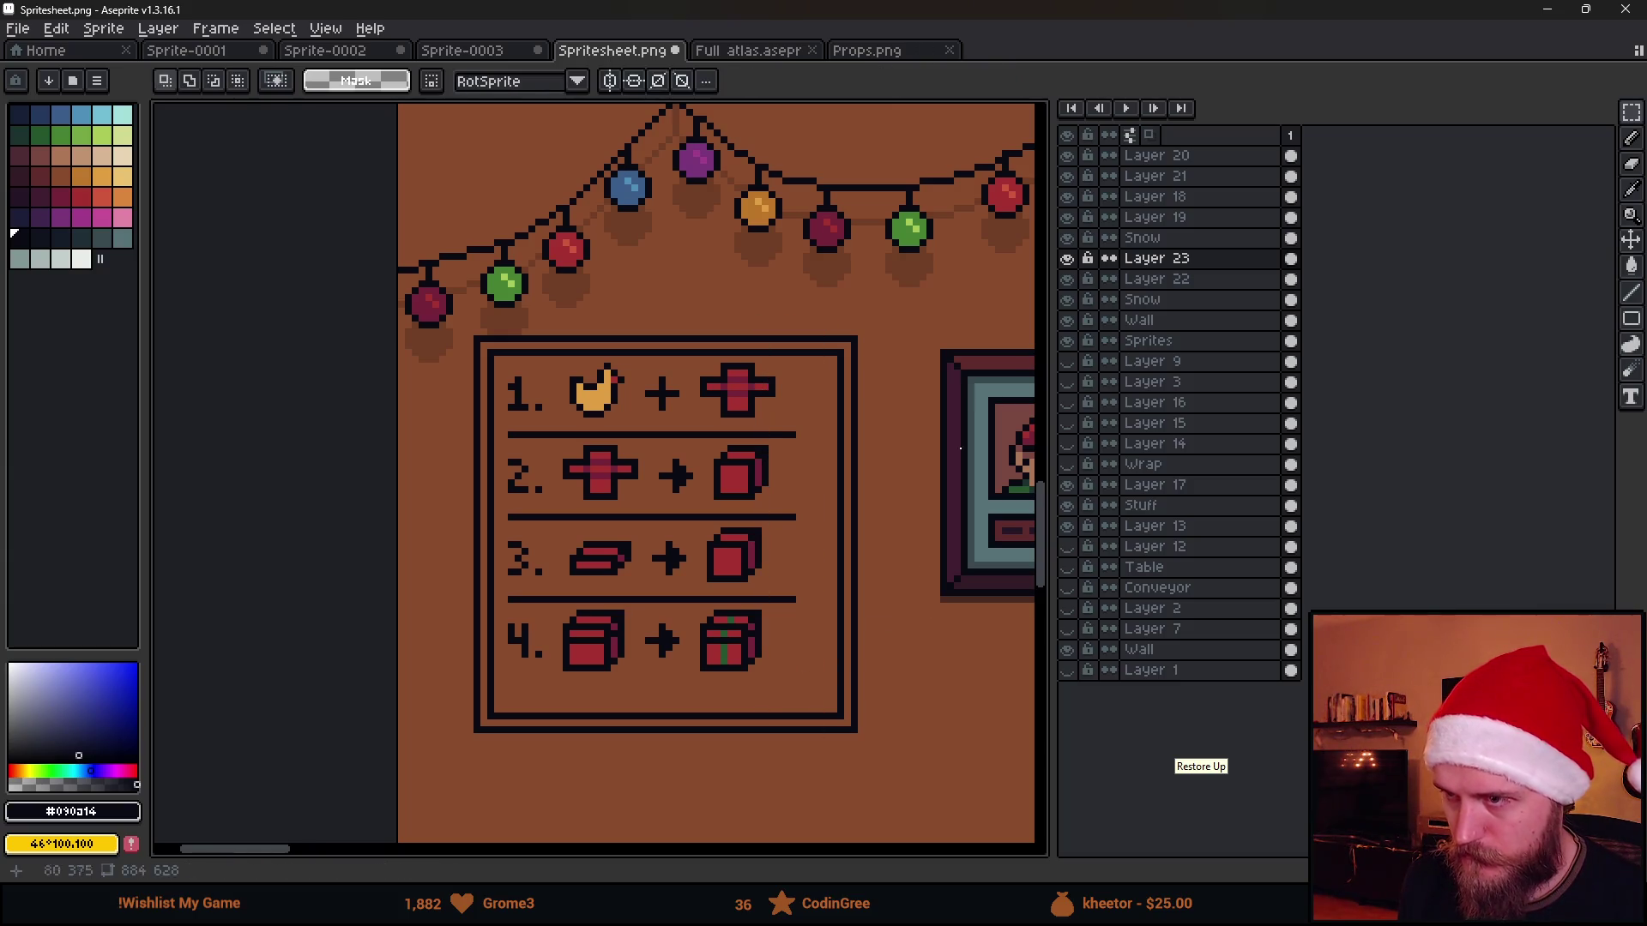
On Layer 22, move the board's right border a few pixels left
{"action": "left_click", "coordinate": [1066, 278]}
{"action": "left_click", "coordinate": [1159, 279]}
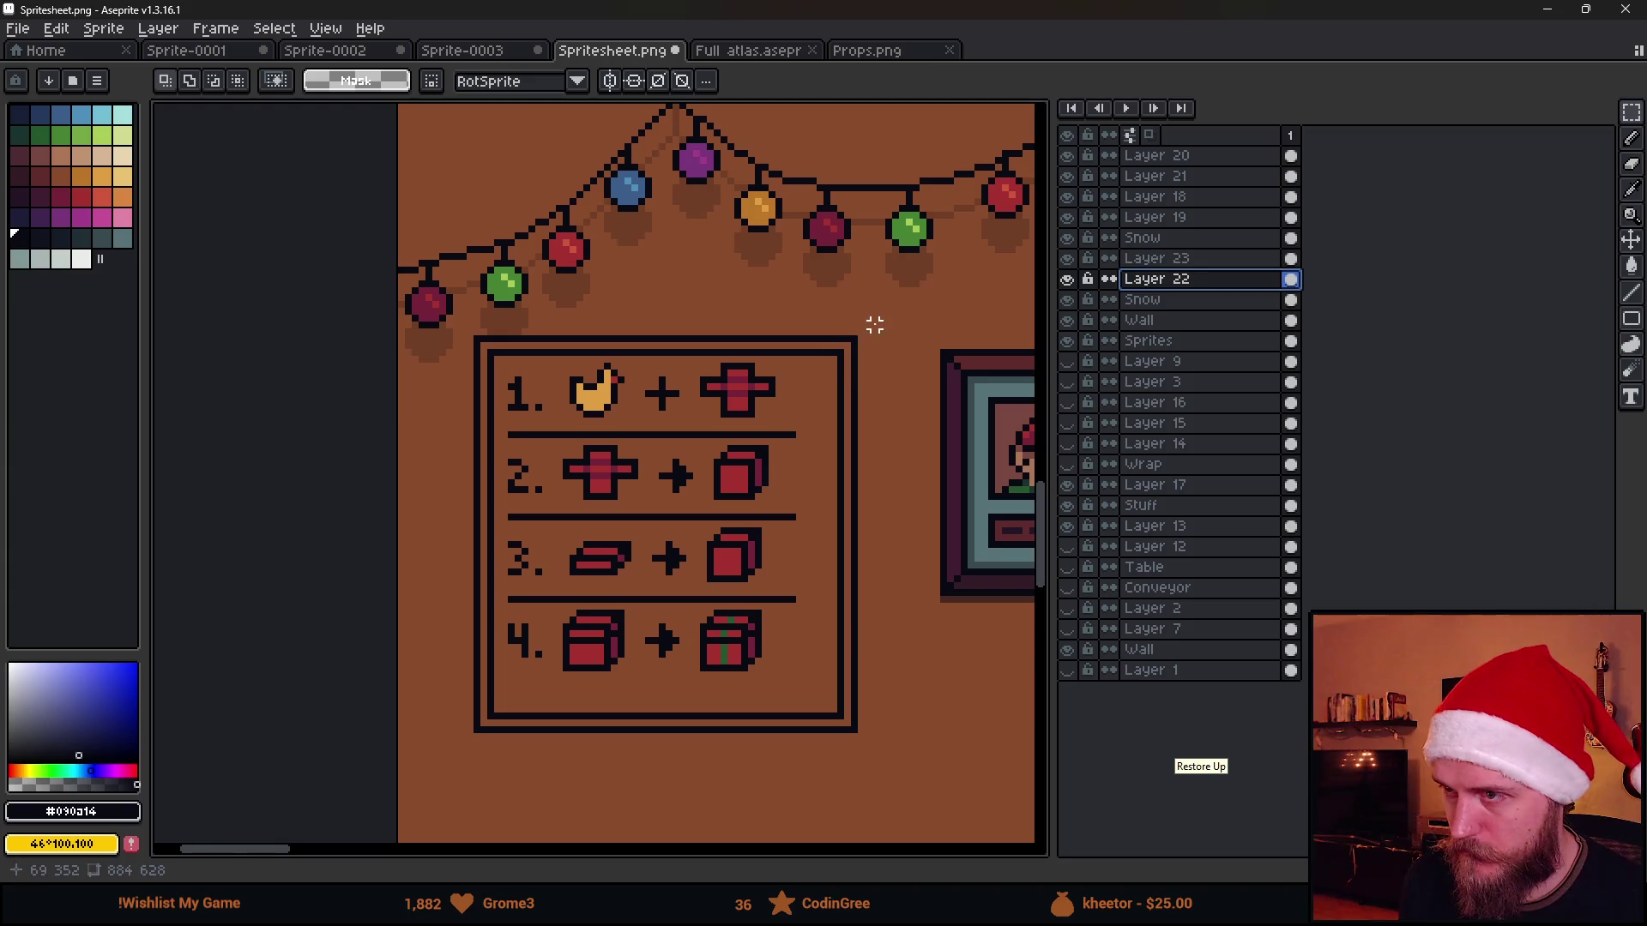
{"action": "left_click_drag", "start_coordinate": [880, 320], "coordinate": [723, 814]}
{"action": "left_click_drag", "start_coordinate": [801, 703], "coordinate": [772, 706]}
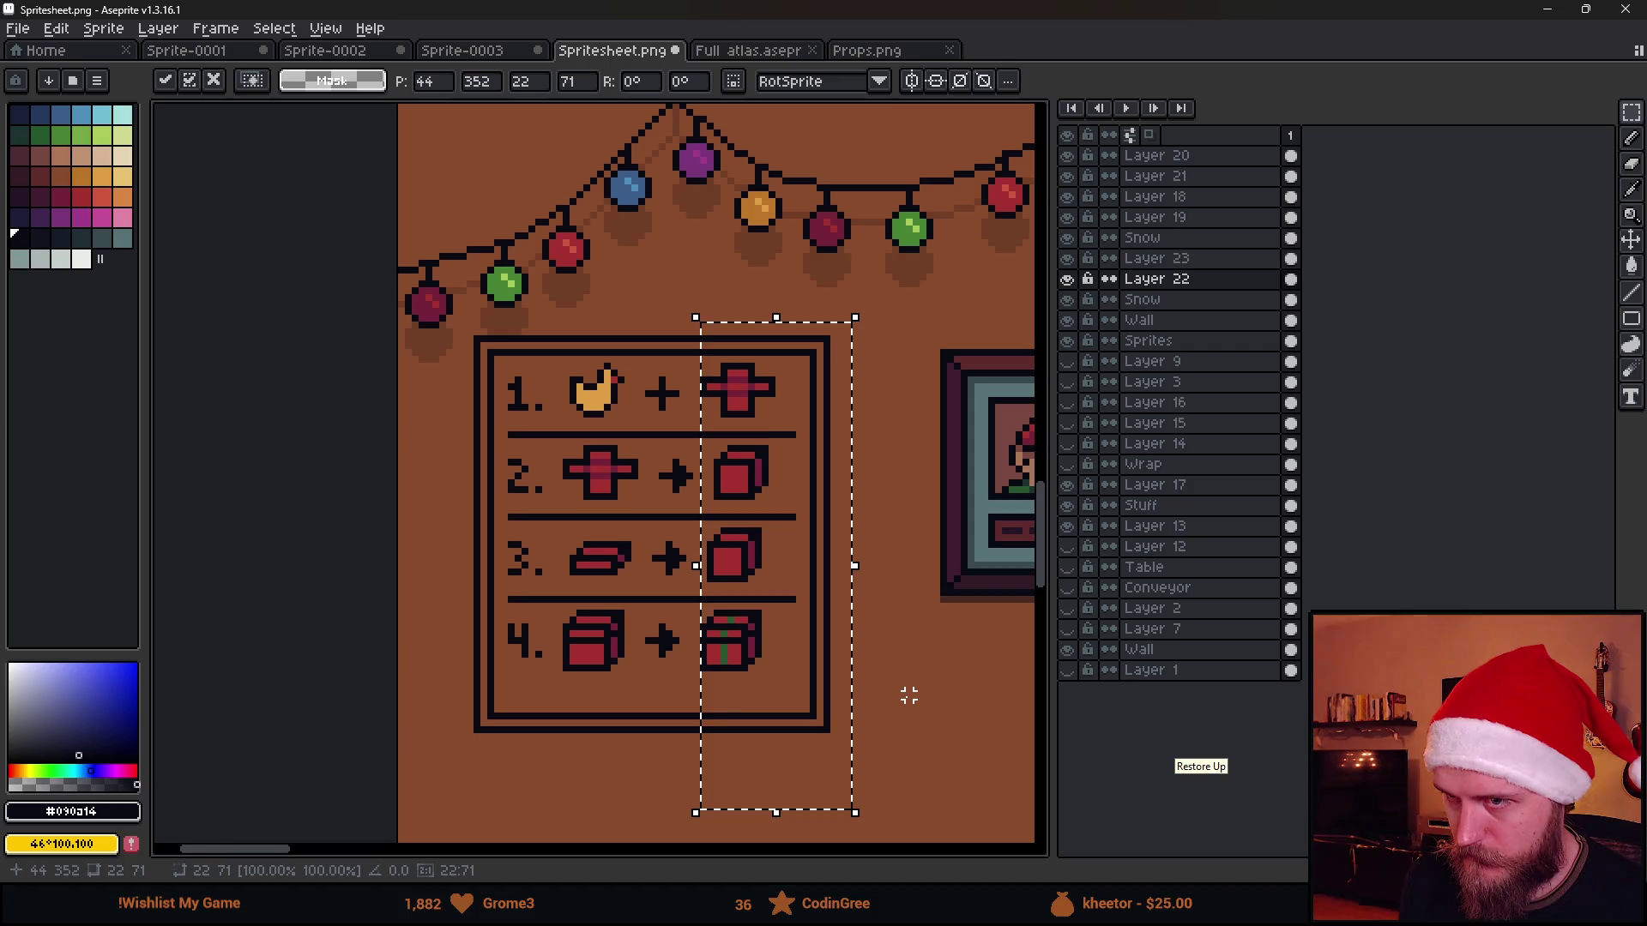
{"action": "key", "text": "Left"}
{"action": "key", "text": "Left"}
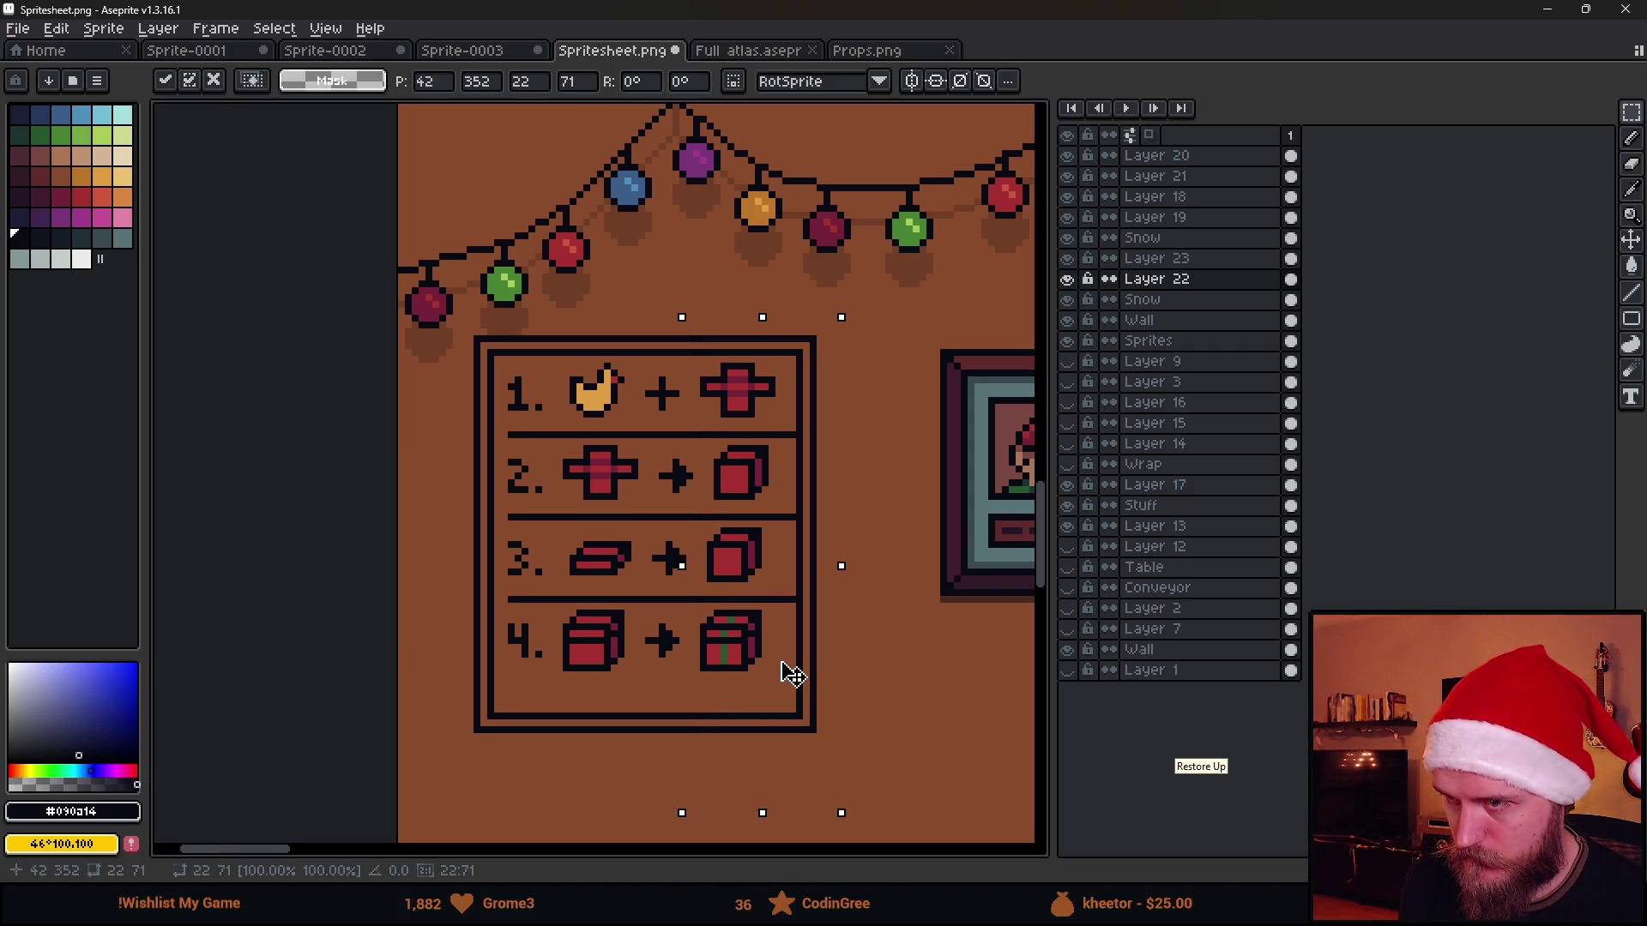
{"action": "key", "text": "Return"}
On Layer 23, pull the divider ends in from the new border and hide the layer to compare
{"action": "left_click", "coordinate": [1158, 257]}
{"action": "left_click_drag", "start_coordinate": [856, 373], "coordinate": [759, 676]}
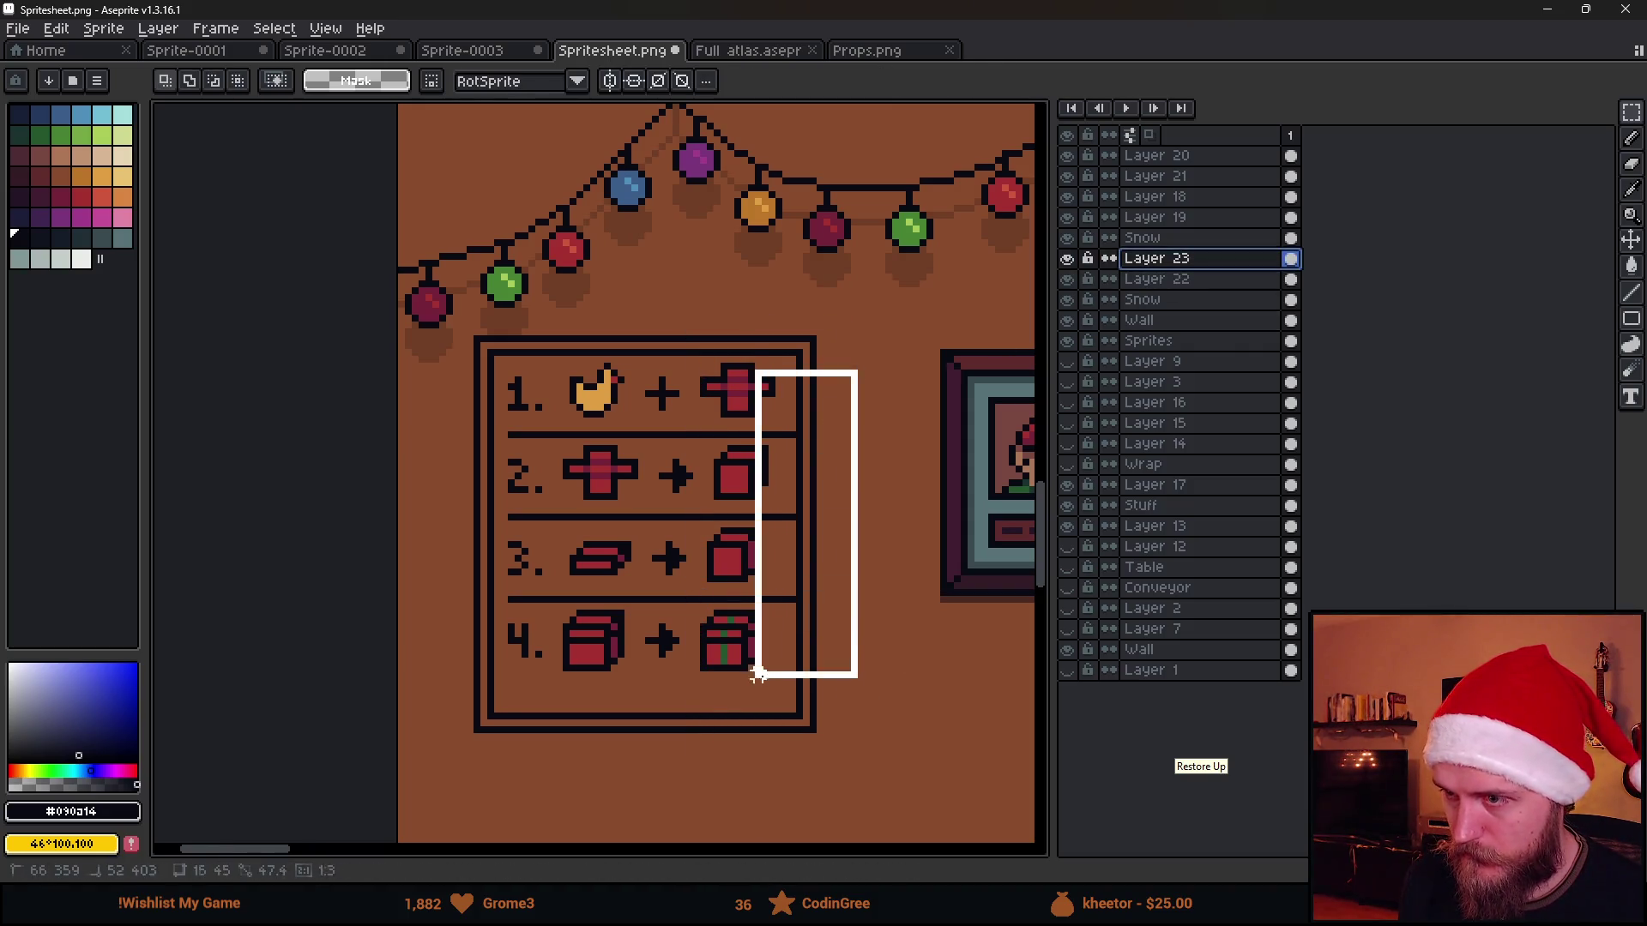
{"action": "left_click", "coordinate": [824, 638]}
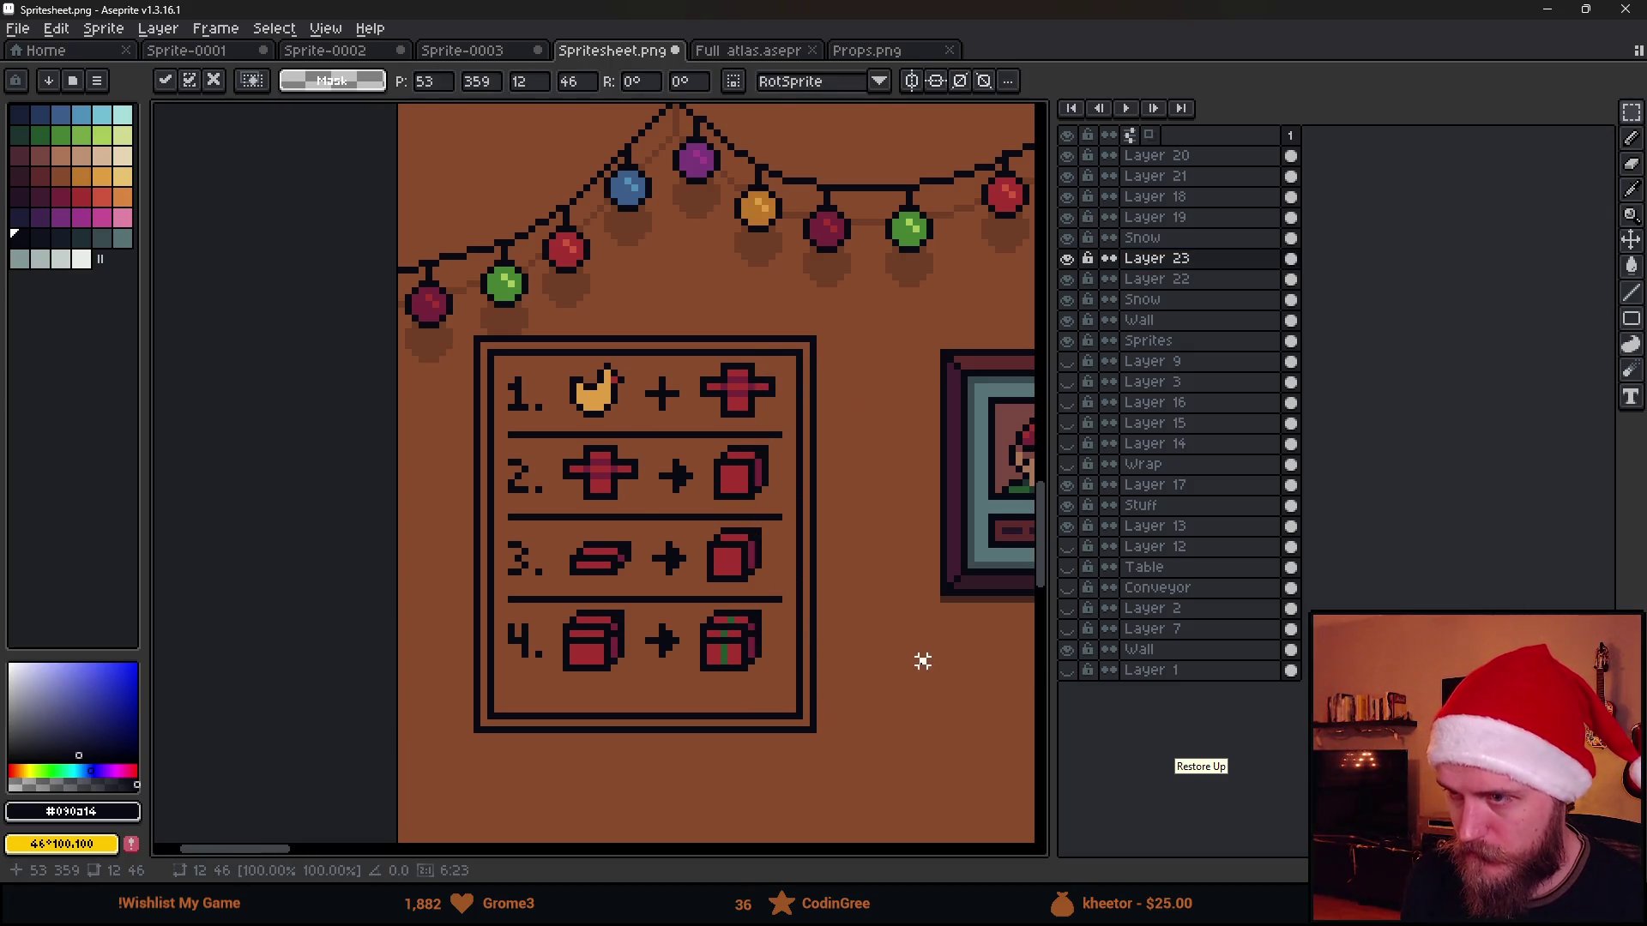
{"action": "key", "text": "Return"}
{"action": "scroll", "coordinate": [831, 660], "scroll_direction": "down", "scroll_amount": 2}
{"action": "scroll", "coordinate": [791, 696], "scroll_direction": "up", "scroll_amount": 1}
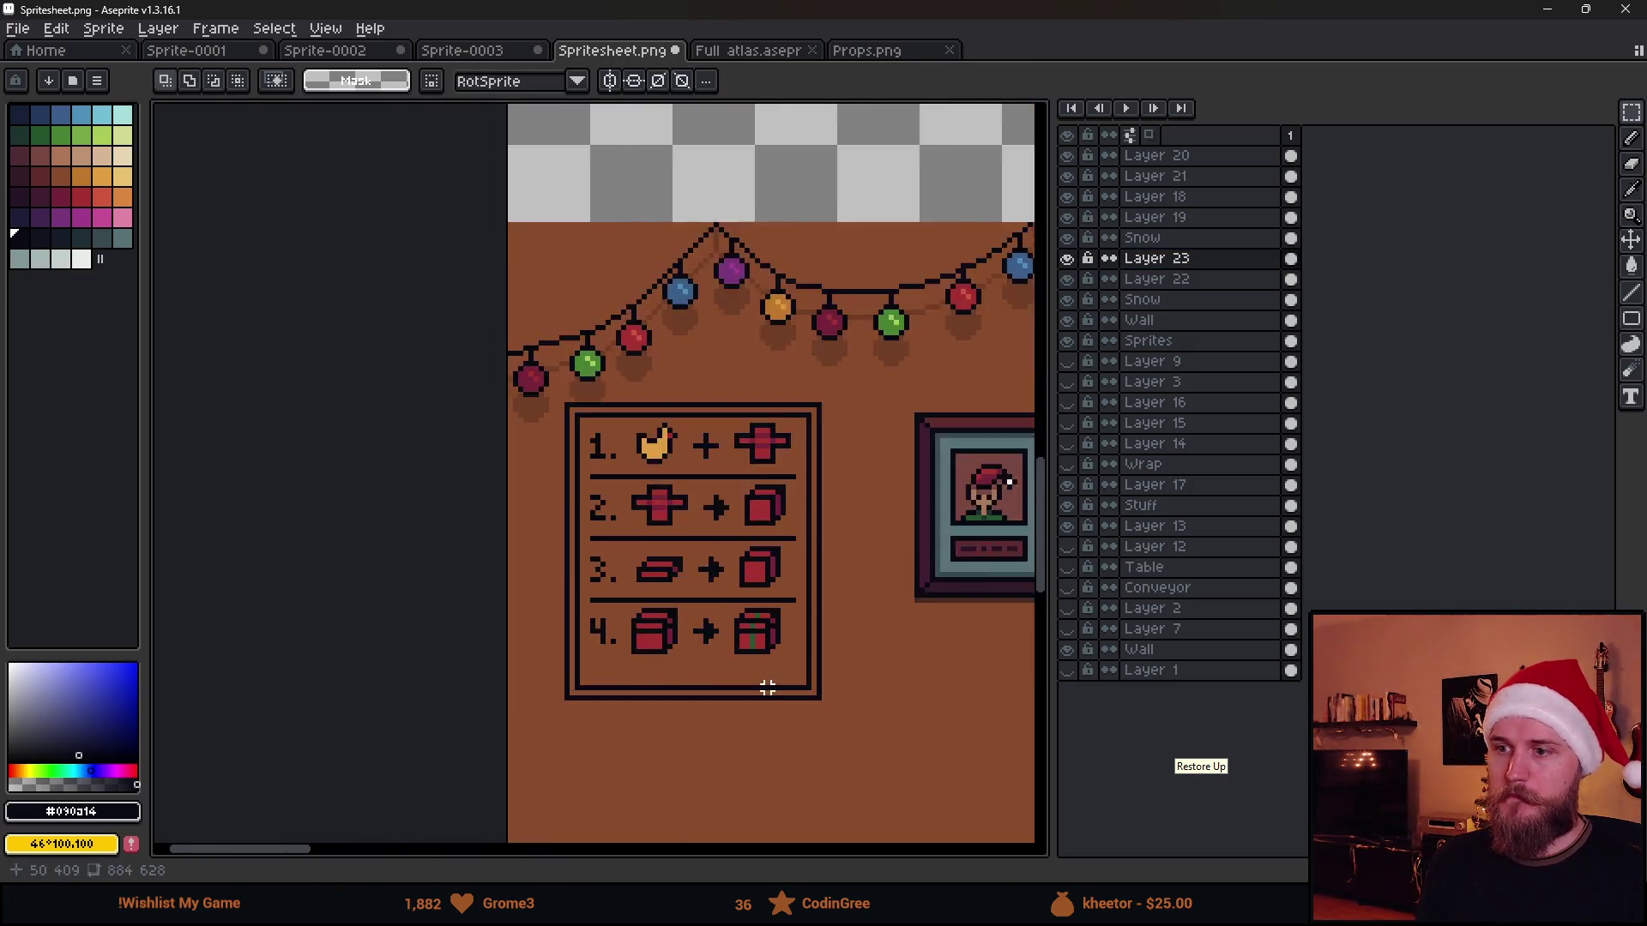
{"action": "scroll", "coordinate": [773, 682], "scroll_direction": "up", "scroll_amount": 2}
{"action": "left_click", "coordinate": [1067, 279]}
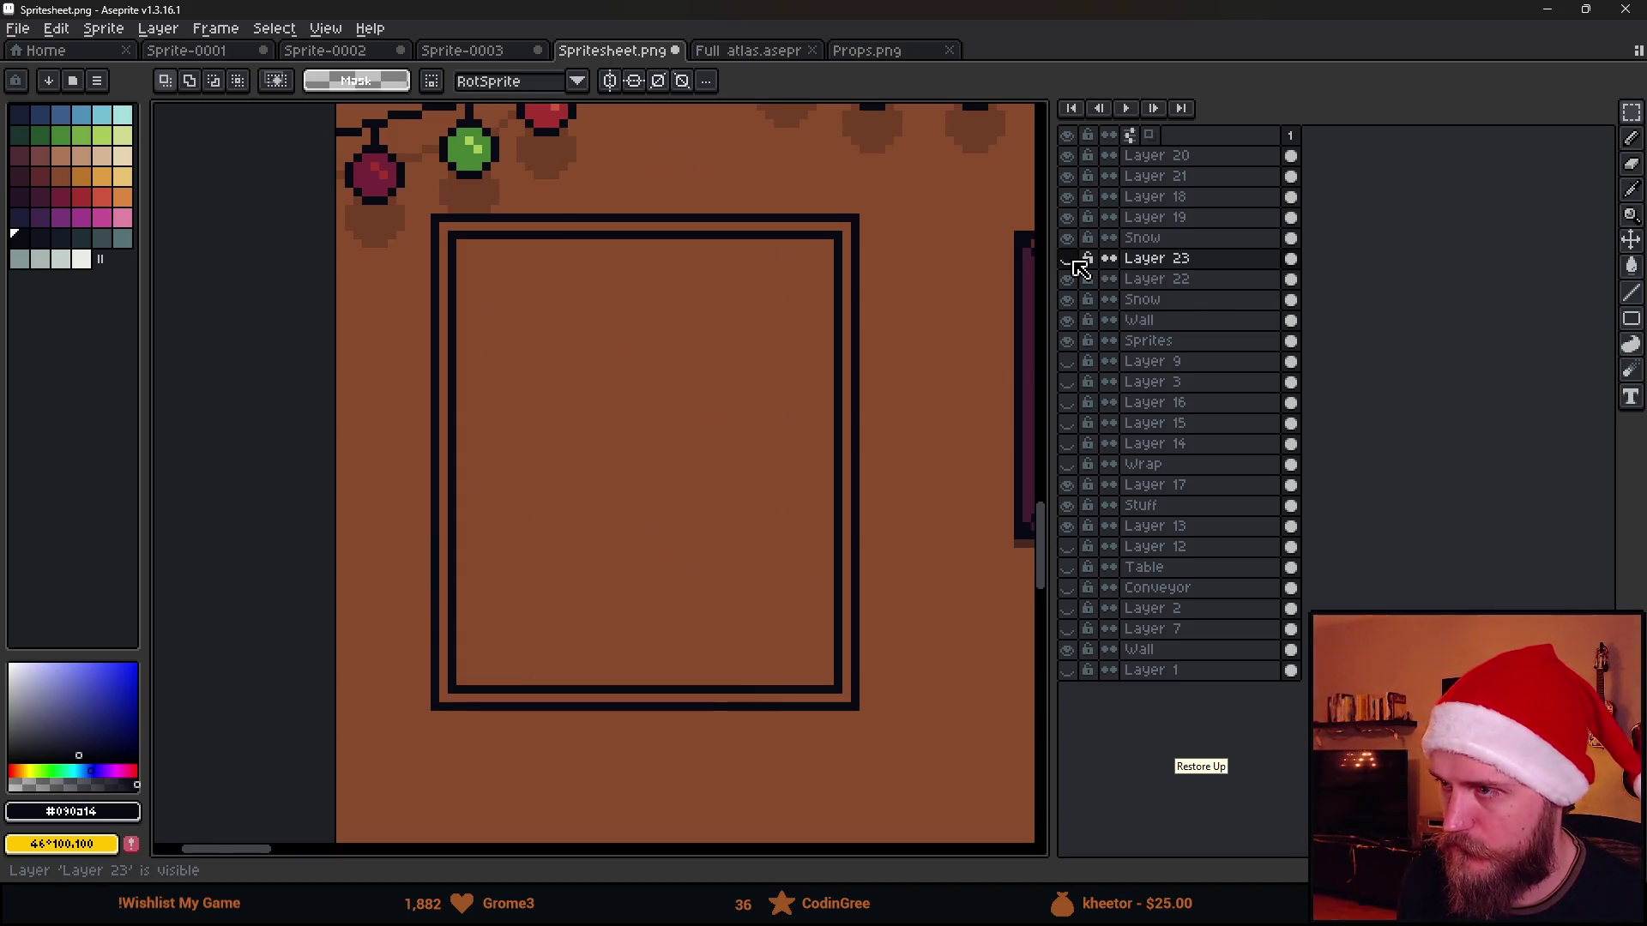
On Layer 22, move the board's bottom section upward
{"action": "left_click", "coordinate": [1078, 281]}
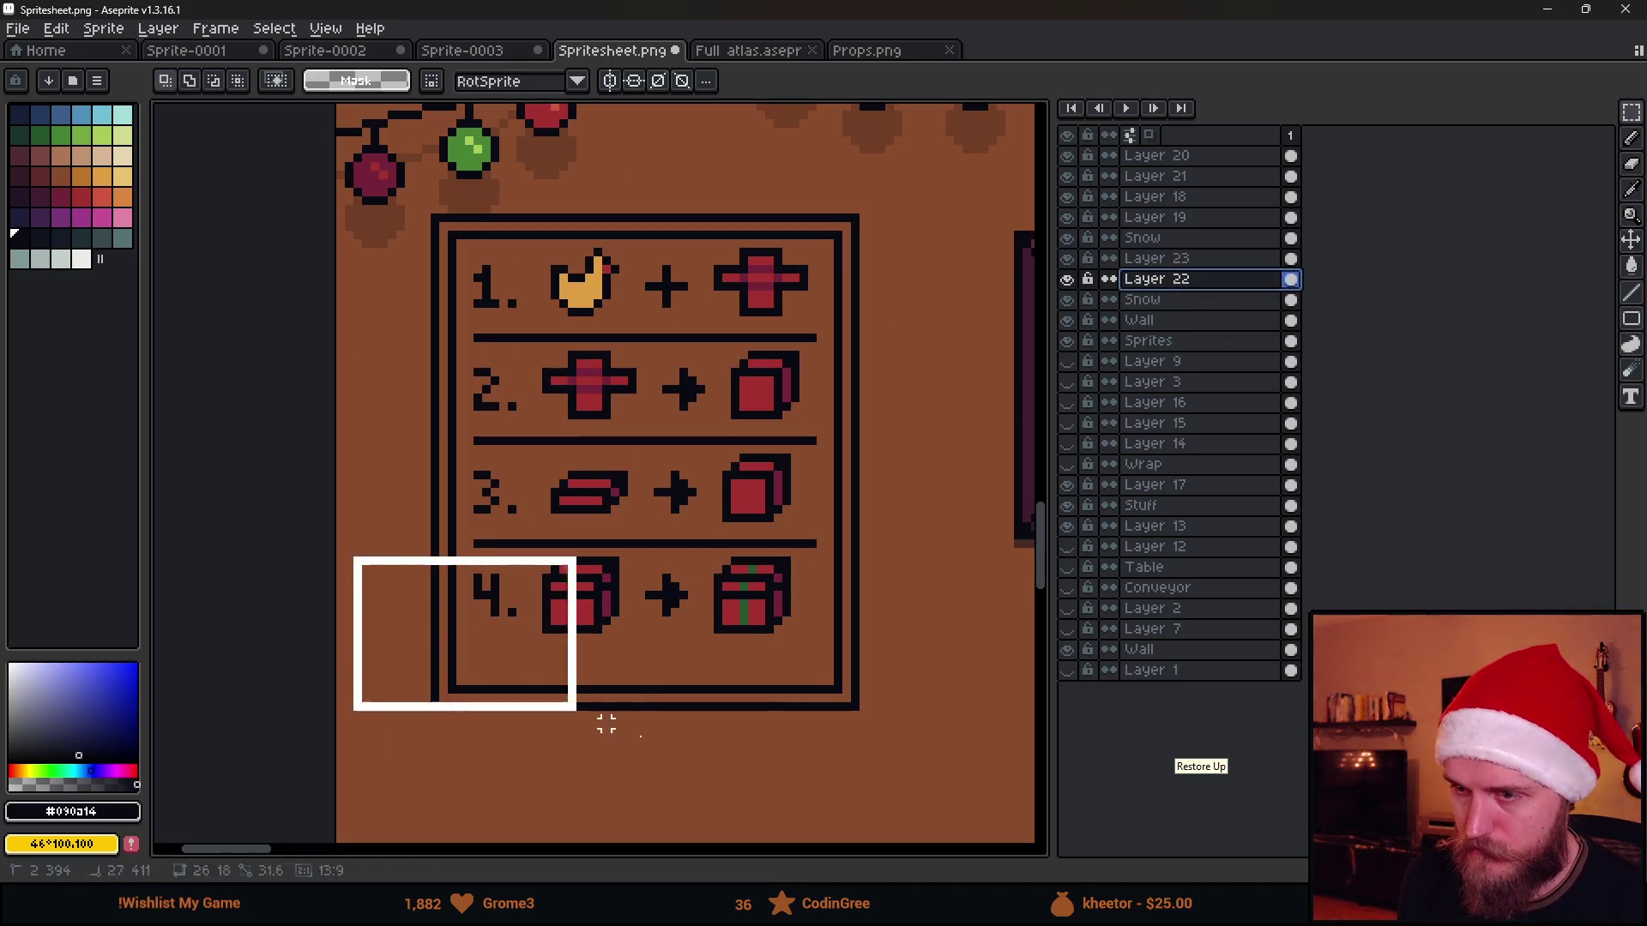
{"action": "left_click_drag", "start_coordinate": [350, 558], "coordinate": [907, 780]}
{"action": "left_click_drag", "start_coordinate": [841, 717], "coordinate": [834, 685]}
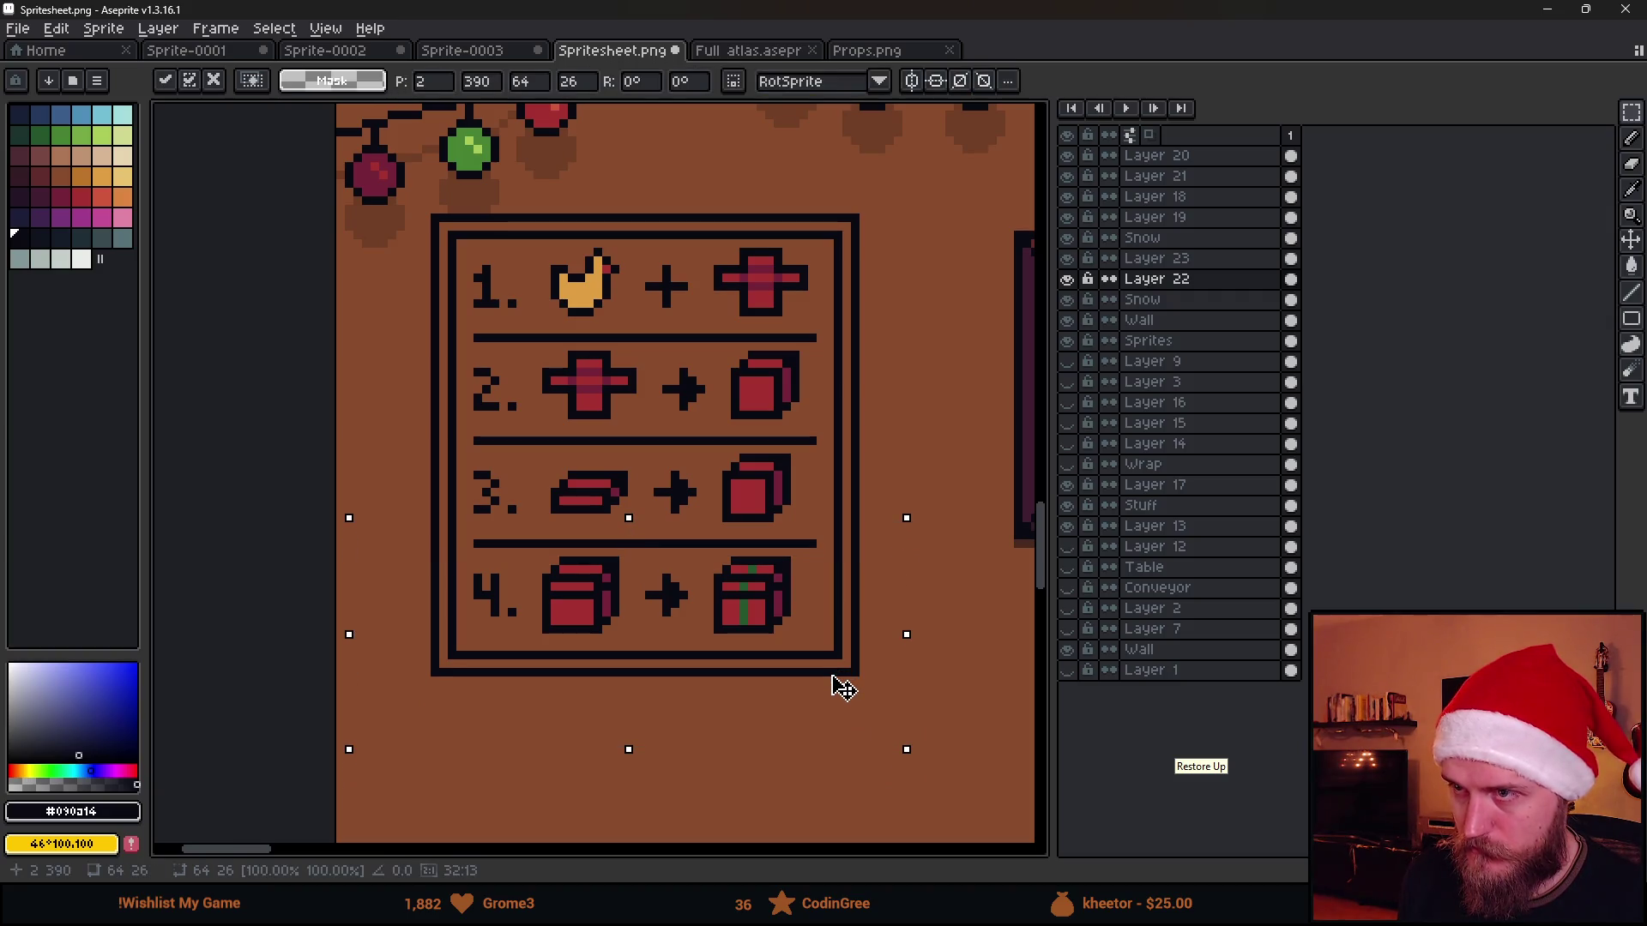
{"action": "key", "text": "Return"}
{"action": "key", "text": "ctrl+d"}
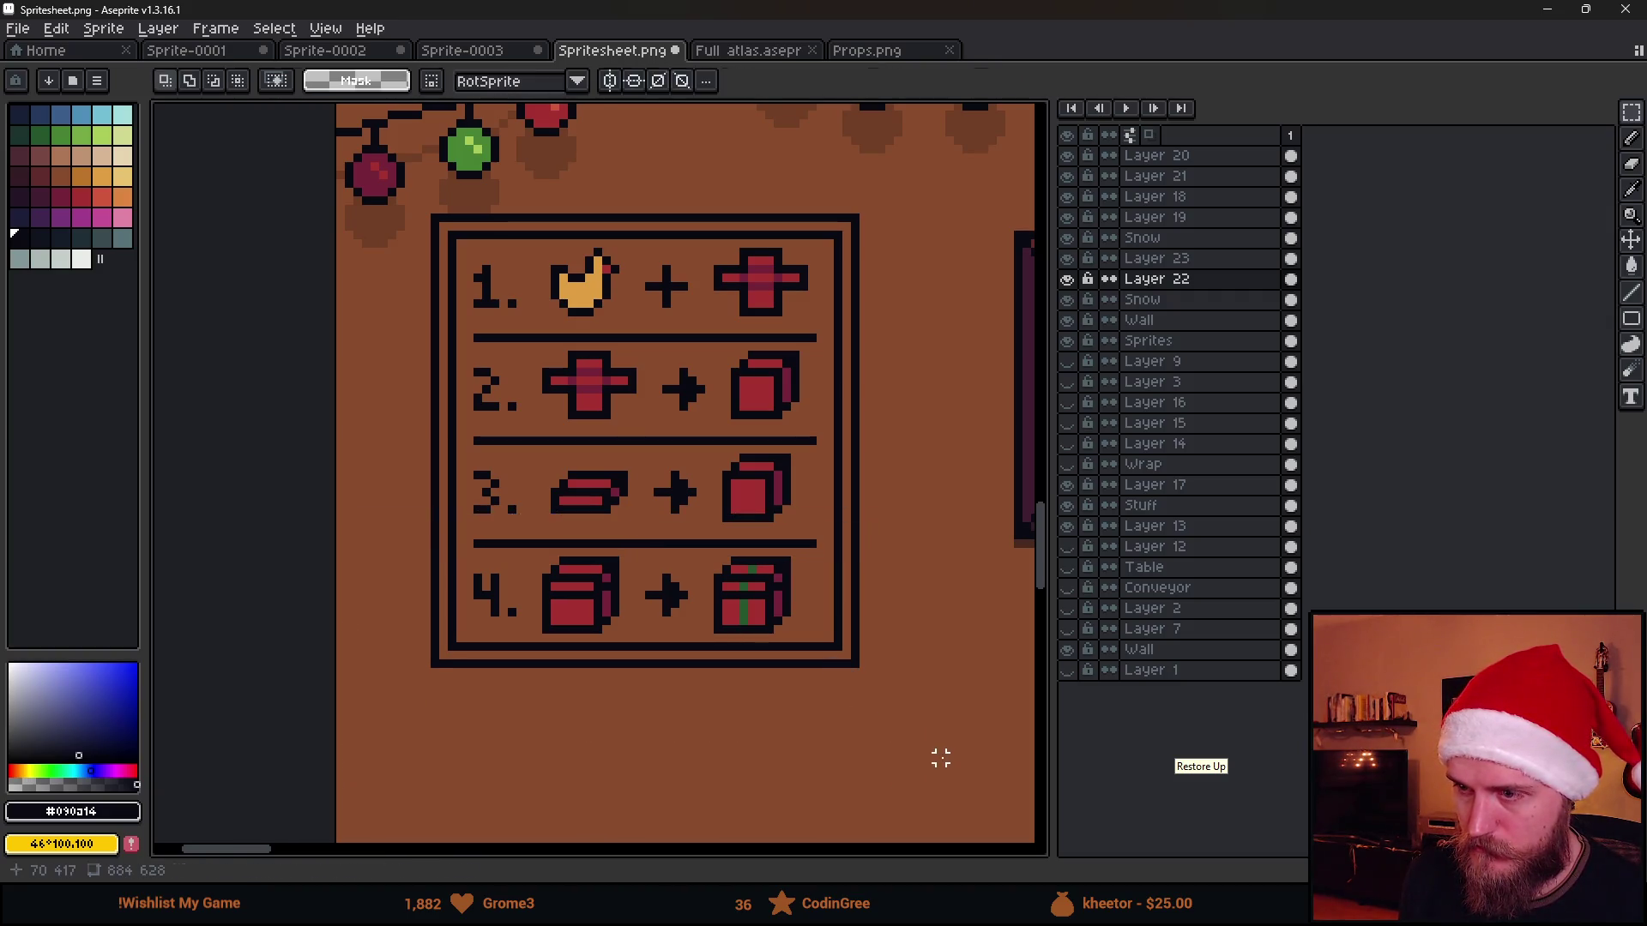
{"action": "scroll", "coordinate": [940, 754], "scroll_direction": "down", "scroll_amount": 3}
{"action": "scroll", "coordinate": [685, 746], "scroll_direction": "up", "scroll_amount": 1}
{"action": "left_click_drag", "start_coordinate": [691, 761], "coordinate": [665, 640]}
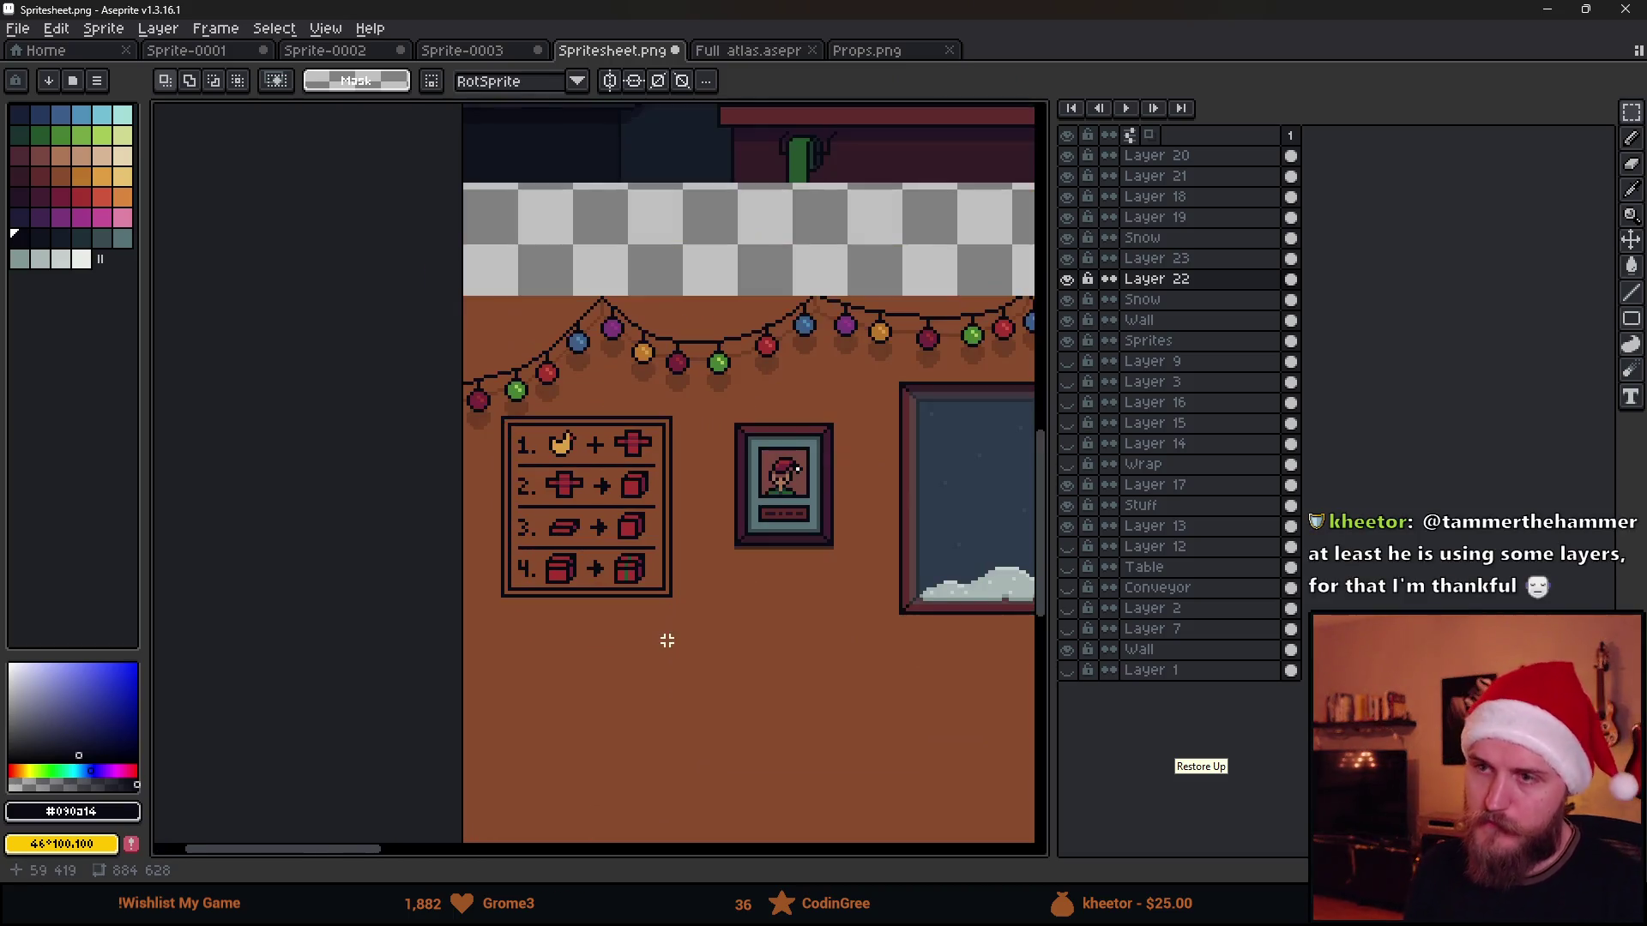
{"action": "scroll", "coordinate": [632, 444], "scroll_direction": "up", "scroll_amount": 1}
{"action": "scroll", "coordinate": [584, 405], "scroll_direction": "up", "scroll_amount": 1}
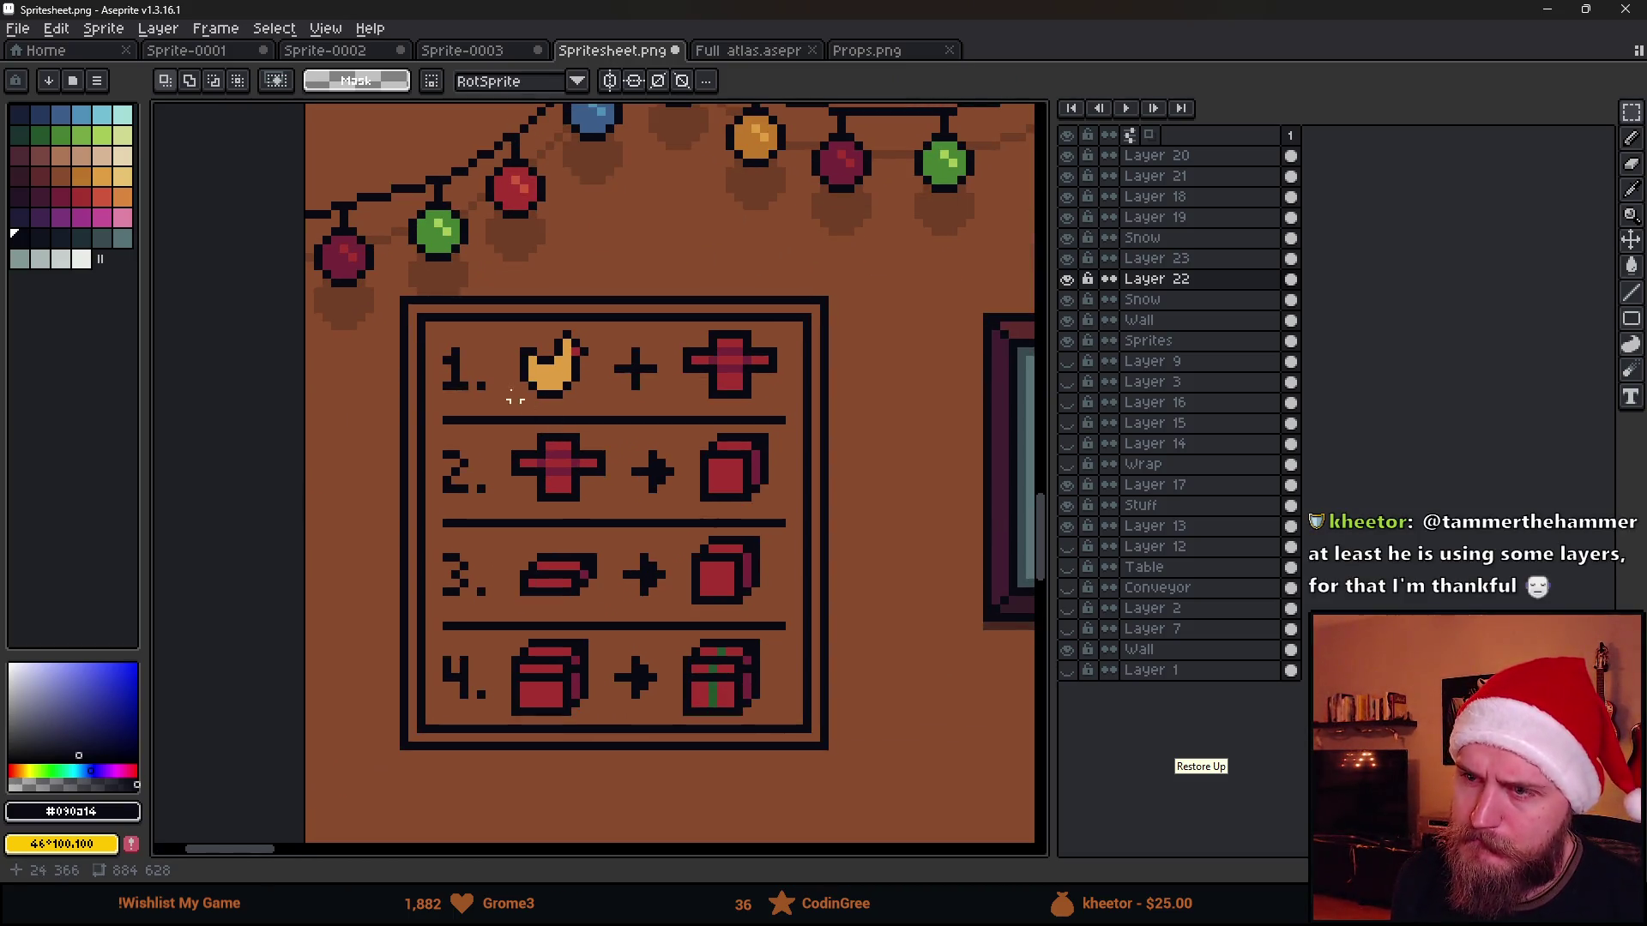
{"action": "scroll", "coordinate": [471, 662], "scroll_direction": "up", "scroll_amount": 1}
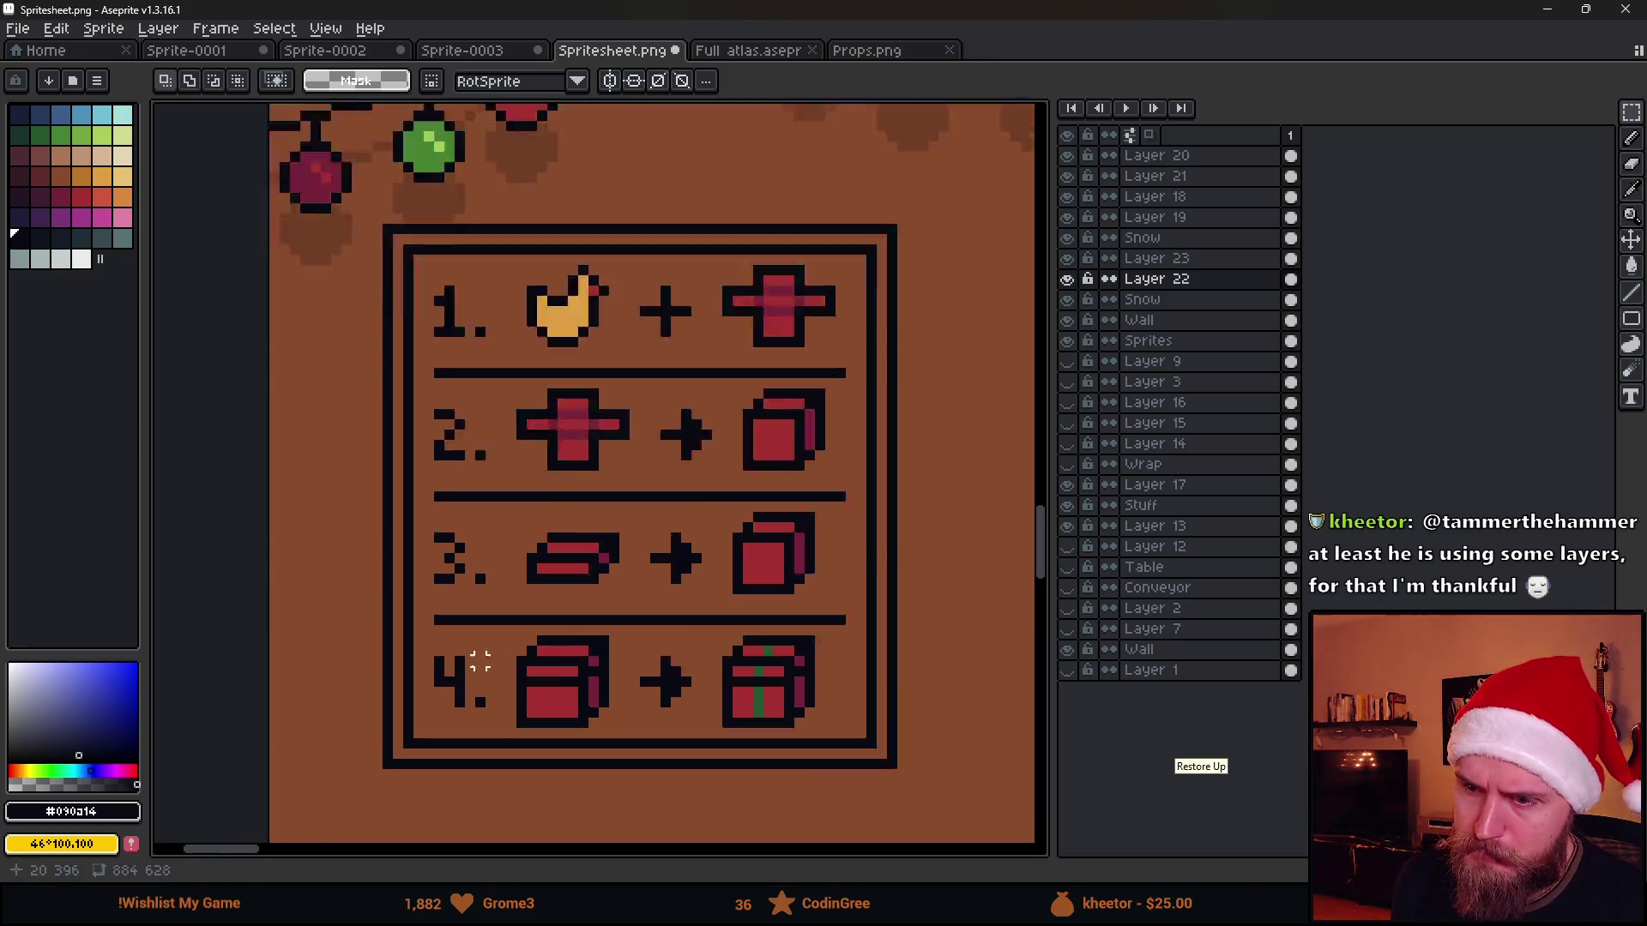
{"action": "scroll", "coordinate": [449, 773], "scroll_direction": "up", "scroll_amount": 2}
{"action": "scroll", "coordinate": [449, 760], "scroll_direction": "down", "scroll_amount": 3}
{"action": "scroll", "coordinate": [450, 760], "scroll_direction": "down", "scroll_amount": 1}
Shift row 4 down and widen the gap above it so the rows space evenly
{"action": "left_click_drag", "start_coordinate": [596, 787], "coordinate": [661, 698]}
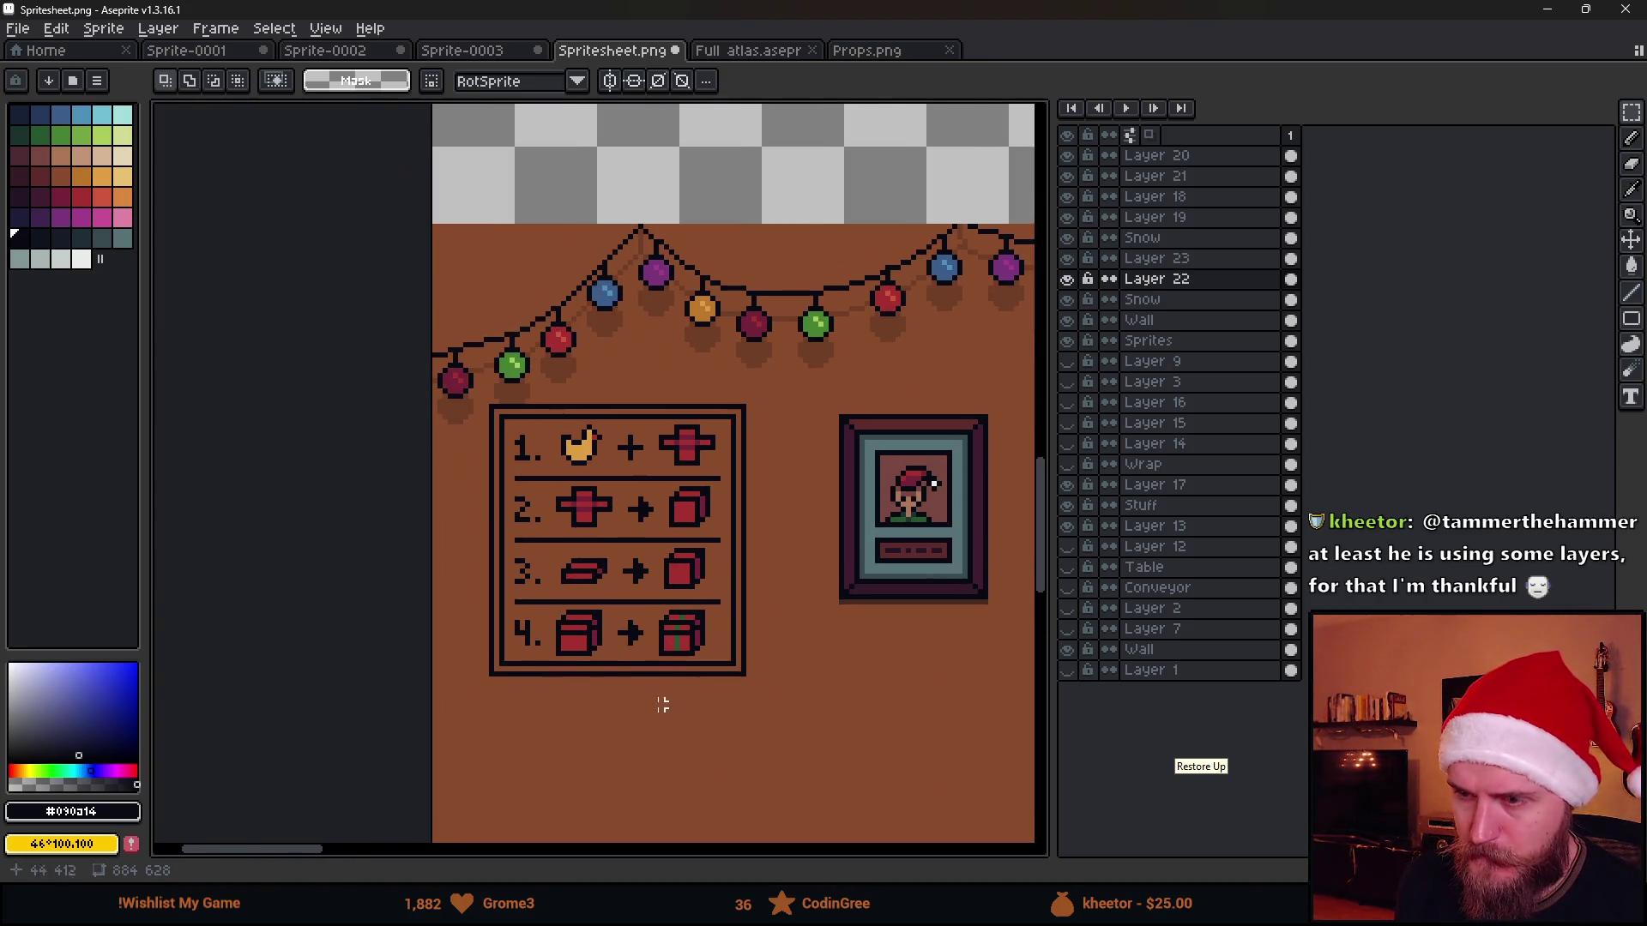
{"action": "scroll", "coordinate": [404, 625], "scroll_direction": "up", "scroll_amount": 1}
{"action": "mouse_move", "coordinate": [404, 626]}
{"action": "left_mouse_down"}
{"action": "mouse_move", "coordinate": [918, 754]}
{"action": "mouse_move", "coordinate": [839, 726]}
{"action": "left_mouse_up"}
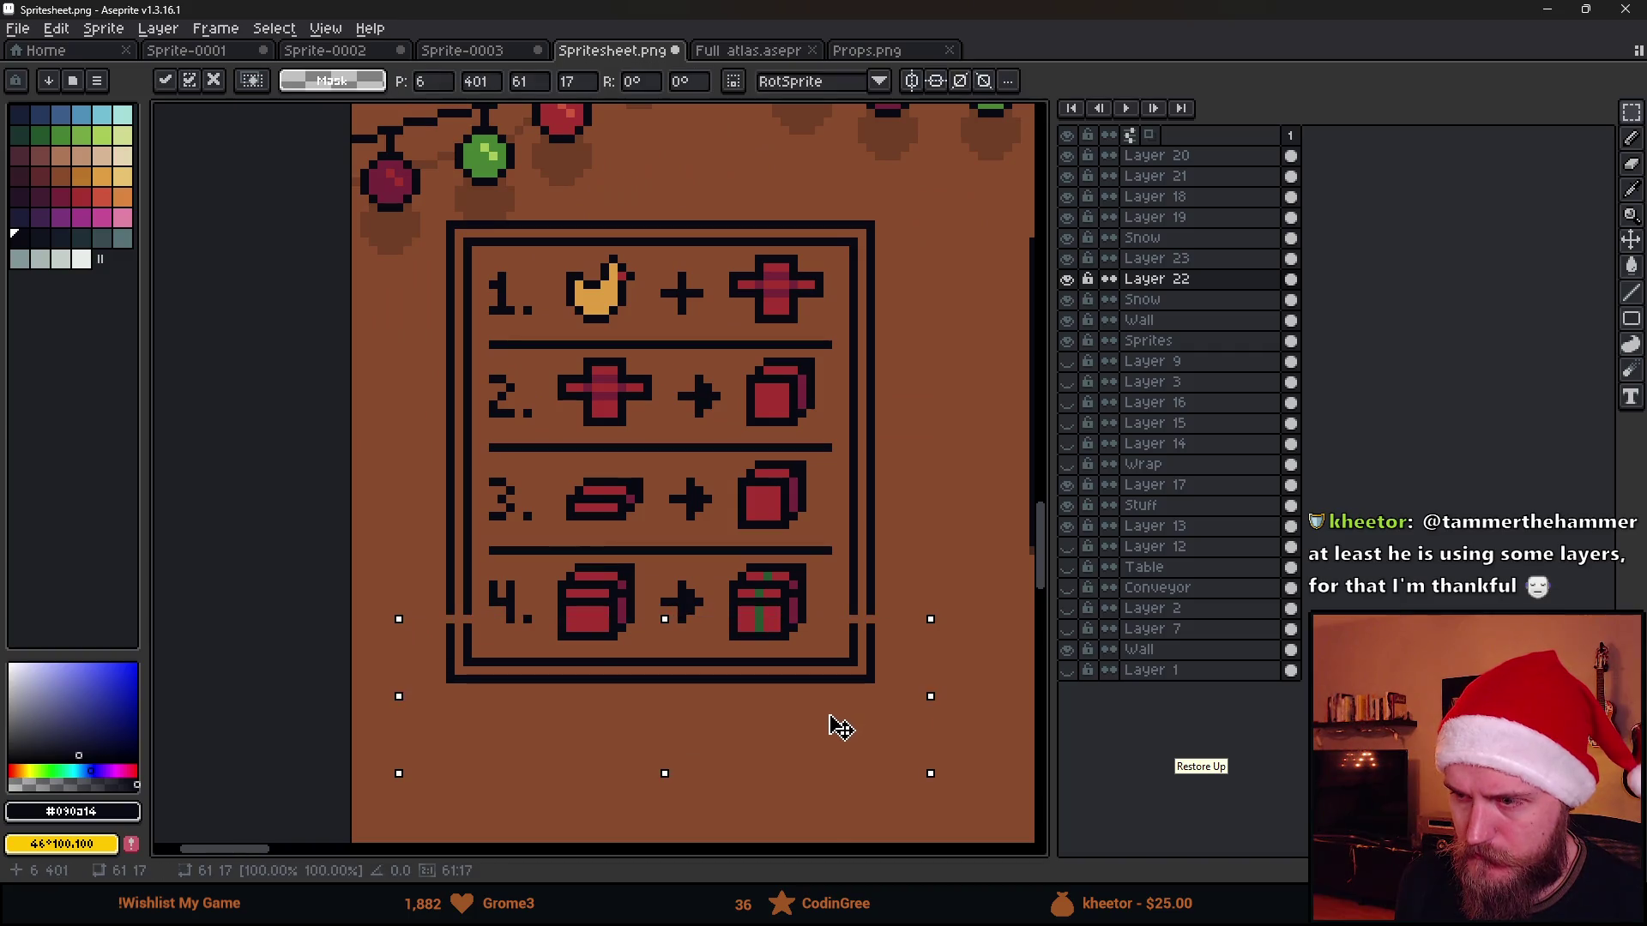
{"action": "left_click", "coordinate": [884, 563]}
{"action": "left_click_drag", "start_coordinate": [394, 525], "coordinate": [906, 540]}
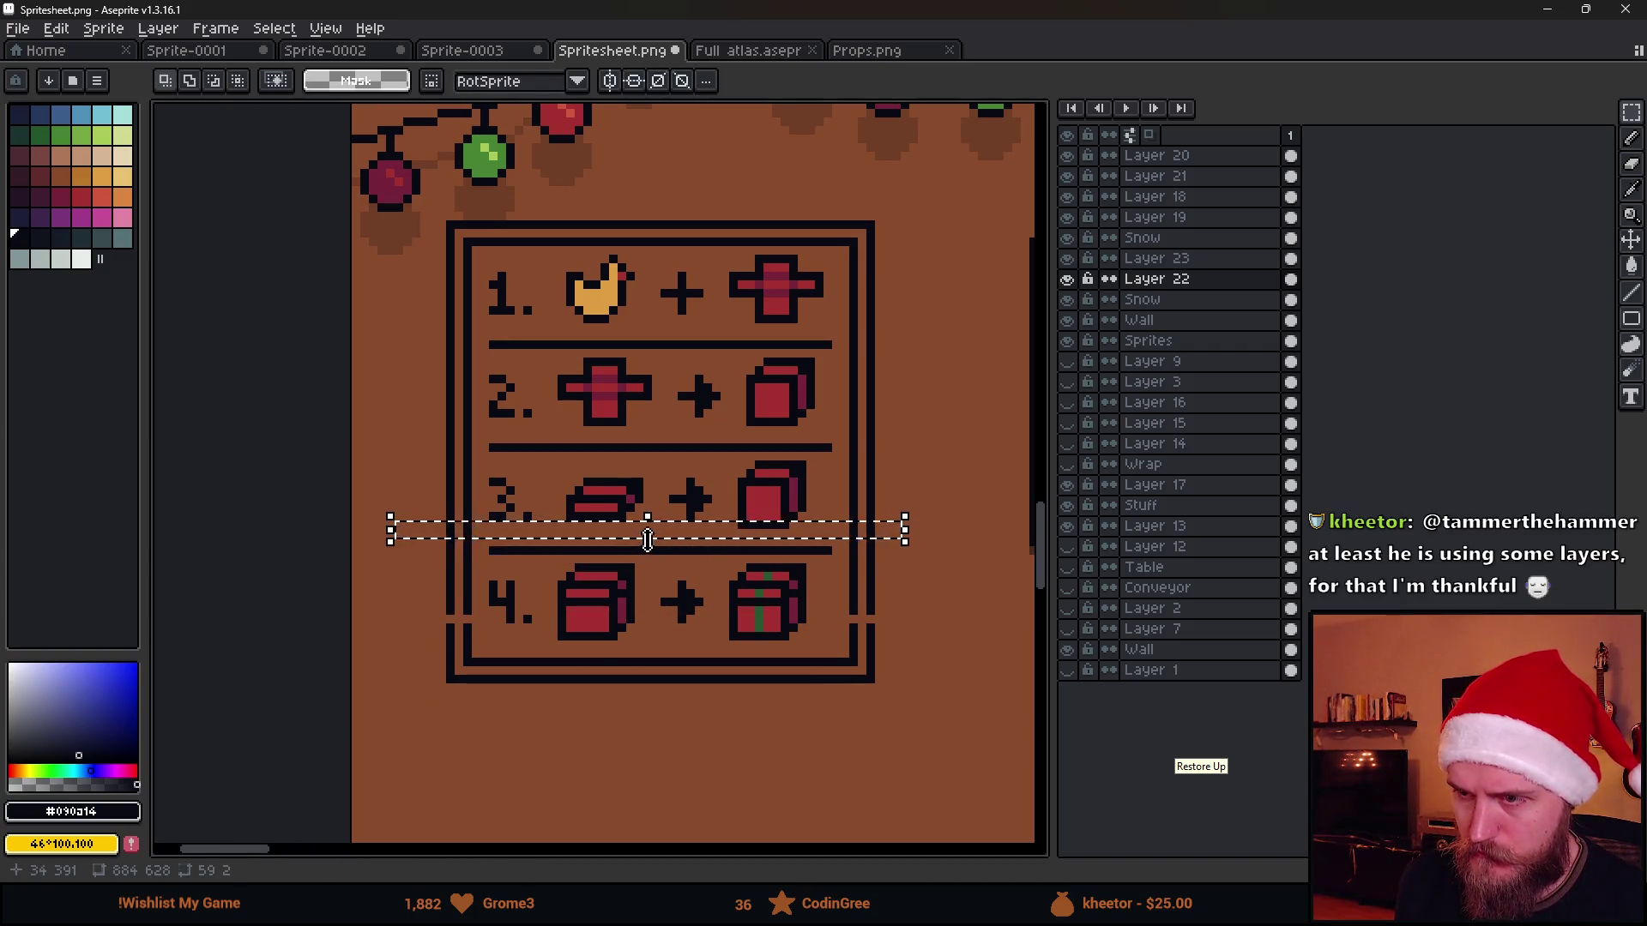
{"action": "left_click_drag", "start_coordinate": [648, 541], "coordinate": [646, 629]}
{"action": "left_click", "coordinate": [687, 746]}
{"action": "scroll", "coordinate": [663, 648], "scroll_direction": "down", "scroll_amount": 1}
{"action": "scroll", "coordinate": [663, 647], "scroll_direction": "up", "scroll_amount": 1}
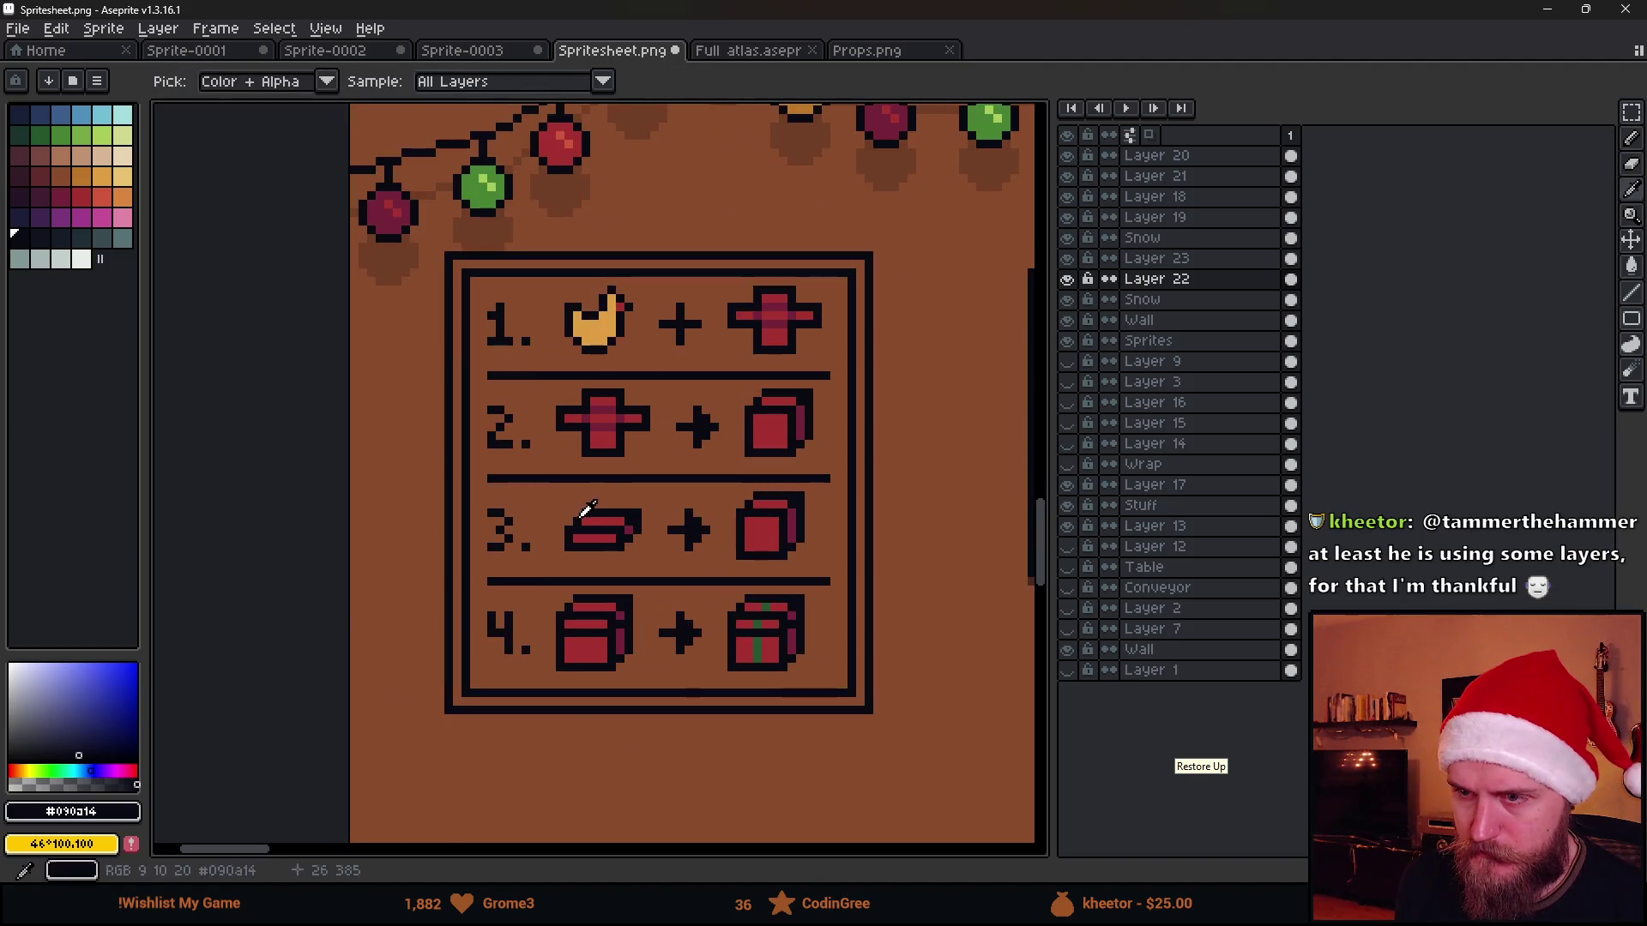
Flood-fill the board's interior with light beige
{"action": "left_click", "coordinate": [56, 170]}
{"action": "left_click", "coordinate": [82, 170]}
{"action": "key", "text": "g"}
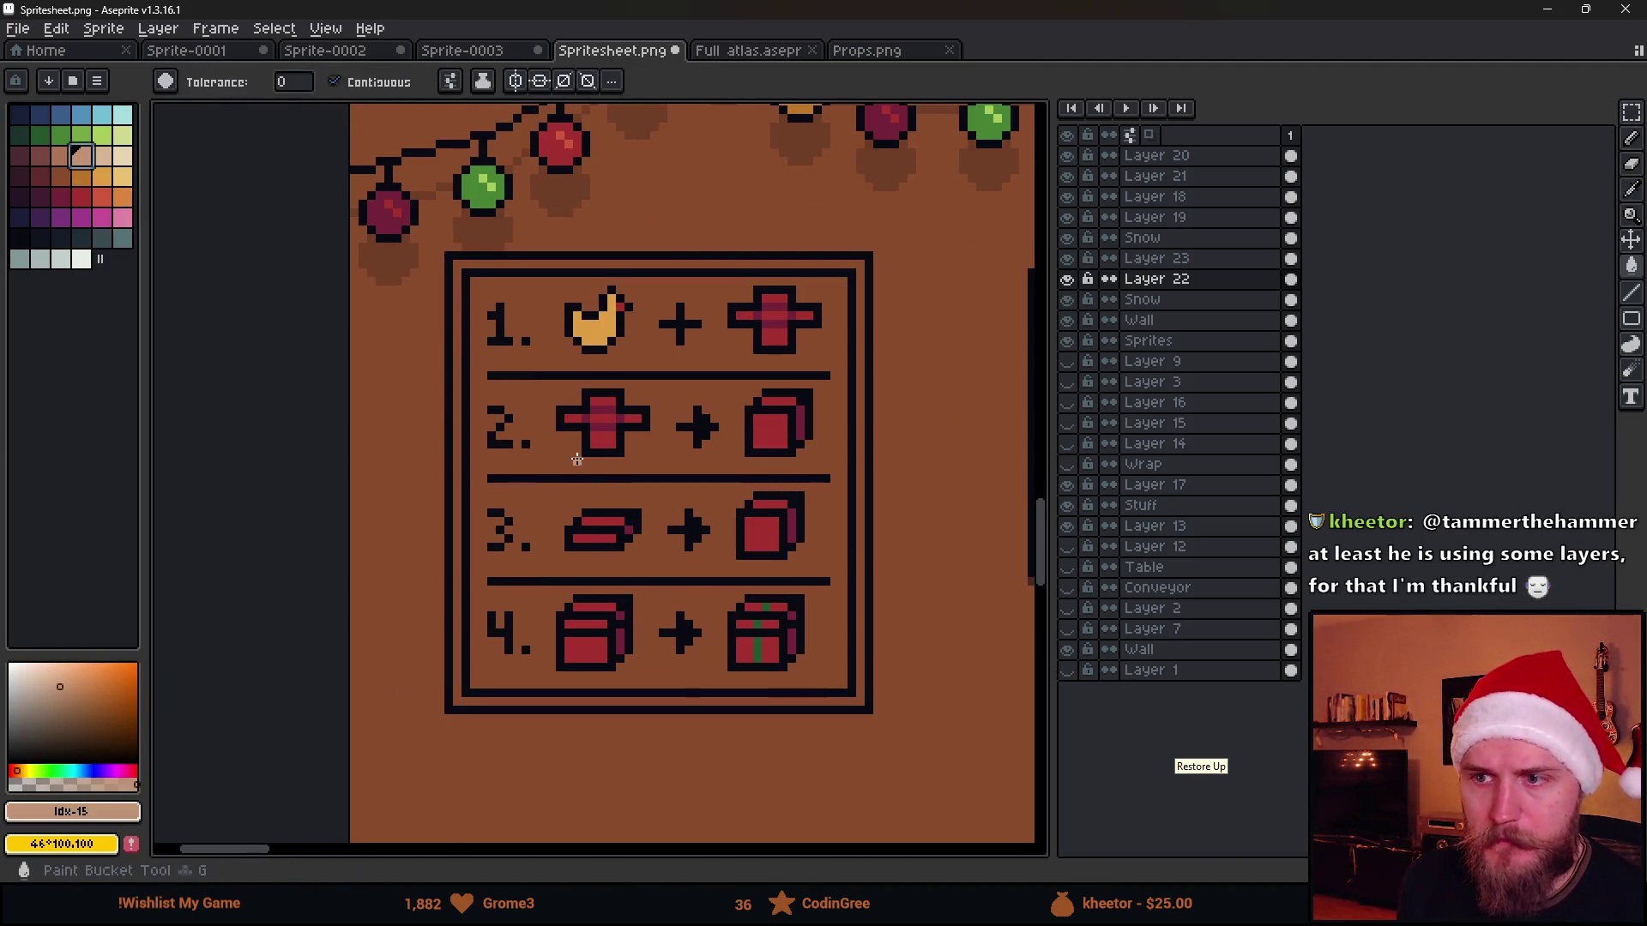
{"action": "left_click", "coordinate": [584, 496]}
{"action": "scroll", "coordinate": [571, 467], "scroll_direction": "down", "scroll_amount": 2}
{"action": "scroll", "coordinate": [587, 466], "scroll_direction": "up", "scroll_amount": 2}
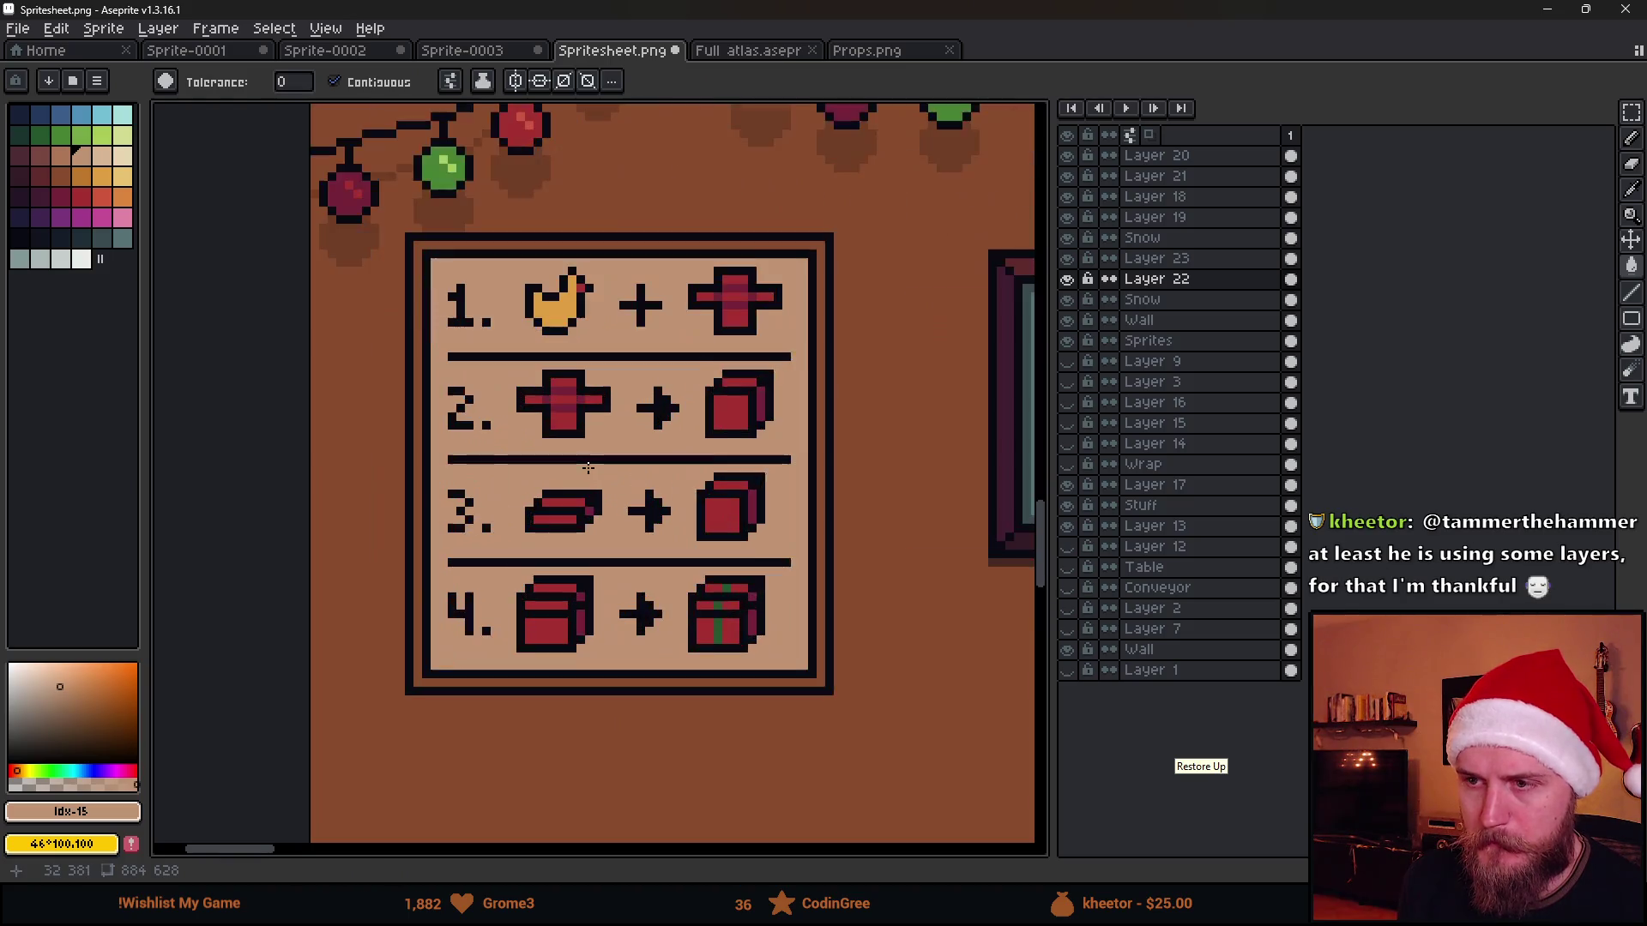
{"action": "scroll", "coordinate": [548, 485], "scroll_direction": "up", "scroll_amount": 1}
Draw a tan line around the board's inner edges
{"action": "left_click", "coordinate": [60, 156]}
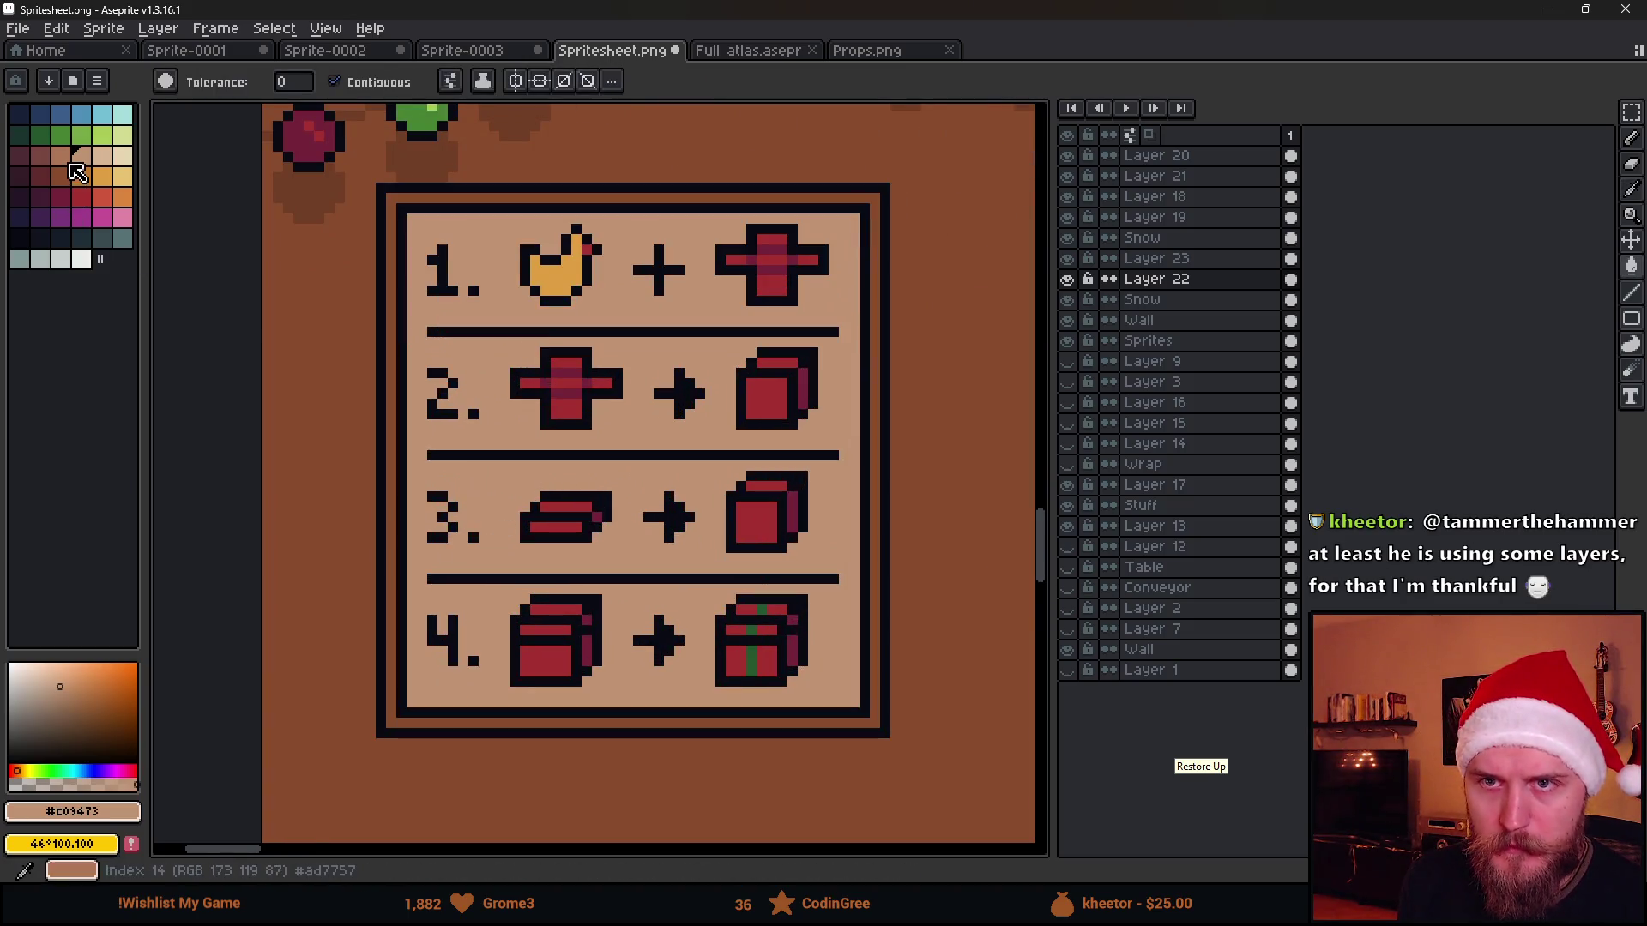
{"action": "key", "text": "b"}
{"action": "left_click_drag", "start_coordinate": [411, 221], "coordinate": [846, 701]}
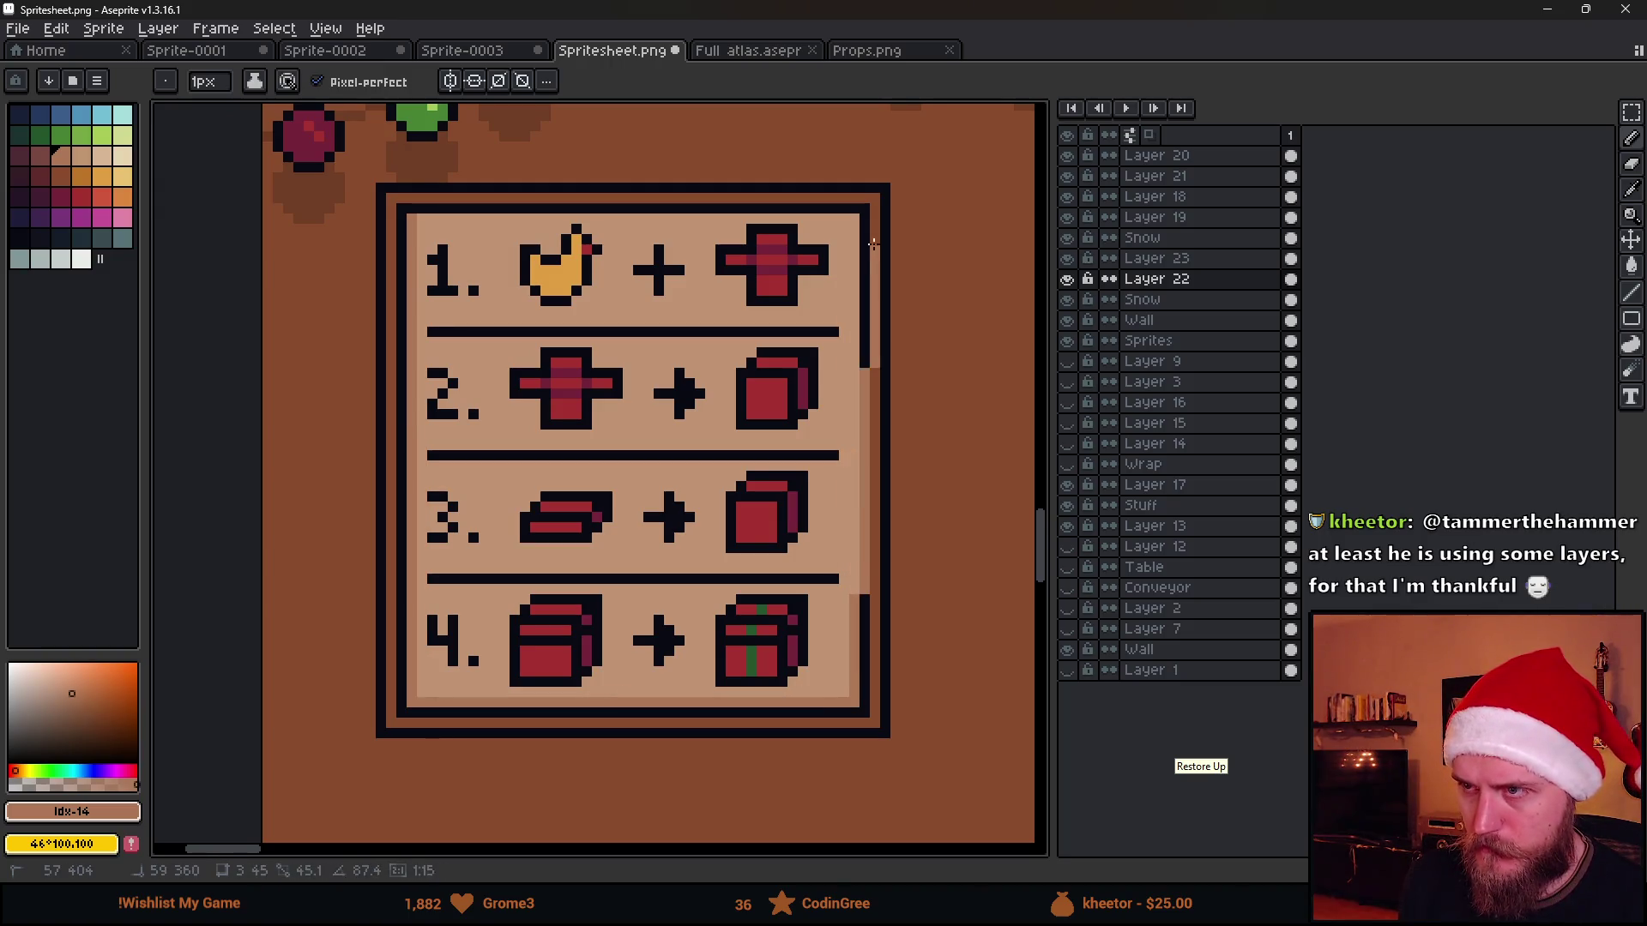
{"action": "mouse_move", "coordinate": [854, 684]}
{"action": "left_mouse_down"}
{"action": "mouse_move", "coordinate": [856, 221]}
{"action": "mouse_move", "coordinate": [422, 219]}
{"action": "left_mouse_up"}
{"action": "scroll", "coordinate": [502, 396], "scroll_direction": "down", "scroll_amount": 1}
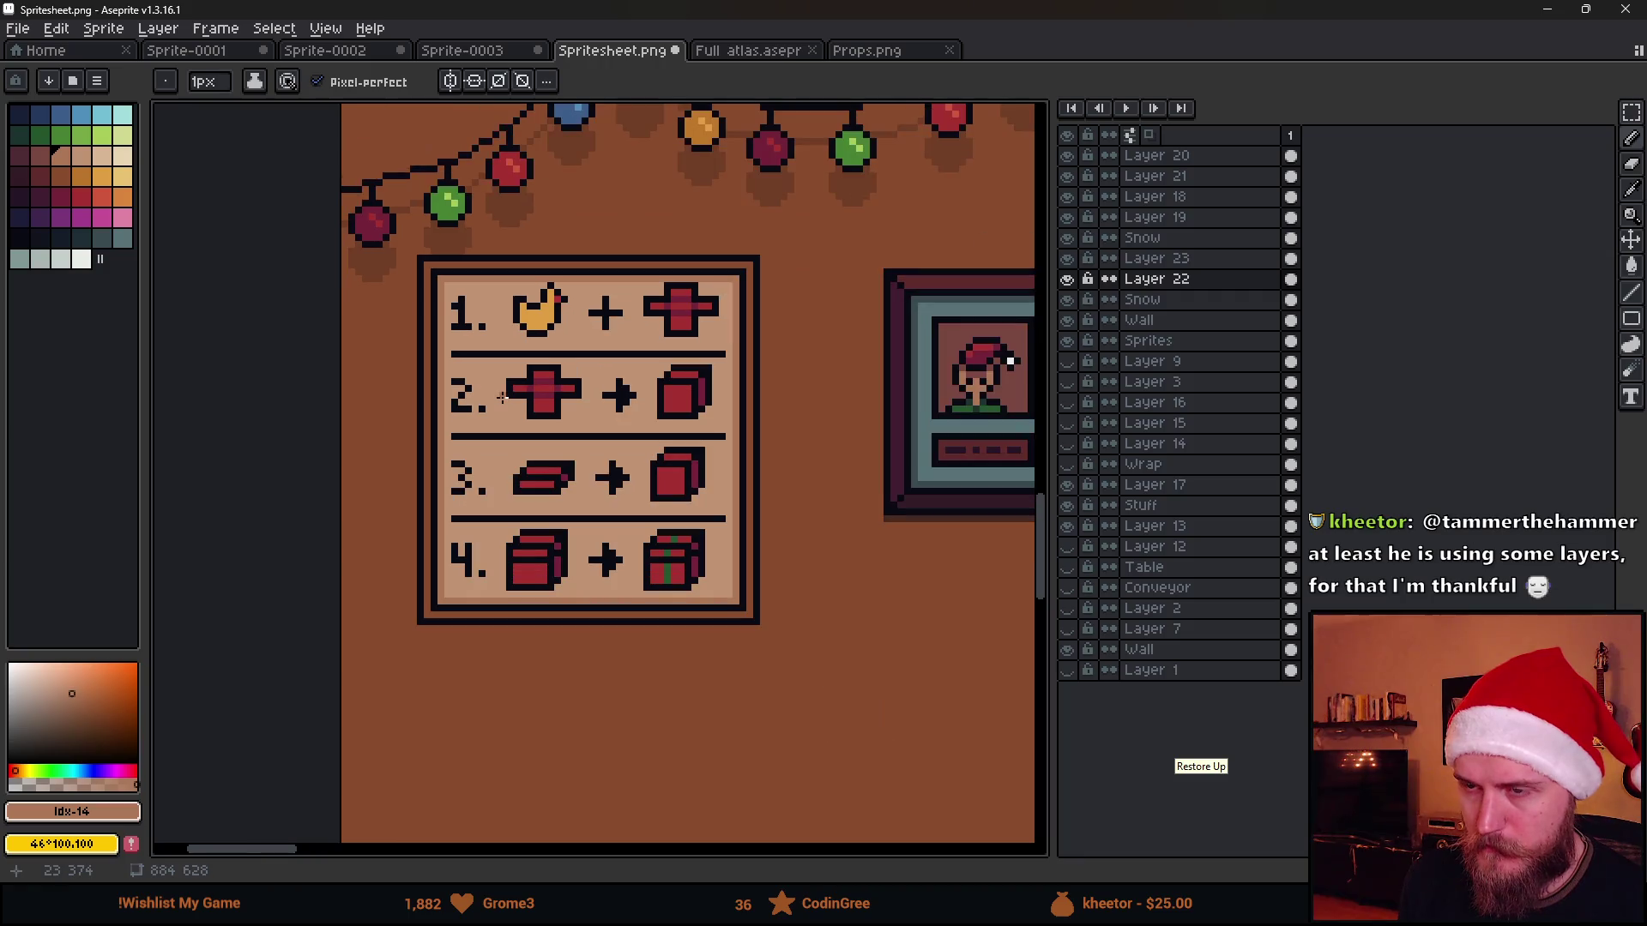
{"action": "scroll", "coordinate": [523, 371], "scroll_direction": "down", "scroll_amount": 2}
{"action": "scroll", "coordinate": [522, 386], "scroll_direction": "up", "scroll_amount": 1}
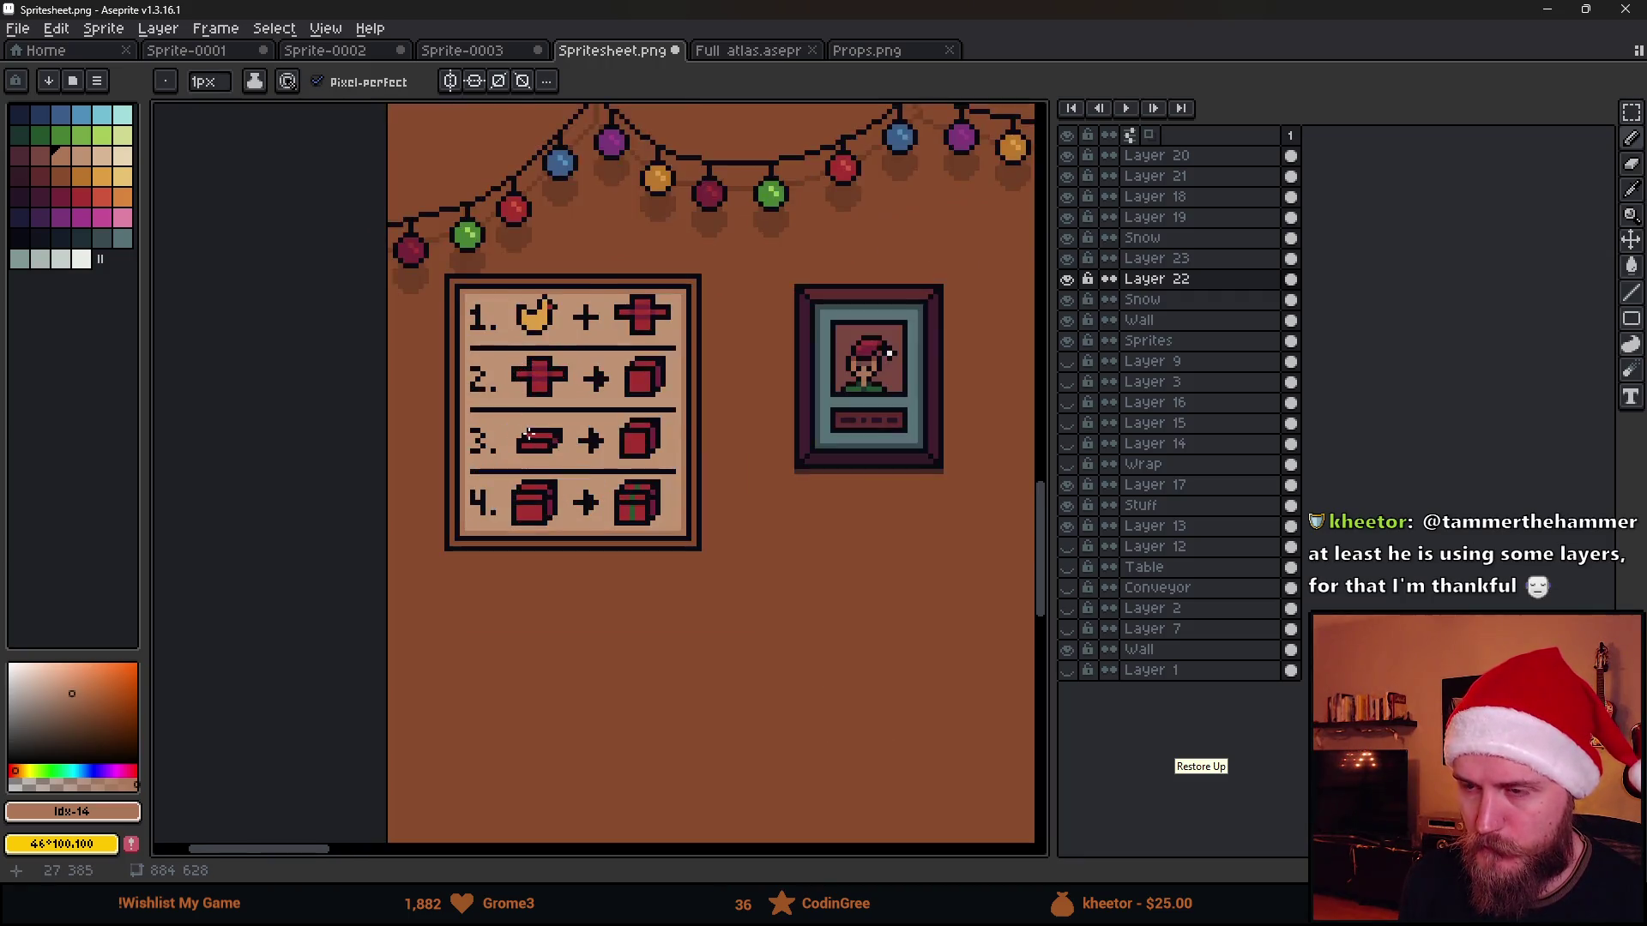
{"action": "scroll", "coordinate": [522, 444], "scroll_direction": "up", "scroll_amount": 1}
{"action": "scroll", "coordinate": [523, 462], "scroll_direction": "up", "scroll_amount": 1}
{"action": "scroll", "coordinate": [523, 463], "scroll_direction": "down", "scroll_amount": 2}
{"action": "scroll", "coordinate": [523, 464], "scroll_direction": "down", "scroll_amount": 1}
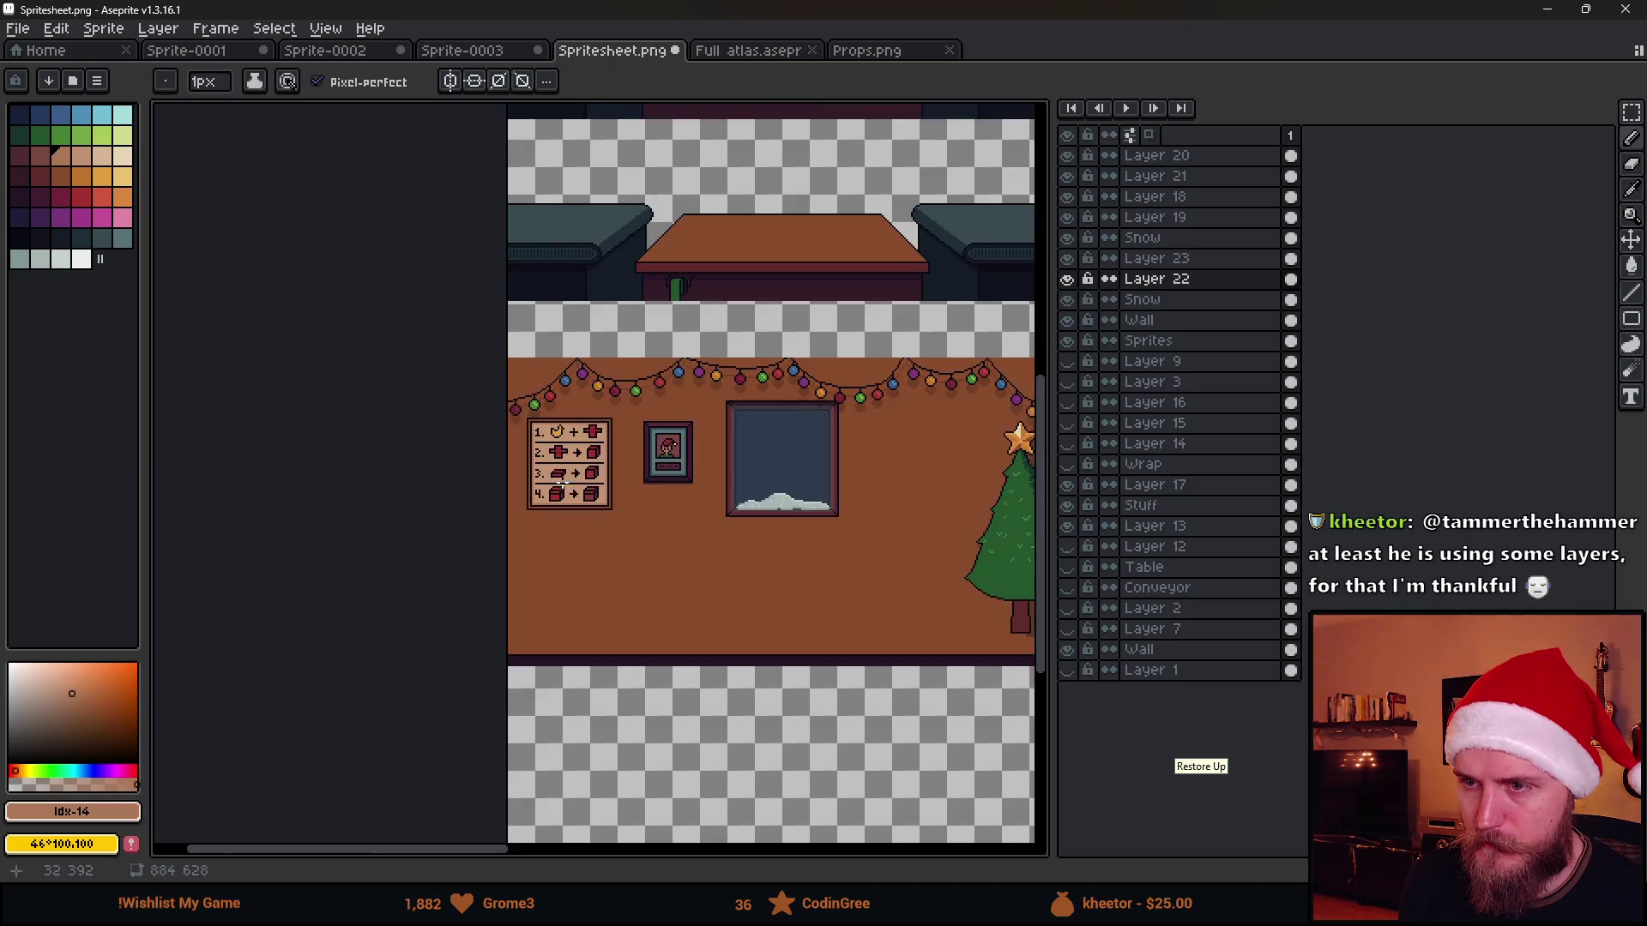
{"action": "scroll", "coordinate": [569, 476], "scroll_direction": "up", "scroll_amount": 3}
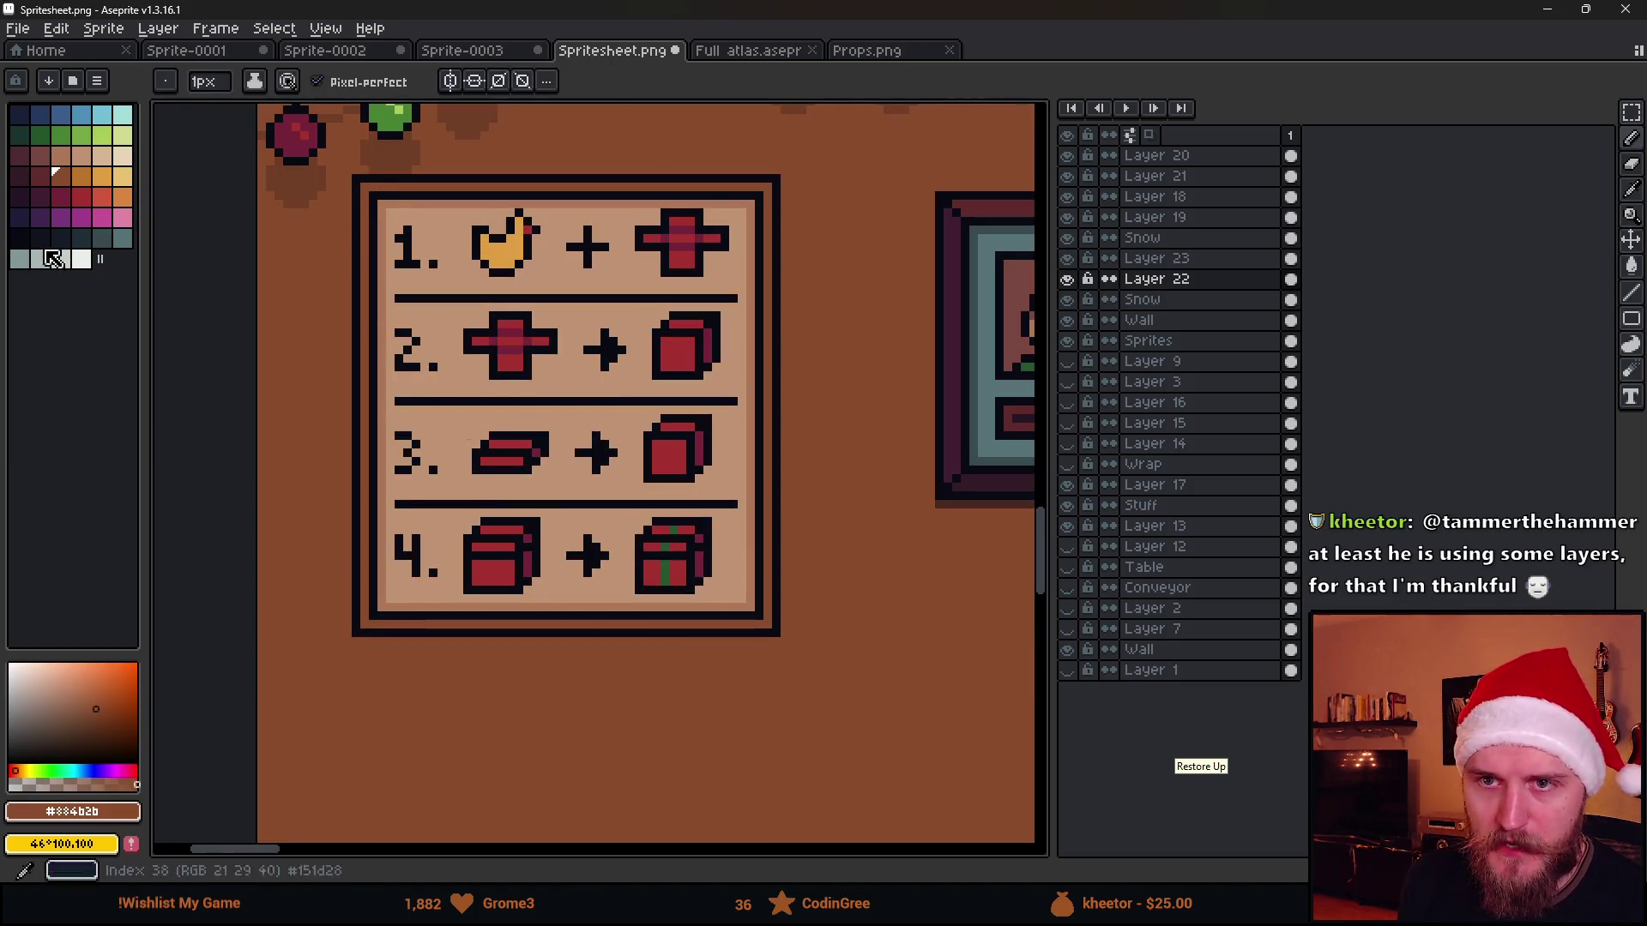
Draw a dark red-brown line around the board's edges, save, and return to Unity
{"action": "left_click", "coordinate": [40, 175]}
{"action": "mouse_move", "coordinate": [366, 186]}
{"action": "left_mouse_down"}
{"action": "mouse_move", "coordinate": [366, 622]}
{"action": "mouse_move", "coordinate": [731, 622]}
{"action": "left_mouse_up"}
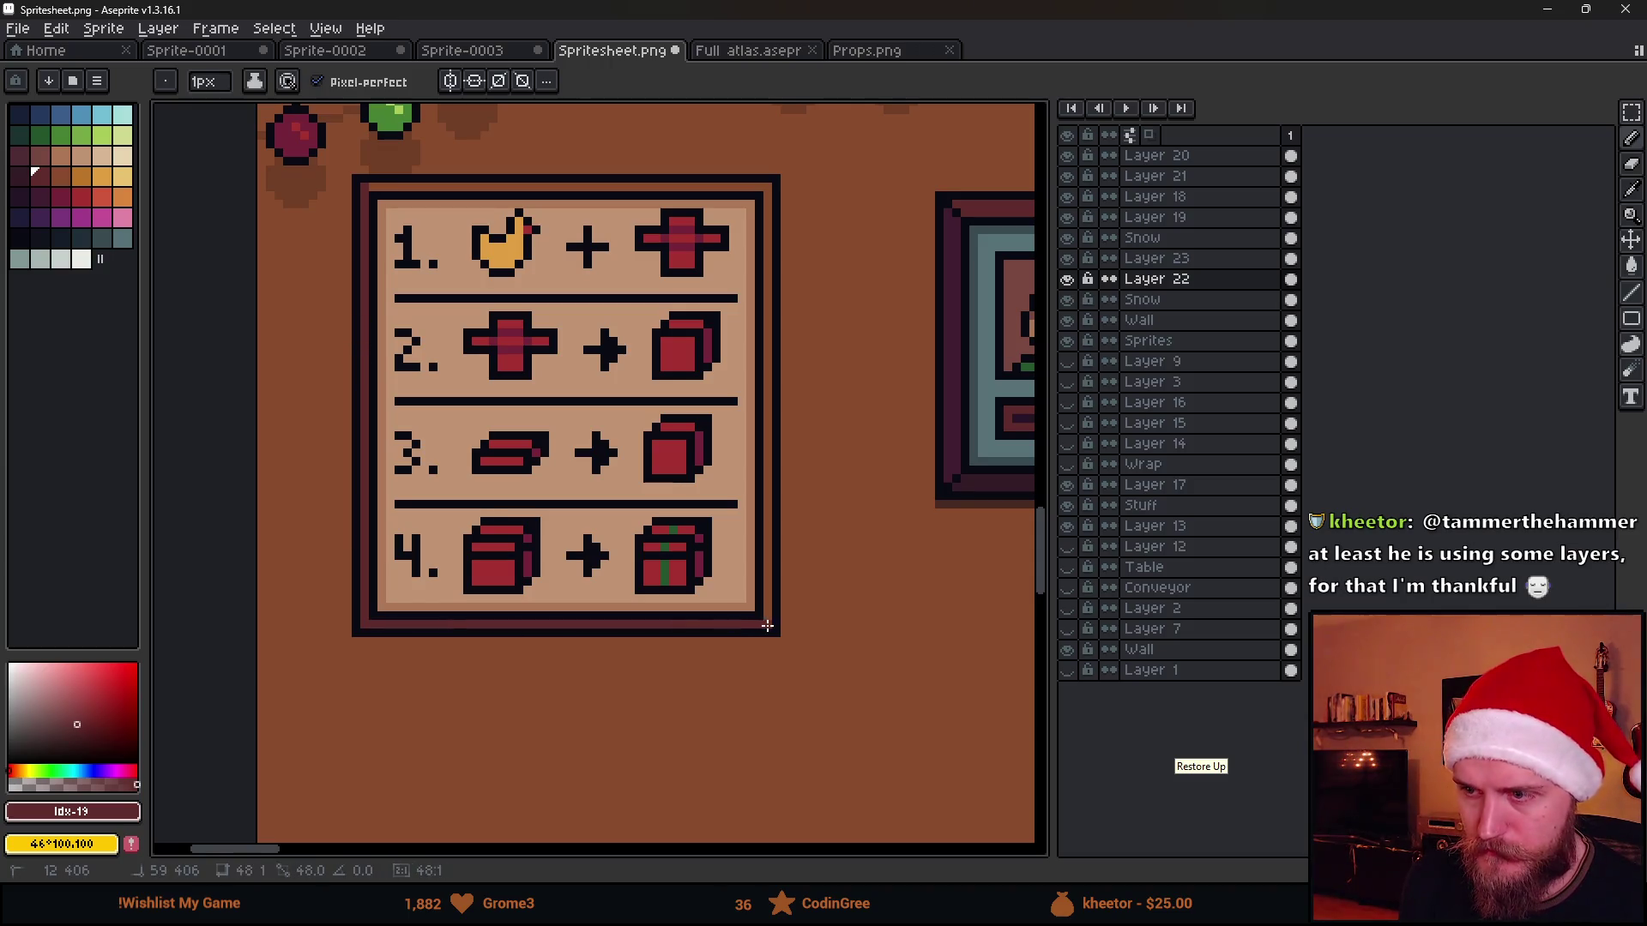
{"action": "left_click", "coordinate": [766, 625], "text": "shift"}
{"action": "left_click", "coordinate": [767, 189], "text": "shift"}
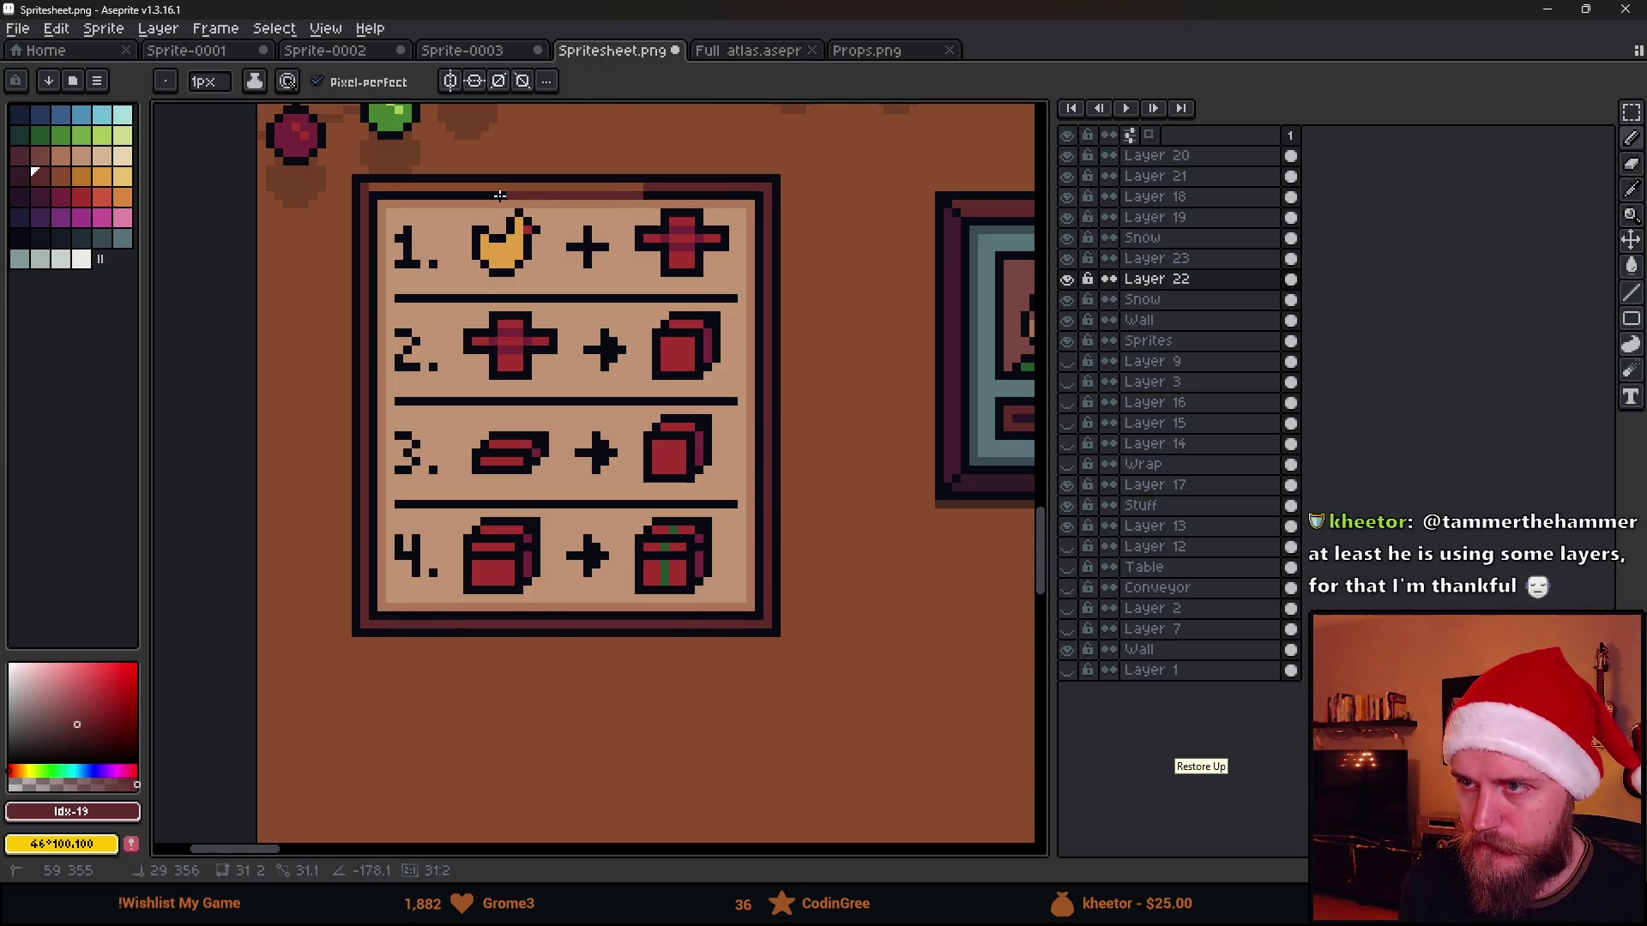
{"action": "left_click", "coordinate": [367, 191], "text": "shift"}
{"action": "scroll", "coordinate": [515, 322], "scroll_direction": "down", "scroll_amount": 2}
{"action": "key", "text": "ctrl+s"}
{"action": "key", "text": "alt+Tab"}
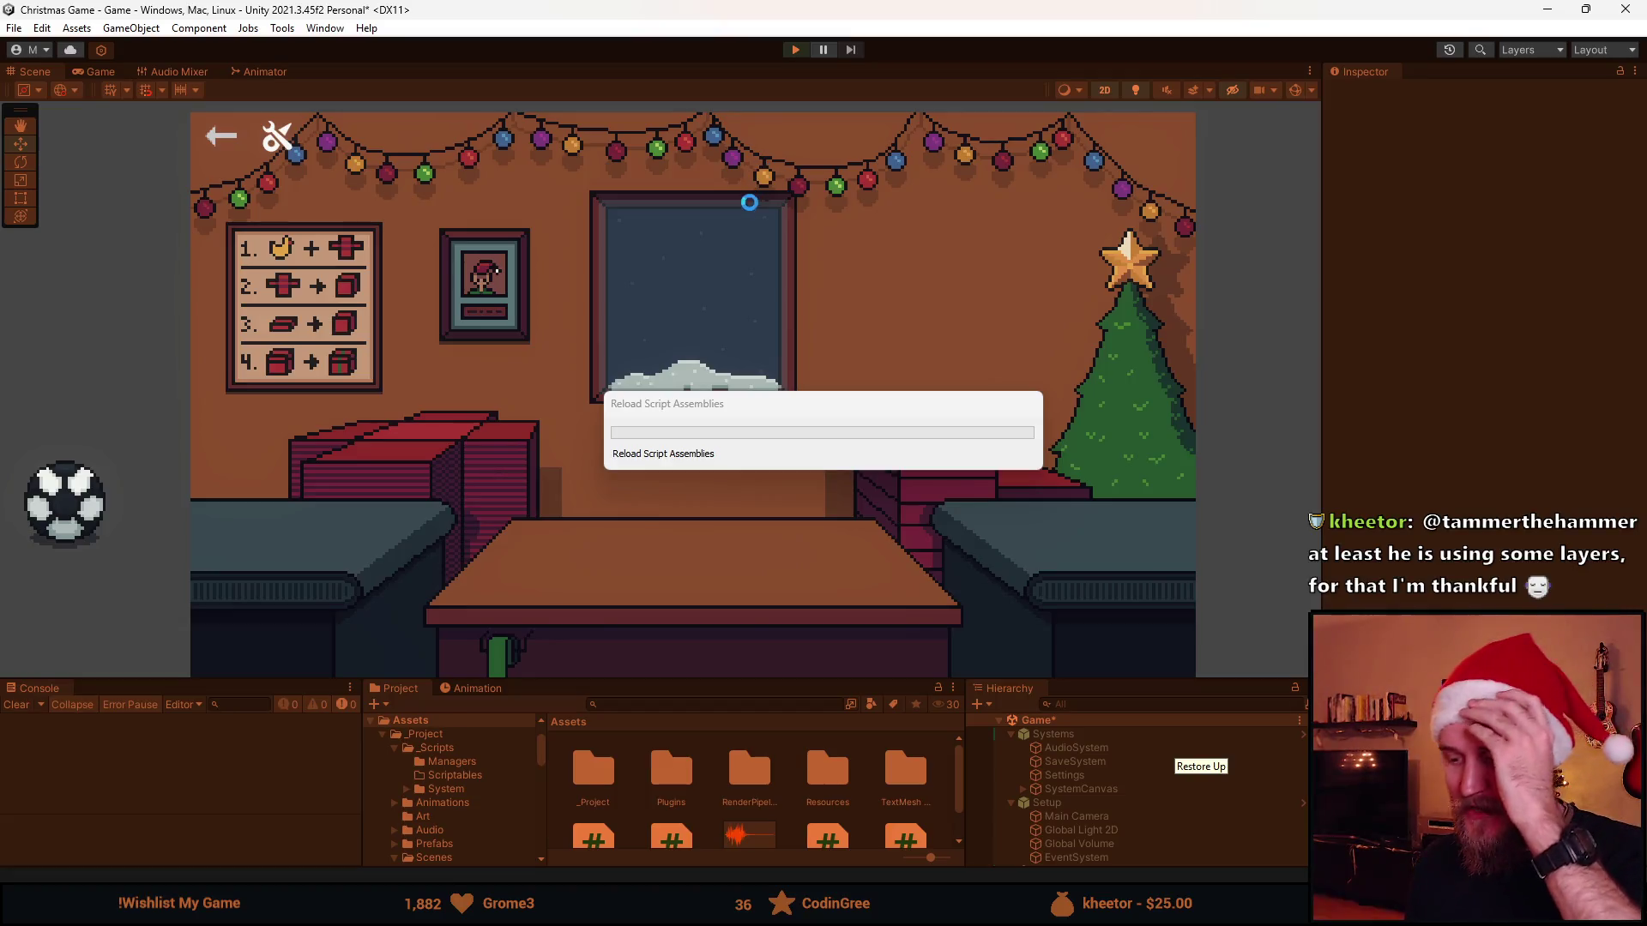
Play the game and wrap the first football: cloth, box, lid, ribbon, then send it off
{"action": "key", "text": "ctrl+p"}
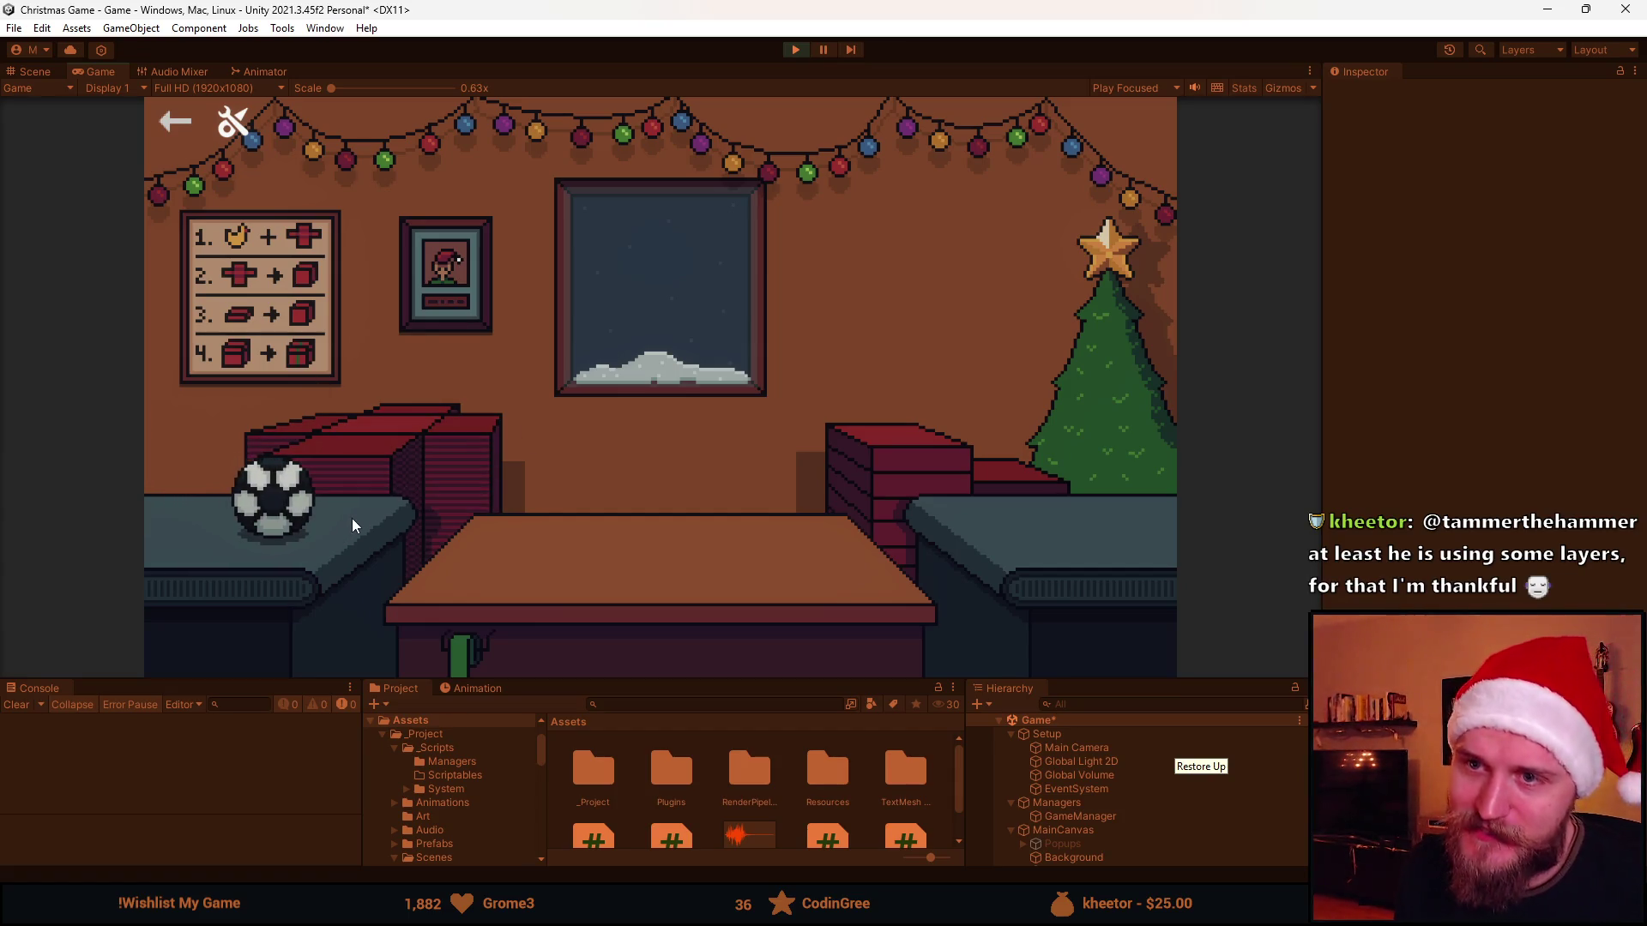
{"action": "left_click", "coordinate": [274, 495]}
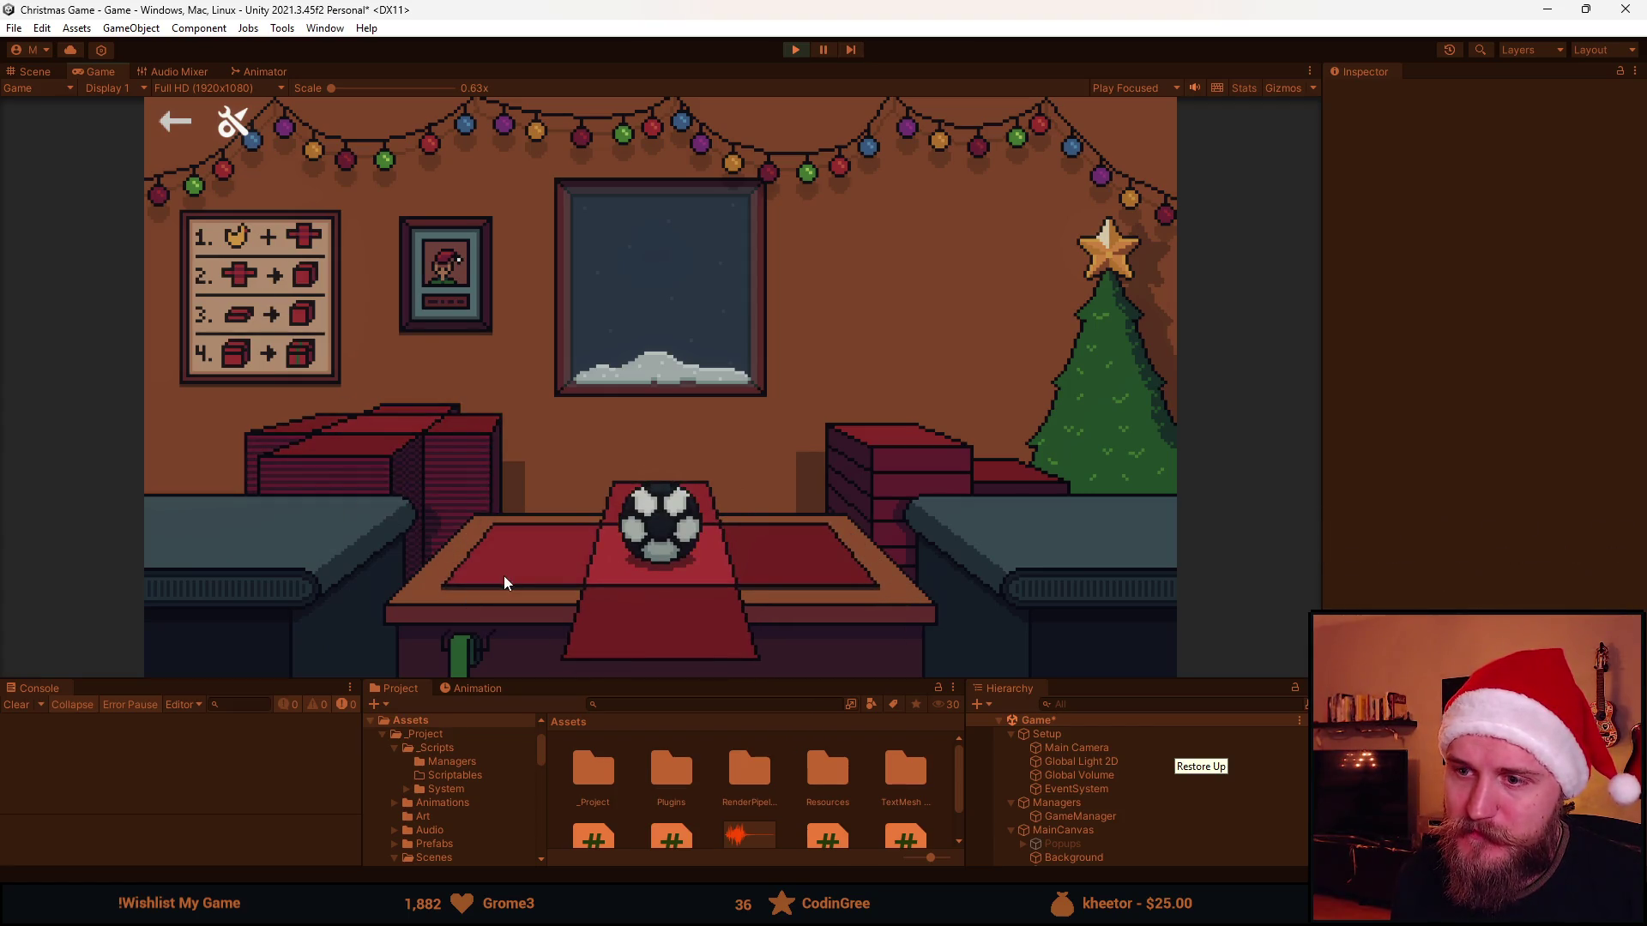
{"action": "left_click", "coordinate": [508, 560]}
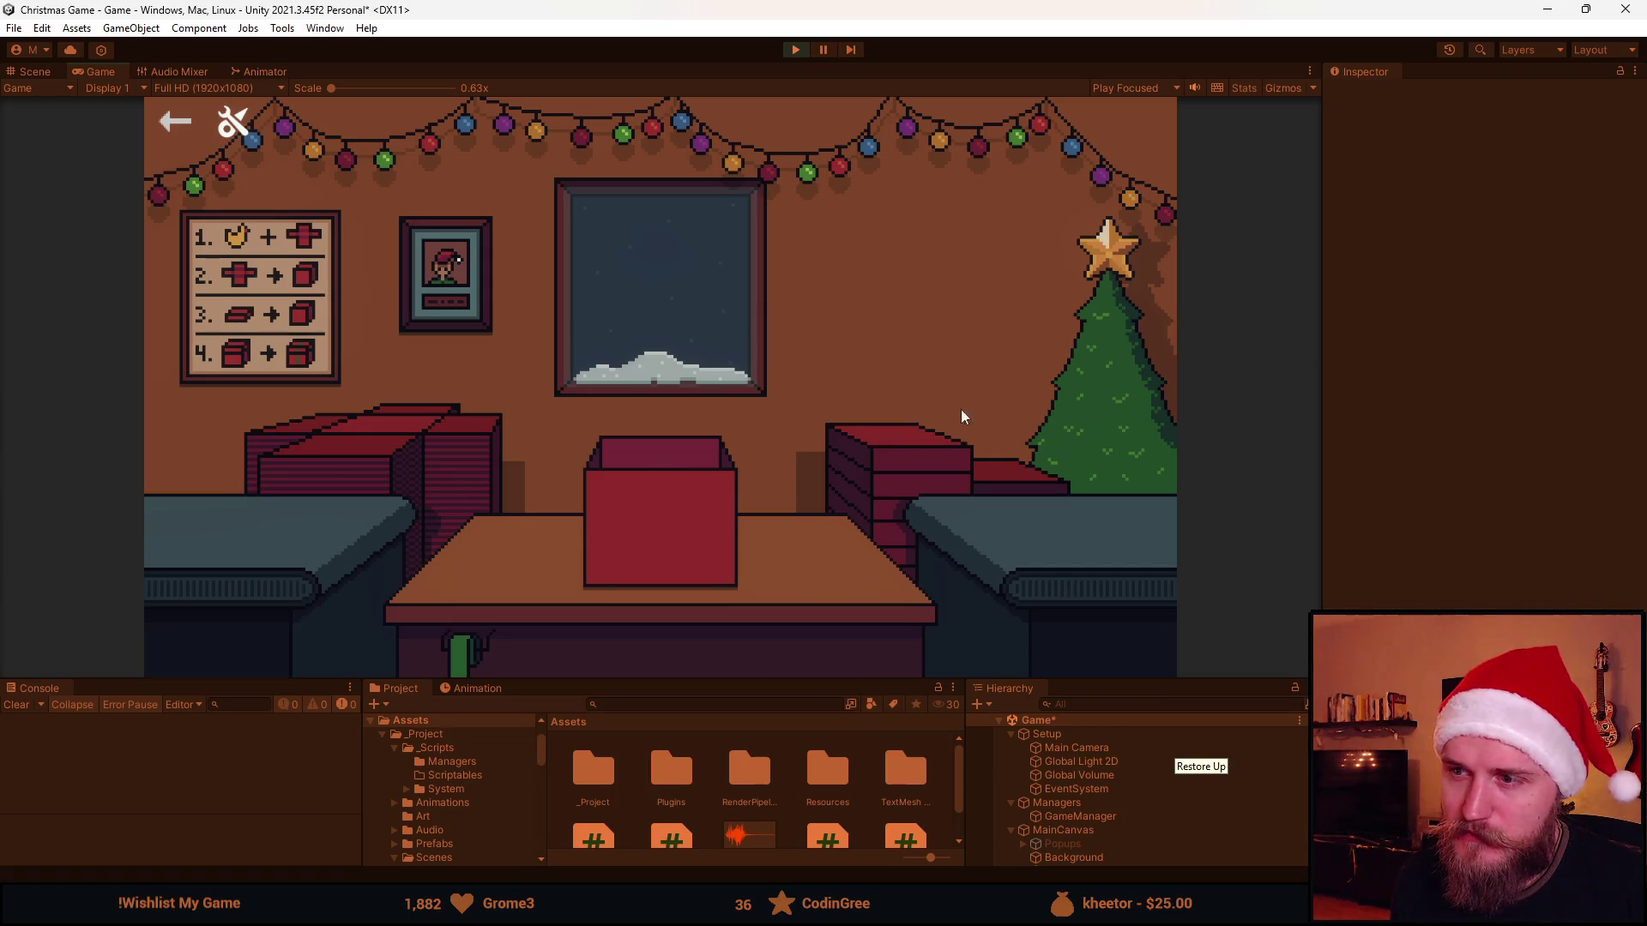
{"action": "left_click", "coordinate": [873, 446]}
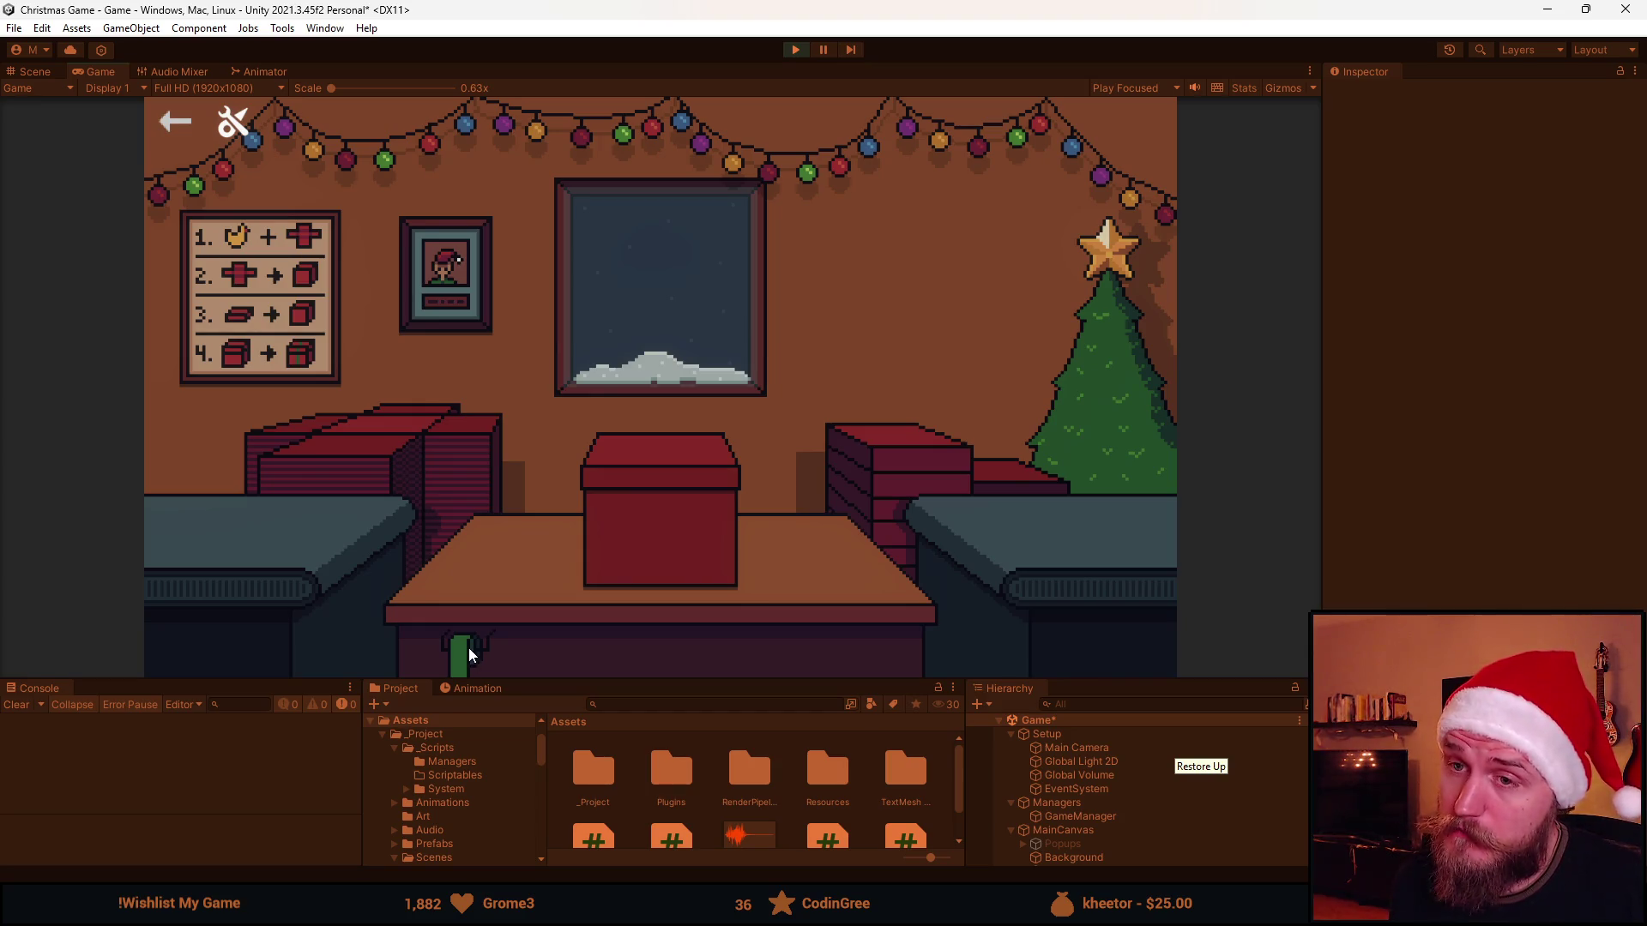
{"action": "left_click", "coordinate": [652, 528]}
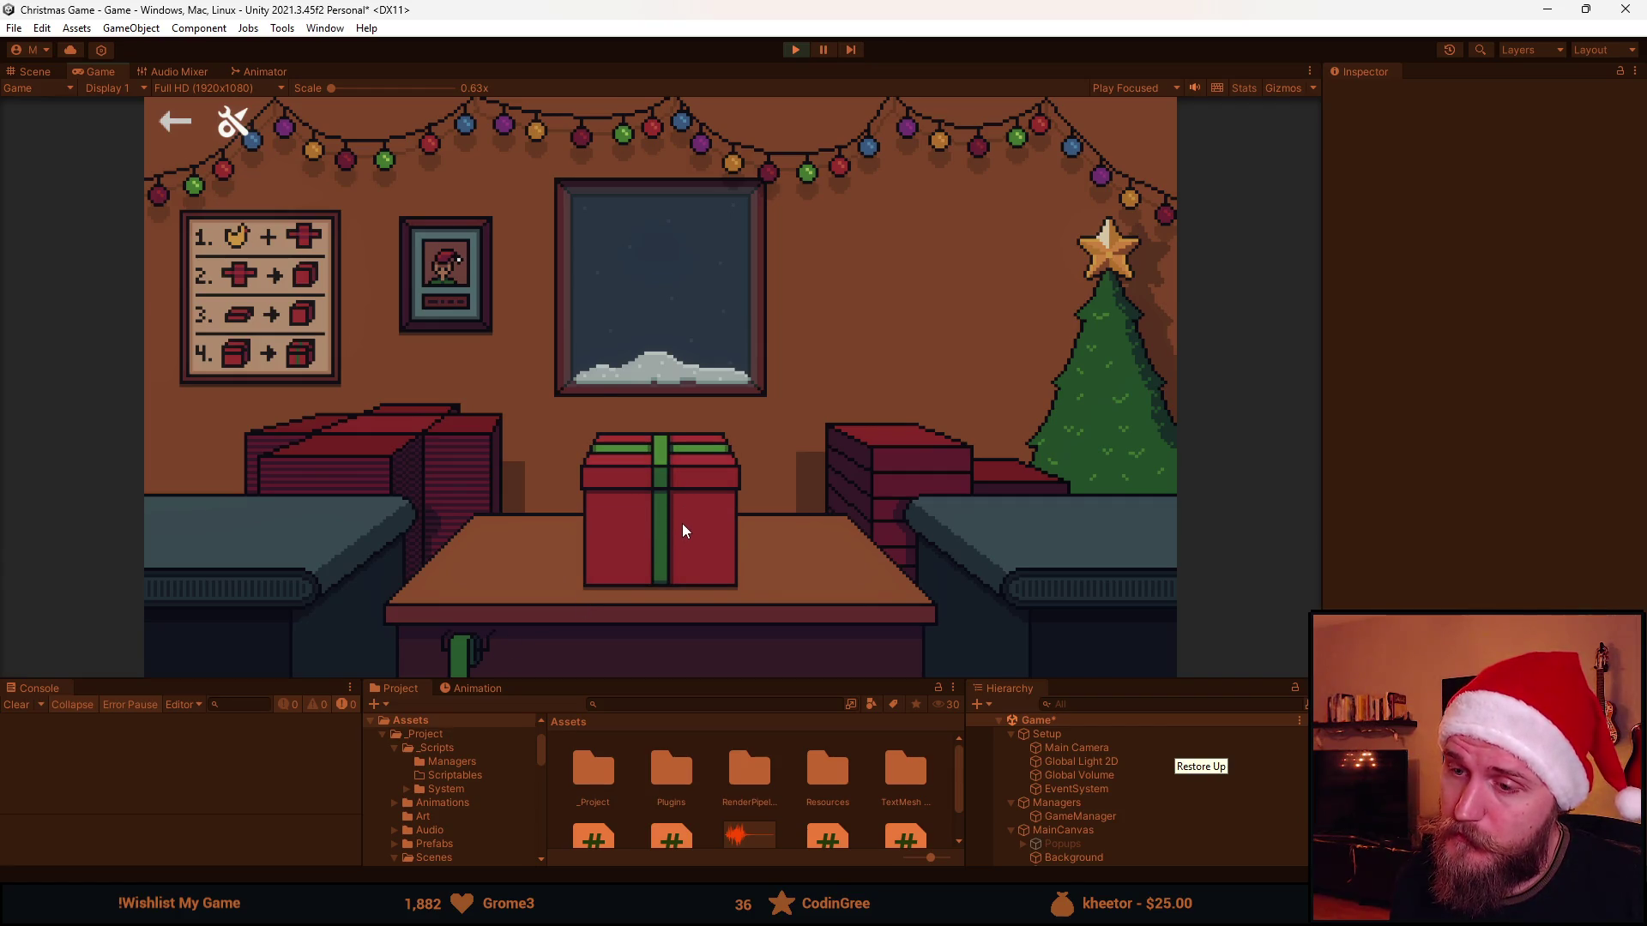
{"action": "left_click", "coordinate": [682, 524]}
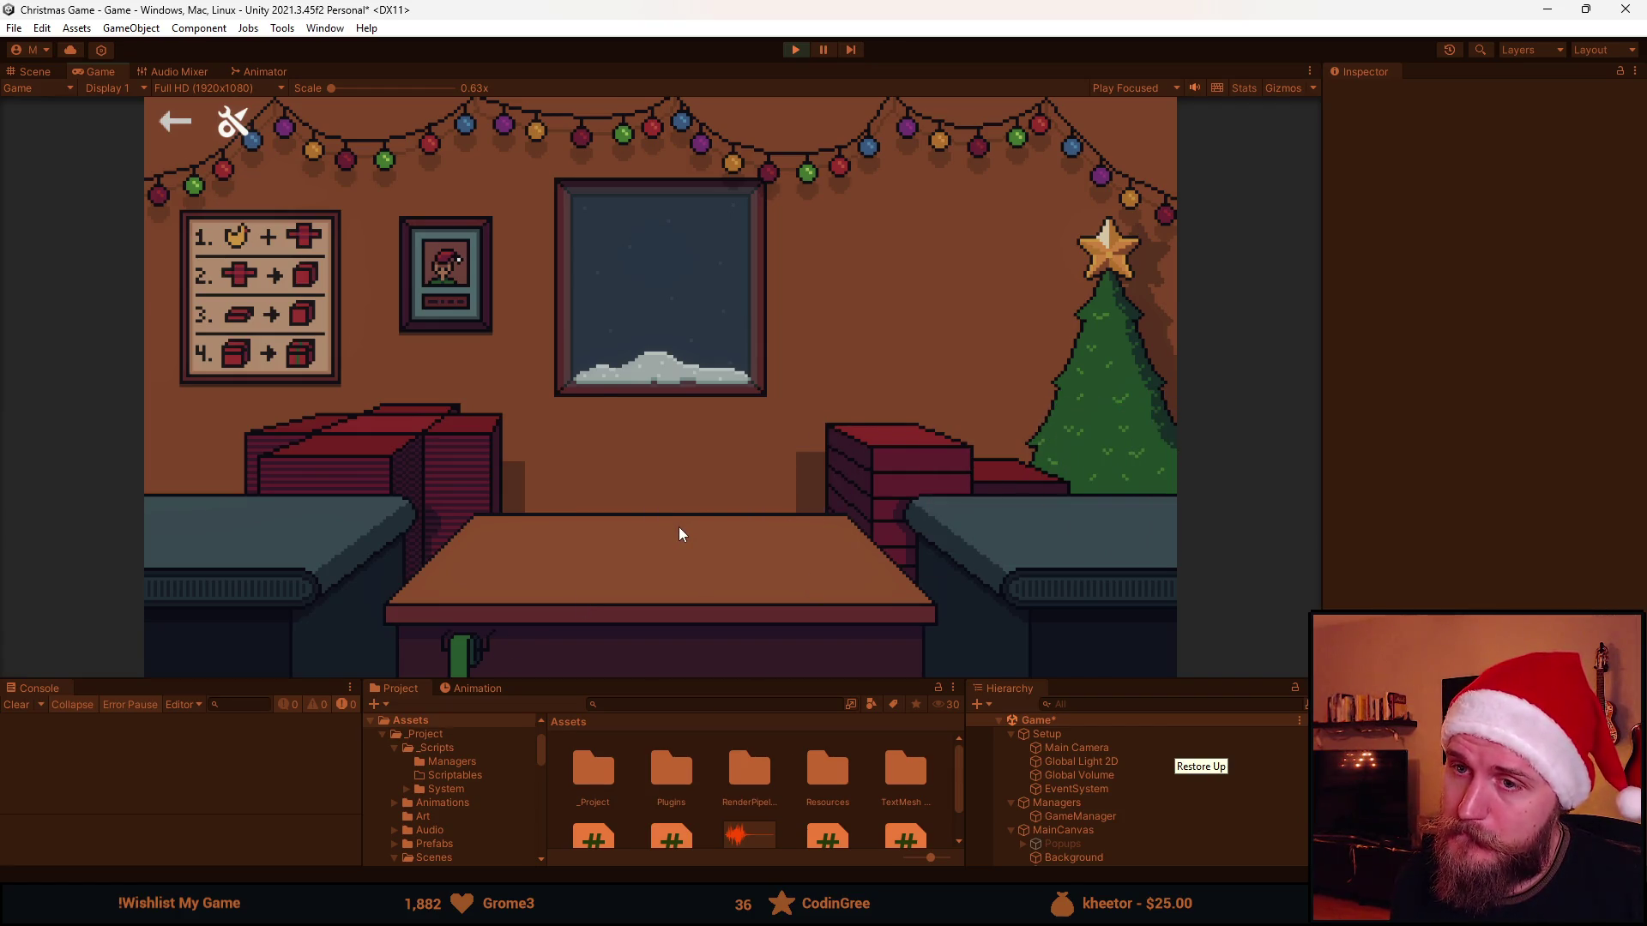
Wrap a second football into a gift and send it toward the tree
{"action": "left_click", "coordinate": [289, 508]}
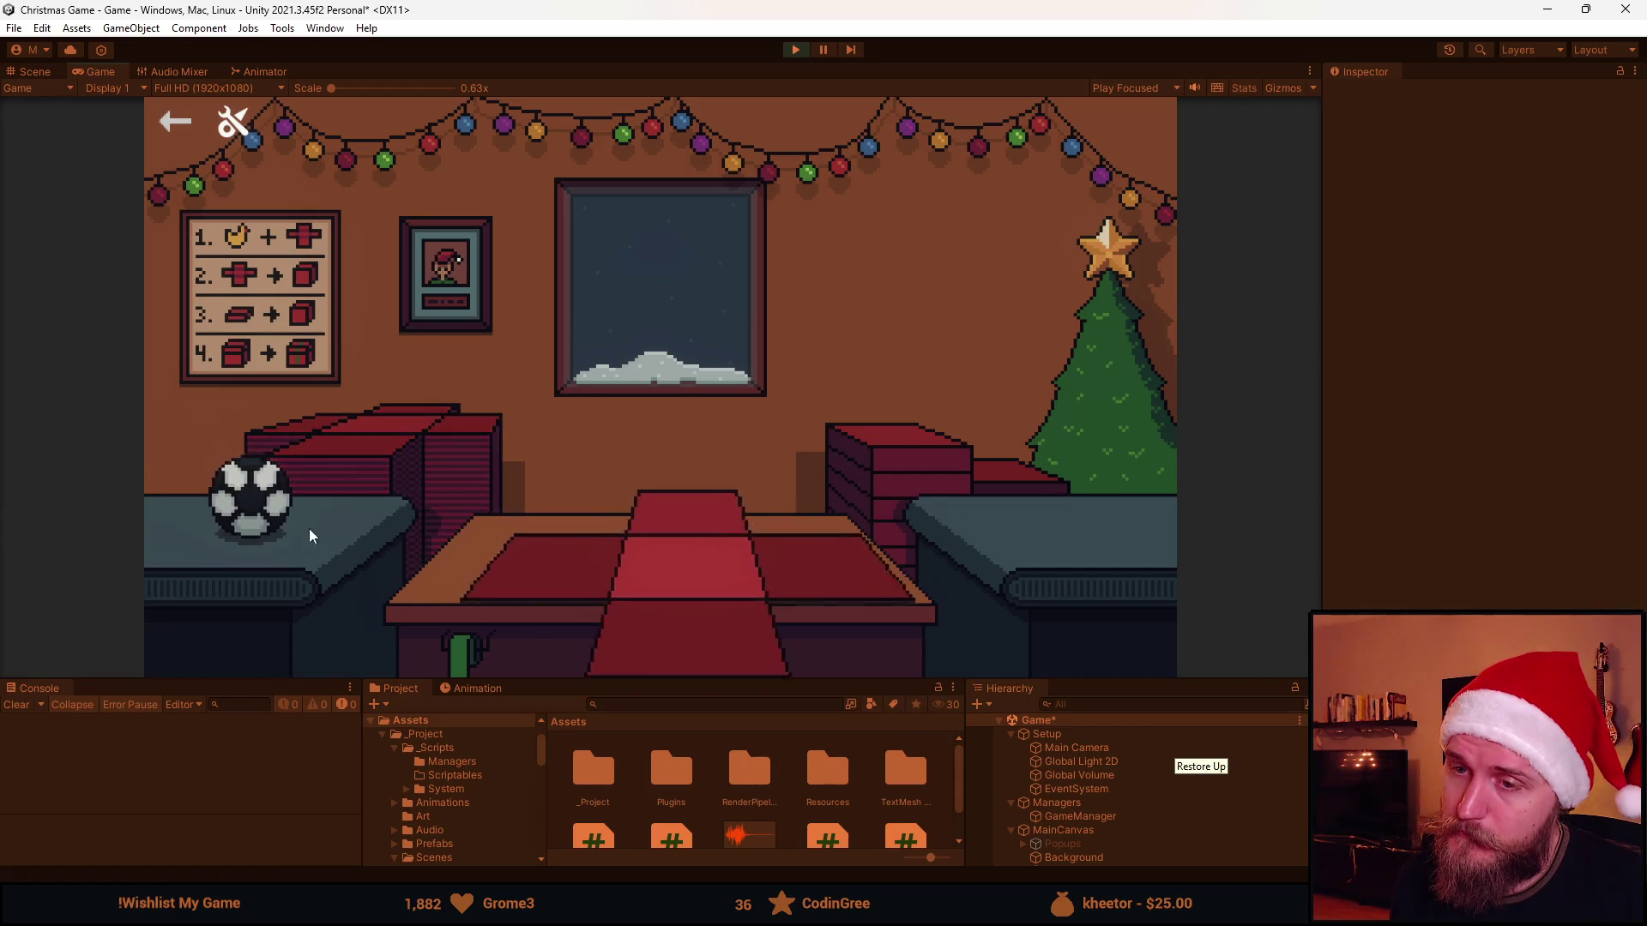
{"action": "left_click", "coordinate": [590, 609]}
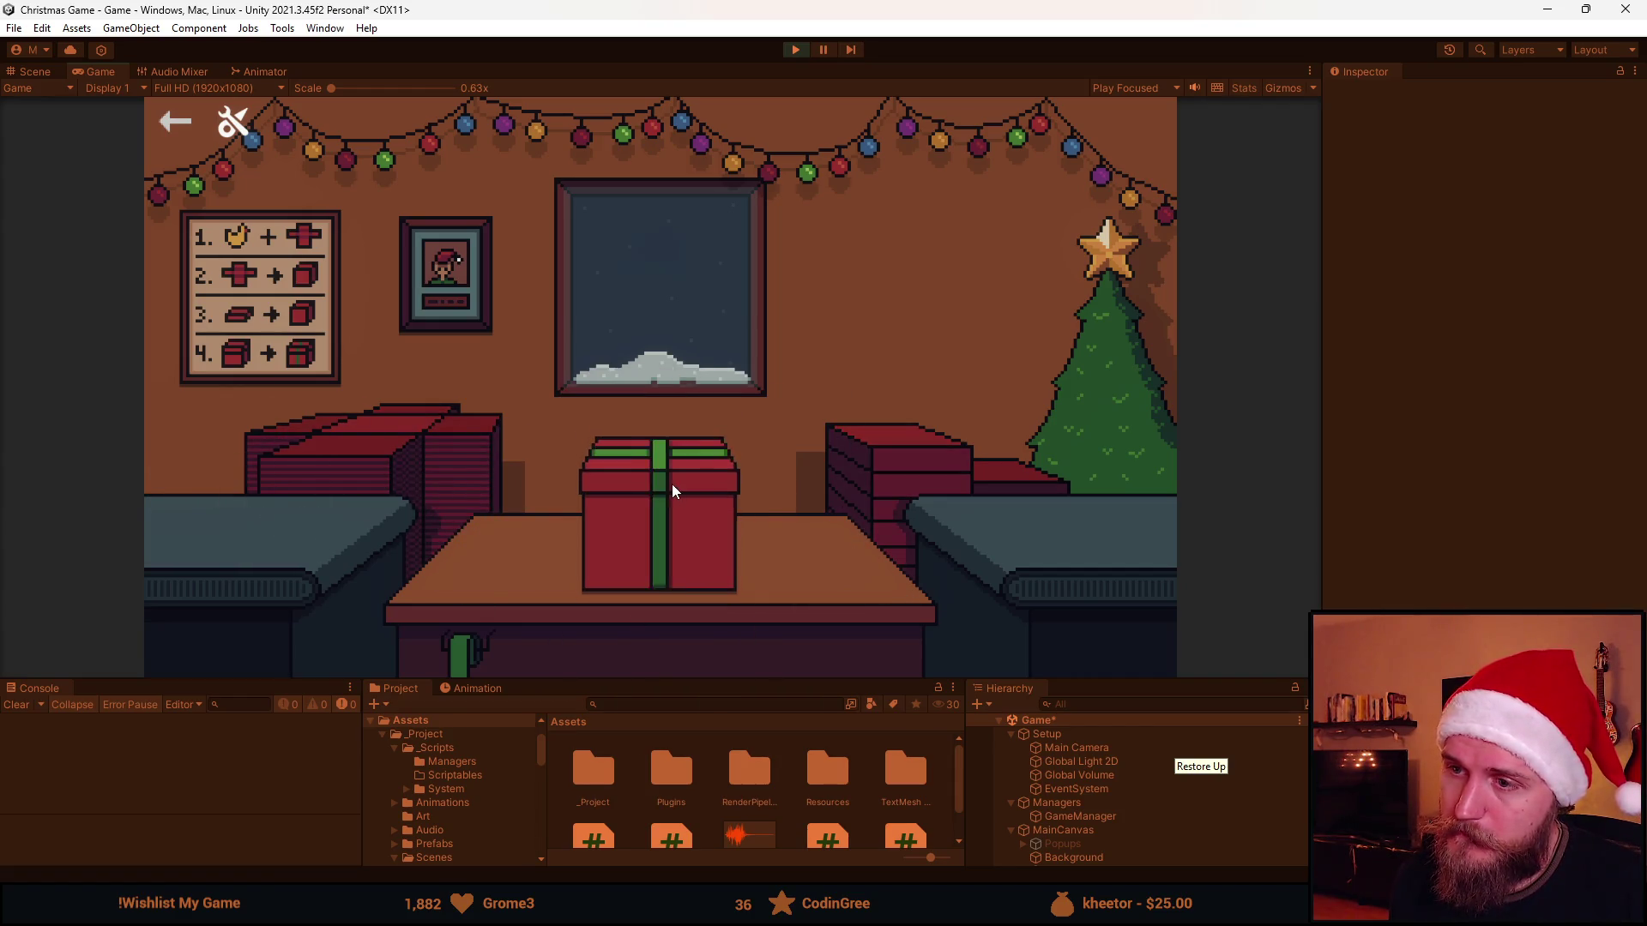
{"action": "left_click", "coordinate": [673, 484]}
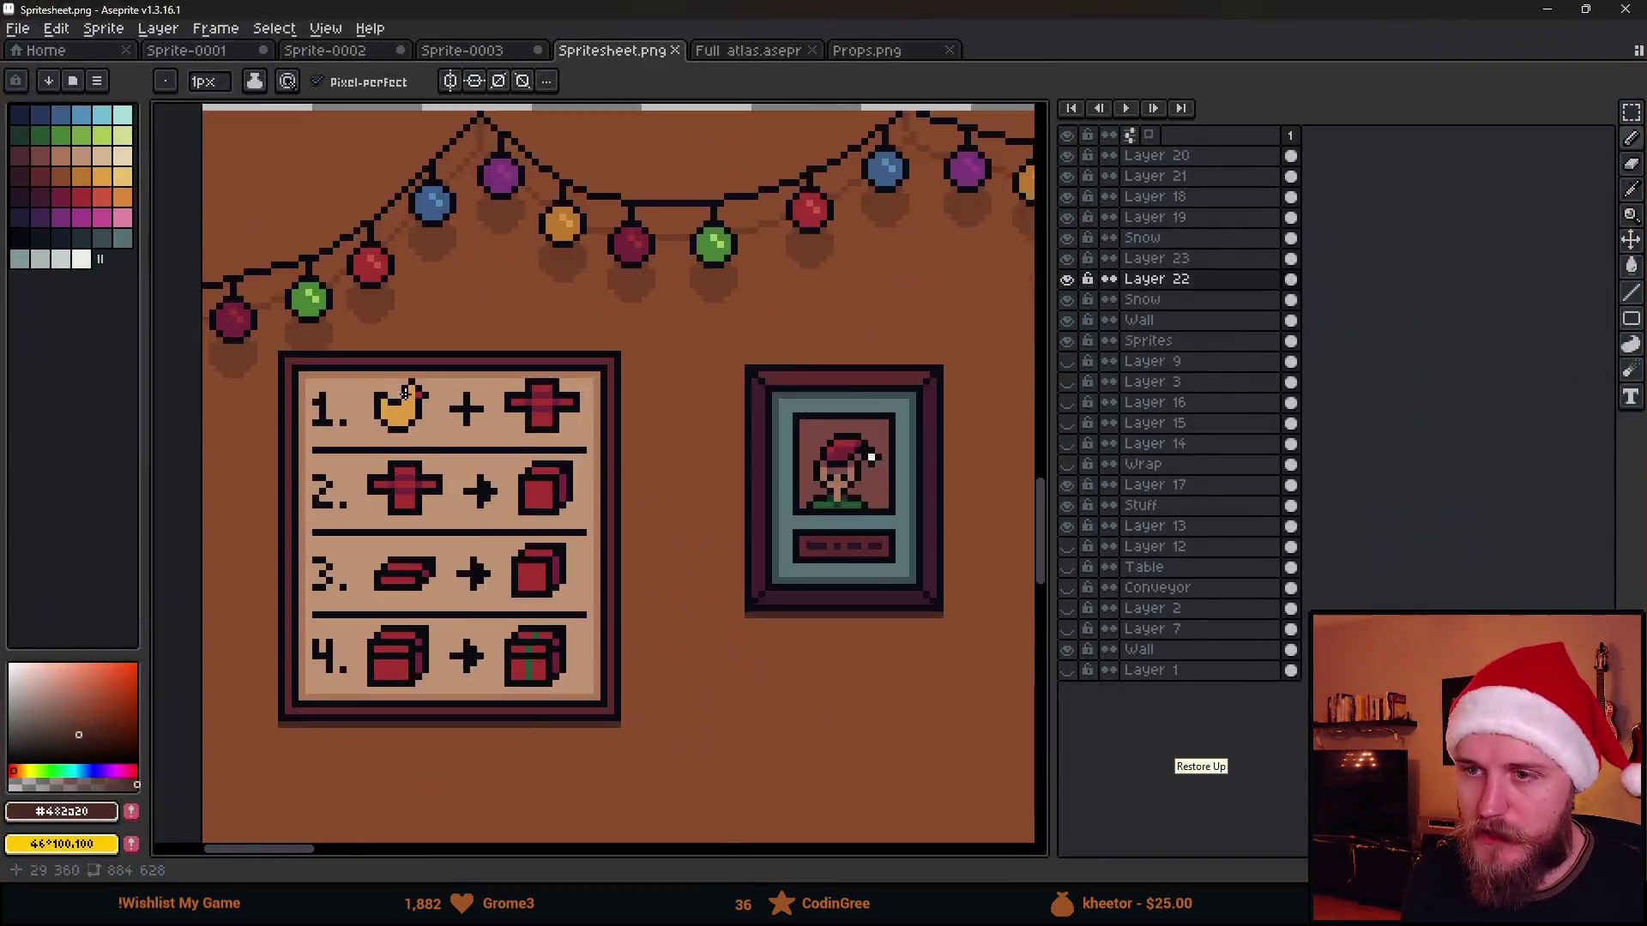
{"action": "scroll", "coordinate": [404, 393], "scroll_direction": "up", "scroll_amount": 2}
{"action": "scroll", "coordinate": [404, 393], "scroll_direction": "up", "scroll_amount": 2}
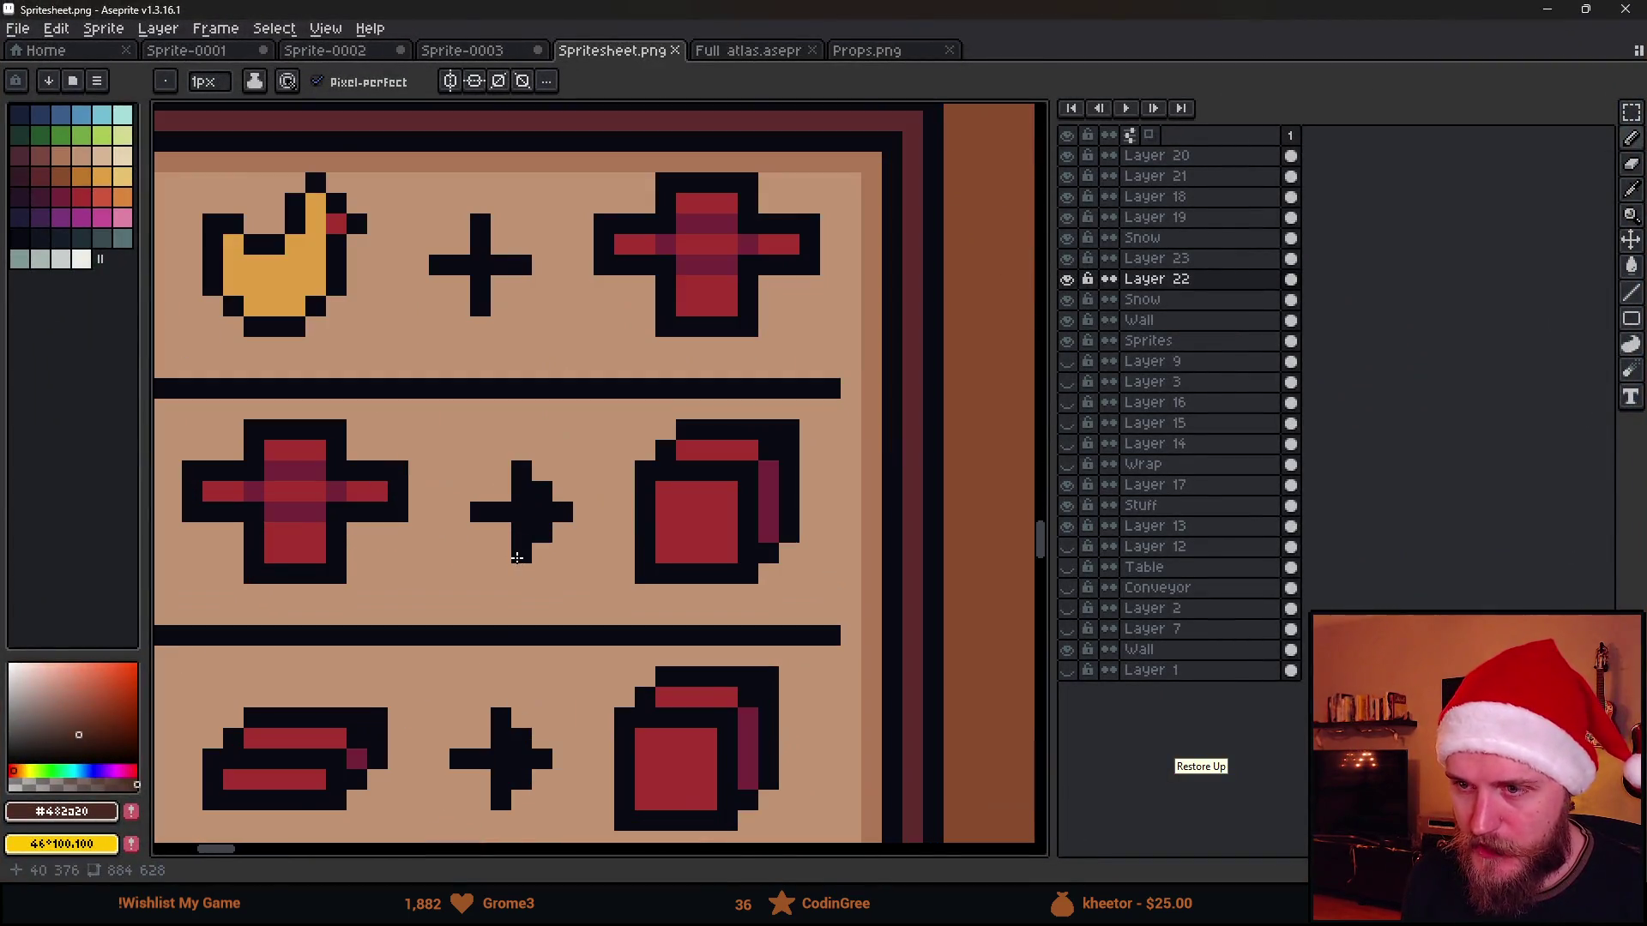
Place the copied arrow in row 1 on Layer 23 and shift the arrow and red cross left
{"action": "left_click", "coordinate": [1069, 259]}
{"action": "left_click", "coordinate": [1155, 258]}
{"action": "scroll", "coordinate": [644, 450], "scroll_direction": "down", "scroll_amount": 2}
{"action": "scroll", "coordinate": [644, 451], "scroll_direction": "down", "scroll_amount": 1}
{"action": "key", "text": "m"}
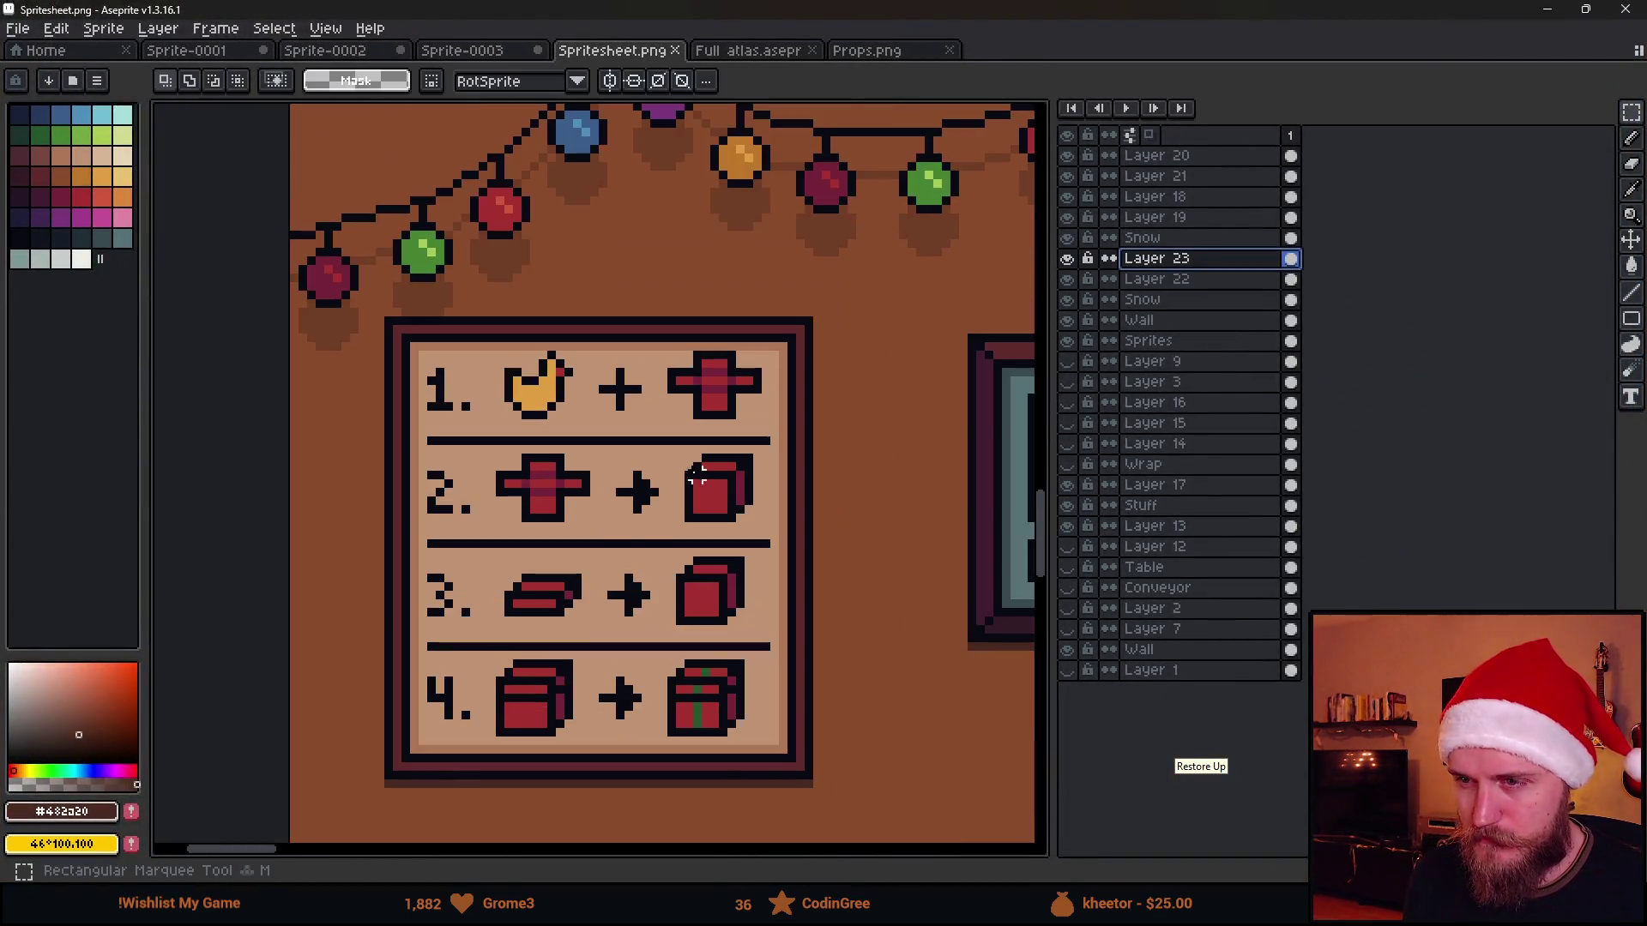
{"action": "scroll", "coordinate": [600, 368], "scroll_direction": "up", "scroll_amount": 2}
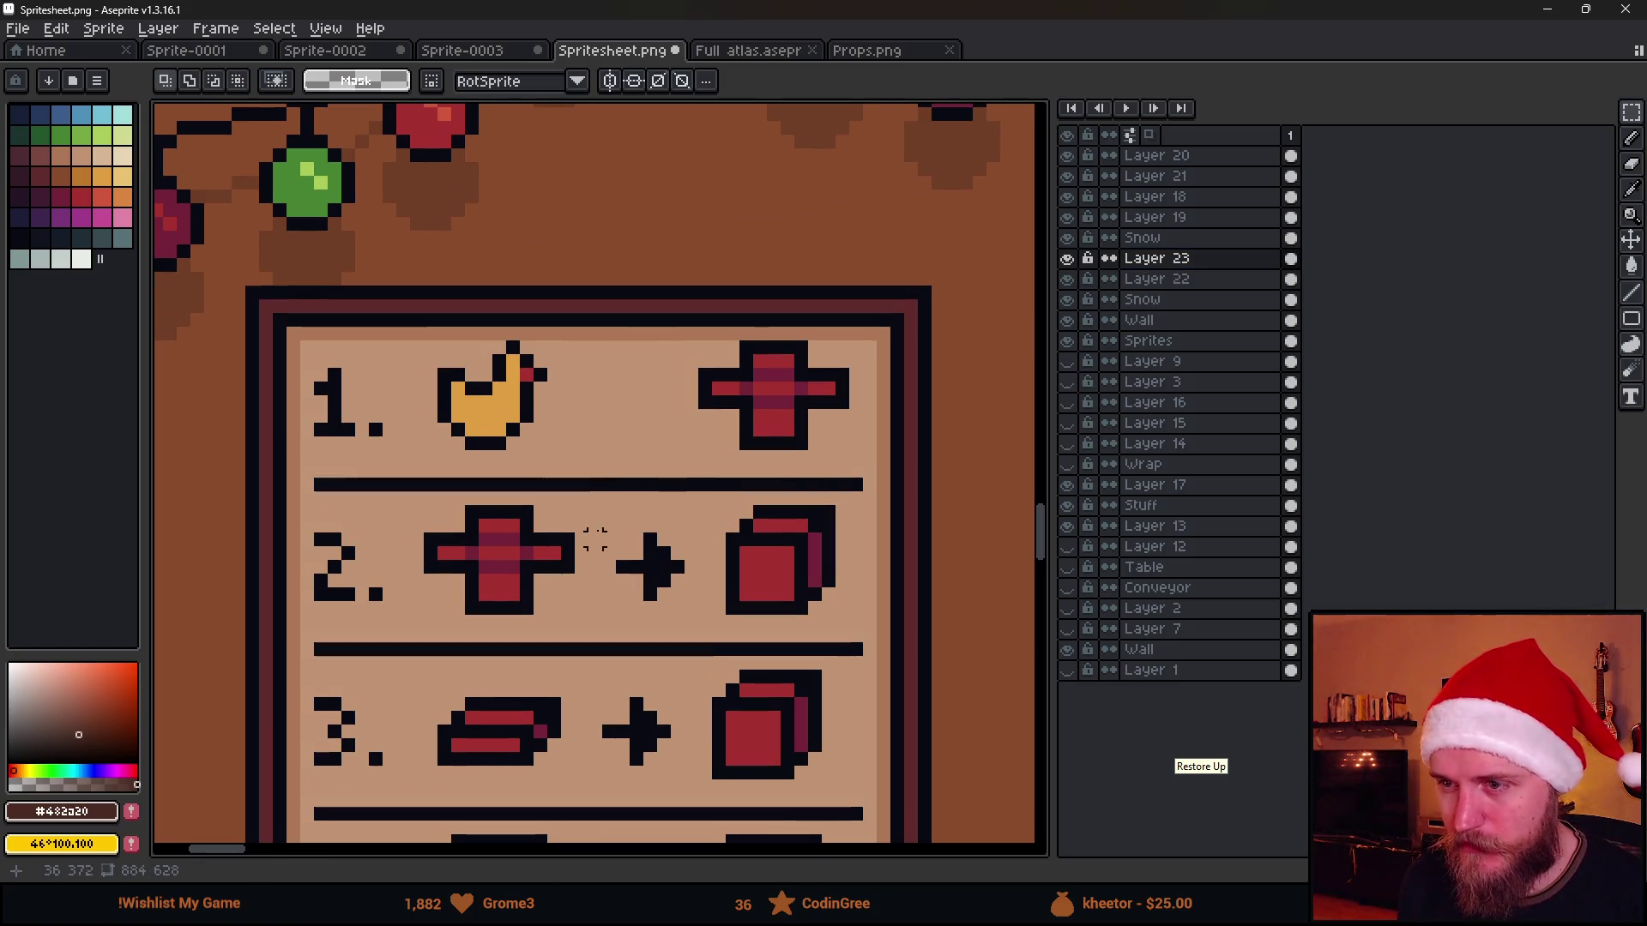
{"action": "mouse_move", "coordinate": [586, 517]}
{"action": "left_mouse_down"}
{"action": "mouse_move", "coordinate": [716, 631]}
{"action": "mouse_move", "coordinate": [653, 448]}
{"action": "left_mouse_up"}
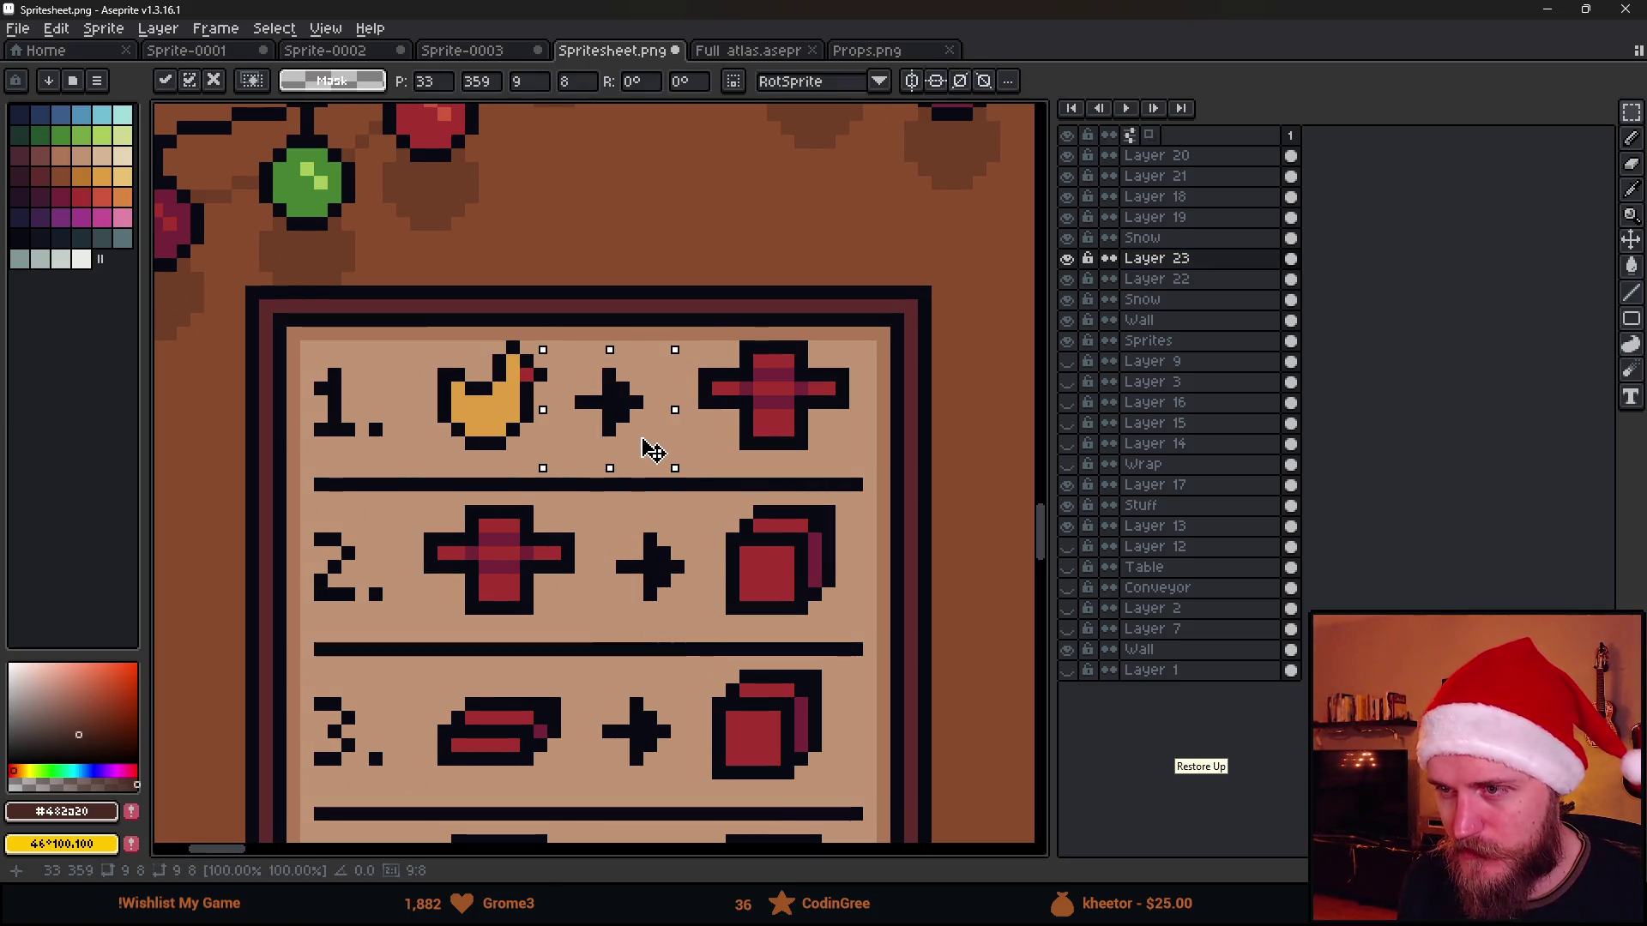
{"action": "left_click", "coordinate": [785, 459]}
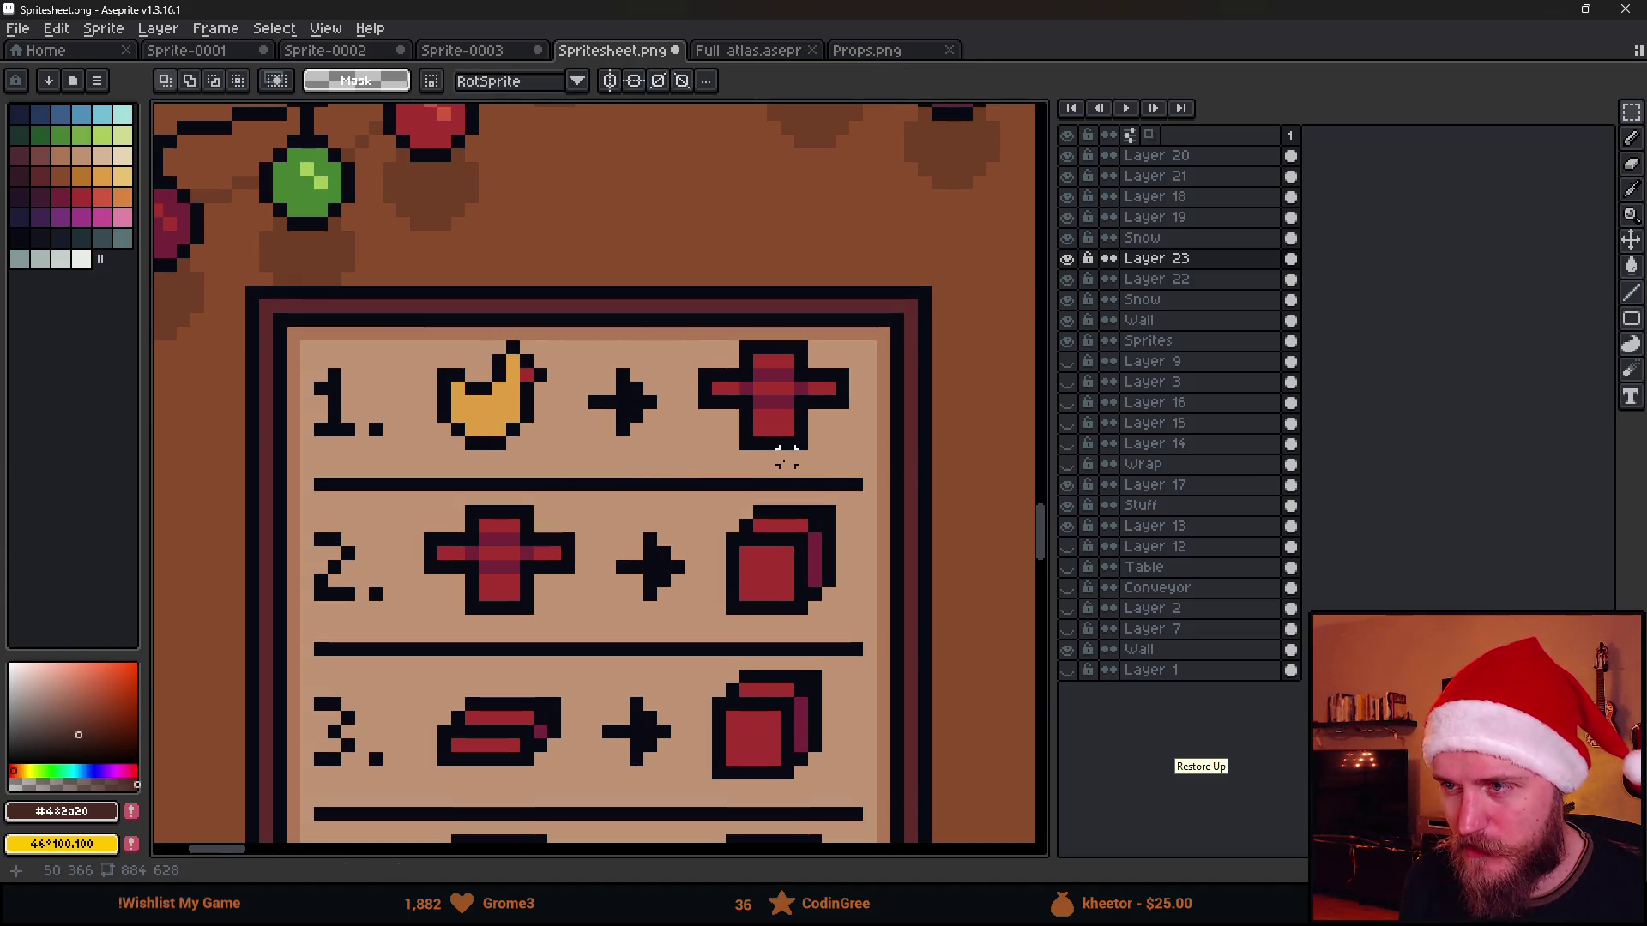
{"action": "scroll", "coordinate": [635, 483], "scroll_direction": "down", "scroll_amount": 1}
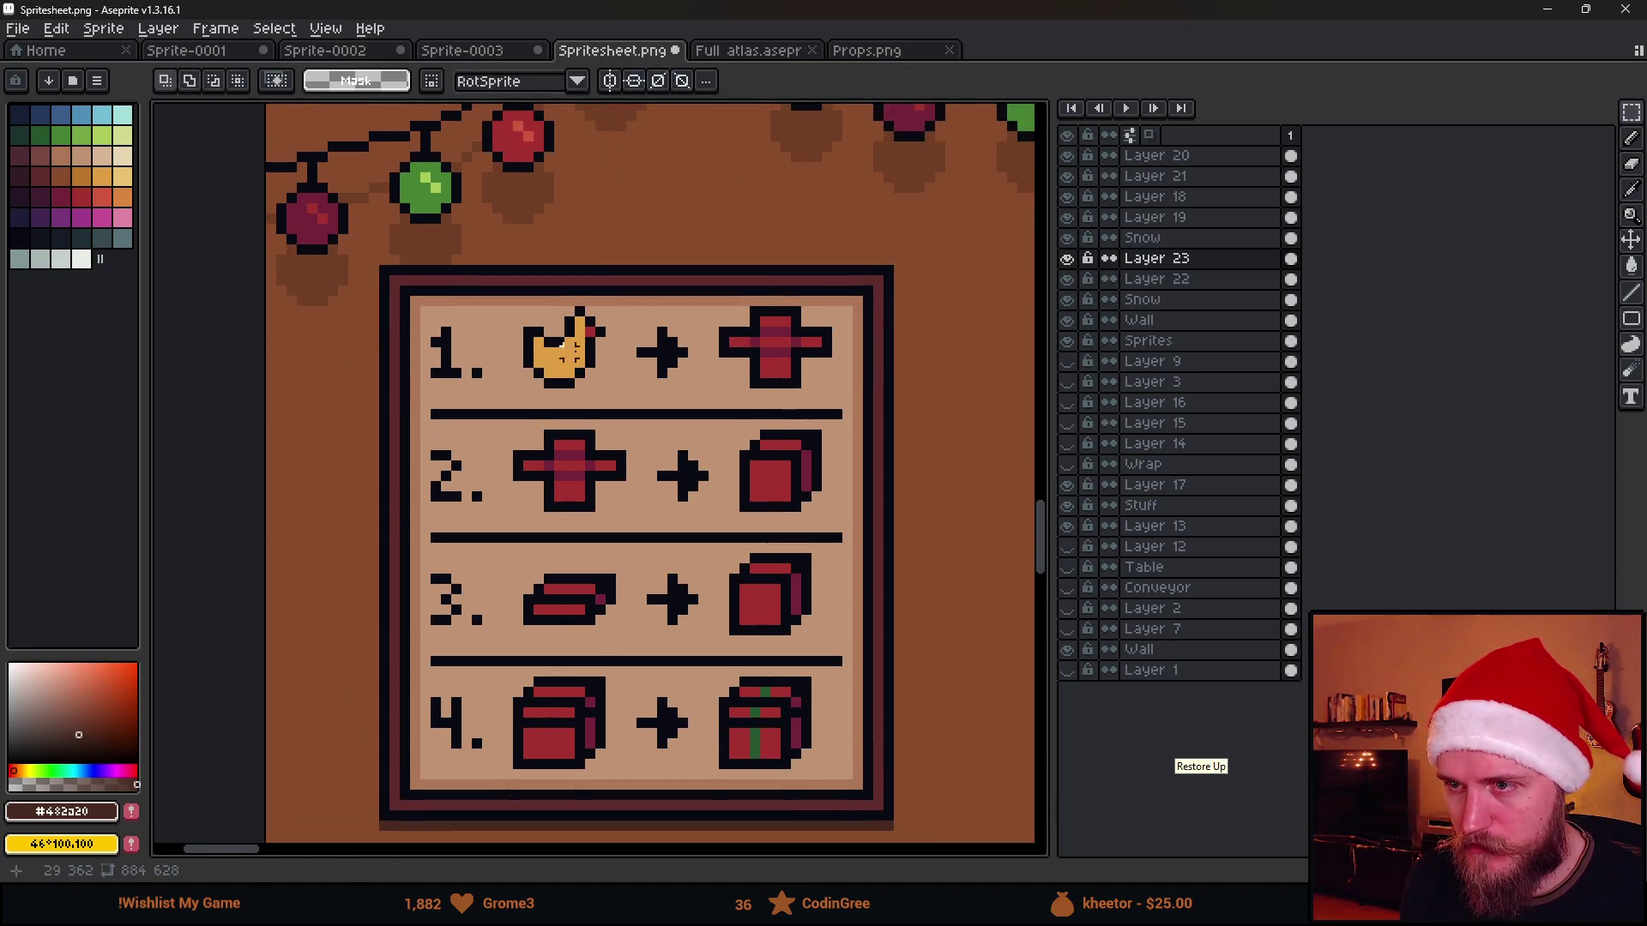
{"action": "scroll", "coordinate": [646, 298], "scroll_direction": "up", "scroll_amount": 1}
{"action": "mouse_move", "coordinate": [646, 298]}
{"action": "left_mouse_down"}
{"action": "mouse_move", "coordinate": [943, 407]}
{"action": "mouse_move", "coordinate": [882, 387]}
{"action": "left_mouse_up"}
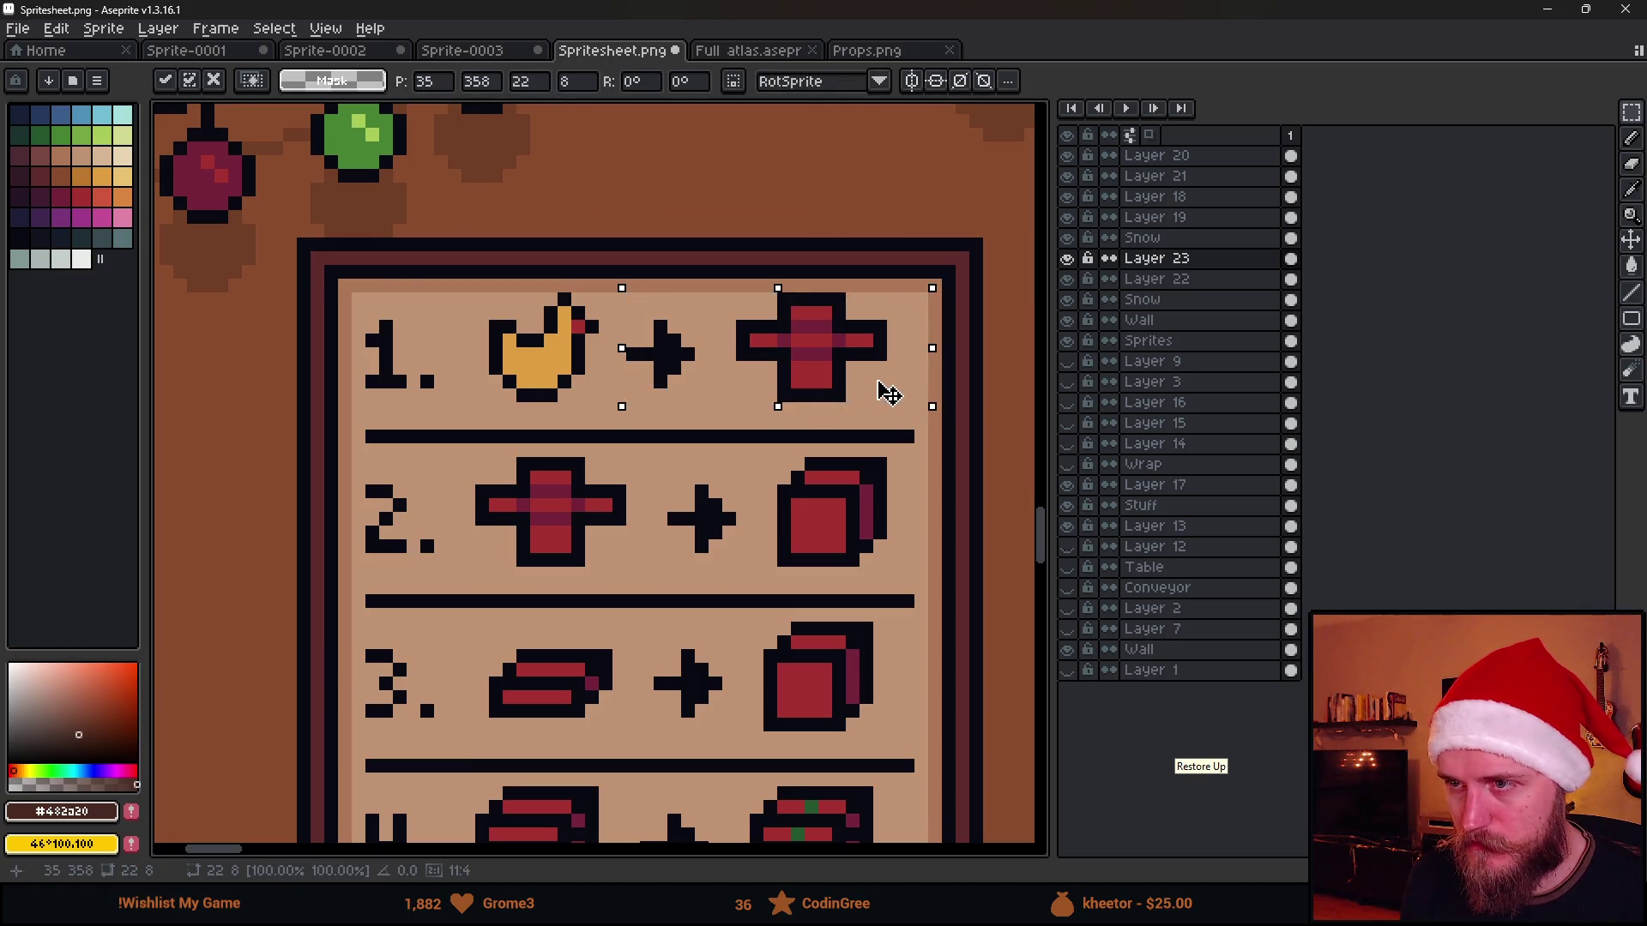
{"action": "left_click", "coordinate": [892, 573]}
Check the spacing of the row 1 chicken and cross and the row 2 cross and cube with marquee selections
{"action": "left_click_drag", "start_coordinate": [467, 298], "coordinate": [620, 434]}
{"action": "left_click", "coordinate": [633, 354]}
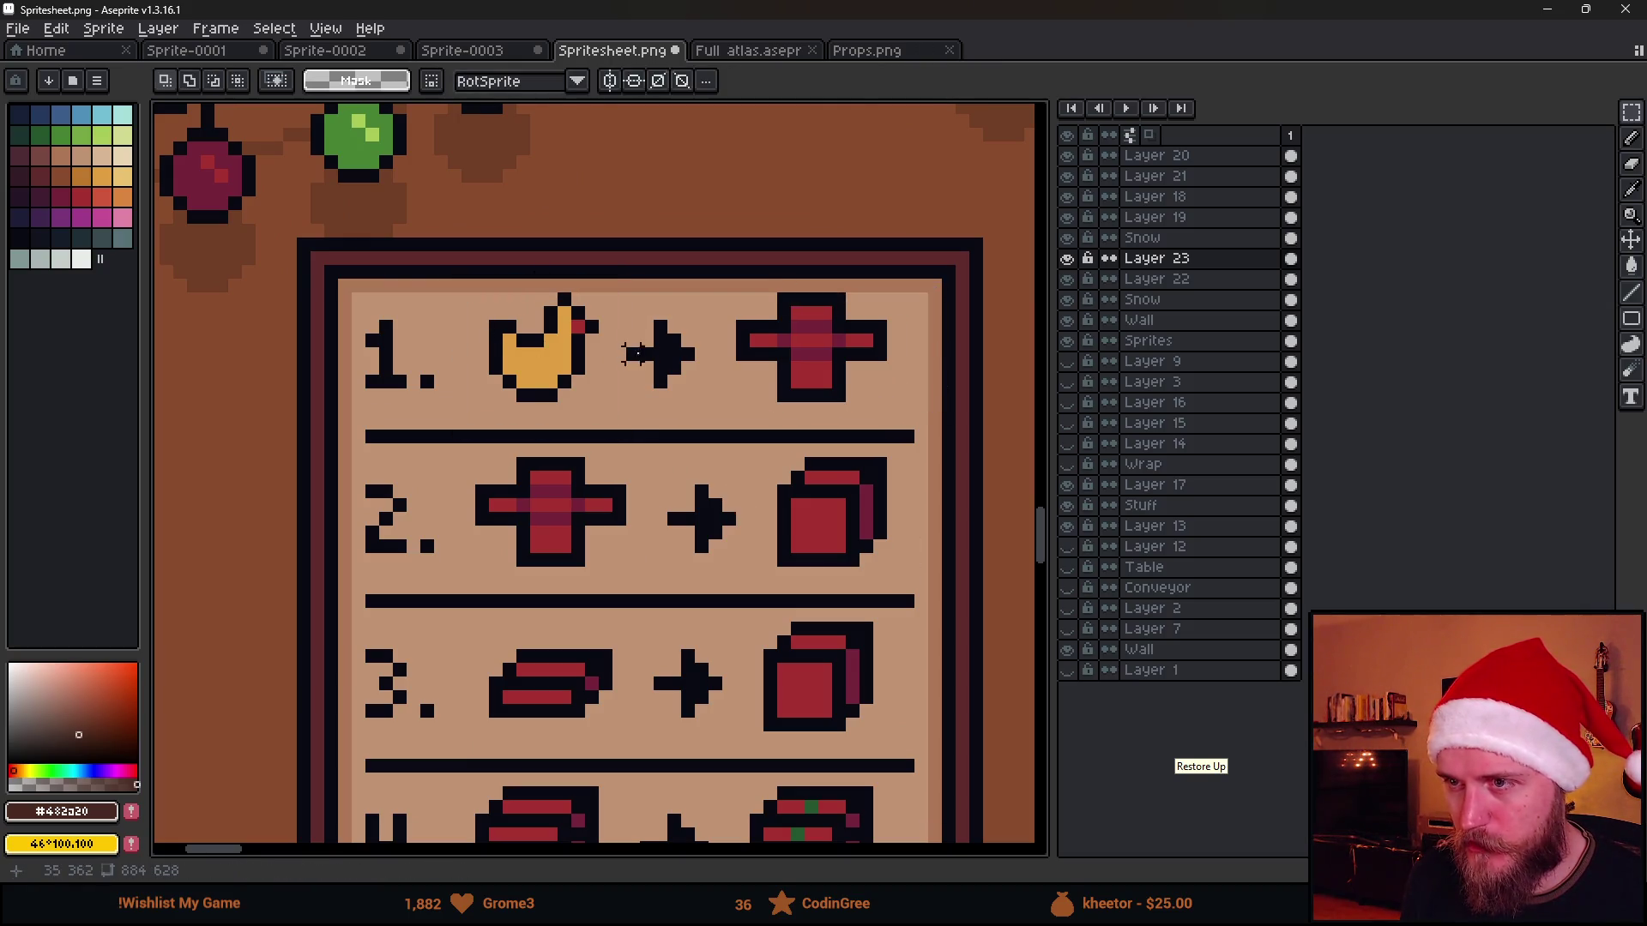
{"action": "left_click_drag", "start_coordinate": [701, 272], "coordinate": [908, 425]}
{"action": "left_click", "coordinate": [823, 657]}
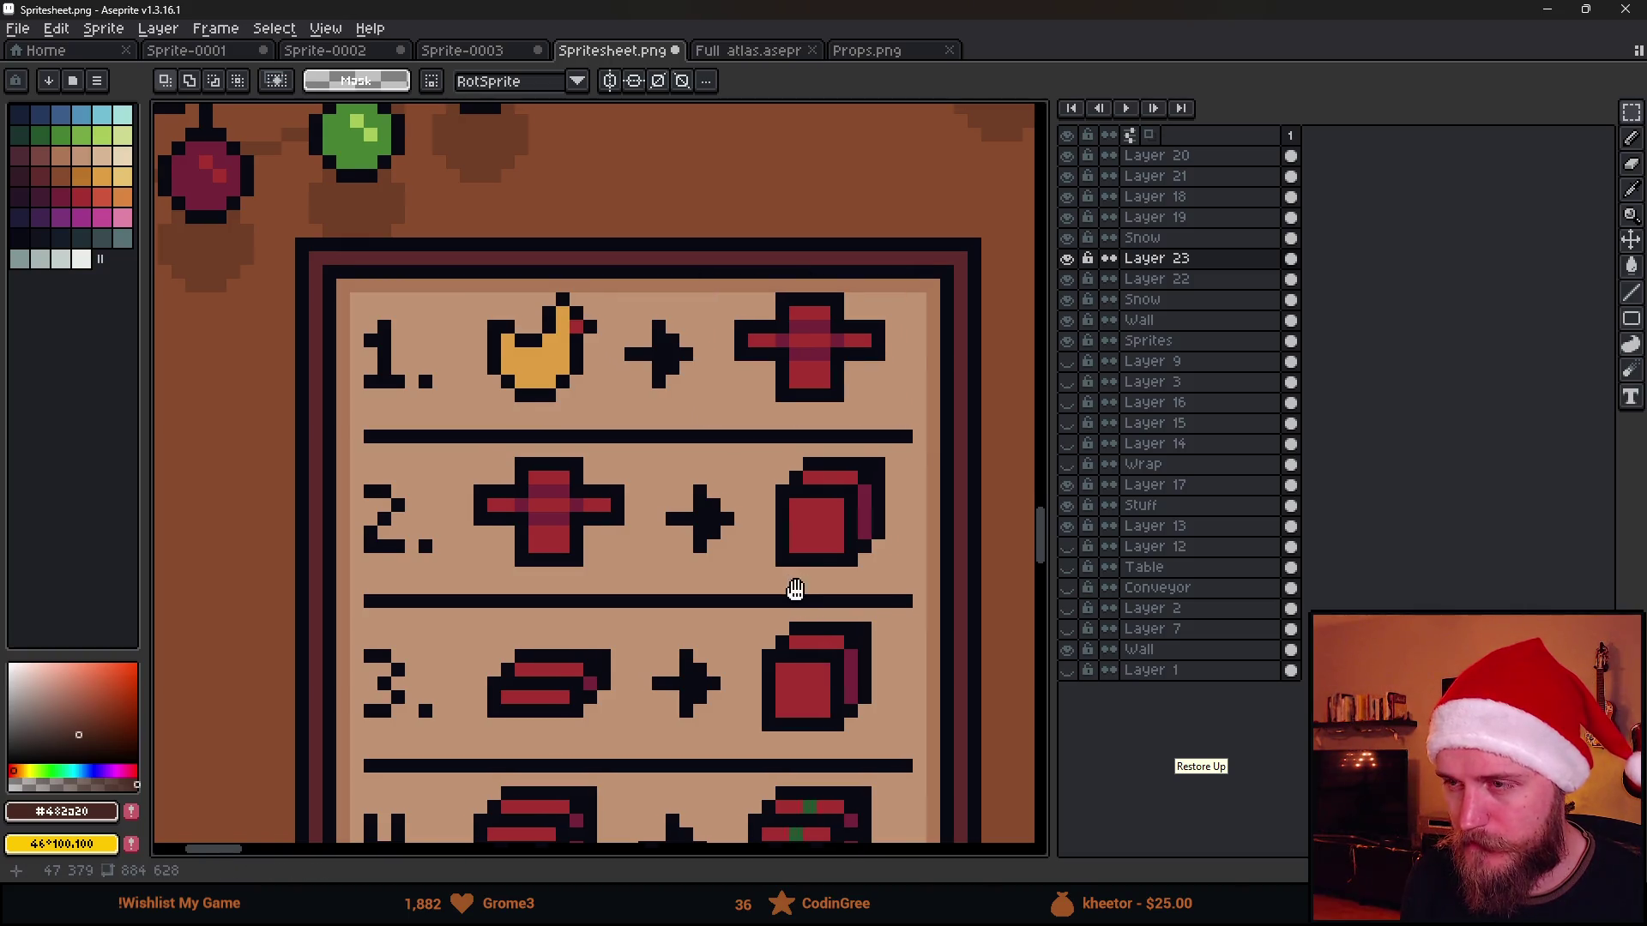
{"action": "scroll", "coordinate": [790, 588], "scroll_direction": "down", "scroll_amount": 1}
{"action": "scroll", "coordinate": [757, 230], "scroll_direction": "up", "scroll_amount": 1}
{"action": "left_click_drag", "start_coordinate": [675, 218], "coordinate": [888, 367]}
{"action": "left_click", "coordinate": [725, 552]}
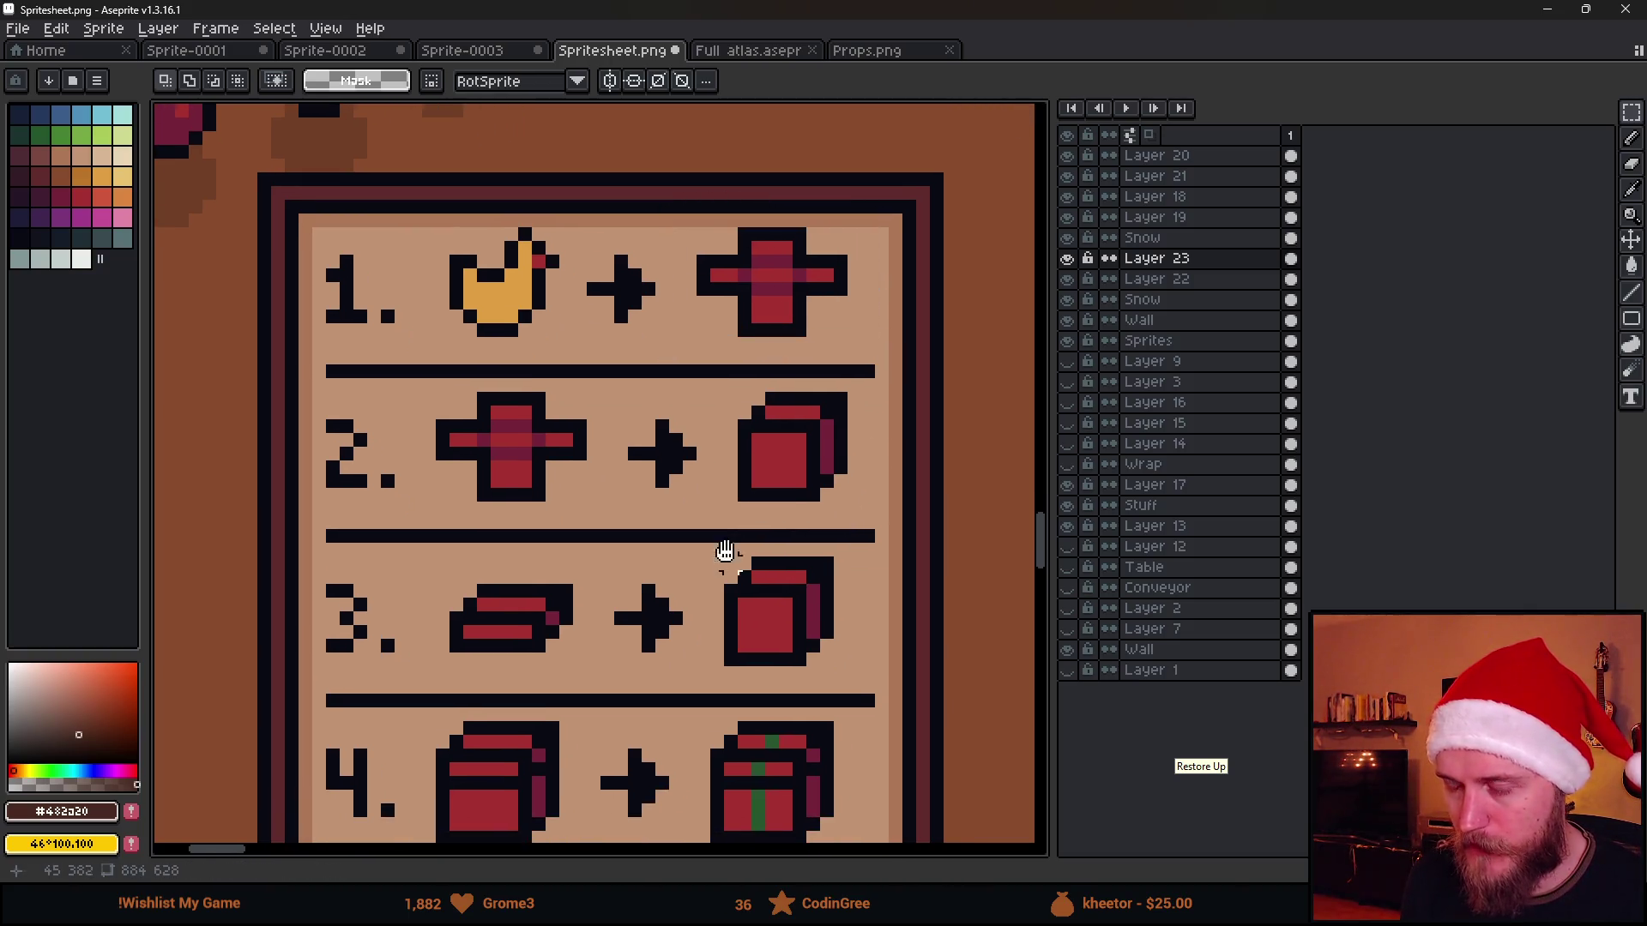
{"action": "scroll", "coordinate": [725, 552], "scroll_direction": "down", "scroll_amount": 1}
{"action": "scroll", "coordinate": [734, 373], "scroll_direction": "up", "scroll_amount": 1}
{"action": "left_click_drag", "start_coordinate": [454, 280], "coordinate": [600, 399]}
{"action": "left_click", "coordinate": [801, 368]}
{"action": "left_click_drag", "start_coordinate": [729, 286], "coordinate": [882, 434]}
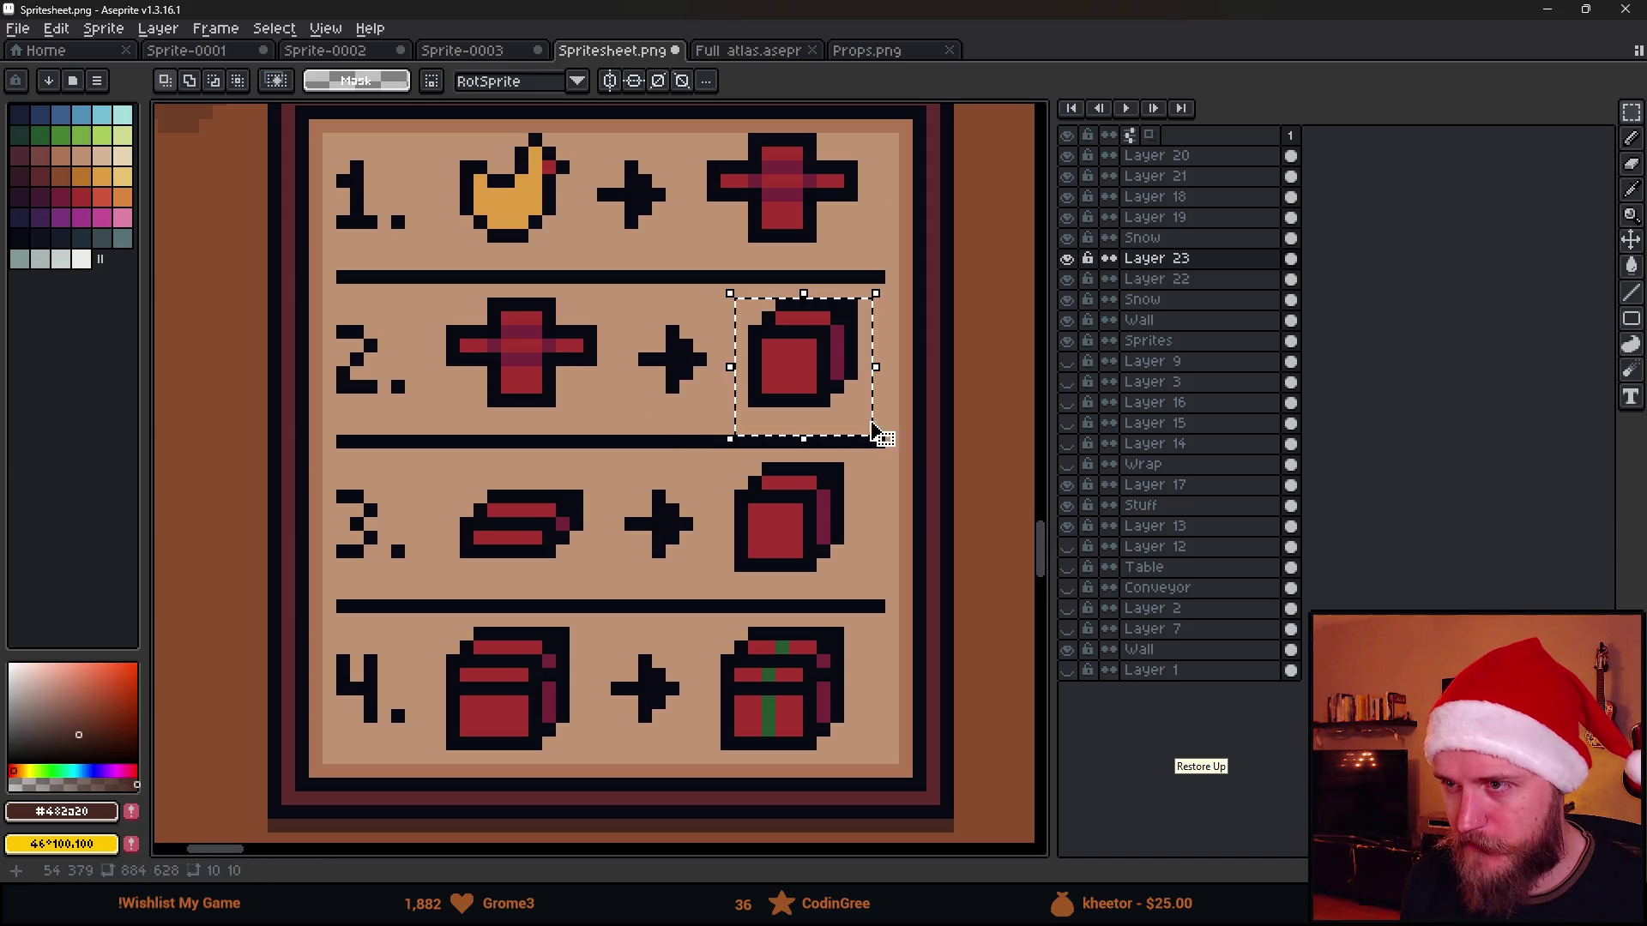
{"action": "left_click", "coordinate": [729, 648]}
{"action": "scroll", "coordinate": [728, 647], "scroll_direction": "down", "scroll_amount": 1}
{"action": "scroll", "coordinate": [728, 647], "scroll_direction": "up", "scroll_amount": 1}
{"action": "scroll", "coordinate": [729, 648], "scroll_direction": "down", "scroll_amount": 1}
{"action": "scroll", "coordinate": [433, 343], "scroll_direction": "up", "scroll_amount": 1}
Check the spacing of the row 3 shape and cube and the row 4 cube and gift box
{"action": "left_click_drag", "start_coordinate": [423, 305], "coordinate": [588, 449]}
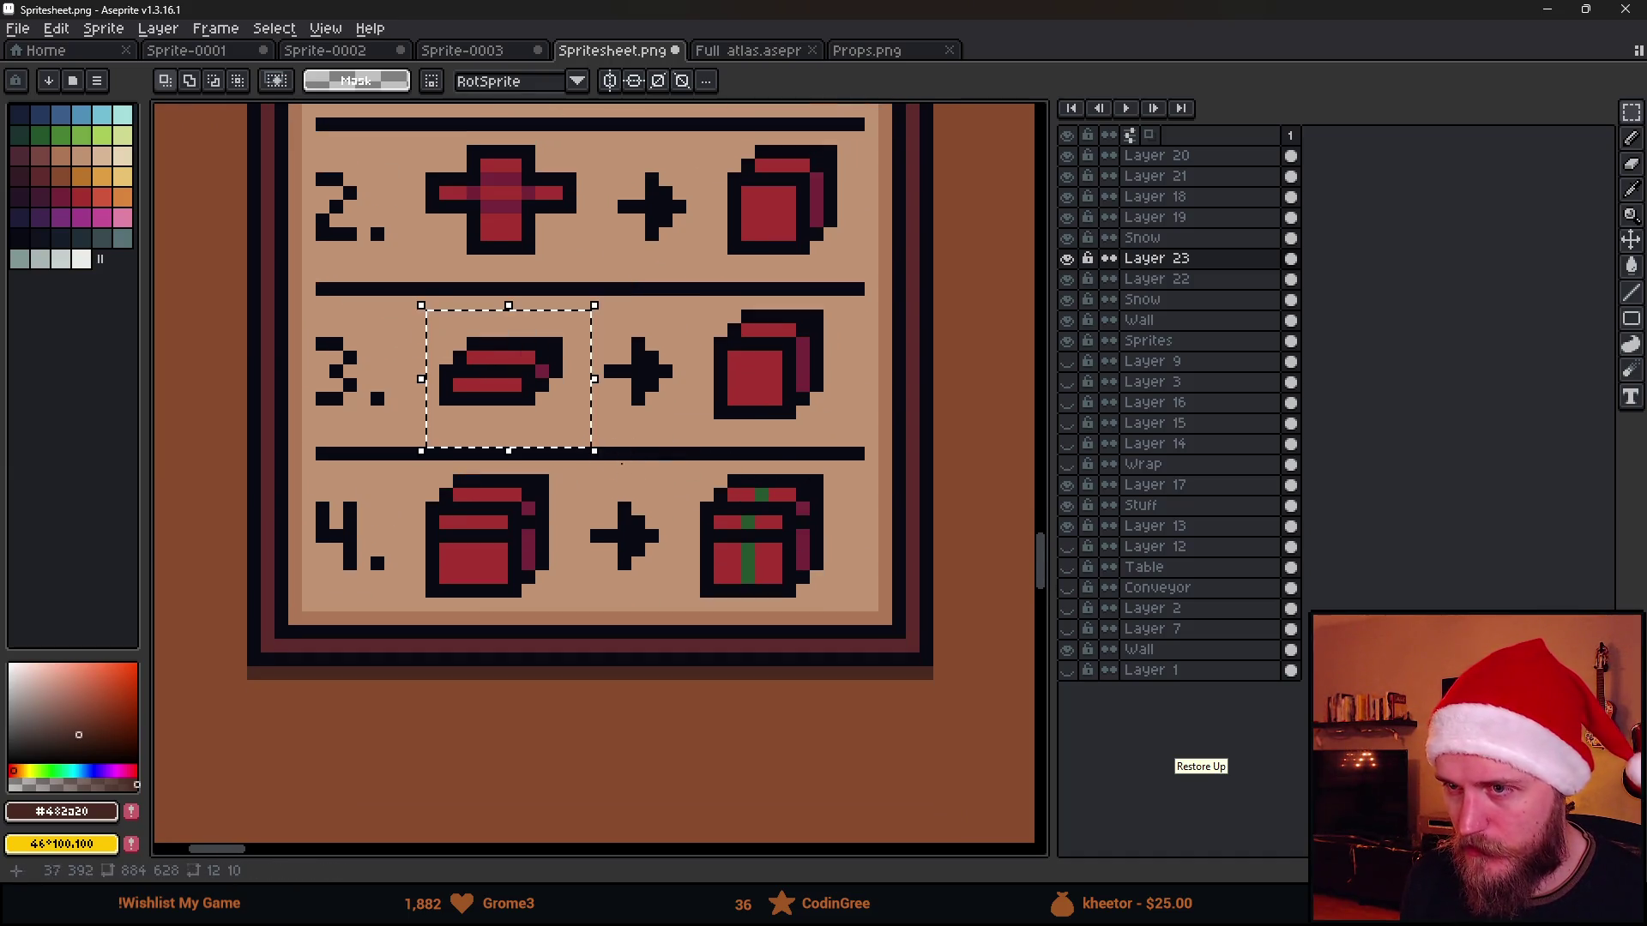
{"action": "left_click", "coordinate": [693, 522]}
{"action": "left_click_drag", "start_coordinate": [696, 294], "coordinate": [869, 454]}
{"action": "left_click", "coordinate": [823, 631]}
{"action": "scroll", "coordinate": [720, 495], "scroll_direction": "down", "scroll_amount": 1}
{"action": "scroll", "coordinate": [721, 495], "scroll_direction": "up", "scroll_amount": 1}
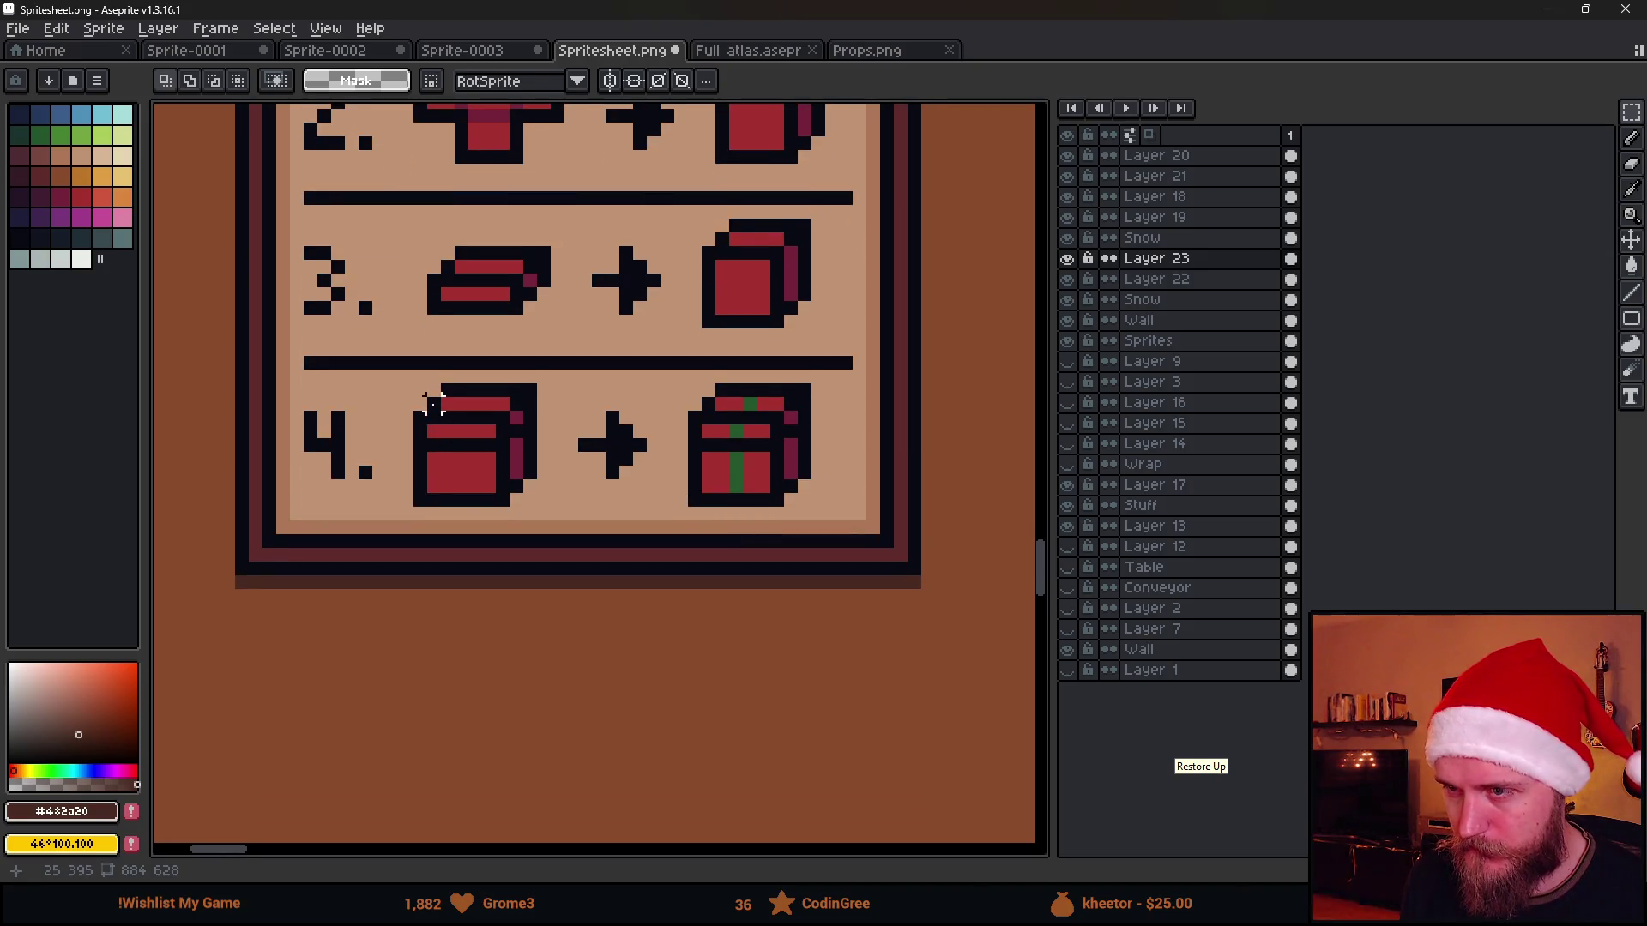
{"action": "left_click_drag", "start_coordinate": [422, 388], "coordinate": [600, 515]}
{"action": "left_click", "coordinate": [682, 556]}
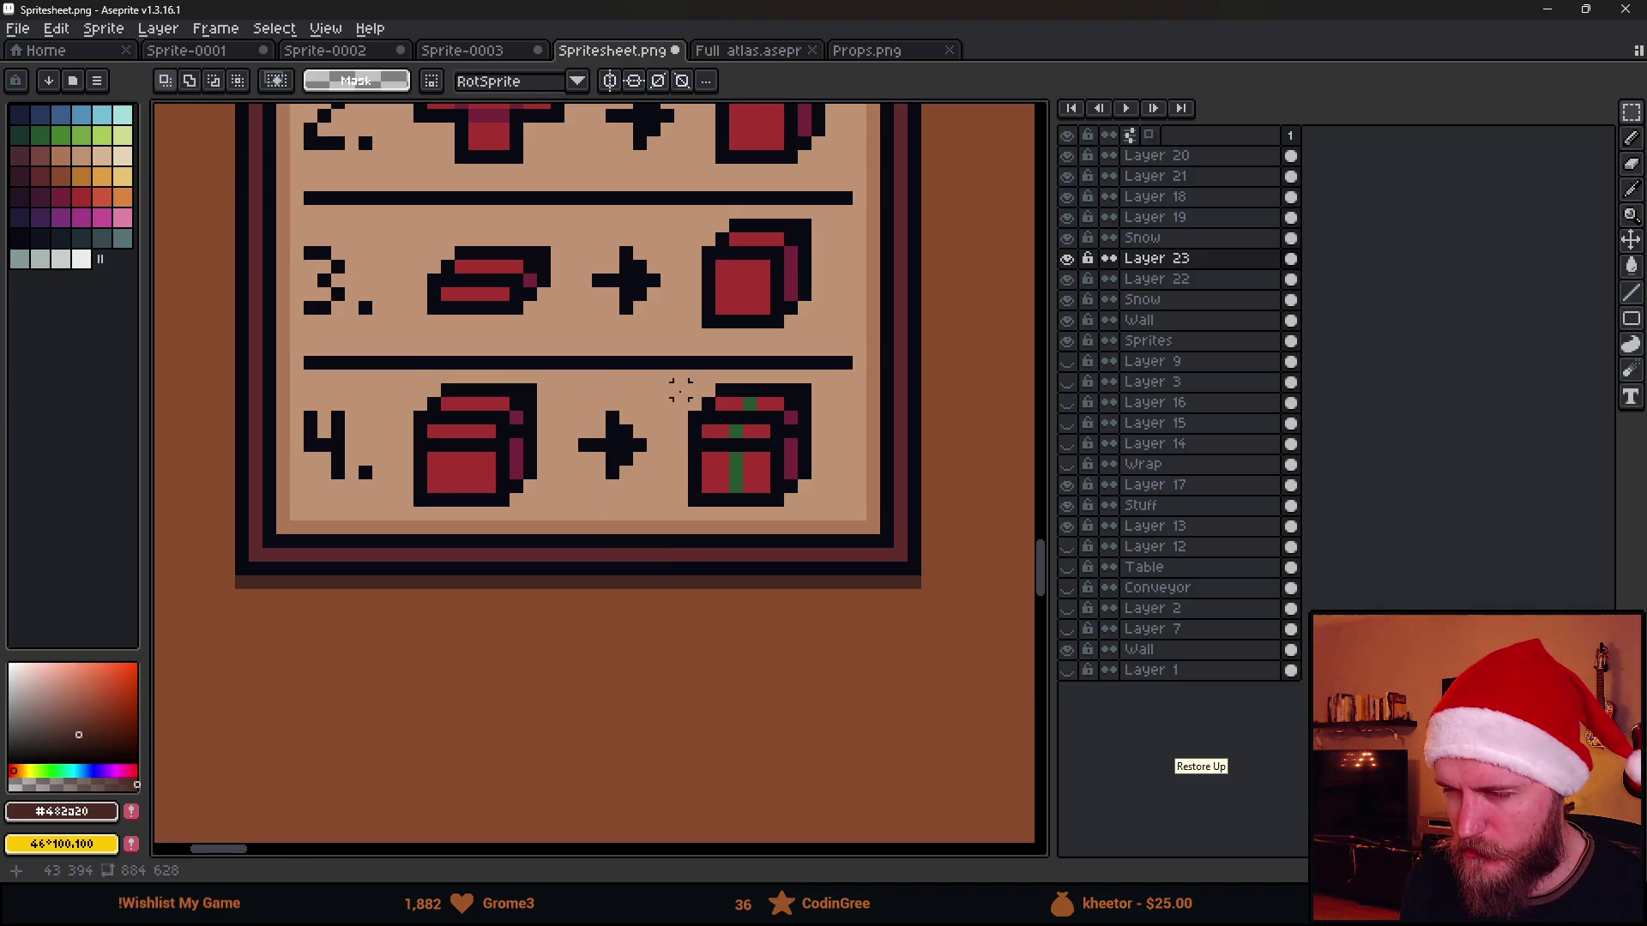
{"action": "left_click_drag", "start_coordinate": [673, 379], "coordinate": [845, 544]}
{"action": "left_click", "coordinate": [887, 652]}
{"action": "scroll", "coordinate": [901, 663], "scroll_direction": "down", "scroll_amount": 1}
{"action": "scroll", "coordinate": [426, 498], "scroll_direction": "down", "scroll_amount": 1}
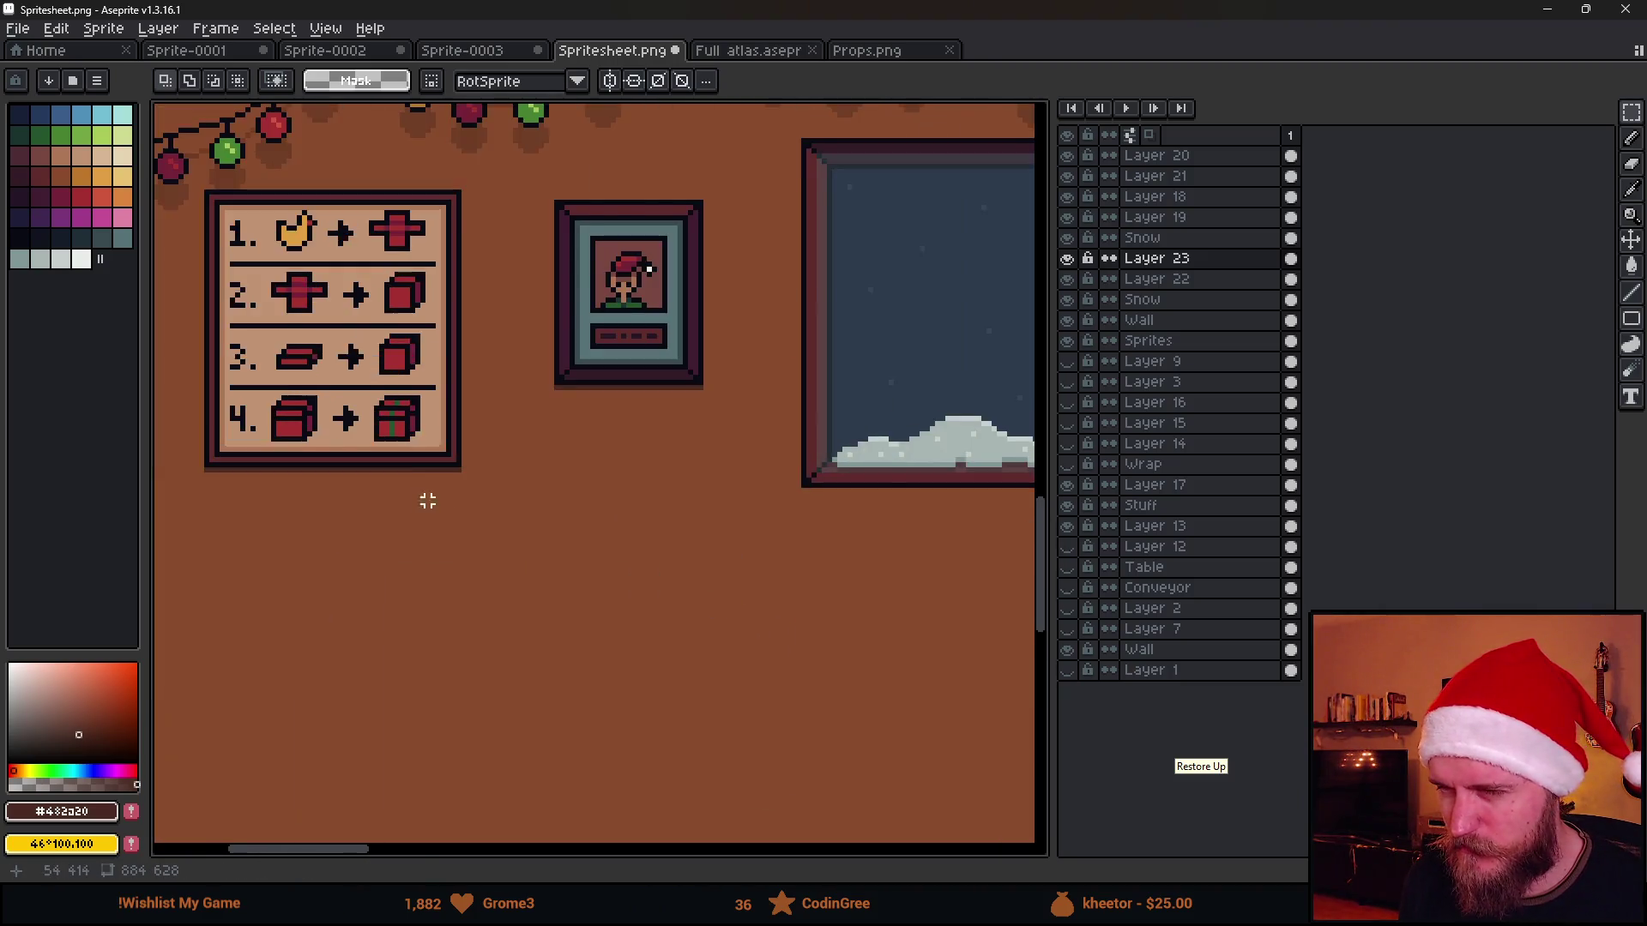
{"action": "scroll", "coordinate": [471, 515], "scroll_direction": "down", "scroll_amount": 1}
{"action": "scroll", "coordinate": [677, 587], "scroll_direction": "down", "scroll_amount": 1}
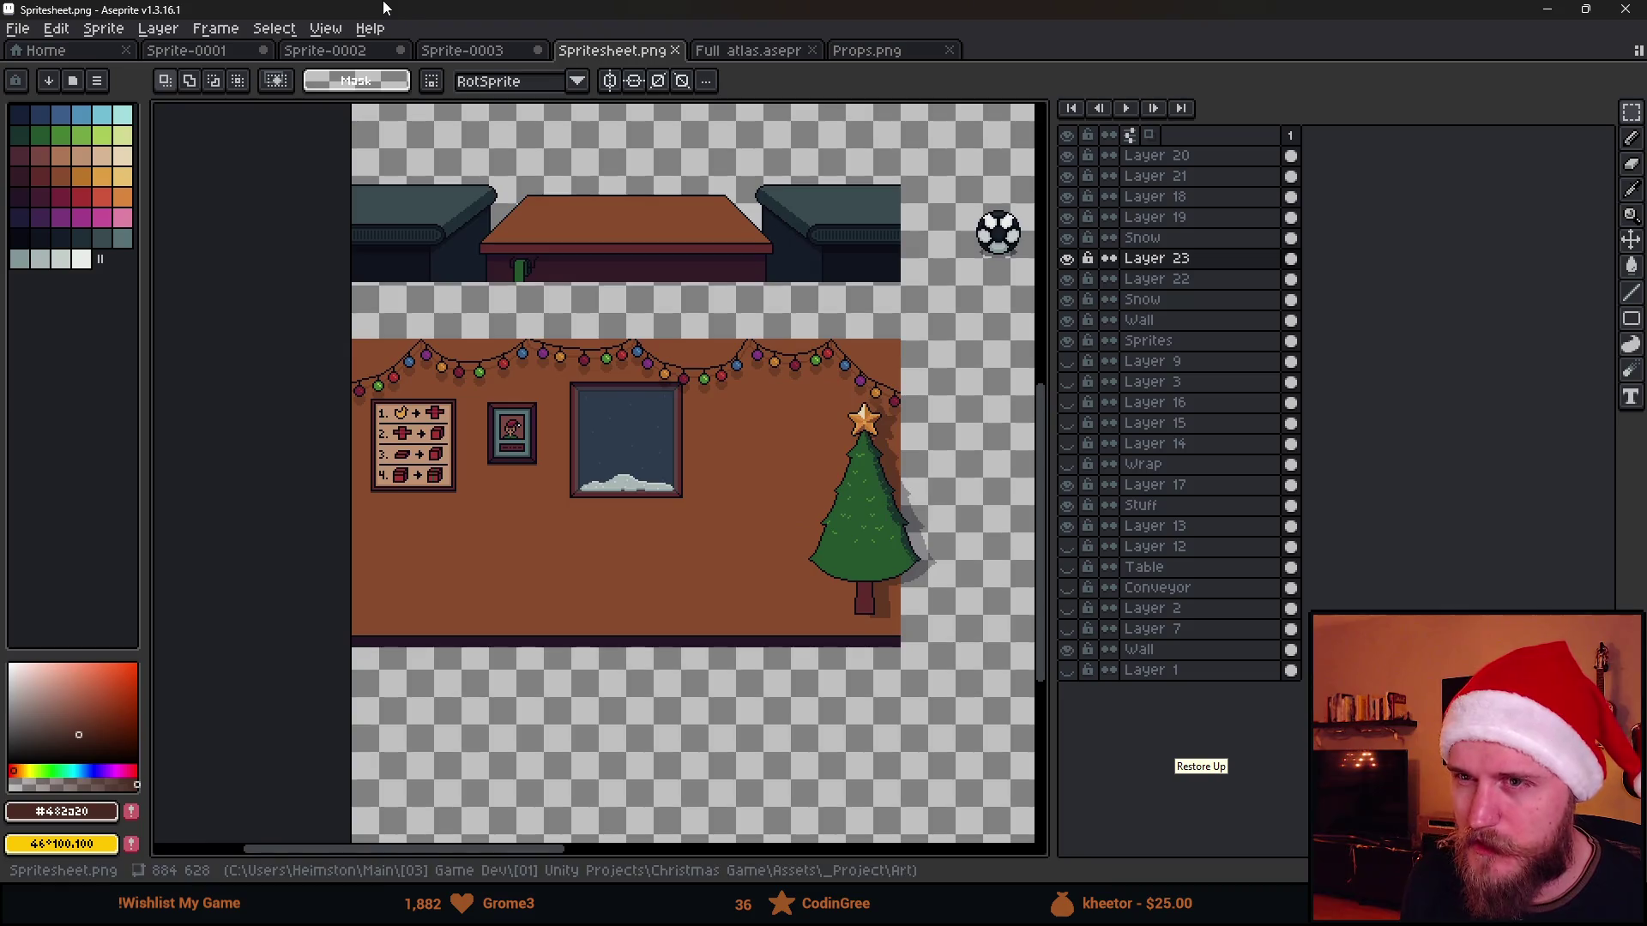
{"action": "scroll", "coordinate": [408, 438], "scroll_direction": "up", "scroll_amount": 2}
Merge Layer 23 down into Layer 22
{"action": "left_click", "coordinate": [1067, 258]}
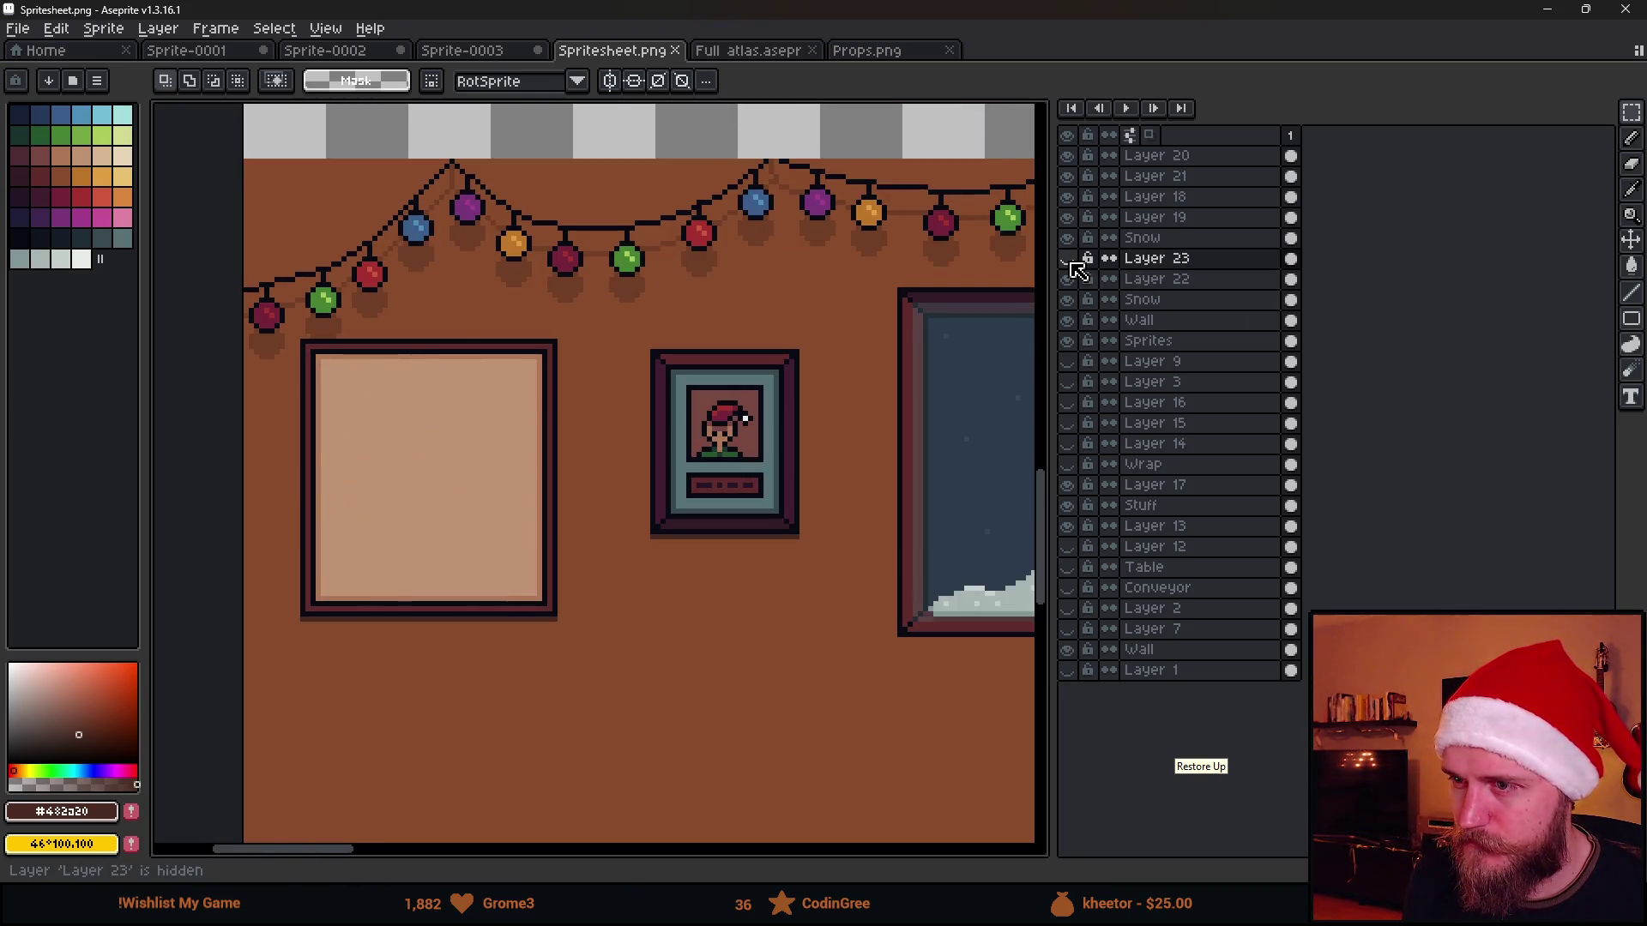
{"action": "right_click", "coordinate": [1129, 261]}
{"action": "left_click", "coordinate": [1226, 384]}
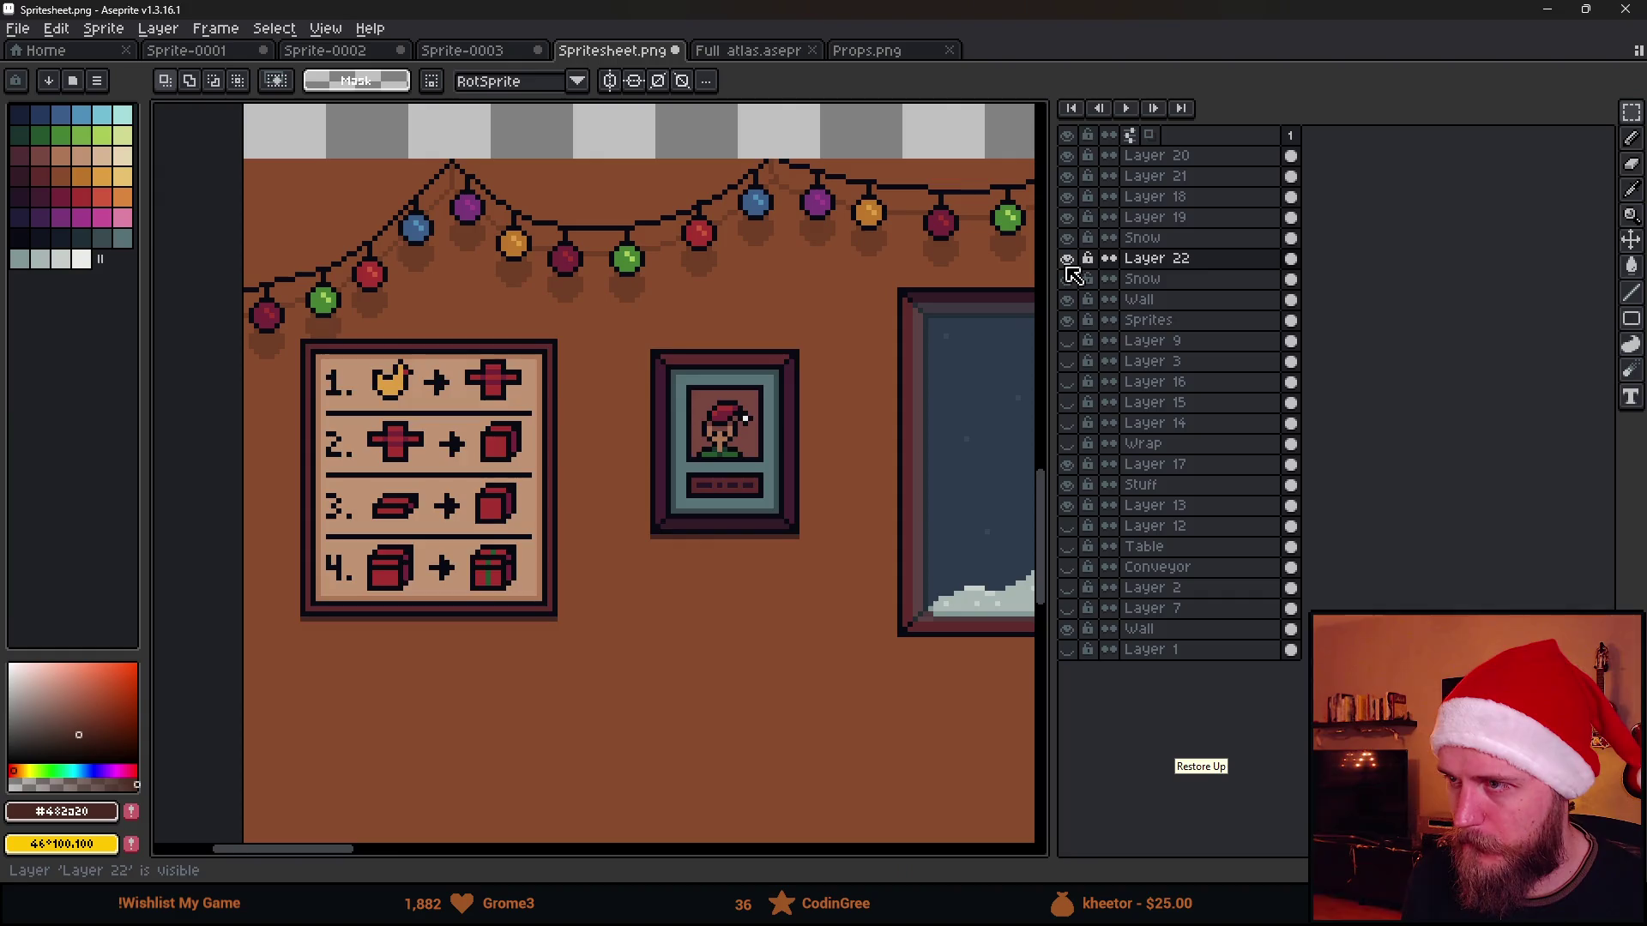
Move the whole notice board down and right, save, and check it in the game
{"action": "mouse_move", "coordinate": [281, 327]}
{"action": "left_mouse_down"}
{"action": "mouse_move", "coordinate": [375, 477]}
{"action": "mouse_move", "coordinate": [571, 631]}
{"action": "left_mouse_up"}
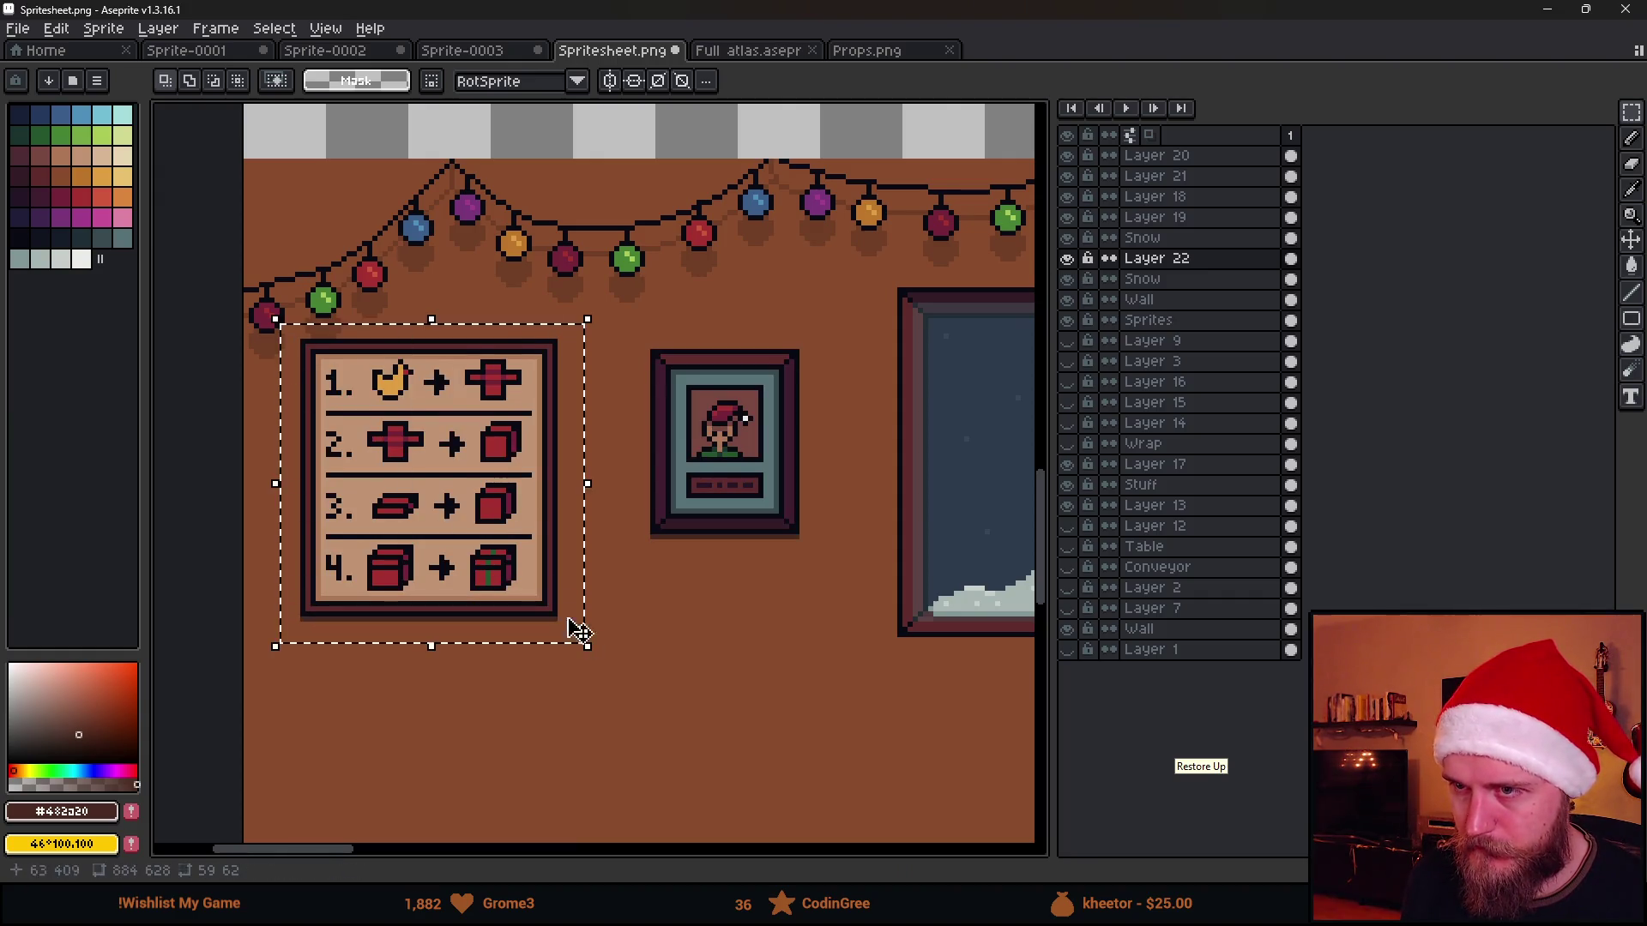
{"action": "left_click_drag", "start_coordinate": [531, 577], "coordinate": [584, 589]}
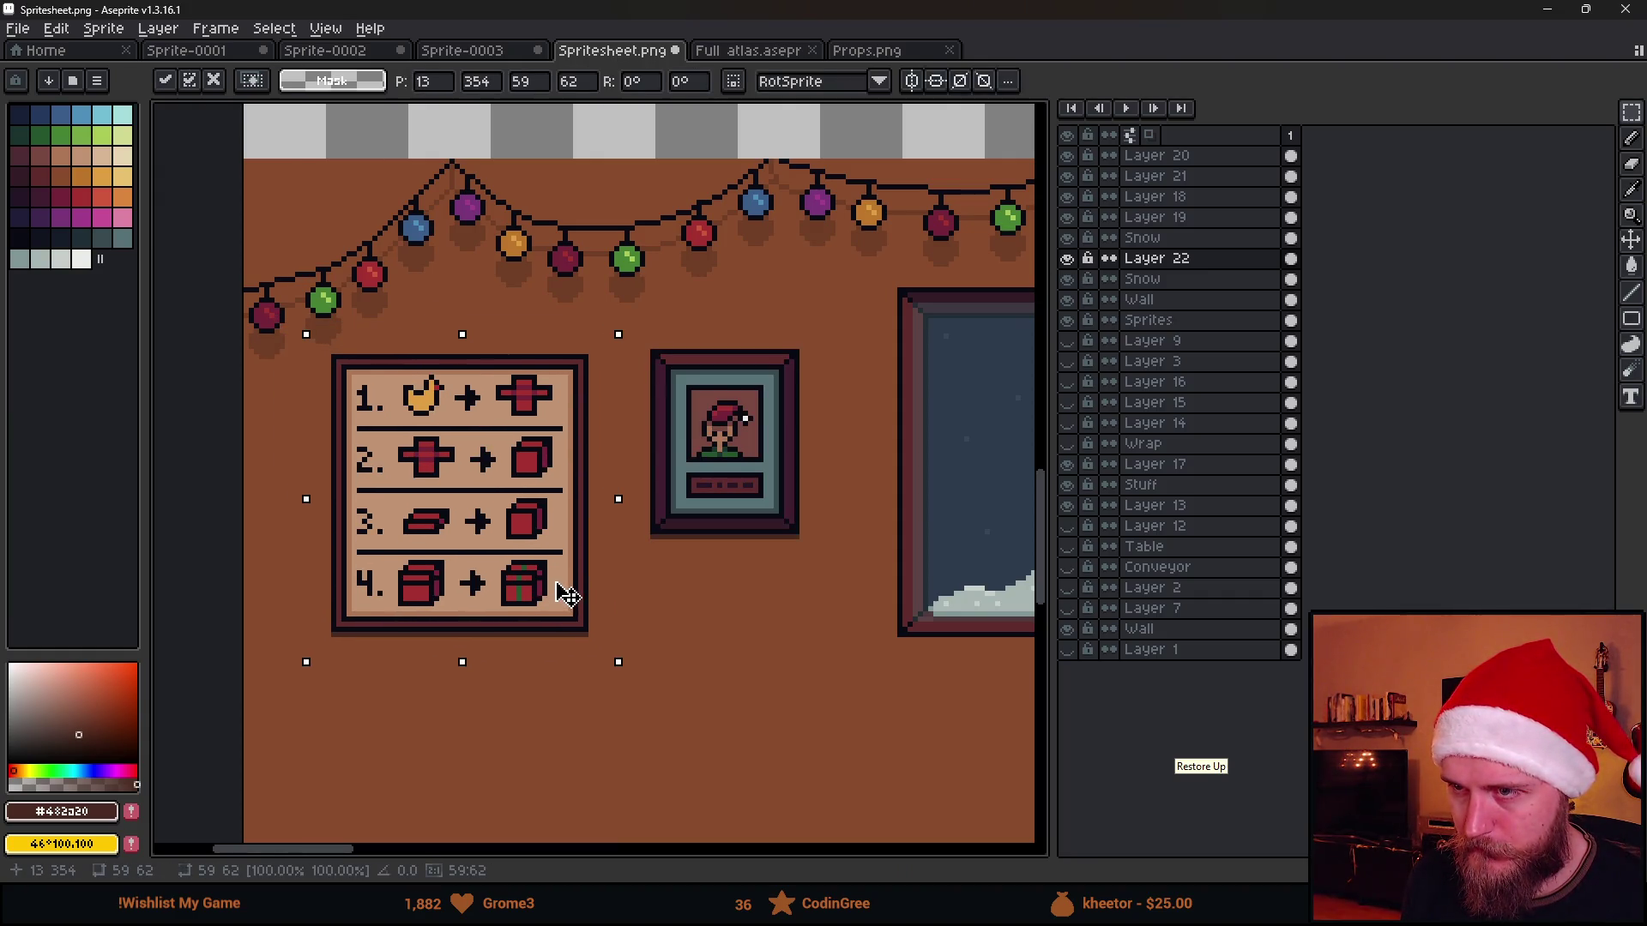
{"action": "key", "text": "ctrl+d"}
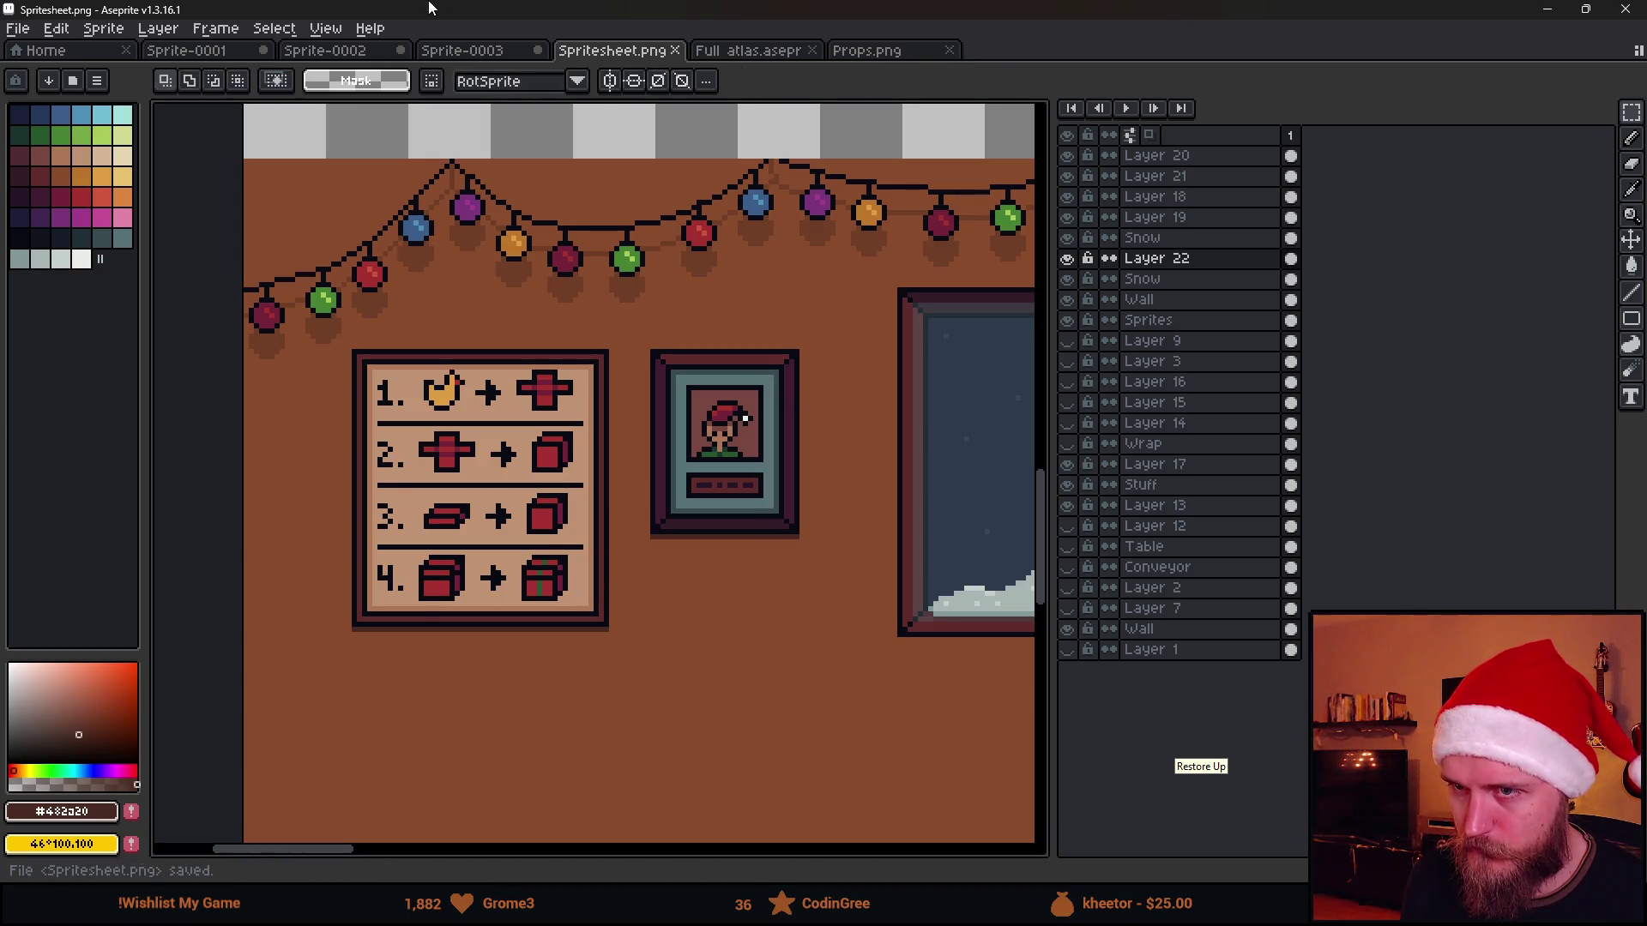
{"action": "key", "text": "alt+Tab"}
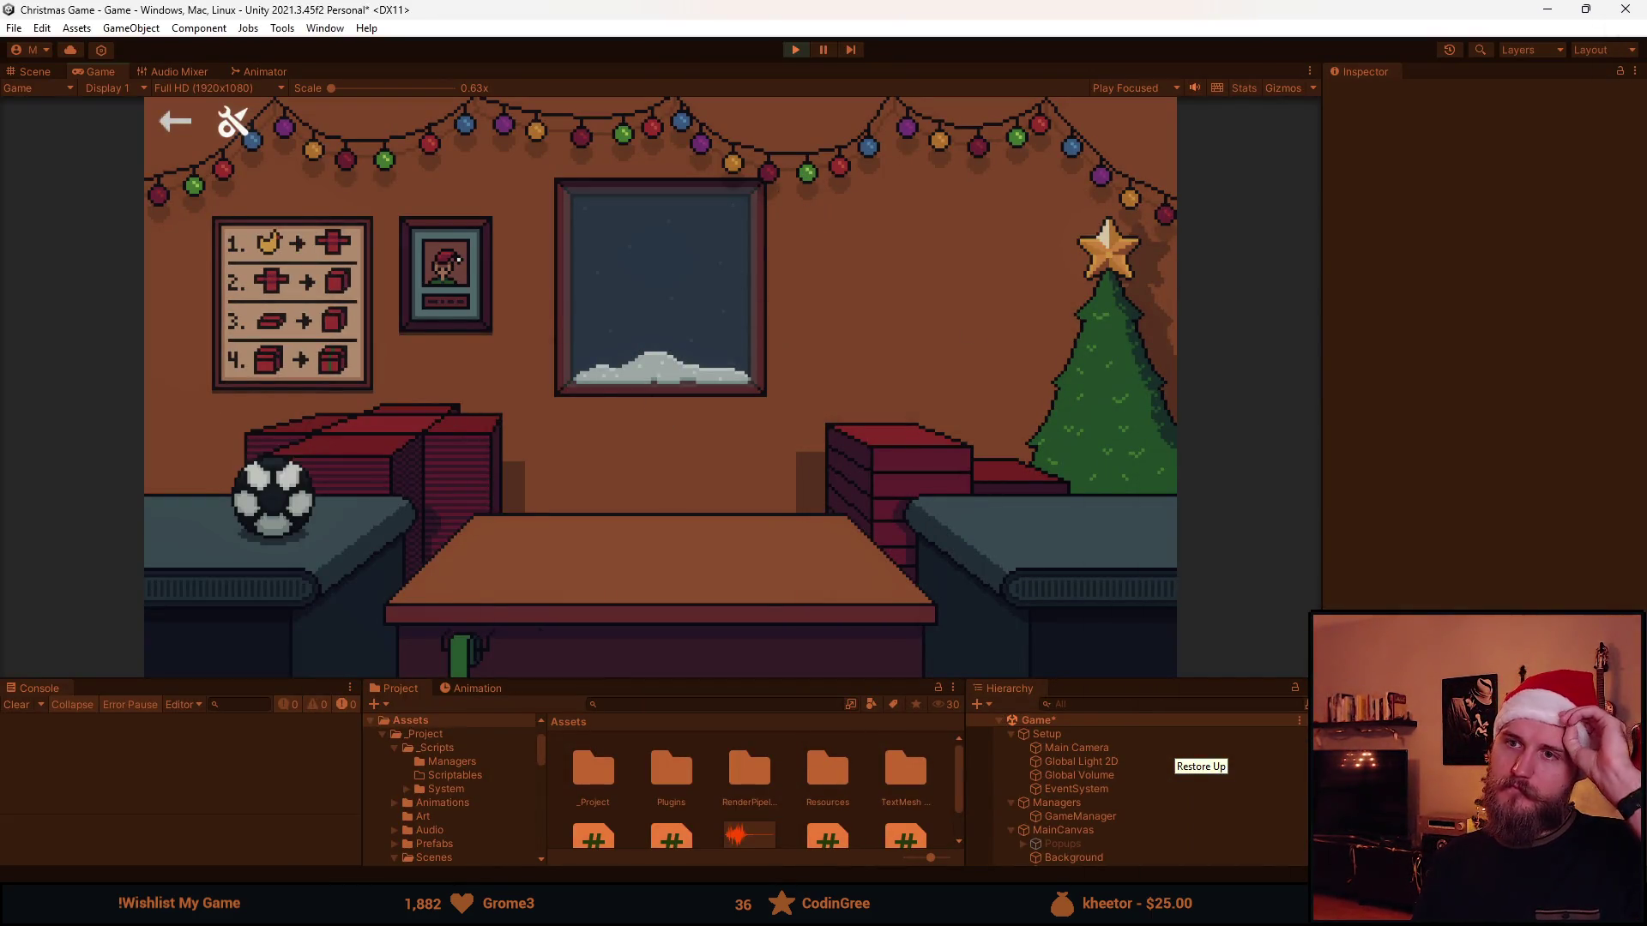
{"action": "key", "text": "alt+Tab"}
{"action": "scroll", "coordinate": [386, 386], "scroll_direction": "up", "scroll_amount": 2}
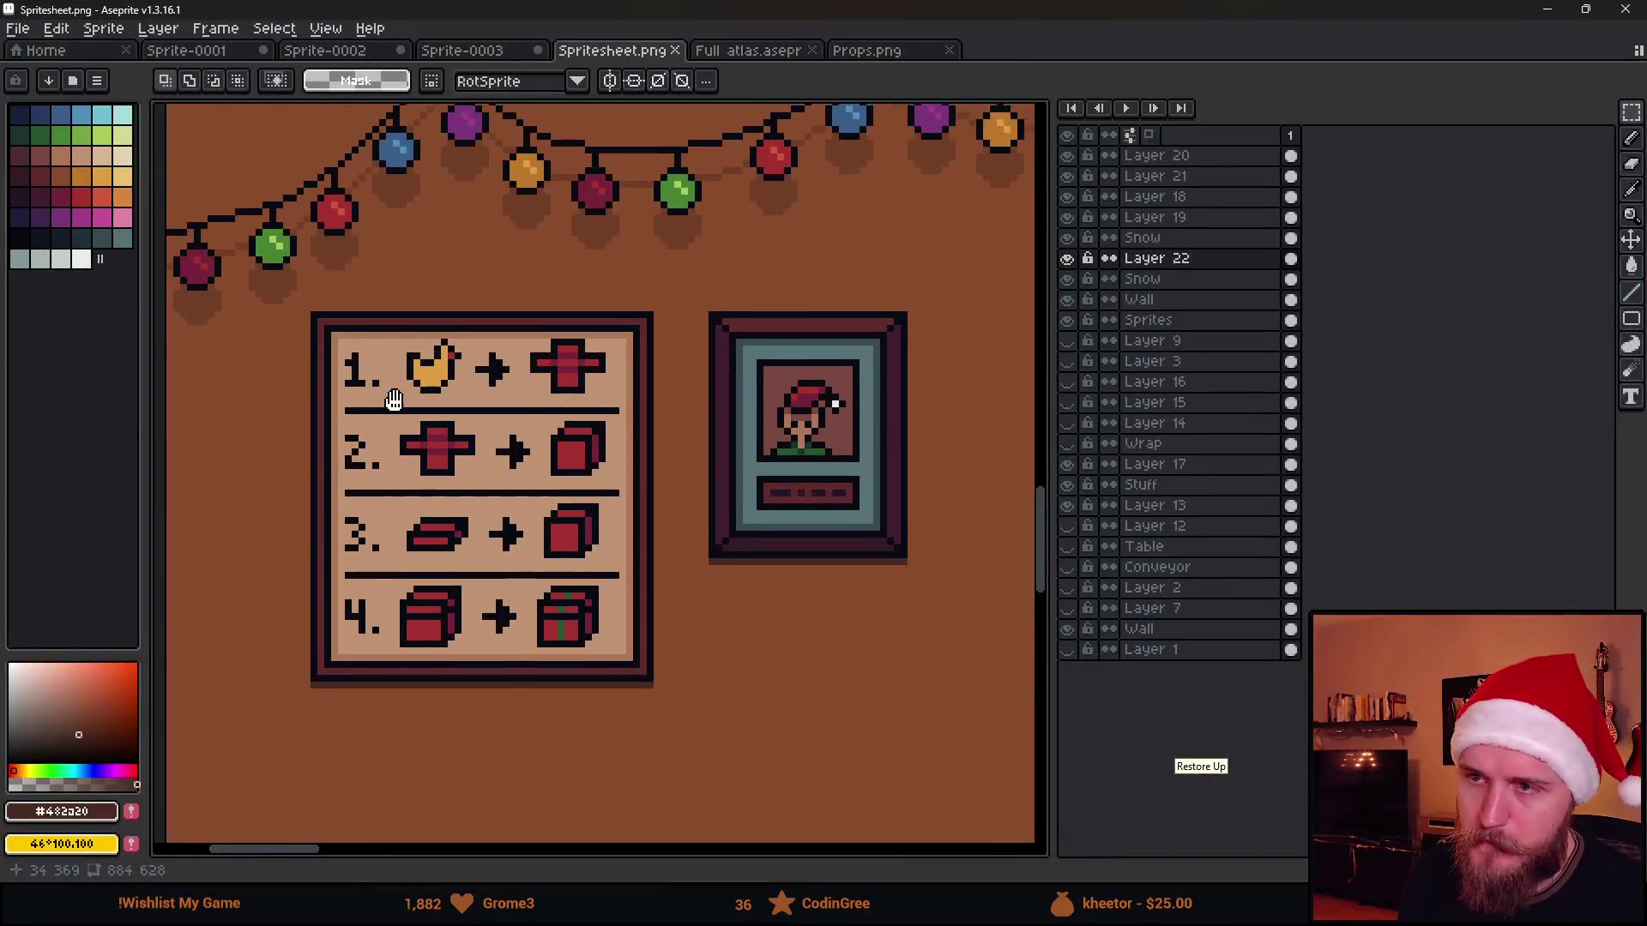
Move the notice board up-right and the portrait right-down, save, and switch to the game
{"action": "left_click_drag", "start_coordinate": [278, 286], "coordinate": [648, 699]}
{"action": "left_click_drag", "start_coordinate": [575, 646], "coordinate": [595, 613]}
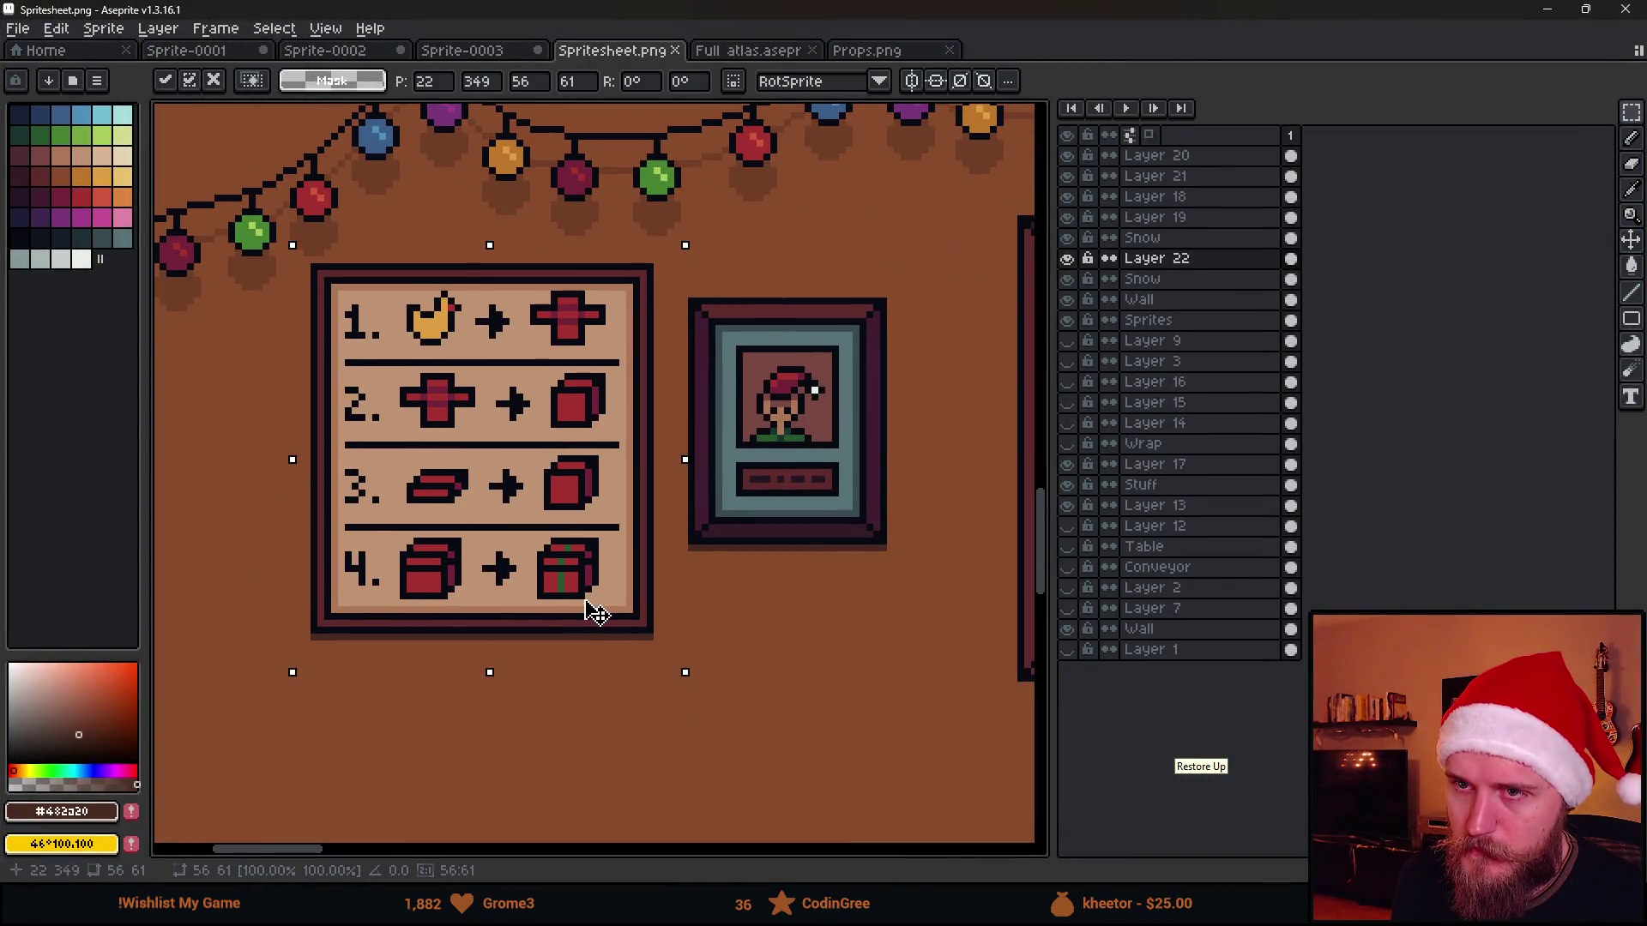
{"action": "left_click", "coordinate": [842, 636]}
{"action": "scroll", "coordinate": [694, 576], "scroll_direction": "down", "scroll_amount": 1}
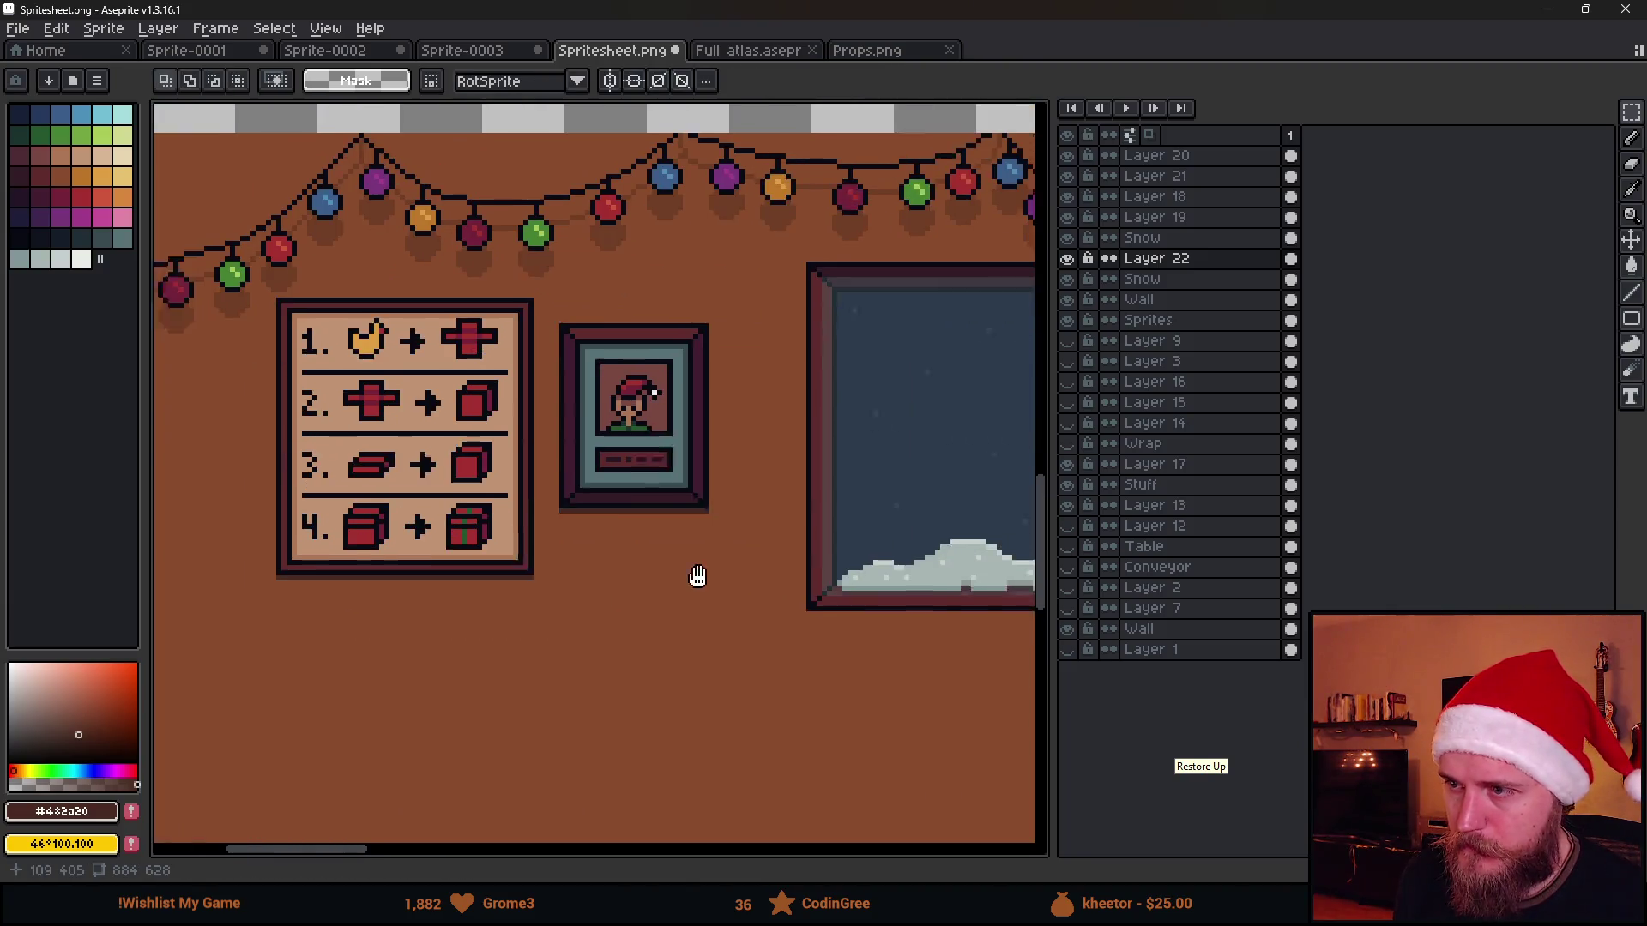
{"action": "mouse_move", "coordinate": [527, 329]}
{"action": "left_mouse_down"}
{"action": "mouse_move", "coordinate": [727, 576]}
{"action": "mouse_move", "coordinate": [724, 549]}
{"action": "left_mouse_up"}
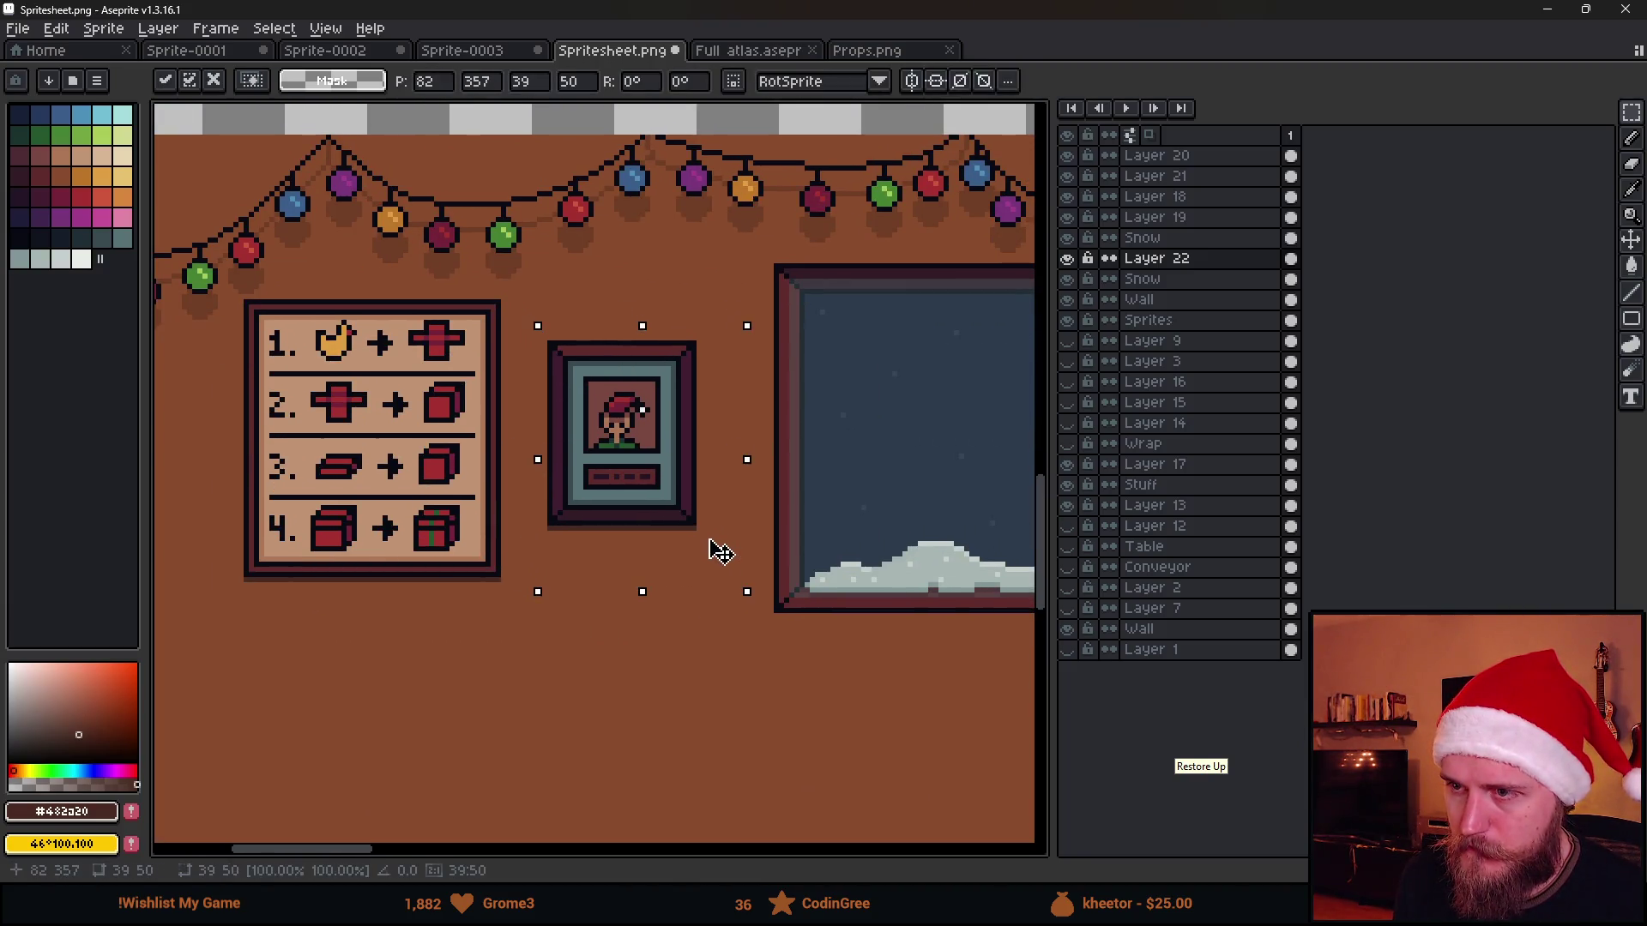
{"action": "key", "text": "ctrl+s"}
{"action": "key", "text": "alt+Tab"}
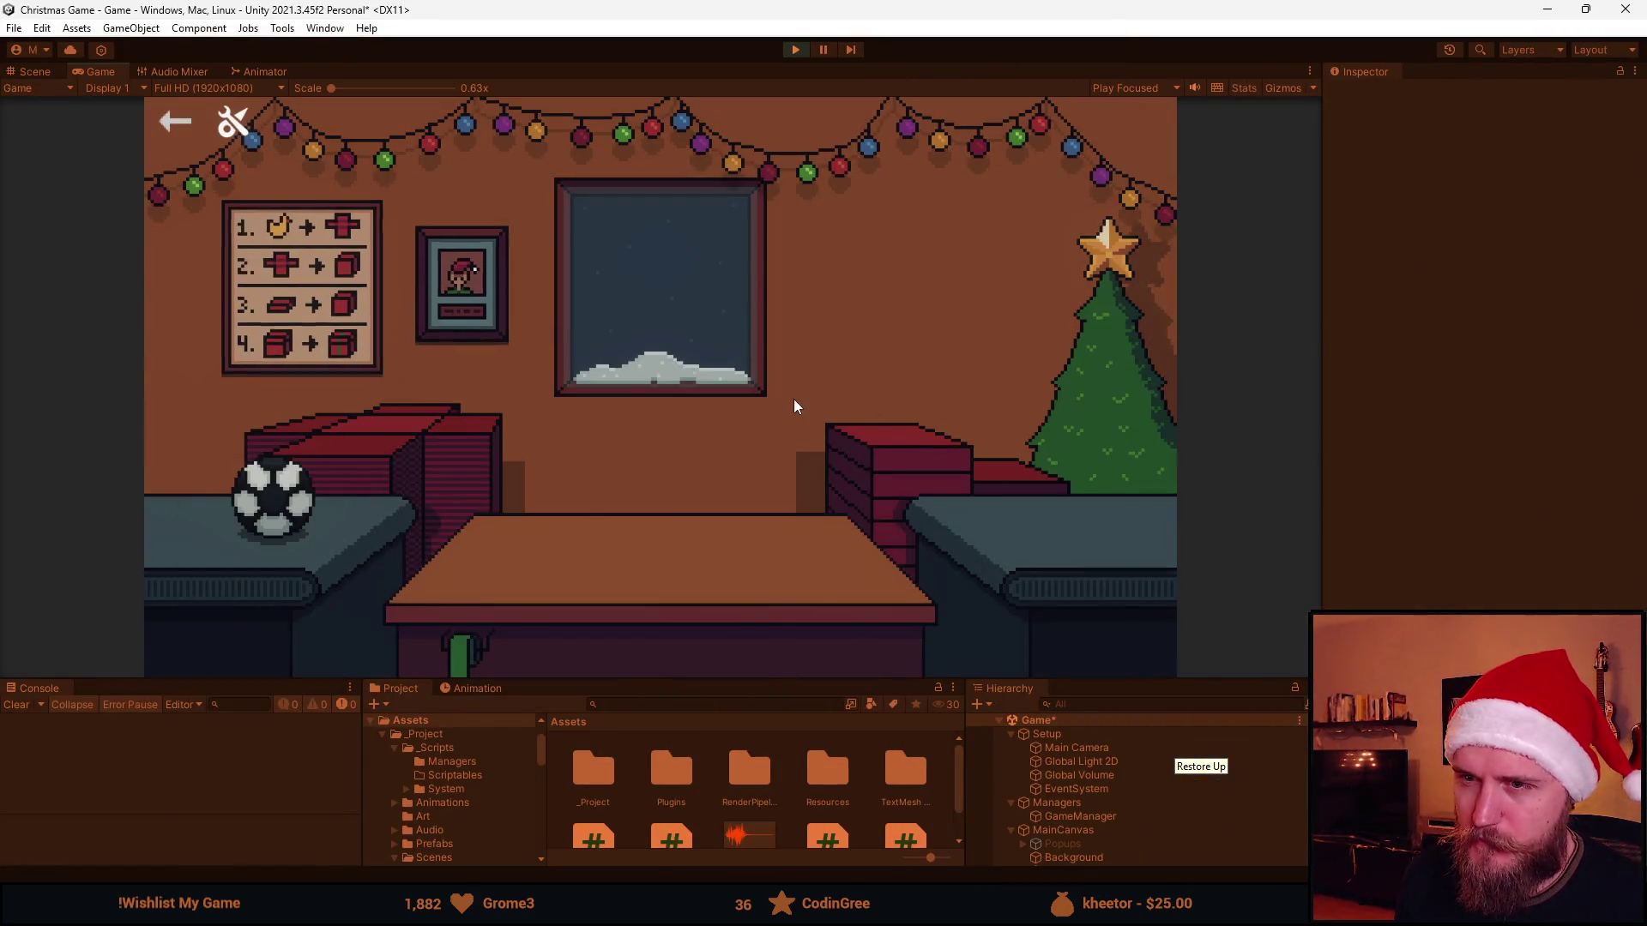
Stop the Unity play test after viewing the new wall layout and return to Aseprite
{"action": "left_click", "coordinate": [796, 47]}
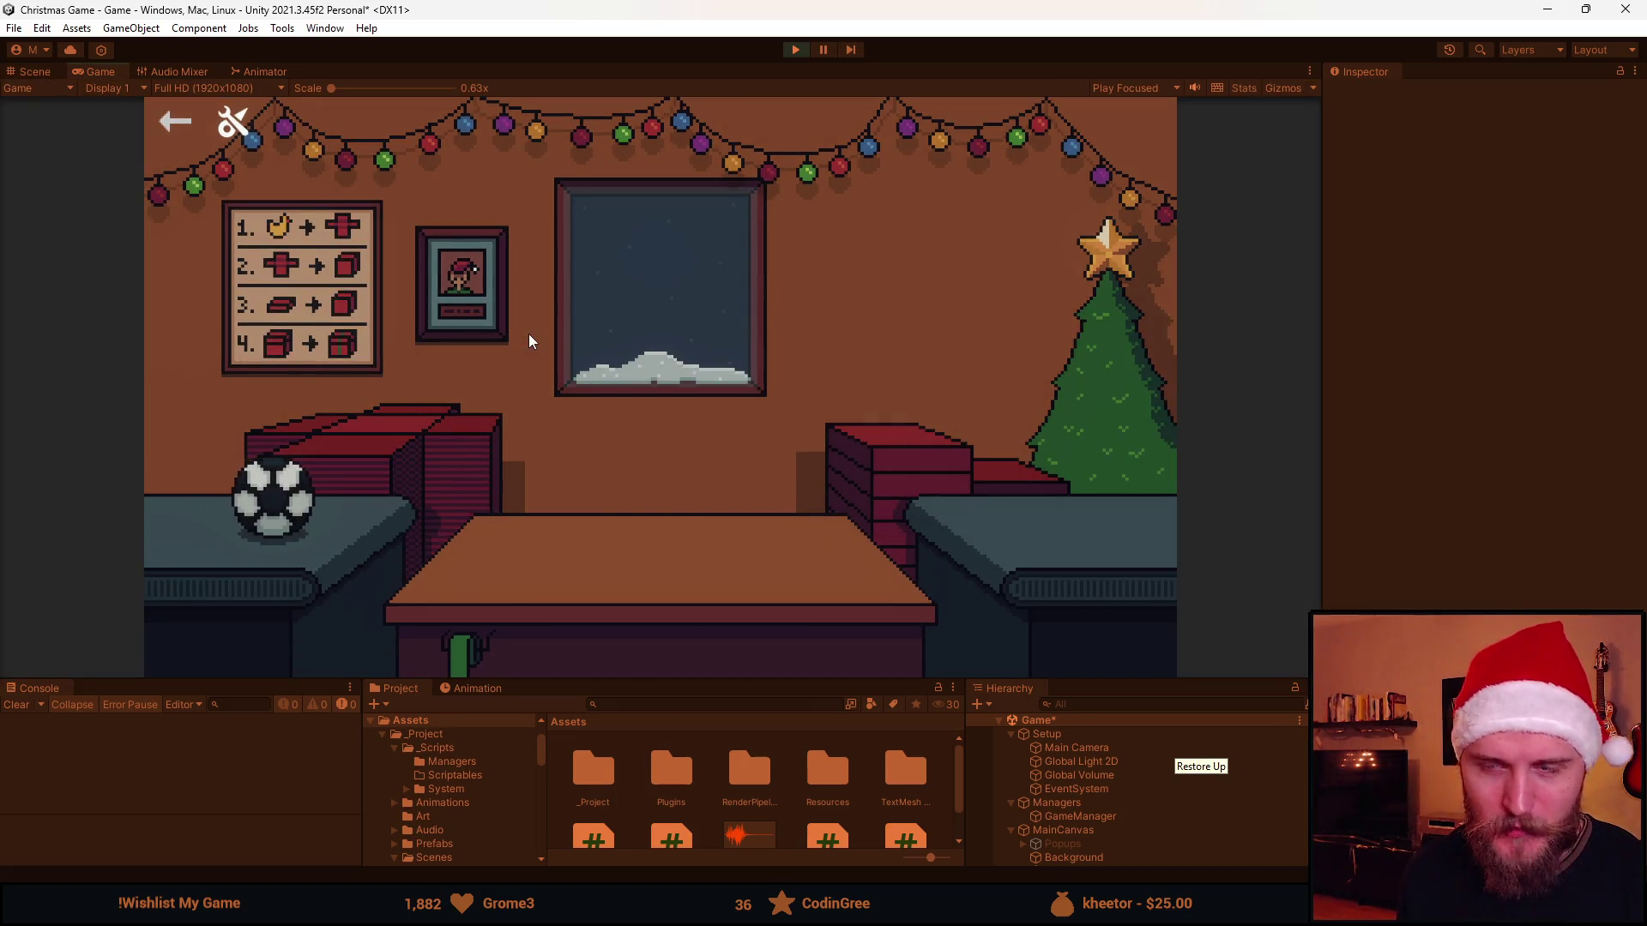
{"action": "left_click", "coordinate": [795, 51]}
{"action": "key", "text": "alt+Tab"}
{"action": "scroll", "coordinate": [354, 412], "scroll_direction": "up", "scroll_amount": 2}
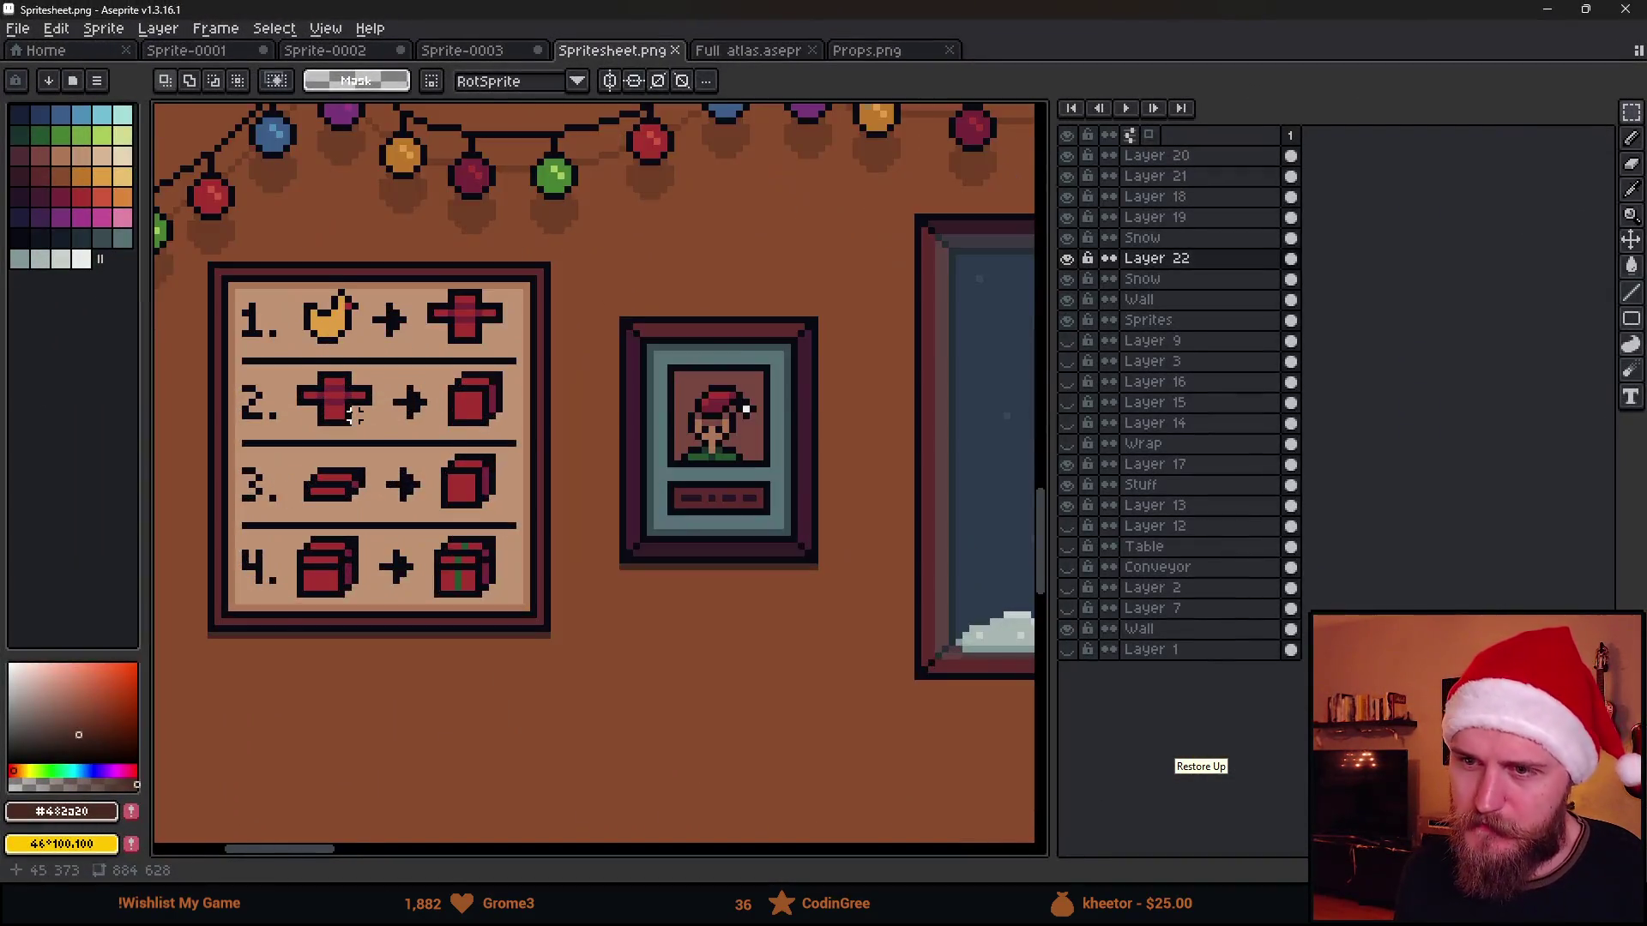
{"action": "scroll", "coordinate": [354, 412], "scroll_direction": "up", "scroll_amount": 1}
Centre the notice board in view and compare Layer 22's visibility around the row-2 arrow
{"action": "mouse_move", "coordinate": [293, 265]}
{"action": "left_mouse_down"}
{"action": "mouse_move", "coordinate": [518, 669]}
{"action": "mouse_move", "coordinate": [533, 661]}
{"action": "left_mouse_up"}
{"action": "key", "text": "ctrl+d"}
{"action": "scroll", "coordinate": [433, 443], "scroll_direction": "up", "scroll_amount": 1}
{"action": "scroll", "coordinate": [590, 440], "scroll_direction": "up", "scroll_amount": 1}
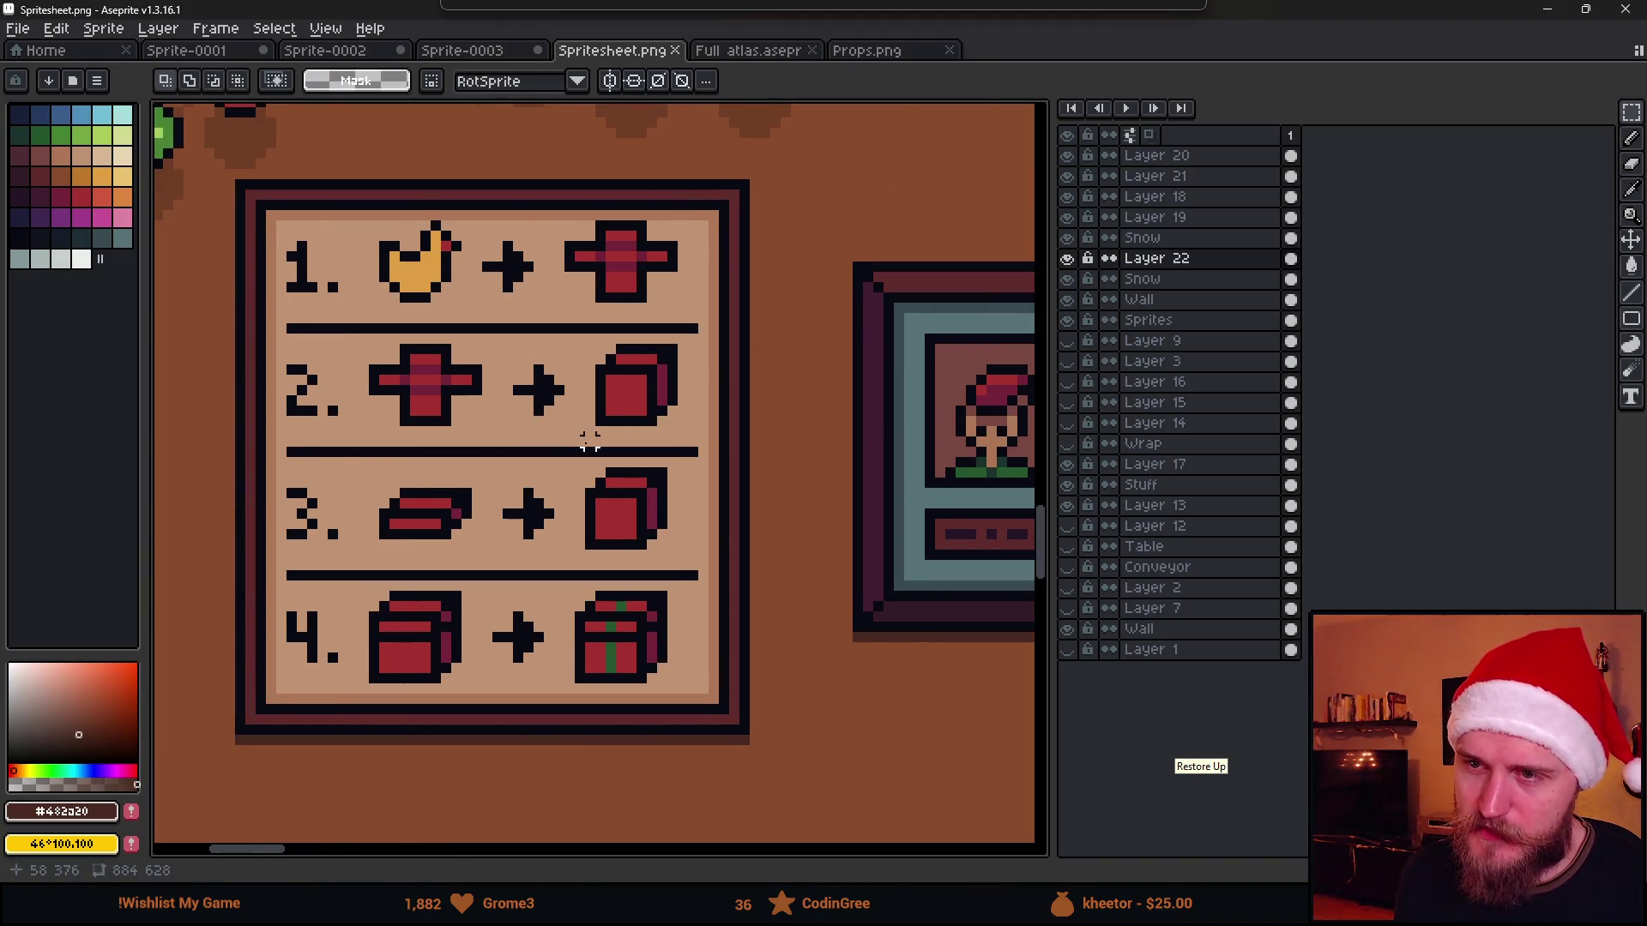
{"action": "scroll", "coordinate": [589, 440], "scroll_direction": "up", "scroll_amount": 1}
{"action": "left_click_drag", "start_coordinate": [476, 356], "coordinate": [602, 316]}
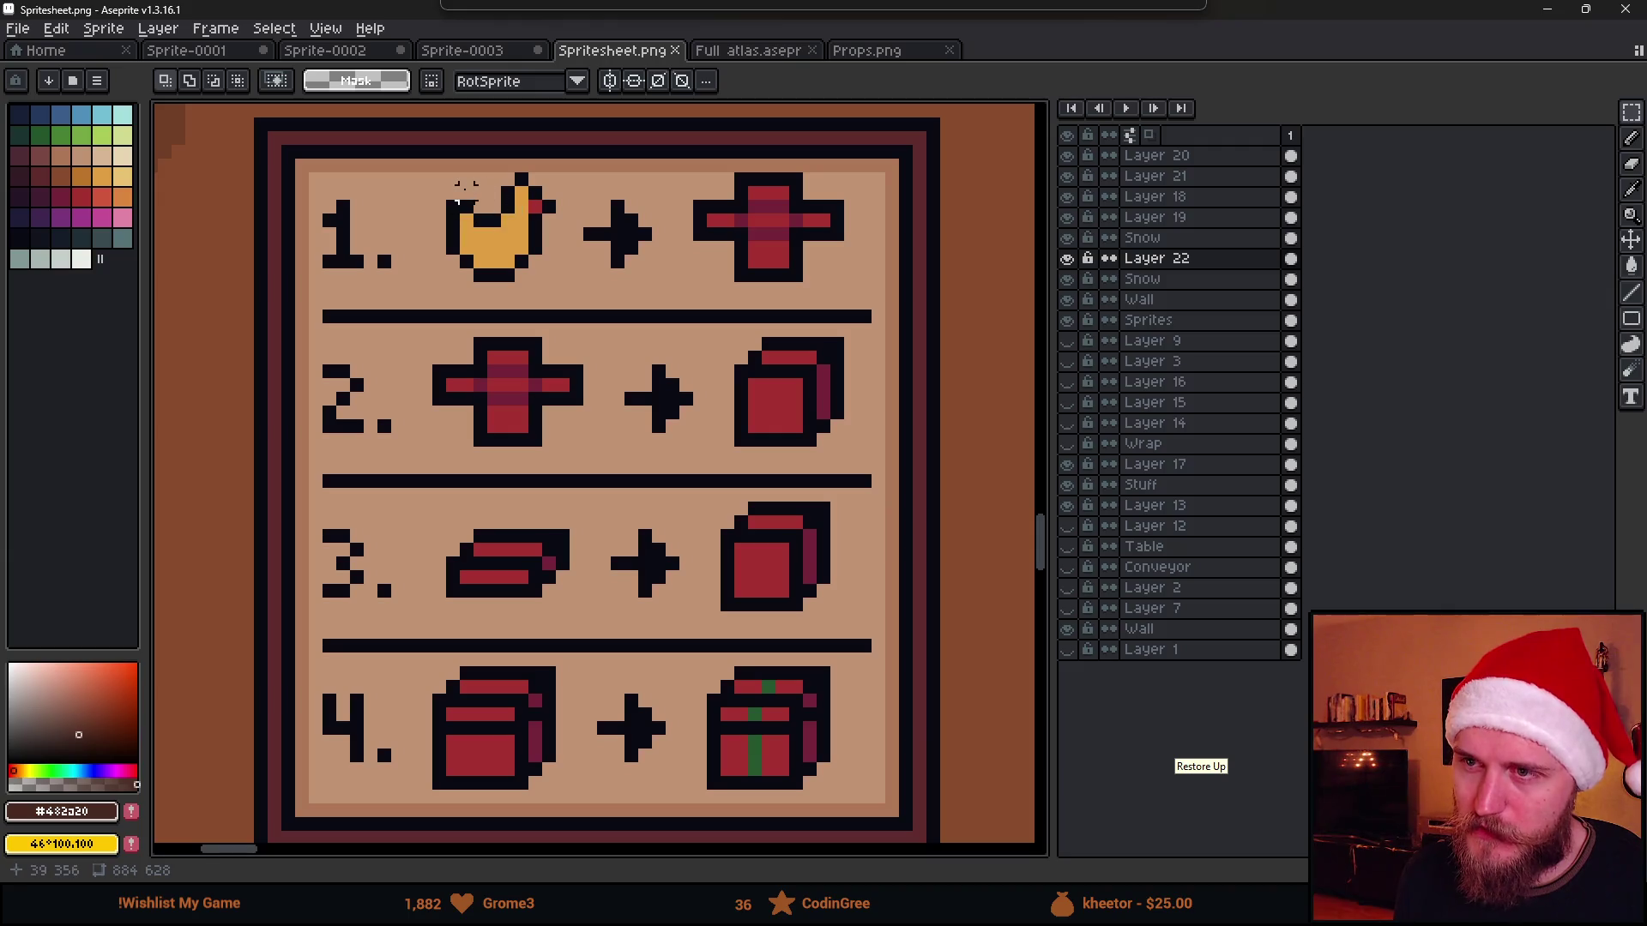
{"action": "left_click", "coordinate": [1067, 257]}
{"action": "left_click", "coordinate": [1067, 257]}
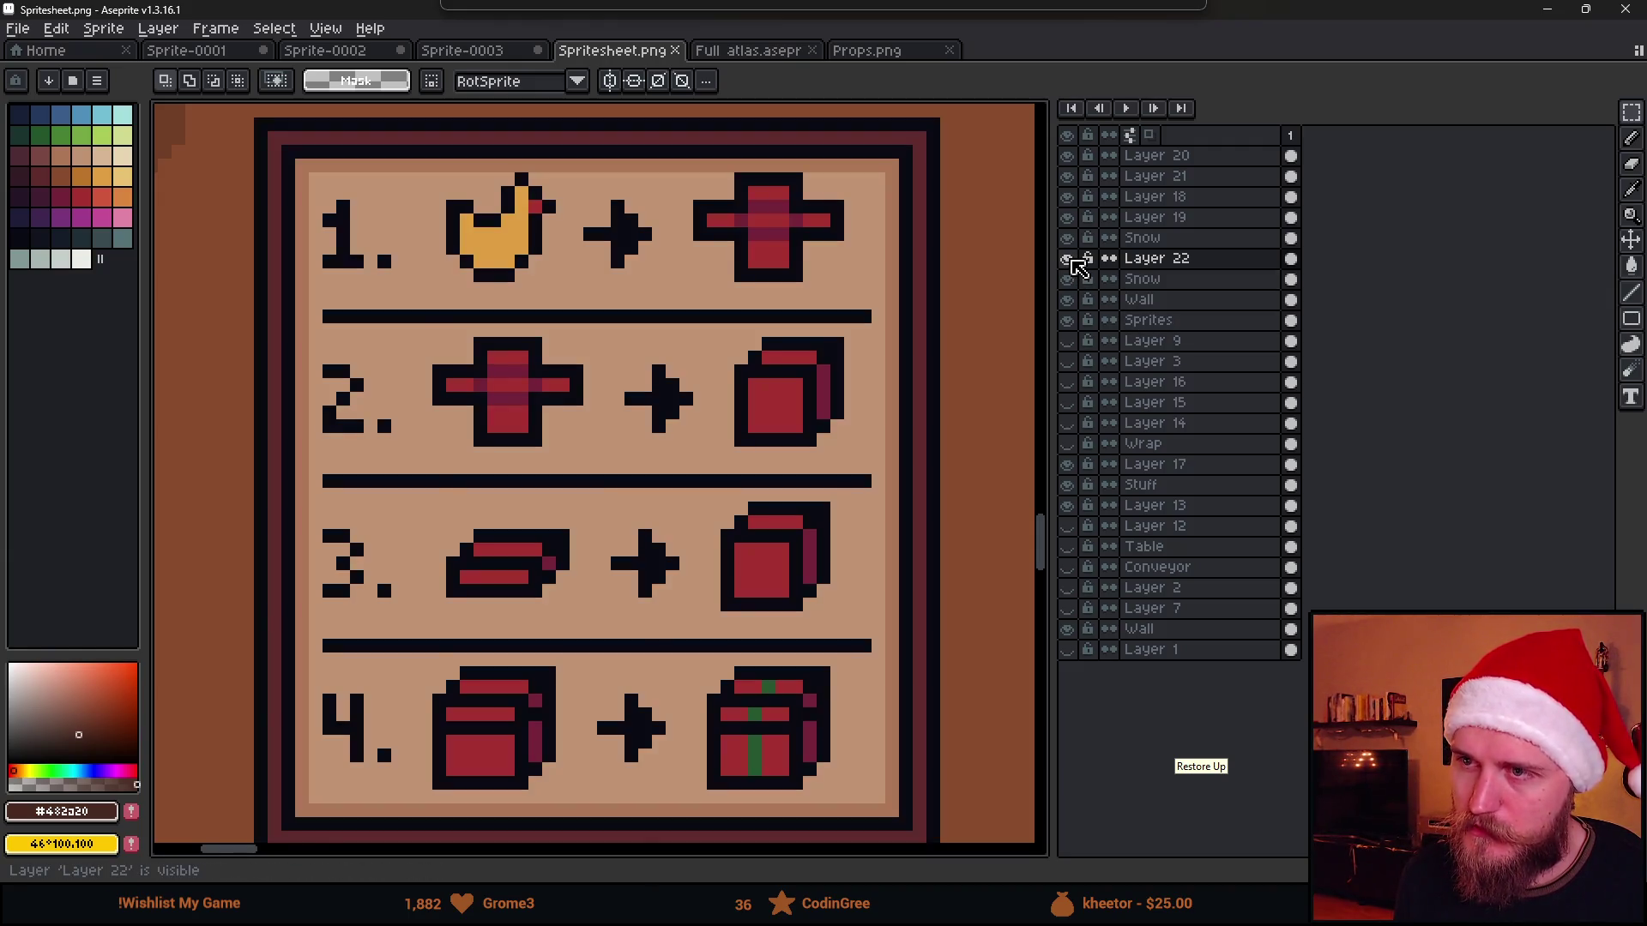
{"action": "scroll", "coordinate": [795, 344], "scroll_direction": "down", "scroll_amount": 1}
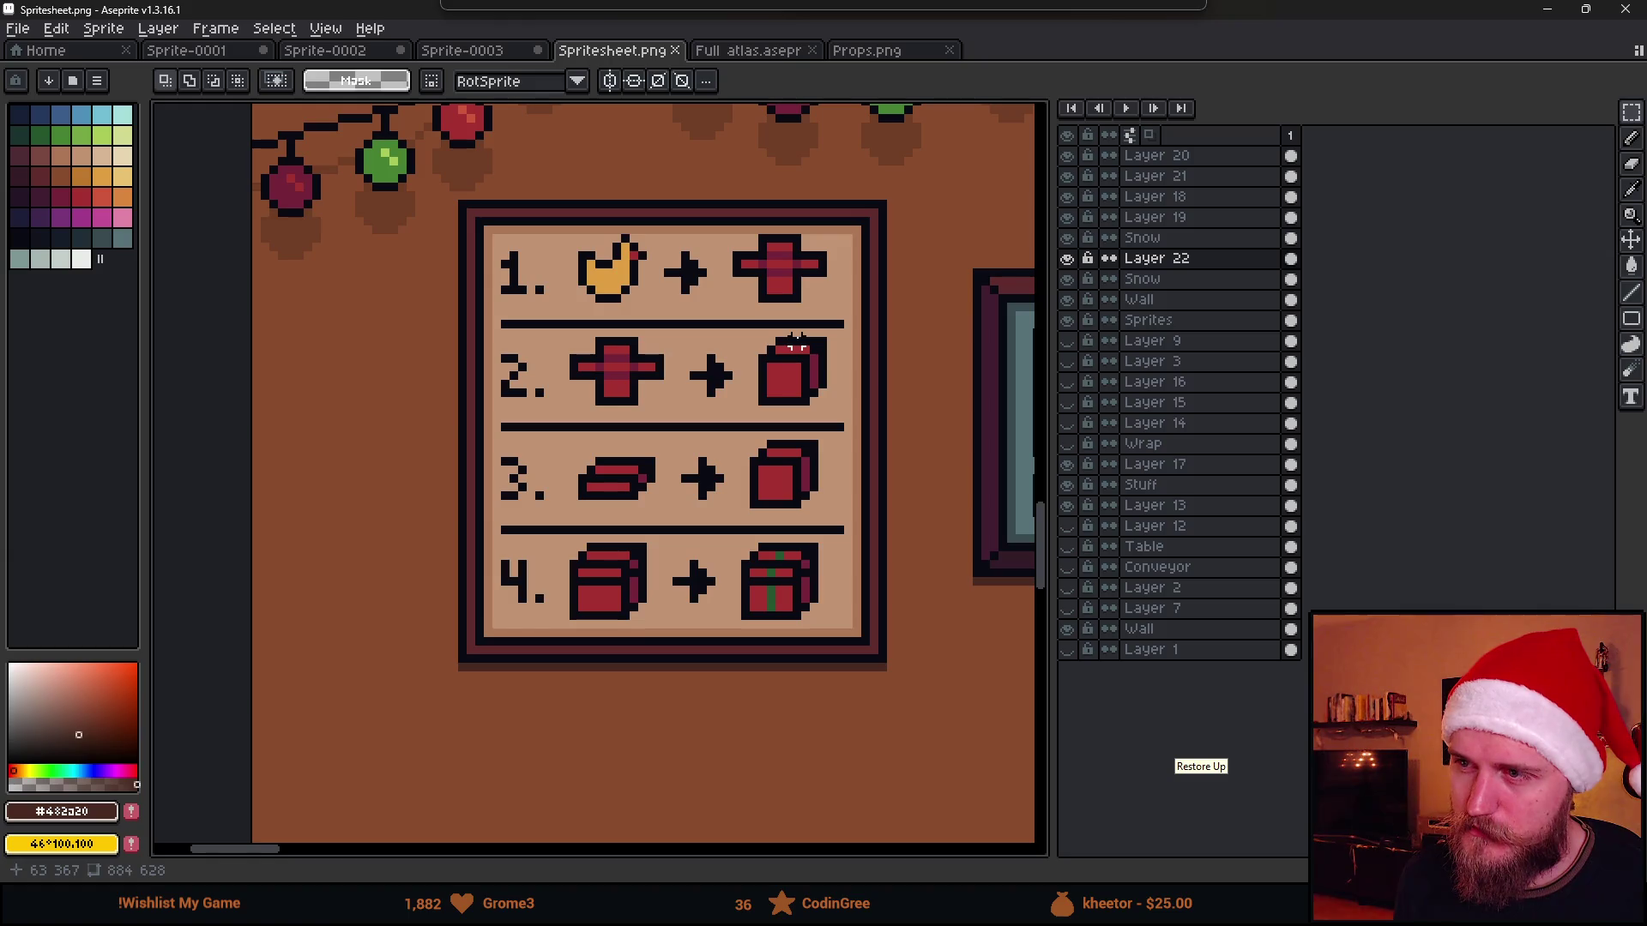
{"action": "scroll", "coordinate": [796, 342], "scroll_direction": "up", "scroll_amount": 1}
{"action": "scroll", "coordinate": [742, 337], "scroll_direction": "up", "scroll_amount": 1}
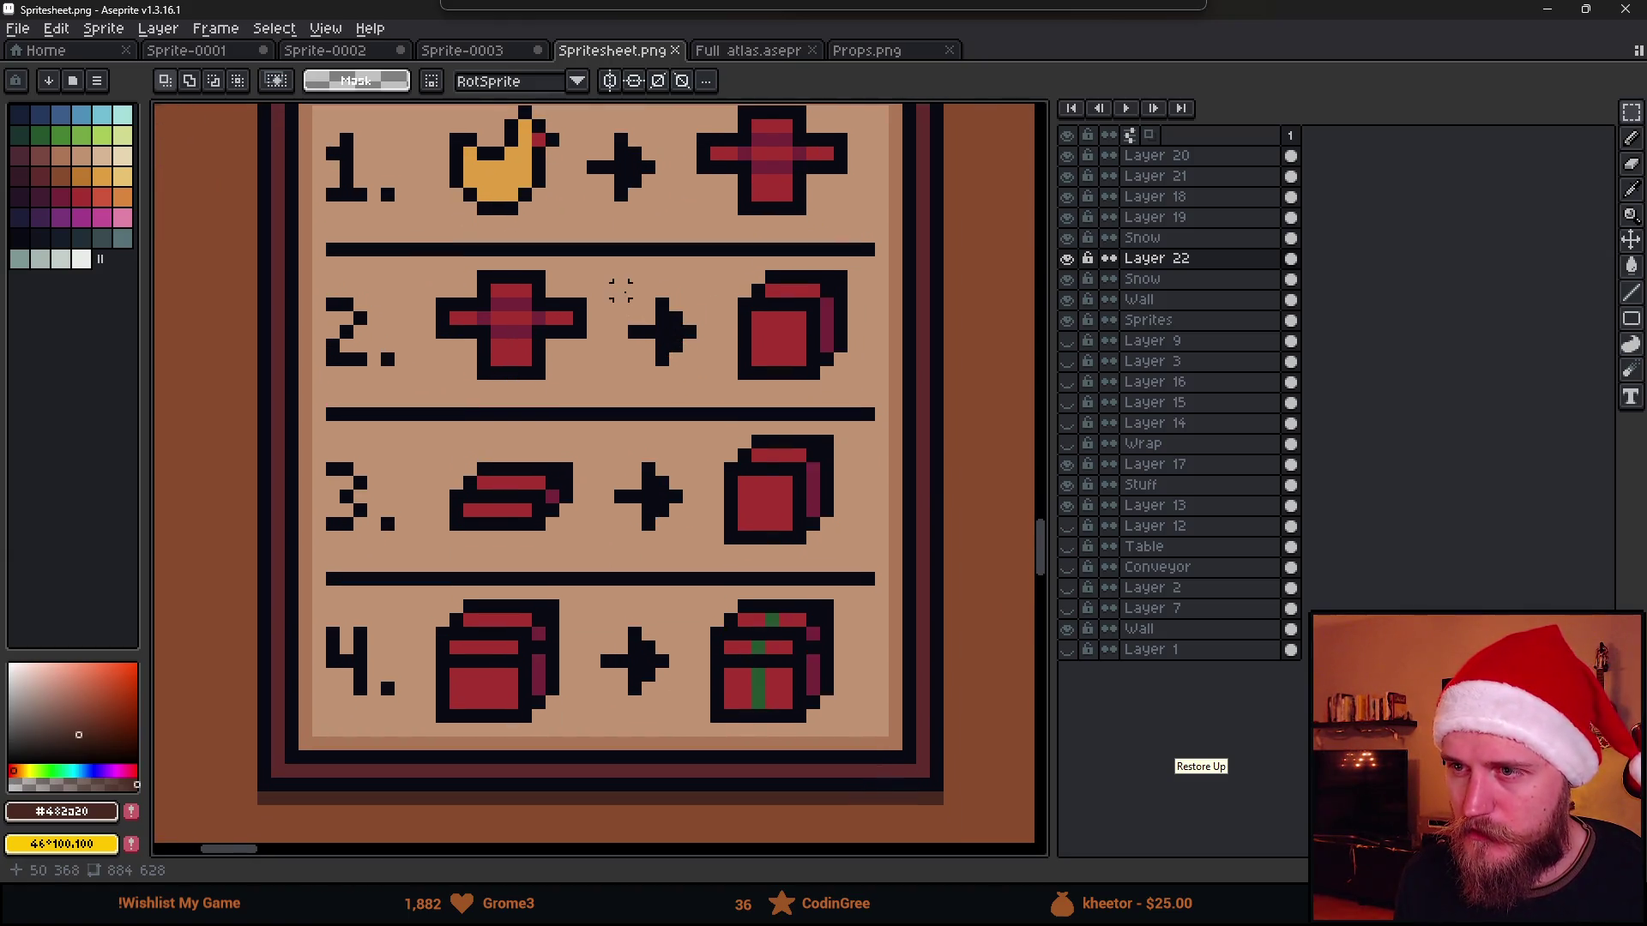
{"action": "left_click_drag", "start_coordinate": [612, 283], "coordinate": [714, 383]}
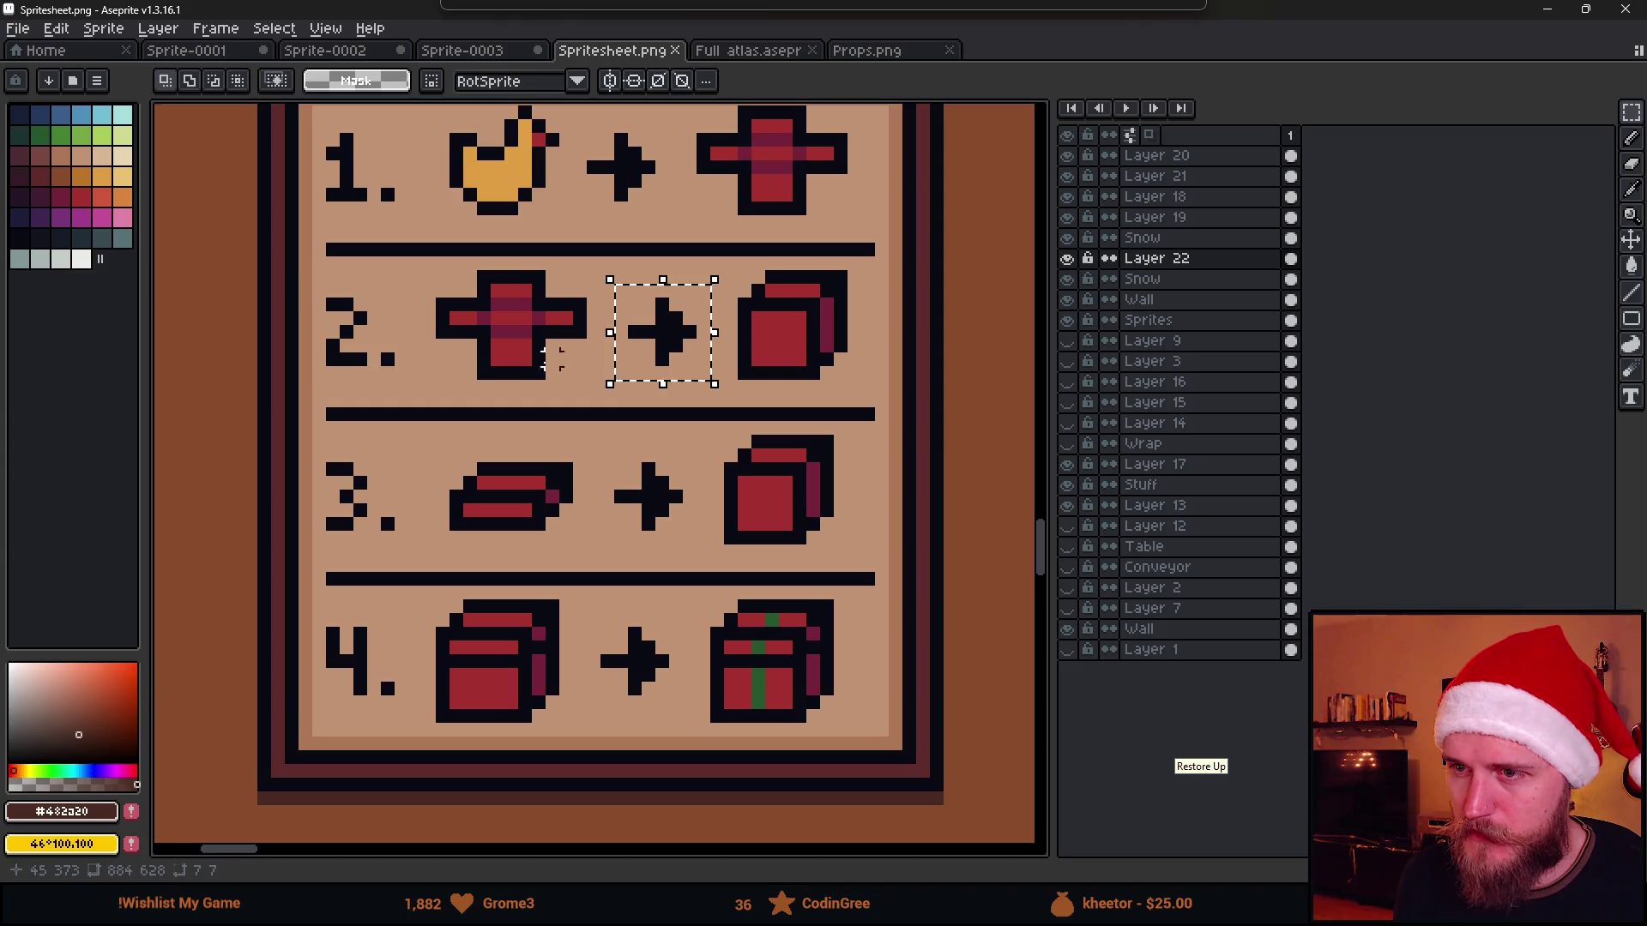
{"action": "left_click", "coordinate": [442, 286]}
Nudge the row-2 red cross one pixel left and the row-2 arrow two pixels left
{"action": "left_click_drag", "start_coordinate": [442, 276], "coordinate": [587, 397]}
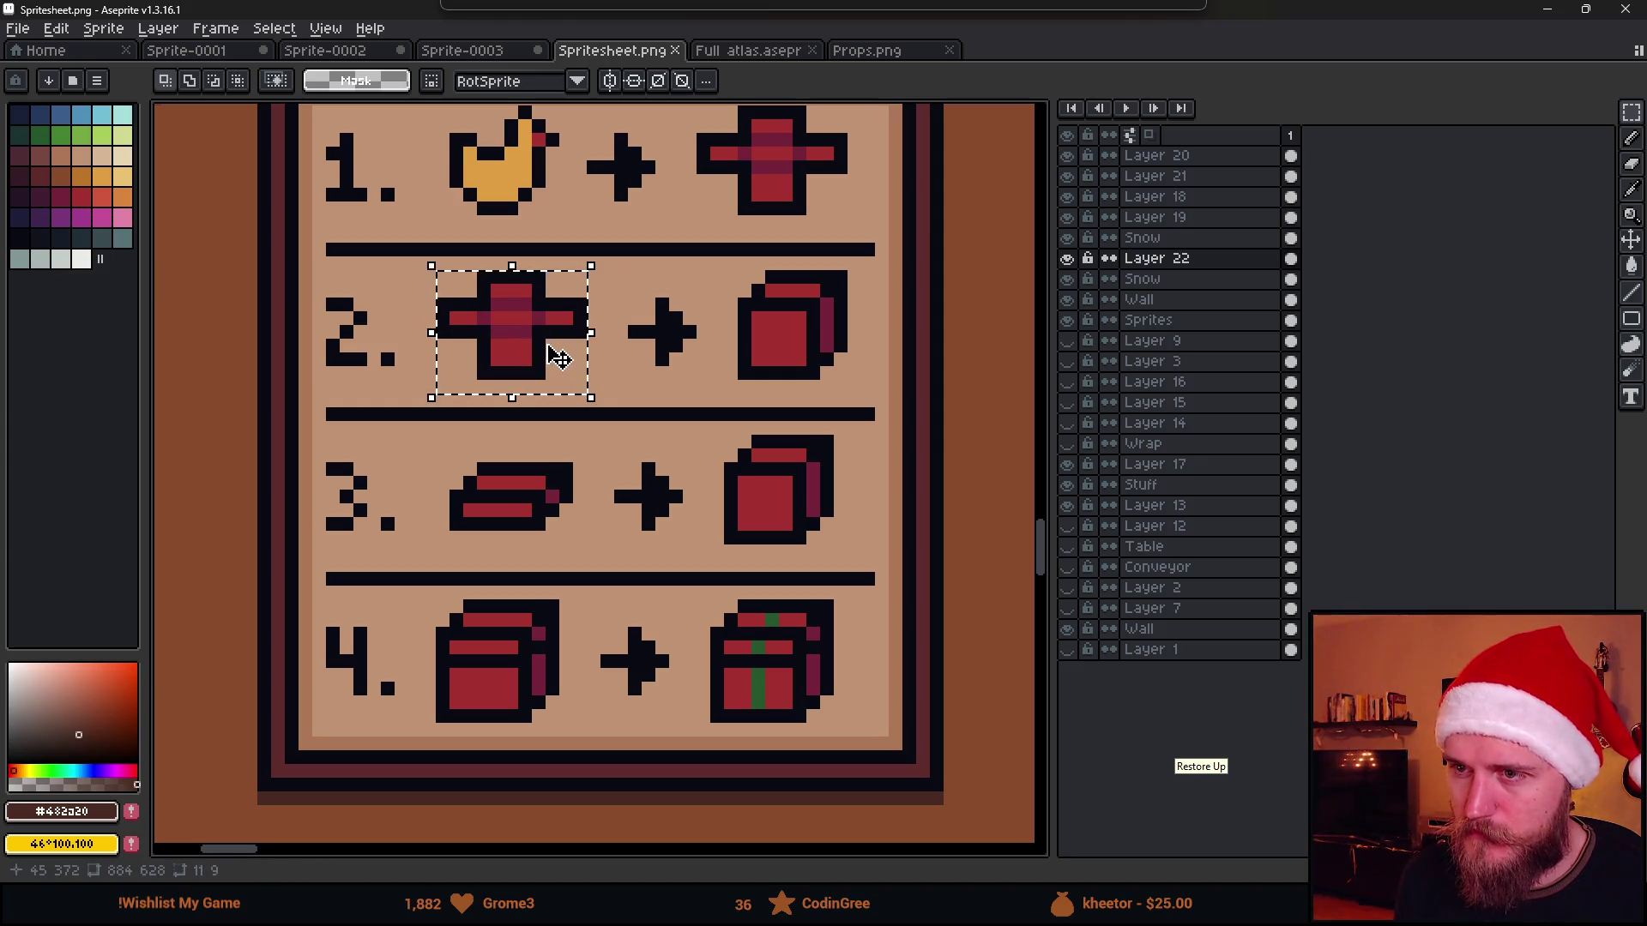
{"action": "key", "text": "Left"}
{"action": "left_click", "coordinate": [608, 277]}
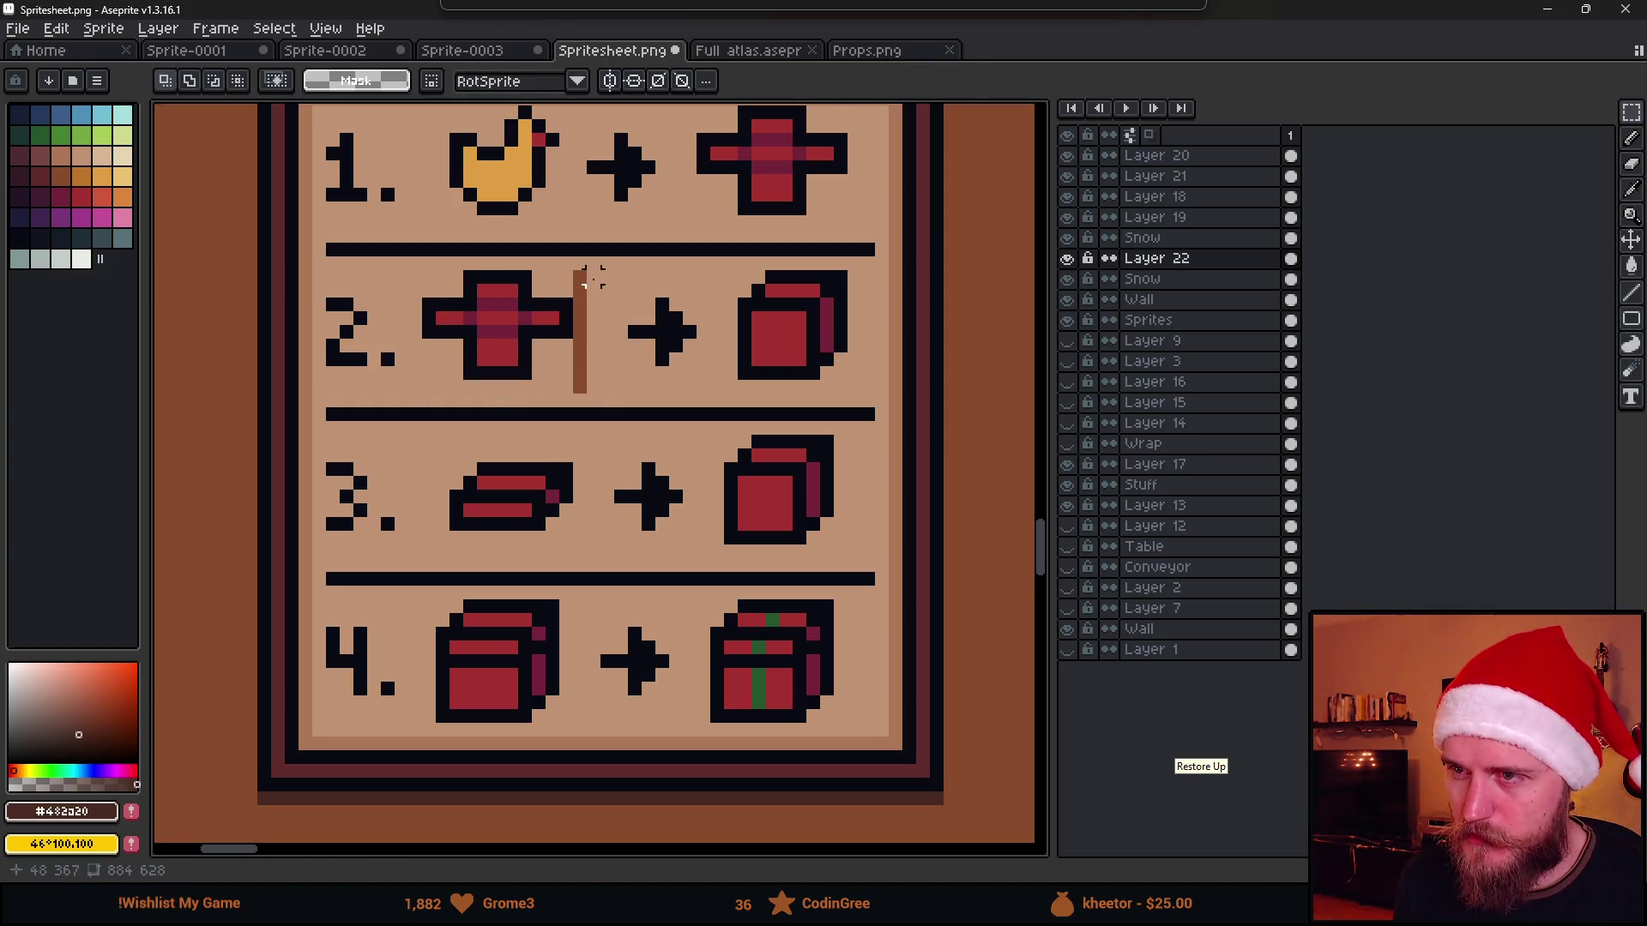
{"action": "left_click_drag", "start_coordinate": [591, 277], "coordinate": [699, 389]}
{"action": "key", "text": "Left"}
{"action": "left_click", "coordinate": [620, 300]}
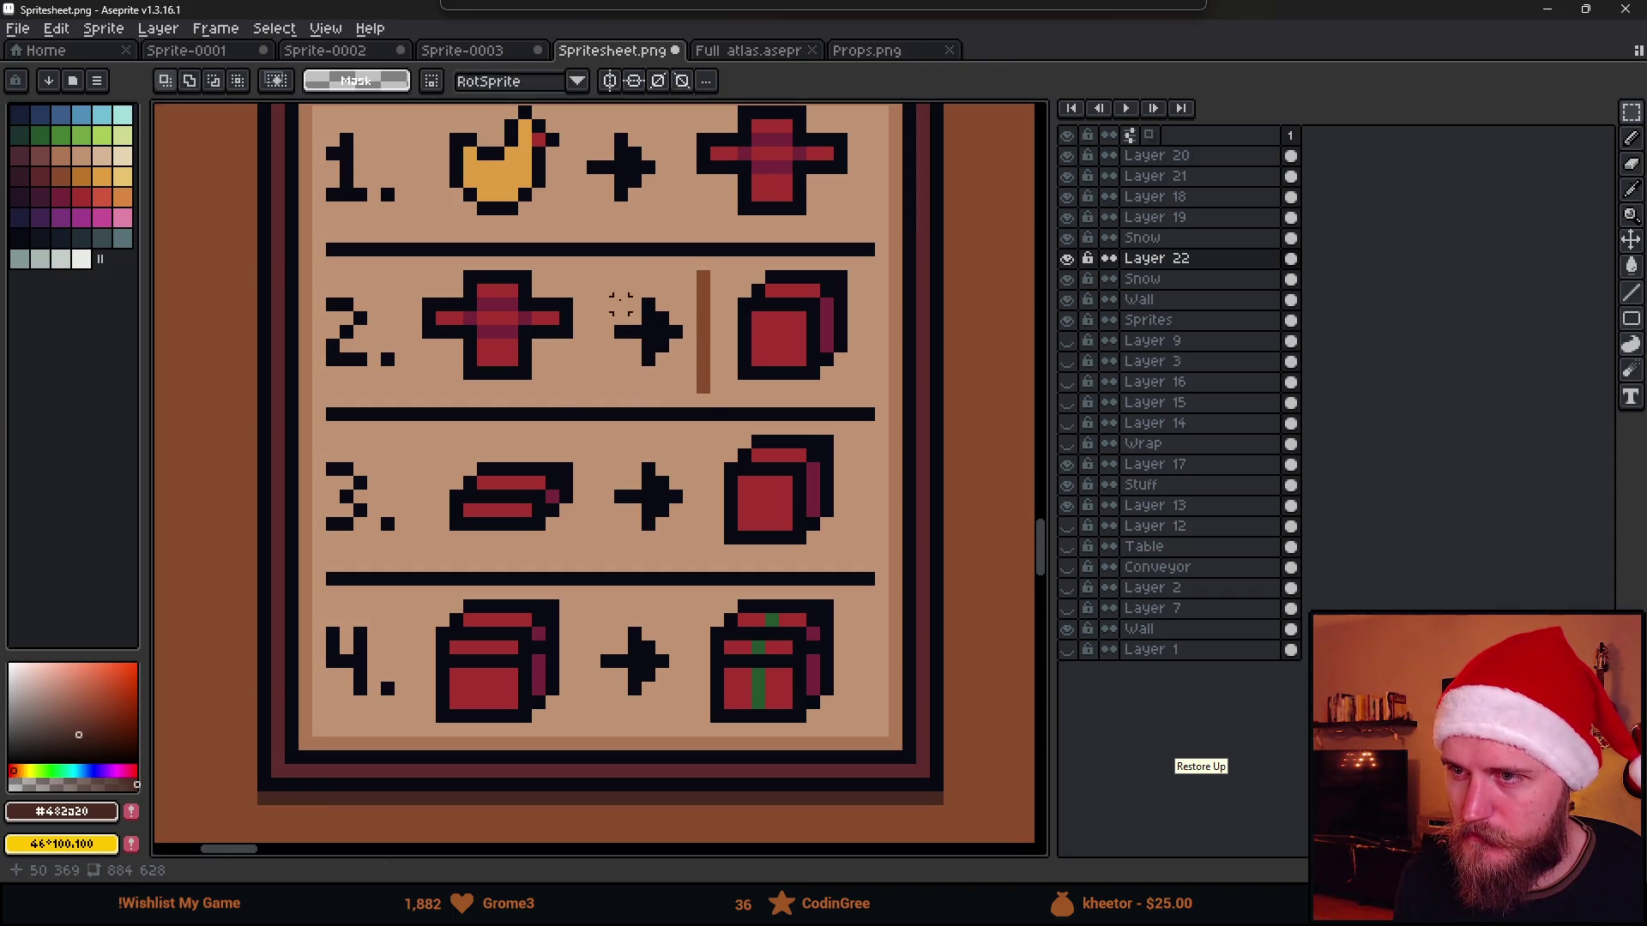
{"action": "left_click_drag", "start_coordinate": [591, 265], "coordinate": [699, 394]}
{"action": "key", "text": "Left"}
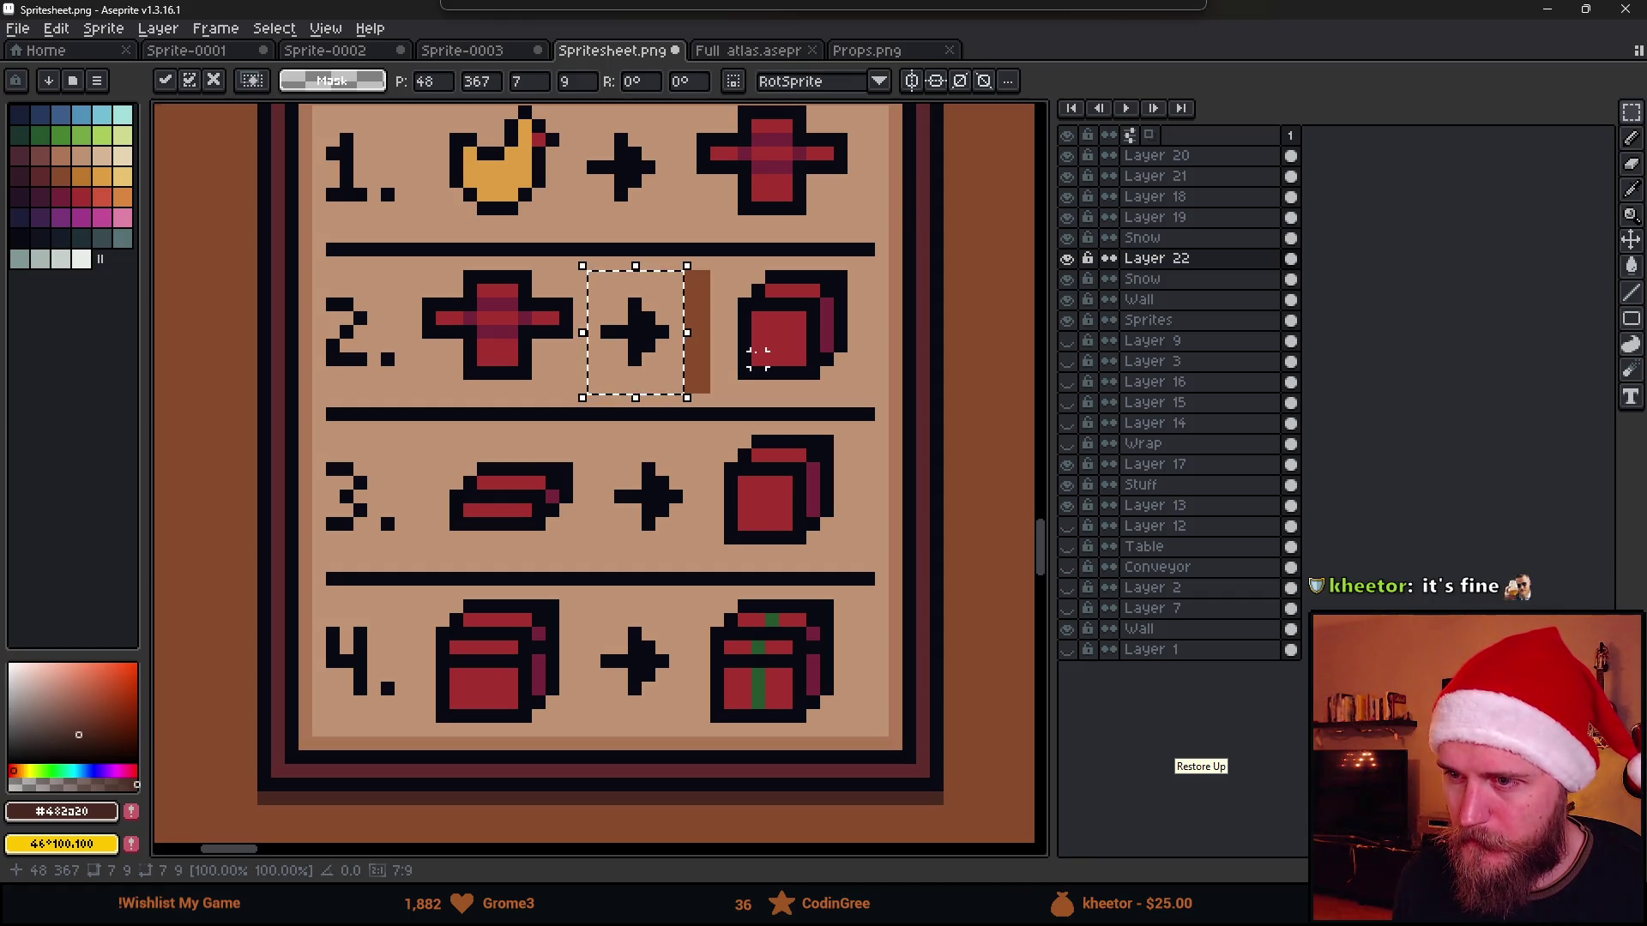
{"action": "left_click", "coordinate": [759, 359]}
Nudge the row-3 arrow left, check the arrow column, and shift the row-1 arrow right
{"action": "left_click_drag", "start_coordinate": [588, 446], "coordinate": [690, 551]}
{"action": "key", "text": "Left"}
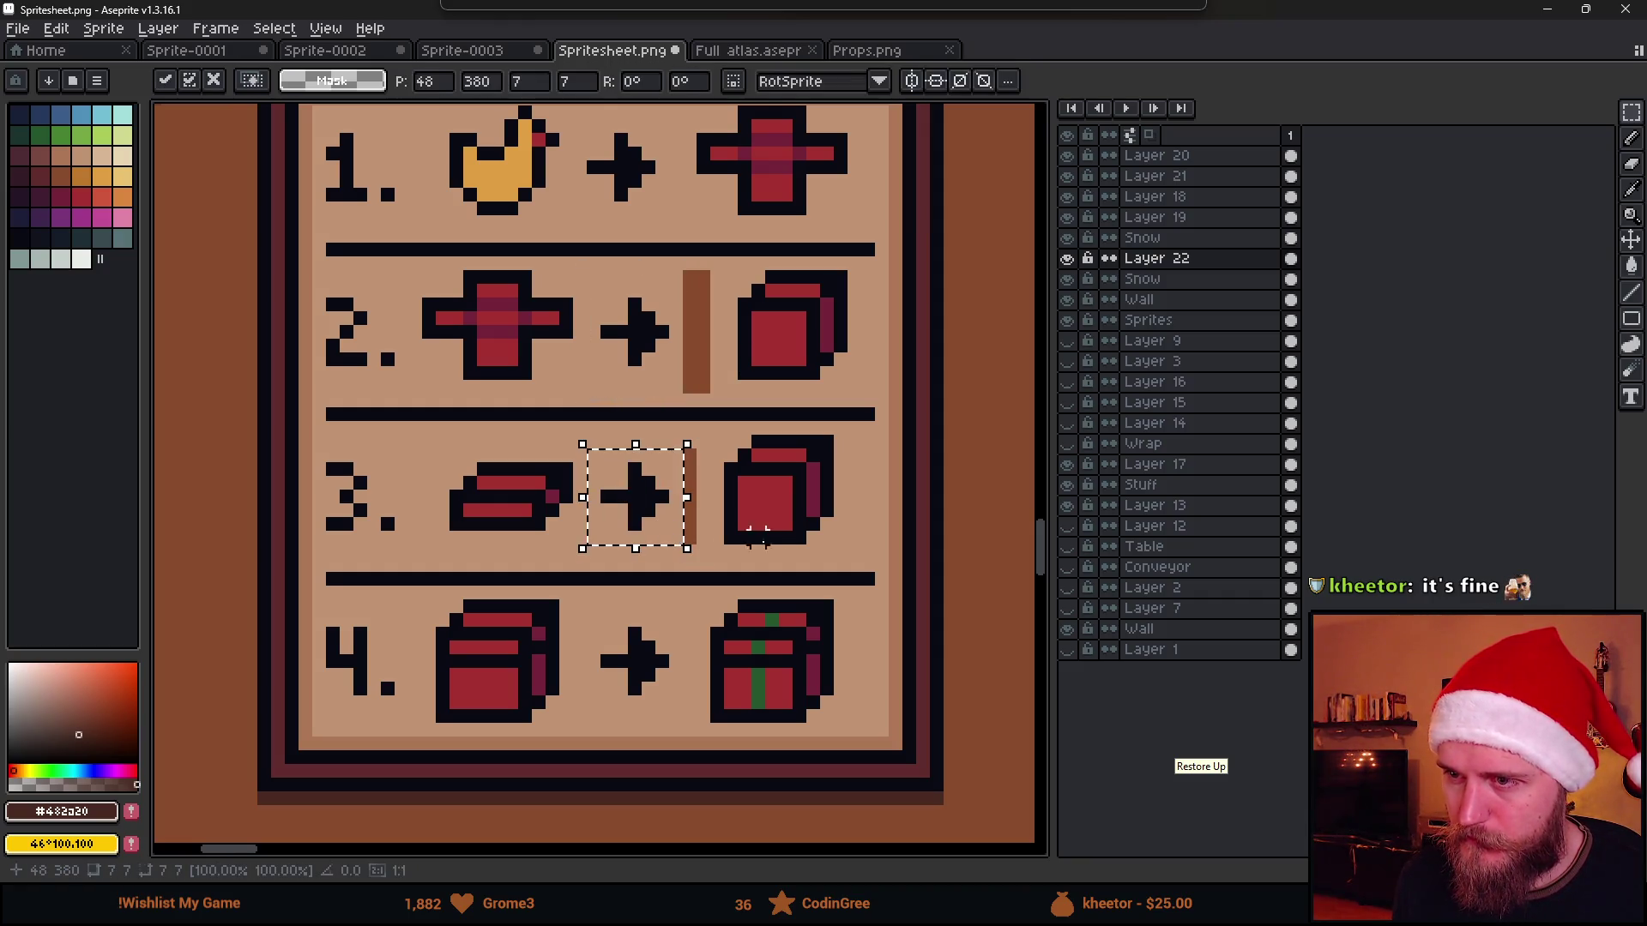
{"action": "left_click", "coordinate": [670, 612]}
{"action": "left_click_drag", "start_coordinate": [599, 613], "coordinate": [688, 703]}
{"action": "left_click", "coordinate": [702, 579]}
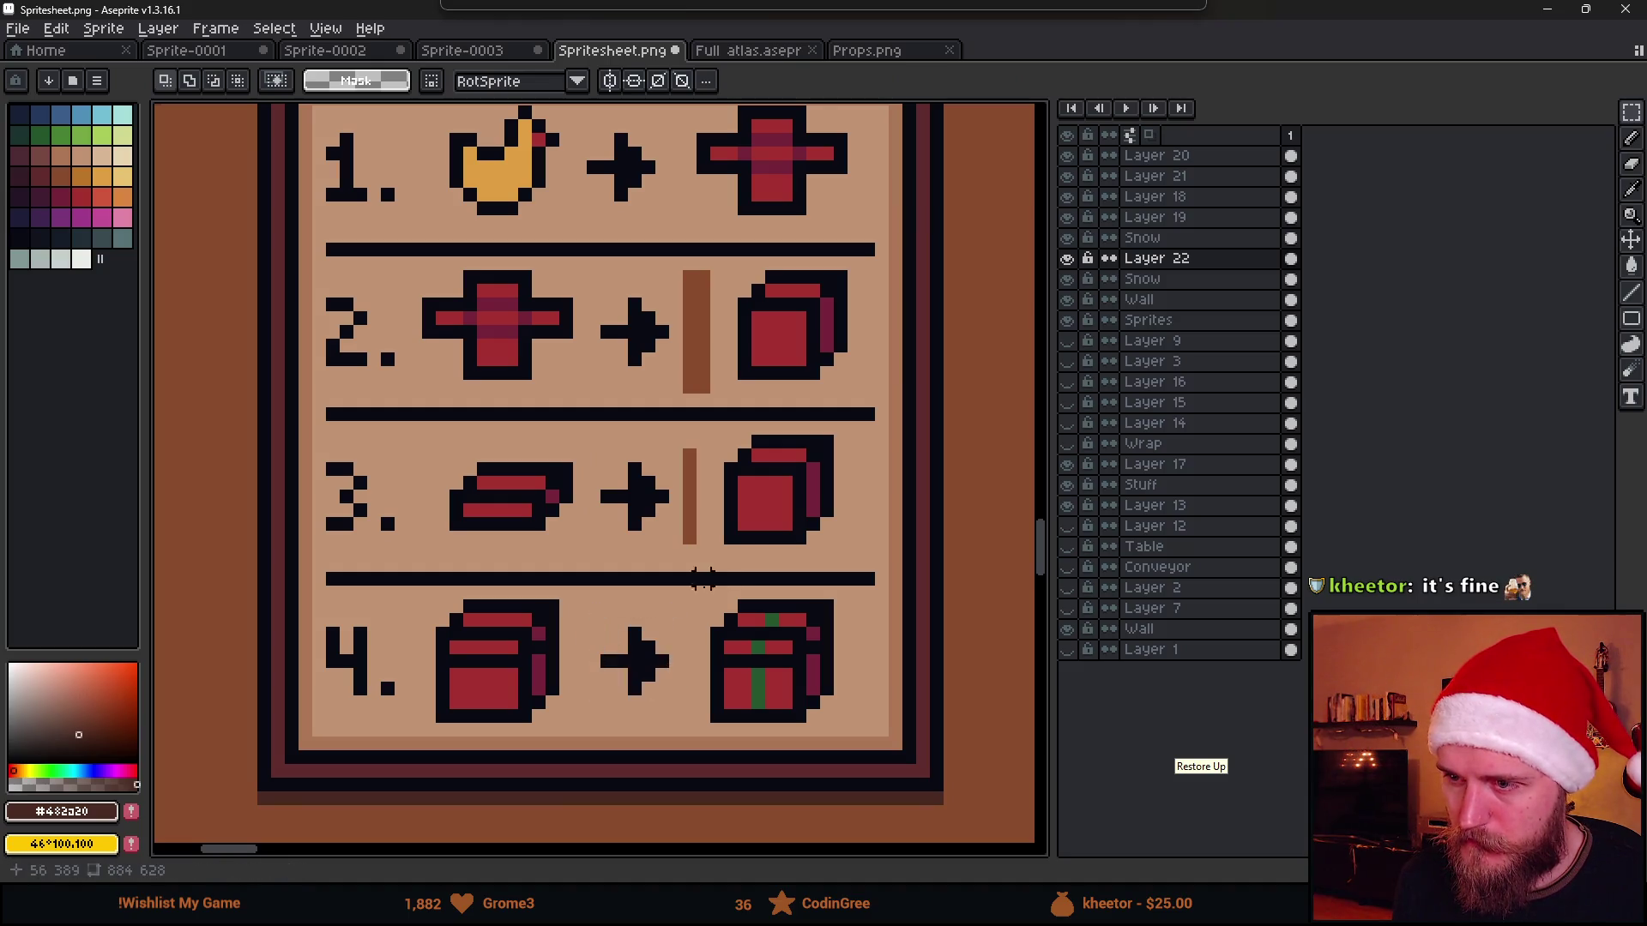
{"action": "left_click_drag", "start_coordinate": [647, 633], "coordinate": [622, 181]}
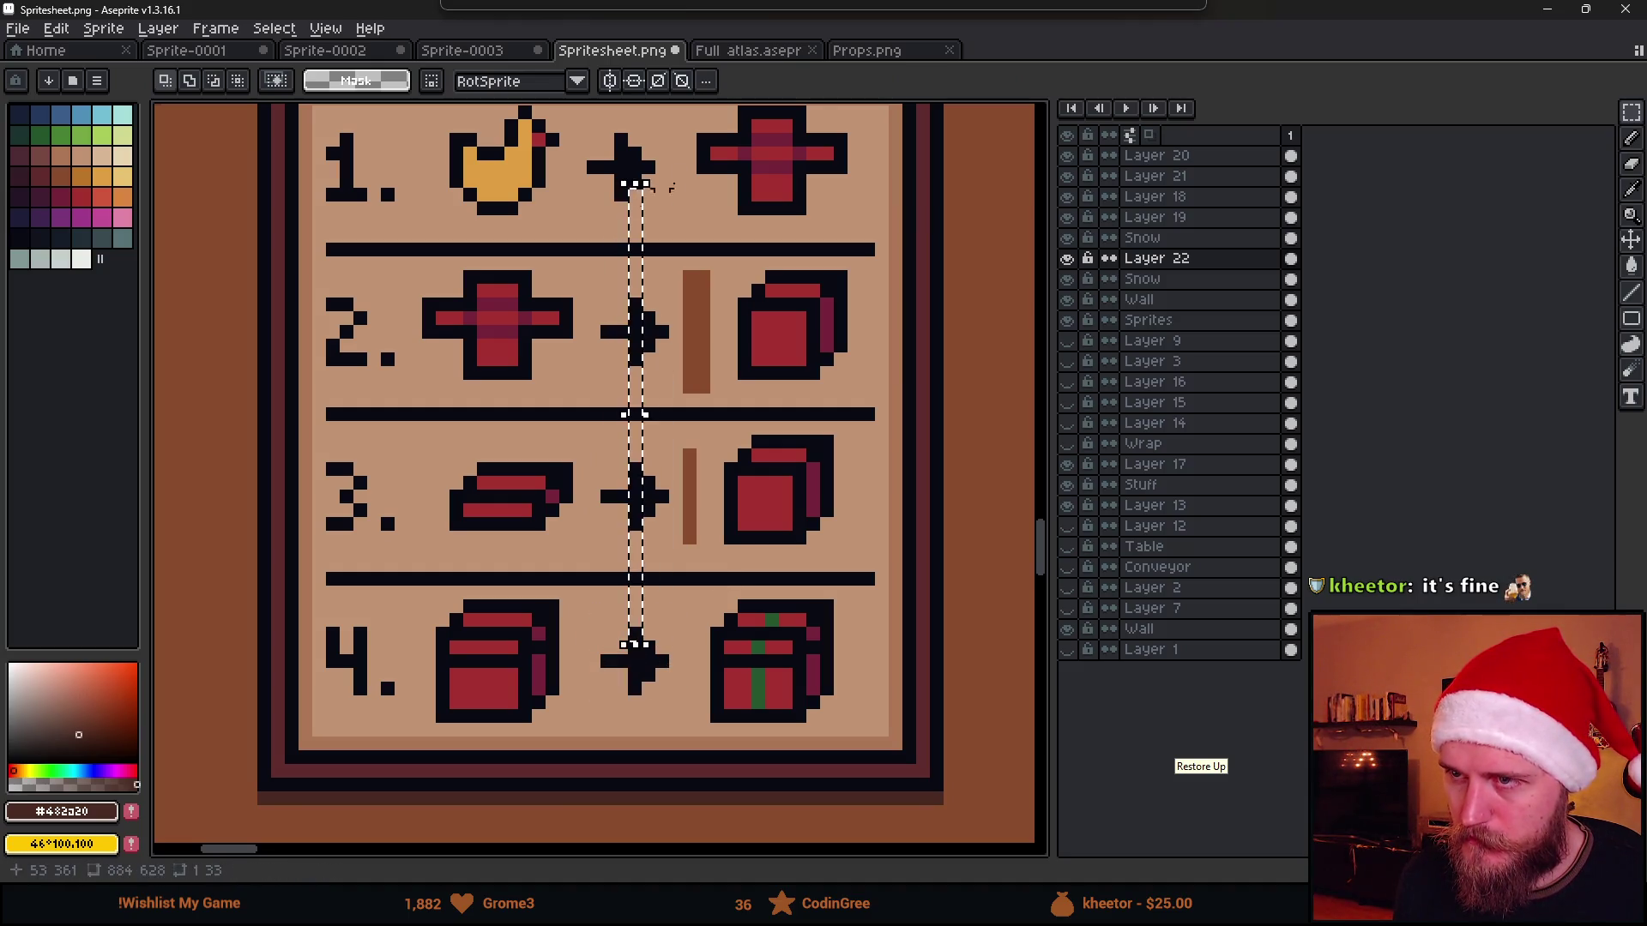
{"action": "left_click", "coordinate": [567, 140]}
{"action": "mouse_move", "coordinate": [566, 129]}
{"action": "left_mouse_down"}
{"action": "mouse_move", "coordinate": [663, 206]}
{"action": "mouse_move", "coordinate": [643, 180]}
{"action": "left_mouse_up"}
{"action": "key", "text": "ctrl+v"}
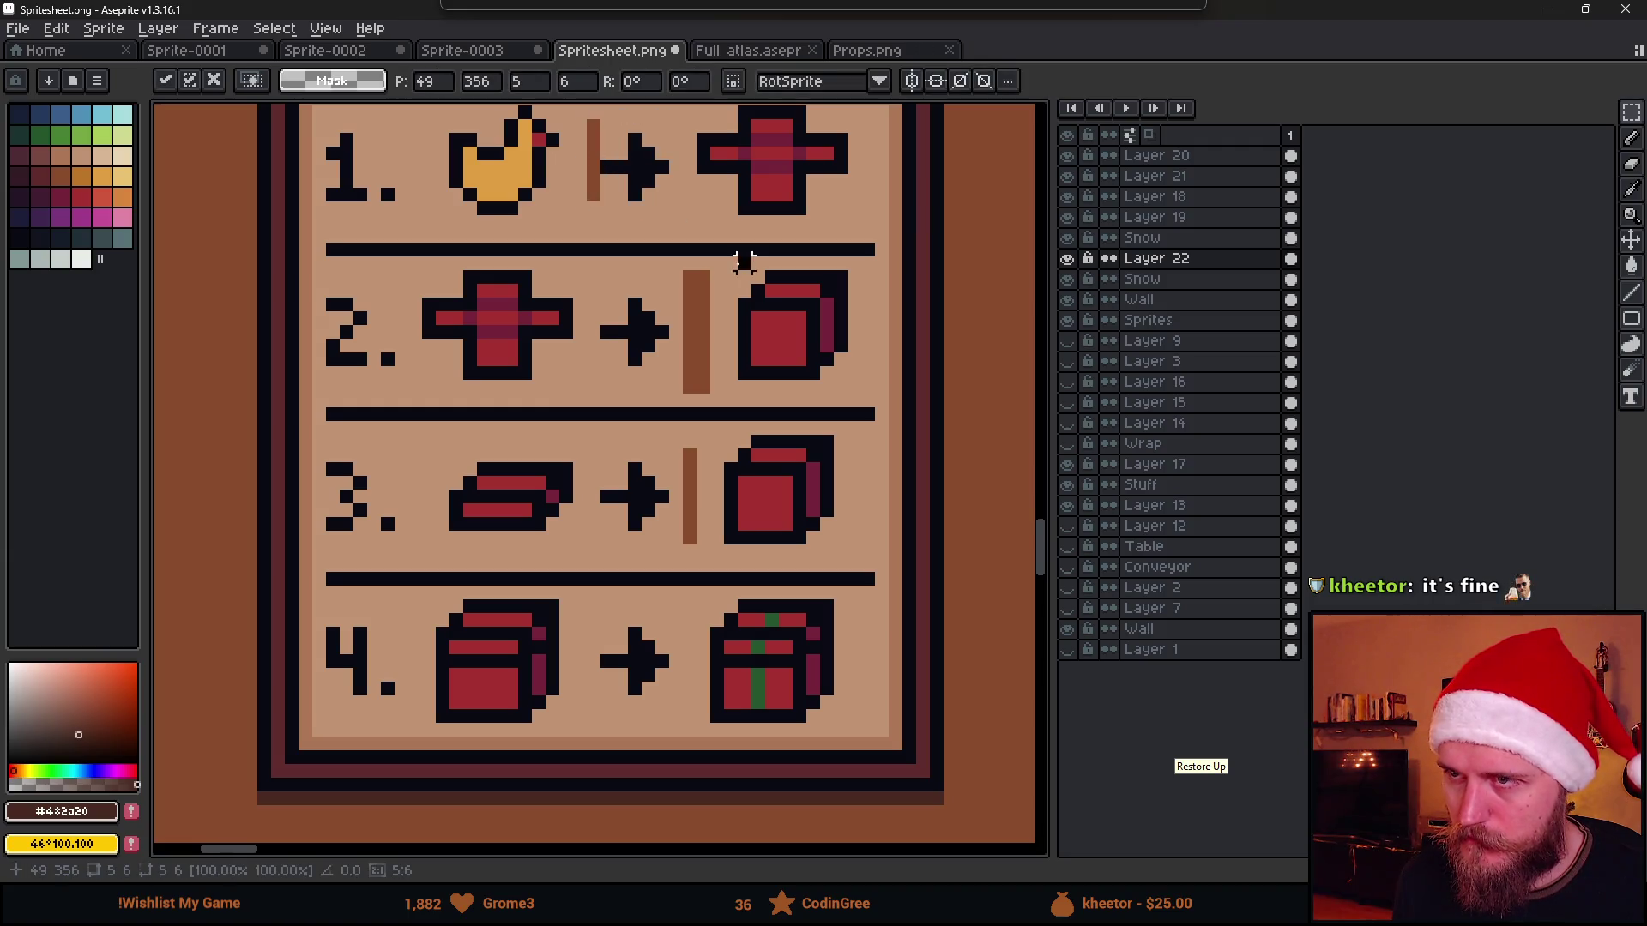
Fill the leftover brown strip in row 2 with the board's tan and check the result-icon column
{"action": "key", "text": "i"}
{"action": "left_click", "coordinate": [708, 200]}
{"action": "key", "text": "g"}
{"action": "left_click", "coordinate": [696, 333]}
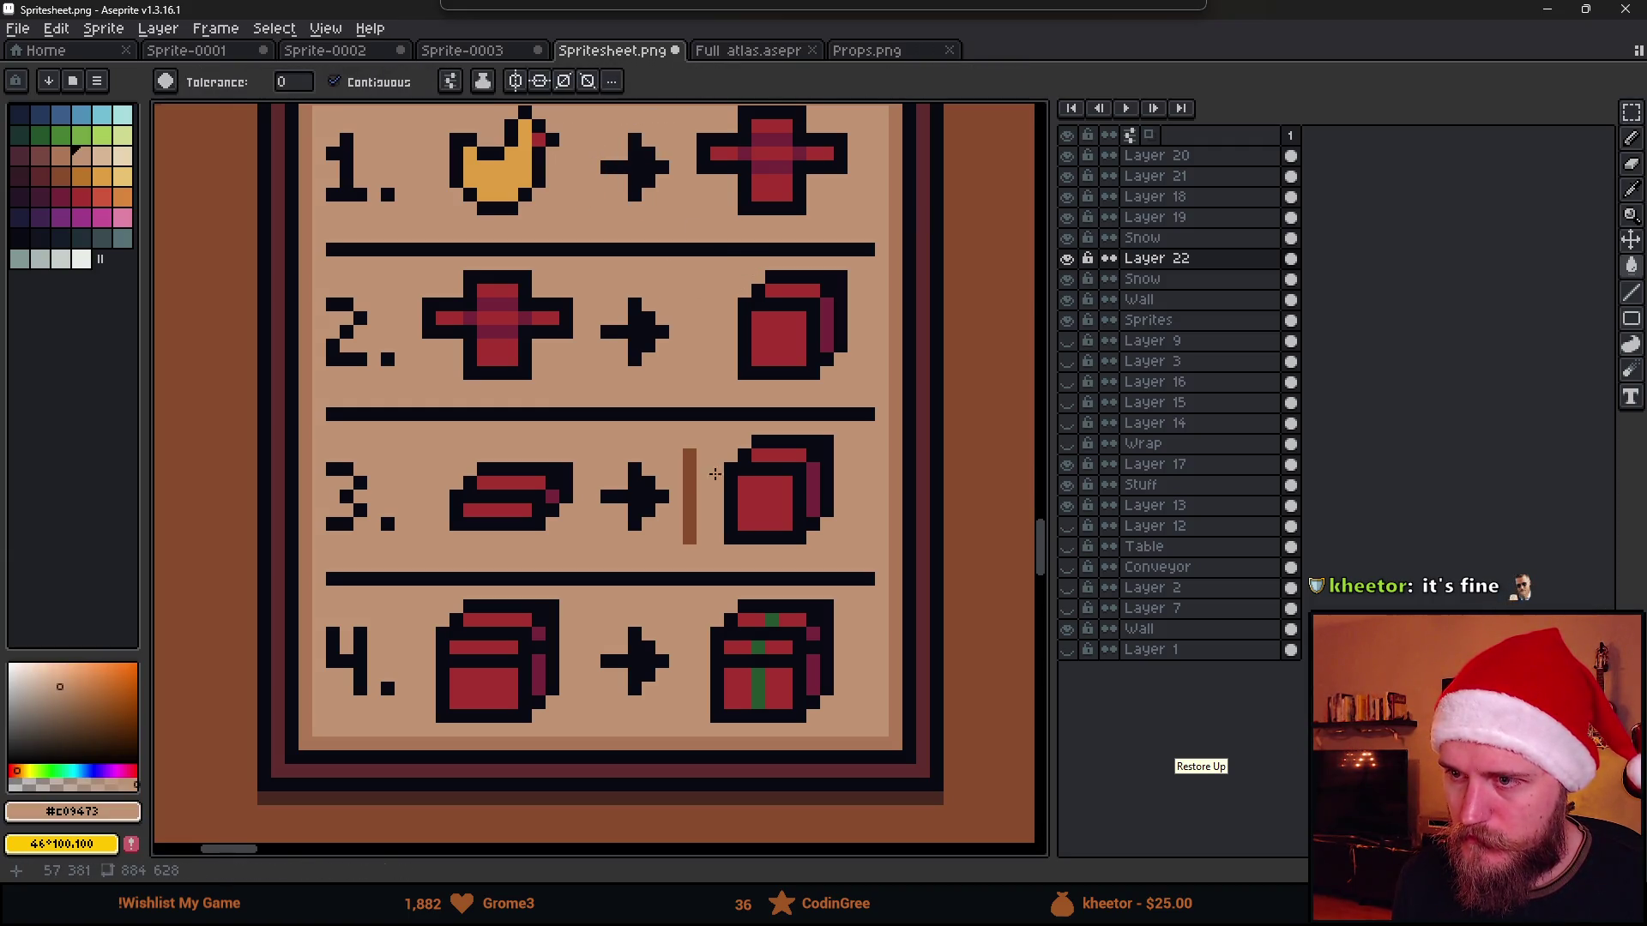
{"action": "scroll", "coordinate": [691, 478], "scroll_direction": "down", "scroll_amount": 2}
{"action": "scroll", "coordinate": [691, 478], "scroll_direction": "down", "scroll_amount": 1}
{"action": "scroll", "coordinate": [766, 273], "scroll_direction": "up", "scroll_amount": 1}
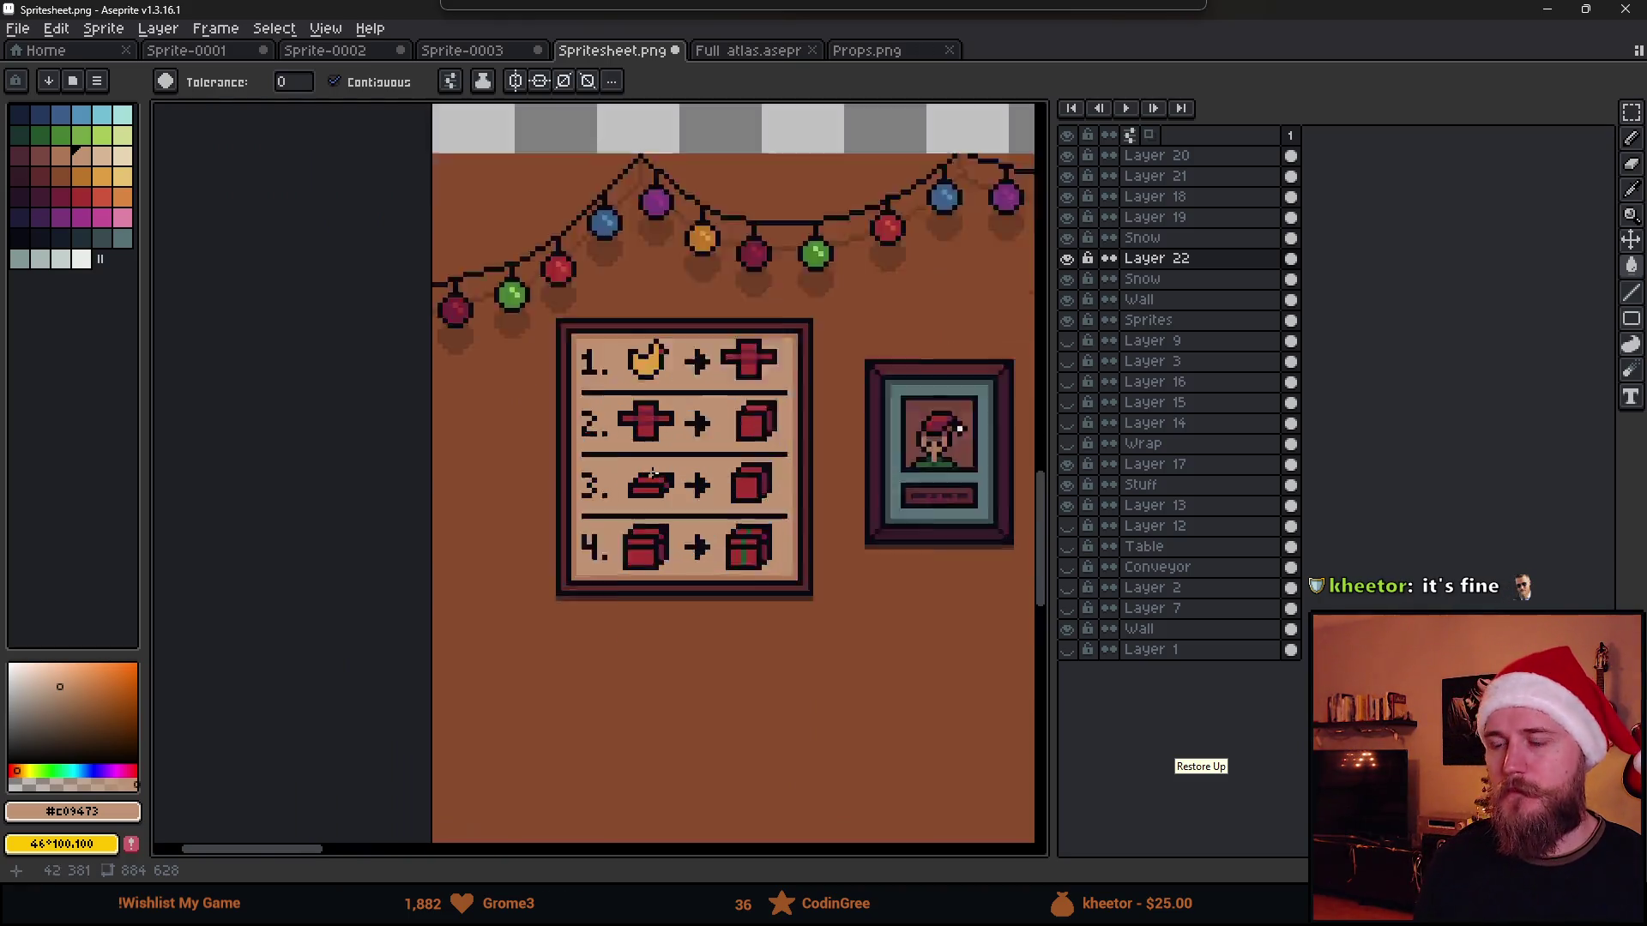
{"action": "scroll", "coordinate": [765, 273], "scroll_direction": "up", "scroll_amount": 1}
{"action": "key", "text": "m"}
{"action": "left_click_drag", "start_coordinate": [759, 230], "coordinate": [844, 705]}
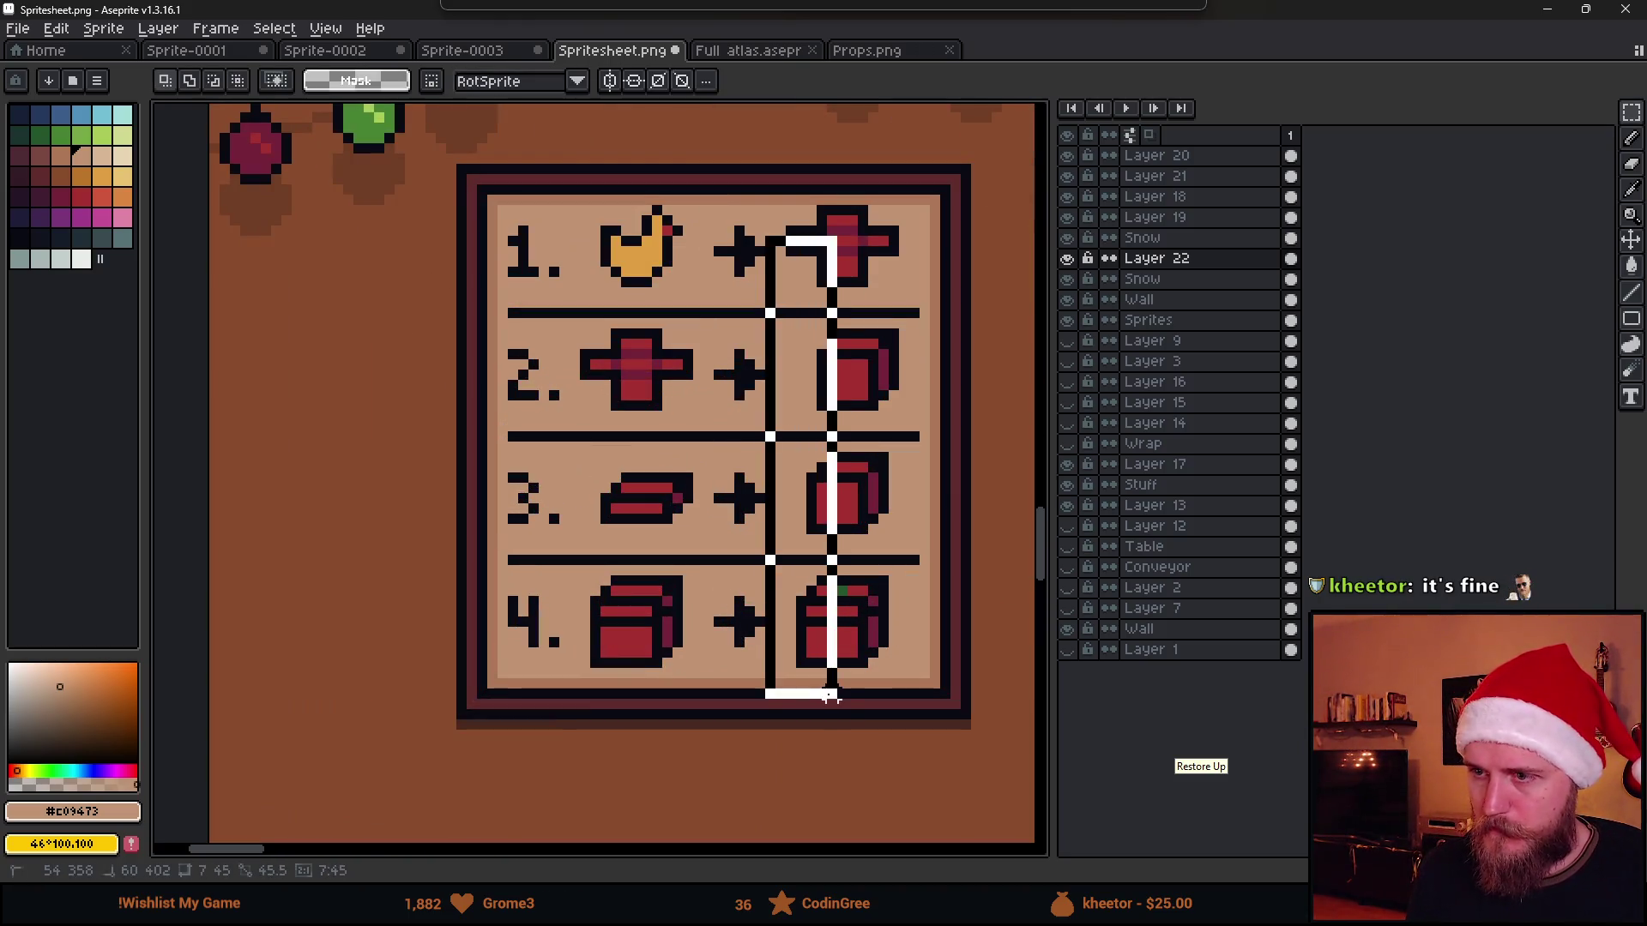
{"action": "left_click", "coordinate": [914, 798]}
{"action": "scroll", "coordinate": [870, 702], "scroll_direction": "down", "scroll_amount": 2}
{"action": "scroll", "coordinate": [783, 600], "scroll_direction": "up", "scroll_amount": 1}
{"action": "scroll", "coordinate": [783, 600], "scroll_direction": "down", "scroll_amount": 2}
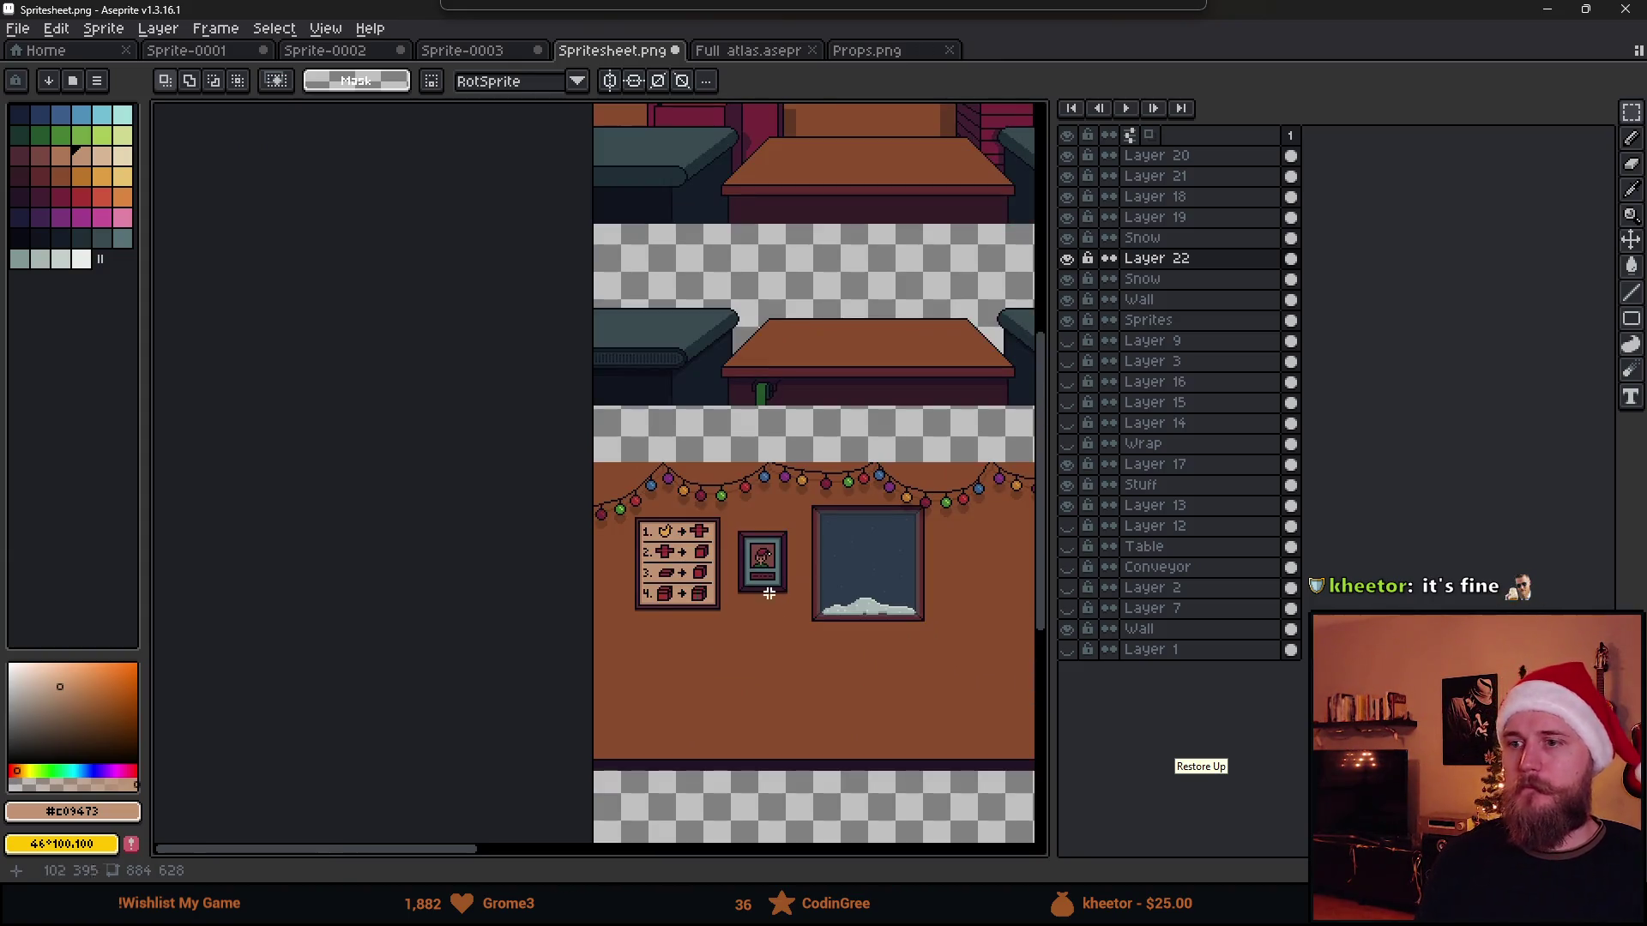
{"action": "scroll", "coordinate": [671, 551], "scroll_direction": "up", "scroll_amount": 3}
{"action": "scroll", "coordinate": [668, 550], "scroll_direction": "up", "scroll_amount": 2}
{"action": "scroll", "coordinate": [665, 424], "scroll_direction": "up", "scroll_amount": 1}
Move the row-2 box slightly left, leaving a thin brown strip beside it
{"action": "mouse_move", "coordinate": [767, 9]}
{"action": "left_mouse_down"}
{"action": "mouse_move", "coordinate": [790, 680]}
{"action": "mouse_move", "coordinate": [808, 699]}
{"action": "mouse_move", "coordinate": [810, 3]}
{"action": "left_mouse_up"}
{"action": "scroll", "coordinate": [656, 500], "scroll_direction": "down", "scroll_amount": 1}
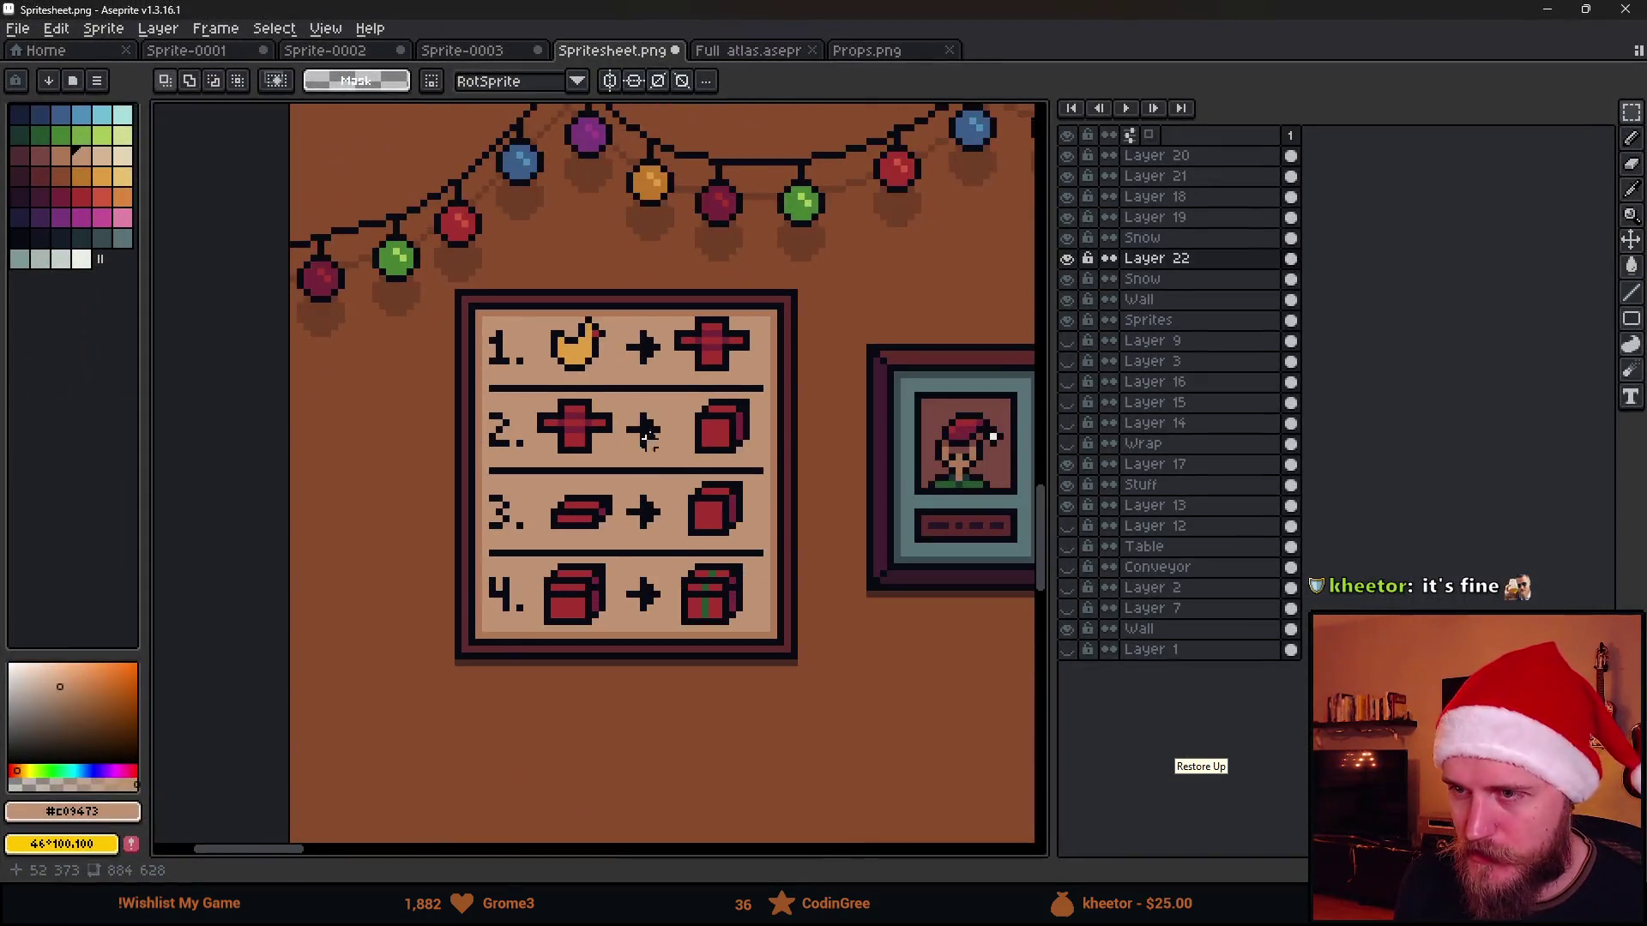
{"action": "scroll", "coordinate": [656, 499], "scroll_direction": "down", "scroll_amount": 1}
{"action": "scroll", "coordinate": [655, 499], "scroll_direction": "up", "scroll_amount": 1}
{"action": "scroll", "coordinate": [639, 445], "scroll_direction": "up", "scroll_amount": 1}
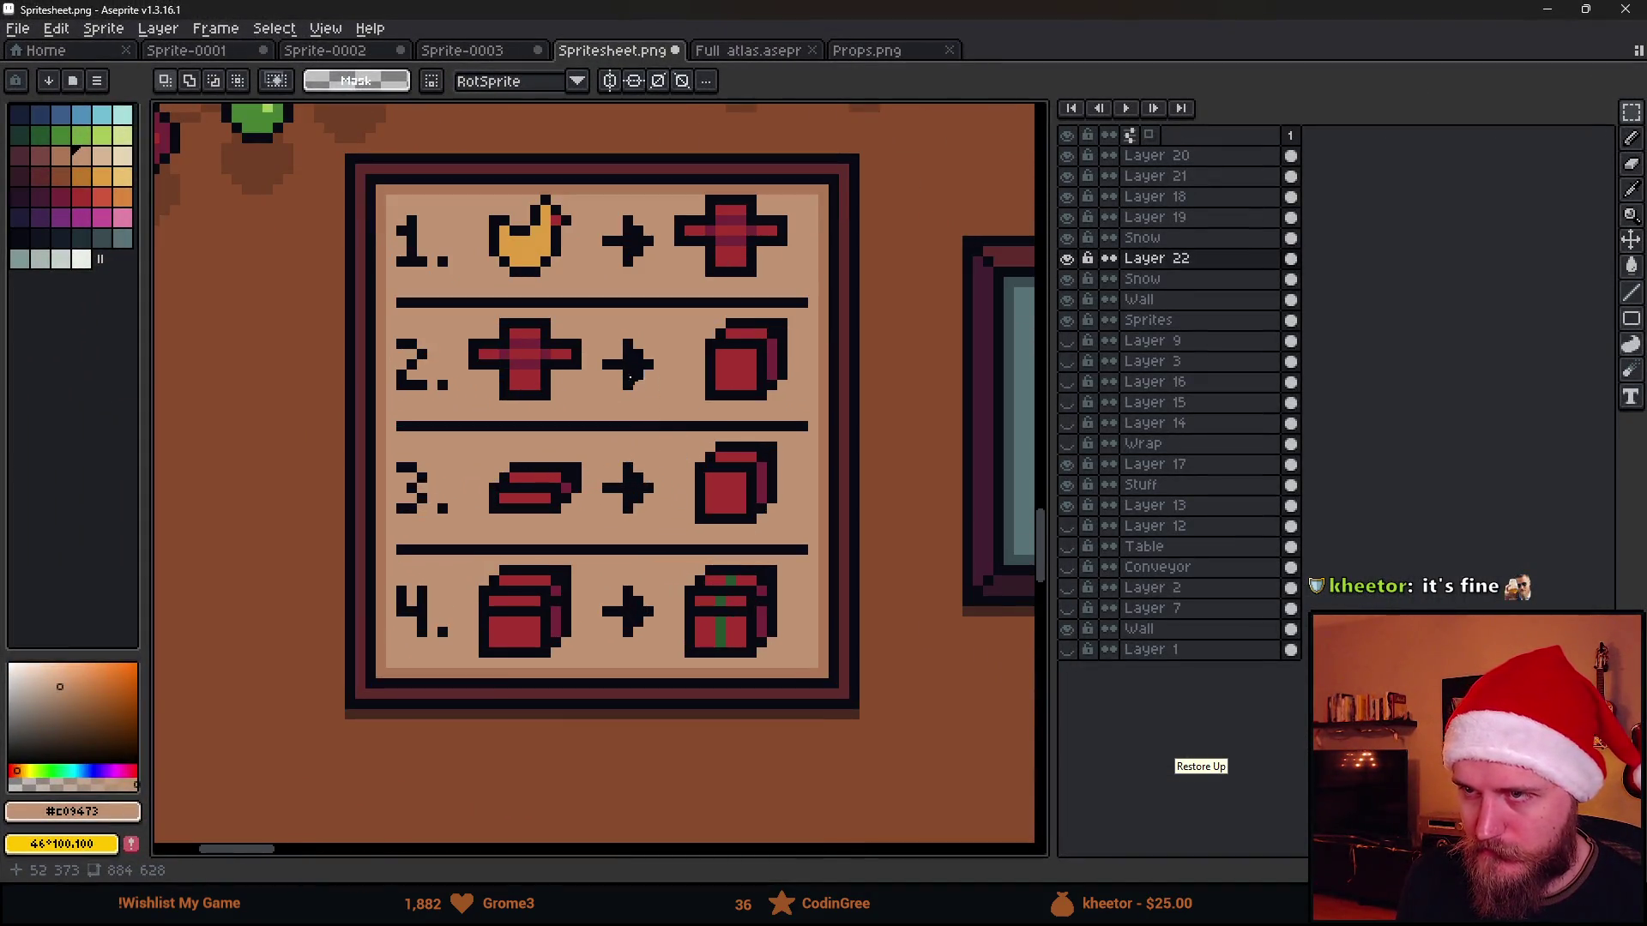
{"action": "scroll", "coordinate": [690, 250], "scroll_direction": "up", "scroll_amount": 1}
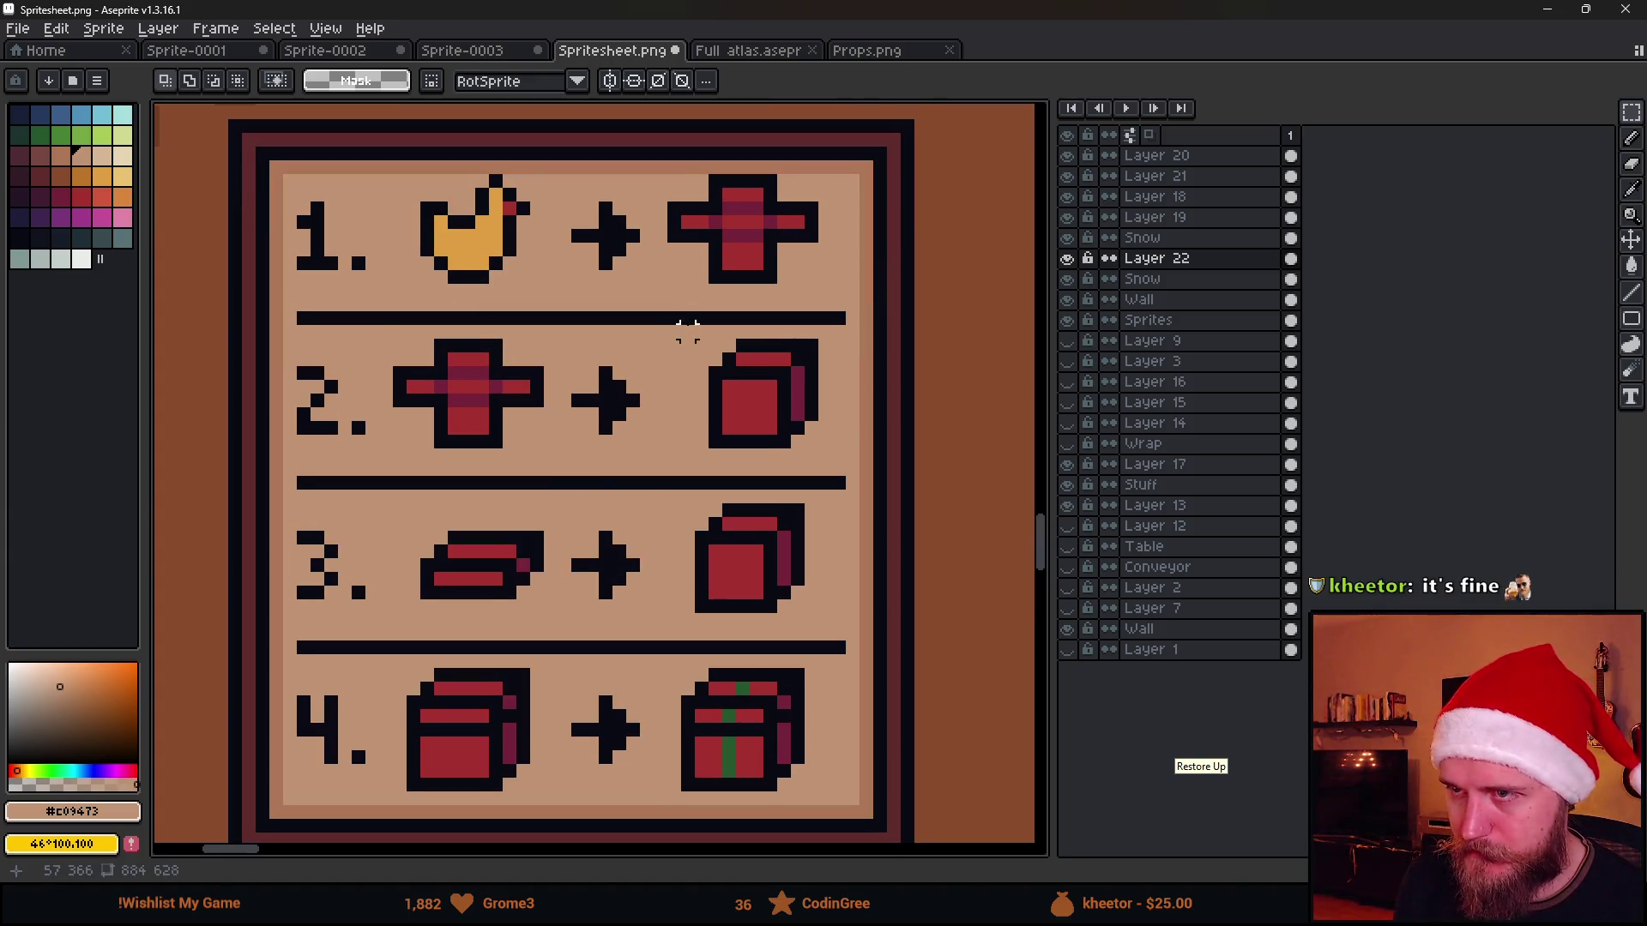
{"action": "left_click_drag", "start_coordinate": [684, 324], "coordinate": [709, 285]}
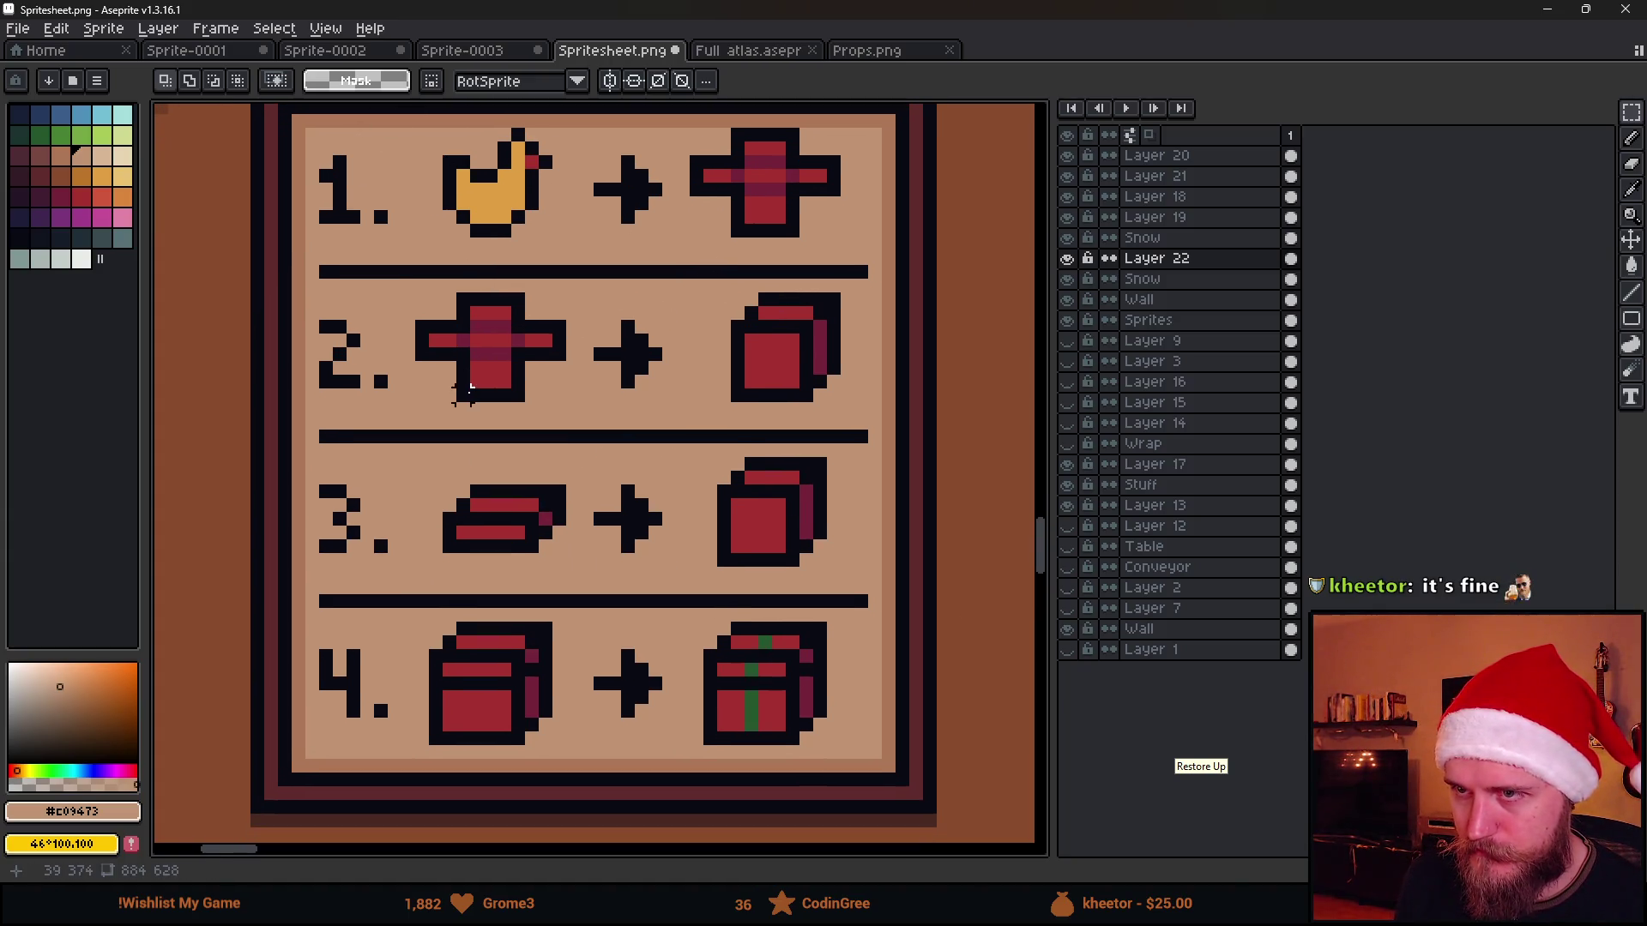
{"action": "mouse_move", "coordinate": [725, 300]}
{"action": "left_mouse_down"}
{"action": "mouse_move", "coordinate": [845, 404]}
{"action": "mouse_move", "coordinate": [796, 386]}
{"action": "left_mouse_up"}
{"action": "key", "text": "ctrl+d"}
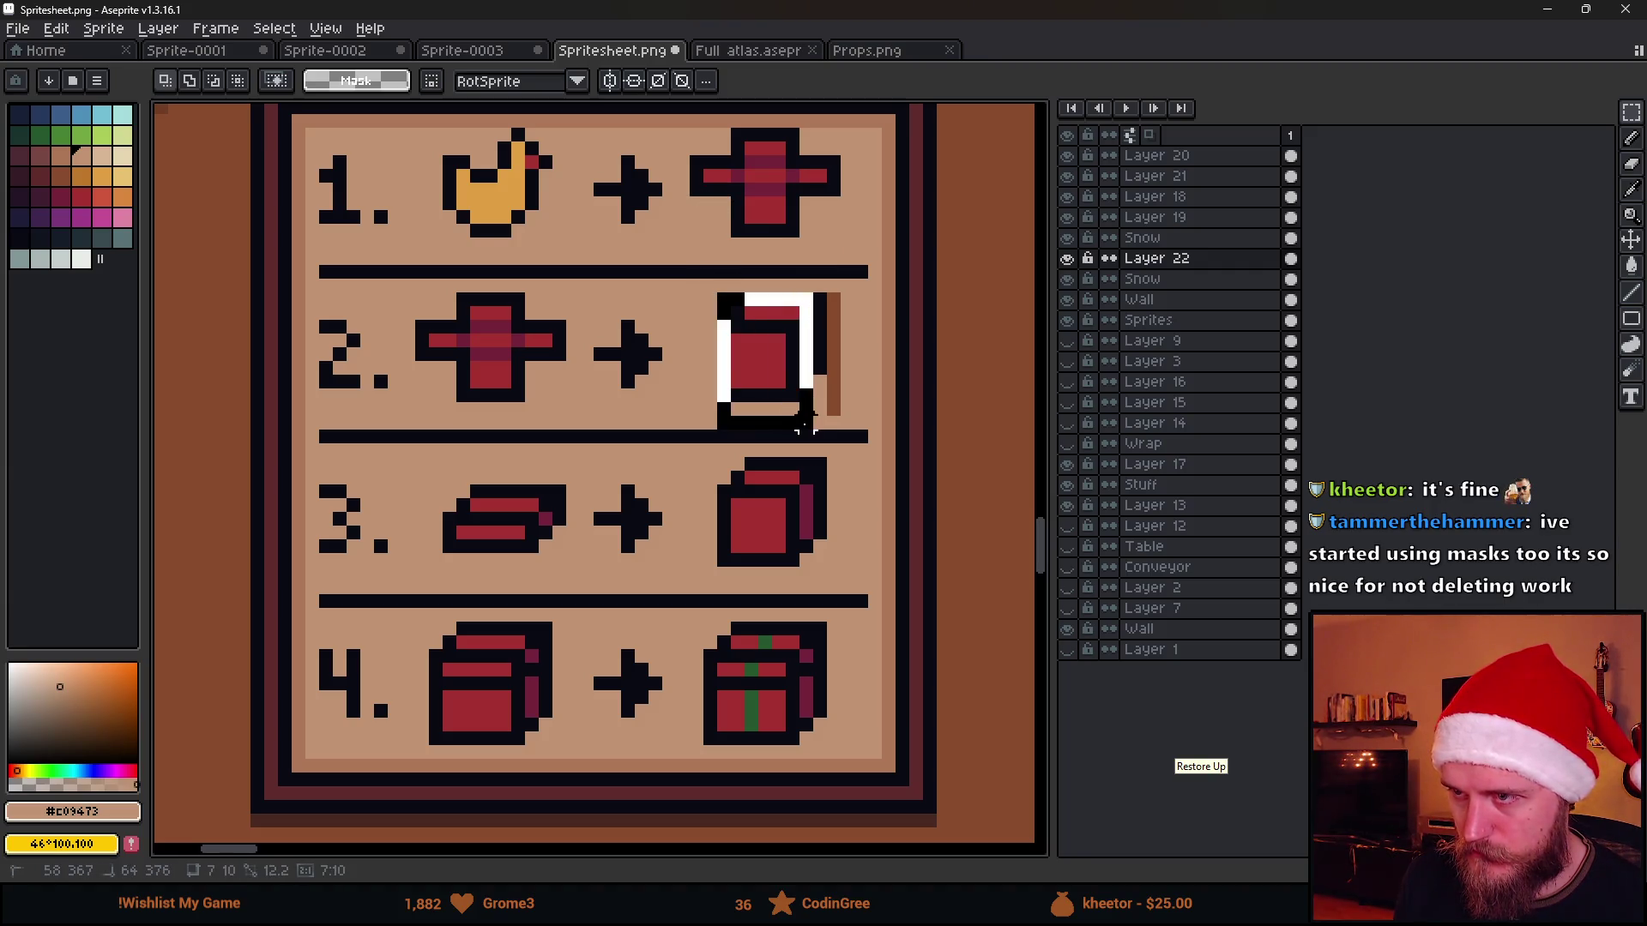
Shift the row-2 box further left and fill its leftover brown strip with tan #c09473
{"action": "mouse_move", "coordinate": [724, 300]}
{"action": "left_mouse_down"}
{"action": "mouse_move", "coordinate": [831, 421]}
{"action": "mouse_move", "coordinate": [787, 392]}
{"action": "left_mouse_up"}
{"action": "key", "text": "Return"}
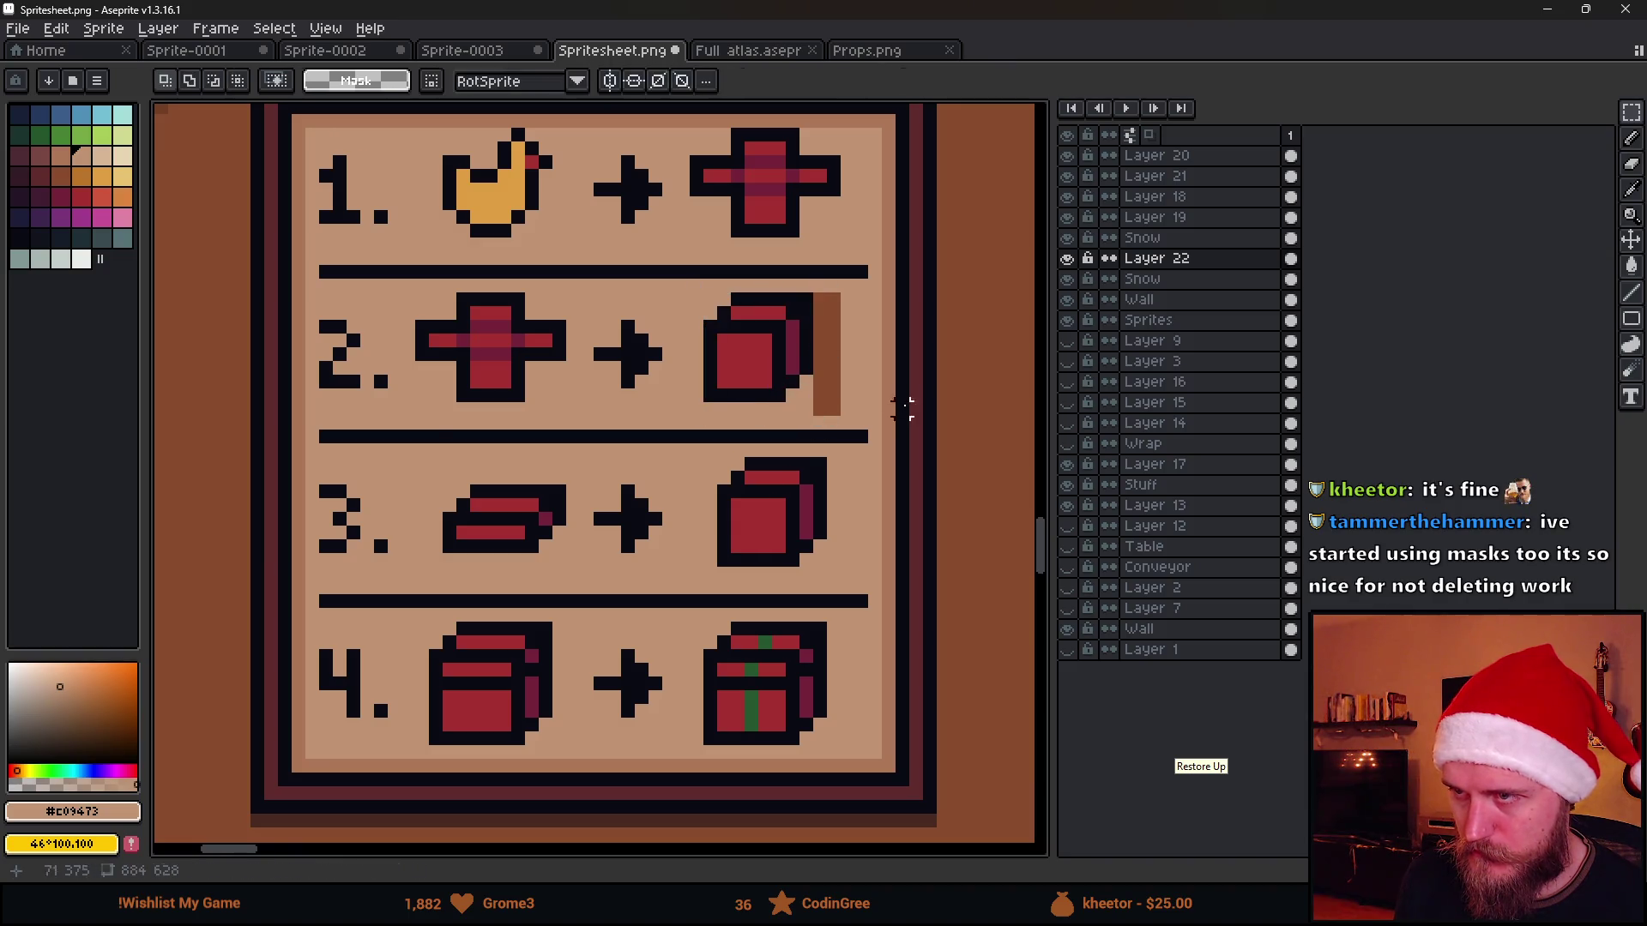
{"action": "scroll", "coordinate": [806, 490], "scroll_direction": "down", "scroll_amount": 3}
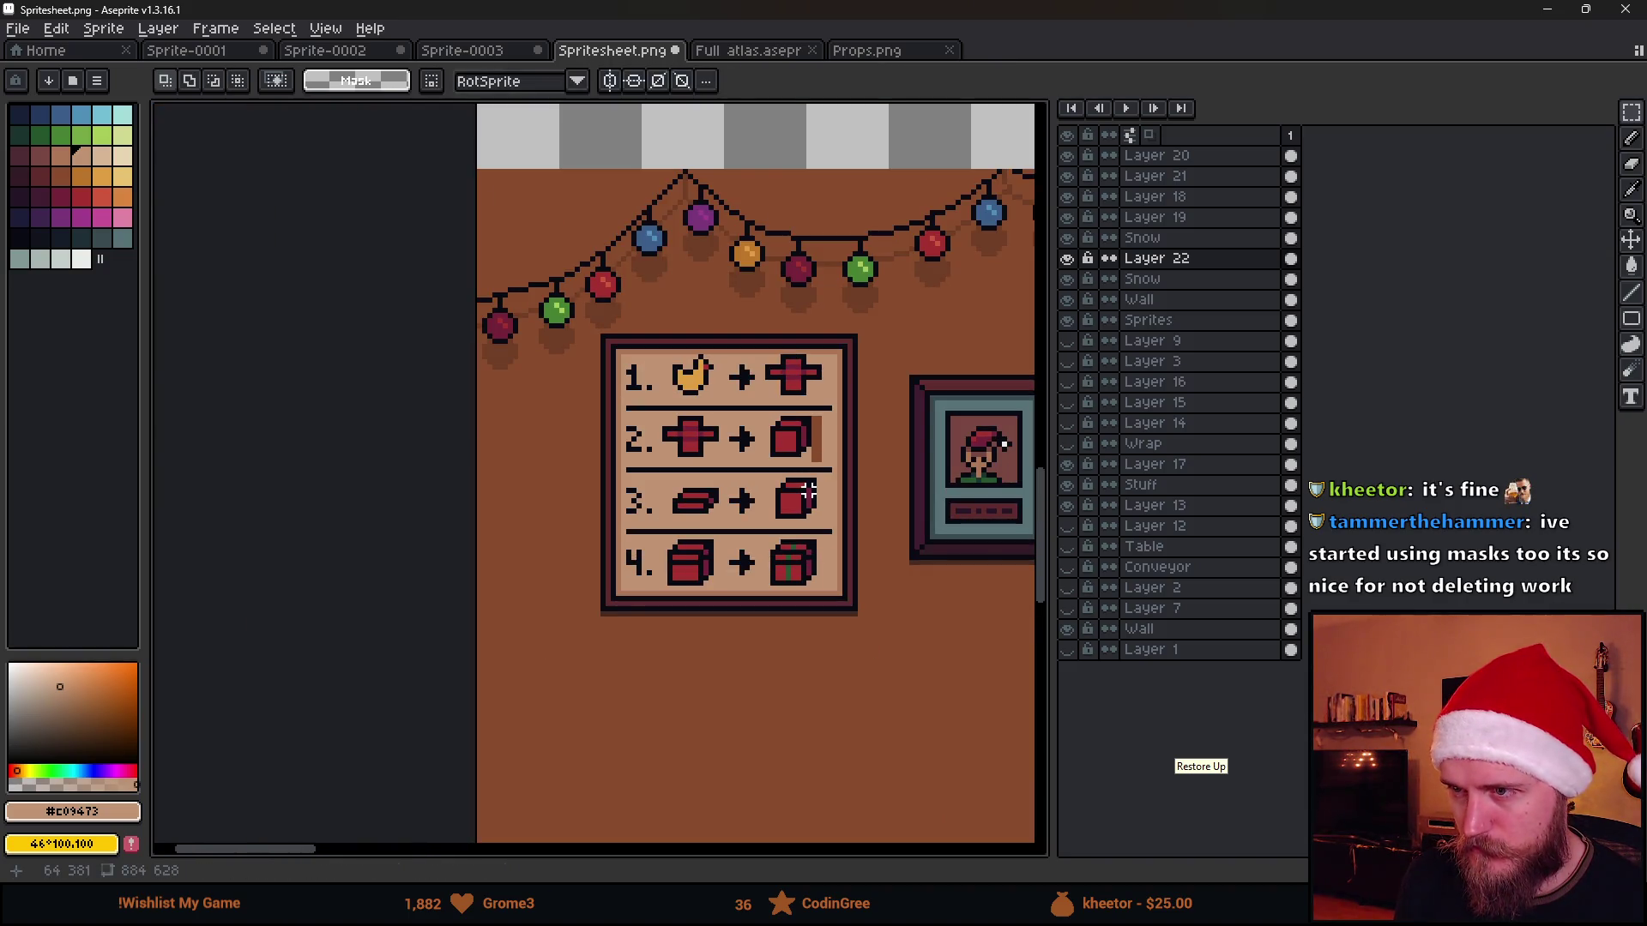
{"action": "key", "text": "ctrl+d"}
{"action": "scroll", "coordinate": [825, 488], "scroll_direction": "up", "scroll_amount": 1}
{"action": "scroll", "coordinate": [811, 437], "scroll_direction": "up", "scroll_amount": 1}
{"action": "key", "text": "g"}
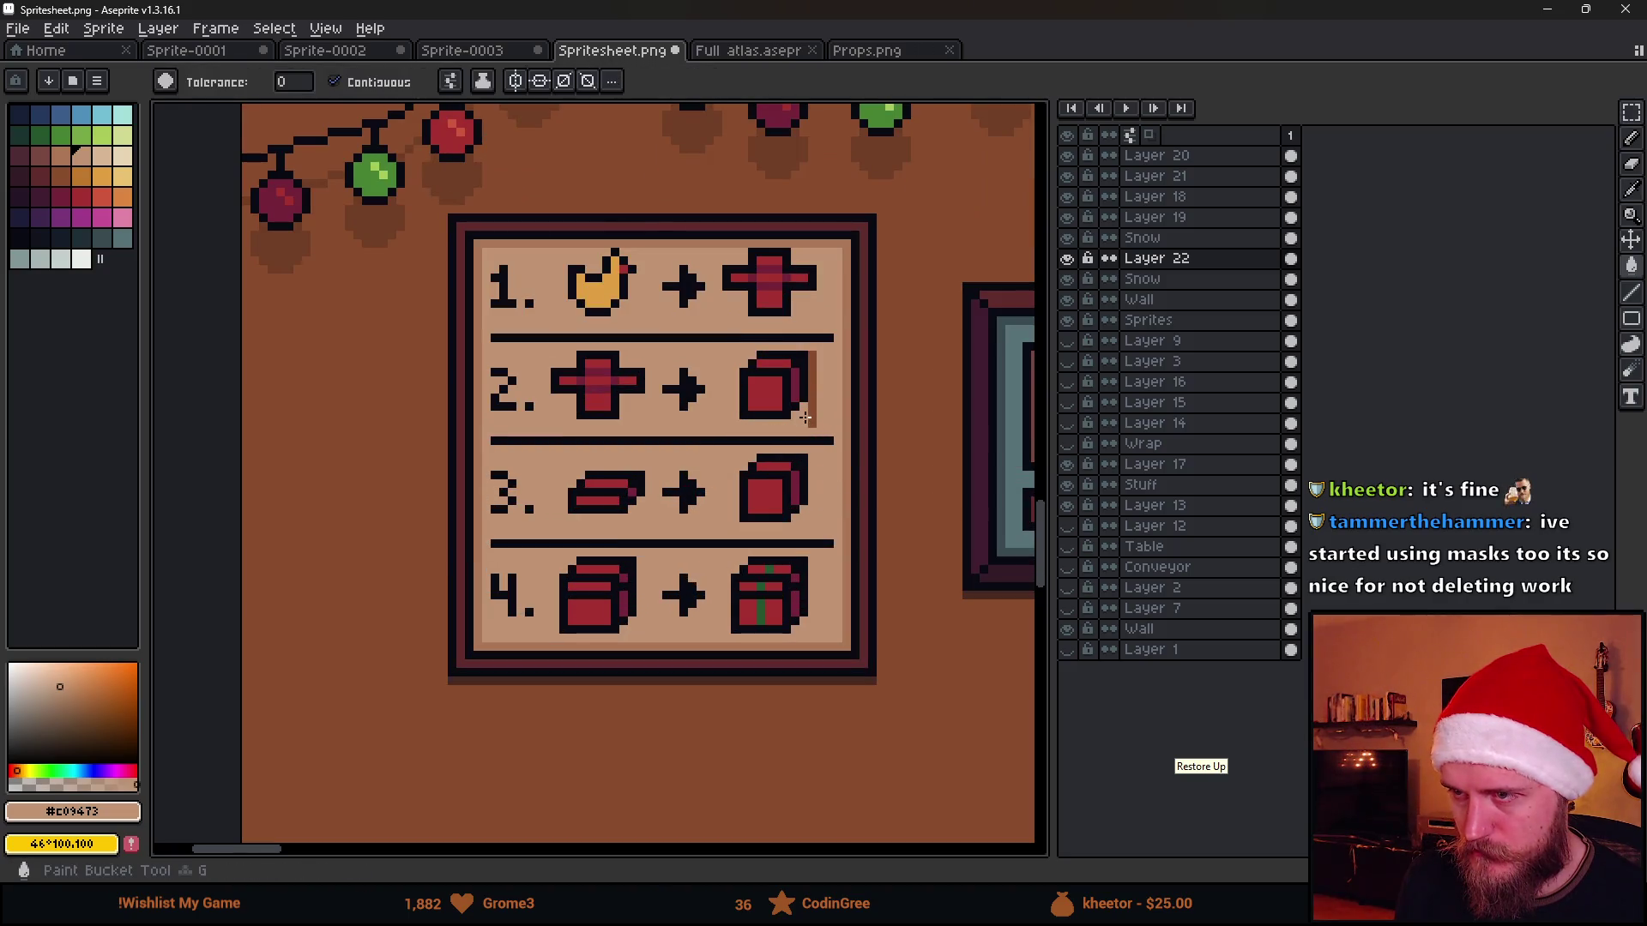
{"action": "scroll", "coordinate": [838, 483], "scroll_direction": "down", "scroll_amount": 1}
{"action": "scroll", "coordinate": [791, 560], "scroll_direction": "up", "scroll_amount": 1}
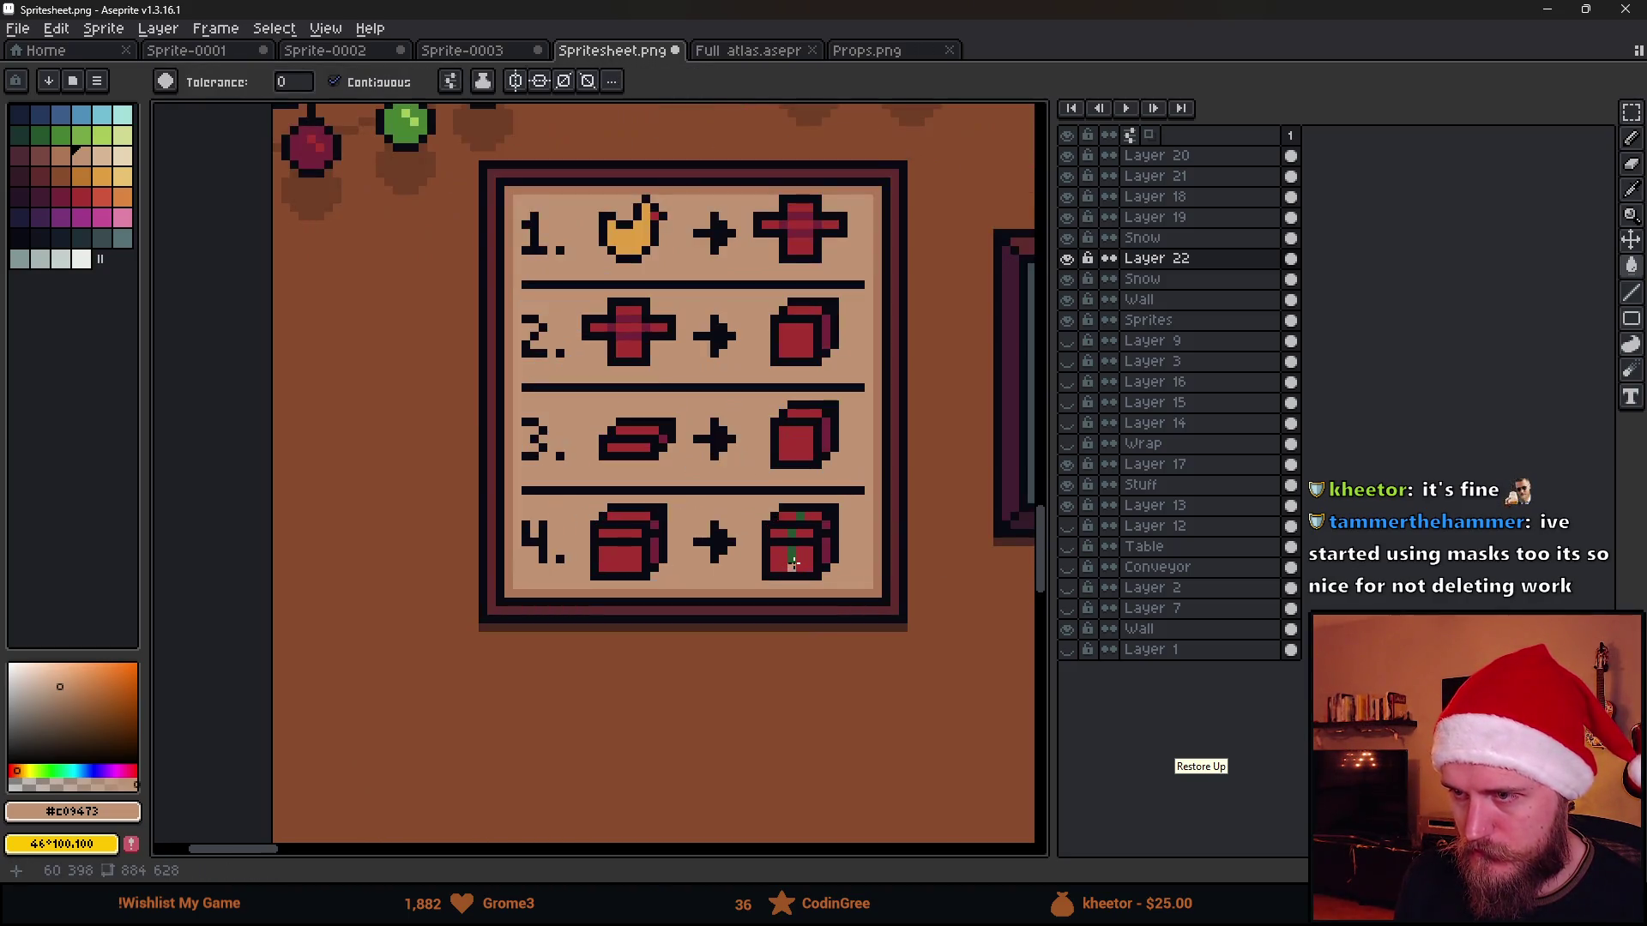
{"action": "scroll", "coordinate": [736, 572], "scroll_direction": "up", "scroll_amount": 1}
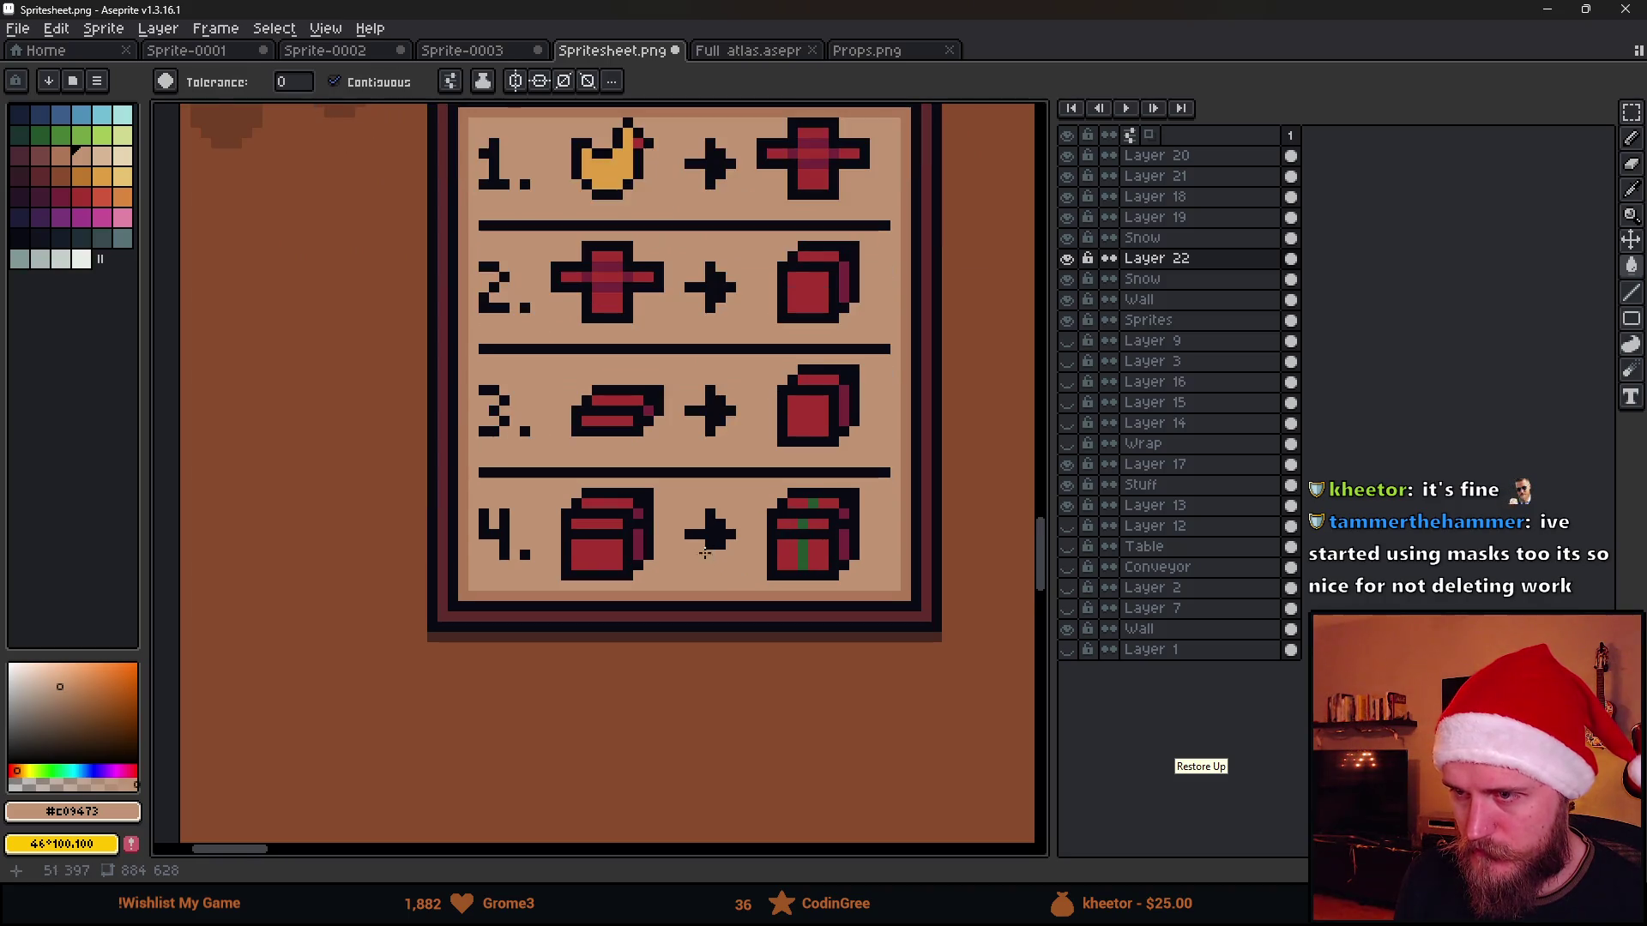
{"action": "key", "text": "m"}
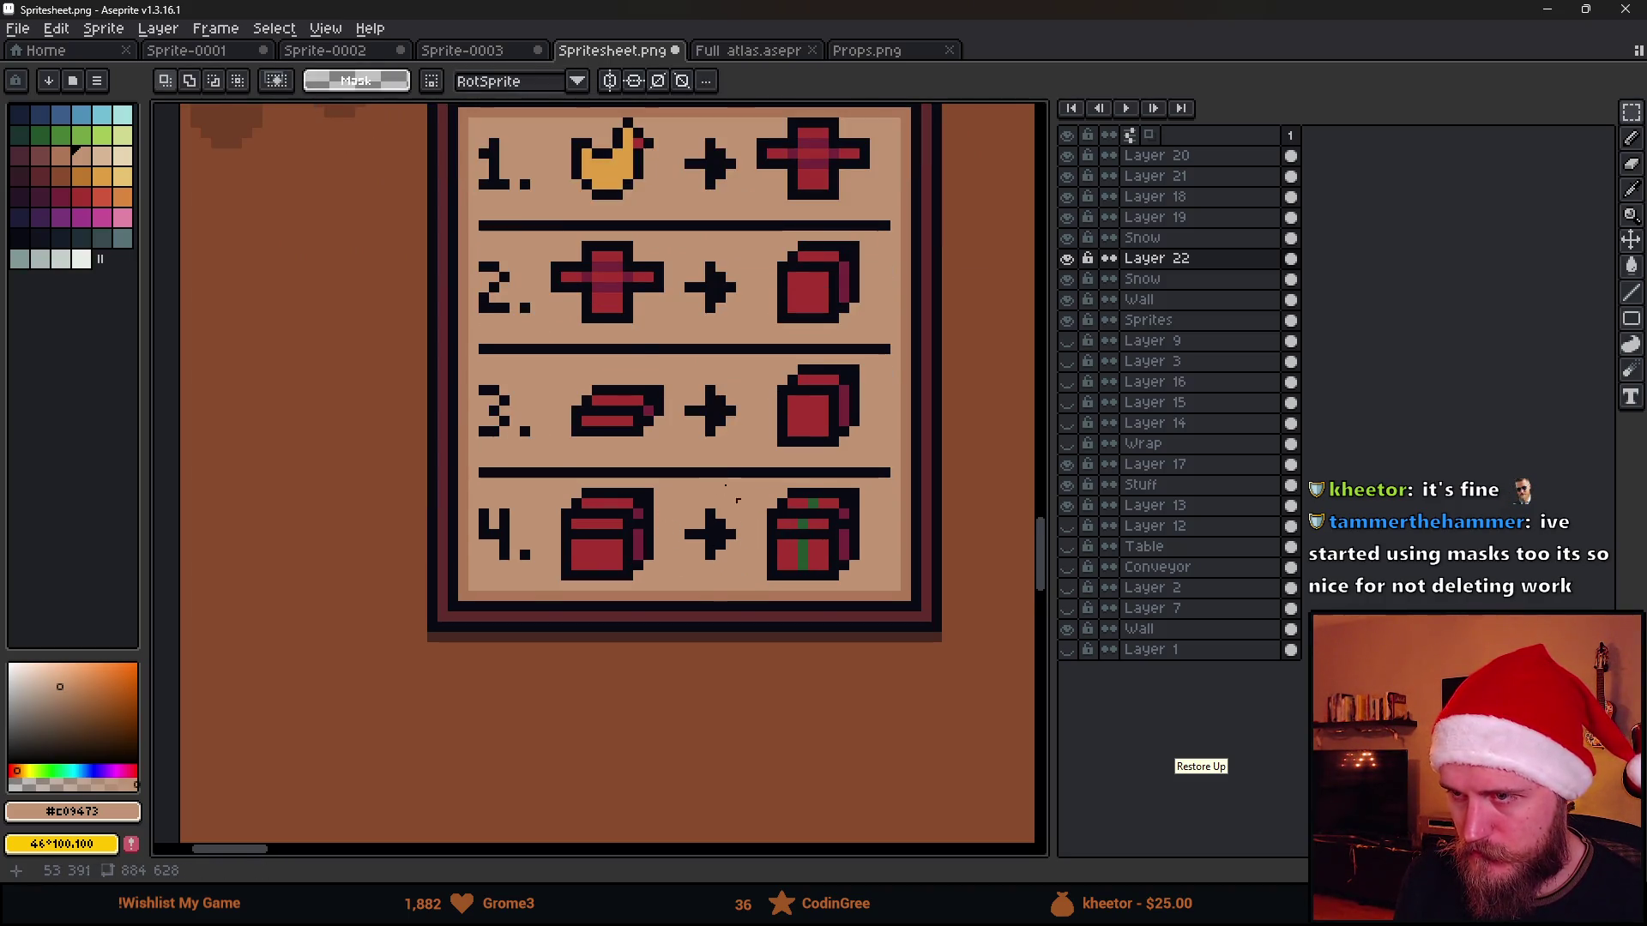
{"action": "scroll", "coordinate": [736, 501], "scroll_direction": "up", "scroll_amount": 2}
Nudge the row-3 ingredient bar left, fill the strip beside it tan, and select the row-3 result box
{"action": "mouse_move", "coordinate": [513, 409]}
{"action": "left_mouse_down"}
{"action": "mouse_move", "coordinate": [679, 508]}
{"action": "mouse_move", "coordinate": [660, 493]}
{"action": "left_mouse_up"}
{"action": "key", "text": "ctrl+d"}
{"action": "key", "text": "g"}
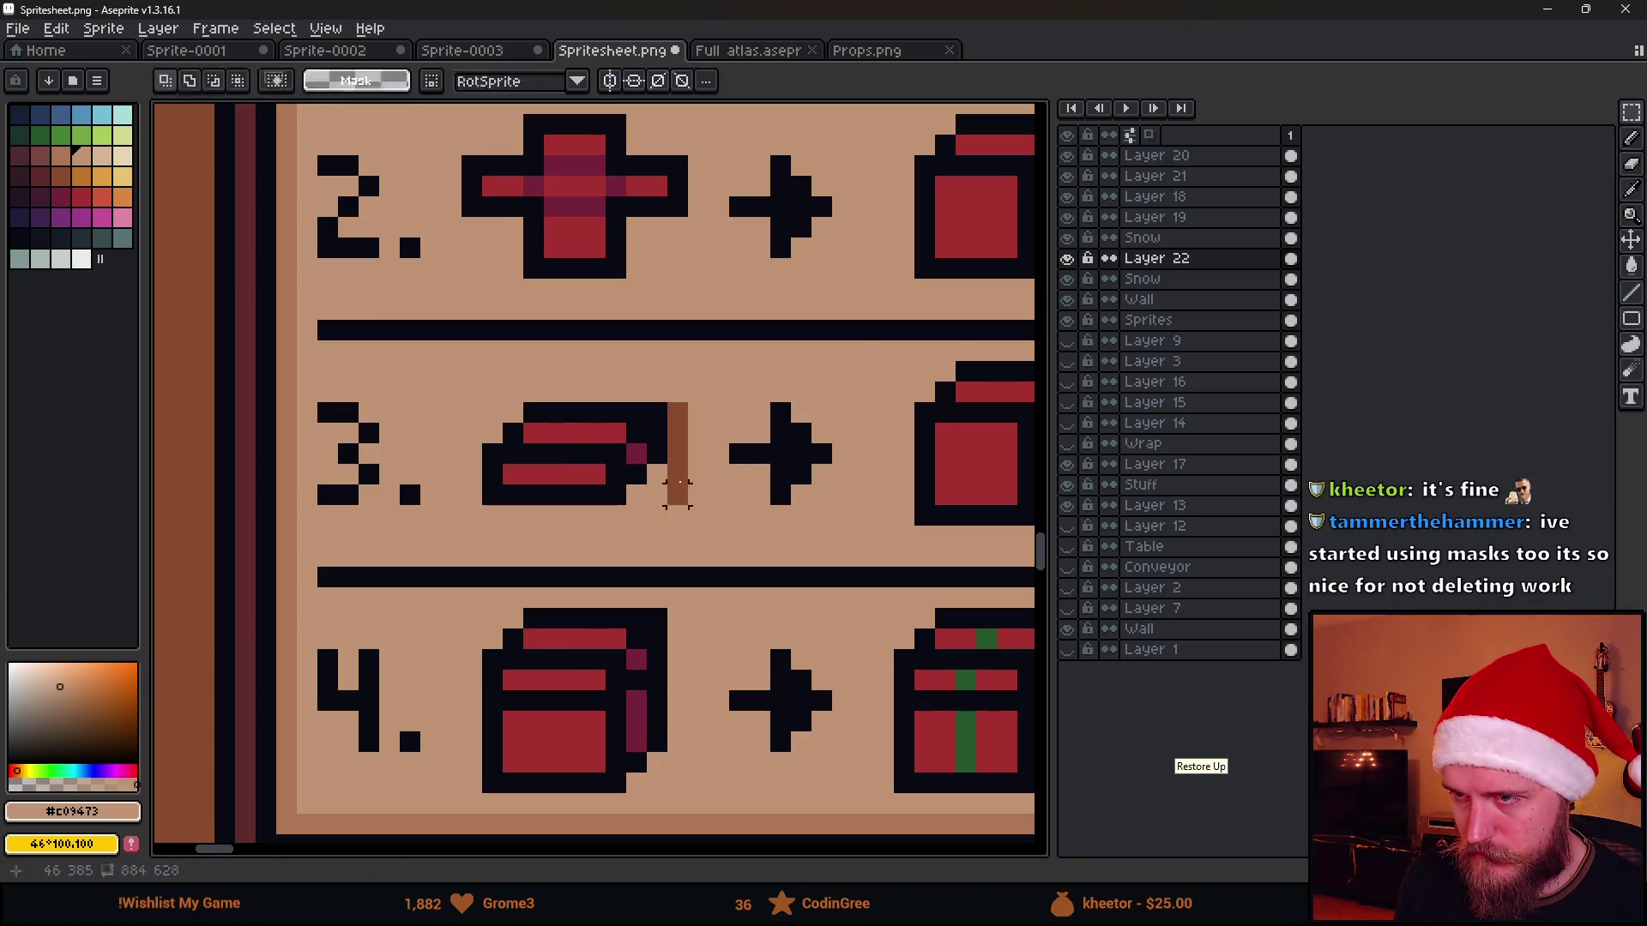
{"action": "left_click", "coordinate": [678, 478]}
{"action": "scroll", "coordinate": [728, 515], "scroll_direction": "down", "scroll_amount": 2}
{"action": "scroll", "coordinate": [787, 489], "scroll_direction": "up", "scroll_amount": 1}
{"action": "key", "text": "m"}
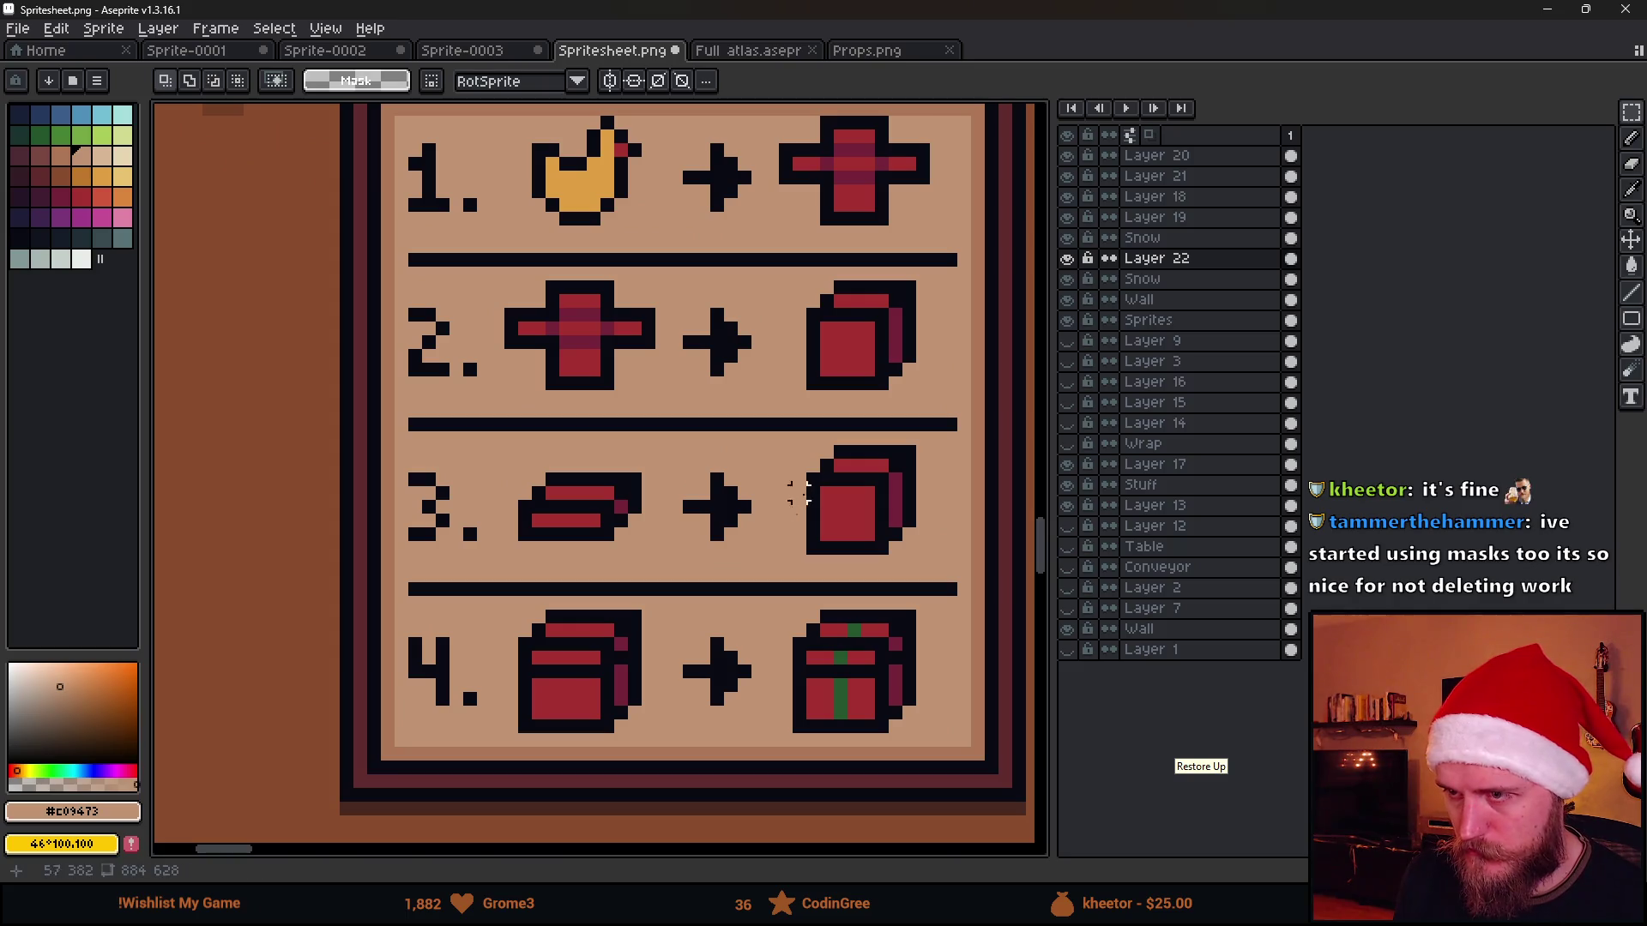
{"action": "left_click_drag", "start_coordinate": [801, 441], "coordinate": [919, 559]}
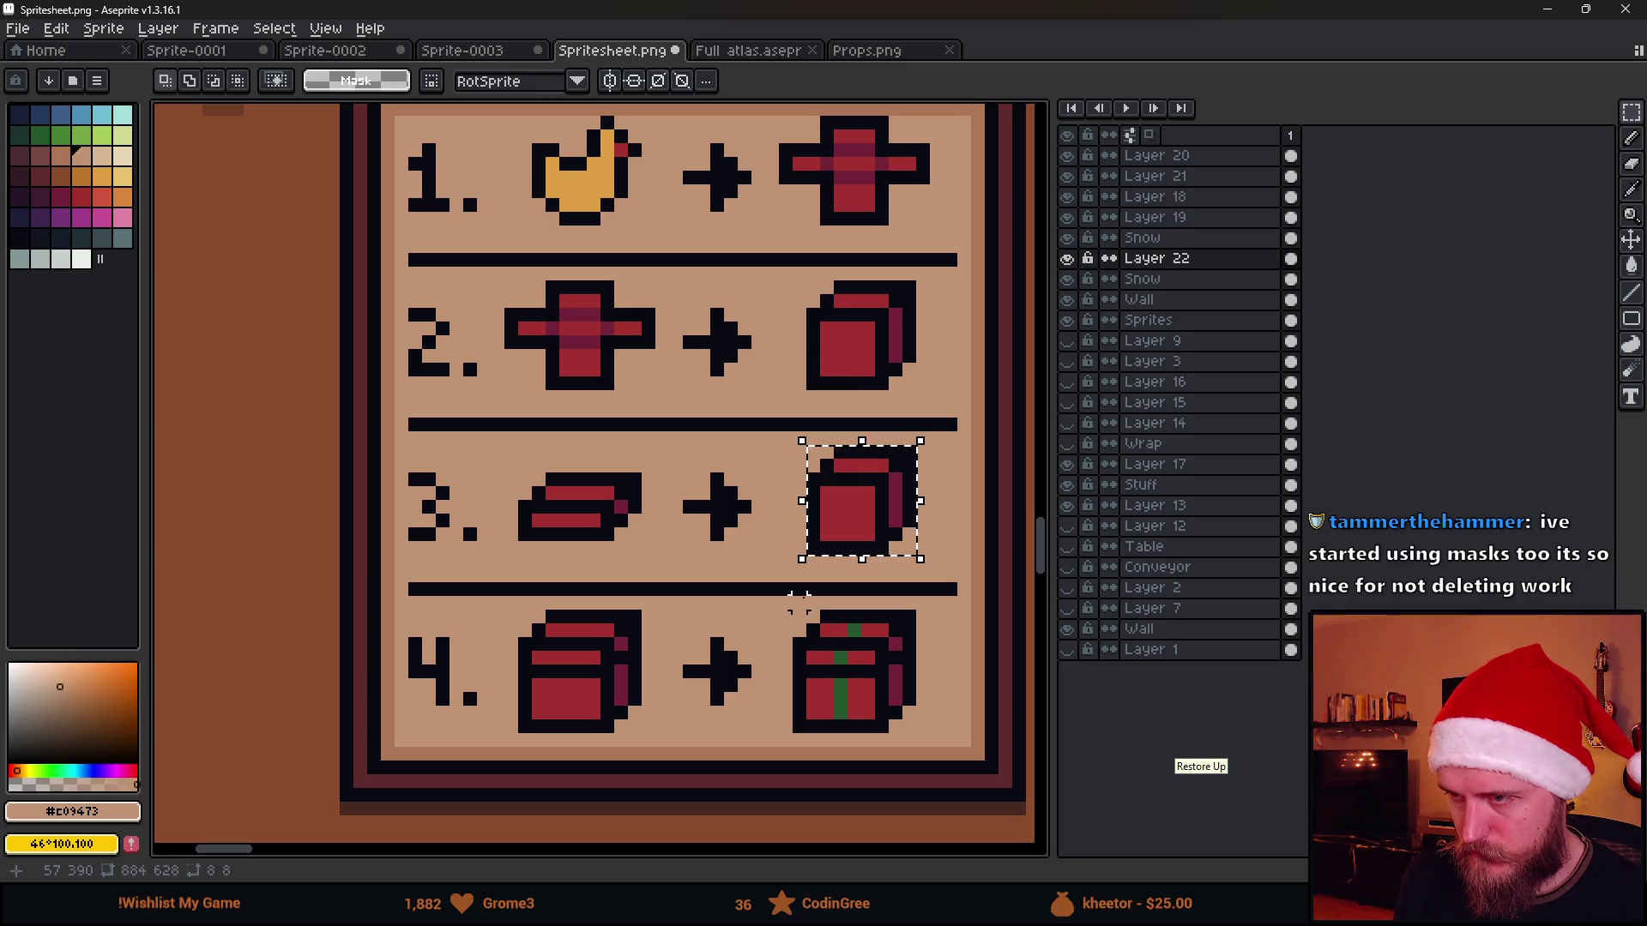
Move the row-3 result box left, fill its leftover strip, and check the row-4 gift box
{"action": "left_click_drag", "start_coordinate": [857, 541], "coordinate": [845, 542]}
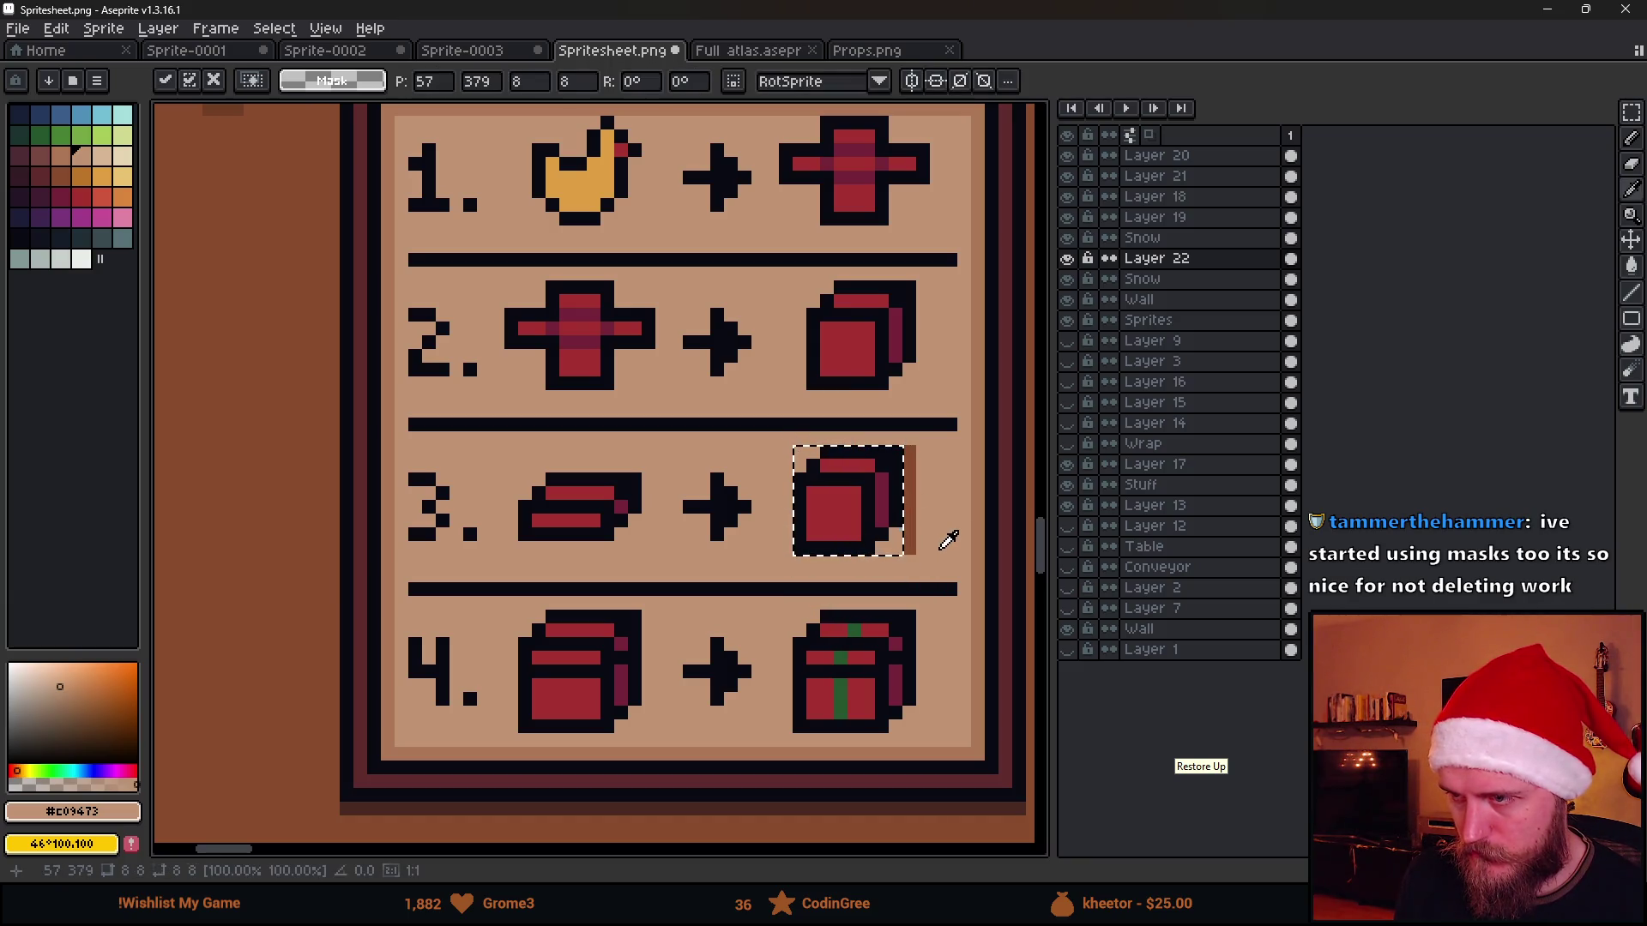
{"action": "key", "text": "g"}
{"action": "left_click", "coordinate": [908, 541]}
{"action": "scroll", "coordinate": [922, 556], "scroll_direction": "down", "scroll_amount": 2}
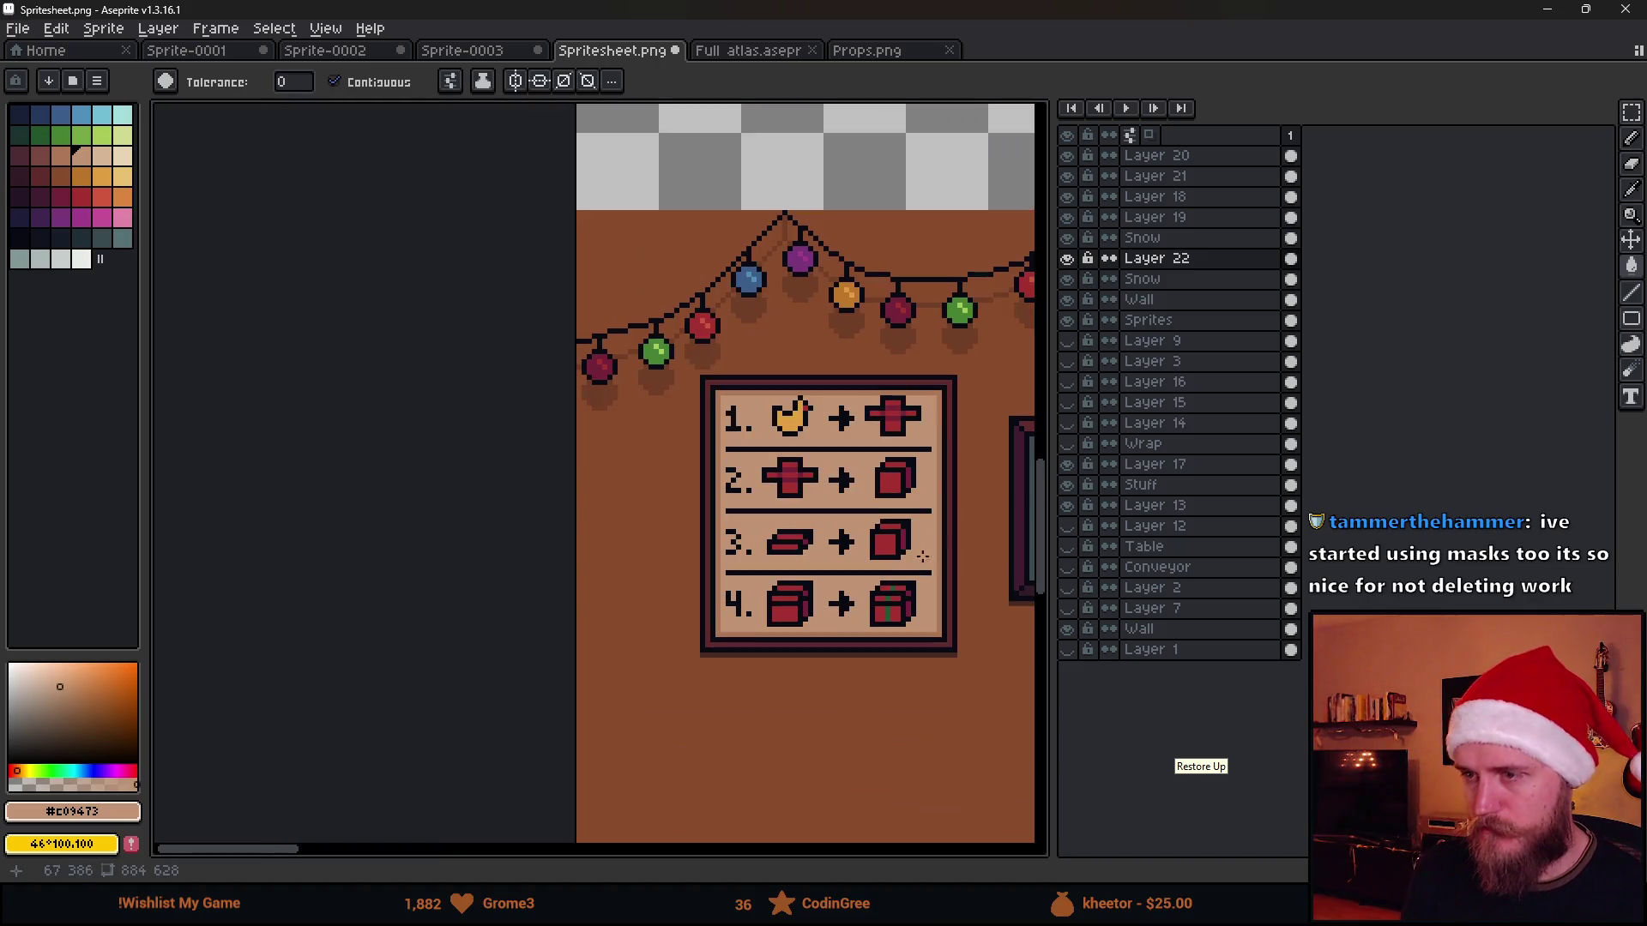
{"action": "scroll", "coordinate": [909, 500], "scroll_direction": "up", "scroll_amount": 2}
{"action": "key", "text": "m"}
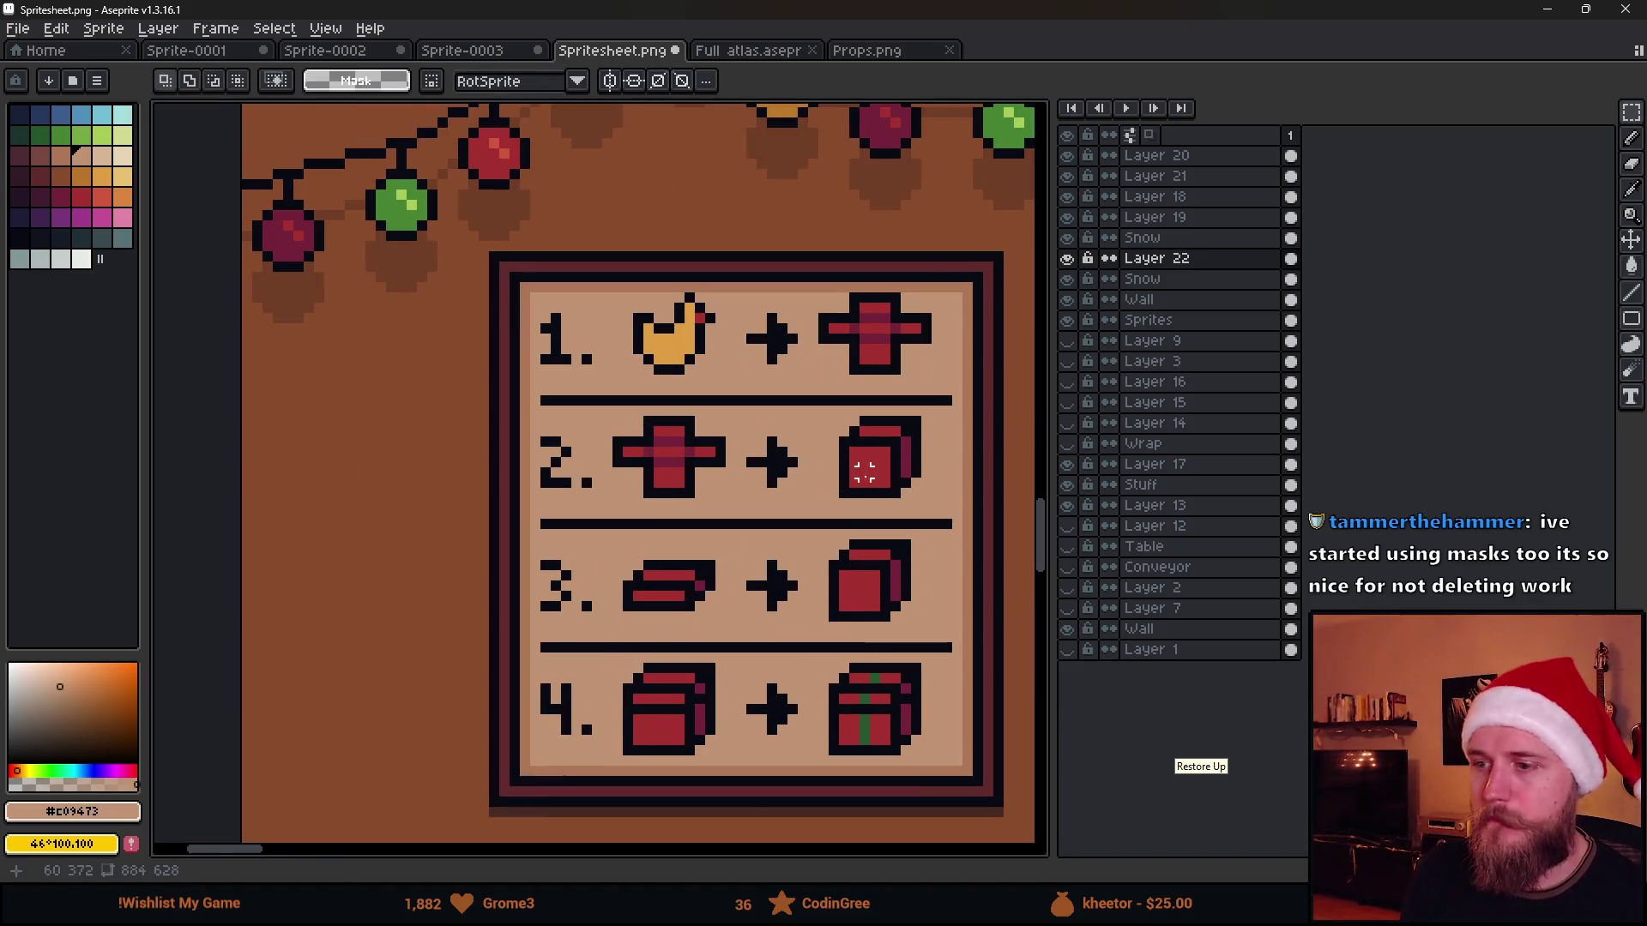
{"action": "scroll", "coordinate": [852, 723], "scroll_direction": "up", "scroll_amount": 1}
{"action": "left_click_drag", "start_coordinate": [818, 644], "coordinate": [947, 775]}
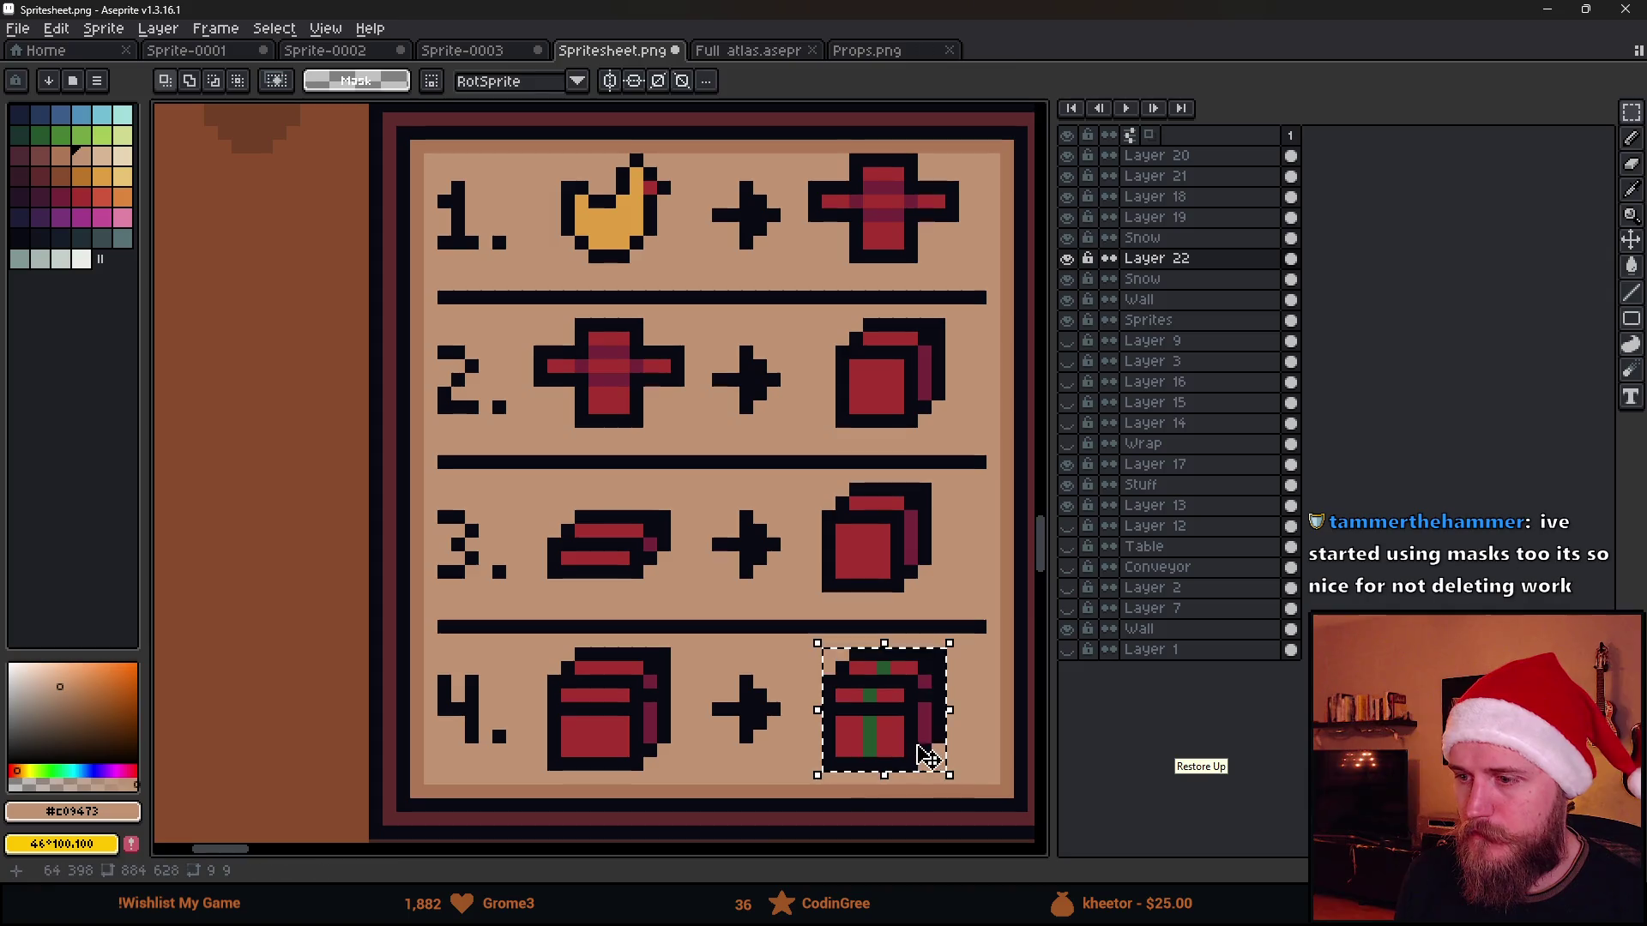
{"action": "key", "text": "g"}
{"action": "key", "text": "ctrl+d"}
{"action": "scroll", "coordinate": [746, 716], "scroll_direction": "down", "scroll_amount": 1}
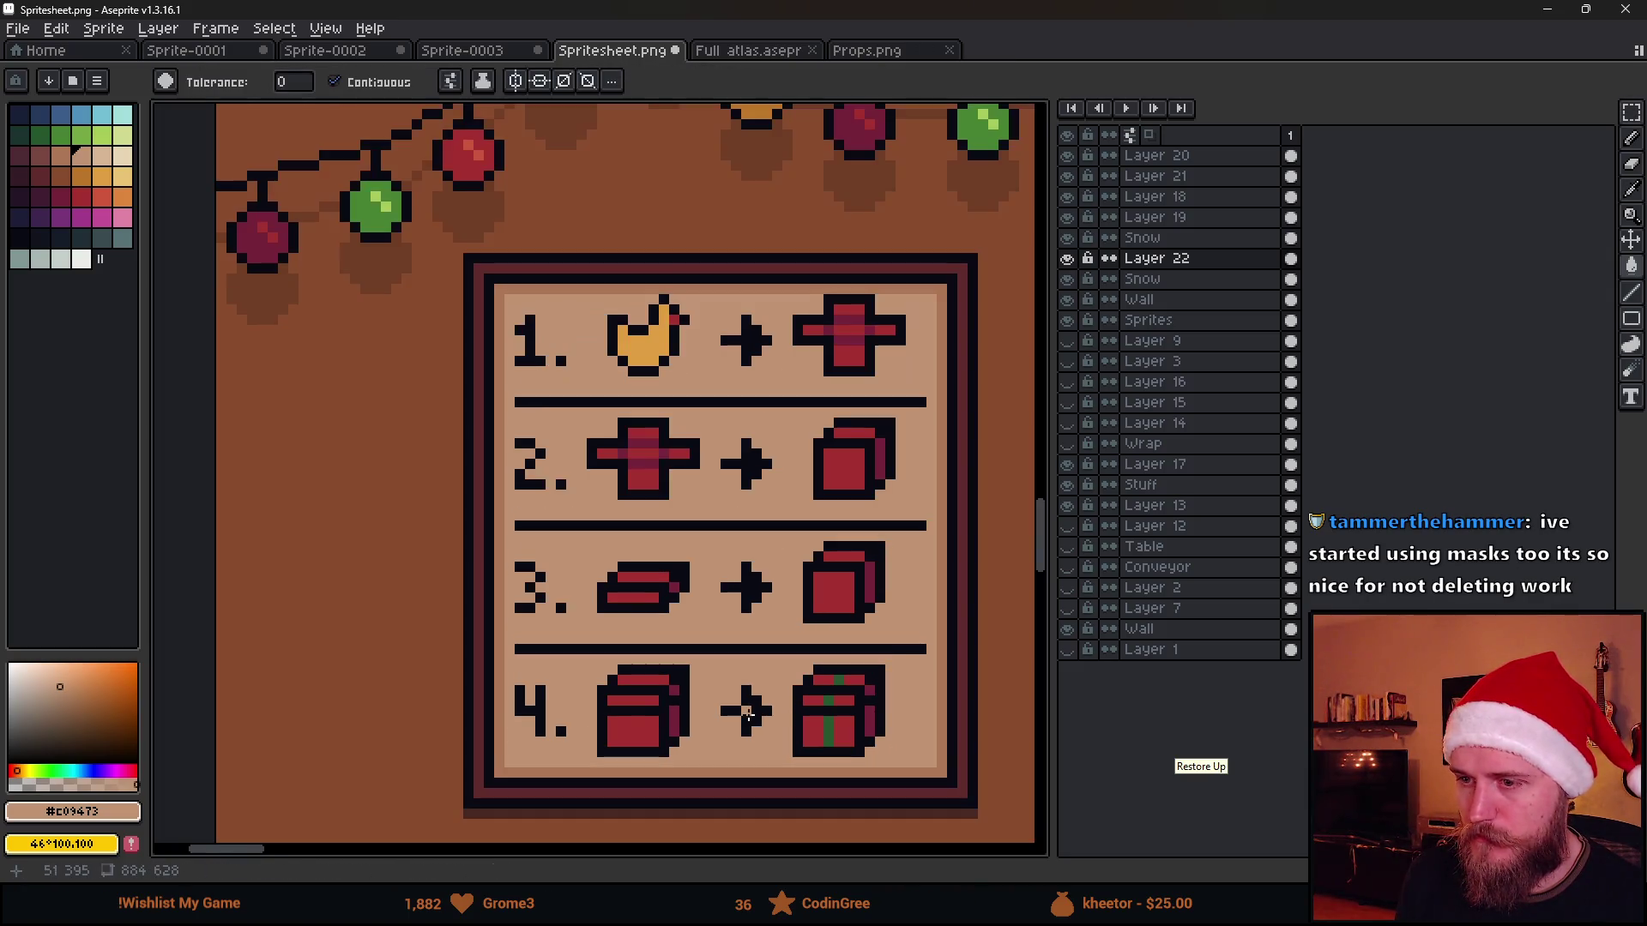
{"action": "scroll", "coordinate": [720, 700], "scroll_direction": "down", "scroll_amount": 1}
Shift the row 2 cross and nudge the row 2 red box one pixel left
{"action": "key", "text": "m"}
{"action": "left_click_drag", "start_coordinate": [631, 650], "coordinate": [556, 445]}
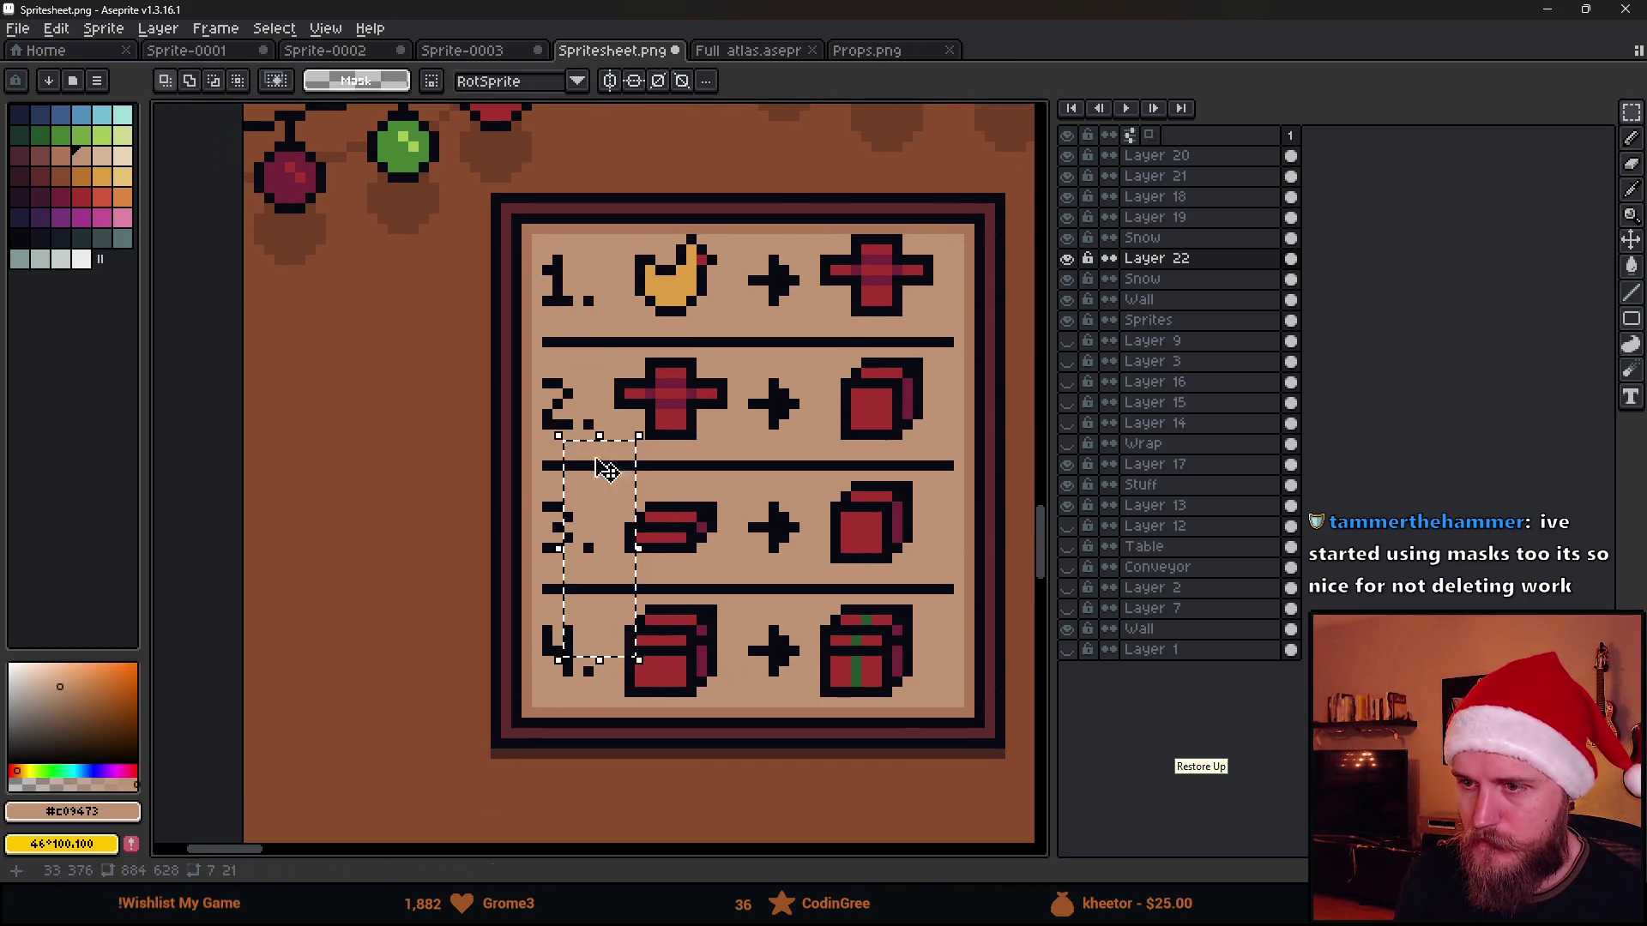
{"action": "key", "text": "ctrl+d"}
{"action": "left_click_drag", "start_coordinate": [607, 364], "coordinate": [726, 433]}
{"action": "key", "text": "i"}
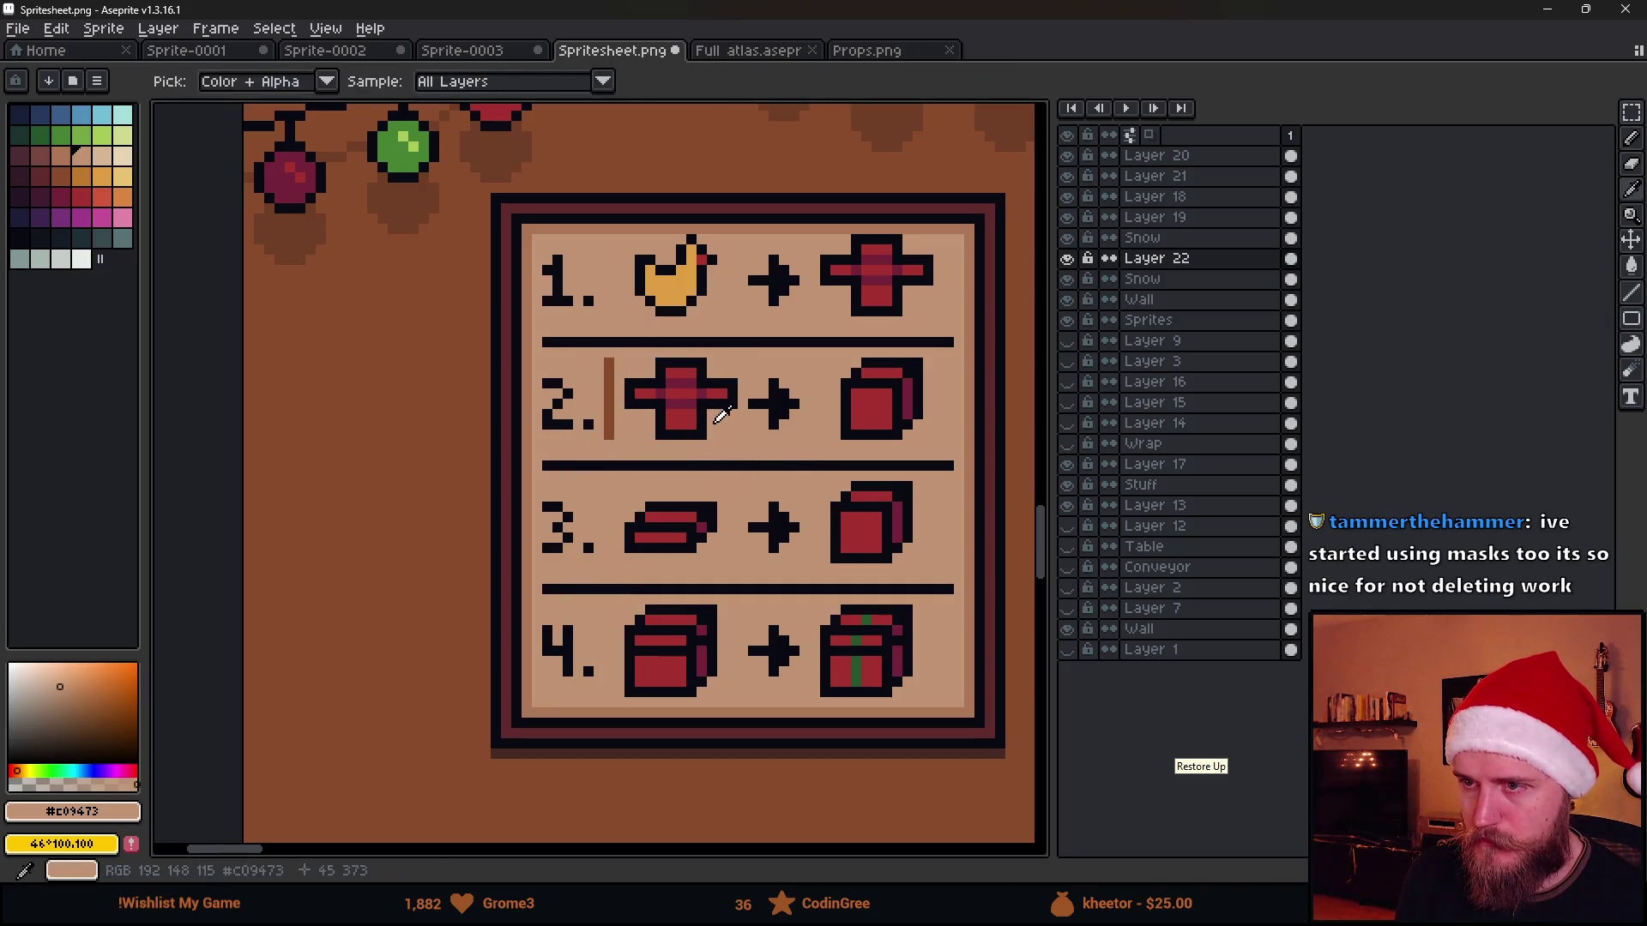
{"action": "key", "text": "g"}
{"action": "scroll", "coordinate": [663, 488], "scroll_direction": "down", "scroll_amount": 2}
{"action": "scroll", "coordinate": [694, 450], "scroll_direction": "up", "scroll_amount": 1}
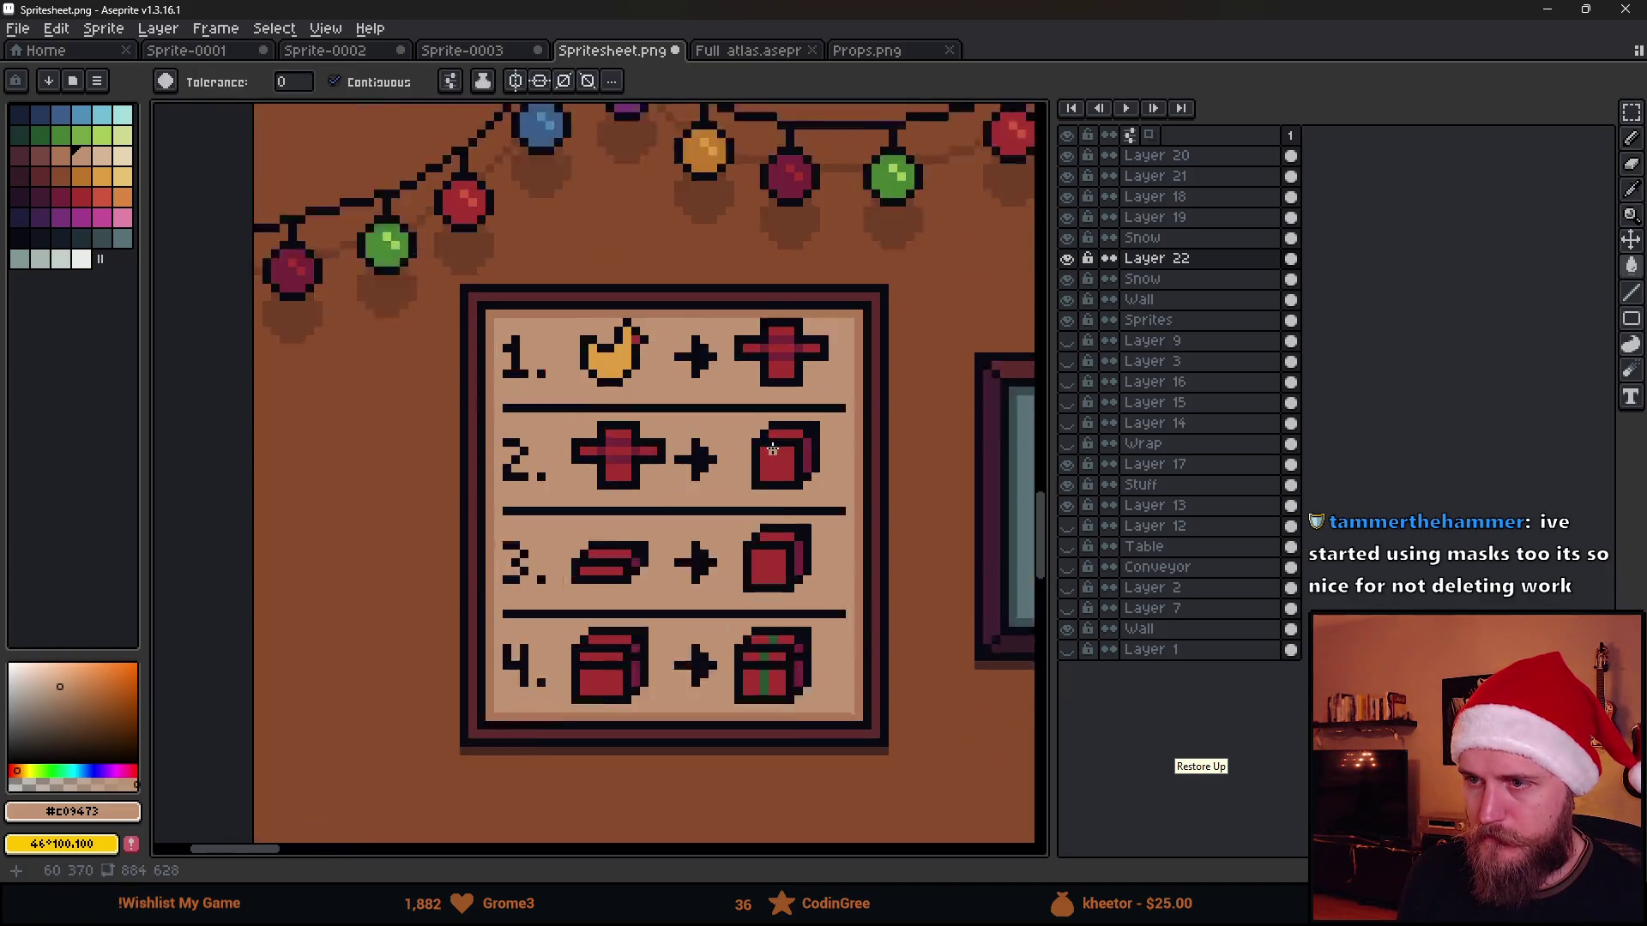
{"action": "scroll", "coordinate": [722, 425], "scroll_direction": "up", "scroll_amount": 1}
{"action": "key", "text": "m"}
{"action": "left_click_drag", "start_coordinate": [748, 417], "coordinate": [820, 493]}
{"action": "key", "text": "Left"}
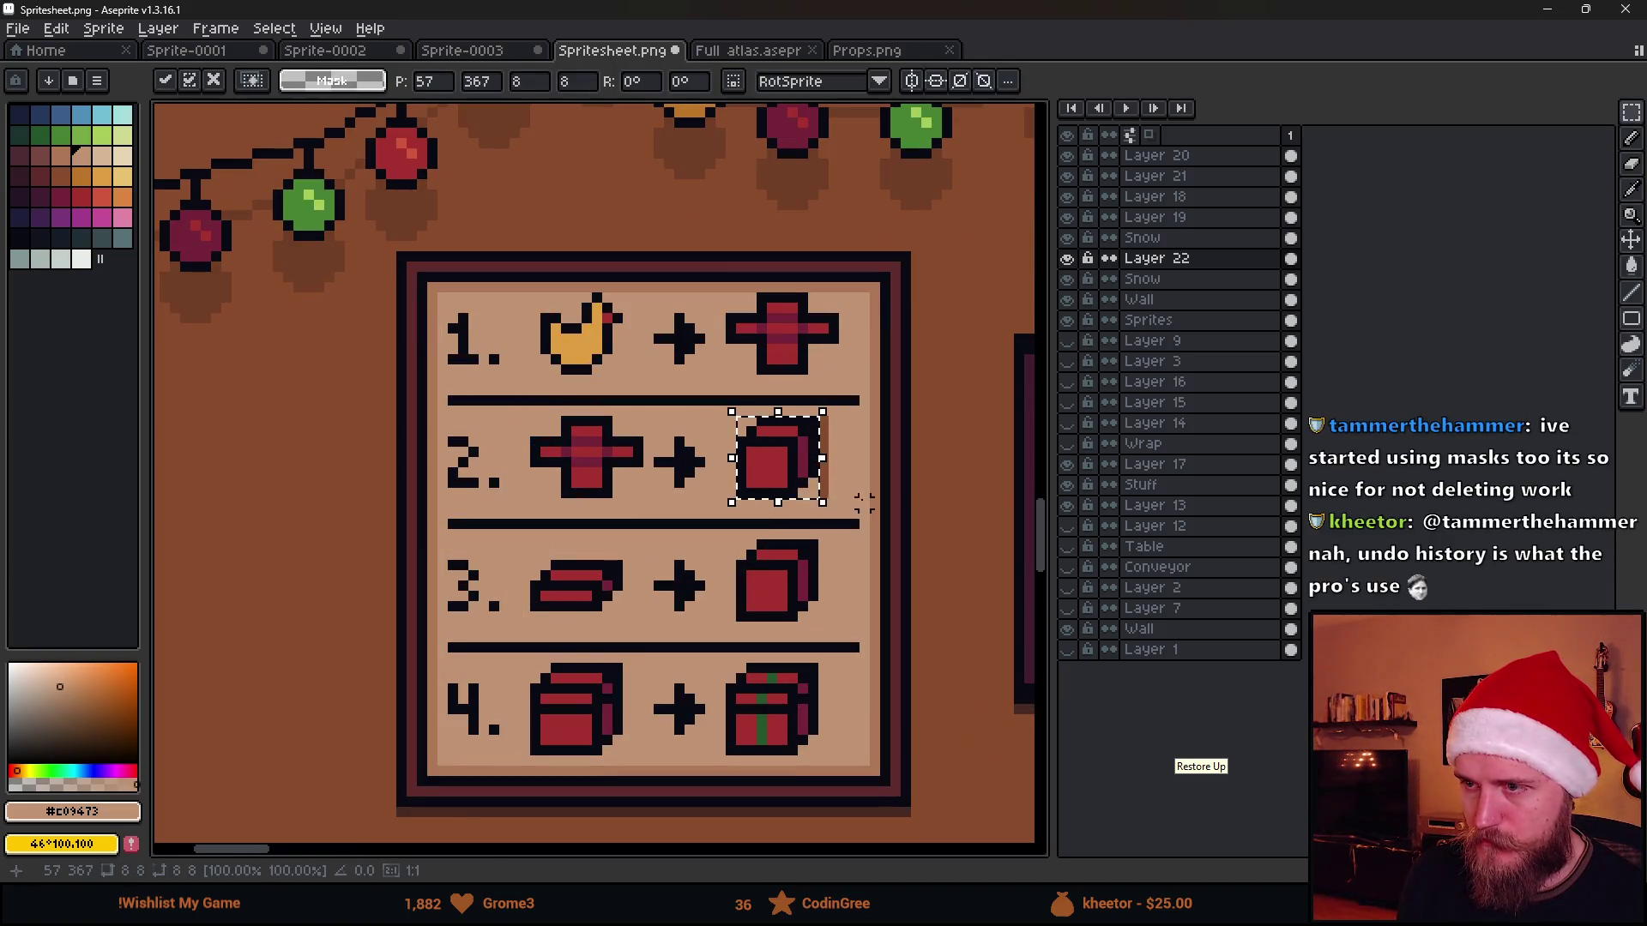
{"action": "key", "text": "i"}
{"action": "key", "text": "g"}
Nudge the row 1 red cross one pixel left, adjust the chicken, and switch to Unity
{"action": "key", "text": "m"}
{"action": "scroll", "coordinate": [730, 333], "scroll_direction": "up", "scroll_amount": 1}
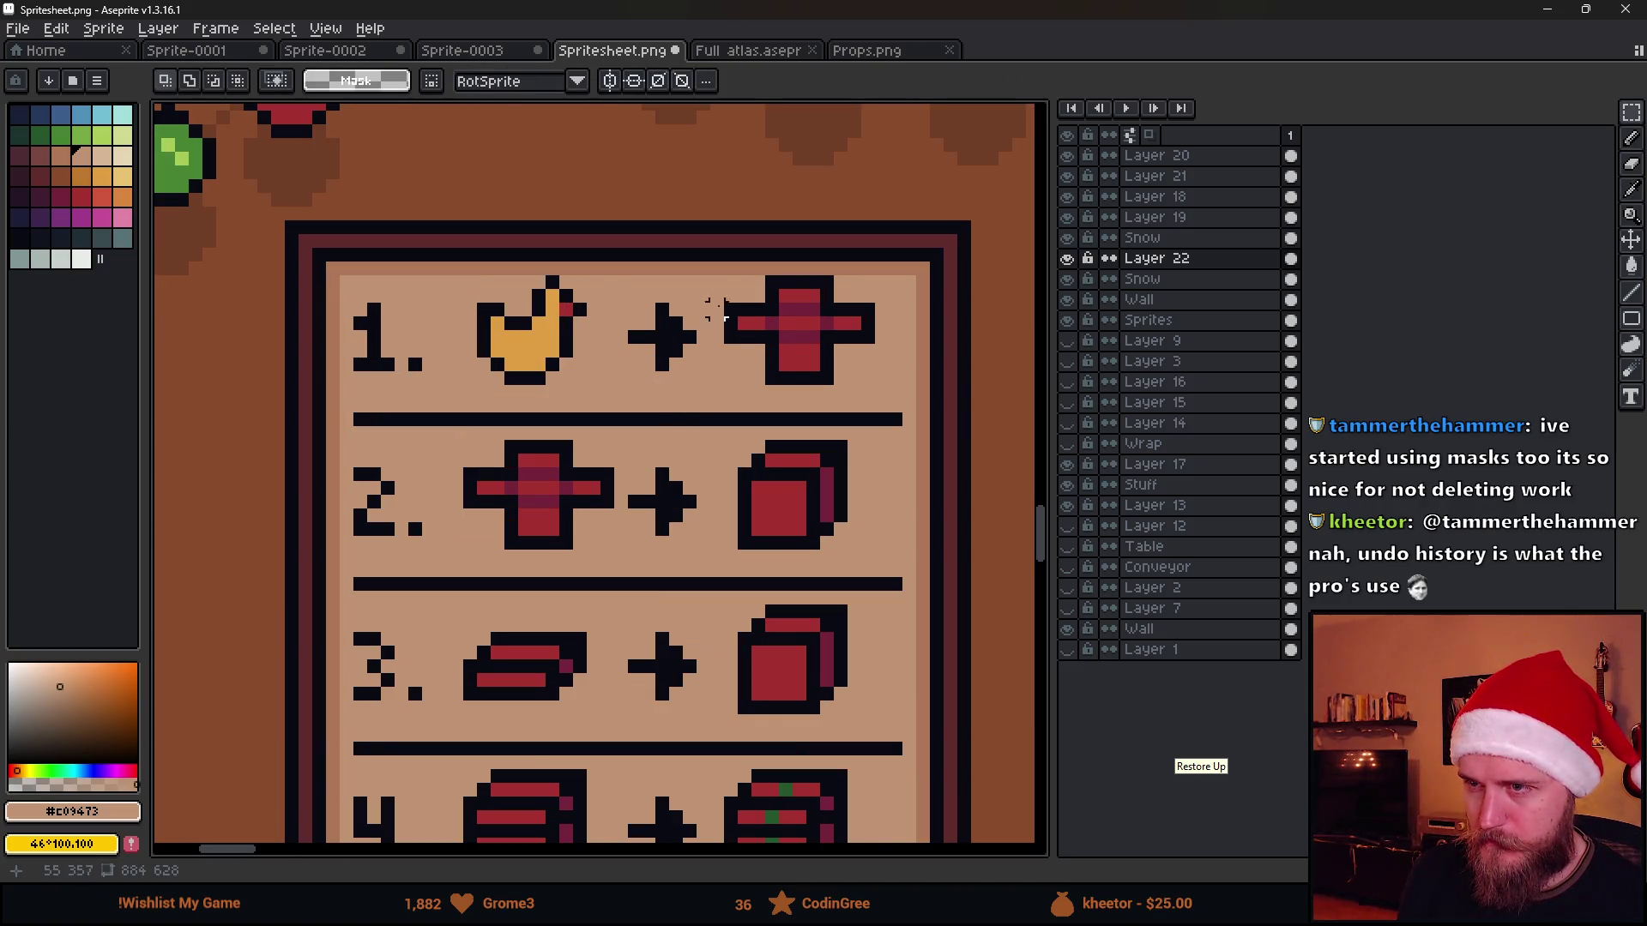
{"action": "left_click_drag", "start_coordinate": [729, 283], "coordinate": [869, 379]}
{"action": "key", "text": "Left"}
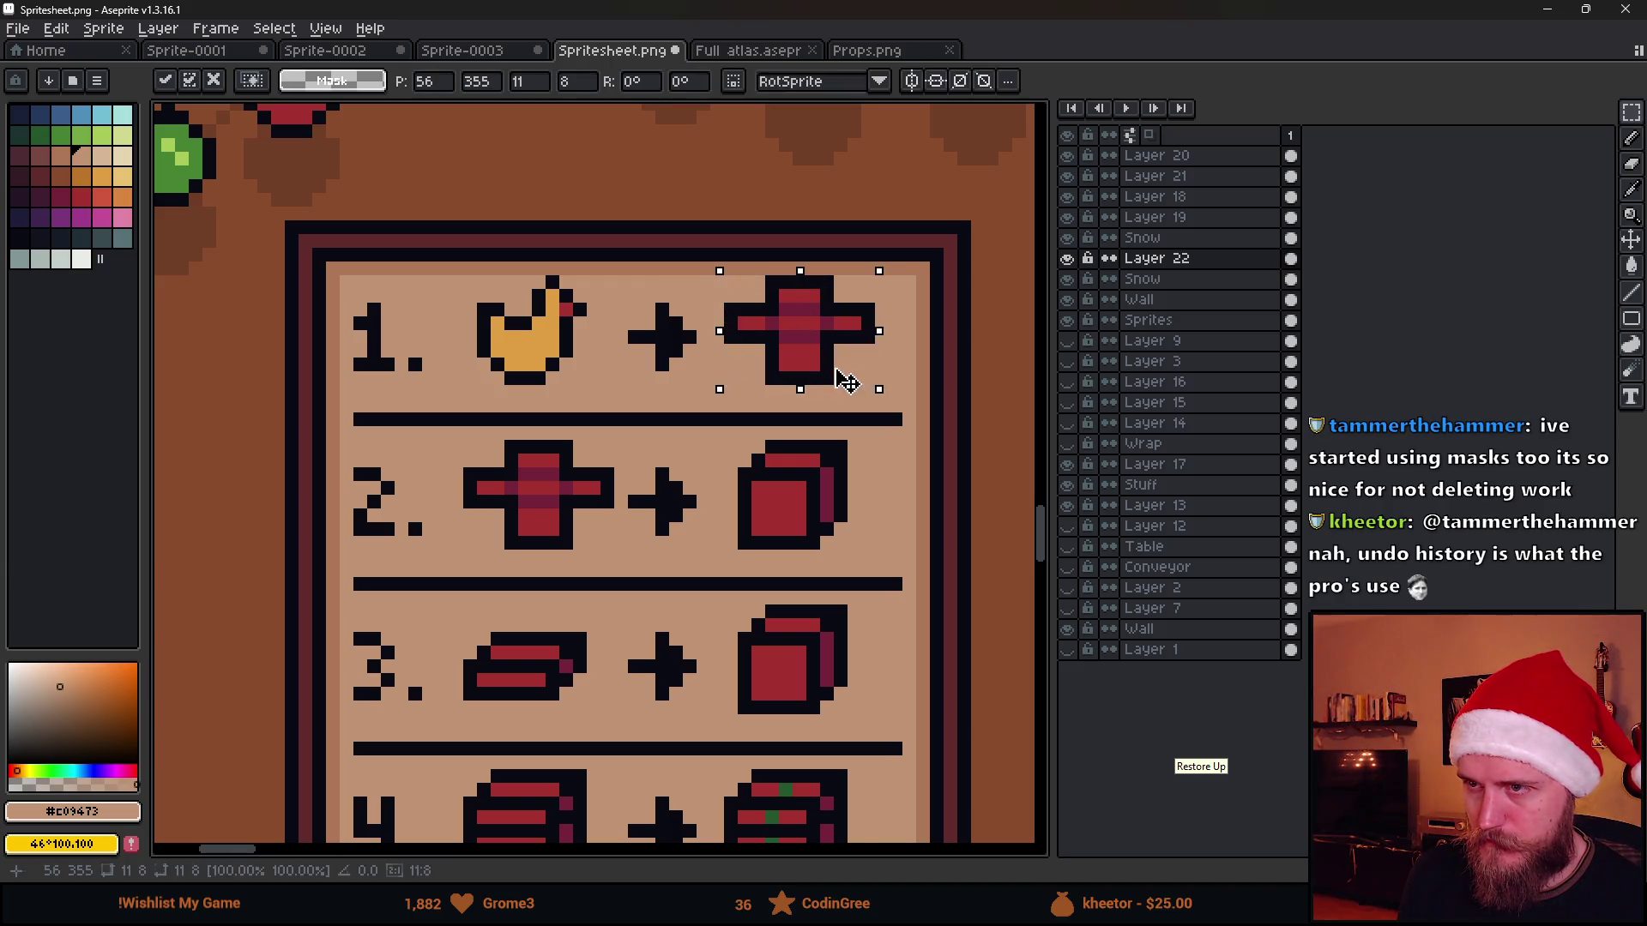
{"action": "key", "text": "g"}
{"action": "scroll", "coordinate": [806, 511], "scroll_direction": "down", "scroll_amount": 3}
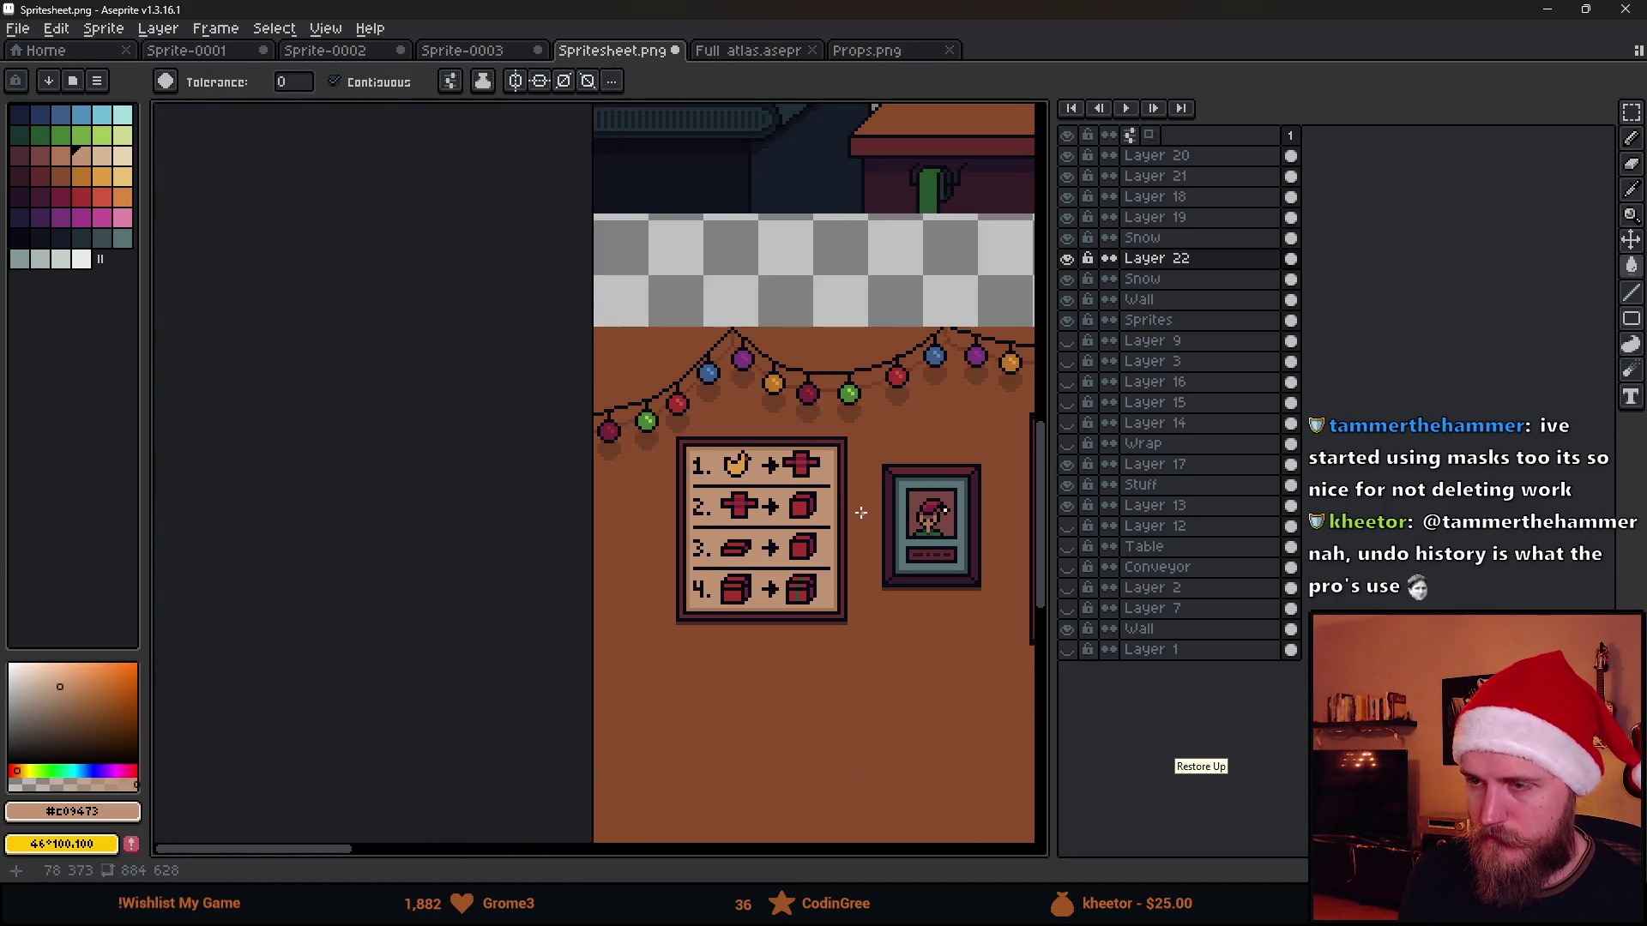
{"action": "scroll", "coordinate": [709, 541], "scroll_direction": "up", "scroll_amount": 2}
{"action": "scroll", "coordinate": [666, 427], "scroll_direction": "up", "scroll_amount": 1}
{"action": "key", "text": "m"}
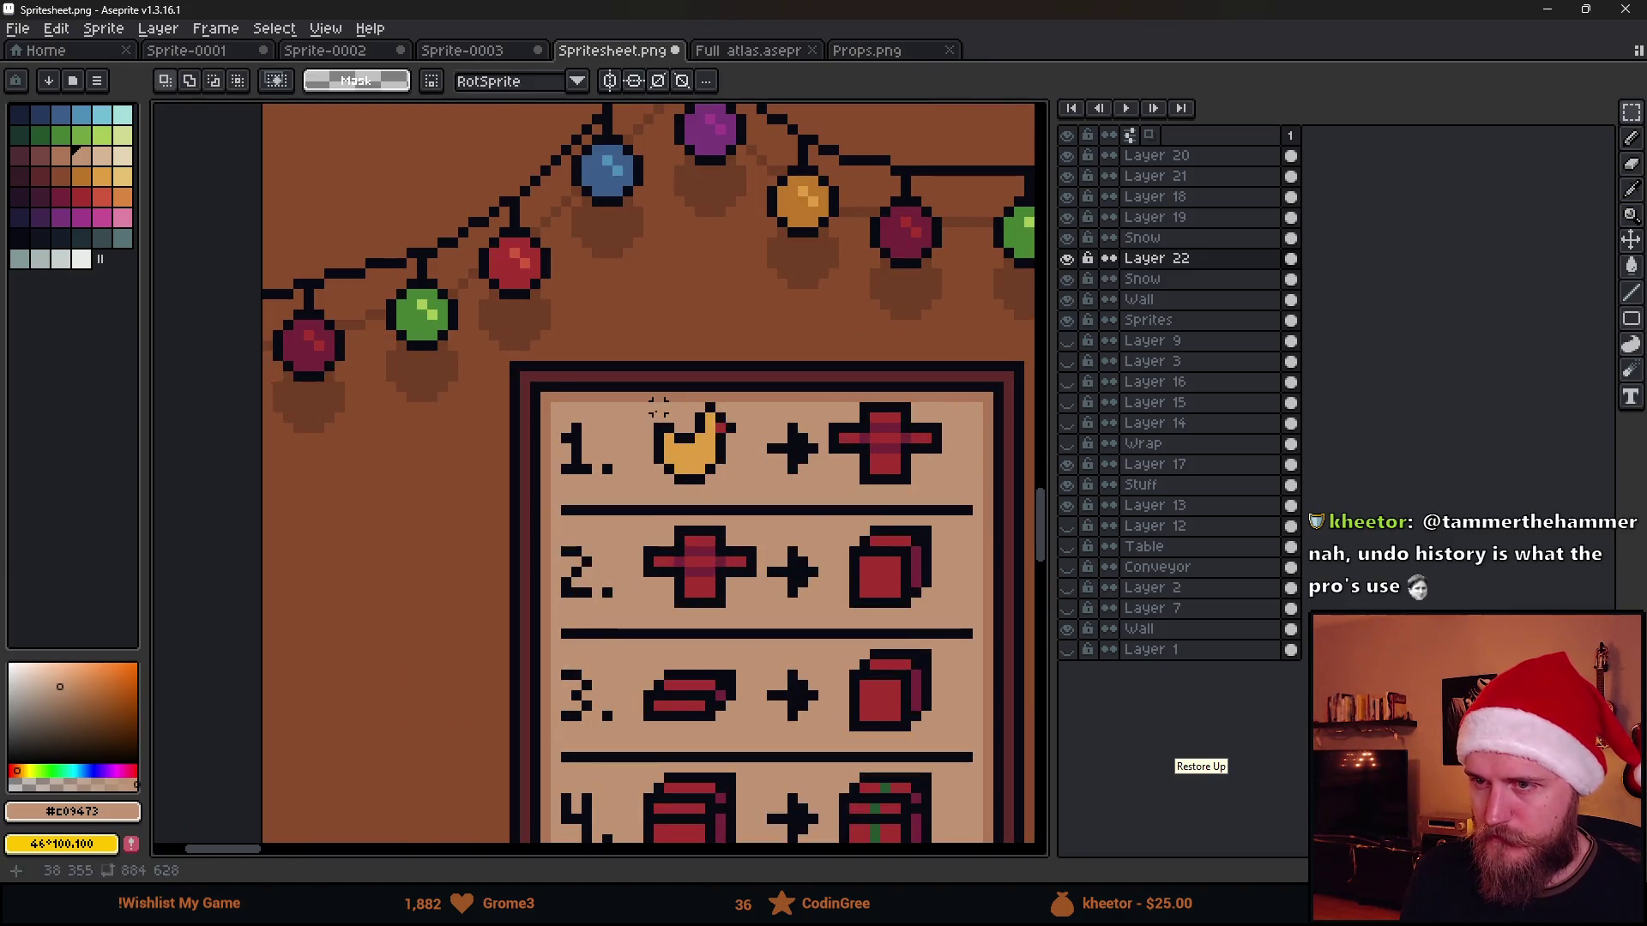
{"action": "left_click_drag", "start_coordinate": [651, 401], "coordinate": [735, 488]}
{"action": "key", "text": "Return"}
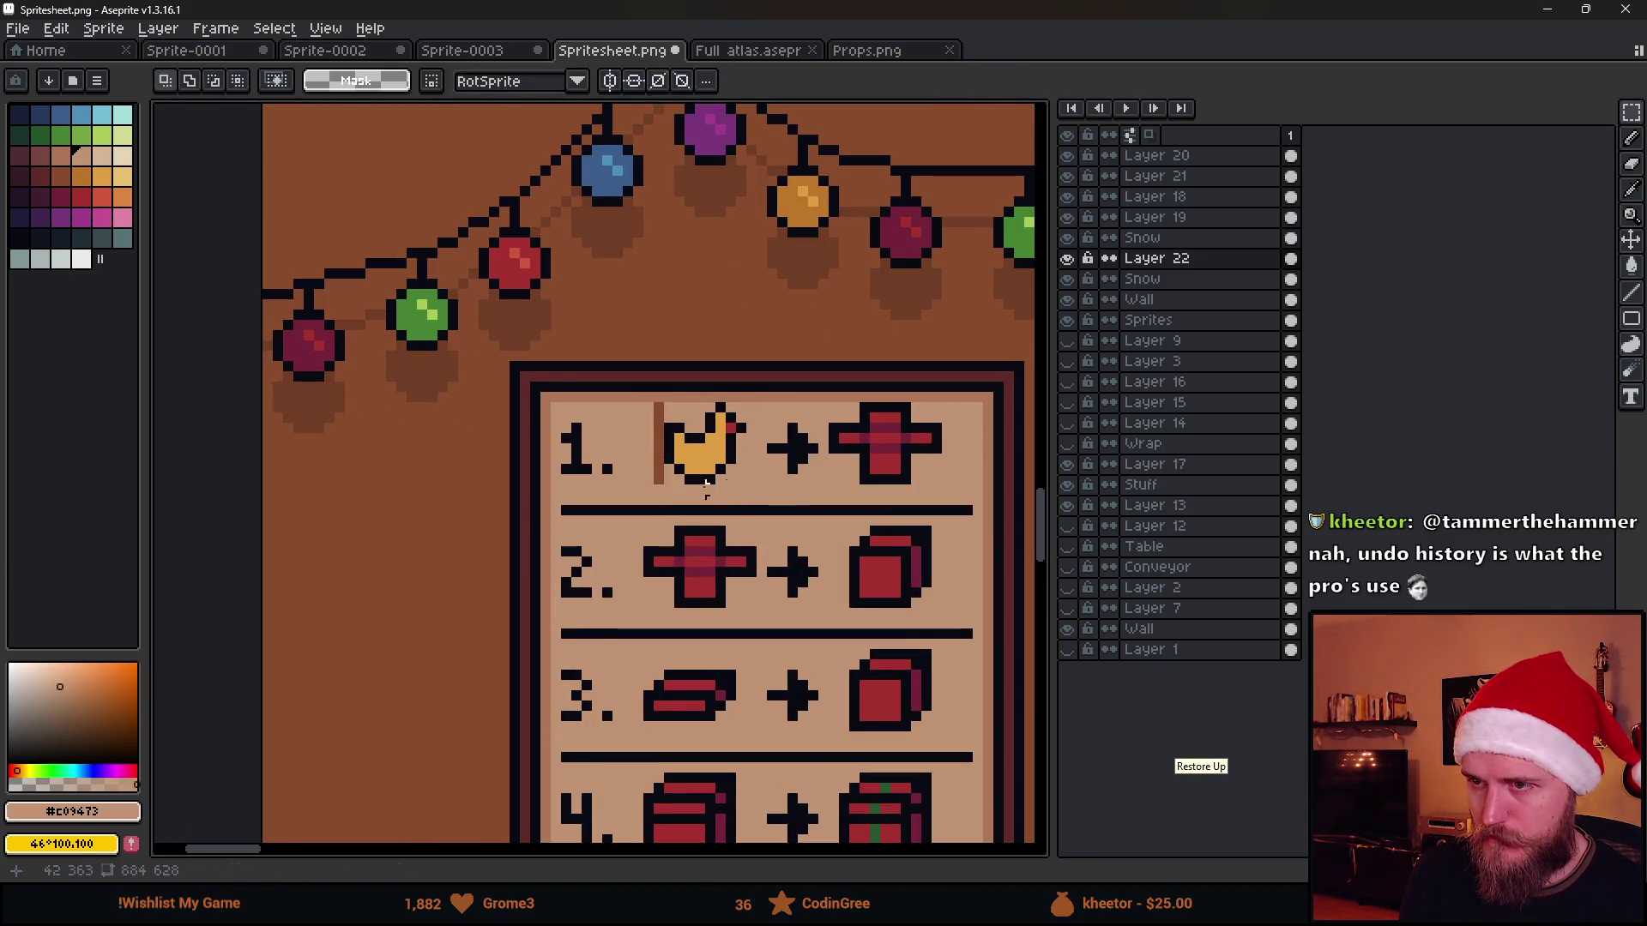
{"action": "key", "text": "ctrl+d"}
{"action": "key", "text": "g"}
{"action": "scroll", "coordinate": [667, 492], "scroll_direction": "down", "scroll_amount": 3}
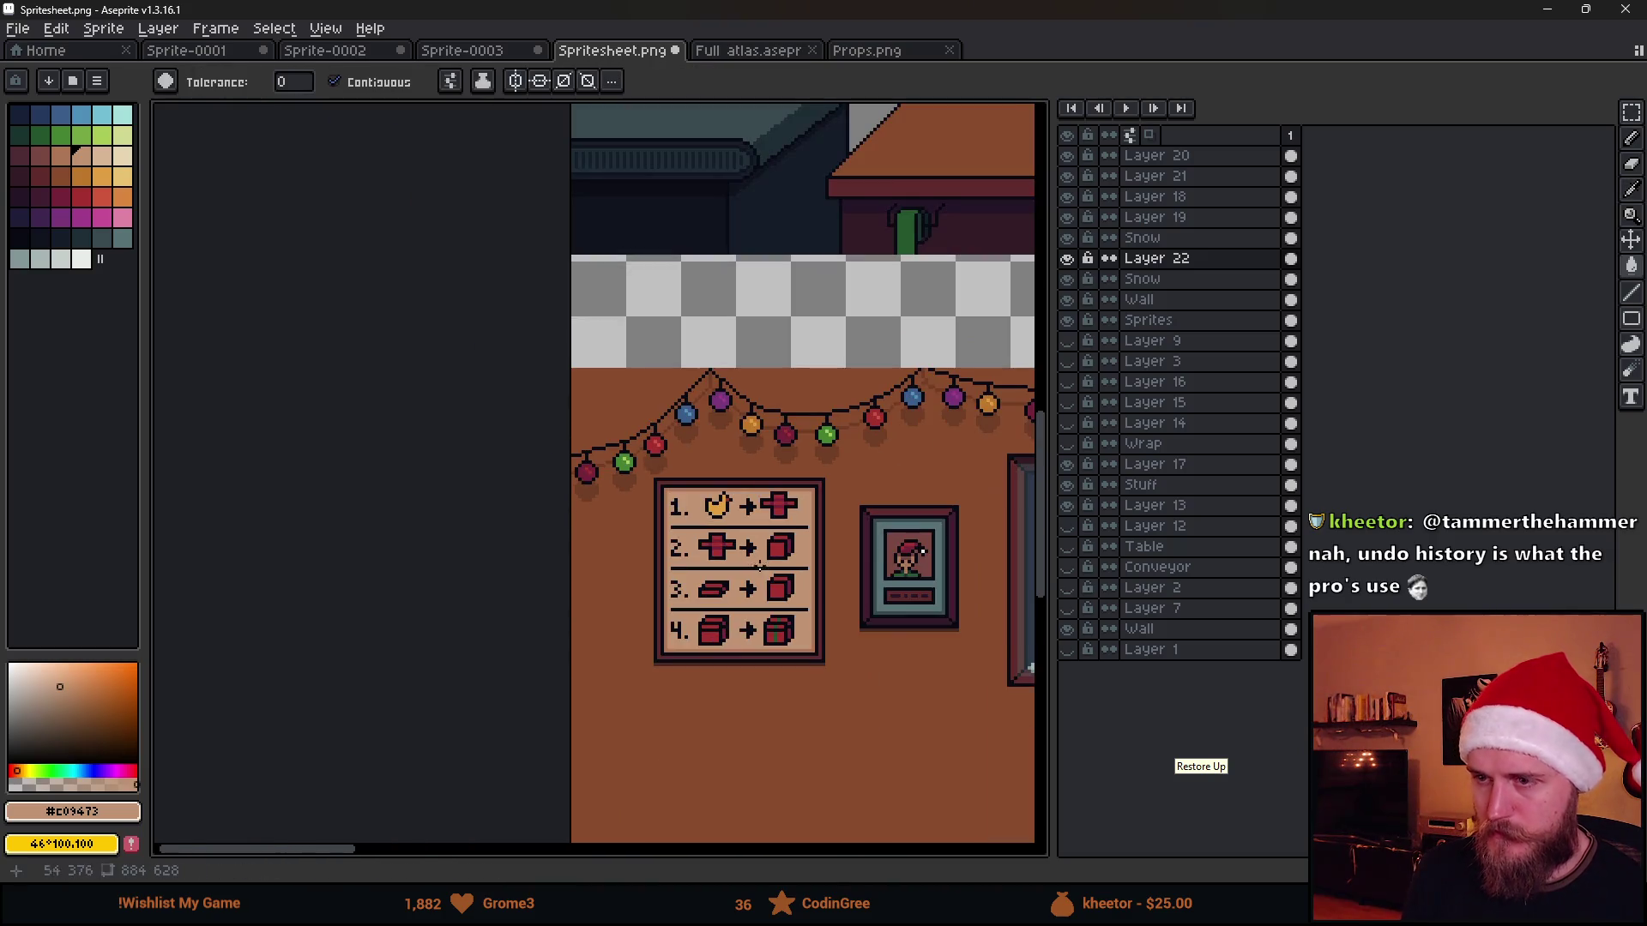
{"action": "key", "text": "ctrl"}
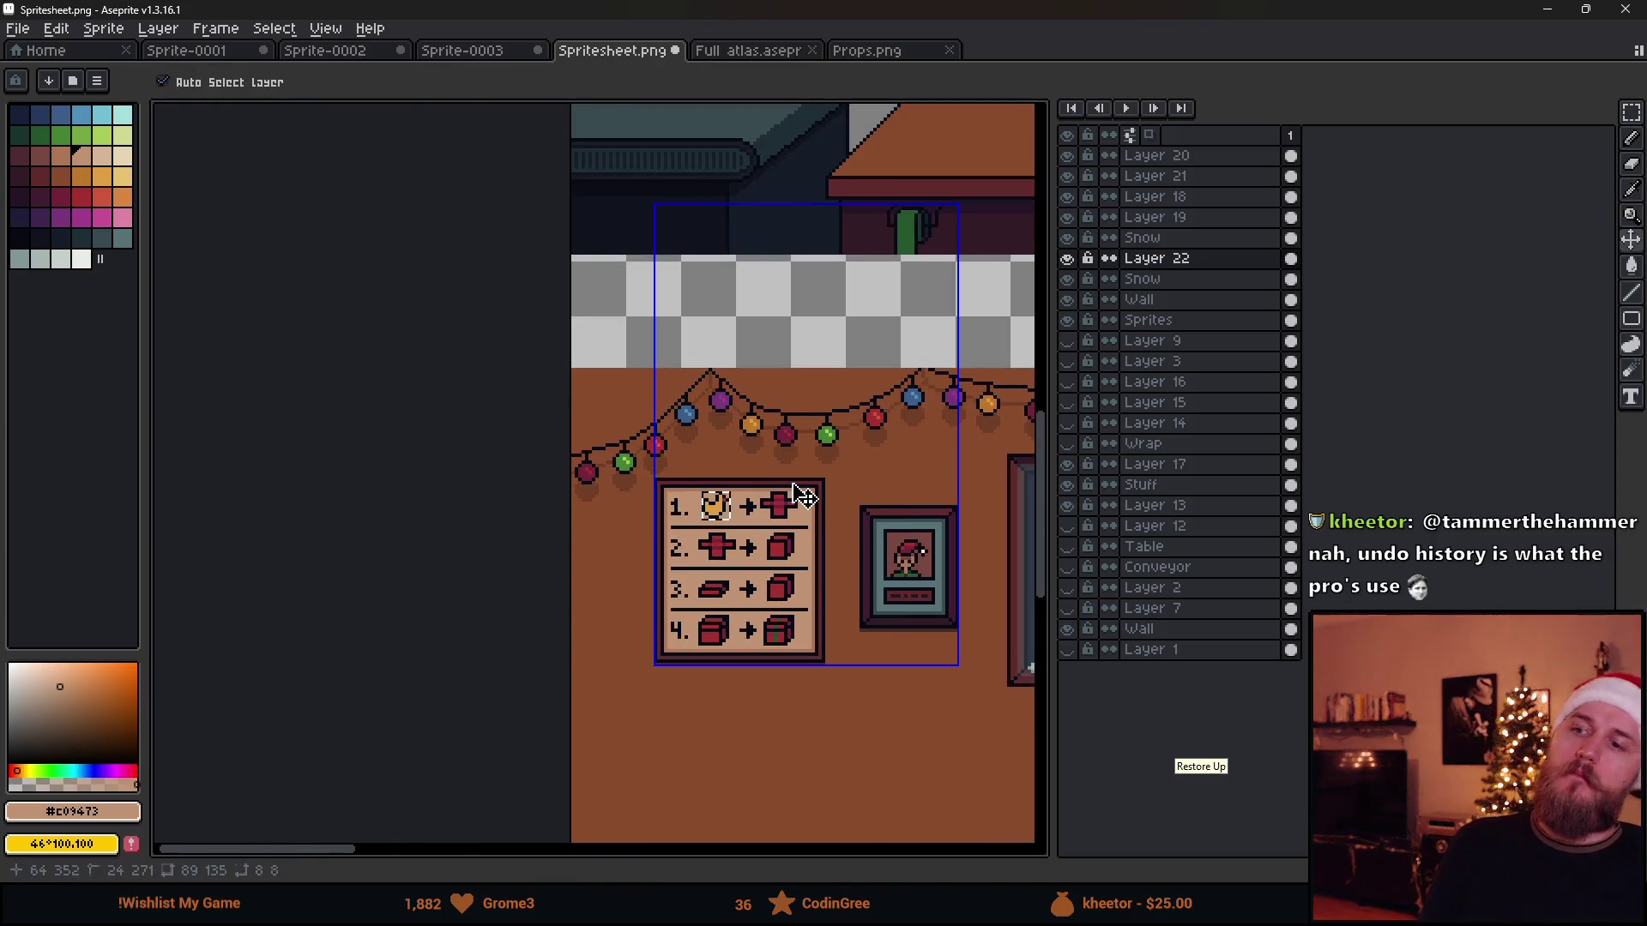
{"action": "scroll", "coordinate": [866, 495], "scroll_direction": "up", "scroll_amount": 2}
{"action": "scroll", "coordinate": [838, 544], "scroll_direction": "down", "scroll_amount": 1}
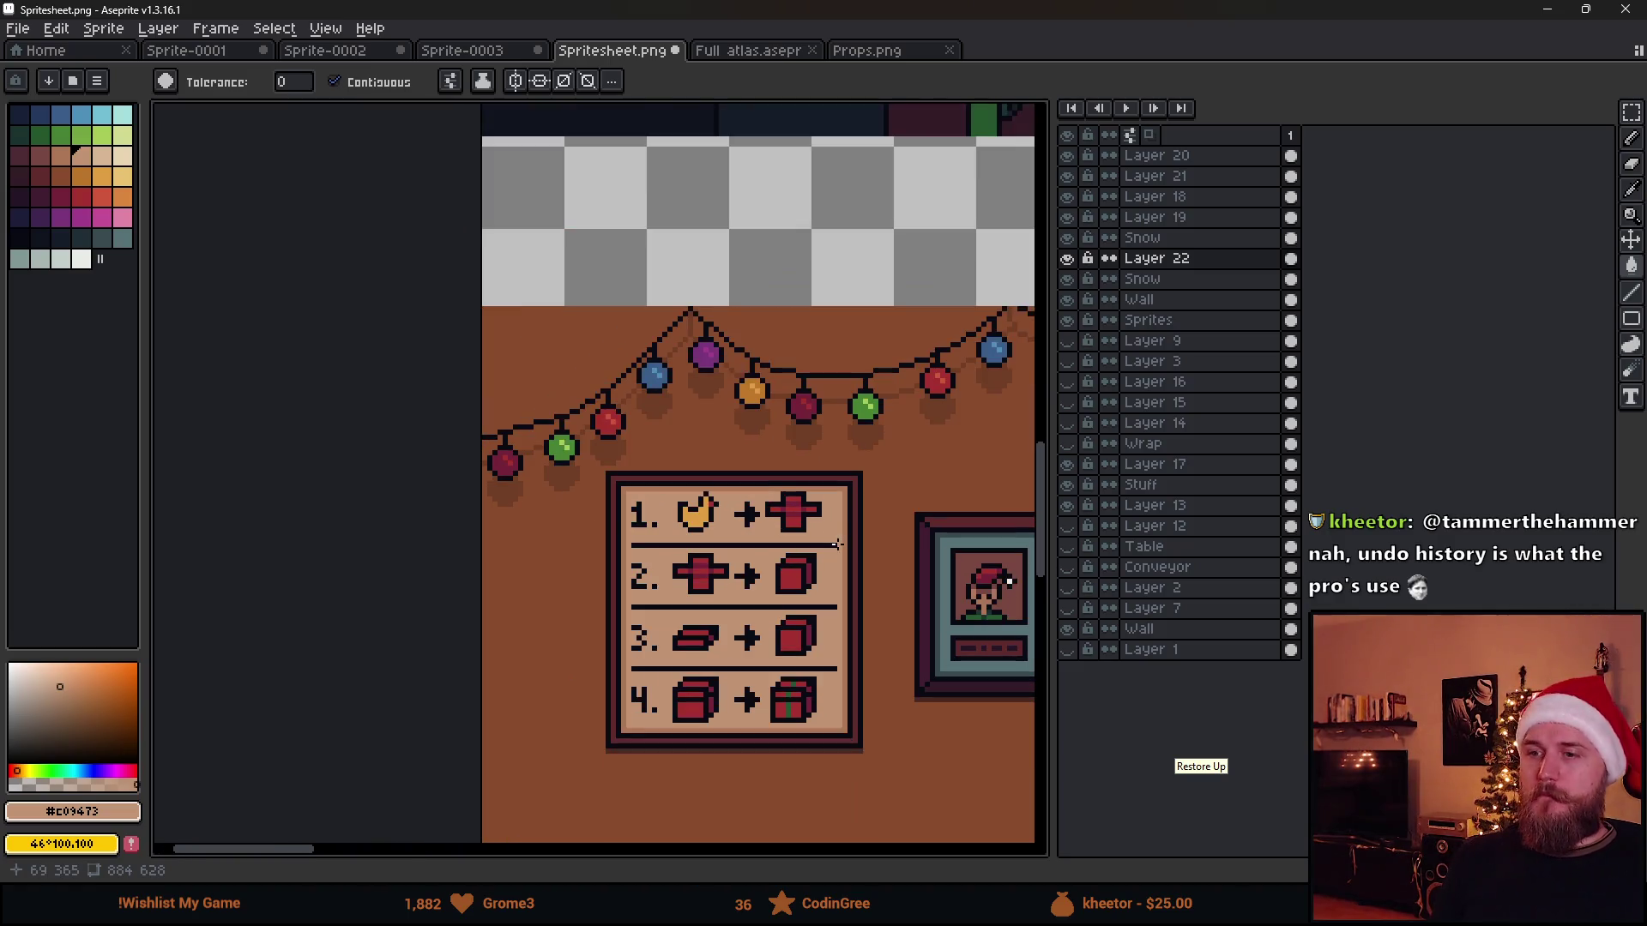
{"action": "key", "text": "alt+Tab"}
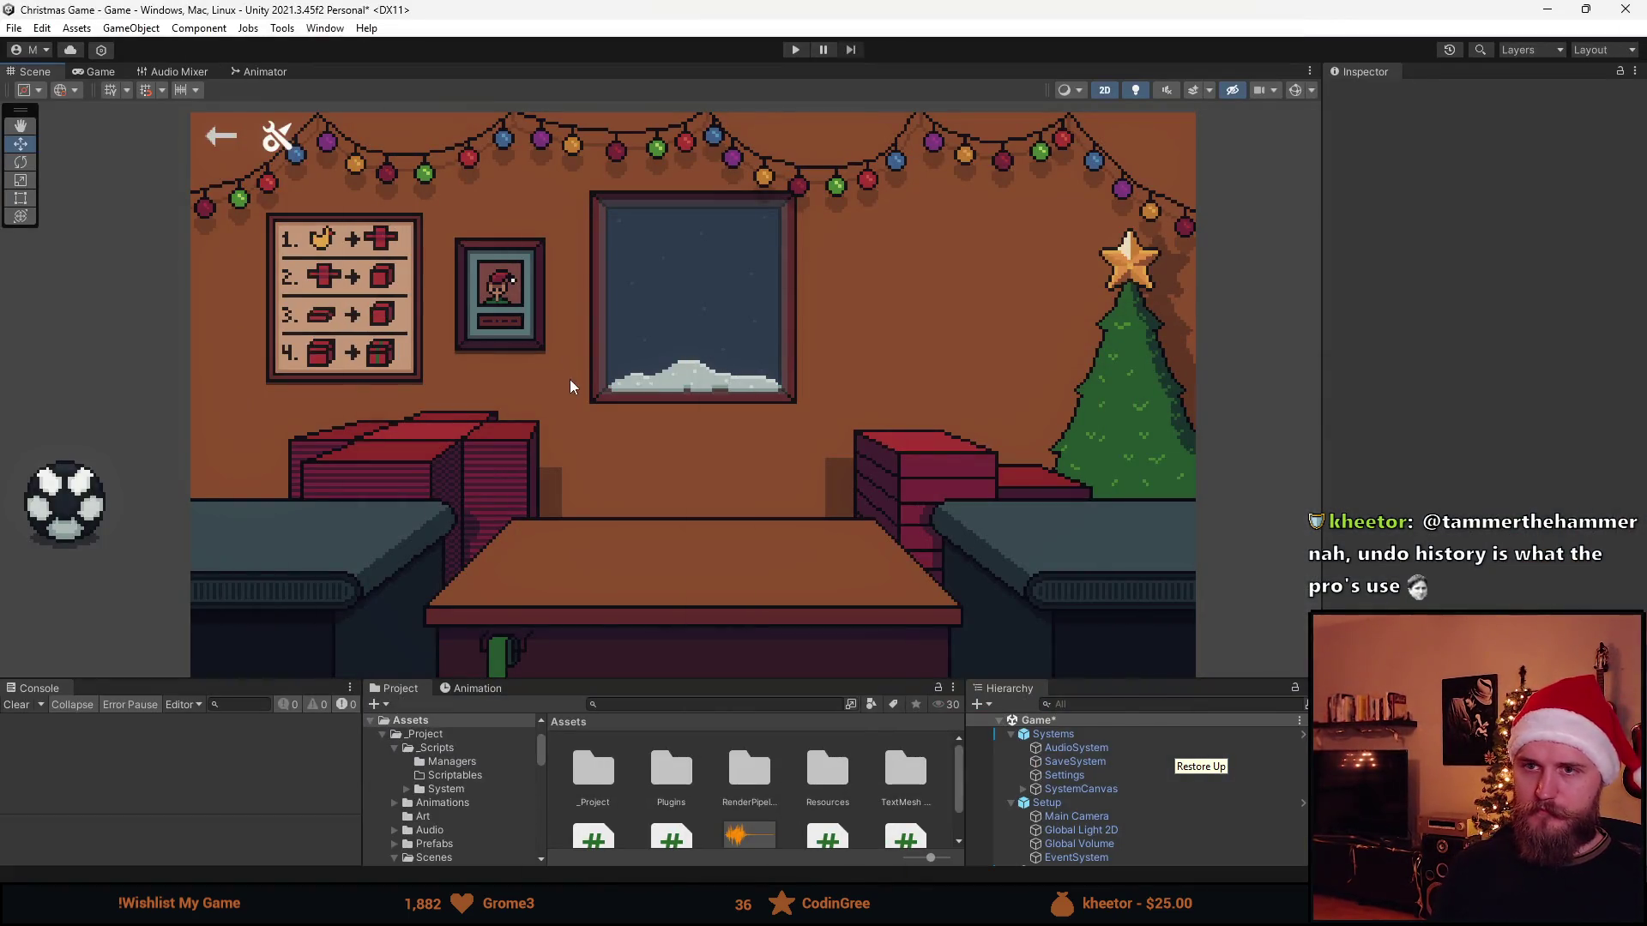
Play the game and wrap the first ball: tablecloth, box, lid, green ribbon, send off
{"action": "left_click", "coordinate": [797, 51]}
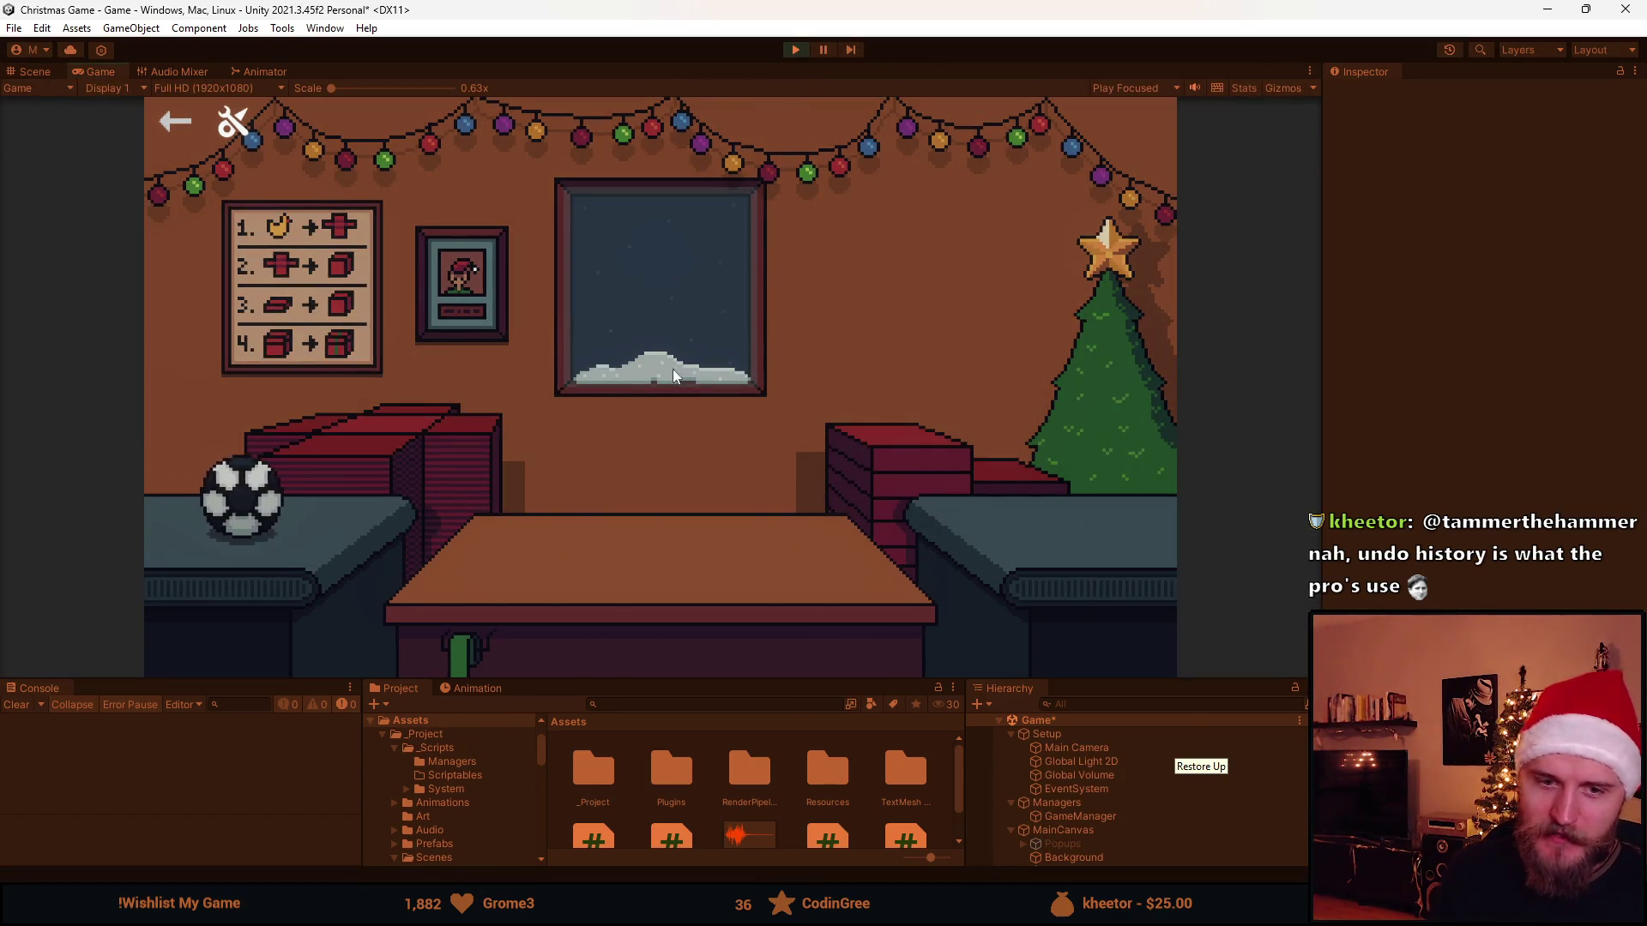
{"action": "left_click", "coordinate": [416, 431]}
{"action": "left_click", "coordinate": [487, 558]}
{"action": "left_click", "coordinate": [876, 491]}
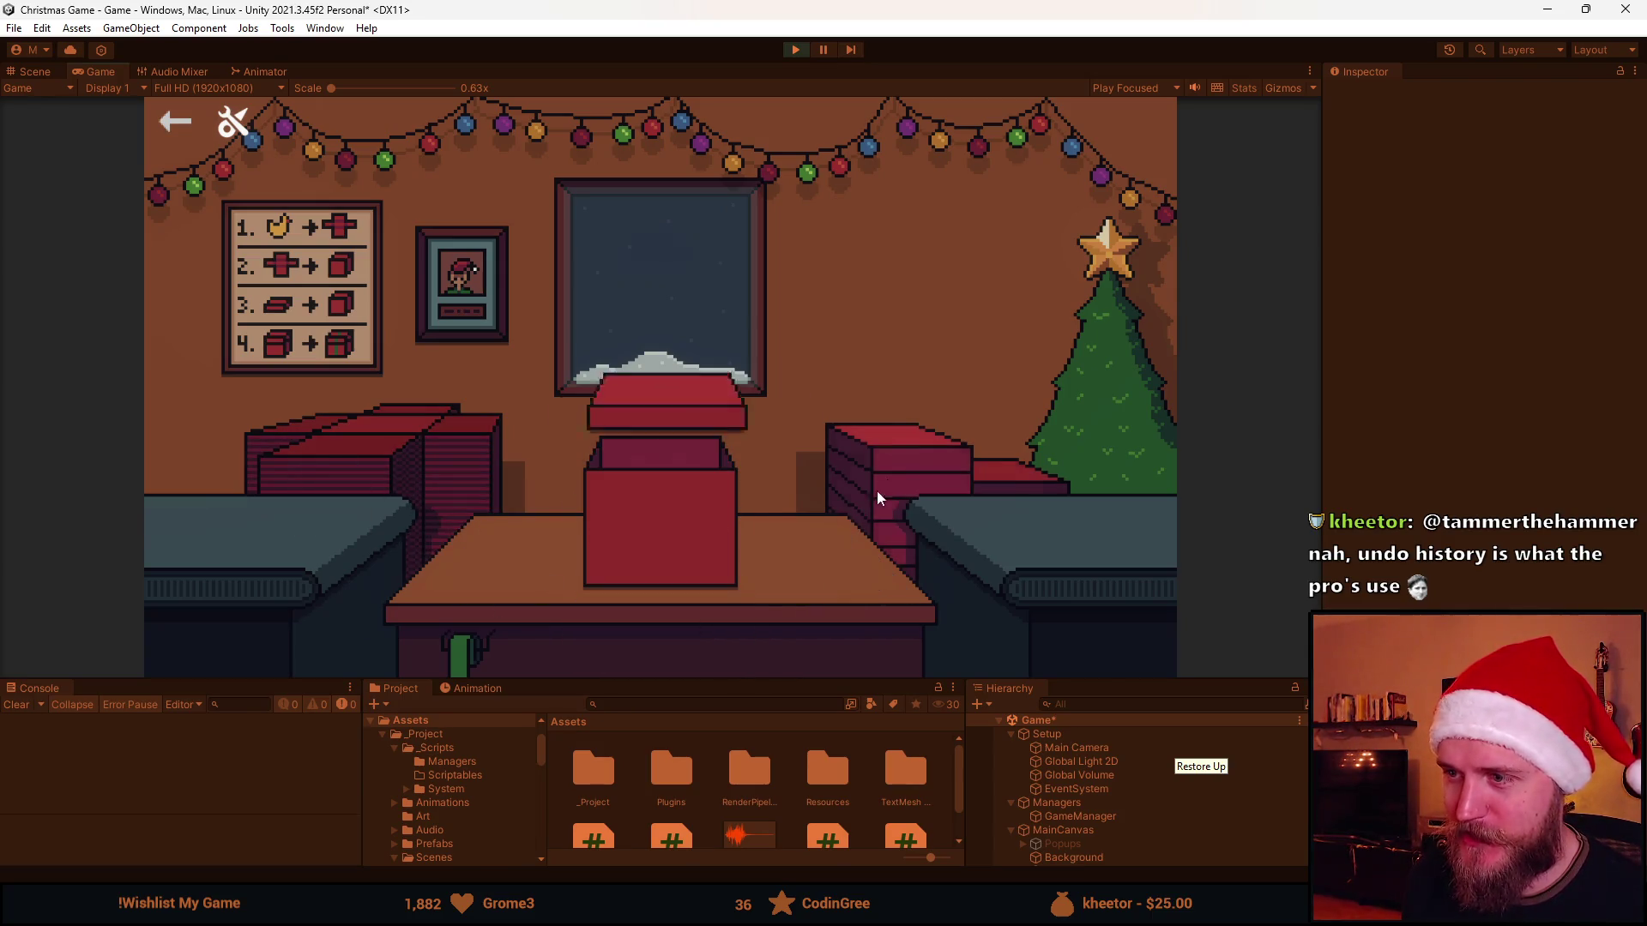
{"action": "left_click", "coordinate": [690, 534]}
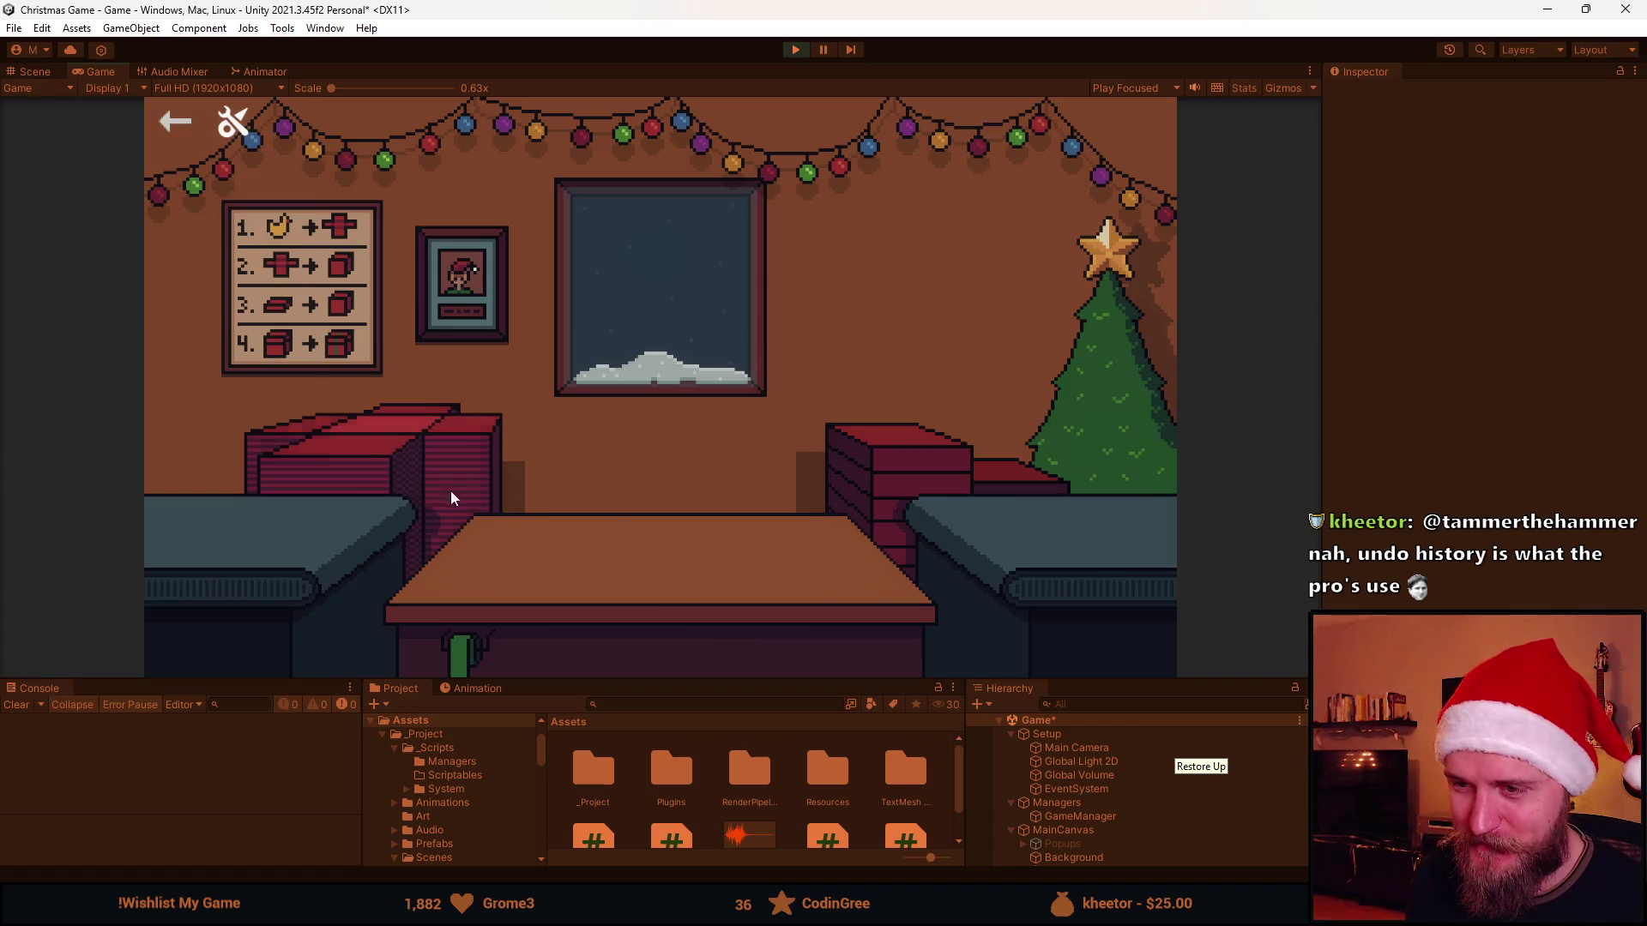
{"action": "left_click", "coordinate": [666, 594]}
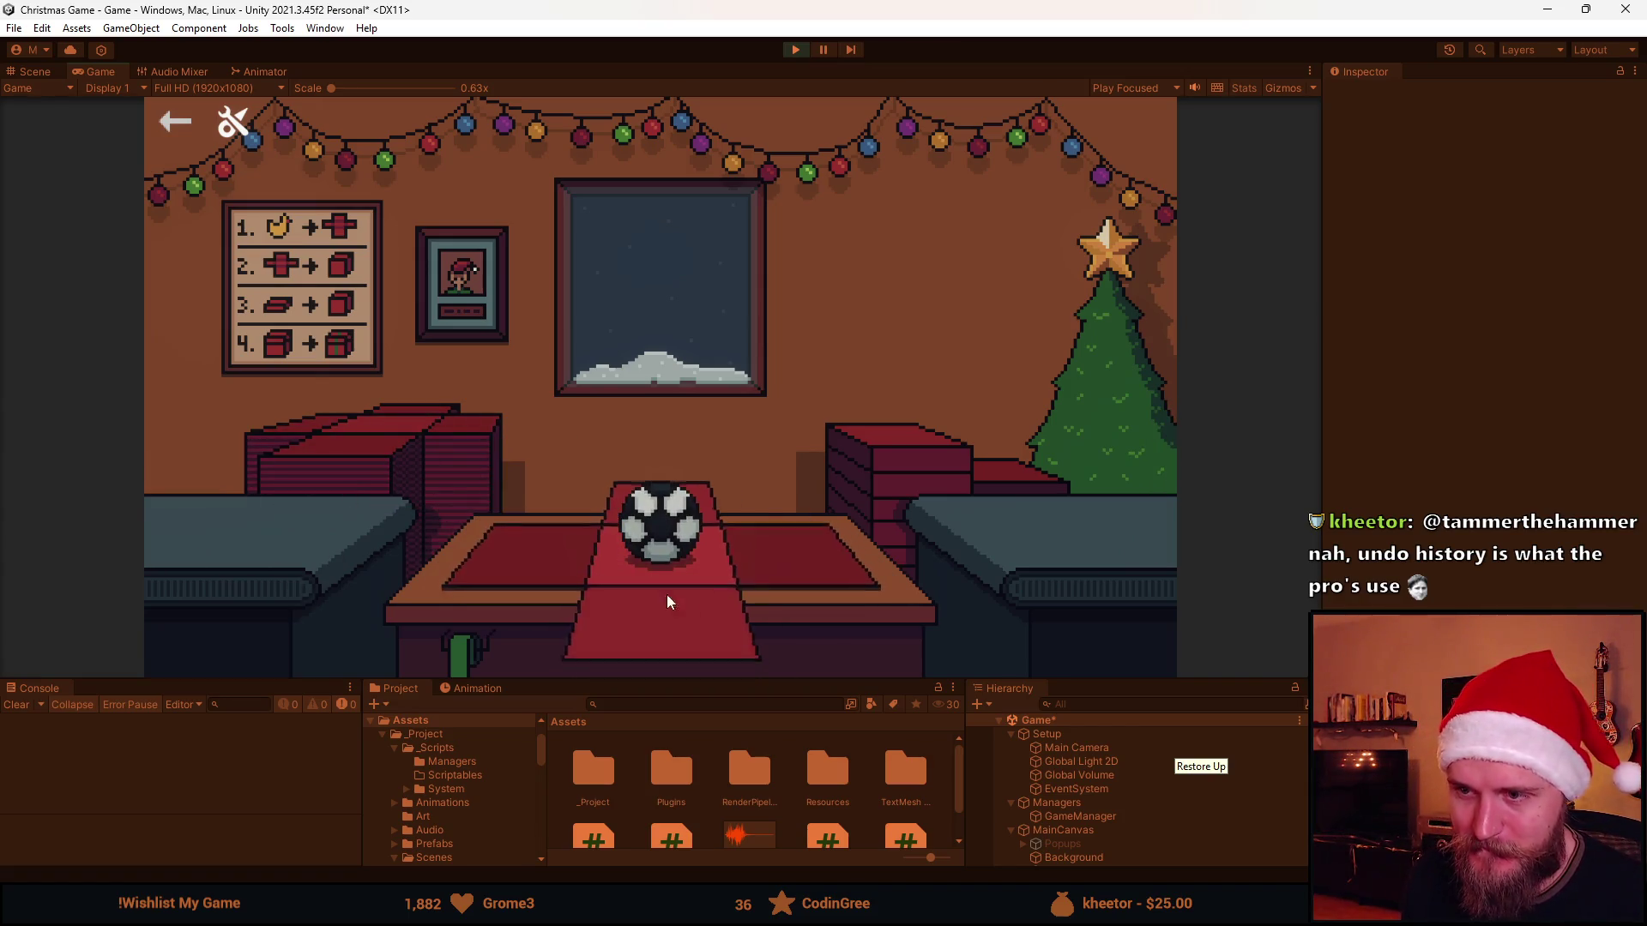
{"action": "left_click", "coordinate": [748, 589]}
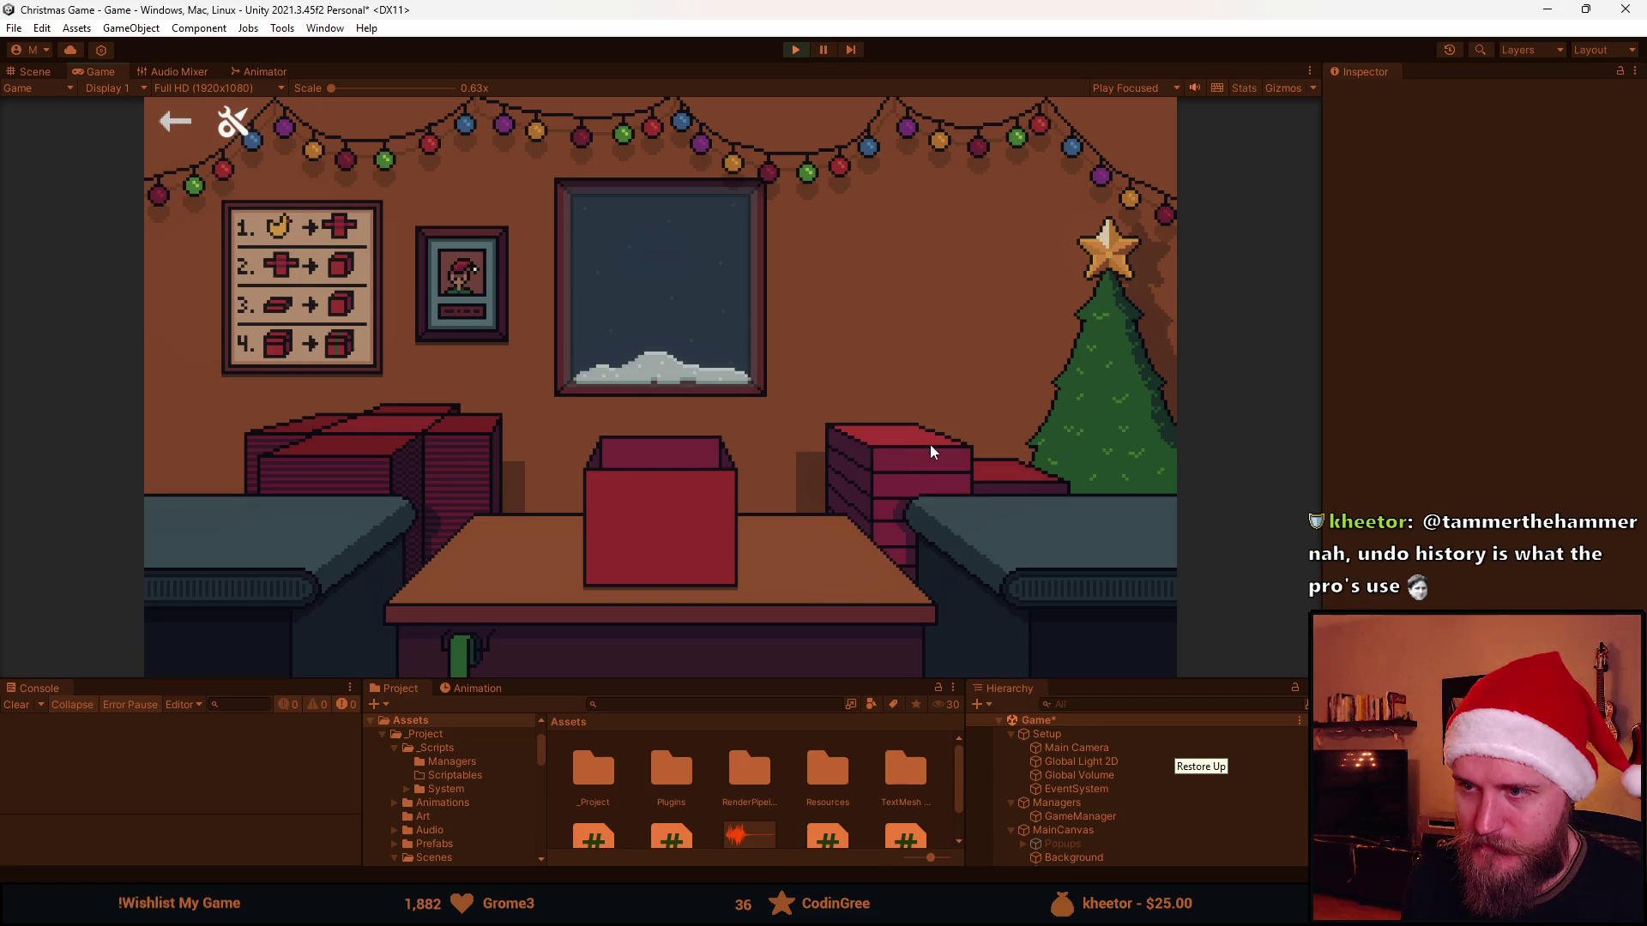
{"action": "left_click", "coordinate": [701, 496]}
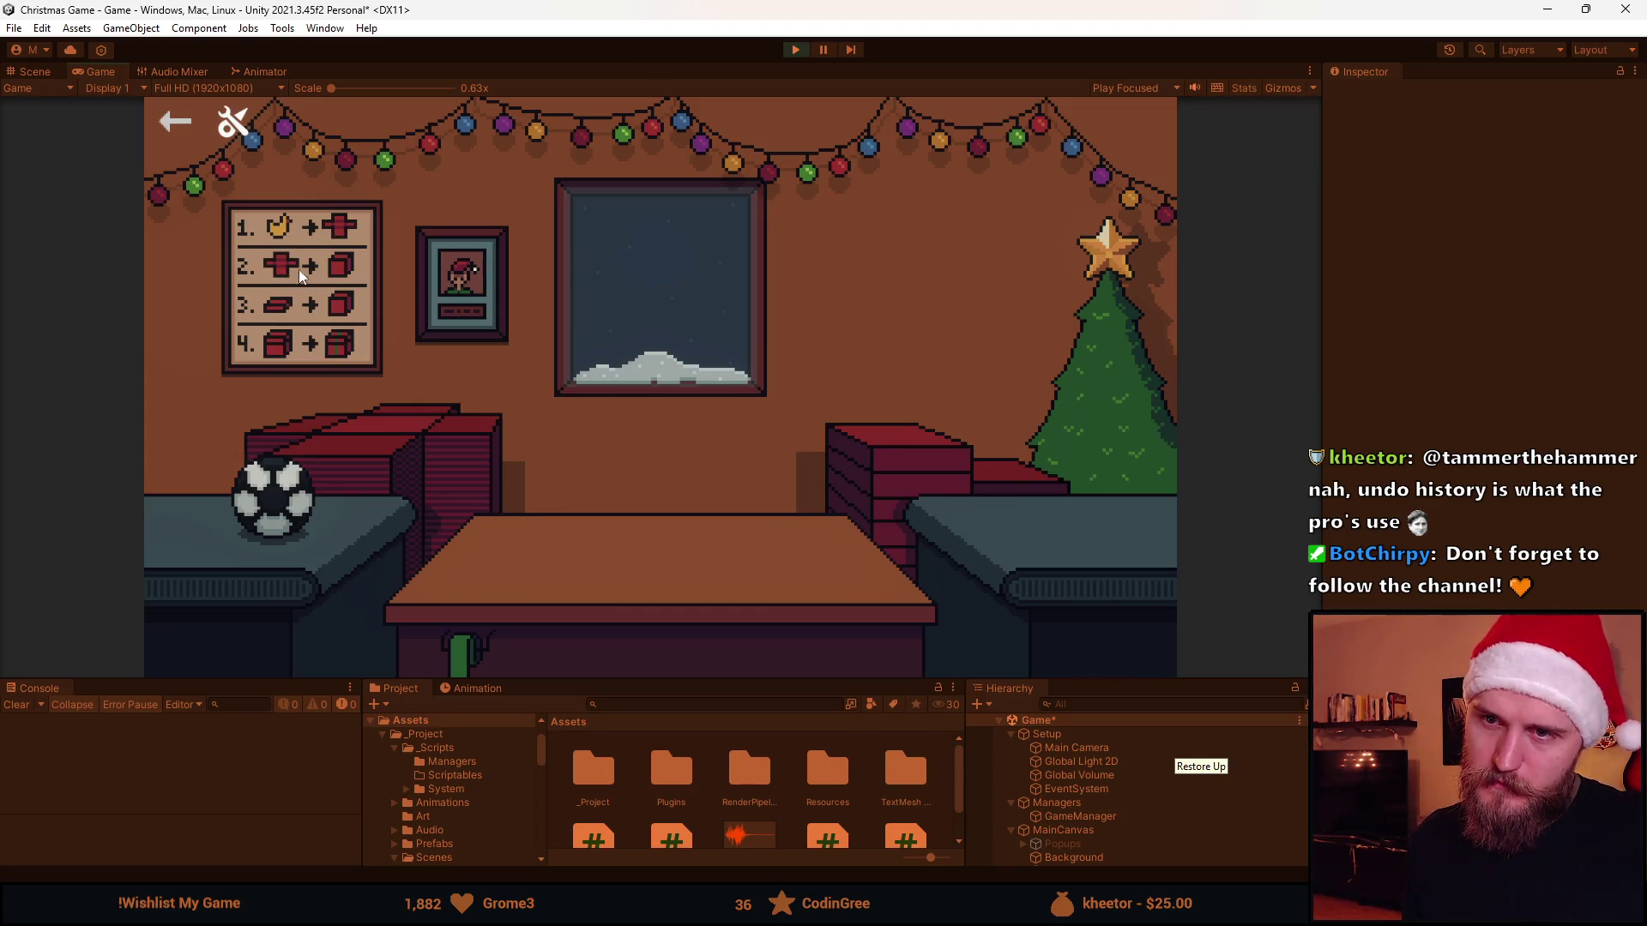
Wrap a second ball into a lidded, ribboned gift and send it off the table
{"action": "left_click", "coordinate": [293, 505]}
{"action": "left_click", "coordinate": [357, 446]}
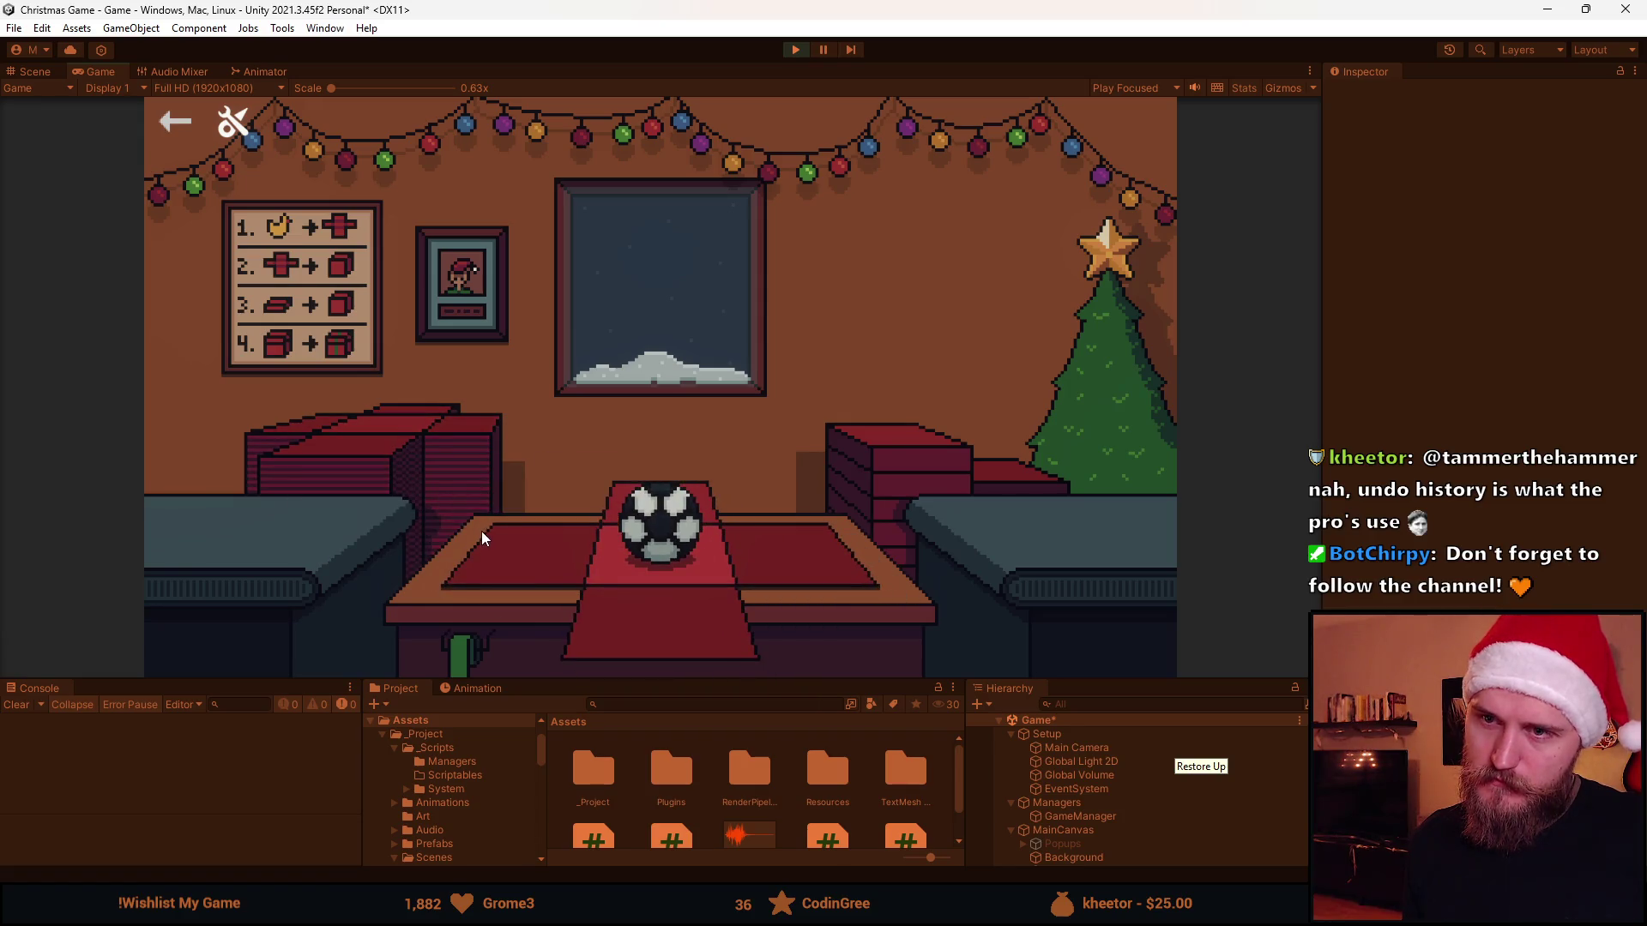
{"action": "left_click", "coordinate": [642, 632]}
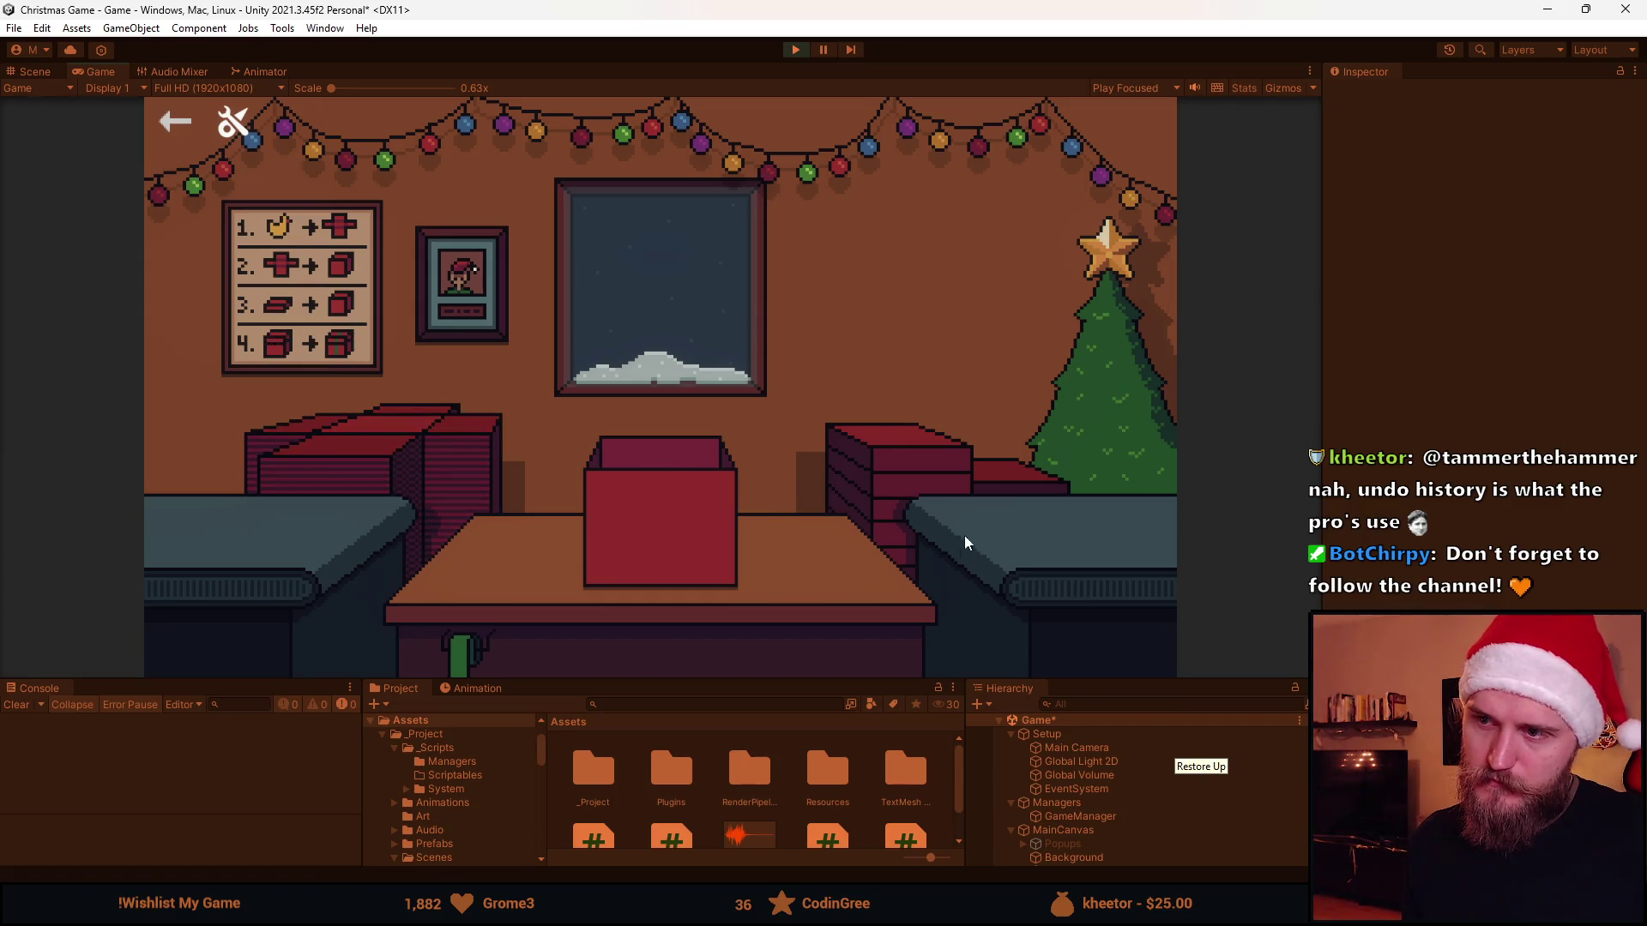
{"action": "left_click", "coordinate": [914, 449]}
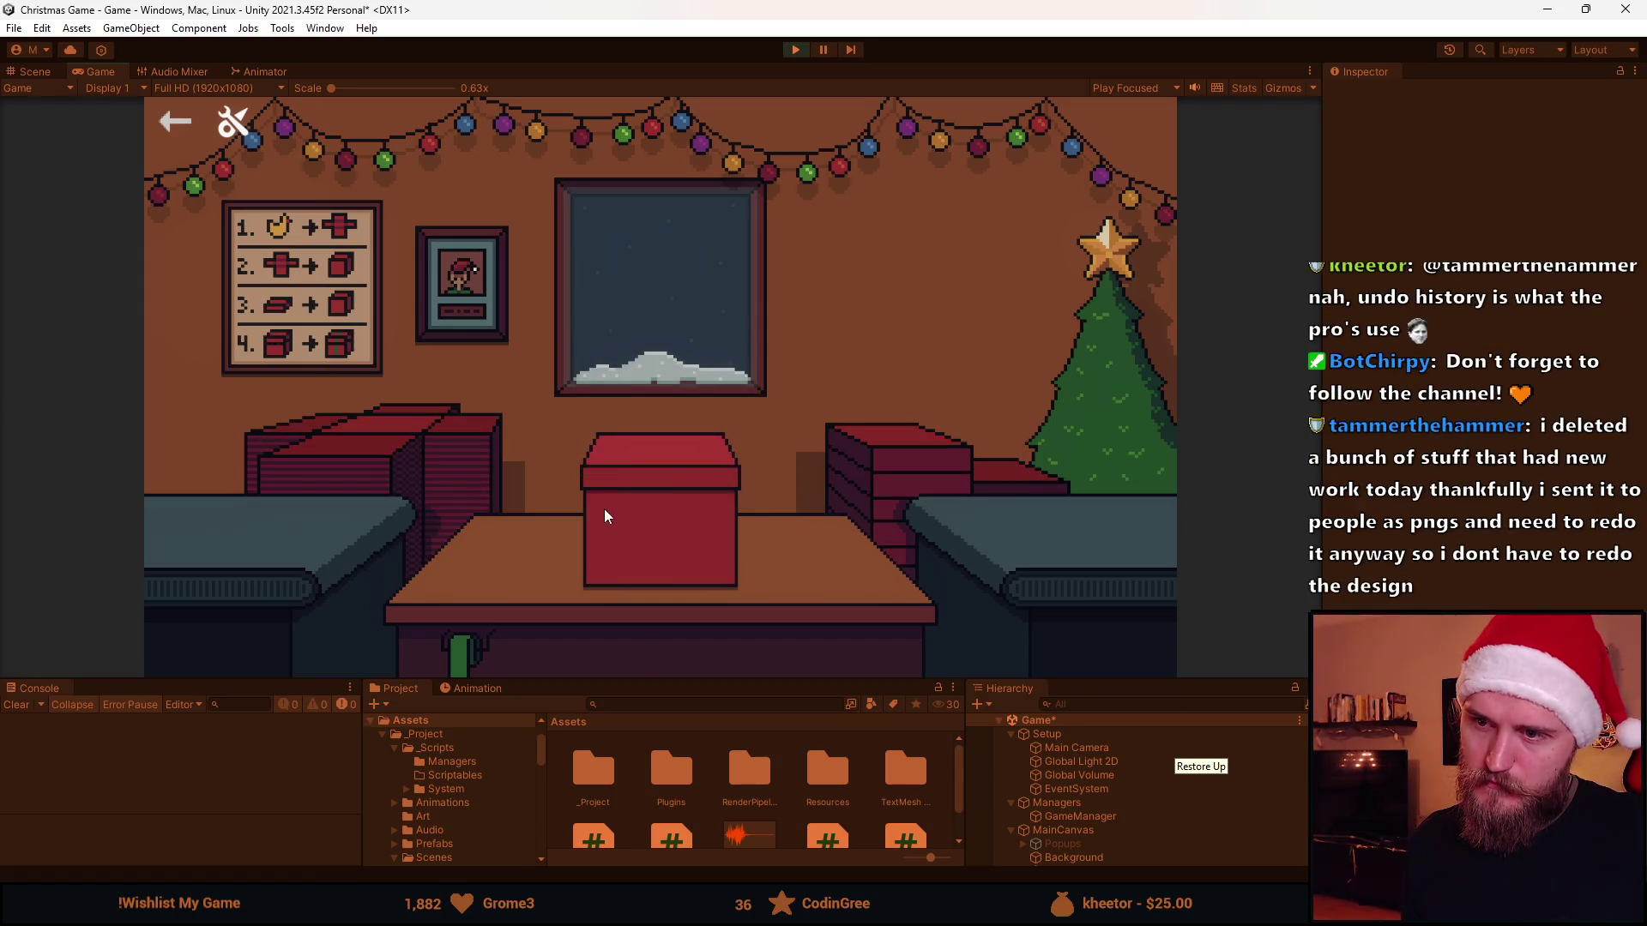
{"action": "left_click", "coordinate": [650, 553]}
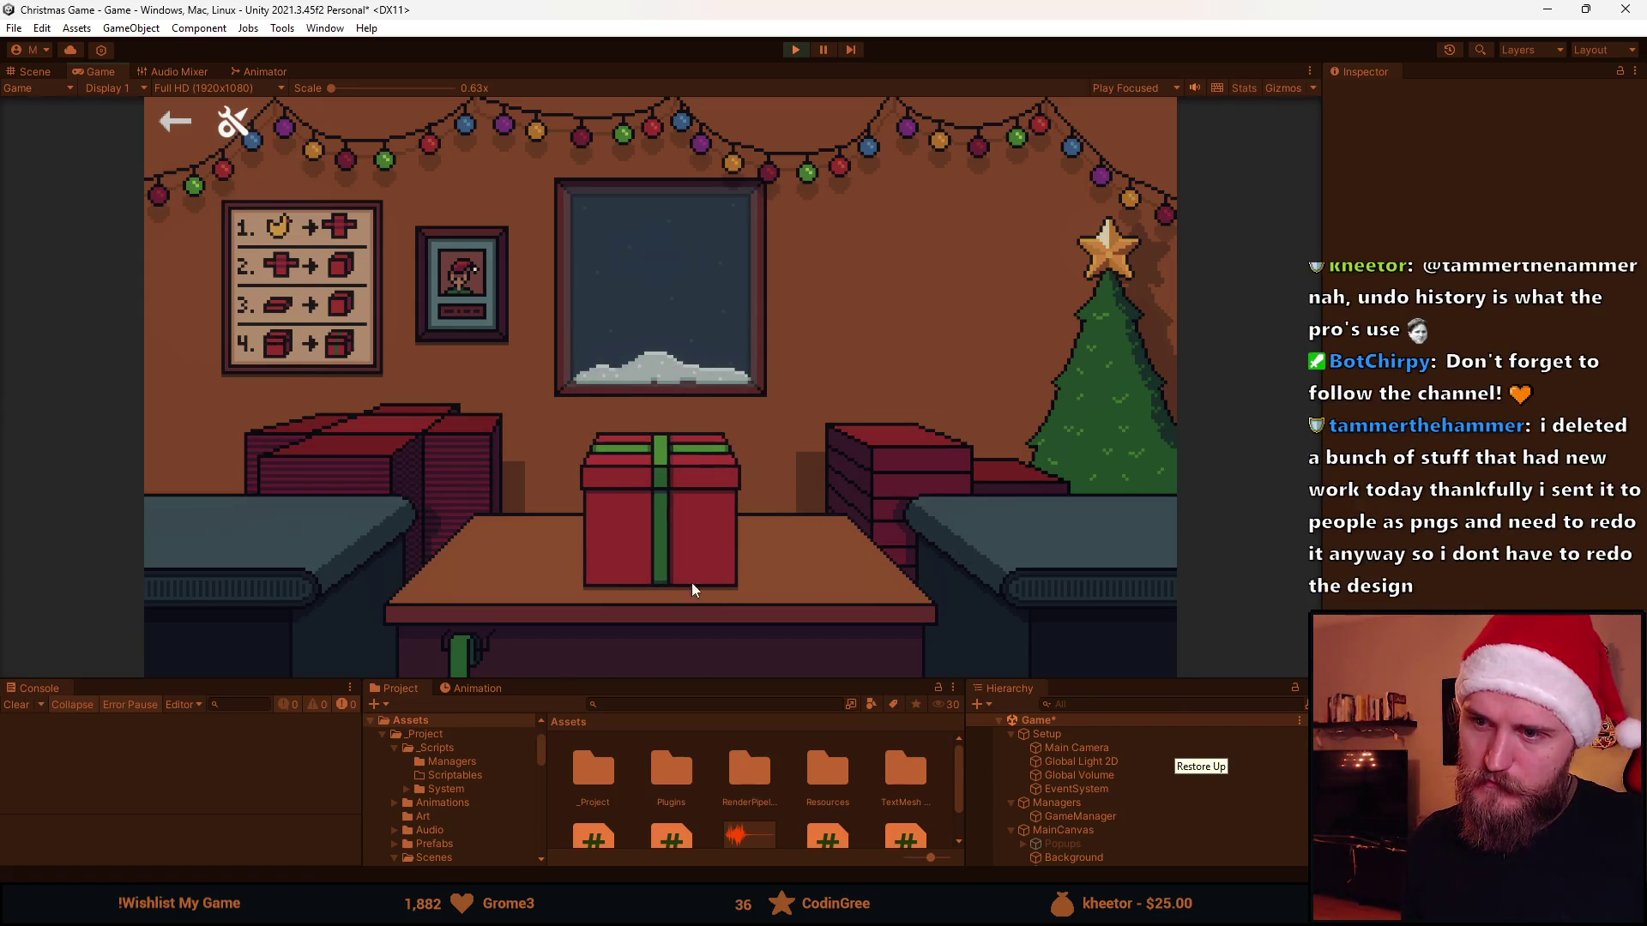
{"action": "left_click", "coordinate": [642, 515]}
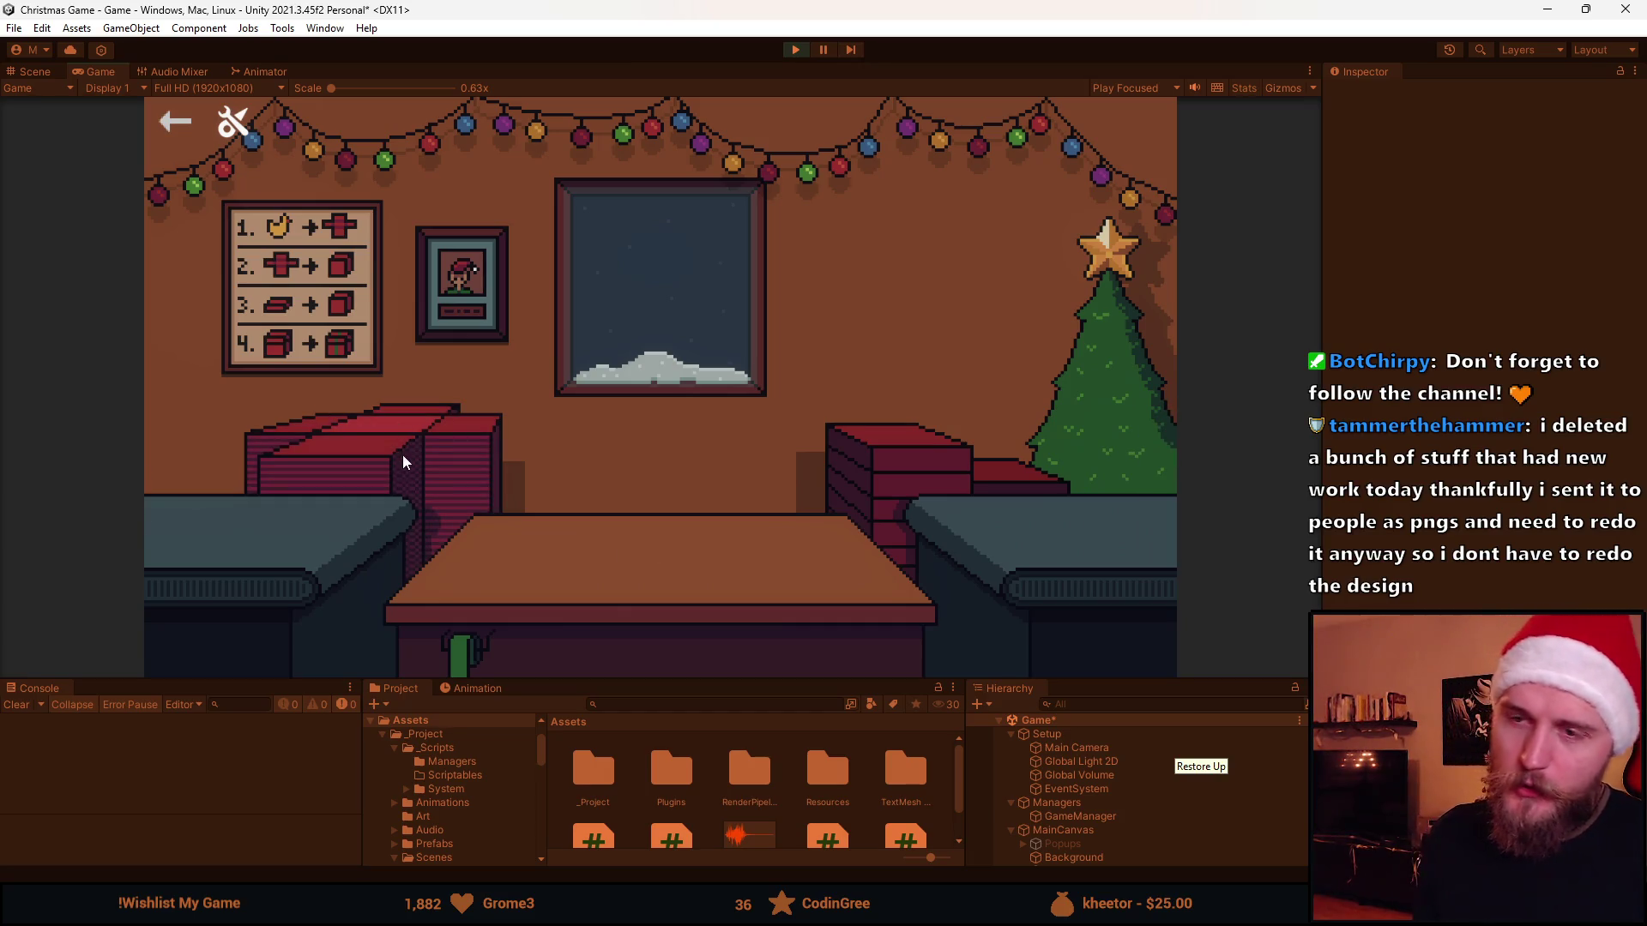
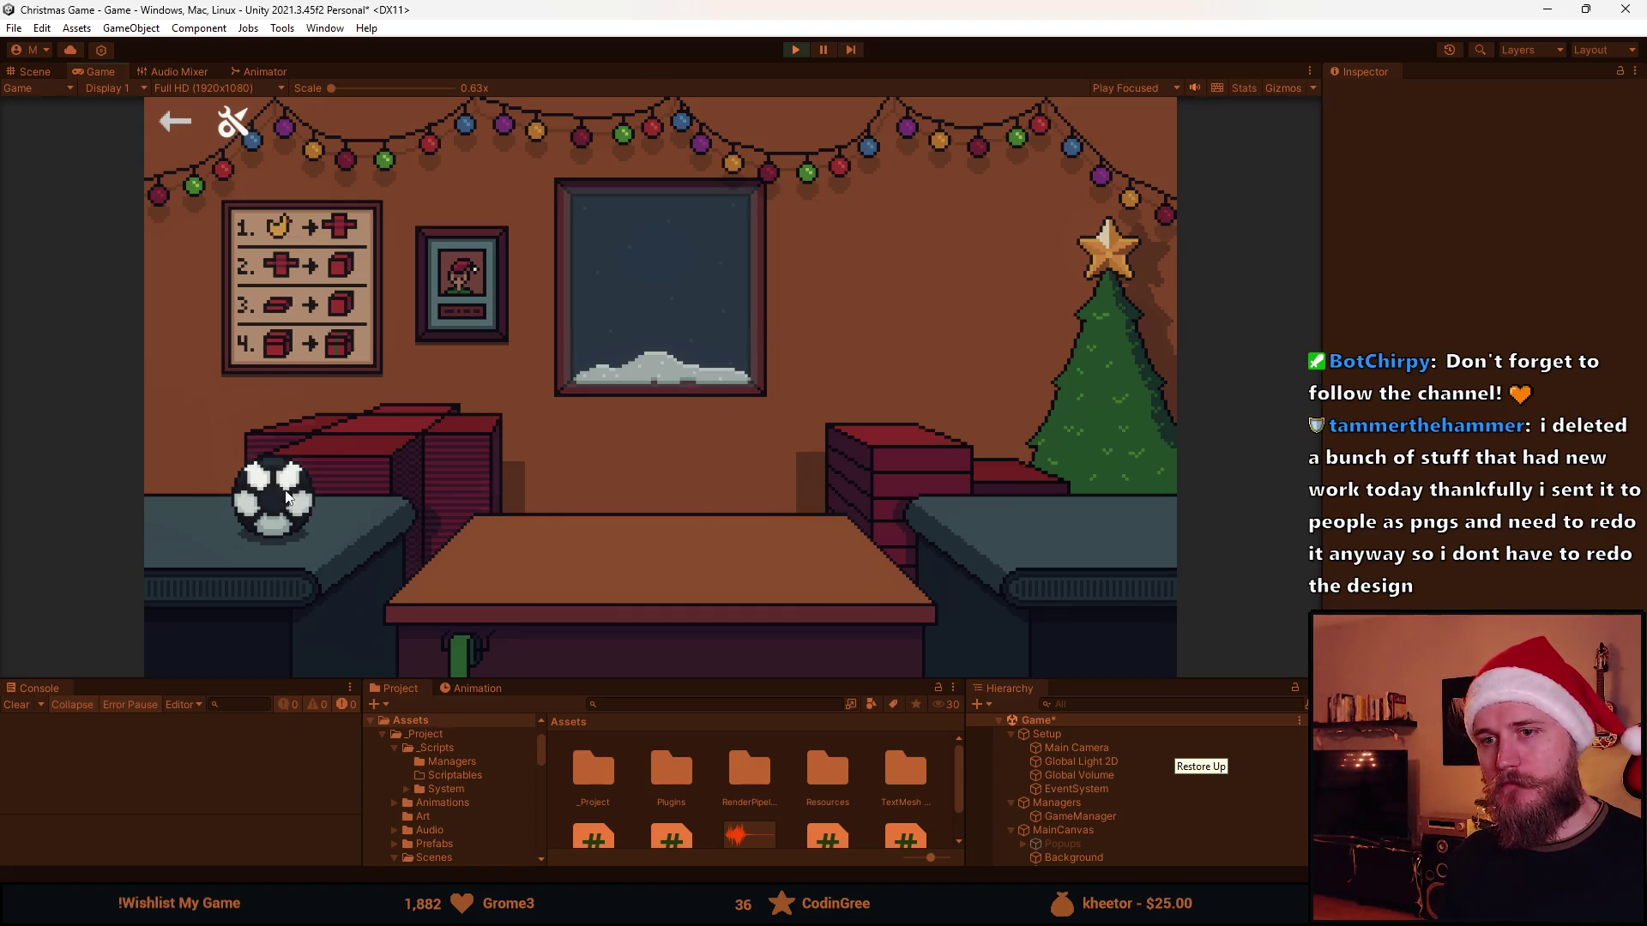
Carry the soccer ball to the wrapping table, pack it into the red box, then stop the game
{"action": "left_click_drag", "start_coordinate": [286, 500], "coordinate": [593, 606]}
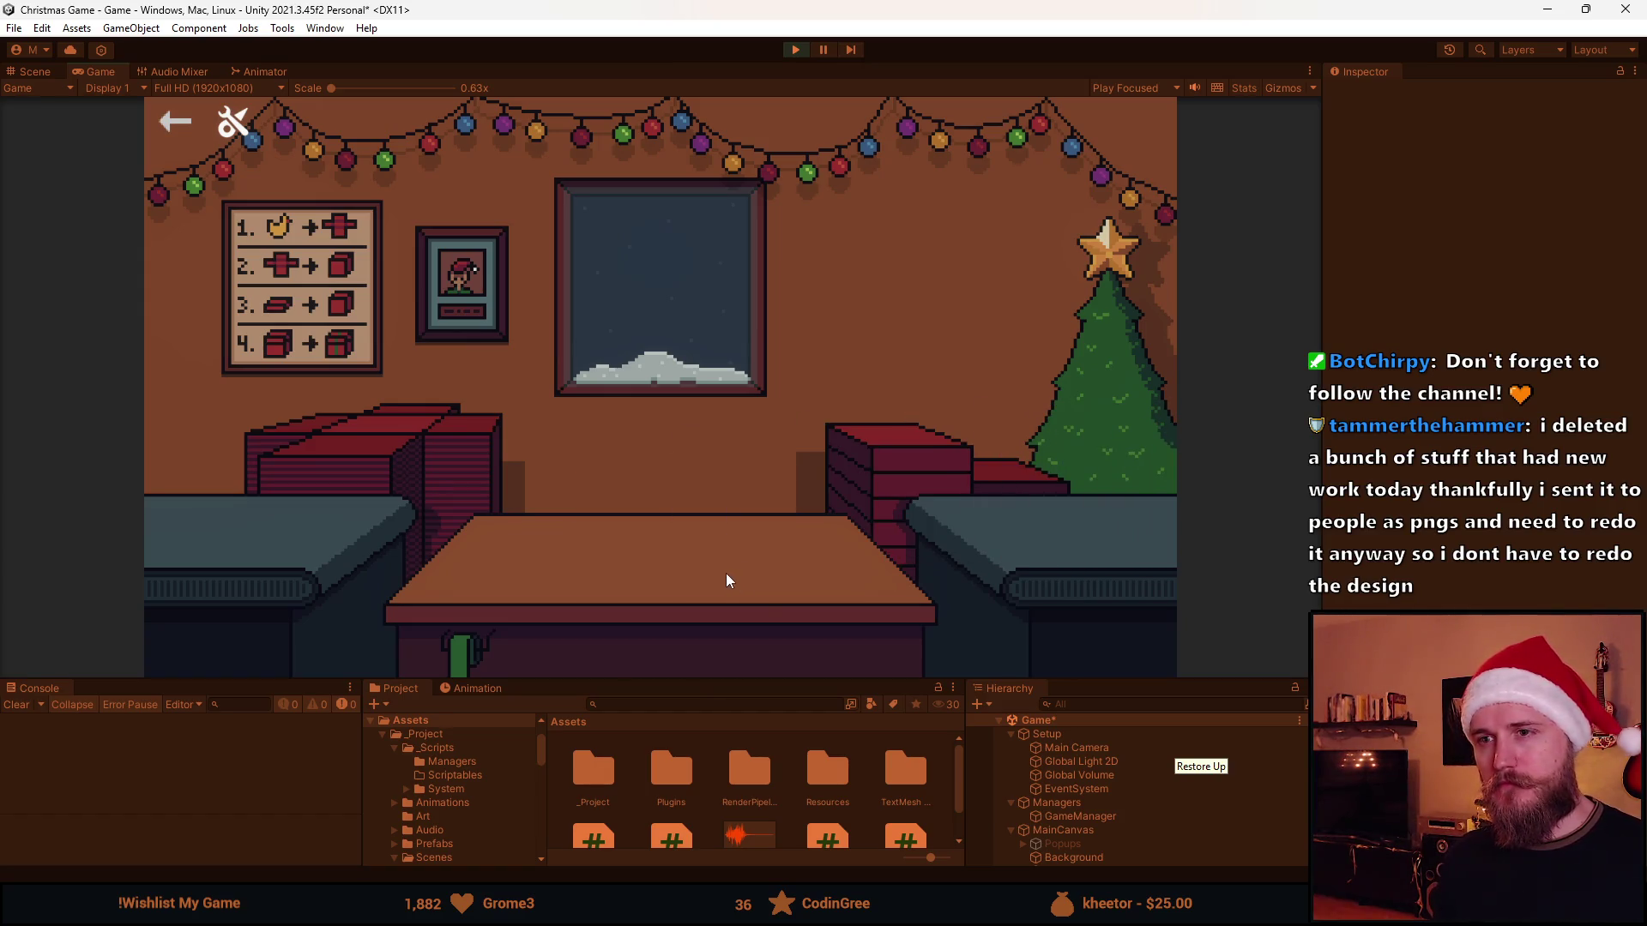
{"action": "left_click_drag", "start_coordinate": [275, 526], "coordinate": [545, 557]}
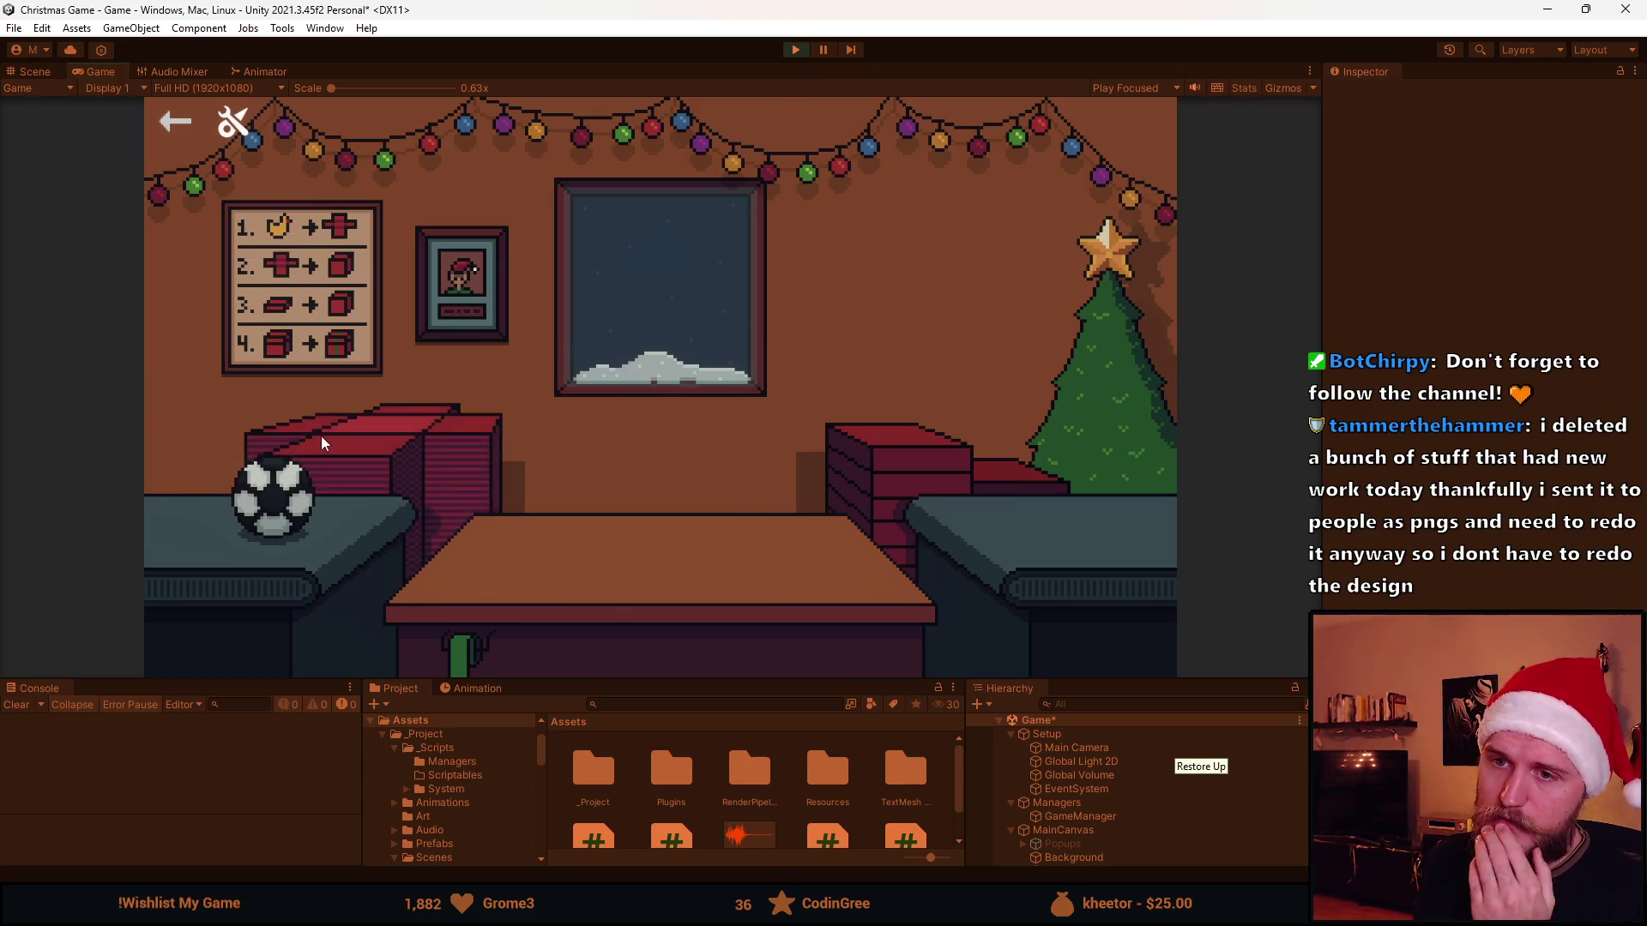
{"action": "left_click", "coordinate": [314, 514]}
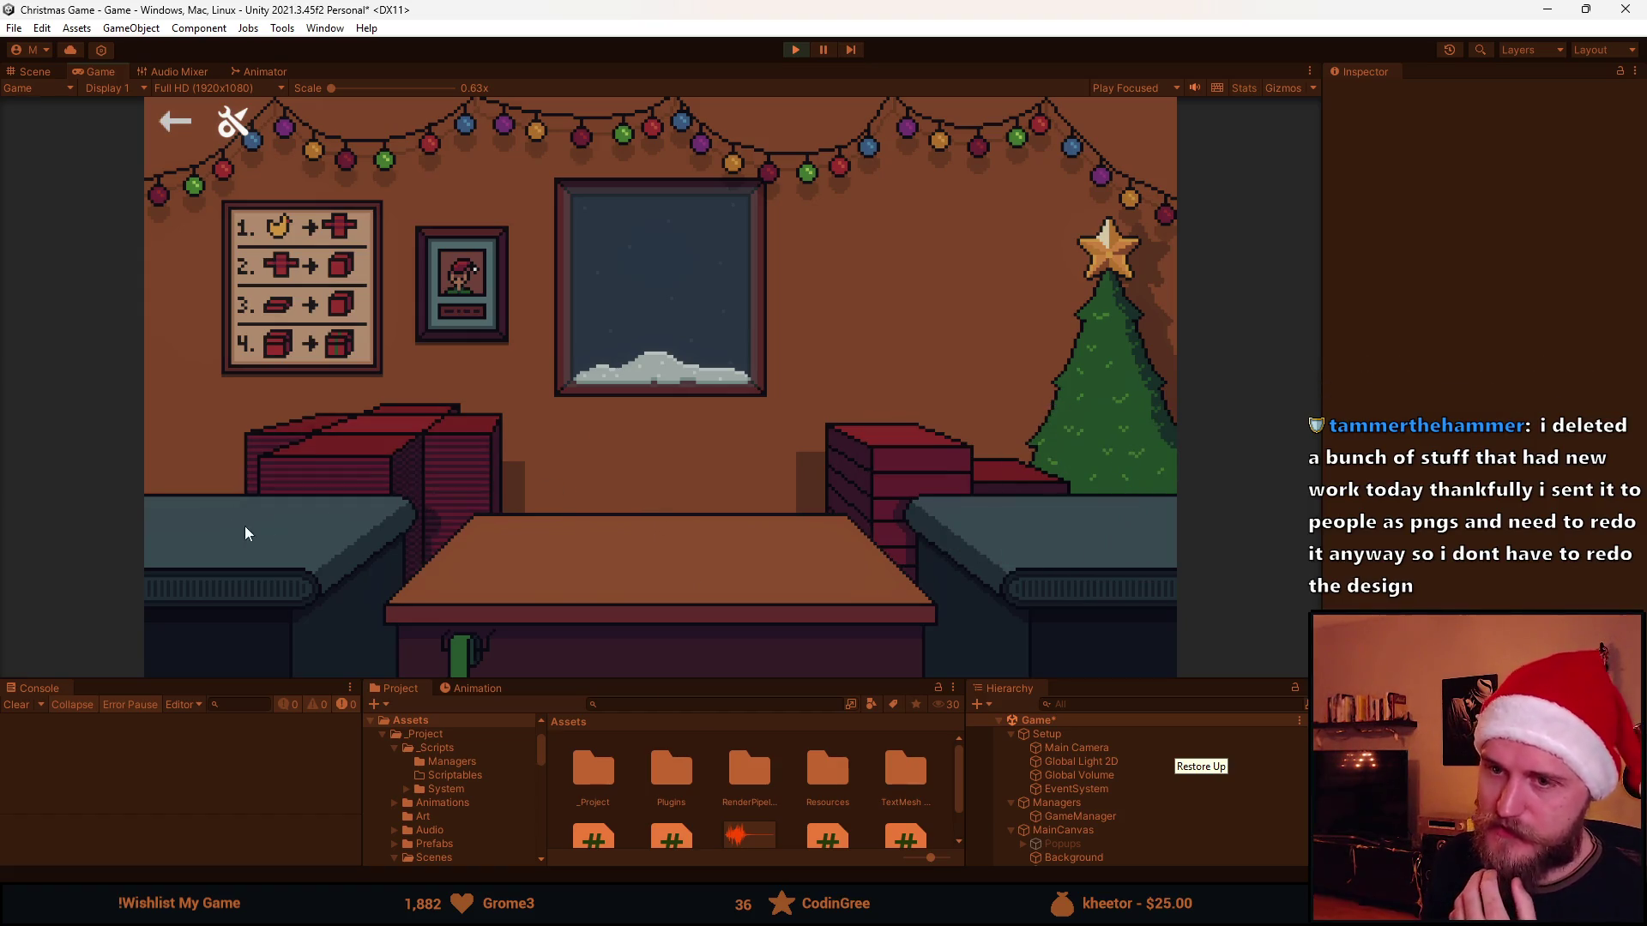
{"action": "left_click", "coordinate": [200, 508]}
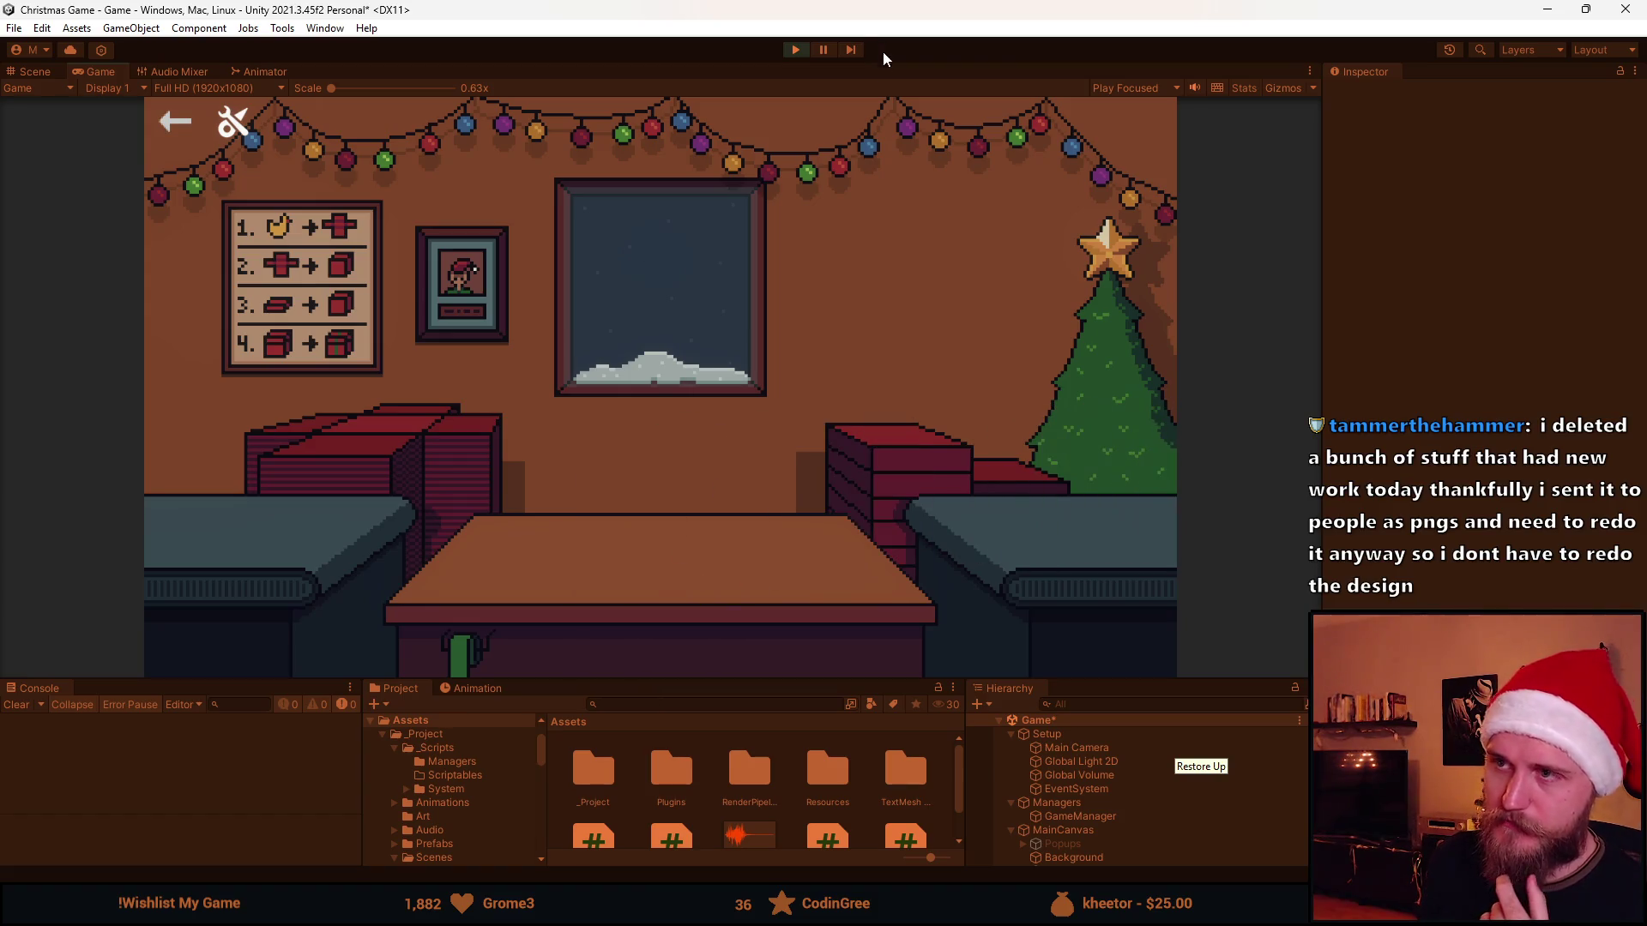
{"action": "left_click", "coordinate": [796, 53]}
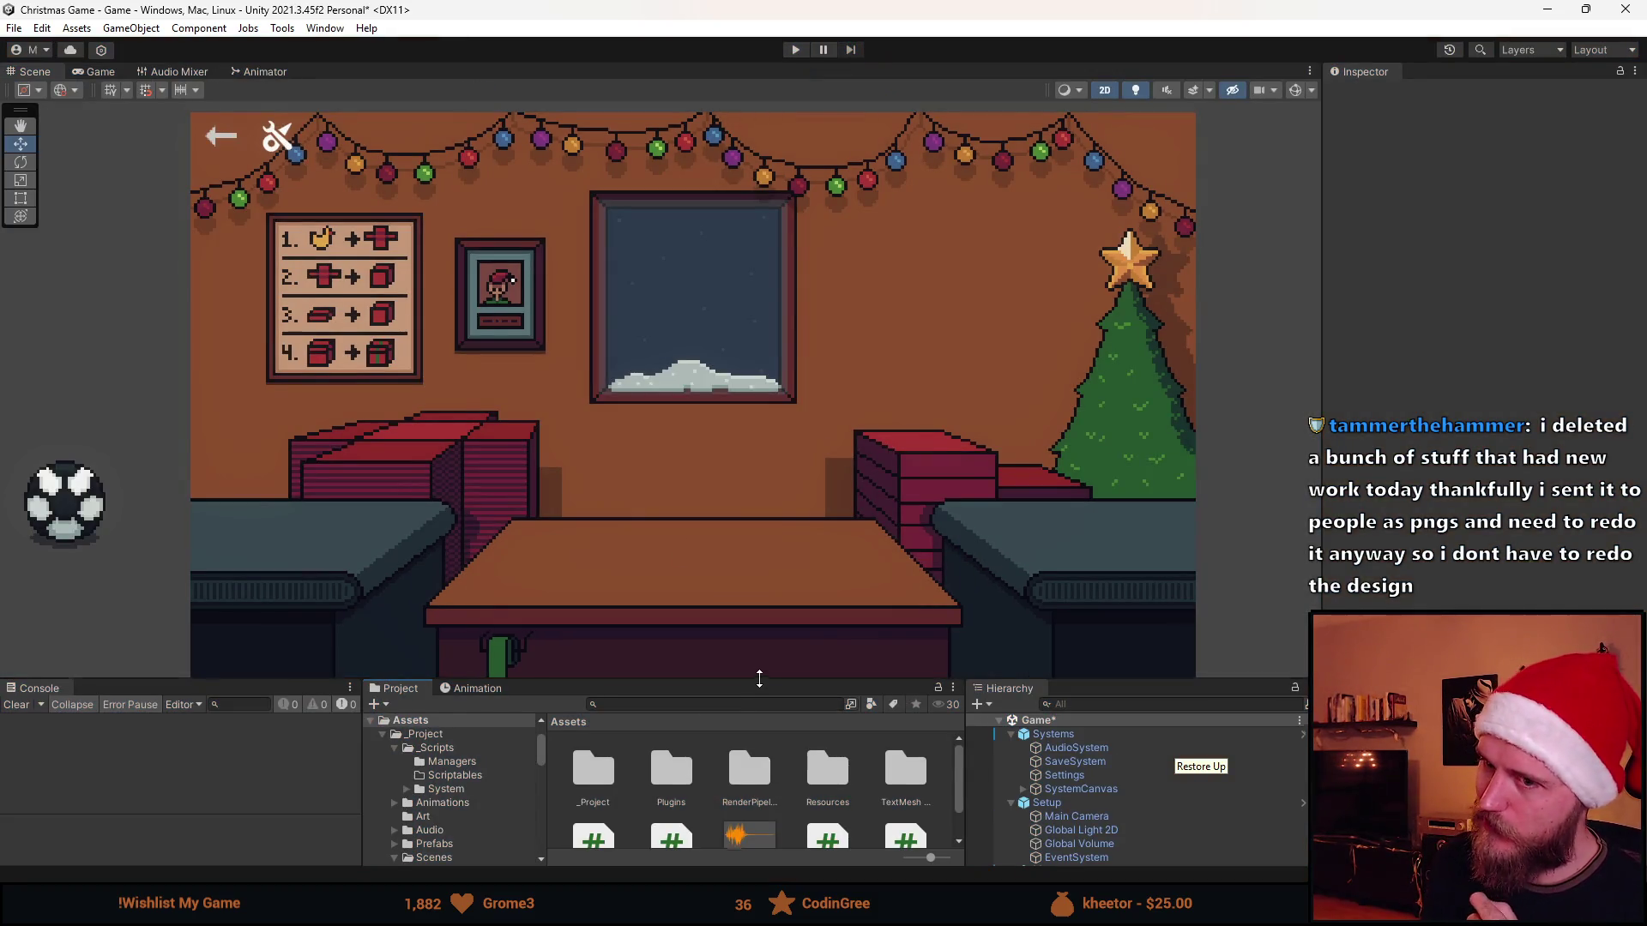
Add the Non Interactable script to the Gift's Open and Sides objects
{"action": "left_click_drag", "start_coordinate": [759, 678], "coordinate": [760, 521]}
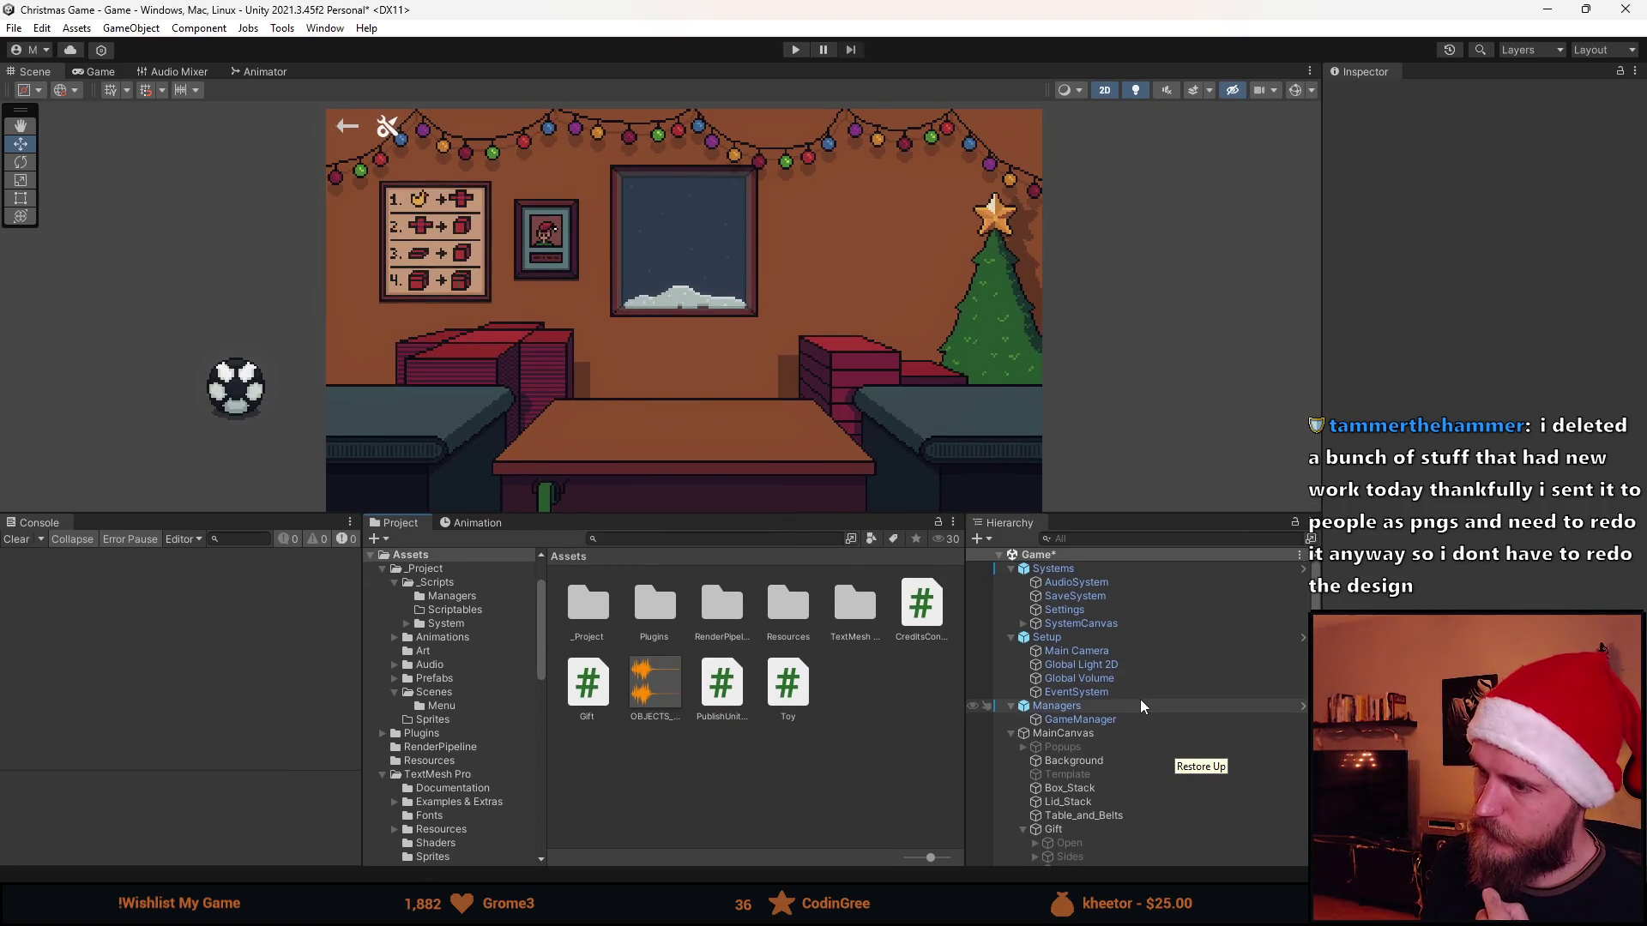
{"action": "scroll", "coordinate": [1119, 759], "scroll_direction": "down", "scroll_amount": 2}
{"action": "scroll", "coordinate": [1091, 784], "scroll_direction": "down", "scroll_amount": 2}
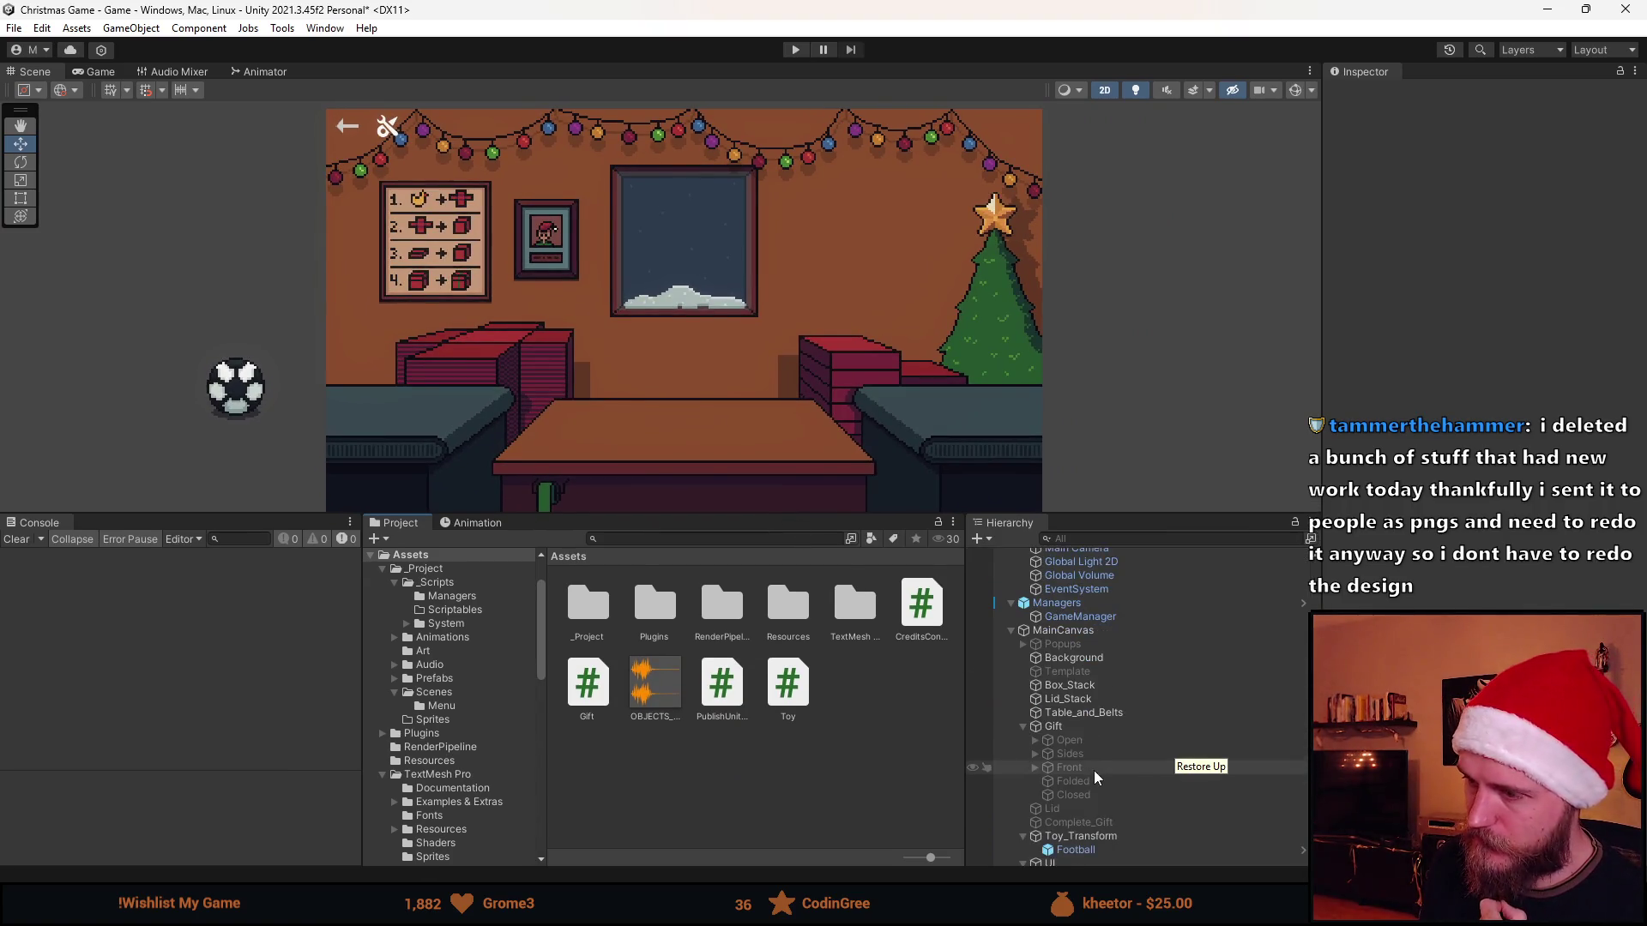
{"action": "left_click", "coordinate": [1068, 742]}
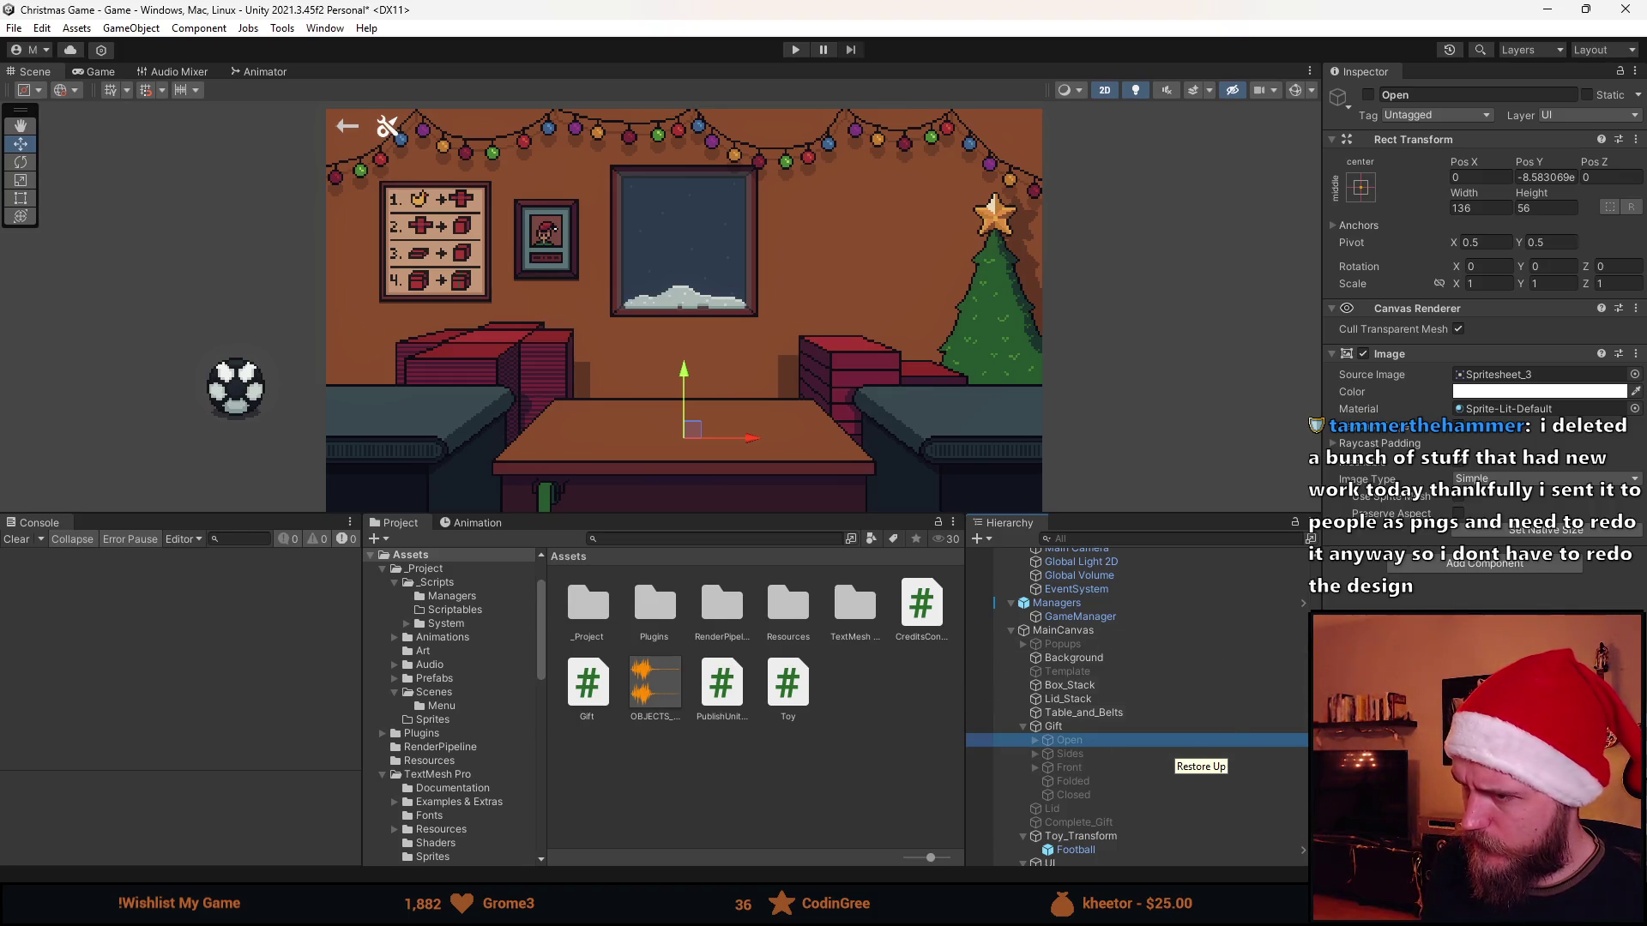
{"action": "left_click", "coordinate": [1437, 566]}
{"action": "type", "text": "non"}
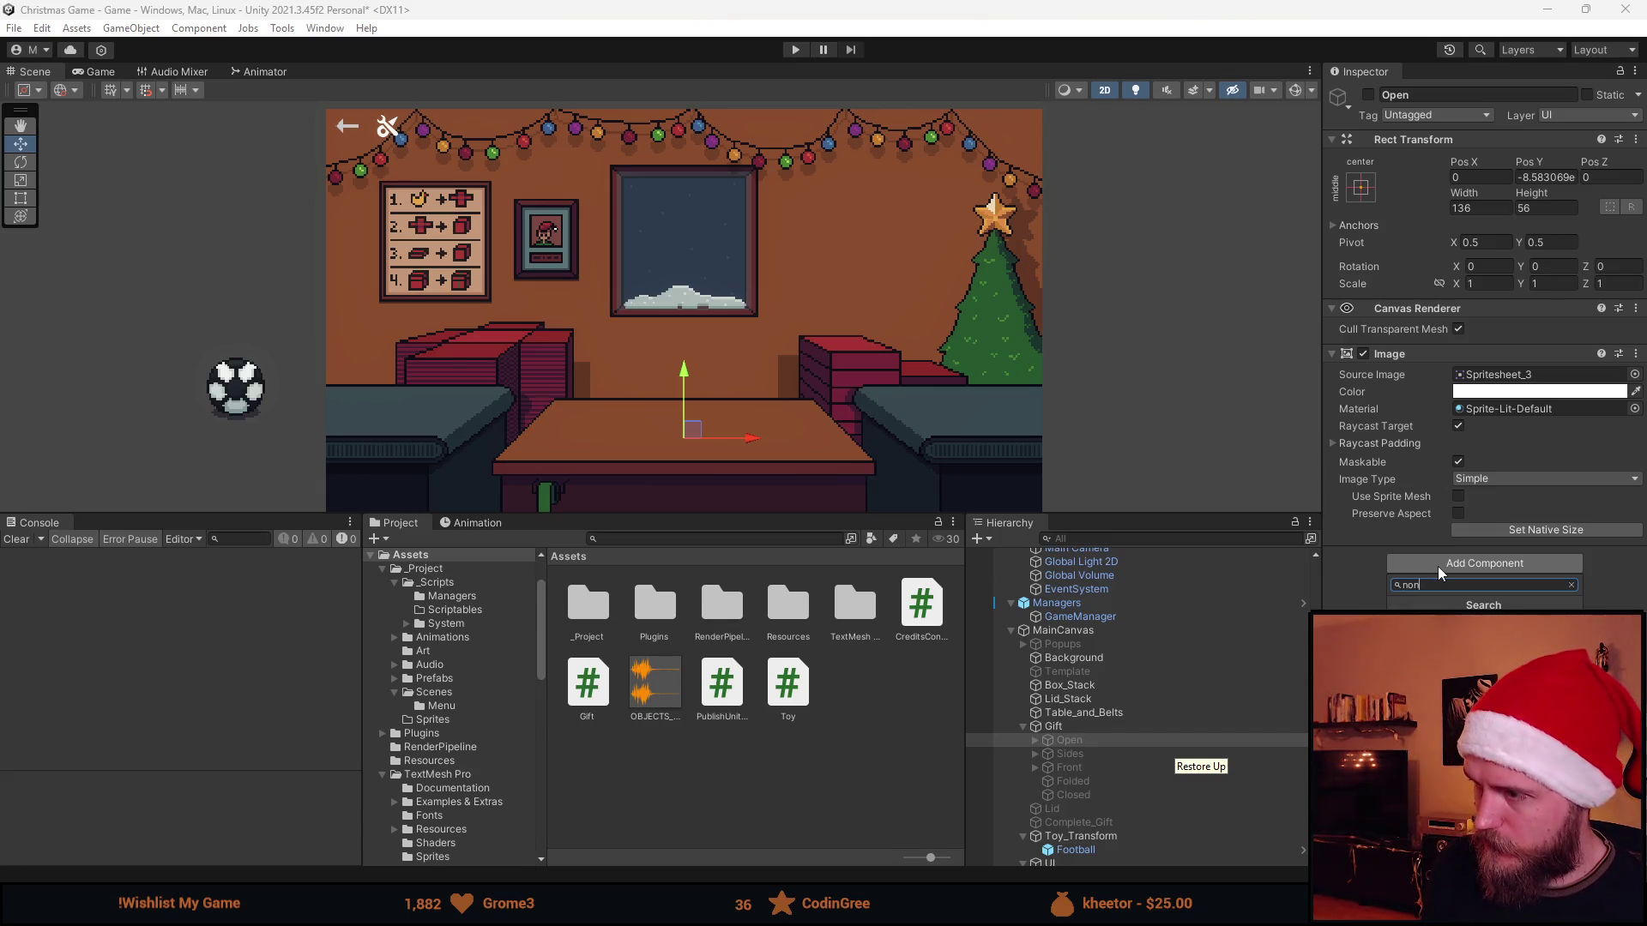
{"action": "key", "text": "Escape"}
{"action": "left_click", "coordinate": [1082, 753]}
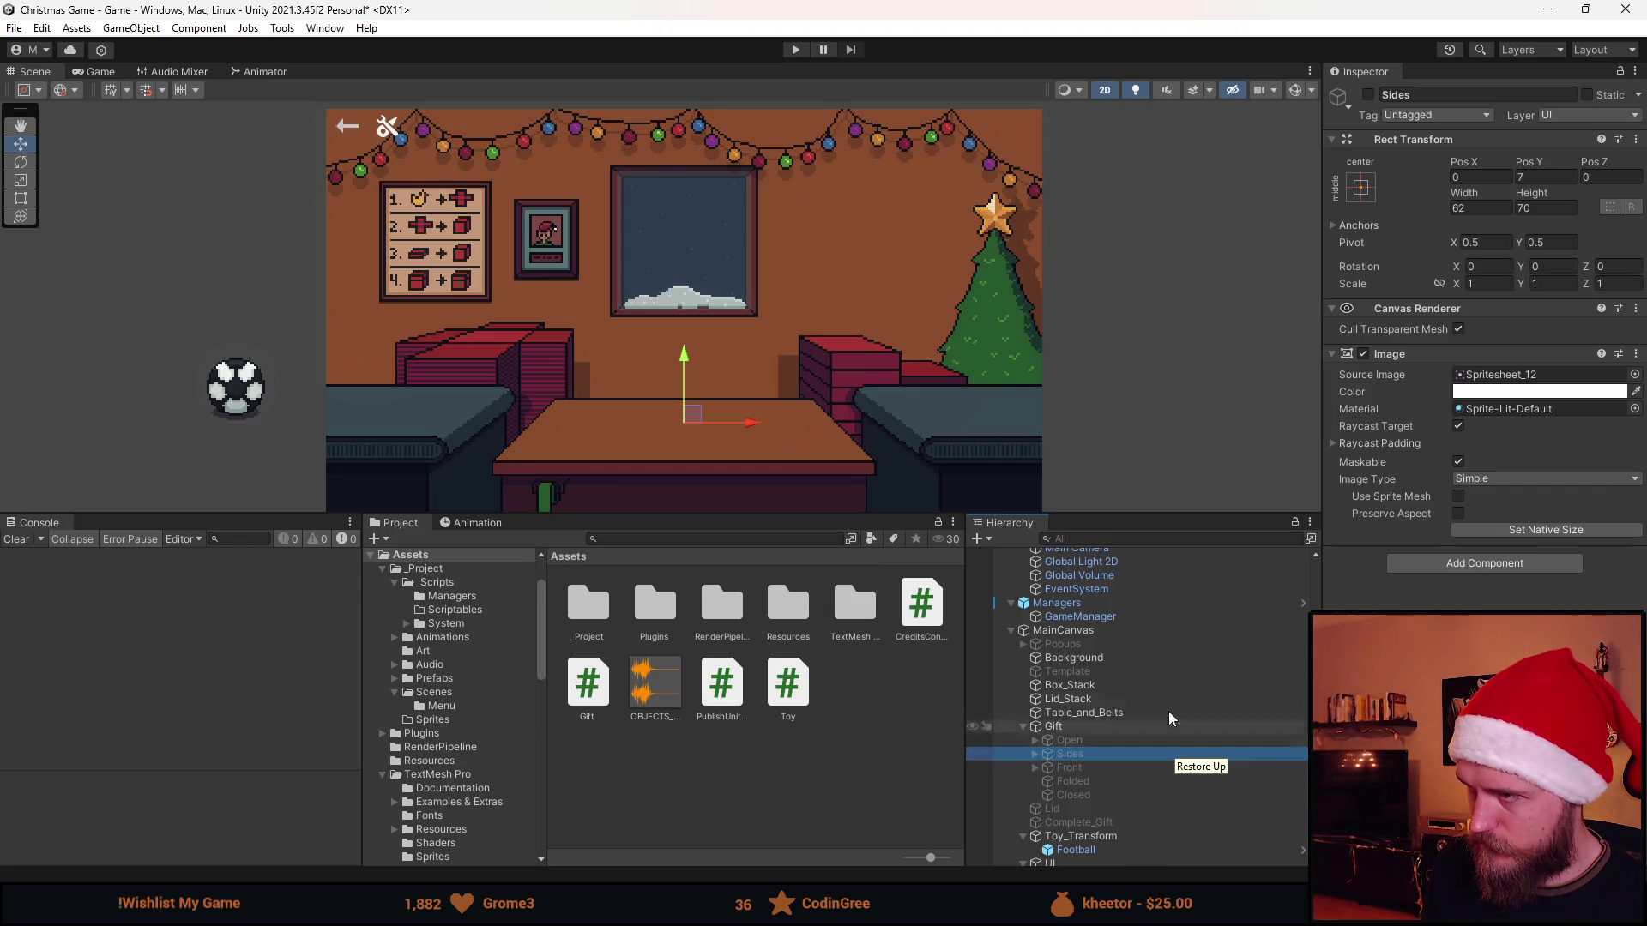
{"action": "left_click", "coordinate": [1511, 565]}
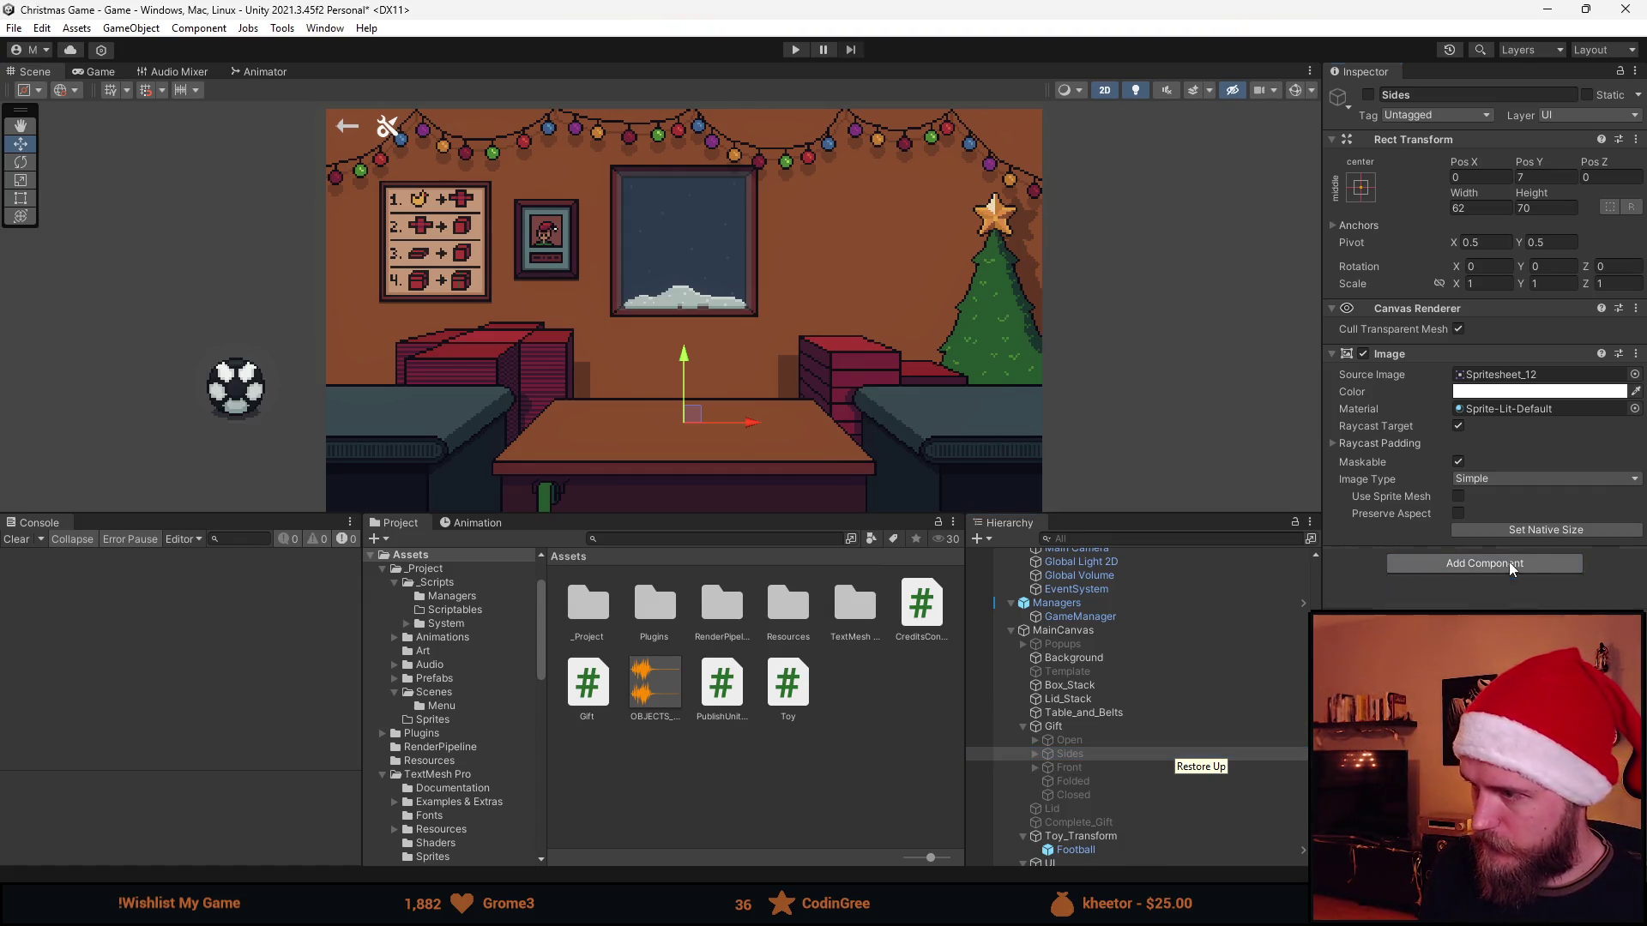
{"action": "key", "text": "Return"}
Add the Non Interactable script to the Front and Folded objects under Gift
{"action": "left_click", "coordinate": [1032, 760]}
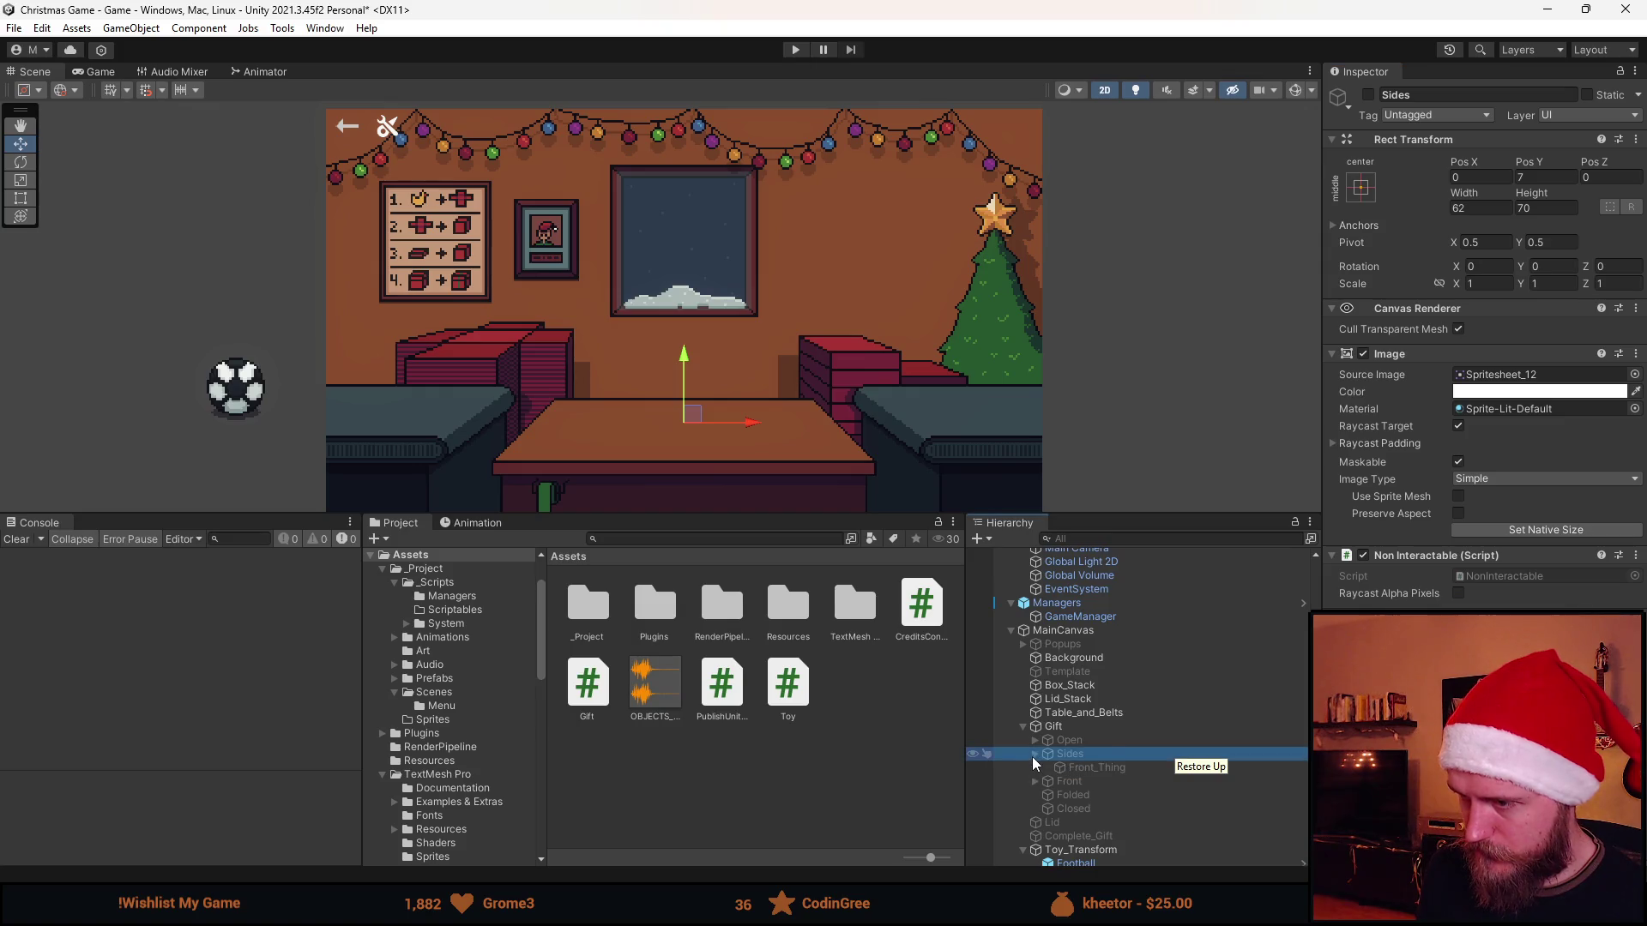
{"action": "left_click", "coordinate": [1045, 767]}
{"action": "left_click", "coordinate": [1464, 564]}
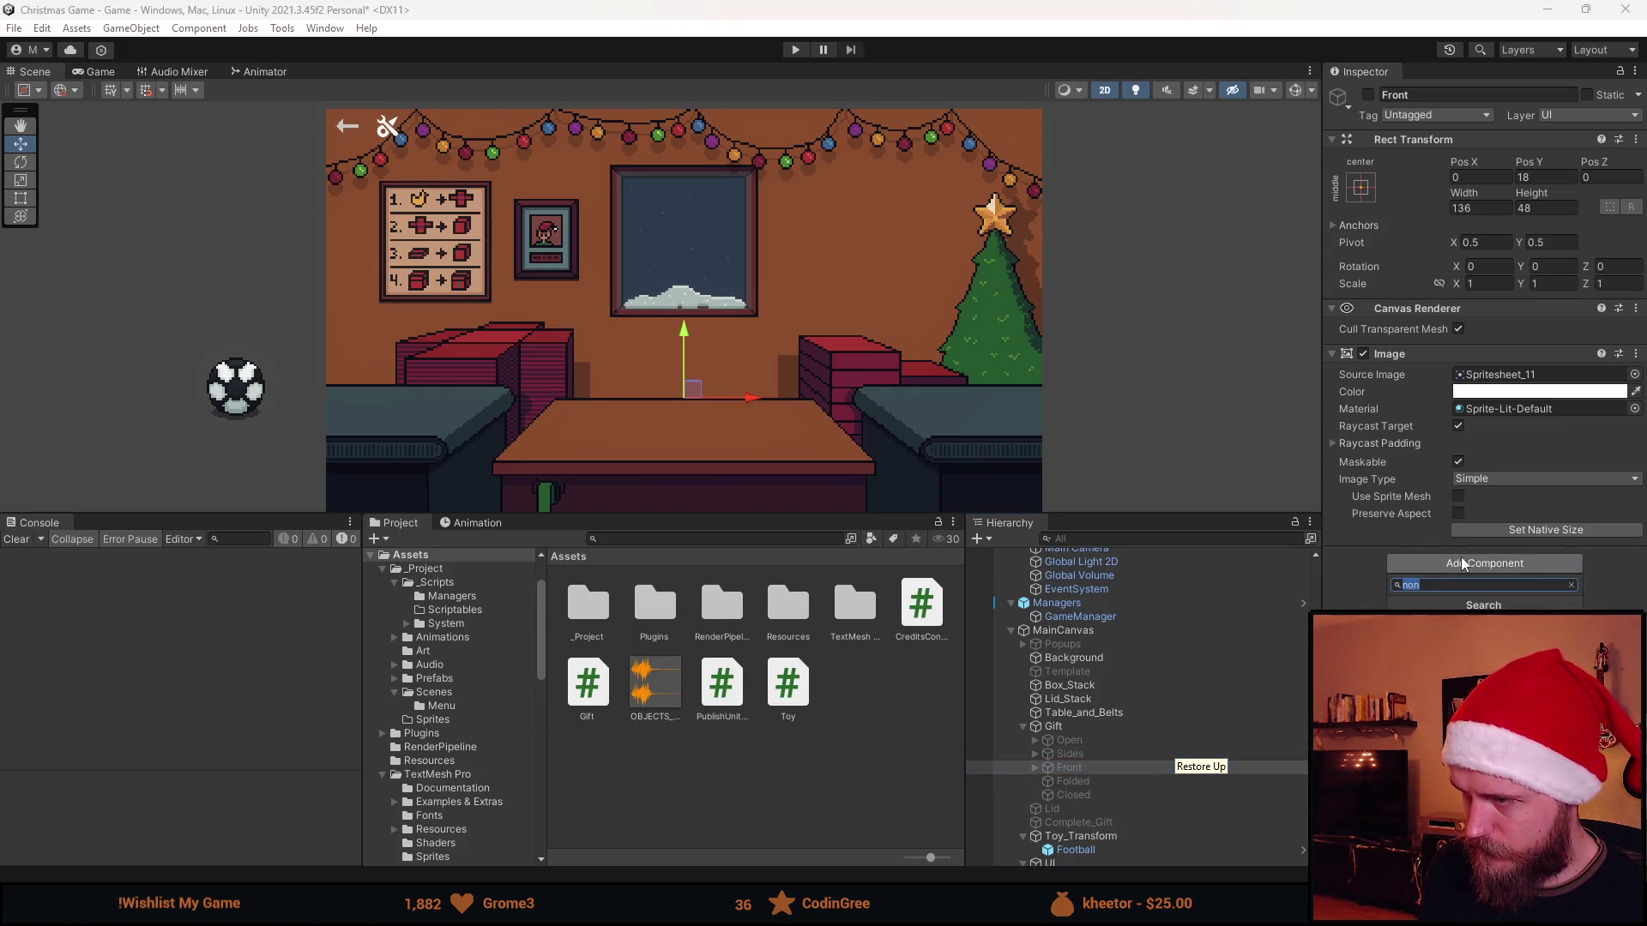
{"action": "key", "text": "Return"}
{"action": "scroll", "coordinate": [1107, 722], "scroll_direction": "down", "scroll_amount": 2}
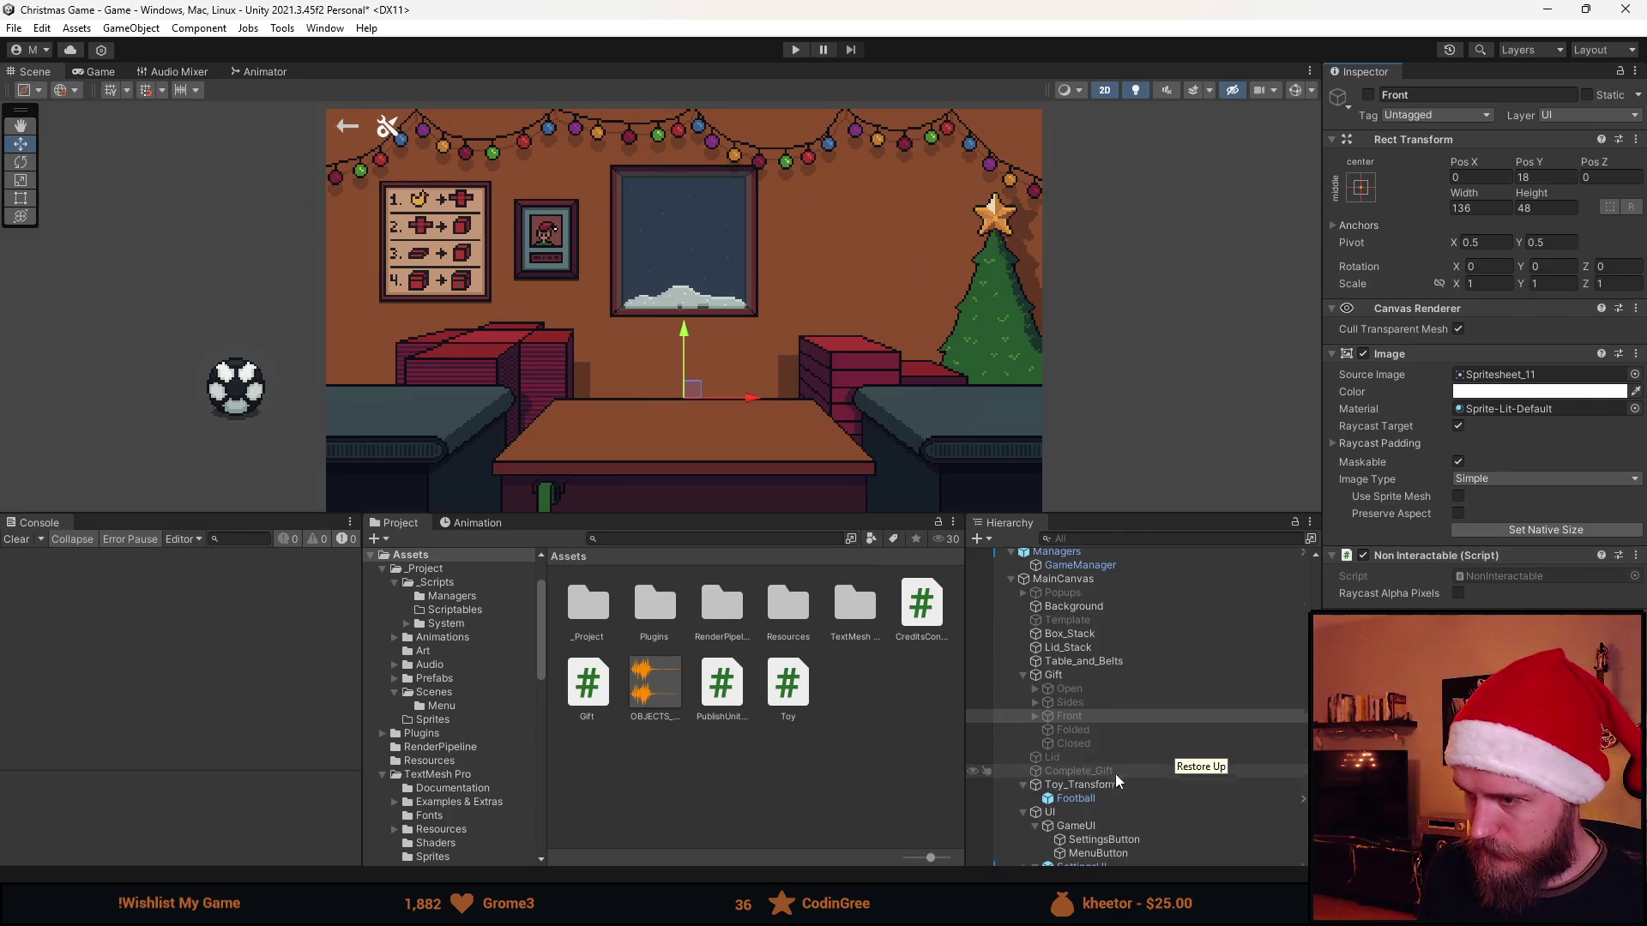
{"action": "left_click", "coordinate": [1107, 732]}
{"action": "left_click", "coordinate": [1463, 565]}
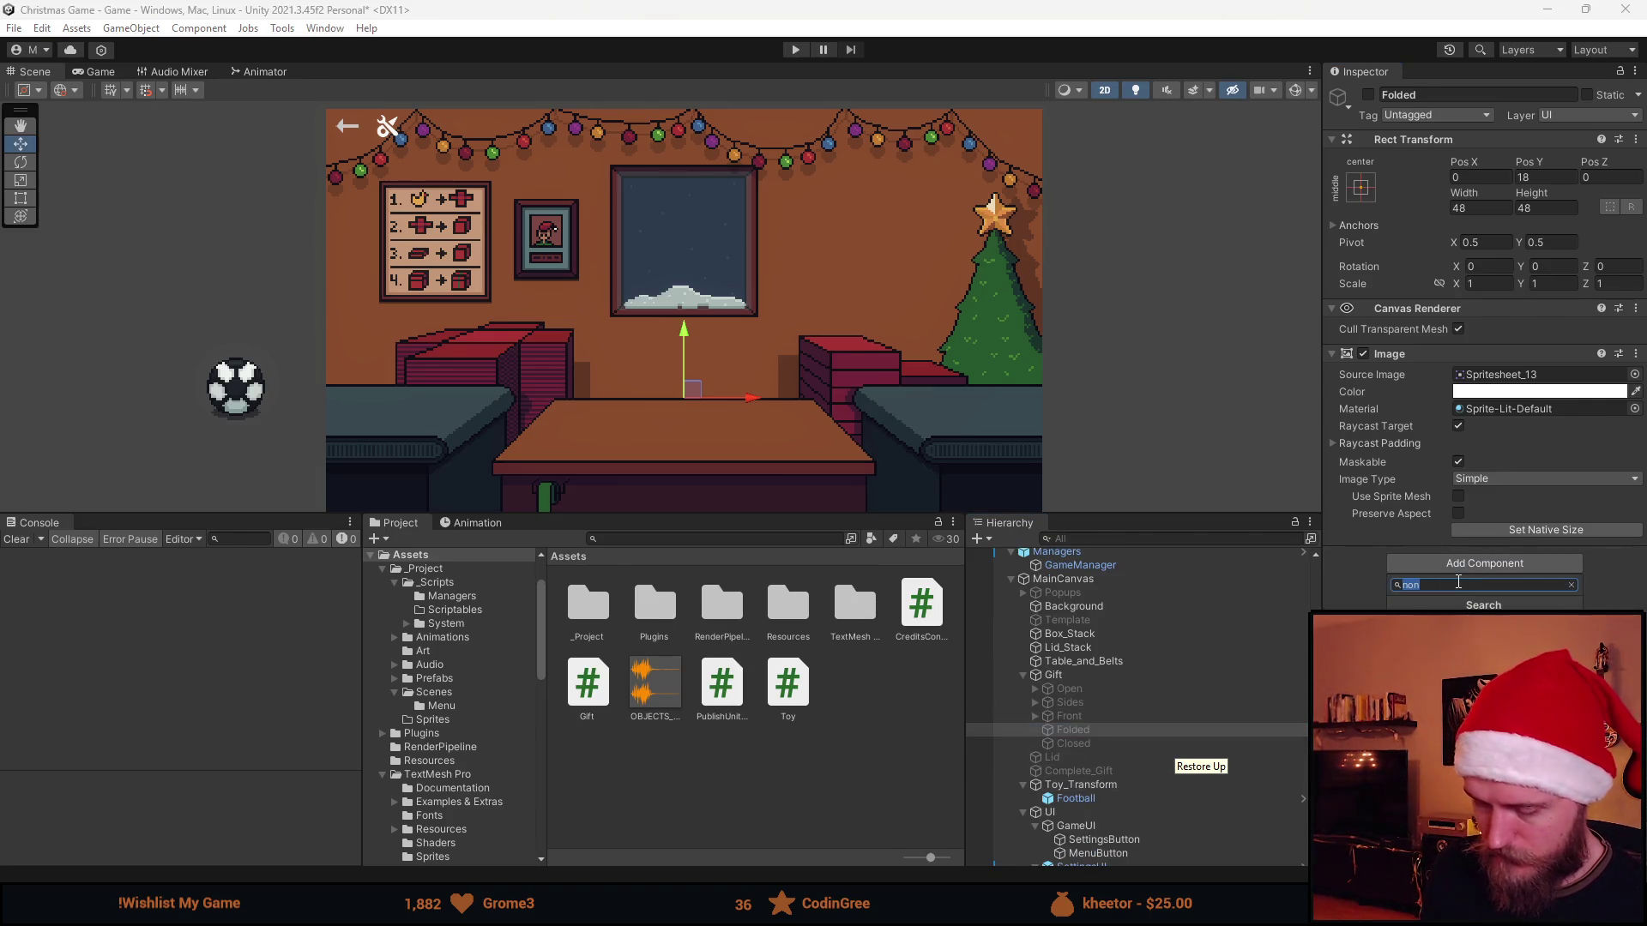
{"action": "key", "text": "Return"}
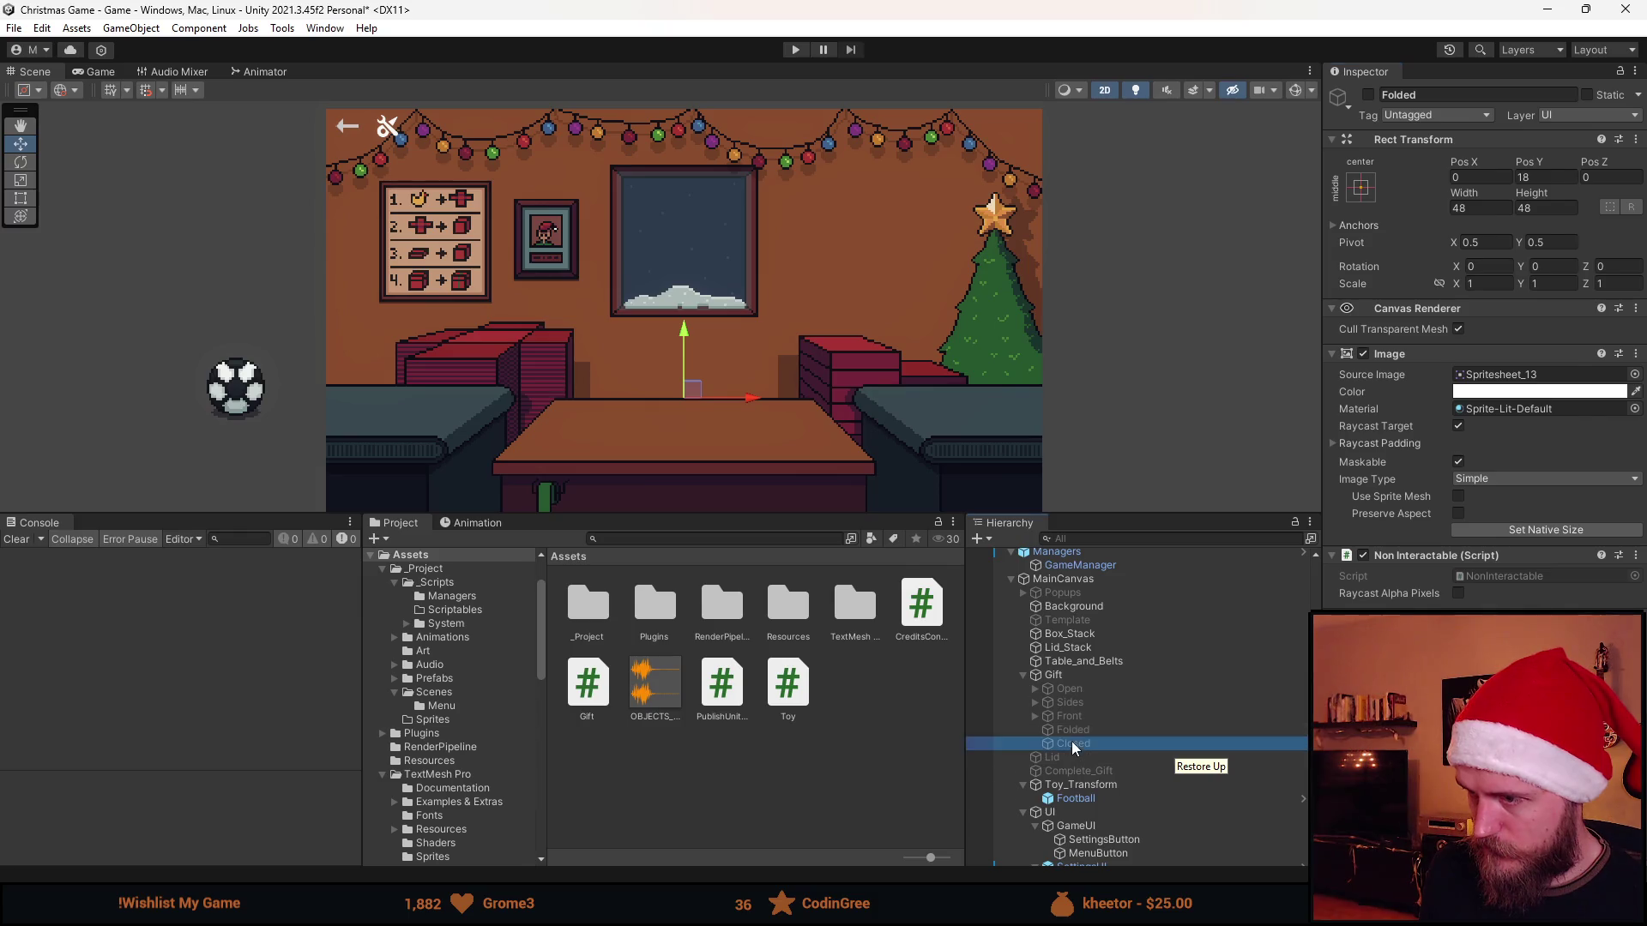
Add Non Interactable to the Lid, check Folded and Complete_Gift, and start the game
{"action": "left_click", "coordinate": [1074, 745]}
{"action": "left_click", "coordinate": [1084, 729]}
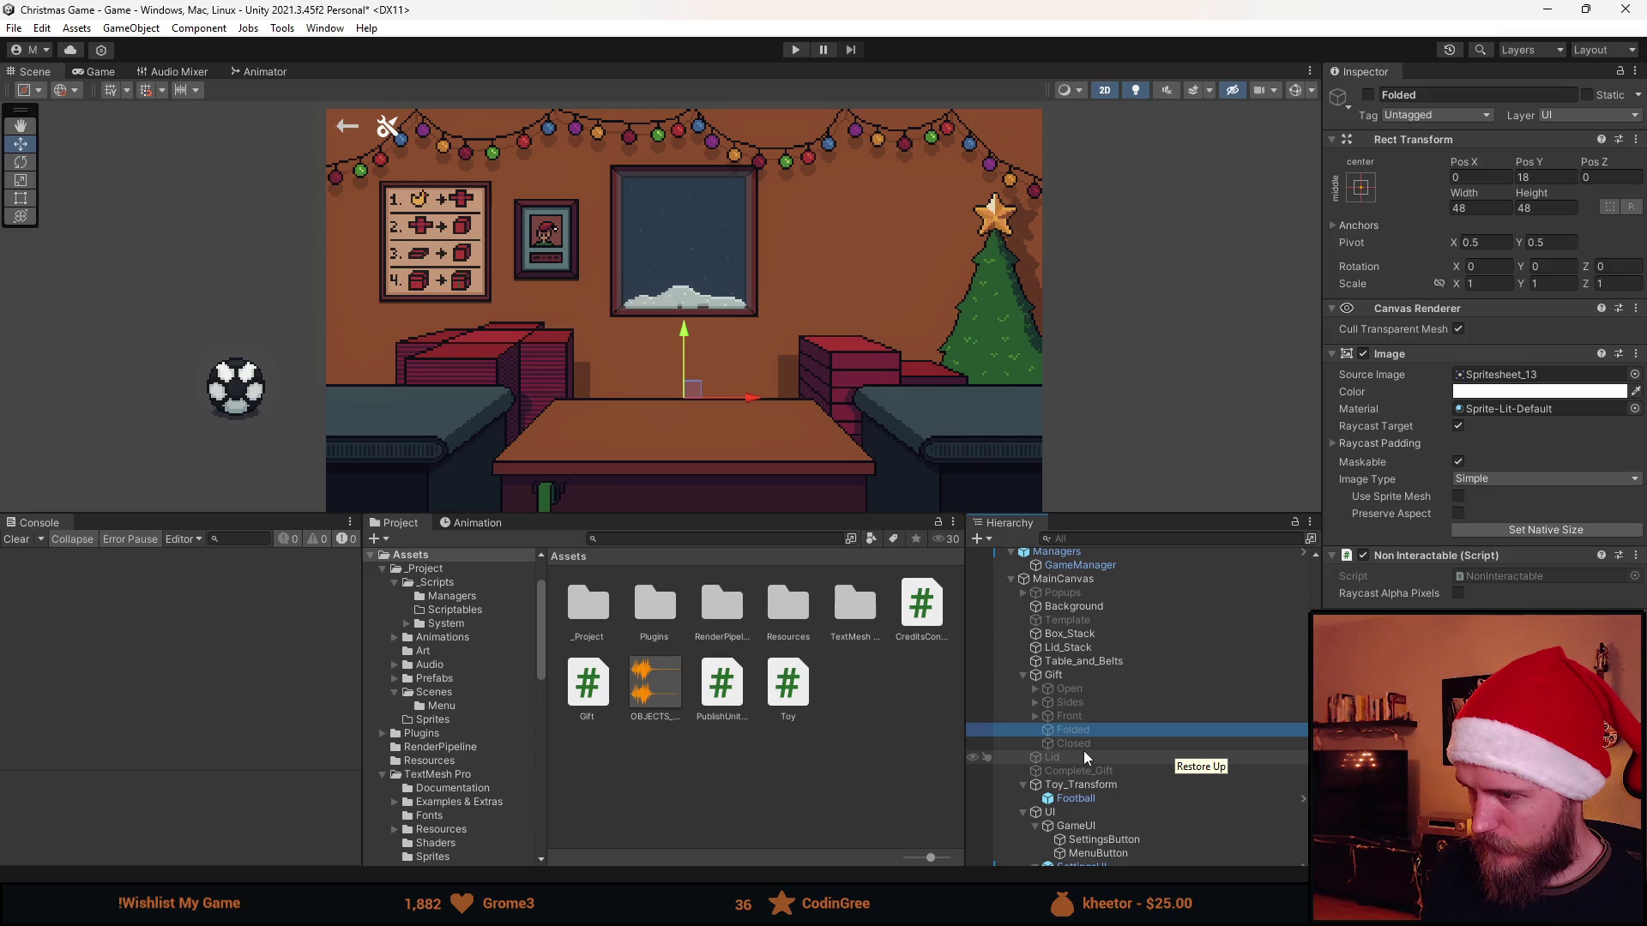
{"action": "left_click", "coordinate": [1085, 754]}
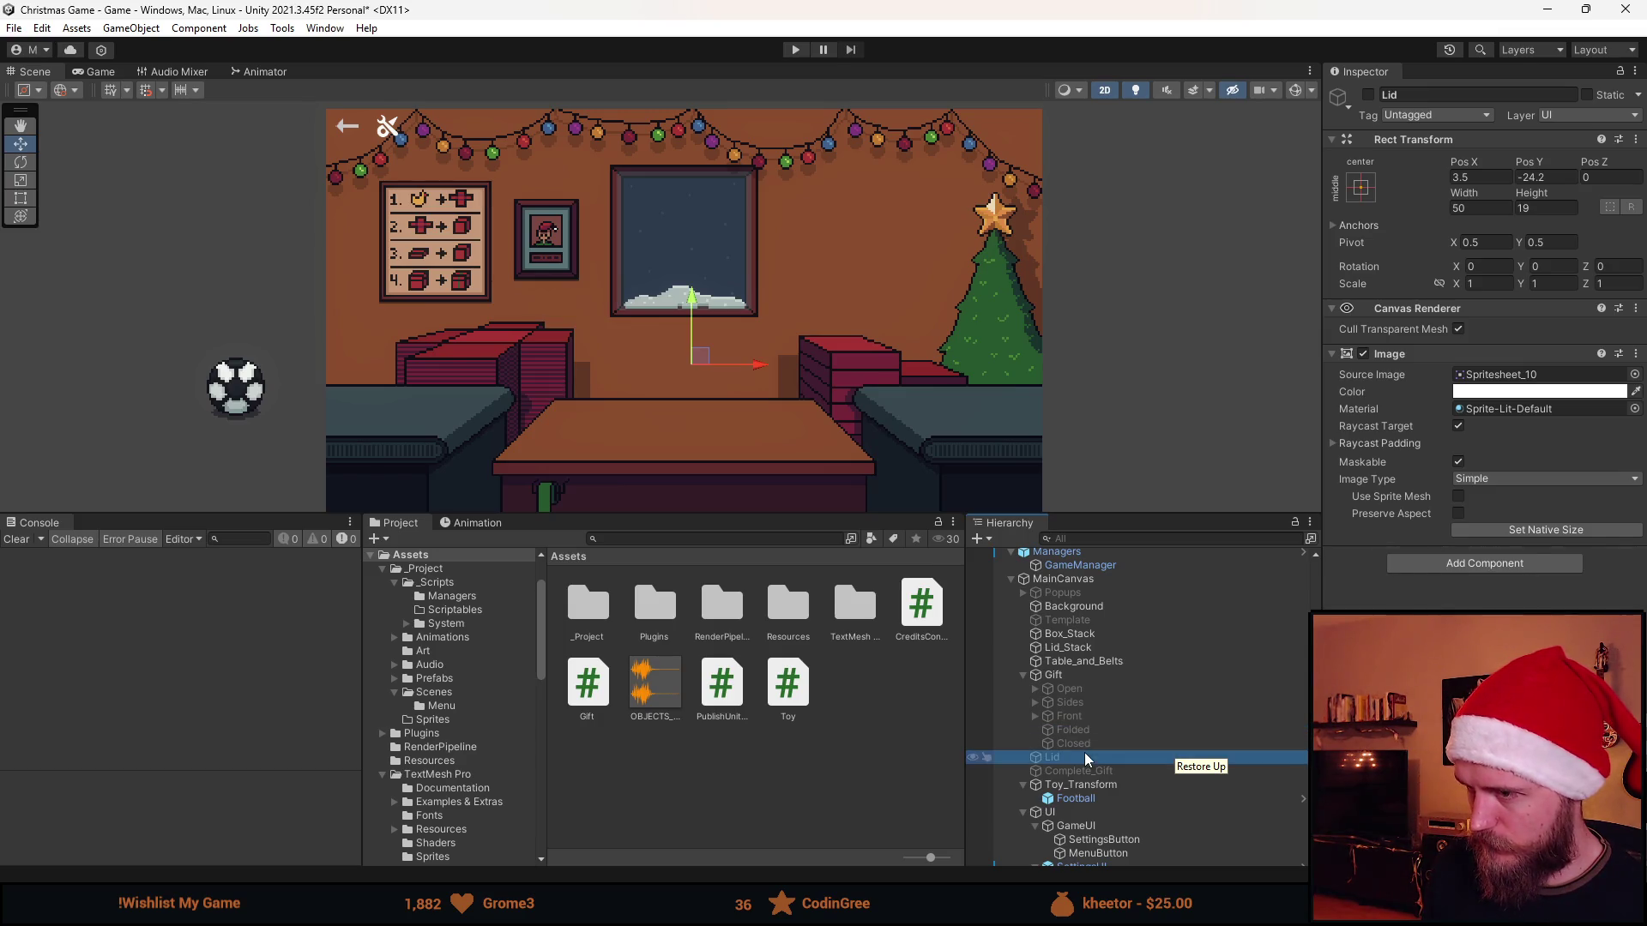
{"action": "left_click", "coordinate": [1461, 568]}
{"action": "type", "text": "non"}
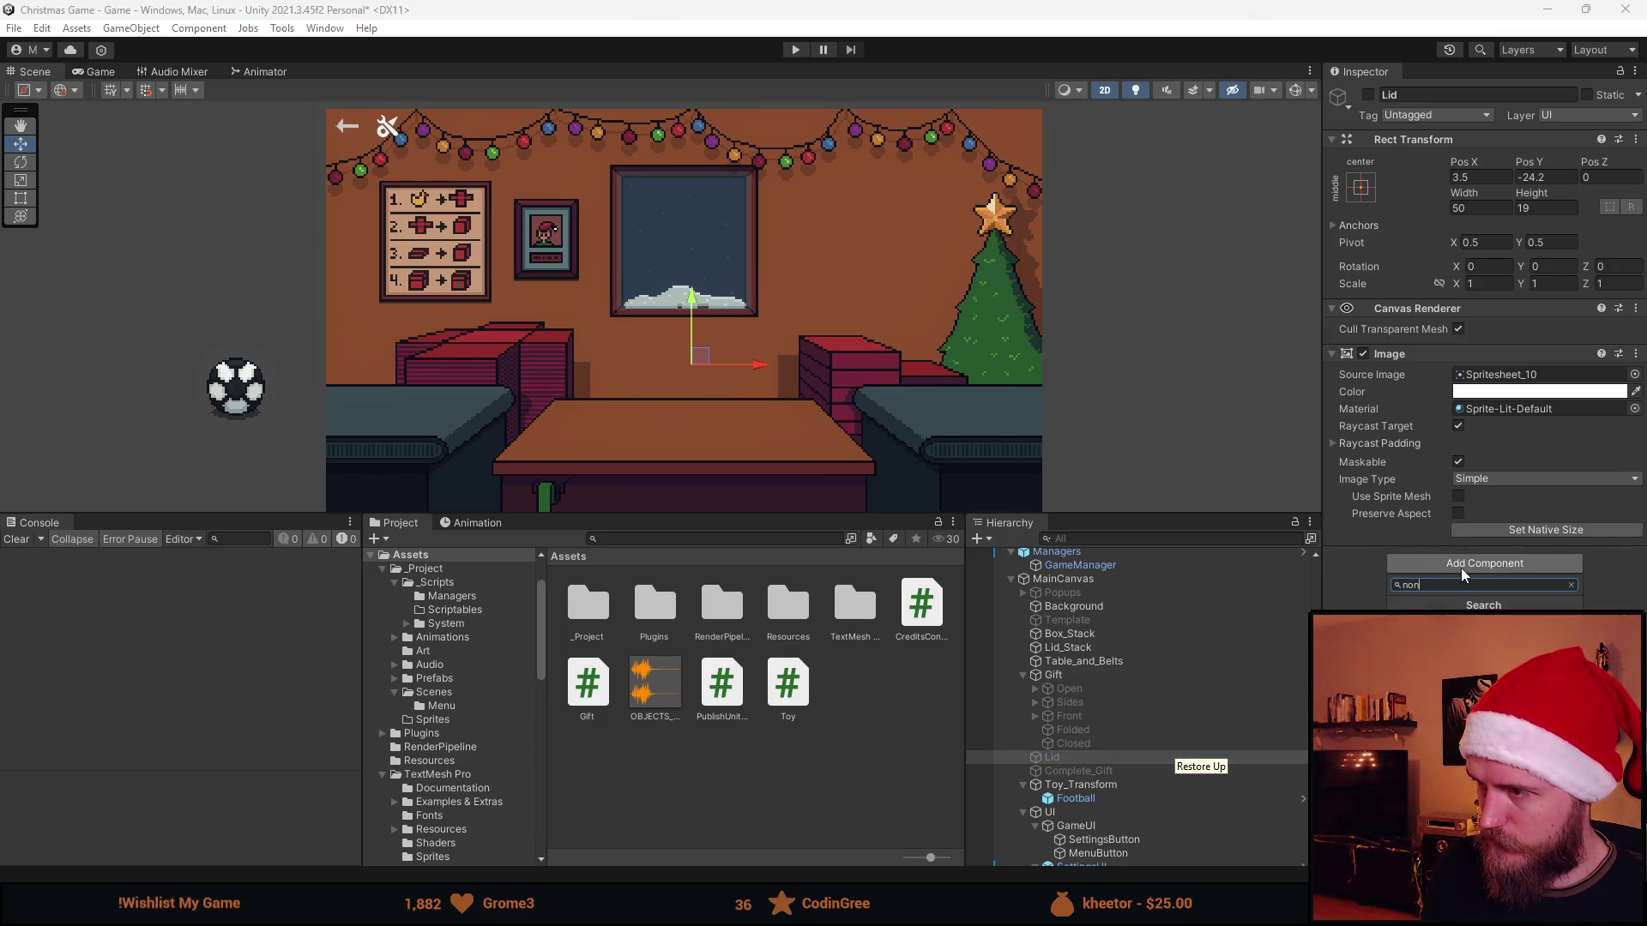
{"action": "key", "text": "Return"}
{"action": "left_click", "coordinate": [1094, 770]}
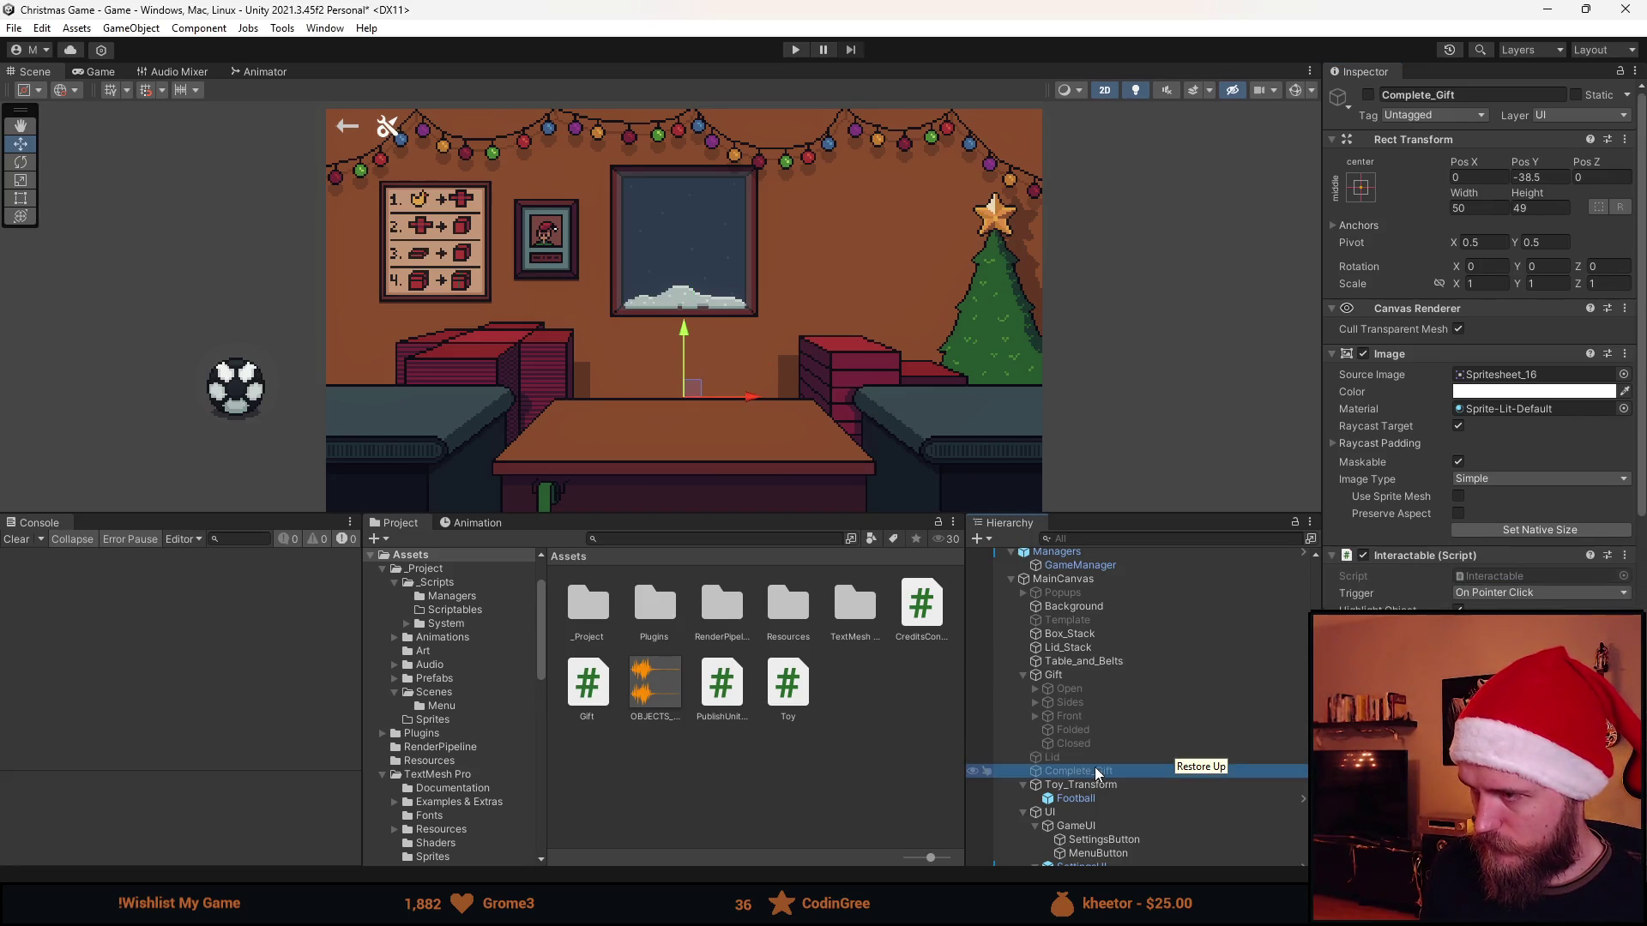
{"action": "left_click", "coordinate": [795, 50]}
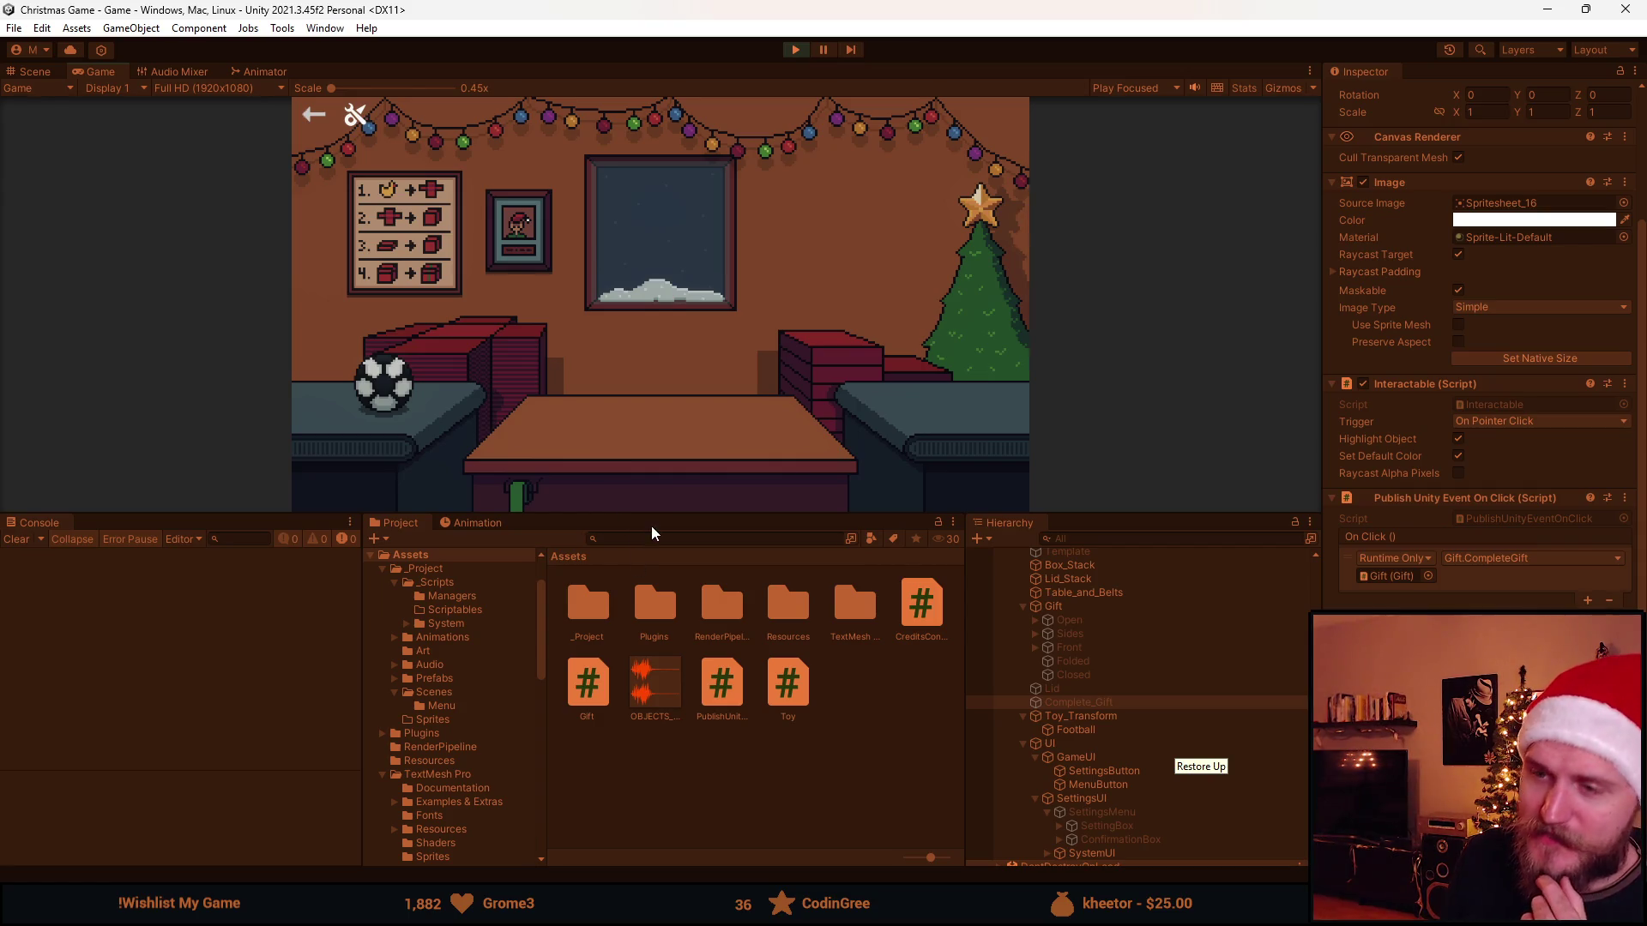
Lay the red sheet, place the ball on it, fold it into a box and add the lid
{"action": "left_click_drag", "start_coordinate": [676, 516], "coordinate": [599, 735]}
{"action": "left_click", "coordinate": [363, 475]}
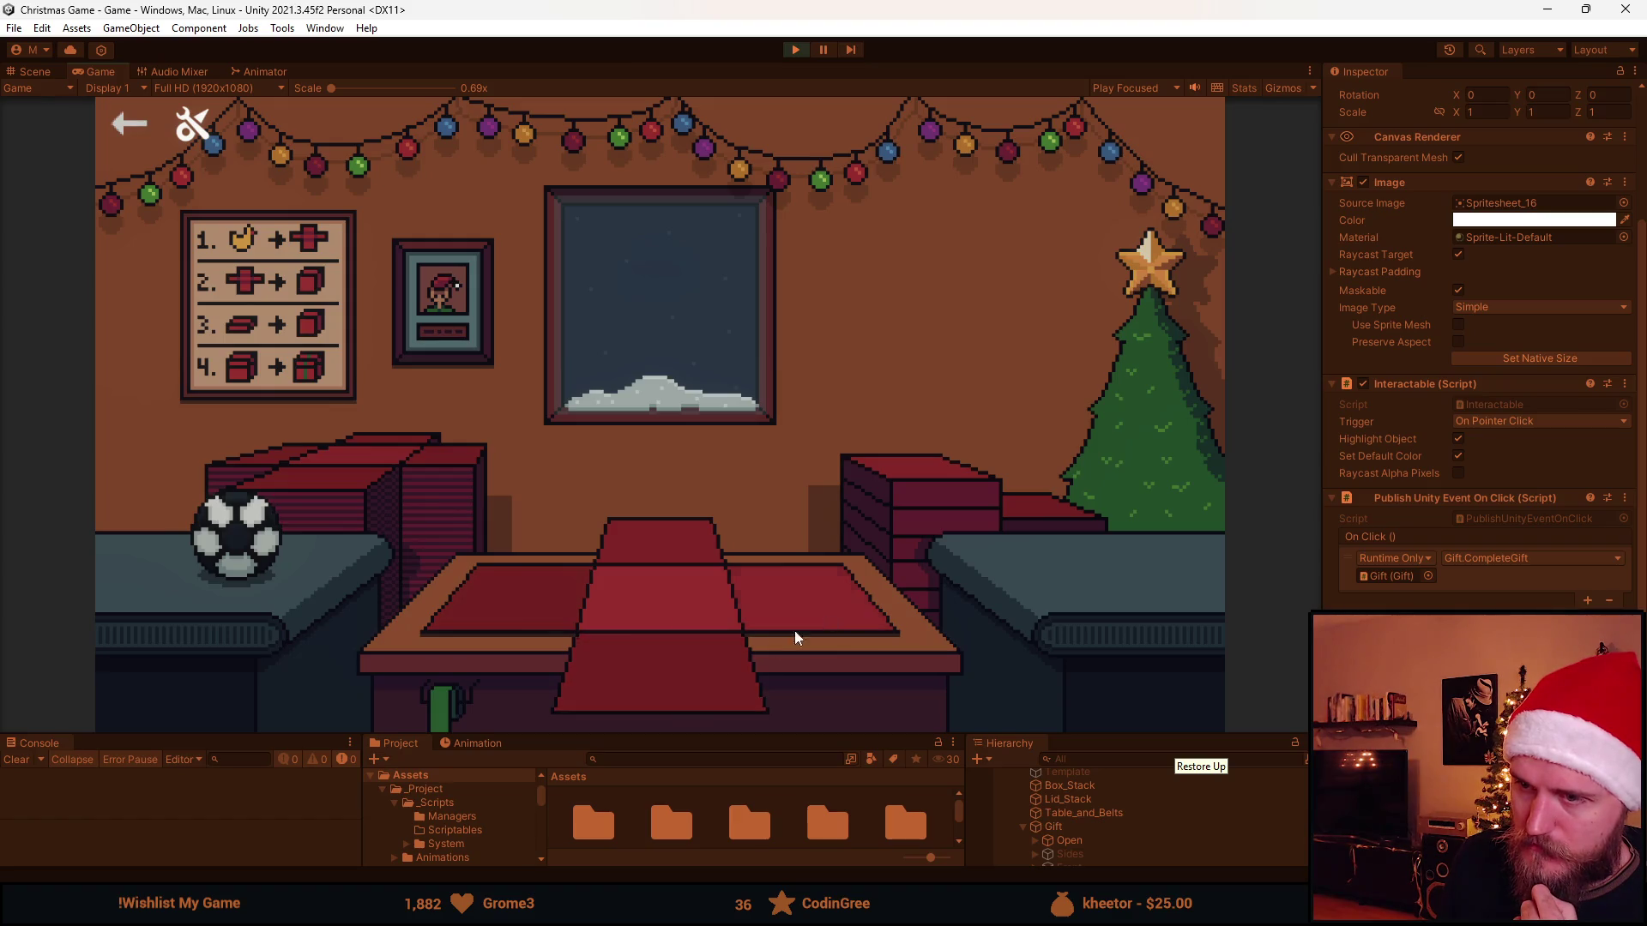
{"action": "left_click", "coordinate": [255, 550]}
{"action": "left_click", "coordinate": [579, 636]}
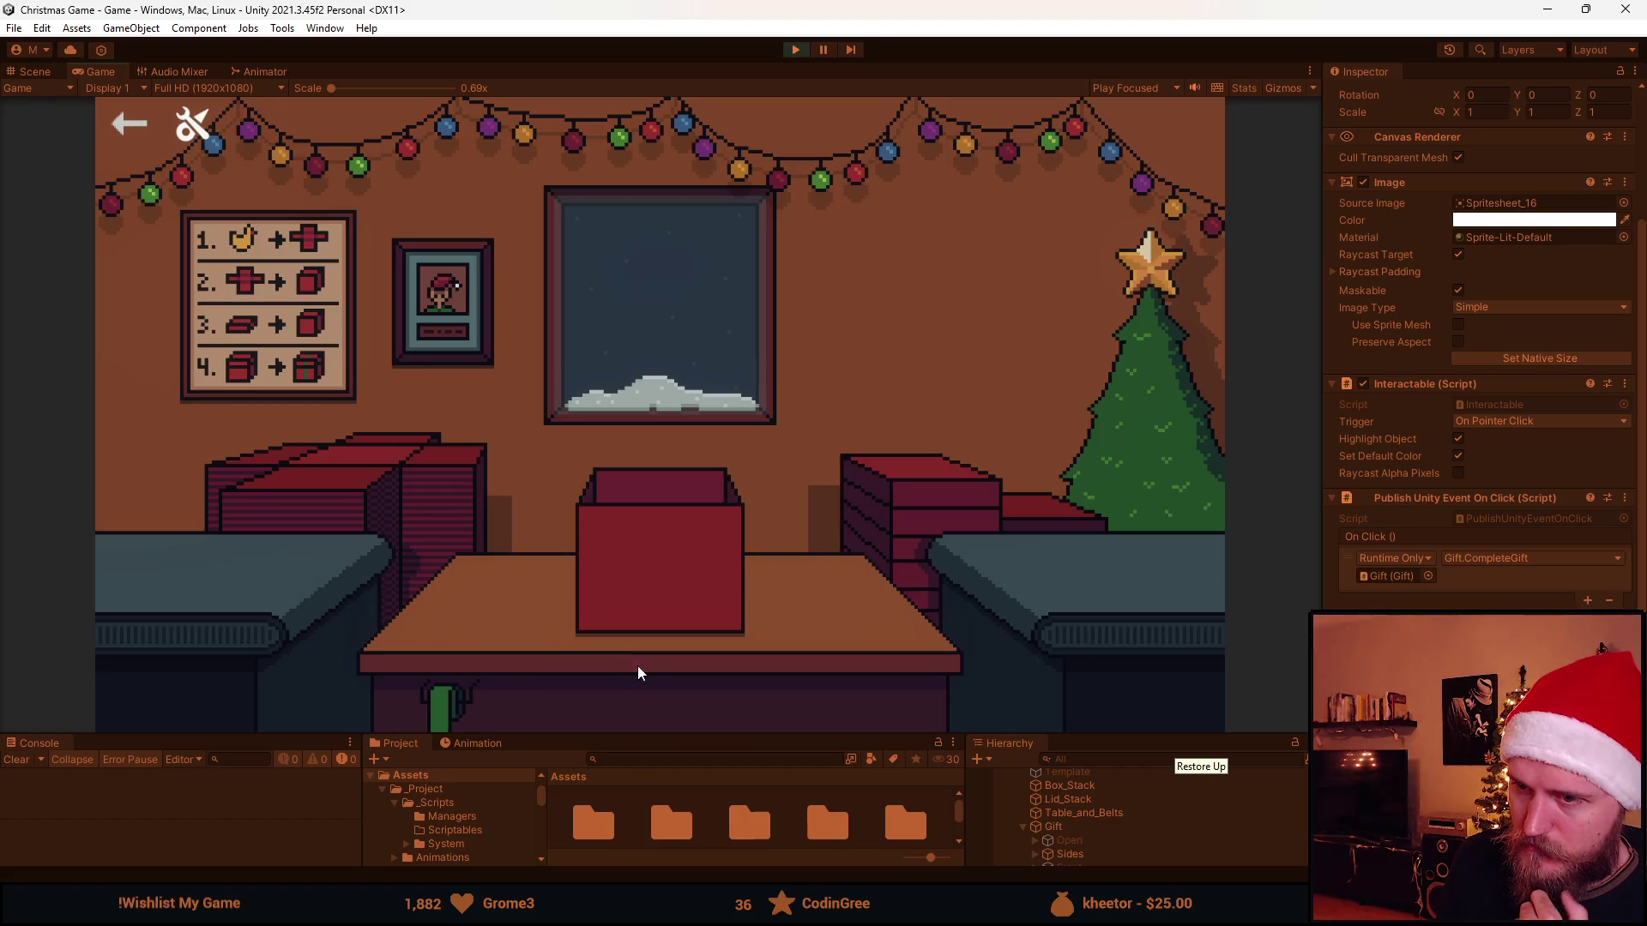
{"action": "left_click", "coordinate": [893, 487]}
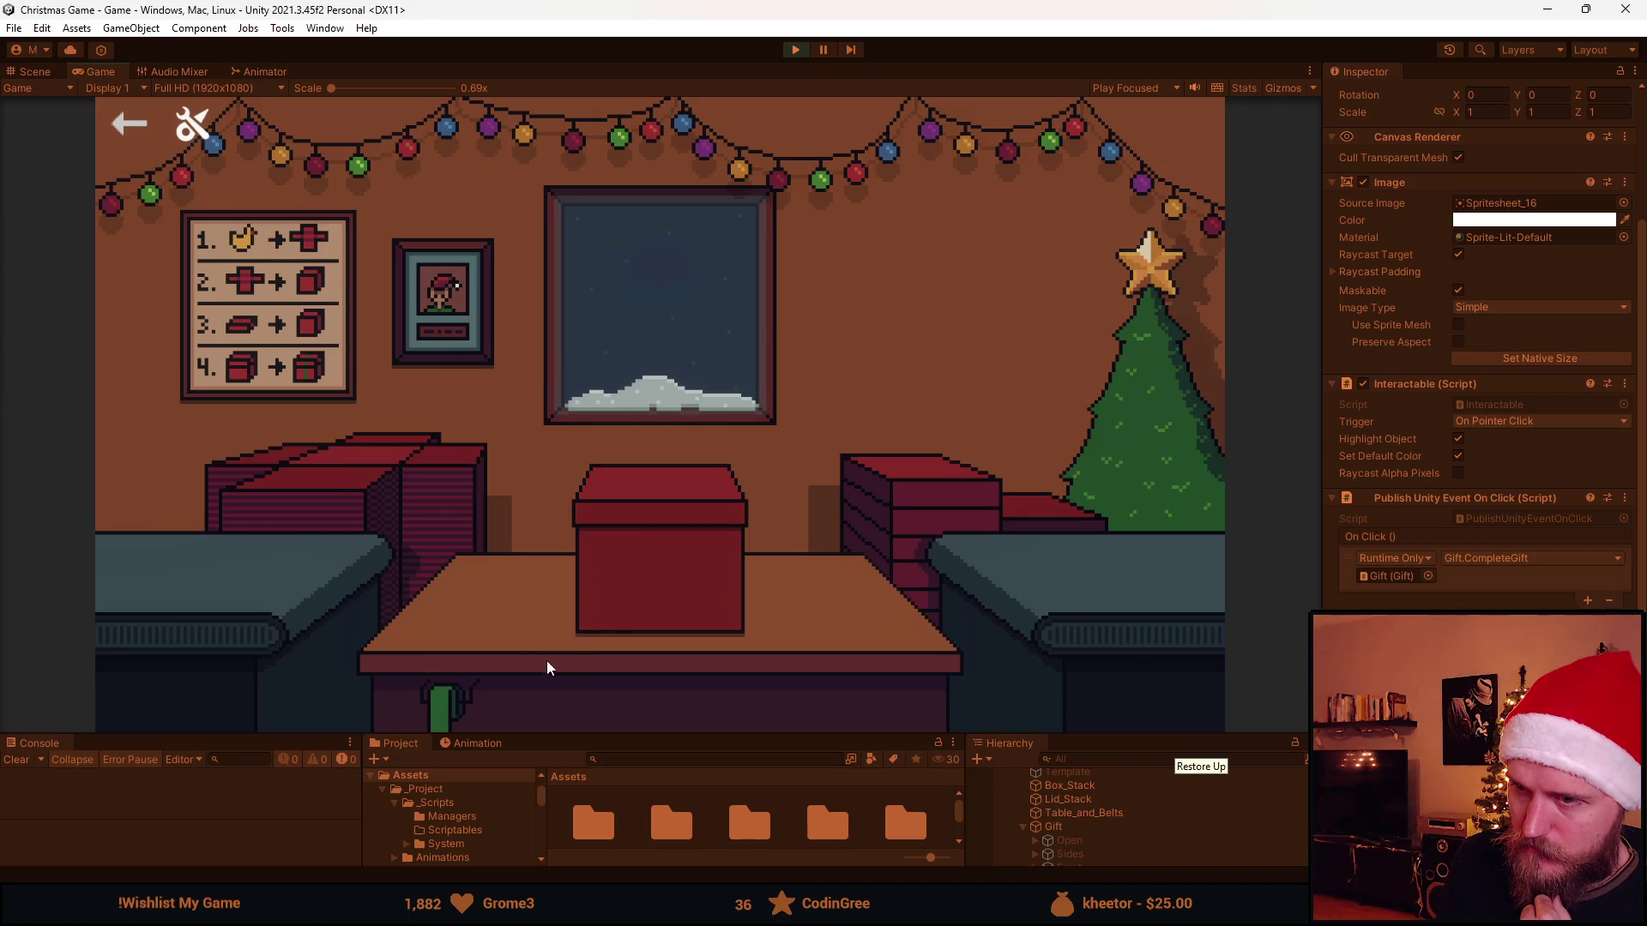
Tie the green ribbon so the finished gift slides away, then stop the game
{"action": "left_click", "coordinate": [636, 582]}
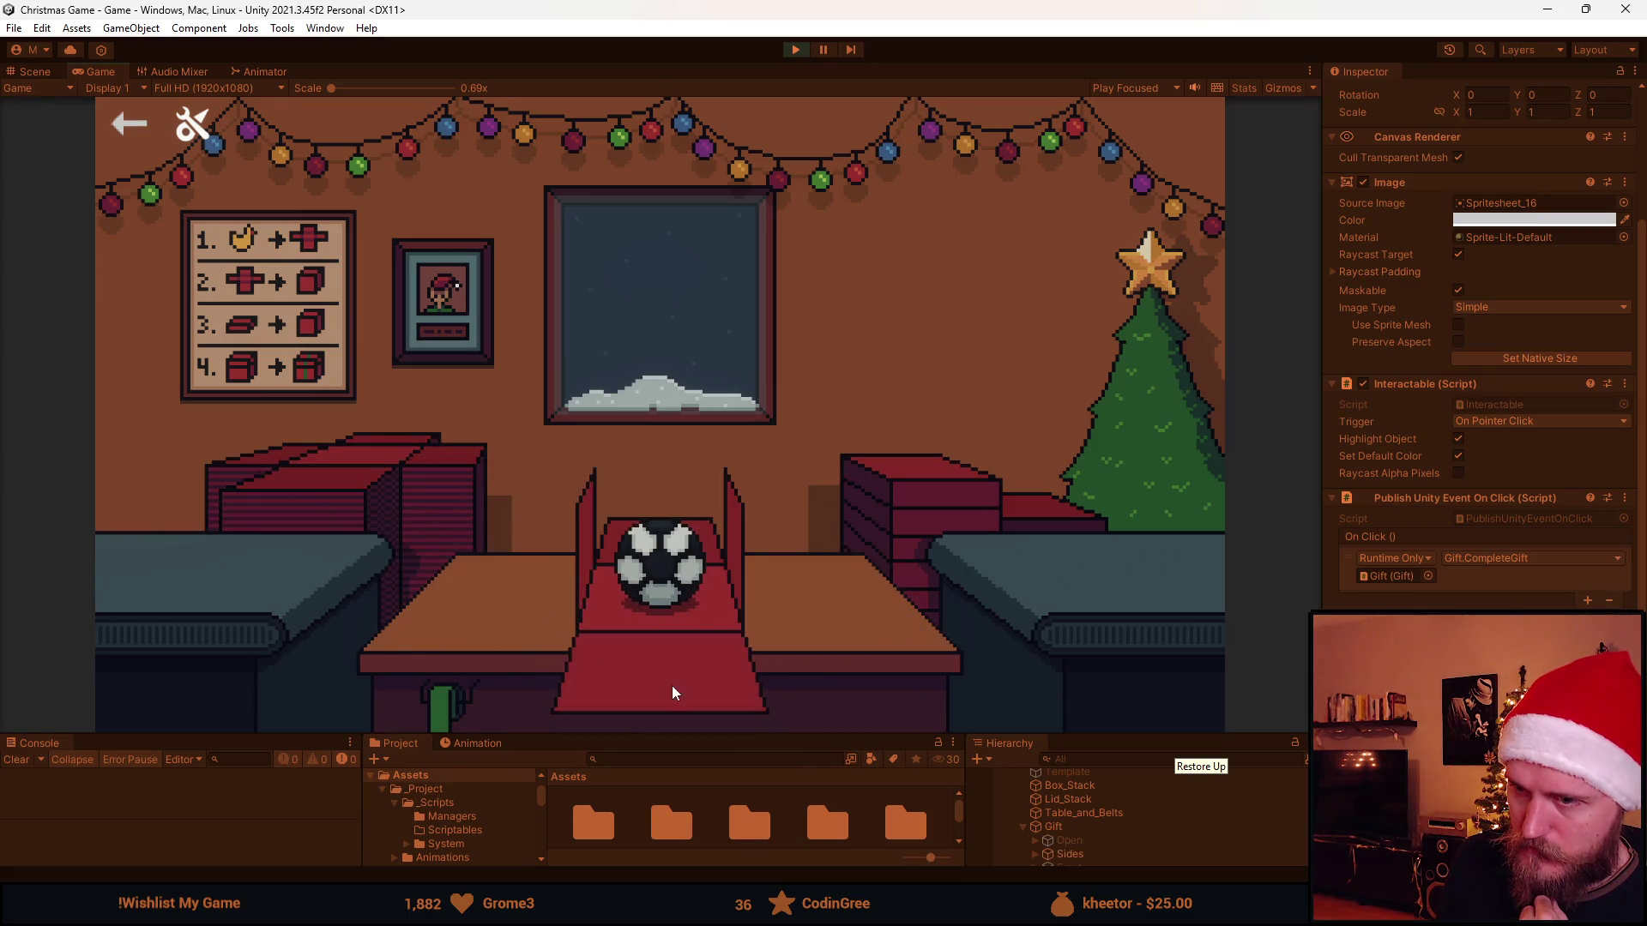
{"action": "left_click", "coordinate": [678, 538]}
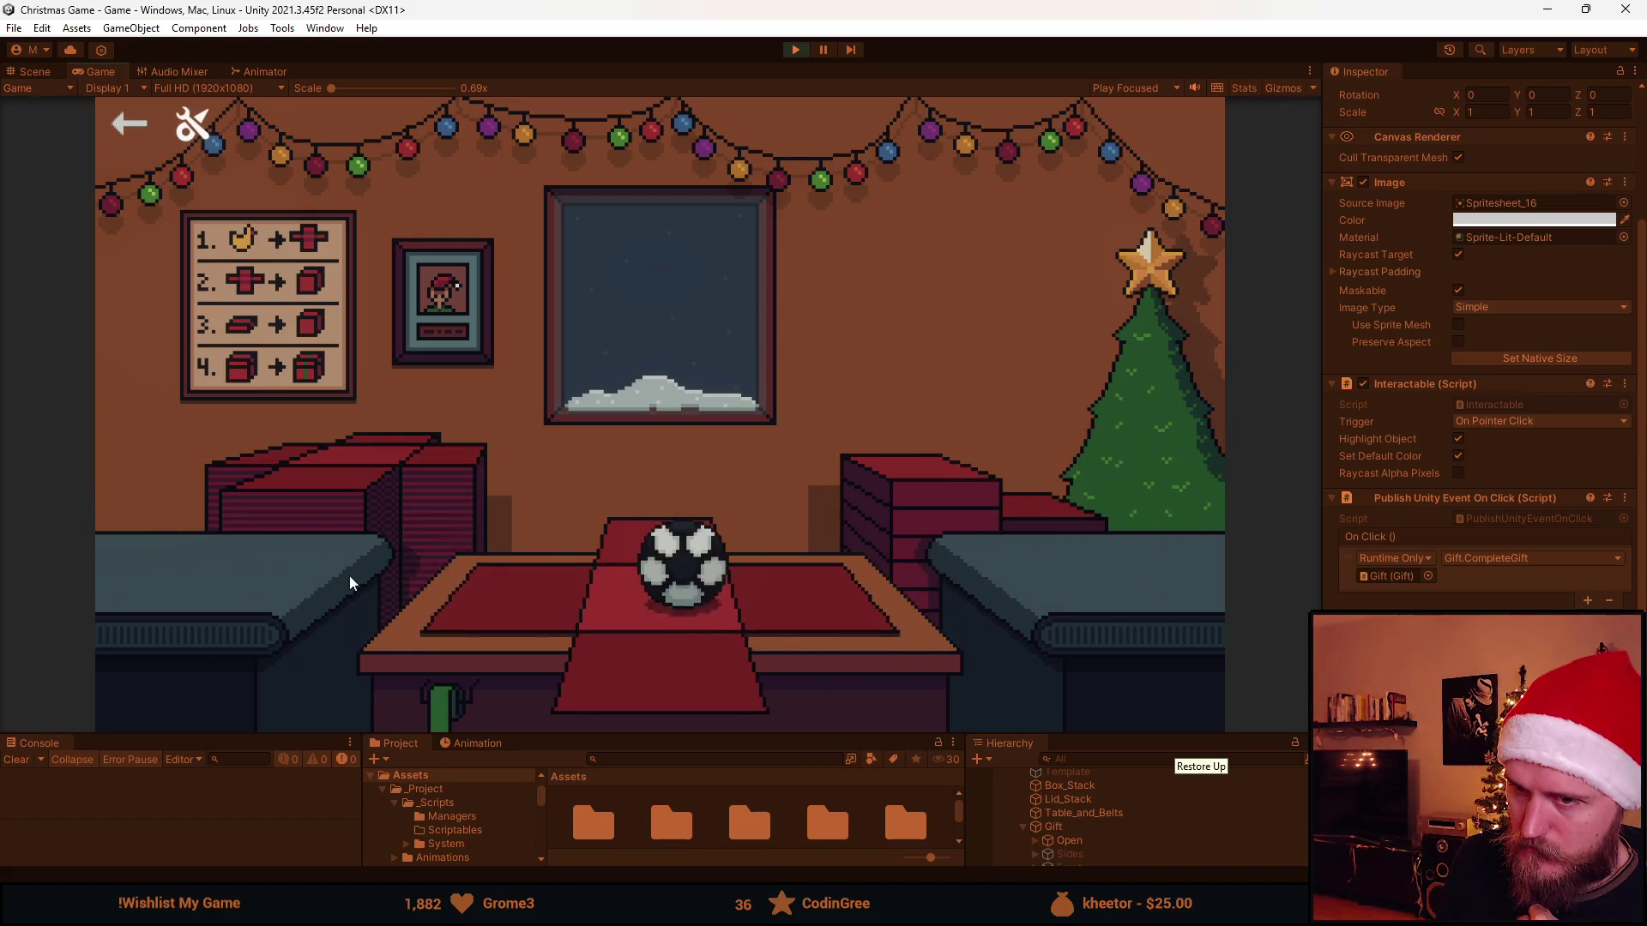
{"action": "left_click", "coordinate": [685, 560]}
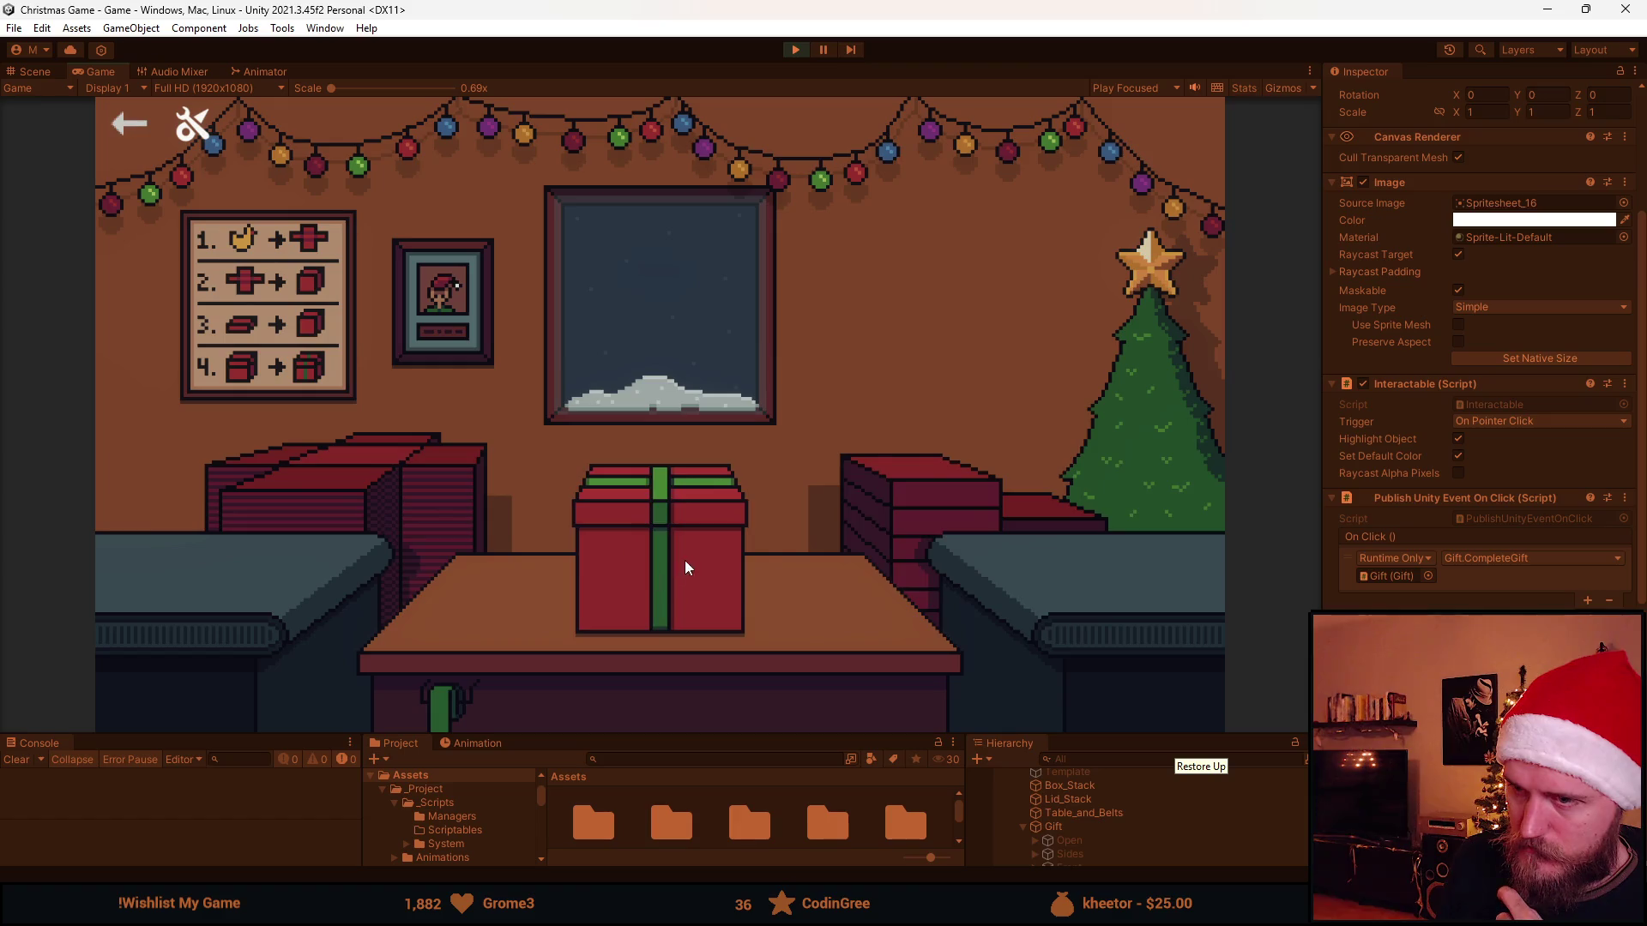
{"action": "left_click", "coordinate": [794, 50]}
Switch to Aseprite and create a new layer above Layer 20
{"action": "key", "text": "alt+Tab"}
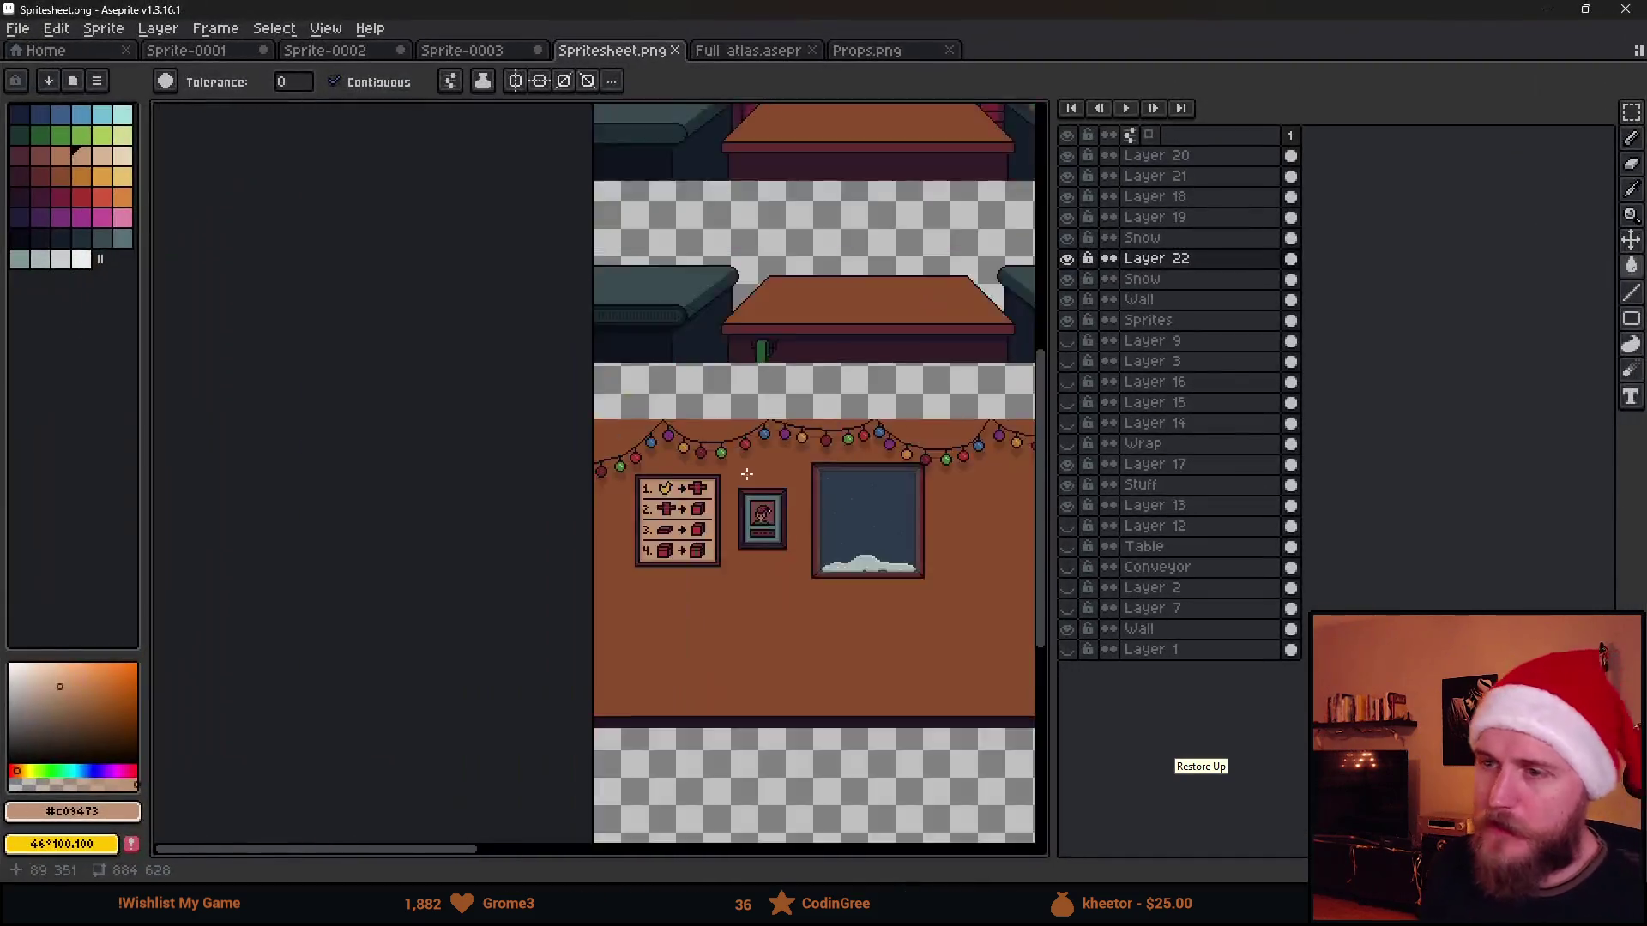
{"action": "scroll", "coordinate": [746, 475], "scroll_direction": "down", "scroll_amount": 3}
{"action": "scroll", "coordinate": [642, 555], "scroll_direction": "up", "scroll_amount": 5}
{"action": "key", "text": "m"}
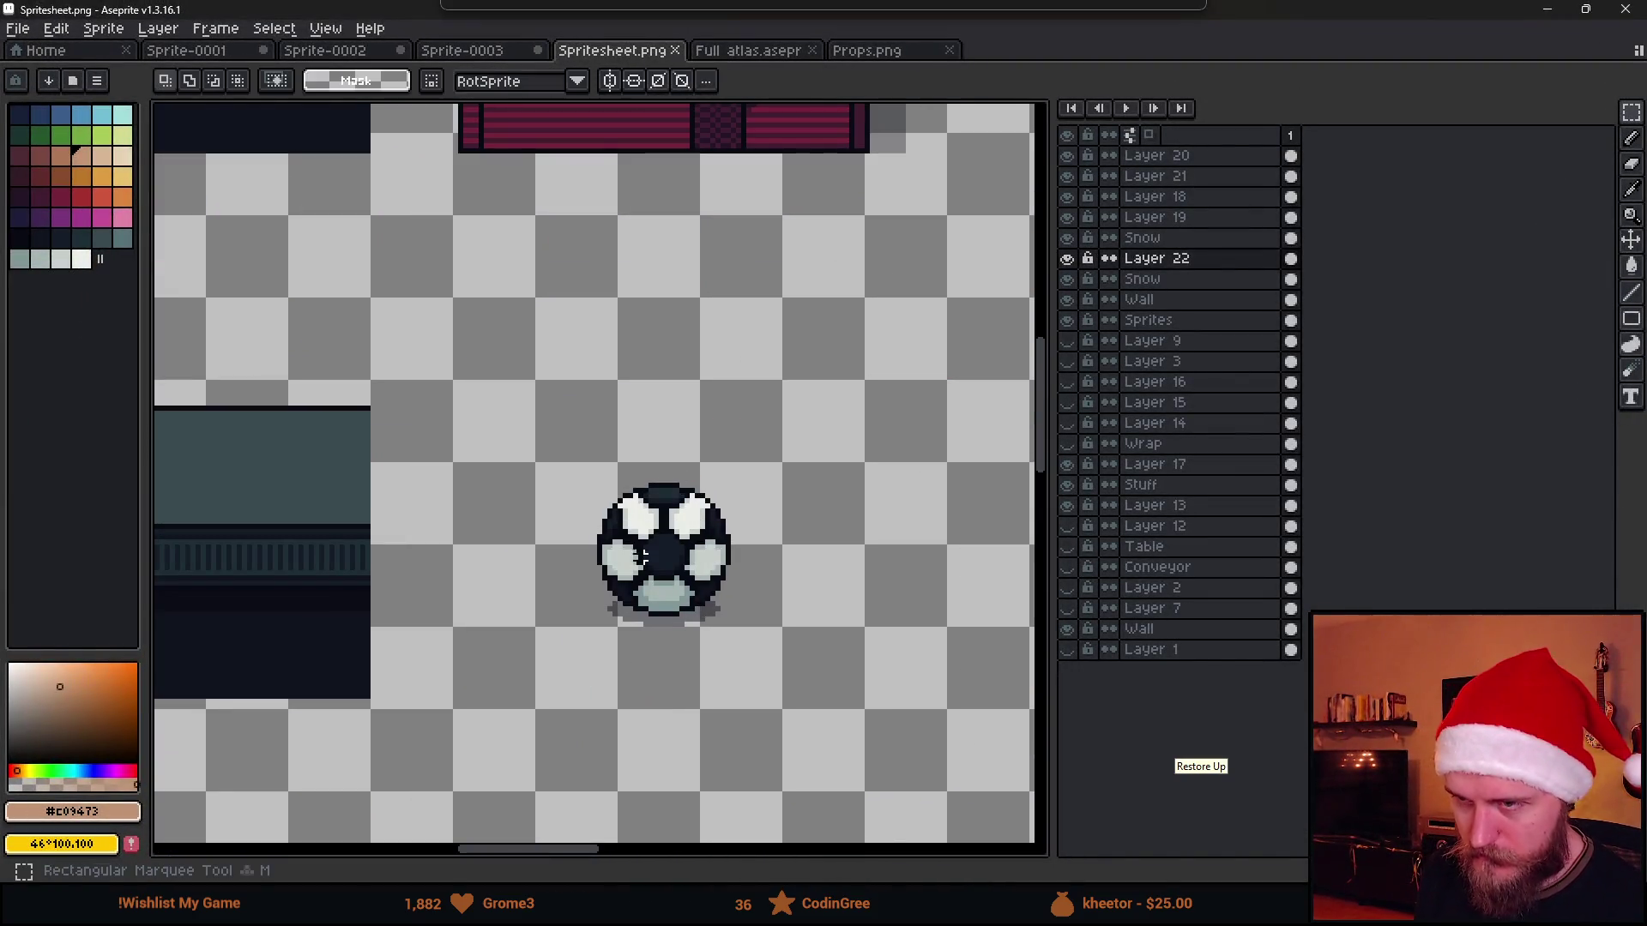
{"action": "scroll", "coordinate": [649, 458], "scroll_direction": "down", "scroll_amount": 3}
{"action": "scroll", "coordinate": [581, 499], "scroll_direction": "up", "scroll_amount": 2}
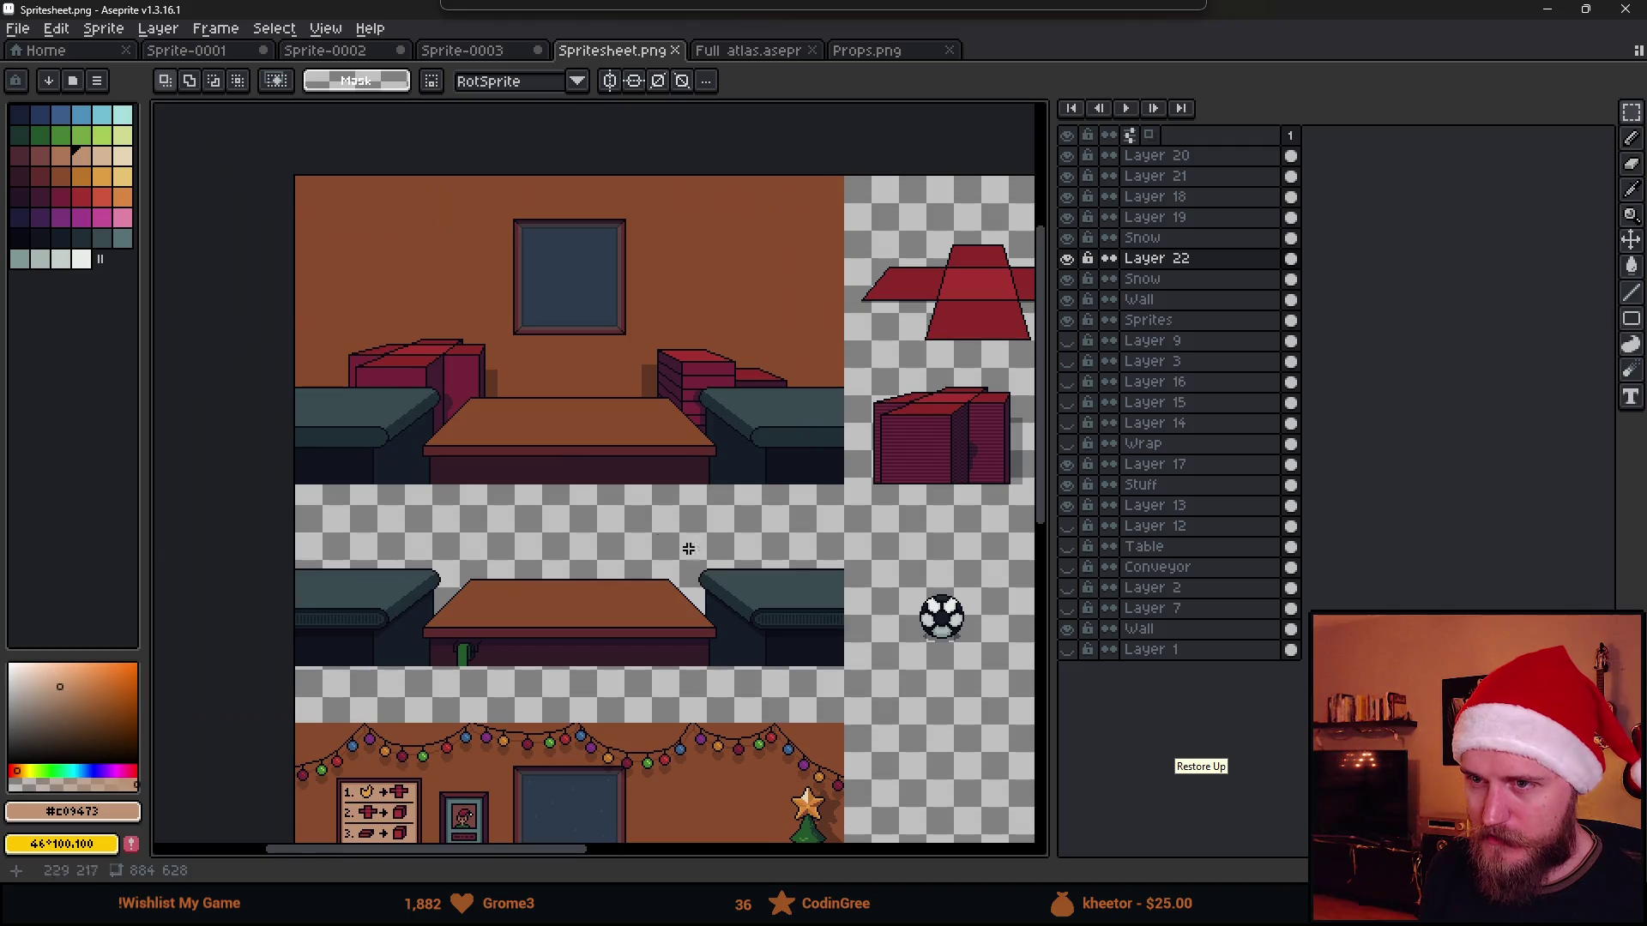
{"action": "scroll", "coordinate": [619, 456], "scroll_direction": "up", "scroll_amount": 3}
{"action": "scroll", "coordinate": [503, 396], "scroll_direction": "up", "scroll_amount": 1}
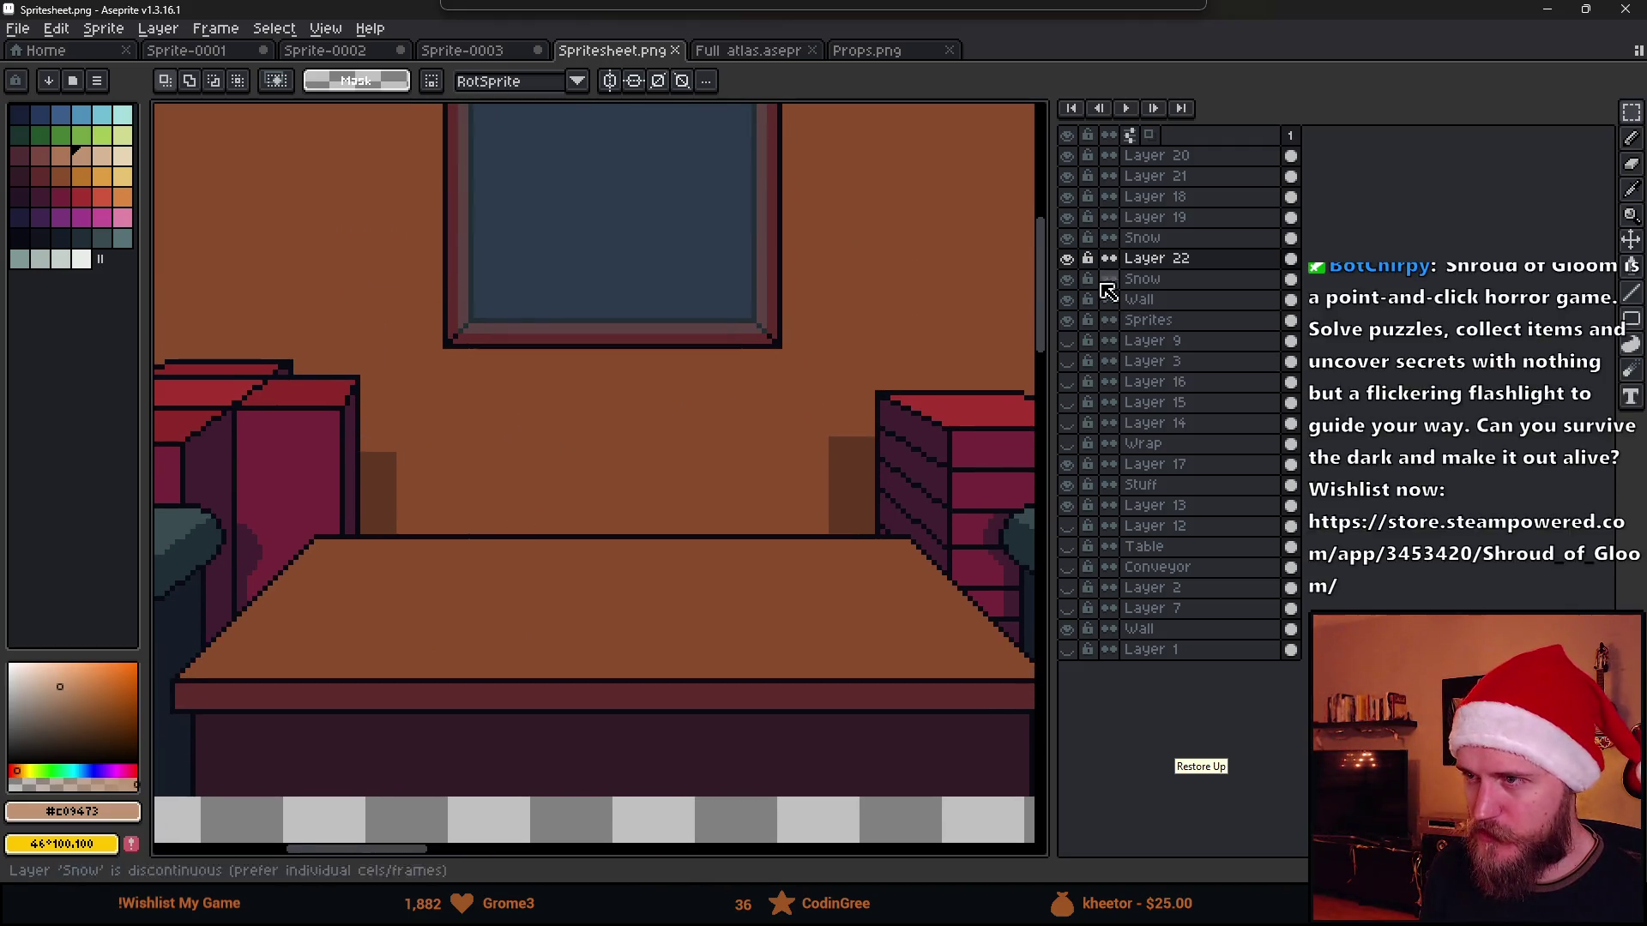
{"action": "left_click", "coordinate": [1158, 155]}
{"action": "key", "text": "shift+n"}
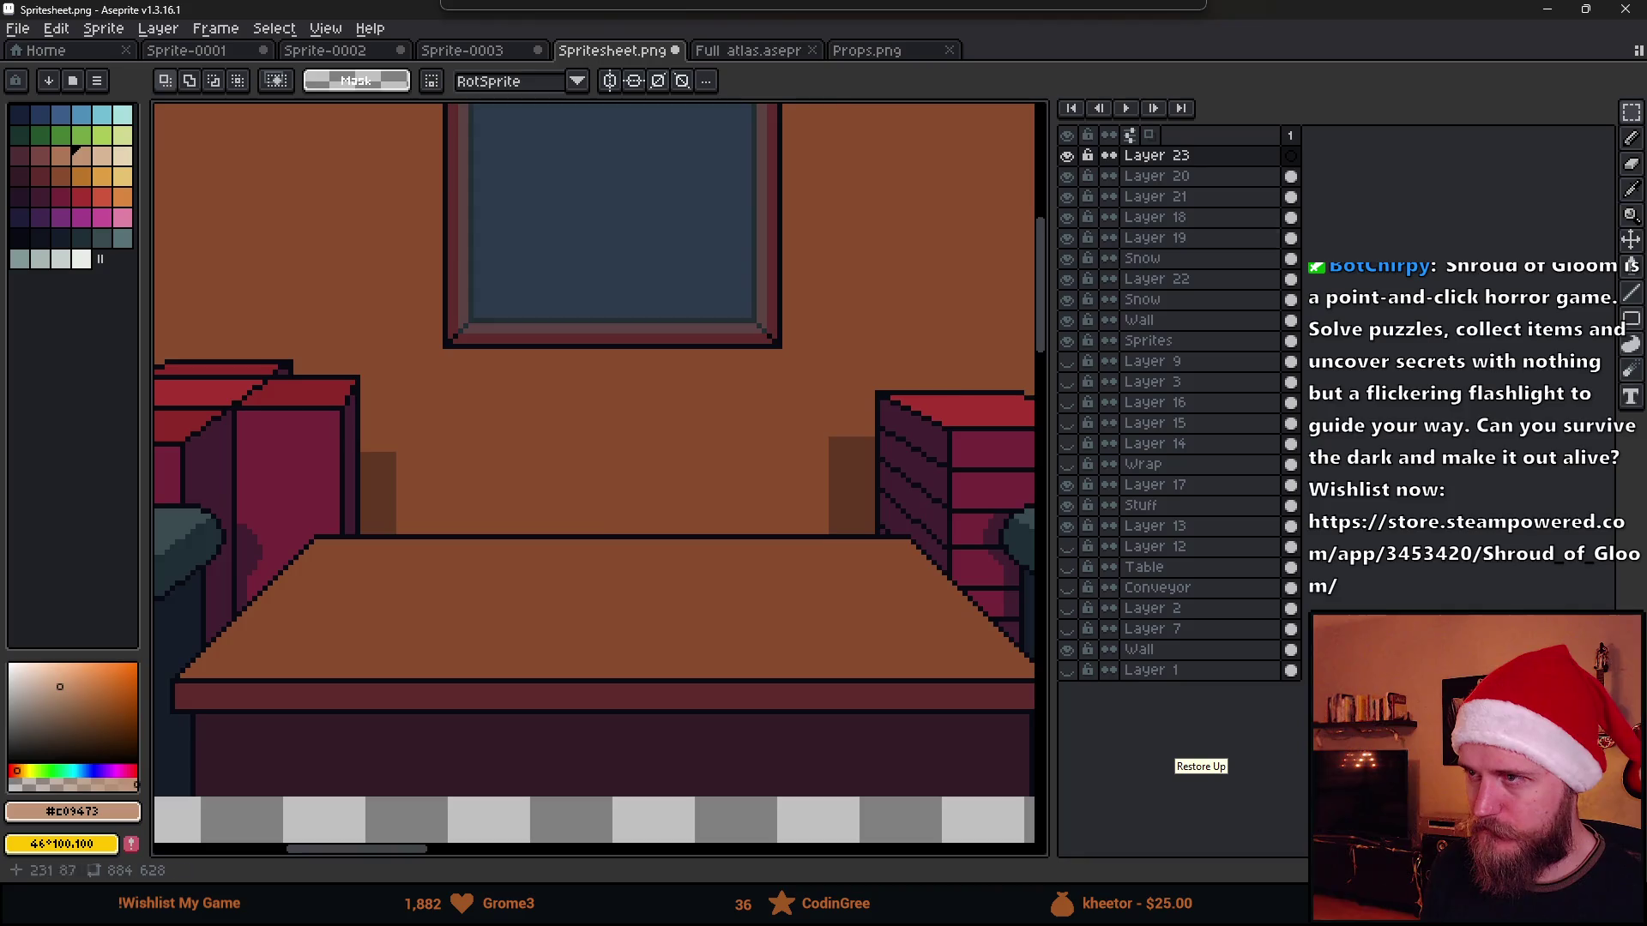
{"action": "scroll", "coordinate": [541, 503], "scroll_direction": "up", "scroll_amount": 1}
Sample the scene's near-black outline colour and bring up the shape tool choices
{"action": "left_click", "coordinate": [108, 244]}
{"action": "scroll", "coordinate": [580, 514], "scroll_direction": "down", "scroll_amount": 2}
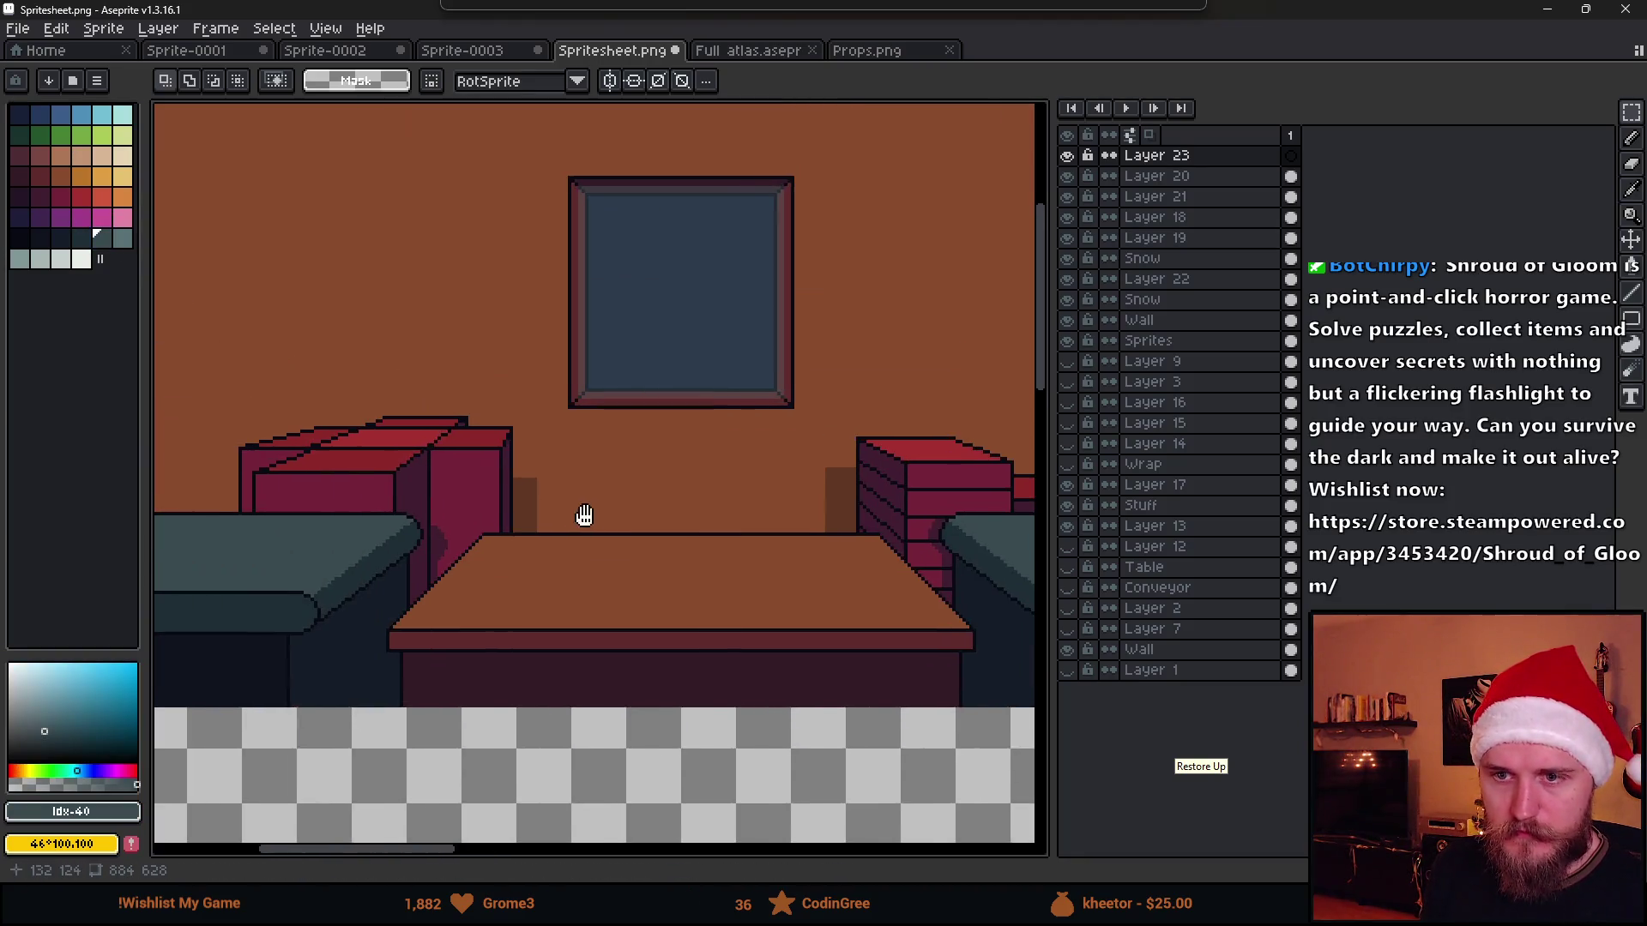
{"action": "scroll", "coordinate": [574, 519], "scroll_direction": "up", "scroll_amount": 2}
{"action": "left_click", "coordinate": [121, 239]}
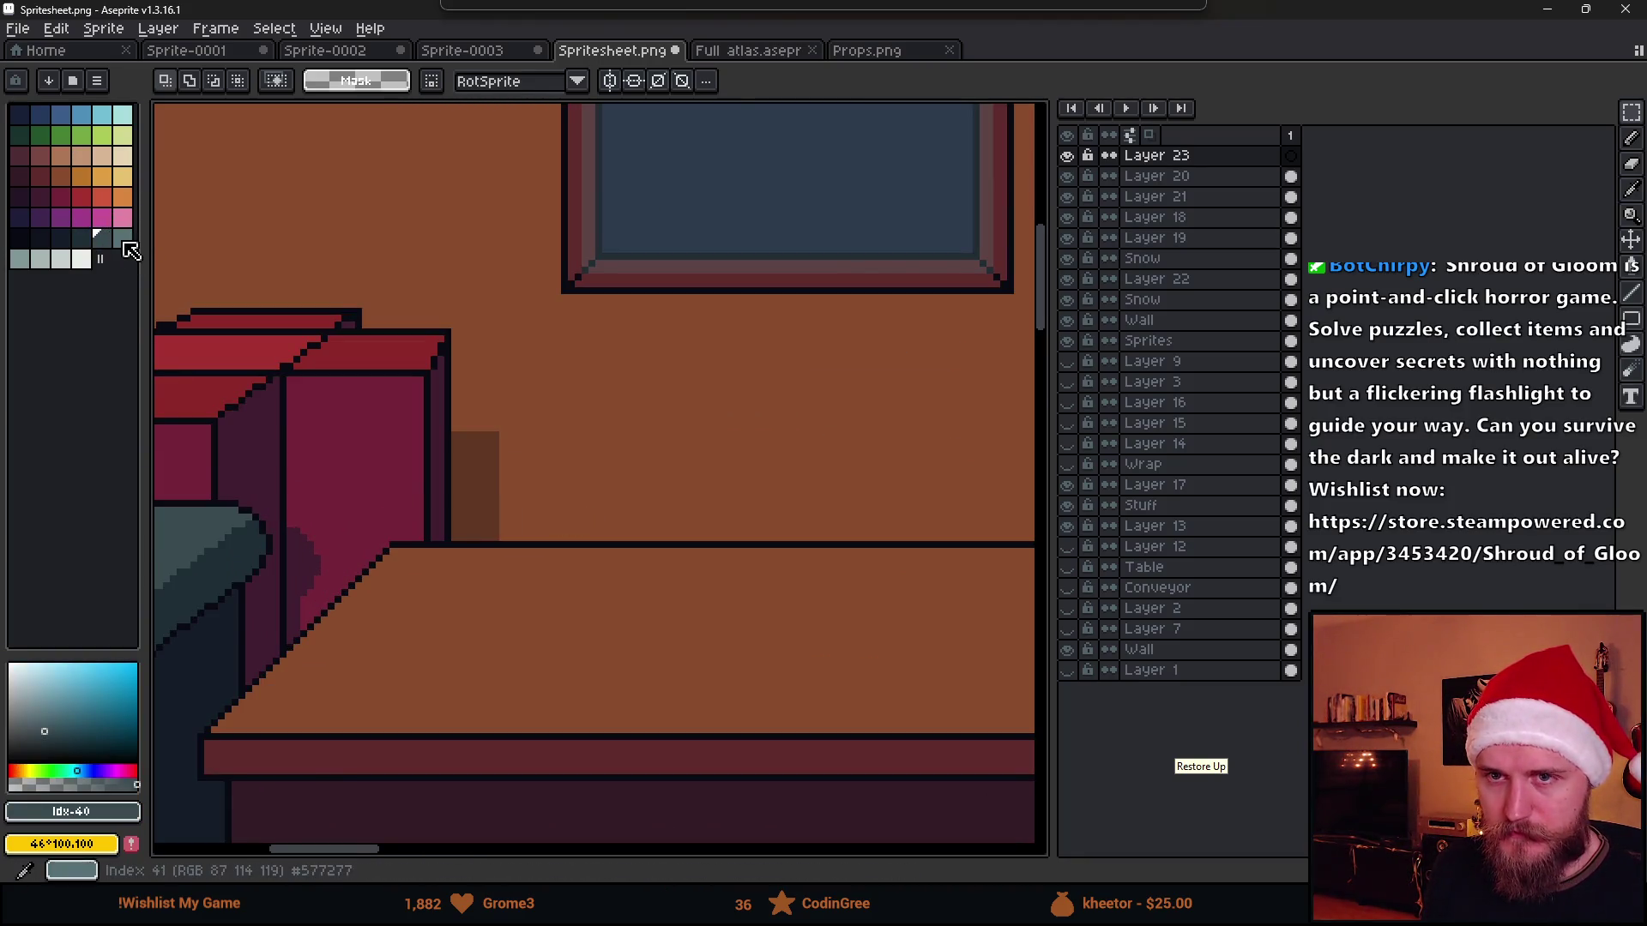
{"action": "scroll", "coordinate": [684, 558], "scroll_direction": "up", "scroll_amount": 2}
{"action": "scroll", "coordinate": [598, 565], "scroll_direction": "down", "scroll_amount": 1}
{"action": "key", "text": "b"}
{"action": "scroll", "coordinate": [598, 565], "scroll_direction": "down", "scroll_amount": 1}
{"action": "left_click", "coordinate": [516, 606], "text": "alt"}
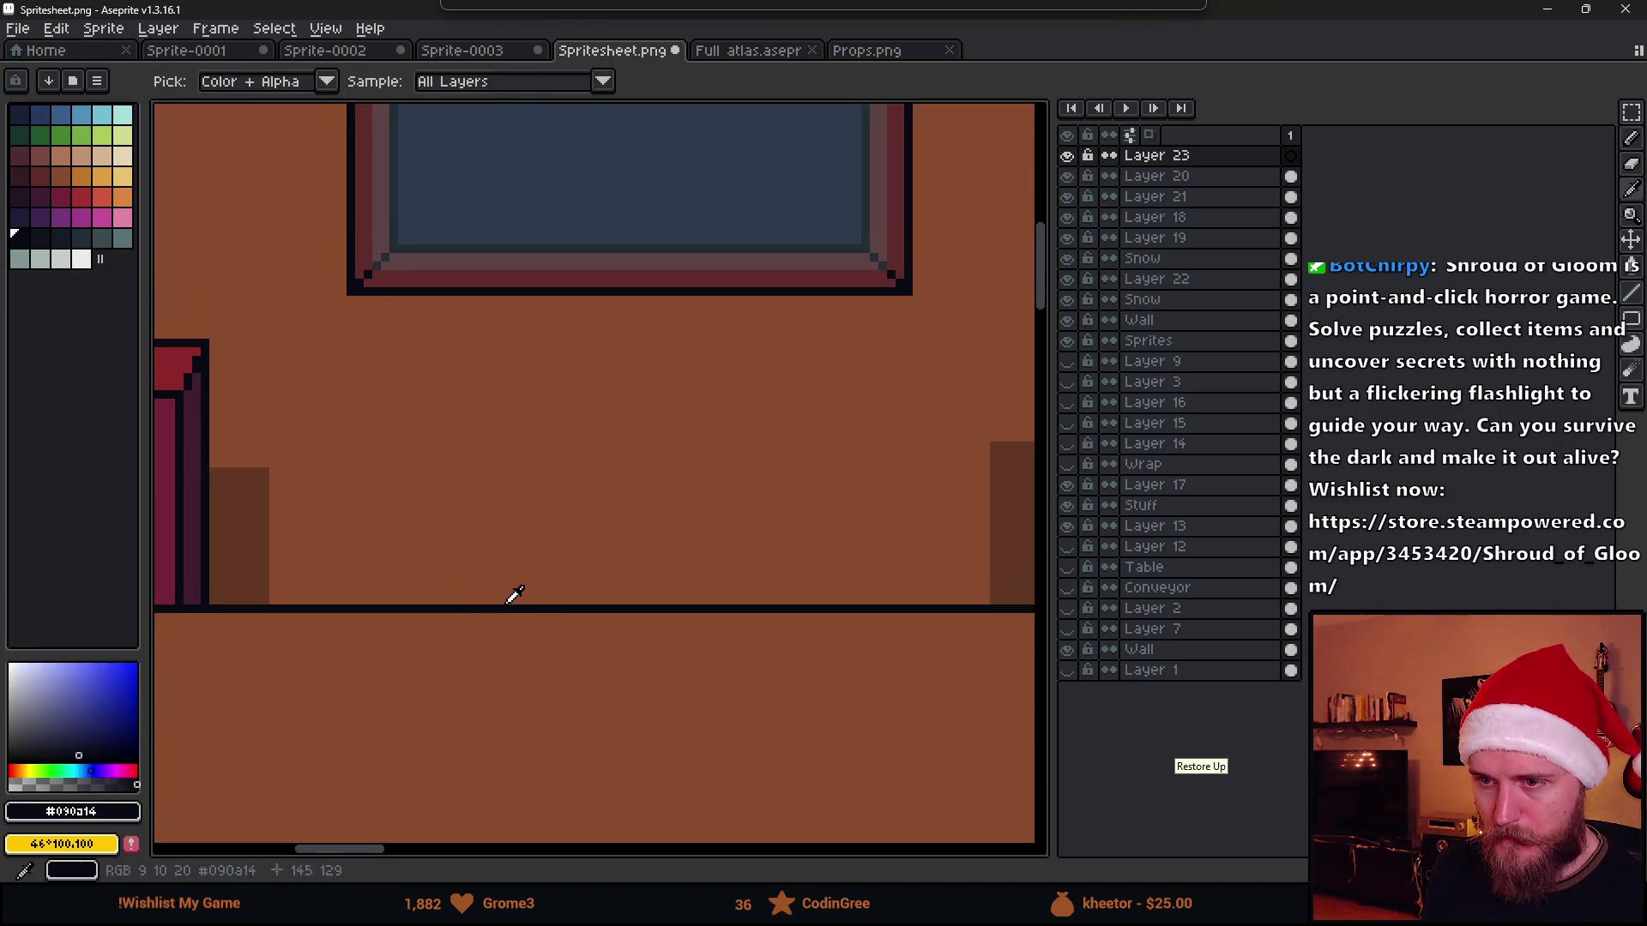
{"action": "key", "text": "u"}
{"action": "left_click", "coordinate": [1635, 329]}
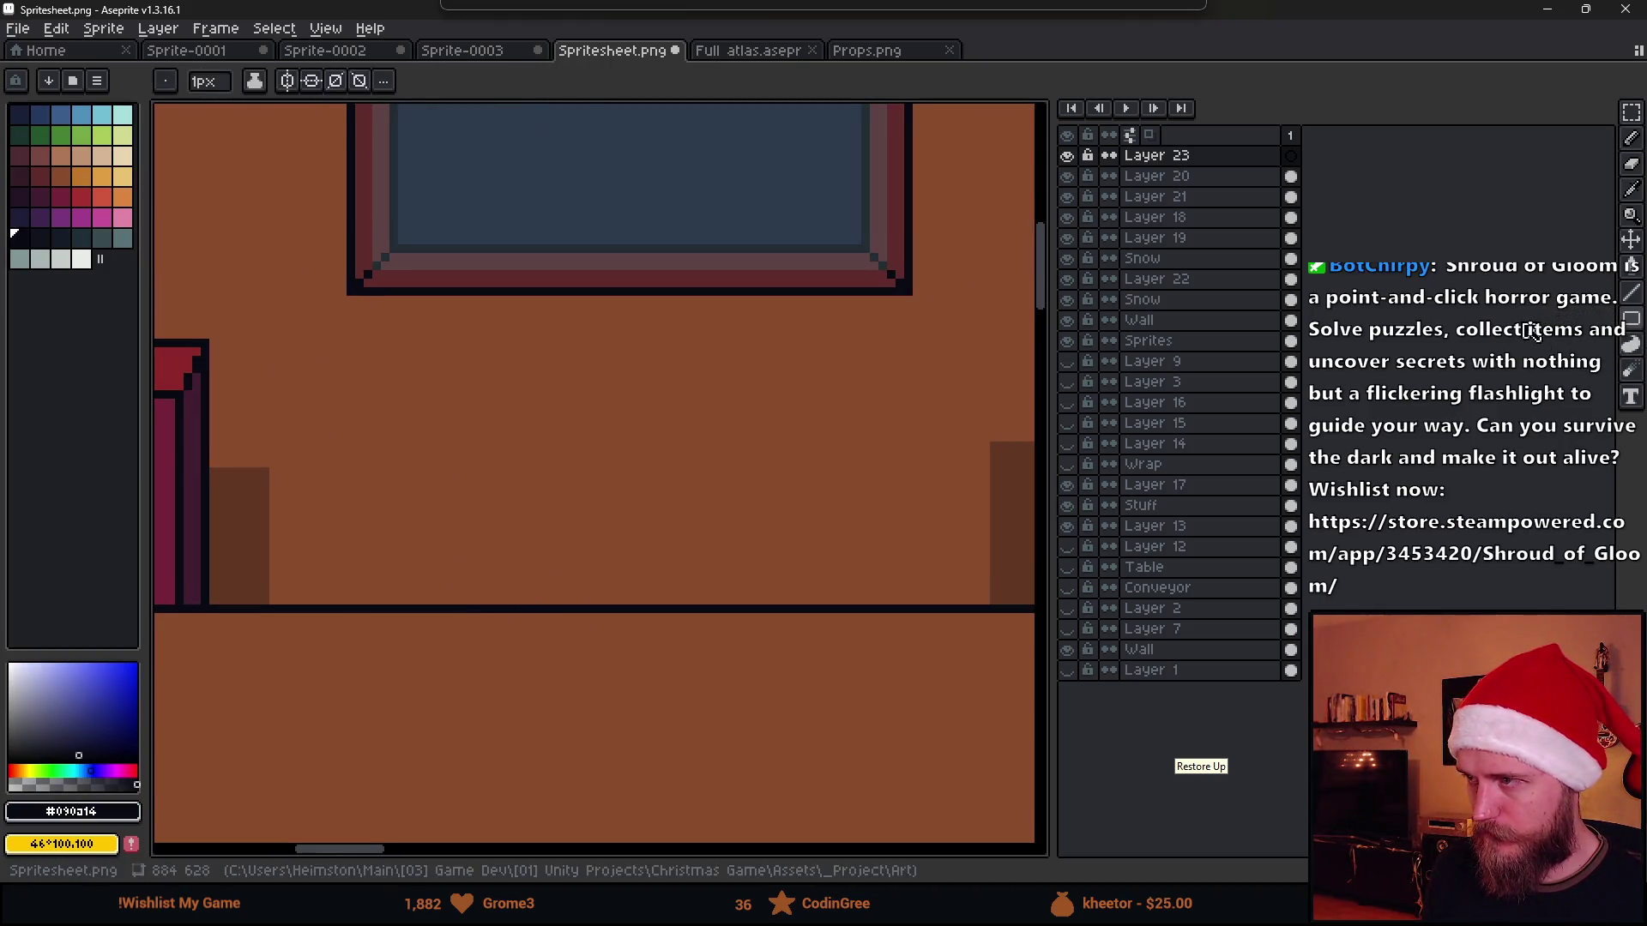
Draw an oval top above the table with two straight sides down to the floor, adjusting the oval
{"action": "left_click", "coordinate": [1586, 320]}
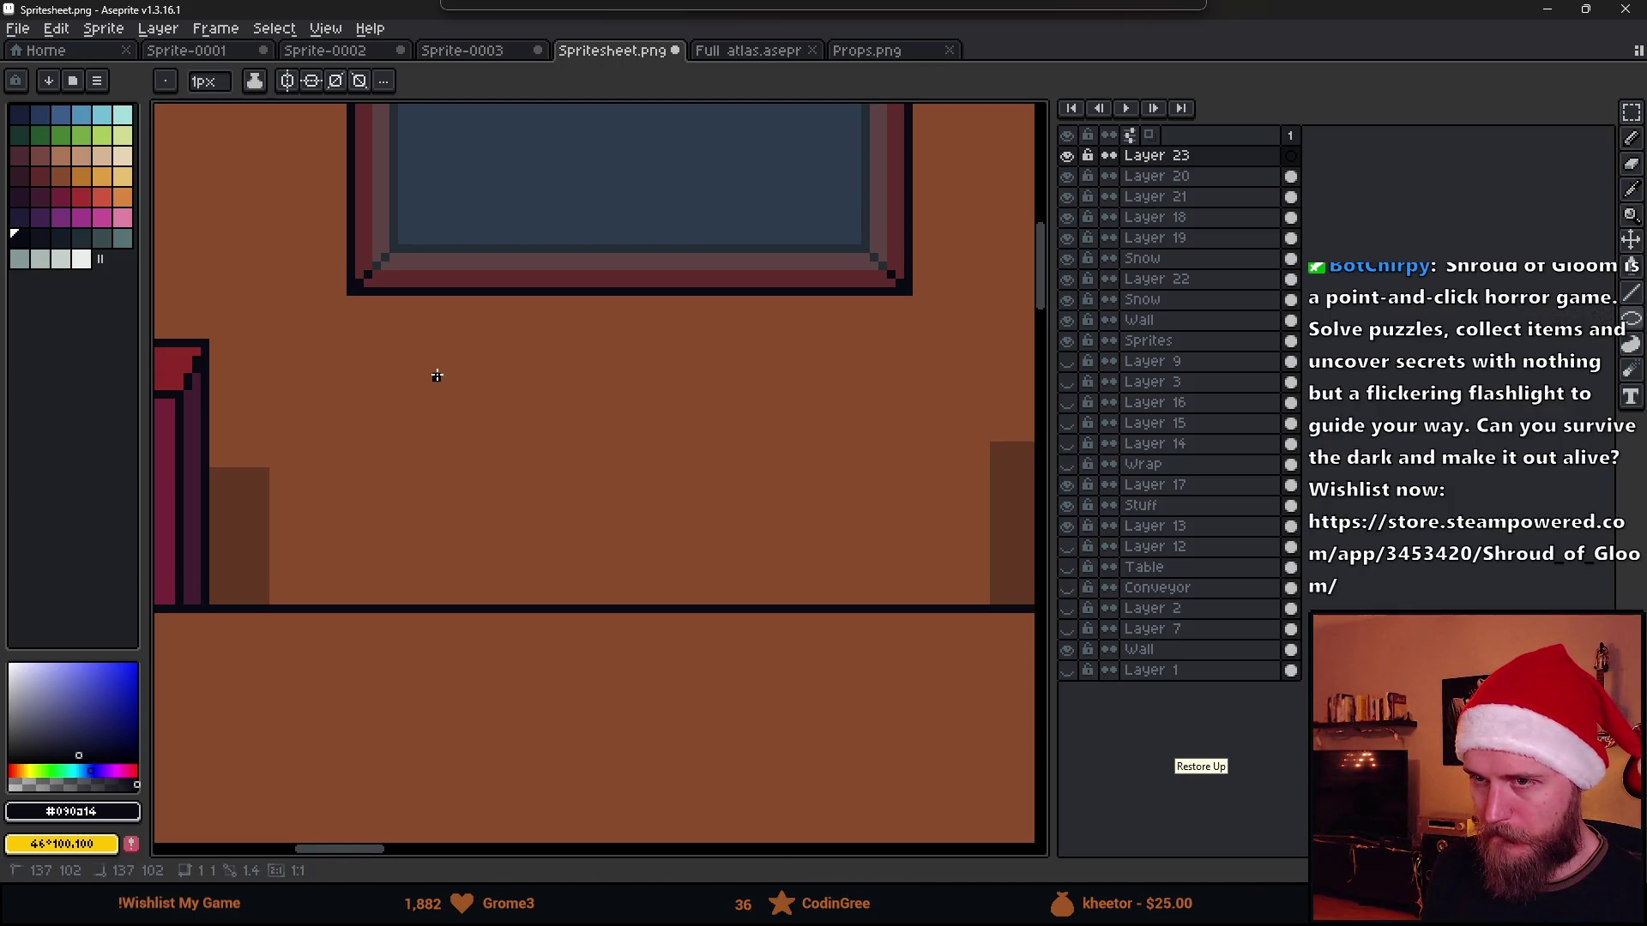
{"action": "left_click_drag", "start_coordinate": [437, 375], "coordinate": [890, 495]}
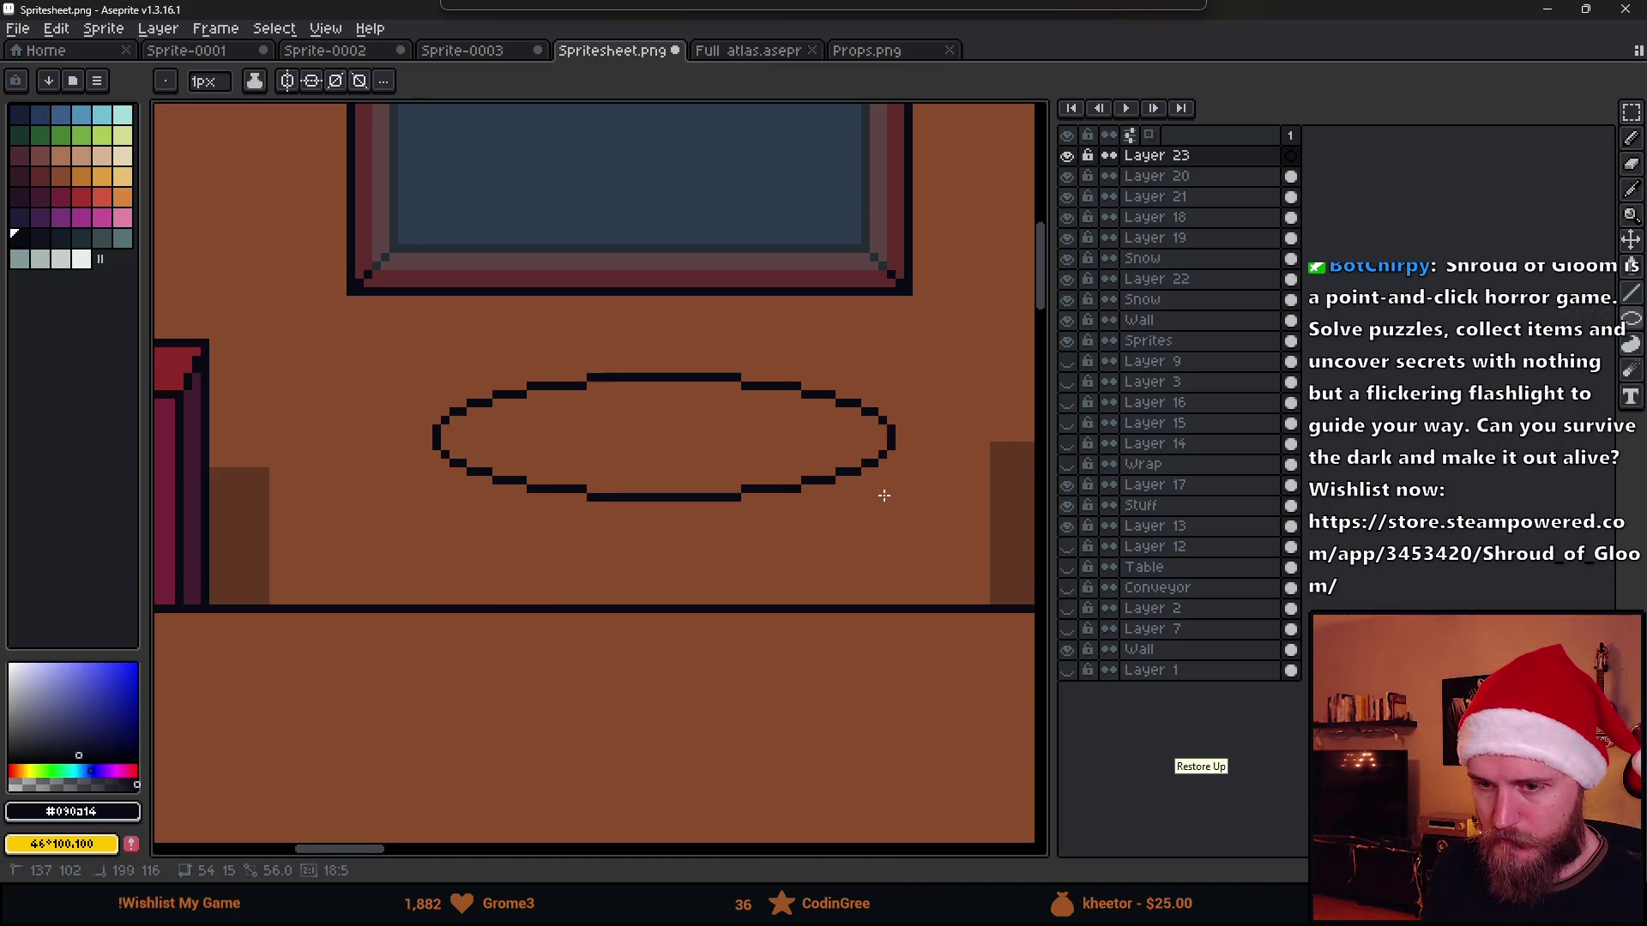
{"action": "scroll", "coordinate": [890, 494], "scroll_direction": "down", "scroll_amount": 5}
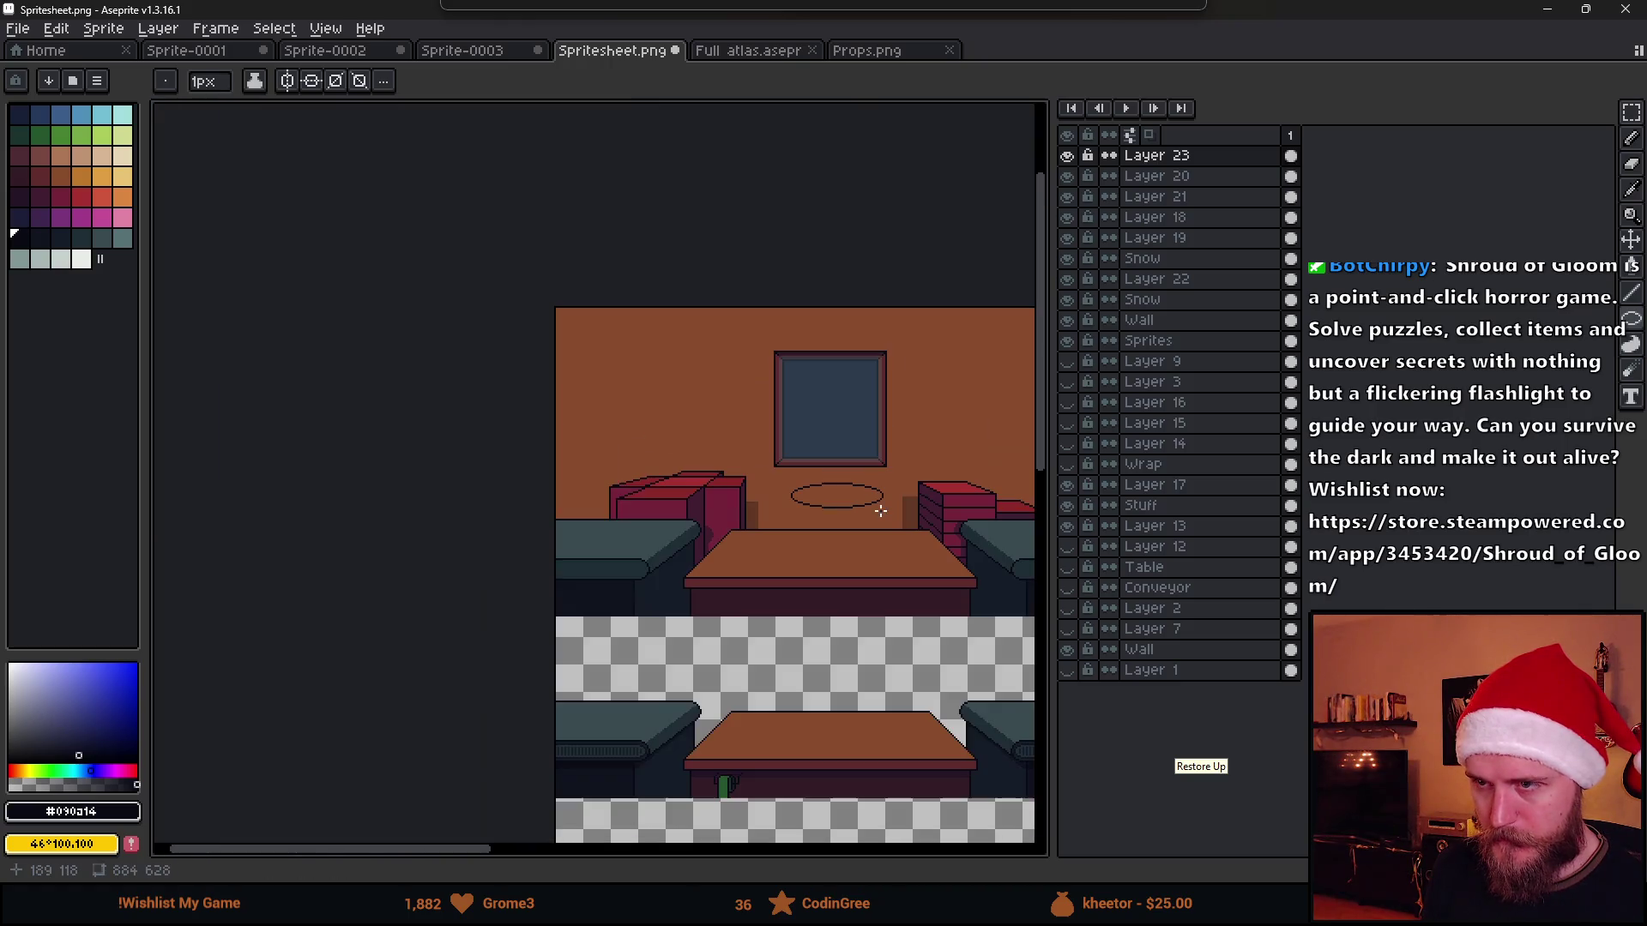
{"action": "scroll", "coordinate": [881, 512], "scroll_direction": "up", "scroll_amount": 2}
{"action": "scroll", "coordinate": [790, 552], "scroll_direction": "down", "scroll_amount": 2}
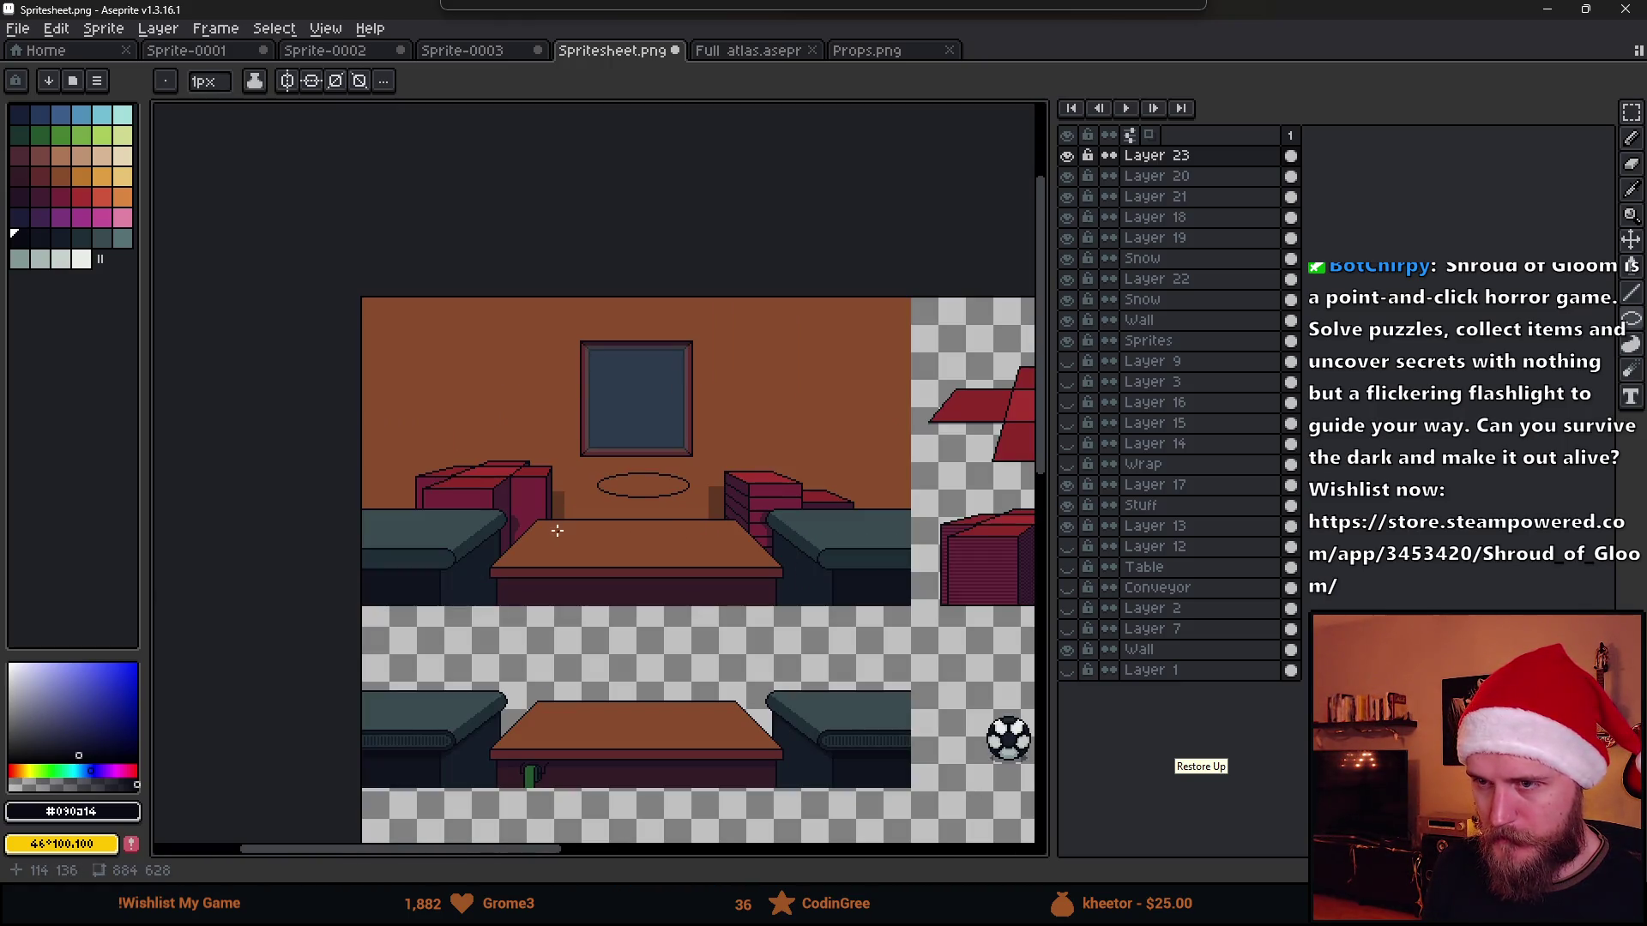
{"action": "scroll", "coordinate": [604, 494], "scroll_direction": "up", "scroll_amount": 5}
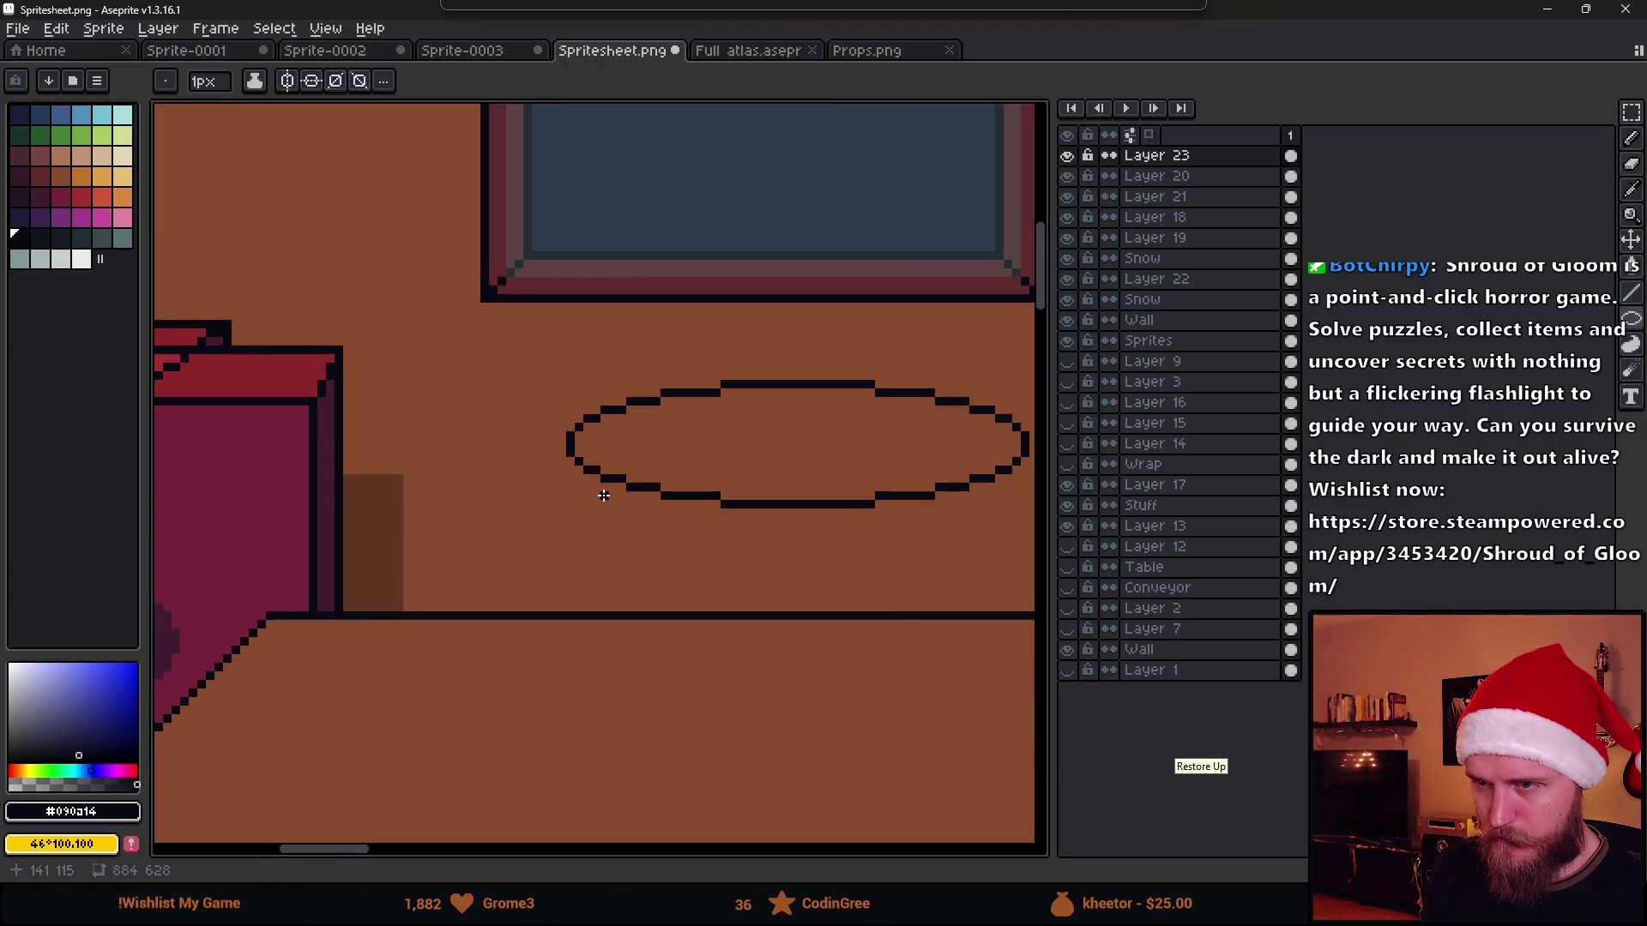
{"action": "key", "text": "b"}
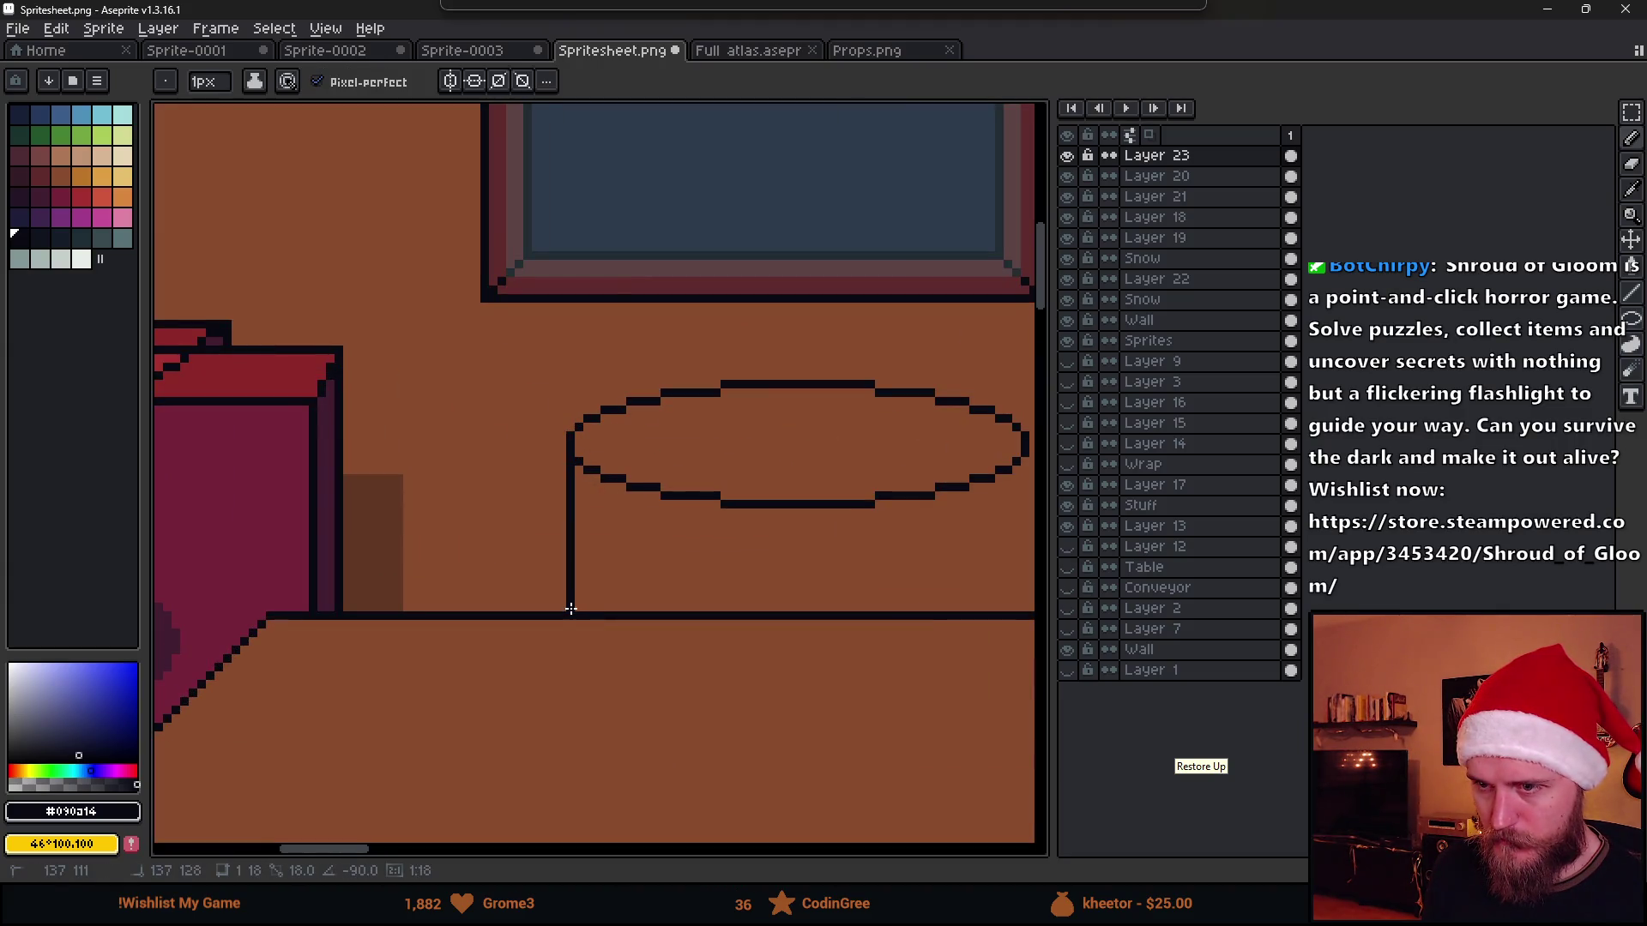
{"action": "scroll", "coordinate": [846, 608], "scroll_direction": "right", "scroll_amount": 3}
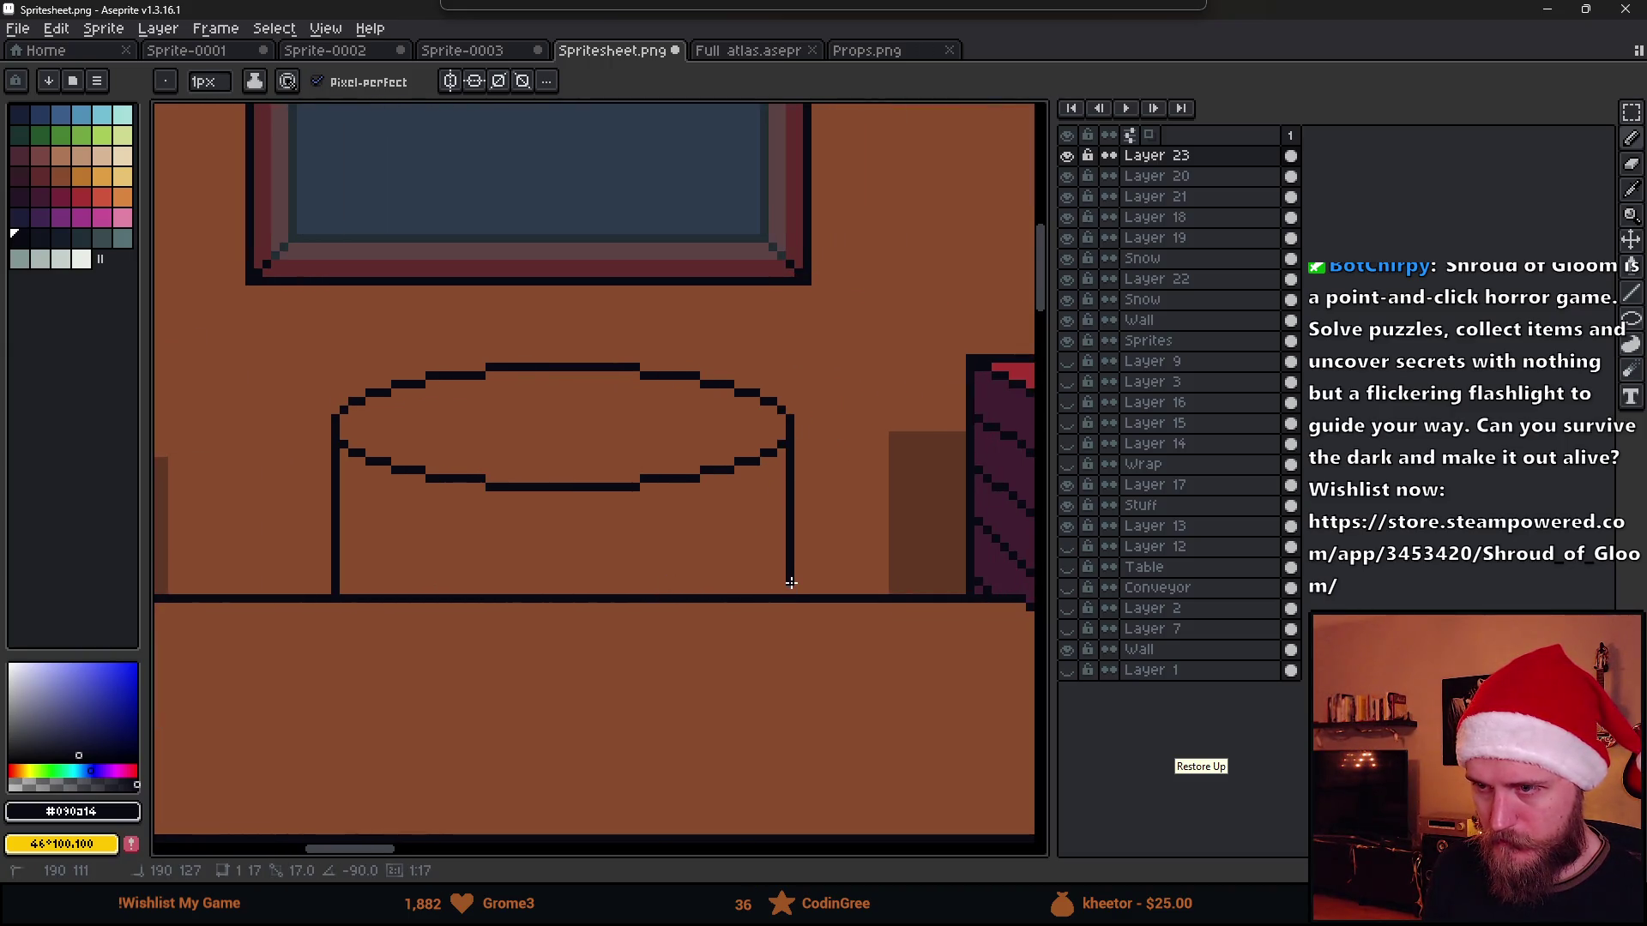
{"action": "scroll", "coordinate": [790, 589], "scroll_direction": "down", "scroll_amount": 1}
{"action": "scroll", "coordinate": [797, 593], "scroll_direction": "down", "scroll_amount": 1}
{"action": "scroll", "coordinate": [833, 611], "scroll_direction": "down", "scroll_amount": 2}
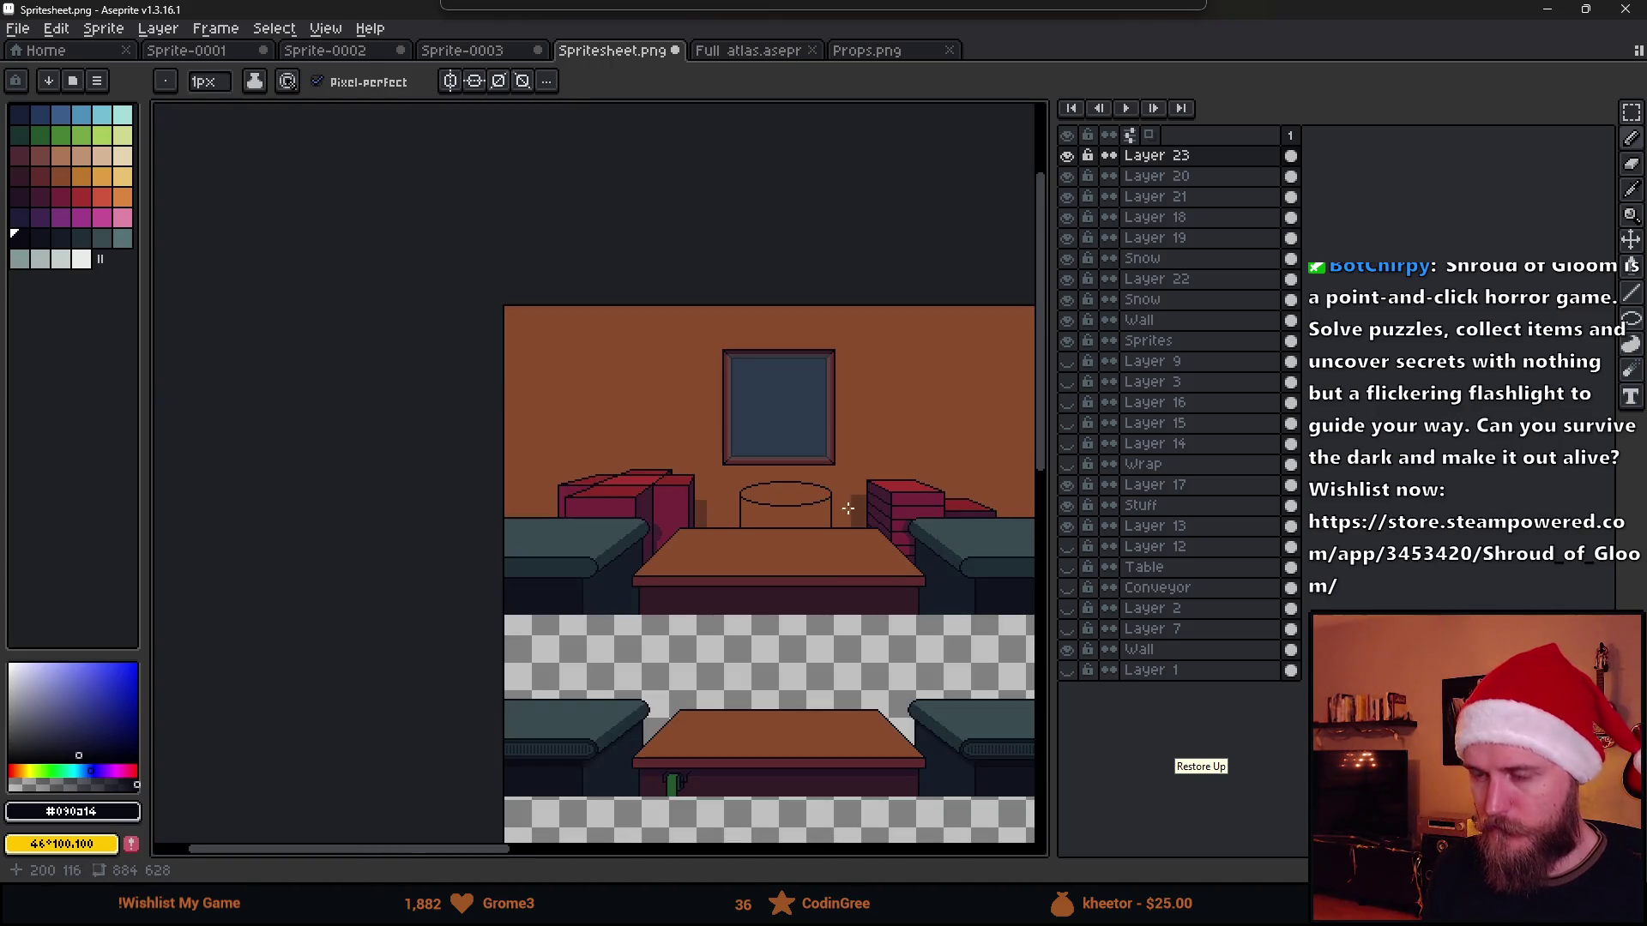
{"action": "scroll", "coordinate": [721, 554], "scroll_direction": "up", "scroll_amount": 1}
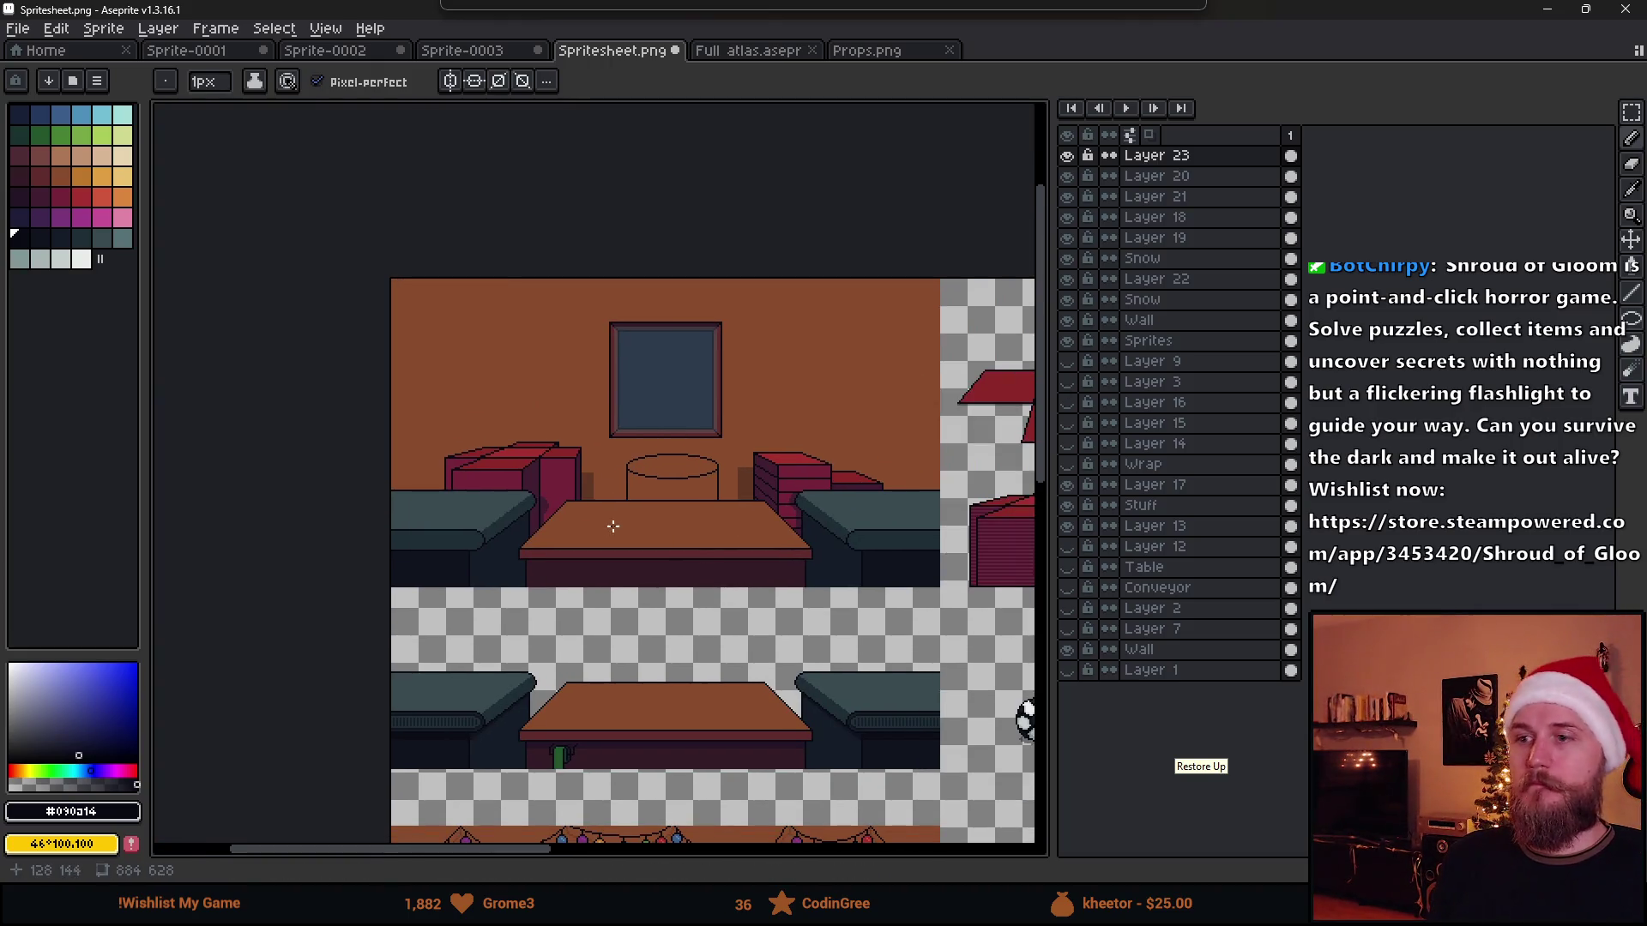
{"action": "scroll", "coordinate": [667, 488], "scroll_direction": "up", "scroll_amount": 1}
{"action": "scroll", "coordinate": [666, 488], "scroll_direction": "up", "scroll_amount": 1}
{"action": "key", "text": "m"}
{"action": "mouse_move", "coordinate": [434, 283]}
{"action": "left_mouse_down"}
{"action": "mouse_move", "coordinate": [985, 376]}
{"action": "mouse_move", "coordinate": [992, 391]}
{"action": "left_mouse_up"}
{"action": "key", "text": "ctrl+t"}
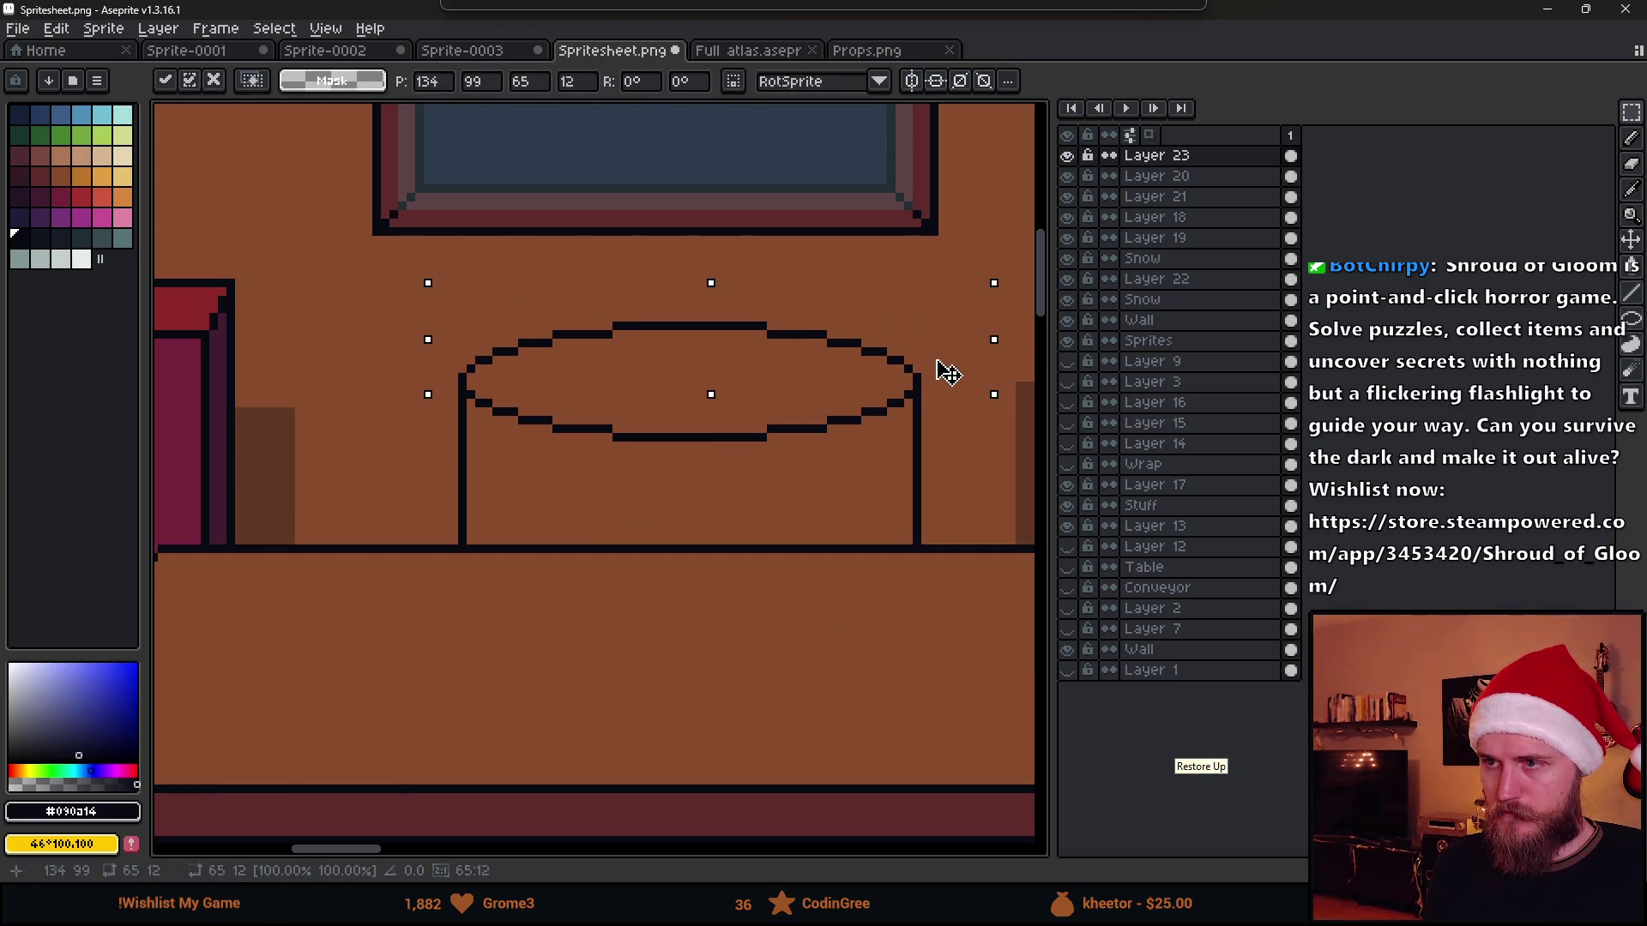
{"action": "key", "text": "ctrl+d"}
{"action": "scroll", "coordinate": [742, 563], "scroll_direction": "down", "scroll_amount": 2}
{"action": "scroll", "coordinate": [742, 565], "scroll_direction": "down", "scroll_amount": 3}
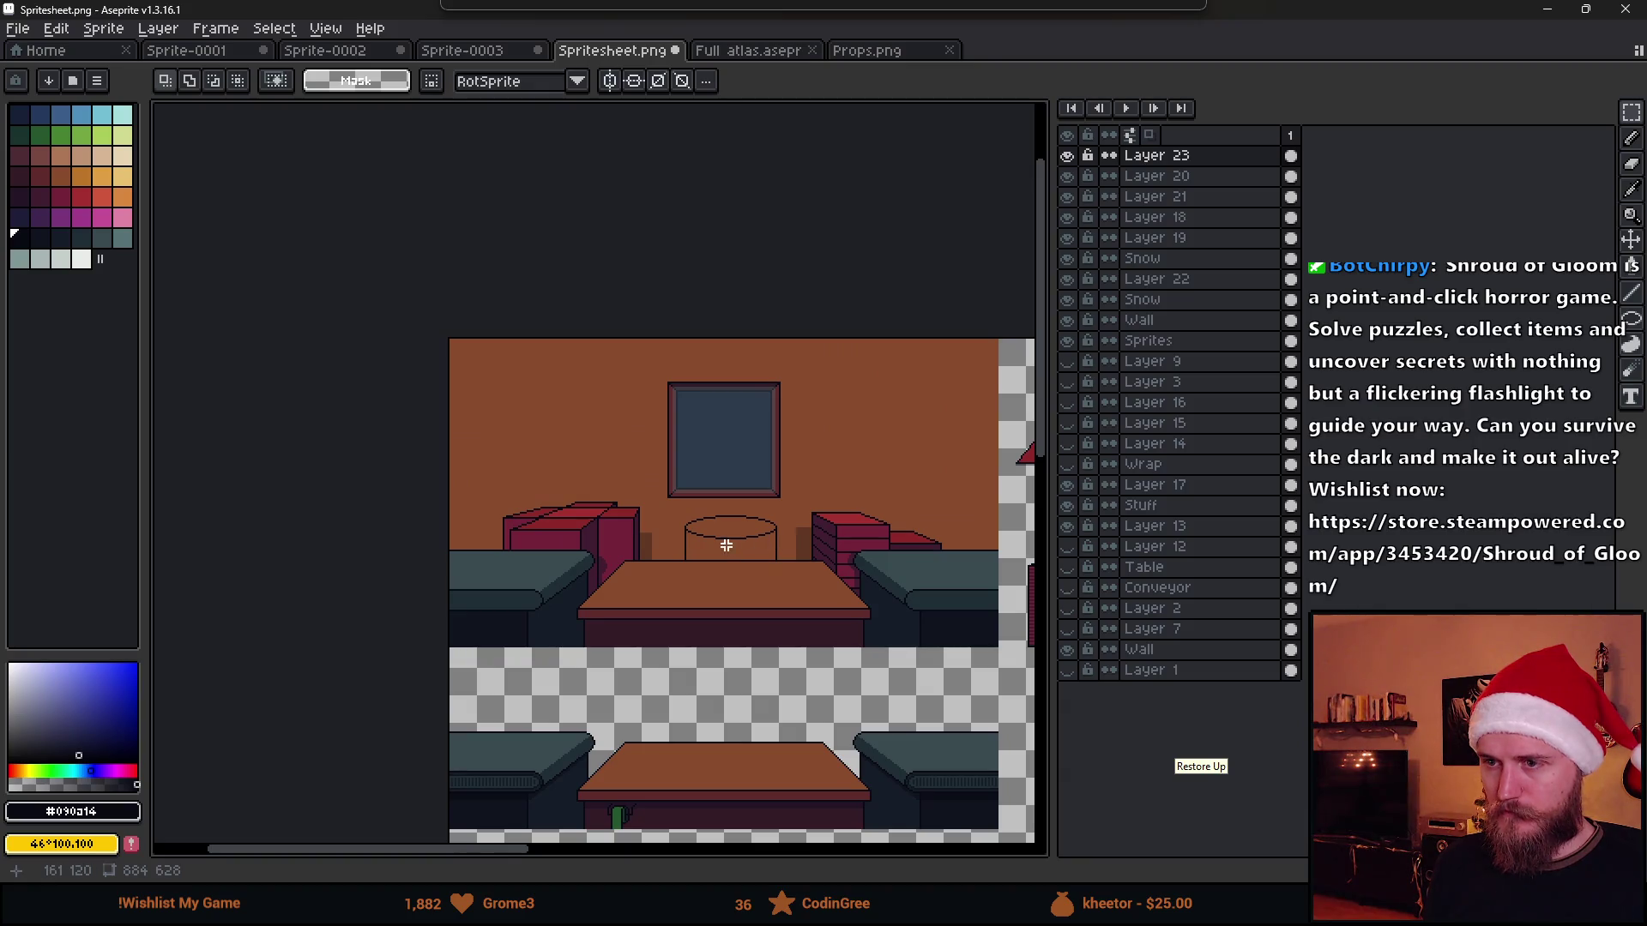
{"action": "scroll", "coordinate": [696, 548], "scroll_direction": "up", "scroll_amount": 3}
{"action": "scroll", "coordinate": [489, 496], "scroll_direction": "up", "scroll_amount": 2}
{"action": "scroll", "coordinate": [425, 463], "scroll_direction": "up", "scroll_amount": 1}
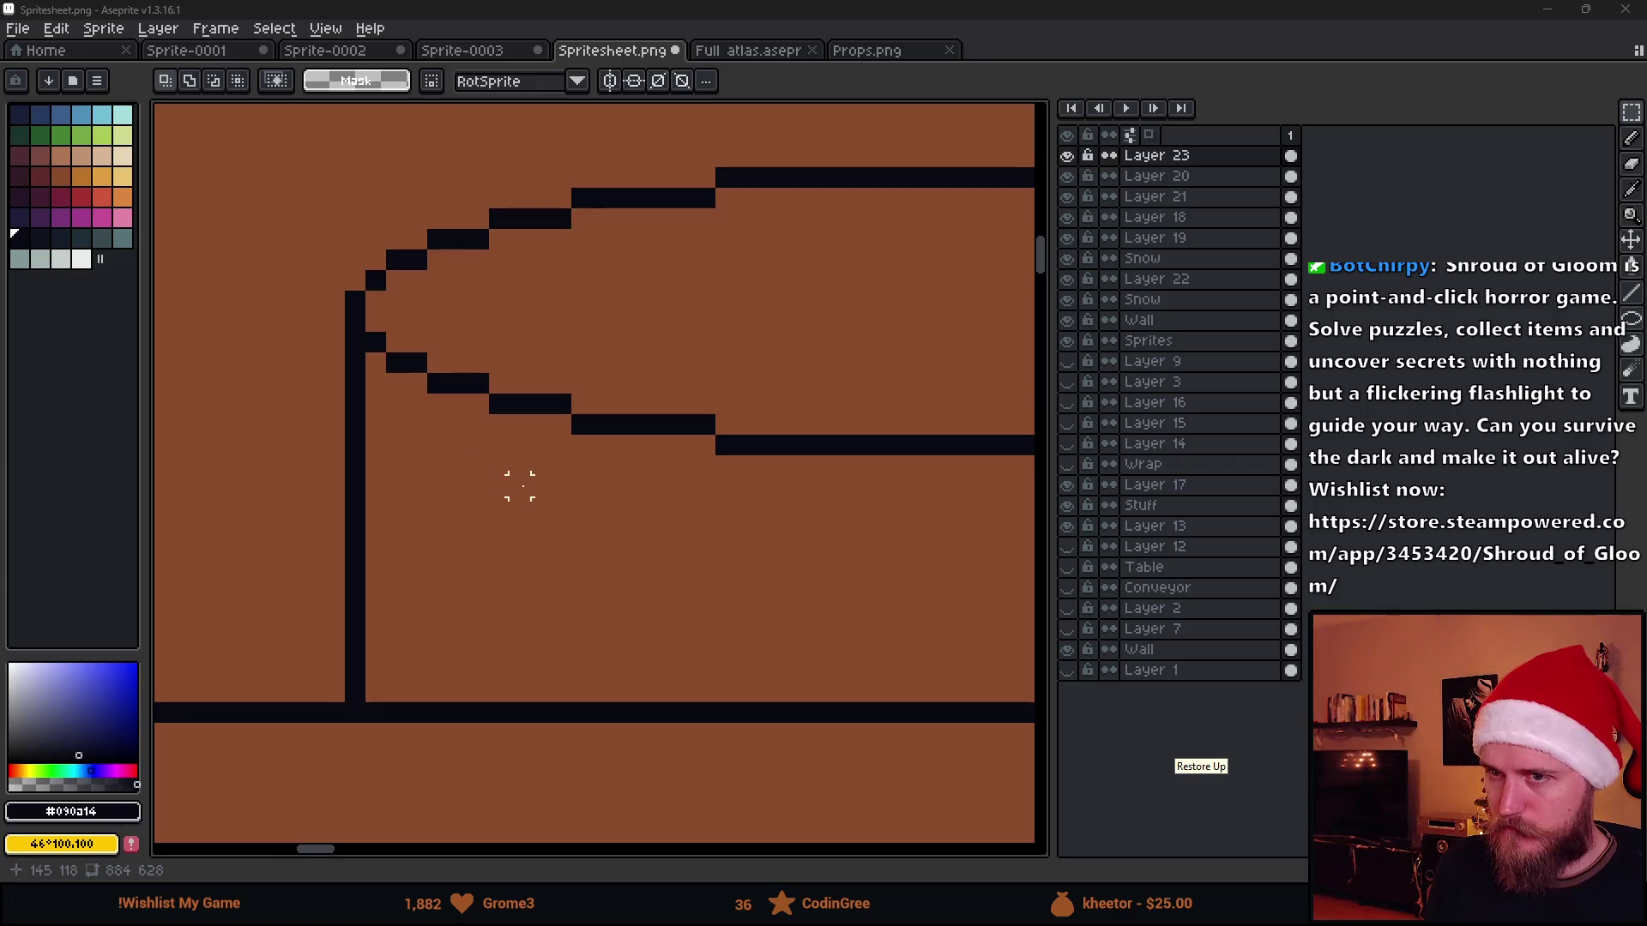
{"action": "scroll", "coordinate": [518, 486], "scroll_direction": "down", "scroll_amount": 1}
{"action": "scroll", "coordinate": [386, 415], "scroll_direction": "down", "scroll_amount": 1}
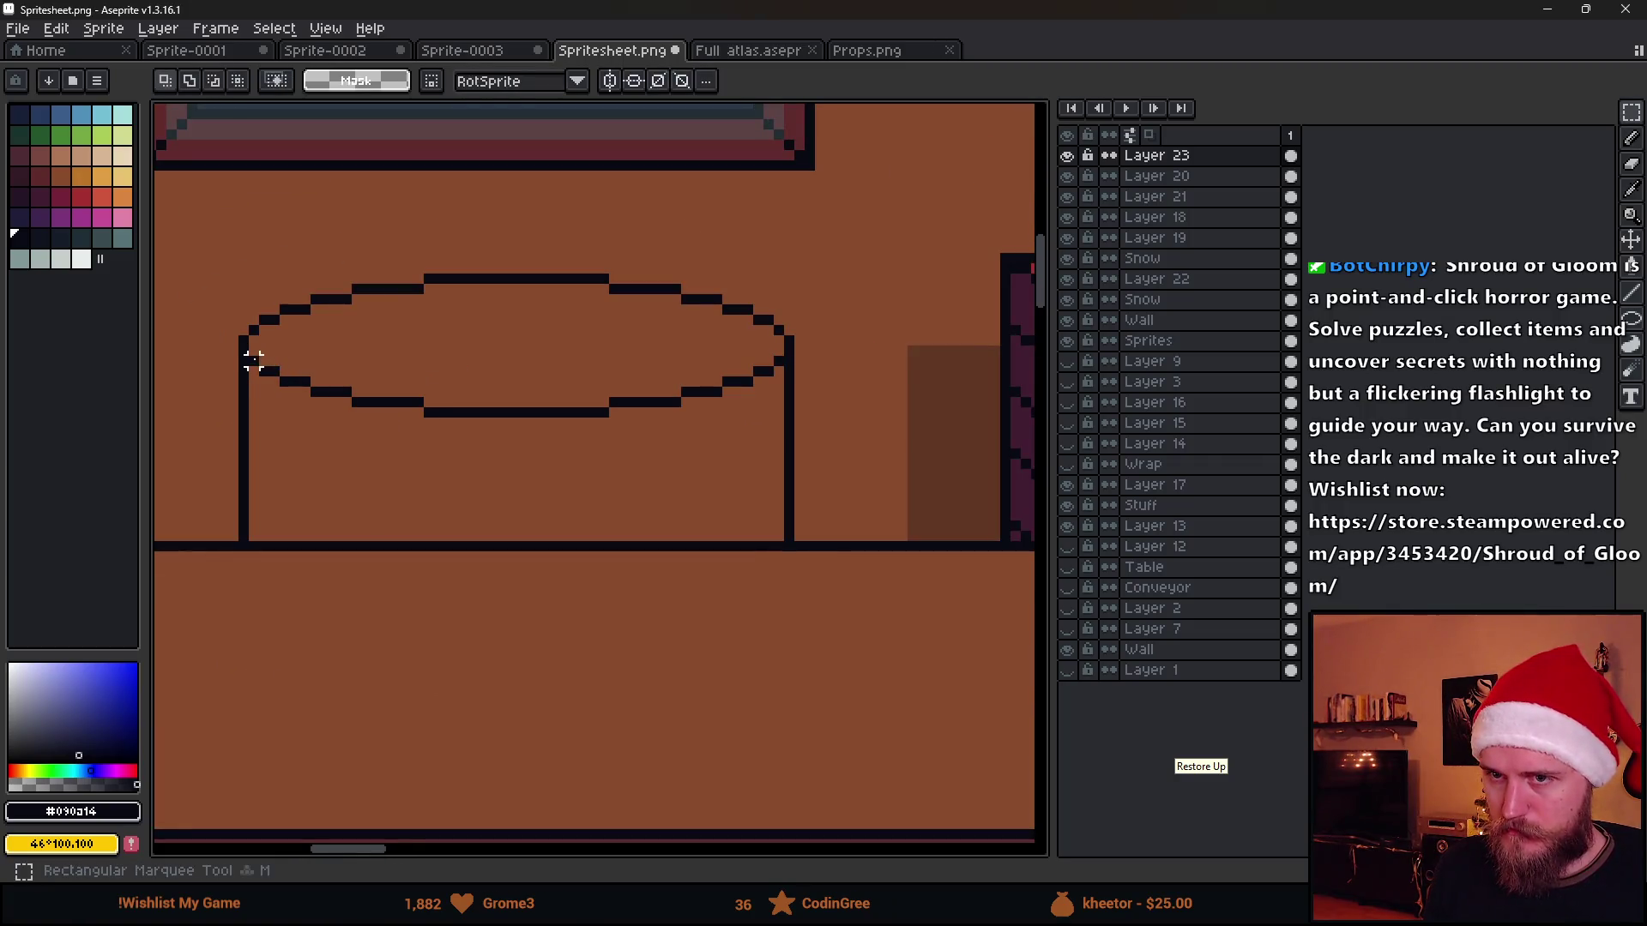
Copy the oval's lower arc downward to form stacked curved bands under the top
{"action": "left_click_drag", "start_coordinate": [253, 362], "coordinate": [781, 433]}
{"action": "mouse_move", "coordinate": [619, 430]}
{"action": "left_mouse_down"}
{"action": "mouse_move", "coordinate": [628, 466]}
{"action": "mouse_move", "coordinate": [570, 425]}
{"action": "mouse_move", "coordinate": [580, 472]}
{"action": "left_mouse_up"}
{"action": "left_click", "coordinate": [724, 596]}
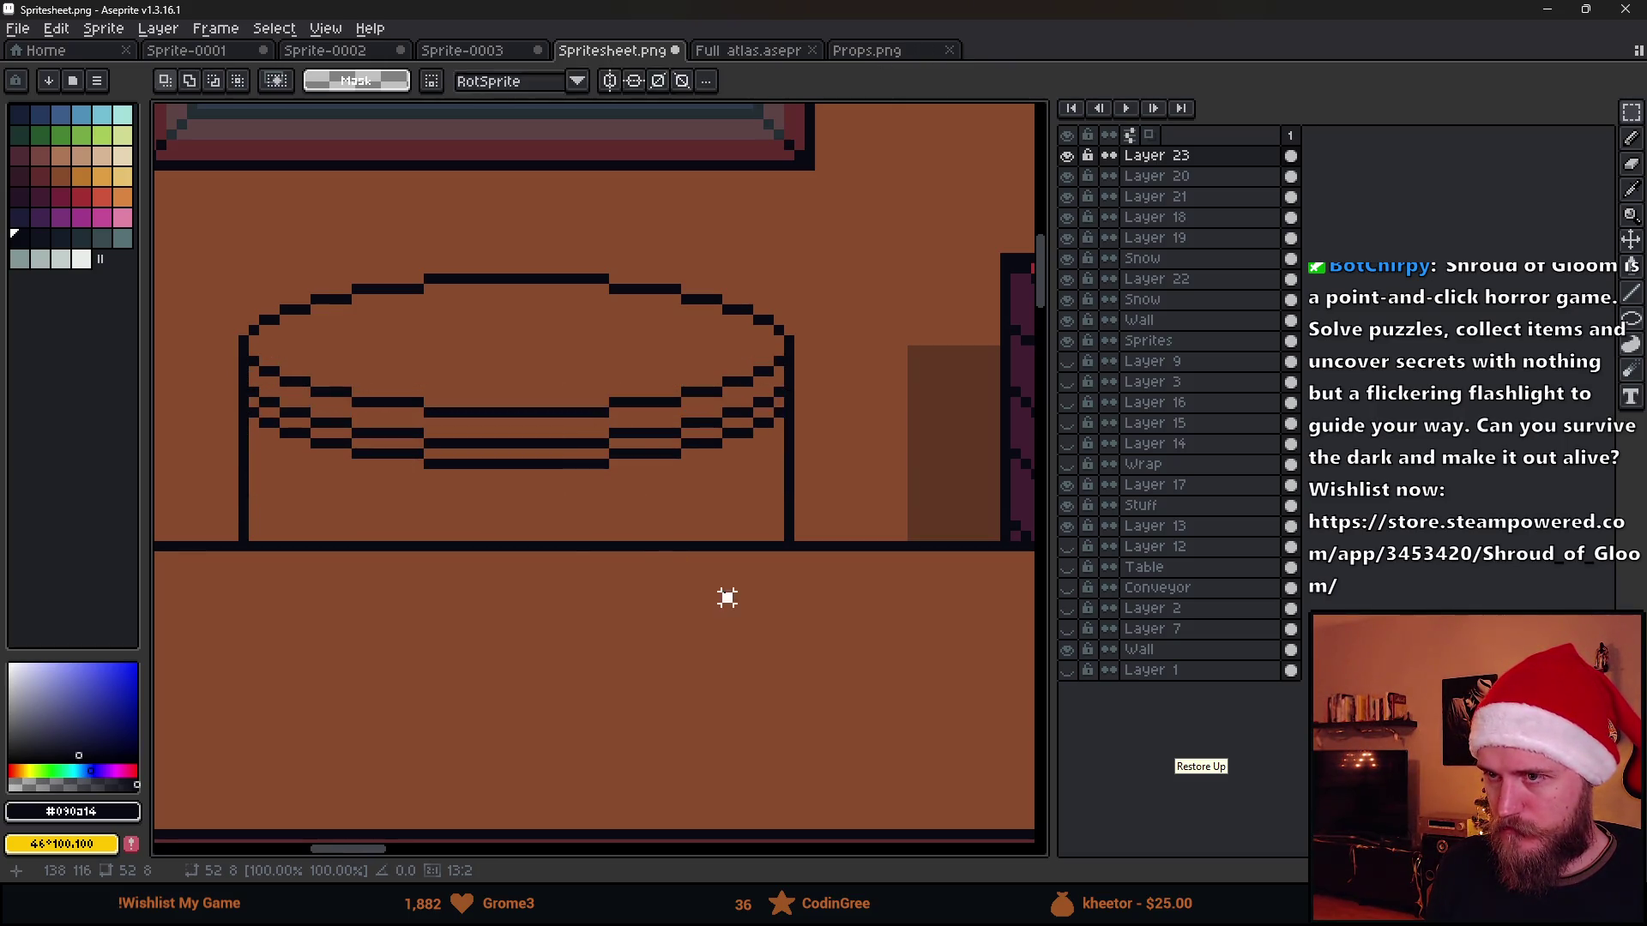
{"action": "scroll", "coordinate": [561, 556], "scroll_direction": "down", "scroll_amount": 2}
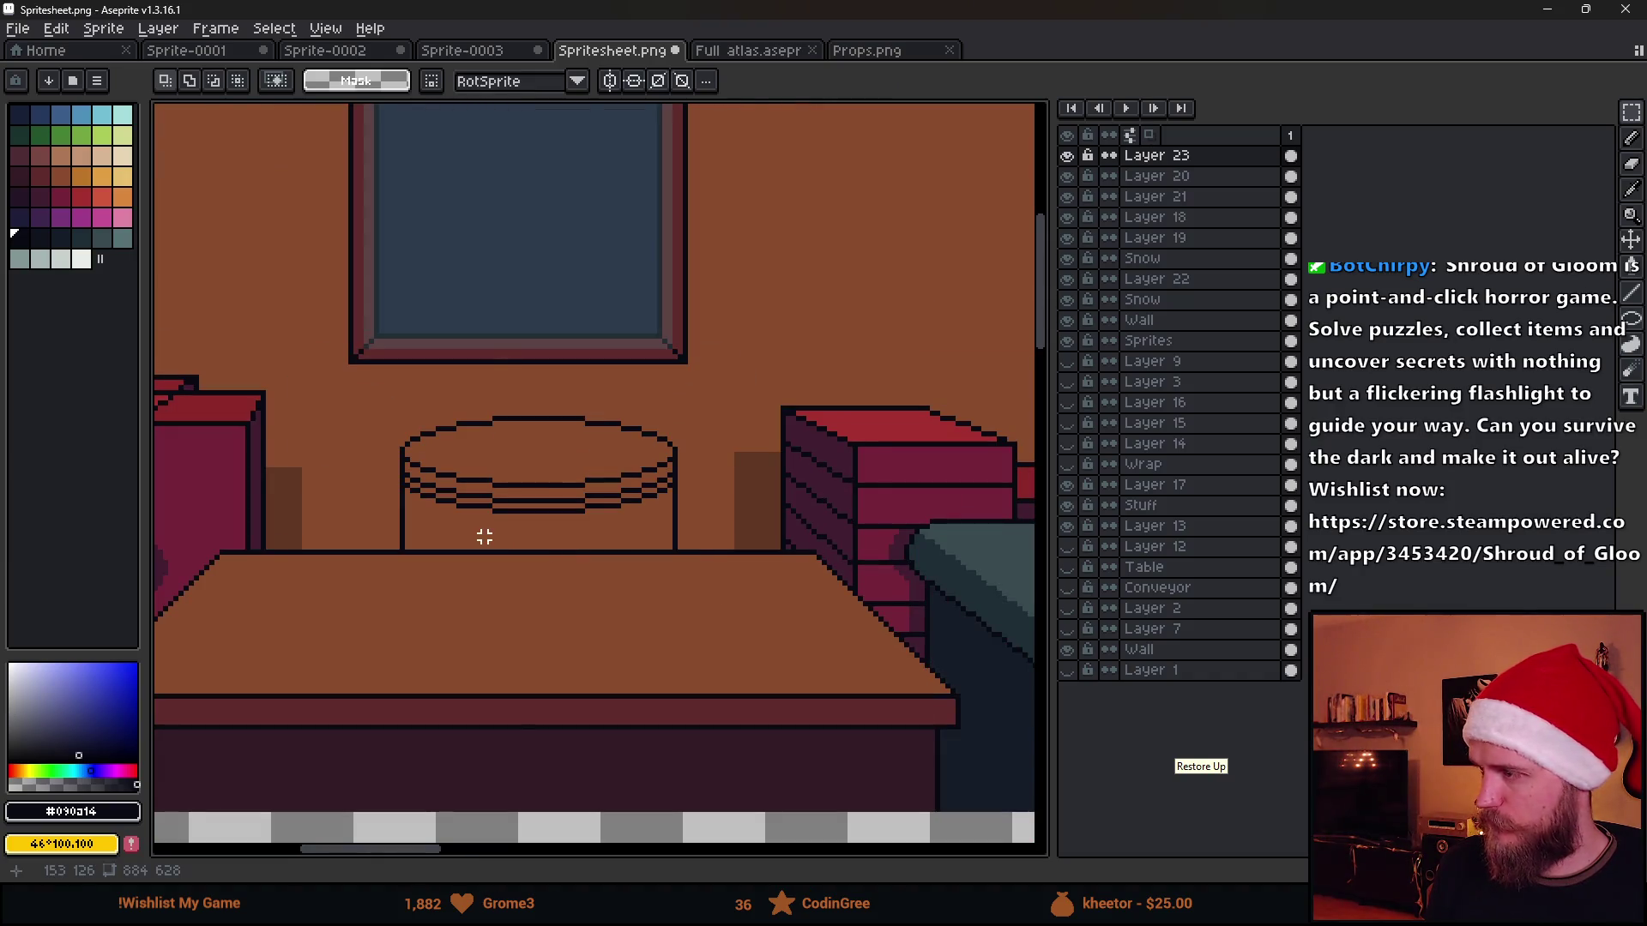
{"action": "scroll", "coordinate": [484, 535], "scroll_direction": "up", "scroll_amount": 2}
{"action": "scroll", "coordinate": [321, 492], "scroll_direction": "up", "scroll_amount": 2}
Draw a small curl on the cylinder's left side, then undo it entirely
{"action": "key", "text": "b"}
{"action": "left_click", "coordinate": [385, 489]}
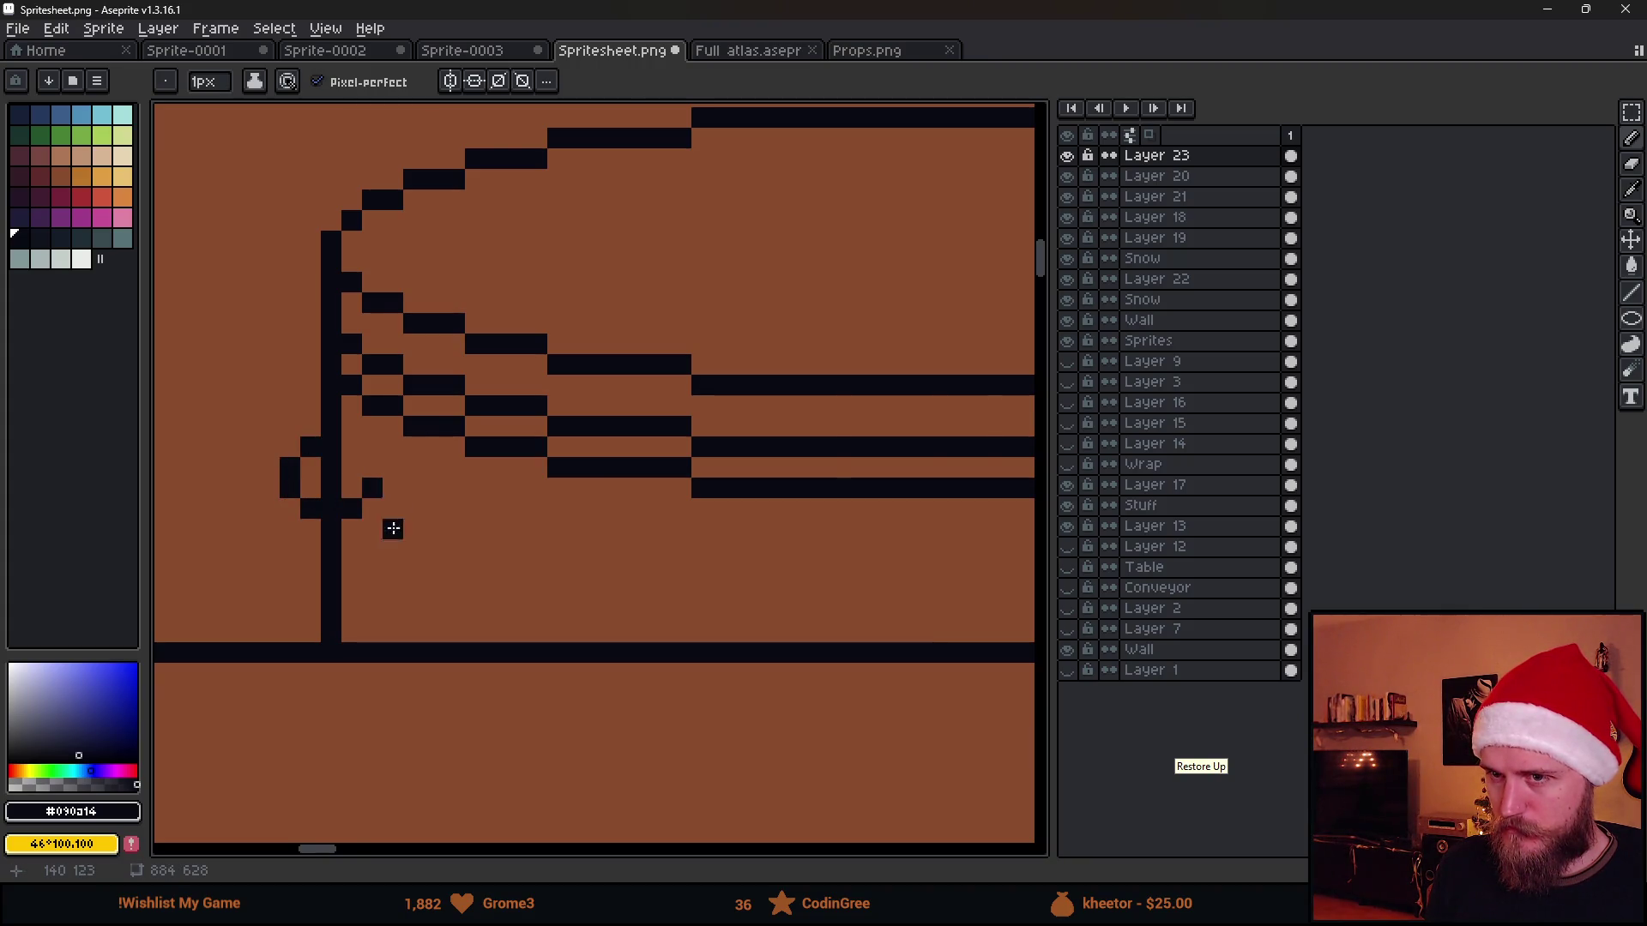
{"action": "scroll", "coordinate": [392, 534], "scroll_direction": "down", "scroll_amount": 3}
{"action": "scroll", "coordinate": [386, 546], "scroll_direction": "up", "scroll_amount": 2}
{"action": "scroll", "coordinate": [398, 515], "scroll_direction": "up", "scroll_amount": 2}
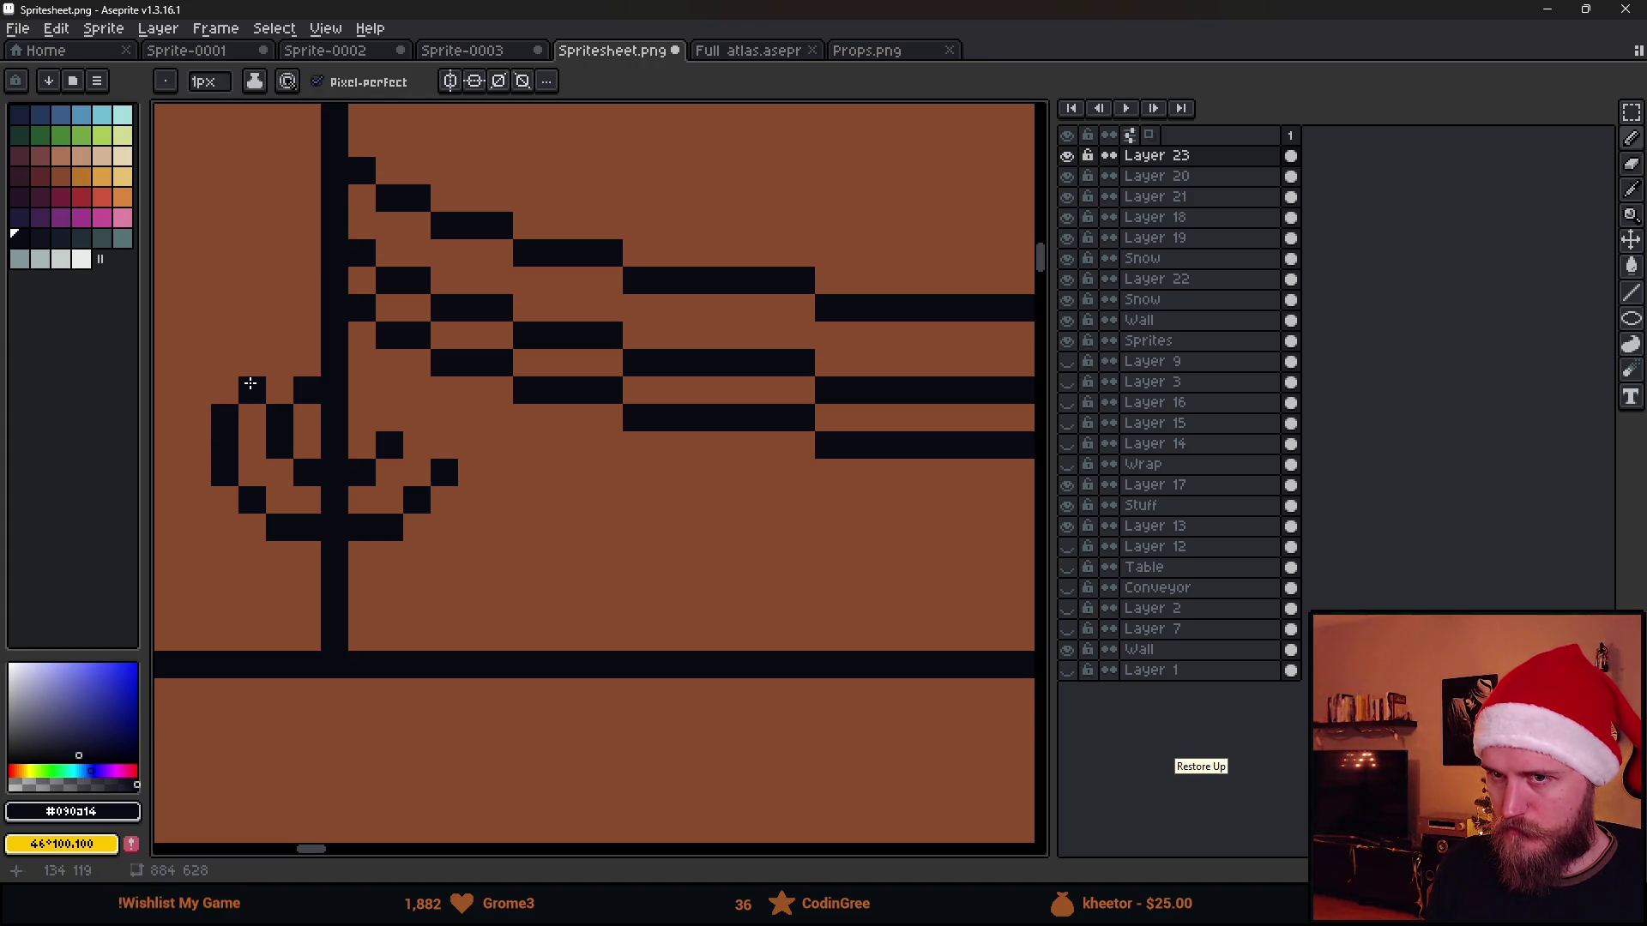
{"action": "scroll", "coordinate": [308, 340], "scroll_direction": "down", "scroll_amount": 2}
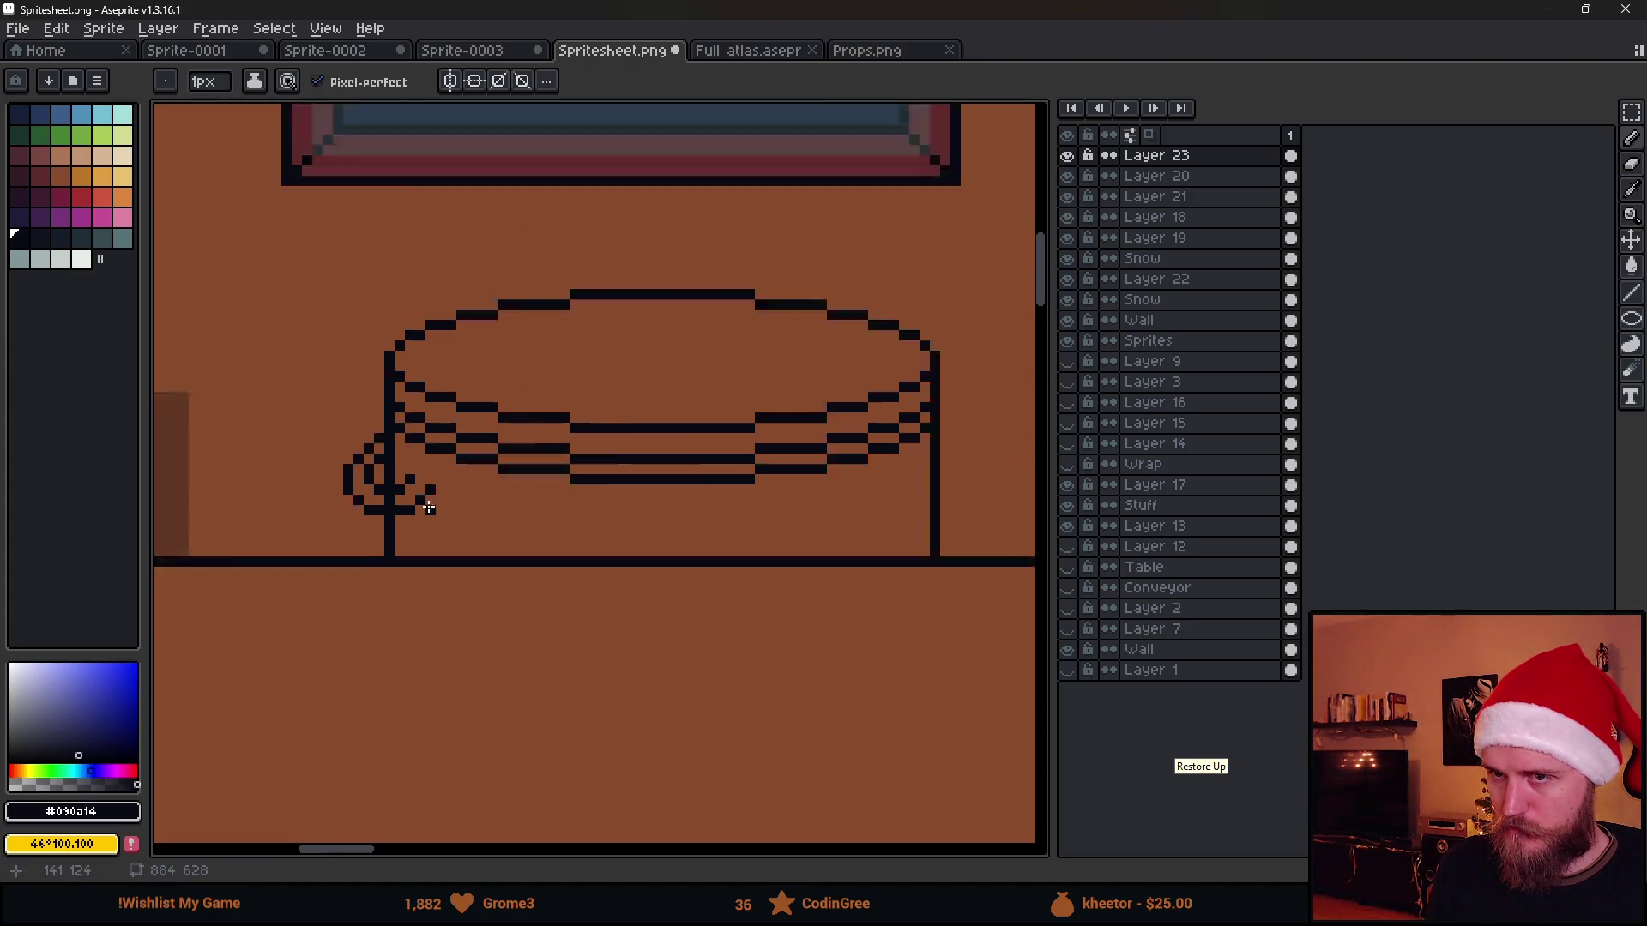
{"action": "scroll", "coordinate": [405, 497], "scroll_direction": "down", "scroll_amount": 1}
{"action": "scroll", "coordinate": [458, 522], "scroll_direction": "down", "scroll_amount": 1}
{"action": "scroll", "coordinate": [463, 527], "scroll_direction": "up", "scroll_amount": 2}
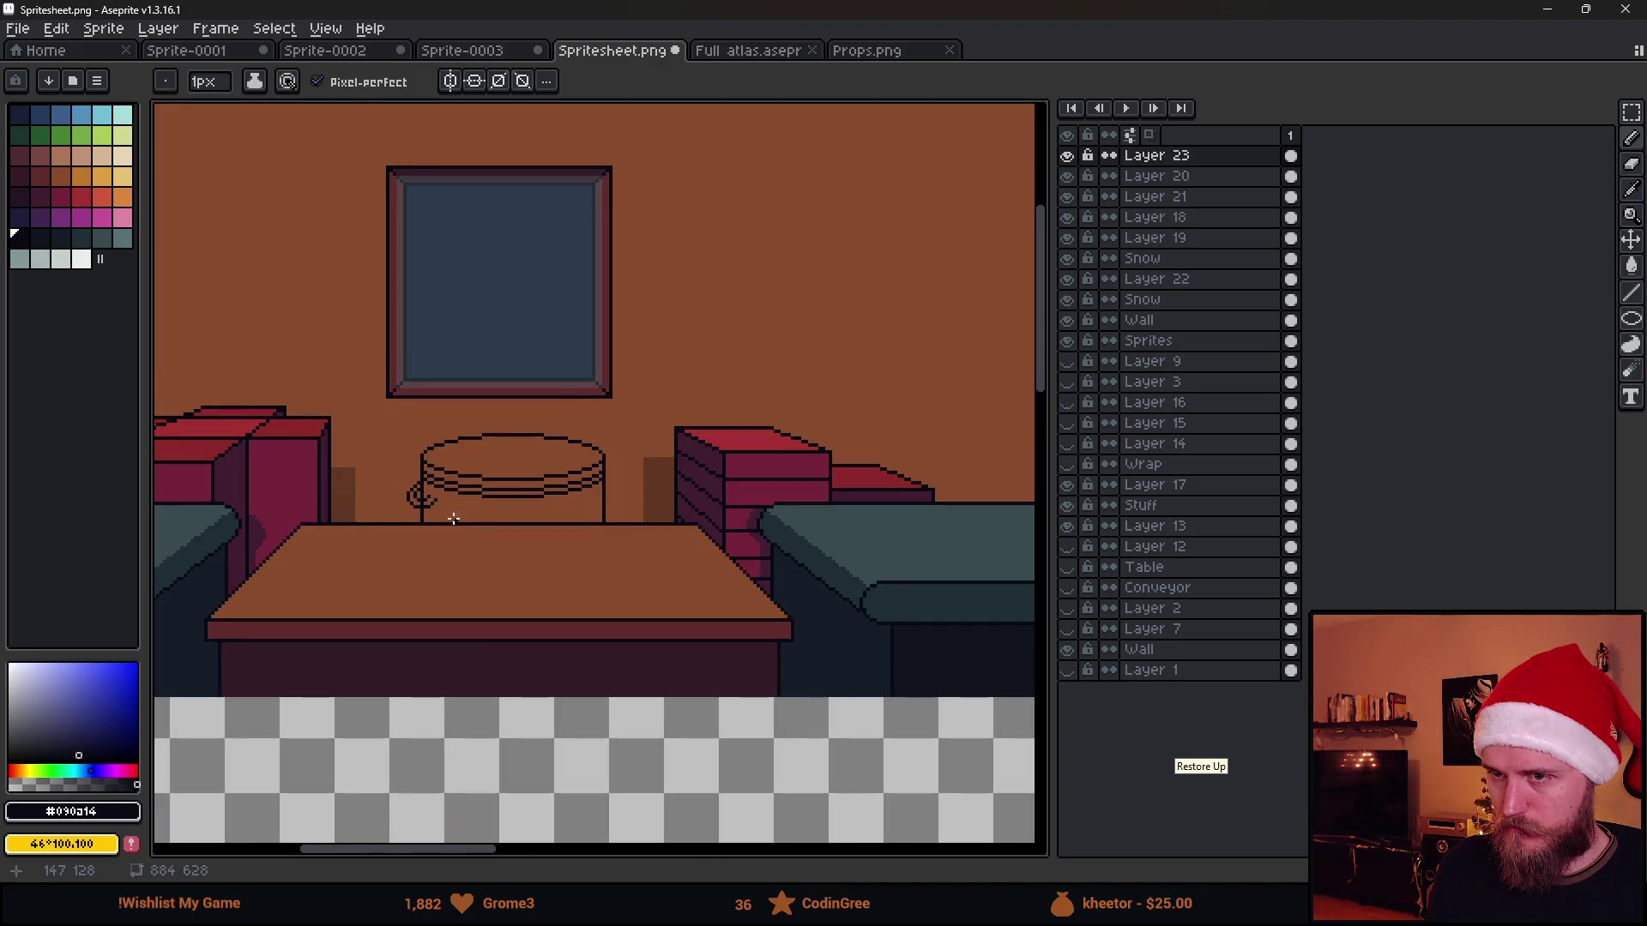
{"action": "scroll", "coordinate": [461, 526], "scroll_direction": "up", "scroll_amount": 2}
{"action": "key", "text": "ctrl+z"}
{"action": "key", "text": "ctrl+z"}
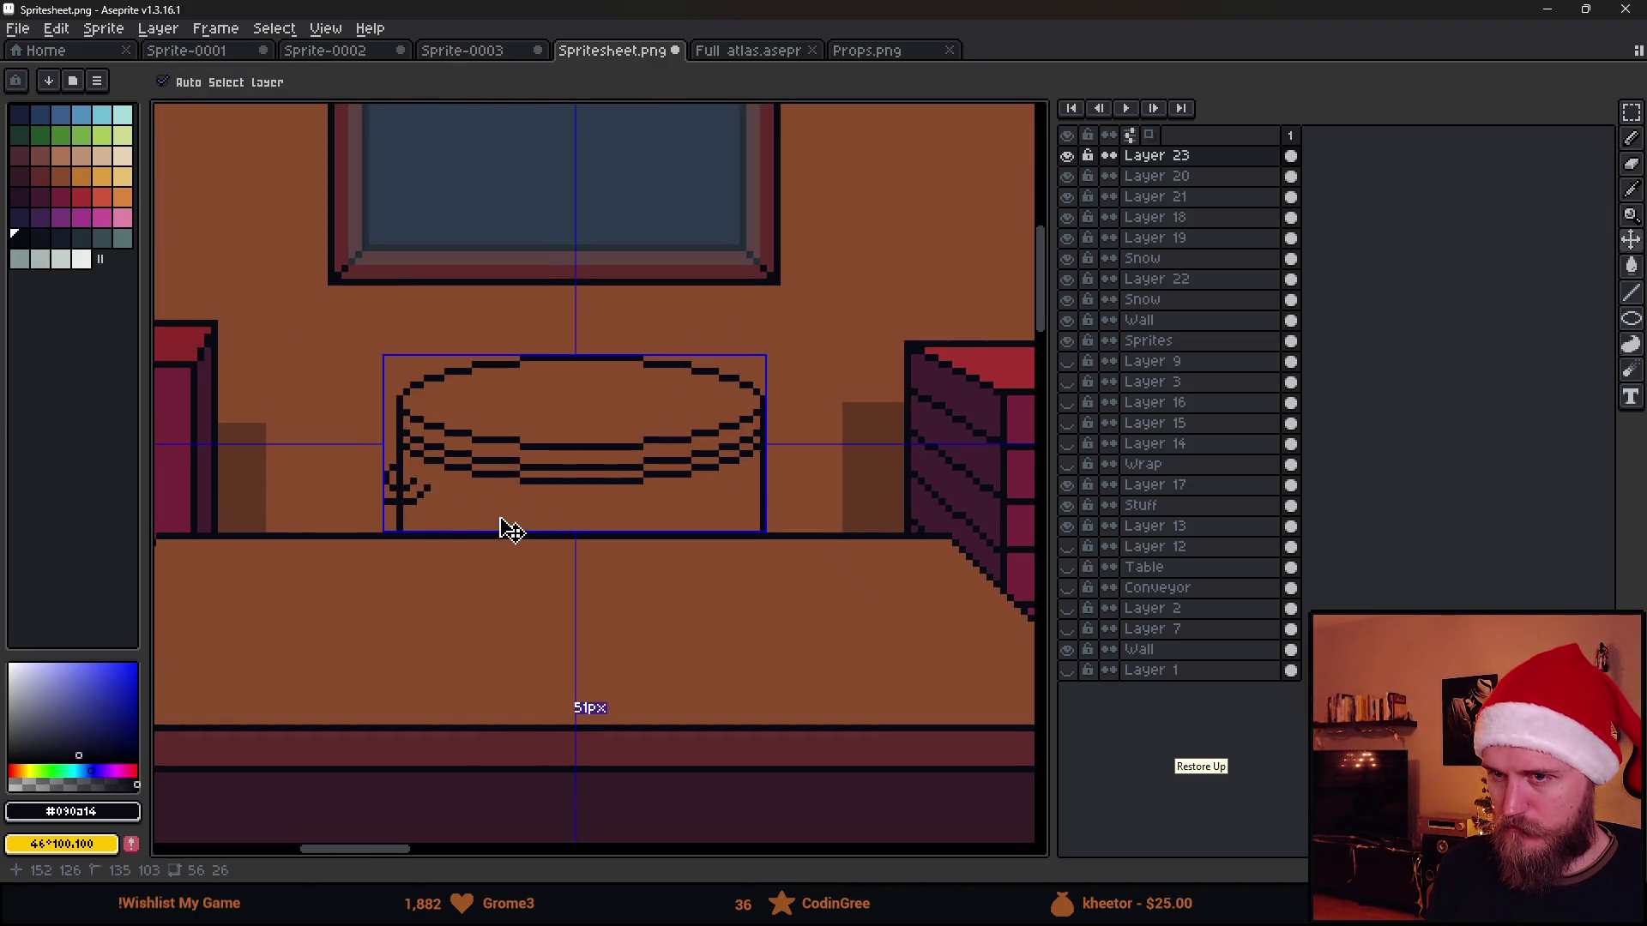
{"action": "key", "text": "ctrl+z"}
{"action": "key", "text": "ctrl+z"}
{"action": "key", "text": "m"}
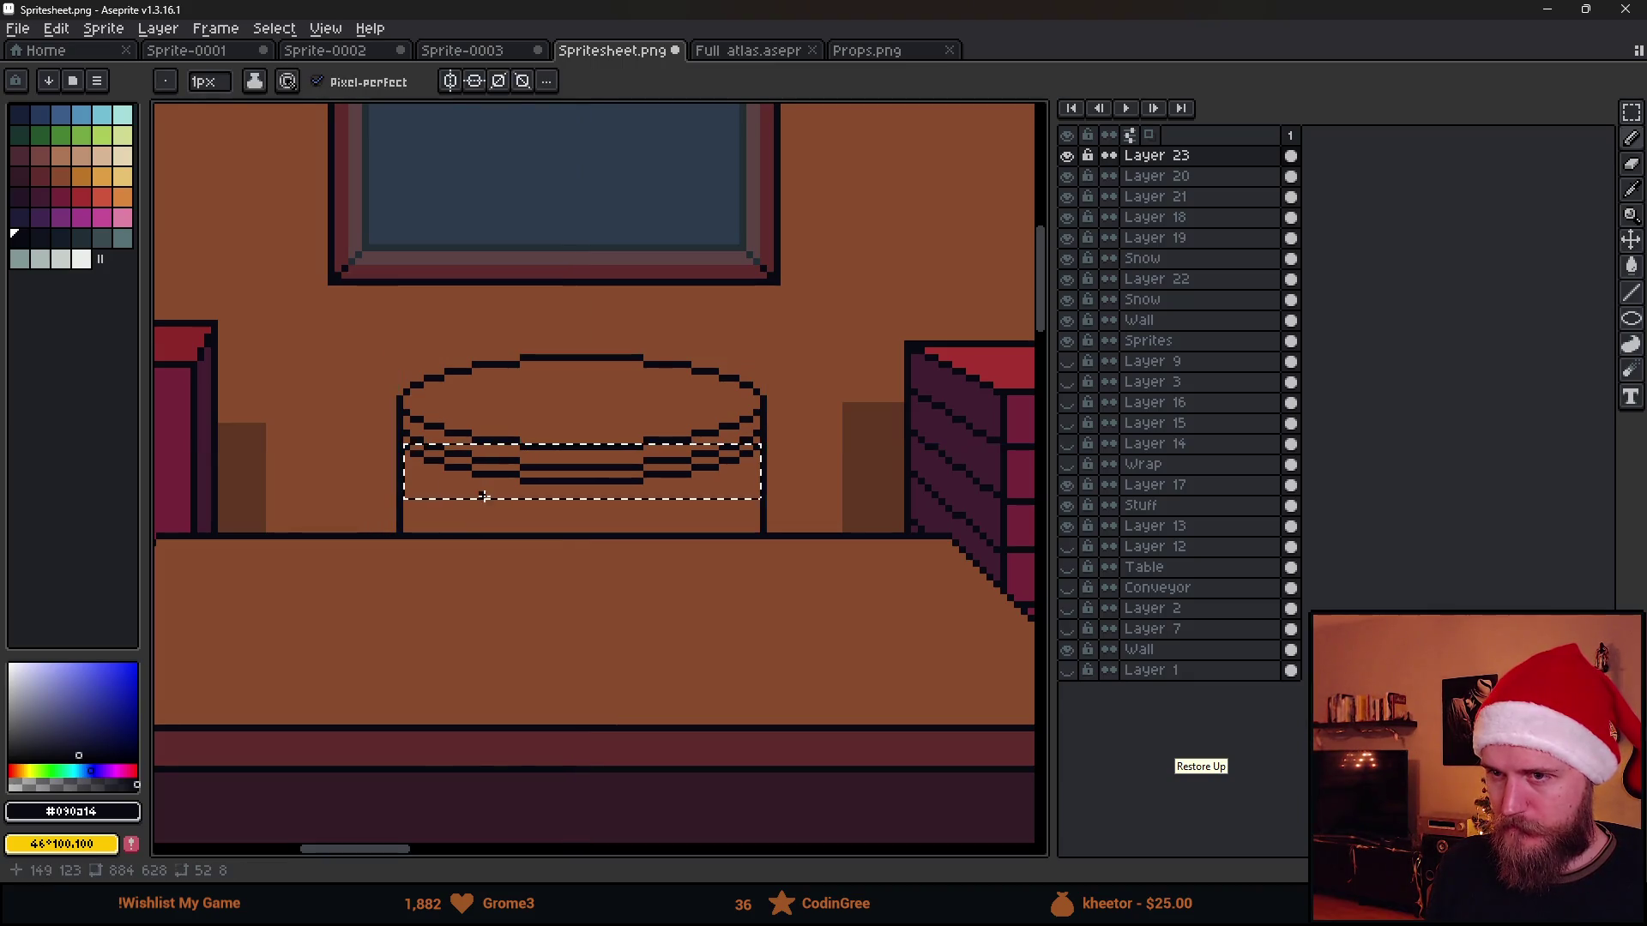
{"action": "key", "text": "ctrl+z"}
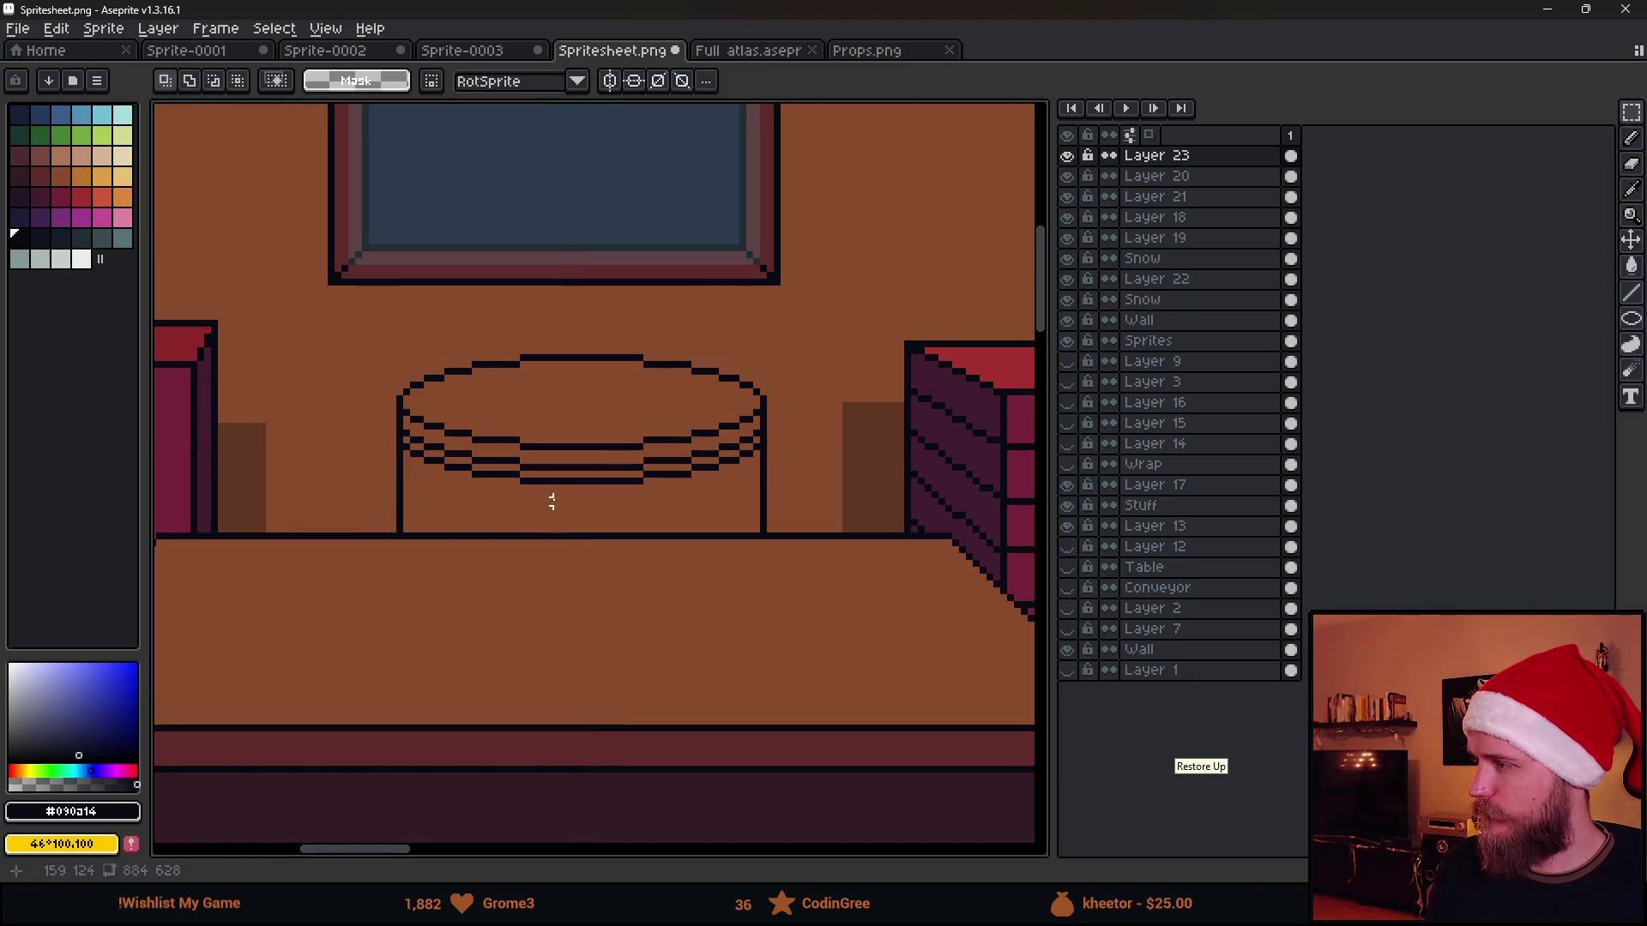
{"action": "scroll", "coordinate": [566, 447], "scroll_direction": "up", "scroll_amount": 1}
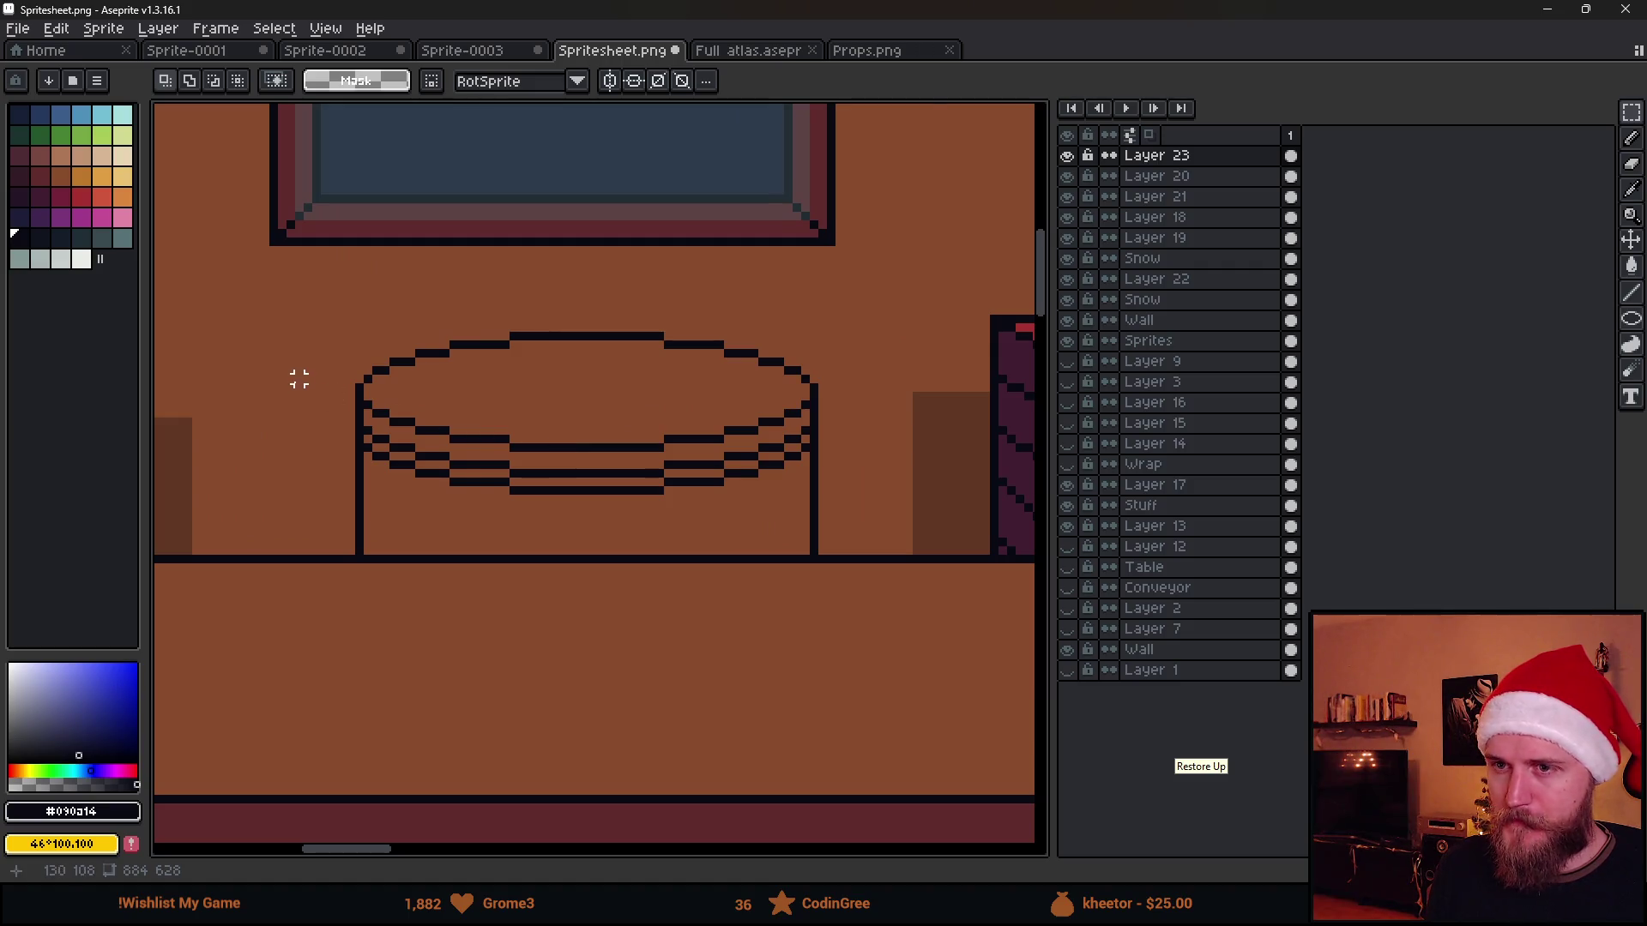
{"action": "scroll", "coordinate": [347, 414], "scroll_direction": "up", "scroll_amount": 1}
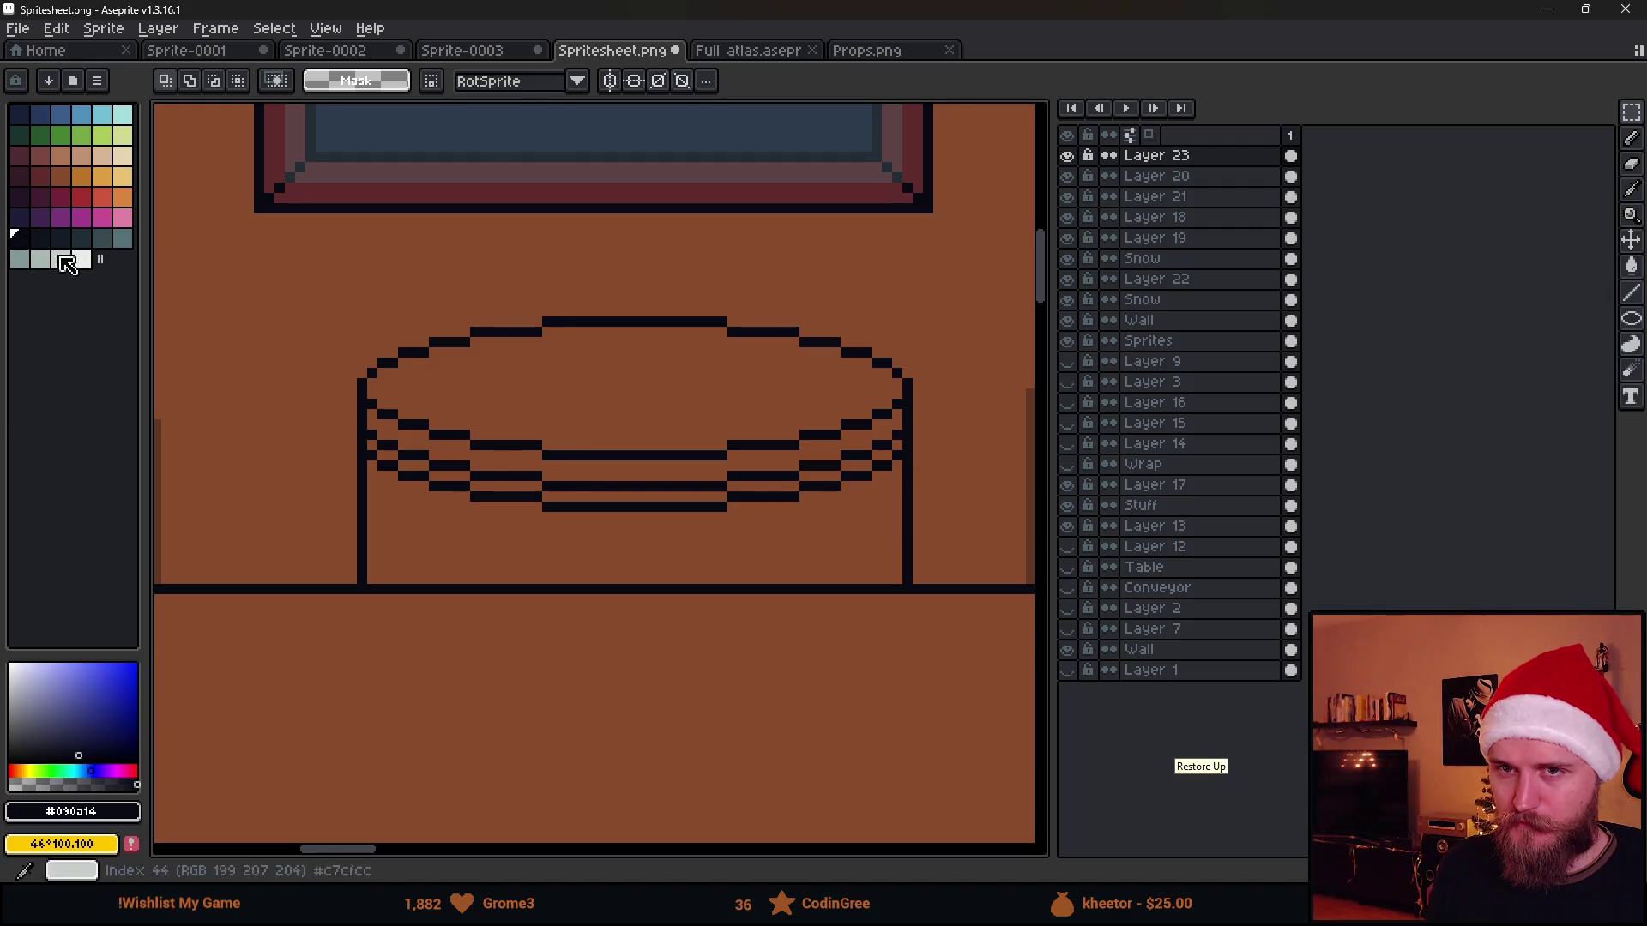
Close the cylinder's bottom and fill its body, rim band and oval top with grey-blue
{"action": "left_click", "coordinate": [122, 238]}
{"action": "key", "text": "b"}
{"action": "left_click_drag", "start_coordinate": [375, 569], "coordinate": [892, 576]}
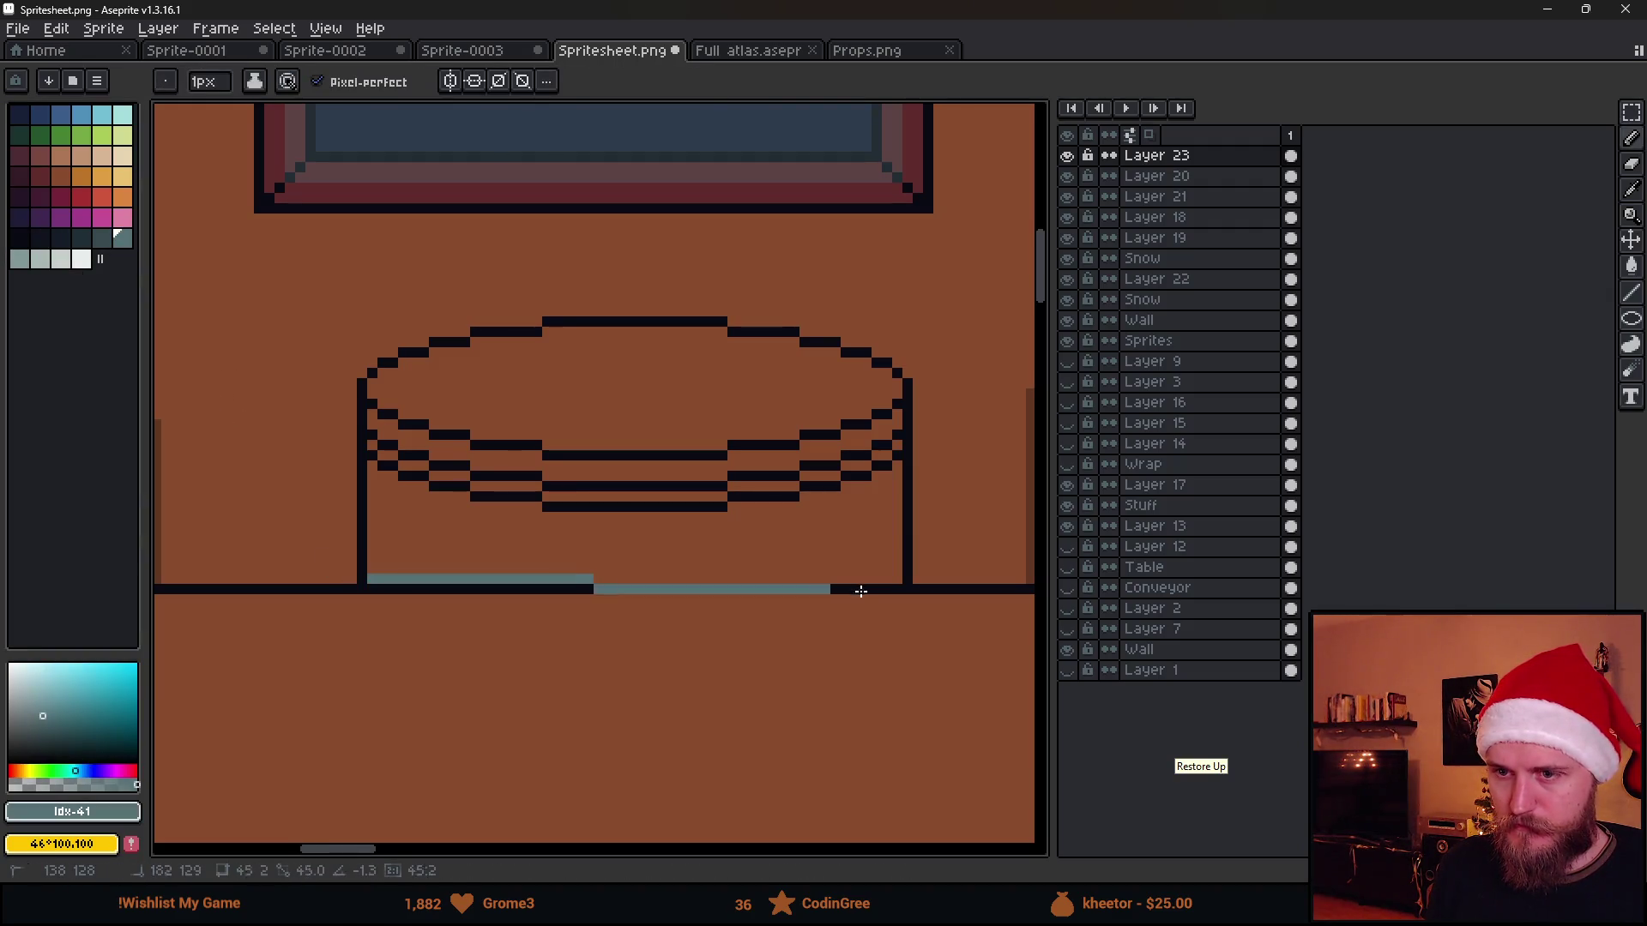
{"action": "key", "text": "g"}
{"action": "left_click", "coordinate": [643, 538]}
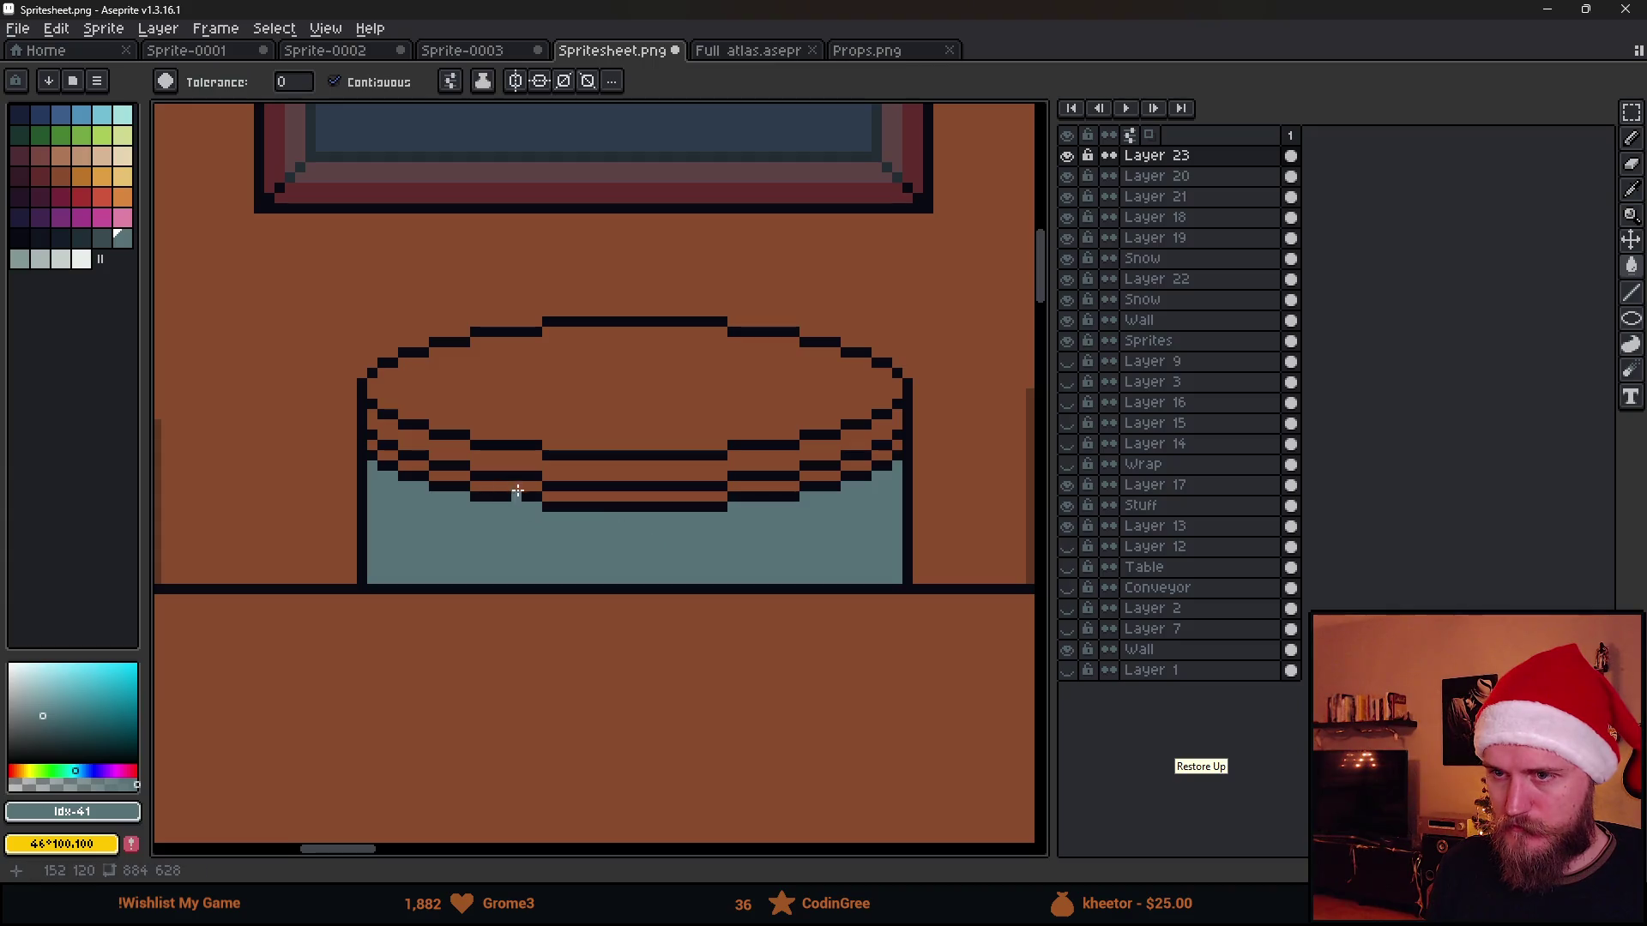
{"action": "left_click", "coordinate": [512, 461]}
{"action": "left_click", "coordinate": [548, 416]}
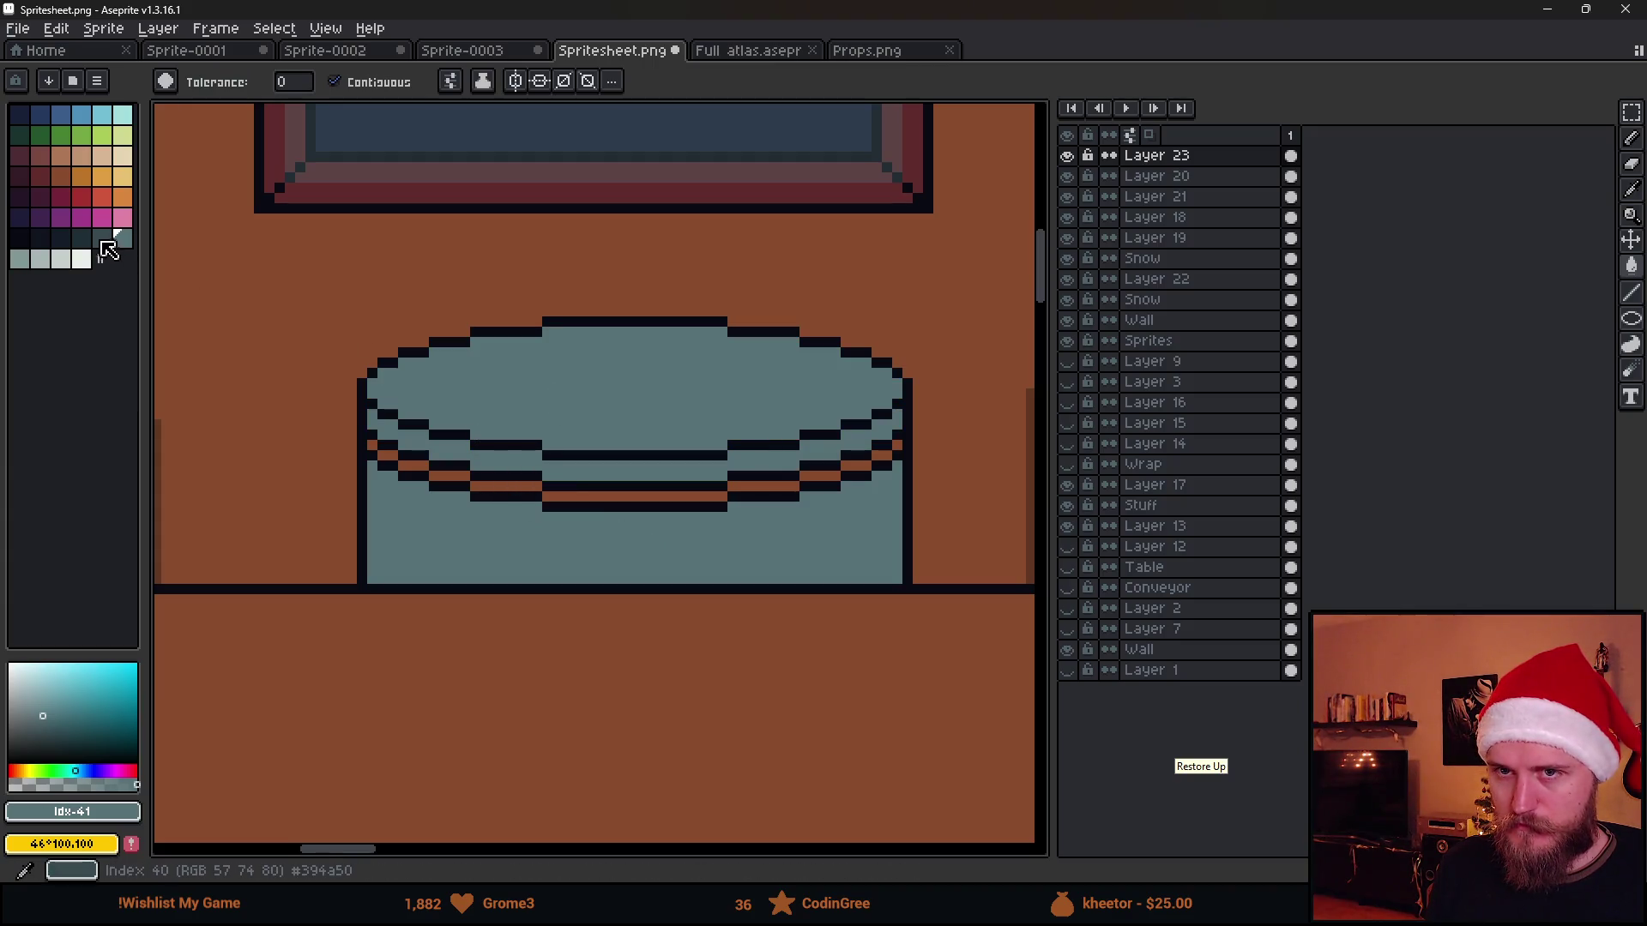
Fill the two orange band segments on the barrel with a darker shade
{"action": "left_click", "coordinate": [100, 238]}
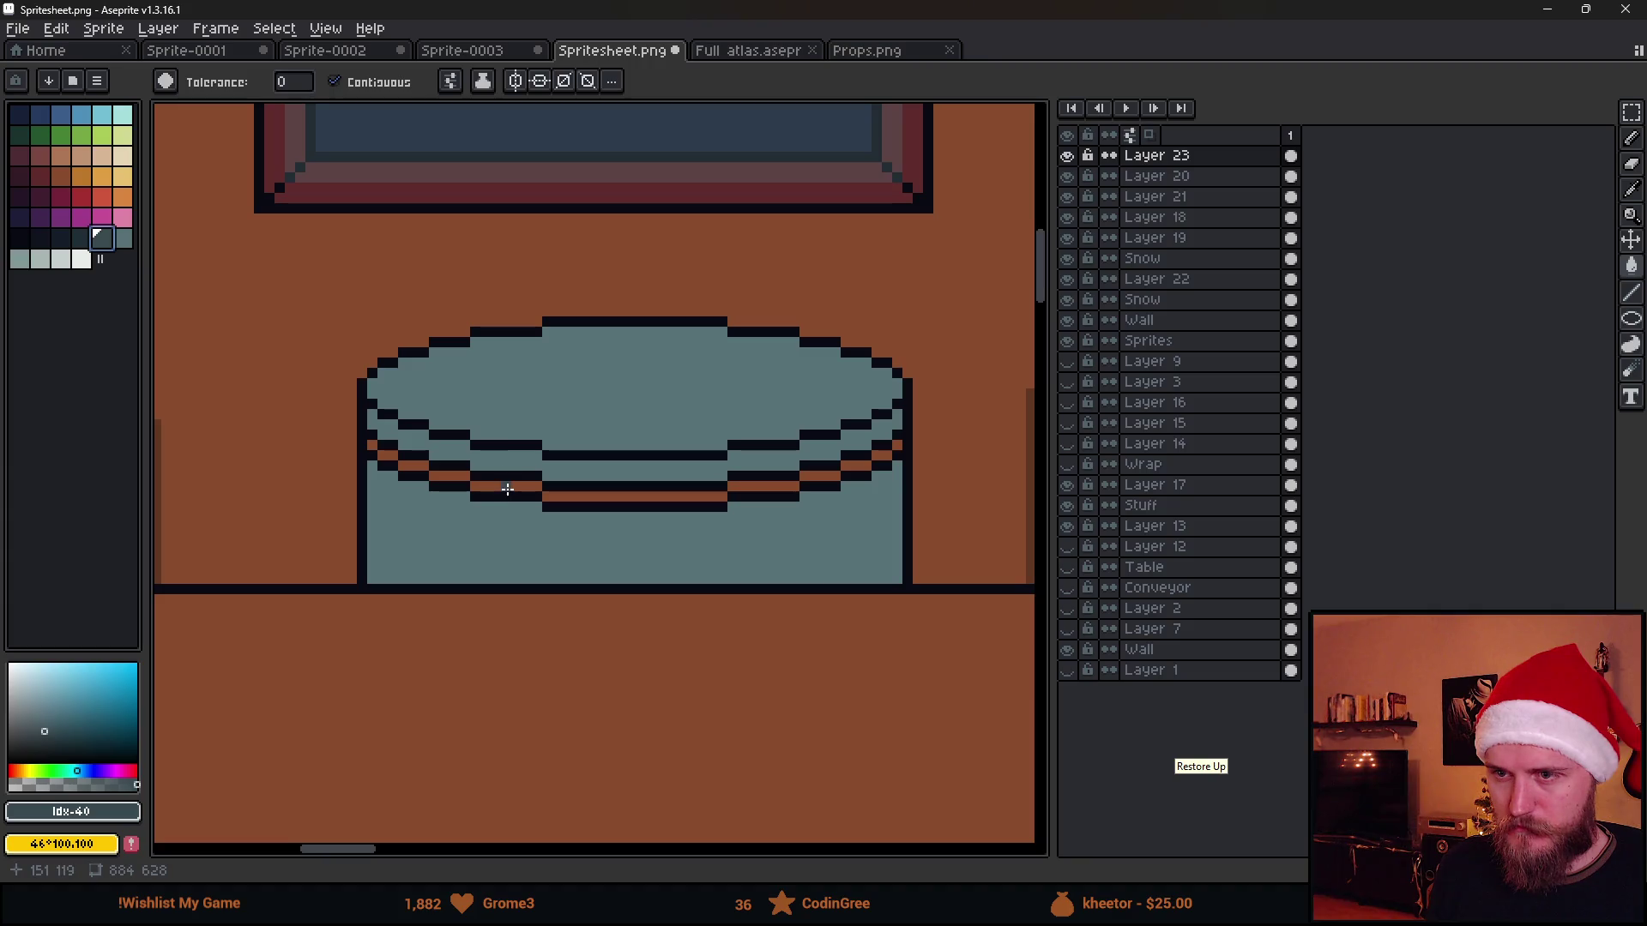
{"action": "left_click", "coordinate": [508, 490]}
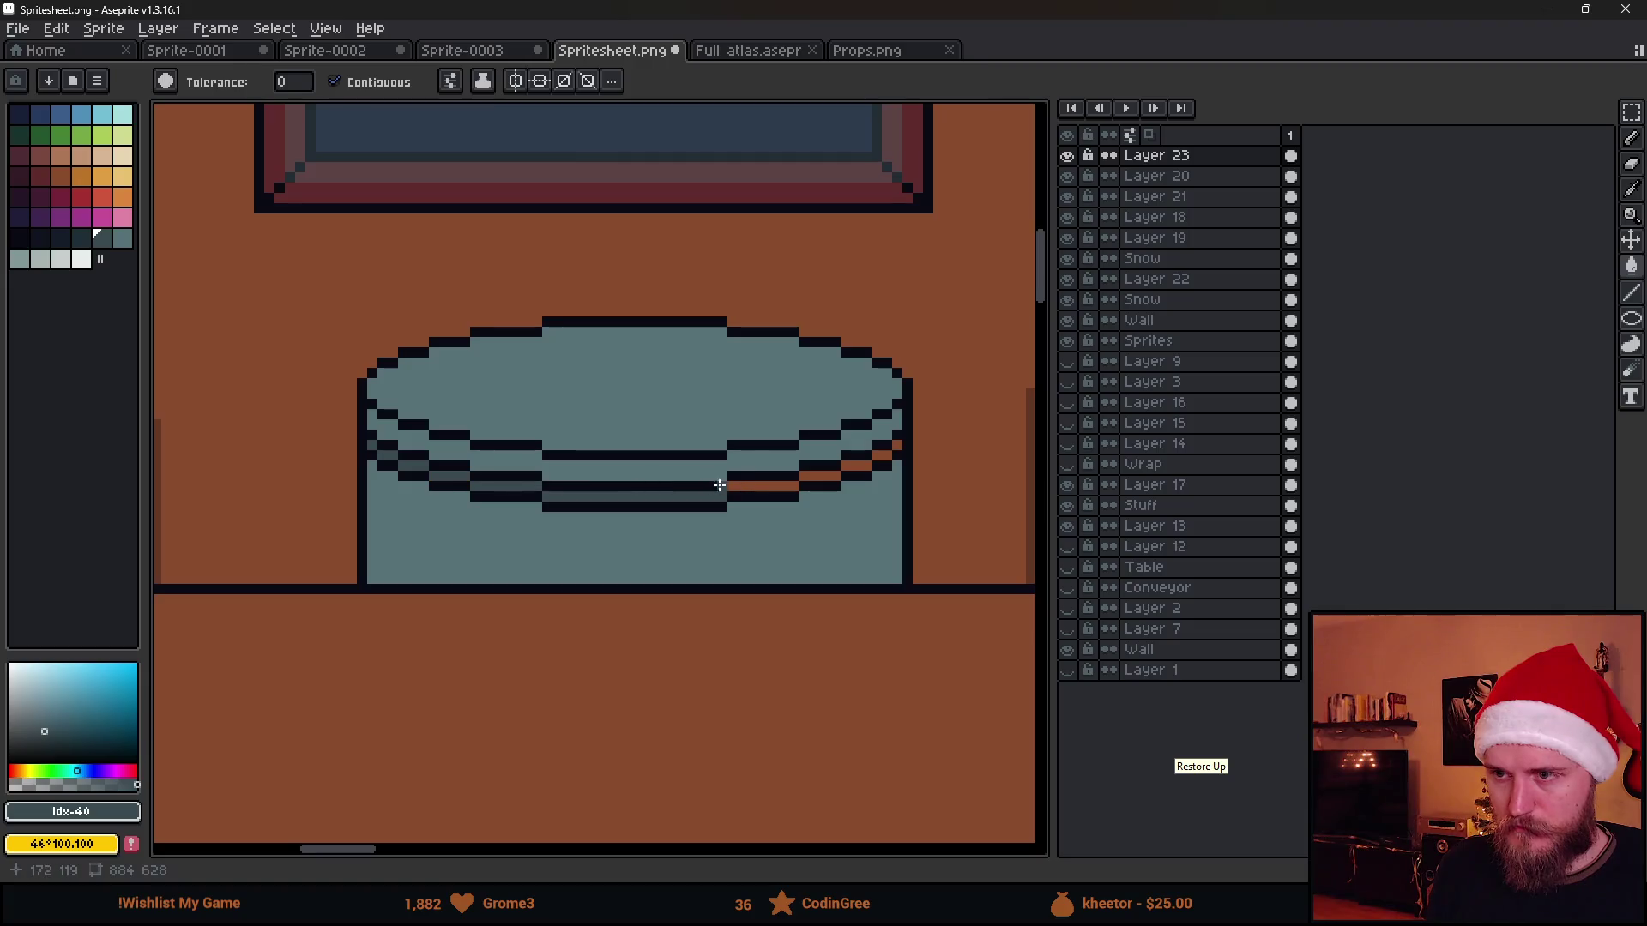
{"action": "left_click", "coordinate": [834, 480]}
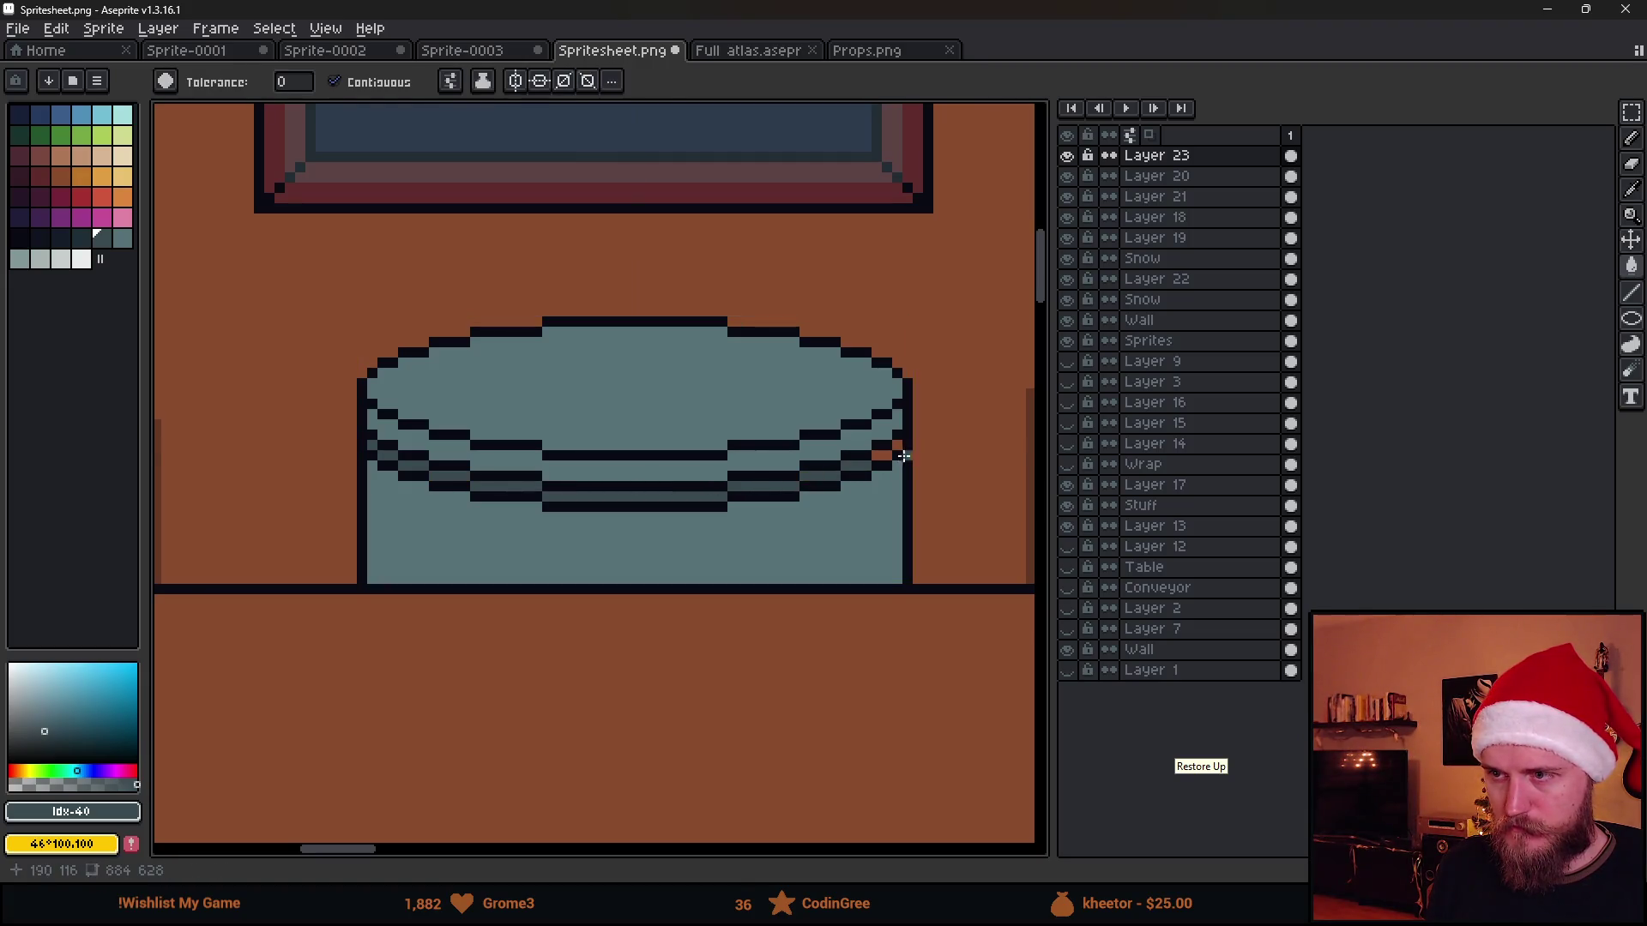
{"action": "scroll", "coordinate": [894, 447], "scroll_direction": "down", "scroll_amount": 3}
{"action": "scroll", "coordinate": [895, 447], "scroll_direction": "down", "scroll_amount": 2}
{"action": "scroll", "coordinate": [362, 455], "scroll_direction": "up", "scroll_amount": 5}
{"action": "key", "text": "b"}
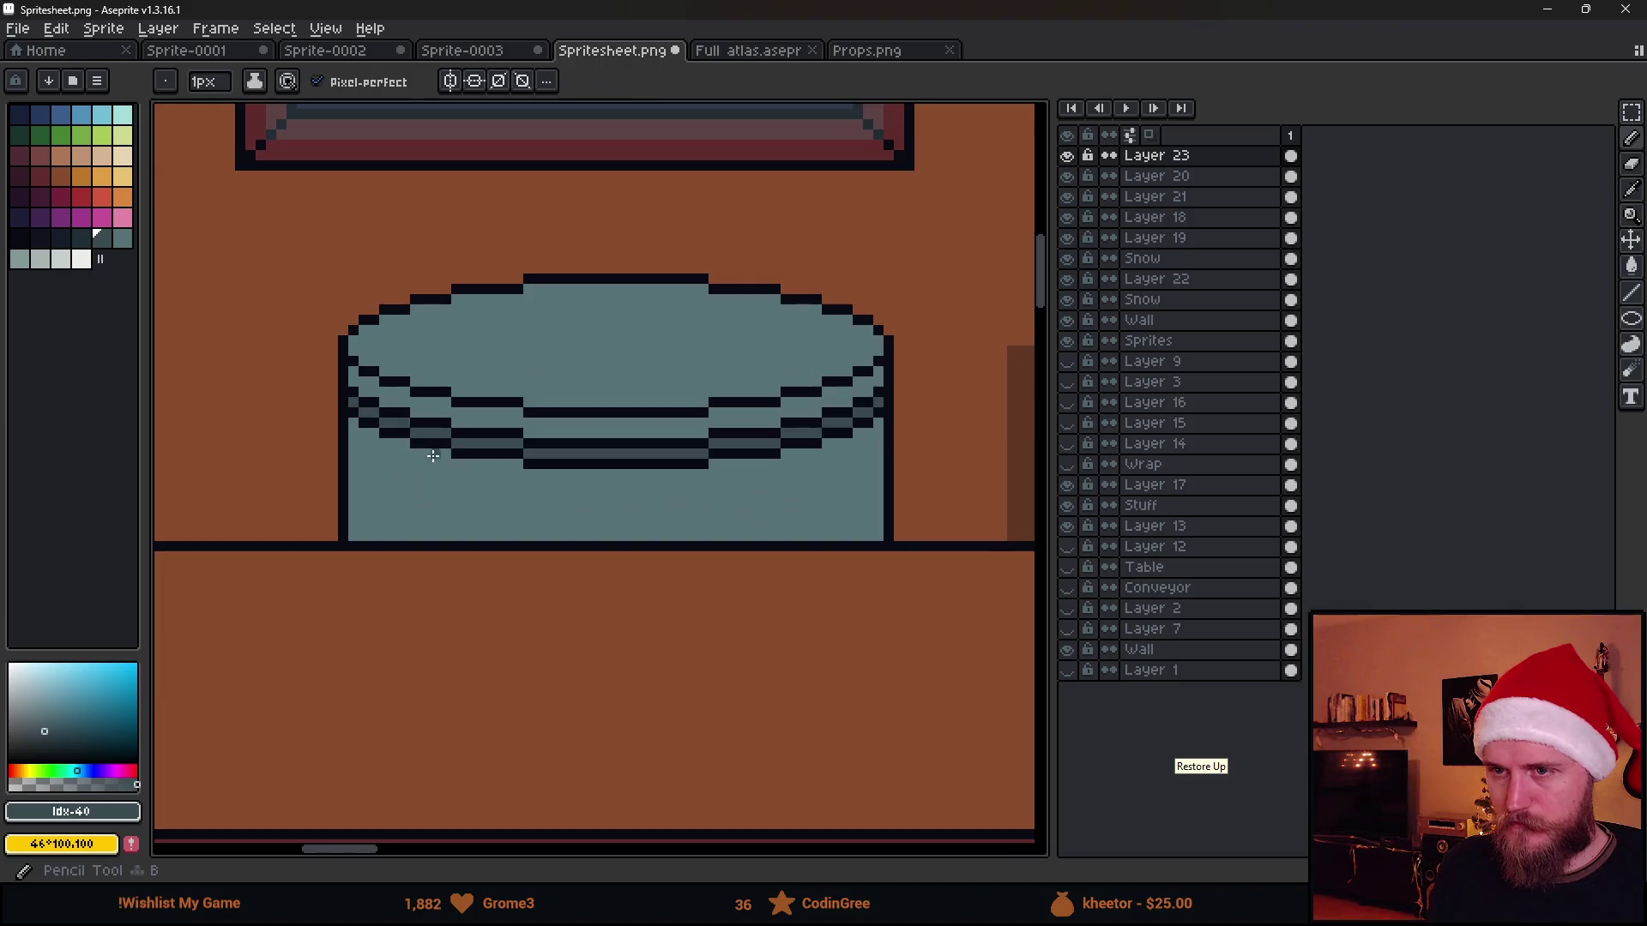
{"action": "scroll", "coordinate": [362, 456], "scroll_direction": "up", "scroll_amount": 3}
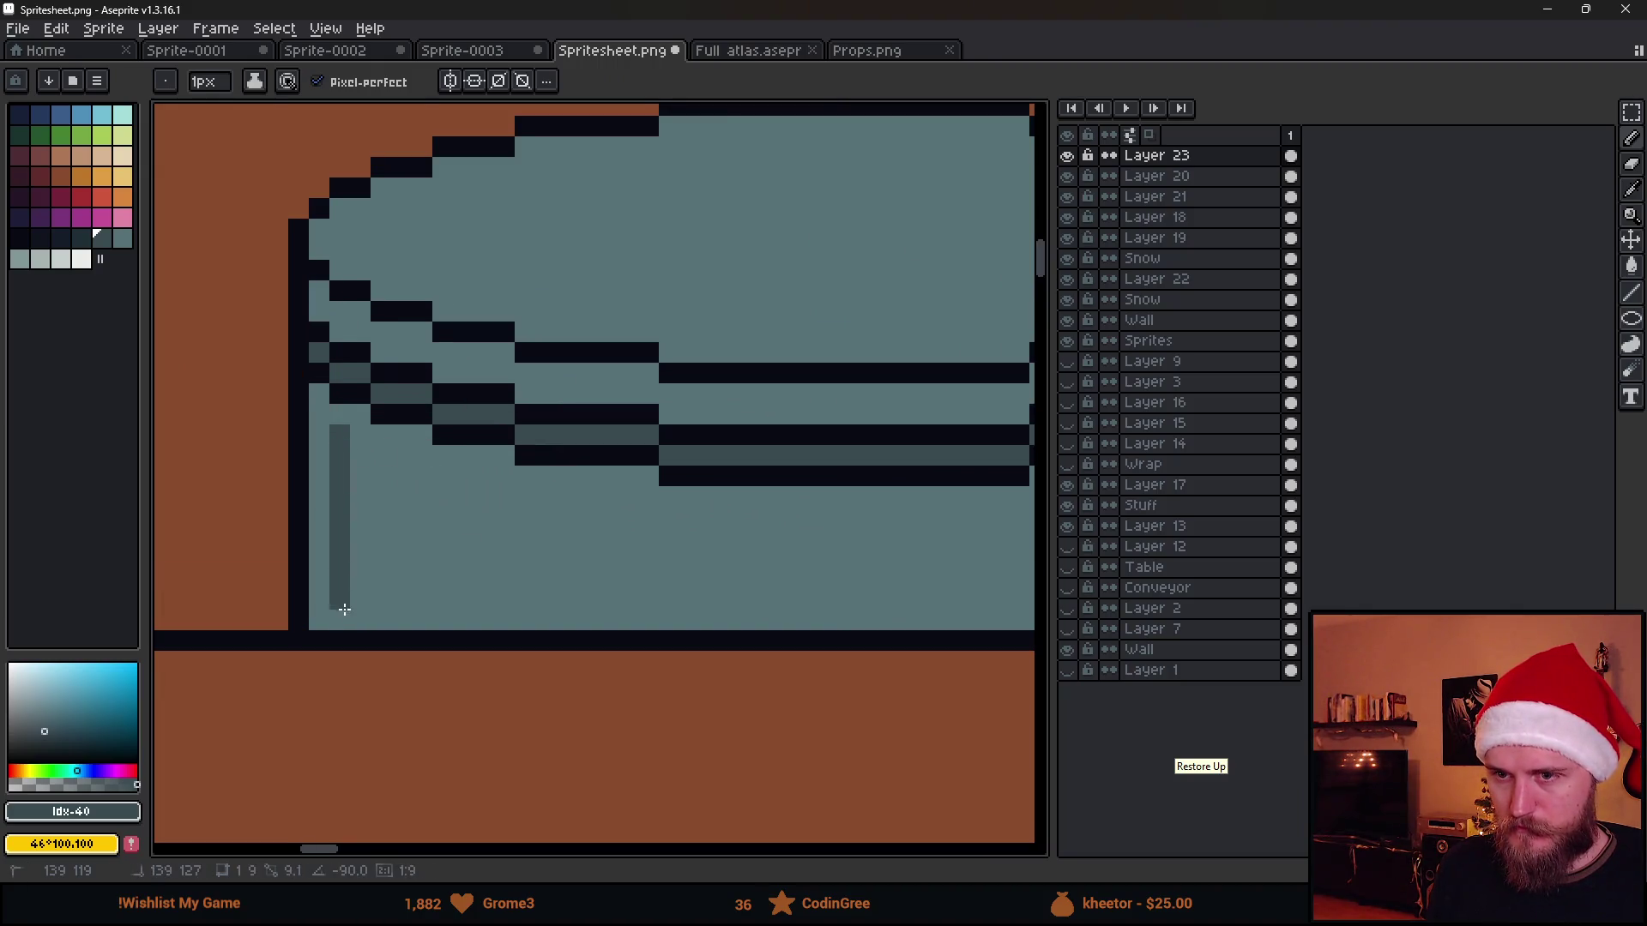
Draw thin vertical dark ribs on the lower left barrel, undoing stray marks
{"action": "left_click", "coordinate": [381, 602], "text": "shift"}
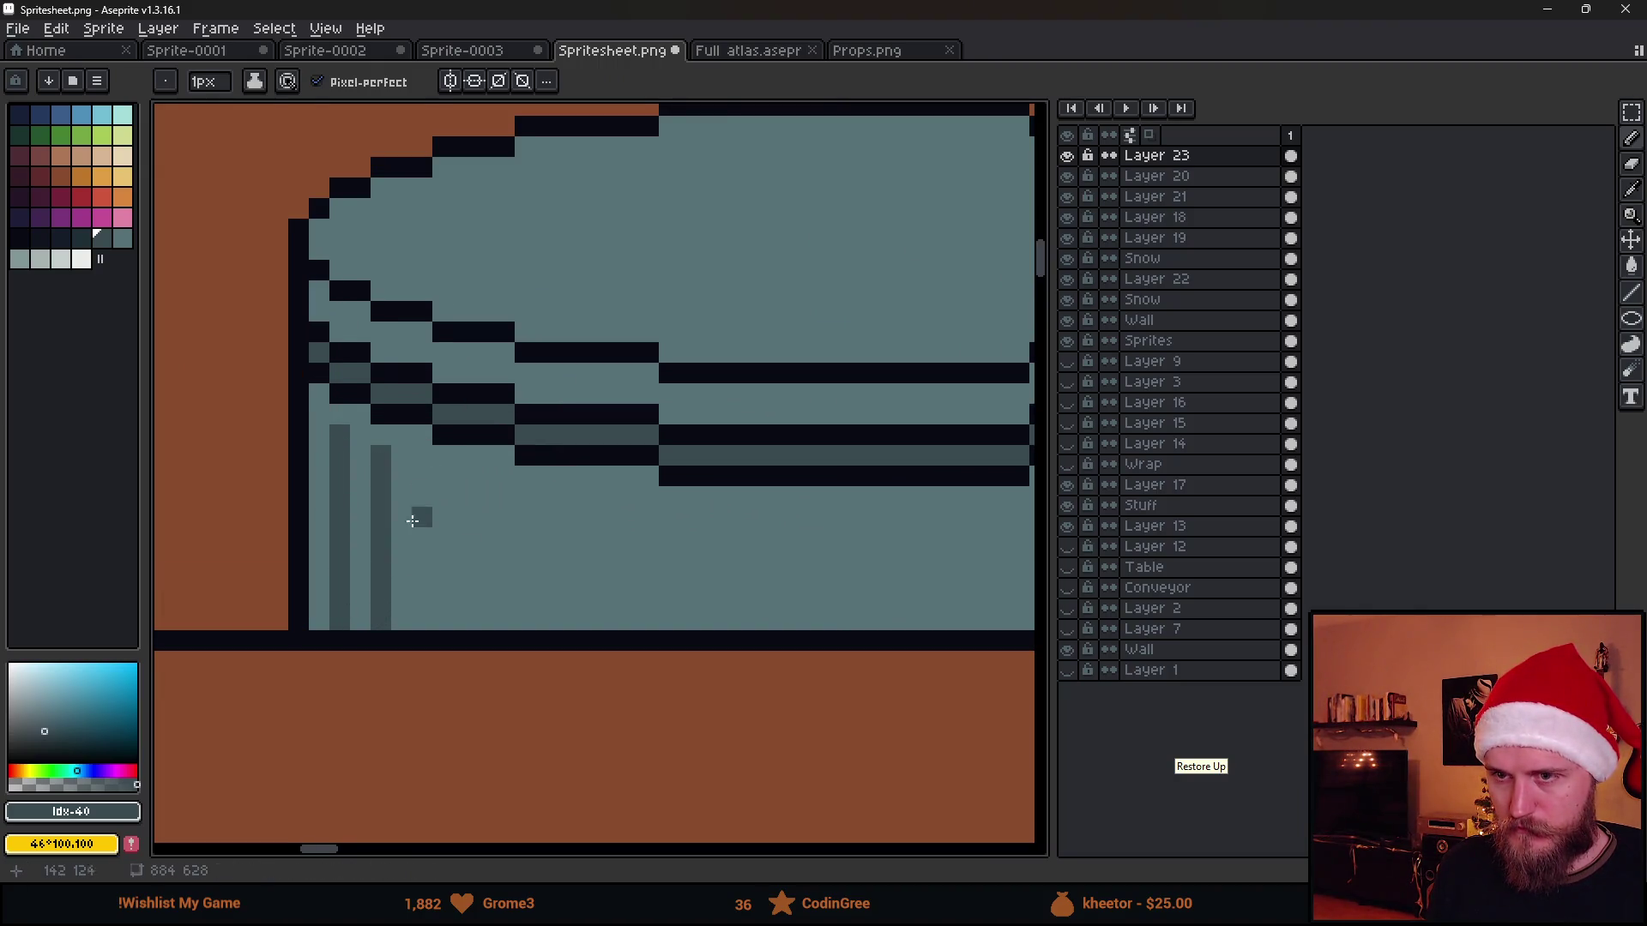
{"action": "left_click_drag", "start_coordinate": [422, 475], "coordinate": [434, 615]}
{"action": "scroll", "coordinate": [477, 608], "scroll_direction": "down", "scroll_amount": 3}
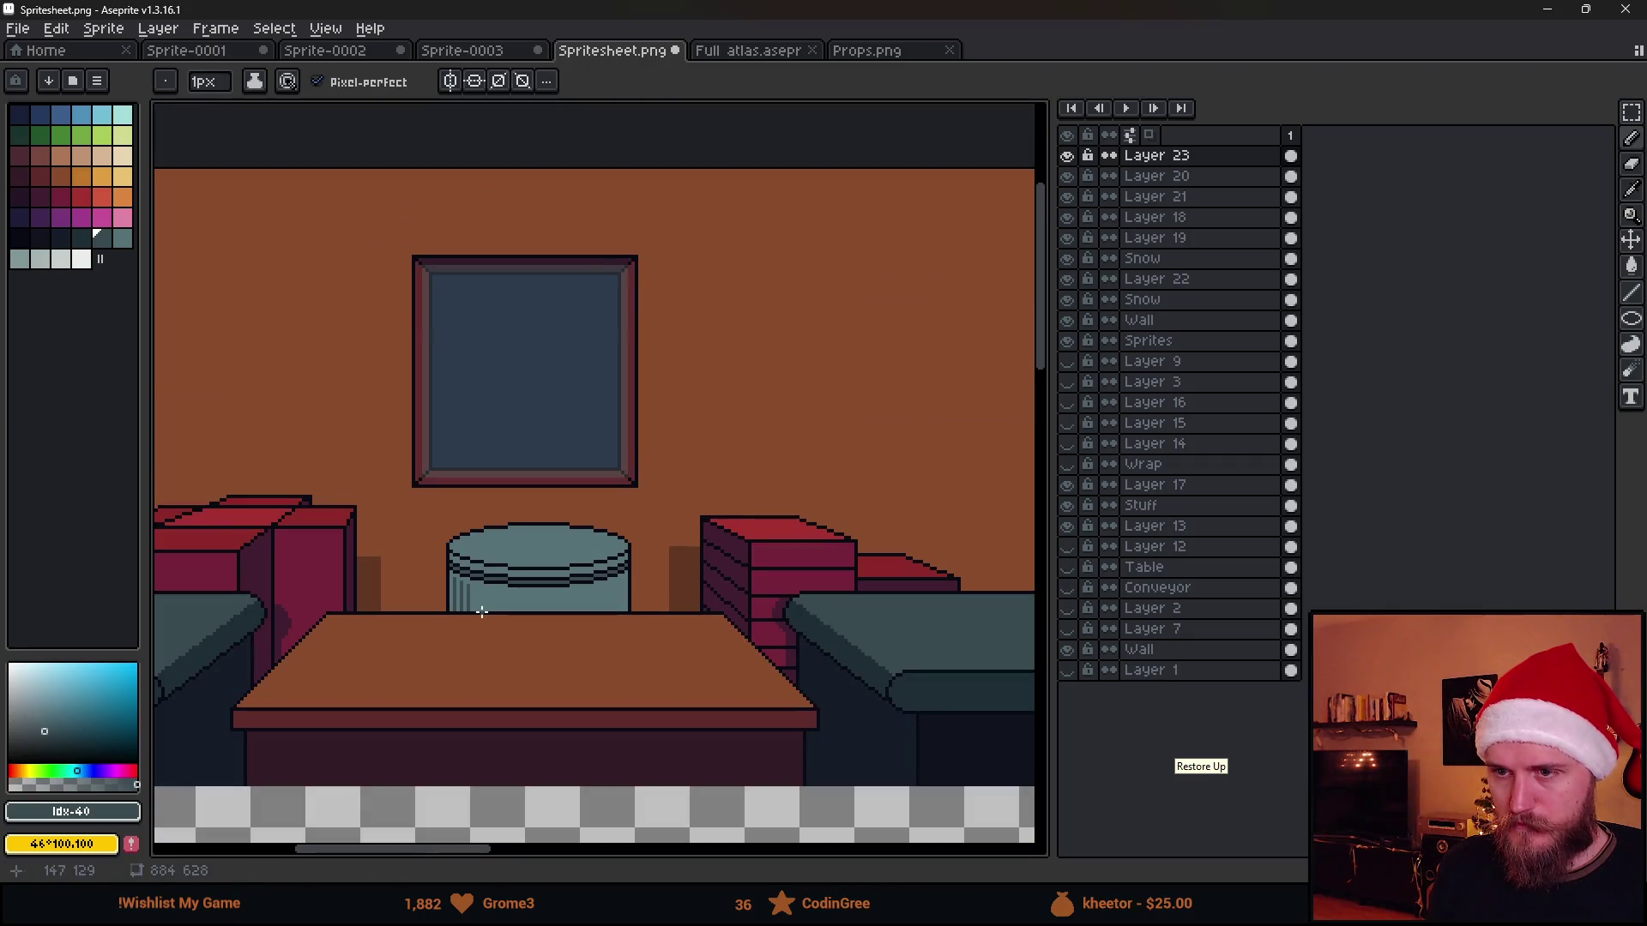
{"action": "scroll", "coordinate": [480, 613], "scroll_direction": "up", "scroll_amount": 3}
{"action": "scroll", "coordinate": [480, 612], "scroll_direction": "up", "scroll_amount": 3, "text": "ctrl"}
{"action": "left_click_drag", "start_coordinate": [508, 566], "coordinate": [515, 592]}
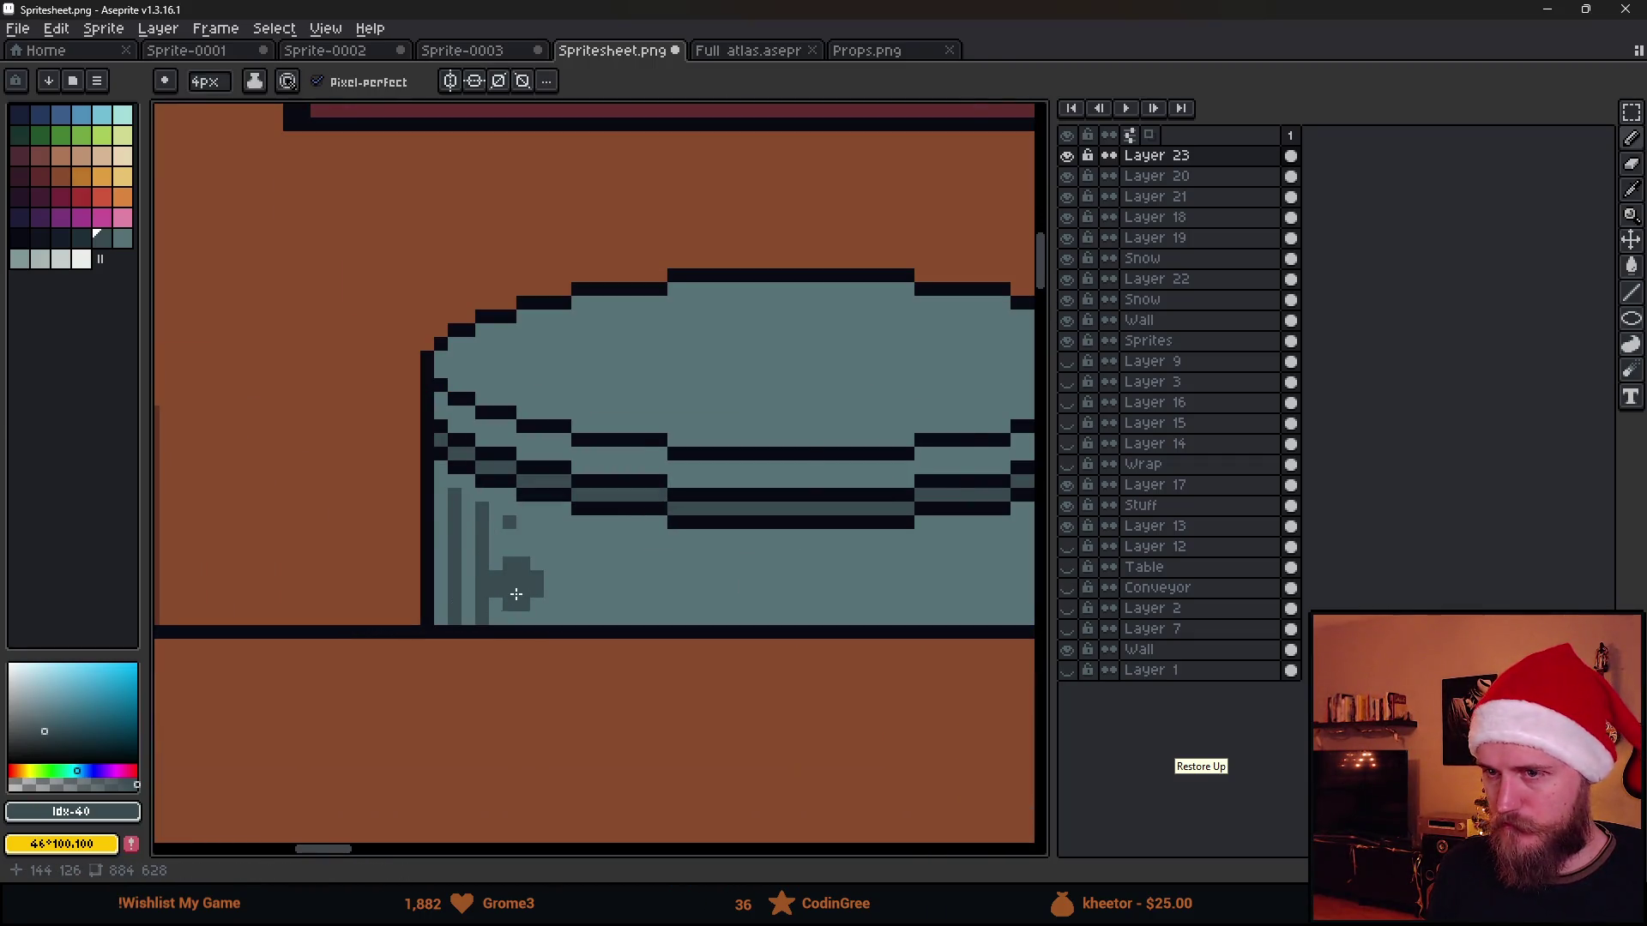
{"action": "key", "text": "ctrl+z"}
{"action": "scroll", "coordinate": [515, 593], "scroll_direction": "down", "scroll_amount": 3, "text": "ctrl"}
{"action": "scroll", "coordinate": [515, 594], "scroll_direction": "down", "scroll_amount": 1}
{"action": "scroll", "coordinate": [514, 585], "scroll_direction": "up", "scroll_amount": 1}
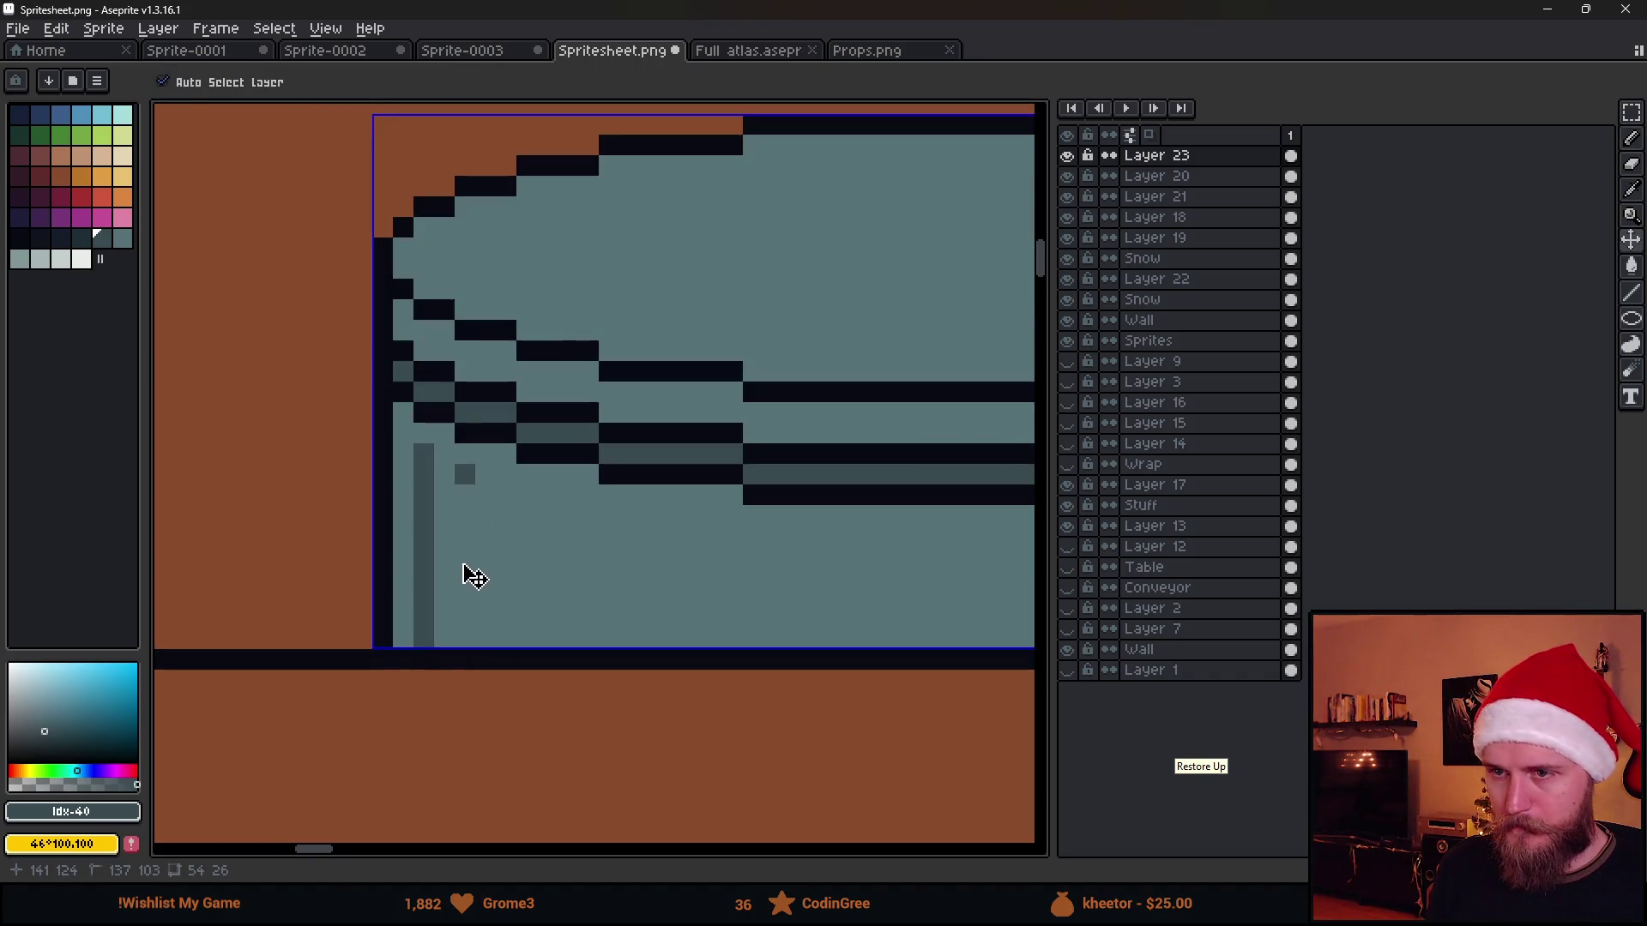
{"action": "key", "text": "ctrl+z"}
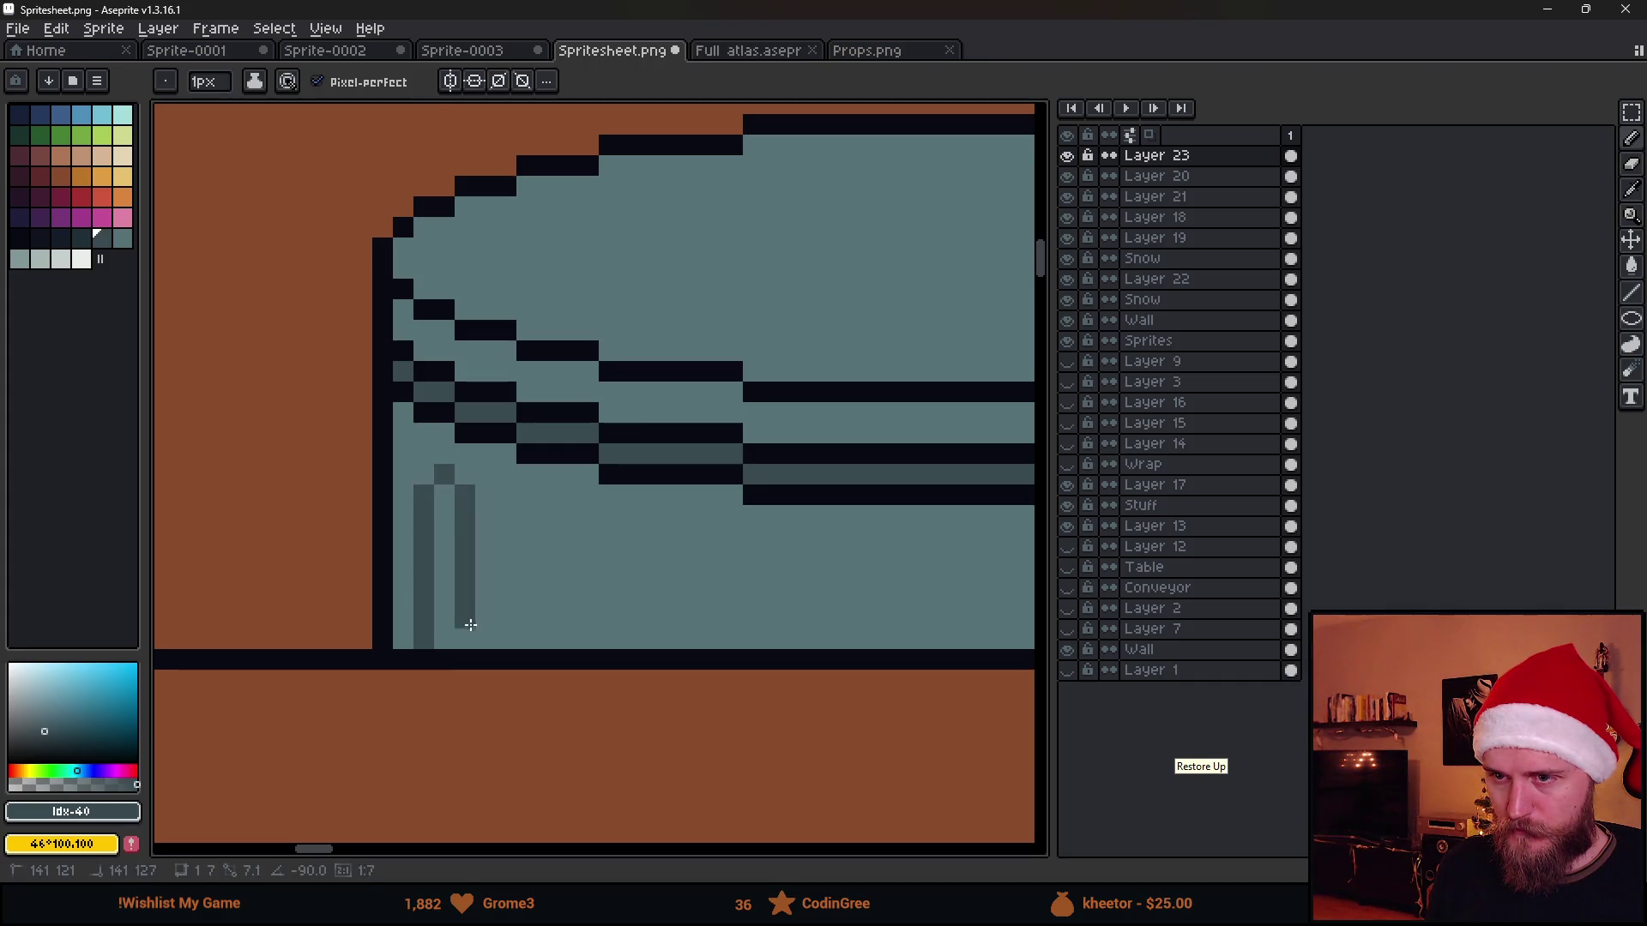
{"action": "scroll", "coordinate": [541, 635], "scroll_direction": "down", "scroll_amount": 3}
{"action": "scroll", "coordinate": [486, 647], "scroll_direction": "up", "scroll_amount": 2}
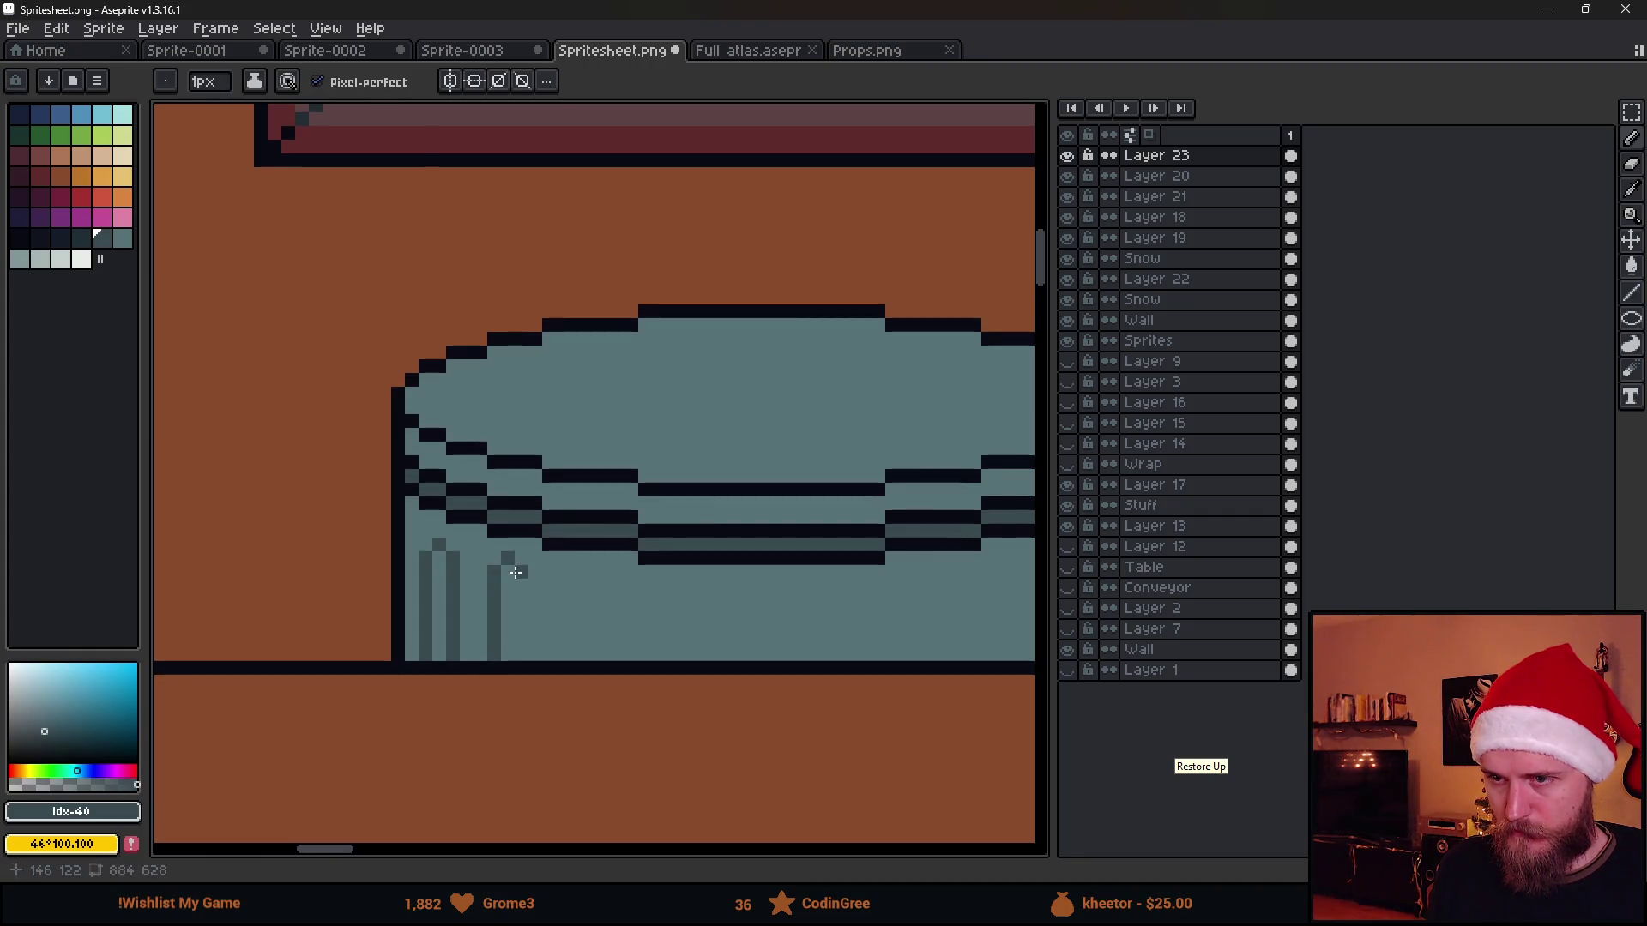
{"action": "scroll", "coordinate": [521, 656], "scroll_direction": "down", "scroll_amount": 2}
{"action": "scroll", "coordinate": [566, 637], "scroll_direction": "down", "scroll_amount": 2}
{"action": "scroll", "coordinate": [554, 640], "scroll_direction": "up", "scroll_amount": 5}
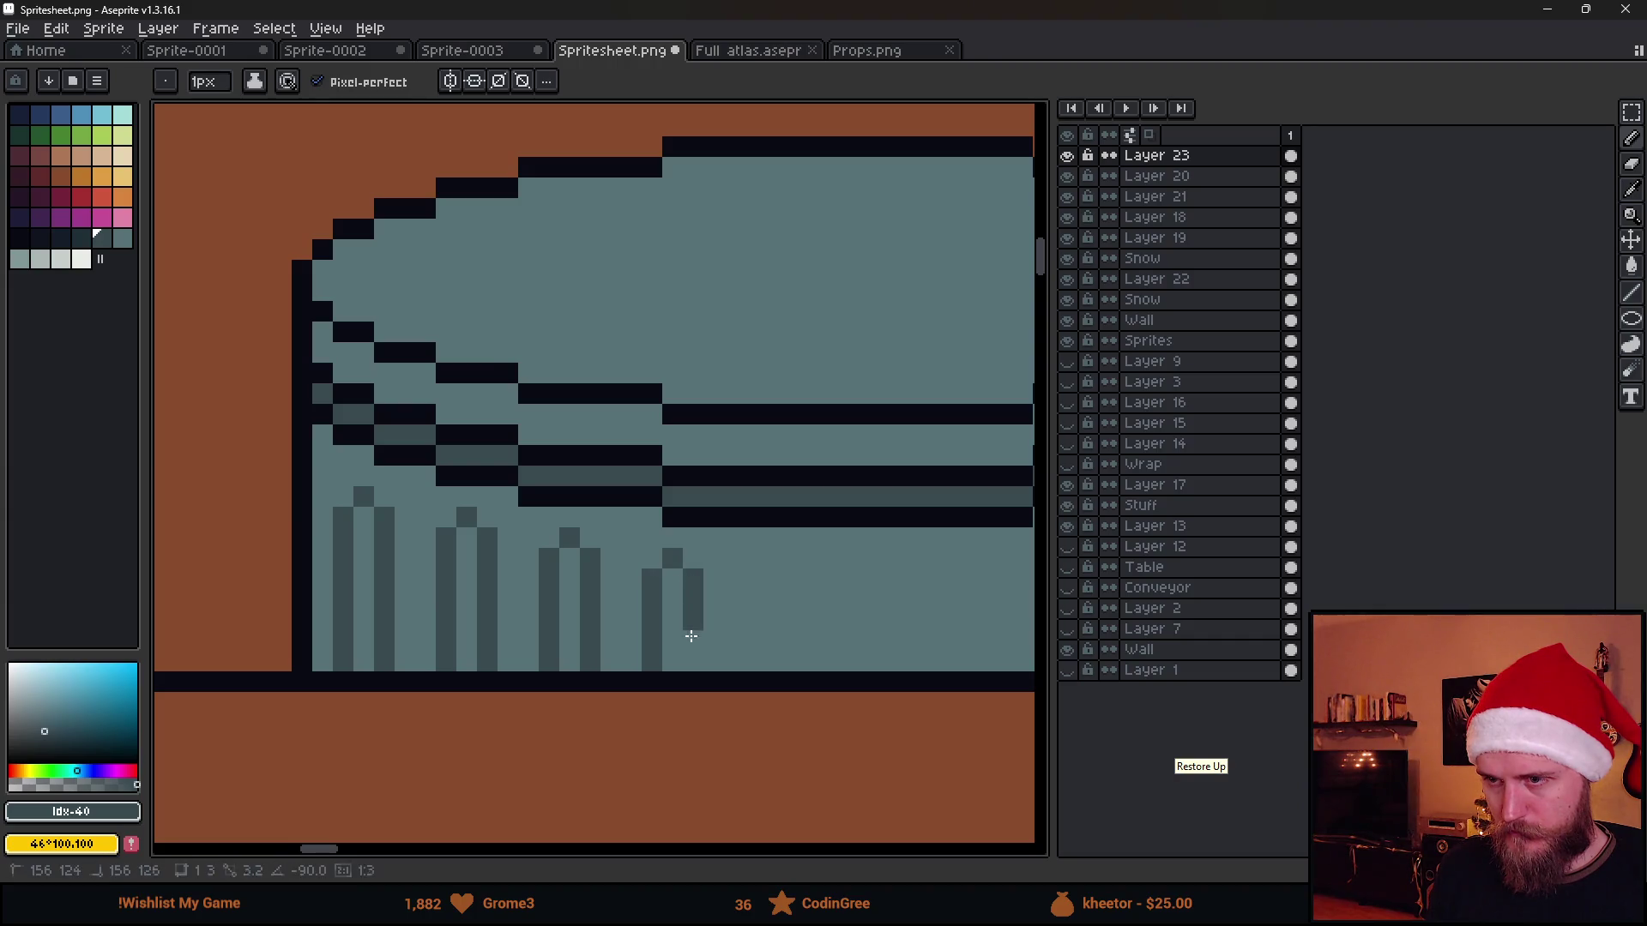
{"action": "scroll", "coordinate": [690, 661], "scroll_direction": "down", "scroll_amount": 2}
{"action": "scroll", "coordinate": [695, 662], "scroll_direction": "down", "scroll_amount": 1}
{"action": "scroll", "coordinate": [643, 656], "scroll_direction": "up", "scroll_amount": 3}
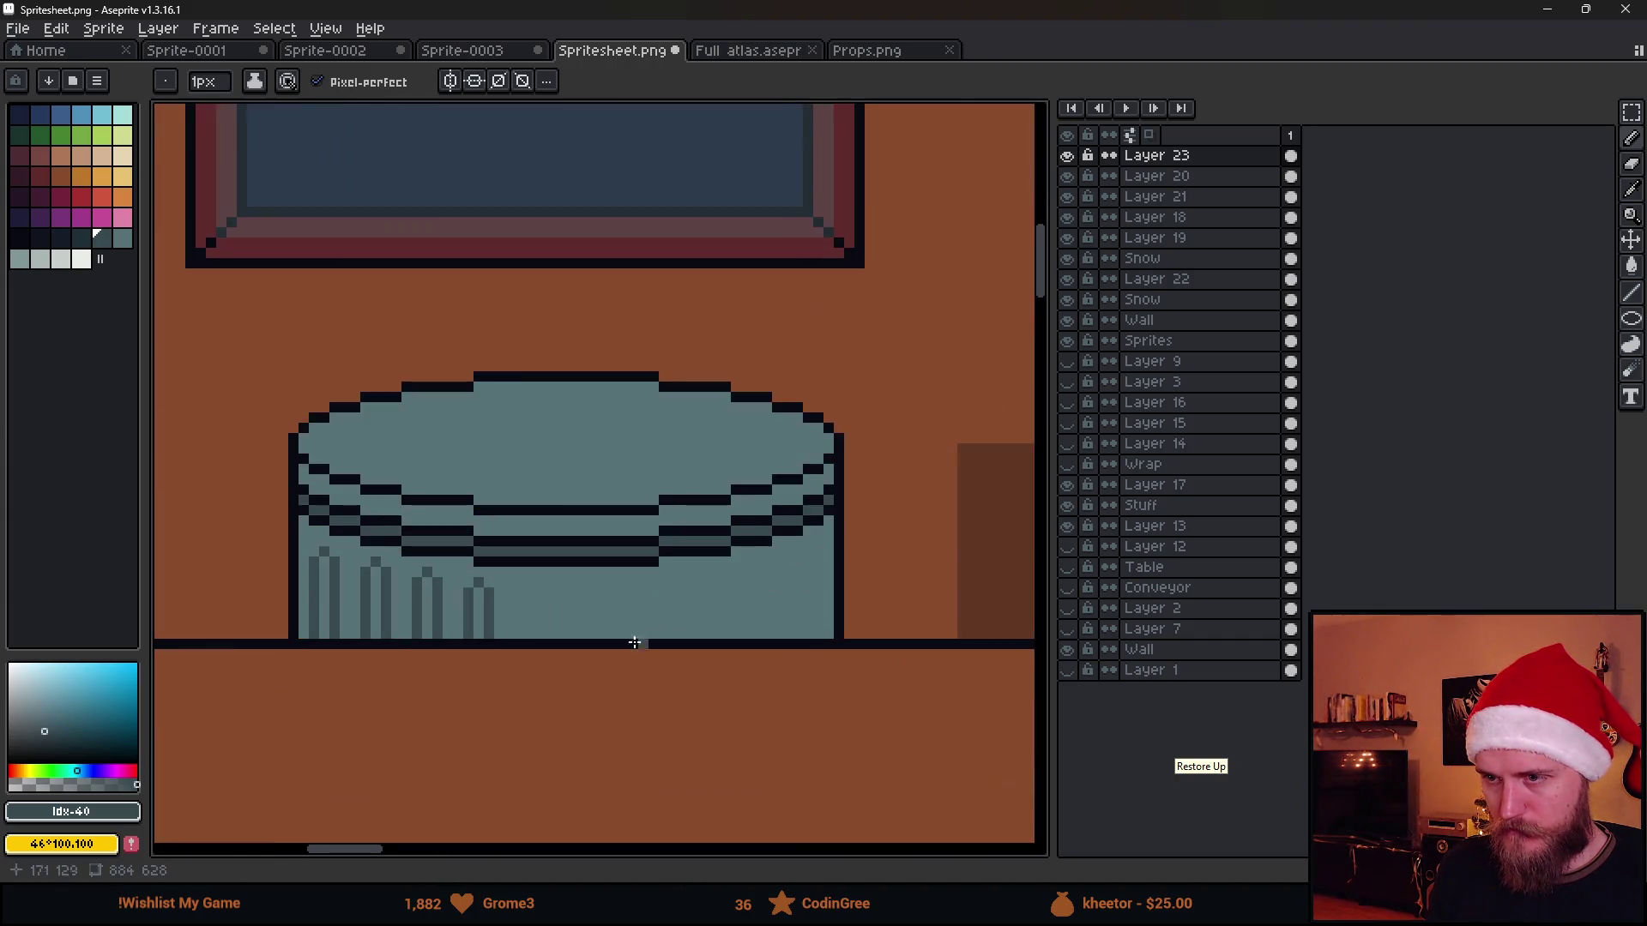
{"action": "scroll", "coordinate": [486, 652], "scroll_direction": "up", "scroll_amount": 1}
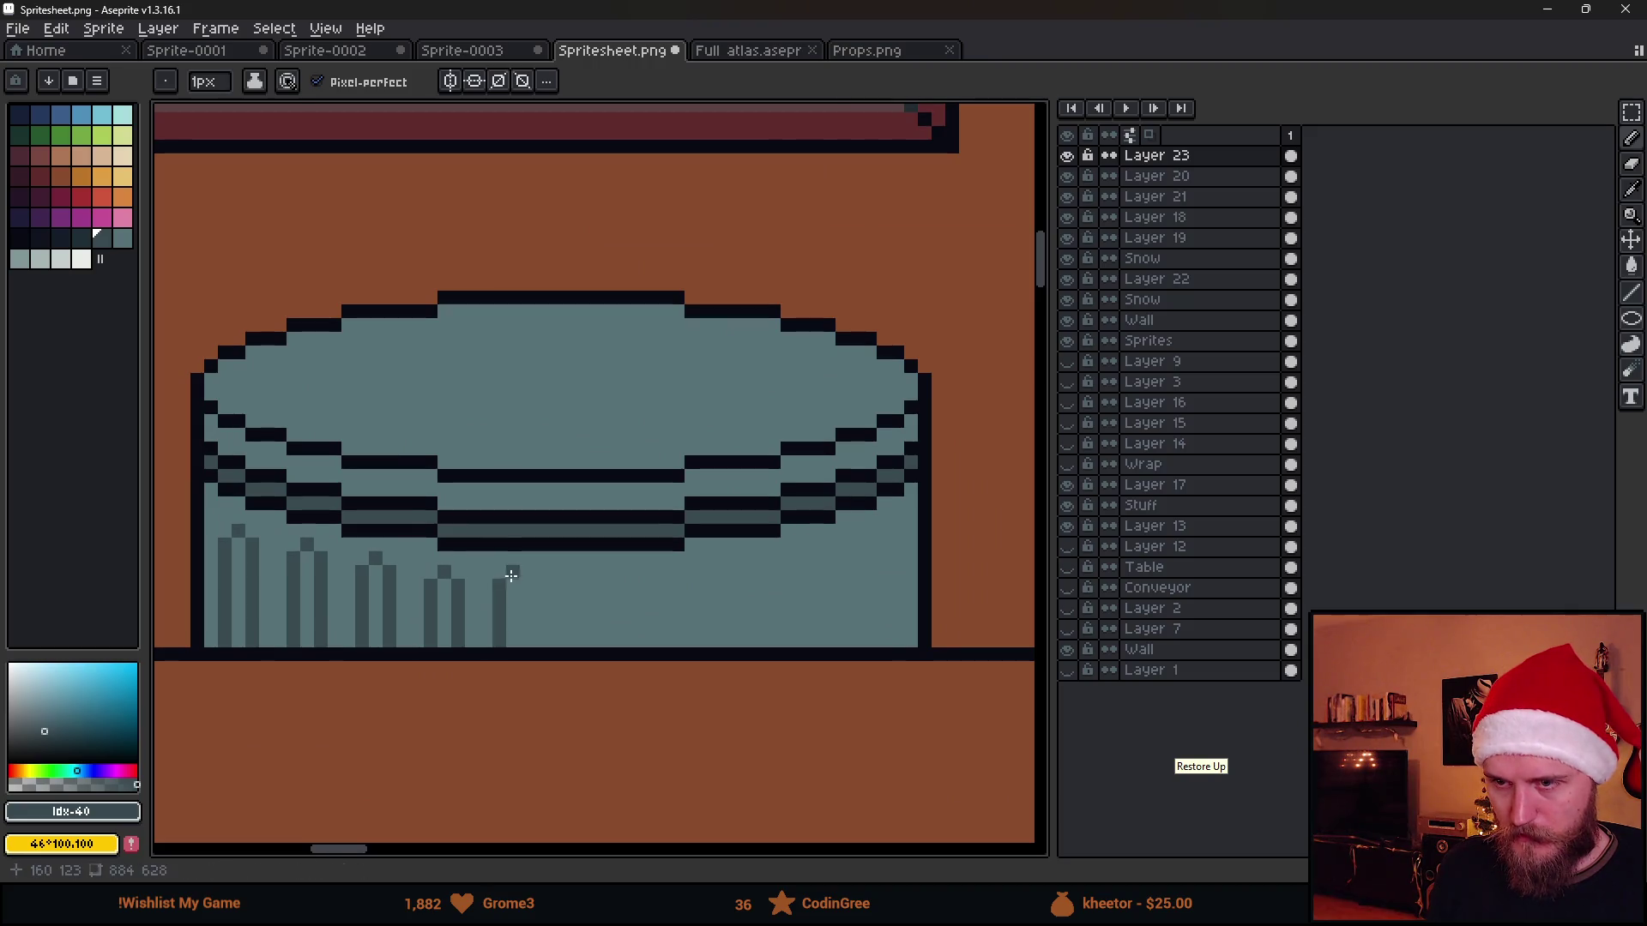
{"action": "key", "text": "m"}
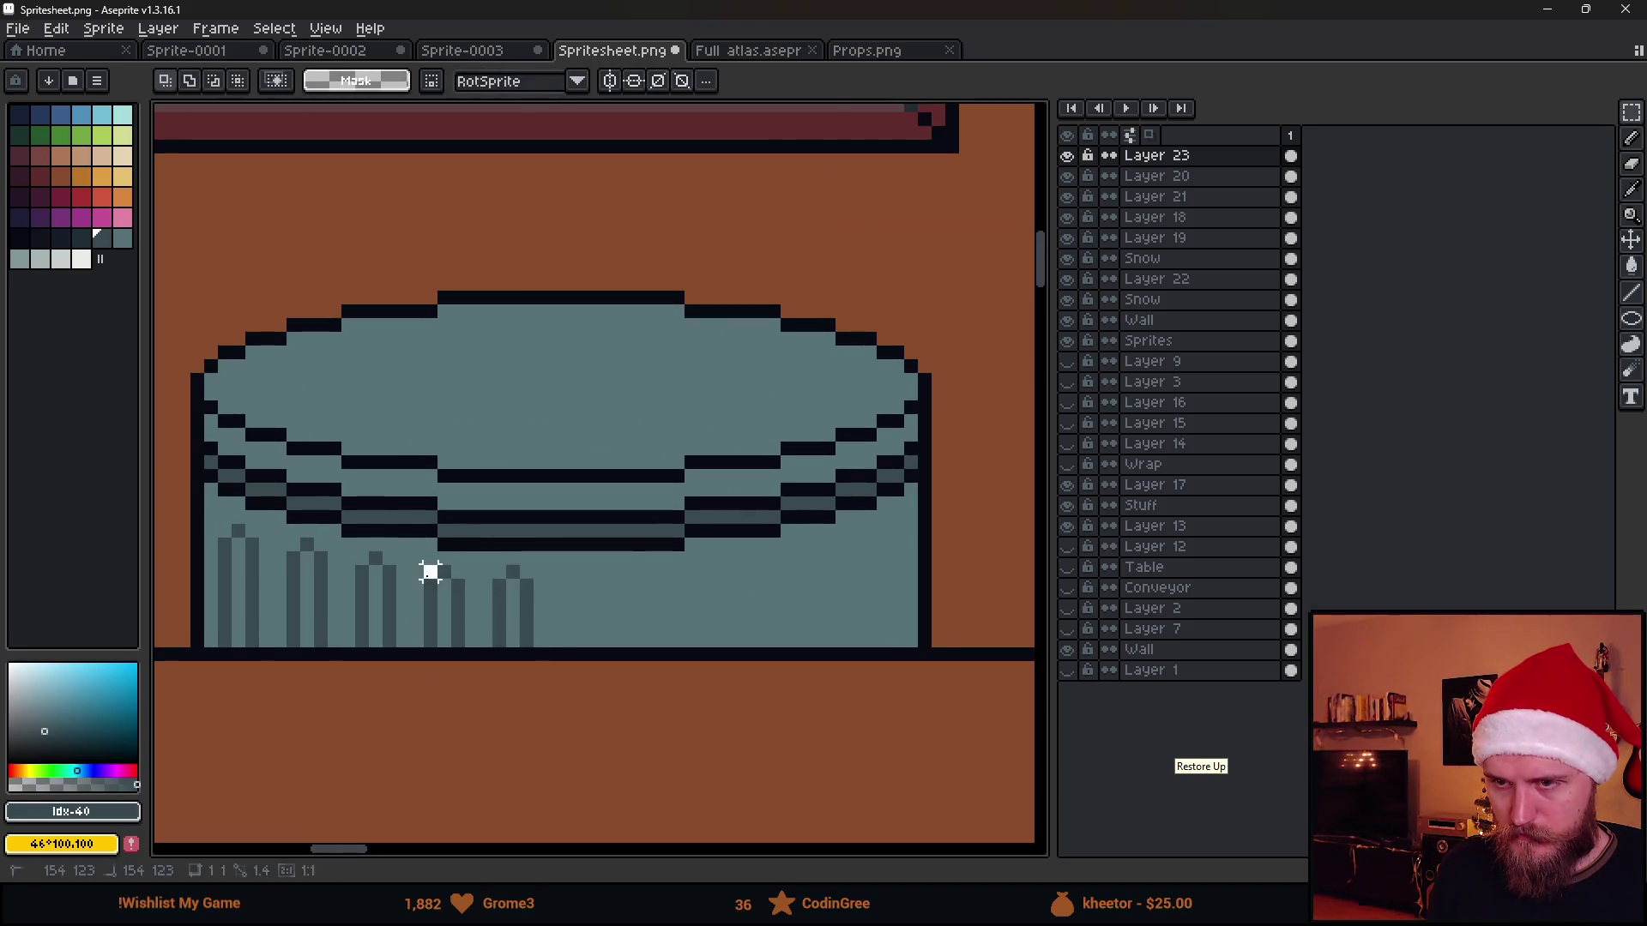
Copy groups of ribs and drop them further right along the barrel
{"action": "mouse_move", "coordinate": [425, 558]}
{"action": "left_mouse_down"}
{"action": "mouse_move", "coordinate": [558, 653]}
{"action": "mouse_move", "coordinate": [641, 639]}
{"action": "left_mouse_up"}
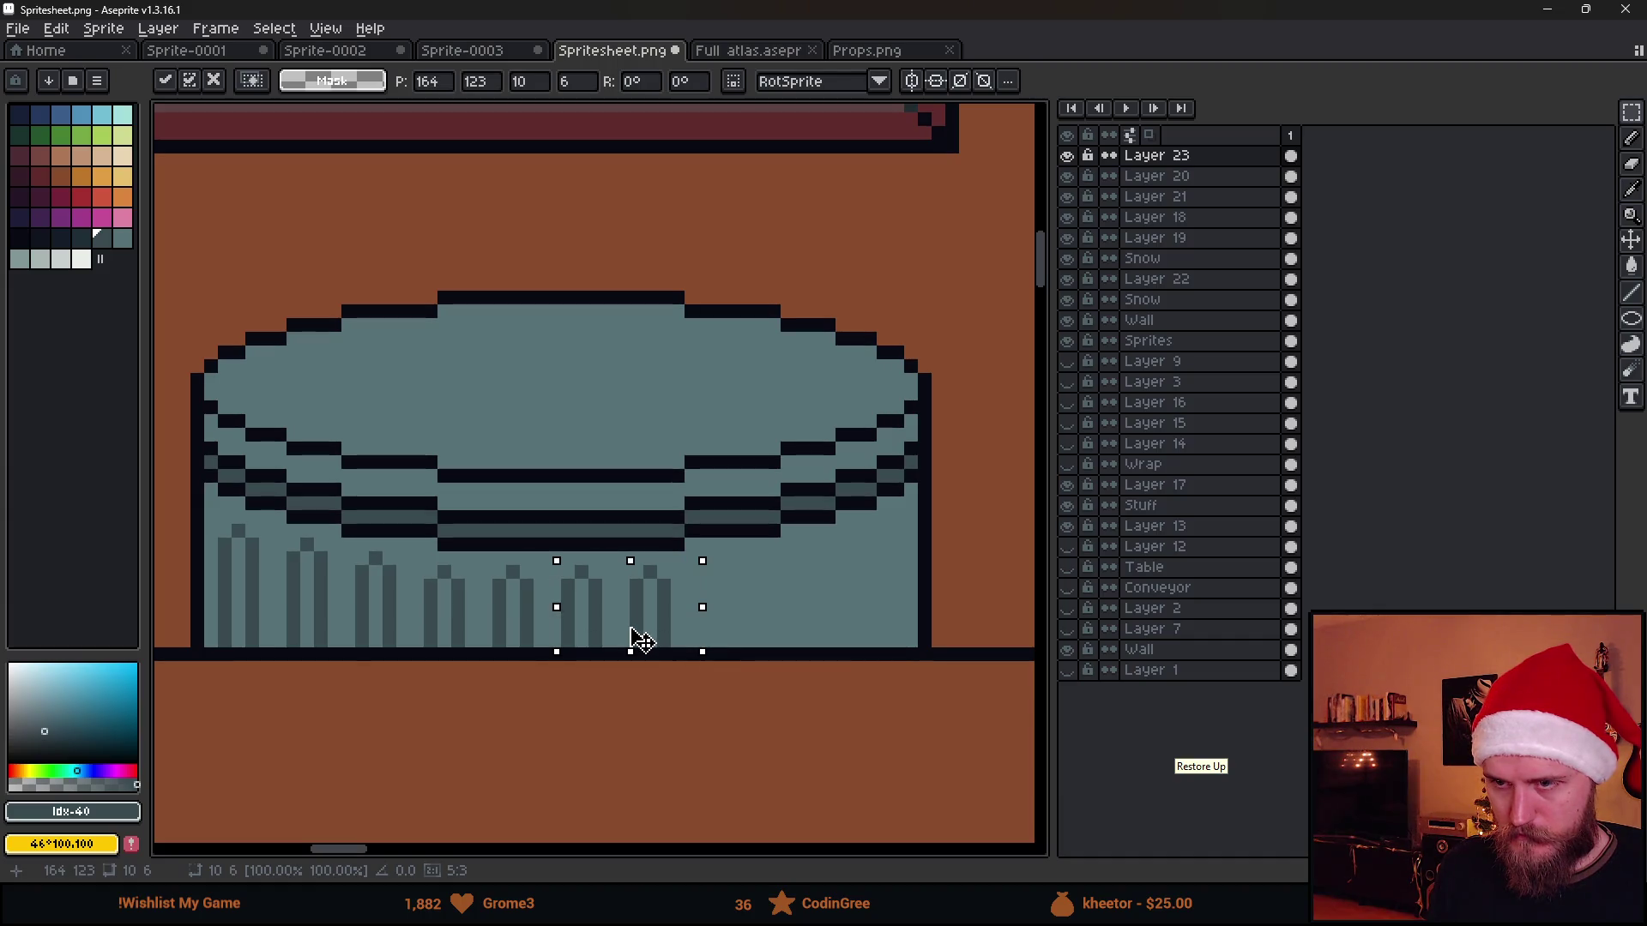
{"action": "left_click", "coordinate": [755, 614]}
{"action": "mouse_move", "coordinate": [636, 575]}
{"action": "left_mouse_down"}
{"action": "mouse_move", "coordinate": [711, 648]}
{"action": "mouse_move", "coordinate": [698, 632]}
{"action": "mouse_move", "coordinate": [724, 607]}
{"action": "mouse_move", "coordinate": [748, 654]}
{"action": "mouse_move", "coordinate": [702, 695]}
{"action": "left_mouse_up"}
{"action": "left_click", "coordinate": [893, 596]}
{"action": "scroll", "coordinate": [673, 650], "scroll_direction": "up", "scroll_amount": 1}
Draw the remaining rib columns and top pixels across the barrel's right side
{"action": "mouse_move", "coordinate": [837, 592]}
{"action": "left_mouse_down"}
{"action": "mouse_move", "coordinate": [614, 552]}
{"action": "mouse_move", "coordinate": [588, 637]}
{"action": "left_mouse_up"}
{"action": "key", "text": "b"}
{"action": "left_click", "coordinate": [614, 473]}
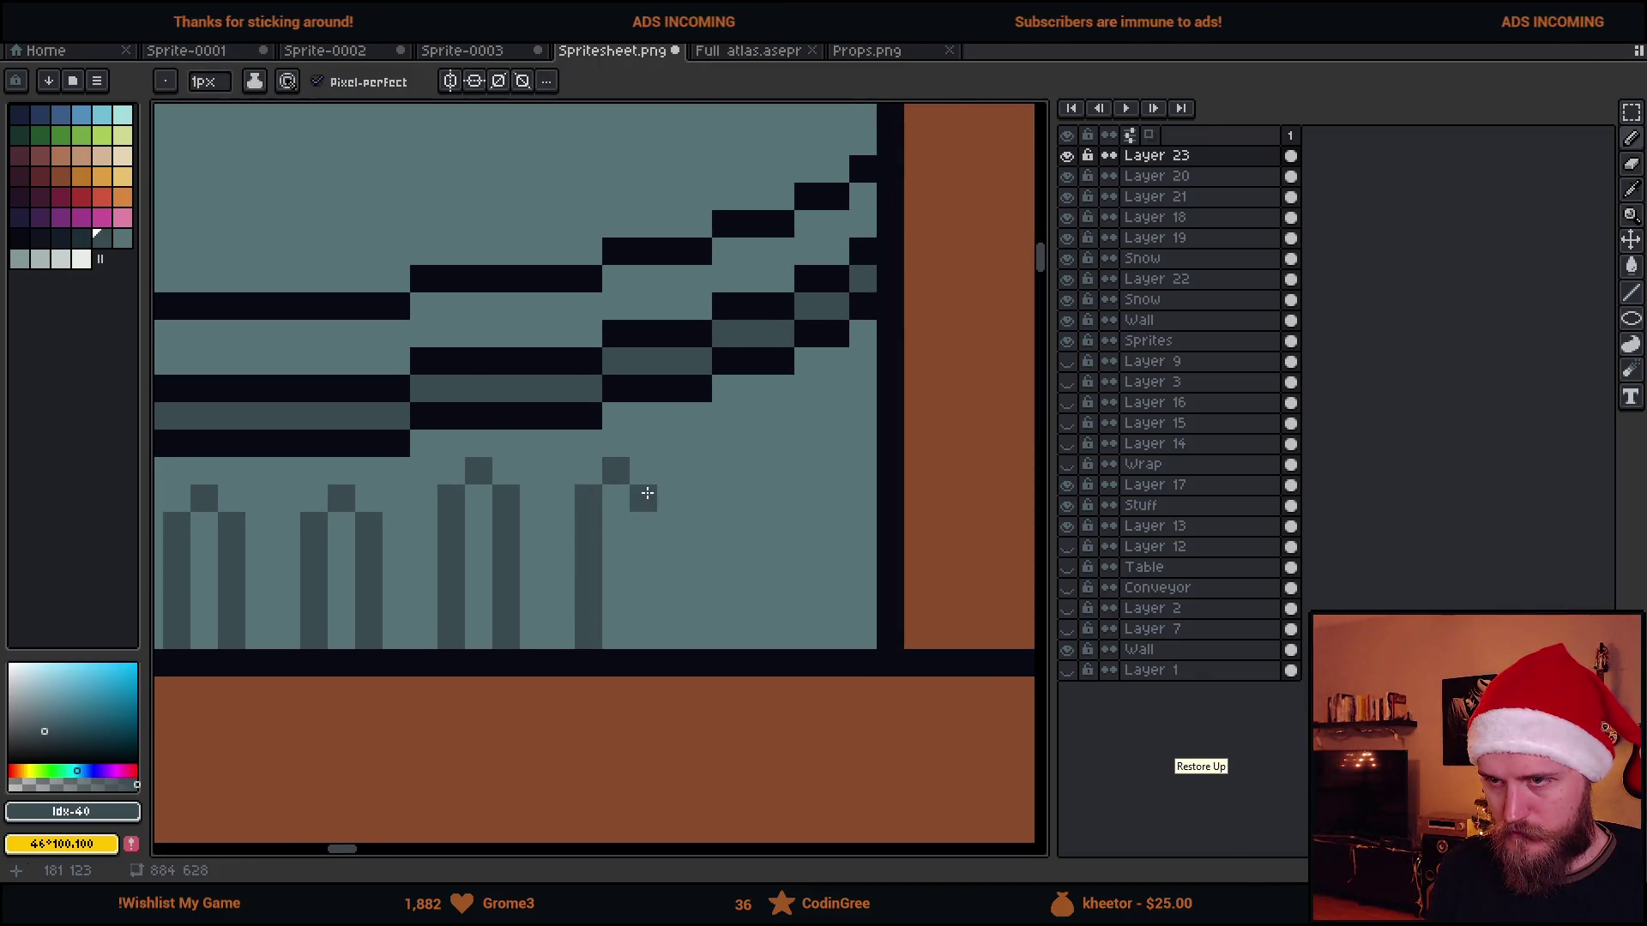
{"action": "left_click_drag", "start_coordinate": [644, 498], "coordinate": [644, 637]}
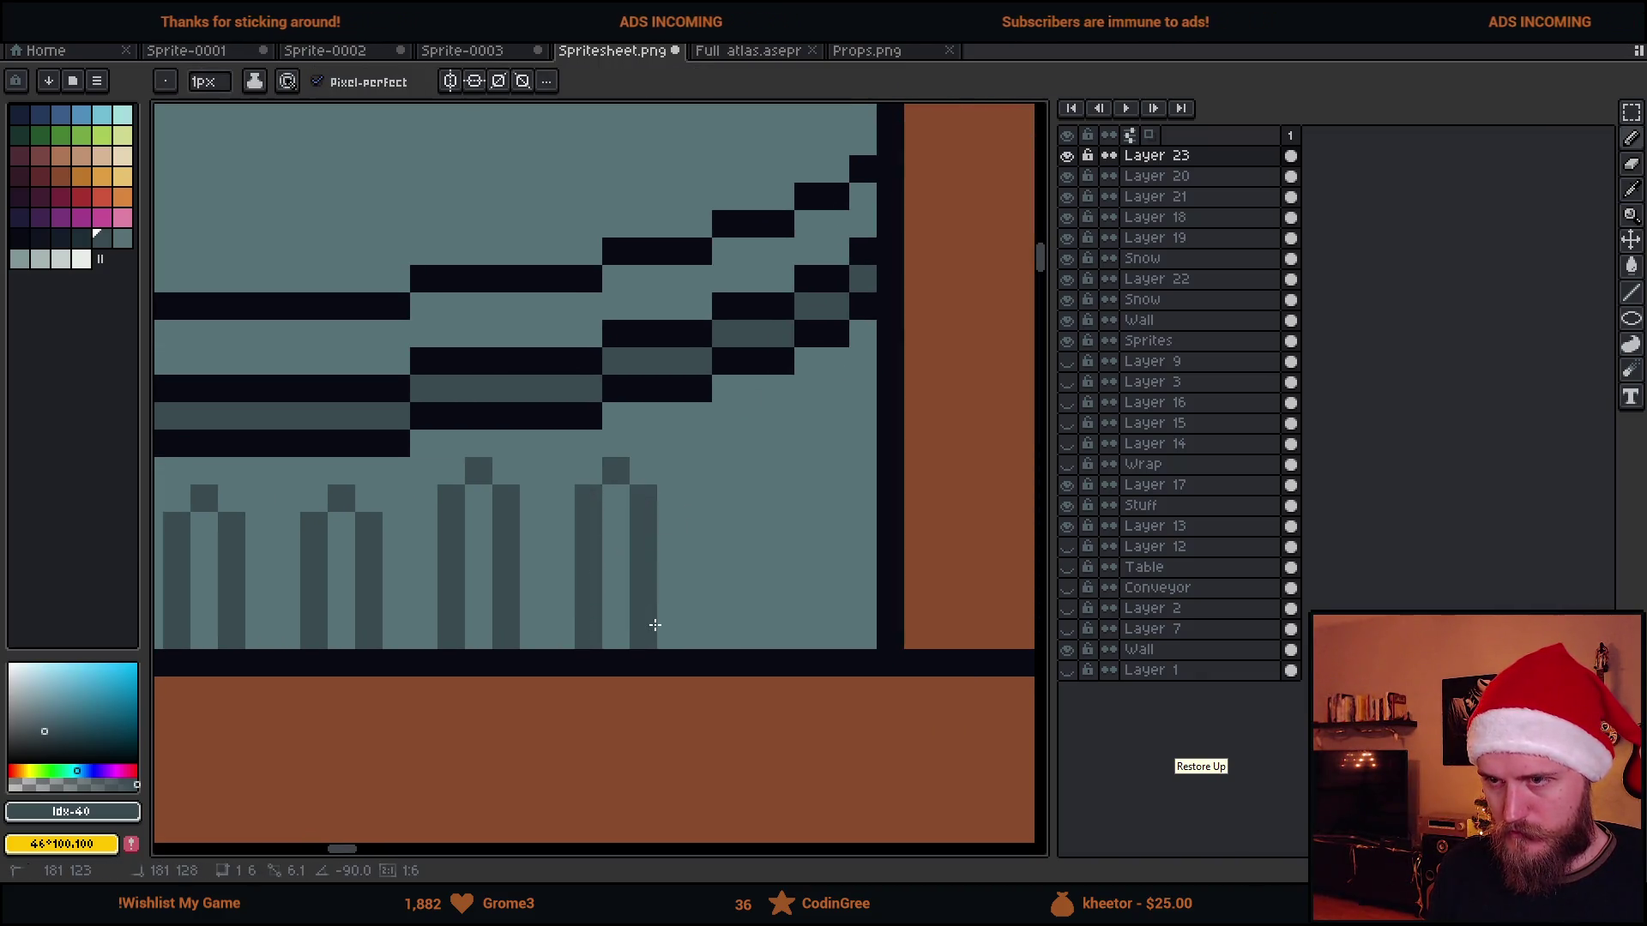
{"action": "left_click_drag", "start_coordinate": [725, 499], "coordinate": [725, 636]}
{"action": "left_click", "coordinate": [726, 472]}
{"action": "left_click", "coordinate": [725, 444]}
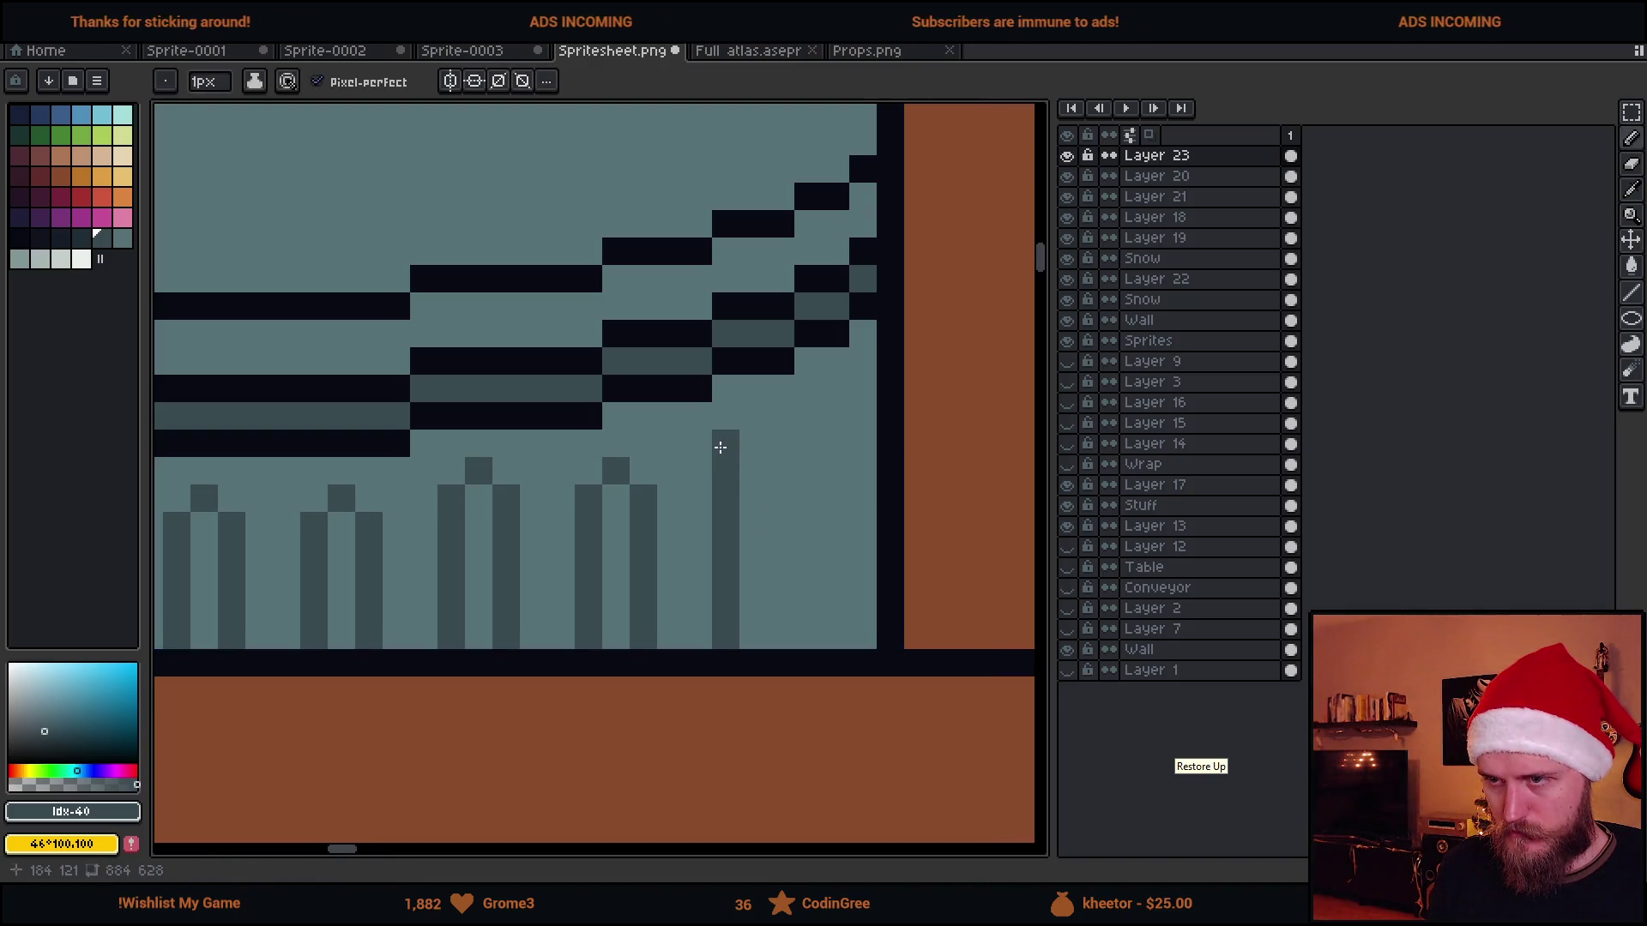
{"action": "left_click", "coordinate": [753, 415]}
{"action": "mouse_move", "coordinate": [781, 444]}
{"action": "left_mouse_down"}
{"action": "mouse_move", "coordinate": [781, 637]}
{"action": "mouse_move", "coordinate": [863, 388]}
{"action": "left_mouse_up"}
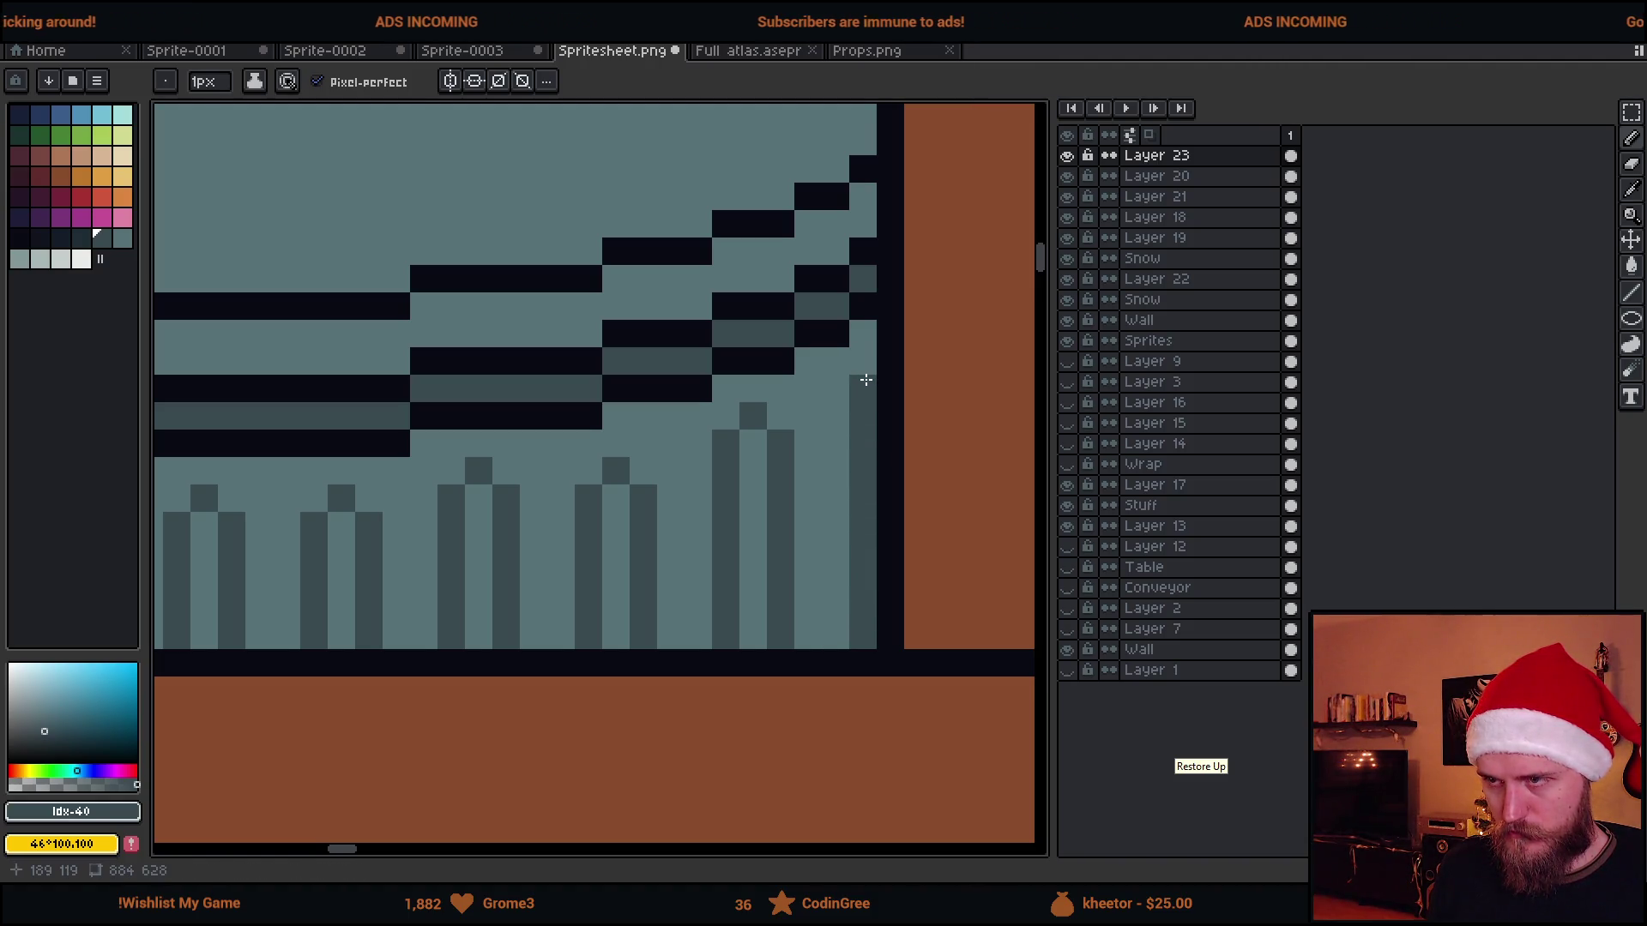
{"action": "scroll", "coordinate": [859, 373], "scroll_direction": "down", "scroll_amount": 2}
{"action": "scroll", "coordinate": [835, 592], "scroll_direction": "down", "scroll_amount": 2}
{"action": "scroll", "coordinate": [835, 601], "scroll_direction": "down", "scroll_amount": 2}
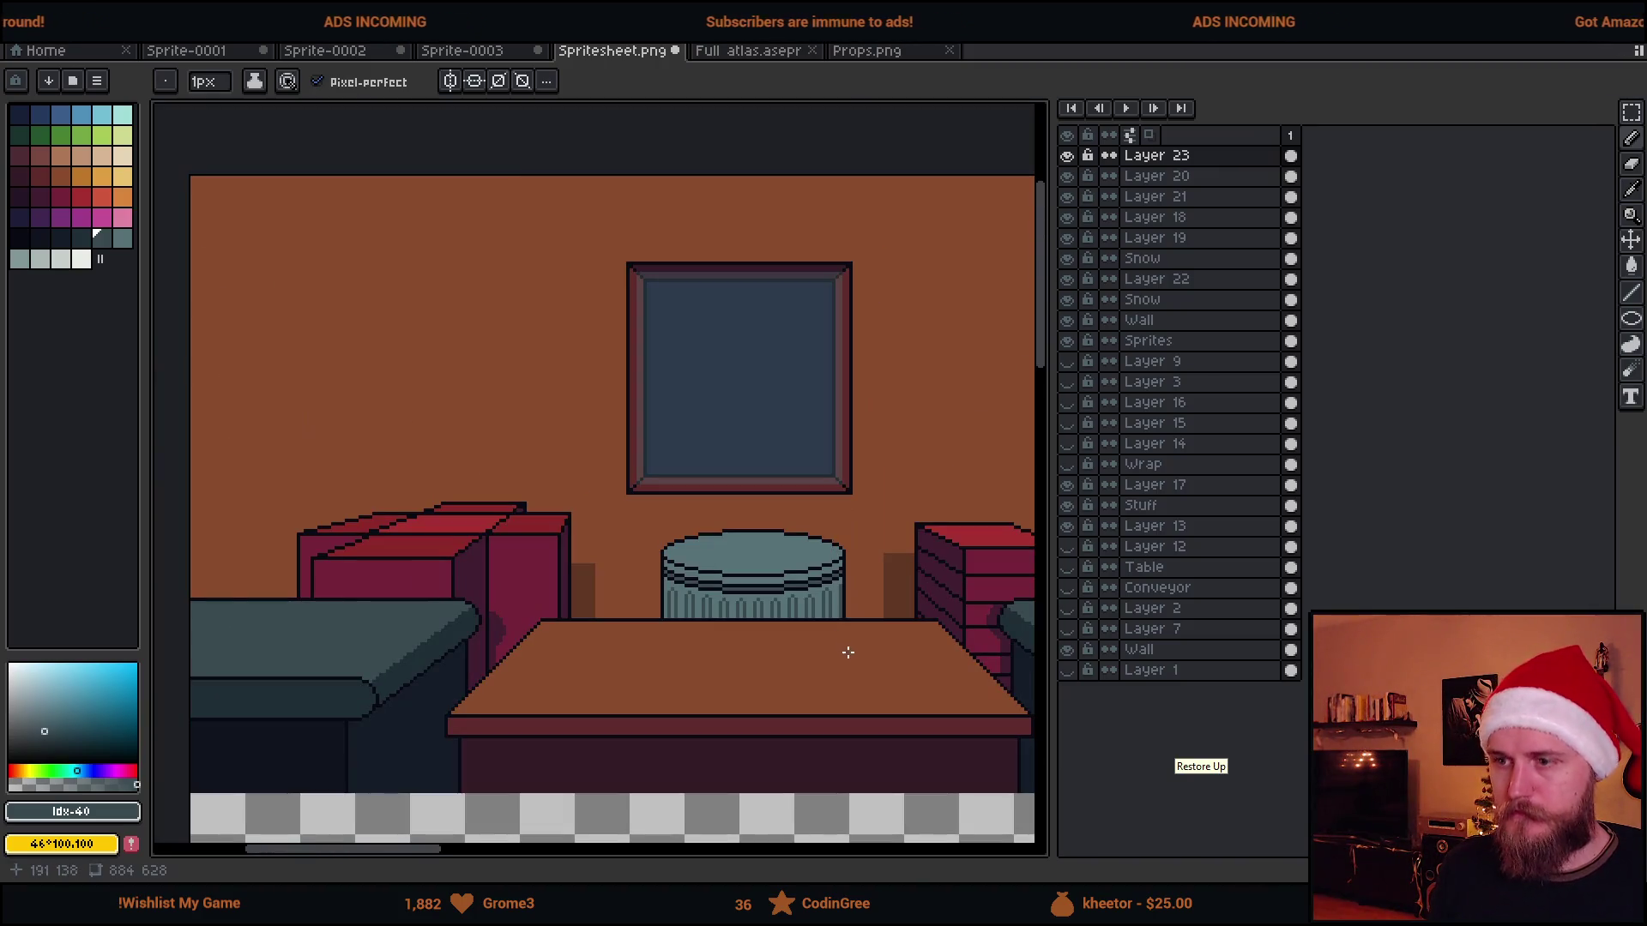
{"action": "scroll", "coordinate": [720, 570], "scroll_direction": "down", "scroll_amount": 2}
{"action": "scroll", "coordinate": [705, 557], "scroll_direction": "up", "scroll_amount": 2}
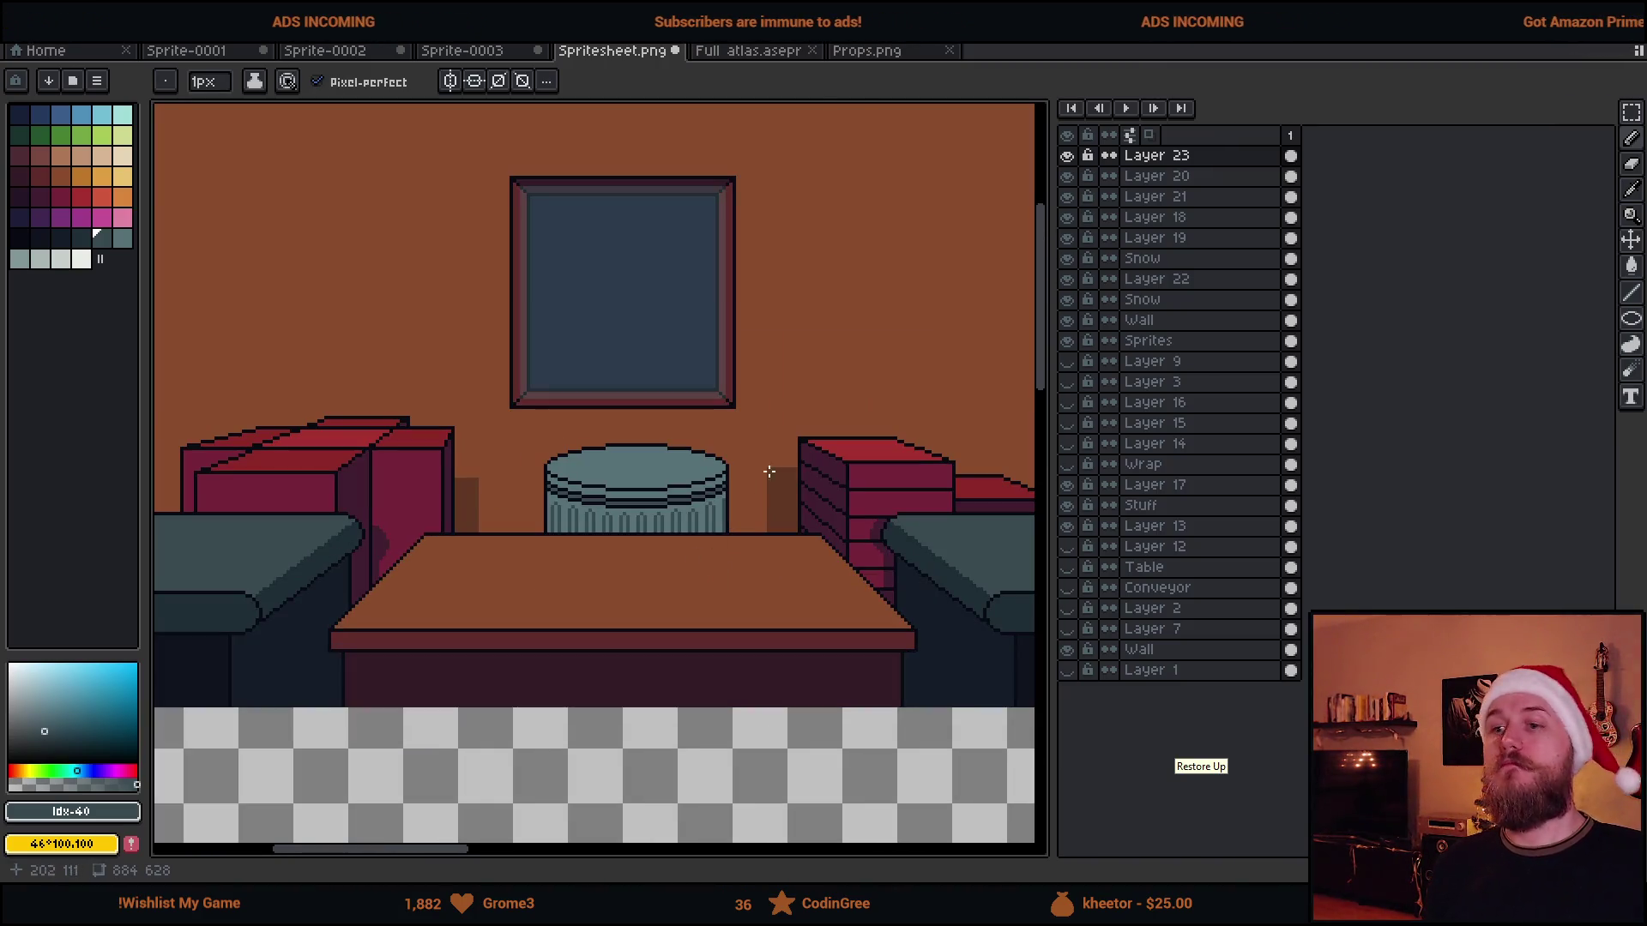
{"action": "scroll", "coordinate": [705, 557], "scroll_direction": "up", "scroll_amount": 2}
{"action": "left_click", "coordinate": [455, 519], "text": "alt"}
{"action": "key", "text": "g"}
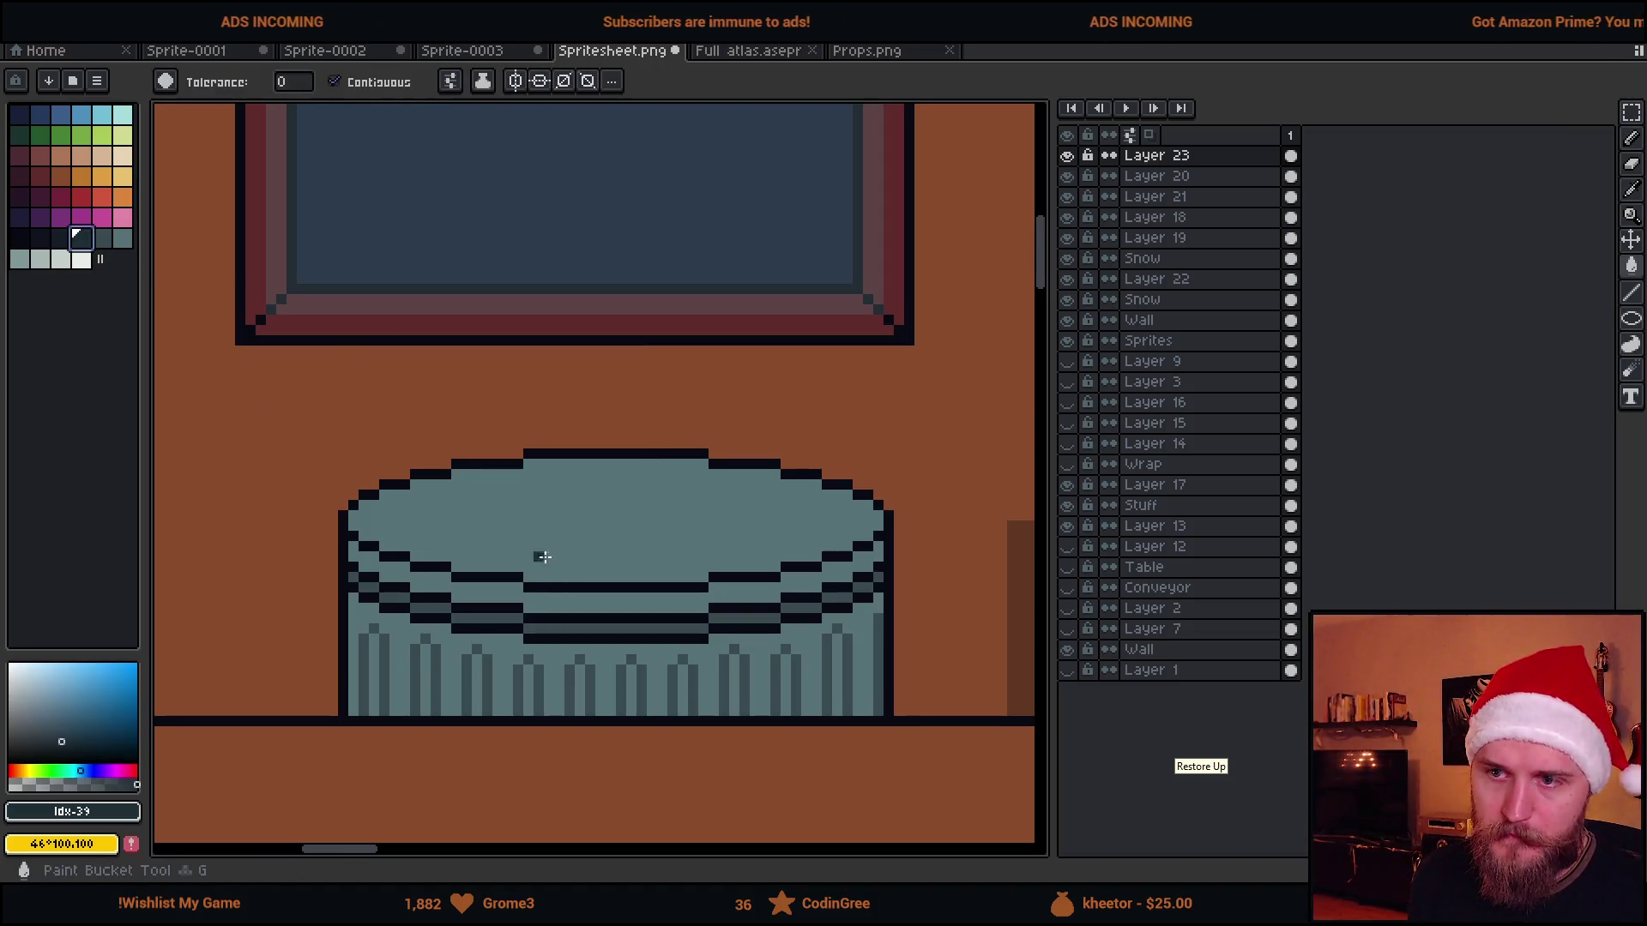
Fill the barrel top darker and draw shading lines along its oval rim
{"action": "left_click", "coordinate": [555, 548]}
{"action": "scroll", "coordinate": [554, 548], "scroll_direction": "down", "scroll_amount": 1}
{"action": "scroll", "coordinate": [561, 556], "scroll_direction": "down", "scroll_amount": 2}
{"action": "scroll", "coordinate": [561, 556], "scroll_direction": "up", "scroll_amount": 2}
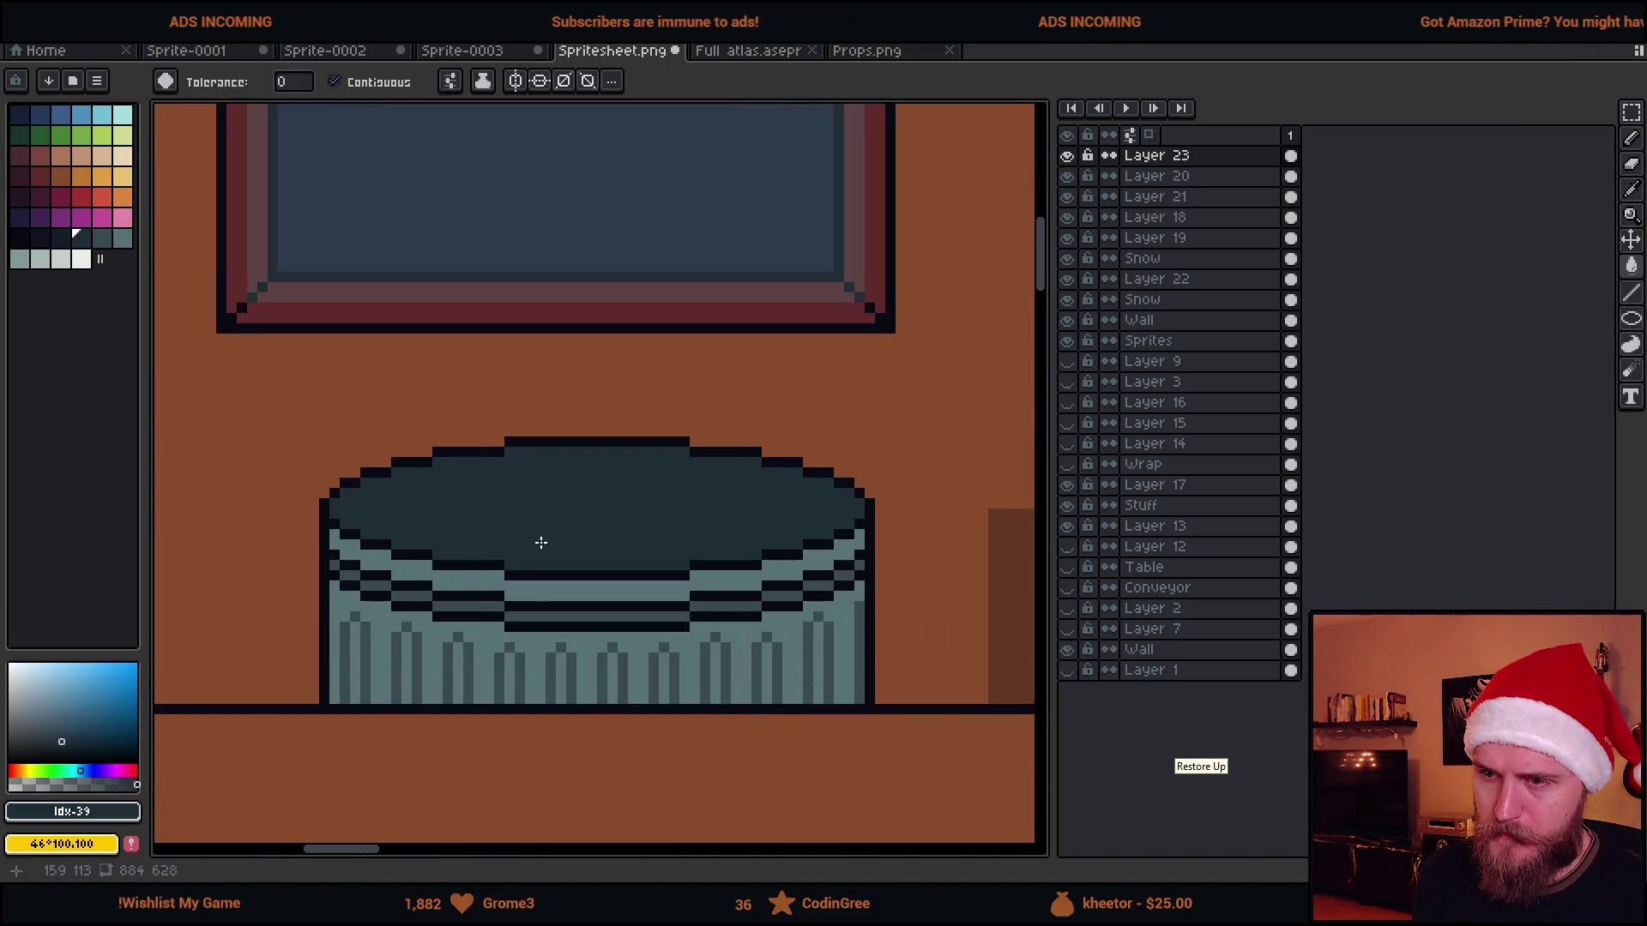
{"action": "scroll", "coordinate": [541, 545], "scroll_direction": "up", "scroll_amount": 1}
{"action": "scroll", "coordinate": [496, 545], "scroll_direction": "up", "scroll_amount": 2}
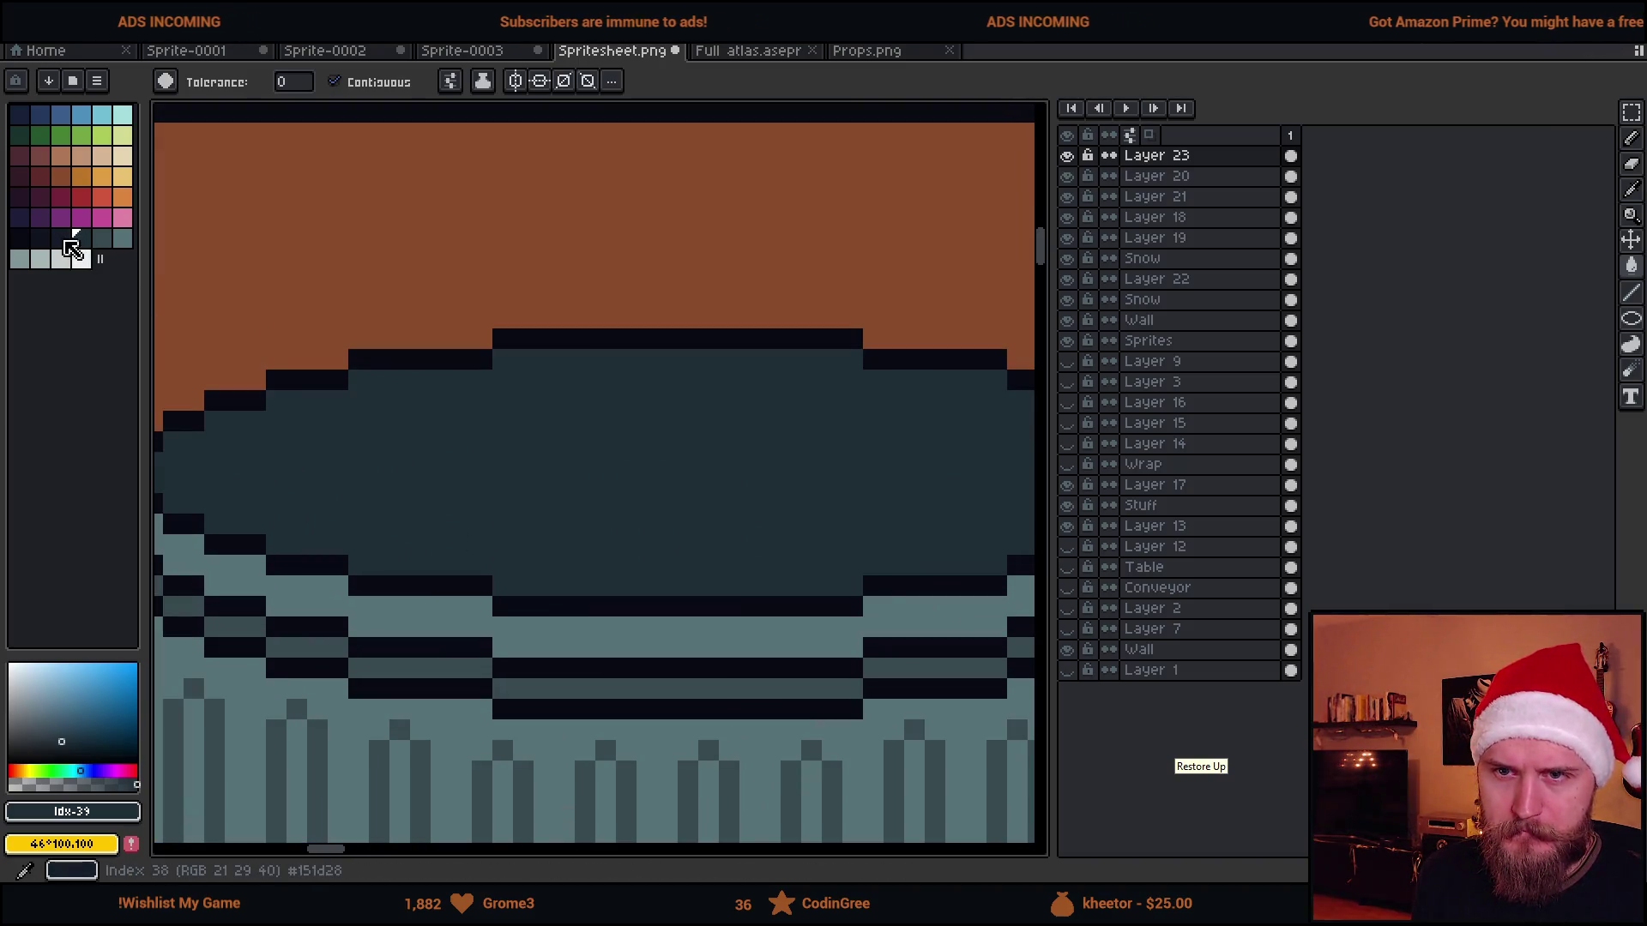
{"action": "left_click", "coordinate": [61, 236]}
{"action": "key", "text": "b"}
{"action": "scroll", "coordinate": [261, 416], "scroll_direction": "up", "scroll_amount": 1}
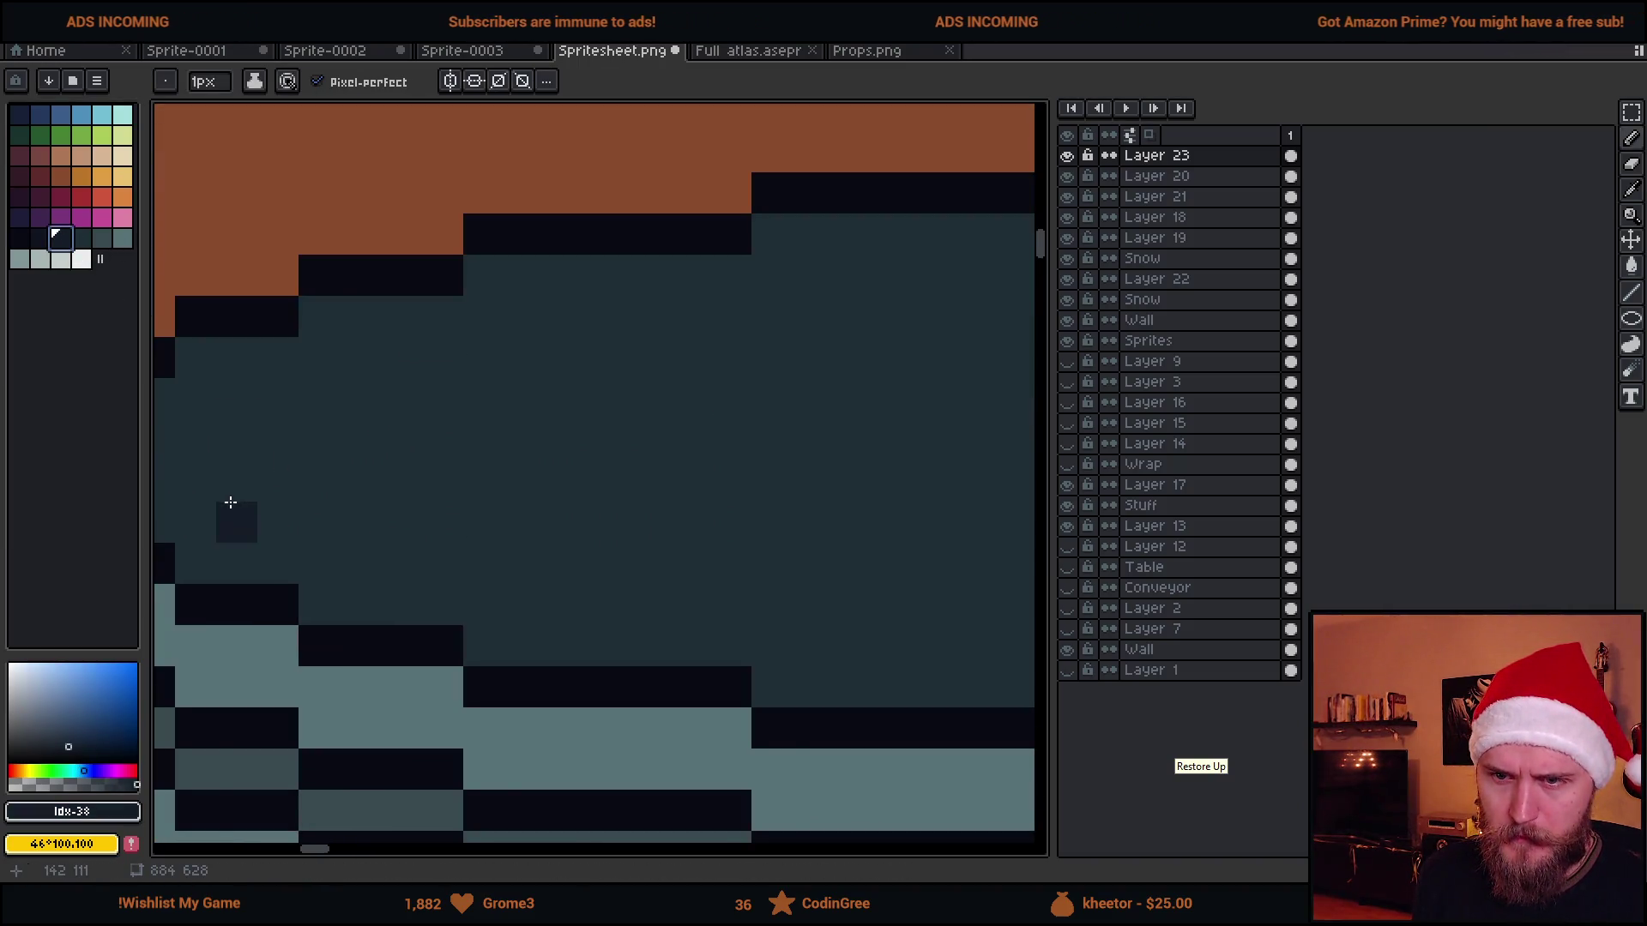
{"action": "left_click_drag", "start_coordinate": [228, 503], "coordinate": [496, 496]}
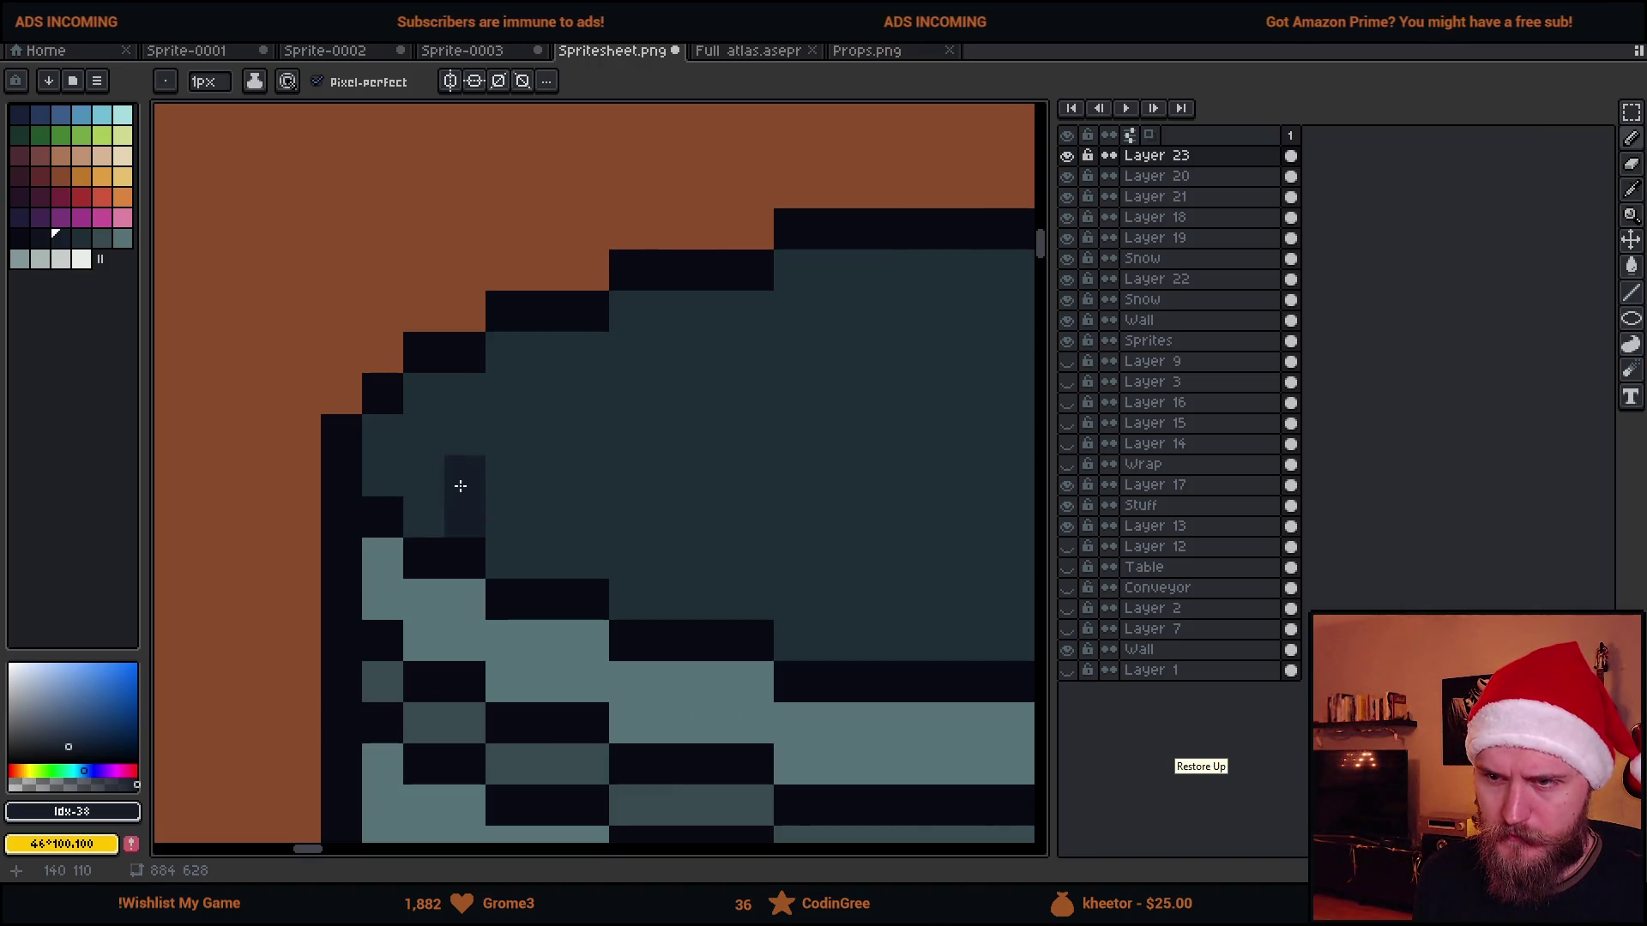
{"action": "scroll", "coordinate": [450, 474], "scroll_direction": "down", "scroll_amount": 2}
{"action": "scroll", "coordinate": [515, 481], "scroll_direction": "down", "scroll_amount": 1}
{"action": "scroll", "coordinate": [492, 484], "scroll_direction": "up", "scroll_amount": 2}
{"action": "scroll", "coordinate": [515, 487], "scroll_direction": "down", "scroll_amount": 1}
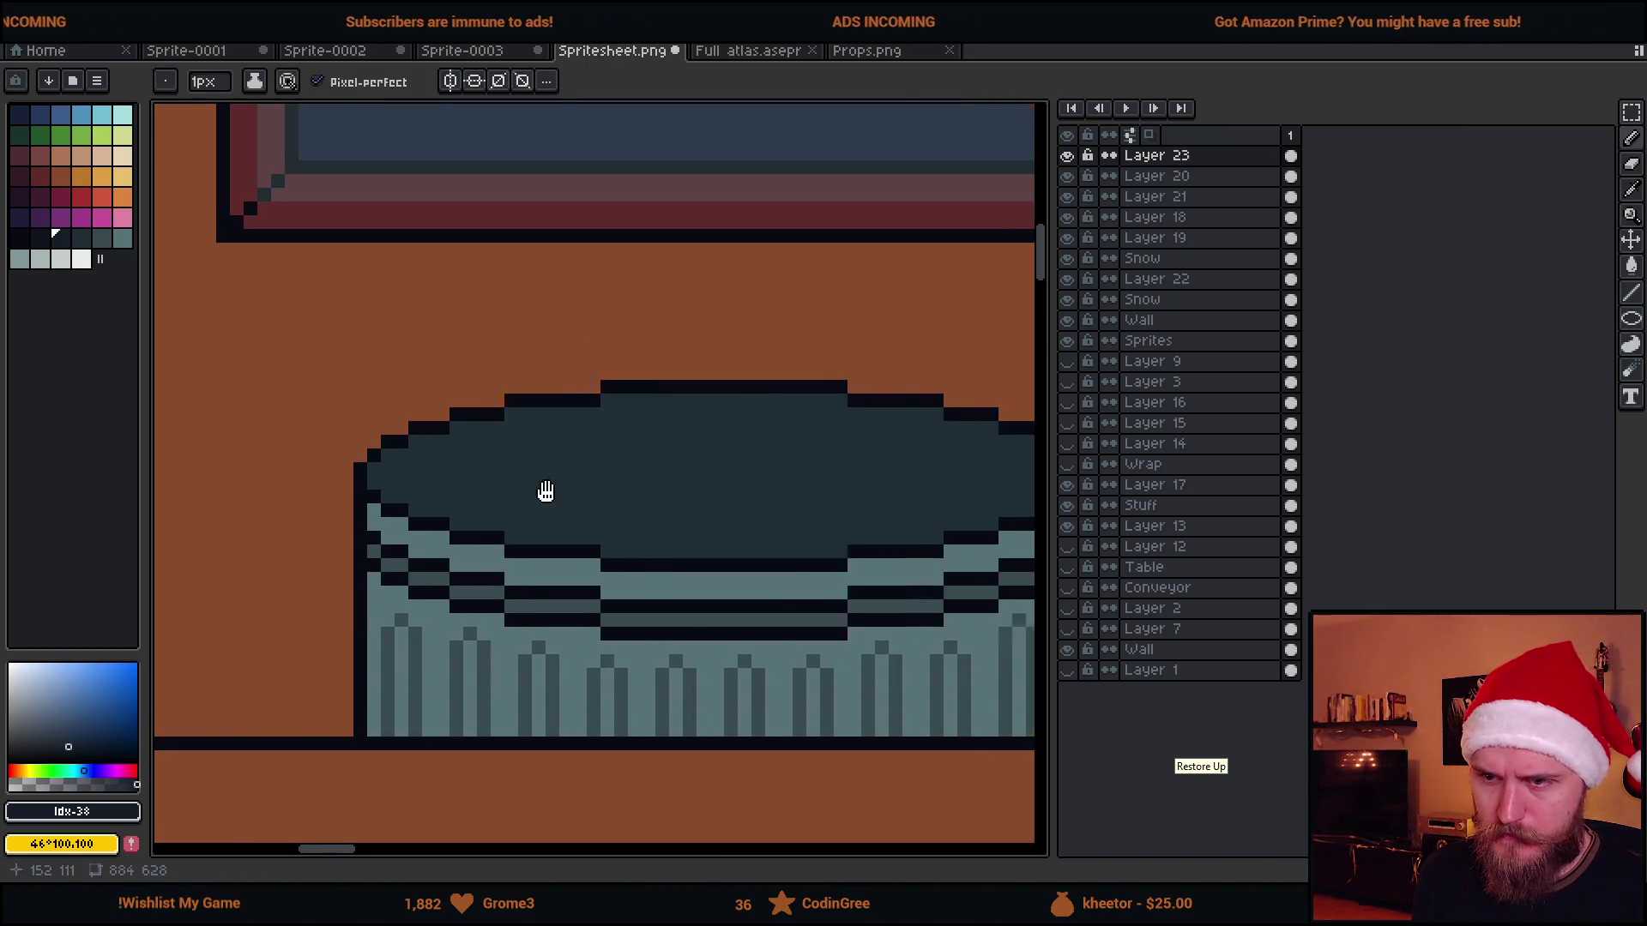
{"action": "scroll", "coordinate": [317, 493], "scroll_direction": "up", "scroll_amount": 1}
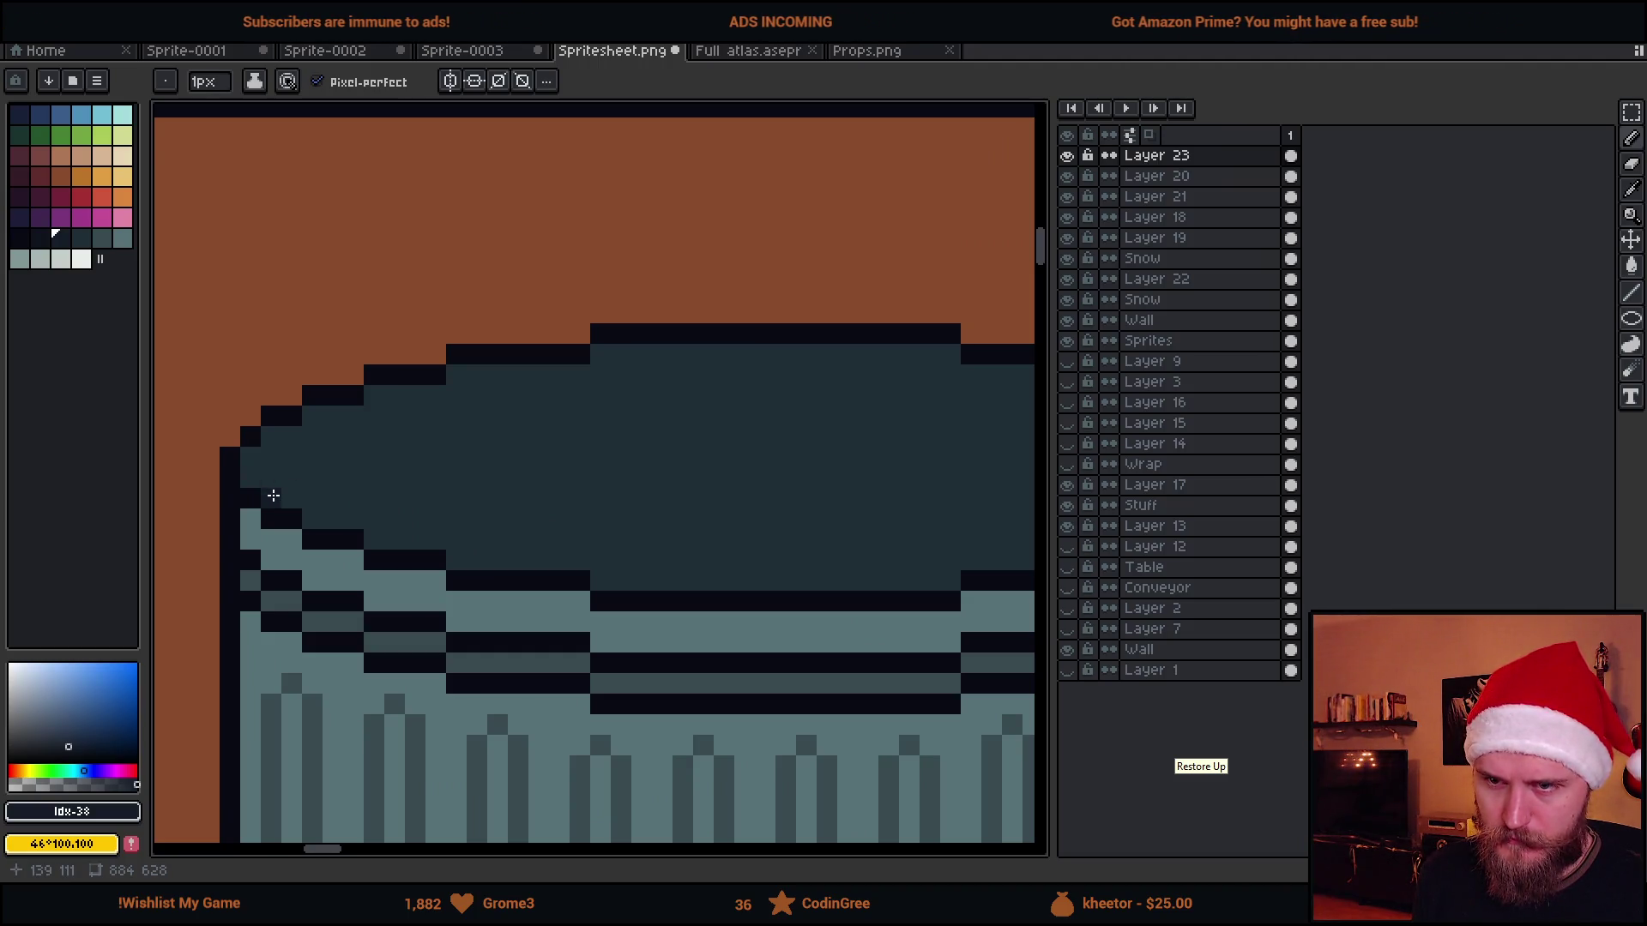
{"action": "left_click_drag", "start_coordinate": [272, 480], "coordinate": [369, 440]}
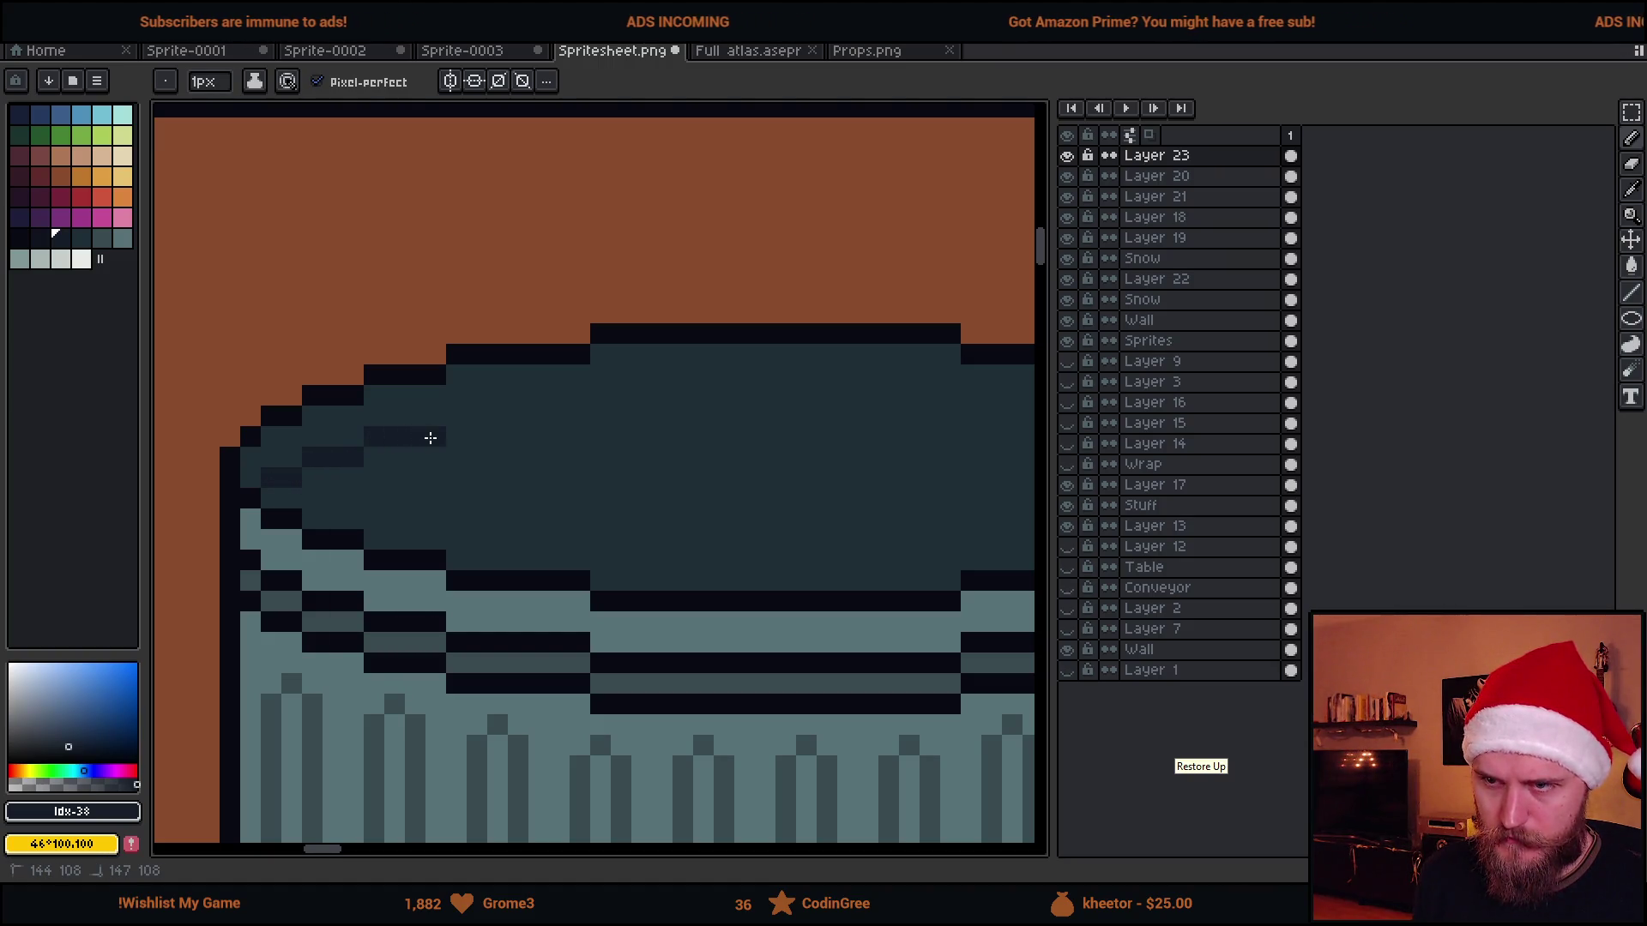
{"action": "left_click_drag", "start_coordinate": [450, 415], "coordinate": [592, 410]}
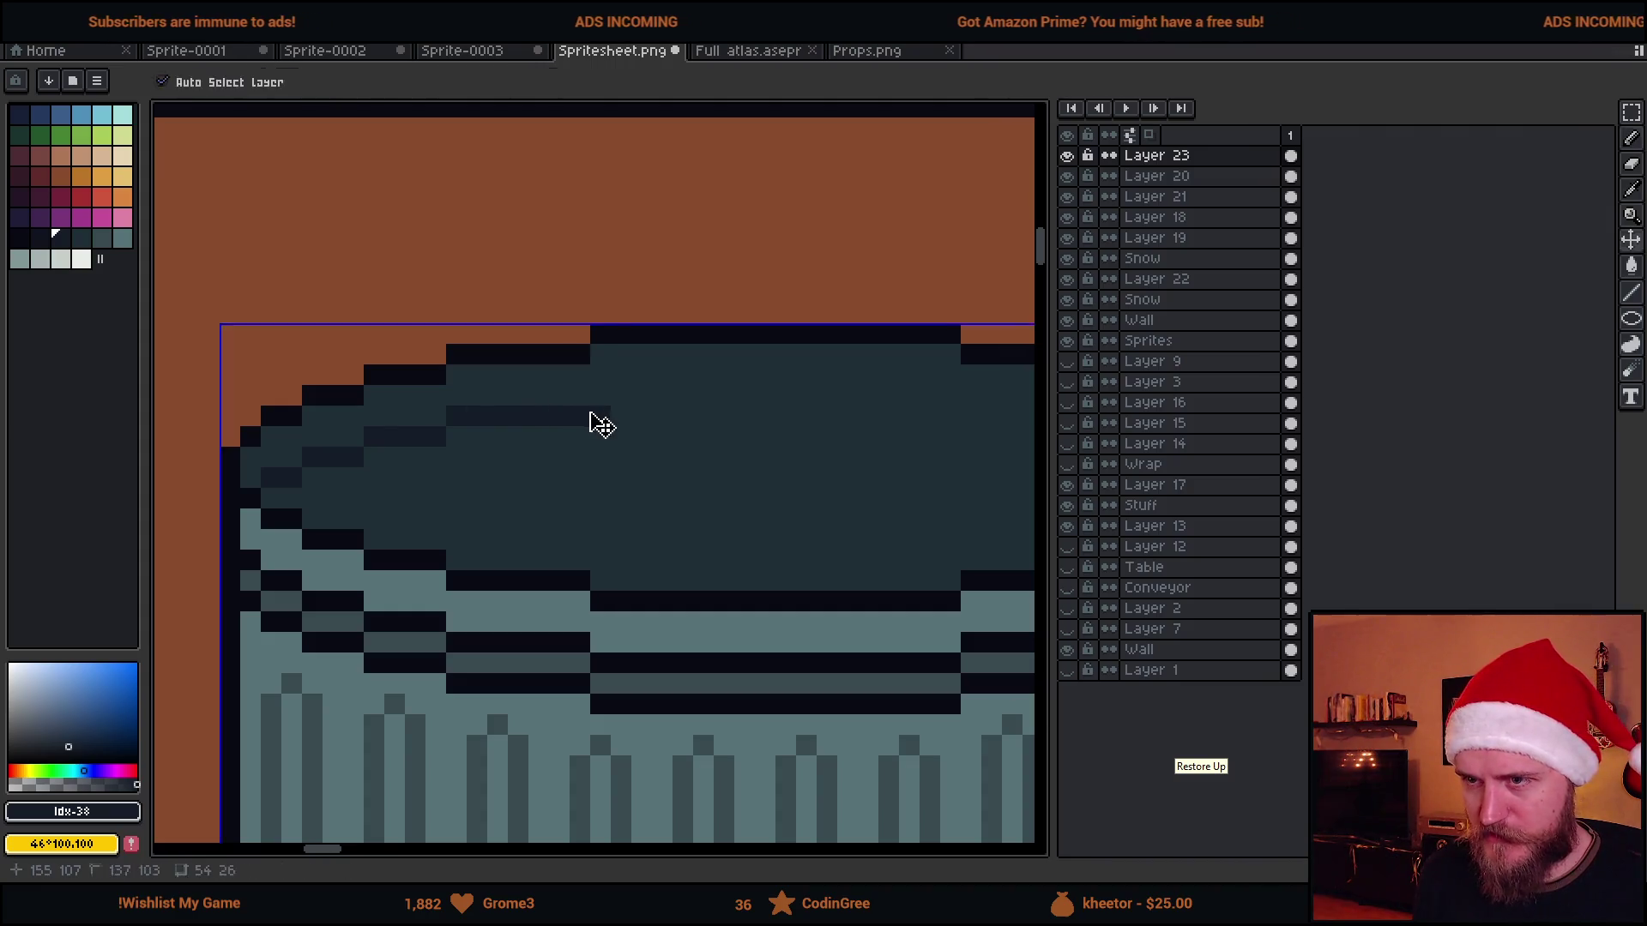
{"action": "scroll", "coordinate": [795, 387], "scroll_direction": "right", "scroll_amount": 2}
{"action": "left_click", "coordinate": [796, 387], "text": "shift"}
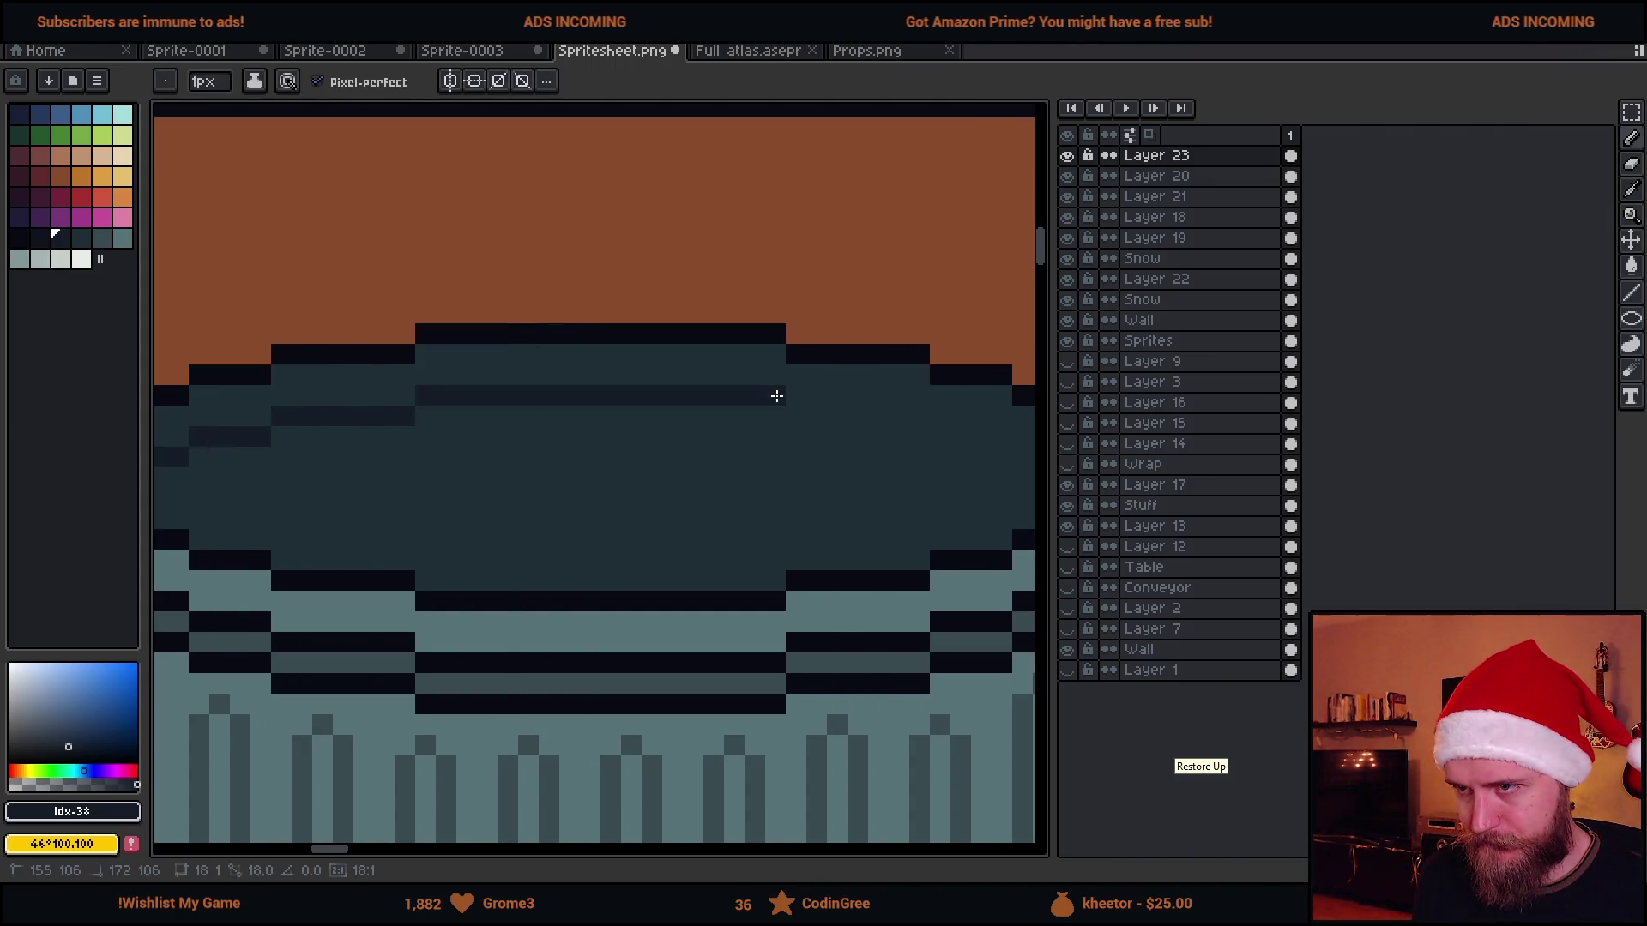
{"action": "mouse_move", "coordinate": [791, 409]}
{"action": "left_mouse_down"}
{"action": "mouse_move", "coordinate": [925, 414]}
{"action": "mouse_move", "coordinate": [761, 424]}
{"action": "mouse_move", "coordinate": [857, 425]}
{"action": "left_mouse_up"}
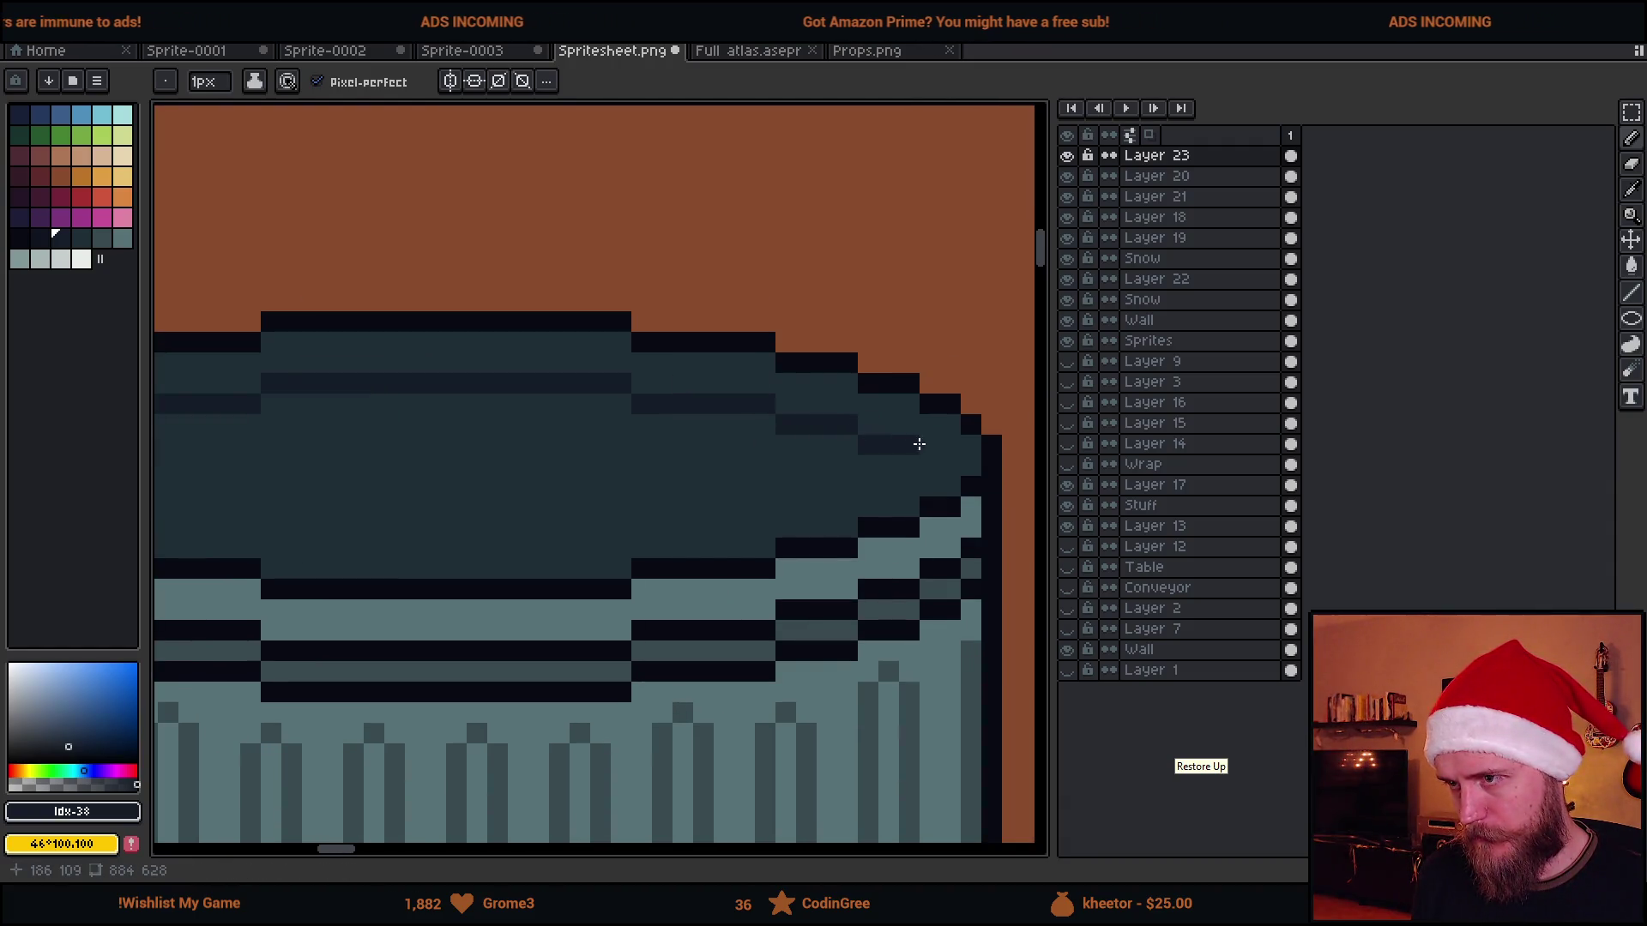
{"action": "scroll", "coordinate": [966, 467], "scroll_direction": "down", "scroll_amount": 2}
{"action": "scroll", "coordinate": [962, 556], "scroll_direction": "down", "scroll_amount": 1}
{"action": "scroll", "coordinate": [962, 556], "scroll_direction": "down", "scroll_amount": 1}
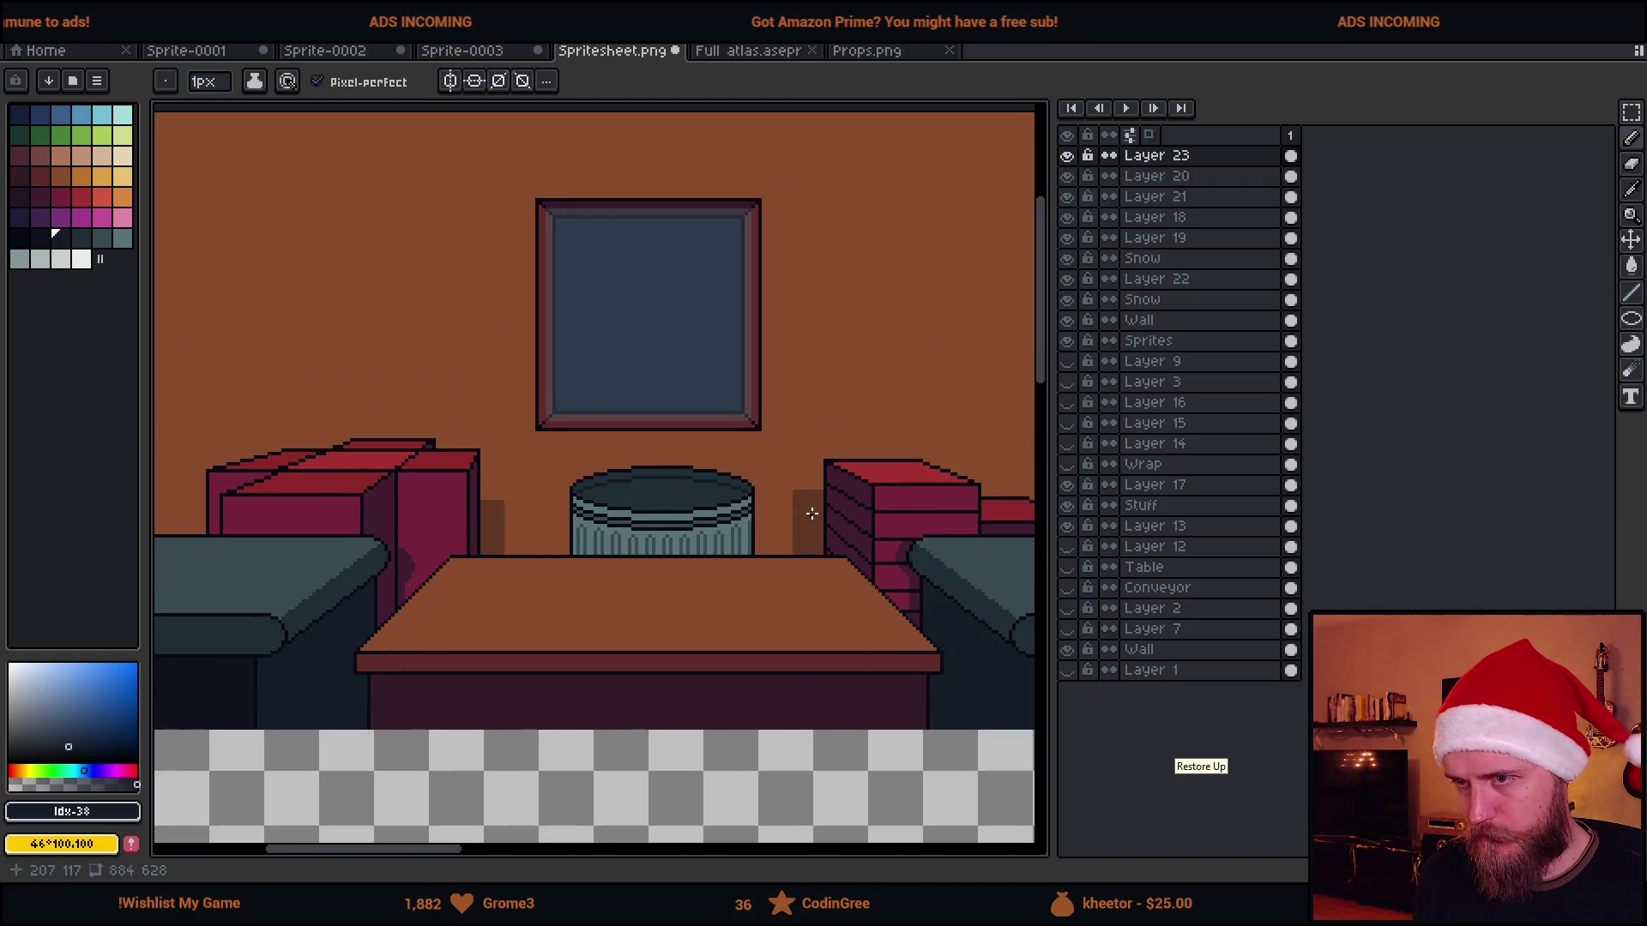
{"action": "scroll", "coordinate": [610, 482], "scroll_direction": "up", "scroll_amount": 1}
{"action": "scroll", "coordinate": [601, 502], "scroll_direction": "up", "scroll_amount": 2}
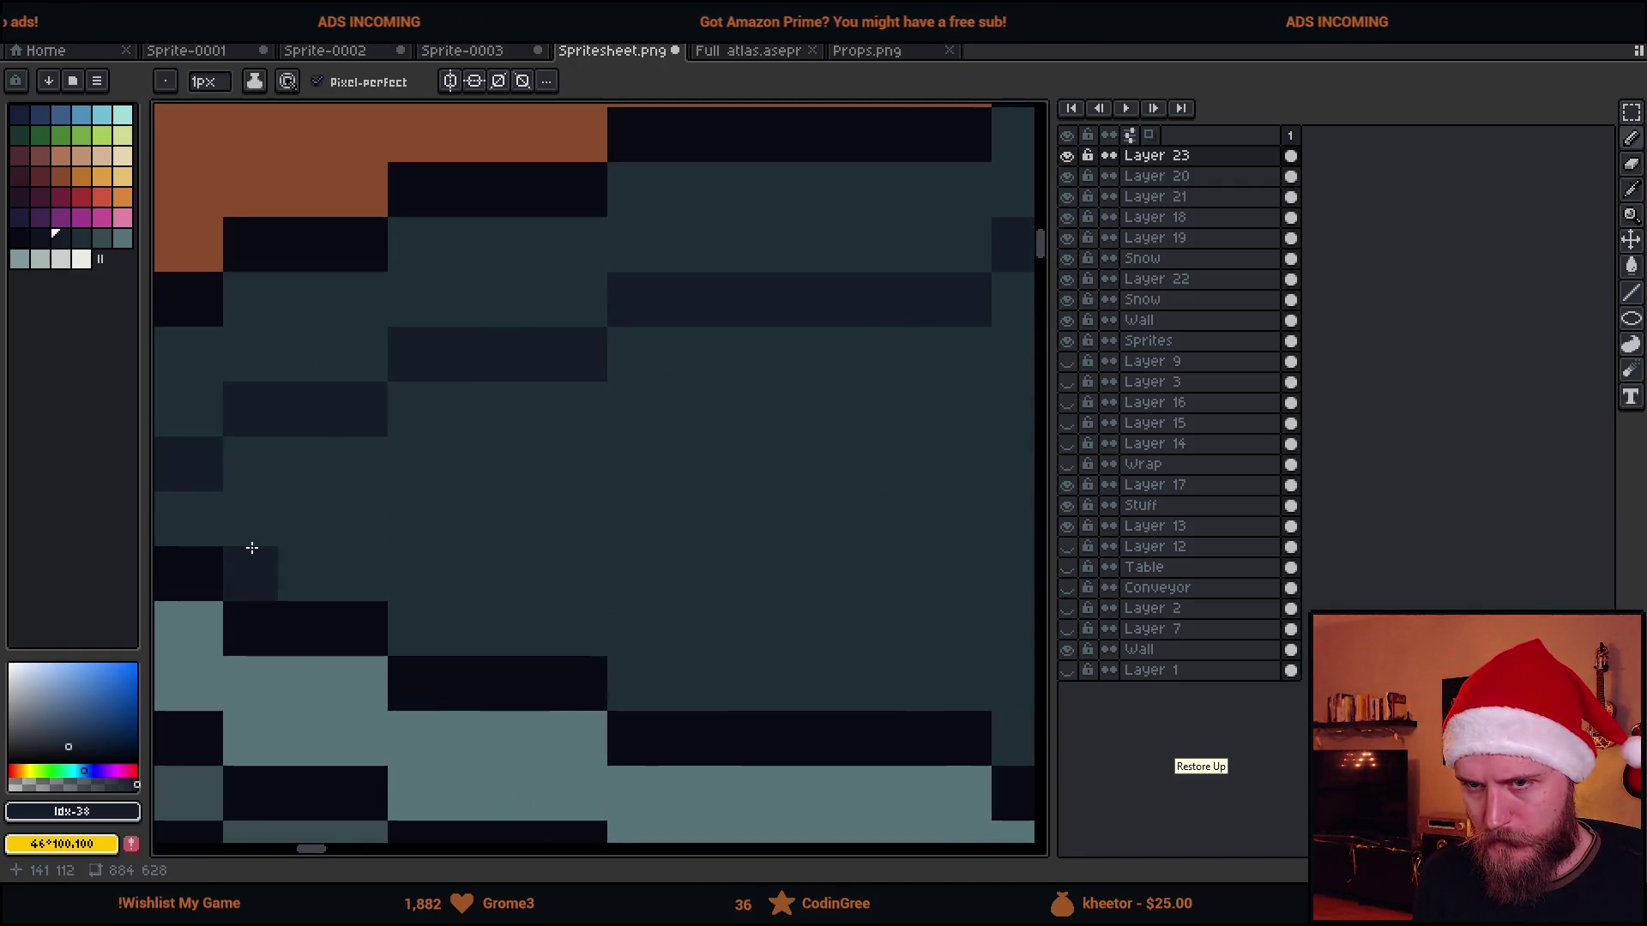
{"action": "scroll", "coordinate": [327, 515], "scroll_direction": "down", "scroll_amount": 2}
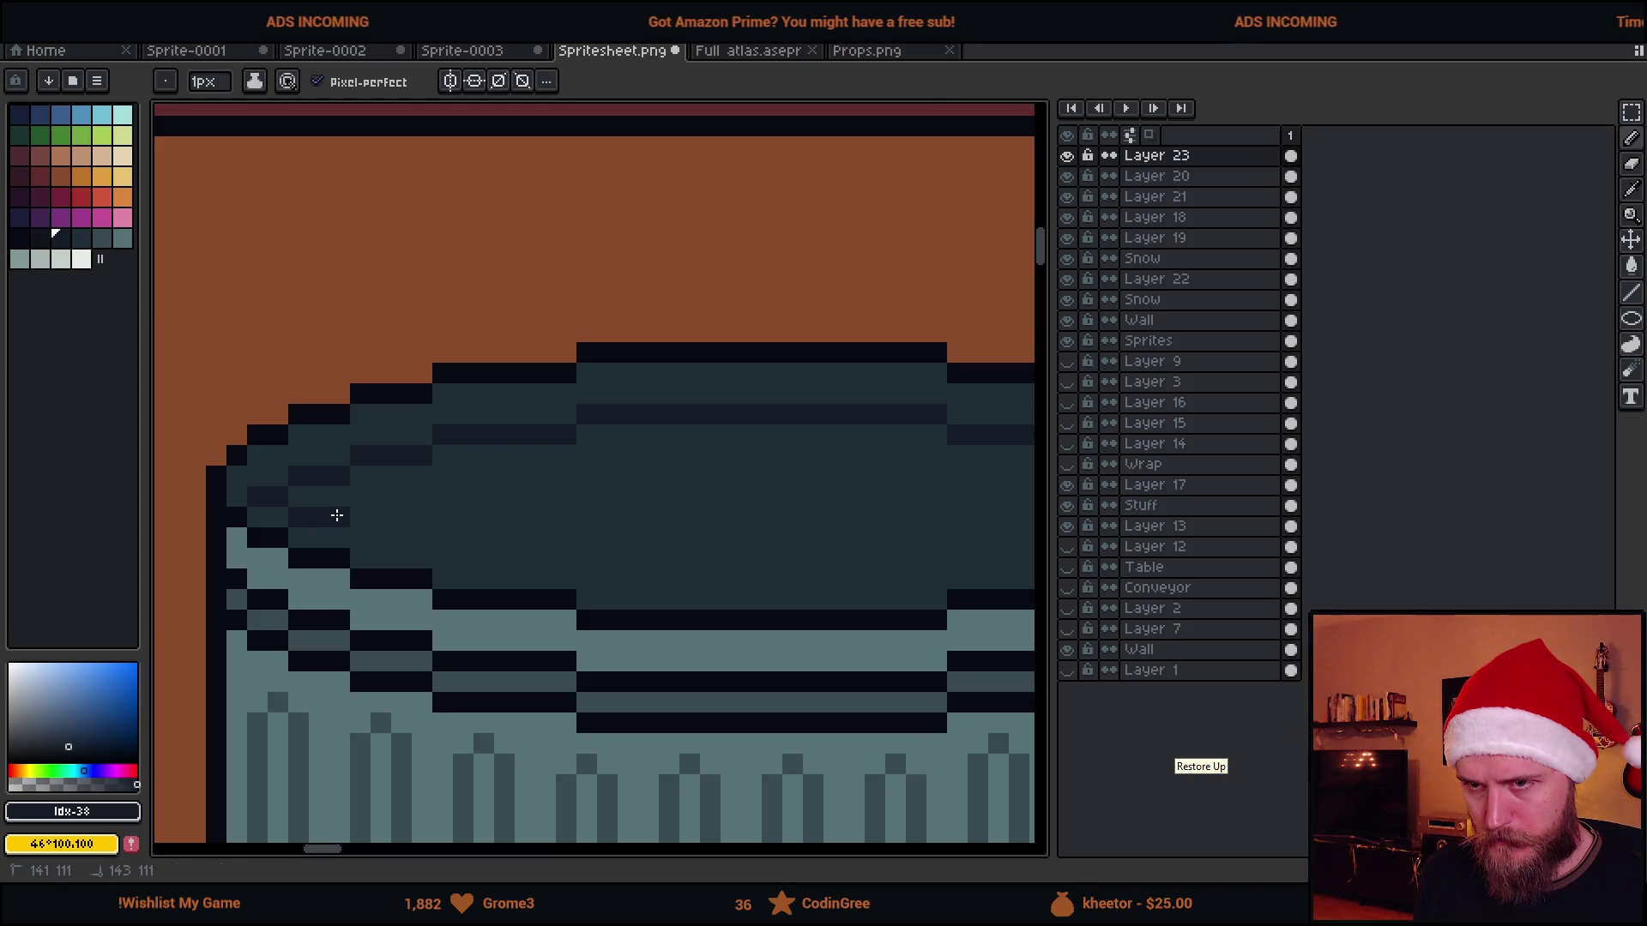
Paint dark pixel rows across the trash can lid with a darker shade
{"action": "left_click_drag", "start_coordinate": [339, 513], "coordinate": [943, 457]}
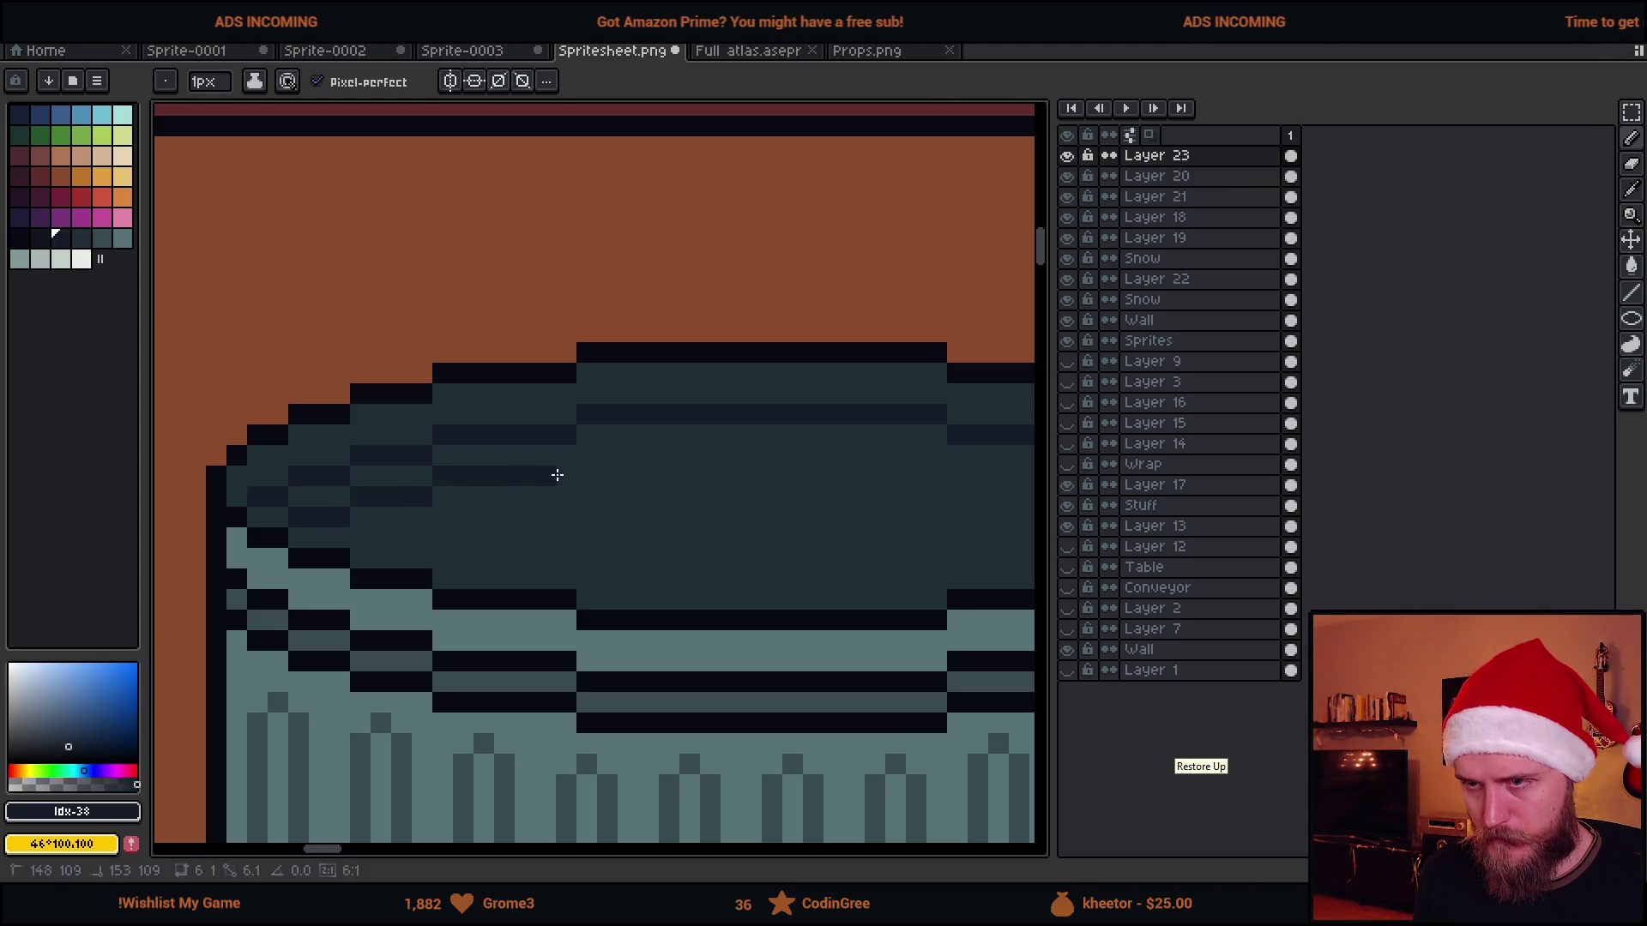
{"action": "scroll", "coordinate": [433, 495], "scroll_direction": "right", "scroll_amount": 5}
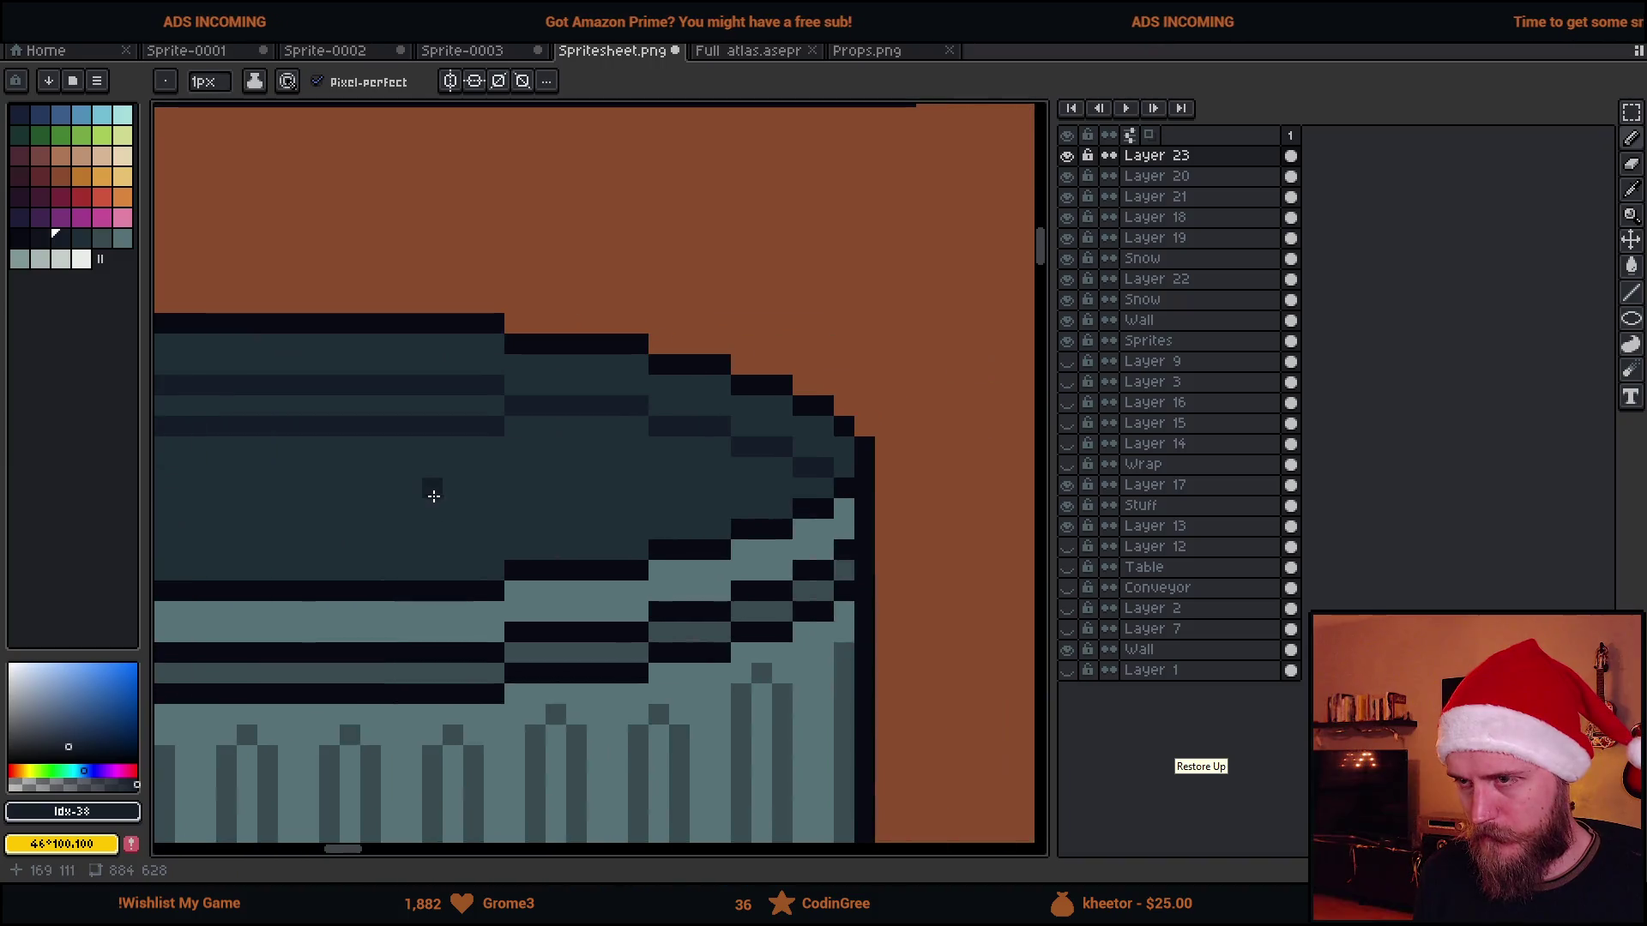
{"action": "mouse_move", "coordinate": [520, 445]}
{"action": "left_mouse_down"}
{"action": "mouse_move", "coordinate": [635, 447]}
{"action": "mouse_move", "coordinate": [773, 484]}
{"action": "left_mouse_up"}
{"action": "scroll", "coordinate": [743, 484], "scroll_direction": "down", "scroll_amount": 3}
{"action": "scroll", "coordinate": [720, 489], "scroll_direction": "down", "scroll_amount": 1}
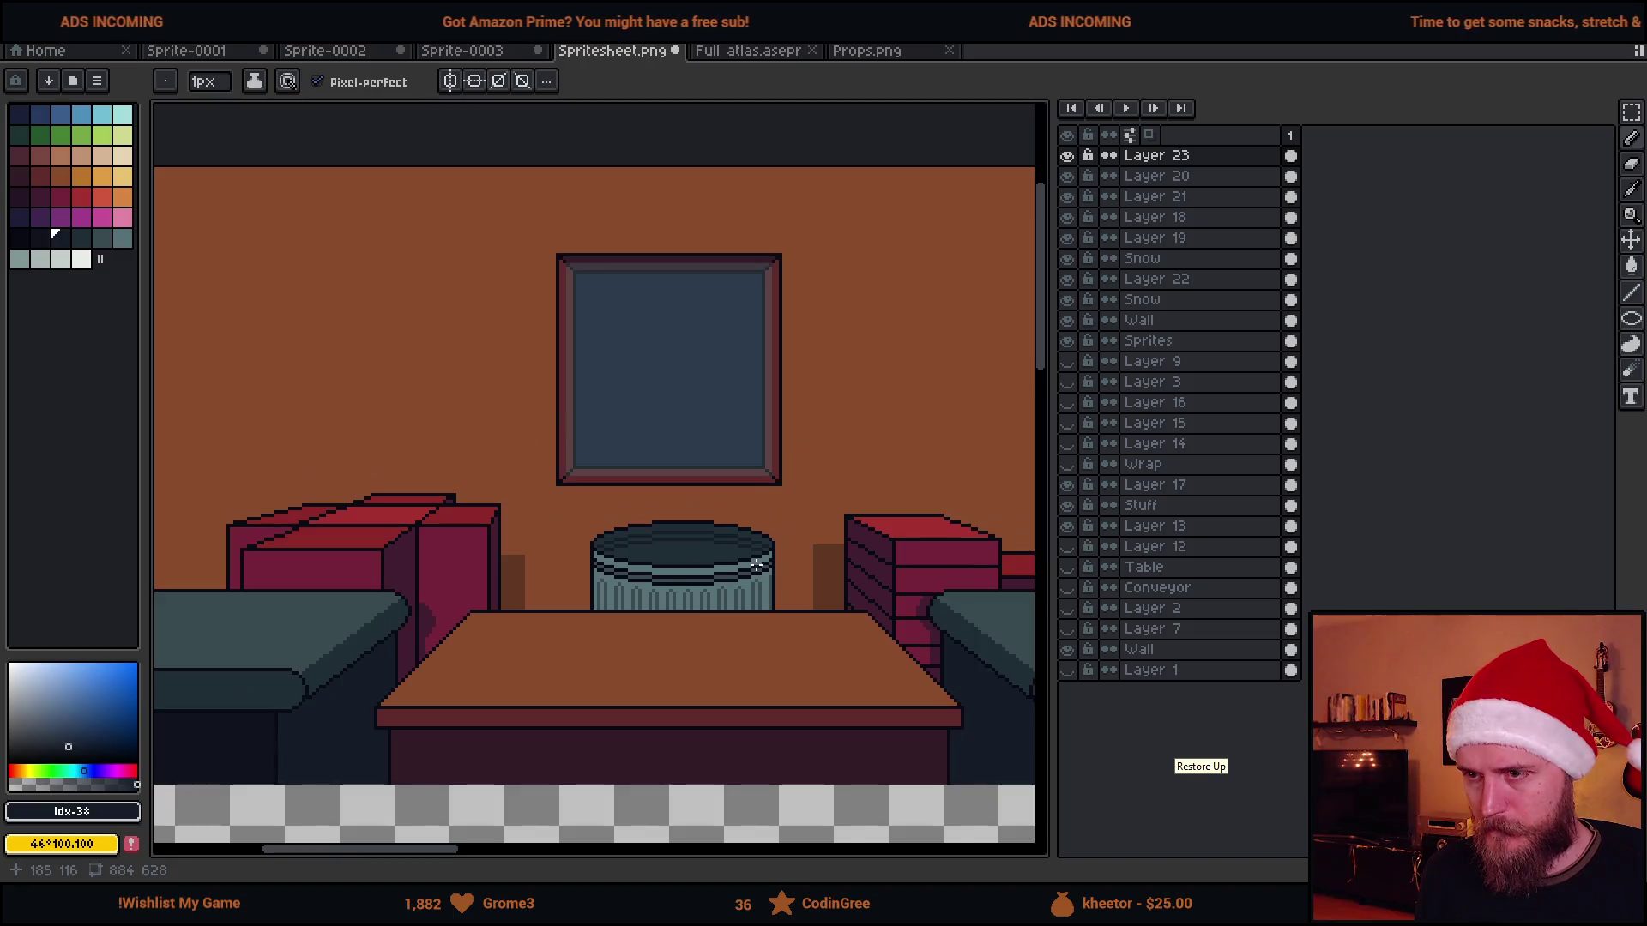
{"action": "scroll", "coordinate": [701, 494], "scroll_direction": "down", "scroll_amount": 1}
{"action": "scroll", "coordinate": [686, 498], "scroll_direction": "down", "scroll_amount": 1}
{"action": "scroll", "coordinate": [686, 499], "scroll_direction": "up", "scroll_amount": 2}
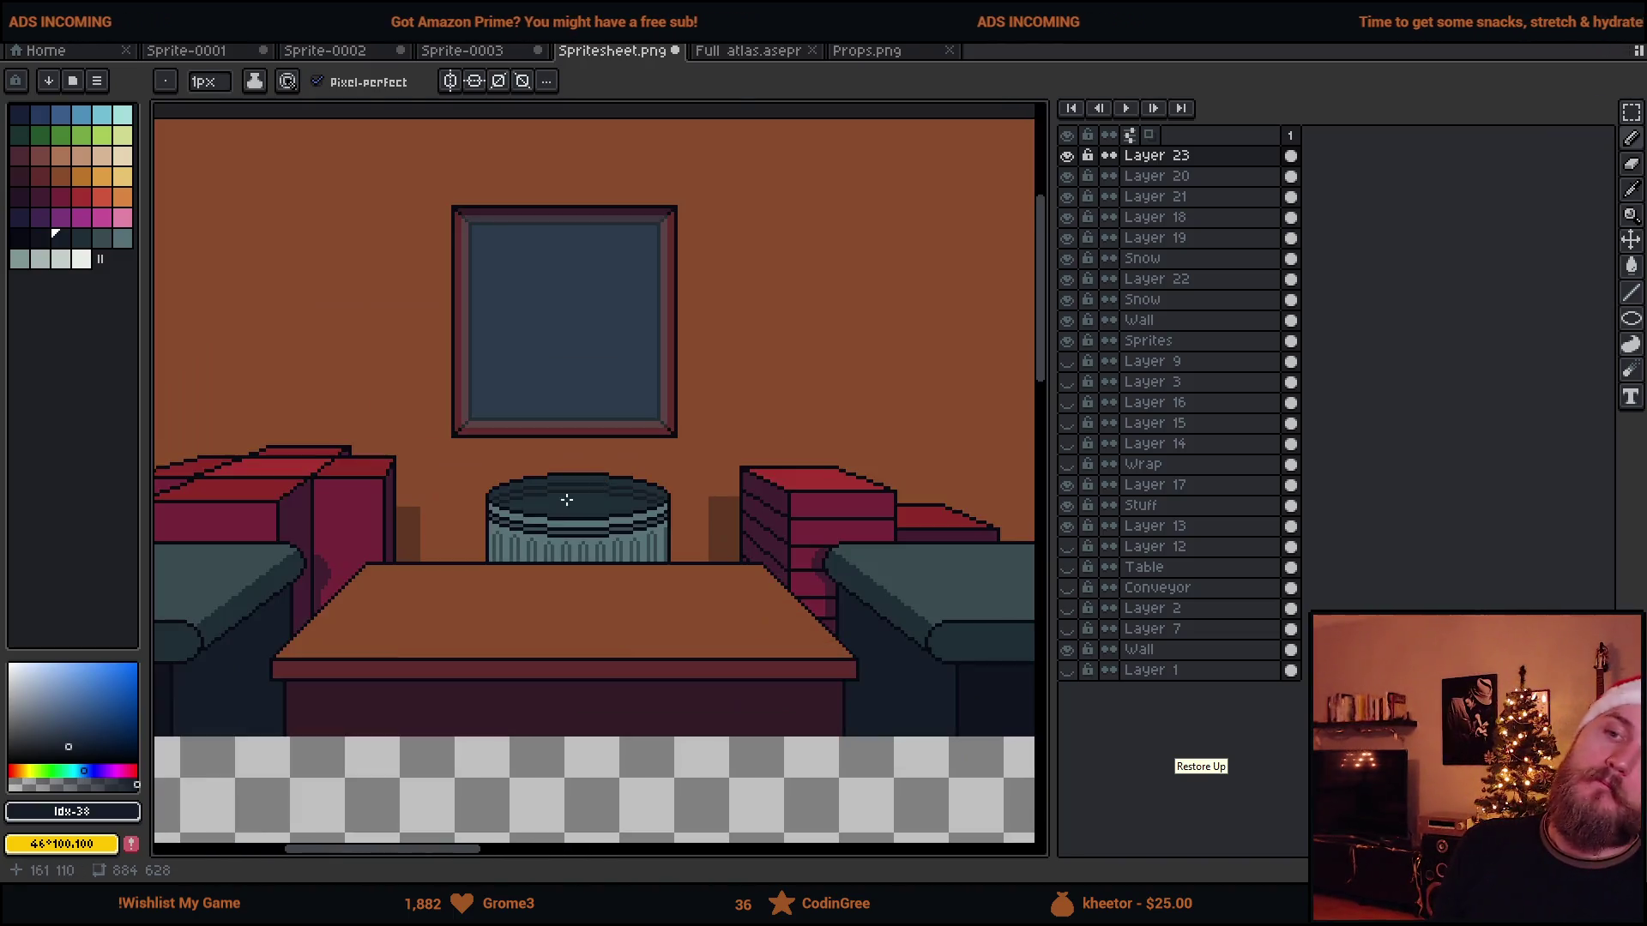
{"action": "scroll", "coordinate": [600, 504], "scroll_direction": "up", "scroll_amount": 3}
{"action": "left_click", "coordinate": [599, 502], "text": "alt"}
{"action": "scroll", "coordinate": [561, 520], "scroll_direction": "up", "scroll_amount": 1}
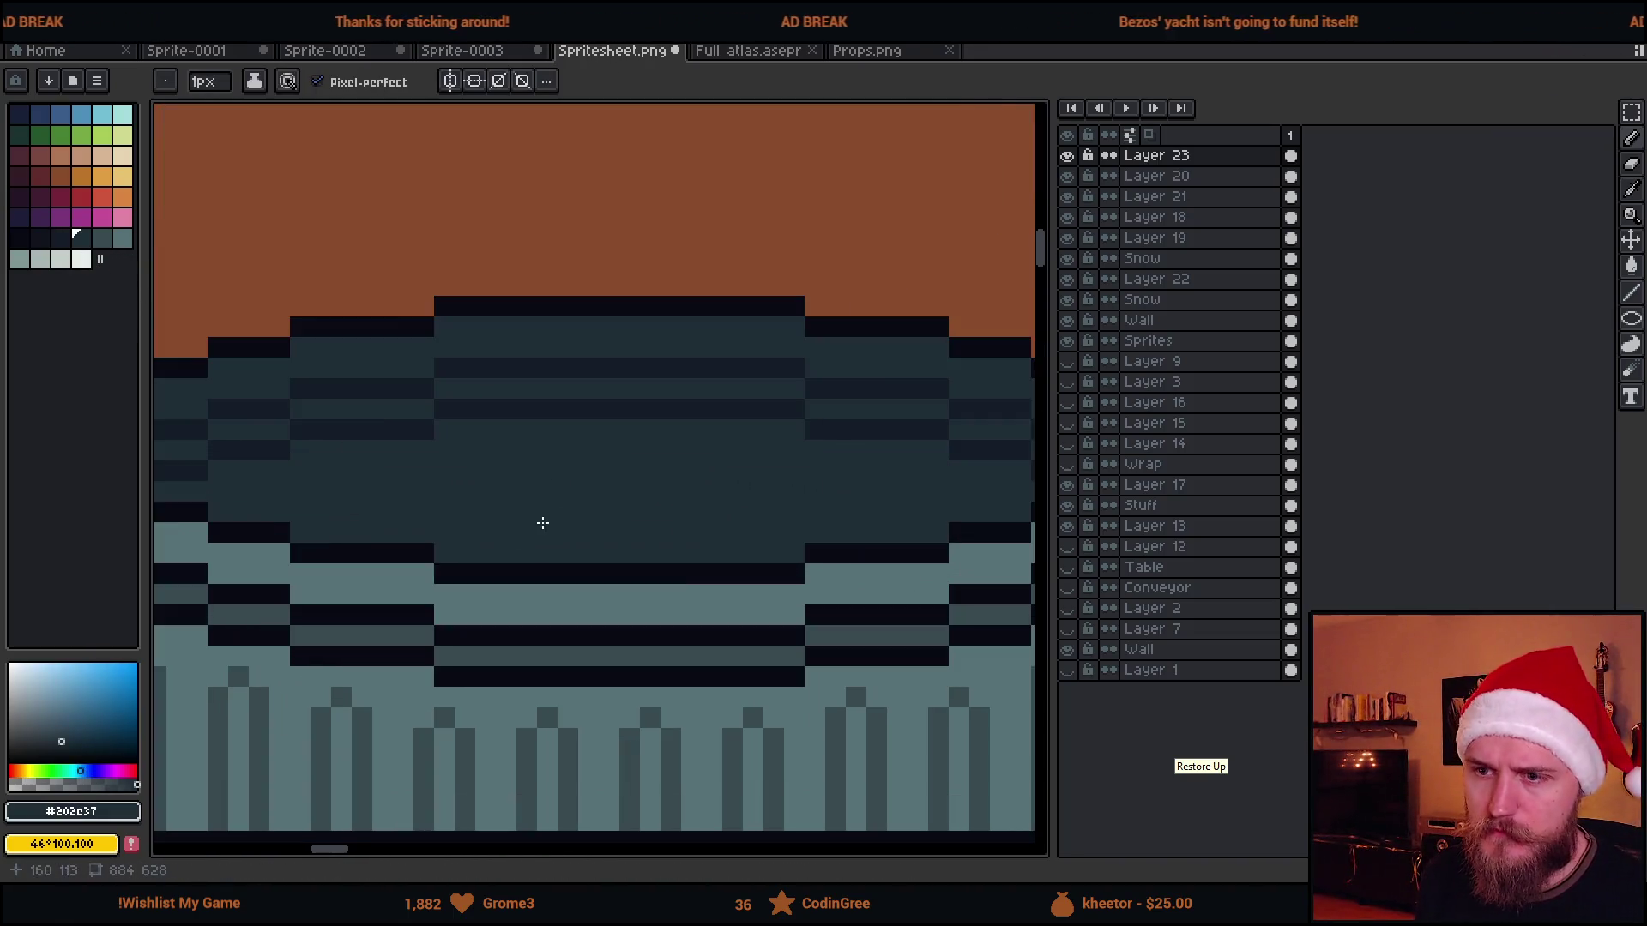
{"action": "key", "text": "b"}
{"action": "left_click", "coordinate": [346, 424], "text": "alt"}
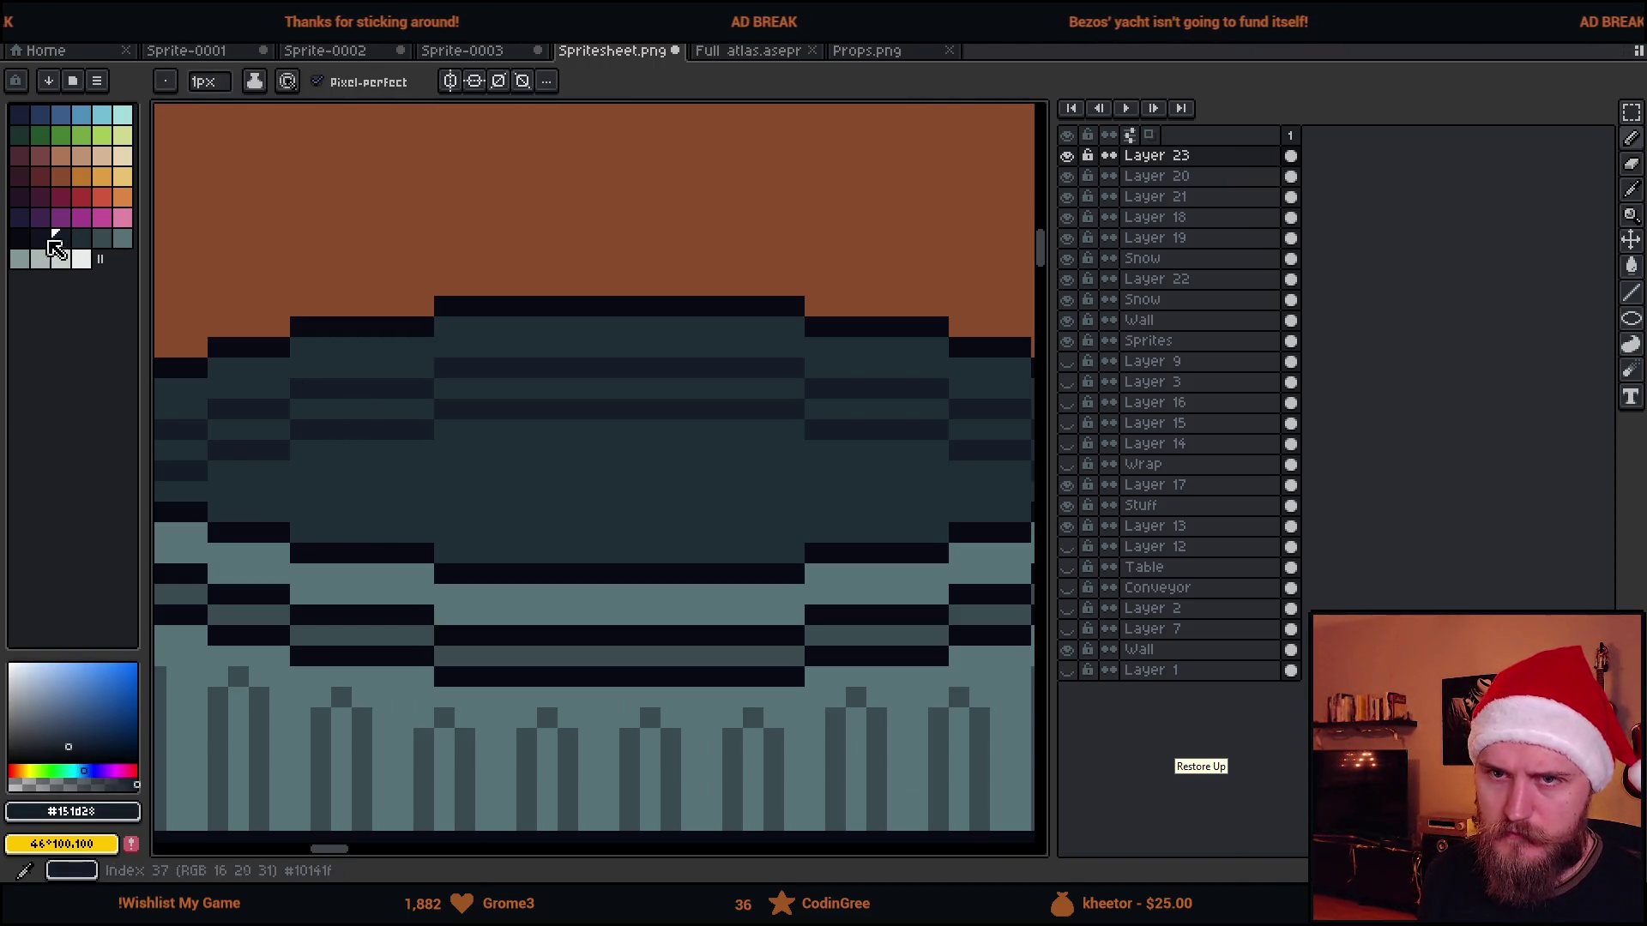
{"action": "left_click_drag", "start_coordinate": [304, 530], "coordinate": [837, 498]}
{"action": "scroll", "coordinate": [921, 529], "scroll_direction": "down", "scroll_amount": 3}
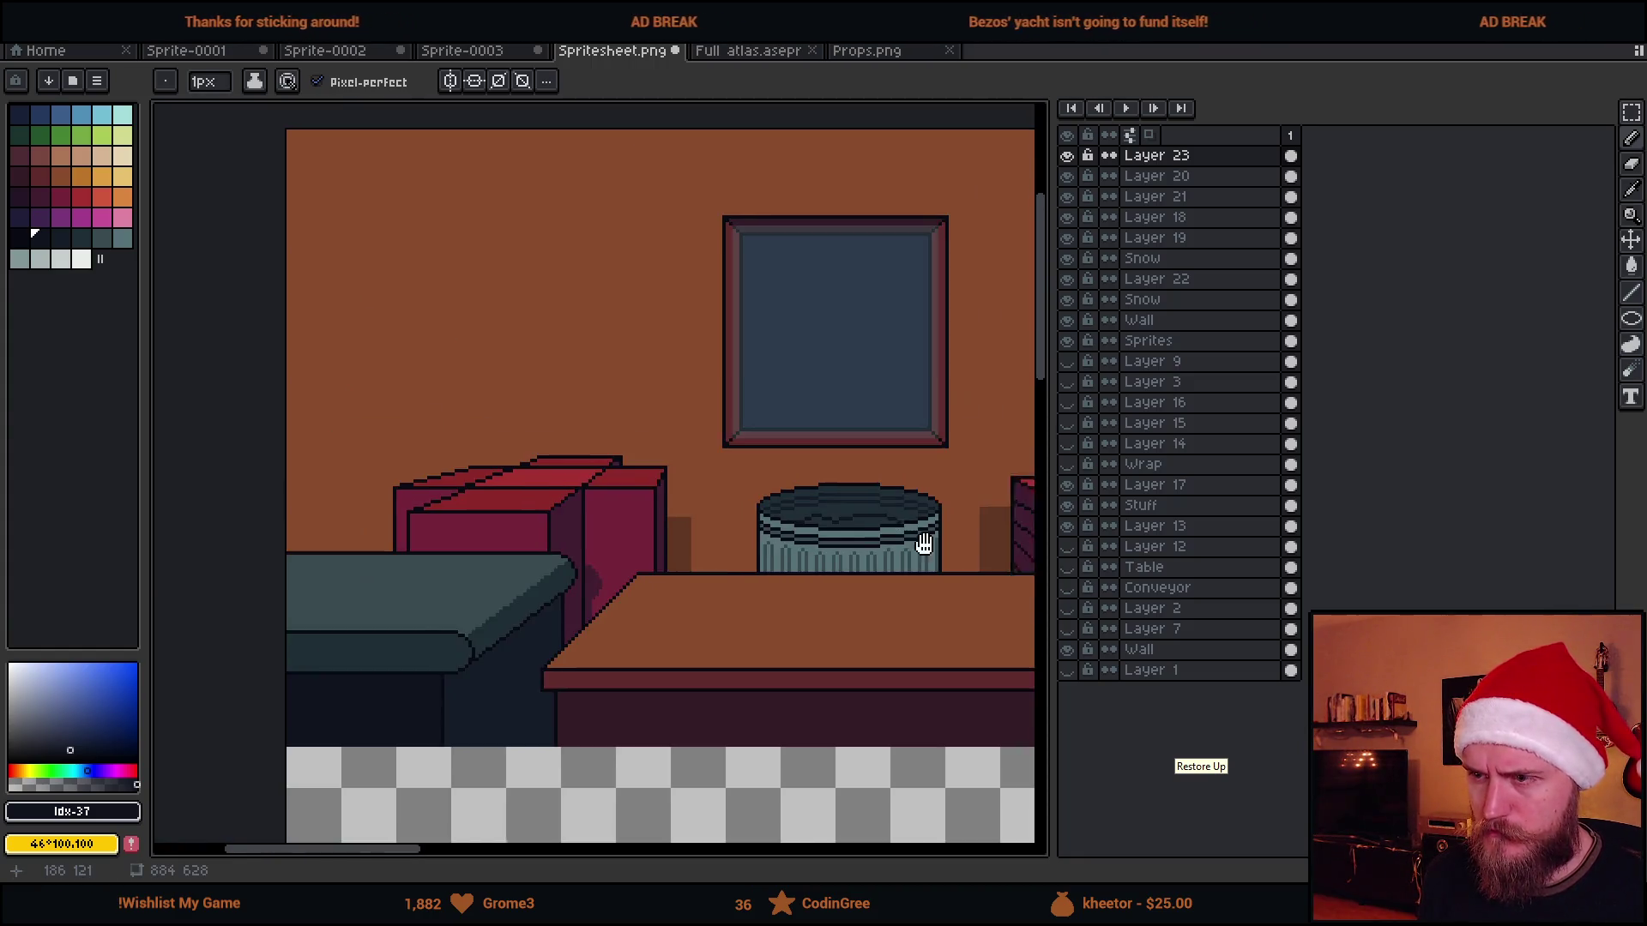
{"action": "scroll", "coordinate": [516, 515], "scroll_direction": "up", "scroll_amount": 3}
{"action": "key", "text": "v"}
{"action": "scroll", "coordinate": [512, 518], "scroll_direction": "down", "scroll_amount": 3}
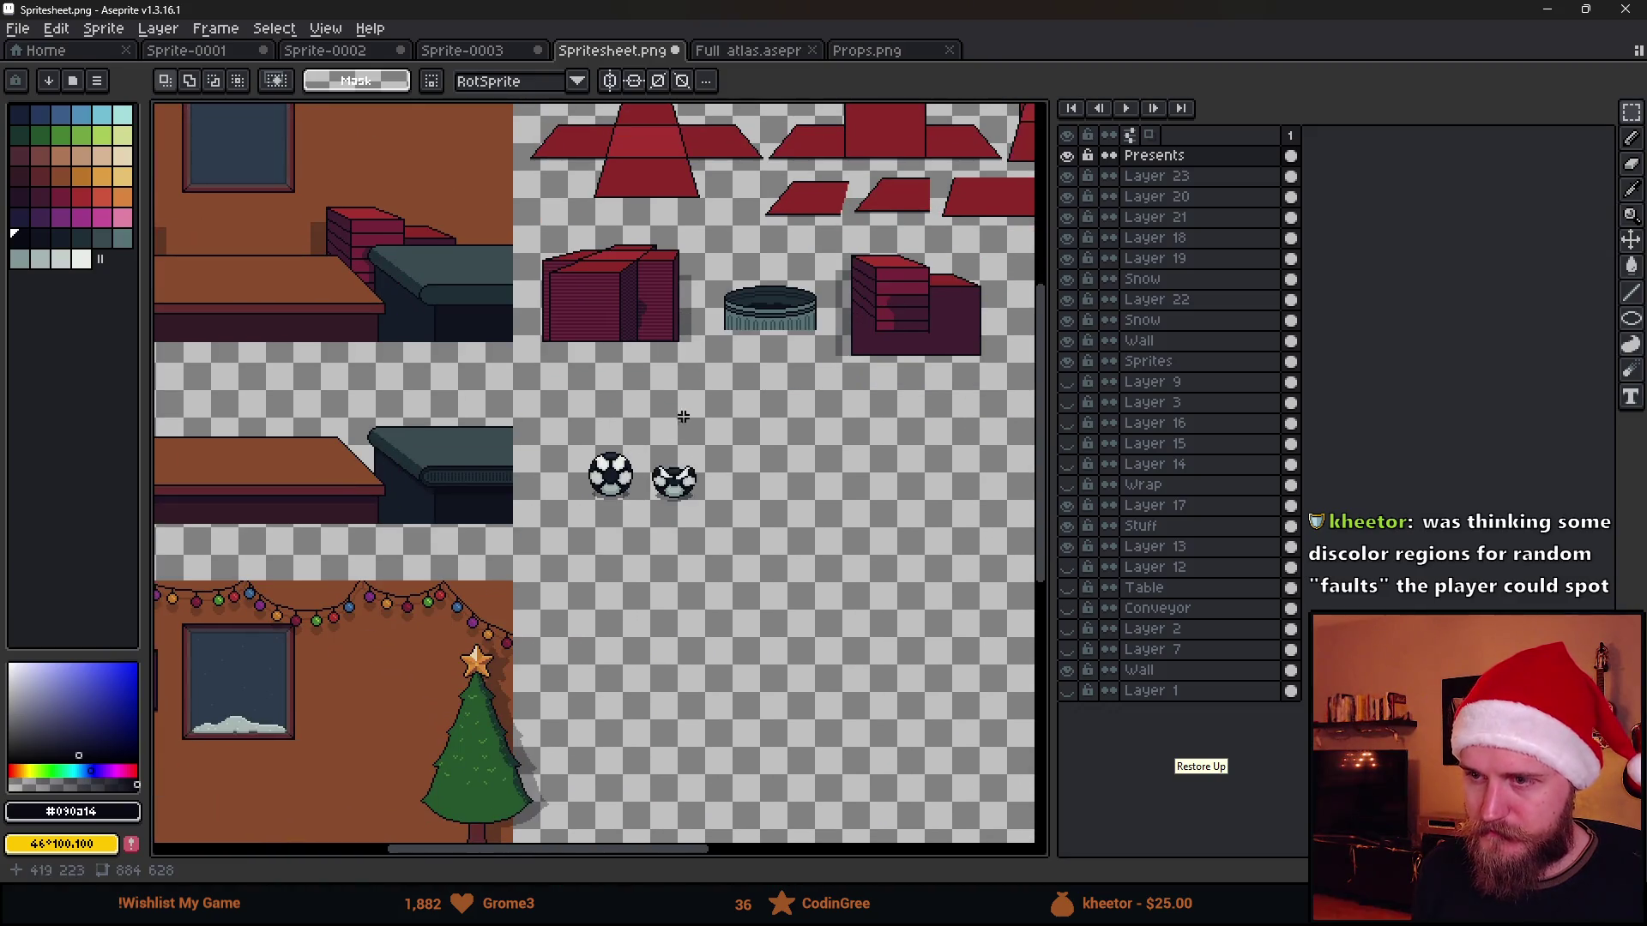
Copy the horned helmet from Full atlas.aseprite and paste it into Spritesheet.png
{"action": "left_click", "coordinate": [749, 52]}
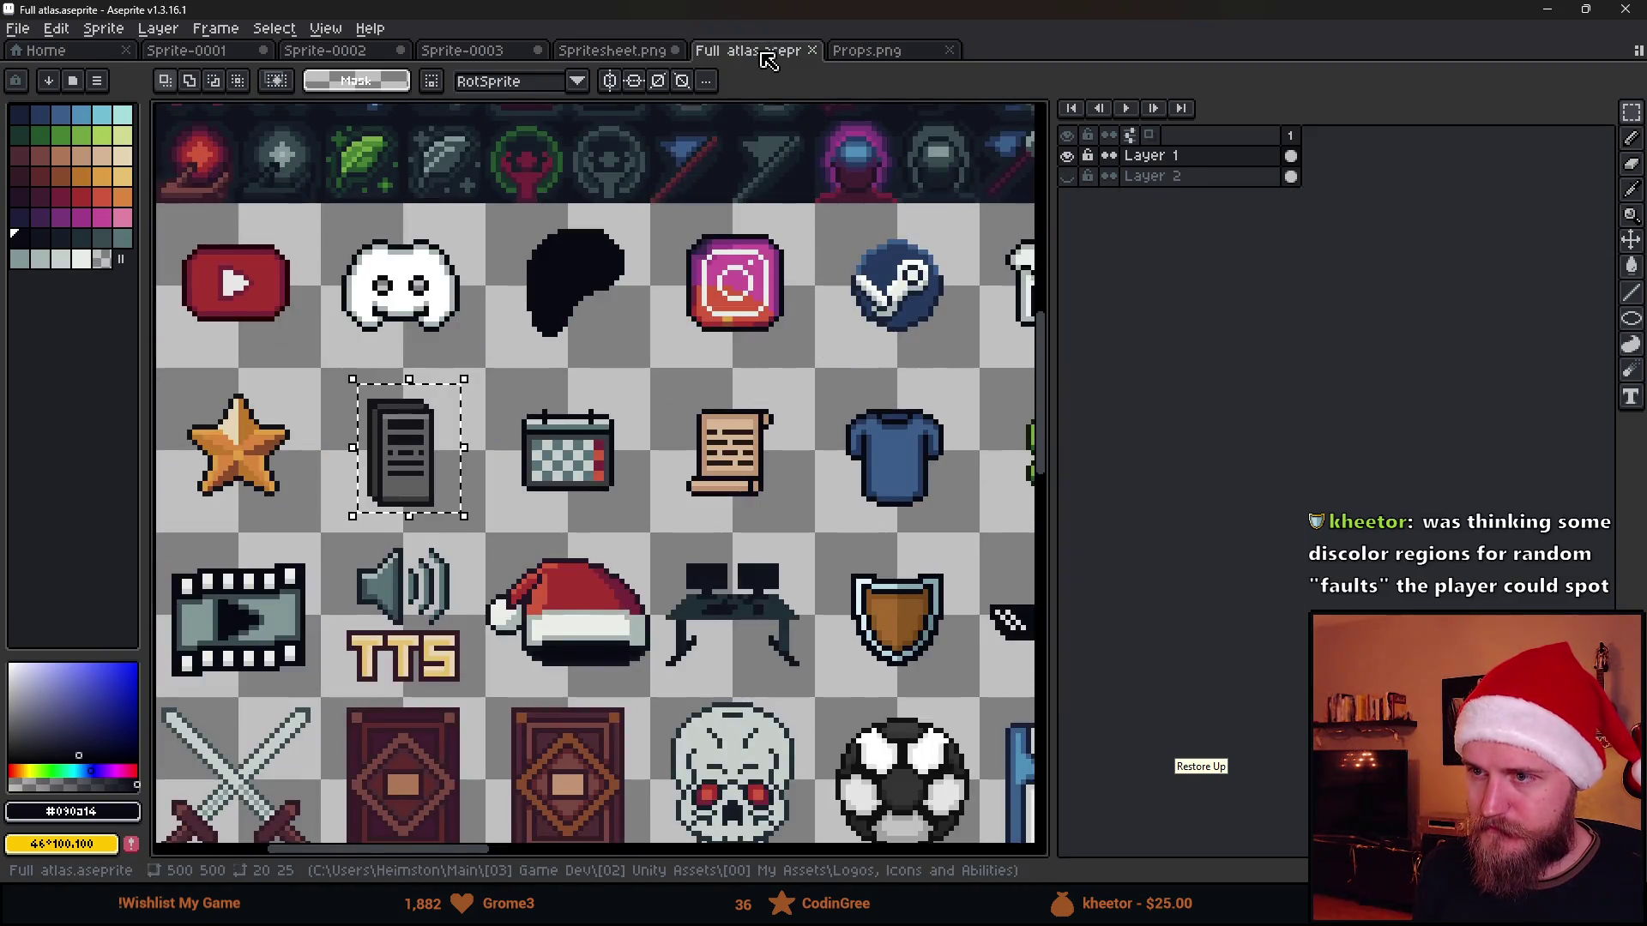
{"action": "scroll", "coordinate": [643, 489], "scroll_direction": "down", "scroll_amount": 1}
{"action": "scroll", "coordinate": [643, 493], "scroll_direction": "down", "scroll_amount": 2}
{"action": "scroll", "coordinate": [643, 493], "scroll_direction": "right", "scroll_amount": 2}
{"action": "scroll", "coordinate": [695, 514], "scroll_direction": "up", "scroll_amount": 1}
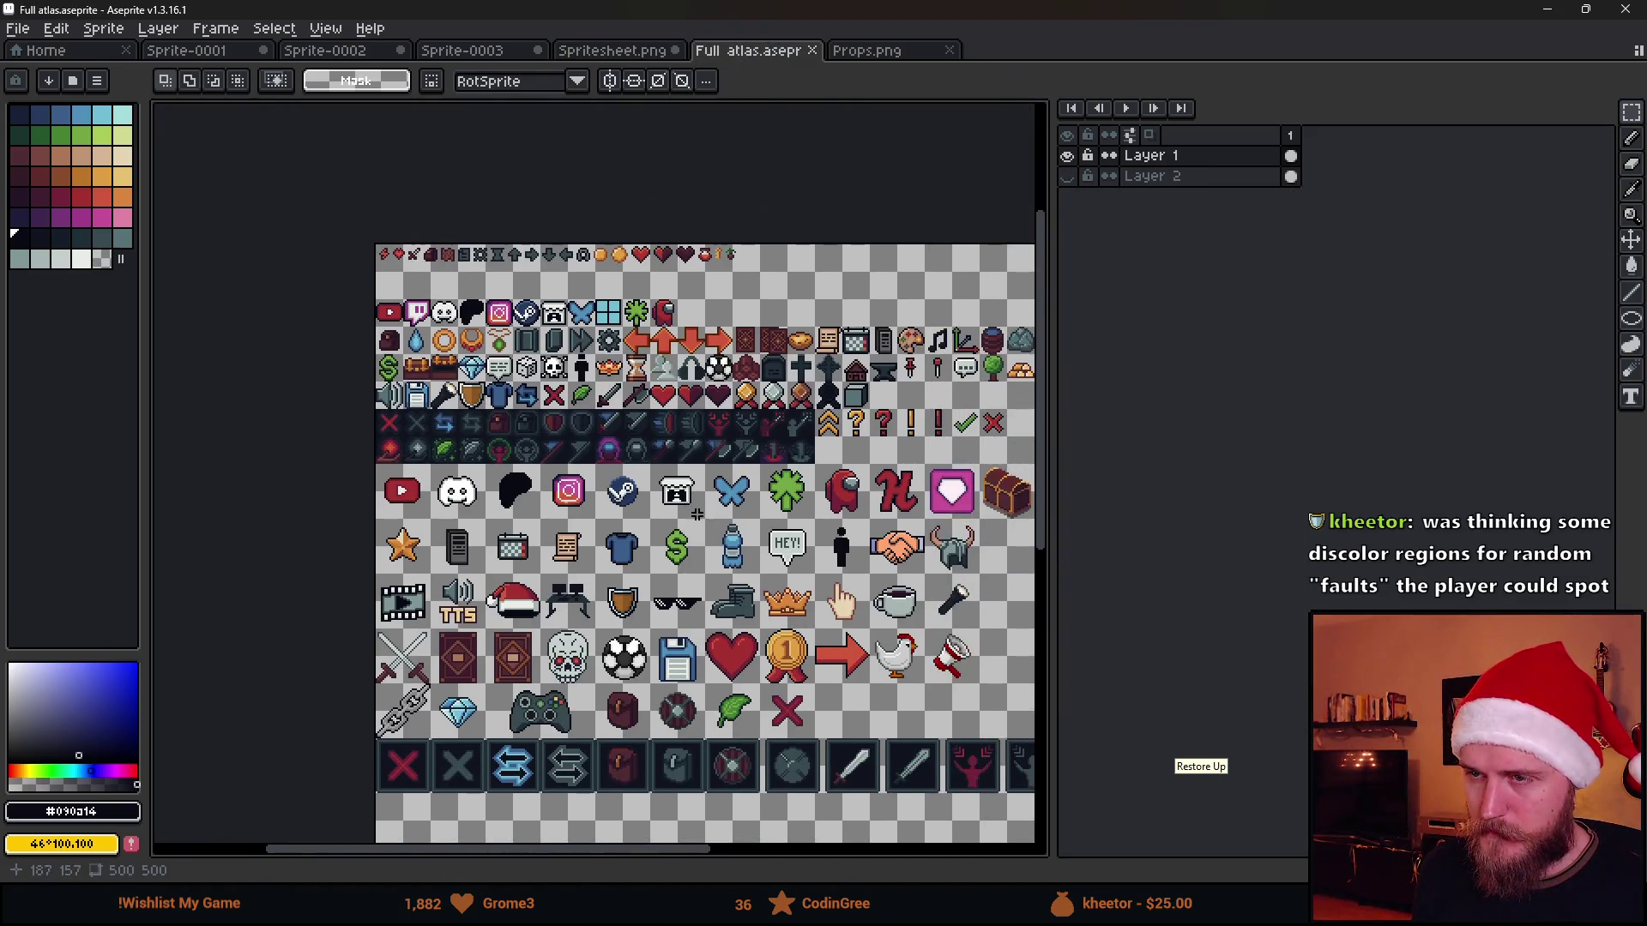
{"action": "scroll", "coordinate": [816, 481], "scroll_direction": "right", "scroll_amount": 1}
{"action": "scroll", "coordinate": [816, 490], "scroll_direction": "right", "scroll_amount": 1}
{"action": "scroll", "coordinate": [811, 508], "scroll_direction": "down", "scroll_amount": 2}
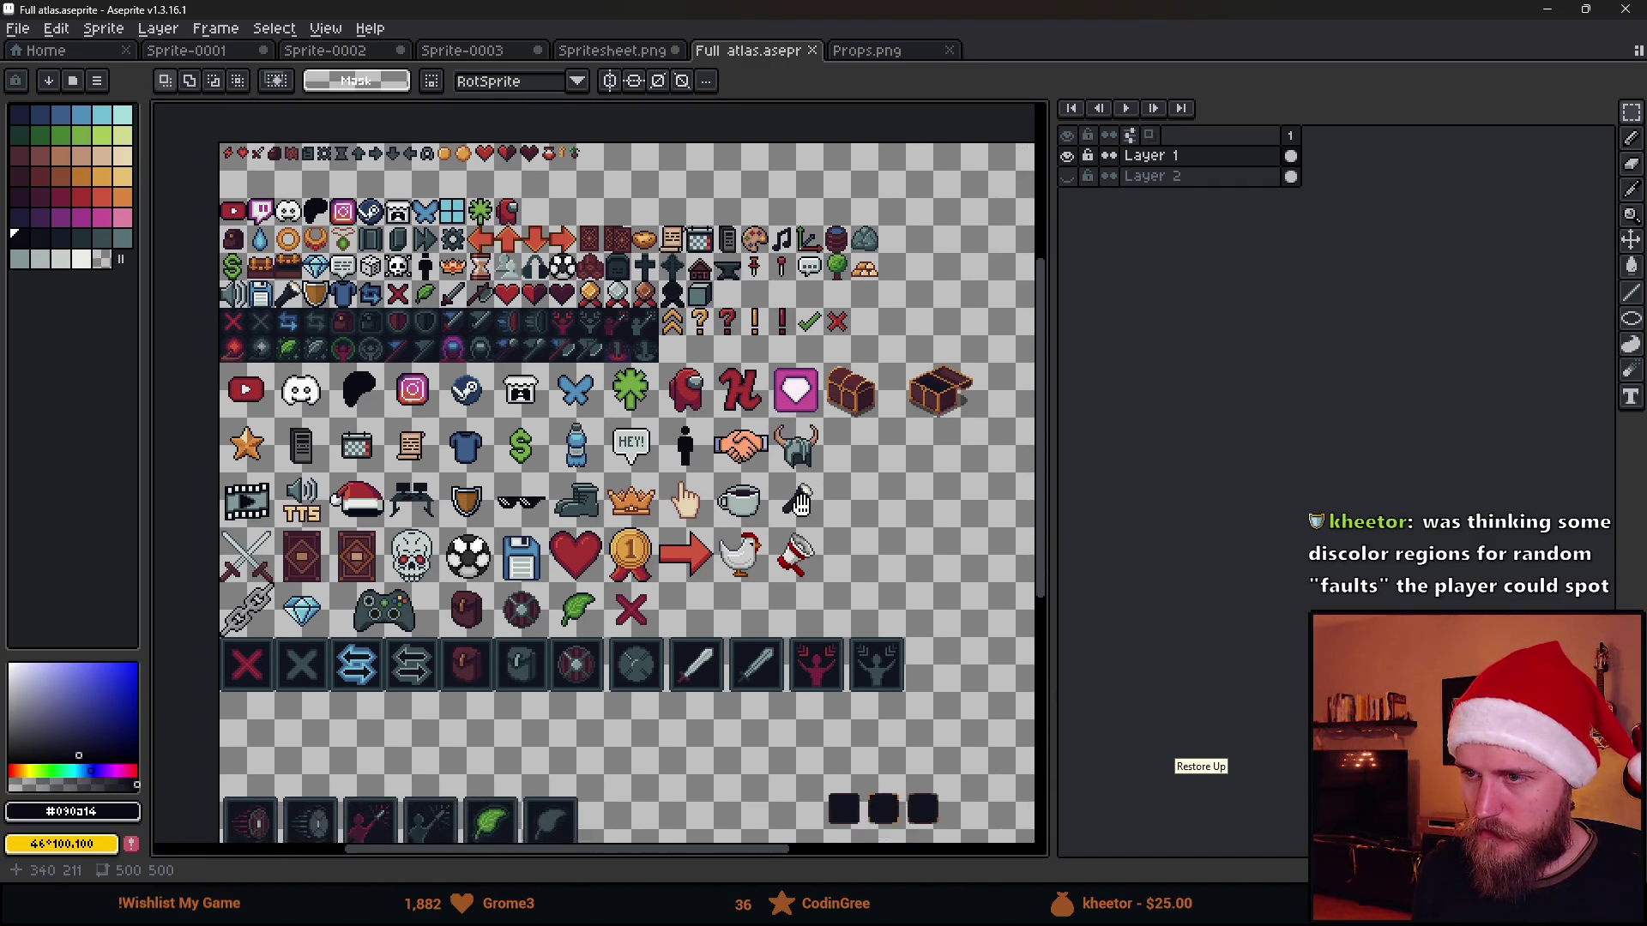
{"action": "scroll", "coordinate": [809, 521], "scroll_direction": "down", "scroll_amount": 1}
{"action": "scroll", "coordinate": [806, 518], "scroll_direction": "up", "scroll_amount": 1}
{"action": "scroll", "coordinate": [784, 275], "scroll_direction": "up", "scroll_amount": 1}
{"action": "scroll", "coordinate": [684, 286], "scroll_direction": "up", "scroll_amount": 1}
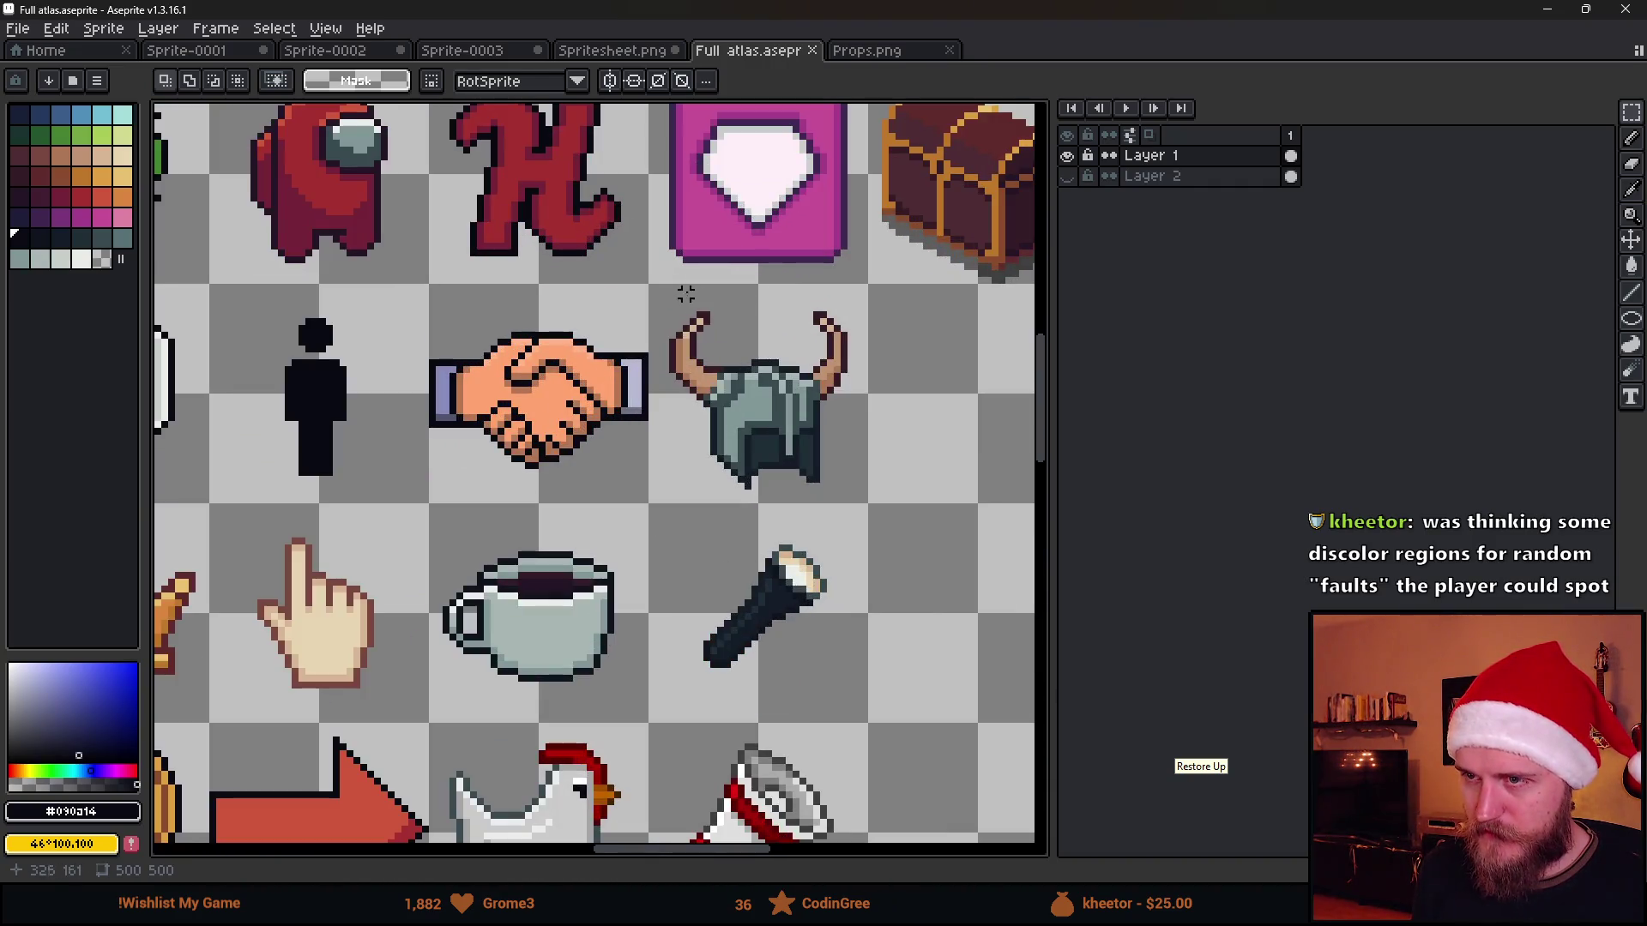
{"action": "mouse_move", "coordinate": [663, 286]}
{"action": "left_mouse_down"}
{"action": "mouse_move", "coordinate": [904, 450]}
{"action": "mouse_move", "coordinate": [912, 506]}
{"action": "left_mouse_up"}
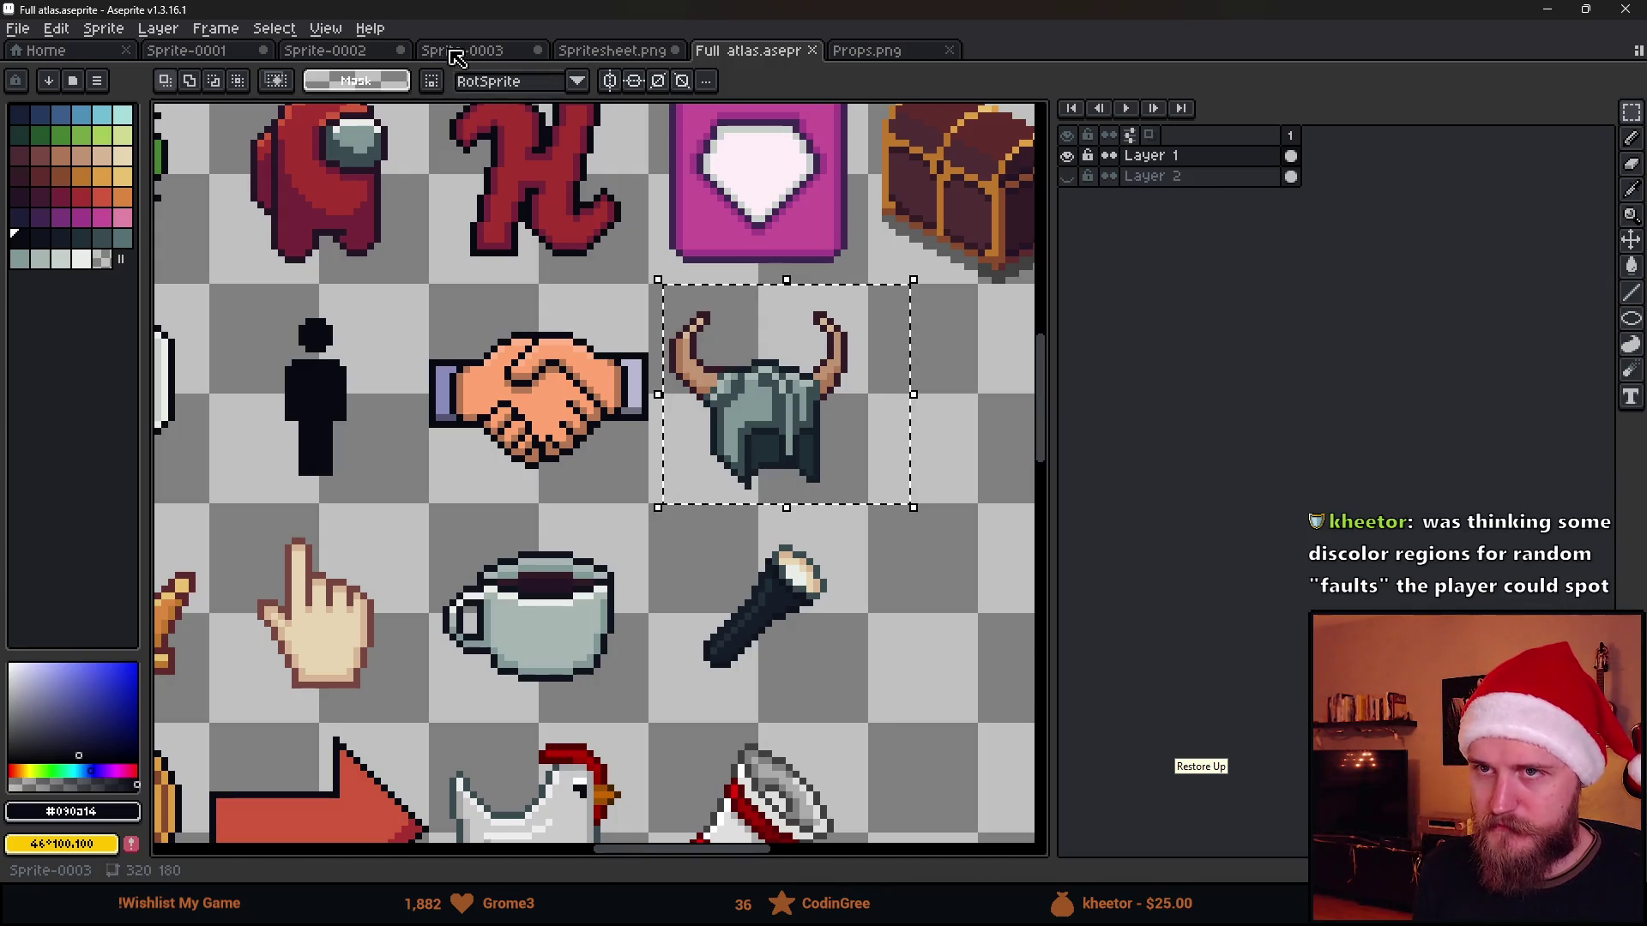
{"action": "left_click", "coordinate": [664, 52]}
{"action": "key", "text": "ctrl+v"}
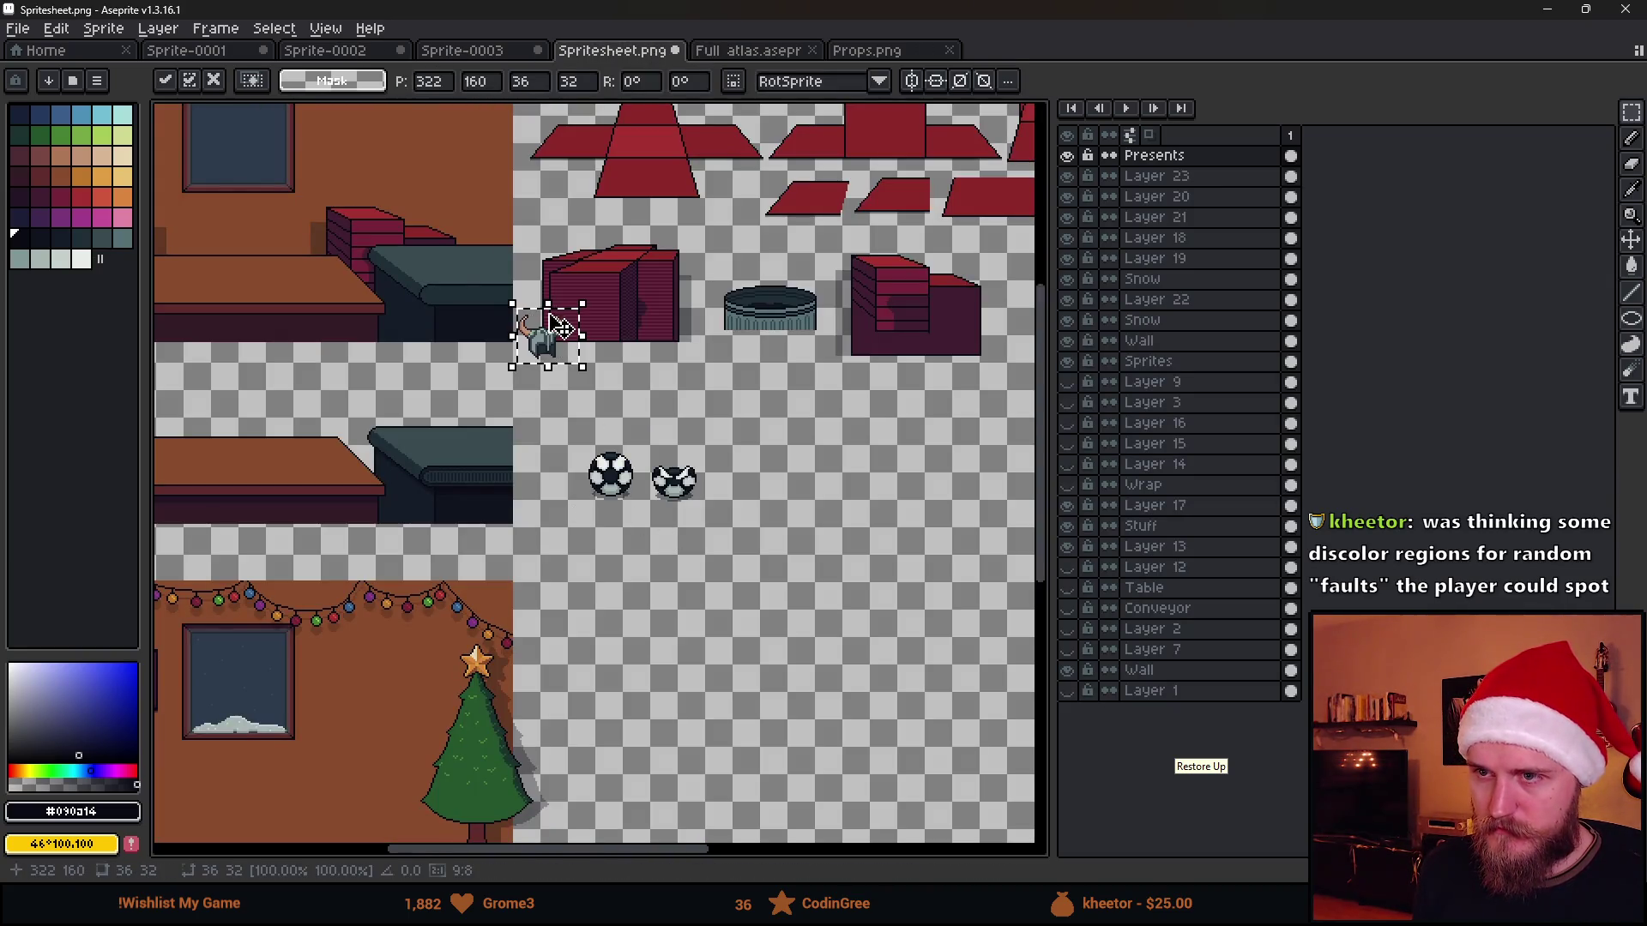
Position the helmet beside the two soccer balls, commit it, and return to the atlas
{"action": "mouse_move", "coordinate": [554, 324]}
{"action": "left_mouse_down"}
{"action": "mouse_move", "coordinate": [499, 289]}
{"action": "mouse_move", "coordinate": [962, 366]}
{"action": "mouse_move", "coordinate": [239, 407]}
{"action": "mouse_move", "coordinate": [858, 256]}
{"action": "mouse_move", "coordinate": [952, 291]}
{"action": "left_mouse_up"}
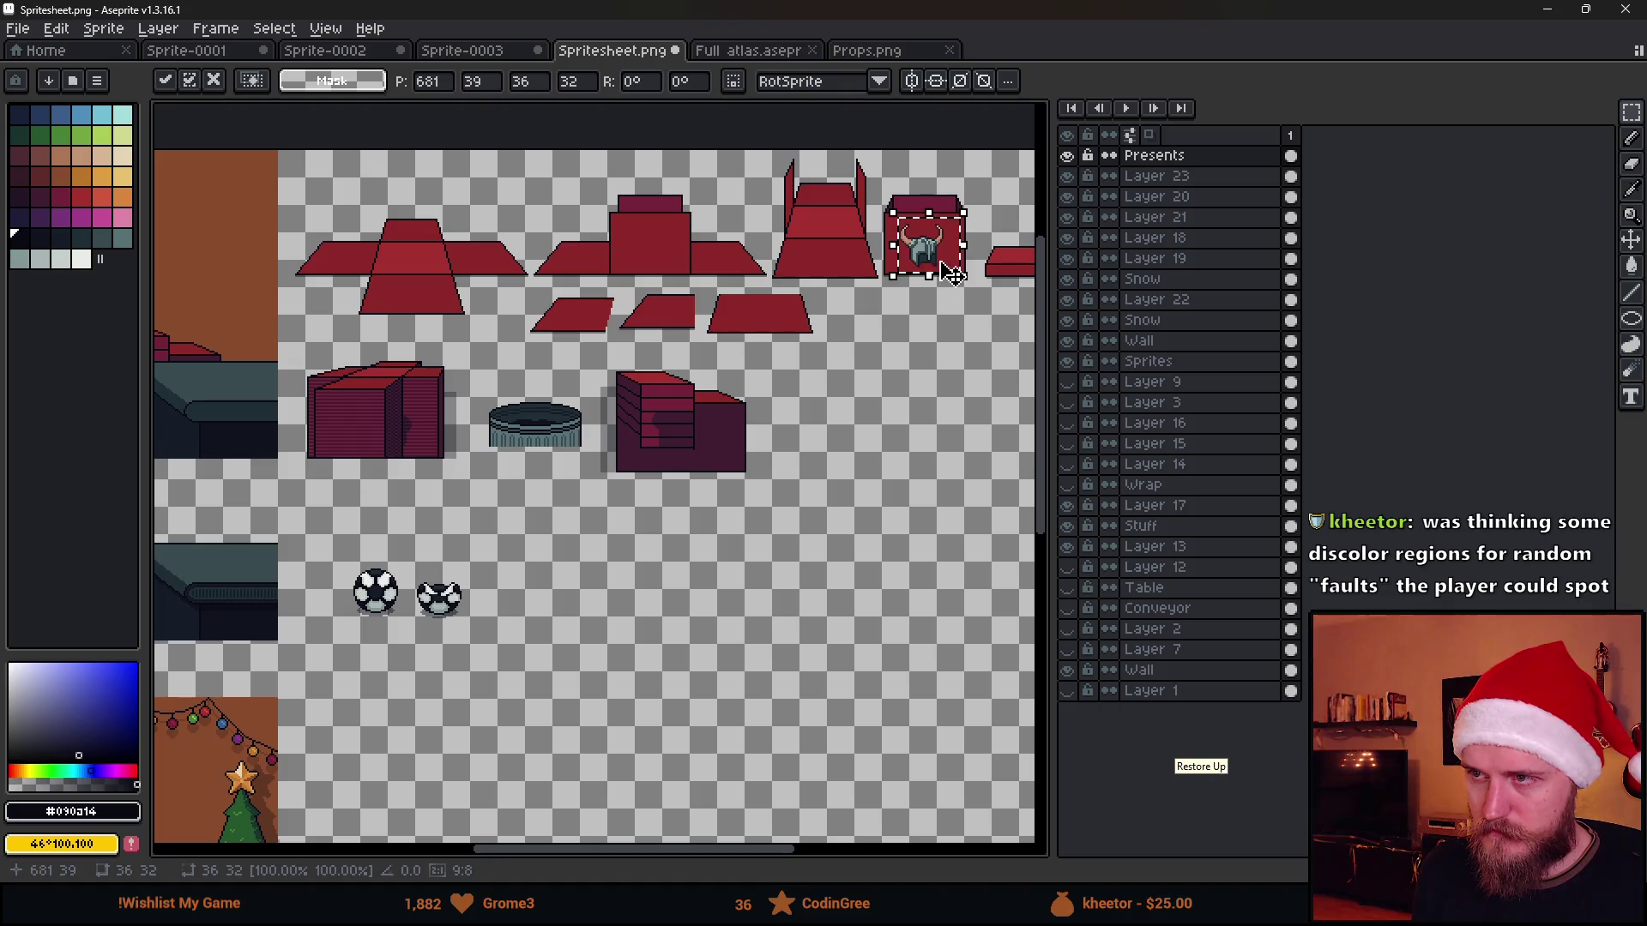
{"action": "mouse_move", "coordinate": [953, 290]}
{"action": "left_mouse_down"}
{"action": "mouse_move", "coordinate": [524, 614]}
{"action": "mouse_move", "coordinate": [808, 553]}
{"action": "left_mouse_up"}
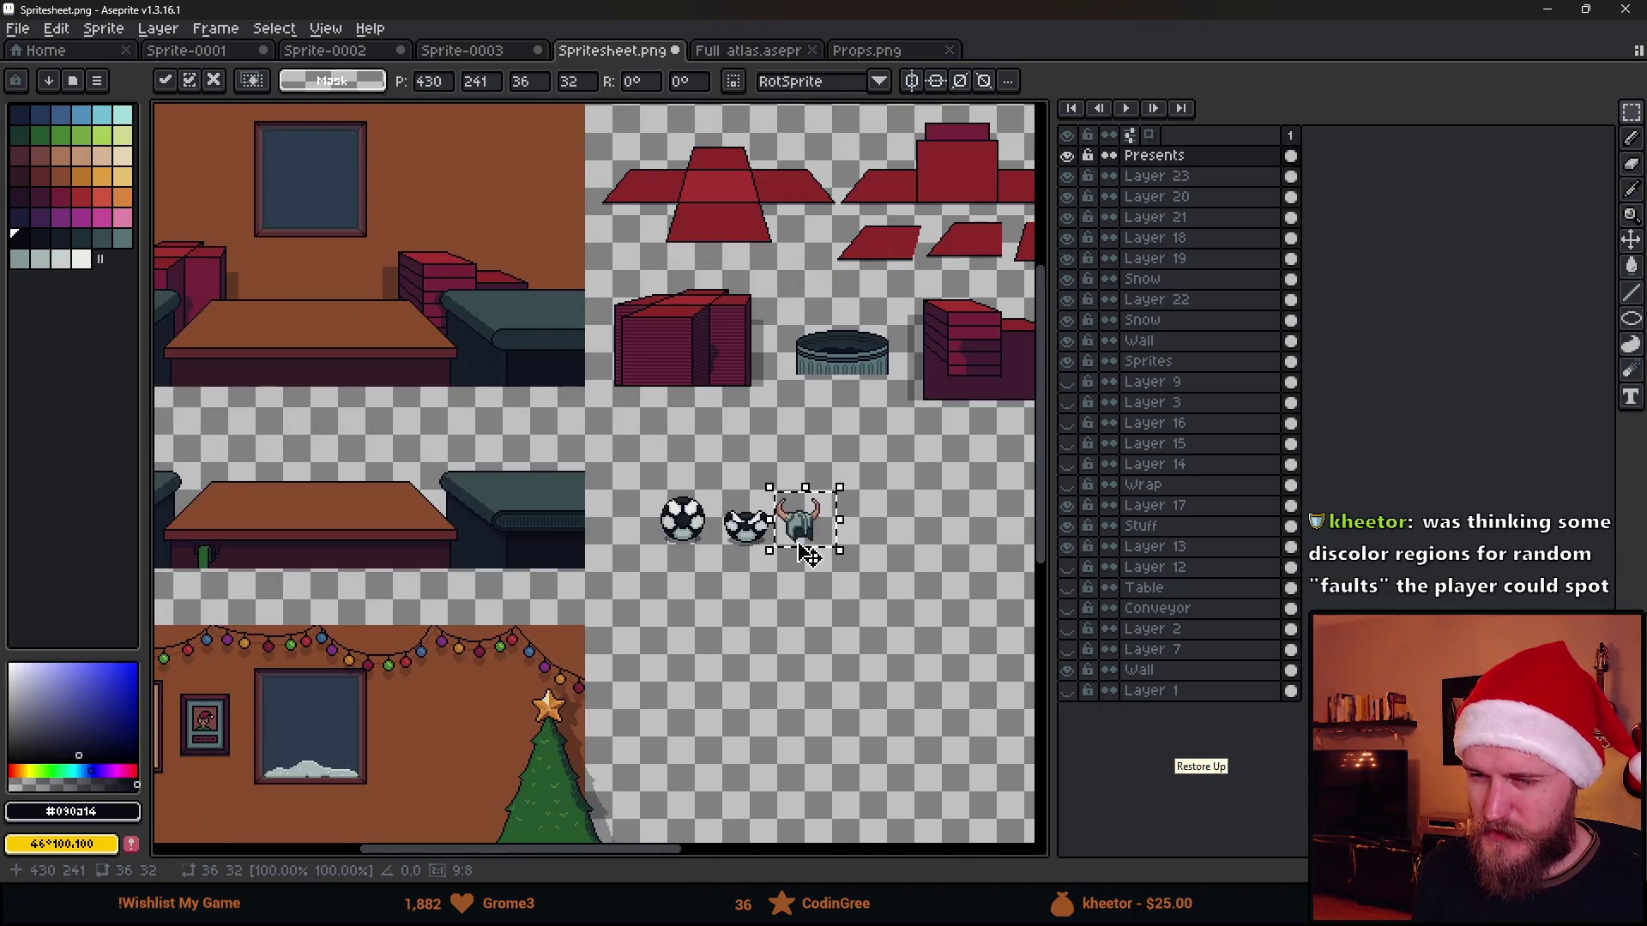
{"action": "scroll", "coordinate": [809, 553], "scroll_direction": "up", "scroll_amount": 3}
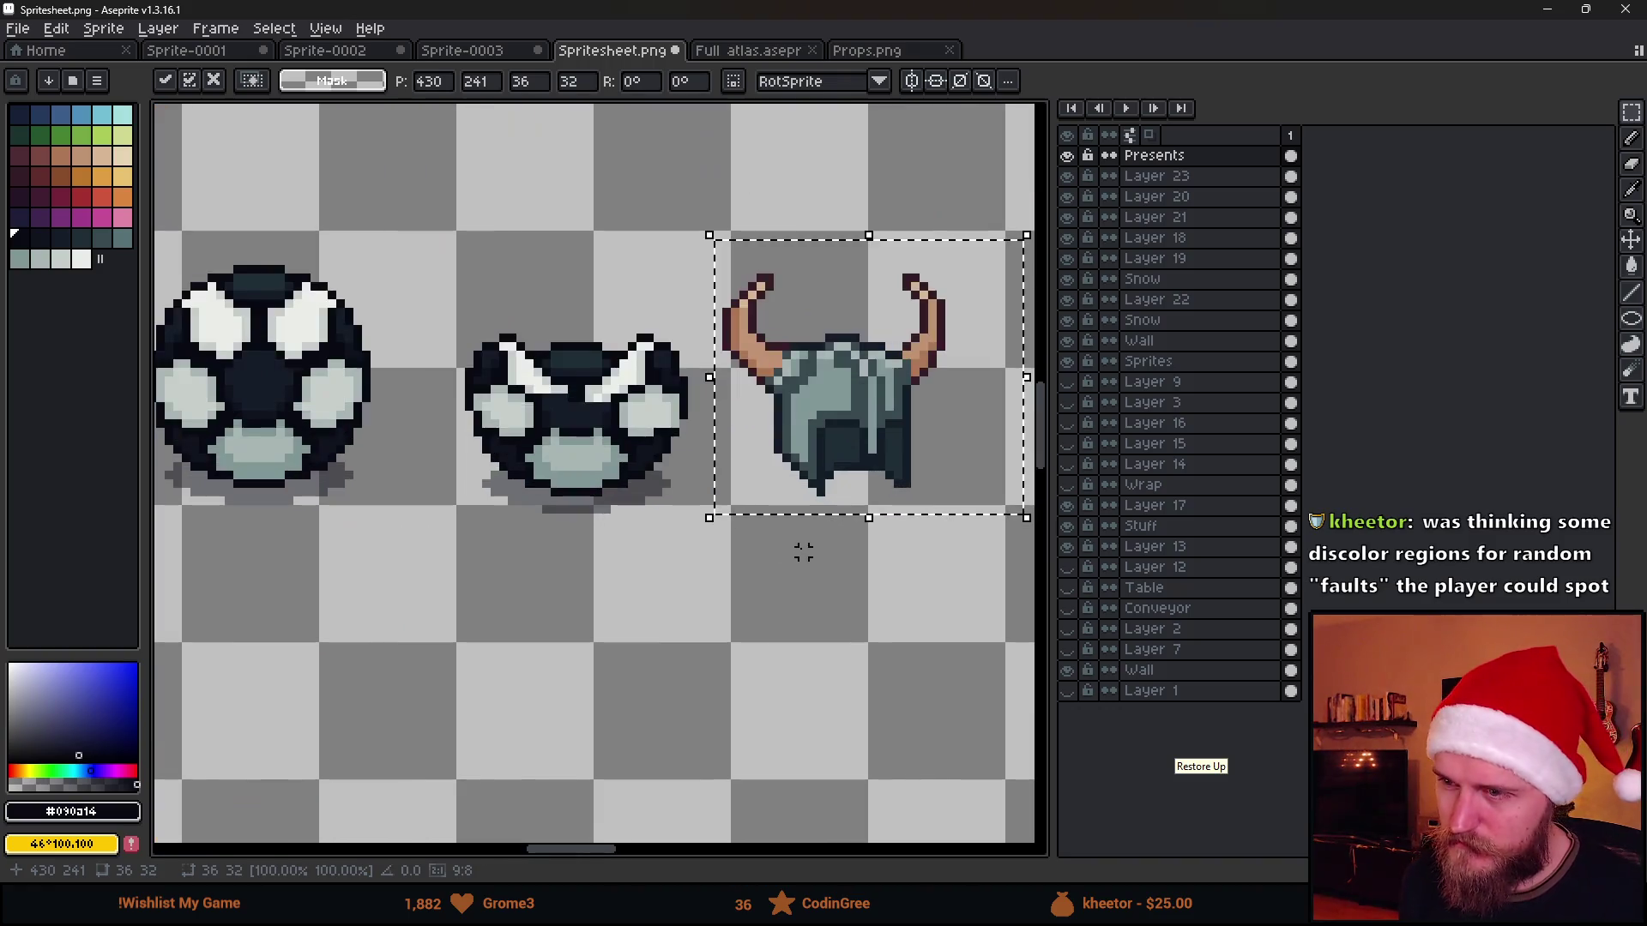
{"action": "scroll", "coordinate": [808, 554], "scroll_direction": "down", "scroll_amount": 2}
{"action": "left_click_drag", "start_coordinate": [844, 521], "coordinate": [887, 527]}
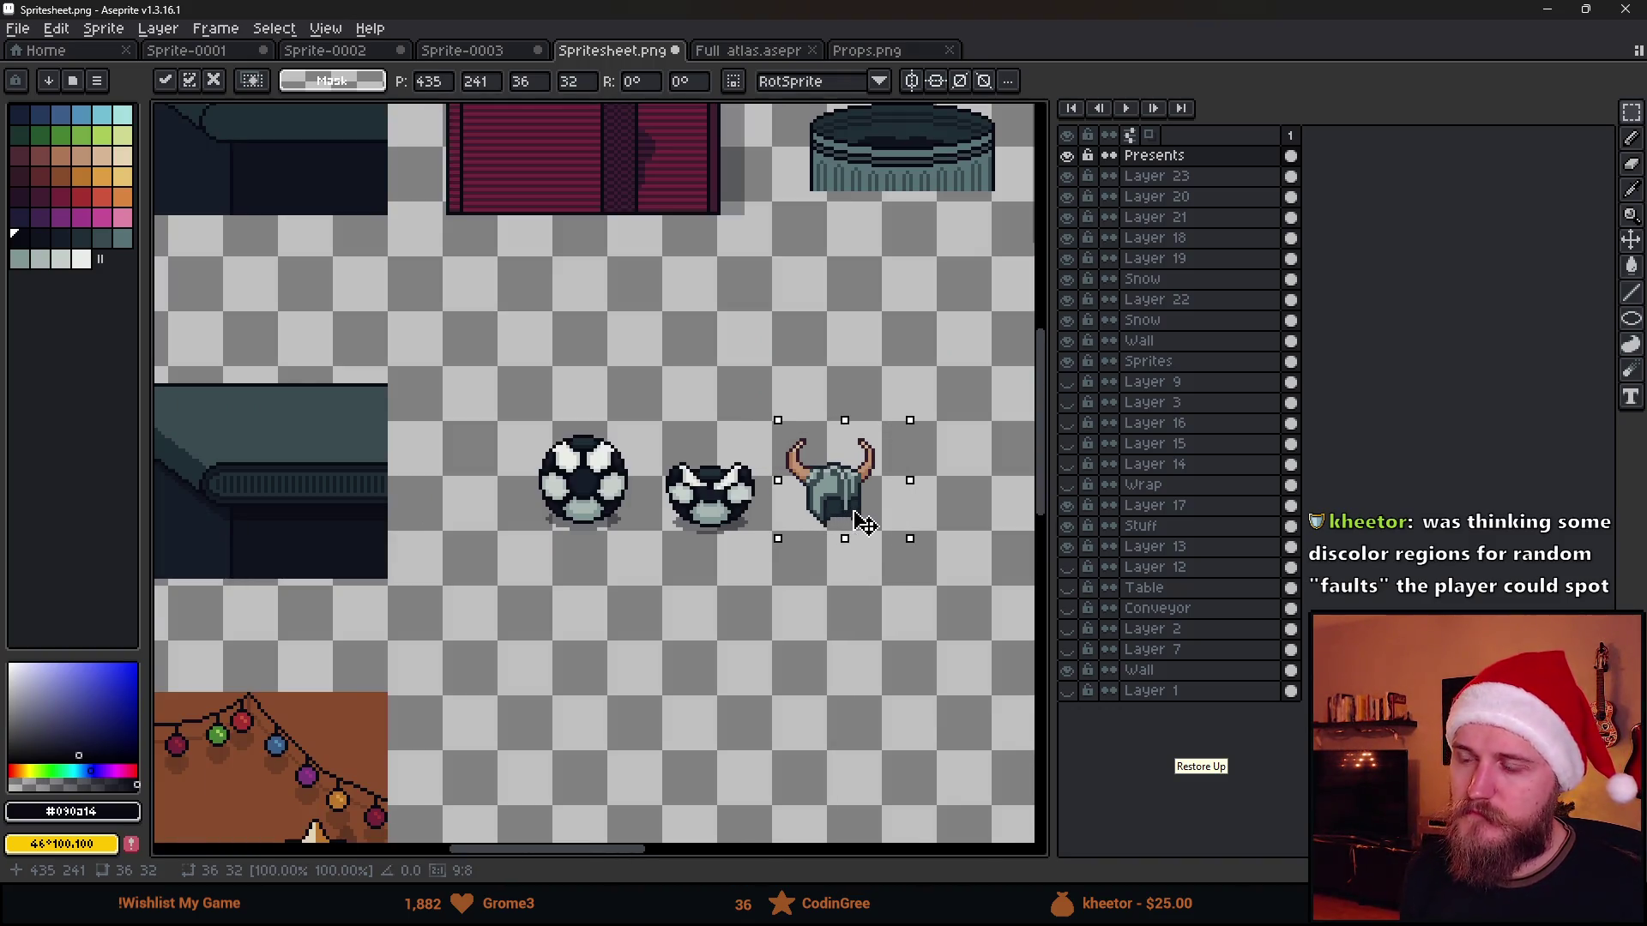
{"action": "key", "text": "ctrl+c"}
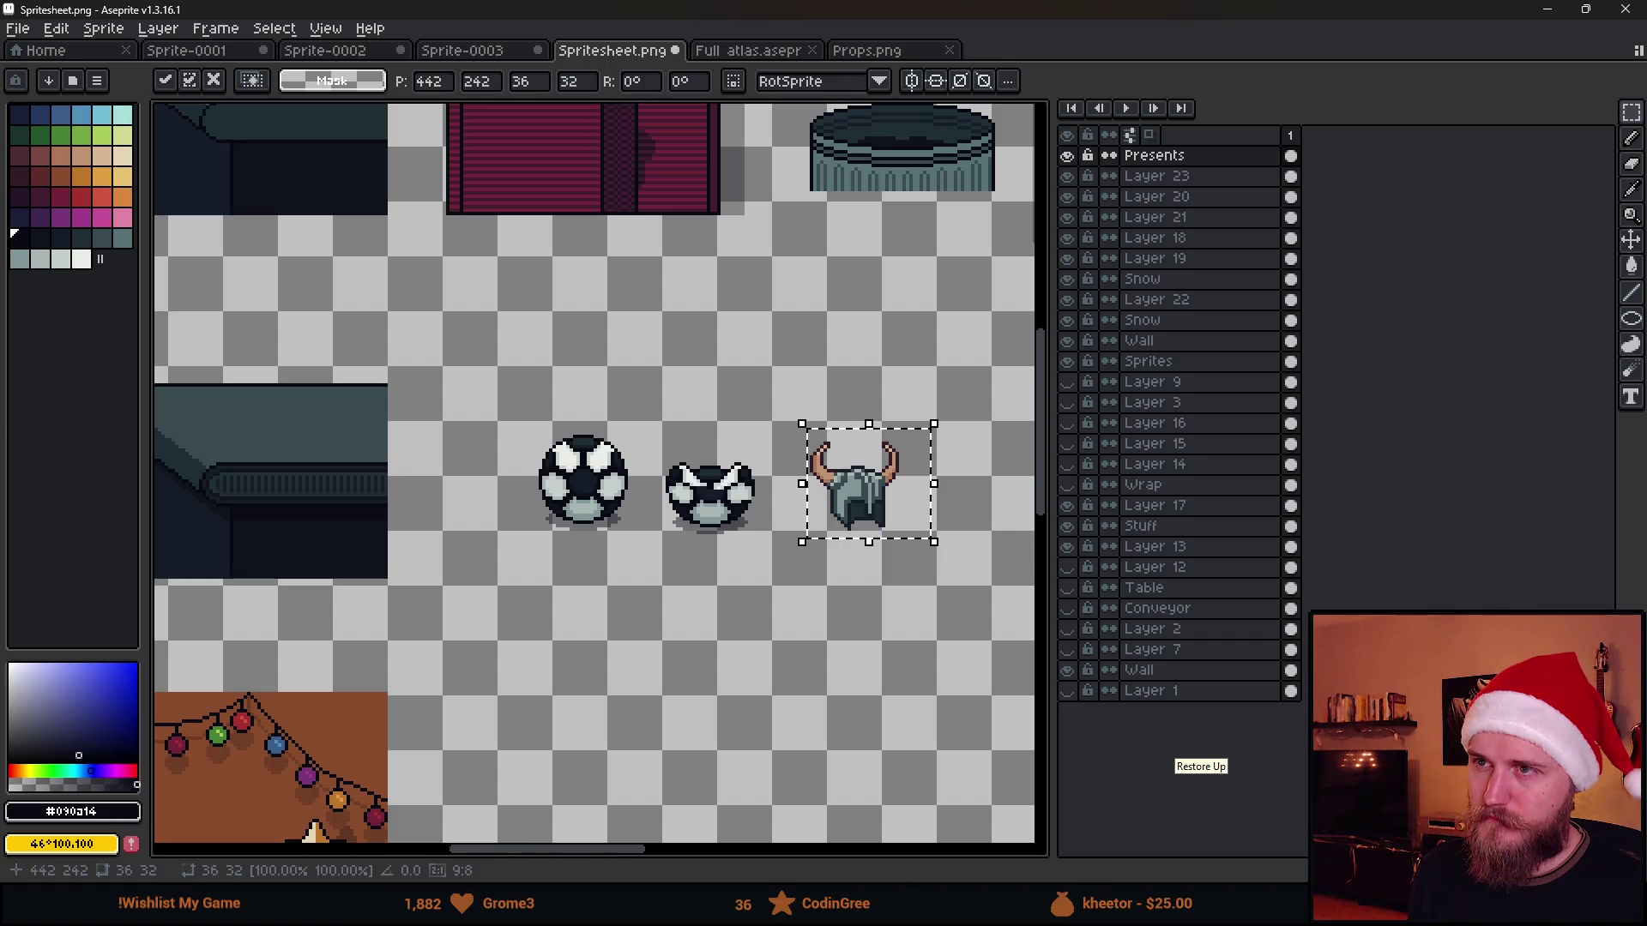
{"action": "left_click", "coordinate": [747, 49]}
{"action": "key", "text": "ctrl+v"}
{"action": "scroll", "coordinate": [639, 484], "scroll_direction": "down", "scroll_amount": 2}
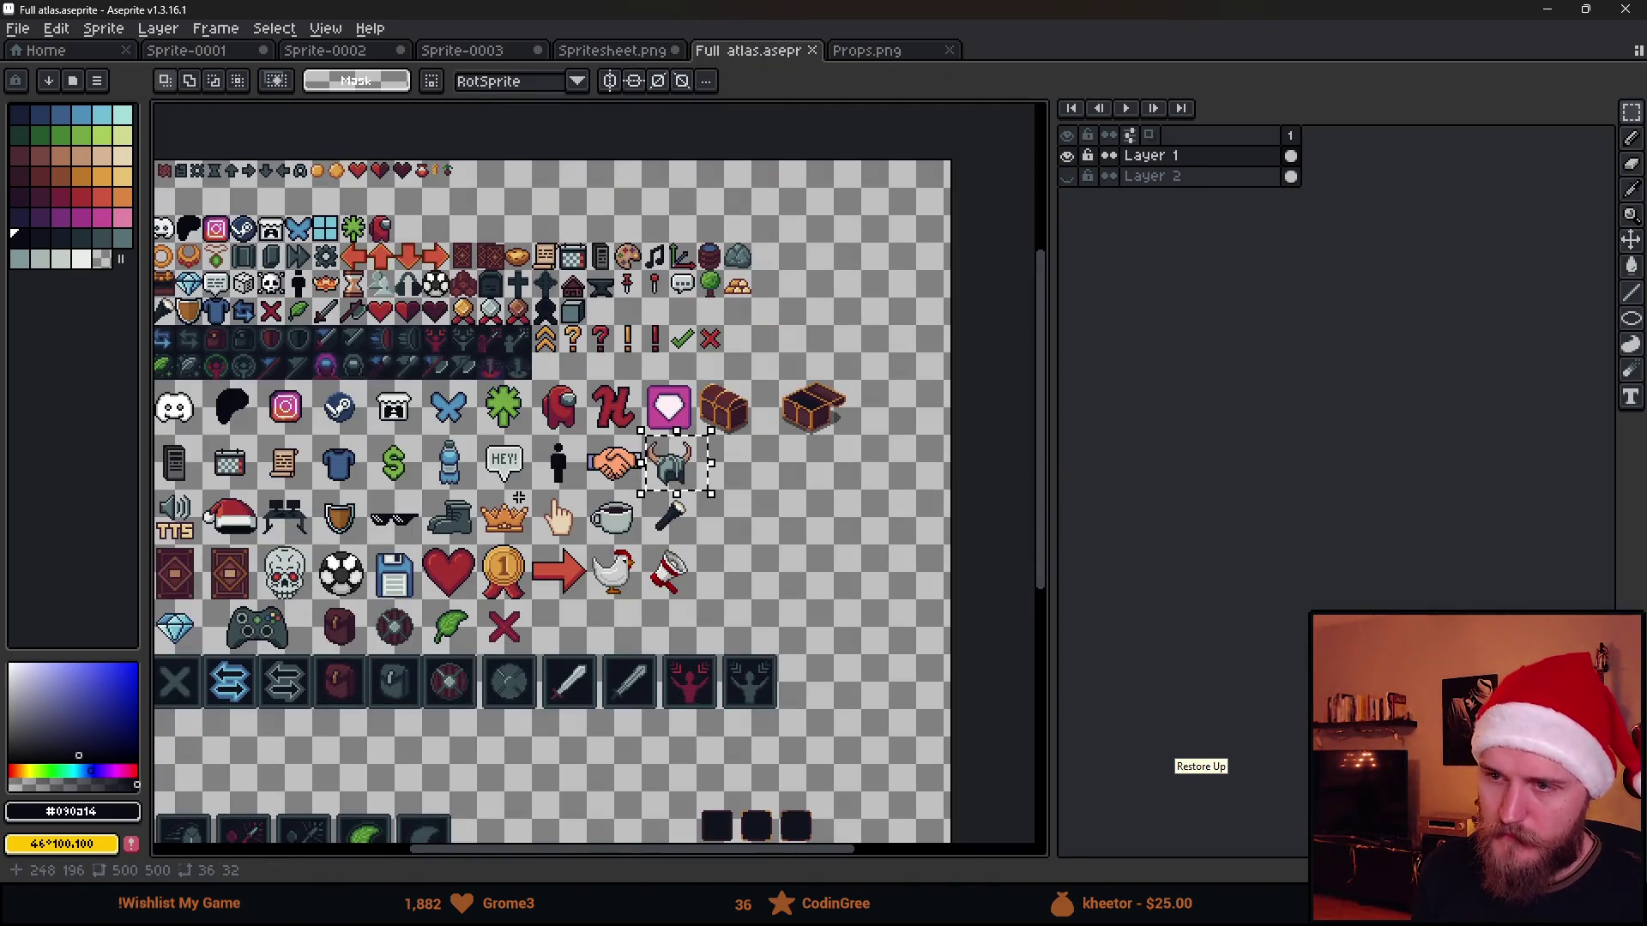
Copy the game controller sprite from the atlas and bring it into Spritesheet.png
{"action": "left_click_drag", "start_coordinate": [640, 487], "coordinate": [698, 524]}
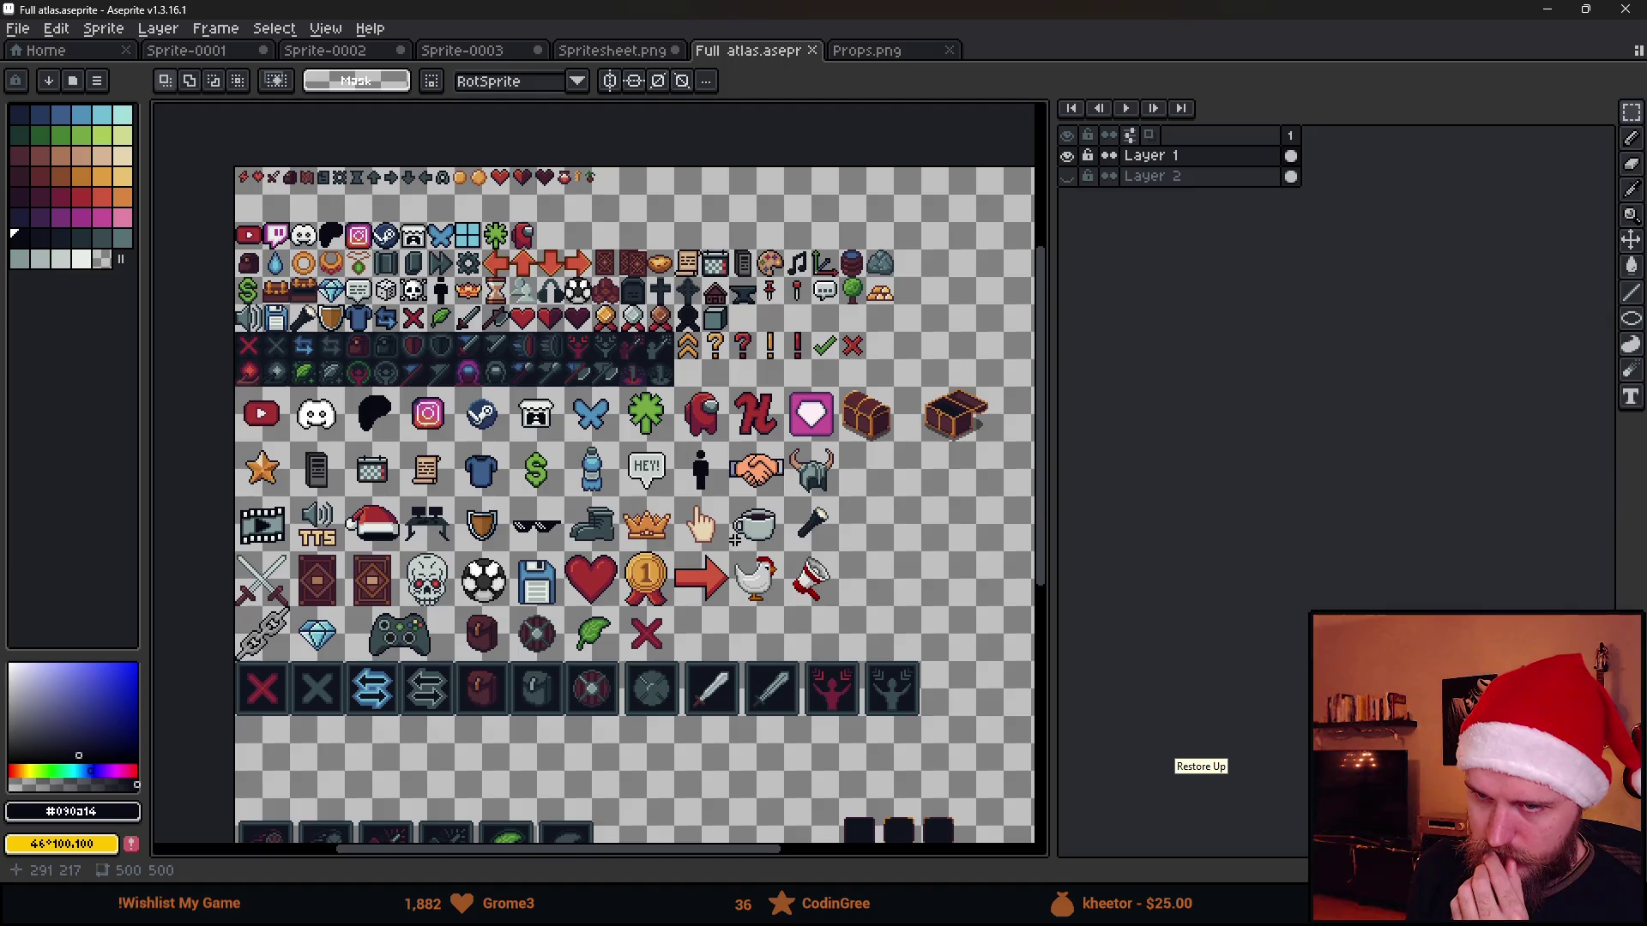
{"action": "left_click_drag", "start_coordinate": [393, 557], "coordinate": [473, 523]}
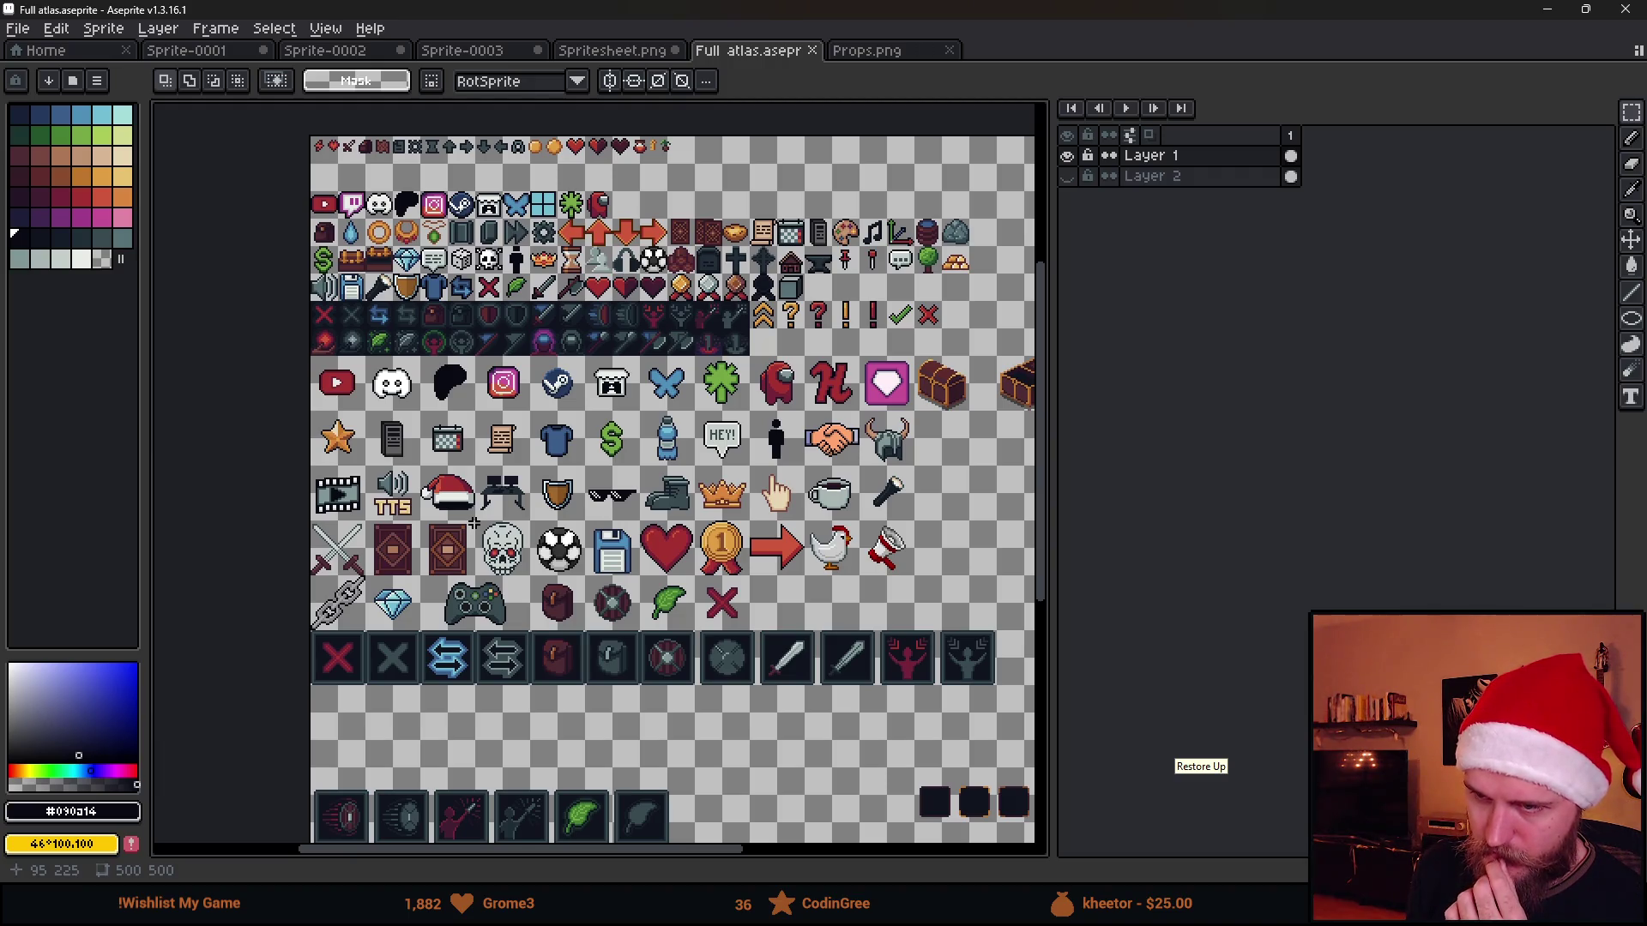
{"action": "scroll", "coordinate": [431, 361], "scroll_direction": "up", "scroll_amount": 3}
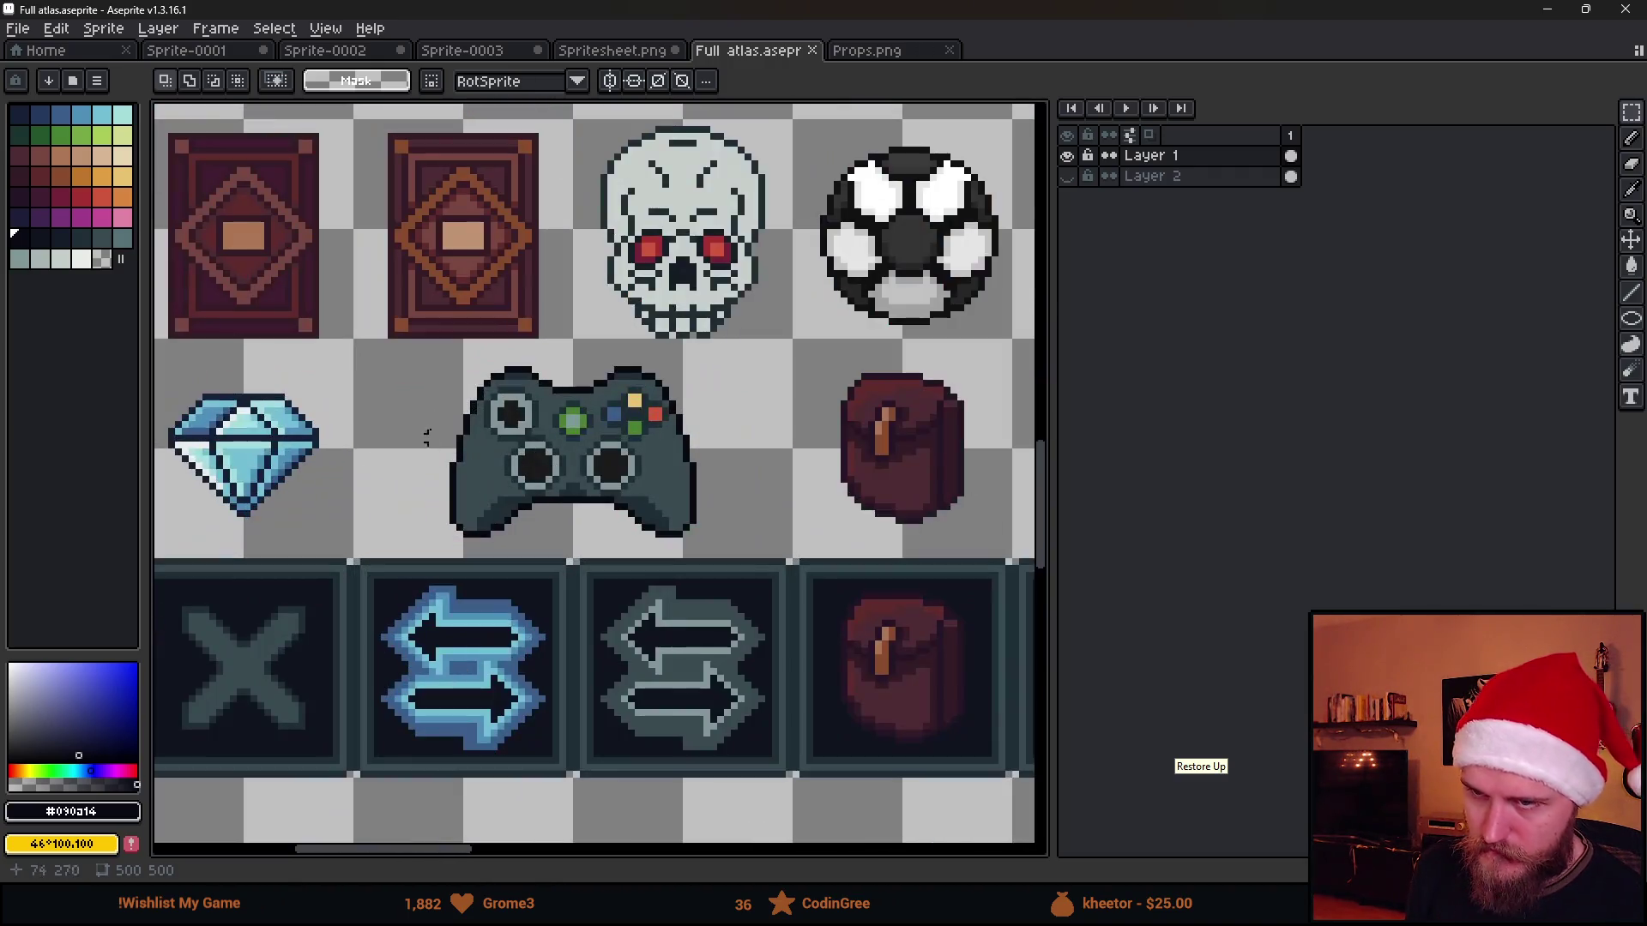
{"action": "left_click_drag", "start_coordinate": [431, 362], "coordinate": [751, 556]}
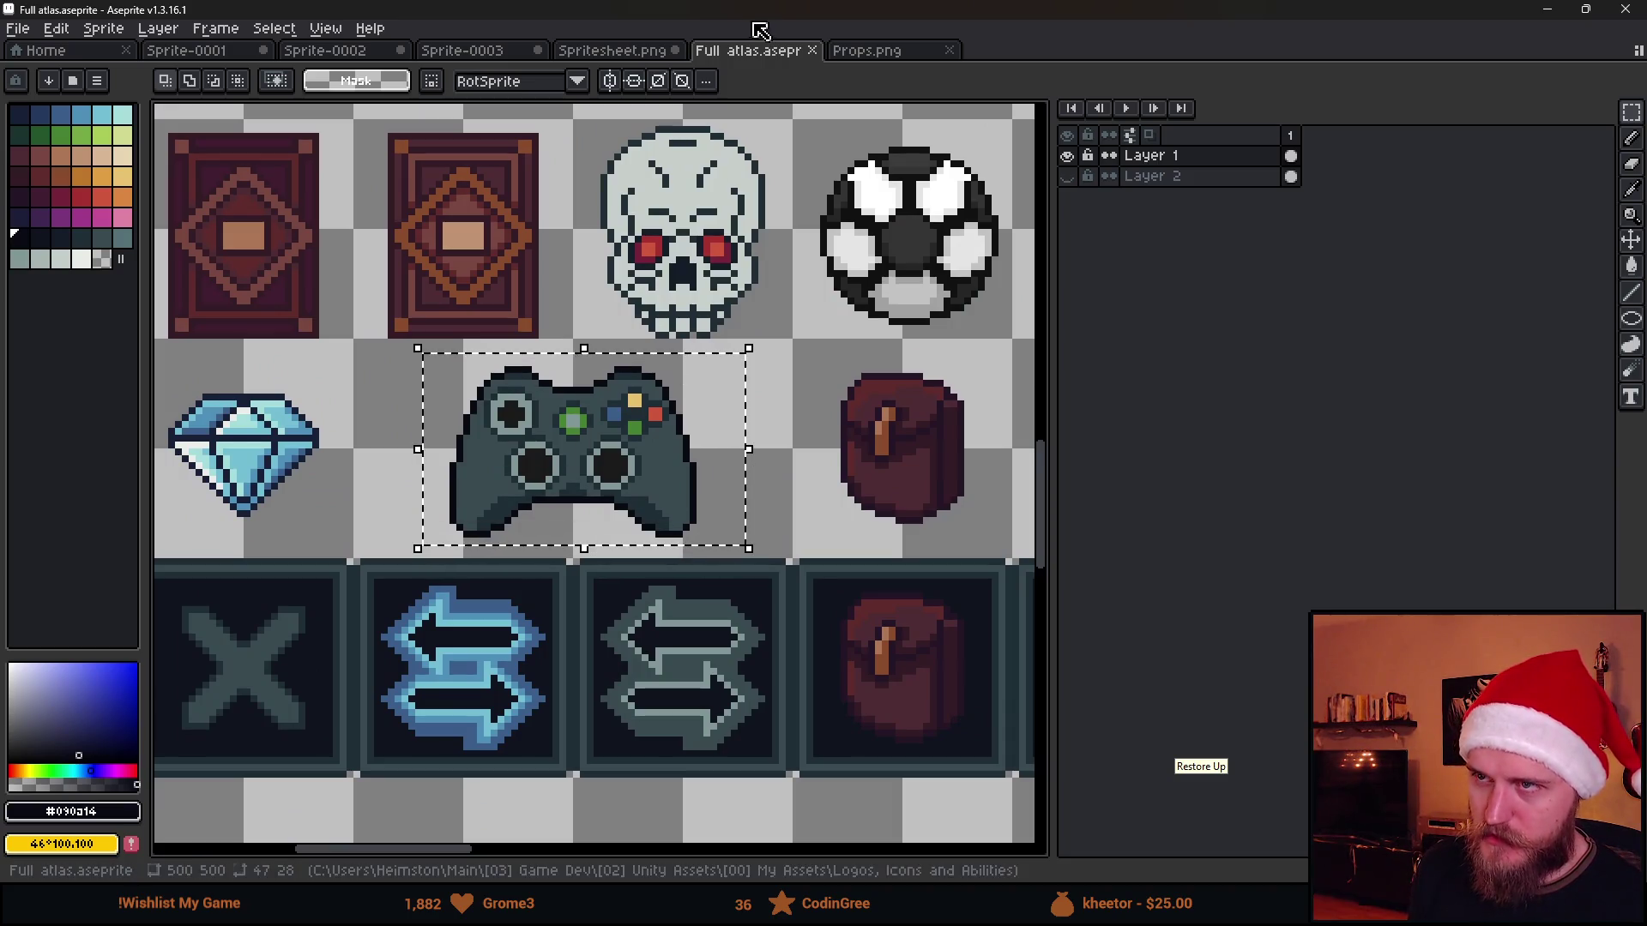
{"action": "left_click", "coordinate": [855, 52]}
{"action": "left_click", "coordinate": [611, 51]}
Try the controller next to the balls and on the room wall, then discard it and return to the atlas
{"action": "mouse_move", "coordinate": [863, 489]}
{"action": "left_mouse_down"}
{"action": "mouse_move", "coordinate": [535, 500]}
{"action": "mouse_move", "coordinate": [605, 373]}
{"action": "left_mouse_up"}
{"action": "scroll", "coordinate": [605, 373], "scroll_direction": "down", "scroll_amount": 2}
{"action": "scroll", "coordinate": [771, 496], "scroll_direction": "down", "scroll_amount": 1}
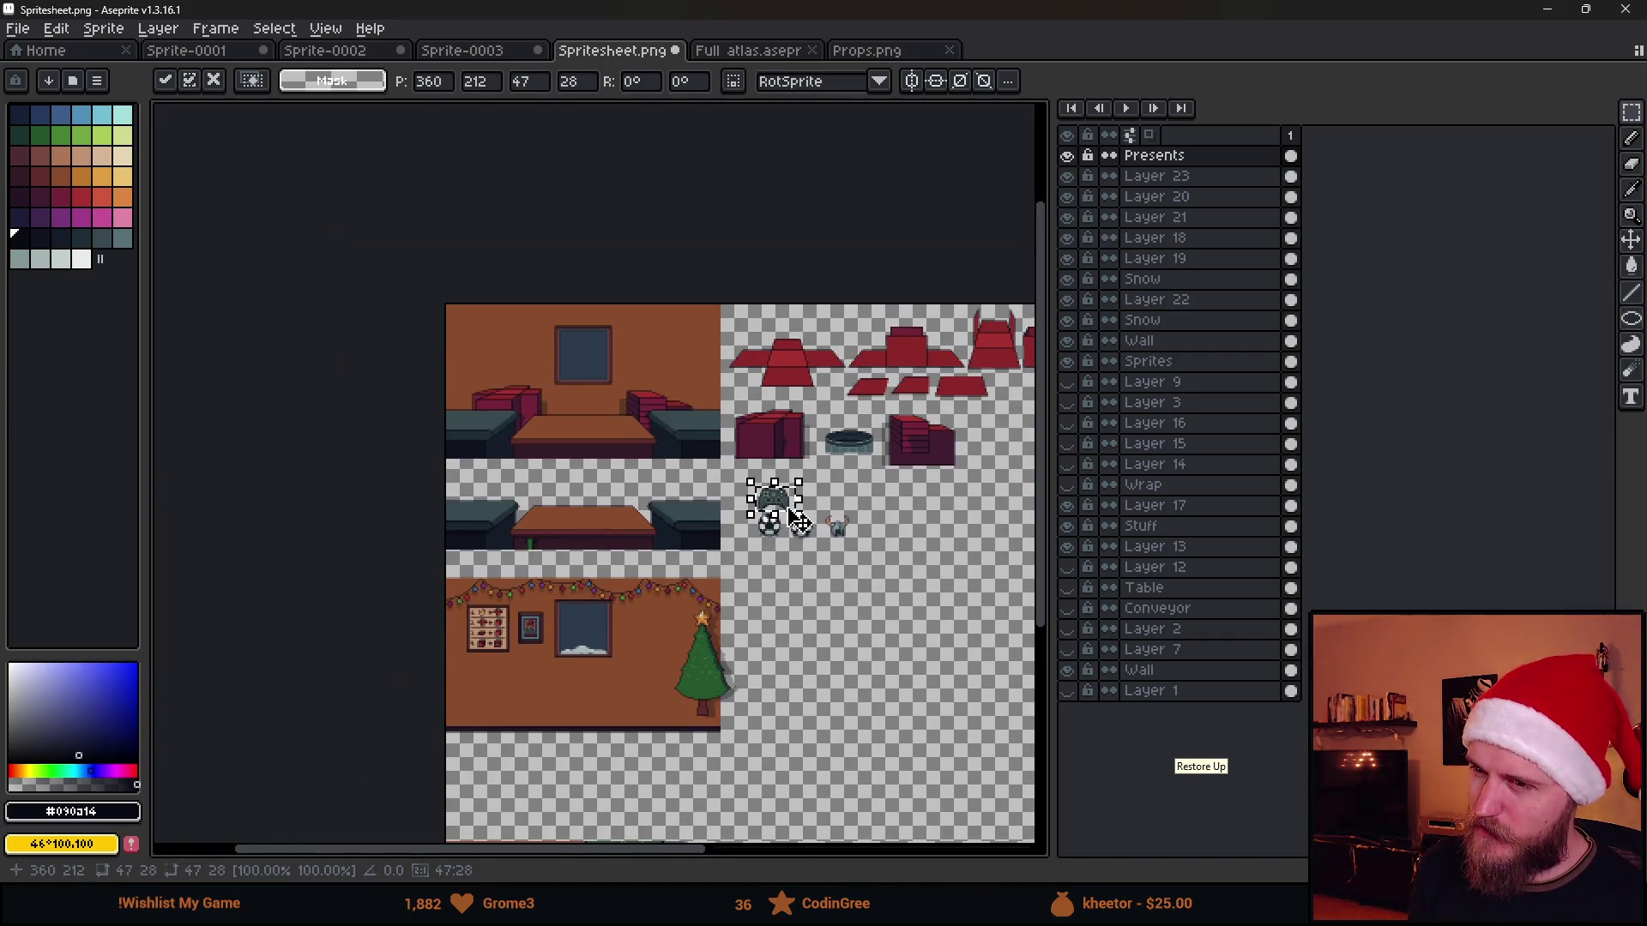
{"action": "scroll", "coordinate": [793, 511], "scroll_direction": "up", "scroll_amount": 3}
{"action": "left_click_drag", "start_coordinate": [794, 511], "coordinate": [446, 185]}
{"action": "scroll", "coordinate": [445, 186], "scroll_direction": "down", "scroll_amount": 1}
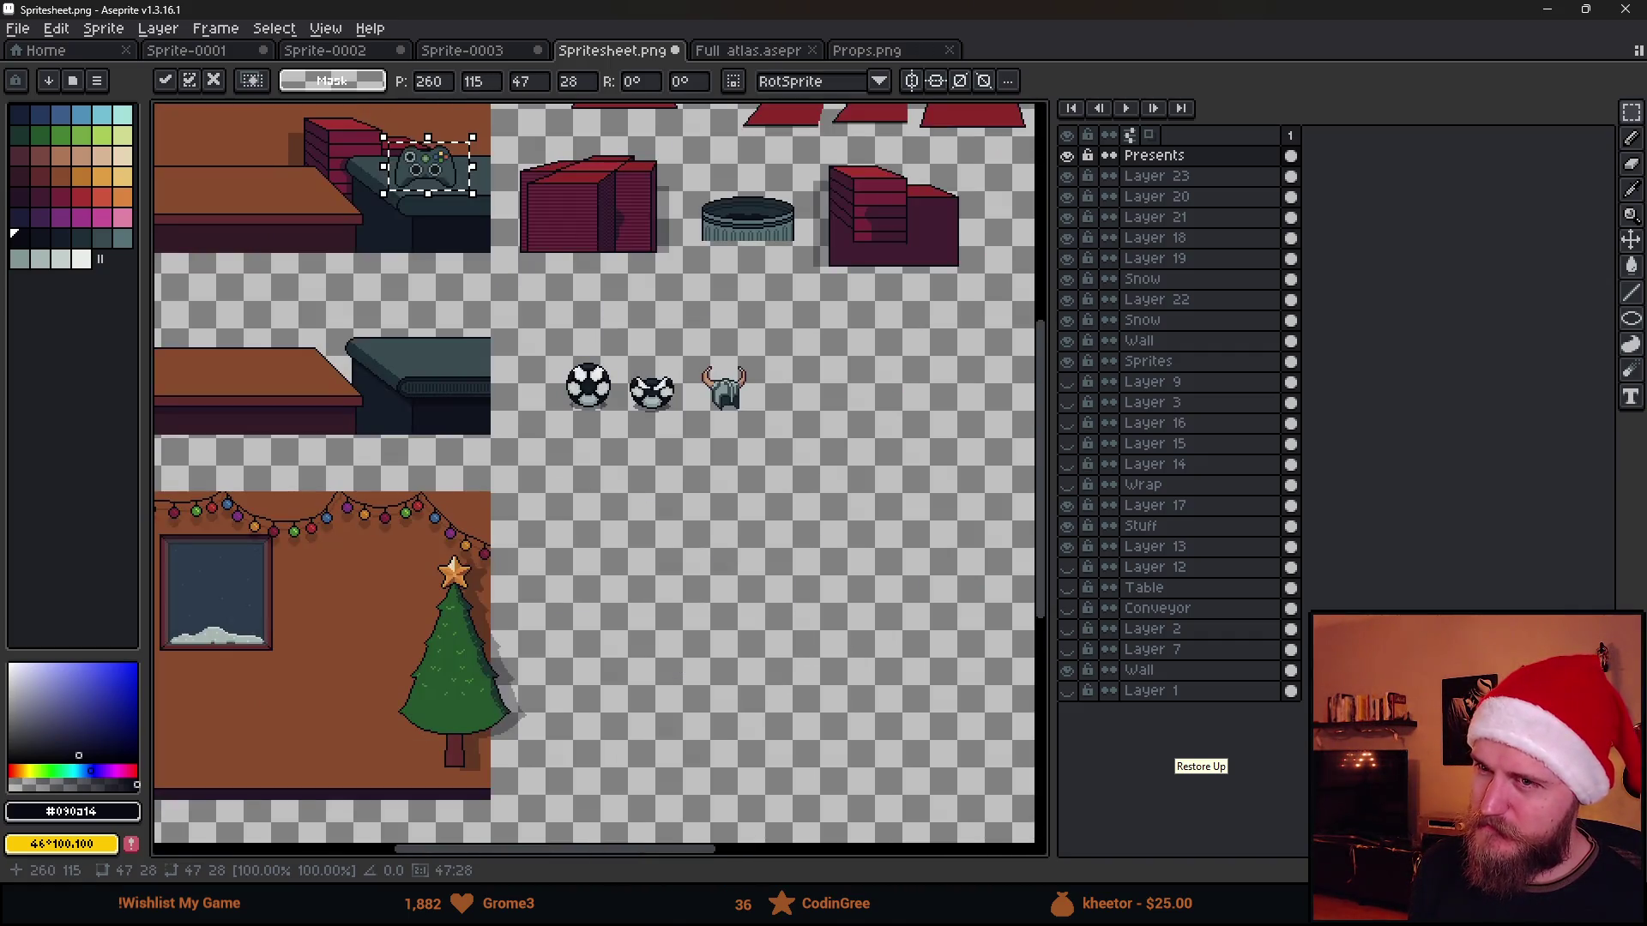
{"action": "key", "text": "Delete"}
{"action": "key", "text": "ctrl+v"}
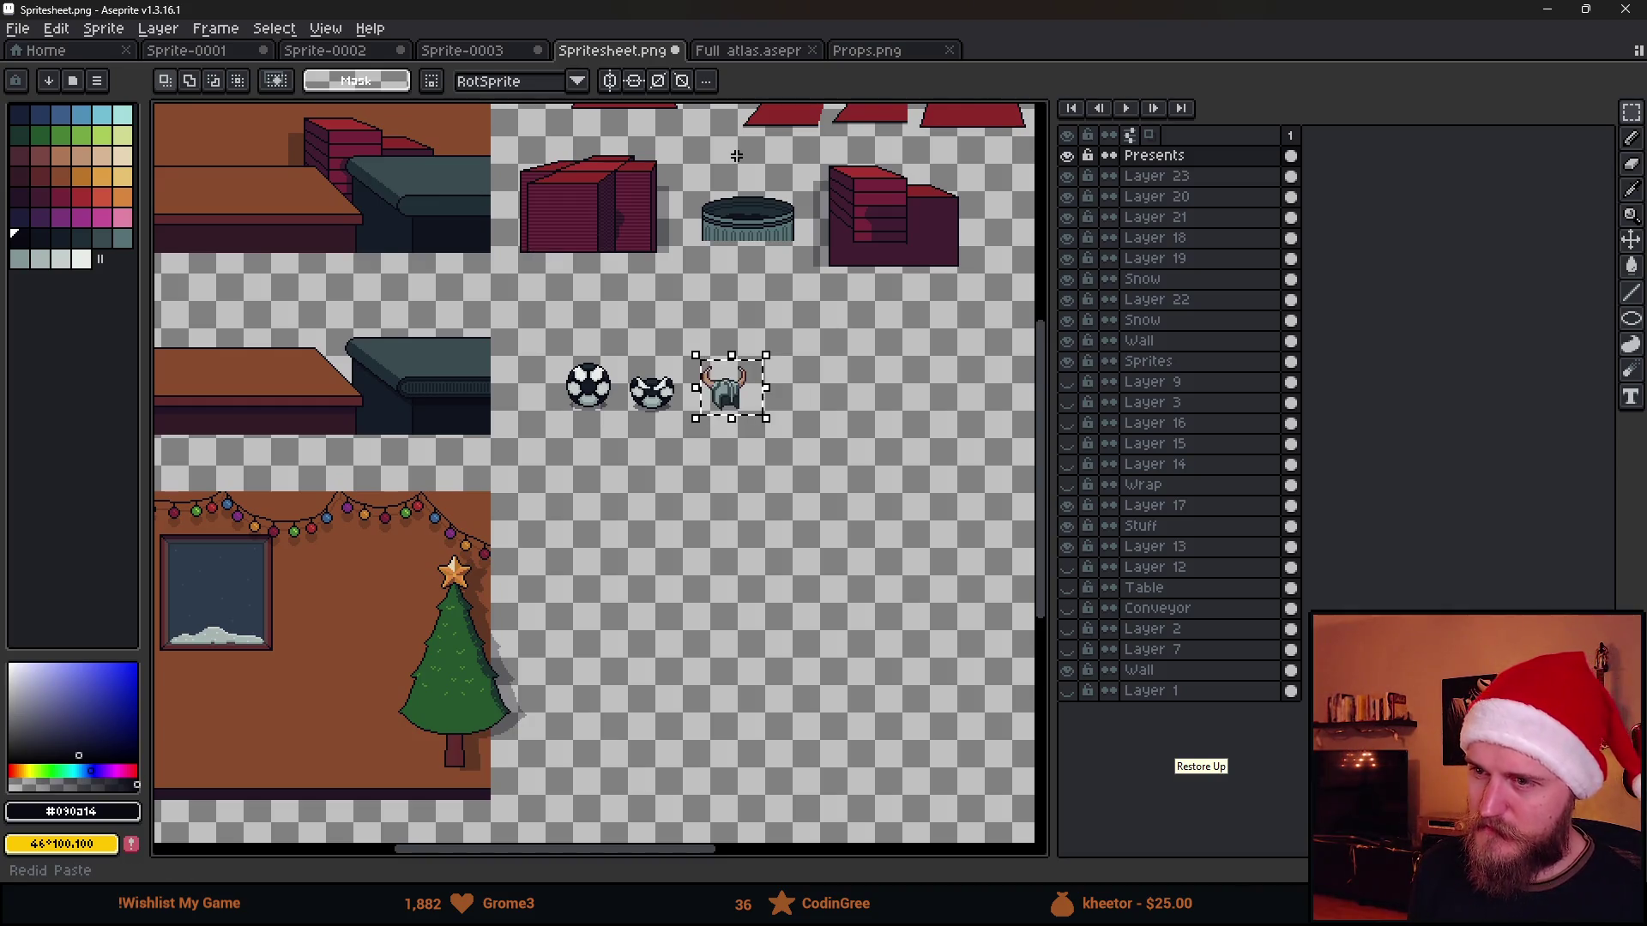
{"action": "left_click", "coordinate": [740, 51]}
{"action": "scroll", "coordinate": [682, 360], "scroll_direction": "down", "scroll_amount": 1}
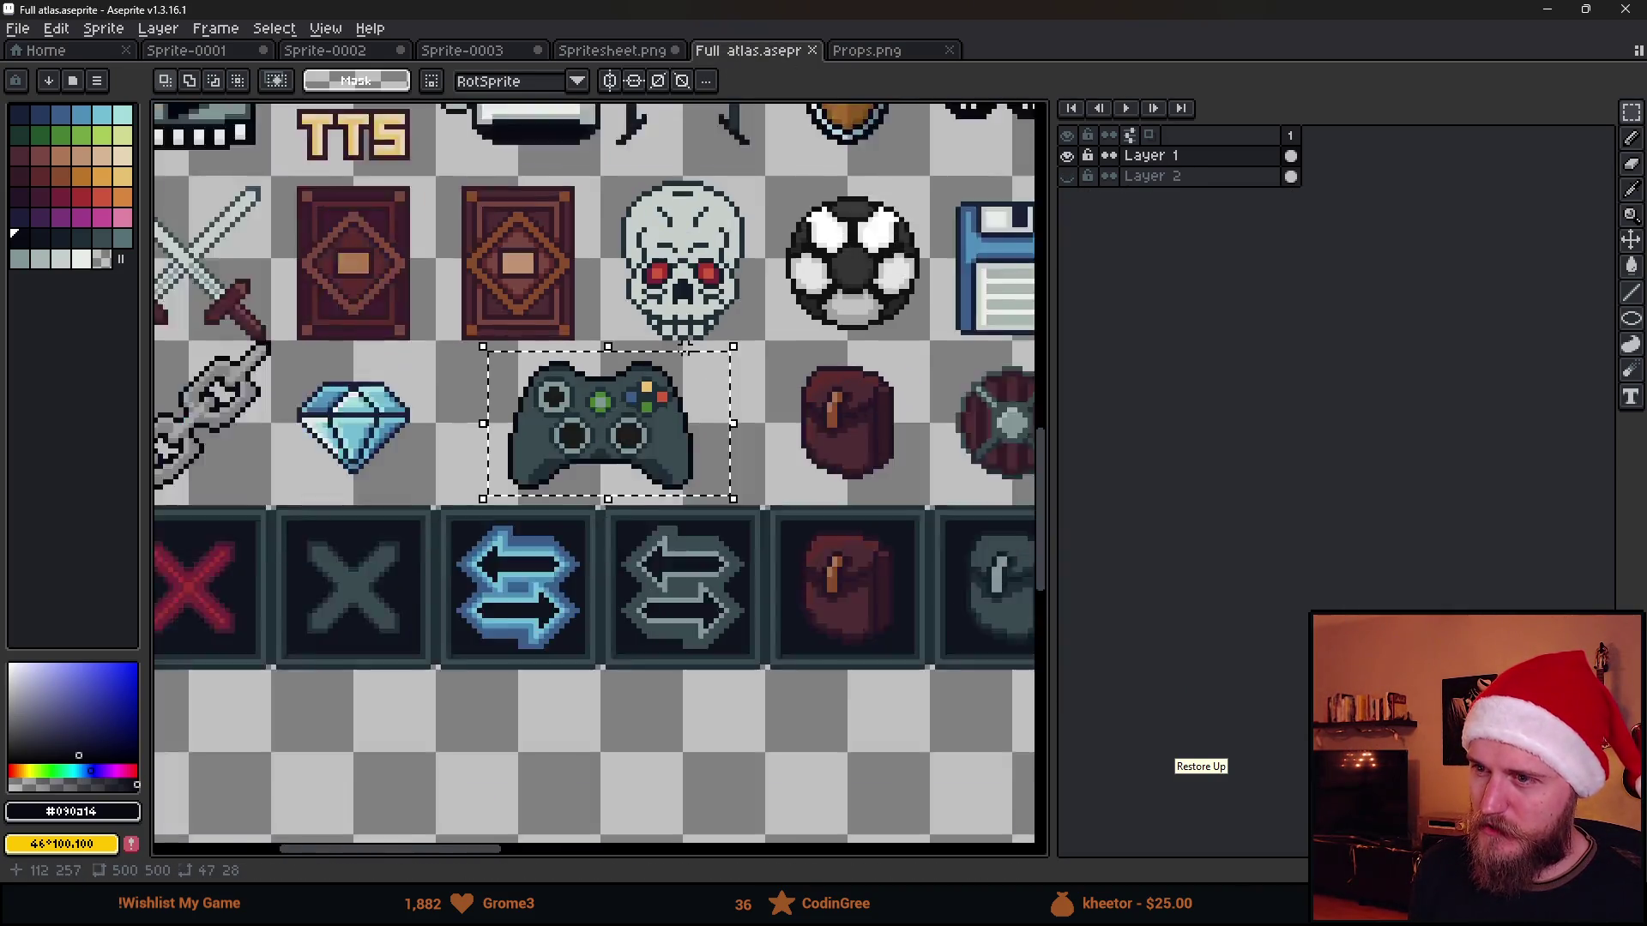
{"action": "scroll", "coordinate": [681, 361], "scroll_direction": "down", "scroll_amount": 3}
Copy the sunglasses sprite from the atlas and paste it into Spritesheet.png
{"action": "left_click_drag", "start_coordinate": [944, 277], "coordinate": [687, 538]}
{"action": "scroll", "coordinate": [511, 547], "scroll_direction": "up", "scroll_amount": 2}
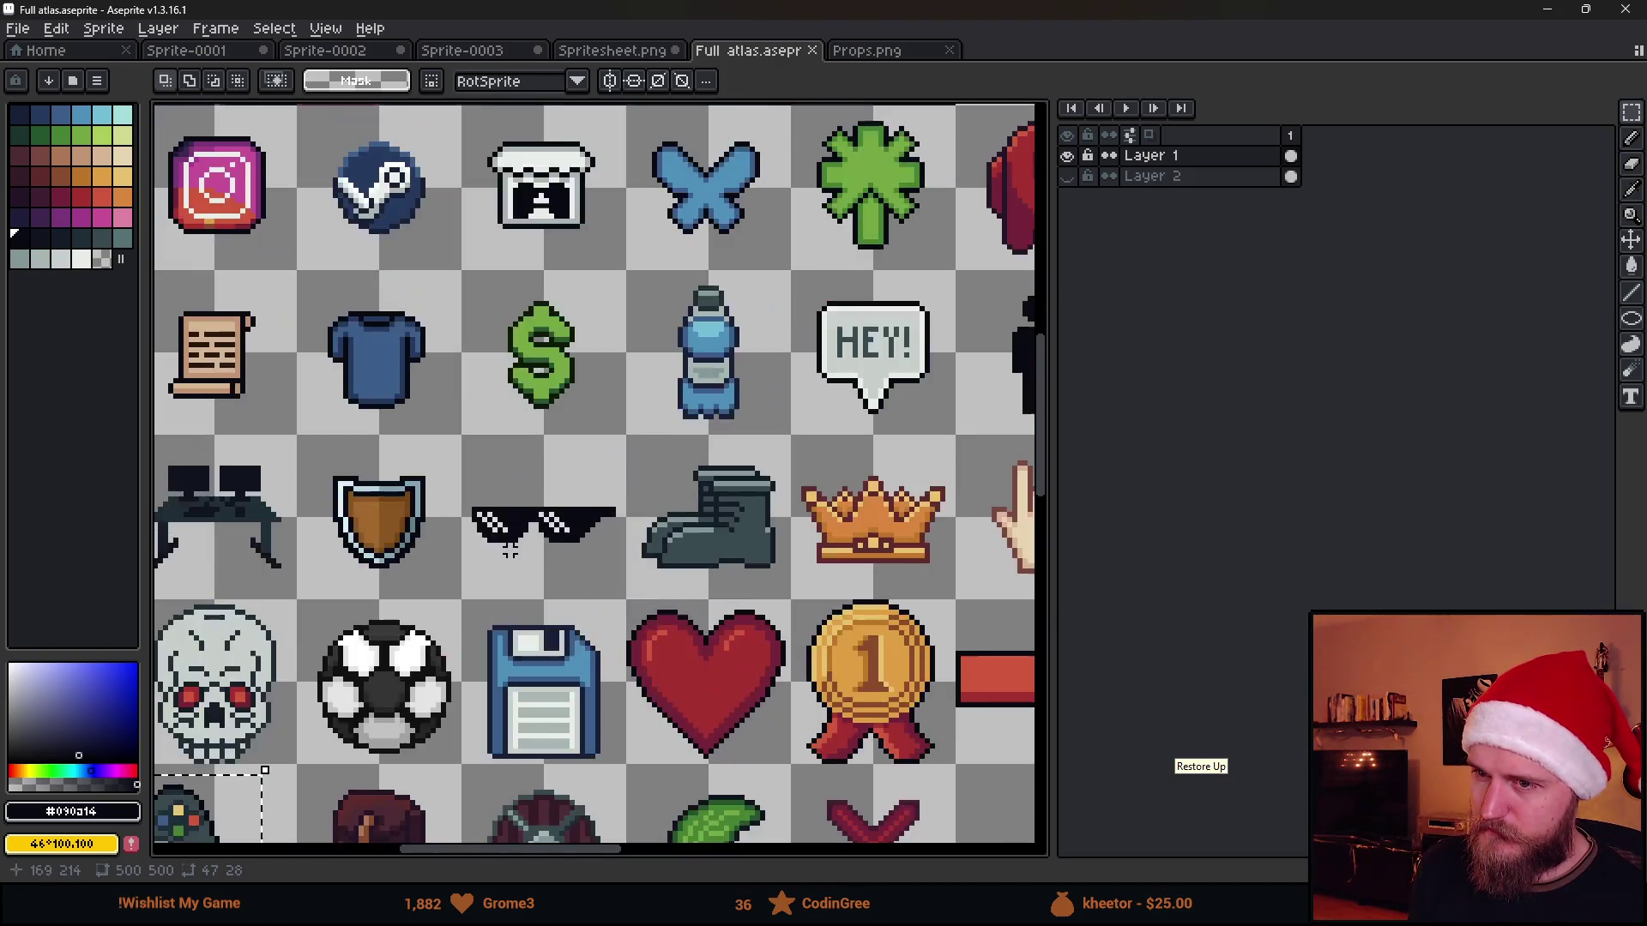
{"action": "left_click_drag", "start_coordinate": [474, 479], "coordinate": [631, 579]}
{"action": "scroll", "coordinate": [630, 578], "scroll_direction": "down", "scroll_amount": 3}
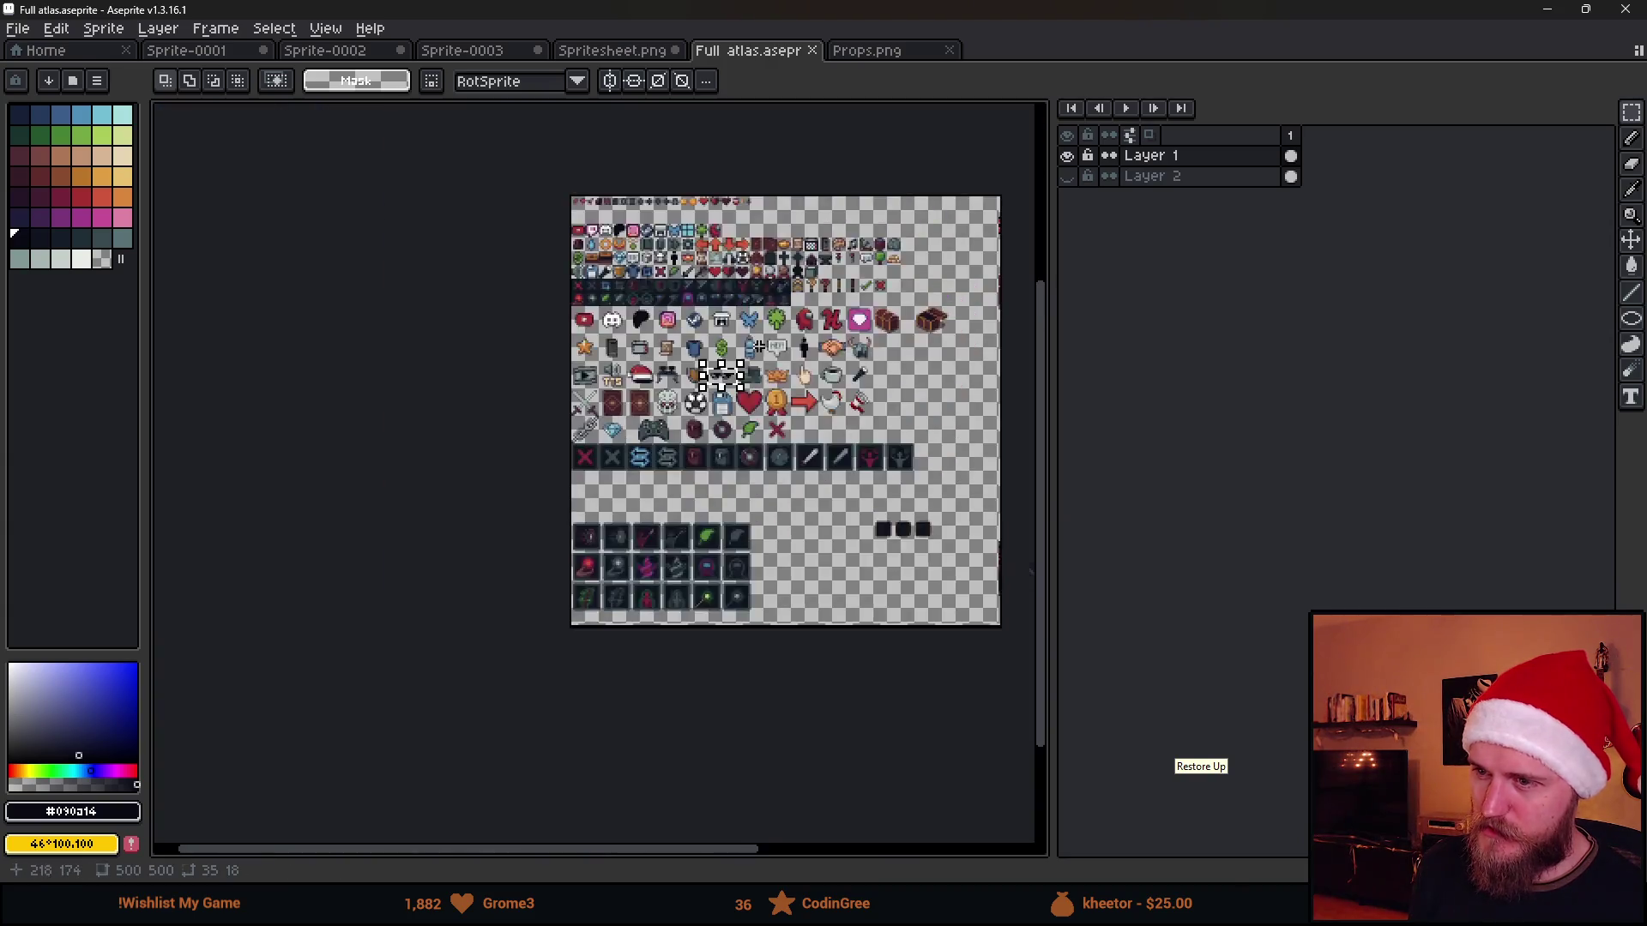
{"action": "left_click_drag", "start_coordinate": [782, 274], "coordinate": [781, 459]}
{"action": "scroll", "coordinate": [781, 459], "scroll_direction": "up", "scroll_amount": 1}
{"action": "scroll", "coordinate": [782, 460], "scroll_direction": "up", "scroll_amount": 1}
{"action": "mouse_move", "coordinate": [603, 500]}
{"action": "left_mouse_down"}
{"action": "mouse_move", "coordinate": [383, 558]}
{"action": "mouse_move", "coordinate": [486, 558]}
{"action": "left_mouse_up"}
{"action": "scroll", "coordinate": [486, 559], "scroll_direction": "left", "scroll_amount": 2}
{"action": "scroll", "coordinate": [622, 481], "scroll_direction": "left", "scroll_amount": 1}
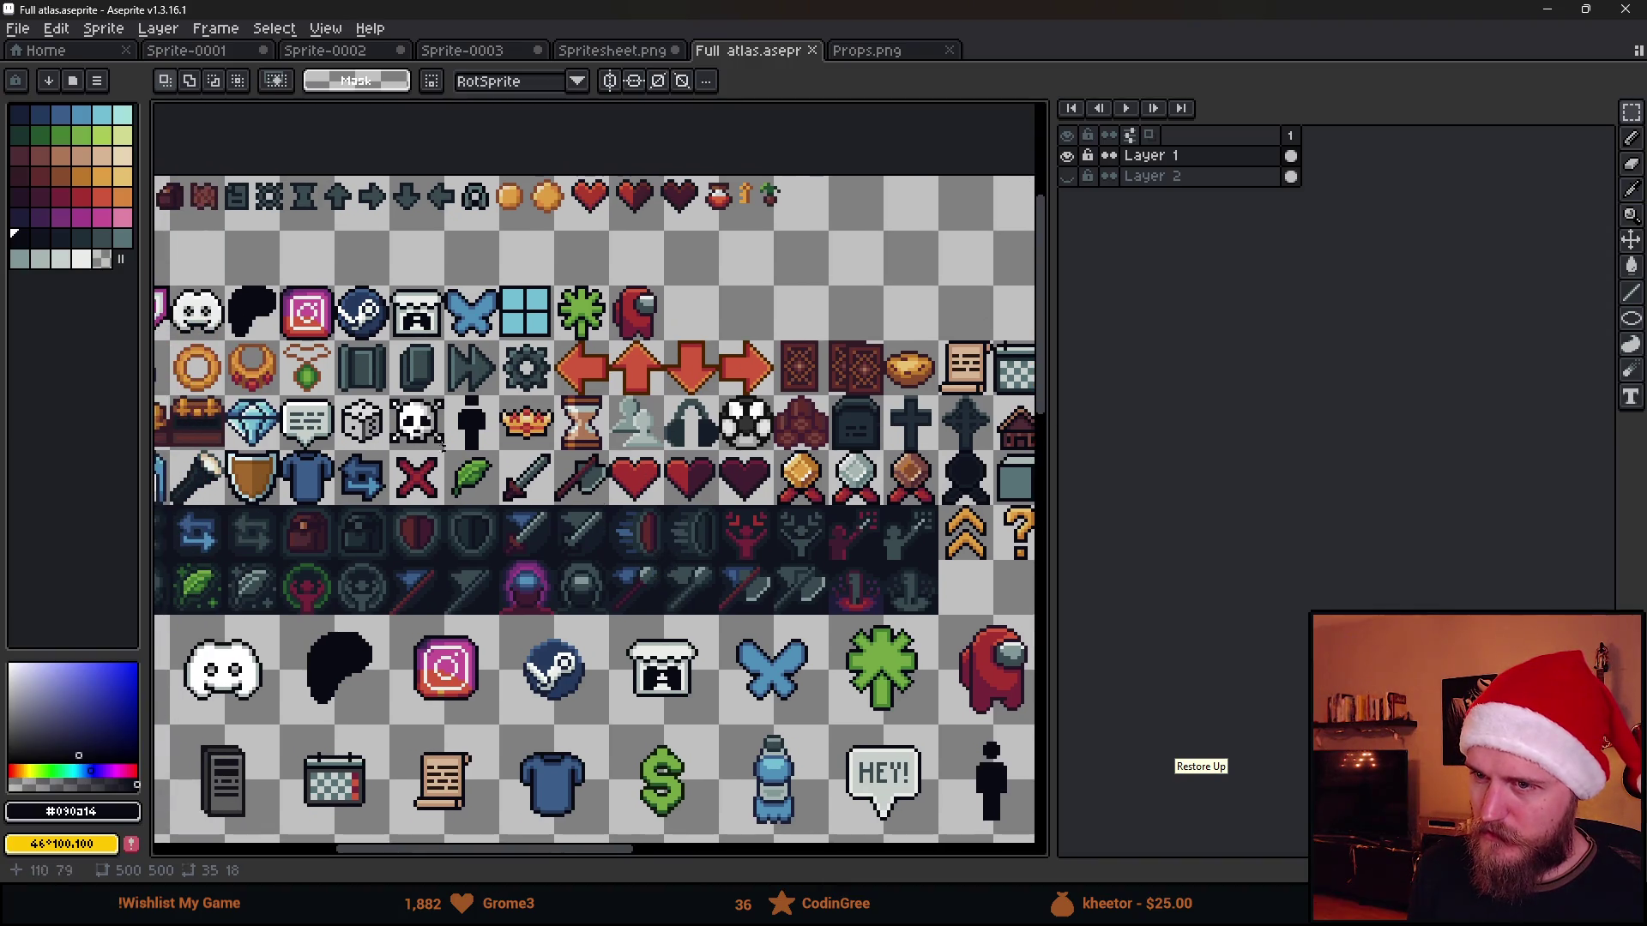
{"action": "scroll", "coordinate": [440, 448], "scroll_direction": "left", "scroll_amount": 2}
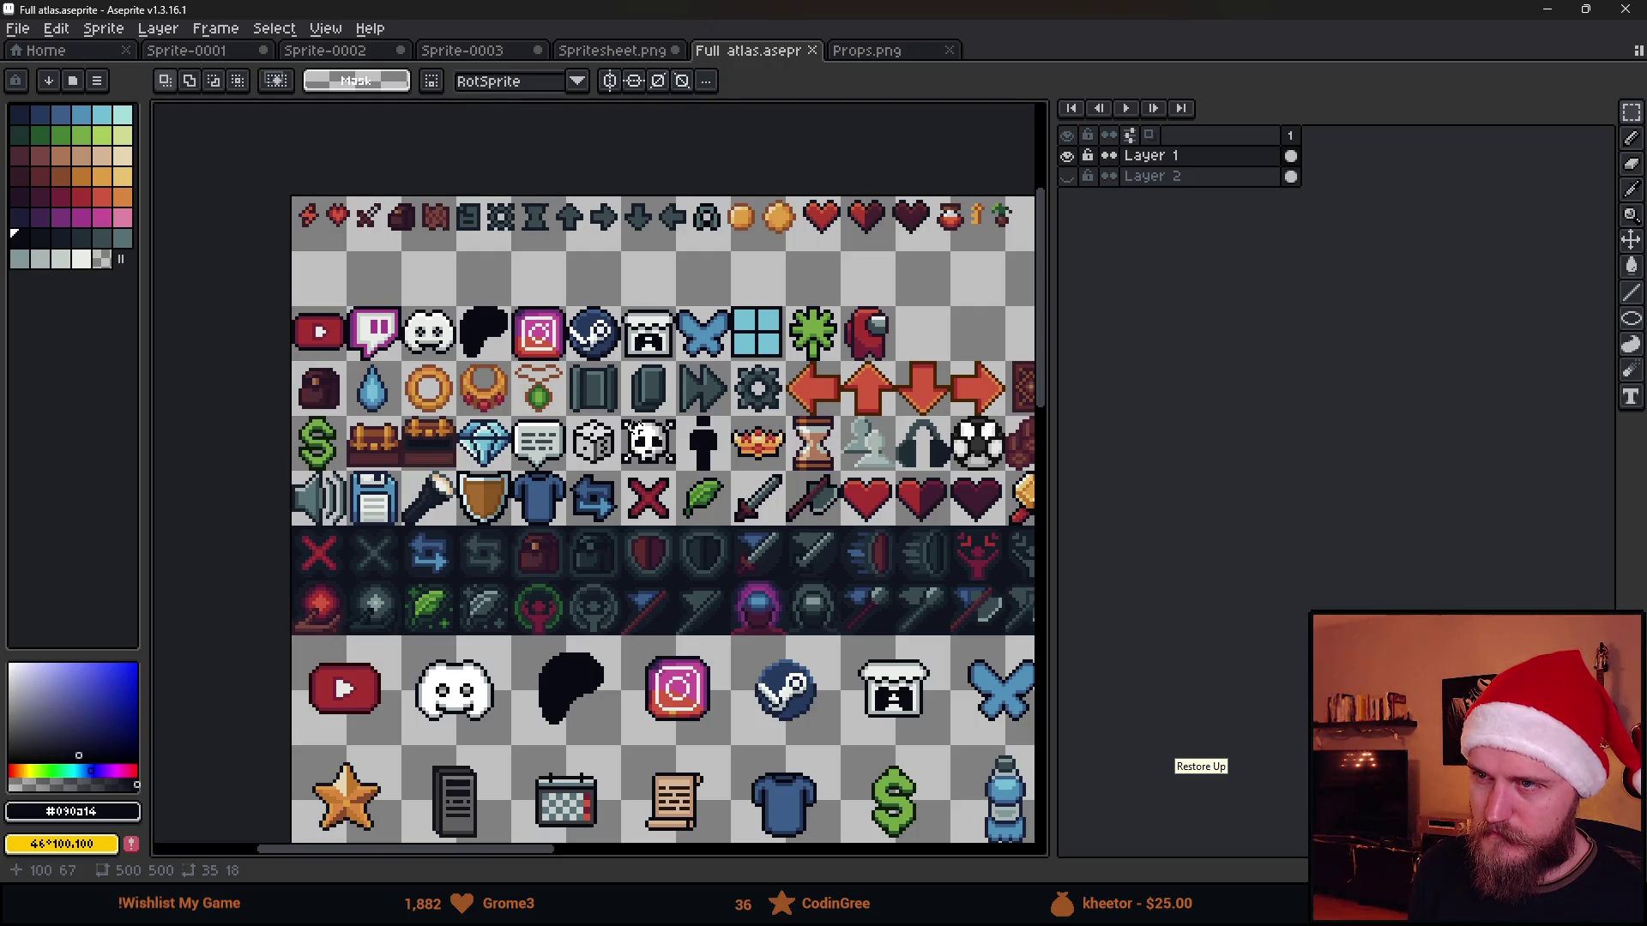
{"action": "left_click", "coordinate": [624, 50]}
{"action": "key", "text": "ctrl+v"}
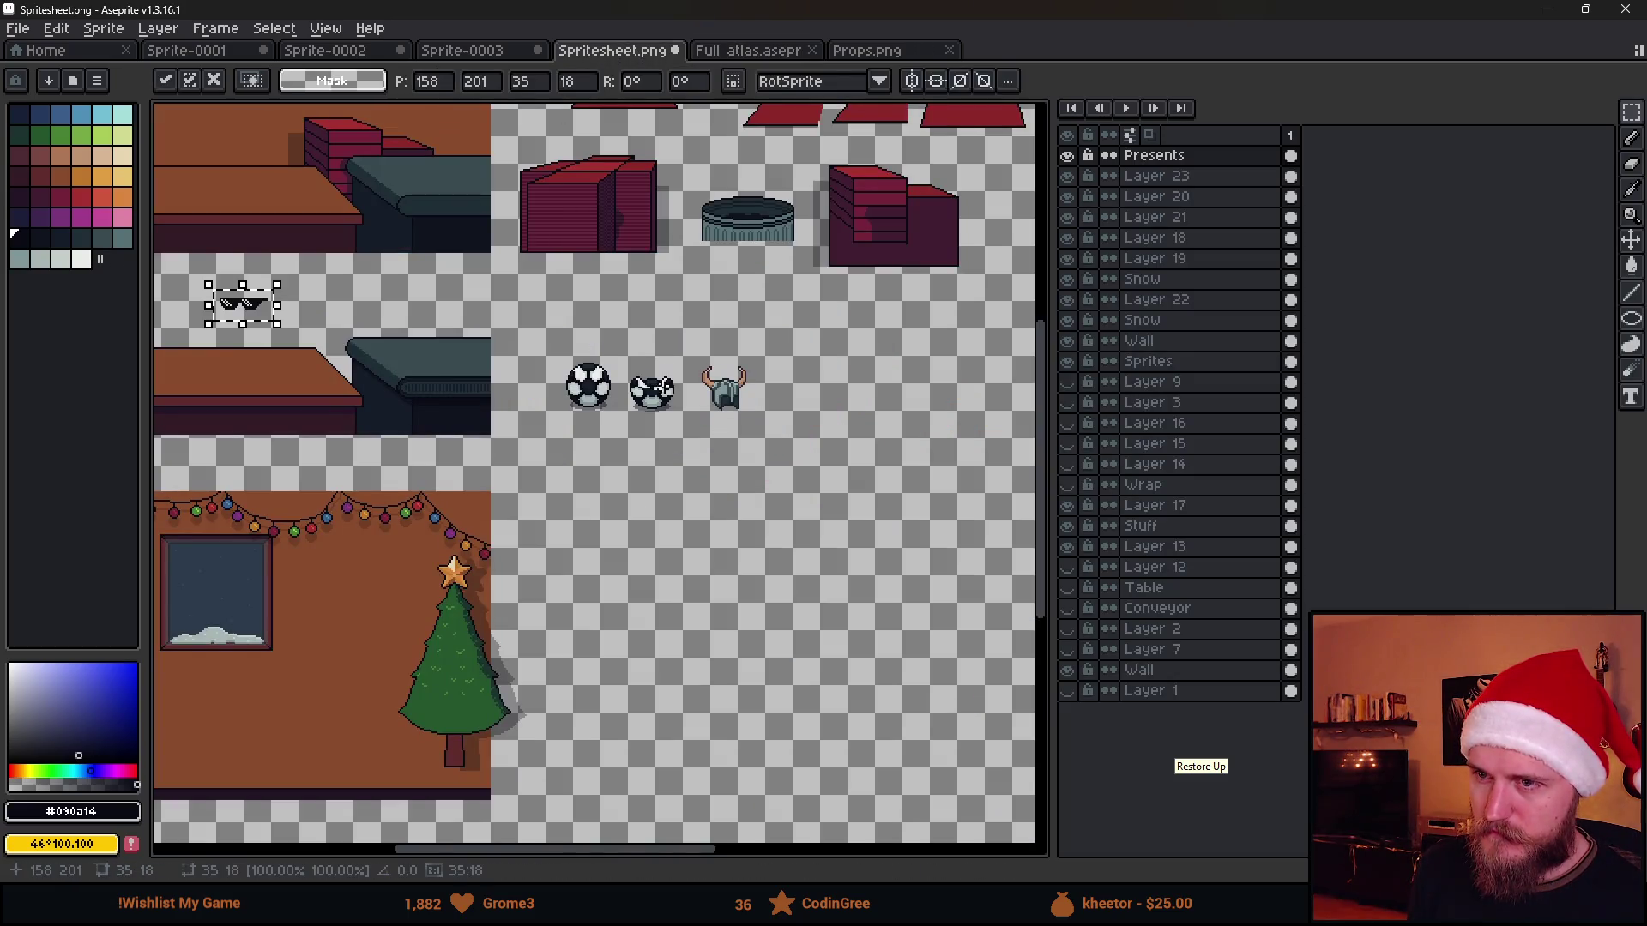
{"action": "scroll", "coordinate": [415, 381], "scroll_direction": "up", "scroll_amount": 2}
{"action": "scroll", "coordinate": [416, 382], "scroll_direction": "left", "scroll_amount": 3}
Move the pasted sunglasses to the right of the horned helmet and commit the placement
{"action": "mouse_move", "coordinate": [659, 480]}
{"action": "left_mouse_down"}
{"action": "mouse_move", "coordinate": [393, 357]}
{"action": "mouse_move", "coordinate": [901, 412]}
{"action": "left_mouse_up"}
{"action": "scroll", "coordinate": [901, 413], "scroll_direction": "up", "scroll_amount": 2}
{"action": "scroll", "coordinate": [453, 380], "scroll_direction": "up", "scroll_amount": 1}
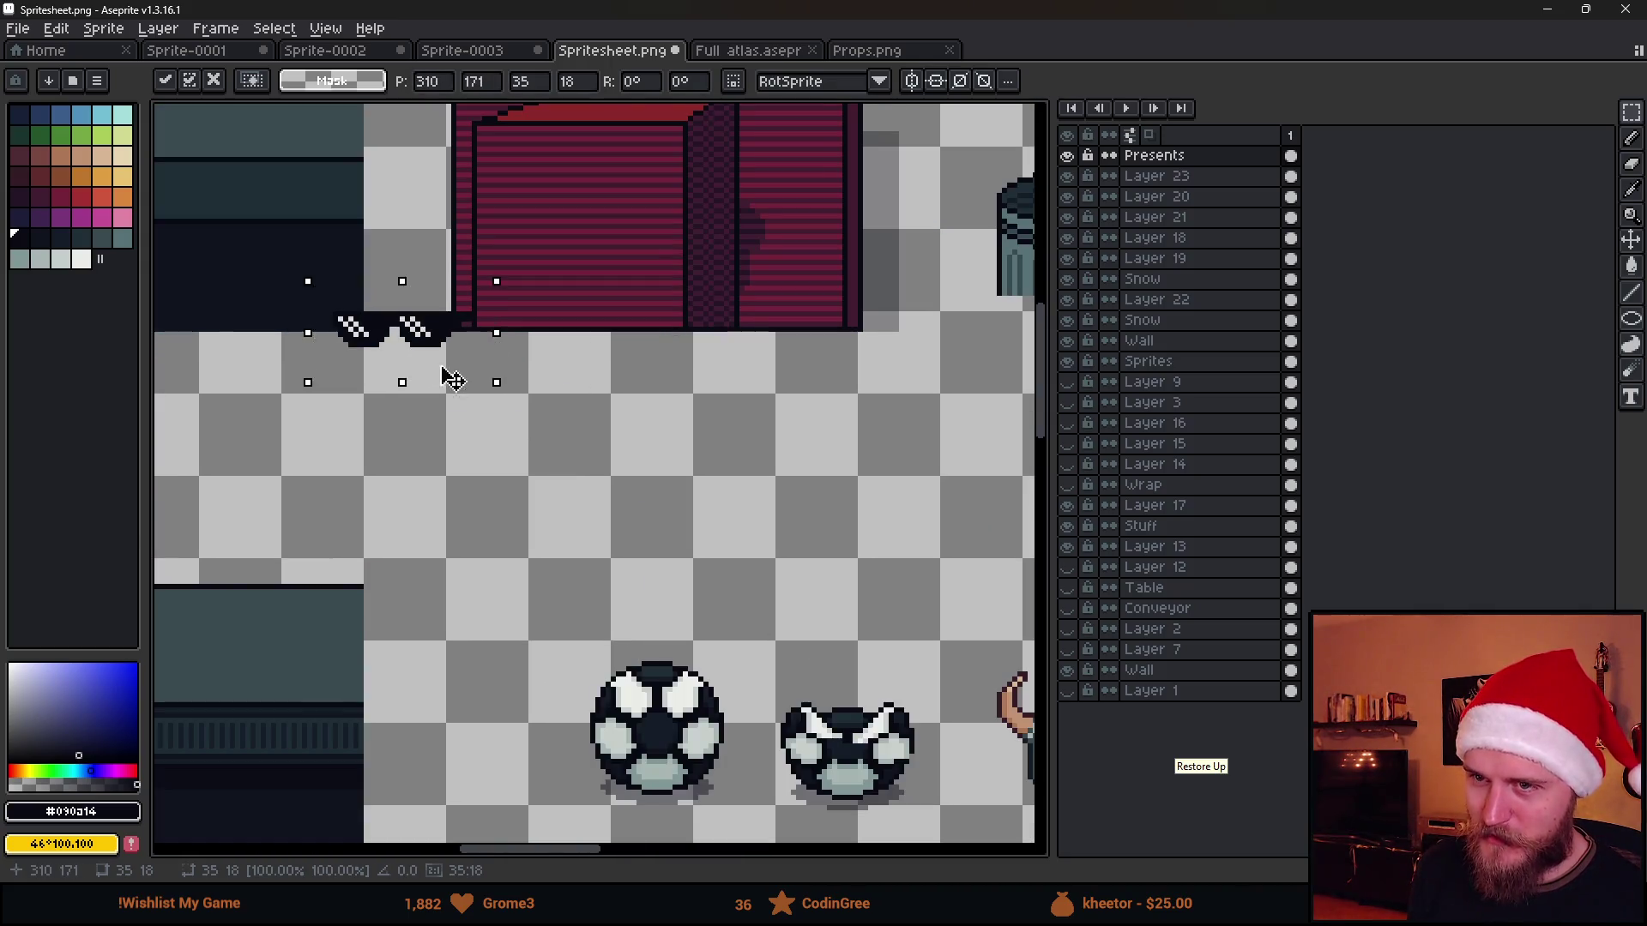
{"action": "mouse_move", "coordinate": [453, 380]}
{"action": "left_mouse_down"}
{"action": "mouse_move", "coordinate": [1033, 831]}
{"action": "mouse_move", "coordinate": [754, 734]}
{"action": "mouse_move", "coordinate": [863, 551]}
{"action": "mouse_move", "coordinate": [860, 577]}
{"action": "left_mouse_up"}
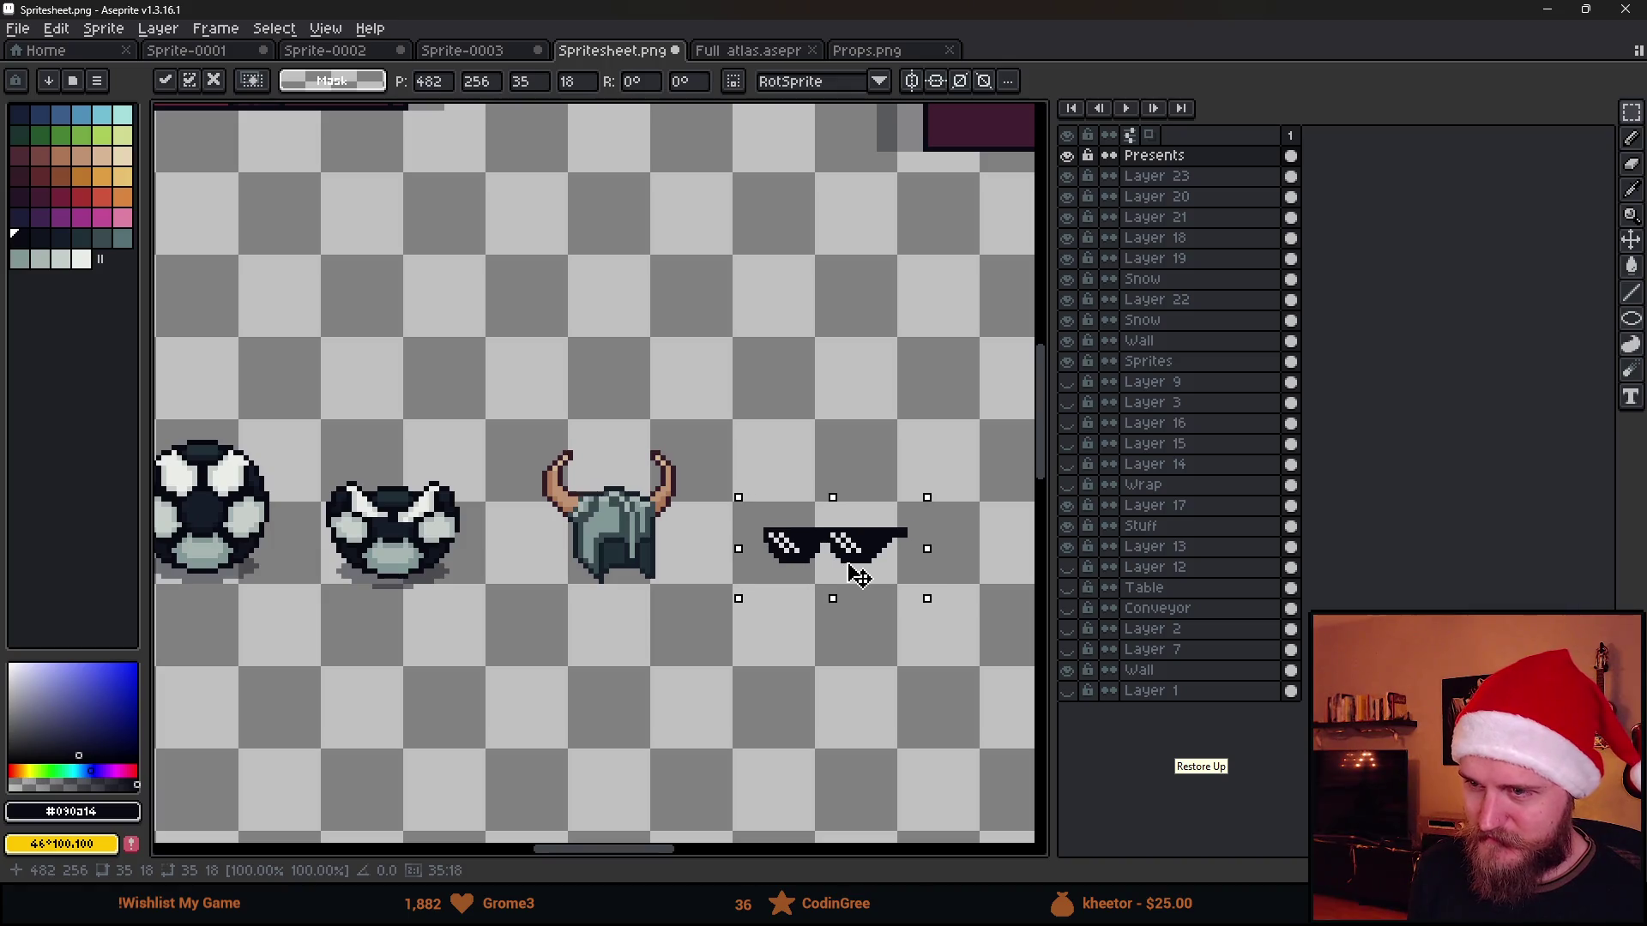
{"action": "left_click", "coordinate": [458, 595]}
{"action": "scroll", "coordinate": [571, 583], "scroll_direction": "up", "scroll_amount": 1}
{"action": "scroll", "coordinate": [612, 585], "scroll_direction": "up", "scroll_amount": 1}
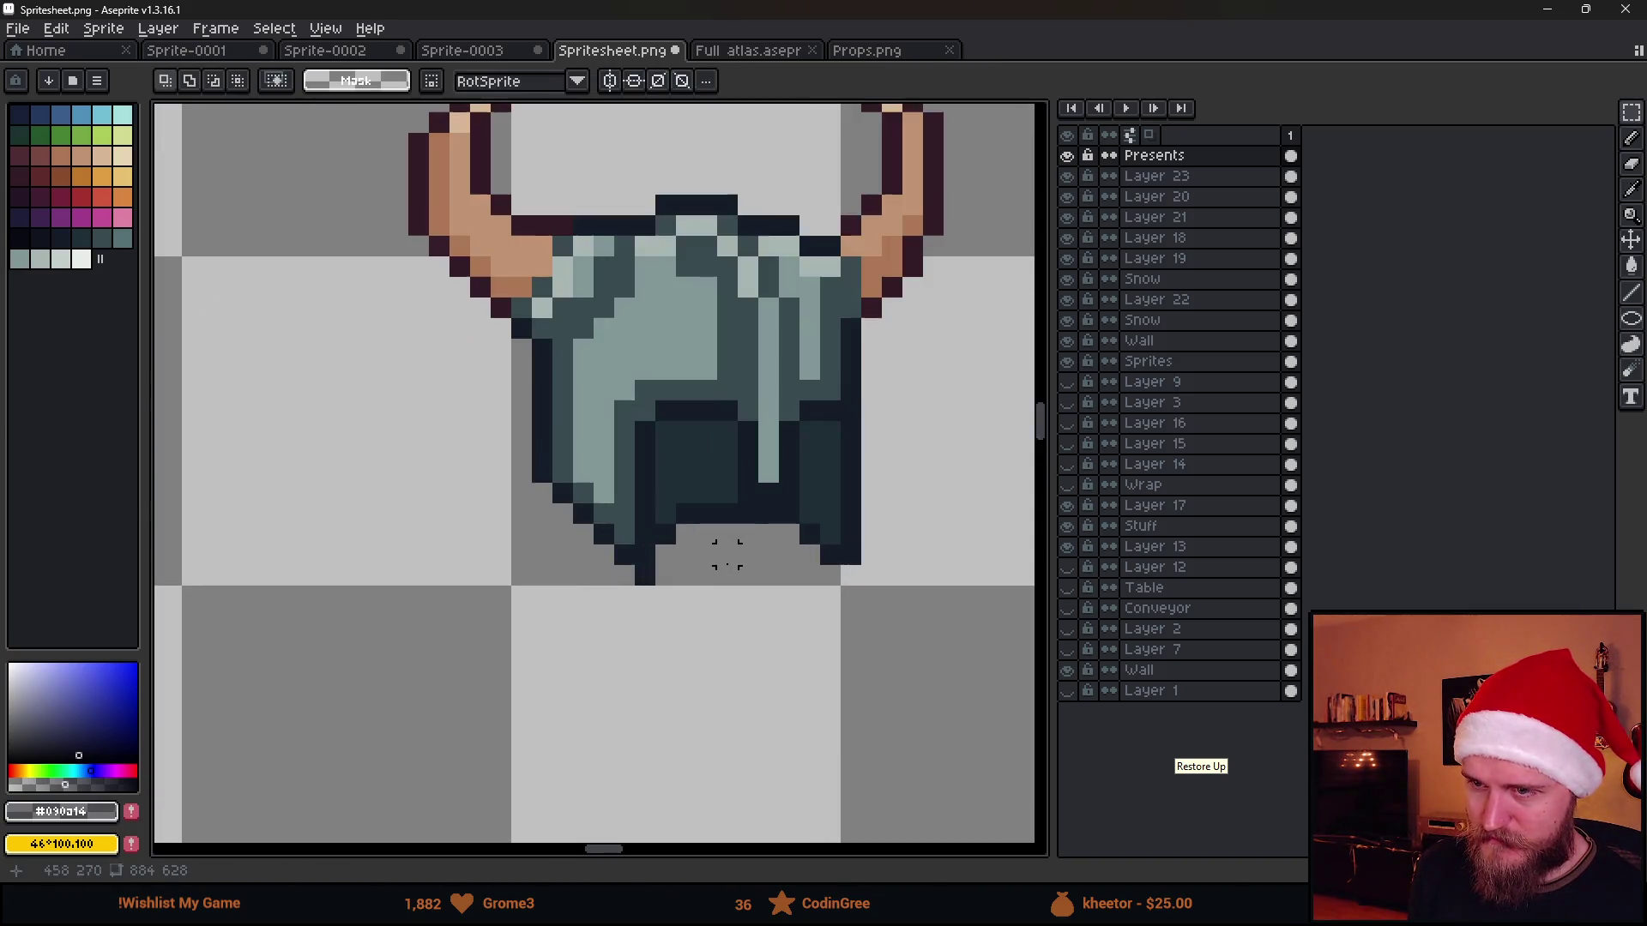
Pencil dark grey shadow pixels along the helmet's bottom and side, starting under the left lens
{"action": "key", "text": "b"}
{"action": "mouse_move", "coordinate": [542, 498]}
{"action": "left_mouse_down"}
{"action": "mouse_move", "coordinate": [647, 578]}
{"action": "mouse_move", "coordinate": [850, 594]}
{"action": "left_mouse_up"}
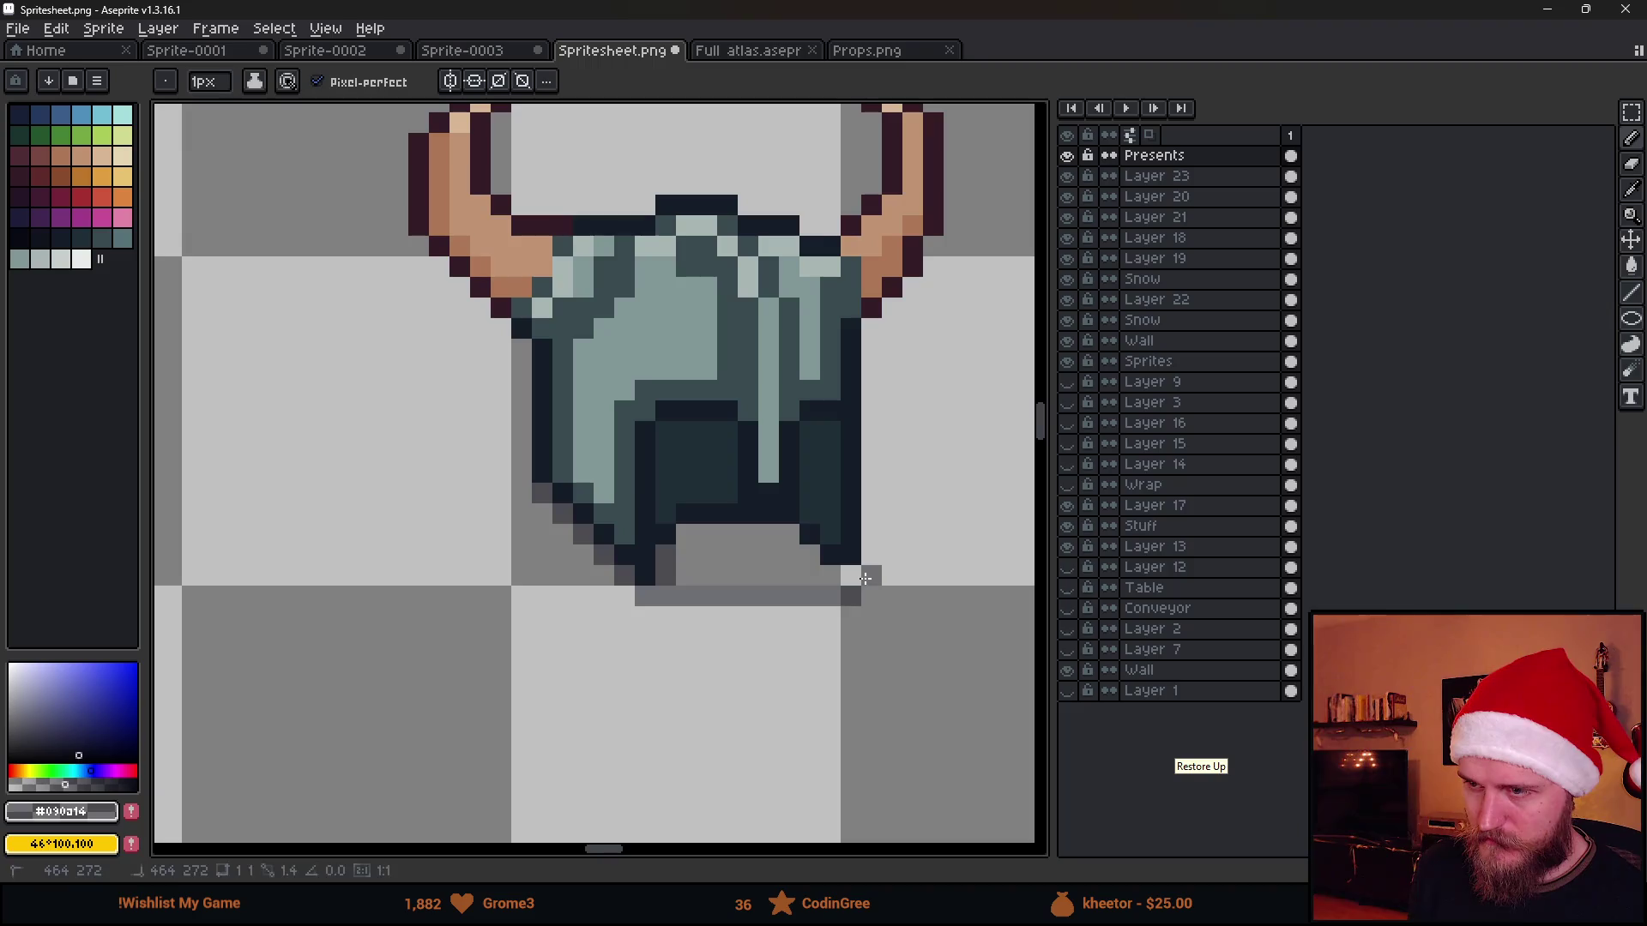
{"action": "mouse_move", "coordinate": [851, 584]}
{"action": "left_mouse_down"}
{"action": "mouse_move", "coordinate": [723, 575]}
{"action": "mouse_move", "coordinate": [746, 534]}
{"action": "left_mouse_up"}
{"action": "left_click", "coordinate": [691, 552]}
{"action": "left_click", "coordinate": [871, 569]}
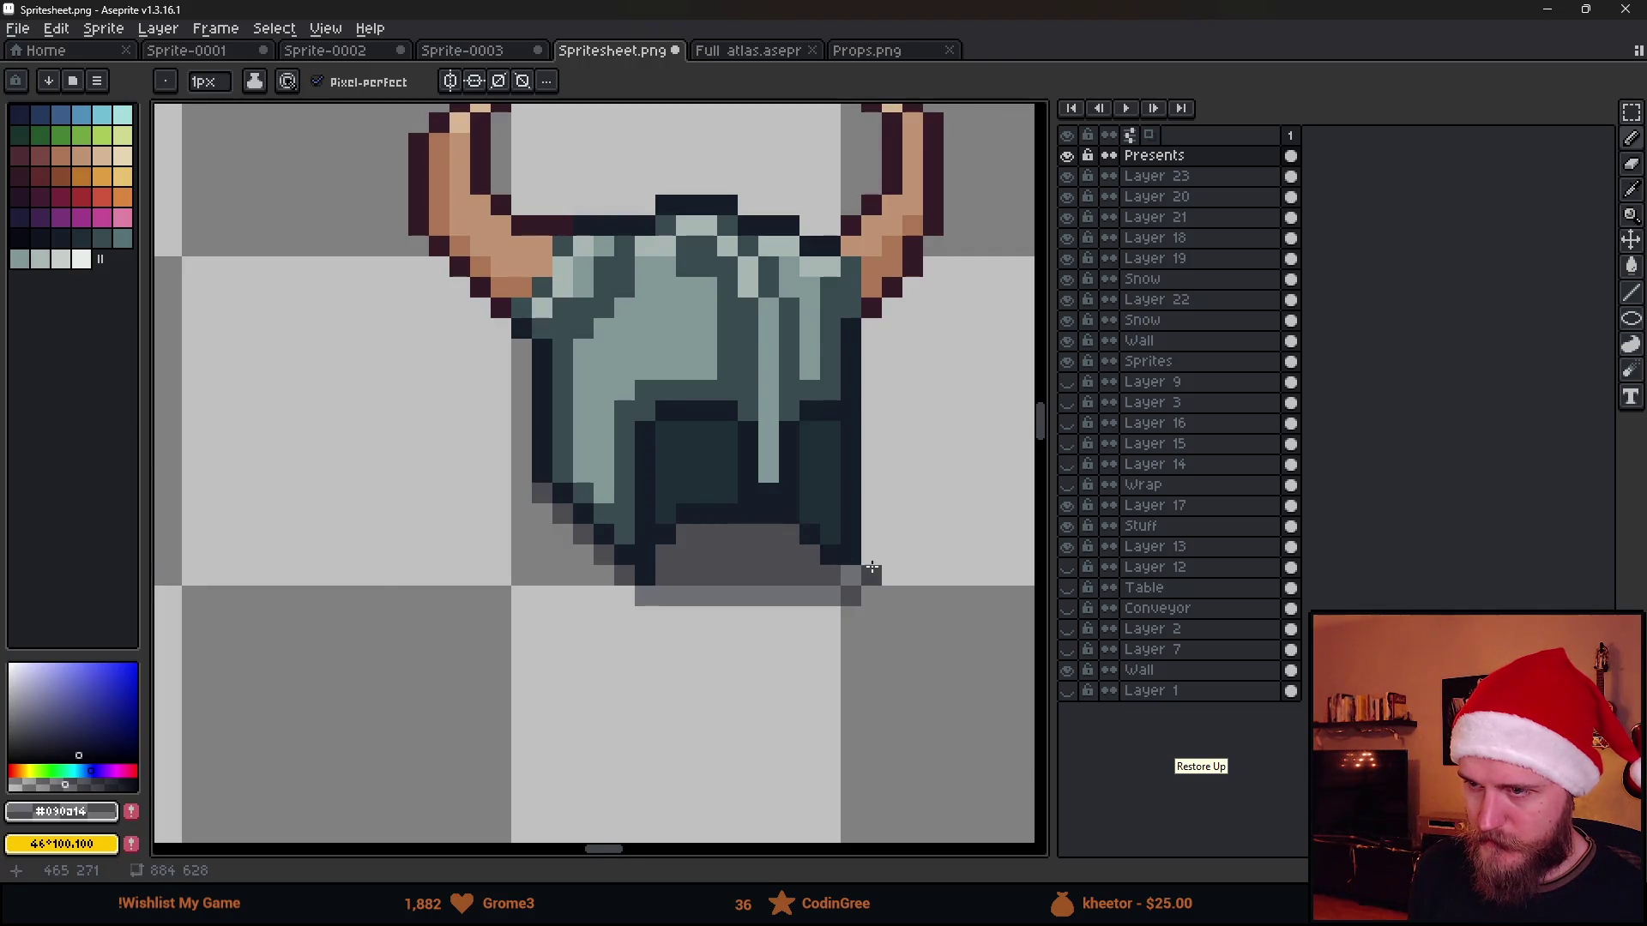
{"action": "scroll", "coordinate": [871, 569], "scroll_direction": "down", "scroll_amount": 3}
{"action": "scroll", "coordinate": [874, 541], "scroll_direction": "up", "scroll_amount": 4}
{"action": "scroll", "coordinate": [880, 507], "scroll_direction": "down", "scroll_amount": 1}
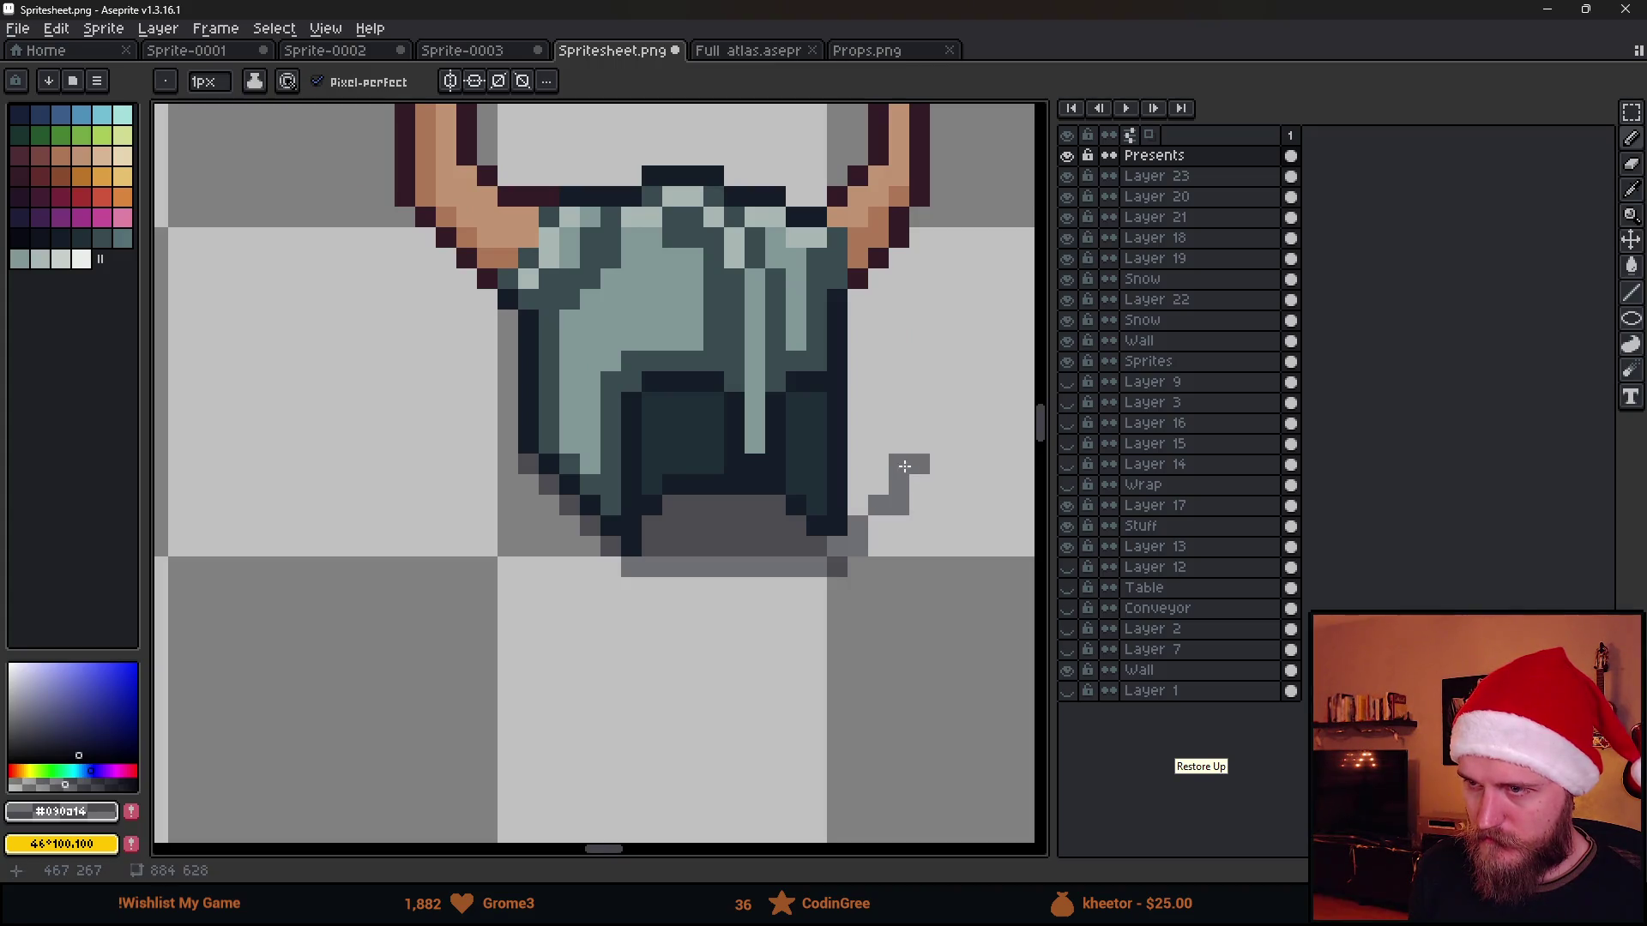
{"action": "left_click", "coordinate": [875, 487]}
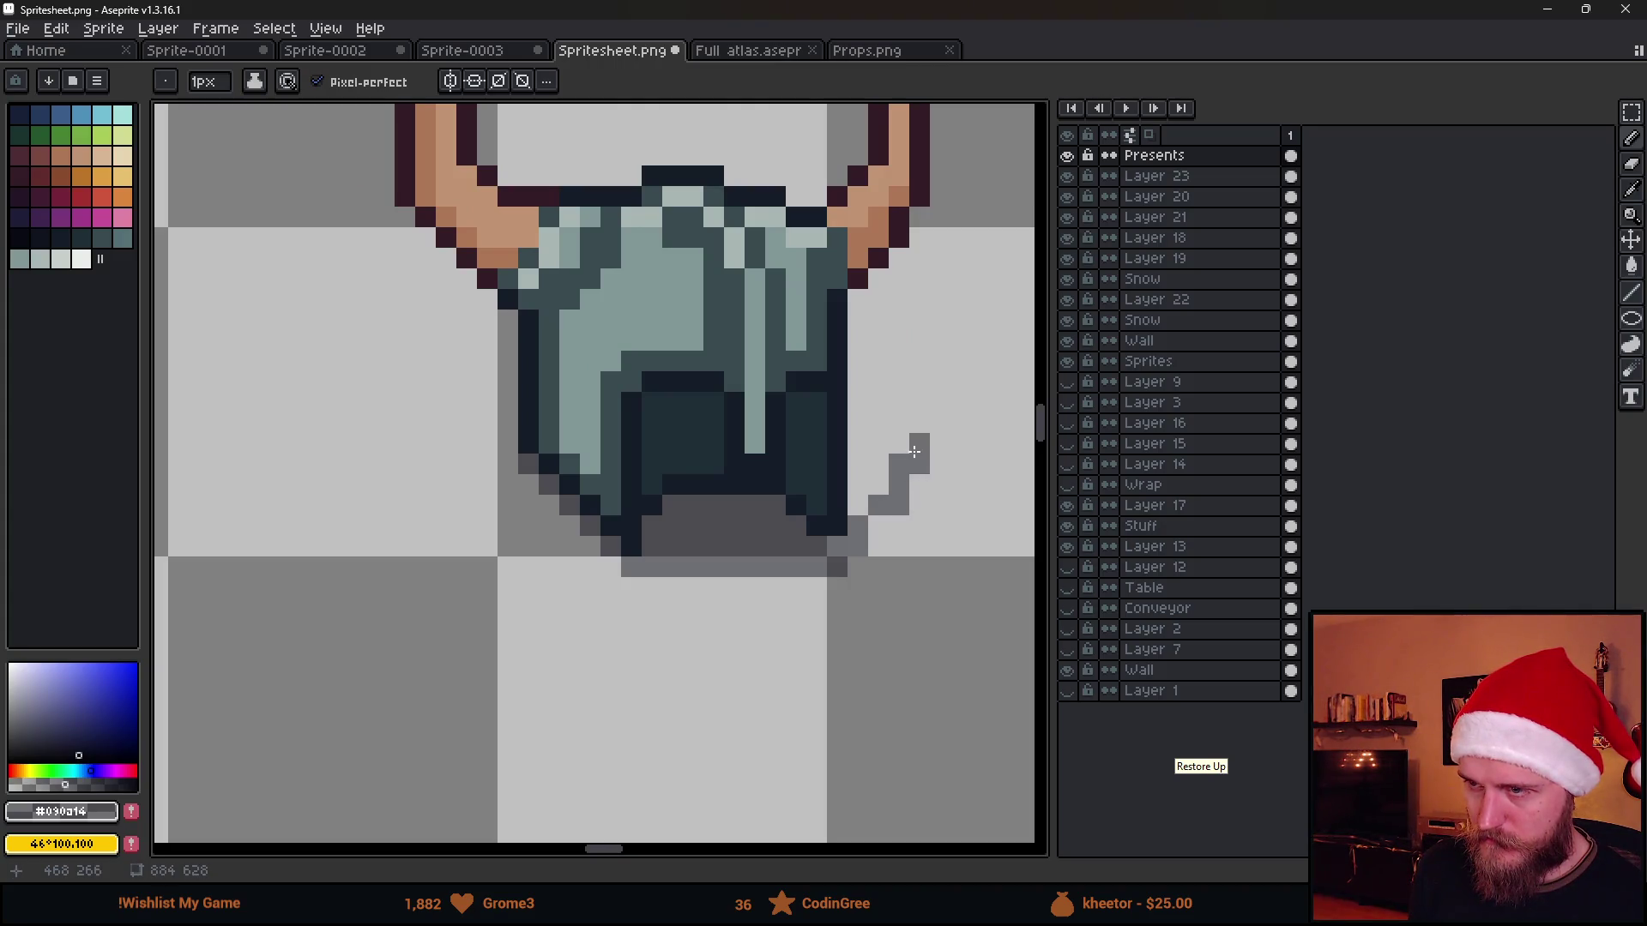
{"action": "scroll", "coordinate": [852, 497], "scroll_direction": "down", "scroll_amount": 4}
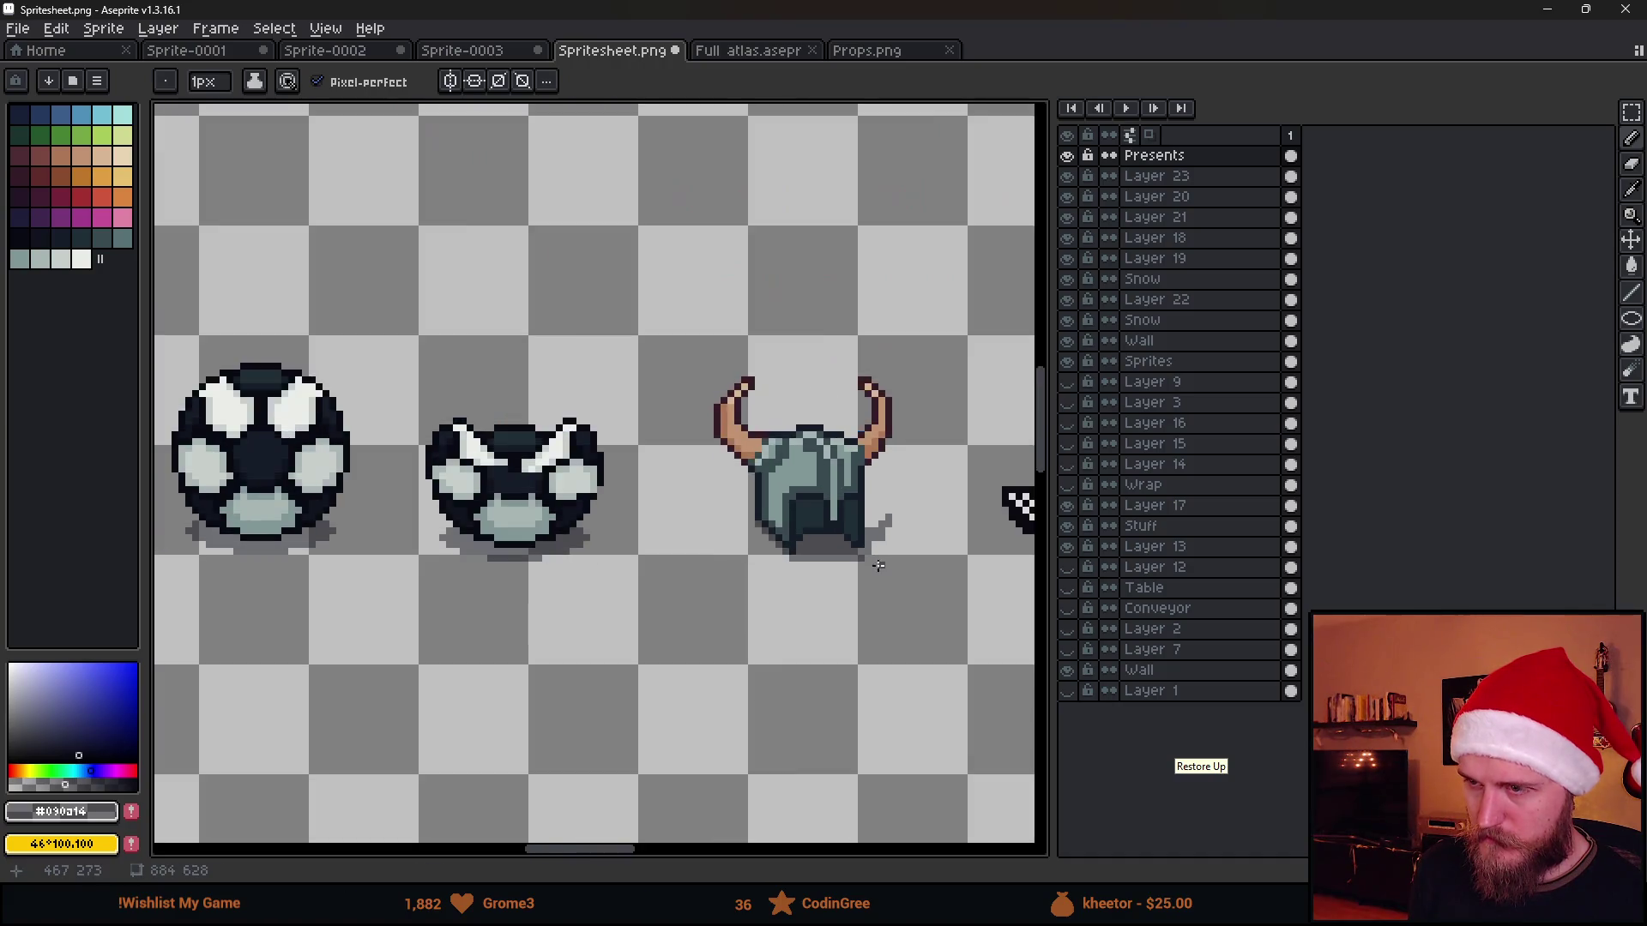
{"action": "scroll", "coordinate": [823, 515], "scroll_direction": "down", "scroll_amount": 2}
{"action": "scroll", "coordinate": [721, 540], "scroll_direction": "up", "scroll_amount": 7}
{"action": "scroll", "coordinate": [646, 568], "scroll_direction": "down", "scroll_amount": 1}
{"action": "mouse_move", "coordinate": [646, 568]}
{"action": "left_mouse_down"}
{"action": "mouse_move", "coordinate": [539, 509]}
{"action": "mouse_move", "coordinate": [638, 552]}
{"action": "left_mouse_up"}
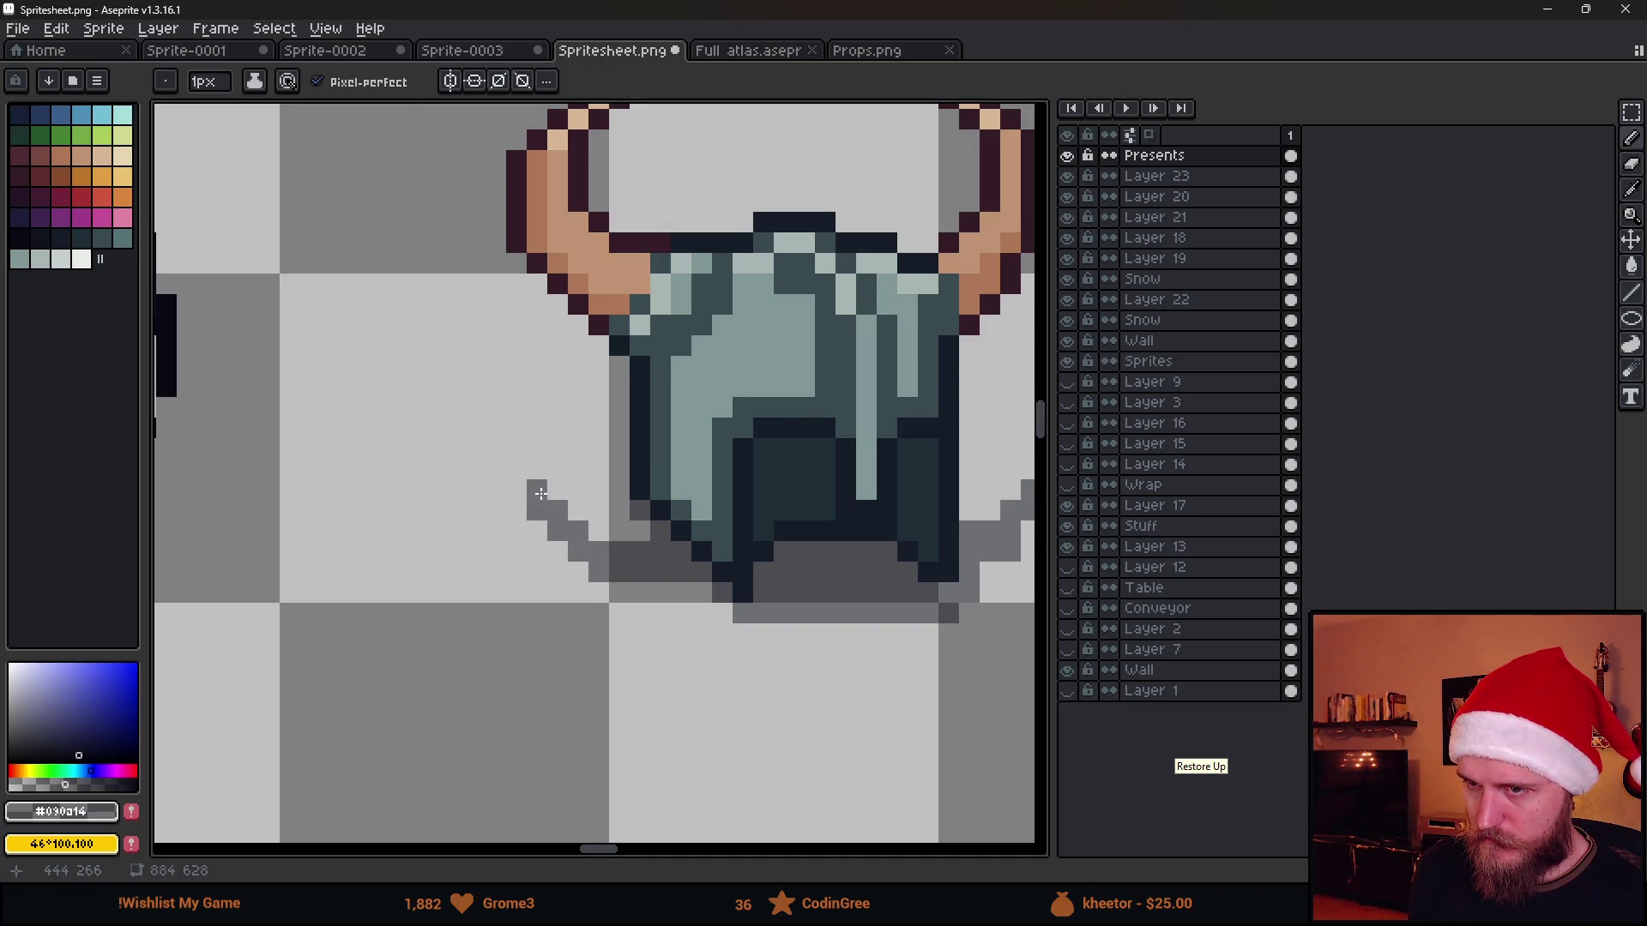
{"action": "scroll", "coordinate": [540, 493], "scroll_direction": "down", "scroll_amount": 3}
{"action": "scroll", "coordinate": [701, 588], "scroll_direction": "down", "scroll_amount": 1}
{"action": "scroll", "coordinate": [666, 575], "scroll_direction": "down", "scroll_amount": 2}
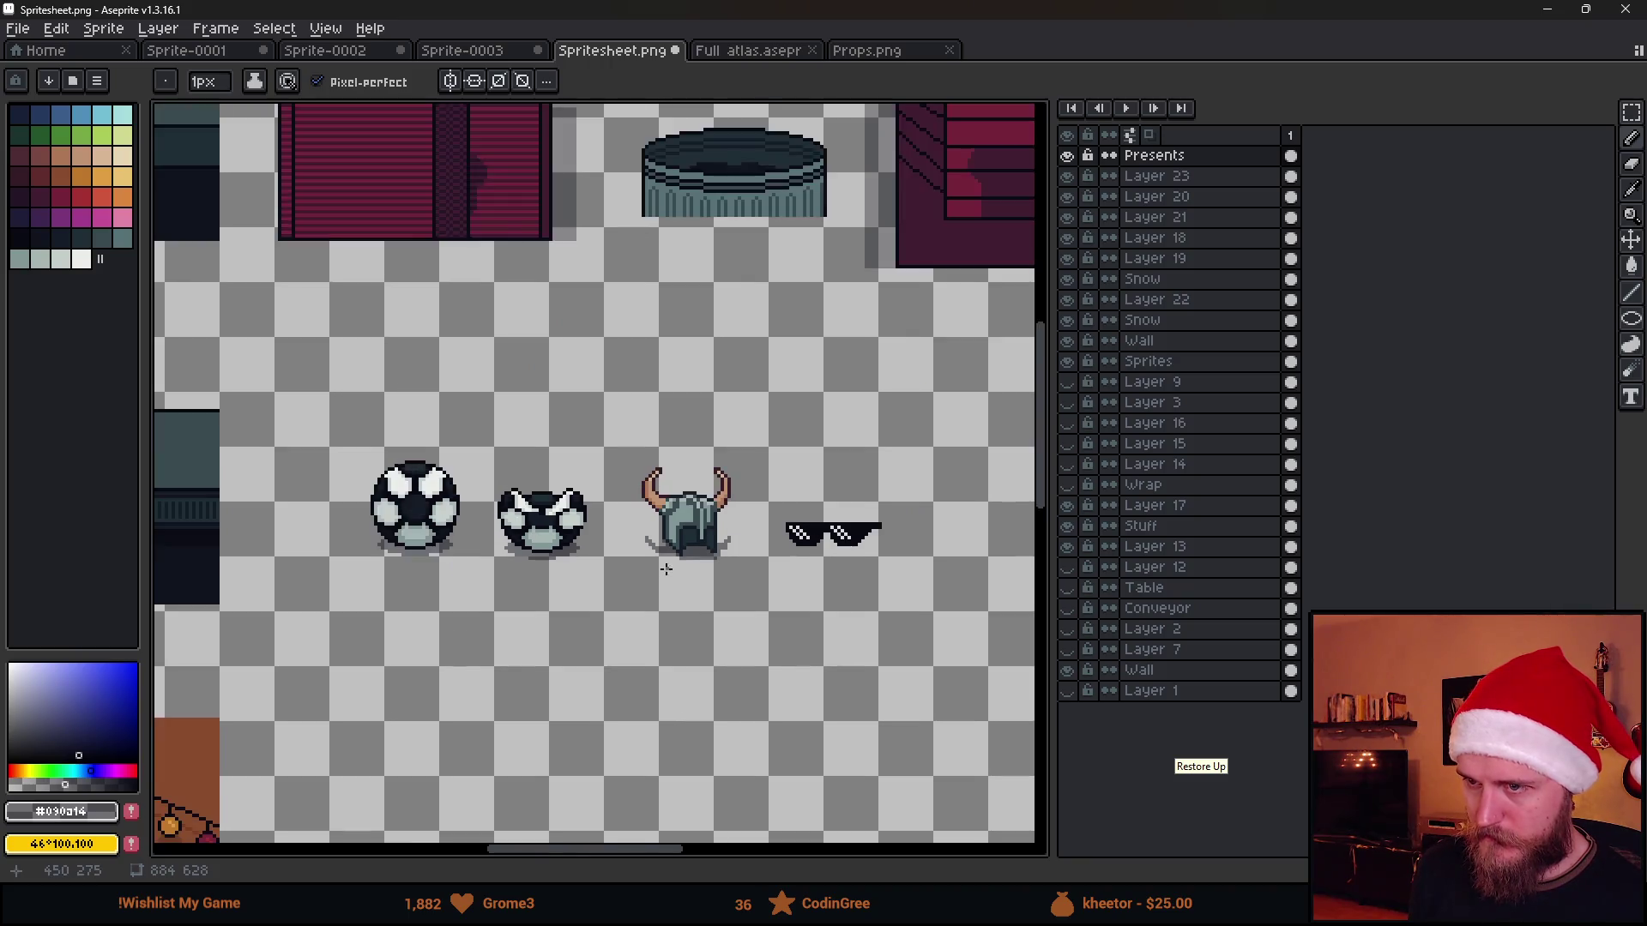
{"action": "scroll", "coordinate": [673, 554], "scroll_direction": "down", "scroll_amount": 2}
{"action": "scroll", "coordinate": [708, 563], "scroll_direction": "up", "scroll_amount": 4}
{"action": "scroll", "coordinate": [630, 492], "scroll_direction": "up", "scroll_amount": 2}
{"action": "left_click_drag", "start_coordinate": [630, 492], "coordinate": [512, 633]}
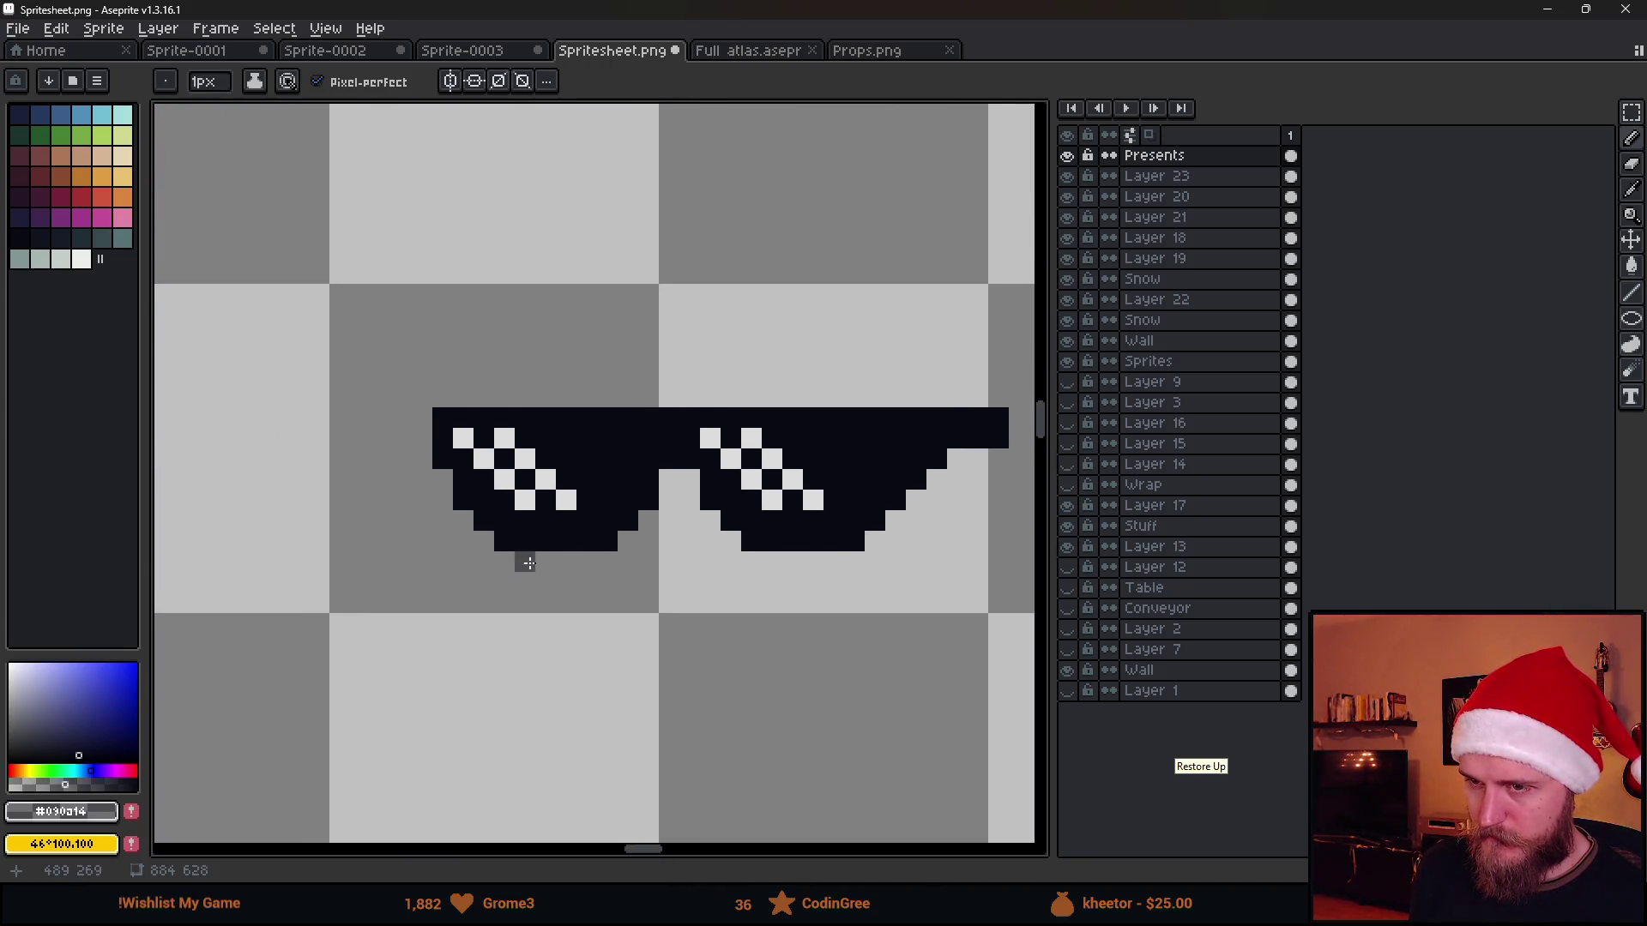
Draw a dark grey shadow strip under both sunglasses lenses and the bridge
{"action": "mouse_move", "coordinate": [504, 562]}
{"action": "left_mouse_down"}
{"action": "mouse_move", "coordinate": [600, 564]}
{"action": "mouse_move", "coordinate": [687, 524]}
{"action": "mouse_move", "coordinate": [860, 561]}
{"action": "left_mouse_up"}
{"action": "left_click", "coordinate": [729, 542]}
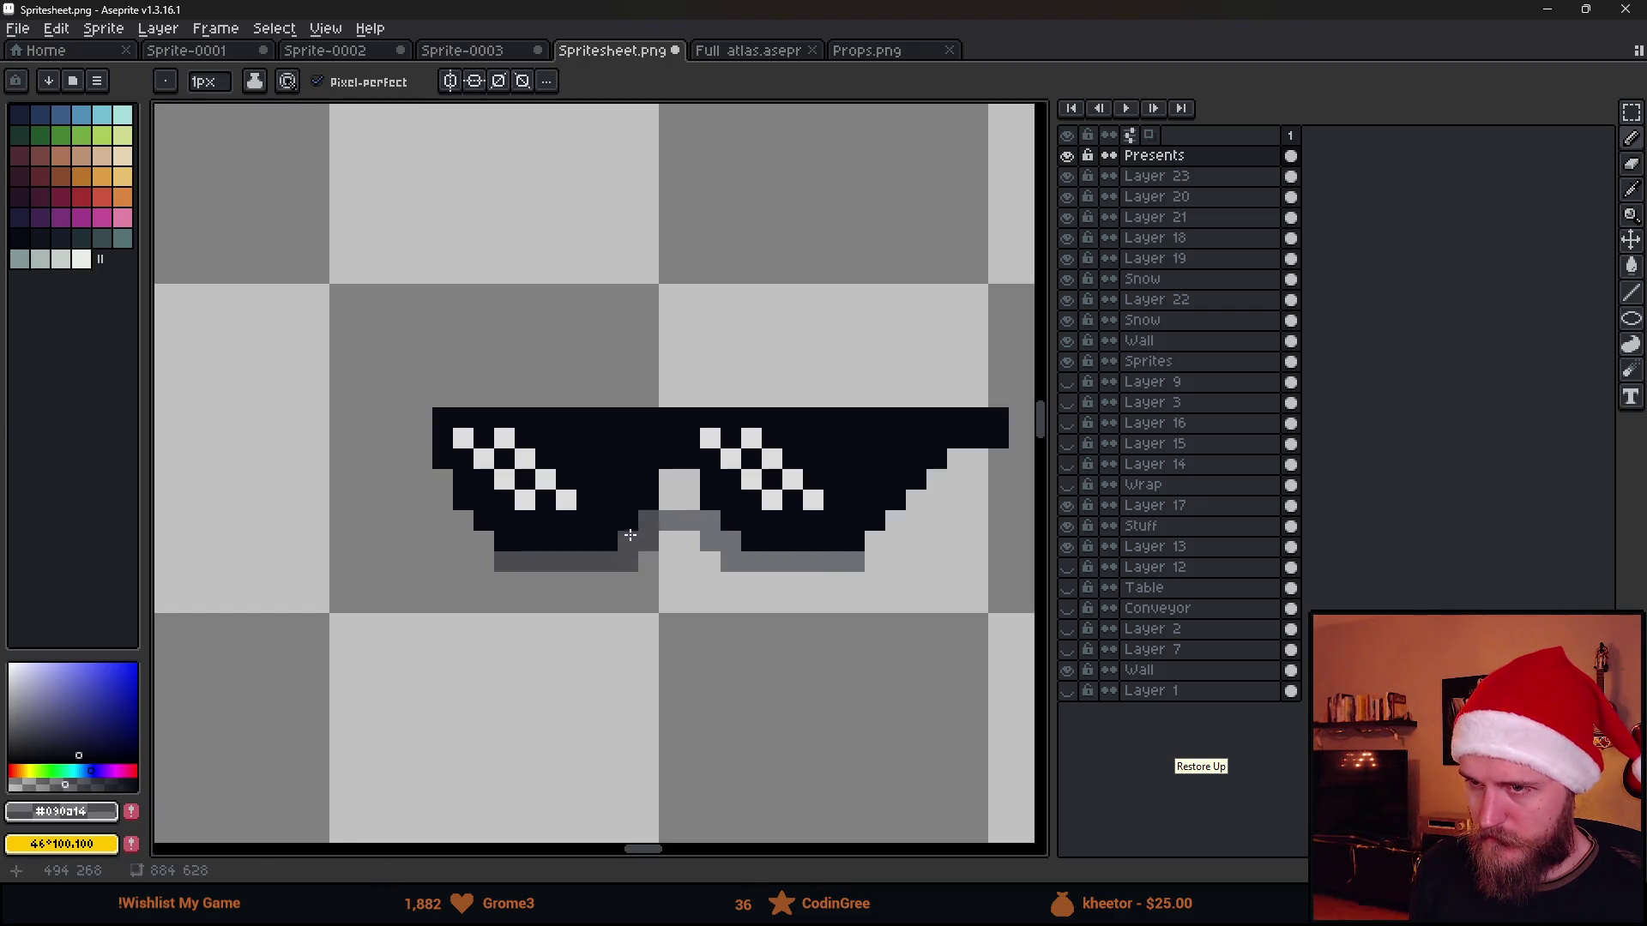
{"action": "scroll", "coordinate": [629, 535], "scroll_direction": "down", "scroll_amount": 4}
{"action": "scroll", "coordinate": [720, 567], "scroll_direction": "up", "scroll_amount": 4}
{"action": "scroll", "coordinate": [776, 546], "scroll_direction": "down", "scroll_amount": 3}
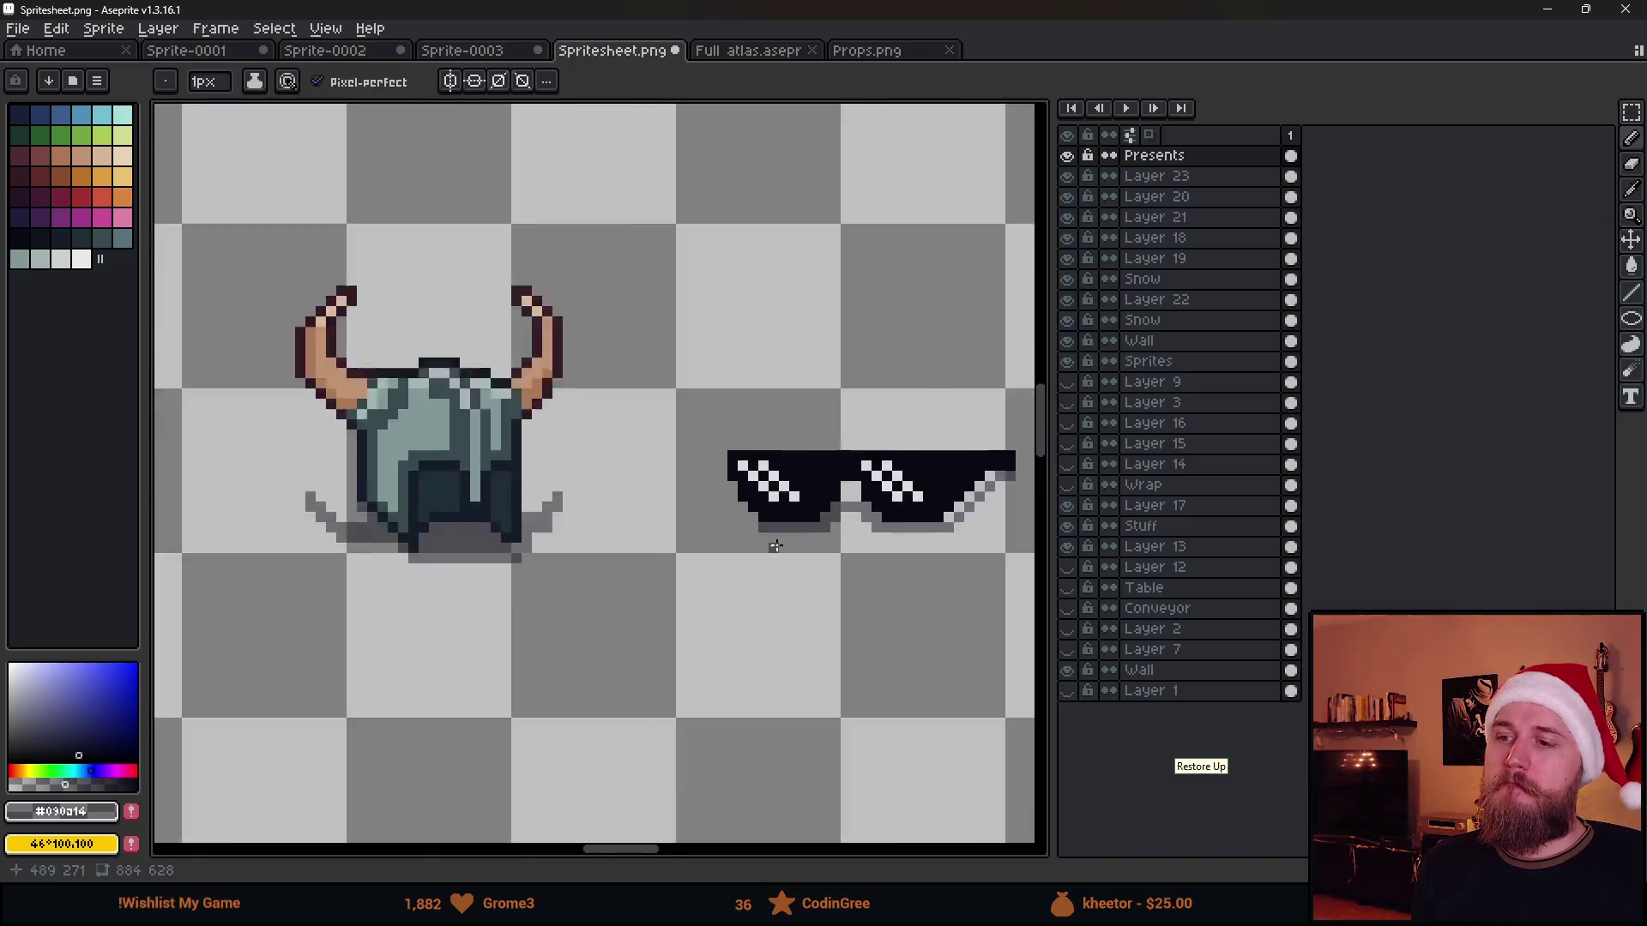
{"action": "scroll", "coordinate": [775, 546], "scroll_direction": "down", "scroll_amount": 2}
{"action": "scroll", "coordinate": [785, 566], "scroll_direction": "up", "scroll_amount": 5}
{"action": "scroll", "coordinate": [685, 512], "scroll_direction": "down", "scroll_amount": 2}
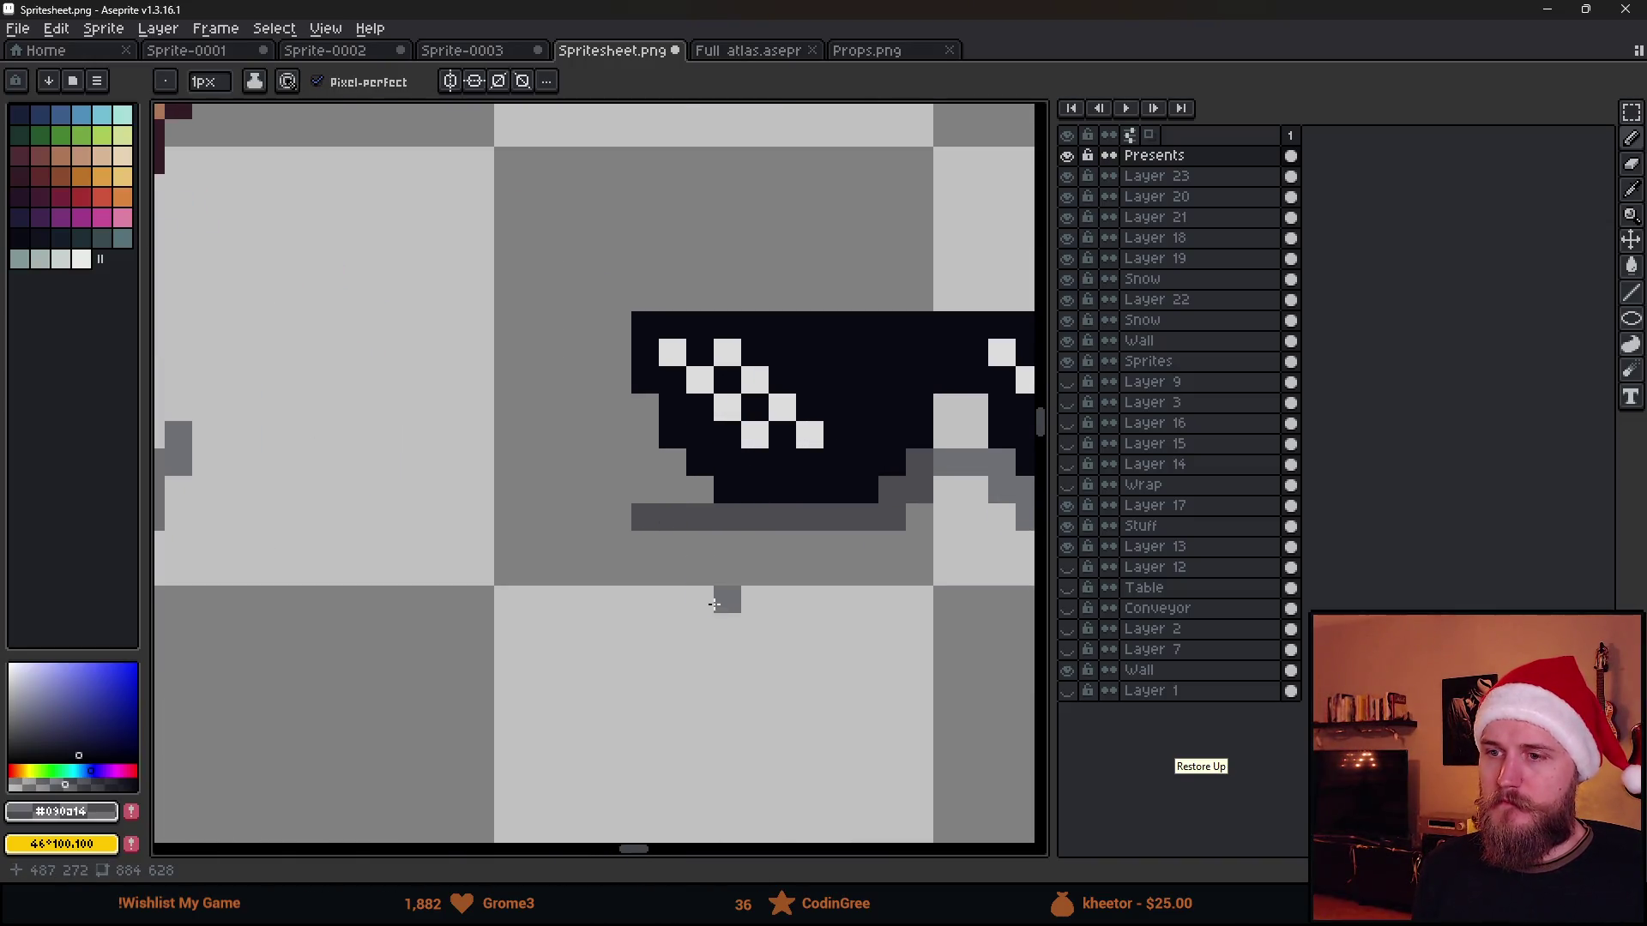
{"action": "scroll", "coordinate": [724, 596], "scroll_direction": "down", "scroll_amount": 4}
{"action": "scroll", "coordinate": [768, 651], "scroll_direction": "down", "scroll_amount": 2}
{"action": "scroll", "coordinate": [723, 651], "scroll_direction": "up", "scroll_amount": 1}
{"action": "key", "text": "m"}
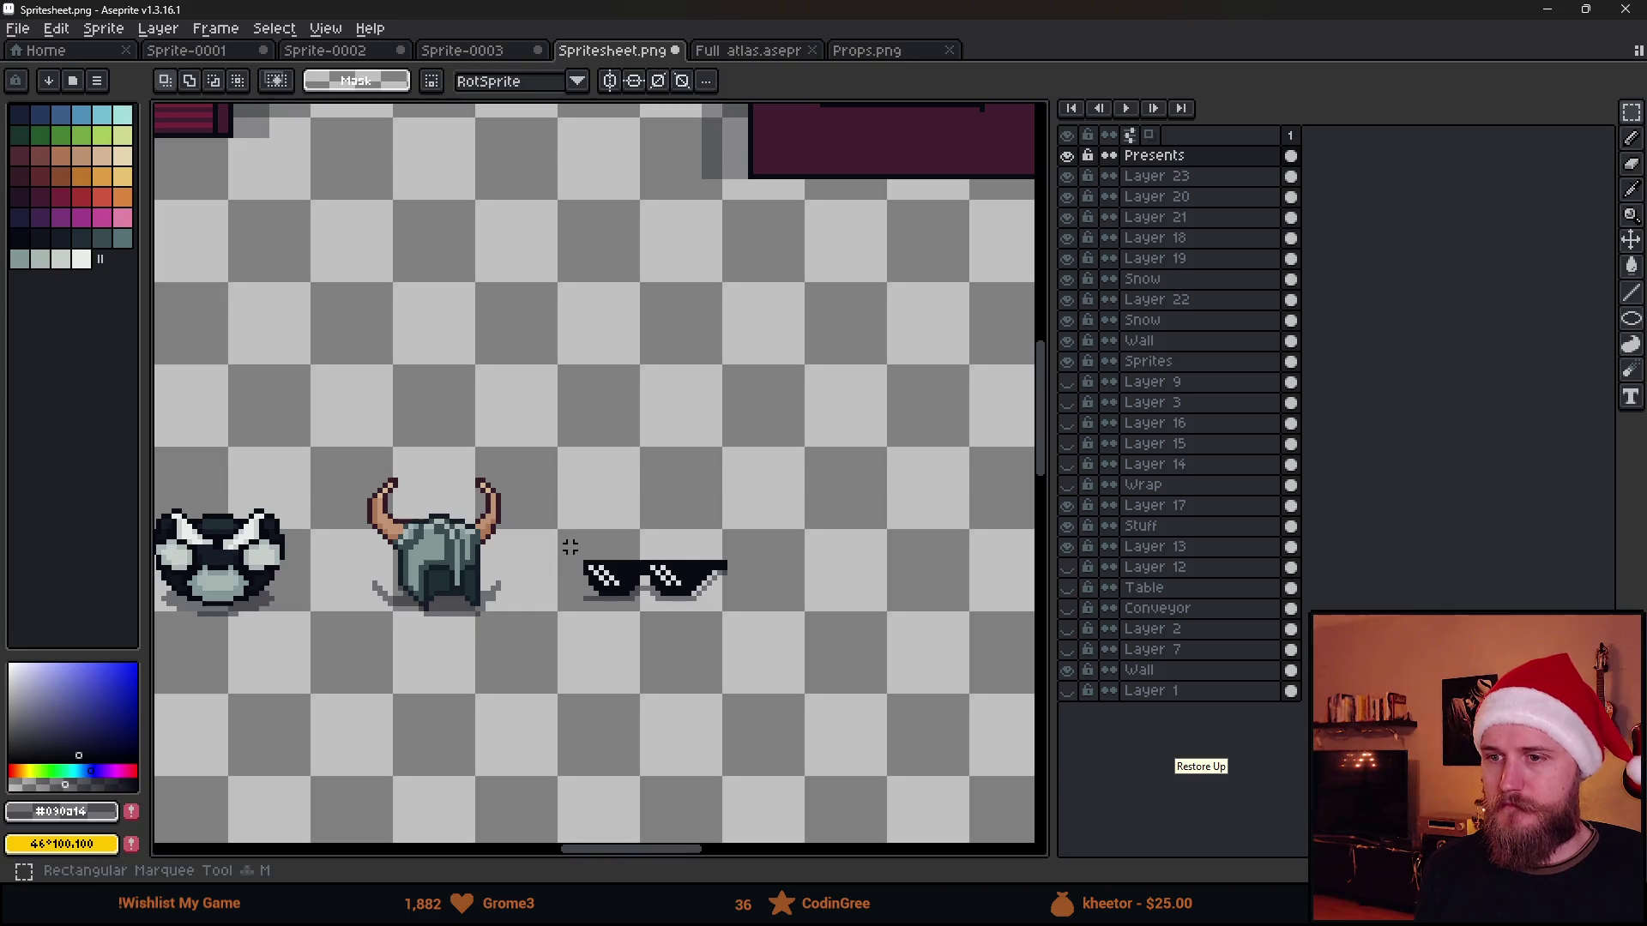
Select the sunglasses and move them down onto the teal counter
{"action": "left_click_drag", "start_coordinate": [569, 544], "coordinate": [811, 694]}
{"action": "scroll", "coordinate": [753, 655], "scroll_direction": "down", "scroll_amount": 1}
{"action": "scroll", "coordinate": [755, 655], "scroll_direction": "down", "scroll_amount": 1}
{"action": "scroll", "coordinate": [733, 630], "scroll_direction": "down", "scroll_amount": 1}
{"action": "left_click_drag", "start_coordinate": [734, 634], "coordinate": [586, 612]}
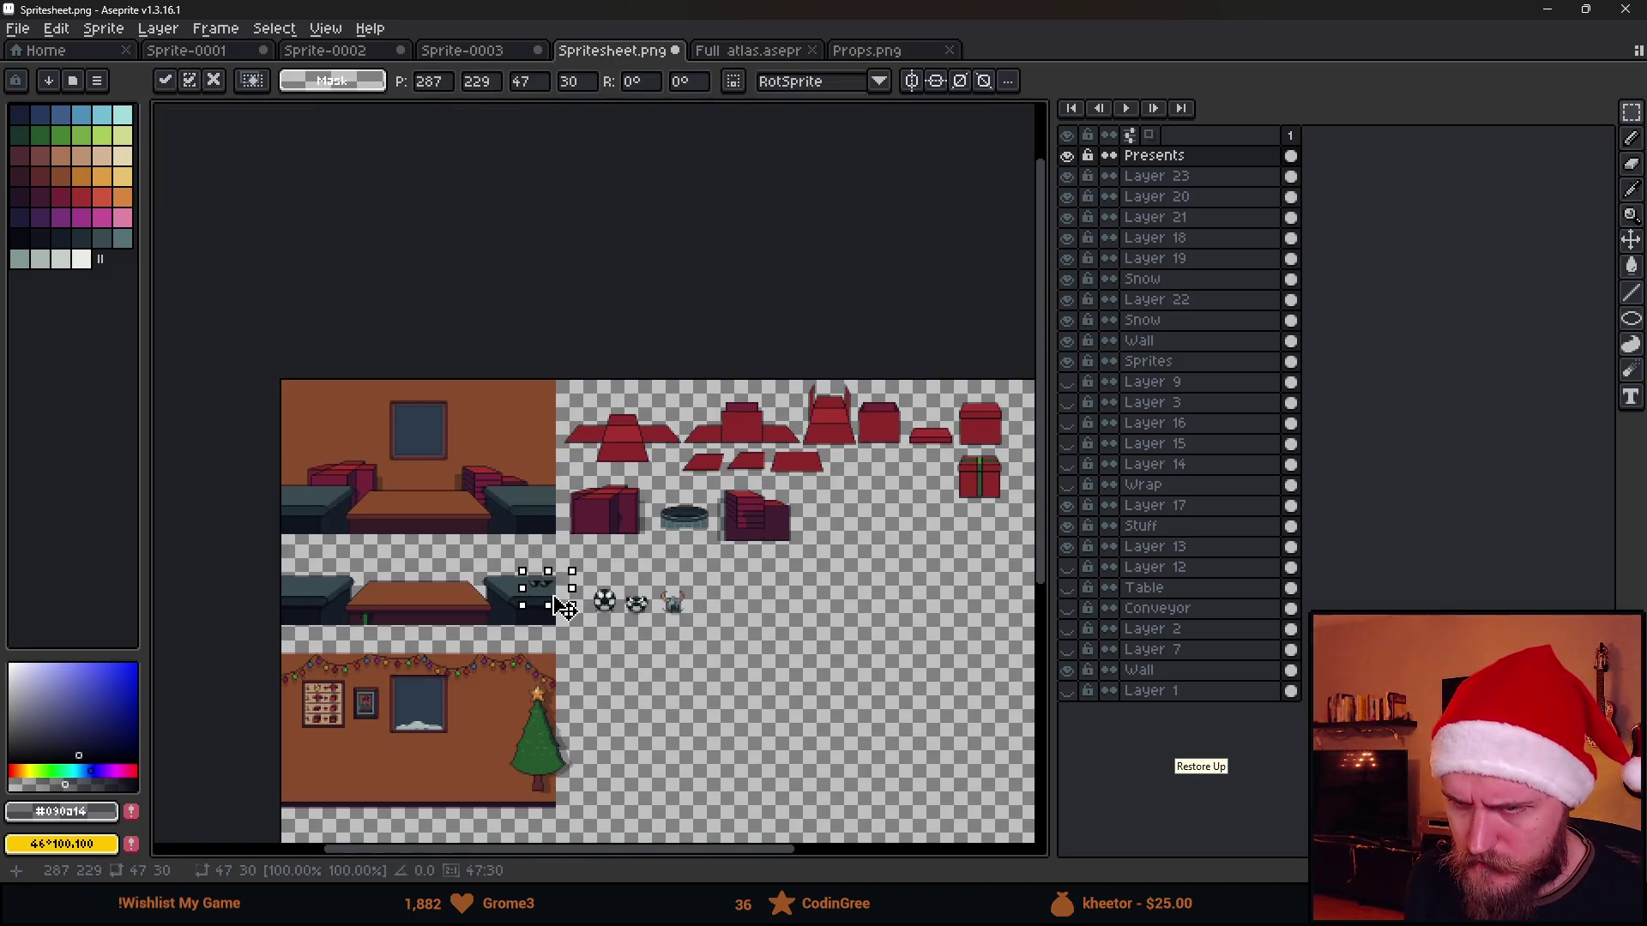
{"action": "scroll", "coordinate": [566, 594], "scroll_direction": "up", "scroll_amount": 4}
{"action": "left_click", "coordinate": [567, 588]}
{"action": "scroll", "coordinate": [567, 588], "scroll_direction": "down", "scroll_amount": 3}
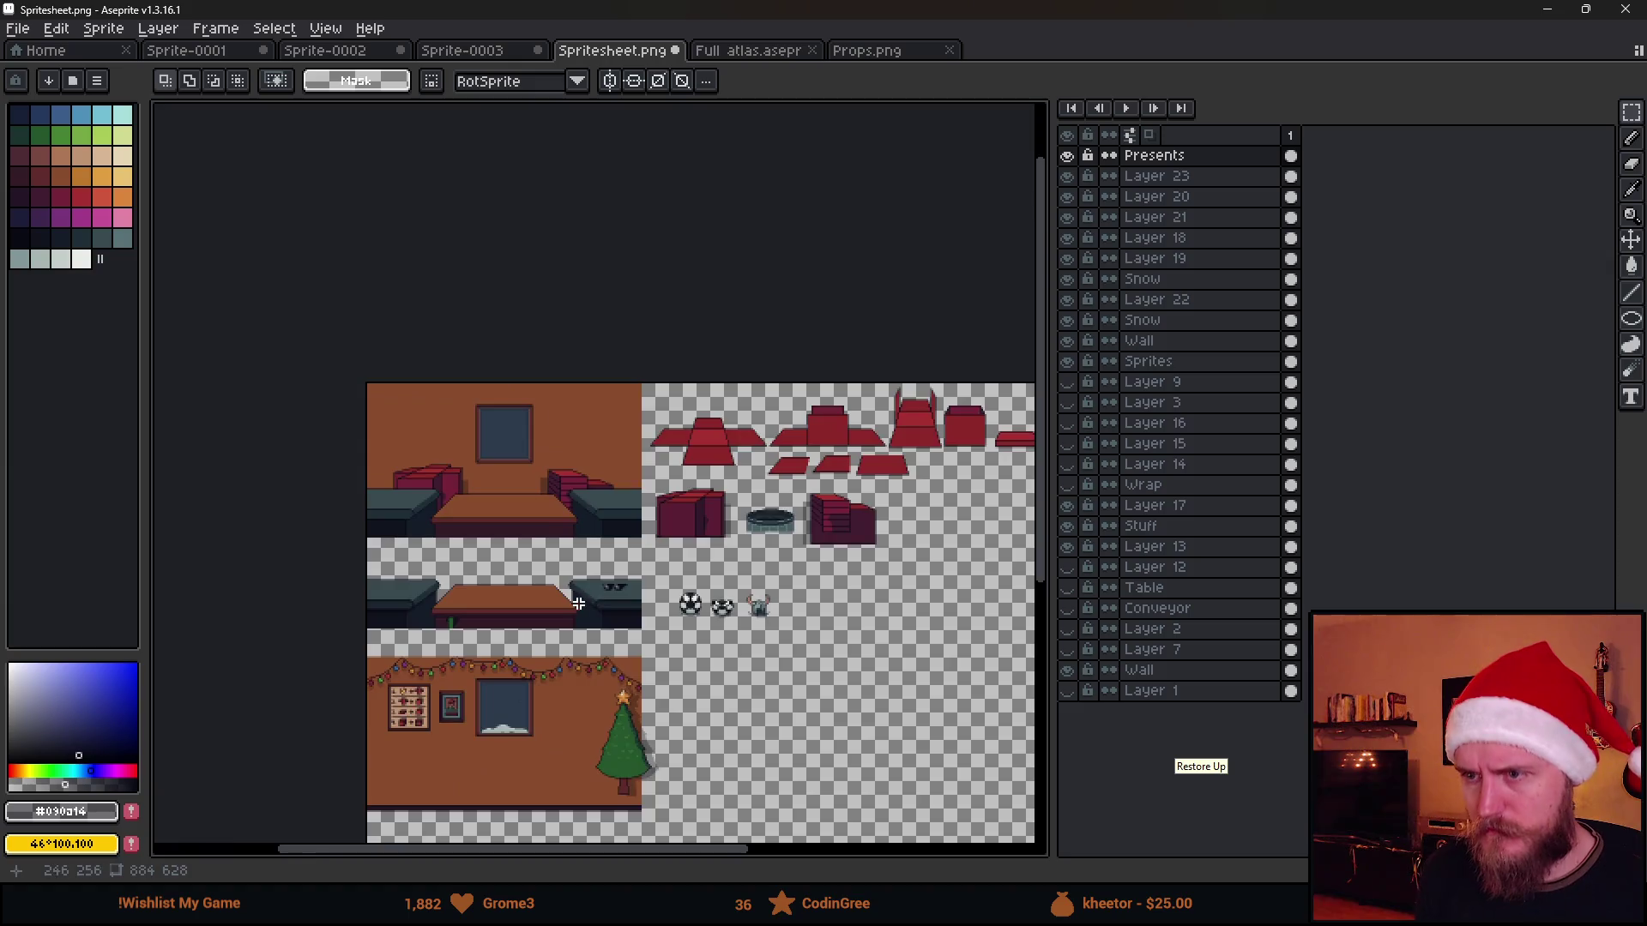
{"action": "scroll", "coordinate": [567, 588], "scroll_direction": "up", "scroll_amount": 1}
{"action": "scroll", "coordinate": [559, 564], "scroll_direction": "up", "scroll_amount": 3}
{"action": "scroll", "coordinate": [558, 564], "scroll_direction": "up", "scroll_amount": 2}
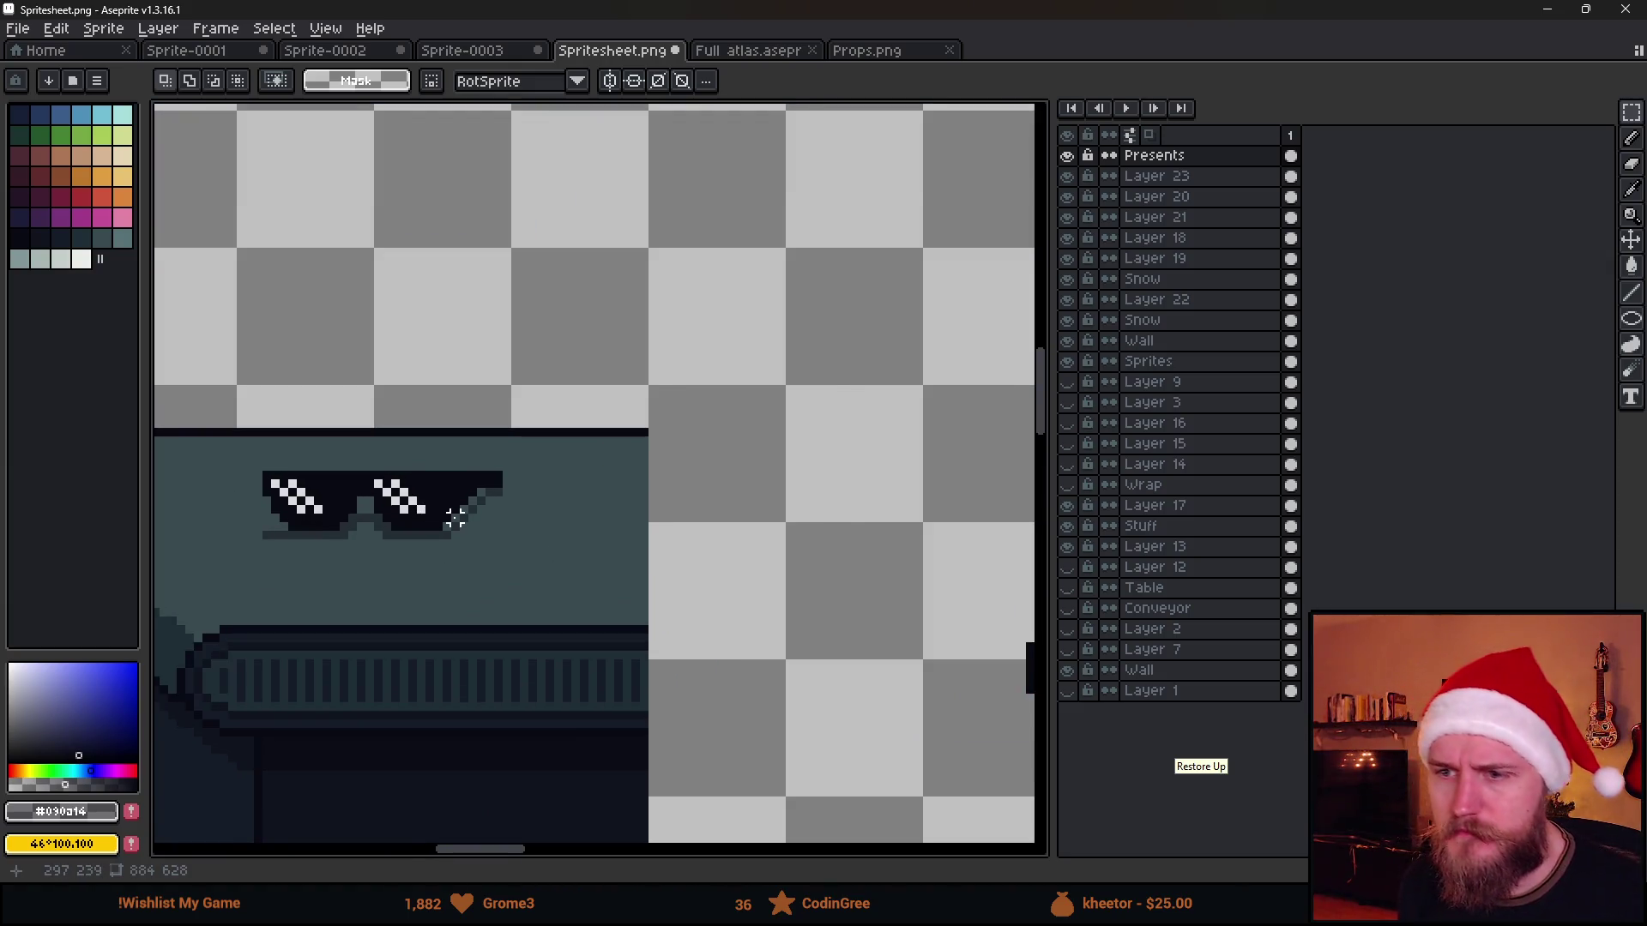
{"action": "scroll", "coordinate": [481, 527], "scroll_direction": "up", "scroll_amount": 2}
Clean the sunglasses' edges with pencil and eraser so the lens shape reads cleanly
{"action": "key", "text": "b"}
{"action": "key", "text": "b"}
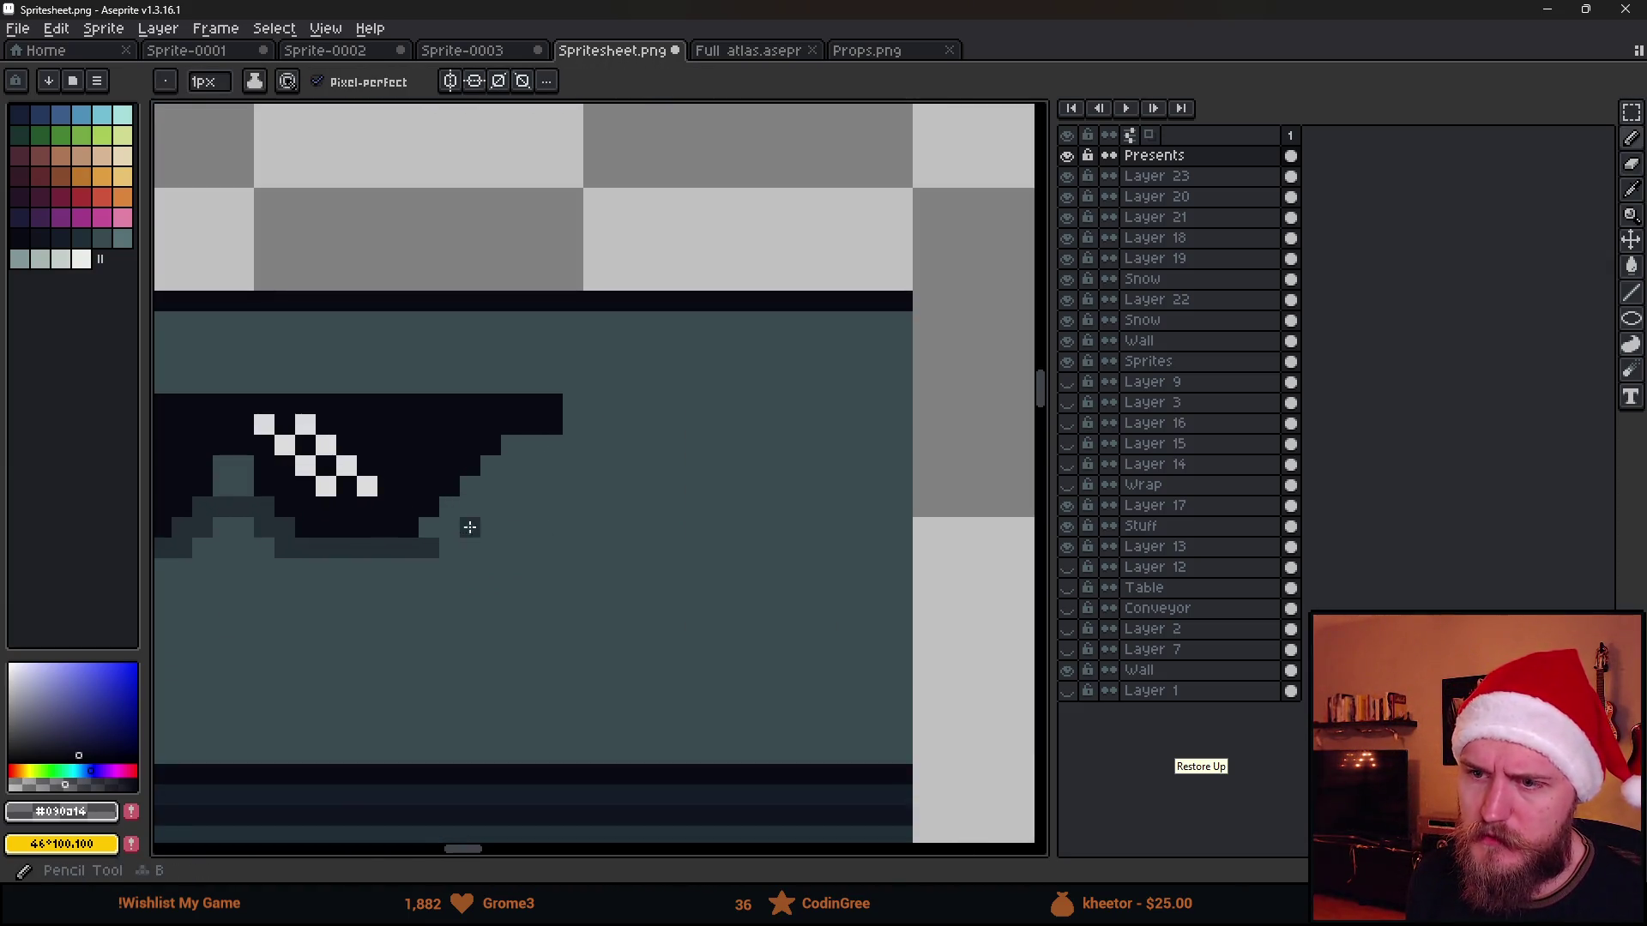
{"action": "left_click", "coordinate": [432, 552], "text": "shift"}
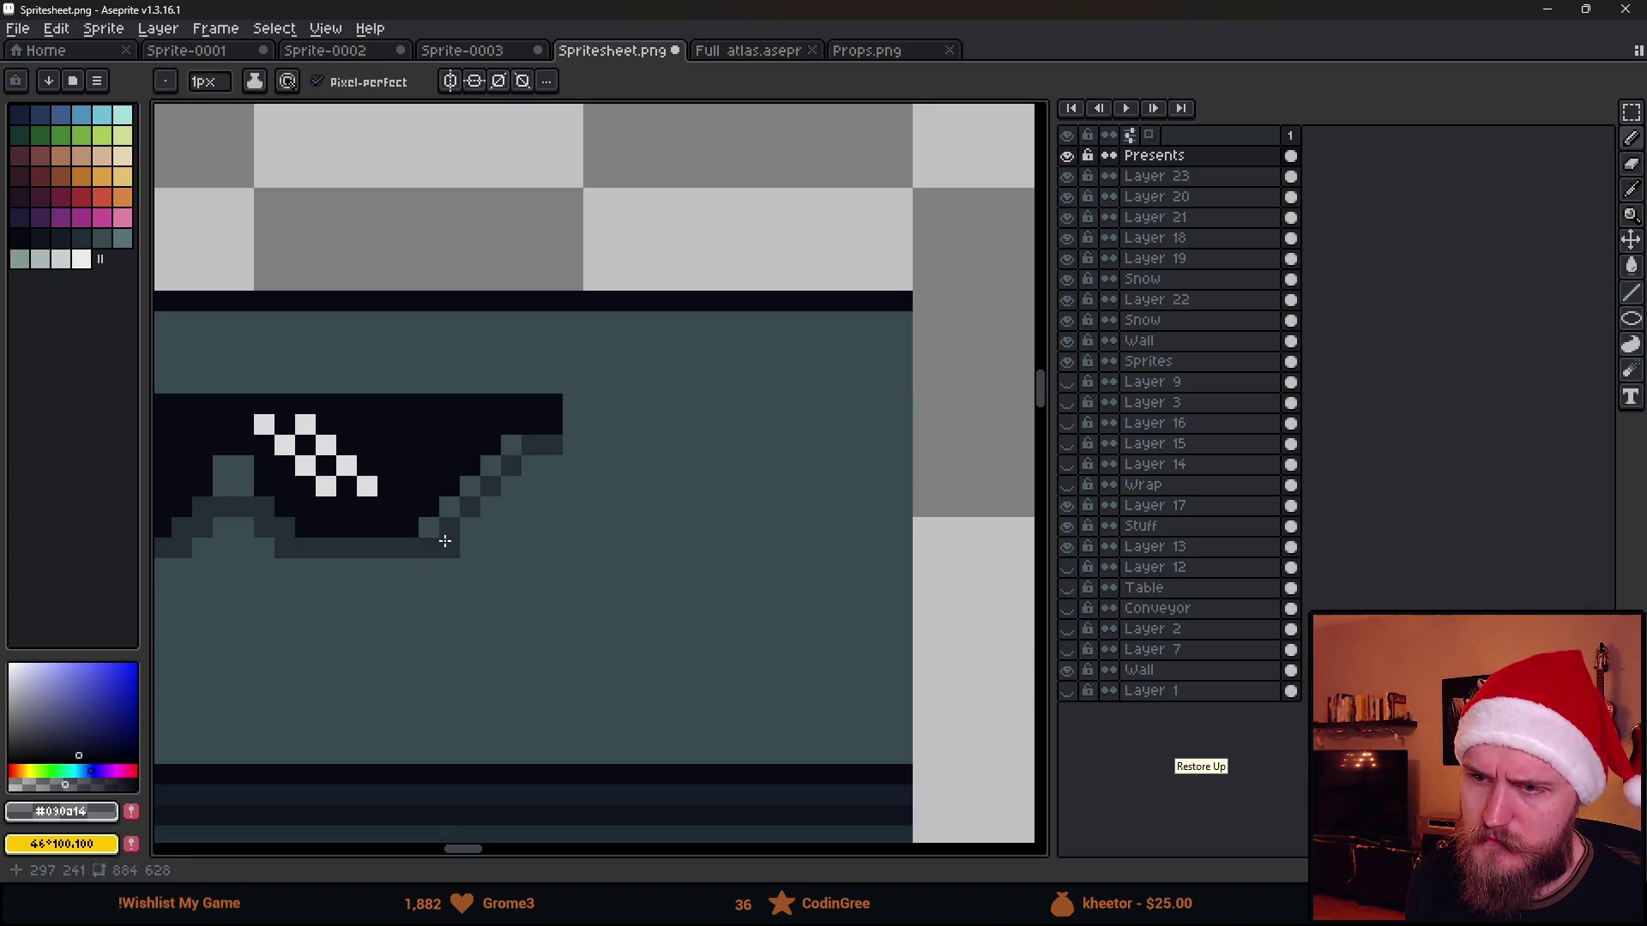
{"action": "scroll", "coordinate": [566, 541], "scroll_direction": "down", "scroll_amount": 3}
{"action": "scroll", "coordinate": [602, 555], "scroll_direction": "down", "scroll_amount": 2}
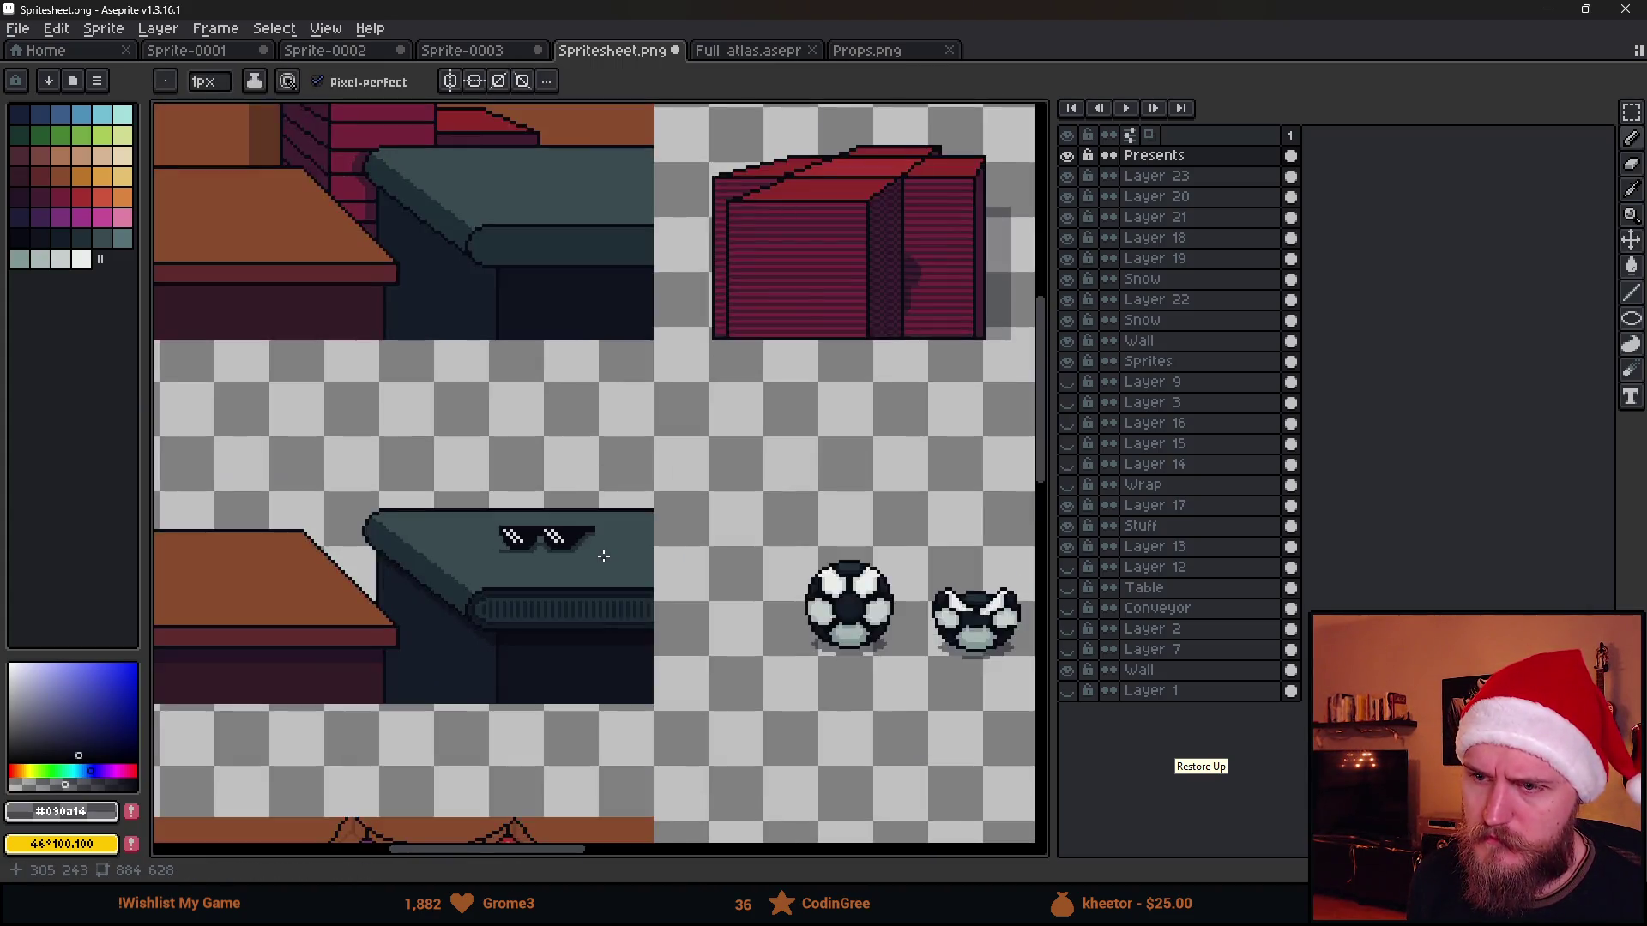
{"action": "scroll", "coordinate": [602, 556], "scroll_direction": "up", "scroll_amount": 3}
{"action": "key", "text": "e"}
{"action": "scroll", "coordinate": [401, 573], "scroll_direction": "down", "scroll_amount": 3}
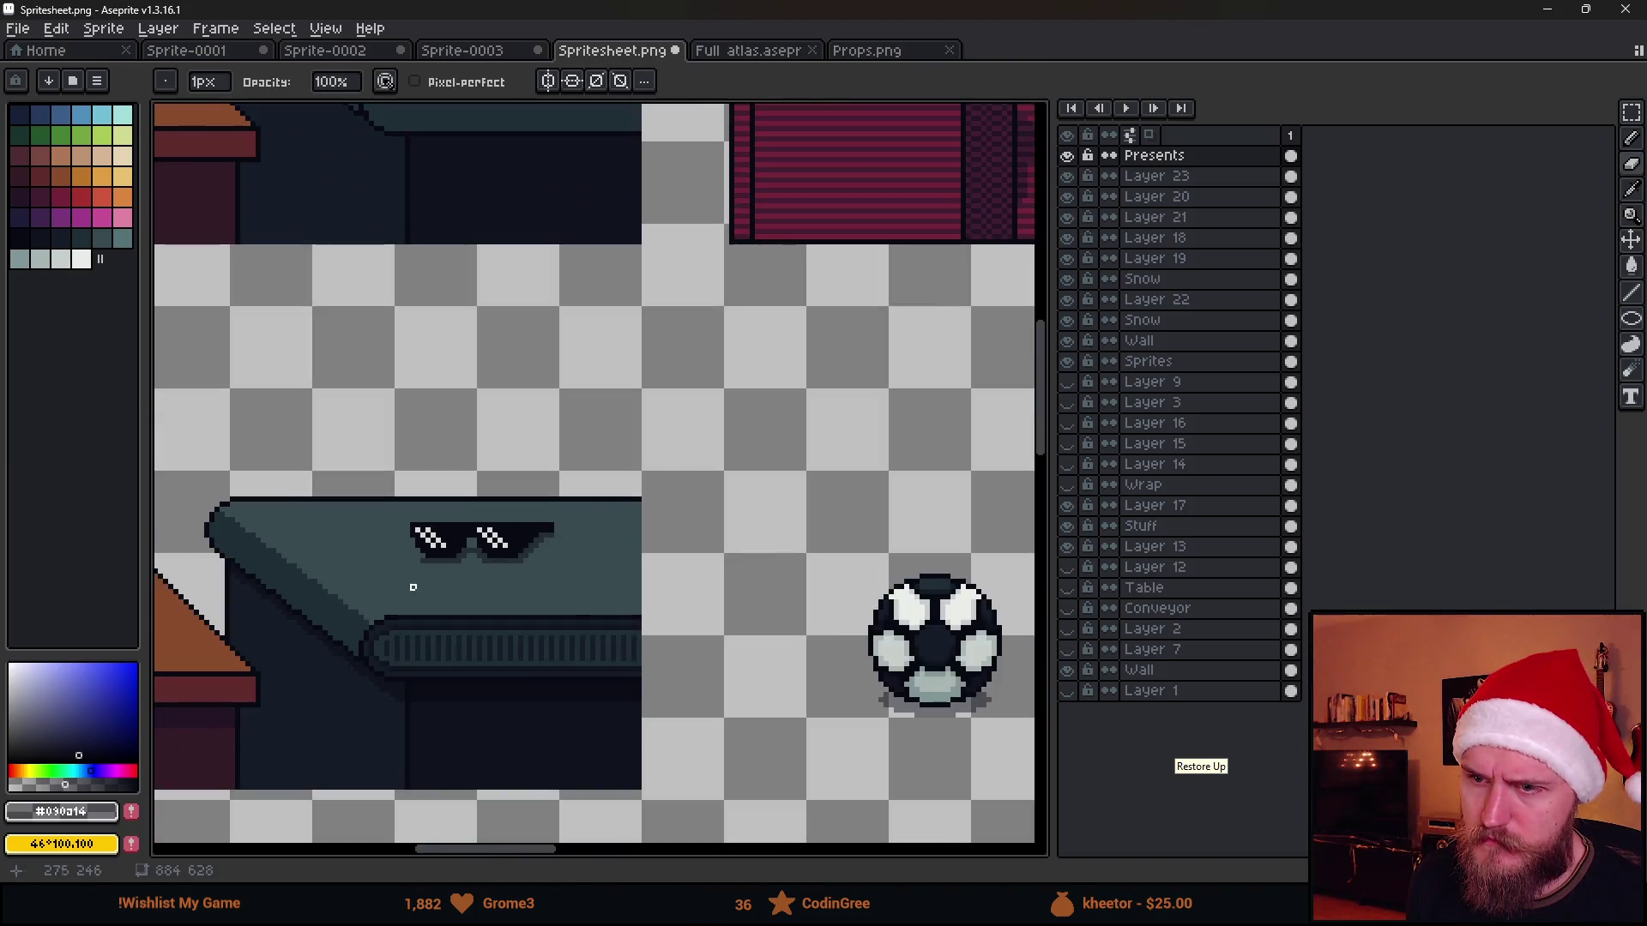
{"action": "scroll", "coordinate": [417, 592], "scroll_direction": "up", "scroll_amount": 2}
{"action": "scroll", "coordinate": [422, 586], "scroll_direction": "up", "scroll_amount": 1}
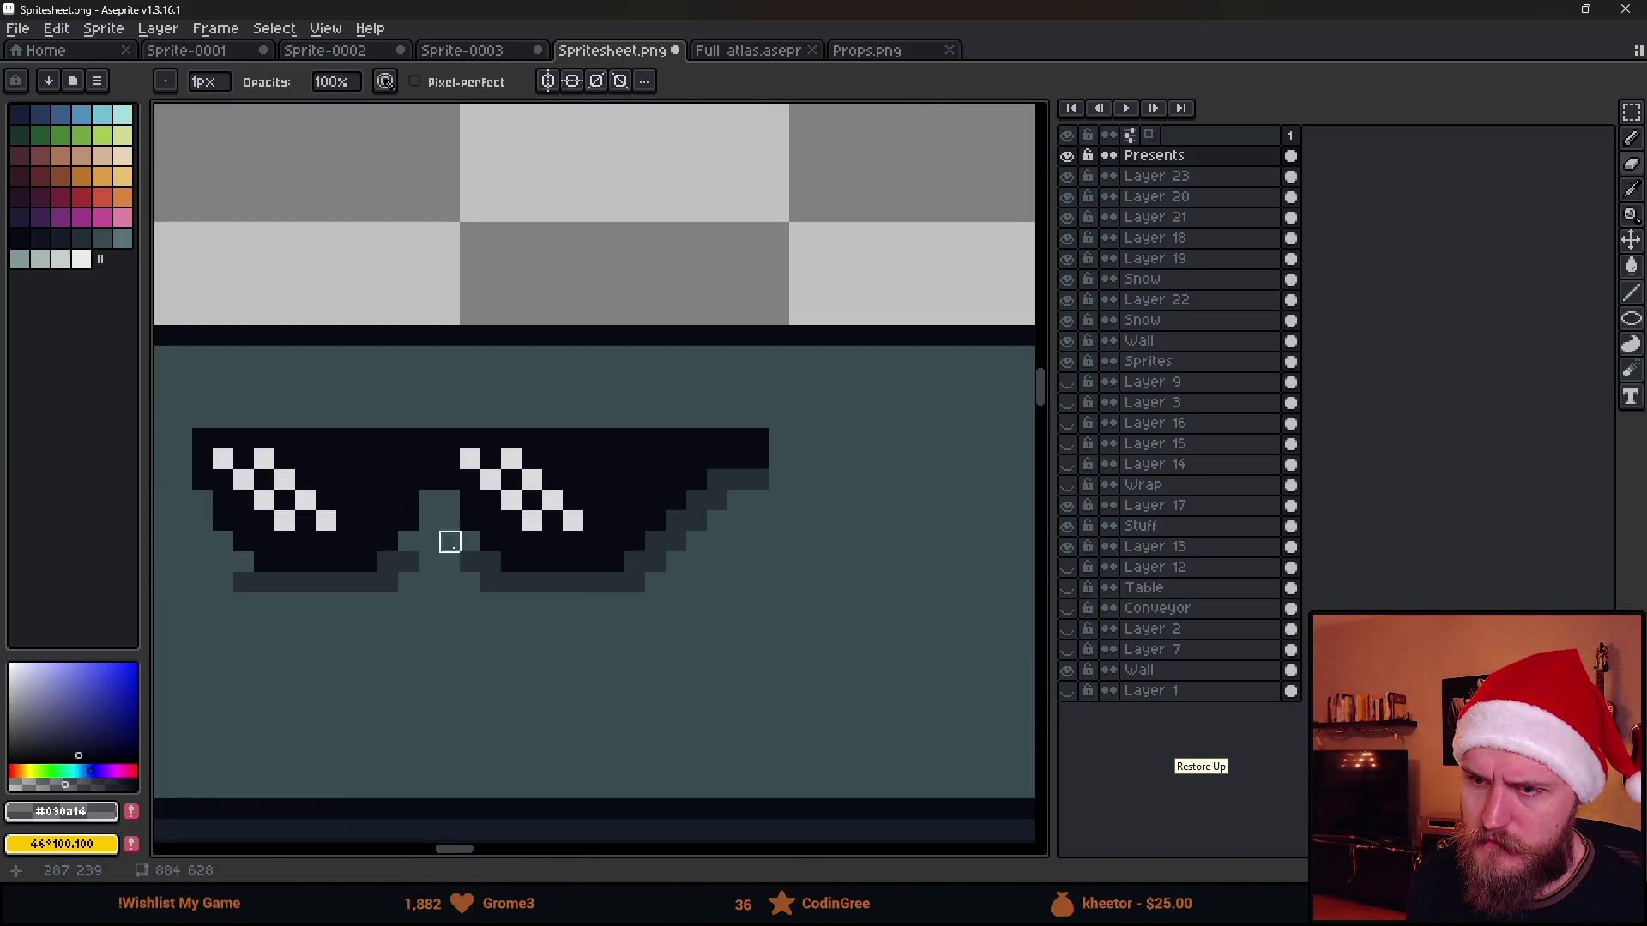
{"action": "key", "text": "b"}
{"action": "scroll", "coordinate": [454, 563], "scroll_direction": "down", "scroll_amount": 2}
{"action": "scroll", "coordinate": [509, 634], "scroll_direction": "down", "scroll_amount": 1}
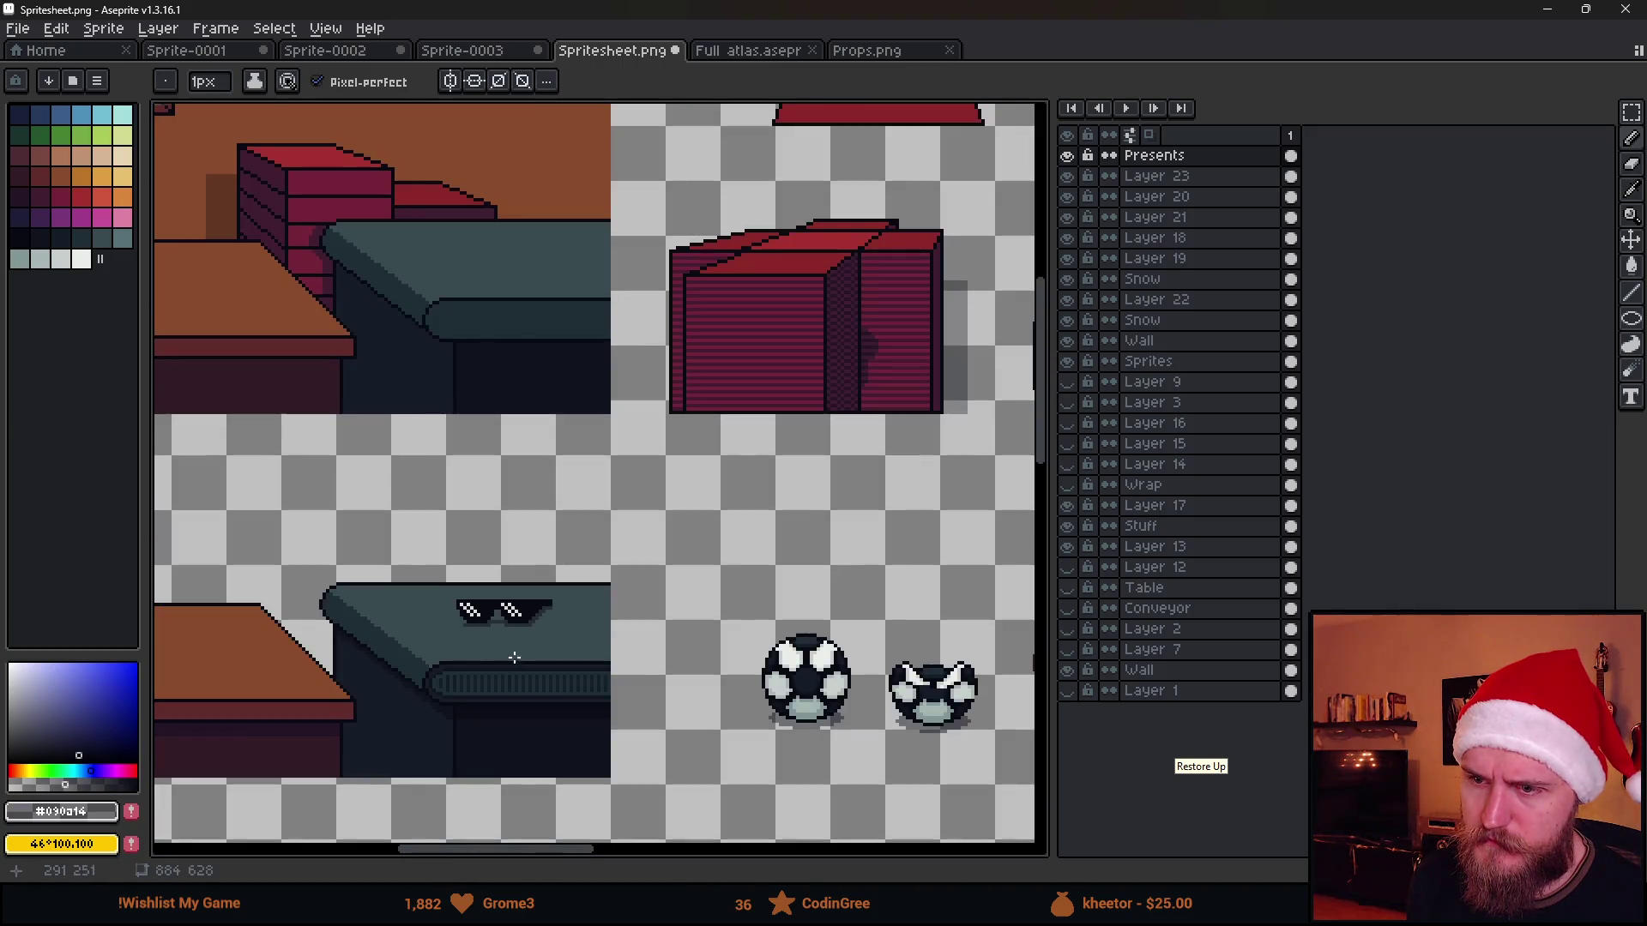
{"action": "scroll", "coordinate": [513, 658], "scroll_direction": "up", "scroll_amount": 1}
{"action": "scroll", "coordinate": [501, 657], "scroll_direction": "up", "scroll_amount": 1}
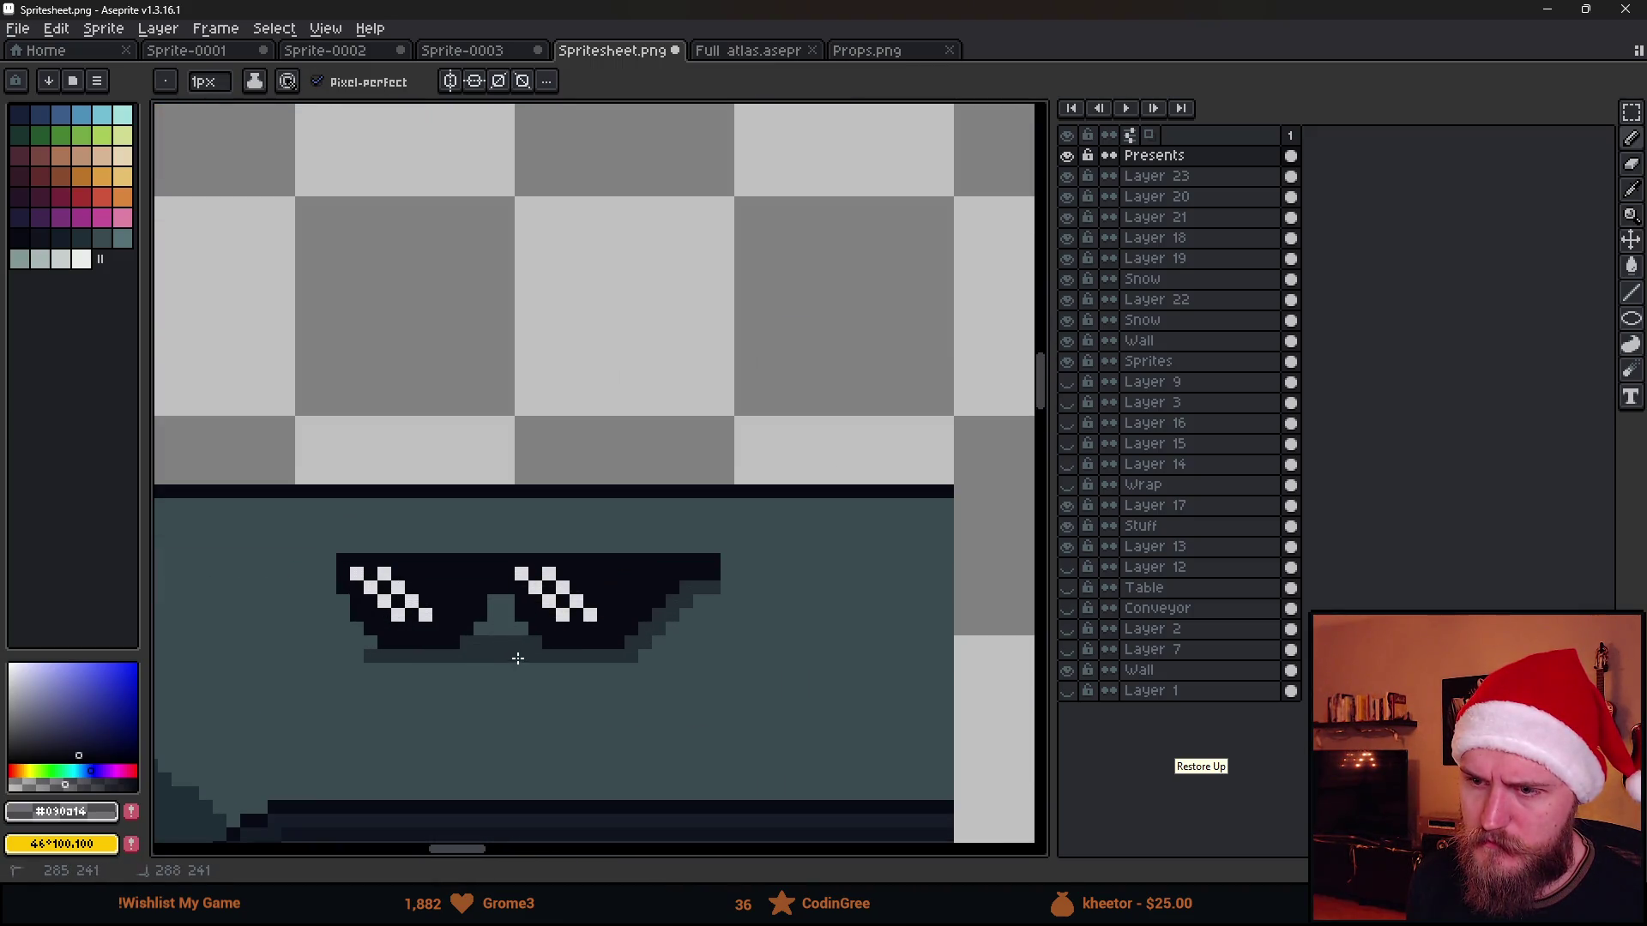
{"action": "scroll", "coordinate": [502, 654], "scroll_direction": "down", "scroll_amount": 1}
{"action": "scroll", "coordinate": [541, 662], "scroll_direction": "down", "scroll_amount": 1}
{"action": "scroll", "coordinate": [582, 669], "scroll_direction": "down", "scroll_amount": 1}
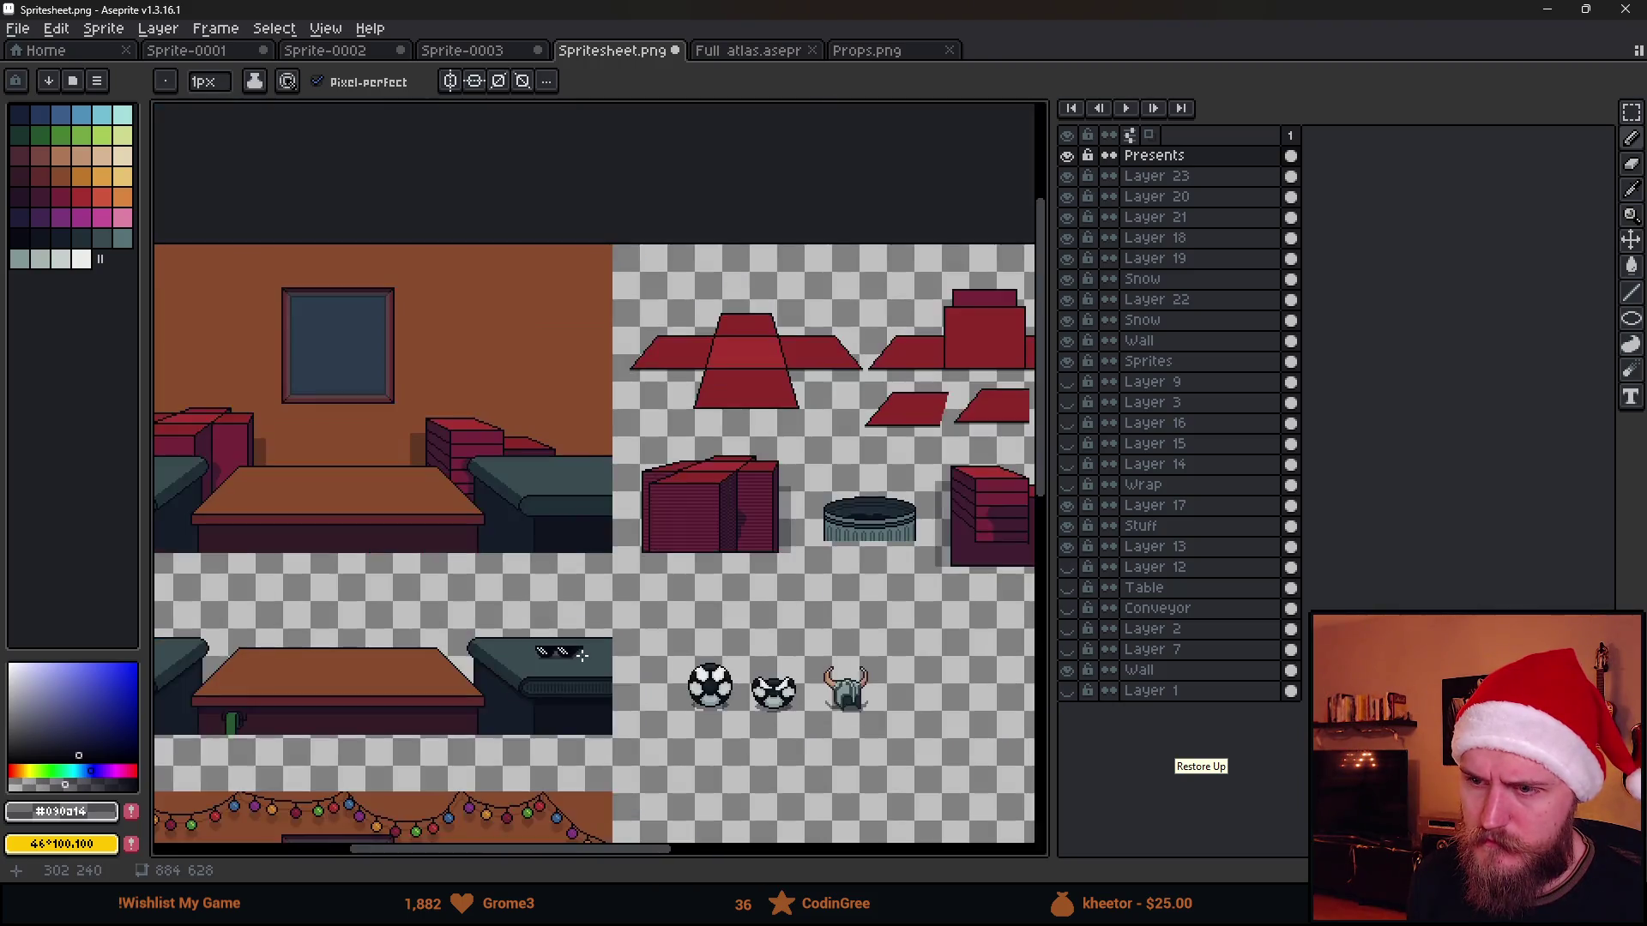
{"action": "scroll", "coordinate": [582, 663], "scroll_direction": "up", "scroll_amount": 3}
{"action": "key", "text": "e"}
{"action": "scroll", "coordinate": [582, 656], "scroll_direction": "down", "scroll_amount": 1}
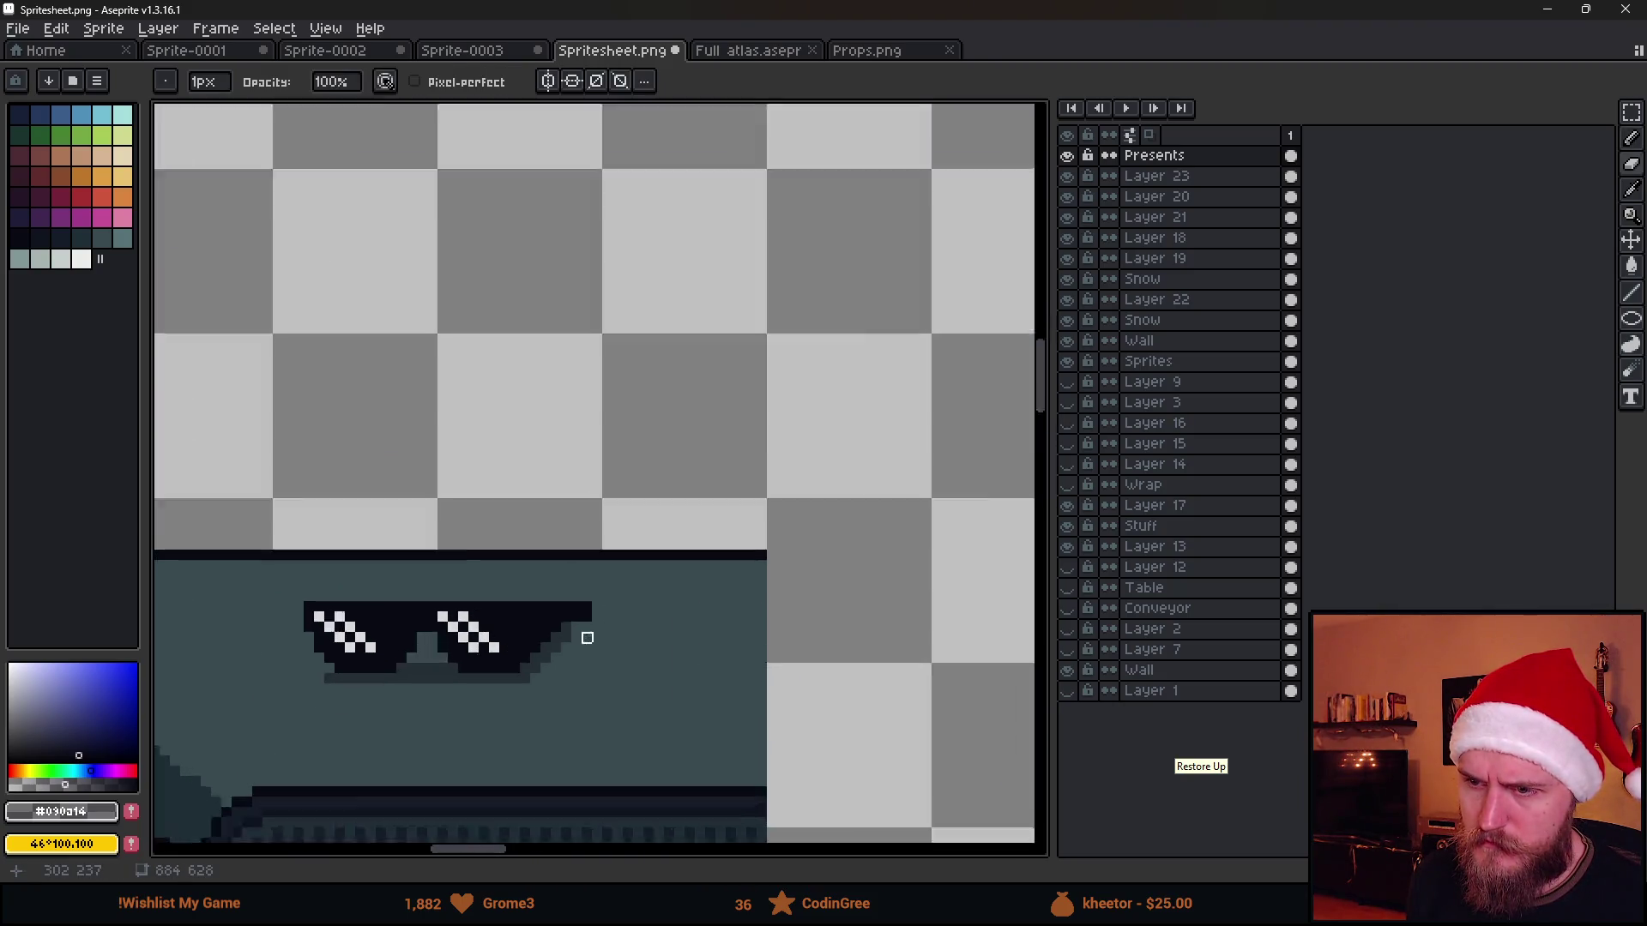
{"action": "scroll", "coordinate": [579, 636], "scroll_direction": "up", "scroll_amount": 2}
{"action": "key", "text": "e"}
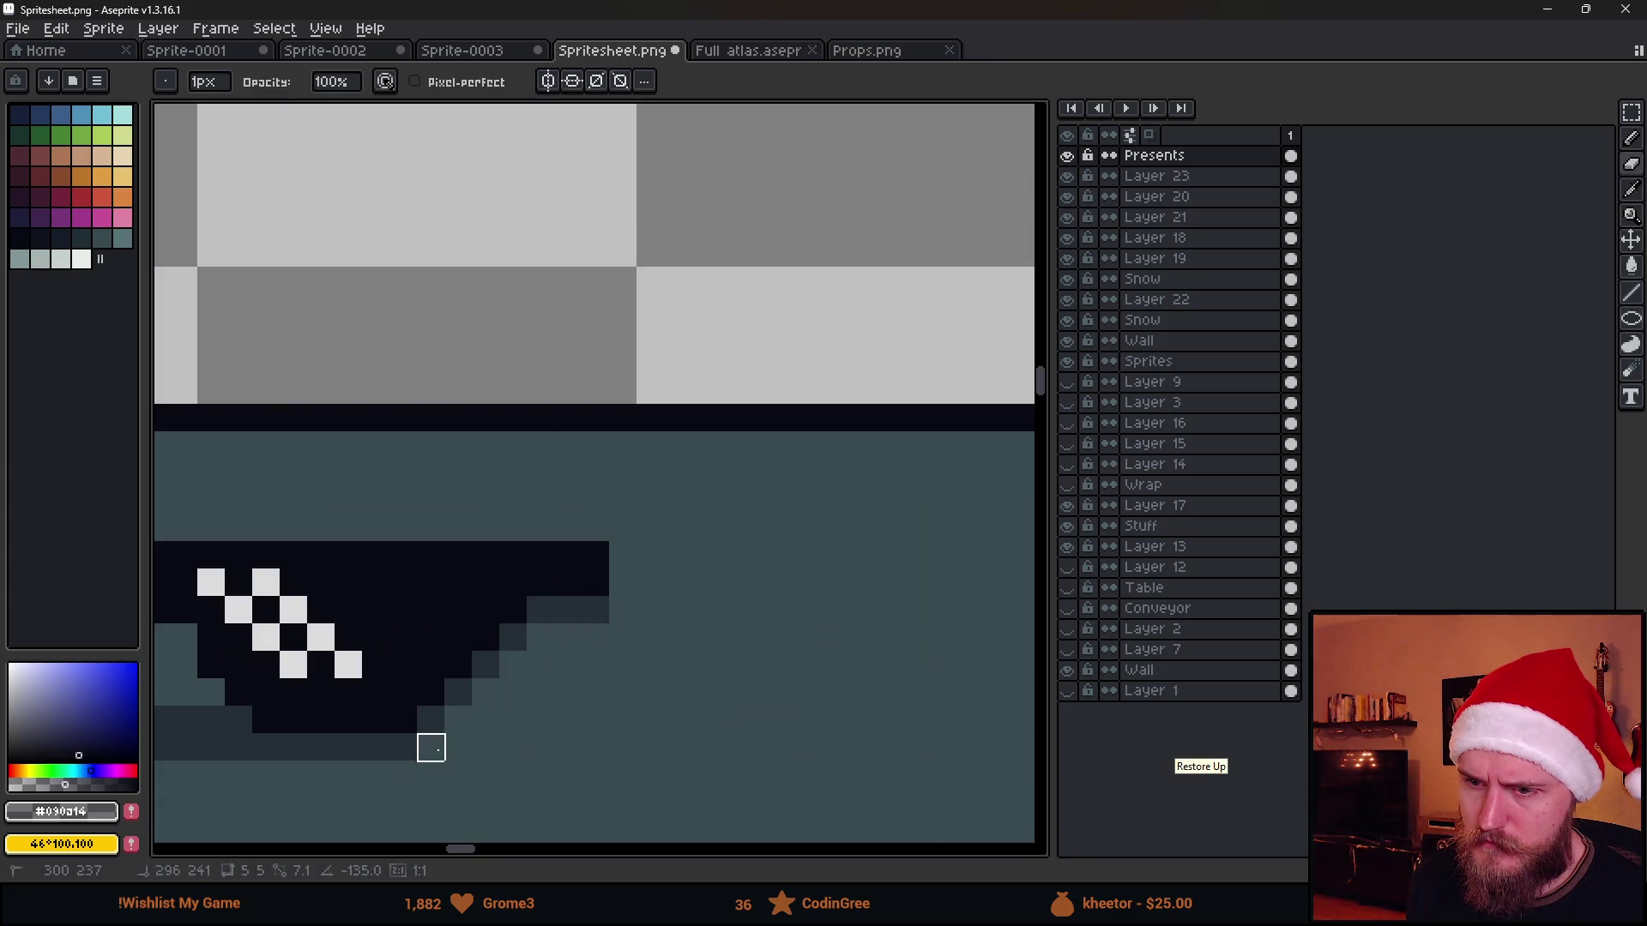
{"action": "scroll", "coordinate": [489, 755], "scroll_direction": "down", "scroll_amount": 1}
{"action": "scroll", "coordinate": [527, 761], "scroll_direction": "down", "scroll_amount": 1}
{"action": "scroll", "coordinate": [659, 650], "scroll_direction": "down", "scroll_amount": 2}
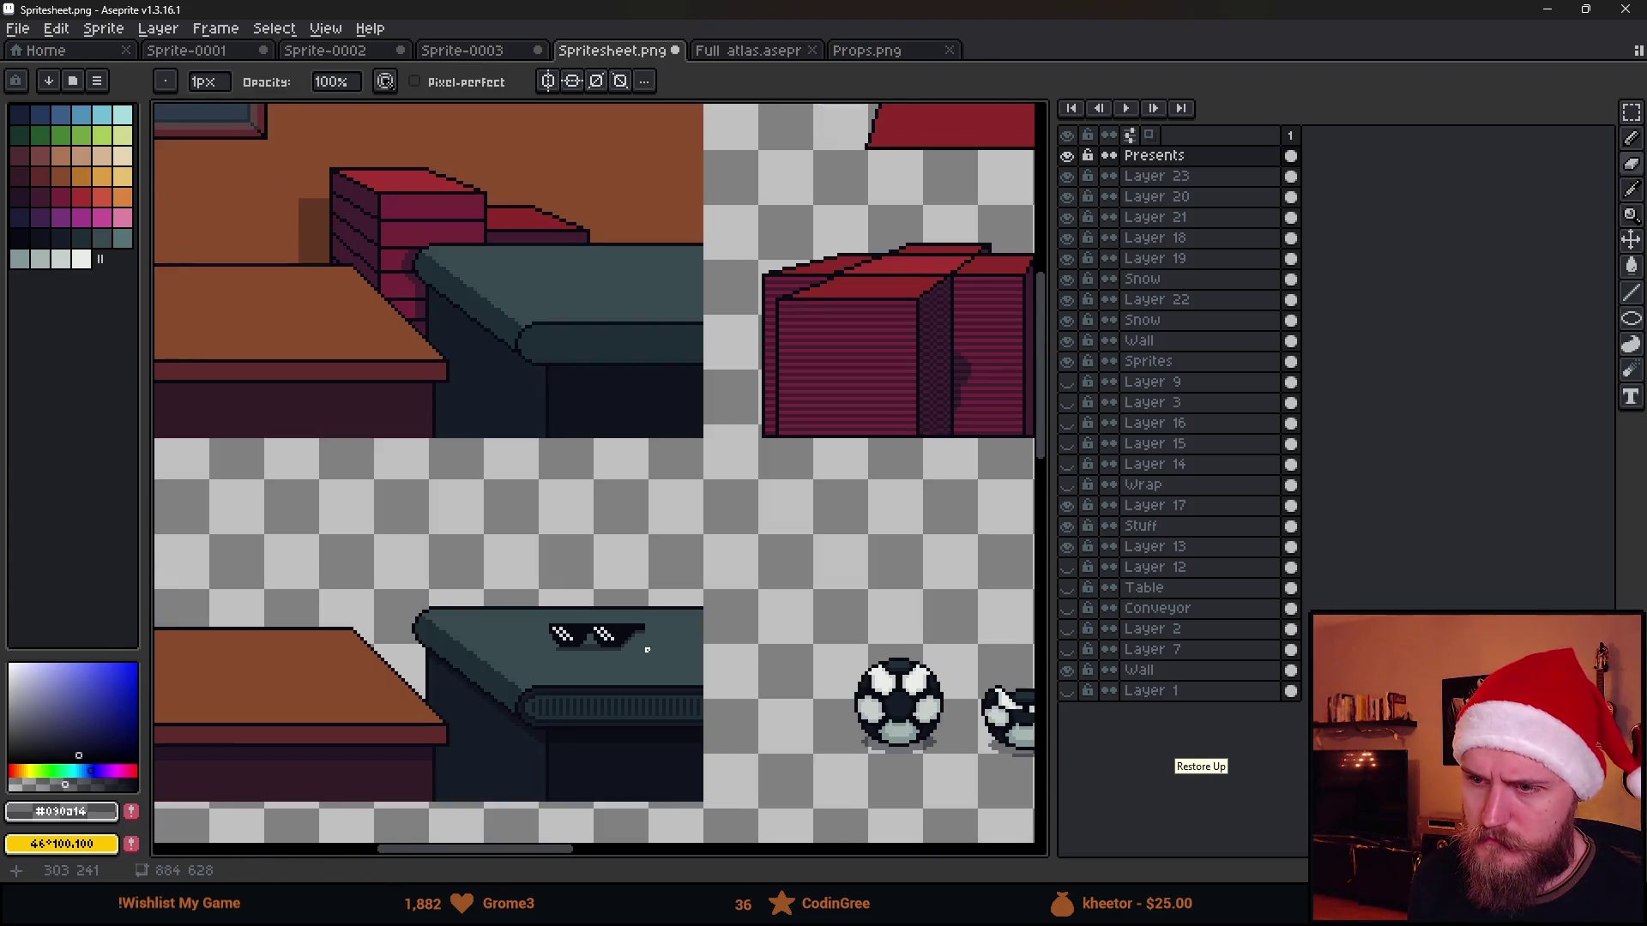
{"action": "left_click_drag", "start_coordinate": [671, 660], "coordinate": [558, 548]}
{"action": "key", "text": "m"}
{"action": "scroll", "coordinate": [310, 469], "scroll_direction": "down", "scroll_amount": 1}
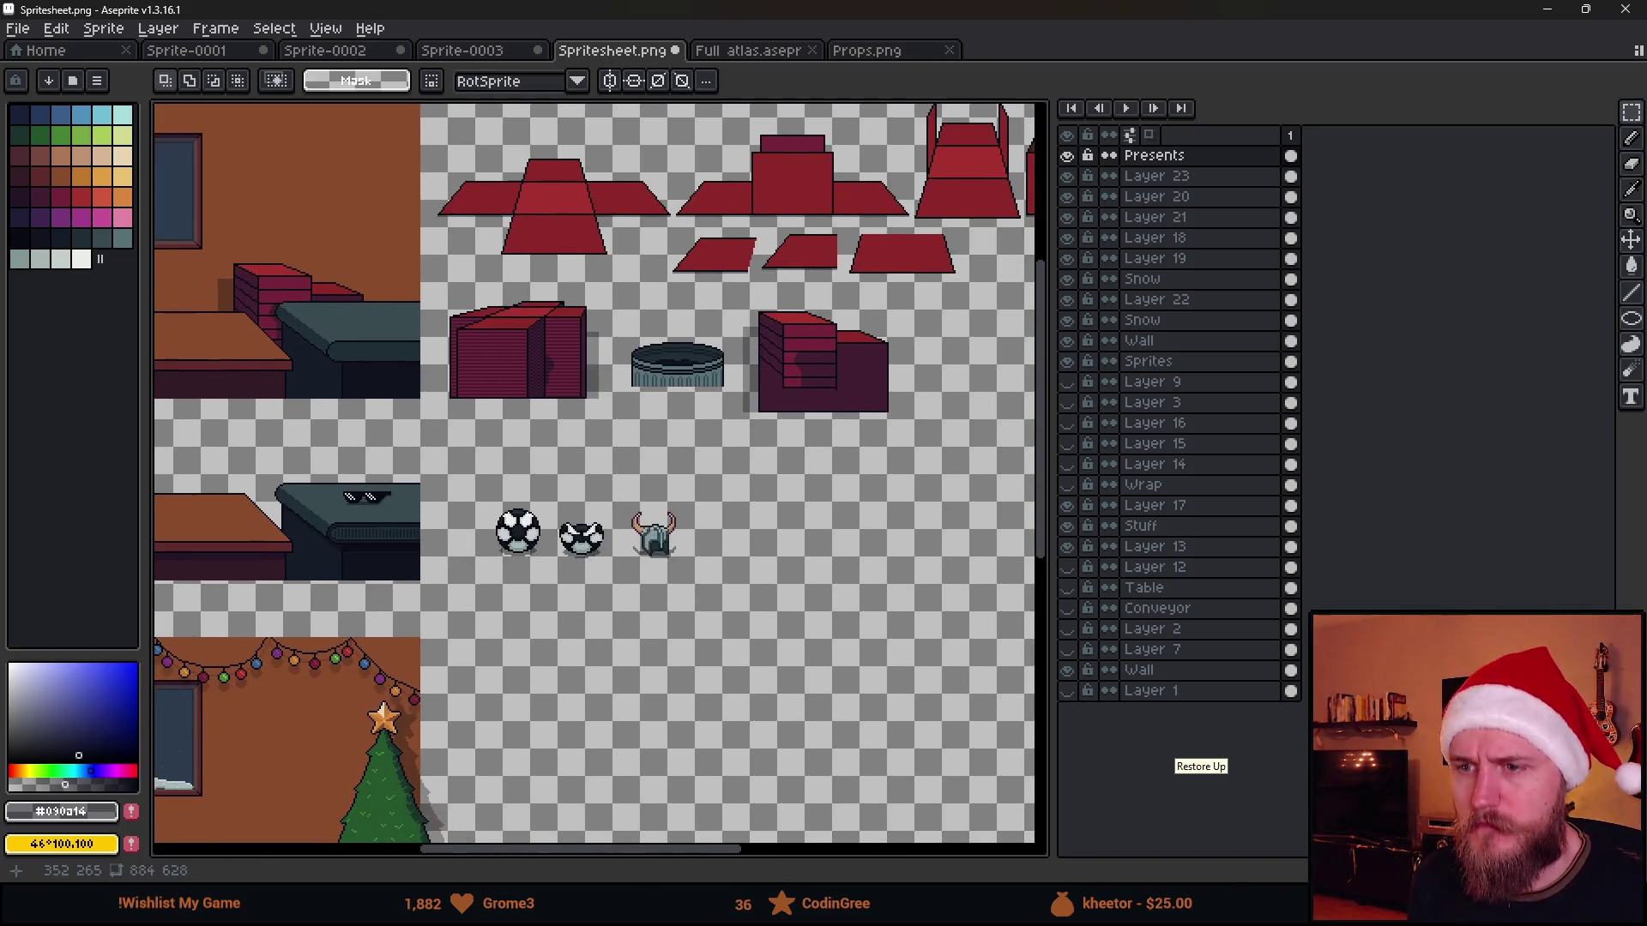
Move the sunglasses back into the prop row beside the horned helmet
{"action": "mouse_move", "coordinate": [309, 470]}
{"action": "left_mouse_down"}
{"action": "mouse_move", "coordinate": [454, 574]}
{"action": "mouse_move", "coordinate": [761, 578]}
{"action": "left_mouse_up"}
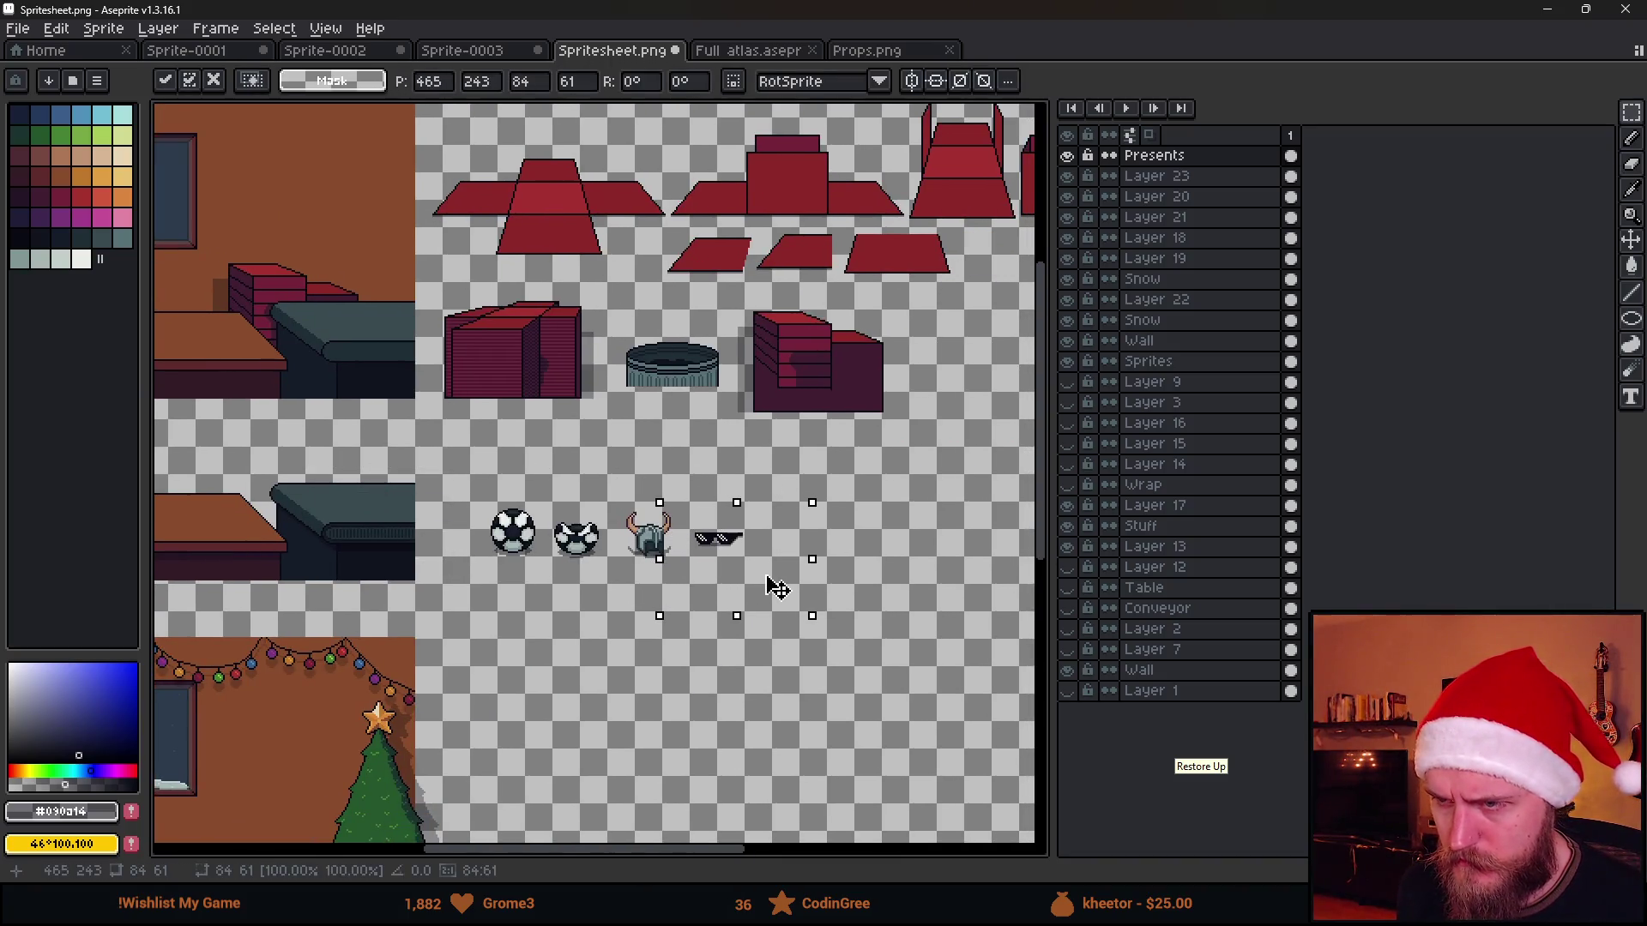
{"action": "left_click", "coordinate": [560, 543]}
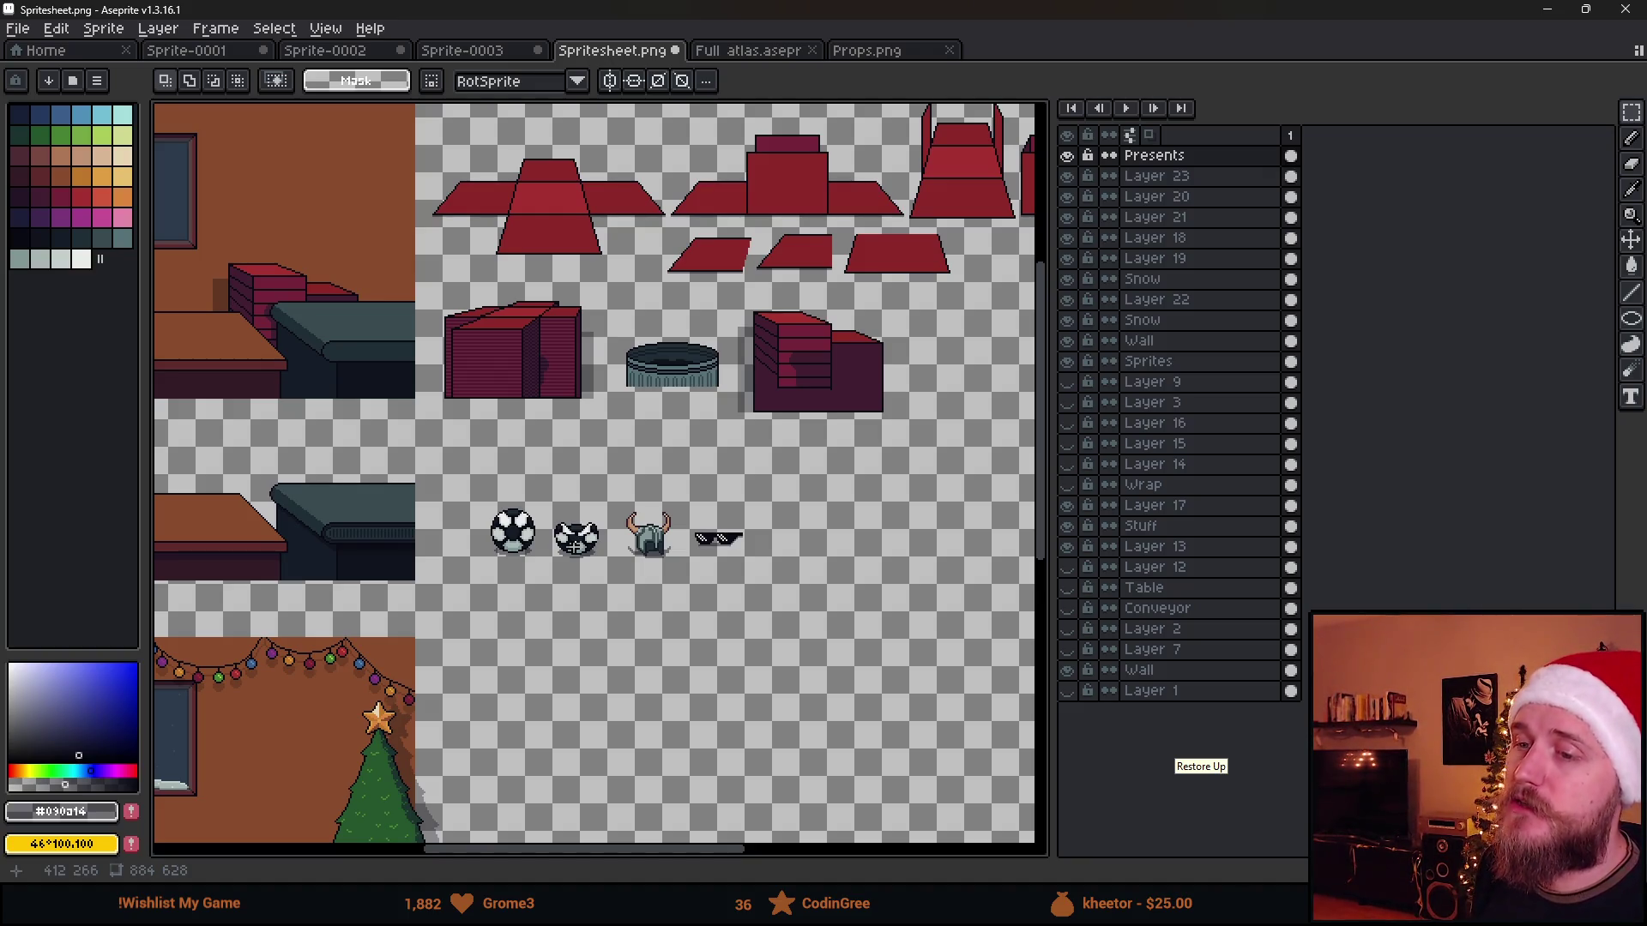
{"action": "scroll", "coordinate": [679, 543], "scroll_direction": "up", "scroll_amount": 2}
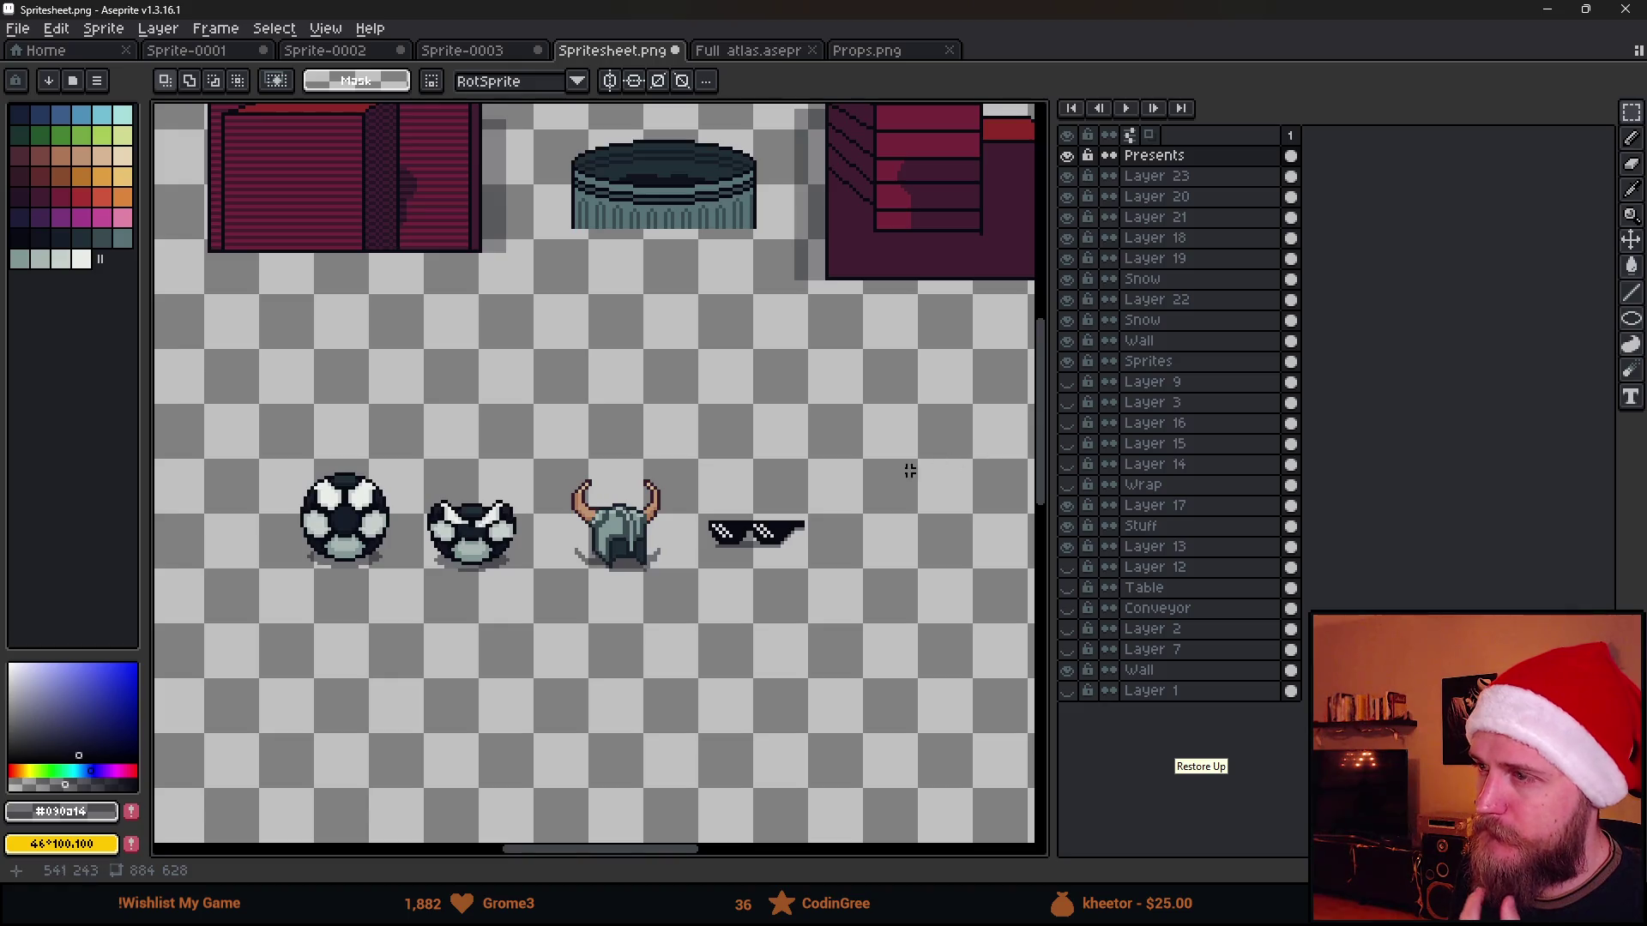
{"action": "left_click_drag", "start_coordinate": [910, 471], "coordinate": [875, 417]}
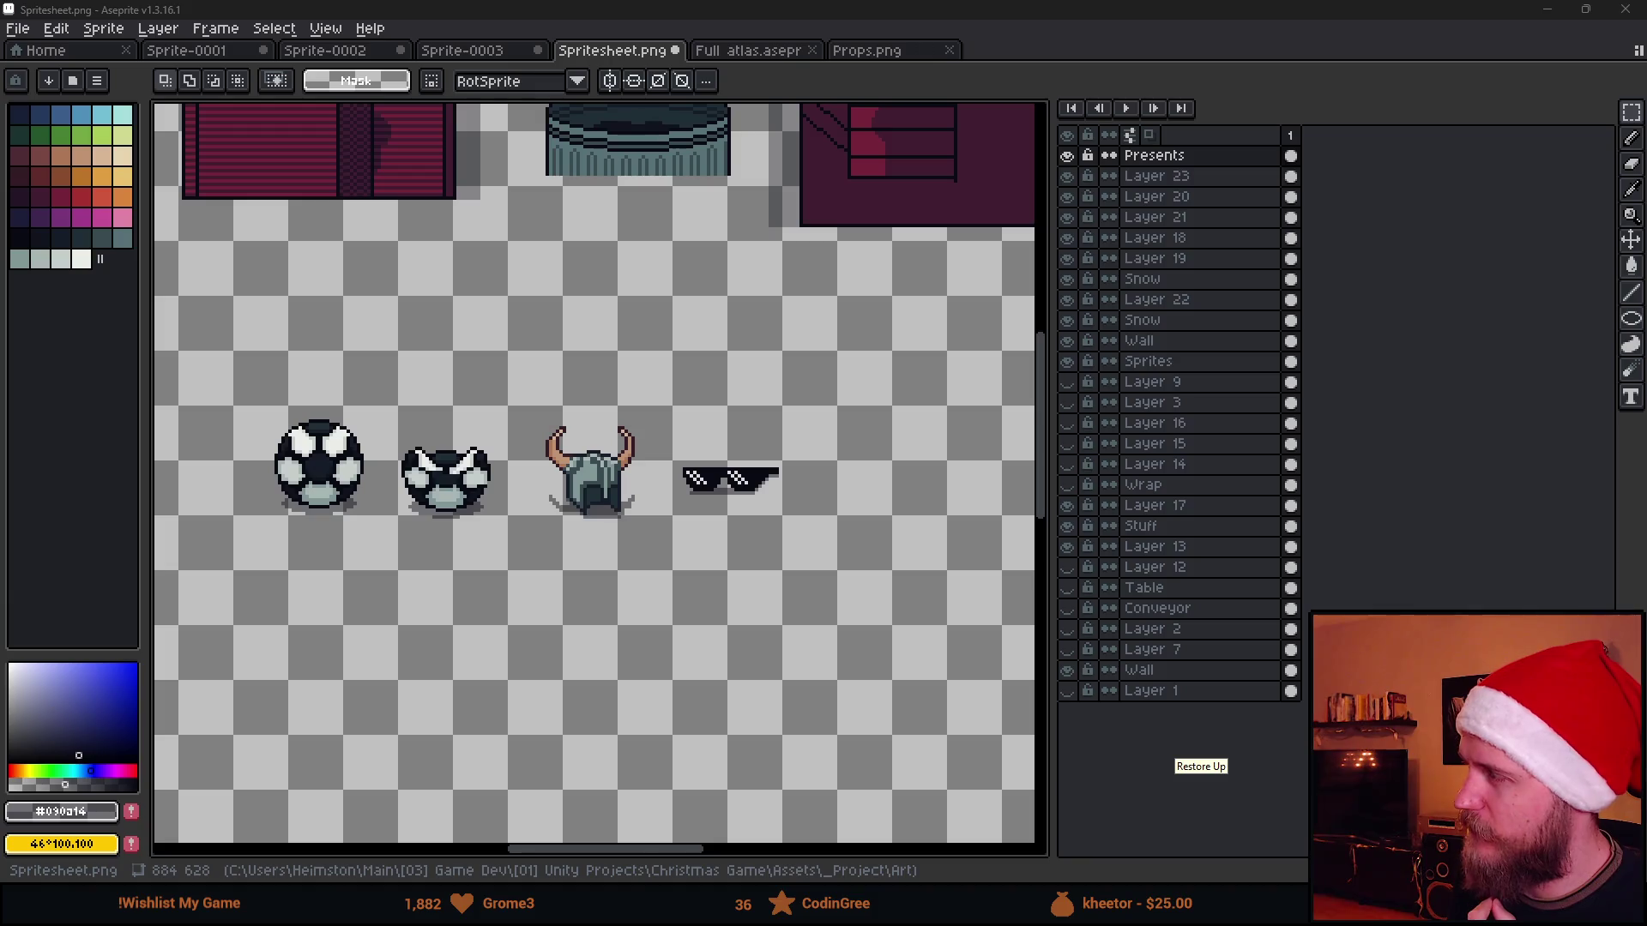
{"action": "scroll", "coordinate": [931, 469], "scroll_direction": "down", "scroll_amount": 2}
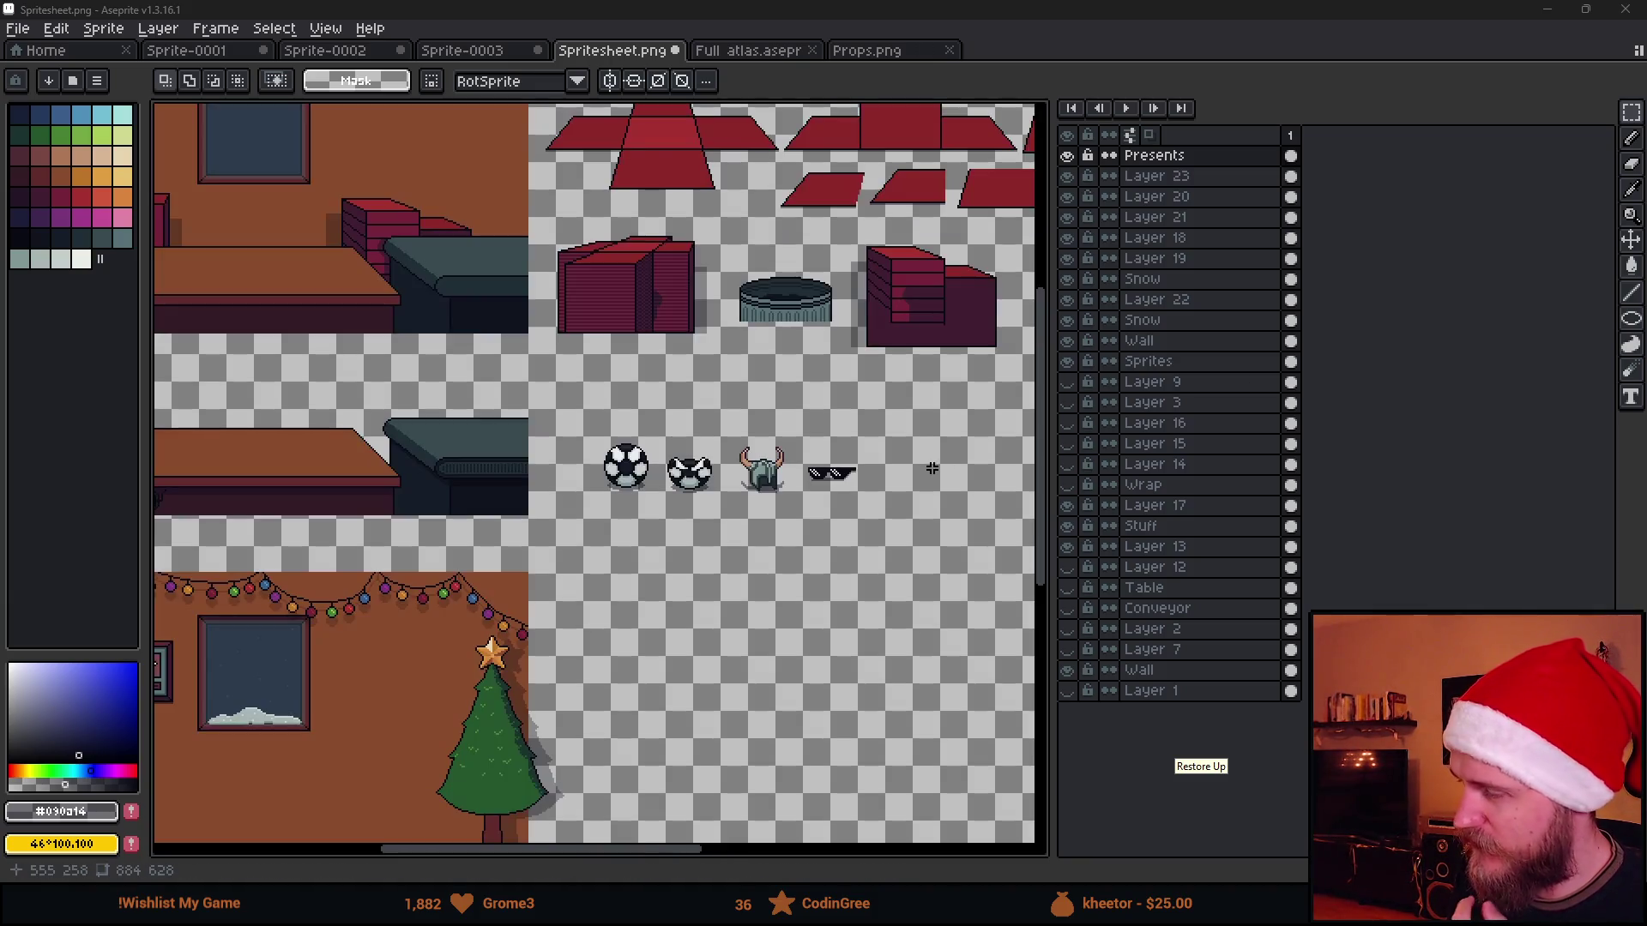
{"action": "scroll", "coordinate": [779, 386], "scroll_direction": "up", "scroll_amount": 2}
{"action": "left_click_drag", "start_coordinate": [777, 386], "coordinate": [782, 442]}
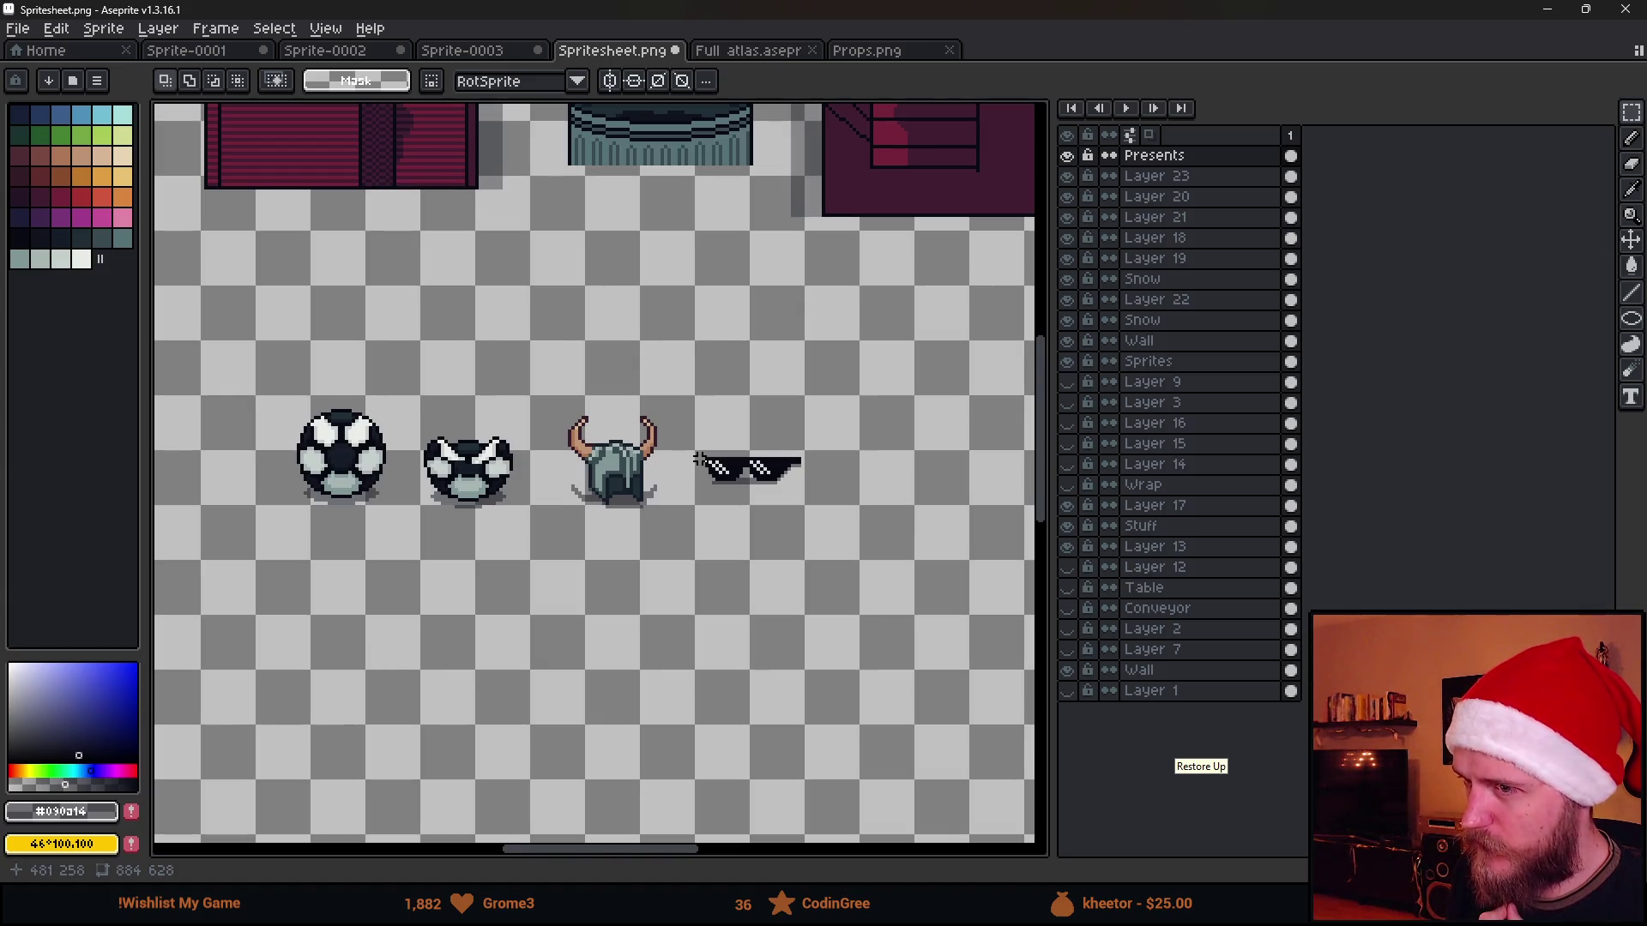
{"action": "scroll", "coordinate": [696, 458], "scroll_direction": "down", "scroll_amount": 2}
{"action": "scroll", "coordinate": [583, 451], "scroll_direction": "up", "scroll_amount": 2}
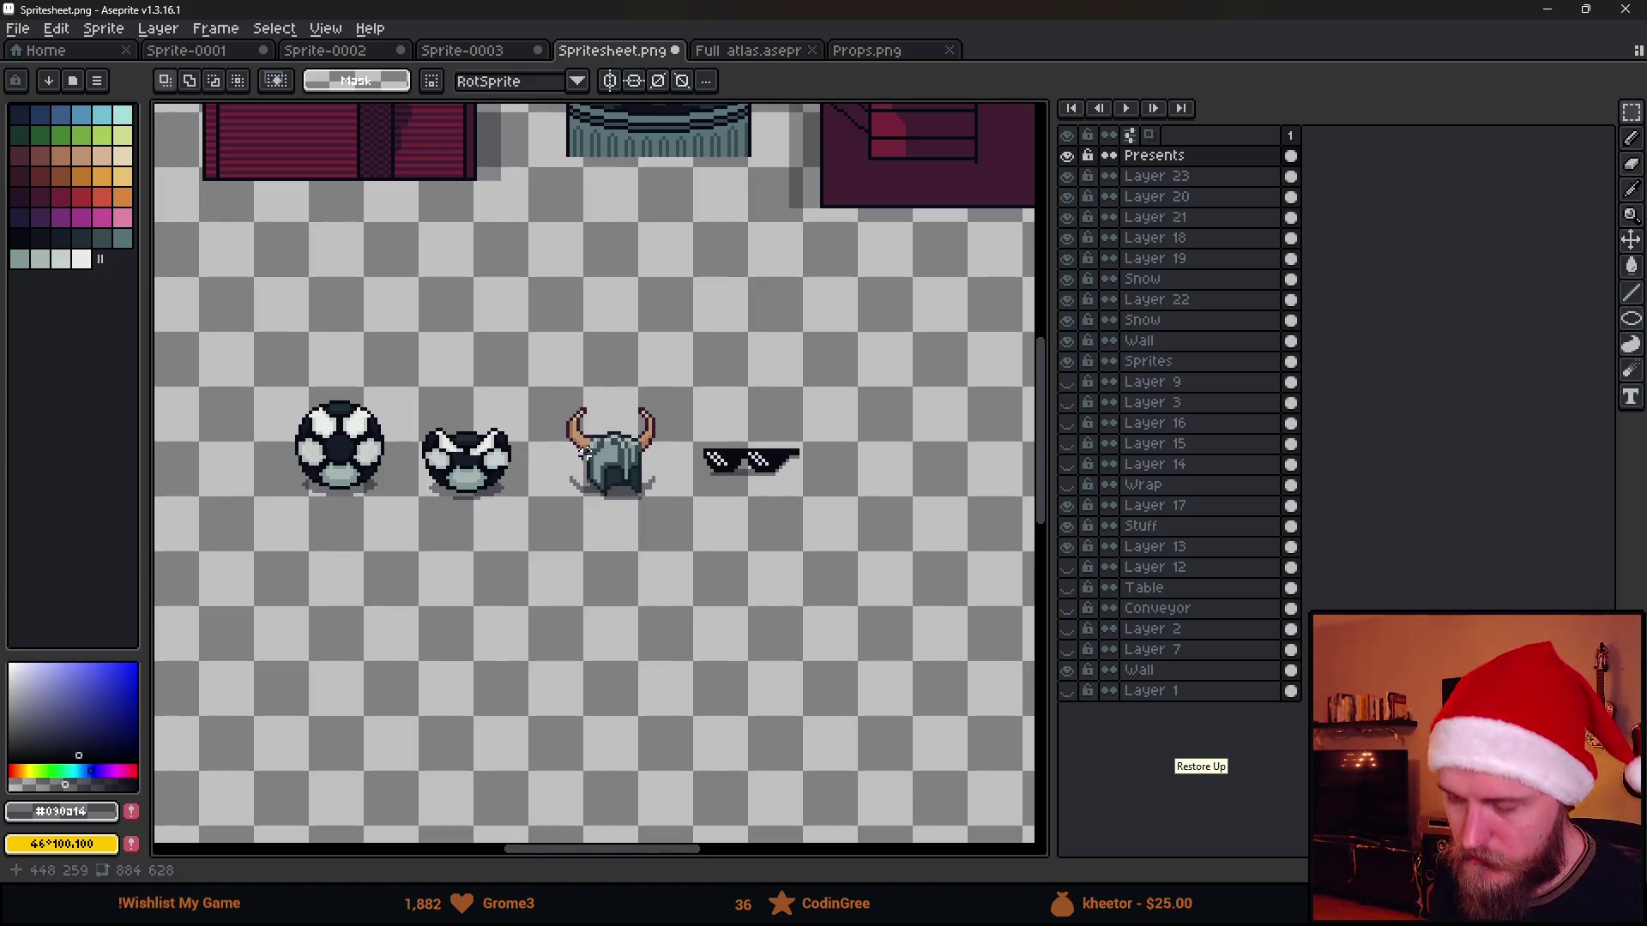
Nudge both balls, the helmet and the sunglasses to even their spacing, then pick a dark coal colour
{"action": "mouse_move", "coordinate": [275, 411]}
{"action": "left_mouse_down"}
{"action": "mouse_move", "coordinate": [397, 431]}
{"action": "mouse_move", "coordinate": [528, 563]}
{"action": "mouse_move", "coordinate": [425, 493]}
{"action": "left_mouse_up"}
{"action": "left_click", "coordinate": [581, 544]}
{"action": "mouse_move", "coordinate": [522, 433]}
{"action": "left_mouse_down"}
{"action": "mouse_move", "coordinate": [636, 532]}
{"action": "mouse_move", "coordinate": [615, 513]}
{"action": "left_mouse_up"}
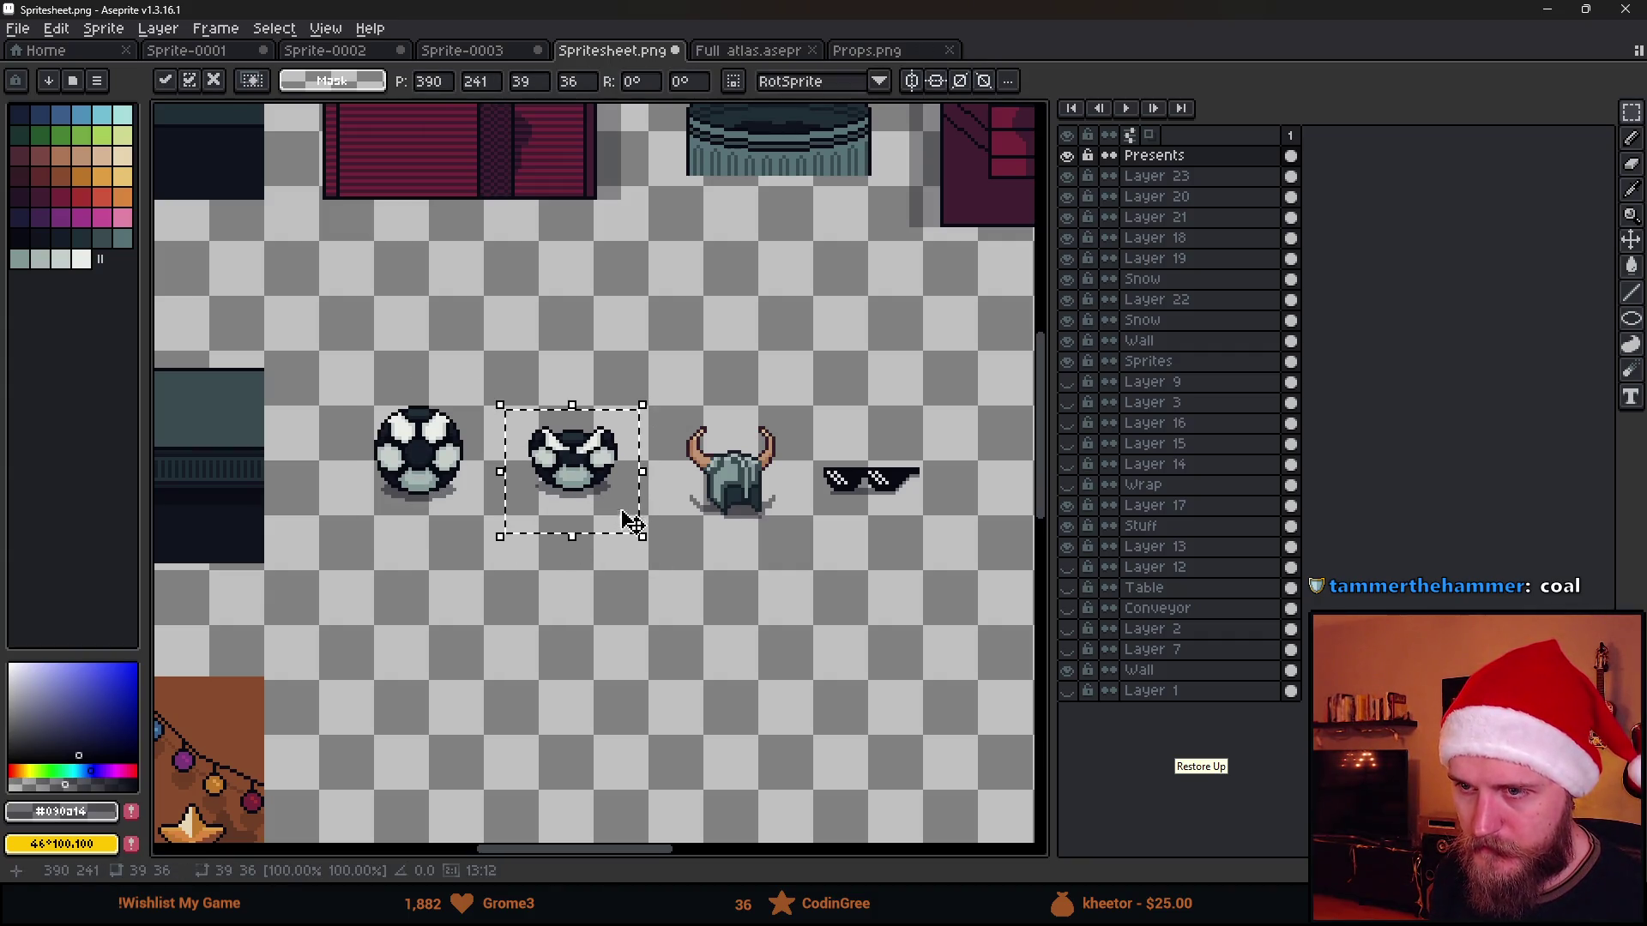
{"action": "left_click", "coordinate": [647, 391]}
{"action": "mouse_move", "coordinate": [646, 389]}
{"action": "left_mouse_down"}
{"action": "mouse_move", "coordinate": [793, 538]}
{"action": "mouse_move", "coordinate": [764, 497]}
{"action": "left_mouse_up"}
{"action": "left_click", "coordinate": [814, 457]}
{"action": "left_click_drag", "start_coordinate": [931, 515], "coordinate": [916, 515]}
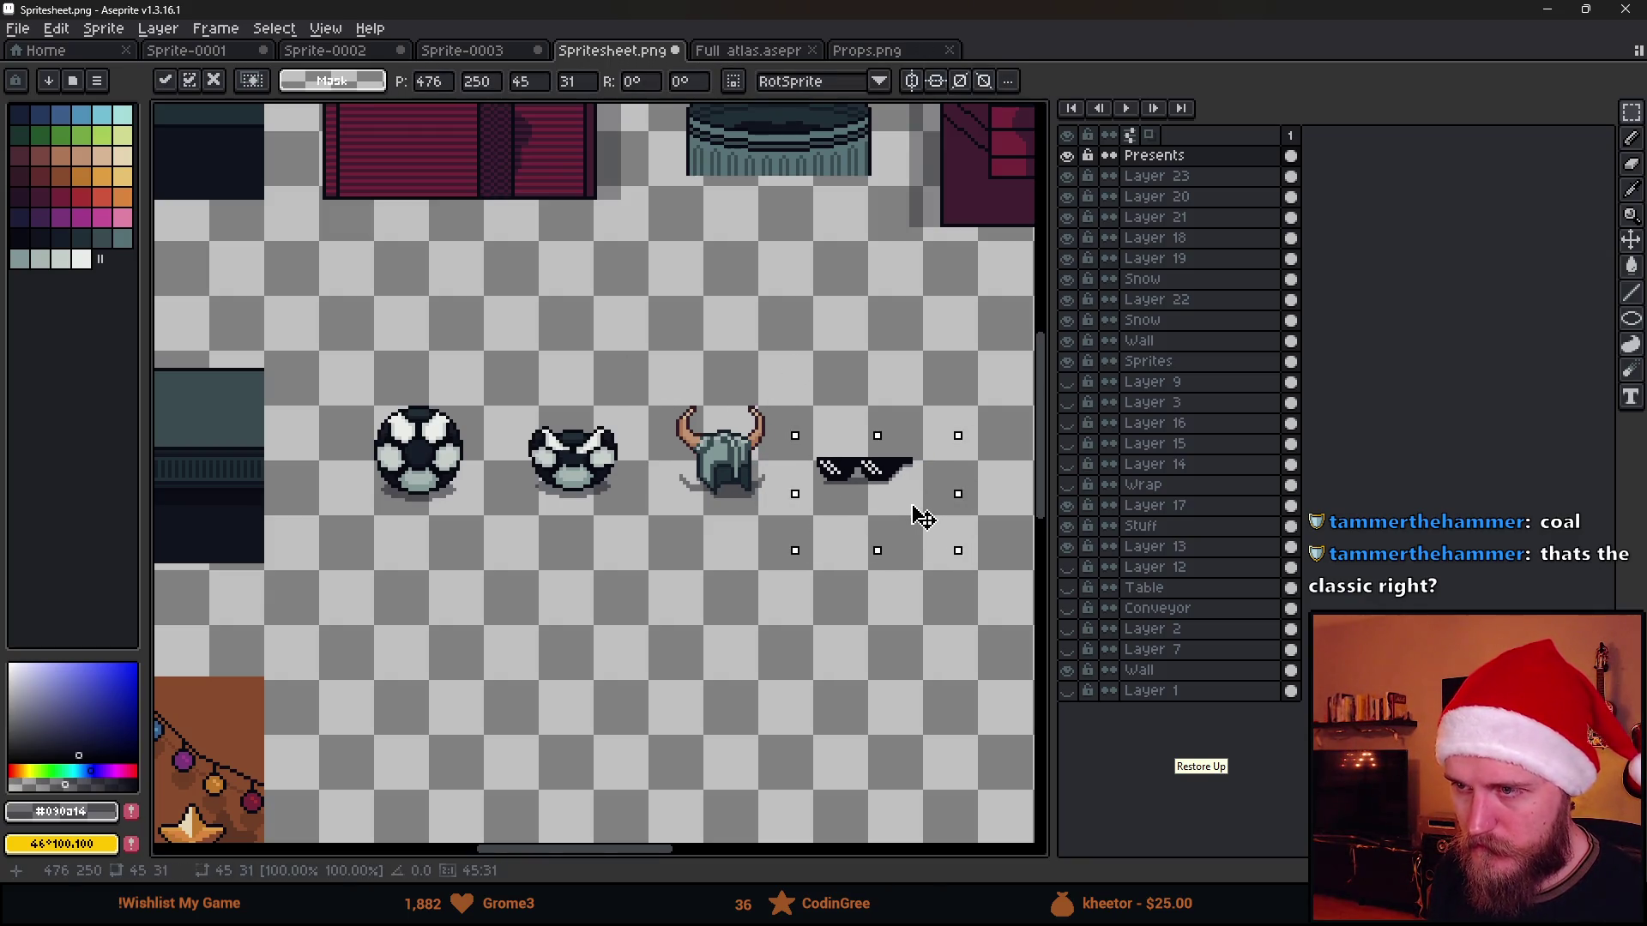
{"action": "left_click", "coordinate": [792, 631]}
{"action": "scroll", "coordinate": [793, 631], "scroll_direction": "right", "scroll_amount": 3}
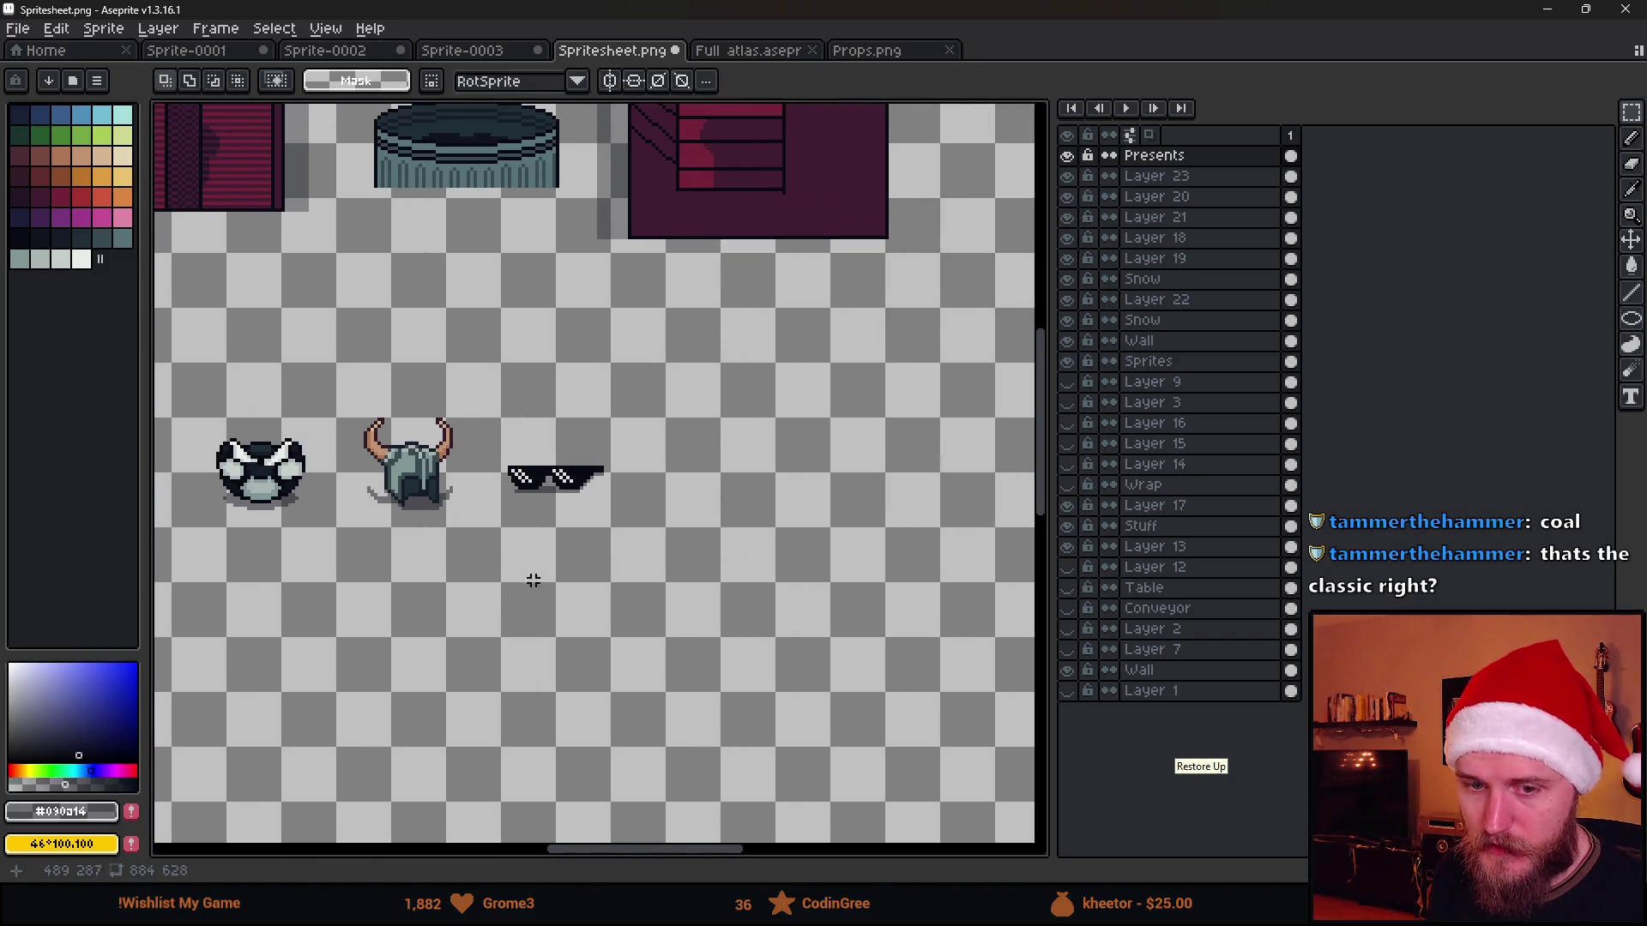
{"action": "scroll", "coordinate": [722, 505], "scroll_direction": "up", "scroll_amount": 1}
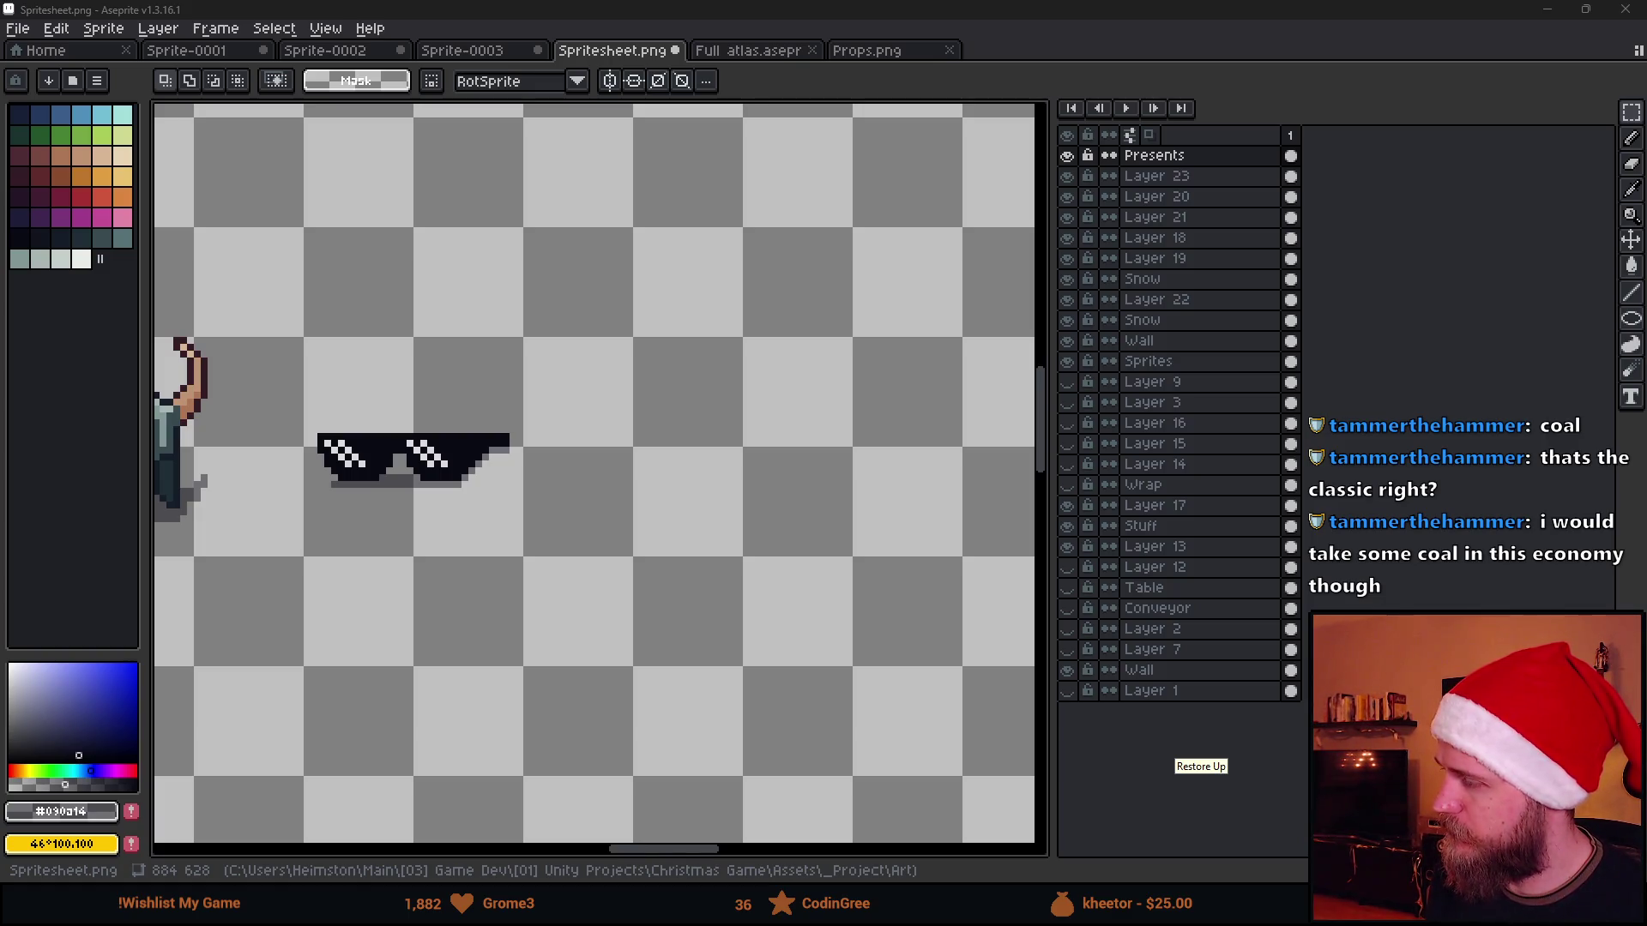
{"action": "scroll", "coordinate": [937, 423], "scroll_direction": "left", "scroll_amount": 1}
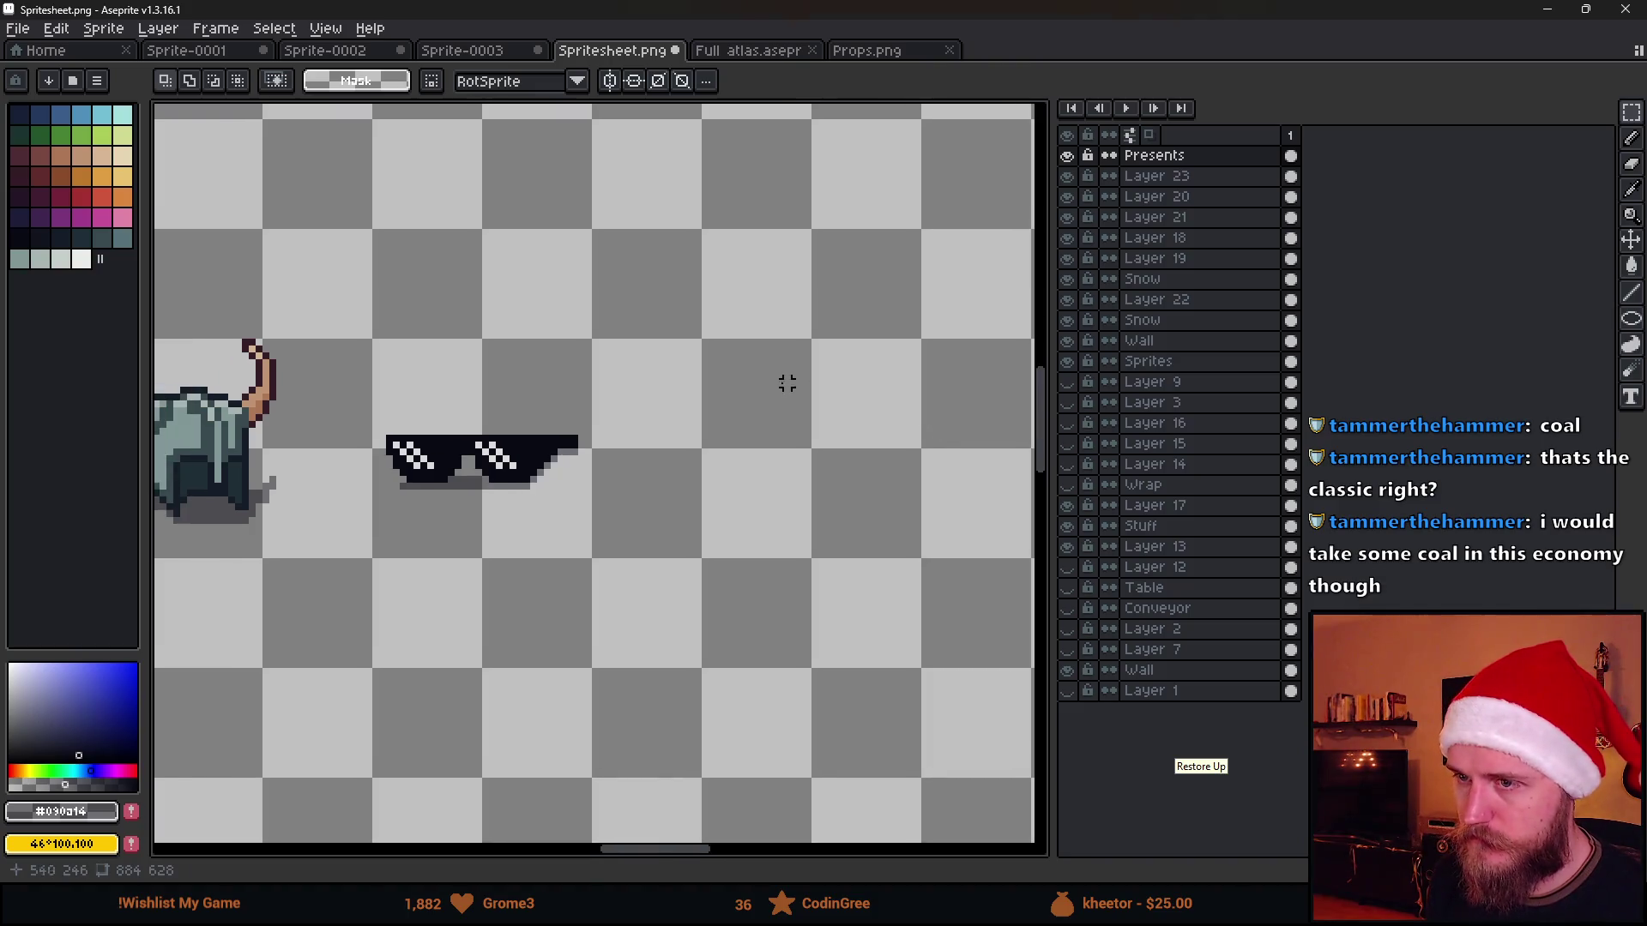
{"action": "scroll", "coordinate": [273, 331], "scroll_direction": "right", "scroll_amount": 1}
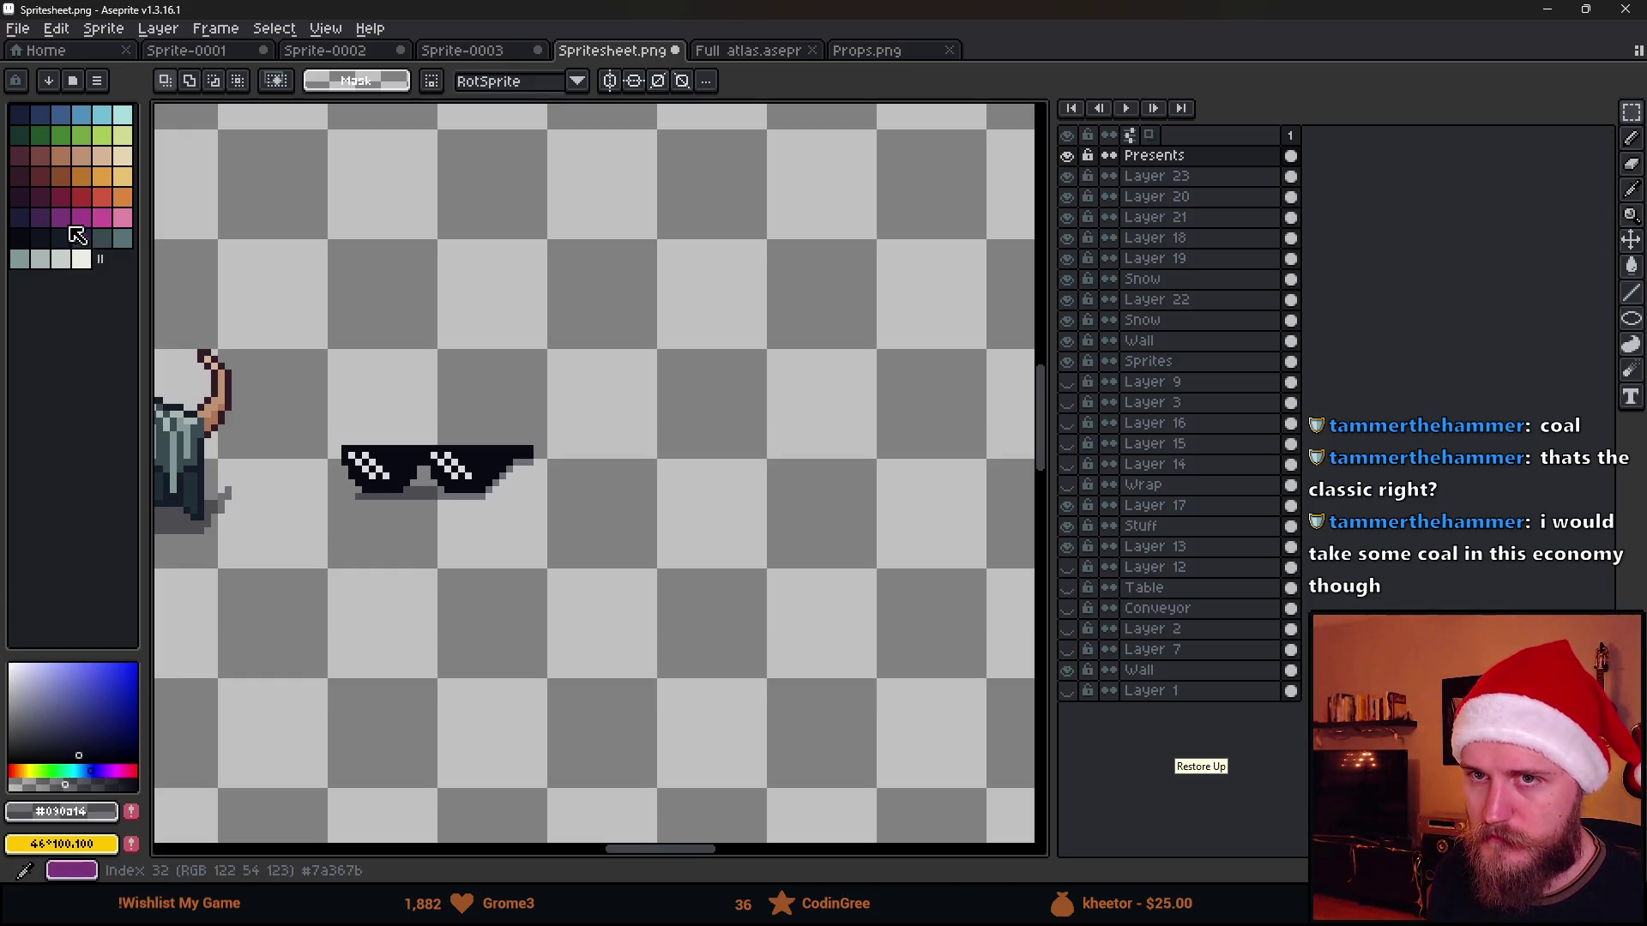
{"action": "left_click", "coordinate": [61, 241]}
Draw the coal lump shape right of the sunglasses and fill it with the dark colour
{"action": "key", "text": "b"}
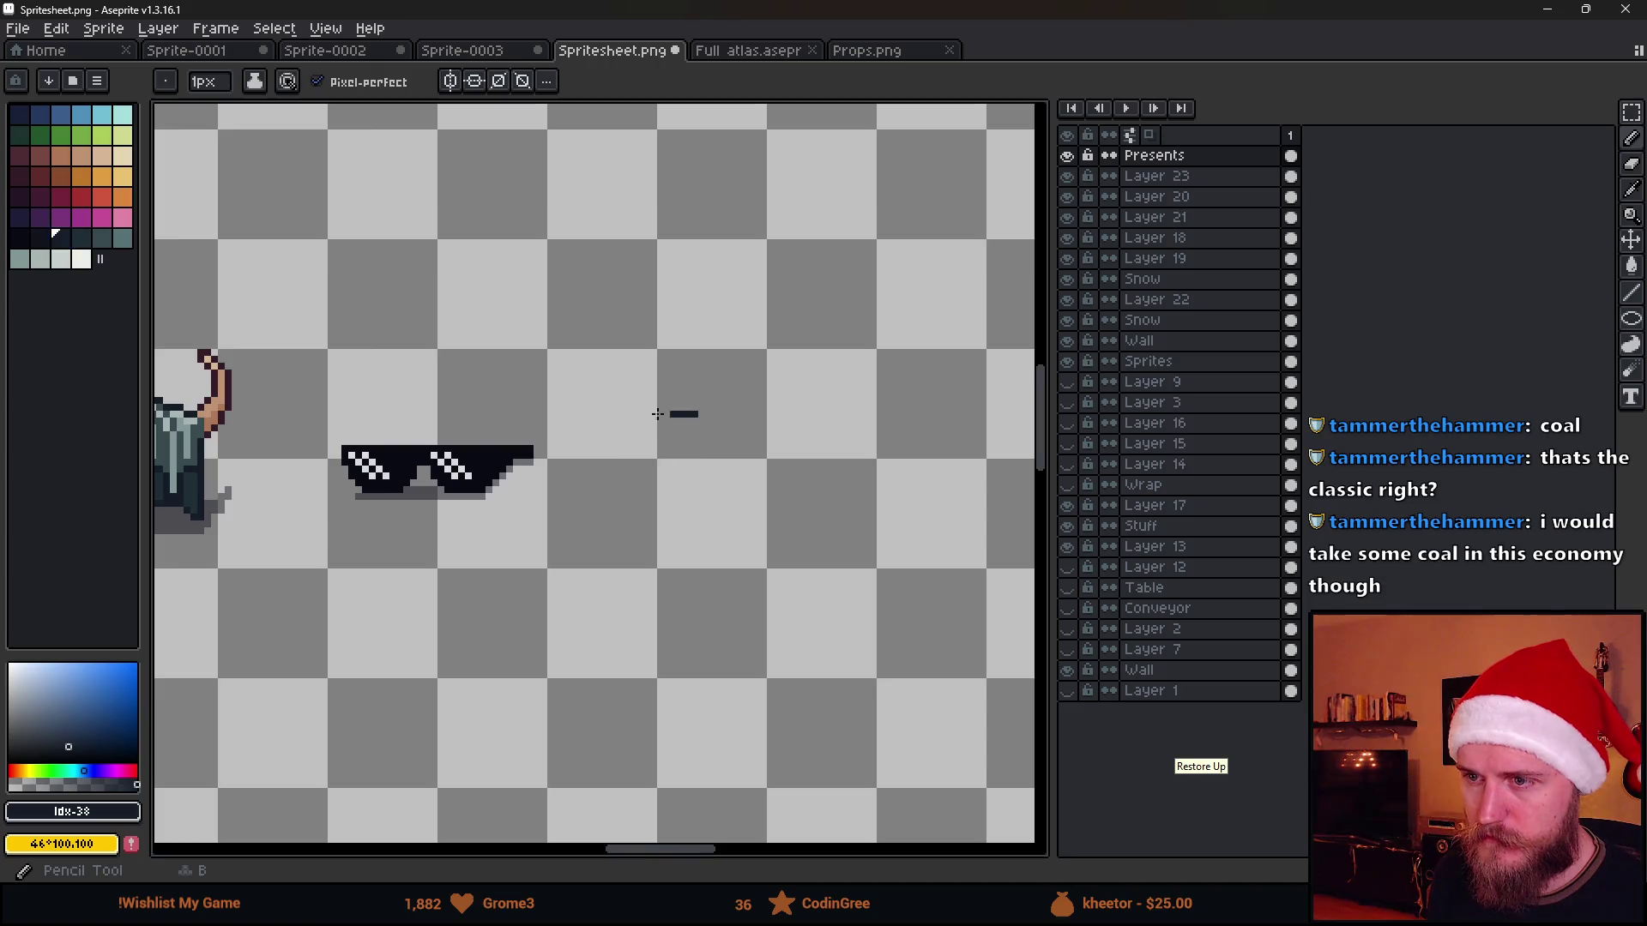
{"action": "mouse_move", "coordinate": [672, 416]}
{"action": "left_mouse_down"}
{"action": "mouse_move", "coordinate": [699, 450]}
{"action": "mouse_move", "coordinate": [622, 492]}
{"action": "left_mouse_up"}
{"action": "key", "text": "ctrl+z"}
{"action": "scroll", "coordinate": [659, 441], "scroll_direction": "up", "scroll_amount": 1}
{"action": "scroll", "coordinate": [659, 442], "scroll_direction": "up", "scroll_amount": 1}
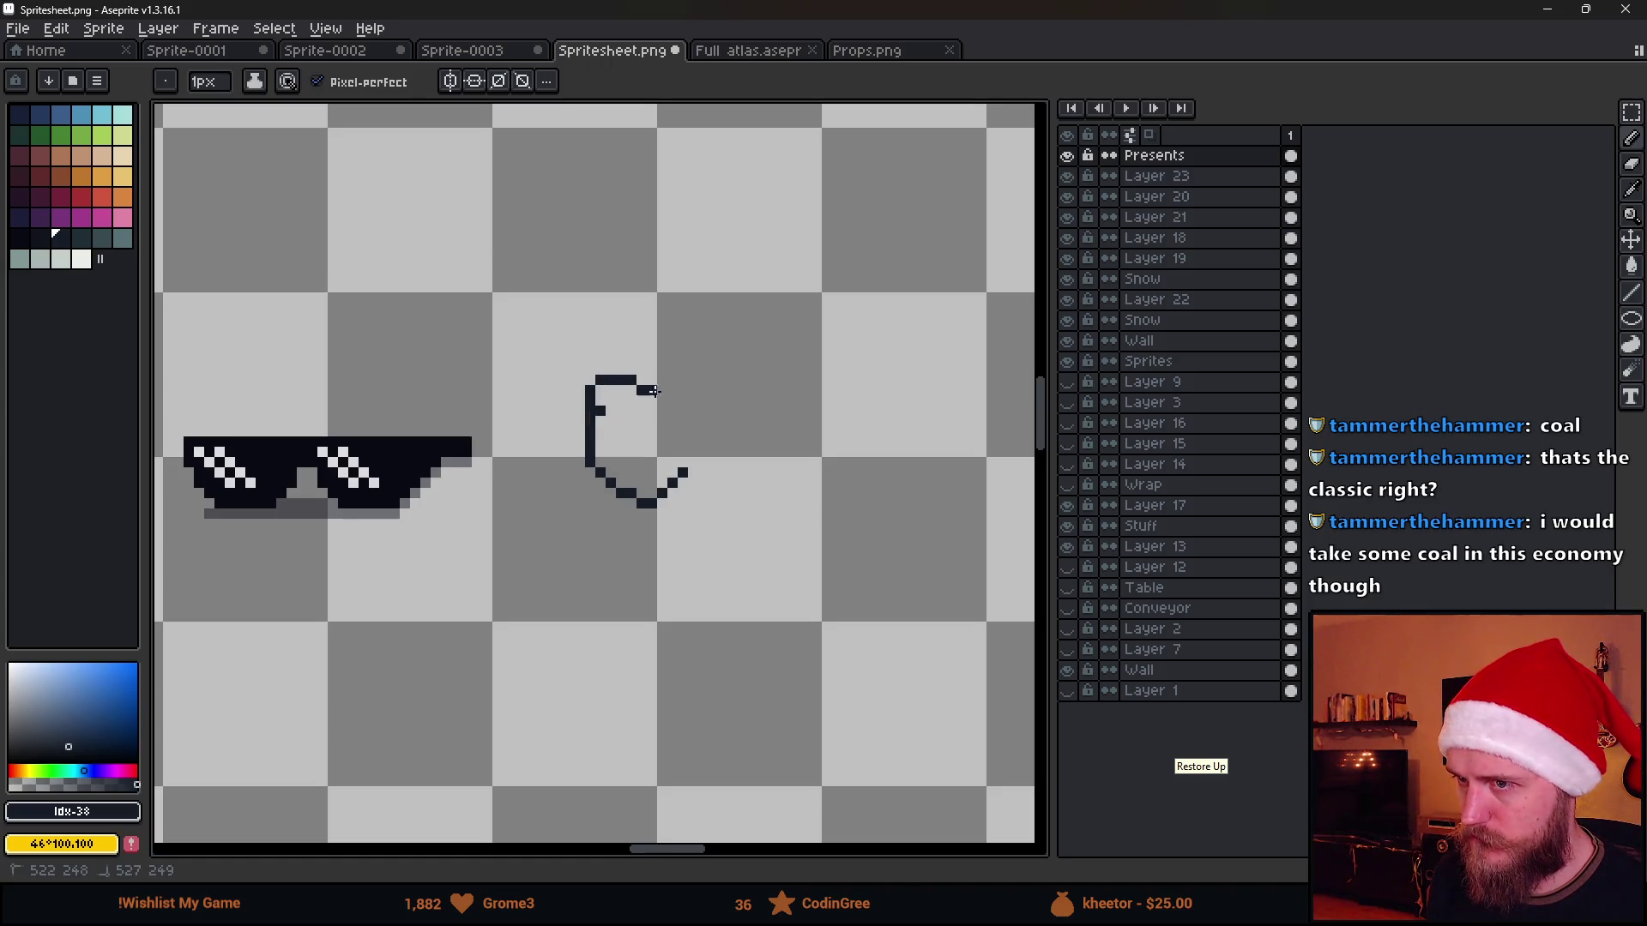
{"action": "scroll", "coordinate": [691, 461], "scroll_direction": "down", "scroll_amount": 2}
{"action": "key", "text": "g"}
{"action": "left_click", "coordinate": [723, 474]}
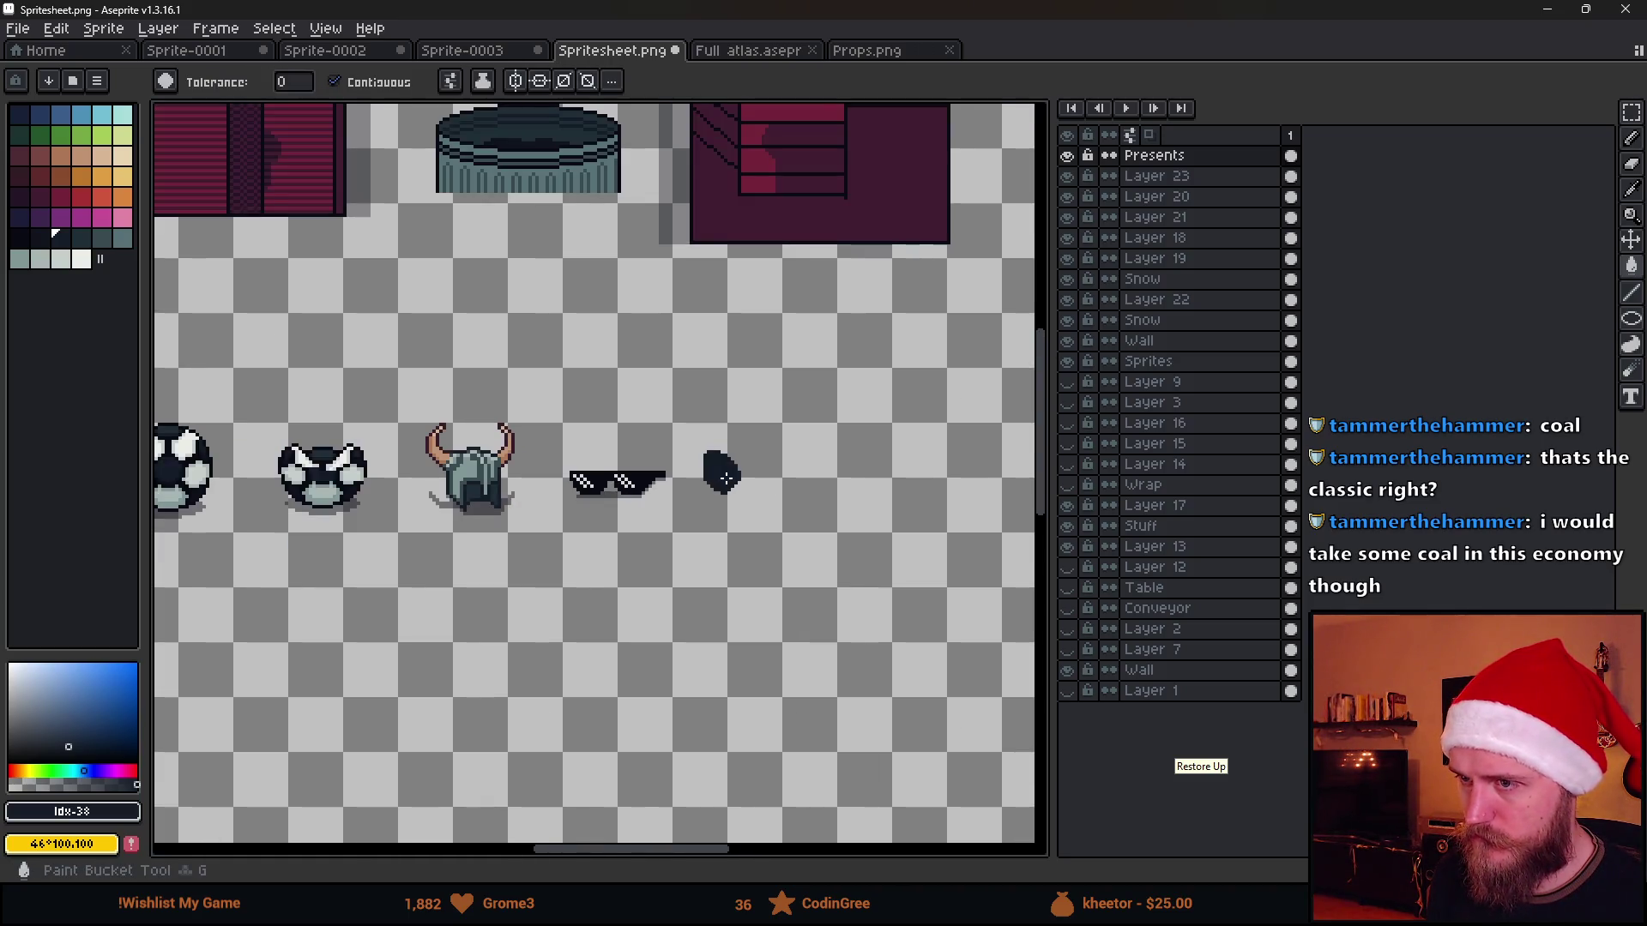
{"action": "scroll", "coordinate": [762, 496], "scroll_direction": "down", "scroll_amount": 1}
{"action": "scroll", "coordinate": [765, 500], "scroll_direction": "up", "scroll_amount": 1}
{"action": "scroll", "coordinate": [750, 476], "scroll_direction": "up", "scroll_amount": 1}
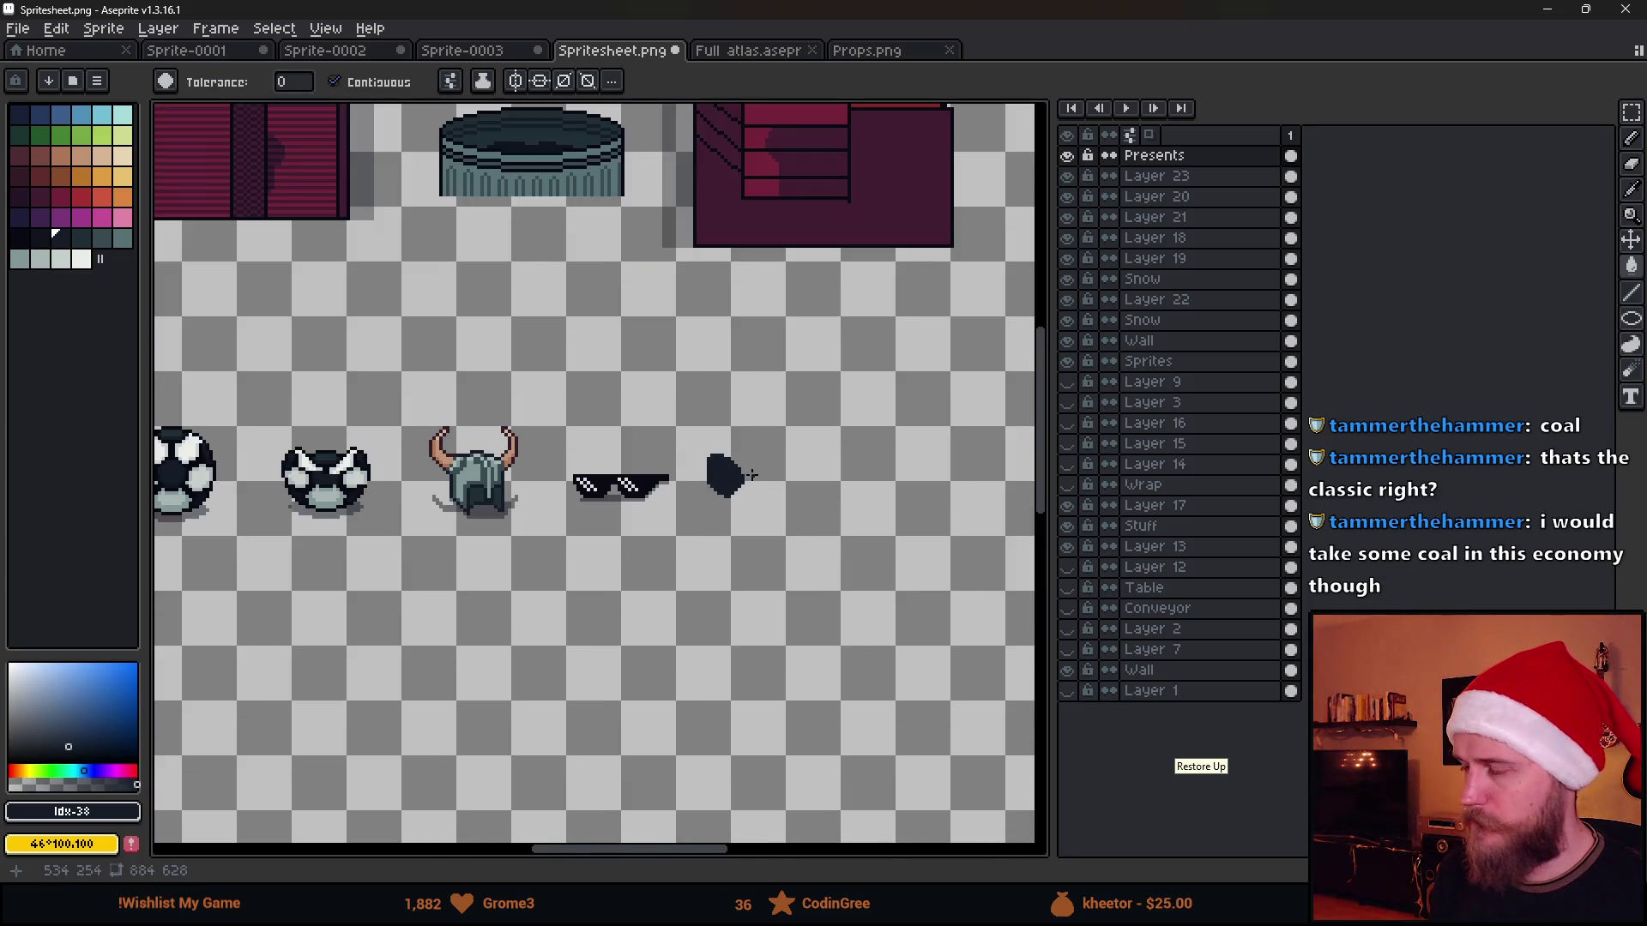
{"action": "scroll", "coordinate": [699, 471], "scroll_direction": "up", "scroll_amount": 2}
{"action": "left_click_drag", "start_coordinate": [815, 489], "coordinate": [655, 500]}
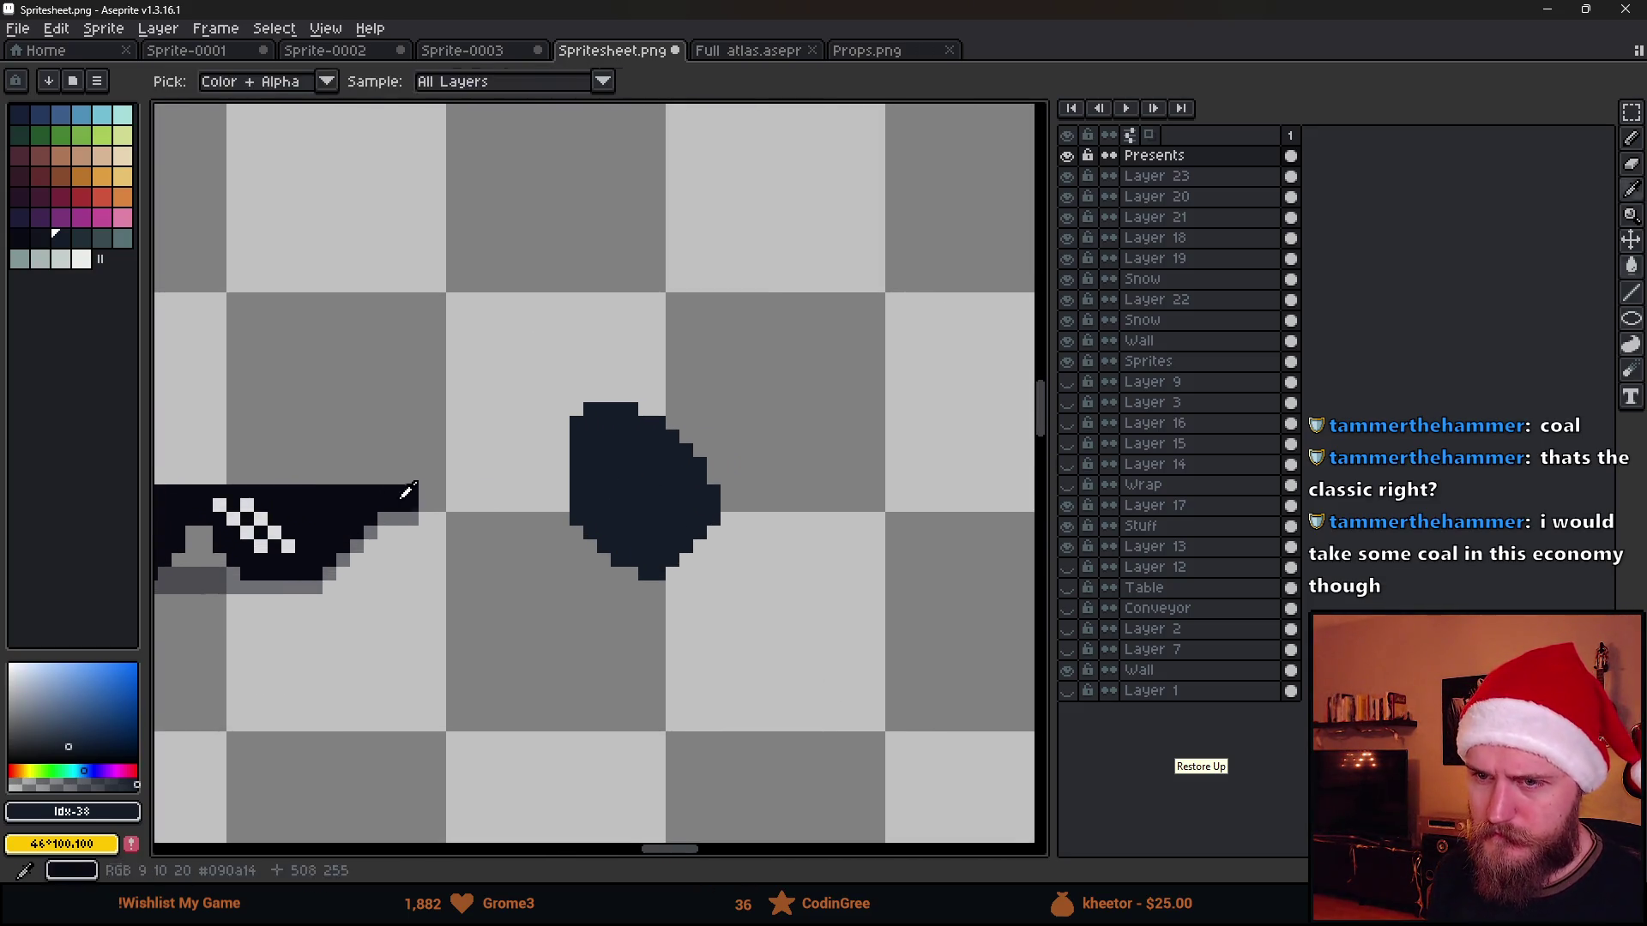
{"action": "left_click", "coordinate": [411, 490], "text": "alt"}
Apply a darker Outline FX around the coal lump, clear the selection and pick a shading colour
{"action": "key", "text": "m"}
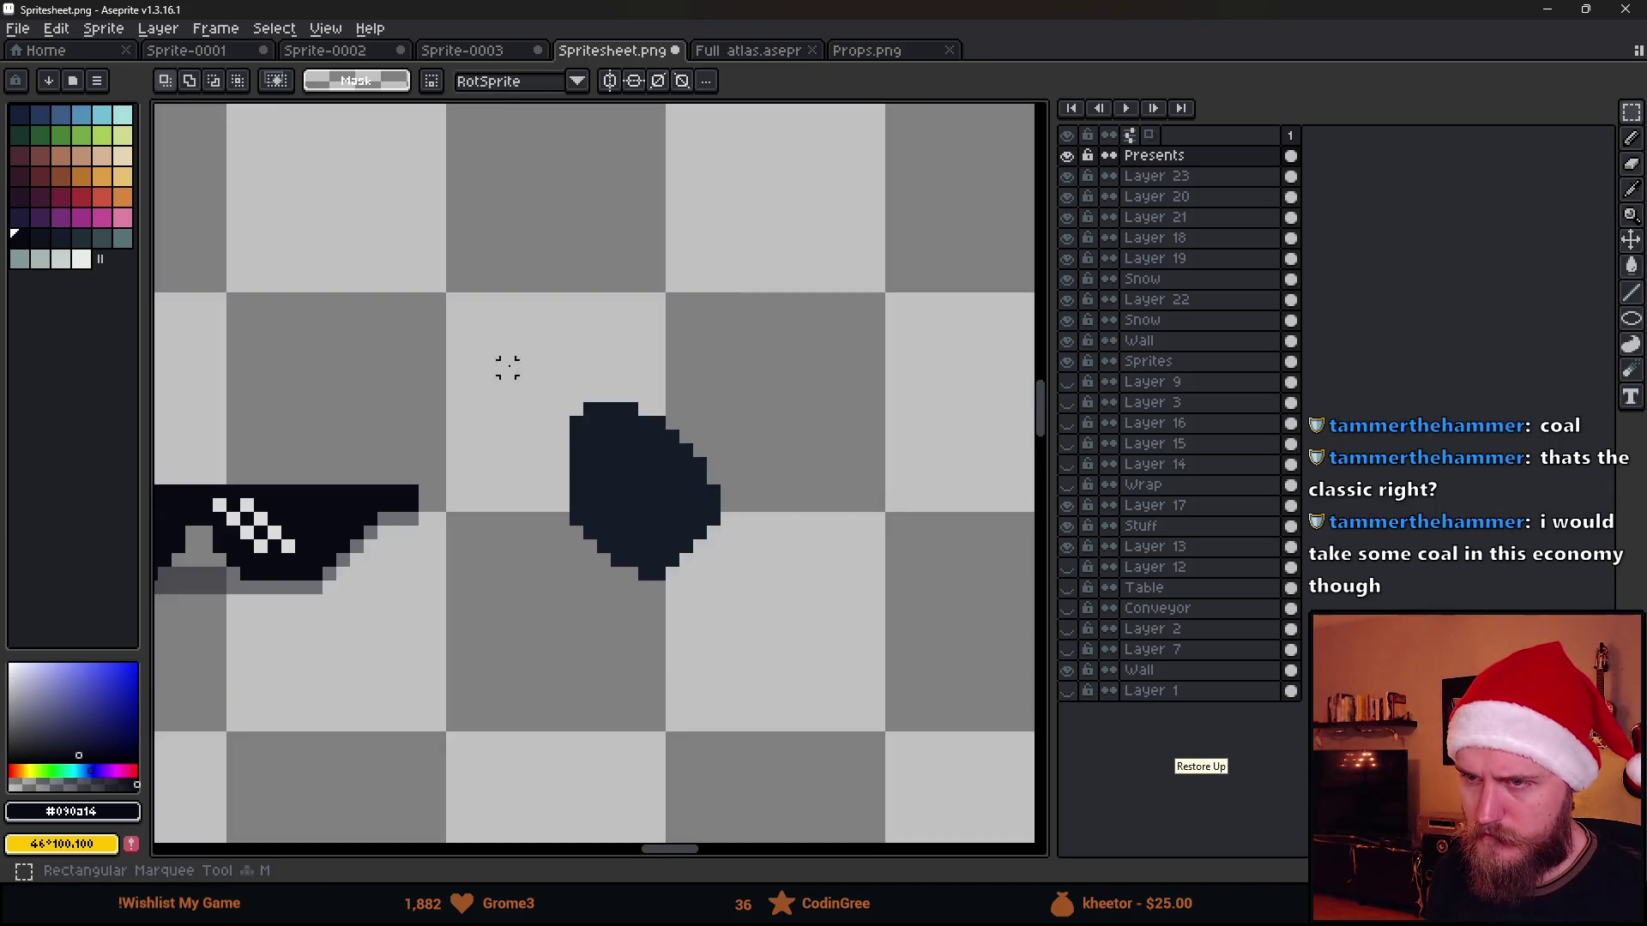
{"action": "left_click_drag", "start_coordinate": [497, 358], "coordinate": [887, 695]}
{"action": "key", "text": "shift+o"}
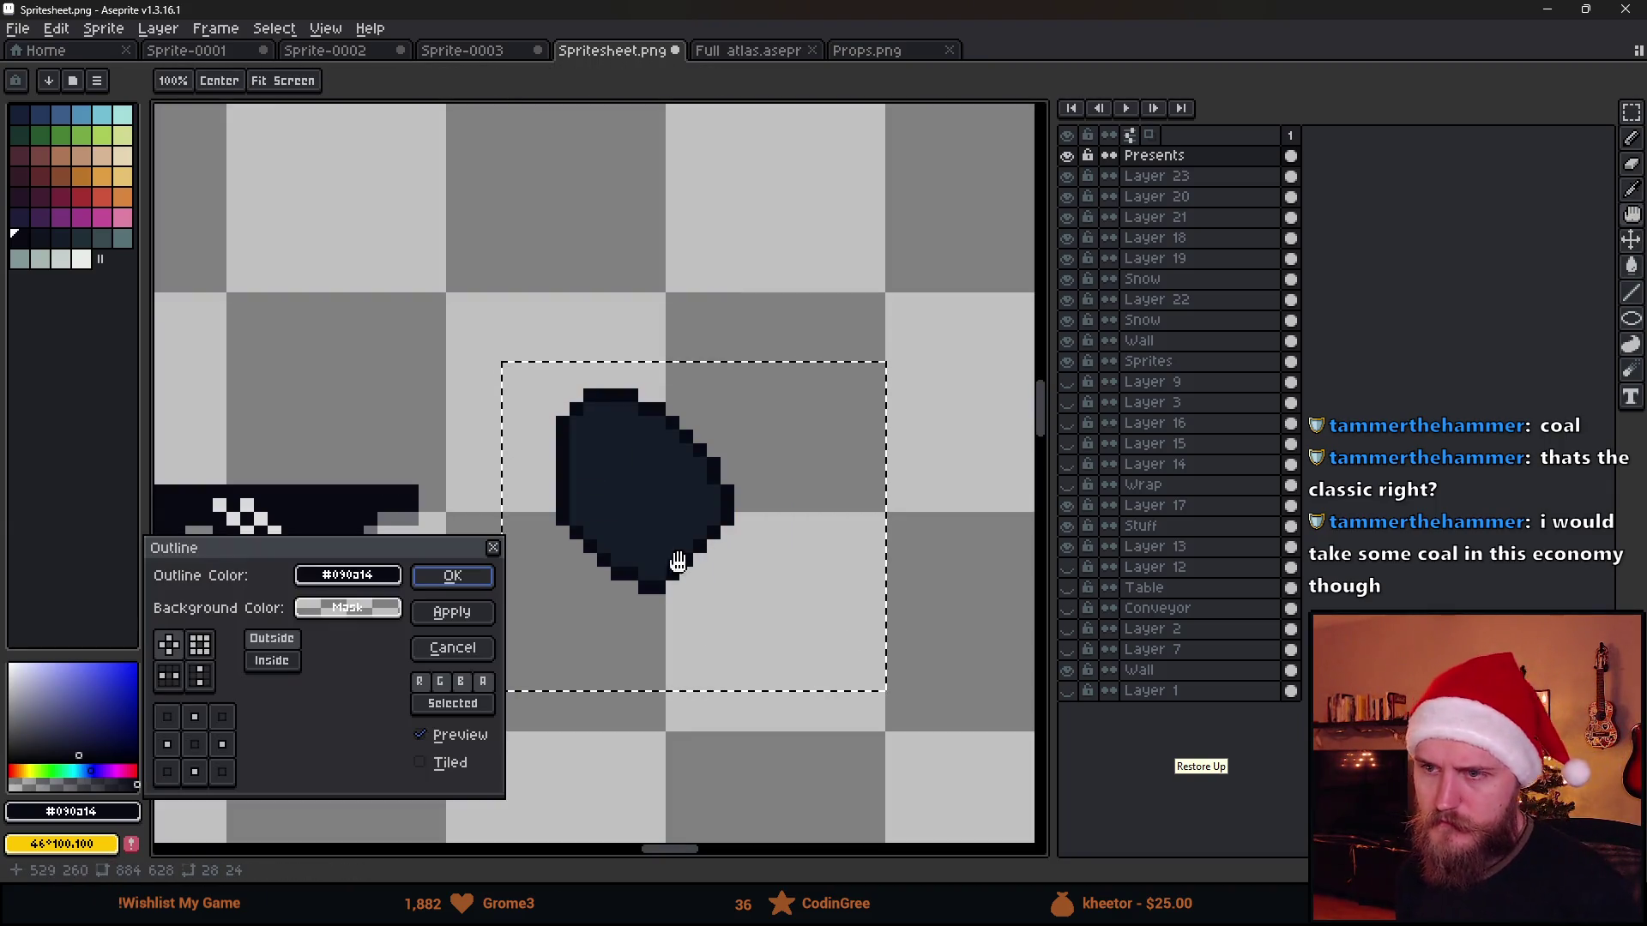
{"action": "left_click", "coordinate": [473, 589]}
{"action": "scroll", "coordinate": [673, 629], "scroll_direction": "up", "scroll_amount": 1}
{"action": "key", "text": "b"}
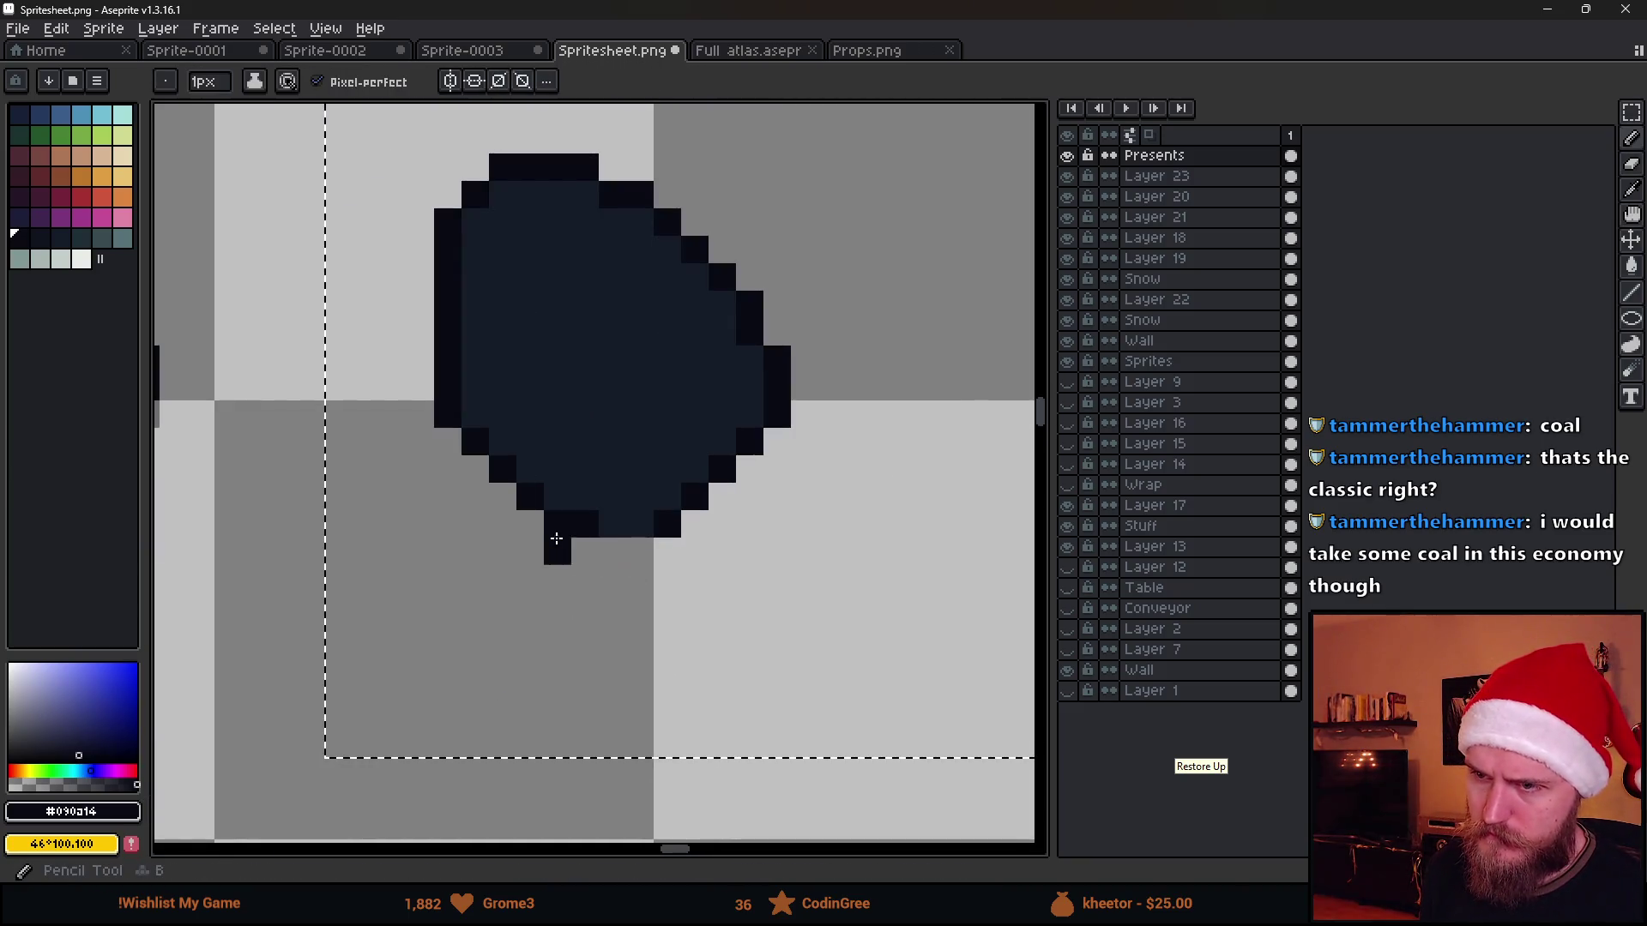
{"action": "scroll", "coordinate": [631, 531], "scroll_direction": "down", "scroll_amount": 2}
{"action": "scroll", "coordinate": [720, 618], "scroll_direction": "down", "scroll_amount": 2}
{"action": "key", "text": "m"}
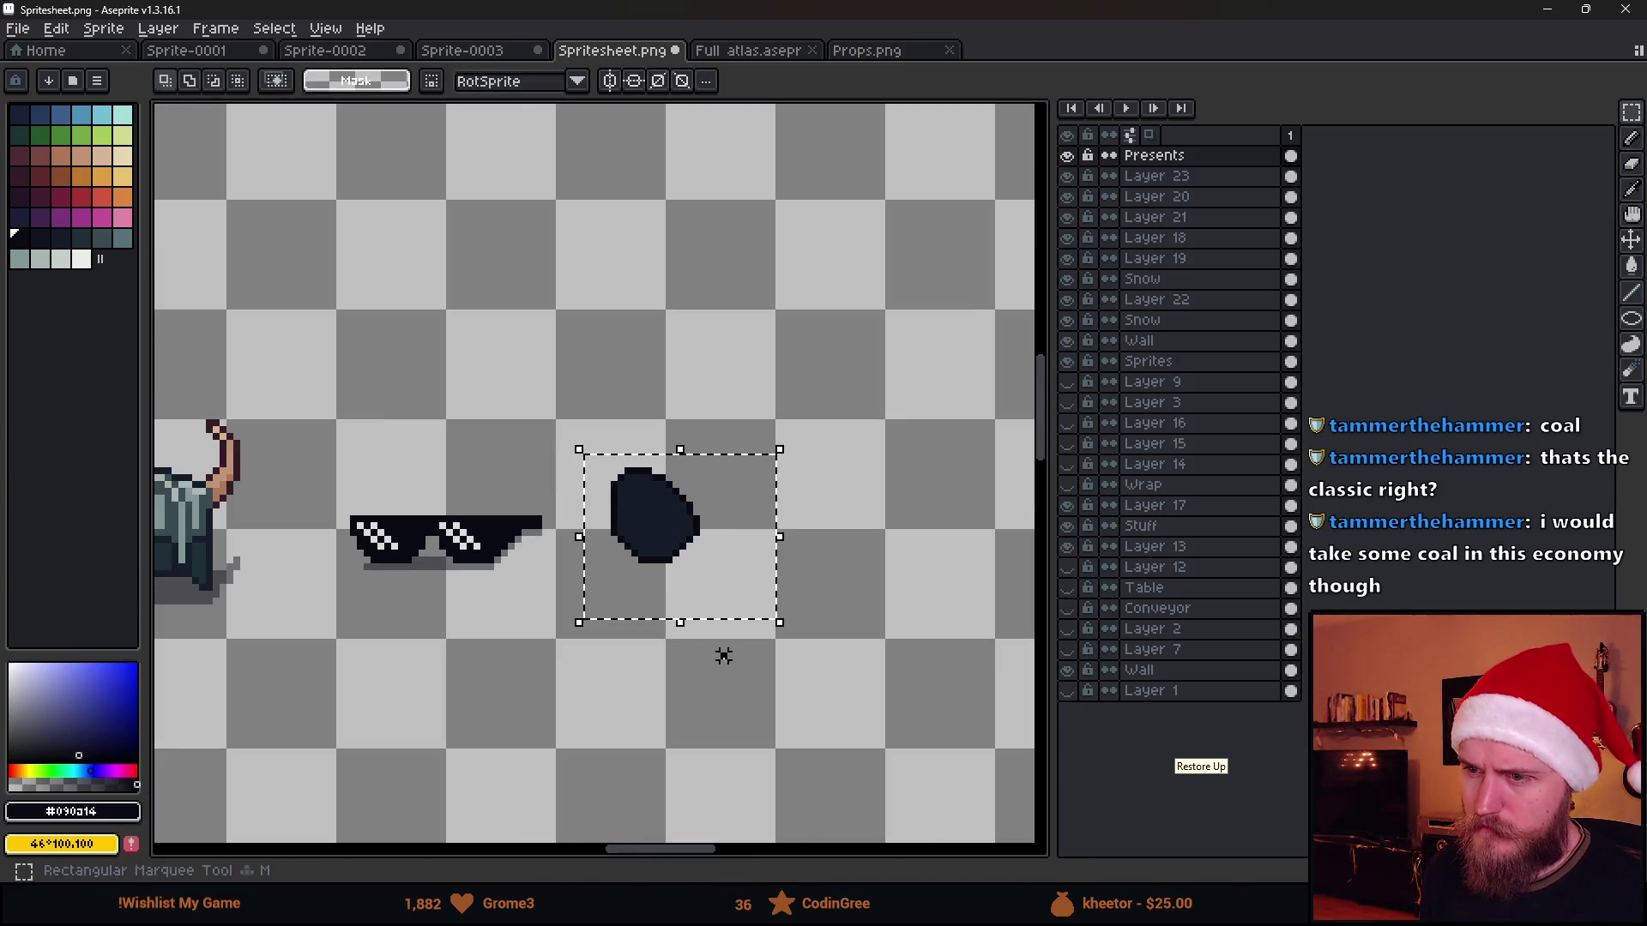
{"action": "key", "text": "ctrl+d"}
{"action": "scroll", "coordinate": [707, 618], "scroll_direction": "down", "scroll_amount": 1}
{"action": "scroll", "coordinate": [698, 563], "scroll_direction": "up", "scroll_amount": 1}
{"action": "scroll", "coordinate": [519, 478], "scroll_direction": "up", "scroll_amount": 1}
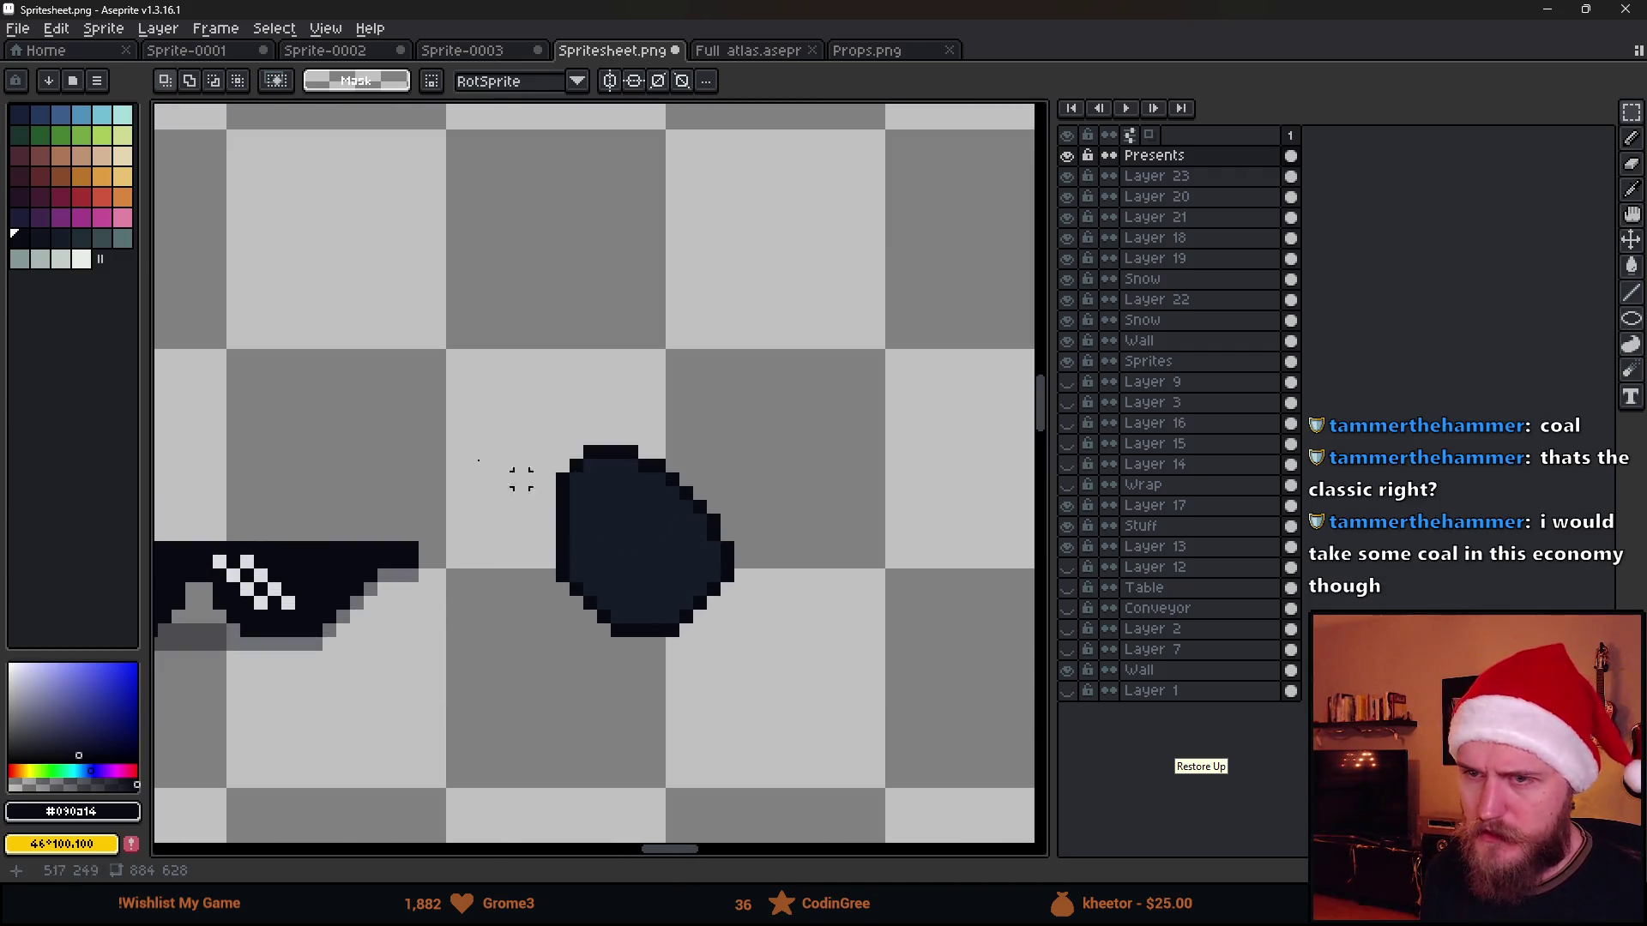
{"action": "left_click", "coordinate": [56, 243]}
{"action": "scroll", "coordinate": [614, 489], "scroll_direction": "up", "scroll_amount": 1}
Dot lighter highlight specks across the coal lump to give it a faceted, shaded surface
{"action": "key", "text": "b"}
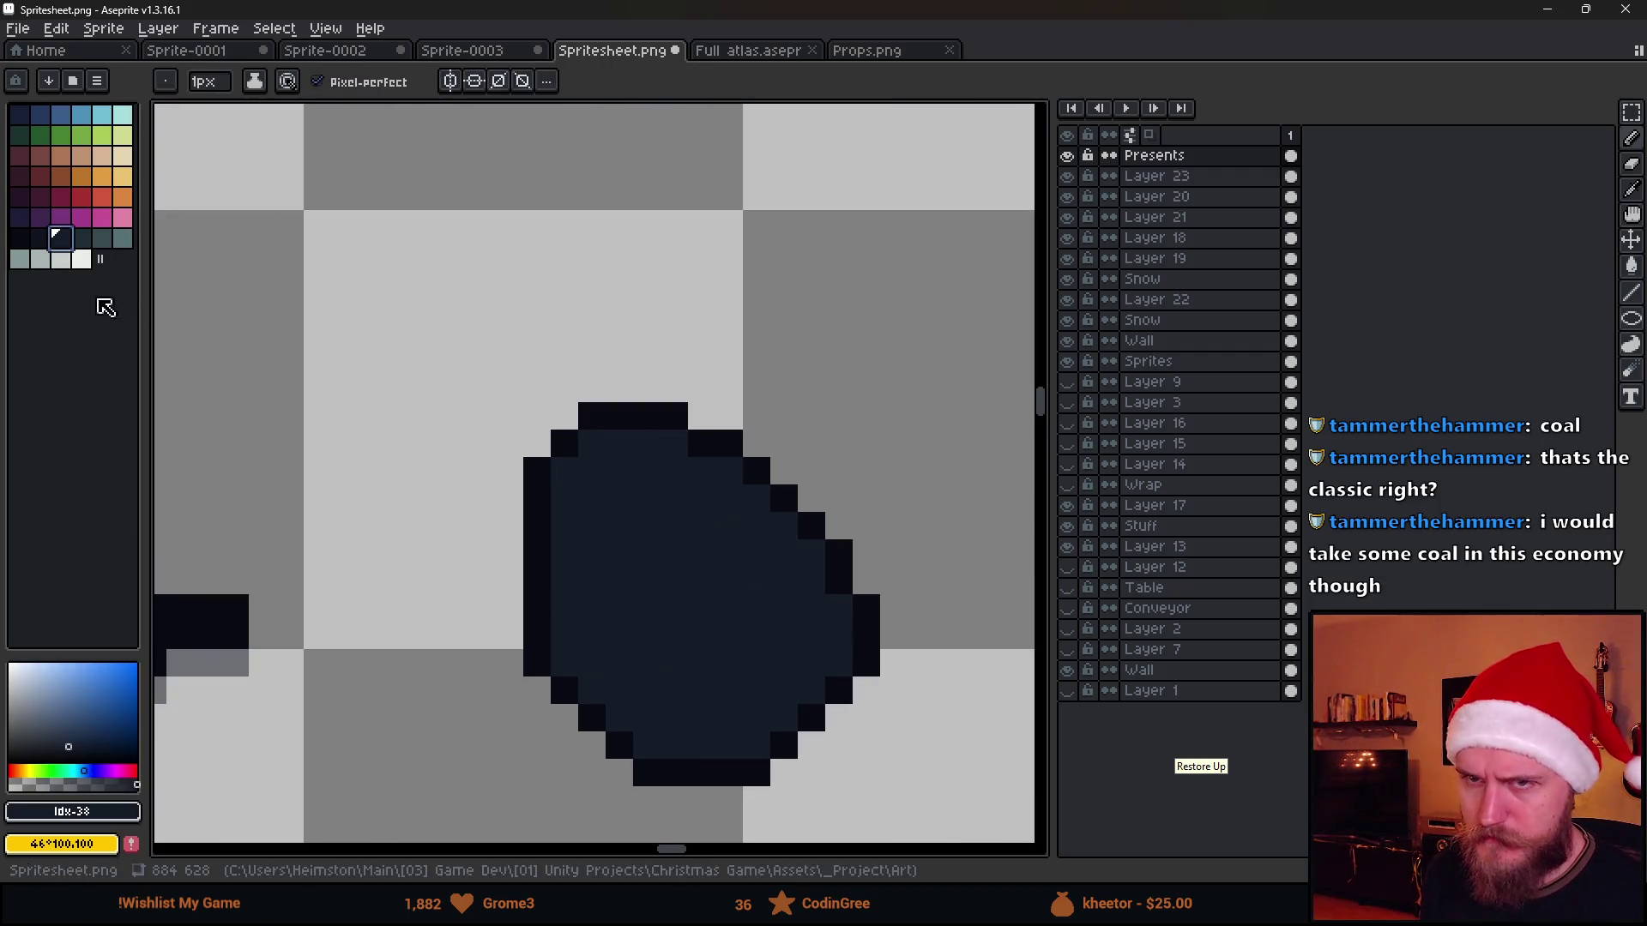
{"action": "left_click", "coordinate": [85, 241]}
{"action": "left_click", "coordinate": [618, 472]}
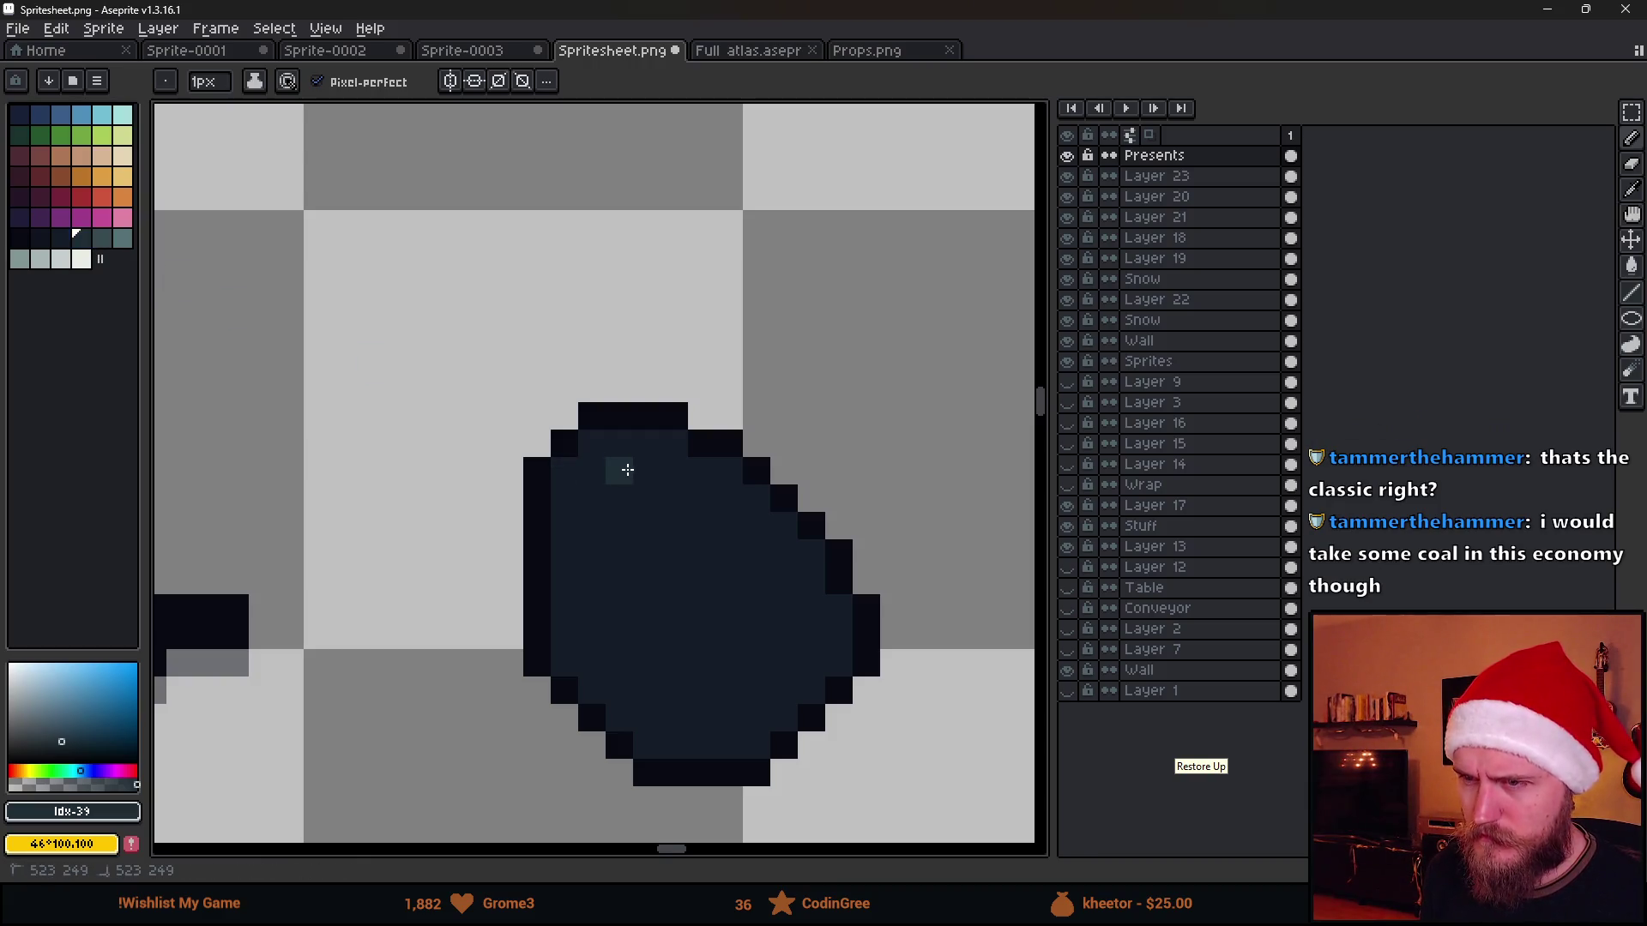
{"action": "left_click", "coordinate": [646, 470]}
{"action": "left_click", "coordinate": [720, 502]}
{"action": "left_click", "coordinate": [617, 579]}
{"action": "left_click", "coordinate": [730, 554]}
{"action": "left_click", "coordinate": [756, 578]}
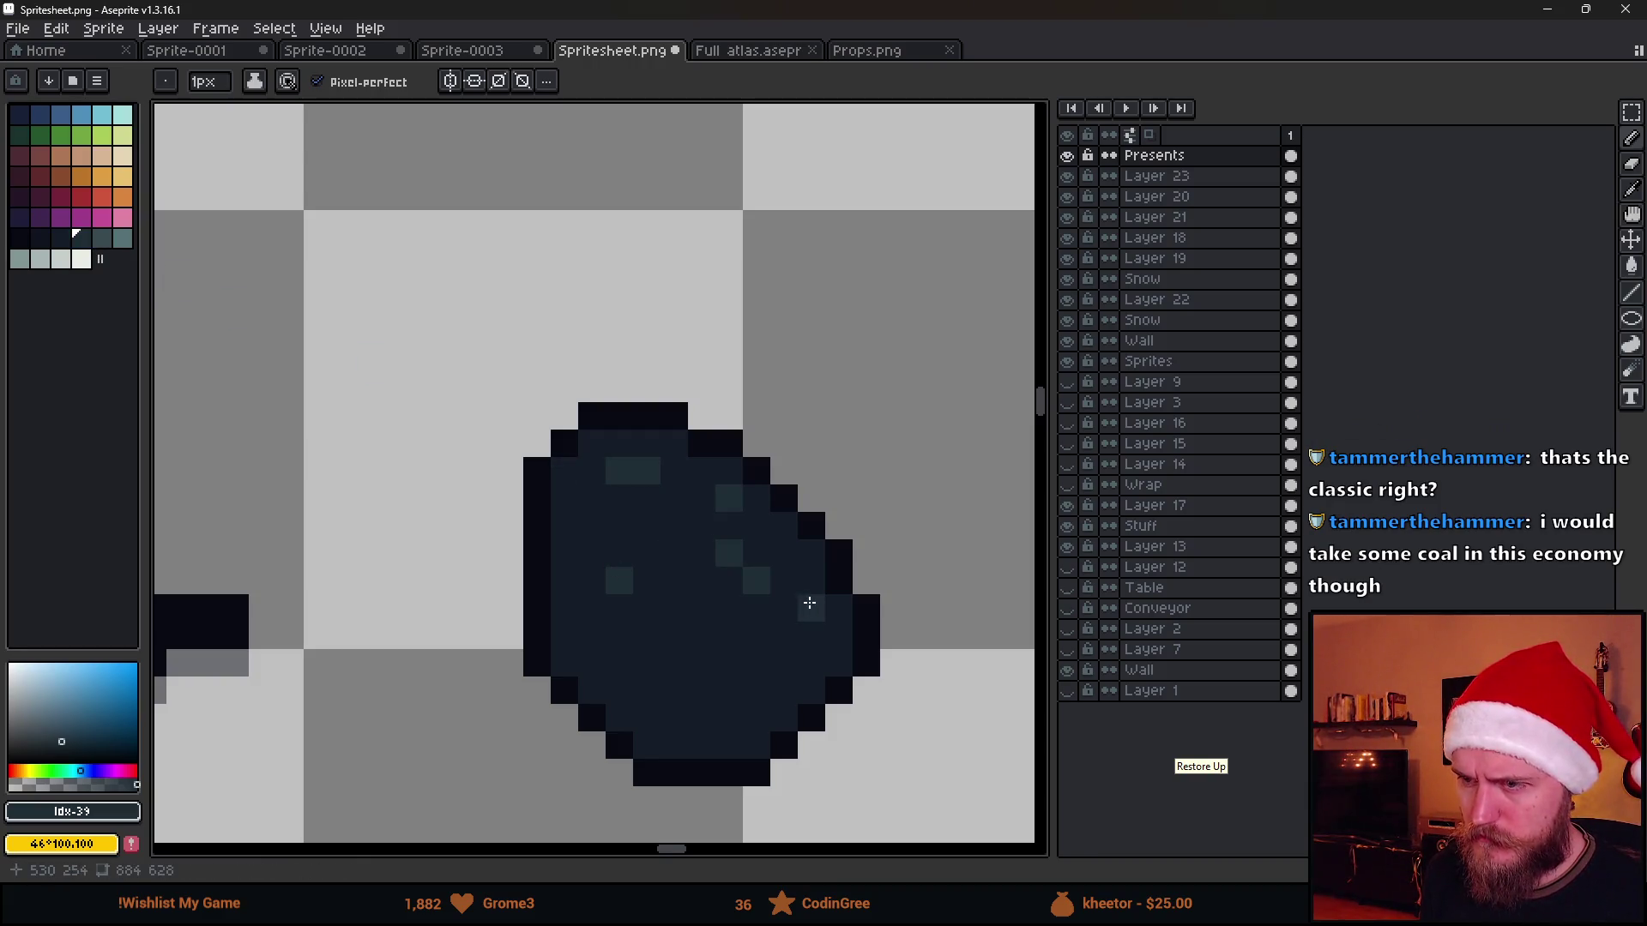
{"action": "left_click", "coordinate": [811, 633]}
{"action": "scroll", "coordinate": [787, 657], "scroll_direction": "down", "scroll_amount": 3}
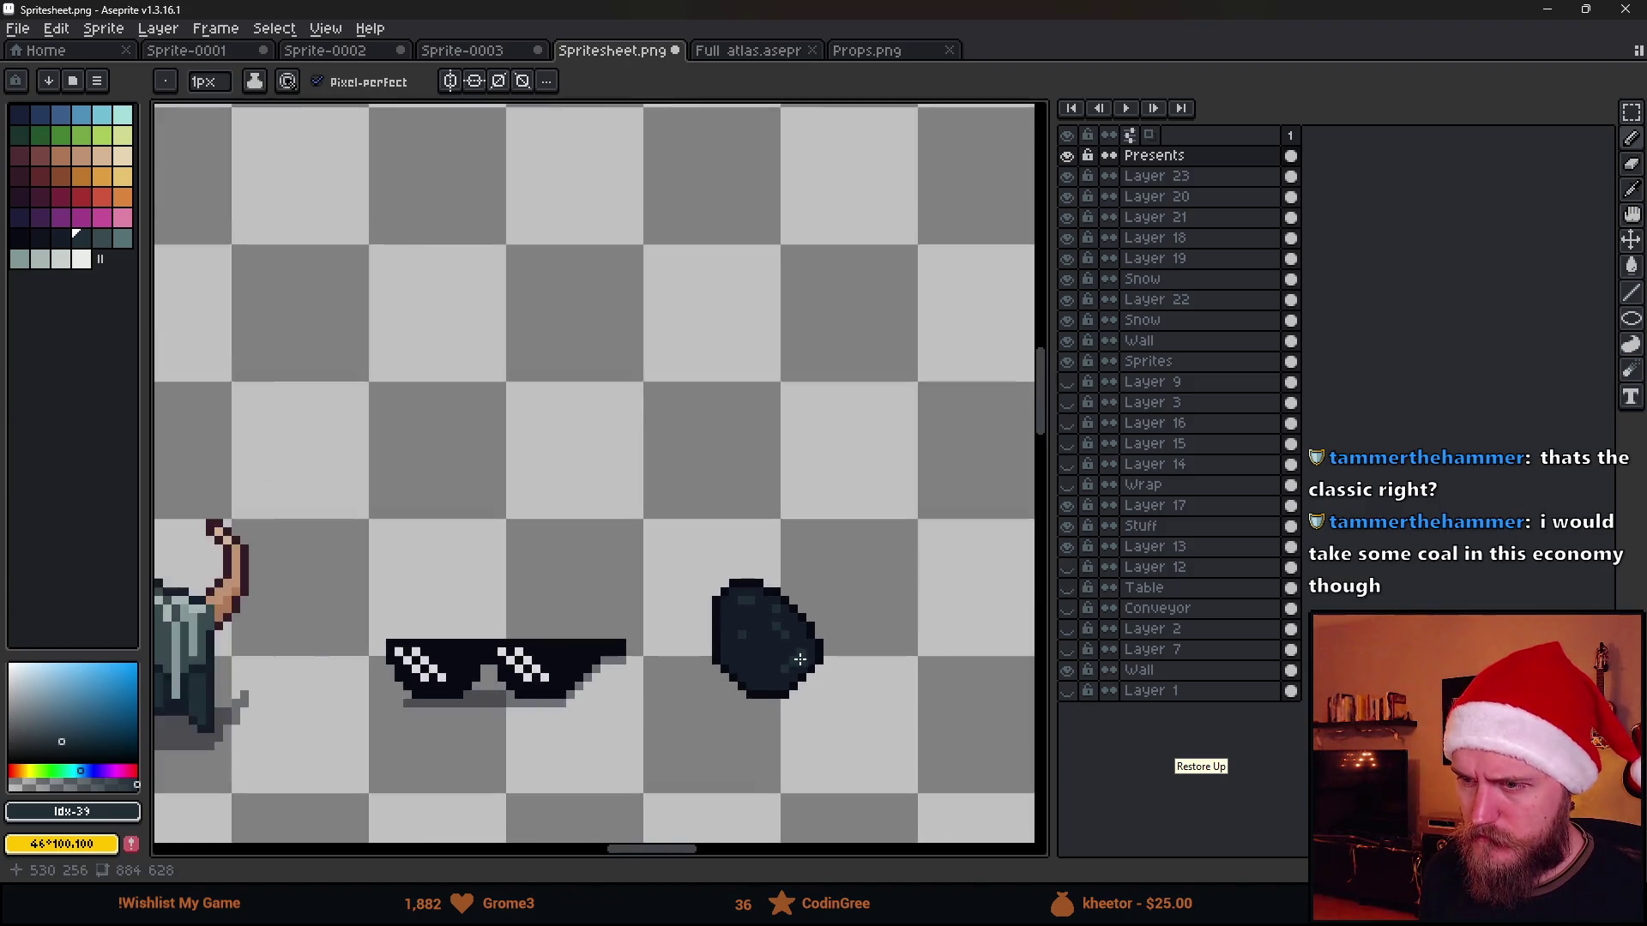
{"action": "scroll", "coordinate": [775, 652], "scroll_direction": "up", "scroll_amount": 2}
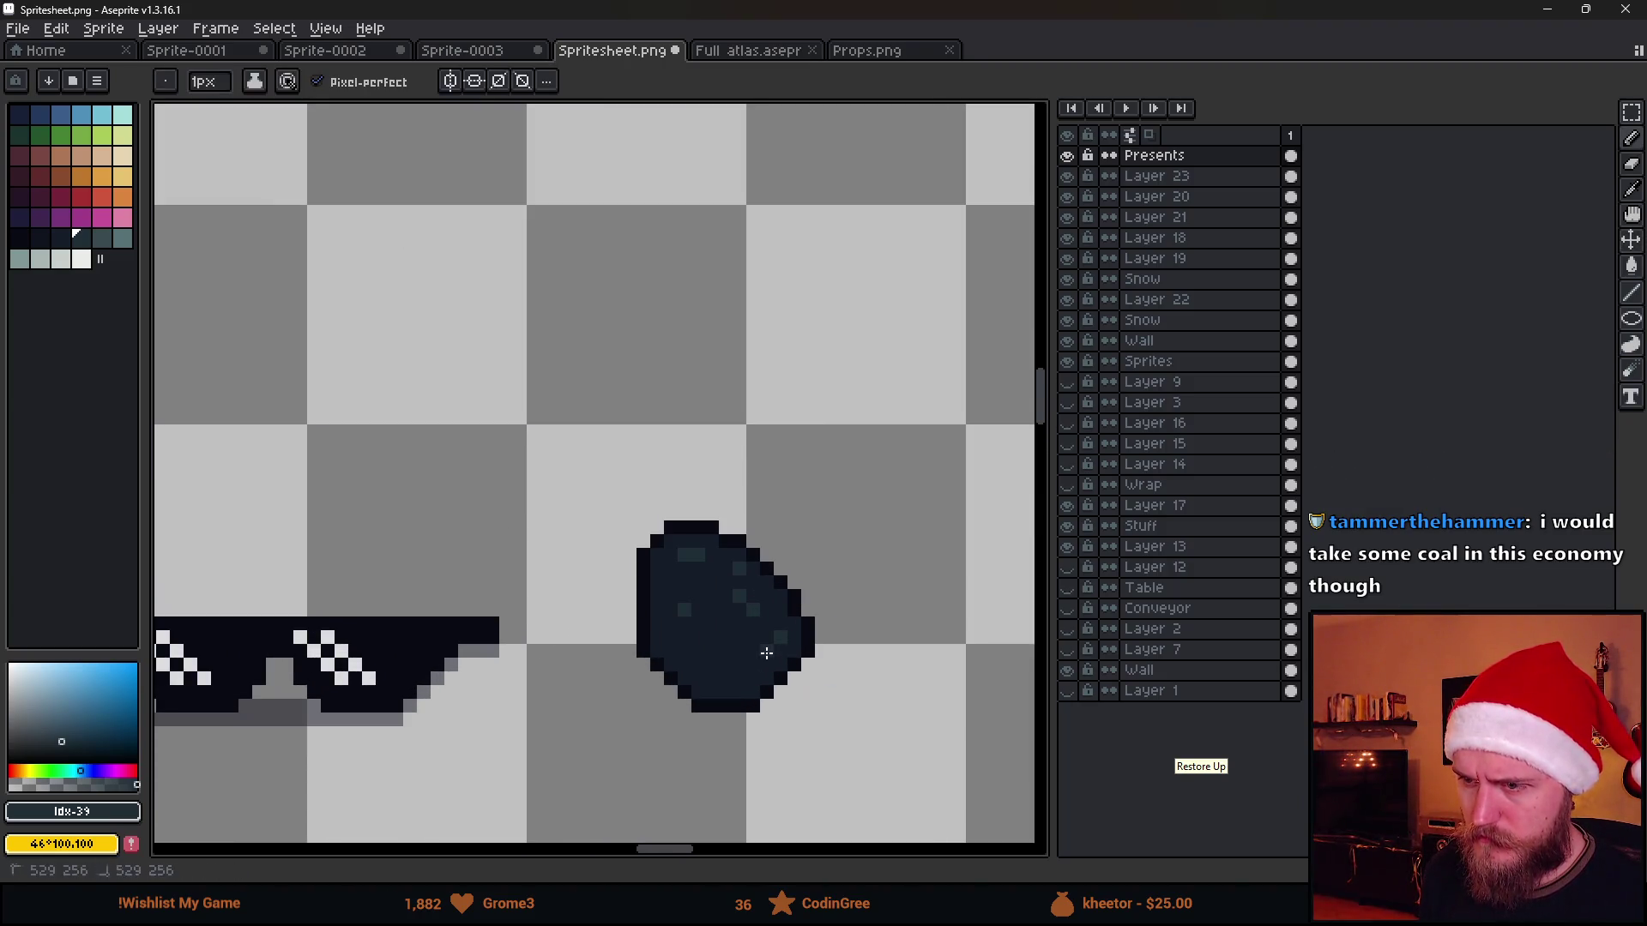
{"action": "scroll", "coordinate": [776, 653], "scroll_direction": "down", "scroll_amount": 2}
{"action": "scroll", "coordinate": [650, 588], "scroll_direction": "down", "scroll_amount": 1}
{"action": "scroll", "coordinate": [594, 563], "scroll_direction": "up", "scroll_amount": 2}
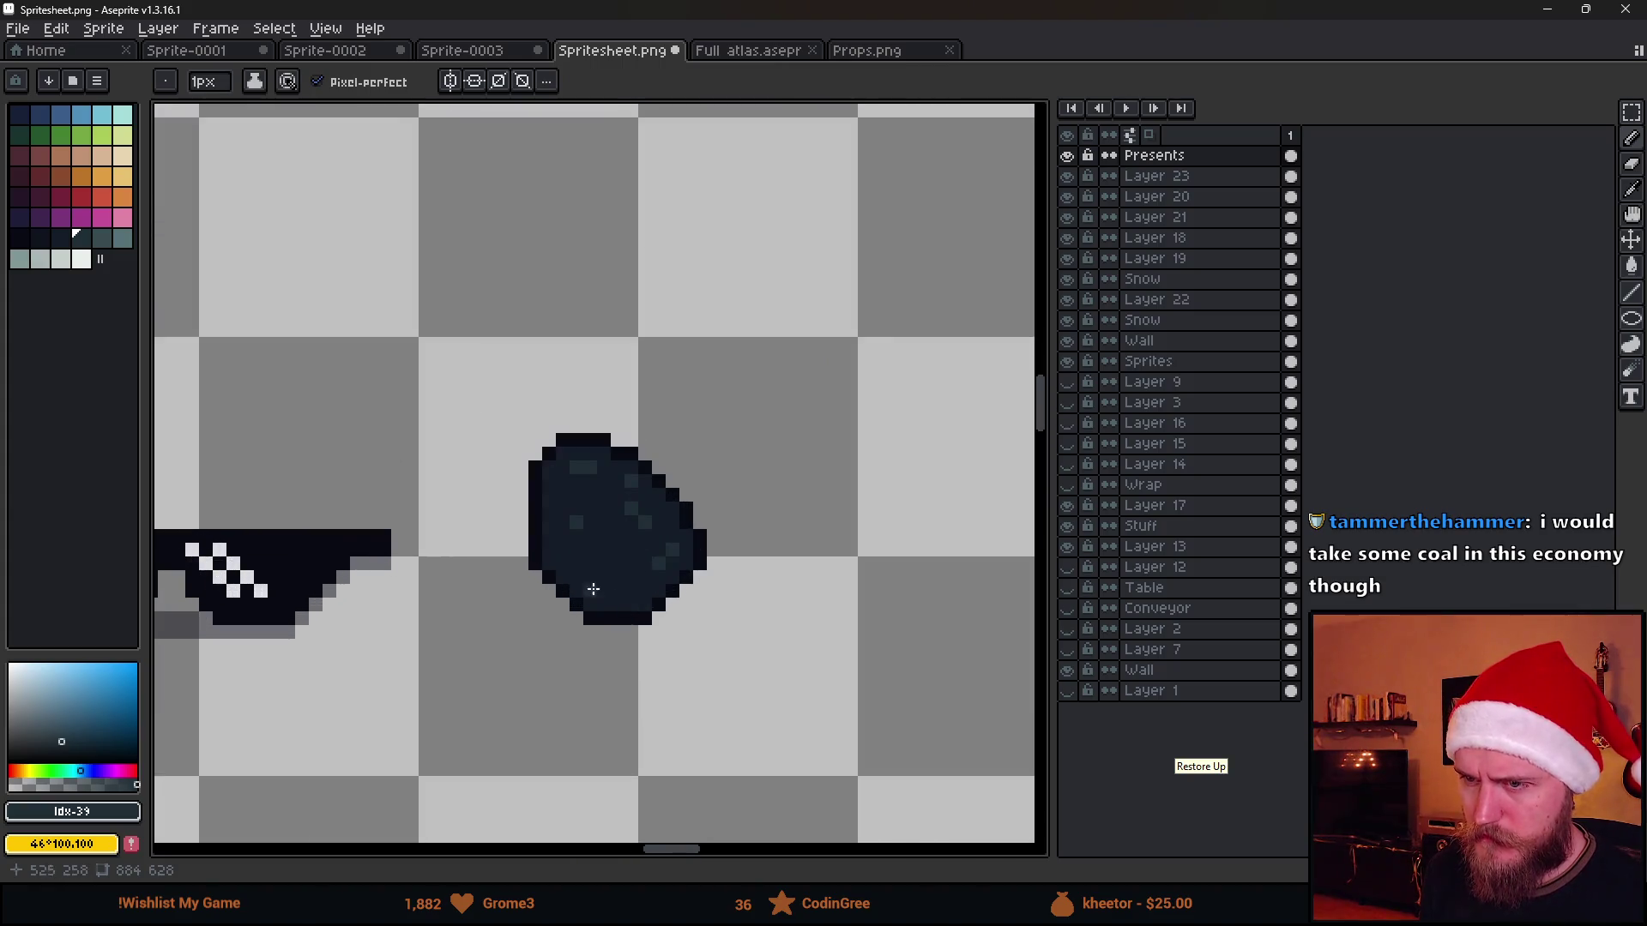
{"action": "scroll", "coordinate": [589, 578], "scroll_direction": "down", "scroll_amount": 1}
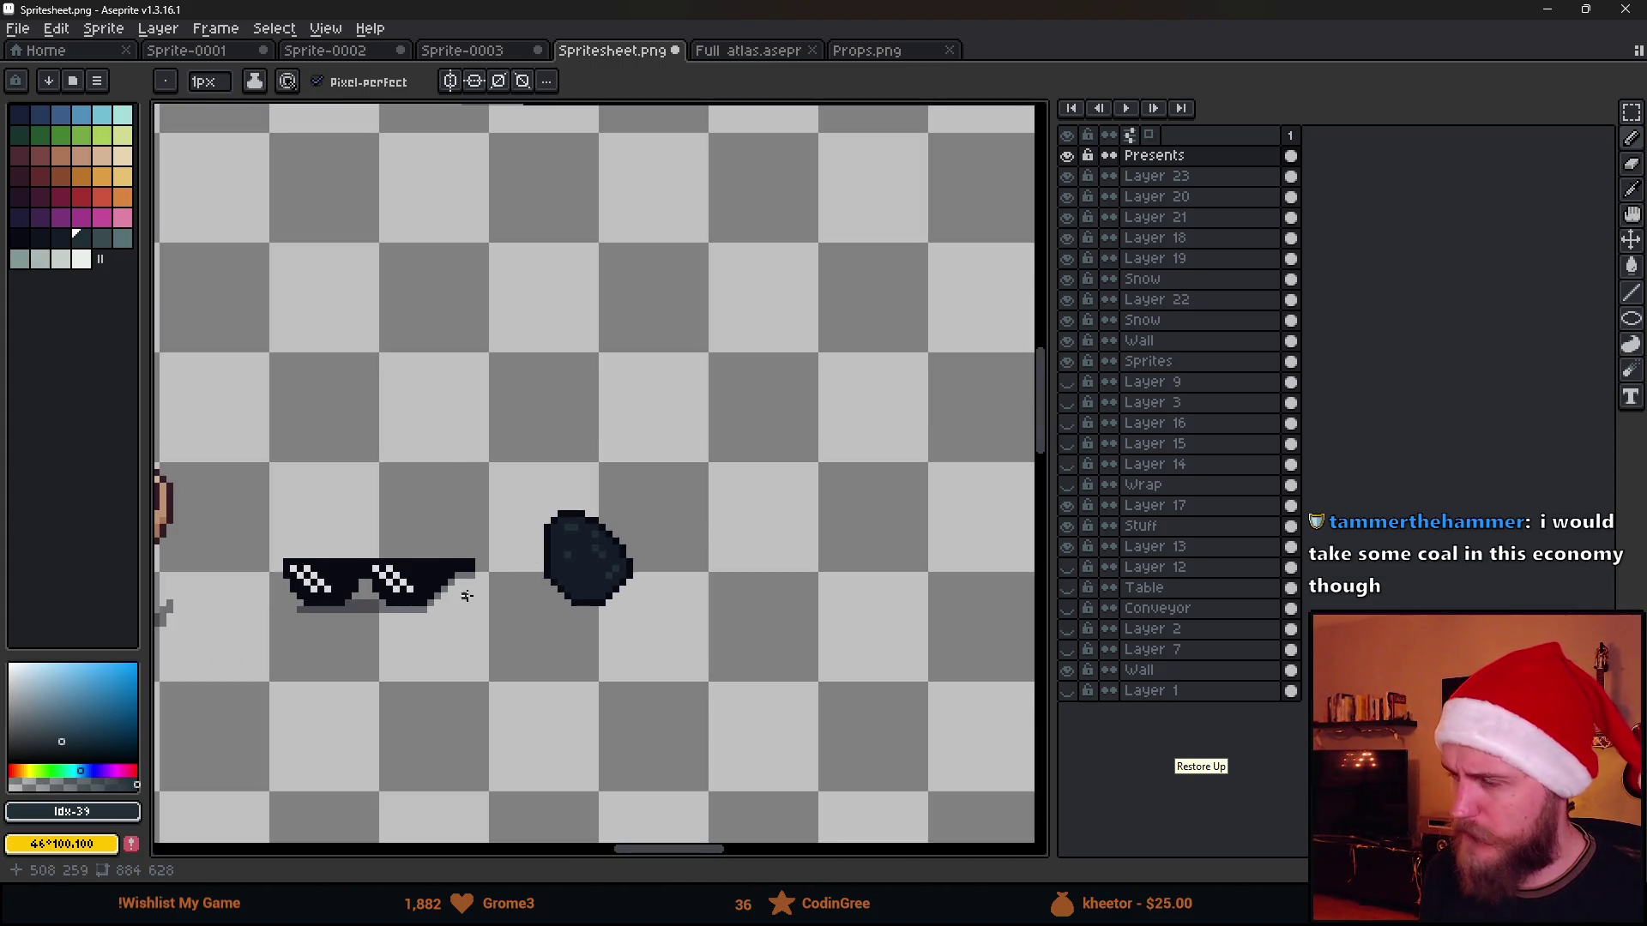
{"action": "scroll", "coordinate": [516, 585], "scroll_direction": "up", "scroll_amount": 2}
{"action": "left_click", "coordinate": [632, 537], "text": "alt"}
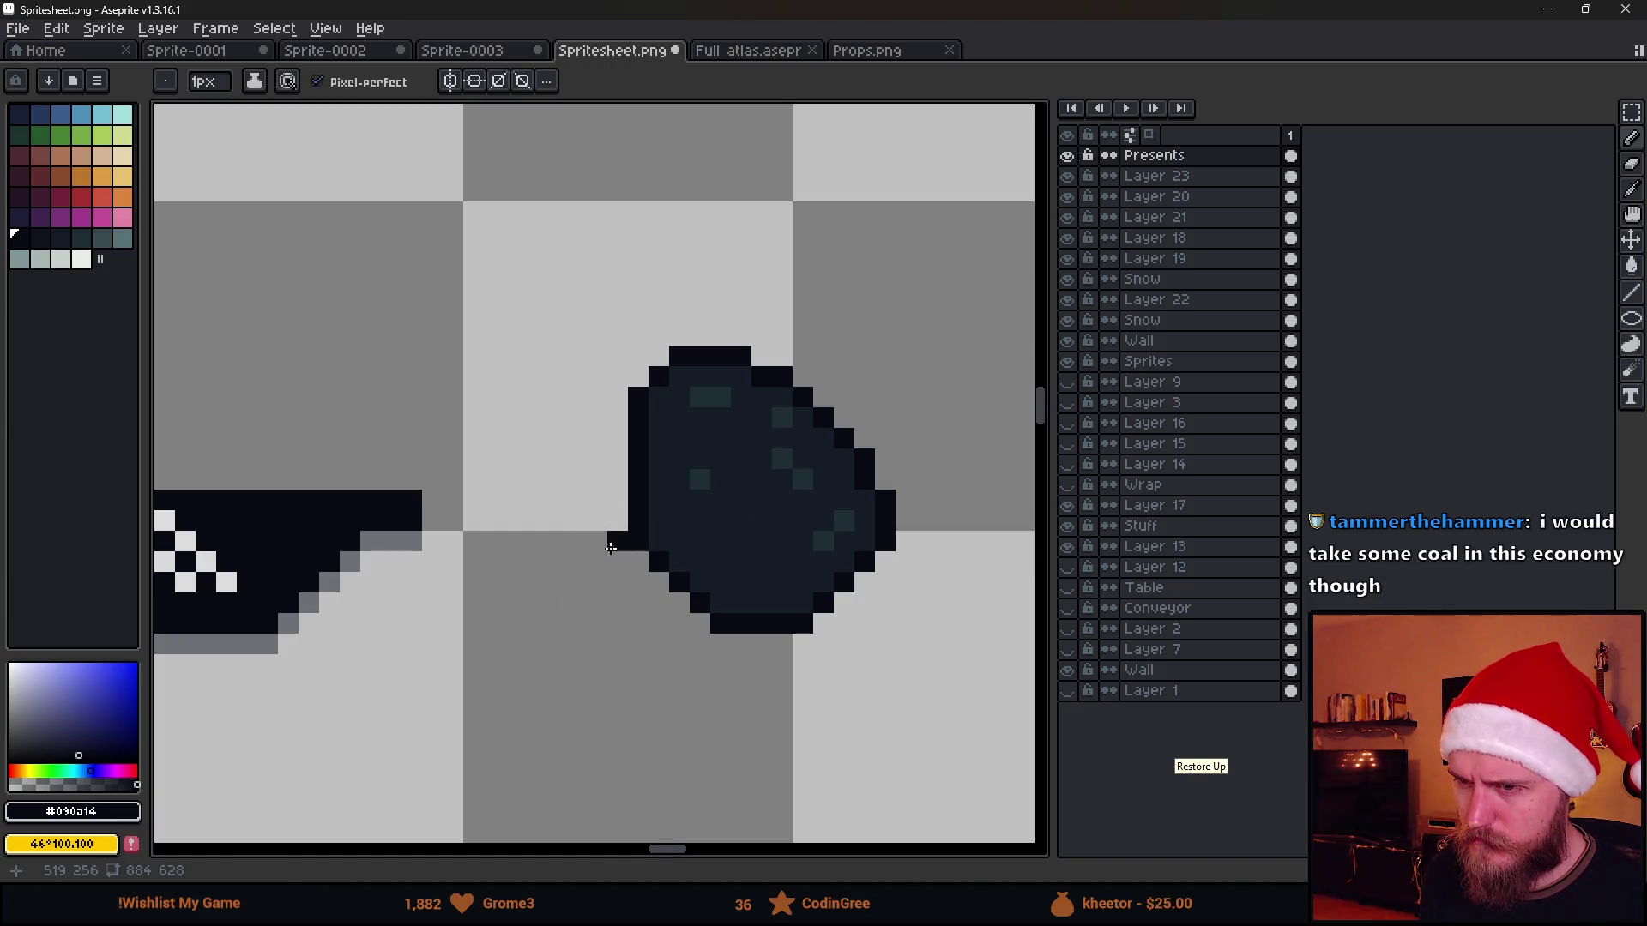
Pencil a small round chunk below the coal and fill it with the eyedropped dark body colour
{"action": "mouse_move", "coordinate": [611, 559]}
{"action": "left_mouse_down"}
{"action": "mouse_move", "coordinate": [578, 541]}
{"action": "mouse_move", "coordinate": [542, 611]}
{"action": "mouse_move", "coordinate": [643, 623]}
{"action": "left_mouse_up"}
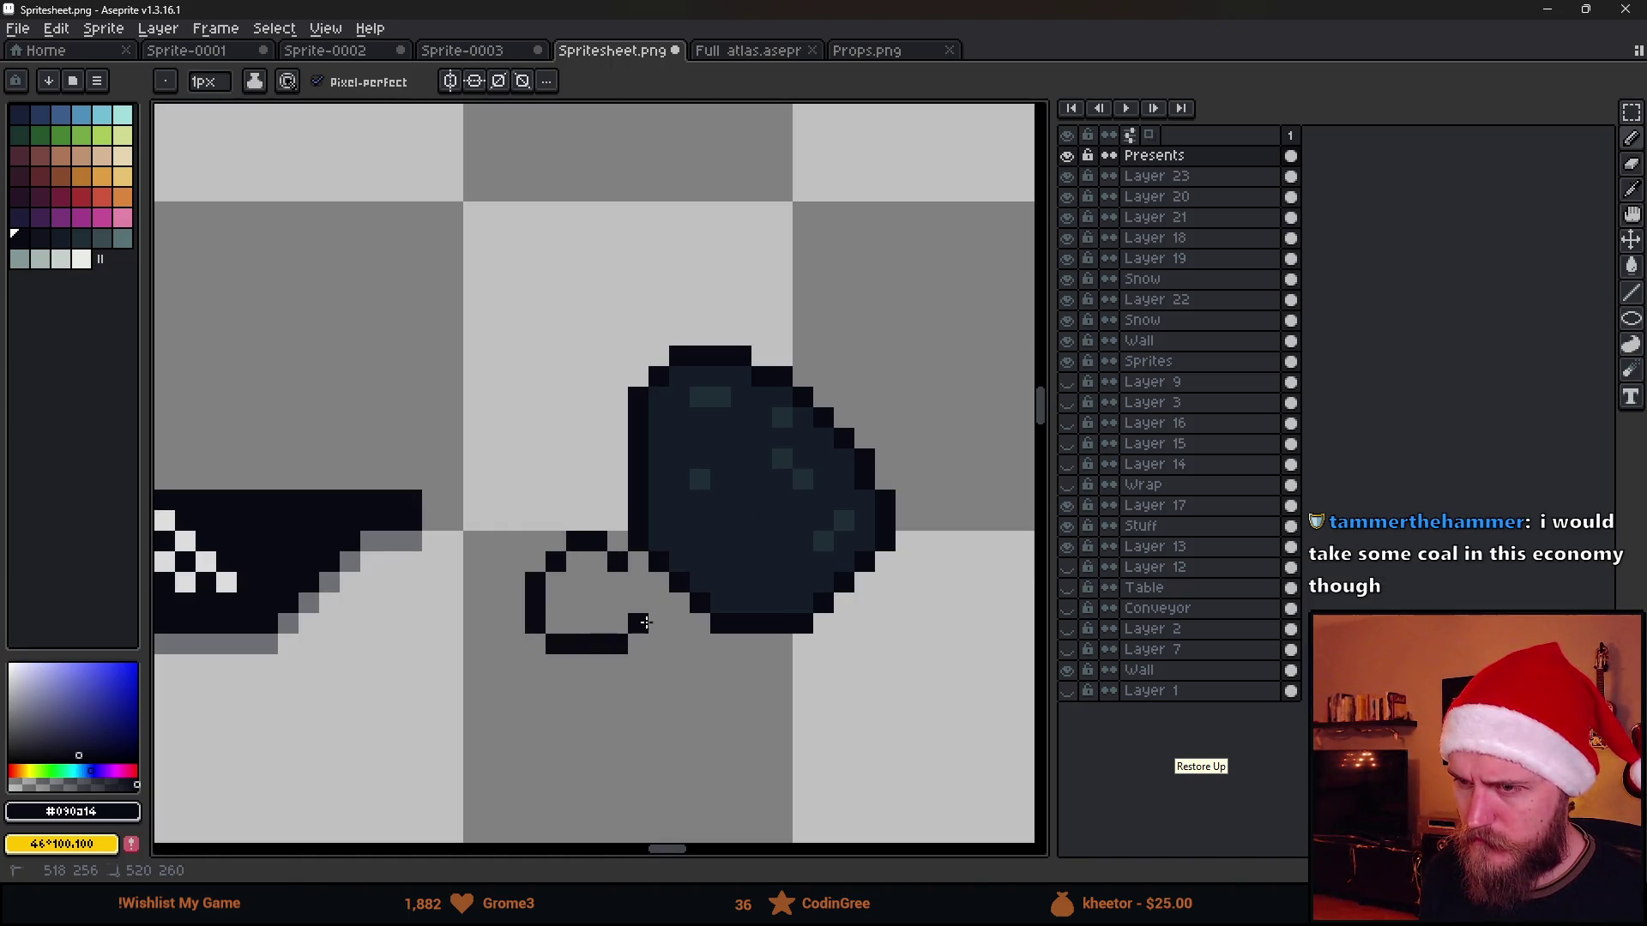
{"action": "left_click", "coordinate": [681, 545], "text": "alt"}
{"action": "key", "text": "g"}
{"action": "left_click", "coordinate": [585, 598]}
{"action": "left_click", "coordinate": [699, 476], "text": "alt"}
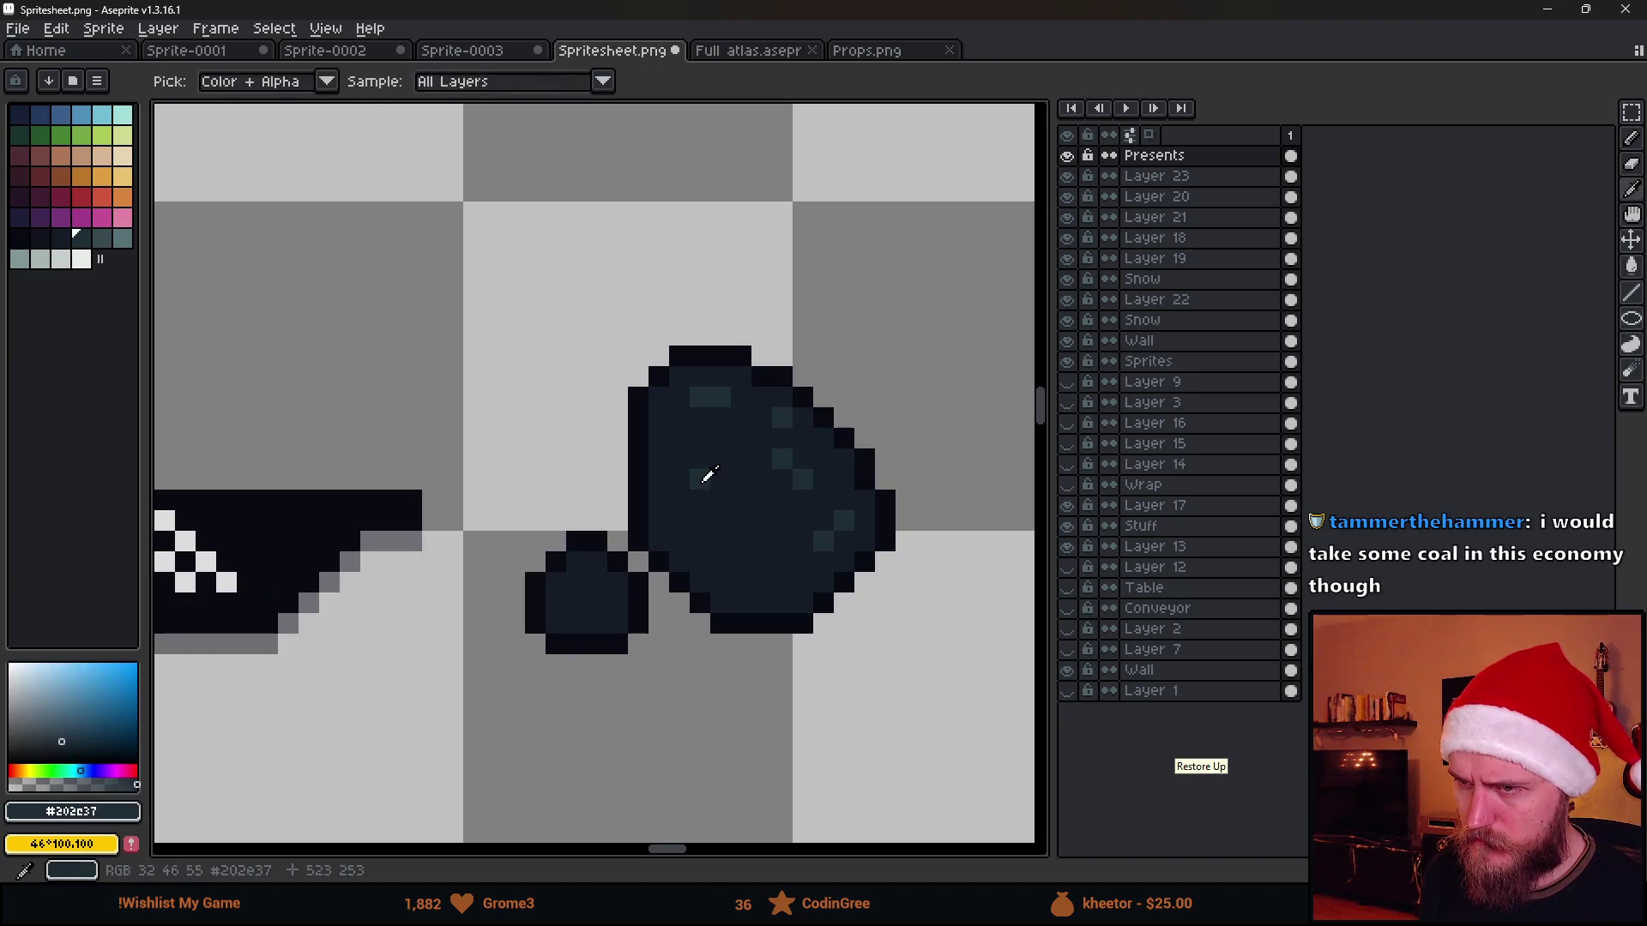
{"action": "key", "text": "b"}
{"action": "scroll", "coordinate": [728, 650], "scroll_direction": "down", "scroll_amount": 4}
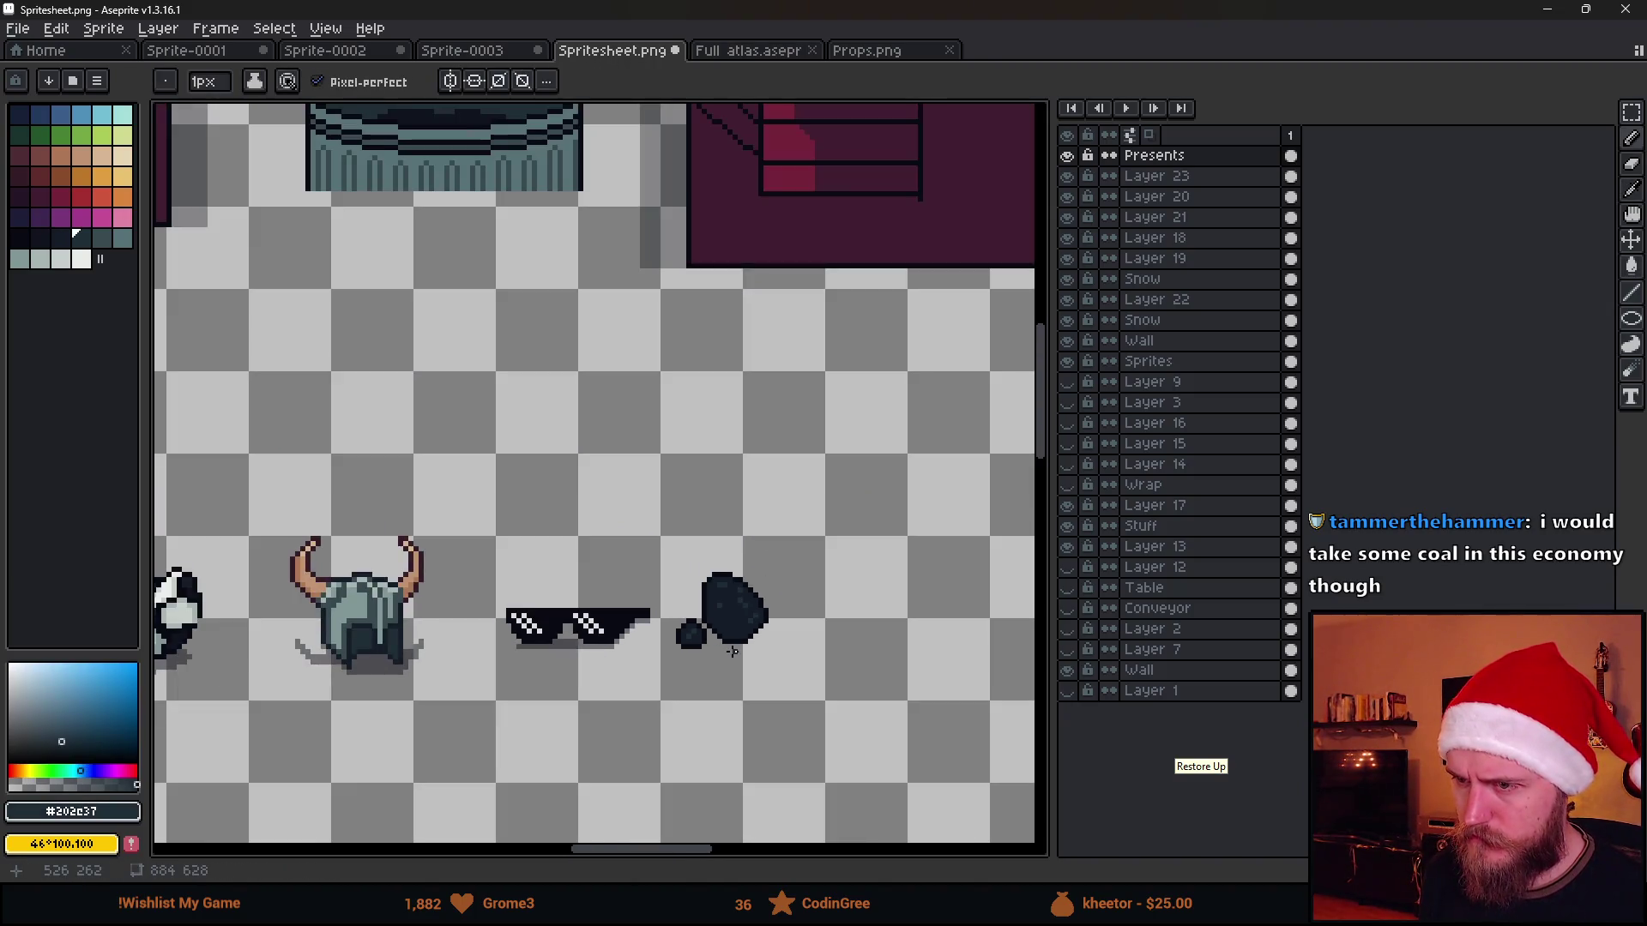
{"action": "scroll", "coordinate": [731, 650], "scroll_direction": "up", "scroll_amount": 4}
Marquee the small chunk and slide it right against the coal lump's lower left
{"action": "key", "text": "m"}
{"action": "left_click_drag", "start_coordinate": [525, 568], "coordinate": [692, 731]}
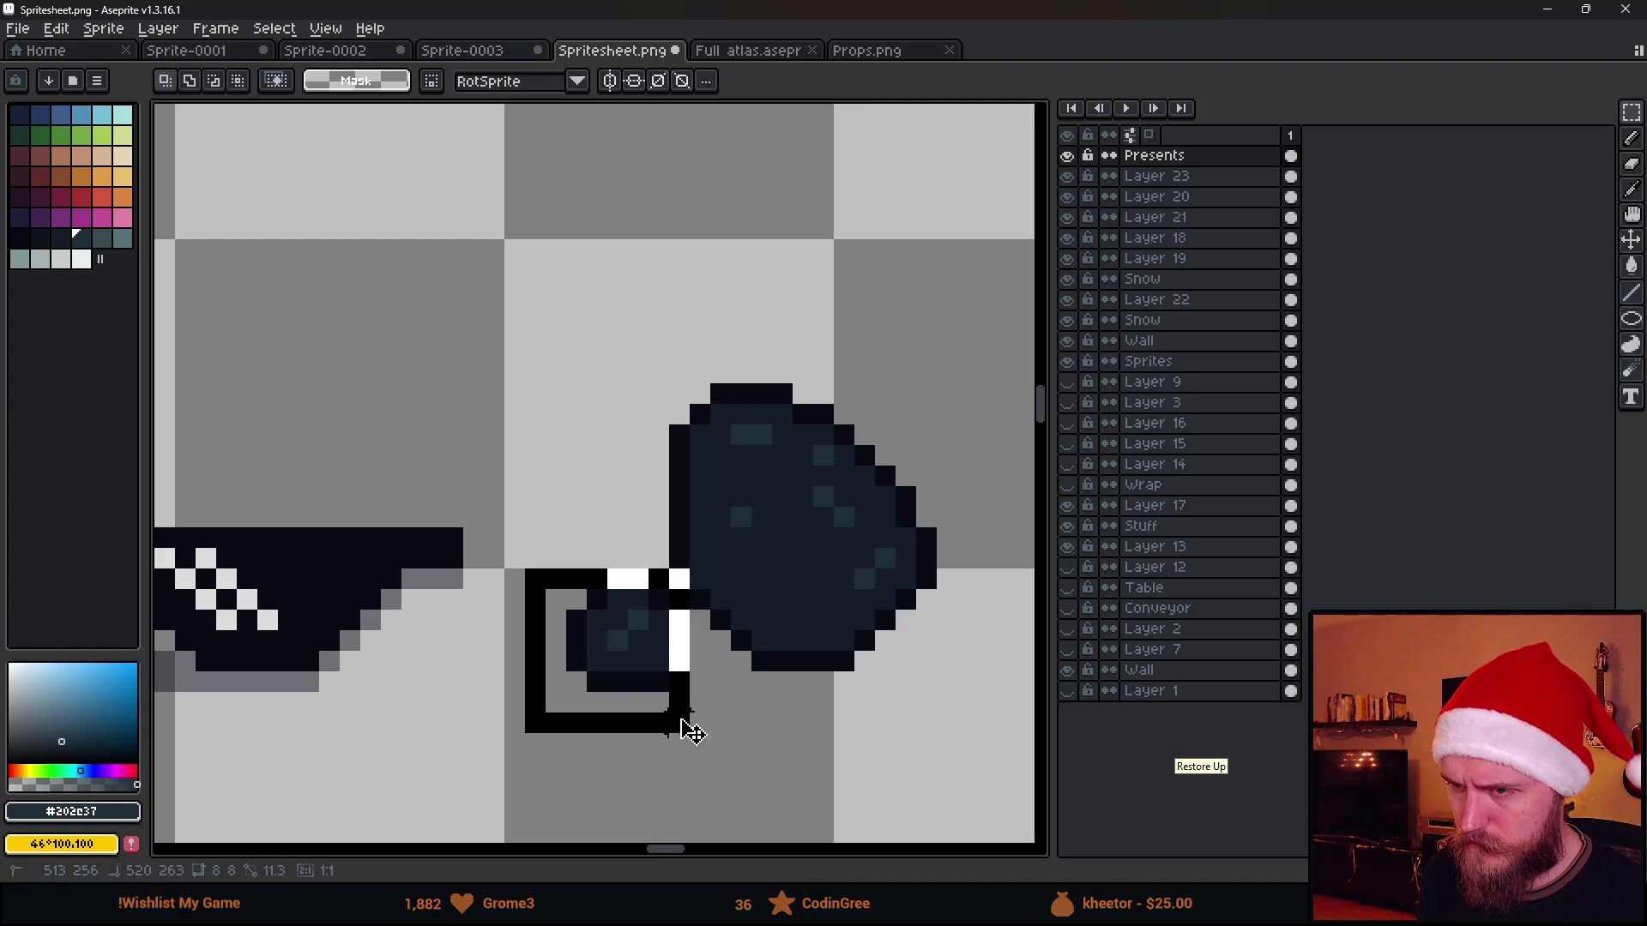
{"action": "left_click_drag", "start_coordinate": [530, 554], "coordinate": [691, 753]}
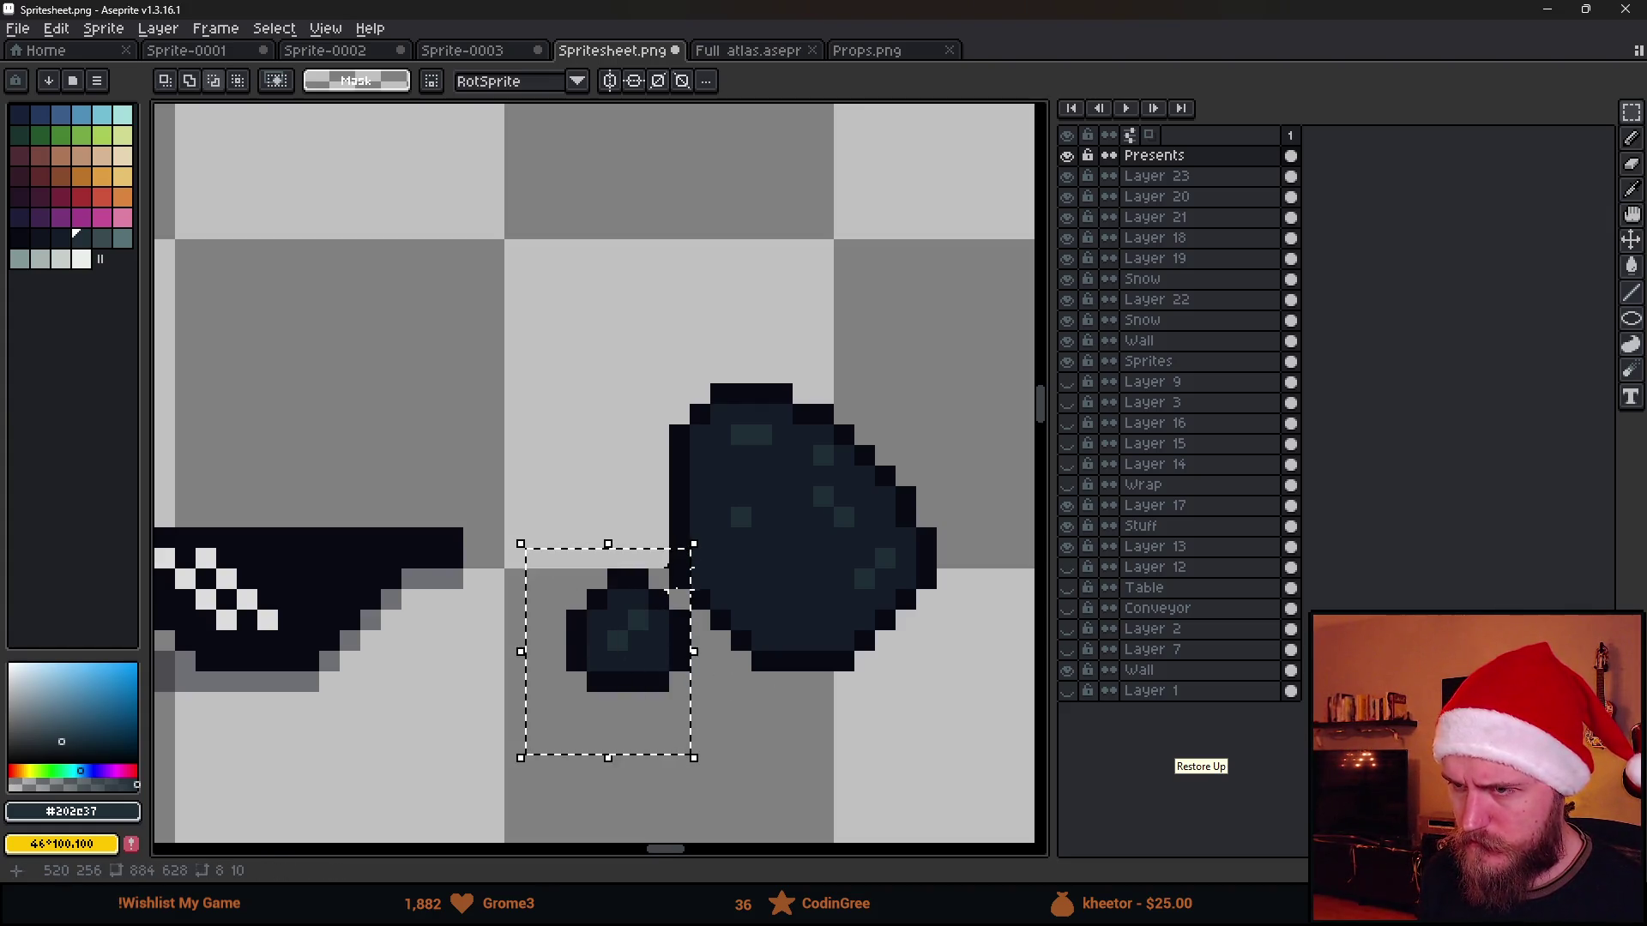
{"action": "left_click_drag", "start_coordinate": [662, 661], "coordinate": [706, 664]}
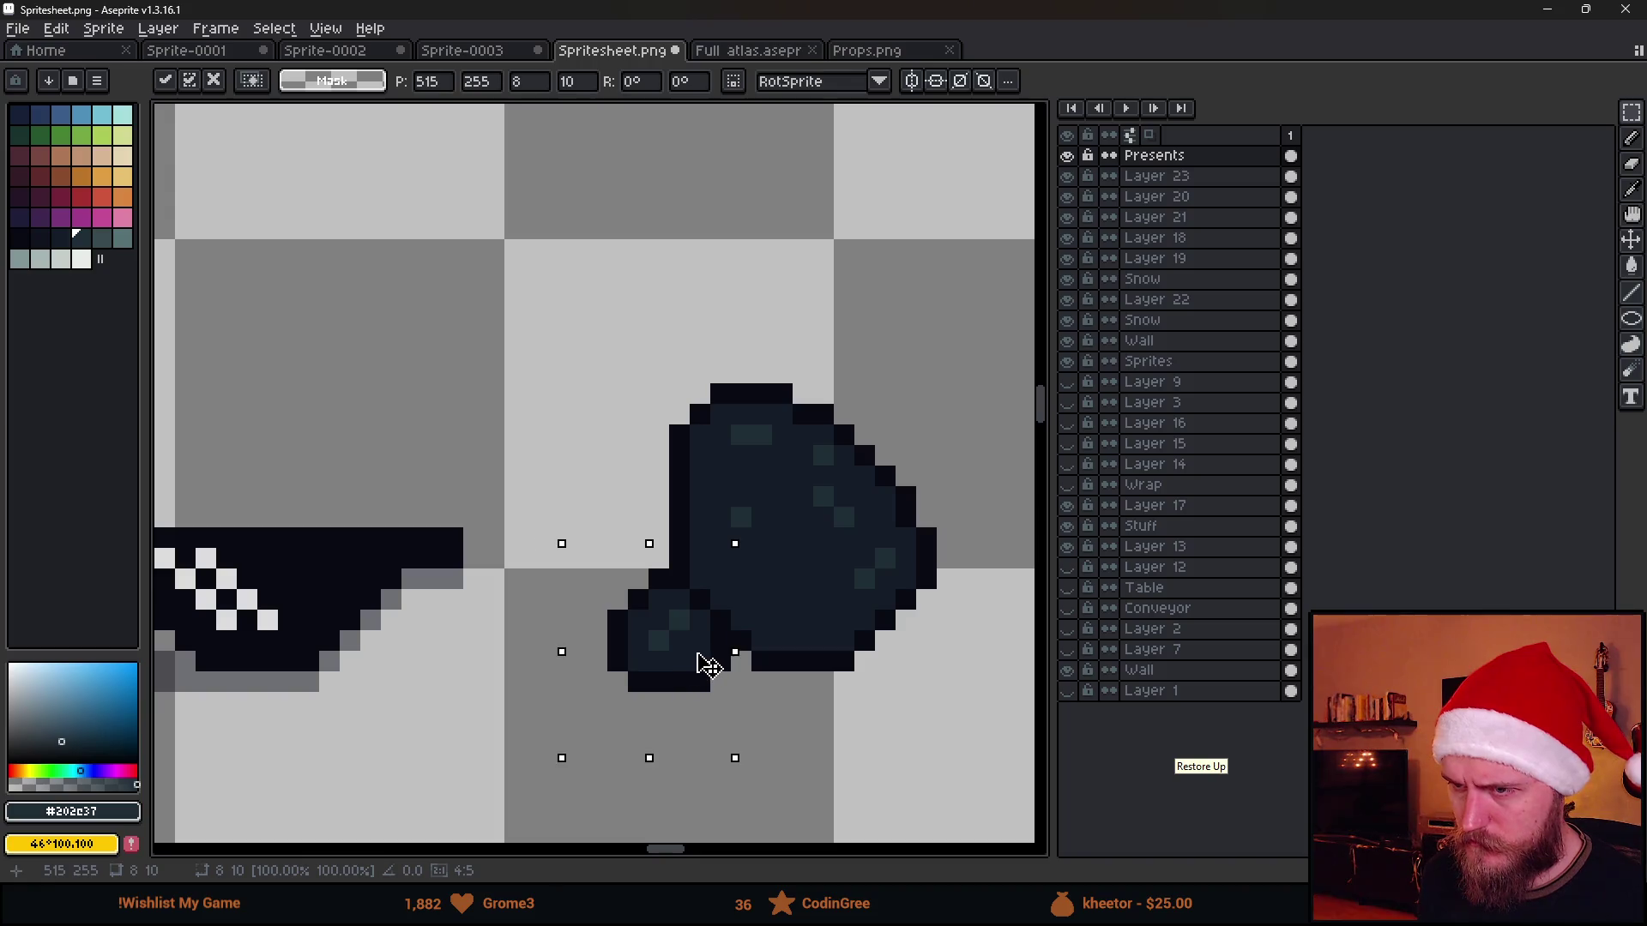
{"action": "key", "text": "ctrl+d"}
{"action": "scroll", "coordinate": [707, 664], "scroll_direction": "down", "scroll_amount": 2}
{"action": "scroll", "coordinate": [882, 614], "scroll_direction": "down", "scroll_amount": 1}
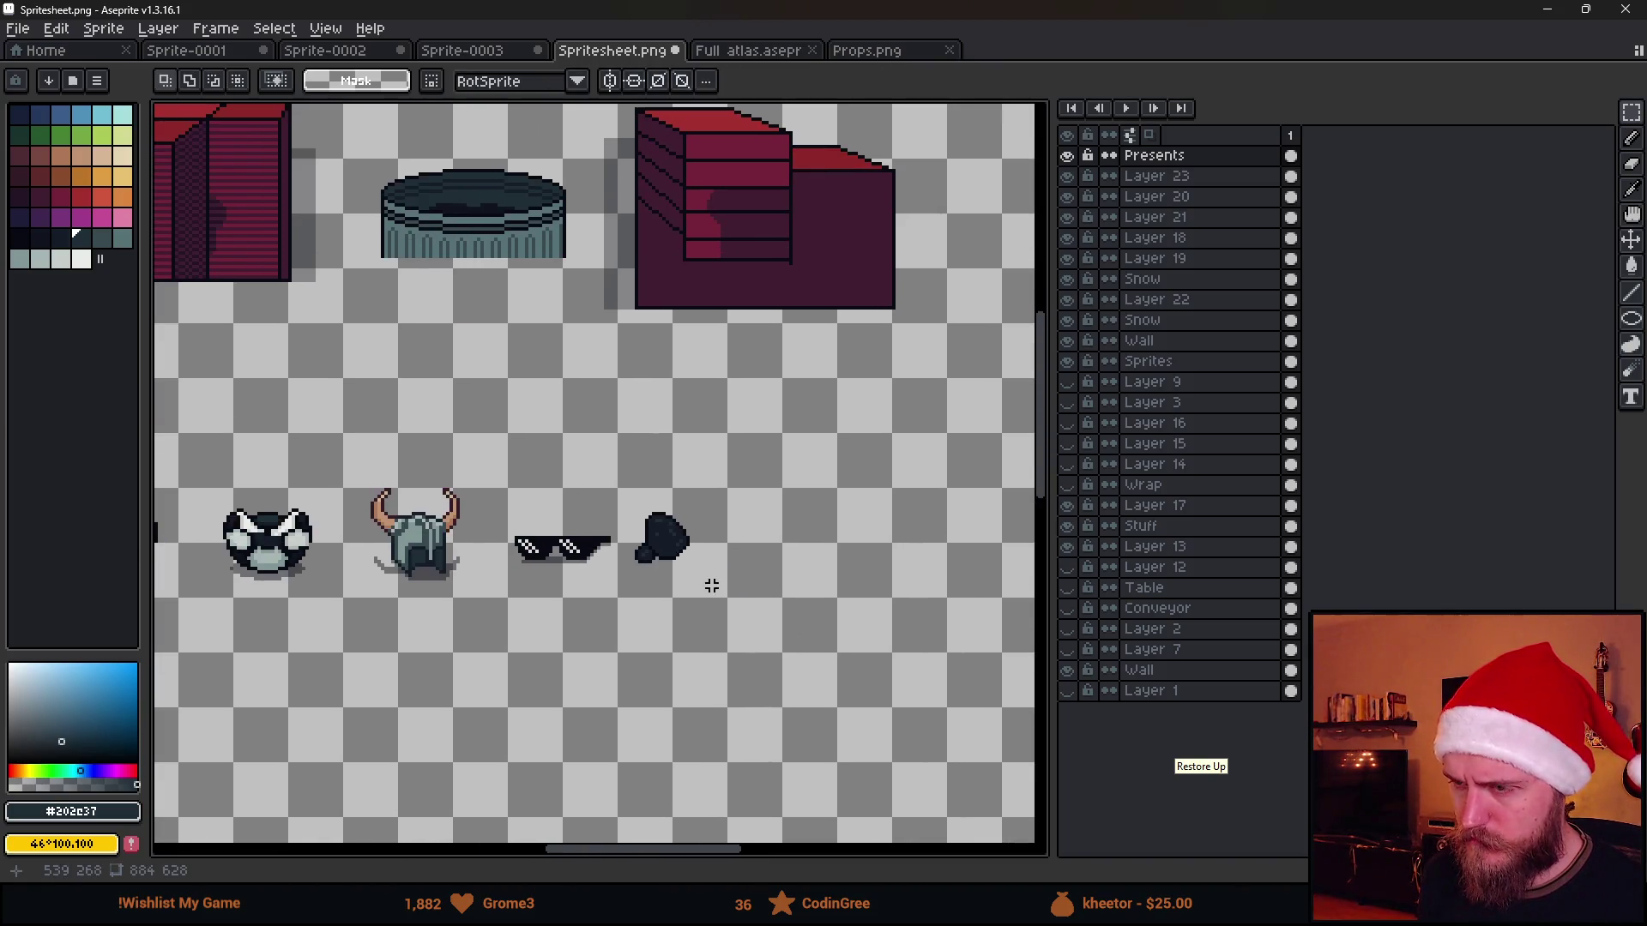
{"action": "scroll", "coordinate": [712, 586], "scroll_direction": "up", "scroll_amount": 1}
{"action": "scroll", "coordinate": [717, 548], "scroll_direction": "up", "scroll_amount": 2}
{"action": "left_click_drag", "start_coordinate": [487, 332], "coordinate": [768, 490]}
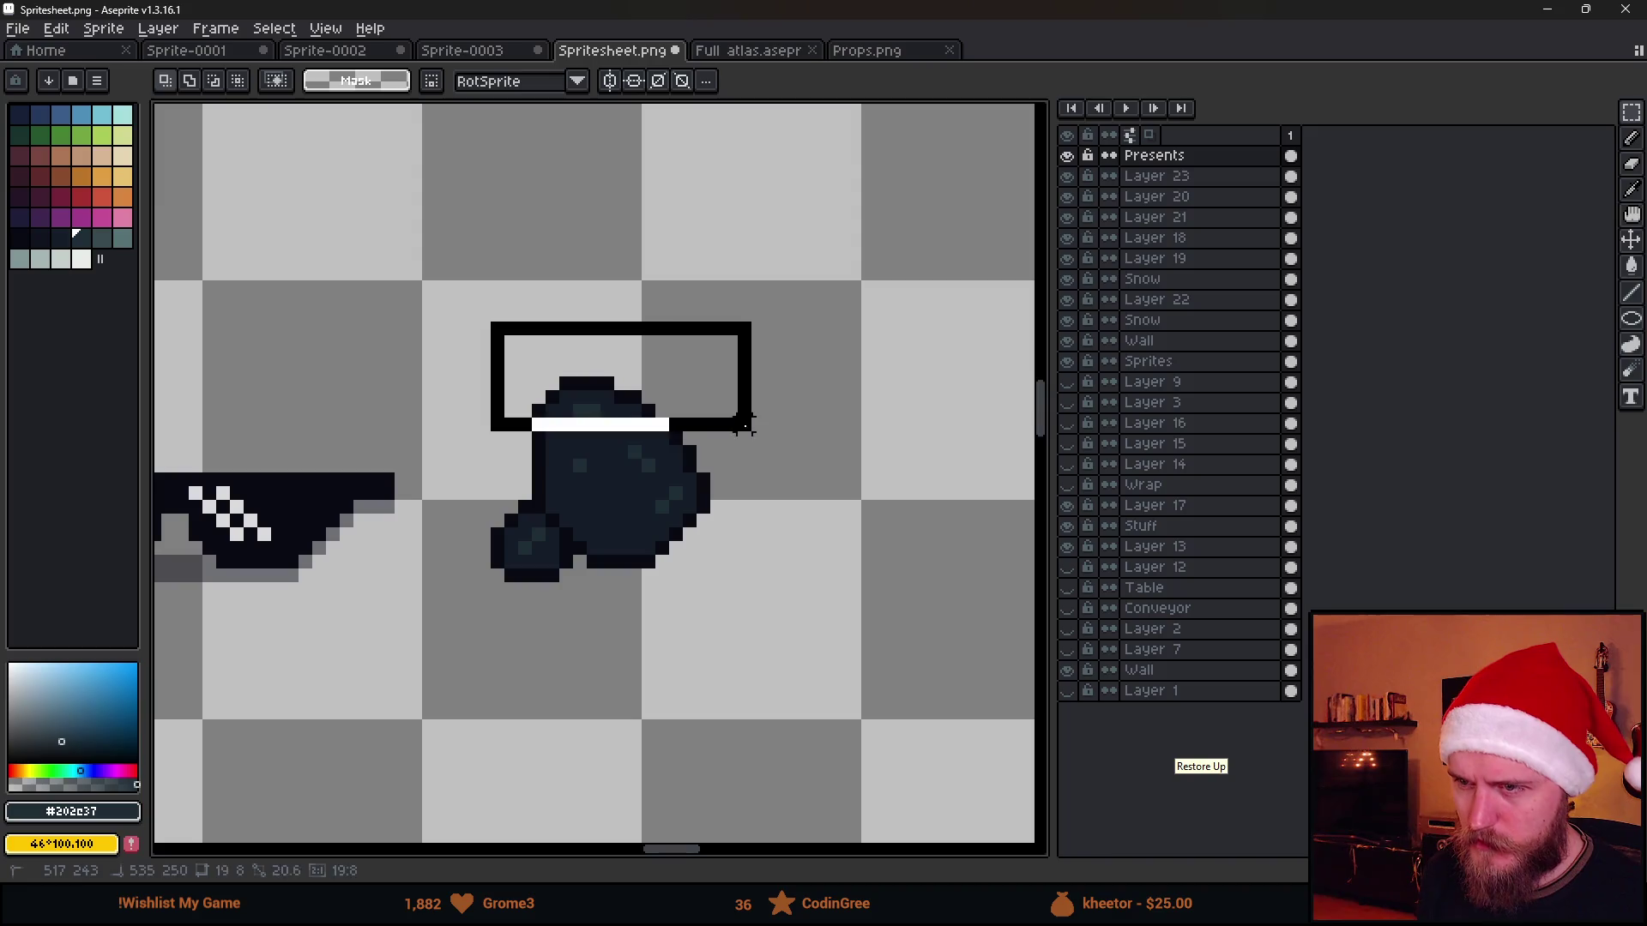
{"action": "key", "text": "ctrl+d"}
Patch a gap in the coal's black outline and paint a grey shadow under its bottom edge
{"action": "key", "text": "b"}
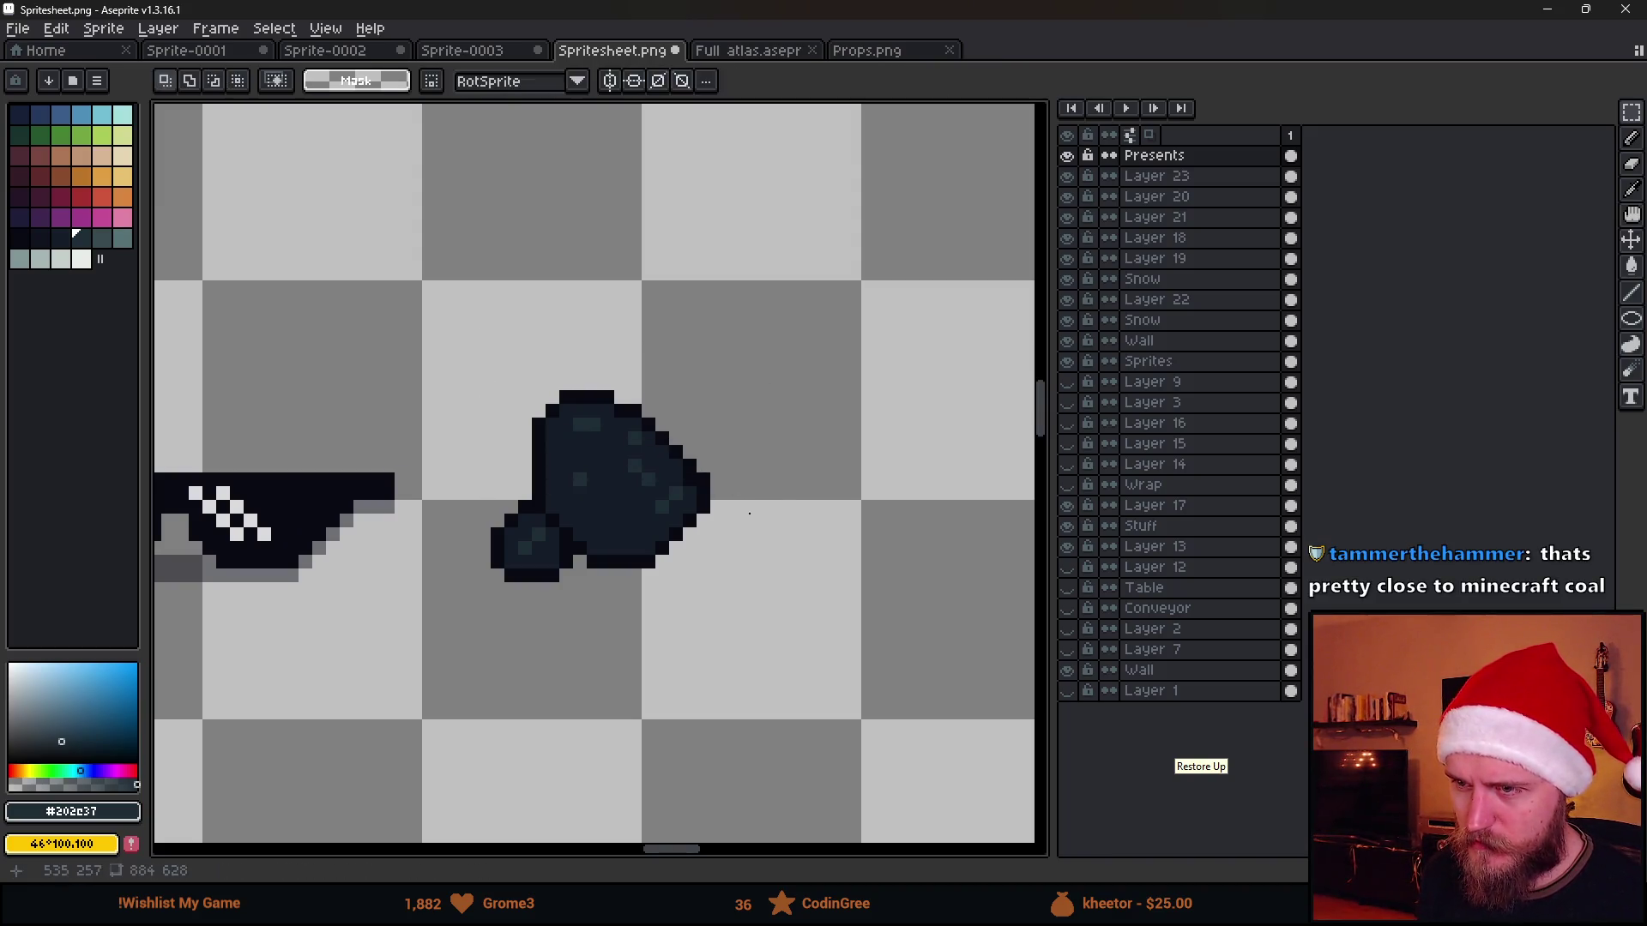
{"action": "scroll", "coordinate": [681, 449], "scroll_direction": "up", "scroll_amount": 2}
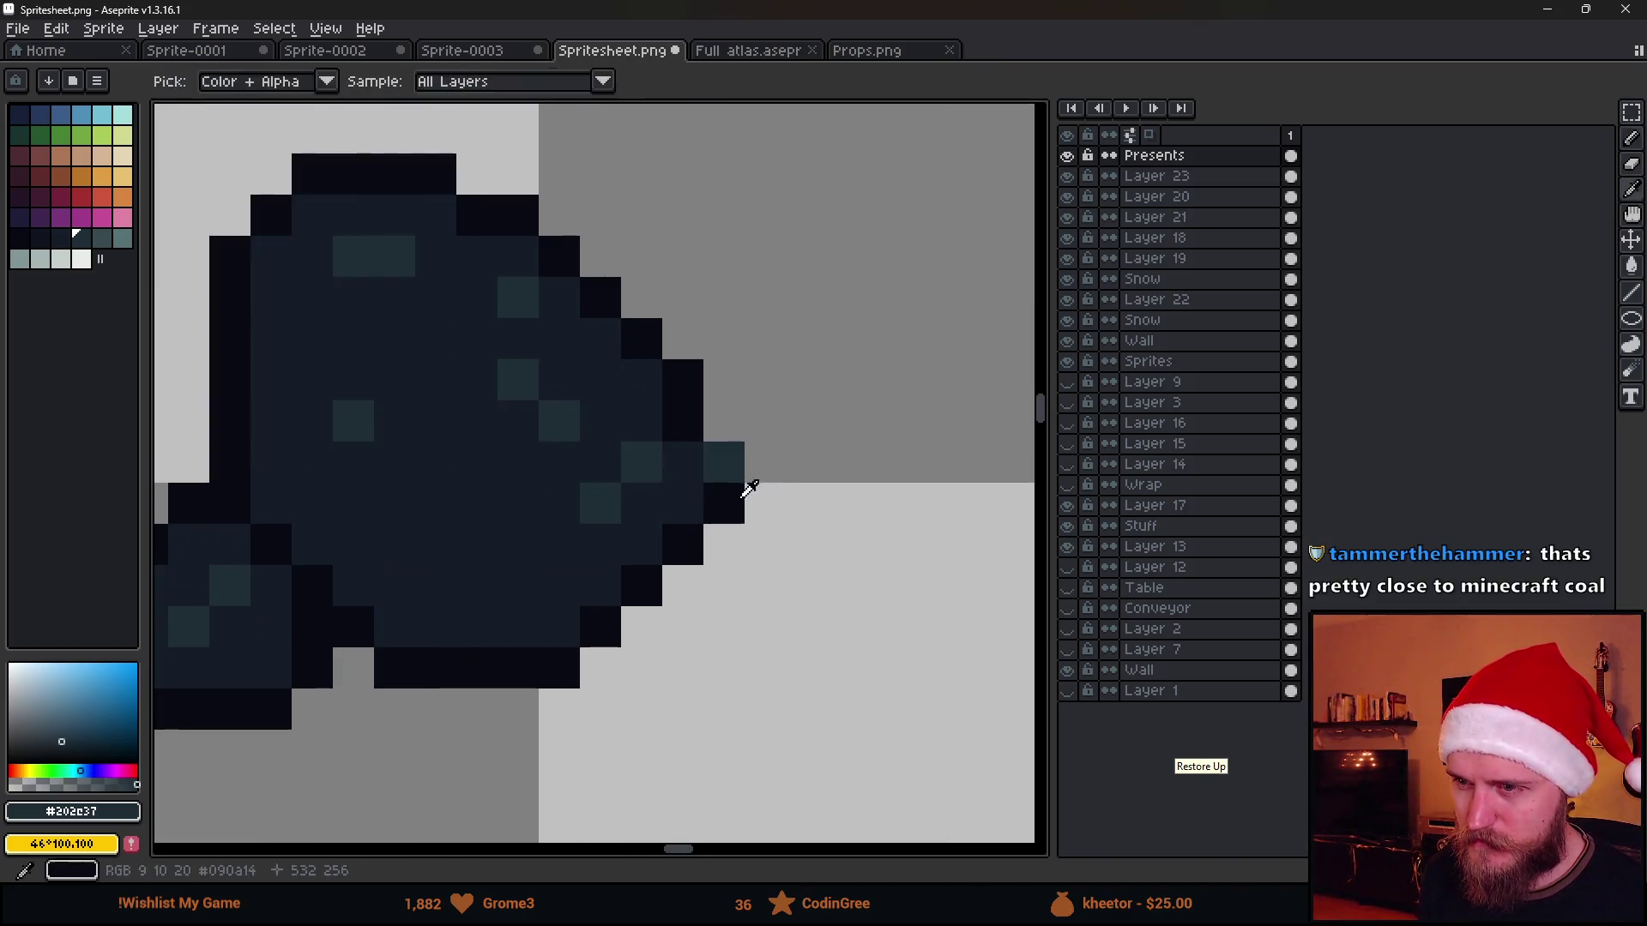
{"action": "left_click", "coordinate": [724, 504], "text": "alt"}
{"action": "left_click", "coordinate": [730, 469]}
{"action": "scroll", "coordinate": [754, 492], "scroll_direction": "down", "scroll_amount": 7}
{"action": "scroll", "coordinate": [780, 524], "scroll_direction": "down", "scroll_amount": 2}
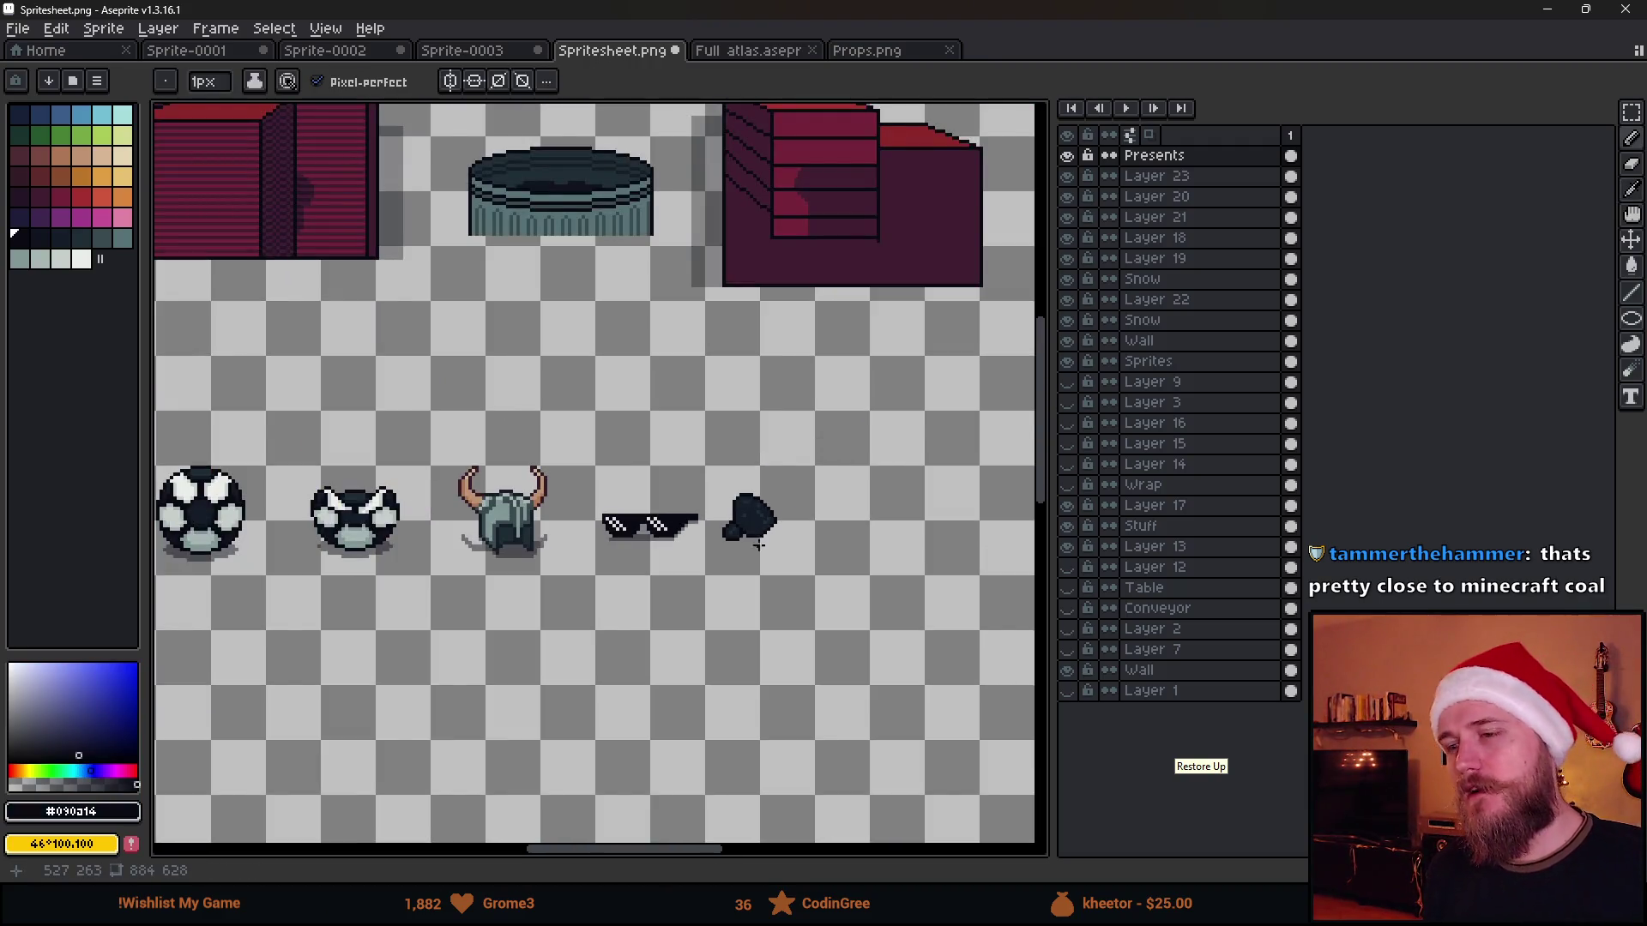
{"action": "scroll", "coordinate": [781, 524], "scroll_direction": "up", "scroll_amount": 2}
{"action": "scroll", "coordinate": [681, 515], "scroll_direction": "up", "scroll_amount": 3}
{"action": "key", "text": "alt"}
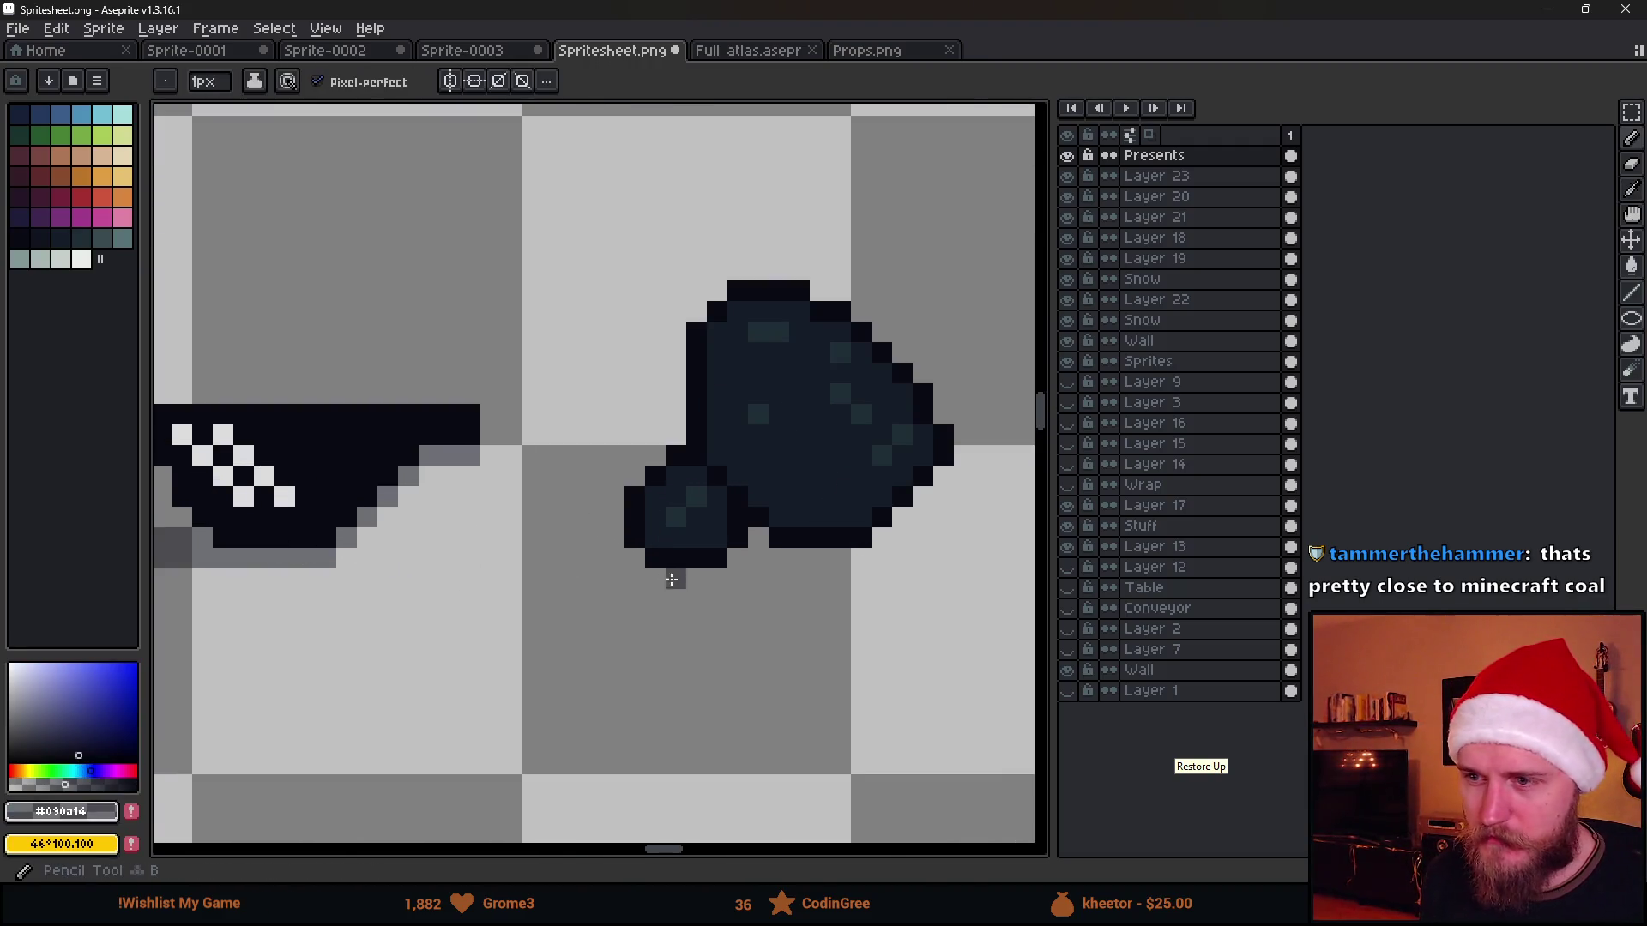
{"action": "mouse_move", "coordinate": [634, 560]}
{"action": "left_mouse_down"}
{"action": "mouse_move", "coordinate": [655, 578]}
{"action": "mouse_move", "coordinate": [870, 559]}
{"action": "mouse_move", "coordinate": [952, 471]}
{"action": "left_mouse_up"}
{"action": "scroll", "coordinate": [908, 532], "scroll_direction": "down", "scroll_amount": 4}
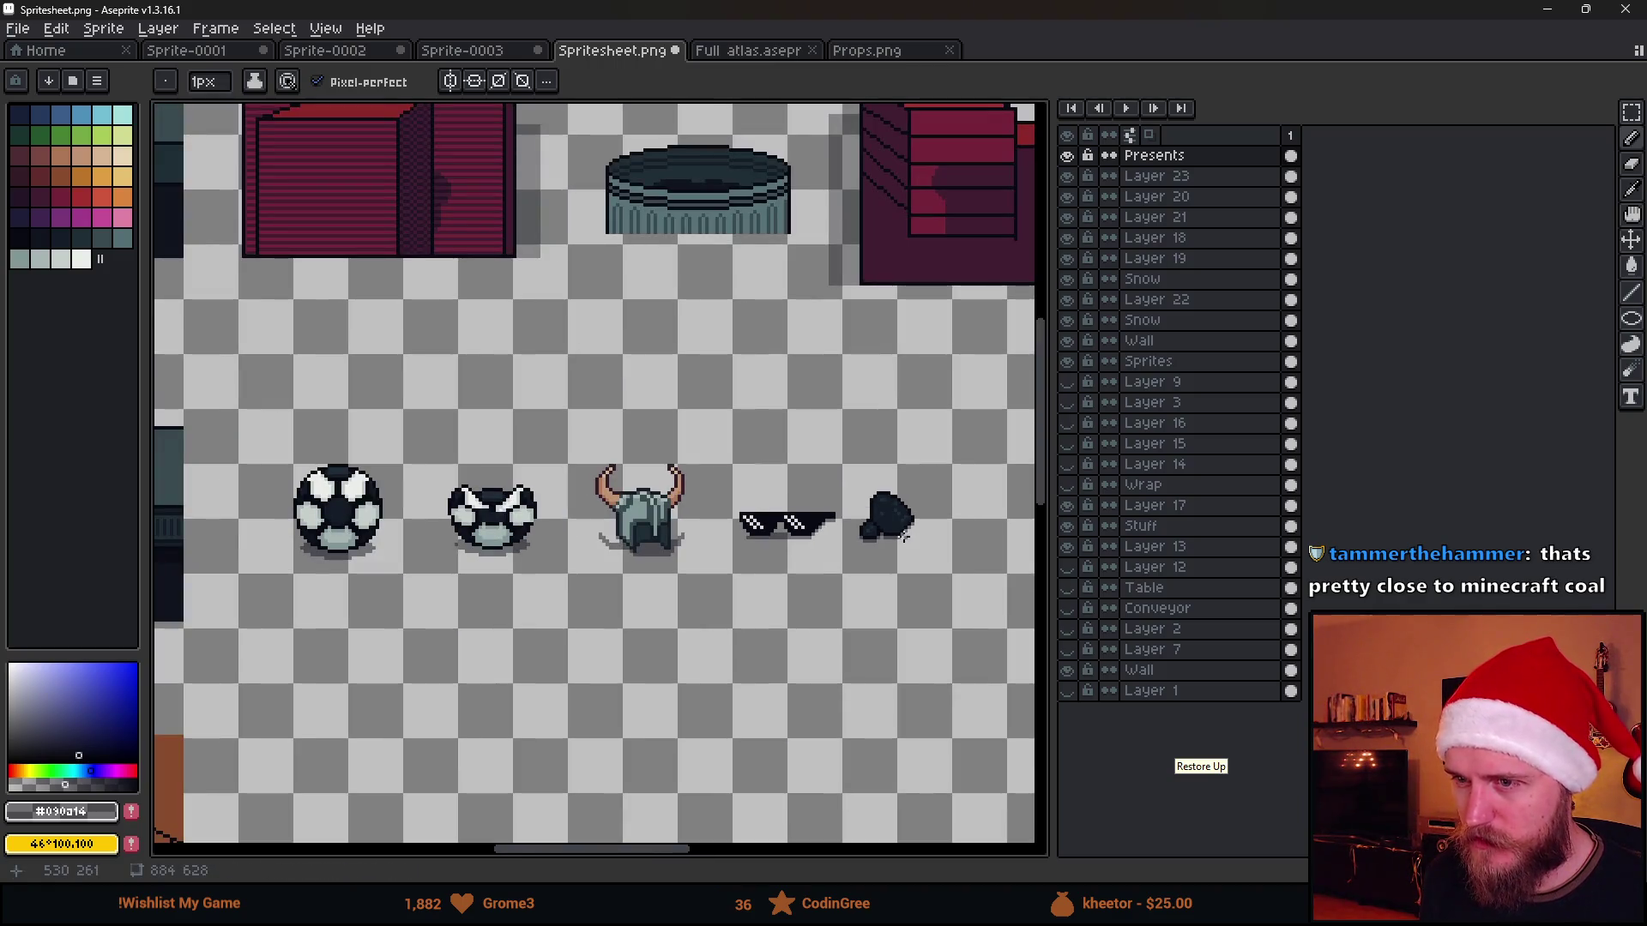
{"action": "scroll", "coordinate": [895, 558], "scroll_direction": "up", "scroll_amount": 4}
{"action": "scroll", "coordinate": [721, 618], "scroll_direction": "down", "scroll_amount": 1}
{"action": "scroll", "coordinate": [722, 620], "scroll_direction": "down", "scroll_amount": 1}
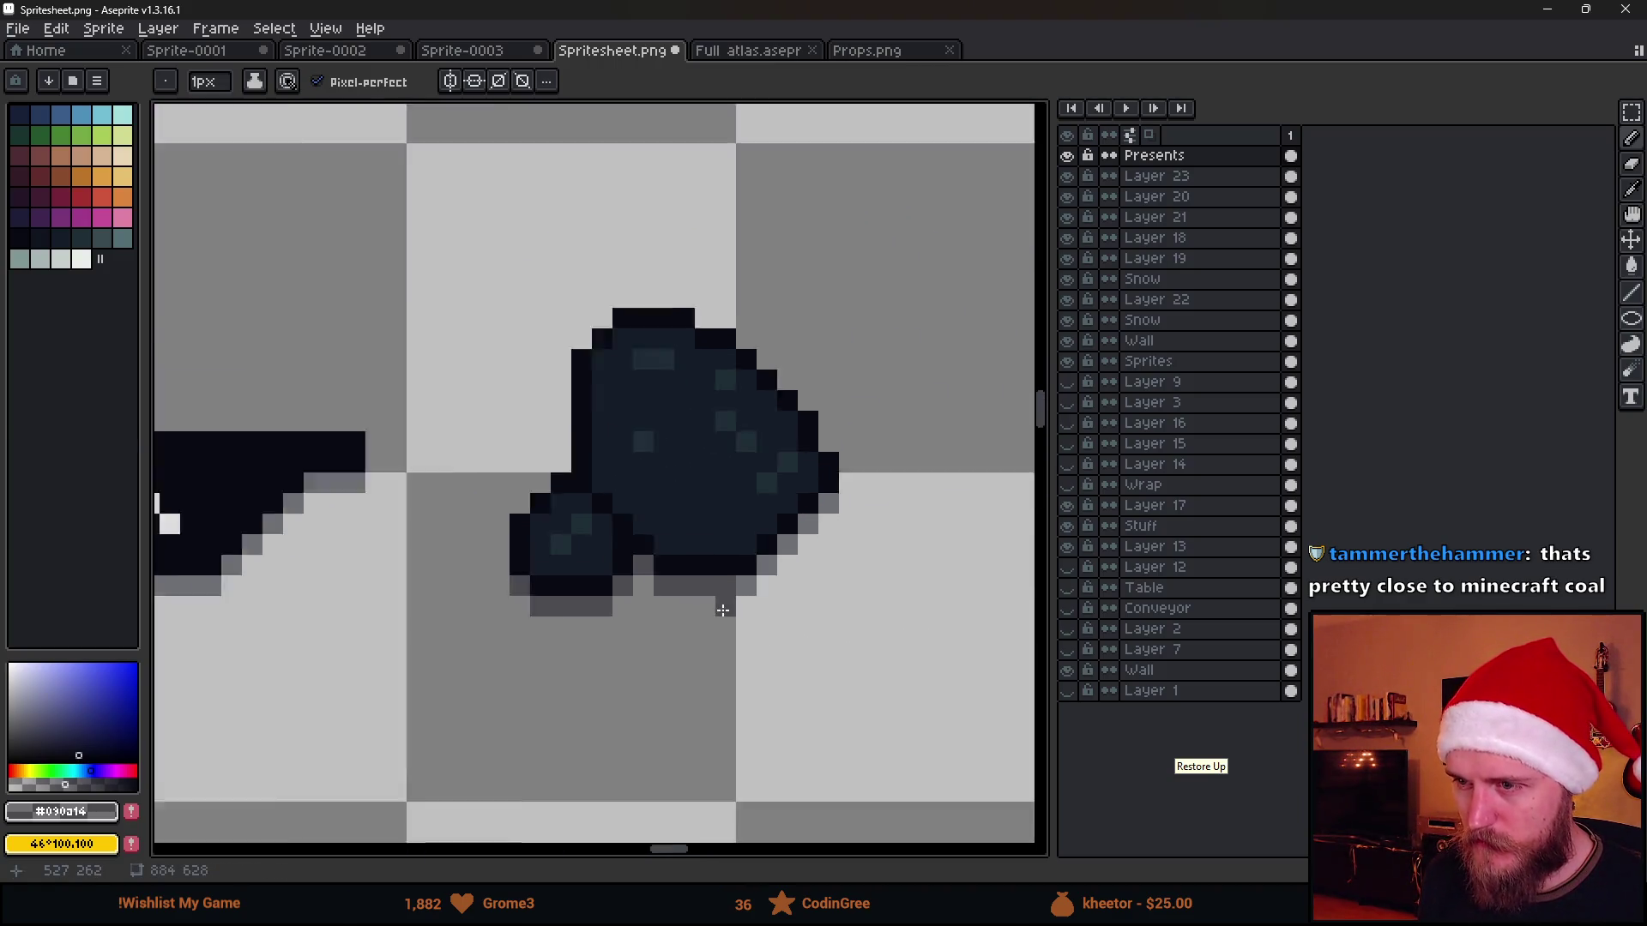
{"action": "scroll", "coordinate": [720, 626], "scroll_direction": "down", "scroll_amount": 2}
{"action": "scroll", "coordinate": [720, 626], "scroll_direction": "down", "scroll_amount": 1}
{"action": "scroll", "coordinate": [721, 620], "scroll_direction": "down", "scroll_amount": 2}
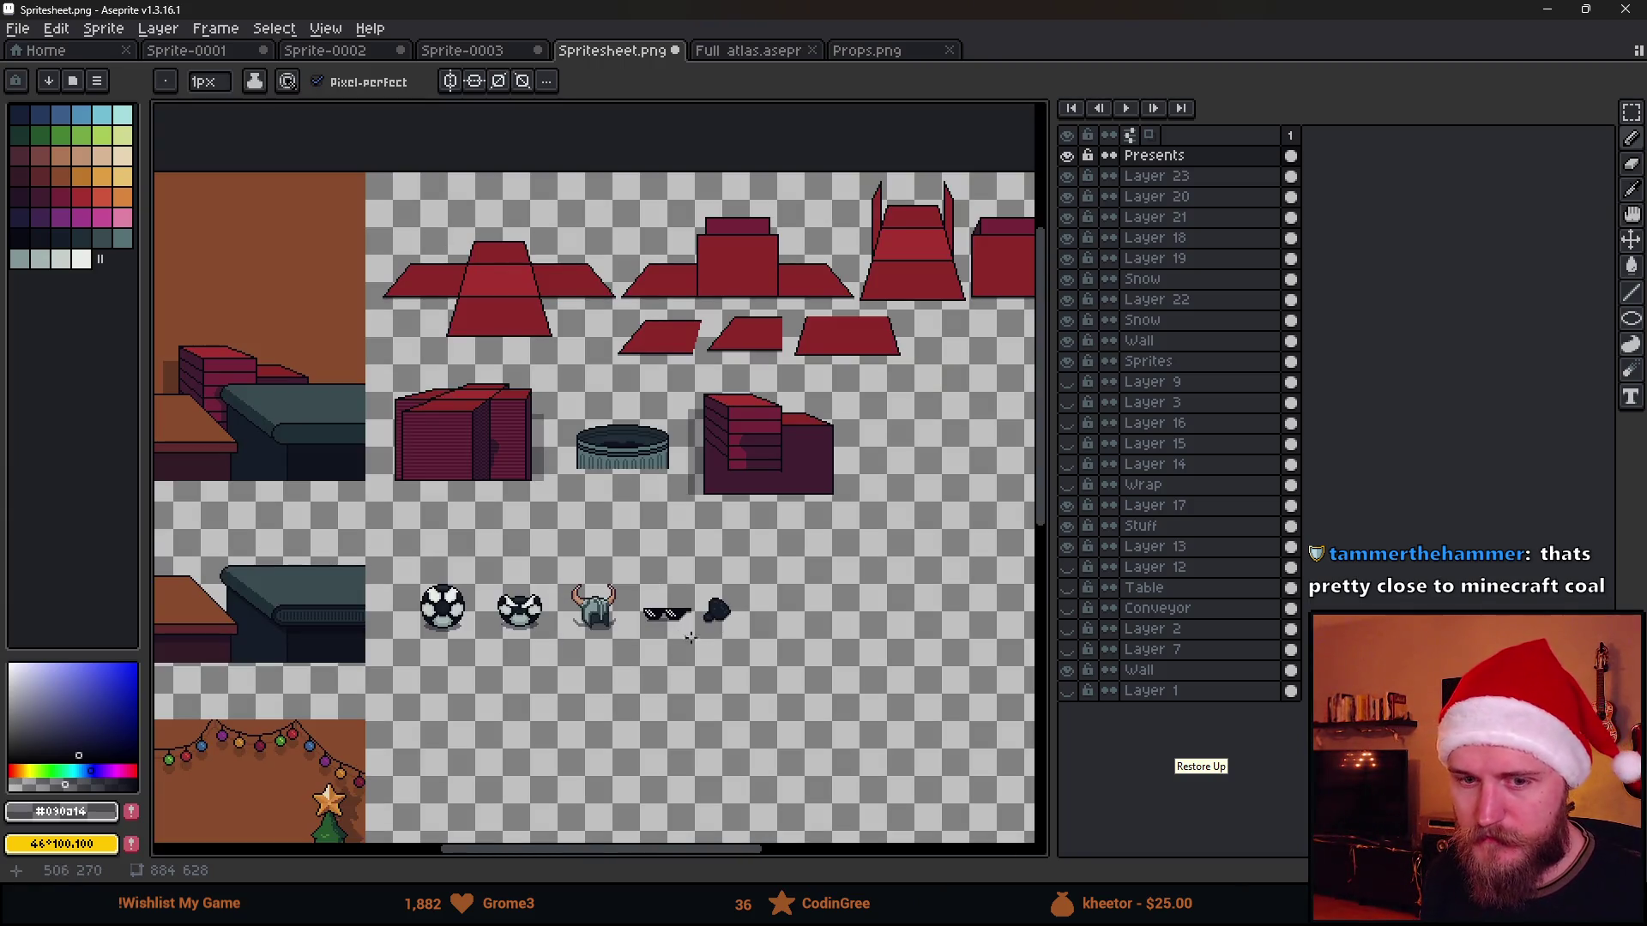
{"action": "scroll", "coordinate": [691, 638], "scroll_direction": "up", "scroll_amount": 2}
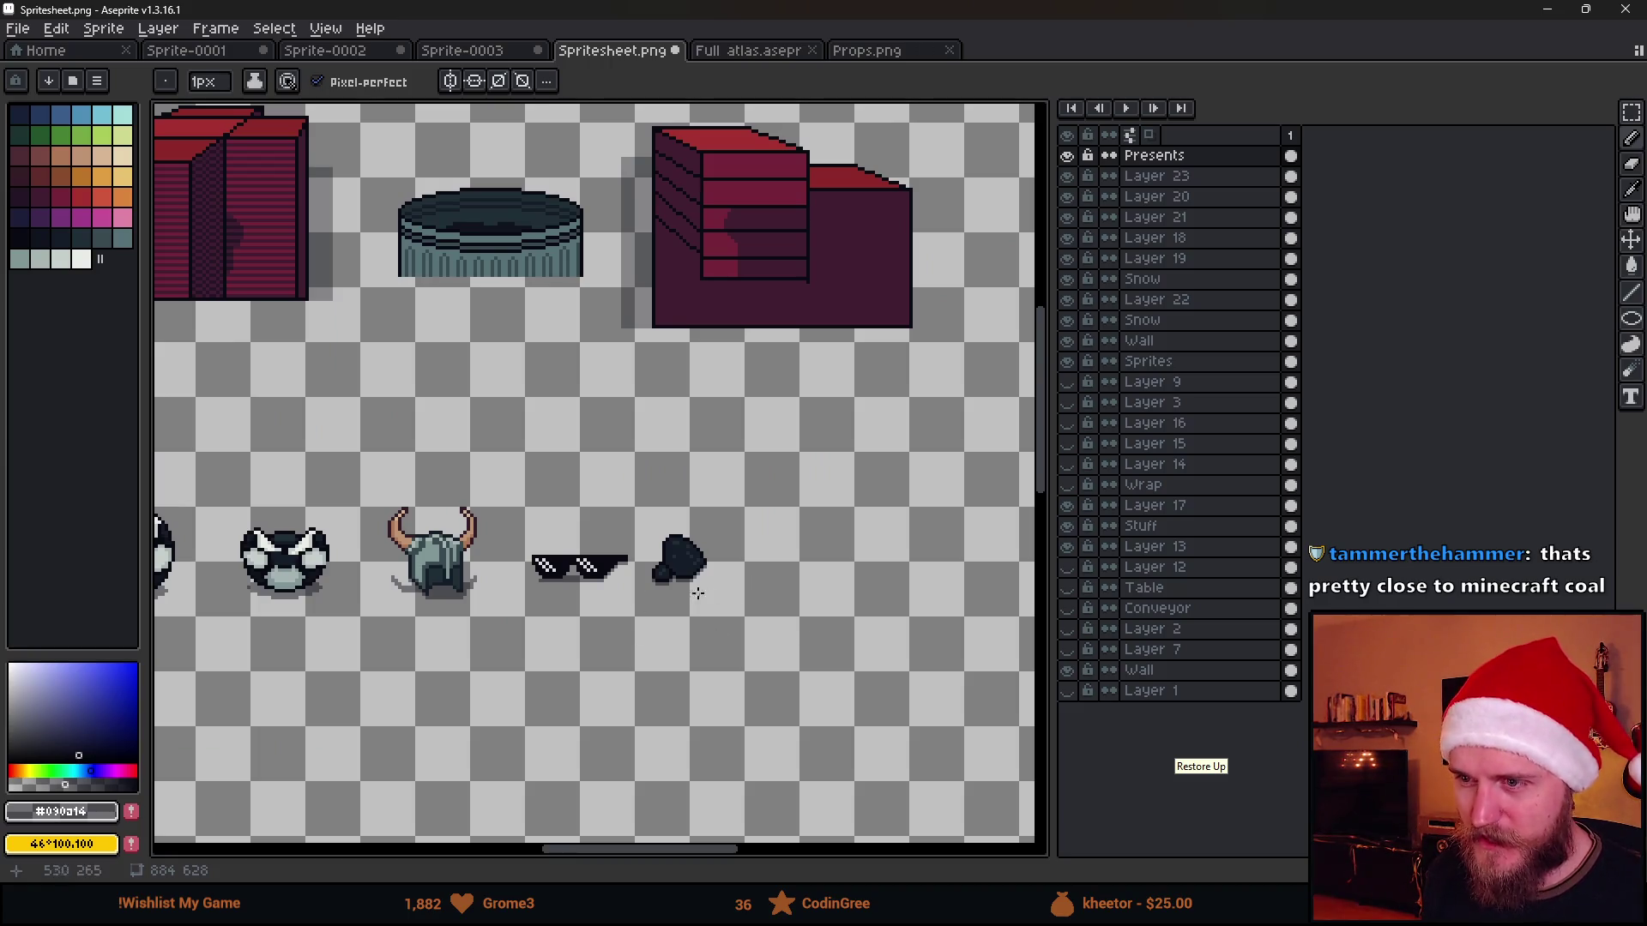
Pan across the sheet from the prop row to the room scenes to review the shaded coal lump
{"action": "left_click_drag", "start_coordinate": [697, 592], "coordinate": [746, 562]}
{"action": "left_click_drag", "start_coordinate": [590, 555], "coordinate": [668, 520]}
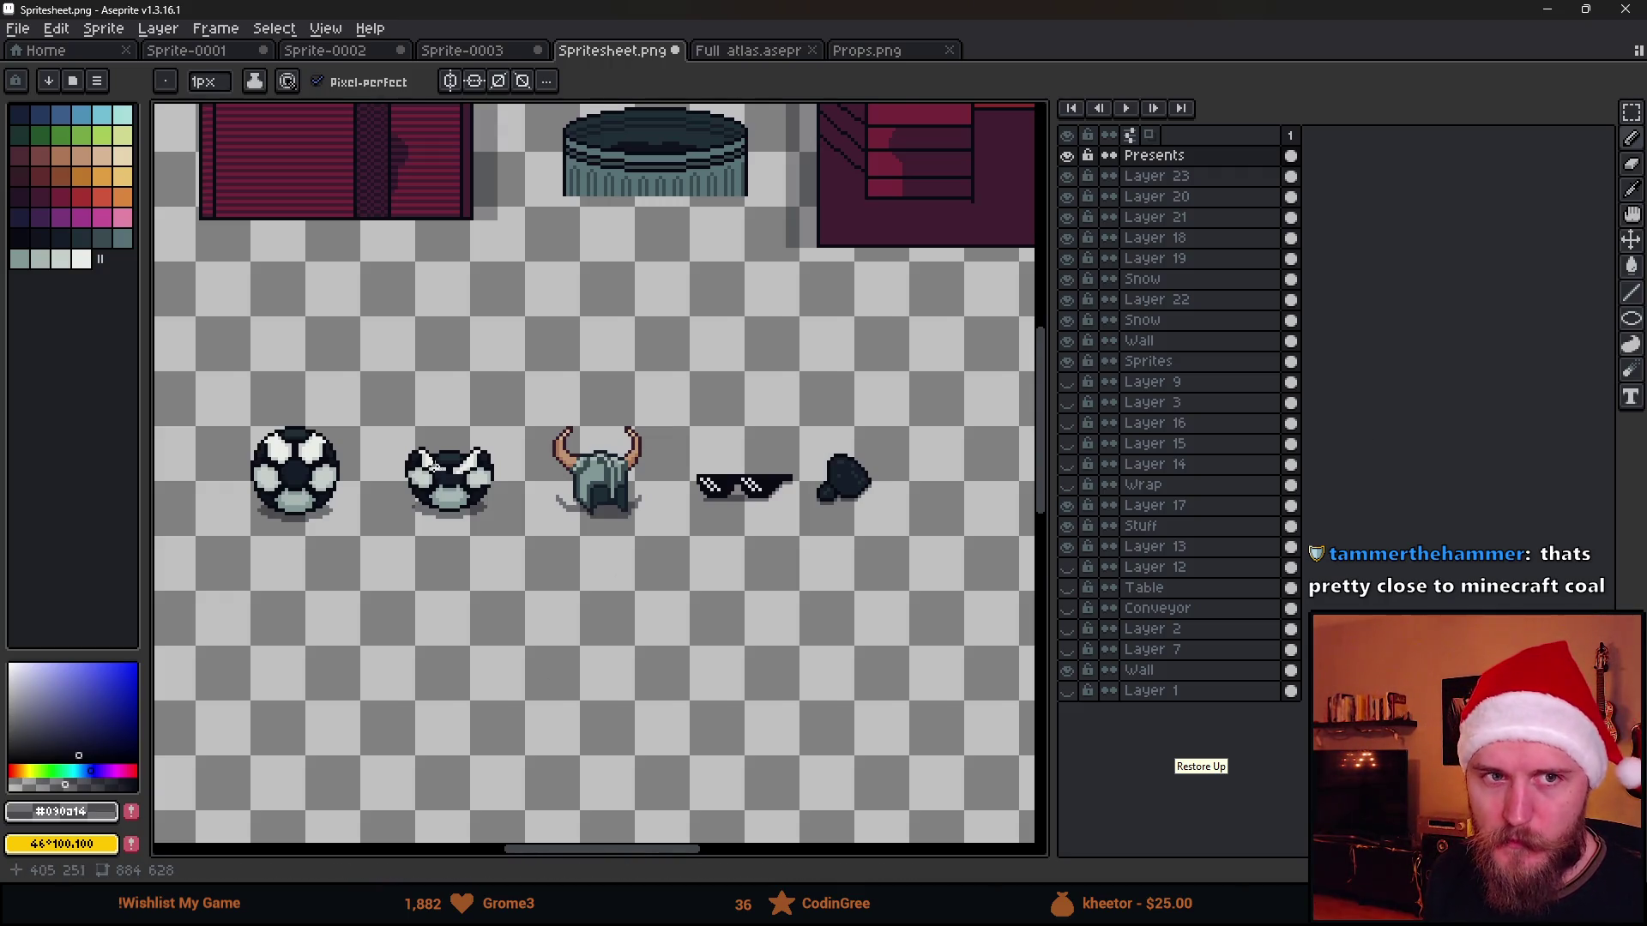
{"action": "scroll", "coordinate": [431, 464], "scroll_direction": "down", "scroll_amount": 2}
{"action": "left_click_drag", "start_coordinate": [431, 464], "coordinate": [879, 485]}
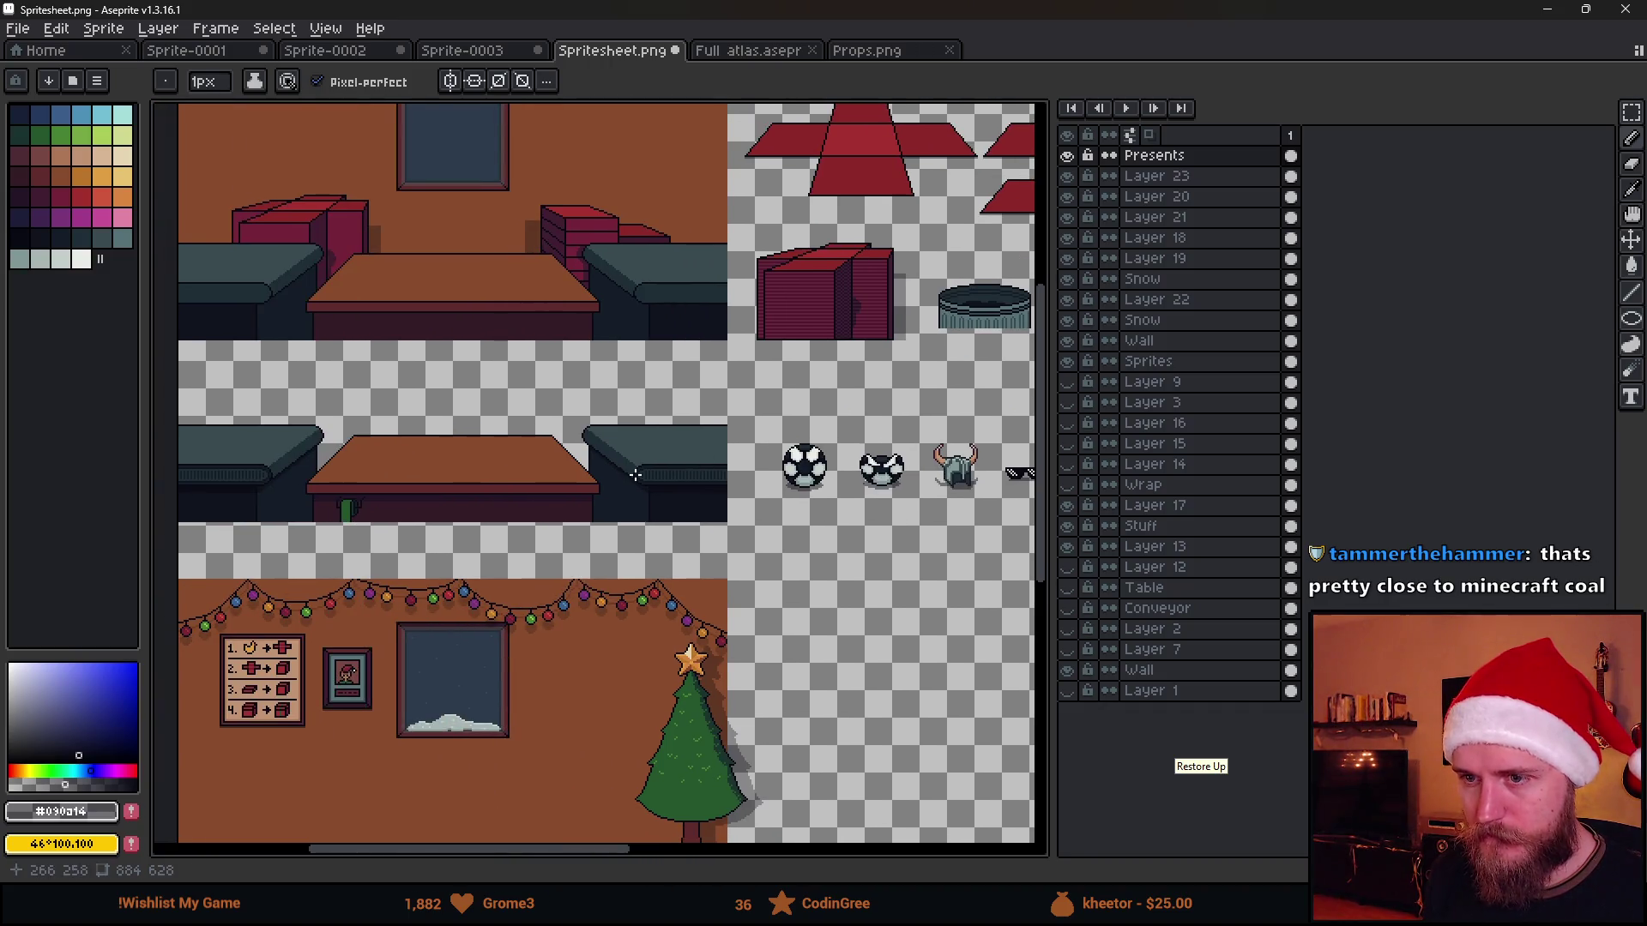
Save Spritesheet.png with Ctrl+S while panning between the room scenes and the prop row
{"action": "mouse_move", "coordinate": [634, 475]}
{"action": "left_mouse_down"}
{"action": "mouse_move", "coordinate": [648, 360]}
{"action": "mouse_move", "coordinate": [677, 335]}
{"action": "left_mouse_up"}
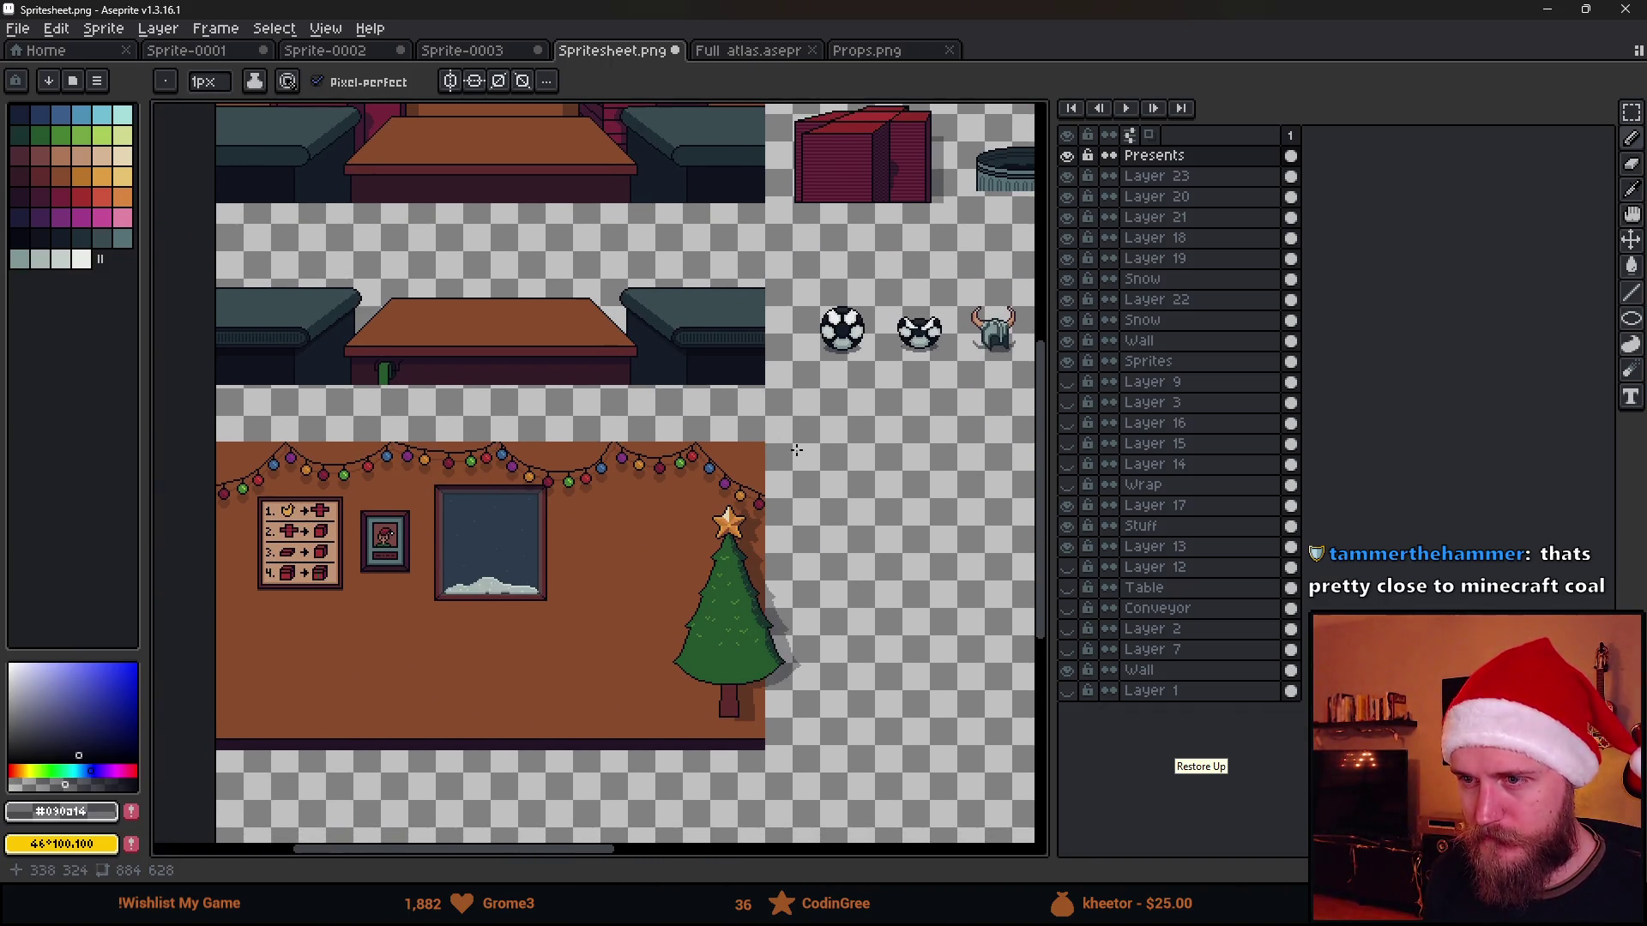
{"action": "key", "text": "ctrl+s"}
{"action": "mouse_move", "coordinate": [924, 477]}
{"action": "left_mouse_down"}
{"action": "mouse_move", "coordinate": [678, 555]}
{"action": "mouse_move", "coordinate": [793, 507]}
{"action": "left_mouse_up"}
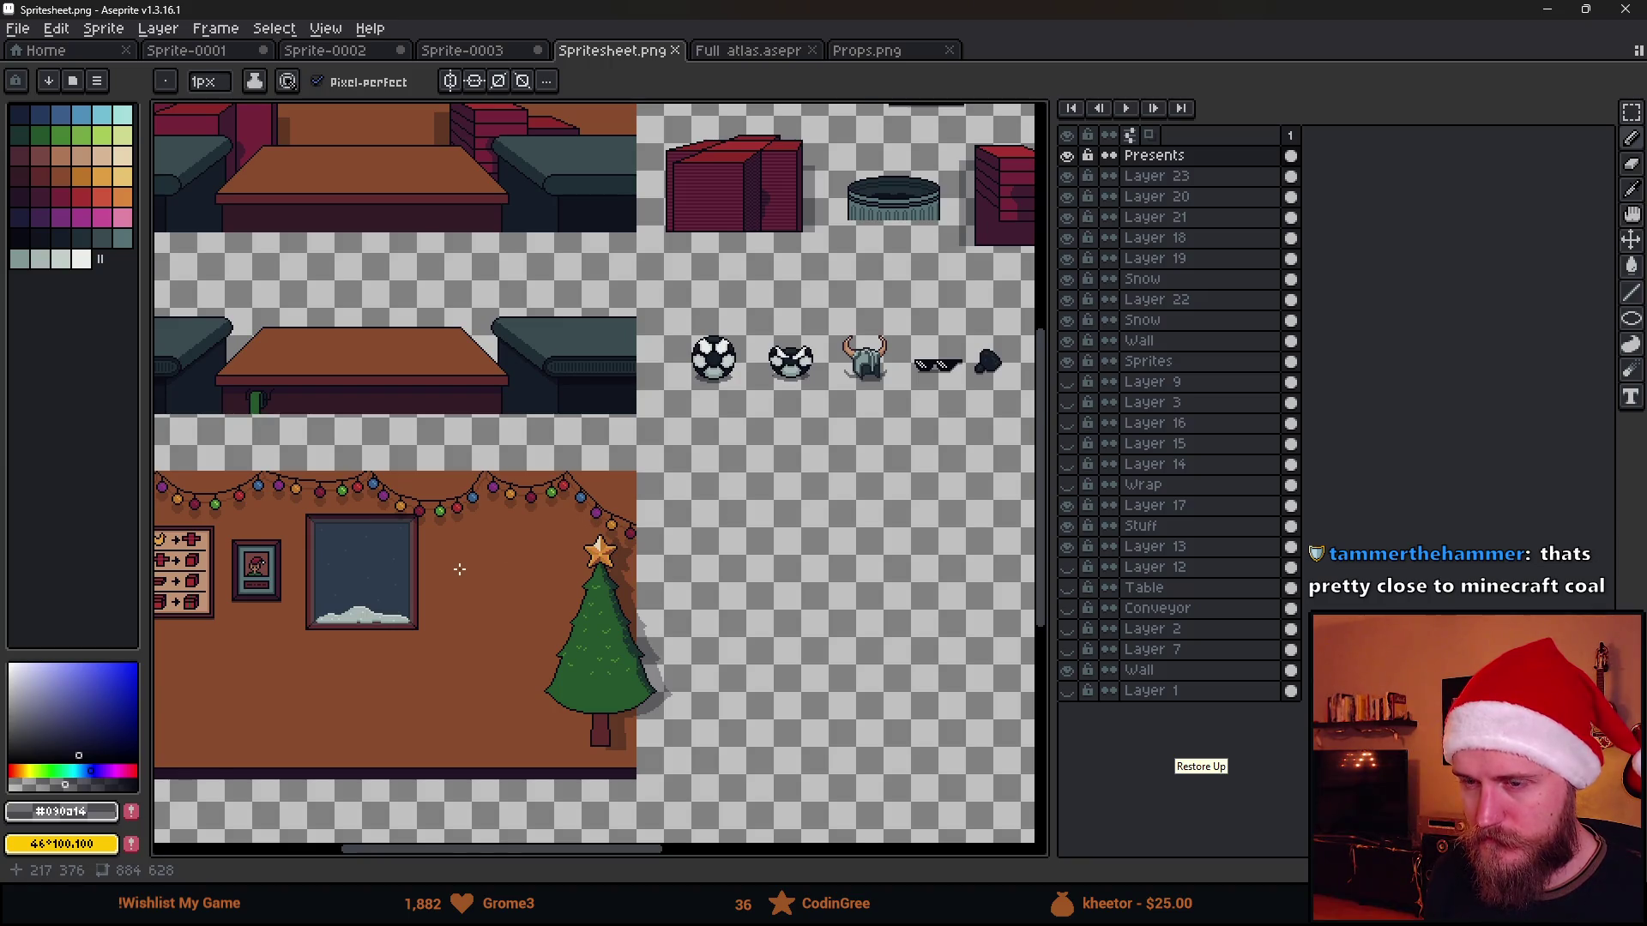
{"action": "scroll", "coordinate": [459, 569], "scroll_direction": "up", "scroll_amount": 2}
{"action": "scroll", "coordinate": [466, 603], "scroll_direction": "up", "scroll_amount": 1}
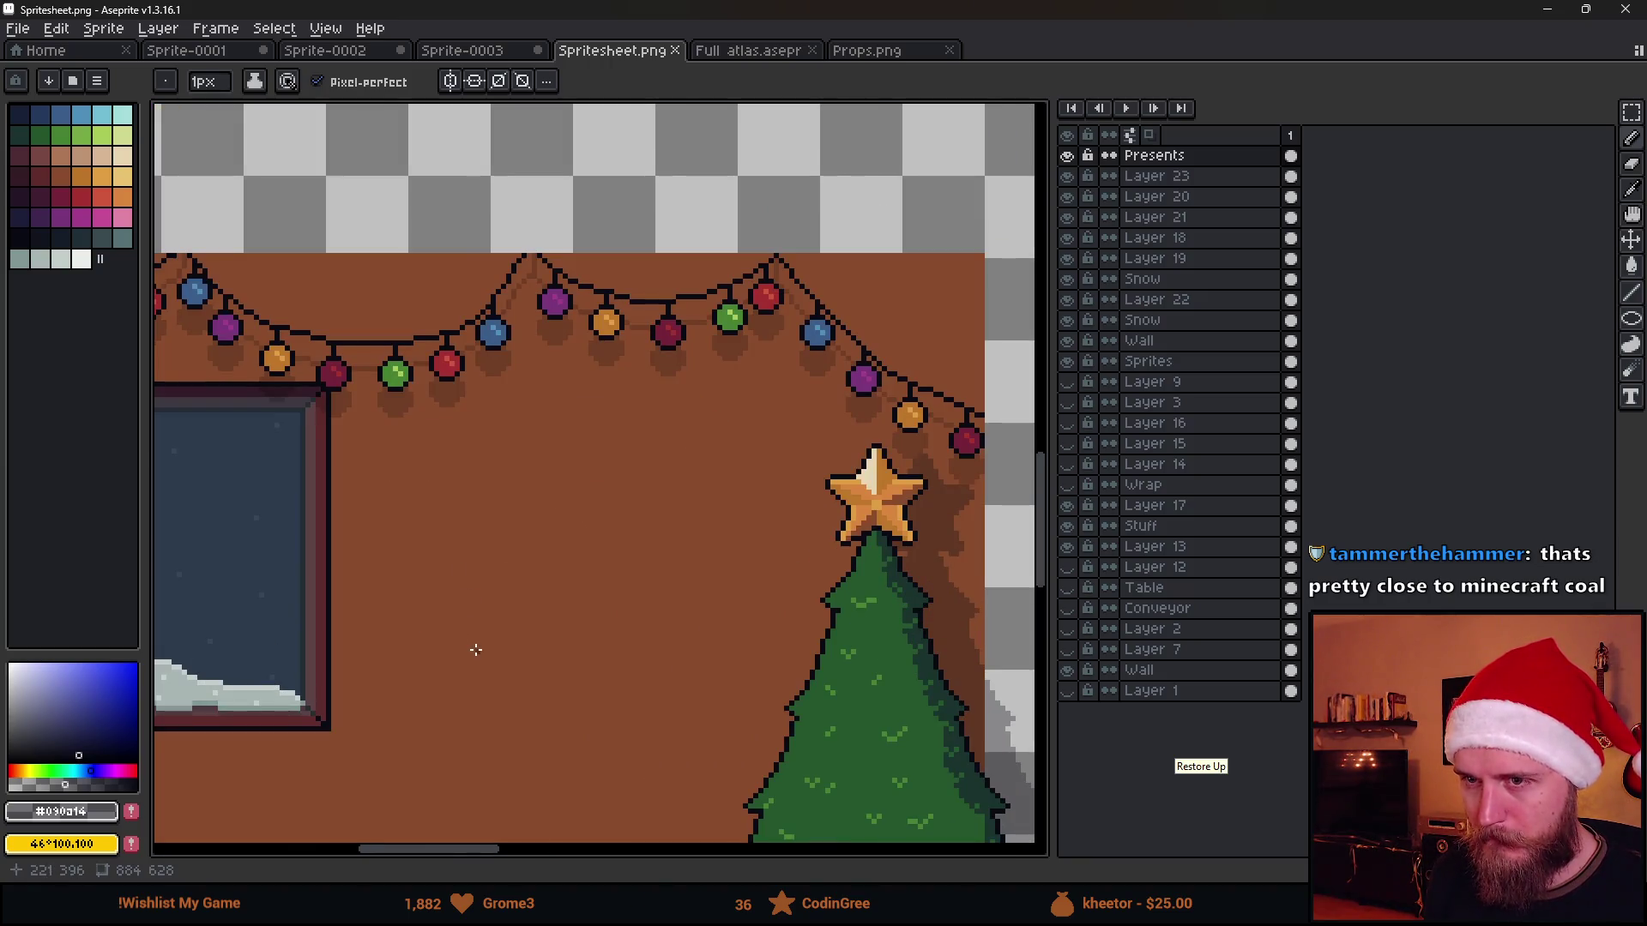
{"action": "scroll", "coordinate": [473, 646], "scroll_direction": "down", "scroll_amount": 1}
{"action": "scroll", "coordinate": [600, 631], "scroll_direction": "down", "scroll_amount": 1}
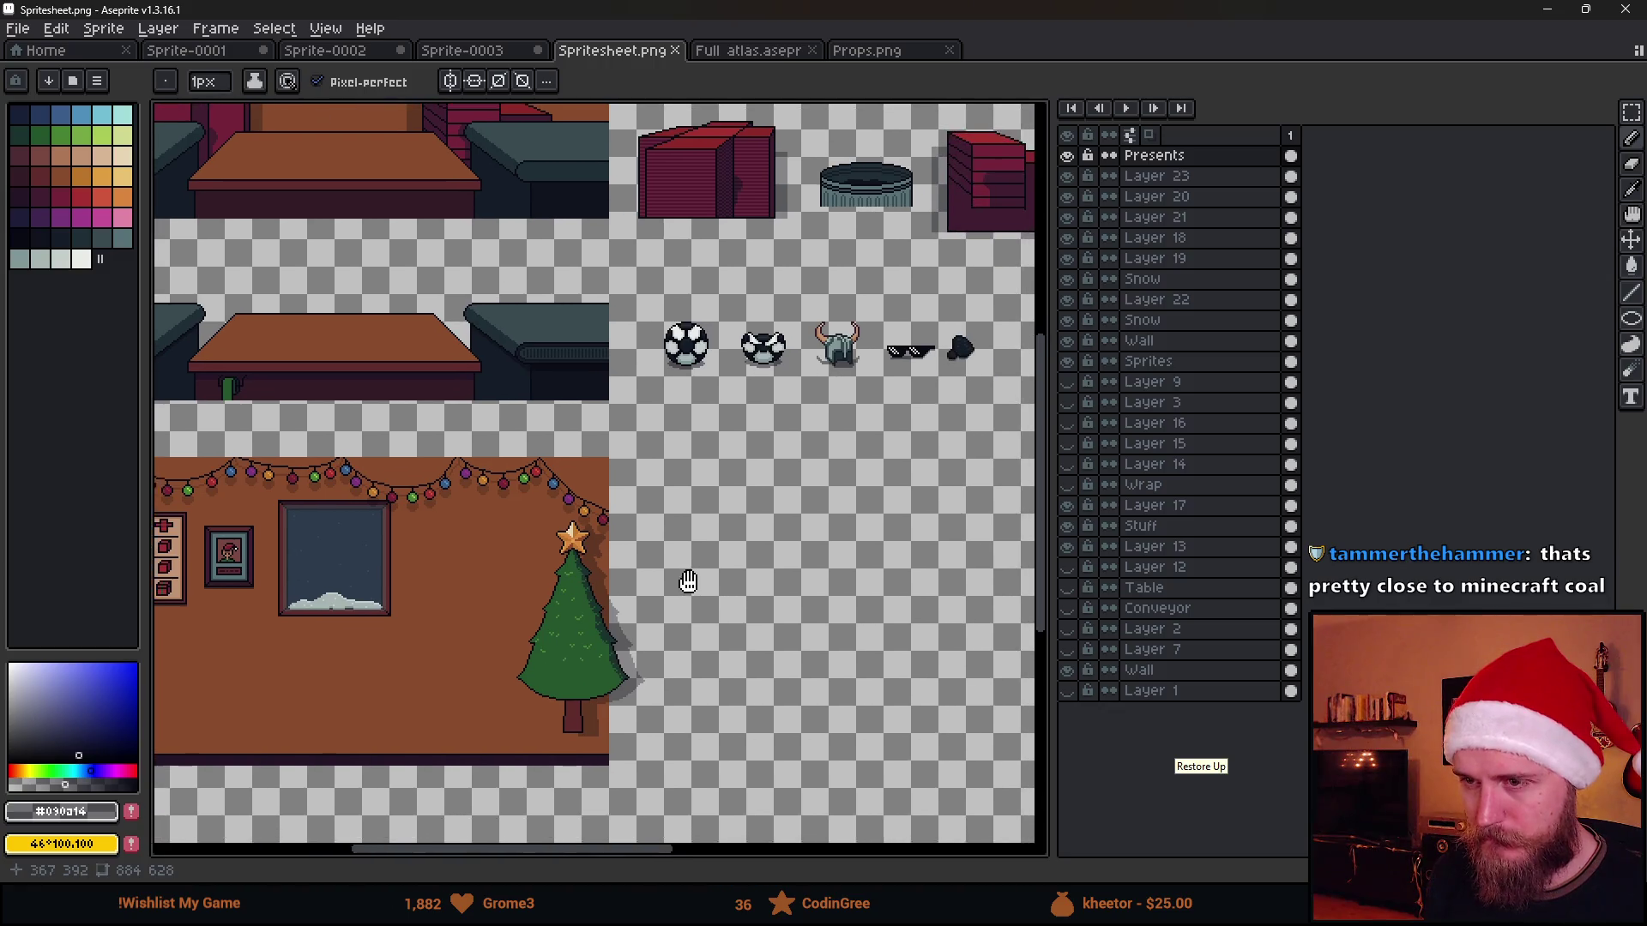
{"action": "left_click_drag", "start_coordinate": [688, 580], "coordinate": [690, 560]}
{"action": "scroll", "coordinate": [643, 567], "scroll_direction": "right", "scroll_amount": 3}
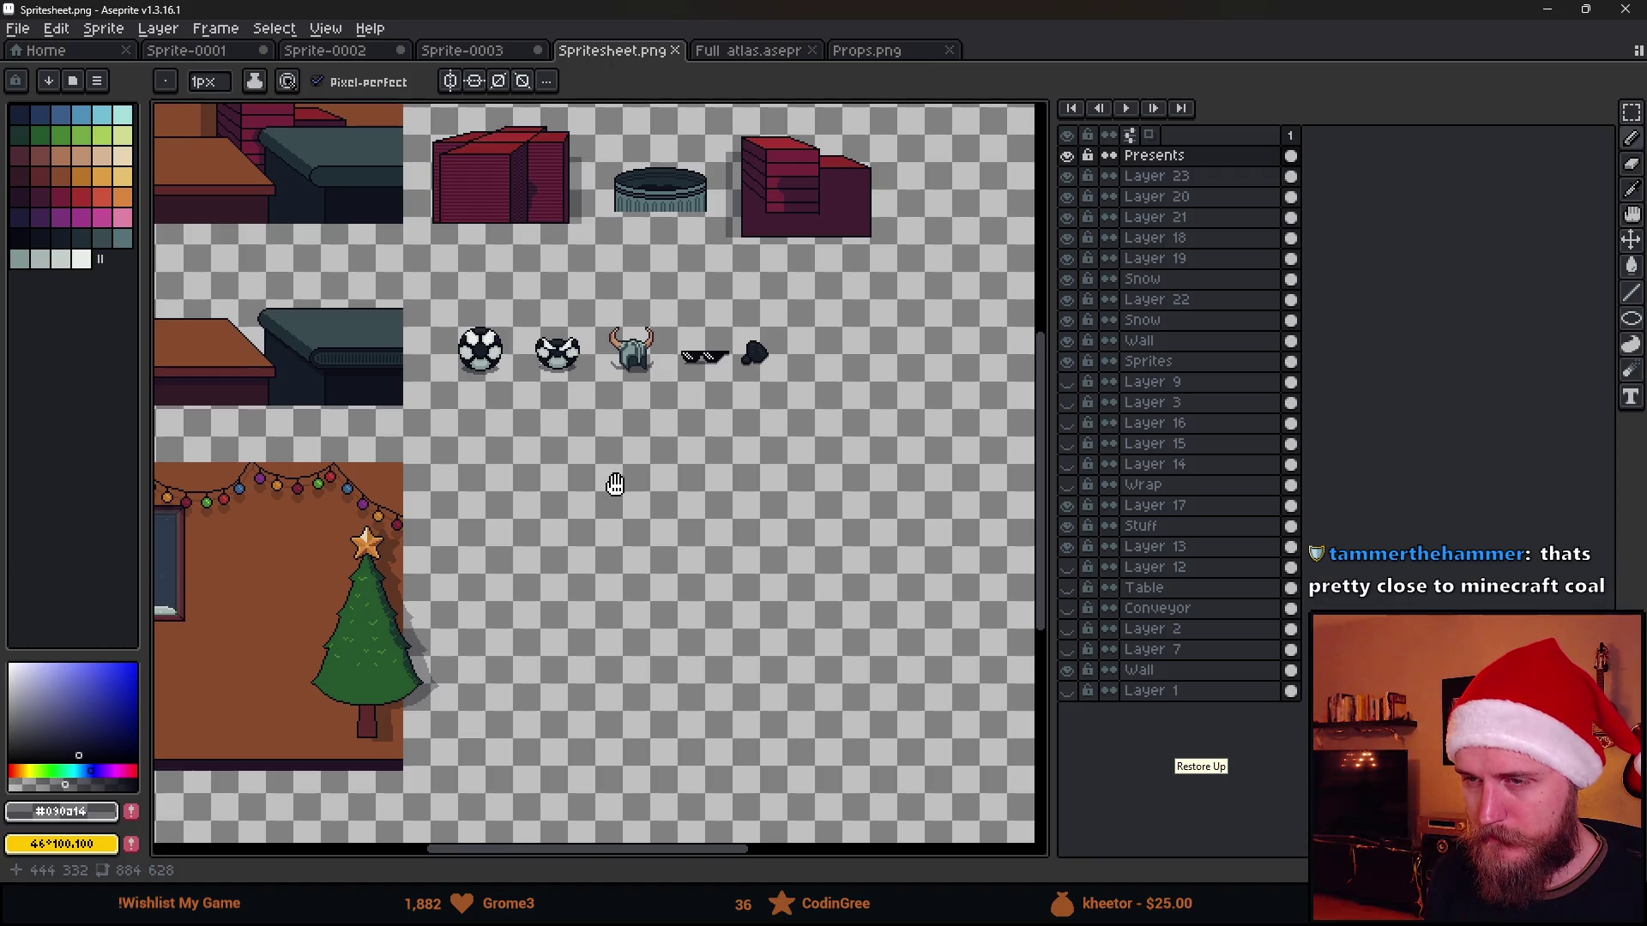
{"action": "scroll", "coordinate": [615, 484], "scroll_direction": "up", "scroll_amount": 2}
{"action": "scroll", "coordinate": [657, 452], "scroll_direction": "up", "scroll_amount": 1}
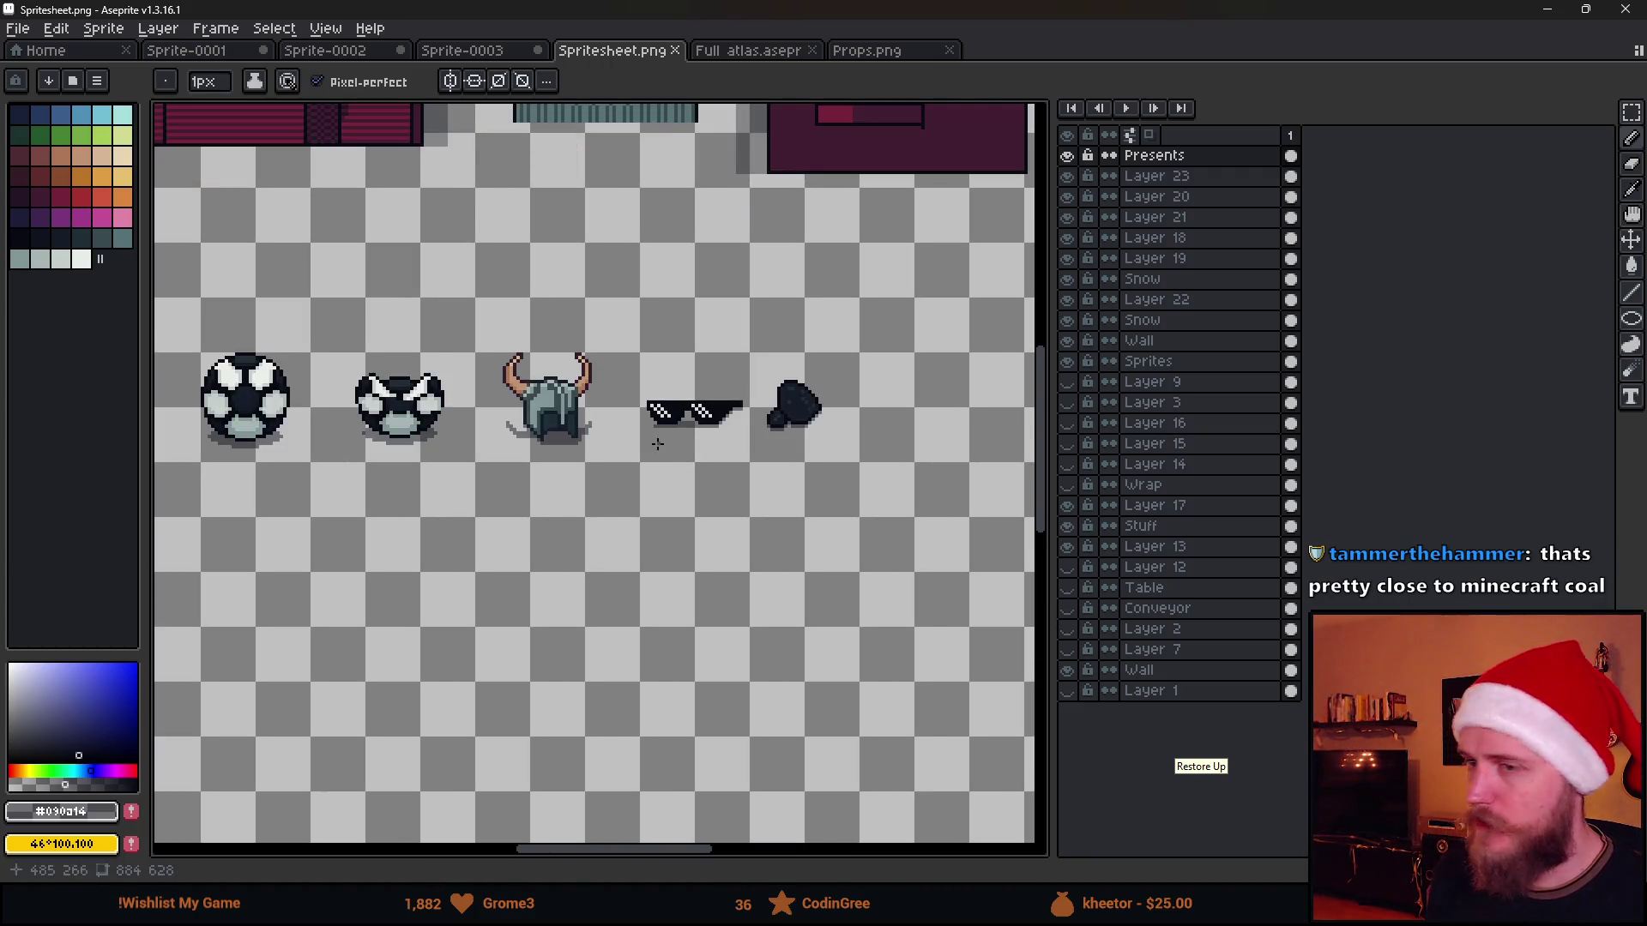
Move the second soccer ball down beneath the first to start a lower prop row
{"action": "key", "text": "m"}
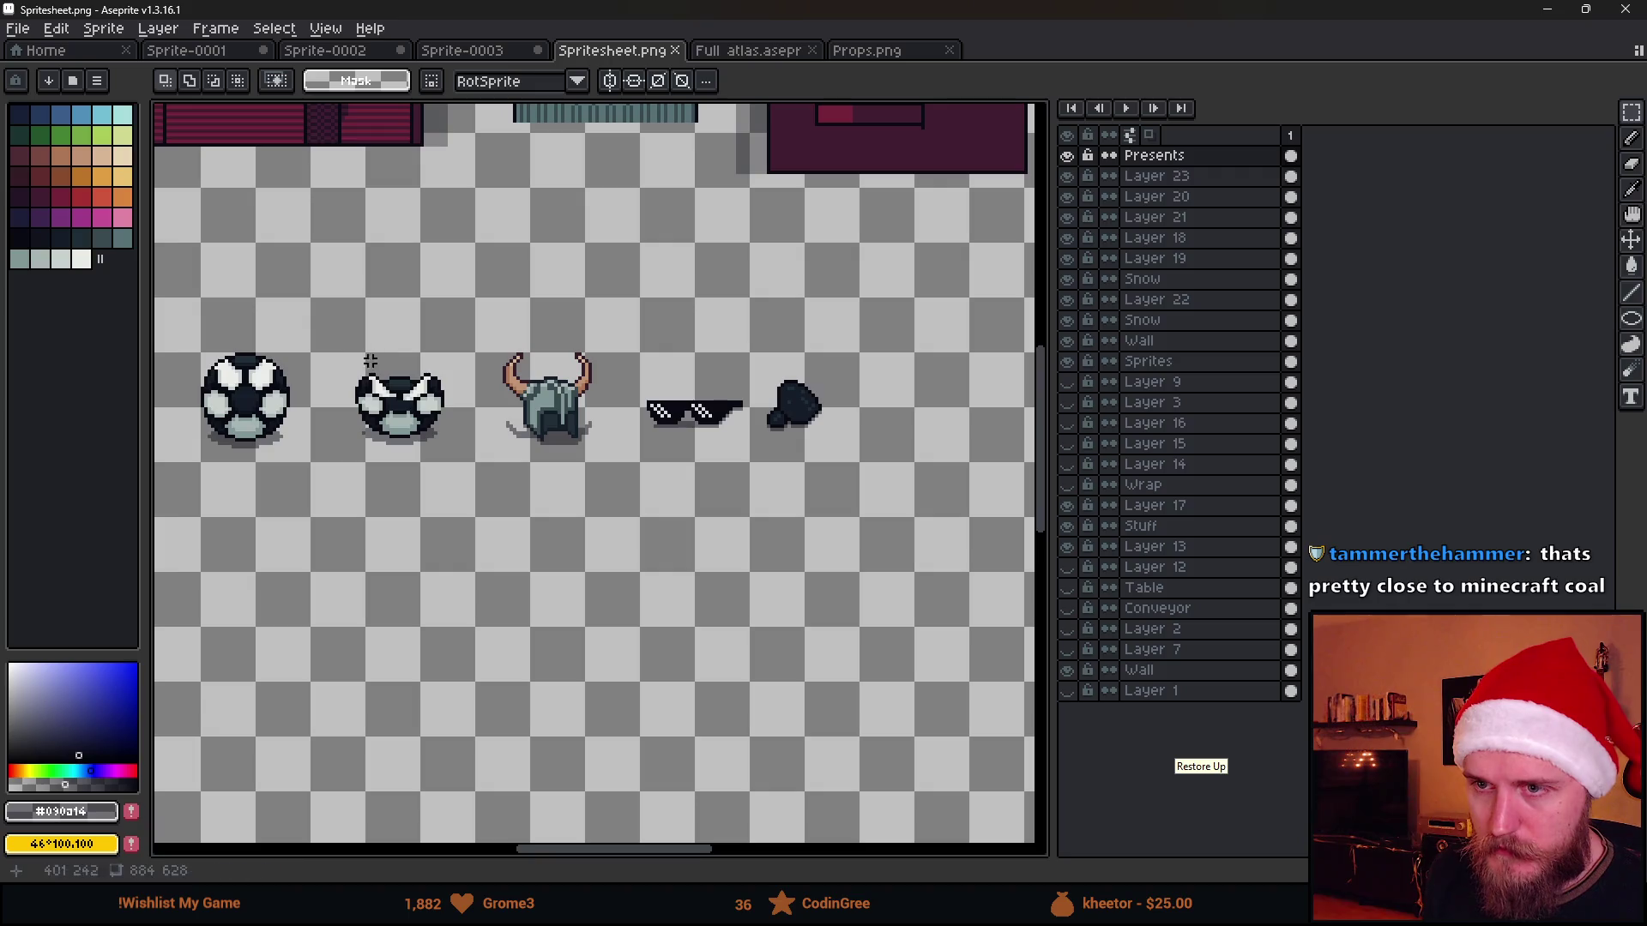
{"action": "left_click_drag", "start_coordinate": [335, 337], "coordinate": [480, 522]}
{"action": "scroll", "coordinate": [478, 522], "scroll_direction": "left", "scroll_amount": 3}
{"action": "mouse_move", "coordinate": [555, 459]}
{"action": "left_mouse_down"}
{"action": "mouse_move", "coordinate": [434, 603]}
{"action": "mouse_move", "coordinate": [404, 588]}
{"action": "left_mouse_up"}
{"action": "left_click", "coordinate": [570, 578]}
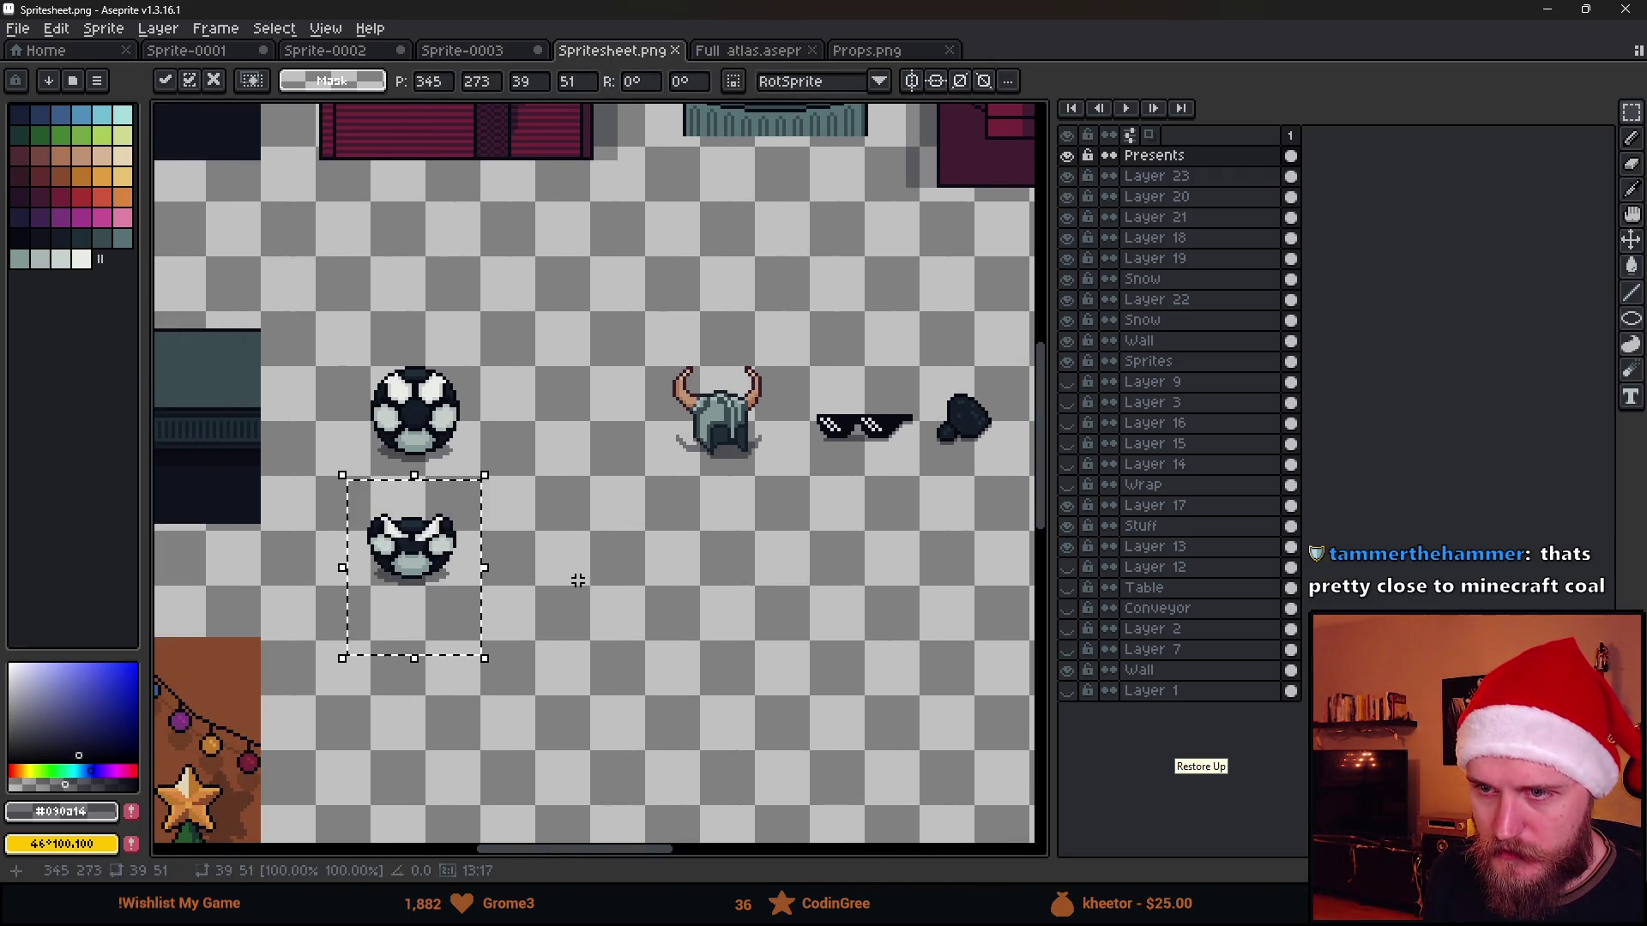
Shift the helmet and sunglasses left beside the top ball and drop the coal lump beside the lower ball
{"action": "mouse_move", "coordinate": [611, 312]}
{"action": "left_mouse_down"}
{"action": "mouse_move", "coordinate": [788, 521]}
{"action": "mouse_move", "coordinate": [570, 488]}
{"action": "mouse_move", "coordinate": [589, 493]}
{"action": "left_mouse_up"}
{"action": "left_click", "coordinate": [765, 368]}
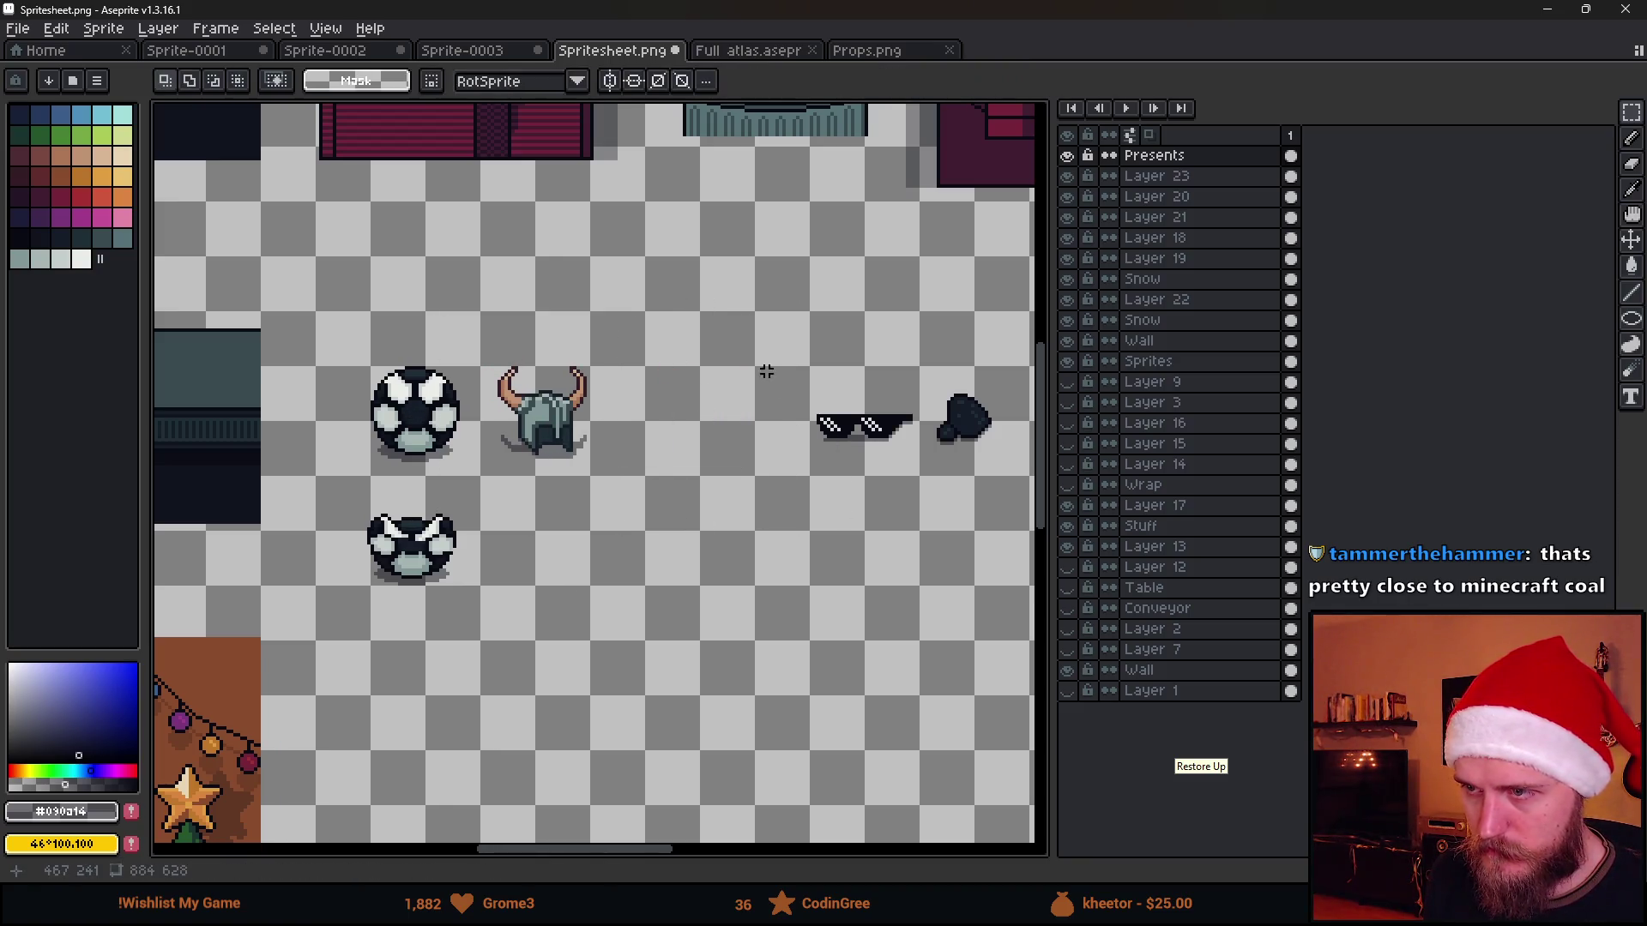
{"action": "mouse_move", "coordinate": [764, 368]}
{"action": "left_mouse_down"}
{"action": "mouse_move", "coordinate": [912, 489]}
{"action": "mouse_move", "coordinate": [705, 473]}
{"action": "left_mouse_up"}
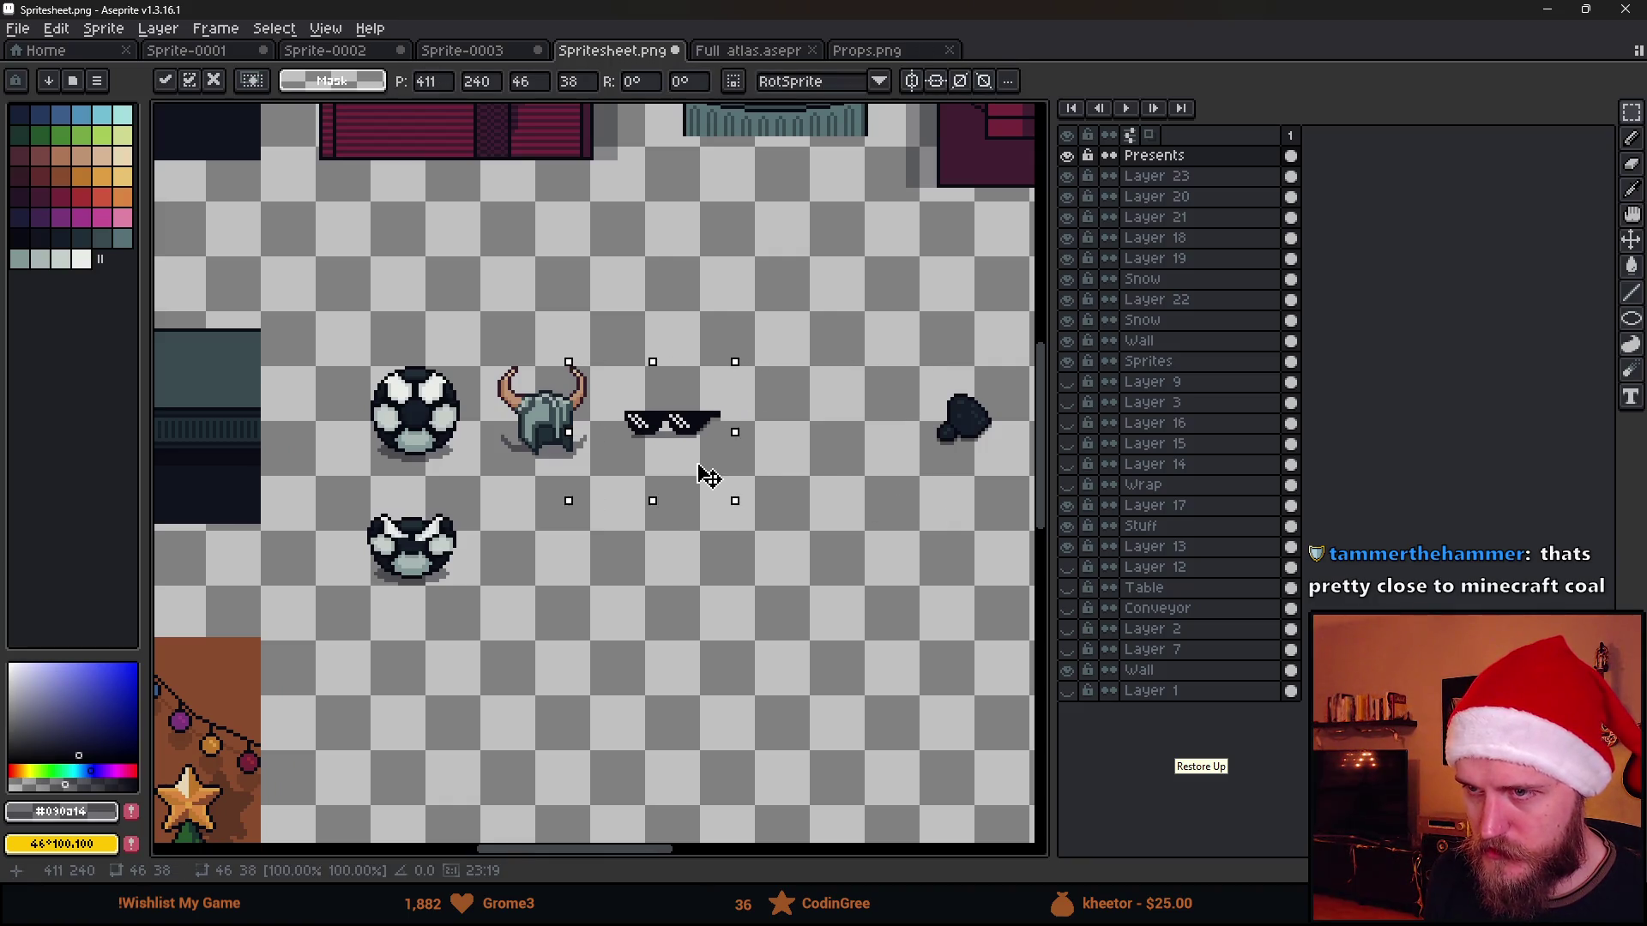
{"action": "left_click", "coordinate": [869, 347]}
{"action": "mouse_move", "coordinate": [868, 349]}
{"action": "left_mouse_down"}
{"action": "mouse_move", "coordinate": [1003, 492]}
{"action": "mouse_move", "coordinate": [578, 633]}
{"action": "mouse_move", "coordinate": [541, 605]}
{"action": "left_mouse_up"}
{"action": "left_click", "coordinate": [765, 592]}
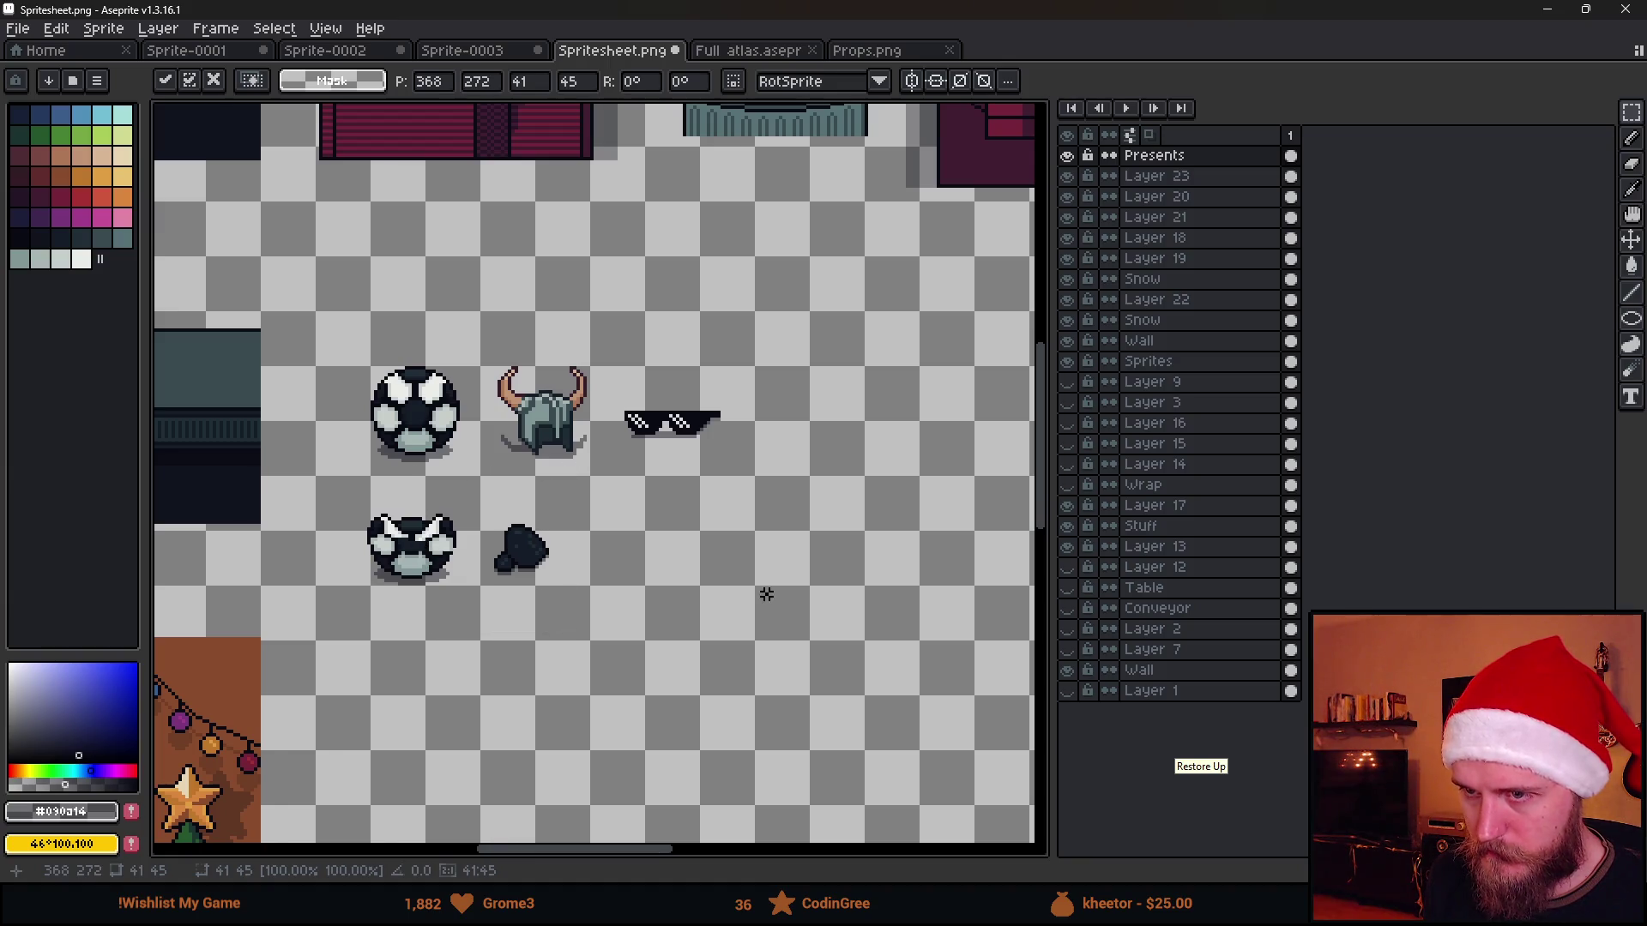
{"action": "scroll", "coordinate": [655, 595], "scroll_direction": "down", "scroll_amount": 2}
{"action": "scroll", "coordinate": [655, 595], "scroll_direction": "up", "scroll_amount": 2}
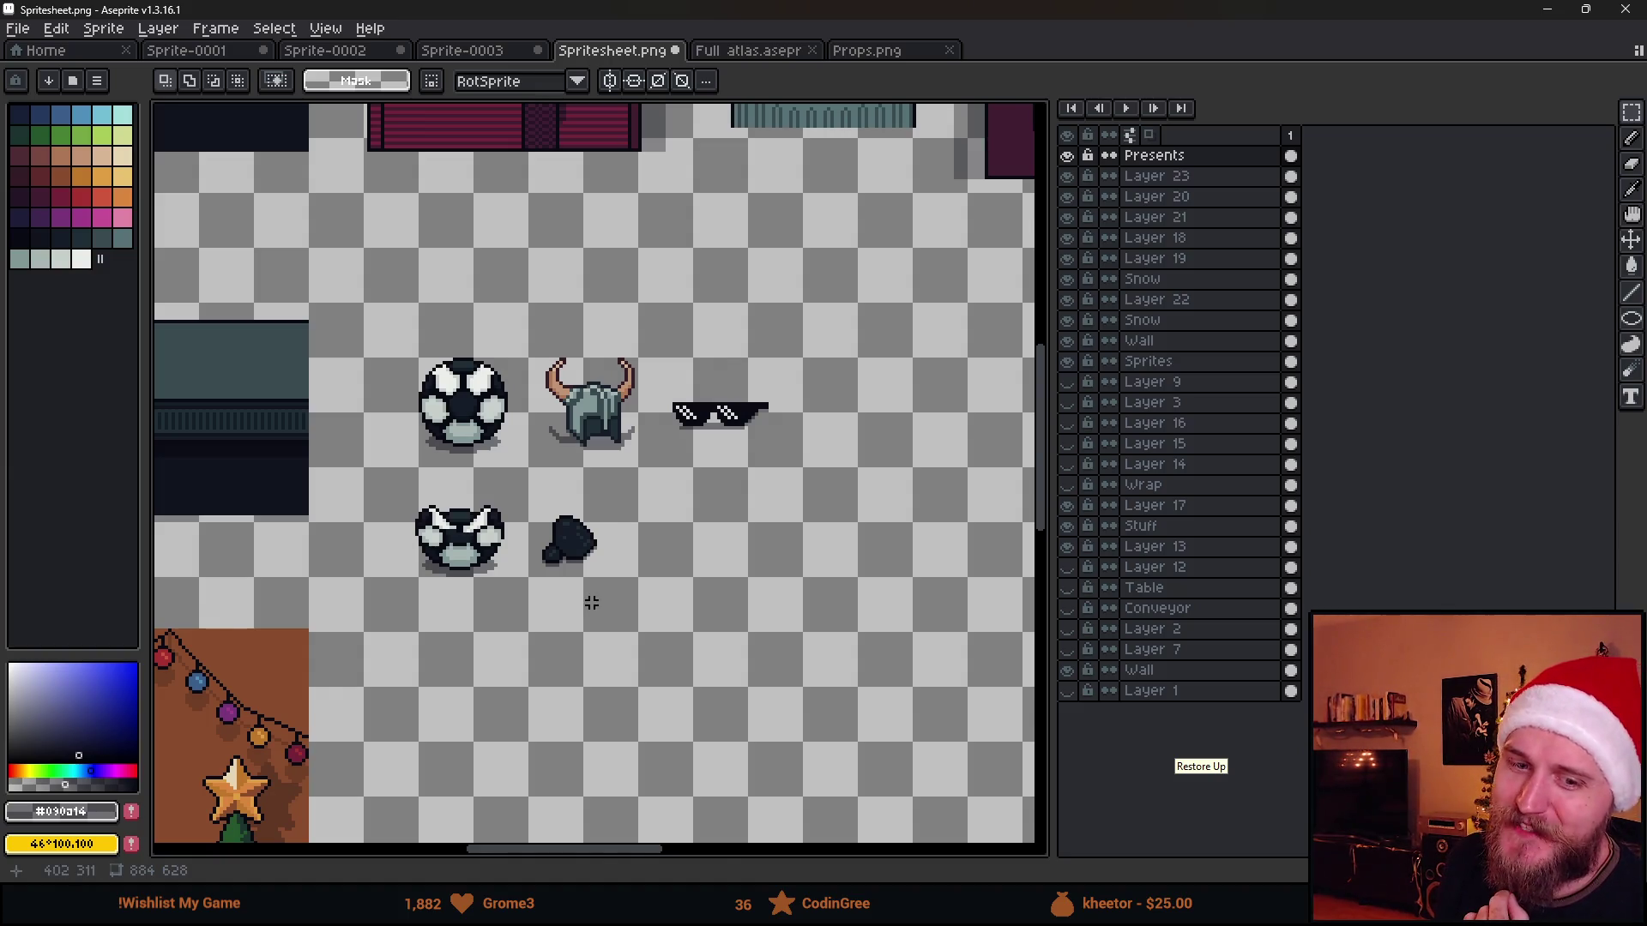
{"action": "scroll", "coordinate": [591, 603], "scroll_direction": "down", "scroll_amount": 2}
{"action": "scroll", "coordinate": [612, 587], "scroll_direction": "up", "scroll_amount": 2}
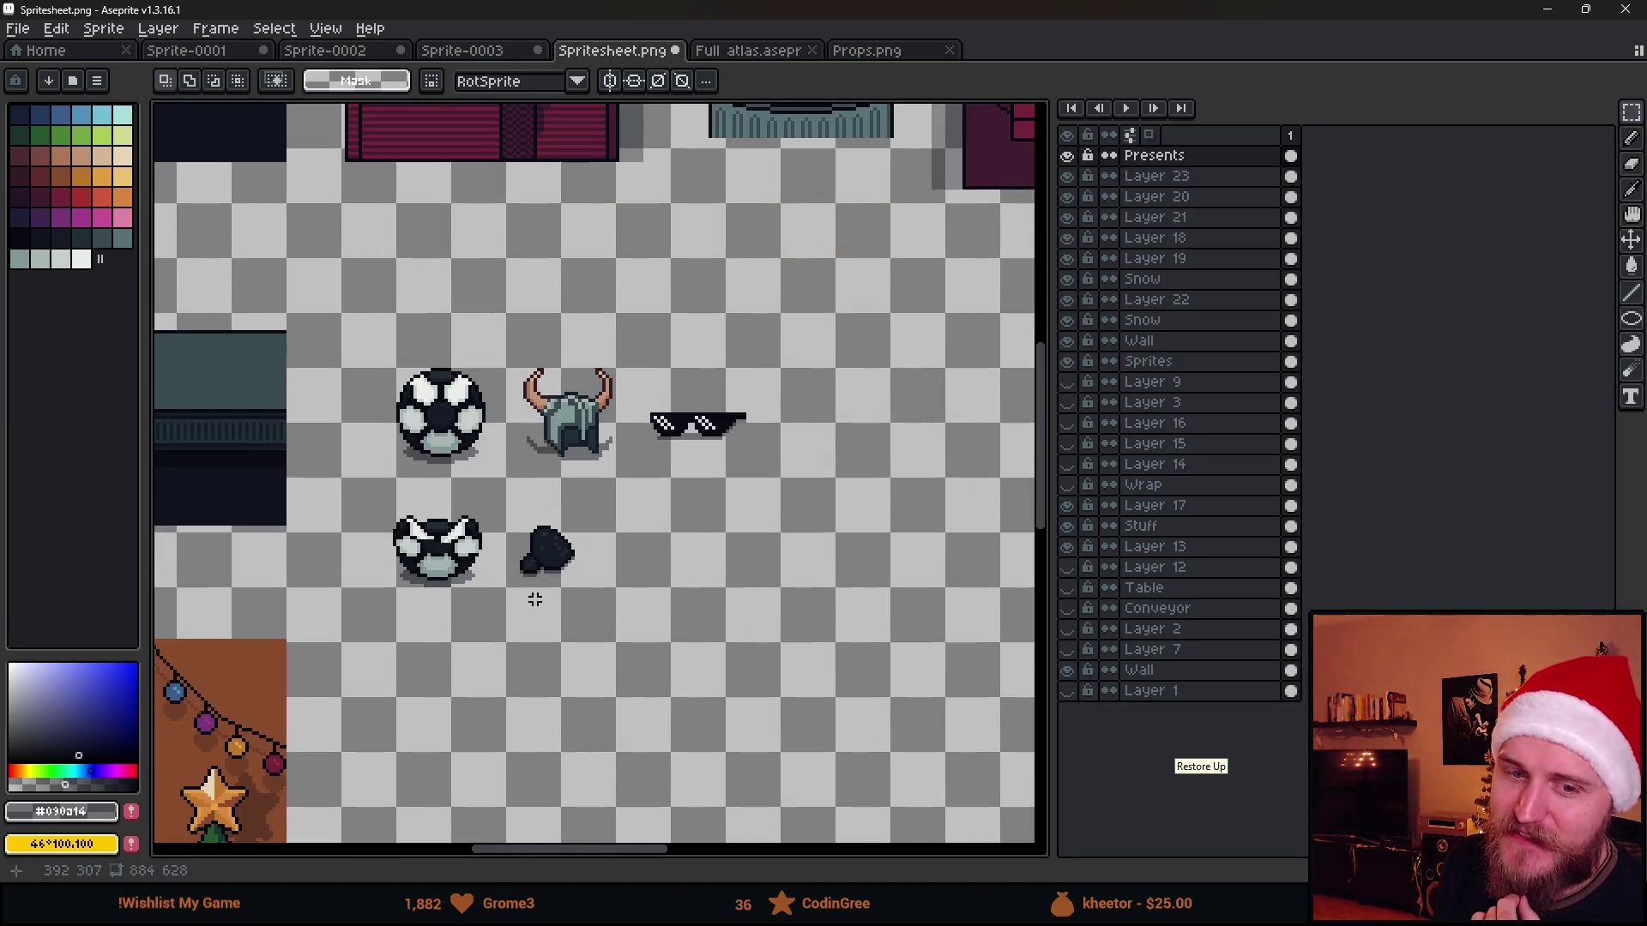
{"action": "scroll", "coordinate": [541, 616], "scroll_direction": "down", "scroll_amount": 1}
{"action": "scroll", "coordinate": [544, 605], "scroll_direction": "up", "scroll_amount": 1}
{"action": "scroll", "coordinate": [545, 600], "scroll_direction": "up", "scroll_amount": 1}
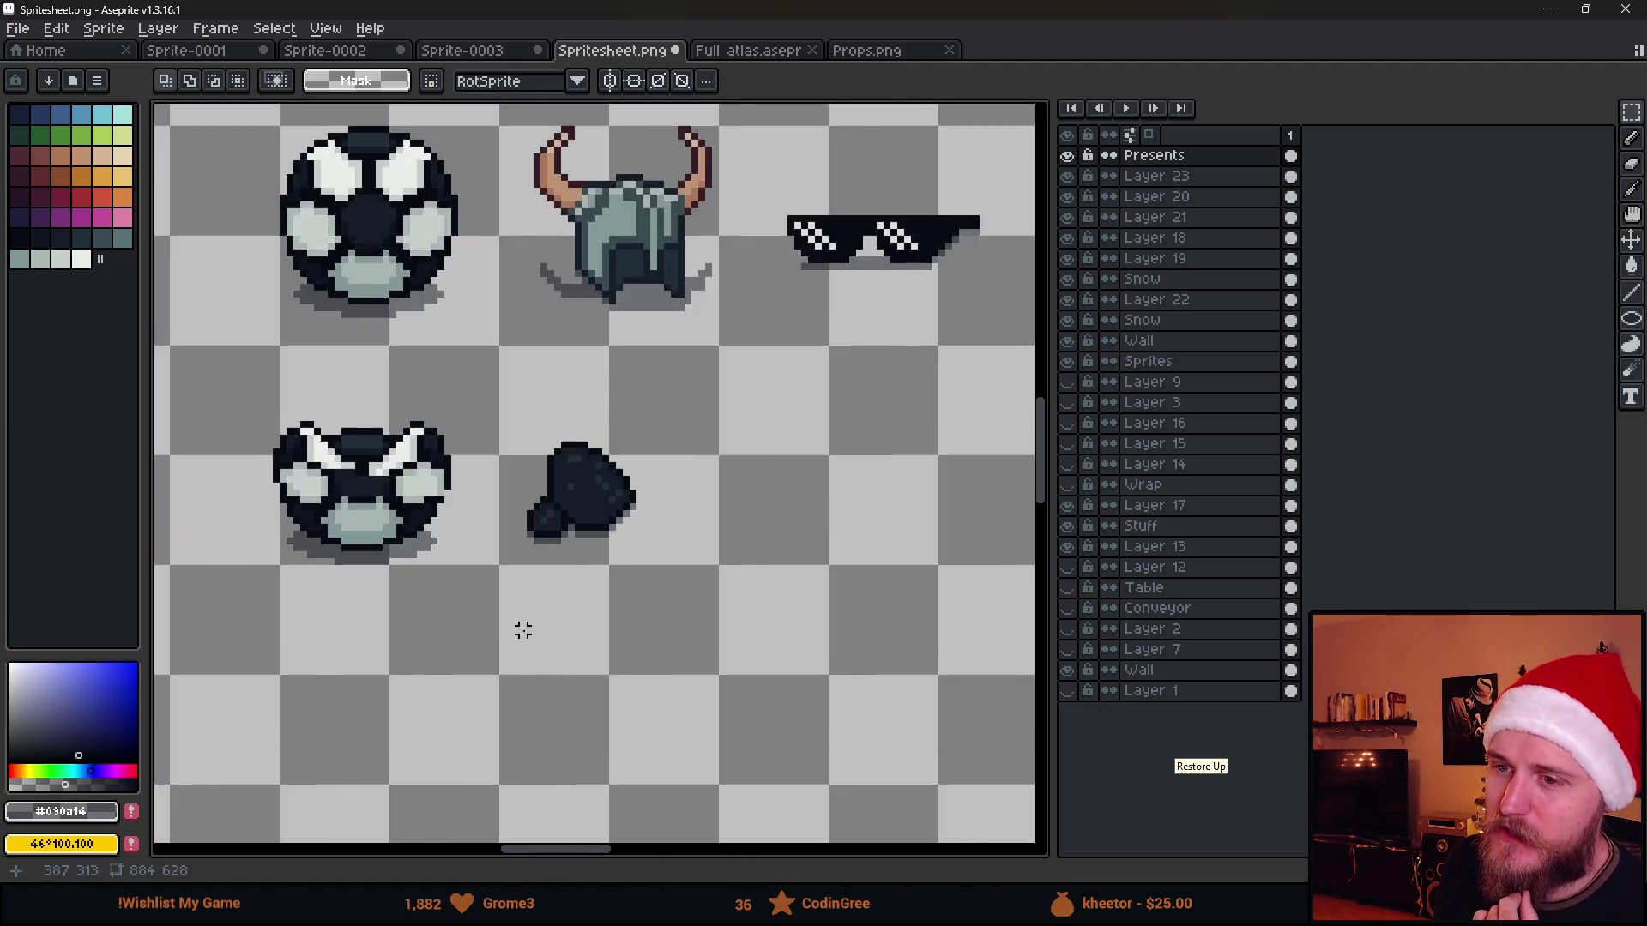
{"action": "scroll", "coordinate": [527, 628], "scroll_direction": "up", "scroll_amount": 1}
{"action": "scroll", "coordinate": [575, 580], "scroll_direction": "down", "scroll_amount": 1}
{"action": "scroll", "coordinate": [545, 515], "scroll_direction": "down", "scroll_amount": 1}
{"action": "scroll", "coordinate": [555, 536], "scroll_direction": "down", "scroll_amount": 1}
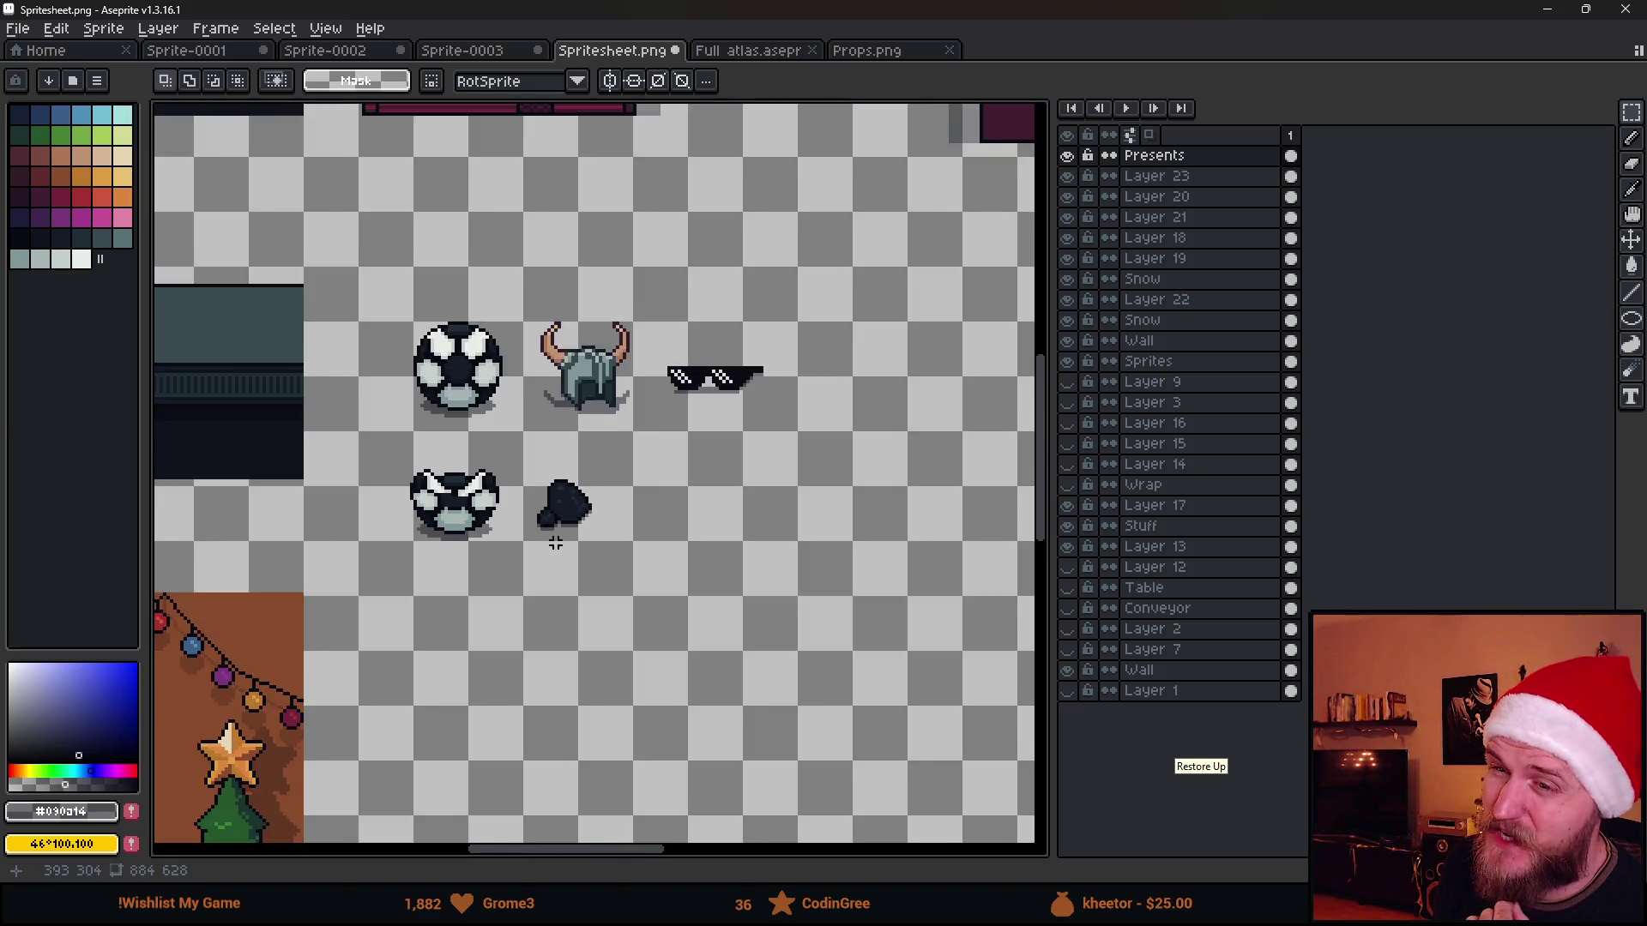
{"action": "scroll", "coordinate": [554, 540], "scroll_direction": "up", "scroll_amount": 1}
{"action": "scroll", "coordinate": [556, 553], "scroll_direction": "up", "scroll_amount": 1}
{"action": "scroll", "coordinate": [553, 542], "scroll_direction": "up", "scroll_amount": 1}
{"action": "scroll", "coordinate": [552, 526], "scroll_direction": "up", "scroll_amount": 1}
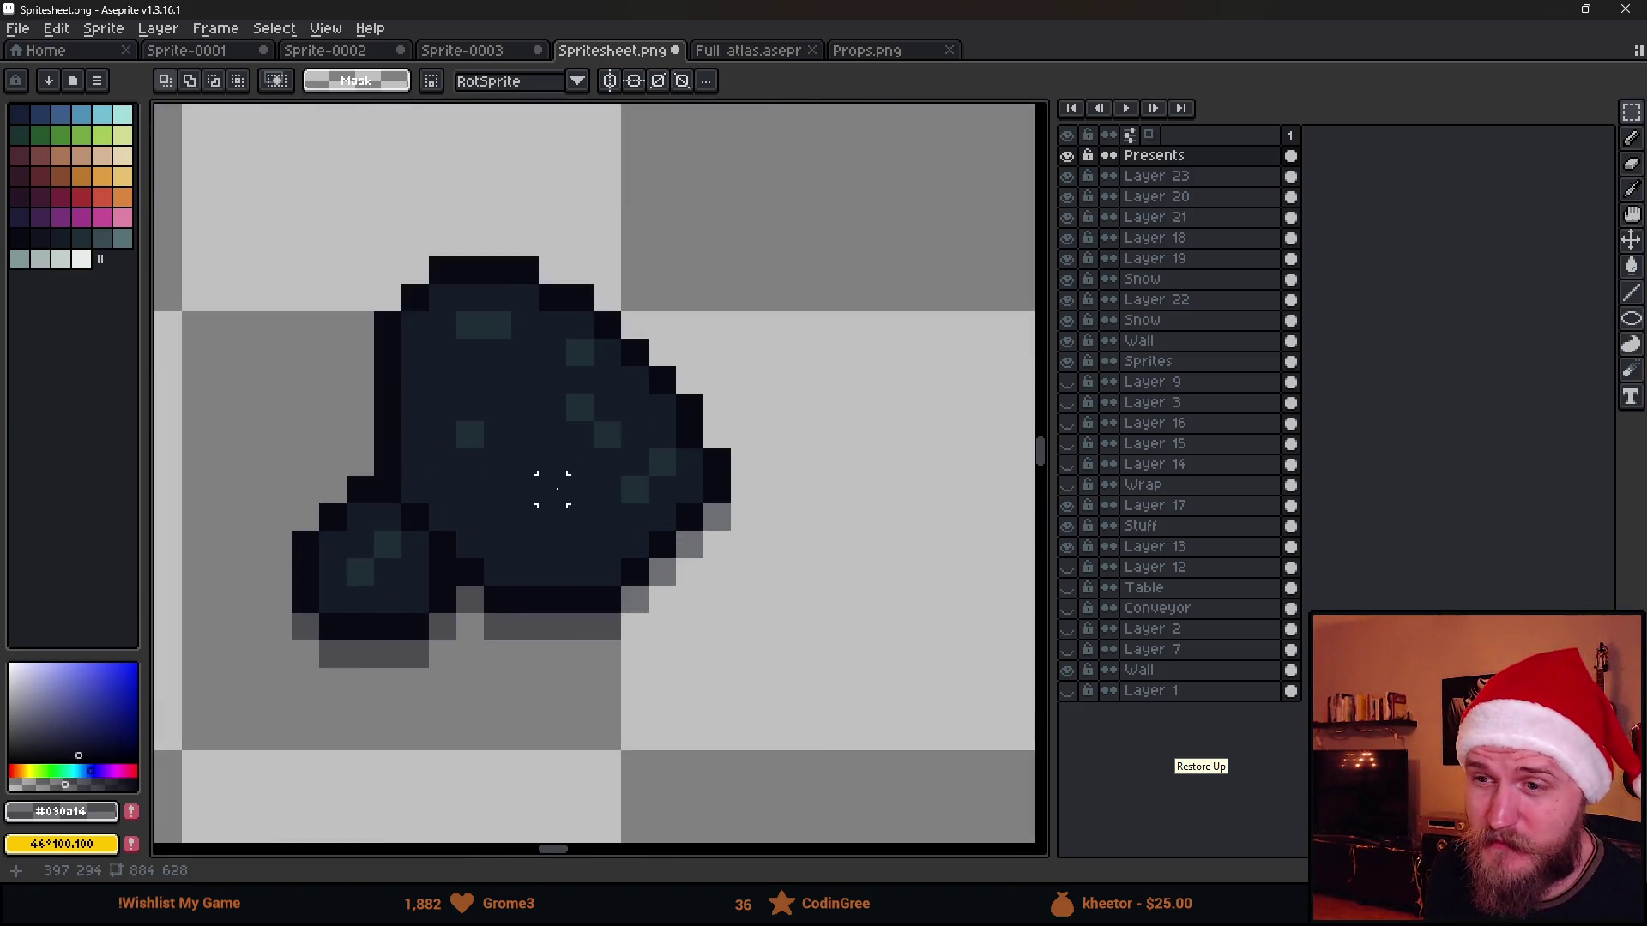
Sample the coal's base colour, pick a darker swatch and darken the lump's bottom edge pixels
{"action": "left_click", "coordinate": [550, 477], "text": "alt"}
{"action": "left_click", "coordinate": [454, 527], "text": "alt"}
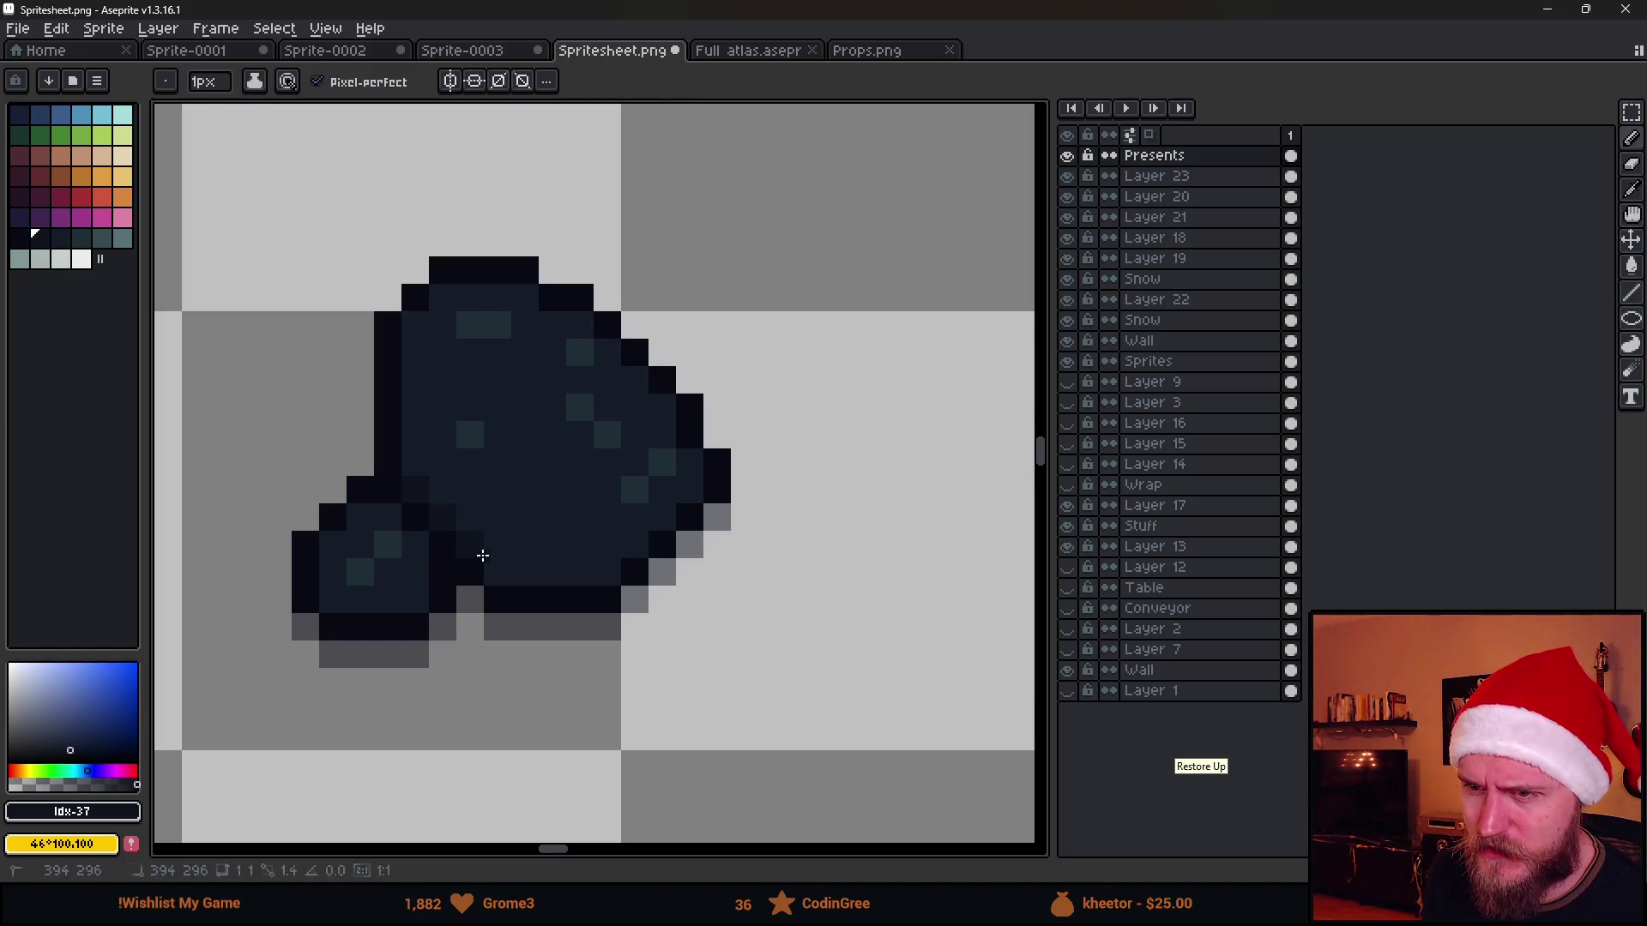
{"action": "left_click_drag", "start_coordinate": [478, 567], "coordinate": [592, 566]}
{"action": "left_click", "coordinate": [496, 551]}
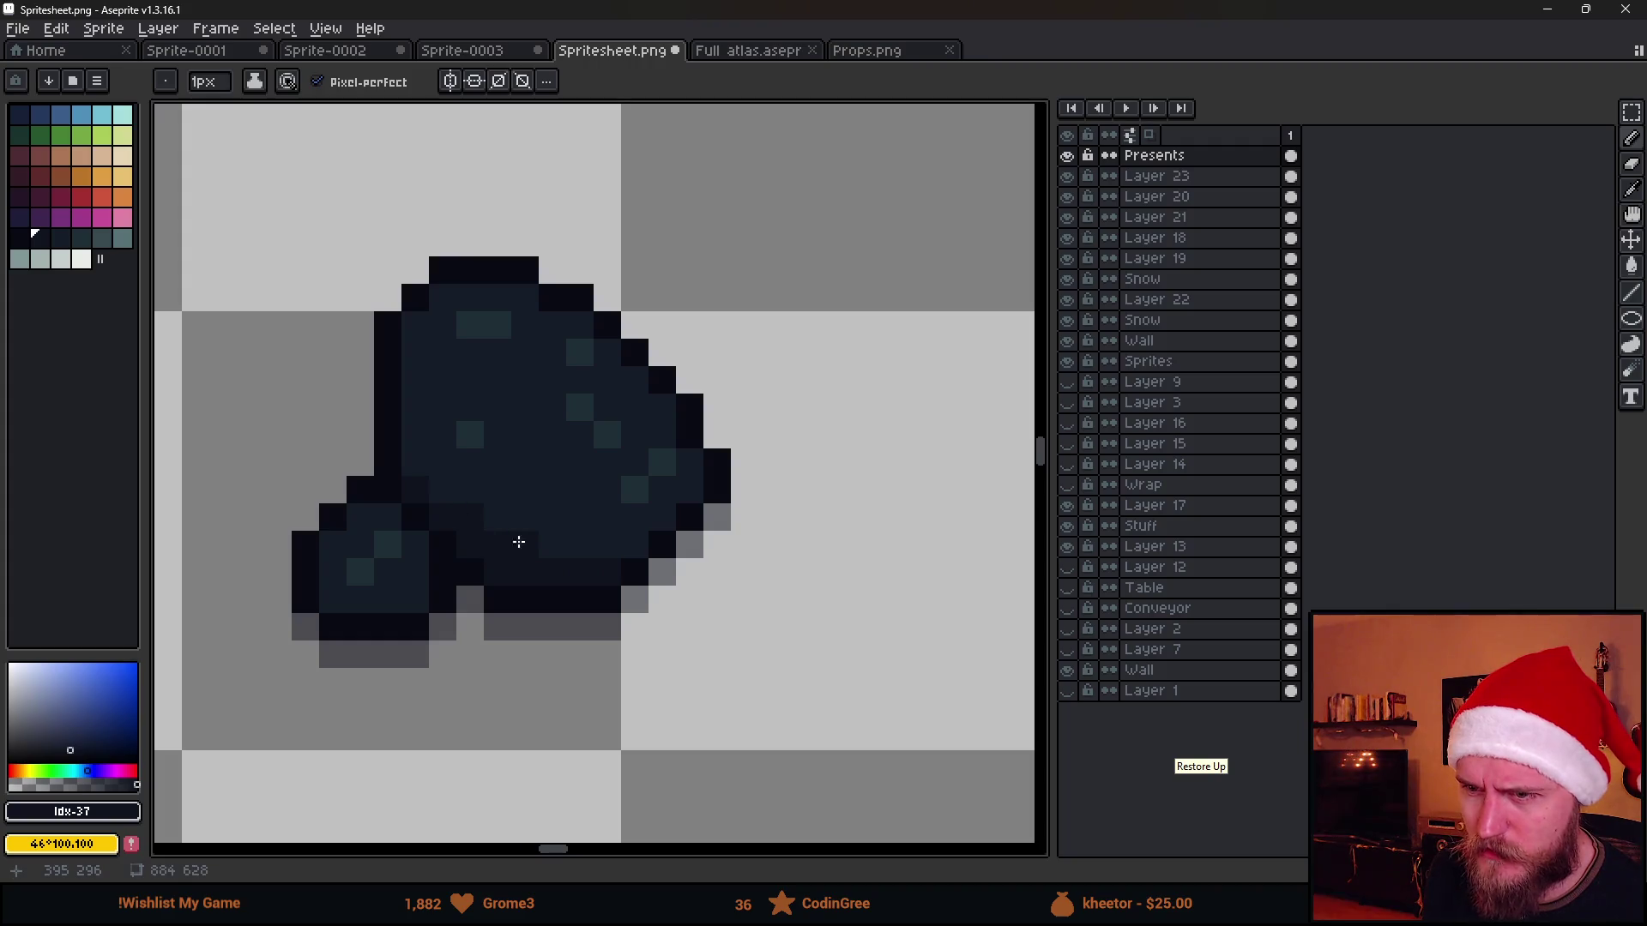
{"action": "scroll", "coordinate": [605, 604], "scroll_direction": "down", "scroll_amount": 1}
{"action": "scroll", "coordinate": [508, 590], "scroll_direction": "up", "scroll_amount": 3}
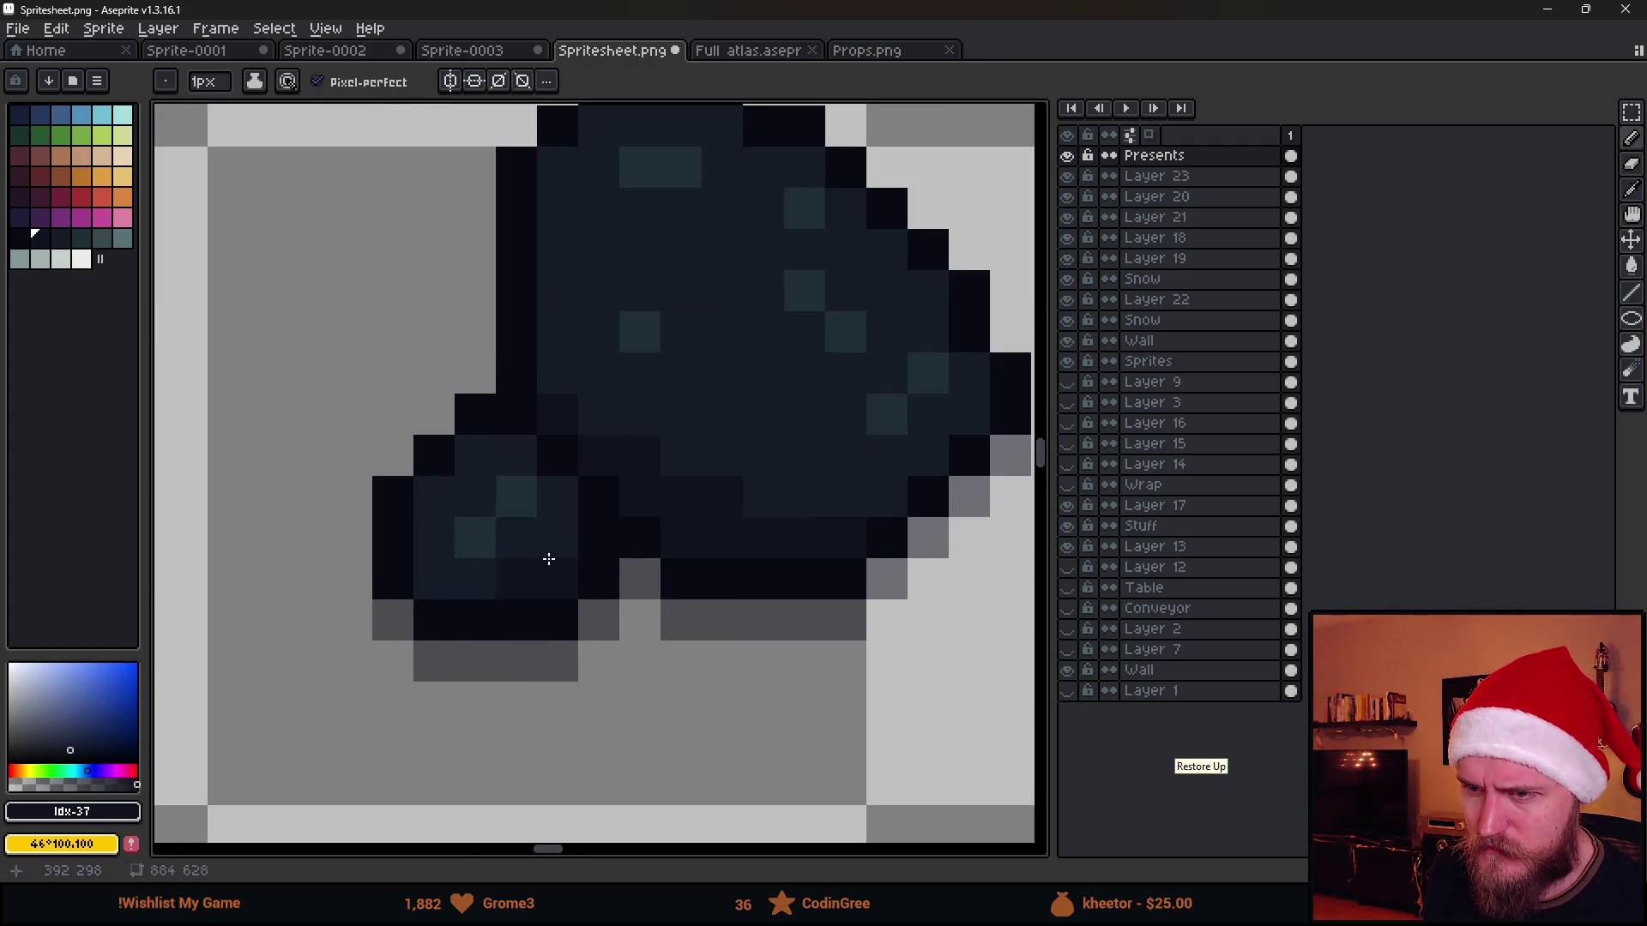
{"action": "scroll", "coordinate": [508, 587], "scroll_direction": "down", "scroll_amount": 5}
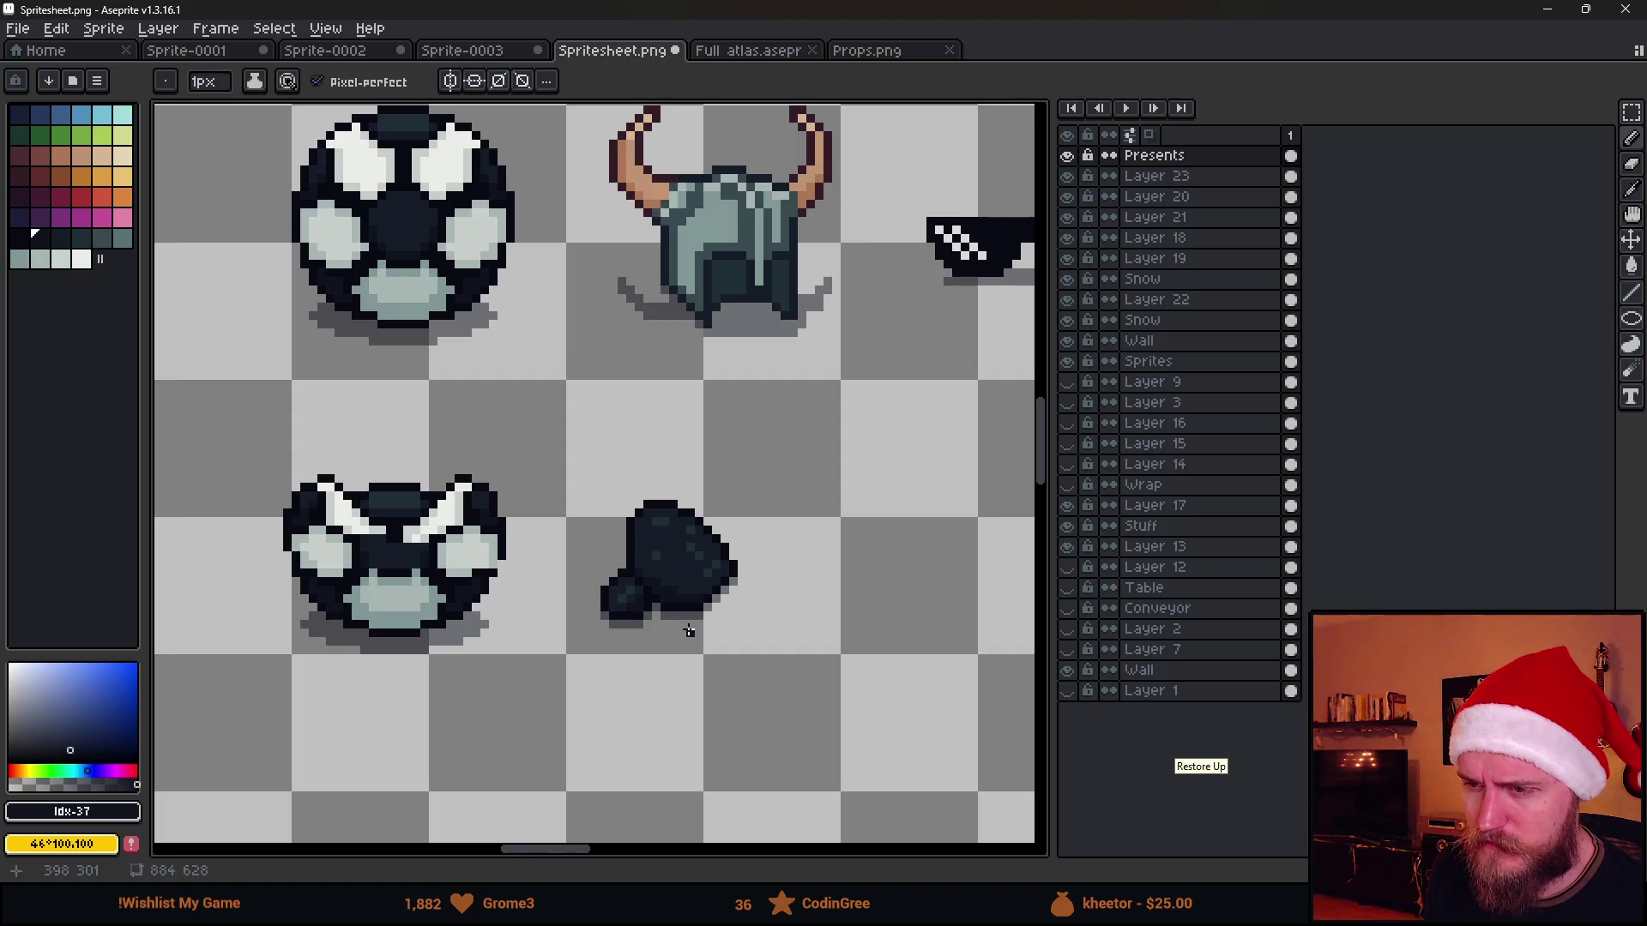
{"action": "scroll", "coordinate": [688, 630], "scroll_direction": "down", "scroll_amount": 1}
{"action": "scroll", "coordinate": [685, 620], "scroll_direction": "up", "scroll_amount": 3}
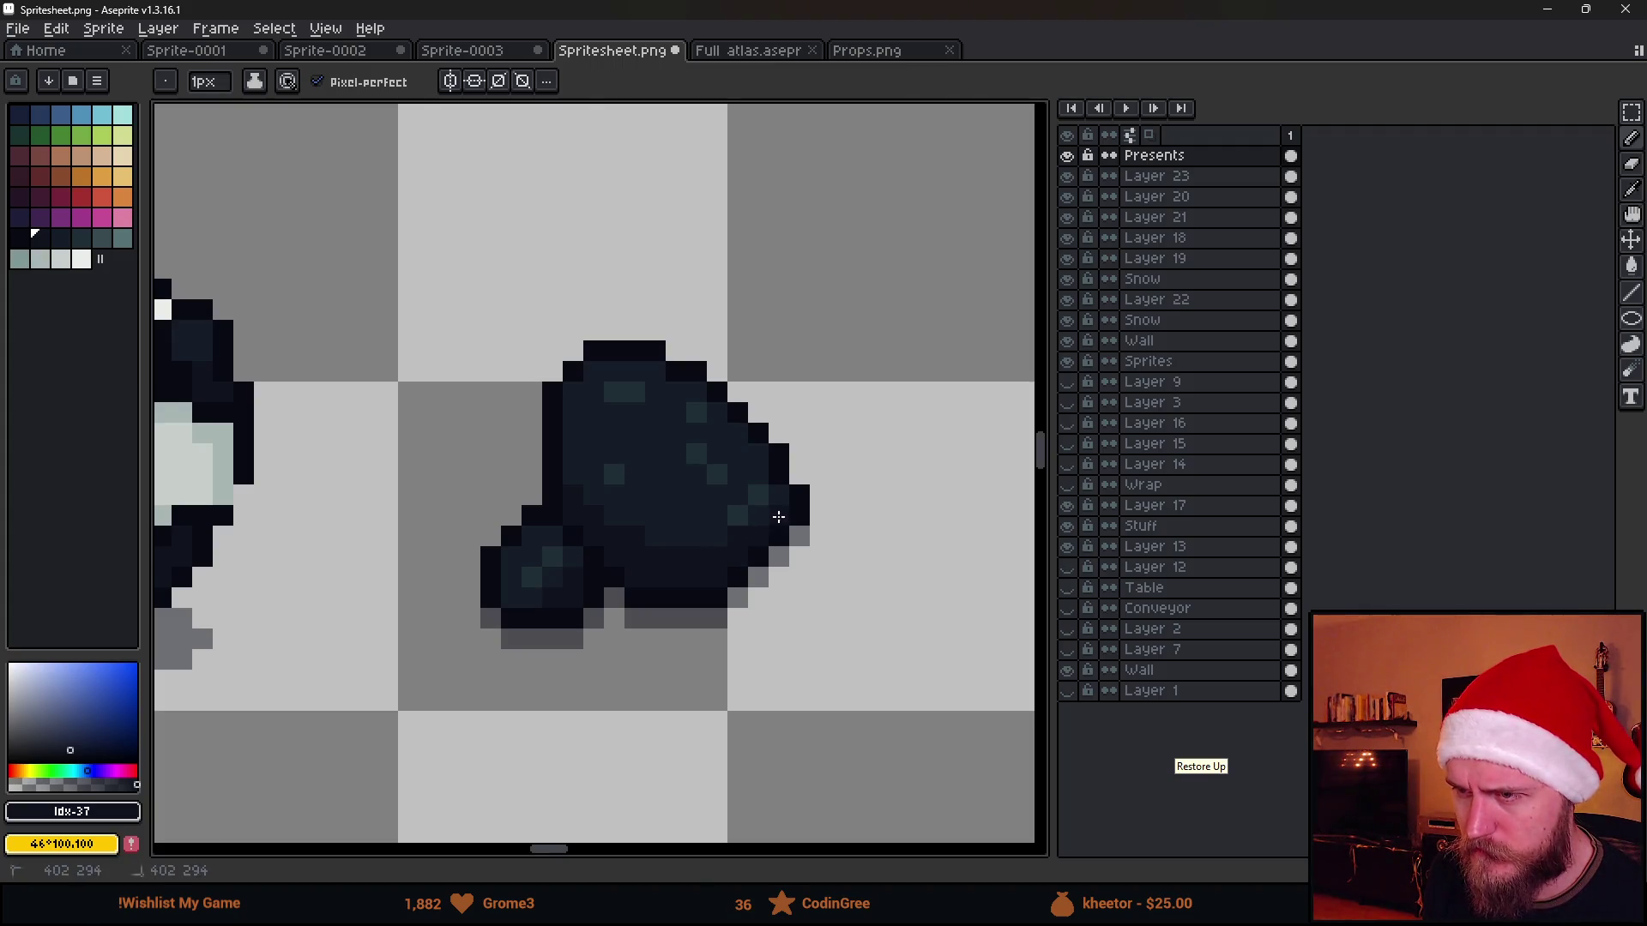
{"action": "scroll", "coordinate": [819, 596], "scroll_direction": "down", "scroll_amount": 1}
{"action": "scroll", "coordinate": [816, 588], "scroll_direction": "down", "scroll_amount": 1}
{"action": "scroll", "coordinate": [552, 570], "scroll_direction": "down", "scroll_amount": 1}
{"action": "scroll", "coordinate": [551, 581], "scroll_direction": "down", "scroll_amount": 1}
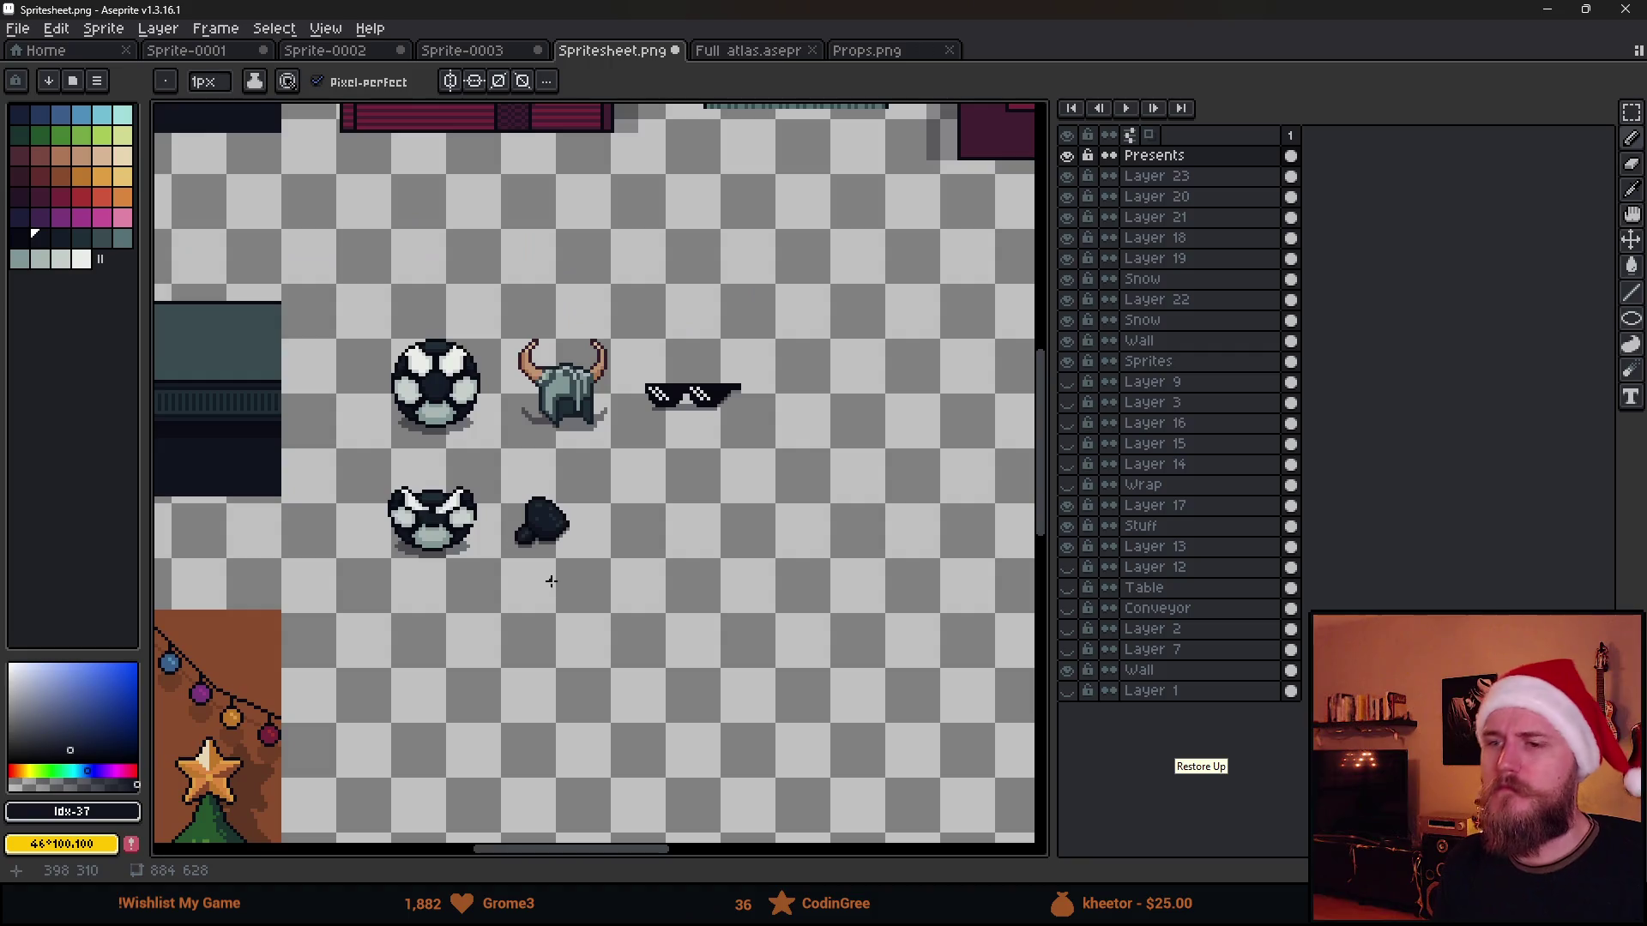
{"action": "left_click_drag", "start_coordinate": [551, 582], "coordinate": [744, 566]}
Try moving the coal lump onto the table, then undo and deselect to restore its position
{"action": "key", "text": "m"}
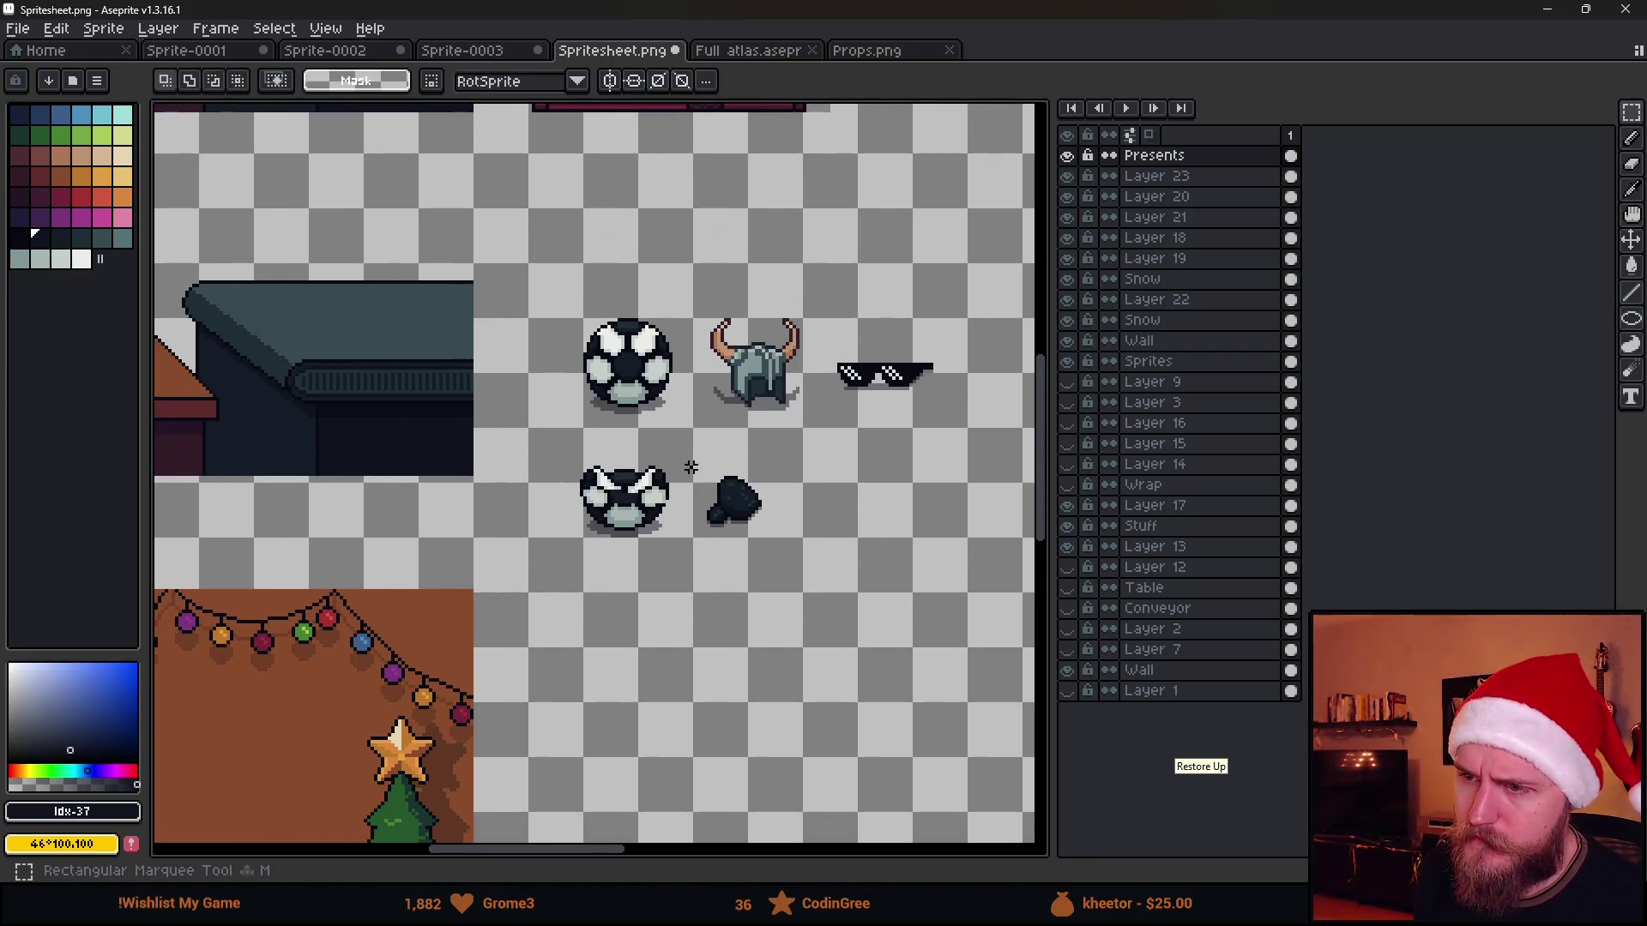
{"action": "mouse_move", "coordinate": [690, 467]}
{"action": "left_mouse_down"}
{"action": "mouse_move", "coordinate": [845, 591]}
{"action": "mouse_move", "coordinate": [424, 368]}
{"action": "left_mouse_up"}
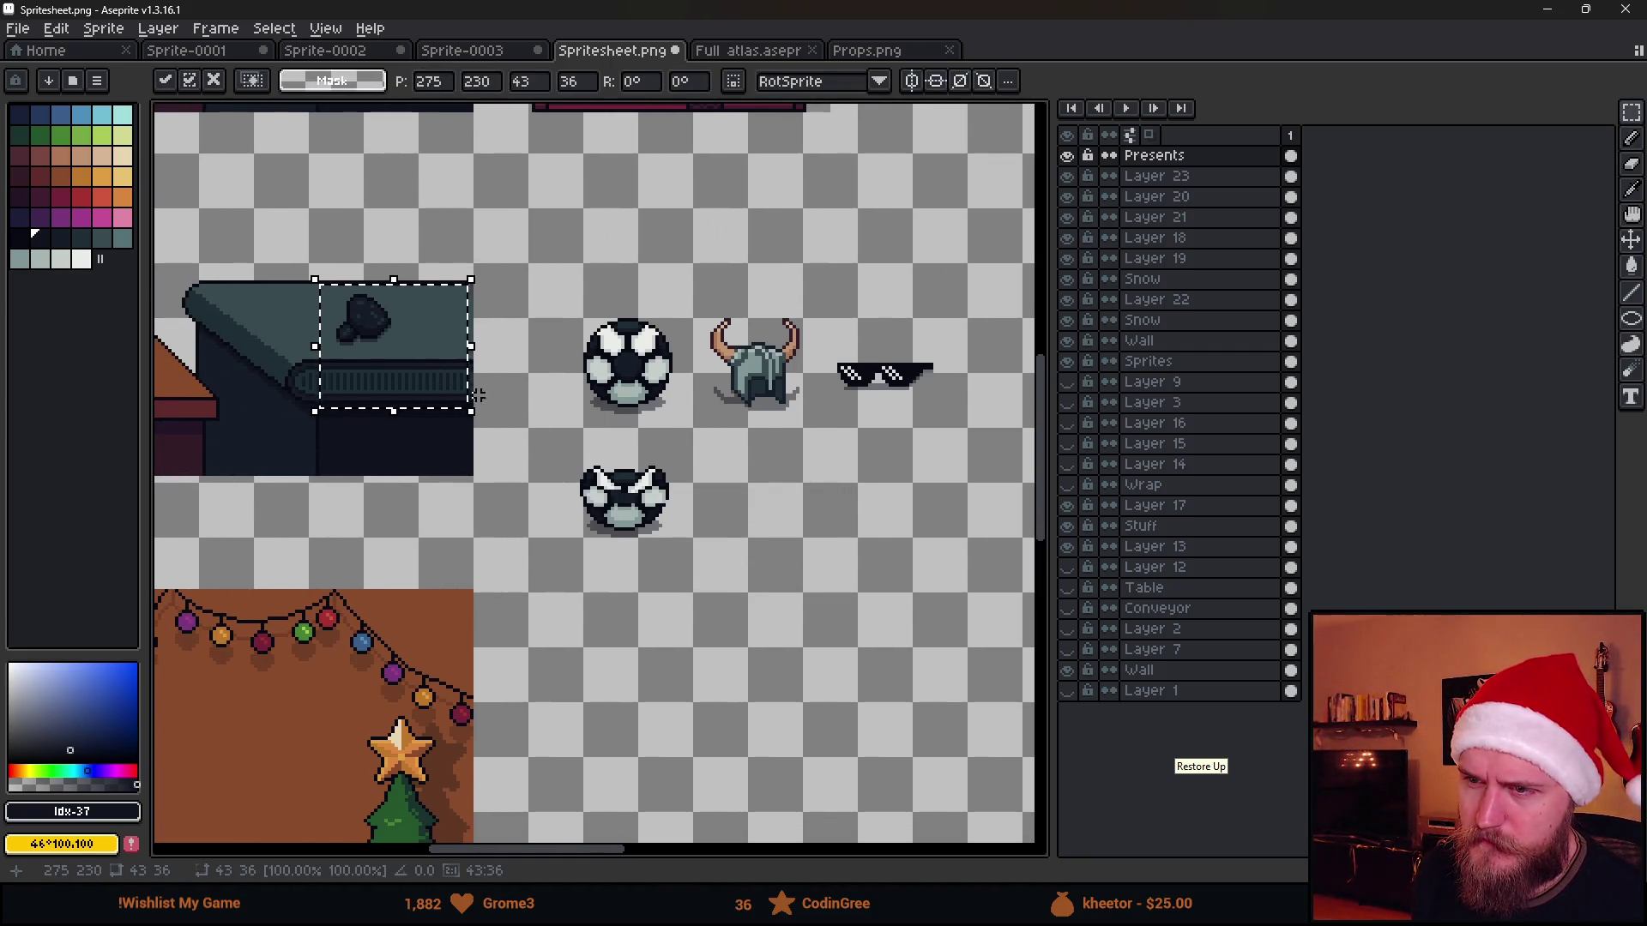
{"action": "key", "text": "ctrl+z"}
{"action": "key", "text": "ctrl+d"}
{"action": "scroll", "coordinate": [677, 602], "scroll_direction": "down", "scroll_amount": 2}
{"action": "scroll", "coordinate": [677, 604], "scroll_direction": "up", "scroll_amount": 1}
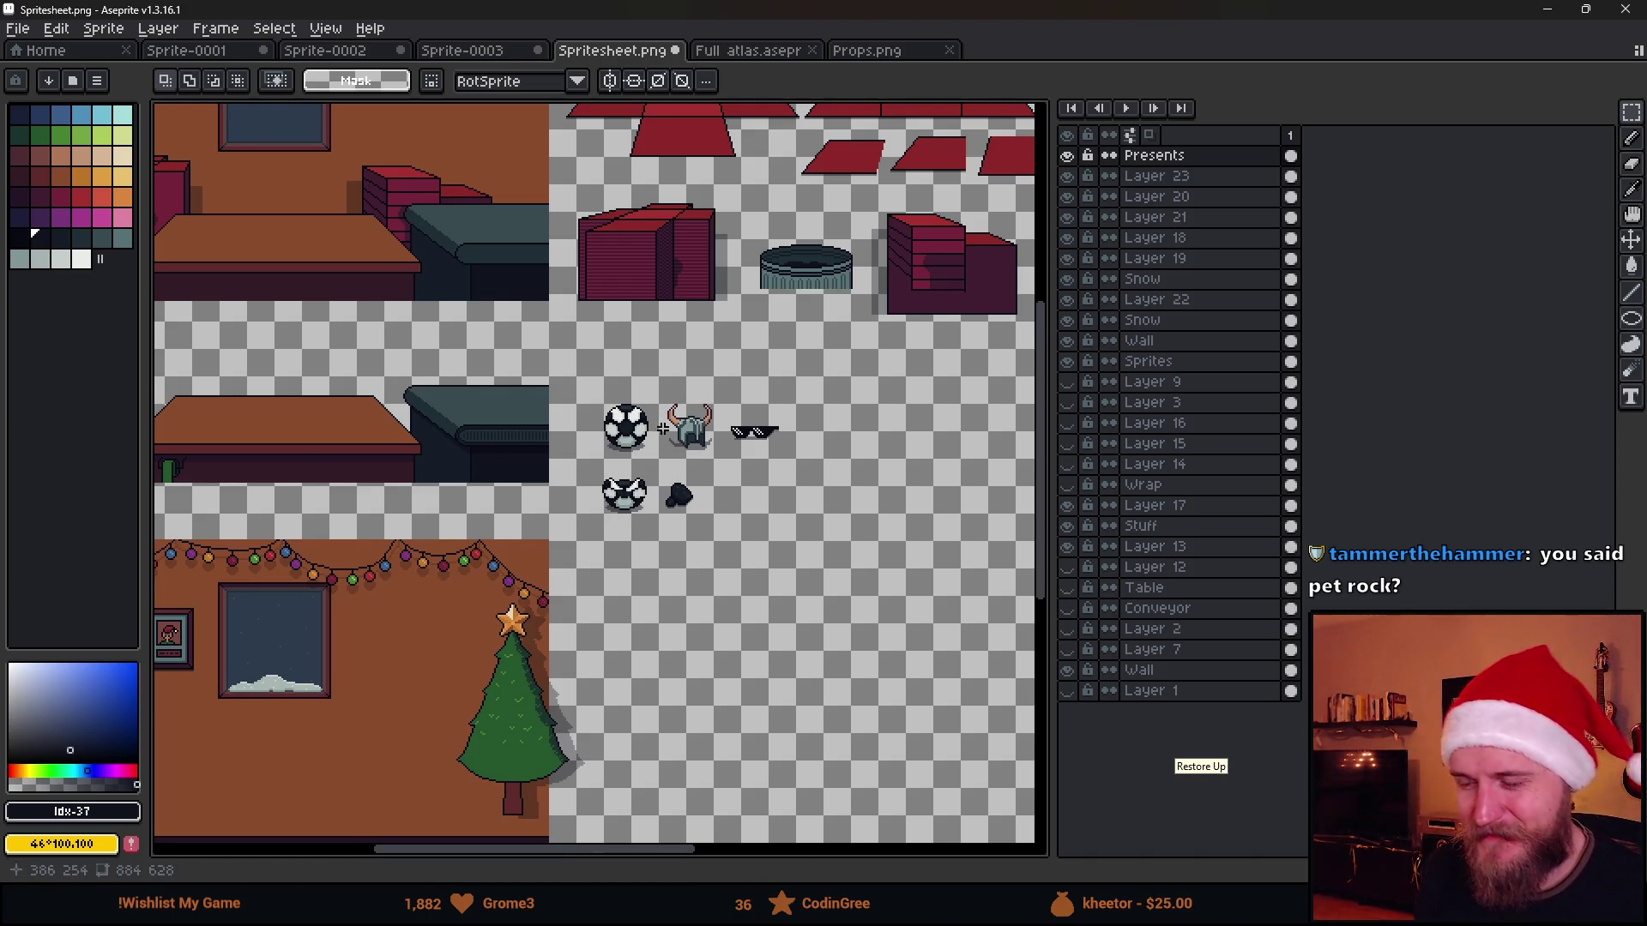
{"action": "scroll", "coordinate": [627, 520], "scroll_direction": "down", "scroll_amount": 1}
{"action": "scroll", "coordinate": [631, 515], "scroll_direction": "up", "scroll_amount": 1}
{"action": "scroll", "coordinate": [651, 429], "scroll_direction": "up", "scroll_amount": 2}
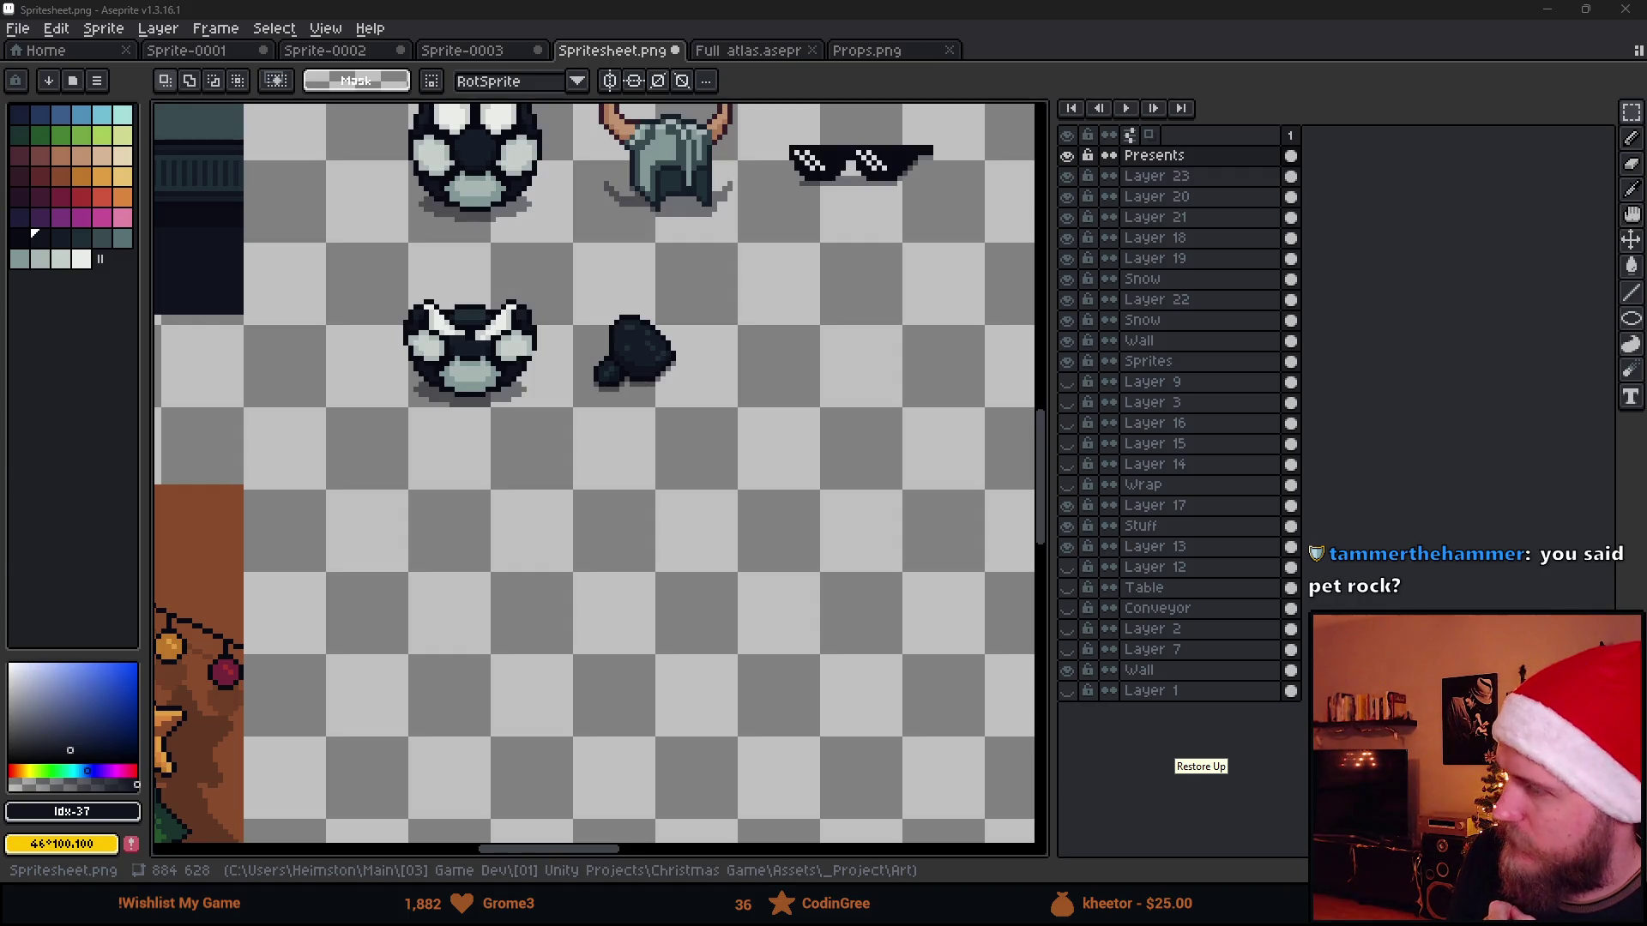
Pick up the sunglasses' near-black colour and ready the Pencil for a new prop beside them
{"action": "left_click_drag", "start_coordinate": [867, 338], "coordinate": [693, 534]}
{"action": "scroll", "coordinate": [605, 499], "scroll_direction": "down", "scroll_amount": 1}
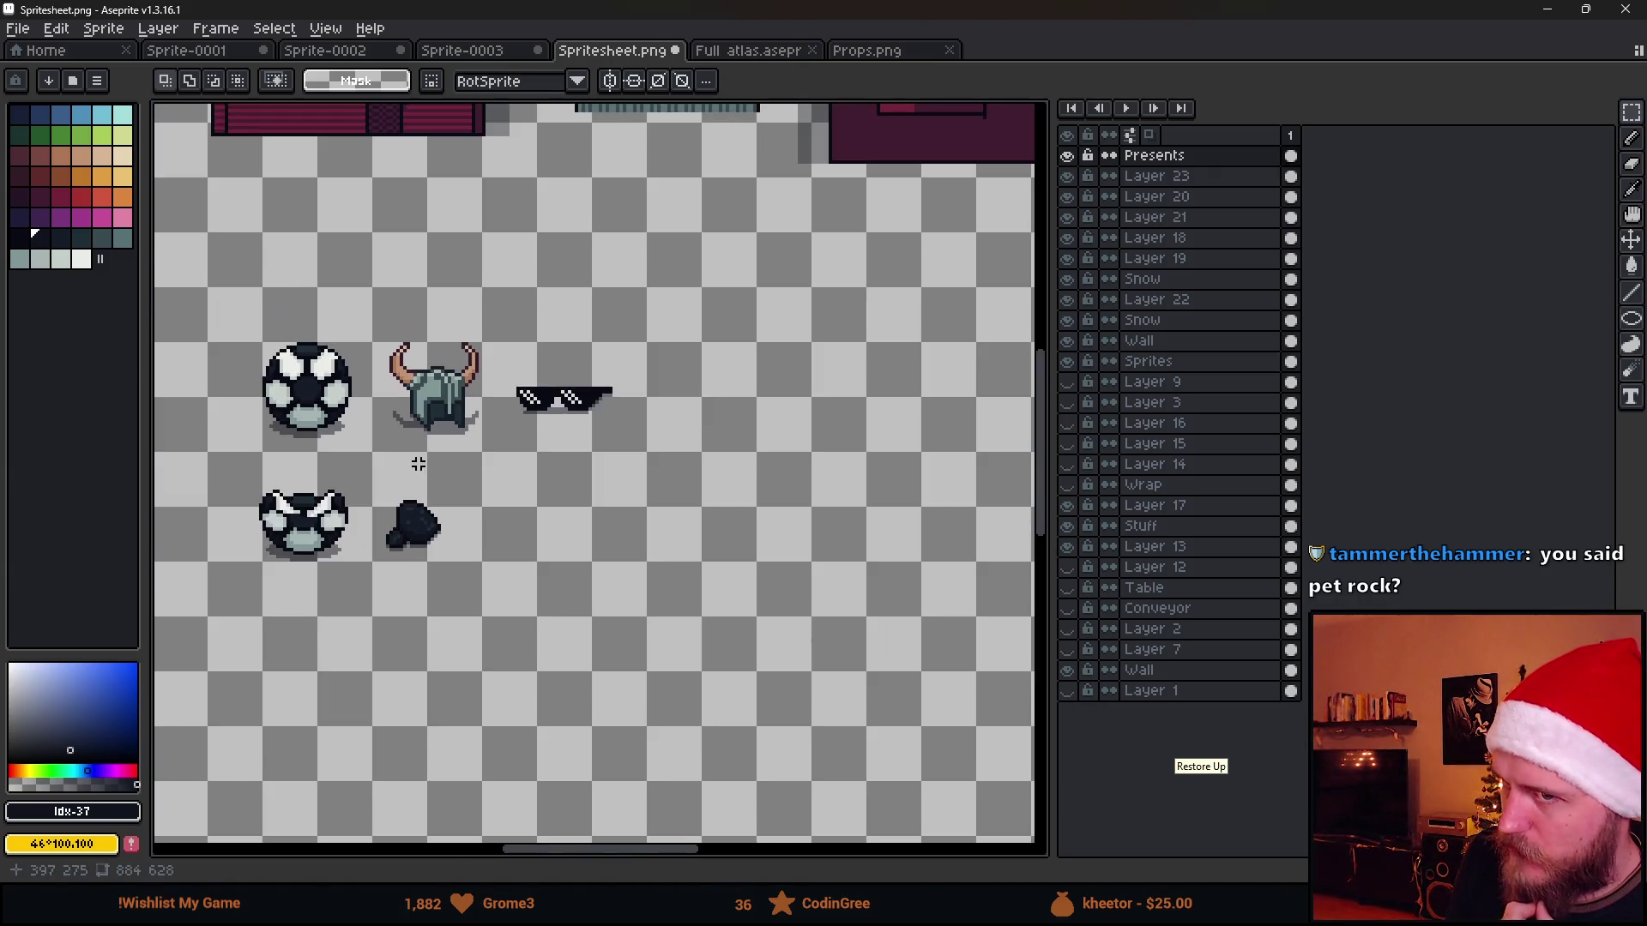
{"action": "left_click_drag", "start_coordinate": [415, 460], "coordinate": [570, 471]}
{"action": "scroll", "coordinate": [445, 343], "scroll_direction": "up", "scroll_amount": 2}
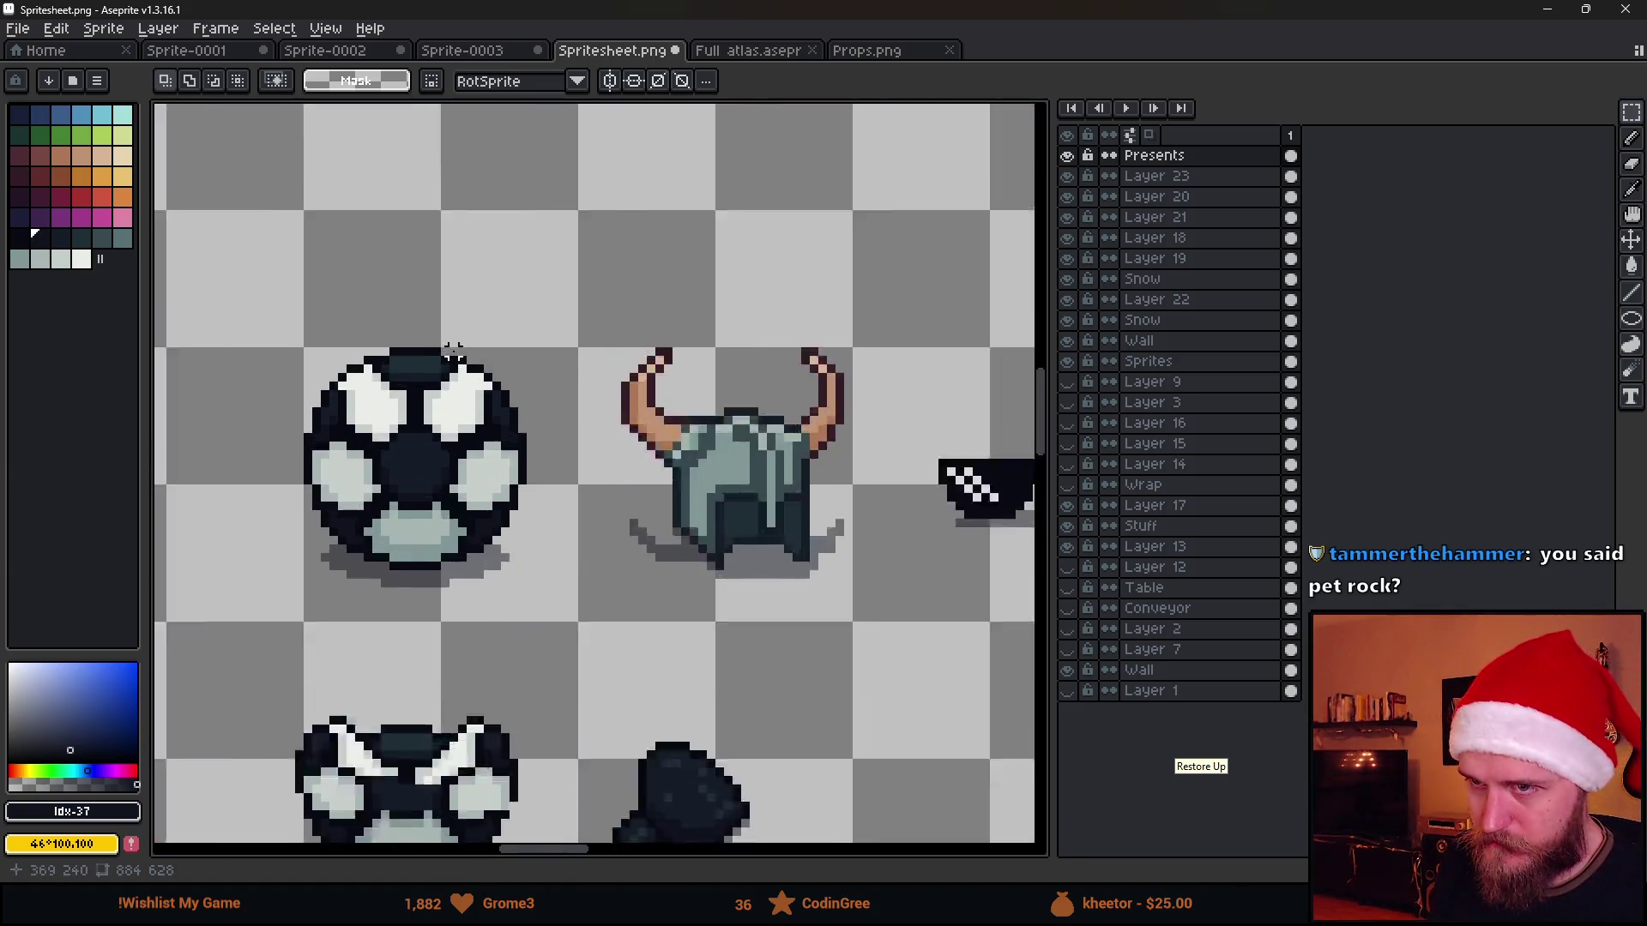
{"action": "left_click", "coordinate": [460, 349], "text": "alt"}
{"action": "scroll", "coordinate": [386, 466], "scroll_direction": "right", "scroll_amount": 3}
{"action": "scroll", "coordinate": [386, 470], "scroll_direction": "down", "scroll_amount": 2}
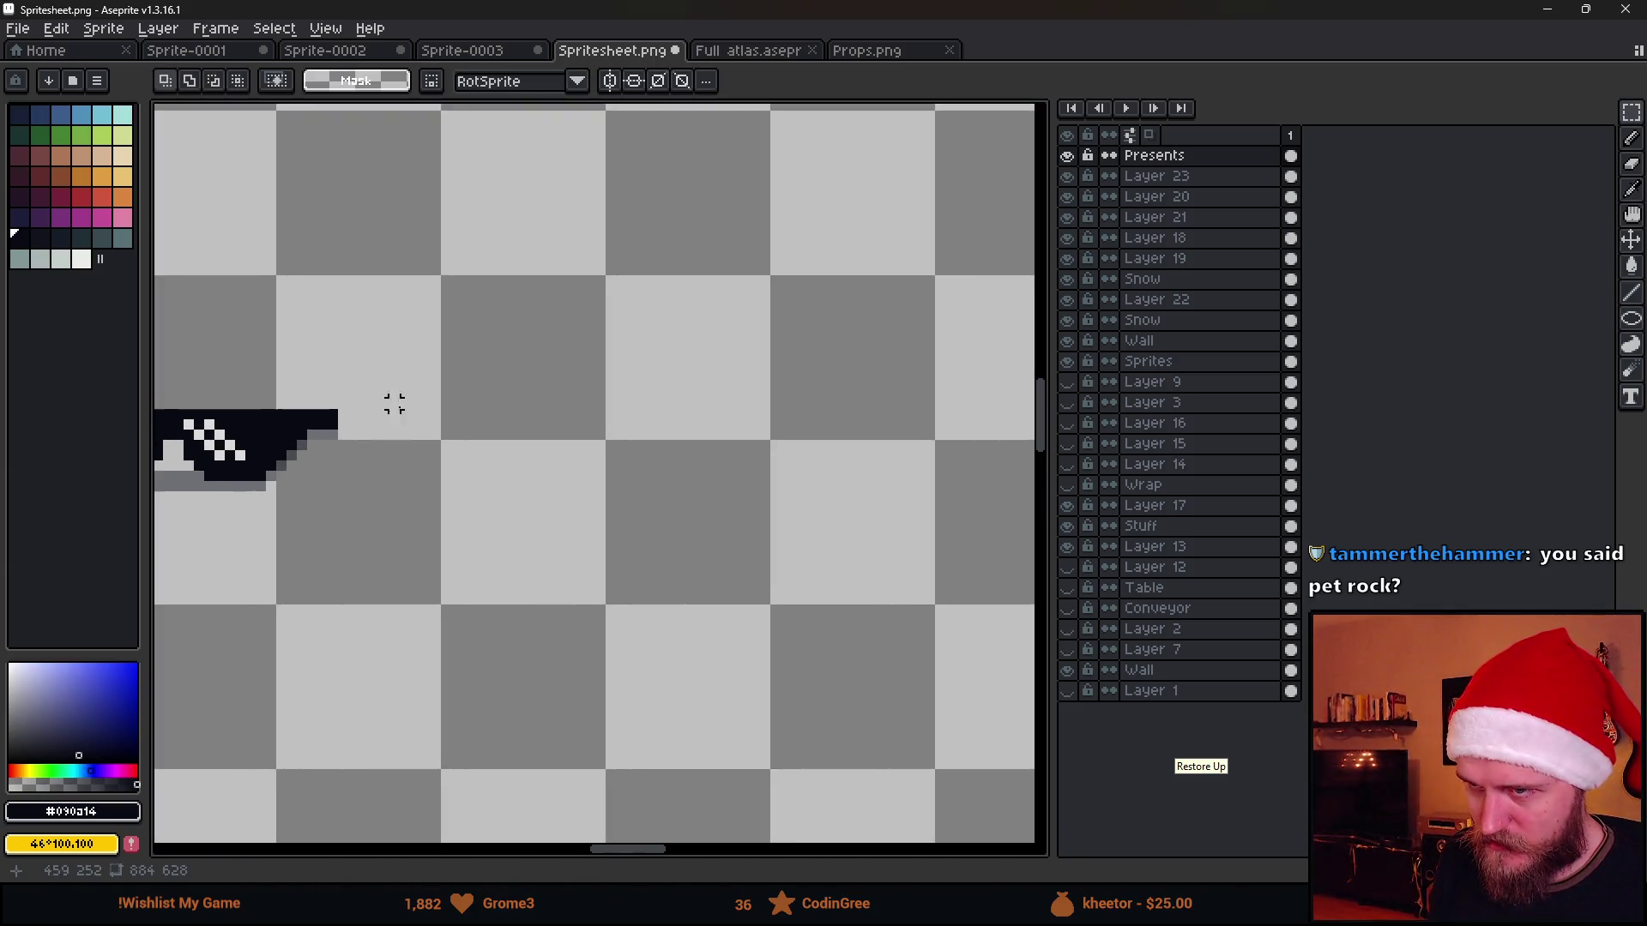
{"action": "scroll", "coordinate": [526, 415], "scroll_direction": "down", "scroll_amount": 2}
{"action": "scroll", "coordinate": [528, 413], "scroll_direction": "down", "scroll_amount": 1}
{"action": "scroll", "coordinate": [528, 413], "scroll_direction": "up", "scroll_amount": 1}
{"action": "key", "text": "b"}
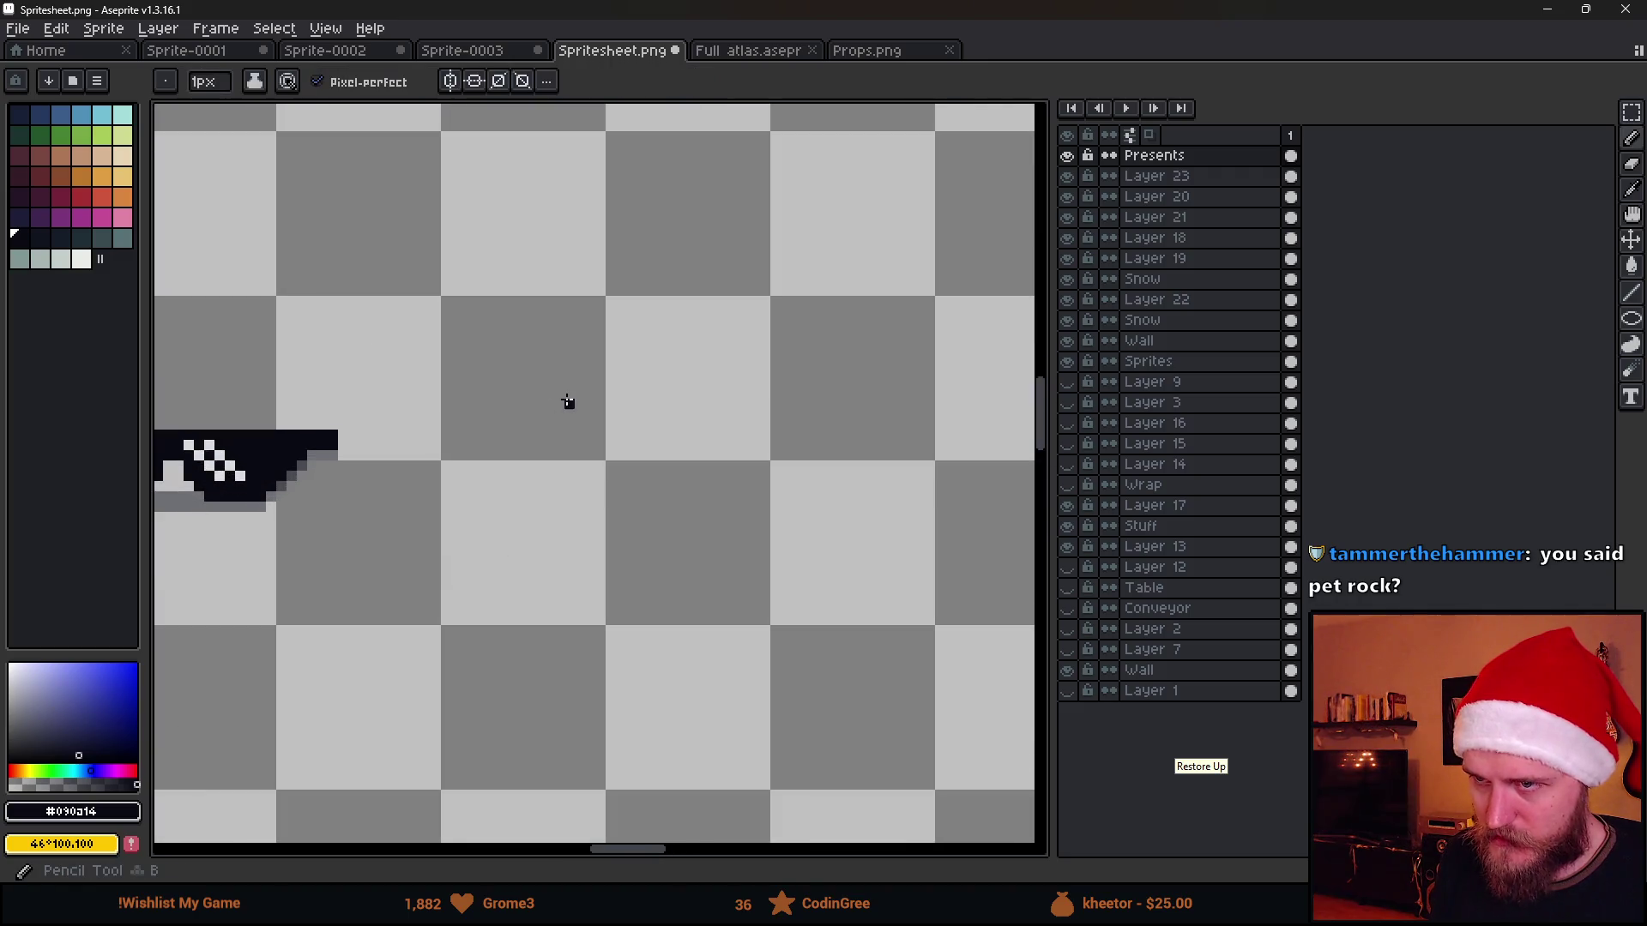
{"action": "scroll", "coordinate": [566, 400], "scroll_direction": "down", "scroll_amount": 1}
{"action": "scroll", "coordinate": [551, 386], "scroll_direction": "up", "scroll_amount": 4}
{"action": "scroll", "coordinate": [681, 588], "scroll_direction": "up", "scroll_amount": 1}
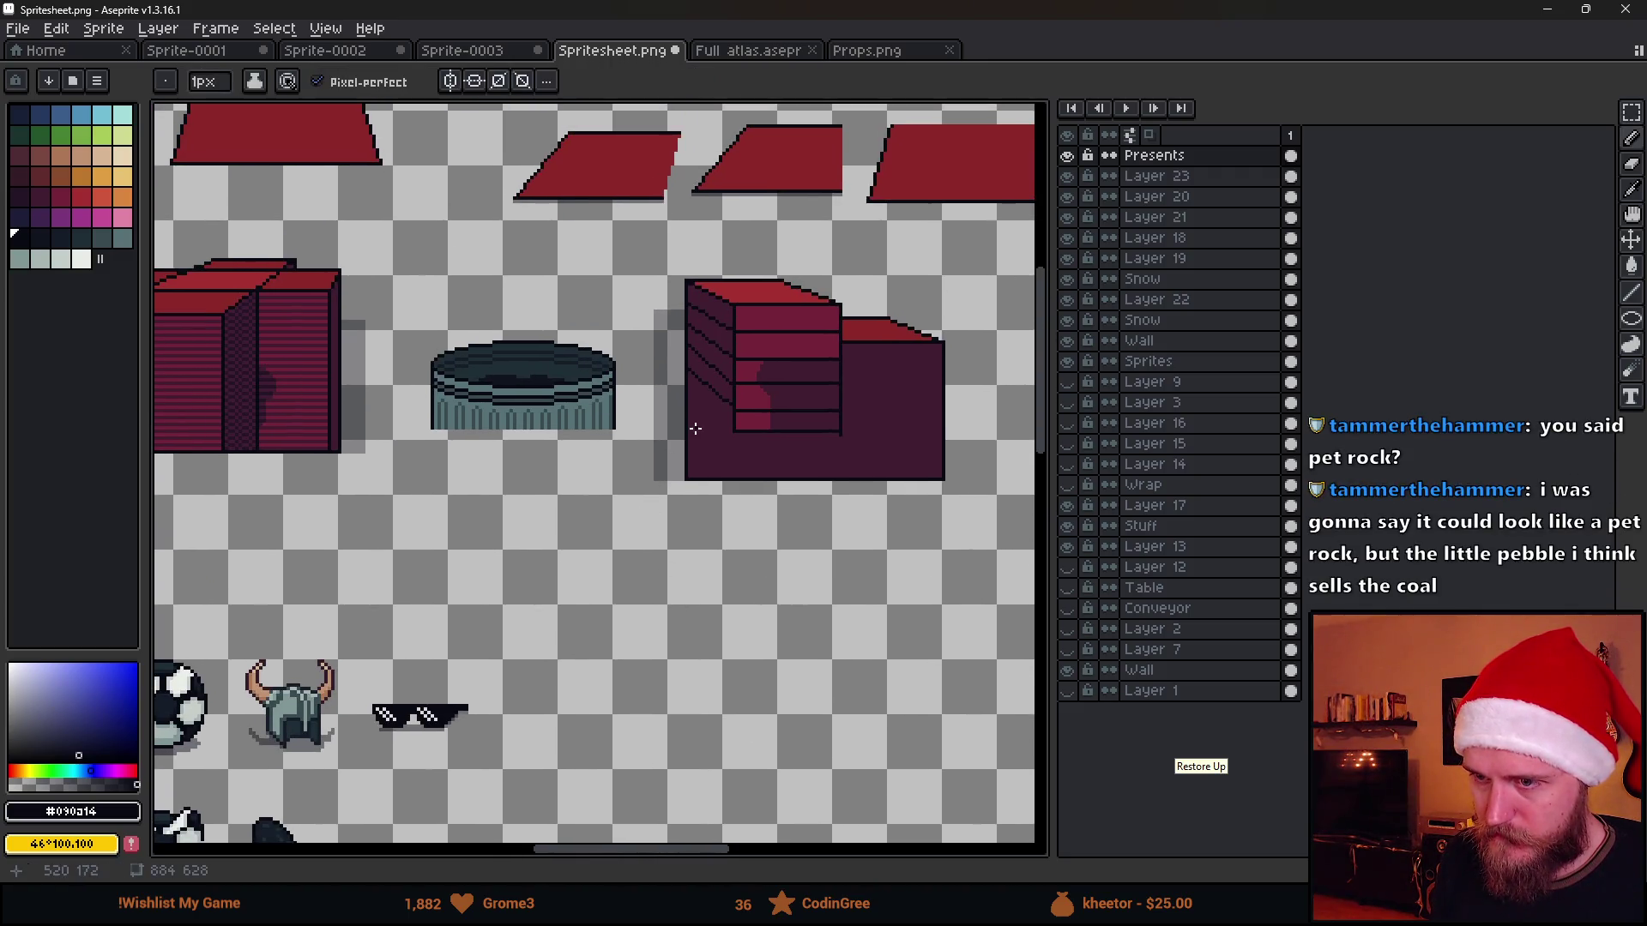
{"action": "scroll", "coordinate": [574, 640], "scroll_direction": "up", "scroll_amount": 2}
{"action": "scroll", "coordinate": [579, 689], "scroll_direction": "down", "scroll_amount": 2}
{"action": "scroll", "coordinate": [649, 485], "scroll_direction": "left", "scroll_amount": 1}
{"action": "left_click_drag", "start_coordinate": [625, 442], "coordinate": [655, 443]}
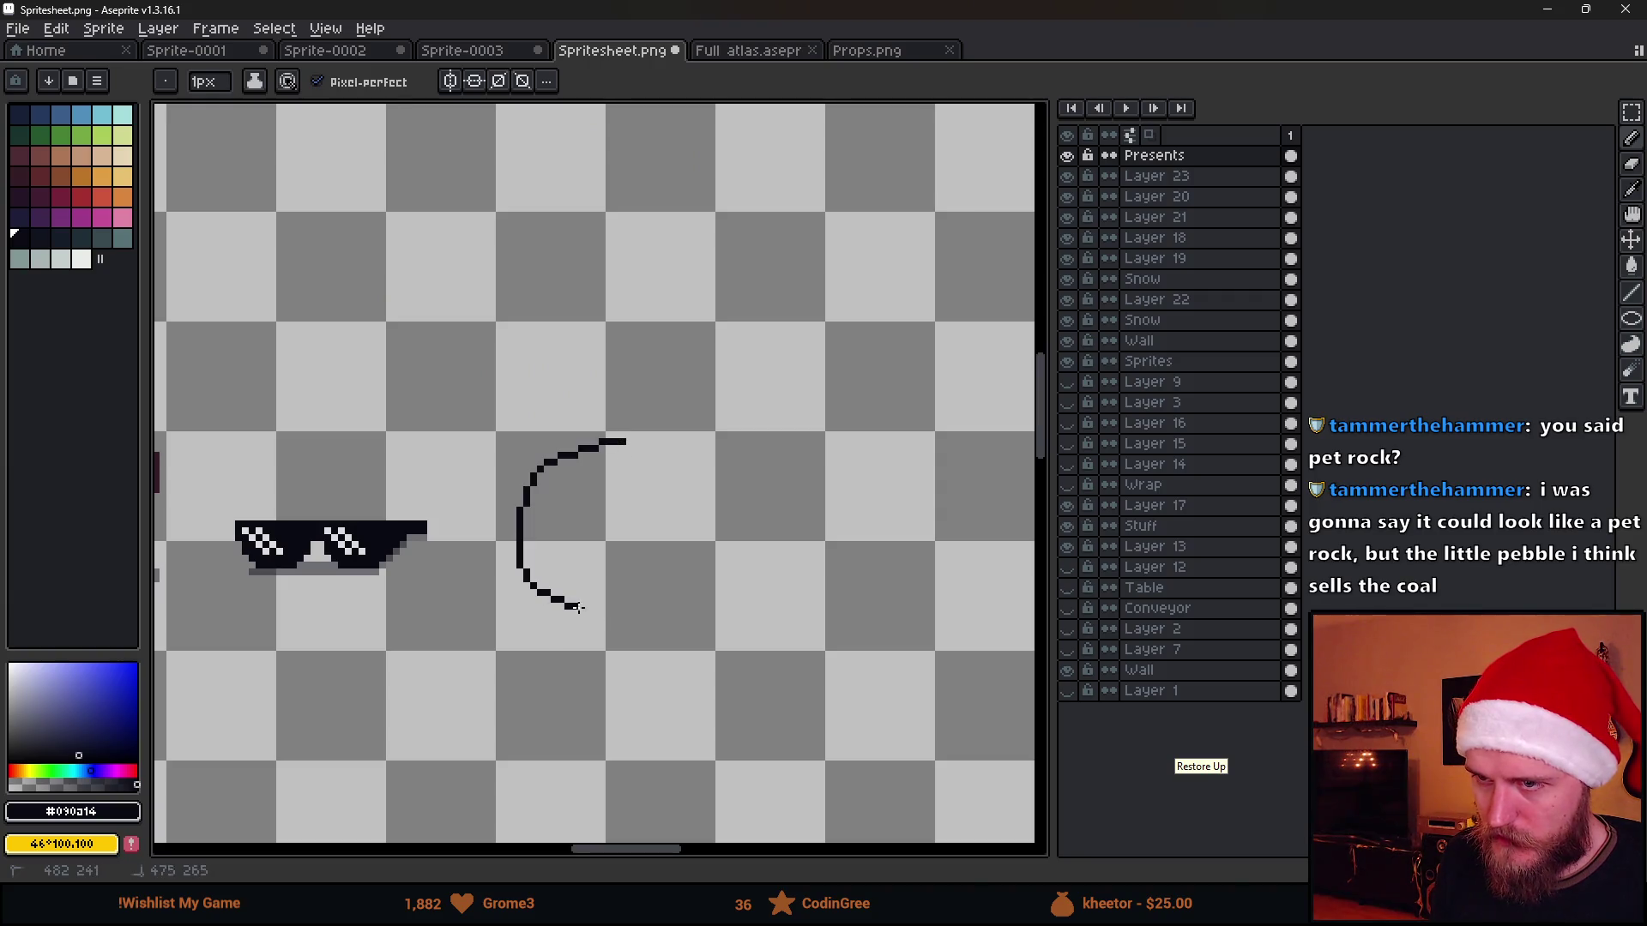
{"action": "scroll", "coordinate": [675, 512], "scroll_direction": "down", "scroll_amount": 1}
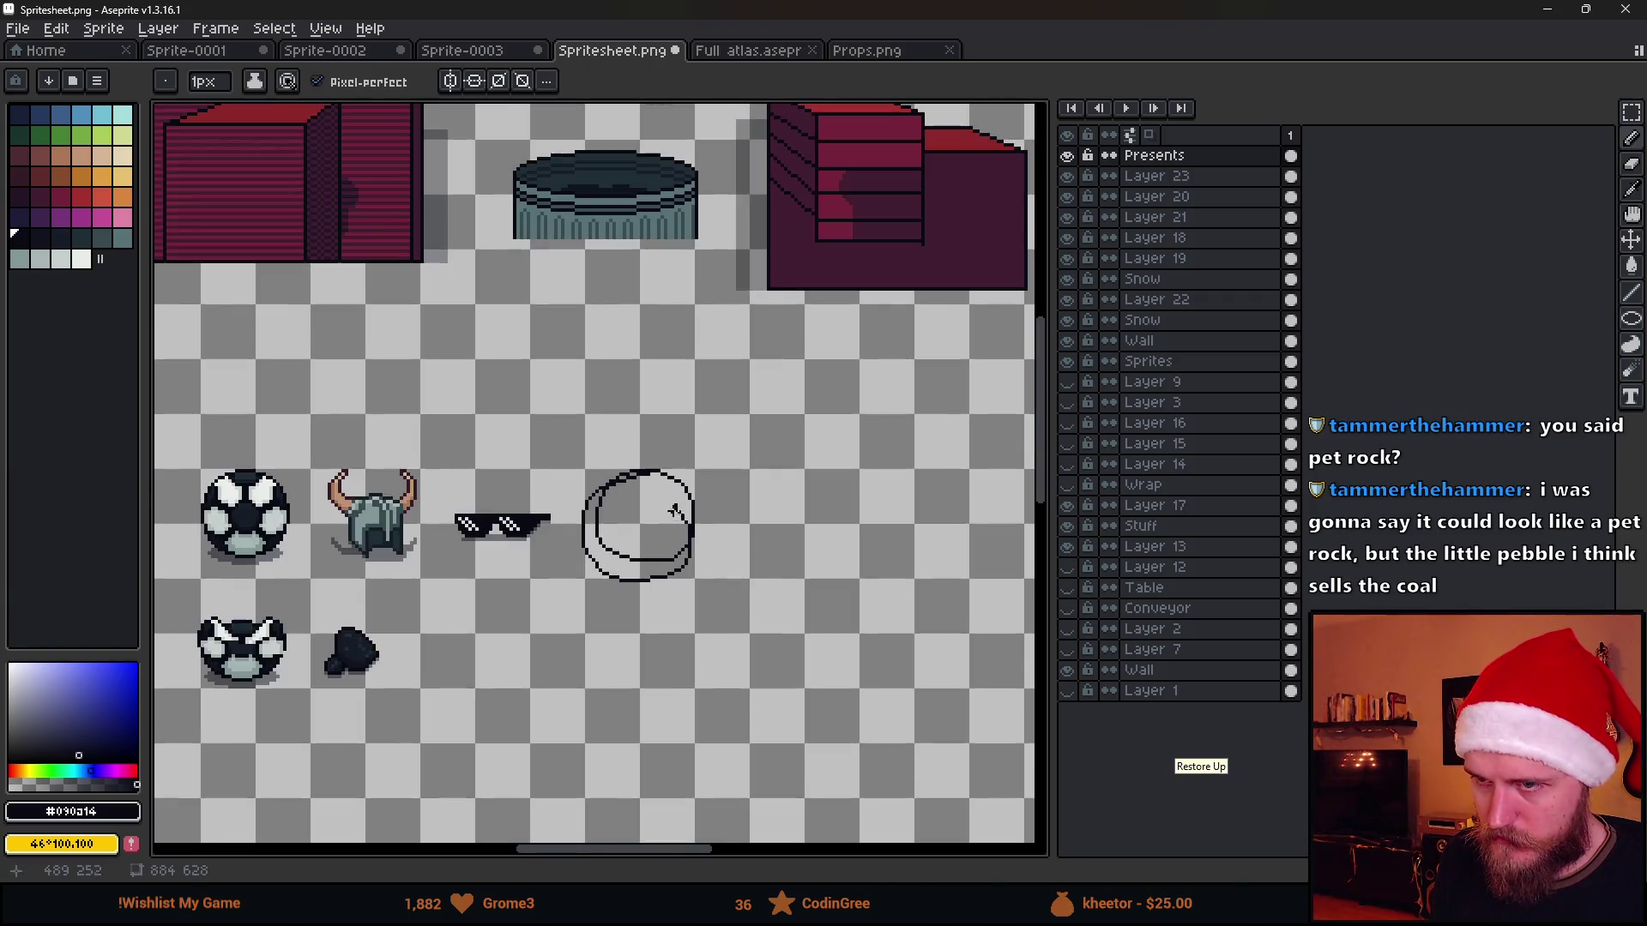
{"action": "key", "text": "m"}
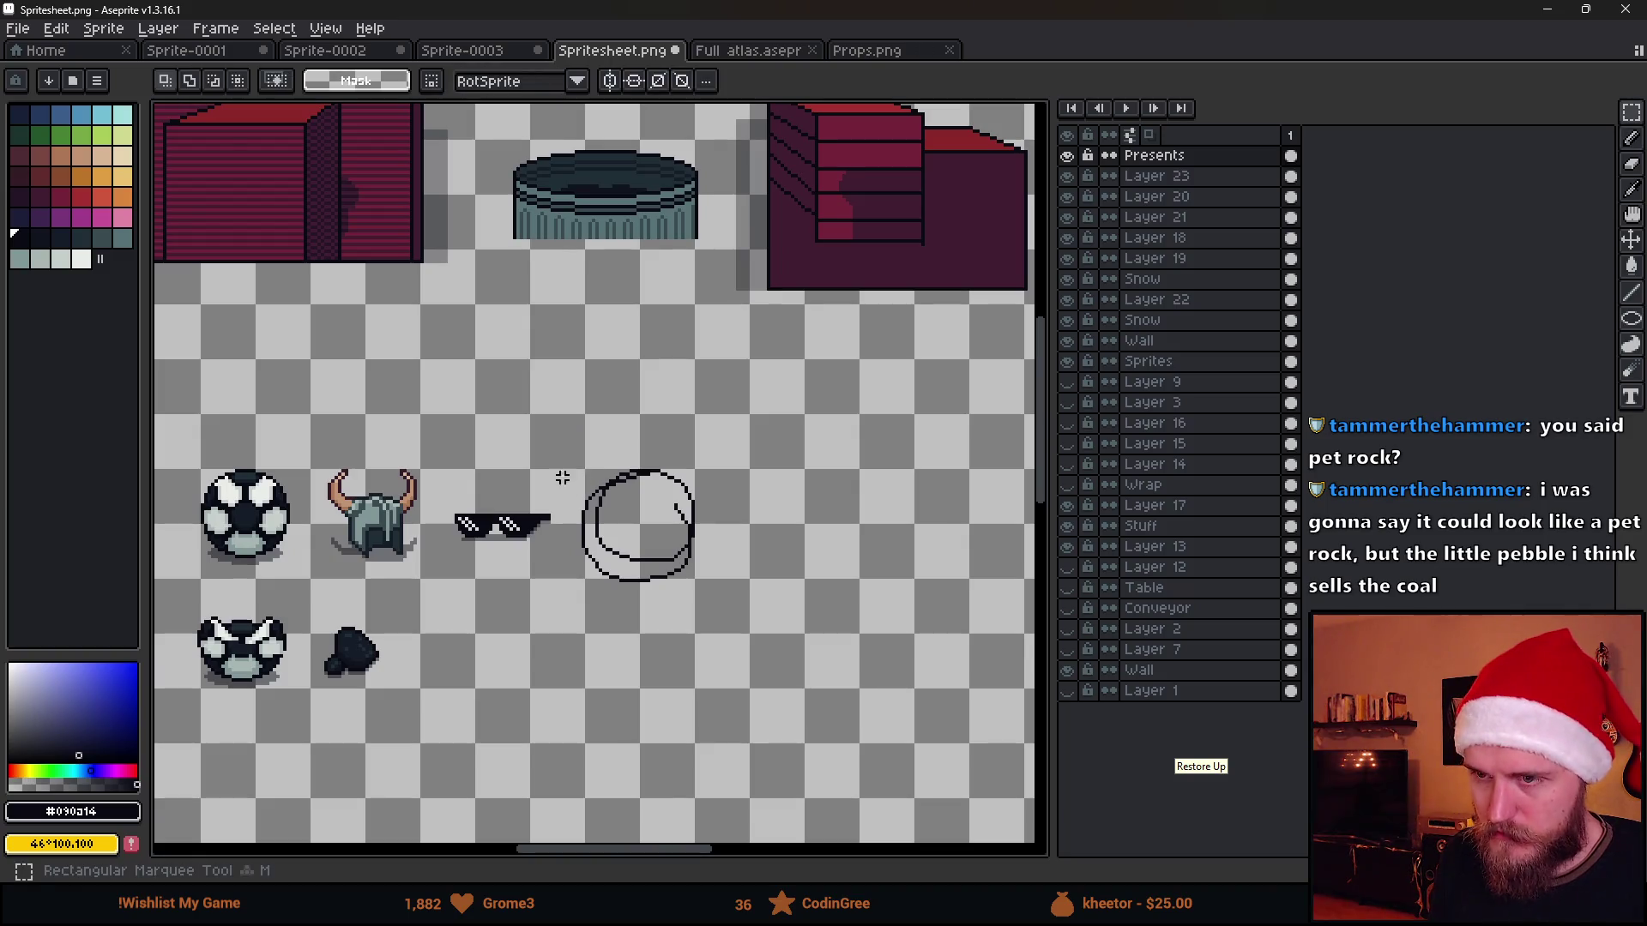
{"action": "left_click_drag", "start_coordinate": [563, 447], "coordinate": [802, 662]}
{"action": "scroll", "coordinate": [797, 643], "scroll_direction": "down", "scroll_amount": 2}
{"action": "scroll", "coordinate": [773, 618], "scroll_direction": "up", "scroll_amount": 1}
{"action": "mouse_move", "coordinate": [605, 731]}
{"action": "left_mouse_down"}
{"action": "mouse_move", "coordinate": [964, 236]}
{"action": "mouse_move", "coordinate": [965, 372]}
{"action": "left_mouse_up"}
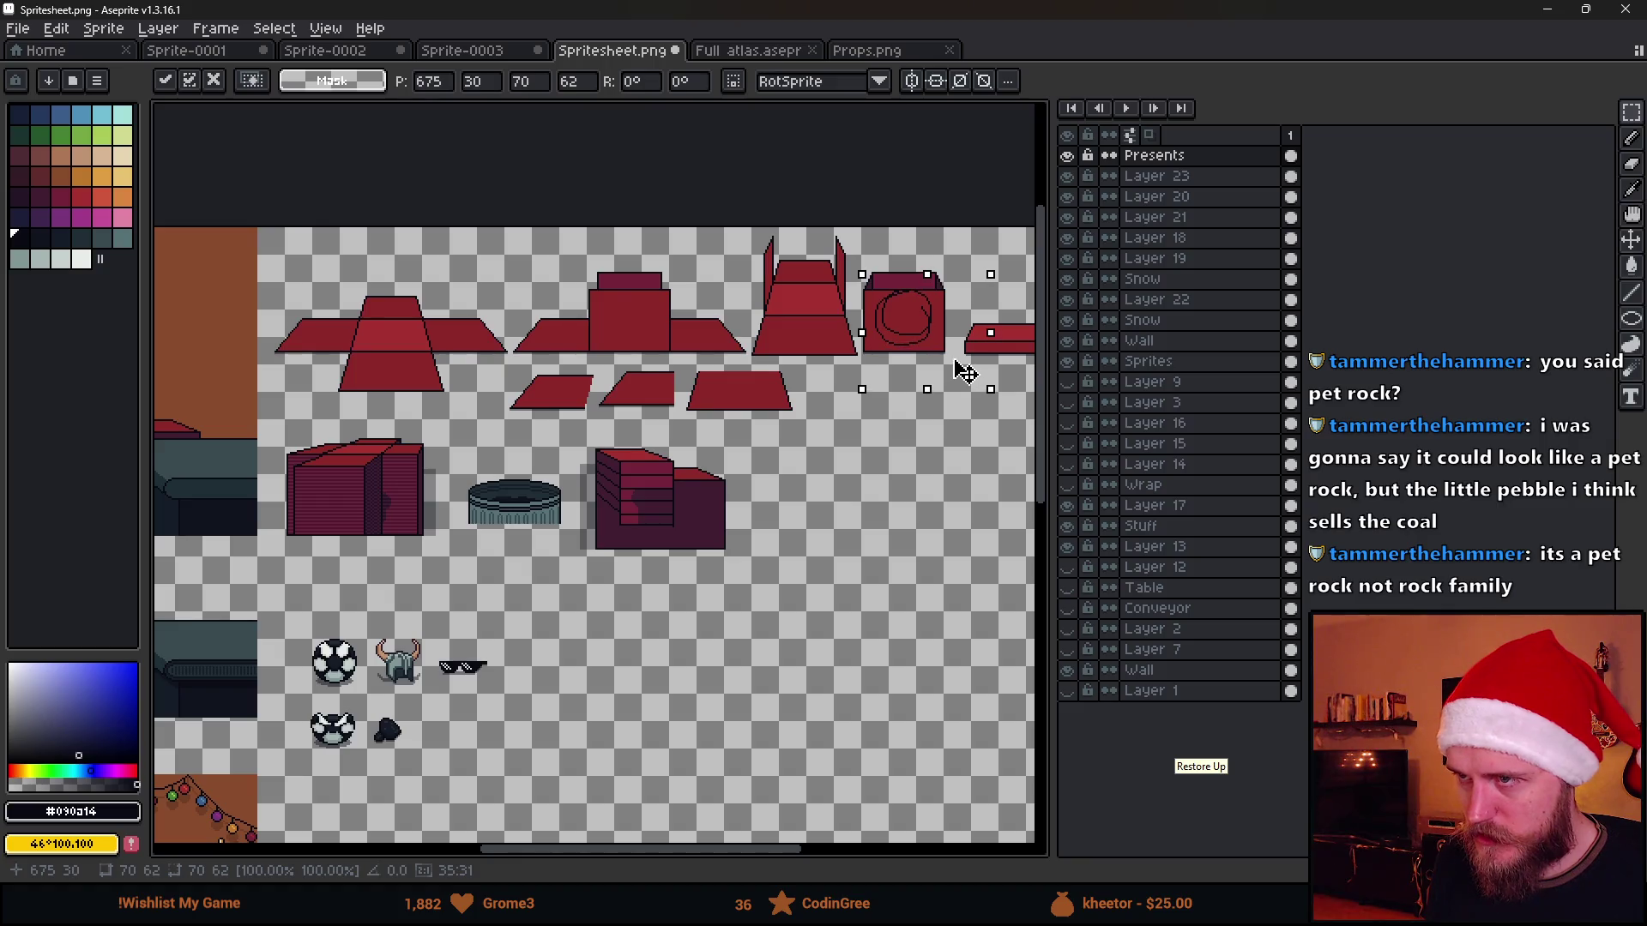
{"action": "key", "text": "Escape"}
{"action": "key", "text": "ctrl+d"}
{"action": "scroll", "coordinate": [525, 665], "scroll_direction": "up", "scroll_amount": 5}
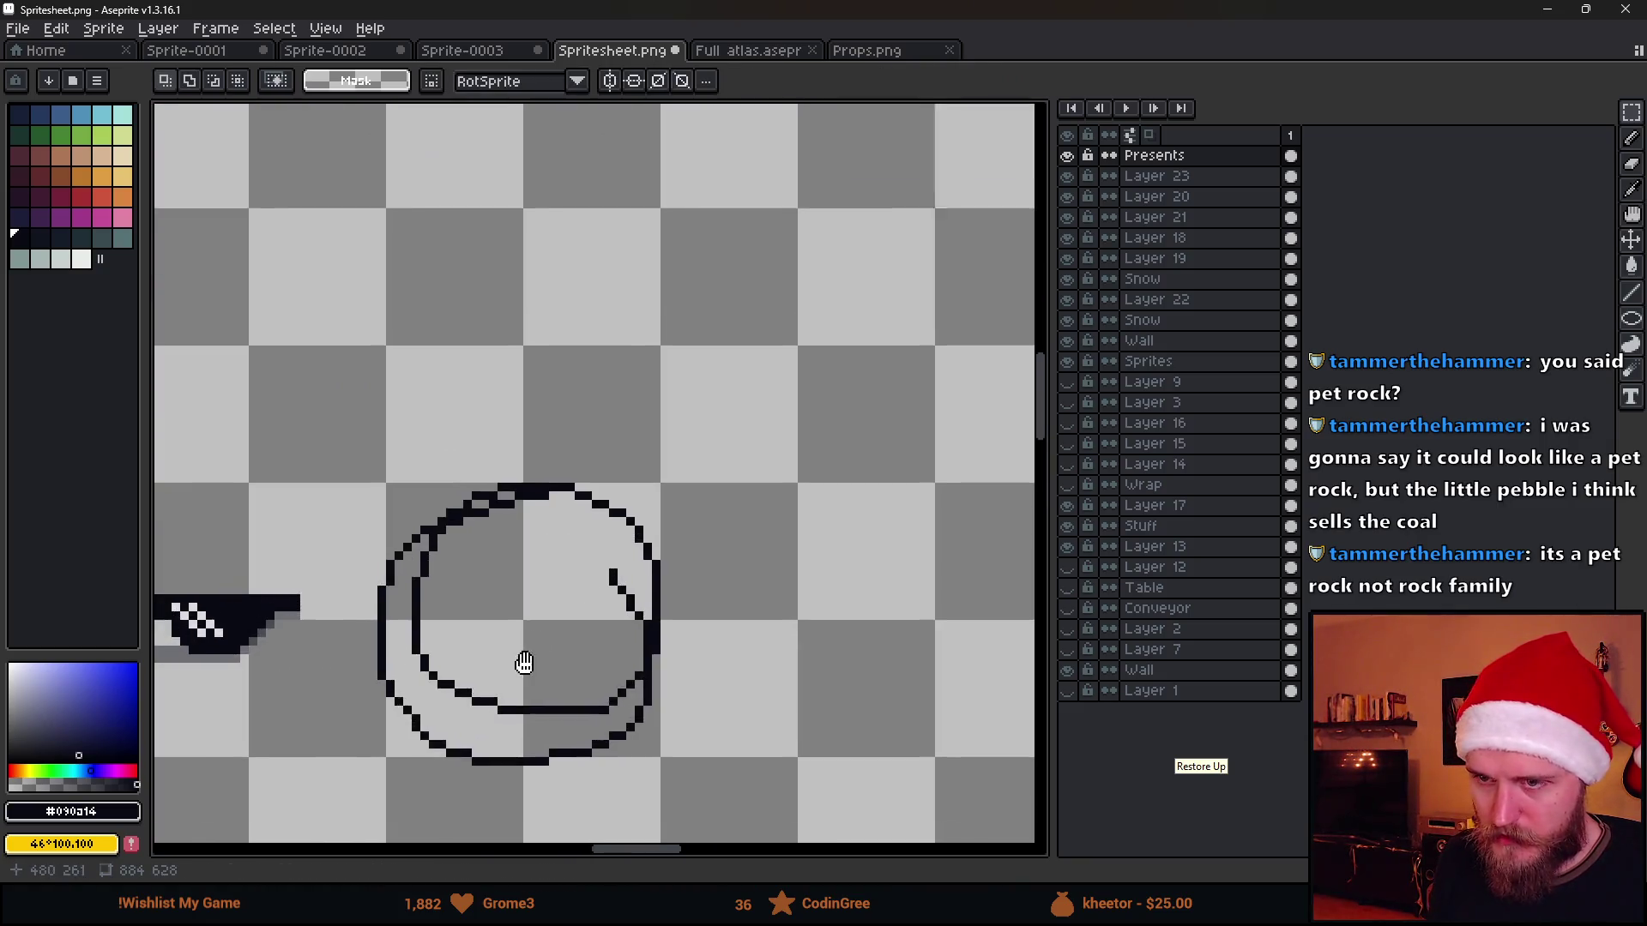
{"action": "left_click_drag", "start_coordinate": [467, 354], "coordinate": [837, 710]}
{"action": "key", "text": "Delete"}
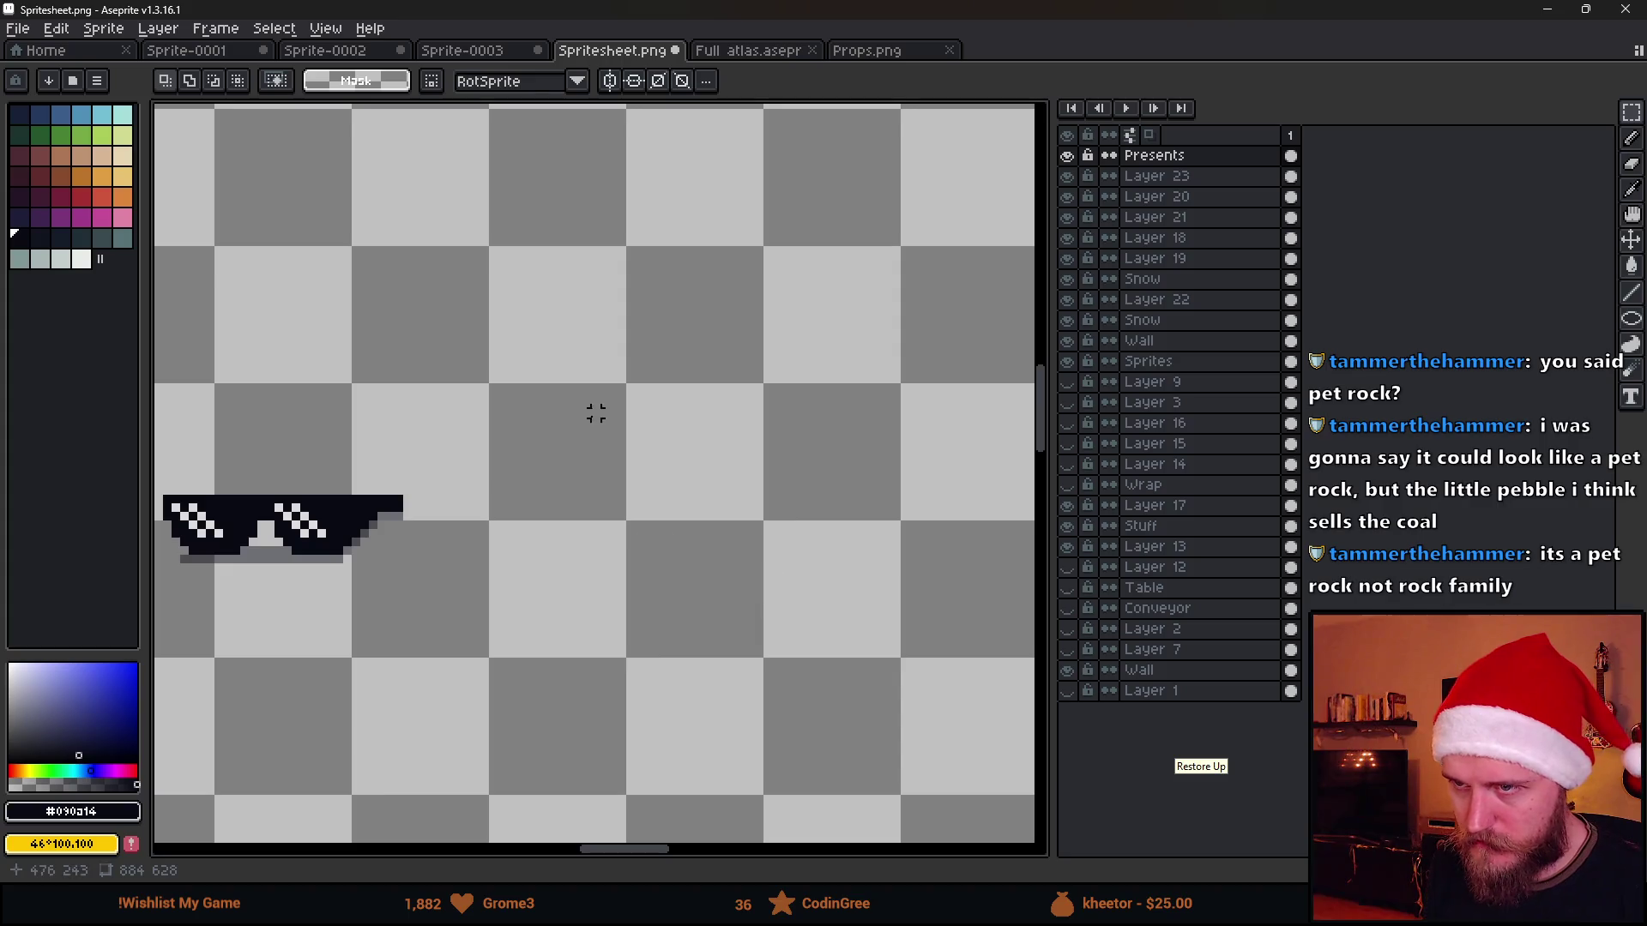
Stamp the bear's round head and an ear in near-black with the Pencil, resizing the brush with +/- for body, ears and limbs
{"action": "key", "text": "b"}
{"action": "key", "text": "plus"}
{"action": "key", "text": "plus"}
{"action": "key", "text": "plus"}
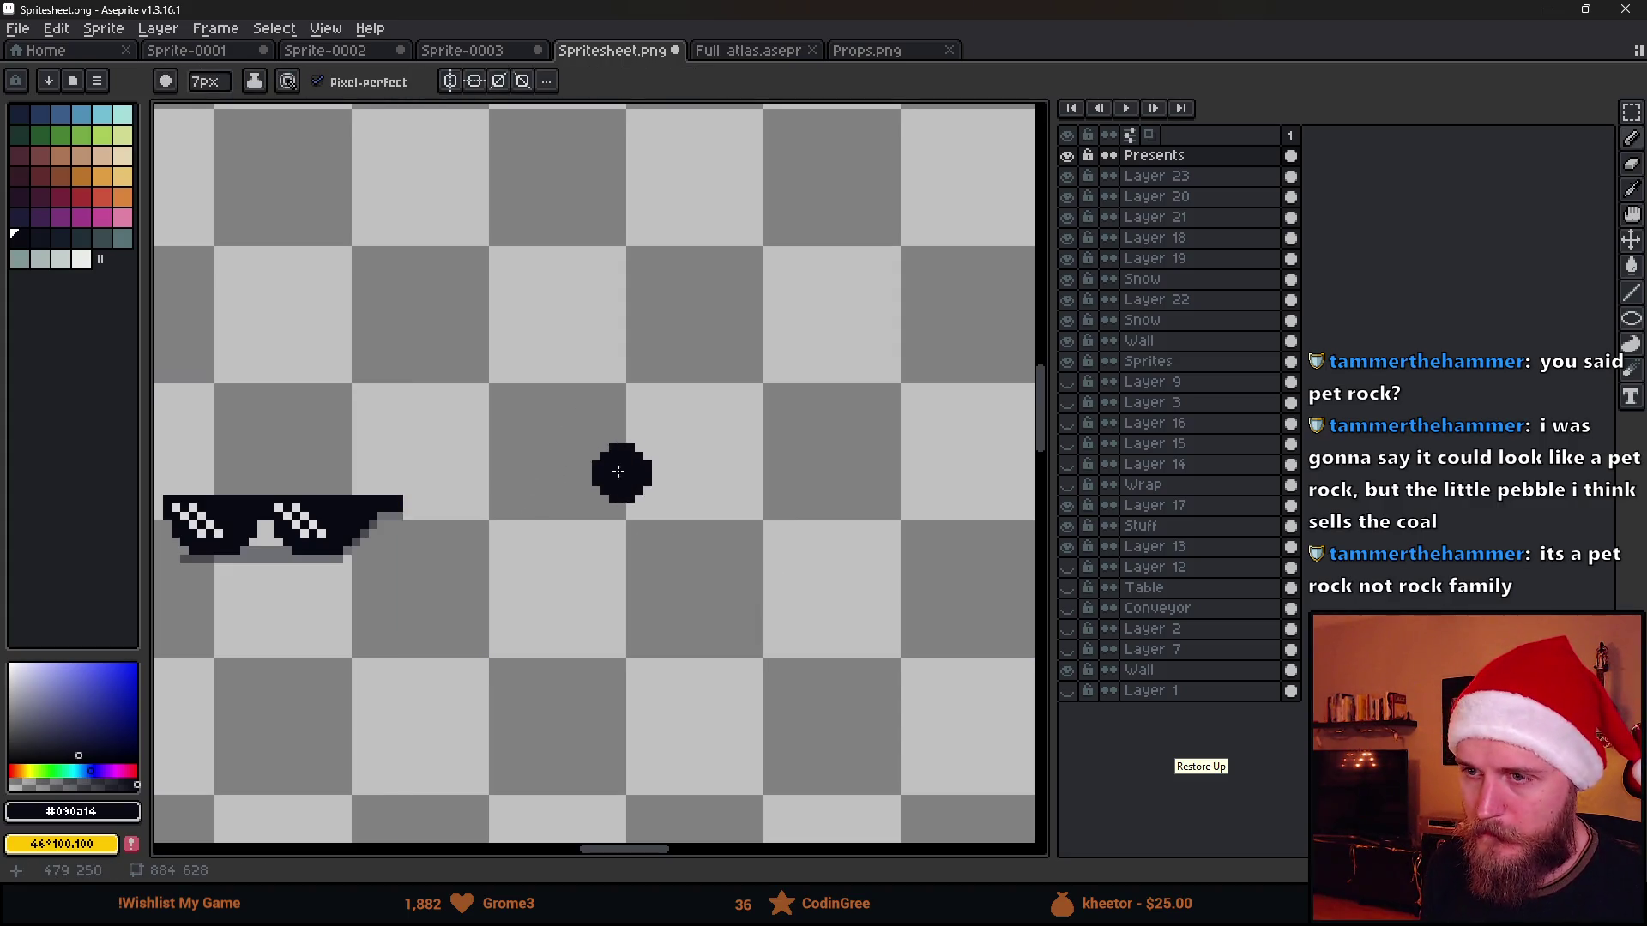
{"action": "key", "text": "plus"}
{"action": "key", "text": "plus"}
{"action": "key", "text": "plus"}
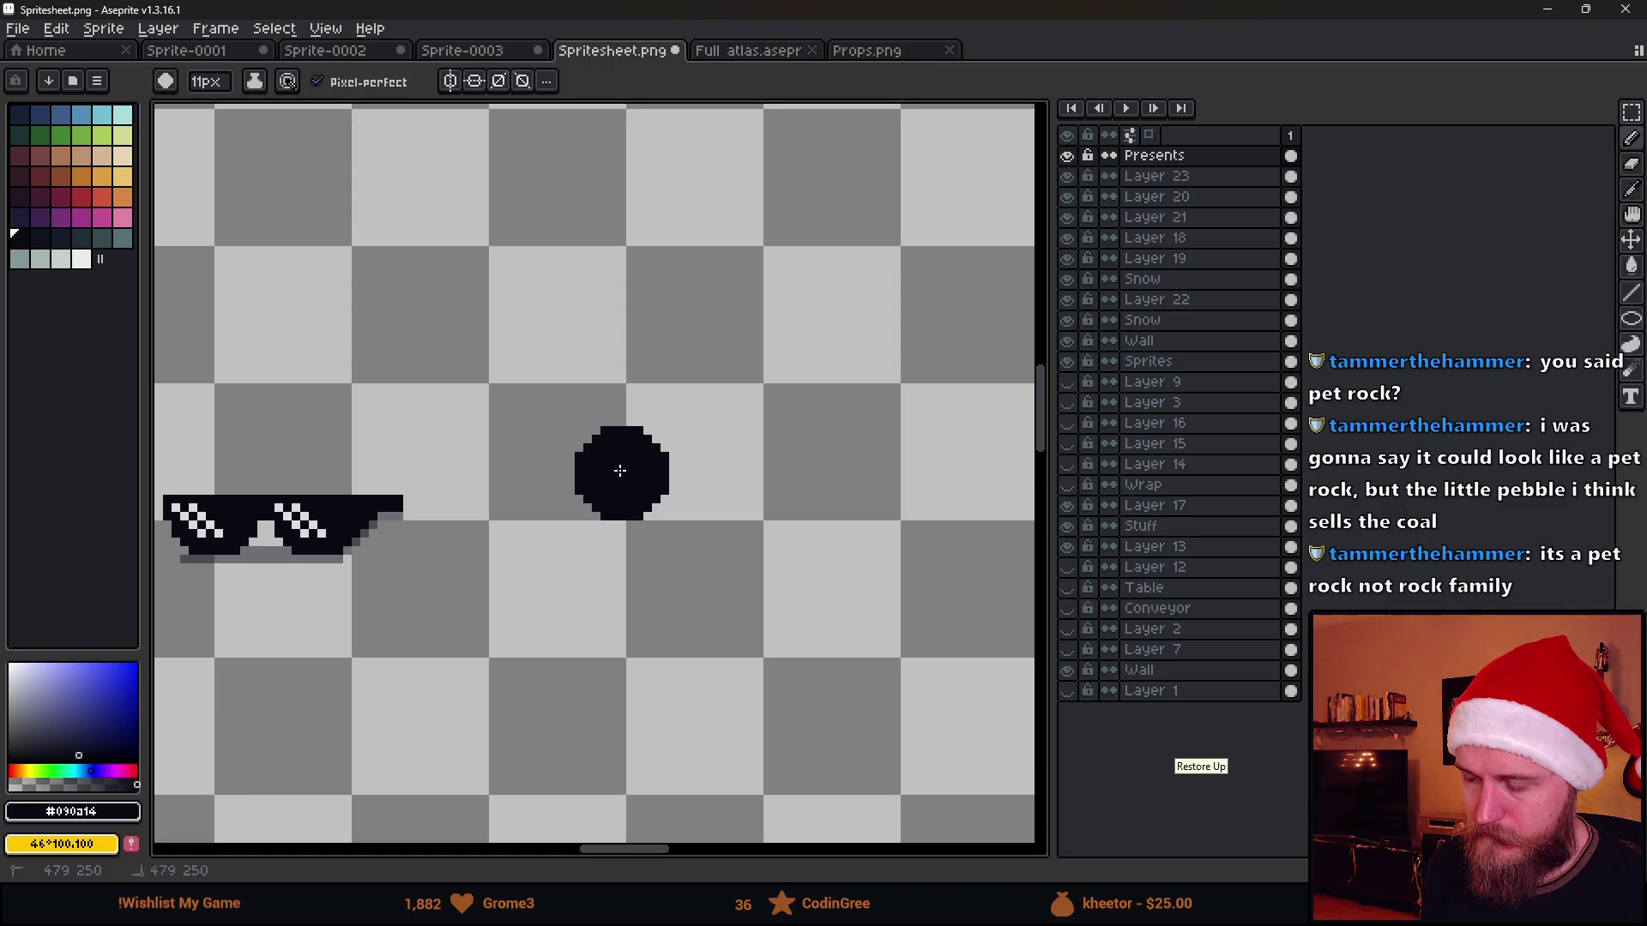
{"action": "left_click", "coordinate": [619, 471]}
{"action": "key", "text": "plus"}
{"action": "key", "text": "plus"}
{"action": "key", "text": "plus"}
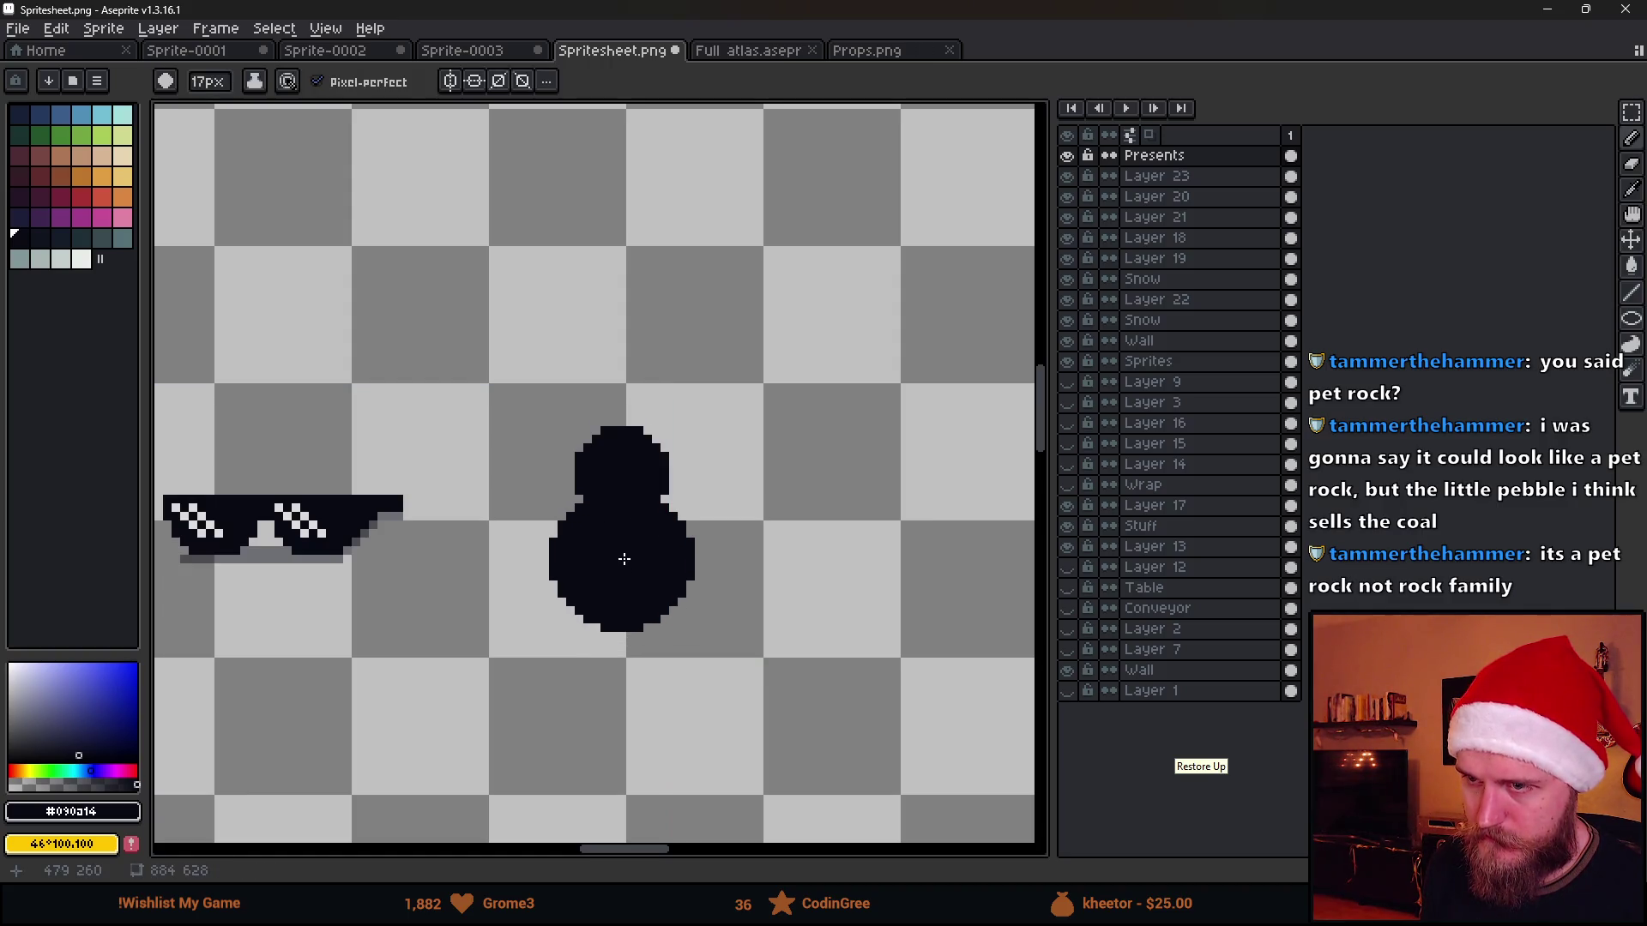
{"action": "key", "text": "minus"}
{"action": "key", "text": "minus"}
{"action": "key", "text": "minus"}
{"action": "left_click", "coordinate": [671, 444]}
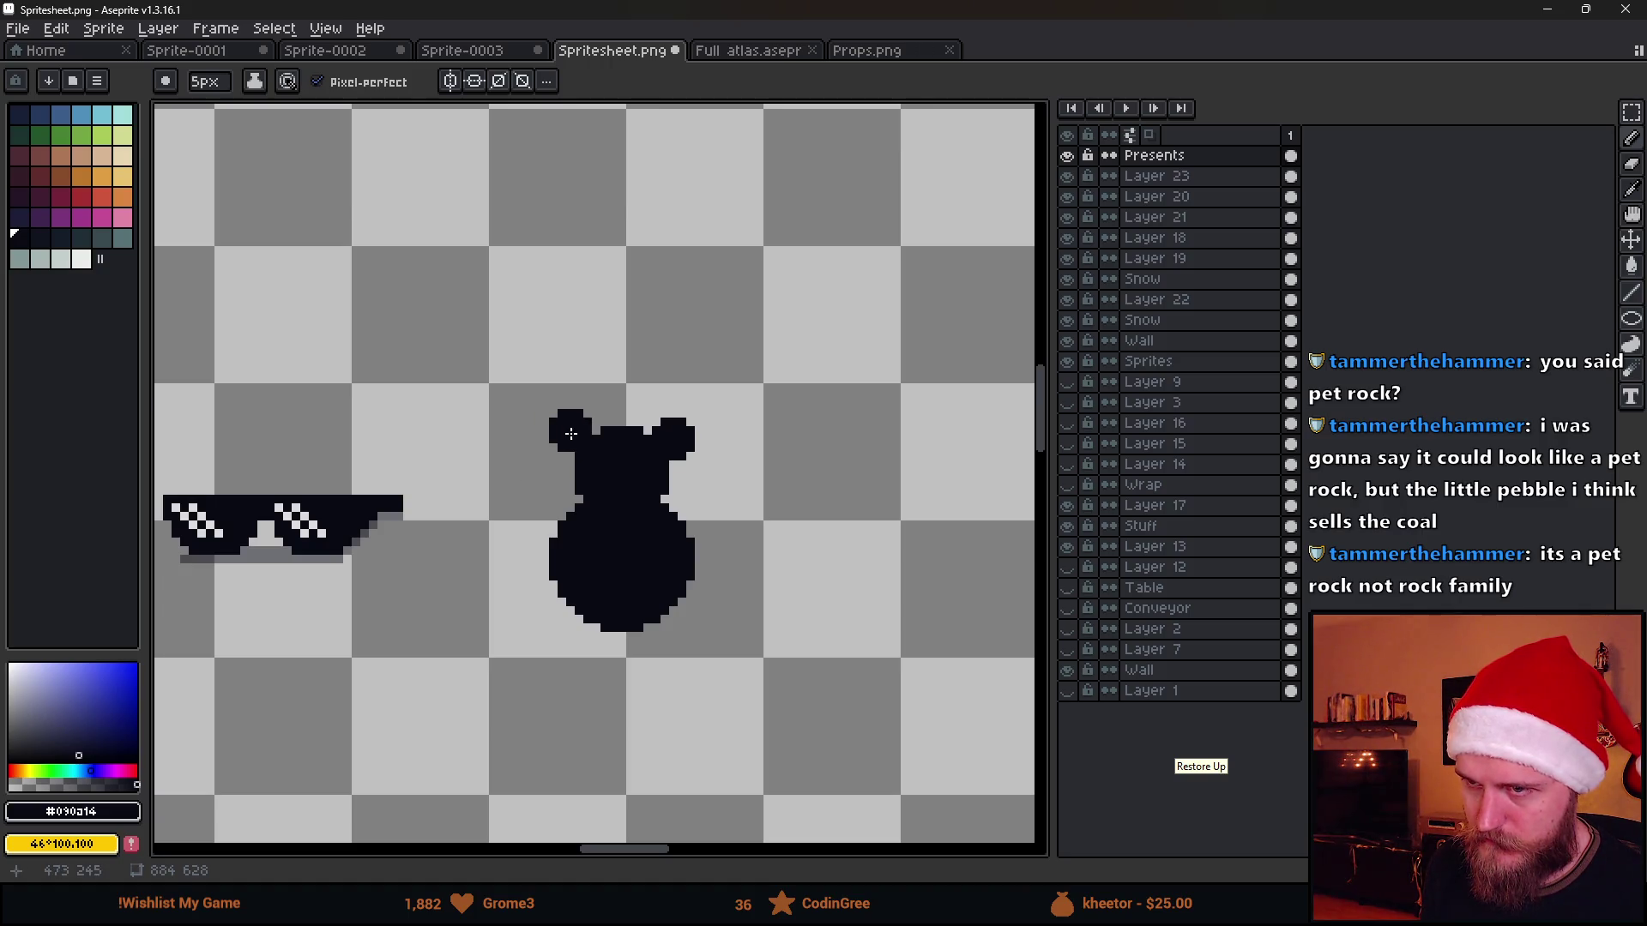
{"action": "key", "text": "minus"}
{"action": "key", "text": "minus"}
{"action": "scroll", "coordinate": [559, 613], "scroll_direction": "down", "scroll_amount": 1}
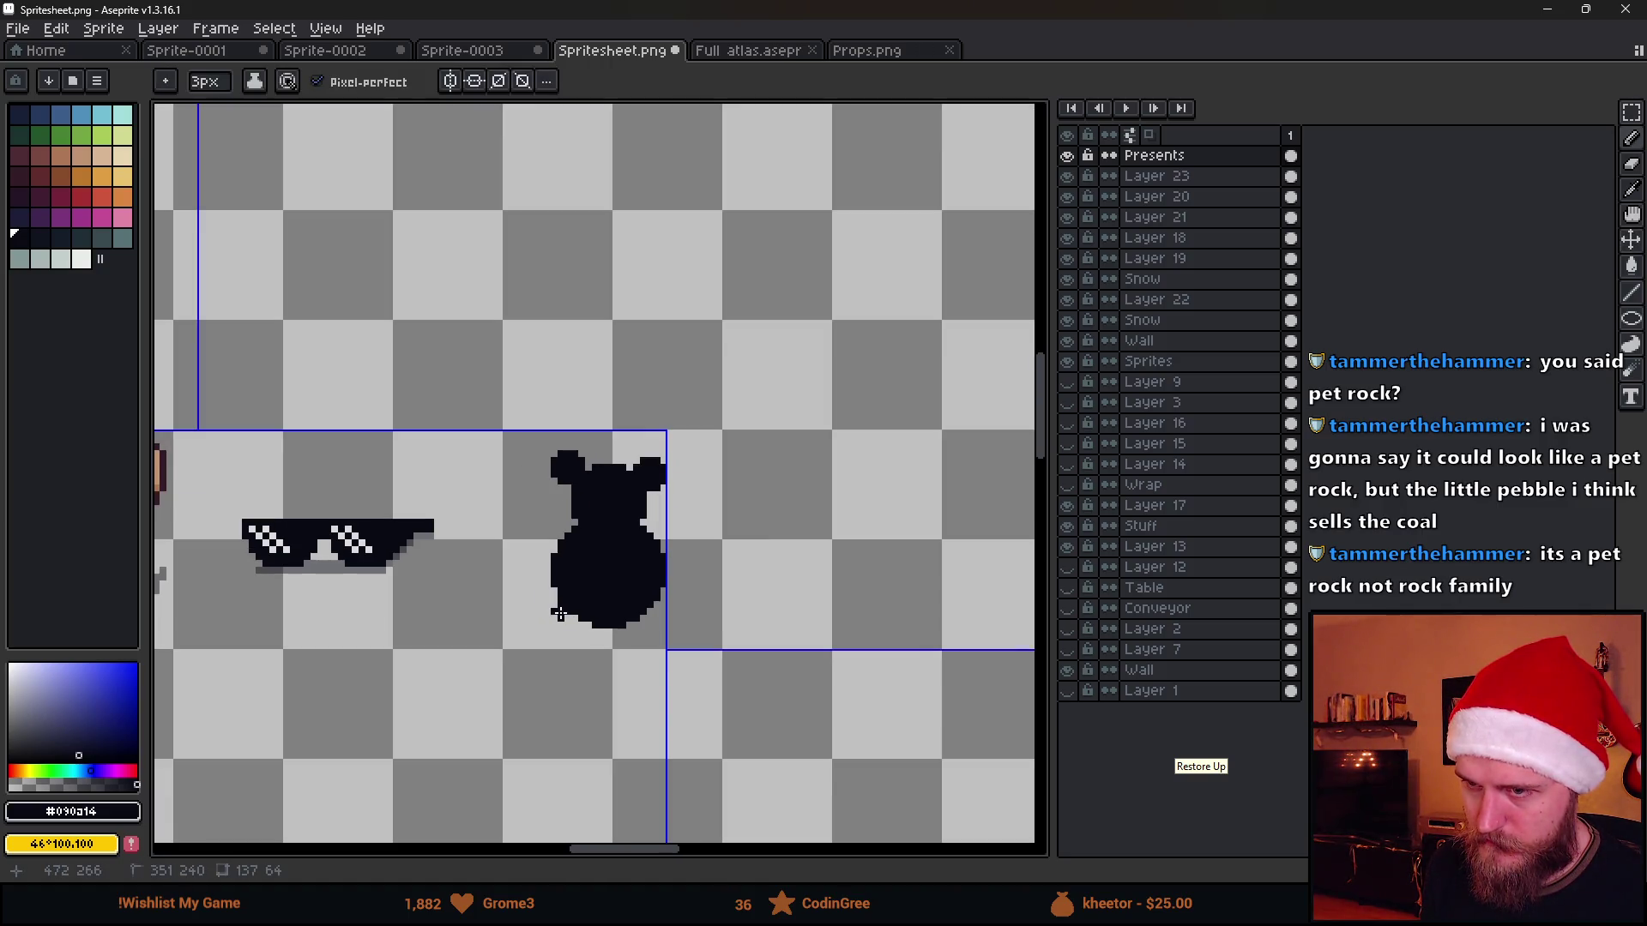
{"action": "scroll", "coordinate": [558, 612], "scroll_direction": "up", "scroll_amount": 1}
{"action": "scroll", "coordinate": [559, 613], "scroll_direction": "up", "scroll_amount": 1}
{"action": "key", "text": "minus"}
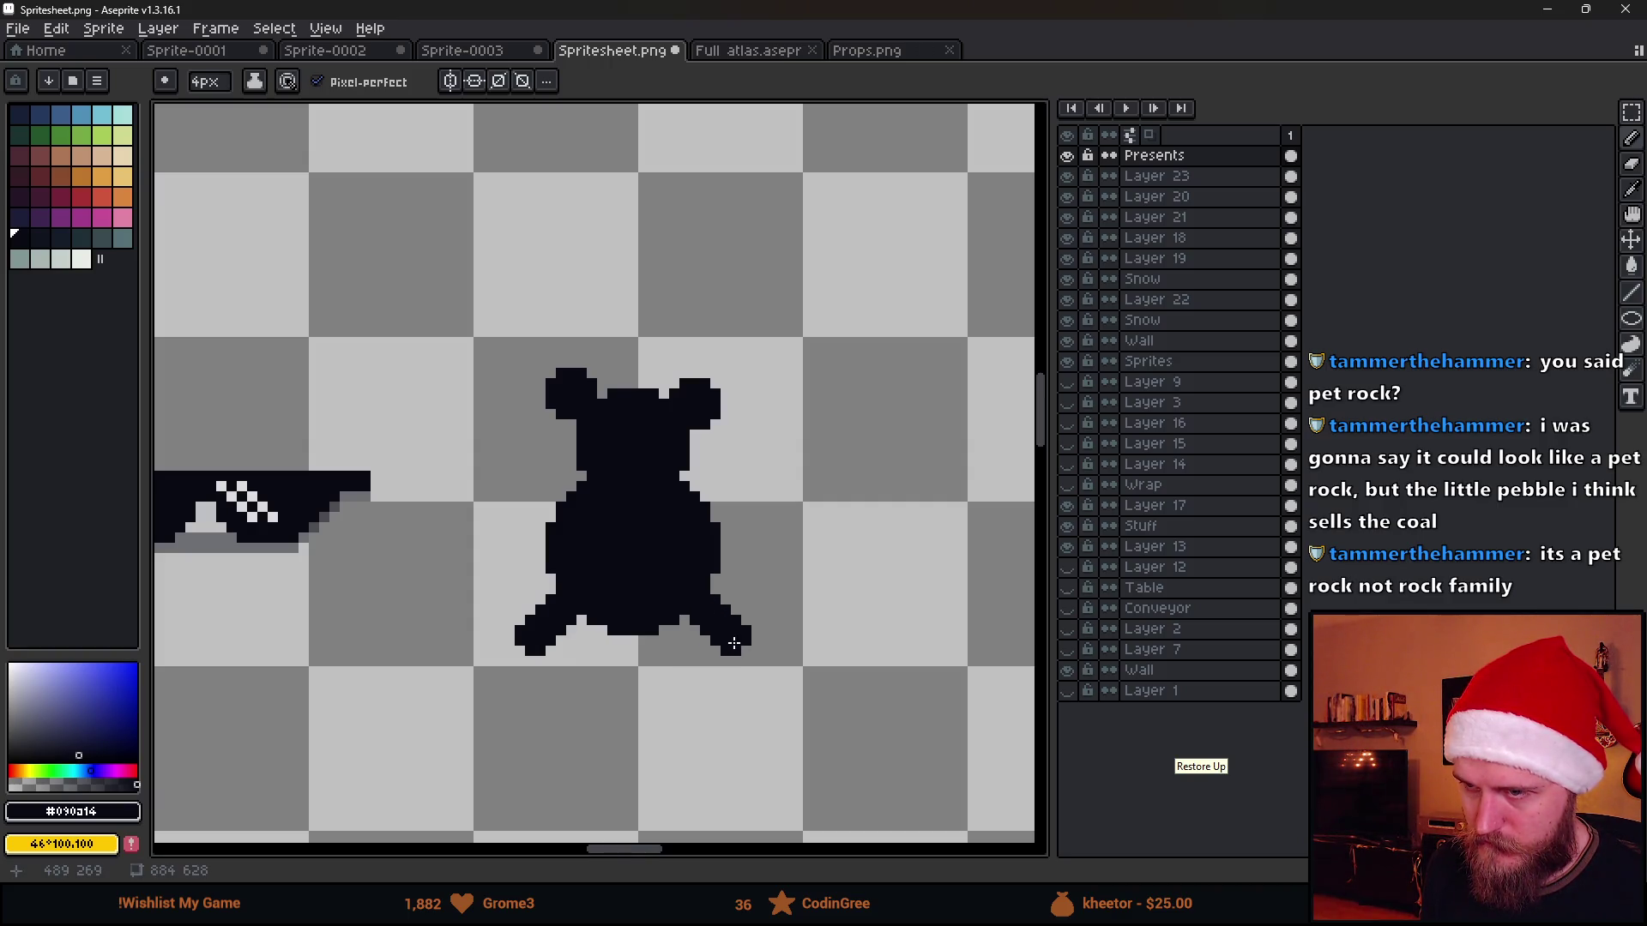
{"action": "scroll", "coordinate": [855, 640], "scroll_direction": "down", "scroll_amount": 2}
{"action": "scroll", "coordinate": [855, 641], "scroll_direction": "up", "scroll_amount": 4}
{"action": "scroll", "coordinate": [811, 514], "scroll_direction": "up", "scroll_amount": 1}
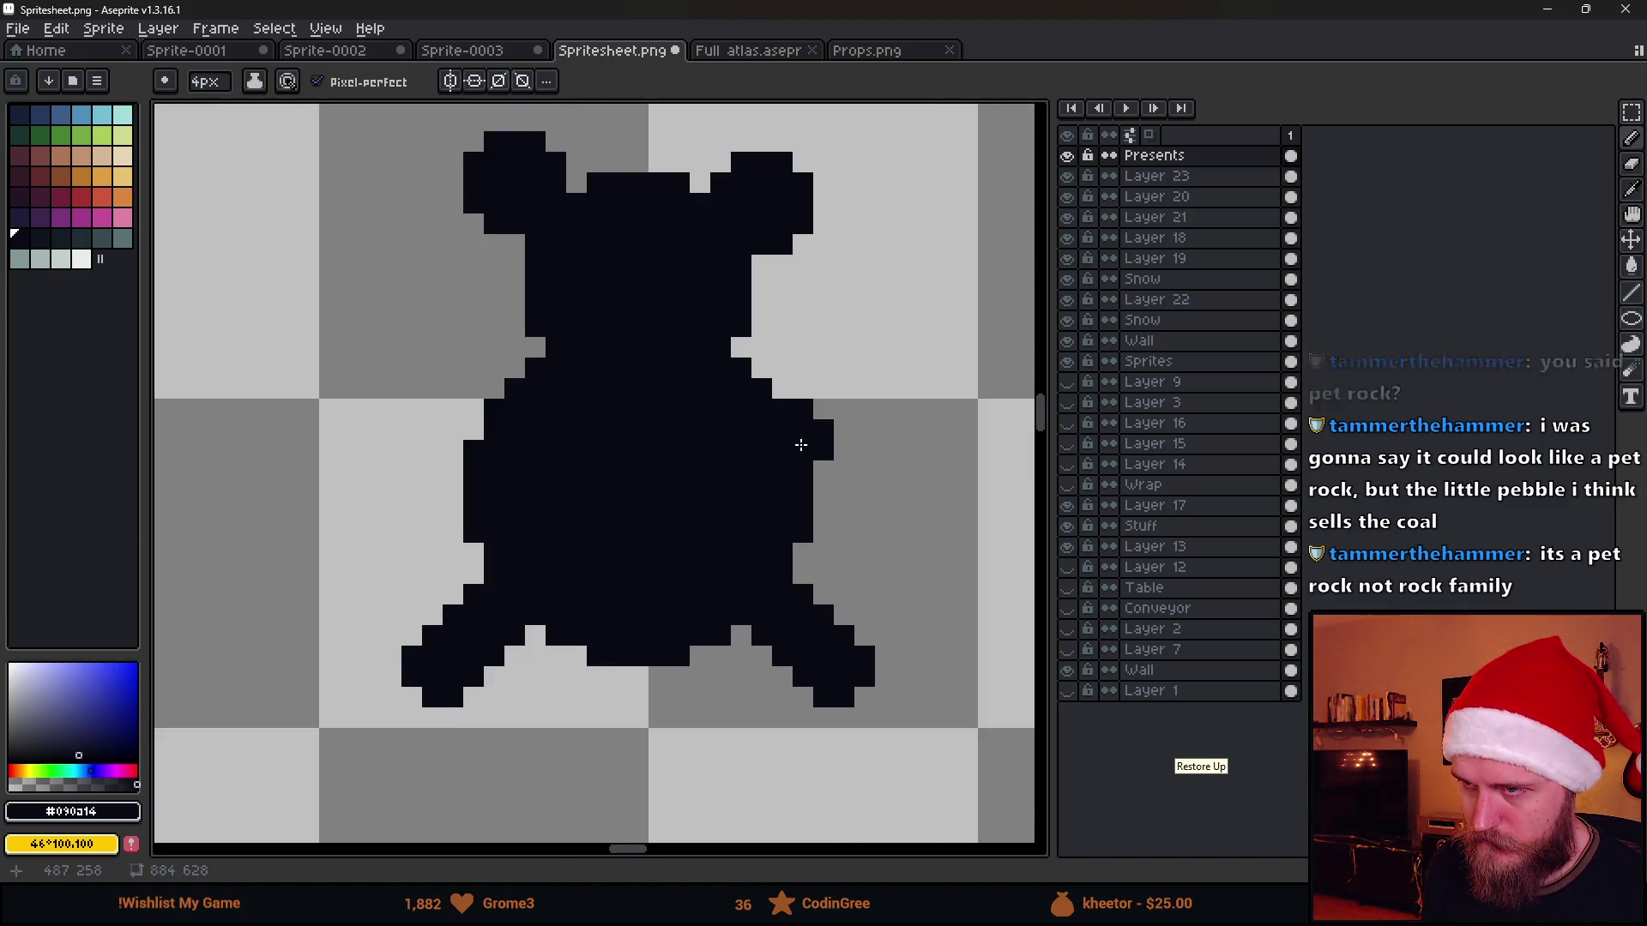
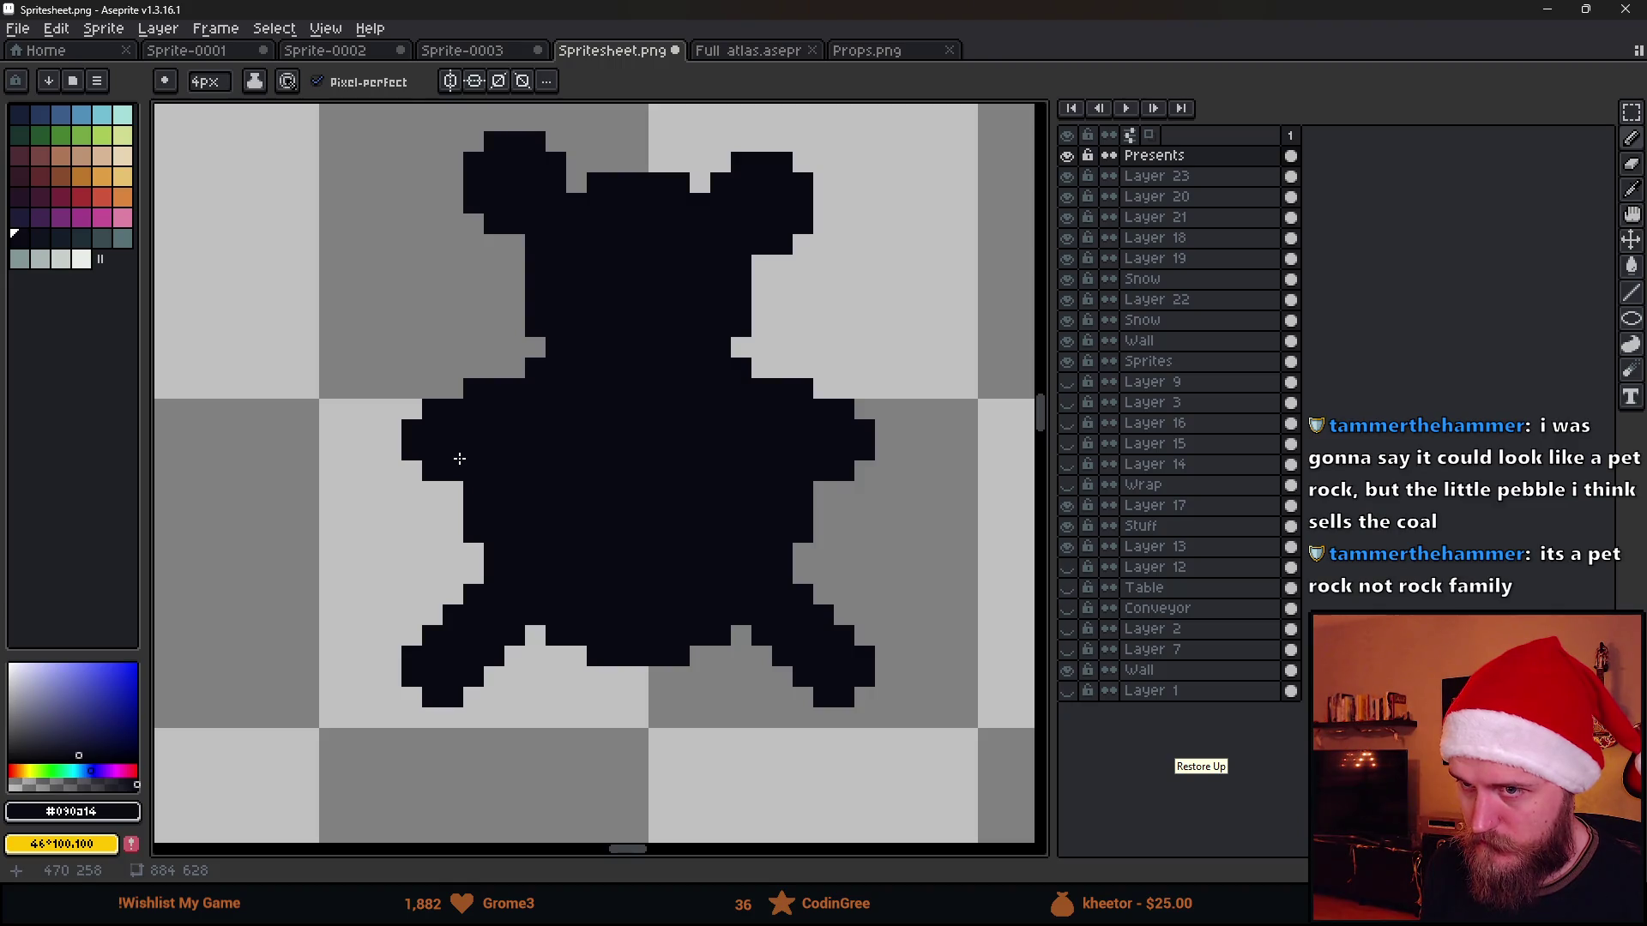
{"action": "scroll", "coordinate": [681, 515], "scroll_direction": "down", "scroll_amount": 3}
{"action": "scroll", "coordinate": [716, 526], "scroll_direction": "down", "scroll_amount": 1}
{"action": "scroll", "coordinate": [754, 541], "scroll_direction": "down", "scroll_amount": 1}
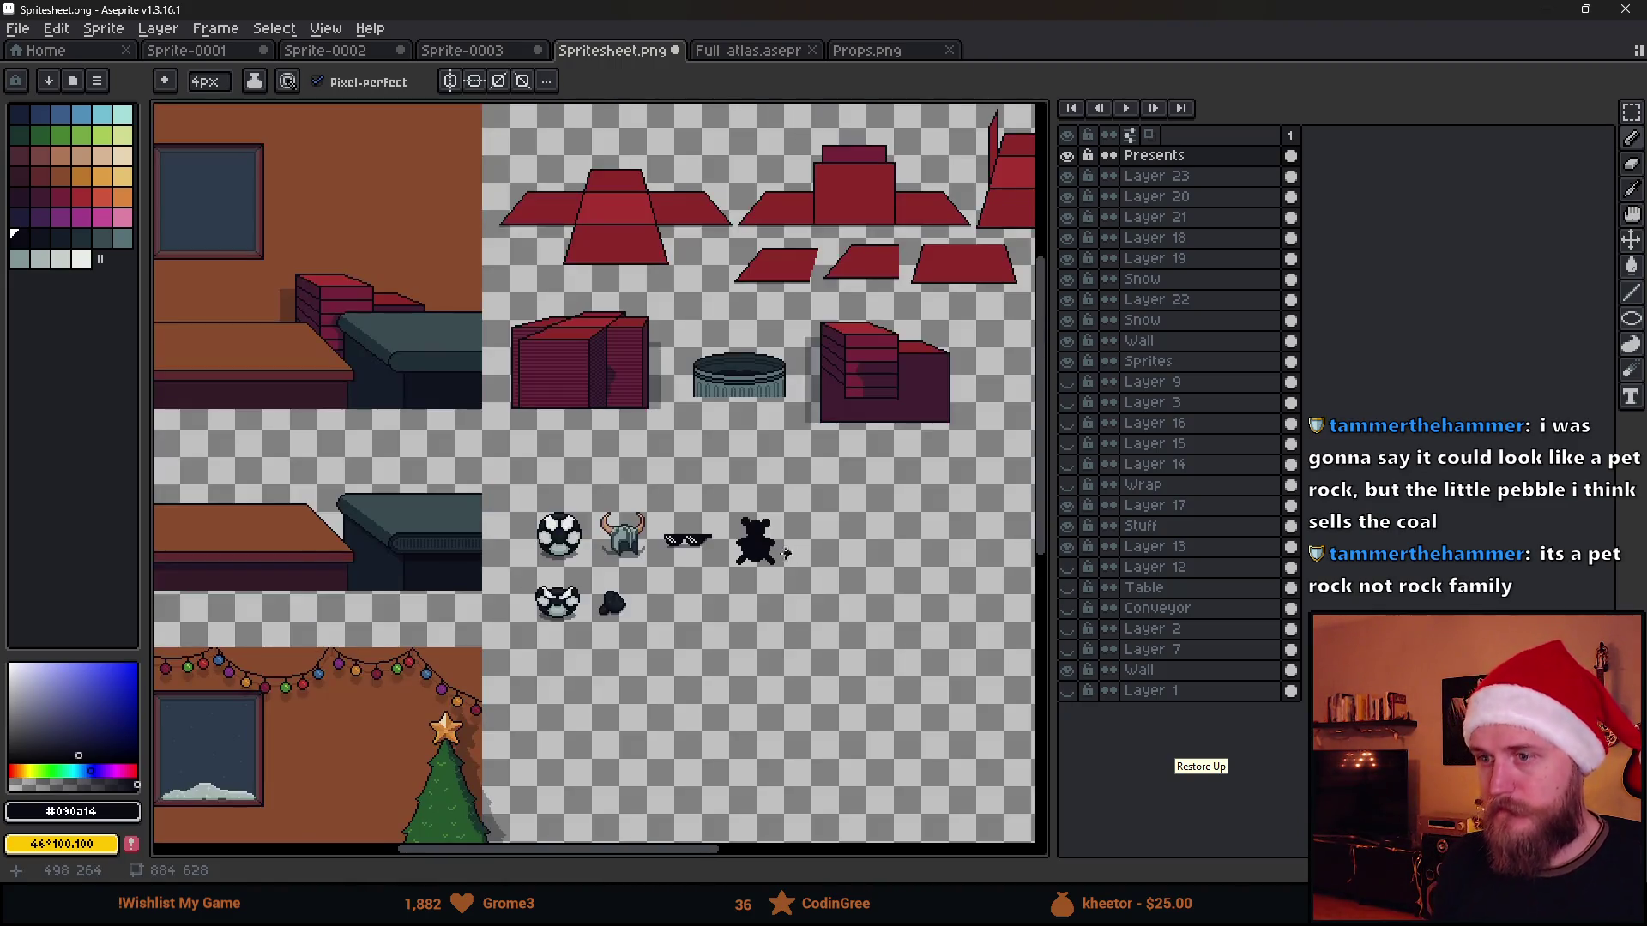
{"action": "scroll", "coordinate": [723, 568], "scroll_direction": "up", "scroll_amount": 3}
{"action": "scroll", "coordinate": [618, 599], "scroll_direction": "up", "scroll_amount": 3}
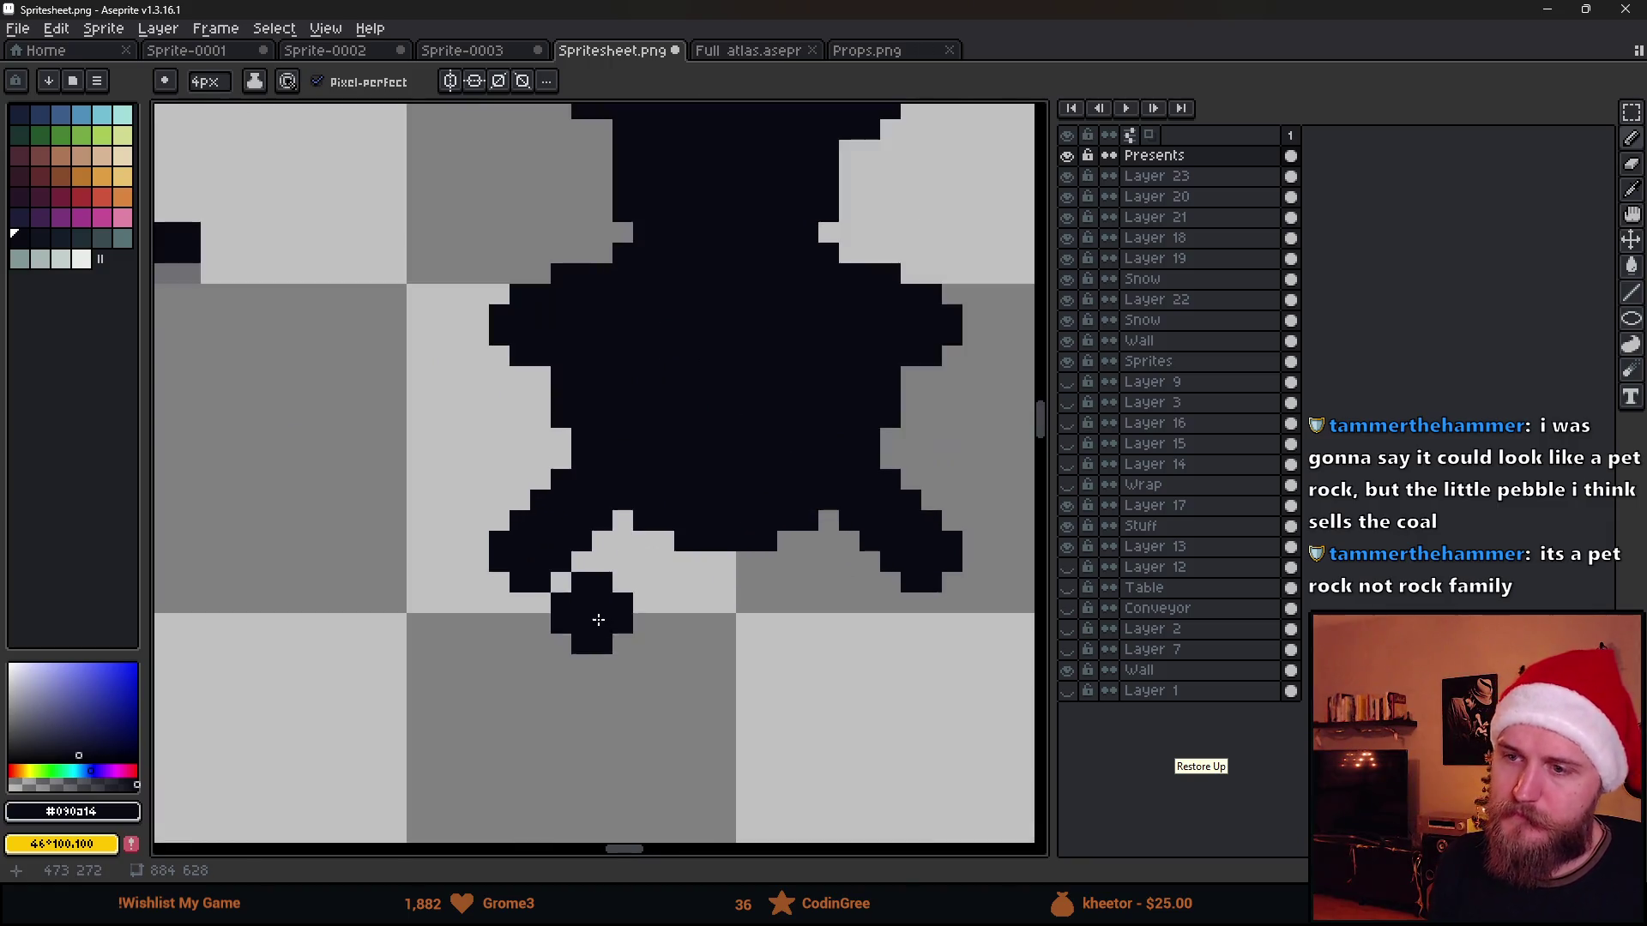
{"action": "scroll", "coordinate": [611, 626], "scroll_direction": "down", "scroll_amount": 4}
{"action": "scroll", "coordinate": [612, 625], "scroll_direction": "down", "scroll_amount": 2}
{"action": "scroll", "coordinate": [630, 618], "scroll_direction": "down", "scroll_amount": 1}
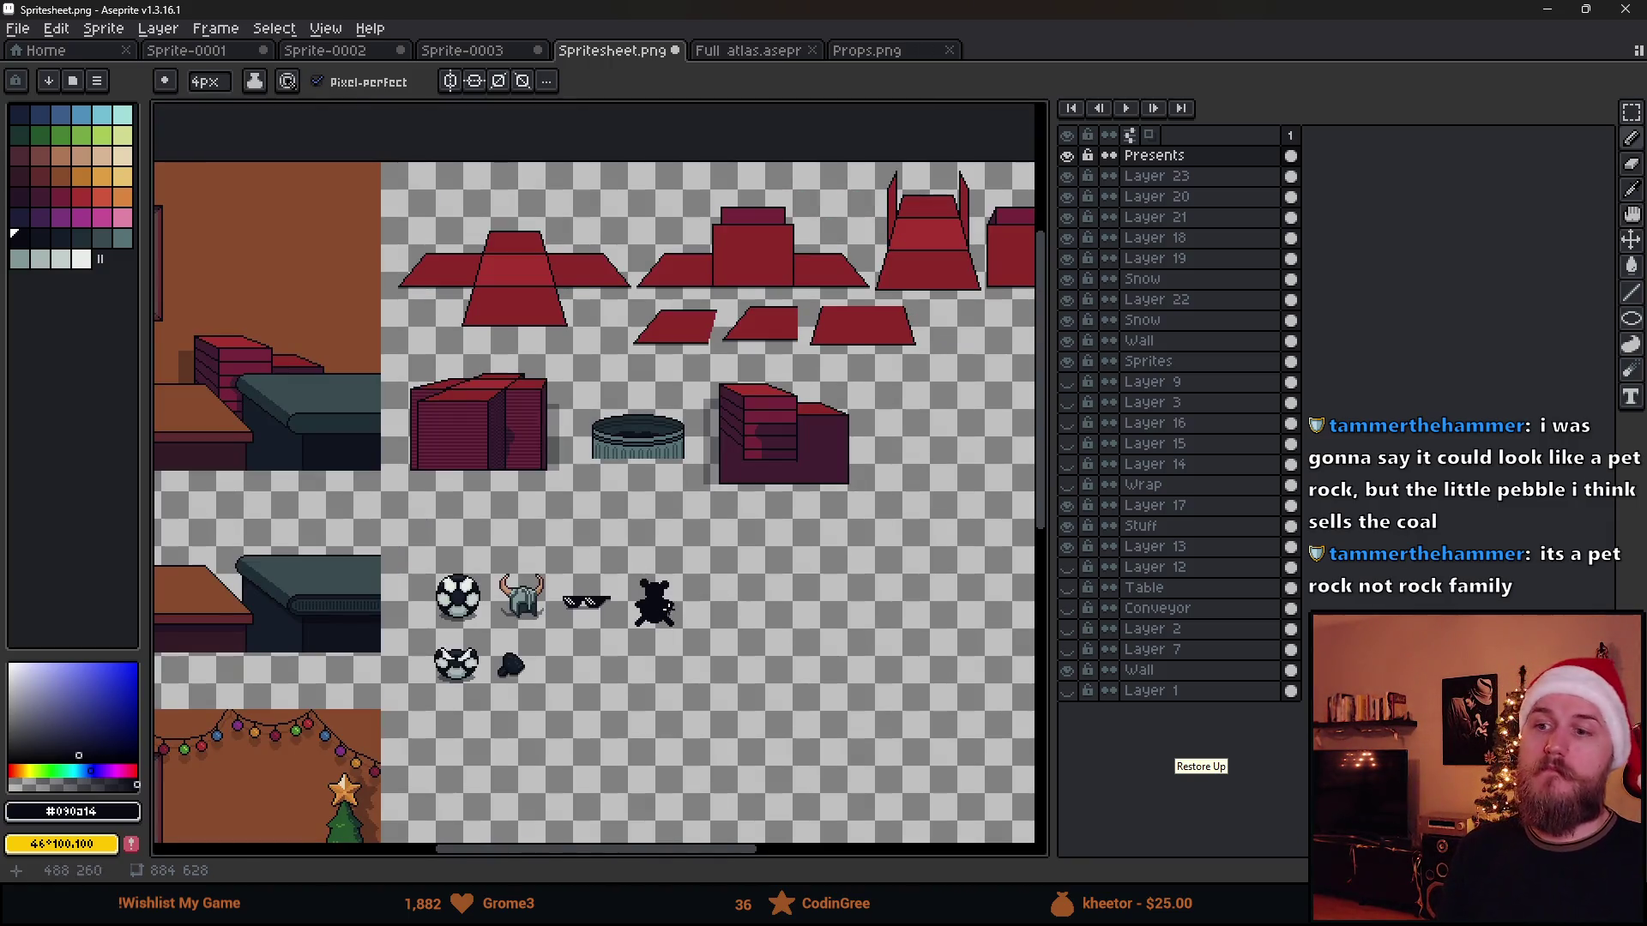
{"action": "scroll", "coordinate": [668, 602], "scroll_direction": "up", "scroll_amount": 2}
{"action": "scroll", "coordinate": [668, 599], "scroll_direction": "up", "scroll_amount": 4}
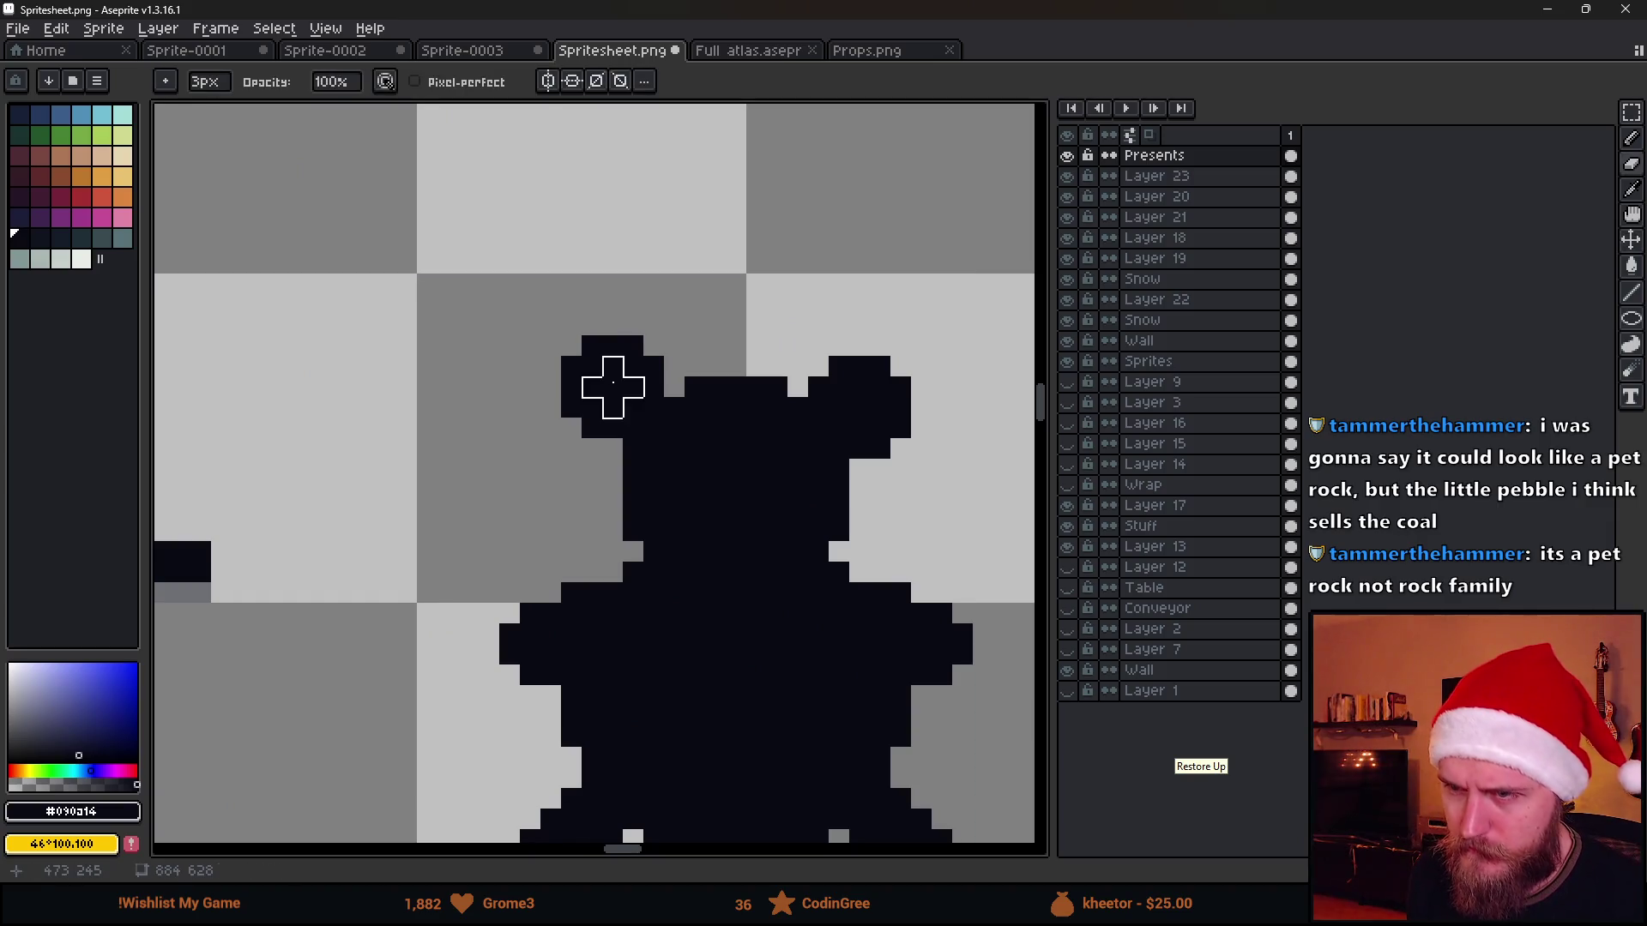
Hollow out the bear's ears and clear the black row and block top between them with the Eraser
{"action": "key", "text": "minus"}
{"action": "left_click_drag", "start_coordinate": [611, 381], "coordinate": [788, 439]}
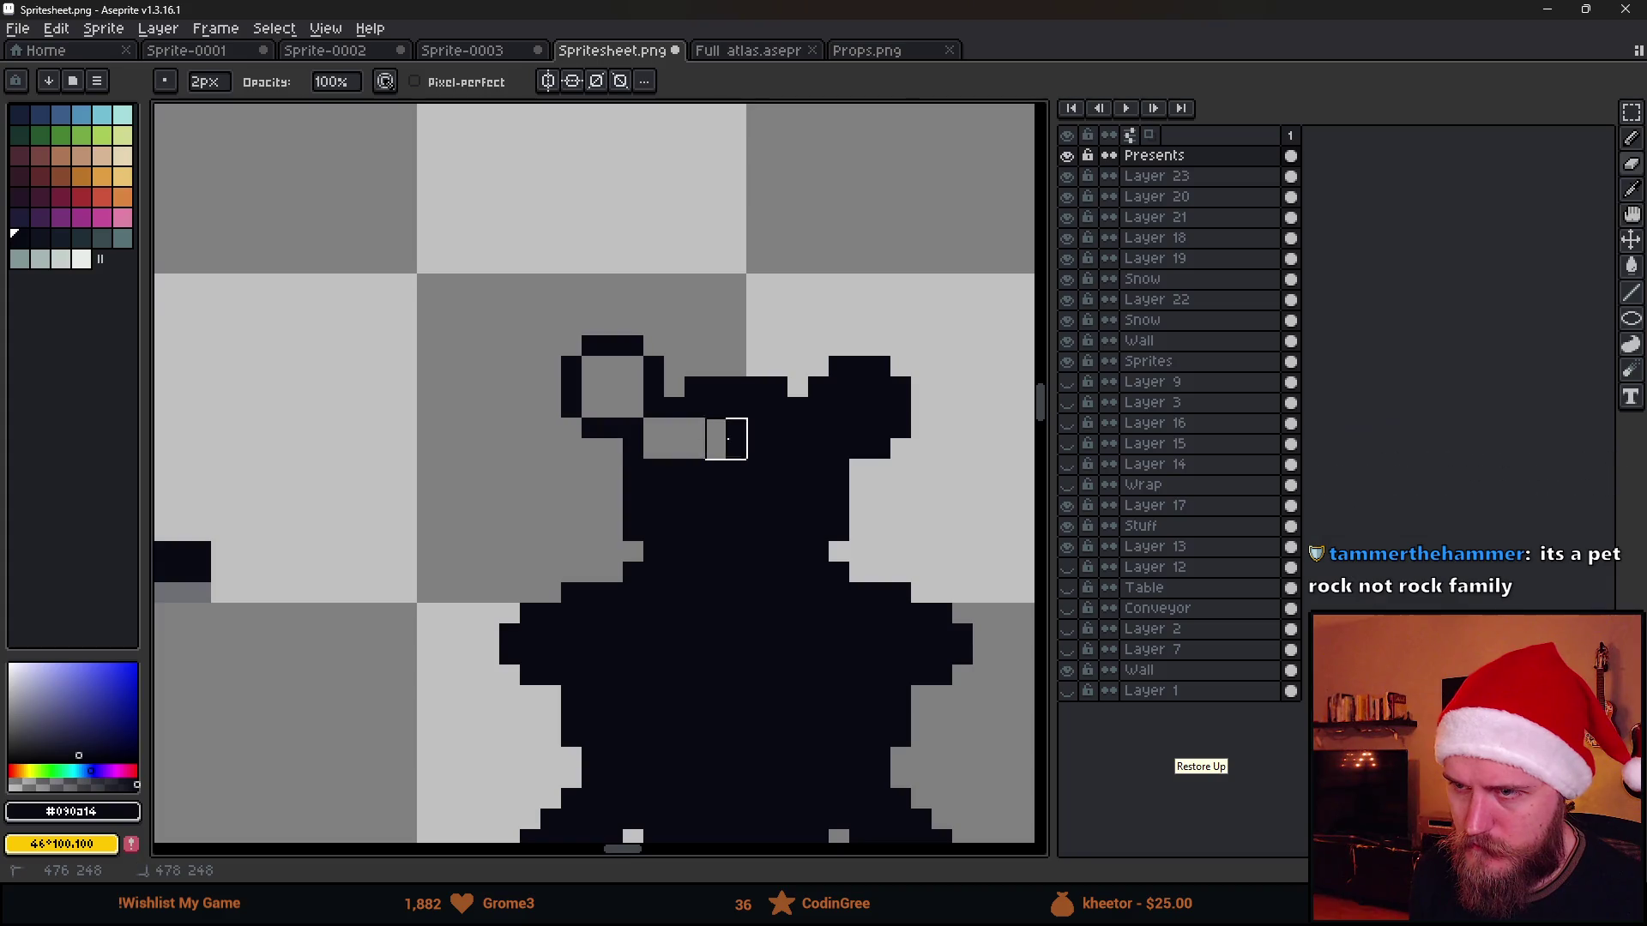
{"action": "mouse_move", "coordinate": [870, 398]}
{"action": "left_mouse_down"}
{"action": "mouse_move", "coordinate": [850, 398]}
{"action": "mouse_move", "coordinate": [849, 418]}
{"action": "left_mouse_up"}
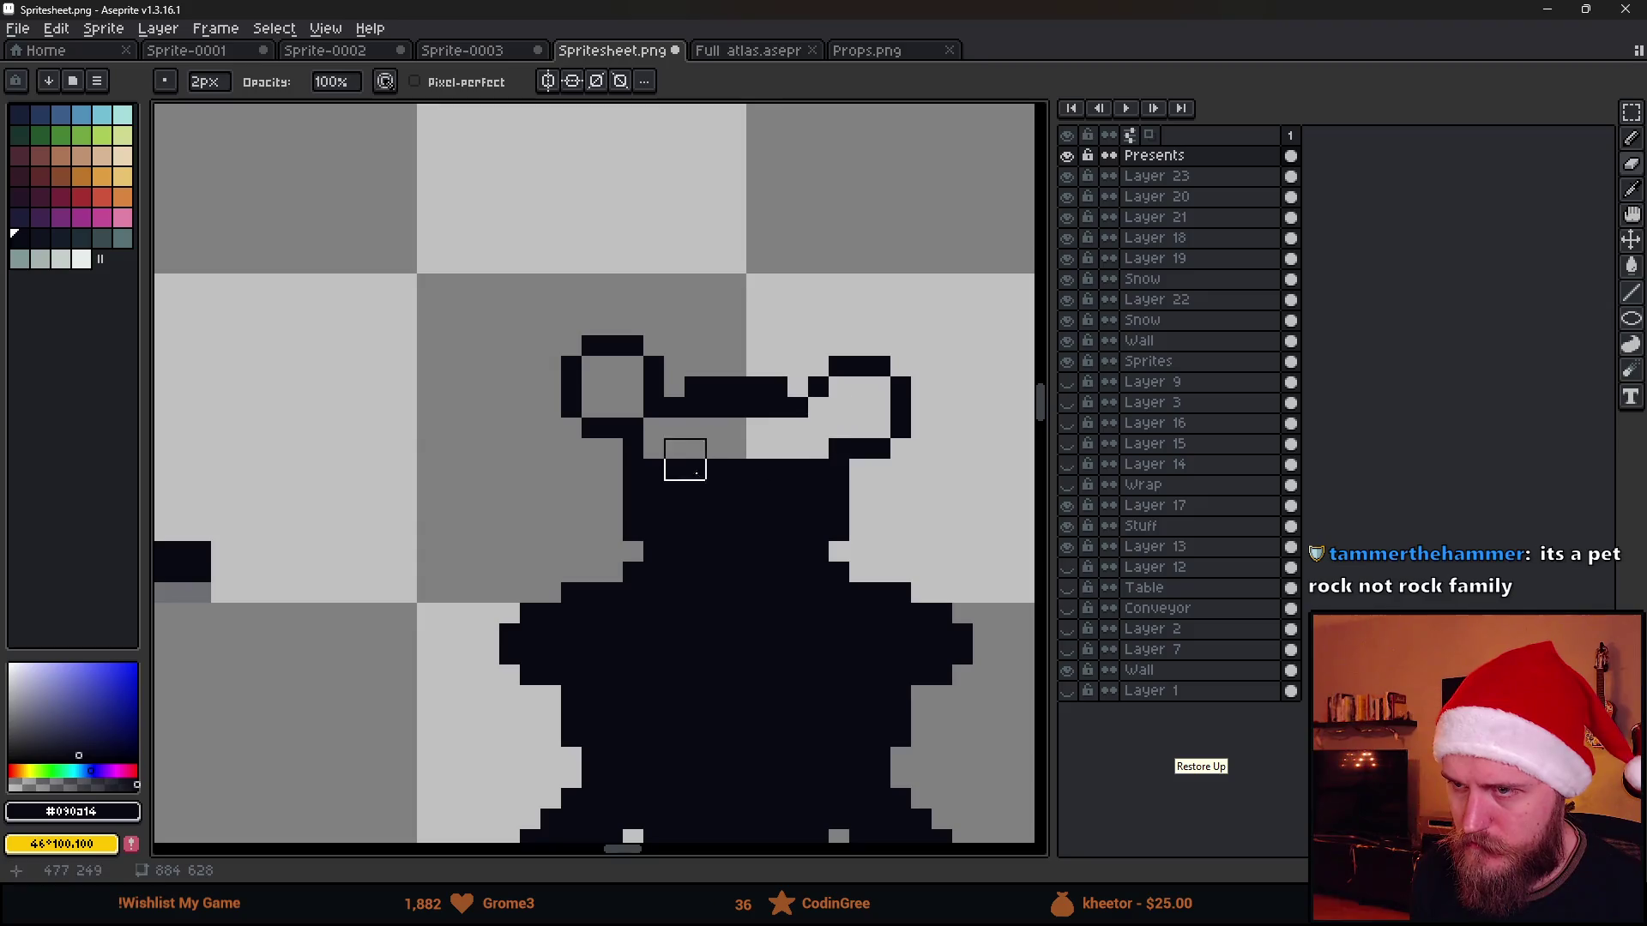
{"action": "key", "text": "minus"}
{"action": "left_click", "coordinate": [653, 407]}
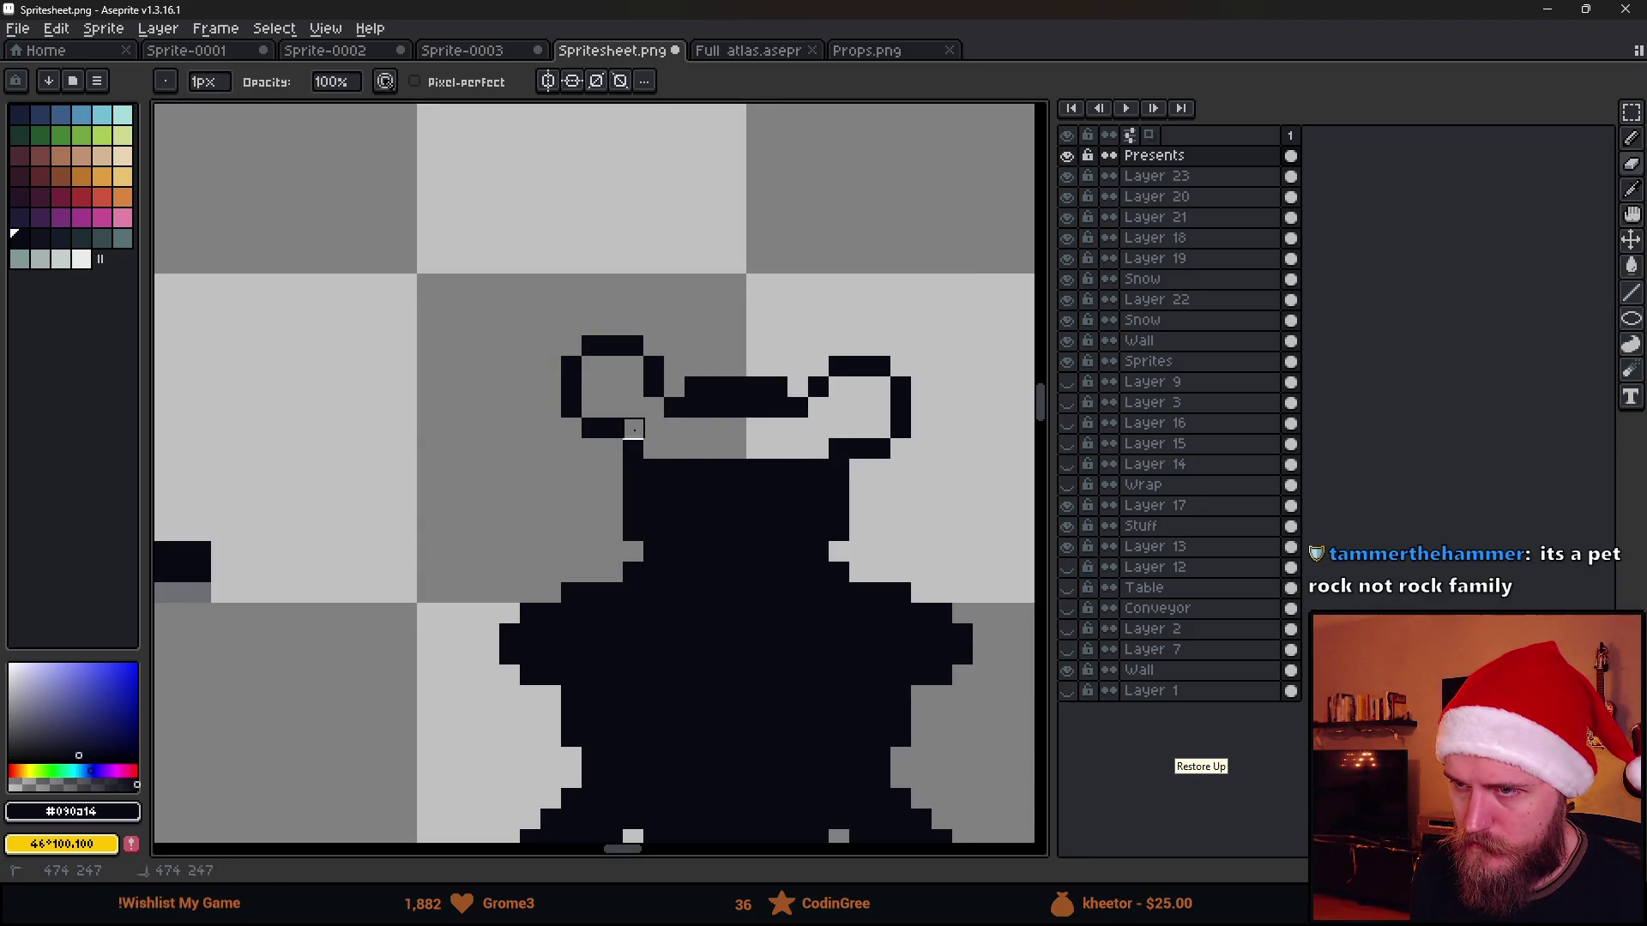
{"action": "left_click_drag", "start_coordinate": [695, 408], "coordinate": [818, 424]}
{"action": "scroll", "coordinate": [695, 383], "scroll_direction": "down", "scroll_amount": 2}
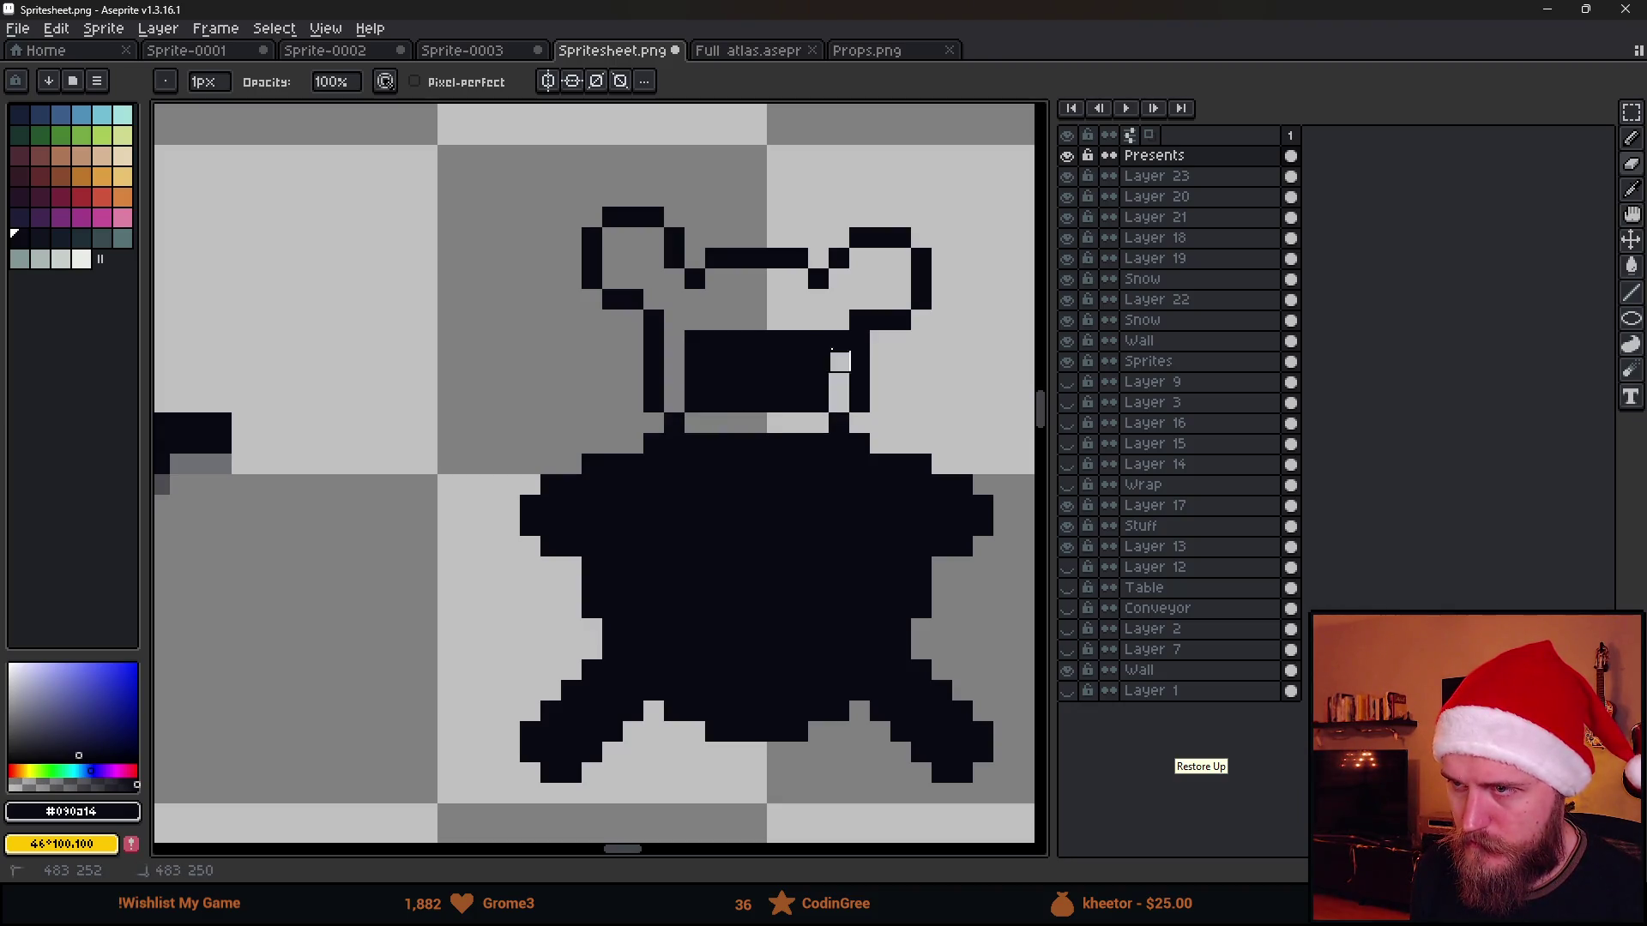
{"action": "mouse_move", "coordinate": [798, 341]}
{"action": "left_mouse_down"}
{"action": "mouse_move", "coordinate": [695, 362]}
{"action": "mouse_move", "coordinate": [781, 360]}
{"action": "mouse_move", "coordinate": [824, 399]}
{"action": "left_mouse_up"}
Erase the black interior of the bear's body and right side, leaving a thin outline
{"action": "key", "text": "plus"}
{"action": "key", "text": "plus"}
{"action": "key", "text": "plus"}
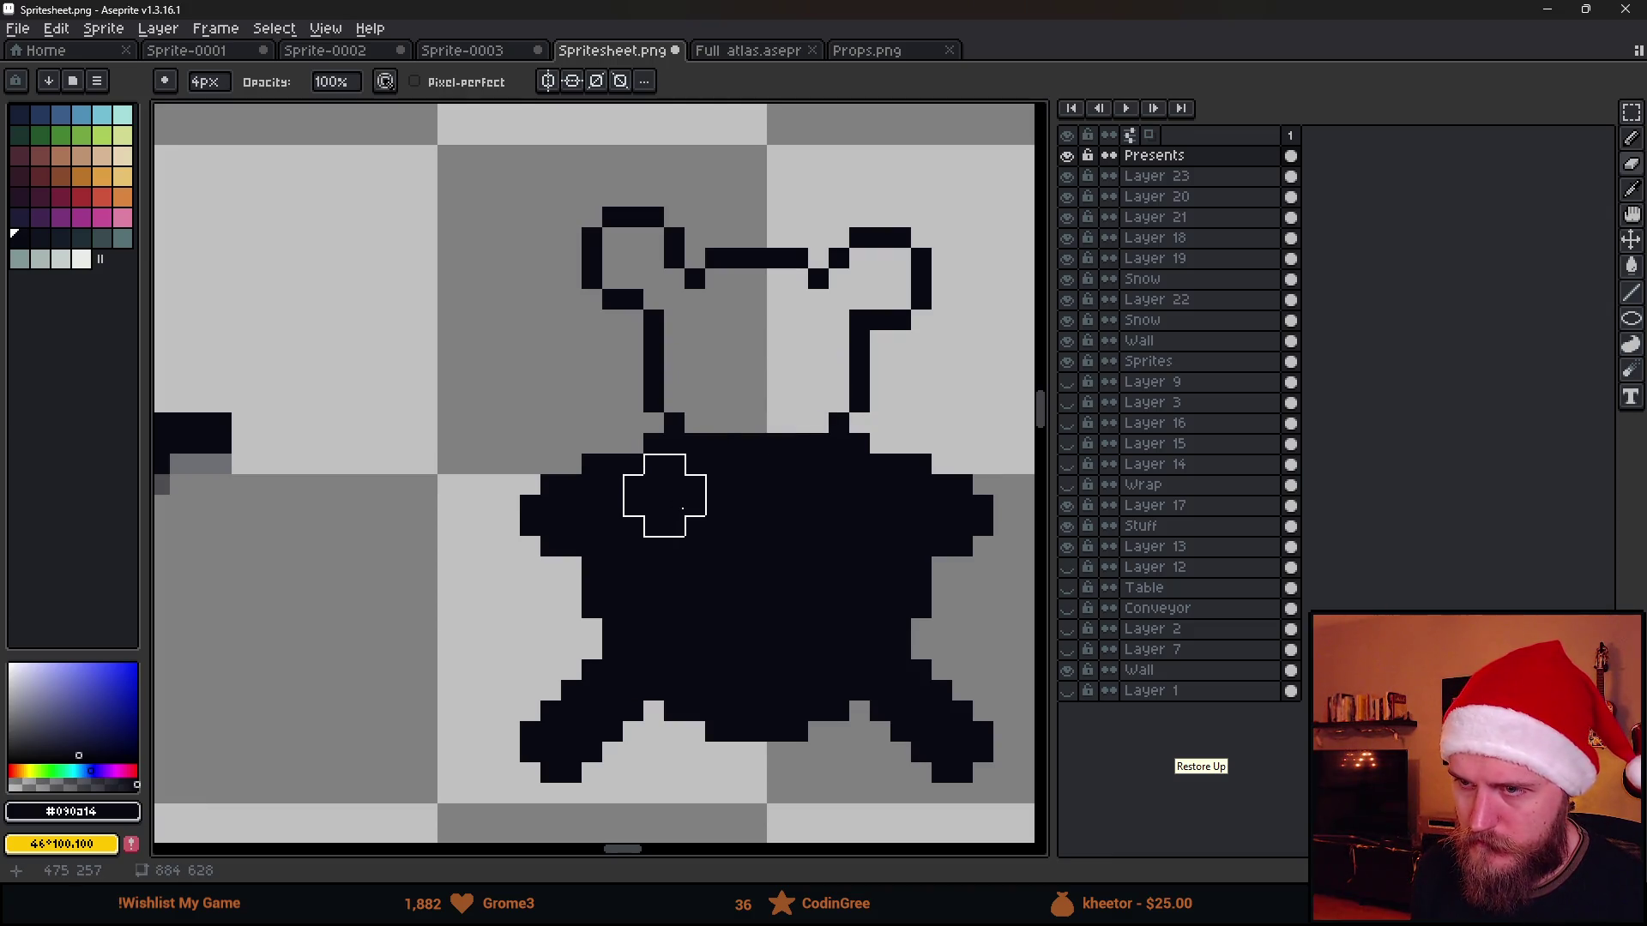
{"action": "left_click_drag", "start_coordinate": [685, 475], "coordinate": [816, 467]}
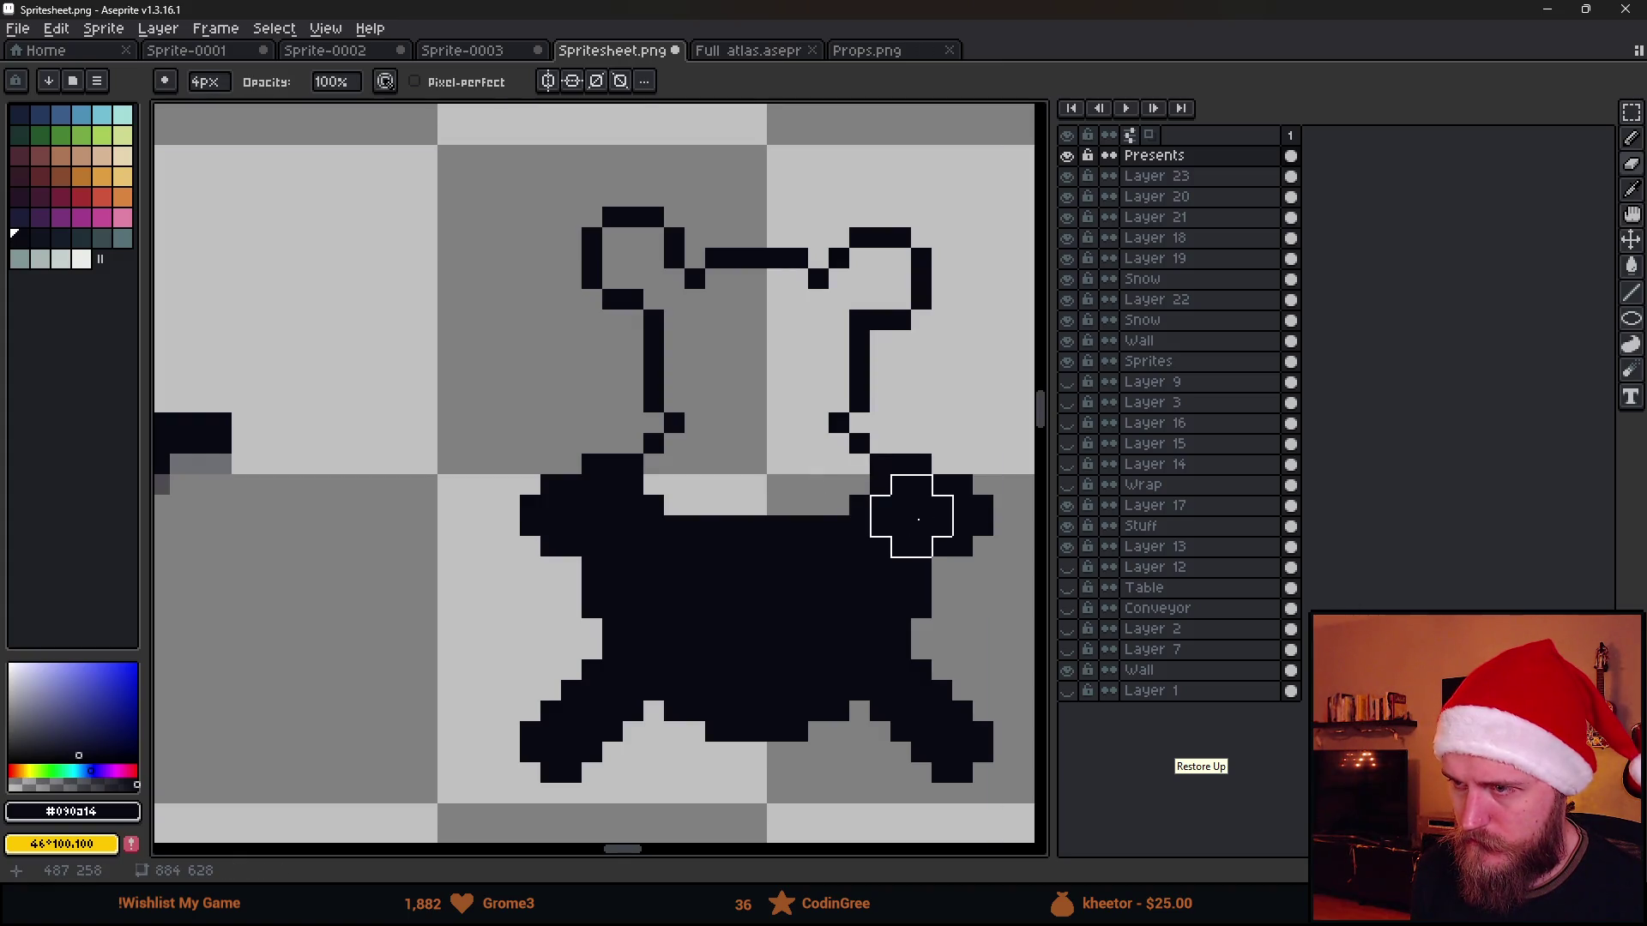
{"action": "left_click_drag", "start_coordinate": [911, 515], "coordinate": [604, 516]}
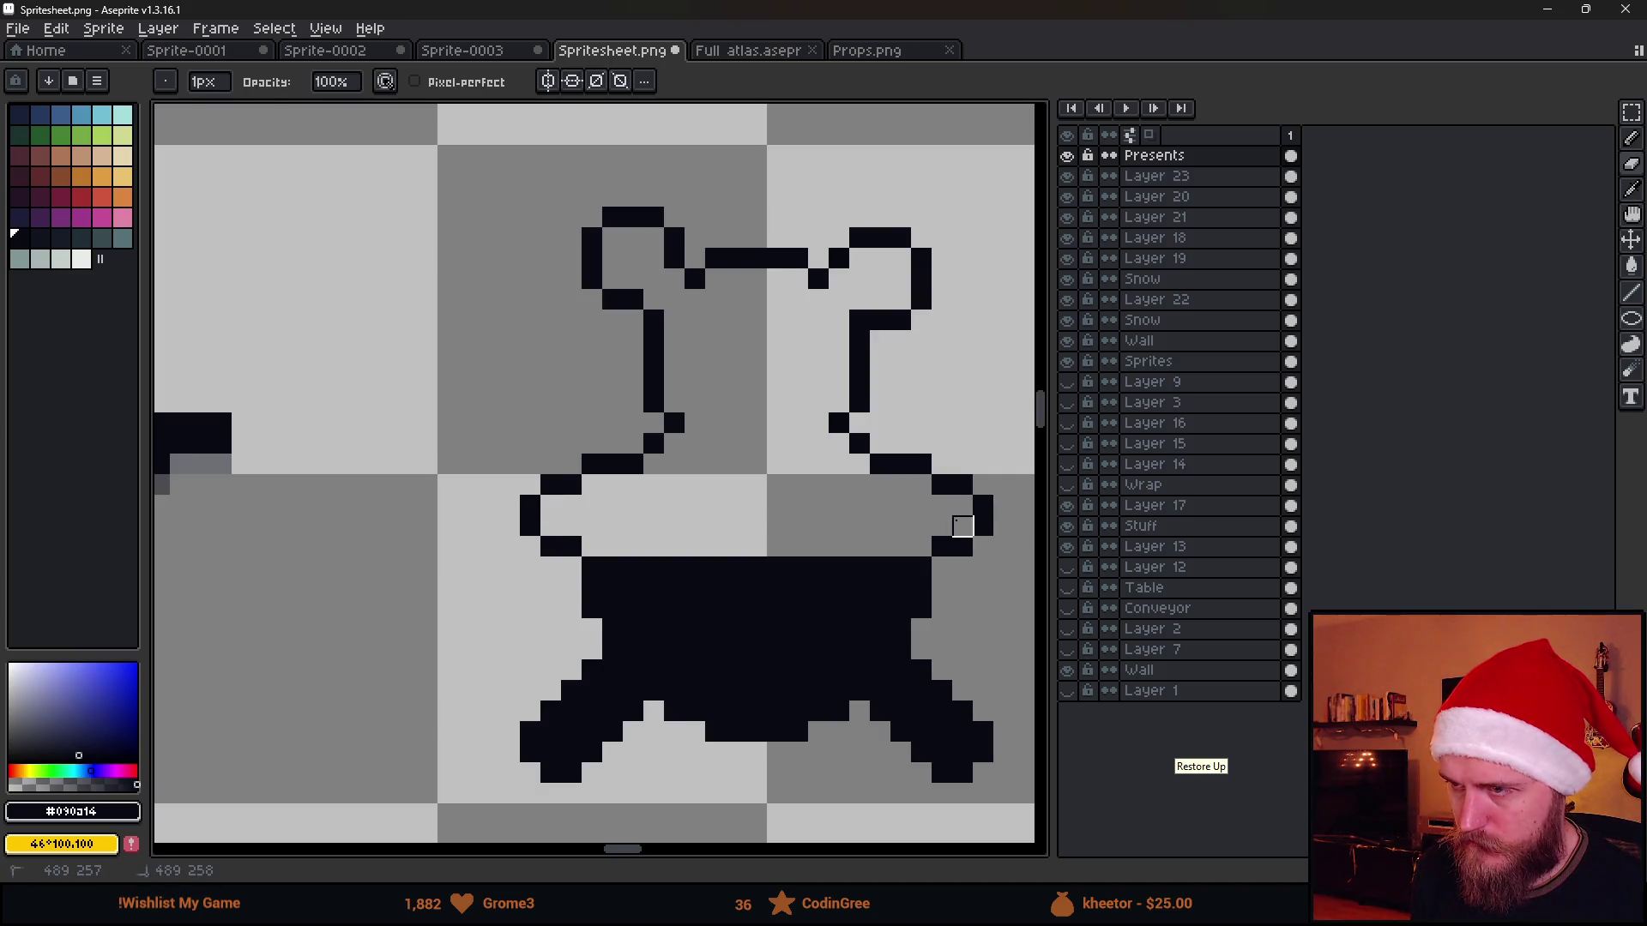
{"action": "scroll", "coordinate": [743, 449], "scroll_direction": "down", "scroll_amount": 3}
{"action": "mouse_move", "coordinate": [630, 419]}
{"action": "left_mouse_down"}
{"action": "mouse_move", "coordinate": [897, 417]}
{"action": "mouse_move", "coordinate": [902, 442]}
{"action": "mouse_move", "coordinate": [632, 437]}
{"action": "mouse_move", "coordinate": [689, 494]}
{"action": "mouse_move", "coordinate": [875, 480]}
{"action": "mouse_move", "coordinate": [651, 500]}
{"action": "mouse_move", "coordinate": [557, 575]}
{"action": "mouse_move", "coordinate": [578, 593]}
{"action": "mouse_move", "coordinate": [639, 531]}
{"action": "mouse_move", "coordinate": [784, 510]}
{"action": "mouse_move", "coordinate": [845, 531]}
{"action": "mouse_move", "coordinate": [701, 551]}
{"action": "mouse_move", "coordinate": [784, 552]}
{"action": "left_mouse_up"}
{"action": "key", "text": "minus"}
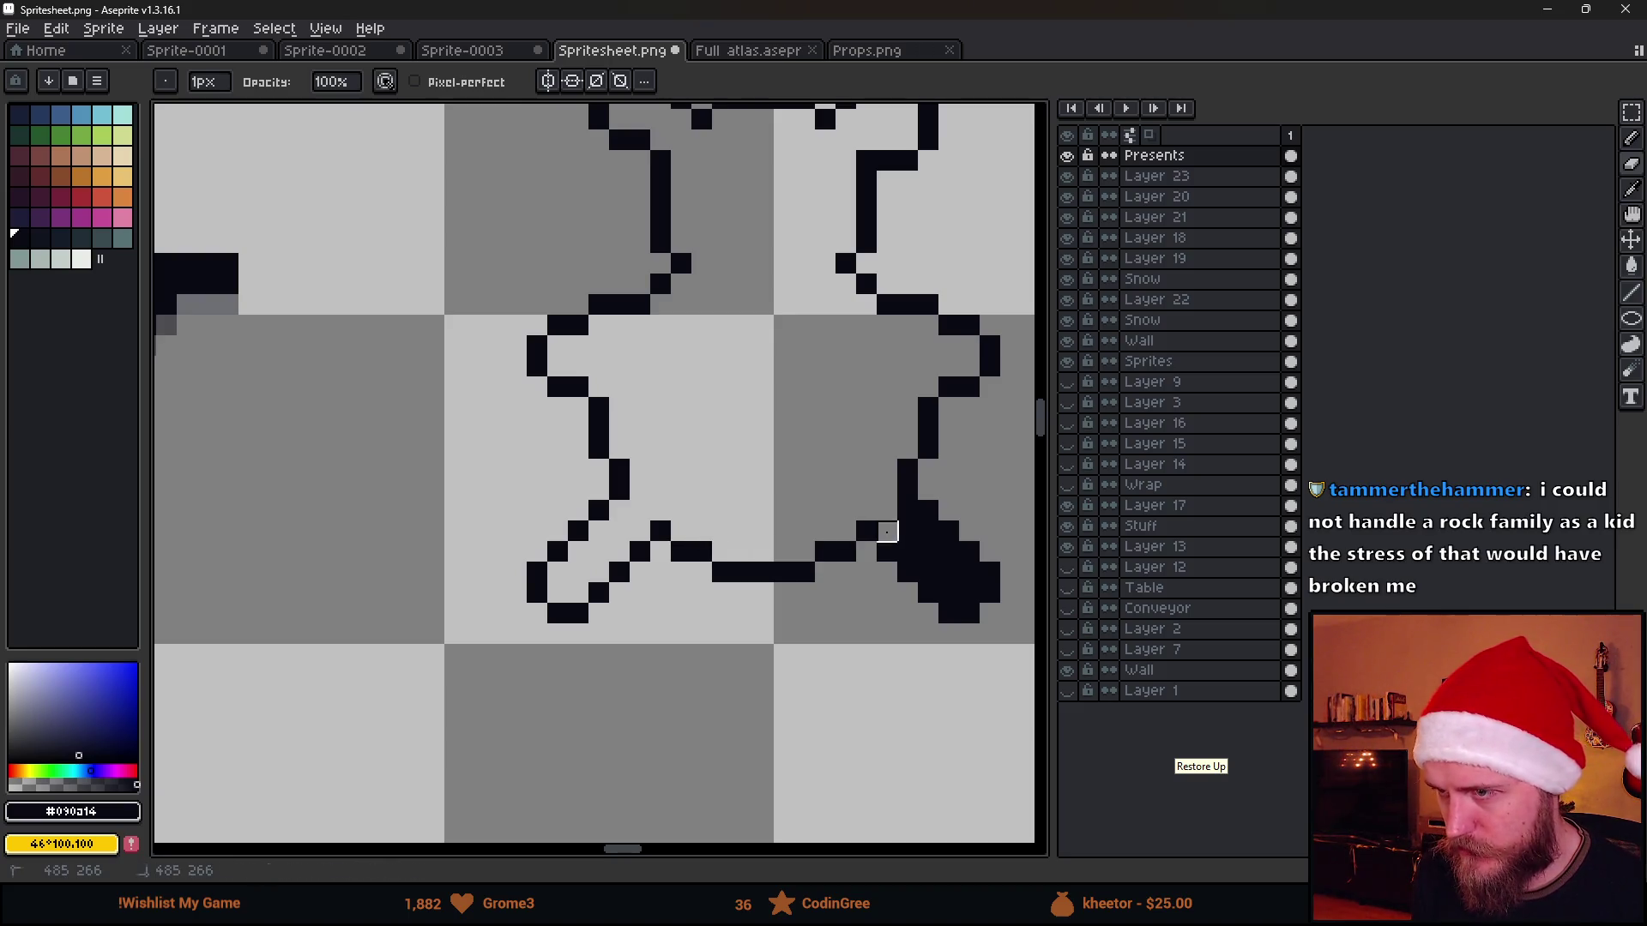
{"action": "mouse_move", "coordinate": [887, 532]}
{"action": "left_mouse_down"}
{"action": "mouse_move", "coordinate": [969, 593]}
{"action": "mouse_move", "coordinate": [907, 521]}
{"action": "left_mouse_up"}
{"action": "scroll", "coordinate": [907, 532], "scroll_direction": "down", "scroll_amount": 3}
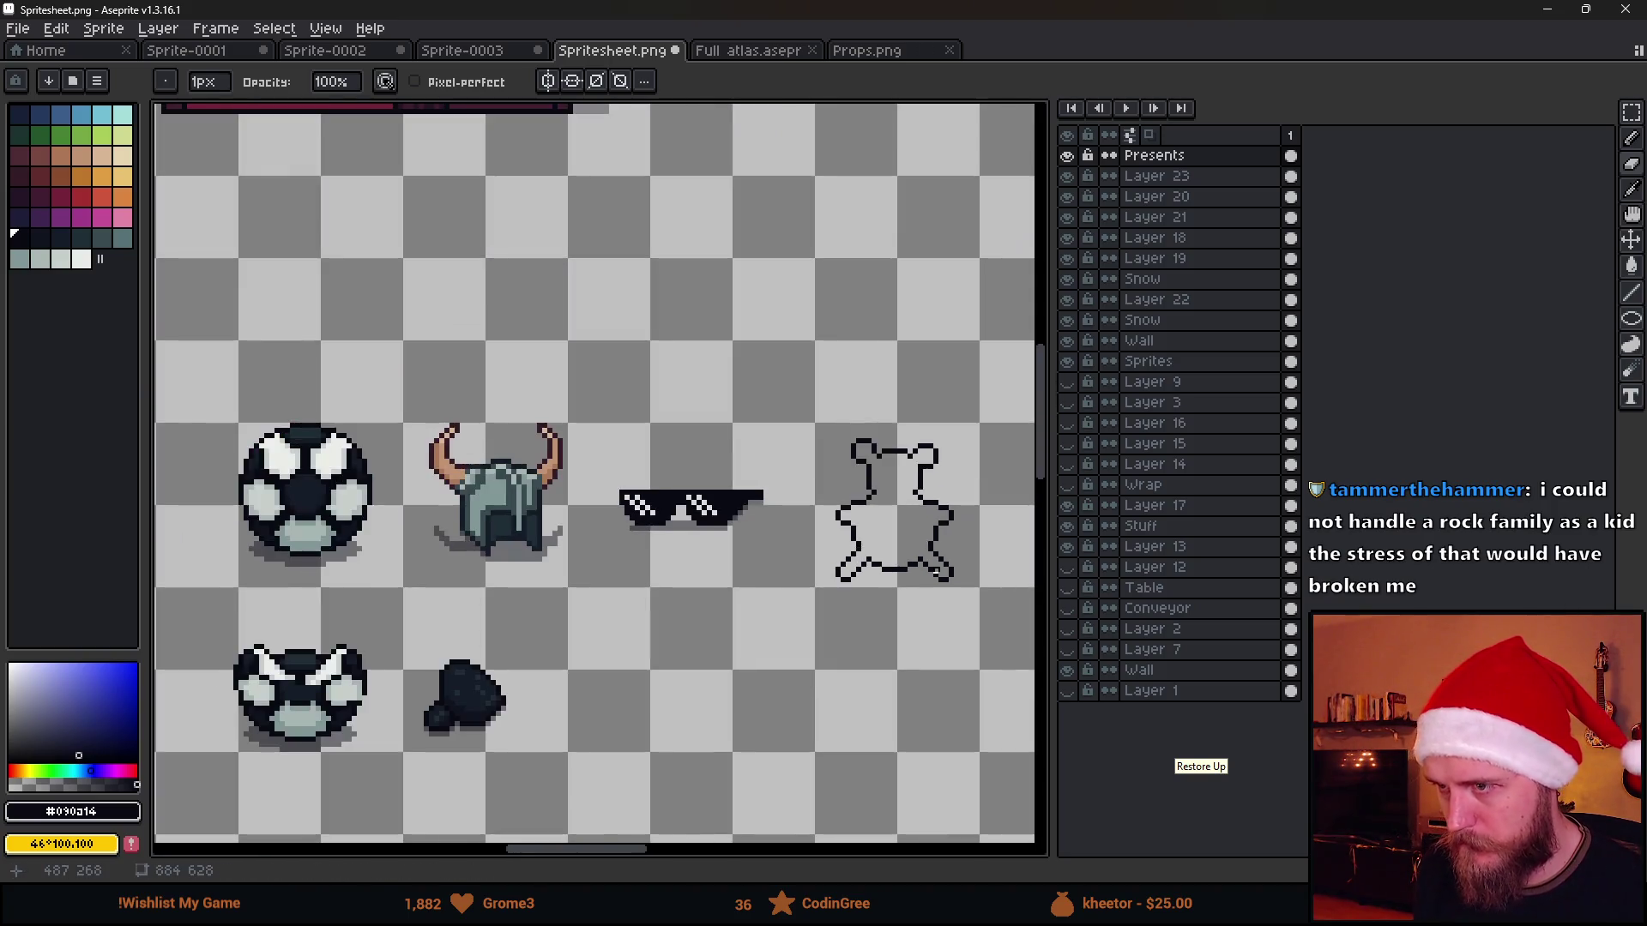
{"action": "scroll", "coordinate": [674, 584], "scroll_direction": "up", "scroll_amount": 1}
{"action": "scroll", "coordinate": [674, 583], "scroll_direction": "up", "scroll_amount": 4}
Marquee-select each lower foot and shift it up into a better position, committing the moves
{"action": "key", "text": "m"}
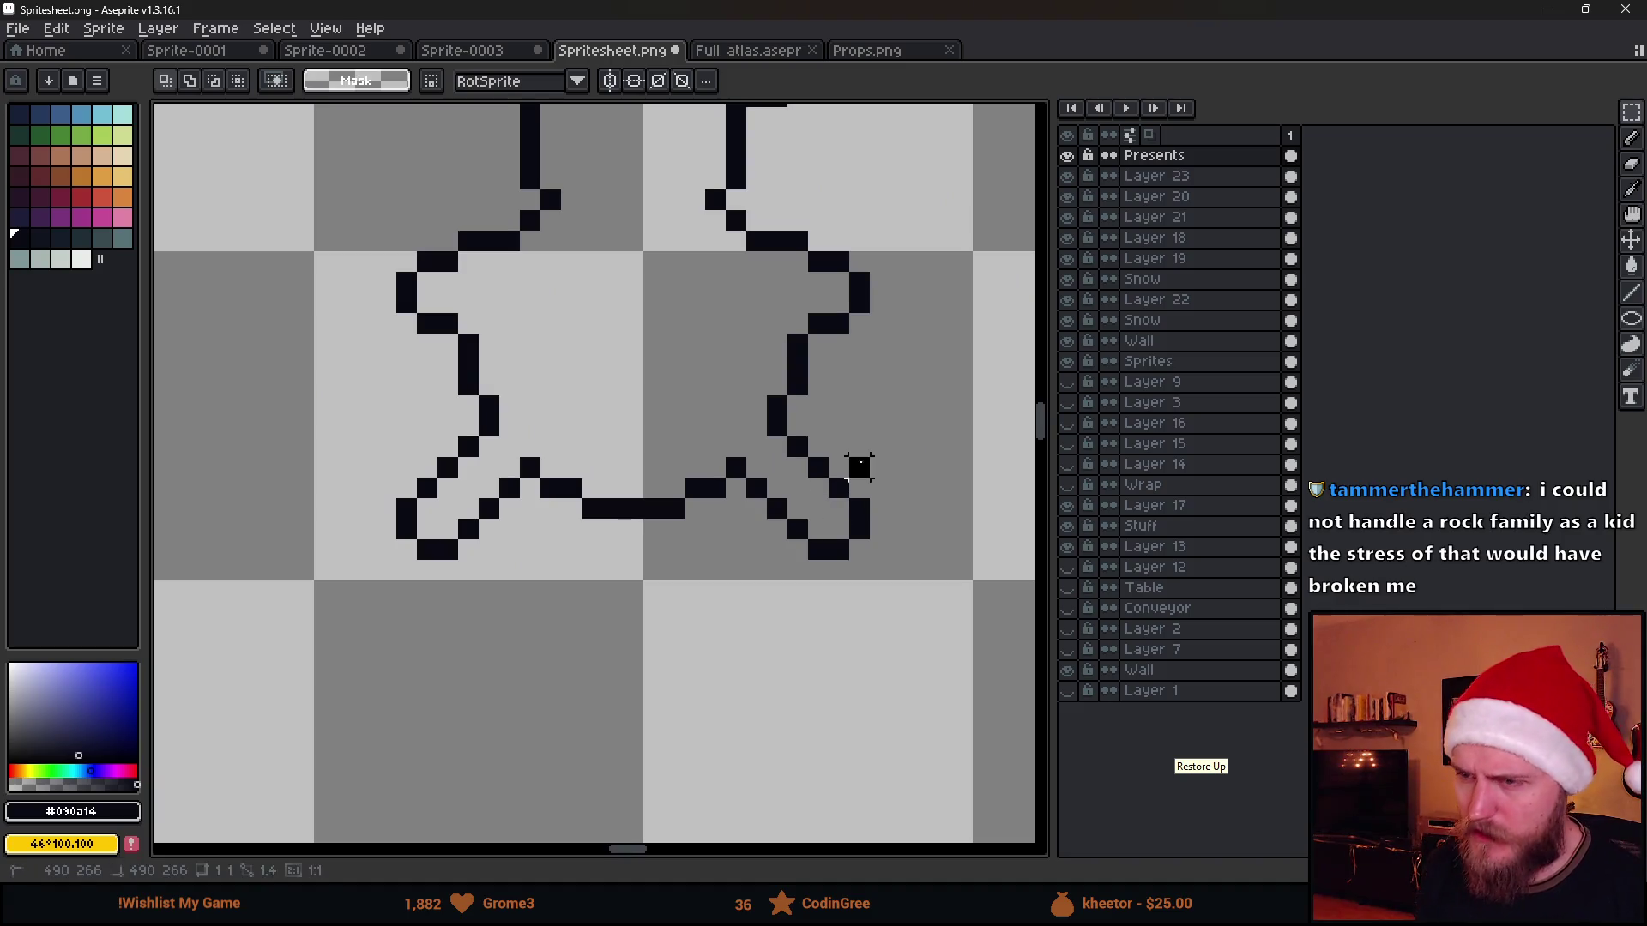
{"action": "left_click_drag", "start_coordinate": [874, 452], "coordinate": [782, 626]}
{"action": "left_click", "coordinate": [814, 567]}
{"action": "left_click_drag", "start_coordinate": [814, 567], "coordinate": [793, 546]}
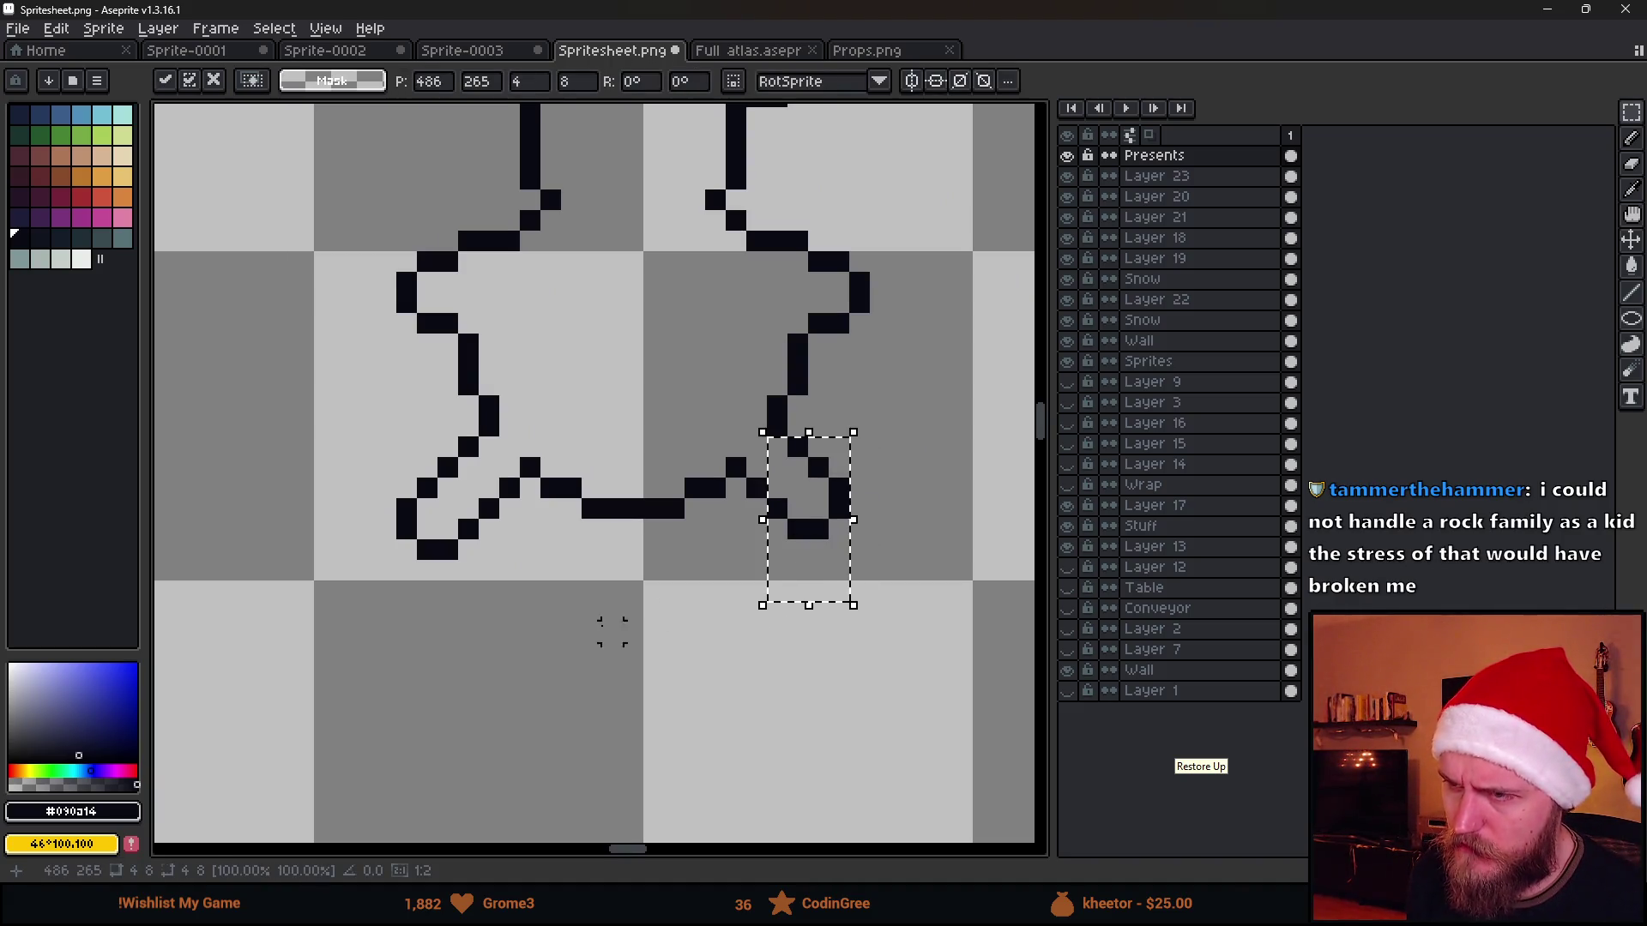
{"action": "left_click", "coordinate": [606, 626]}
{"action": "mouse_move", "coordinate": [371, 456]}
{"action": "left_mouse_down"}
{"action": "mouse_move", "coordinate": [523, 625]}
{"action": "mouse_move", "coordinate": [491, 564]}
{"action": "left_mouse_up"}
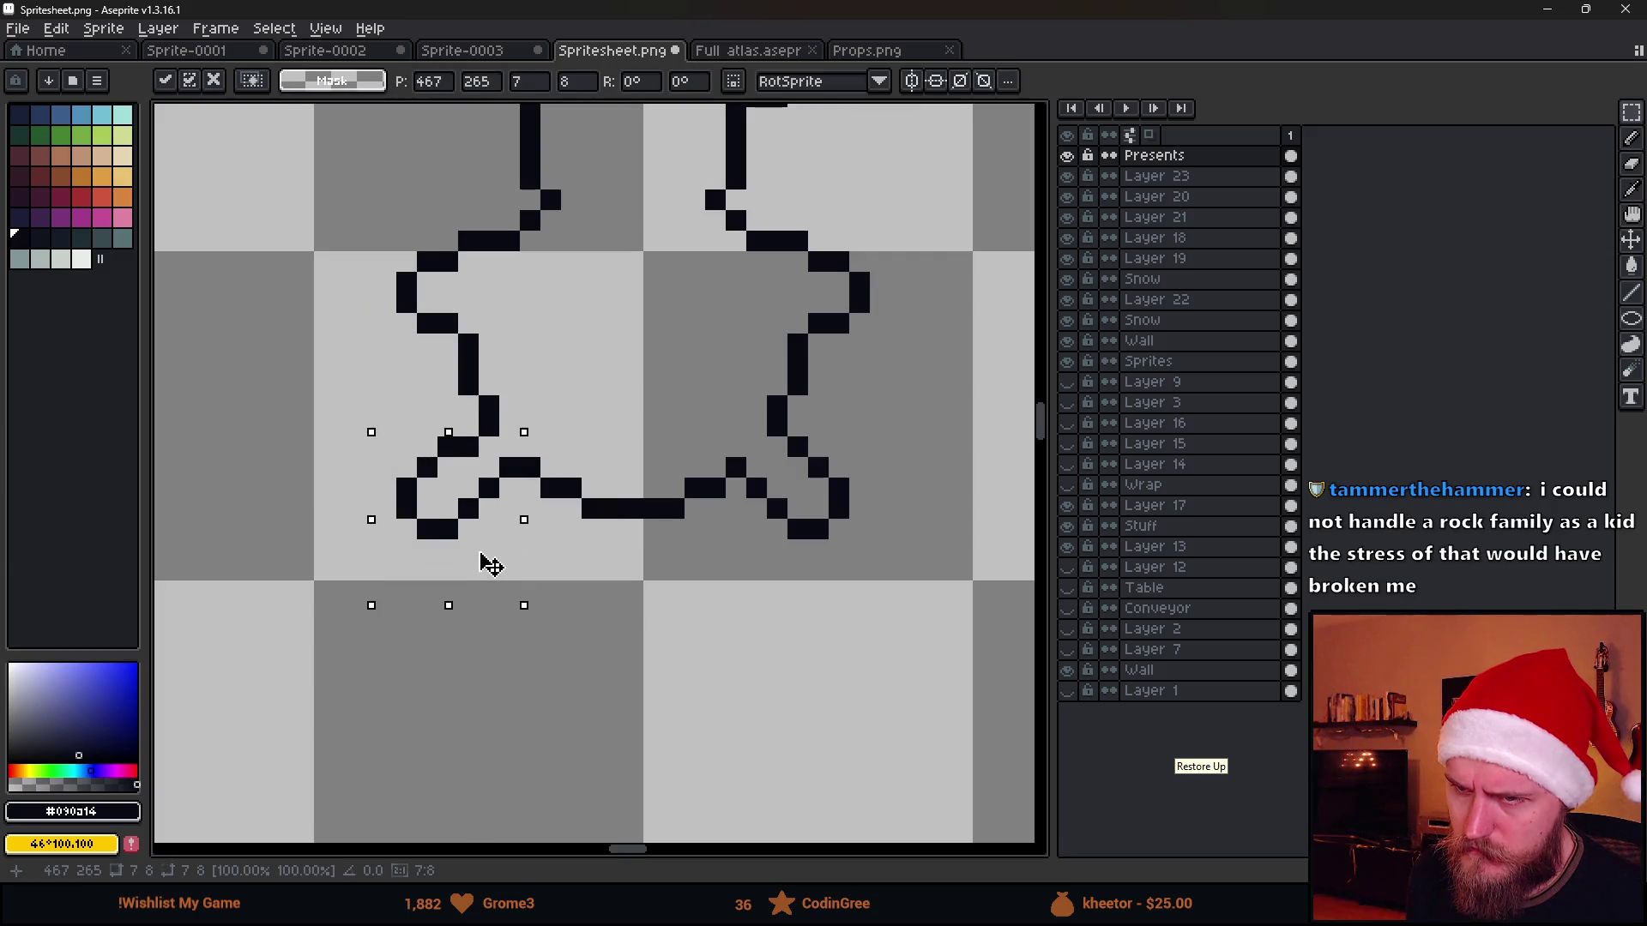
{"action": "left_click", "coordinate": [699, 563]}
{"action": "scroll", "coordinate": [722, 577], "scroll_direction": "down", "scroll_amount": 3}
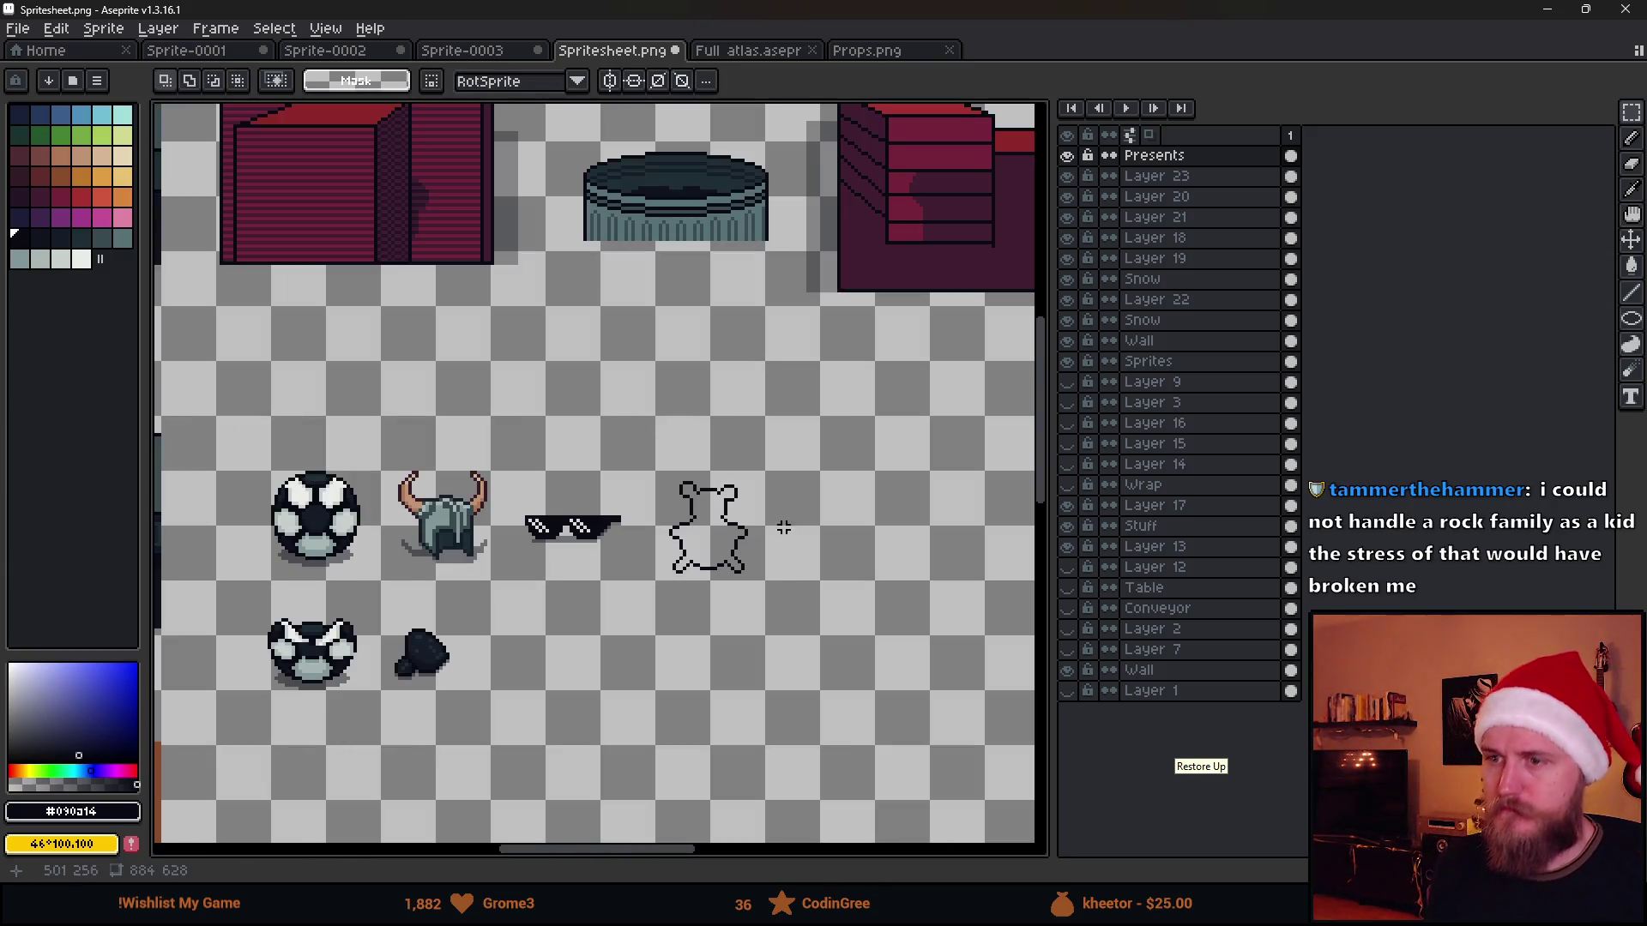
{"action": "scroll", "coordinate": [537, 504], "scroll_direction": "up", "scroll_amount": 2}
{"action": "scroll", "coordinate": [532, 471], "scroll_direction": "up", "scroll_amount": 2}
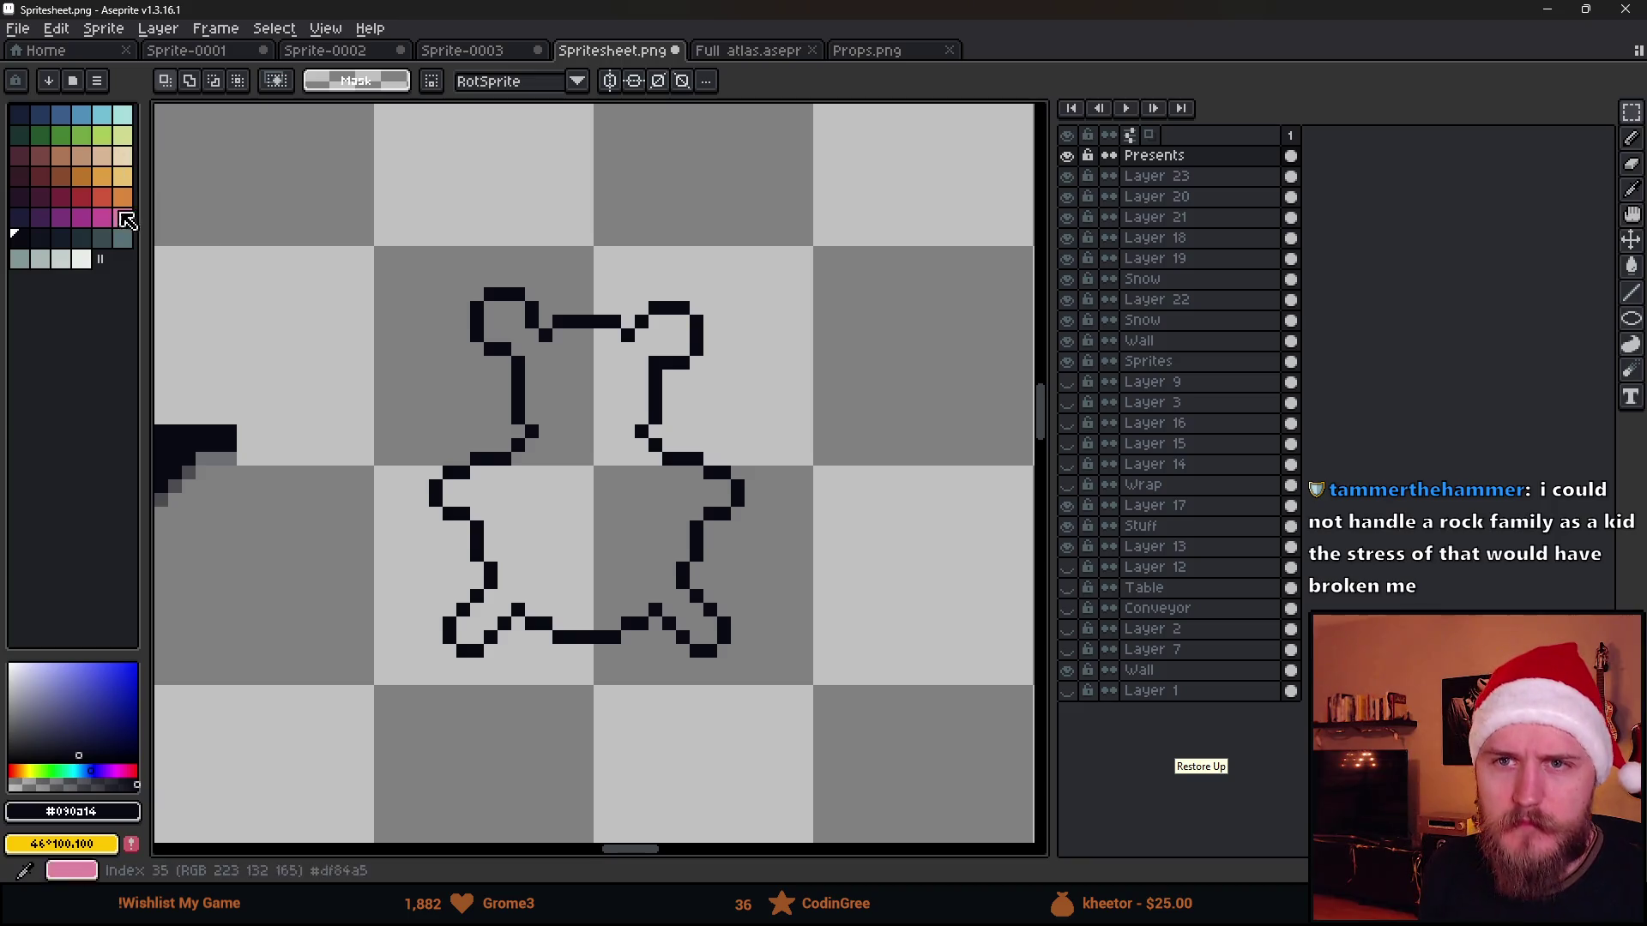
Fill the bear outline's interior with the dark red swatch using the Paint Bucket
{"action": "left_click", "coordinate": [49, 189]}
{"action": "key", "text": "g"}
{"action": "left_click", "coordinate": [570, 550]}
{"action": "scroll", "coordinate": [570, 550], "scroll_direction": "down", "scroll_amount": 3}
{"action": "scroll", "coordinate": [584, 535], "scroll_direction": "up", "scroll_amount": 2}
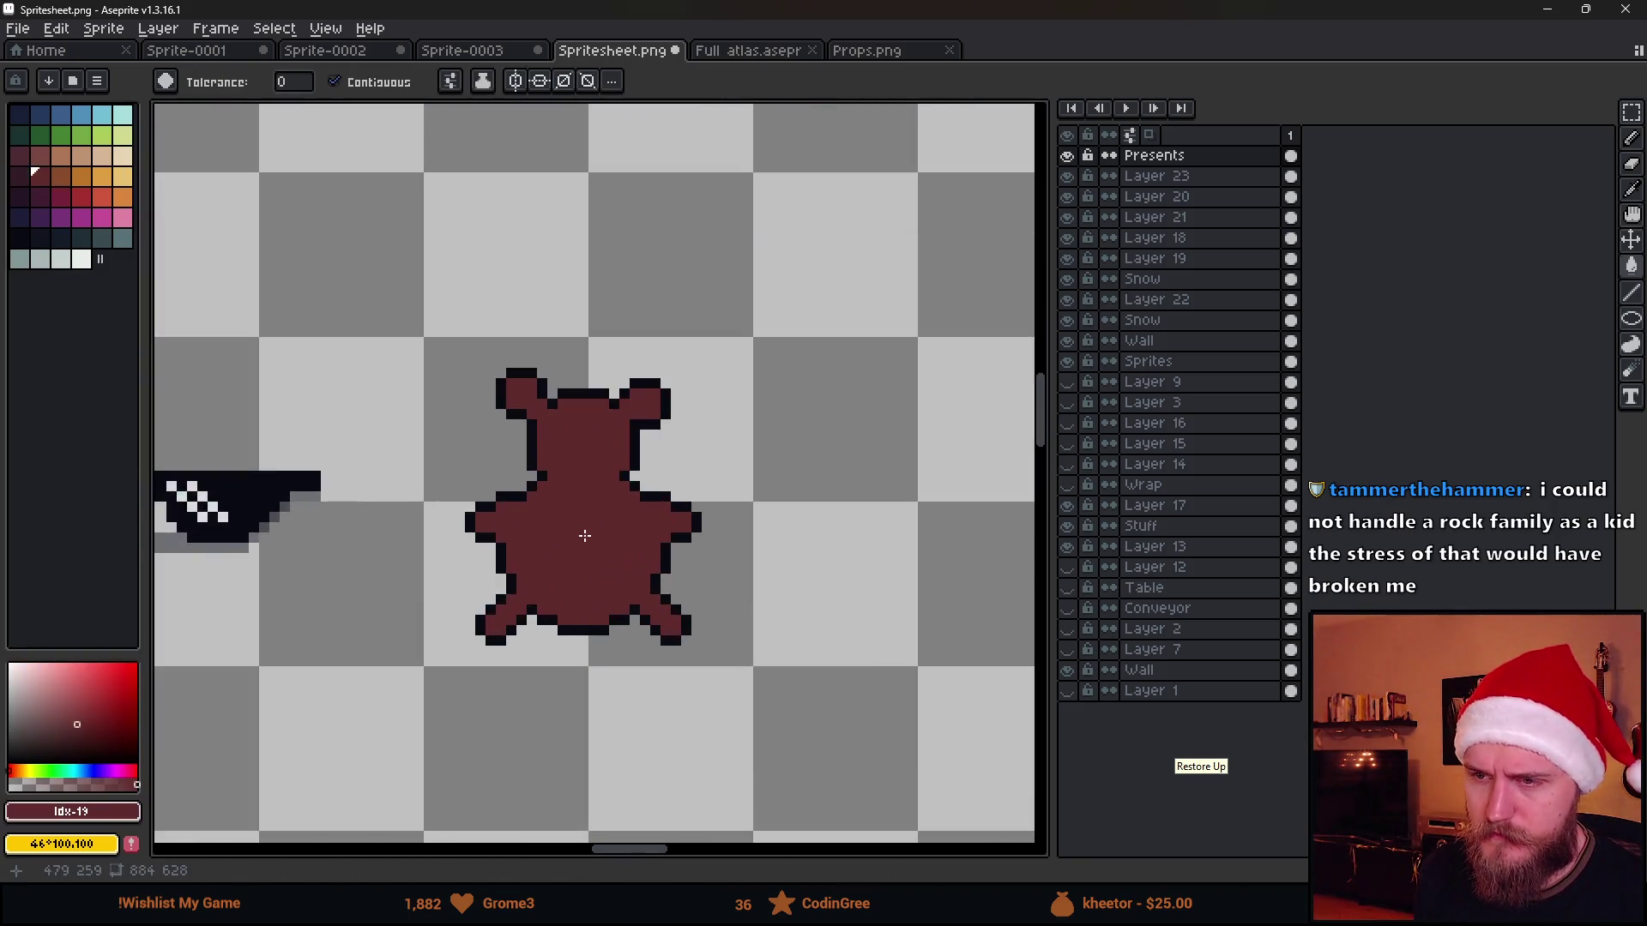
{"action": "scroll", "coordinate": [610, 460], "scroll_direction": "up", "scroll_amount": 2}
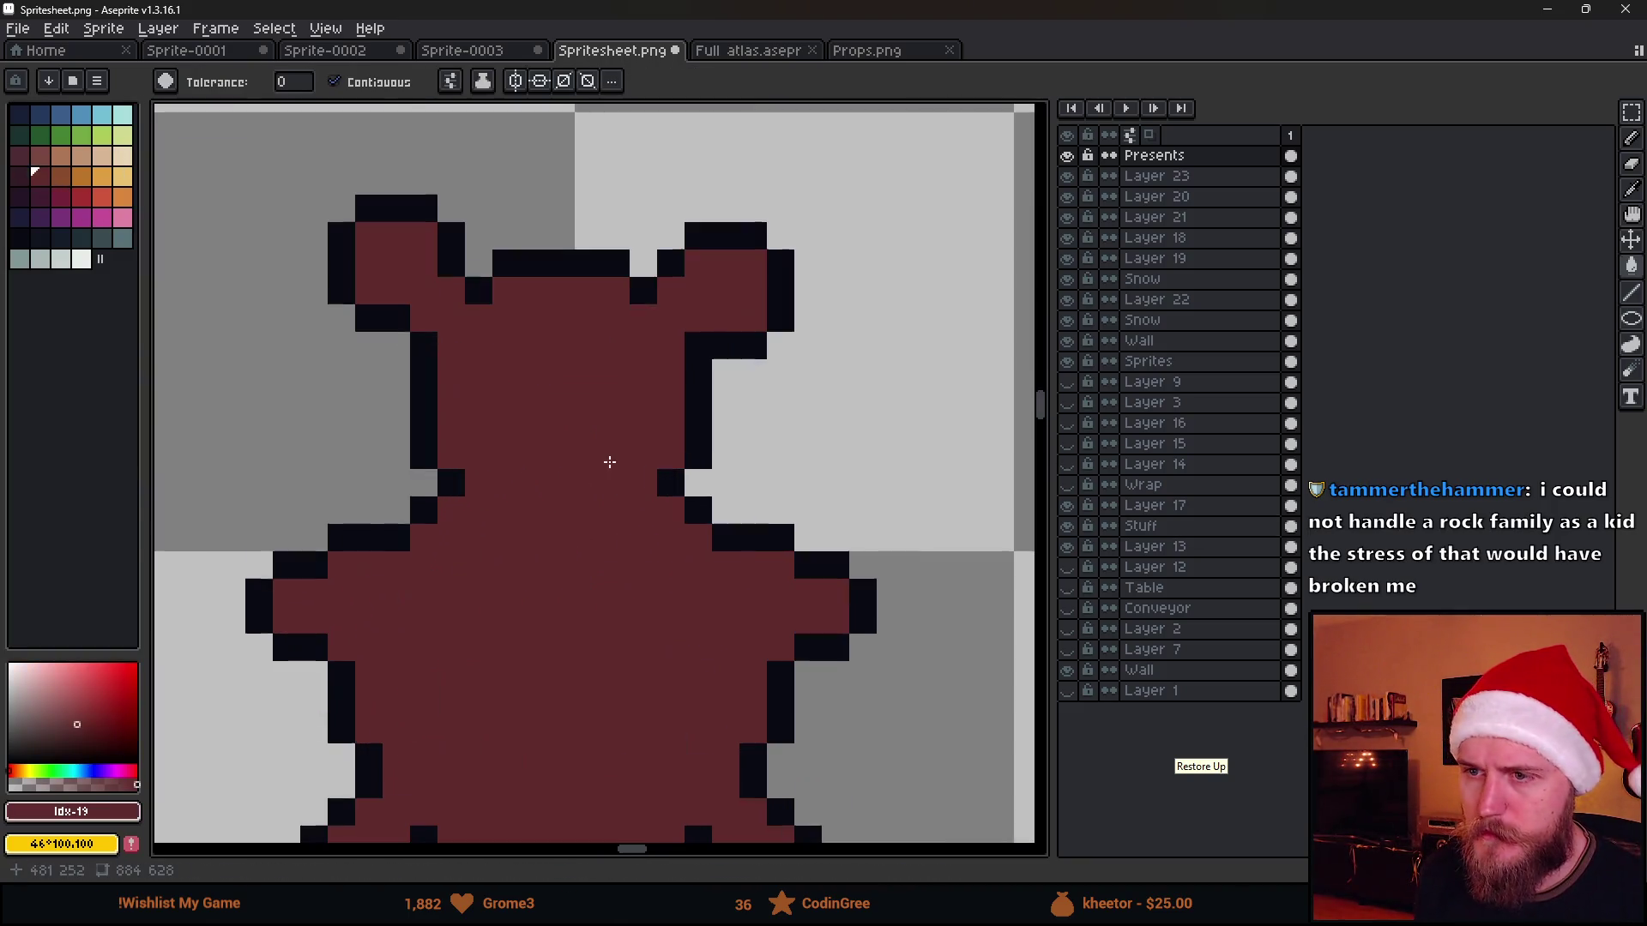
Sample the black outline, erase two holes in the face blob and refill one with dark red
{"action": "left_click", "coordinate": [428, 416], "text": "alt"}
{"action": "key", "text": "ctrl"}
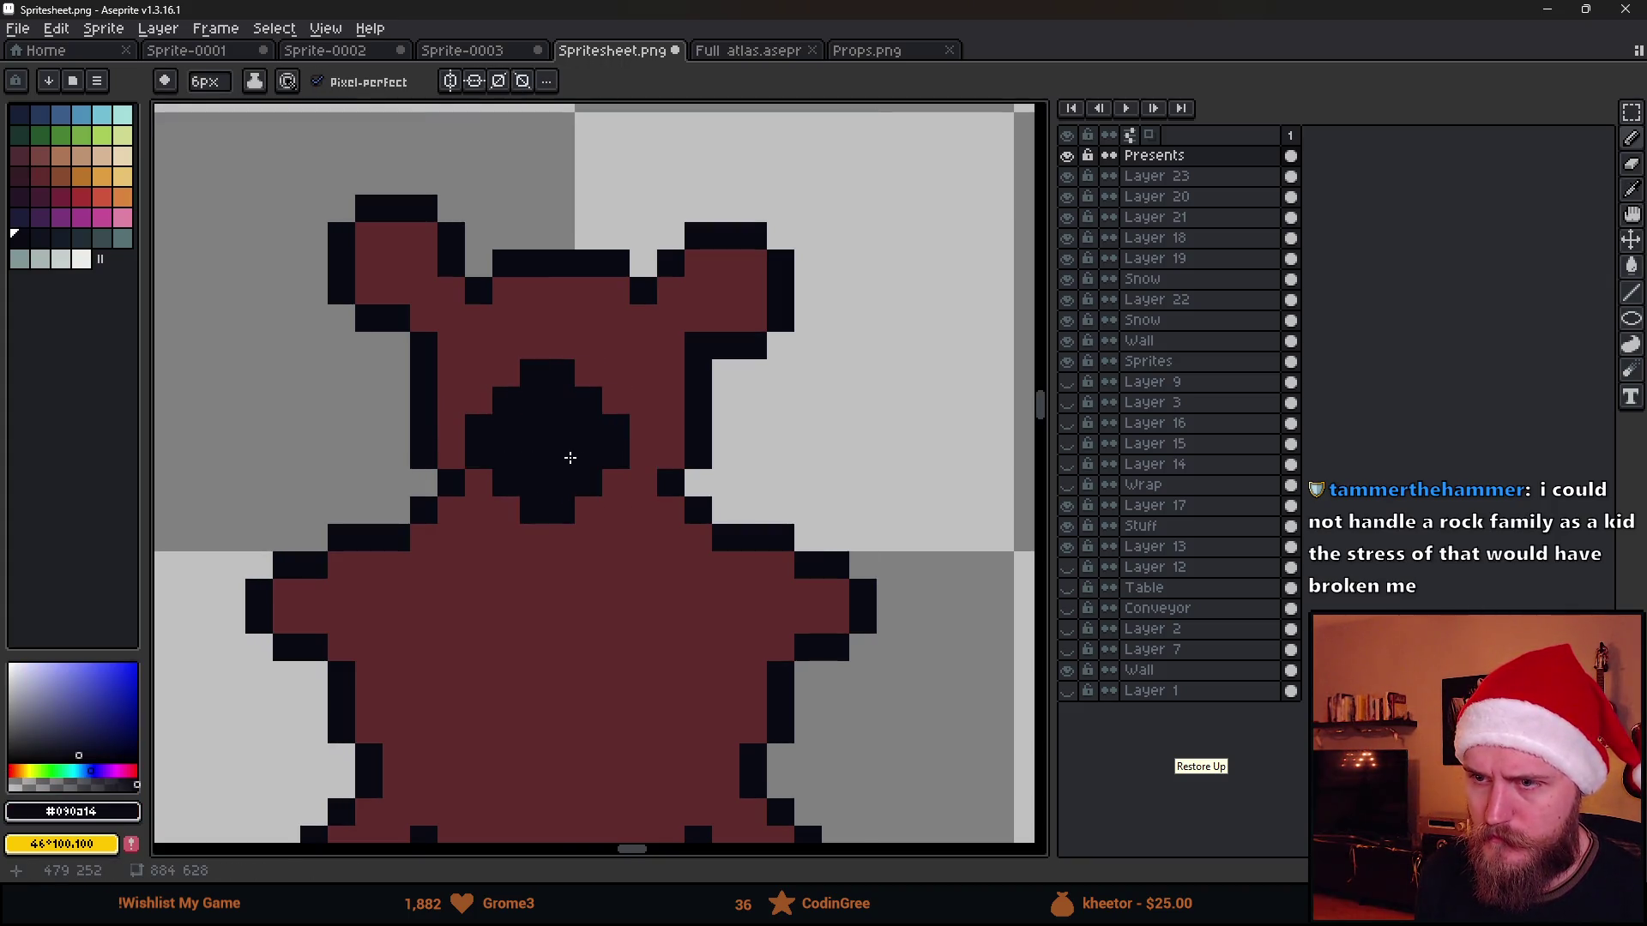
{"action": "key", "text": "e"}
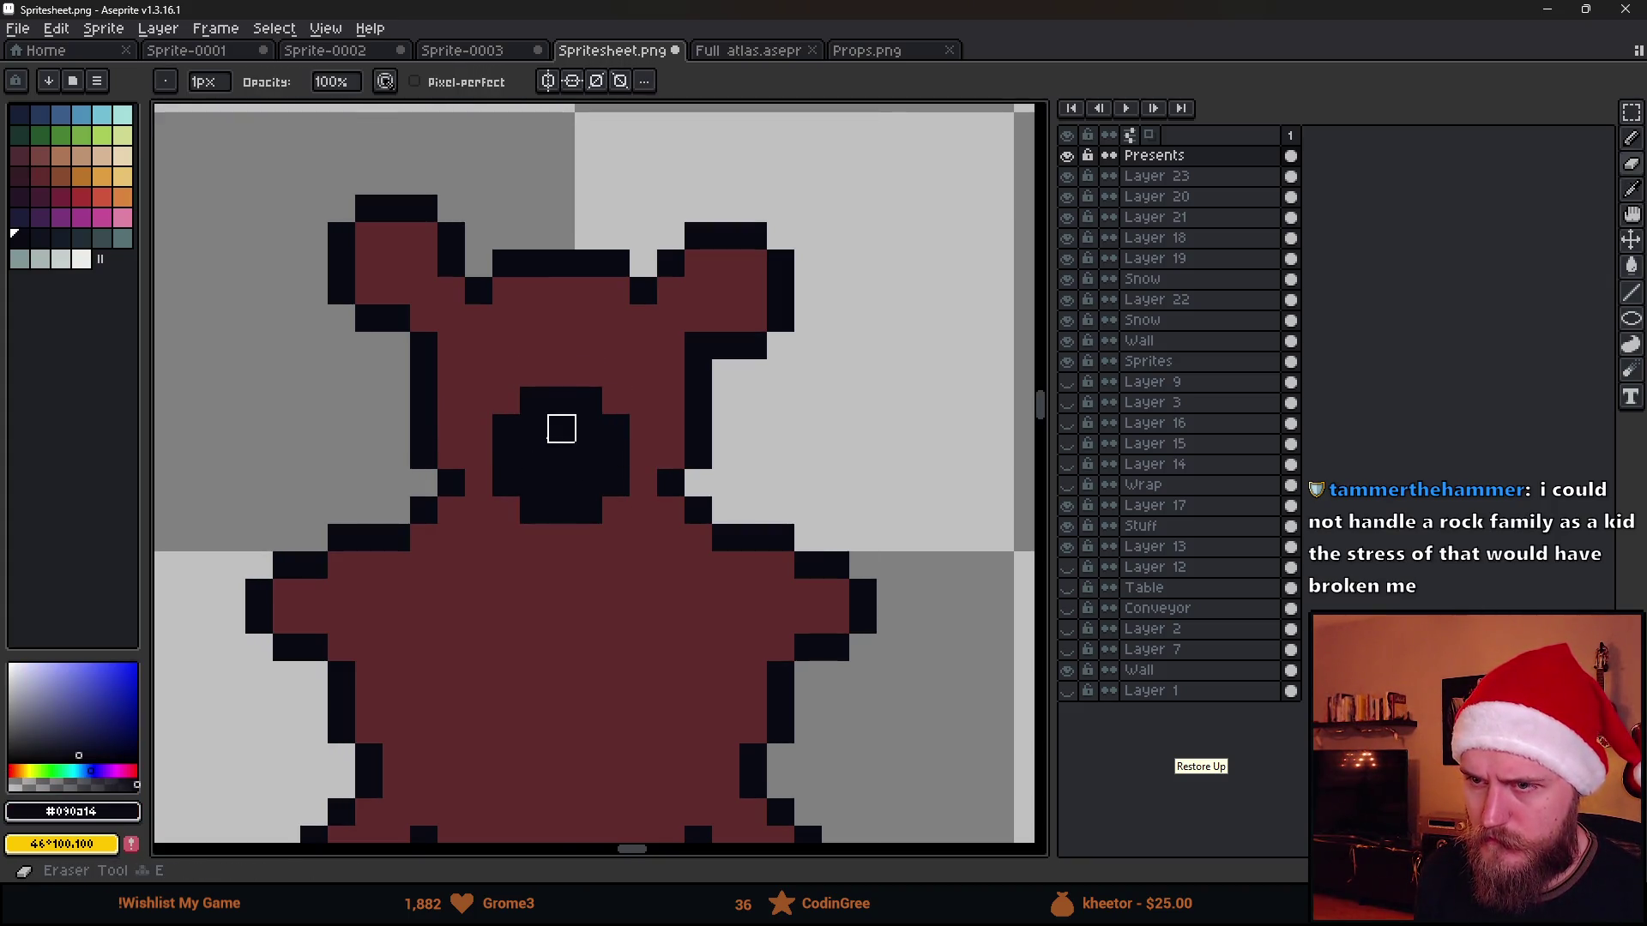
{"action": "mouse_move", "coordinate": [533, 429]}
{"action": "left_mouse_down"}
{"action": "mouse_move", "coordinate": [533, 456]}
{"action": "mouse_move", "coordinate": [588, 456]}
{"action": "mouse_move", "coordinate": [587, 483]}
{"action": "left_mouse_up"}
{"action": "key", "text": "b"}
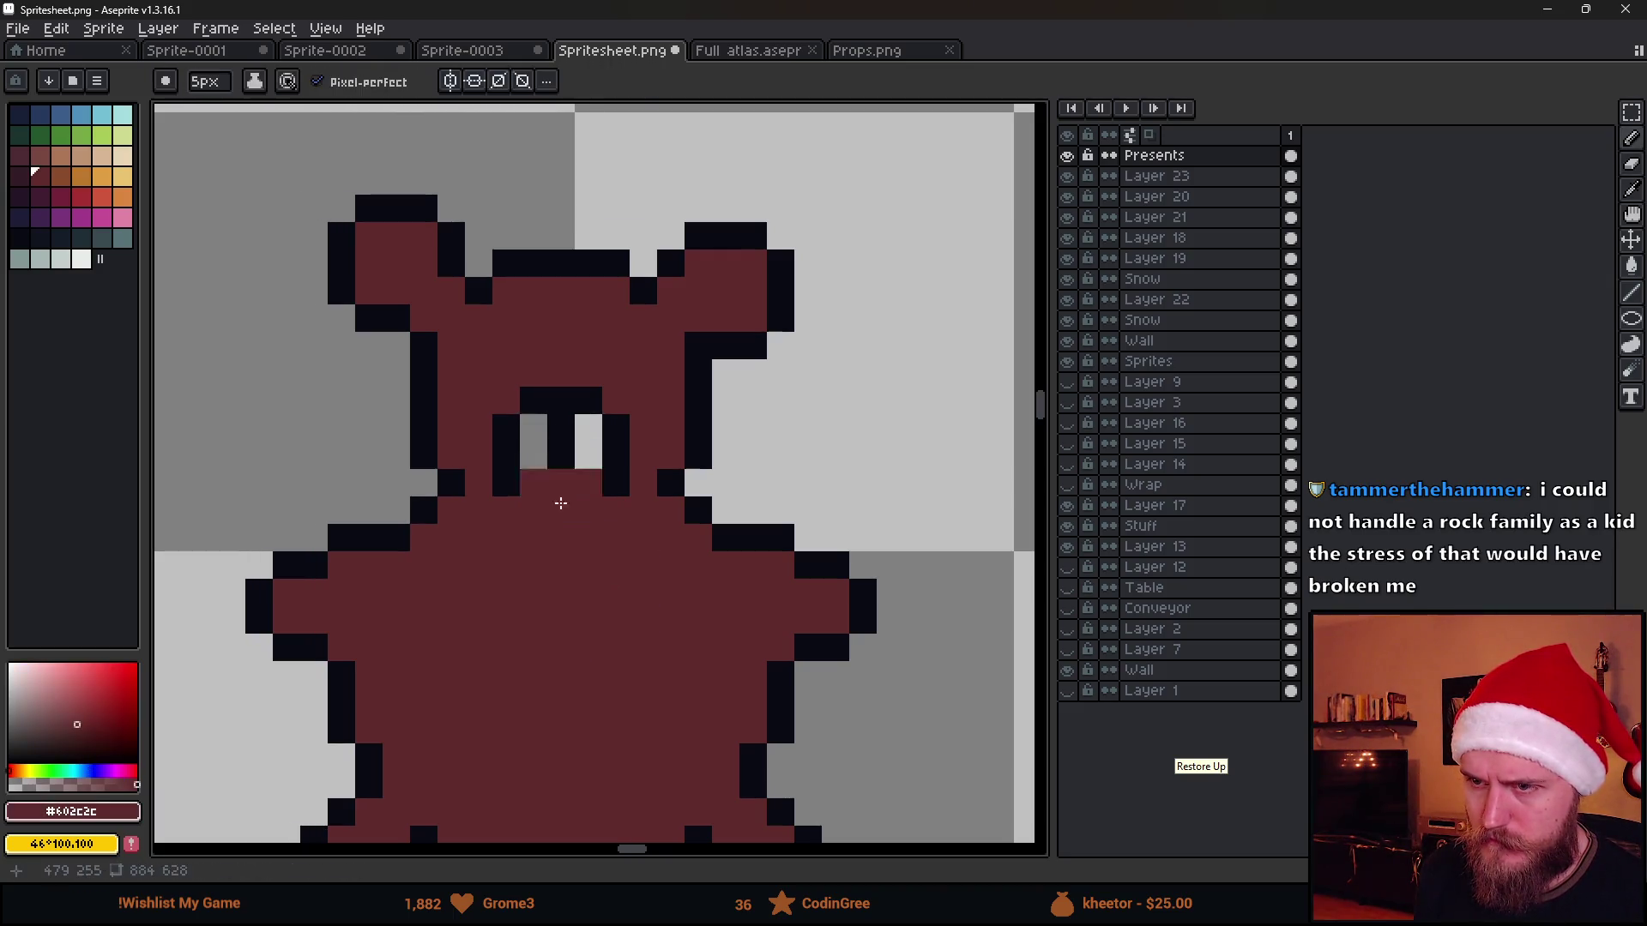
{"action": "left_click", "coordinate": [476, 450], "text": "alt"}
{"action": "left_click", "coordinate": [532, 456]}
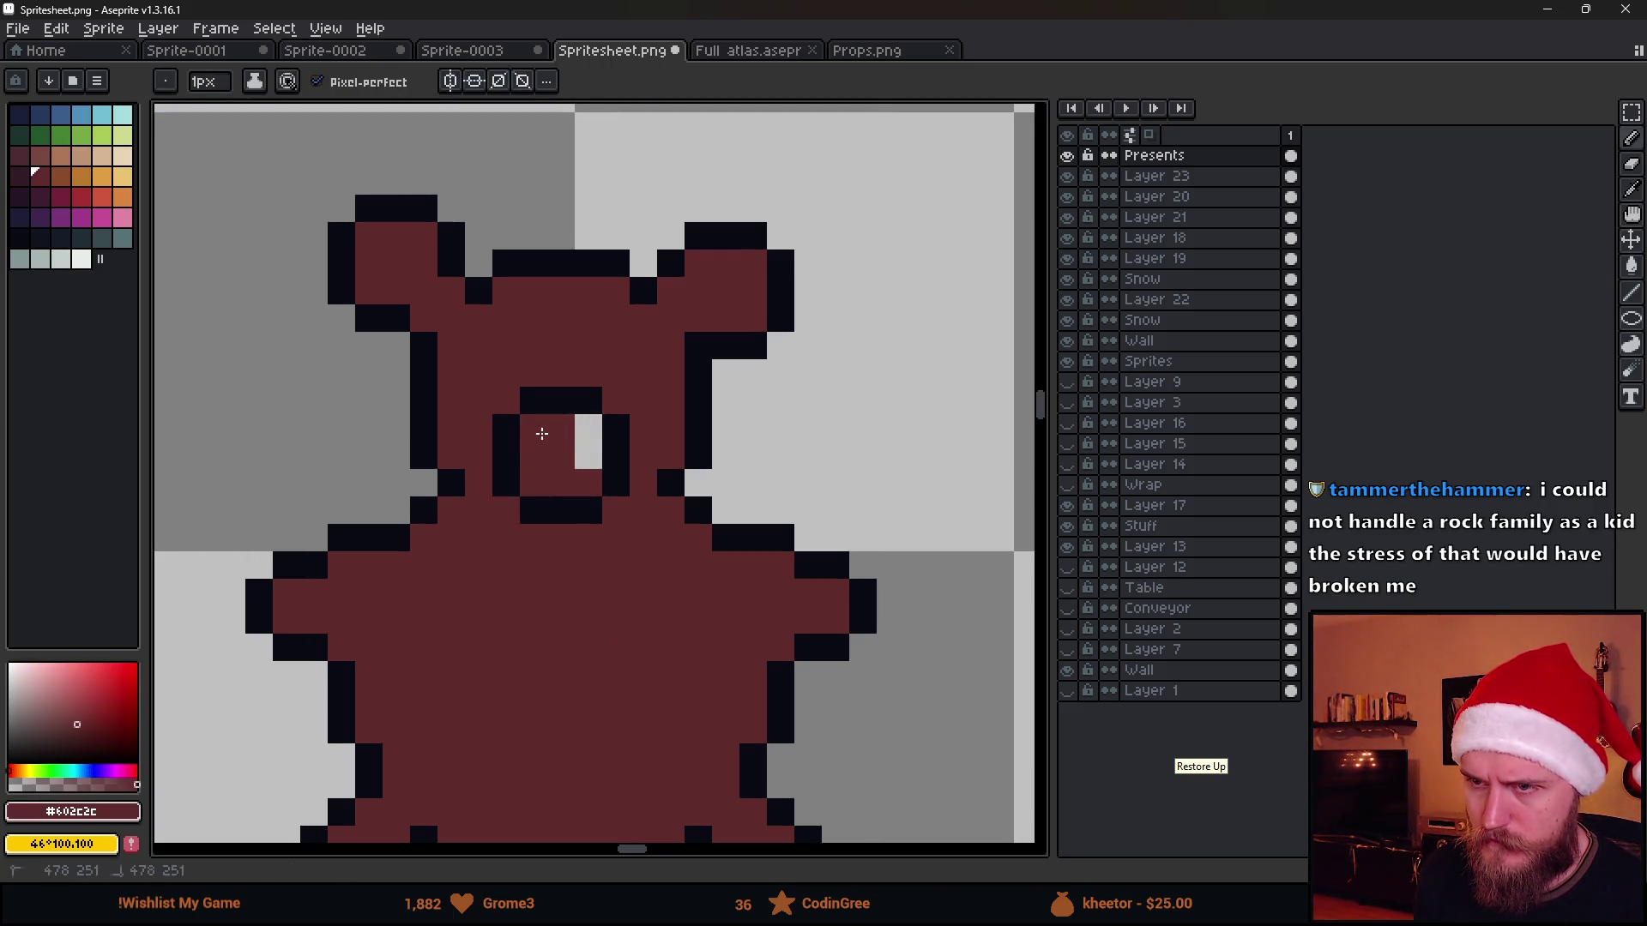
{"action": "scroll", "coordinate": [589, 482], "scroll_direction": "down", "scroll_amount": 3}
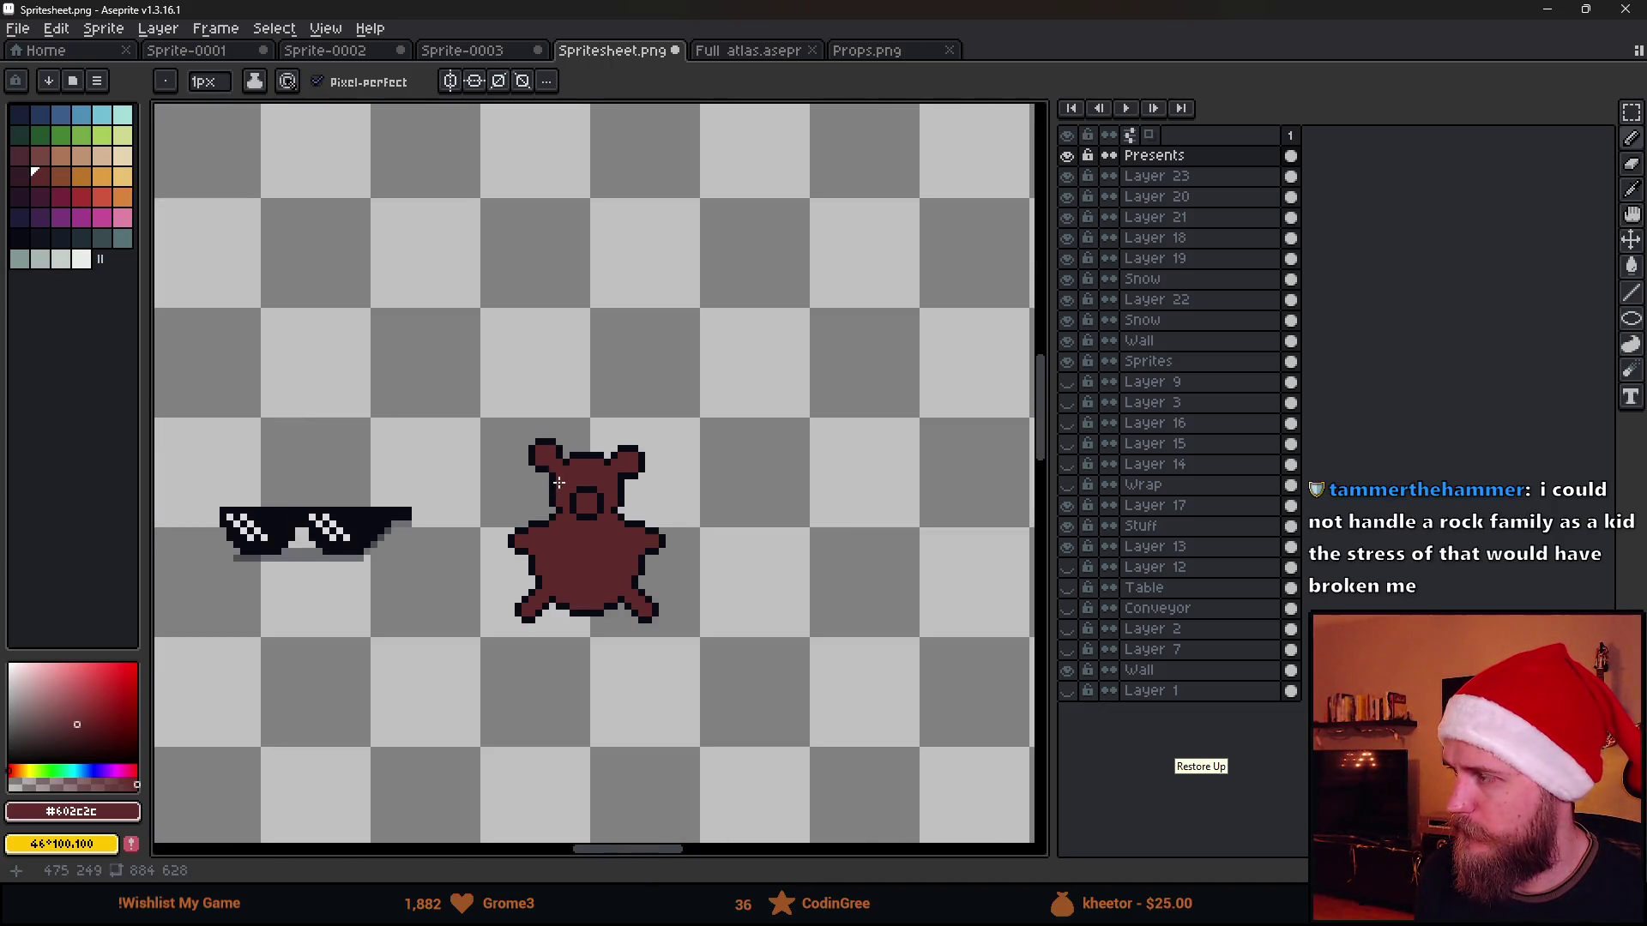
{"action": "scroll", "coordinate": [557, 481], "scroll_direction": "up", "scroll_amount": 3}
Paint a dark pixel in the face ring's centre and set the pencil back to a 1px brush
{"action": "left_click", "coordinate": [604, 522], "text": "alt"}
{"action": "left_click", "coordinate": [561, 608]}
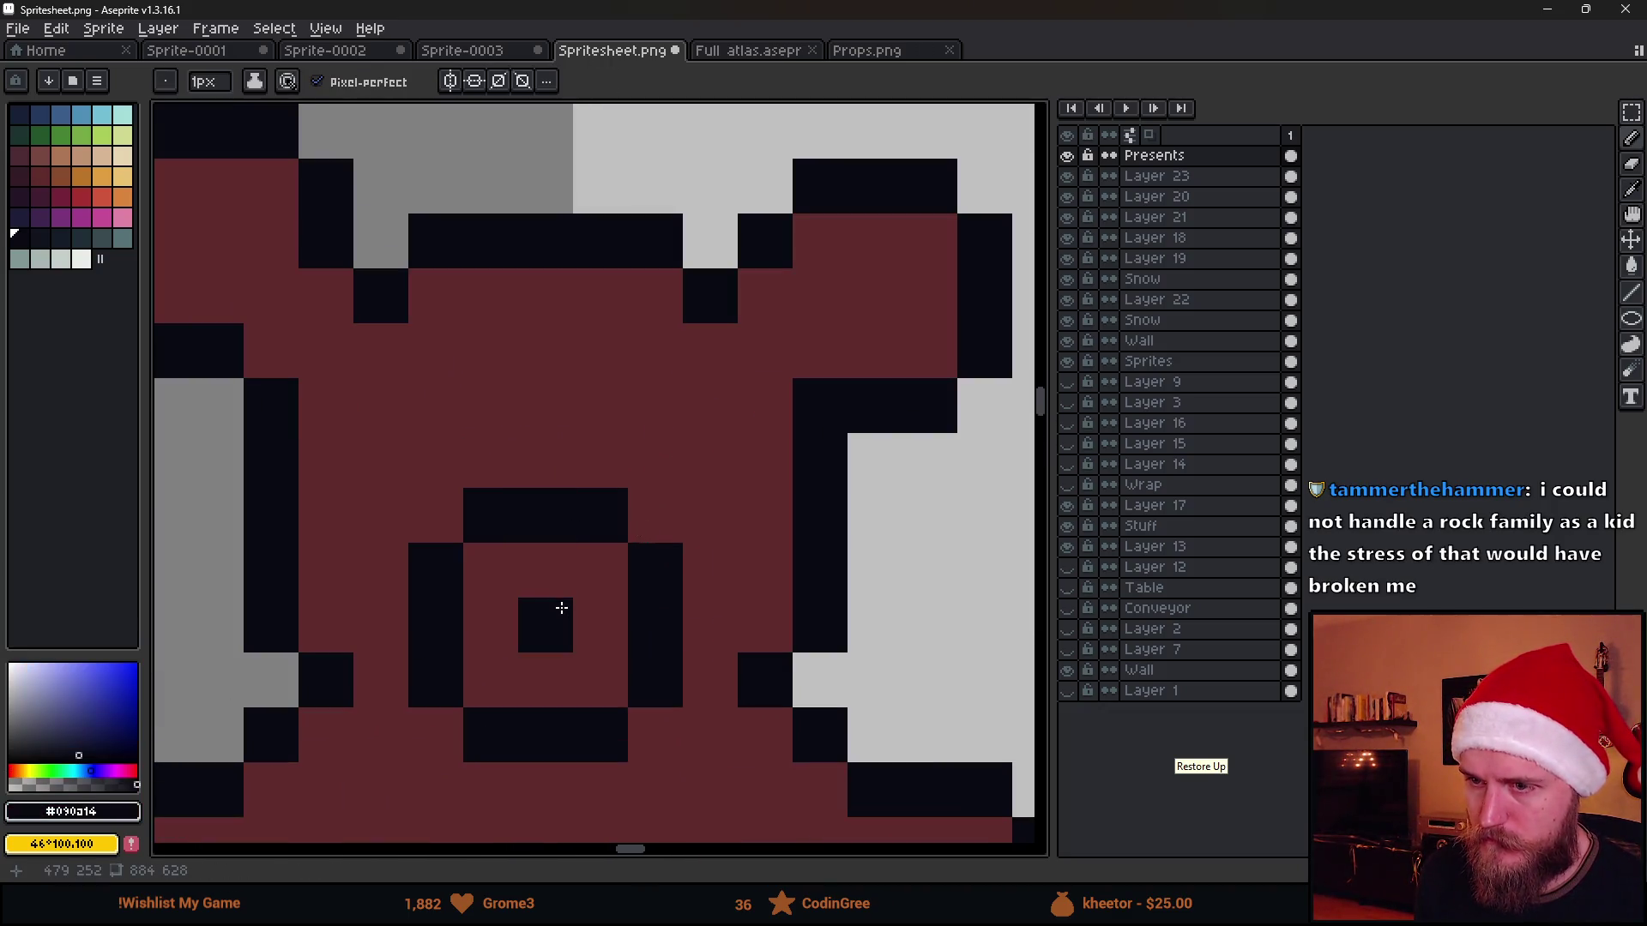
{"action": "scroll", "coordinate": [600, 572], "scroll_direction": "down", "scroll_amount": 3}
{"action": "scroll", "coordinate": [625, 599], "scroll_direction": "up", "scroll_amount": 2}
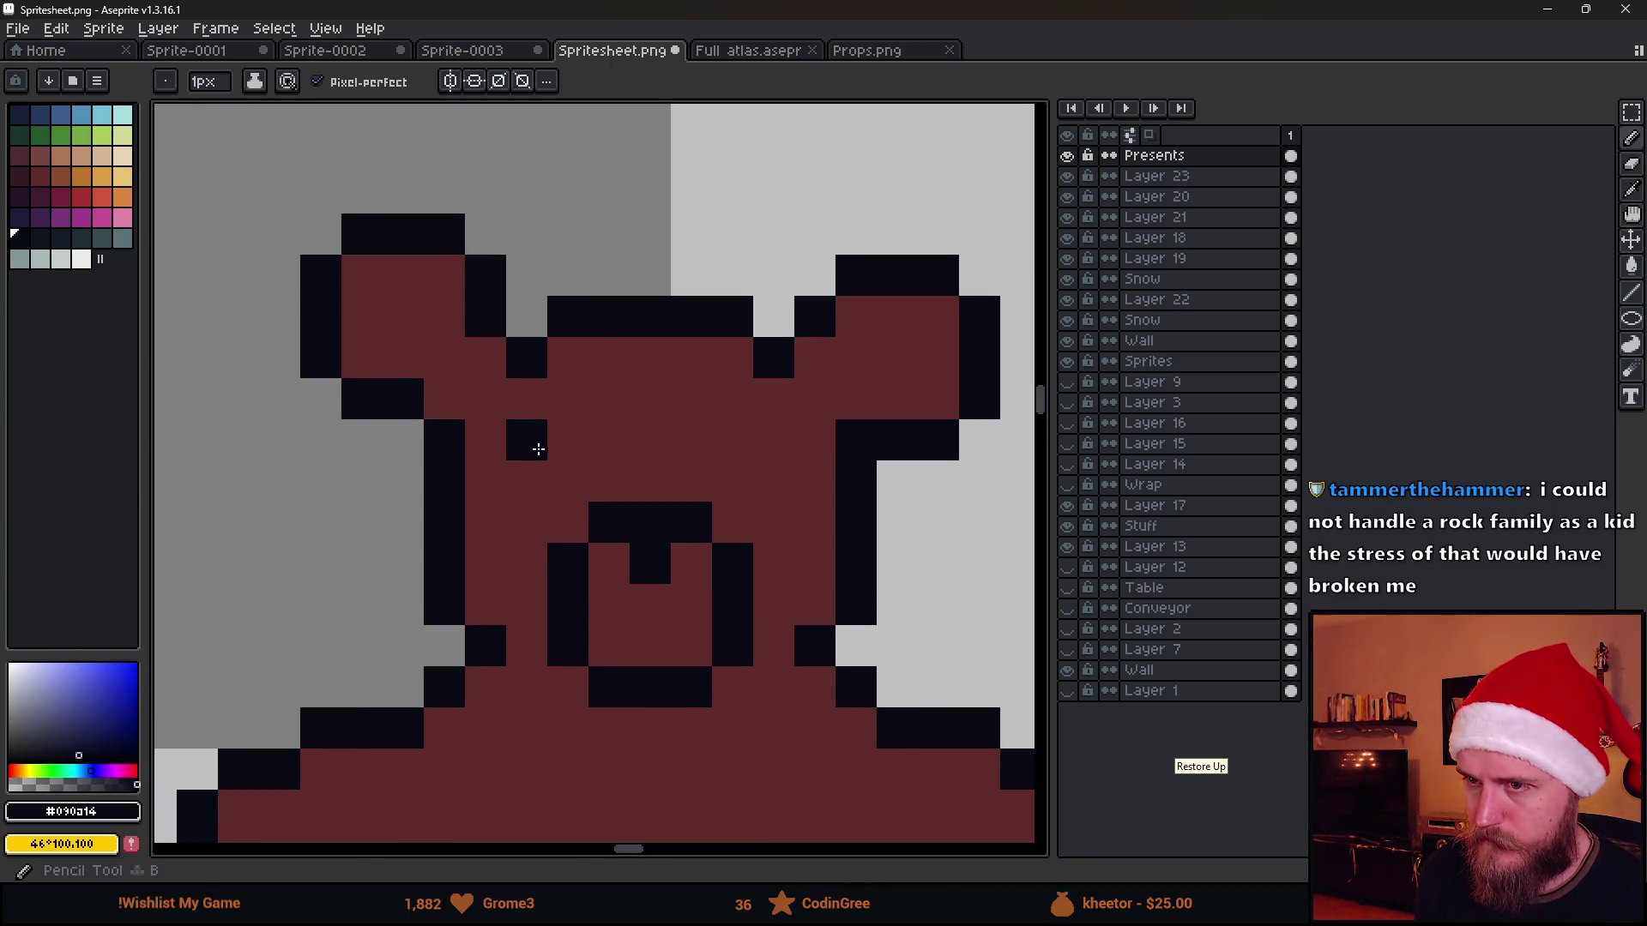
{"action": "key", "text": "plus"}
{"action": "scroll", "coordinate": [551, 468], "scroll_direction": "up", "scroll_amount": 1}
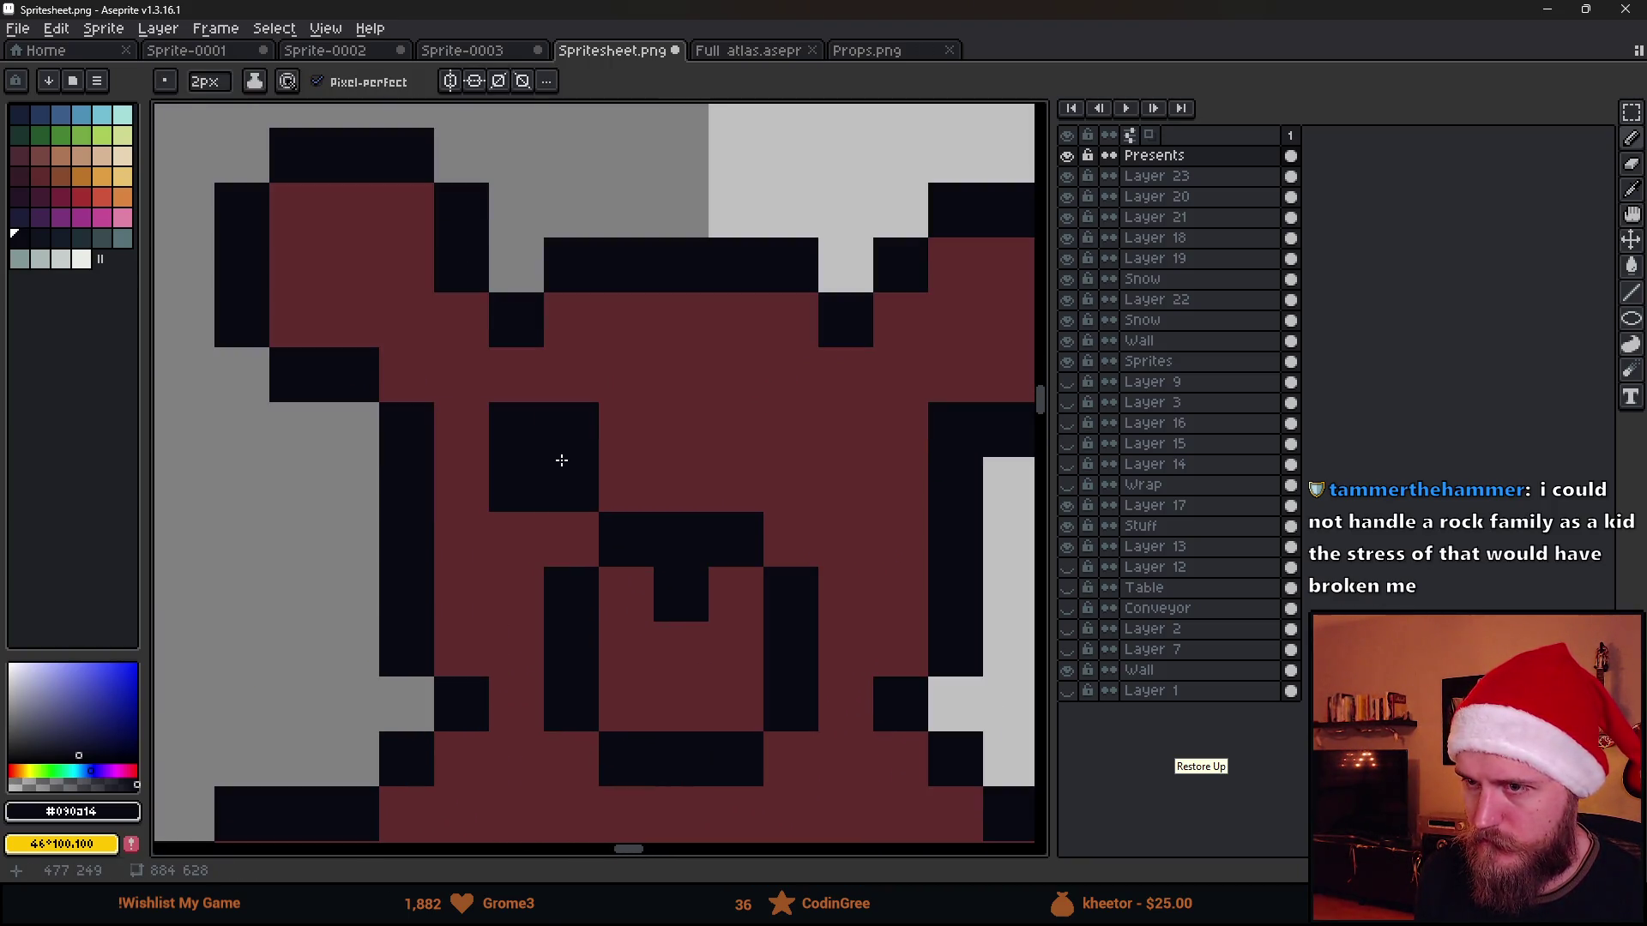
{"action": "scroll", "coordinate": [838, 490], "scroll_direction": "down", "scroll_amount": 3}
{"action": "scroll", "coordinate": [839, 508], "scroll_direction": "down", "scroll_amount": 2}
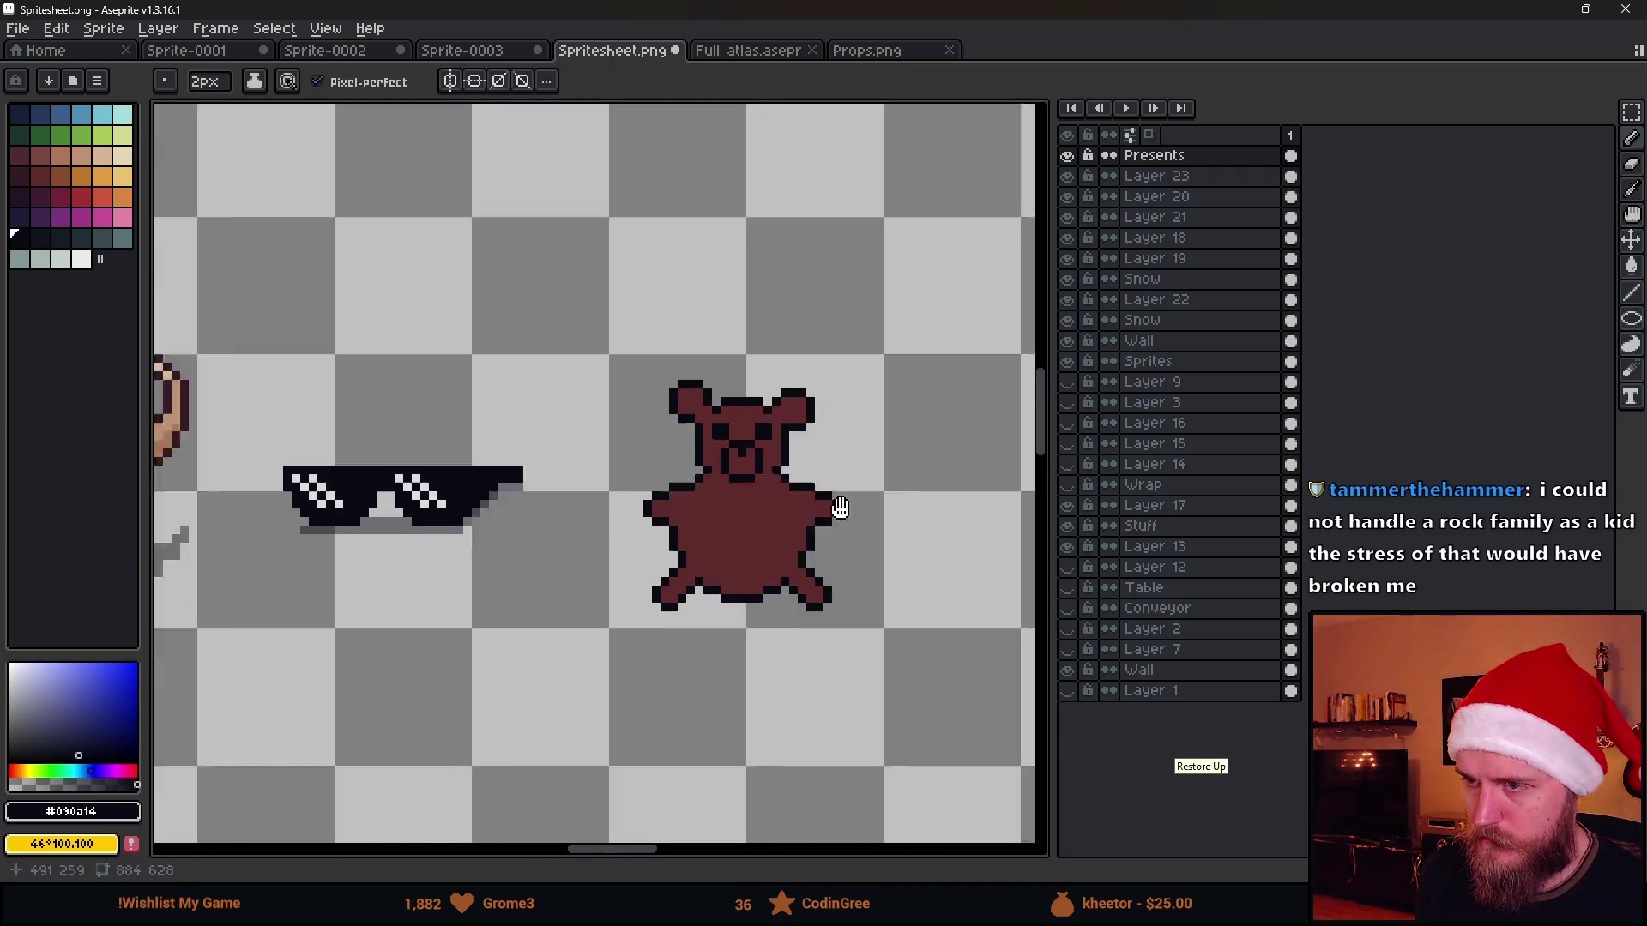
{"action": "scroll", "coordinate": [839, 508], "scroll_direction": "down", "scroll_amount": 2}
{"action": "scroll", "coordinate": [780, 392], "scroll_direction": "up", "scroll_amount": 2}
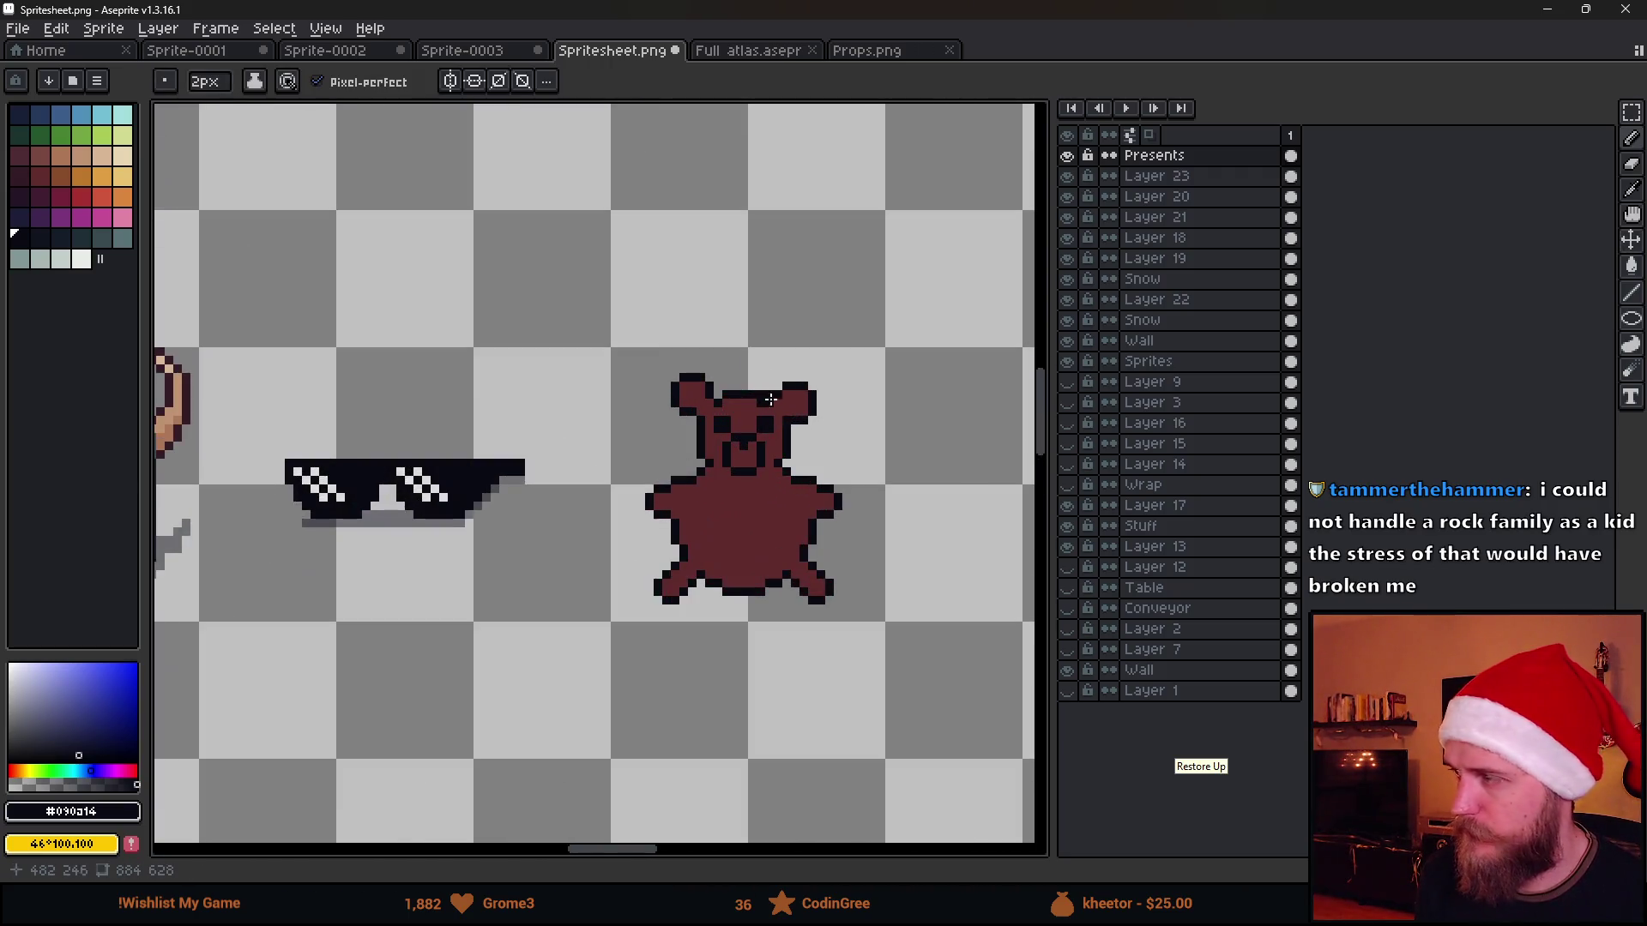
{"action": "scroll", "coordinate": [771, 373], "scroll_direction": "up", "scroll_amount": 2}
{"action": "scroll", "coordinate": [681, 312], "scroll_direction": "up", "scroll_amount": 1}
{"action": "key", "text": "minus"}
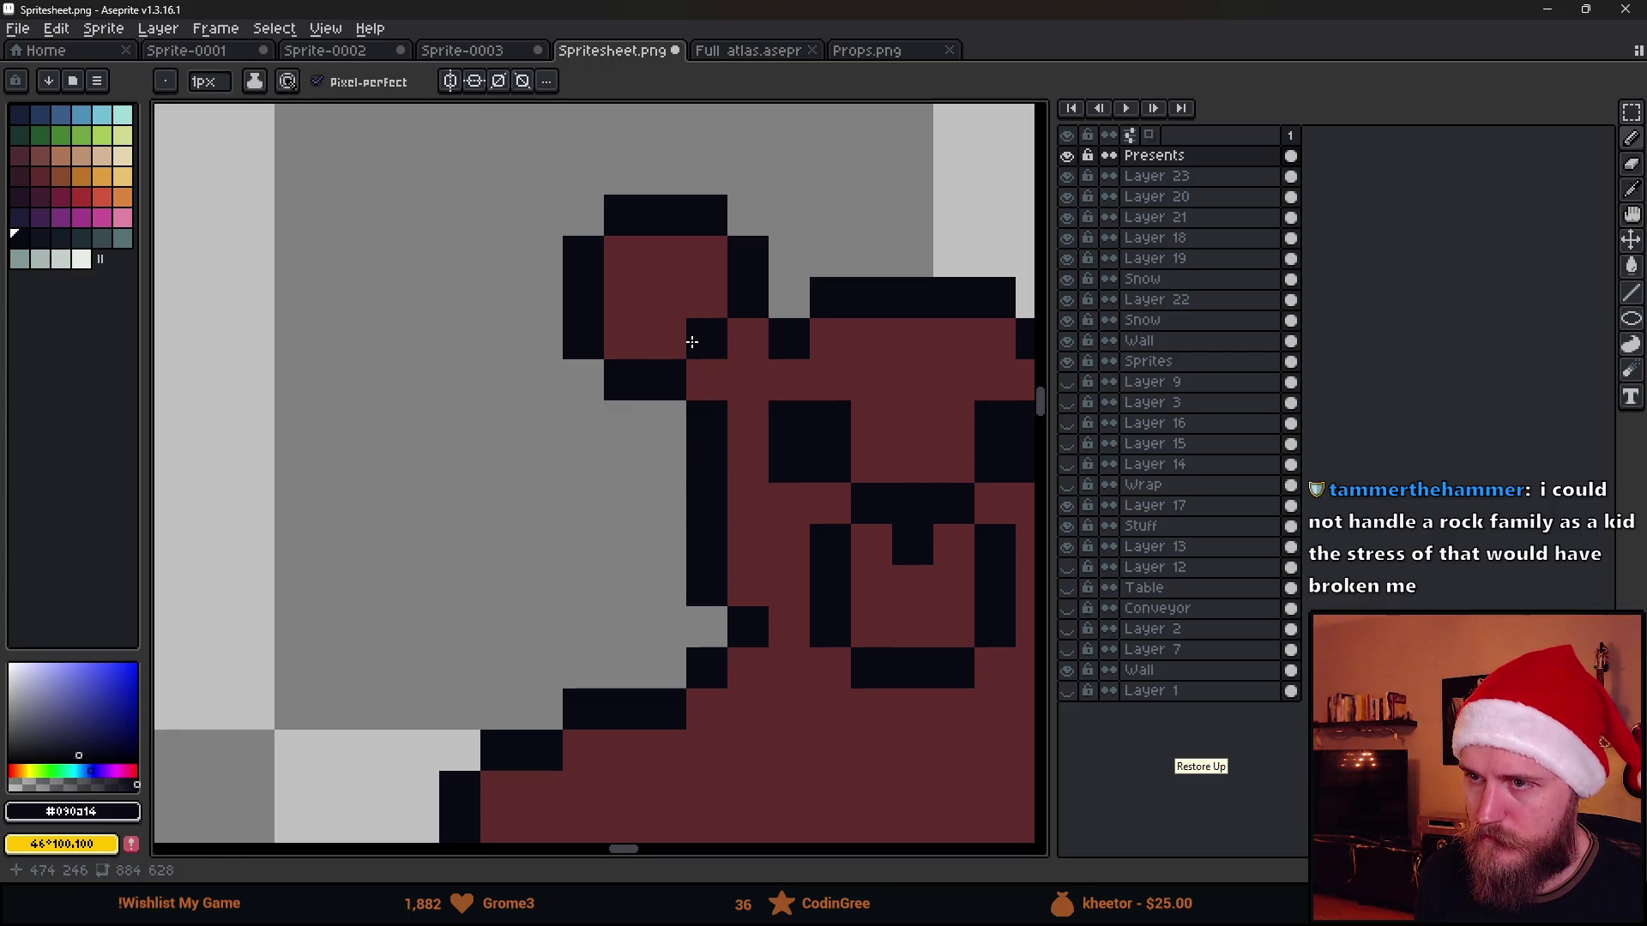
{"action": "scroll", "coordinate": [762, 357], "scroll_direction": "down", "scroll_amount": 5}
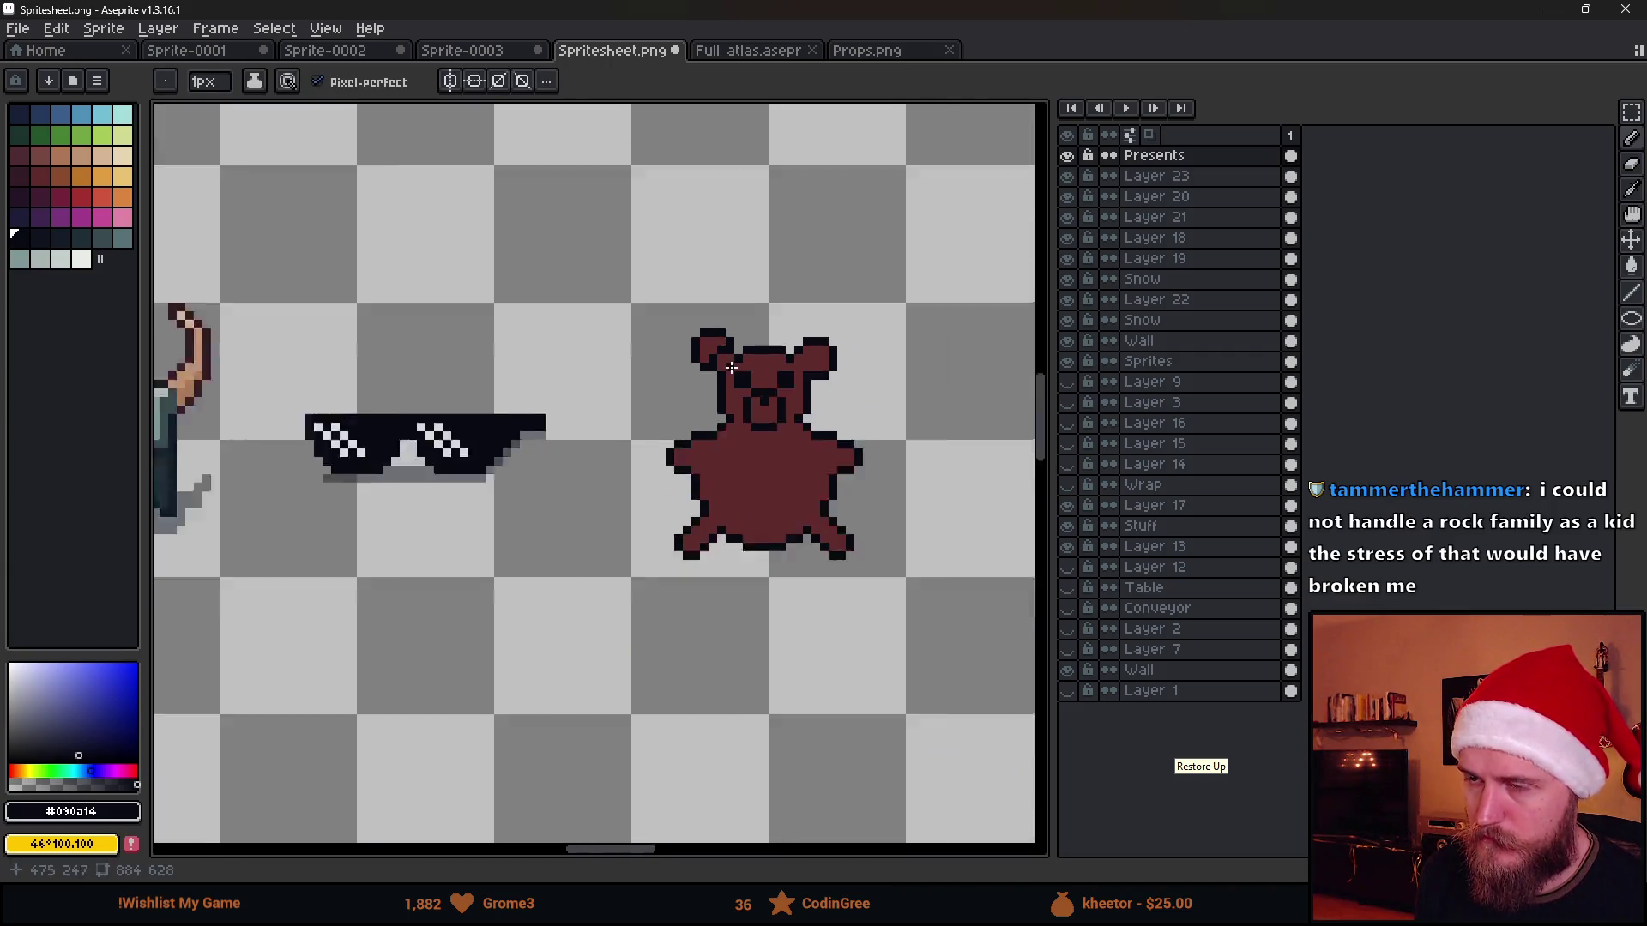
{"action": "scroll", "coordinate": [747, 356], "scroll_direction": "up", "scroll_amount": 5}
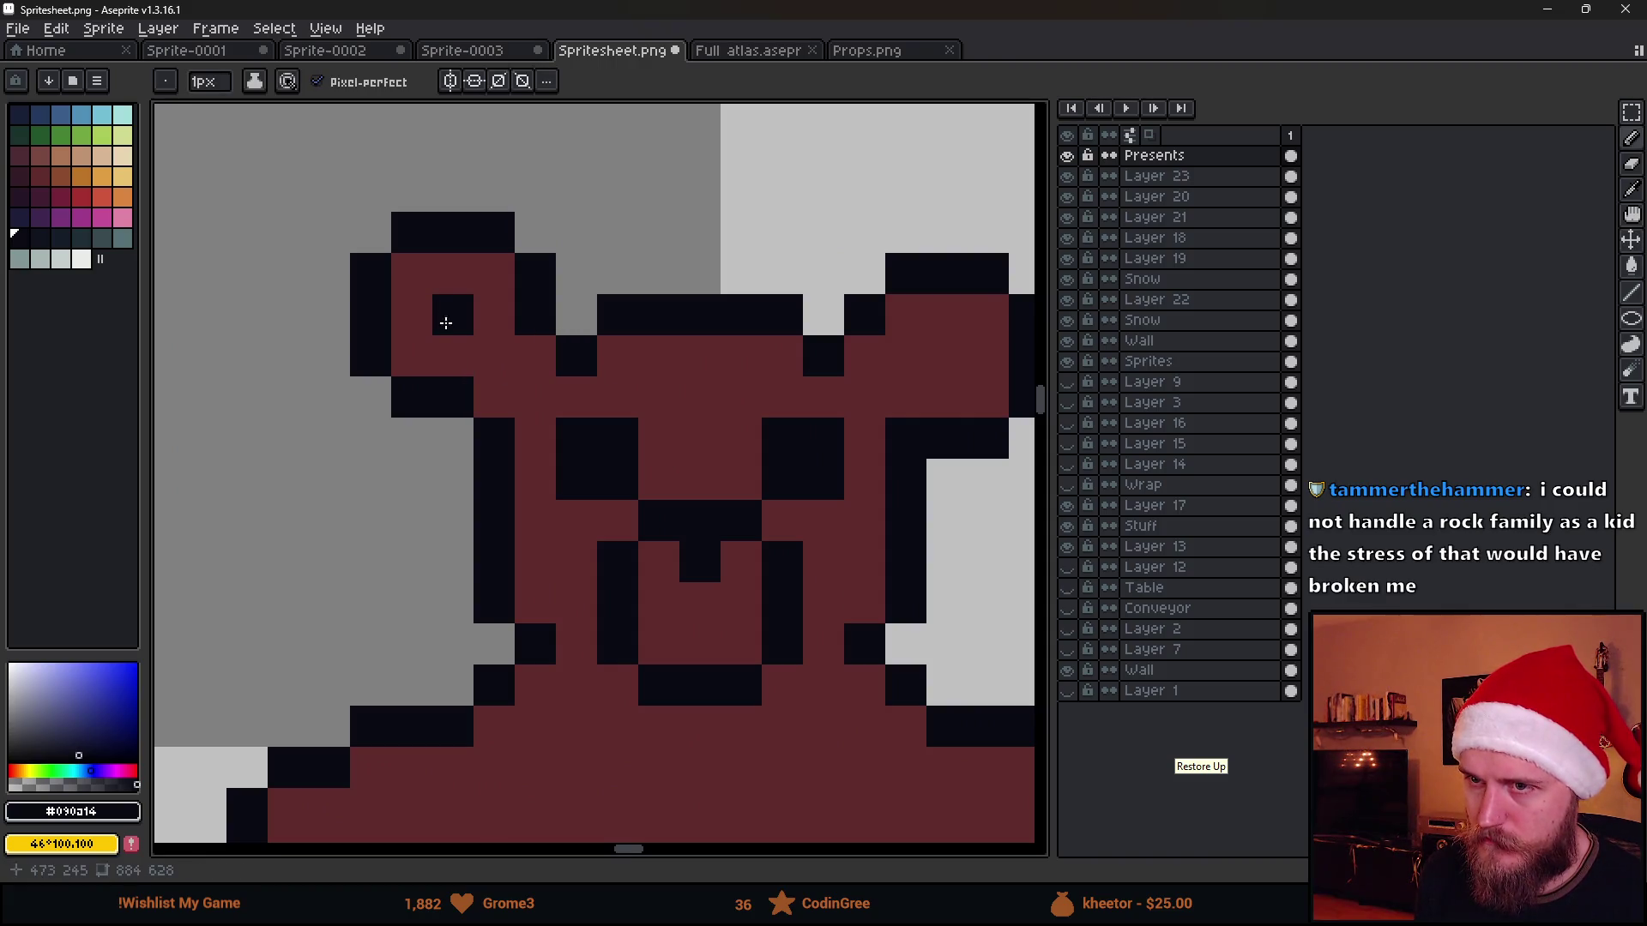
{"action": "scroll", "coordinate": [444, 321], "scroll_direction": "down", "scroll_amount": 2}
{"action": "scroll", "coordinate": [540, 399], "scroll_direction": "down", "scroll_amount": 3}
{"action": "scroll", "coordinate": [566, 438], "scroll_direction": "up", "scroll_amount": 2}
{"action": "scroll", "coordinate": [568, 450], "scroll_direction": "up", "scroll_amount": 1}
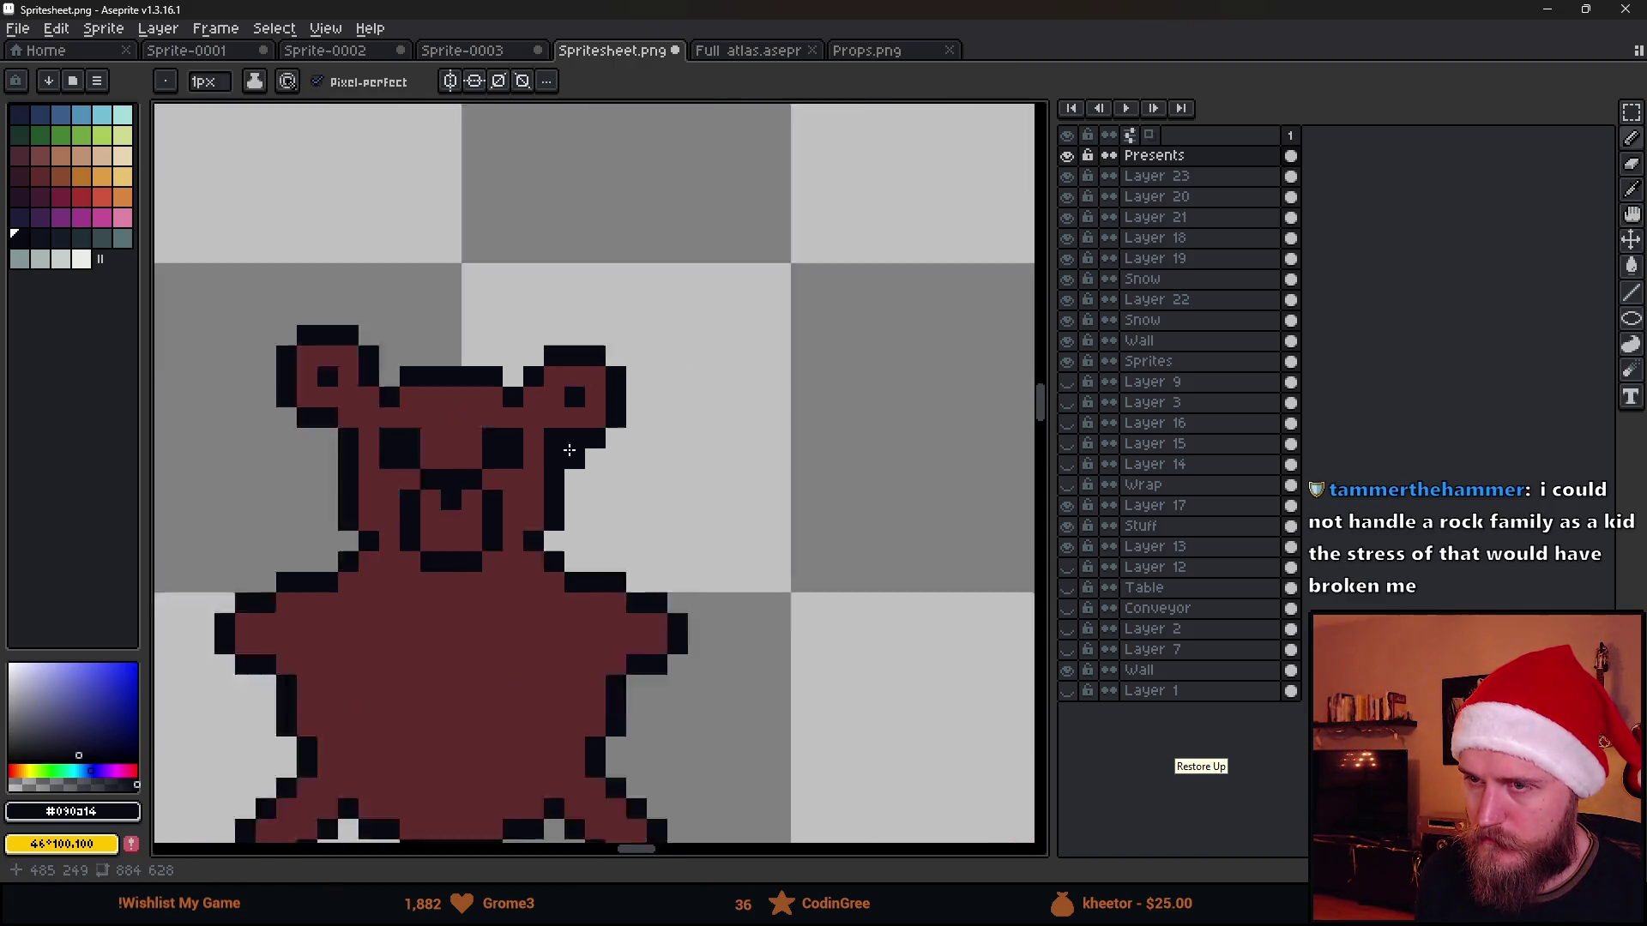
{"action": "scroll", "coordinate": [568, 449], "scroll_direction": "down", "scroll_amount": 3}
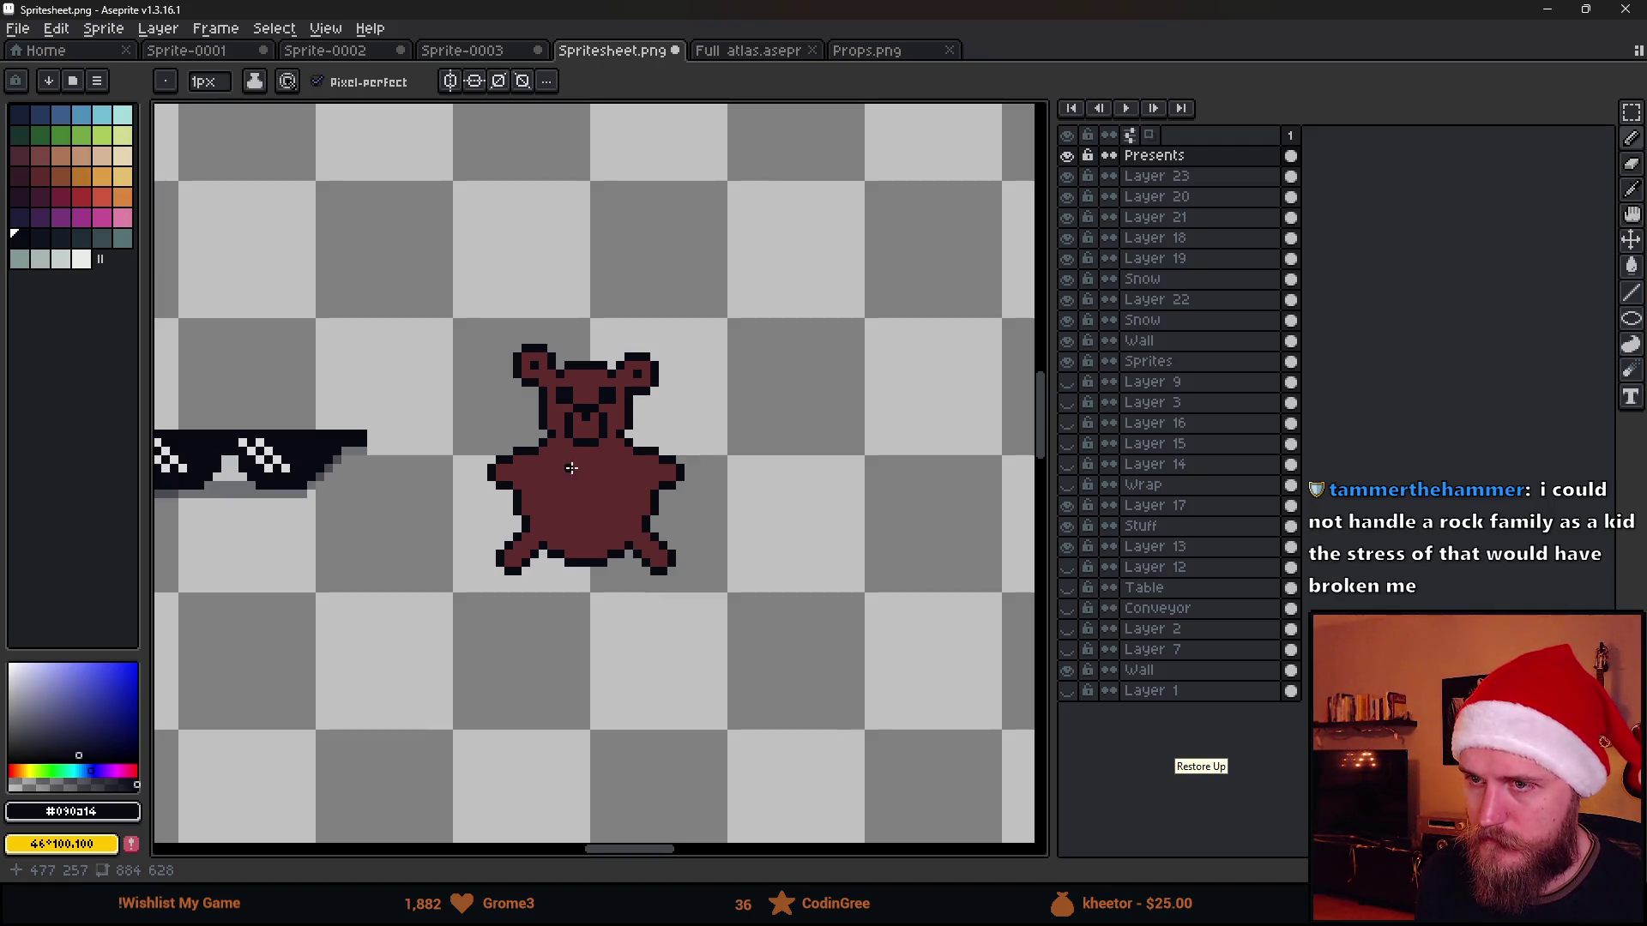
{"action": "scroll", "coordinate": [560, 456], "scroll_direction": "up", "scroll_amount": 1}
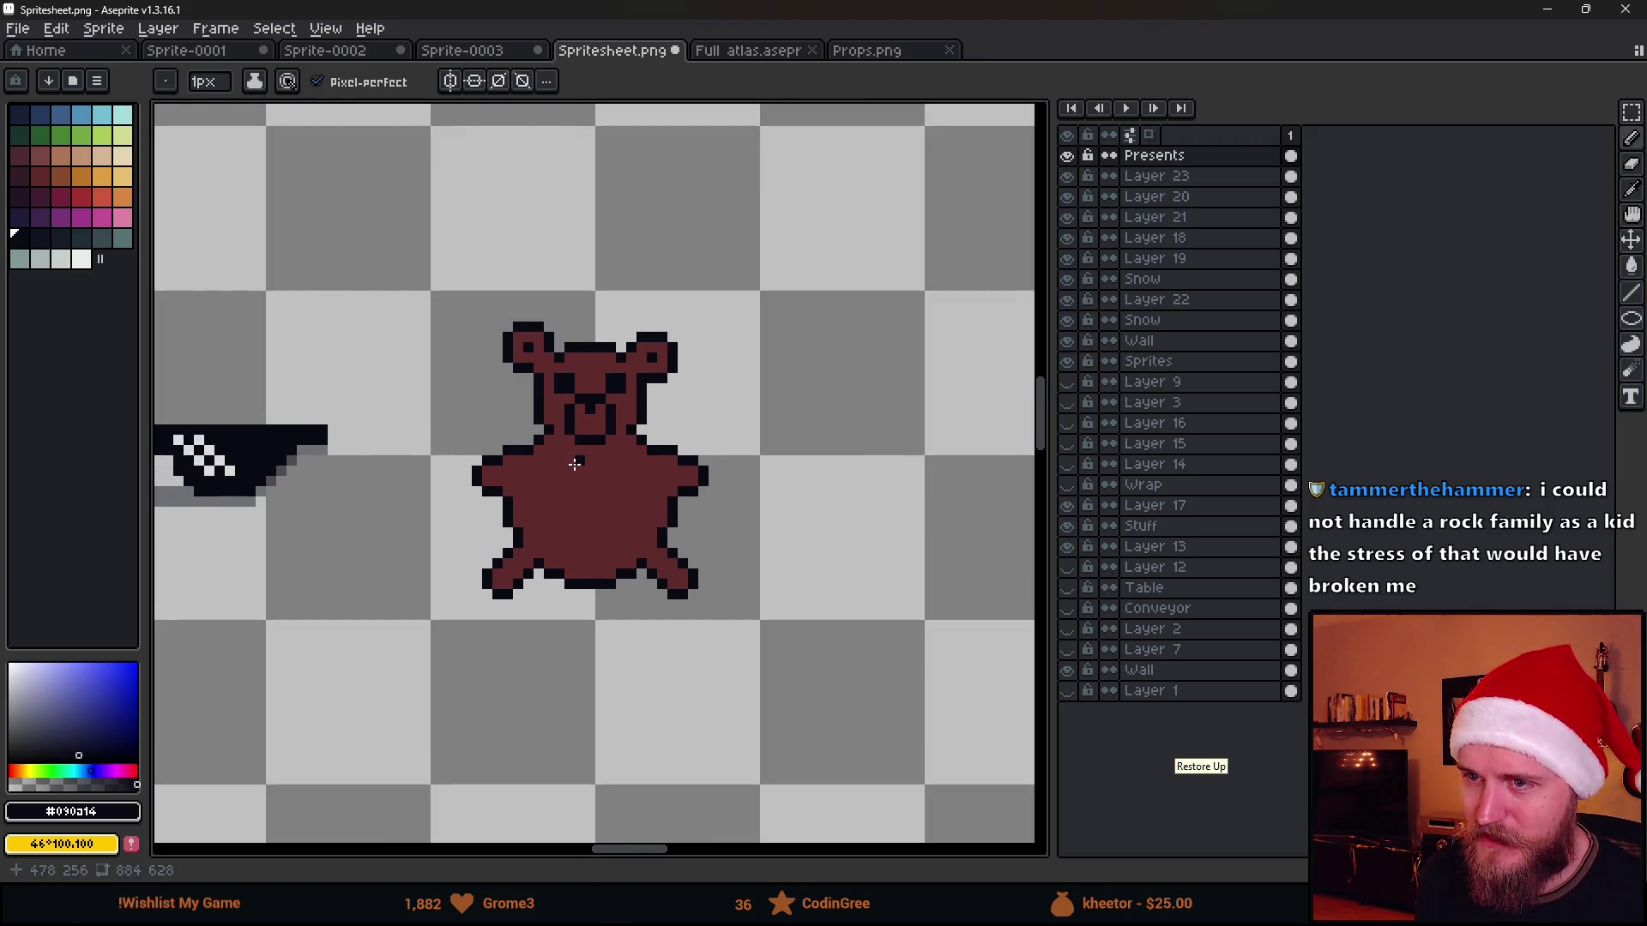
{"action": "scroll", "coordinate": [572, 461], "scroll_direction": "down", "scroll_amount": 1}
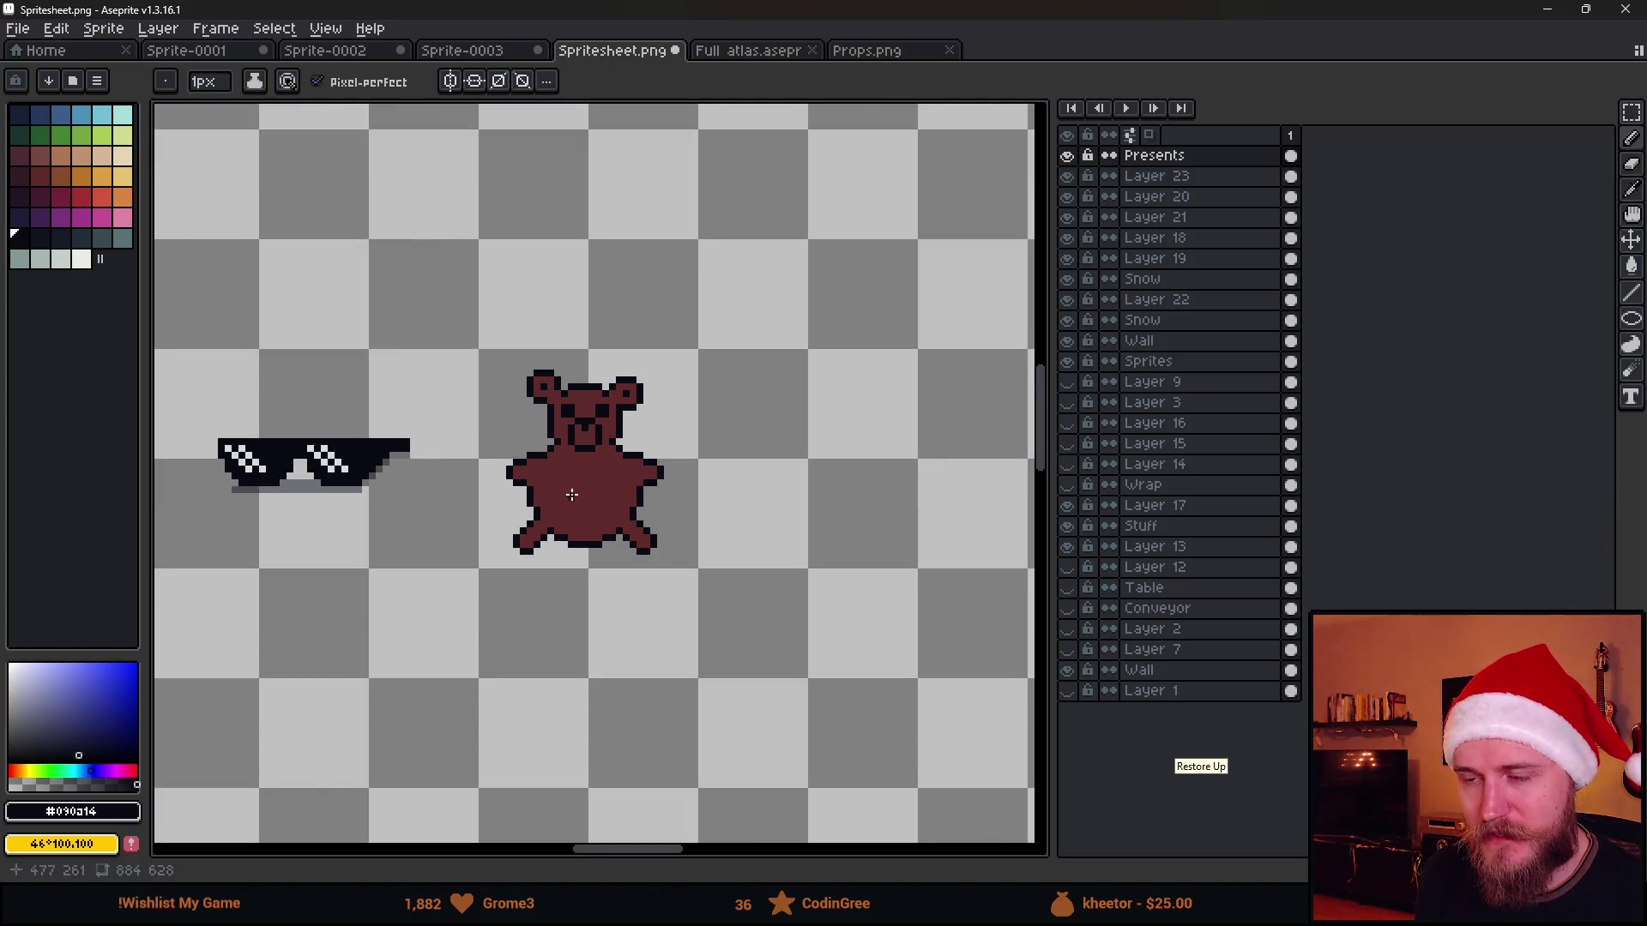
{"action": "scroll", "coordinate": [554, 473], "scroll_direction": "up", "scroll_amount": 3}
{"action": "scroll", "coordinate": [633, 493], "scroll_direction": "up", "scroll_amount": 1}
{"action": "scroll", "coordinate": [604, 490], "scroll_direction": "down", "scroll_amount": 1}
{"action": "scroll", "coordinate": [579, 484], "scroll_direction": "up", "scroll_amount": 1}
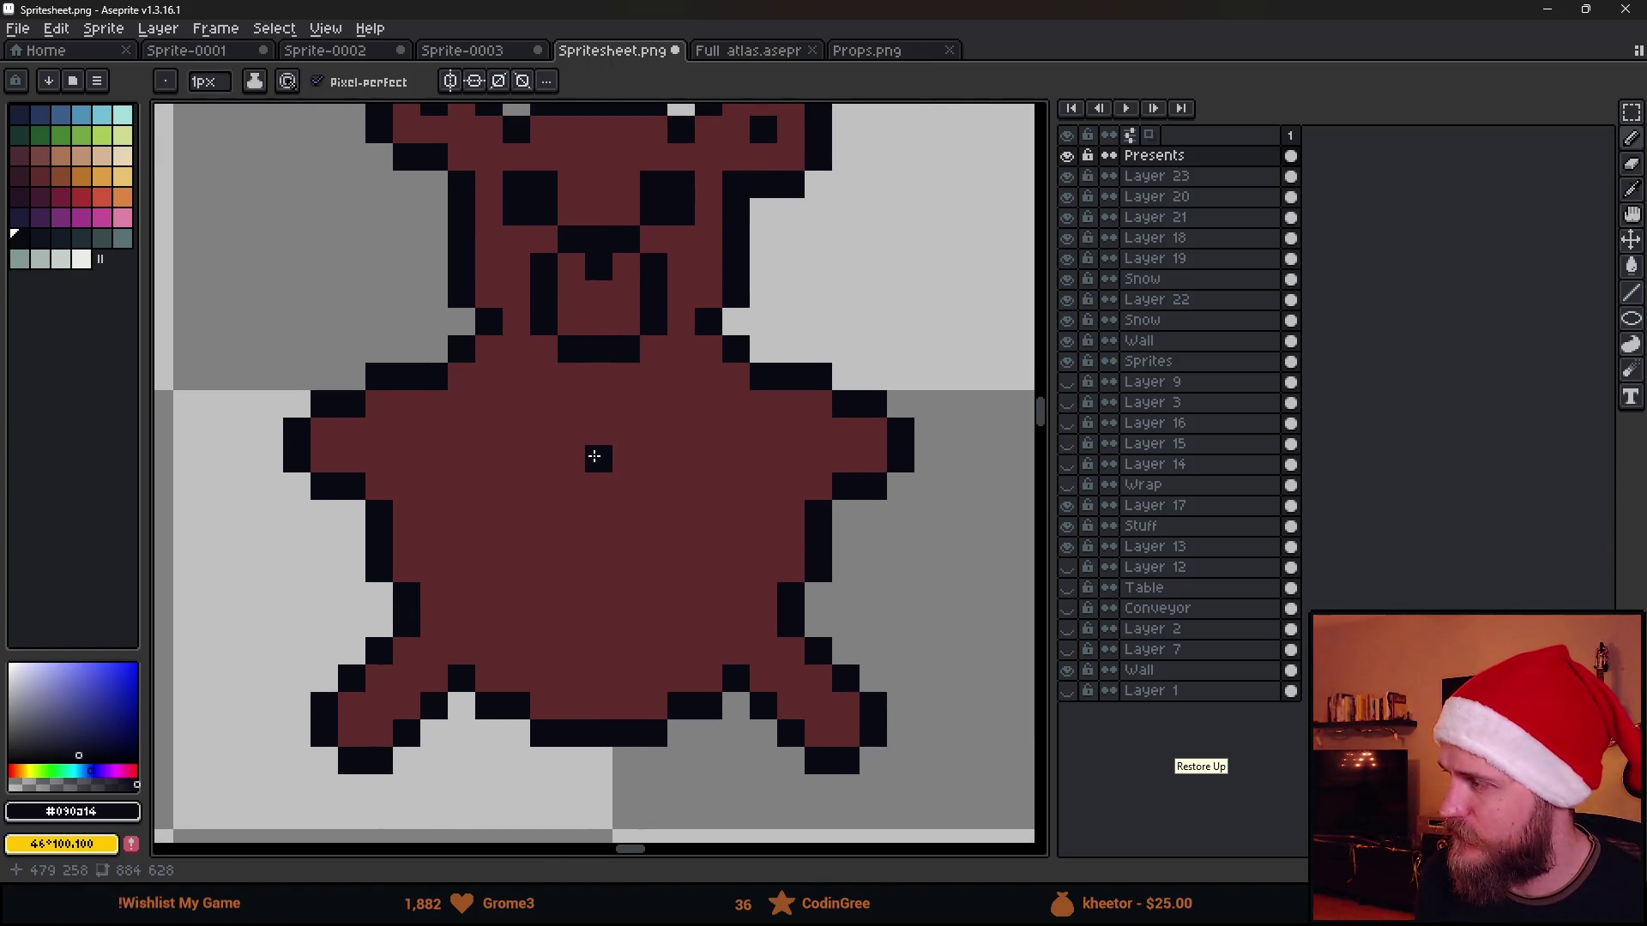
Fix stray pixels near the head and draw a dark vertical hind-leg line, undoing a bad stroke
{"action": "right_click", "coordinate": [533, 367]}
{"action": "left_click", "coordinate": [521, 368]}
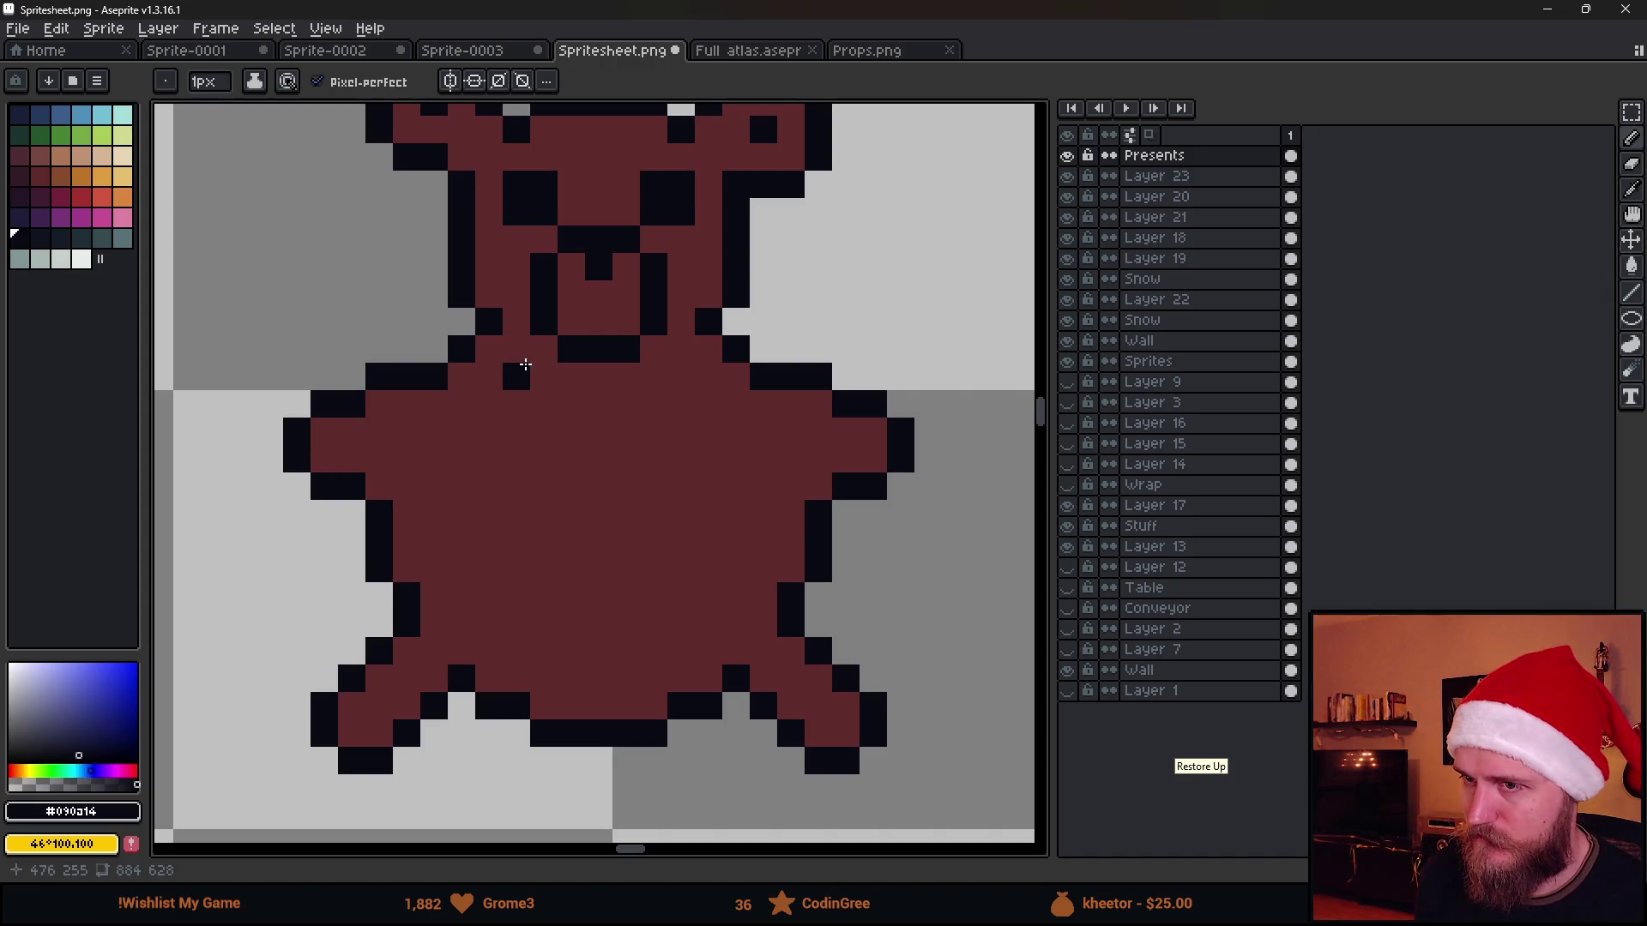
{"action": "scroll", "coordinate": [686, 383], "scroll_direction": "down", "scroll_amount": 4}
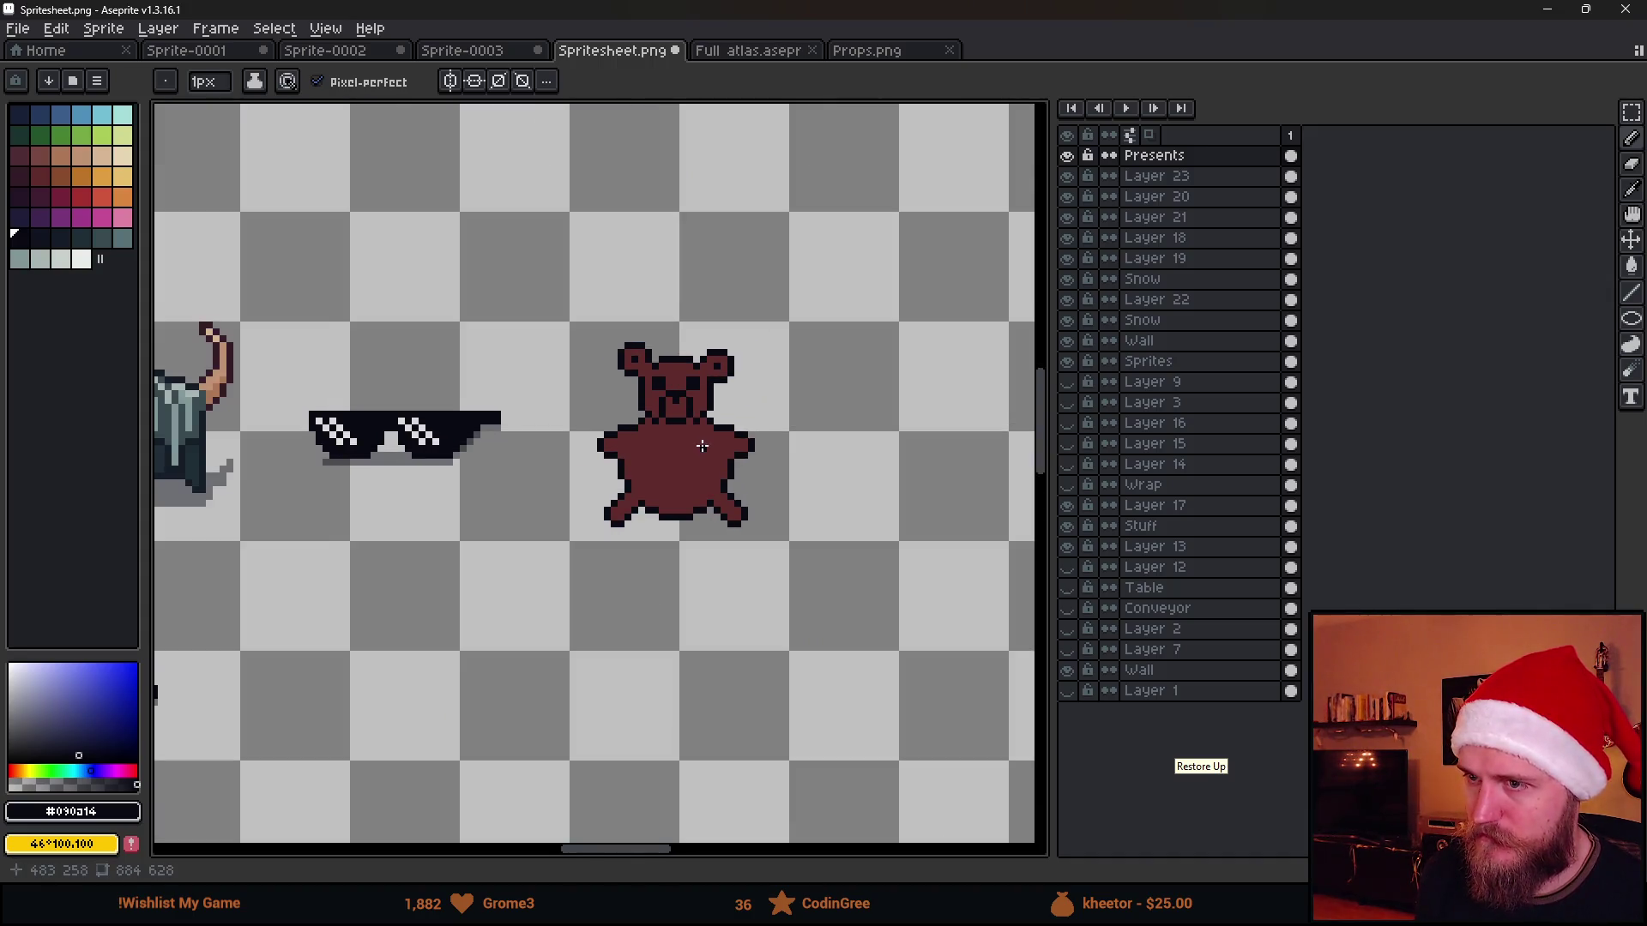
{"action": "scroll", "coordinate": [679, 456], "scroll_direction": "up", "scroll_amount": 4}
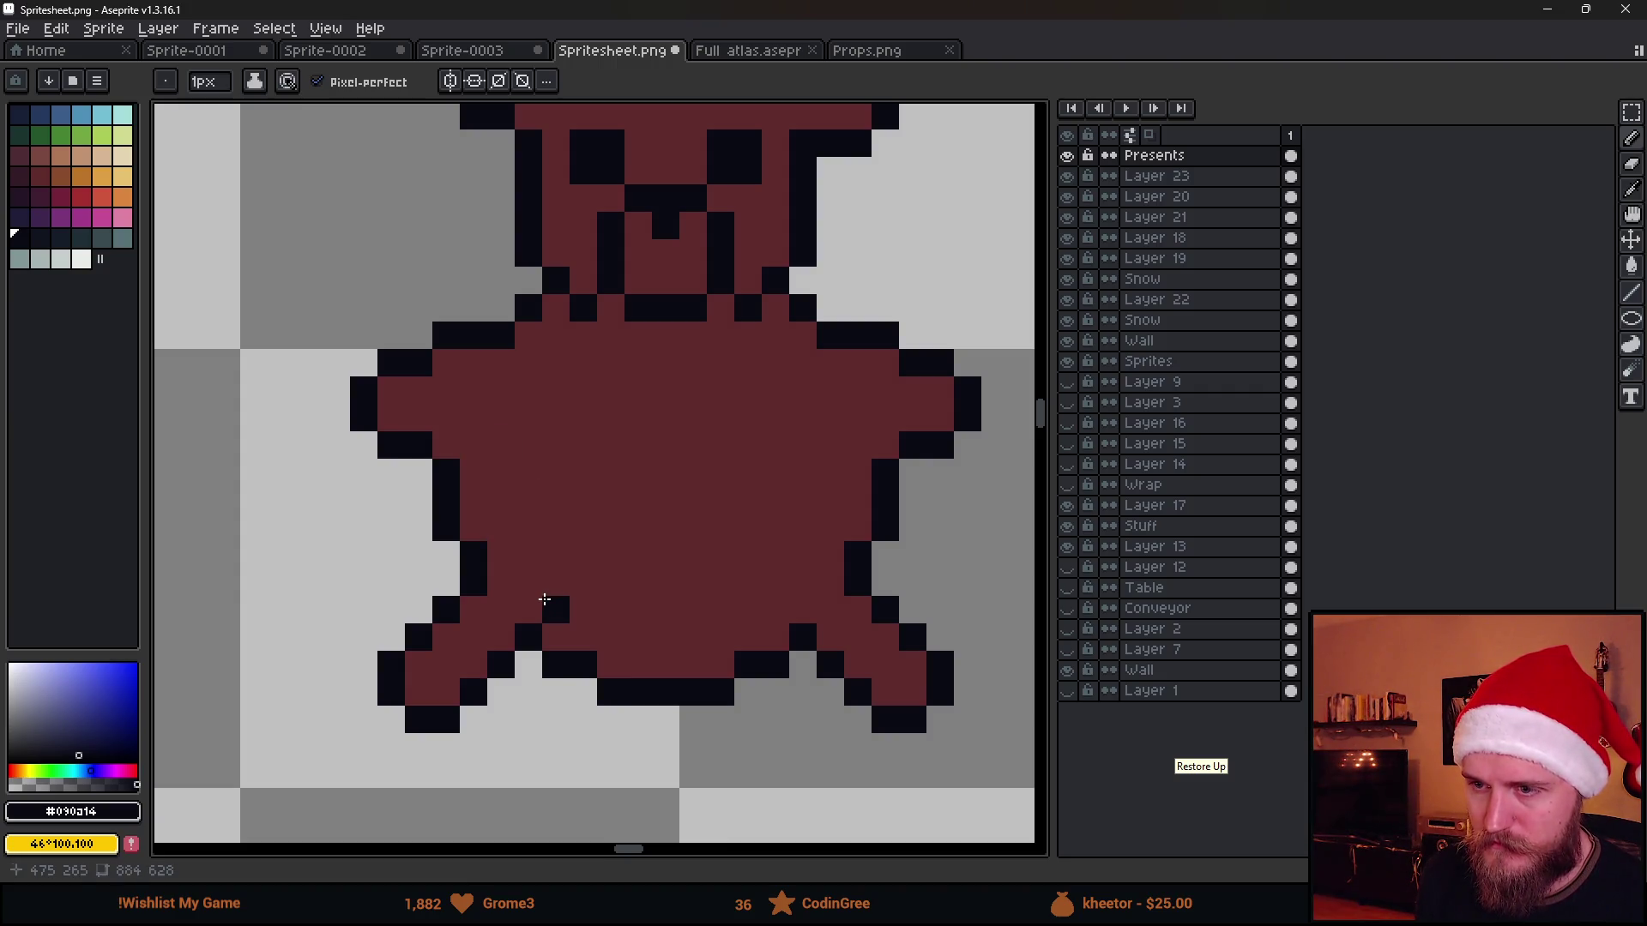
{"action": "left_click_drag", "start_coordinate": [543, 599], "coordinate": [545, 546]}
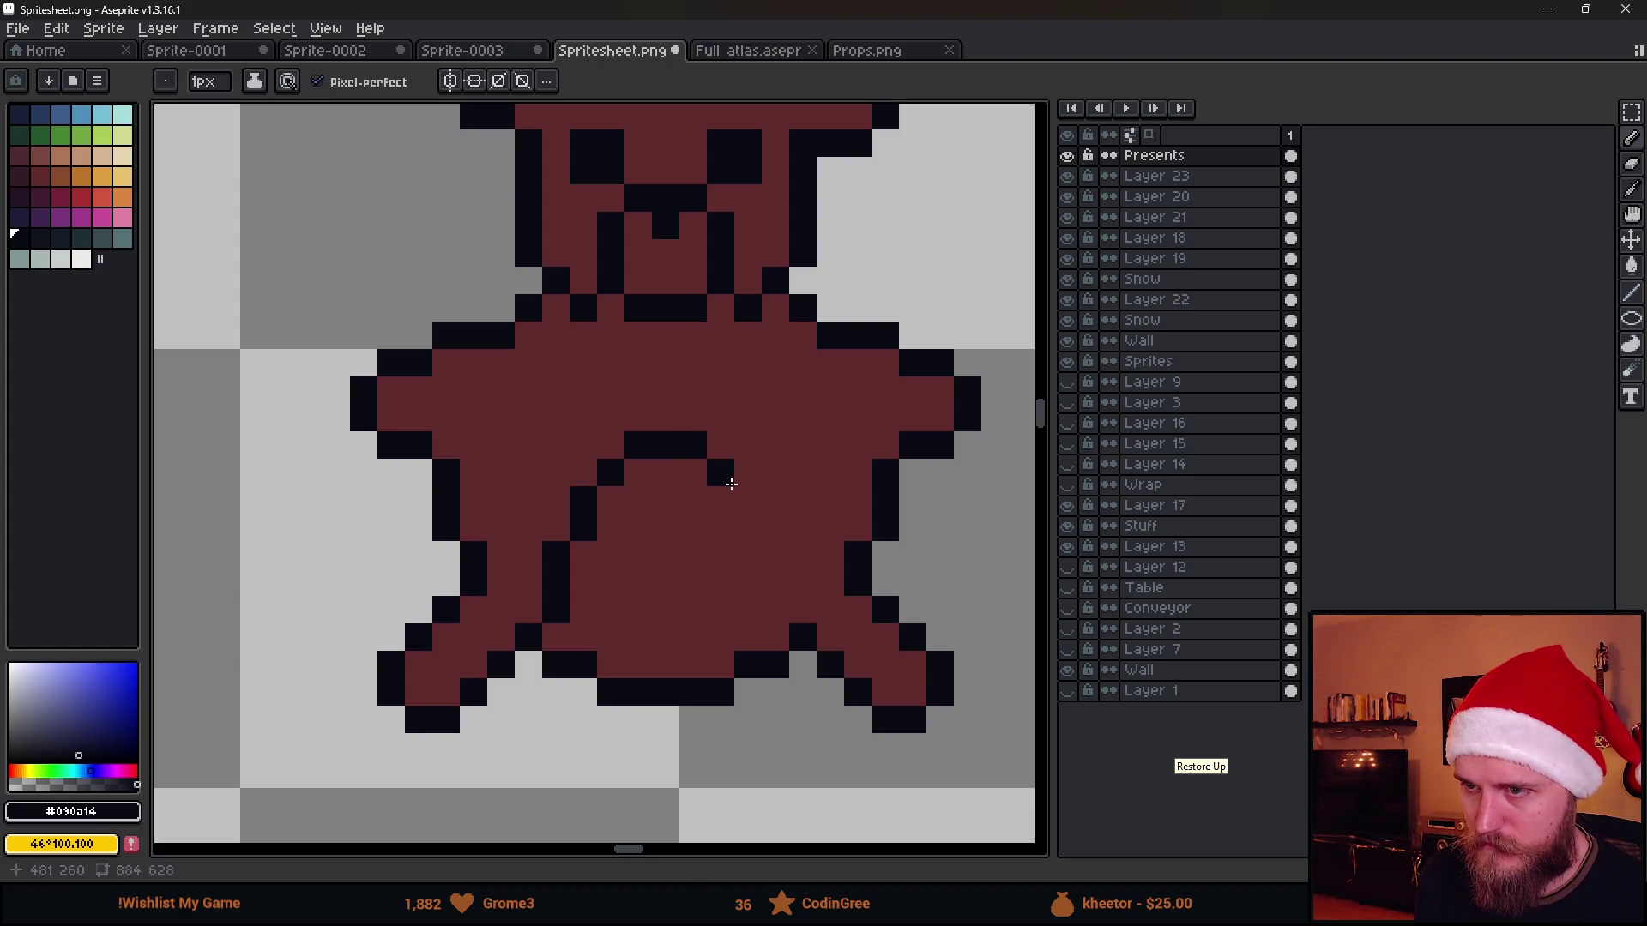
{"action": "key", "text": "ctrl+z"}
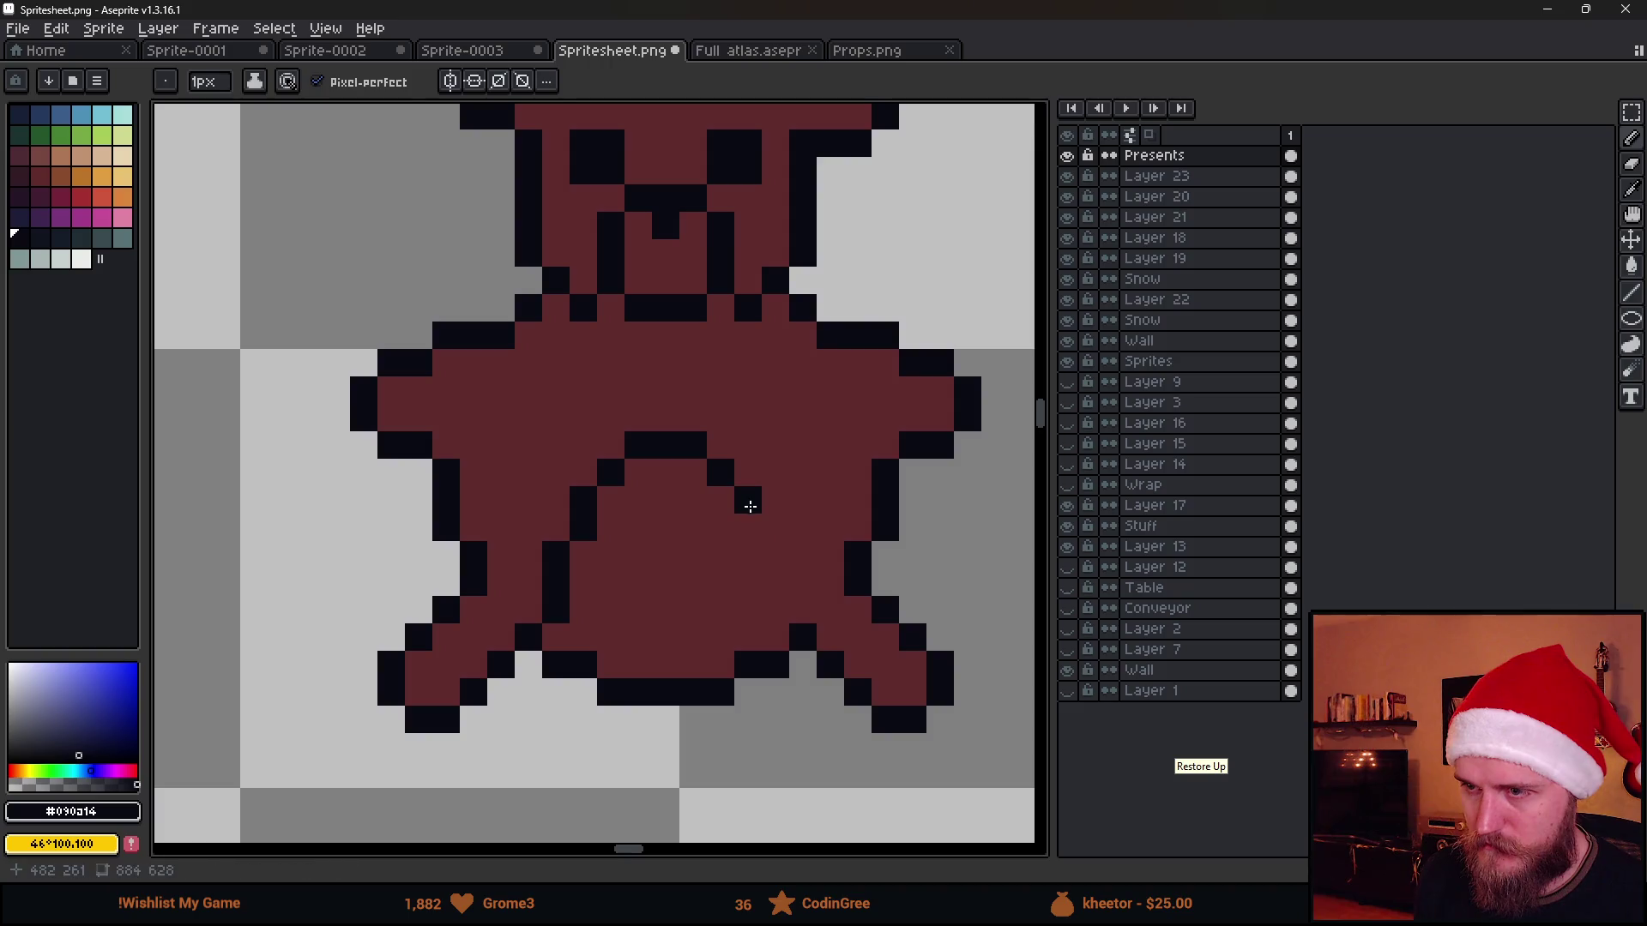
{"action": "scroll", "coordinate": [770, 566], "scroll_direction": "down", "scroll_amount": 3}
{"action": "scroll", "coordinate": [771, 579], "scroll_direction": "down", "scroll_amount": 1}
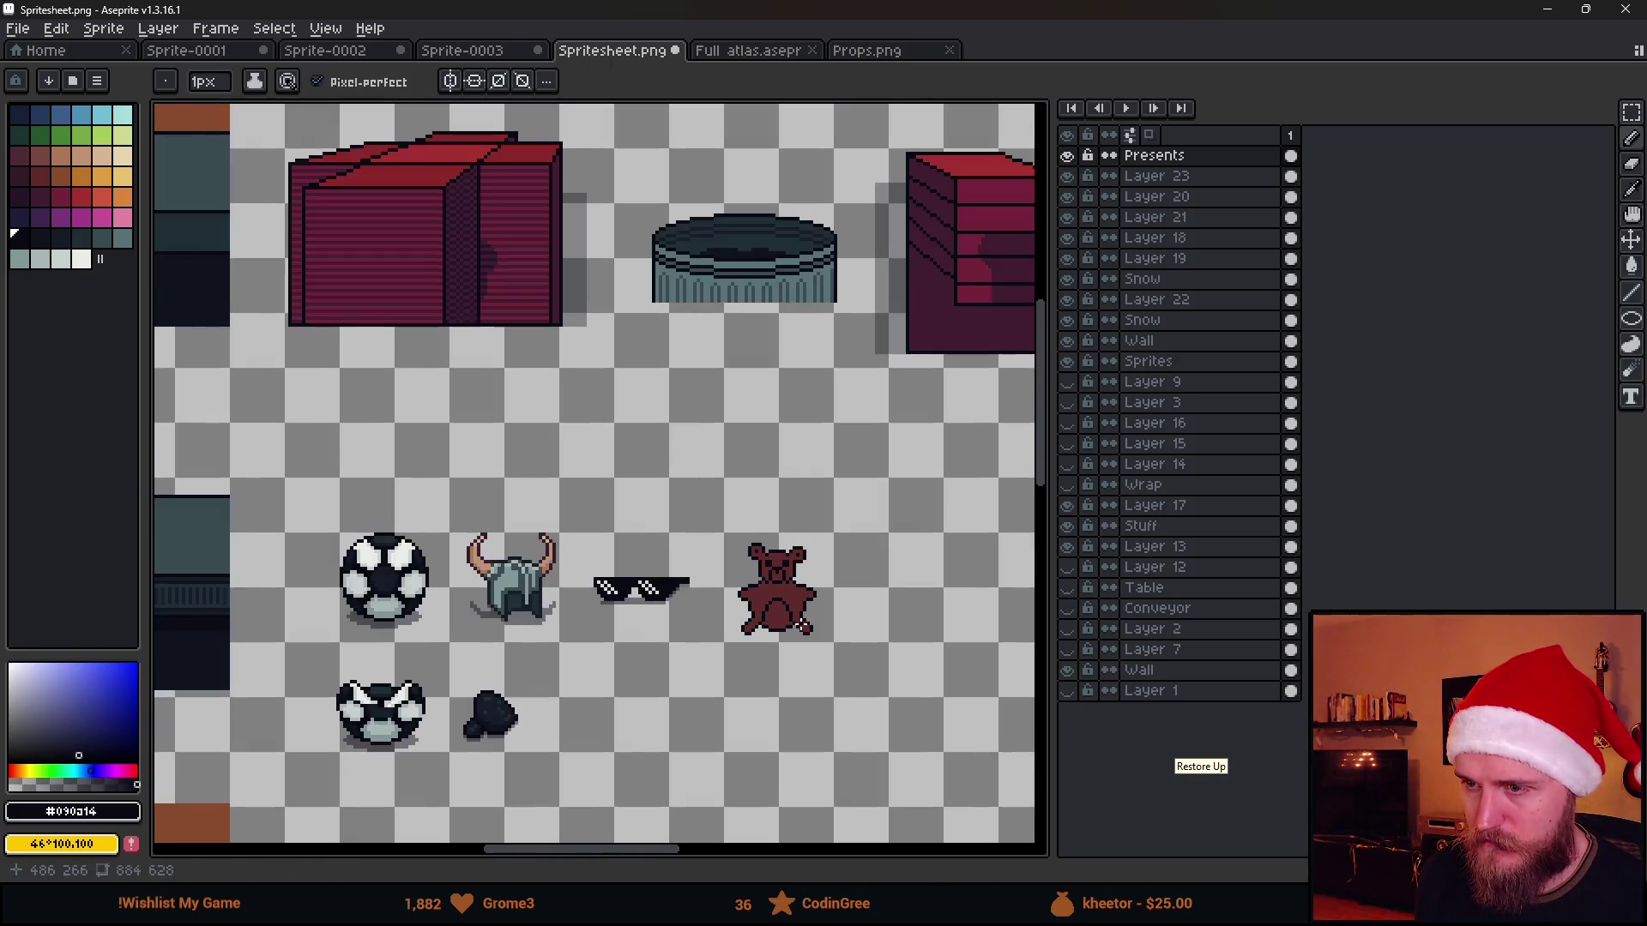
{"action": "scroll", "coordinate": [782, 608], "scroll_direction": "up", "scroll_amount": 2}
{"action": "scroll", "coordinate": [783, 607], "scroll_direction": "up", "scroll_amount": 2}
Marquee-select the belly arch, move it up, and refill the leftover light gap with body red
{"action": "key", "text": "m"}
{"action": "mouse_move", "coordinate": [578, 532]}
{"action": "left_mouse_down"}
{"action": "mouse_move", "coordinate": [765, 651]}
{"action": "mouse_move", "coordinate": [748, 621]}
{"action": "left_mouse_up"}
{"action": "scroll", "coordinate": [765, 651], "scroll_direction": "down", "scroll_amount": 1}
{"action": "key", "text": "ctrl+d"}
{"action": "key", "text": "b"}
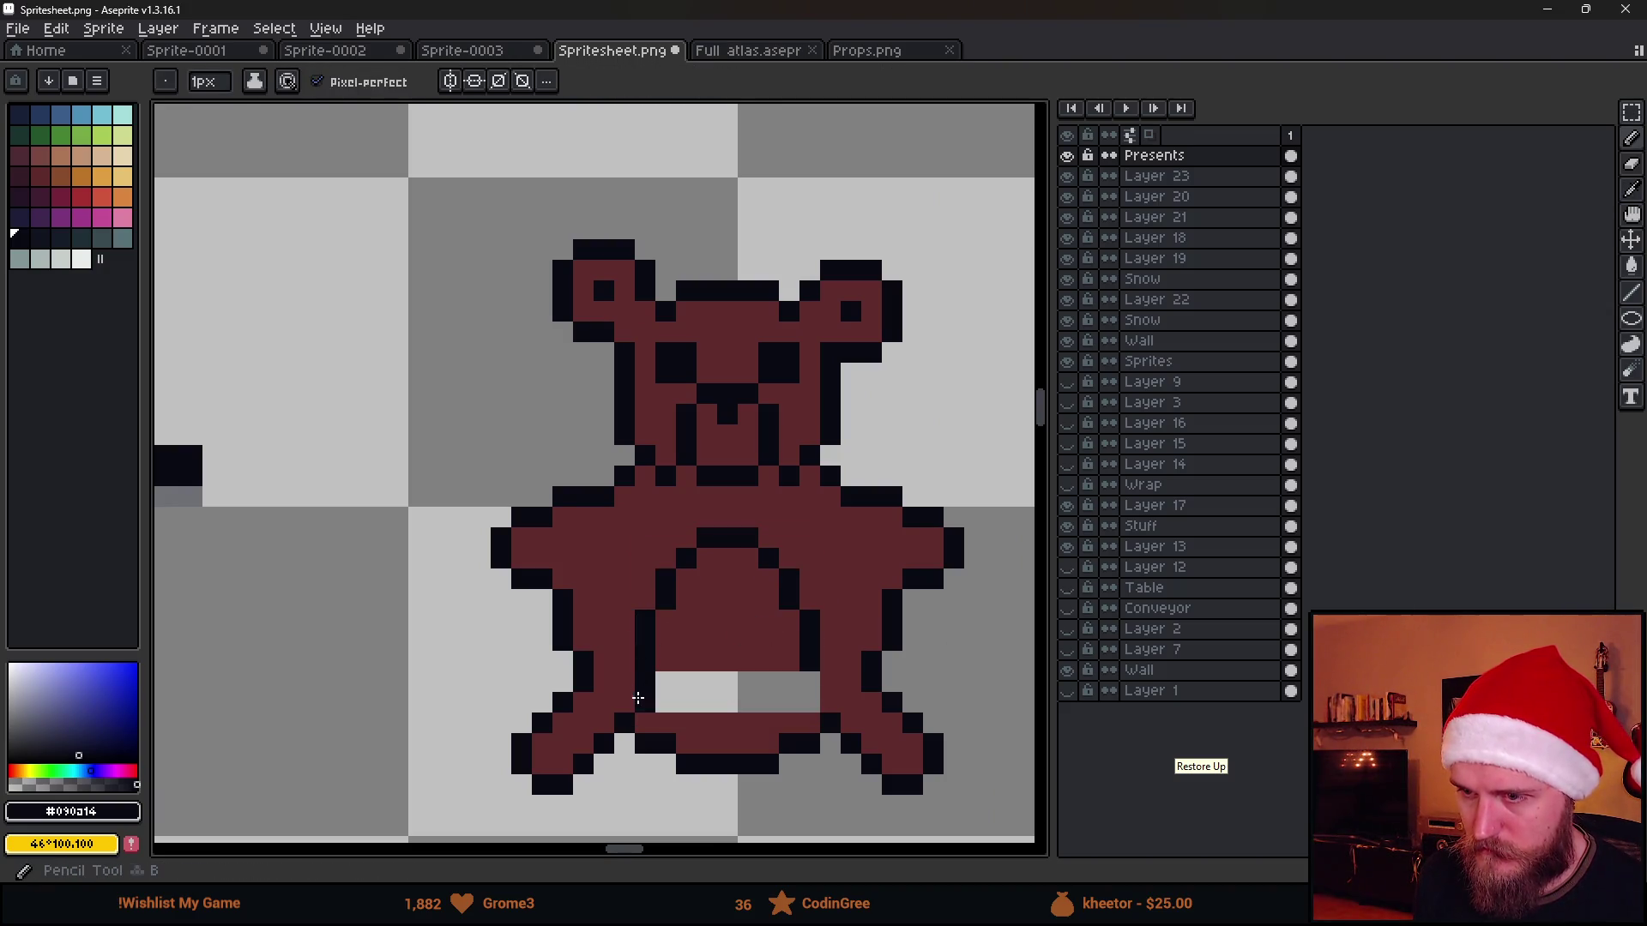
{"action": "key", "text": "g"}
{"action": "left_click", "coordinate": [724, 614]}
{"action": "key", "text": "ctrl+z"}
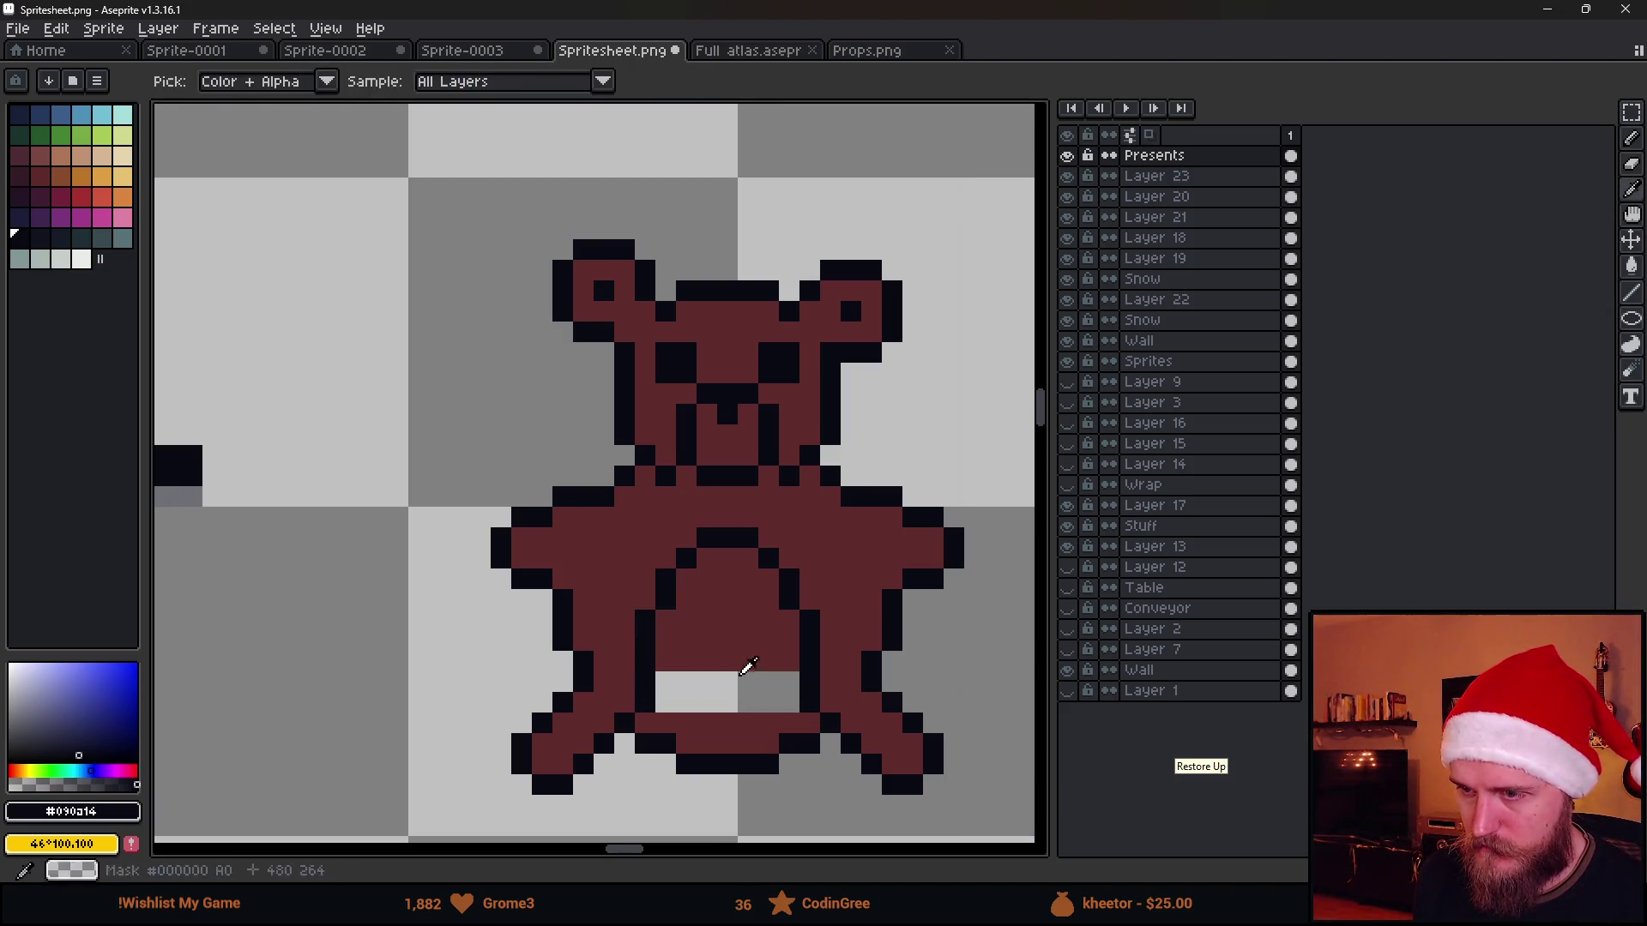
{"action": "left_click", "coordinate": [746, 663], "text": "alt"}
{"action": "left_click", "coordinate": [732, 684]}
{"action": "scroll", "coordinate": [731, 684], "scroll_direction": "down", "scroll_amount": 3}
{"action": "scroll", "coordinate": [749, 695], "scroll_direction": "up", "scroll_amount": 3}
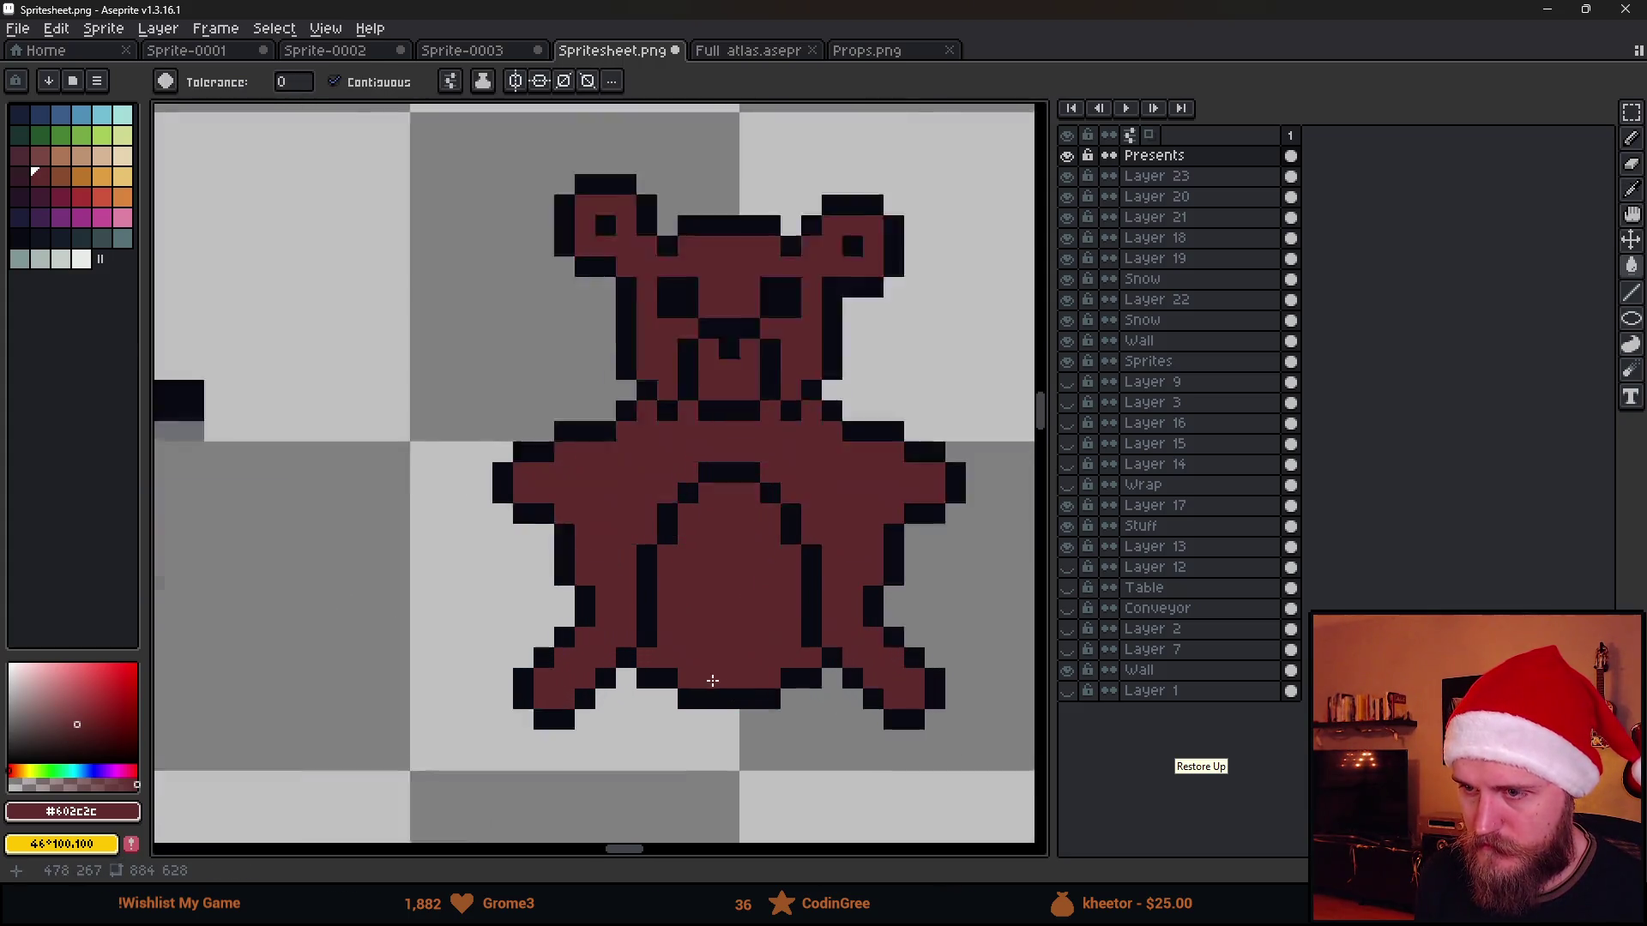
{"action": "scroll", "coordinate": [601, 632], "scroll_direction": "up", "scroll_amount": 2}
Select the arch's right dark column and nudge it one pixel right and down
{"action": "key", "text": "b"}
{"action": "left_click", "coordinate": [581, 628], "text": "alt"}
{"action": "key", "text": "ctrl+z"}
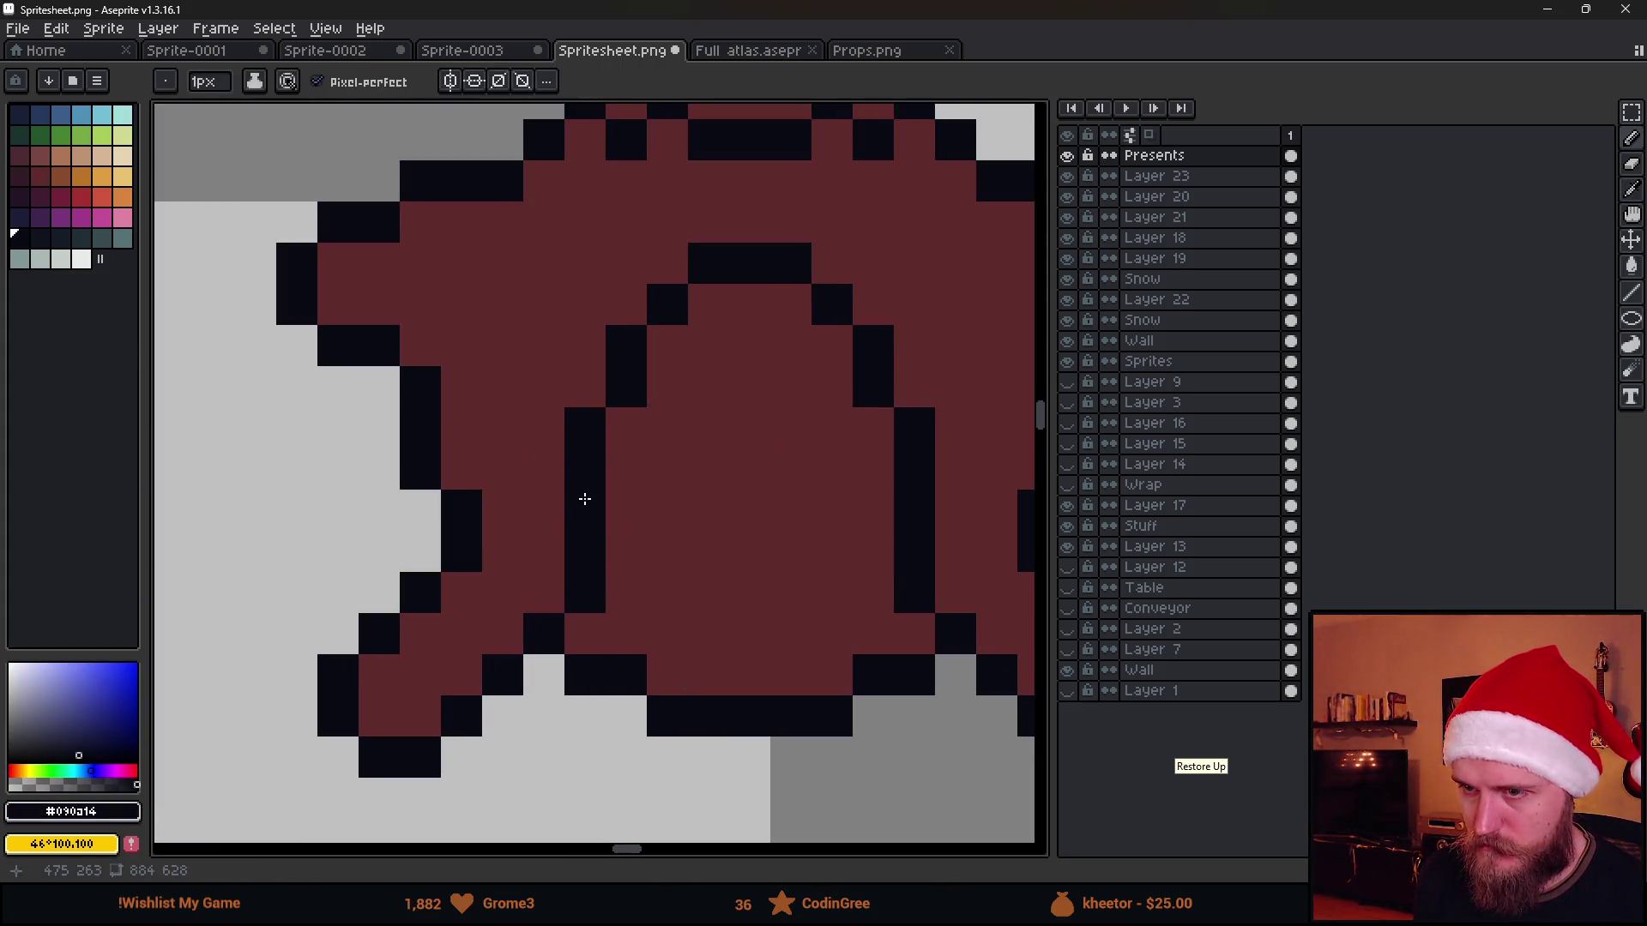
{"action": "key", "text": "m"}
{"action": "mouse_move", "coordinate": [564, 486]}
{"action": "left_mouse_down"}
{"action": "mouse_move", "coordinate": [607, 618]}
{"action": "mouse_move", "coordinate": [936, 582]}
{"action": "left_mouse_up"}
{"action": "key", "text": "Right"}
{"action": "key", "text": "Down"}
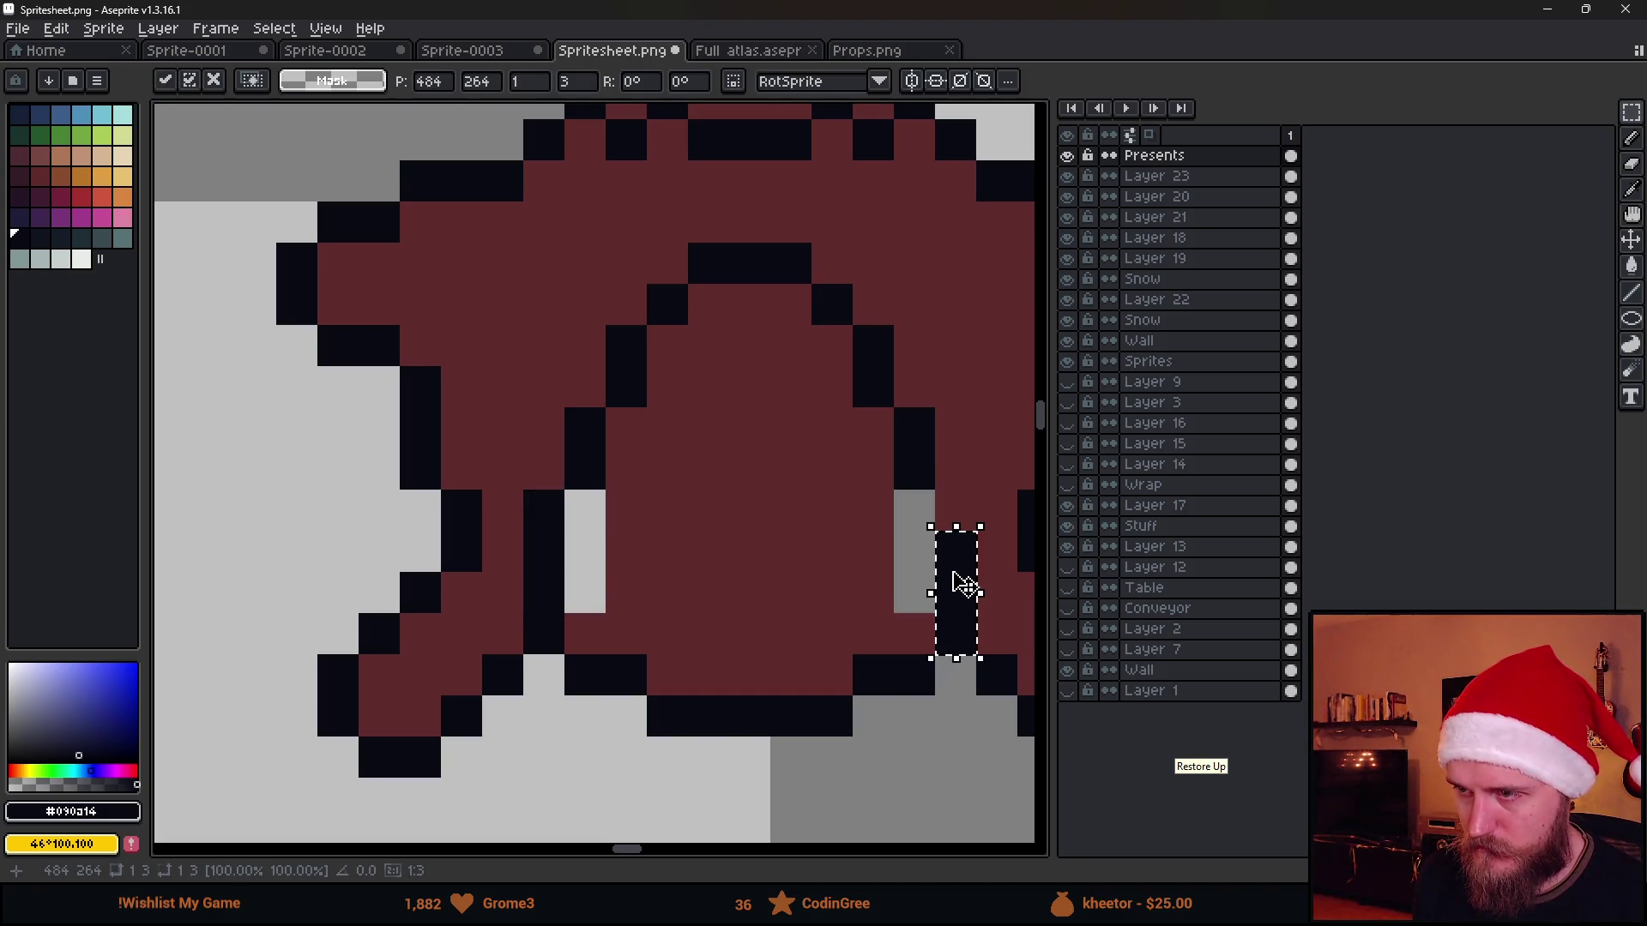
{"action": "key", "text": "Return"}
Eyedrop the body red and bucket-fill the grey gap left by the moved column
{"action": "key", "text": "i"}
{"action": "left_click", "coordinate": [837, 551]}
{"action": "key", "text": "g"}
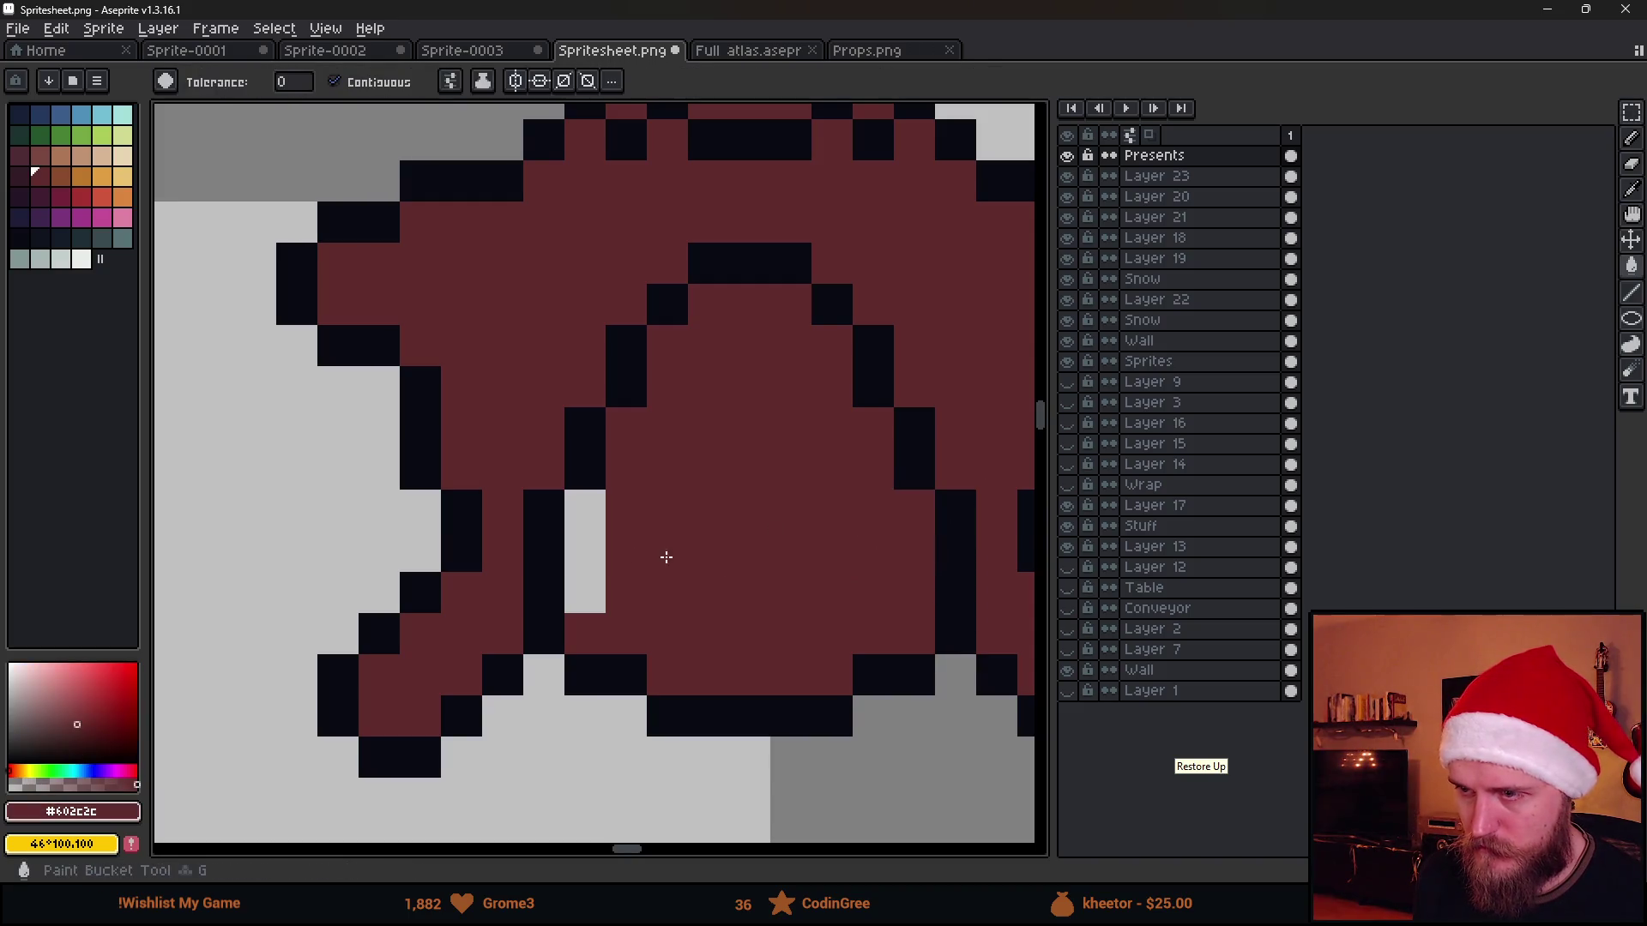
{"action": "left_click", "coordinate": [586, 553]}
{"action": "scroll", "coordinate": [659, 570], "scroll_direction": "down", "scroll_amount": 1}
{"action": "scroll", "coordinate": [659, 571], "scroll_direction": "down", "scroll_amount": 3}
{"action": "scroll", "coordinate": [712, 578], "scroll_direction": "up", "scroll_amount": 4}
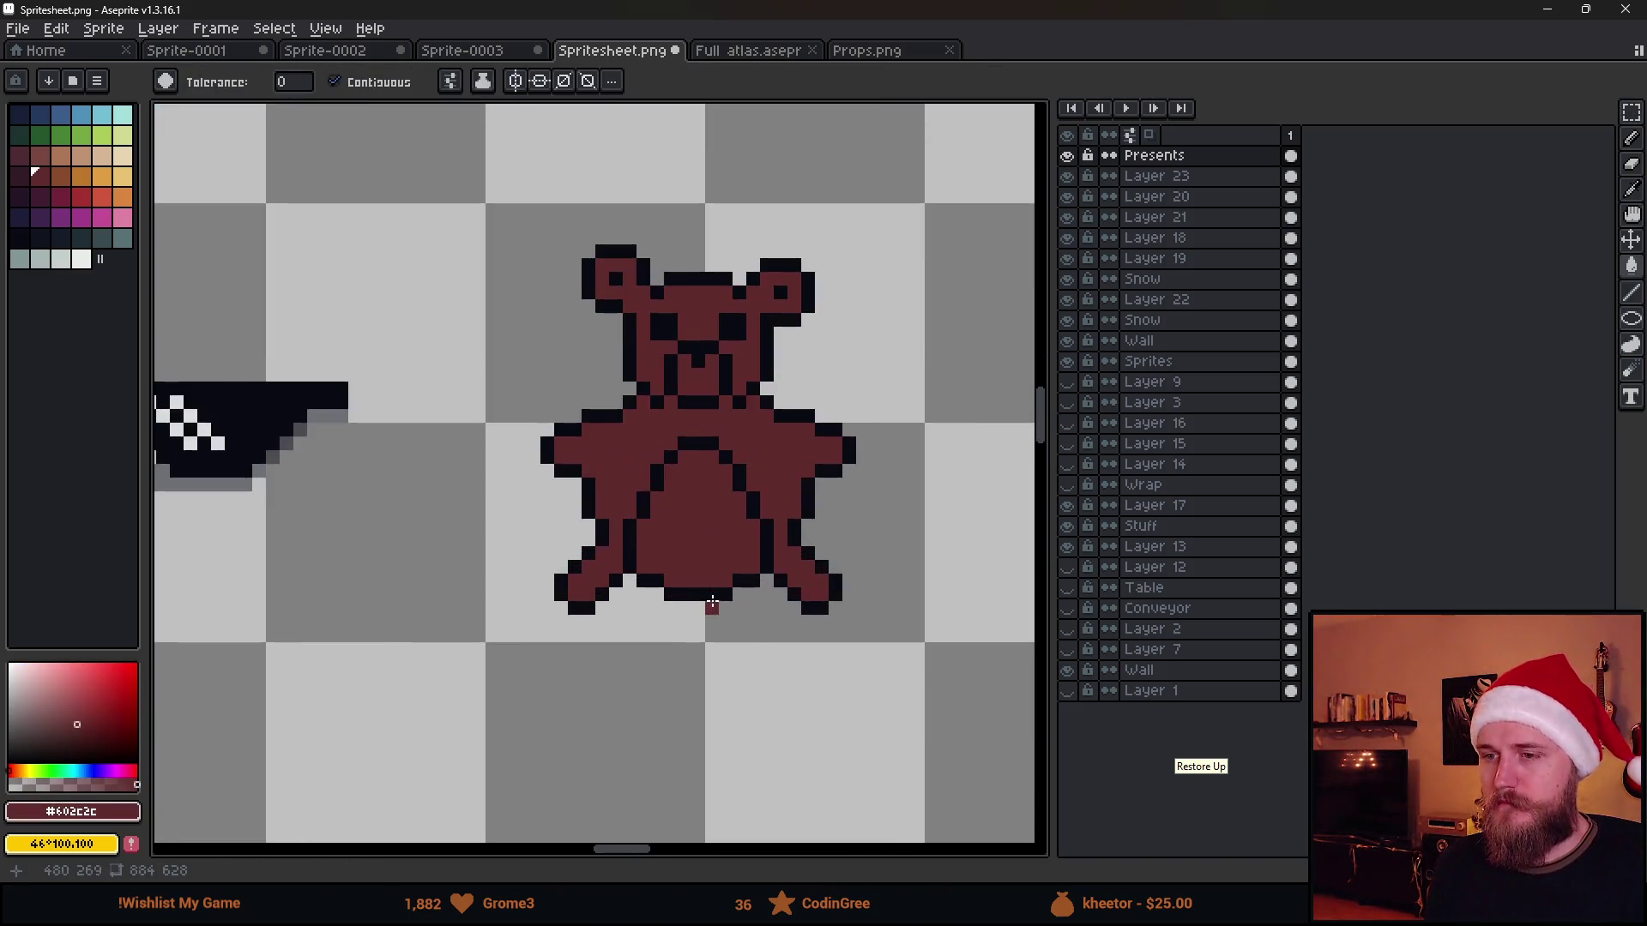
{"action": "scroll", "coordinate": [701, 540], "scroll_direction": "up", "scroll_amount": 2}
{"action": "key", "text": "m"}
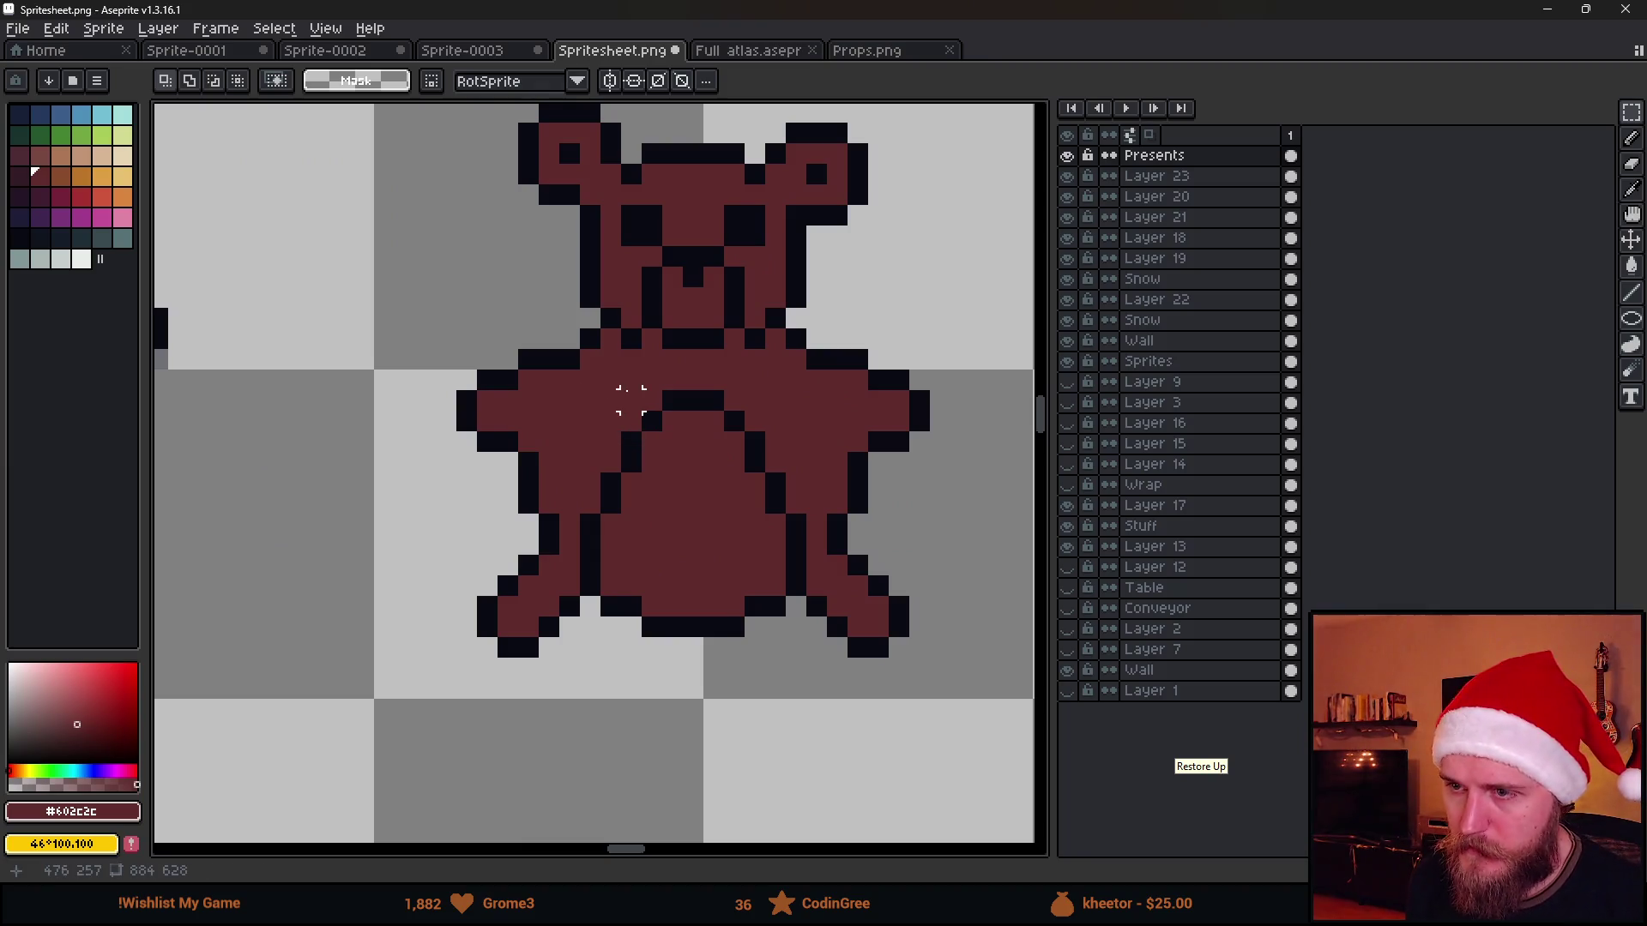
Nudge the chest pixels down one cell and paint the light chest bar dark red
{"action": "left_click_drag", "start_coordinate": [629, 379], "coordinate": [746, 441]}
{"action": "key", "text": "Down"}
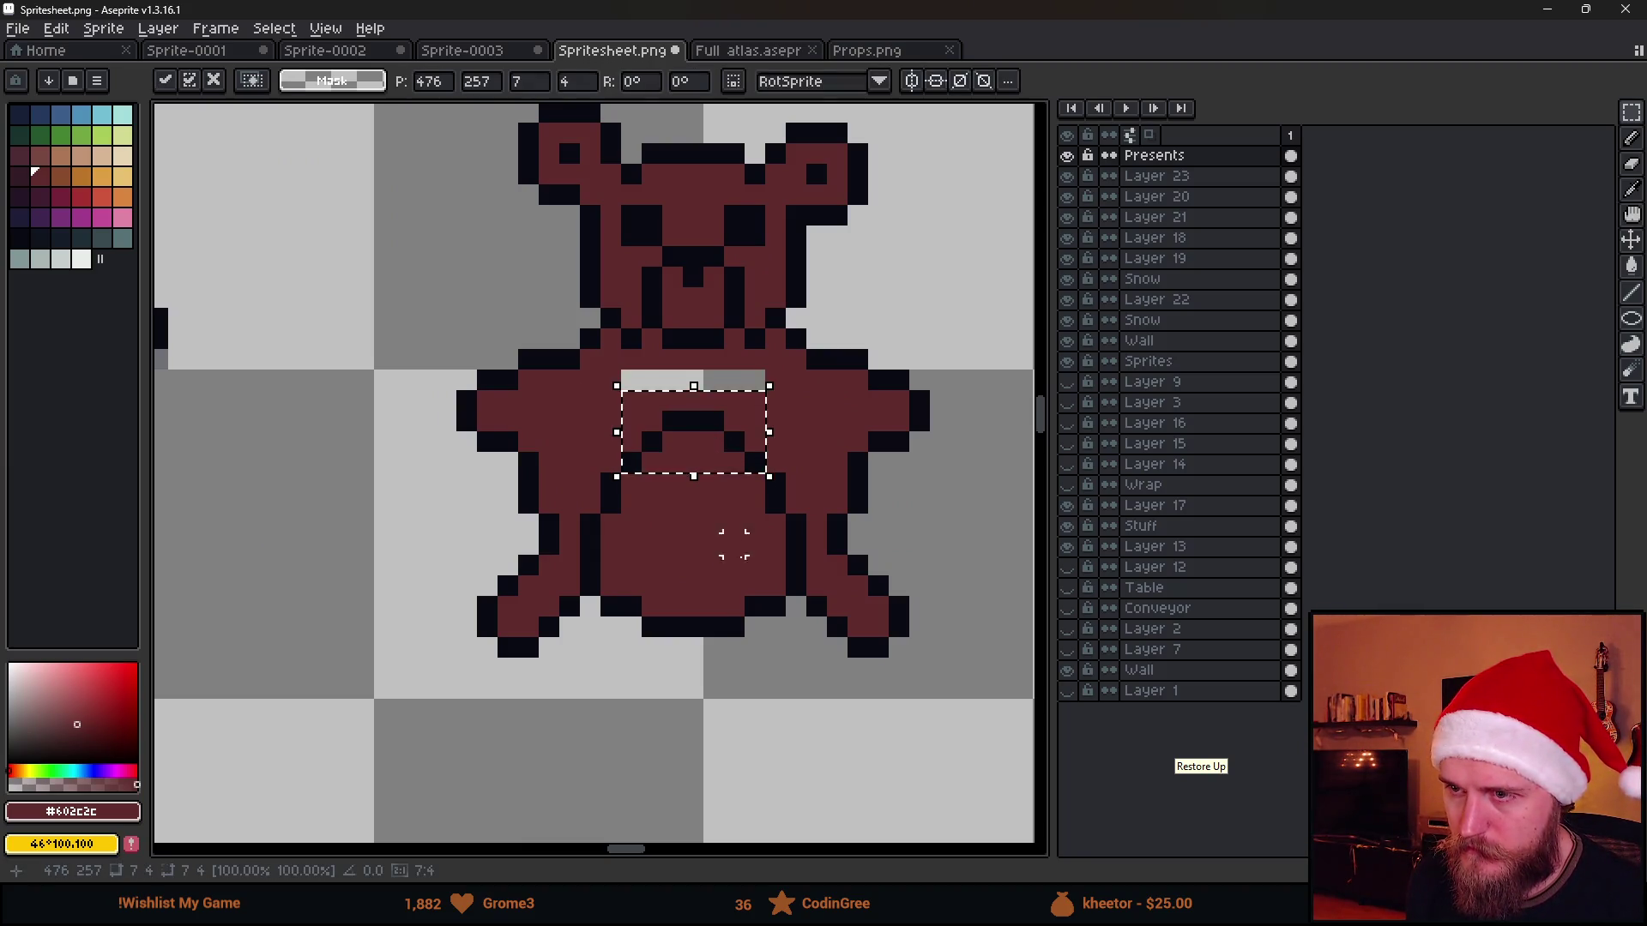
{"action": "key", "text": "ctrl+d"}
{"action": "key", "text": "i"}
Marquee-select the belly and move it up one pixel, then reselect and drop the chest area
{"action": "key", "text": "b"}
{"action": "left_click_drag", "start_coordinate": [626, 380], "coordinate": [759, 380]}
{"action": "key", "text": "m"}
{"action": "left_click_drag", "start_coordinate": [576, 387], "coordinate": [810, 599]}
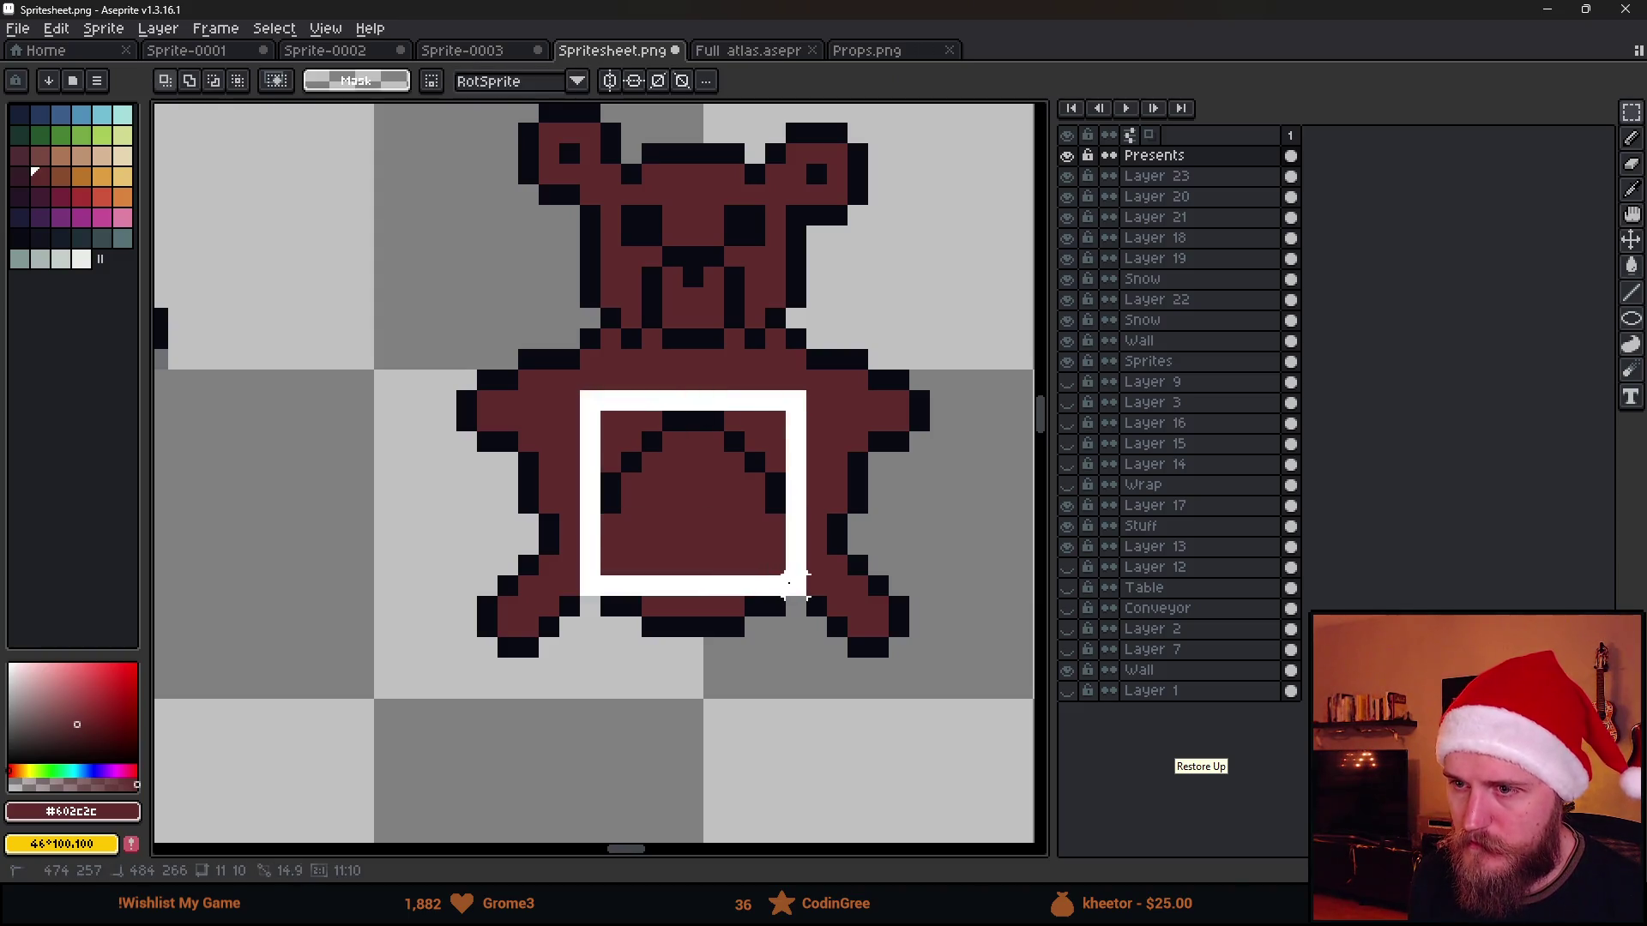
{"action": "left_click_drag", "start_coordinate": [772, 547], "coordinate": [769, 537]}
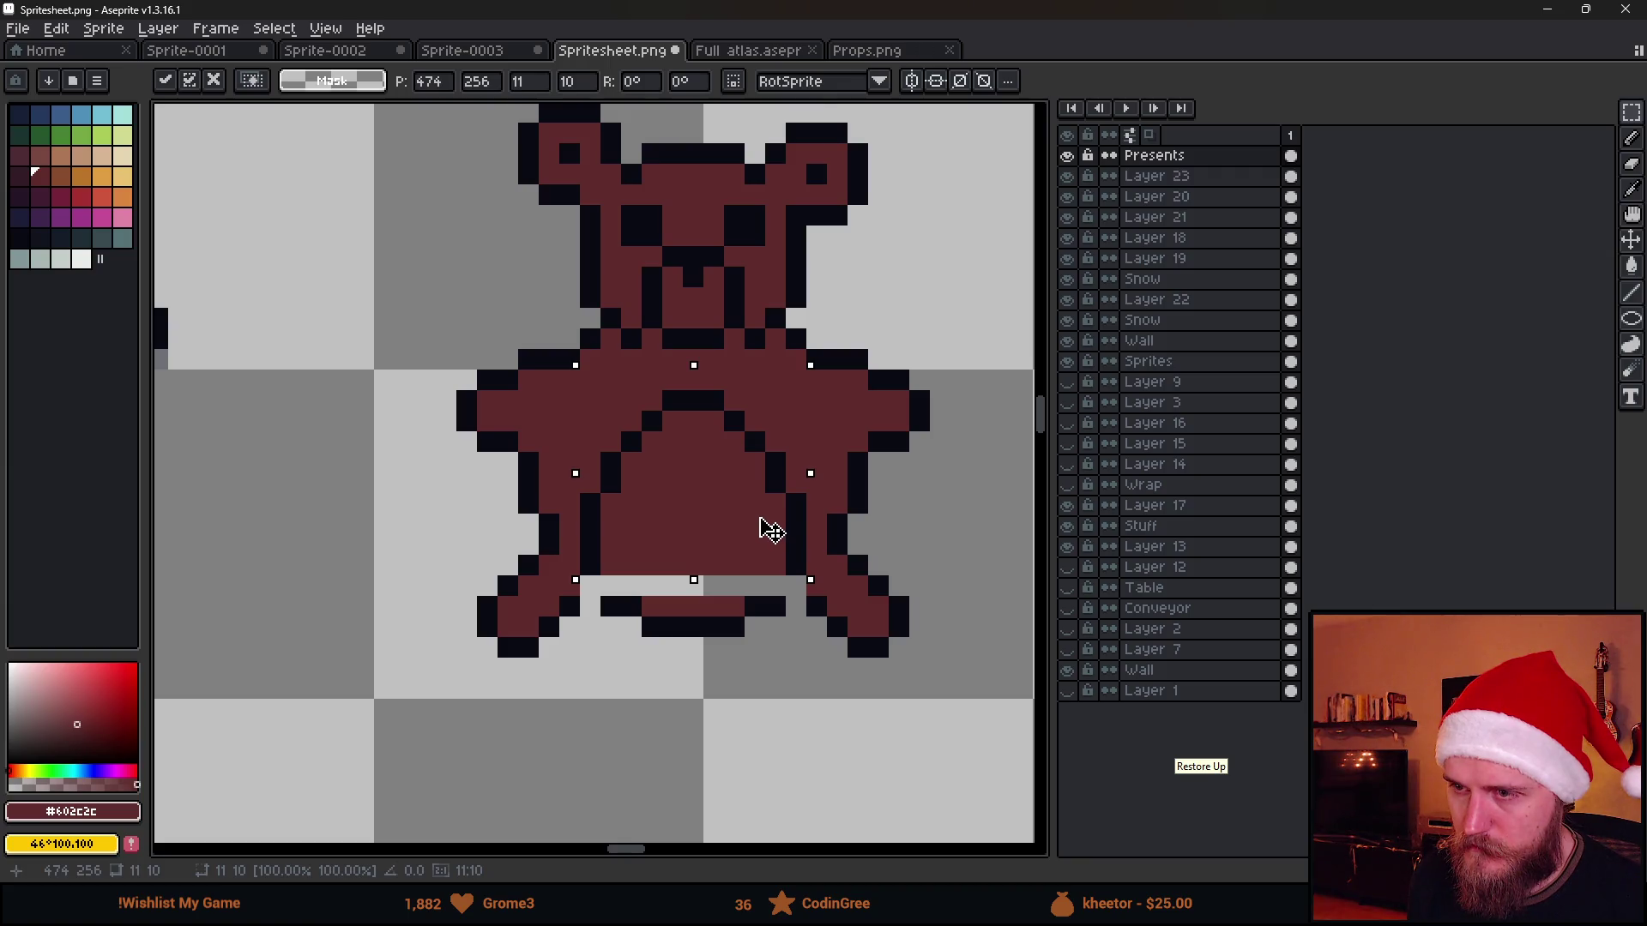
{"action": "key", "text": "ctrl+d"}
{"action": "mouse_move", "coordinate": [586, 374]}
{"action": "left_mouse_down"}
{"action": "mouse_move", "coordinate": [772, 477]}
{"action": "mouse_move", "coordinate": [773, 498]}
{"action": "left_mouse_up"}
{"action": "key", "text": "ctrl+d"}
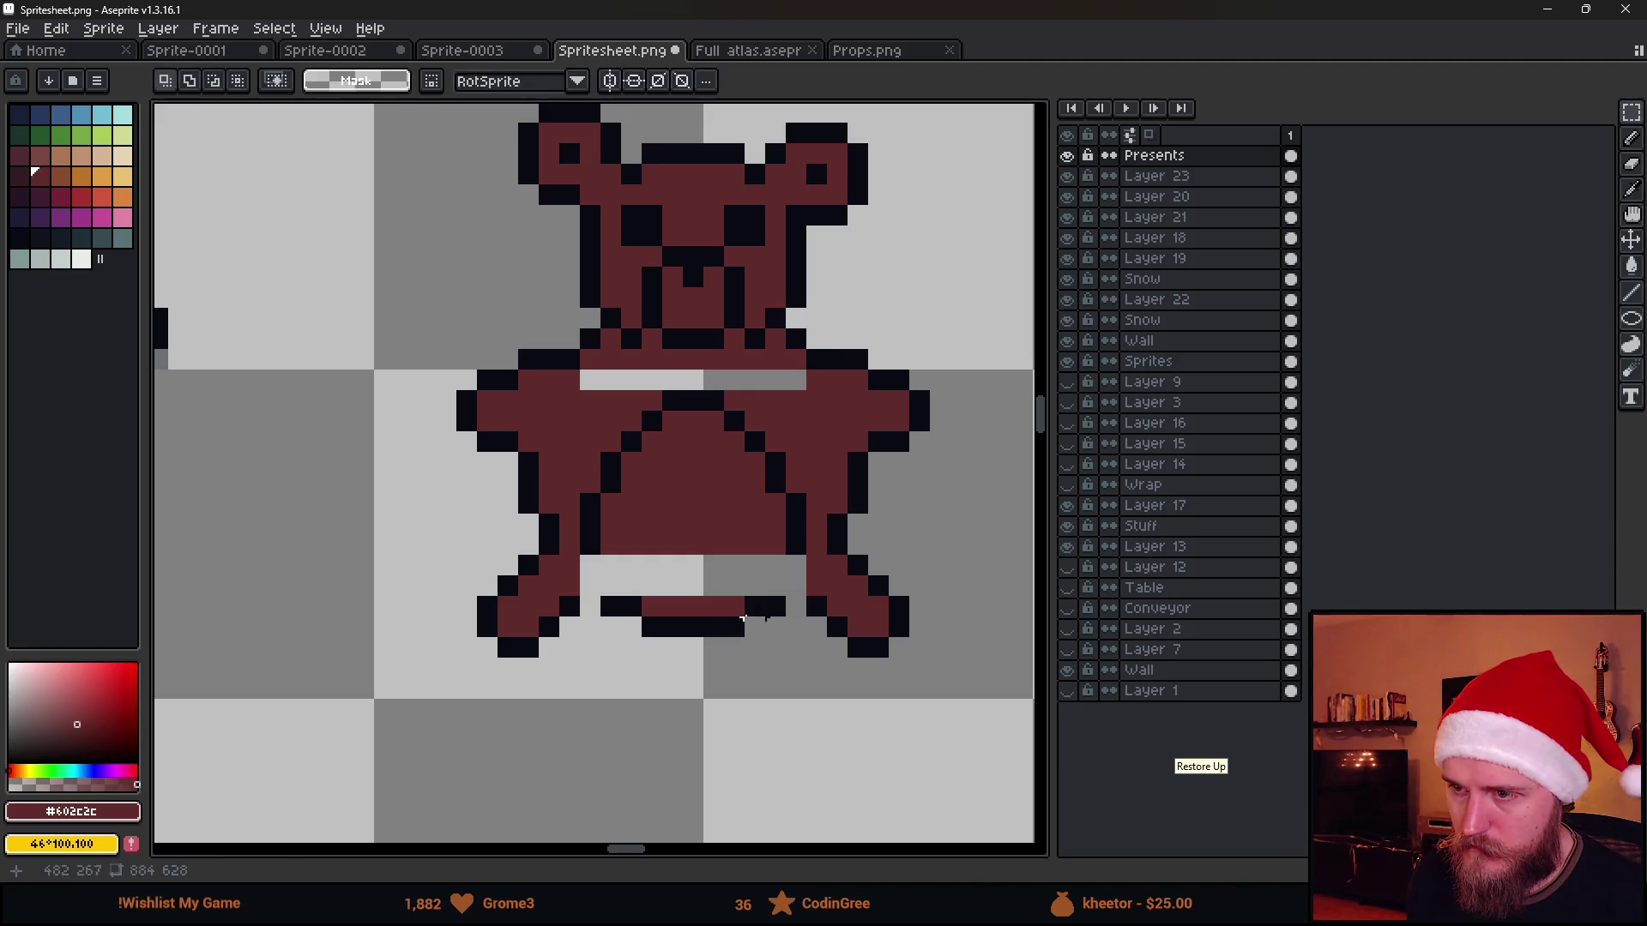
Bucket-fill the gaps between the legs and across the chest with the sampled dark red
{"action": "key", "text": "i"}
{"action": "key", "text": "b"}
{"action": "left_click", "coordinate": [796, 587]}
{"action": "left_click", "coordinate": [591, 588]}
{"action": "key", "text": "g"}
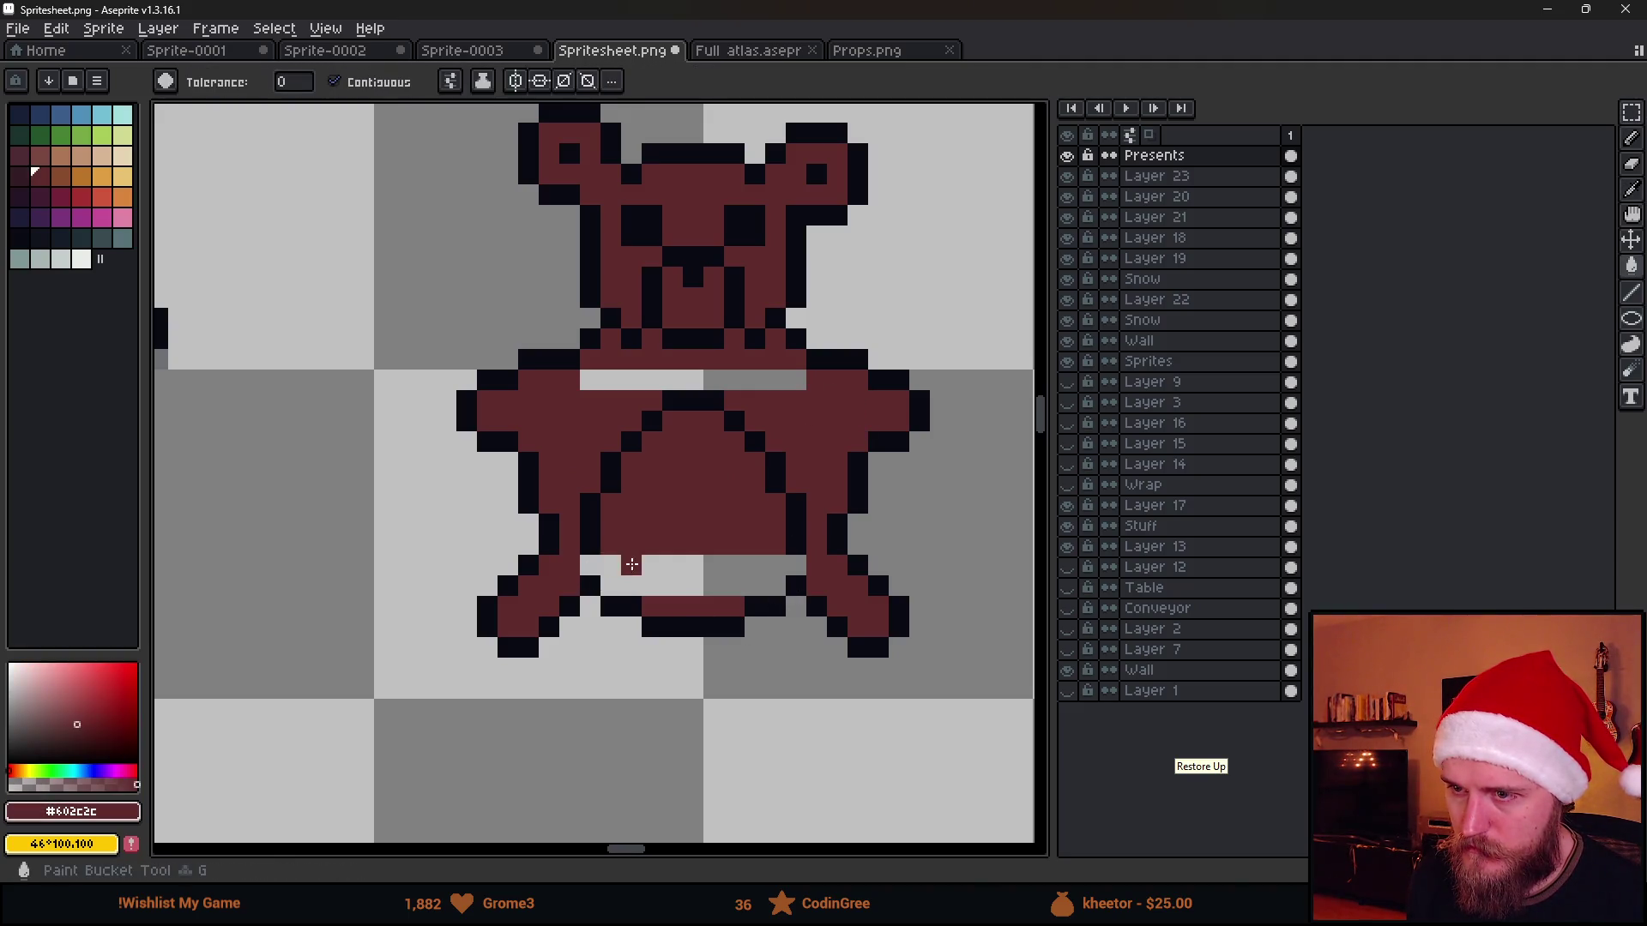
{"action": "left_click", "coordinate": [631, 564]}
{"action": "left_click", "coordinate": [652, 382]}
Add near-black outline pixels along the bear's lower body with the 1px pencil
{"action": "key", "text": "i"}
{"action": "left_click", "coordinate": [605, 542]}
{"action": "key", "text": "b"}
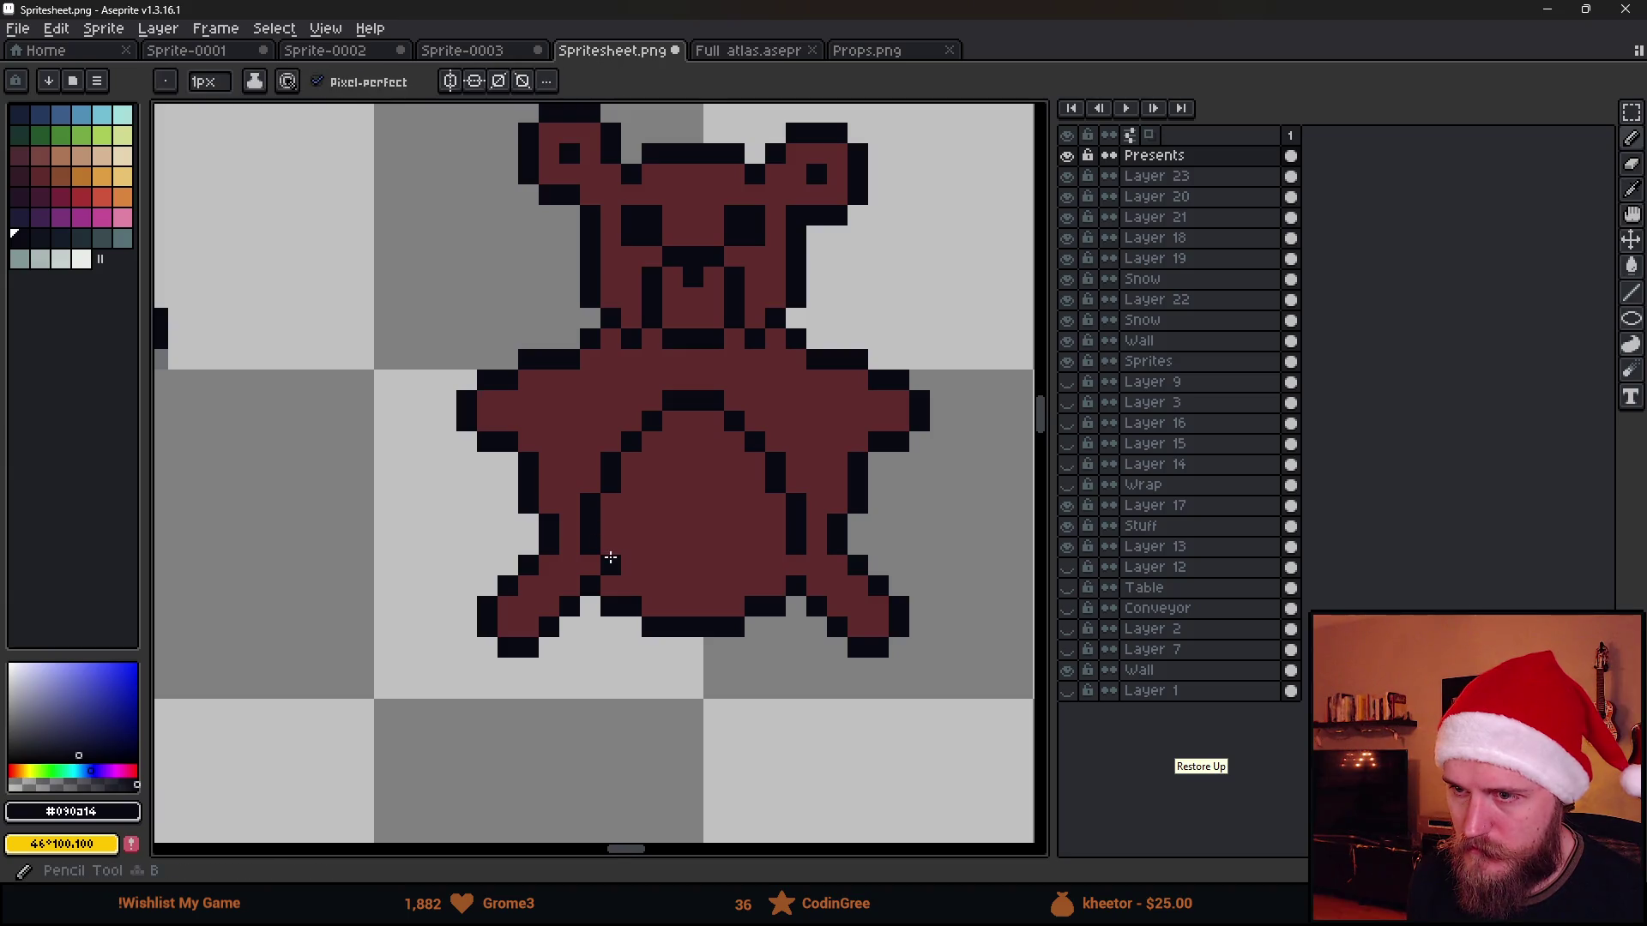
{"action": "left_click", "coordinate": [637, 585]}
{"action": "scroll", "coordinate": [771, 561], "scroll_direction": "down", "scroll_amount": 5}
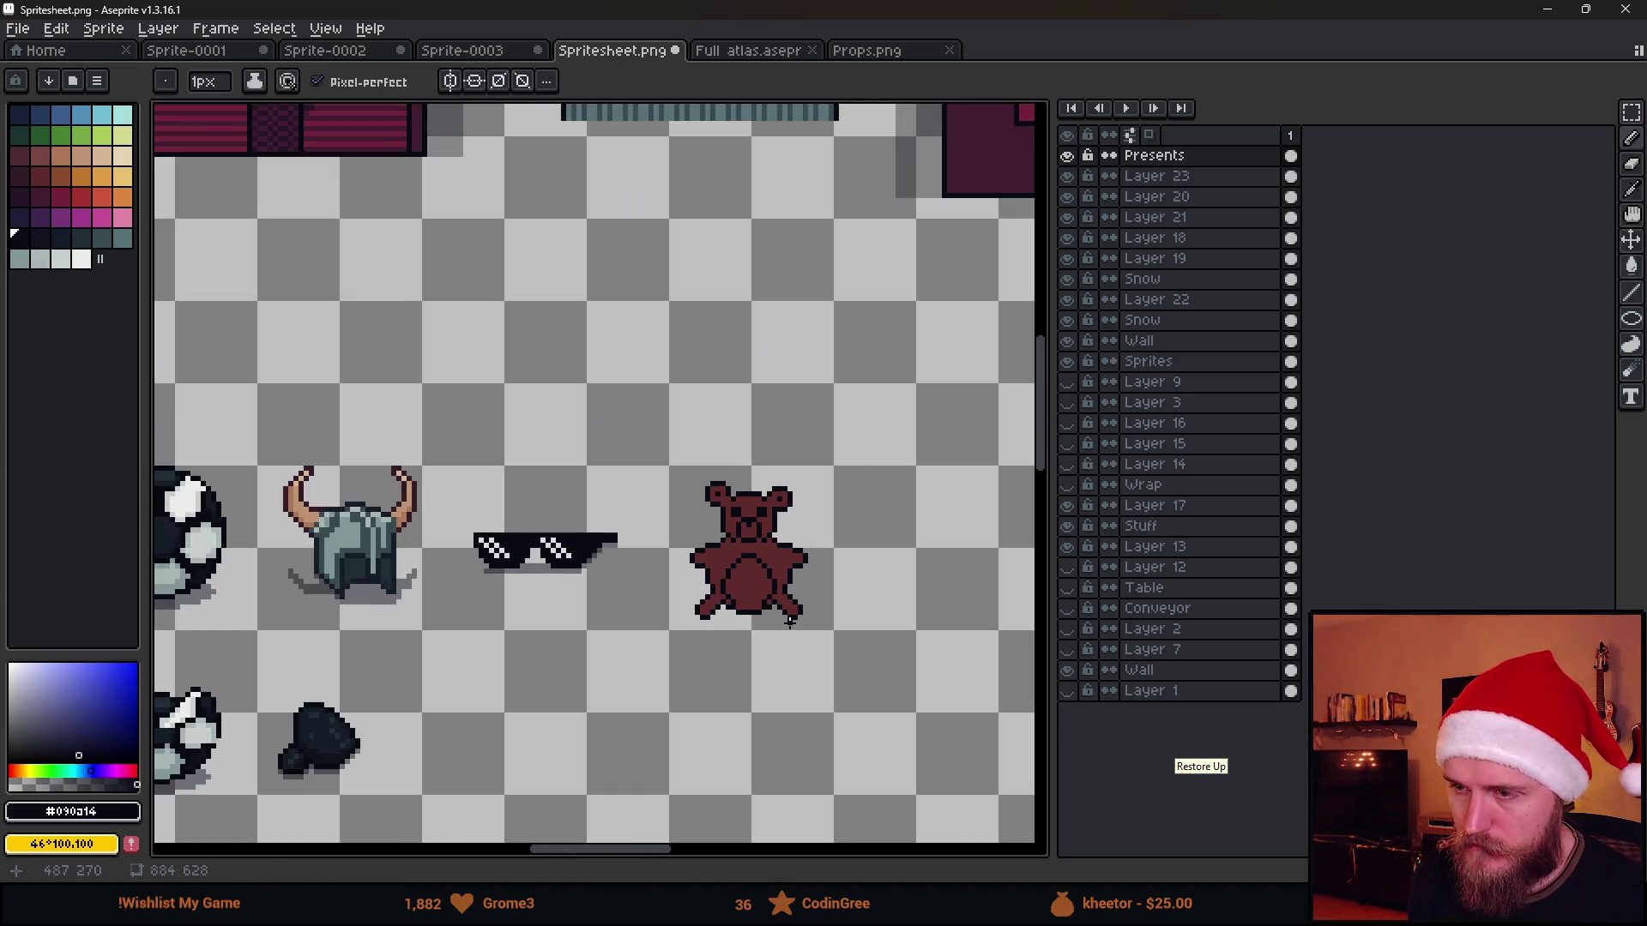
{"action": "scroll", "coordinate": [790, 621], "scroll_direction": "down", "scroll_amount": 1}
{"action": "scroll", "coordinate": [784, 619], "scroll_direction": "up", "scroll_amount": 5}
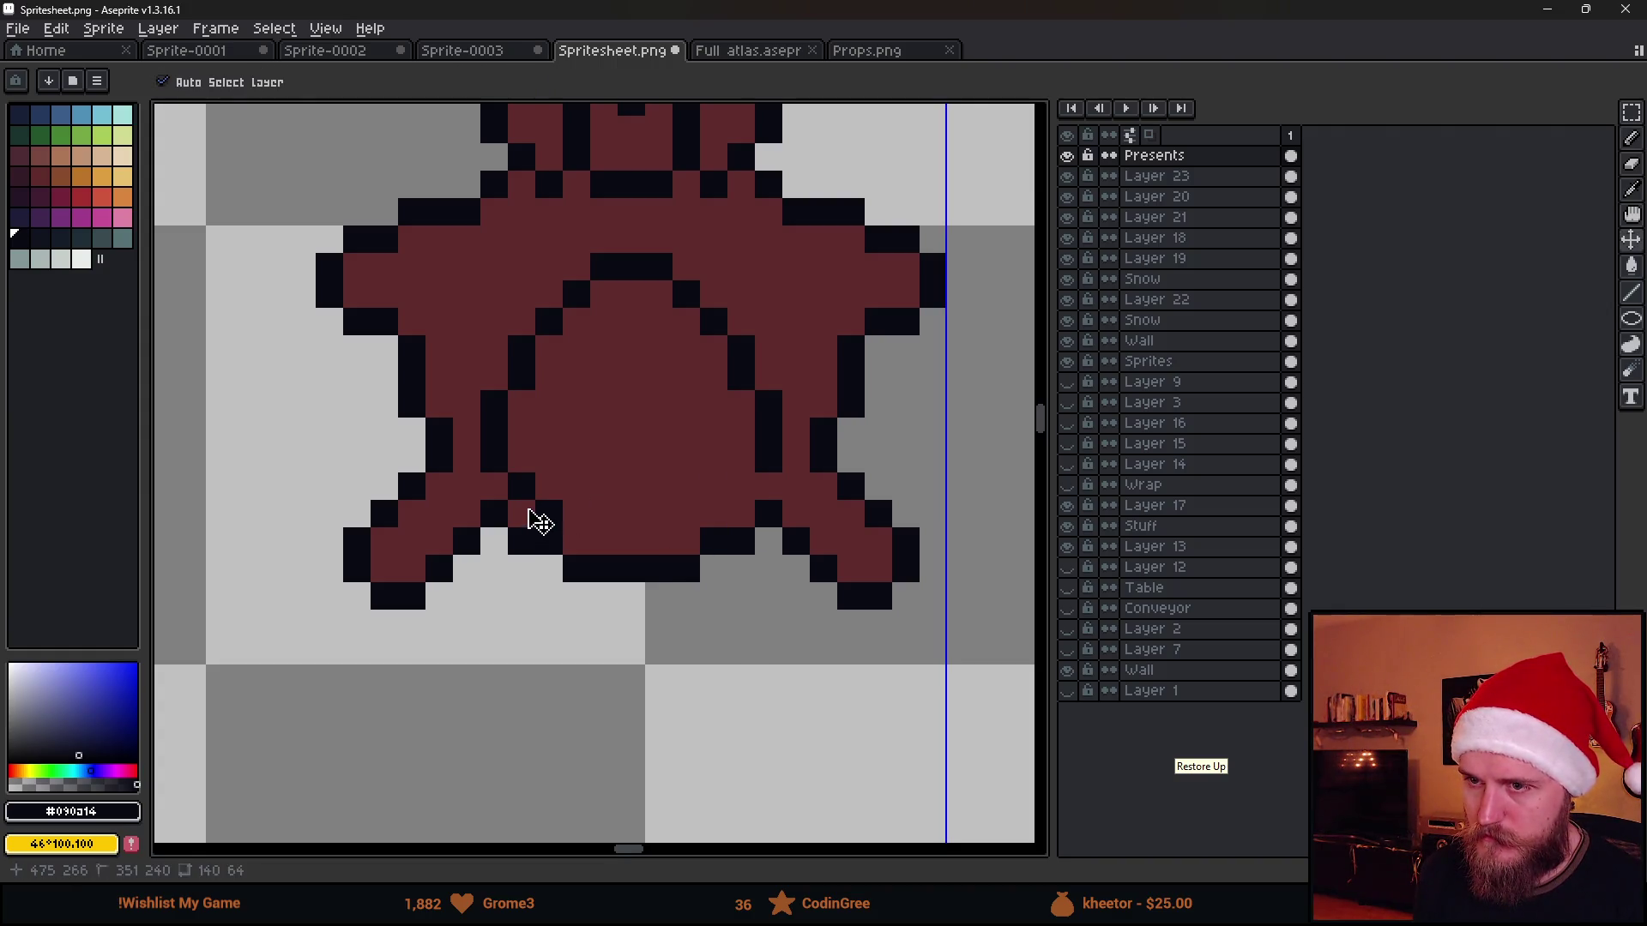
{"action": "left_click", "coordinate": [594, 503], "text": "alt"}
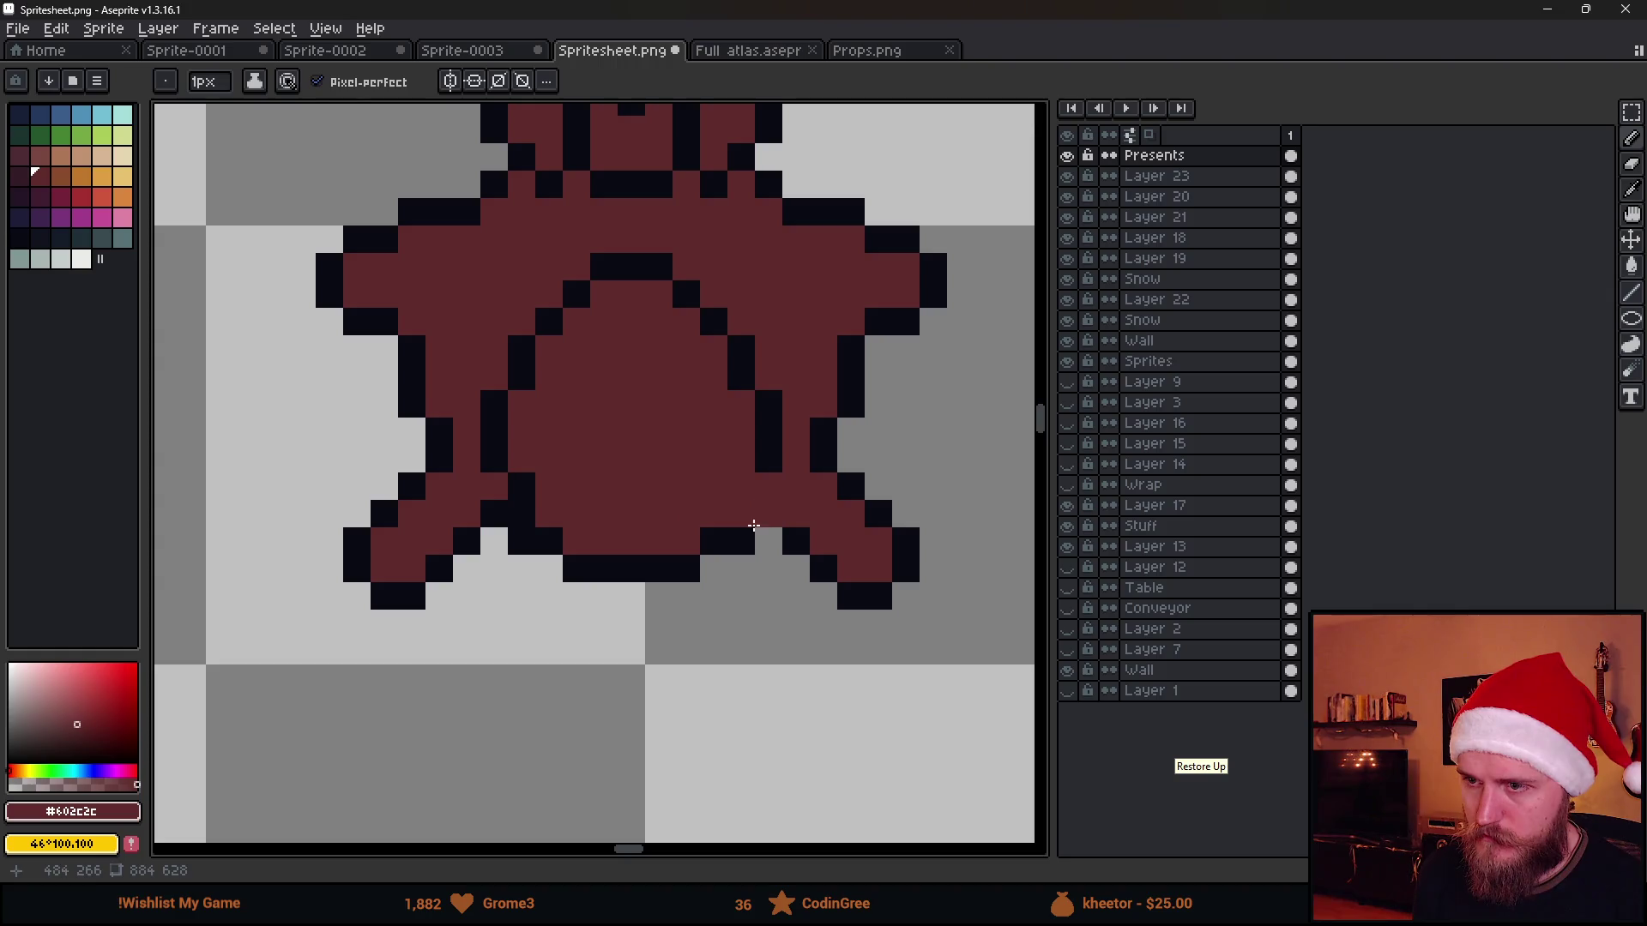
{"action": "left_click", "coordinate": [755, 527], "text": "alt"}
{"action": "scroll", "coordinate": [748, 578], "scroll_direction": "down", "scroll_amount": 3}
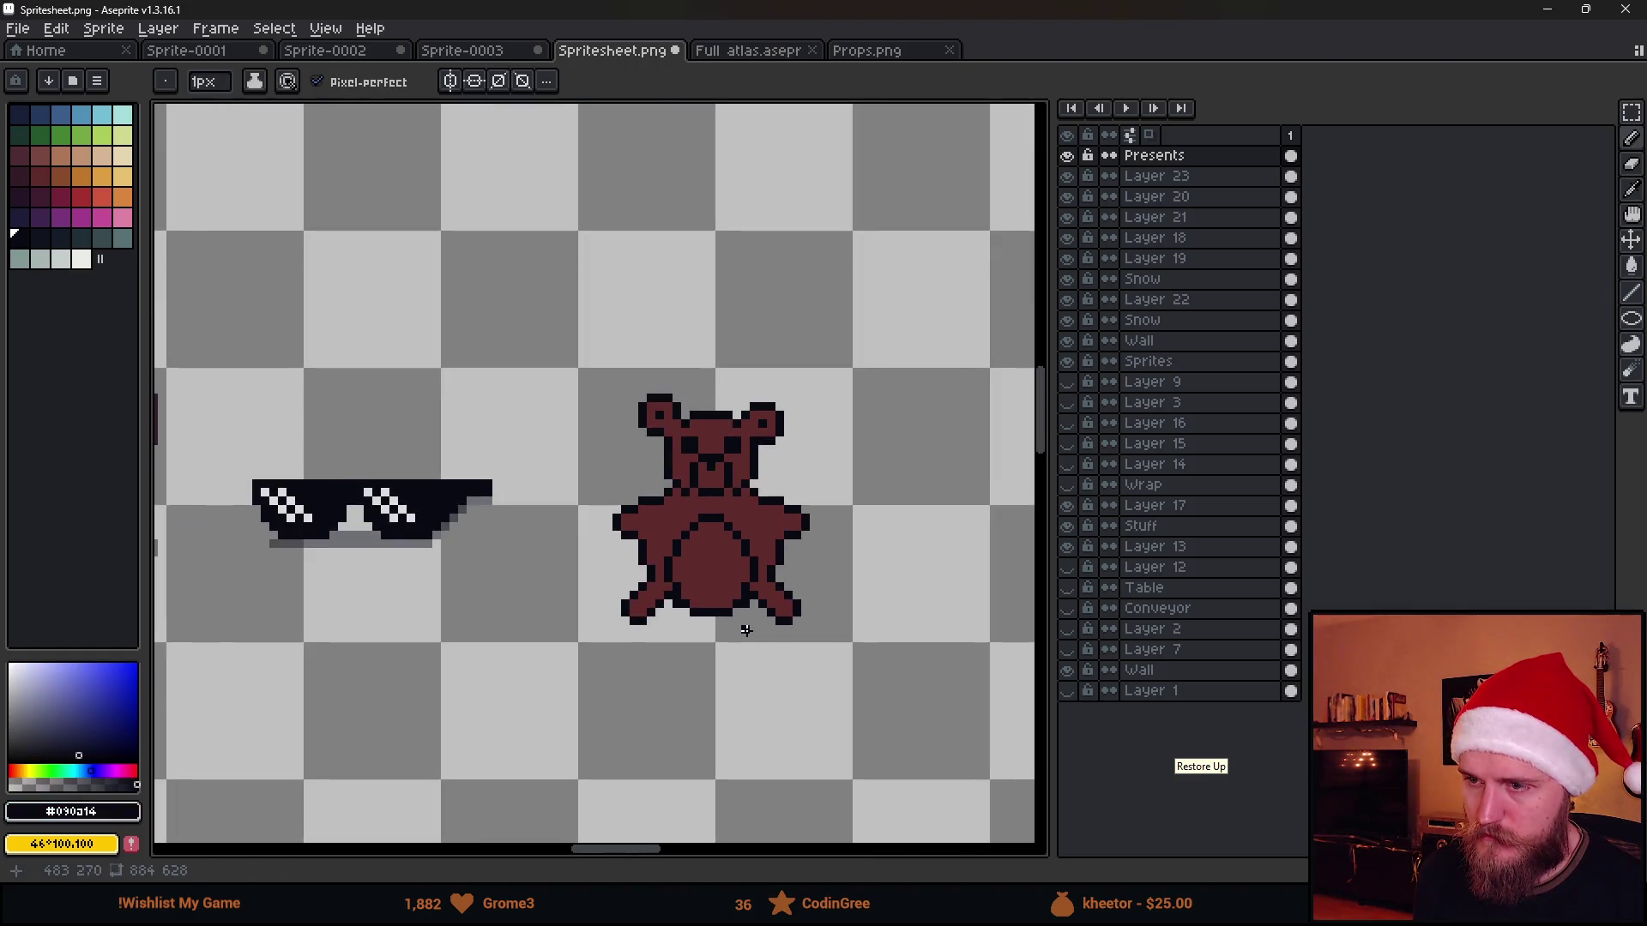
{"action": "scroll", "coordinate": [735, 620], "scroll_direction": "down", "scroll_amount": 1}
{"action": "scroll", "coordinate": [735, 620], "scroll_direction": "down", "scroll_amount": 1}
{"action": "scroll", "coordinate": [720, 604], "scroll_direction": "up", "scroll_amount": 3}
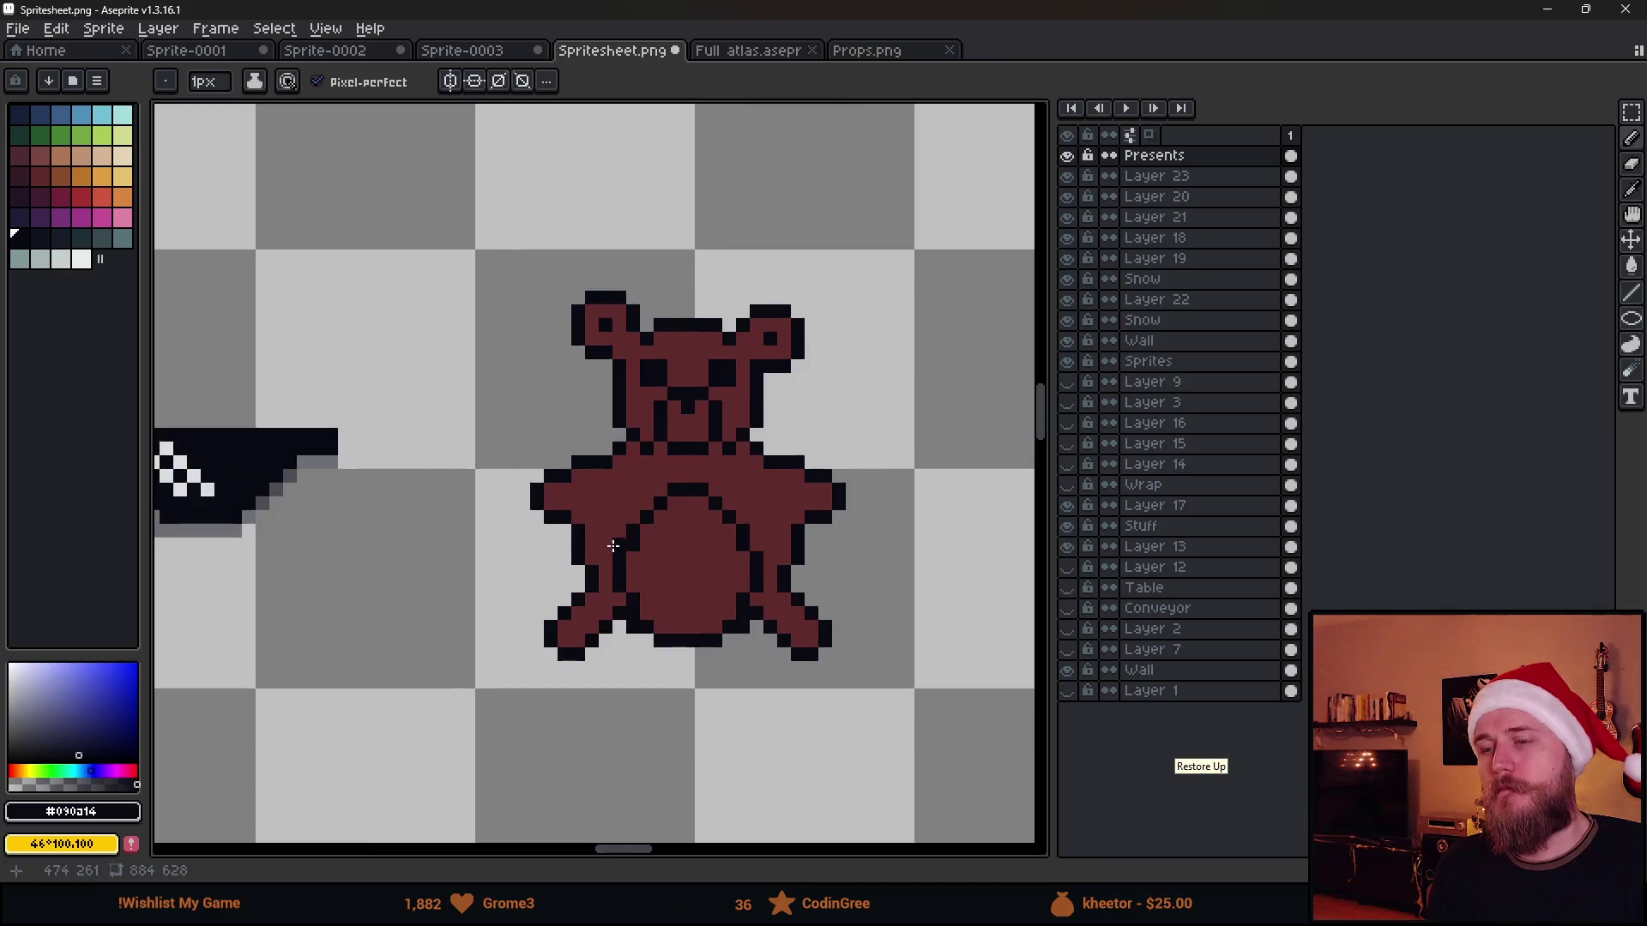
{"action": "scroll", "coordinate": [717, 599], "scroll_direction": "up", "scroll_amount": 1}
{"action": "left_click_drag", "start_coordinate": [716, 599], "coordinate": [677, 538]}
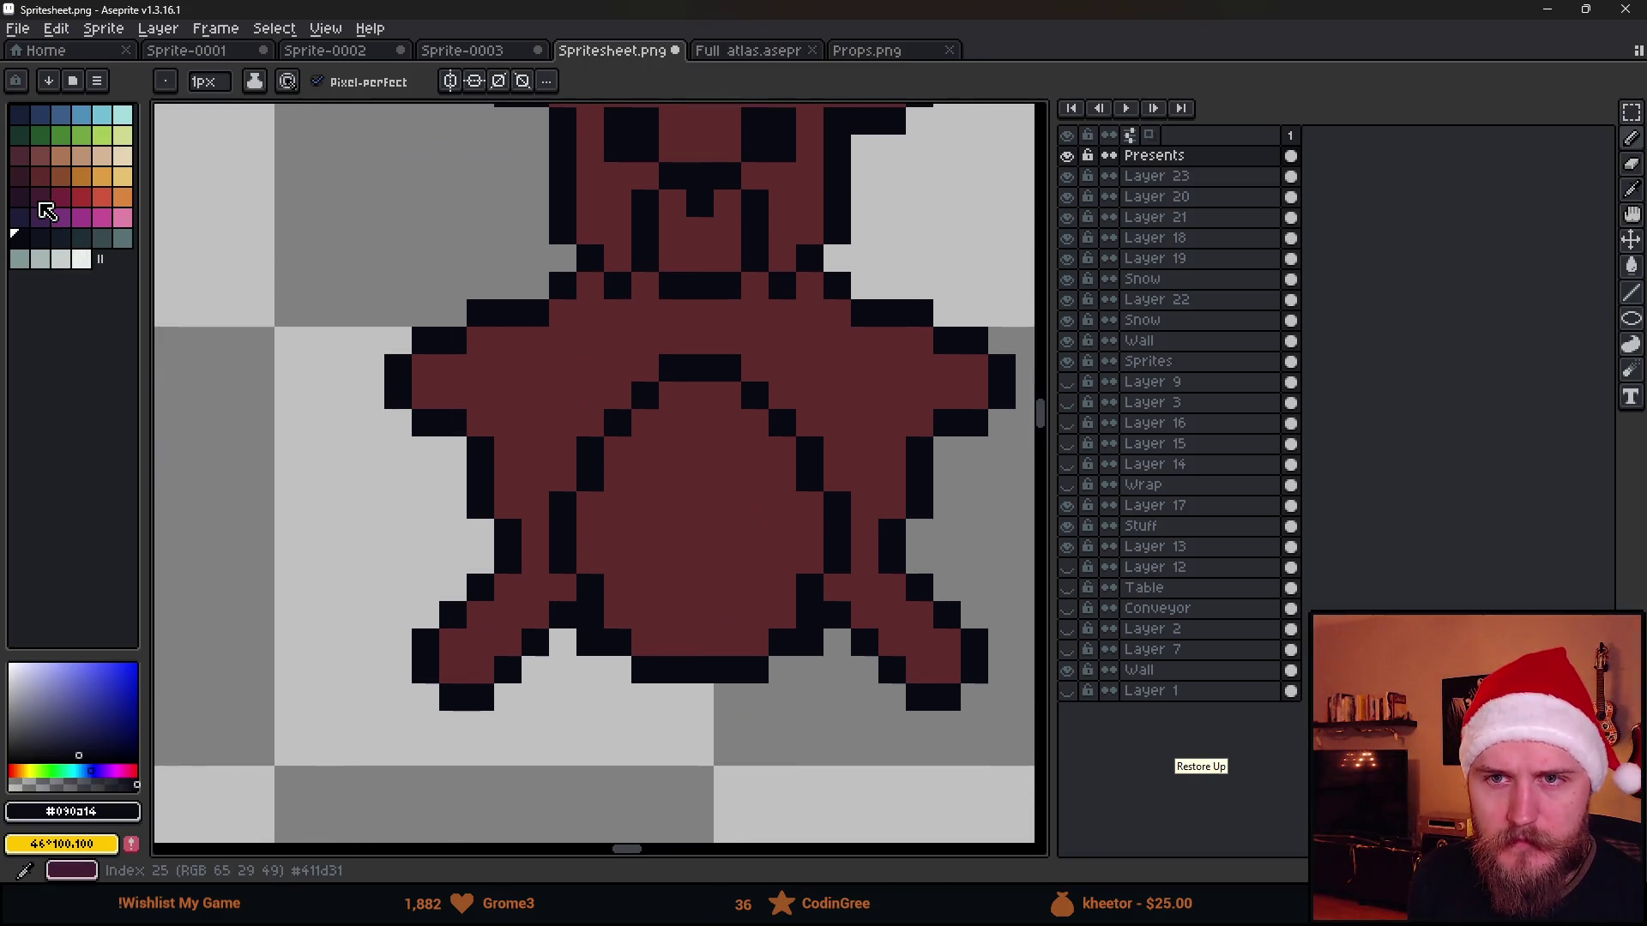
Paint darker-red shading along the inner leg and belly edges, then set Paint Bucket to 8-Connected
{"action": "left_click", "coordinate": [19, 177]}
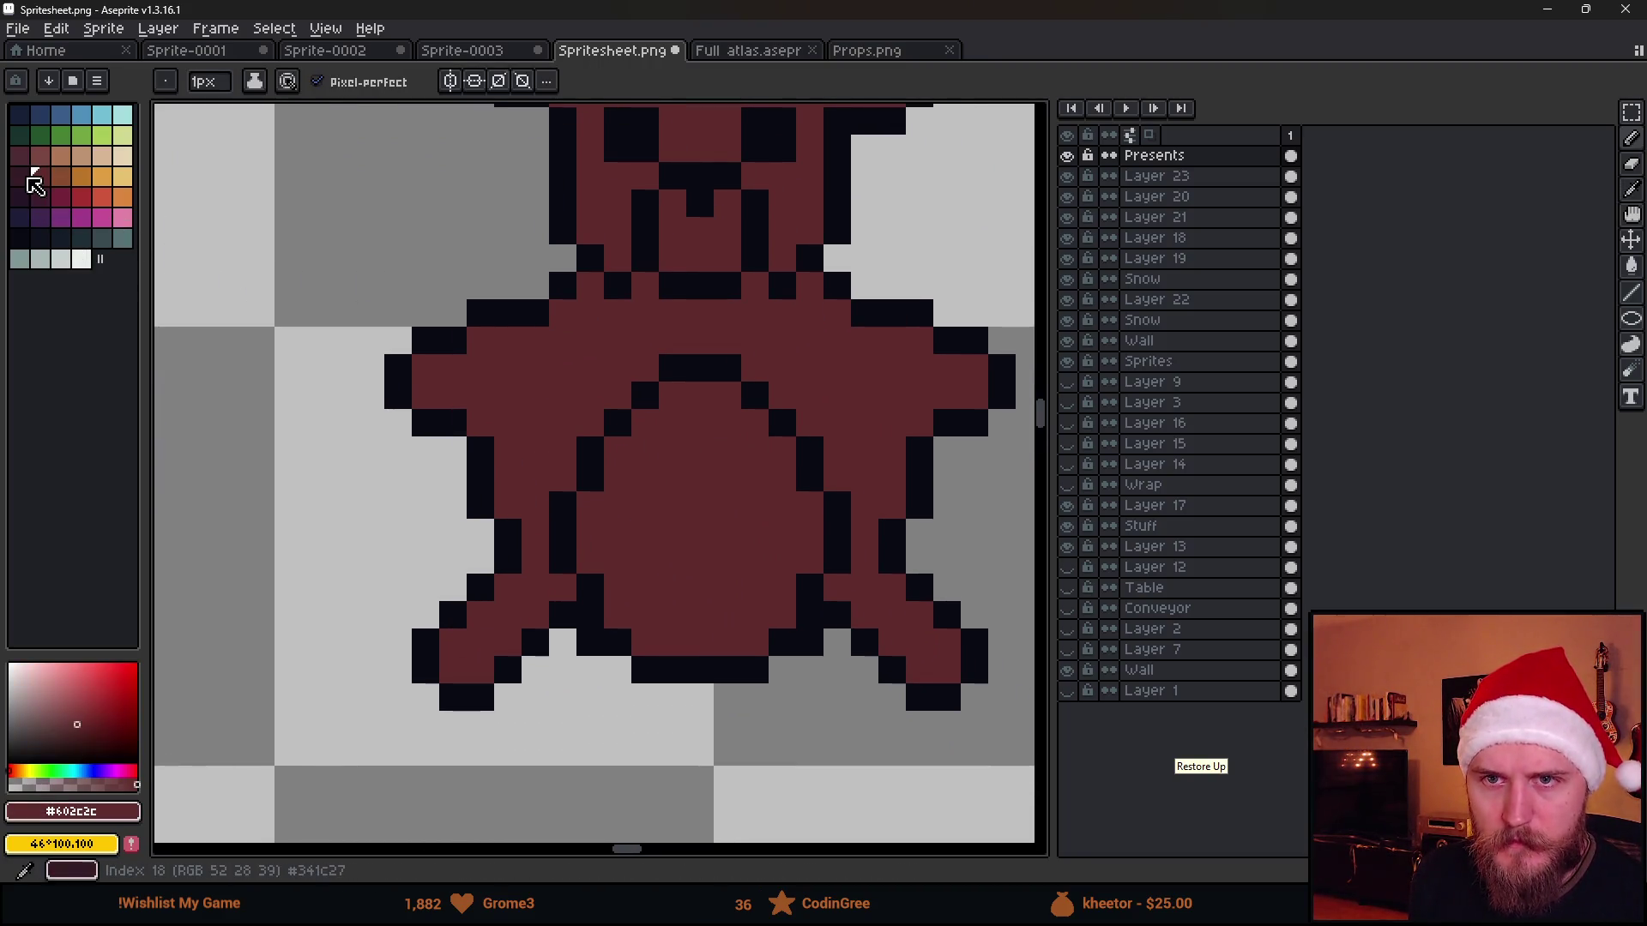
{"action": "left_click", "coordinate": [589, 558]}
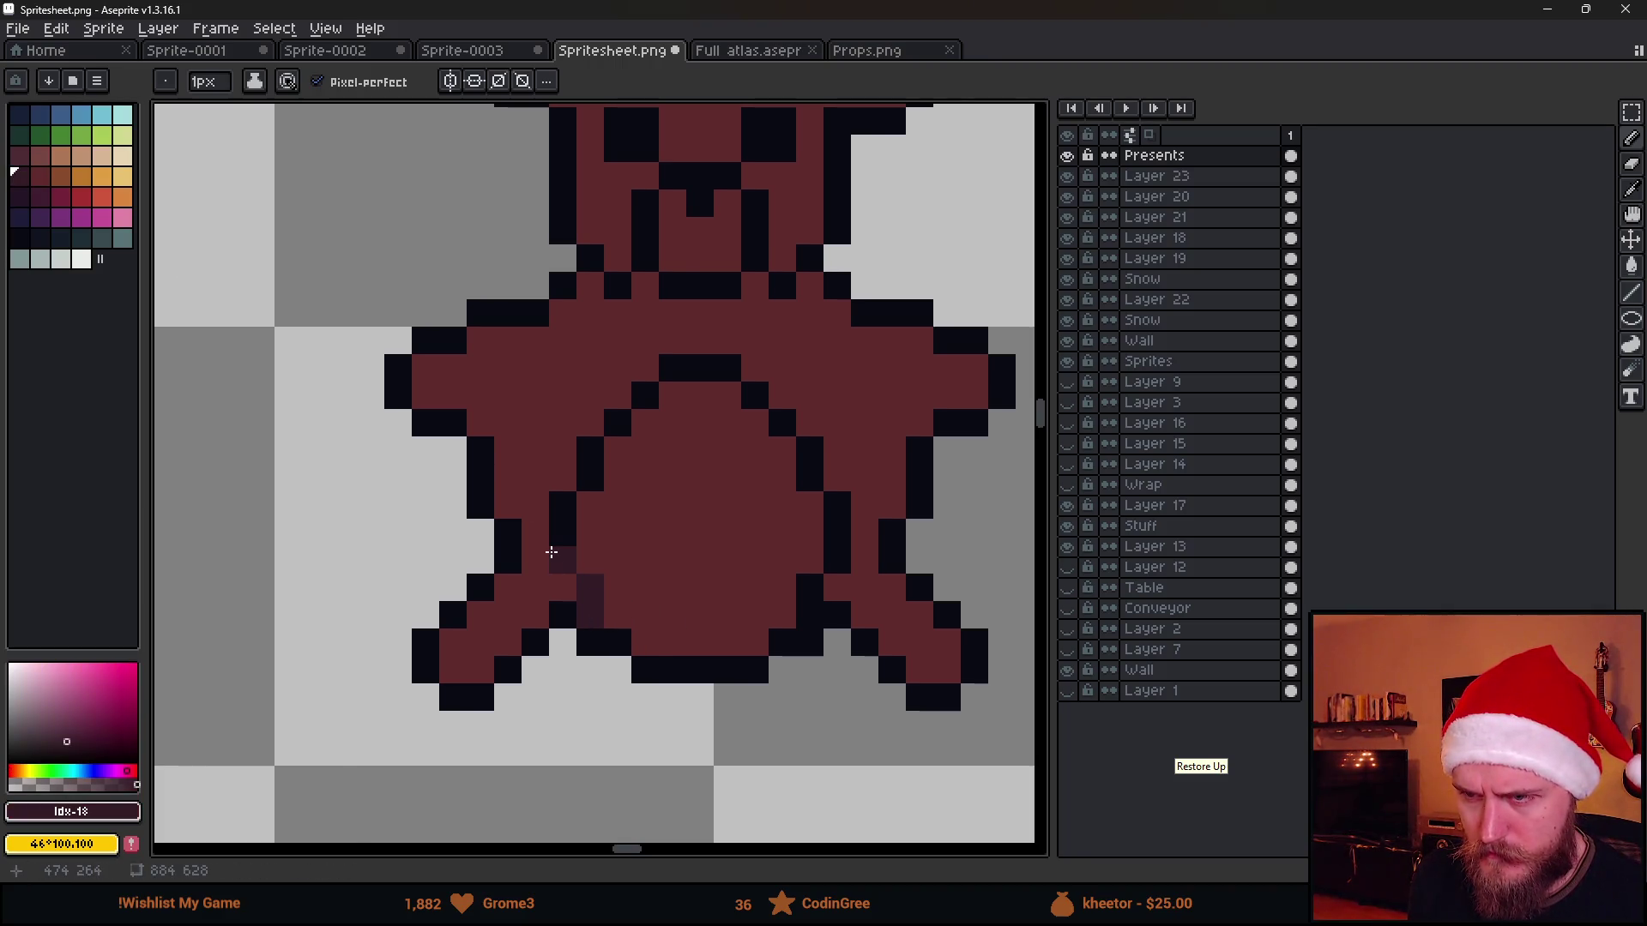
{"action": "left_click_drag", "start_coordinate": [816, 605], "coordinate": [836, 506]}
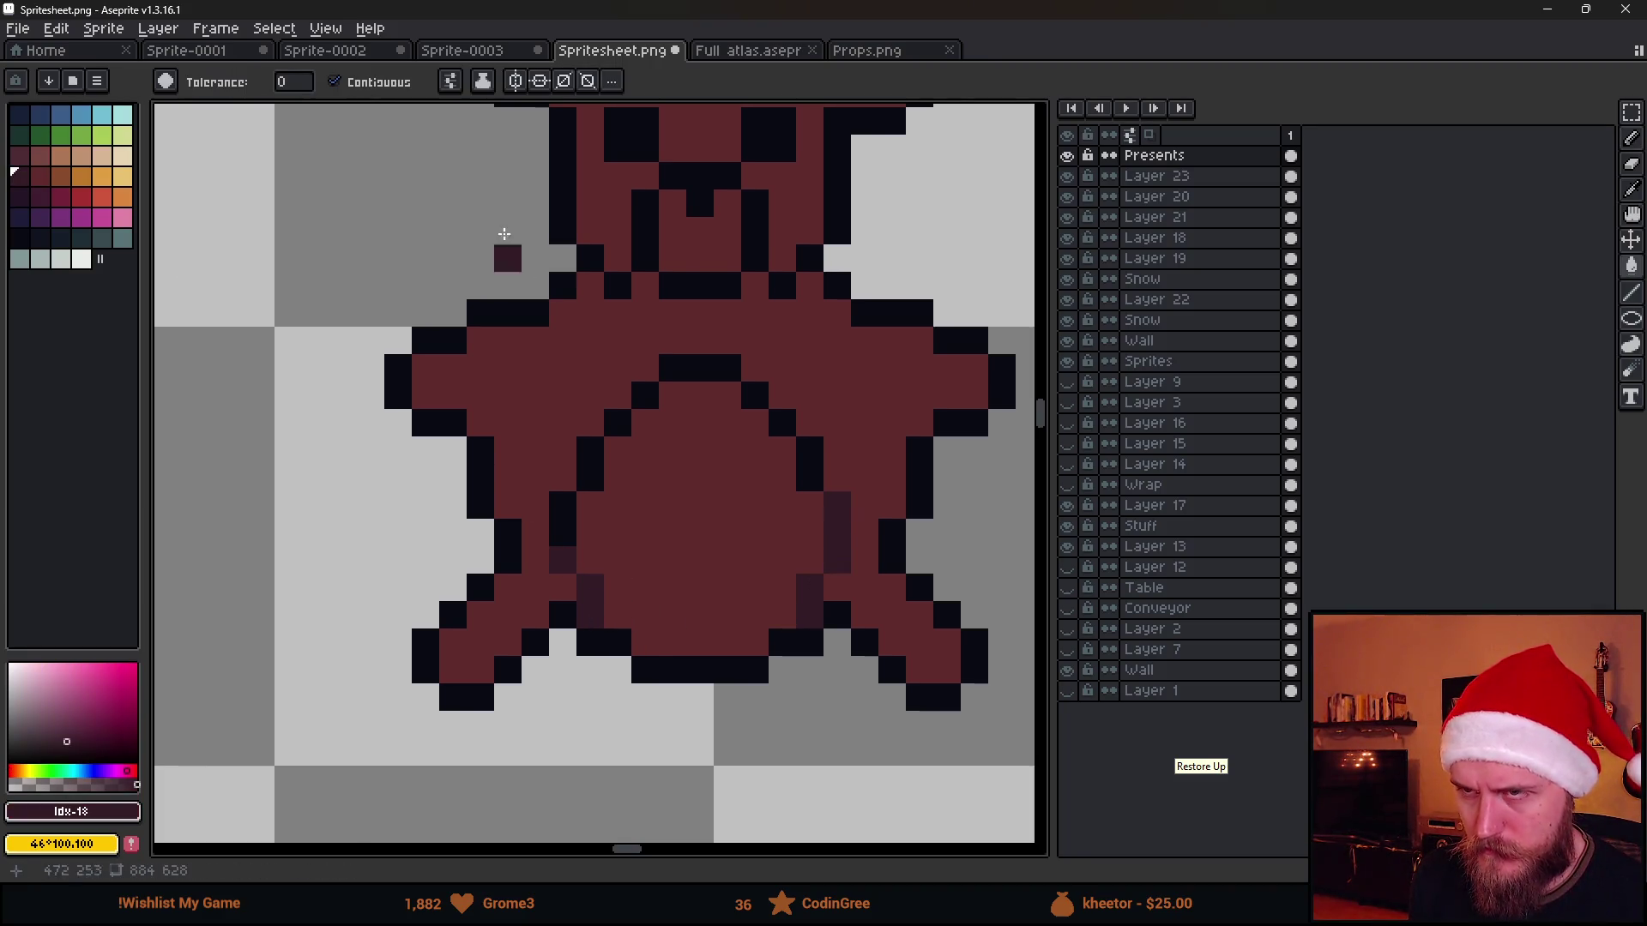
{"action": "key", "text": "g"}
{"action": "left_click", "coordinate": [456, 84]}
{"action": "left_click", "coordinate": [567, 197]}
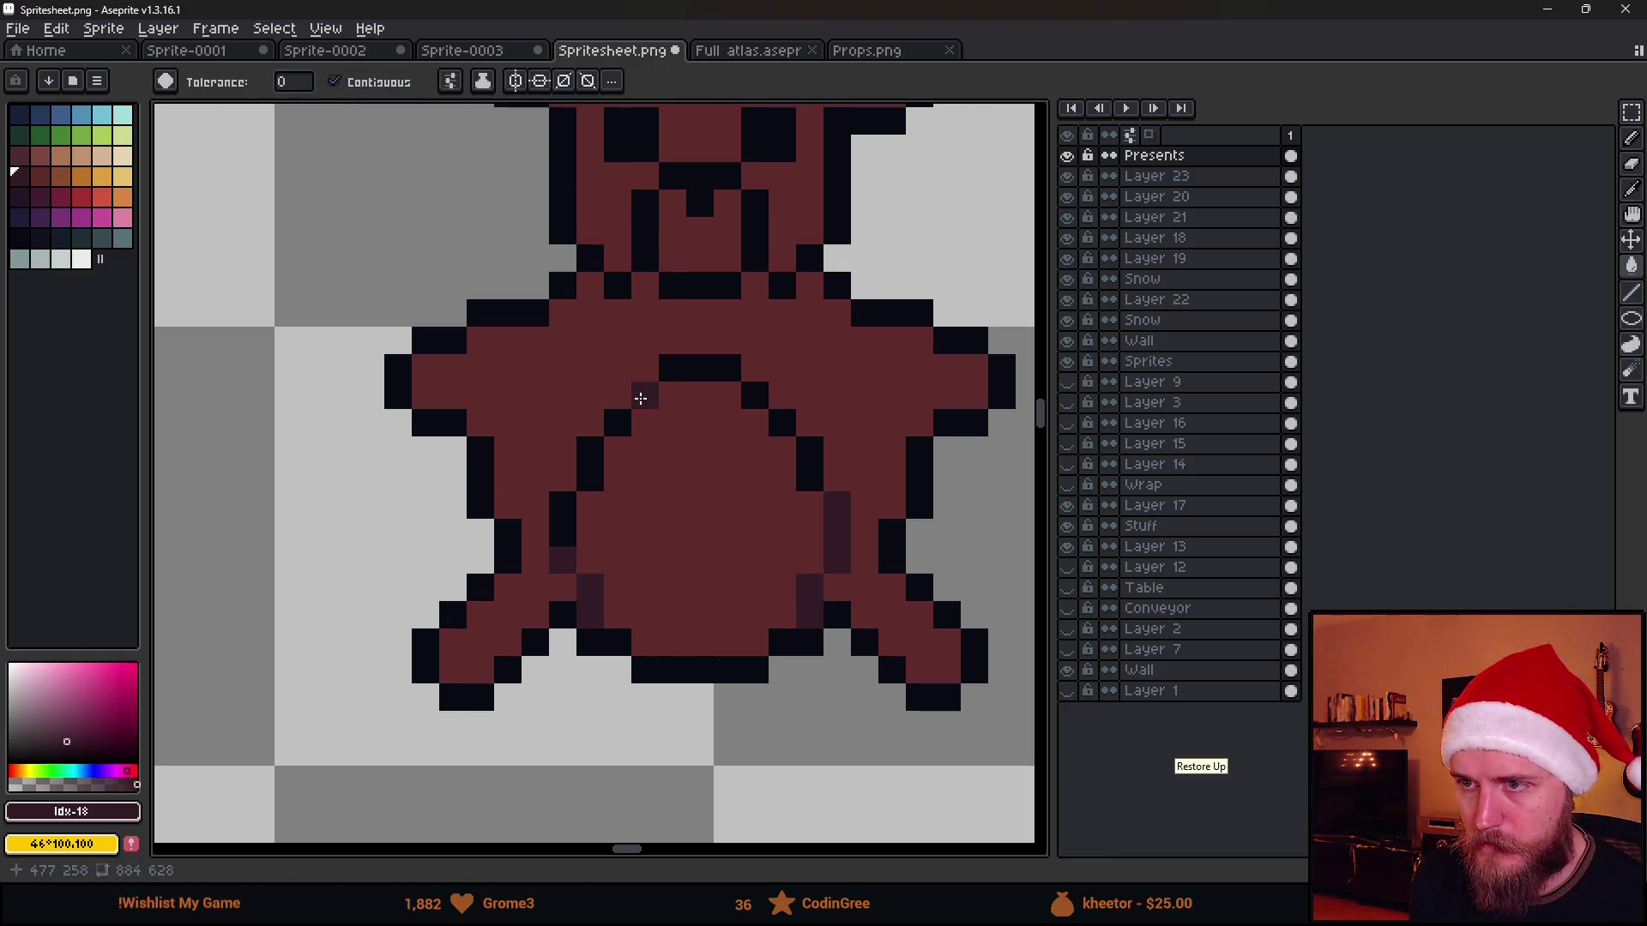
{"action": "scroll", "coordinate": [669, 412], "scroll_direction": "down", "scroll_amount": 5}
{"action": "scroll", "coordinate": [716, 399], "scroll_direction": "up", "scroll_amount": 3}
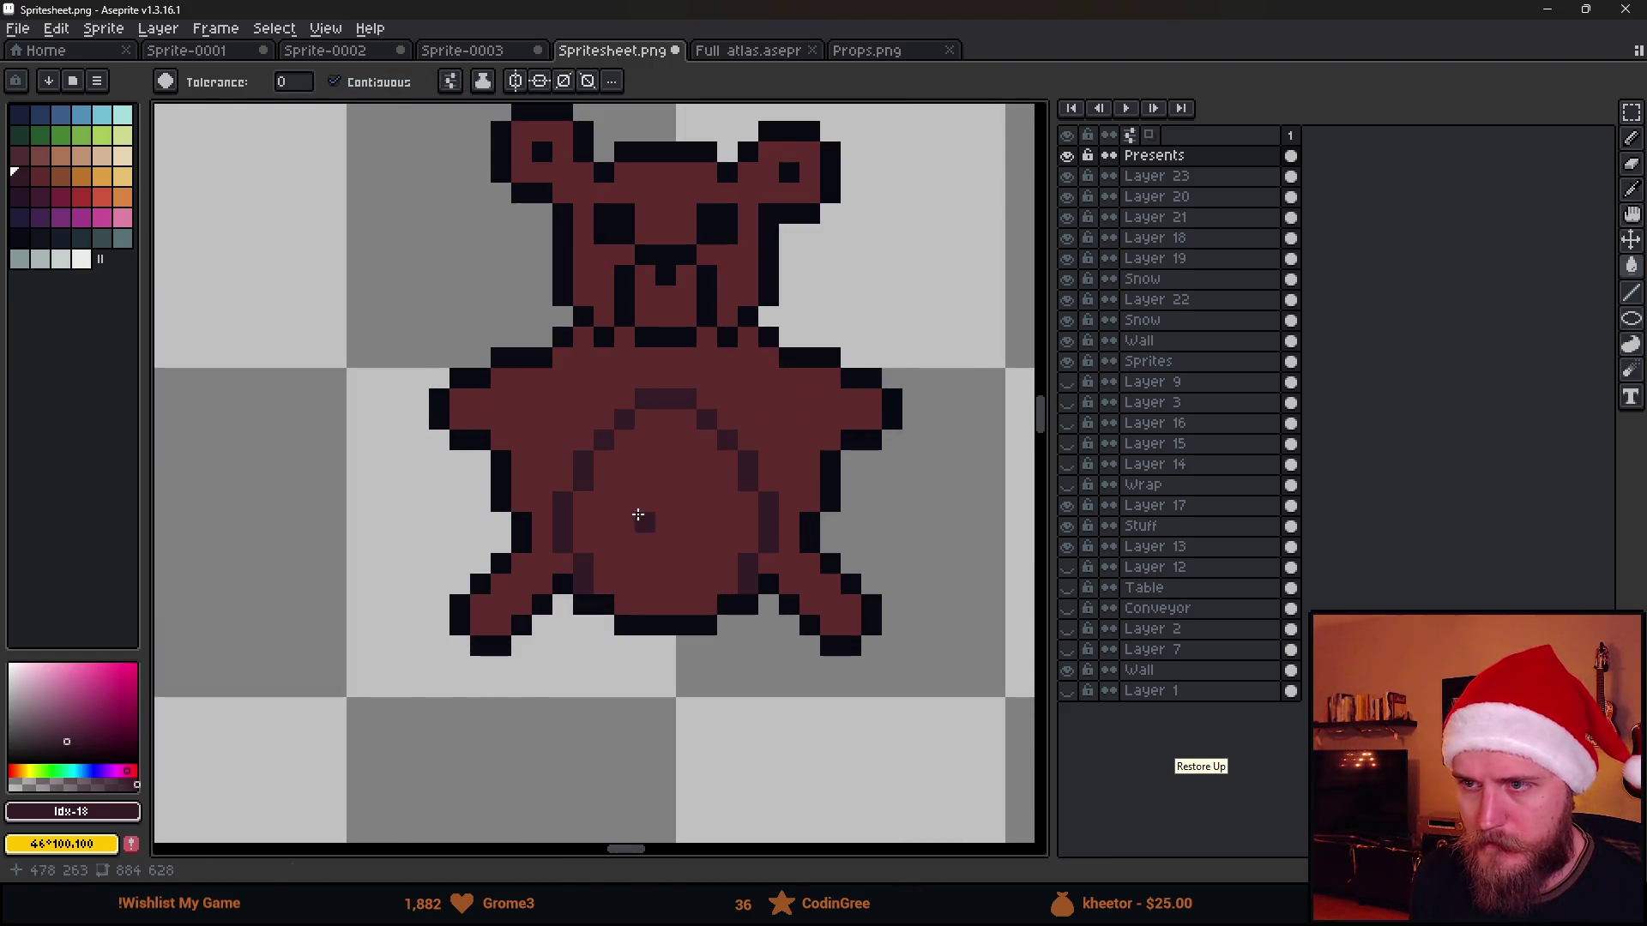
Undo the whole-bear tan fill, enable Refer to visible layers, and bucket-fill only the belly tan
{"action": "left_click", "coordinate": [61, 155]}
{"action": "left_click", "coordinate": [542, 440]}
{"action": "key", "text": "ctrl+z"}
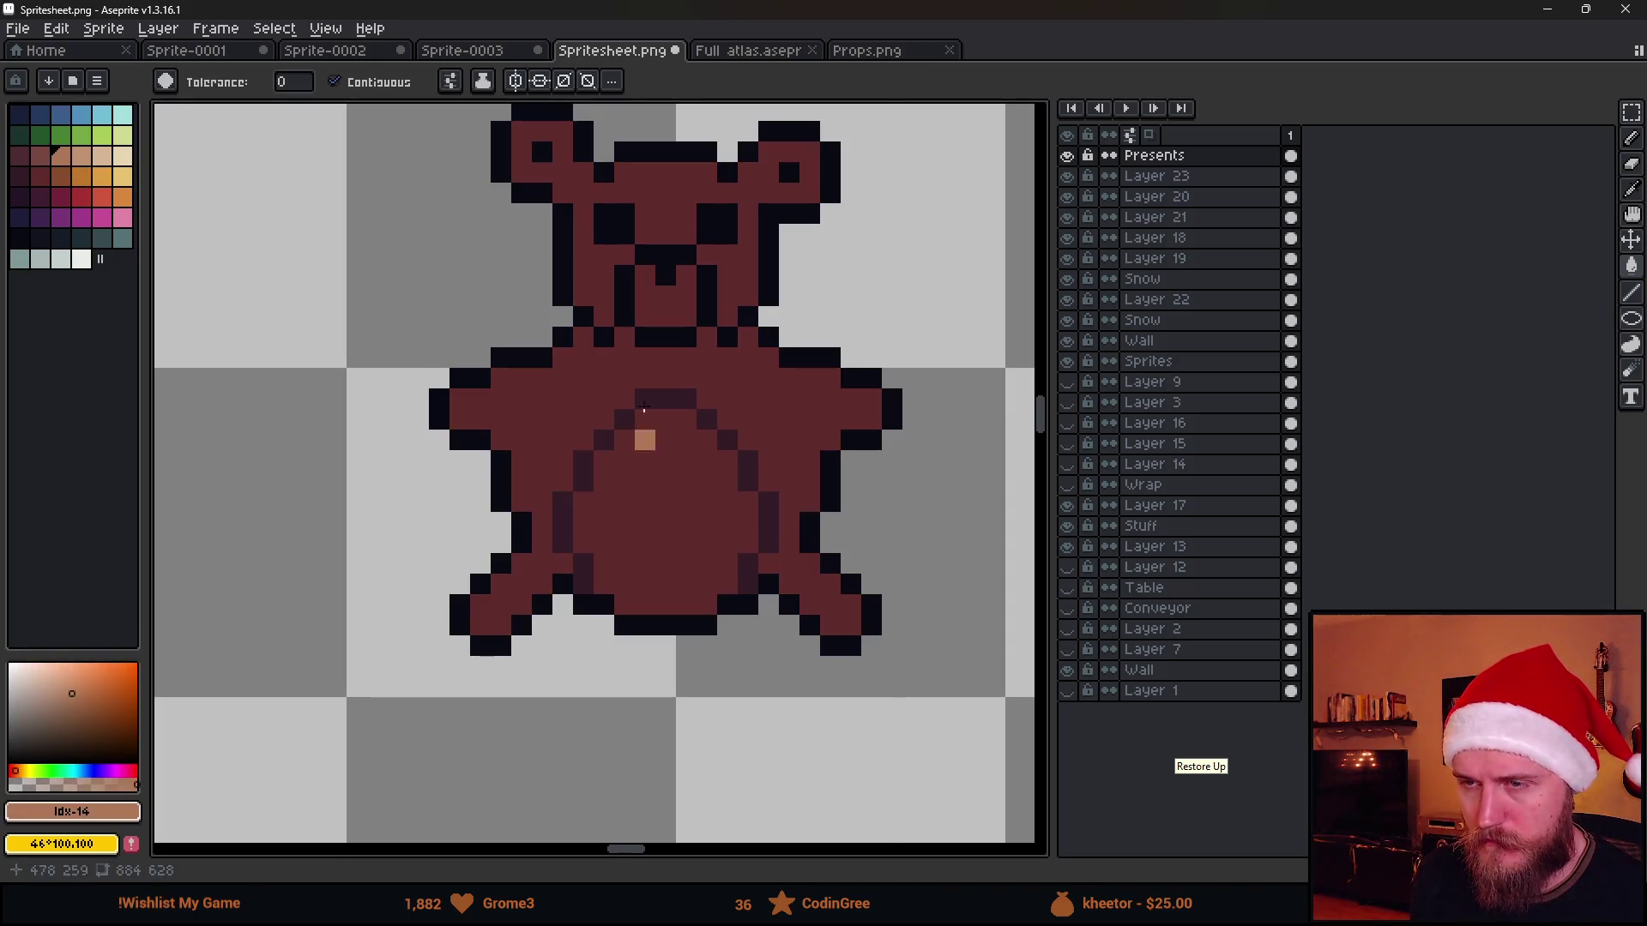
{"action": "left_click", "coordinate": [449, 82]}
{"action": "left_click", "coordinate": [498, 154]}
{"action": "left_click", "coordinate": [618, 463]}
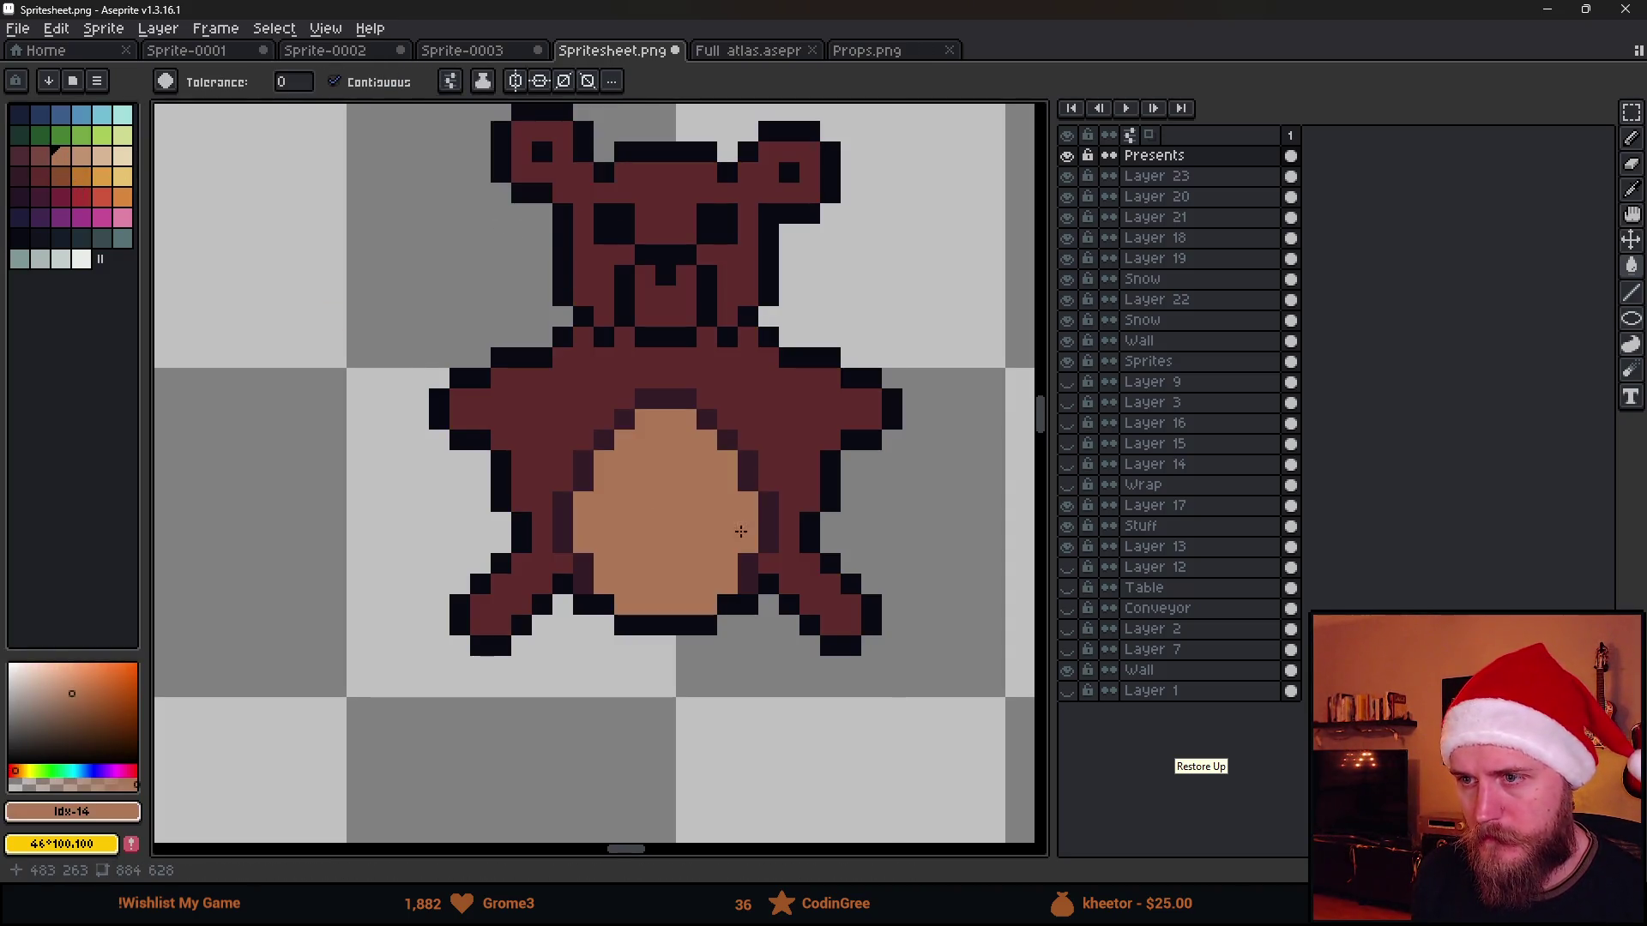
{"action": "scroll", "coordinate": [772, 520], "scroll_direction": "down", "scroll_amount": 3}
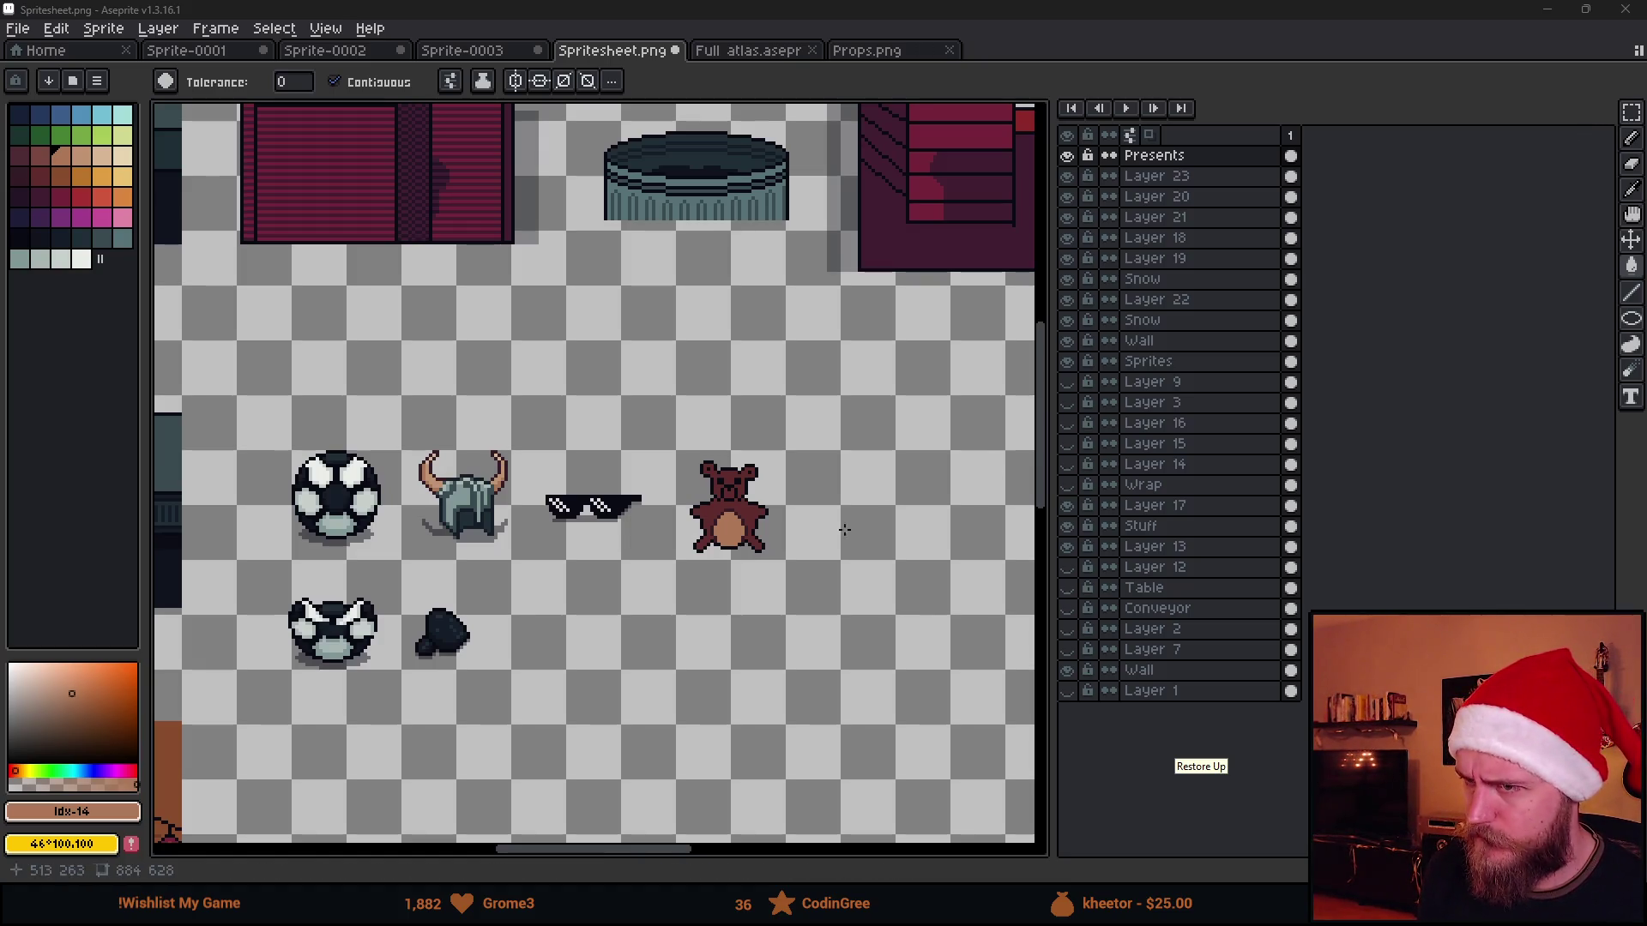
{"action": "scroll", "coordinate": [733, 541], "scroll_direction": "up", "scroll_amount": 2}
{"action": "scroll", "coordinate": [571, 476], "scroll_direction": "up", "scroll_amount": 4}
Paint tan pads on the left and right paws, eyedropping between dark red and tan
{"action": "left_click_drag", "start_coordinate": [535, 507], "coordinate": [868, 479]}
{"action": "left_click", "coordinate": [560, 599]}
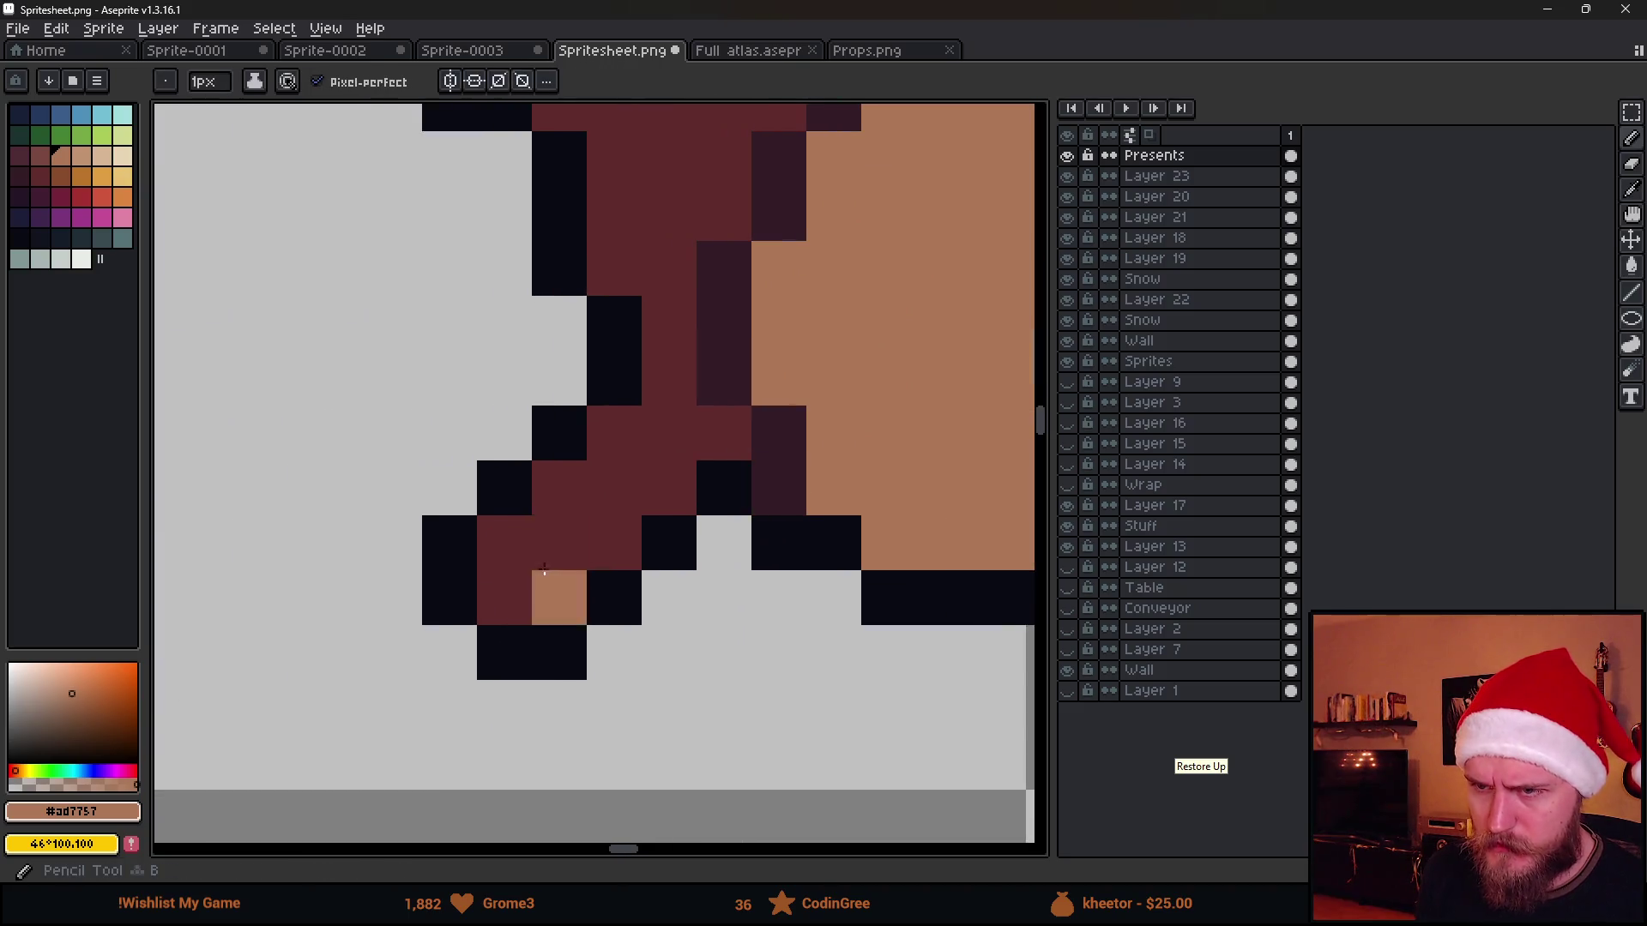
{"action": "left_click", "coordinate": [505, 569]}
{"action": "left_click", "coordinate": [560, 541]}
{"action": "key", "text": "alt"}
{"action": "left_click", "coordinate": [544, 491], "text": "alt"}
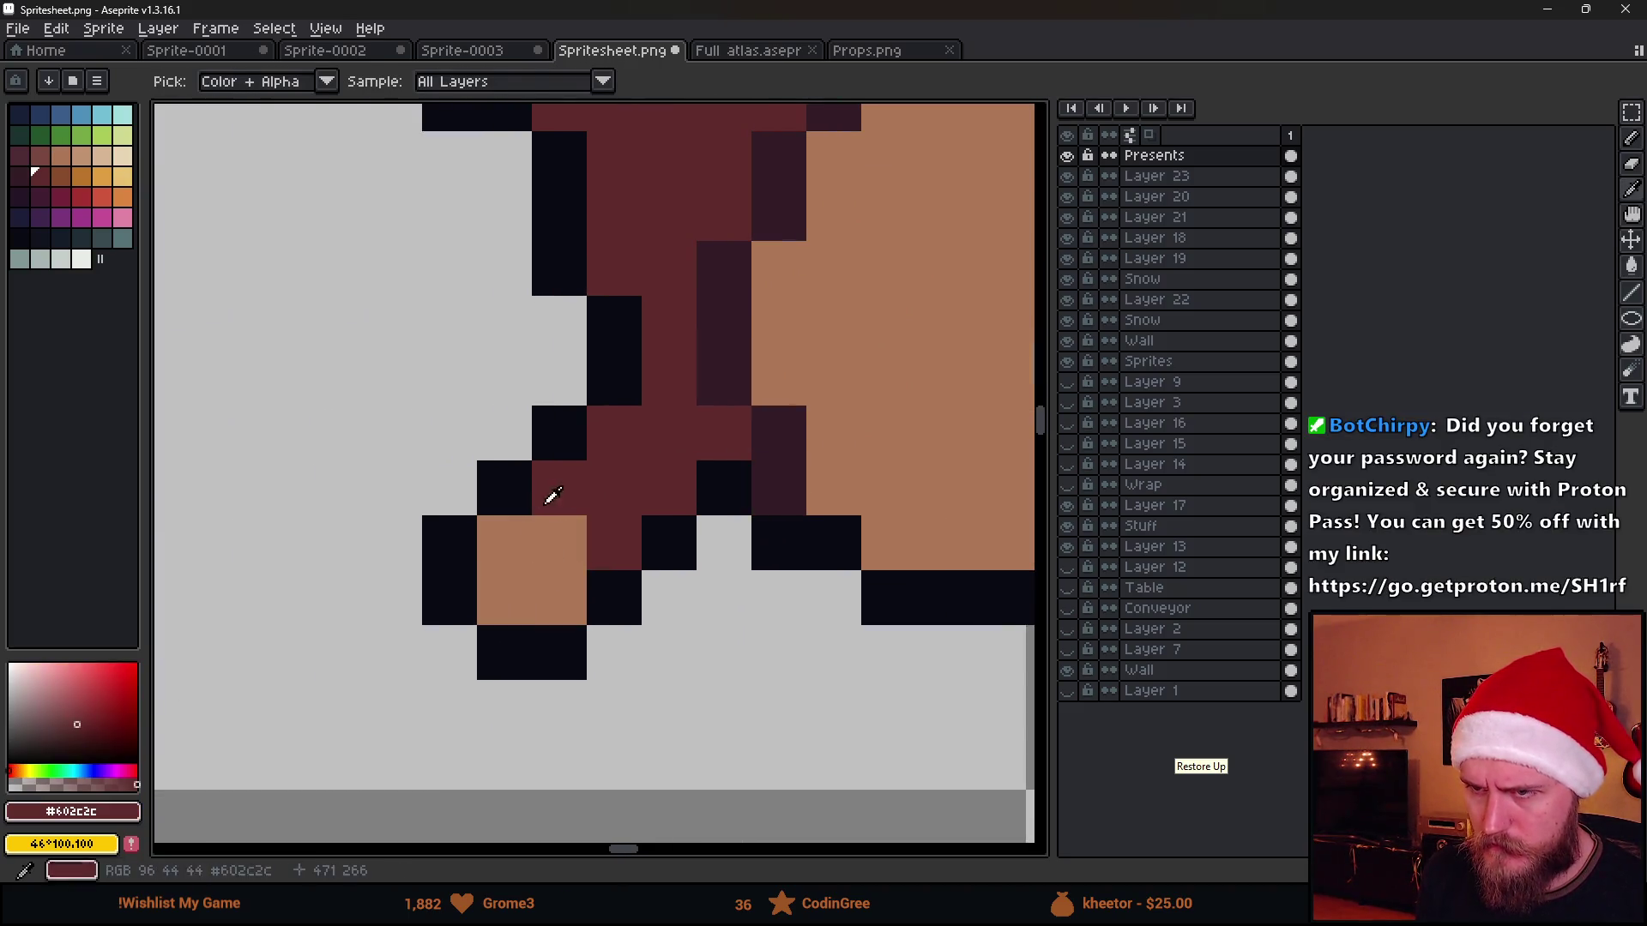
{"action": "scroll", "coordinate": [549, 492], "scroll_direction": "down", "scroll_amount": 3}
{"action": "scroll", "coordinate": [484, 497], "scroll_direction": "up", "scroll_amount": 2}
{"action": "left_click", "coordinate": [484, 496], "text": "alt"}
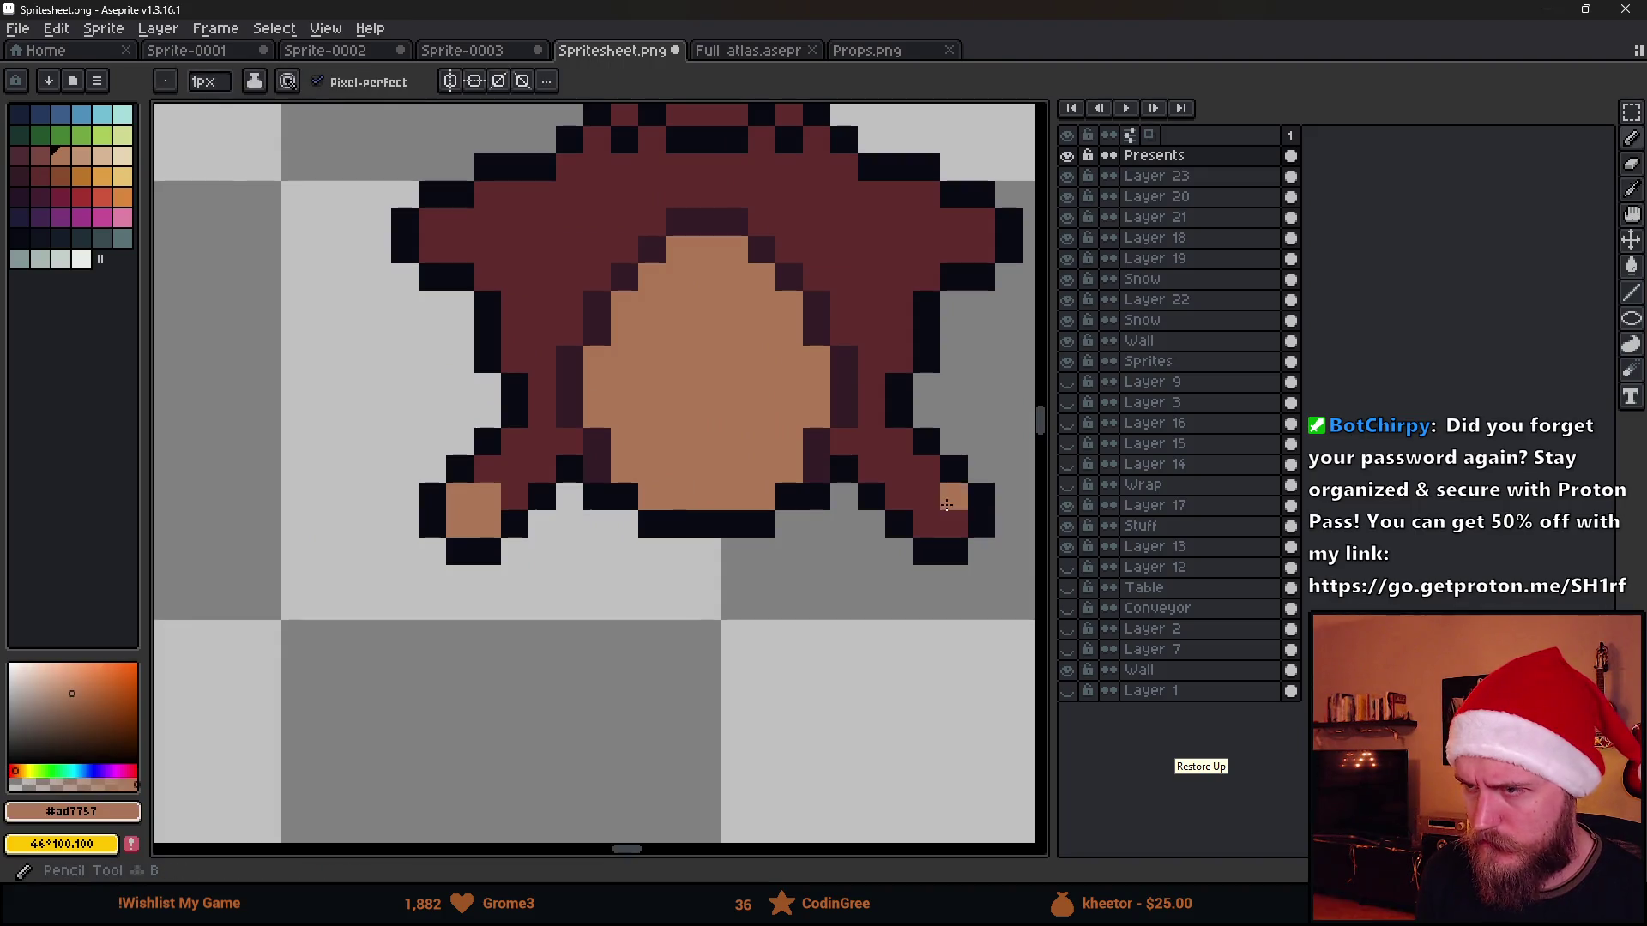
{"action": "left_click_drag", "start_coordinate": [926, 520], "coordinate": [959, 490]}
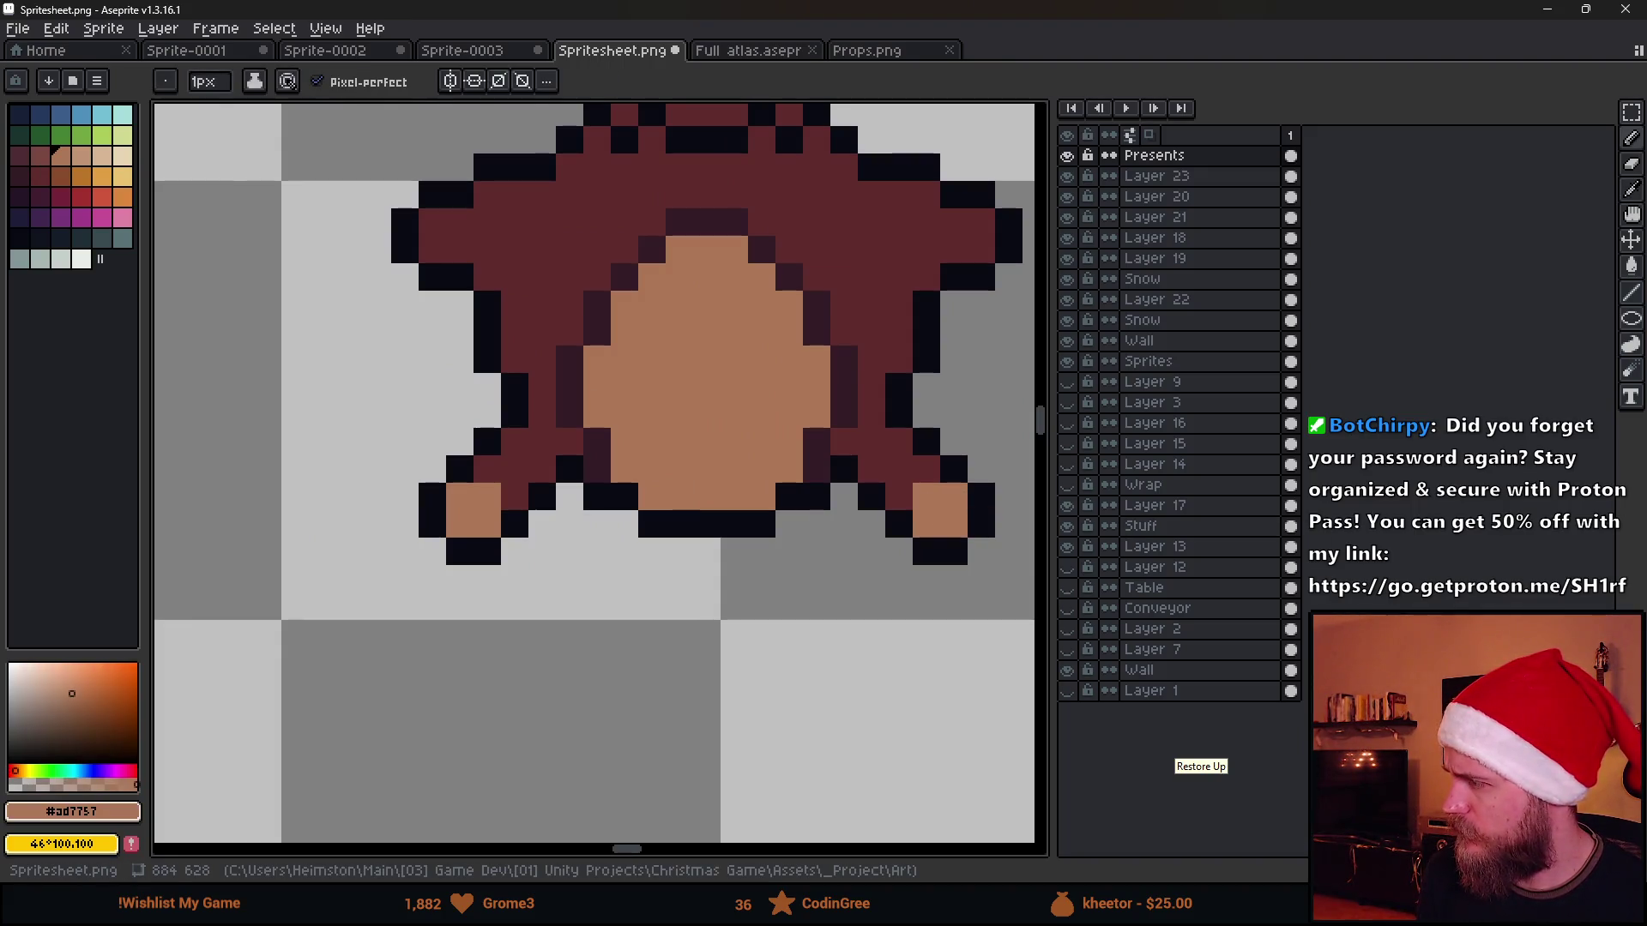
{"action": "scroll", "coordinate": [982, 383], "scroll_direction": "down", "scroll_amount": 1}
Add single tan spots on the left and right shoulders
{"action": "left_click", "coordinate": [624, 429]}
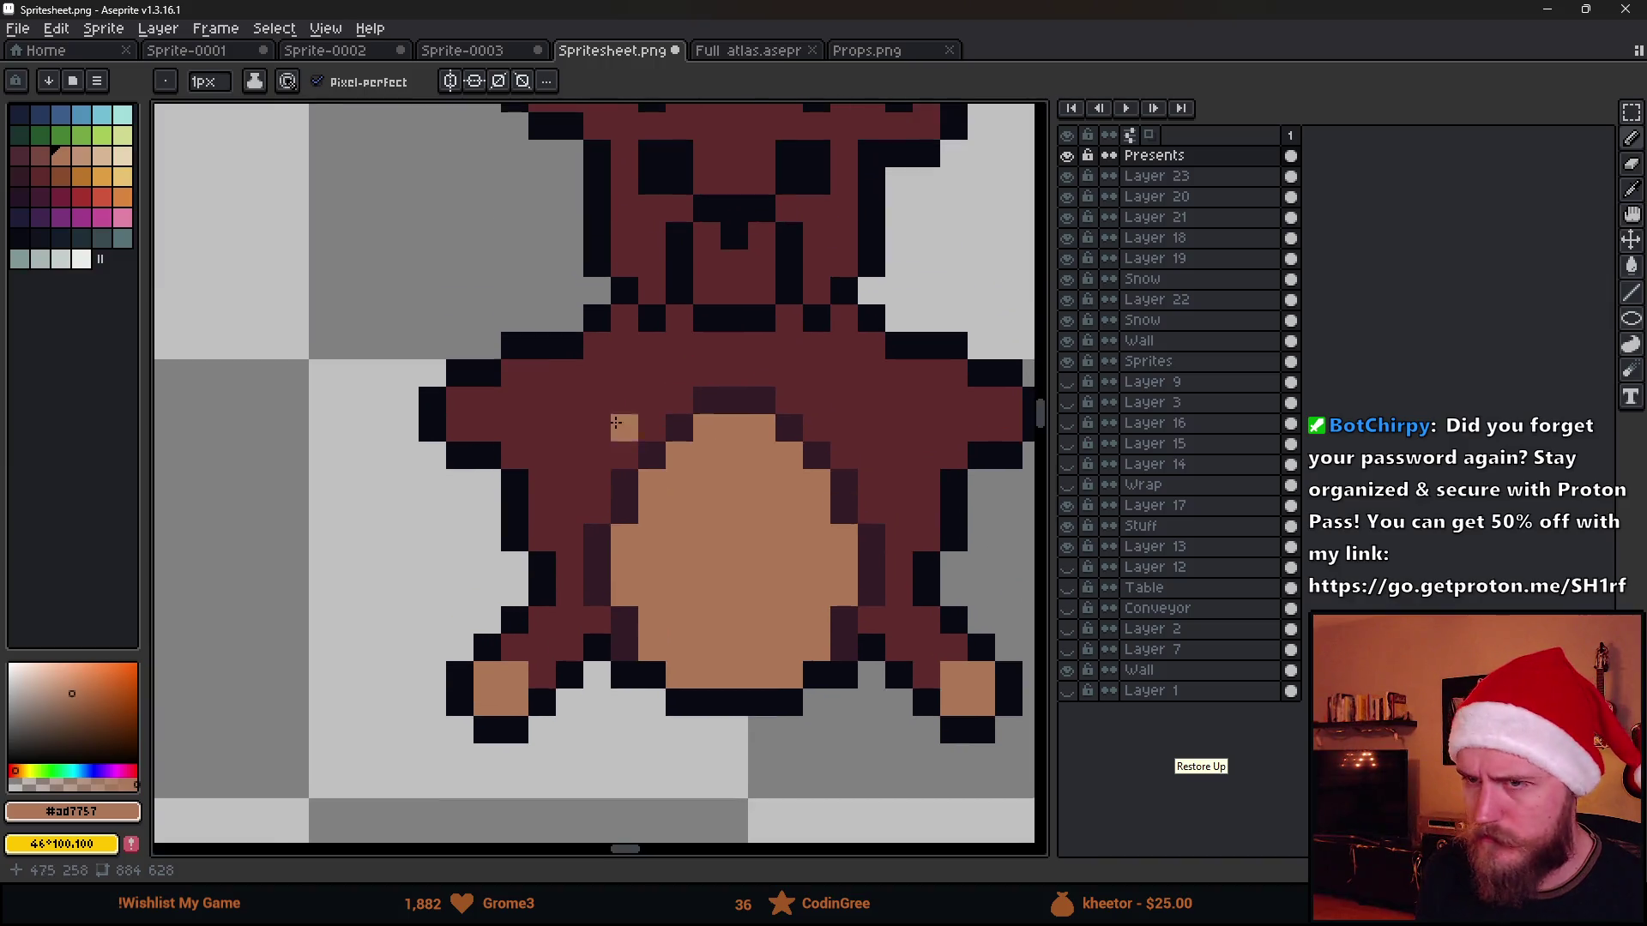
{"action": "scroll", "coordinate": [411, 425], "scroll_direction": "up", "scroll_amount": 2}
{"action": "left_click", "coordinate": [601, 491]}
{"action": "scroll", "coordinate": [602, 490], "scroll_direction": "down", "scroll_amount": 5}
{"action": "scroll", "coordinate": [764, 494], "scroll_direction": "up", "scroll_amount": 3}
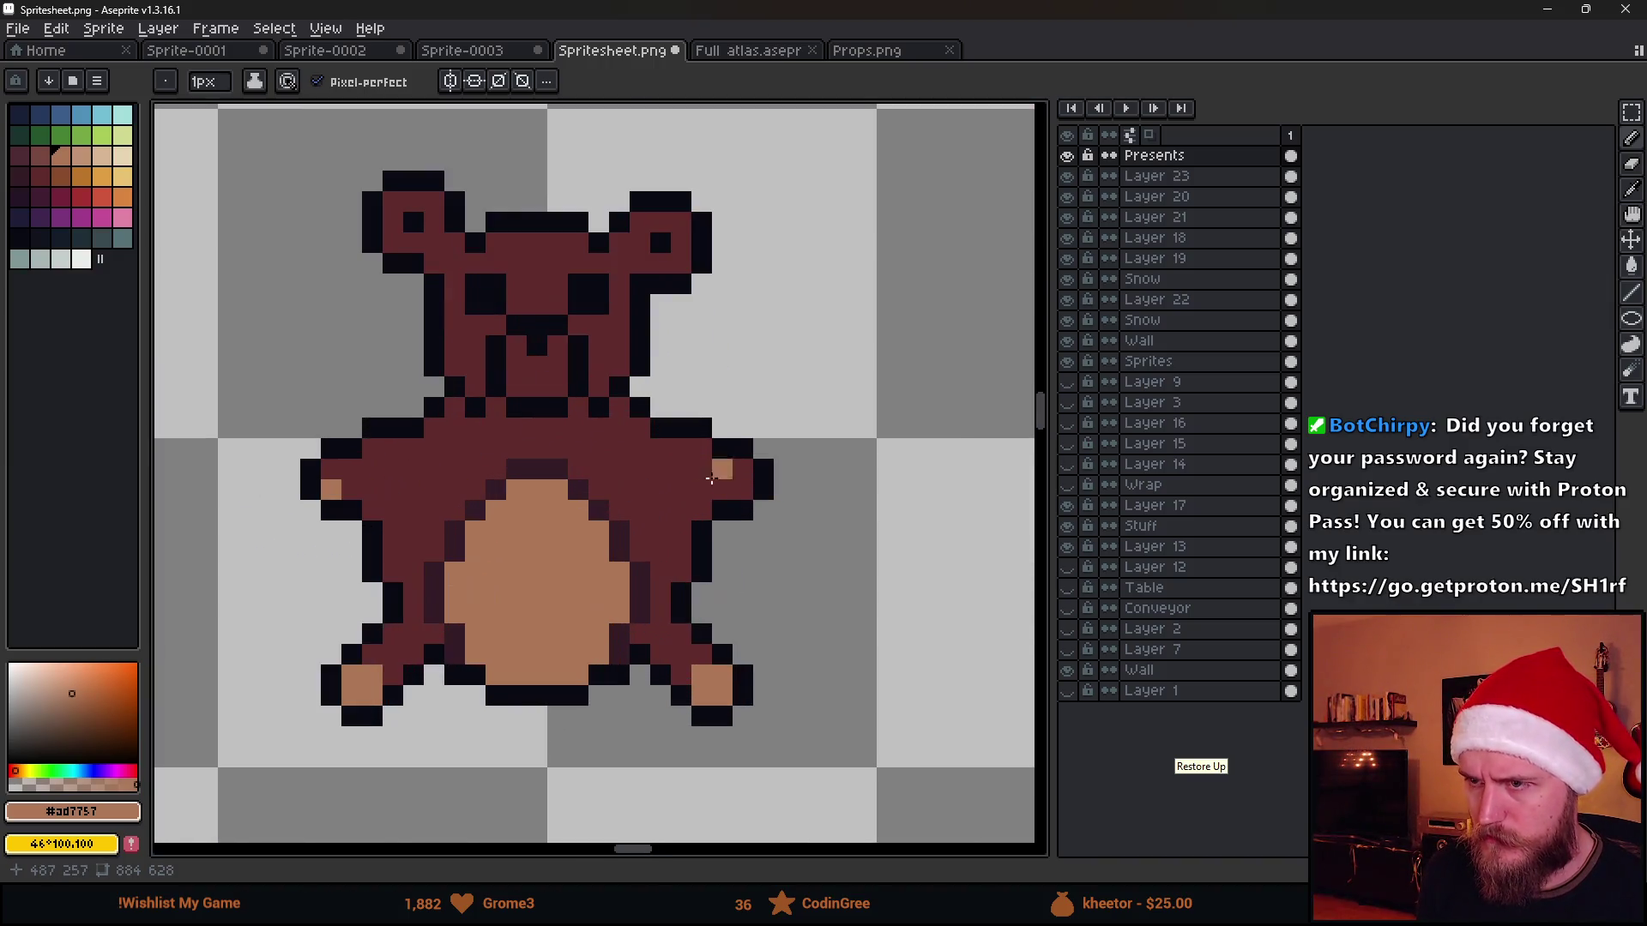
{"action": "scroll", "coordinate": [627, 519], "scroll_direction": "down", "scroll_amount": 1}
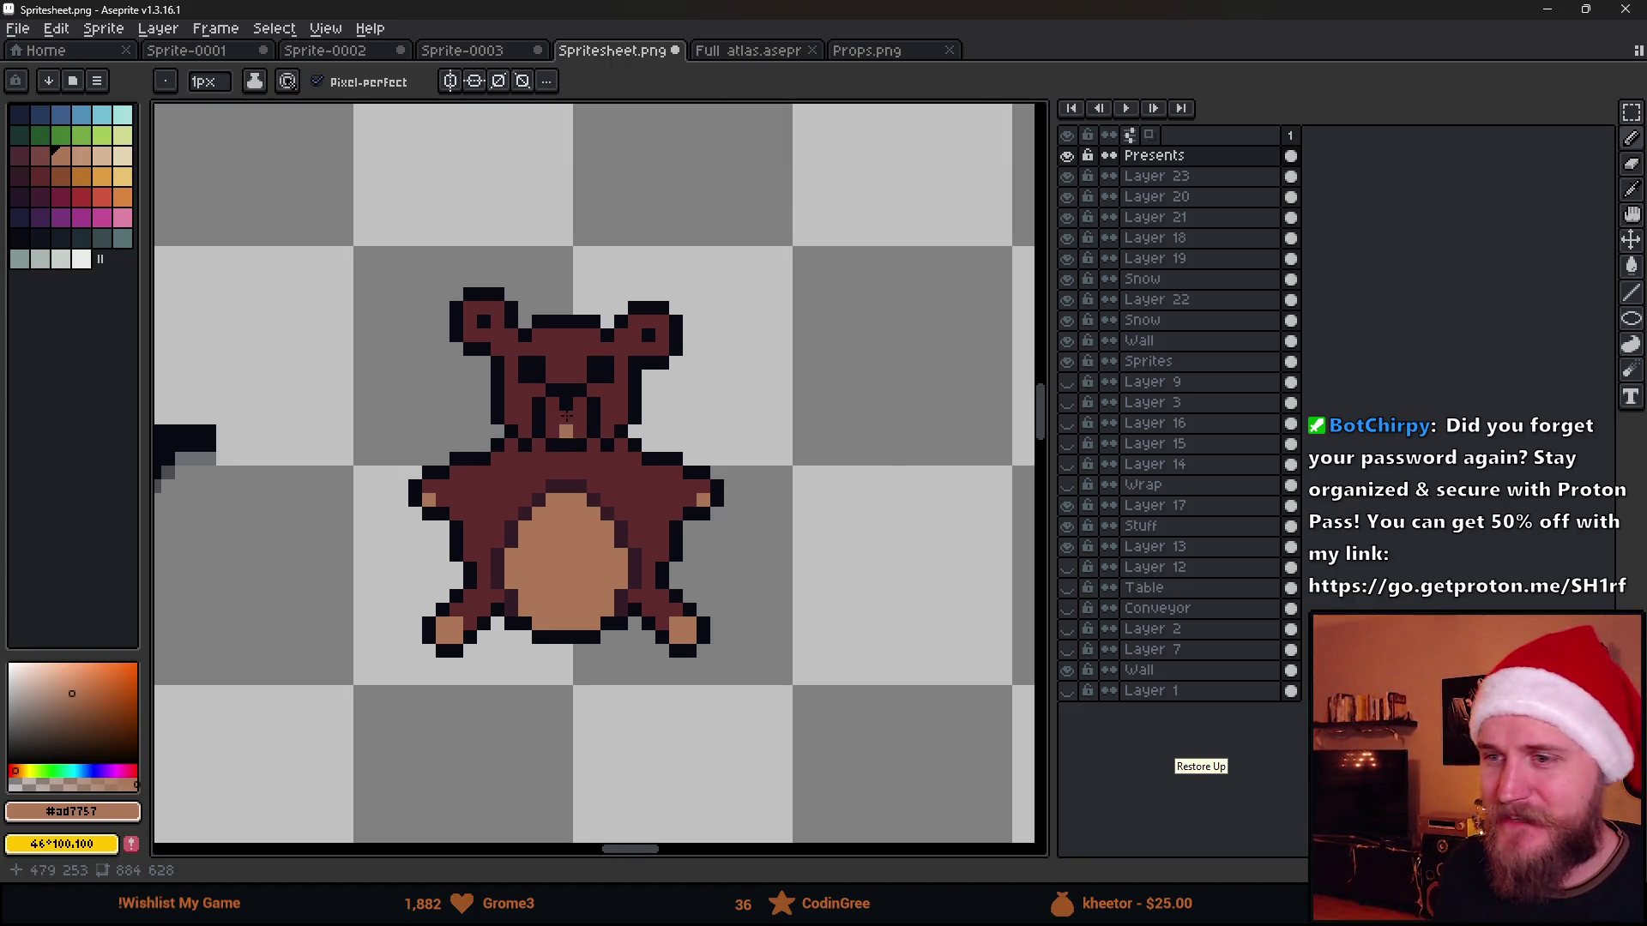
{"action": "scroll", "coordinate": [542, 432], "scroll_direction": "down", "scroll_amount": 1}
{"action": "scroll", "coordinate": [543, 432], "scroll_direction": "up", "scroll_amount": 3}
{"action": "scroll", "coordinate": [543, 430], "scroll_direction": "up", "scroll_amount": 1}
Paint the bear's tan nose and a tan column beside it
{"action": "left_click", "coordinate": [692, 477]}
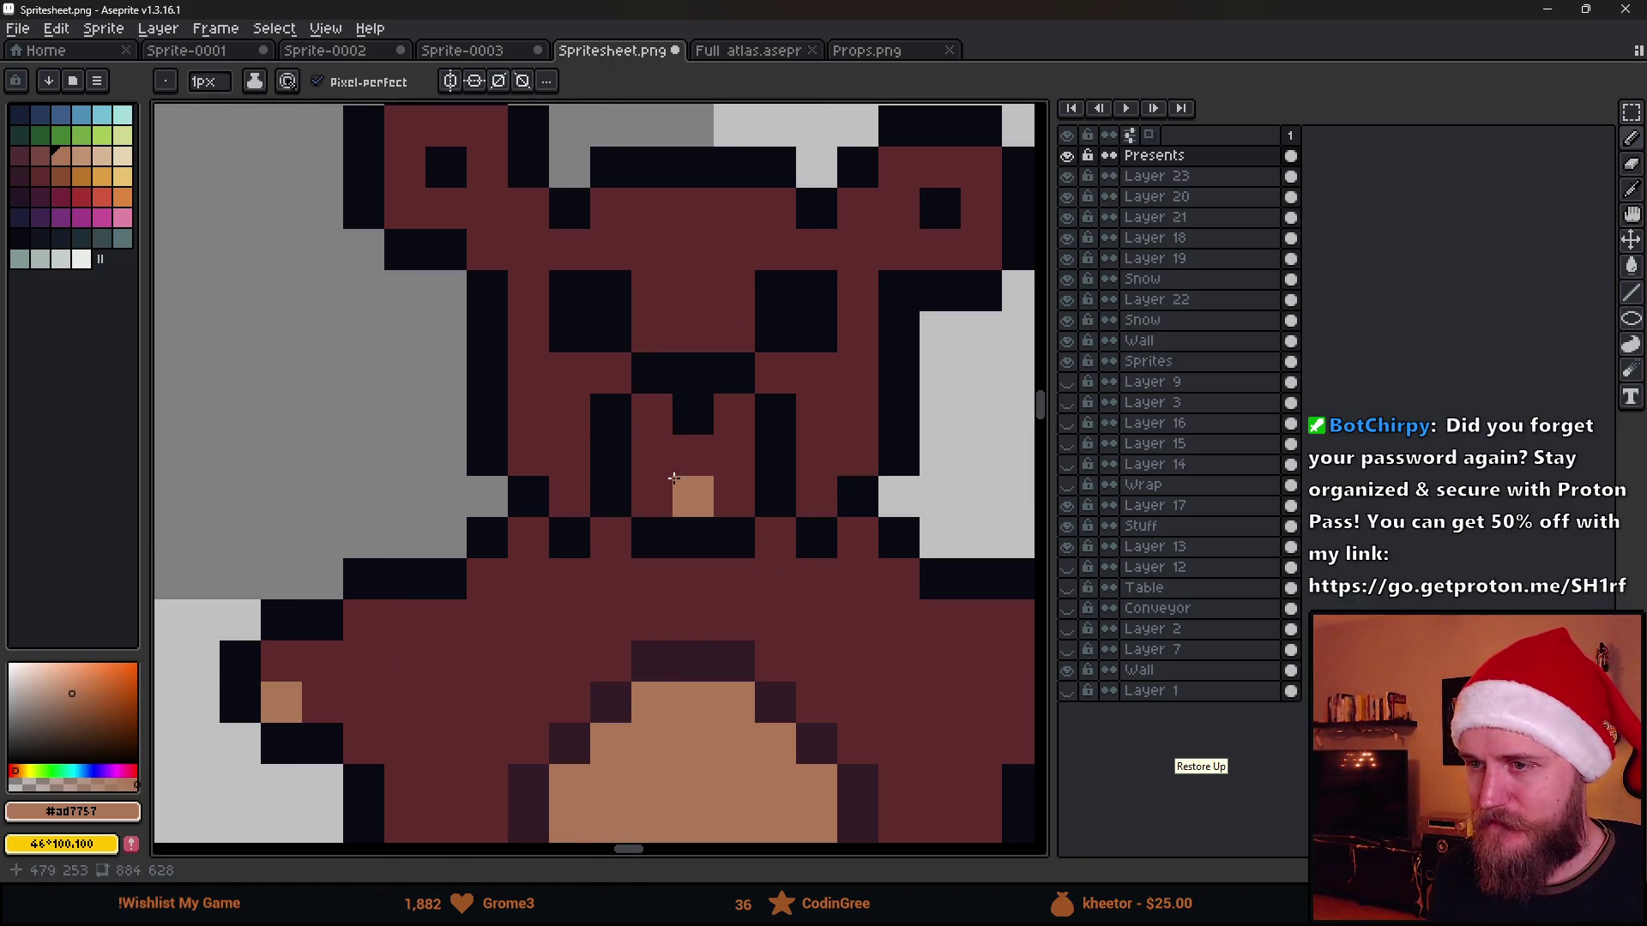
{"action": "left_click_drag", "start_coordinate": [651, 458], "coordinate": [651, 415]}
{"action": "left_click_drag", "start_coordinate": [651, 495], "coordinate": [692, 495]}
{"action": "left_click_drag", "start_coordinate": [733, 414], "coordinate": [733, 501]}
{"action": "scroll", "coordinate": [740, 495], "scroll_direction": "down", "scroll_amount": 3}
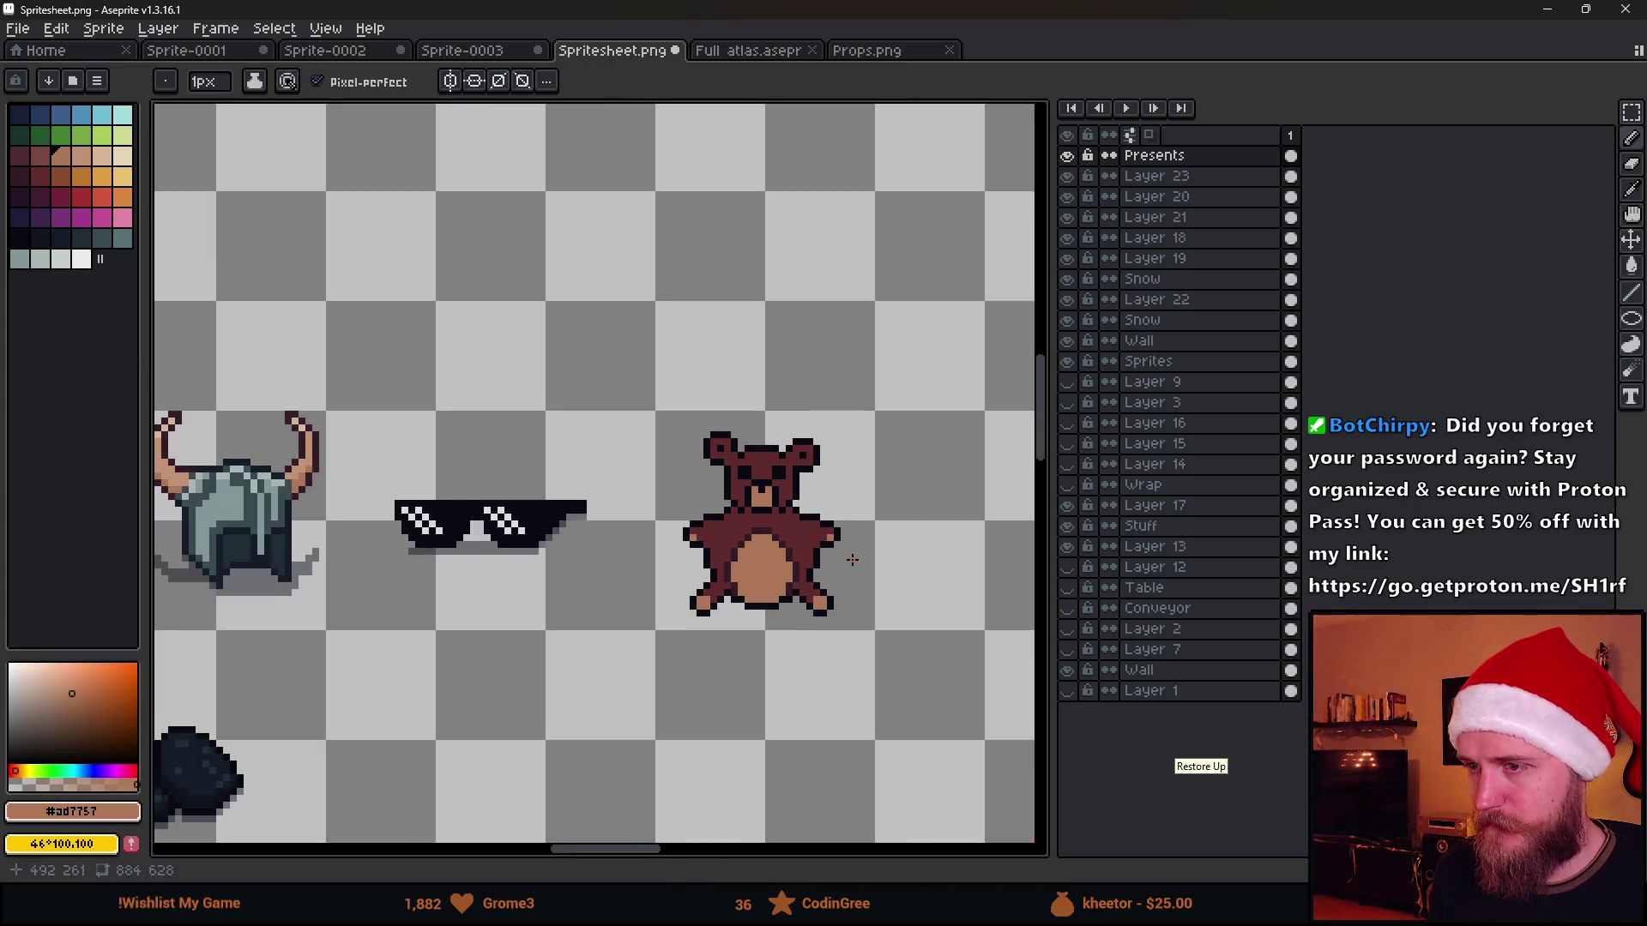
{"action": "scroll", "coordinate": [760, 483], "scroll_direction": "down", "scroll_amount": 1}
{"action": "scroll", "coordinate": [763, 478], "scroll_direction": "down", "scroll_amount": 2}
{"action": "scroll", "coordinate": [763, 480], "scroll_direction": "up", "scroll_amount": 1}
{"action": "scroll", "coordinate": [759, 481], "scroll_direction": "up", "scroll_amount": 1}
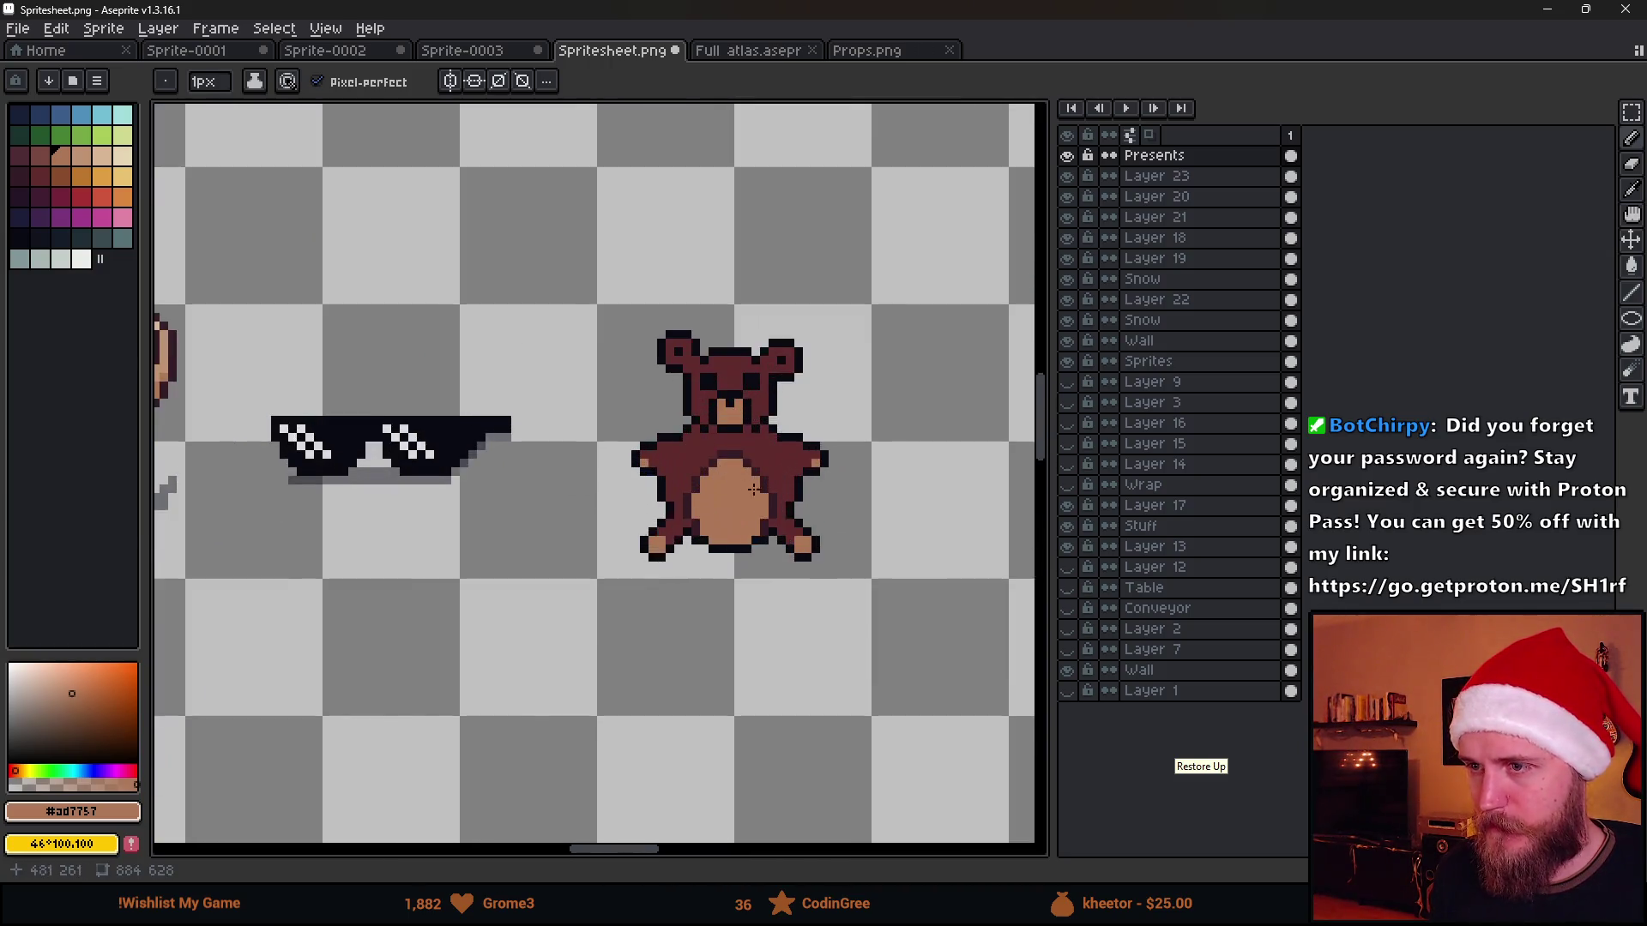
{"action": "scroll", "coordinate": [756, 485], "scroll_direction": "up", "scroll_amount": 1}
Sample the dark shadow colour and paint dark shading along the belly edge and beside the paws
{"action": "key", "text": "alt"}
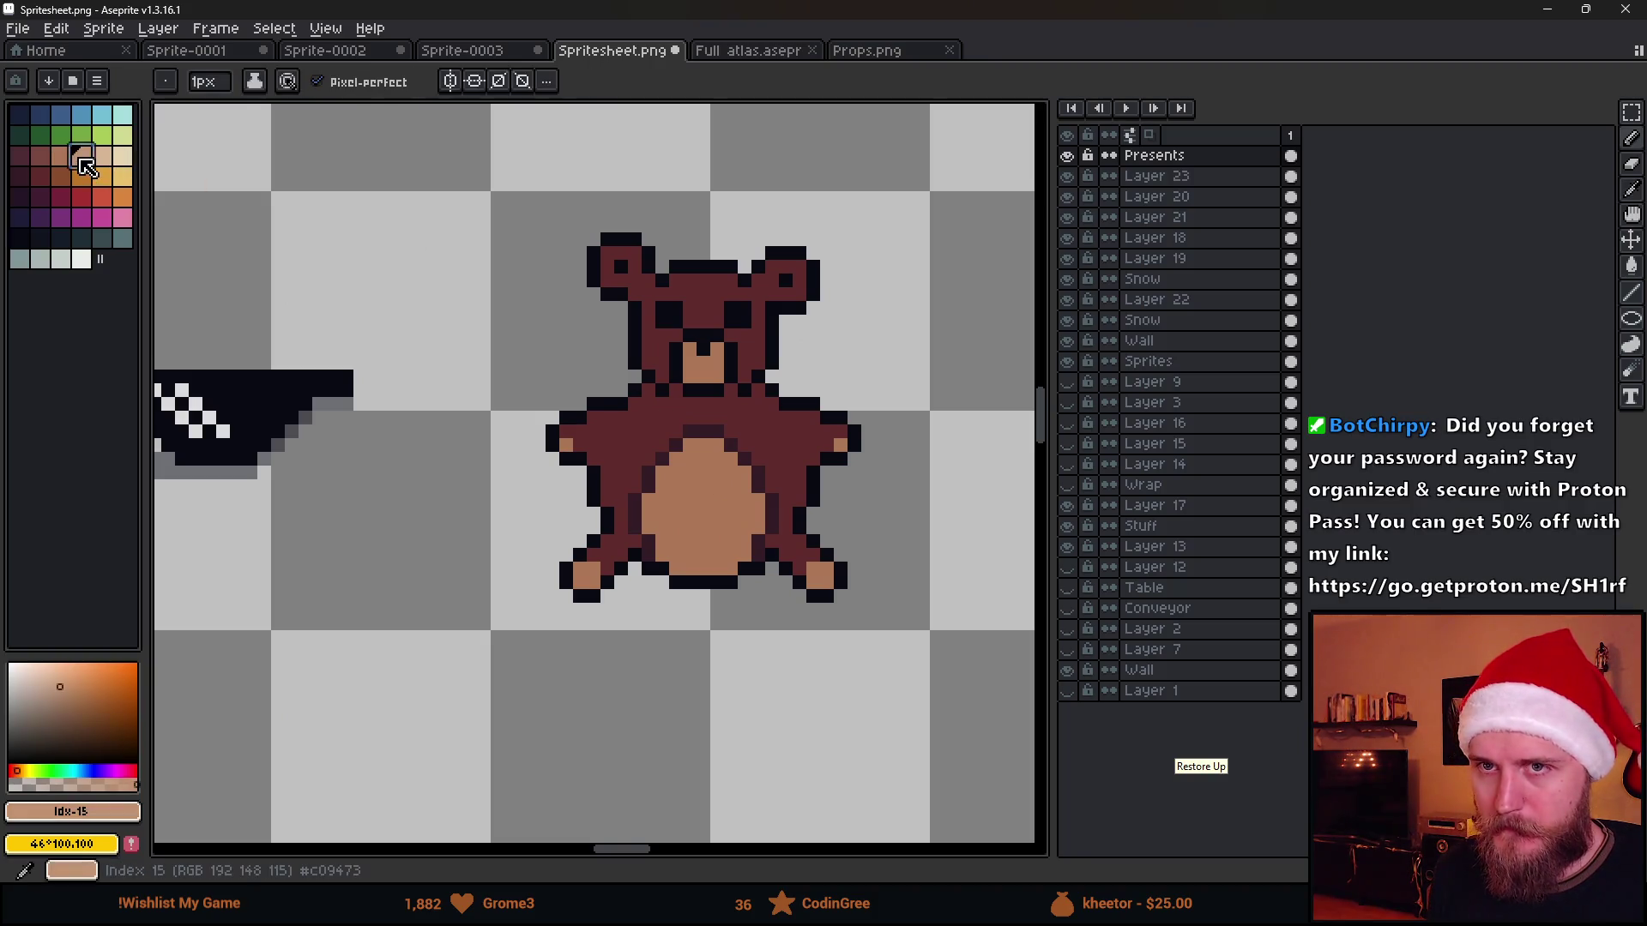
{"action": "left_click", "coordinate": [39, 134]}
{"action": "scroll", "coordinate": [681, 530], "scroll_direction": "up", "scroll_amount": 1}
{"action": "scroll", "coordinate": [681, 530], "scroll_direction": "up", "scroll_amount": 2}
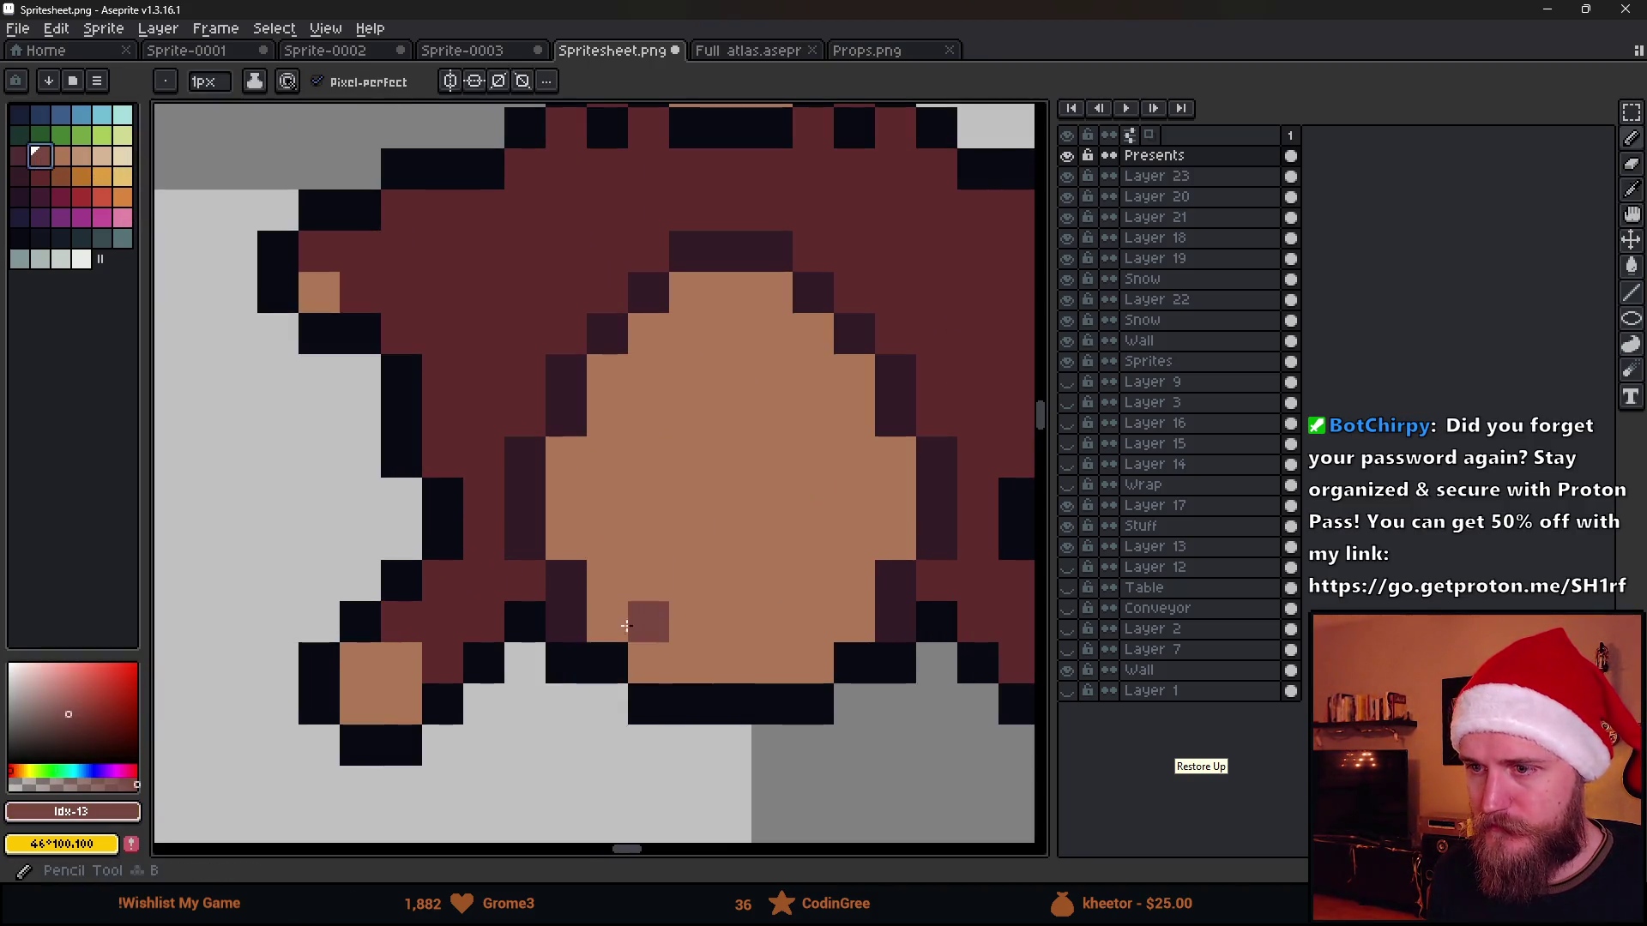
{"action": "mouse_move", "coordinate": [607, 624]}
{"action": "left_mouse_down"}
{"action": "mouse_move", "coordinate": [568, 450]}
{"action": "mouse_move", "coordinate": [772, 332]}
{"action": "mouse_move", "coordinate": [892, 538]}
{"action": "mouse_move", "coordinate": [649, 662]}
{"action": "left_mouse_up"}
{"action": "key", "text": "ctrl"}
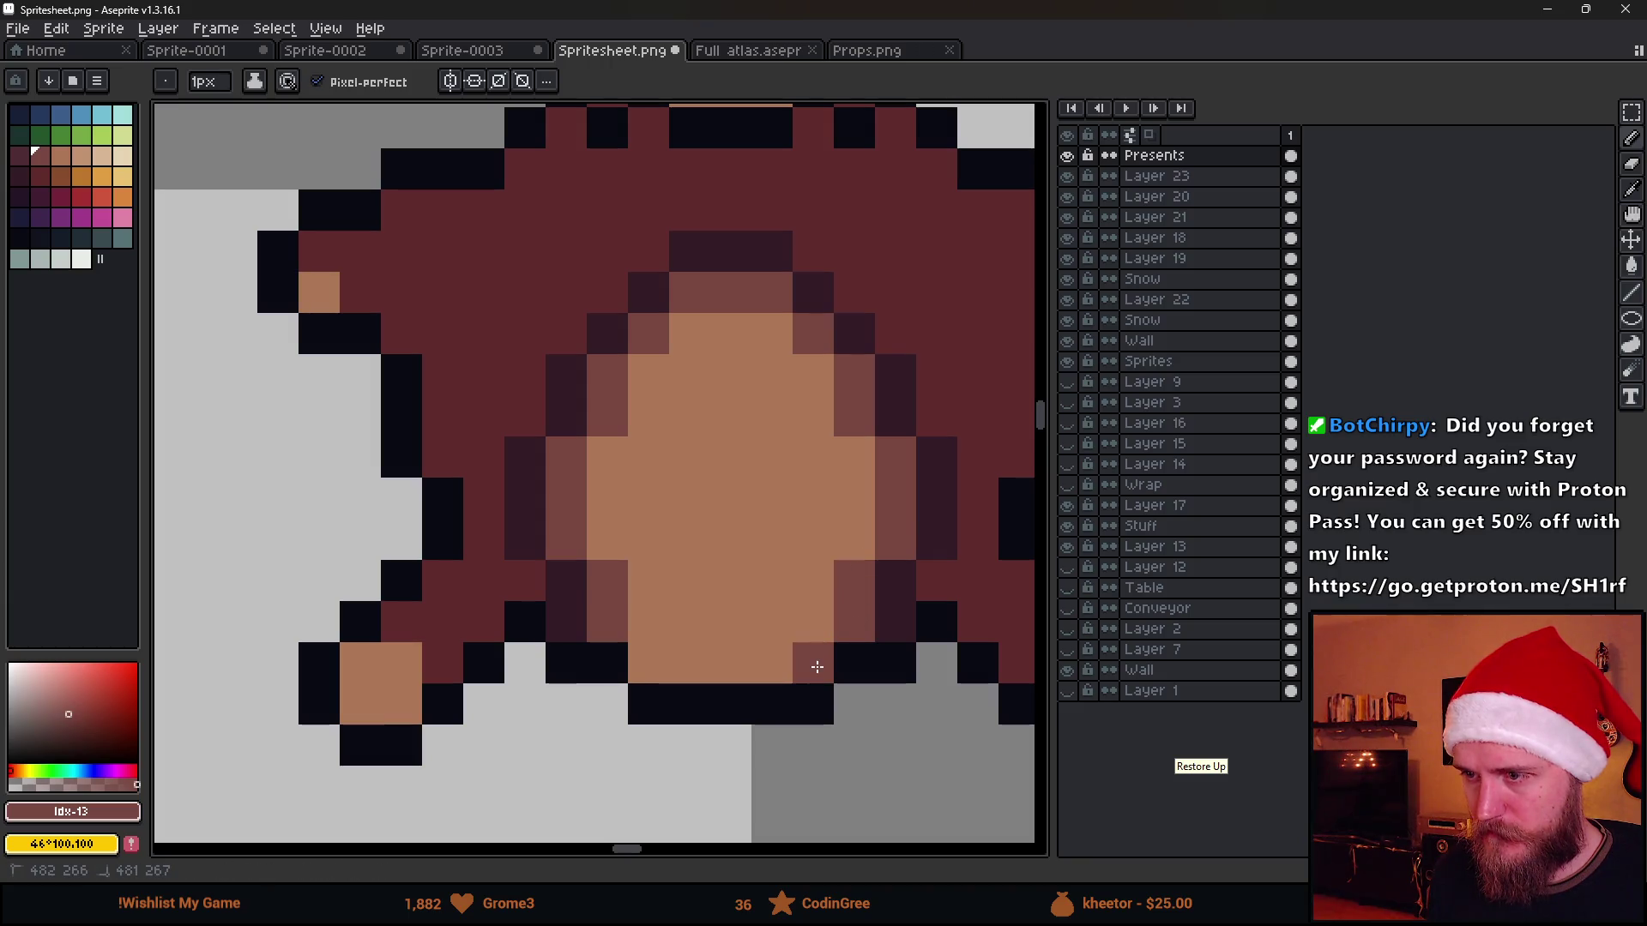
{"action": "scroll", "coordinate": [670, 661], "scroll_direction": "down", "scroll_amount": 3}
{"action": "scroll", "coordinate": [669, 661], "scroll_direction": "down", "scroll_amount": 3}
{"action": "scroll", "coordinate": [684, 663], "scroll_direction": "up", "scroll_amount": 2}
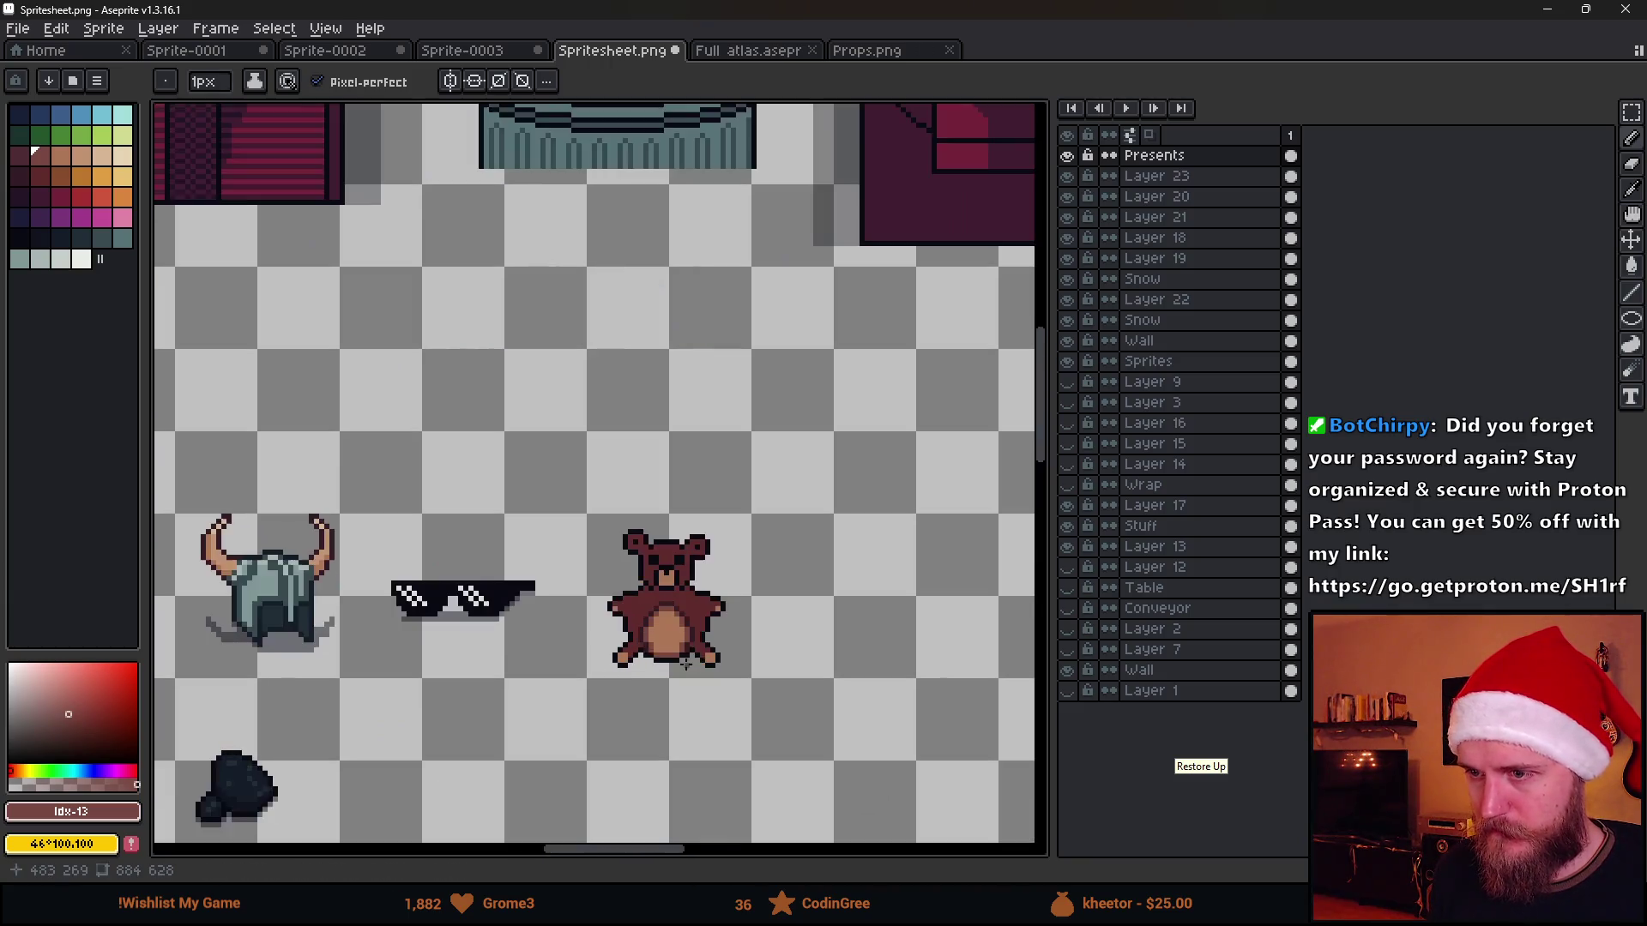
{"action": "scroll", "coordinate": [670, 657], "scroll_direction": "up", "scroll_amount": 1}
{"action": "scroll", "coordinate": [616, 643], "scroll_direction": "up", "scroll_amount": 1}
{"action": "scroll", "coordinate": [649, 654], "scroll_direction": "up", "scroll_amount": 1}
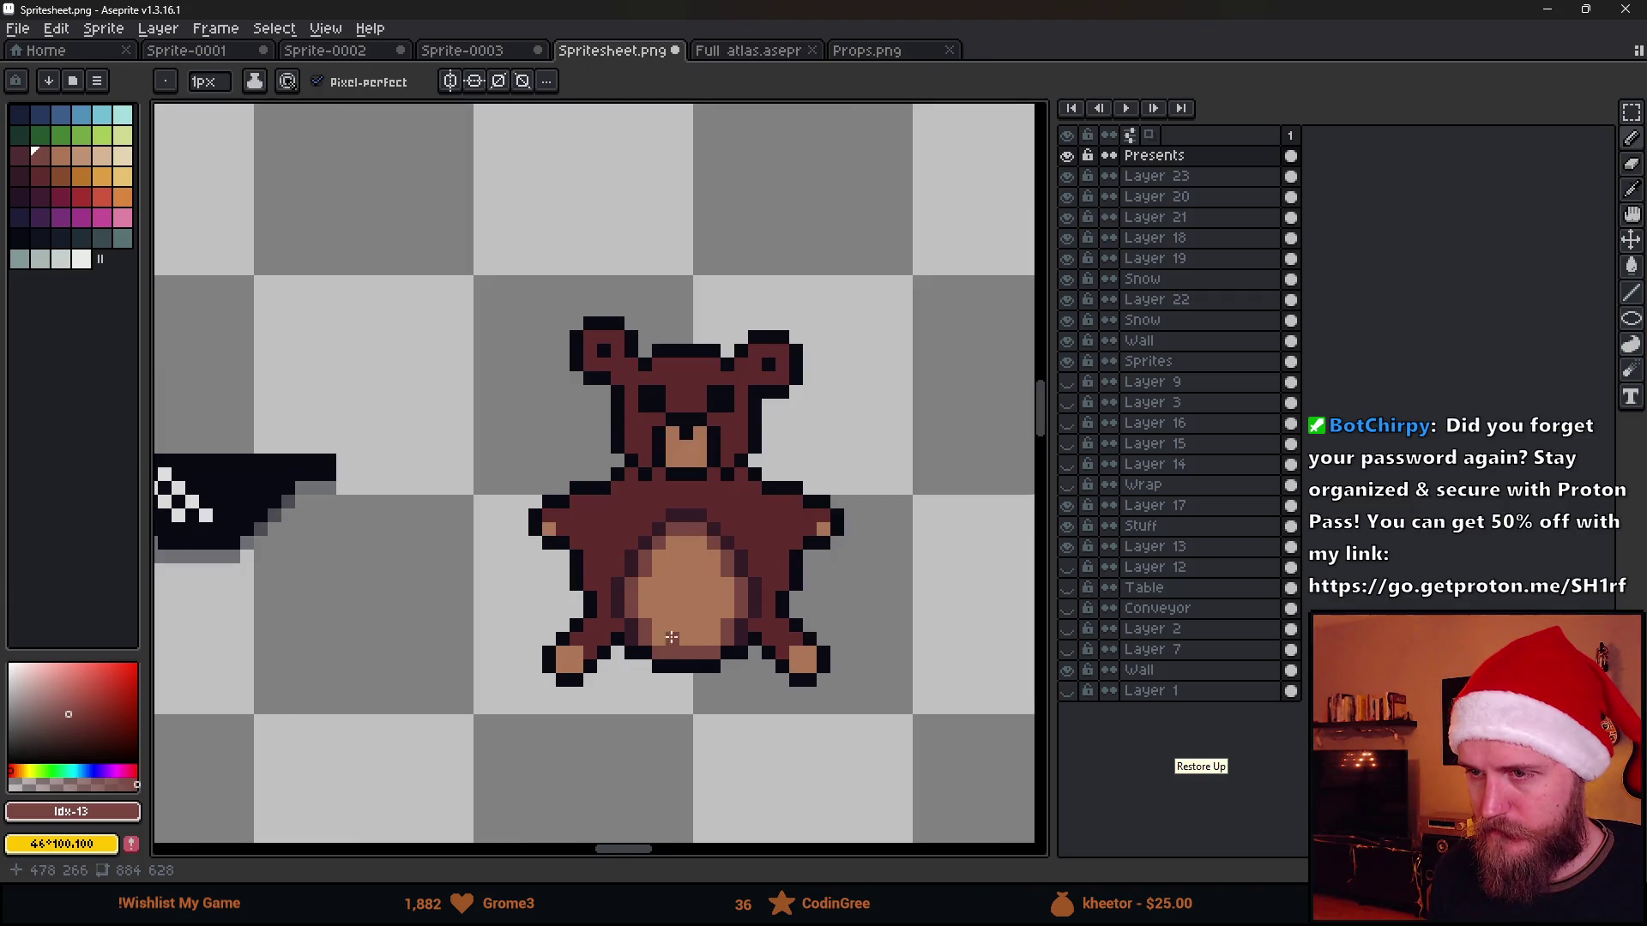
{"action": "scroll", "coordinate": [669, 638], "scroll_direction": "up", "scroll_amount": 1}
{"action": "key", "text": "alt"}
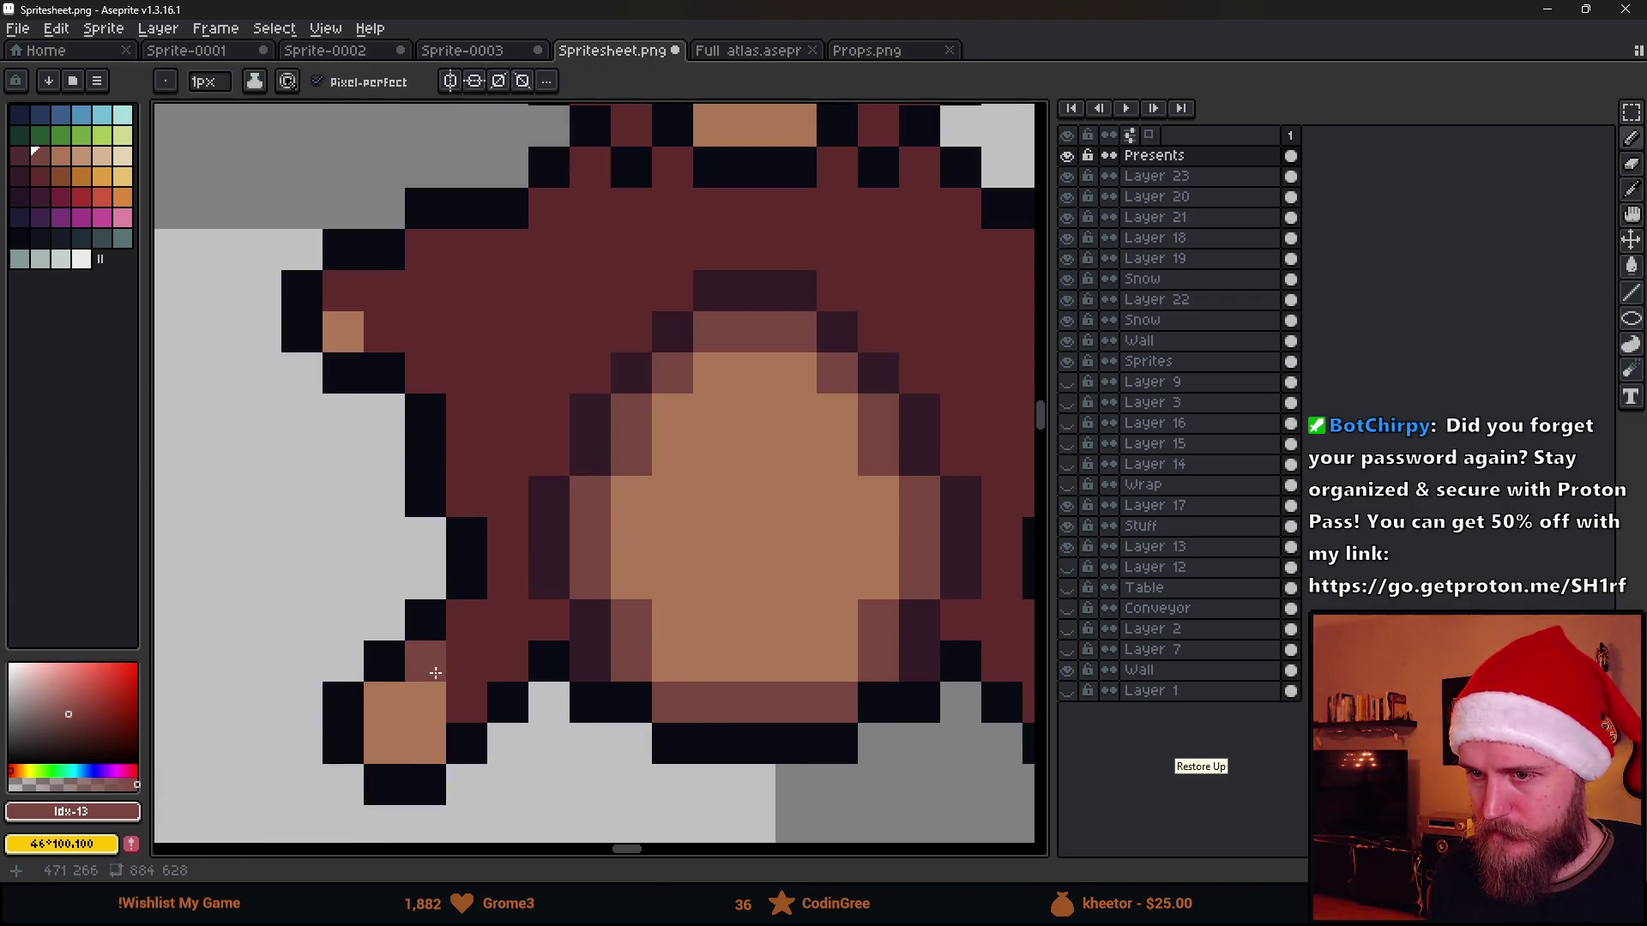
{"action": "left_click", "coordinate": [587, 632], "text": "alt"}
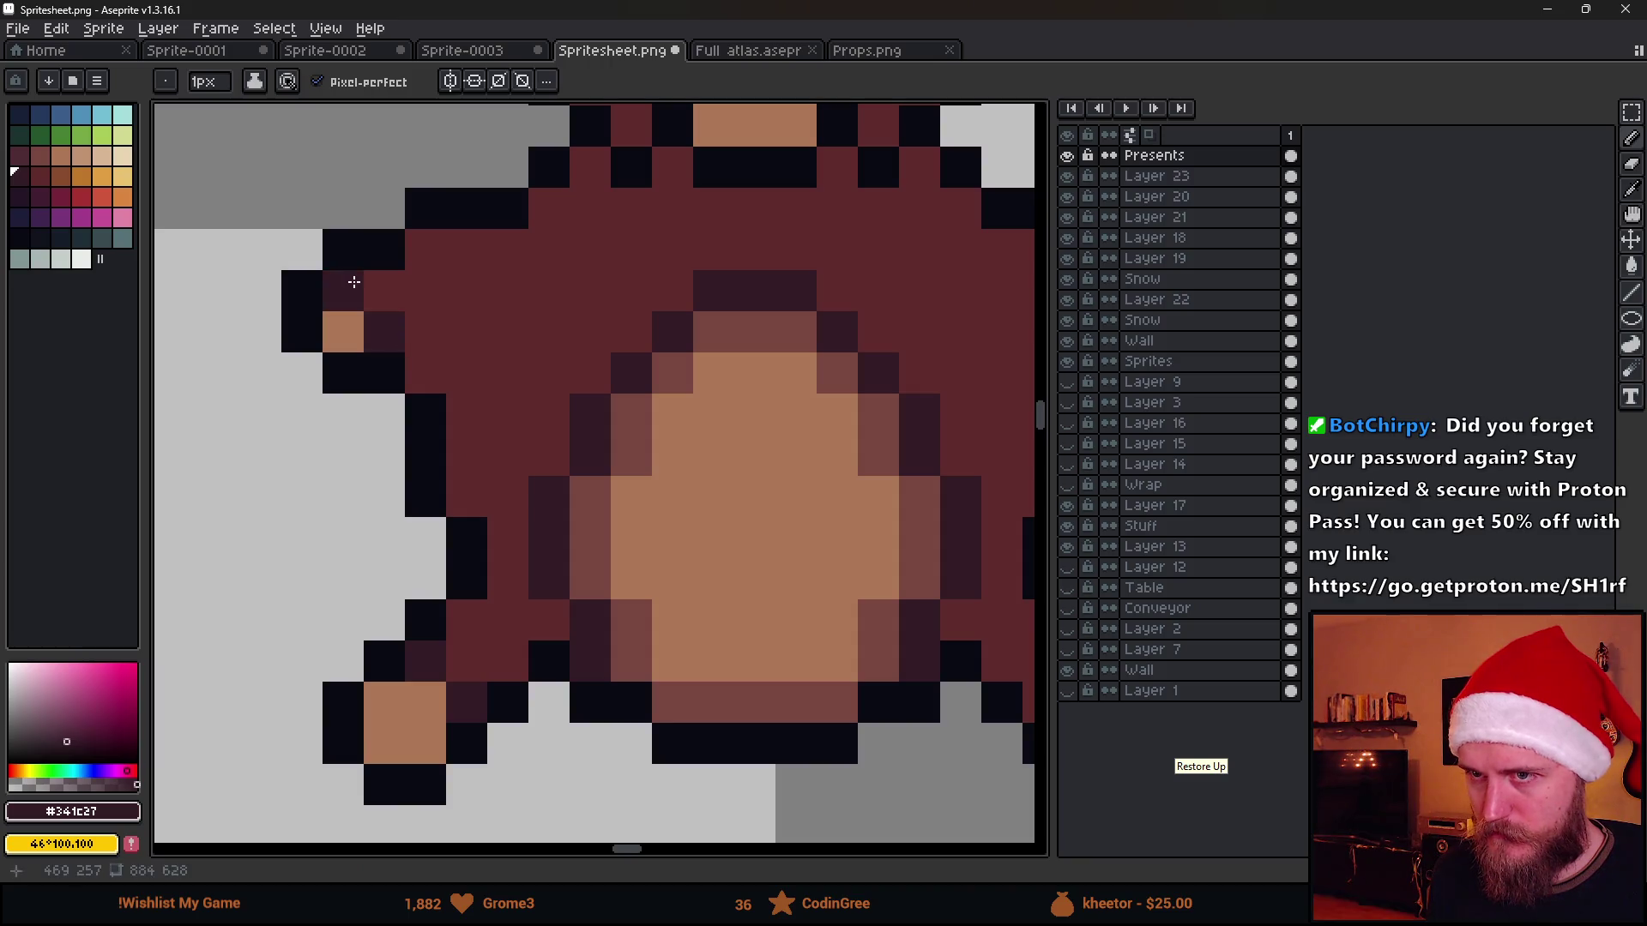
{"action": "left_click_drag", "start_coordinate": [673, 452], "coordinate": [541, 478]}
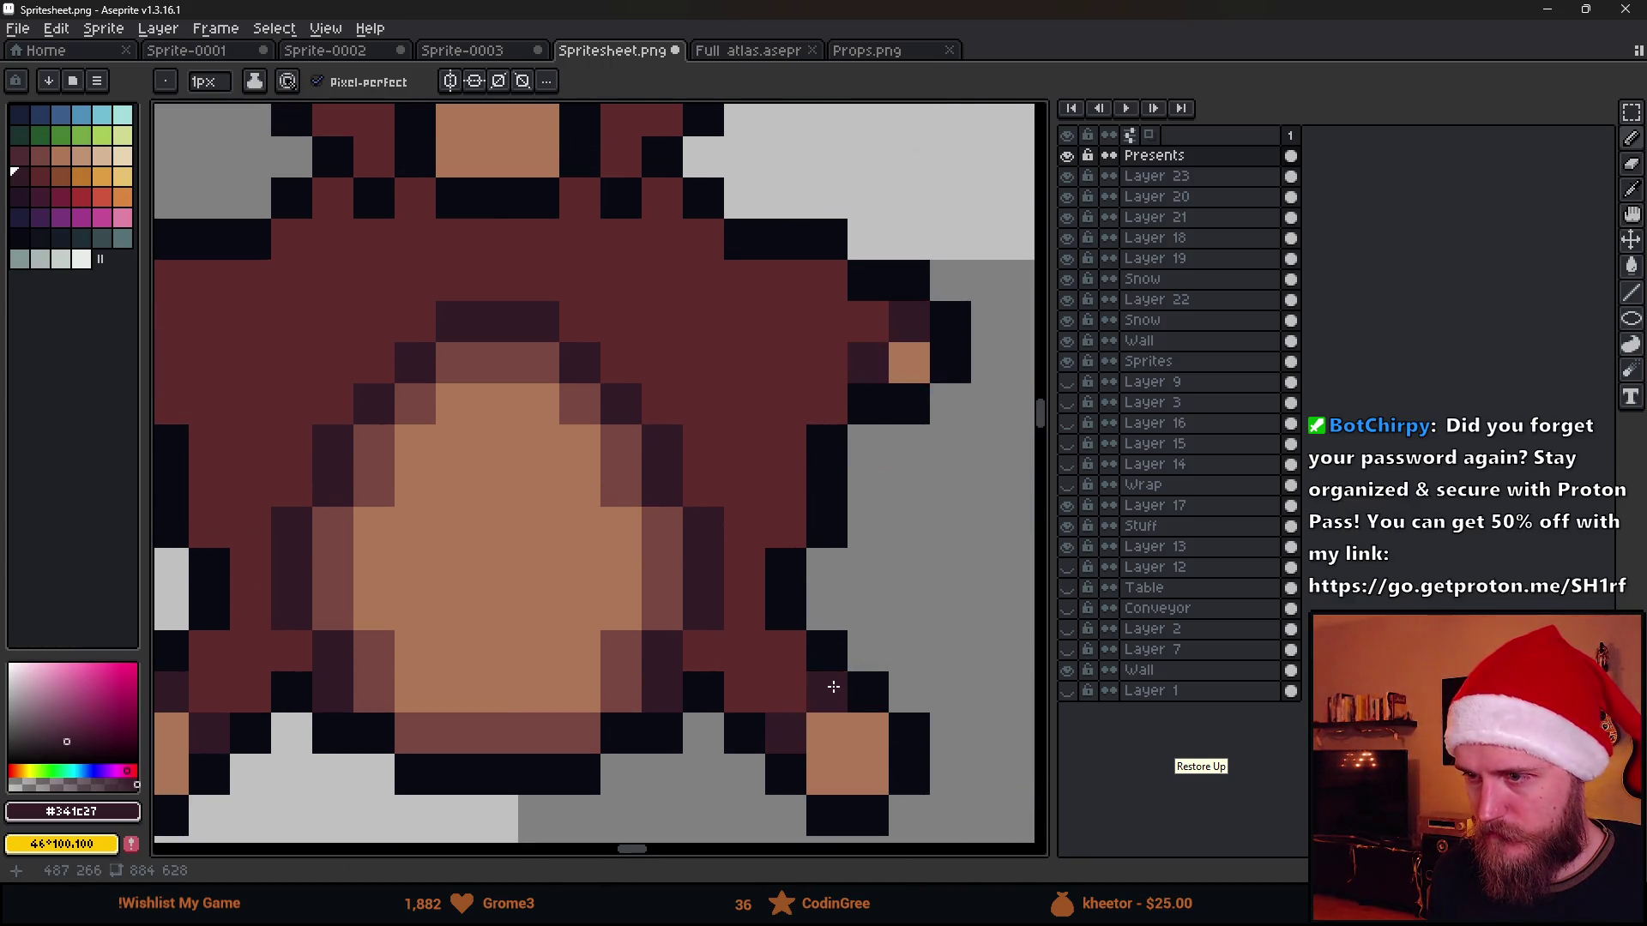
{"action": "scroll", "coordinate": [682, 716], "scroll_direction": "down", "scroll_amount": 4}
With the body brown, pencil dark pixels and a shadow row across the bear's neck
{"action": "key", "text": "i"}
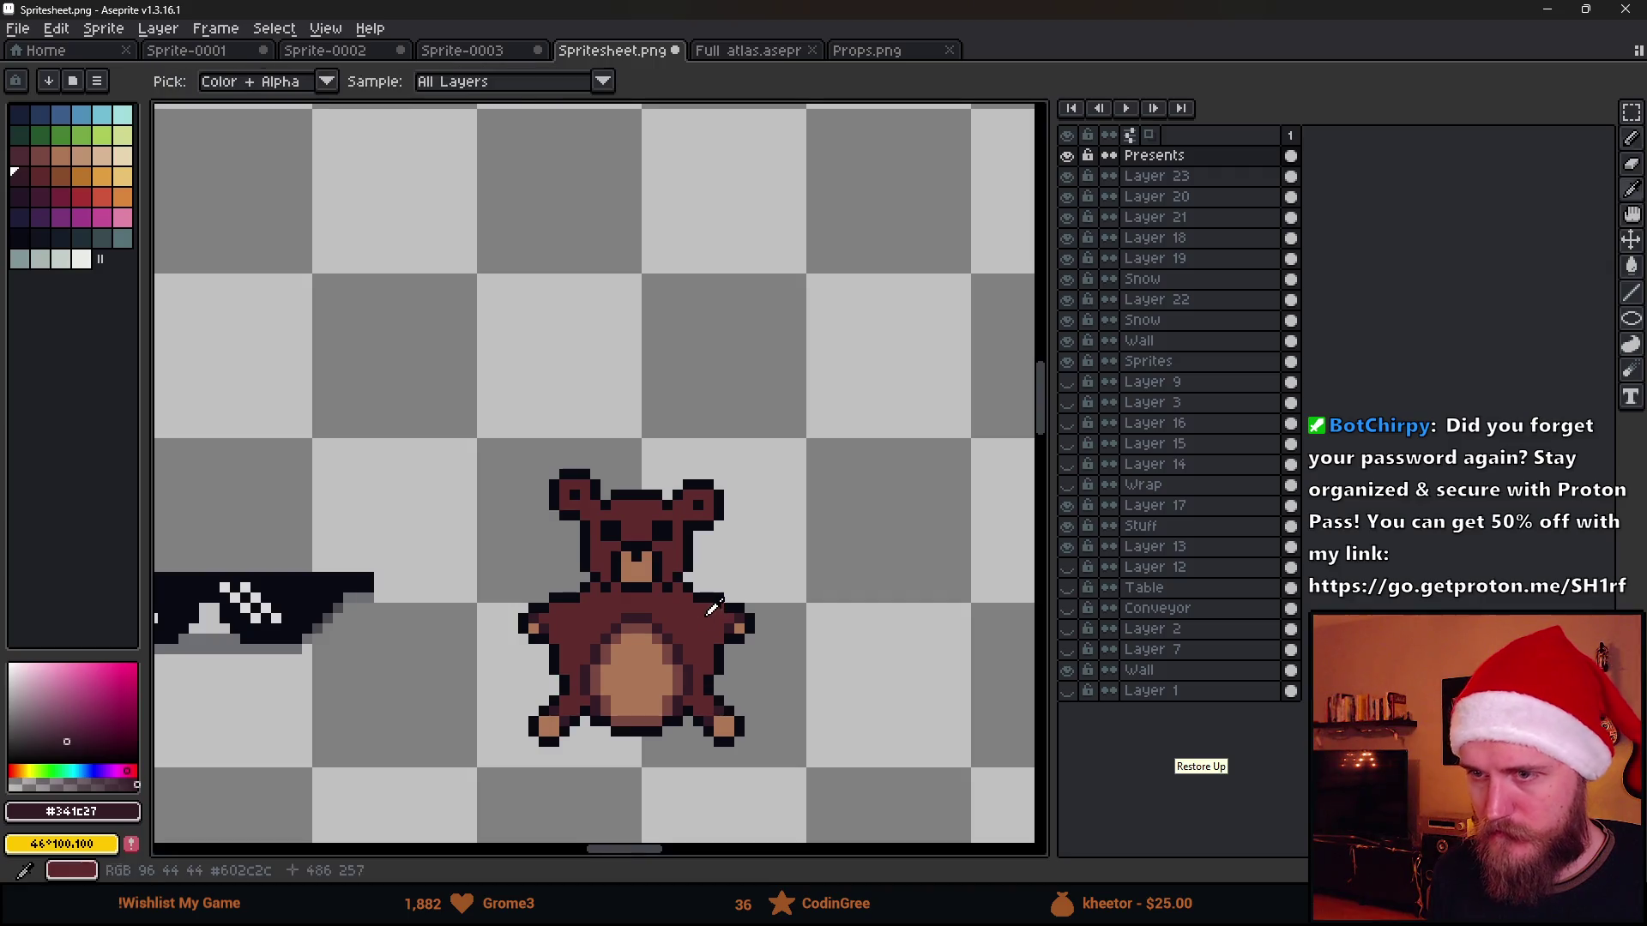
{"action": "left_click", "coordinate": [696, 643]}
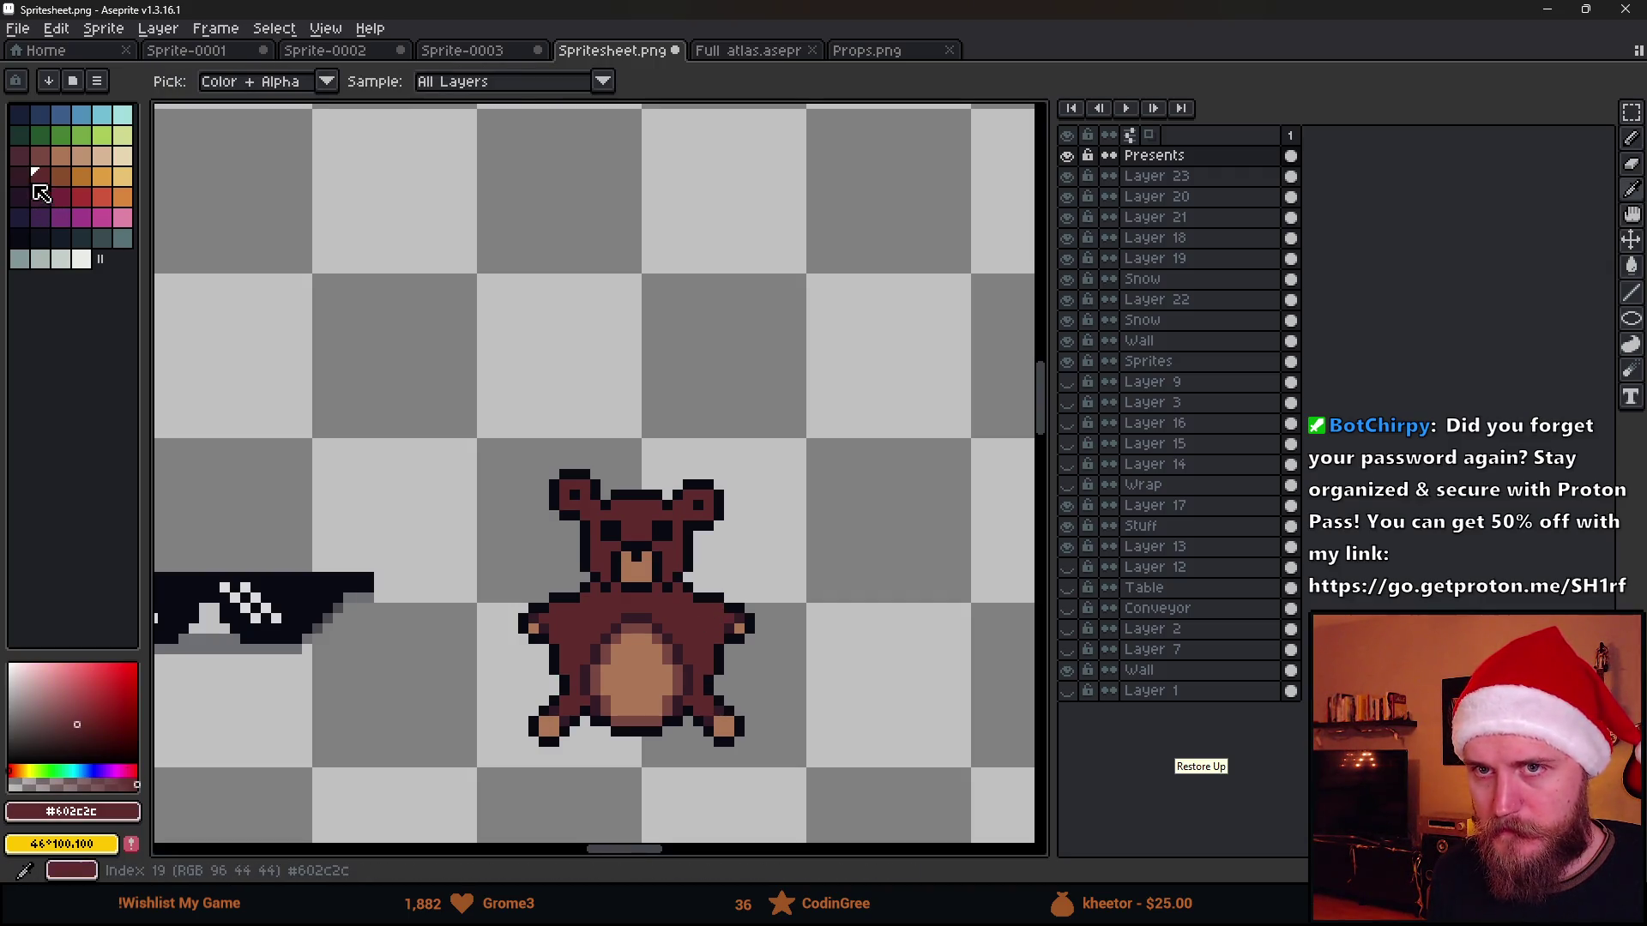
{"action": "key", "text": "b"}
{"action": "scroll", "coordinate": [716, 614], "scroll_direction": "up", "scroll_amount": 1}
{"action": "scroll", "coordinate": [717, 613], "scroll_direction": "up", "scroll_amount": 1}
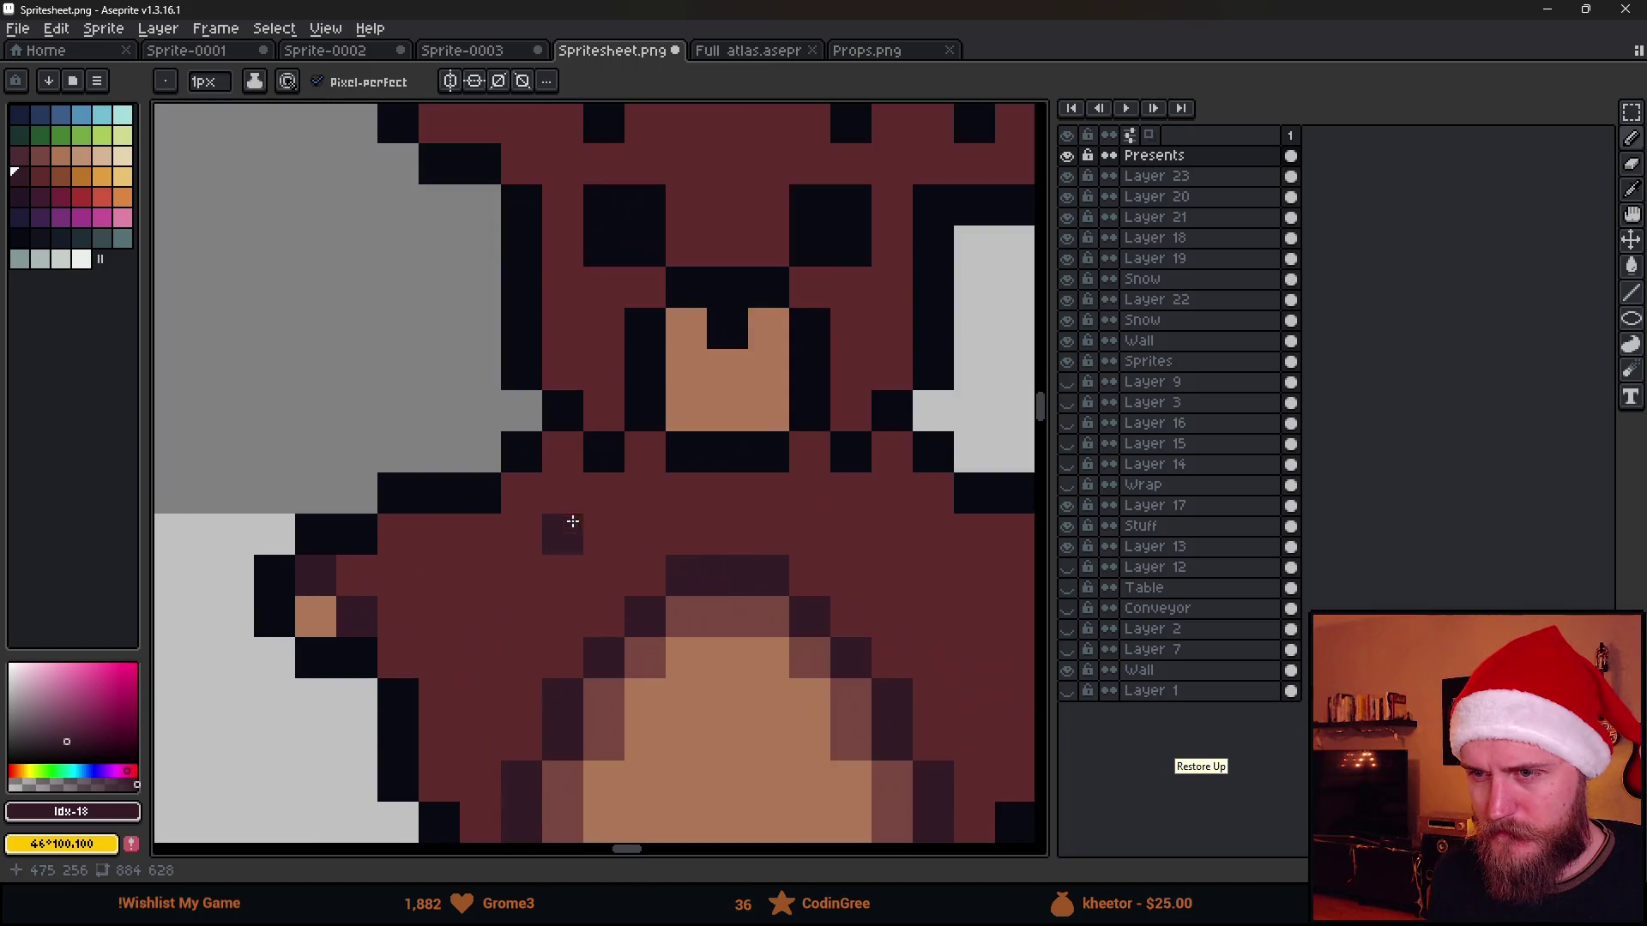
{"action": "left_click", "coordinate": [570, 460]}
{"action": "left_click", "coordinate": [605, 489]}
{"action": "left_click", "coordinate": [645, 453]}
{"action": "left_click", "coordinate": [647, 489]}
{"action": "left_click_drag", "start_coordinate": [656, 482], "coordinate": [782, 497]}
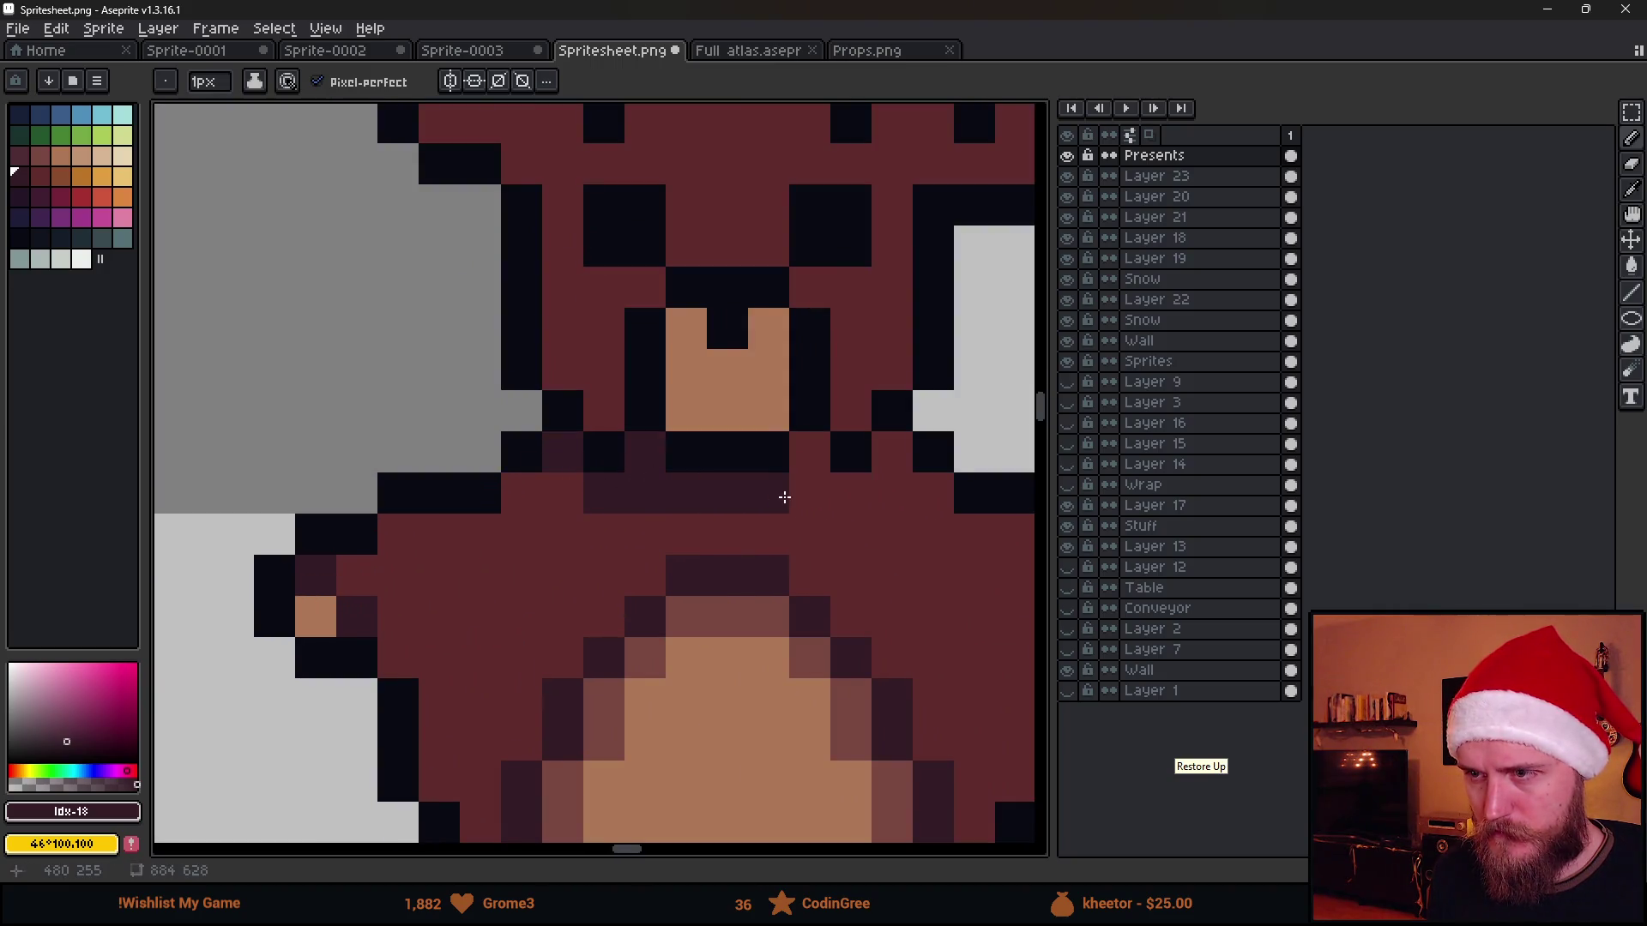
Extend the dark shadow pixels under the head and down the centre, undoing a stray pixel
{"action": "left_click", "coordinate": [810, 454]}
{"action": "left_click", "coordinate": [811, 494]}
{"action": "left_click", "coordinate": [893, 454]}
{"action": "left_click", "coordinate": [687, 535]}
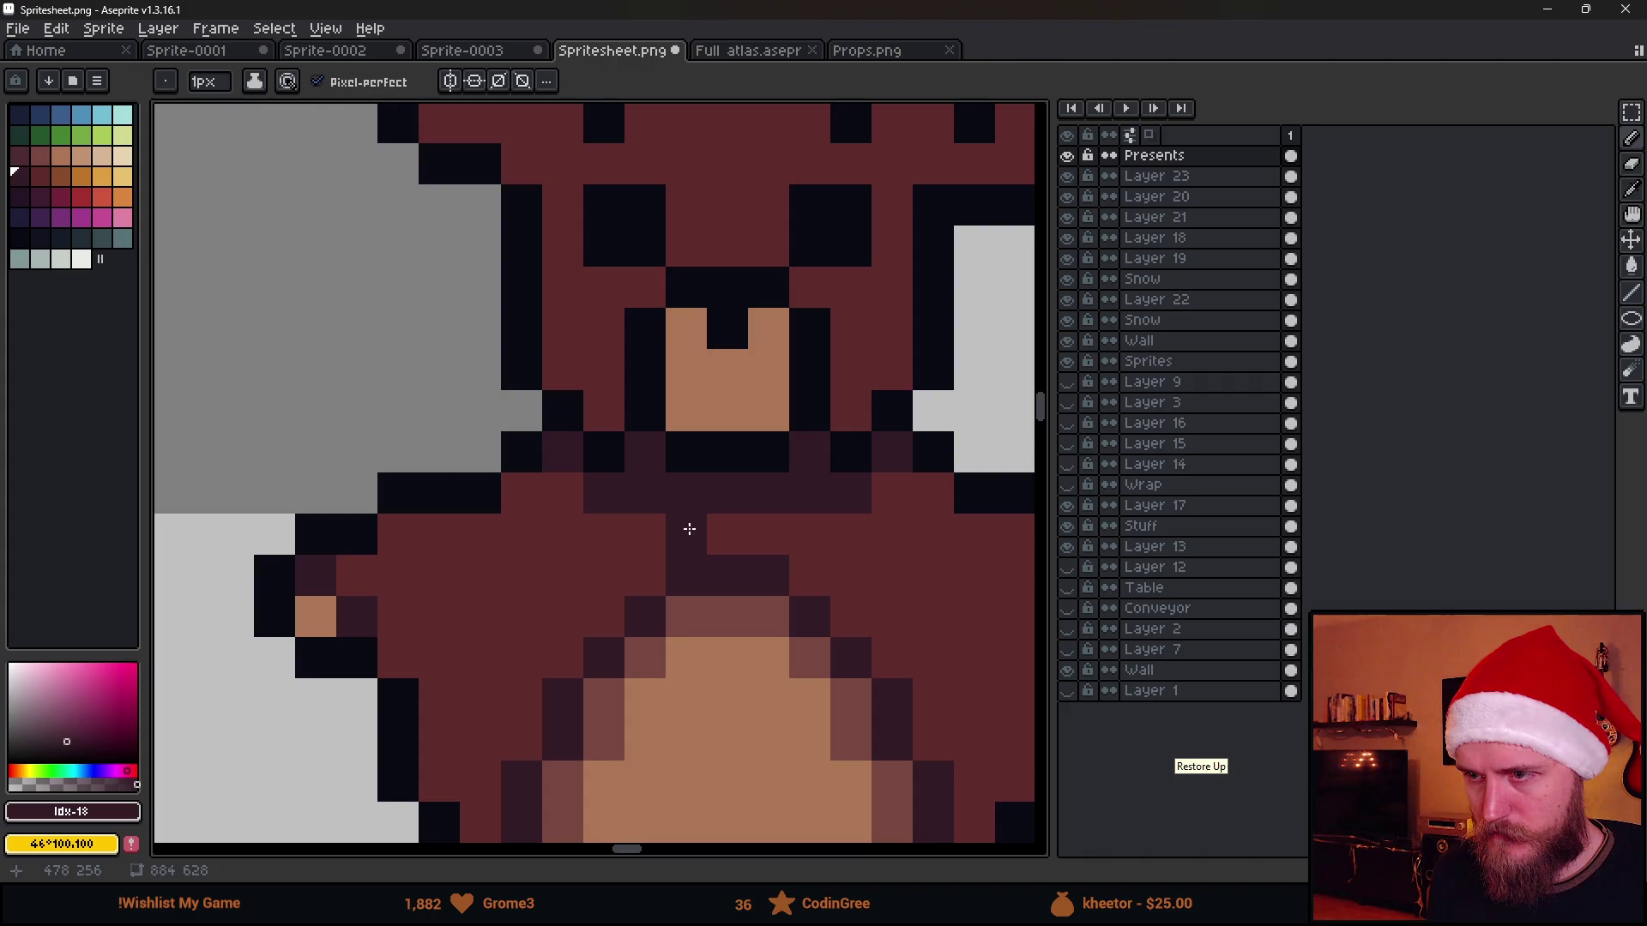
{"action": "left_click", "coordinate": [764, 533]}
{"action": "scroll", "coordinate": [765, 533], "scroll_direction": "down", "scroll_amount": 3}
{"action": "key", "text": "v"}
{"action": "key", "text": "ctrl+z"}
{"action": "key", "text": "b"}
{"action": "scroll", "coordinate": [721, 588], "scroll_direction": "down", "scroll_amount": 1}
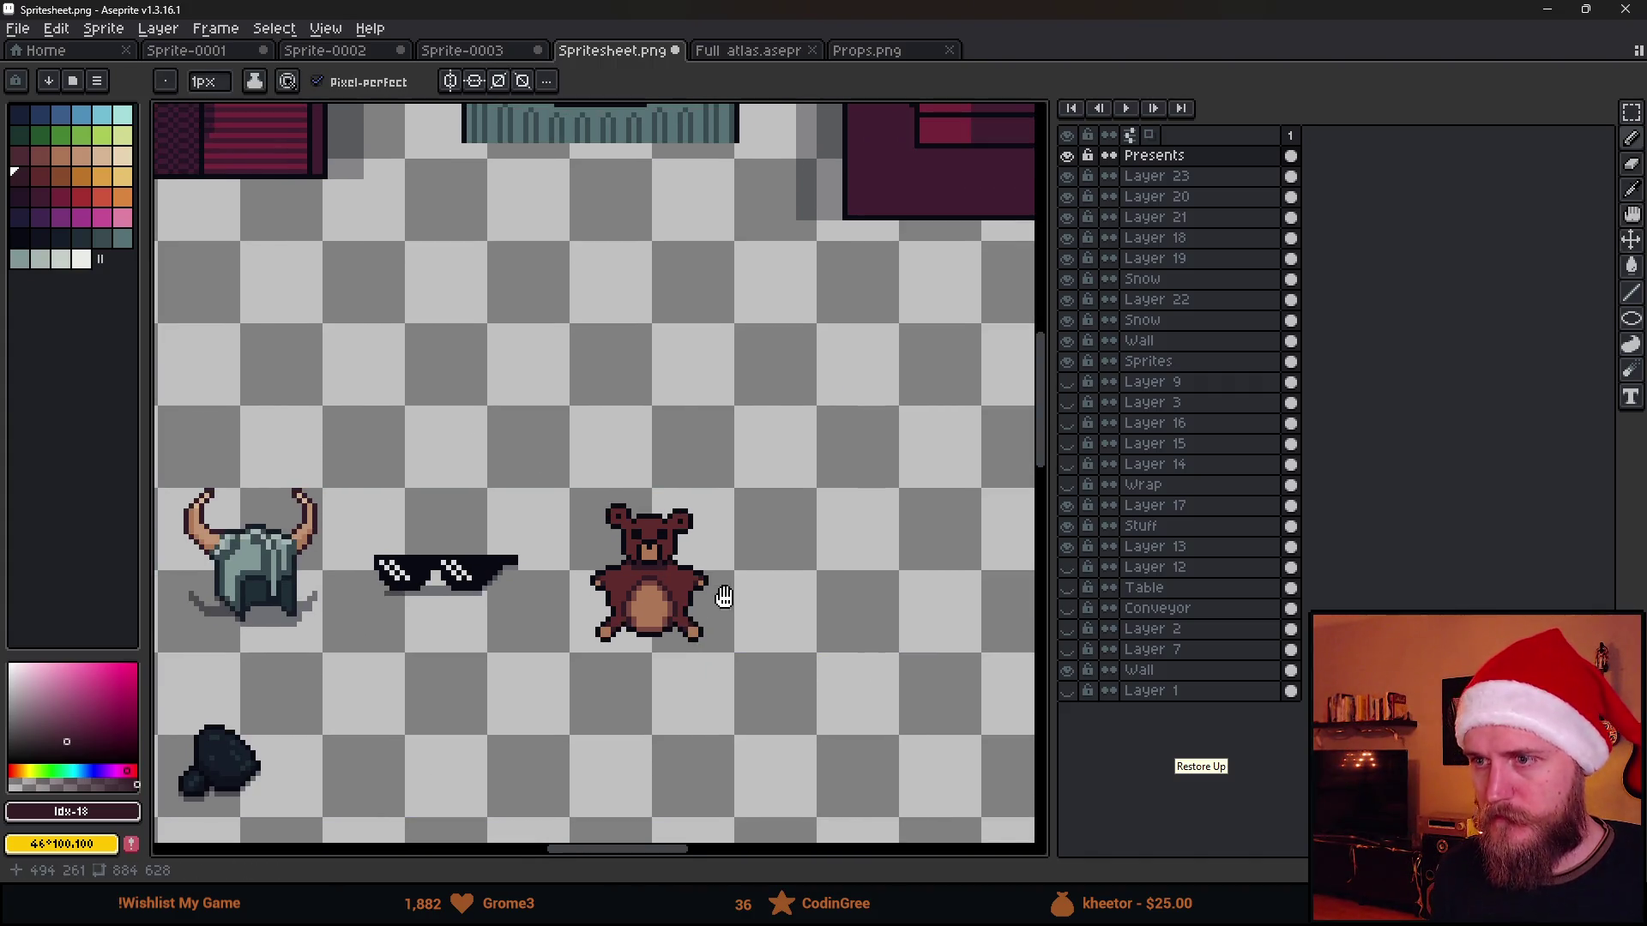
{"action": "scroll", "coordinate": [720, 587], "scroll_direction": "up", "scroll_amount": 1}
{"action": "scroll", "coordinate": [721, 589], "scroll_direction": "down", "scroll_amount": 2}
{"action": "scroll", "coordinate": [721, 585], "scroll_direction": "down", "scroll_amount": 1}
{"action": "scroll", "coordinate": [704, 568], "scroll_direction": "up", "scroll_amount": 3}
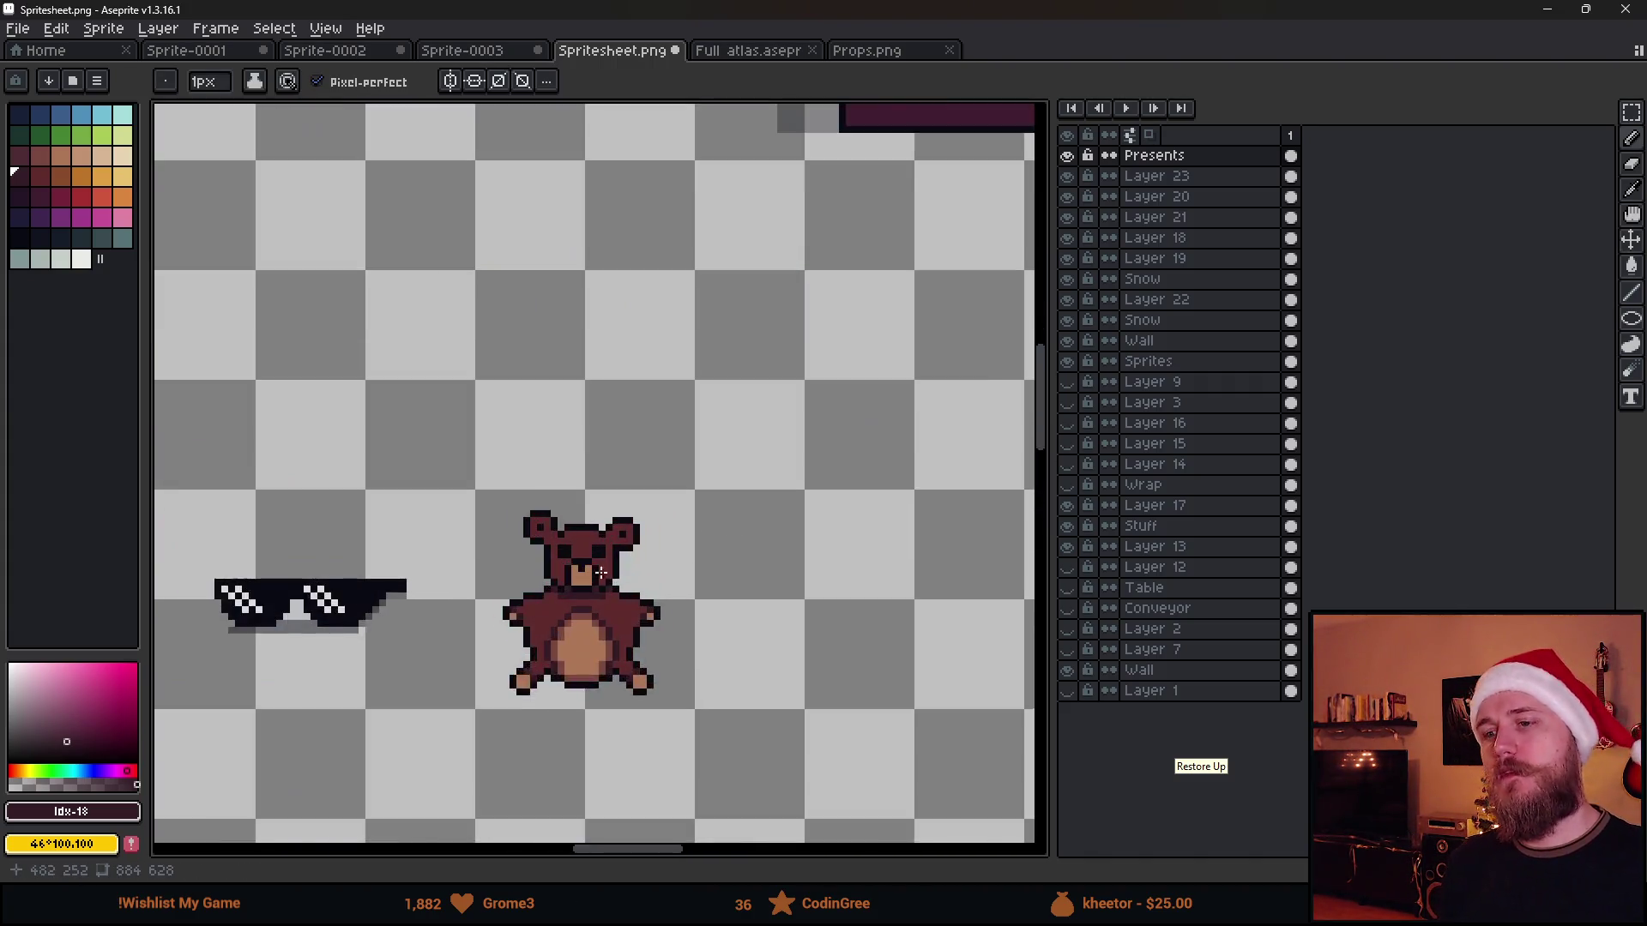
{"action": "scroll", "coordinate": [553, 467], "scroll_direction": "up", "scroll_amount": 3}
Pick a lighter brown and highlight the ear tops and the forehead row above the eyes
{"action": "left_click", "coordinate": [552, 467], "text": "alt"}
{"action": "left_click", "coordinate": [69, 183]}
{"action": "scroll", "coordinate": [439, 366], "scroll_direction": "up", "scroll_amount": 1}
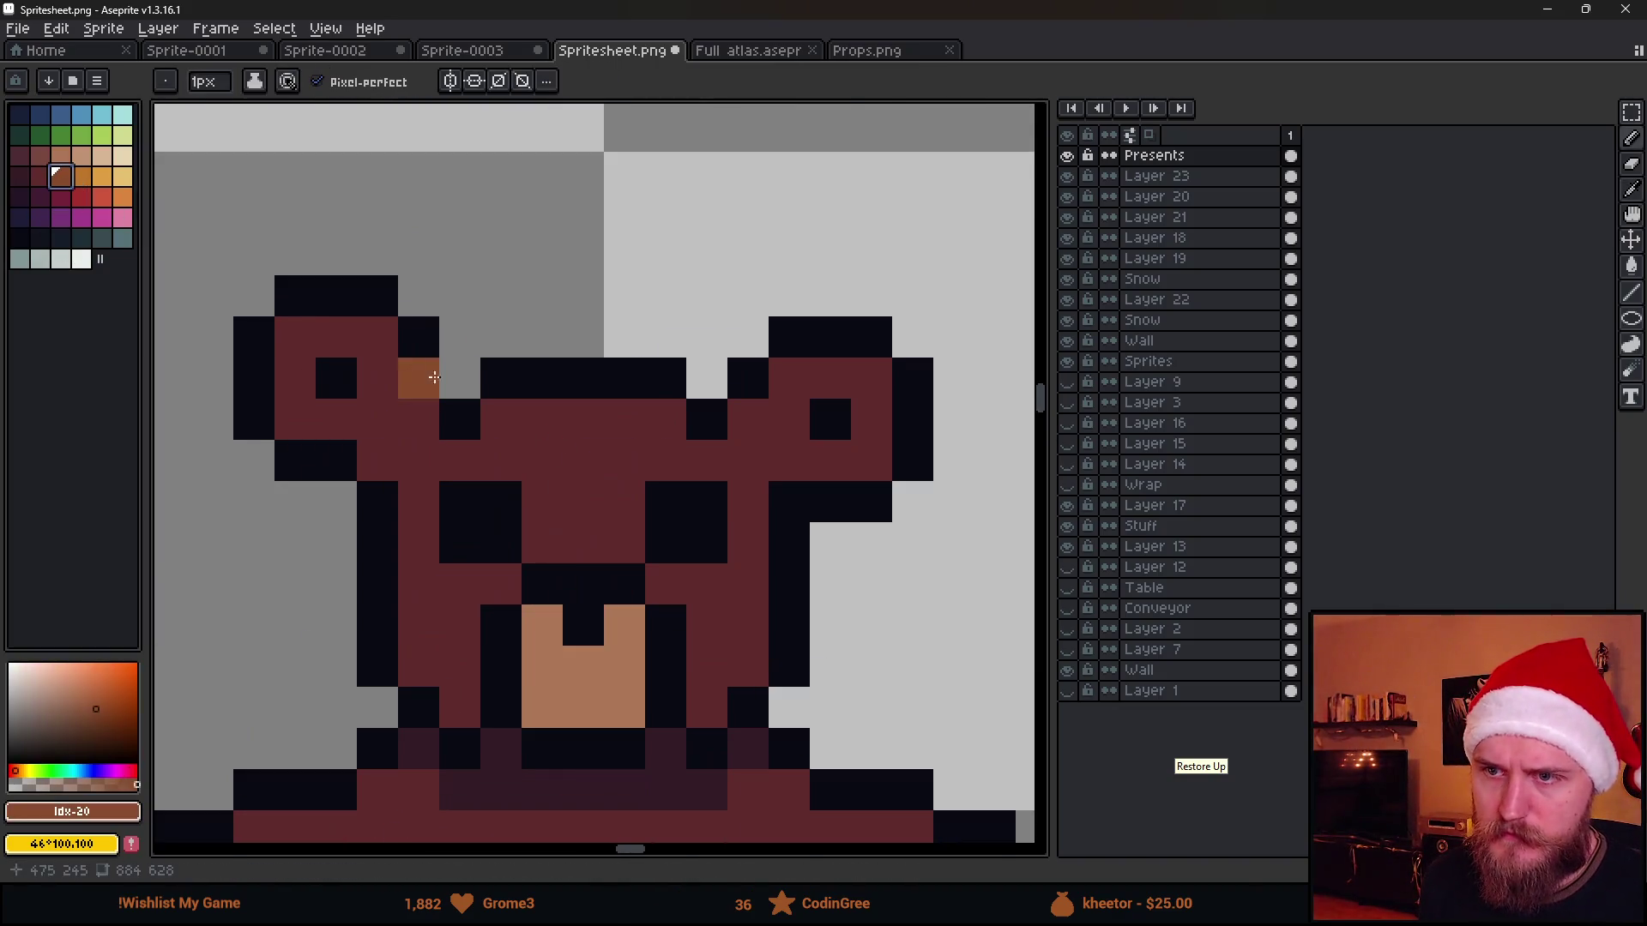
{"action": "left_click_drag", "start_coordinate": [290, 338], "coordinate": [386, 337]}
{"action": "left_click_drag", "start_coordinate": [496, 420], "coordinate": [663, 421]}
{"action": "mouse_move", "coordinate": [788, 378]}
{"action": "left_mouse_down"}
{"action": "mouse_move", "coordinate": [871, 419]}
{"action": "mouse_move", "coordinate": [872, 455]}
{"action": "left_mouse_up"}
{"action": "scroll", "coordinate": [901, 489], "scroll_direction": "down", "scroll_amount": 3}
{"action": "scroll", "coordinate": [952, 533], "scroll_direction": "down", "scroll_amount": 1}
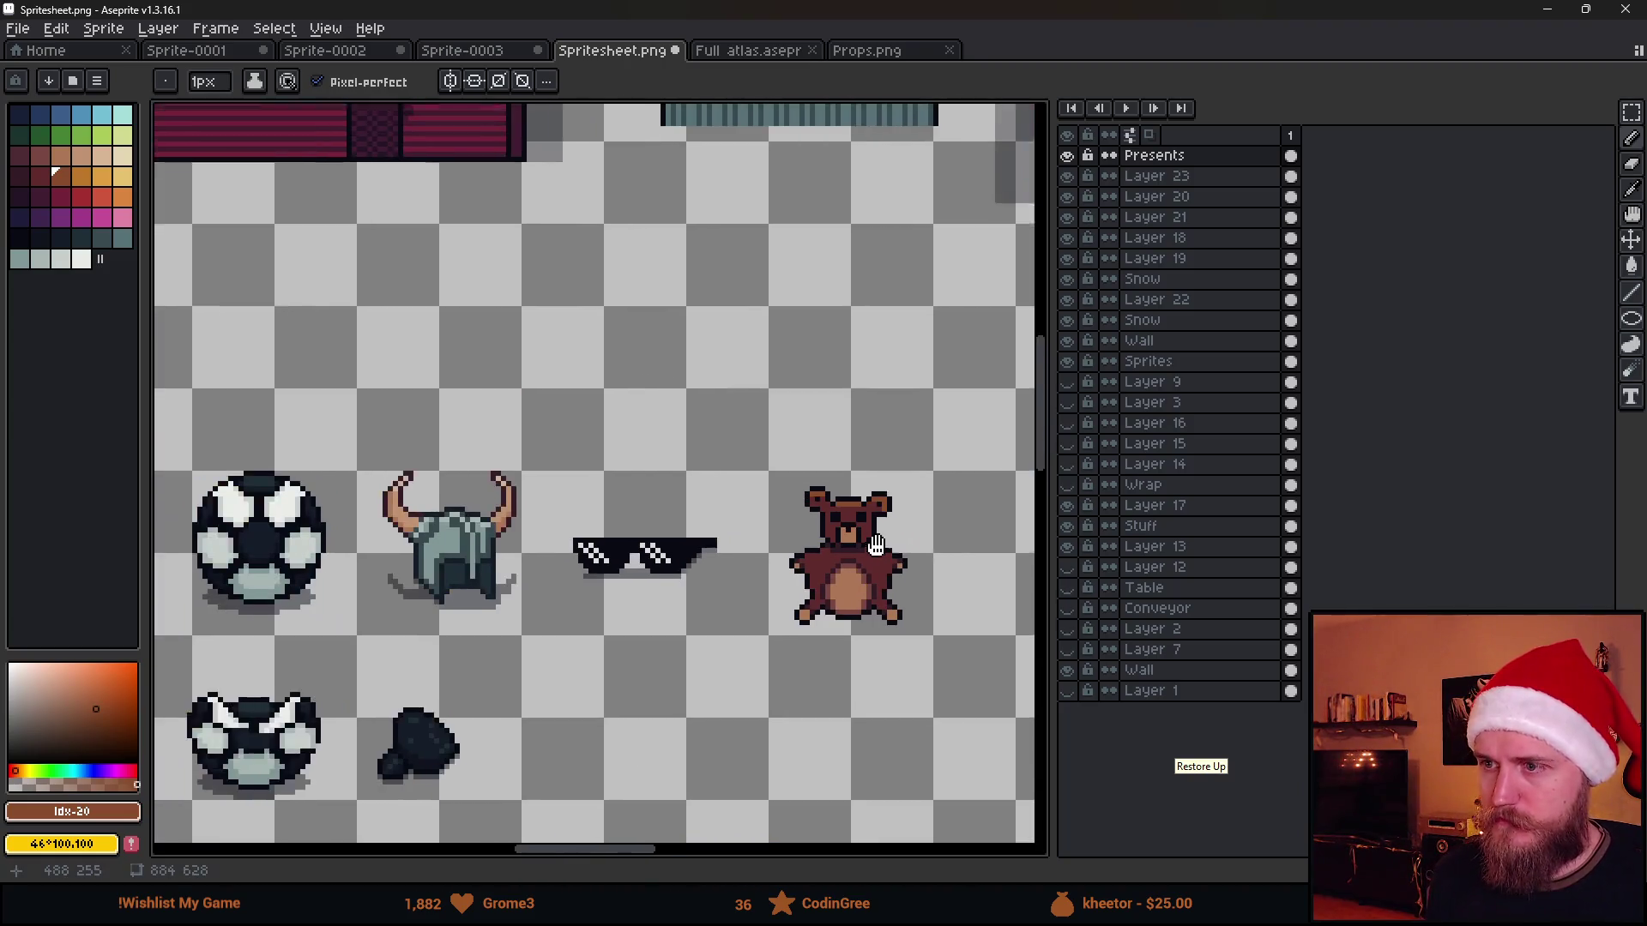
{"action": "scroll", "coordinate": [779, 532], "scroll_direction": "up", "scroll_amount": 3}
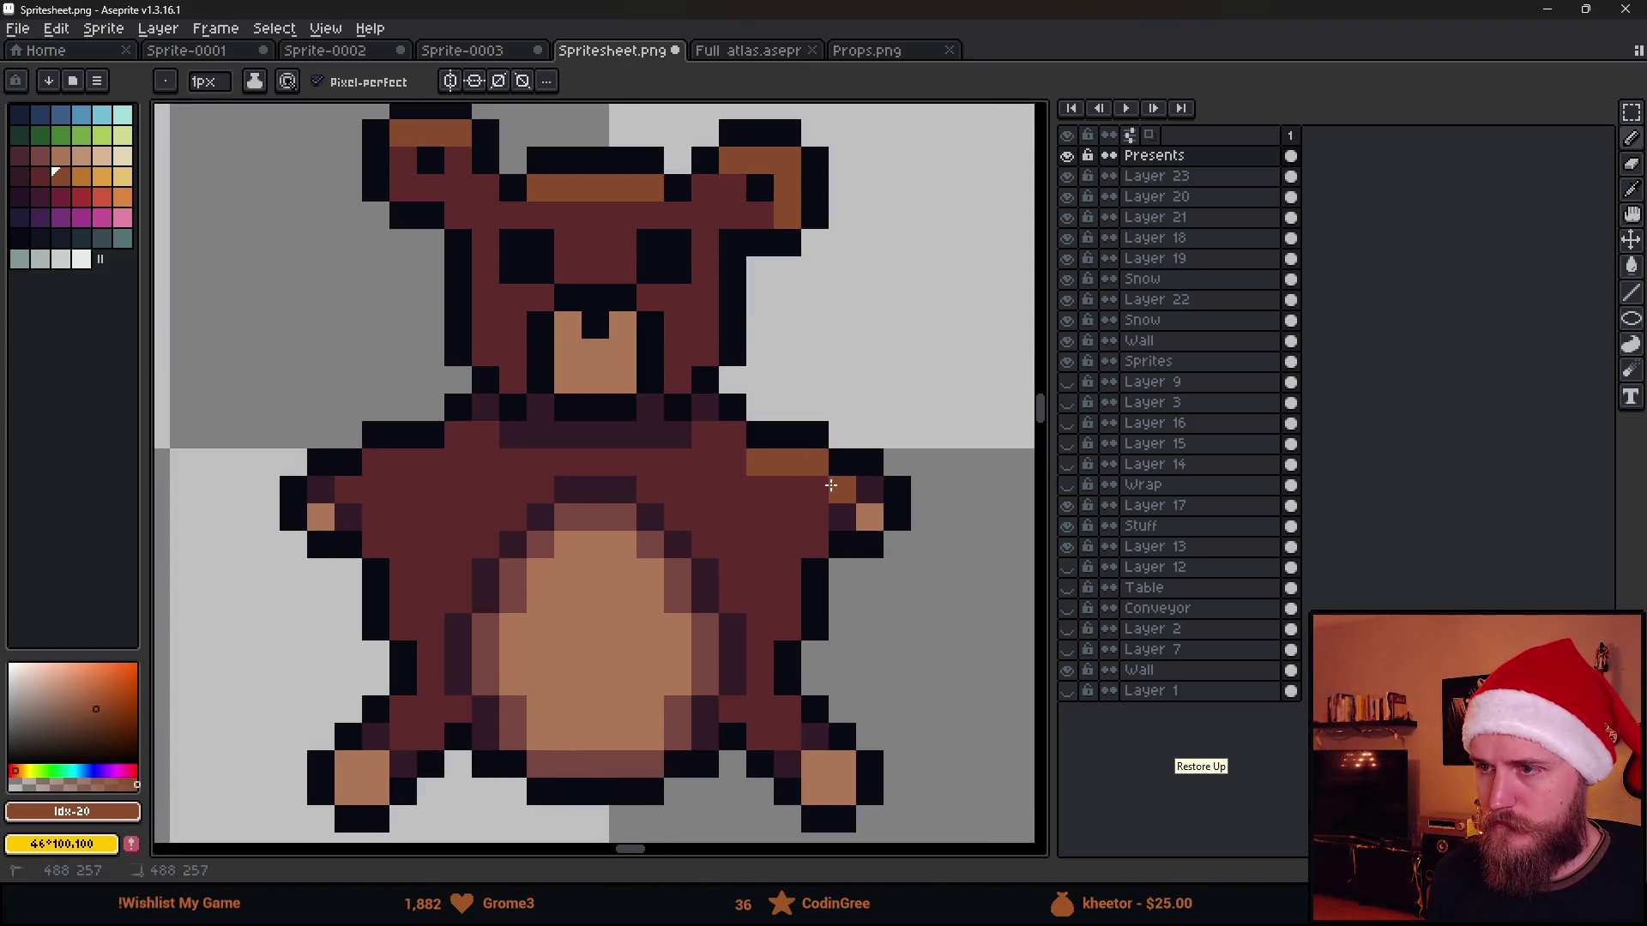
Add light-brown highlight pixels on both shoulders and beside the neck
{"action": "left_click", "coordinate": [731, 435]}
{"action": "left_click", "coordinate": [458, 435]}
{"action": "left_click", "coordinate": [402, 463]}
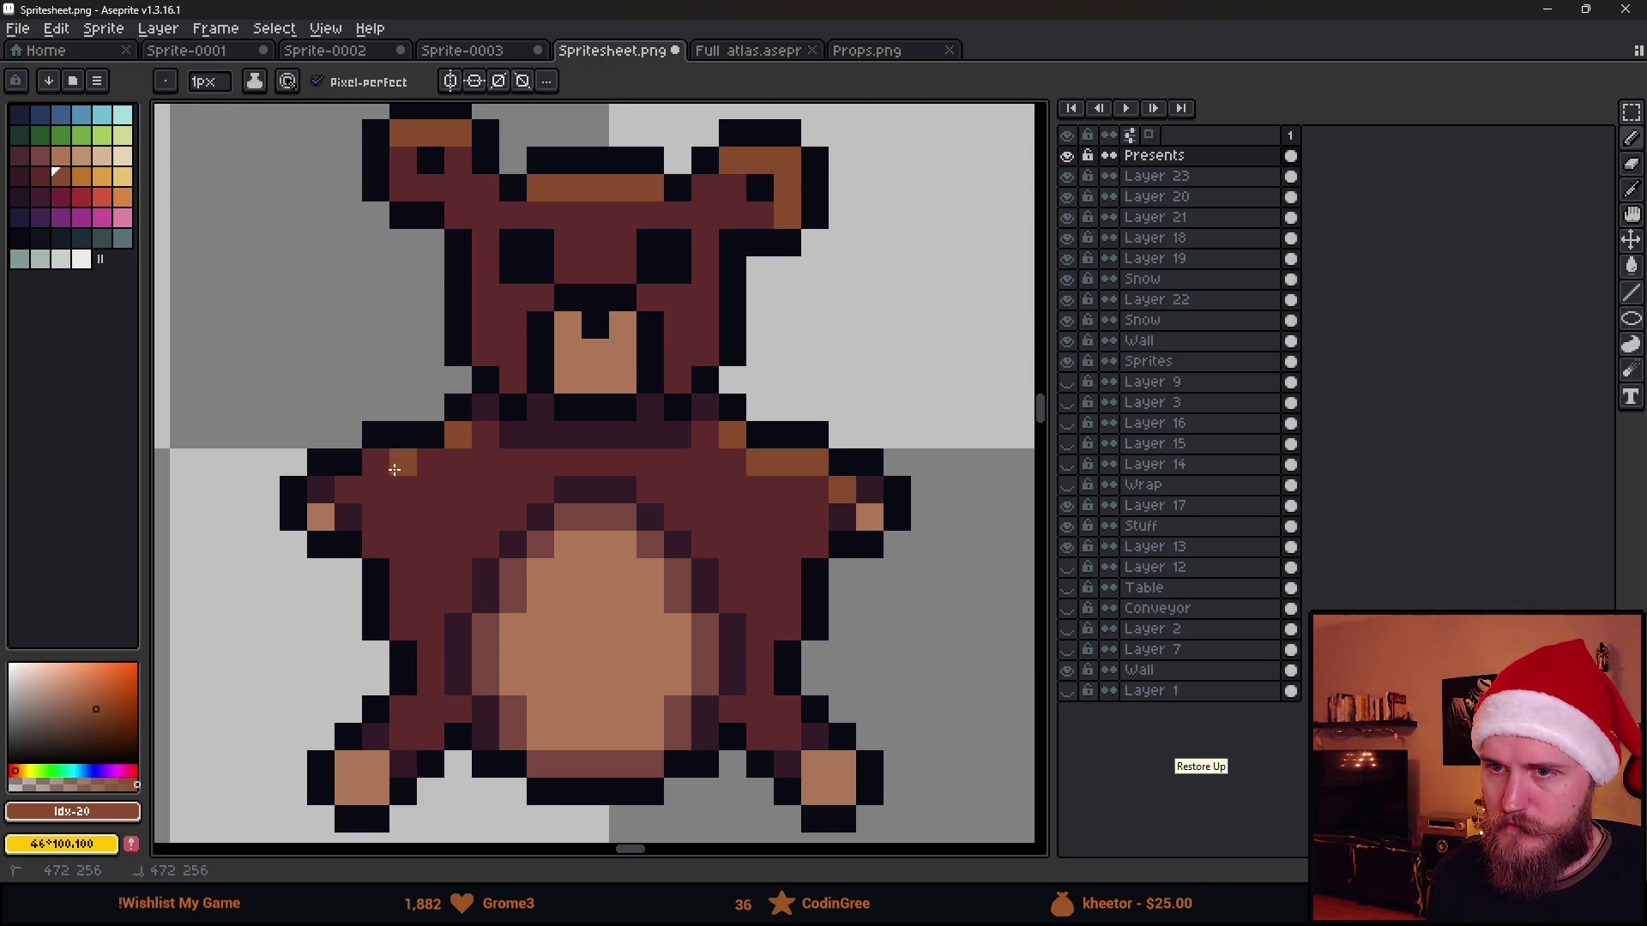
{"action": "scroll", "coordinate": [383, 496], "scroll_direction": "down", "scroll_amount": 5}
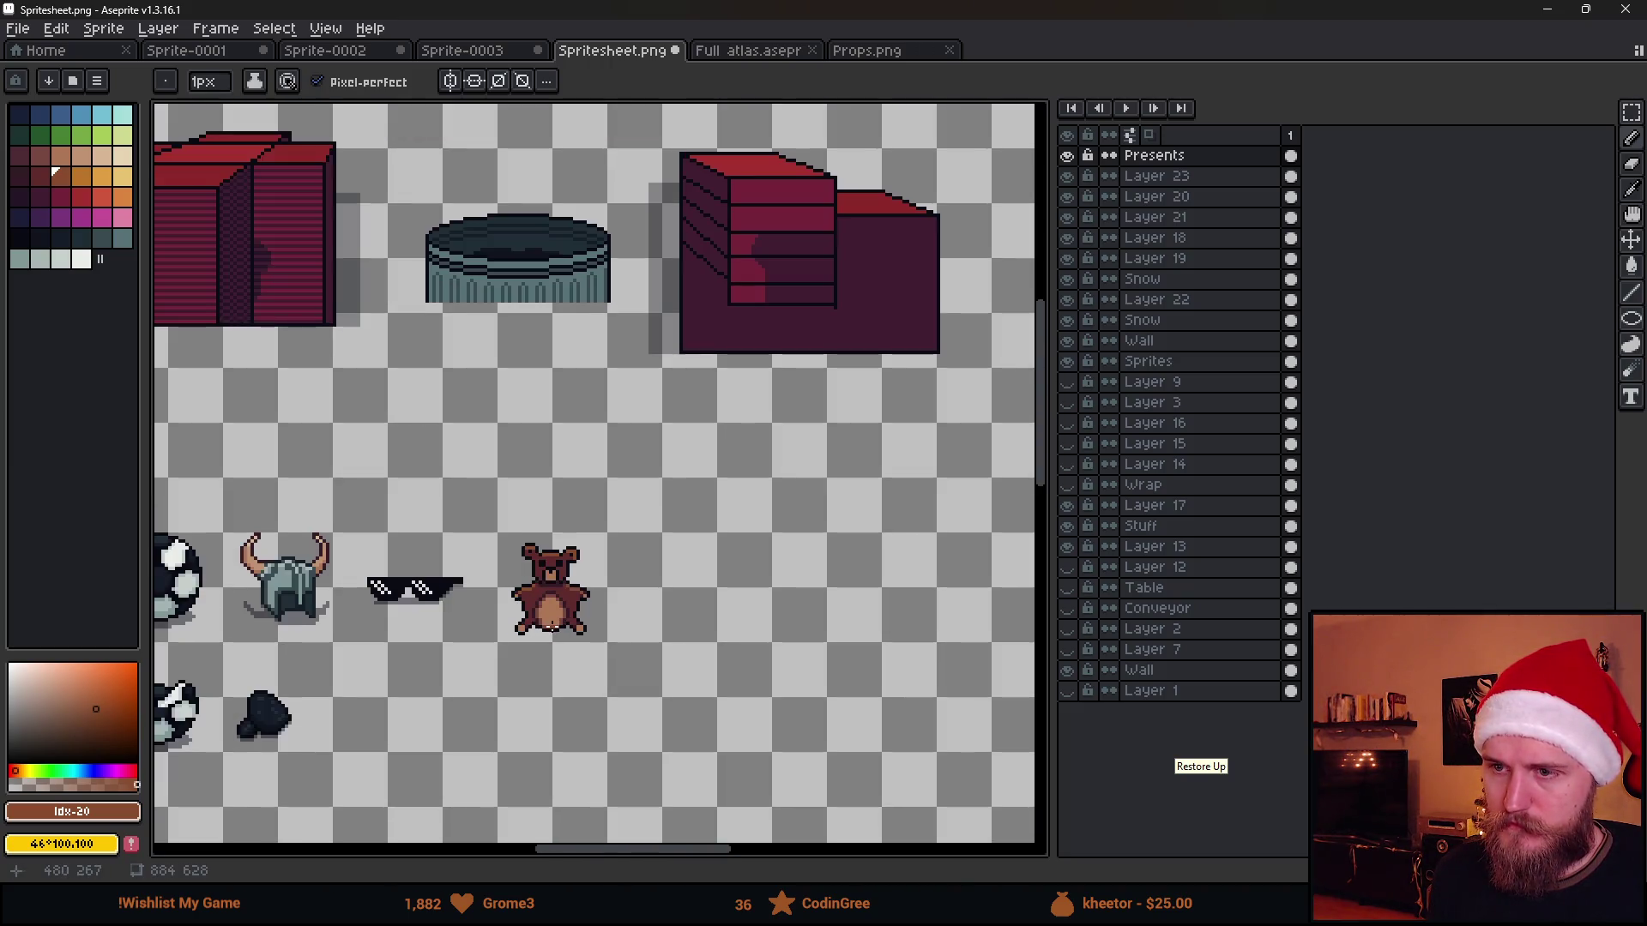
{"action": "scroll", "coordinate": [542, 639], "scroll_direction": "down", "scroll_amount": 1}
{"action": "scroll", "coordinate": [542, 640], "scroll_direction": "up", "scroll_amount": 1}
{"action": "left_click_drag", "start_coordinate": [542, 639], "coordinate": [663, 637]}
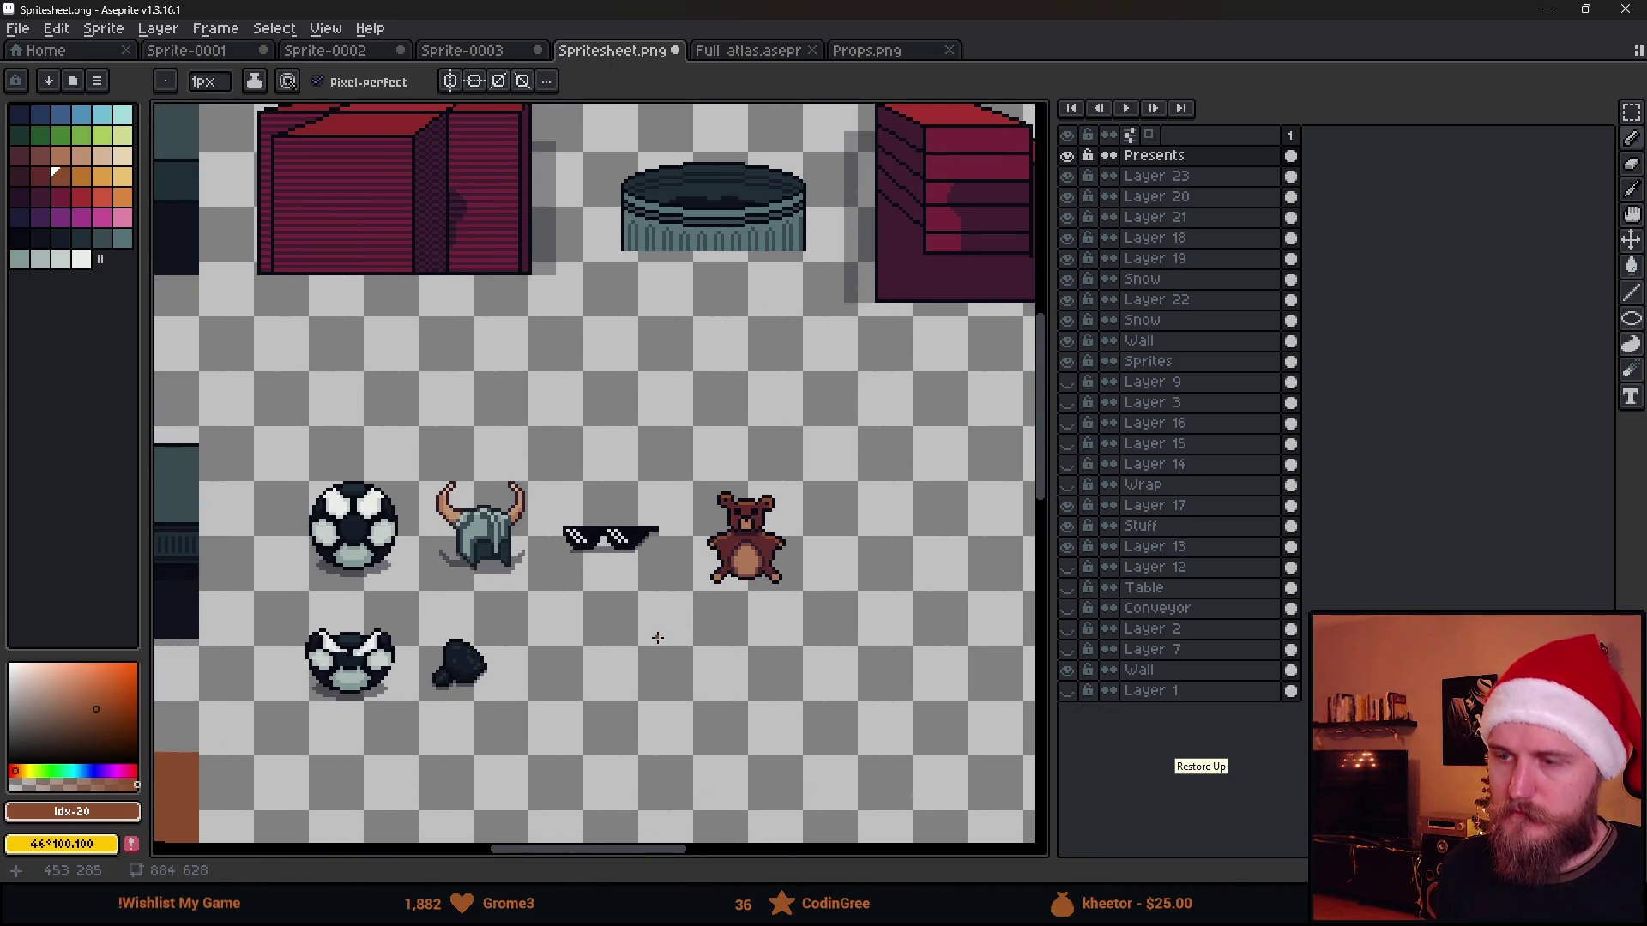
{"action": "scroll", "coordinate": [759, 495], "scroll_direction": "up", "scroll_amount": 1}
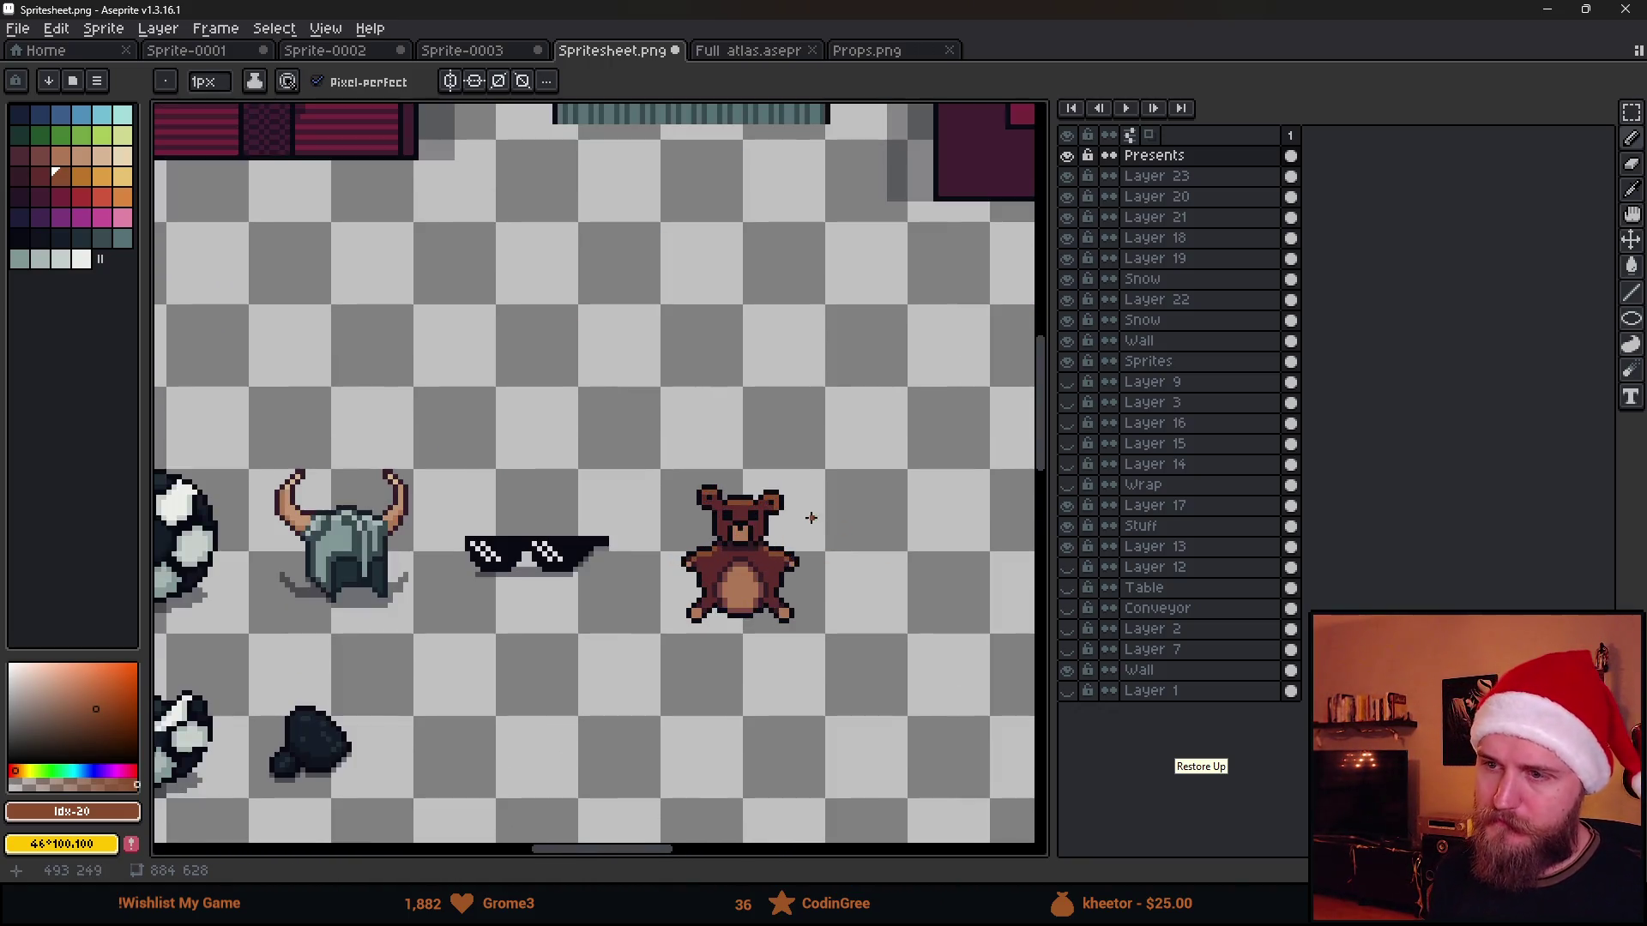
{"action": "scroll", "coordinate": [811, 517], "scroll_direction": "up", "scroll_amount": 3}
Marquee-select the bear's left ear, widen the selection a pixel, then deselect
{"action": "key", "text": "m"}
{"action": "left_click_drag", "start_coordinate": [364, 365], "coordinate": [463, 489]}
{"action": "left_click", "coordinate": [440, 467]}
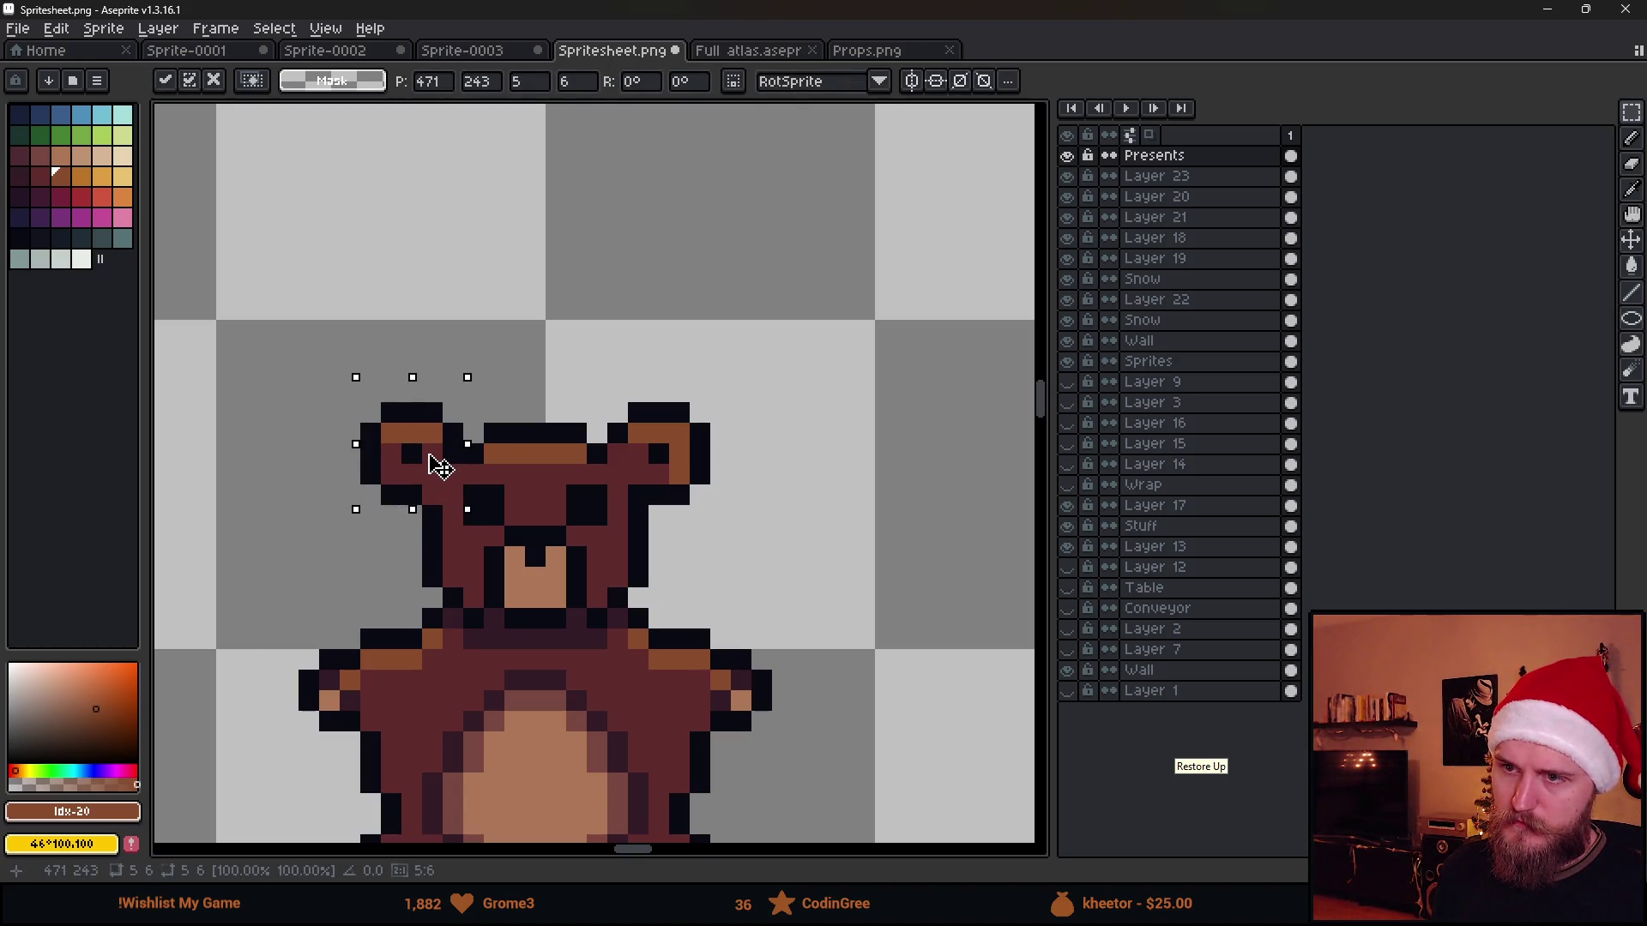
{"action": "key", "text": "ctrl+d"}
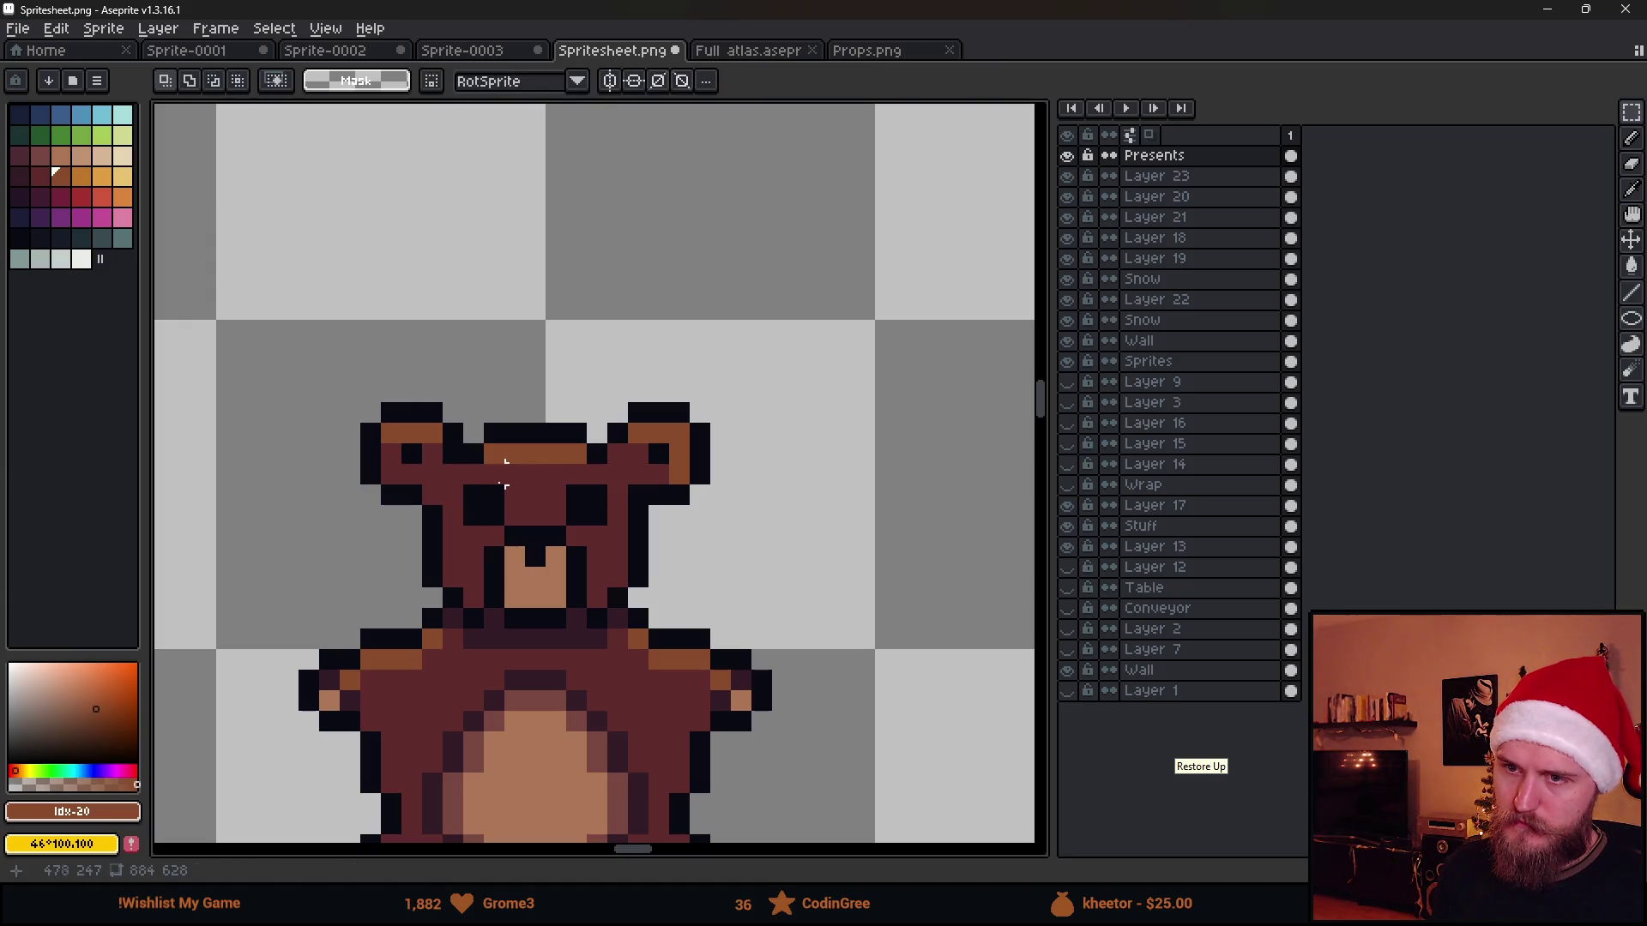
{"action": "scroll", "coordinate": [554, 495], "scroll_direction": "down", "scroll_amount": 4}
{"action": "scroll", "coordinate": [570, 509], "scroll_direction": "down", "scroll_amount": 2}
{"action": "left_click_drag", "start_coordinate": [453, 625], "coordinate": [675, 623]}
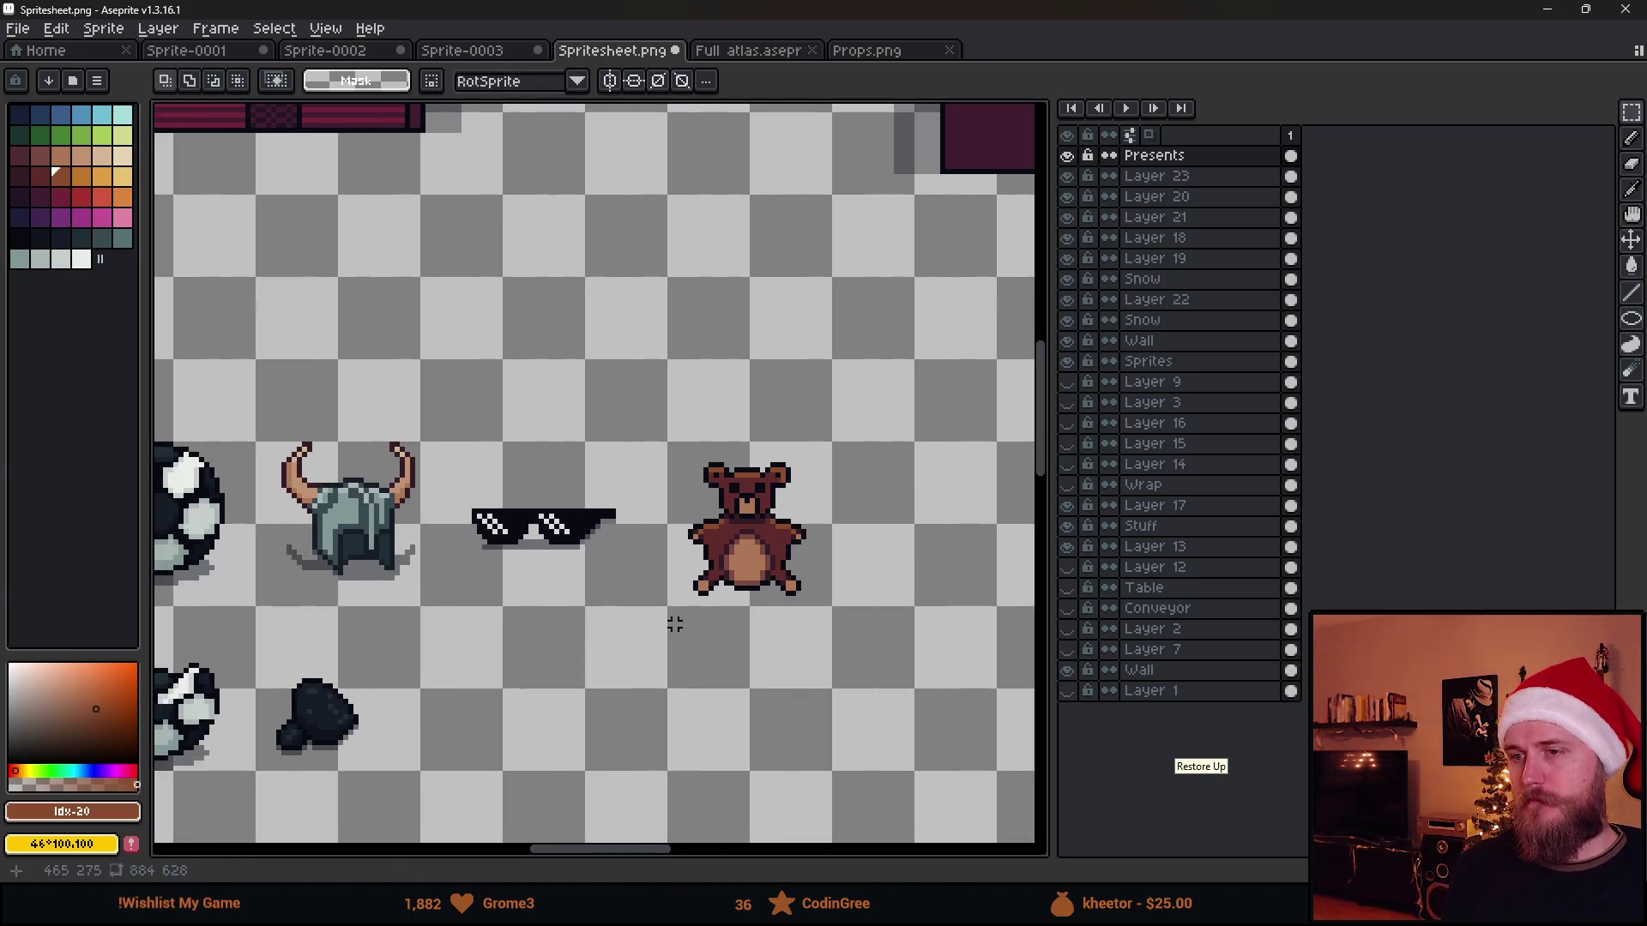
{"action": "scroll", "coordinate": [751, 615], "scroll_direction": "down", "scroll_amount": 1}
{"action": "scroll", "coordinate": [752, 615], "scroll_direction": "up", "scroll_amount": 1}
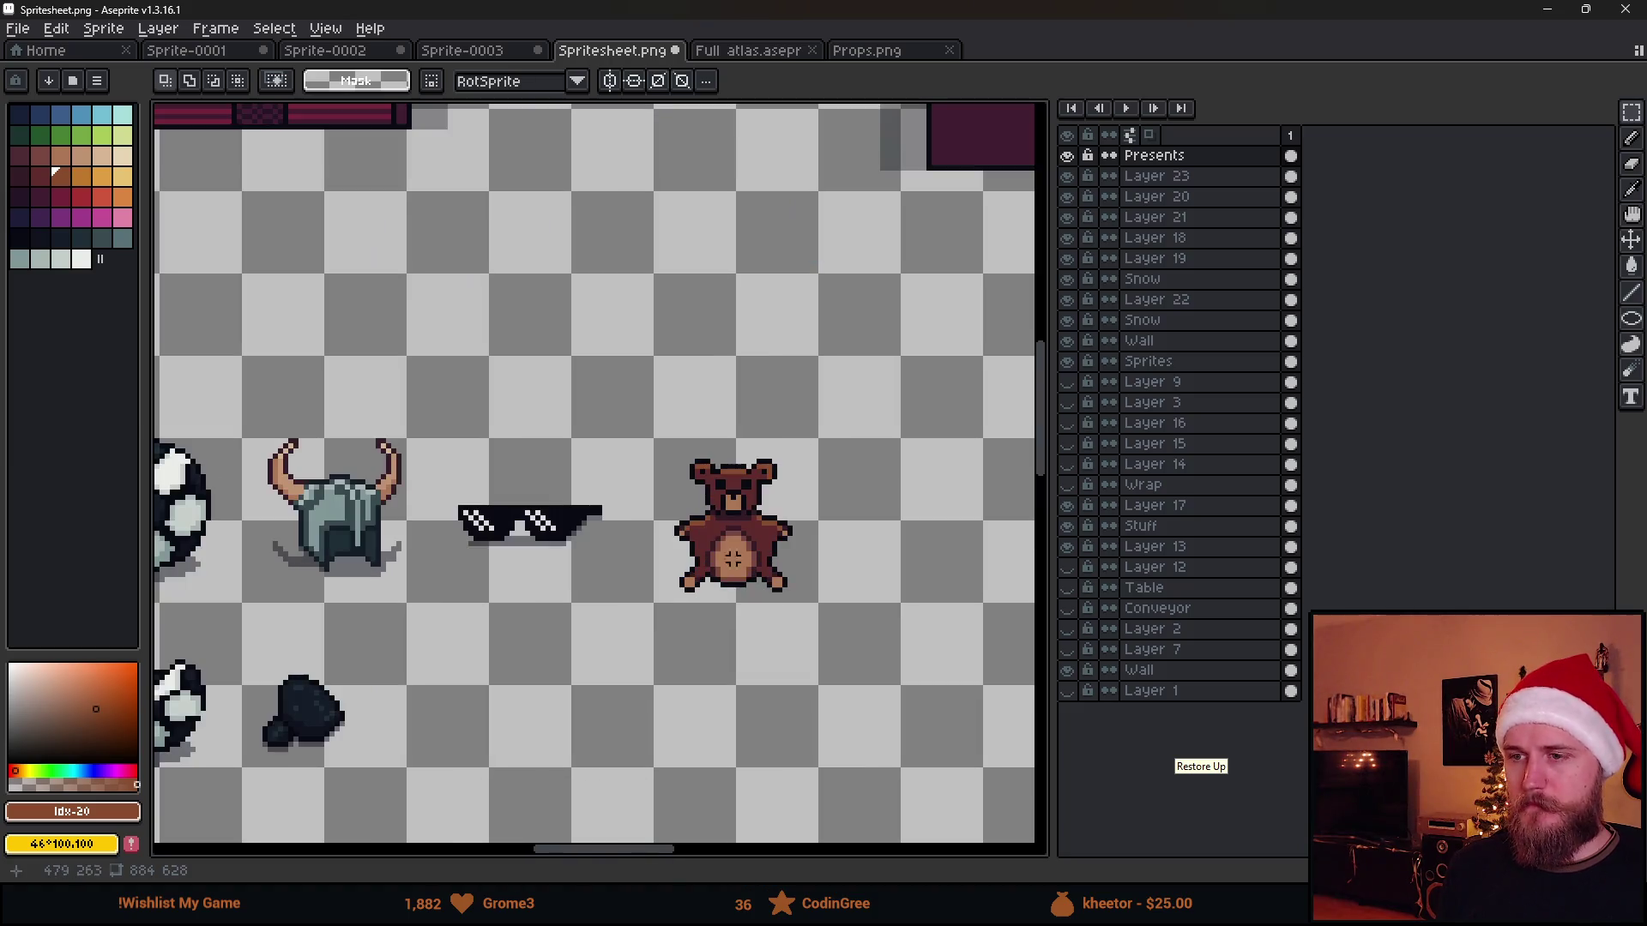
Select the whole bear sprite, deselect, and sample the sunglasses' black for the pencil
{"action": "left_click_drag", "start_coordinate": [638, 438], "coordinate": [838, 667]}
{"action": "key", "text": "ctrl+d"}
{"action": "key", "text": "i"}
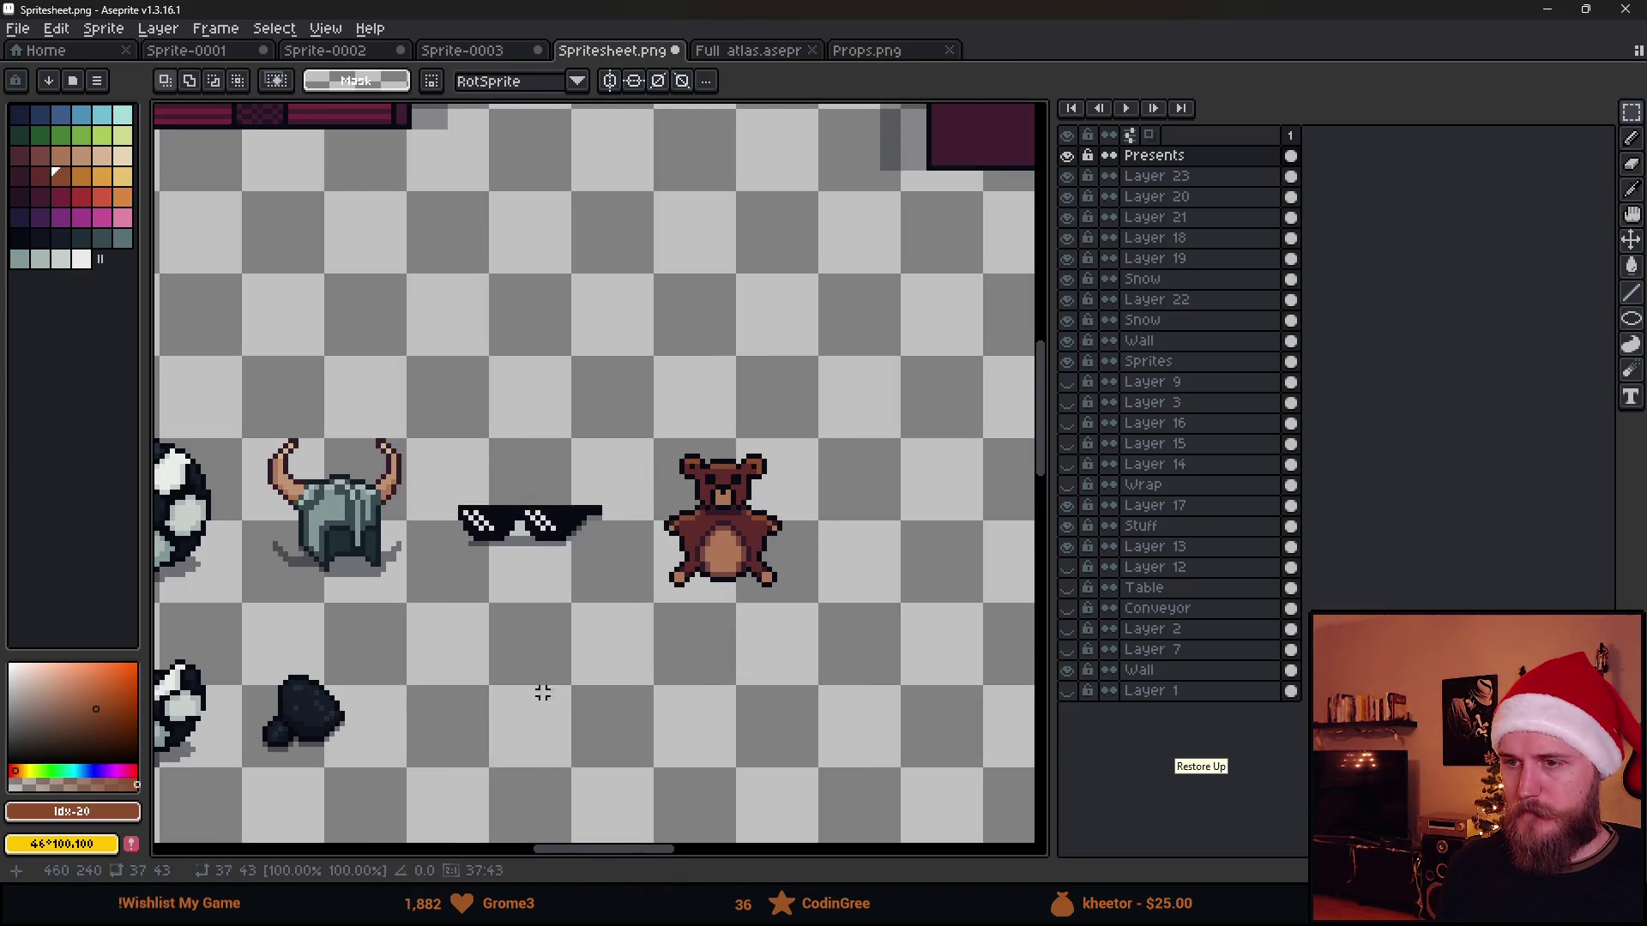
{"action": "scroll", "coordinate": [515, 618], "scroll_direction": "up", "scroll_amount": 1}
{"action": "left_click", "coordinate": [524, 513]}
{"action": "scroll", "coordinate": [524, 512], "scroll_direction": "up", "scroll_amount": 2}
{"action": "key", "text": "b"}
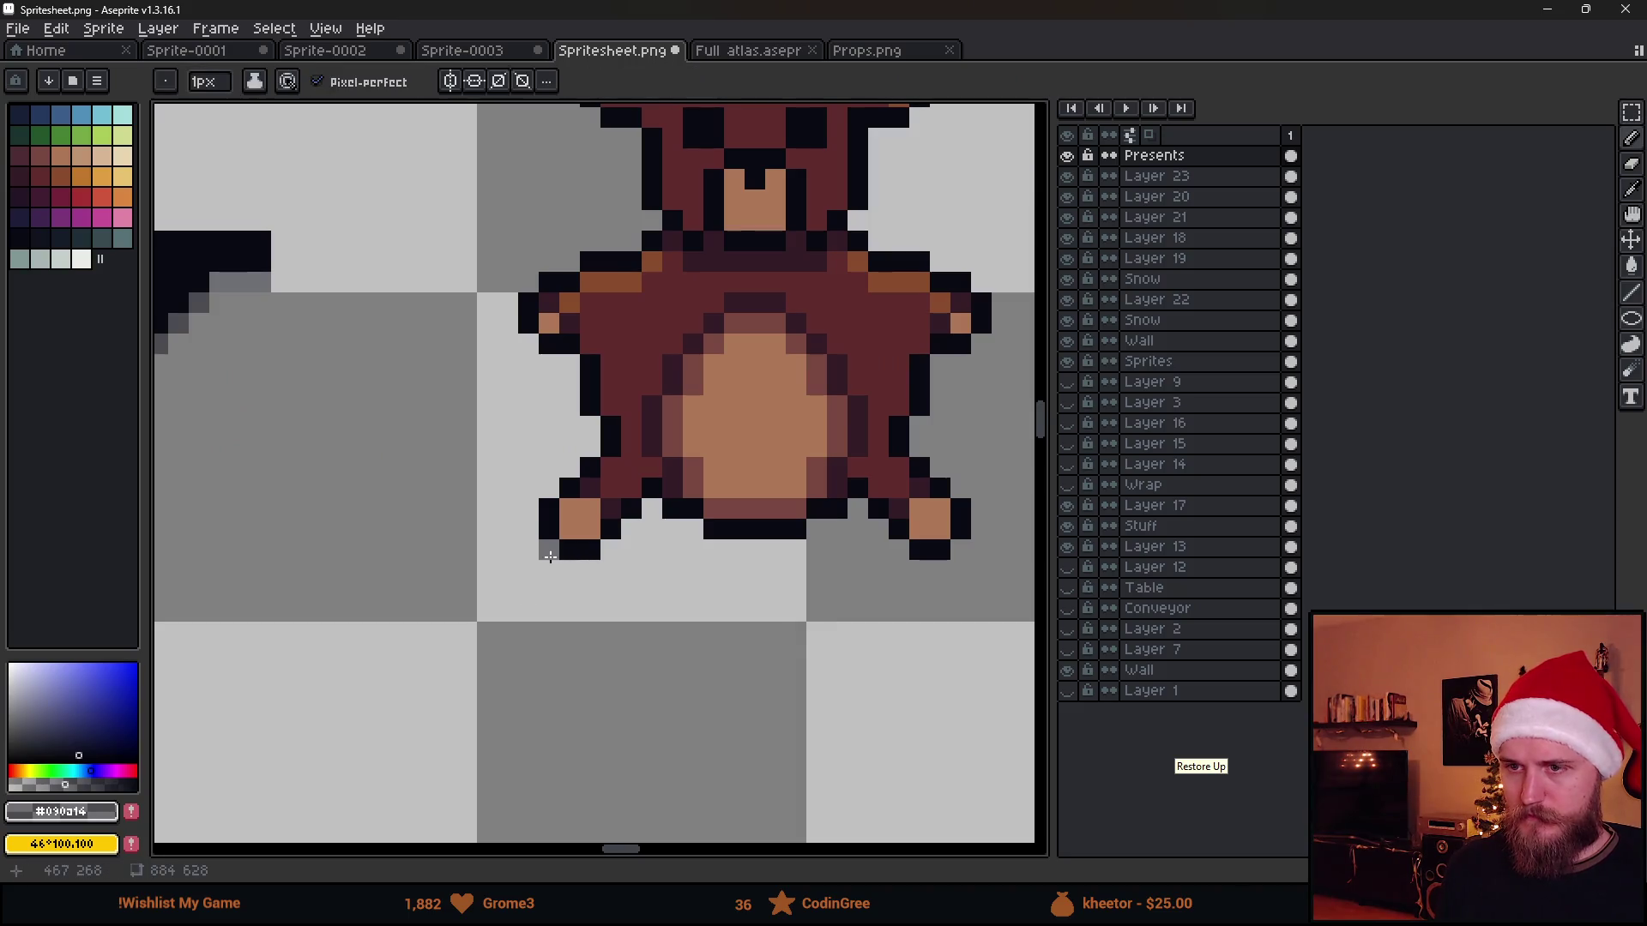
Paint shadow pixels by both of the bear's feet and save the sprite sheet
{"action": "mouse_move", "coordinate": [630, 528]}
{"action": "left_mouse_down"}
{"action": "mouse_move", "coordinate": [651, 508]}
{"action": "mouse_move", "coordinate": [778, 550]}
{"action": "left_mouse_up"}
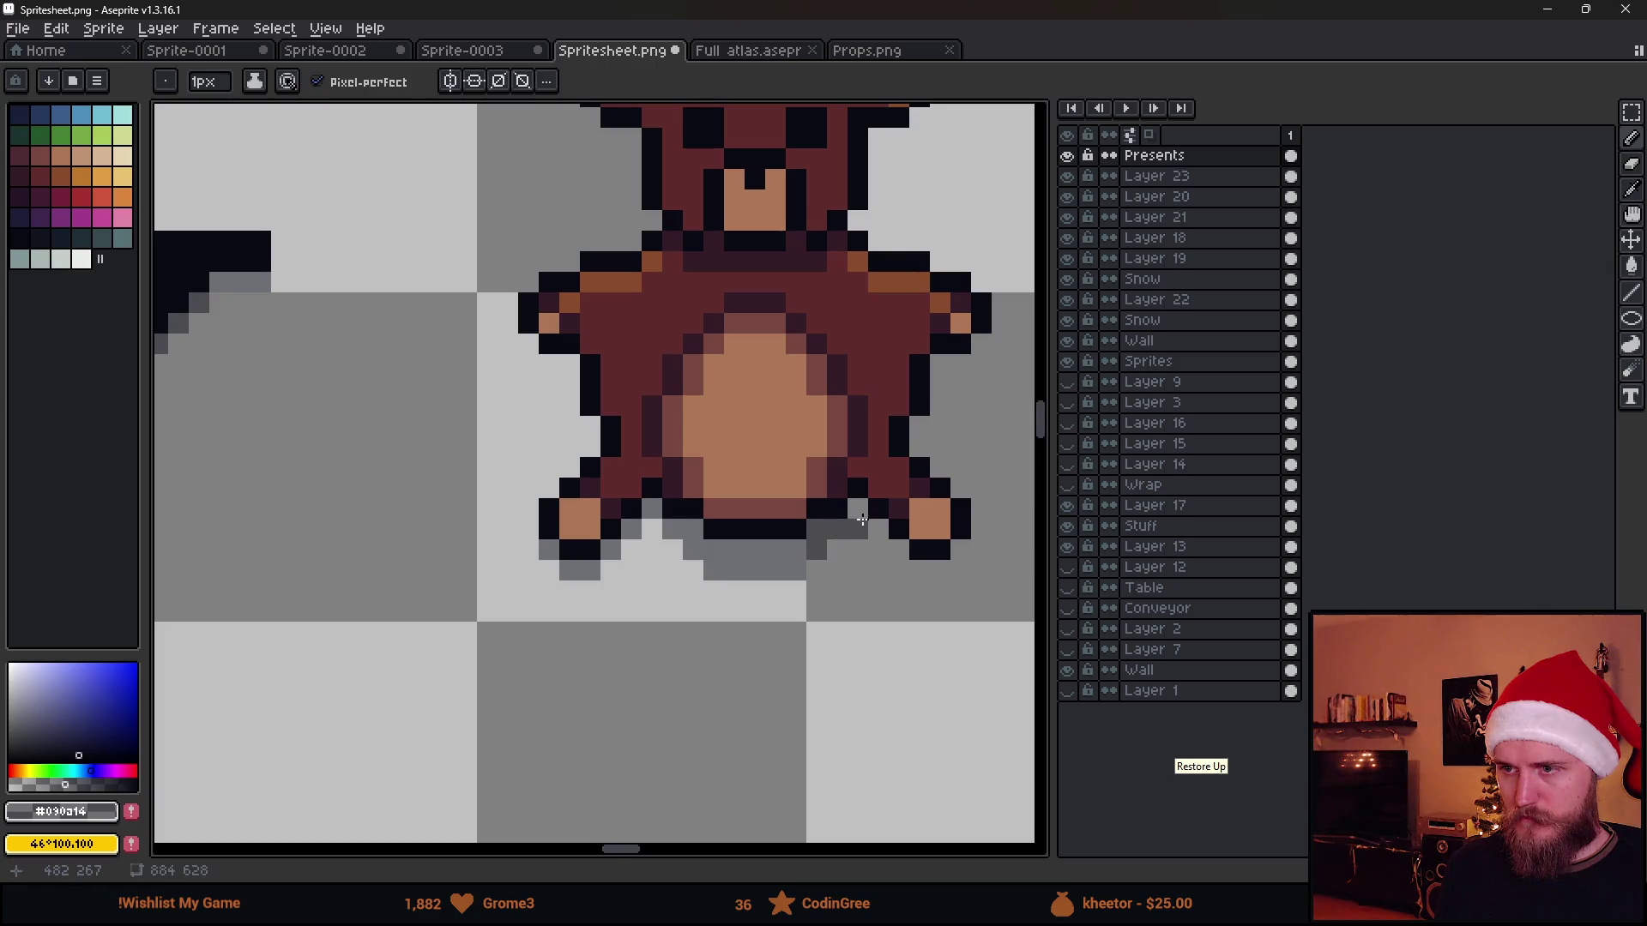
{"action": "left_click_drag", "start_coordinate": [860, 518], "coordinate": [888, 541]}
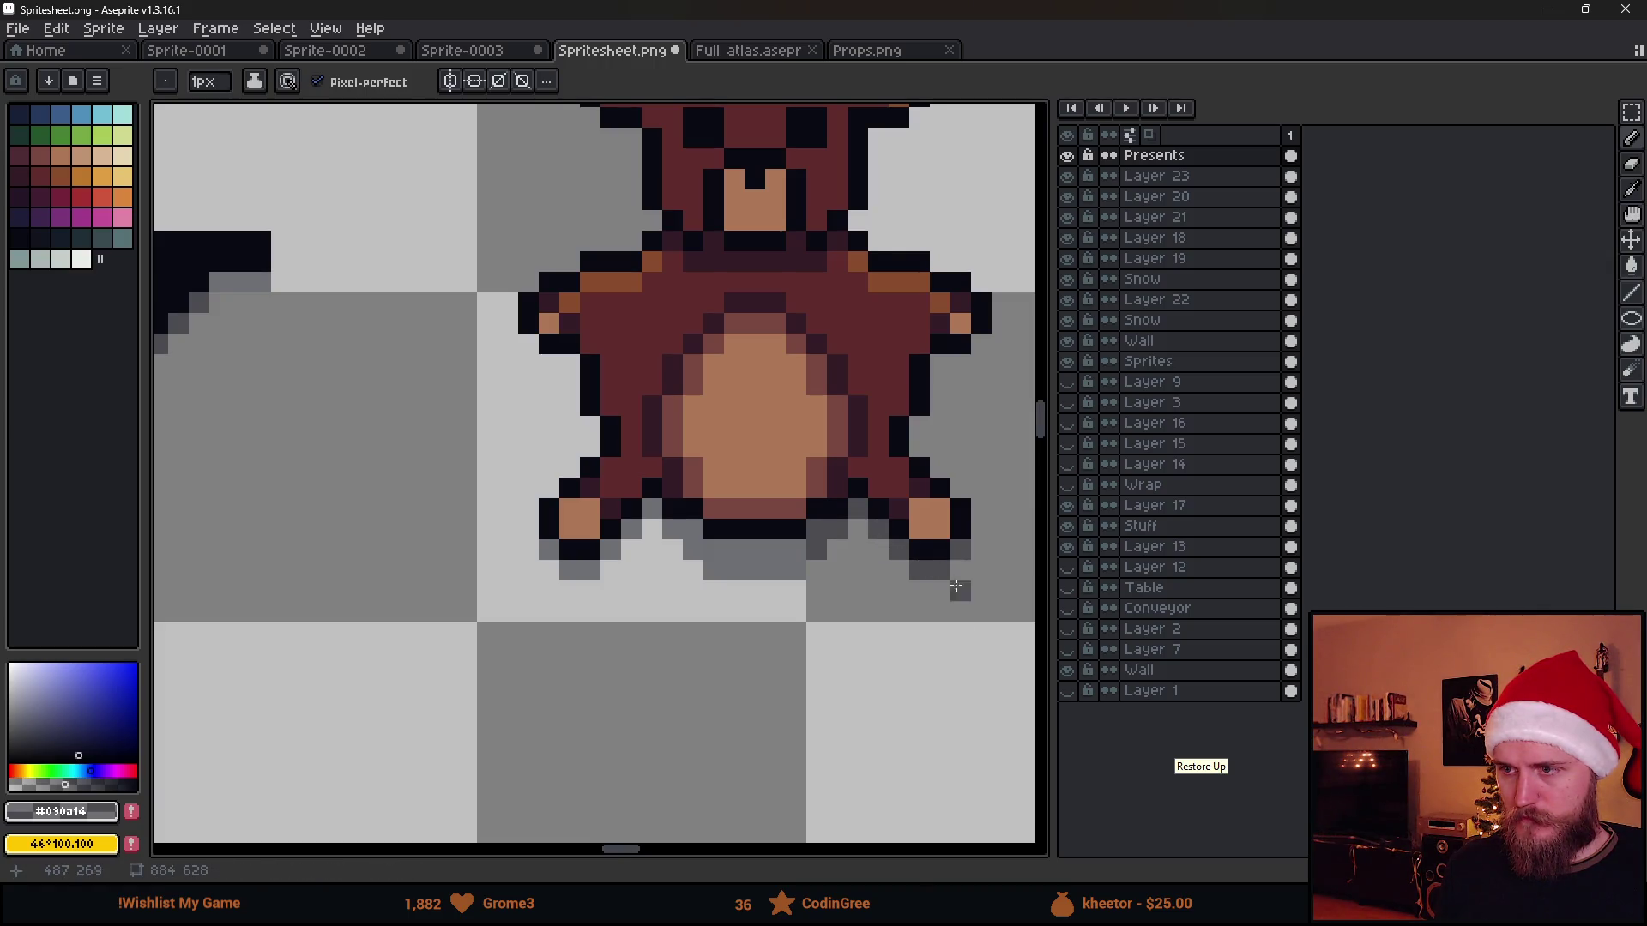
{"action": "scroll", "coordinate": [957, 581], "scroll_direction": "down", "scroll_amount": 3}
{"action": "left_click_drag", "start_coordinate": [937, 691], "coordinate": [656, 684]}
{"action": "scroll", "coordinate": [652, 685], "scroll_direction": "down", "scroll_amount": 1}
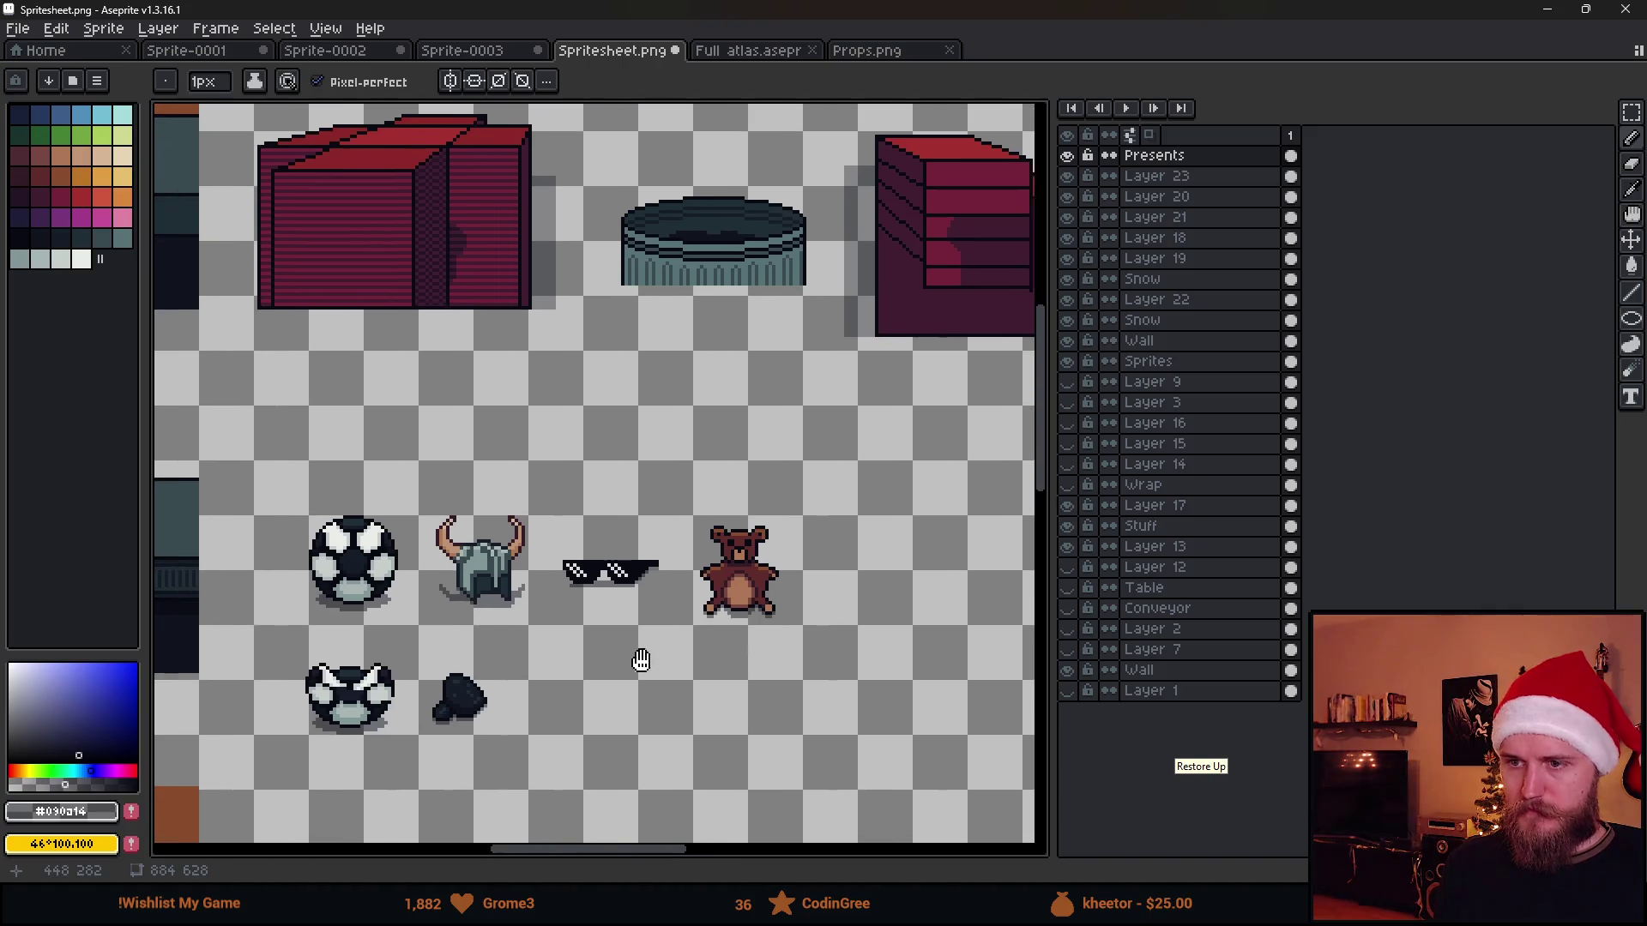
{"action": "scroll", "coordinate": [630, 650], "scroll_direction": "down", "scroll_amount": 1}
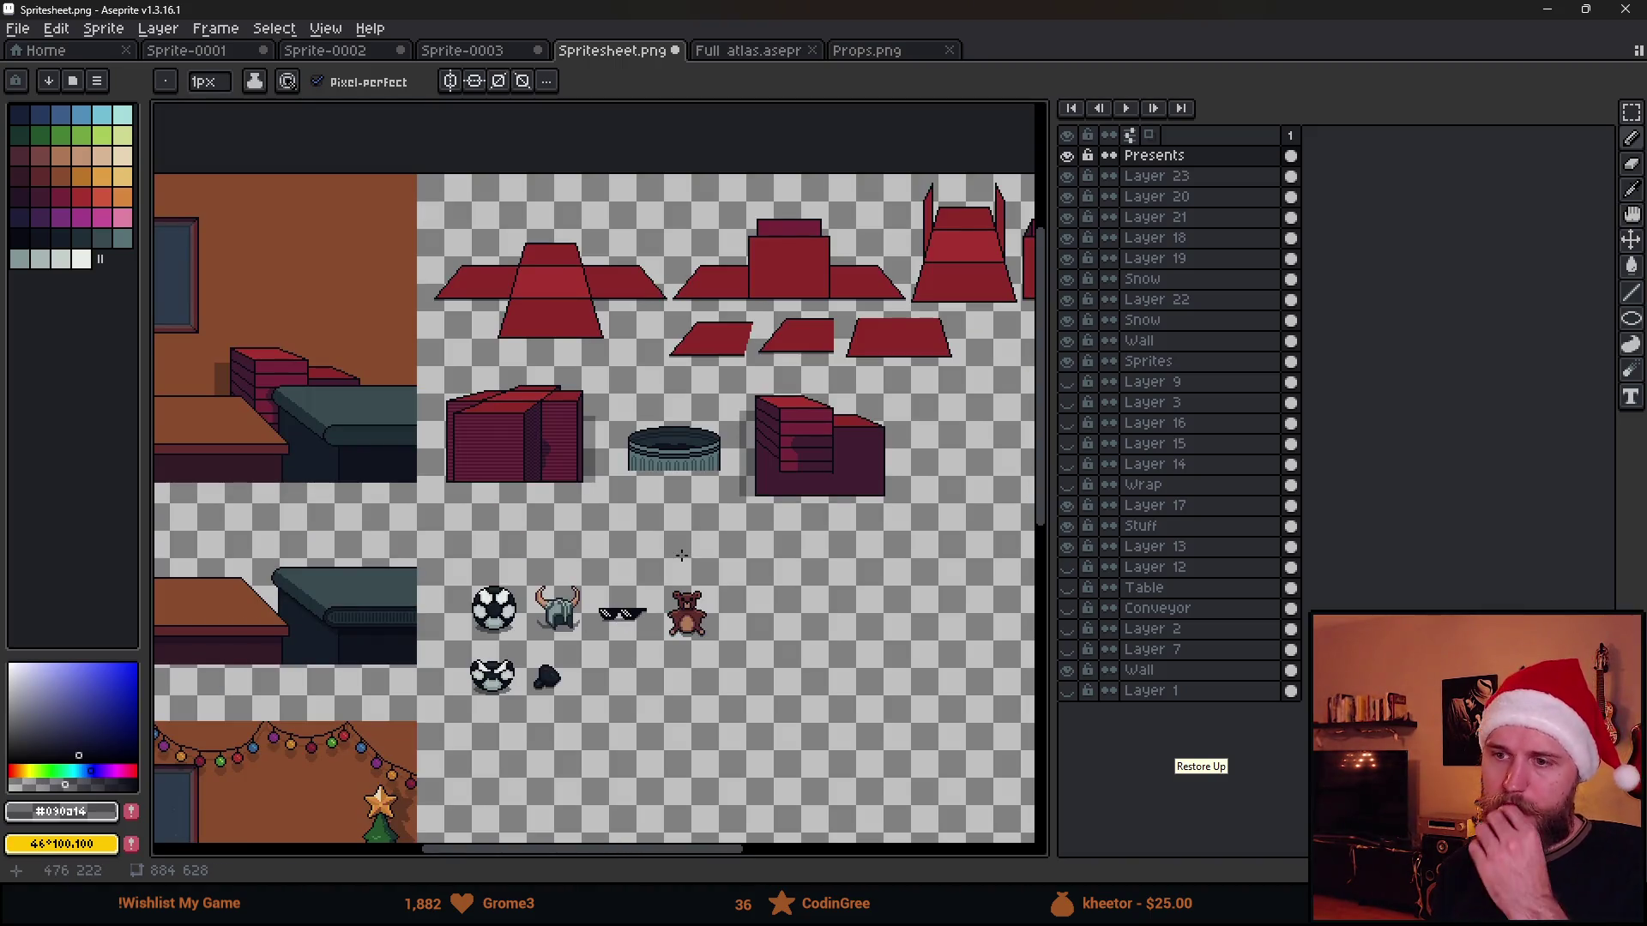
{"action": "left_click_drag", "start_coordinate": [590, 694], "coordinate": [714, 633]}
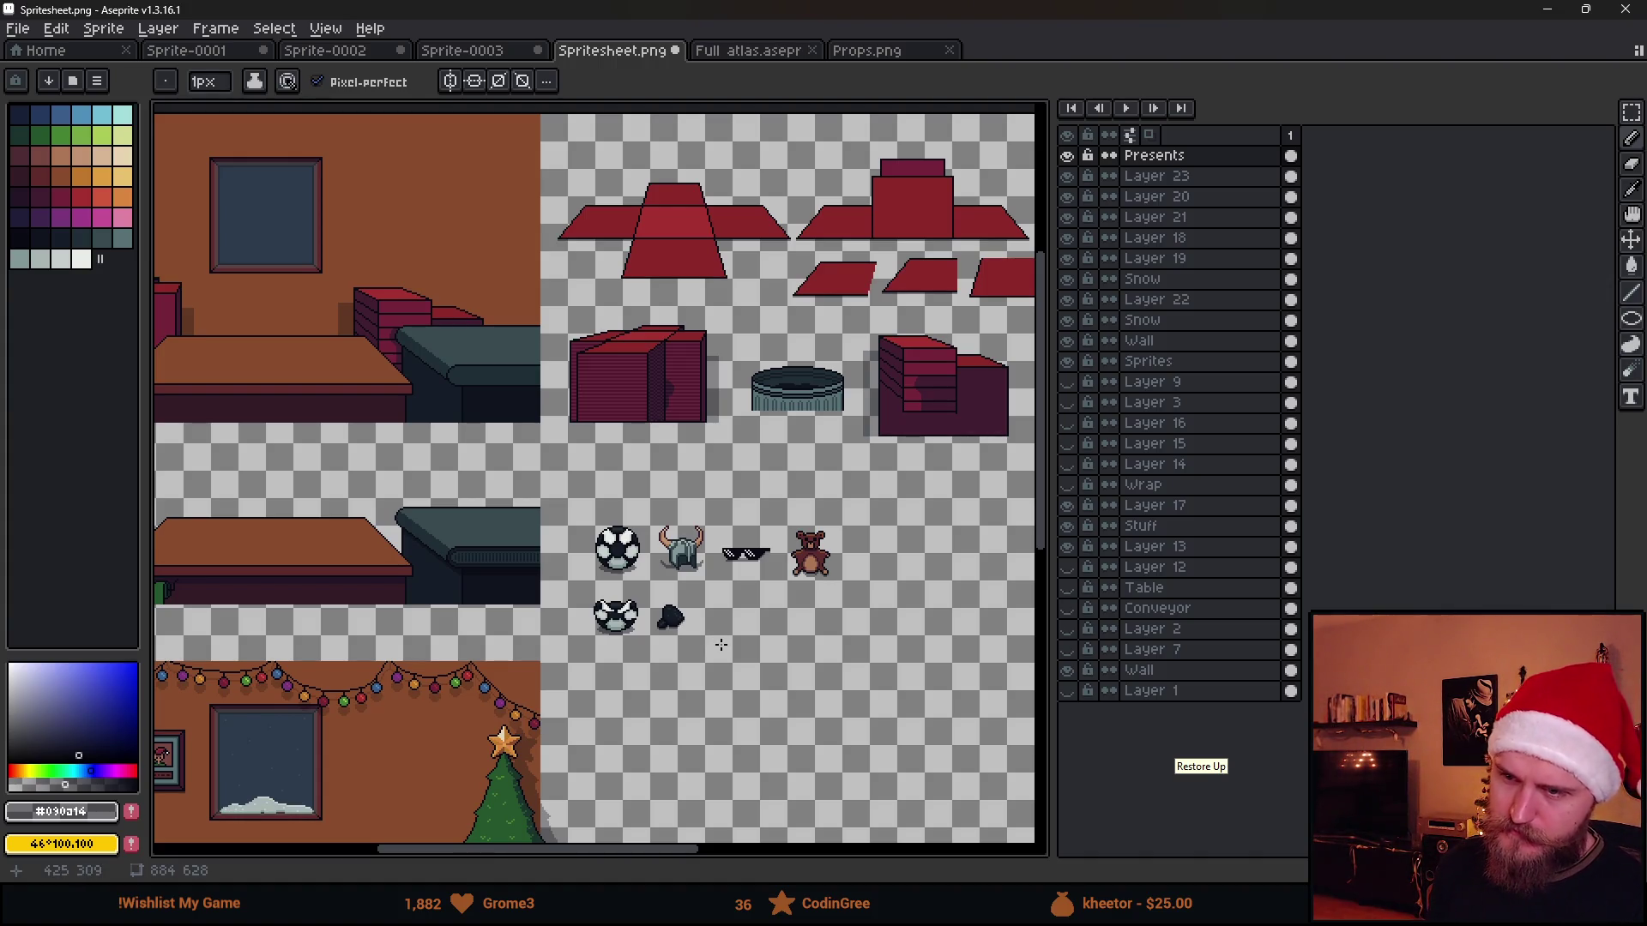
{"action": "key", "text": "ctrl+s"}
Pan to the props and draw a rectangular selection around the teddy bear sprite
{"action": "left_click_drag", "start_coordinate": [643, 644], "coordinate": [812, 598]}
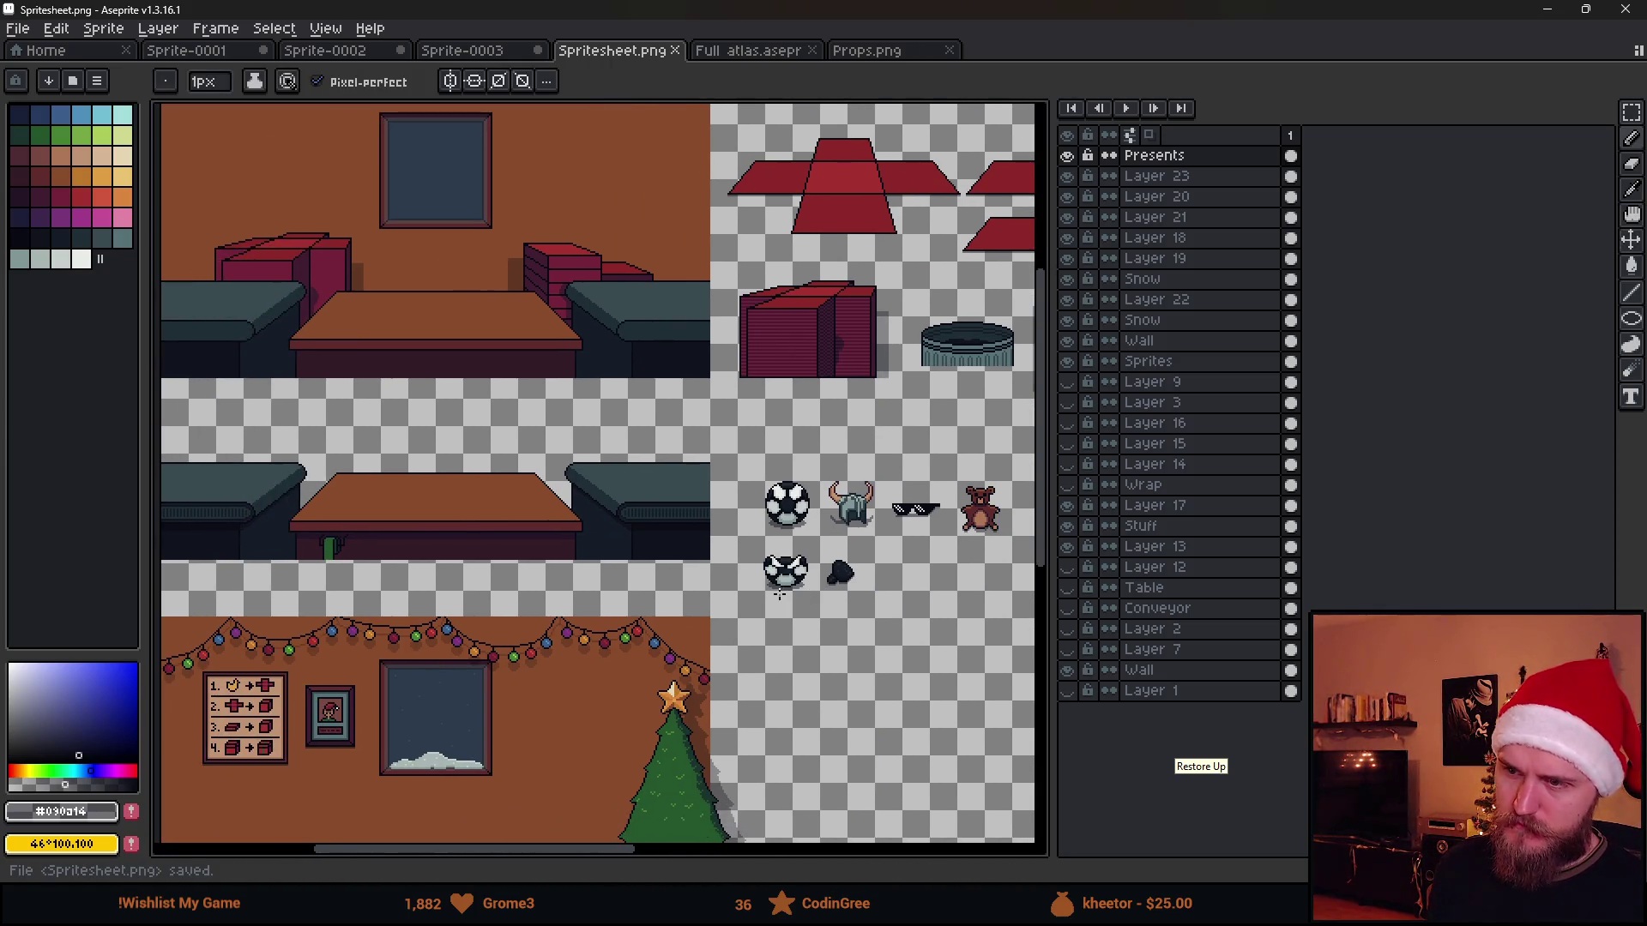
{"action": "scroll", "coordinate": [779, 592], "scroll_direction": "down", "scroll_amount": 2}
{"action": "scroll", "coordinate": [778, 592], "scroll_direction": "up", "scroll_amount": 2}
{"action": "left_click_drag", "start_coordinate": [939, 599], "coordinate": [769, 573]}
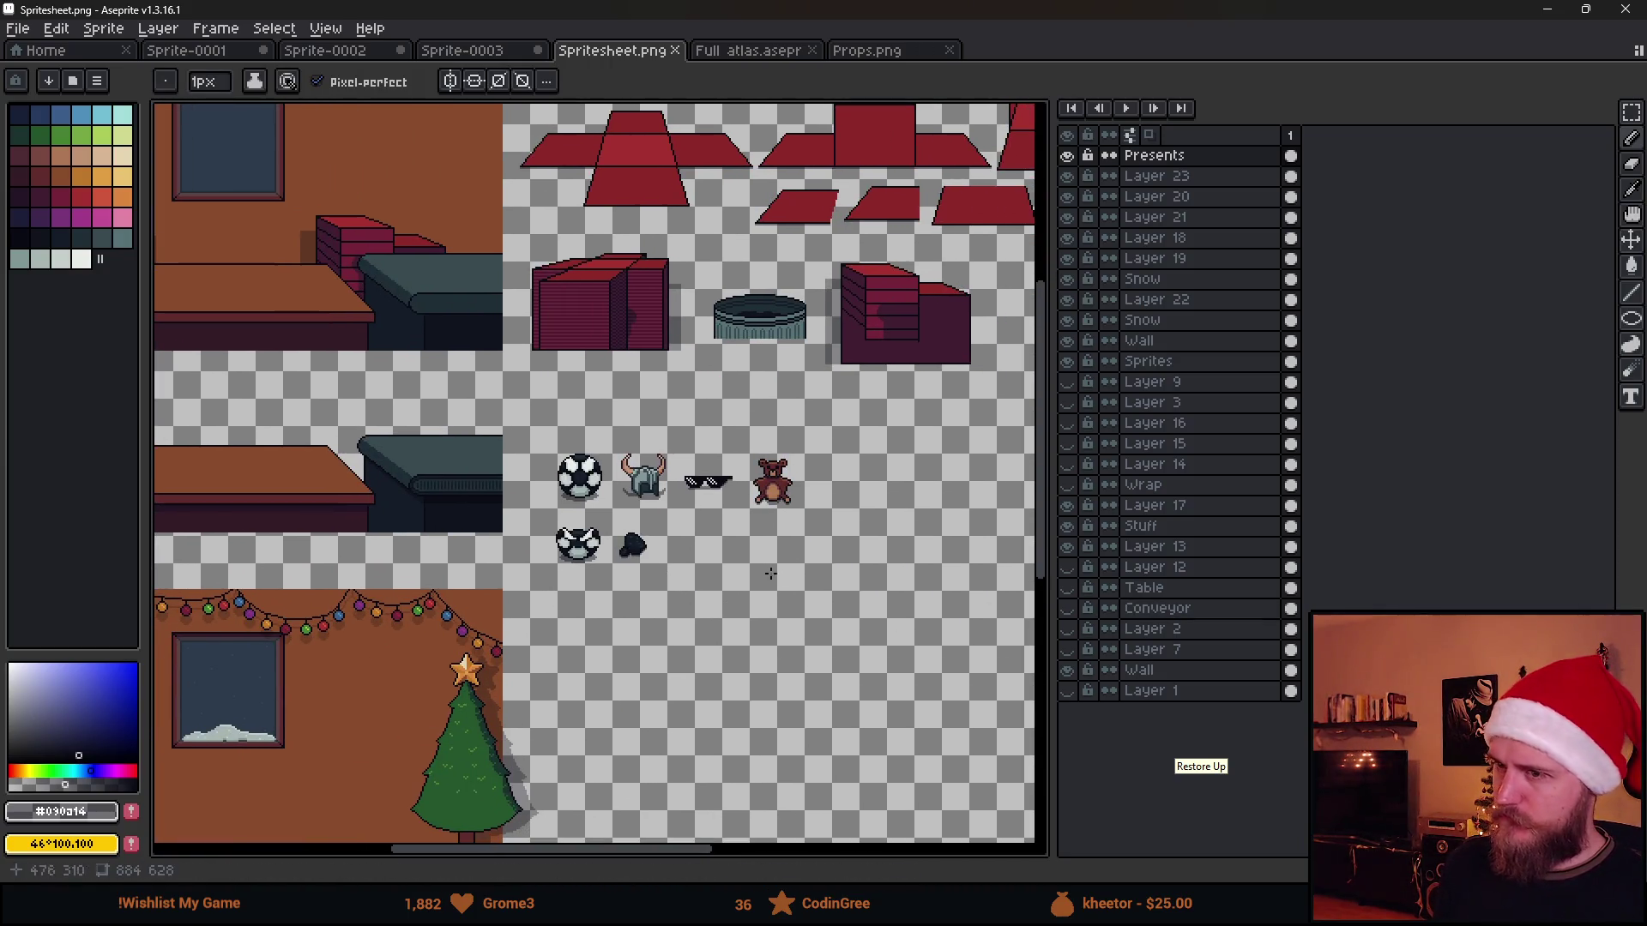
{"action": "scroll", "coordinate": [766, 489], "scroll_direction": "up", "scroll_amount": 5}
{"action": "key", "text": "m"}
{"action": "left_click_drag", "start_coordinate": [680, 323], "coordinate": [978, 618]}
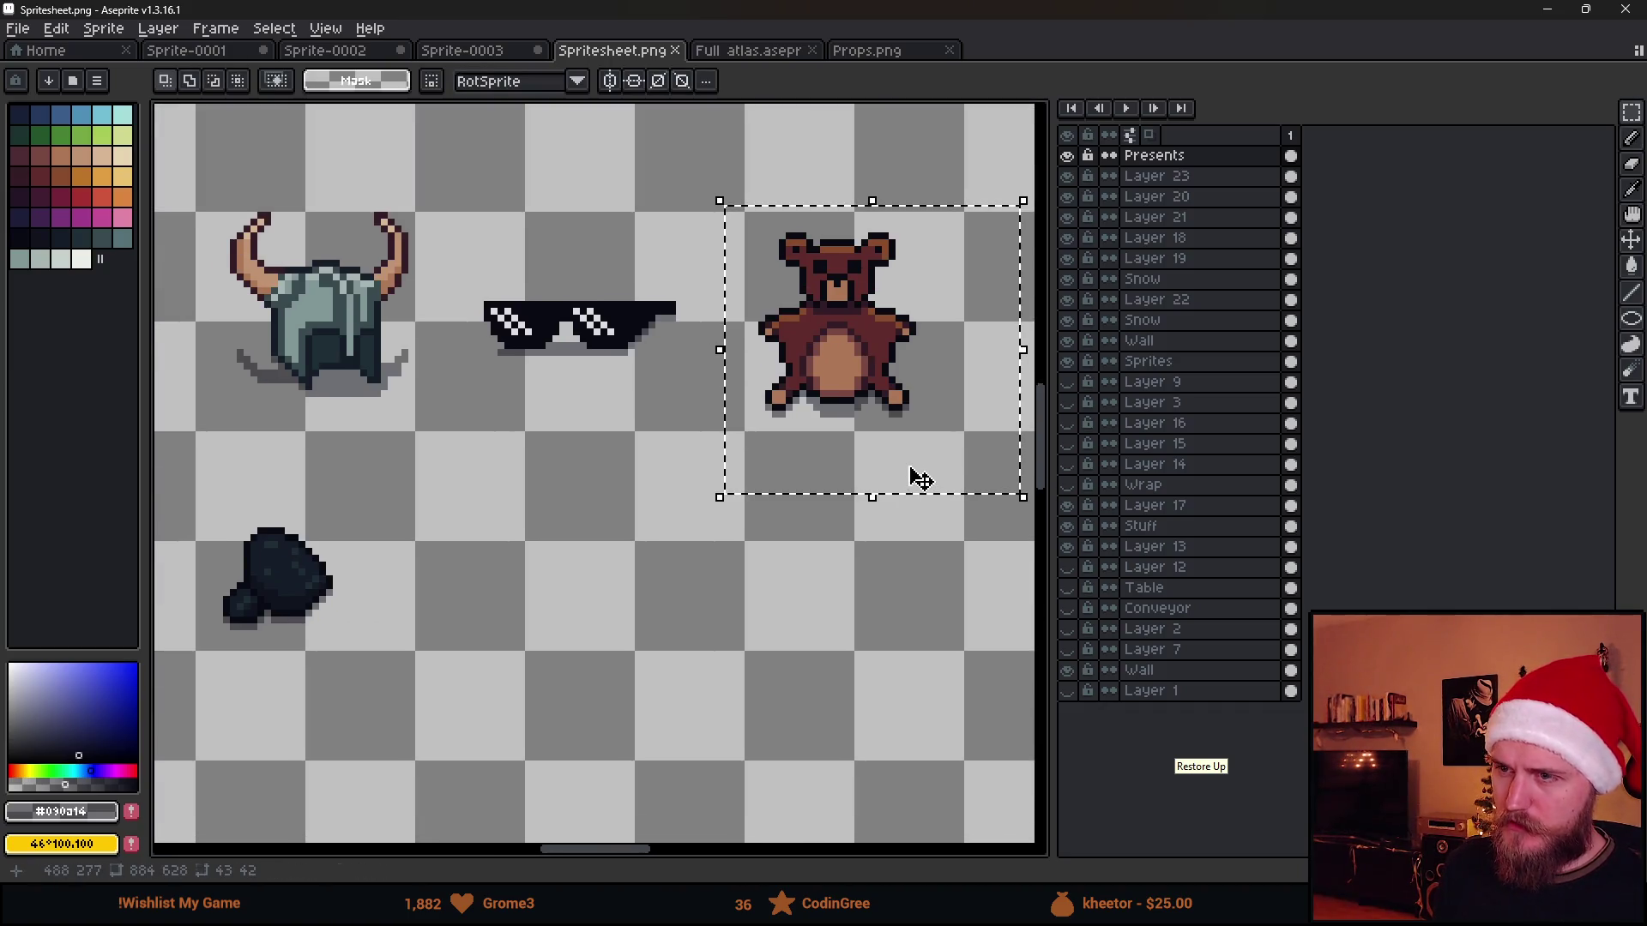
Duplicate the teddy bear below-left, lasso the copy's head and move it away from the body
{"action": "left_click_drag", "start_coordinate": [920, 480], "coordinate": [537, 627]}
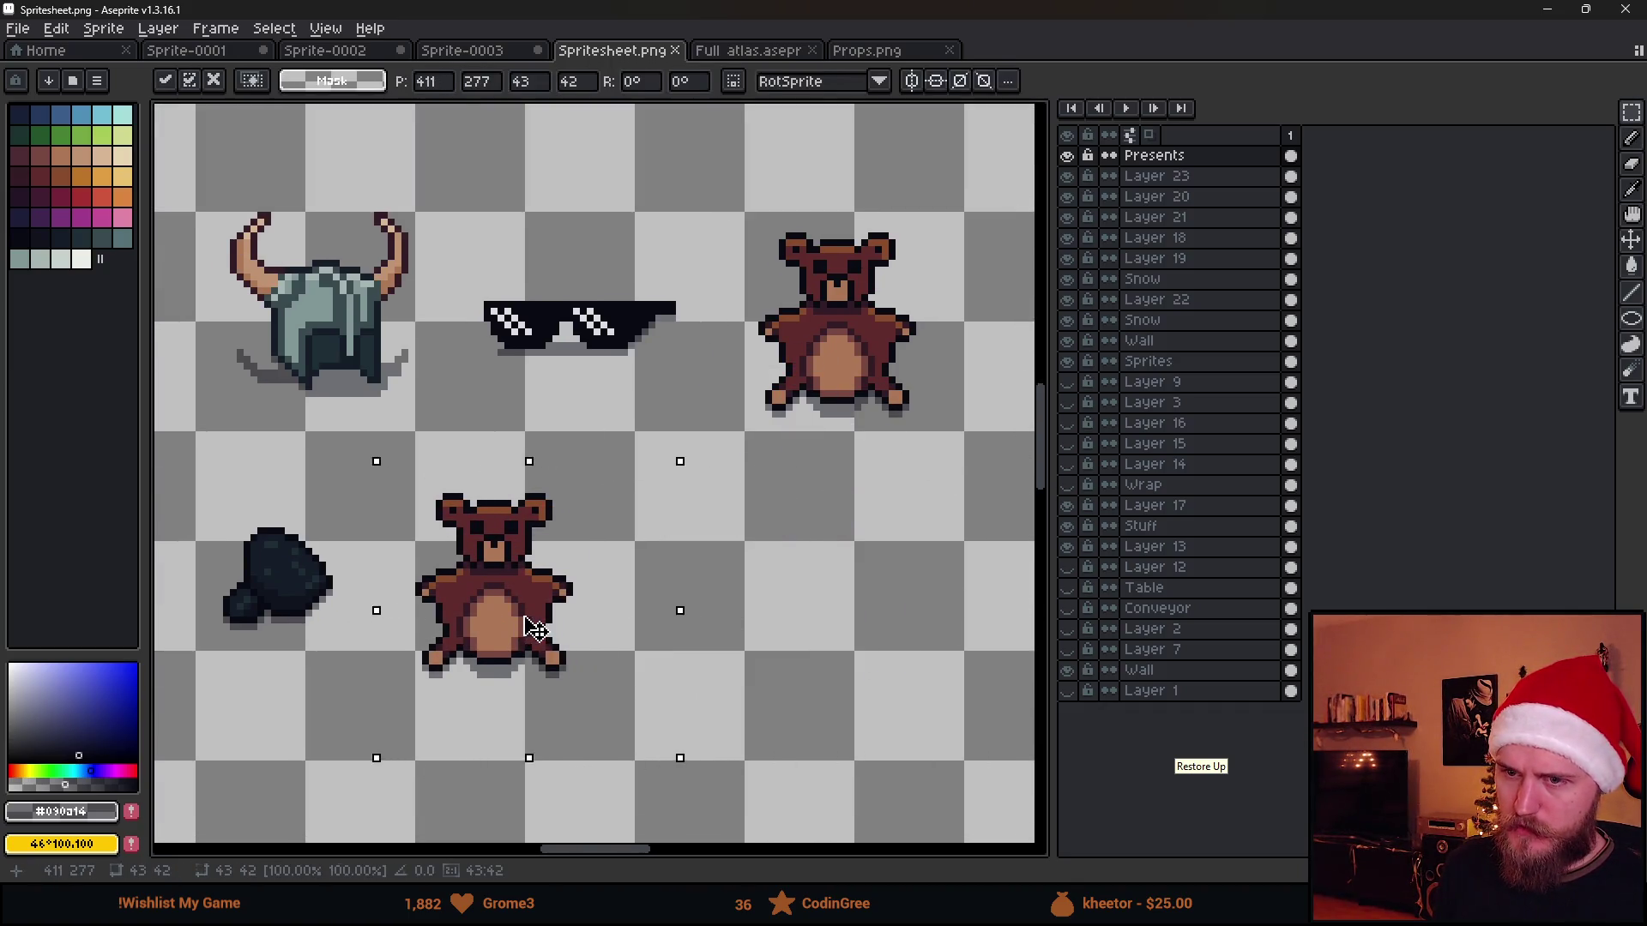
{"action": "key", "text": "q"}
{"action": "scroll", "coordinate": [553, 541], "scroll_direction": "up", "scroll_amount": 1}
{"action": "scroll", "coordinate": [547, 443], "scroll_direction": "up", "scroll_amount": 1}
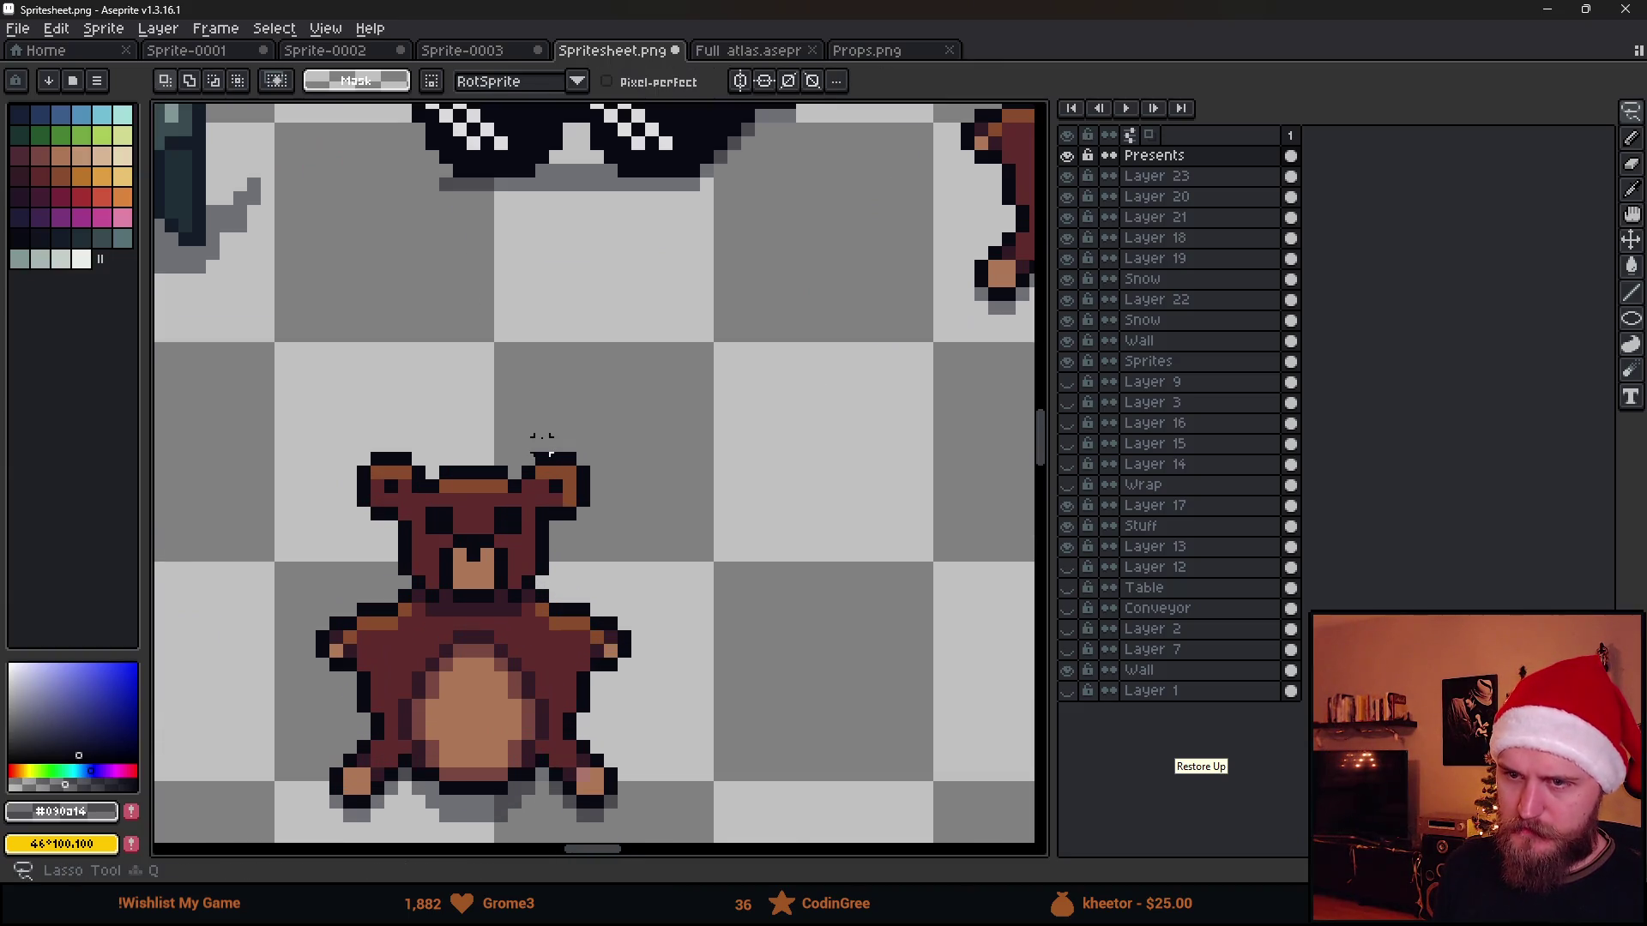
{"action": "left_click_drag", "start_coordinate": [542, 439], "coordinate": [410, 562]}
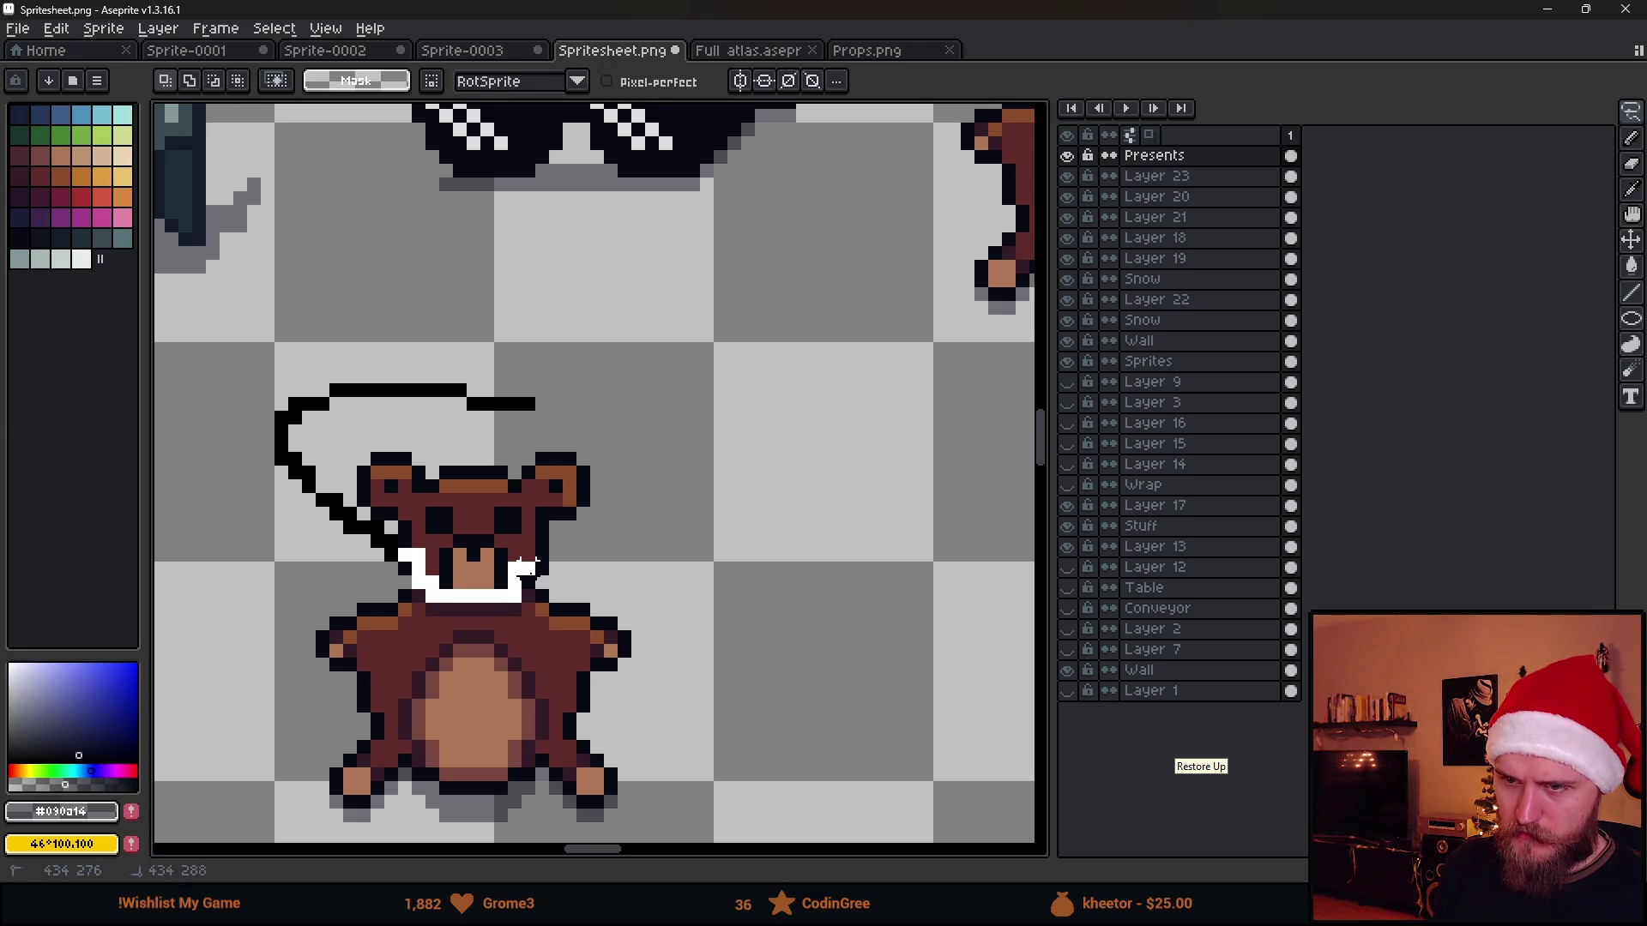
{"action": "left_click_drag", "start_coordinate": [566, 569], "coordinate": [473, 370]}
{"action": "left_click_drag", "start_coordinate": [859, 531], "coordinate": [844, 679]}
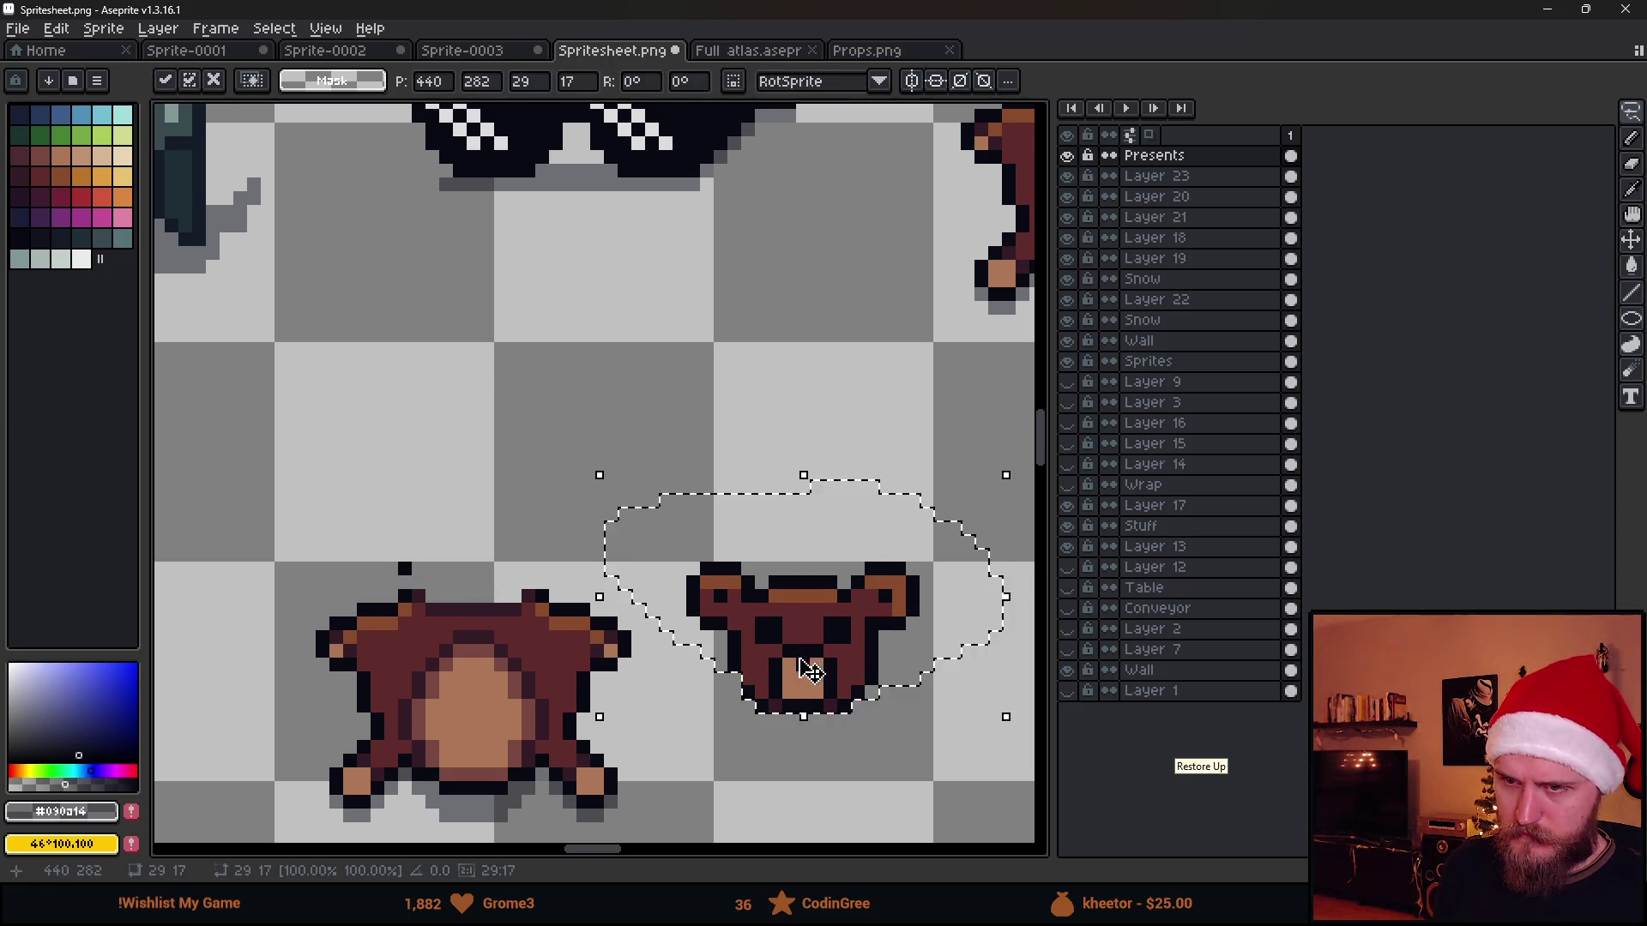
{"action": "scroll", "coordinate": [845, 678], "scroll_direction": "down", "scroll_amount": 2}
{"action": "key", "text": "b"}
{"action": "scroll", "coordinate": [345, 506], "scroll_direction": "up", "scroll_amount": 1}
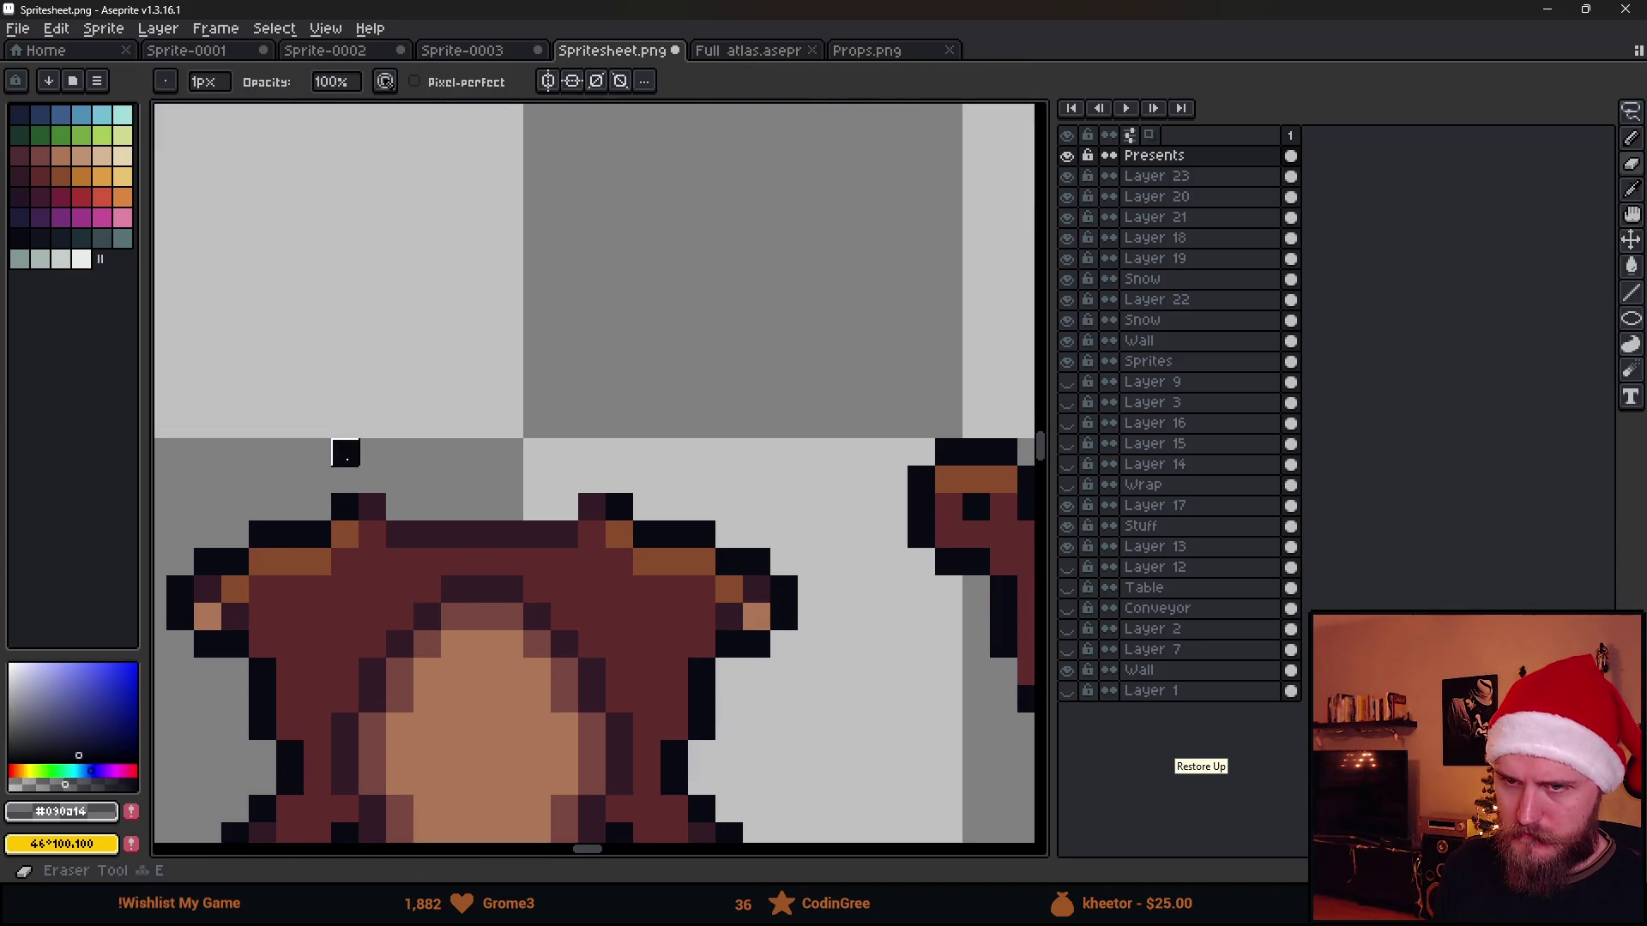
{"action": "scroll", "coordinate": [651, 533], "scroll_direction": "down", "scroll_amount": 1}
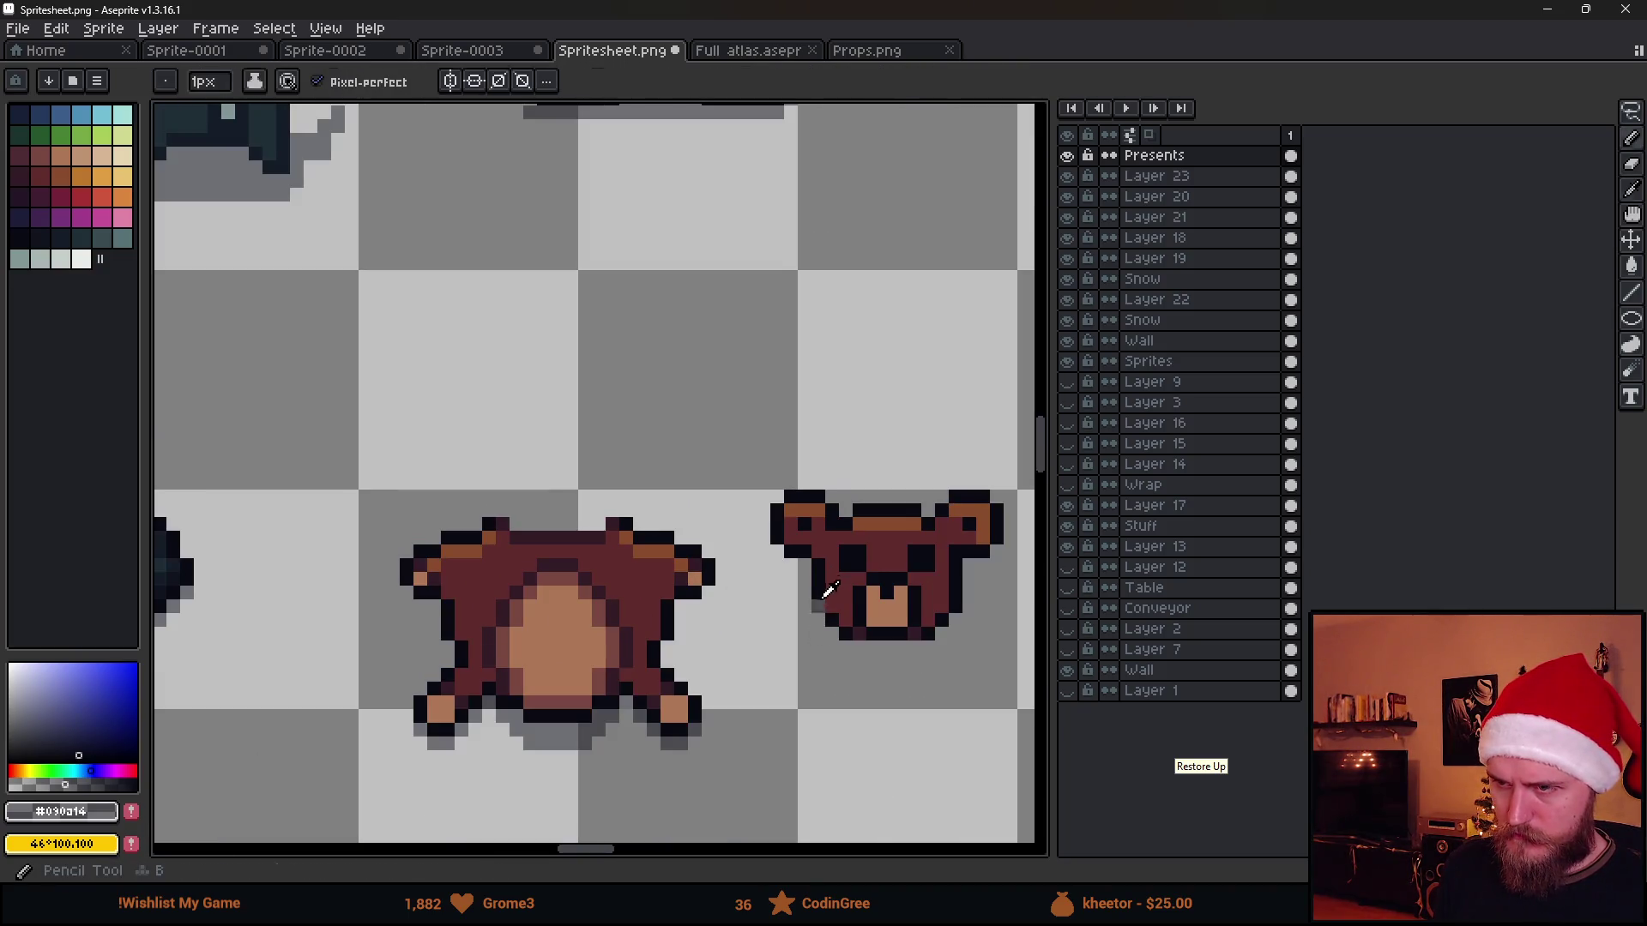
{"action": "scroll", "coordinate": [823, 636], "scroll_direction": "up", "scroll_amount": 1}
{"action": "scroll", "coordinate": [850, 640], "scroll_direction": "up", "scroll_amount": 1}
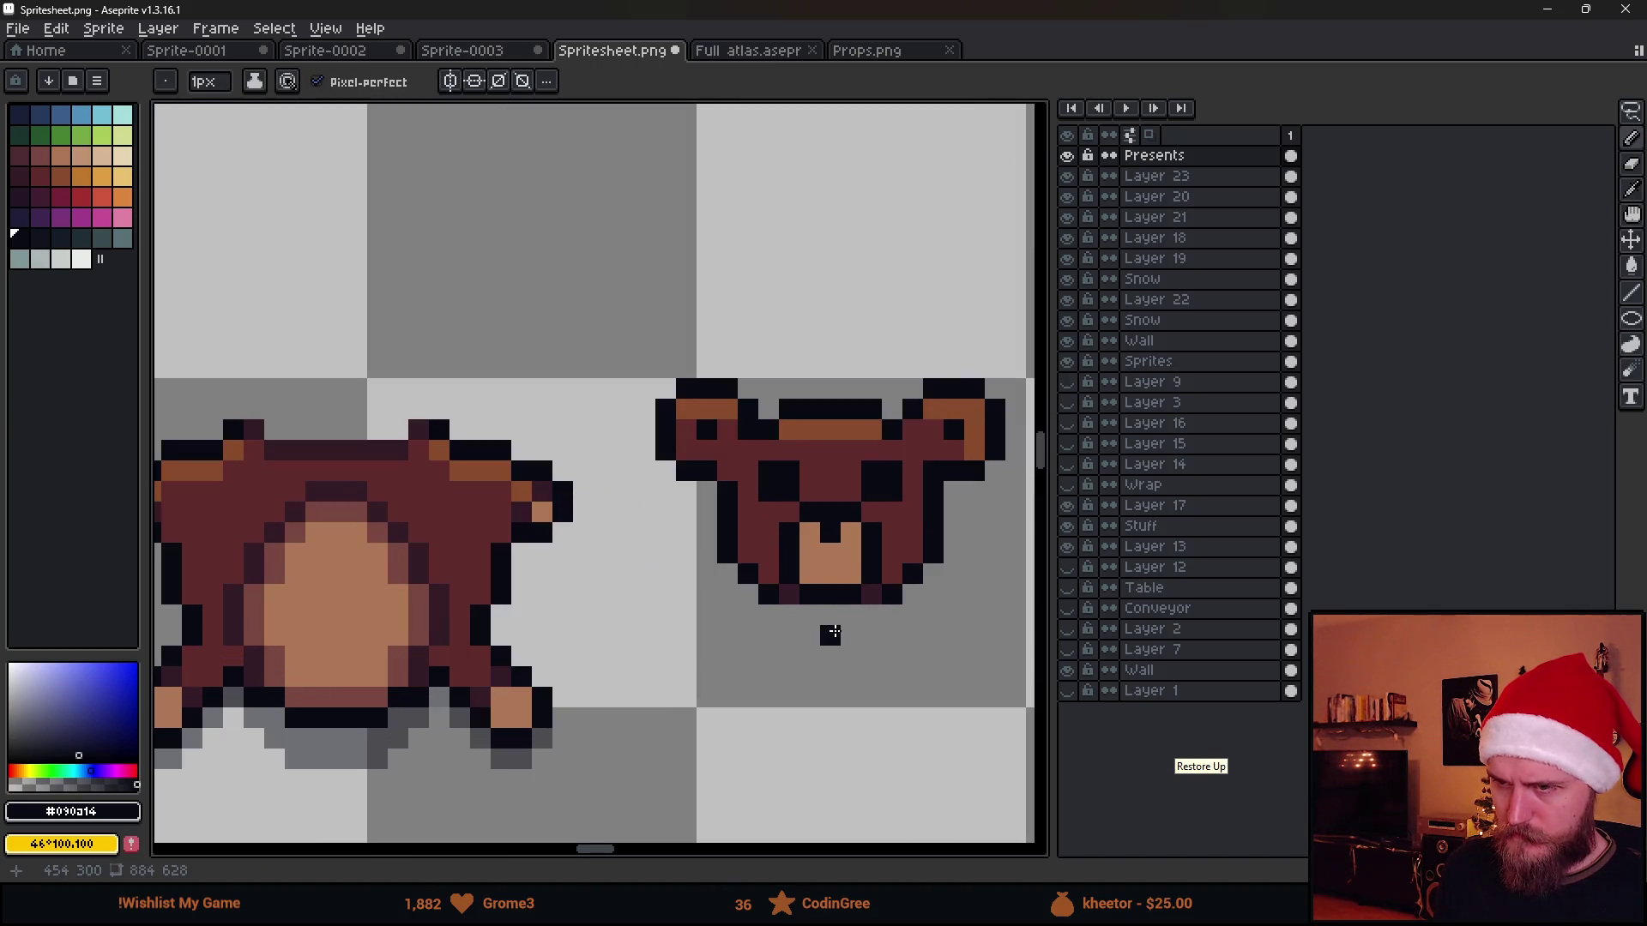
{"action": "scroll", "coordinate": [830, 634], "scroll_direction": "down", "scroll_amount": 3}
Draw a black pixel and a dark line along the top of the separated body
{"action": "left_click_drag", "start_coordinate": [829, 634], "coordinate": [634, 653]}
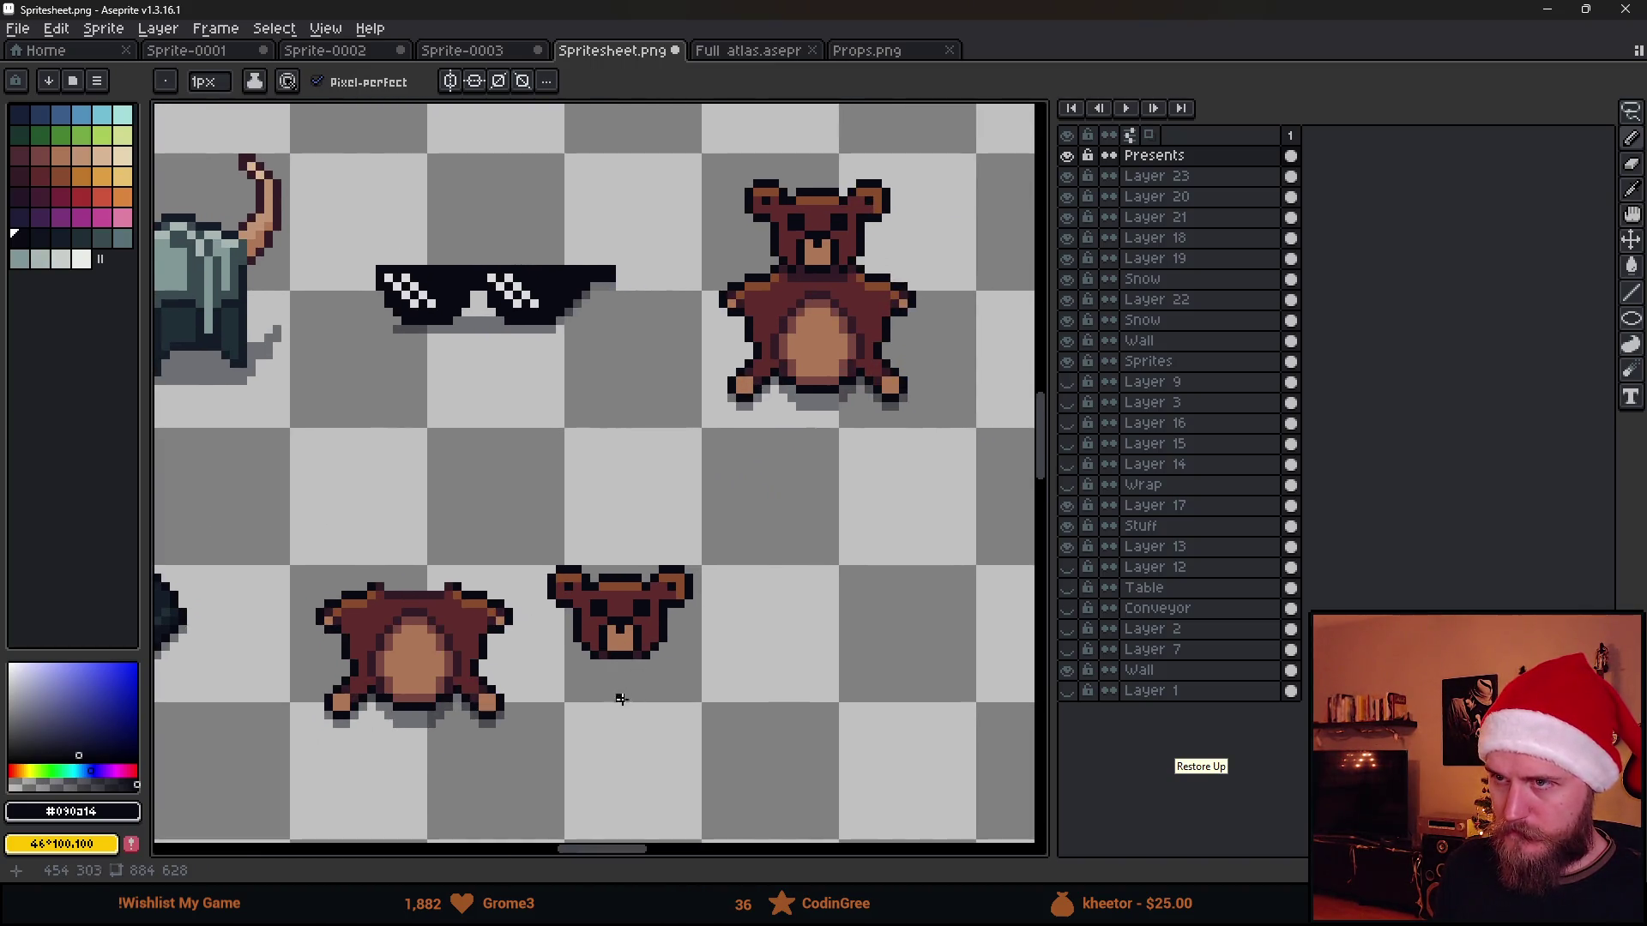
{"action": "scroll", "coordinate": [620, 698], "scroll_direction": "up", "scroll_amount": 1}
{"action": "scroll", "coordinate": [613, 673], "scroll_direction": "up", "scroll_amount": 2}
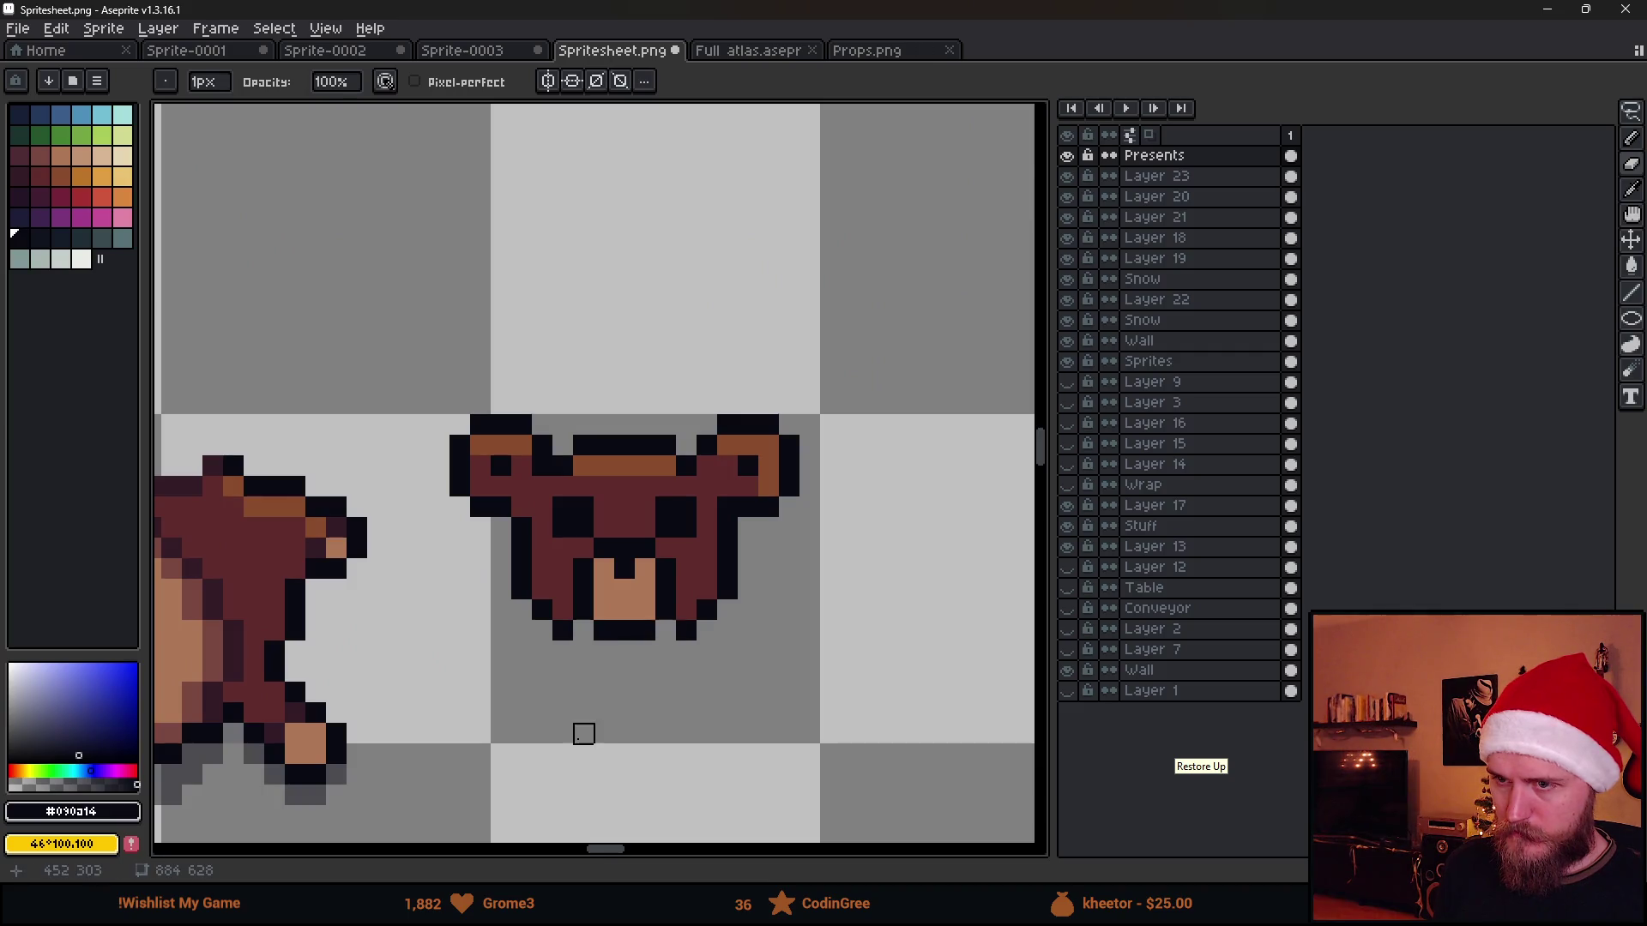
{"action": "scroll", "coordinate": [581, 727], "scroll_direction": "down", "scroll_amount": 3}
{"action": "scroll", "coordinate": [789, 691], "scroll_direction": "up", "scroll_amount": 1}
{"action": "scroll", "coordinate": [753, 680], "scroll_direction": "up", "scroll_amount": 3}
{"action": "key", "text": "b"}
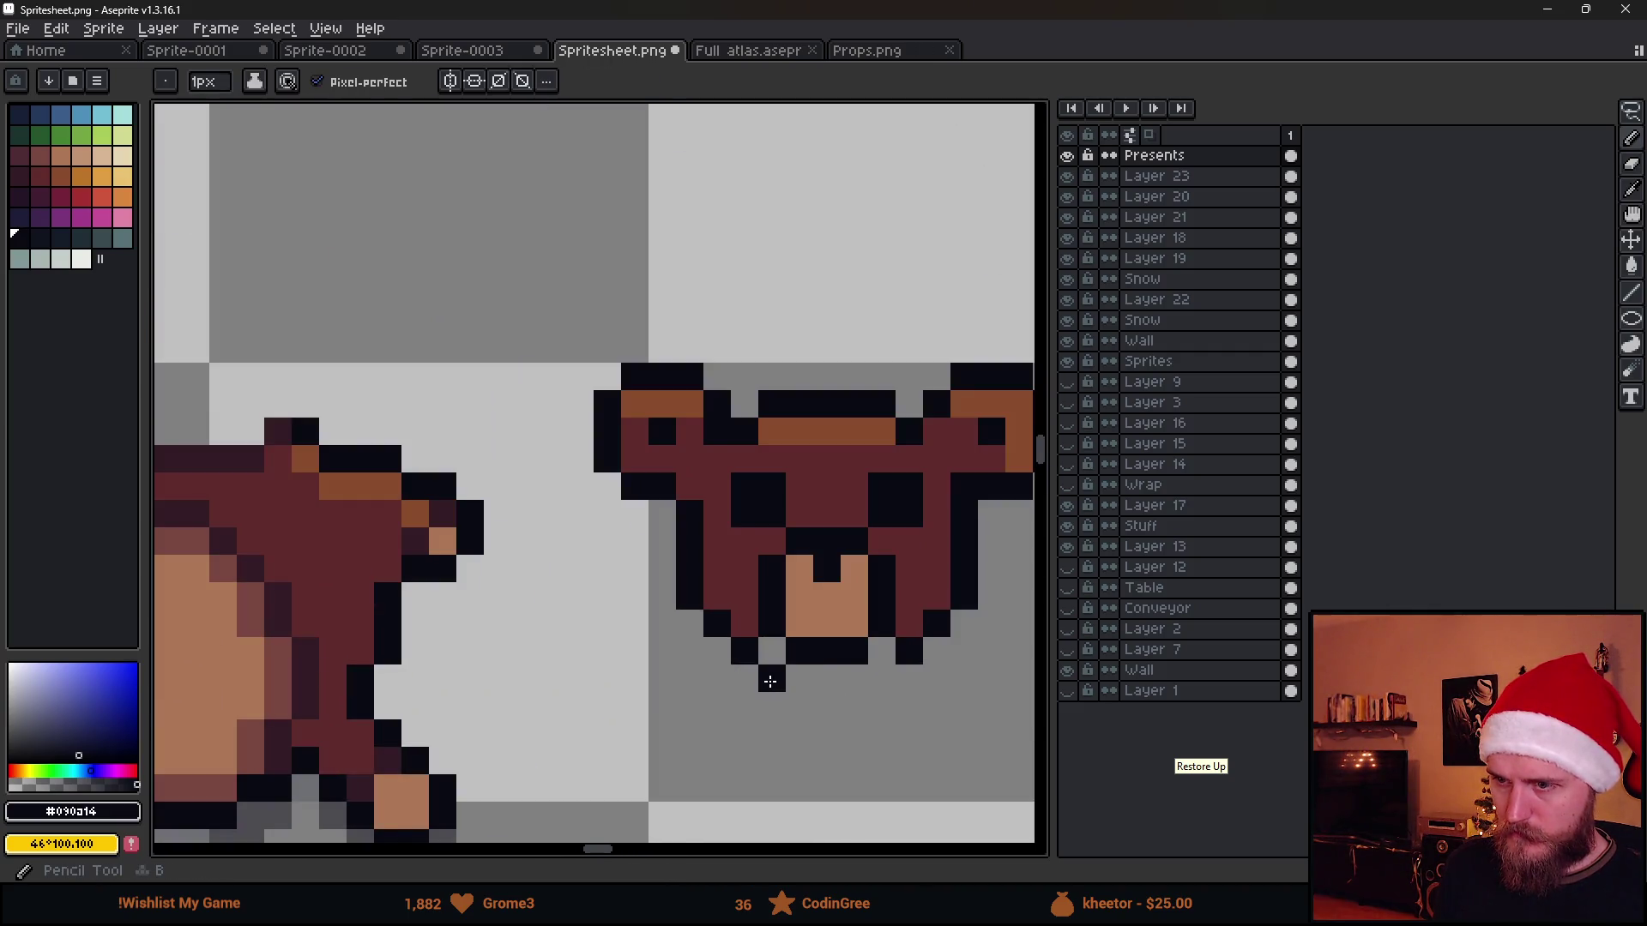
{"action": "scroll", "coordinate": [785, 702], "scroll_direction": "down", "scroll_amount": 1}
{"action": "scroll", "coordinate": [765, 678], "scroll_direction": "down", "scroll_amount": 1}
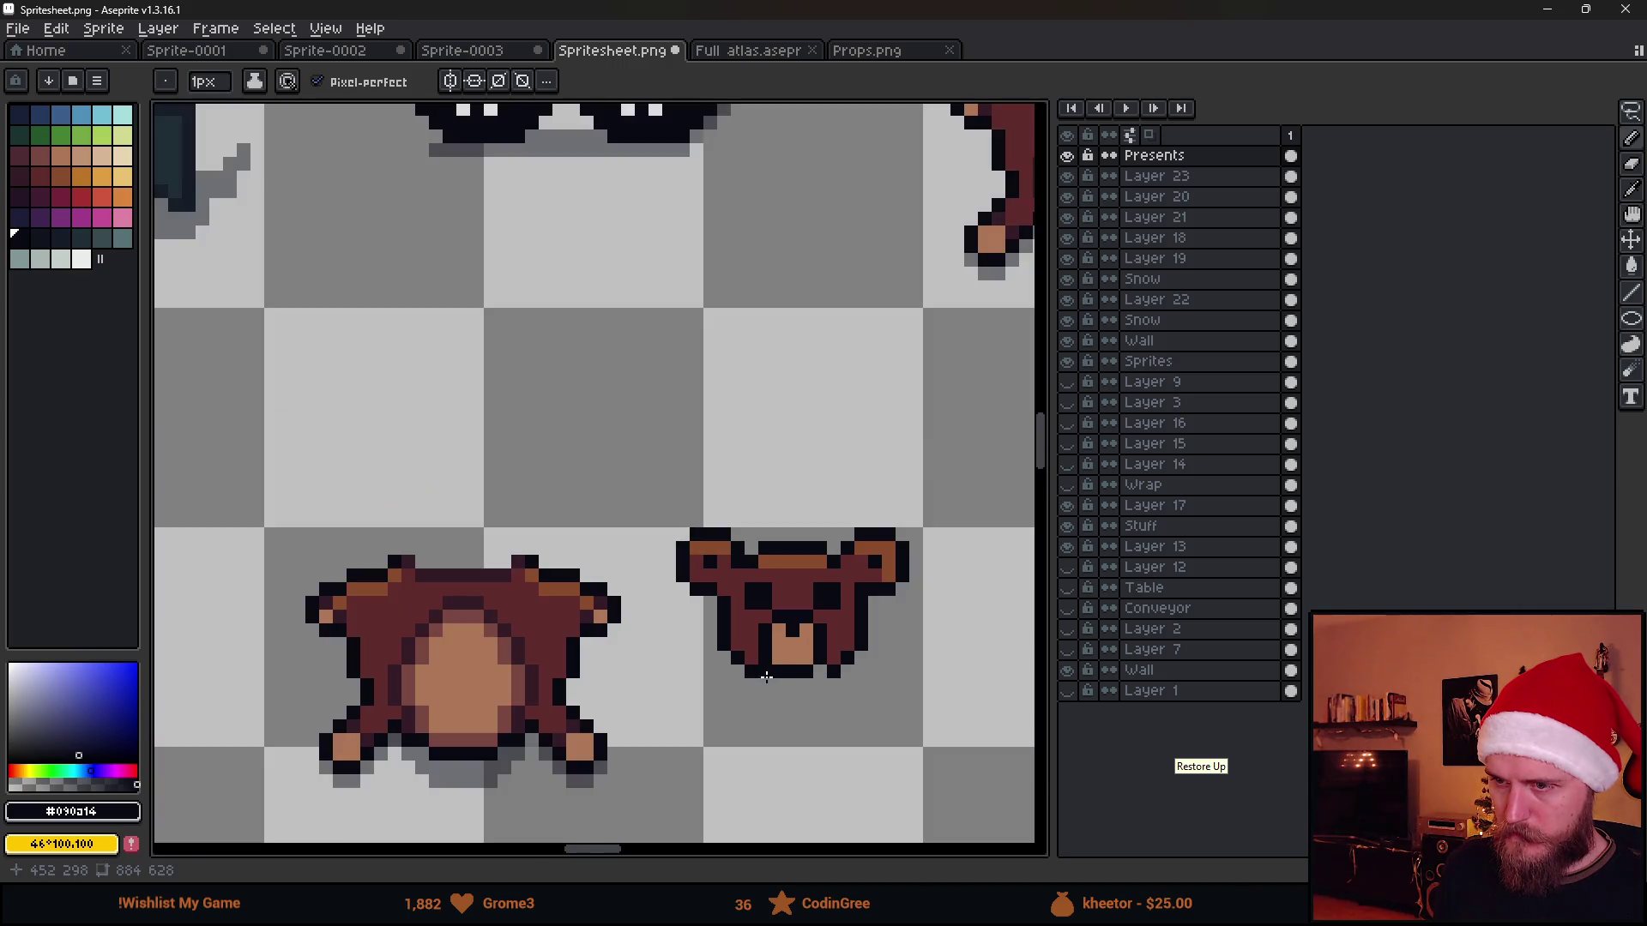
{"action": "scroll", "coordinate": [825, 672], "scroll_direction": "down", "scroll_amount": 2}
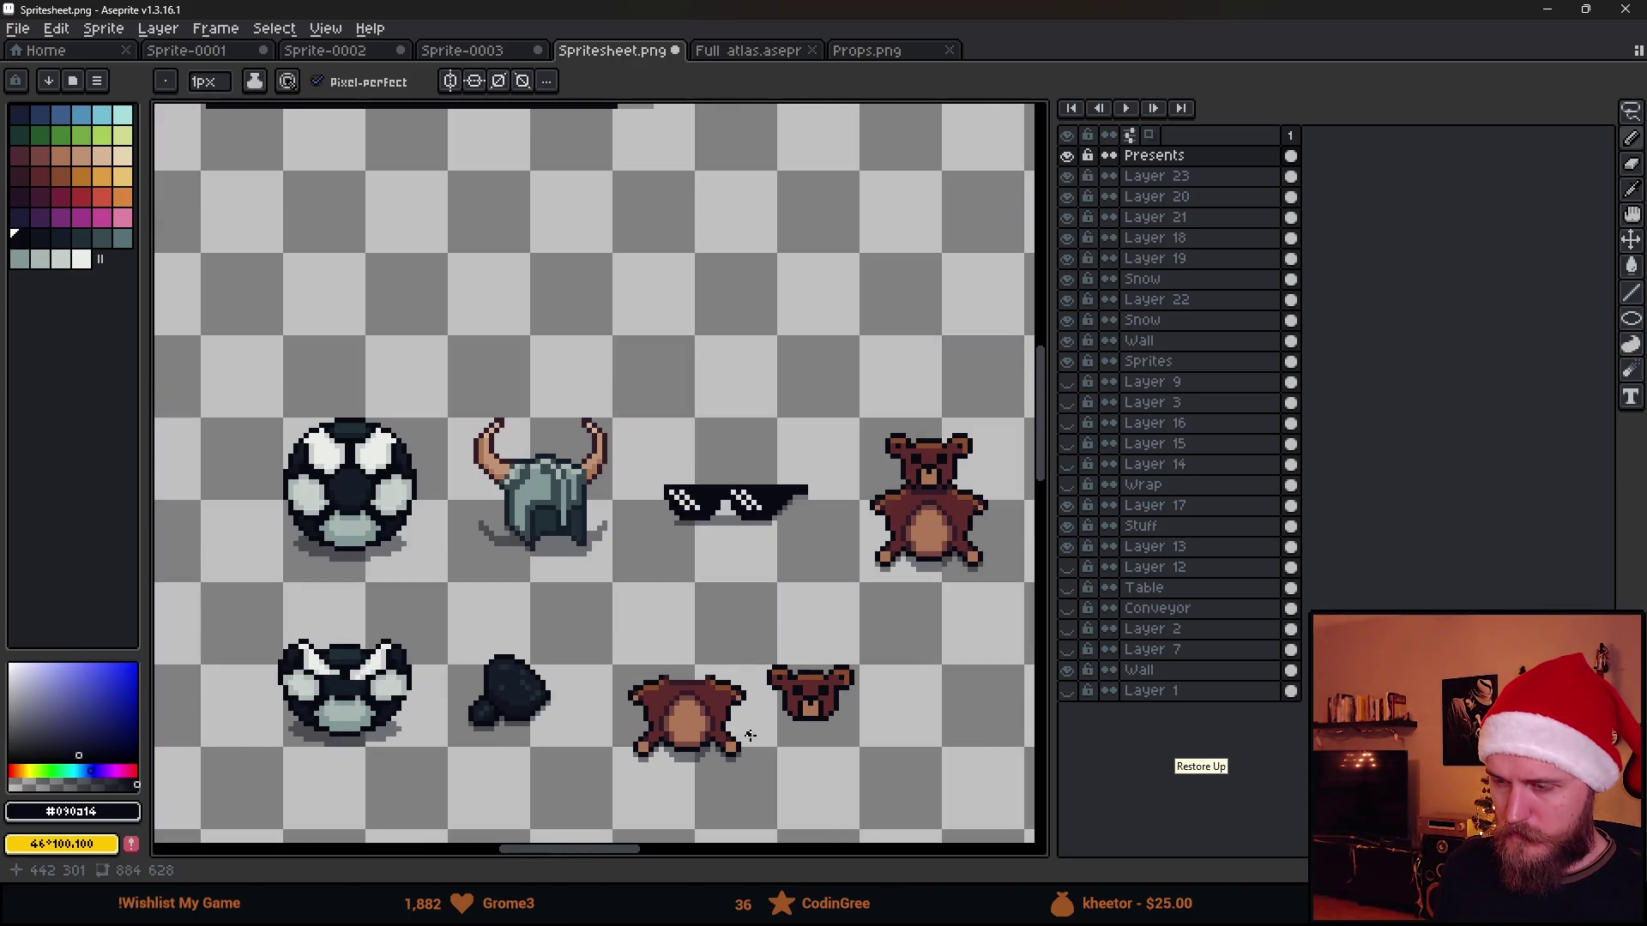
{"action": "scroll", "coordinate": [750, 735], "scroll_direction": "up", "scroll_amount": 1}
{"action": "scroll", "coordinate": [666, 678], "scroll_direction": "up", "scroll_amount": 3}
{"action": "left_click", "coordinate": [527, 536]}
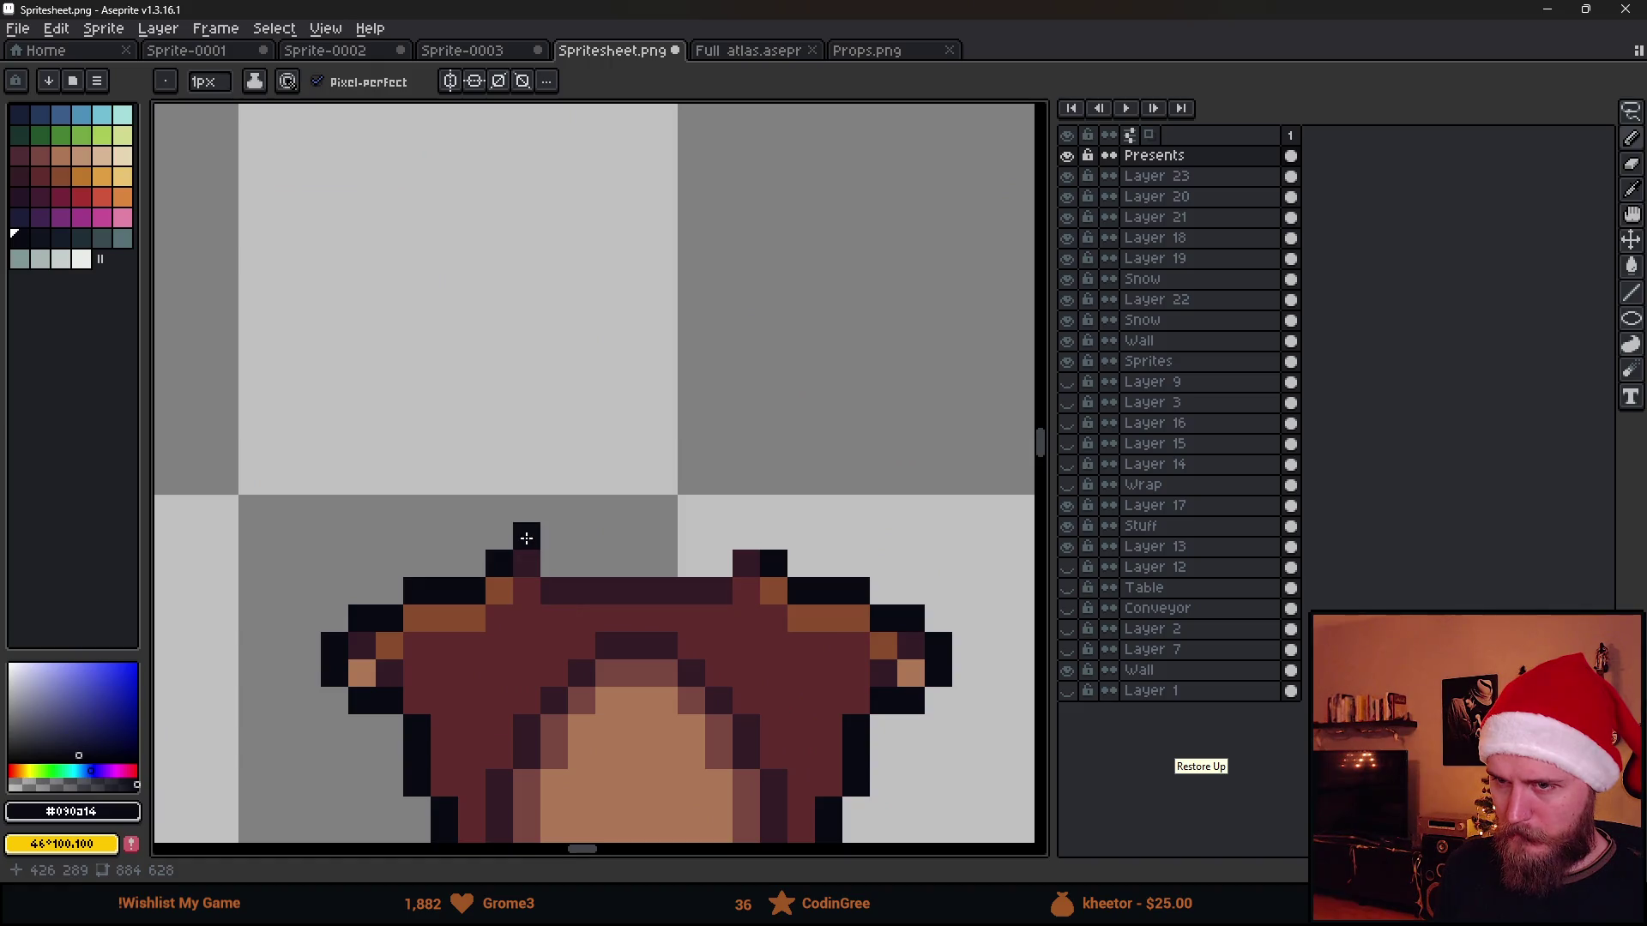
{"action": "left_click_drag", "start_coordinate": [555, 563], "coordinate": [719, 565]}
{"action": "scroll", "coordinate": [786, 683], "scroll_direction": "down", "scroll_amount": 5}
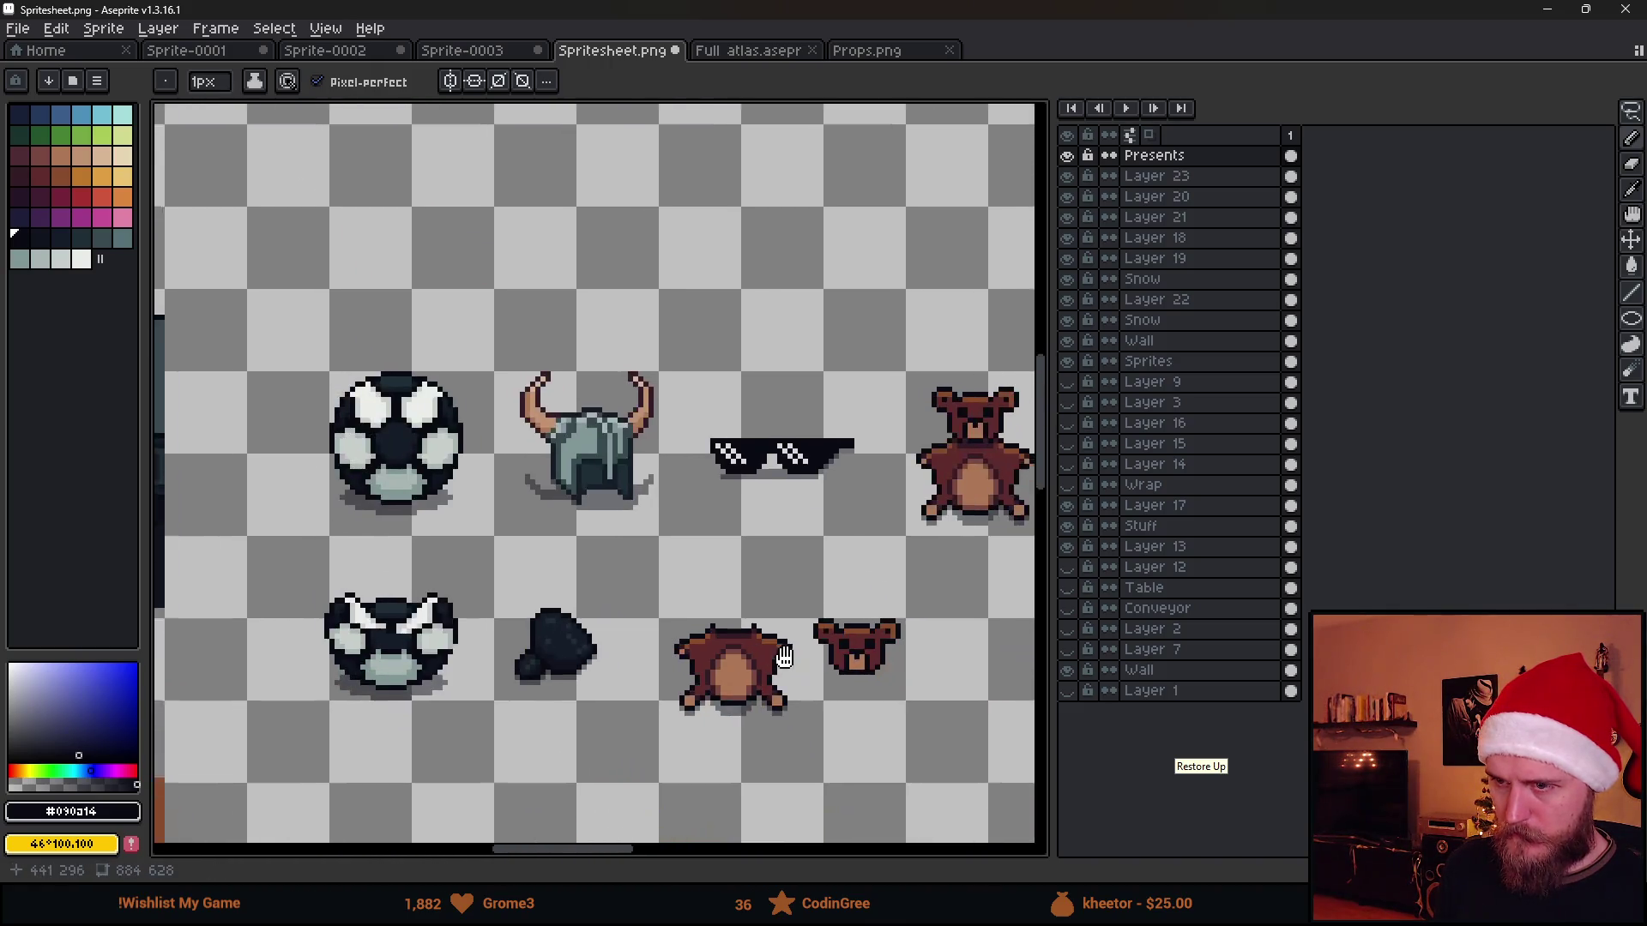
{"action": "scroll", "coordinate": [747, 596], "scroll_direction": "up", "scroll_amount": 1}
{"action": "scroll", "coordinate": [608, 549], "scroll_direction": "up", "scroll_amount": 1}
{"action": "scroll", "coordinate": [608, 549], "scroll_direction": "up", "scroll_amount": 2}
Outline a small pin above the body in black and fill its top row with tan
{"action": "left_click", "coordinate": [654, 560]}
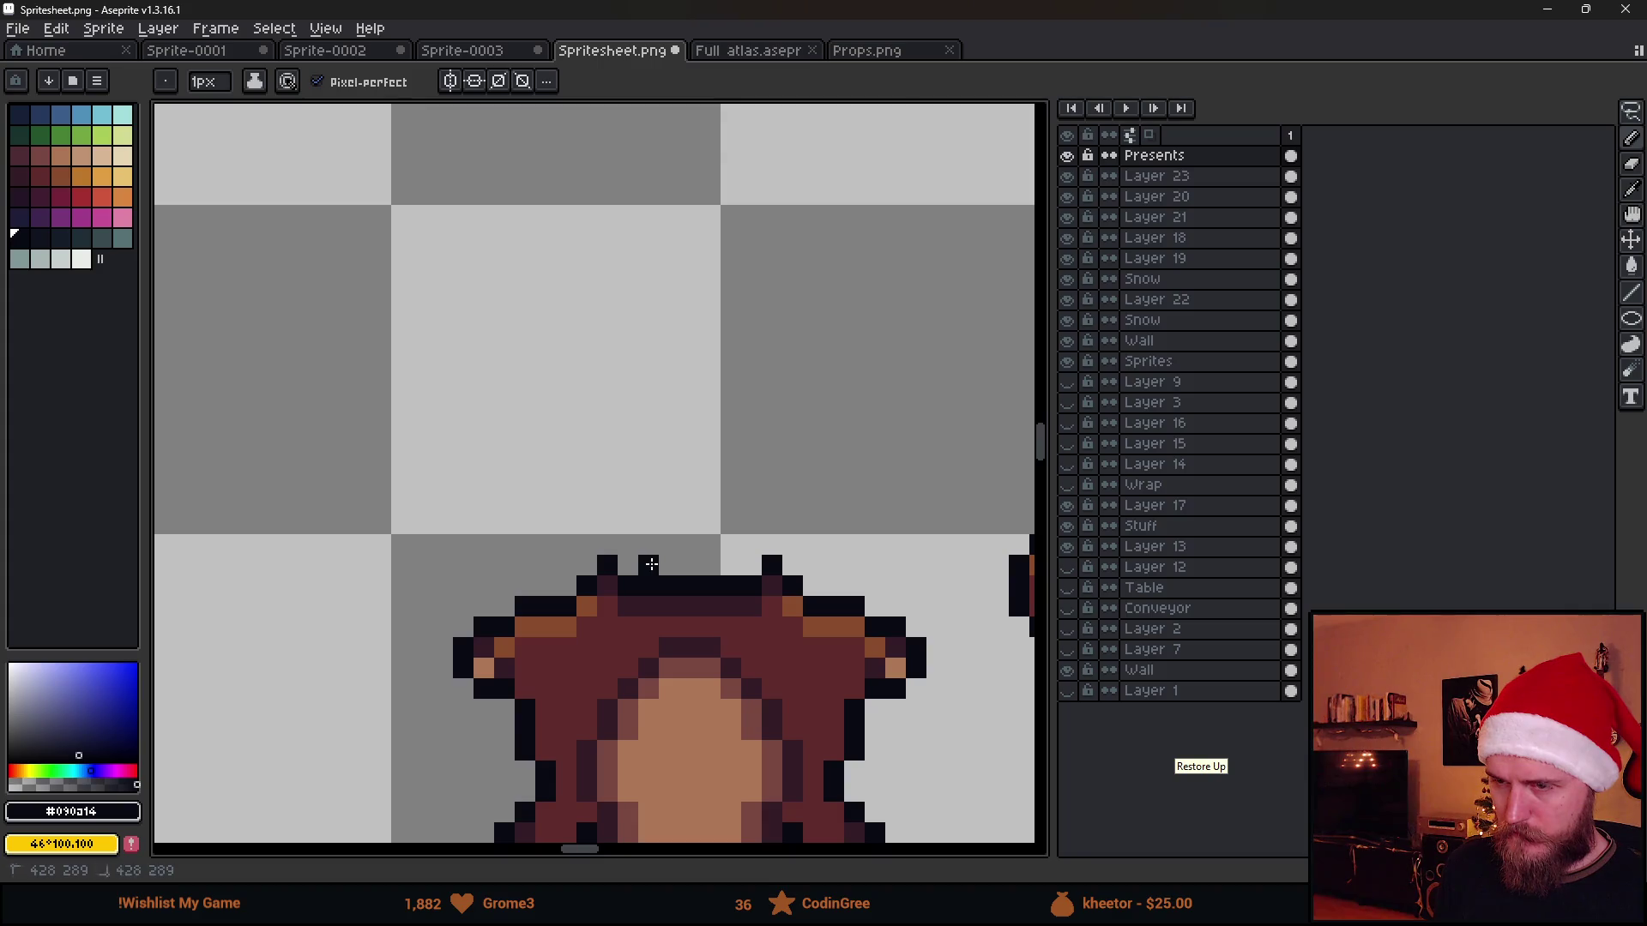
{"action": "left_click", "coordinate": [667, 547]}
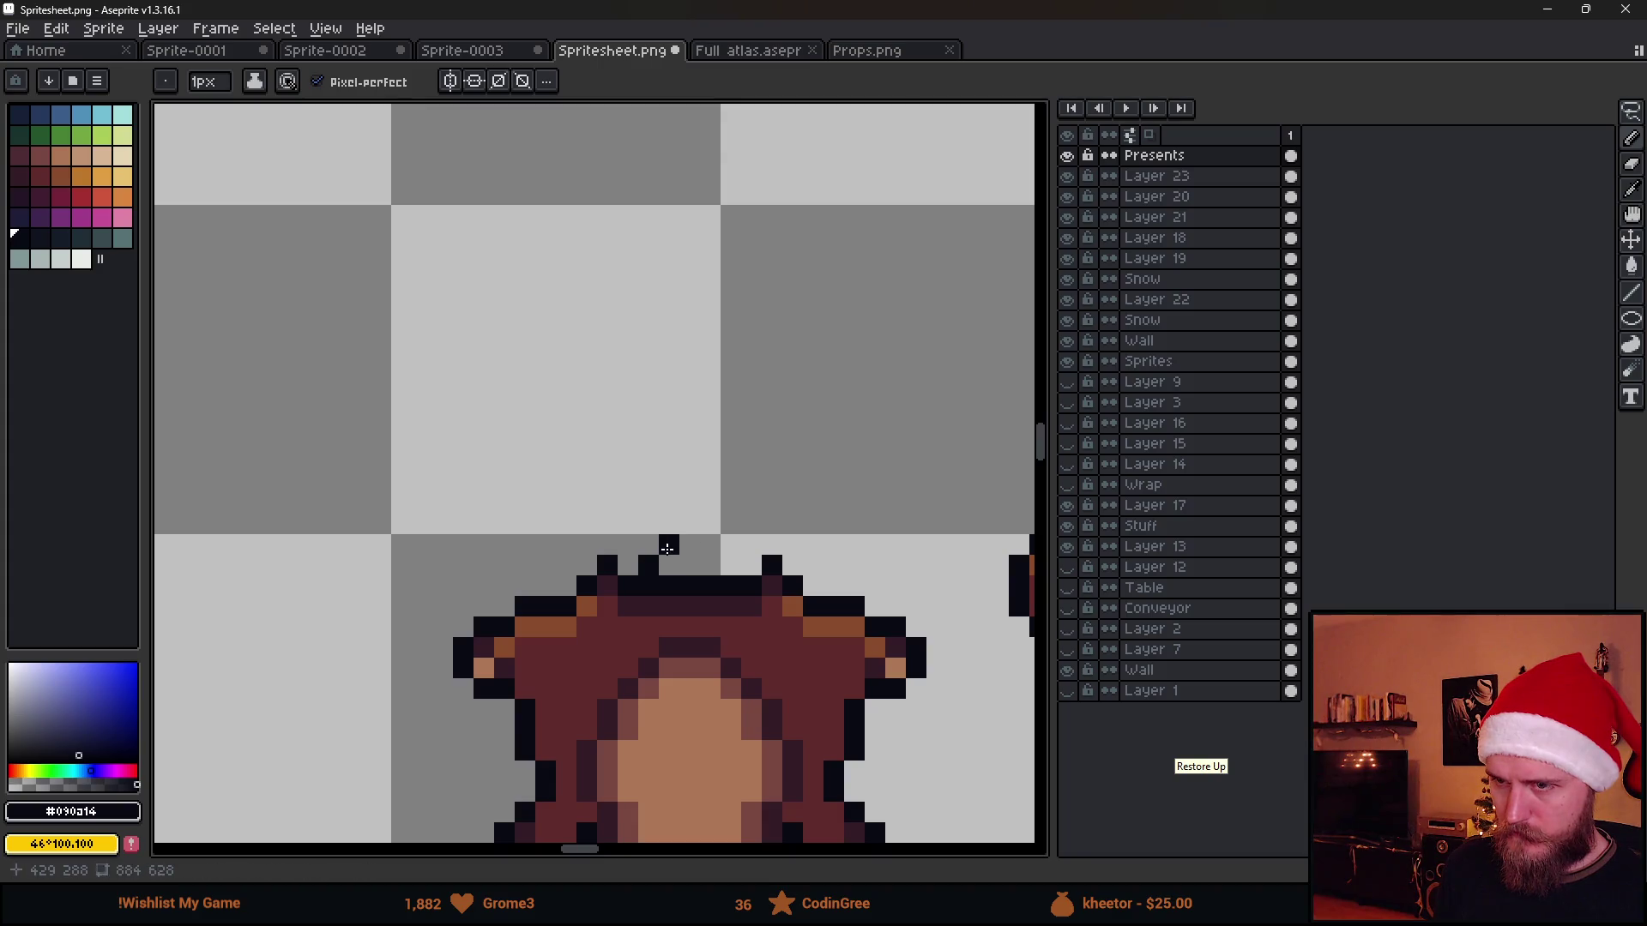
{"action": "left_click", "coordinate": [749, 546]}
{"action": "left_click", "coordinate": [716, 742], "text": "alt"}
{"action": "left_click", "coordinate": [674, 567]}
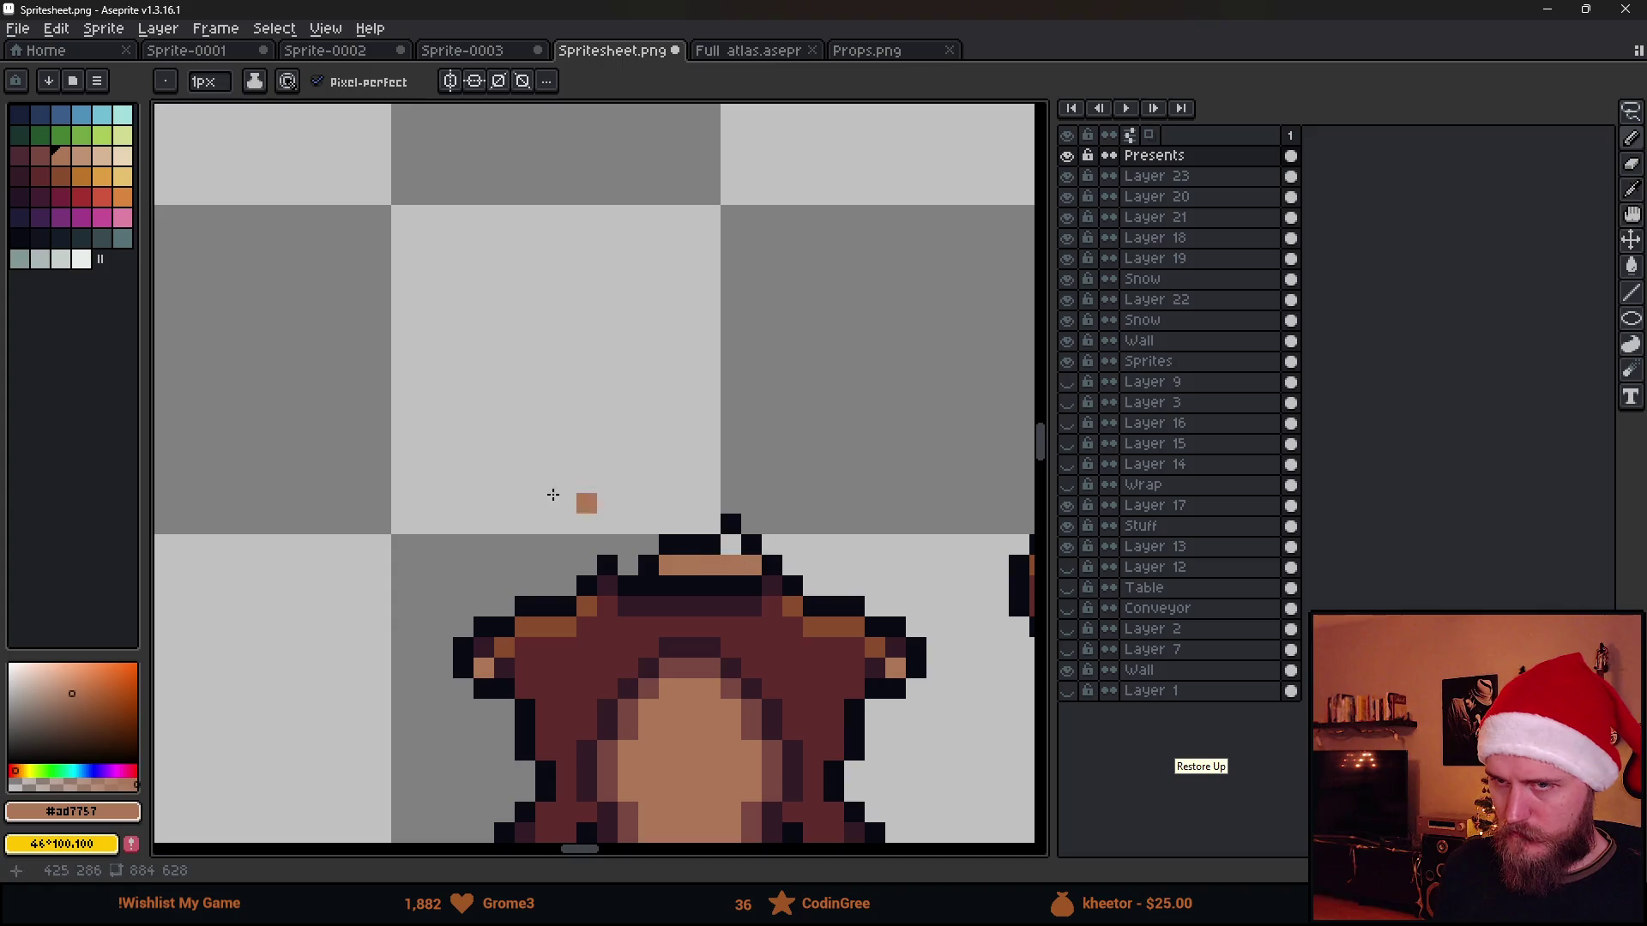
Recolour the pin light grey from the palette and finish its detail
{"action": "left_click", "coordinate": [57, 261]}
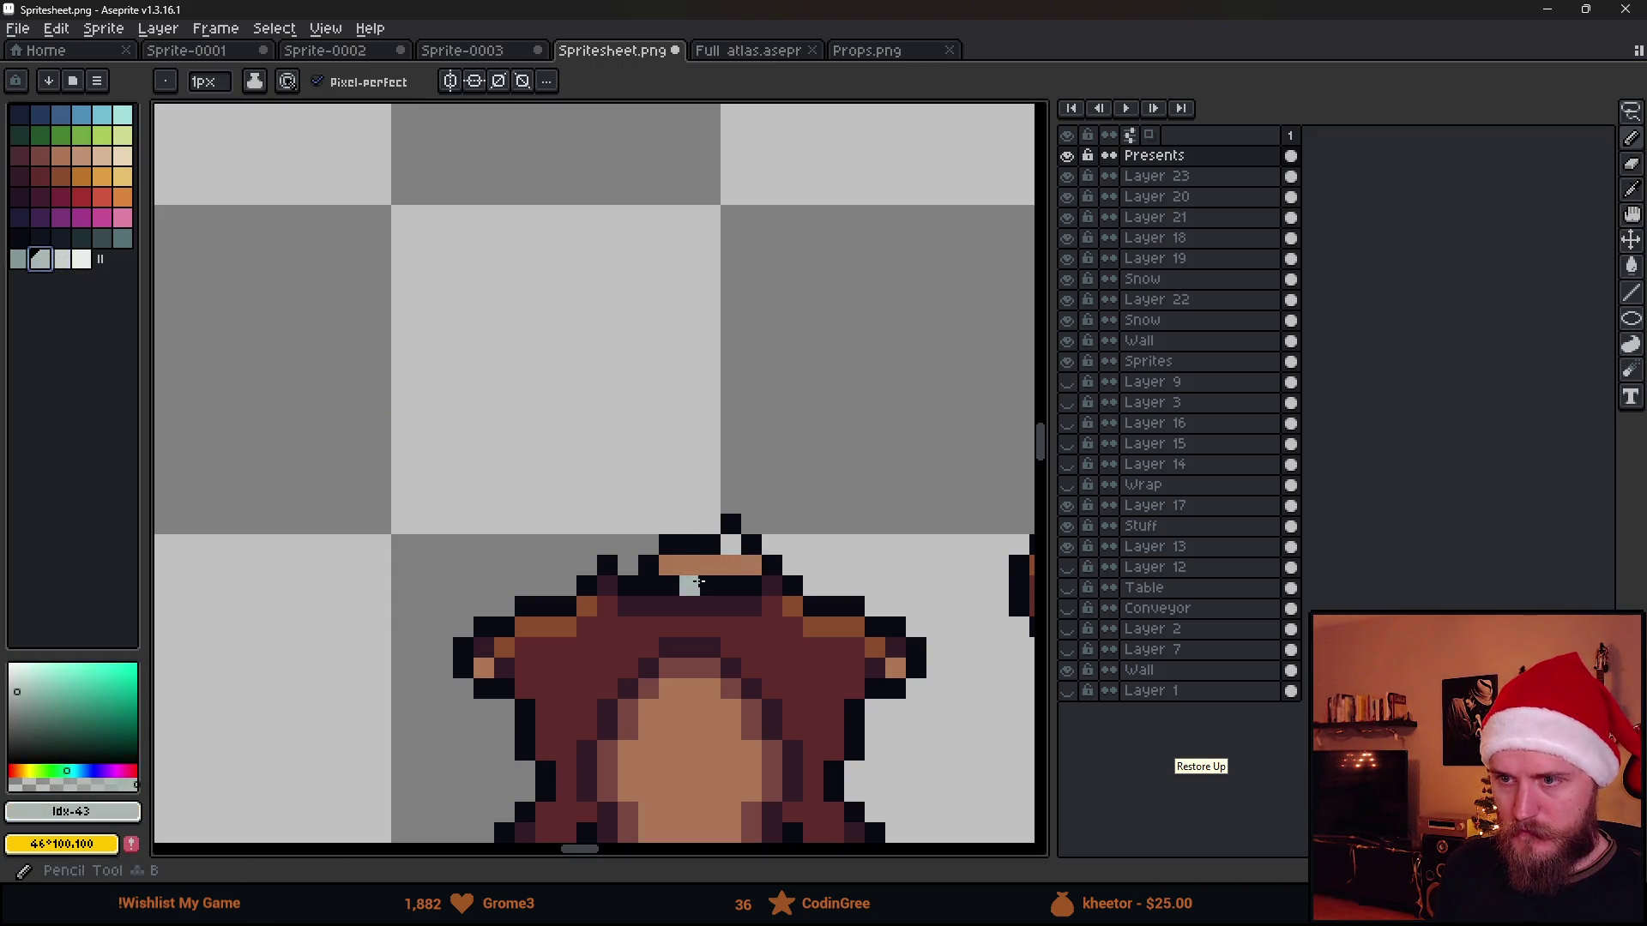
{"action": "left_click", "coordinate": [689, 566]}
{"action": "left_click_drag", "start_coordinate": [663, 566], "coordinate": [746, 566]}
{"action": "left_click", "coordinate": [740, 547]}
{"action": "scroll", "coordinate": [817, 702], "scroll_direction": "down", "scroll_amount": 1}
{"action": "scroll", "coordinate": [817, 703], "scroll_direction": "down", "scroll_amount": 2}
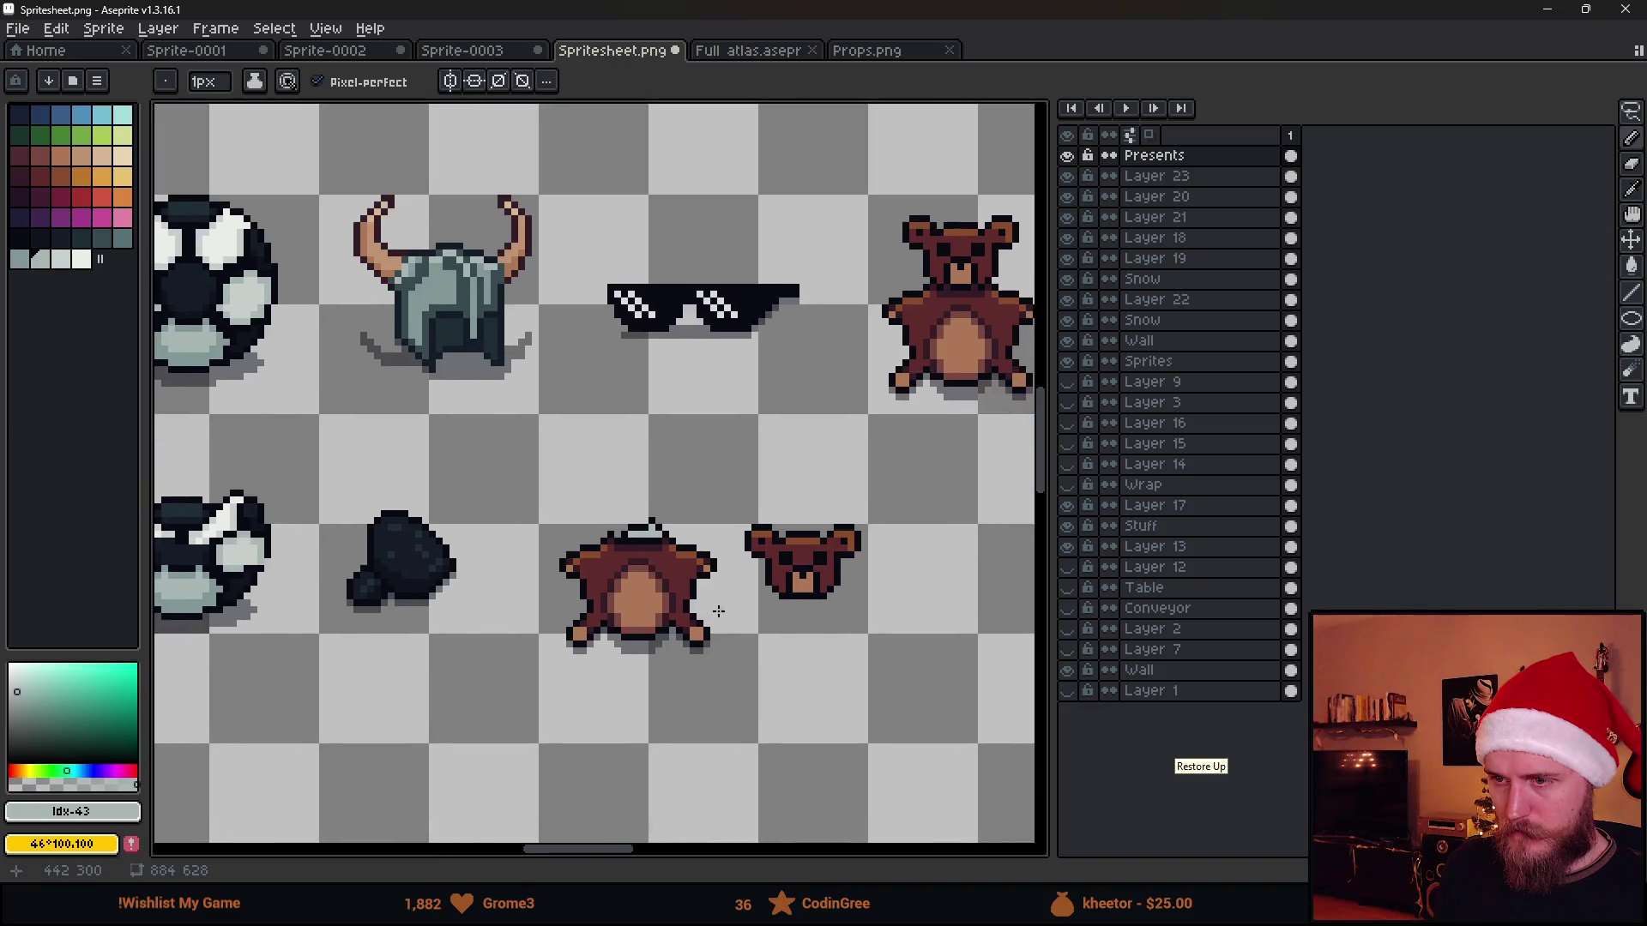
{"action": "scroll", "coordinate": [720, 604], "scroll_direction": "down", "scroll_amount": 1}
{"action": "scroll", "coordinate": [721, 616], "scroll_direction": "up", "scroll_amount": 2}
{"action": "scroll", "coordinate": [785, 692], "scroll_direction": "up", "scroll_amount": 2}
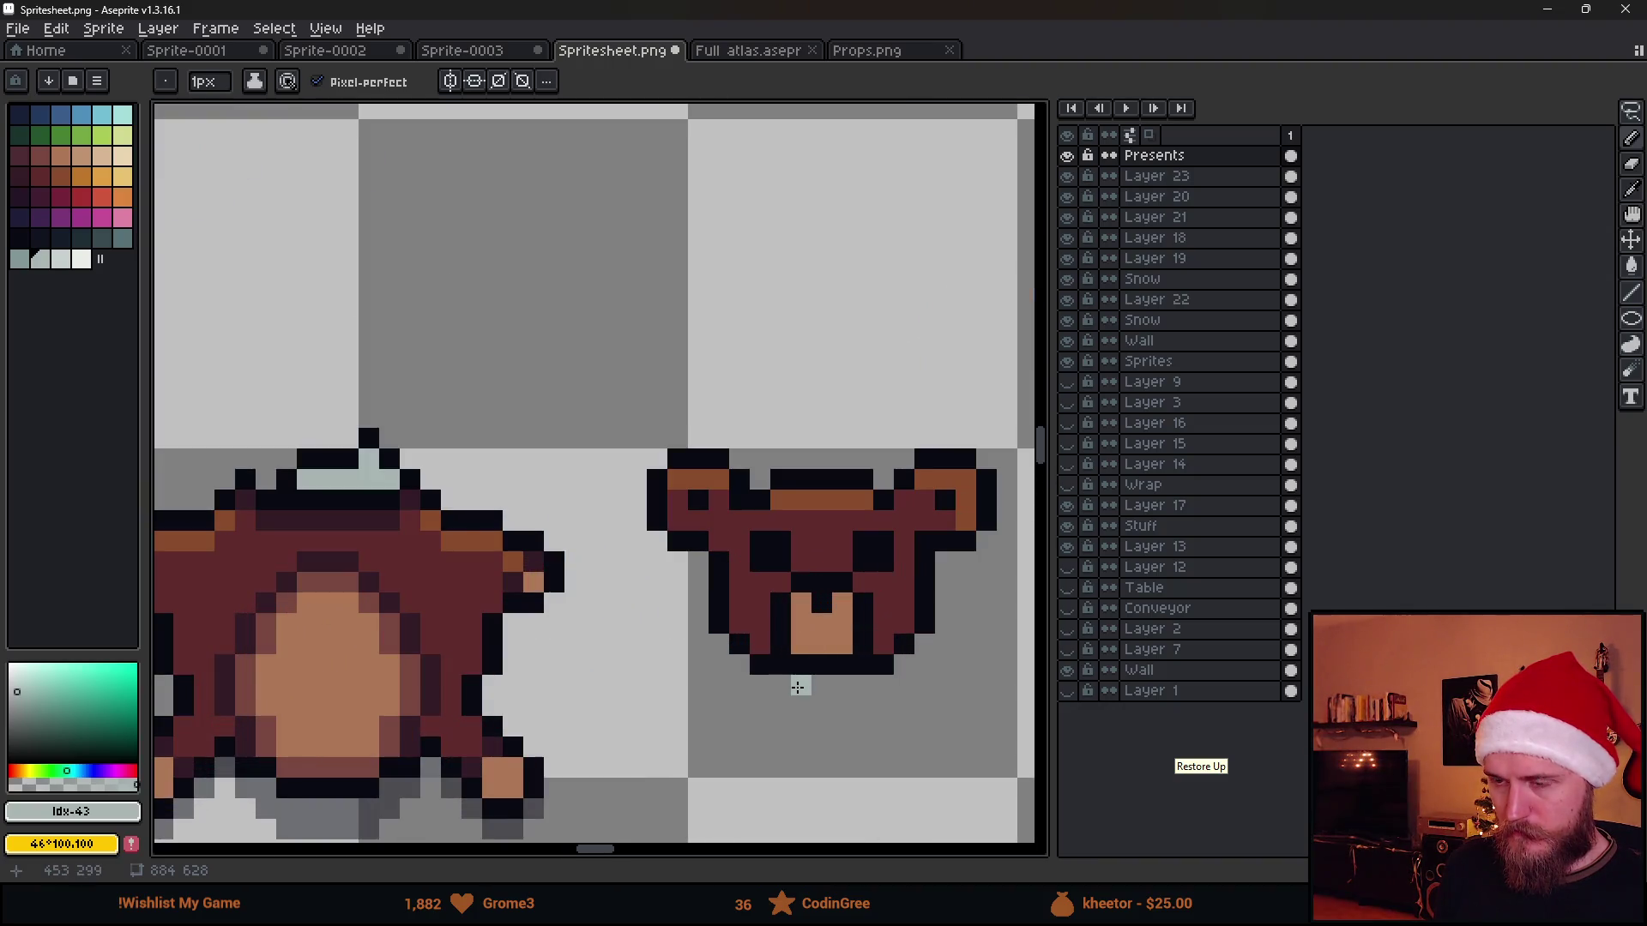
Paint a light-grey strip and block beneath the bear head, then marquee-select the head
{"action": "left_click_drag", "start_coordinate": [785, 692], "coordinate": [786, 687]}
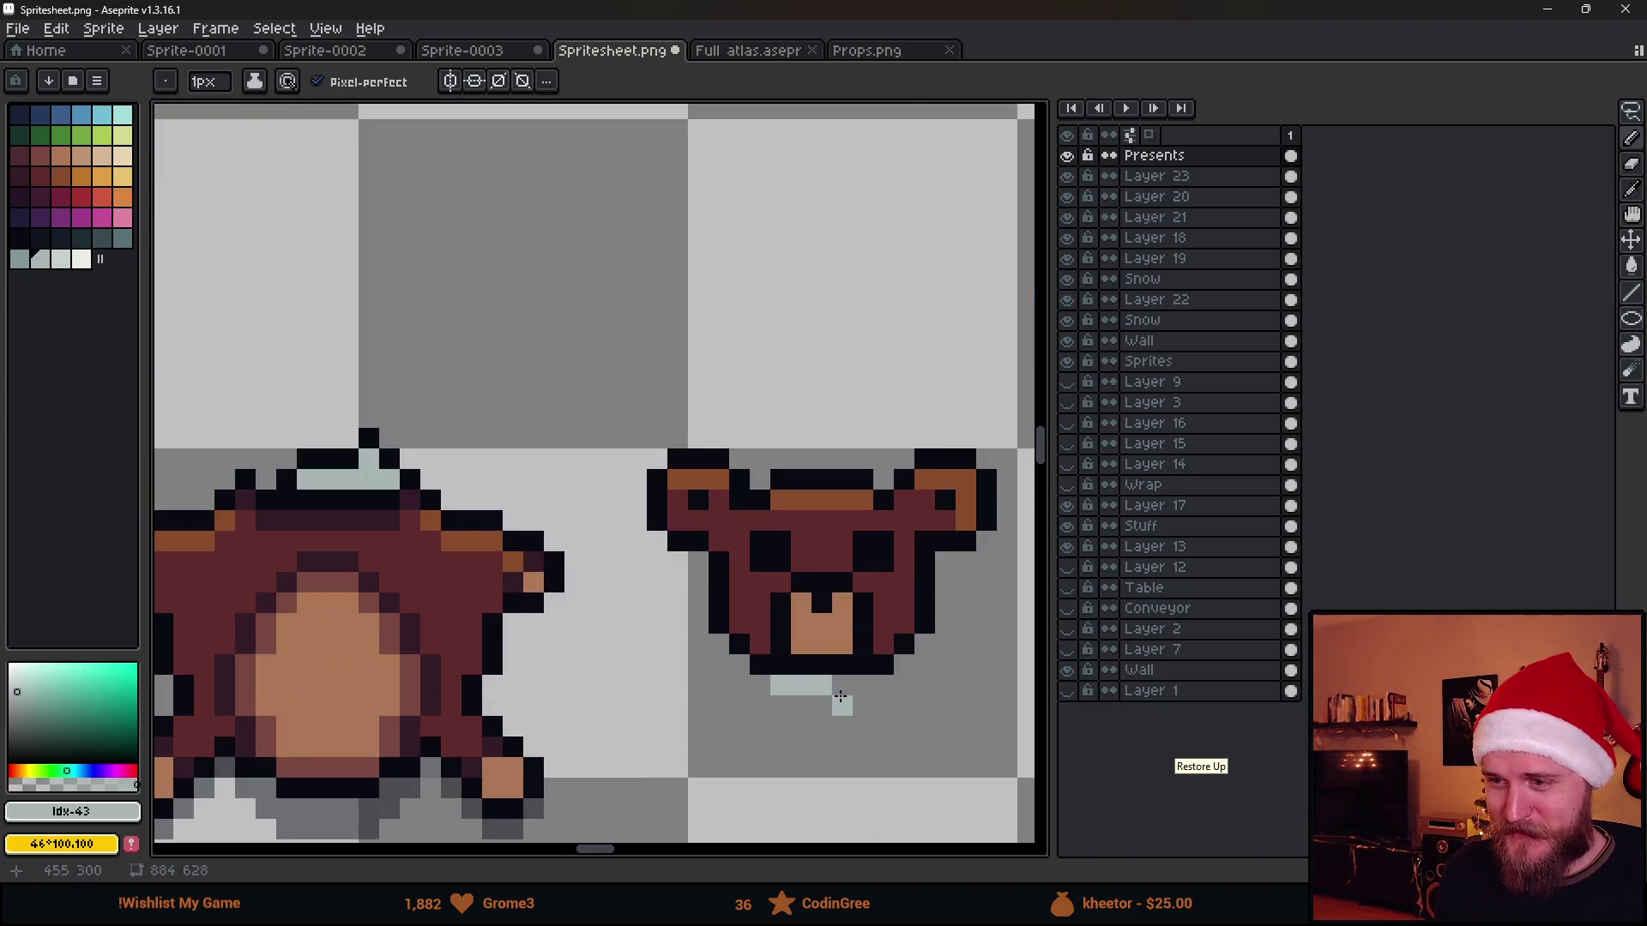
{"action": "left_click", "coordinate": [791, 704]}
{"action": "left_click", "coordinate": [841, 683], "text": "alt"}
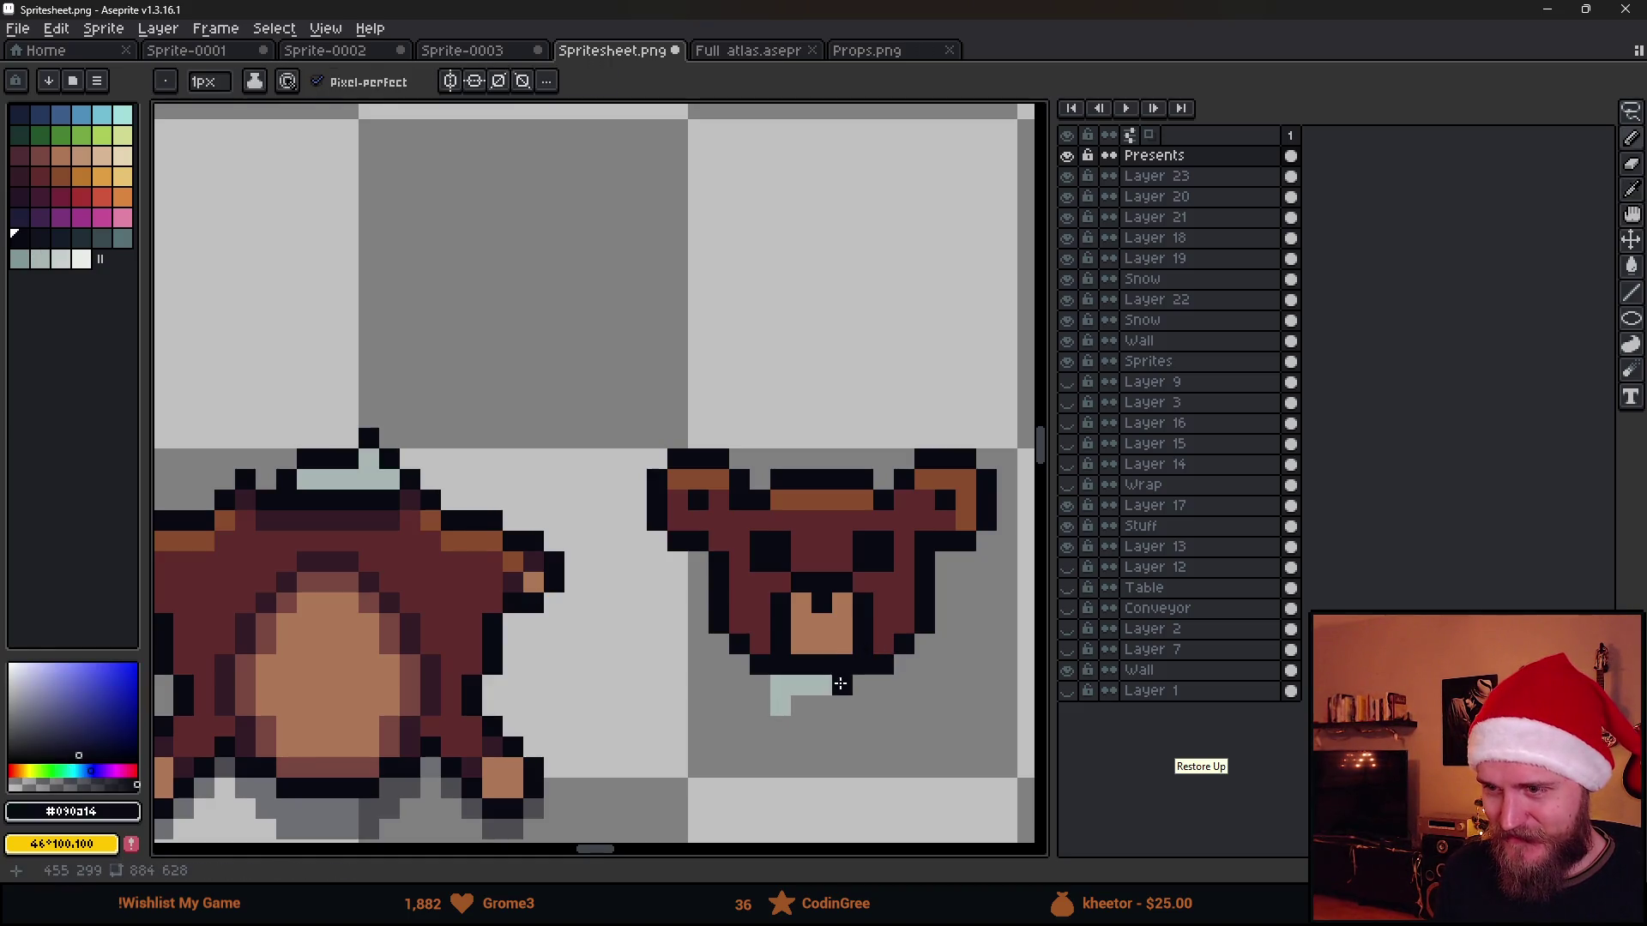
{"action": "scroll", "coordinate": [828, 749], "scroll_direction": "down", "scroll_amount": 3}
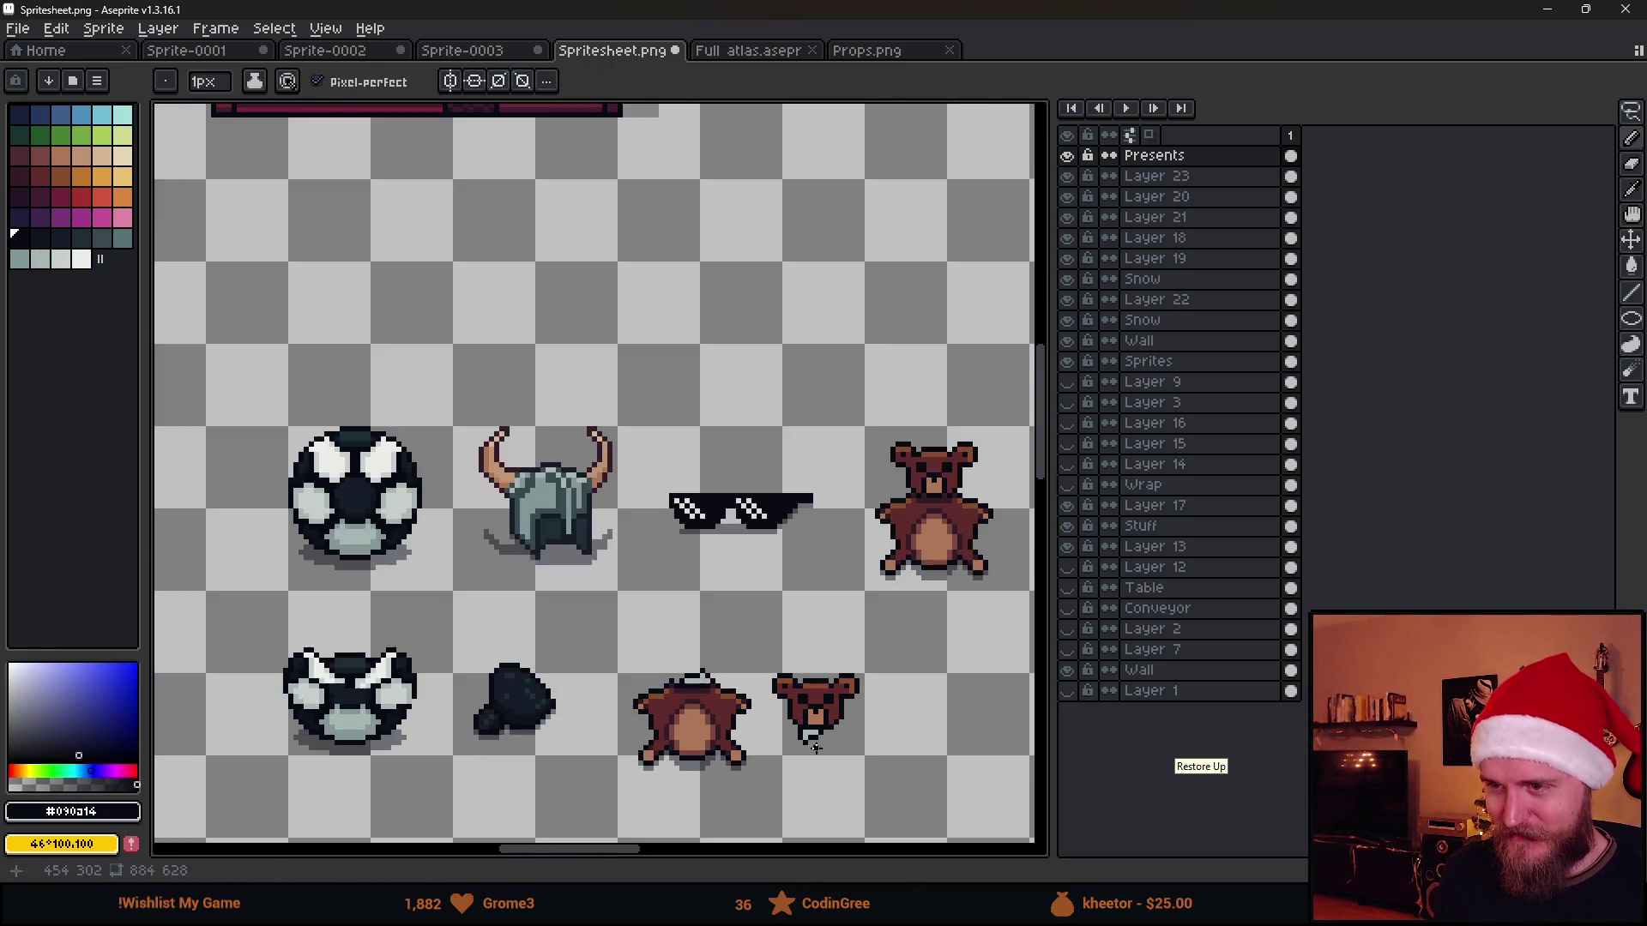
{"action": "scroll", "coordinate": [827, 749], "scroll_direction": "up", "scroll_amount": 1}
{"action": "key", "text": "m"}
{"action": "left_click_drag", "start_coordinate": [736, 625], "coordinate": [964, 805]}
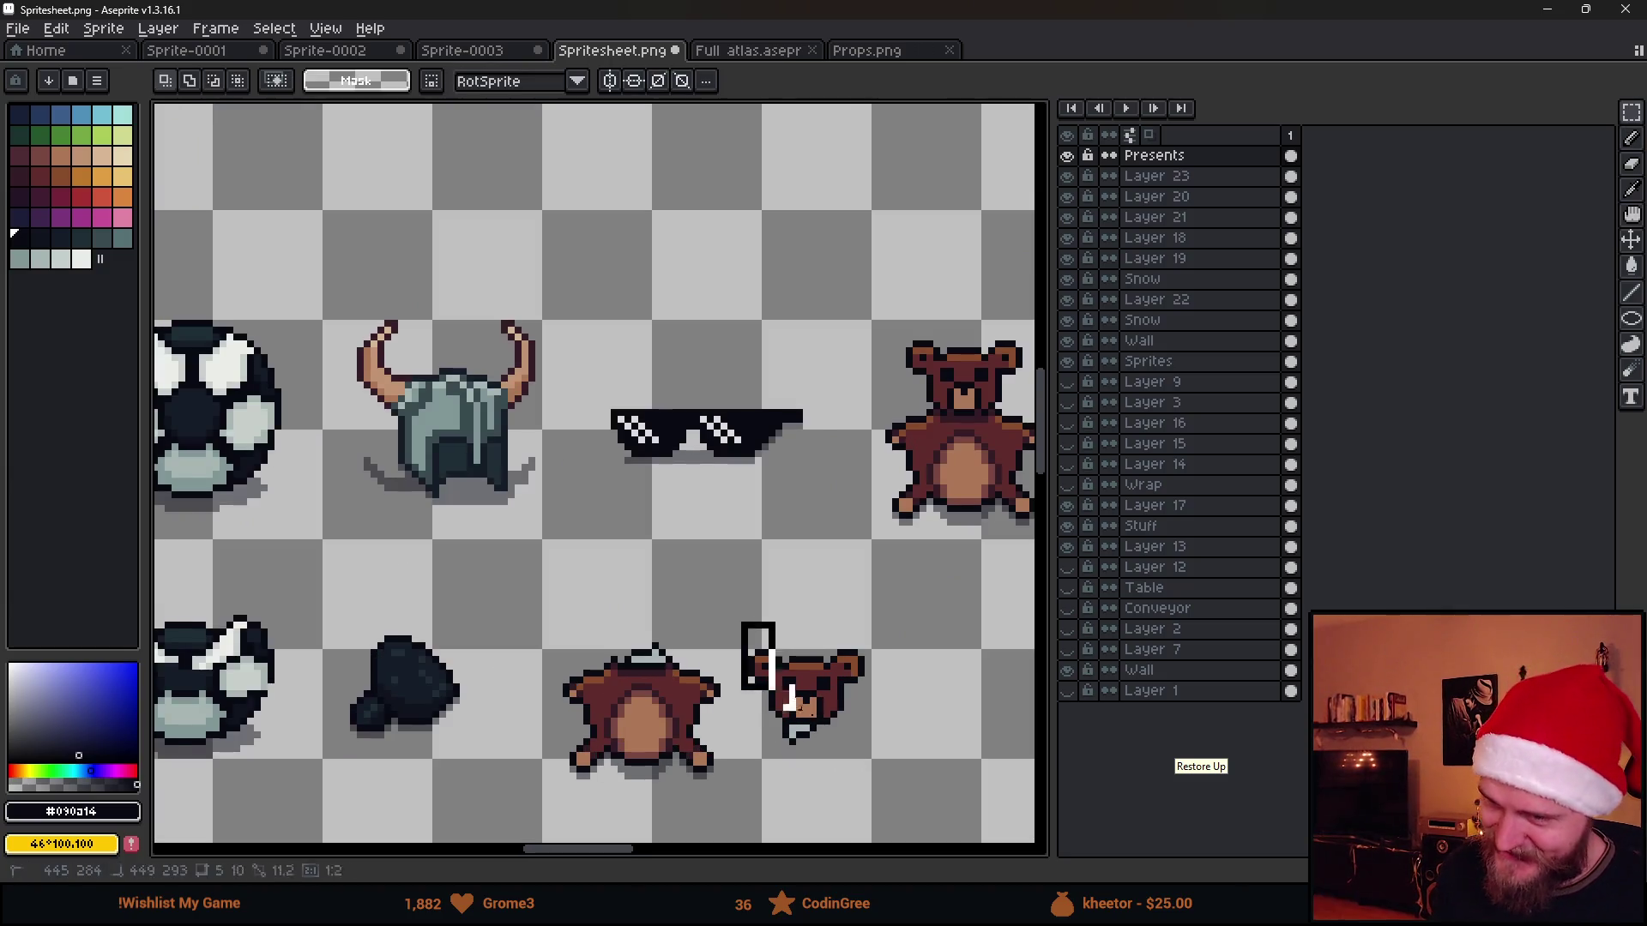
Drag the head onto the bear body, nudge it up-right and leave a copy to the right
{"action": "mouse_move", "coordinate": [871, 767]}
{"action": "left_mouse_down"}
{"action": "mouse_move", "coordinate": [712, 794]}
{"action": "mouse_move", "coordinate": [815, 772]}
{"action": "mouse_move", "coordinate": [790, 790]}
{"action": "mouse_move", "coordinate": [614, 789]}
{"action": "mouse_move", "coordinate": [636, 776]}
{"action": "left_mouse_up"}
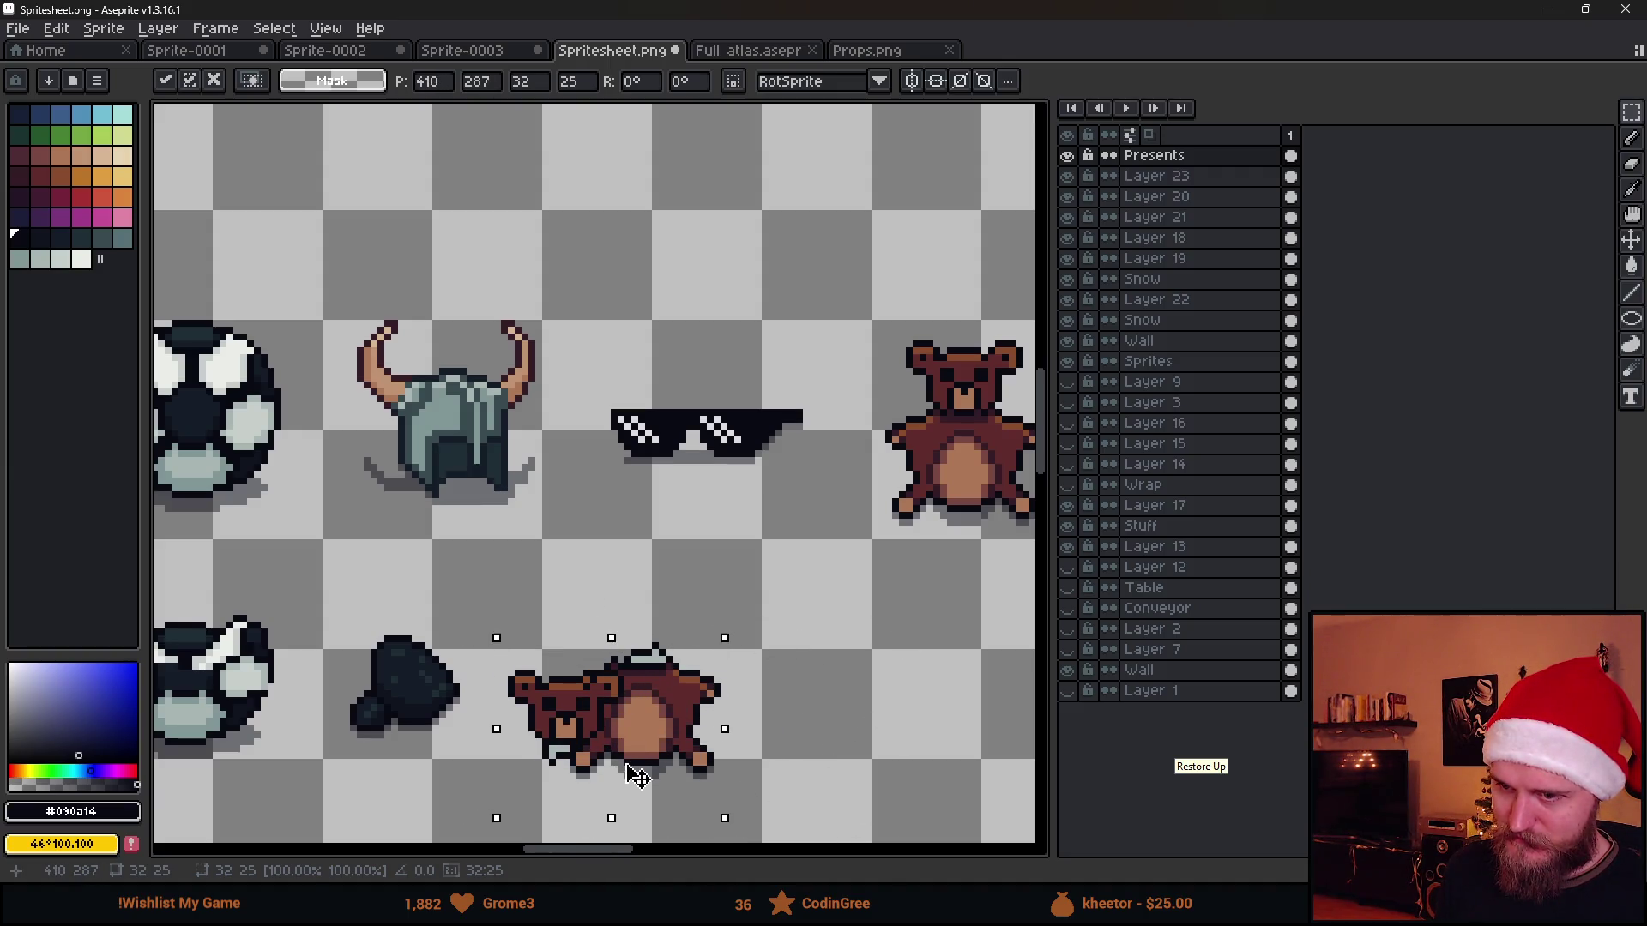
{"action": "scroll", "coordinate": [640, 776], "scroll_direction": "down", "scroll_amount": 2}
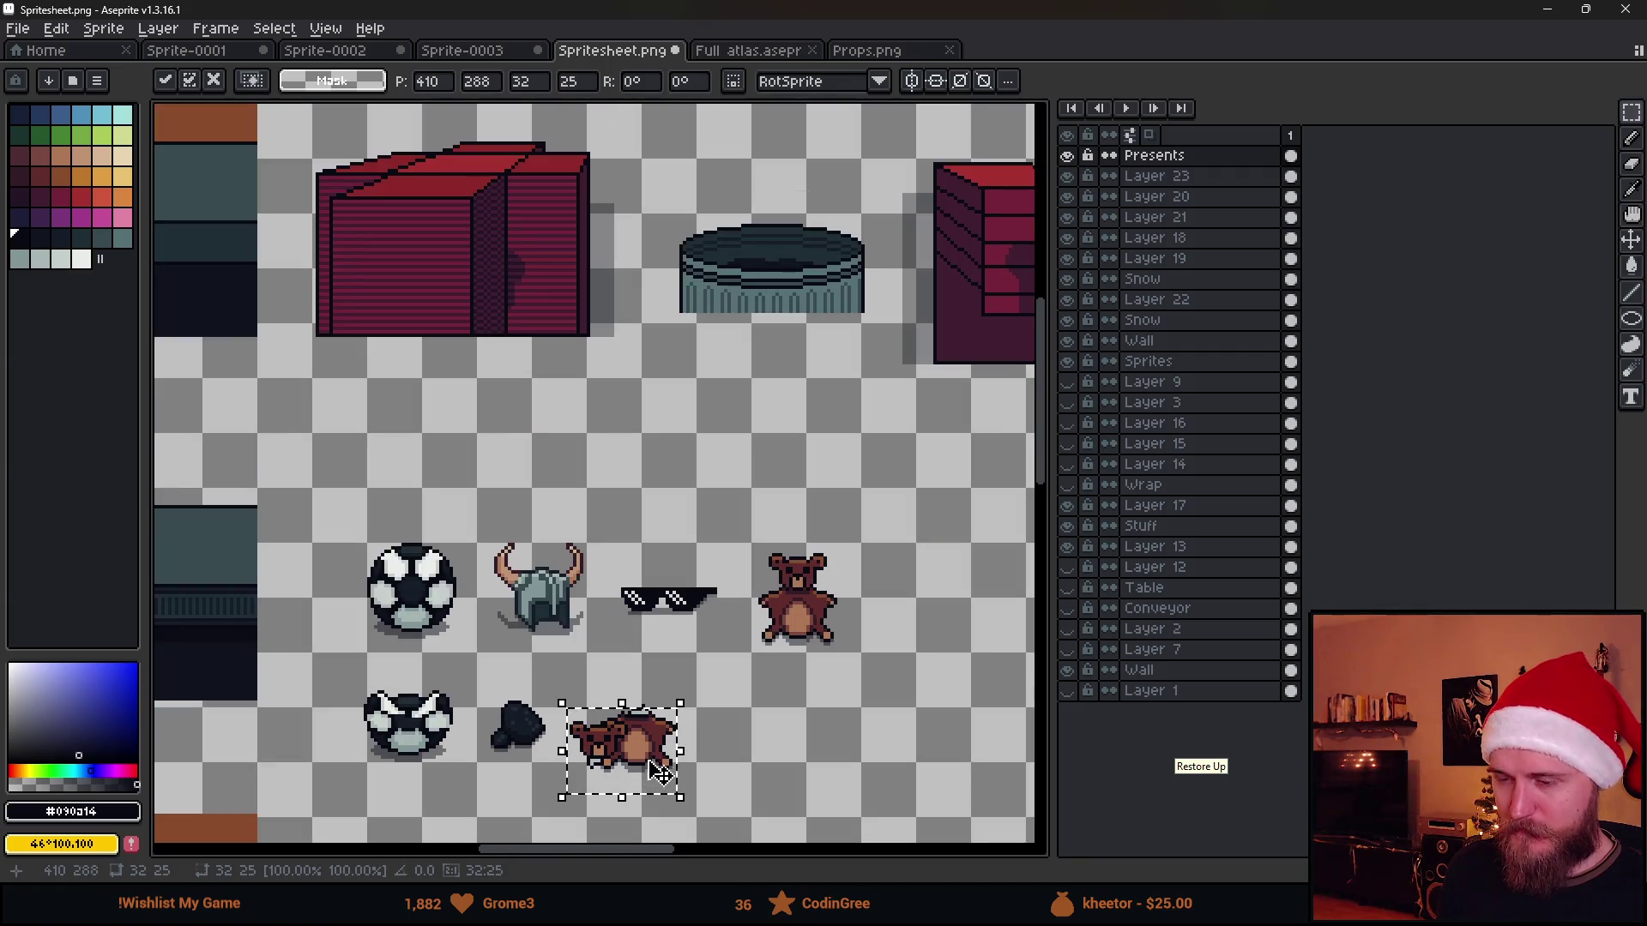
{"action": "mouse_move", "coordinate": [664, 766]}
{"action": "left_mouse_down"}
{"action": "mouse_move", "coordinate": [692, 730]}
{"action": "mouse_move", "coordinate": [691, 780]}
{"action": "mouse_move", "coordinate": [718, 773]}
{"action": "left_mouse_up"}
{"action": "key", "text": "ctrl+d"}
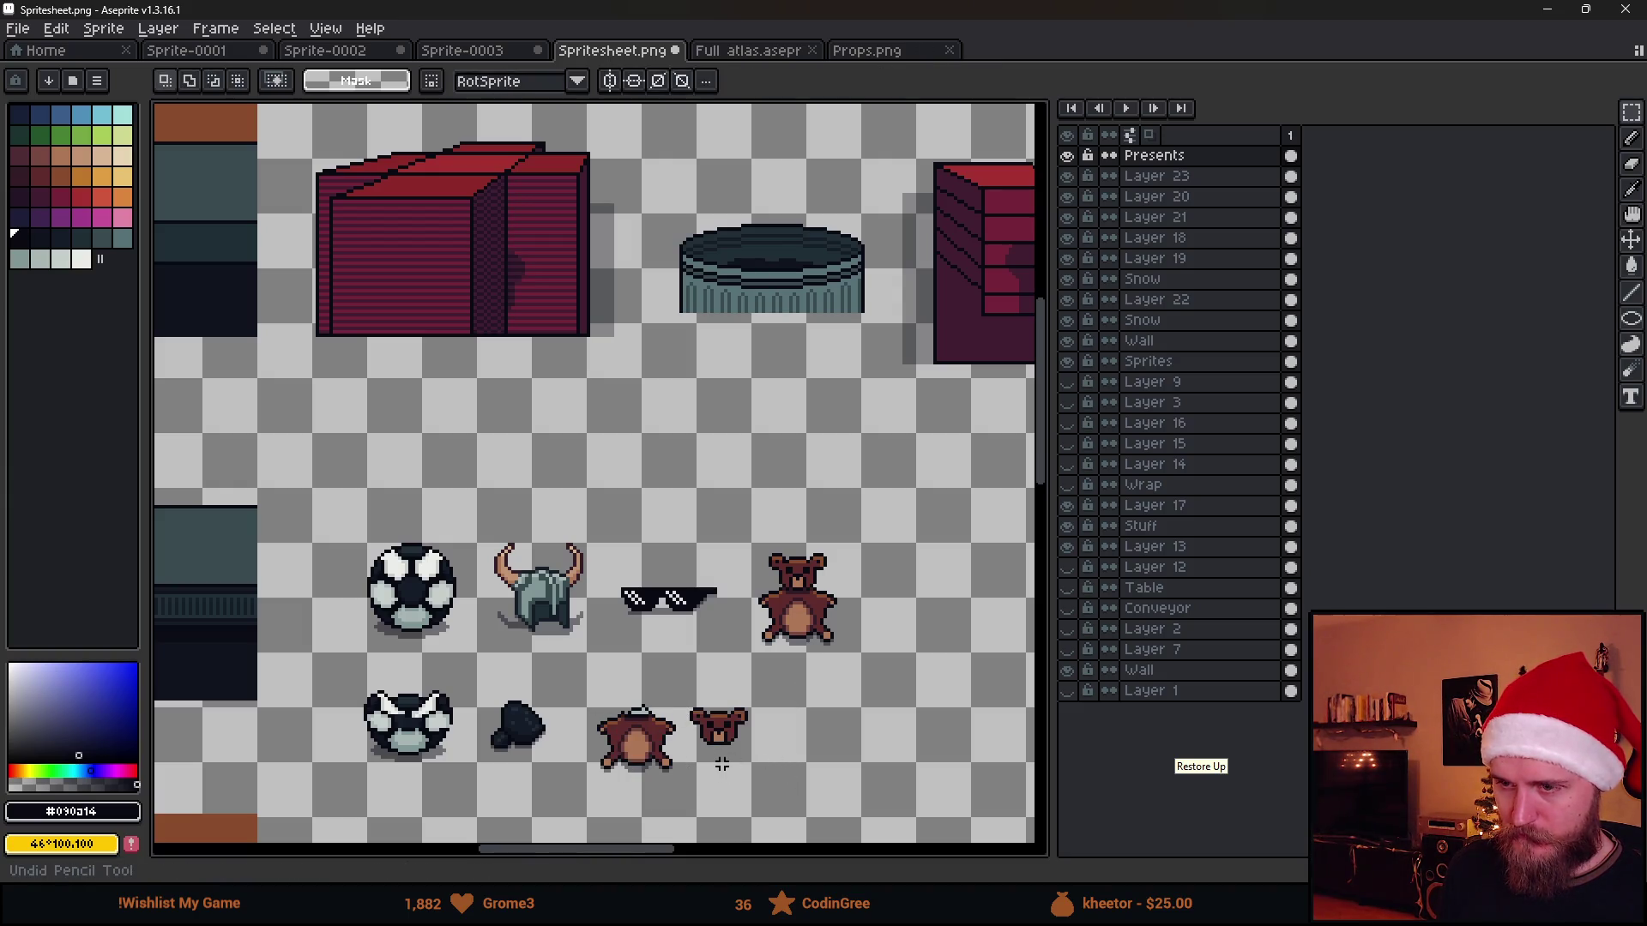
{"action": "scroll", "coordinate": [714, 761], "scroll_direction": "up", "scroll_amount": 1}
{"action": "scroll", "coordinate": [791, 632], "scroll_direction": "up", "scroll_amount": 1}
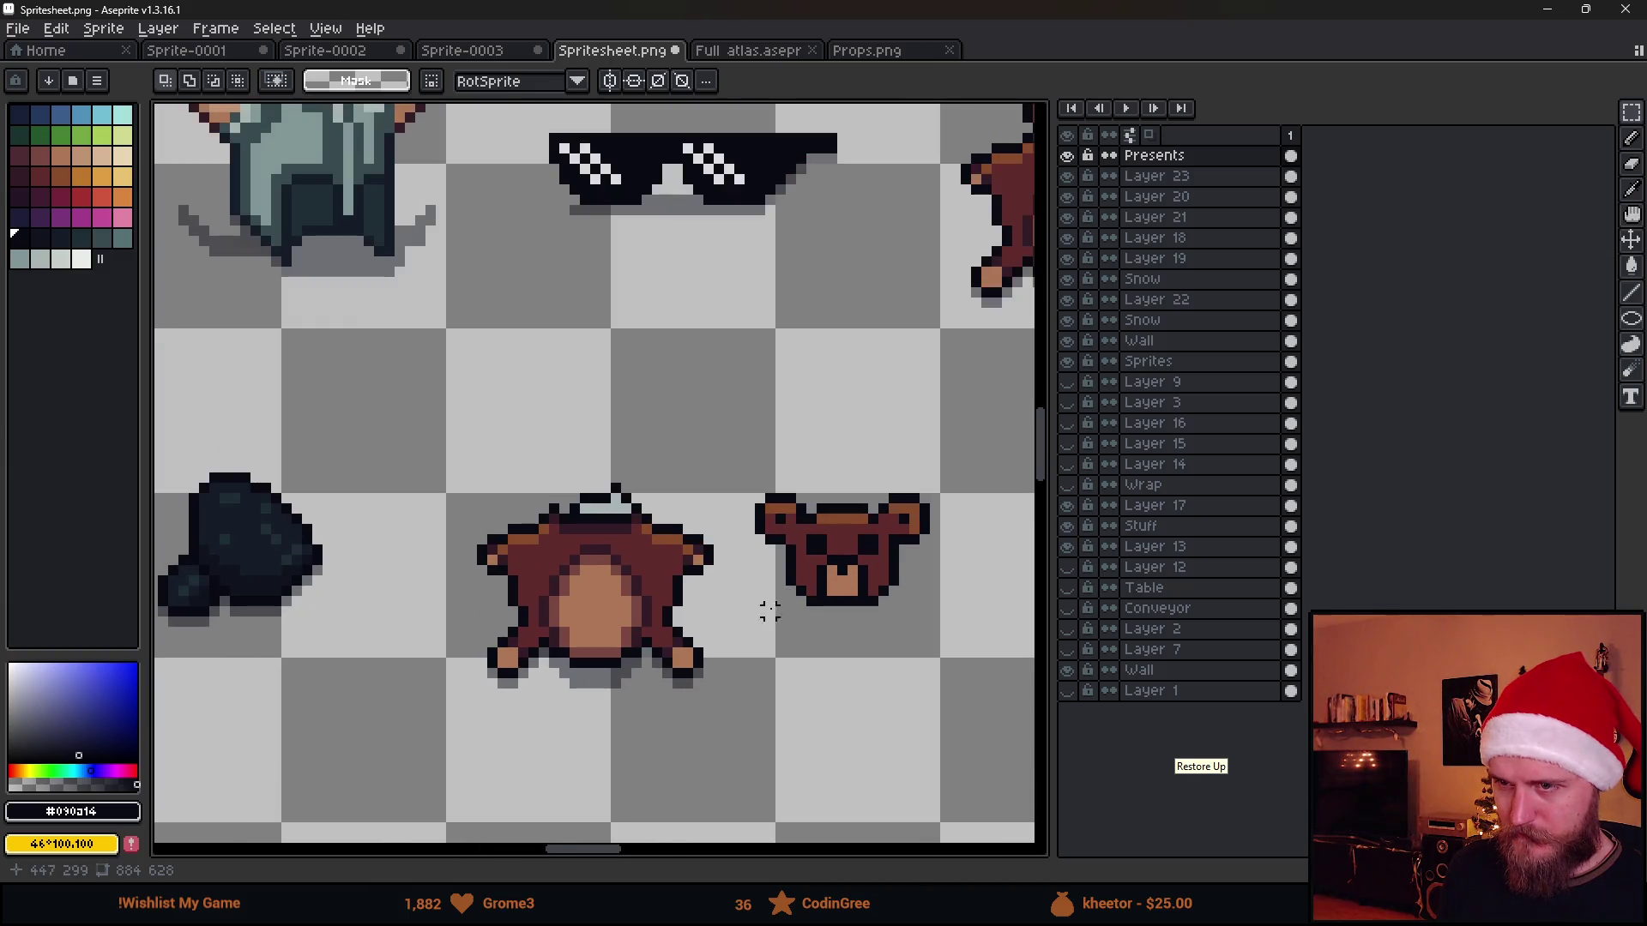
Move the small bear head onto the rug body, commit it and select the pin above it
{"action": "mouse_move", "coordinate": [739, 467]}
{"action": "left_mouse_down"}
{"action": "mouse_move", "coordinate": [962, 680]}
{"action": "mouse_move", "coordinate": [643, 746]}
{"action": "mouse_move", "coordinate": [639, 705]}
{"action": "mouse_move", "coordinate": [661, 706]}
{"action": "left_mouse_up"}
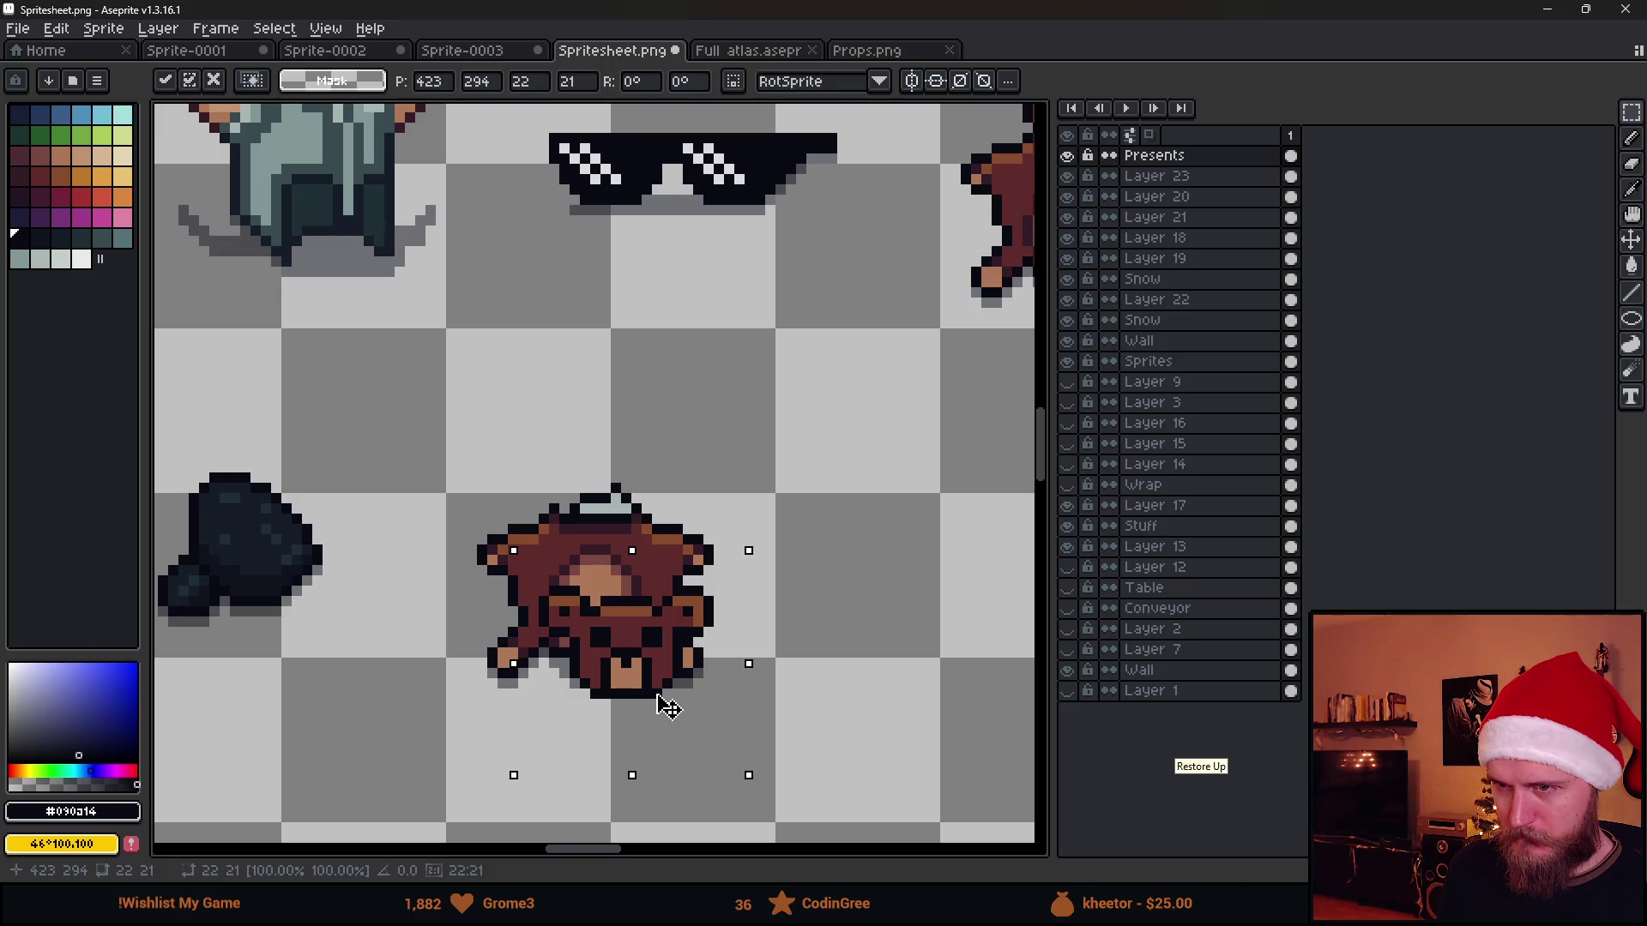
{"action": "key", "text": "Return"}
{"action": "scroll", "coordinate": [655, 405], "scroll_direction": "up", "scroll_amount": 1}
{"action": "mouse_move", "coordinate": [554, 469]}
{"action": "left_mouse_down"}
{"action": "mouse_move", "coordinate": [640, 536]}
{"action": "mouse_move", "coordinate": [600, 534]}
{"action": "left_mouse_up"}
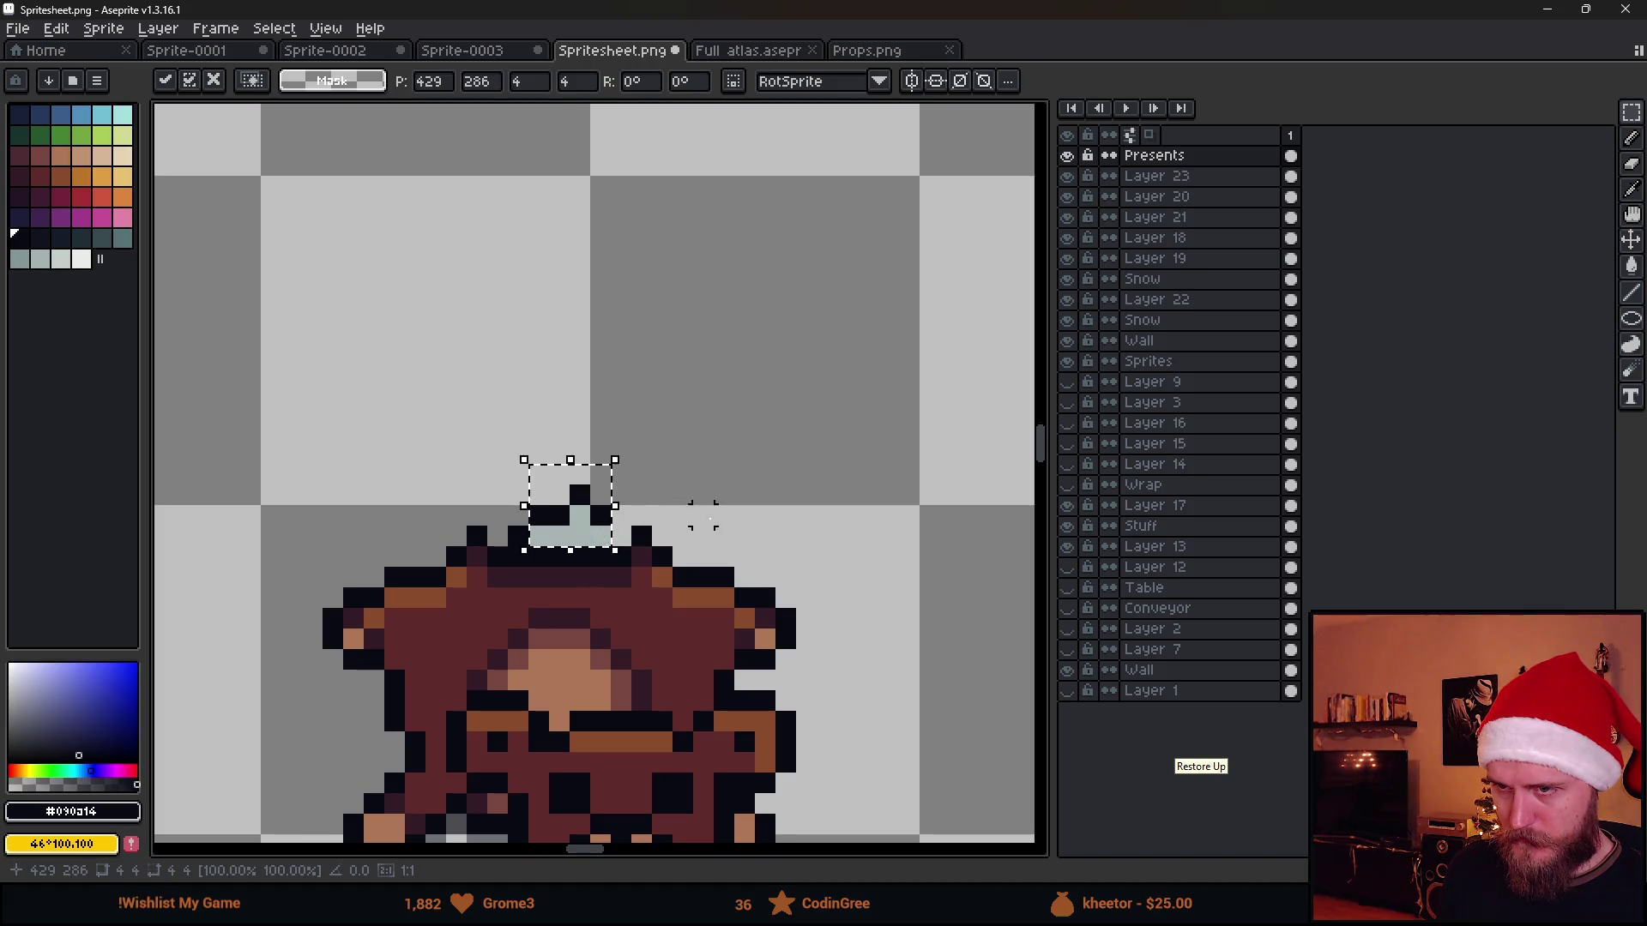
Fix the pin's black pixel one row higher and resample the grey and dark outline colours
{"action": "key", "text": "ctrl+d"}
{"action": "key", "text": "b"}
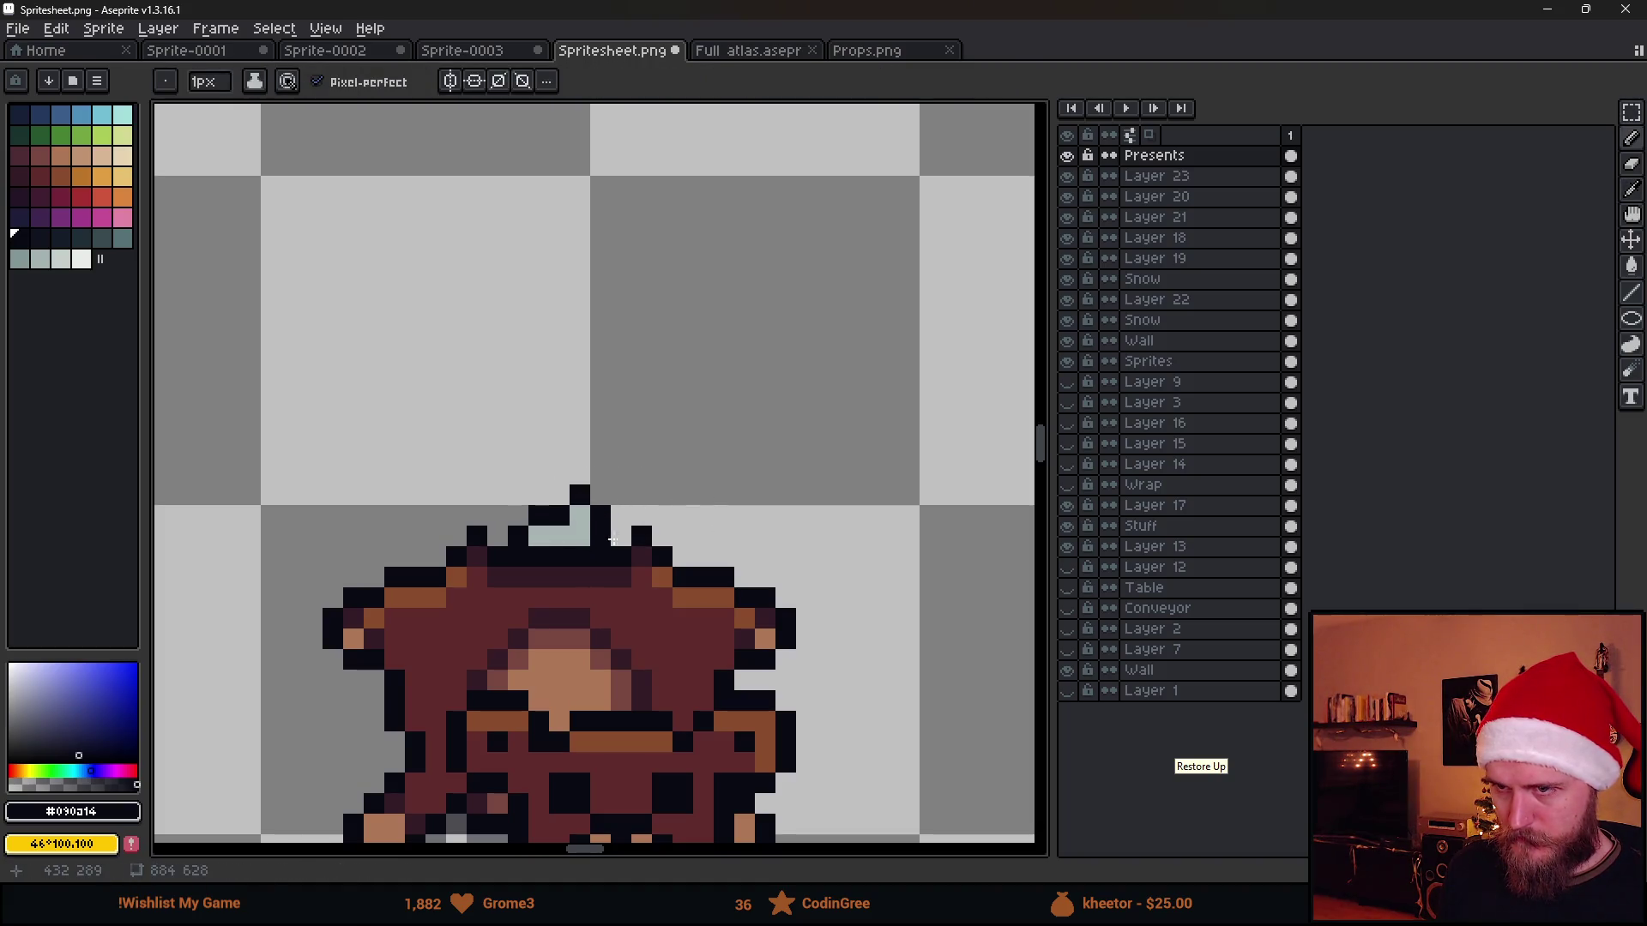
{"action": "scroll", "coordinate": [606, 532], "scroll_direction": "down", "scroll_amount": 2}
{"action": "scroll", "coordinate": [639, 561], "scroll_direction": "up", "scroll_amount": 2}
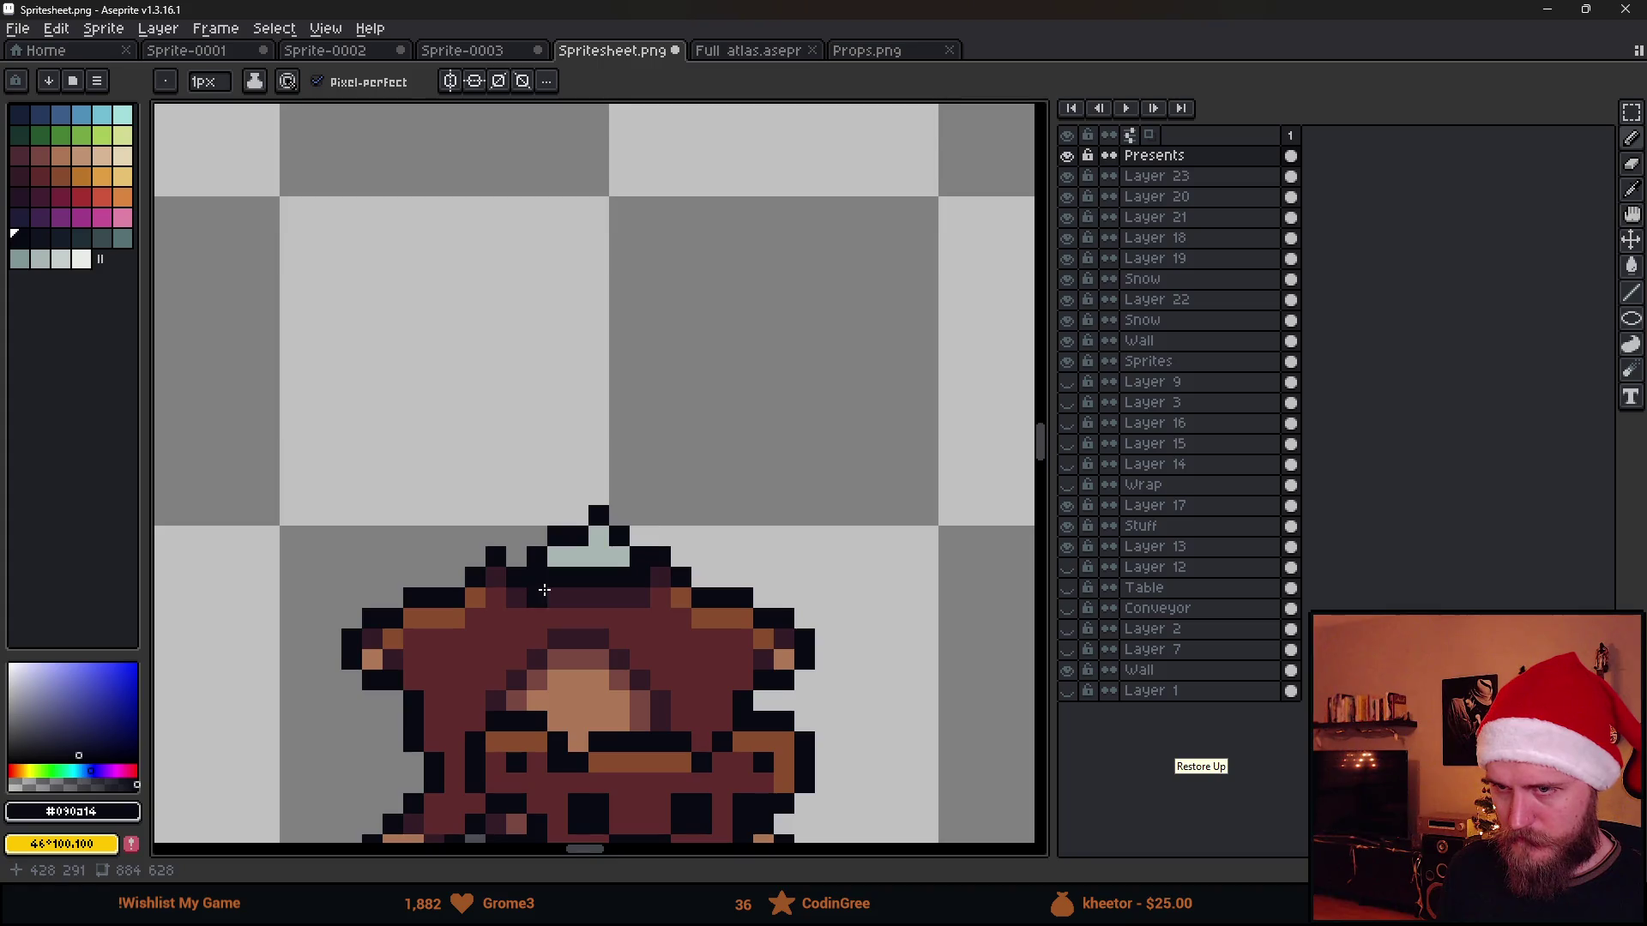
{"action": "left_click", "coordinate": [510, 556]}
{"action": "key", "text": "ctrl+z"}
{"action": "left_click", "coordinate": [516, 536]}
{"action": "left_click", "coordinate": [585, 556], "text": "alt"}
{"action": "scroll", "coordinate": [682, 575], "scroll_direction": "down", "scroll_amount": 3}
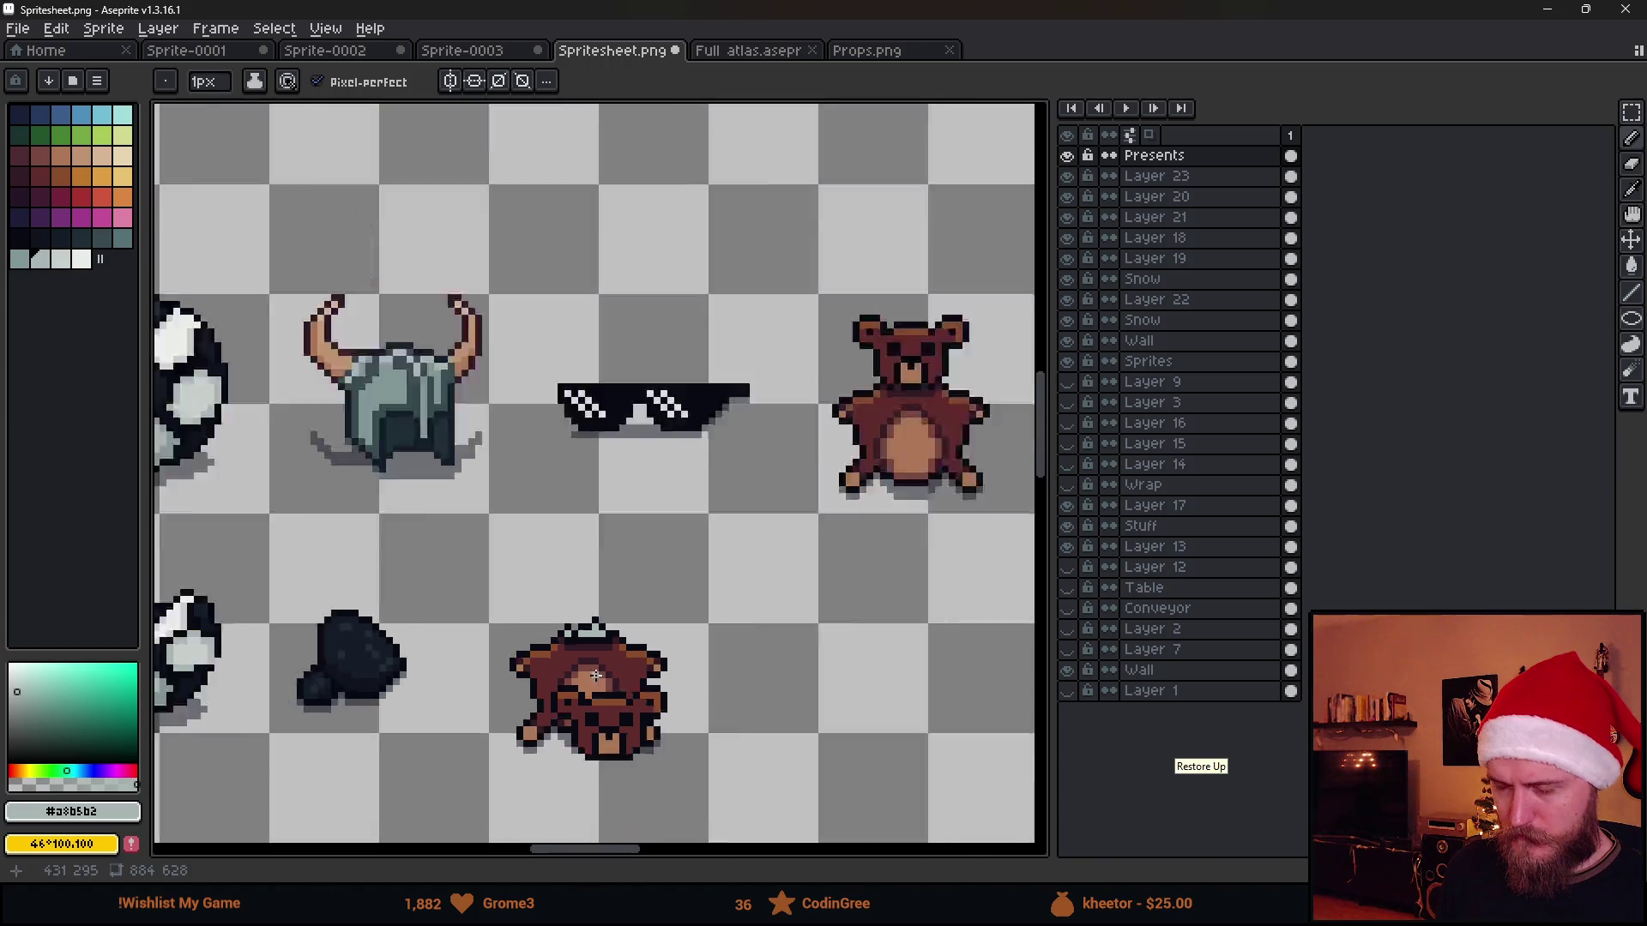
{"action": "scroll", "coordinate": [655, 605], "scroll_direction": "up", "scroll_amount": 3}
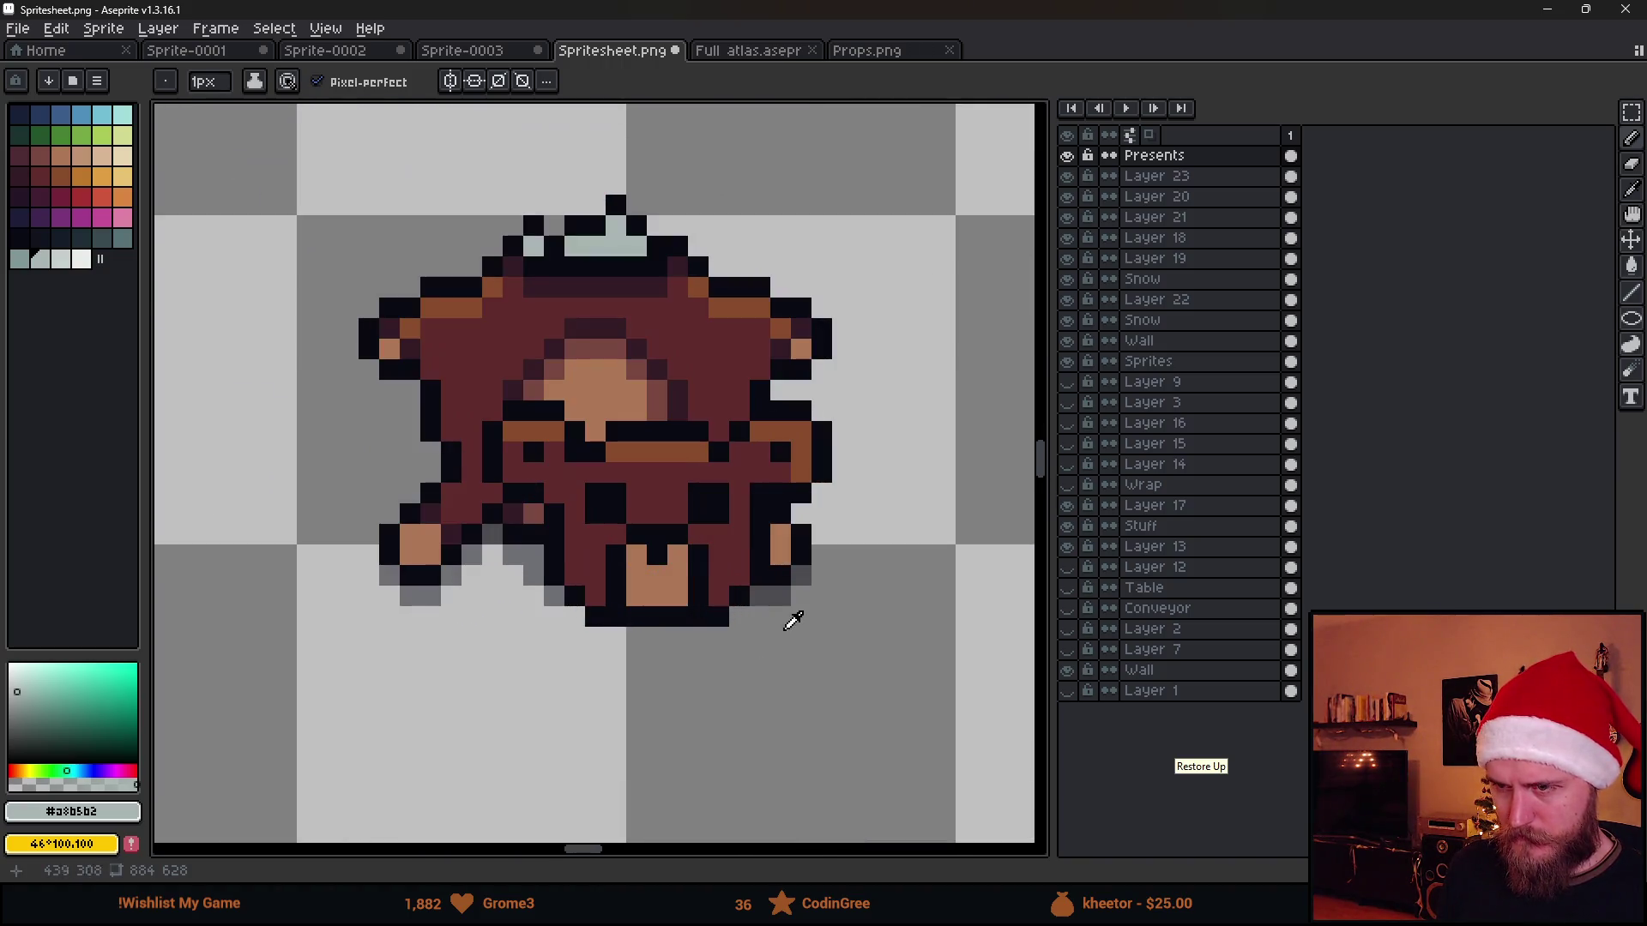
{"action": "left_click", "coordinate": [720, 617], "text": "alt"}
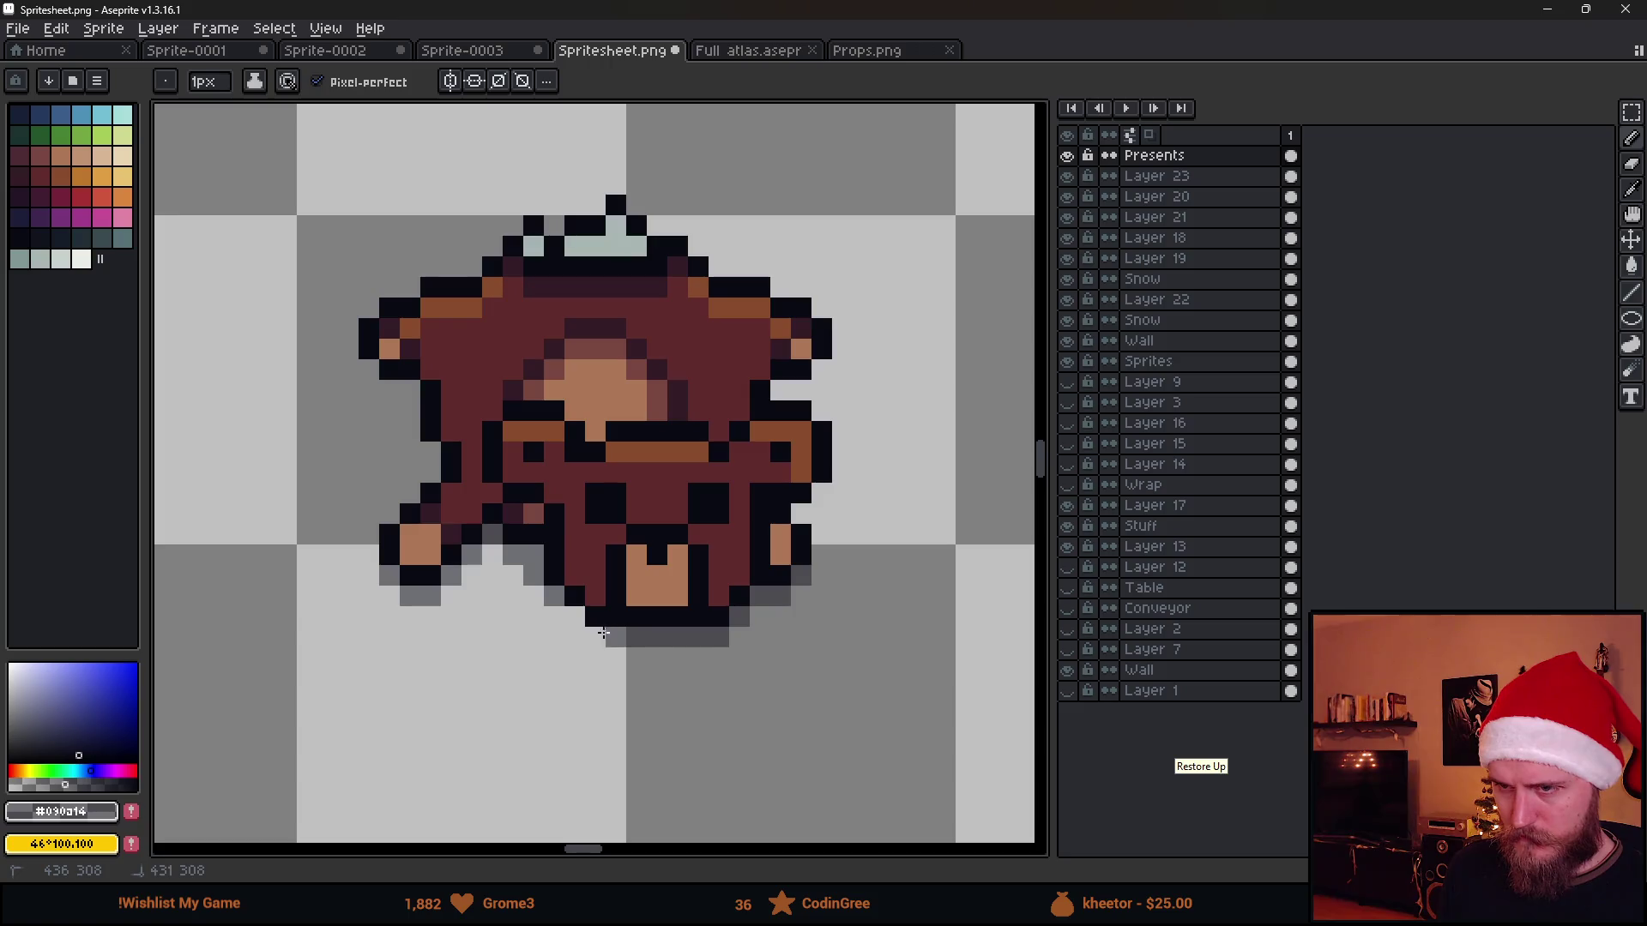
{"action": "scroll", "coordinate": [603, 633], "scroll_direction": "down", "scroll_amount": 3}
Marquee the rug sprite, move it up into its slot, save Spritesheet.png and switch to Unity
{"action": "key", "text": "m"}
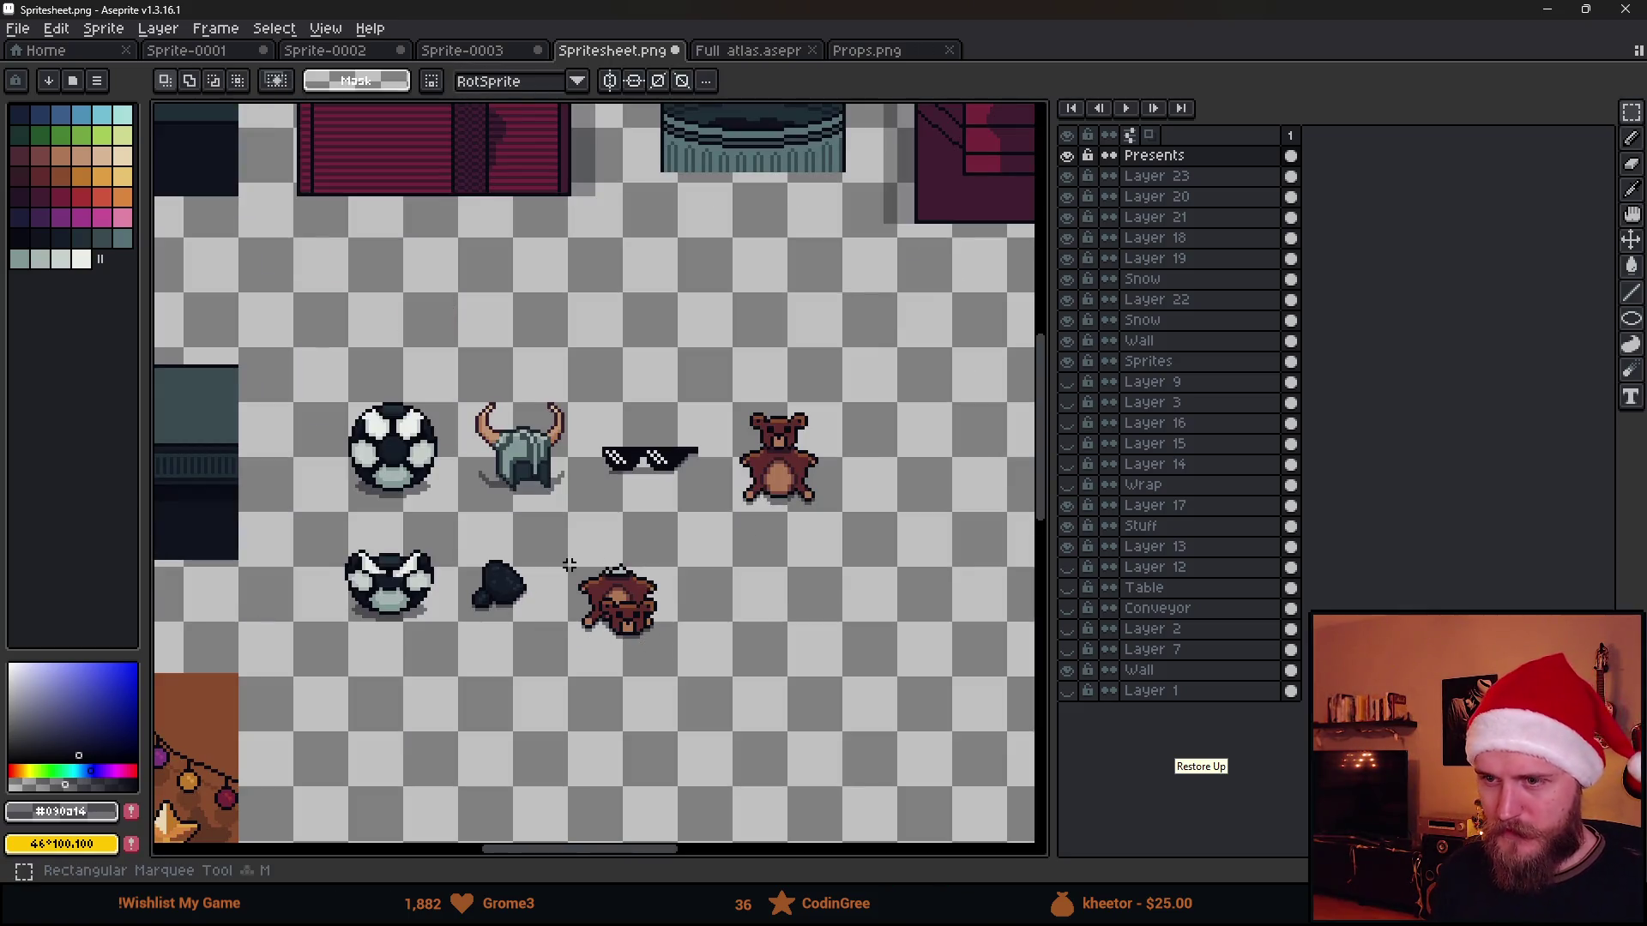
{"action": "left_click_drag", "start_coordinate": [561, 563], "coordinate": [747, 704]}
{"action": "left_click_drag", "start_coordinate": [632, 656], "coordinate": [639, 626]}
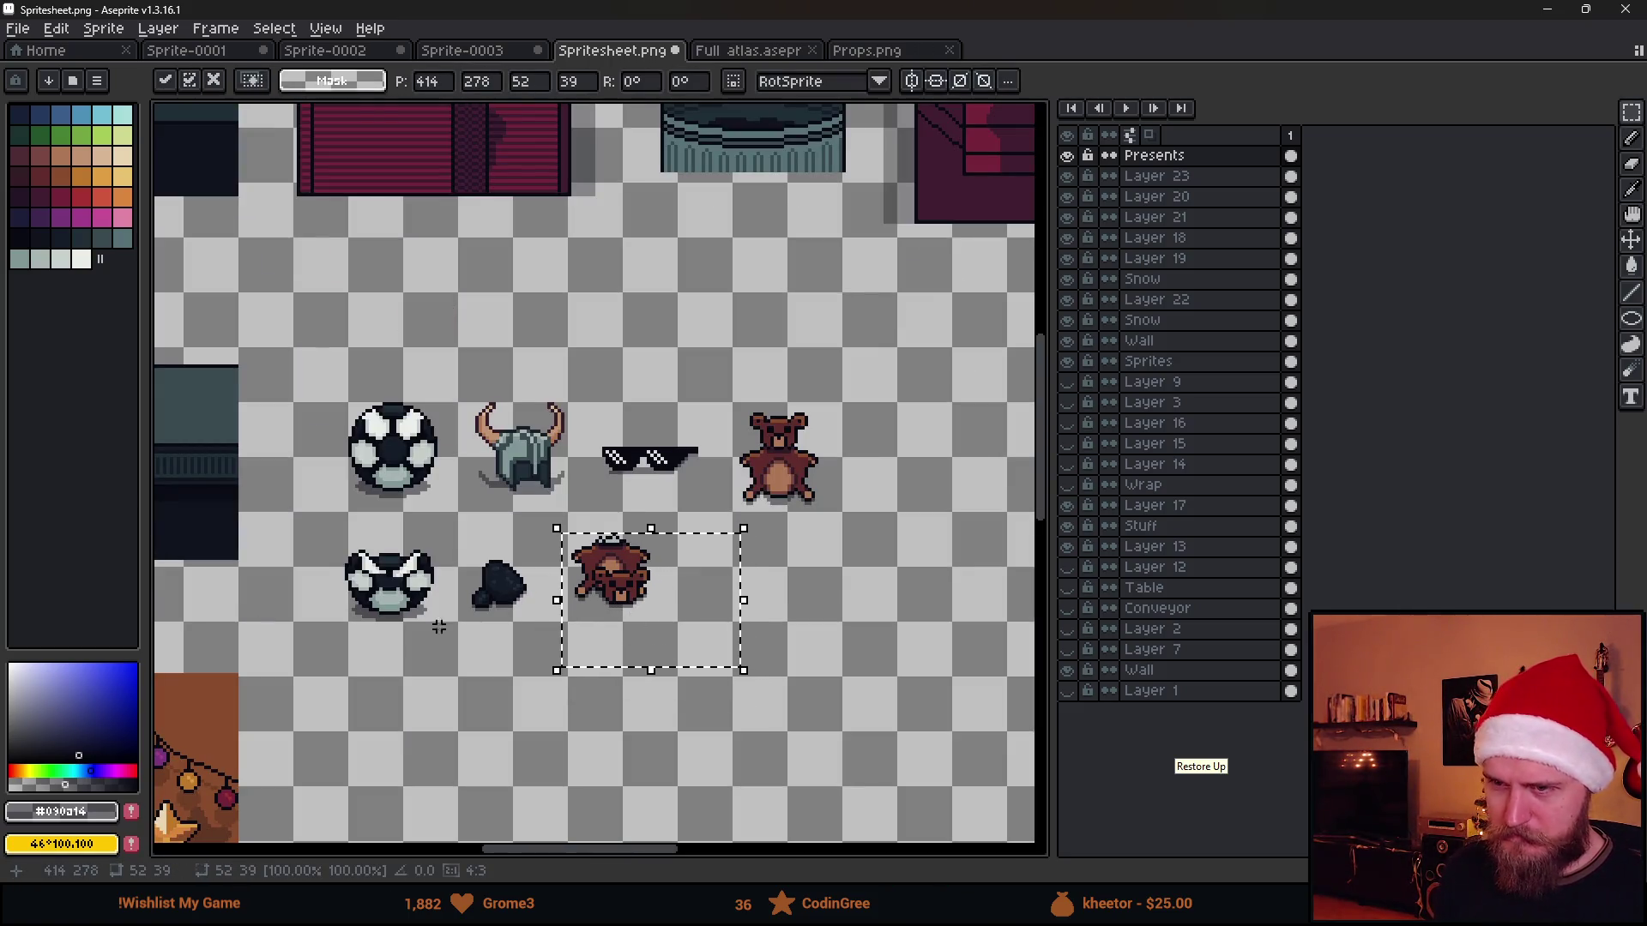
{"action": "key", "text": "ctrl+d"}
{"action": "key", "text": "ctrl+s"}
{"action": "scroll", "coordinate": [585, 521], "scroll_direction": "down", "scroll_amount": 3}
{"action": "scroll", "coordinate": [586, 522], "scroll_direction": "up", "scroll_amount": 3}
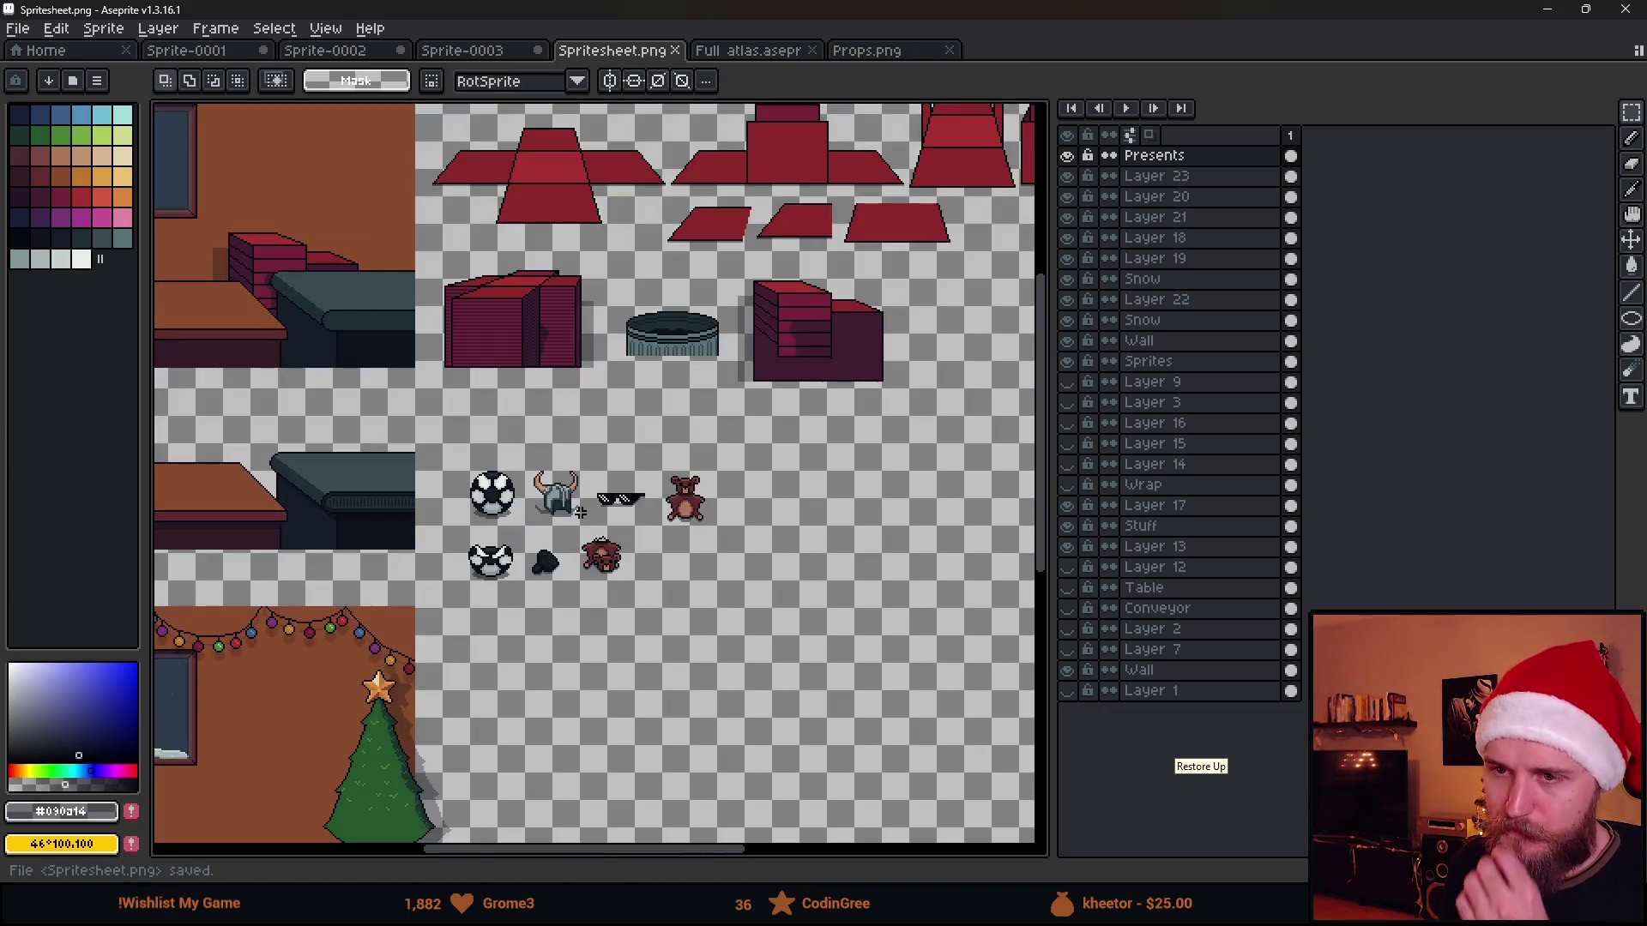
{"action": "scroll", "coordinate": [586, 521], "scroll_direction": "down", "scroll_amount": 1}
{"action": "left_click_drag", "start_coordinate": [952, 9], "coordinate": [954, 202]}
{"action": "key", "text": "alt+Tab"}
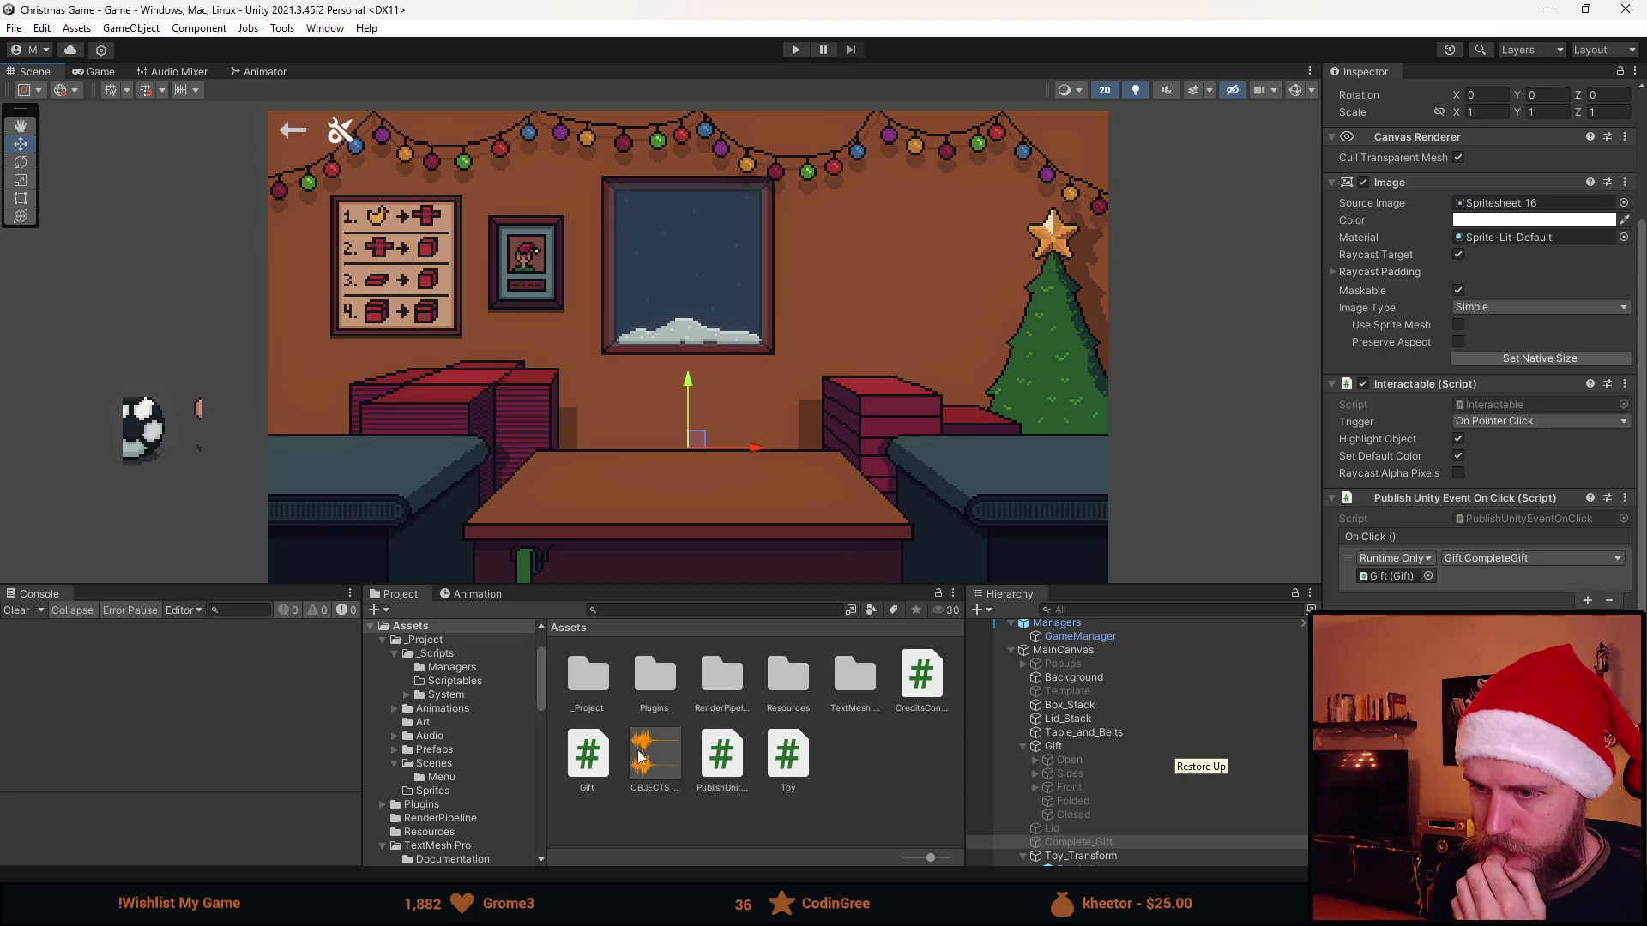
Search the Project for the Spritesheet texture and open it in the Sprite Editor
{"action": "left_click", "coordinate": [630, 611]}
{"action": "type", "text": "sprite"}
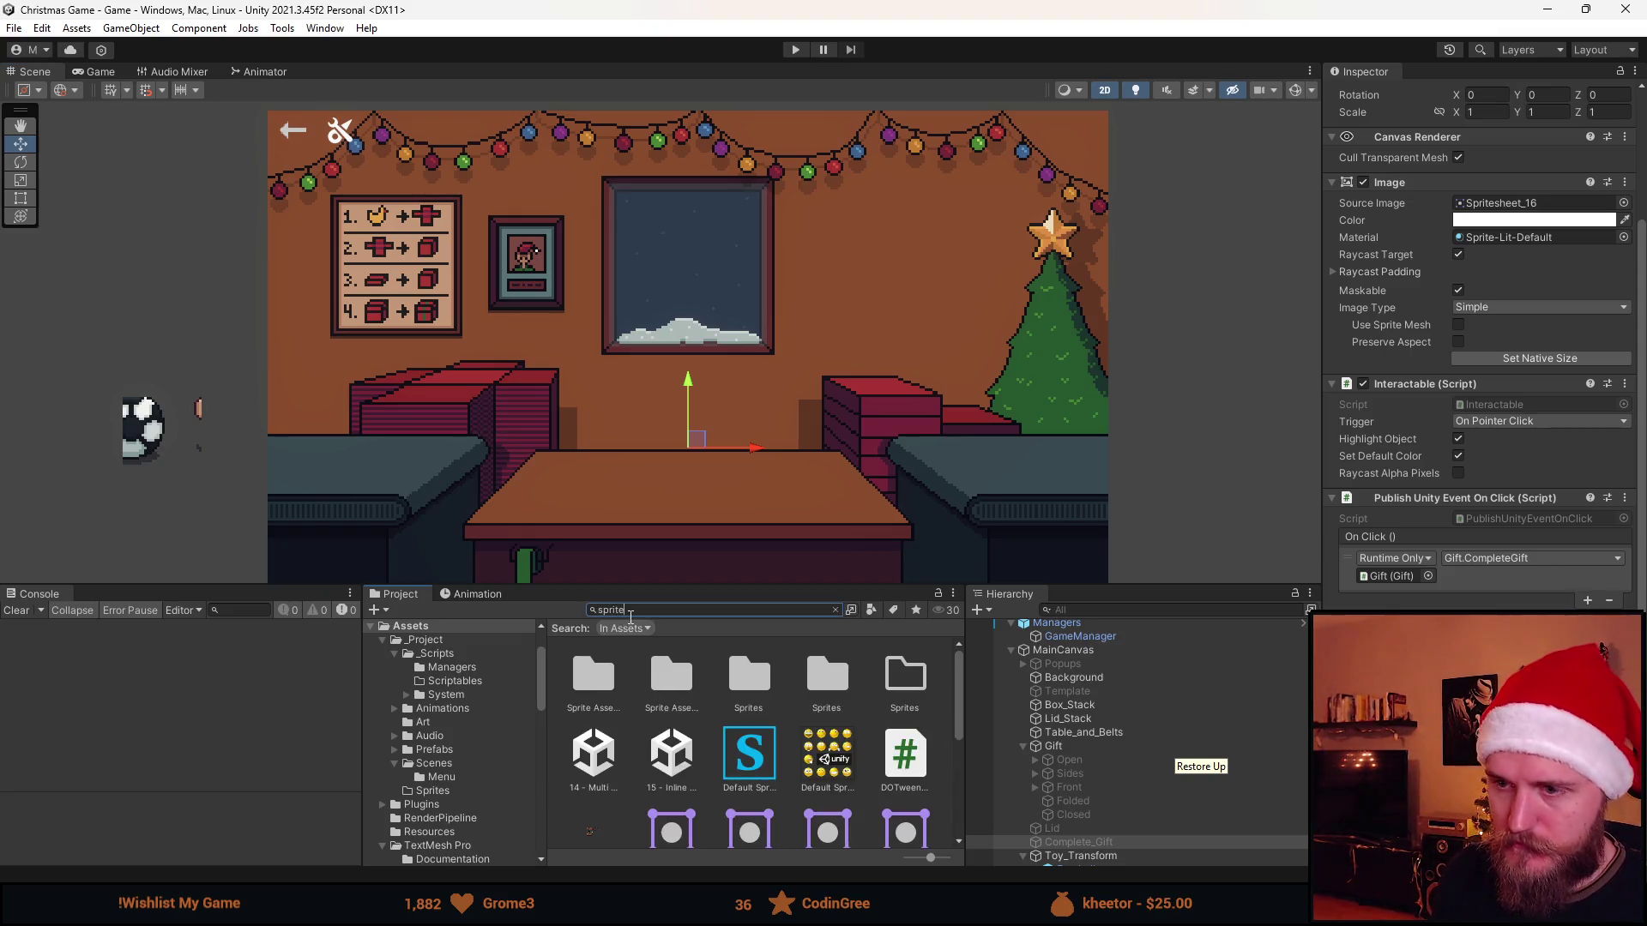
{"action": "scroll", "coordinate": [686, 718], "scroll_direction": "down", "scroll_amount": 2}
{"action": "left_click", "coordinate": [591, 824]}
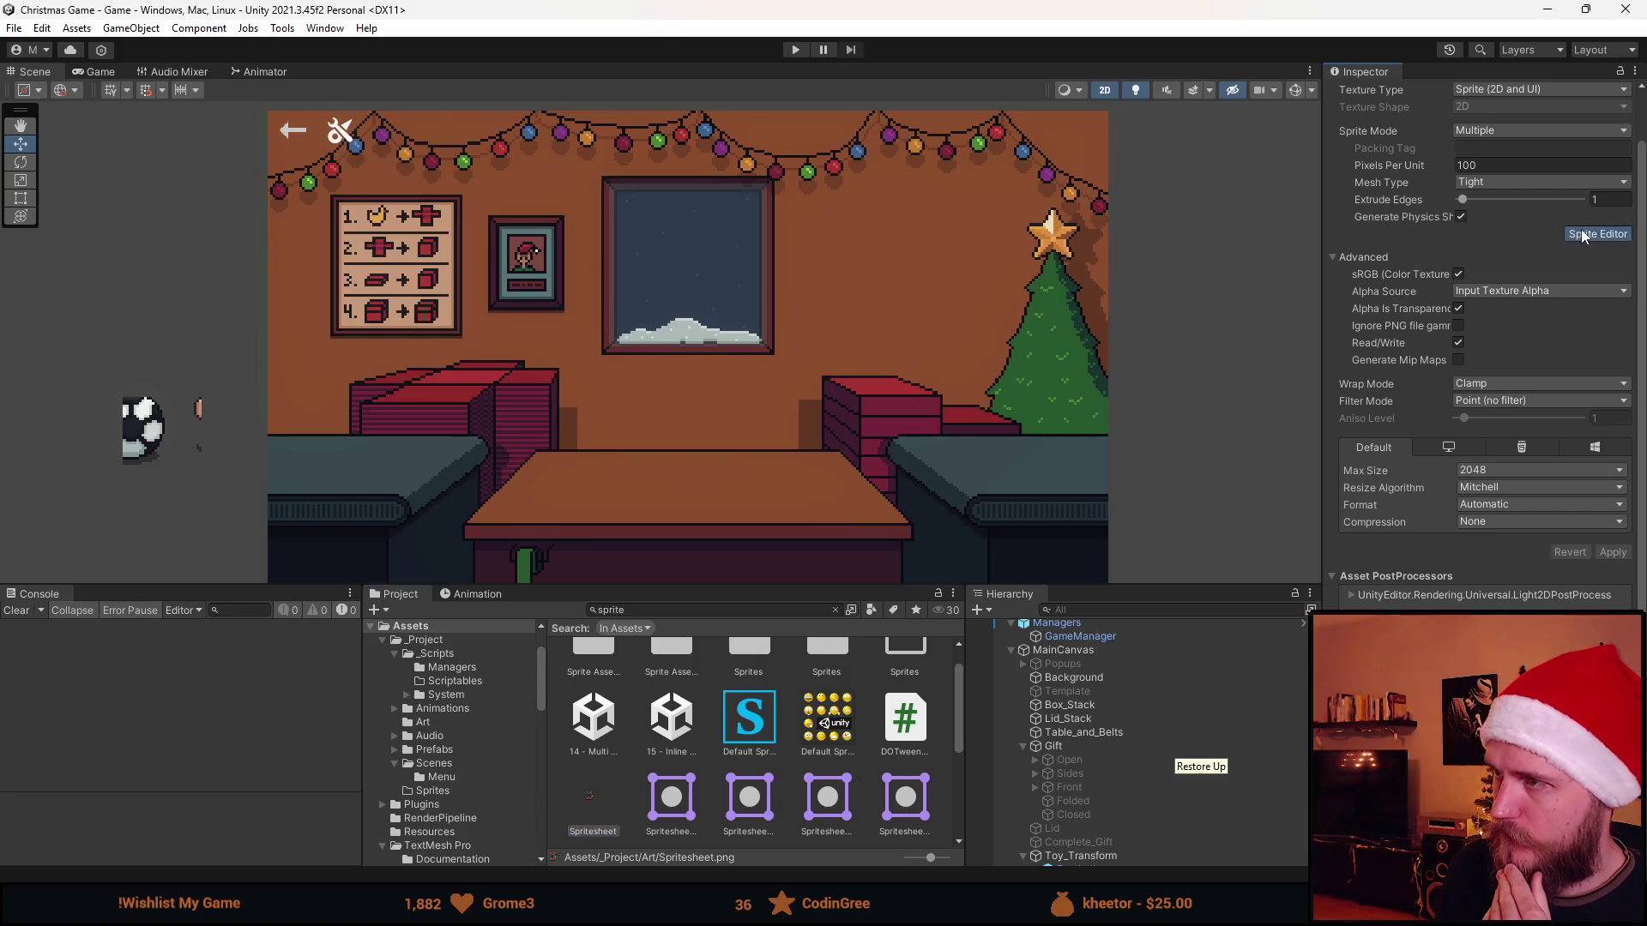
{"action": "left_click", "coordinate": [1597, 233]}
{"action": "scroll", "coordinate": [772, 426], "scroll_direction": "up", "scroll_amount": 5}
{"action": "scroll", "coordinate": [705, 382], "scroll_direction": "up", "scroll_amount": 3}
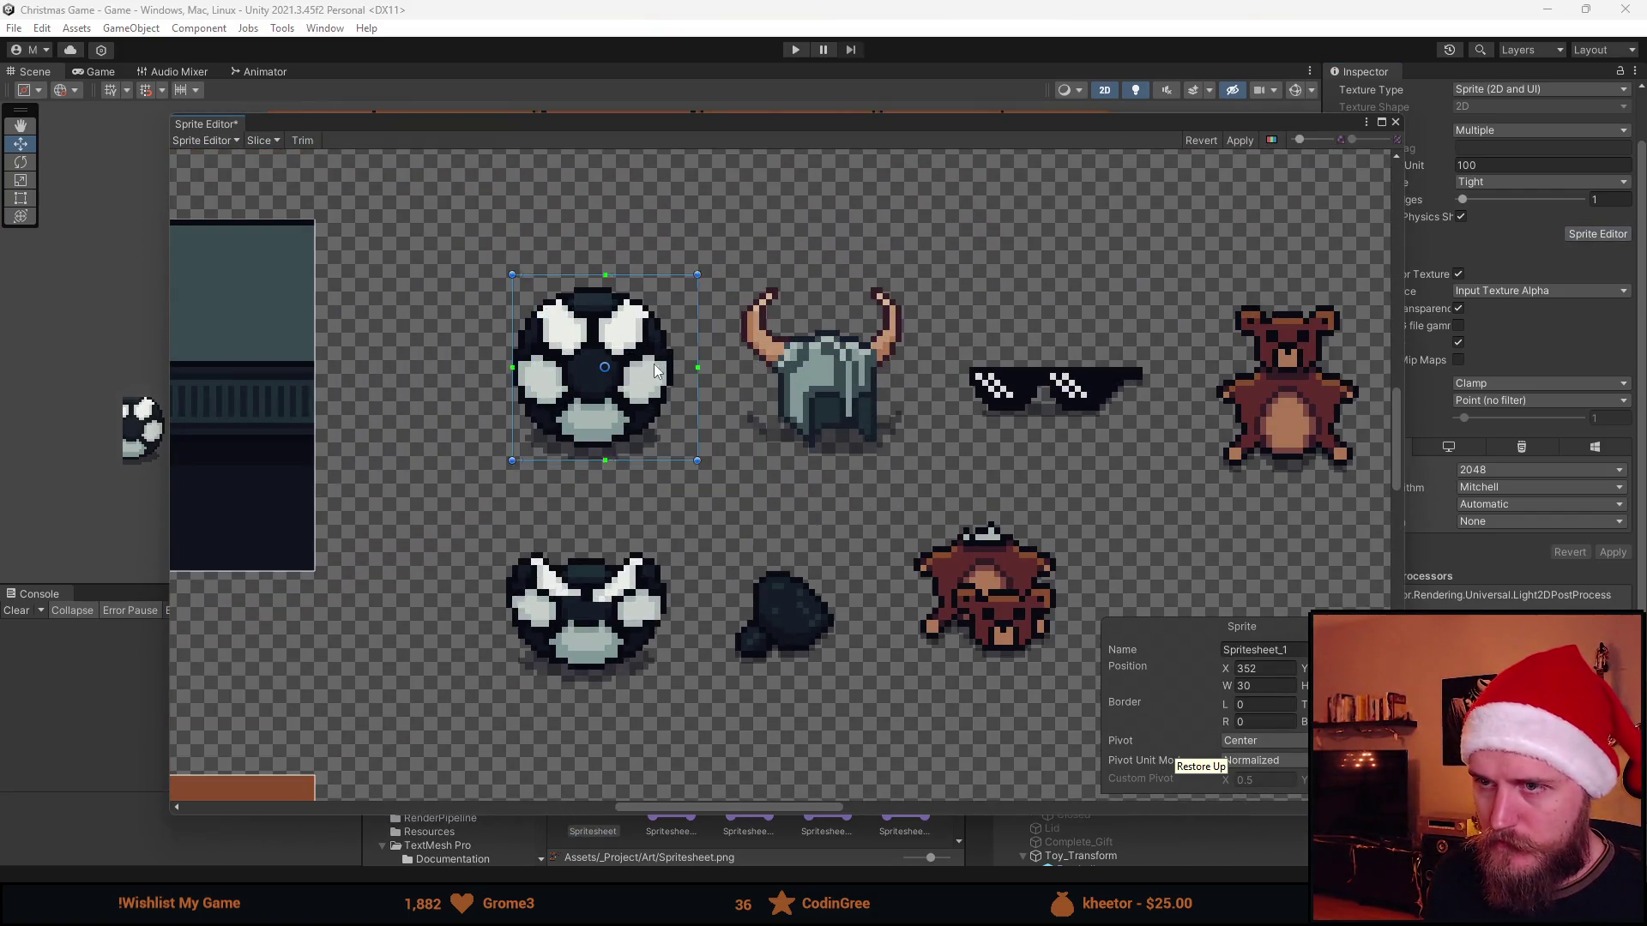
Nudge the ball slice left and the sunglasses slice slightly right and down
{"action": "left_click", "coordinate": [645, 364]}
{"action": "left_click_drag", "start_coordinate": [644, 364], "coordinate": [542, 396]}
{"action": "left_click", "coordinate": [717, 421]}
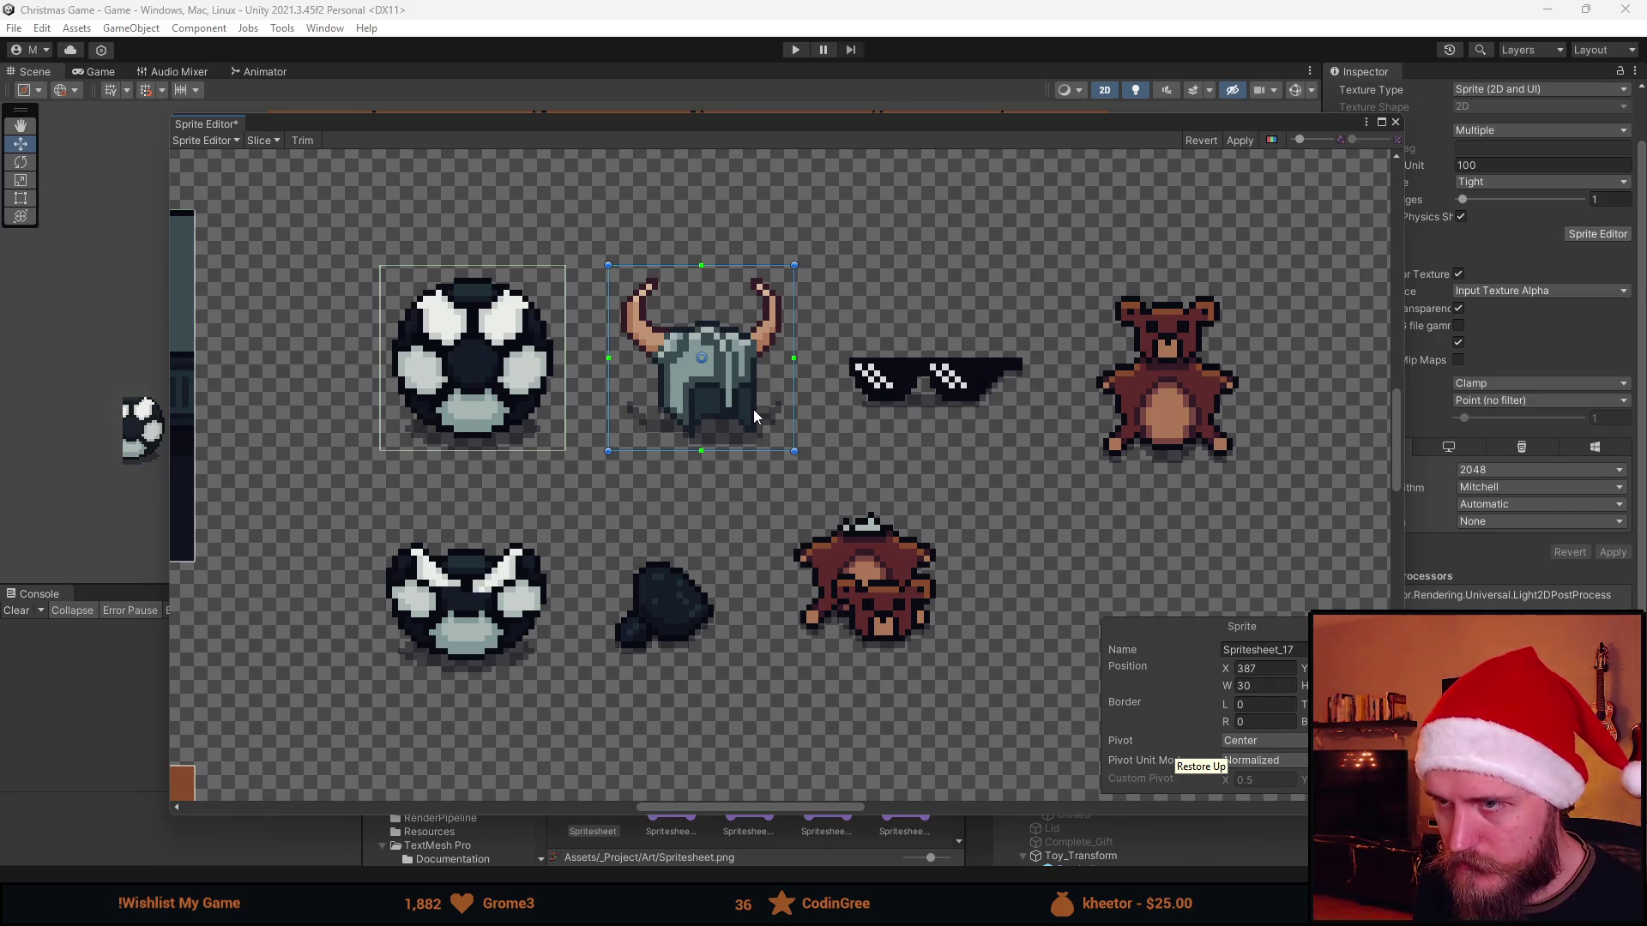
{"action": "left_click", "coordinate": [952, 431]}
{"action": "left_click_drag", "start_coordinate": [955, 397], "coordinate": [963, 398]}
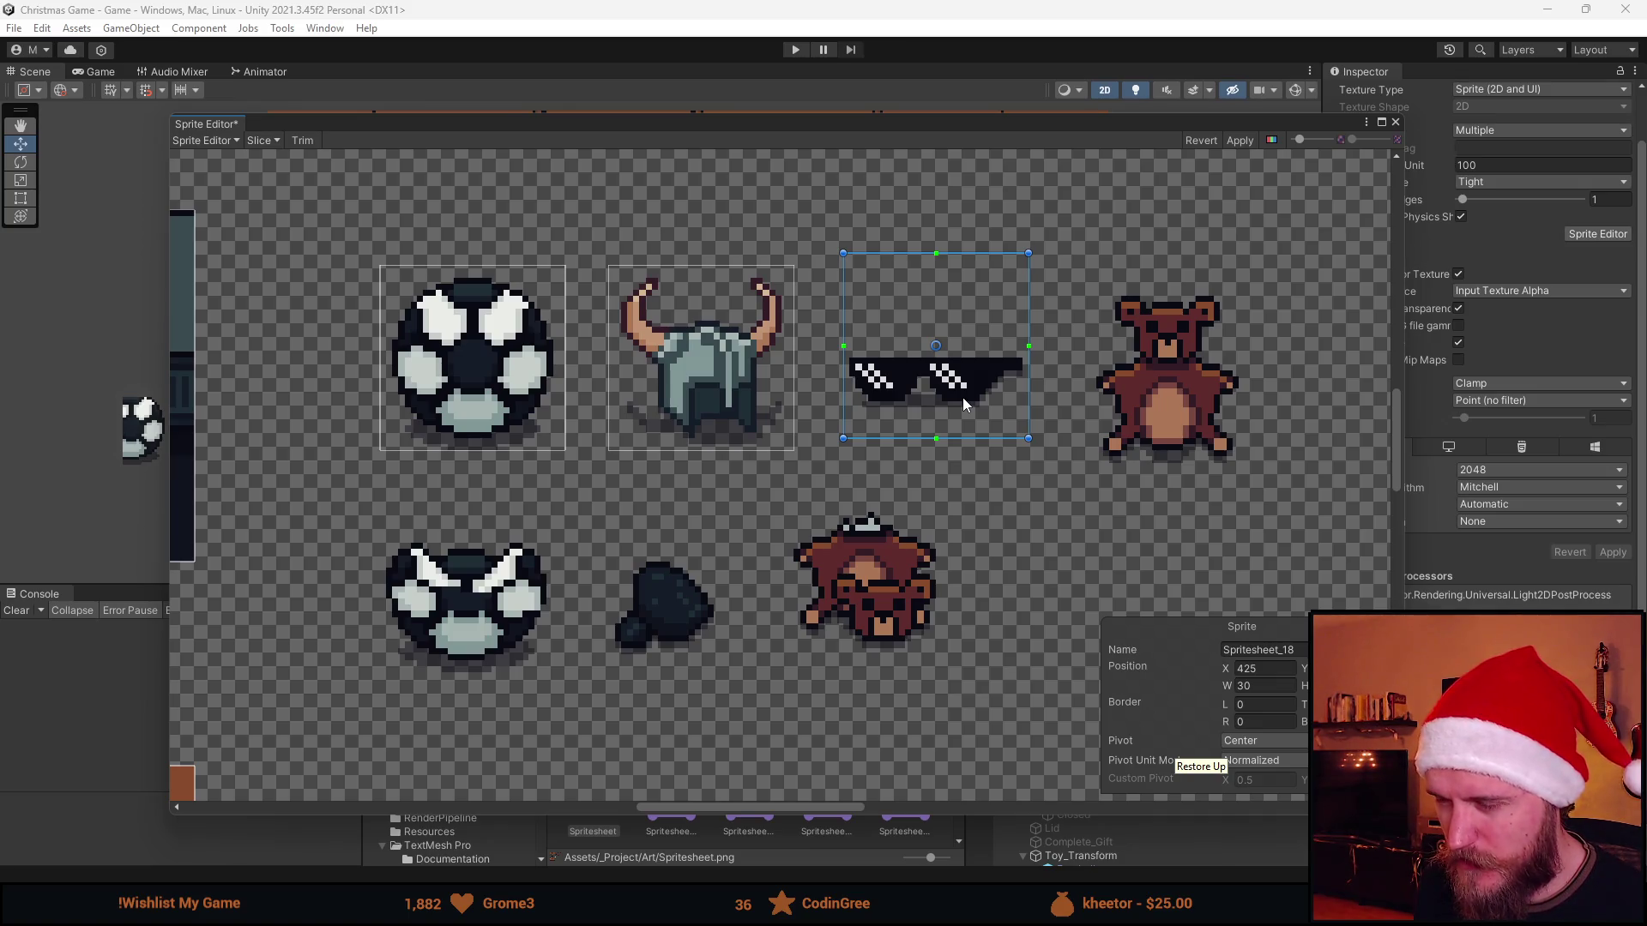
{"action": "left_click_drag", "start_coordinate": [963, 397], "coordinate": [964, 398]}
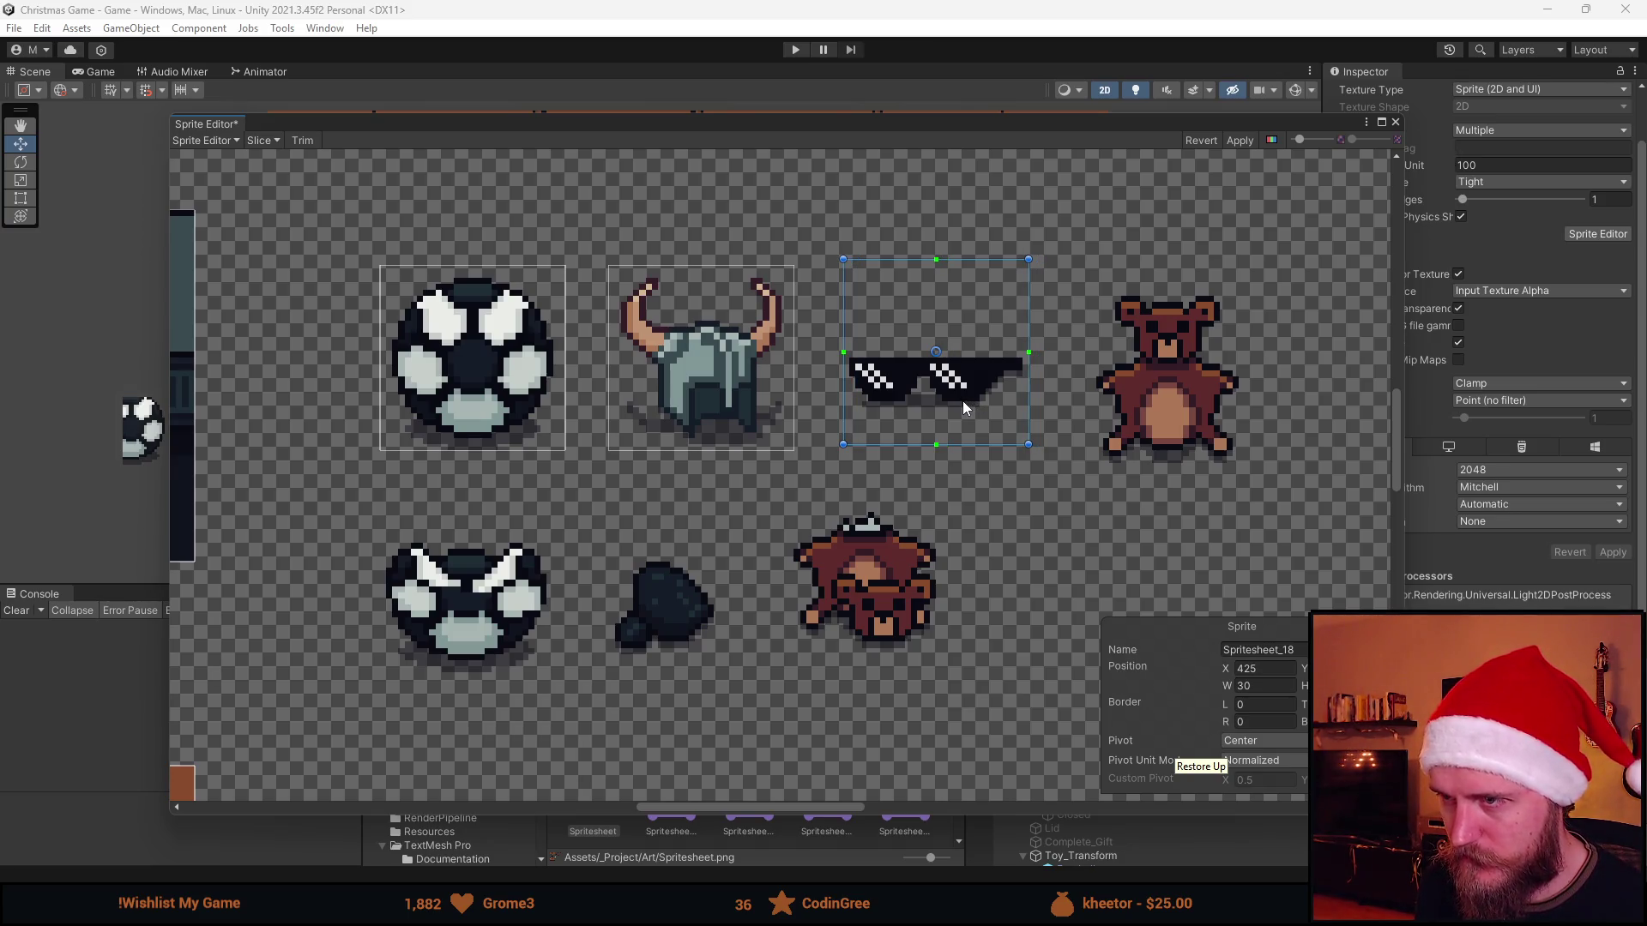
Paste duplicate slices over the teddy bear, bottom-left ball, dark helmet and bear rug, then Apply
{"action": "key", "text": "ctrl+v"}
{"action": "left_click_drag", "start_coordinate": [966, 407], "coordinate": [1191, 434]}
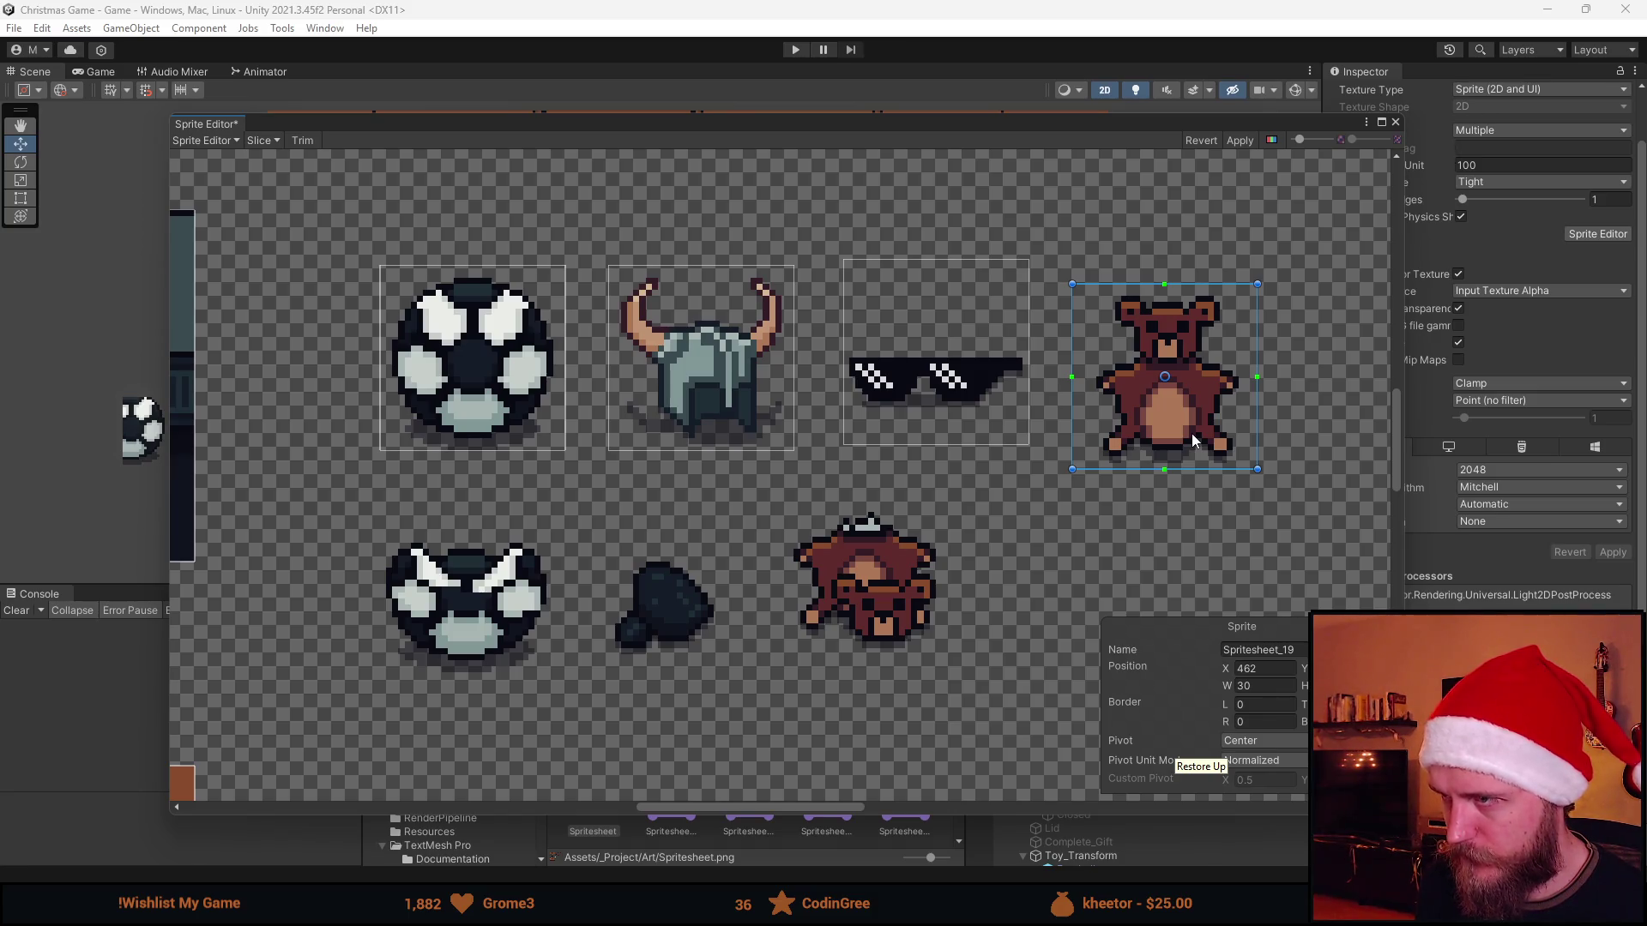
{"action": "key", "text": "ctrl+v"}
{"action": "left_click_drag", "start_coordinate": [968, 409], "coordinate": [500, 644]}
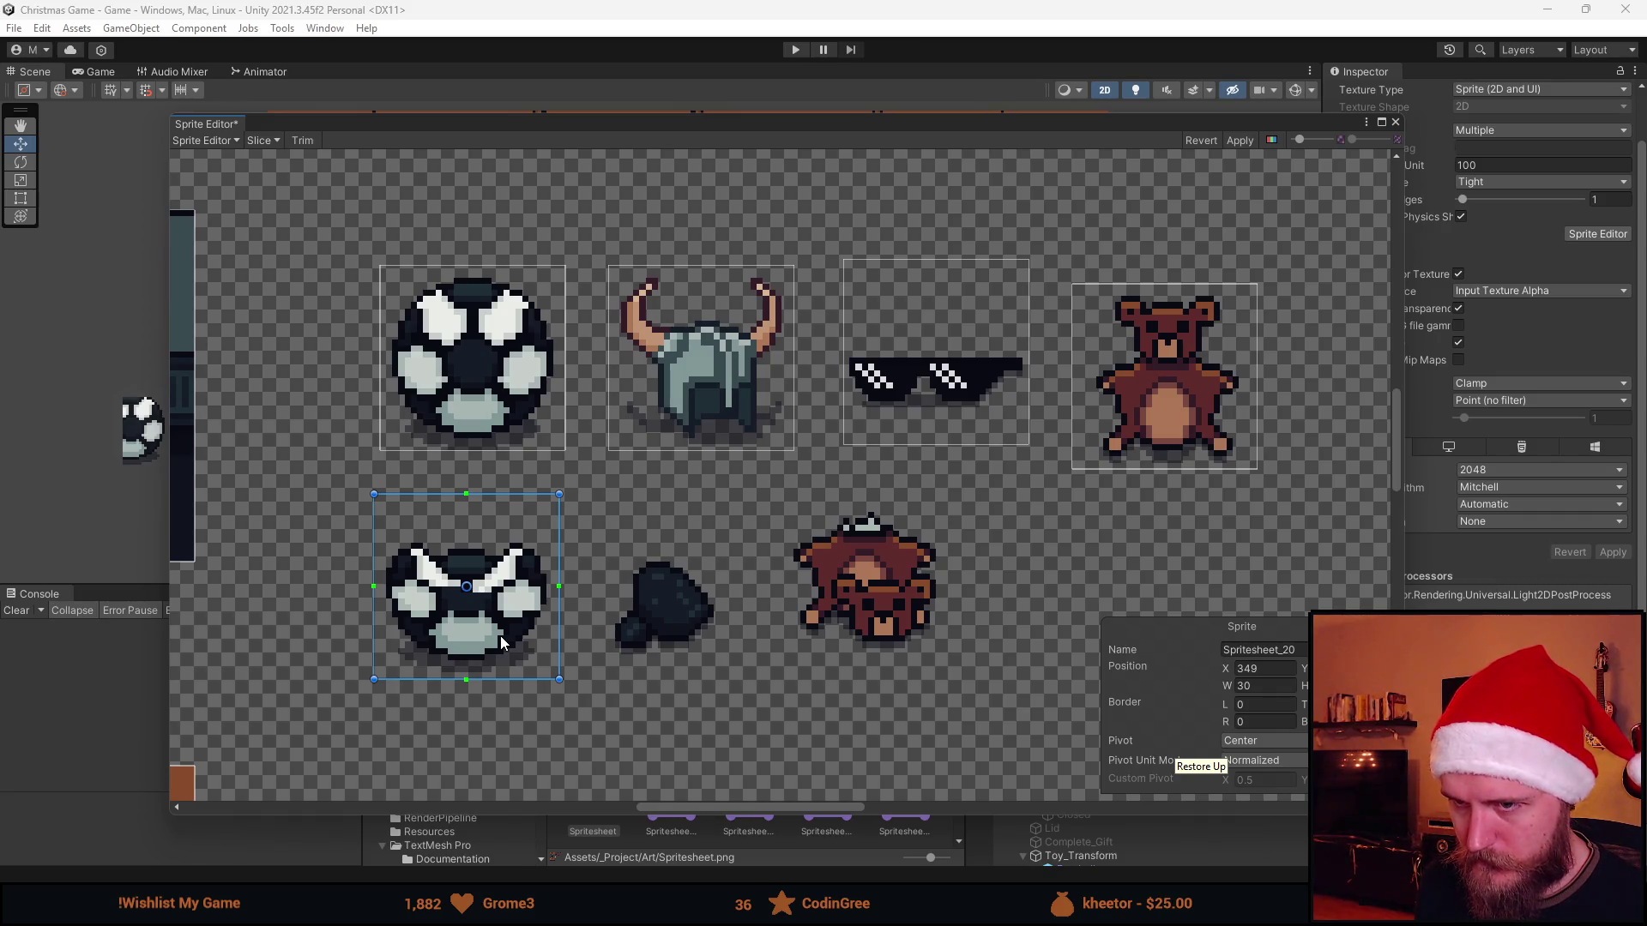
{"action": "key", "text": "ctrl+v"}
{"action": "mouse_move", "coordinate": [500, 644]}
{"action": "left_mouse_down"}
{"action": "mouse_move", "coordinate": [735, 649]}
{"action": "mouse_move", "coordinate": [893, 624]}
{"action": "left_mouse_up"}
{"action": "key", "text": "ctrl+v"}
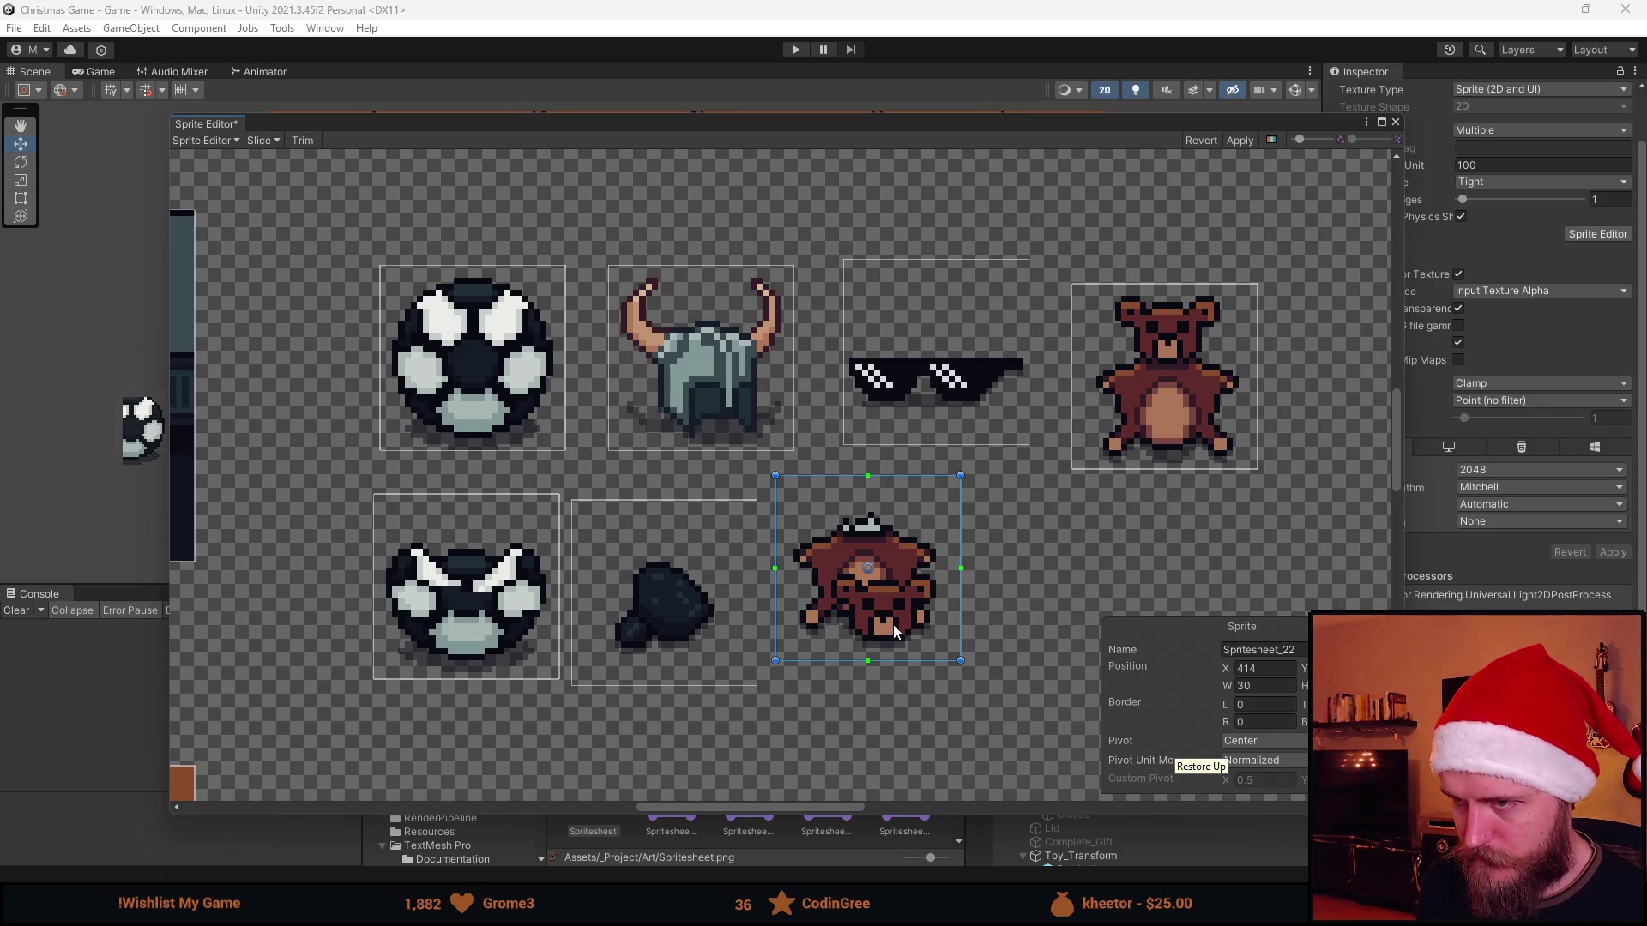
{"action": "scroll", "coordinate": [895, 623], "scroll_direction": "down", "scroll_amount": 3}
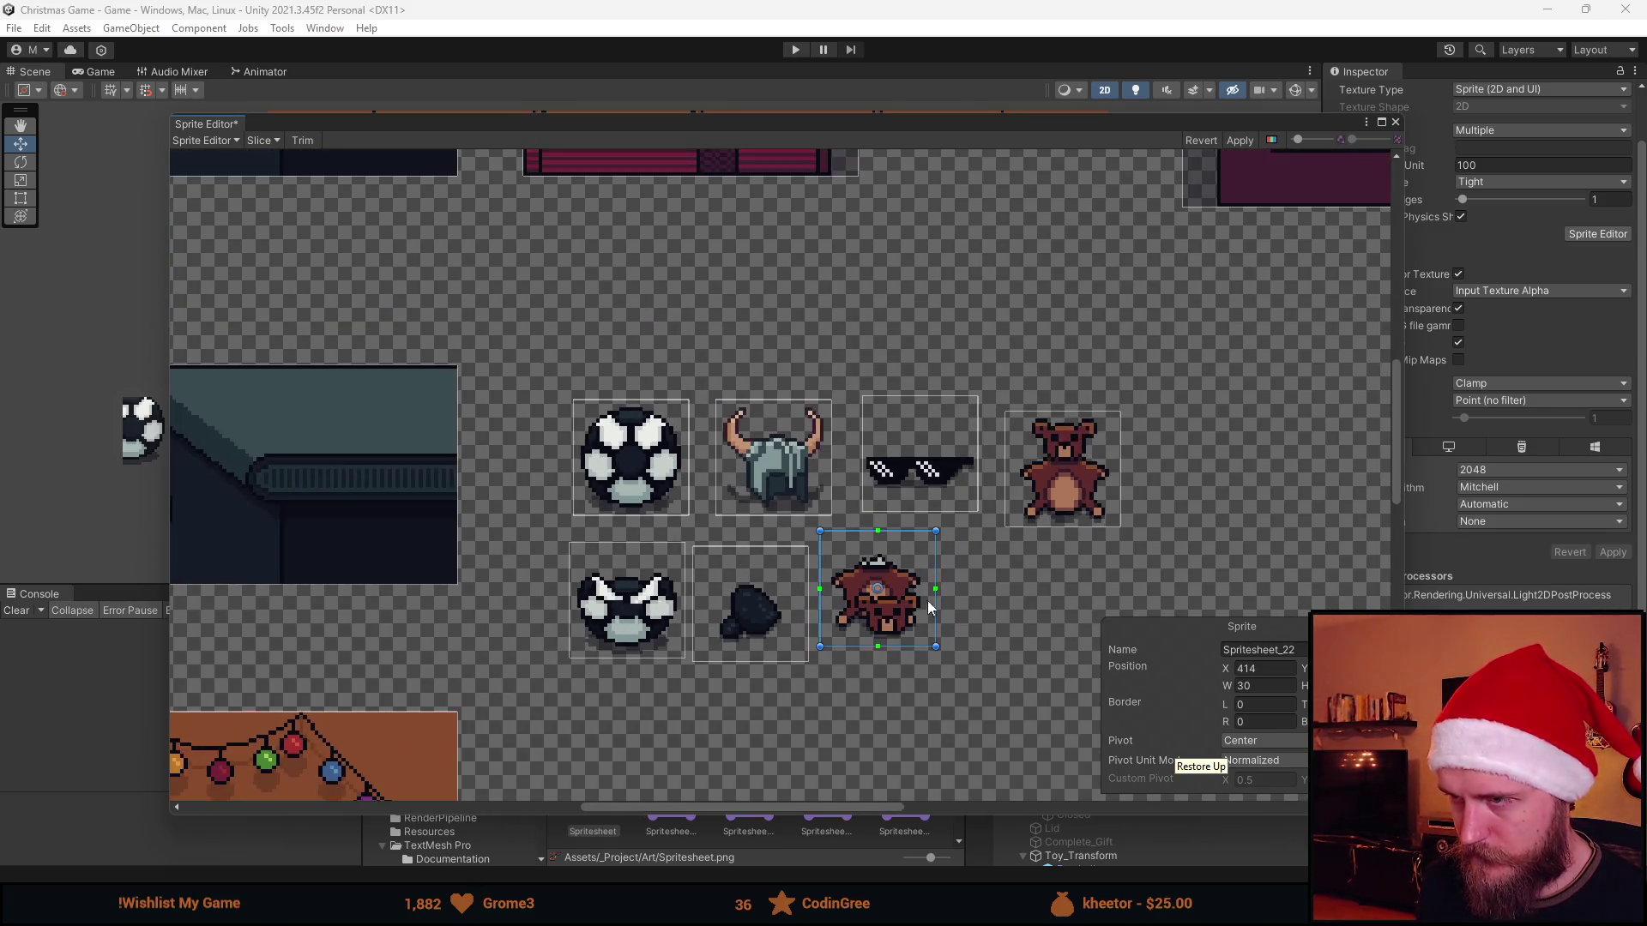
{"action": "left_click", "coordinate": [1239, 139]}
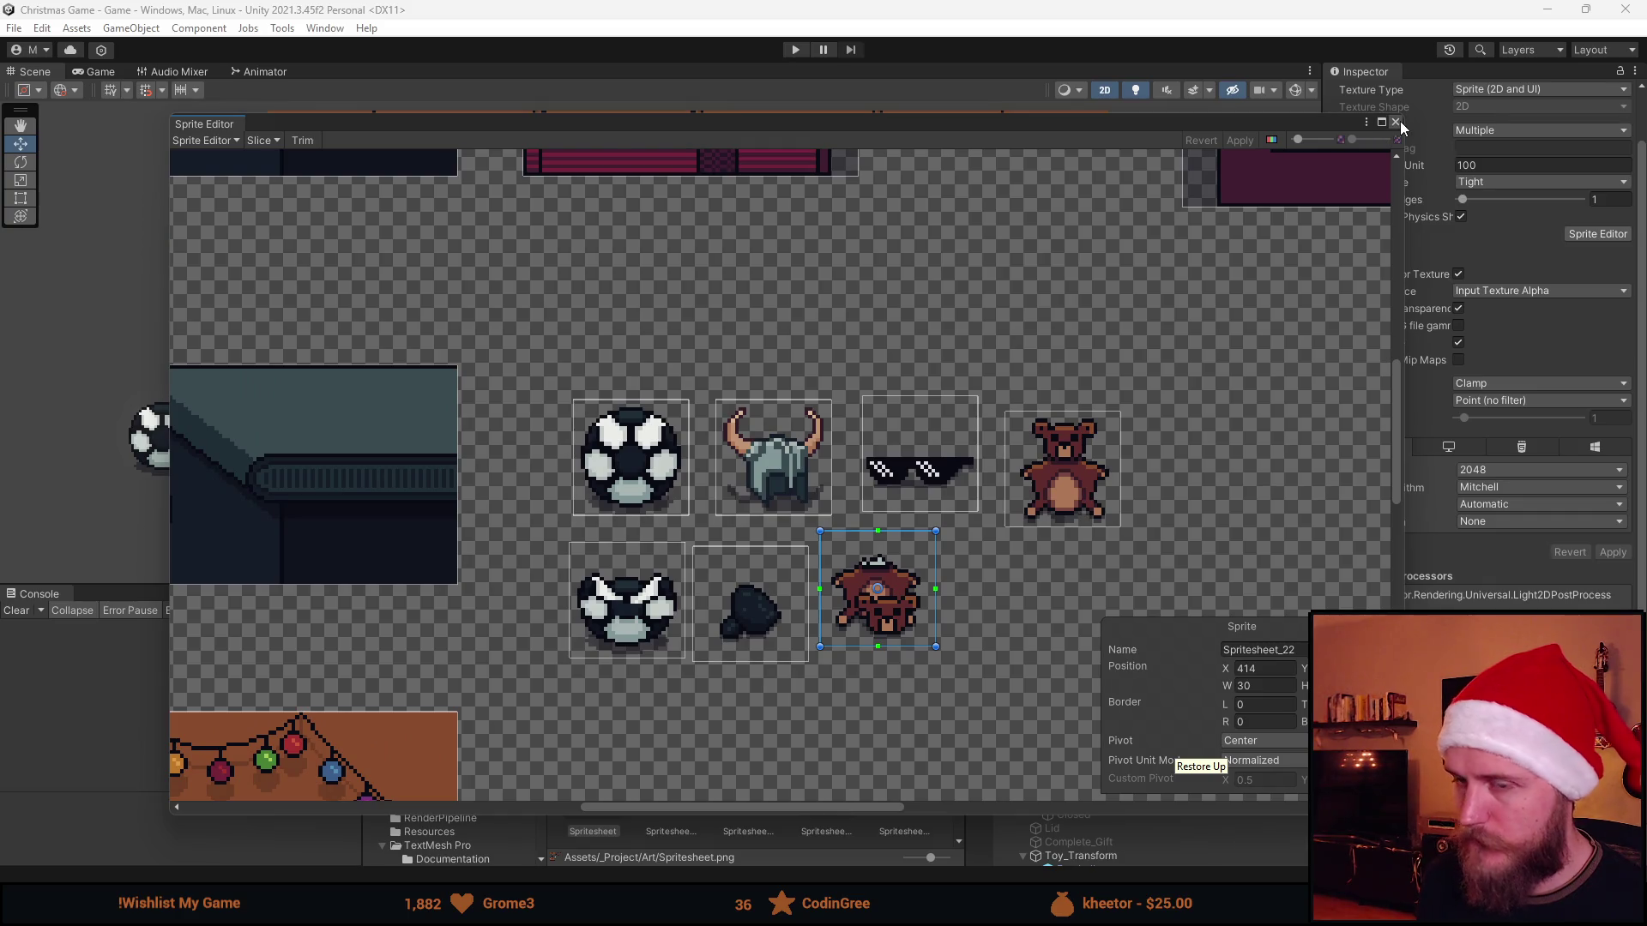
Close the Sprite Editor, clear the search and select the Football prefab in Prefabs
{"action": "left_click", "coordinate": [1398, 123]}
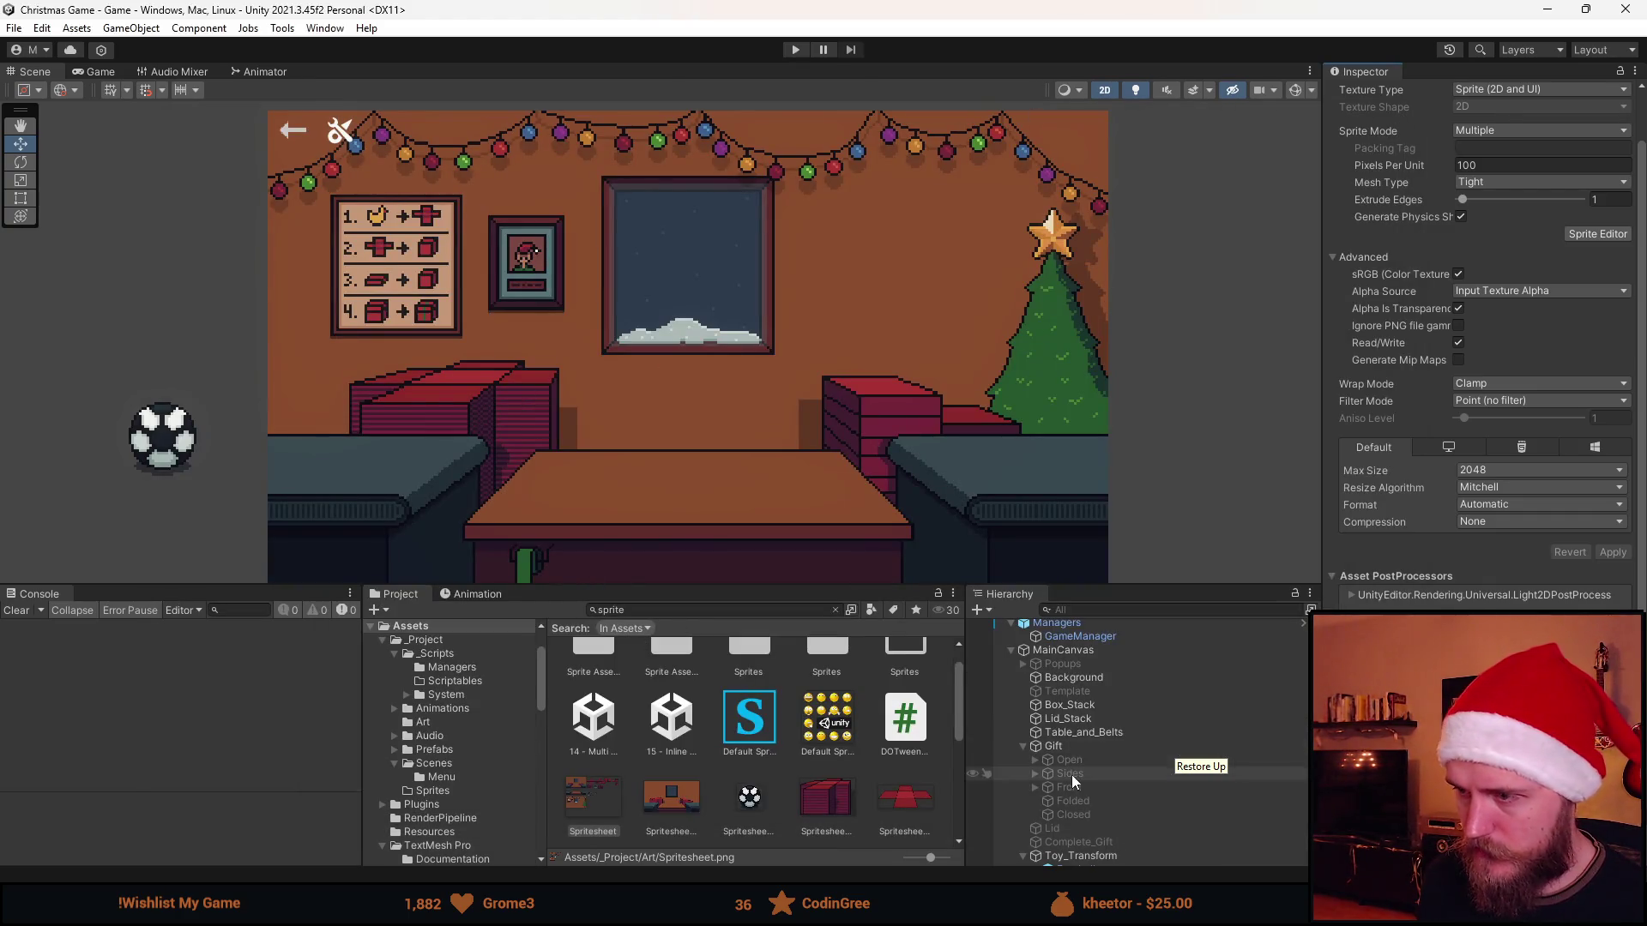
{"action": "scroll", "coordinate": [687, 710], "scroll_direction": "up", "scroll_amount": 1}
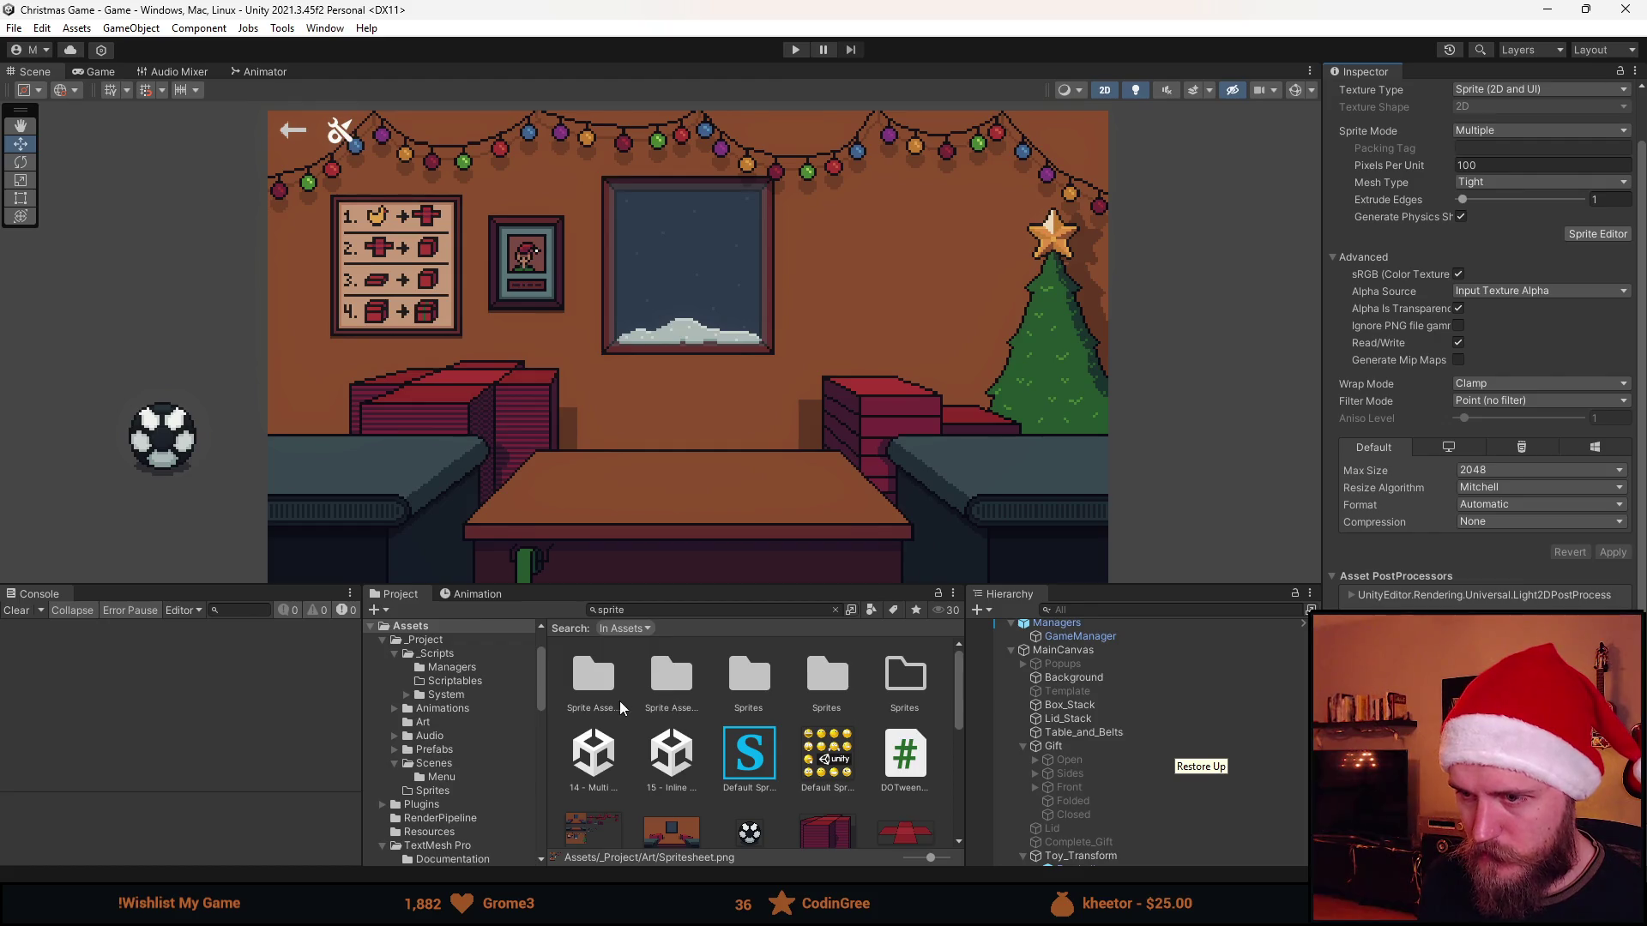
{"action": "left_click", "coordinate": [447, 653]}
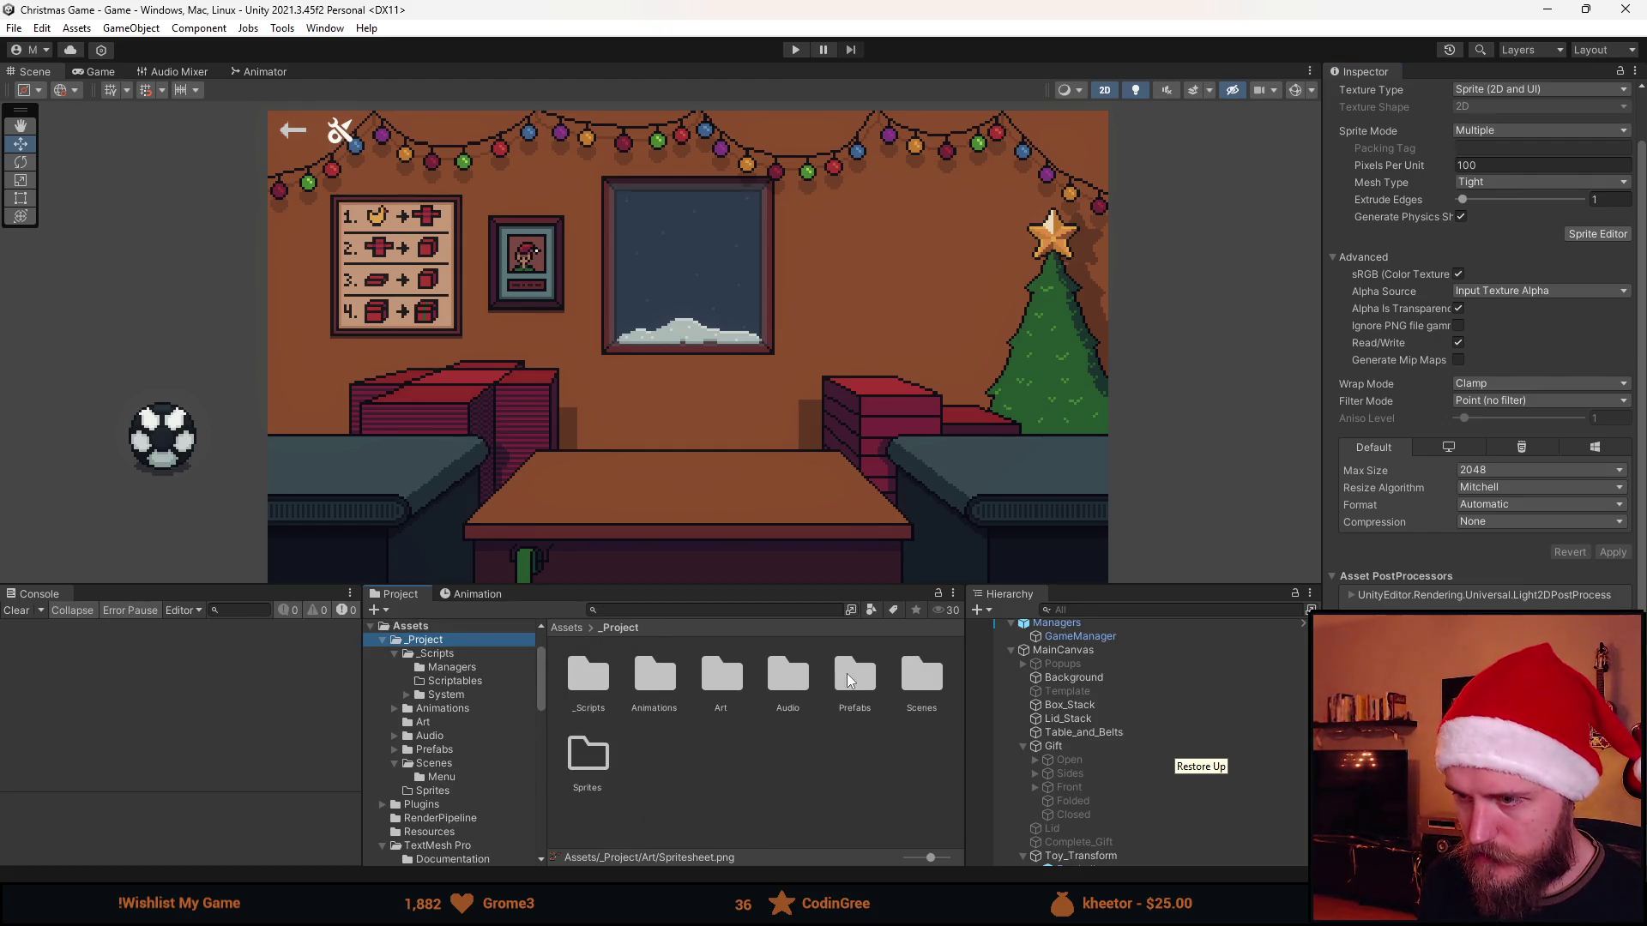
{"action": "double_click", "coordinate": [845, 674]}
{"action": "left_click", "coordinate": [782, 679]}
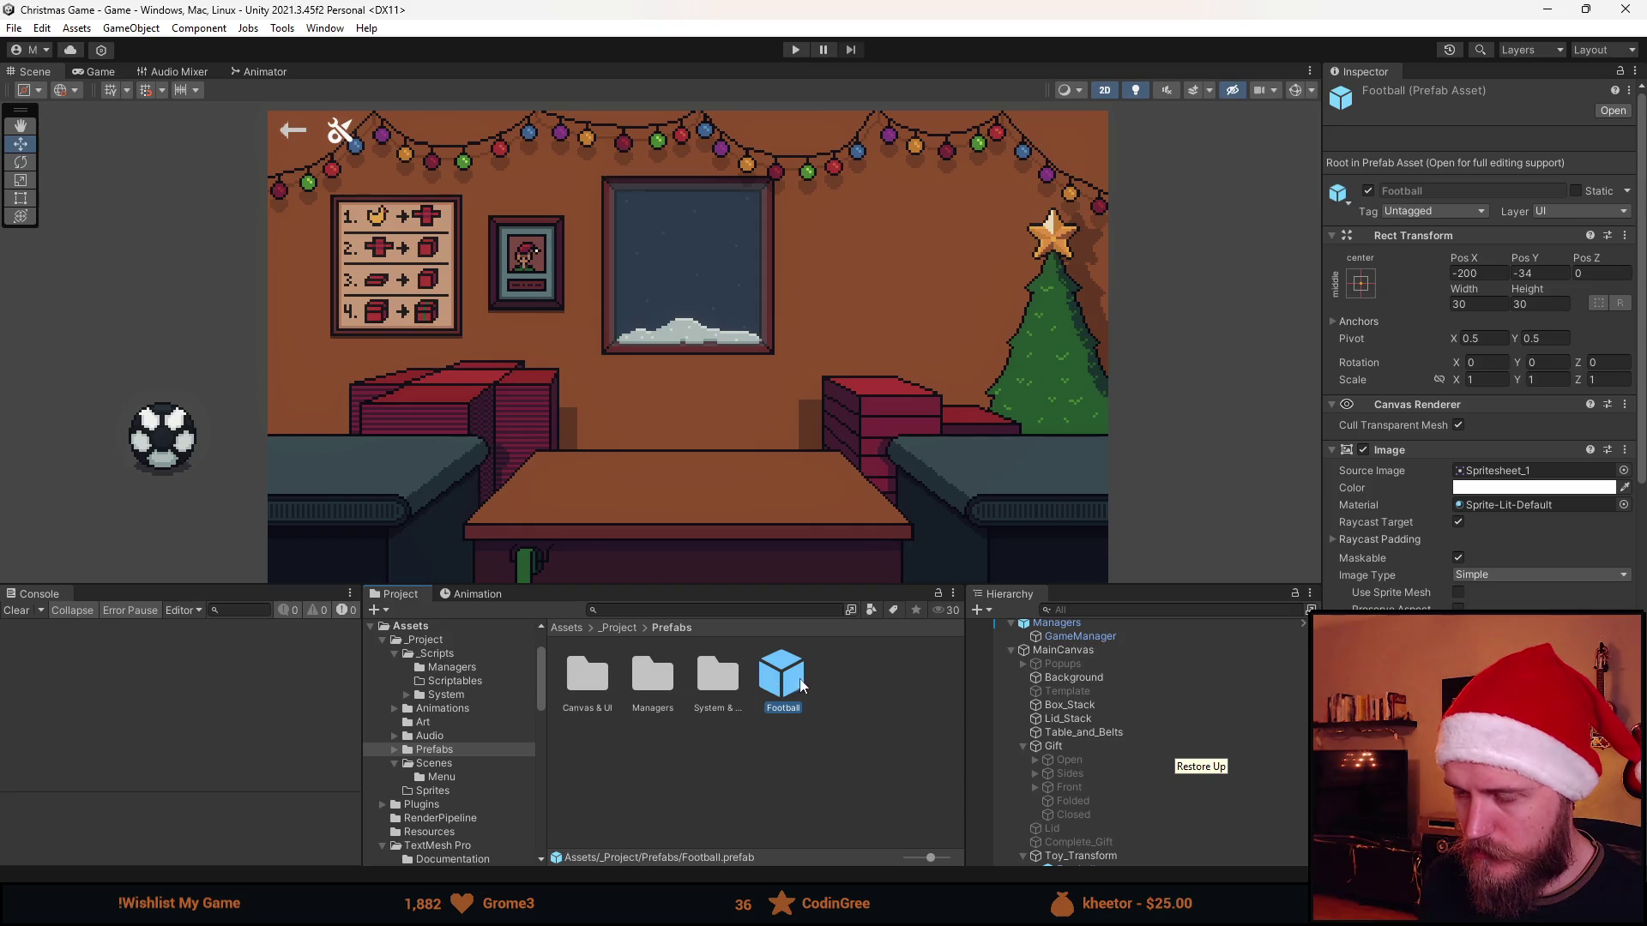